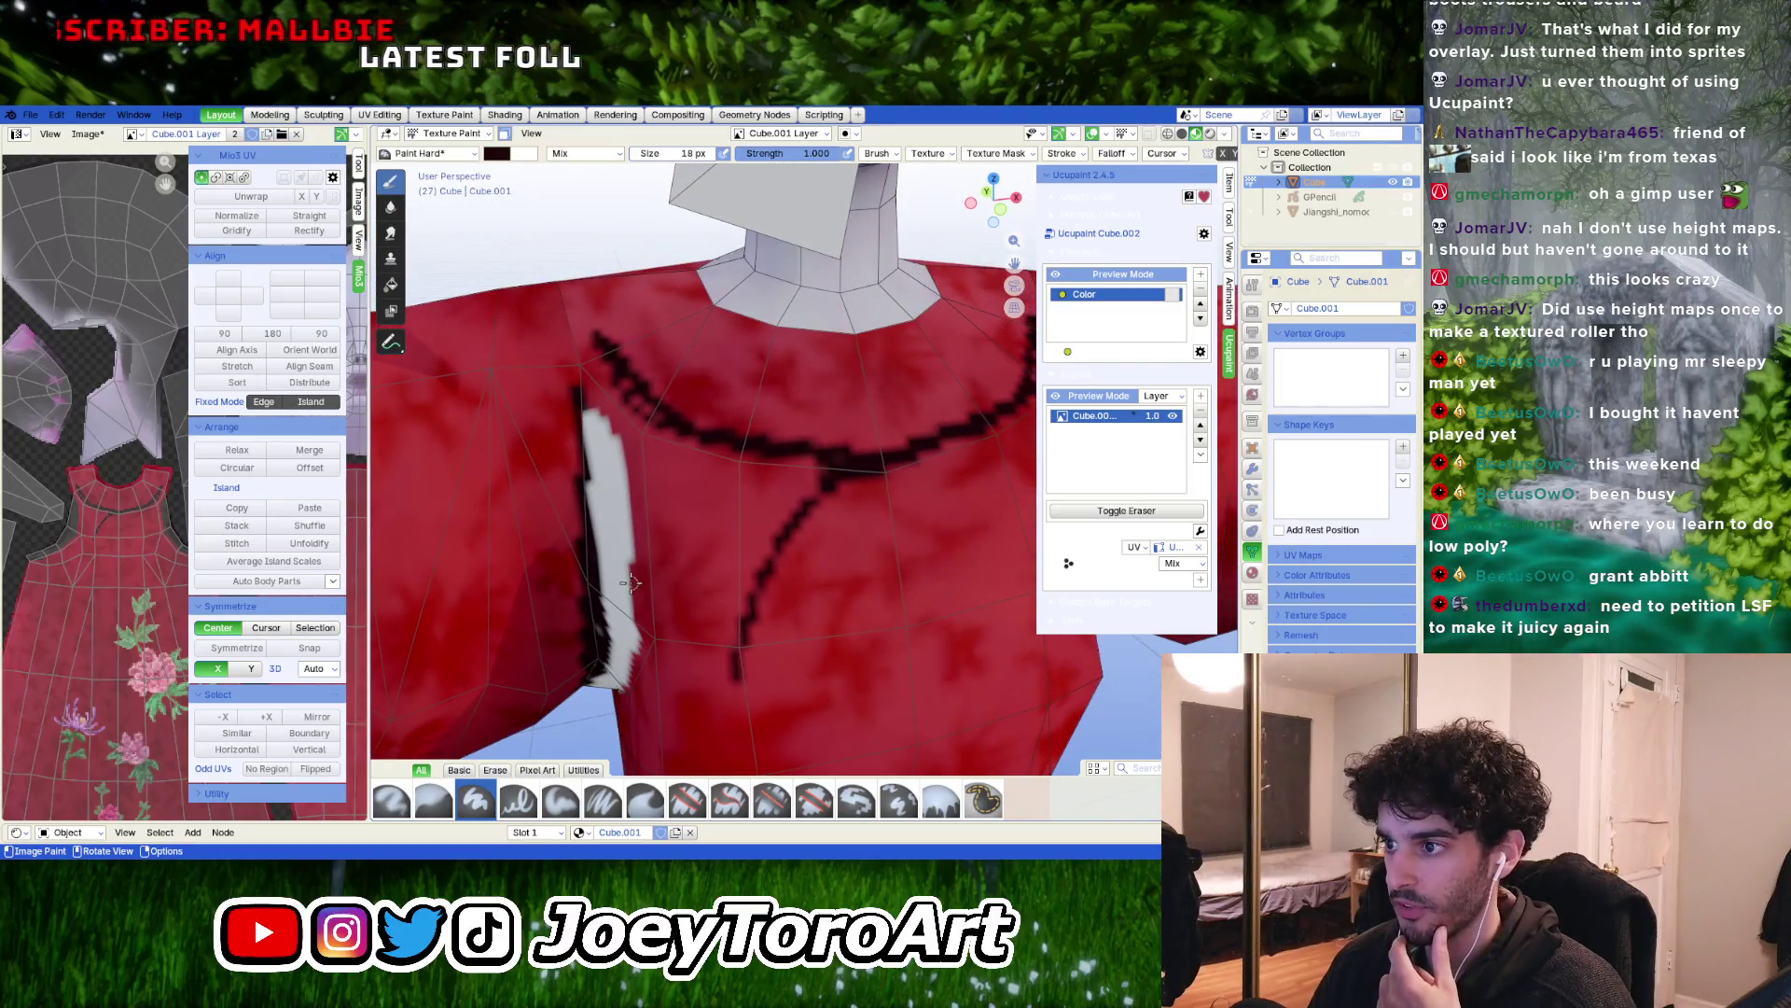
Paint black along the white strip's edge, undoing and redoing a bad stroke
{"action": "left_click_drag", "start_coordinate": [614, 606], "coordinate": [664, 466]}
{"action": "middle_click_drag", "start_coordinate": [664, 467], "coordinate": [705, 455]}
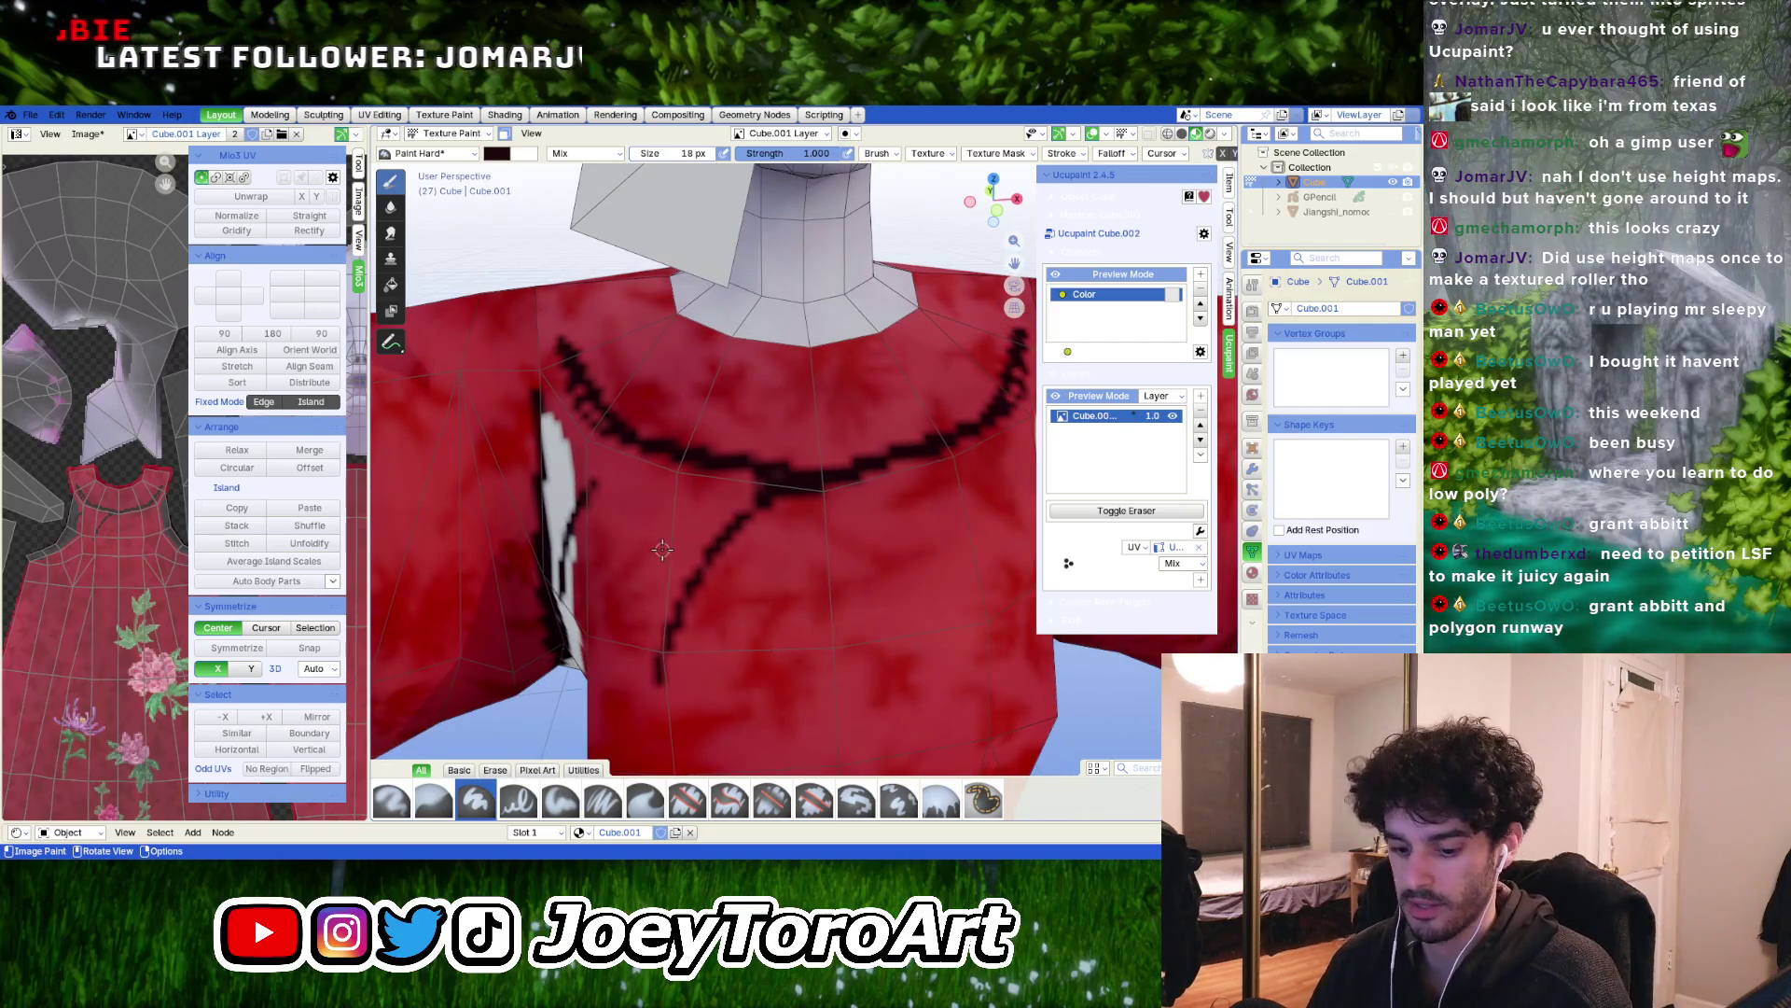
{"action": "key", "text": "ctrl+z"}
{"action": "left_click_drag", "start_coordinate": [566, 607], "coordinate": [578, 567]}
{"action": "middle_click_drag", "start_coordinate": [600, 523], "coordinate": [623, 599]}
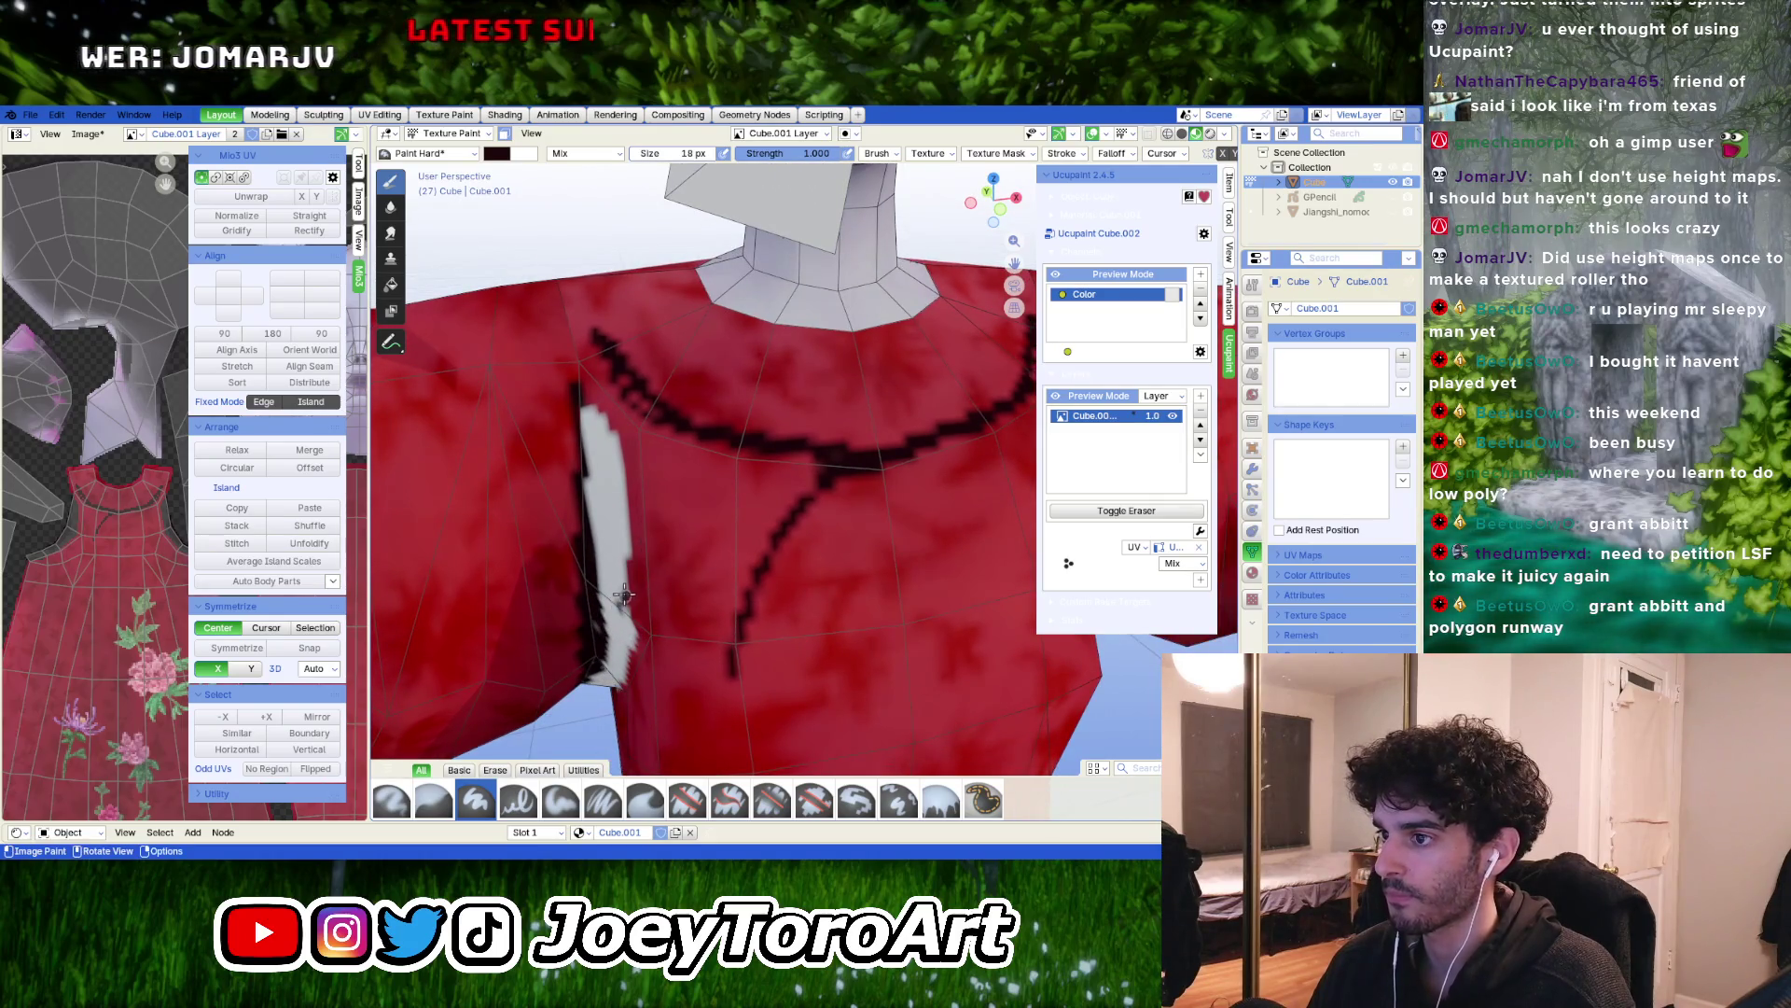
{"action": "scroll", "coordinate": [713, 440], "scroll_direction": "down", "scroll_amount": 3}
{"action": "middle_click_drag", "start_coordinate": [718, 438], "coordinate": [746, 442]}
{"action": "scroll", "coordinate": [751, 443], "scroll_direction": "up", "scroll_amount": 2}
Paint dark trim along the collar and extend it down the shirt
{"action": "mouse_move", "coordinate": [774, 441]}
{"action": "left_mouse_down"}
{"action": "mouse_move", "coordinate": [704, 466]}
{"action": "mouse_move", "coordinate": [642, 565]}
{"action": "left_mouse_up"}
{"action": "mouse_move", "coordinate": [642, 565]}
{"action": "middle_mouse_down"}
{"action": "mouse_move", "coordinate": [803, 411]}
{"action": "mouse_move", "coordinate": [716, 499]}
{"action": "middle_mouse_up"}
{"action": "left_click_drag", "start_coordinate": [692, 523], "coordinate": [660, 574]}
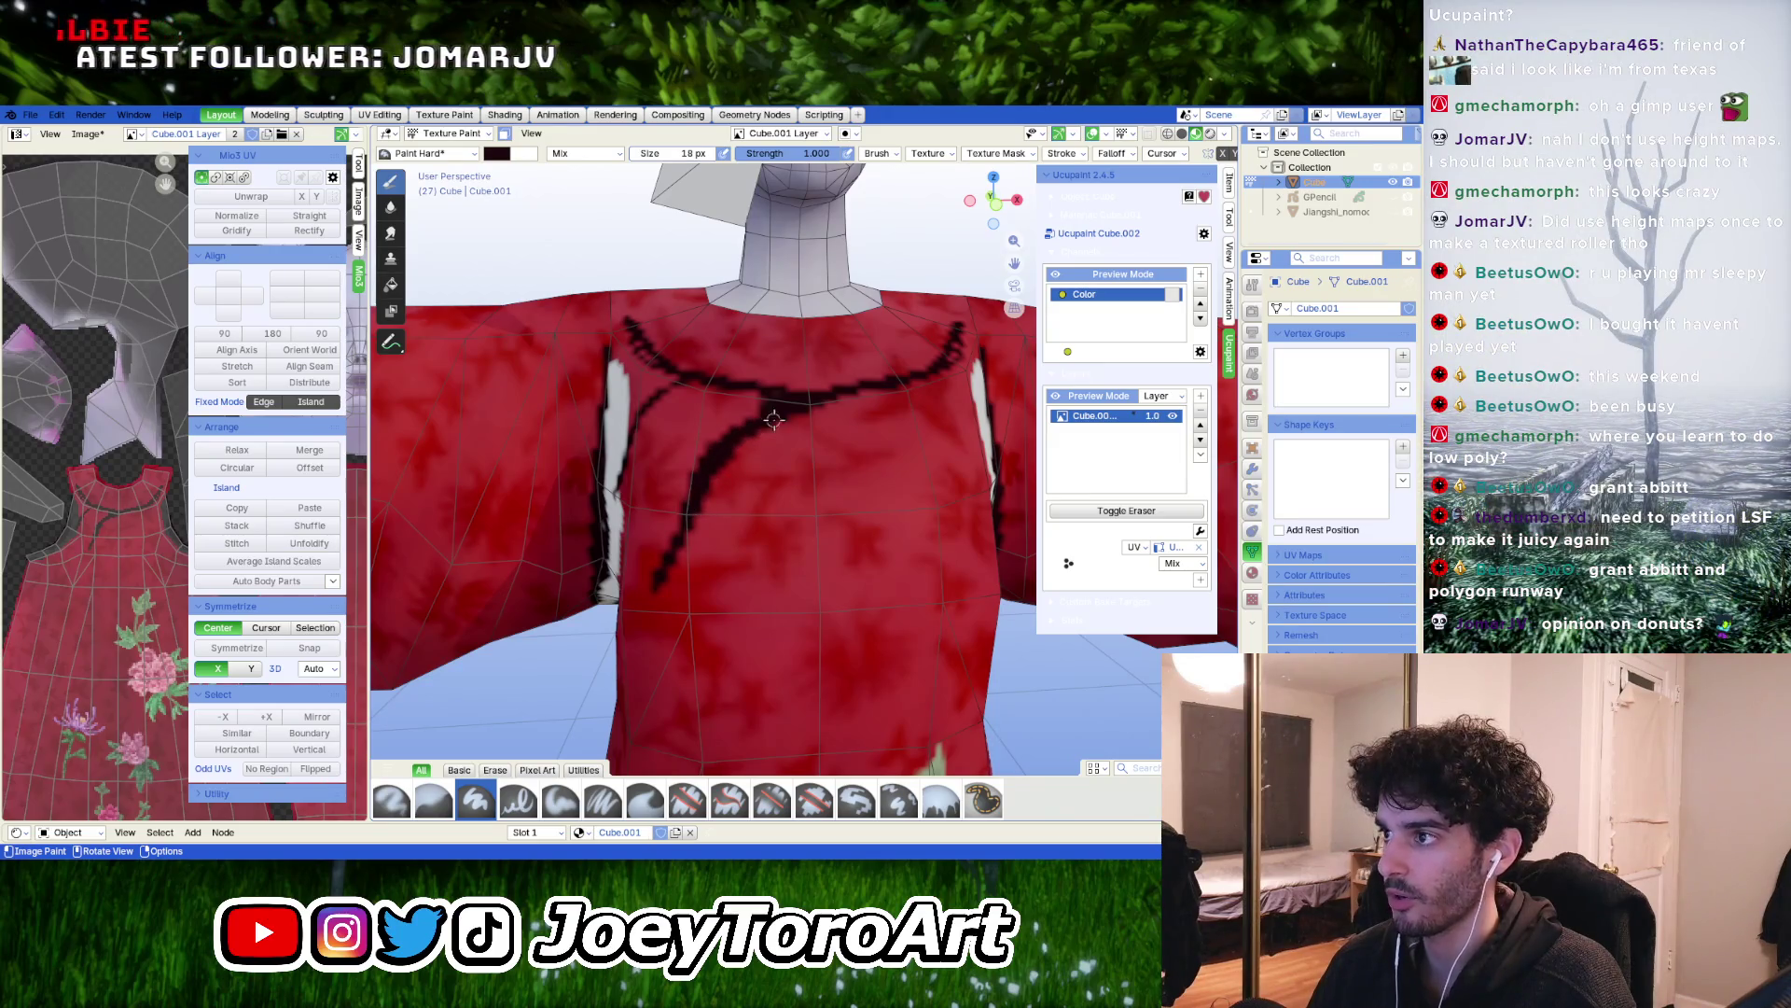
{"action": "middle_click_drag", "start_coordinate": [826, 421], "coordinate": [766, 454]}
{"action": "middle_click_drag", "start_coordinate": [807, 341], "coordinate": [821, 435]}
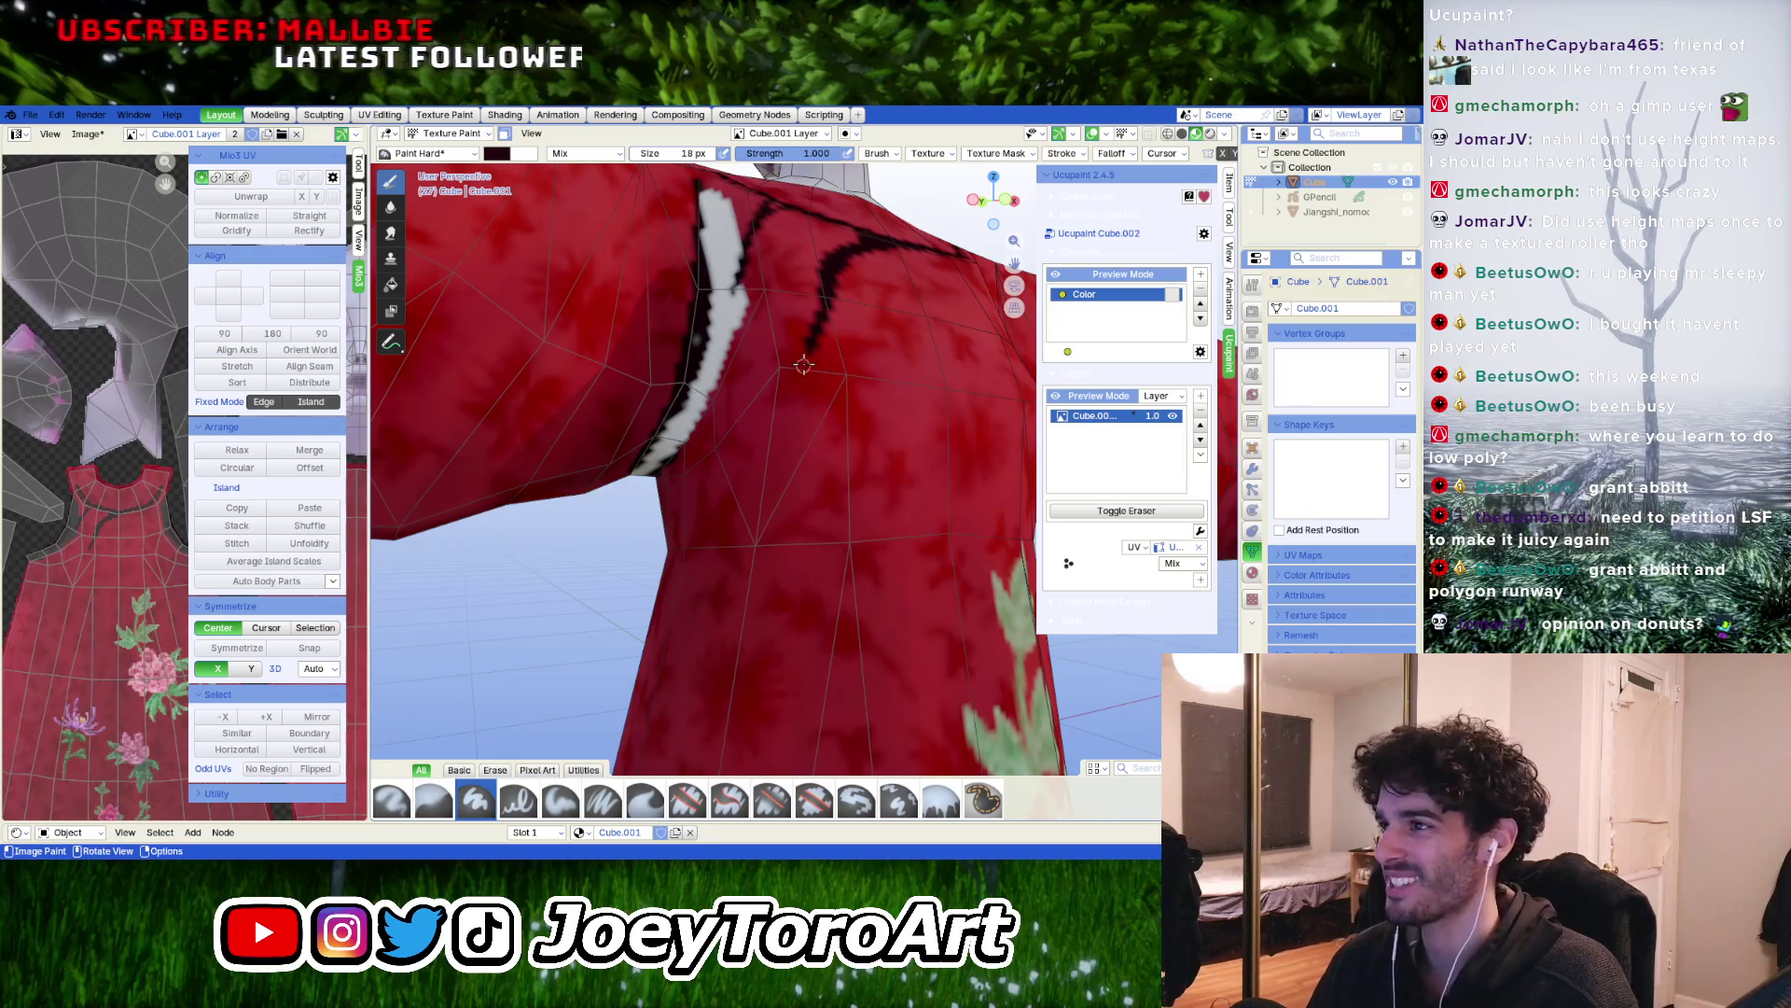
Paint a dark line down the shirt front from the white stripe
{"action": "left_click_drag", "start_coordinate": [817, 343], "coordinate": [775, 476]}
{"action": "left_click_drag", "start_coordinate": [765, 539], "coordinate": [766, 586]}
{"action": "middle_click_drag", "start_coordinate": [766, 586], "coordinate": [853, 350]}
{"action": "left_click_drag", "start_coordinate": [853, 349], "coordinate": [809, 588]}
{"action": "scroll", "coordinate": [804, 551], "scroll_direction": "down", "scroll_amount": 4}
{"action": "mouse_move", "coordinate": [801, 499]}
{"action": "middle_mouse_down"}
{"action": "mouse_move", "coordinate": [737, 485]}
{"action": "mouse_move", "coordinate": [727, 461]}
{"action": "mouse_move", "coordinate": [753, 474]}
{"action": "middle_mouse_up"}
{"action": "scroll", "coordinate": [709, 479], "scroll_direction": "up", "scroll_amount": 4}
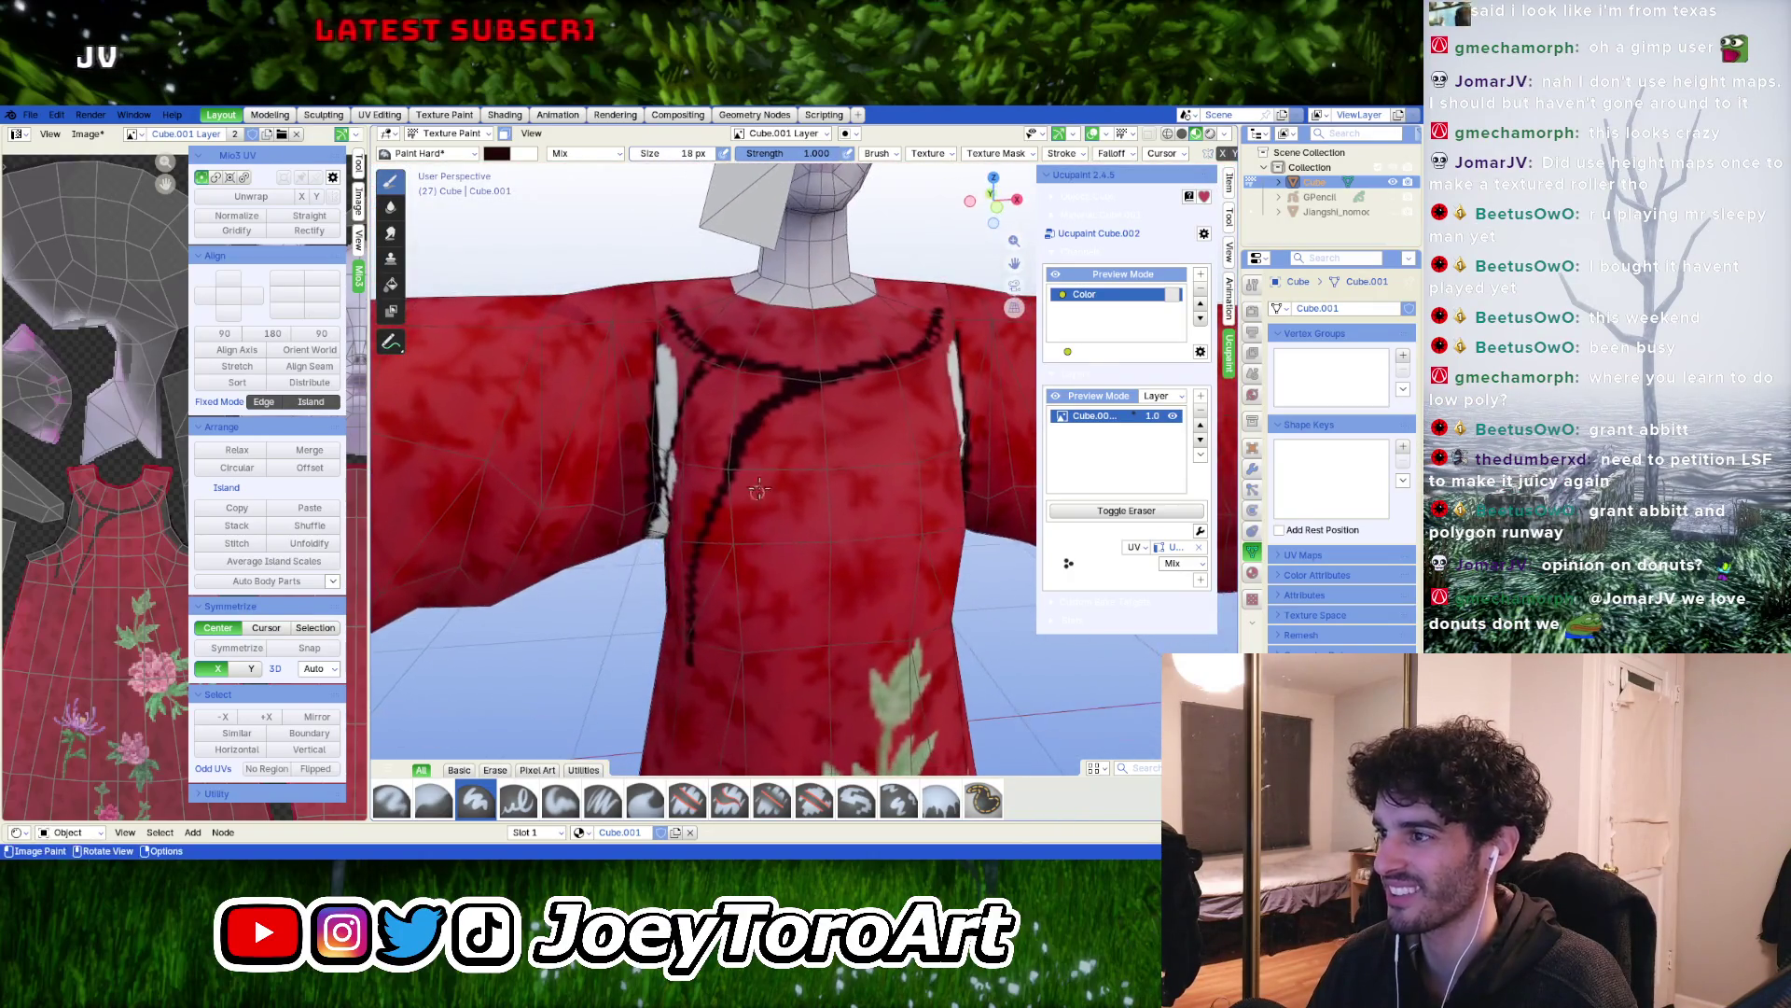
Undo a stray diagonal chest stroke and extend the chest trim downward
{"action": "left_click_drag", "start_coordinate": [751, 444], "coordinate": [844, 371]}
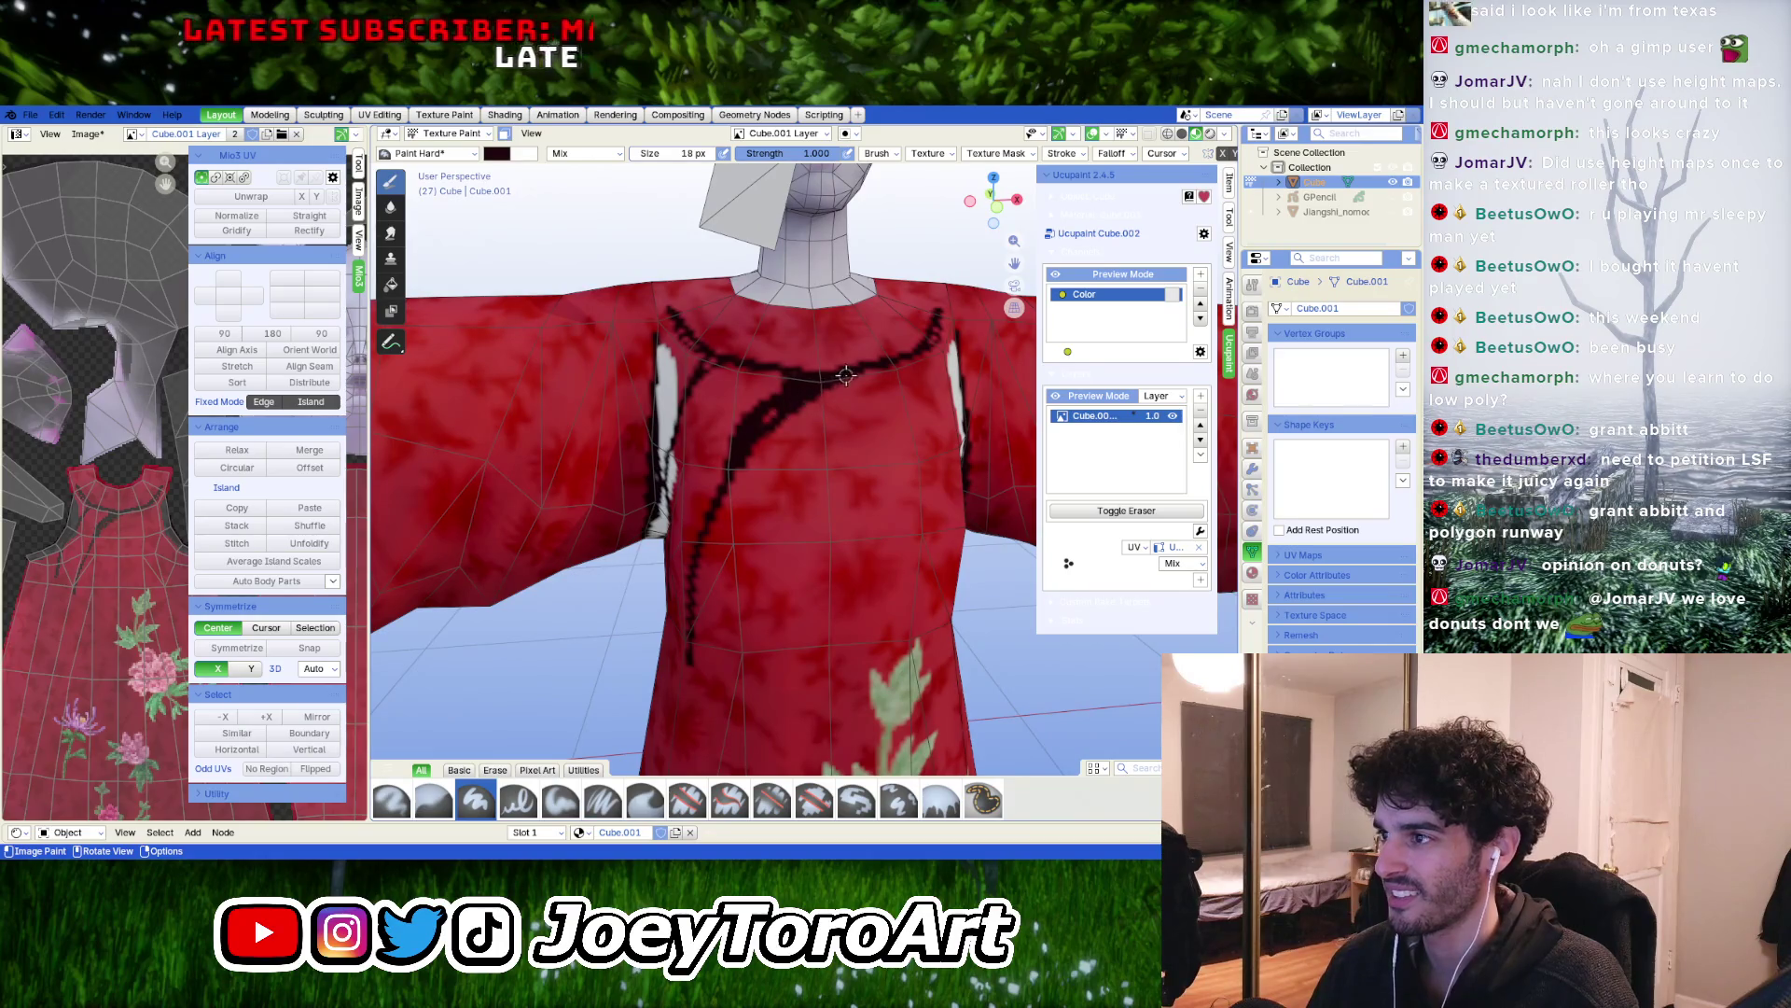
{"action": "key", "text": "ctrl+z"}
{"action": "mouse_move", "coordinate": [737, 463]}
{"action": "middle_mouse_down"}
{"action": "mouse_move", "coordinate": [823, 454]}
{"action": "mouse_move", "coordinate": [779, 347]}
{"action": "middle_mouse_up"}
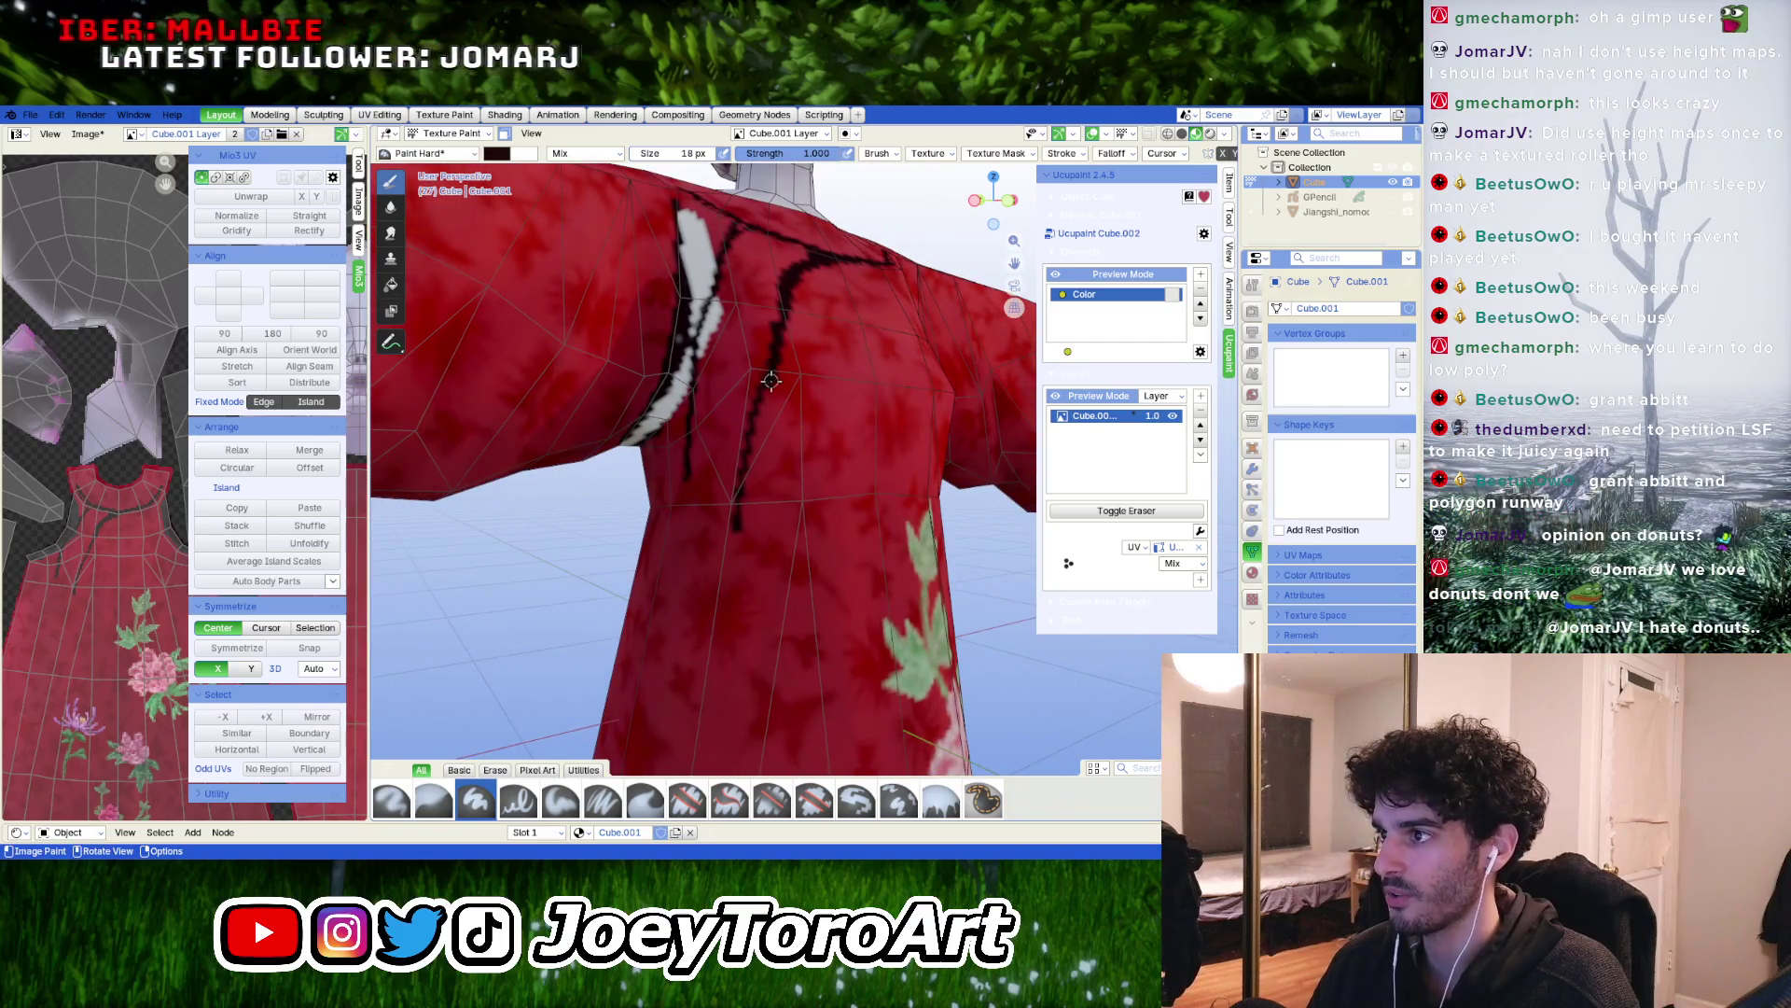
{"action": "left_click_drag", "start_coordinate": [759, 471], "coordinate": [749, 526]}
{"action": "mouse_move", "coordinate": [746, 571]}
{"action": "middle_mouse_down"}
{"action": "mouse_move", "coordinate": [822, 377]}
{"action": "mouse_move", "coordinate": [824, 316]}
{"action": "middle_mouse_up"}
Extend the black trim down the robe's front past the flower
{"action": "left_click_drag", "start_coordinate": [820, 375], "coordinate": [800, 615]}
{"action": "middle_click_drag", "start_coordinate": [799, 615], "coordinate": [793, 435]}
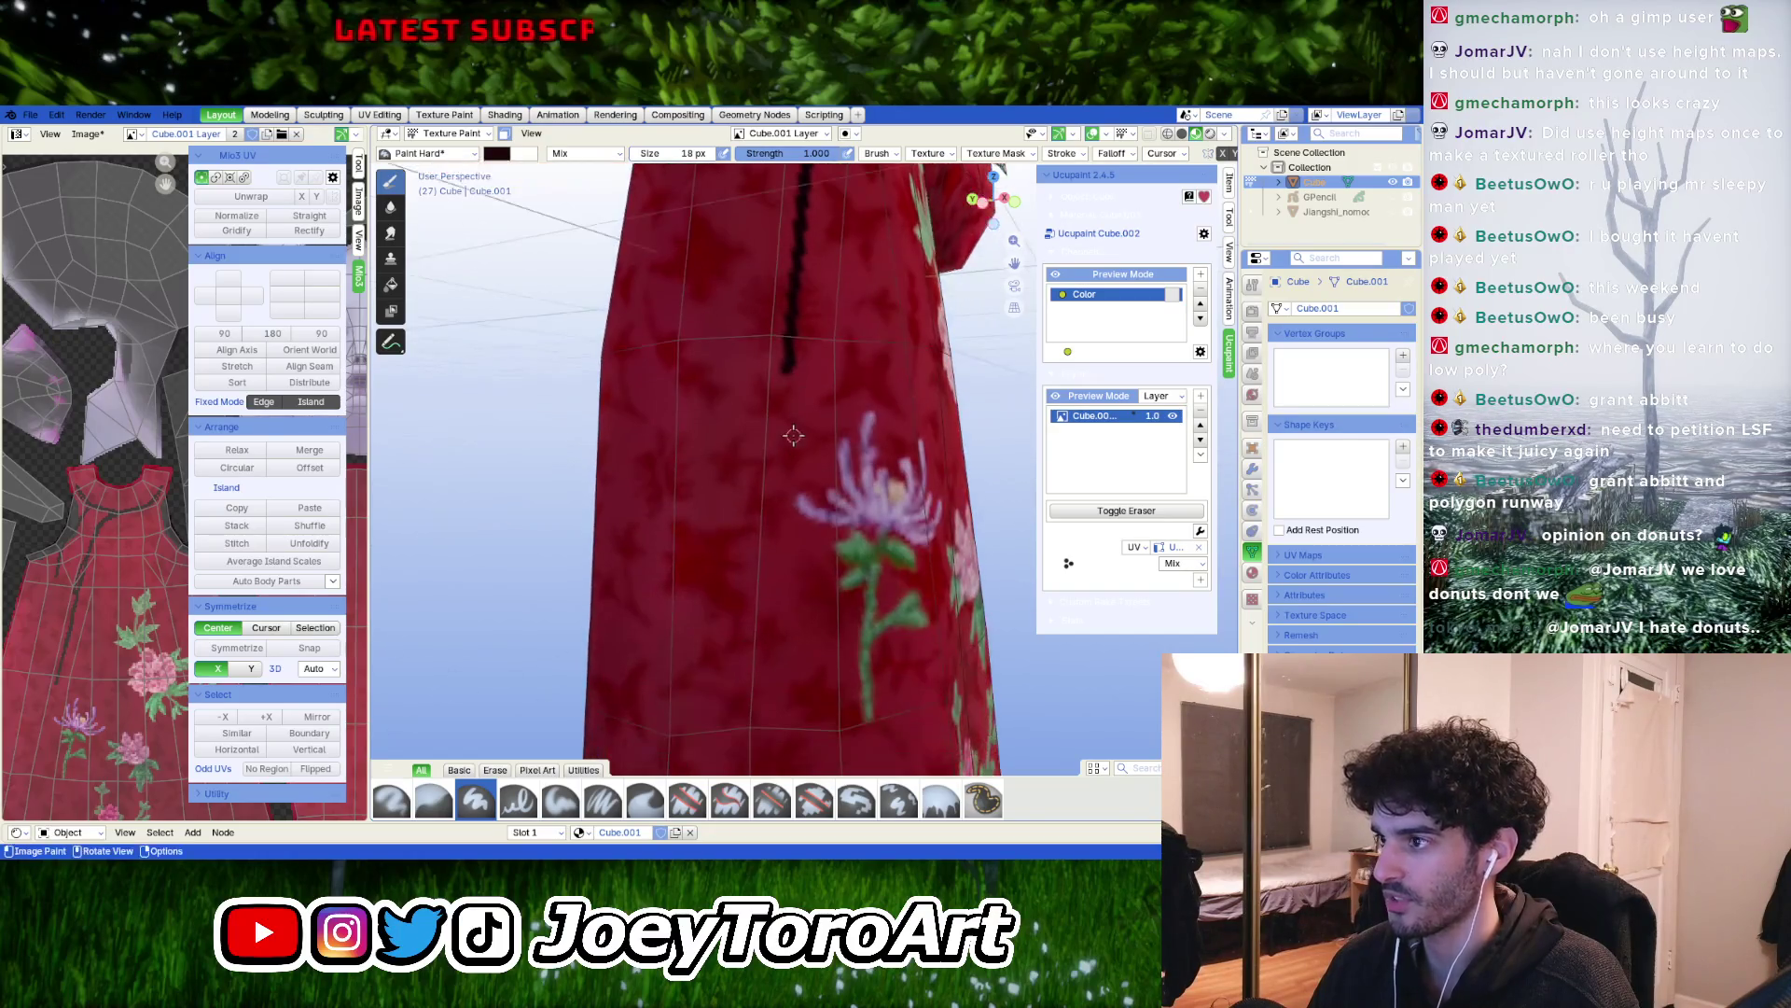
{"action": "left_click_drag", "start_coordinate": [783, 369], "coordinate": [787, 467]}
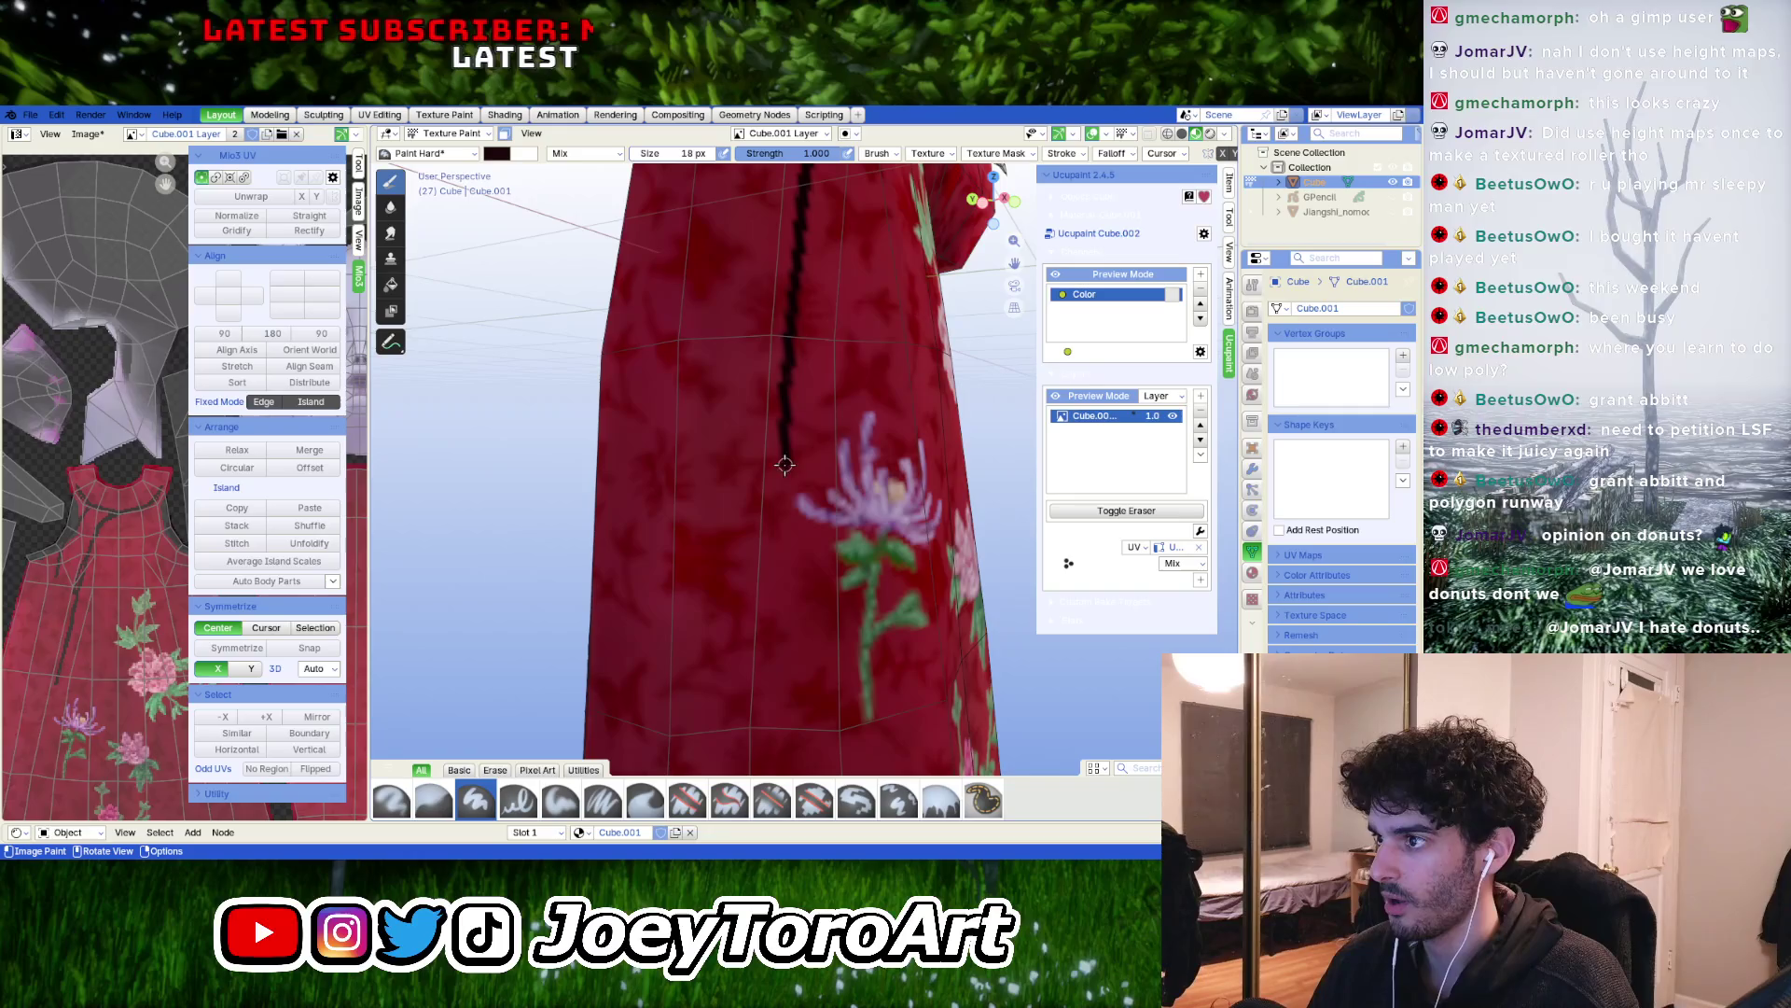
{"action": "middle_click_drag", "start_coordinate": [787, 466], "coordinate": [752, 421]}
{"action": "left_click_drag", "start_coordinate": [705, 278], "coordinate": [699, 420]}
{"action": "middle_click_drag", "start_coordinate": [702, 415], "coordinate": [773, 347]}
{"action": "left_click_drag", "start_coordinate": [771, 266], "coordinate": [754, 508]}
{"action": "mouse_move", "coordinate": [772, 501]}
{"action": "middle_mouse_down"}
{"action": "mouse_move", "coordinate": [769, 473]}
{"action": "mouse_move", "coordinate": [793, 489]}
{"action": "middle_mouse_up"}
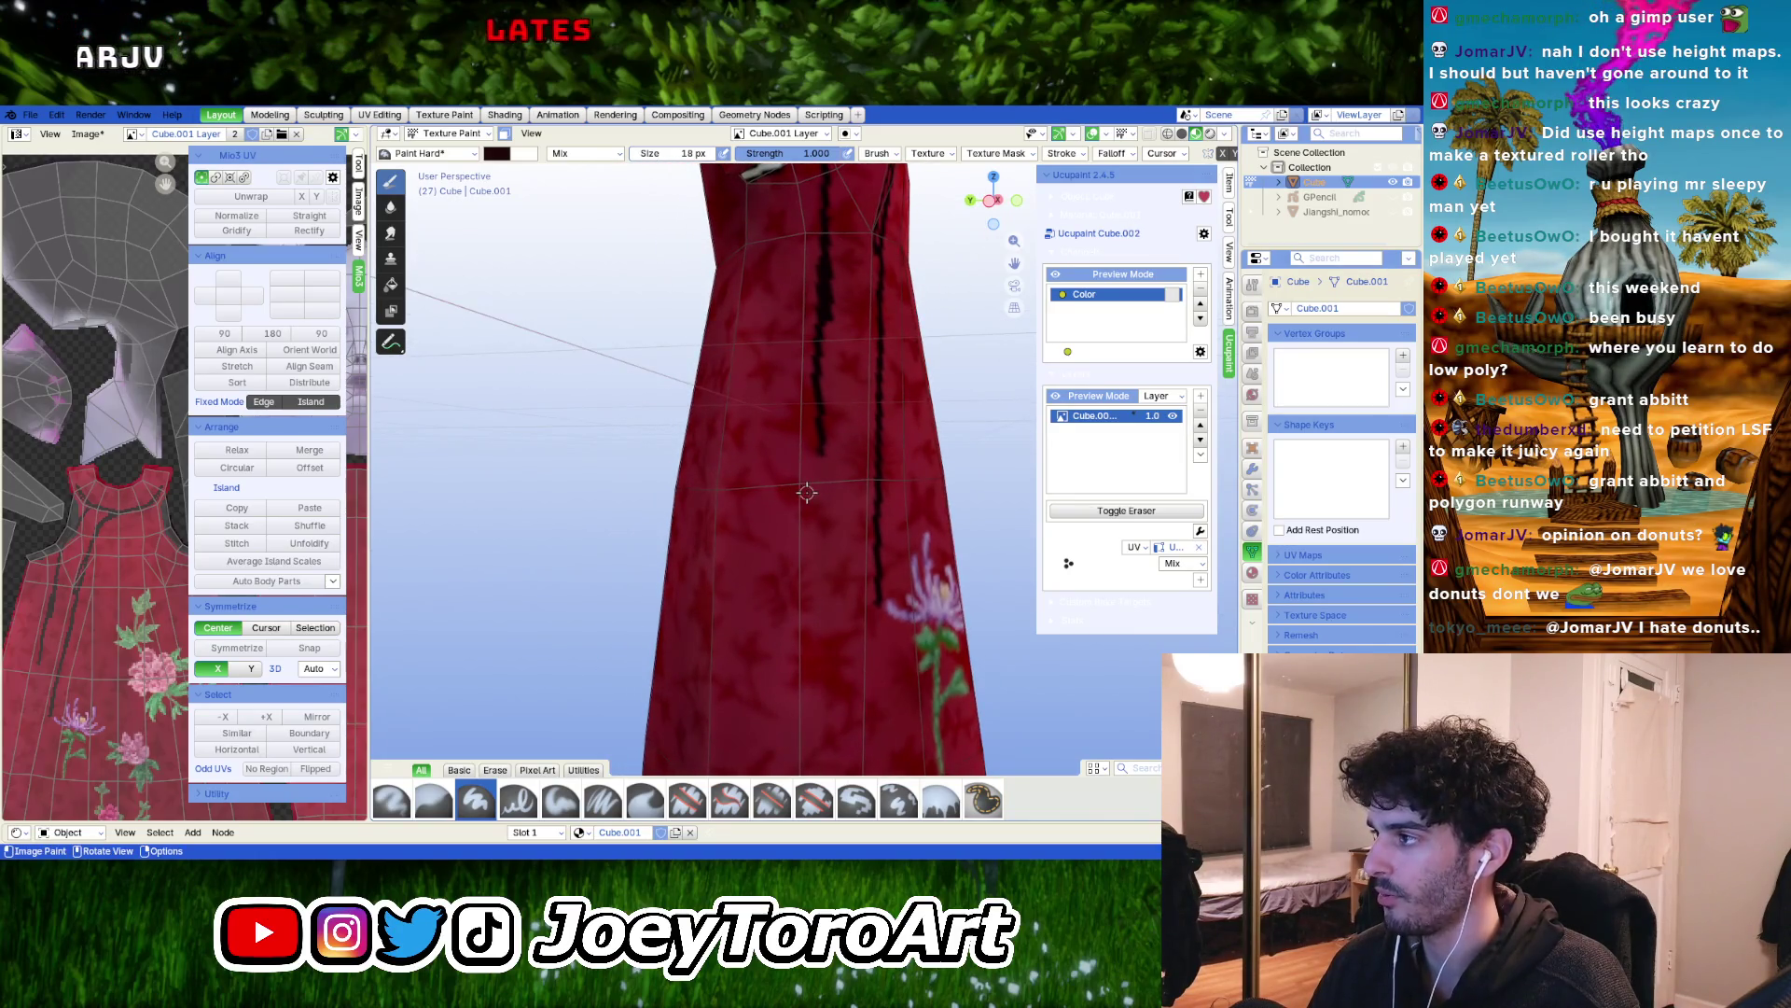
{"action": "left_click_drag", "start_coordinate": [816, 438], "coordinate": [812, 560]}
{"action": "mouse_move", "coordinate": [812, 560]}
{"action": "middle_mouse_down"}
{"action": "mouse_move", "coordinate": [799, 448]}
{"action": "mouse_move", "coordinate": [713, 464]}
{"action": "mouse_move", "coordinate": [736, 452]}
{"action": "middle_mouse_up"}
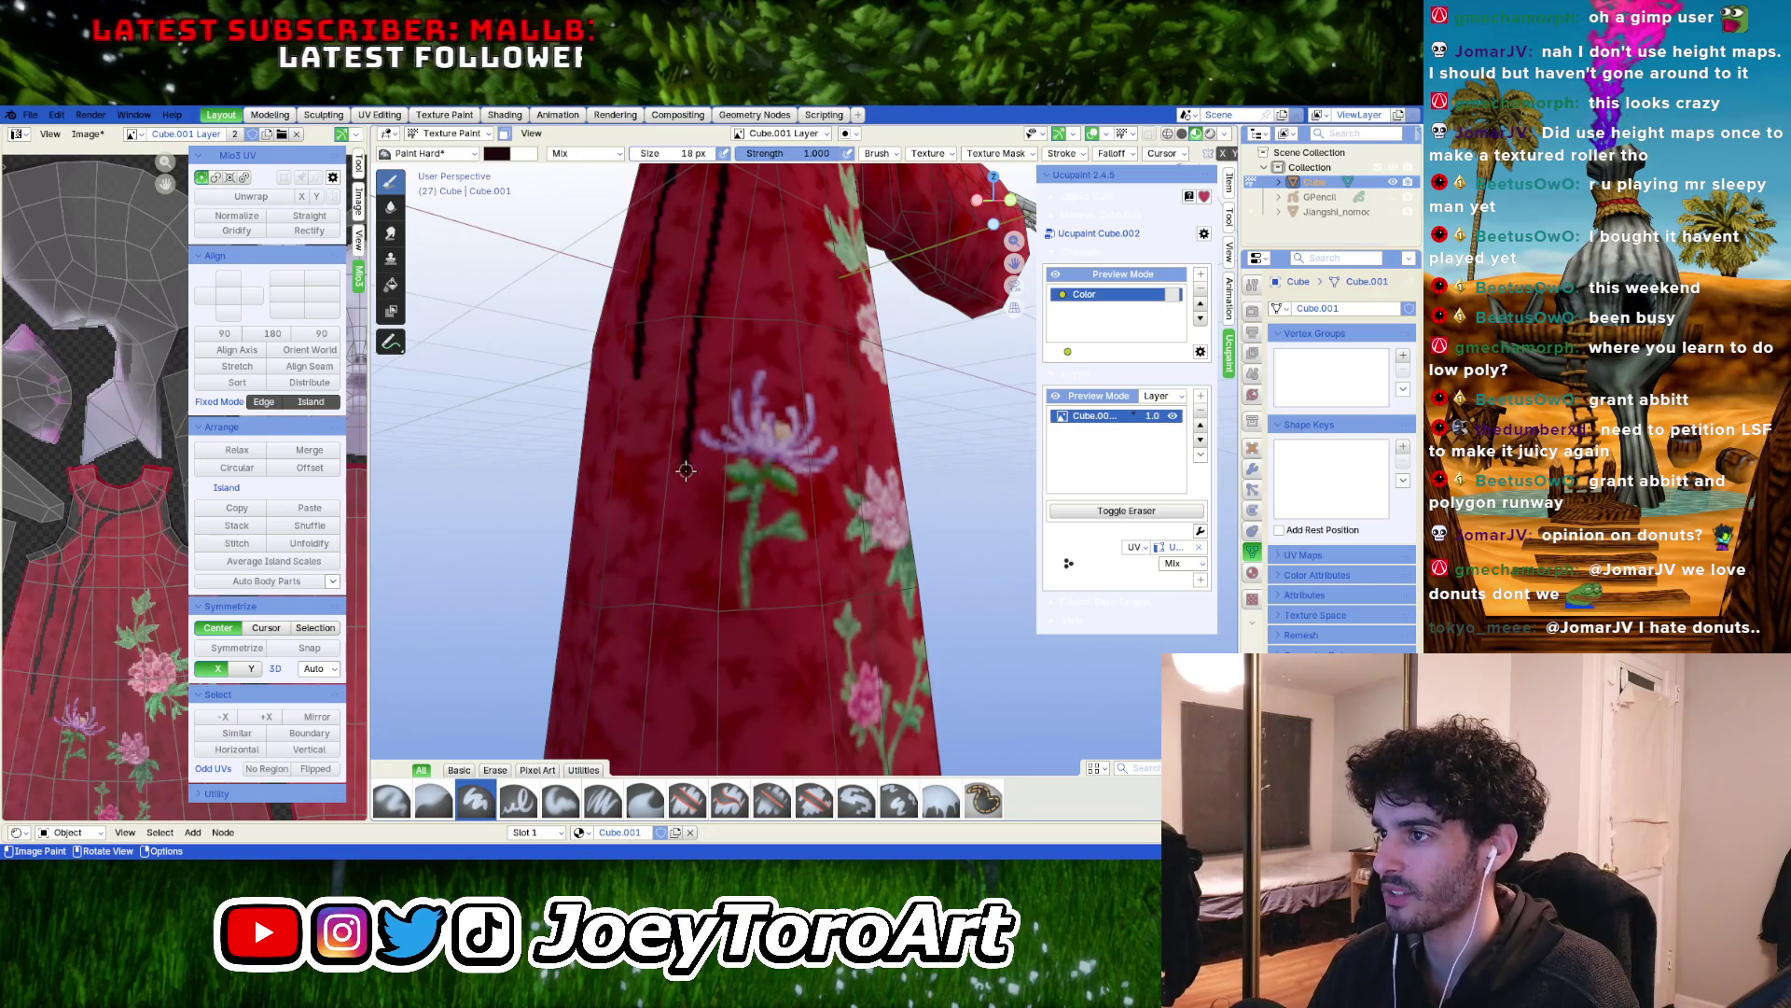
Carry the black front trim all the way down to the hem
{"action": "middle_click_drag", "start_coordinate": [681, 521], "coordinate": [743, 307]}
{"action": "left_click_drag", "start_coordinate": [743, 307], "coordinate": [739, 484]}
{"action": "middle_click_drag", "start_coordinate": [738, 484], "coordinate": [731, 261], "text": "shift"}
{"action": "left_click_drag", "start_coordinate": [723, 240], "coordinate": [728, 439]}
{"action": "mouse_move", "coordinate": [727, 439]}
{"action": "middle_mouse_down"}
{"action": "mouse_move", "coordinate": [699, 320]}
{"action": "mouse_move", "coordinate": [723, 301]}
{"action": "middle_mouse_up"}
{"action": "left_click_drag", "start_coordinate": [703, 260], "coordinate": [704, 493]}
{"action": "middle_click_drag", "start_coordinate": [704, 493], "coordinate": [739, 321], "text": "shift"}
{"action": "left_click_drag", "start_coordinate": [747, 268], "coordinate": [736, 650]}
Paint a horizontal black line along the hem, working around to the right
{"action": "mouse_move", "coordinate": [740, 666]}
{"action": "middle_mouse_down"}
{"action": "mouse_move", "coordinate": [723, 520]}
{"action": "mouse_move", "coordinate": [610, 461]}
{"action": "middle_mouse_up"}
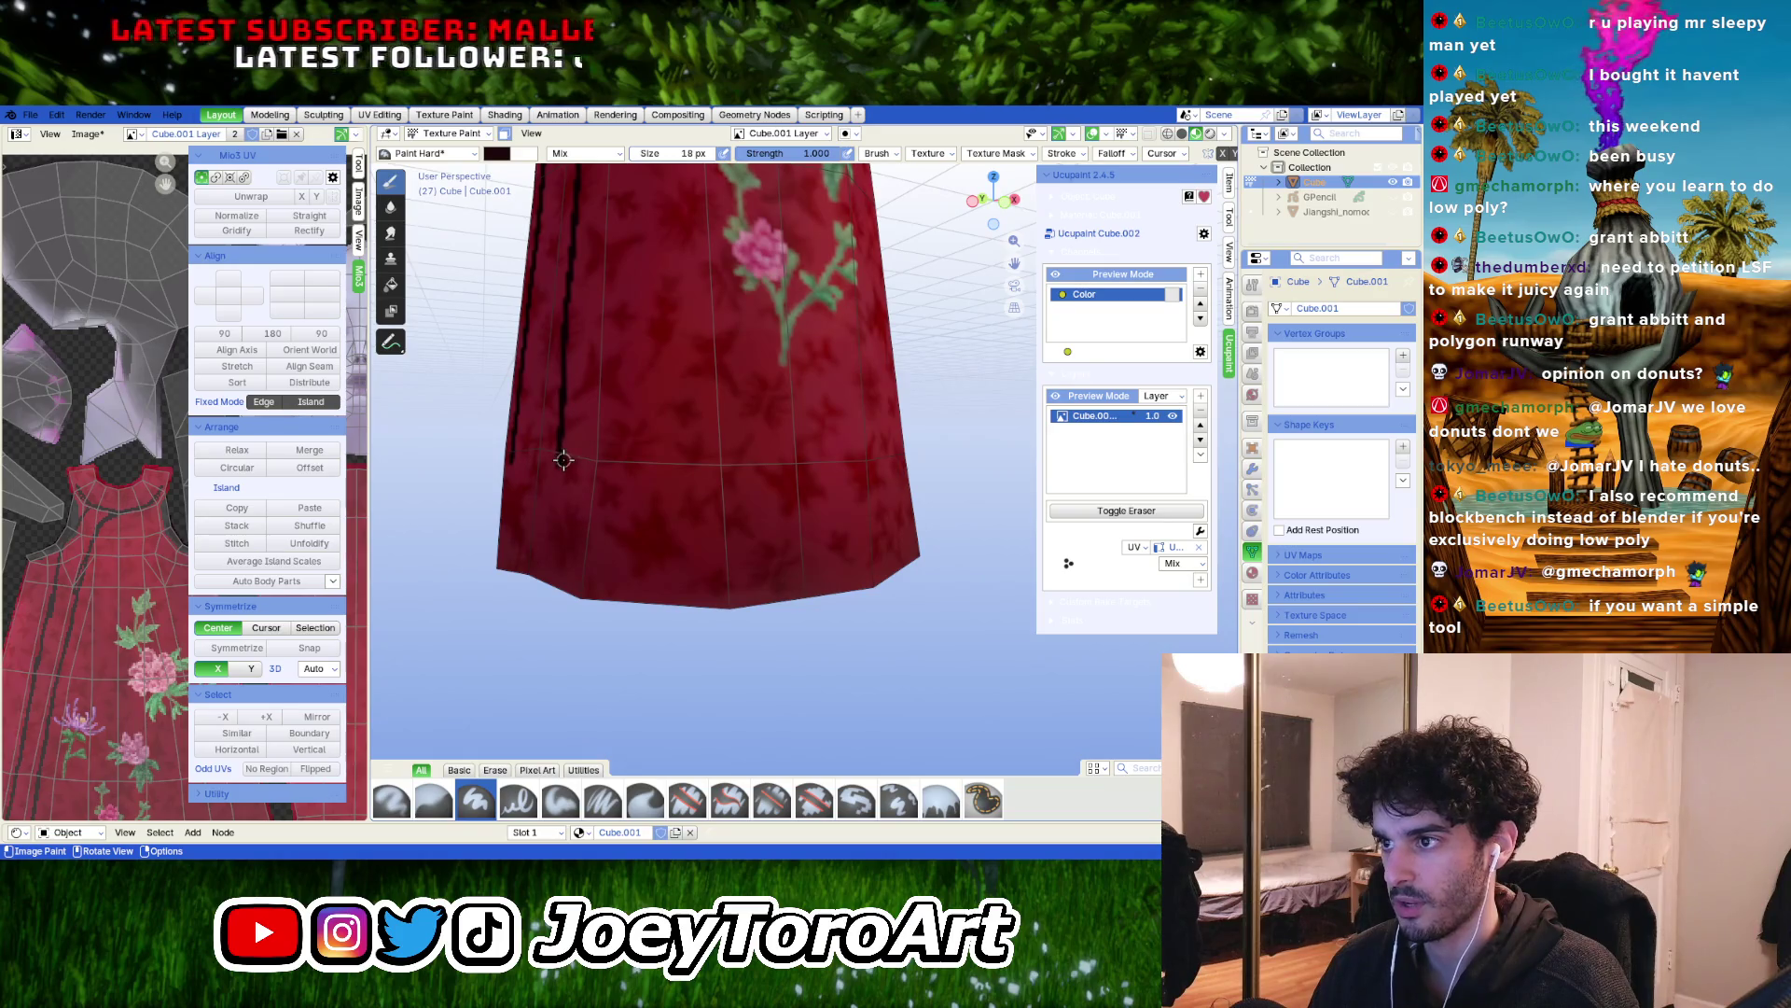
{"action": "left_click_drag", "start_coordinate": [671, 470], "coordinate": [754, 471]}
{"action": "middle_click_drag", "start_coordinate": [753, 471], "coordinate": [619, 469]}
{"action": "left_click_drag", "start_coordinate": [641, 470], "coordinate": [816, 471]}
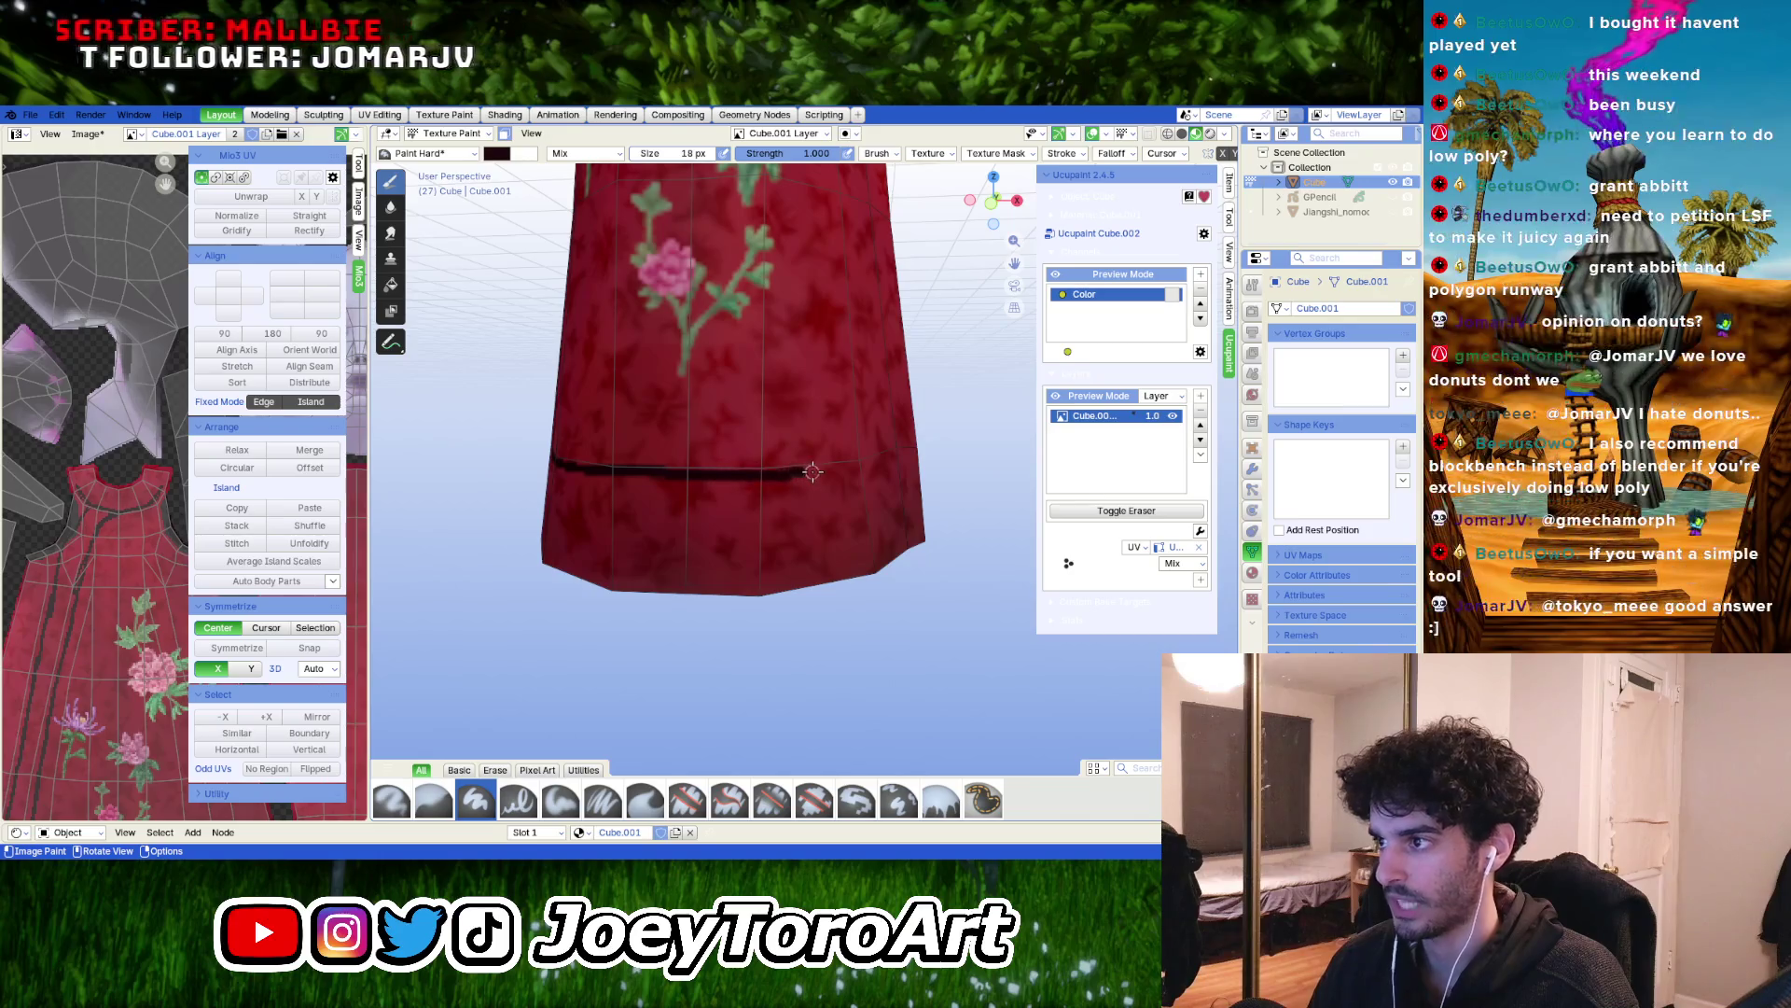
{"action": "middle_click_drag", "start_coordinate": [816, 471], "coordinate": [723, 477]}
{"action": "left_click_drag", "start_coordinate": [773, 471], "coordinate": [853, 471]}
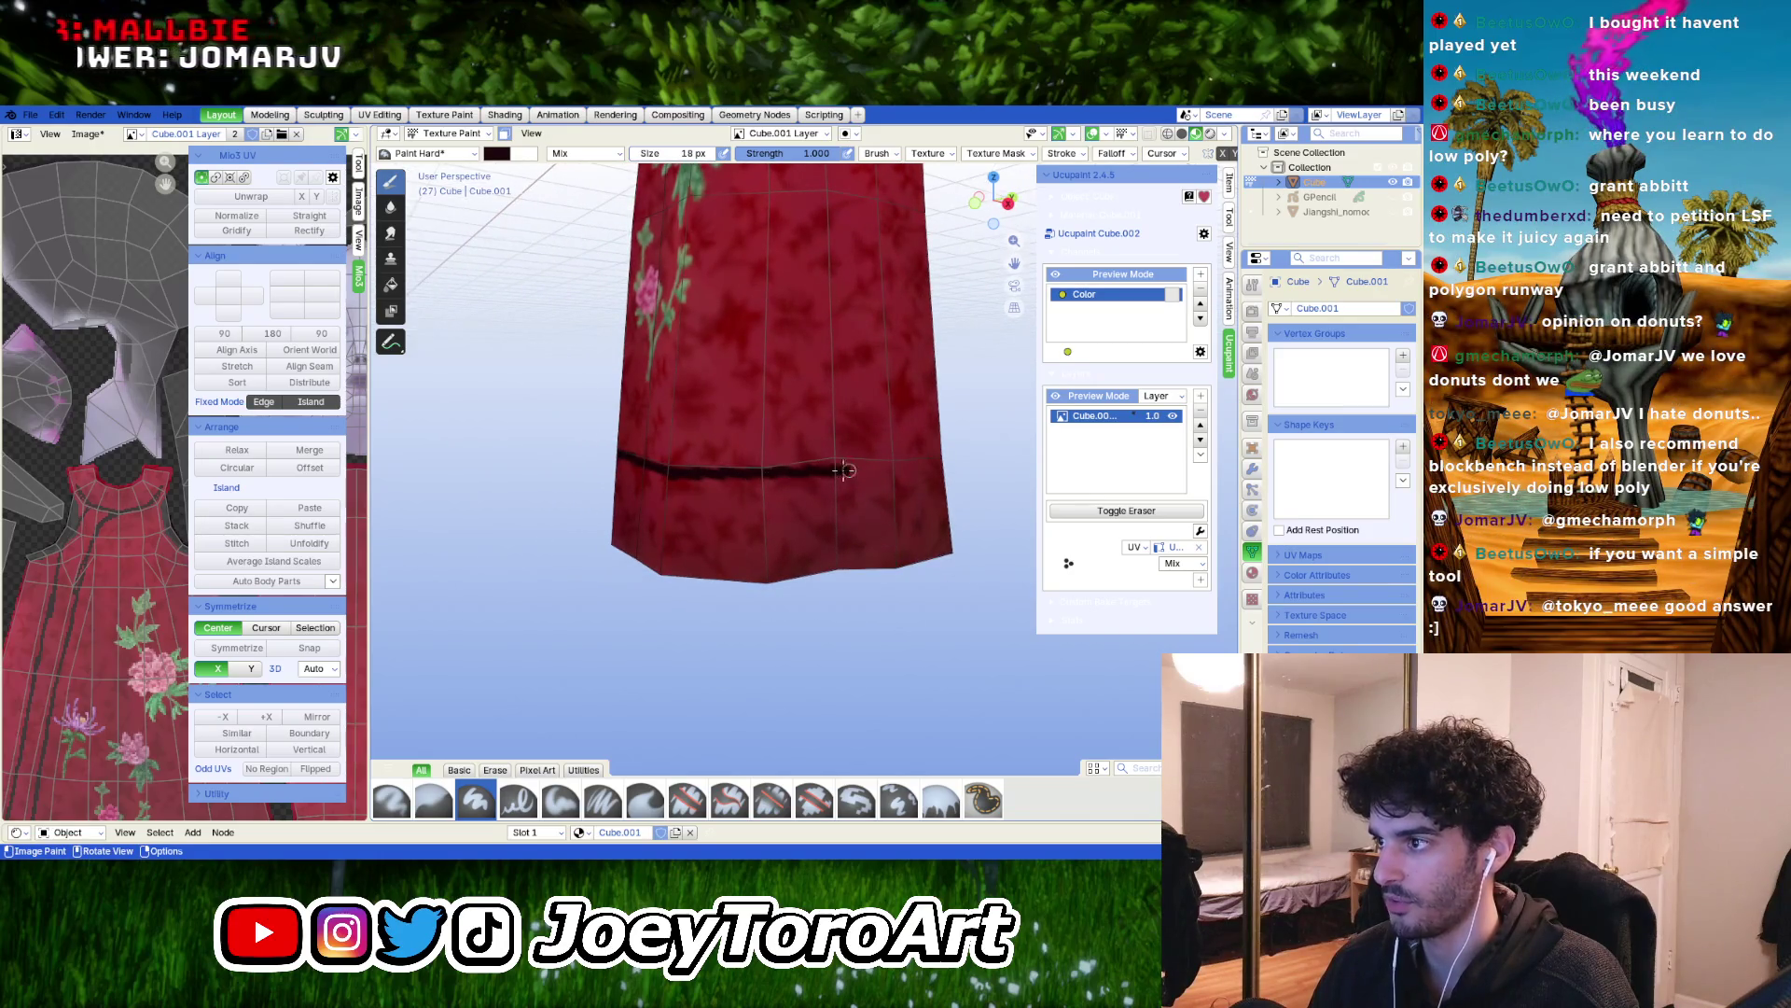
{"action": "middle_click_drag", "start_coordinate": [853, 472], "coordinate": [757, 470]}
{"action": "left_click_drag", "start_coordinate": [774, 462], "coordinate": [804, 464]}
{"action": "mouse_move", "coordinate": [805, 464]}
{"action": "middle_mouse_down"}
{"action": "mouse_move", "coordinate": [992, 416]}
{"action": "mouse_move", "coordinate": [756, 494]}
{"action": "middle_mouse_up"}
{"action": "scroll", "coordinate": [757, 495], "scroll_direction": "up", "scroll_amount": 2}
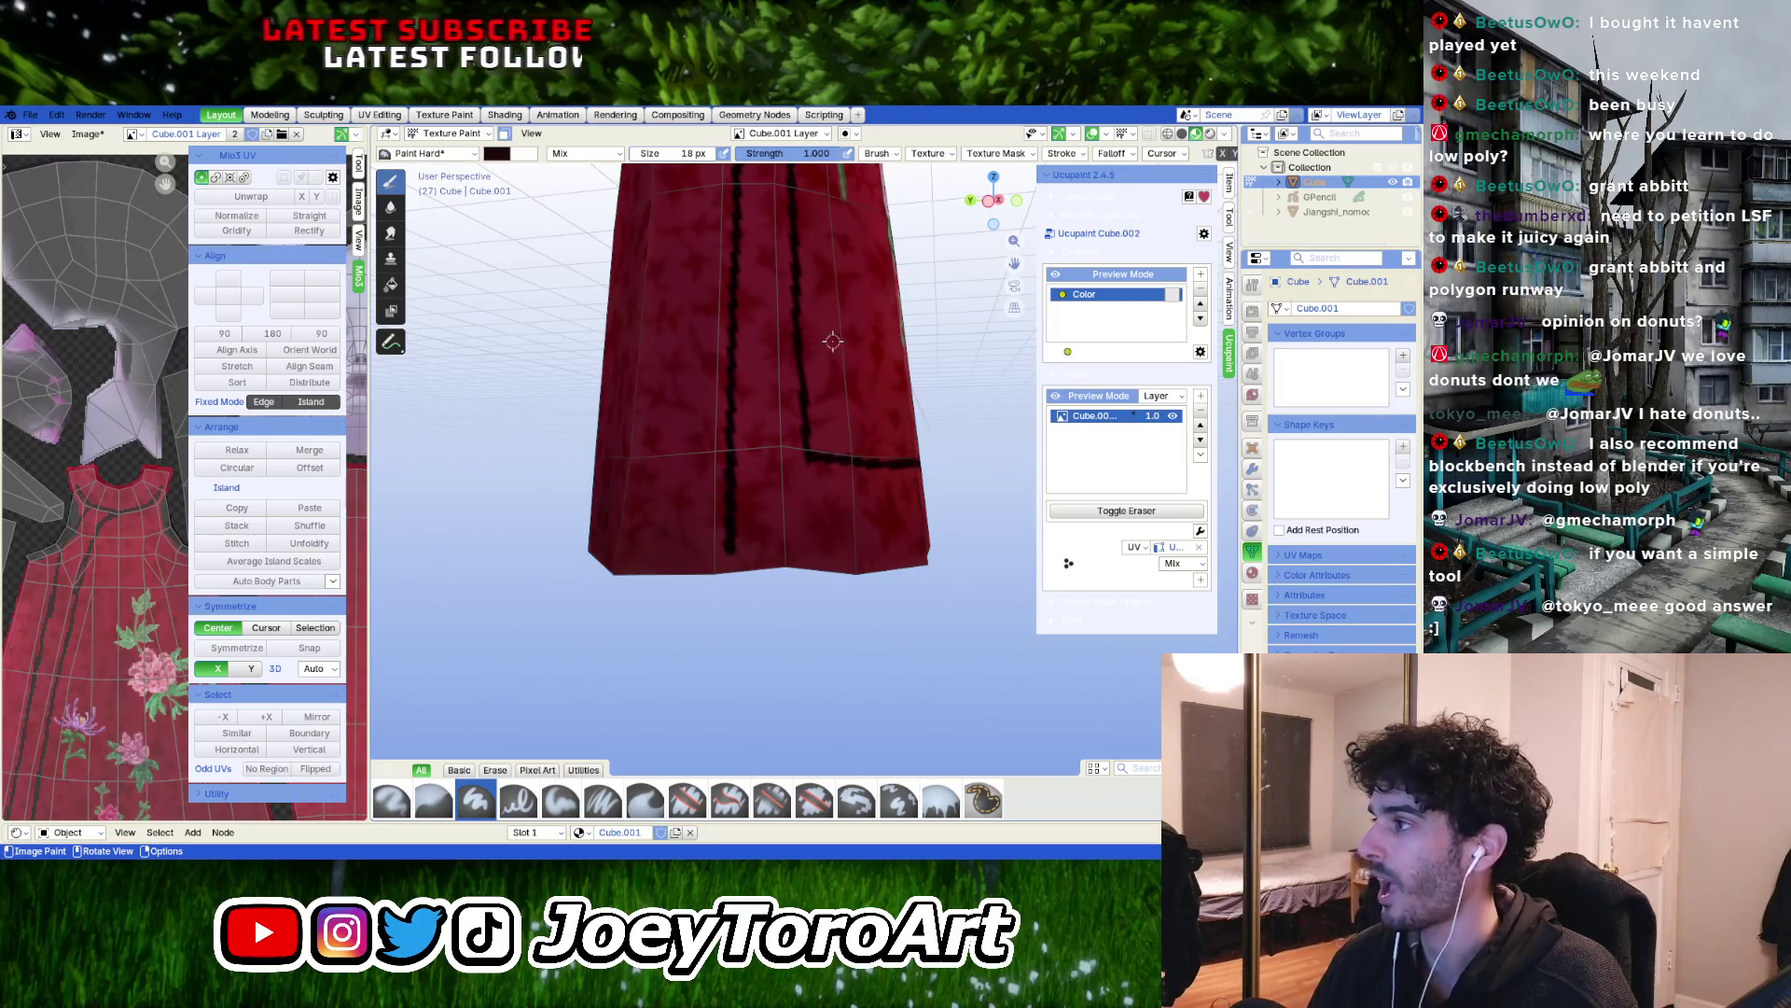
{"action": "mouse_move", "coordinate": [791, 349]}
{"action": "middle_mouse_down"}
{"action": "mouse_move", "coordinate": [848, 452]}
{"action": "mouse_move", "coordinate": [673, 497]}
{"action": "middle_mouse_up"}
{"action": "scroll", "coordinate": [673, 497], "scroll_direction": "up", "scroll_amount": 5}
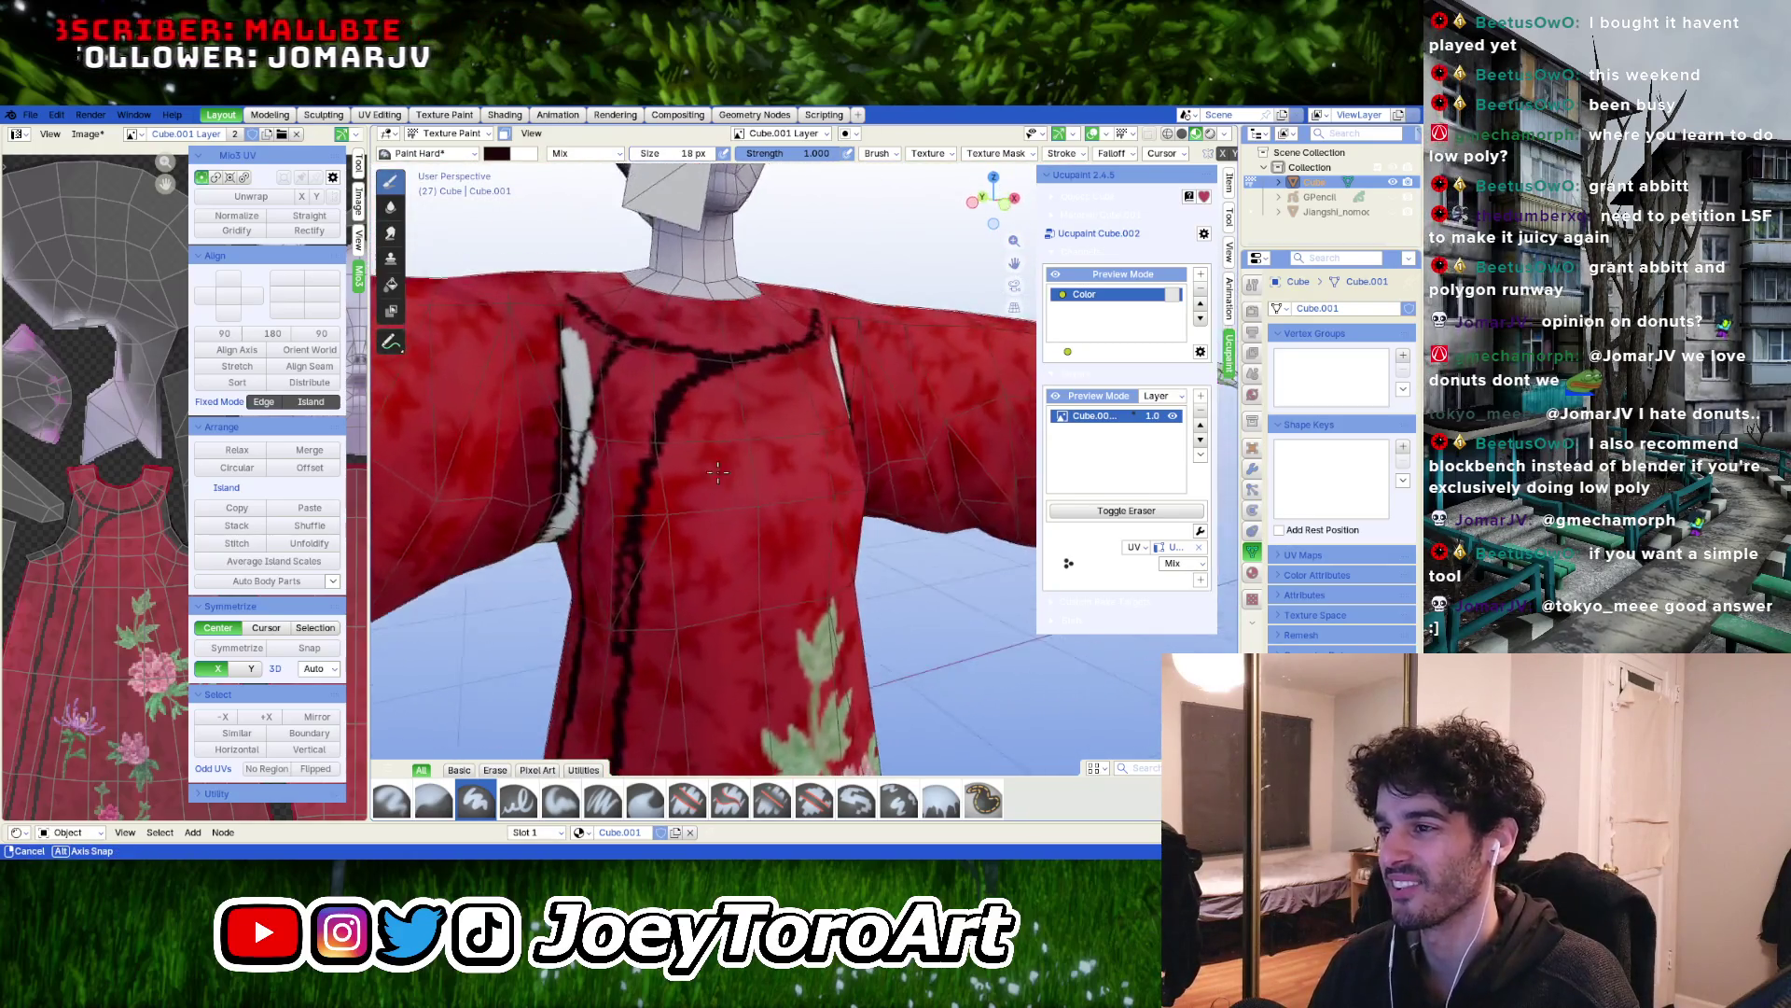
{"action": "scroll", "coordinate": [684, 480], "scroll_direction": "down", "scroll_amount": 5}
{"action": "scroll", "coordinate": [678, 495], "scroll_direction": "up", "scroll_amount": 5}
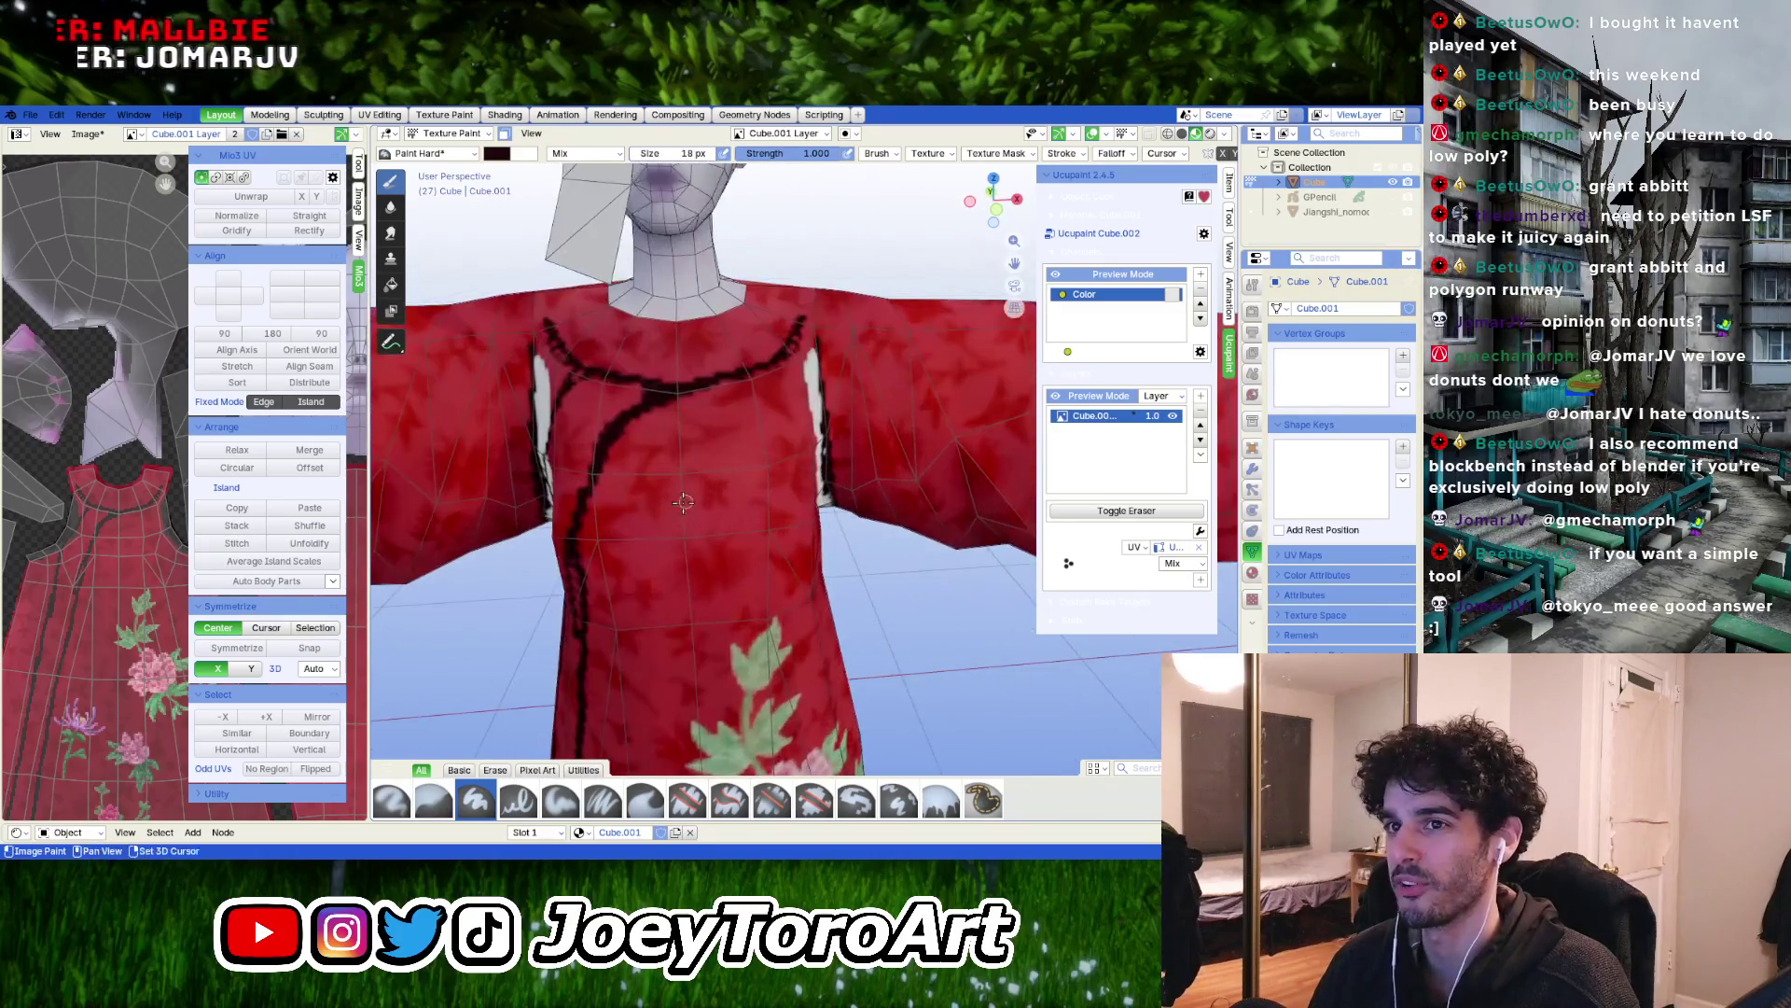
{"action": "mouse_move", "coordinate": [677, 487]}
{"action": "middle_mouse_down"}
{"action": "mouse_move", "coordinate": [637, 479]}
{"action": "mouse_move", "coordinate": [694, 493]}
{"action": "middle_mouse_up"}
{"action": "scroll", "coordinate": [722, 553], "scroll_direction": "up", "scroll_amount": 3}
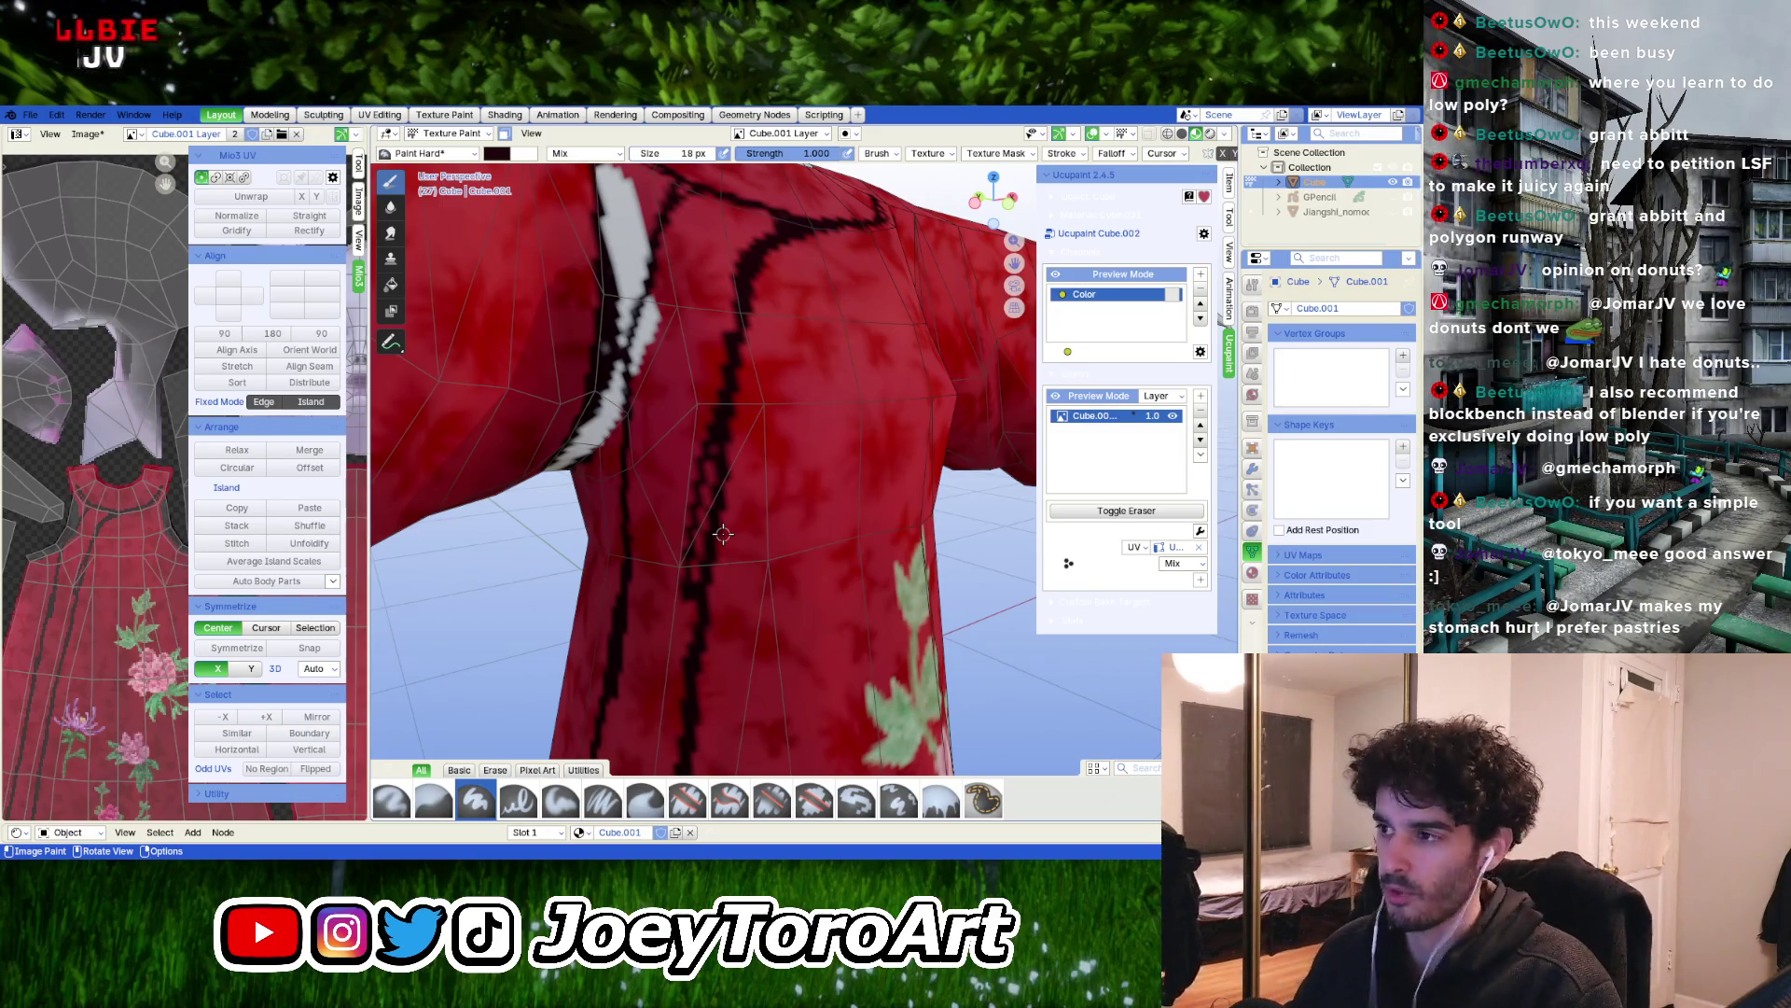
{"action": "mouse_move", "coordinate": [825, 470]}
{"action": "middle_mouse_down"}
{"action": "mouse_move", "coordinate": [737, 419]}
{"action": "mouse_move", "coordinate": [666, 473]}
{"action": "mouse_move", "coordinate": [739, 477]}
{"action": "mouse_move", "coordinate": [769, 560]}
{"action": "mouse_move", "coordinate": [812, 422]}
{"action": "mouse_move", "coordinate": [771, 431]}
{"action": "mouse_move", "coordinate": [644, 543]}
{"action": "mouse_move", "coordinate": [681, 575]}
{"action": "middle_mouse_up"}
{"action": "scroll", "coordinate": [644, 543], "scroll_direction": "up", "scroll_amount": 2}
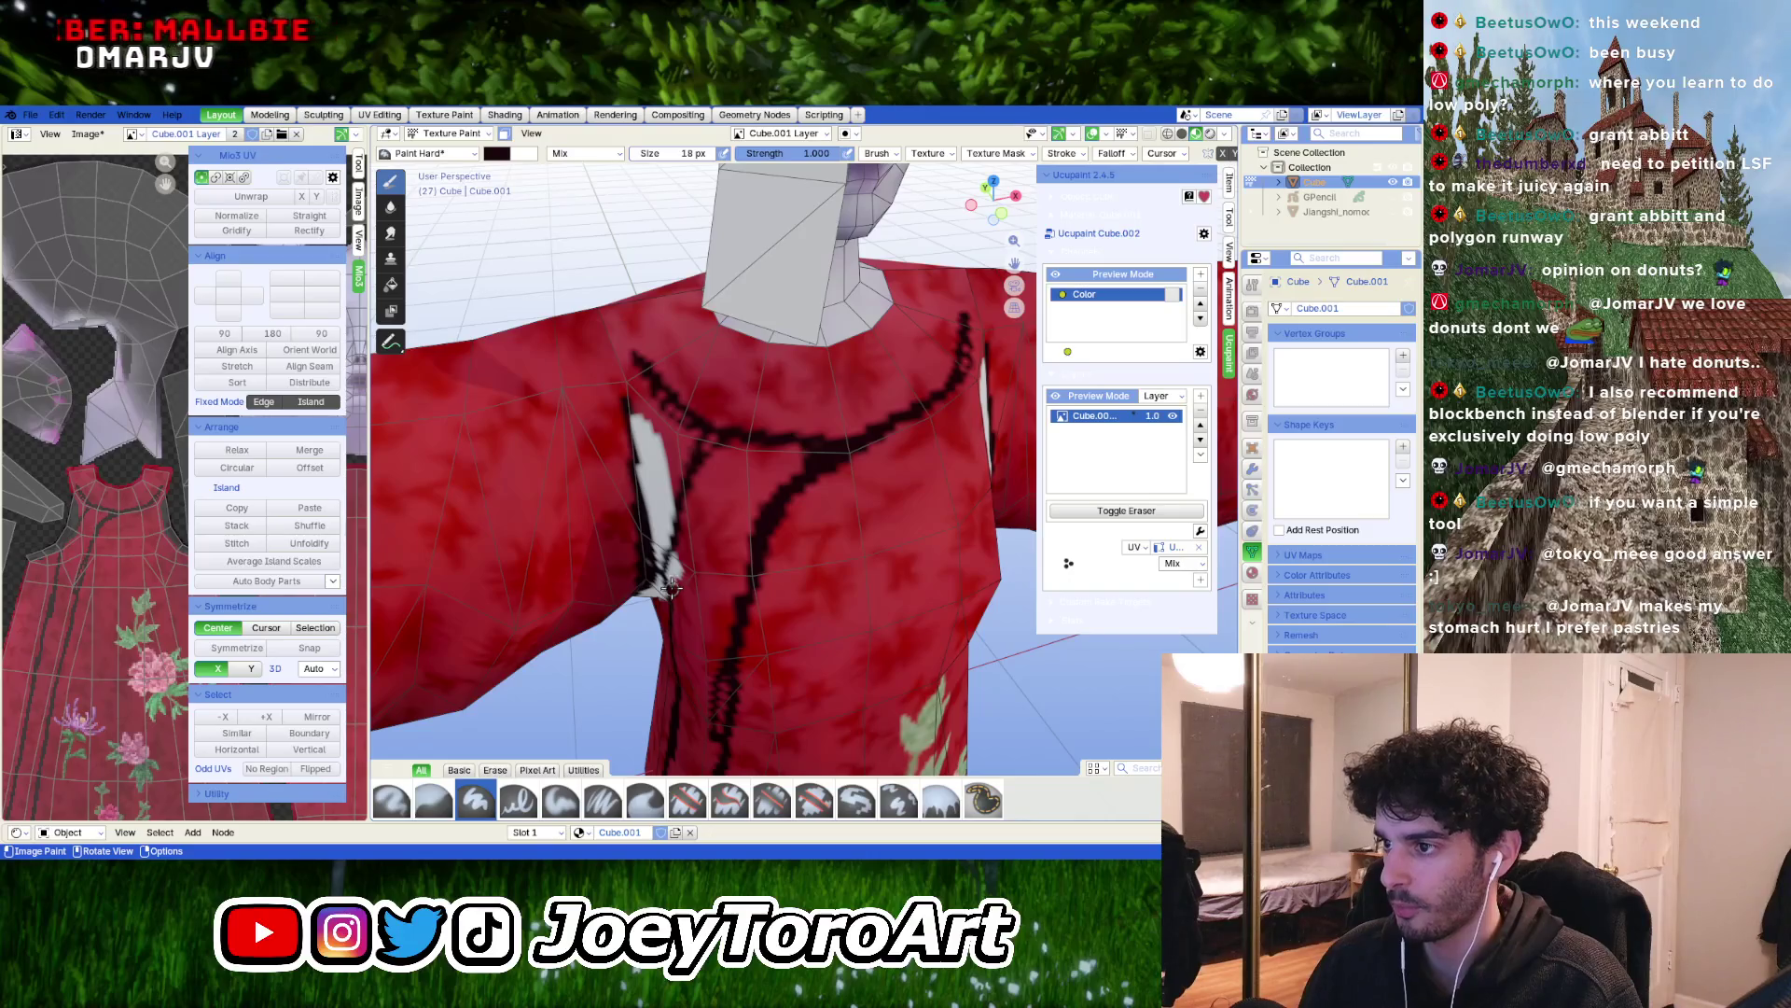
{"action": "mouse_move", "coordinate": [714, 442]}
{"action": "middle_mouse_down"}
{"action": "mouse_move", "coordinate": [788, 467]}
{"action": "mouse_move", "coordinate": [765, 490]}
{"action": "mouse_move", "coordinate": [796, 454]}
{"action": "middle_mouse_up"}
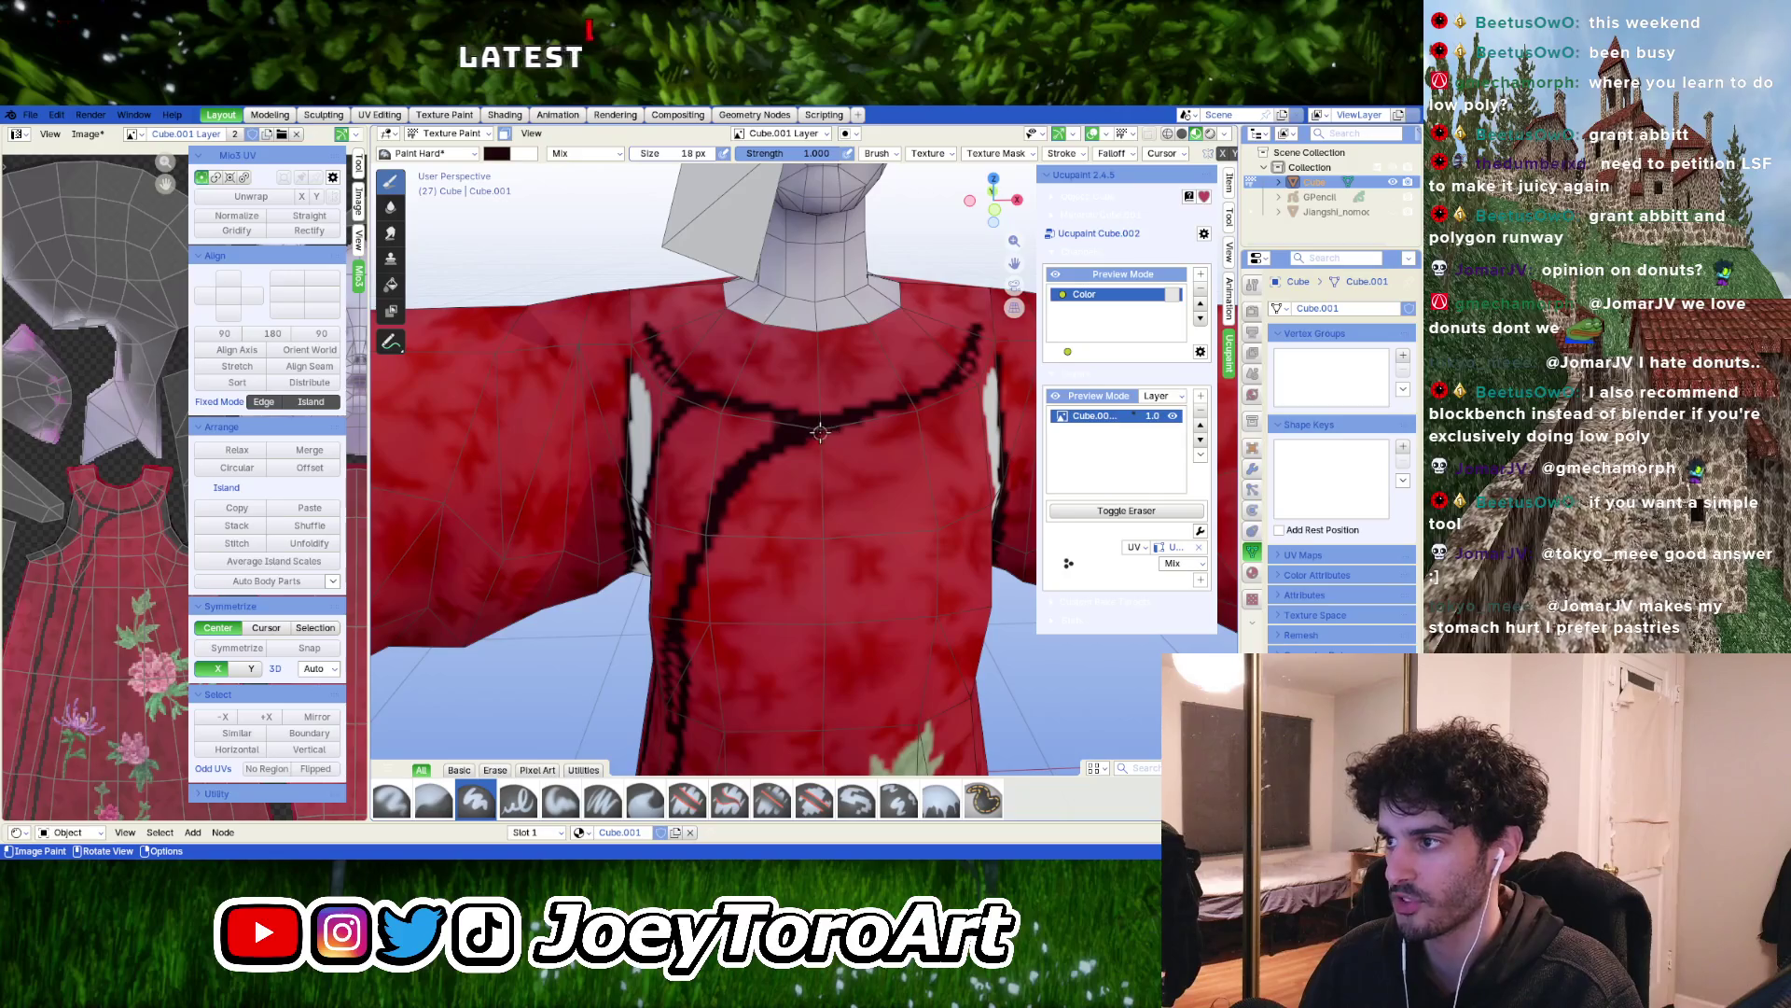
{"action": "middle_click_drag", "start_coordinate": [717, 604], "coordinate": [705, 567]}
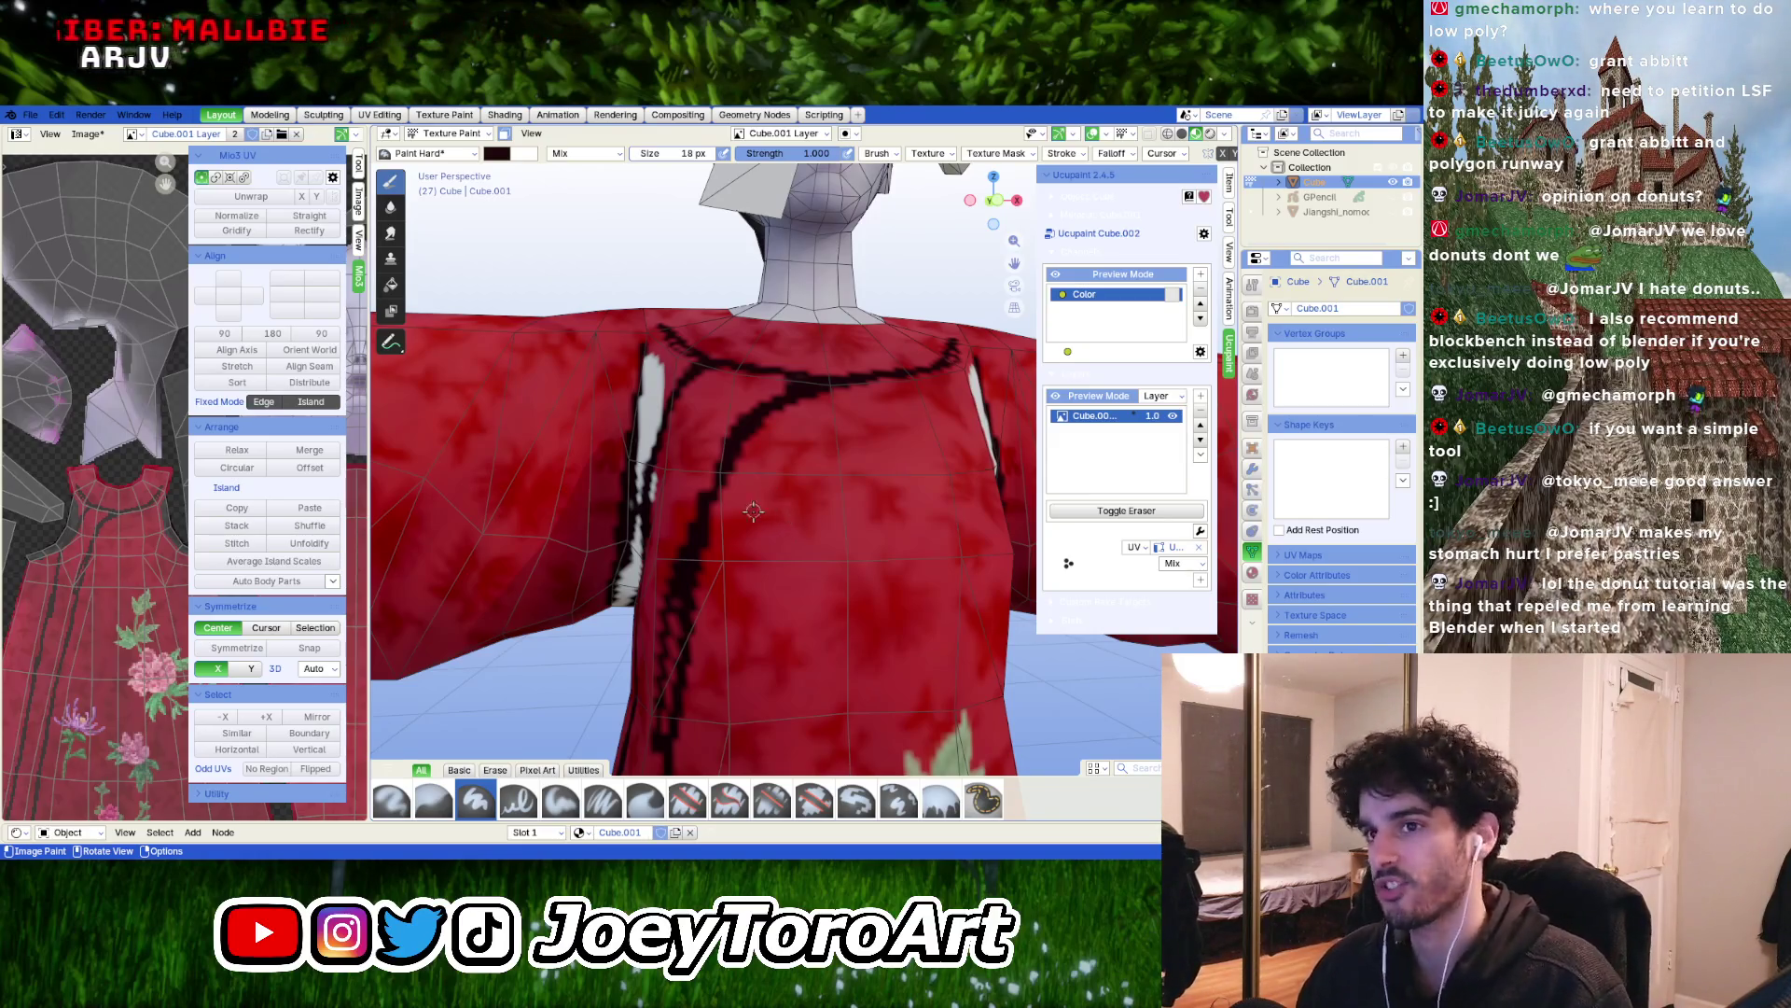
Paint a dark line up the robe's side from the hem
{"action": "scroll", "coordinate": [753, 510], "scroll_direction": "down", "scroll_amount": 5}
{"action": "mouse_move", "coordinate": [756, 522]}
{"action": "middle_mouse_down"}
{"action": "mouse_move", "coordinate": [763, 560]}
{"action": "mouse_move", "coordinate": [782, 540]}
{"action": "middle_mouse_up"}
{"action": "scroll", "coordinate": [764, 587], "scroll_direction": "up", "scroll_amount": 4}
{"action": "scroll", "coordinate": [763, 587], "scroll_direction": "down", "scroll_amount": 3}
{"action": "mouse_move", "coordinate": [807, 613]}
{"action": "middle_mouse_down"}
{"action": "mouse_move", "coordinate": [720, 557]}
{"action": "mouse_move", "coordinate": [606, 564]}
{"action": "middle_mouse_up"}
{"action": "mouse_move", "coordinate": [784, 597]}
{"action": "middle_mouse_down"}
{"action": "mouse_move", "coordinate": [800, 643]}
{"action": "mouse_move", "coordinate": [879, 607]}
{"action": "middle_mouse_up"}
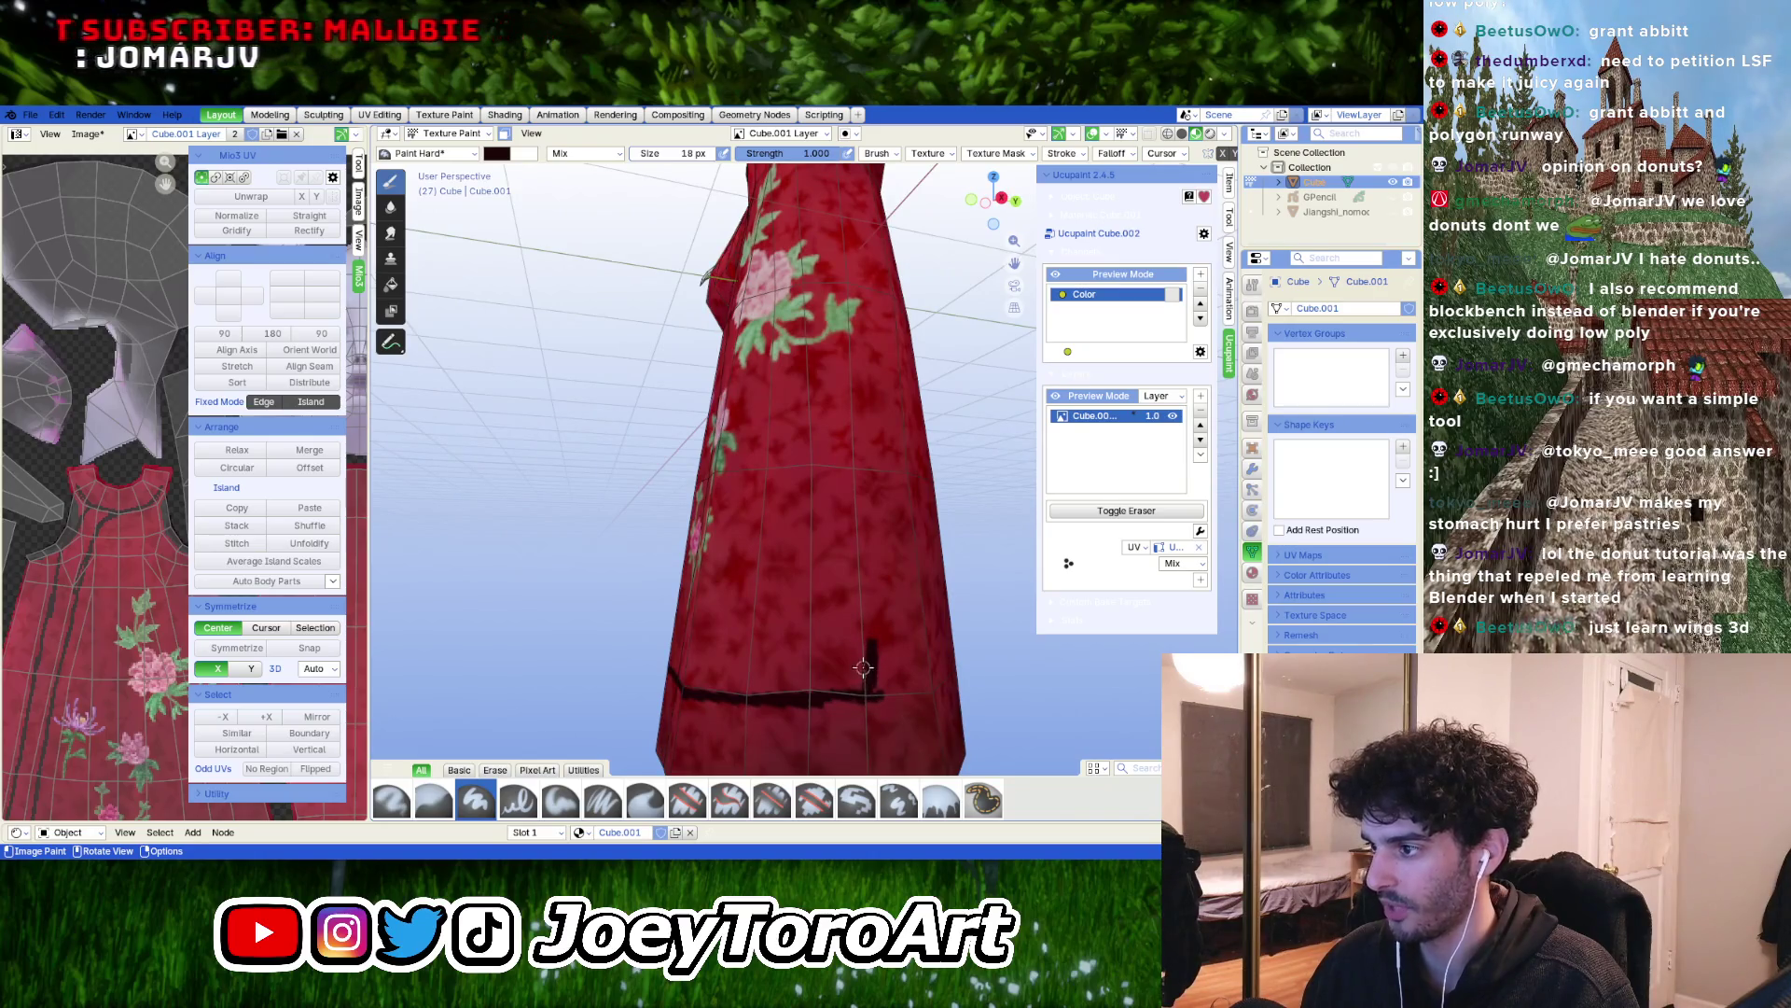
{"action": "left_click_drag", "start_coordinate": [864, 576], "coordinate": [857, 466]}
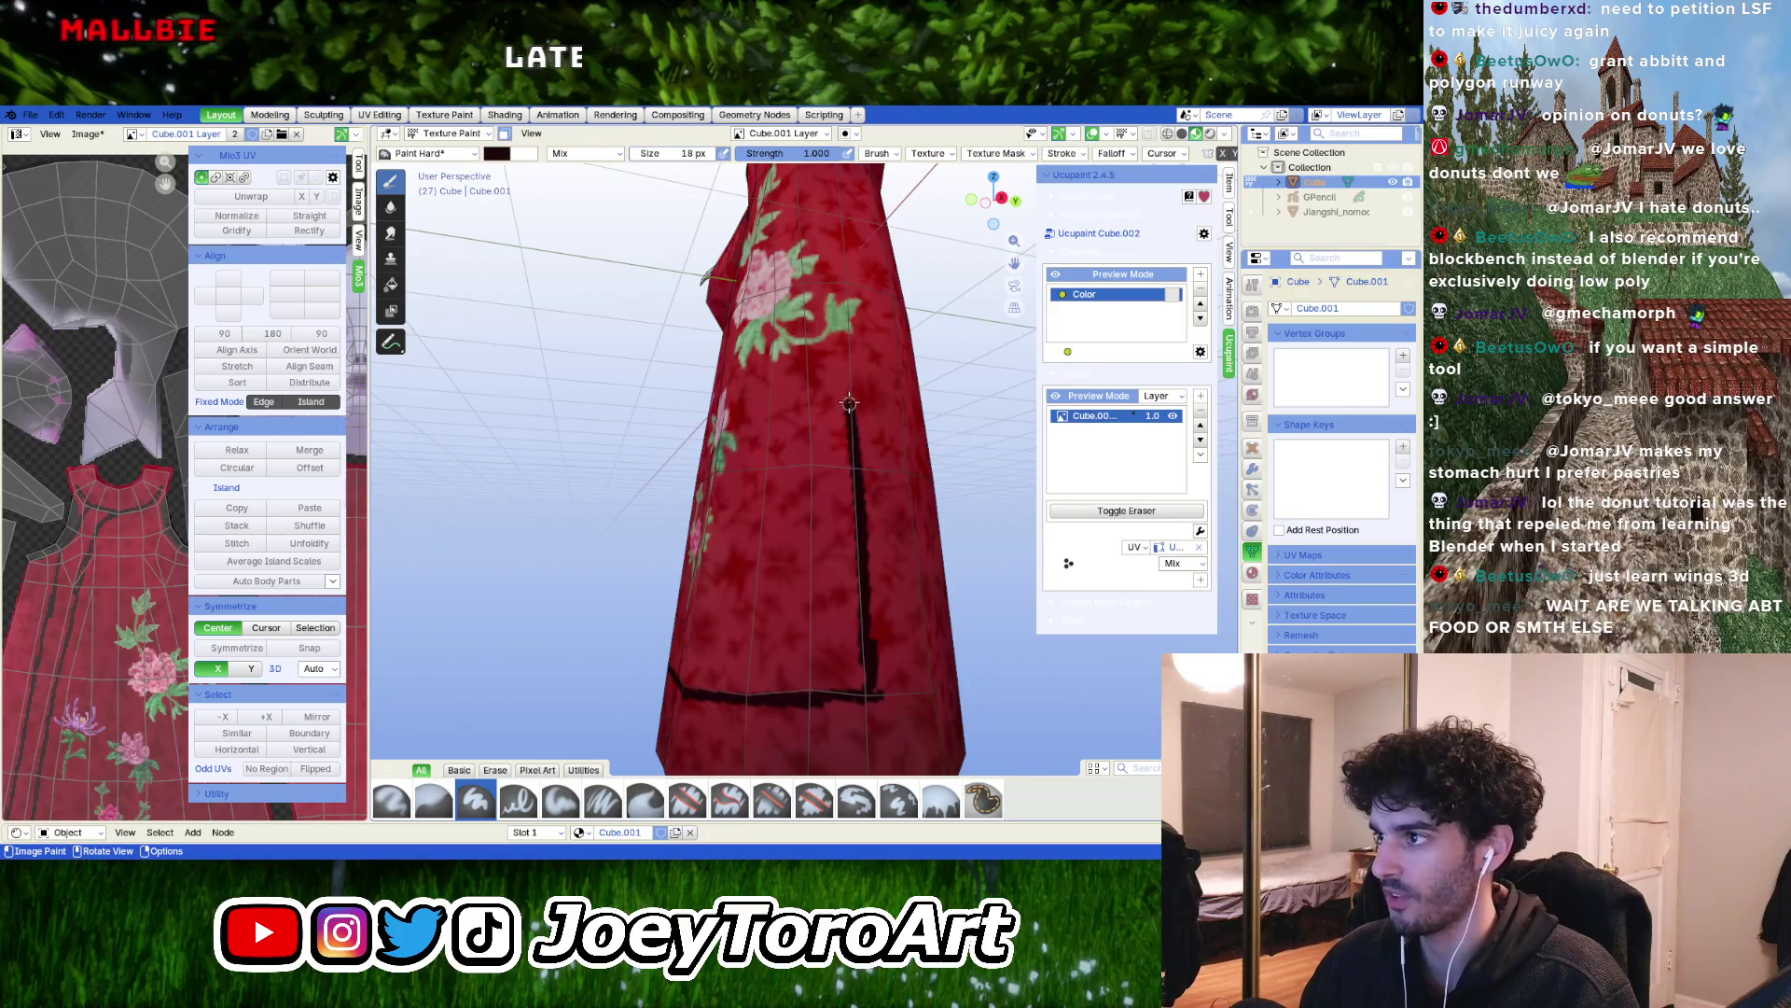
{"action": "left_click_drag", "start_coordinate": [849, 404], "coordinate": [847, 372]}
Hook the side stroke downward and extend the slit trim to the hem
{"action": "middle_click_drag", "start_coordinate": [848, 356], "coordinate": [835, 430]}
{"action": "left_click_drag", "start_coordinate": [894, 423], "coordinate": [898, 447]}
{"action": "middle_click_drag", "start_coordinate": [898, 446], "coordinate": [820, 476]}
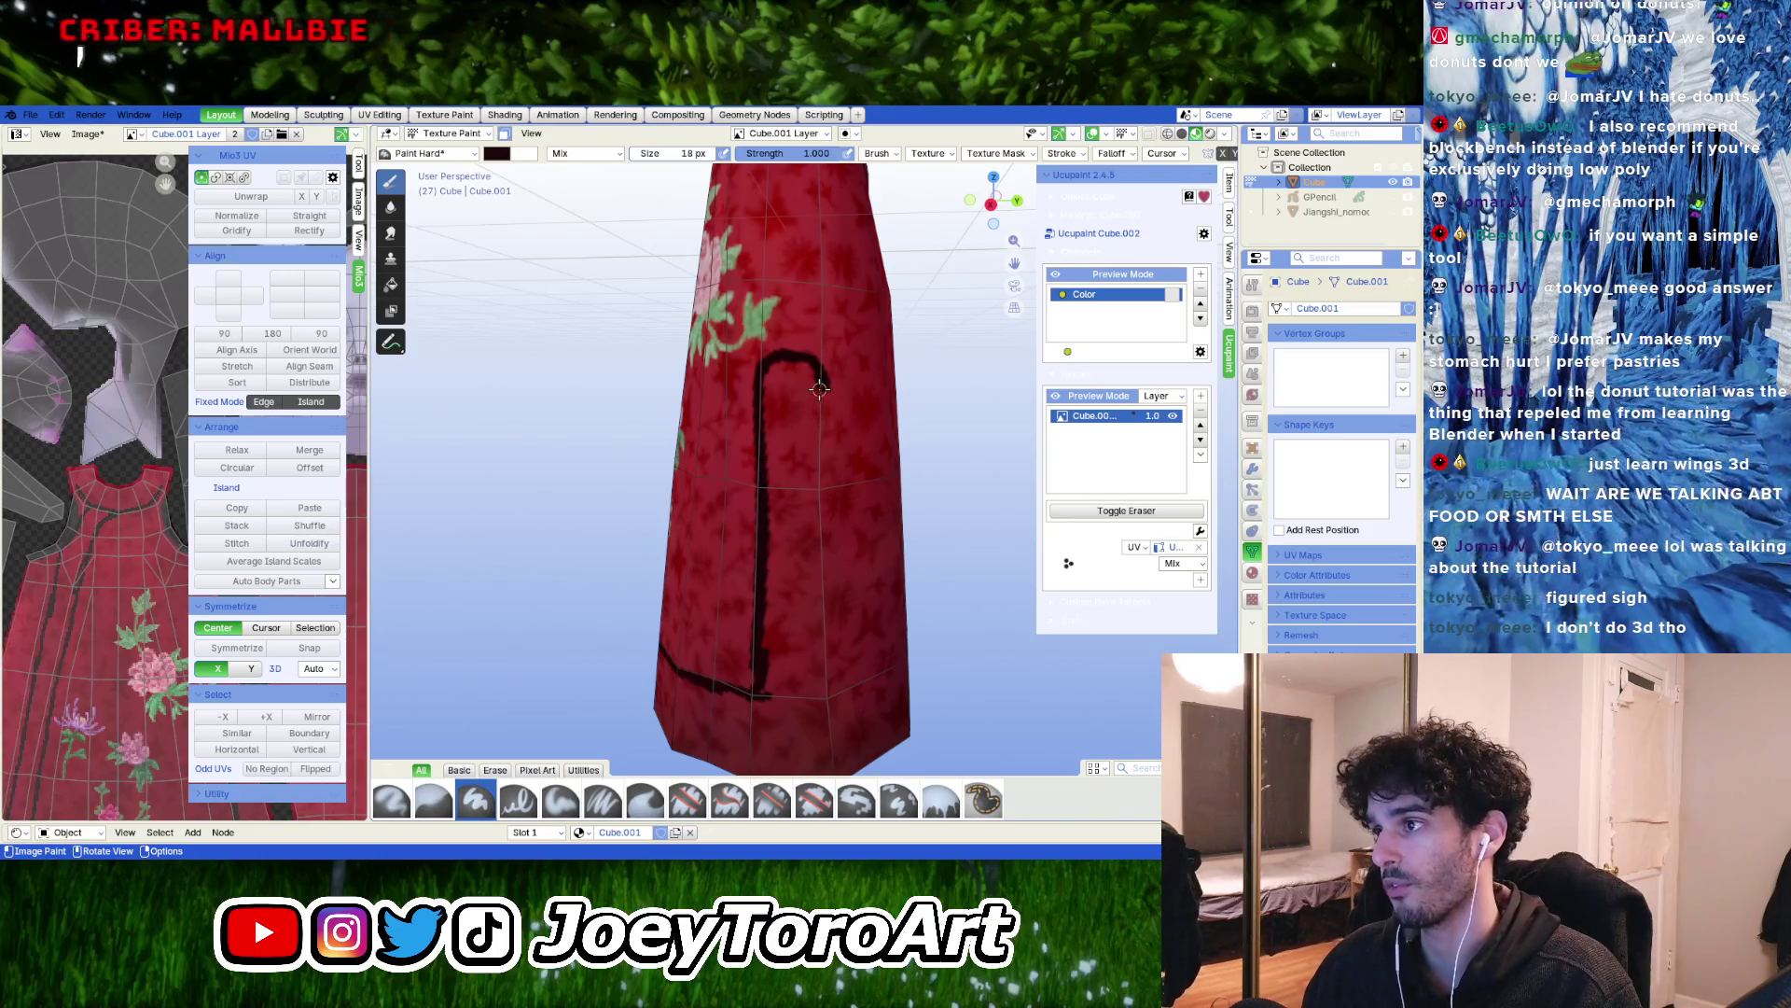
{"action": "left_click_drag", "start_coordinate": [821, 507], "coordinate": [825, 560]}
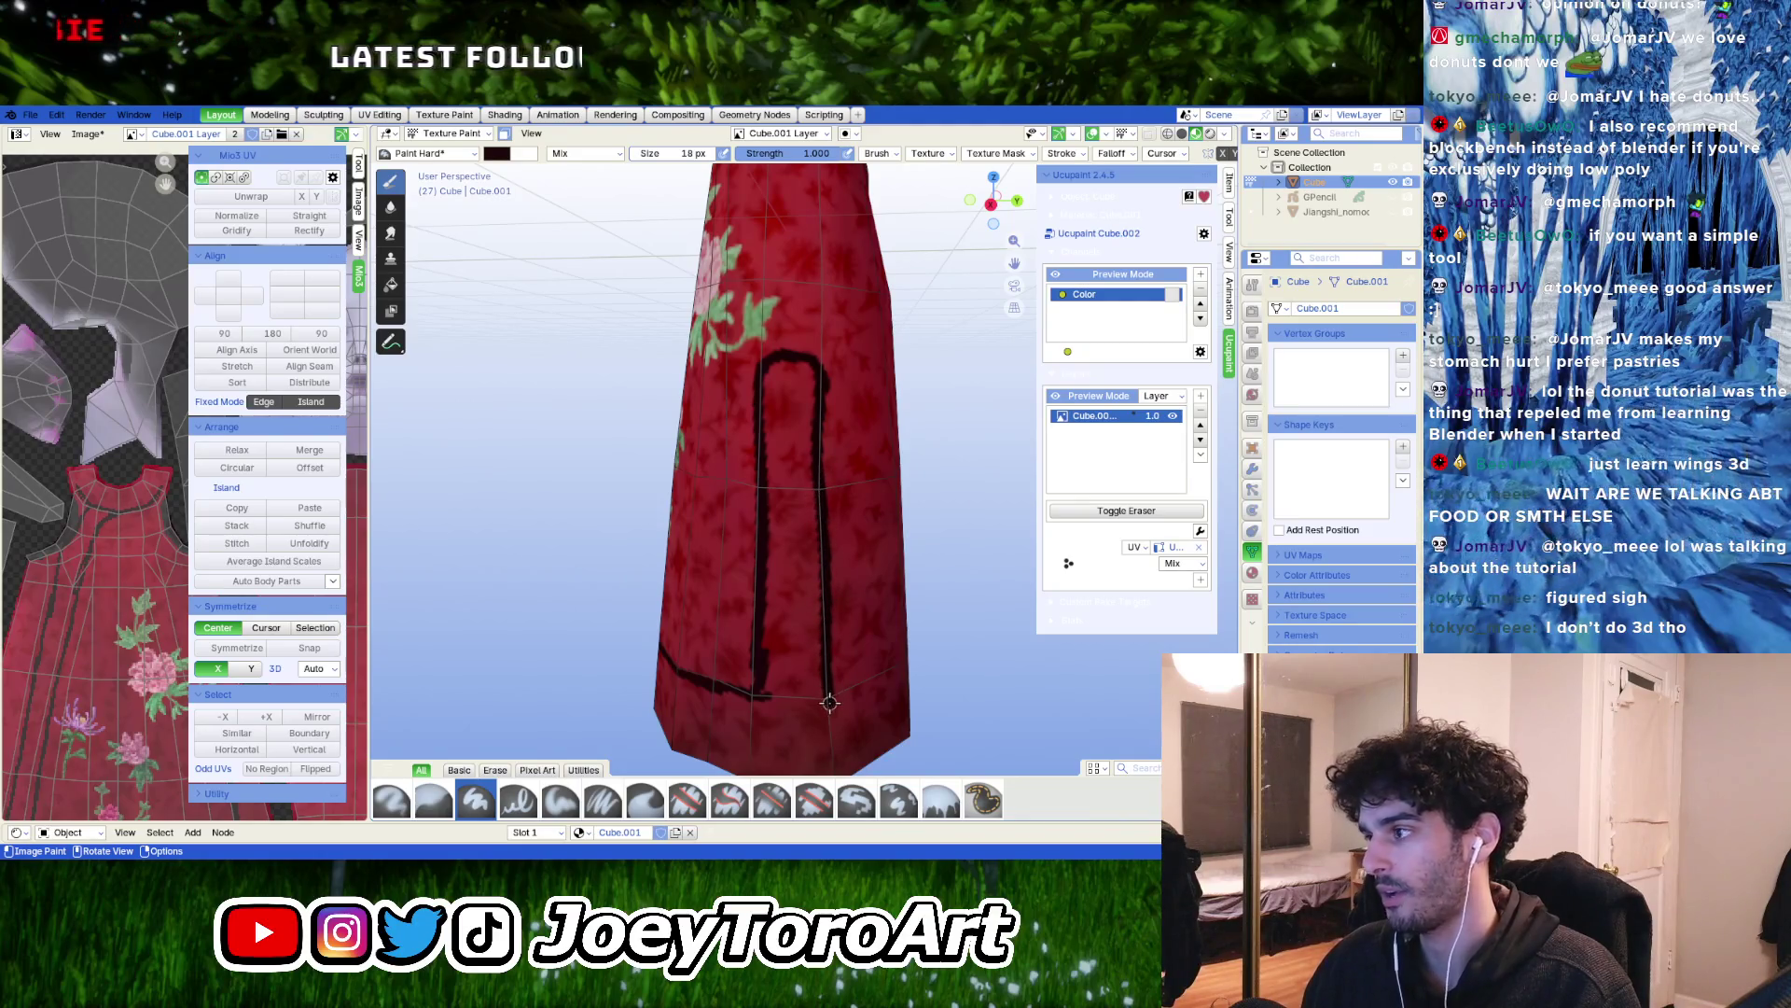
{"action": "mouse_move", "coordinate": [831, 701]}
{"action": "middle_mouse_down"}
{"action": "mouse_move", "coordinate": [812, 653]}
{"action": "mouse_move", "coordinate": [671, 632]}
{"action": "mouse_move", "coordinate": [789, 641]}
{"action": "mouse_move", "coordinate": [737, 583]}
{"action": "mouse_move", "coordinate": [840, 583]}
{"action": "mouse_move", "coordinate": [756, 590]}
{"action": "middle_mouse_up"}
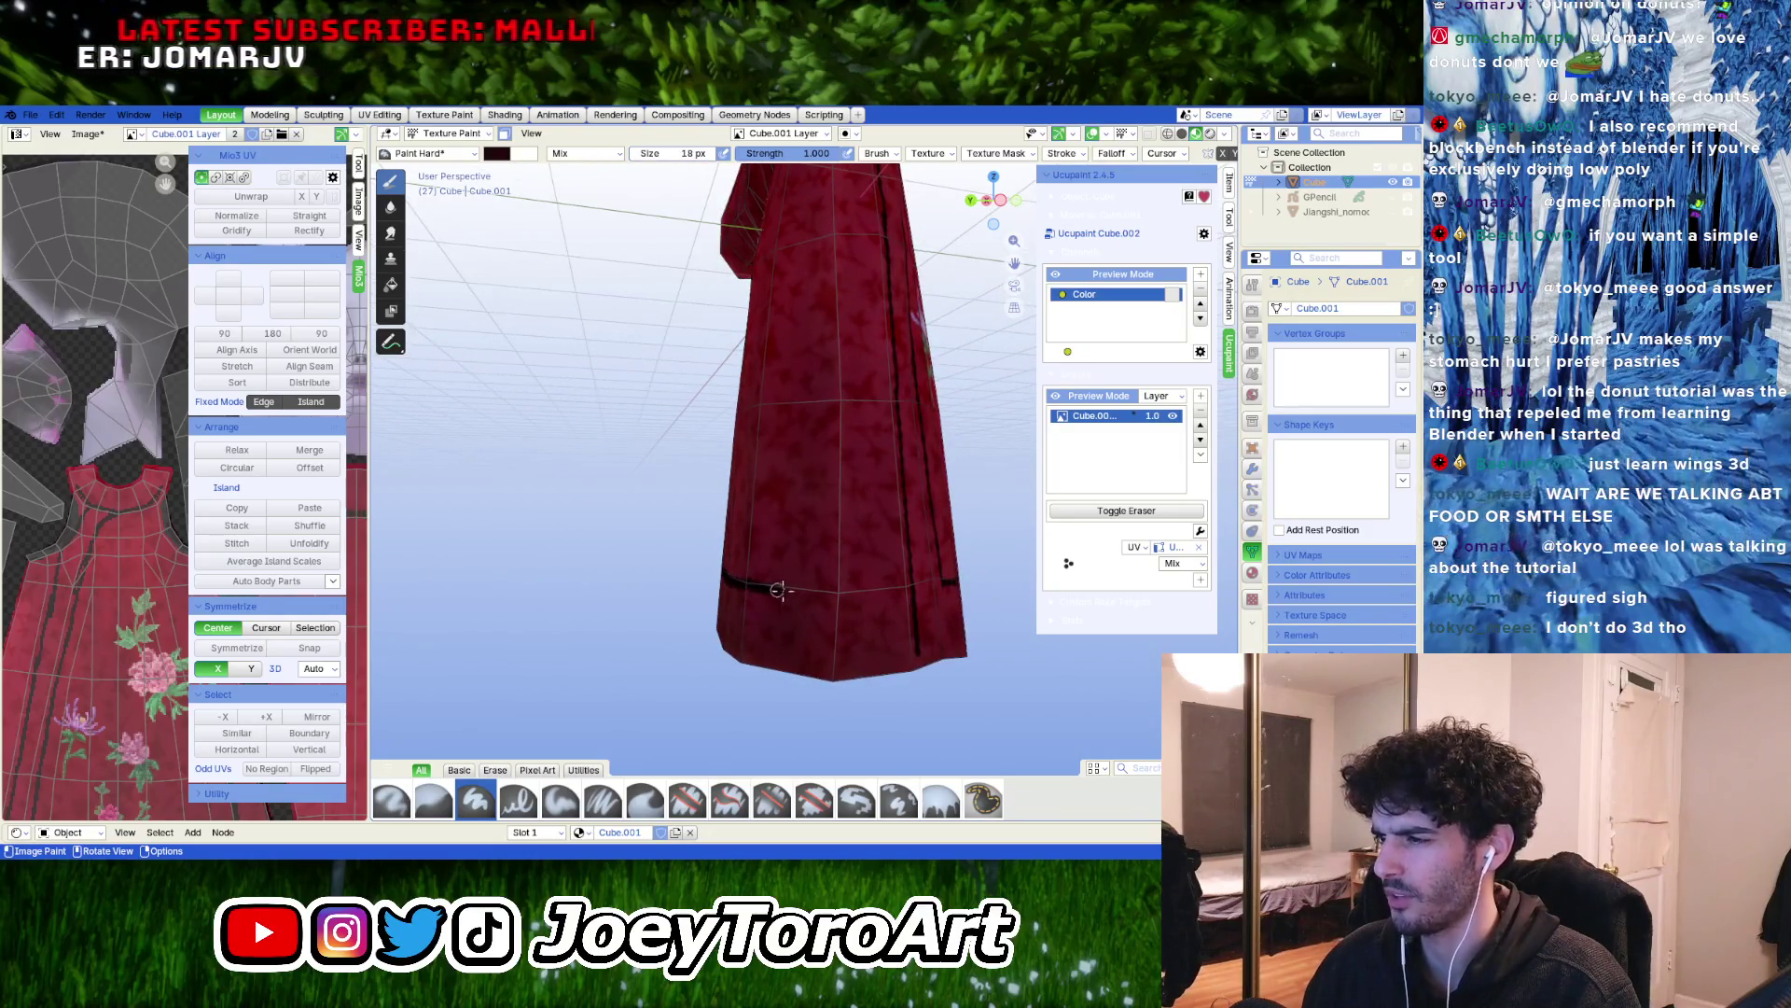
{"action": "middle_click_drag", "start_coordinate": [908, 590], "coordinate": [808, 600]}
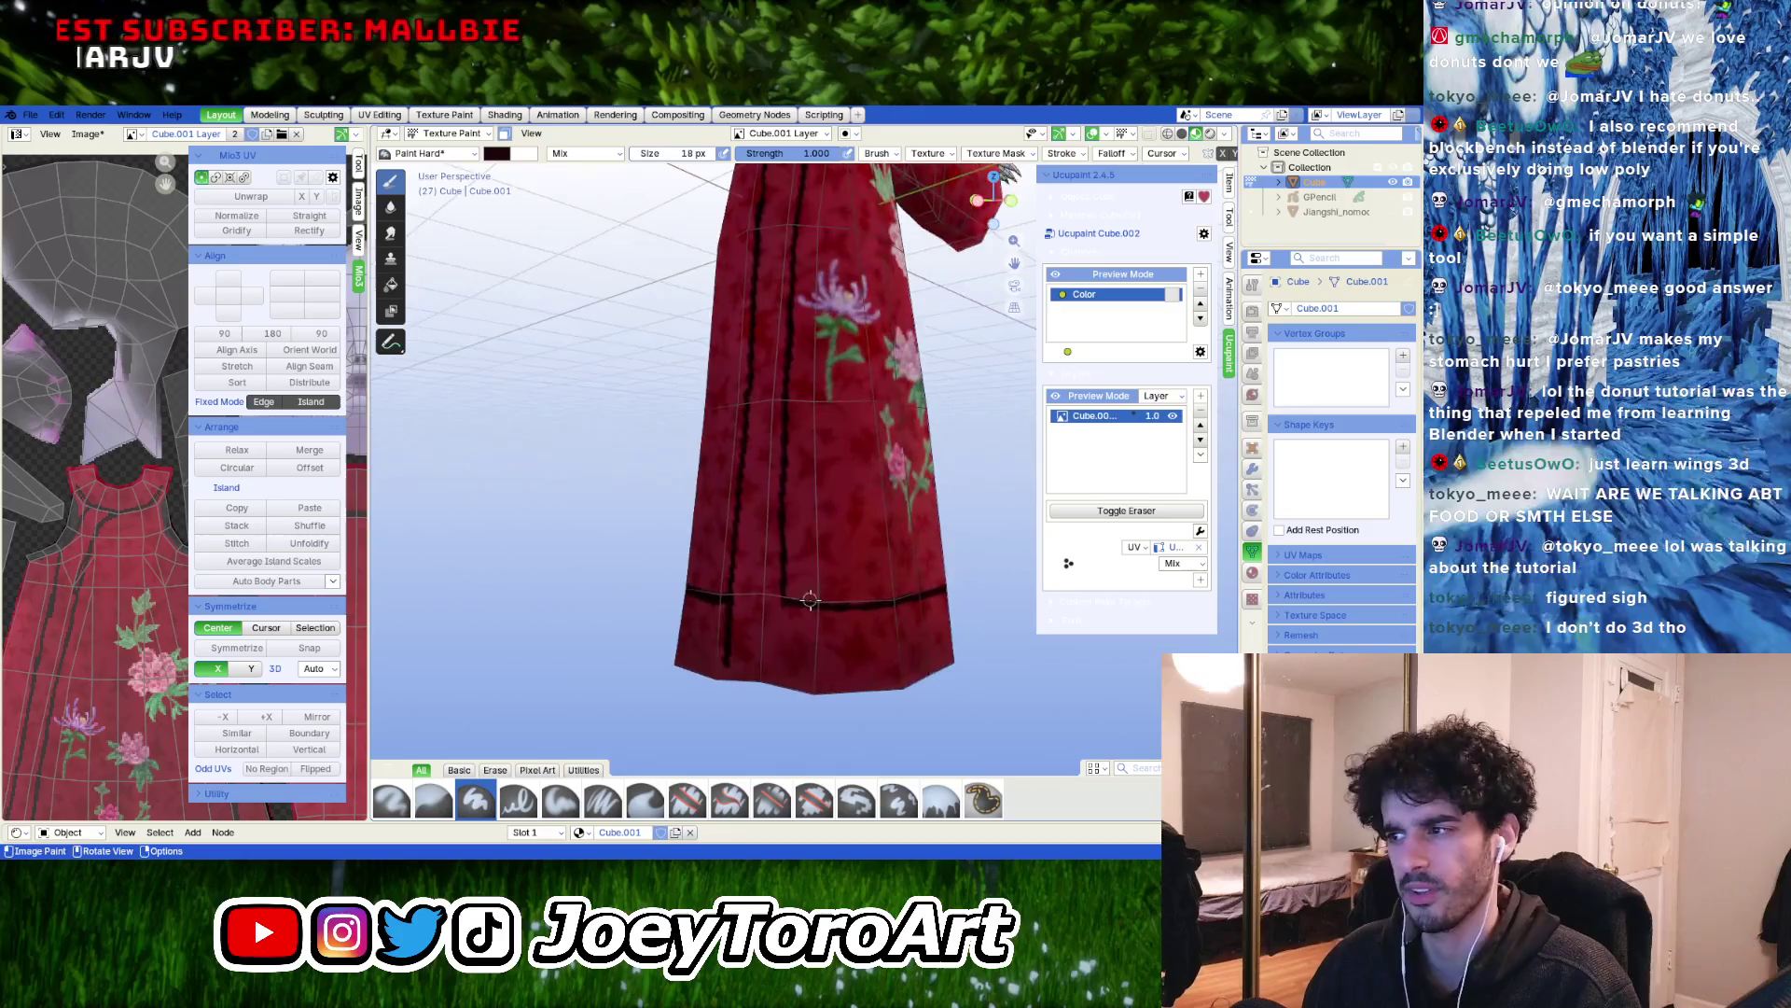
{"action": "scroll", "coordinate": [859, 602], "scroll_direction": "down", "scroll_amount": 3}
{"action": "mouse_move", "coordinate": [923, 568]}
{"action": "middle_mouse_down"}
{"action": "mouse_move", "coordinate": [902, 570]}
{"action": "mouse_move", "coordinate": [905, 455]}
{"action": "mouse_move", "coordinate": [821, 392]}
{"action": "mouse_move", "coordinate": [784, 560]}
{"action": "mouse_move", "coordinate": [830, 583]}
{"action": "mouse_move", "coordinate": [800, 614]}
{"action": "middle_mouse_up"}
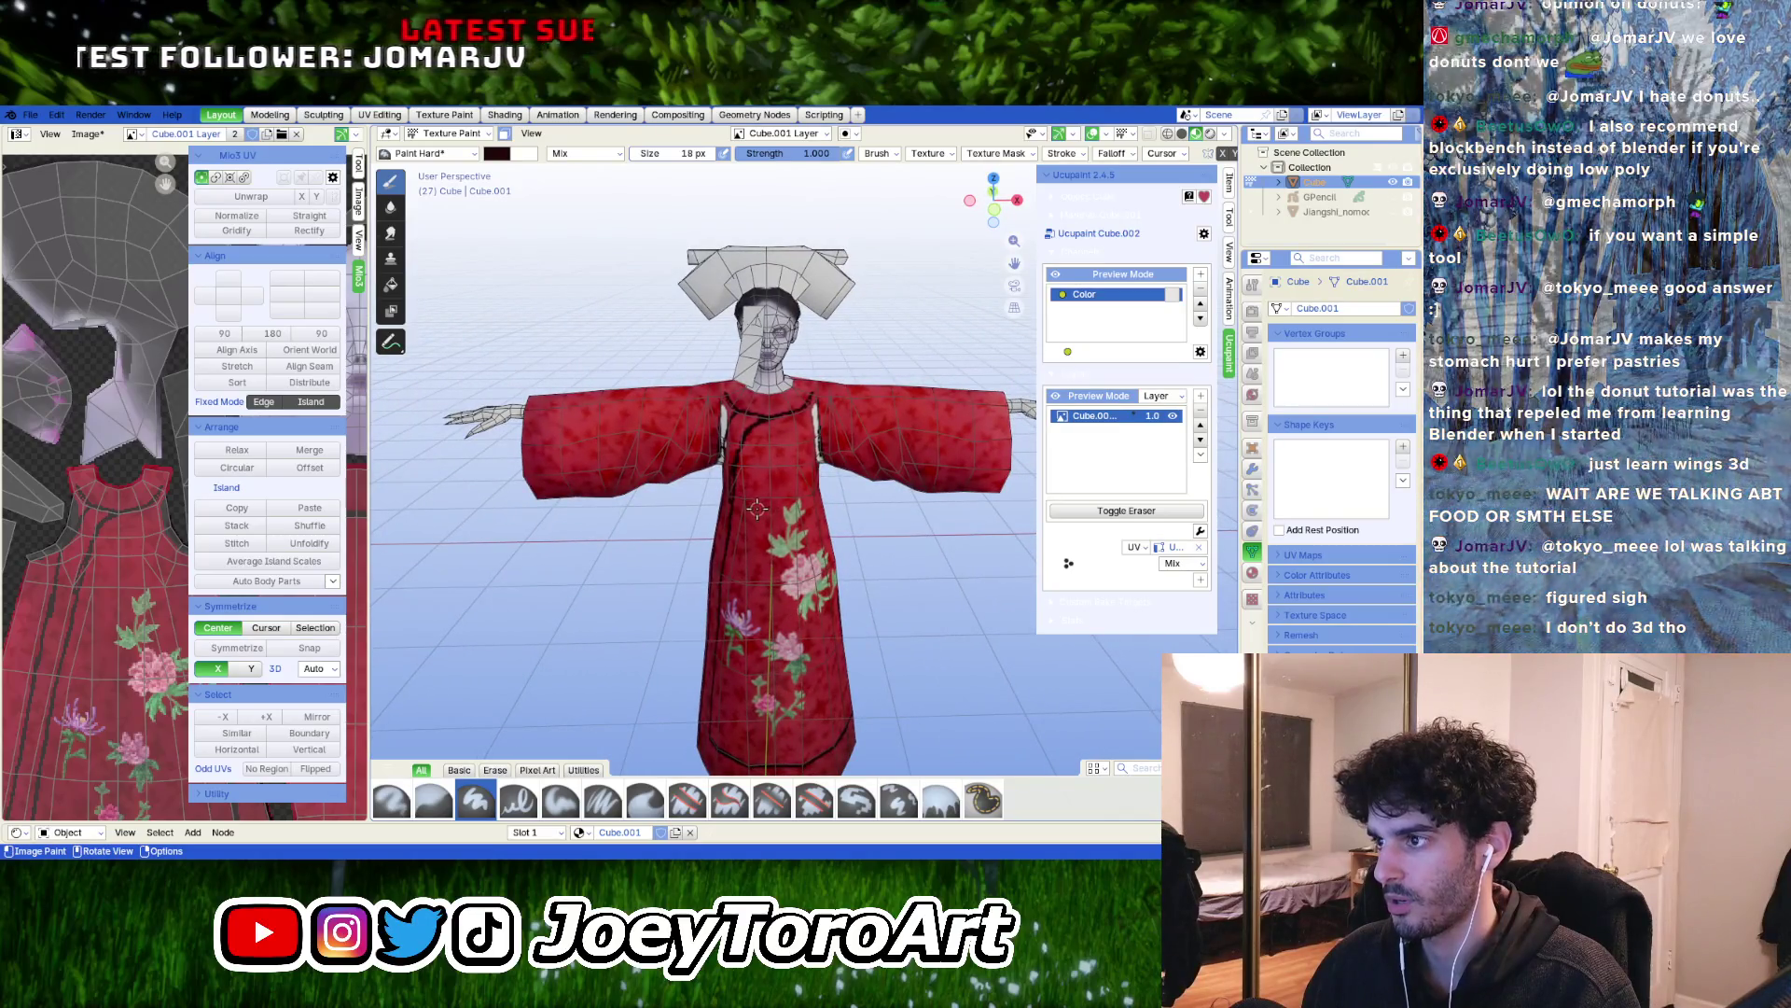
Paint a dark vertical trim stroke down the red sleeve near the cuff
{"action": "scroll", "coordinate": [989, 472], "scroll_direction": "up", "scroll_amount": 4}
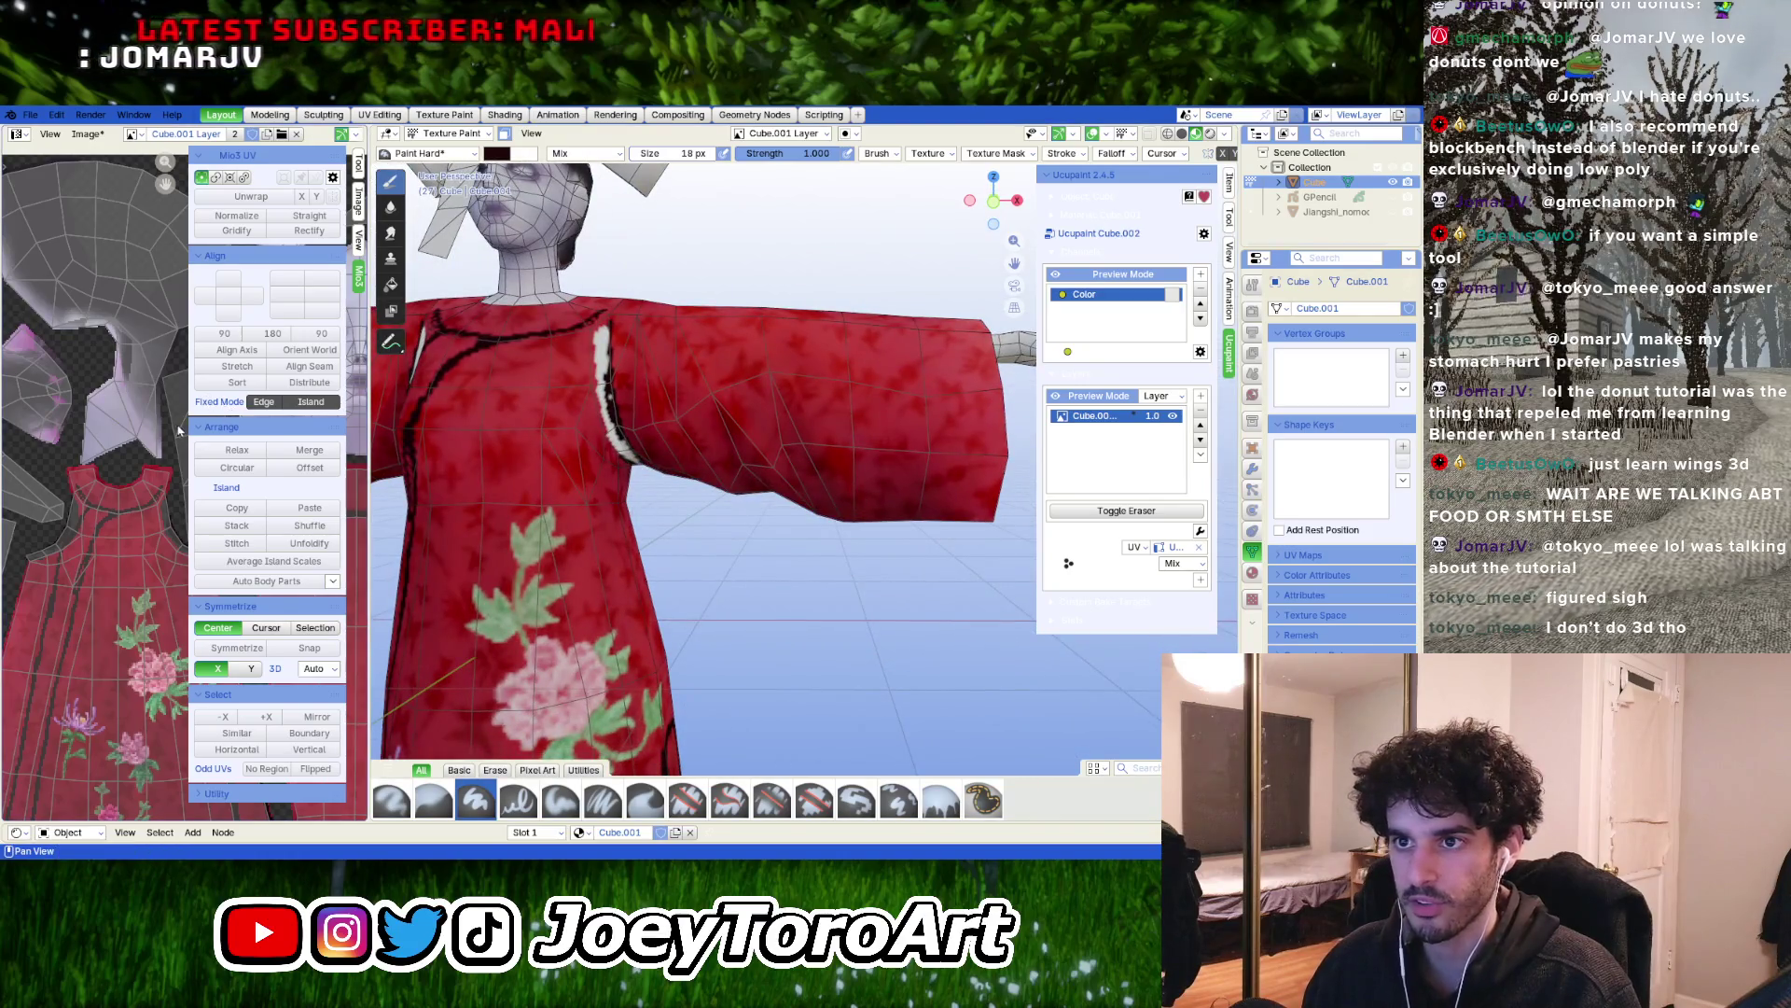
{"action": "middle_click_drag", "start_coordinate": [835, 466], "coordinate": [841, 513]}
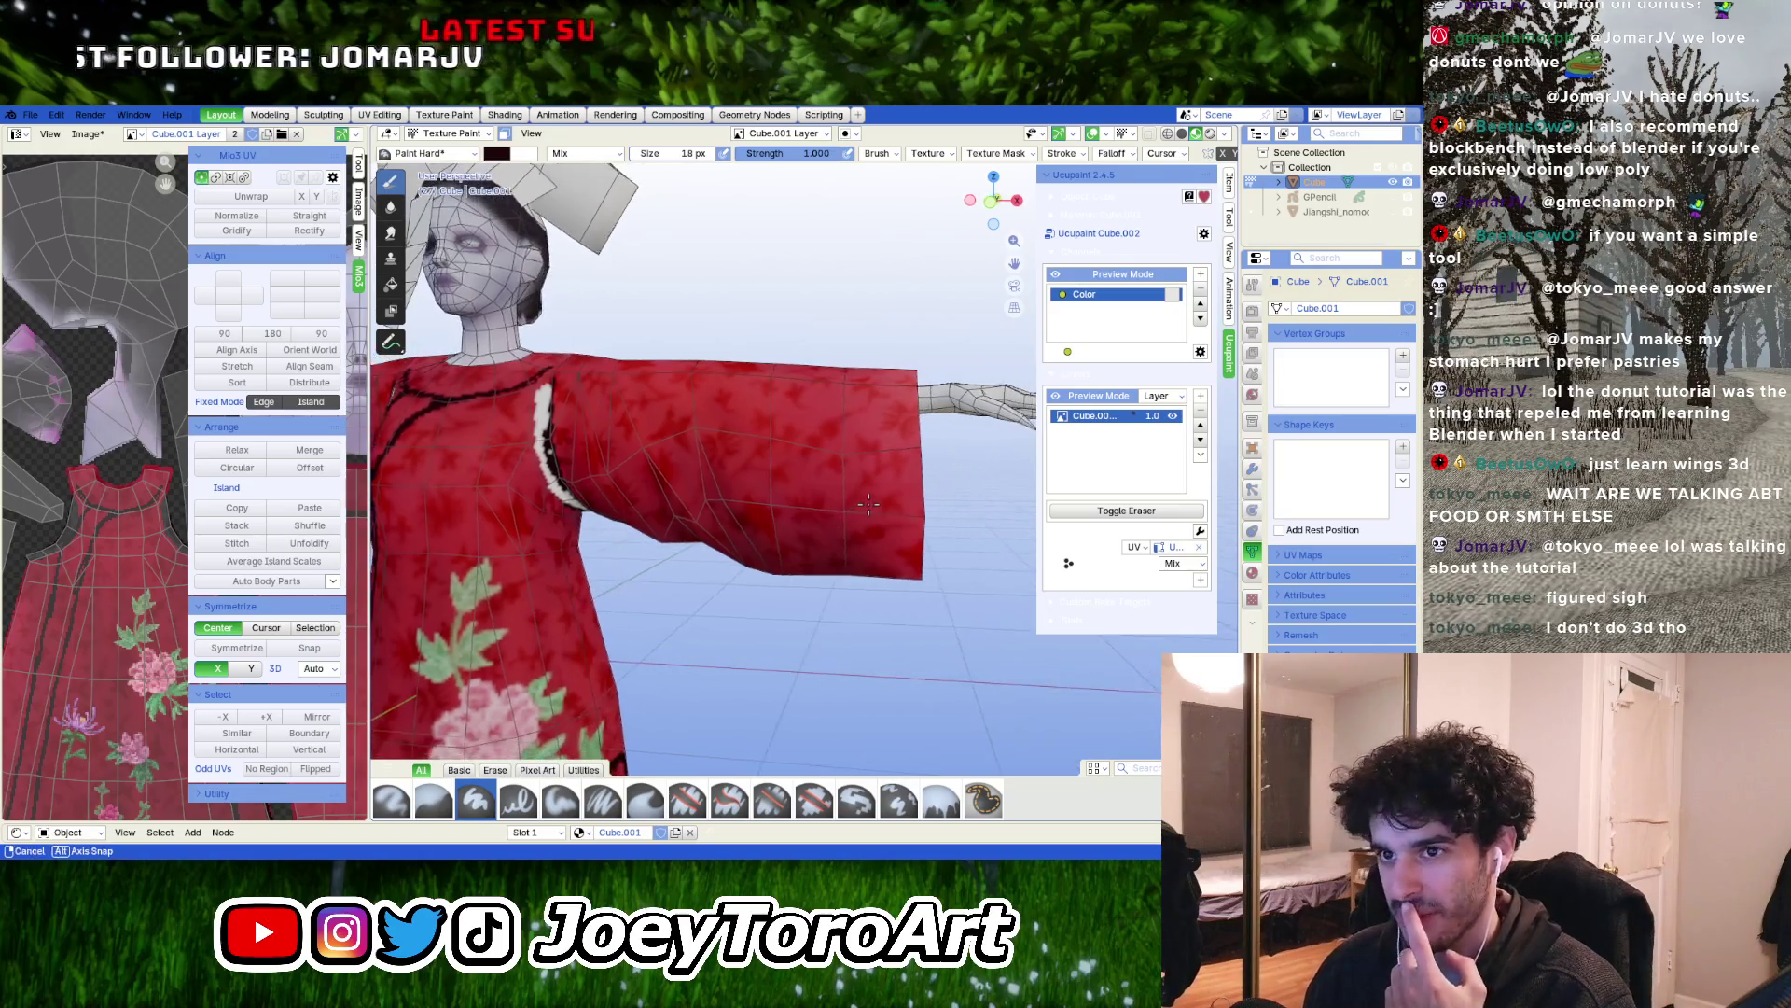
{"action": "middle_click_drag", "start_coordinate": [884, 511], "coordinate": [867, 504]}
{"action": "mouse_move", "coordinate": [847, 420]}
{"action": "middle_mouse_down"}
{"action": "mouse_move", "coordinate": [863, 386]}
{"action": "mouse_move", "coordinate": [874, 404]}
{"action": "middle_mouse_up"}
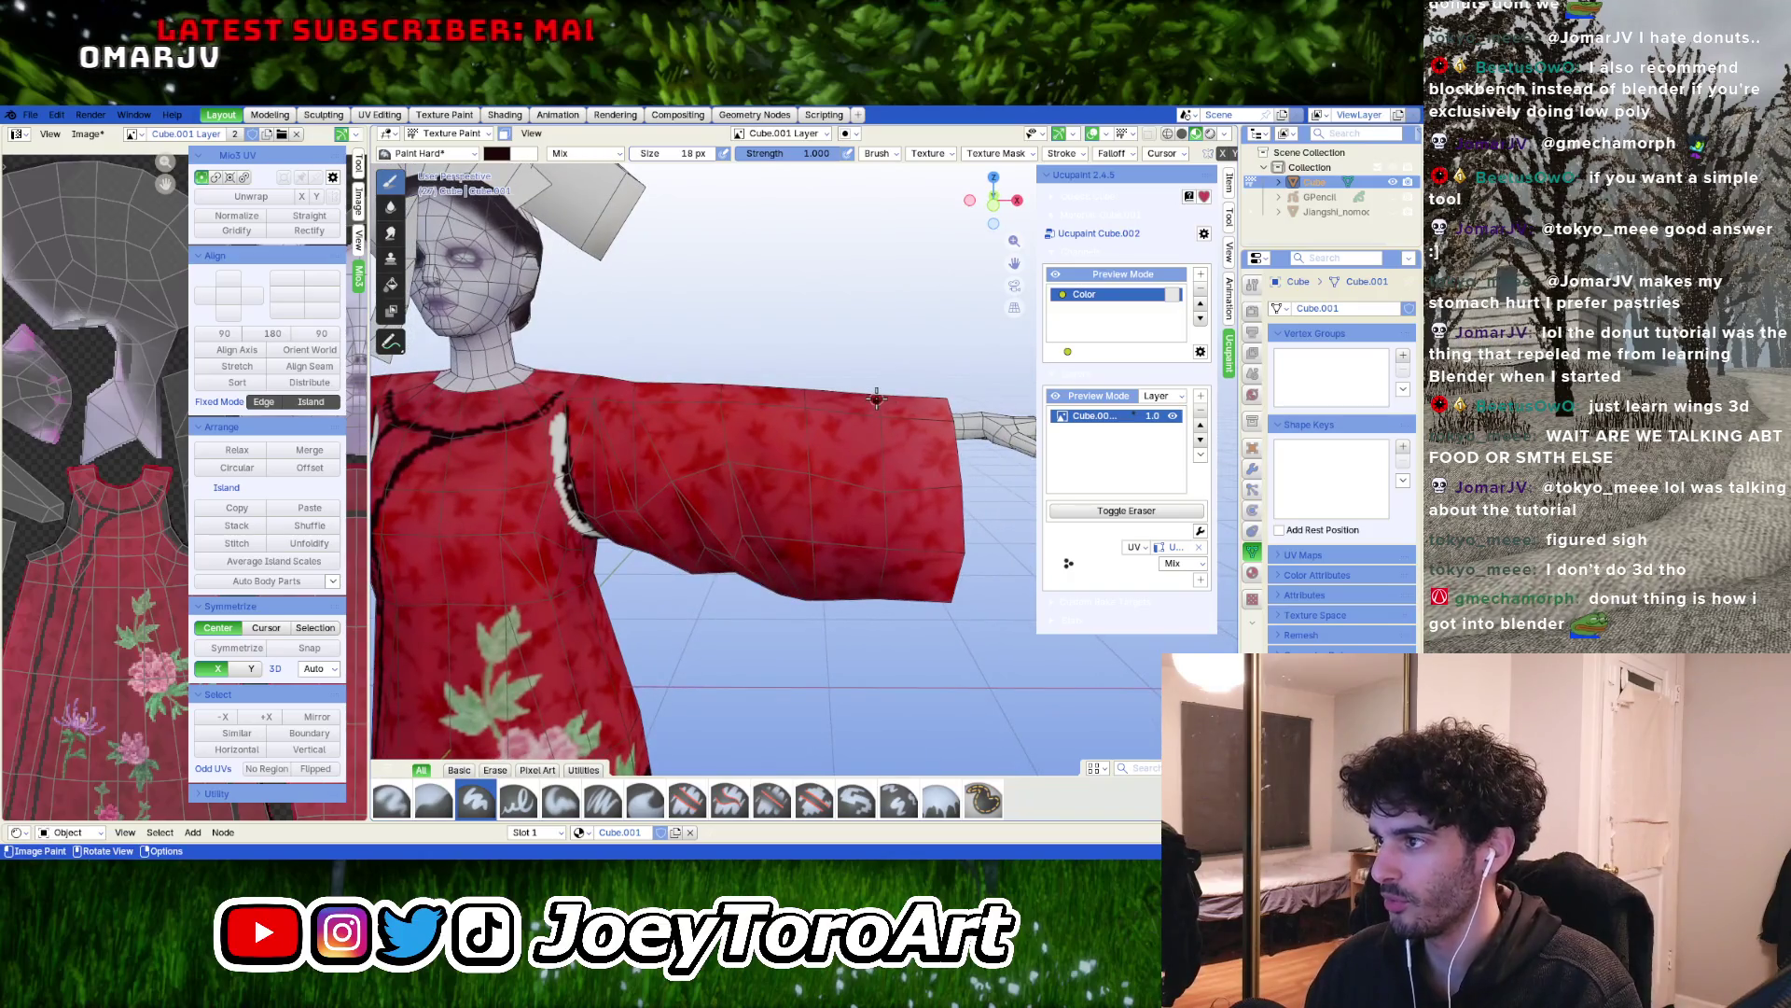
{"action": "left_click_drag", "start_coordinate": [876, 403], "coordinate": [886, 595]}
{"action": "mouse_move", "coordinate": [886, 588]}
{"action": "middle_mouse_down"}
{"action": "mouse_move", "coordinate": [812, 492]}
{"action": "mouse_move", "coordinate": [728, 428]}
{"action": "mouse_move", "coordinate": [707, 438]}
{"action": "mouse_move", "coordinate": [767, 495]}
{"action": "mouse_move", "coordinate": [737, 541]}
{"action": "mouse_move", "coordinate": [652, 572]}
{"action": "middle_mouse_up"}
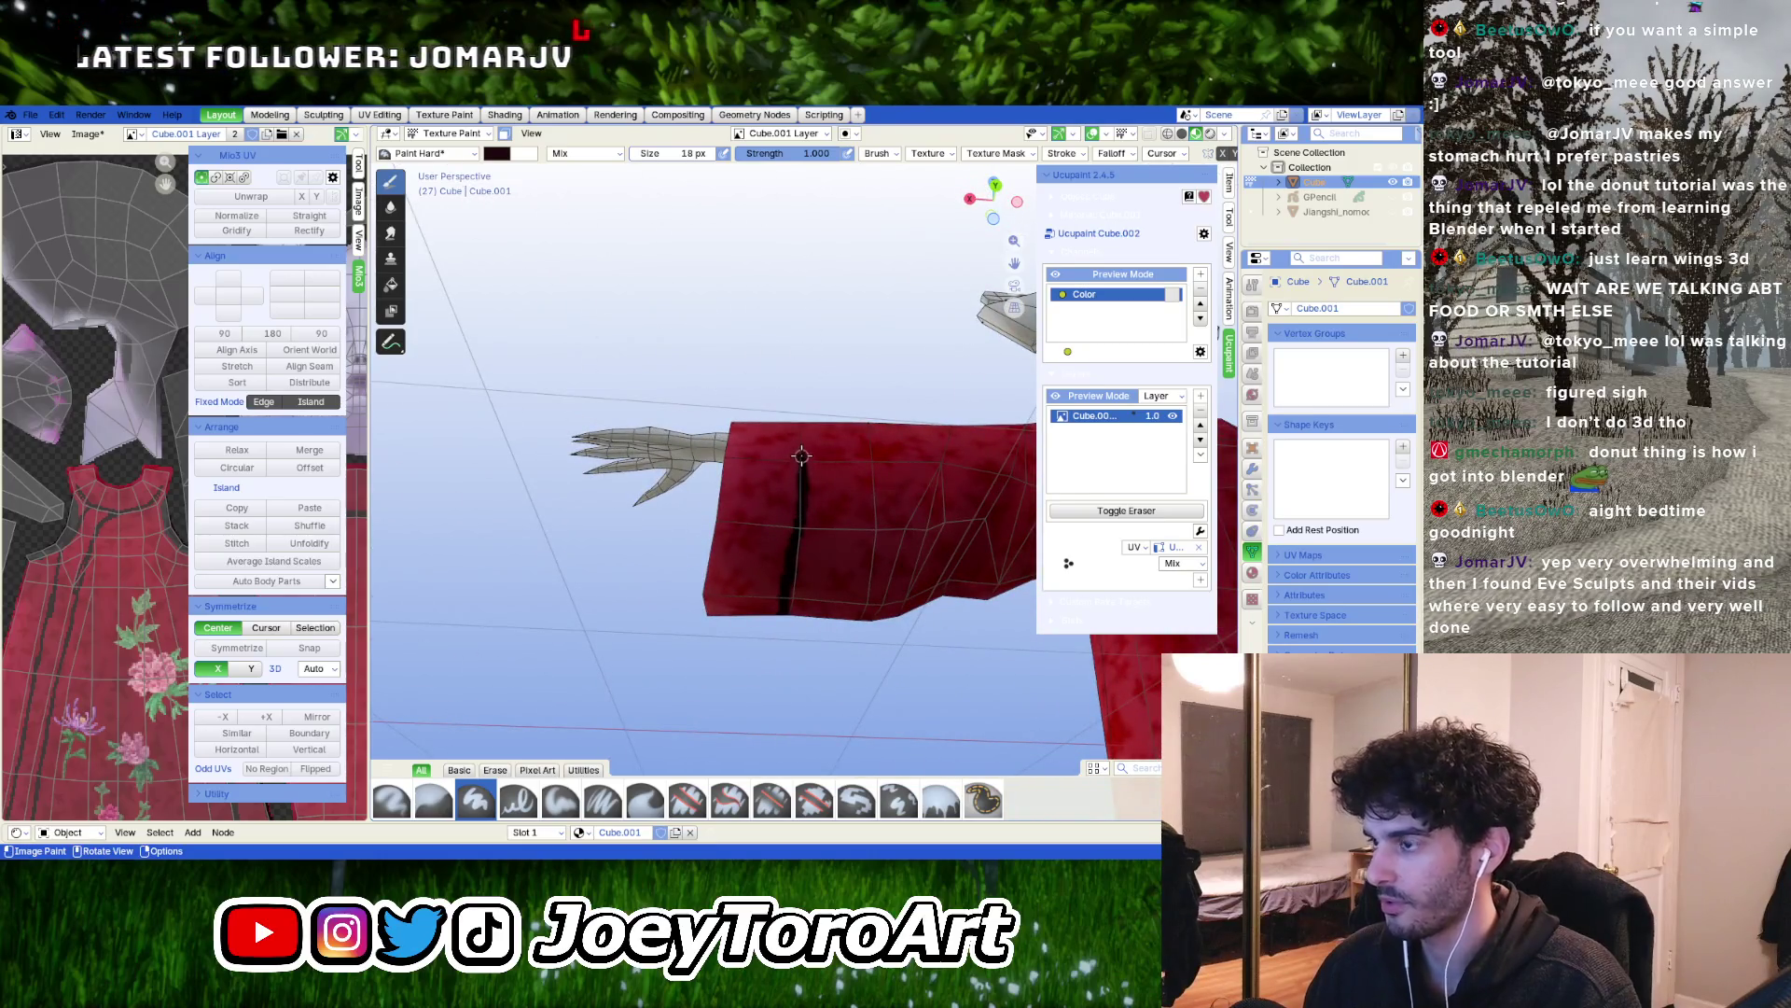
Paint a second black band around the sleeve near the cuff, parallel to the first
{"action": "mouse_move", "coordinate": [805, 406]}
{"action": "middle_mouse_down"}
{"action": "mouse_move", "coordinate": [790, 602]}
{"action": "mouse_move", "coordinate": [790, 579]}
{"action": "middle_mouse_up"}
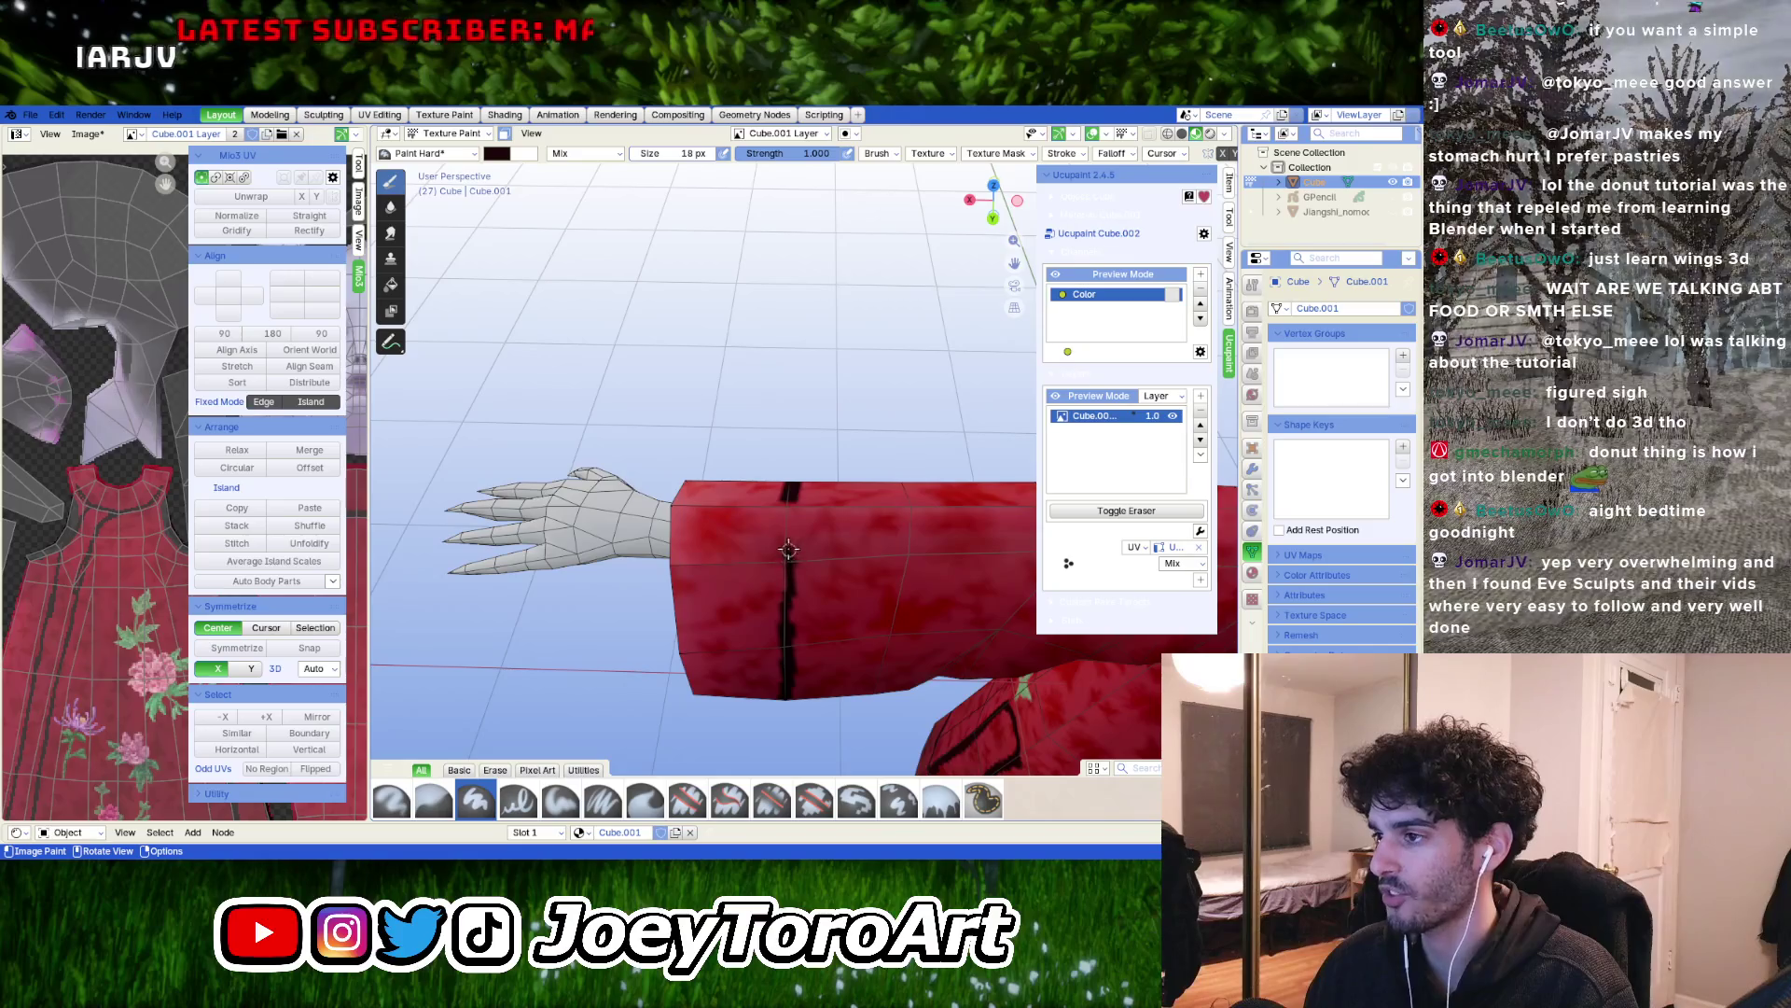
{"action": "mouse_move", "coordinate": [788, 508]}
{"action": "middle_mouse_down"}
{"action": "mouse_move", "coordinate": [640, 579]}
{"action": "mouse_move", "coordinate": [424, 564]}
{"action": "mouse_move", "coordinate": [698, 469]}
{"action": "middle_mouse_up"}
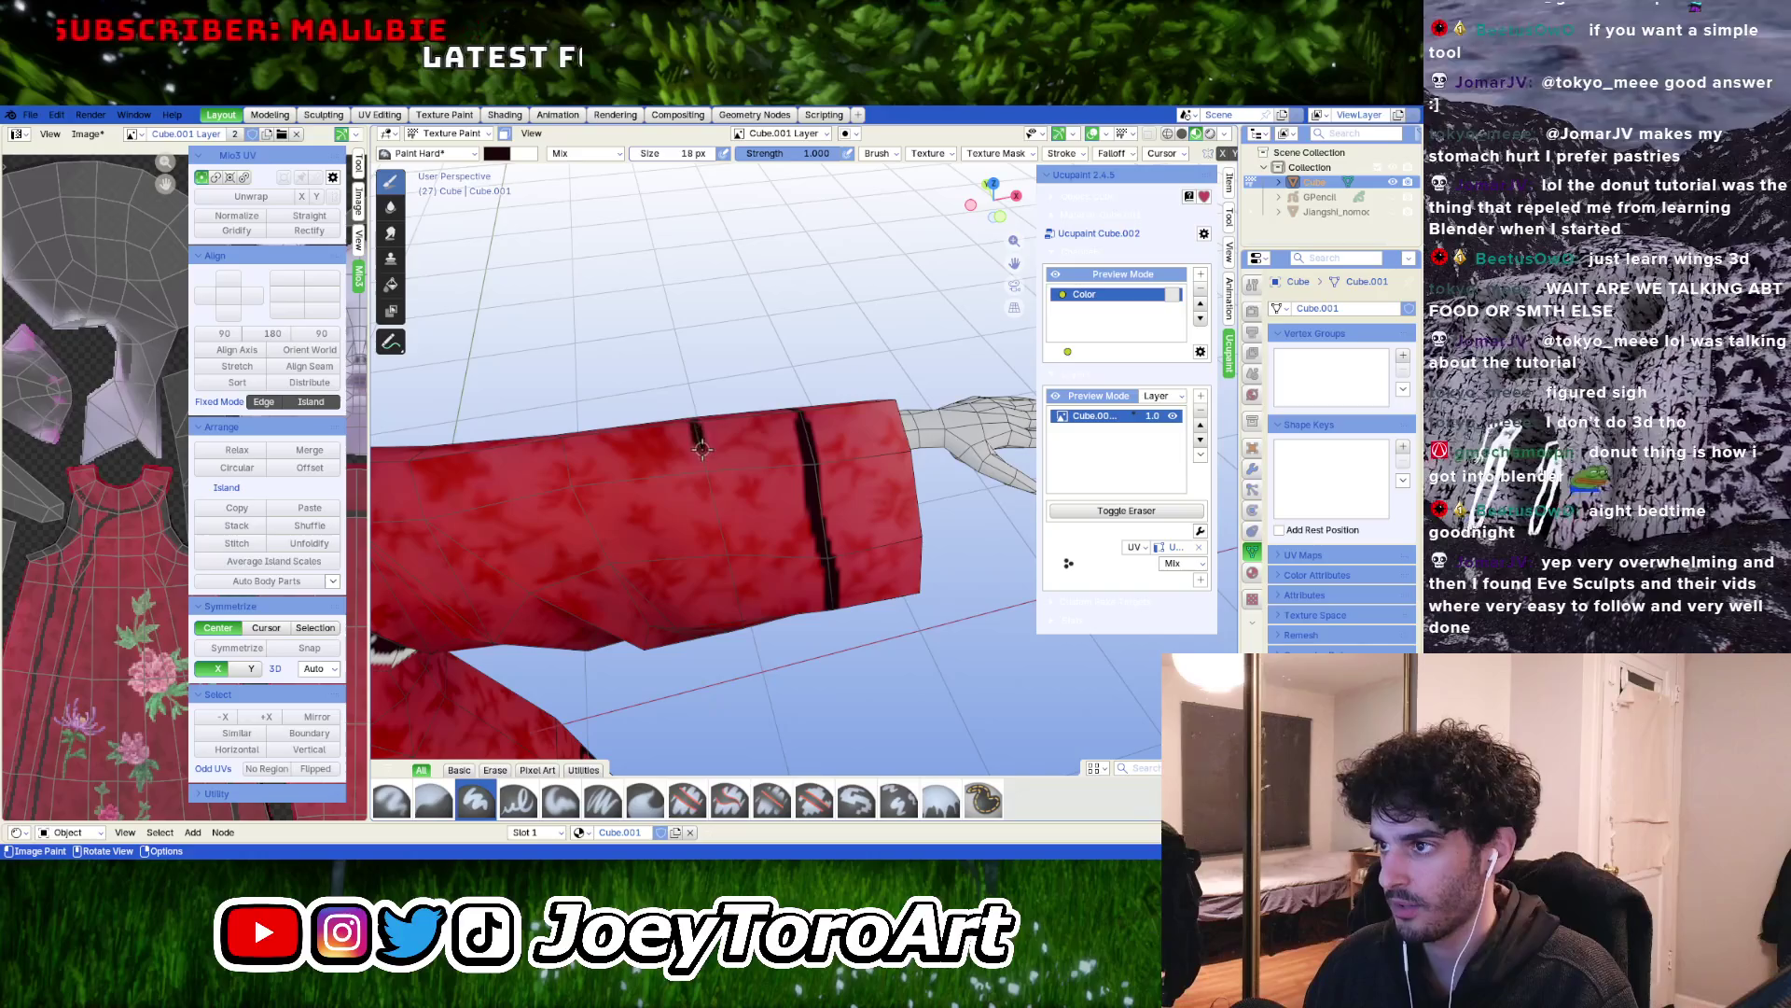
{"action": "scroll", "coordinate": [737, 616], "scroll_direction": "down", "scroll_amount": 5}
{"action": "mouse_move", "coordinate": [740, 619]}
{"action": "middle_mouse_down"}
{"action": "mouse_move", "coordinate": [590, 579]}
{"action": "mouse_move", "coordinate": [743, 452]}
{"action": "middle_mouse_up"}
{"action": "scroll", "coordinate": [846, 572], "scroll_direction": "up", "scroll_amount": 8}
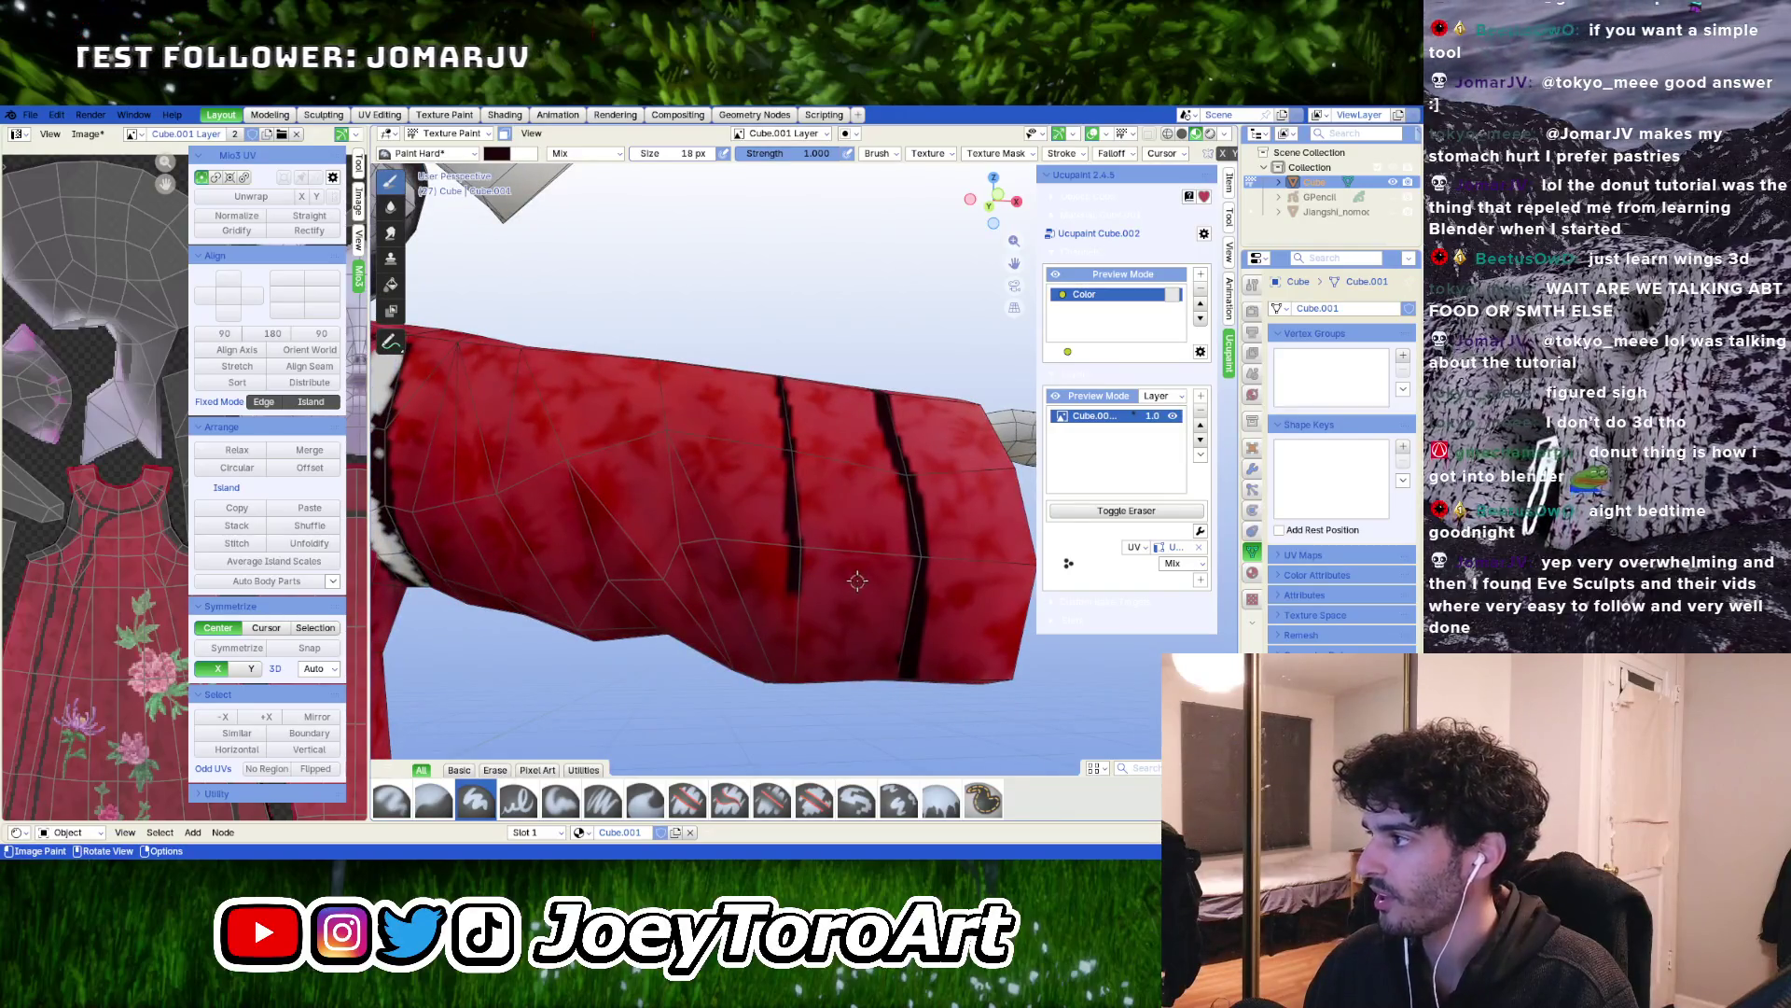
{"action": "scroll", "coordinate": [857, 581], "scroll_direction": "down", "scroll_amount": 5}
{"action": "mouse_move", "coordinate": [857, 581]}
{"action": "middle_mouse_down"}
{"action": "mouse_move", "coordinate": [826, 540]}
{"action": "mouse_move", "coordinate": [839, 507]}
{"action": "middle_mouse_up"}
{"action": "scroll", "coordinate": [827, 540], "scroll_direction": "up", "scroll_amount": 5}
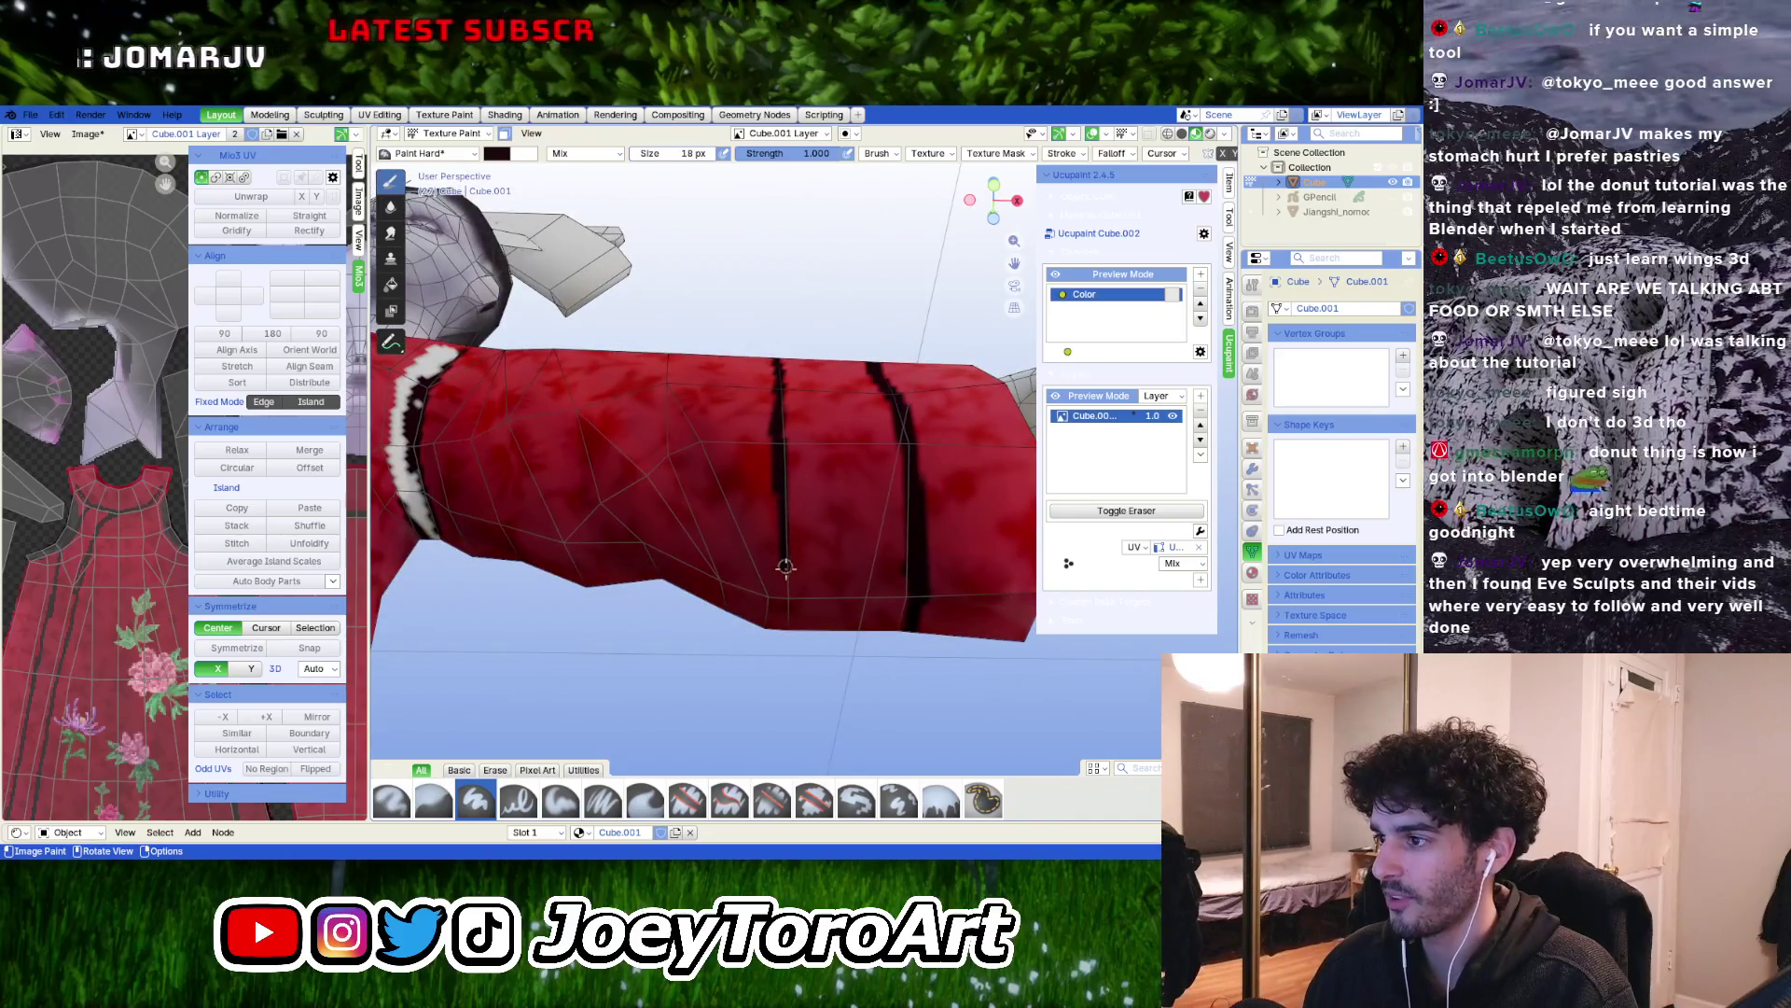
{"action": "middle_click_drag", "start_coordinate": [789, 611], "coordinate": [789, 394]}
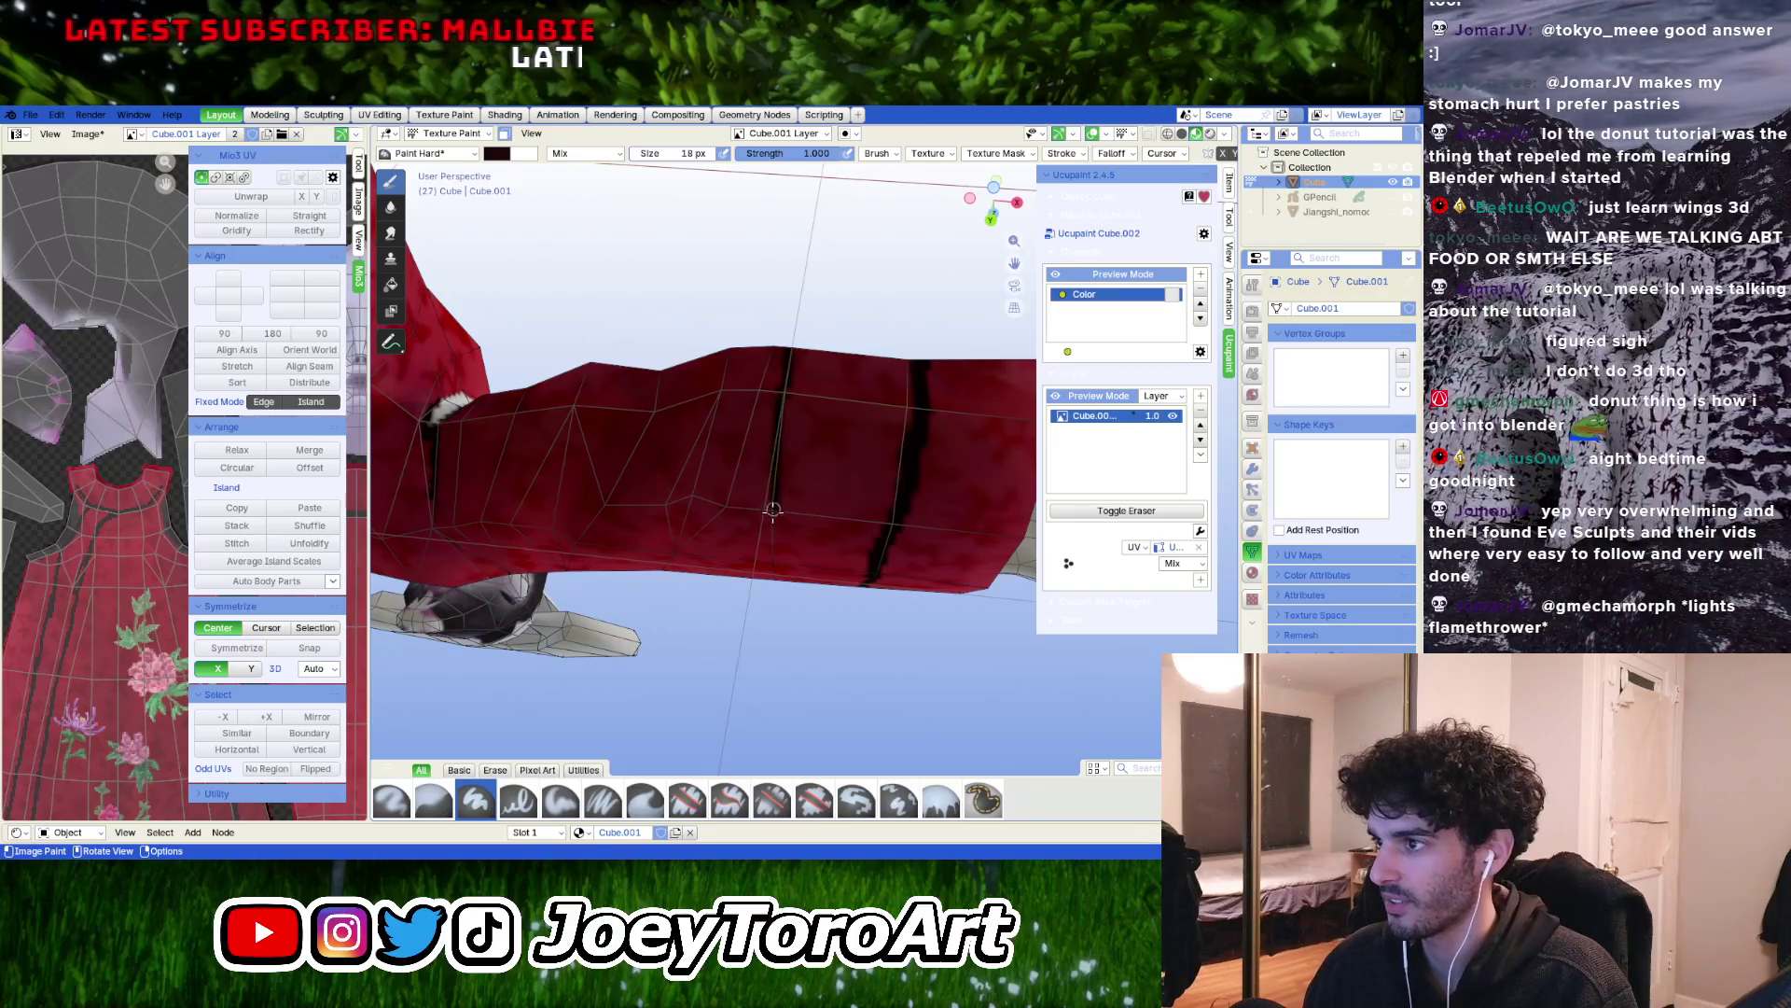
{"action": "scroll", "coordinate": [771, 542], "scroll_direction": "up", "scroll_amount": 3}
{"action": "mouse_move", "coordinate": [834, 467]}
{"action": "middle_mouse_down"}
{"action": "mouse_move", "coordinate": [865, 434]}
{"action": "mouse_move", "coordinate": [791, 430]}
{"action": "middle_mouse_up"}
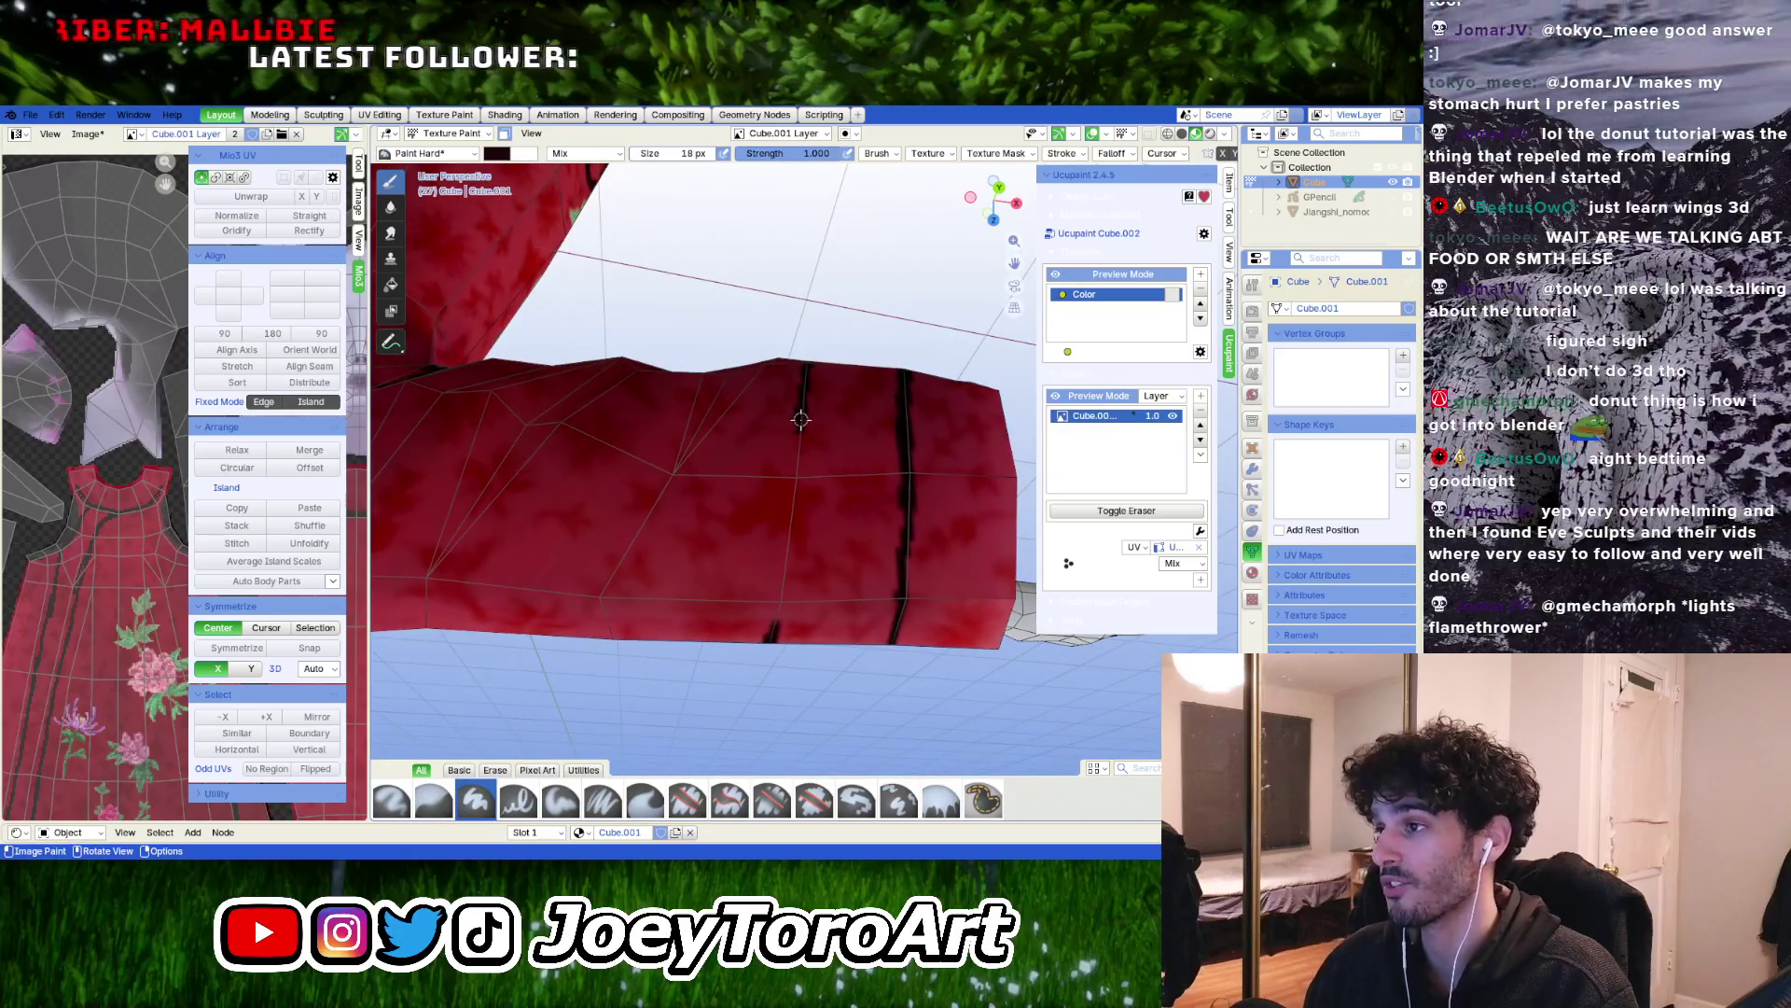
{"action": "left_click_drag", "start_coordinate": [794, 474], "coordinate": [787, 548]}
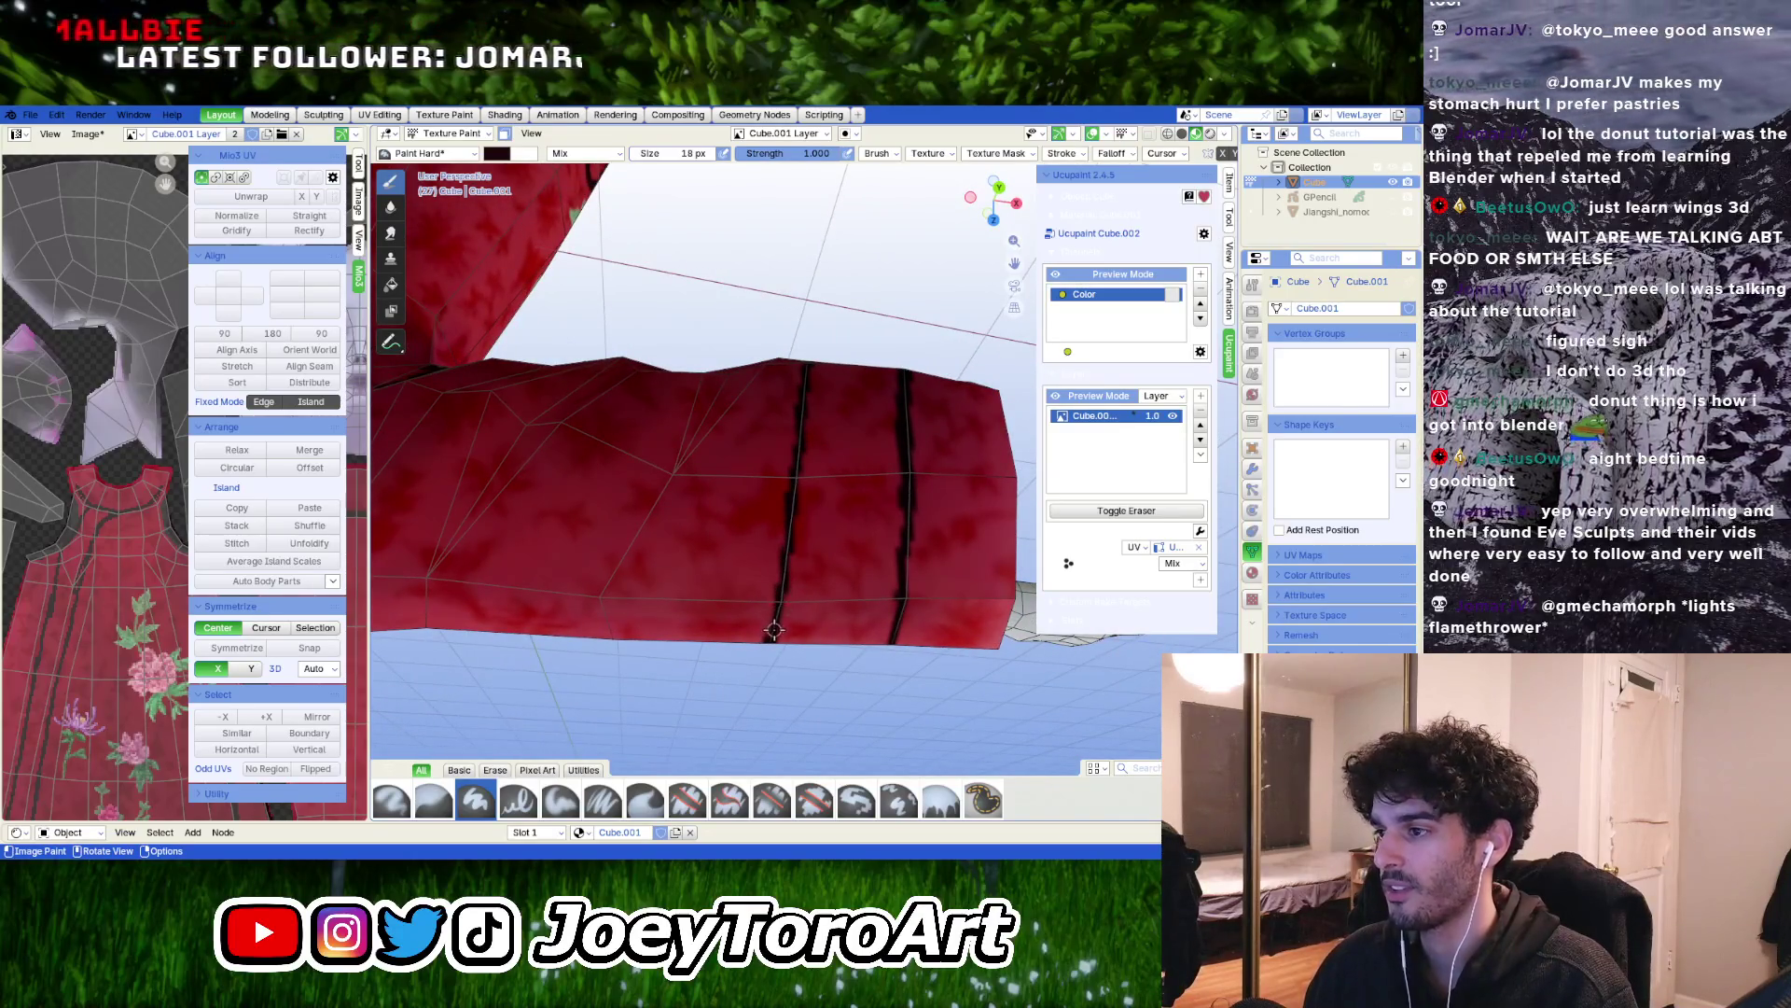
{"action": "scroll", "coordinate": [774, 631], "scroll_direction": "down", "scroll_amount": 5}
{"action": "mouse_move", "coordinate": [820, 620]}
{"action": "middle_mouse_down"}
{"action": "mouse_move", "coordinate": [855, 367]}
{"action": "mouse_move", "coordinate": [876, 352]}
{"action": "mouse_move", "coordinate": [960, 363]}
{"action": "mouse_move", "coordinate": [780, 380]}
{"action": "mouse_move", "coordinate": [759, 440]}
{"action": "mouse_move", "coordinate": [868, 457]}
{"action": "middle_mouse_up"}
{"action": "scroll", "coordinate": [867, 457], "scroll_direction": "up", "scroll_amount": 4}
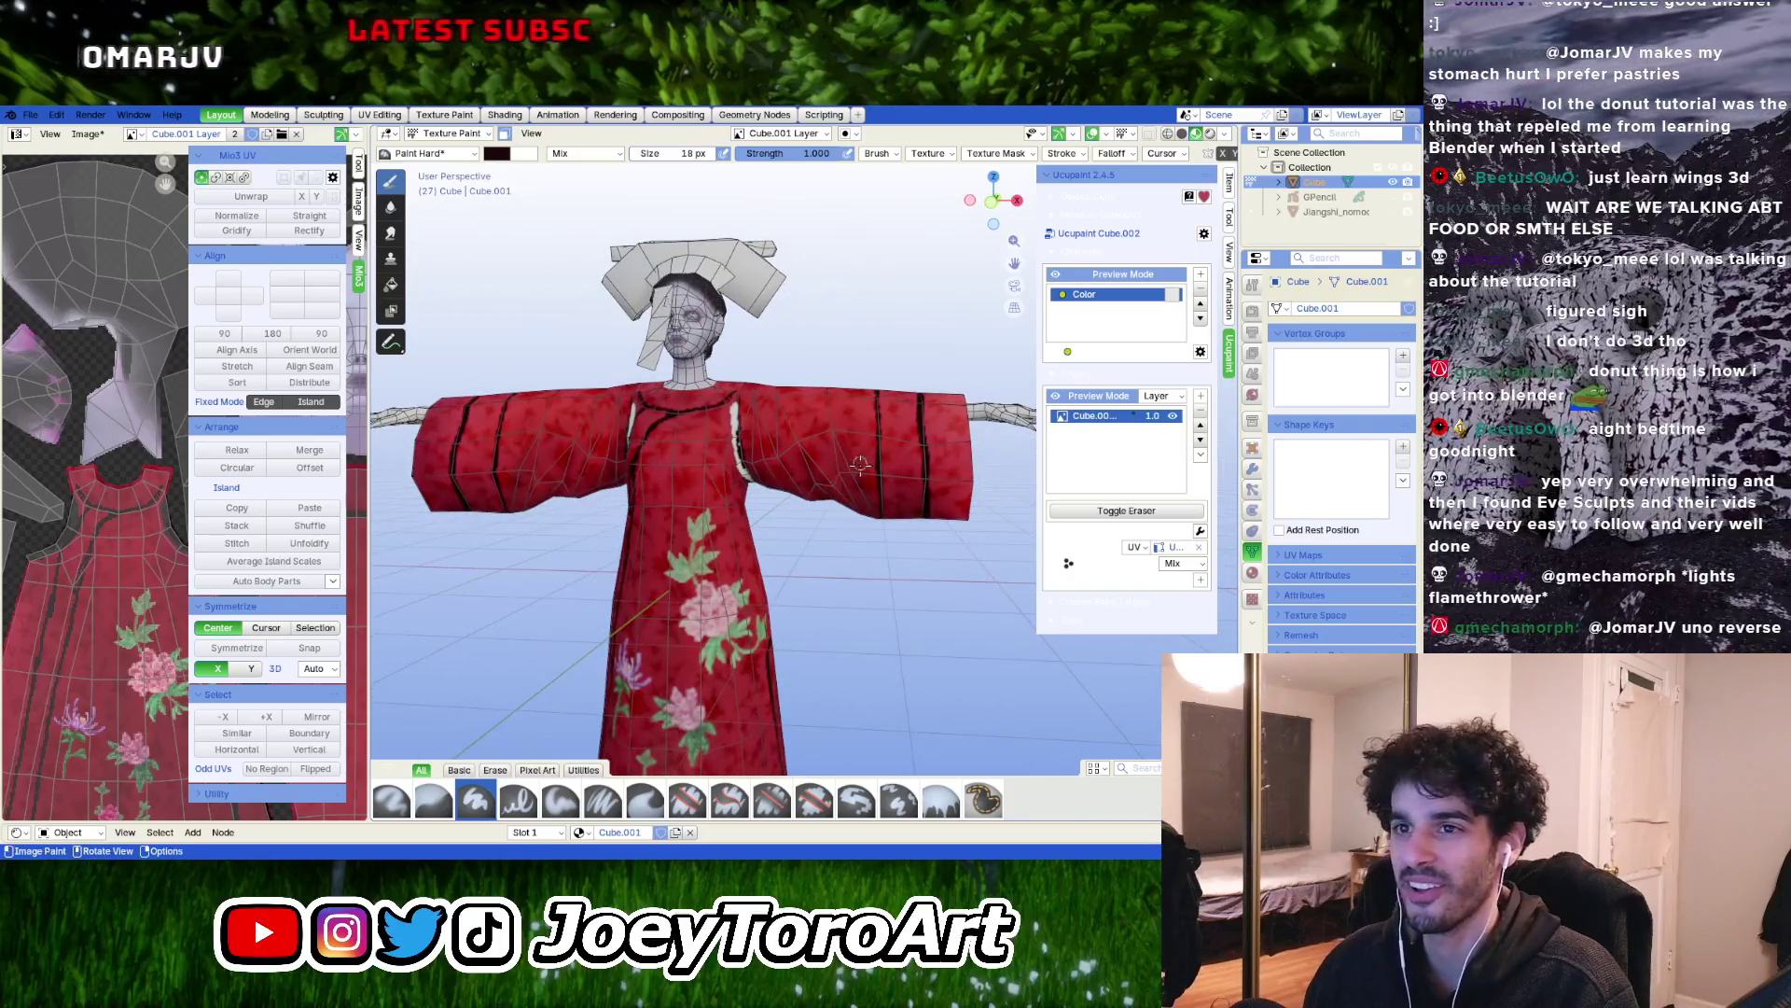
Paint a dark trim line along the robe's neckline
{"action": "scroll", "coordinate": [859, 461], "scroll_direction": "up", "scroll_amount": 3}
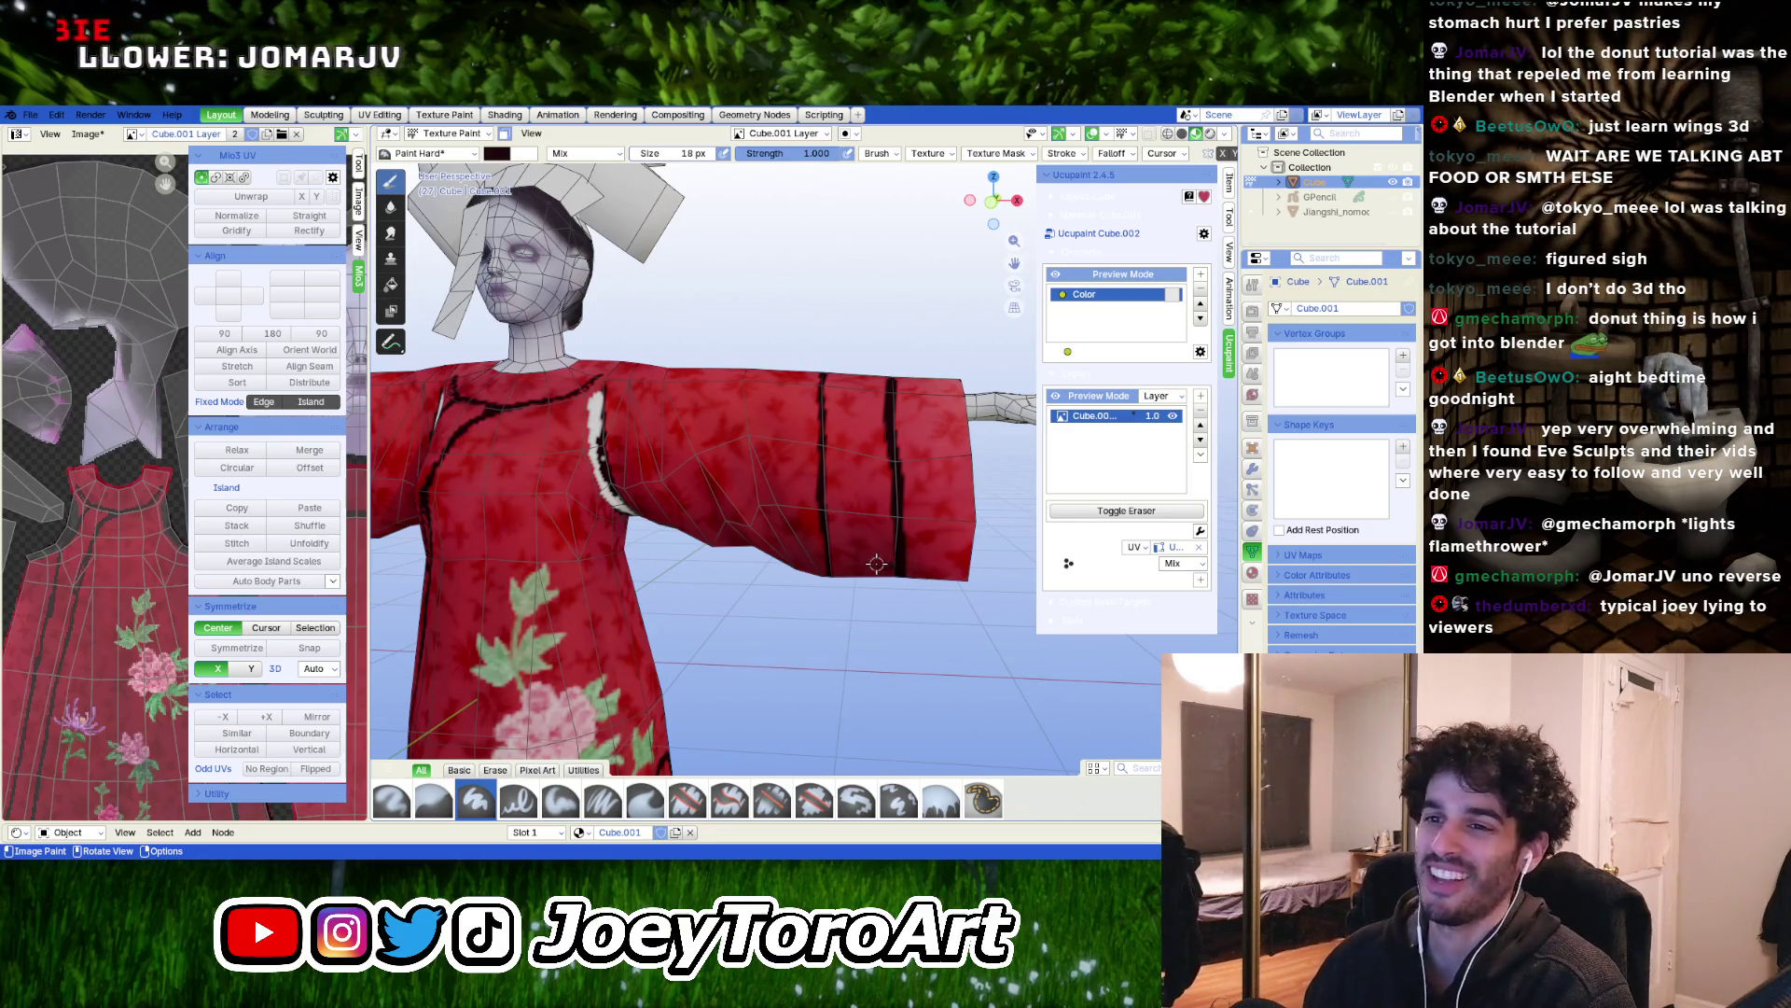
{"action": "scroll", "coordinate": [881, 533], "scroll_direction": "down", "scroll_amount": 4}
{"action": "mouse_move", "coordinate": [826, 541]}
{"action": "middle_mouse_down"}
{"action": "mouse_move", "coordinate": [844, 527]}
{"action": "mouse_move", "coordinate": [828, 588]}
{"action": "mouse_move", "coordinate": [684, 450]}
{"action": "middle_mouse_up"}
{"action": "scroll", "coordinate": [844, 527], "scroll_direction": "up", "scroll_amount": 4}
{"action": "scroll", "coordinate": [845, 527], "scroll_direction": "down", "scroll_amount": 4}
{"action": "scroll", "coordinate": [683, 450], "scroll_direction": "up", "scroll_amount": 6}
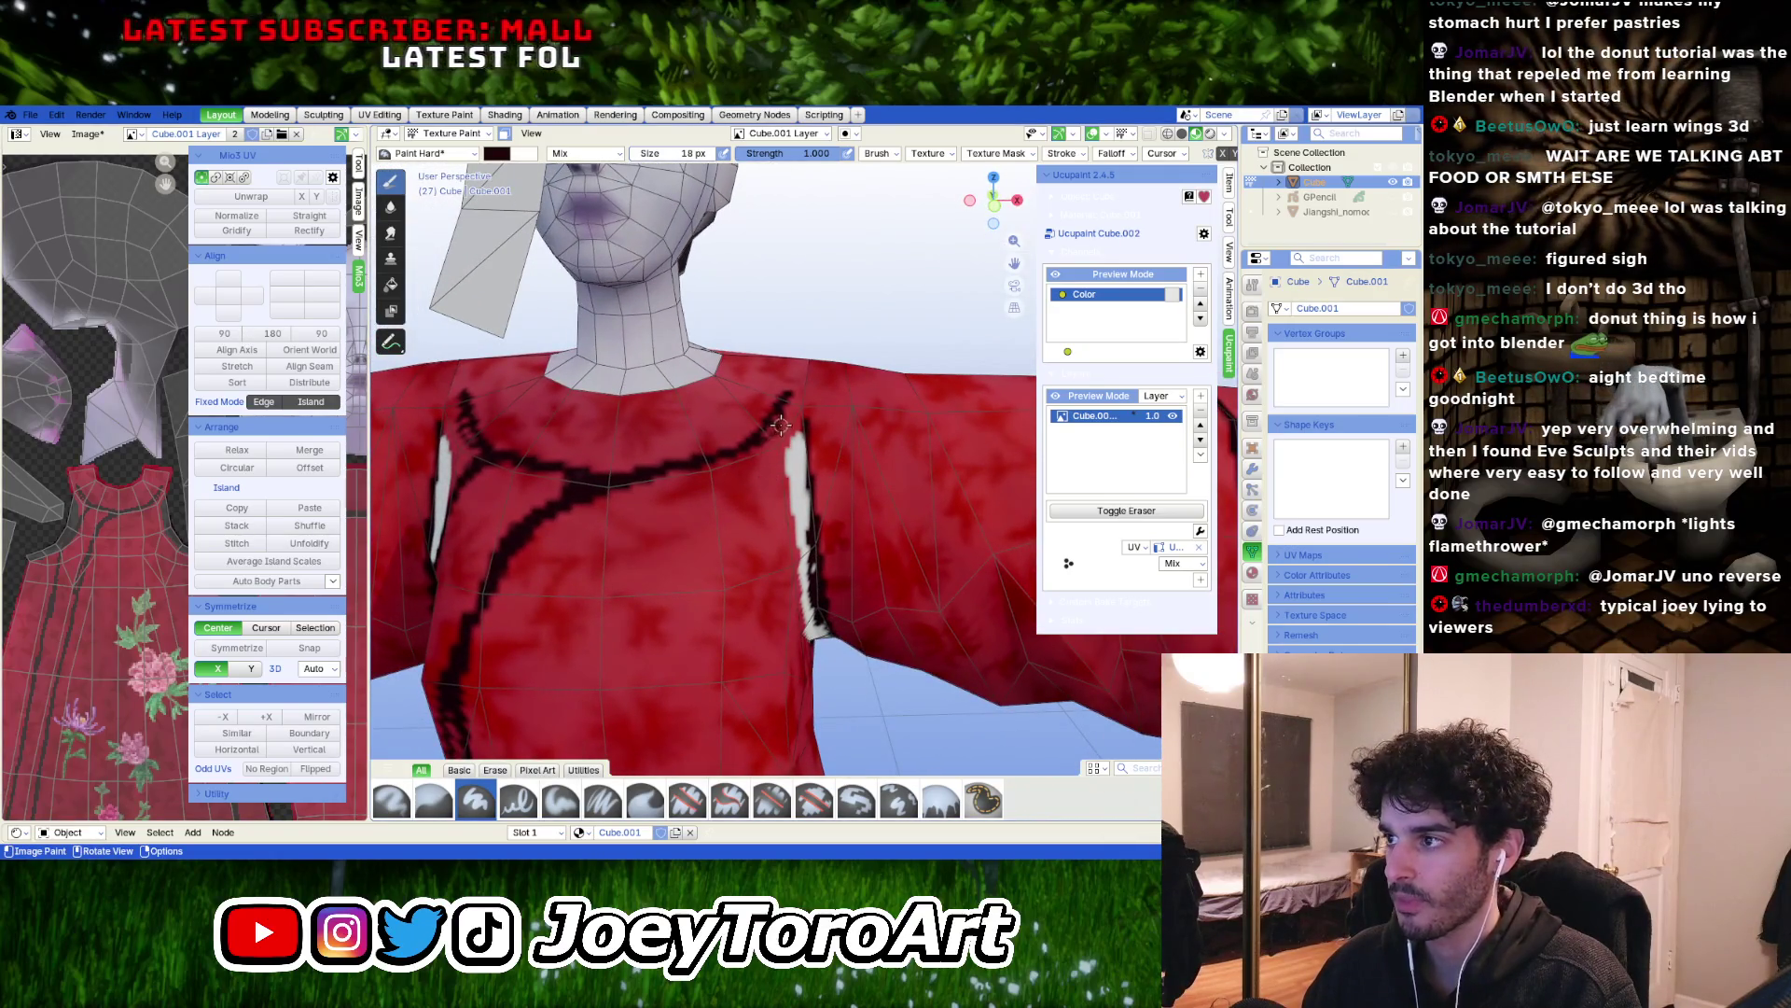
{"action": "left_click_drag", "start_coordinate": [772, 435], "coordinate": [666, 471]}
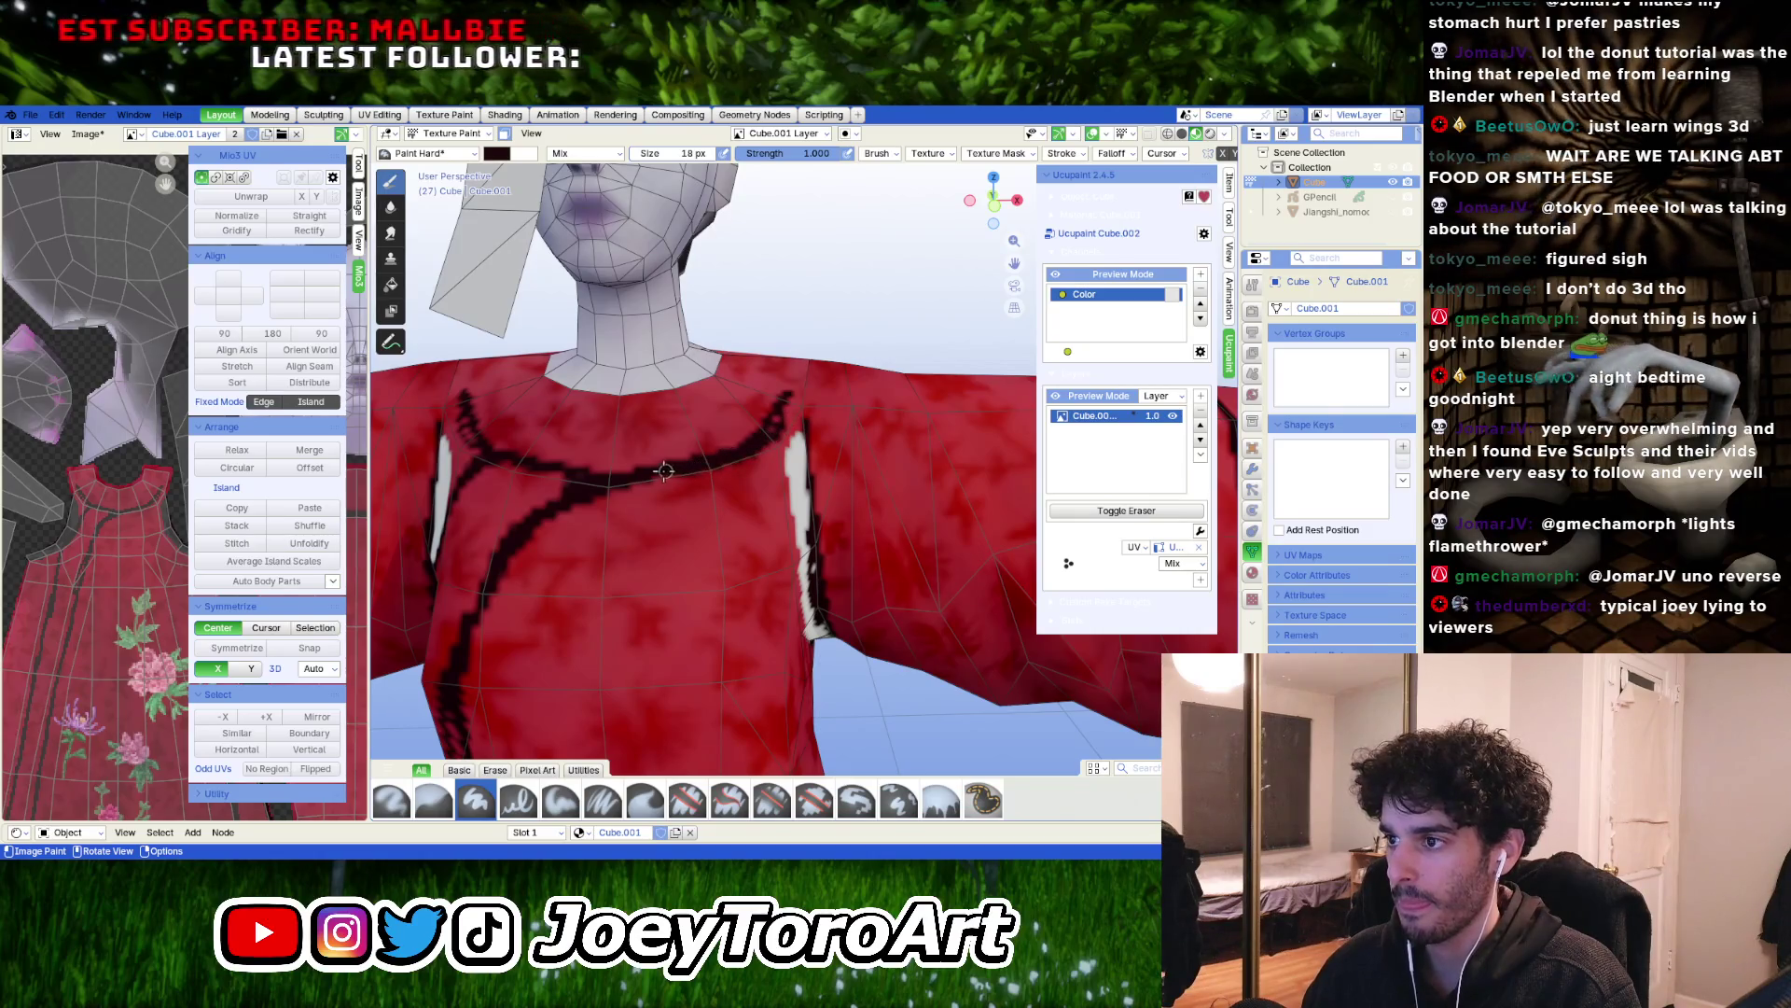
{"action": "middle_click_drag", "start_coordinate": [566, 473], "coordinate": [721, 474]}
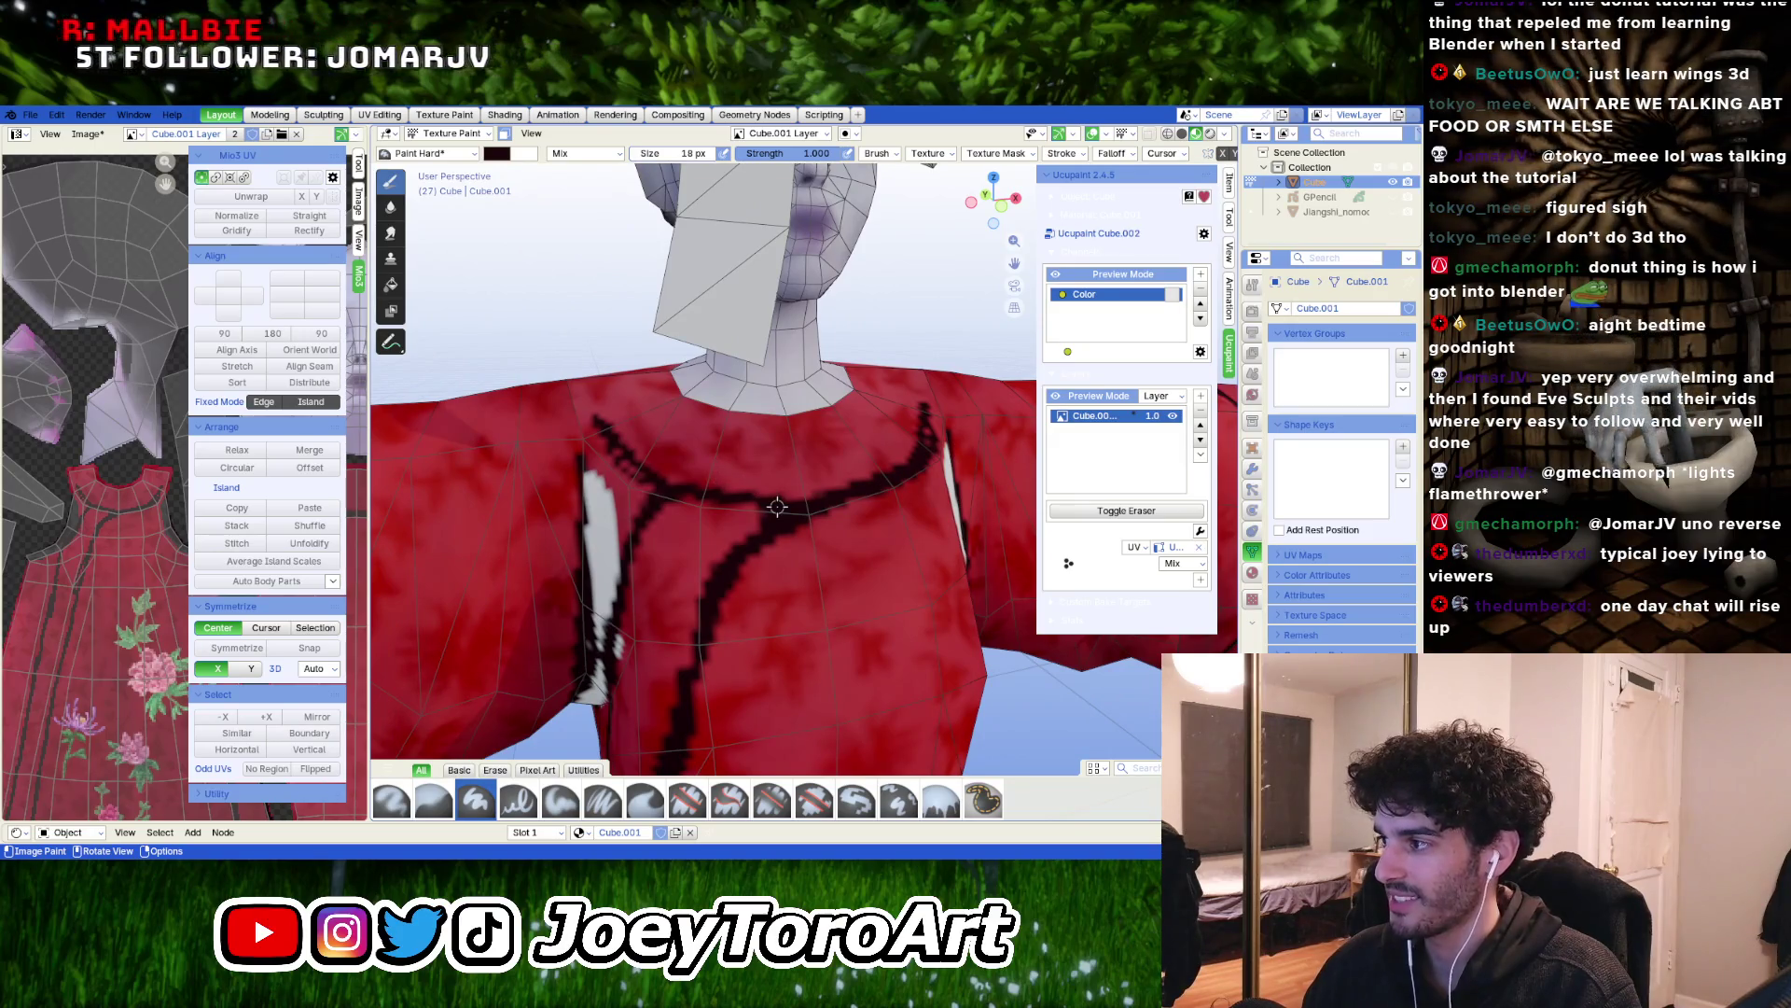
Paint dark trim across the front opening and up toward the collar
{"action": "mouse_move", "coordinate": [578, 392]}
{"action": "middle_mouse_down"}
{"action": "mouse_move", "coordinate": [821, 458]}
{"action": "mouse_move", "coordinate": [845, 509]}
{"action": "middle_mouse_up"}
{"action": "mouse_move", "coordinate": [921, 527]}
{"action": "left_mouse_down"}
{"action": "mouse_move", "coordinate": [685, 571]}
{"action": "mouse_move", "coordinate": [634, 546]}
{"action": "left_mouse_up"}
{"action": "middle_click_drag", "start_coordinate": [635, 546], "coordinate": [960, 445]}
{"action": "mouse_move", "coordinate": [846, 459]}
{"action": "left_mouse_down"}
{"action": "mouse_move", "coordinate": [607, 416]}
{"action": "mouse_move", "coordinate": [545, 347]}
{"action": "left_mouse_up"}
{"action": "mouse_move", "coordinate": [546, 347]}
{"action": "middle_mouse_down"}
{"action": "mouse_move", "coordinate": [728, 388]}
{"action": "mouse_move", "coordinate": [628, 476]}
{"action": "mouse_move", "coordinate": [971, 412]}
{"action": "mouse_move", "coordinate": [947, 439]}
{"action": "mouse_move", "coordinate": [909, 410]}
{"action": "mouse_move", "coordinate": [924, 429]}
{"action": "mouse_move", "coordinate": [905, 431]}
{"action": "mouse_move", "coordinate": [950, 458]}
{"action": "mouse_move", "coordinate": [839, 597]}
{"action": "mouse_move", "coordinate": [915, 591]}
{"action": "mouse_move", "coordinate": [761, 573]}
{"action": "mouse_move", "coordinate": [719, 608]}
{"action": "middle_mouse_up"}
{"action": "scroll", "coordinate": [965, 455], "scroll_direction": "down", "scroll_amount": 6}
{"action": "scroll", "coordinate": [761, 547], "scroll_direction": "down", "scroll_amount": 5}
{"action": "middle_click_drag", "start_coordinate": [760, 546], "coordinate": [709, 523]}
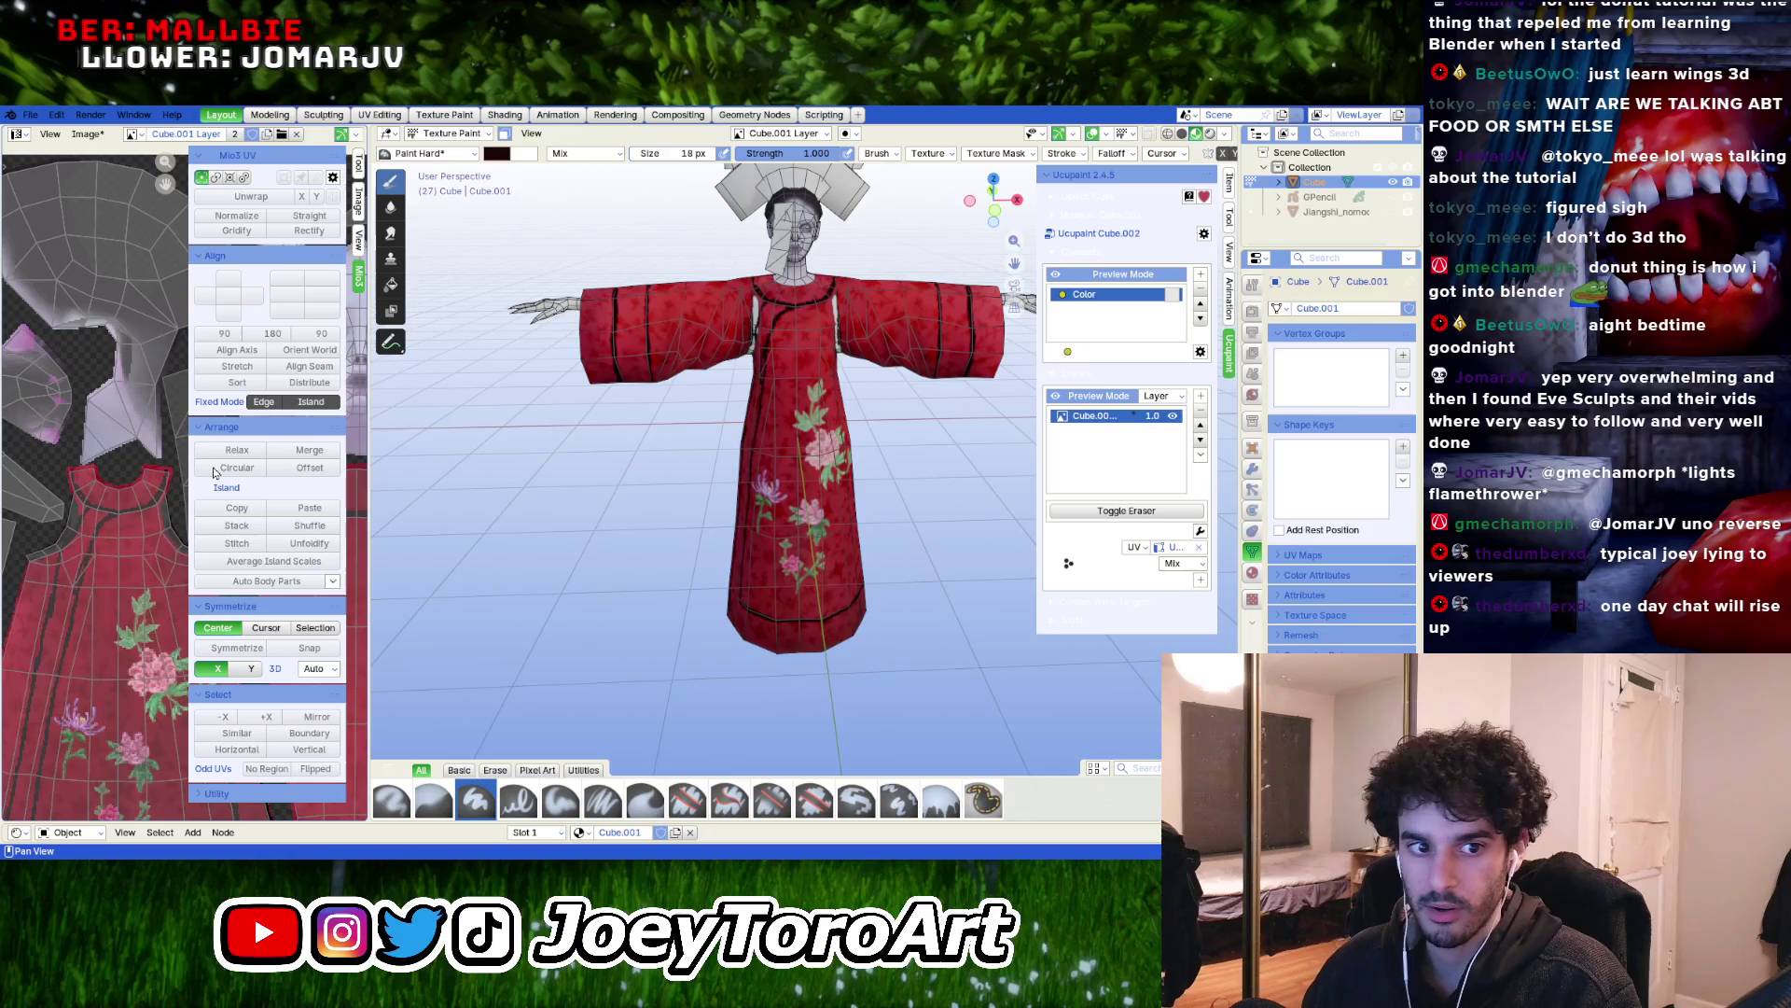
Widen the texture editor beside the 3D view and pan to show the dress pieces
{"action": "left_click_drag", "start_coordinate": [370, 501], "coordinate": [592, 501]}
{"action": "scroll", "coordinate": [217, 414], "scroll_direction": "down", "scroll_amount": 3}
{"action": "middle_click_drag", "start_coordinate": [301, 549], "coordinate": [223, 478]}
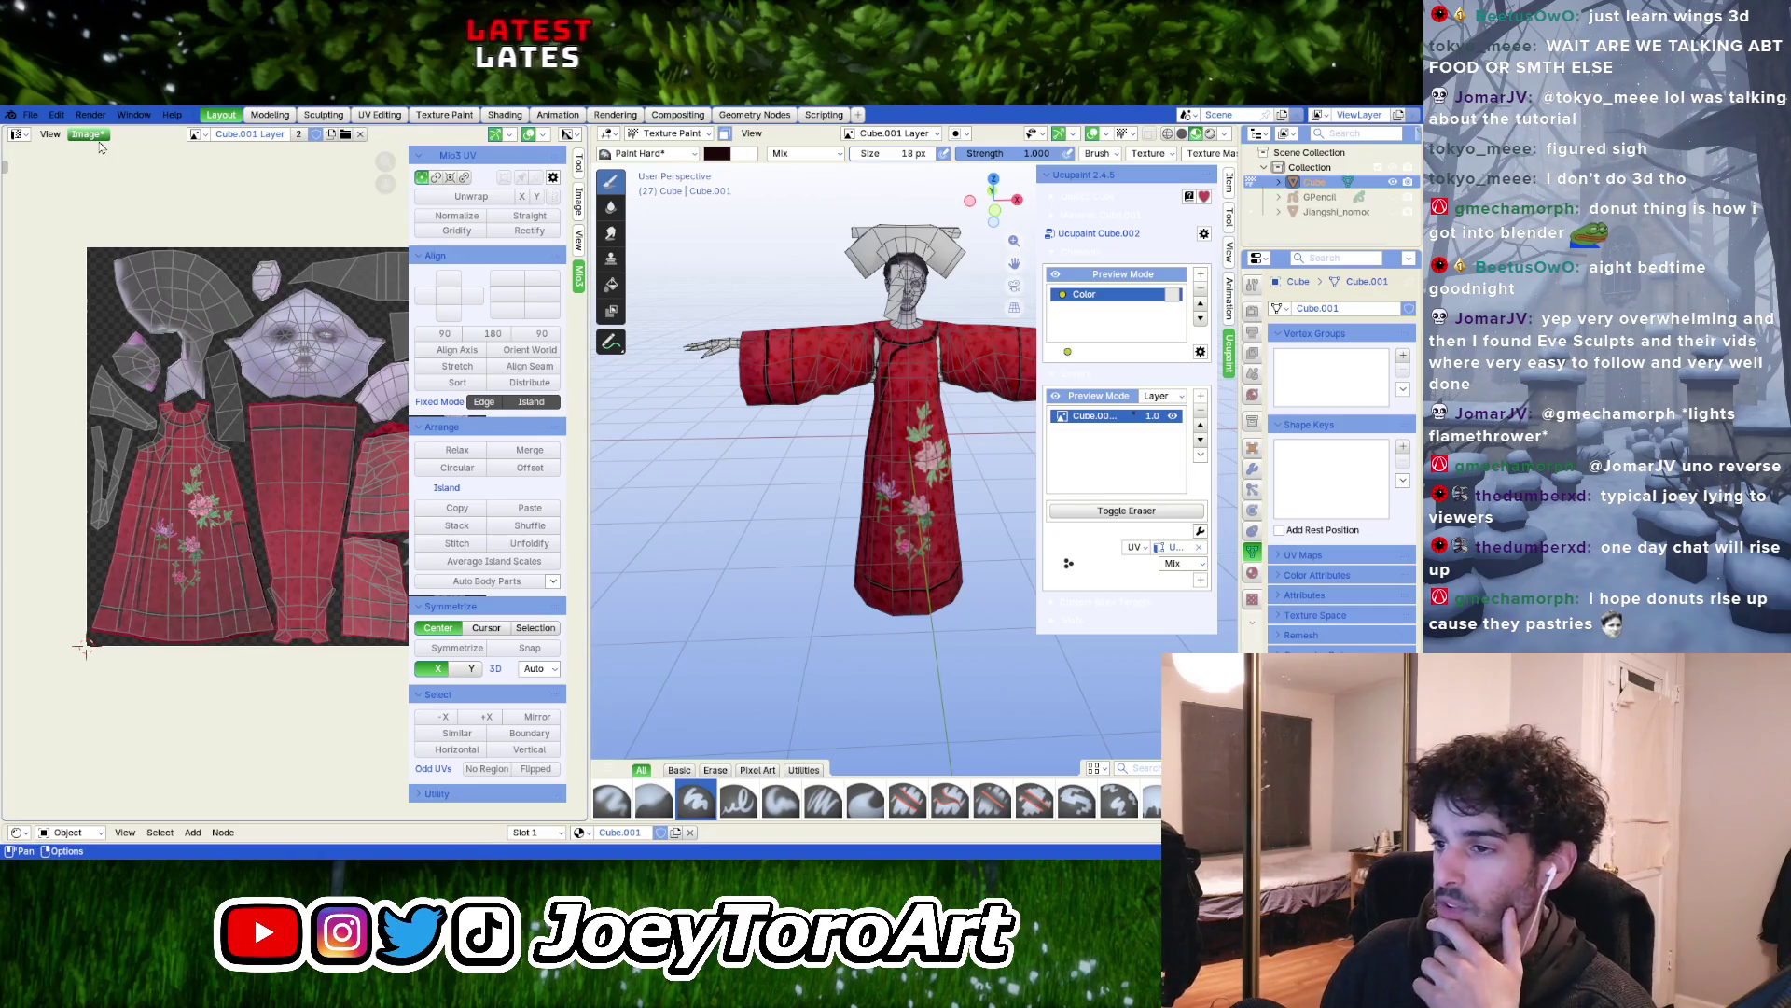
Save the painted texture as a new image file via Image > Save As
{"action": "left_click", "coordinate": [99, 140]}
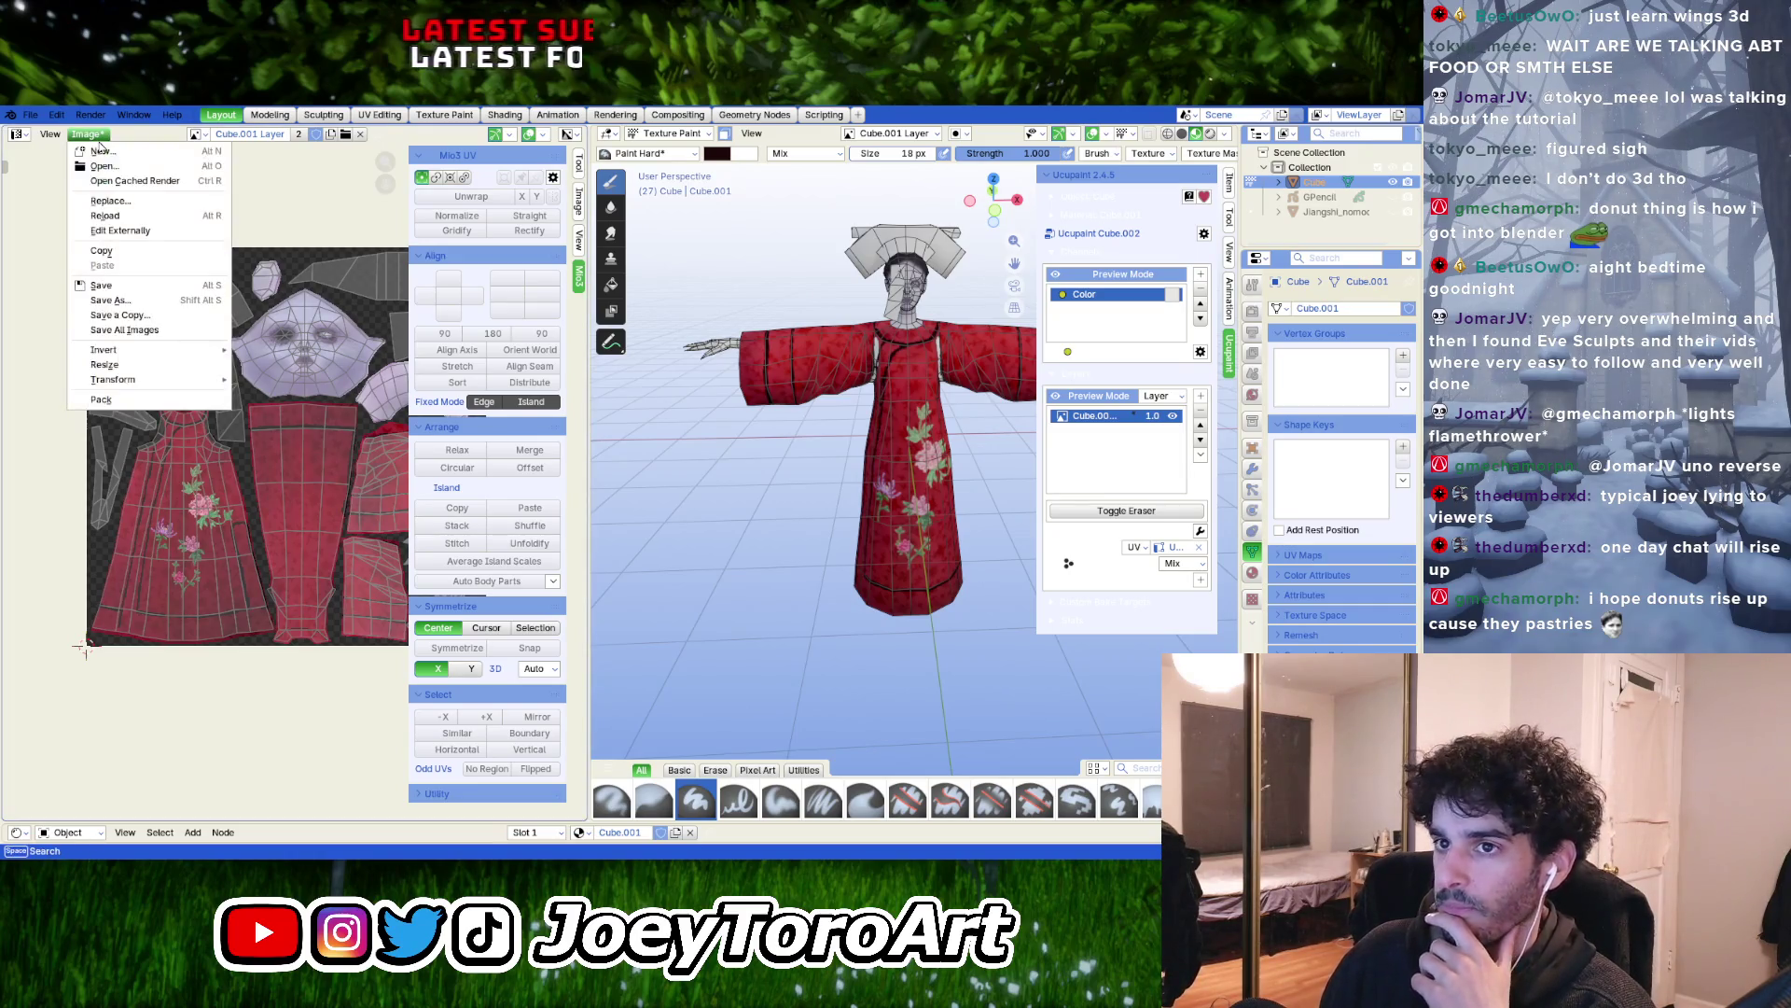
{"action": "left_click", "coordinate": [133, 244]}
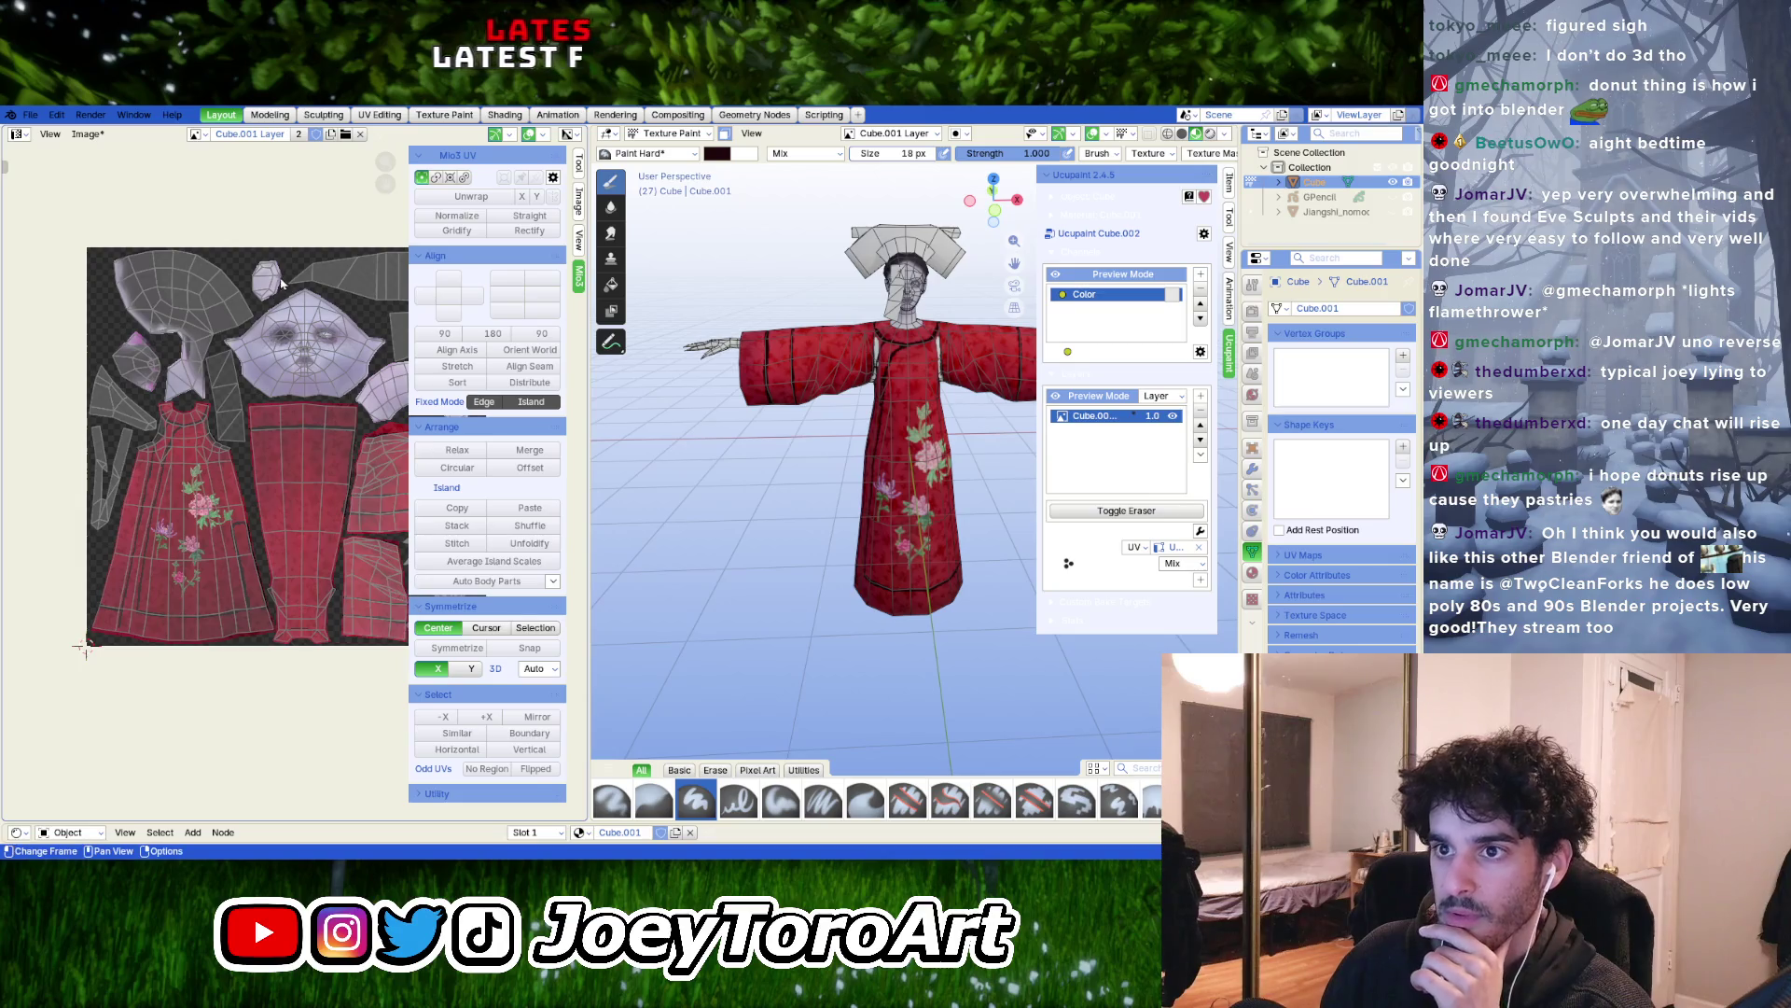
{"action": "left_click", "coordinate": [89, 133]}
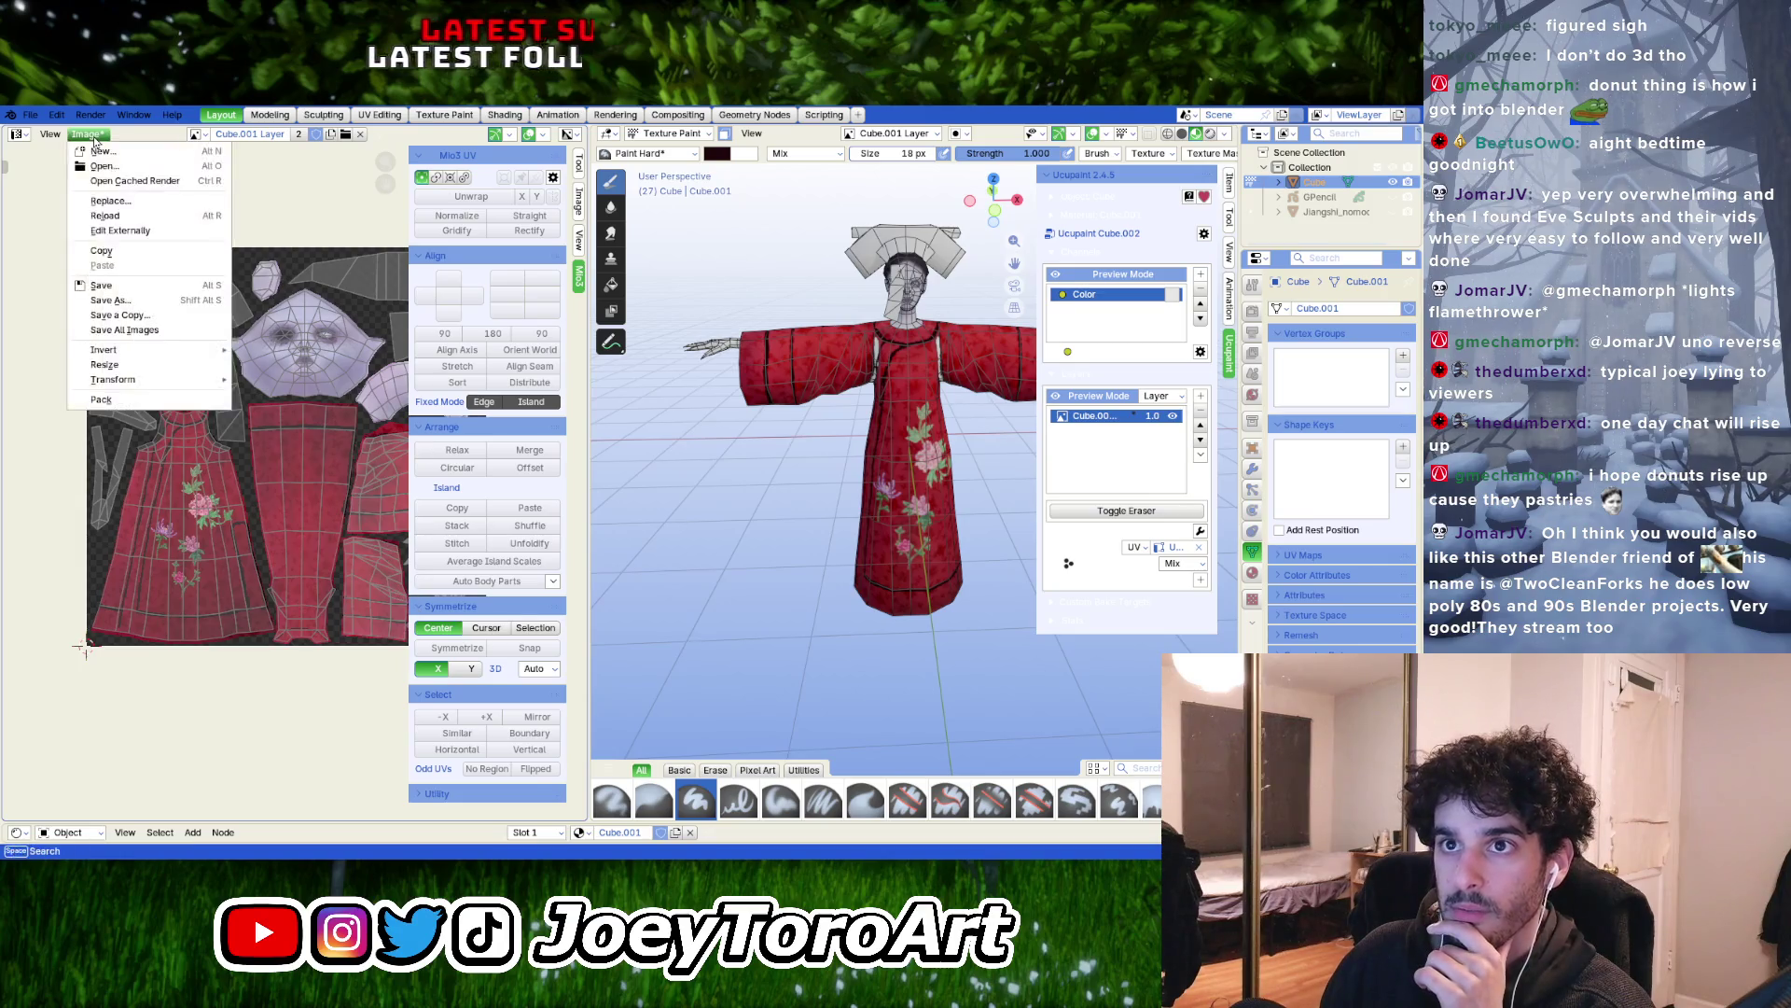
{"action": "left_click", "coordinate": [144, 306]}
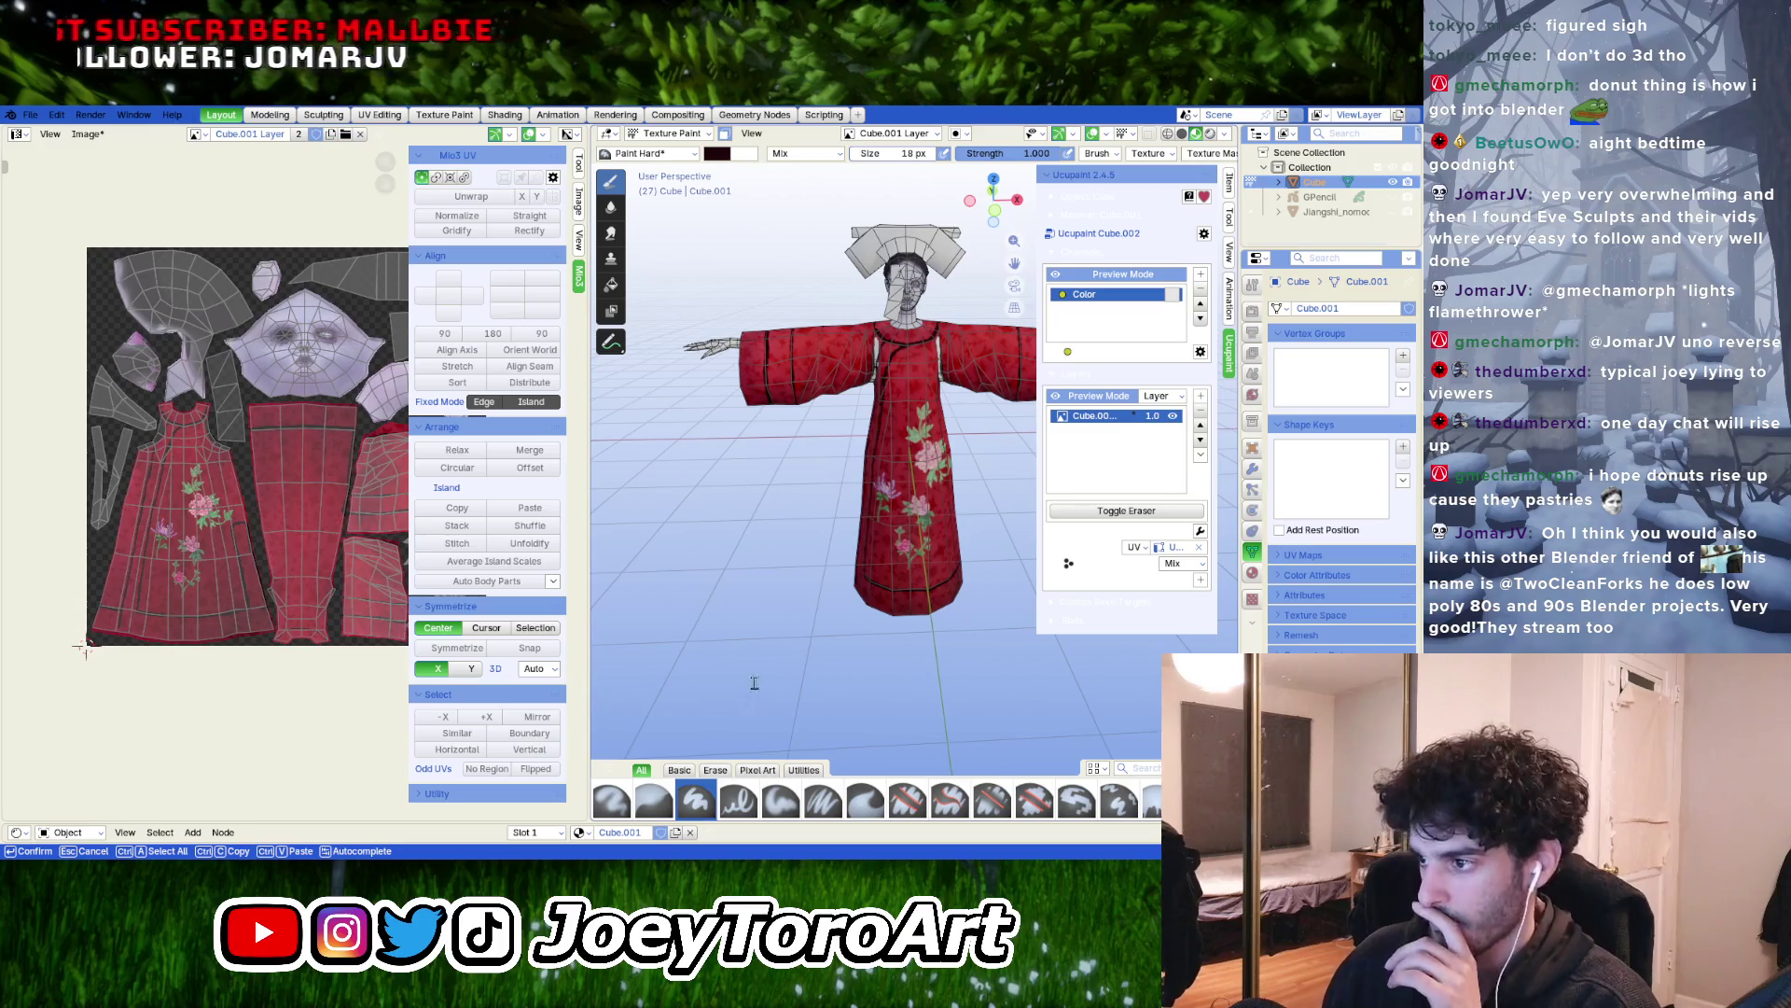
{"action": "key", "text": "Return"}
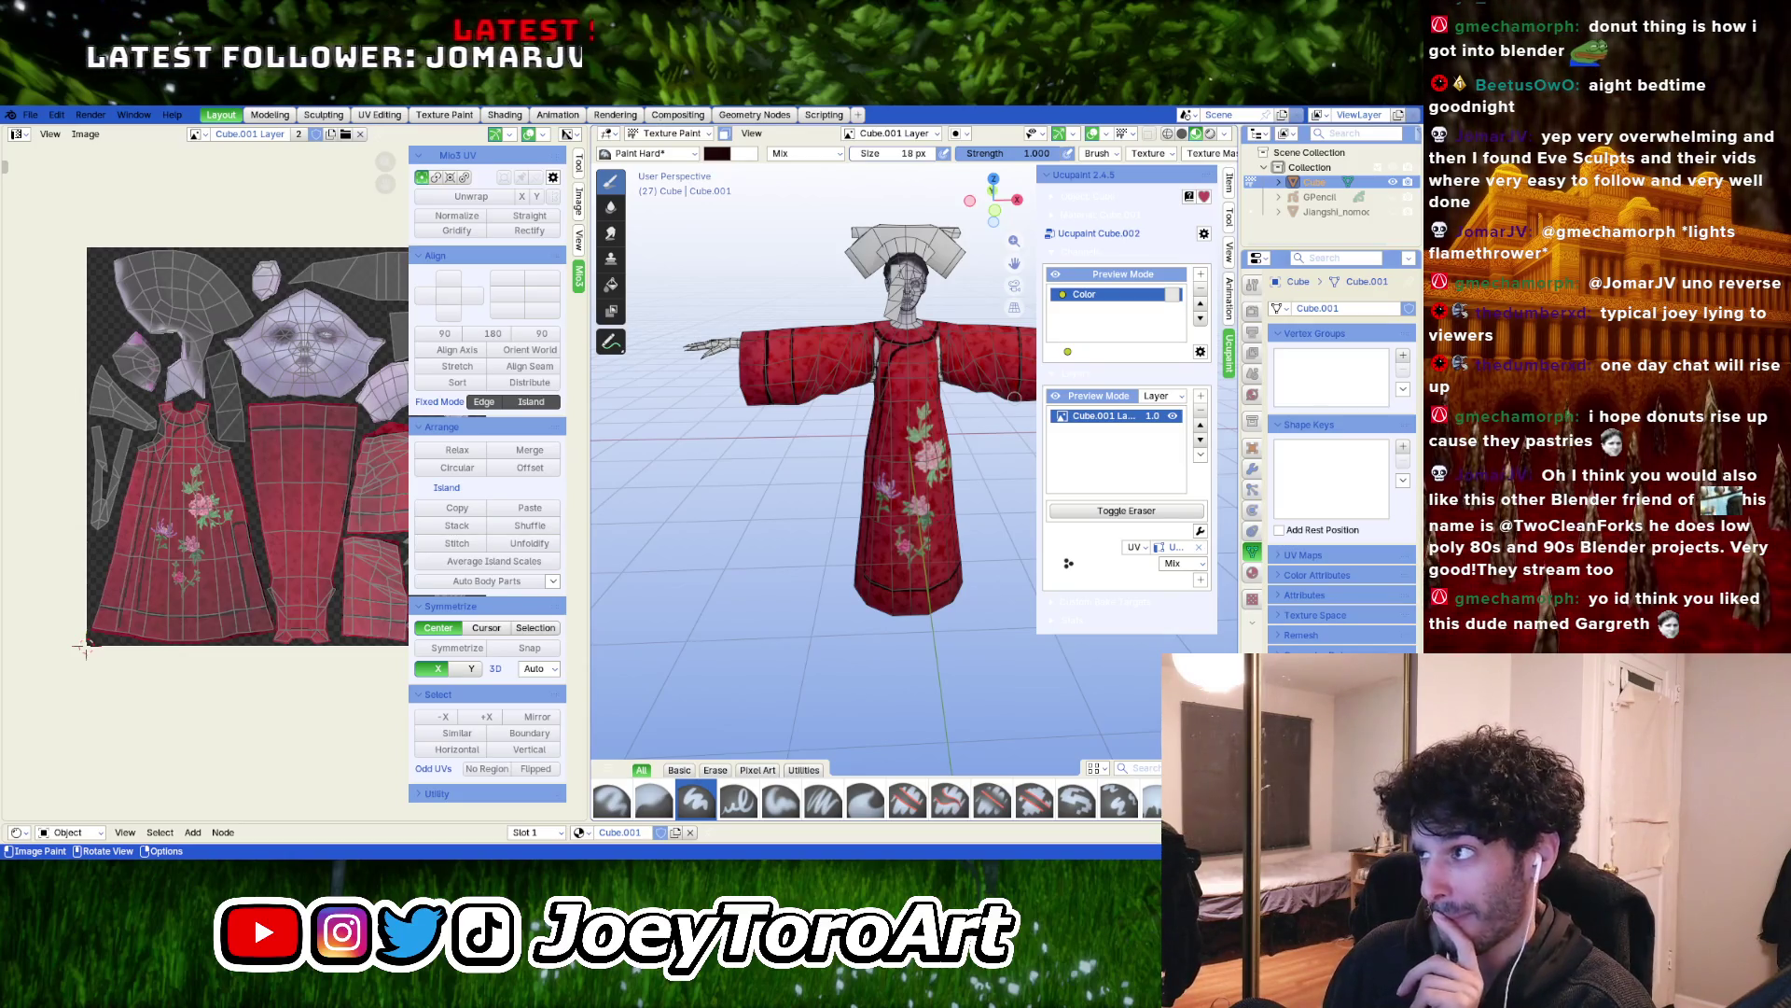
Switch from Blender to GIMP, where the exported texture PNG is open
{"action": "middle_click_drag", "start_coordinate": [84, 647], "coordinate": [84, 647]}
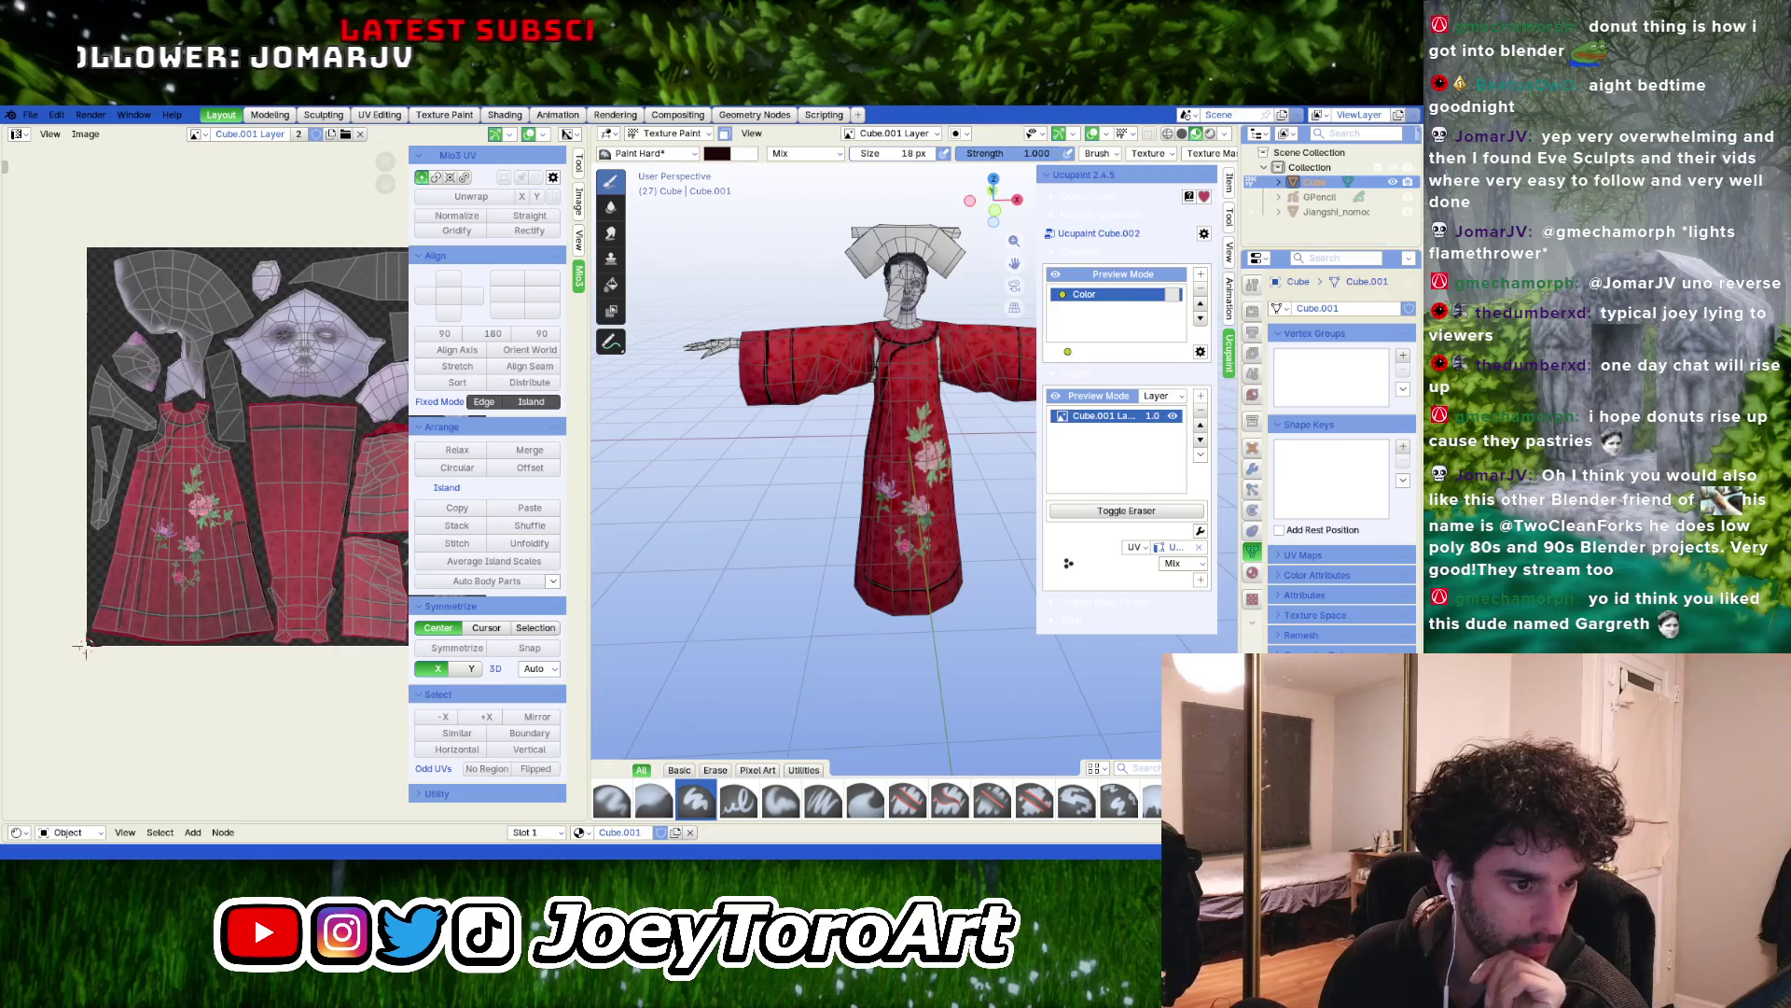
{"action": "key", "text": "alt+Tab"}
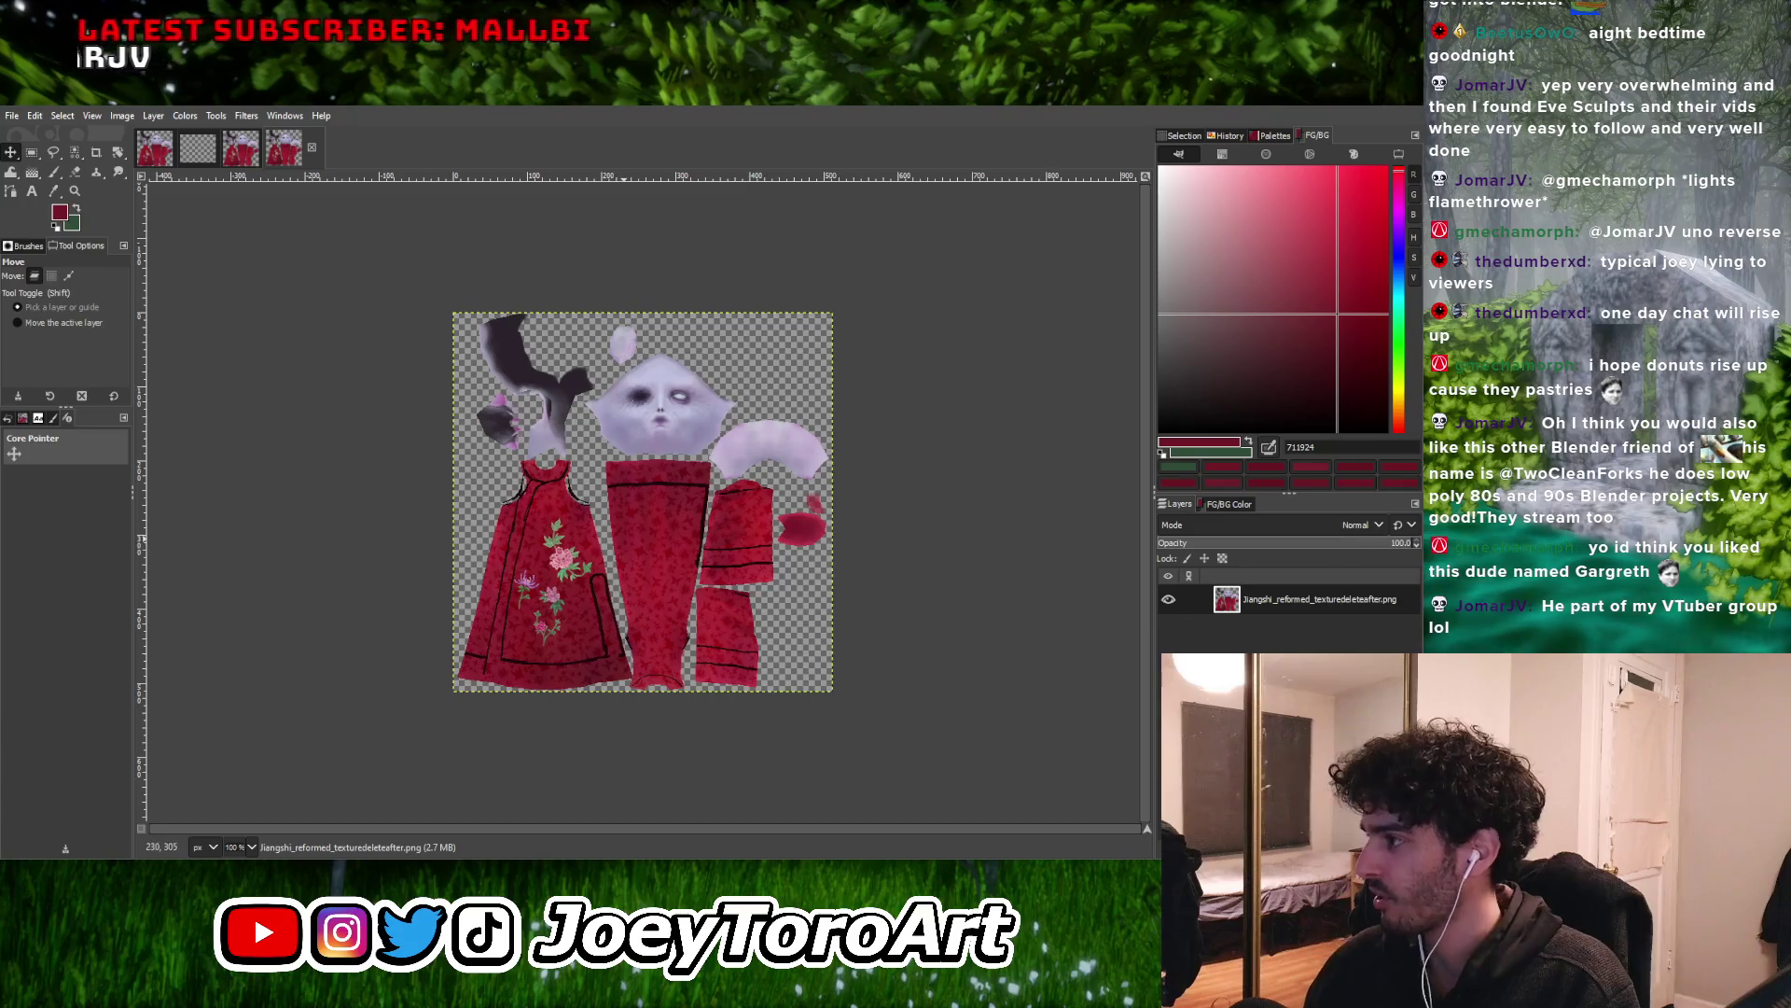
Zoom the texture to 200% and zoom in and out to inspect the seams
{"action": "key", "text": "2"}
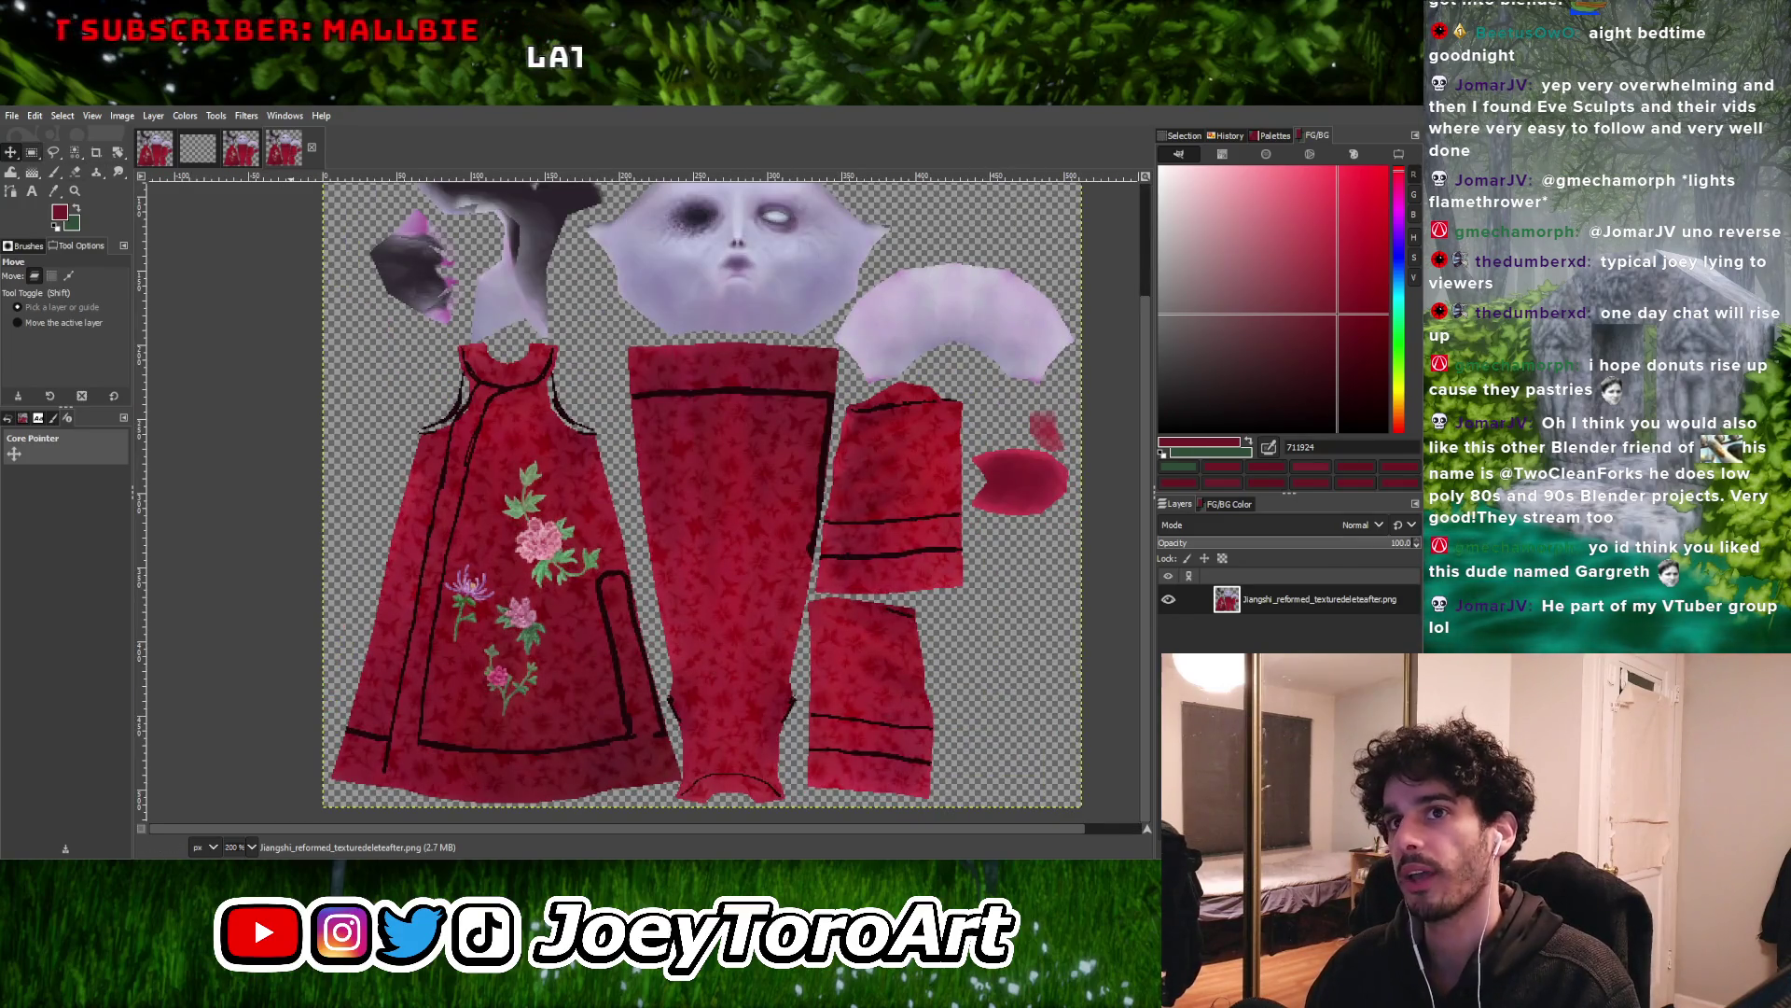
{"action": "scroll", "coordinate": [688, 597], "scroll_direction": "up", "scroll_amount": 4, "text": "ctrl"}
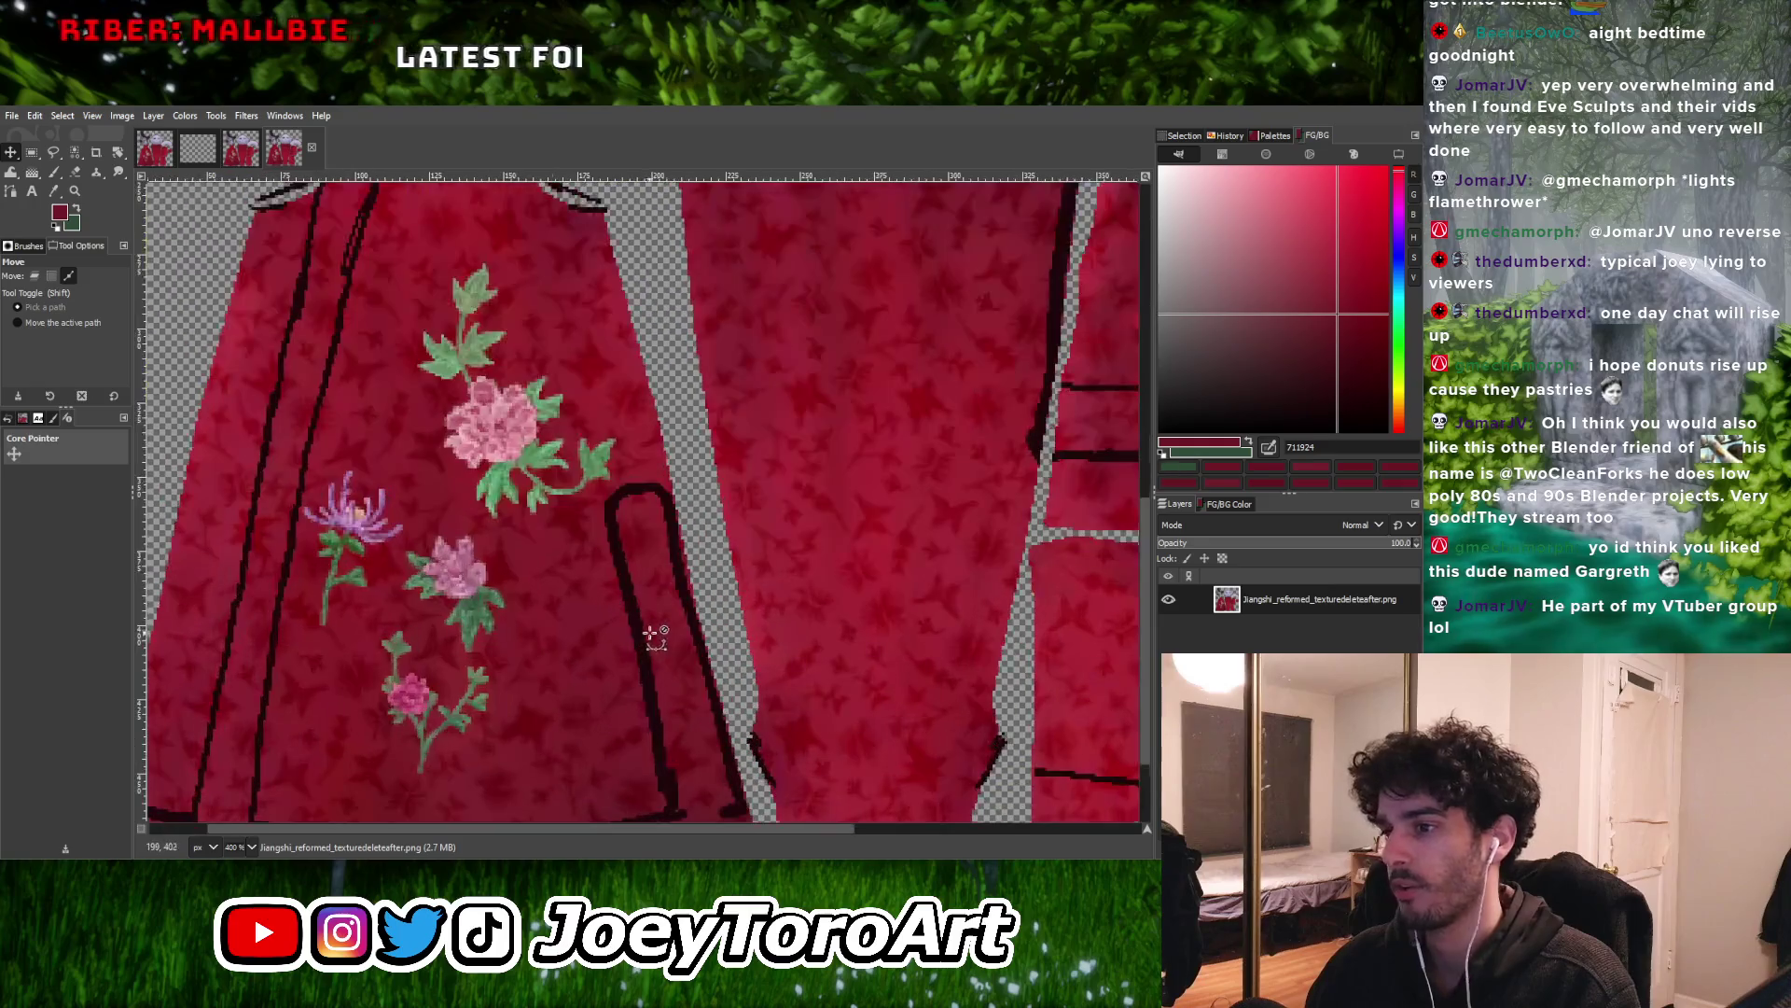
{"action": "scroll", "coordinate": [725, 619], "scroll_direction": "up", "scroll_amount": 1, "text": "ctrl"}
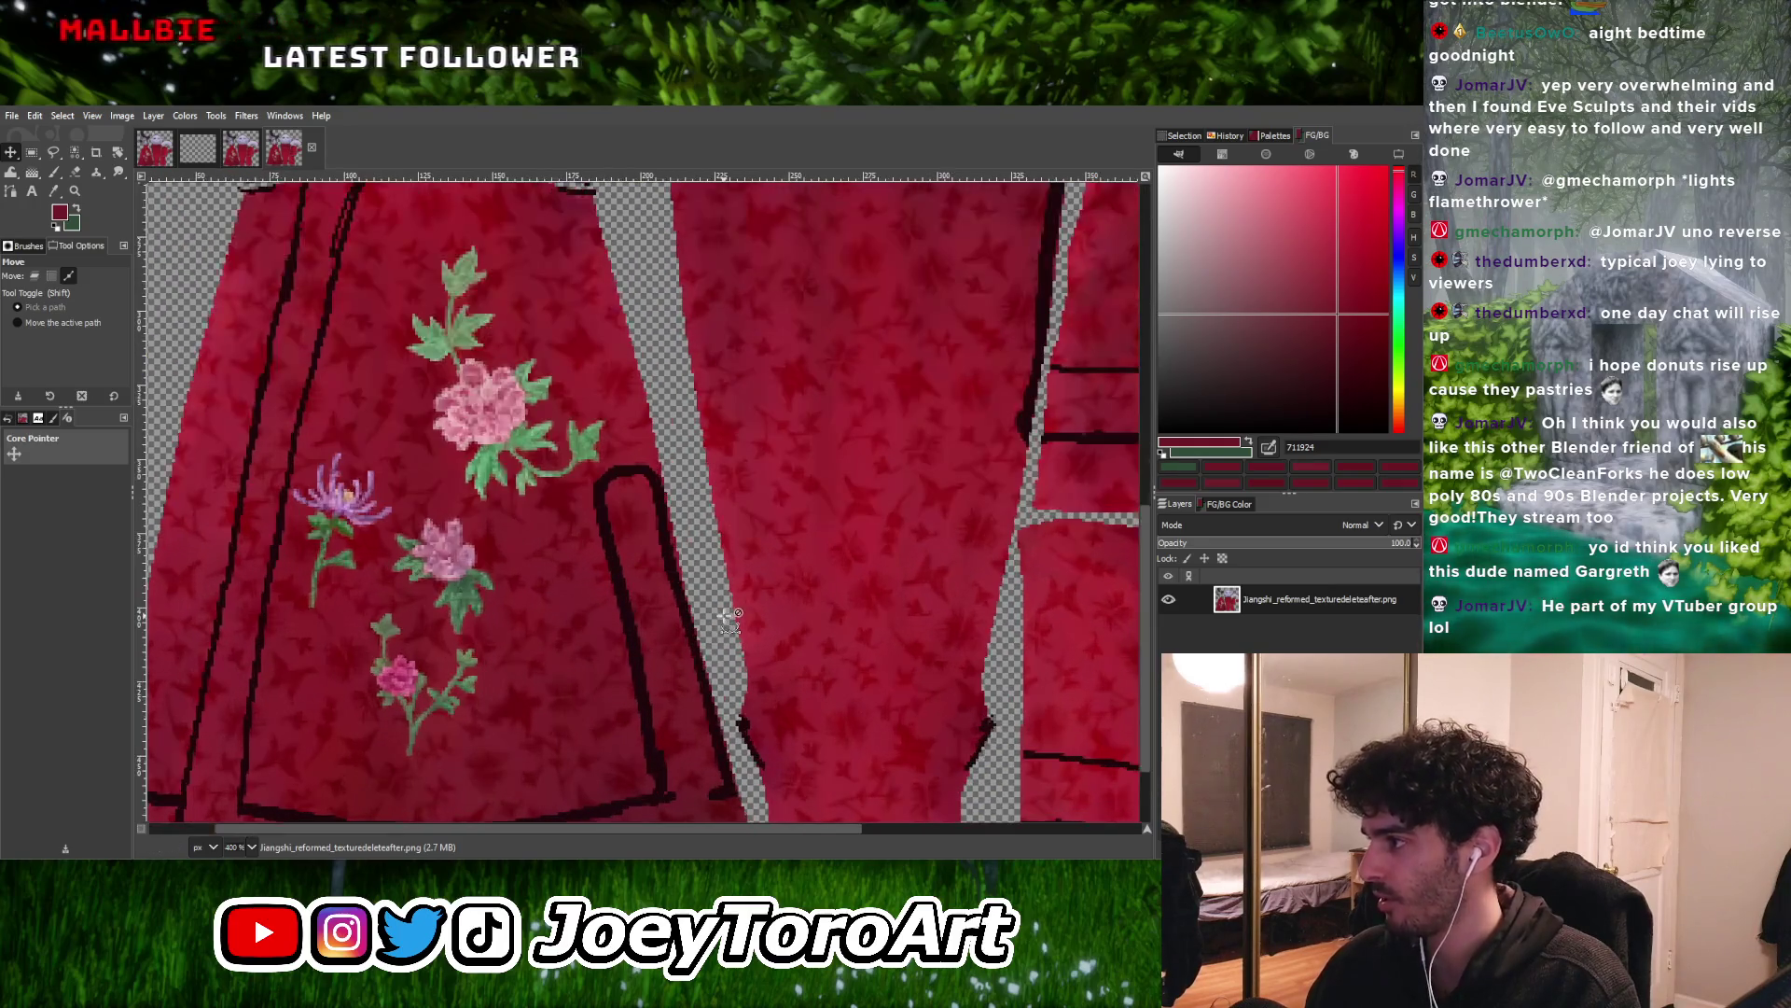
{"action": "scroll", "coordinate": [814, 536], "scroll_direction": "down", "scroll_amount": 1, "text": "ctrl"}
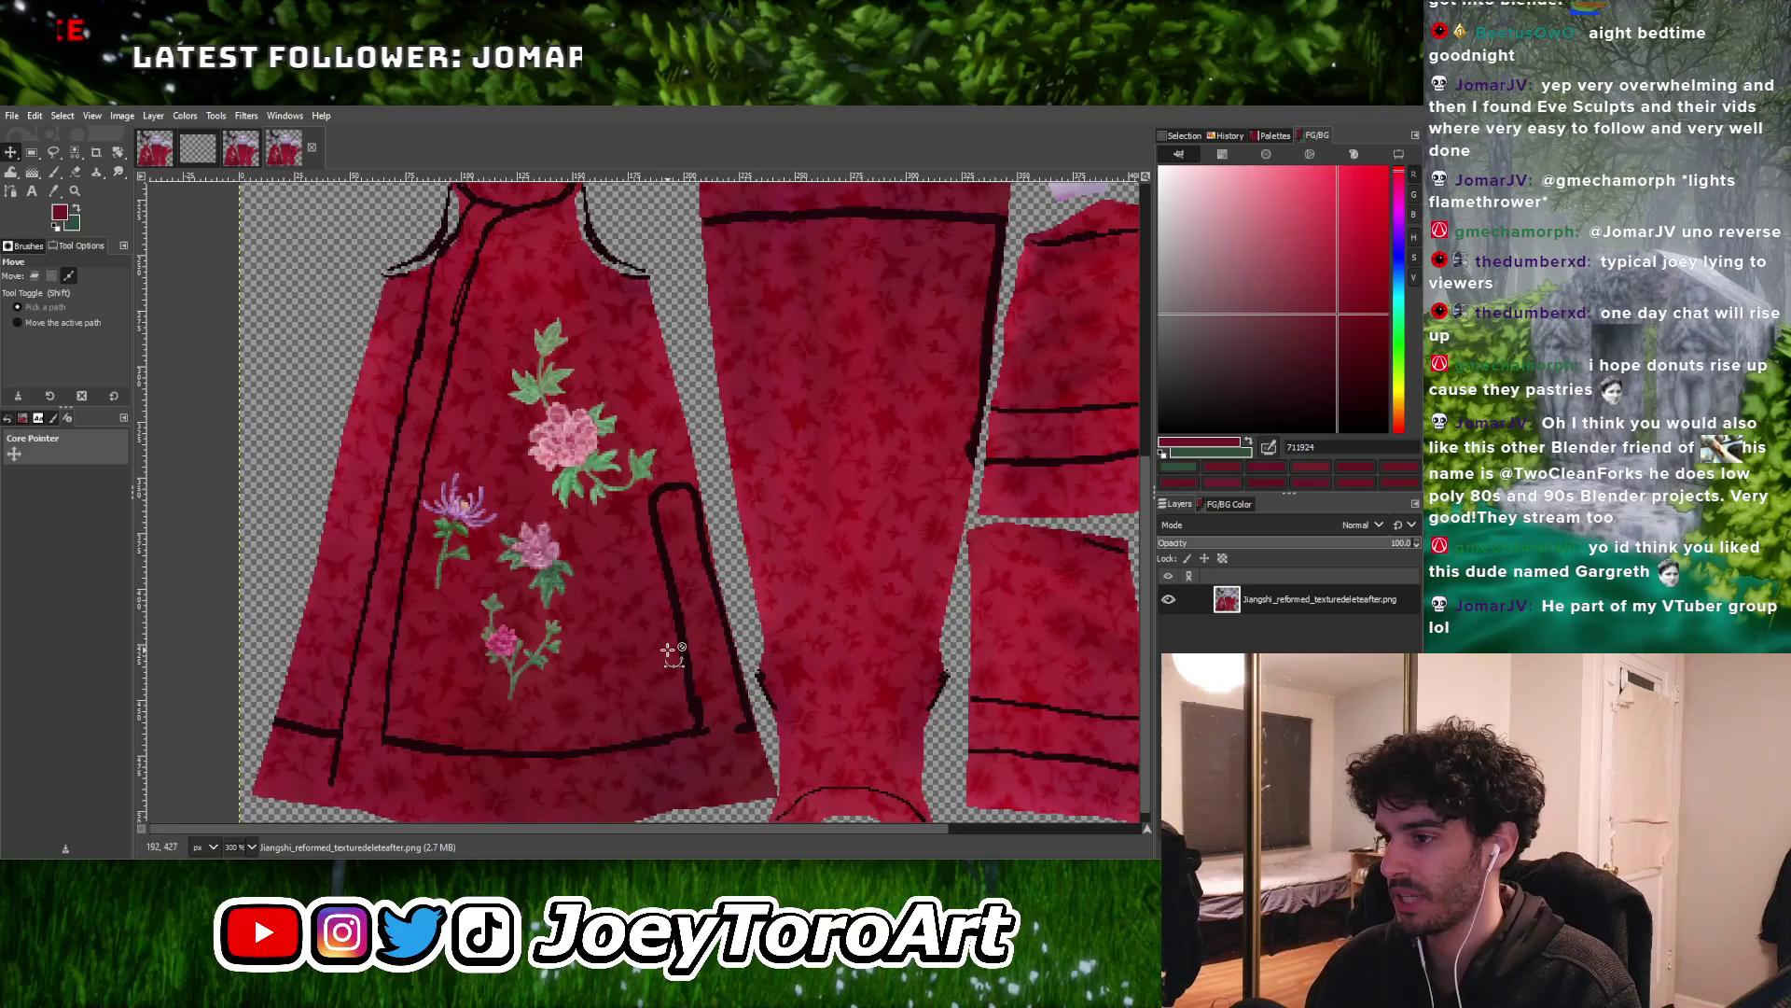
{"action": "scroll", "coordinate": [668, 597], "scroll_direction": "down", "scroll_amount": 1, "text": "ctrl"}
{"action": "scroll", "coordinate": [817, 662], "scroll_direction": "up", "scroll_amount": 1, "text": "ctrl"}
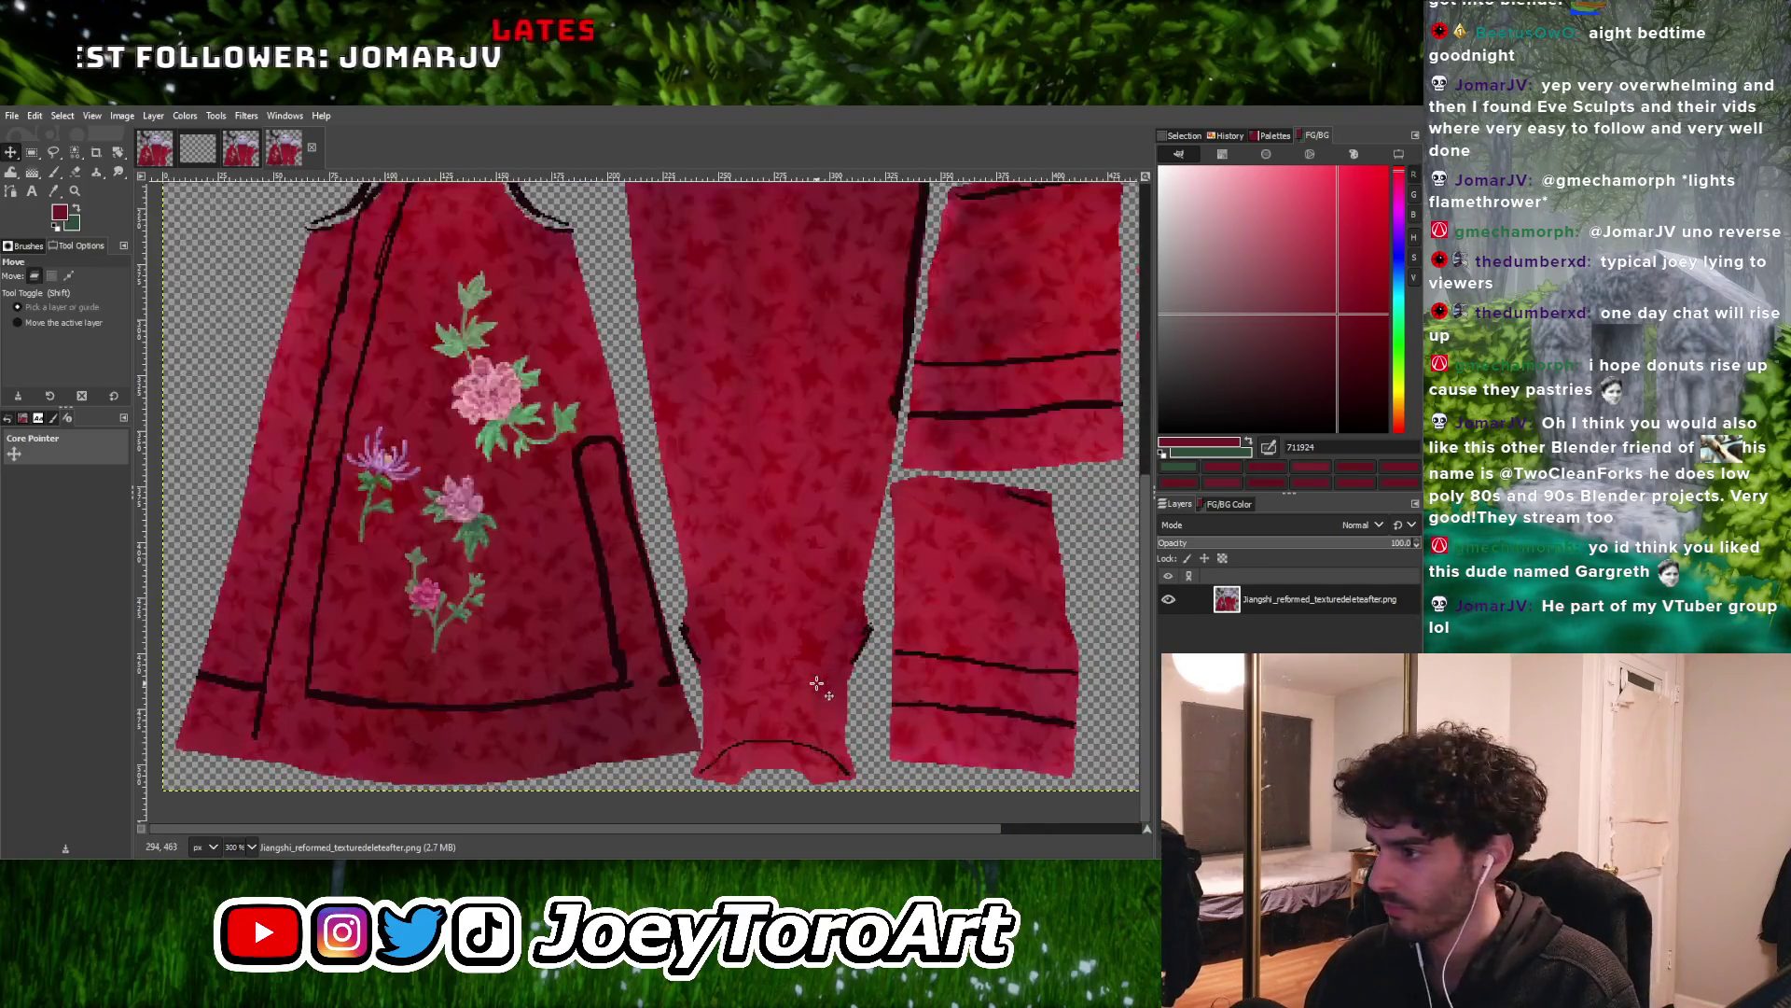
{"action": "scroll", "coordinate": [783, 620], "scroll_direction": "down", "scroll_amount": 2, "text": "ctrl"}
{"action": "scroll", "coordinate": [781, 630], "scroll_direction": "up", "scroll_amount": 2, "text": "ctrl"}
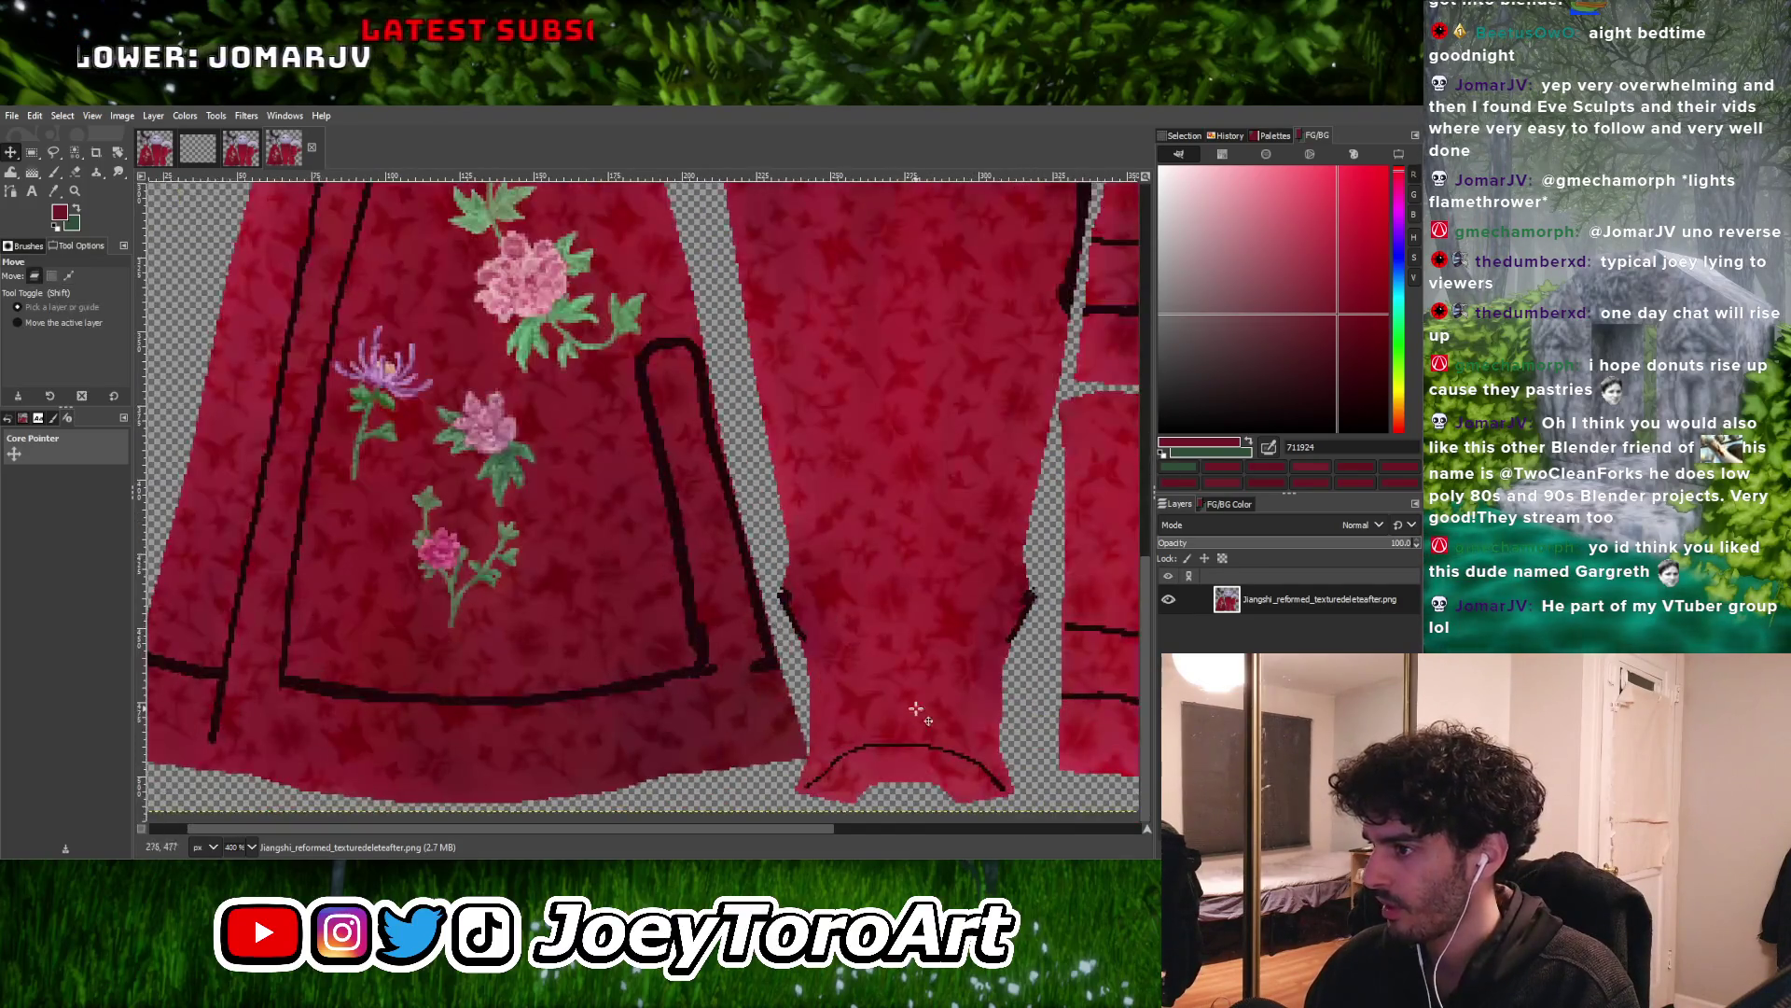
{"action": "scroll", "coordinate": [930, 673], "scroll_direction": "down", "scroll_amount": 1, "text": "ctrl"}
{"action": "scroll", "coordinate": [930, 674], "scroll_direction": "up", "scroll_amount": 1, "text": "ctrl"}
{"action": "scroll", "coordinate": [803, 672], "scroll_direction": "down", "scroll_amount": 1, "text": "ctrl"}
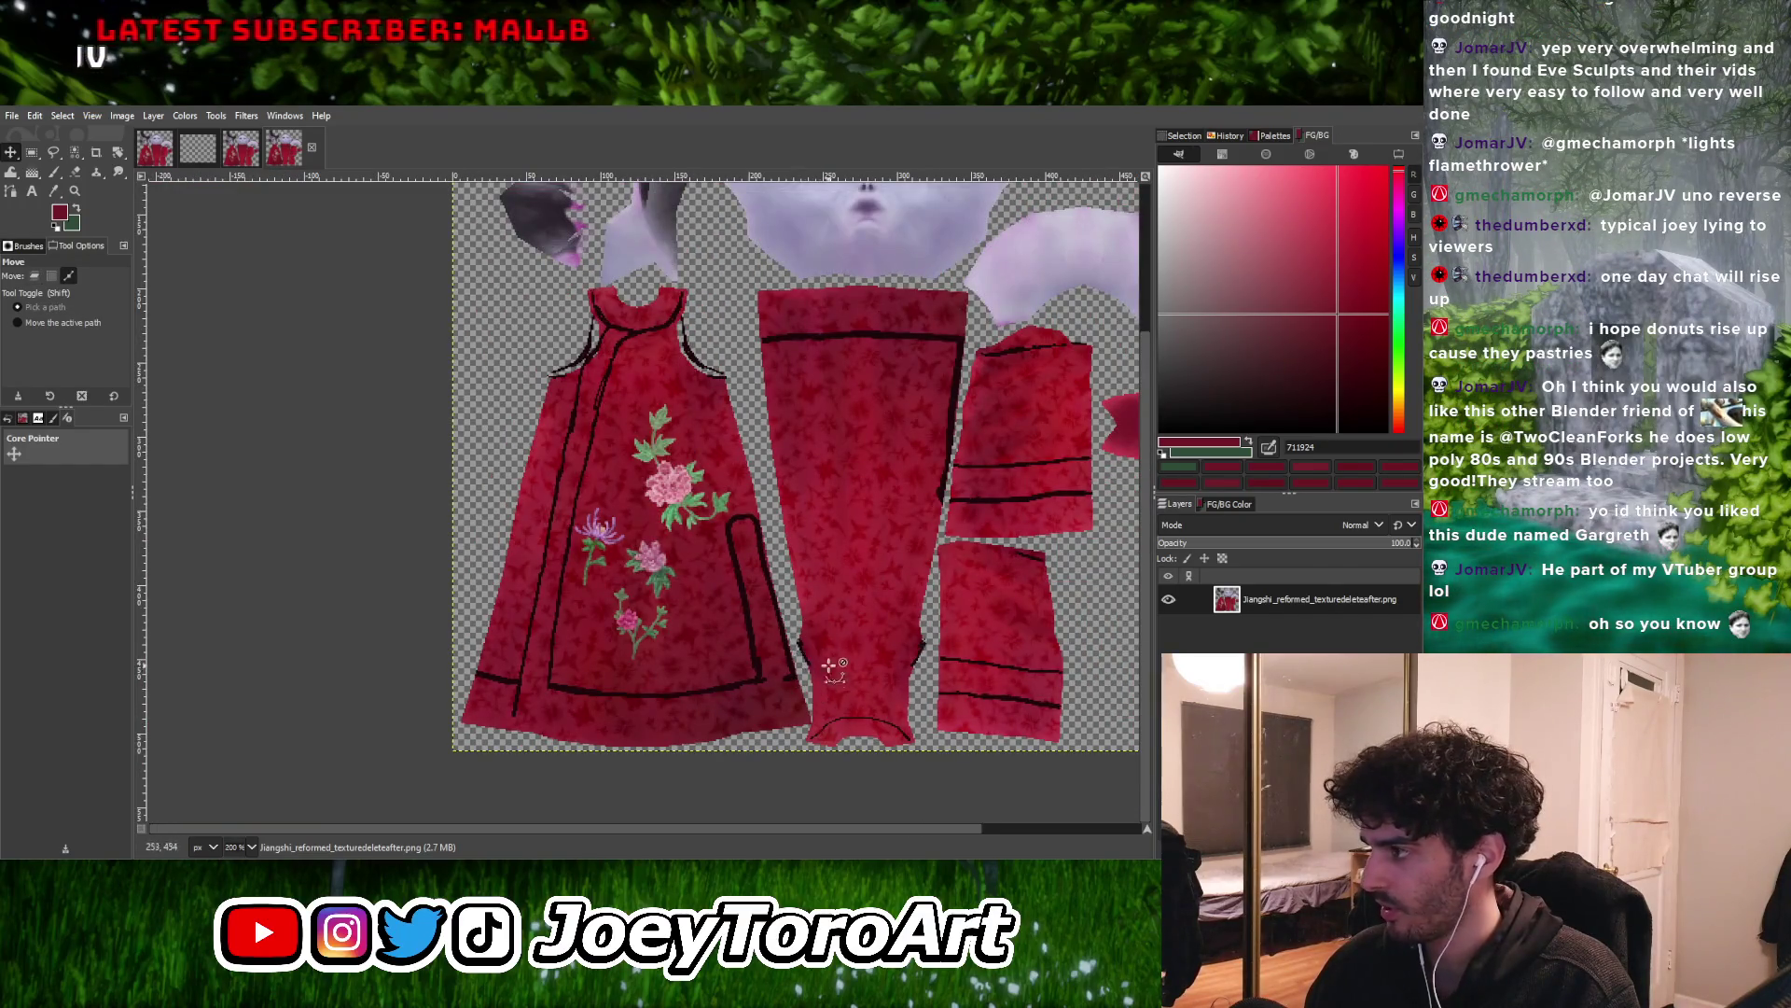
Finish inspecting the seams and pick the Select by Color tool
{"action": "scroll", "coordinate": [825, 668], "scroll_direction": "up", "scroll_amount": 1, "text": "ctrl"}
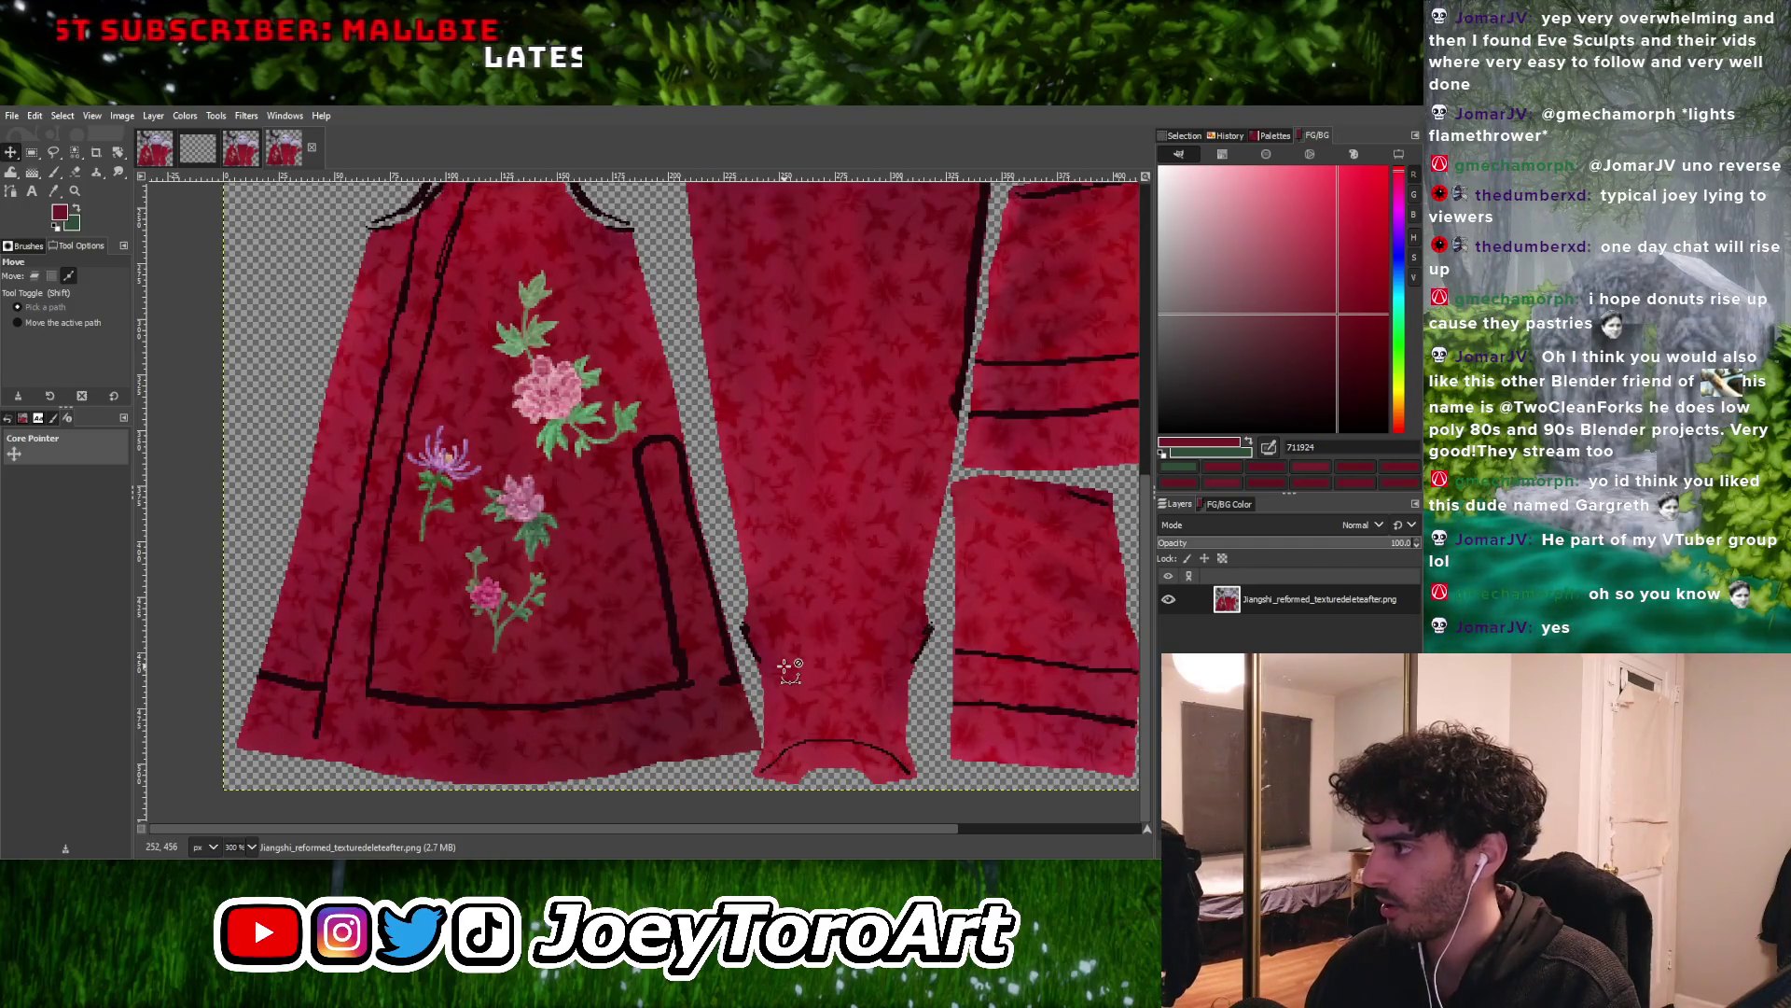
{"action": "scroll", "coordinate": [785, 665], "scroll_direction": "down", "scroll_amount": 1, "text": "ctrl"}
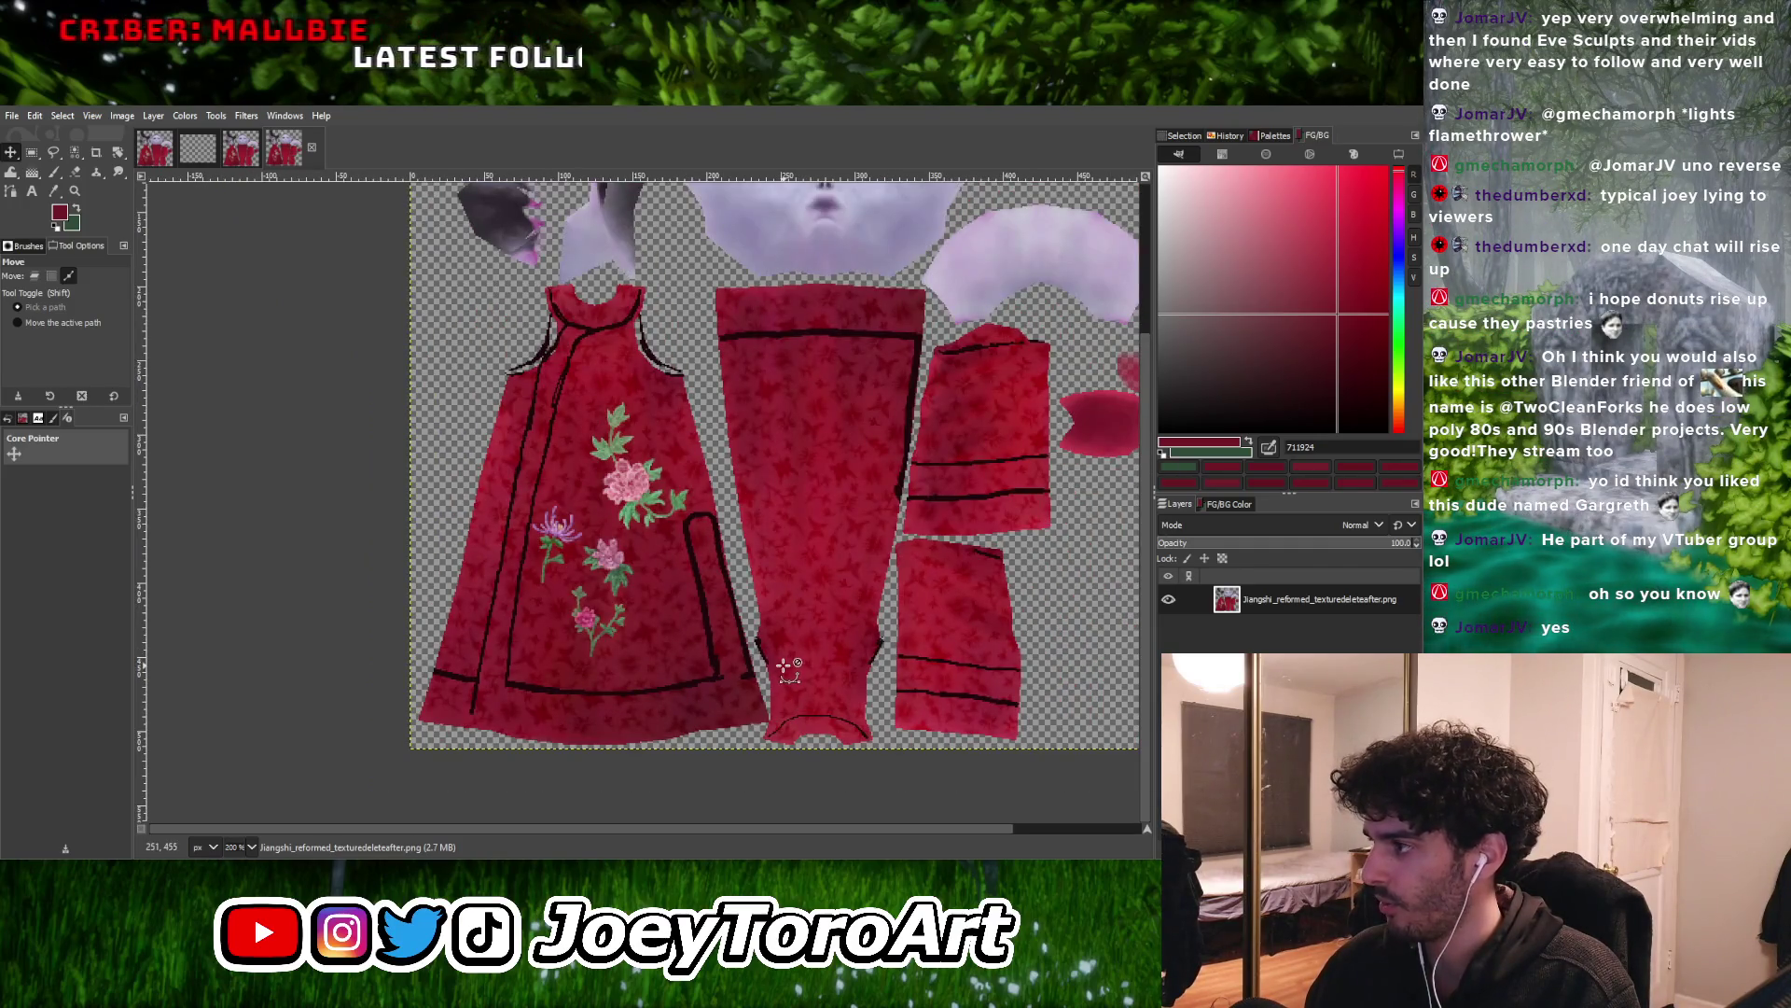
{"action": "scroll", "coordinate": [961, 620], "scroll_direction": "up", "scroll_amount": 1, "text": "ctrl"}
{"action": "scroll", "coordinate": [946, 671], "scroll_direction": "up", "scroll_amount": 1, "text": "ctrl"}
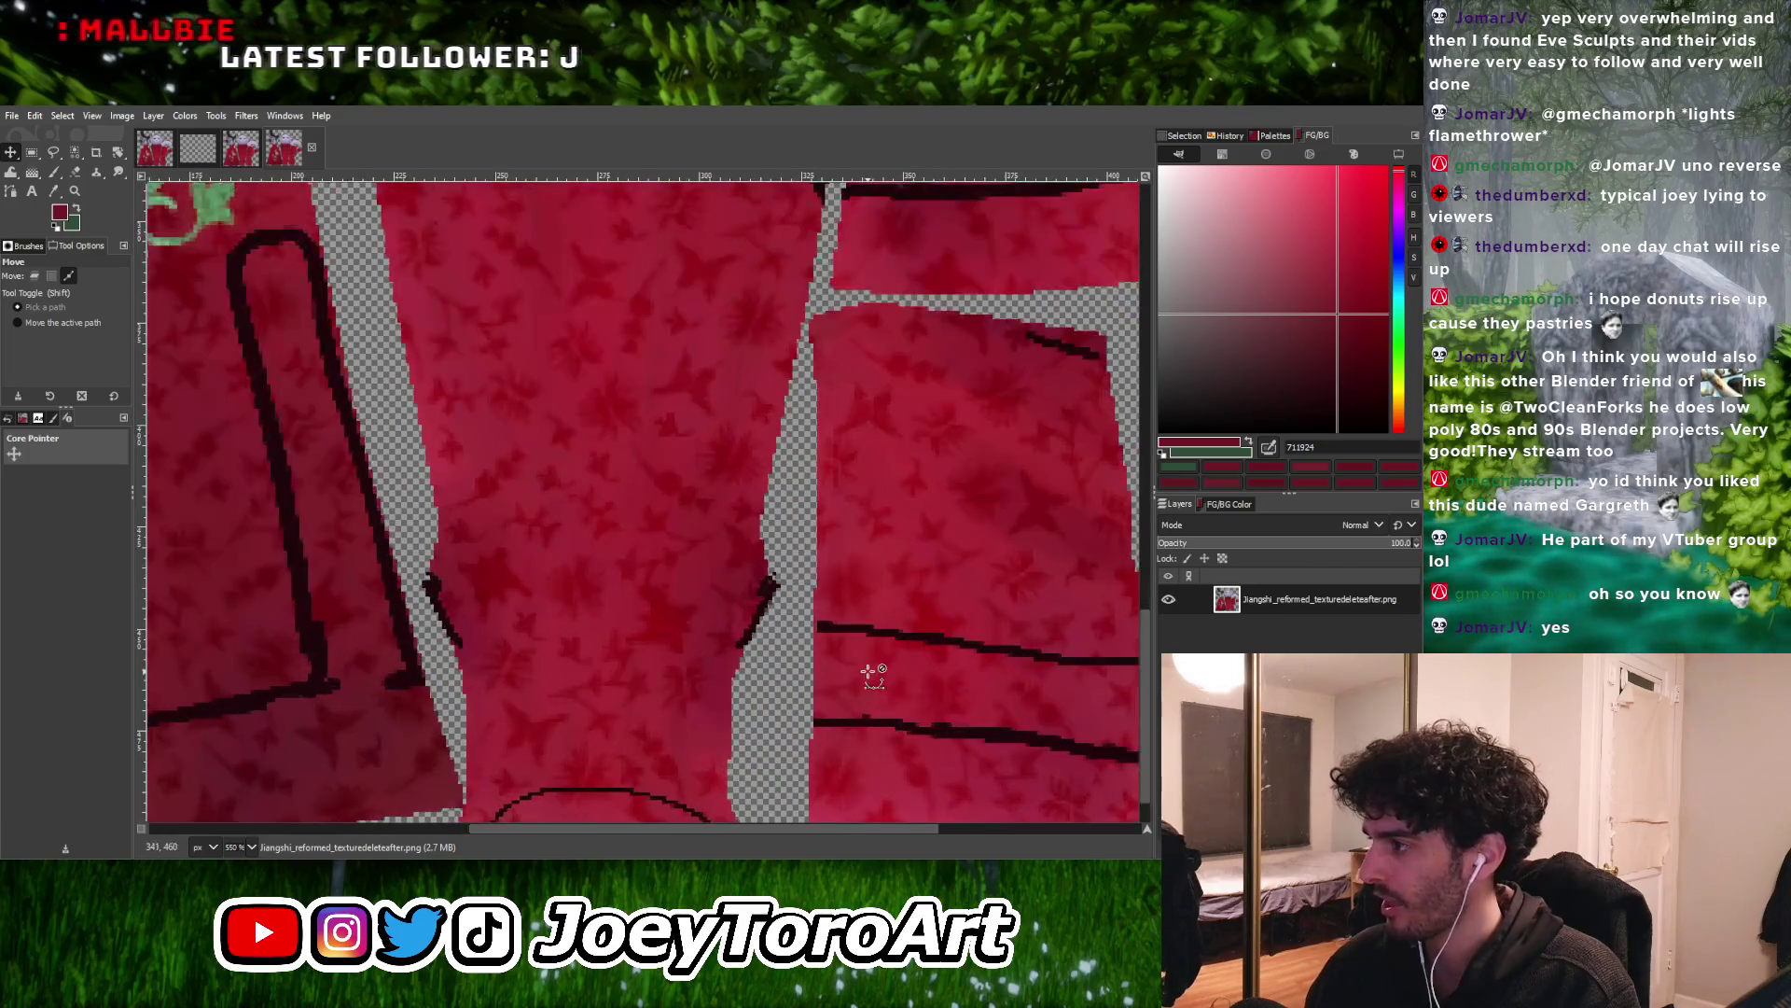
{"action": "scroll", "coordinate": [863, 673], "scroll_direction": "down", "scroll_amount": 1, "text": "ctrl"}
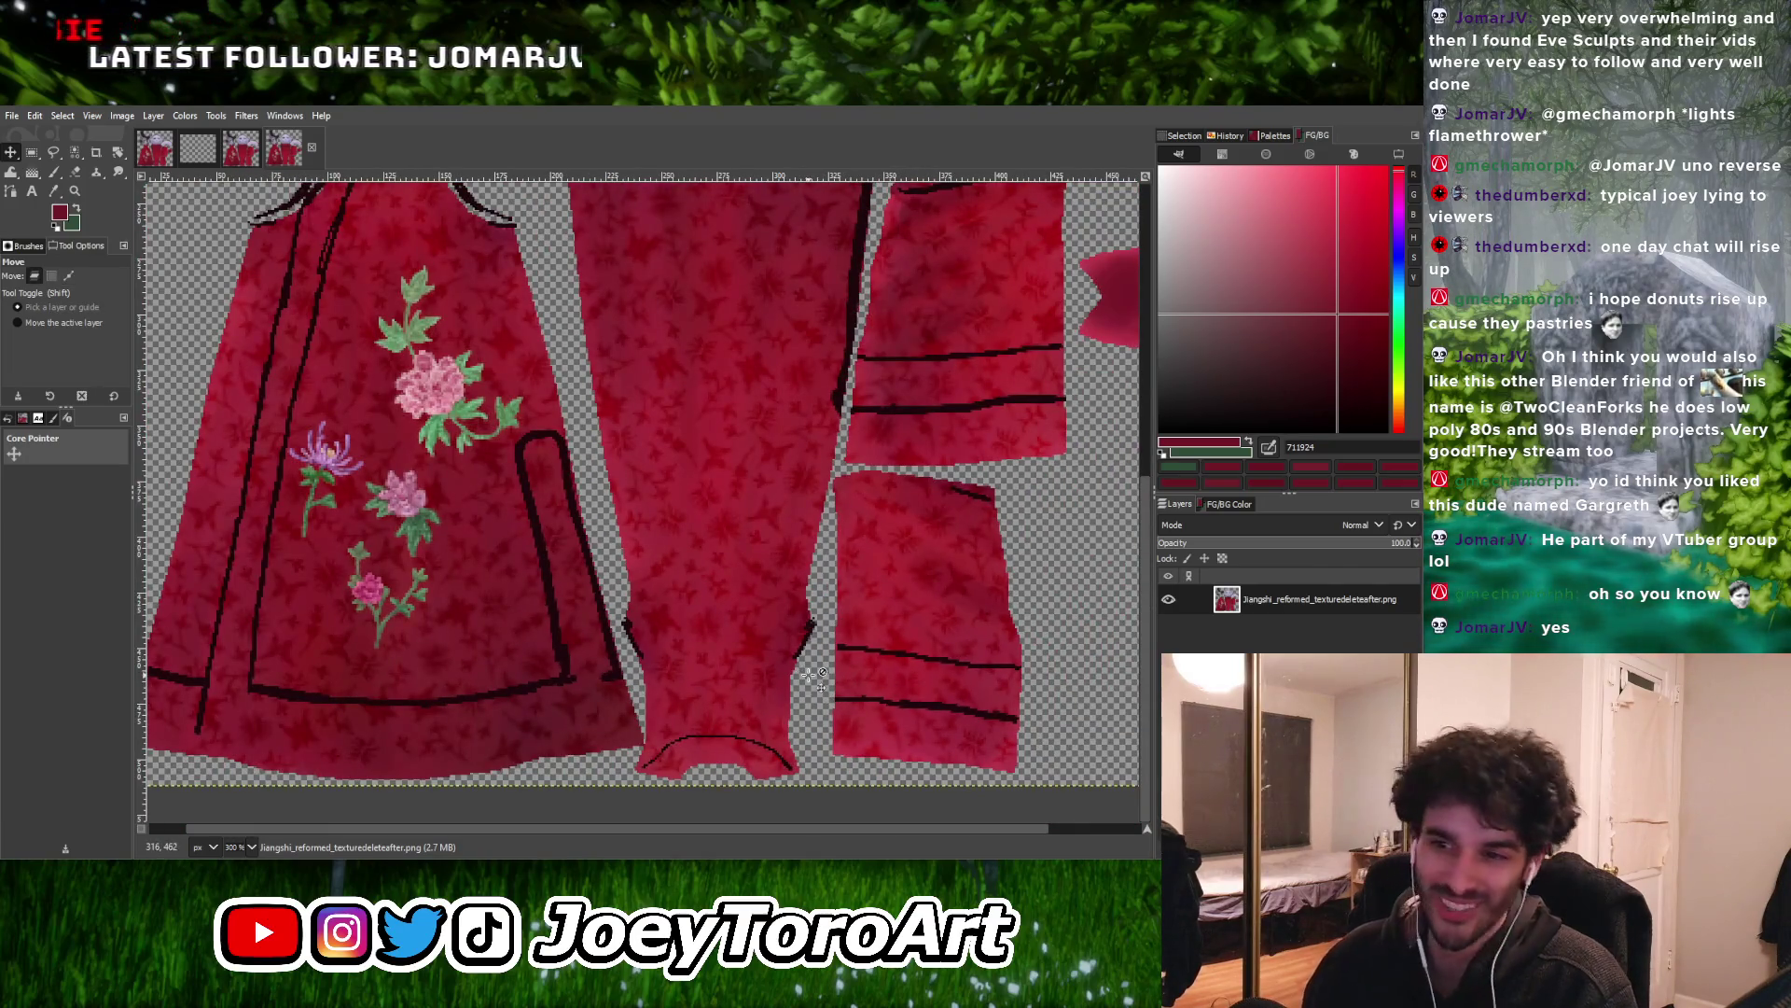
{"action": "scroll", "coordinate": [724, 660], "scroll_direction": "up", "scroll_amount": 2, "text": "ctrl"}
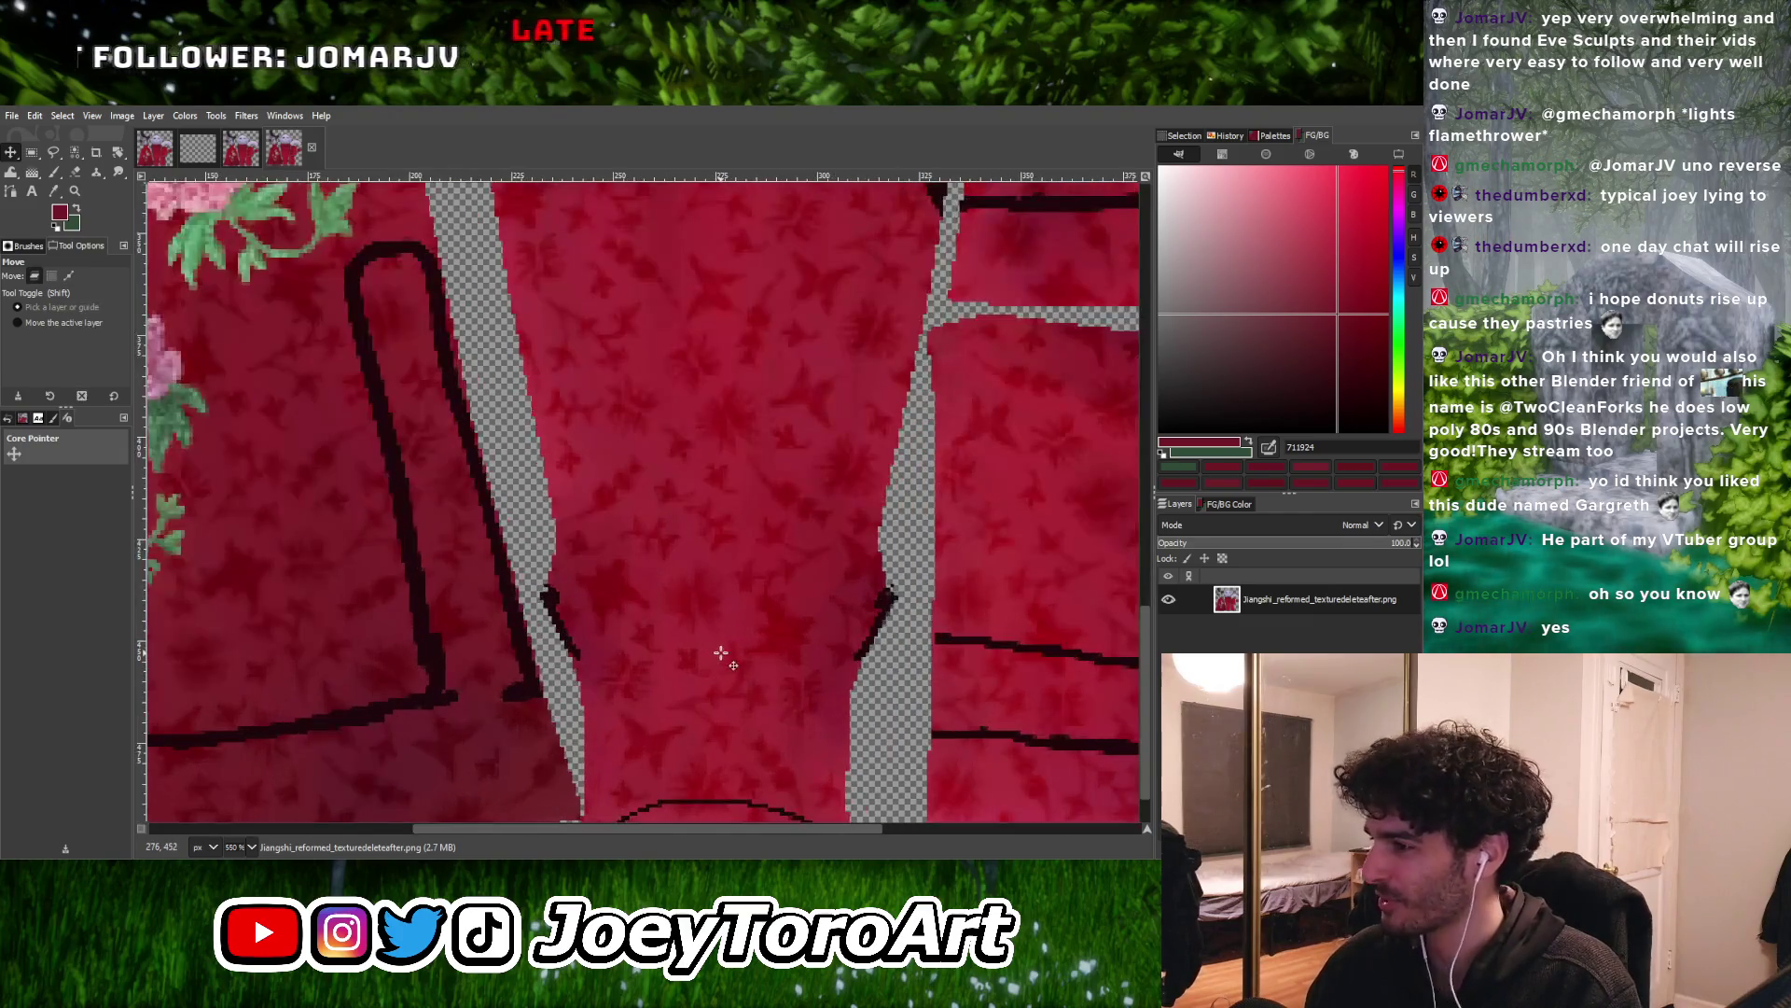
{"action": "scroll", "coordinate": [671, 597], "scroll_direction": "down", "scroll_amount": 3, "text": "ctrl"}
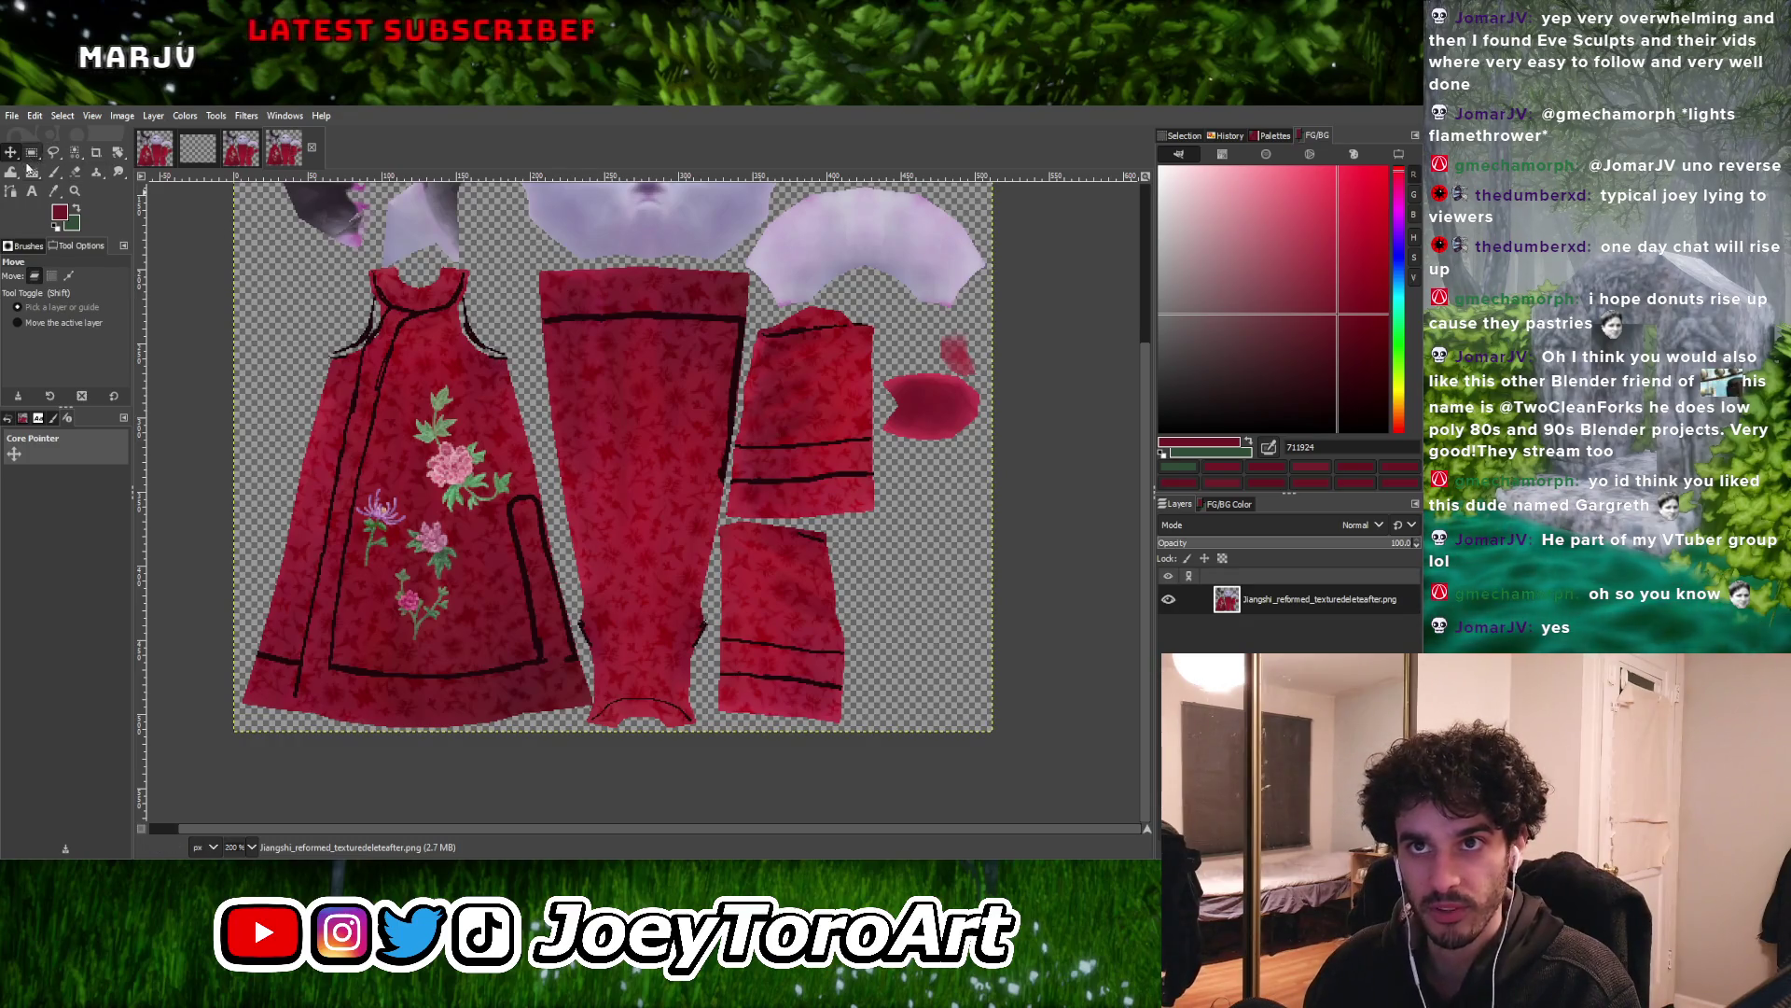
{"action": "left_click", "coordinate": [74, 151]}
{"action": "scroll", "coordinate": [541, 560], "scroll_direction": "up", "scroll_amount": 2, "text": "ctrl"}
Select the black trim by colour at threshold 4, paste it onto a new layer, and copy that layer
{"action": "left_click", "coordinate": [558, 569]}
{"action": "left_click_drag", "start_coordinate": [558, 568], "coordinate": [597, 560]}
{"action": "scroll", "coordinate": [597, 560], "scroll_direction": "down", "scroll_amount": 3, "text": "ctrl"}
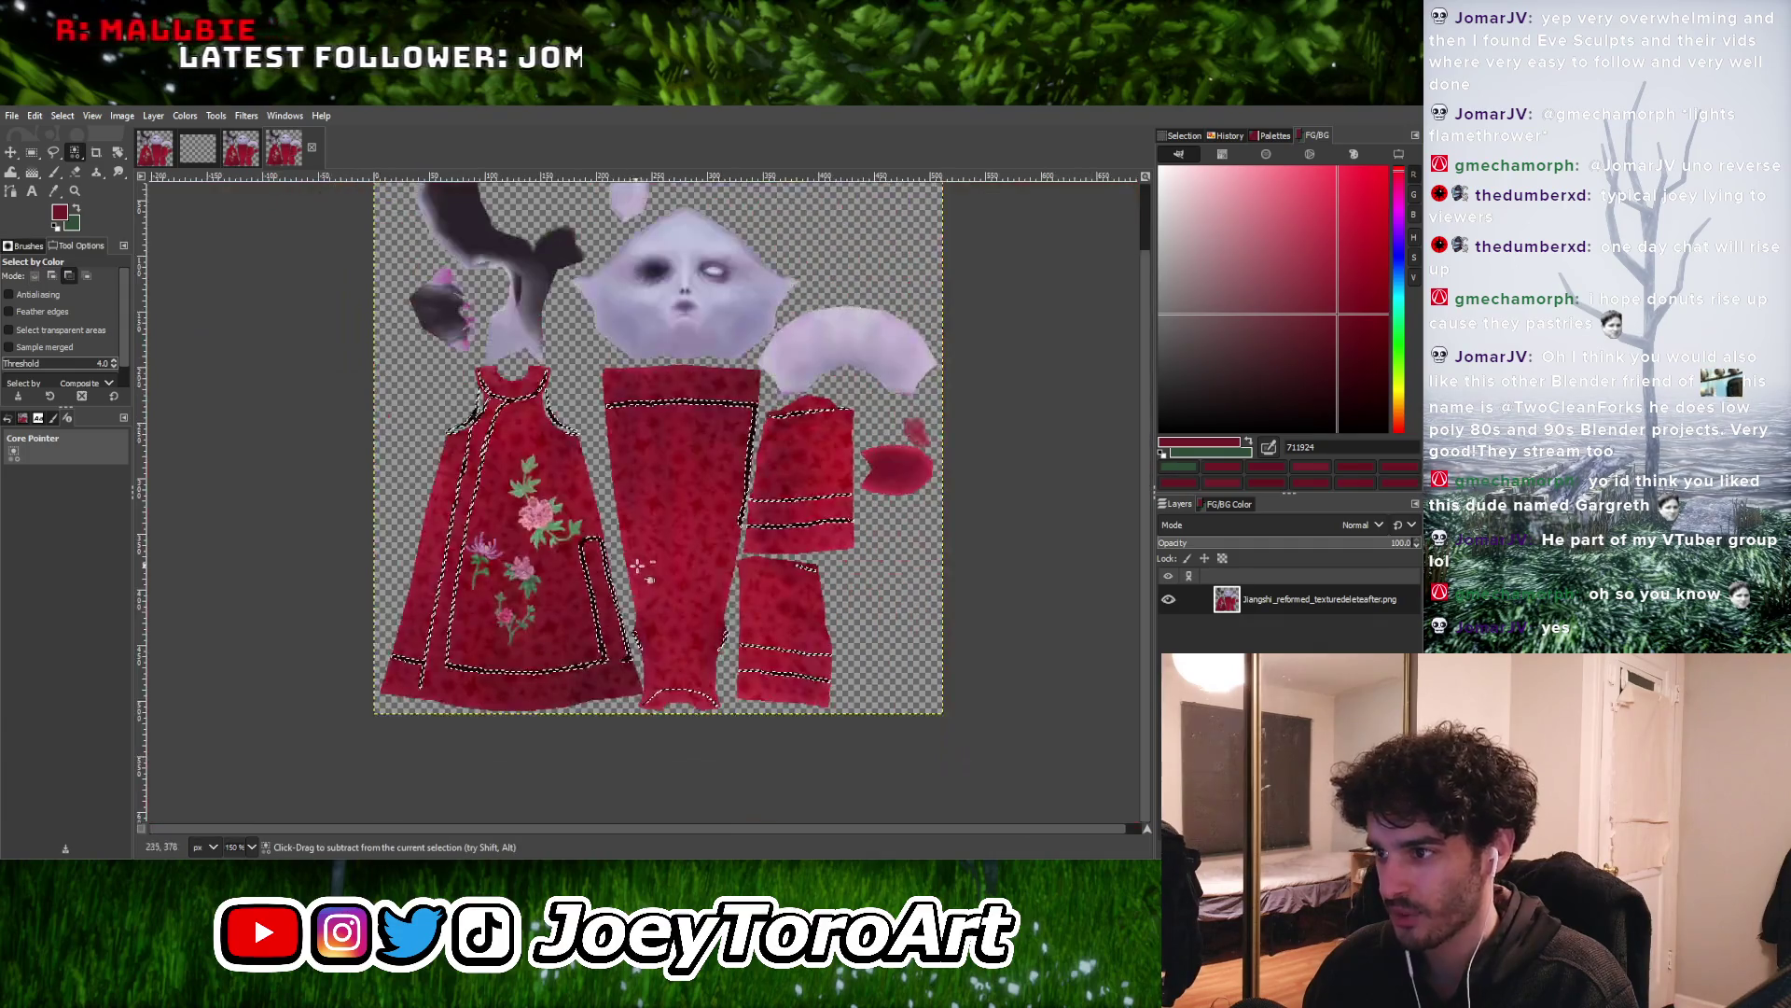
{"action": "key", "text": "ctrl+c"}
{"action": "key", "text": "ctrl+v"}
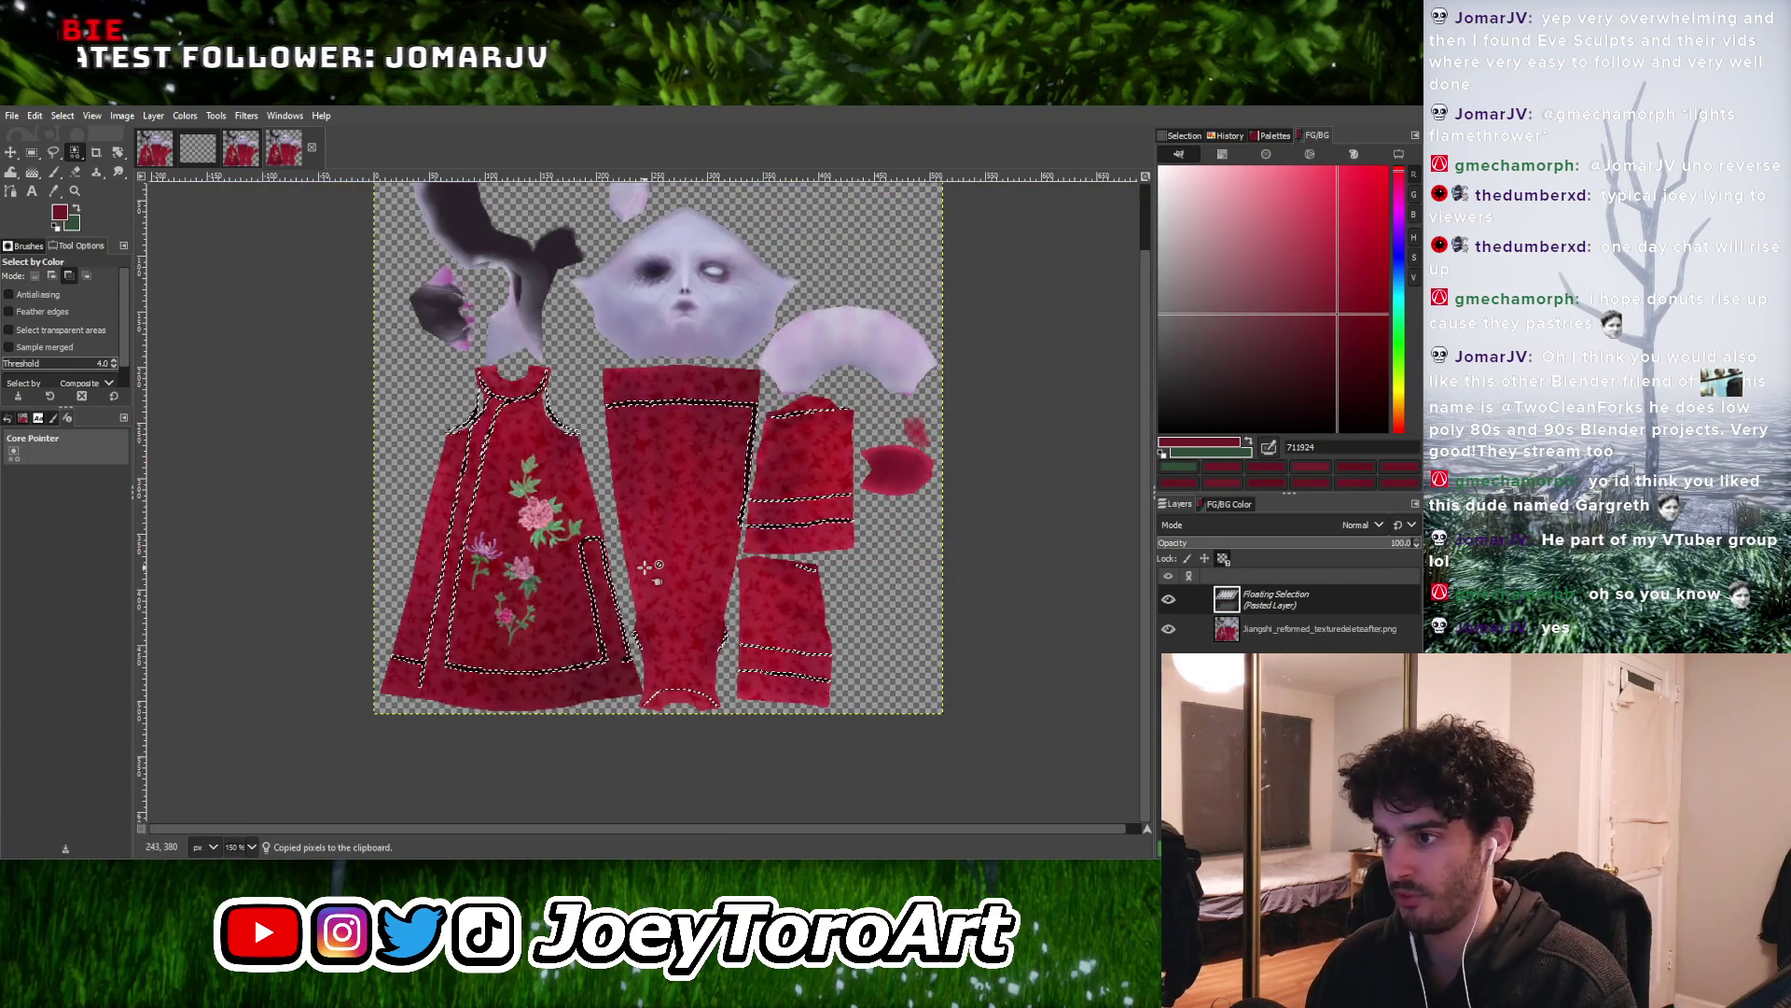
{"action": "key", "text": "shift+ctrl+n"}
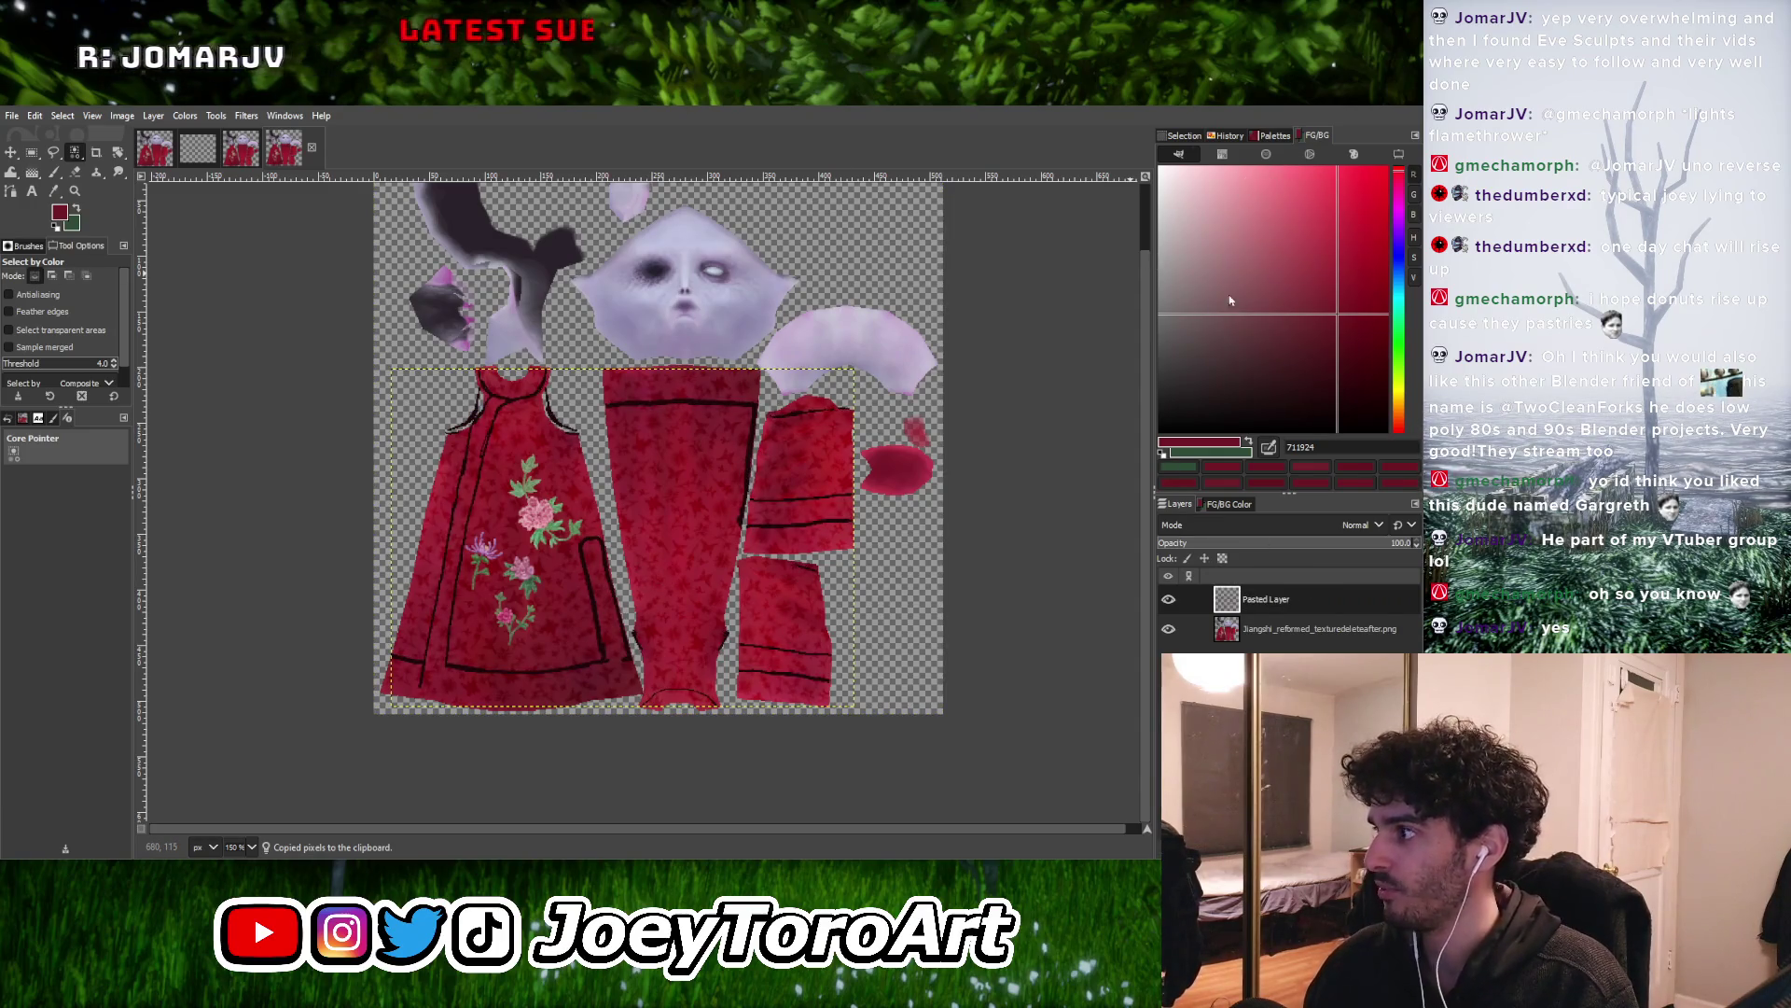
{"action": "key", "text": "ctrl+c"}
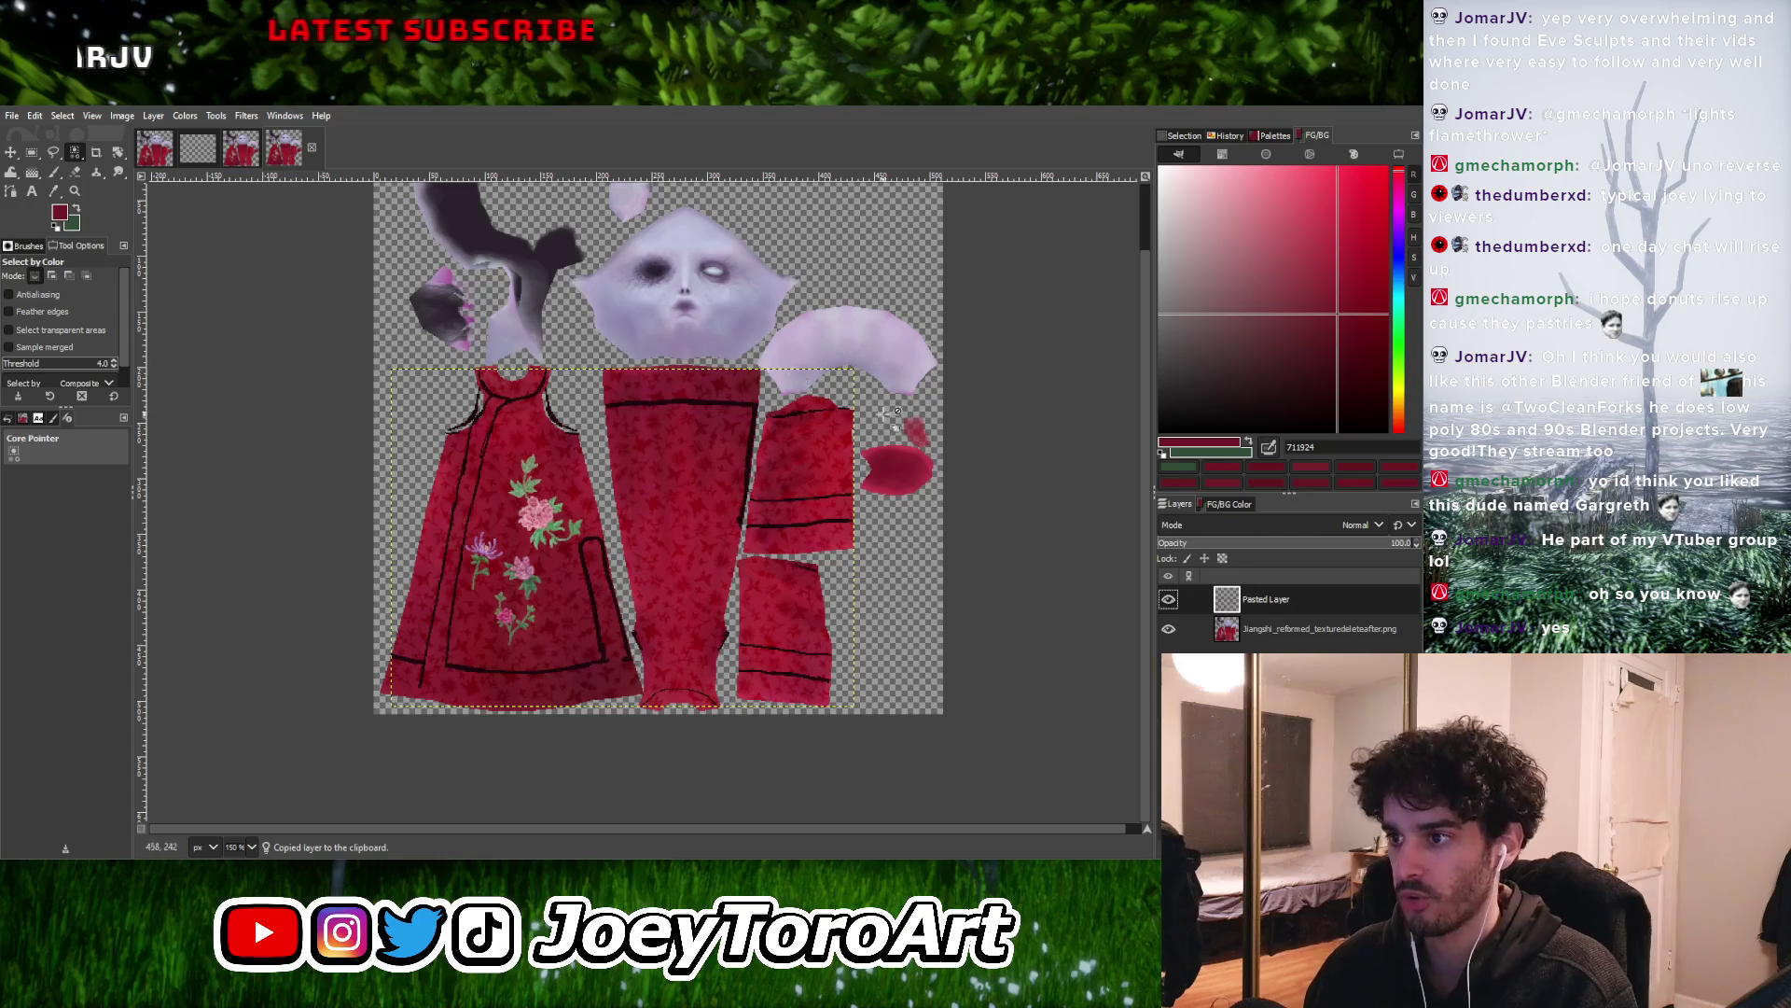
Go through the image tabs to the original untrimmed jiangshi_reformed_texture.png
{"action": "left_click", "coordinate": [155, 148]}
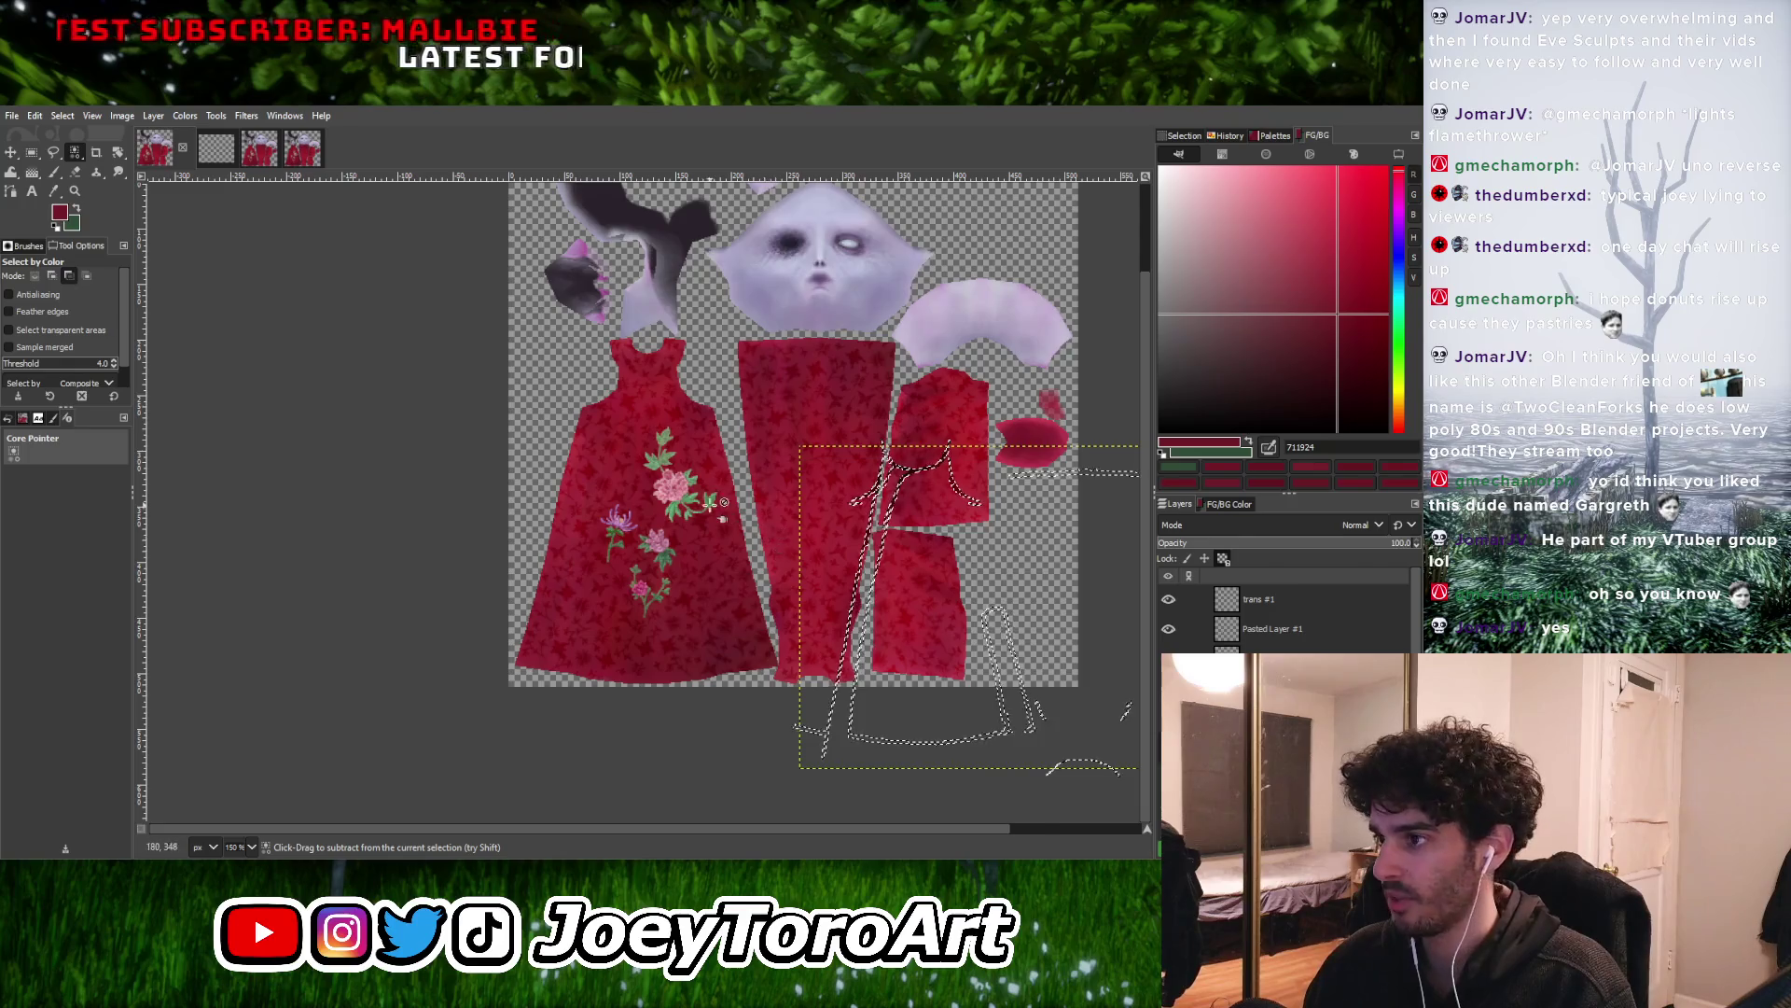
{"action": "scroll", "coordinate": [735, 511], "scroll_direction": "down", "scroll_amount": 2, "text": "ctrl"}
{"action": "left_click", "coordinate": [240, 147]}
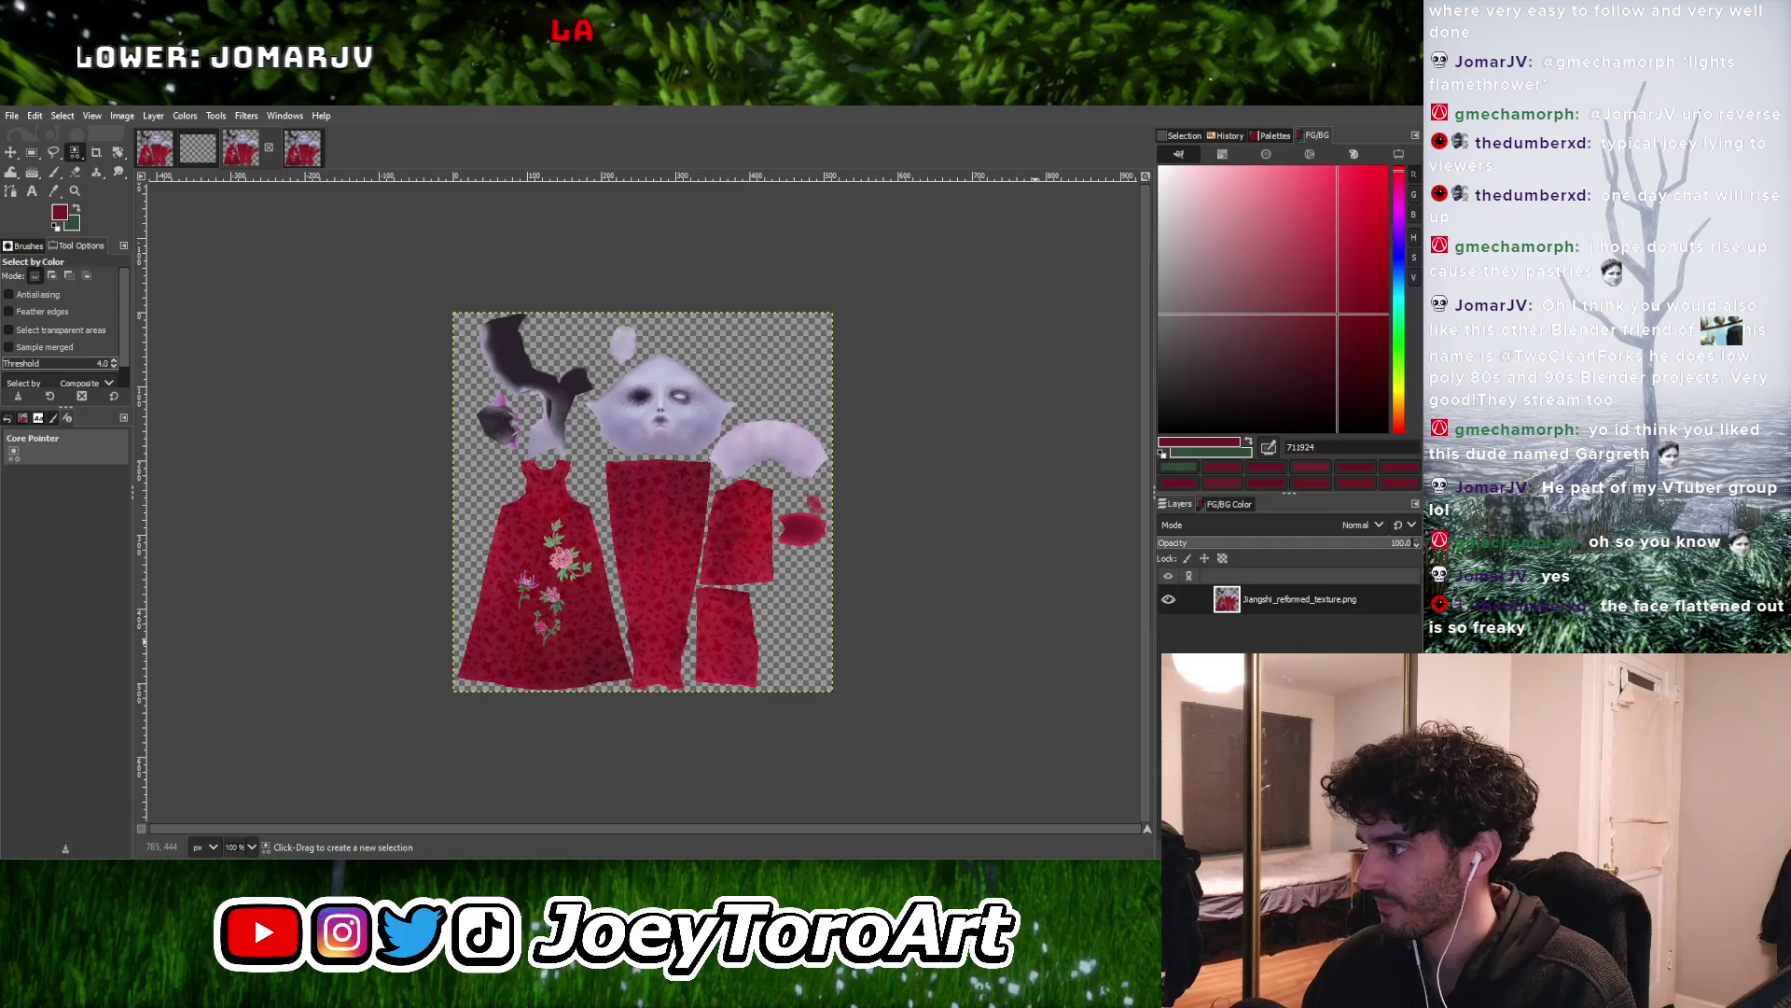
Zoom in to inspect the face on Jiangshi_reformed_texture.png, then return to 100% view
{"action": "key", "text": "2"}
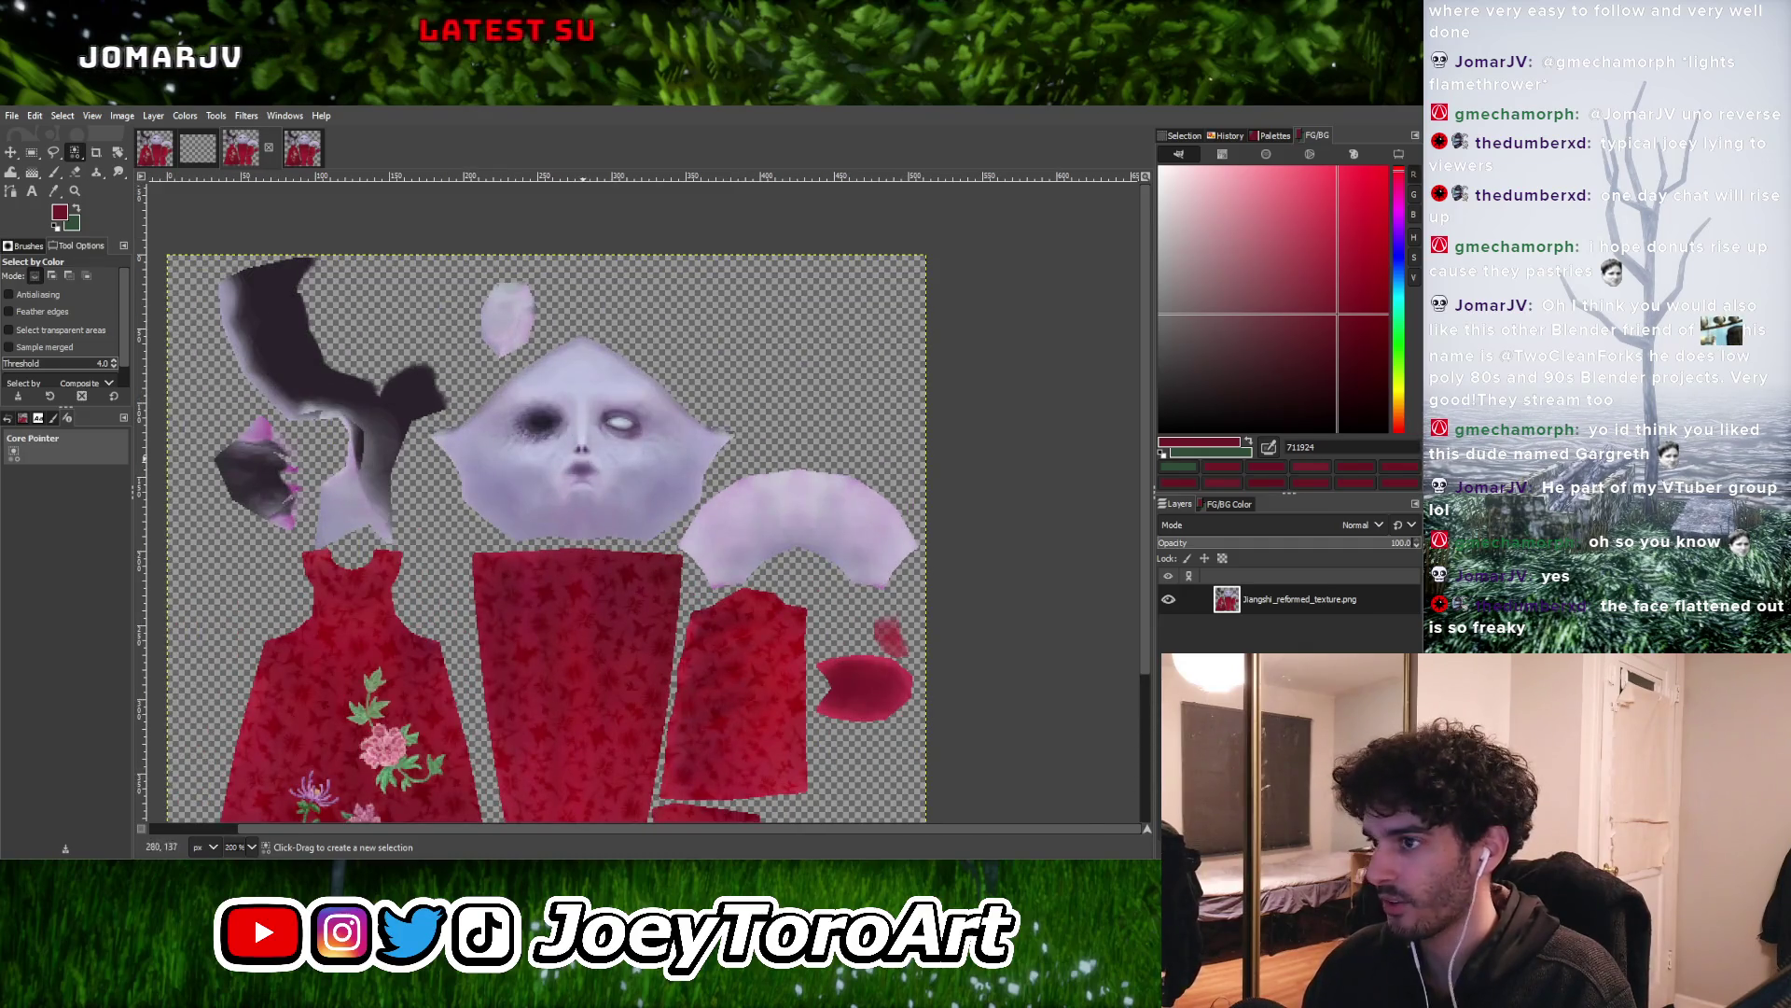
{"action": "scroll", "coordinate": [692, 510], "scroll_direction": "up", "scroll_amount": 5, "text": "ctrl"}
{"action": "scroll", "coordinate": [692, 511], "scroll_direction": "down", "scroll_amount": 3, "text": "ctrl"}
{"action": "scroll", "coordinate": [692, 510], "scroll_direction": "up", "scroll_amount": 3, "text": "ctrl"}
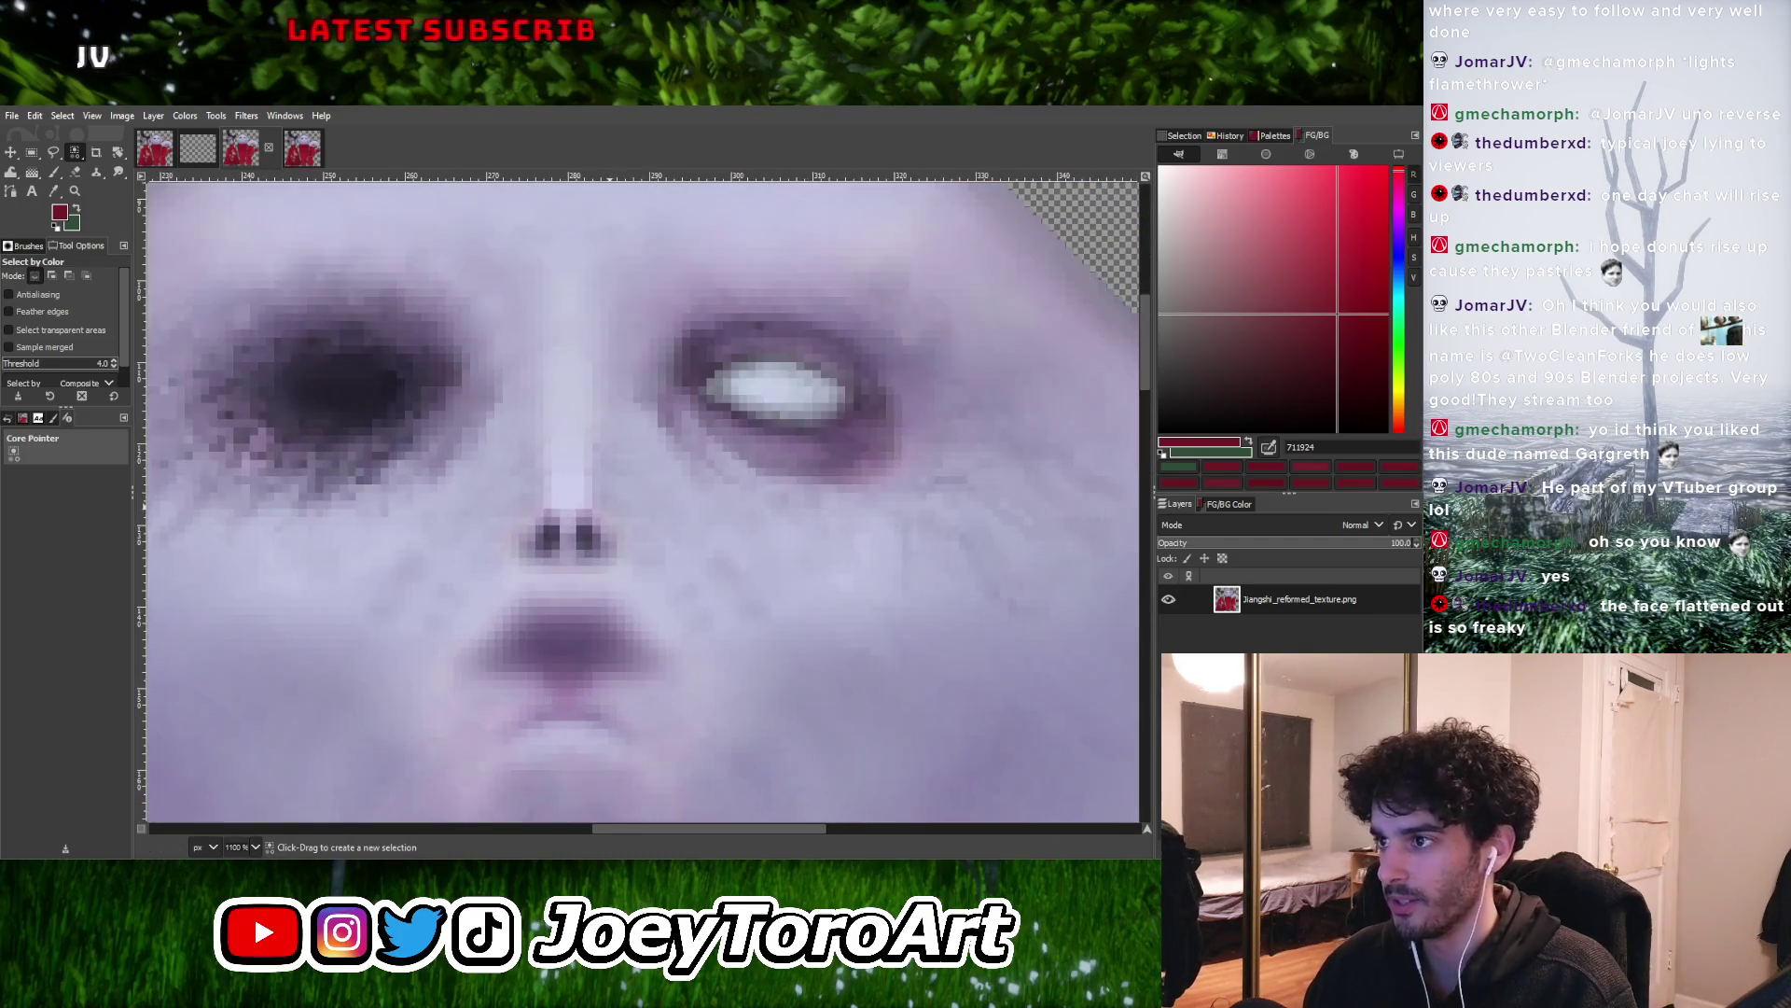
{"action": "scroll", "coordinate": [753, 511], "scroll_direction": "down", "scroll_amount": 5, "text": "ctrl"}
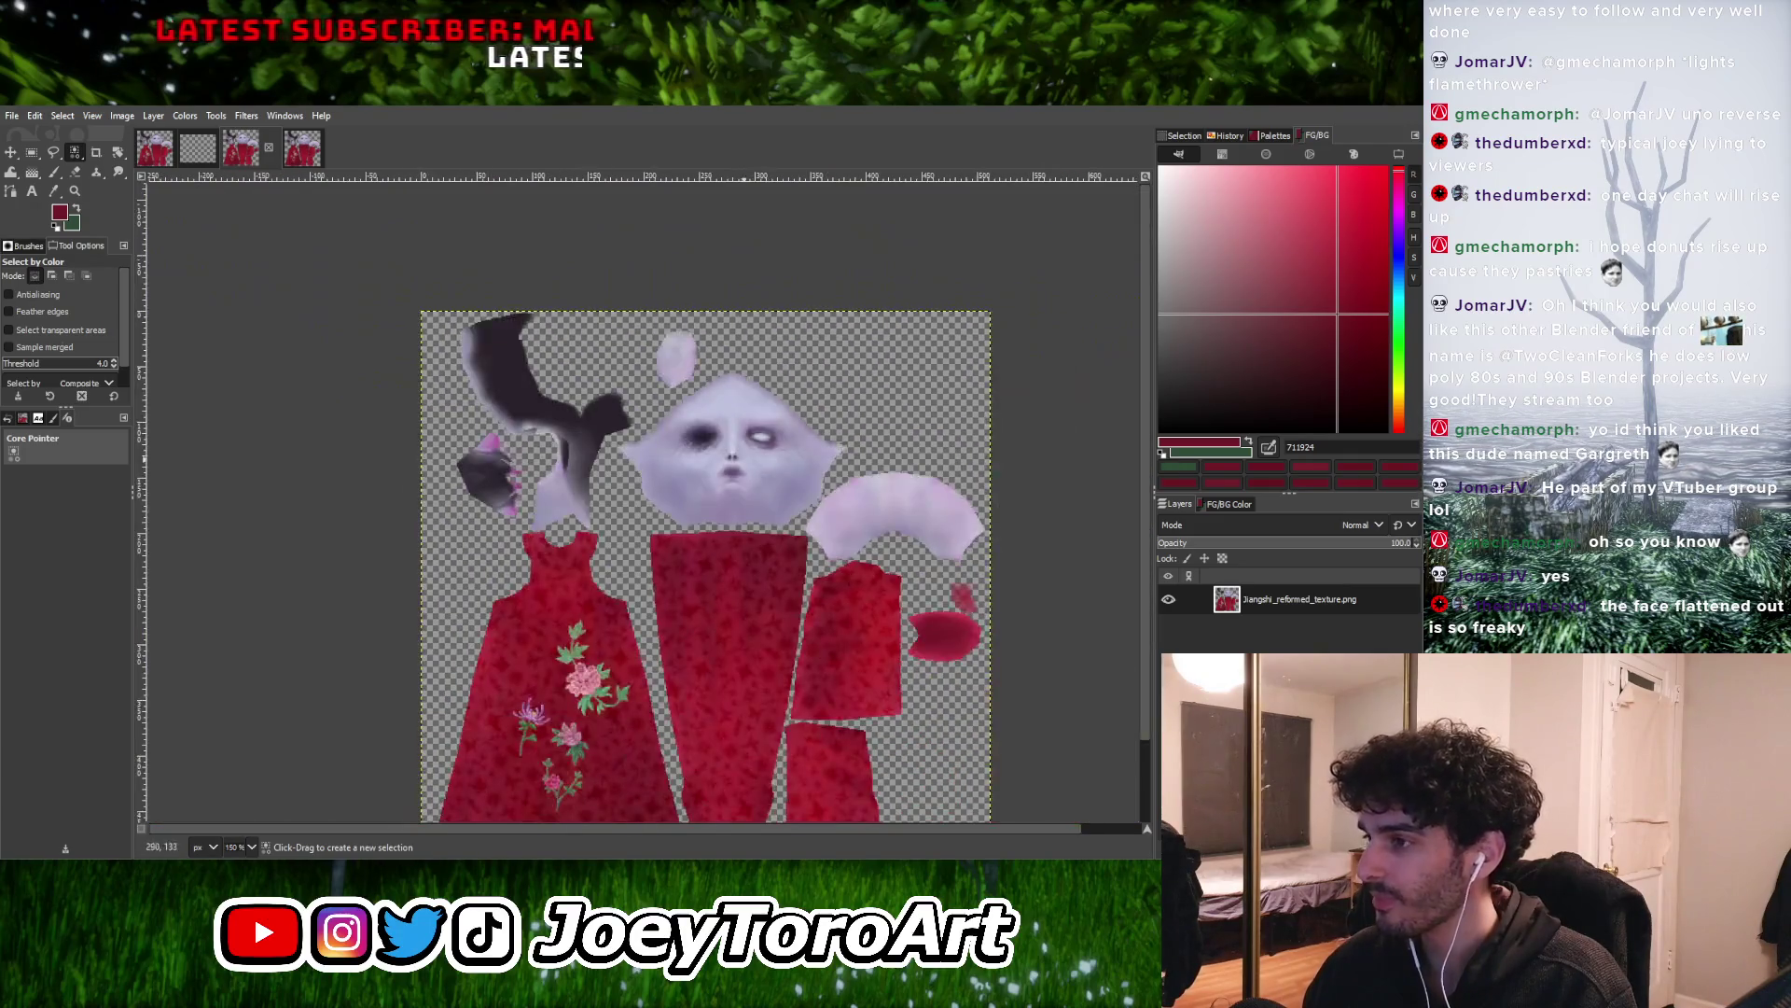
{"action": "scroll", "coordinate": [752, 510], "scroll_direction": "up", "scroll_amount": 6, "text": "ctrl"}
{"action": "scroll", "coordinate": [784, 467], "scroll_direction": "down", "scroll_amount": 6, "text": "ctrl"}
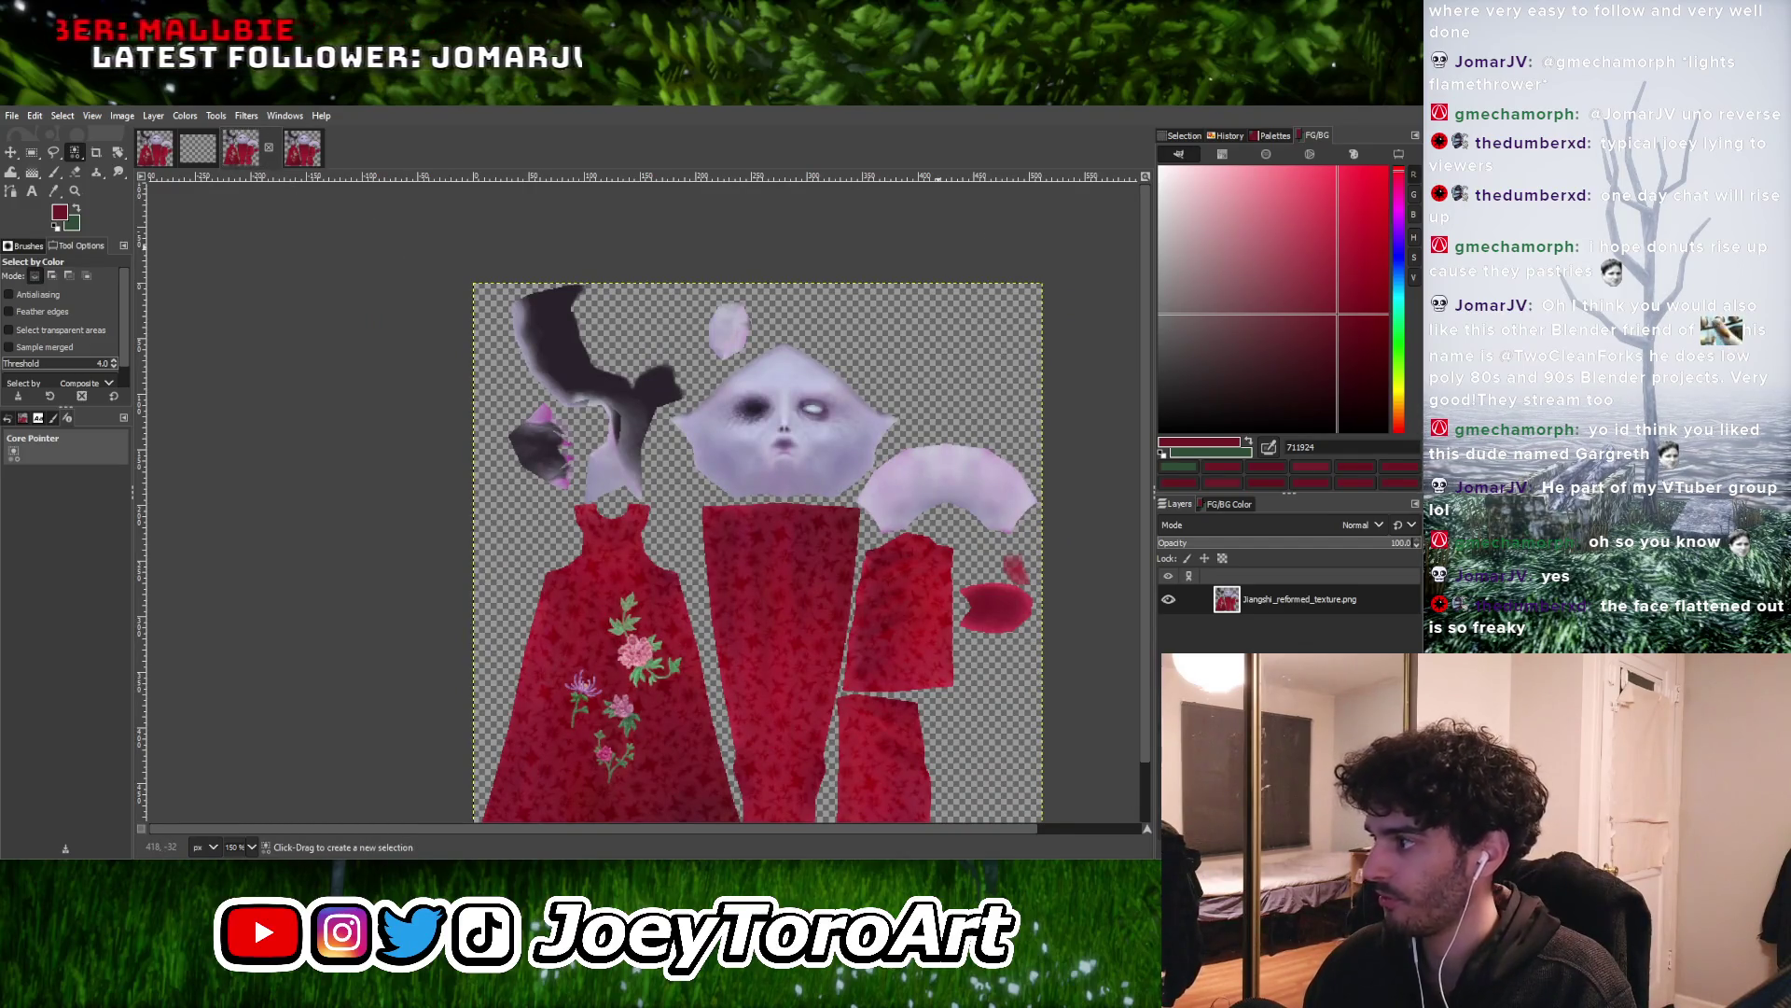
{"action": "key", "text": "1"}
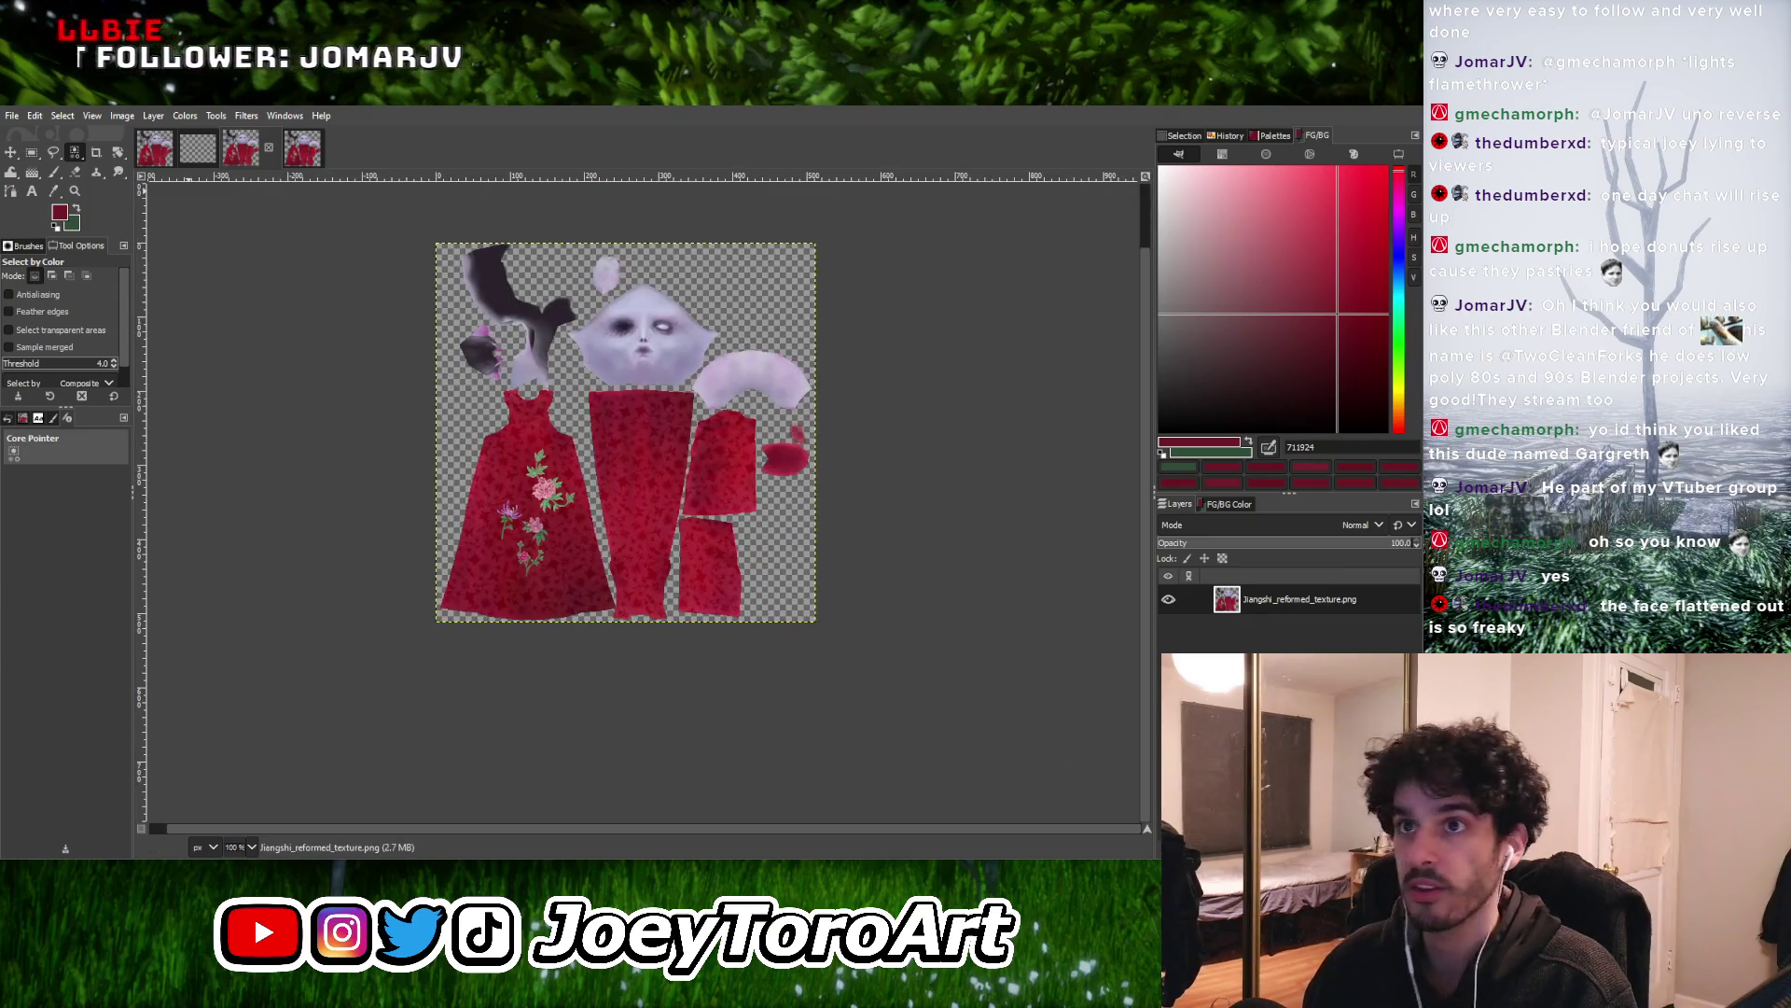
Switch to jiangshi_reformed_texturedeleteafter.png, the image holding the pasted trim layer
{"action": "left_click", "coordinate": [301, 148]}
{"action": "scroll", "coordinate": [663, 476], "scroll_direction": "down", "scroll_amount": 1, "text": "ctrl"}
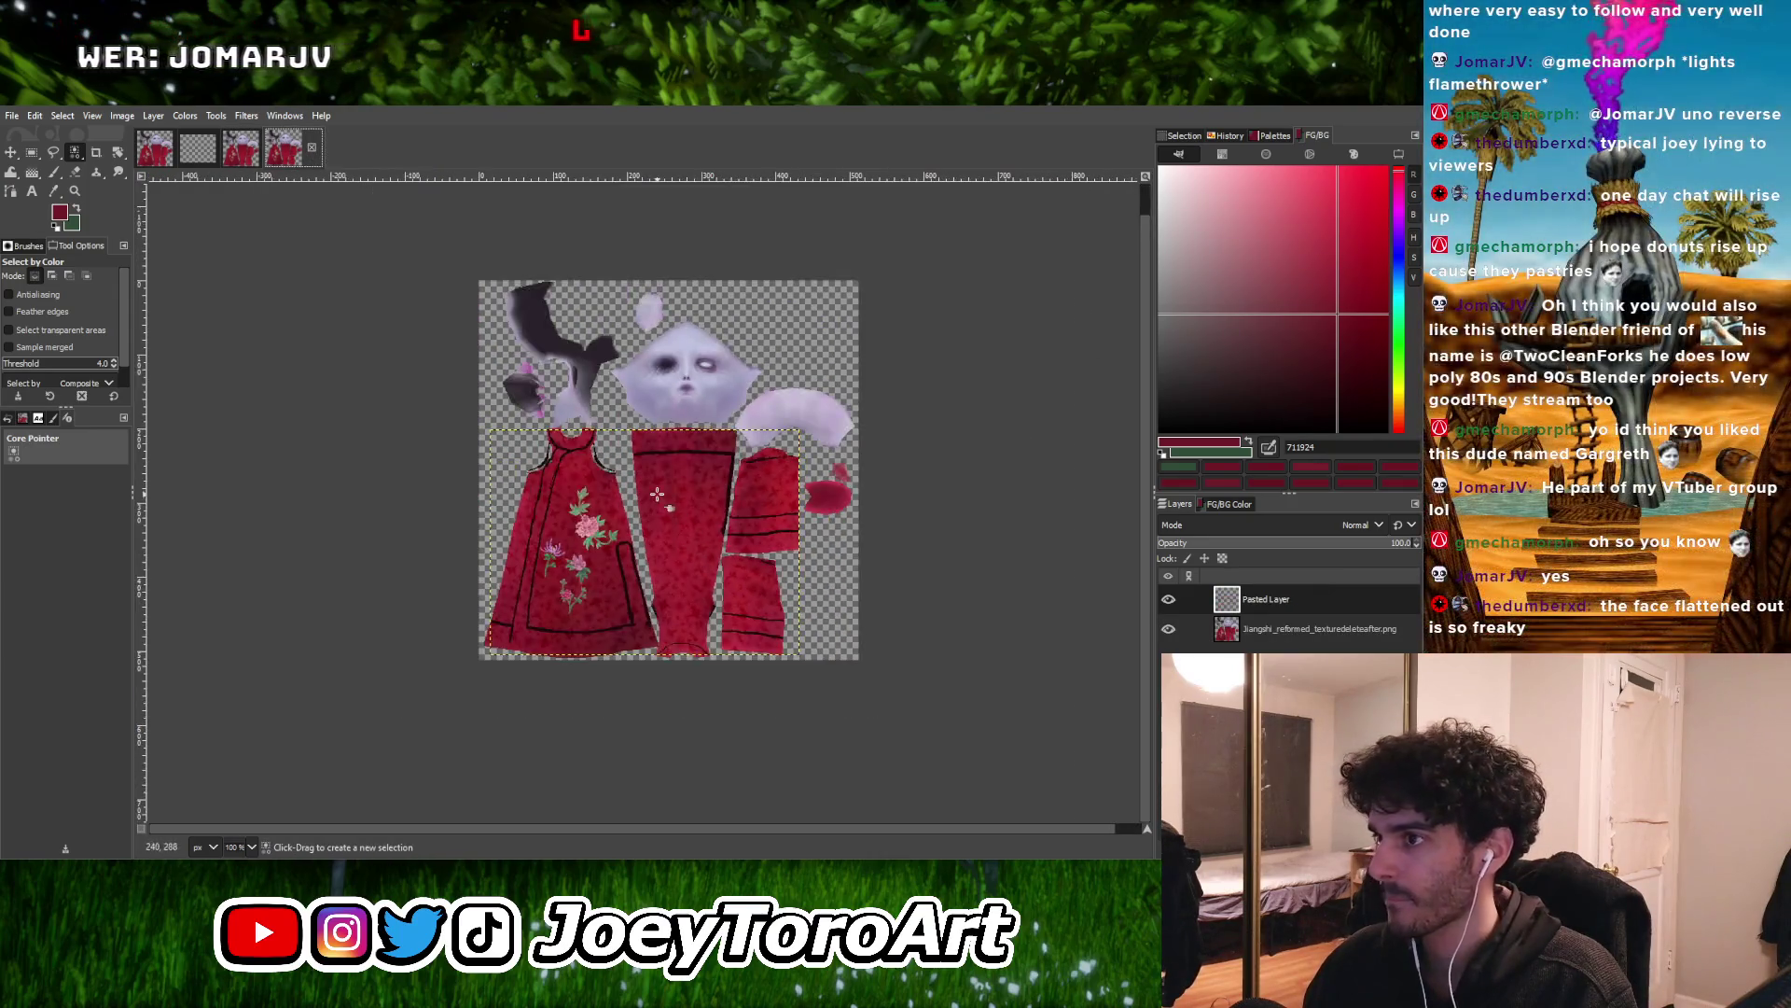
{"action": "scroll", "coordinate": [664, 477], "scroll_direction": "up", "scroll_amount": 1, "text": "ctrl"}
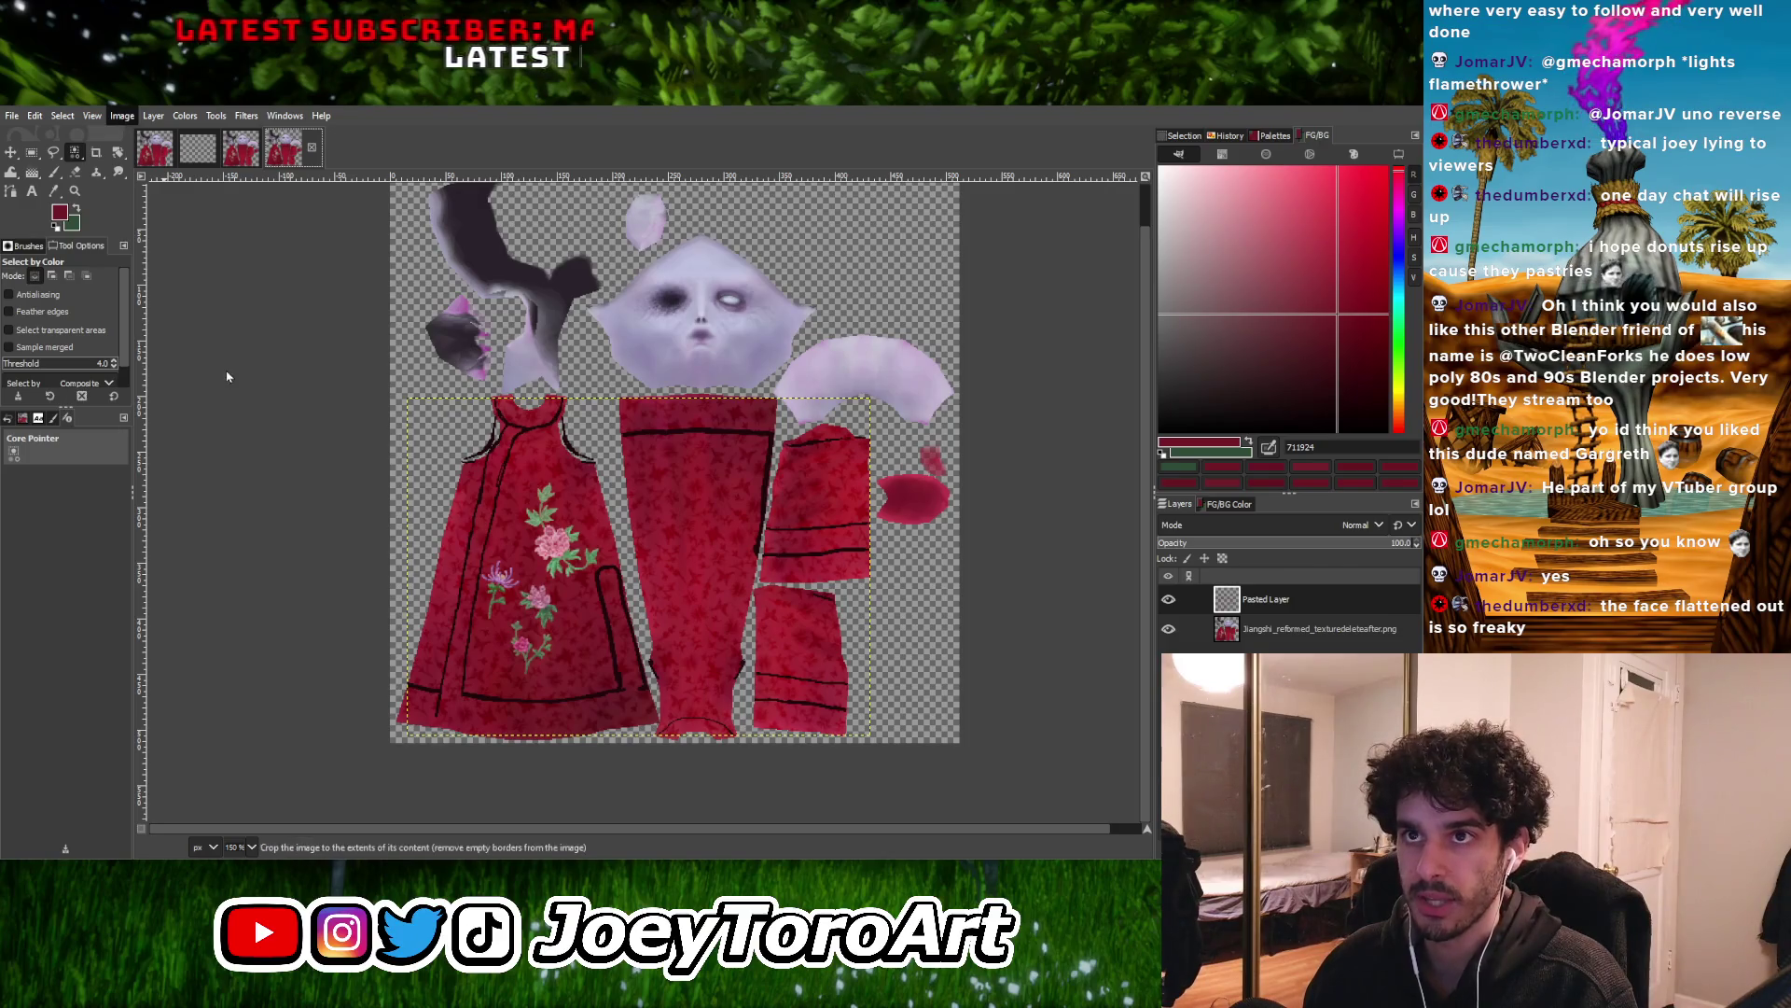
Resize the trim layer to image size, copy it, and go to the trans #1 image
{"action": "left_click", "coordinate": [174, 282]}
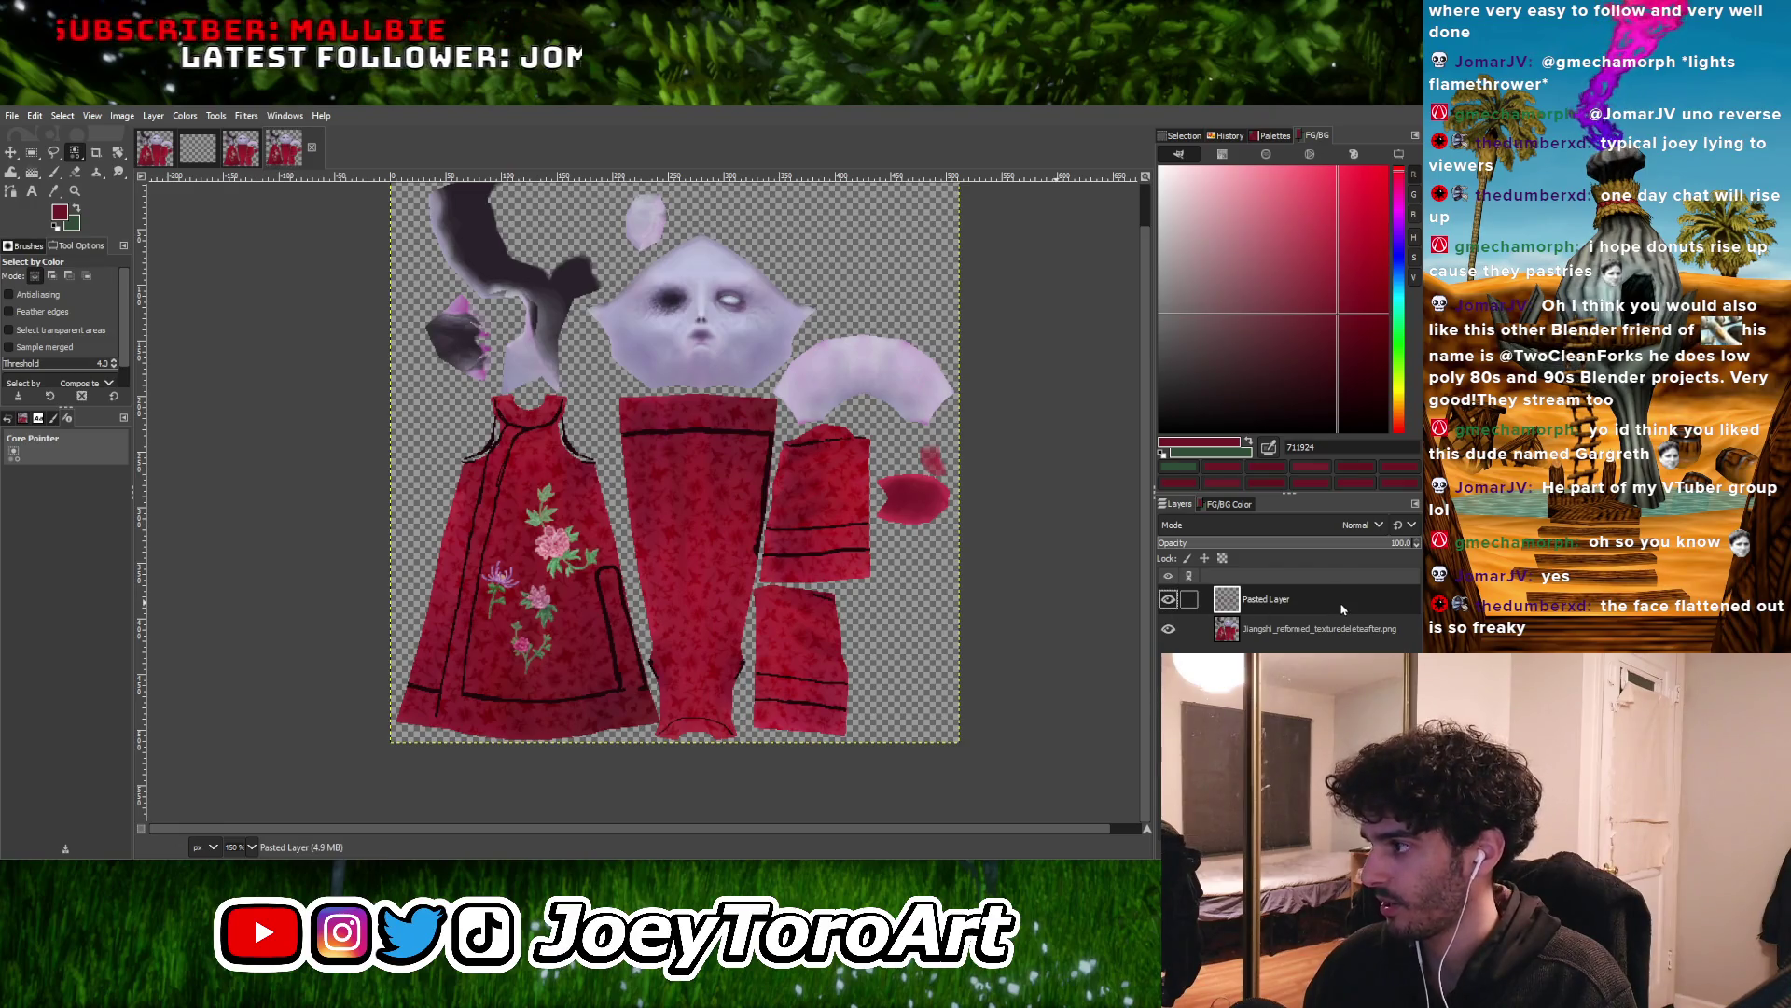
{"action": "key", "text": "ctrl+c"}
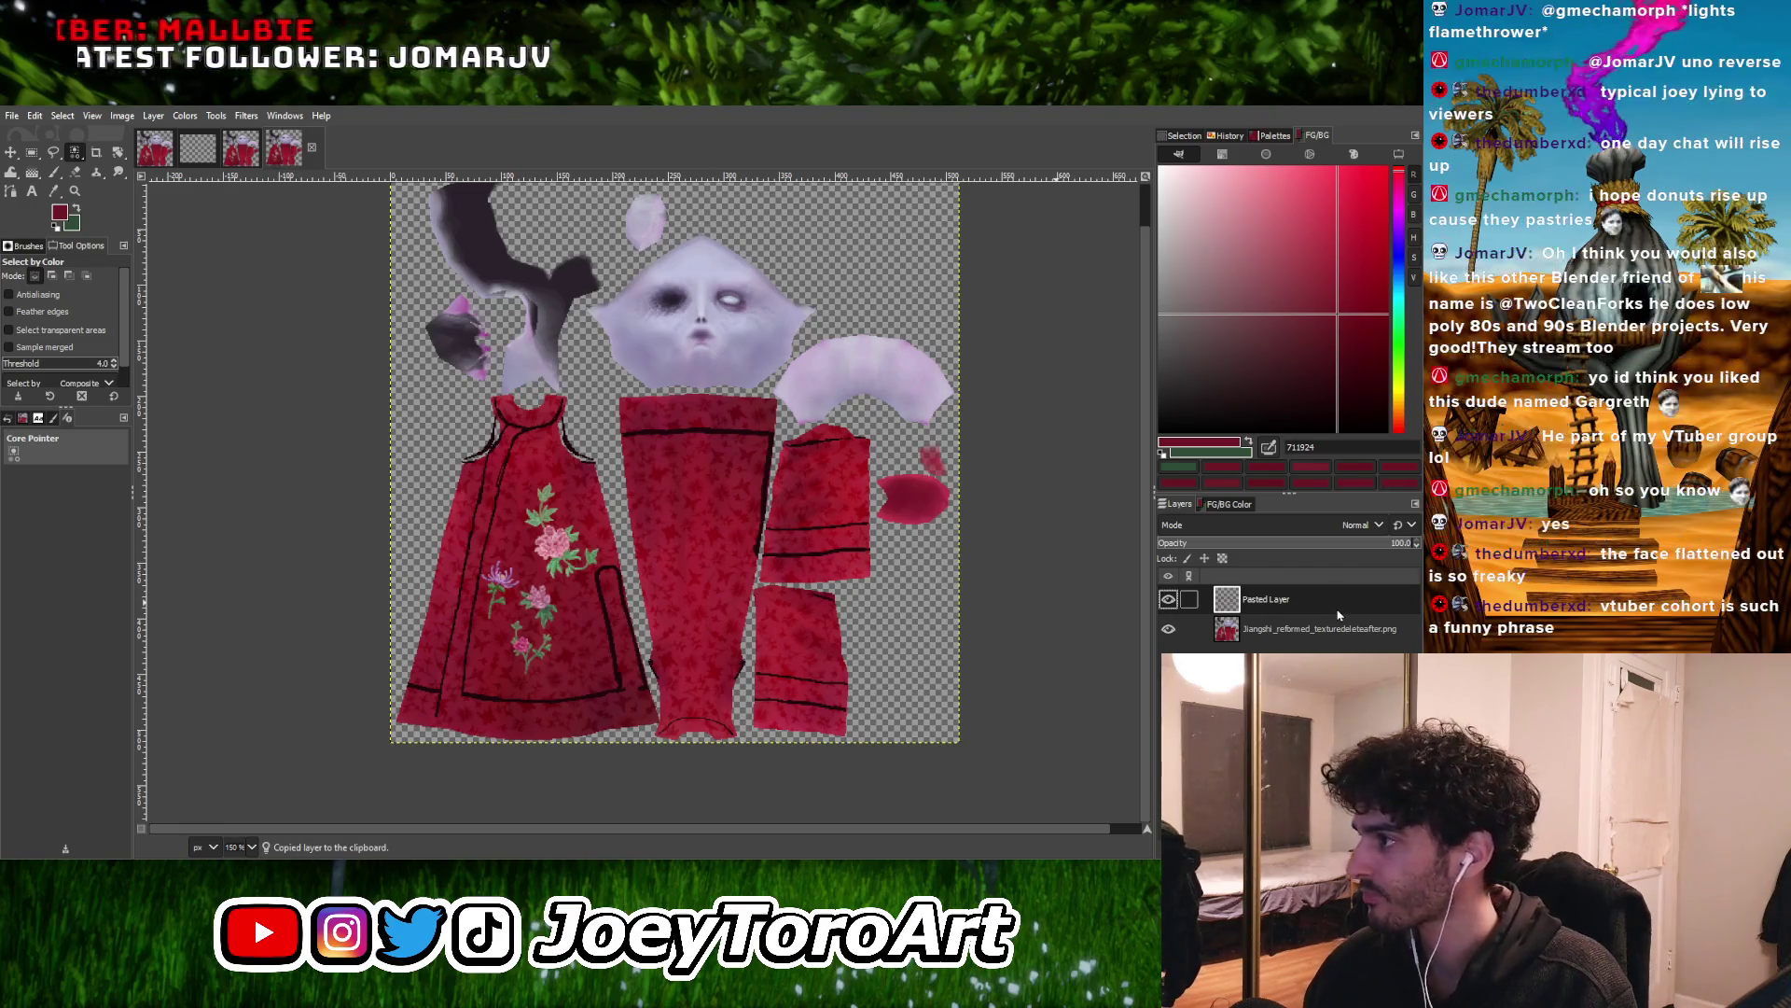
{"action": "left_click", "coordinate": [155, 148]}
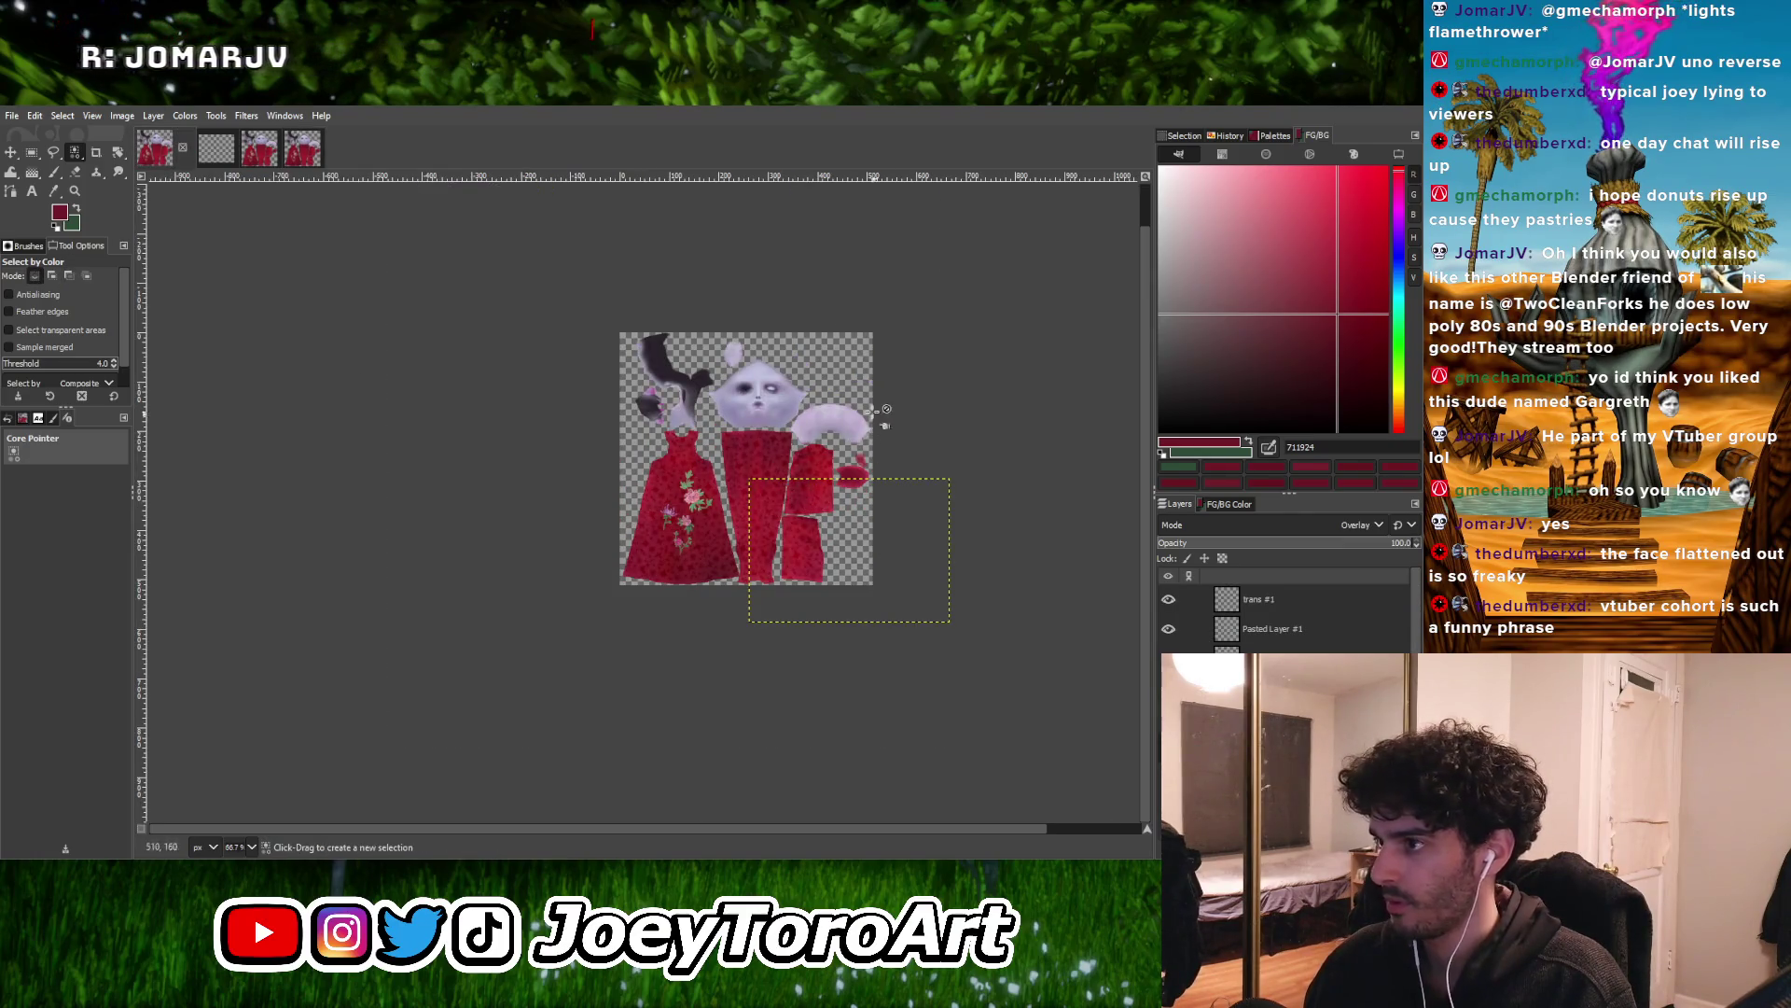
Paste the trim lines at 100% view, drag them over the dress pieces, and anchor them
{"action": "left_click", "coordinate": [11, 152]}
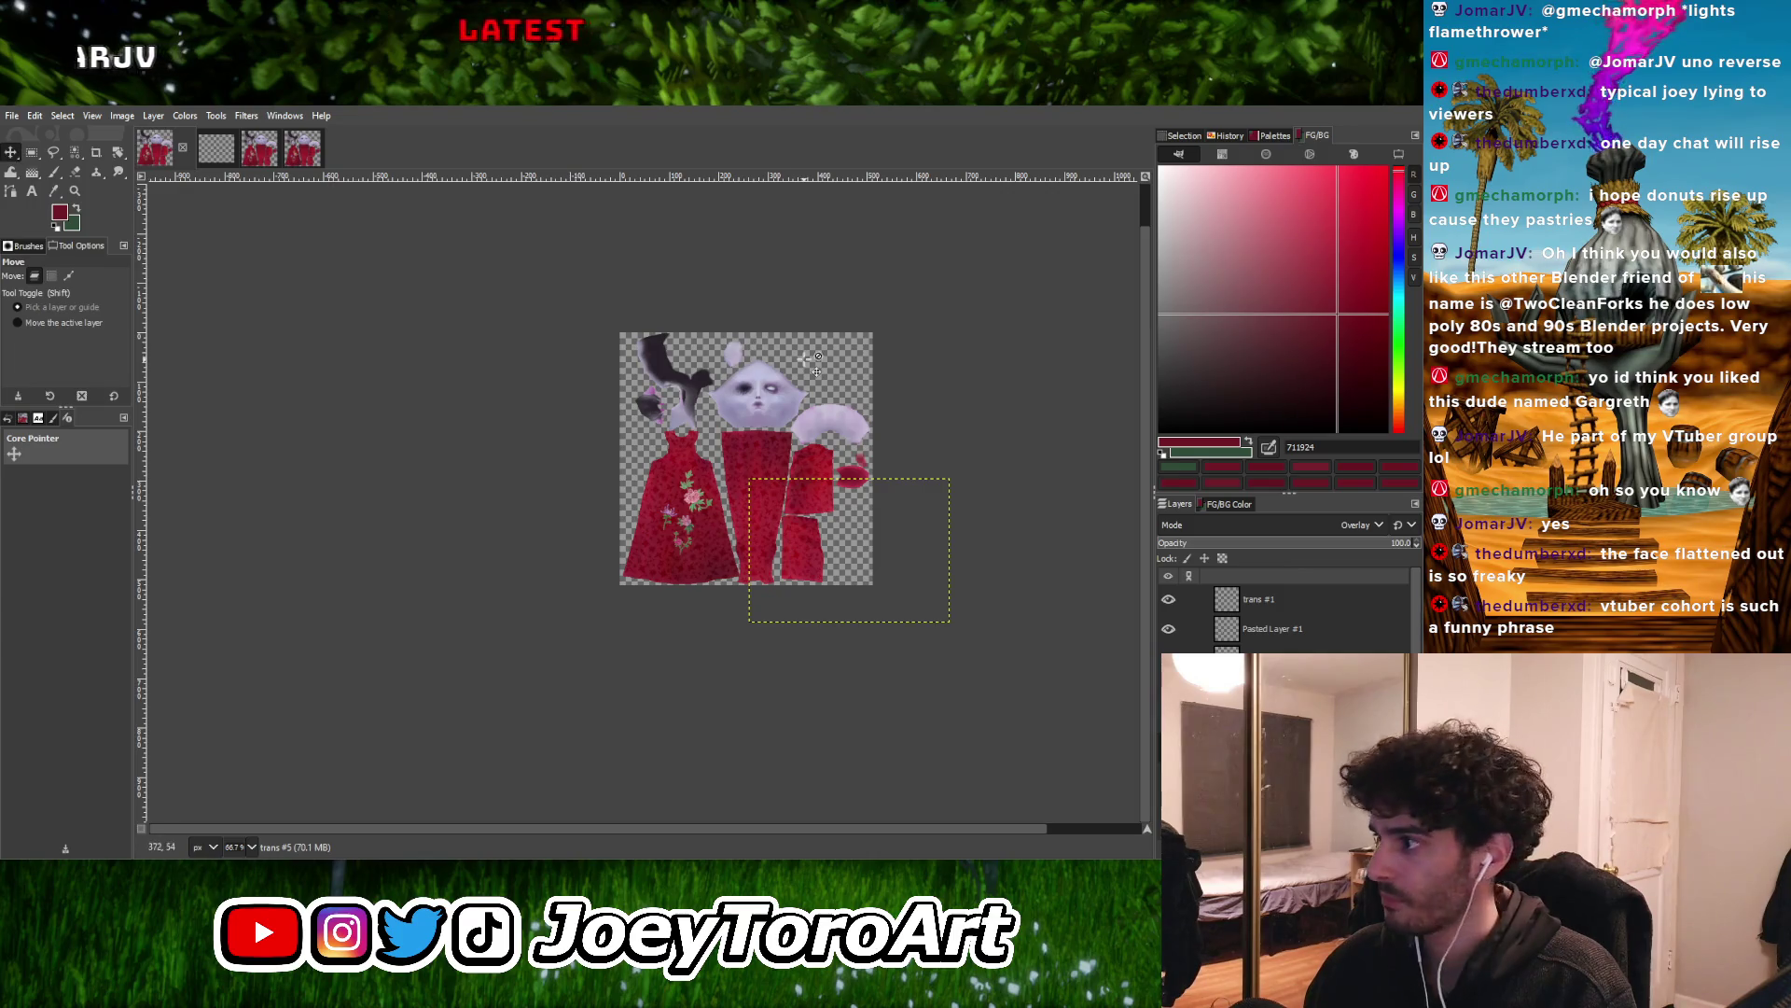
{"action": "scroll", "coordinate": [810, 366], "scroll_direction": "up", "scroll_amount": 2, "text": "ctrl"}
{"action": "key", "text": "1"}
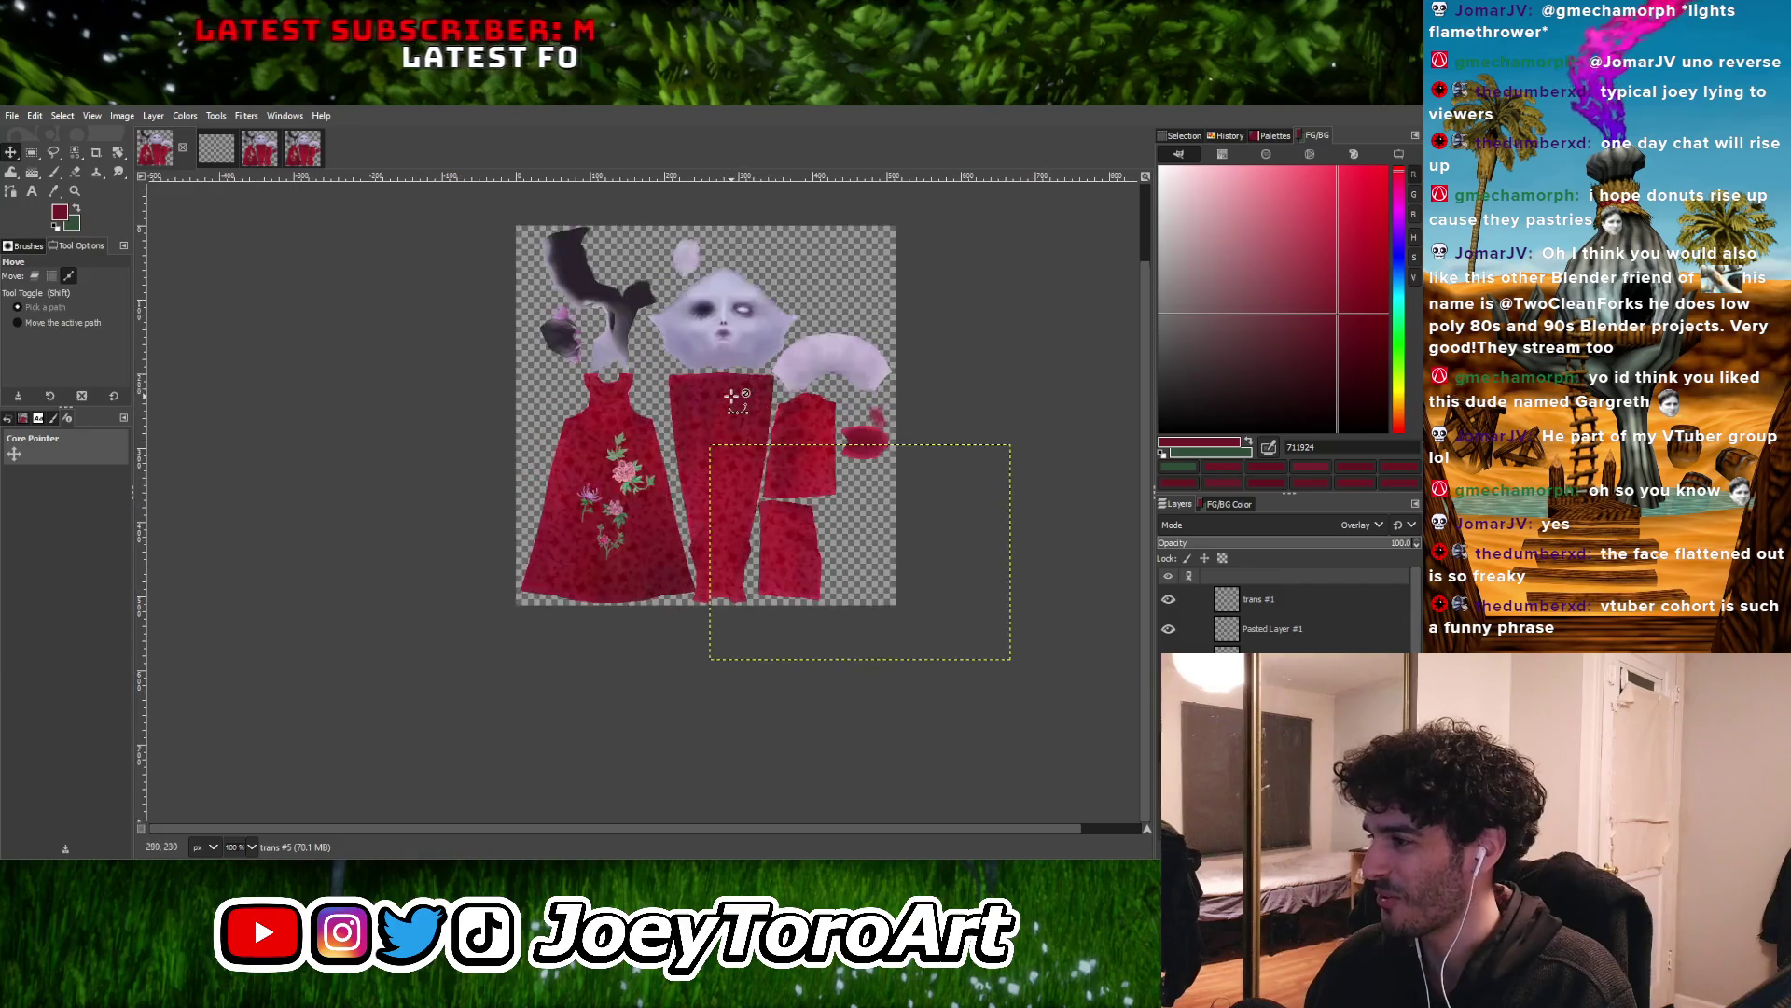
{"action": "key", "text": "ctrl+v"}
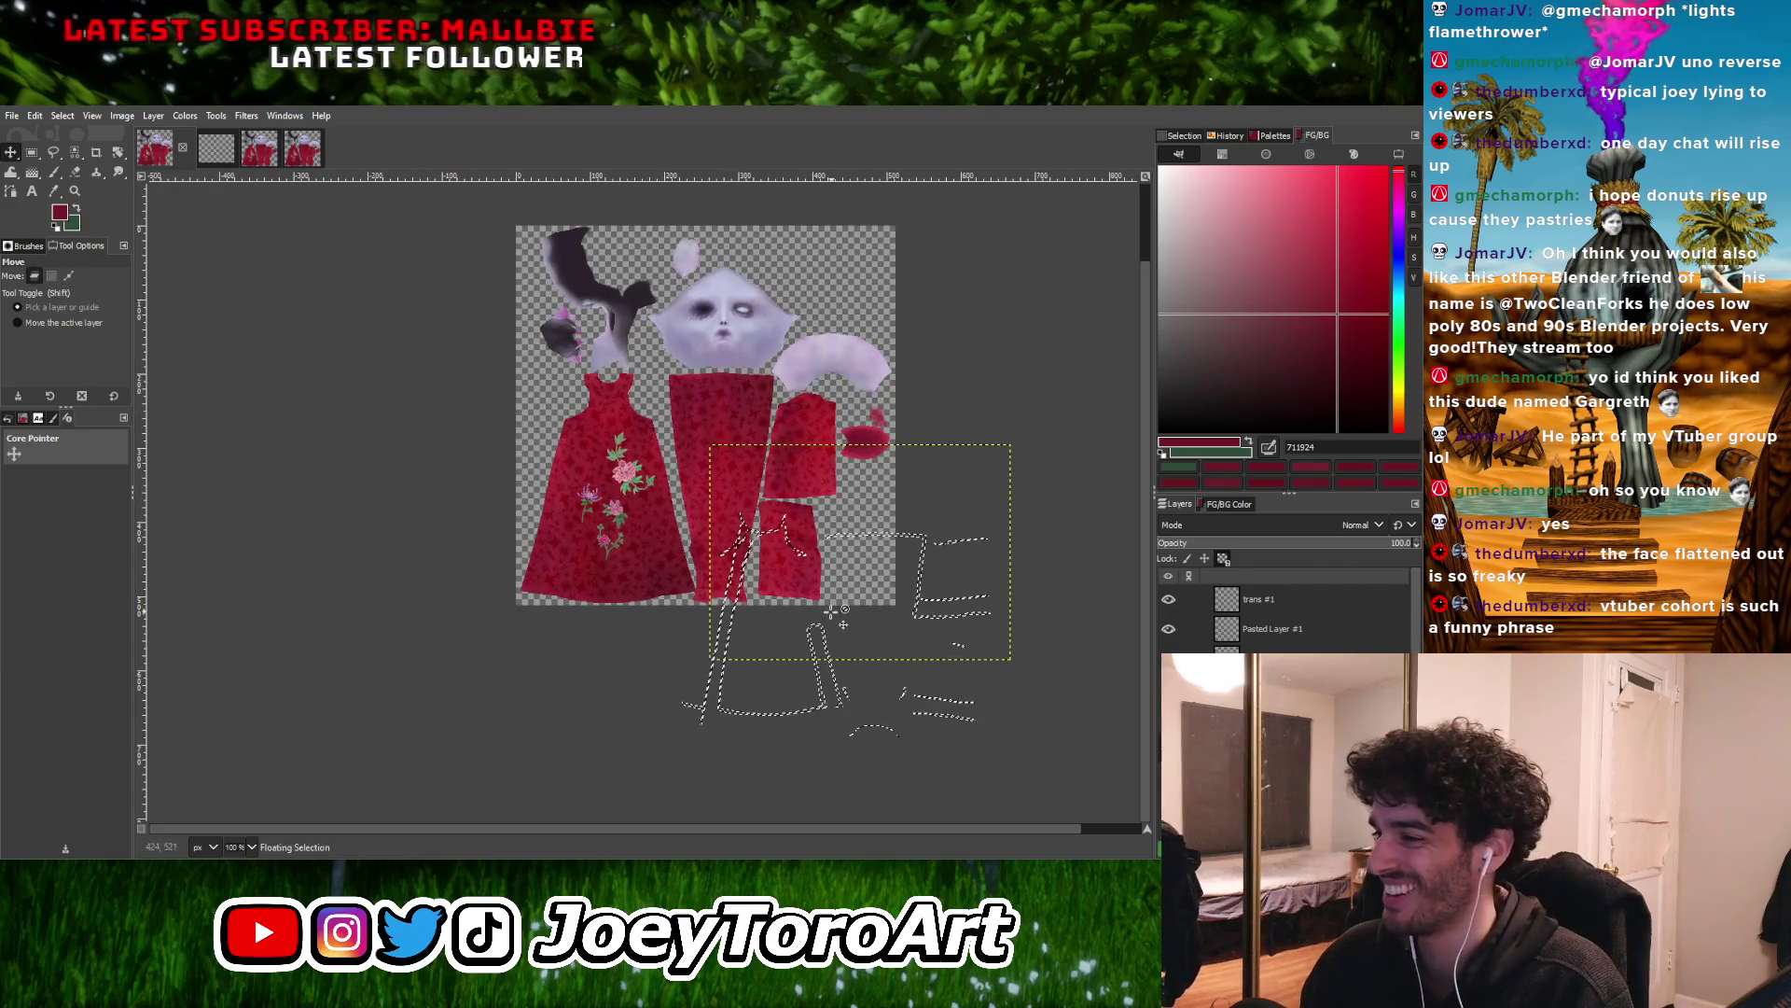
{"action": "mouse_move", "coordinate": [833, 718]}
{"action": "left_mouse_down"}
{"action": "mouse_move", "coordinate": [763, 550]}
{"action": "mouse_move", "coordinate": [704, 478]}
{"action": "mouse_move", "coordinate": [681, 551]}
{"action": "mouse_move", "coordinate": [586, 518]}
{"action": "left_mouse_up"}
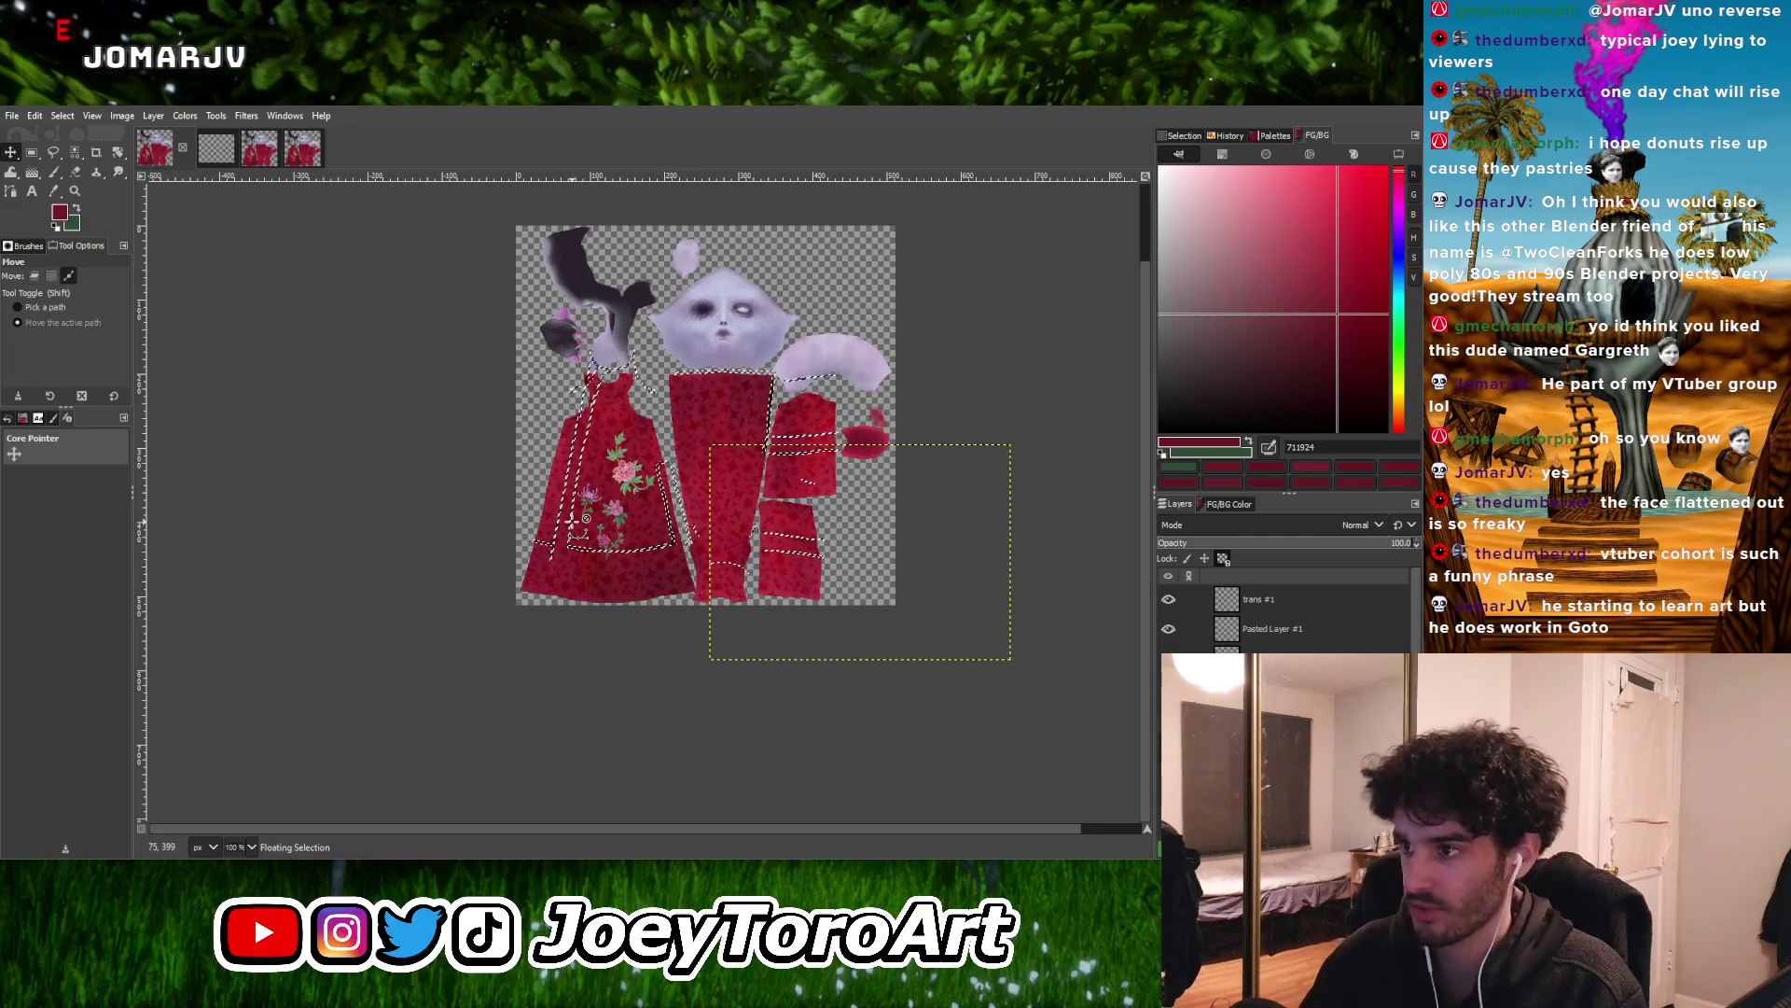
{"action": "key", "text": "ctrl+h"}
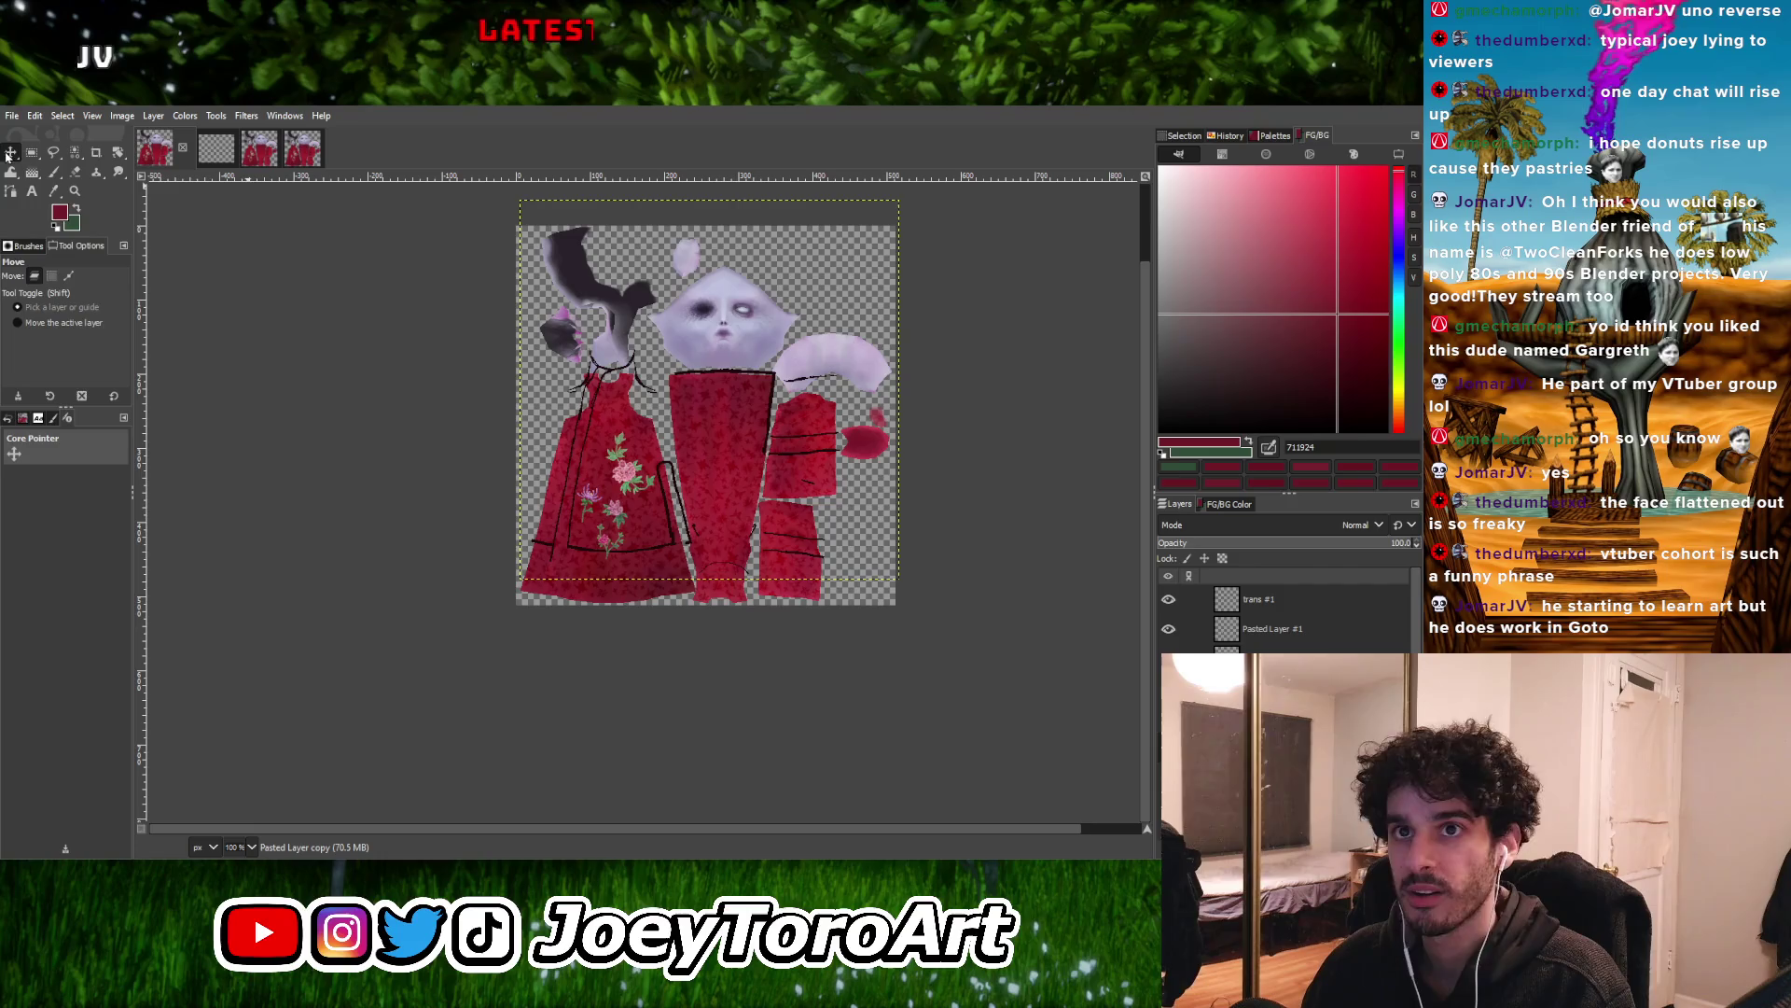
Nudge the trim down so it lines up with the dress hem
{"action": "scroll", "coordinate": [632, 410], "scroll_direction": "up", "scroll_amount": 1, "text": "ctrl"}
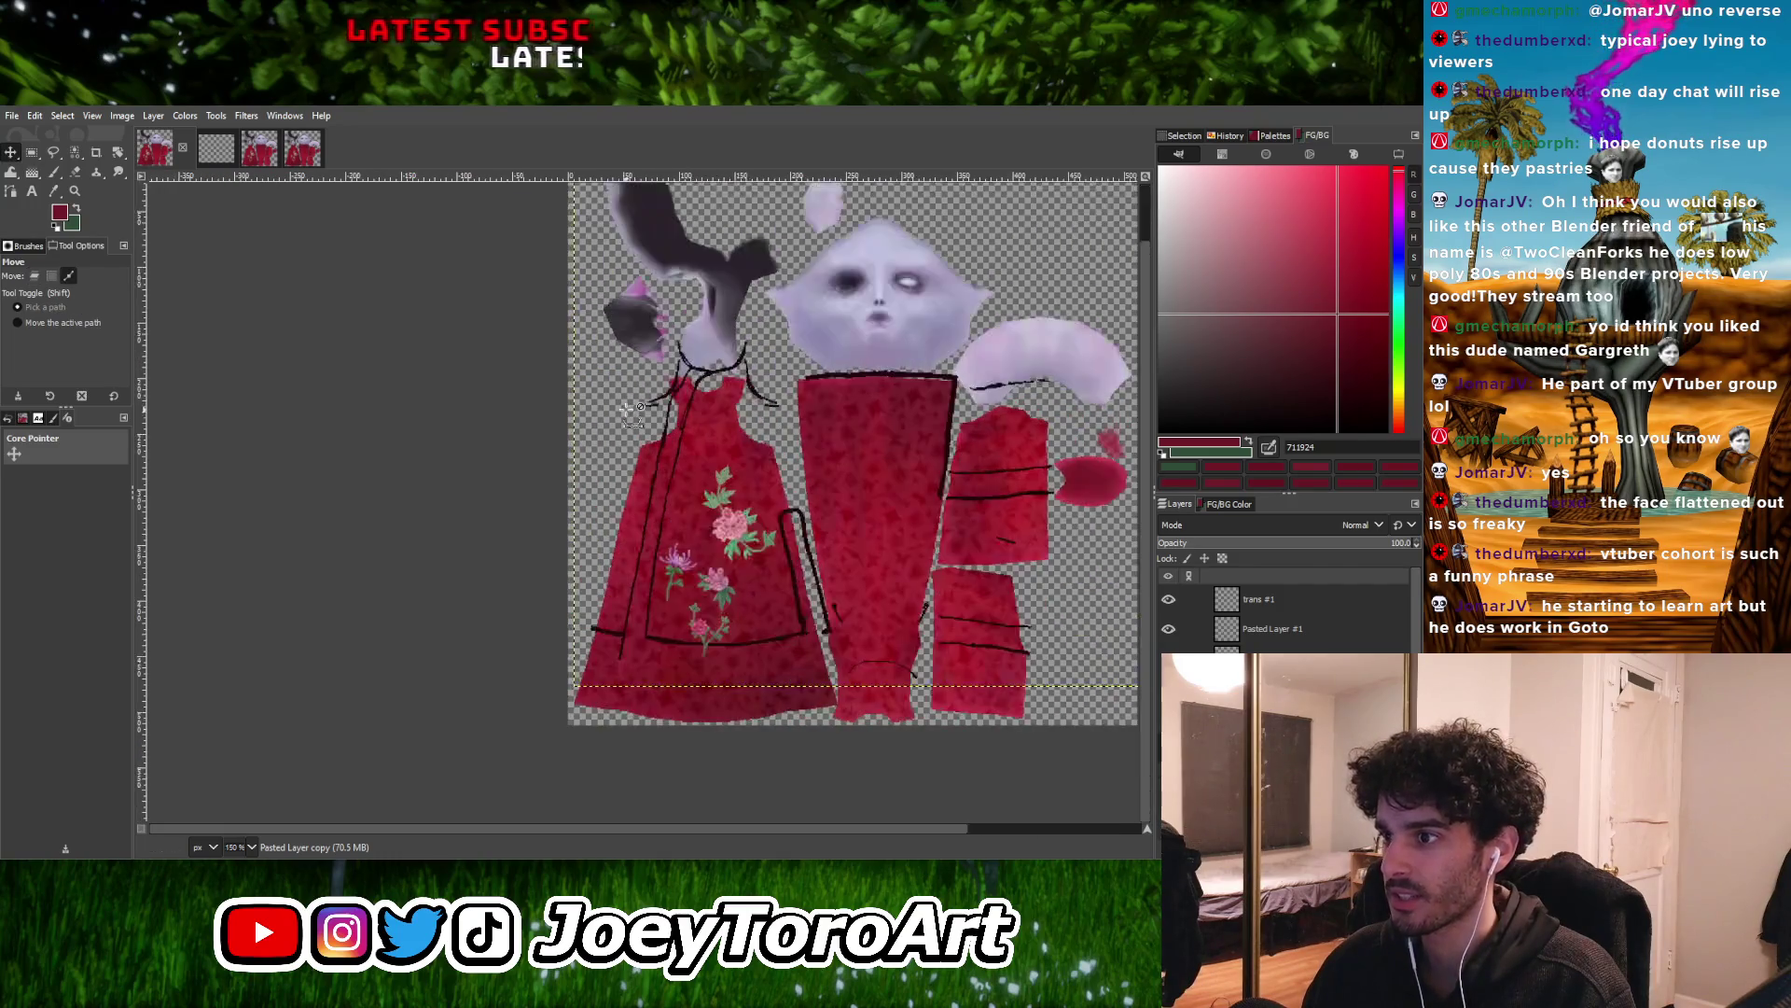
{"action": "scroll", "coordinate": [626, 711], "scroll_direction": "up", "scroll_amount": 3, "text": "ctrl"}
{"action": "left_click_drag", "start_coordinate": [619, 579], "coordinate": [598, 671]}
{"action": "scroll", "coordinate": [598, 672], "scroll_direction": "down", "scroll_amount": 6, "text": "ctrl"}
{"action": "scroll", "coordinate": [701, 531], "scroll_direction": "up", "scroll_amount": 4, "text": "ctrl"}
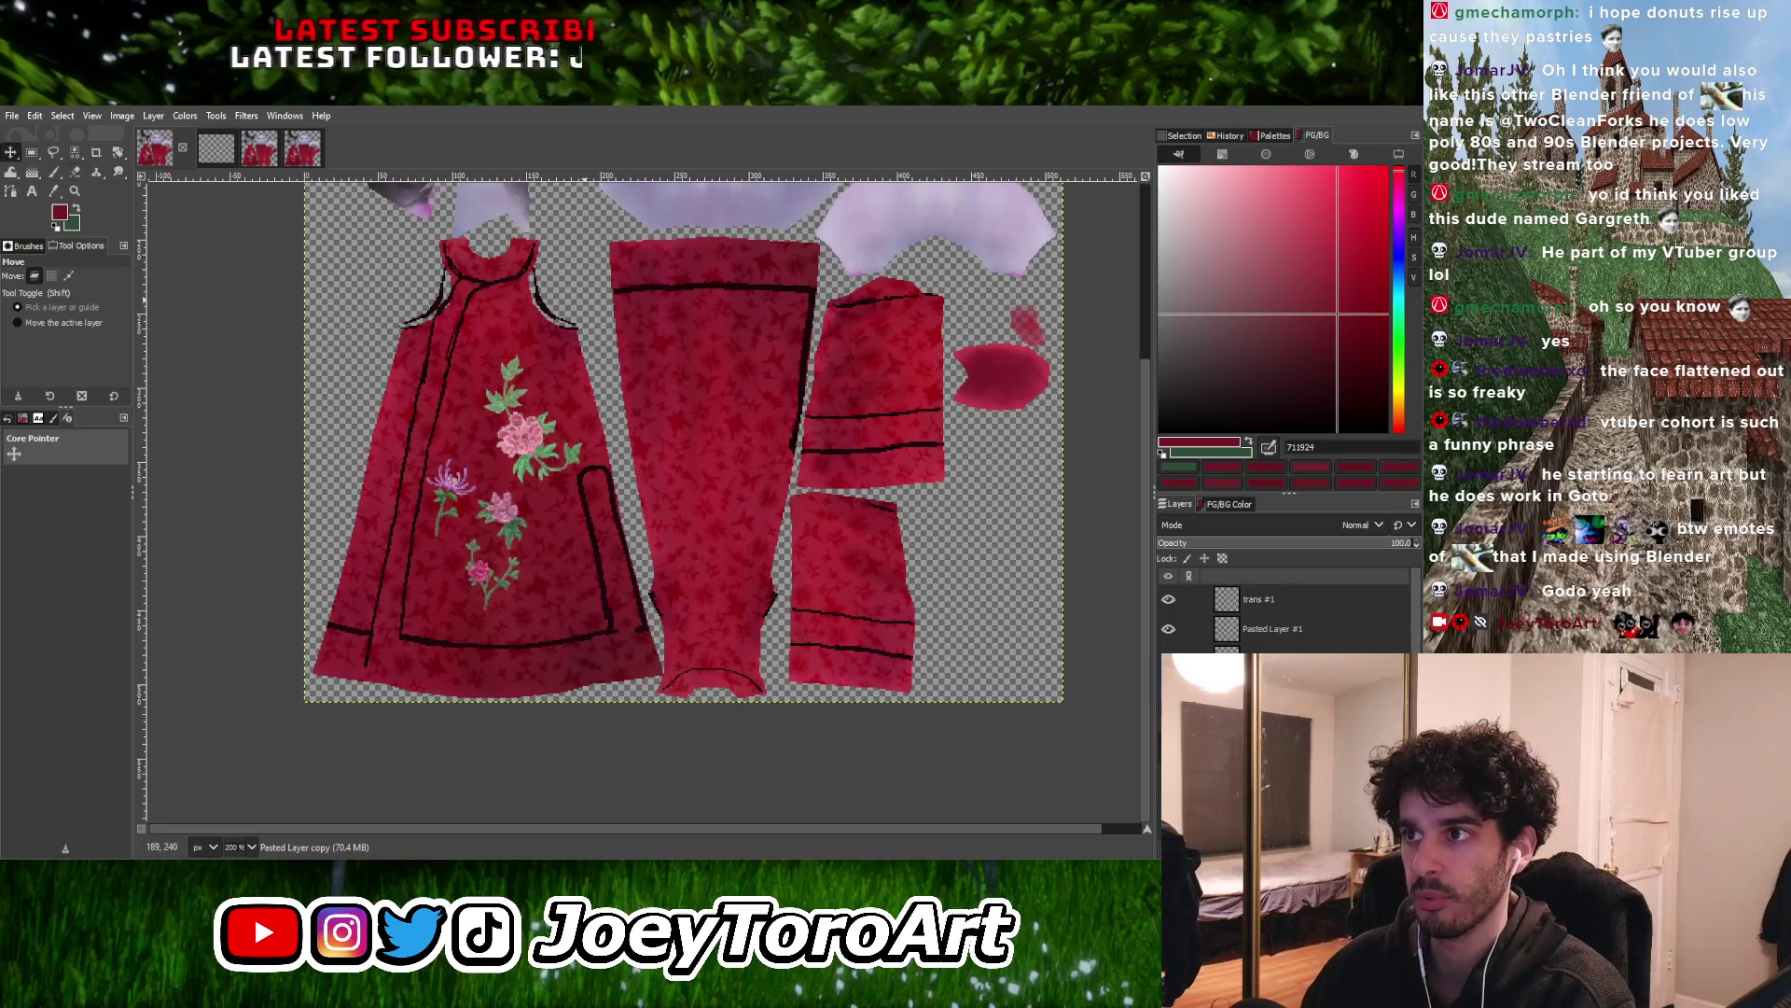
Set up the Clone tool with a brush size of 10
{"action": "scroll", "coordinate": [1287, 615], "scroll_direction": "down", "scroll_amount": 1}
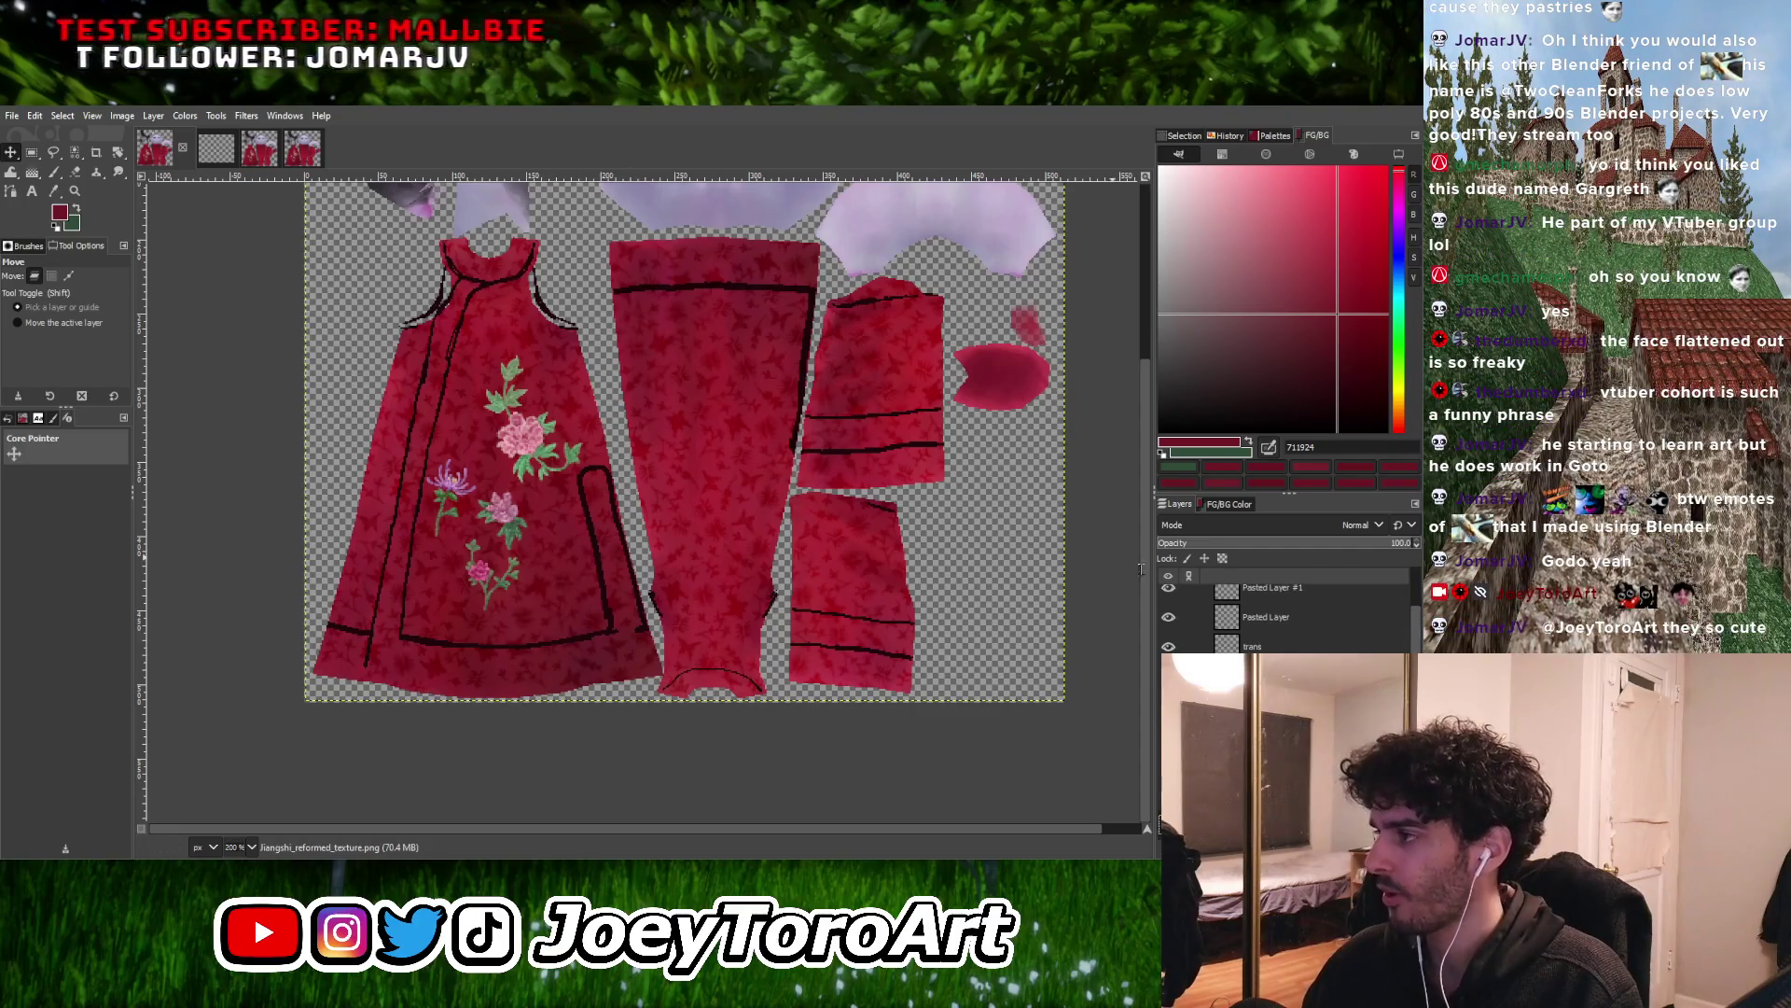
{"action": "scroll", "coordinate": [563, 397], "scroll_direction": "up", "scroll_amount": 1, "text": "ctrl"}
{"action": "scroll", "coordinate": [616, 518], "scroll_direction": "down", "scroll_amount": 1, "text": "ctrl"}
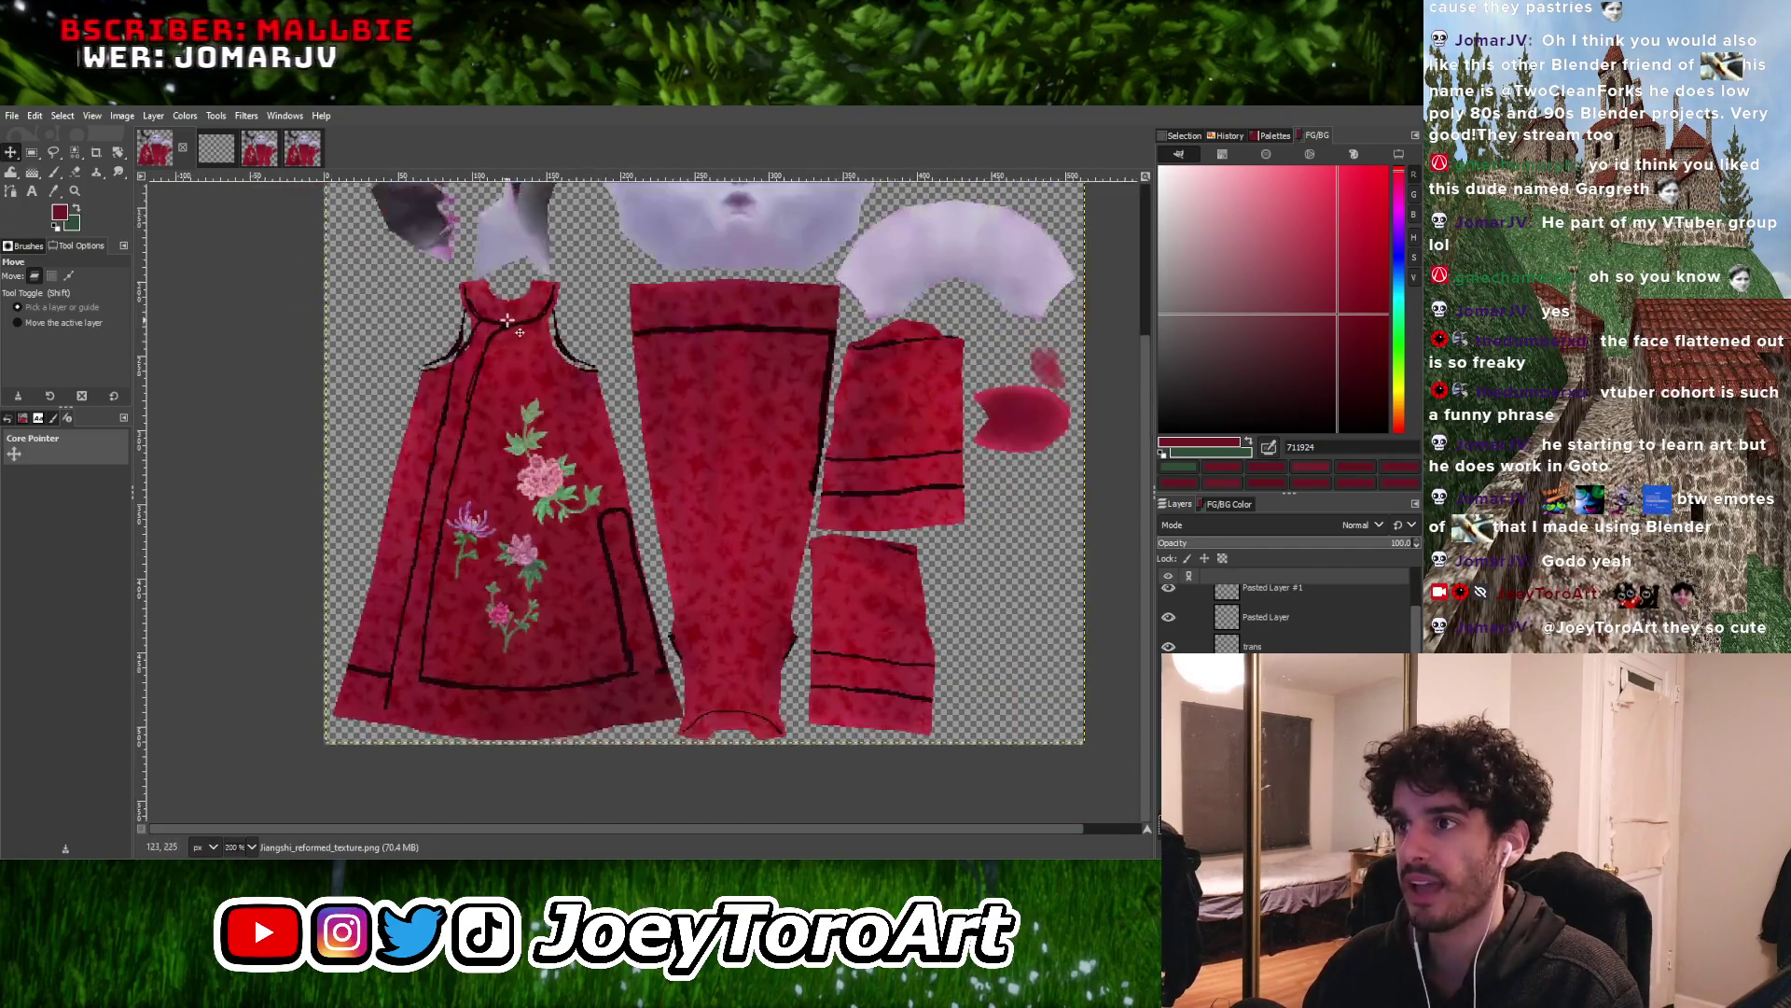
{"action": "scroll", "coordinate": [550, 341], "scroll_direction": "up", "scroll_amount": 4, "text": "ctrl"}
{"action": "left_click", "coordinate": [96, 171]}
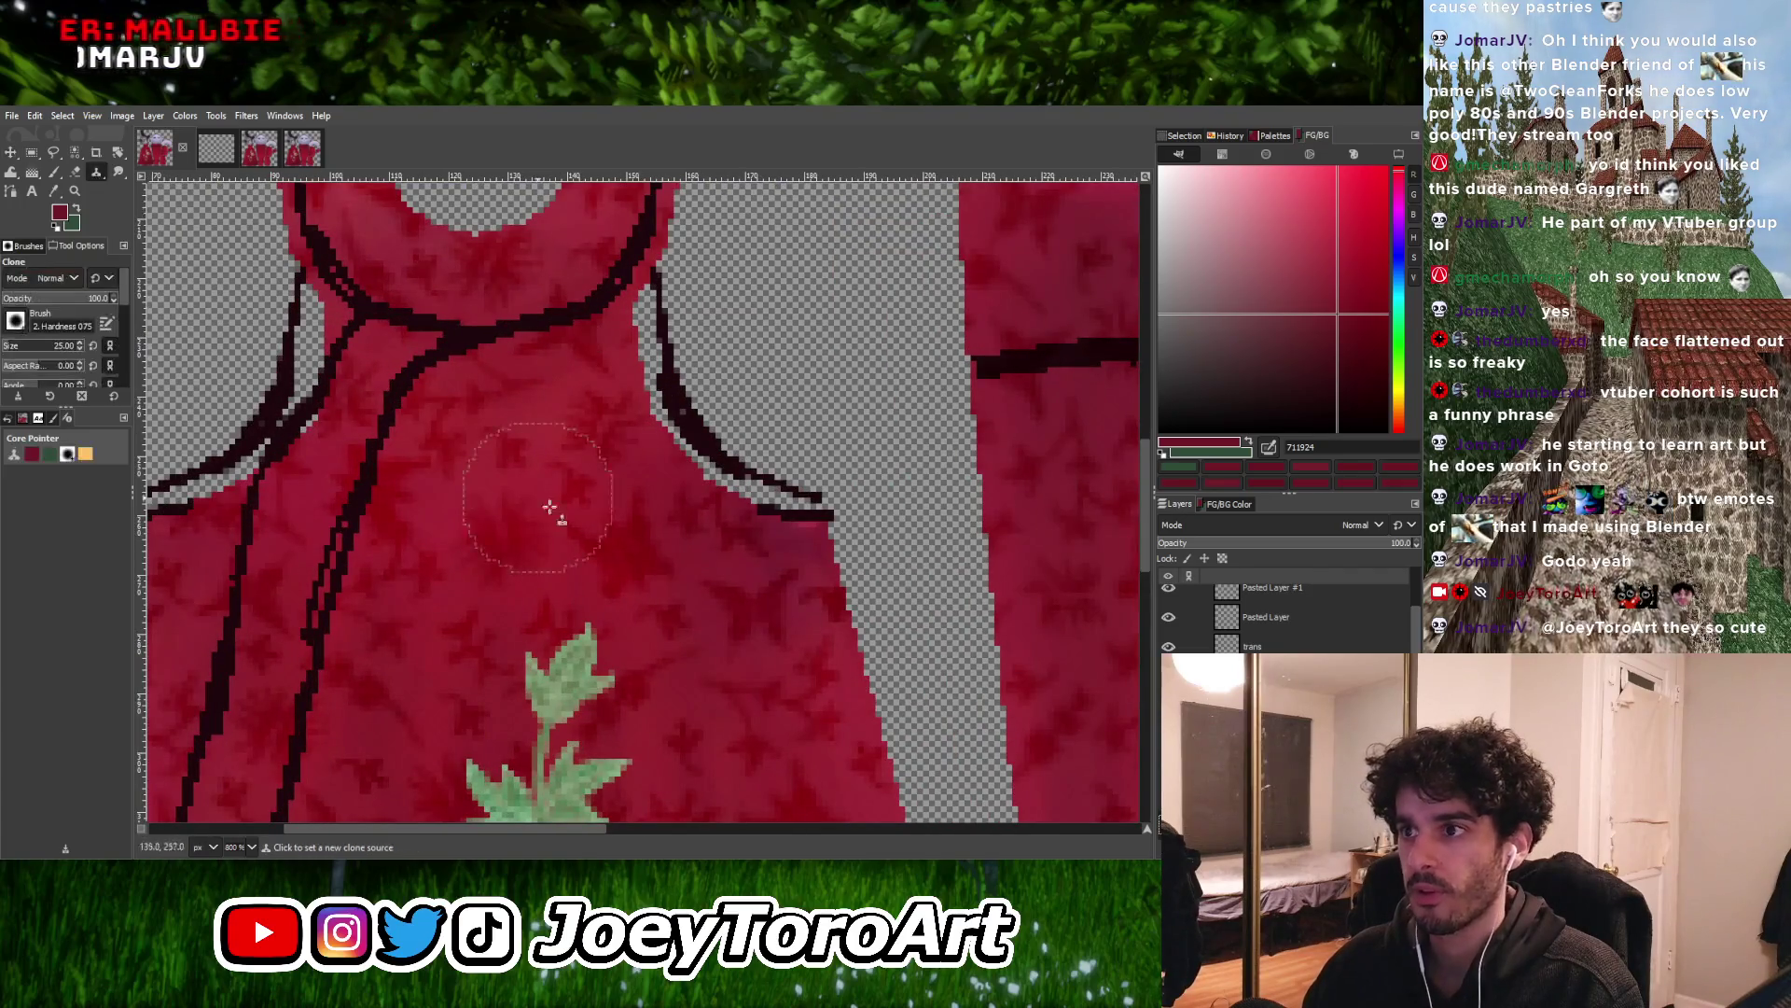
{"action": "scroll", "coordinate": [522, 522], "scroll_direction": "down", "scroll_amount": 1, "text": "ctrl"}
{"action": "key", "text": "bracketleft"}
{"action": "key", "text": "bracketleft"}
{"action": "key", "text": "bracketleft"}
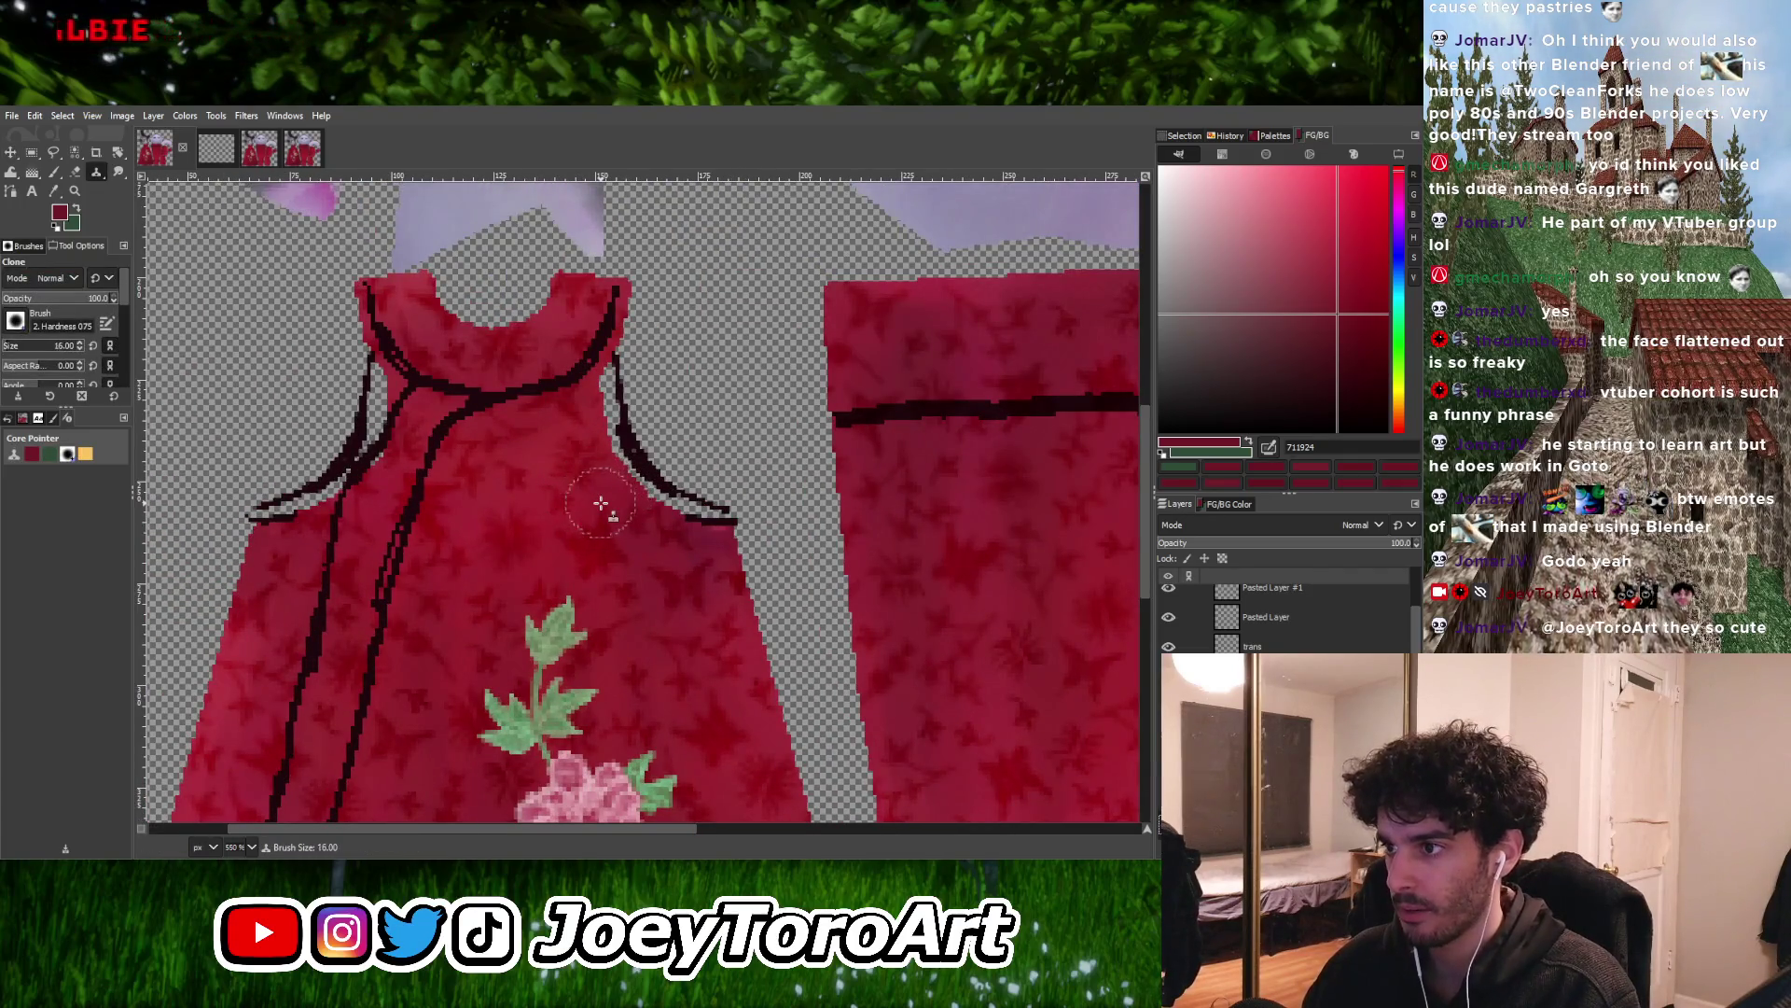
{"action": "key", "text": "bracketleft"}
{"action": "key", "text": "bracketleft"}
{"action": "key", "text": "bracketleft"}
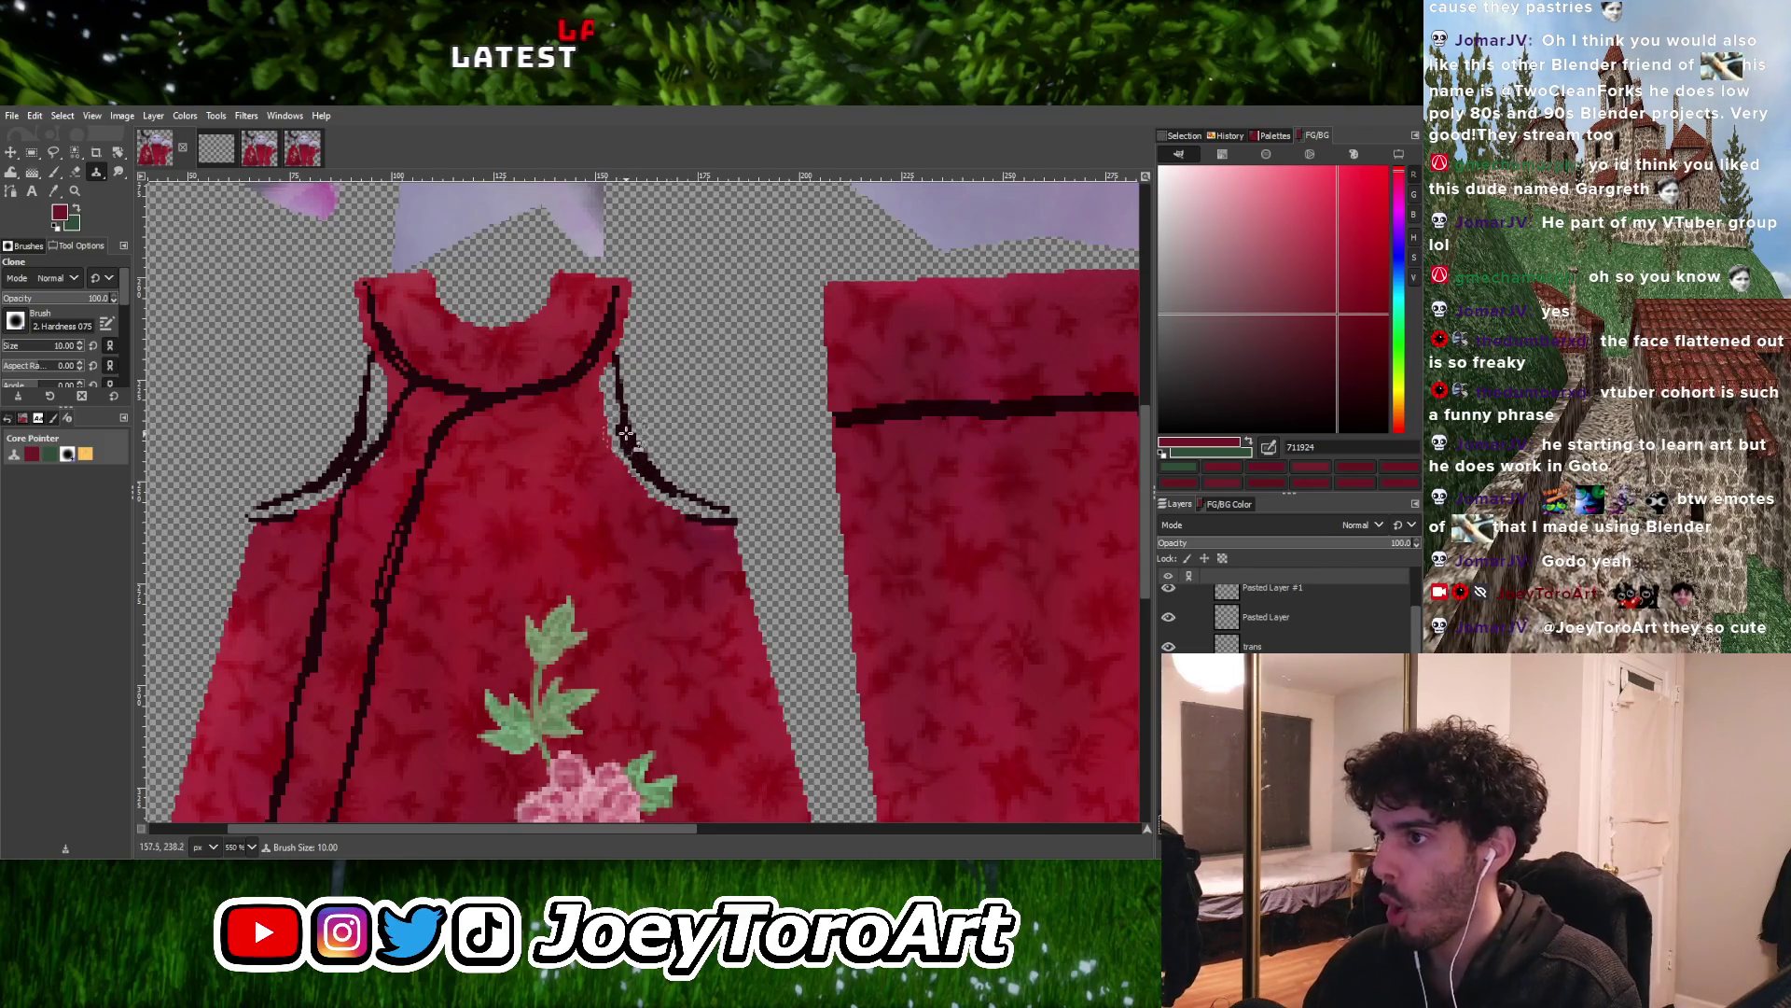
{"action": "scroll", "coordinate": [644, 476], "scroll_direction": "up", "scroll_amount": 2, "text": "ctrl"}
Clone plain red fabric over the black trim stub near the neckline
{"action": "left_click", "coordinate": [503, 583], "text": "ctrl"}
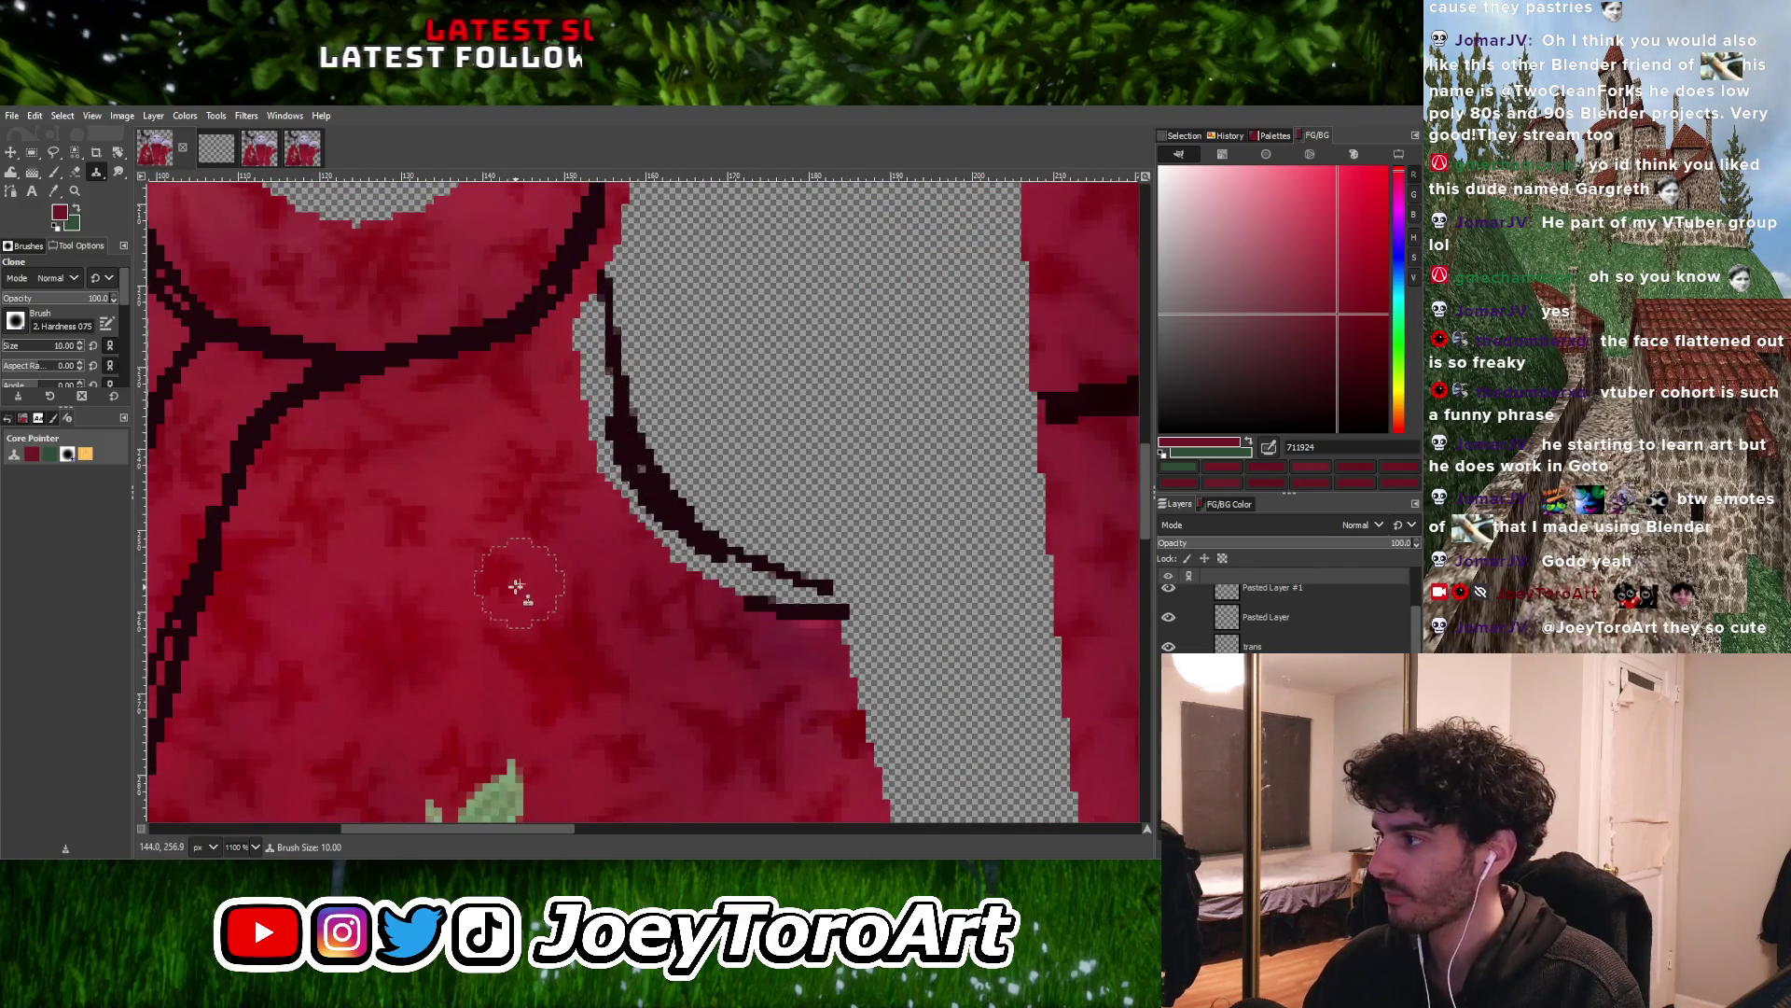
{"action": "left_click_drag", "start_coordinate": [786, 605], "coordinate": [712, 632]}
{"action": "scroll", "coordinate": [712, 631], "scroll_direction": "down", "scroll_amount": 2, "text": "ctrl"}
{"action": "scroll", "coordinate": [692, 611], "scroll_direction": "up", "scroll_amount": 1, "text": "ctrl"}
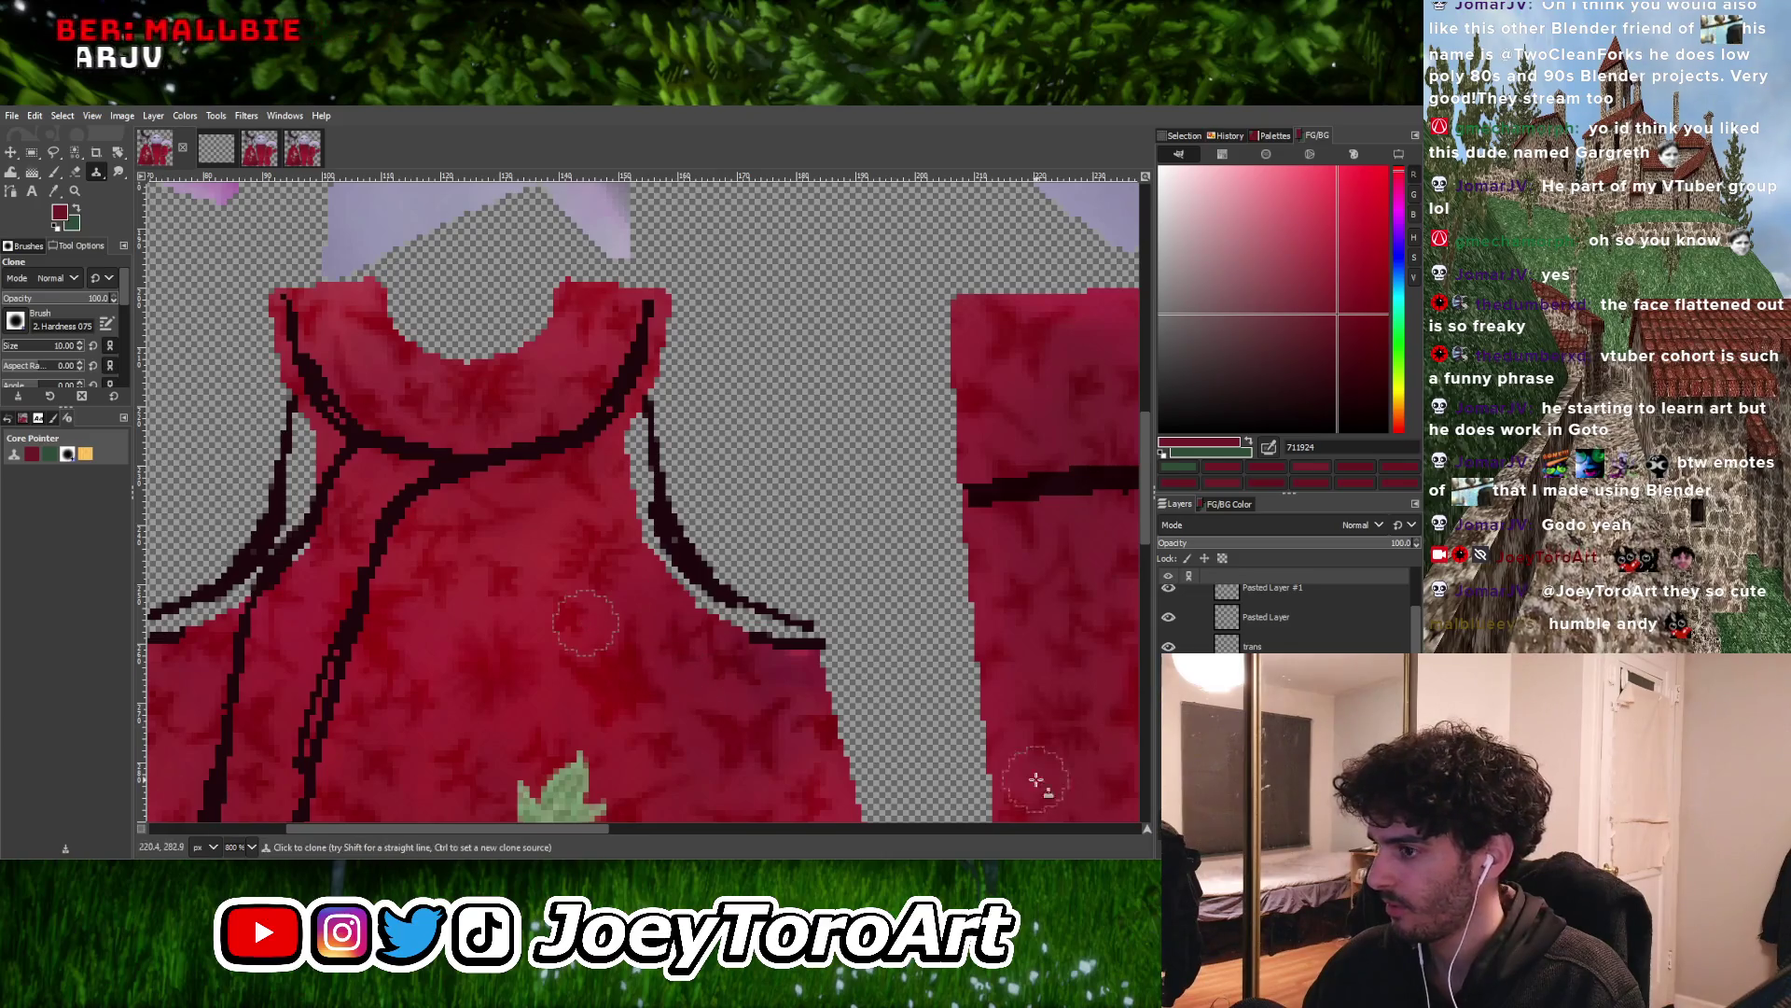
{"action": "scroll", "coordinate": [1288, 616], "scroll_direction": "up", "scroll_amount": 1}
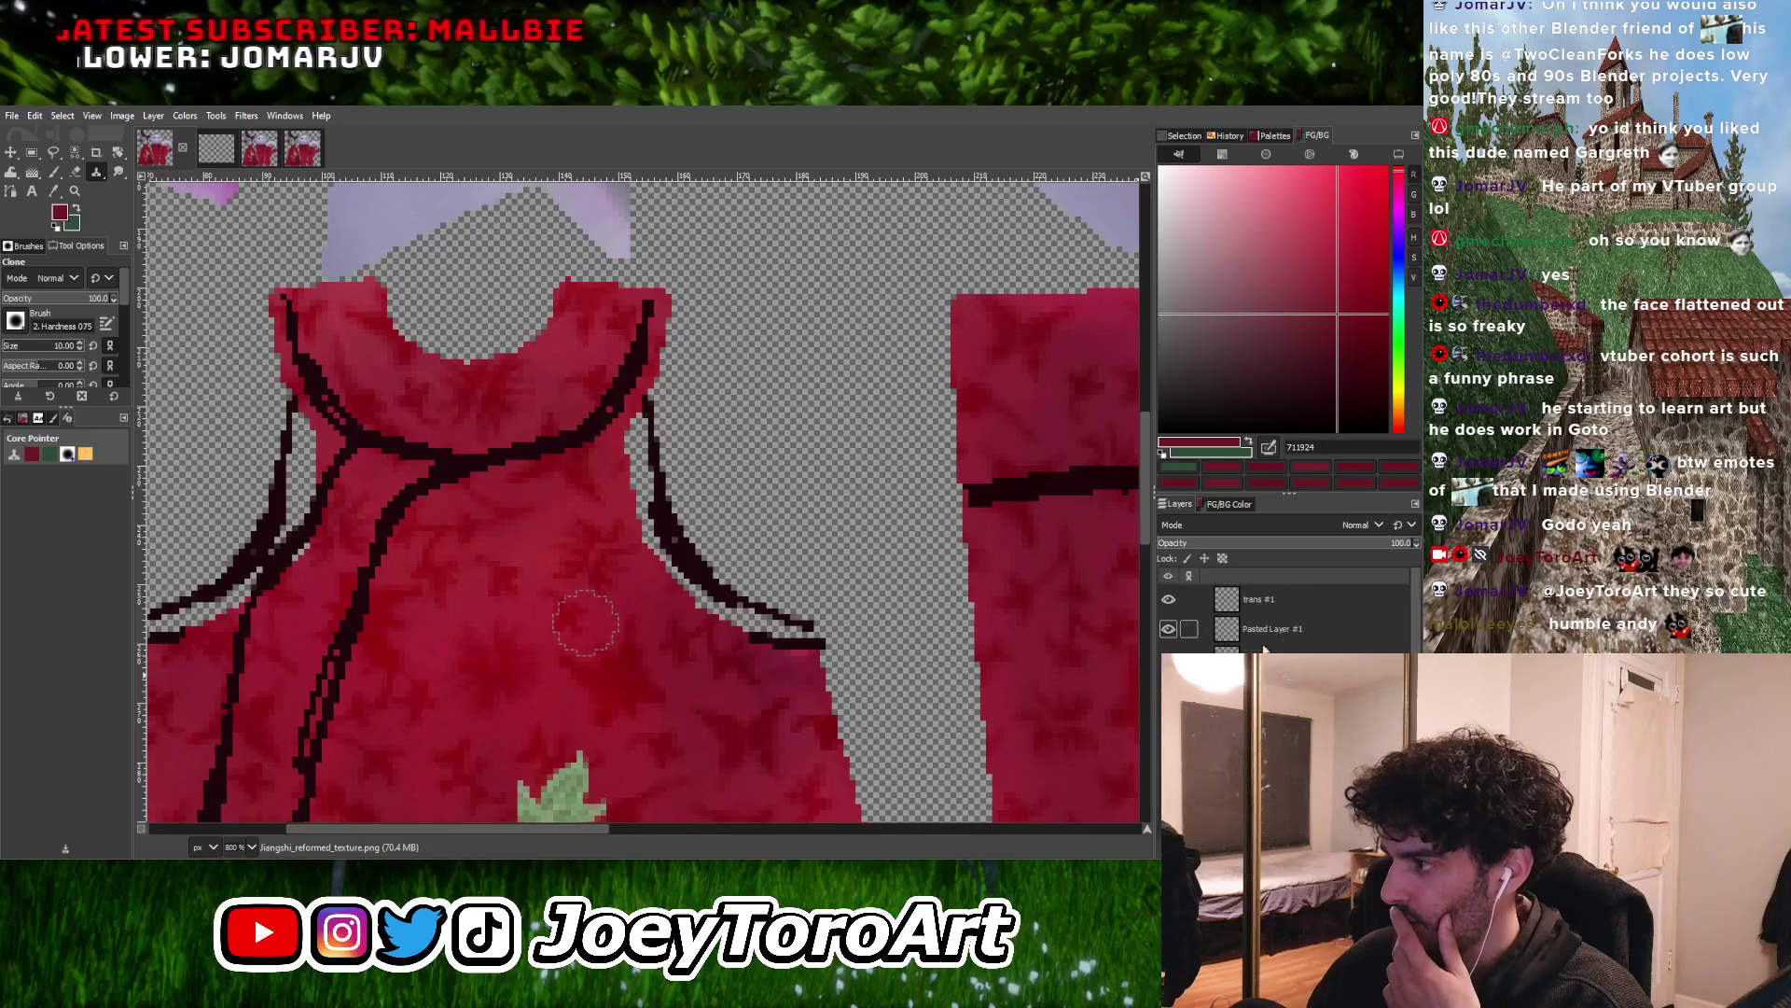
Toggle the trans #1 layer's visibility to check its small pink flower
{"action": "left_click", "coordinate": [1327, 603]}
{"action": "scroll", "coordinate": [1327, 603], "scroll_direction": "down", "scroll_amount": 1}
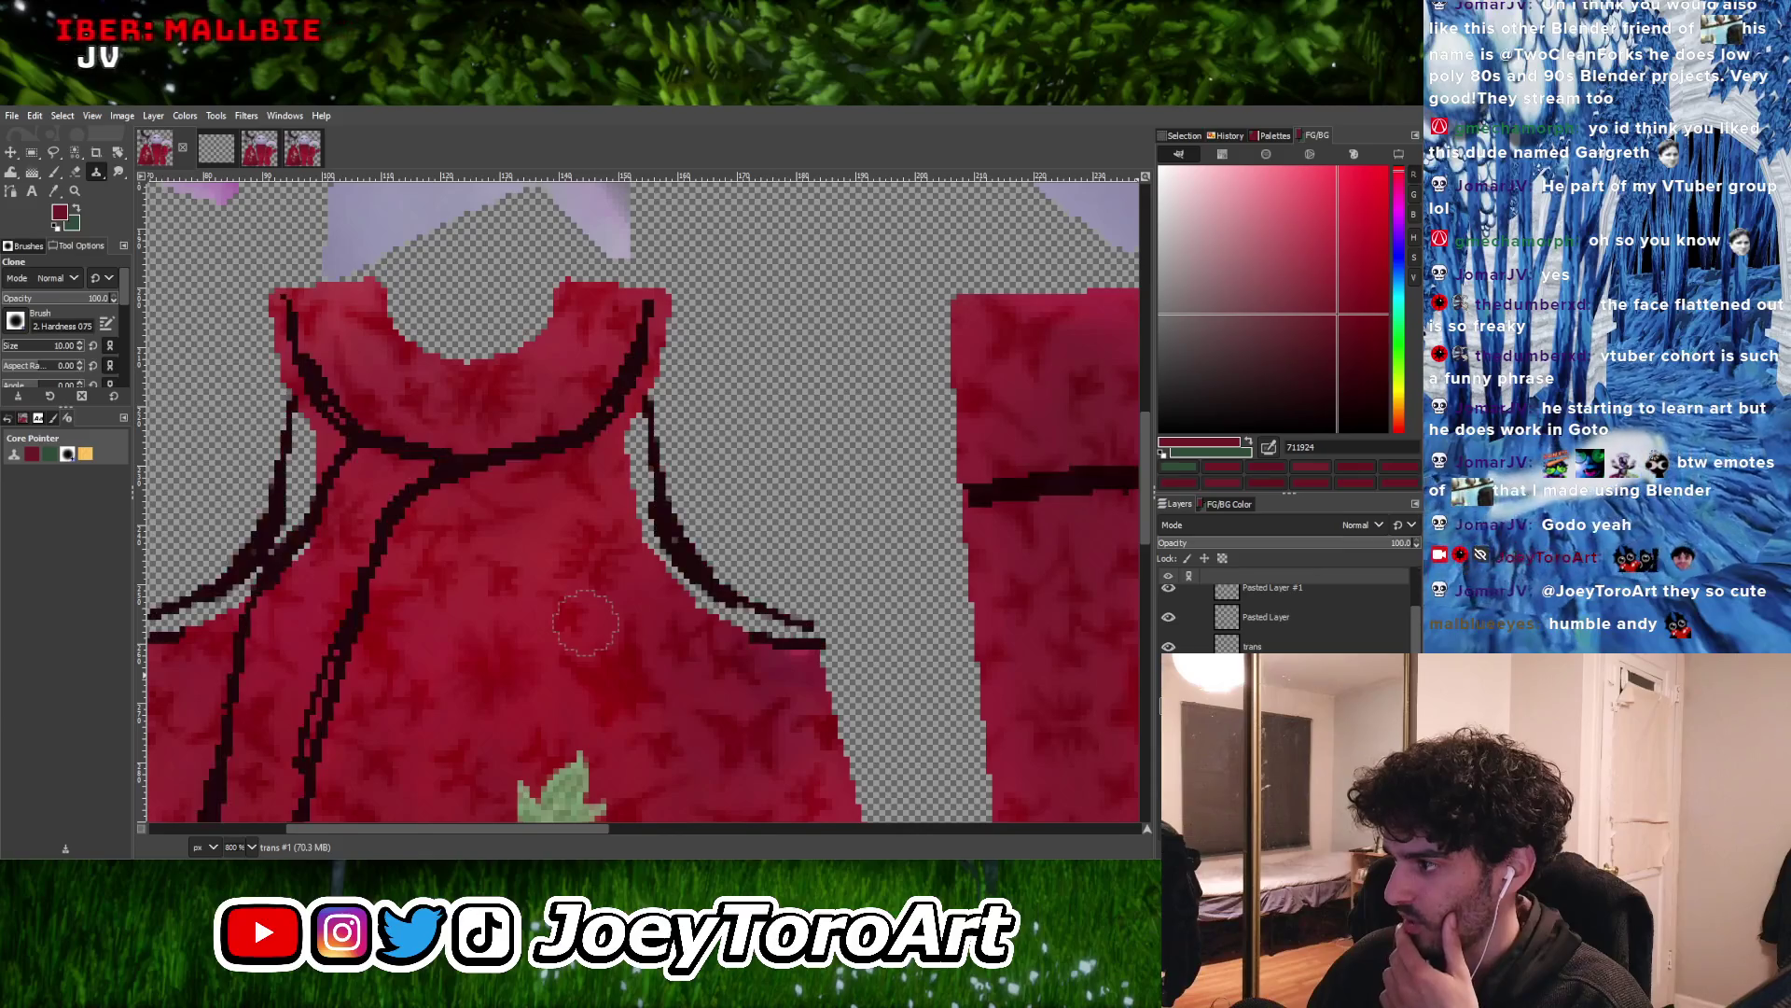
{"action": "key", "text": "Page_Up"}
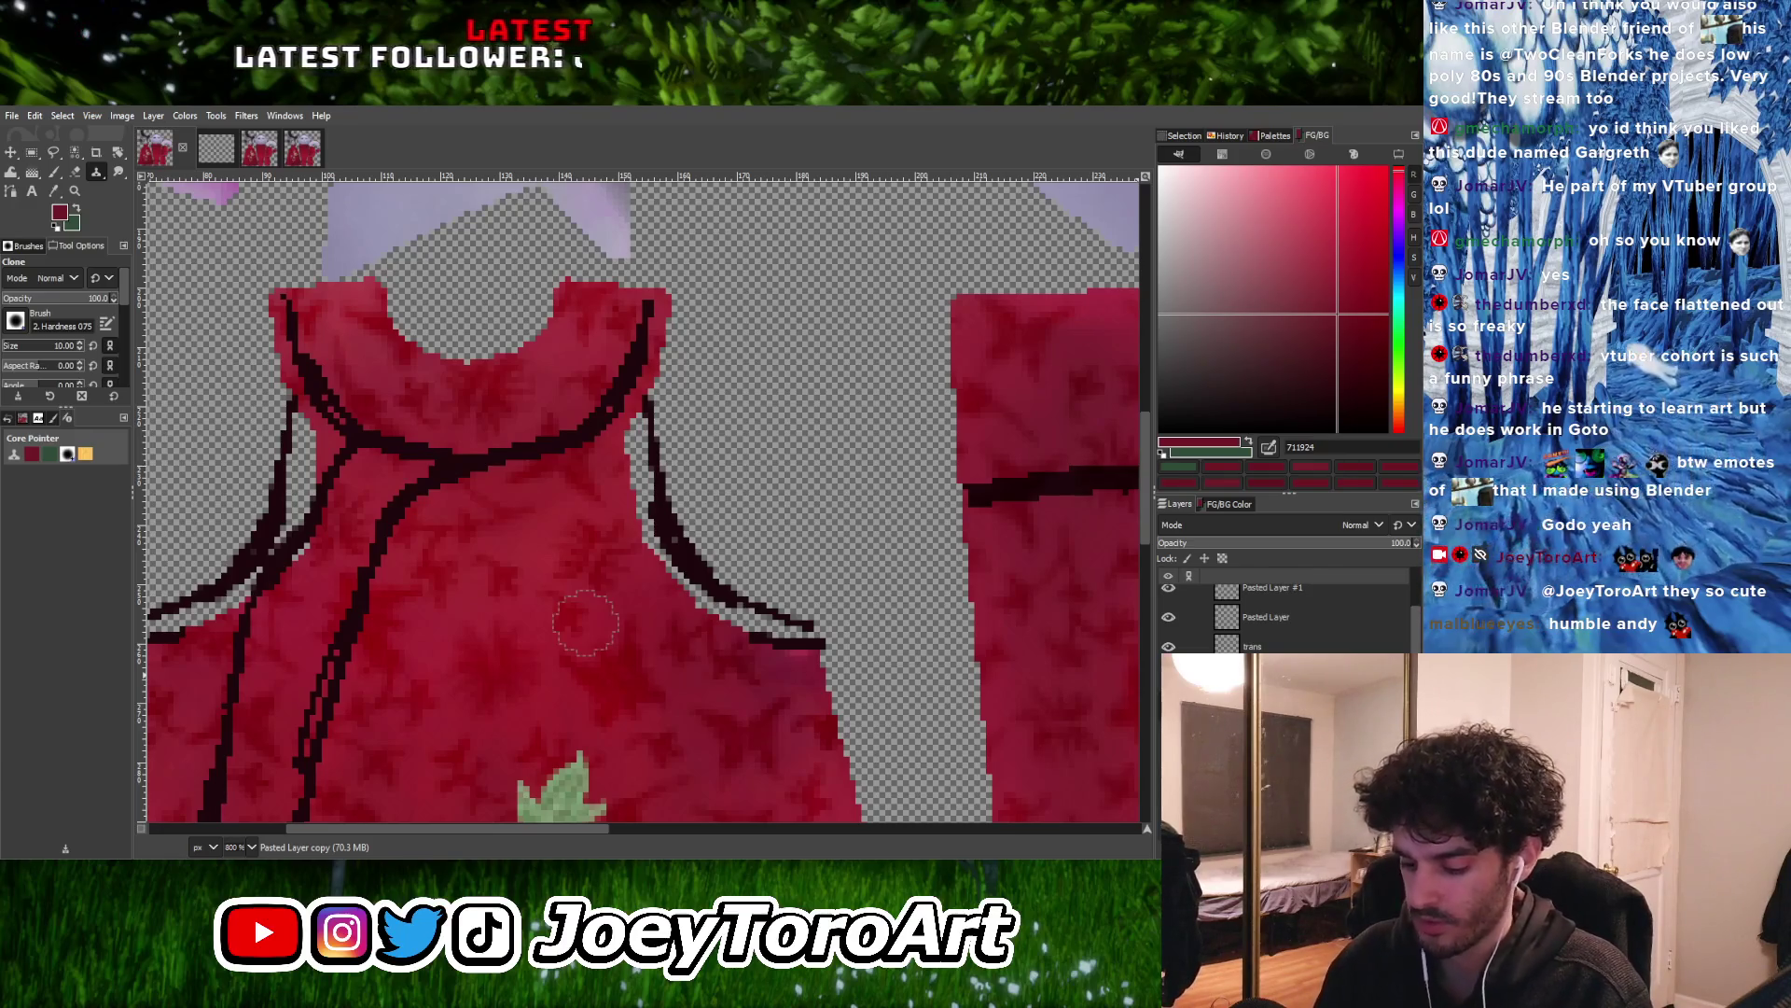
{"action": "scroll", "coordinate": [1200, 644], "scroll_direction": "up", "scroll_amount": 1}
{"action": "left_click", "coordinate": [1175, 603]}
{"action": "left_click", "coordinate": [1248, 602]}
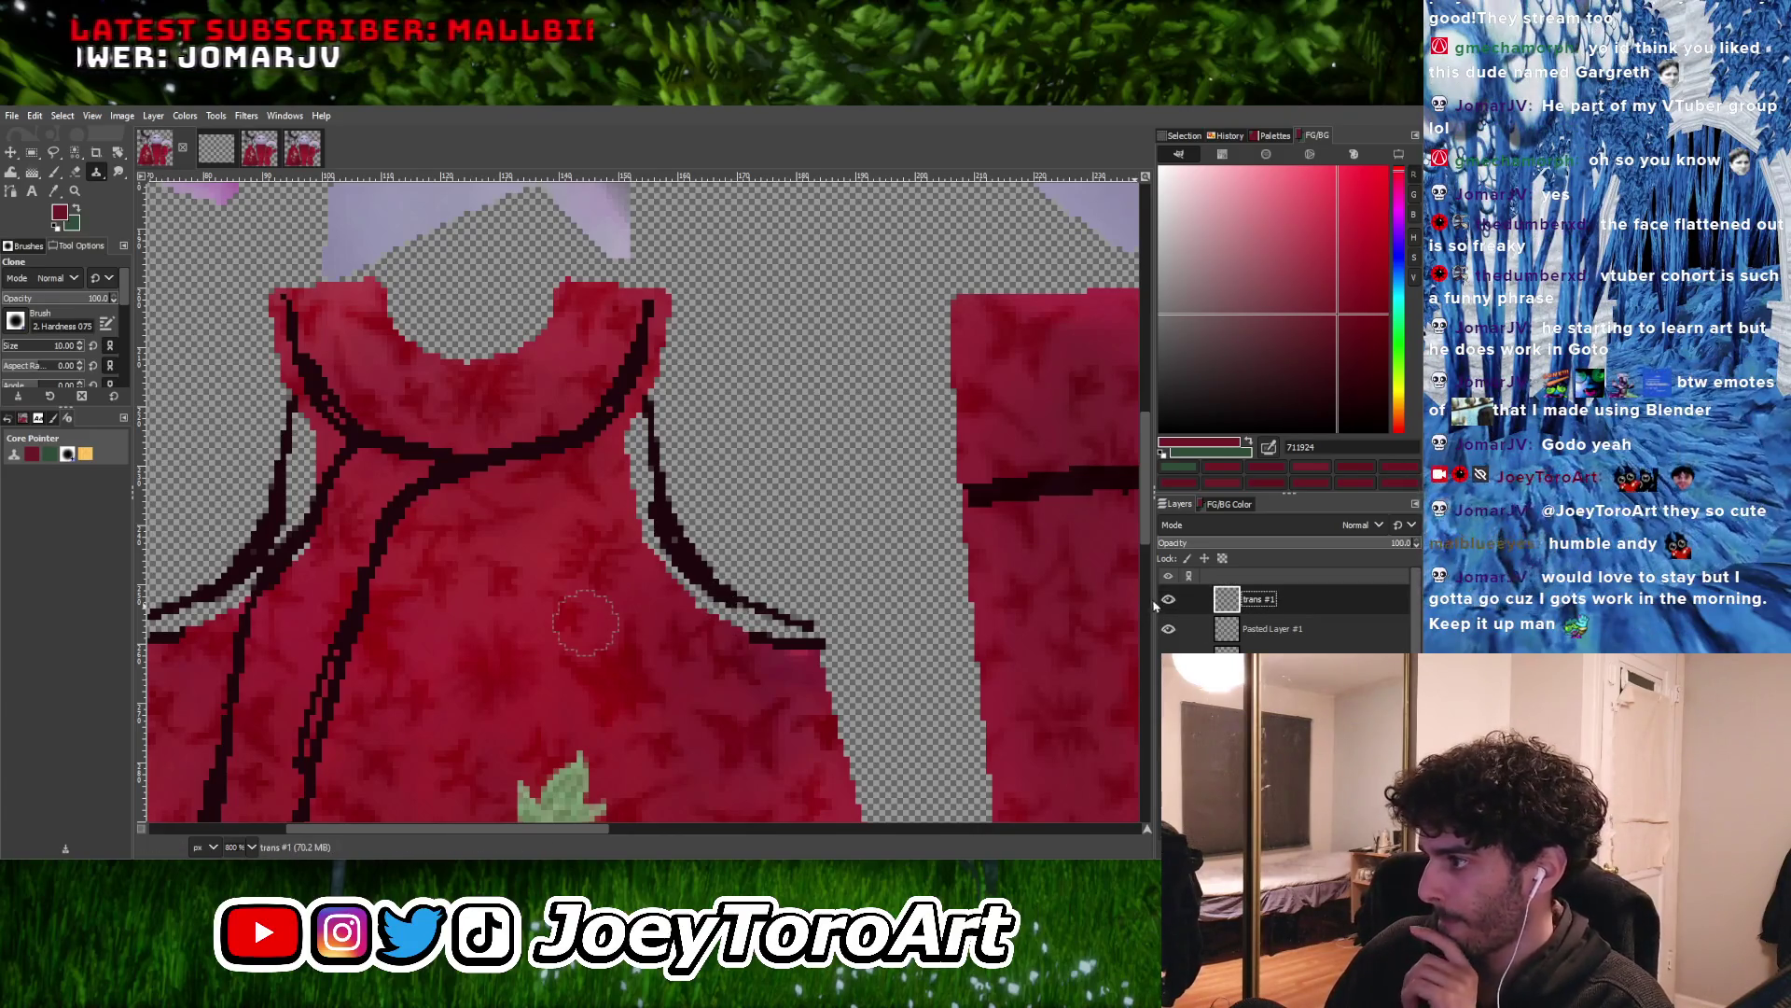
{"action": "scroll", "coordinate": [639, 373], "scroll_direction": "down", "scroll_amount": 3, "text": "ctrl"}
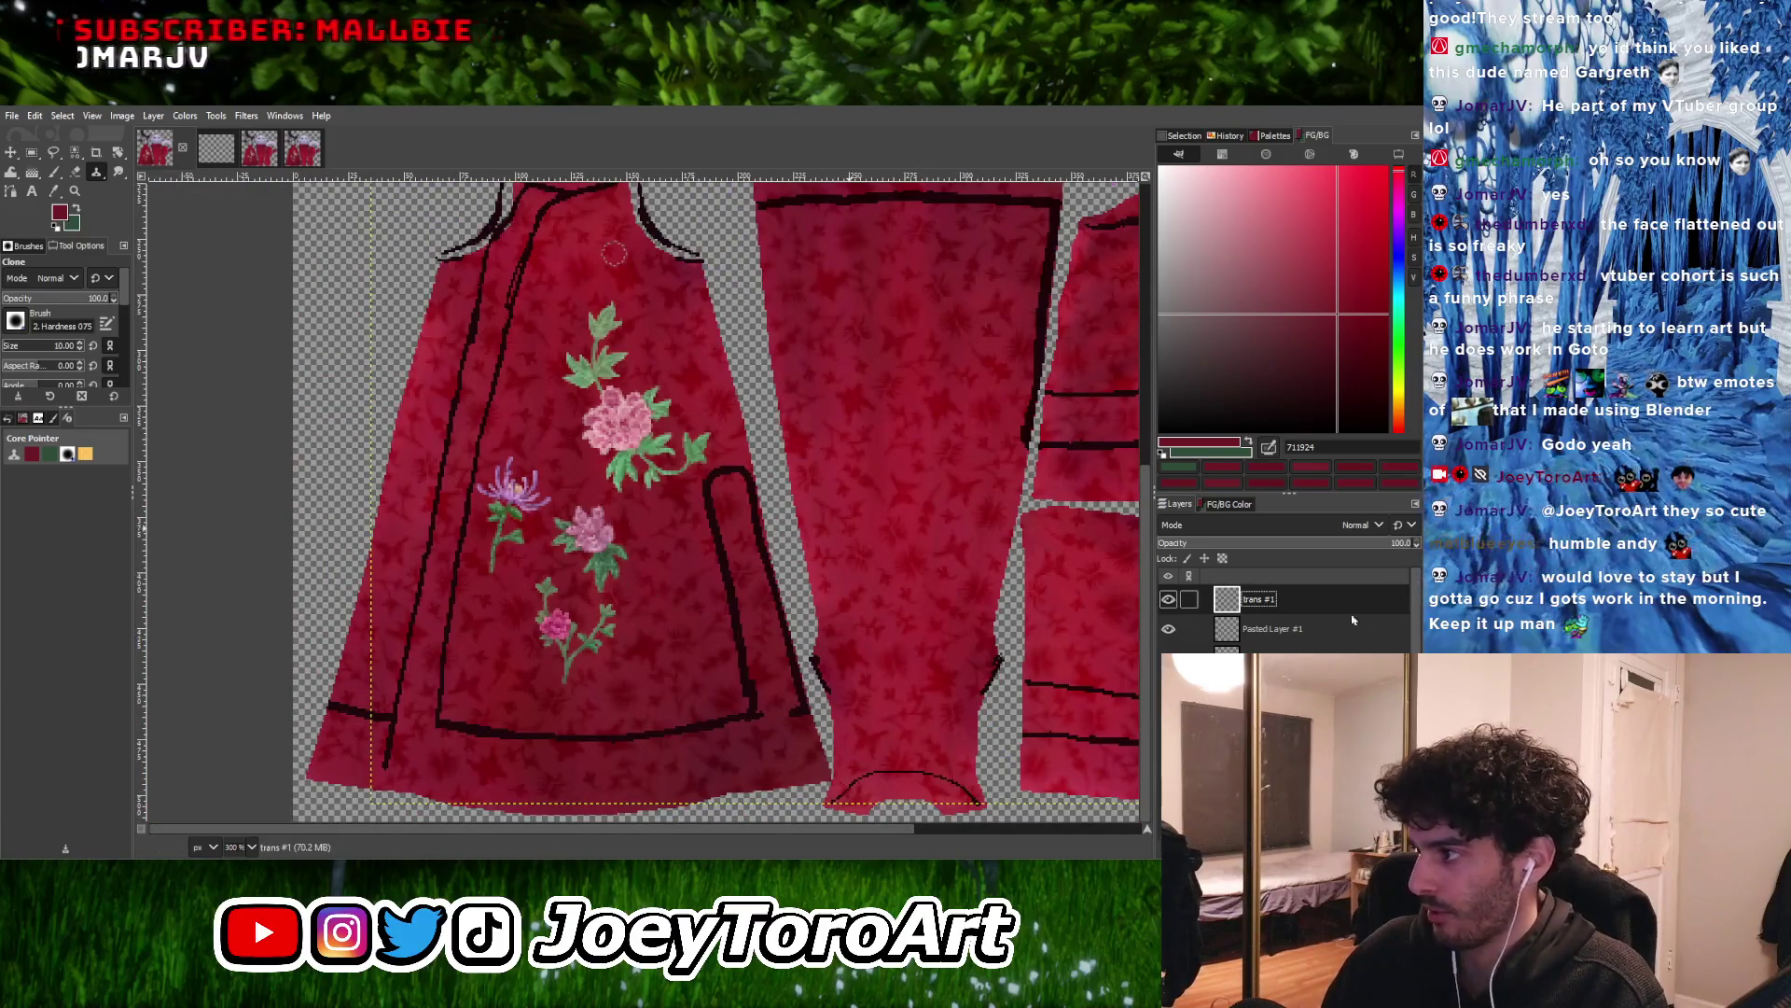
{"action": "left_click", "coordinate": [1174, 605]}
{"action": "left_click", "coordinate": [1168, 599]}
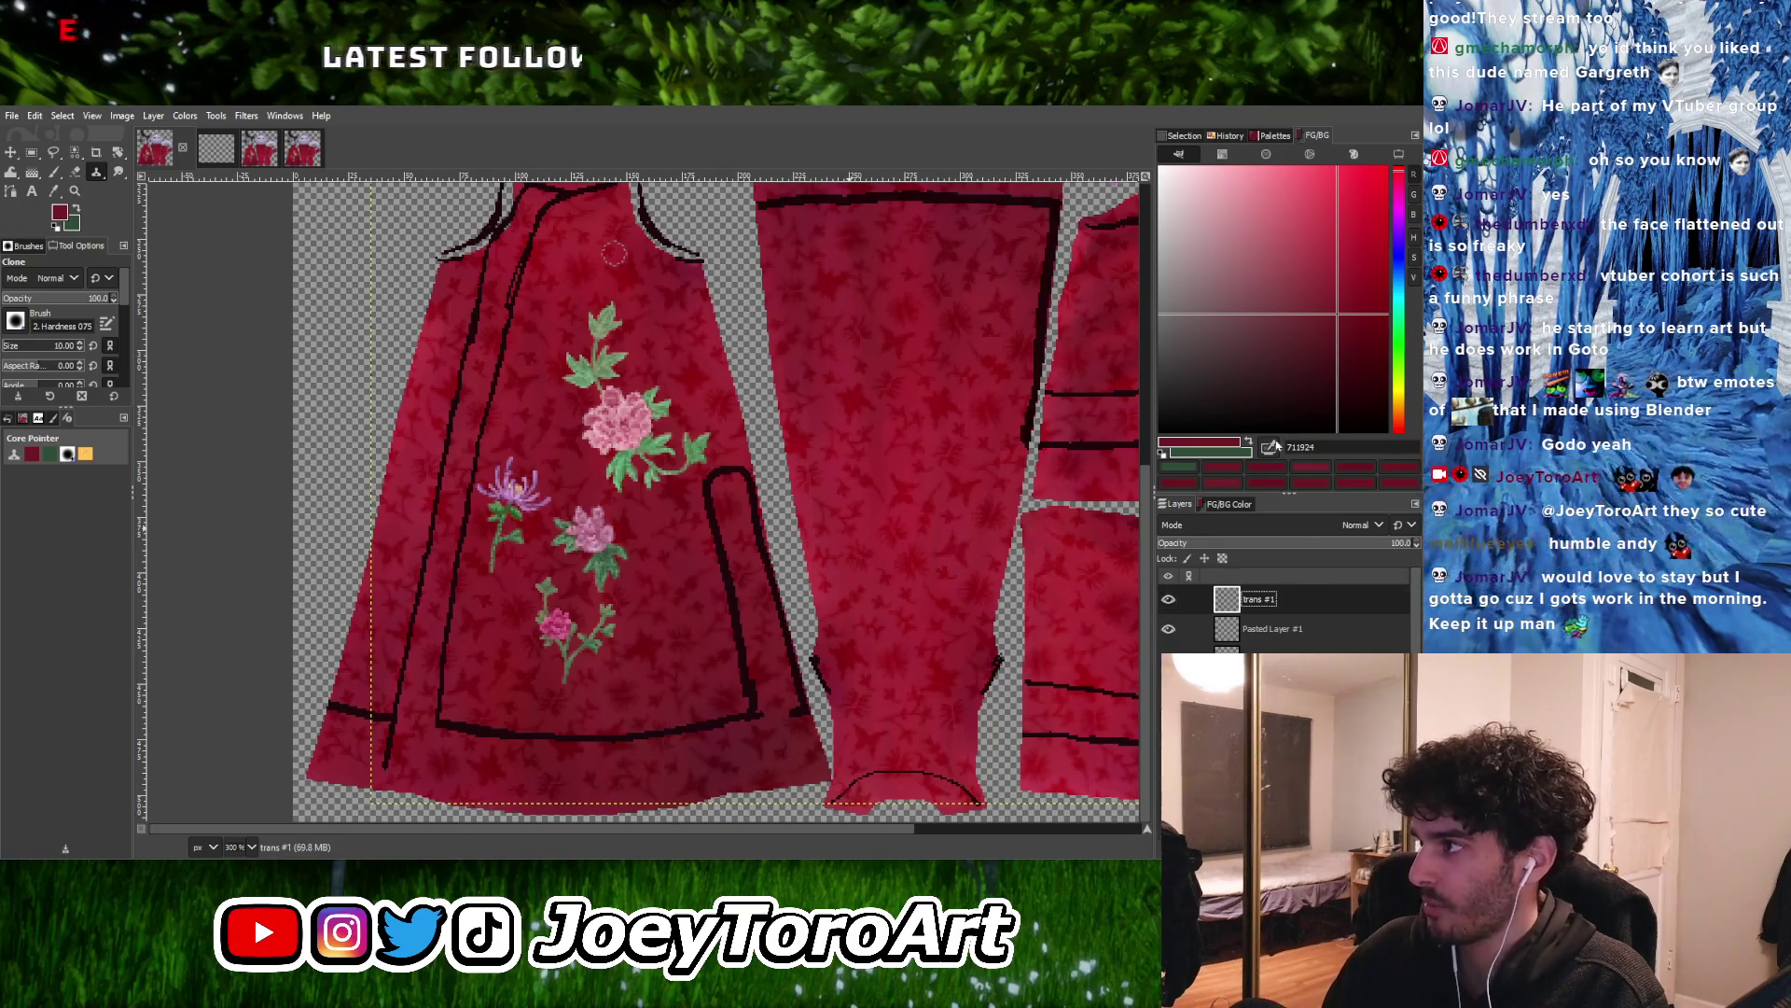
Merge trans #1 and both pasted layers into one hidden layer named FLowers
{"action": "key", "text": "ctrl+m"}
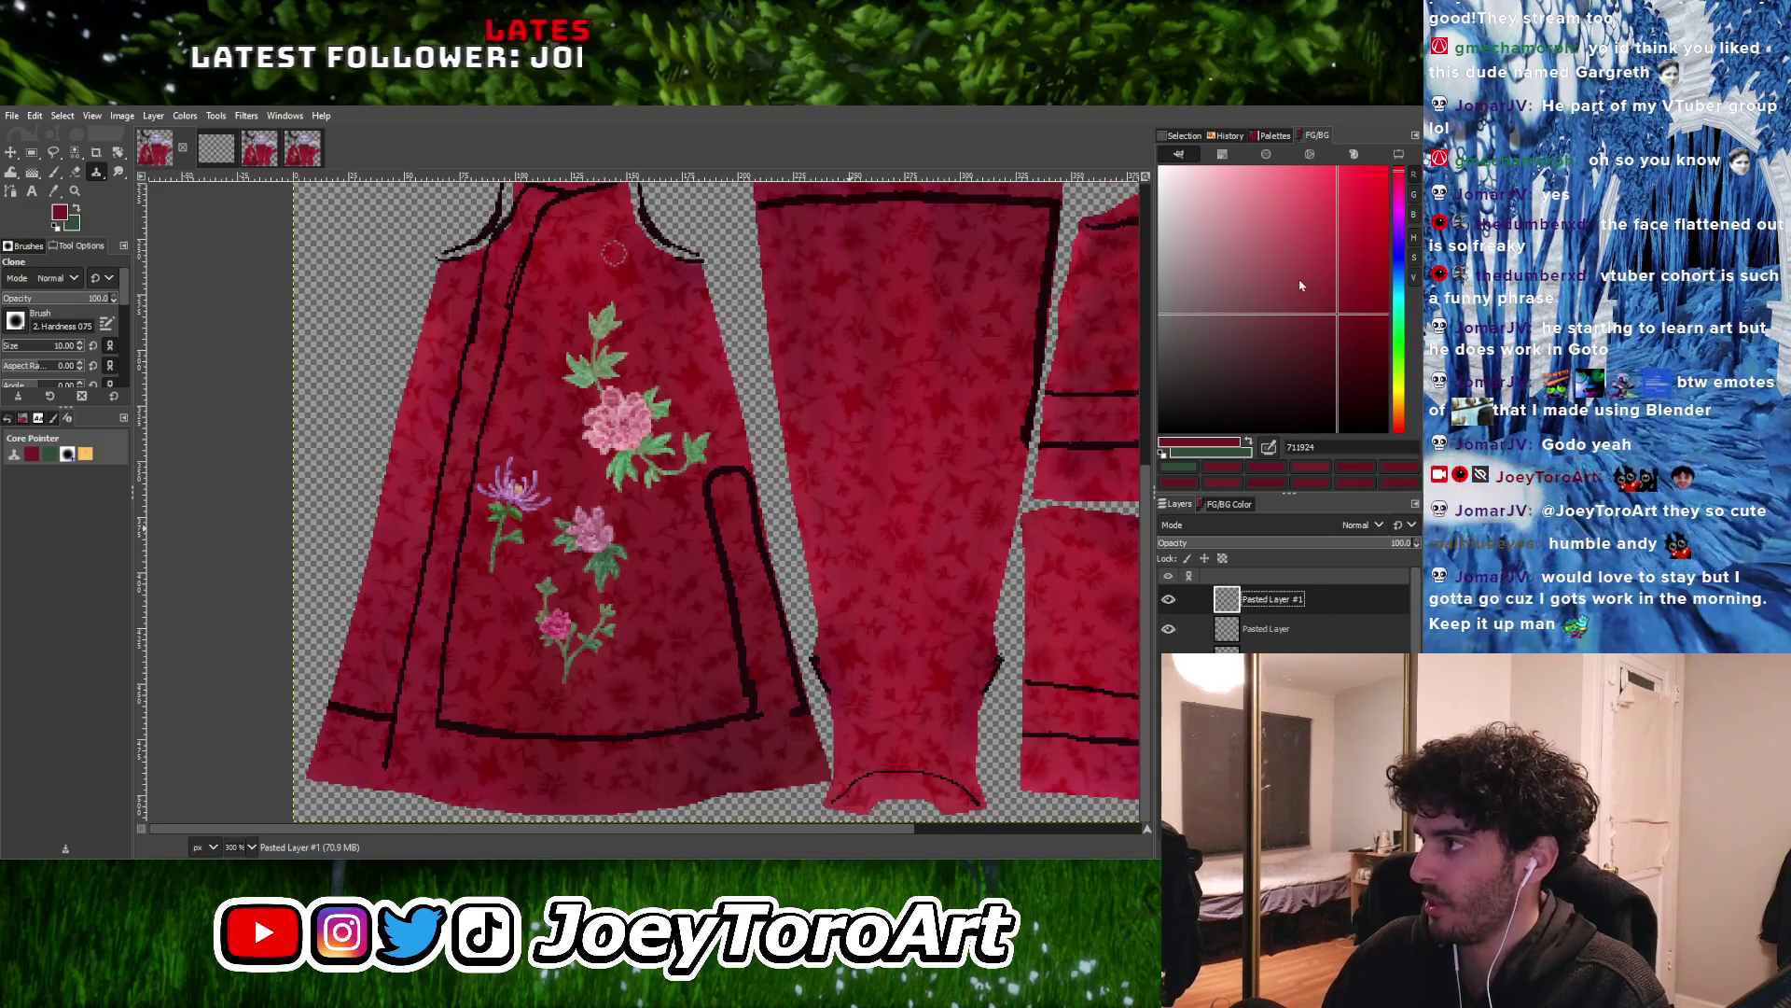
{"action": "key", "text": "ctrl+m"}
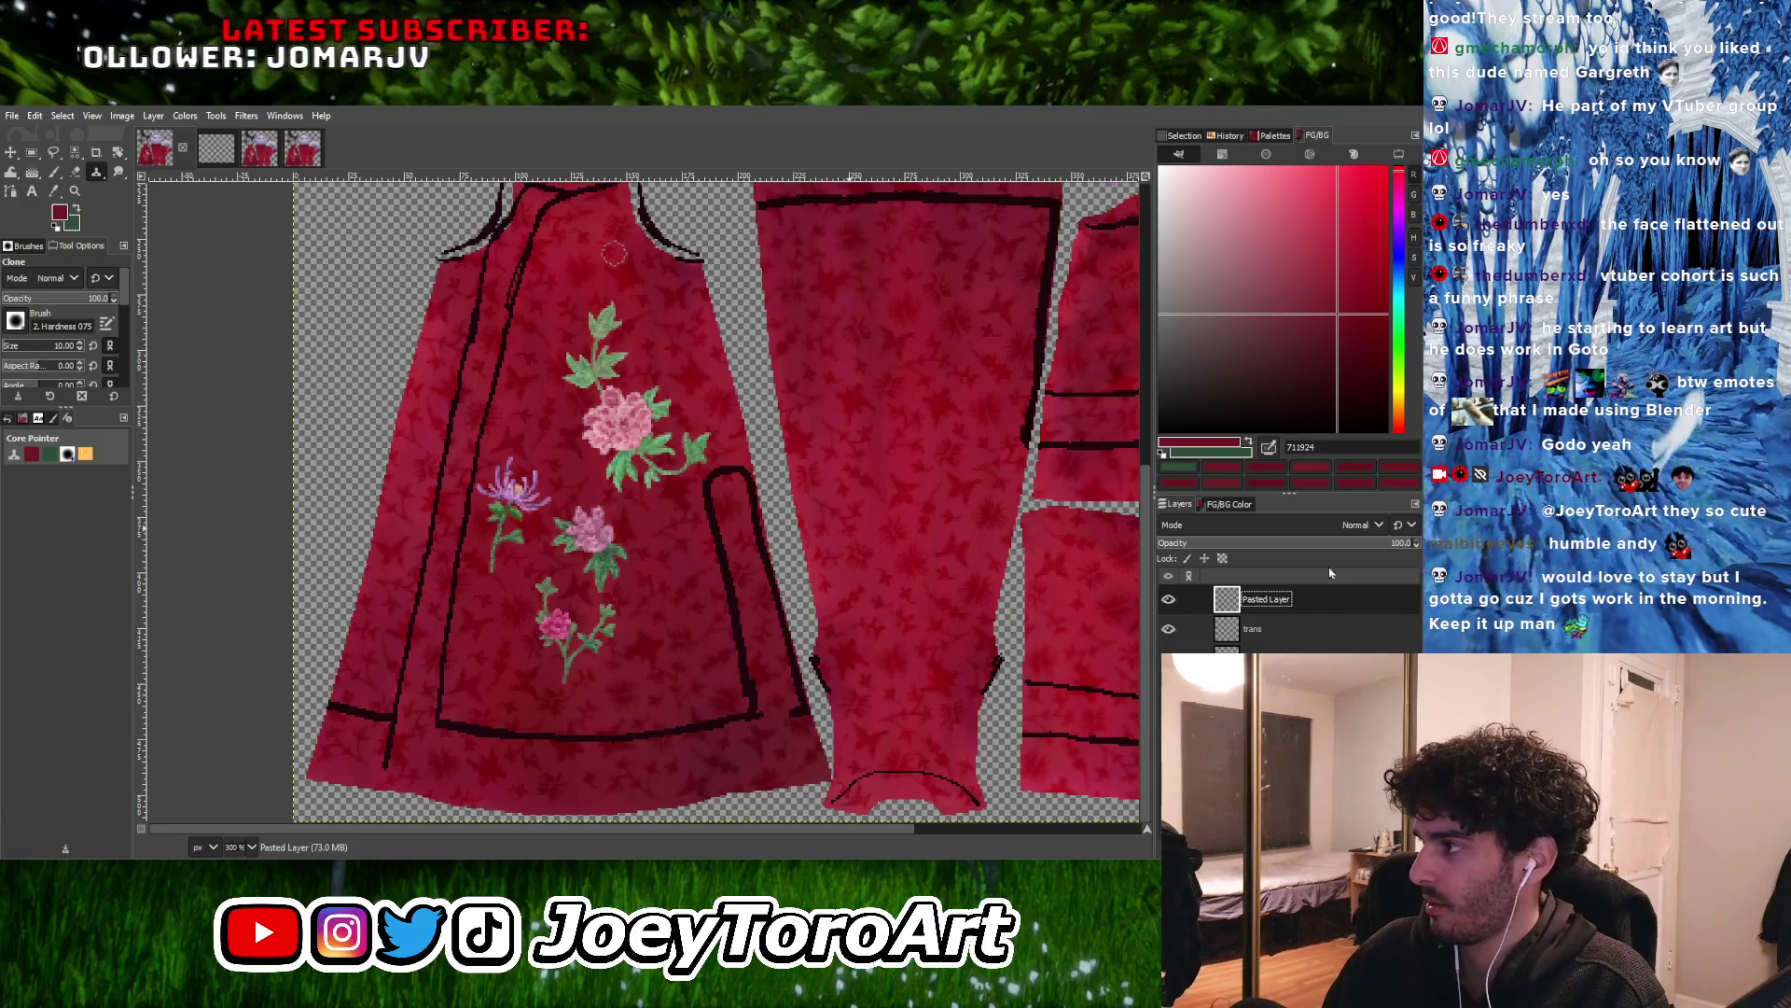
{"action": "key", "text": "ctrl+m"}
{"action": "left_click", "coordinate": [1168, 599]}
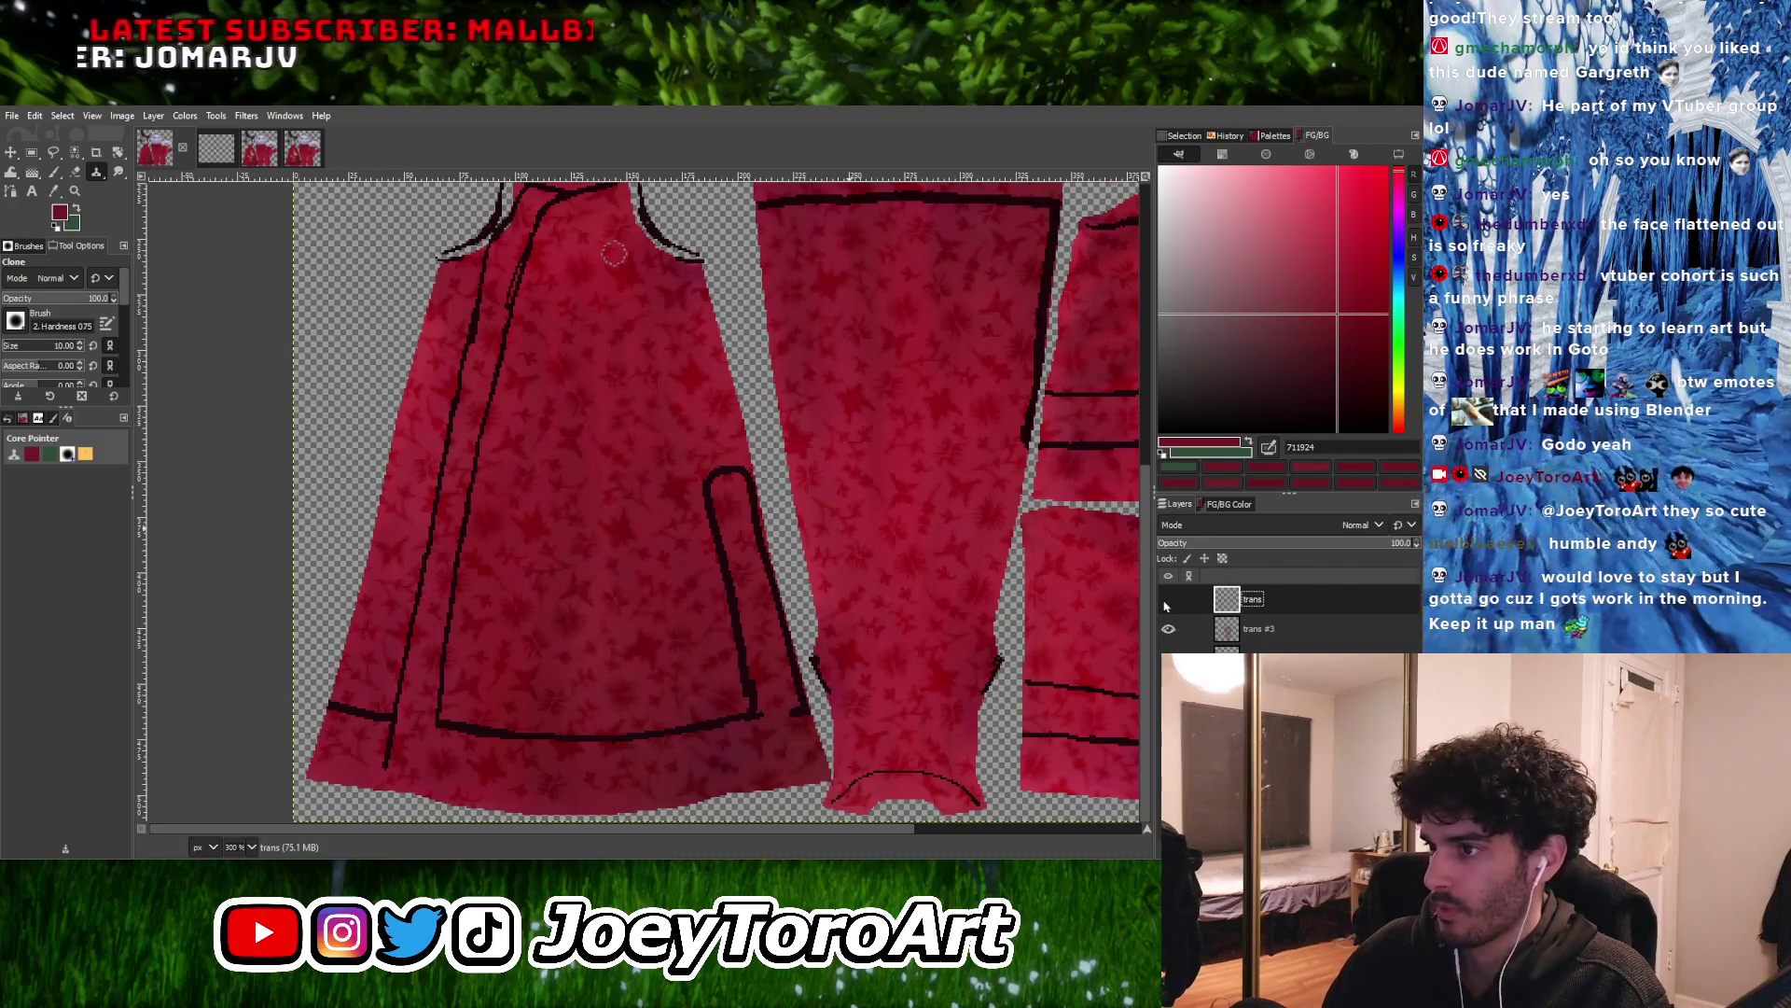
{"action": "double_click", "coordinate": [1252, 598]}
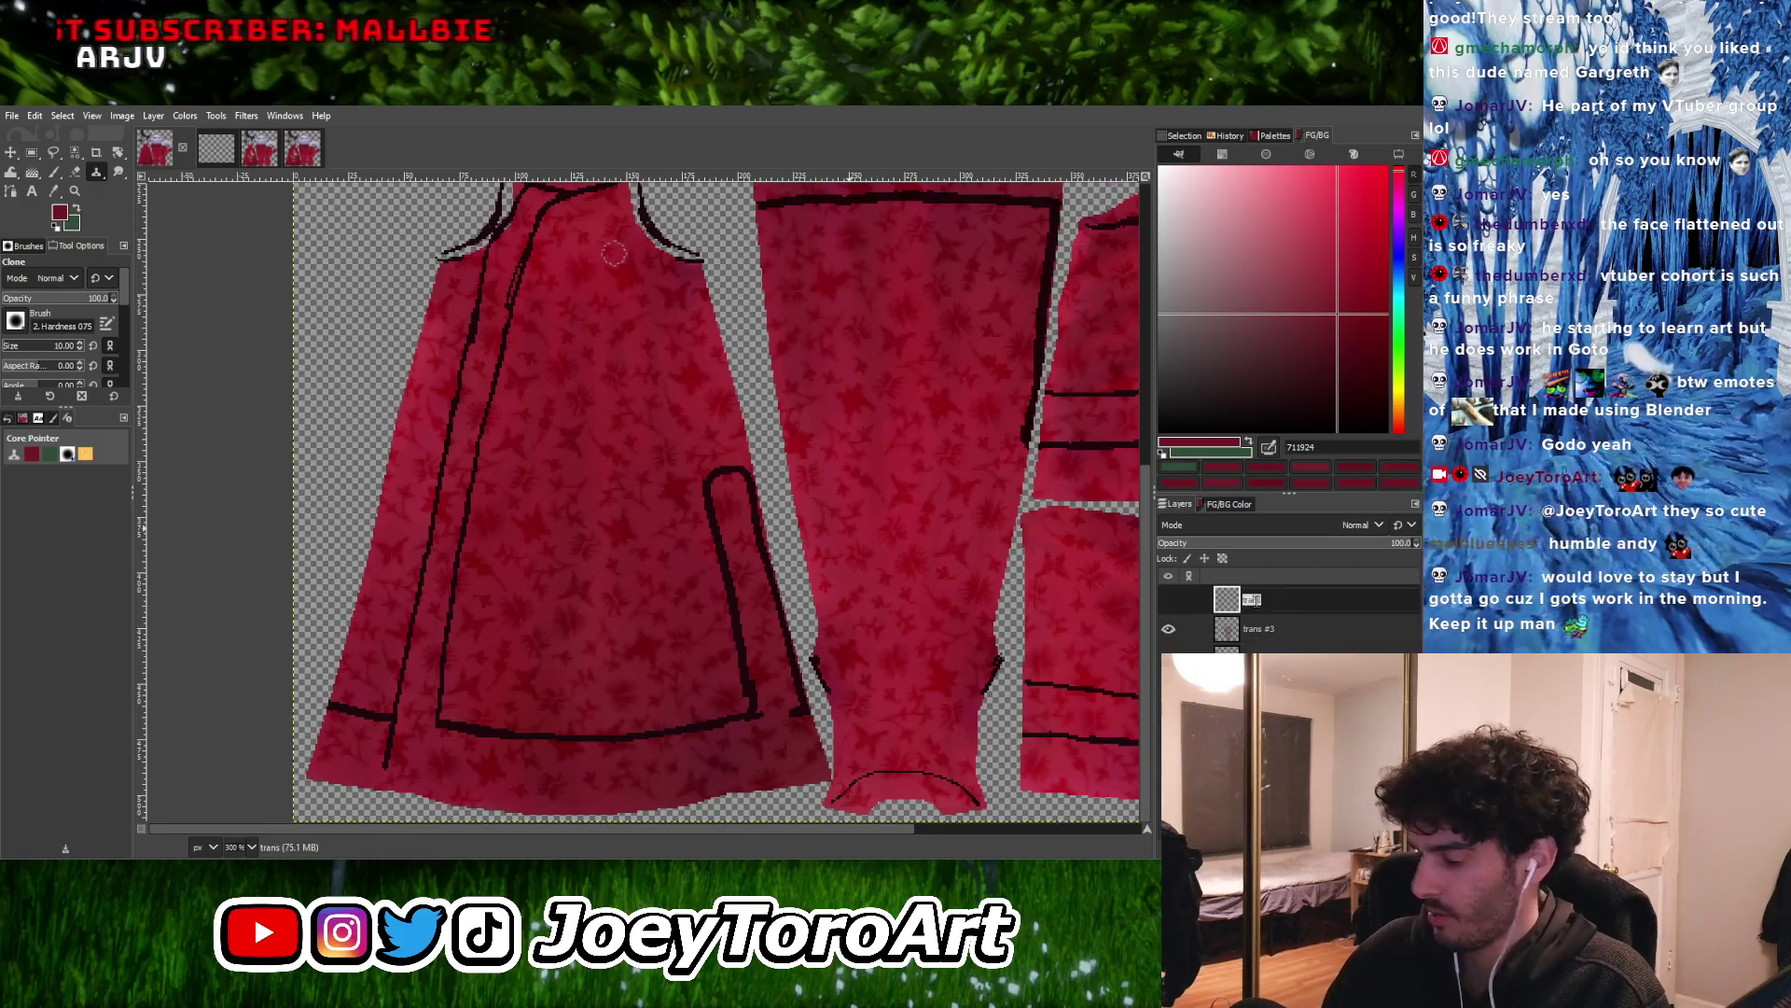
{"action": "type", "text": "FL"}
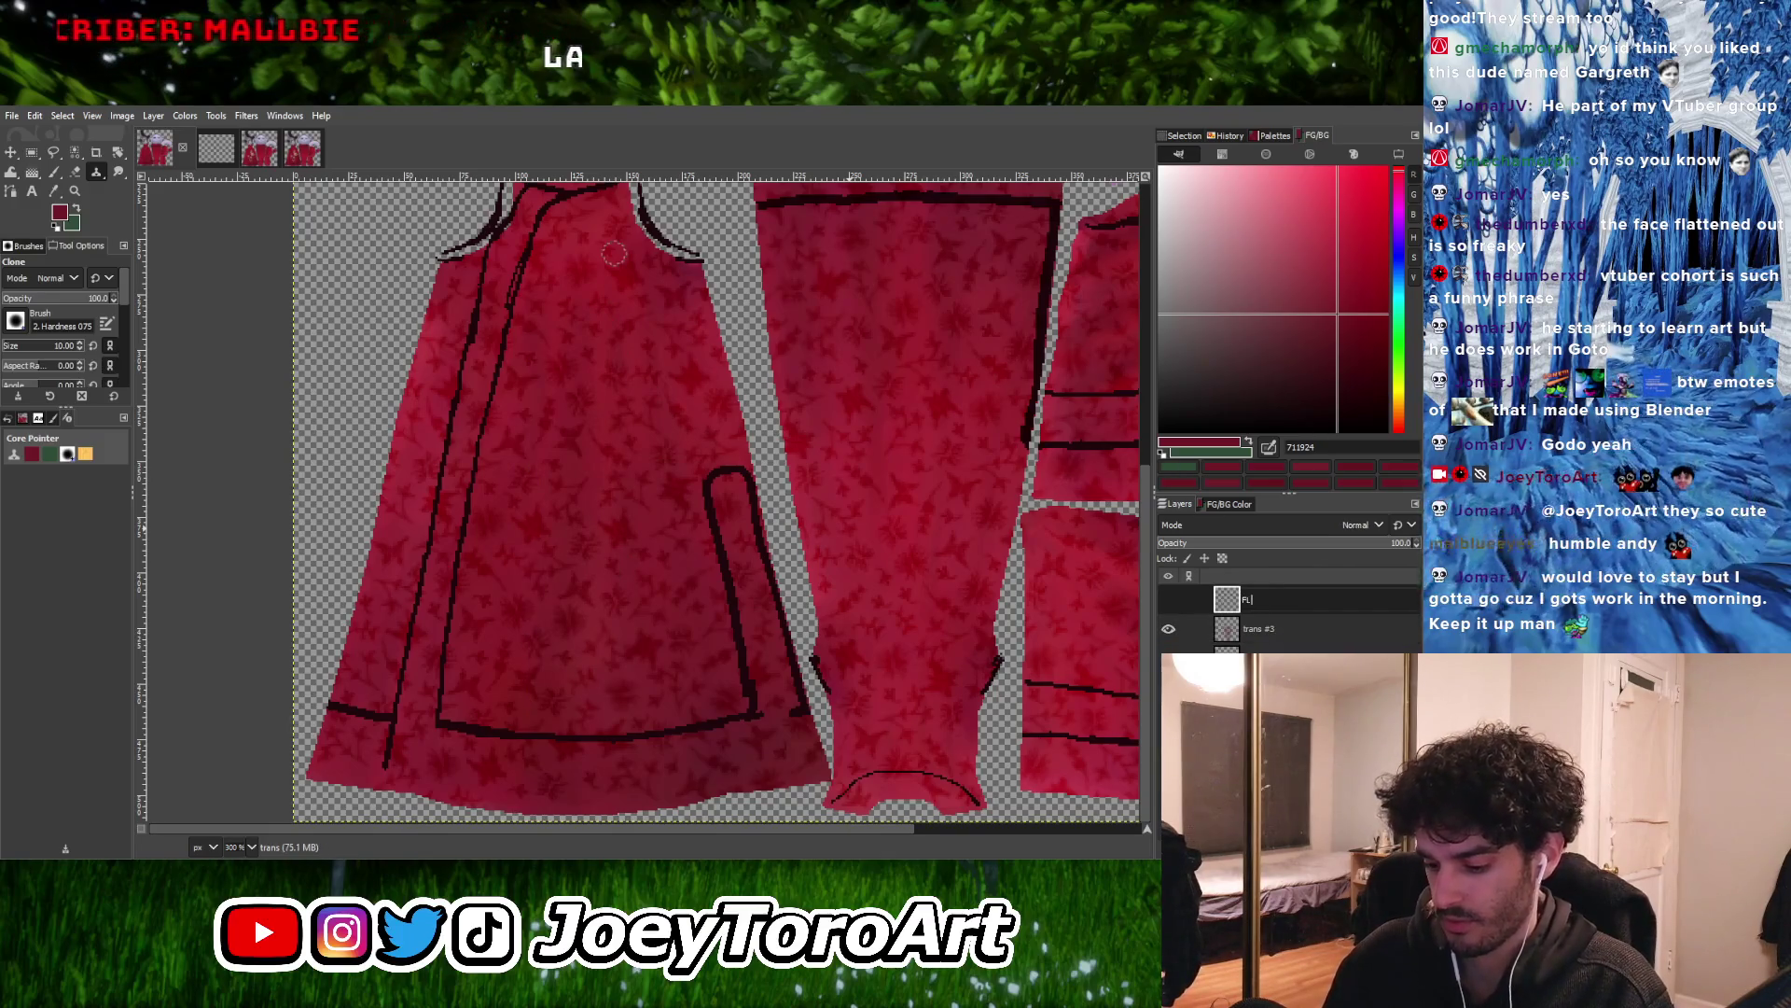
{"action": "type", "text": "owers"}
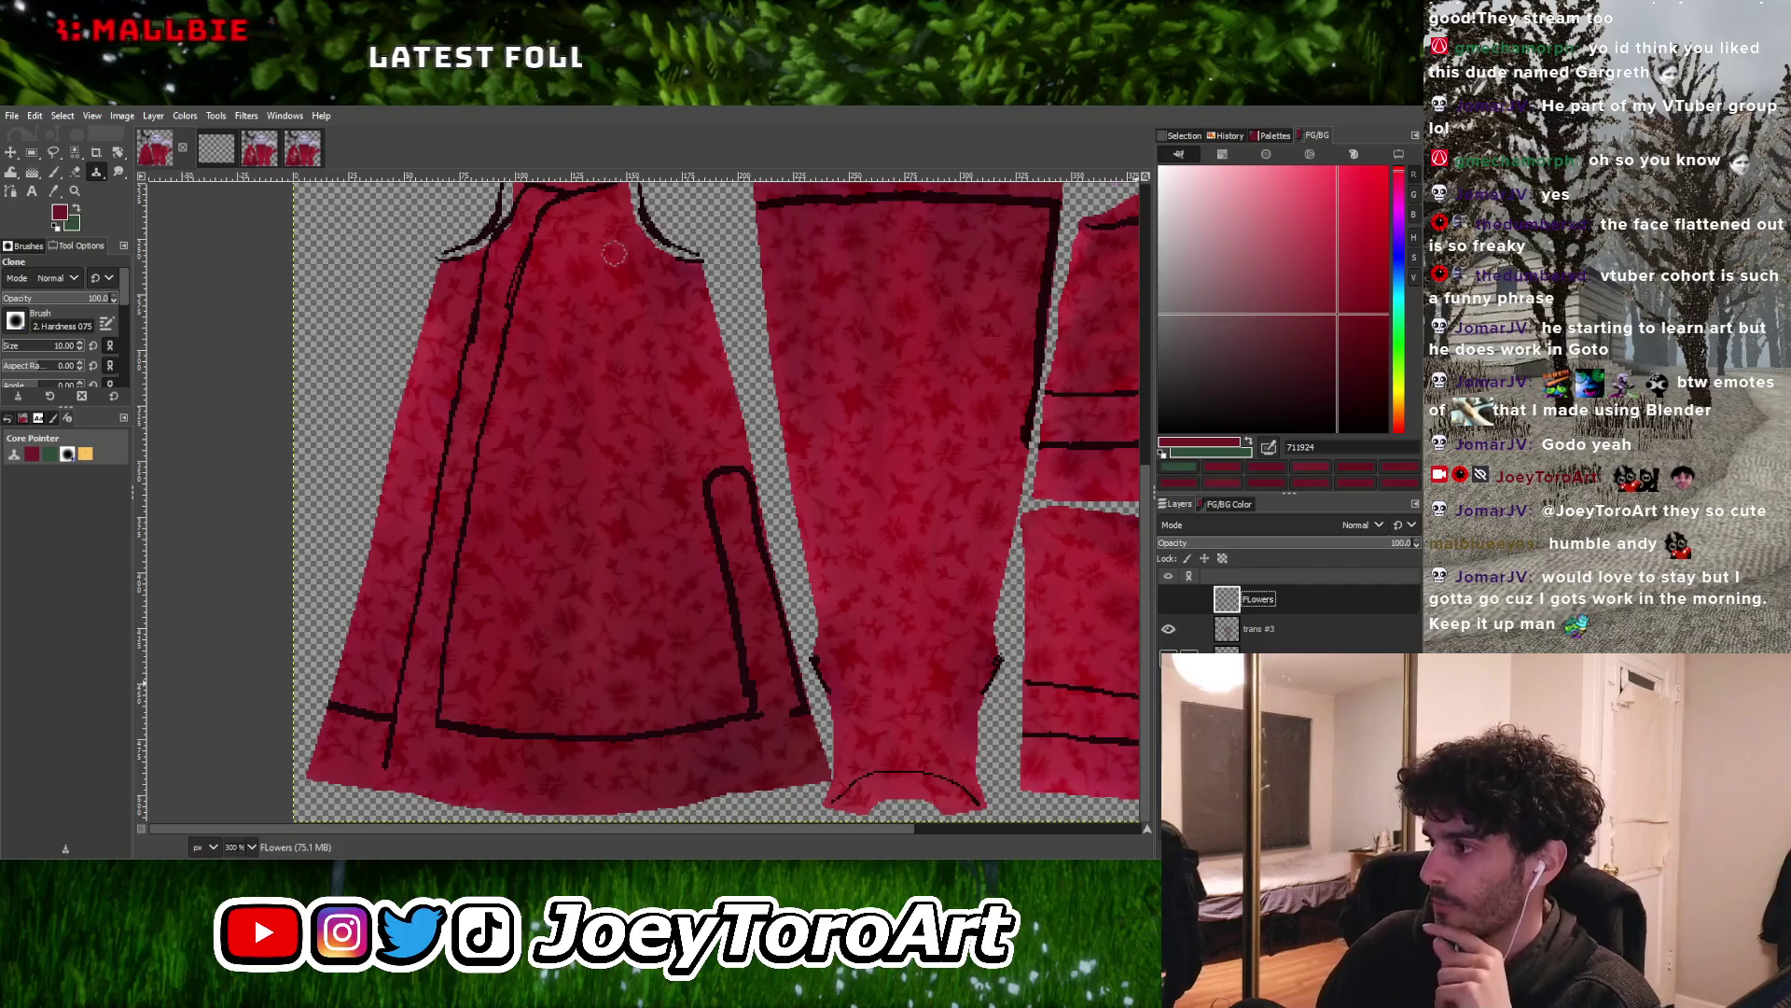
{"action": "left_click", "coordinate": [1303, 633]}
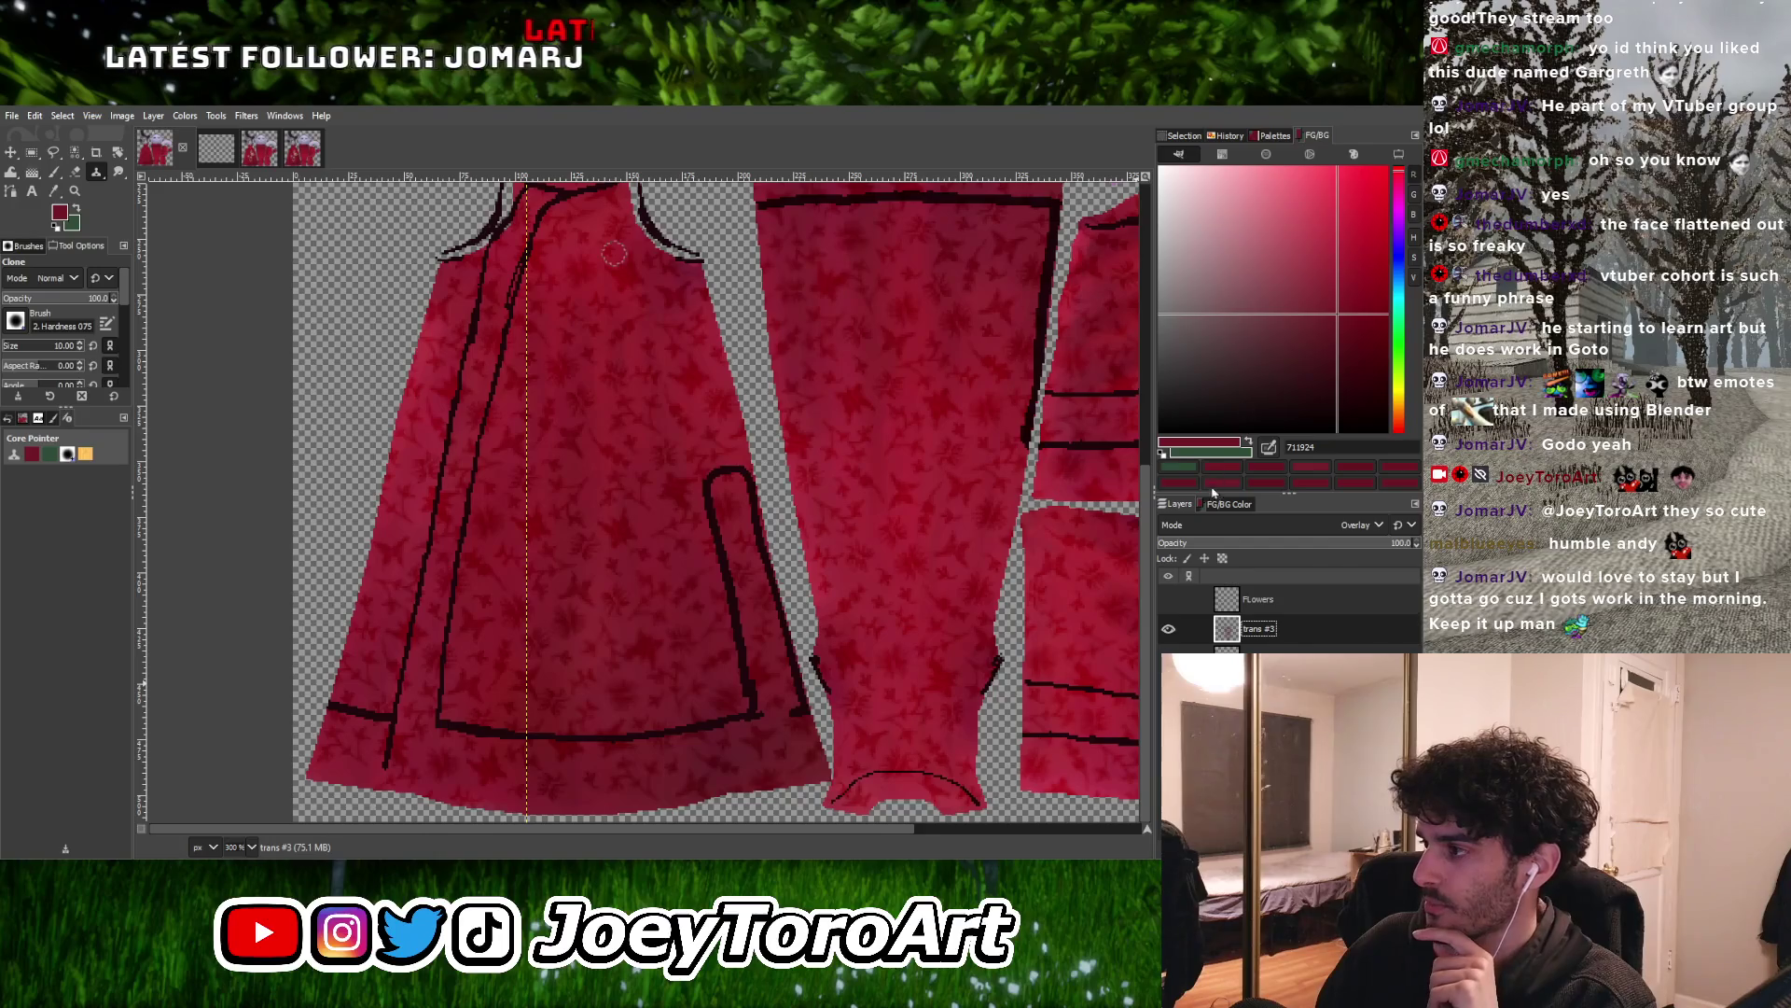
{"action": "key", "text": "shift+ctrl+Delete"}
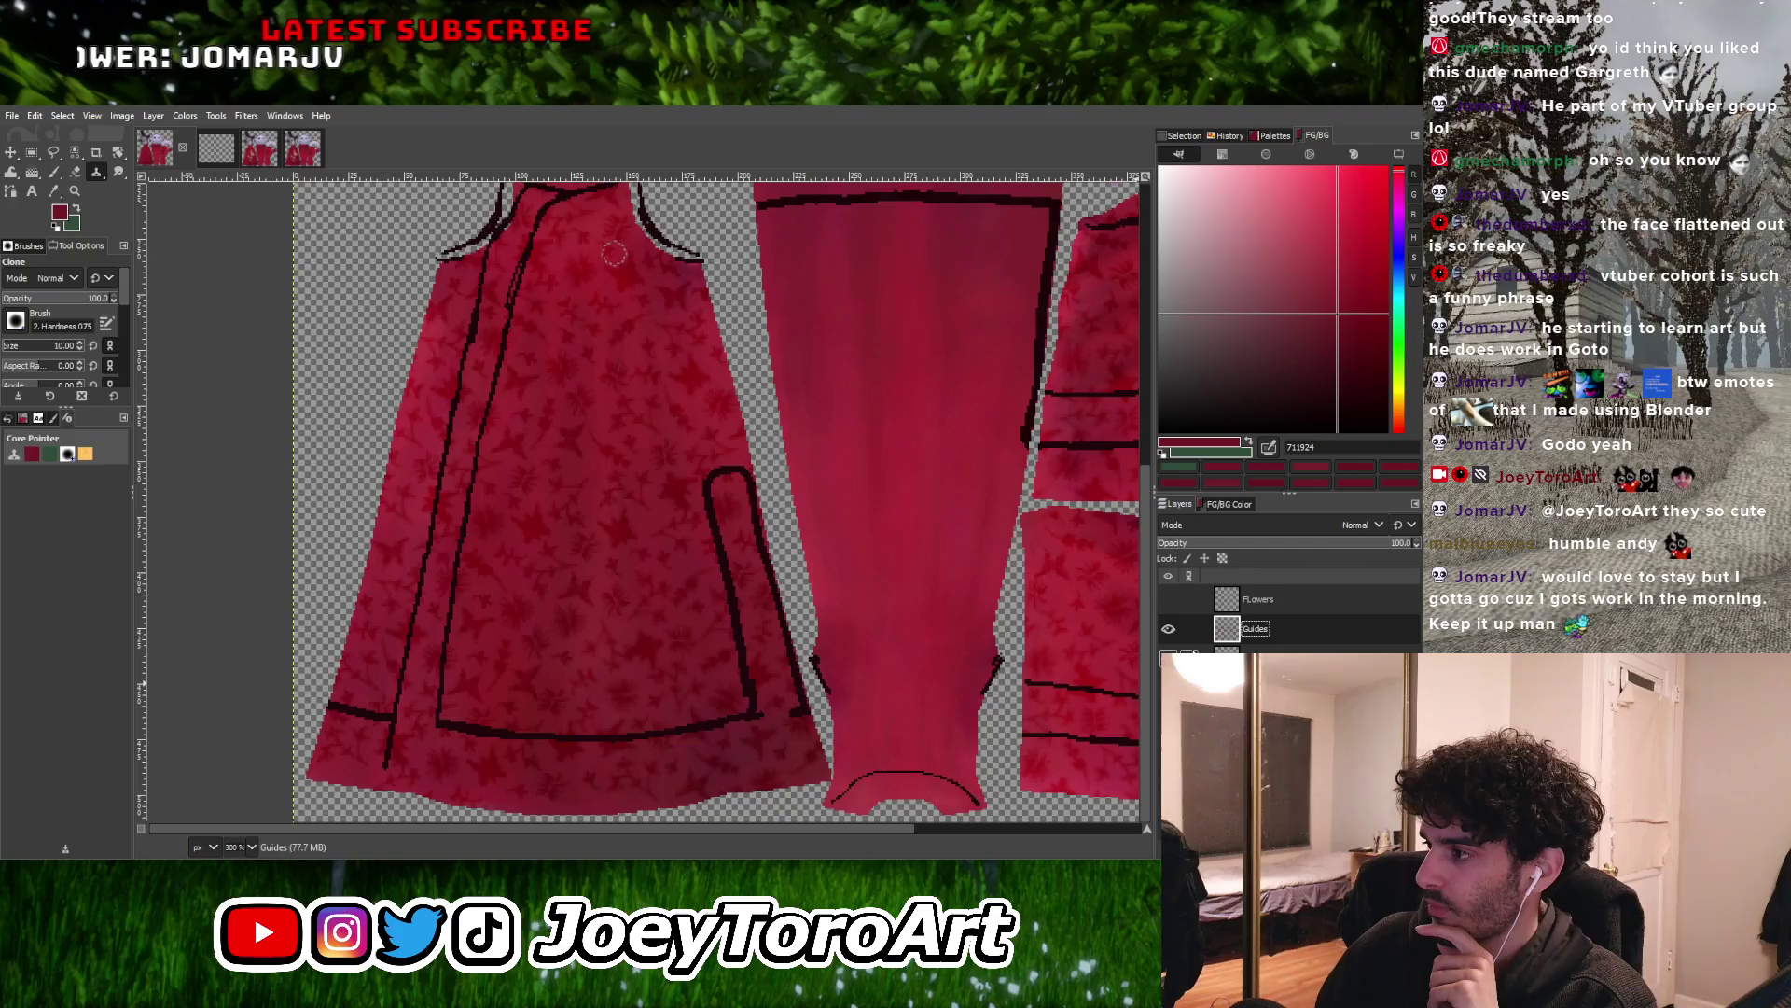
{"action": "key", "text": "ctrl+z"}
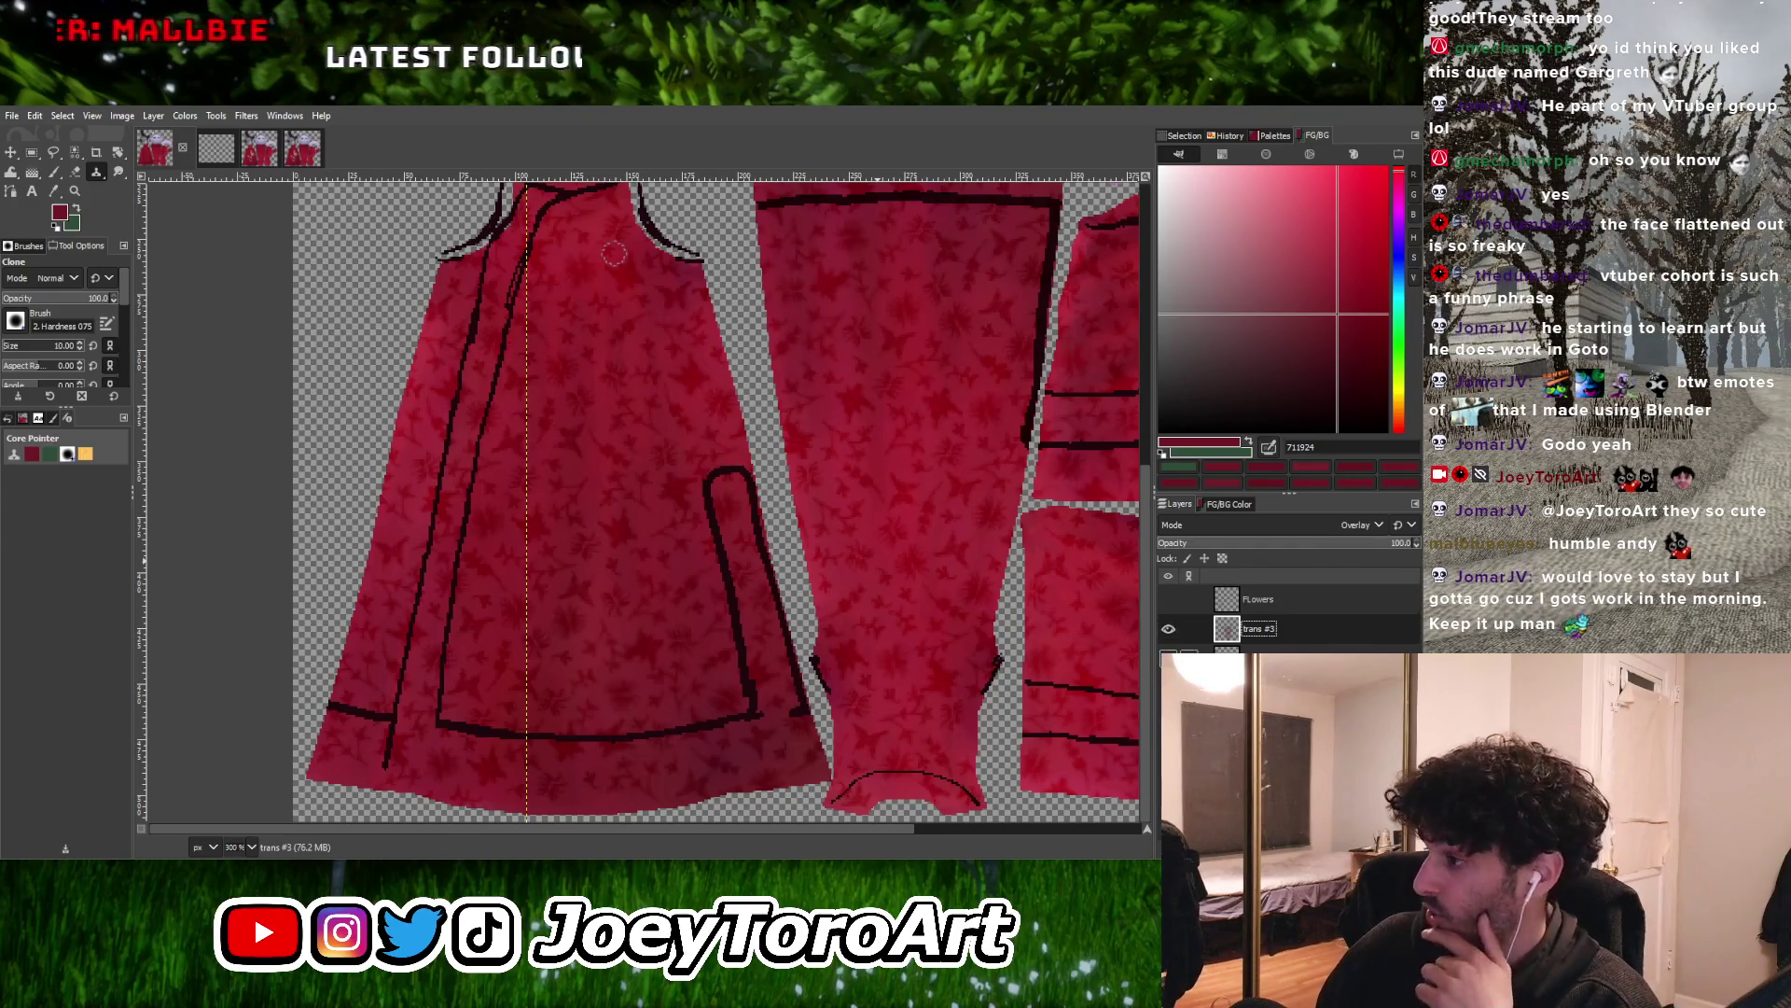
{"action": "left_click", "coordinate": [1260, 658]}
{"action": "left_click", "coordinate": [1168, 659]}
{"action": "left_click", "coordinate": [1168, 659]}
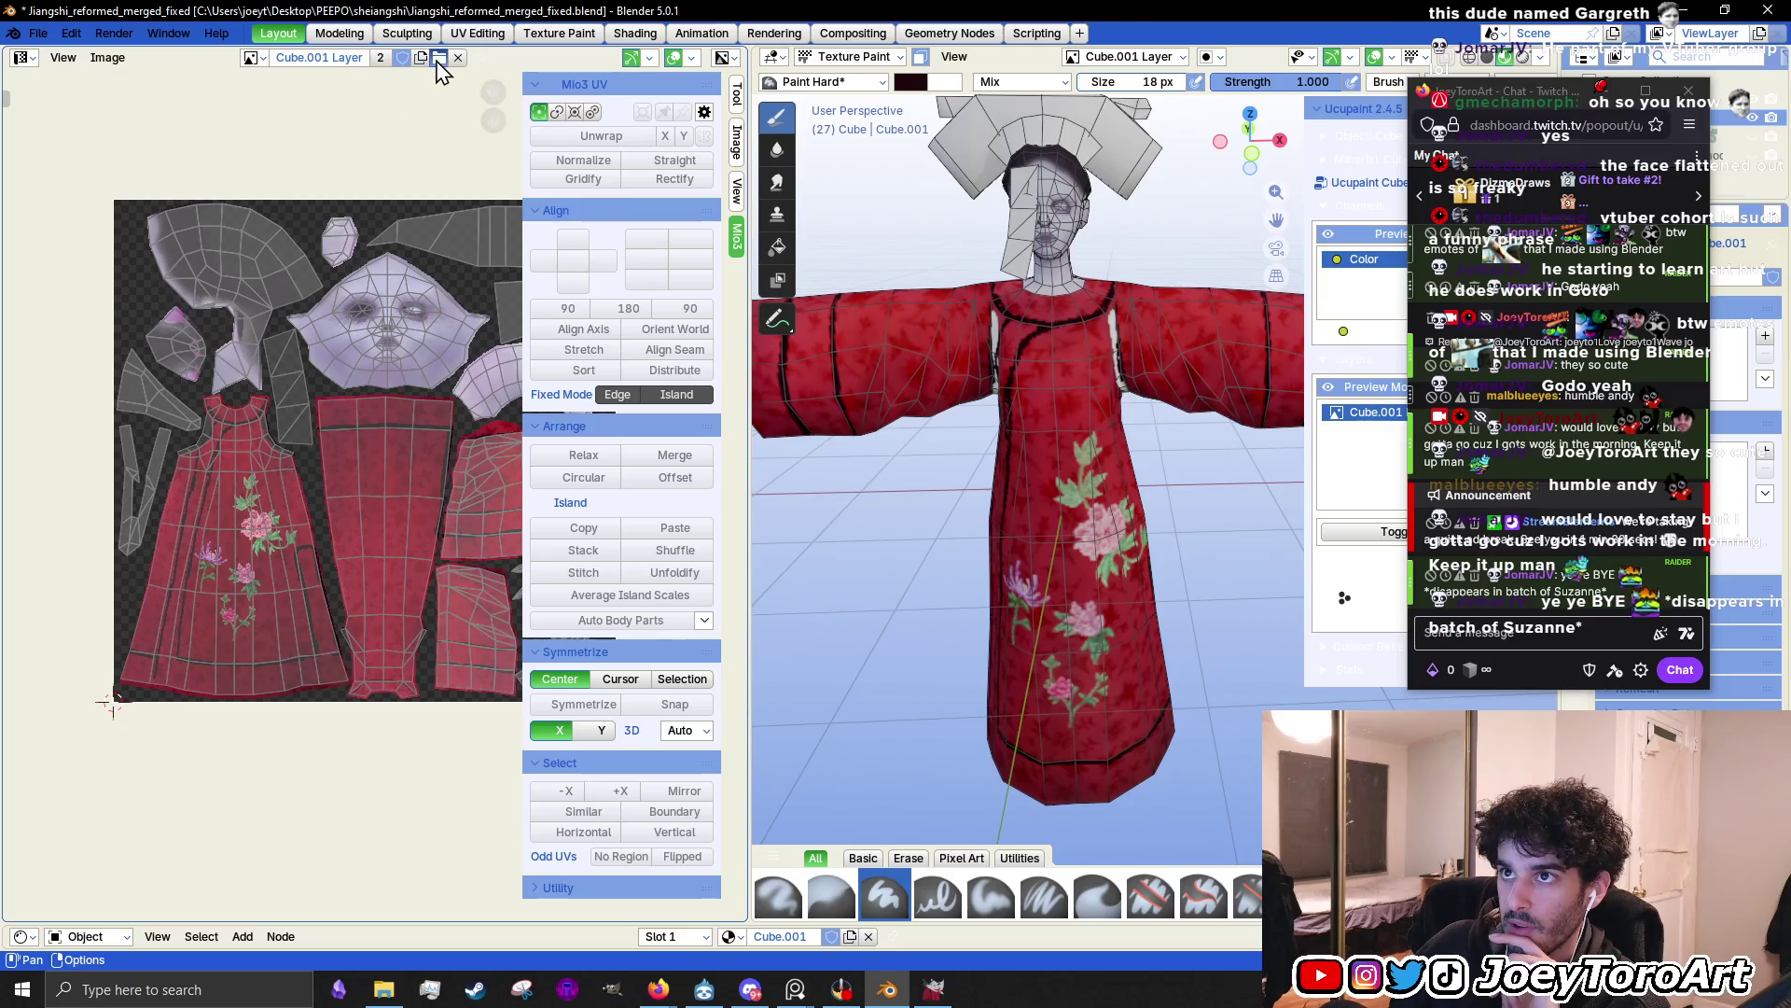
Open Jiangshi_reformed_texture.png in the Image Editor and reload it from disk
{"action": "left_click", "coordinate": [439, 57]}
{"action": "scroll", "coordinate": [512, 583], "scroll_direction": "down", "scroll_amount": 5}
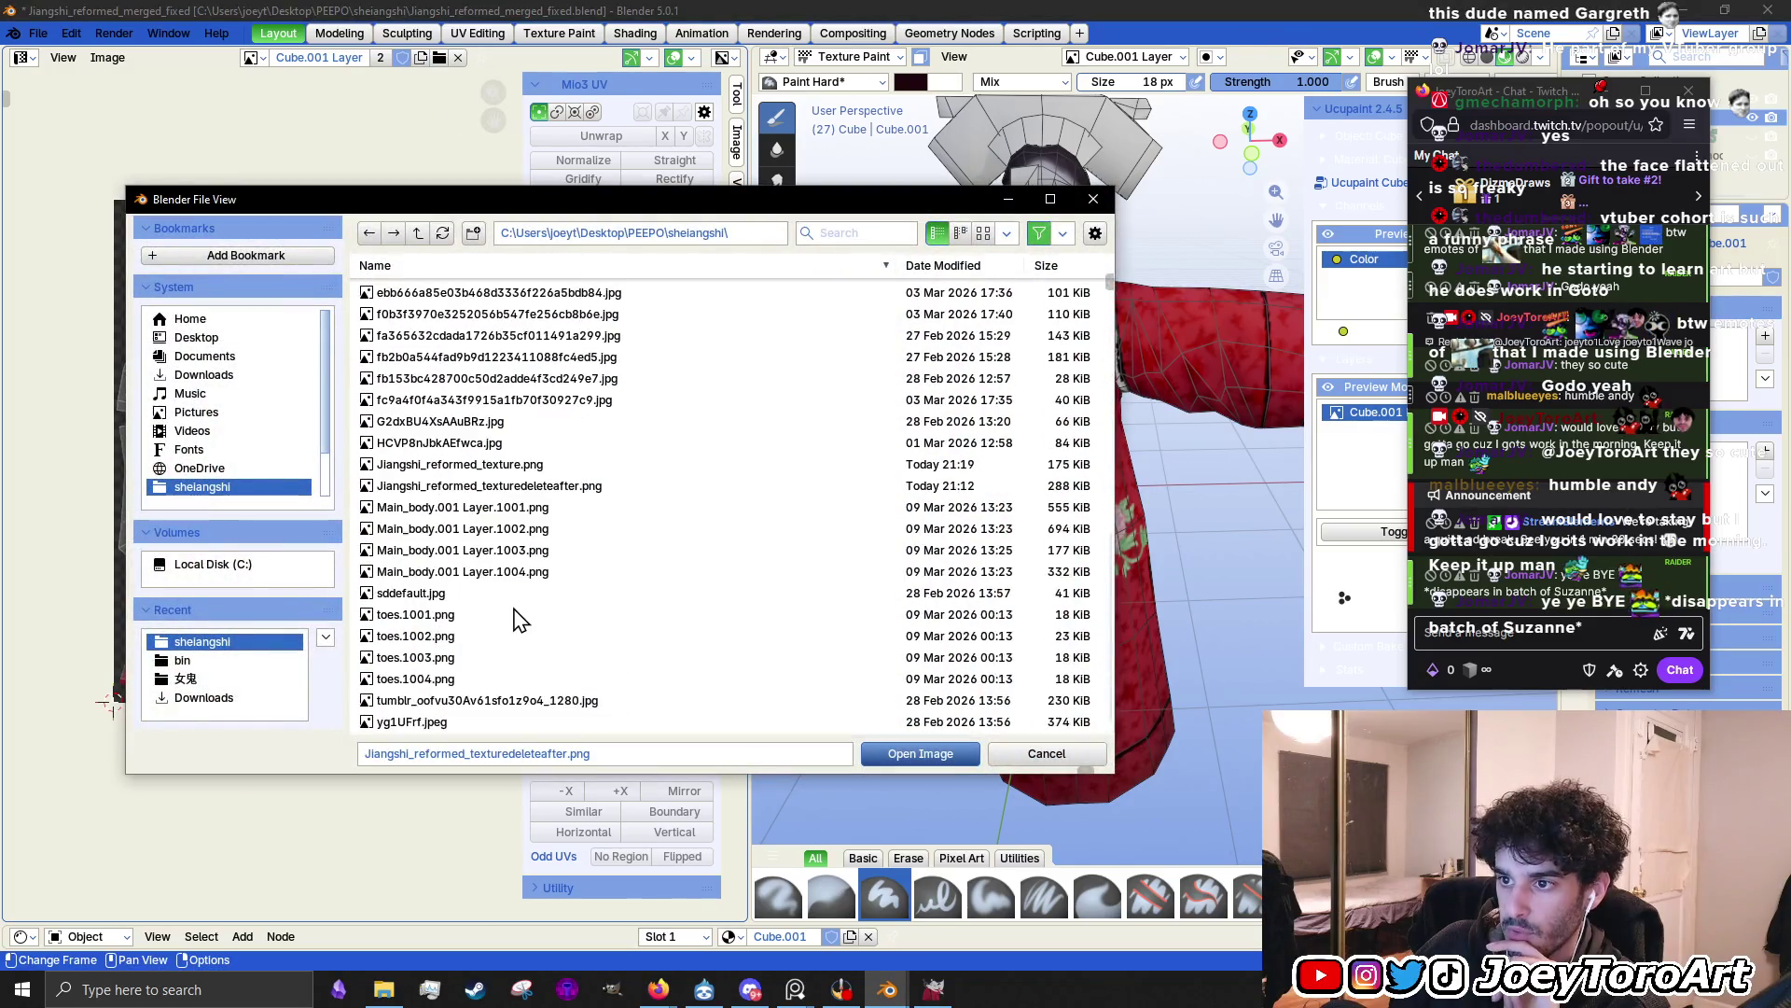
{"action": "left_click", "coordinate": [496, 467]}
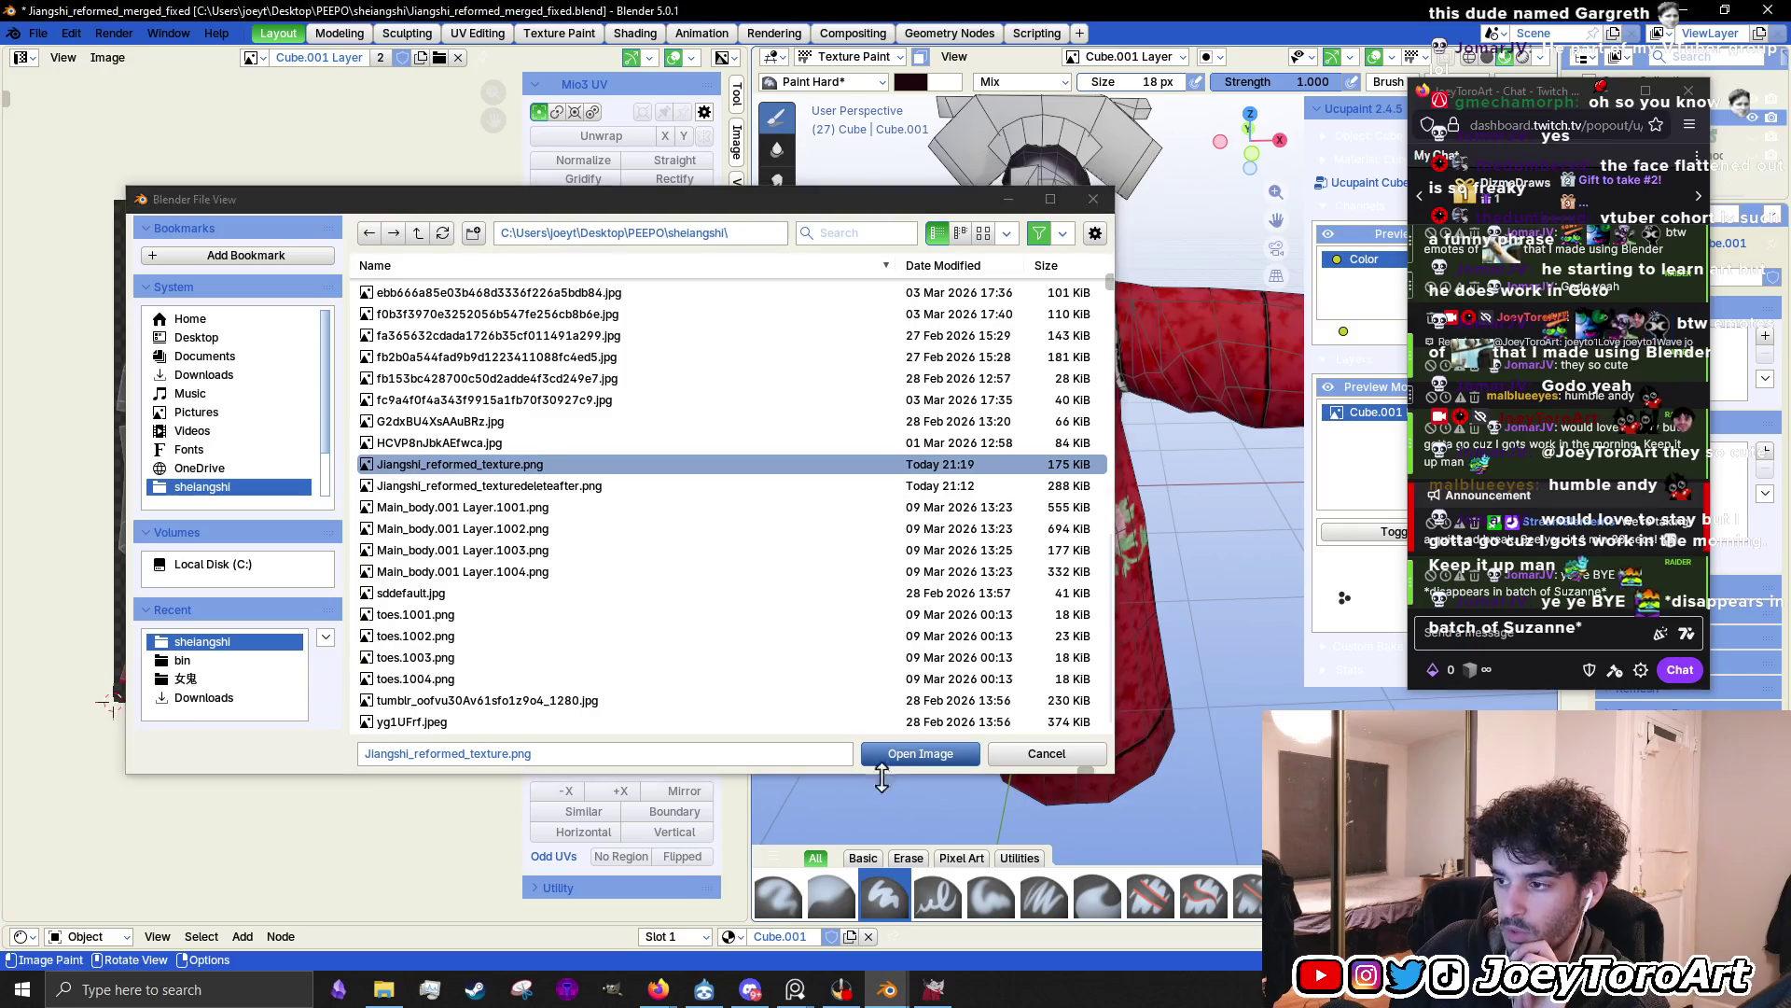
{"action": "left_click", "coordinate": [897, 751]}
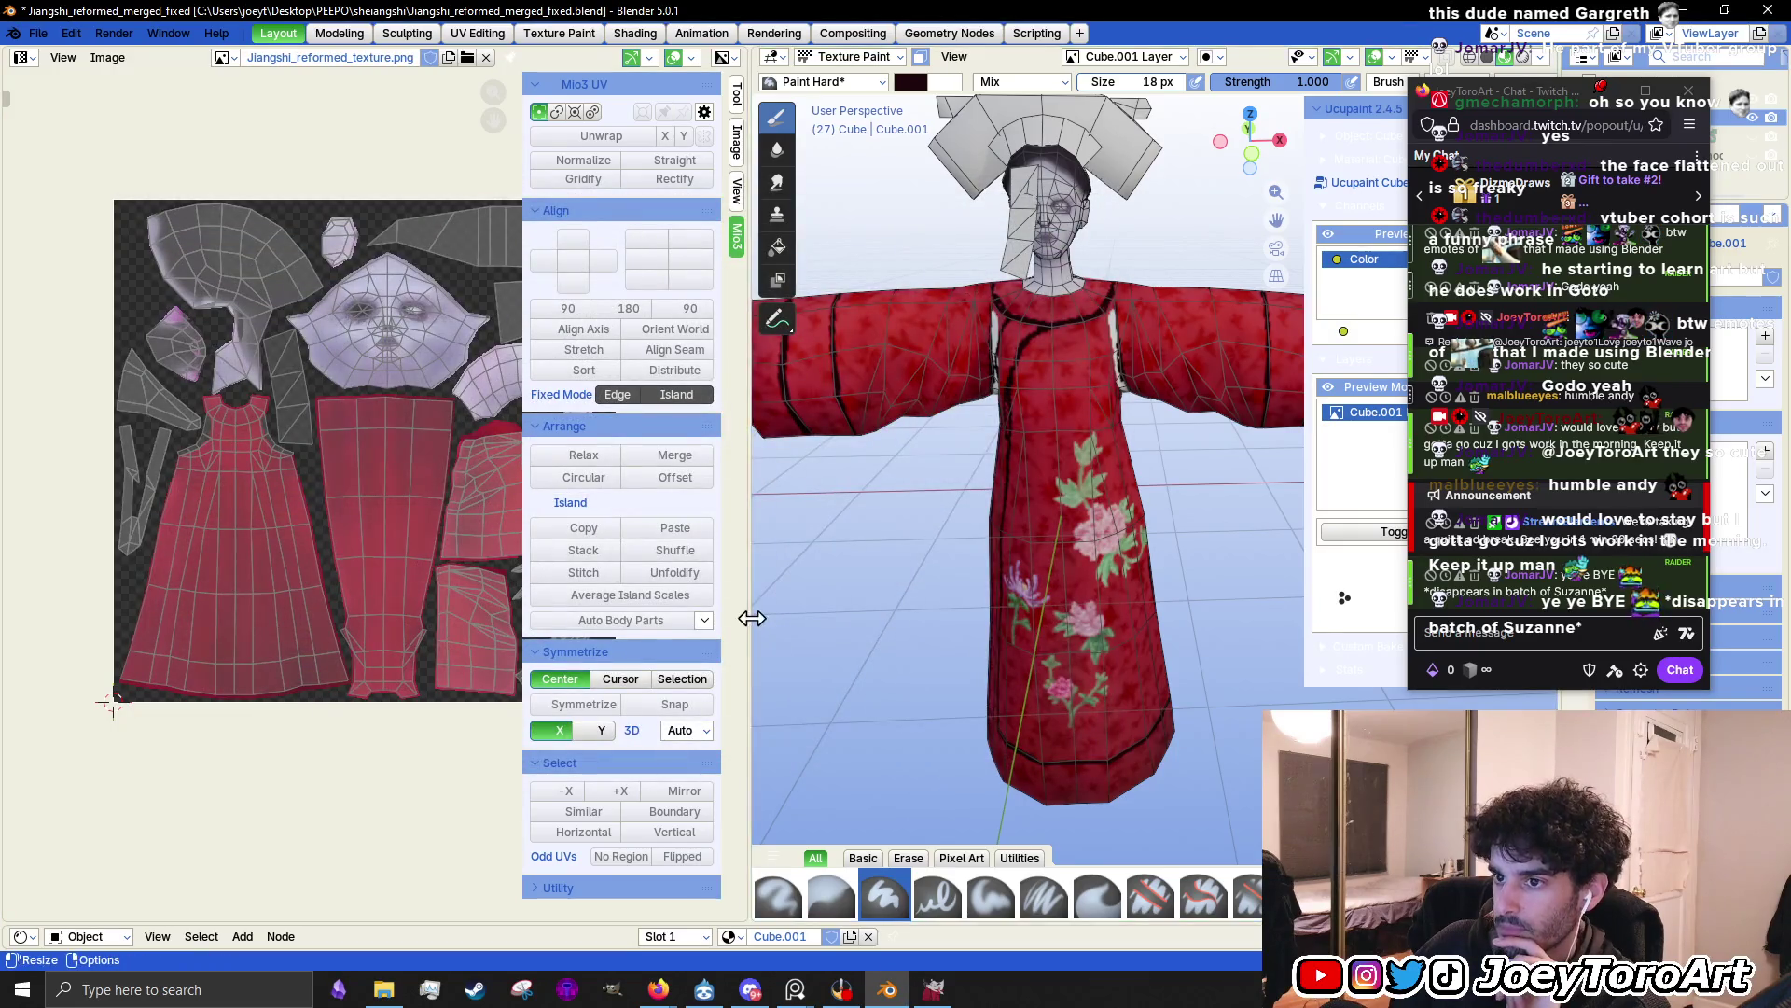
{"action": "left_click", "coordinate": [107, 57]}
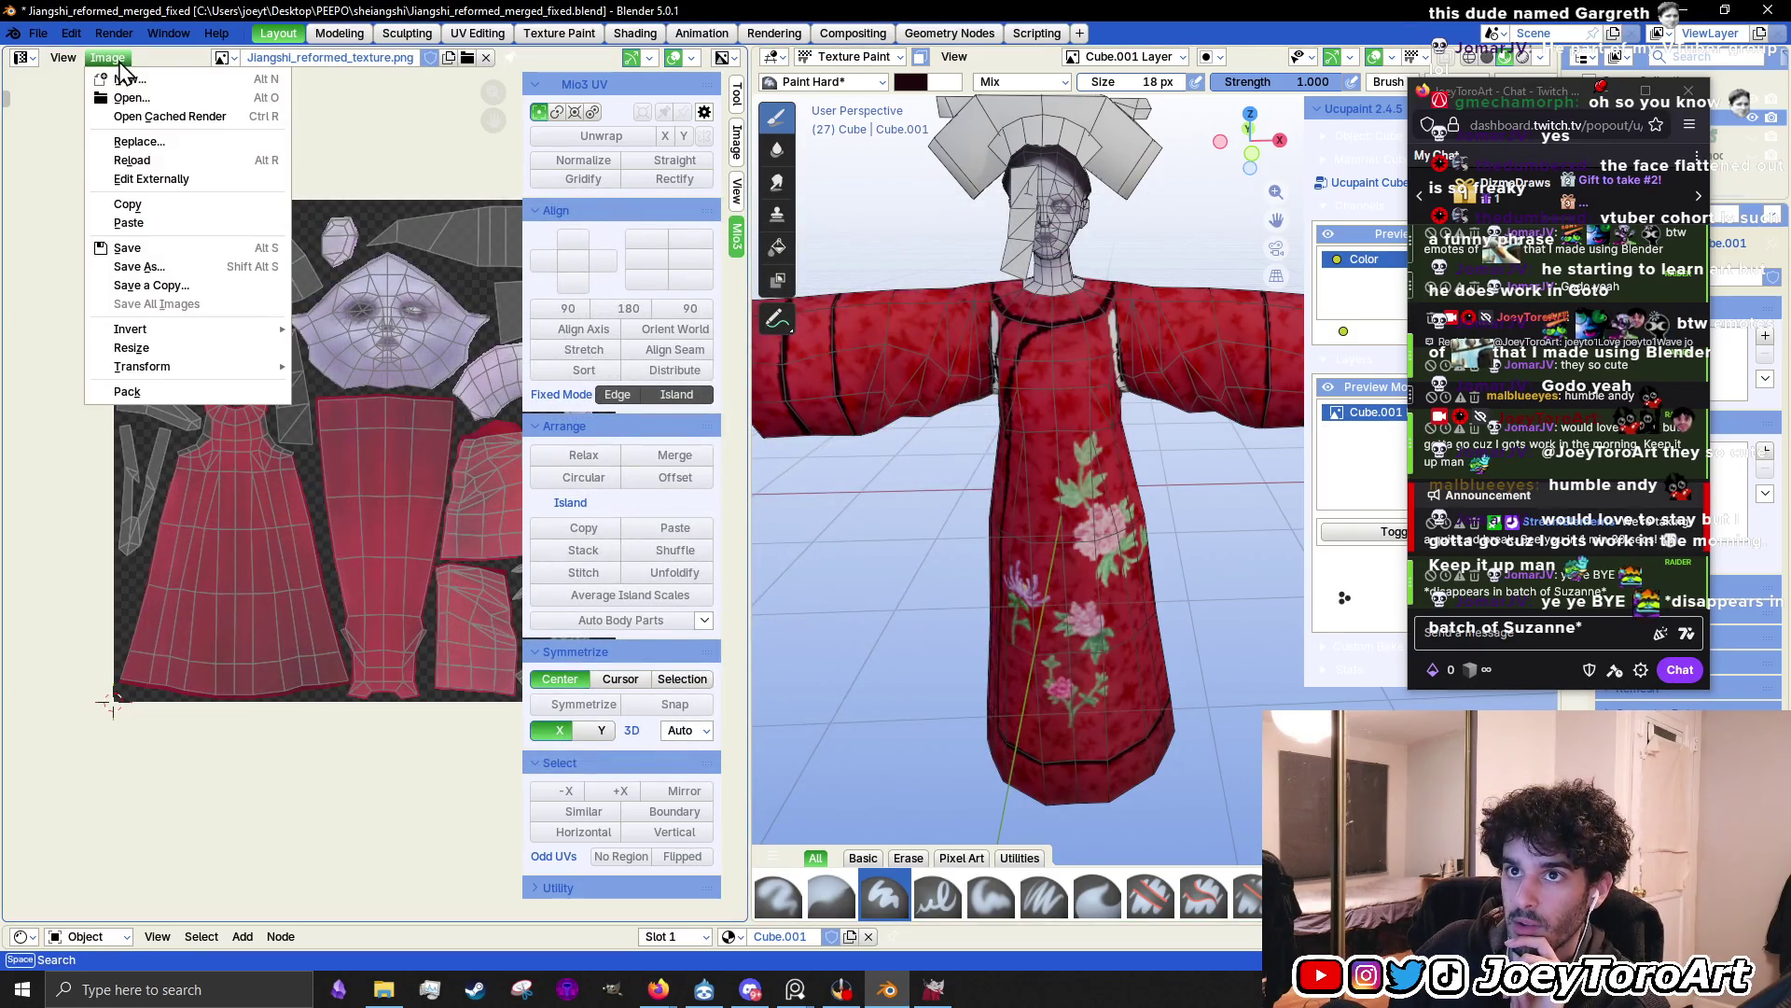
{"action": "left_click", "coordinate": [149, 168]}
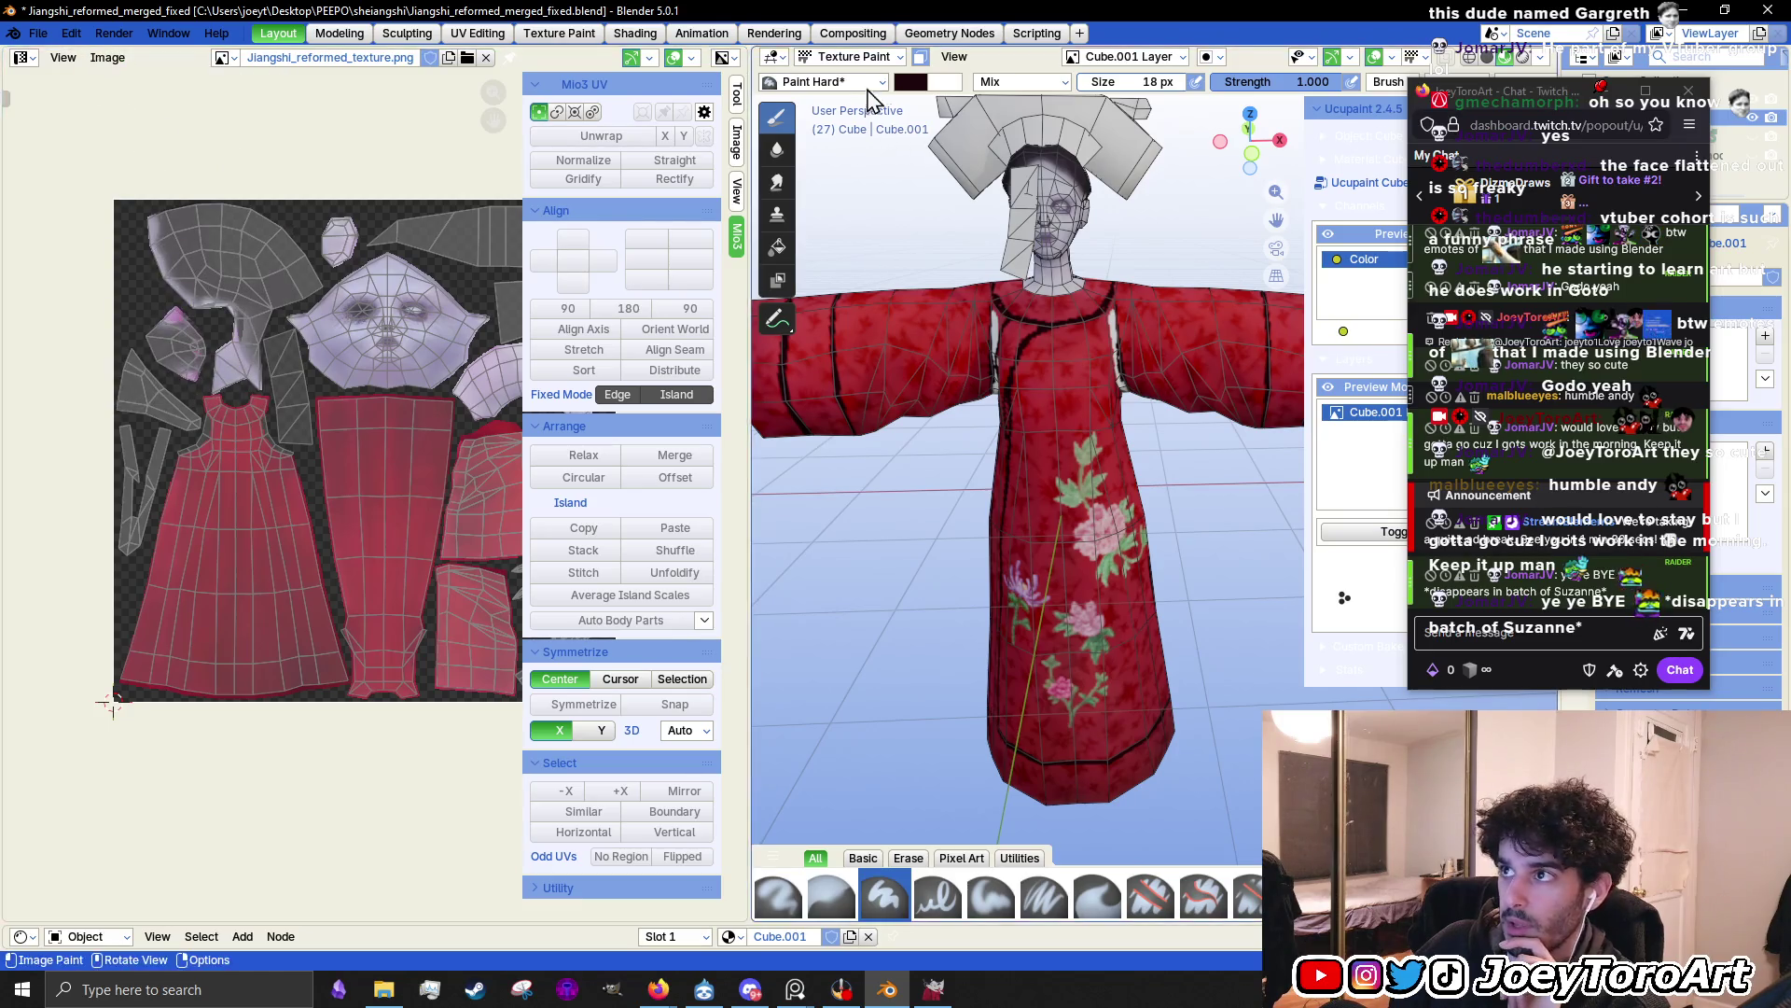
Widen the 3D view and switch the model to Object Mode
{"action": "left_click_drag", "start_coordinate": [754, 289], "coordinate": [611, 289]}
{"action": "left_click", "coordinate": [705, 56]}
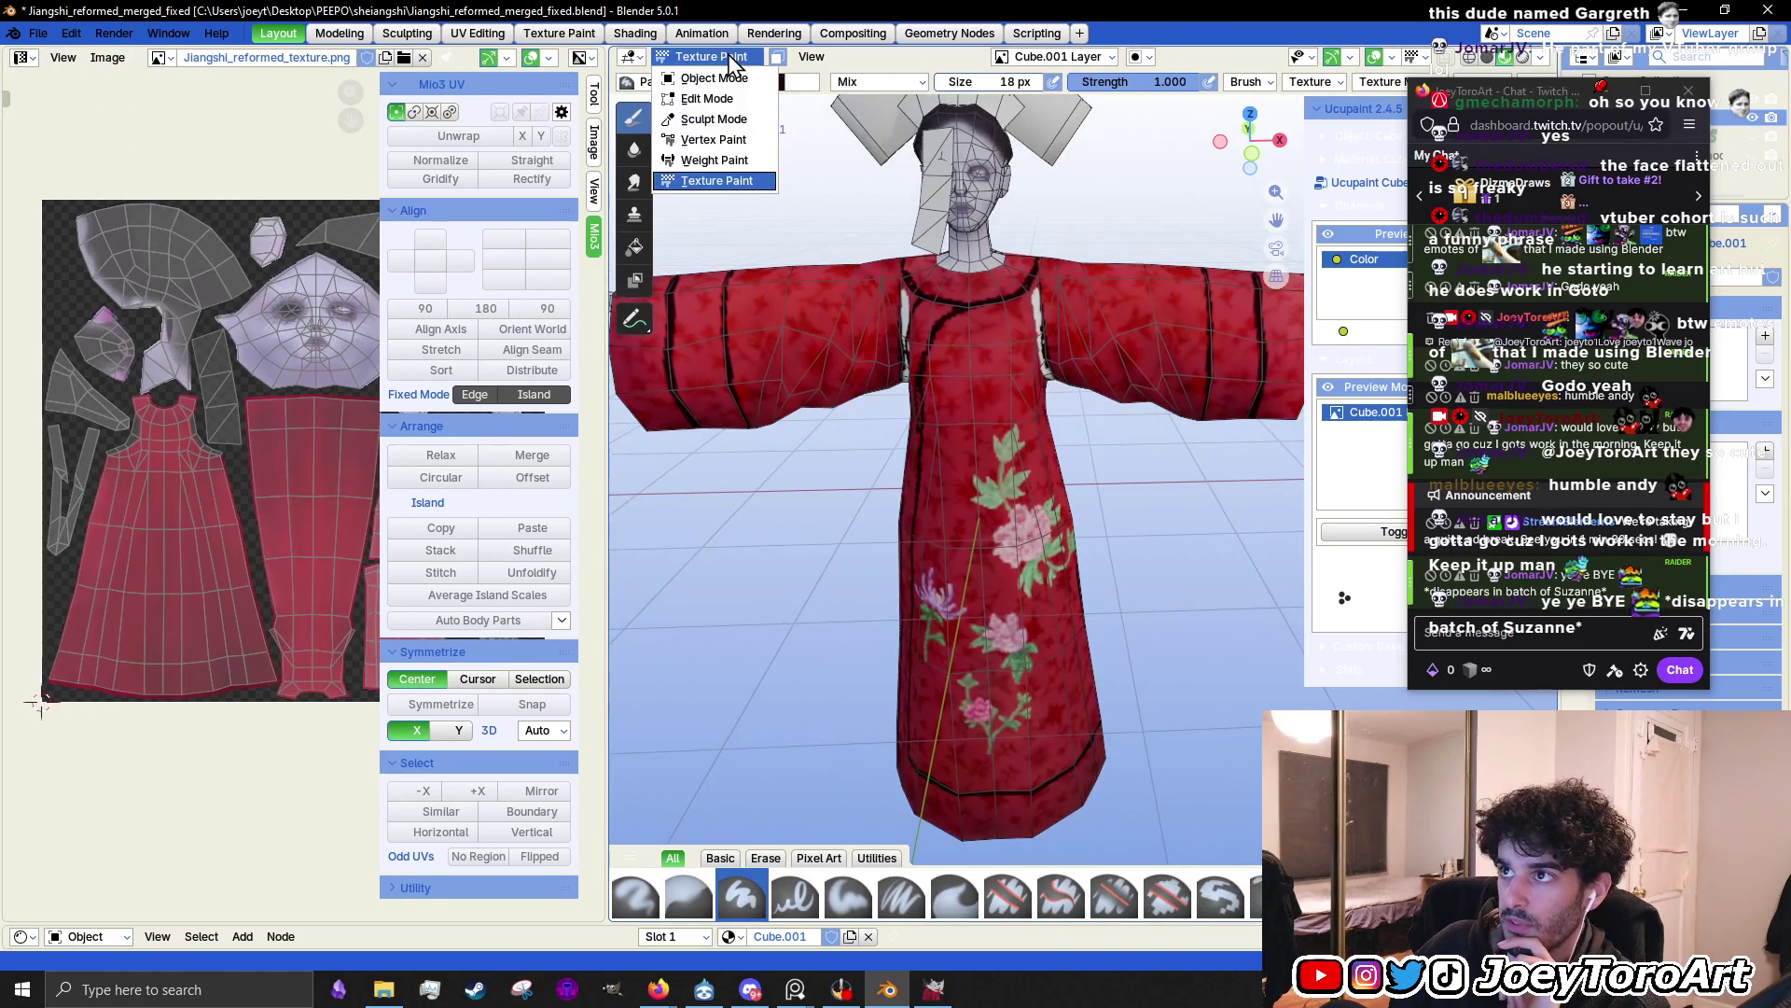
{"action": "left_click", "coordinate": [714, 73]}
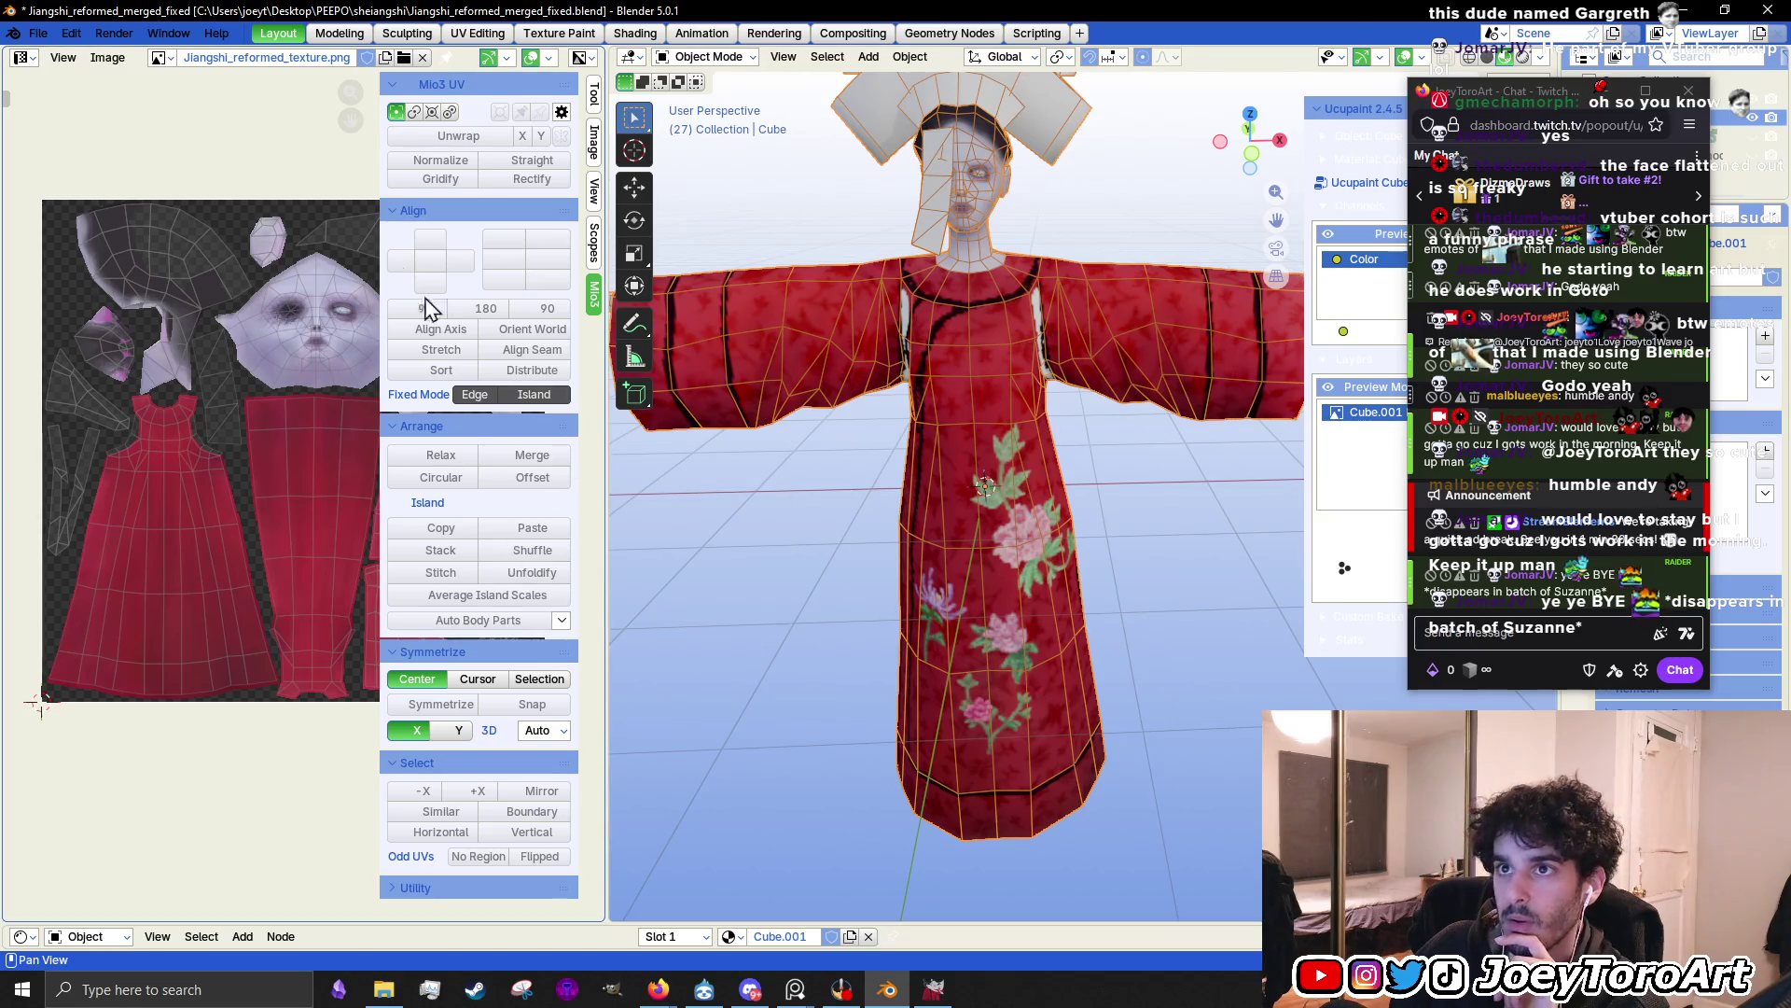
Display the Cube.001 Layer image in the Image Editor
{"action": "left_click", "coordinate": [159, 57]}
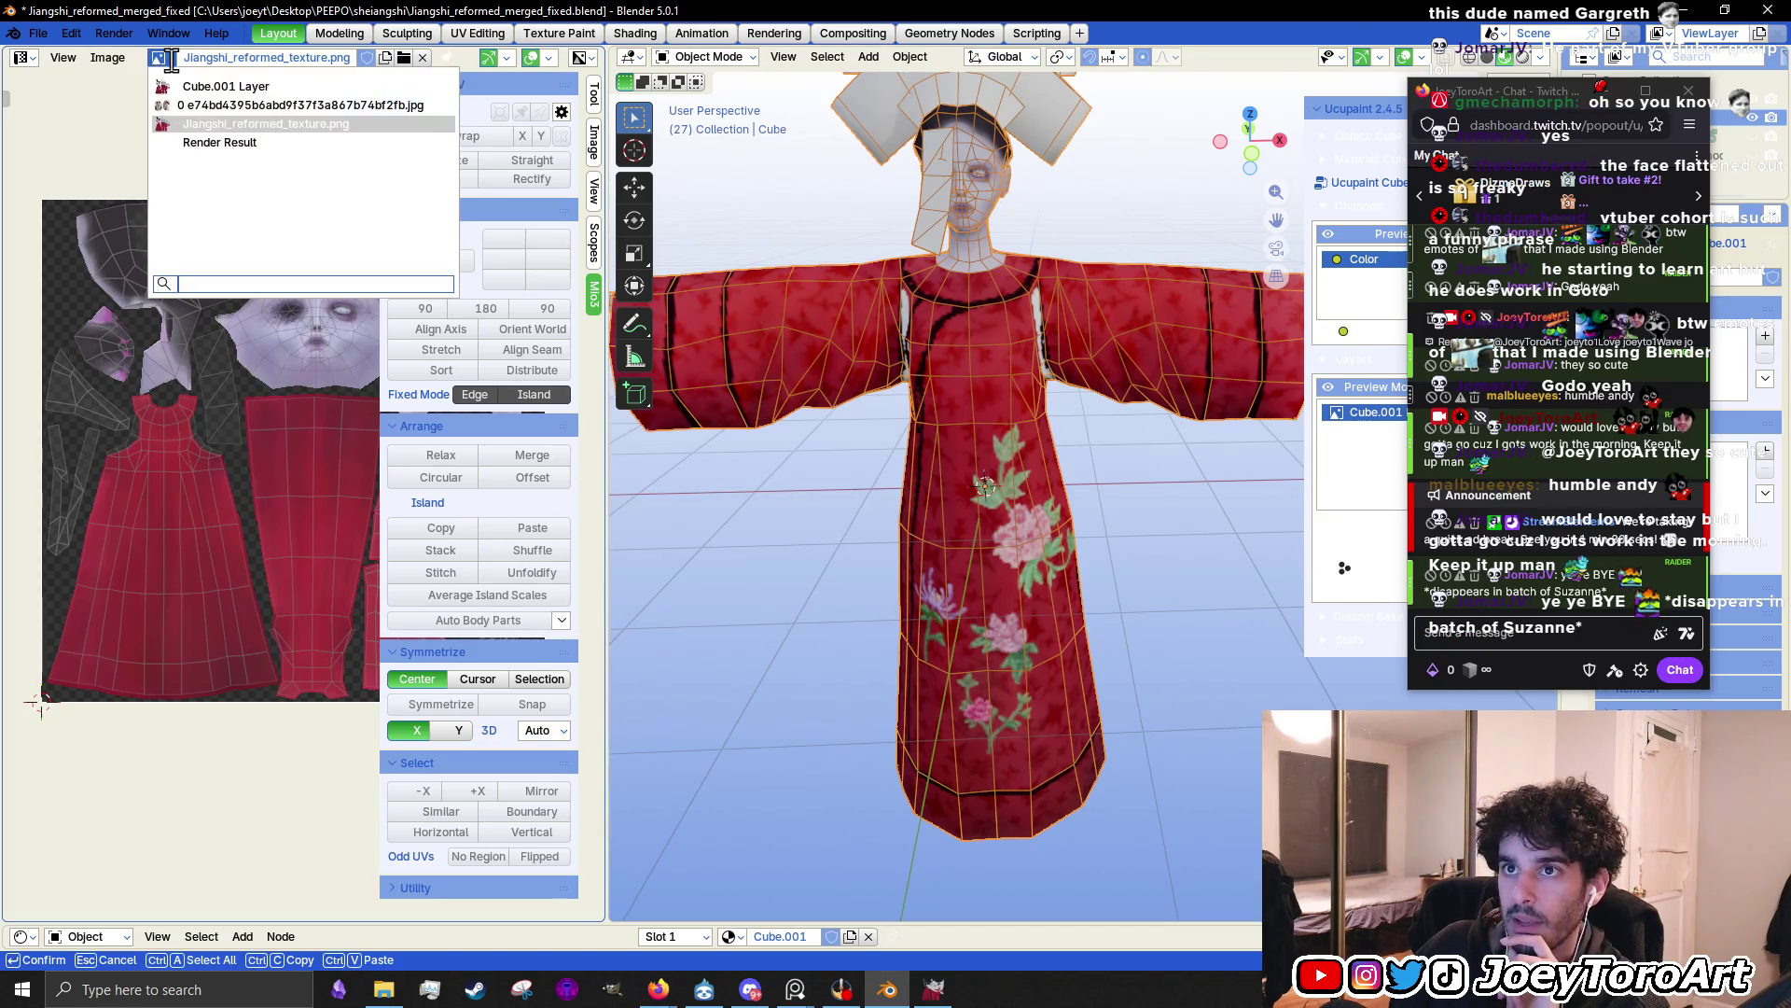
{"action": "left_click", "coordinate": [245, 86]}
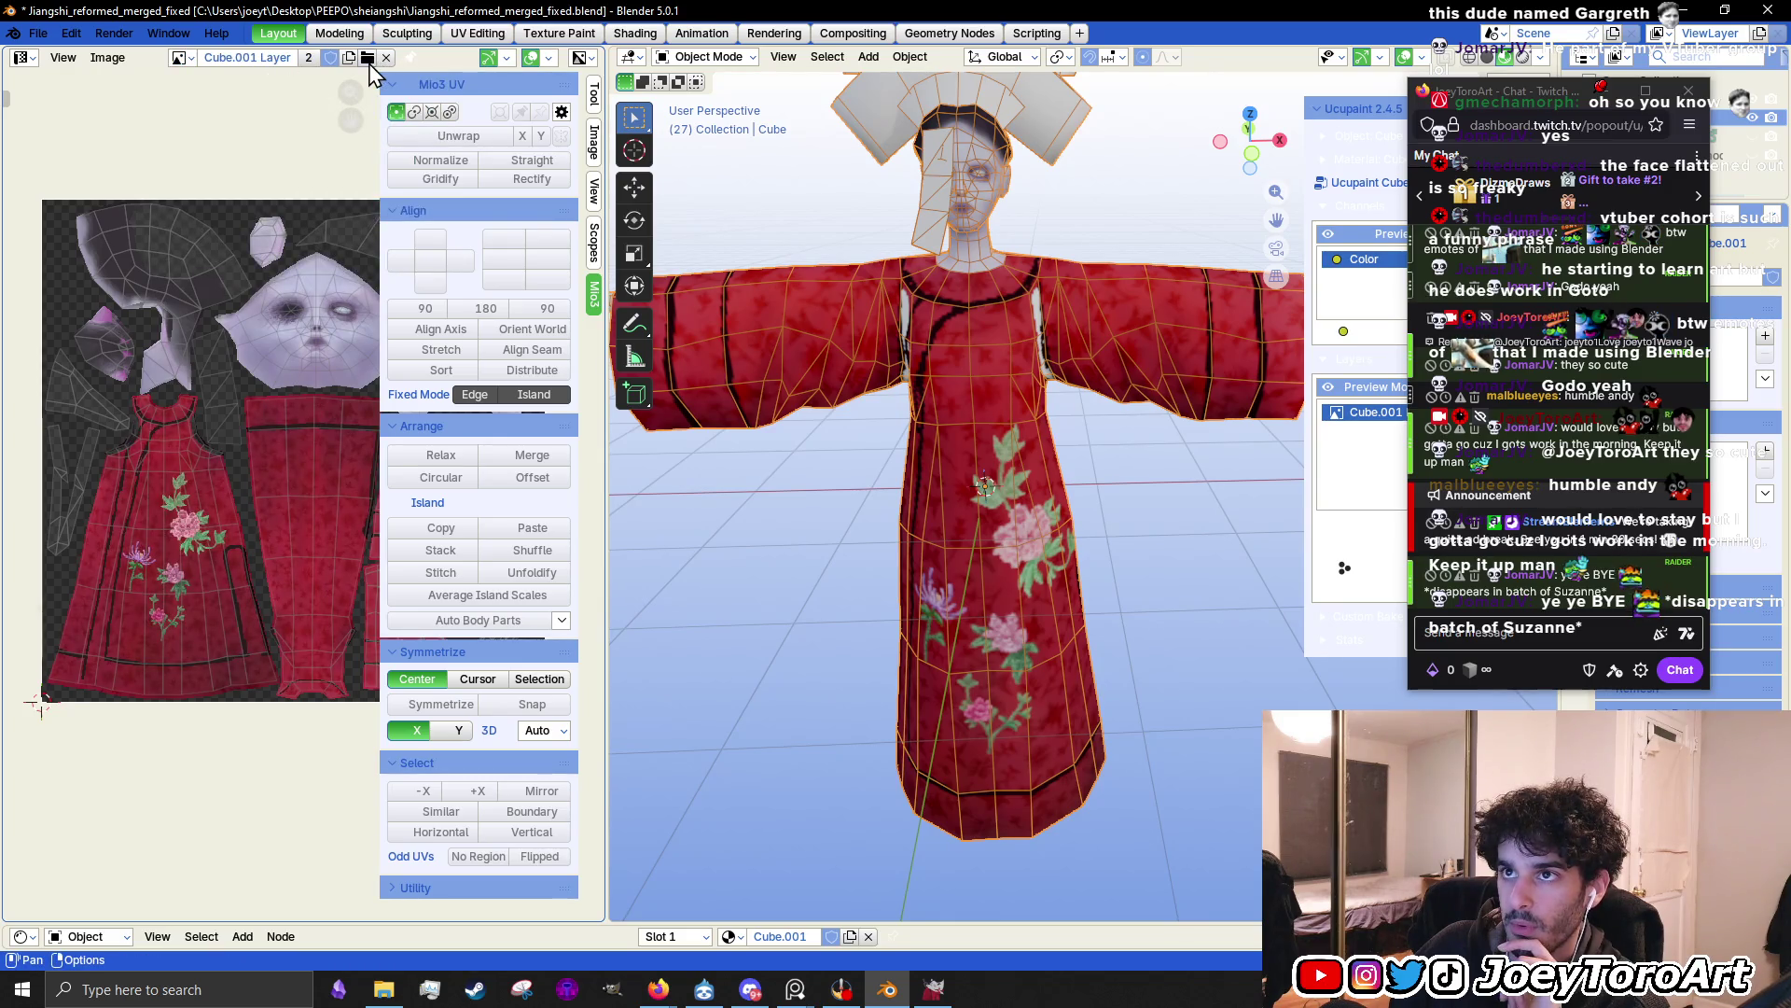
{"action": "left_click", "coordinate": [182, 59]}
{"action": "left_click", "coordinate": [185, 62]}
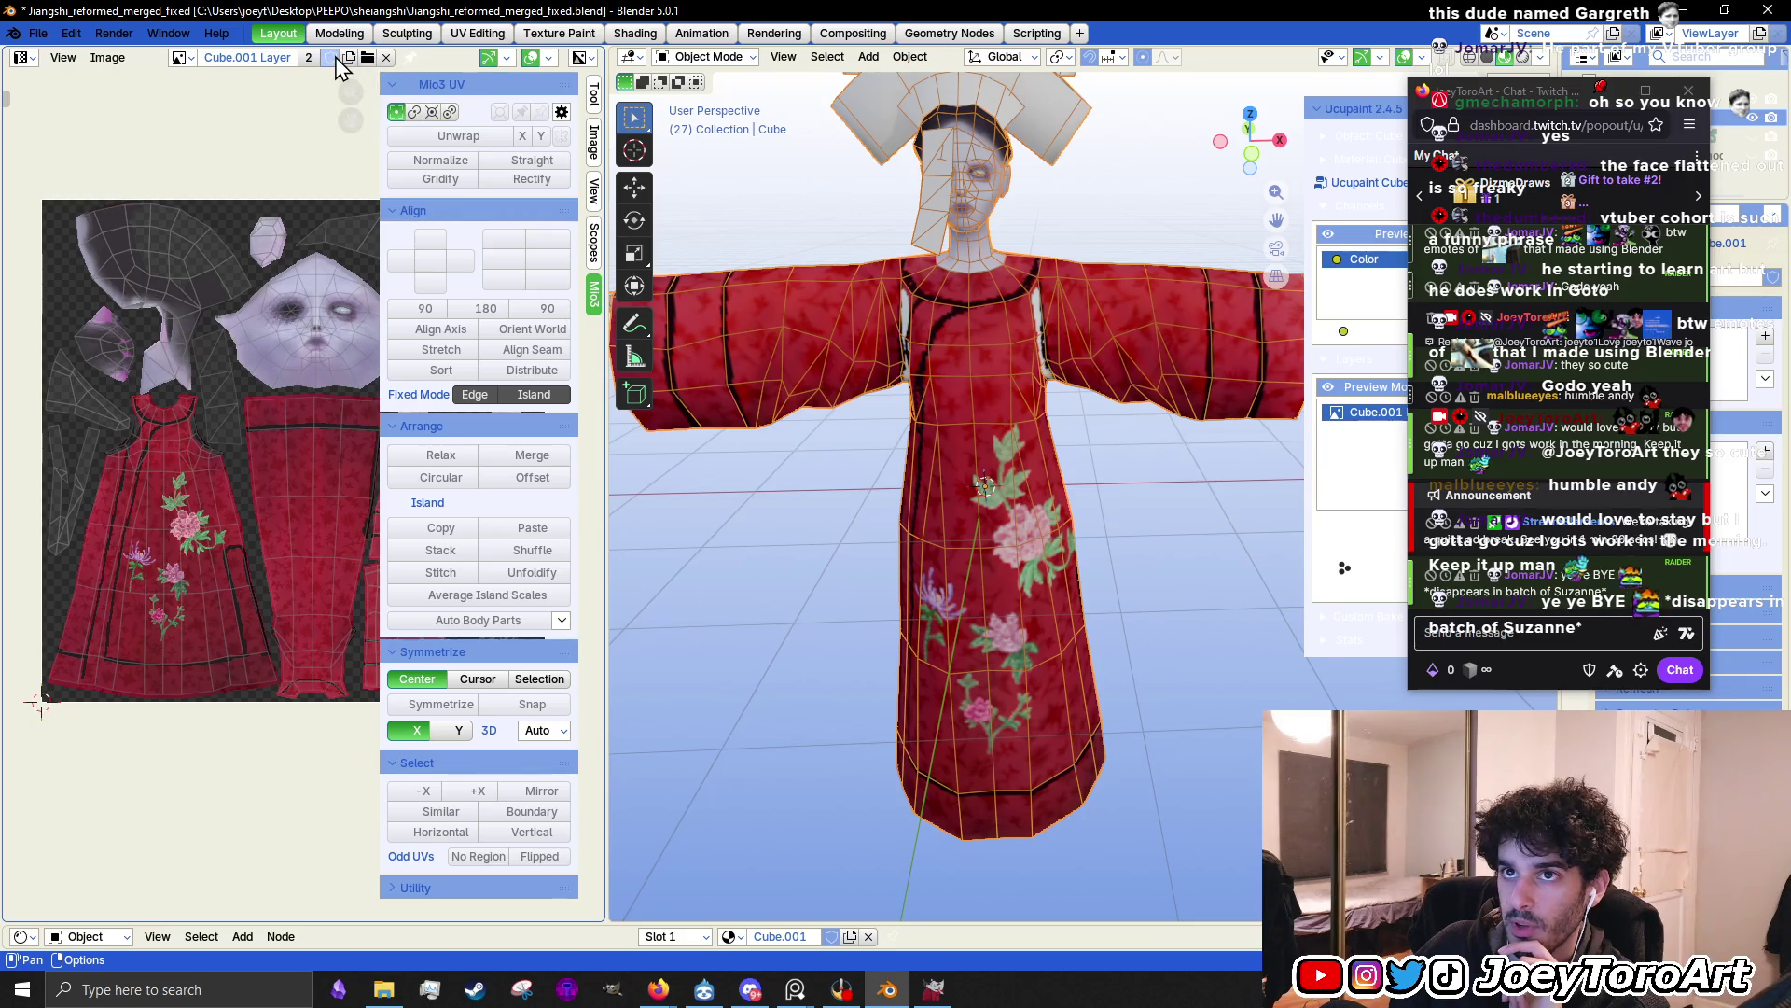
Replace the Cube.001 Layer image with Jiangshi_reformed_texture.png
{"action": "left_click", "coordinate": [107, 58]}
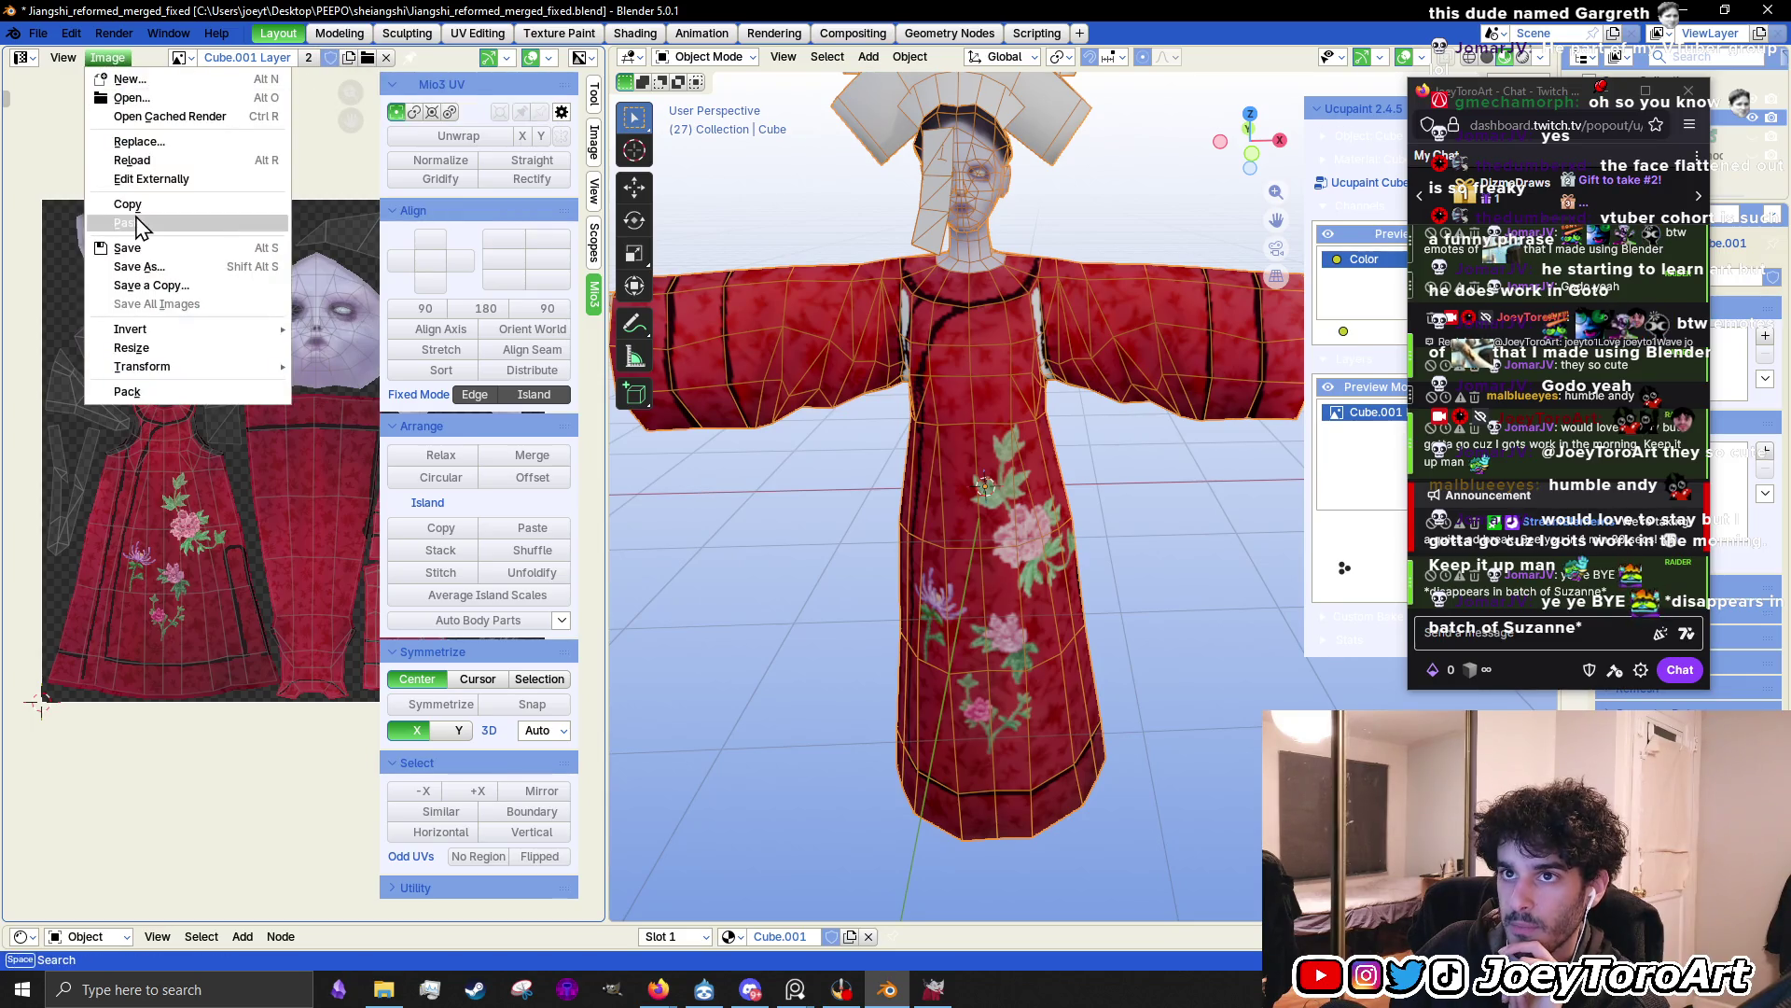
{"action": "left_click", "coordinate": [138, 141]}
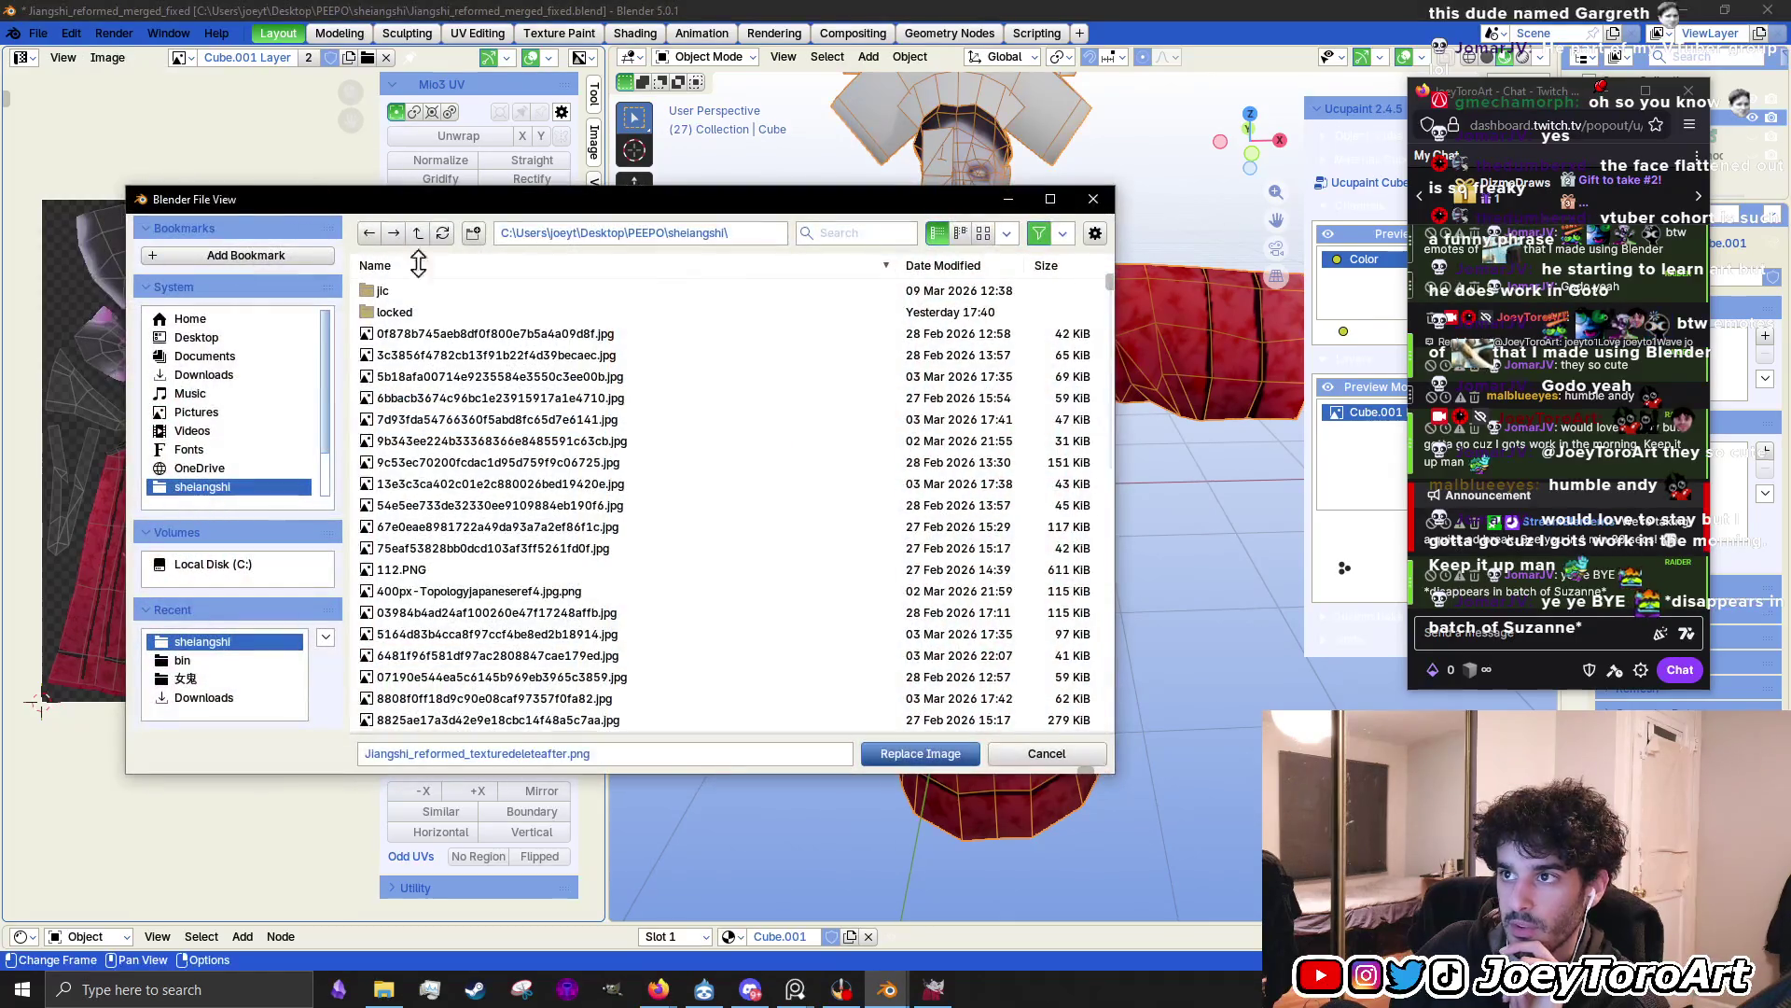
{"action": "scroll", "coordinate": [623, 422], "scroll_direction": "down", "scroll_amount": 10}
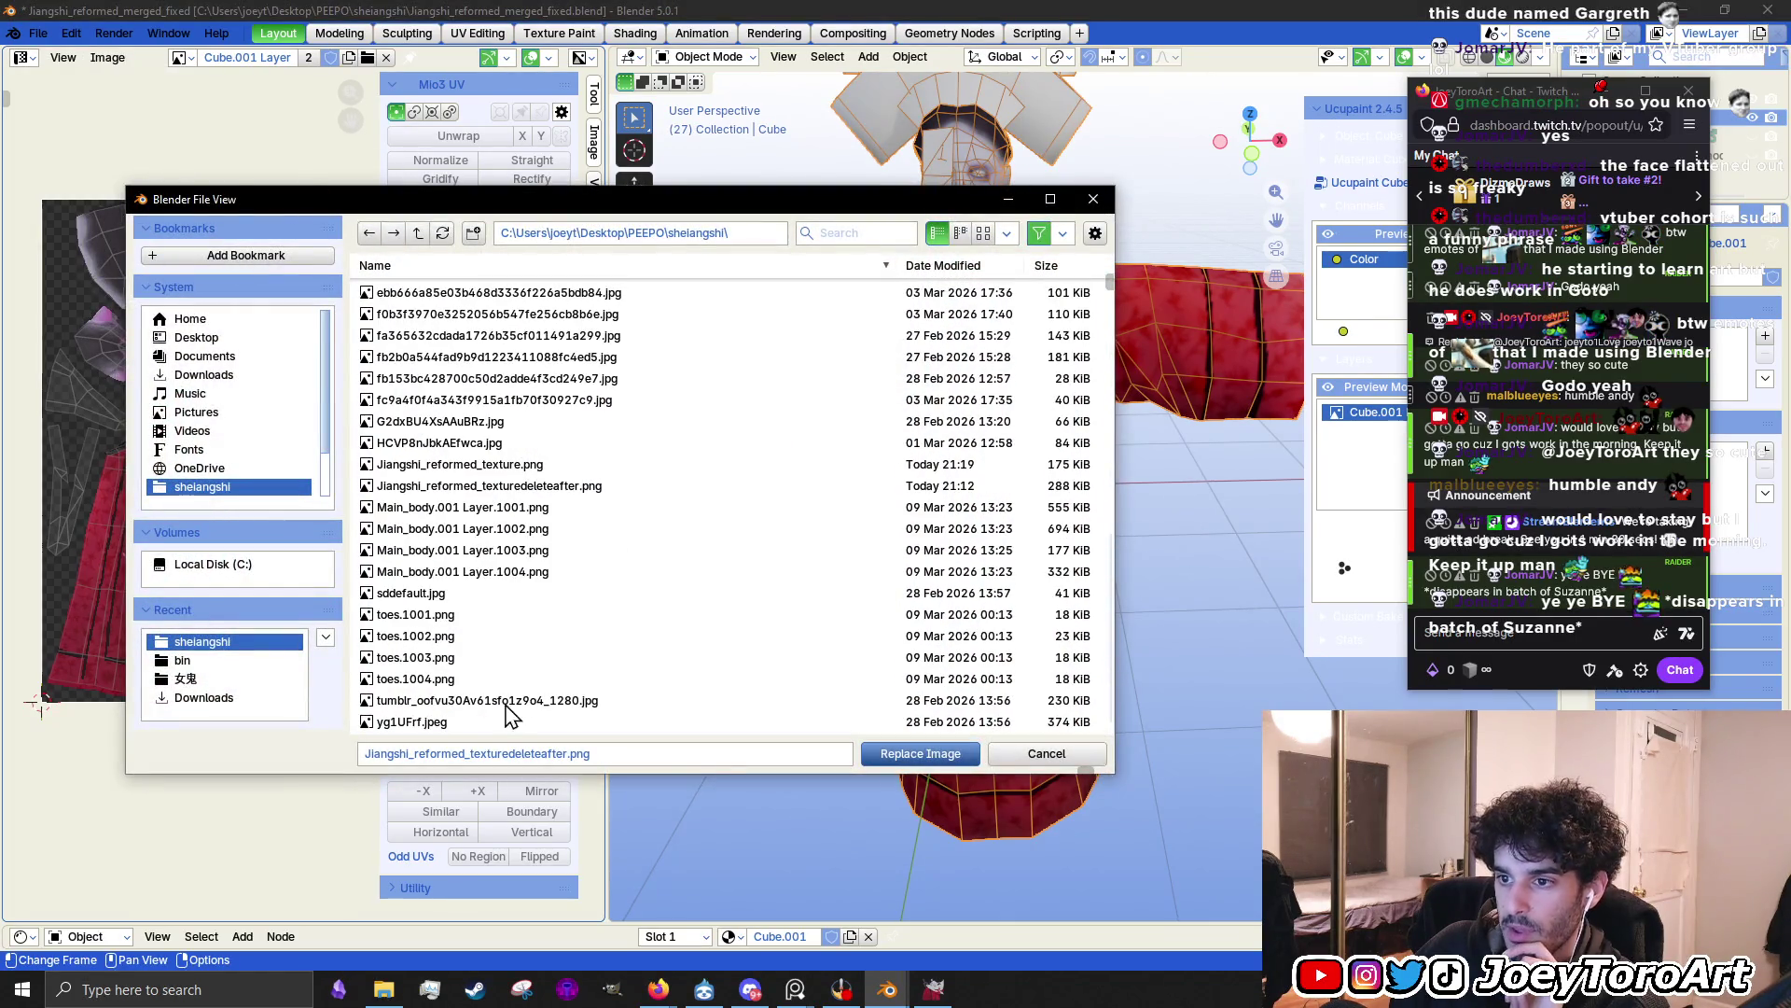
{"action": "left_click", "coordinate": [472, 490]}
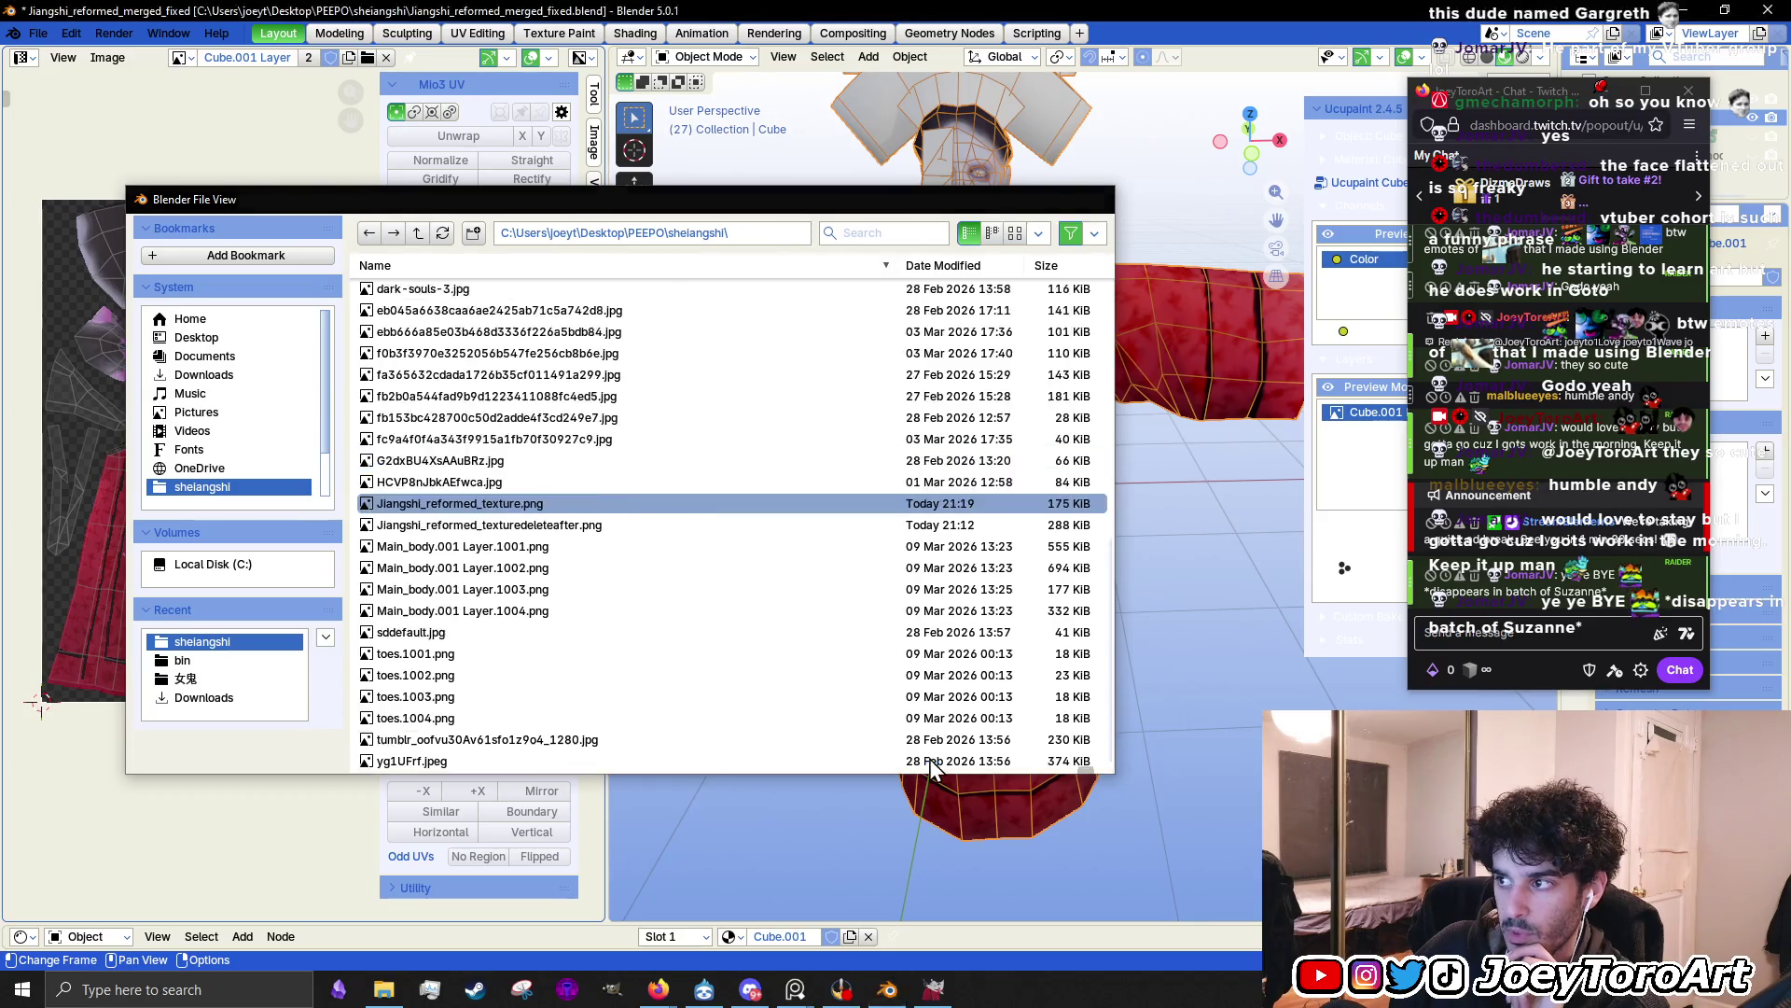
{"action": "left_click", "coordinate": [927, 758]}
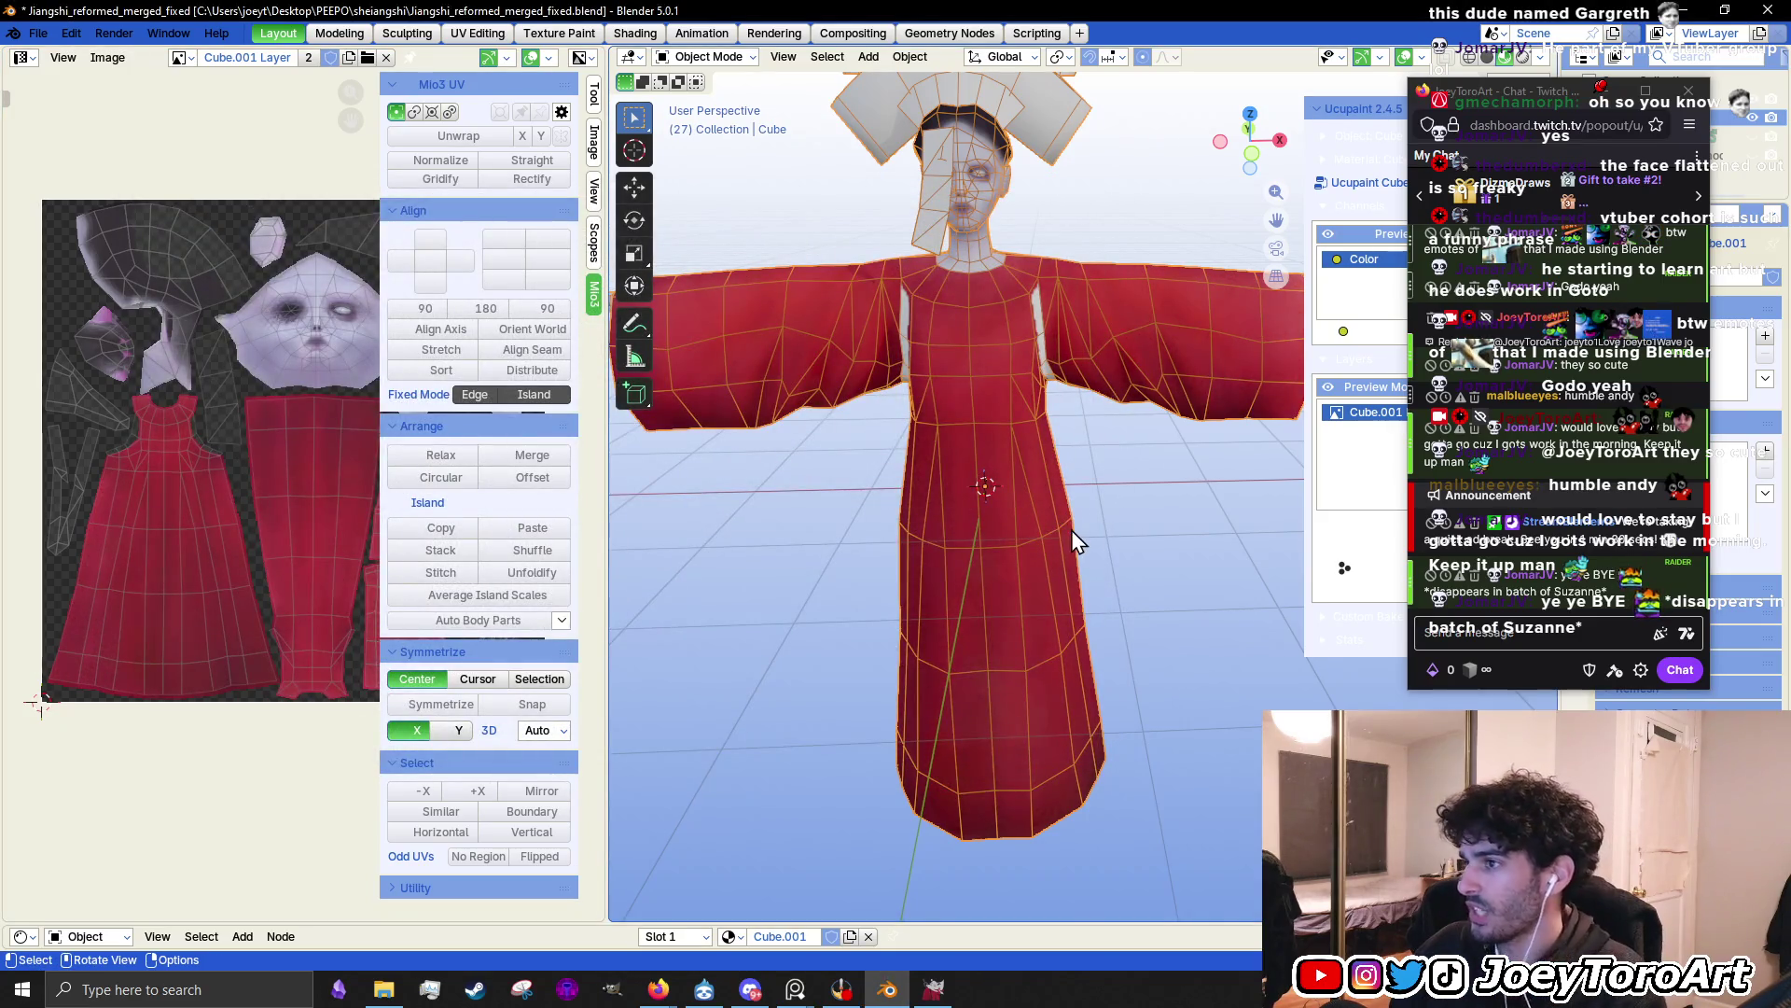
Zoom into the upper body and drag the divider to enlarge the 3D view
{"action": "scroll", "coordinate": [946, 551], "scroll_direction": "up", "scroll_amount": 5}
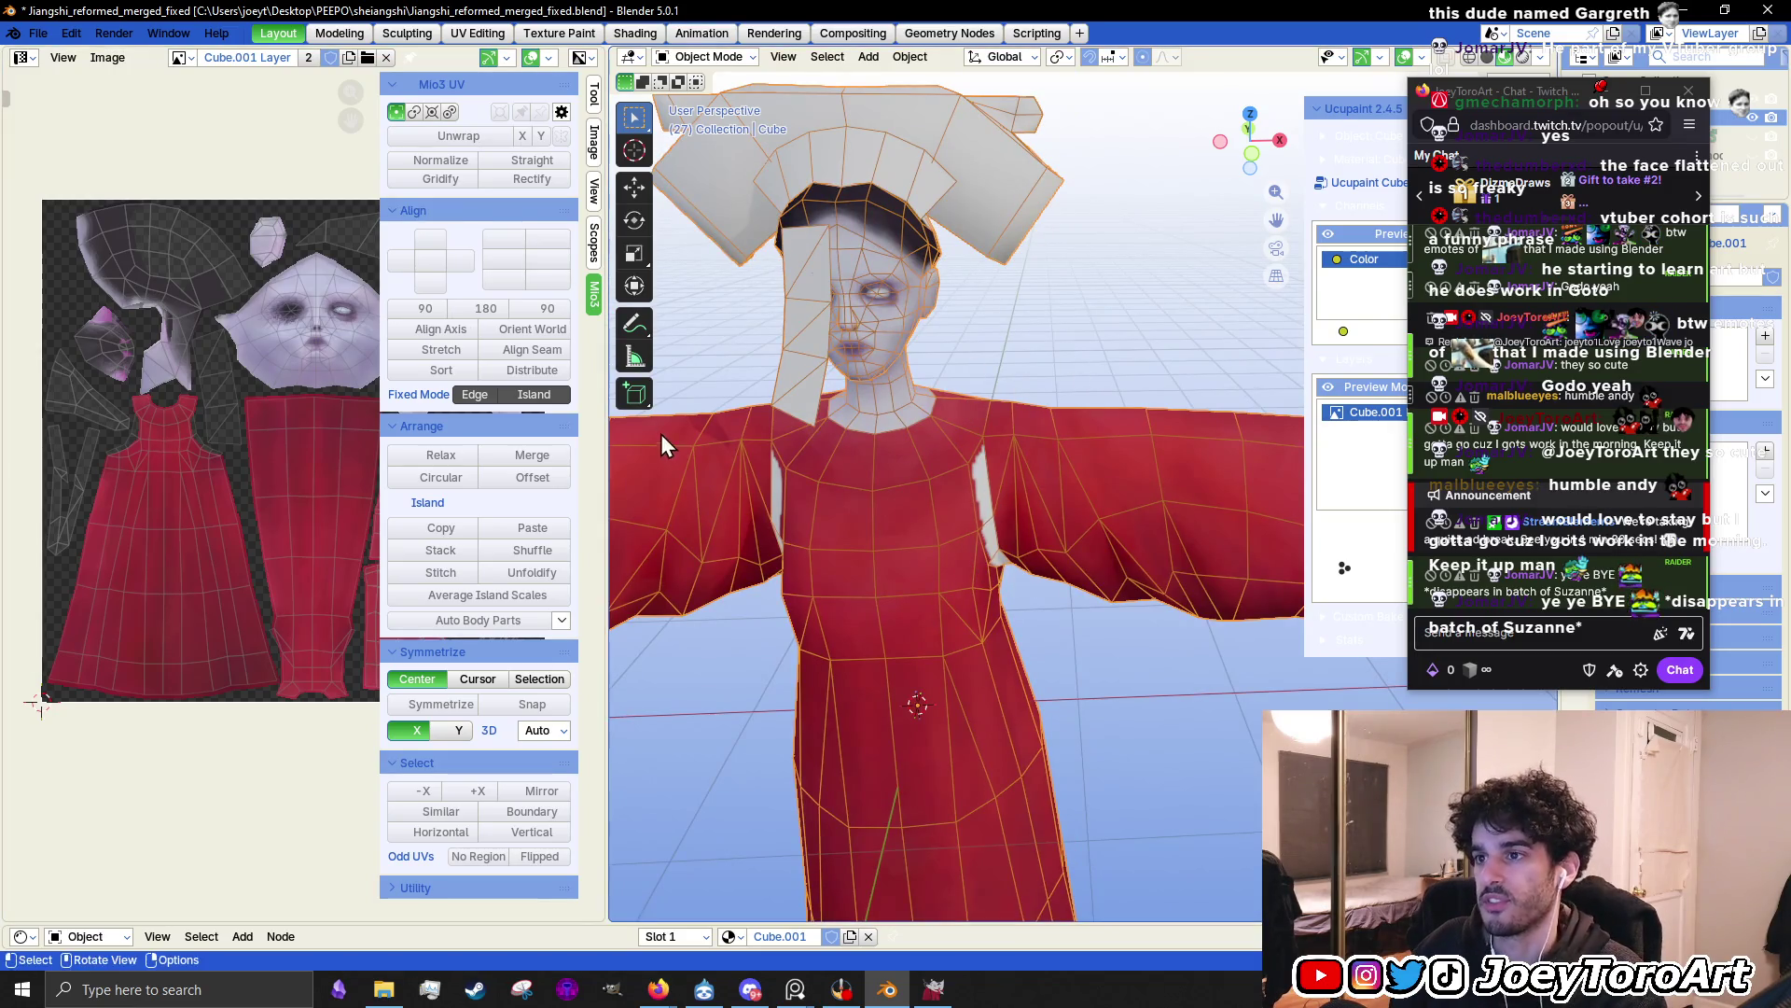
{"action": "left_click_drag", "start_coordinate": [605, 471], "coordinate": [265, 467]}
{"action": "left_click", "coordinate": [359, 58]}
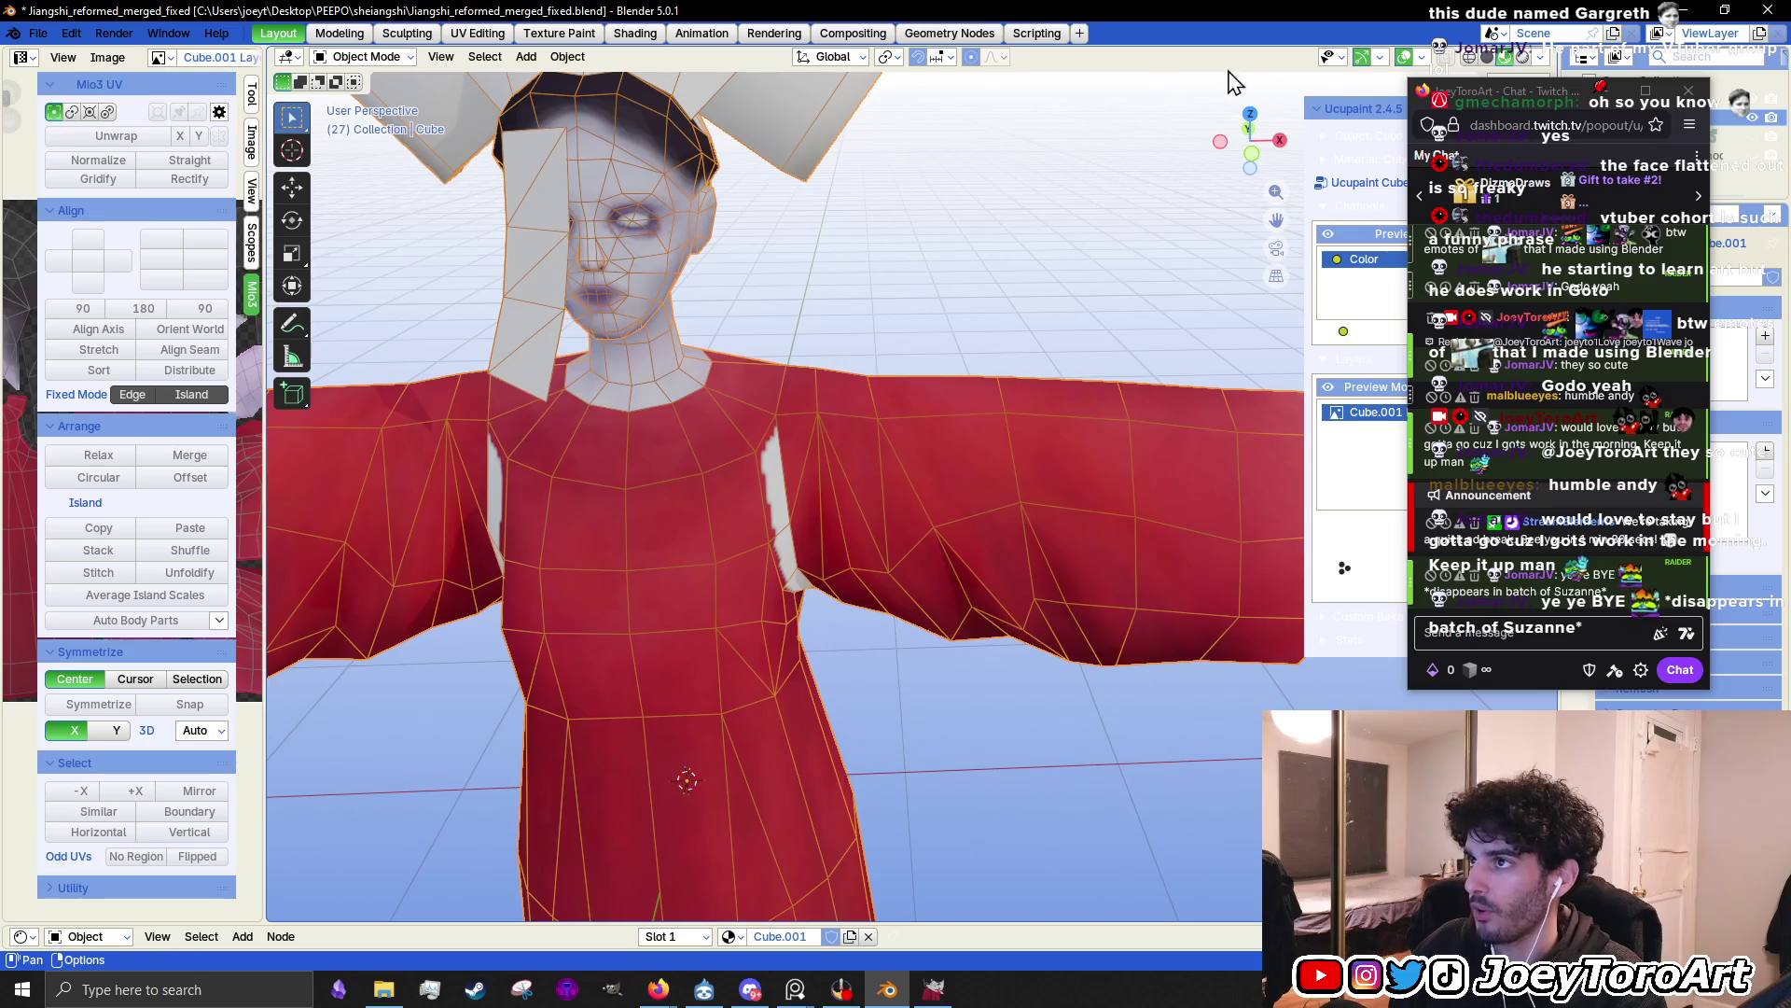
Turn off the Wireframe overlay and switch from Object Mode to Texture Paint
{"action": "left_click", "coordinate": [1423, 58]}
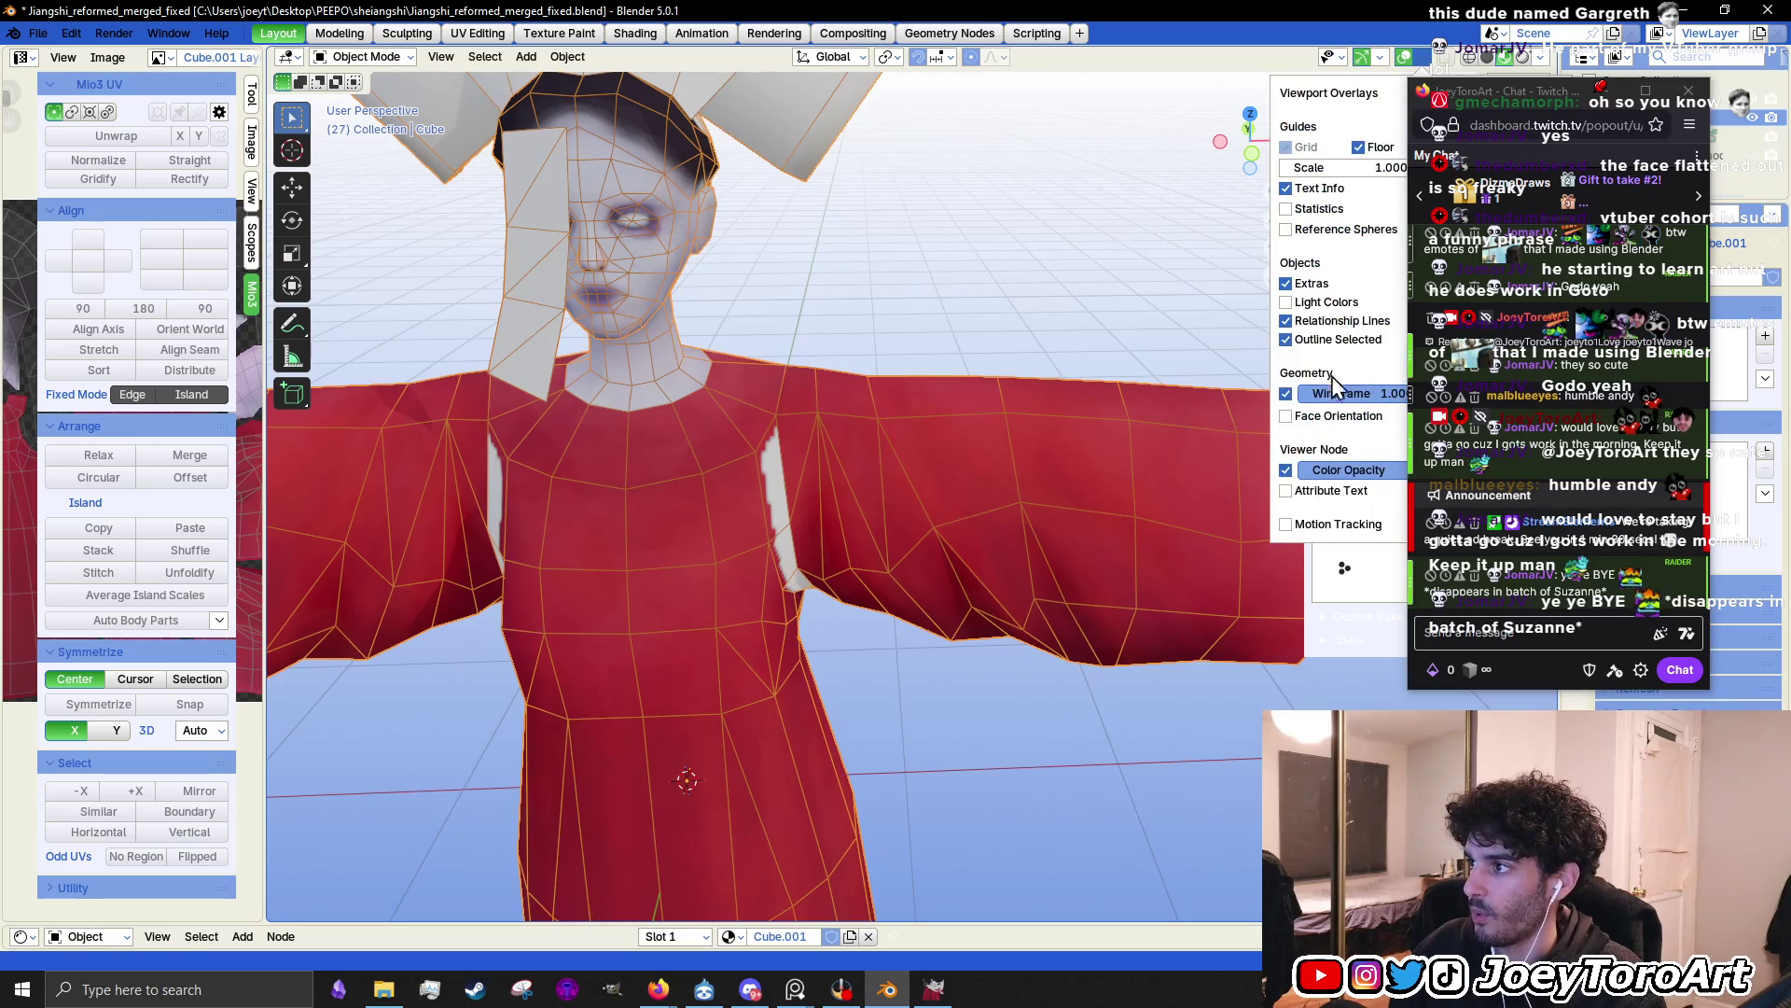
{"action": "left_click", "coordinate": [1287, 394]}
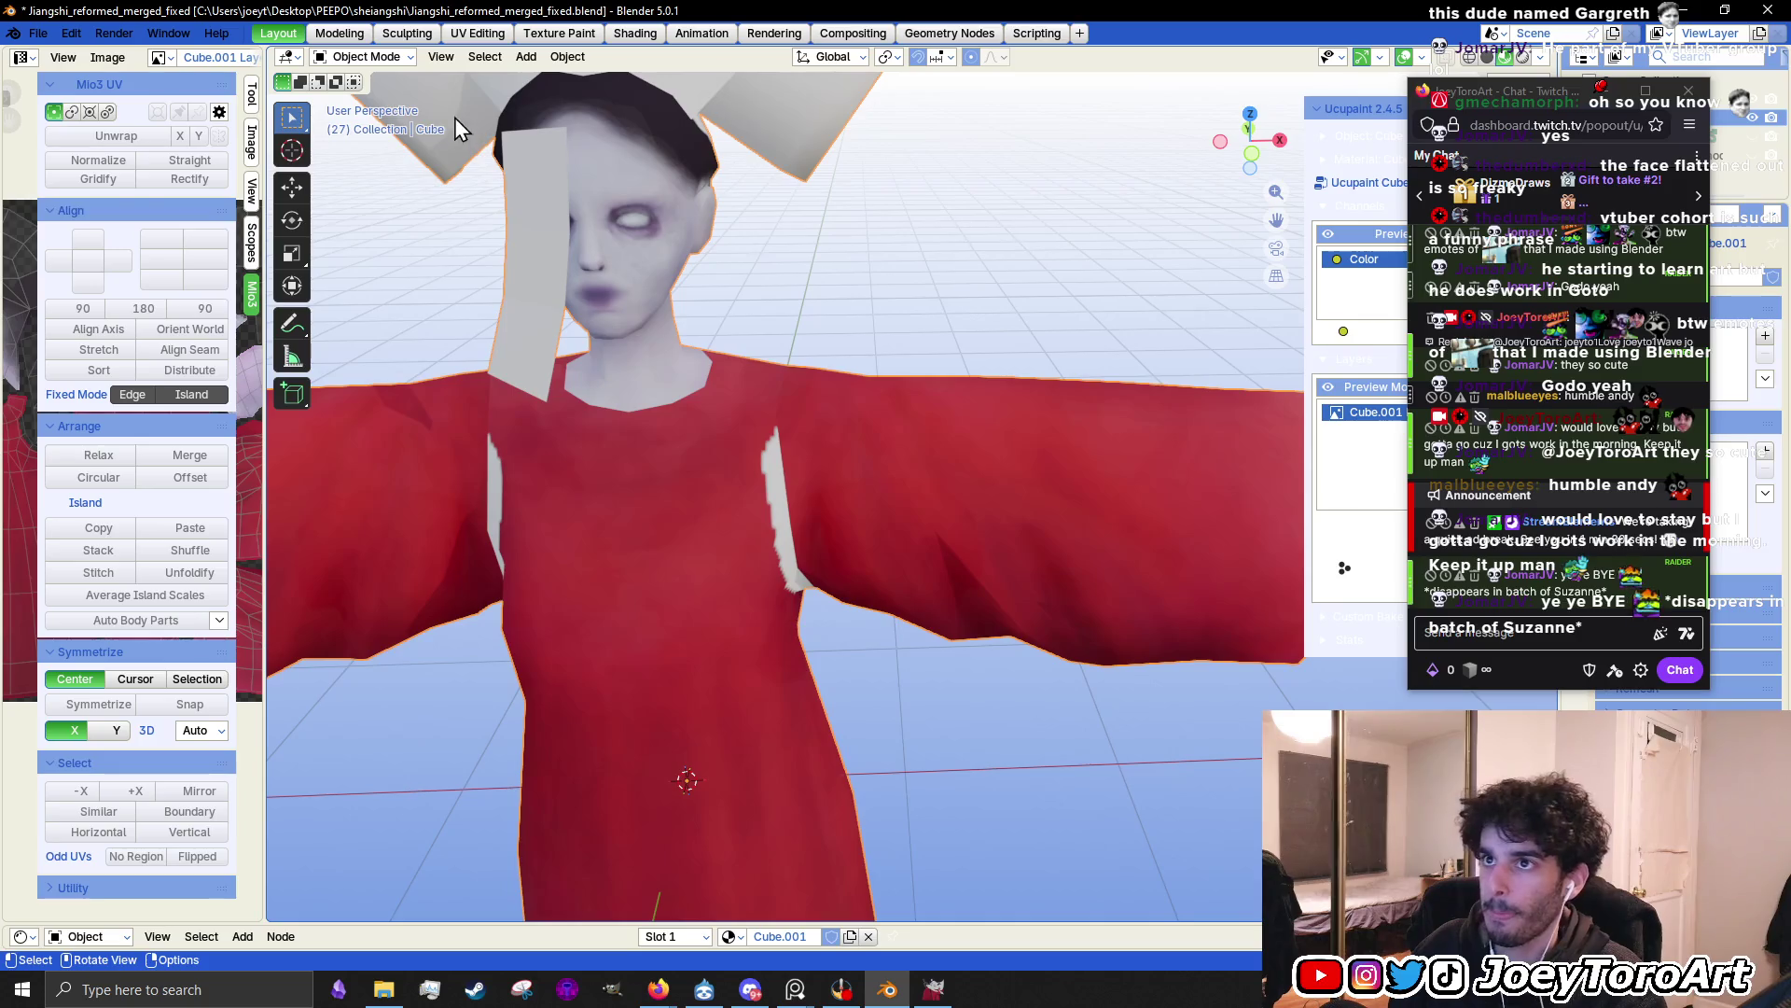
{"action": "left_click", "coordinate": [367, 56]}
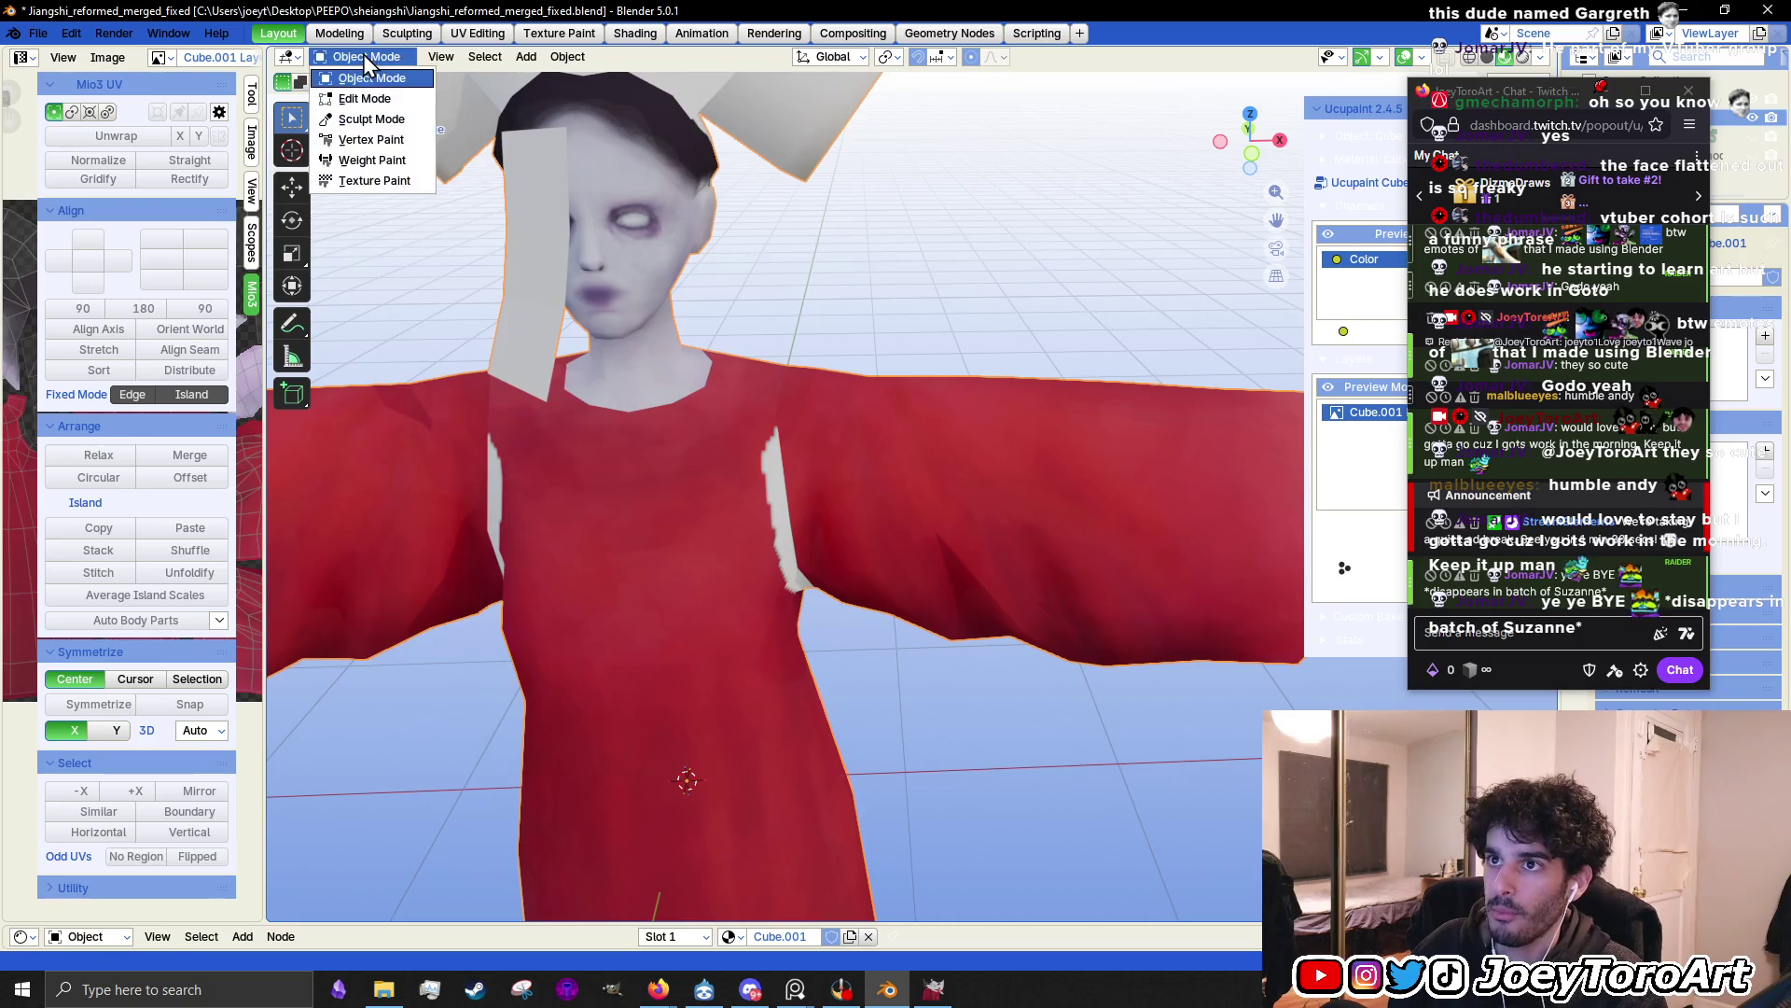
{"action": "left_click", "coordinate": [376, 180]}
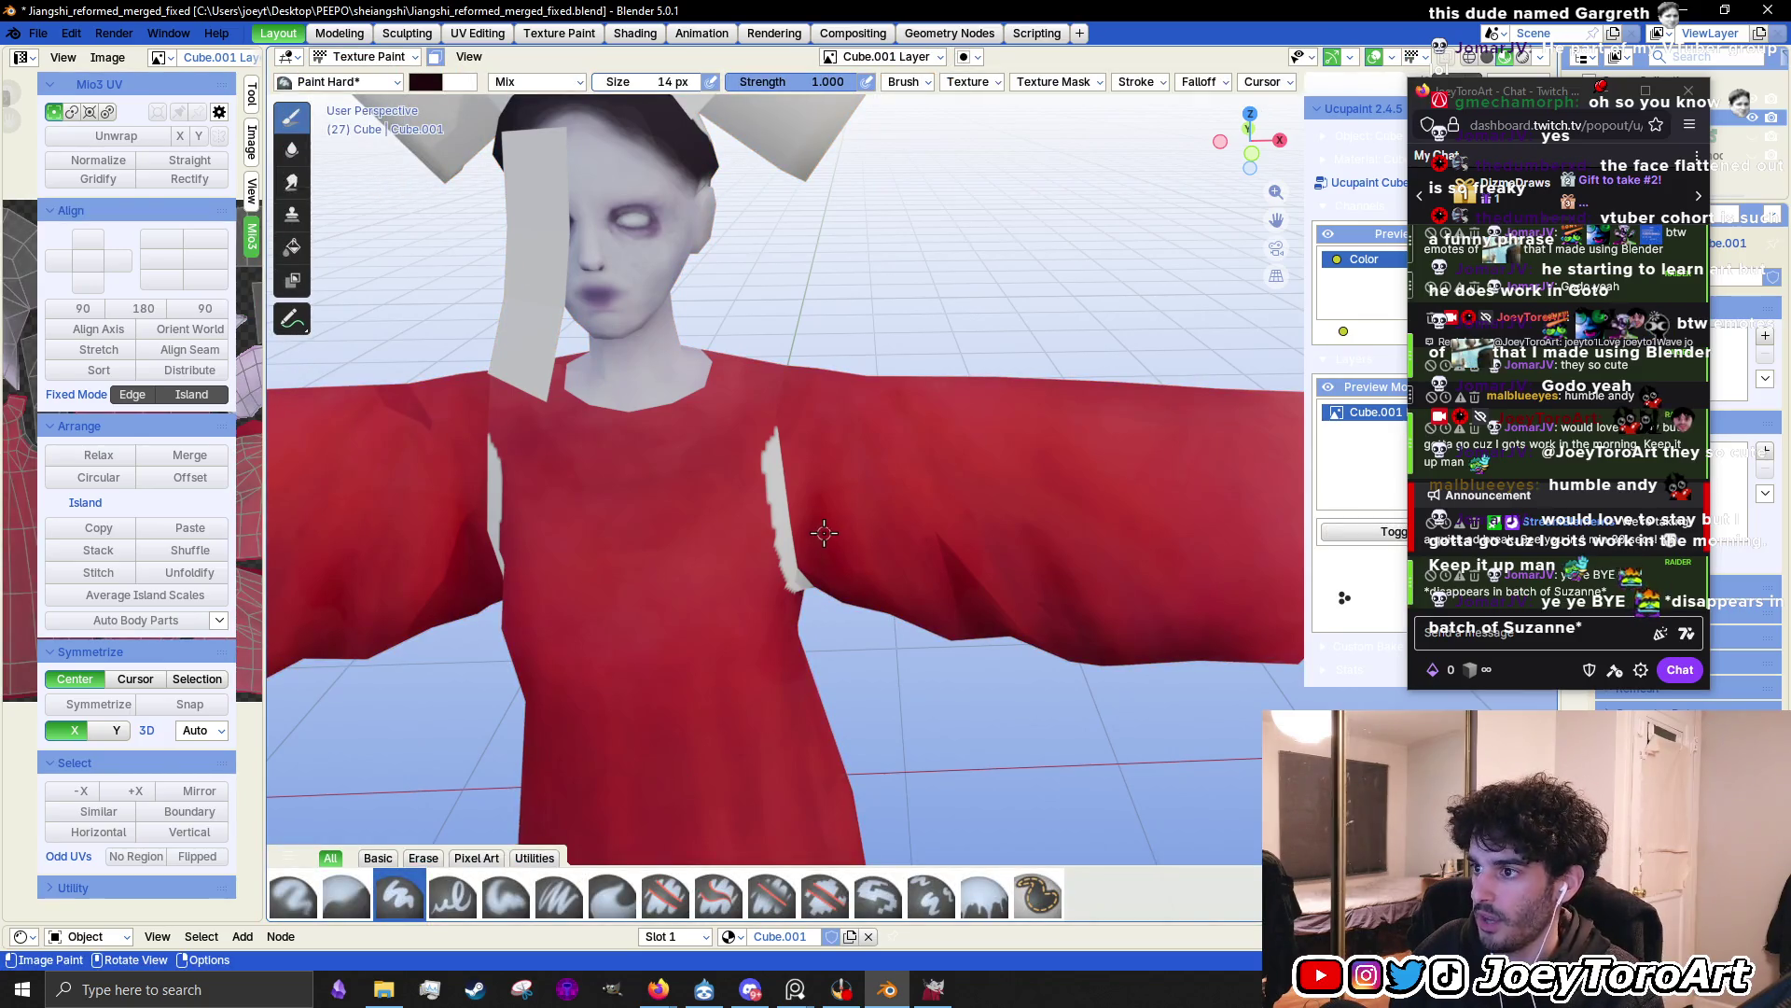
Eyedrop the dress red as the brush colour and reduce the brush size
{"action": "mouse_move", "coordinate": [1491, 98]}
{"action": "left_mouse_down"}
{"action": "mouse_move", "coordinate": [1419, 209]}
{"action": "mouse_move", "coordinate": [985, 187]}
{"action": "mouse_move", "coordinate": [0, 420]}
{"action": "left_mouse_up"}
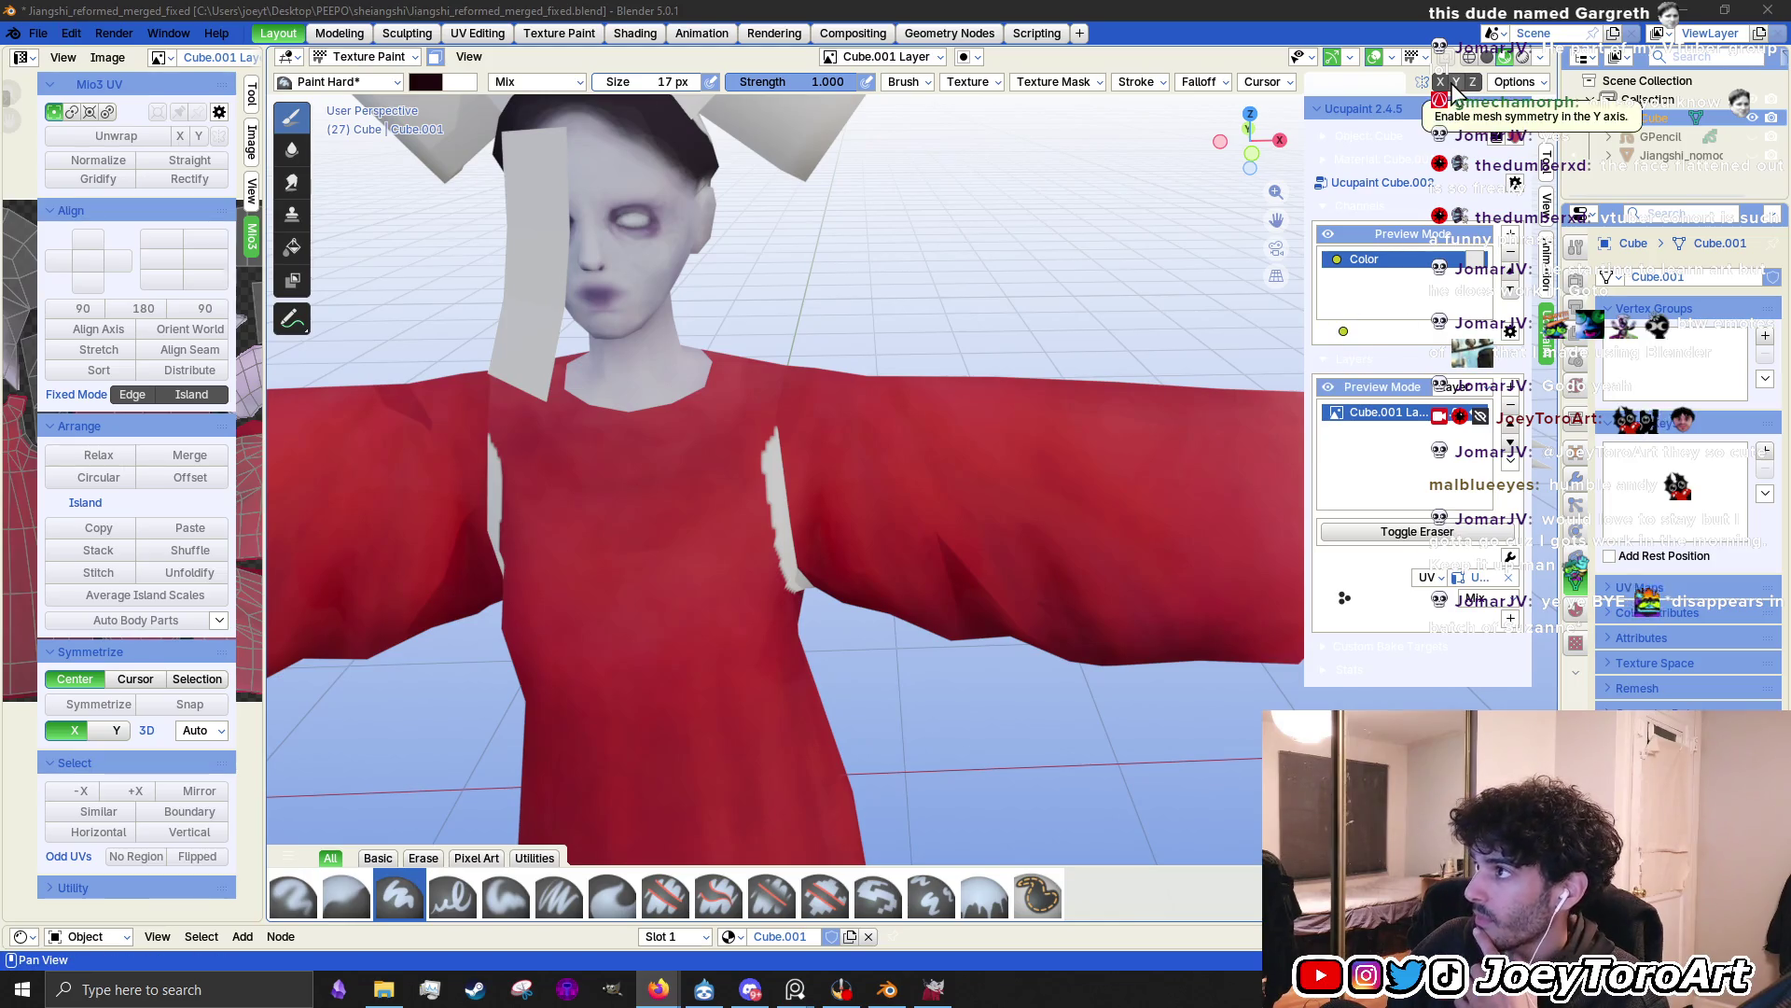
{"action": "right_click", "coordinate": [716, 560]}
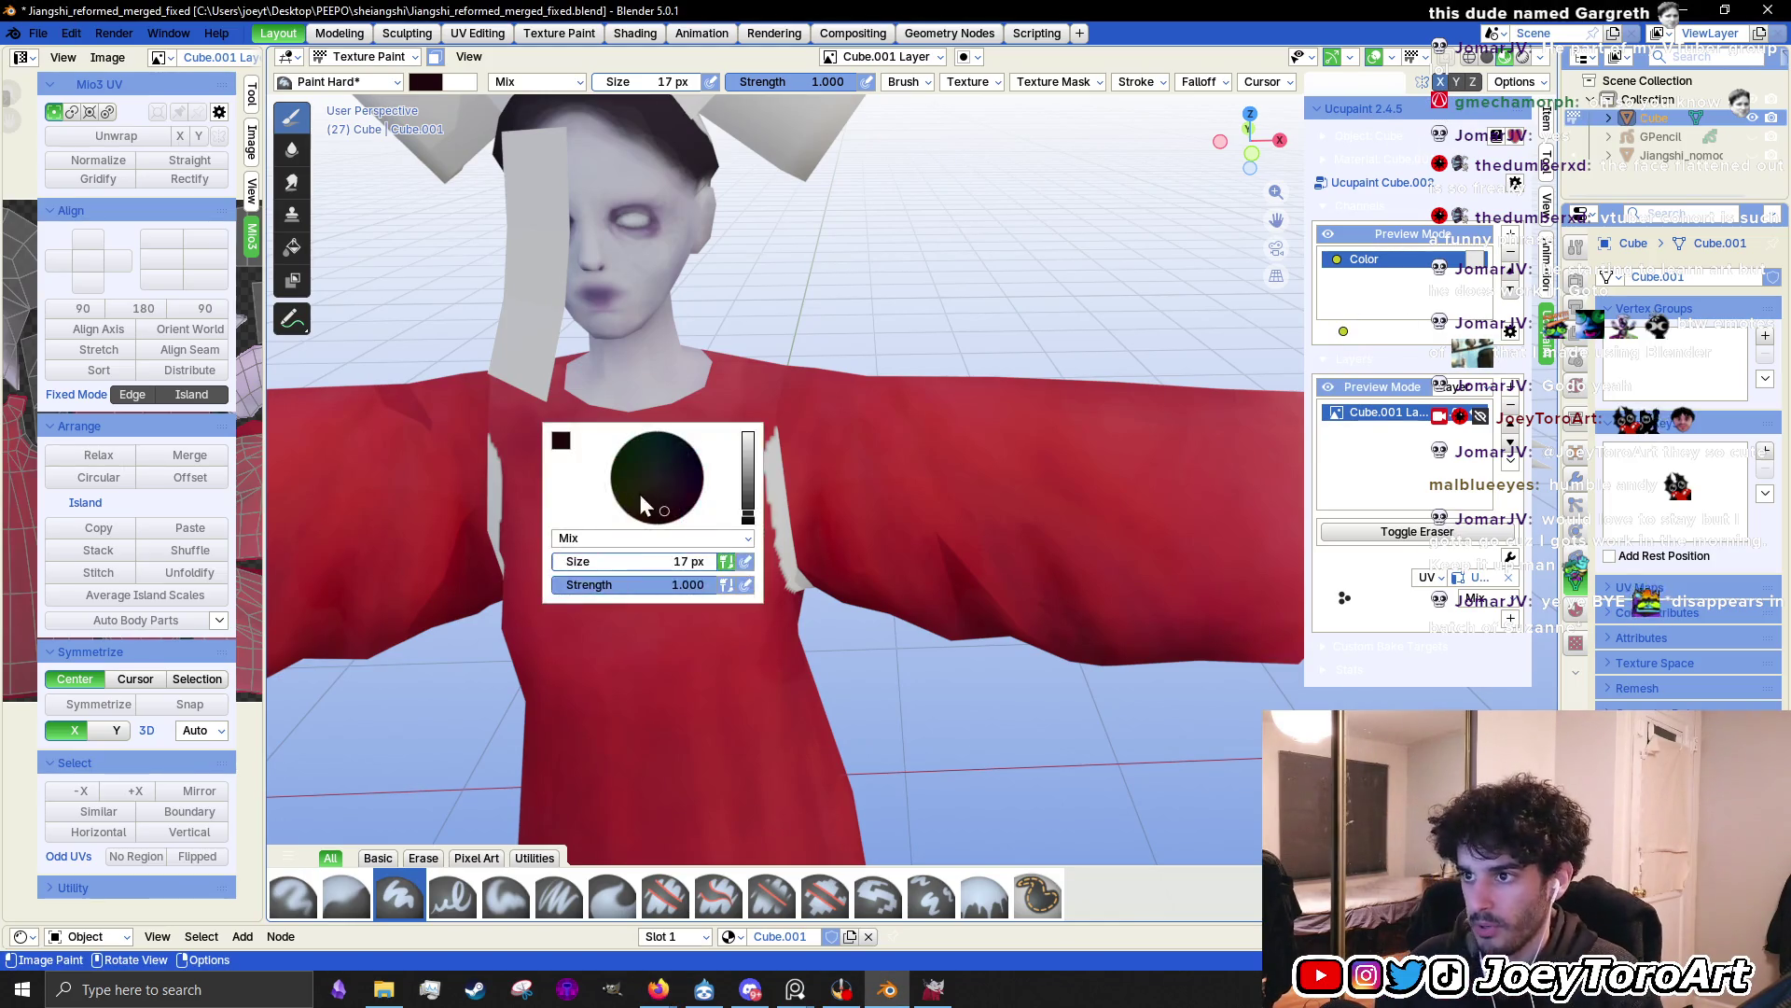
{"action": "left_click", "coordinate": [558, 432]}
{"action": "left_click", "coordinate": [563, 440]}
{"action": "left_click", "coordinate": [720, 430]}
{"action": "left_click", "coordinate": [776, 536]}
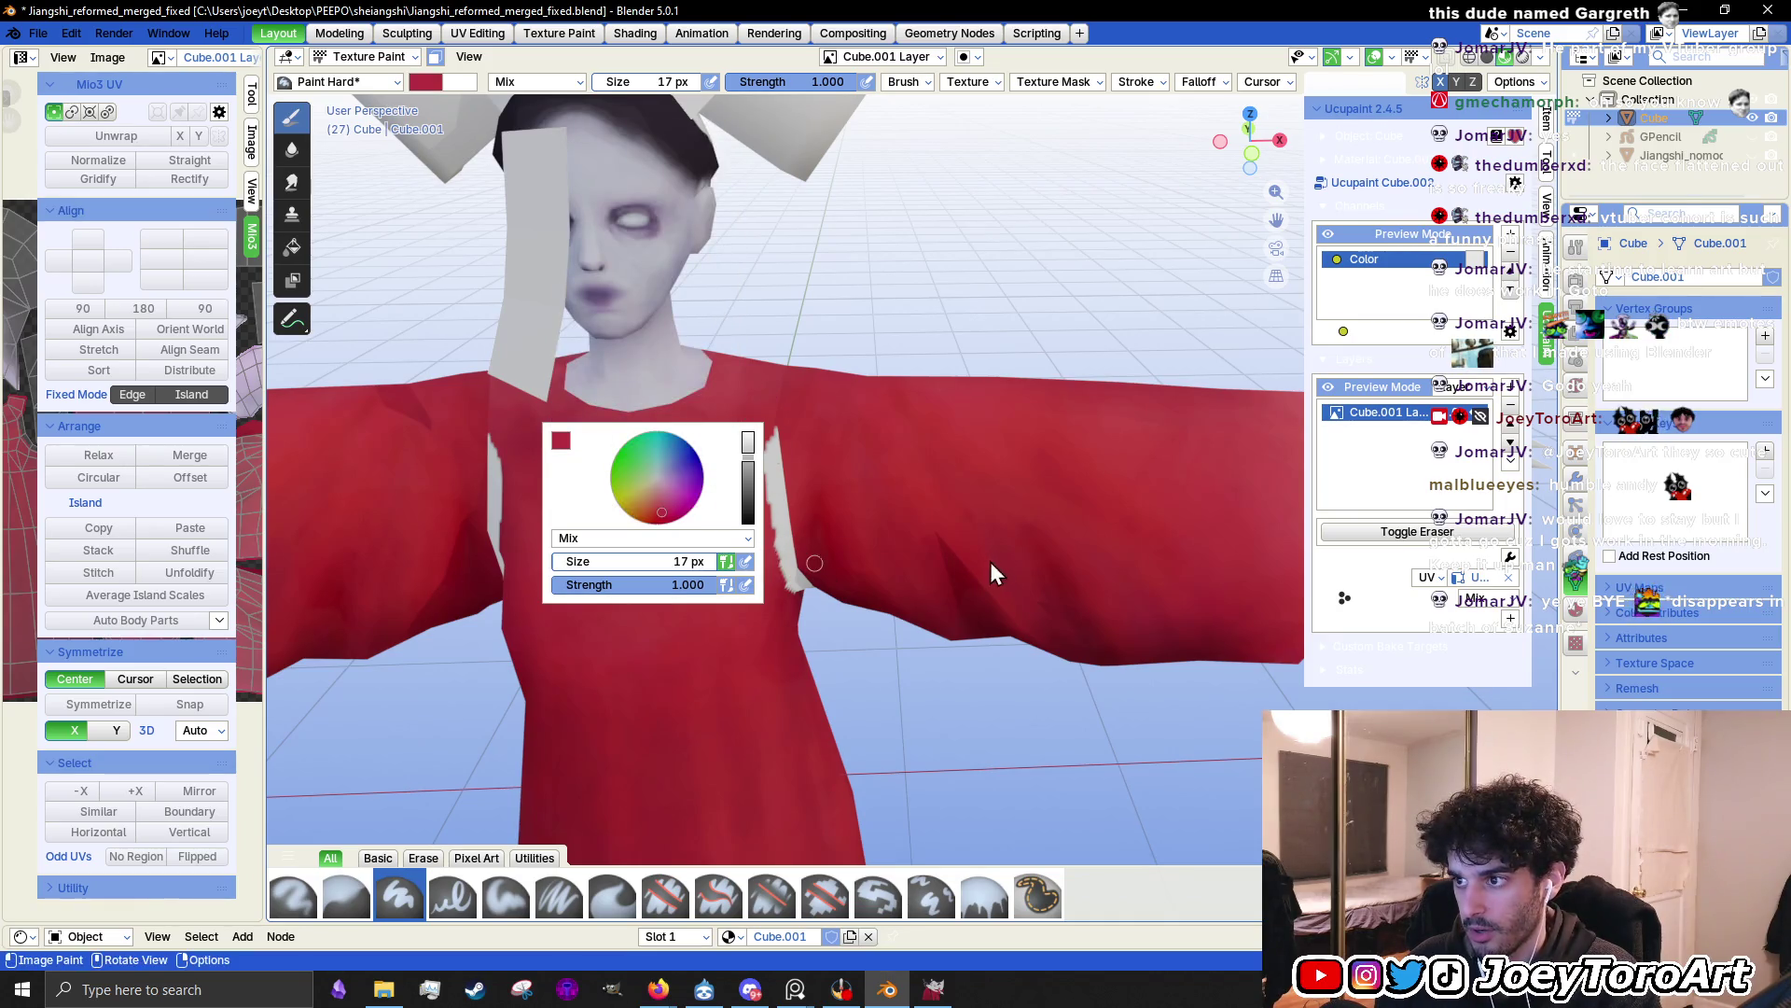
{"action": "middle_click_drag", "start_coordinate": [992, 560], "coordinate": [807, 575]}
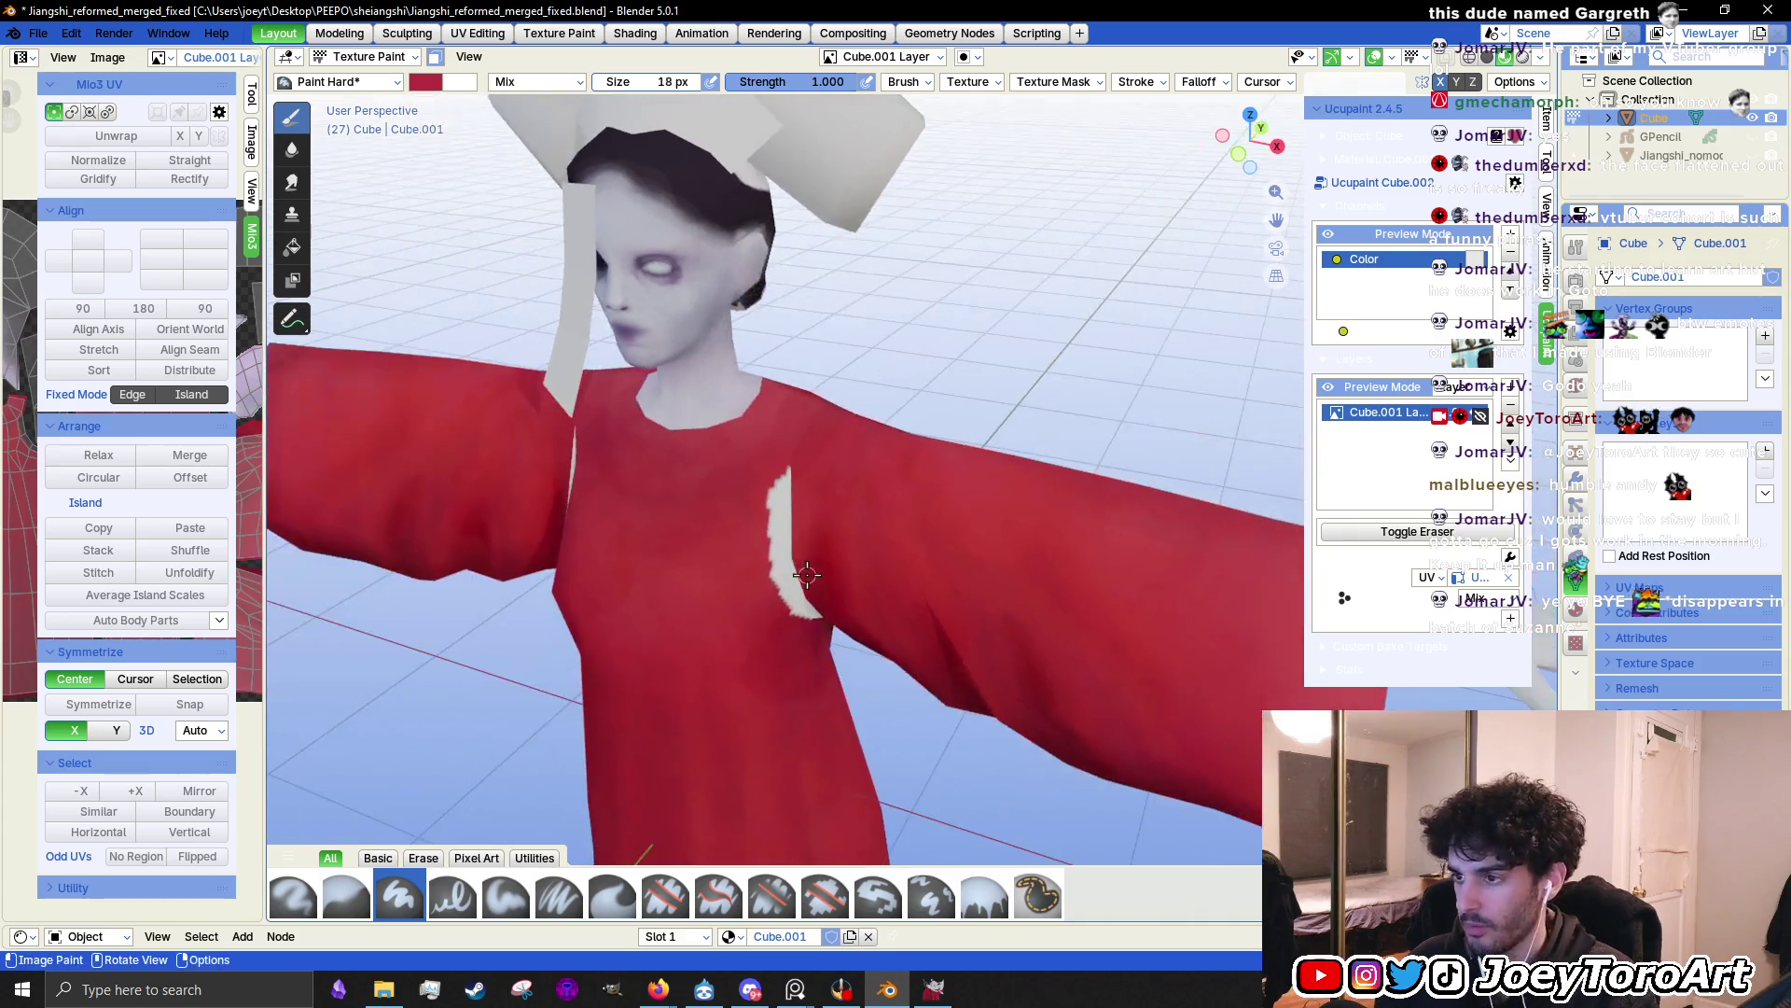
{"action": "key", "text": "f"}
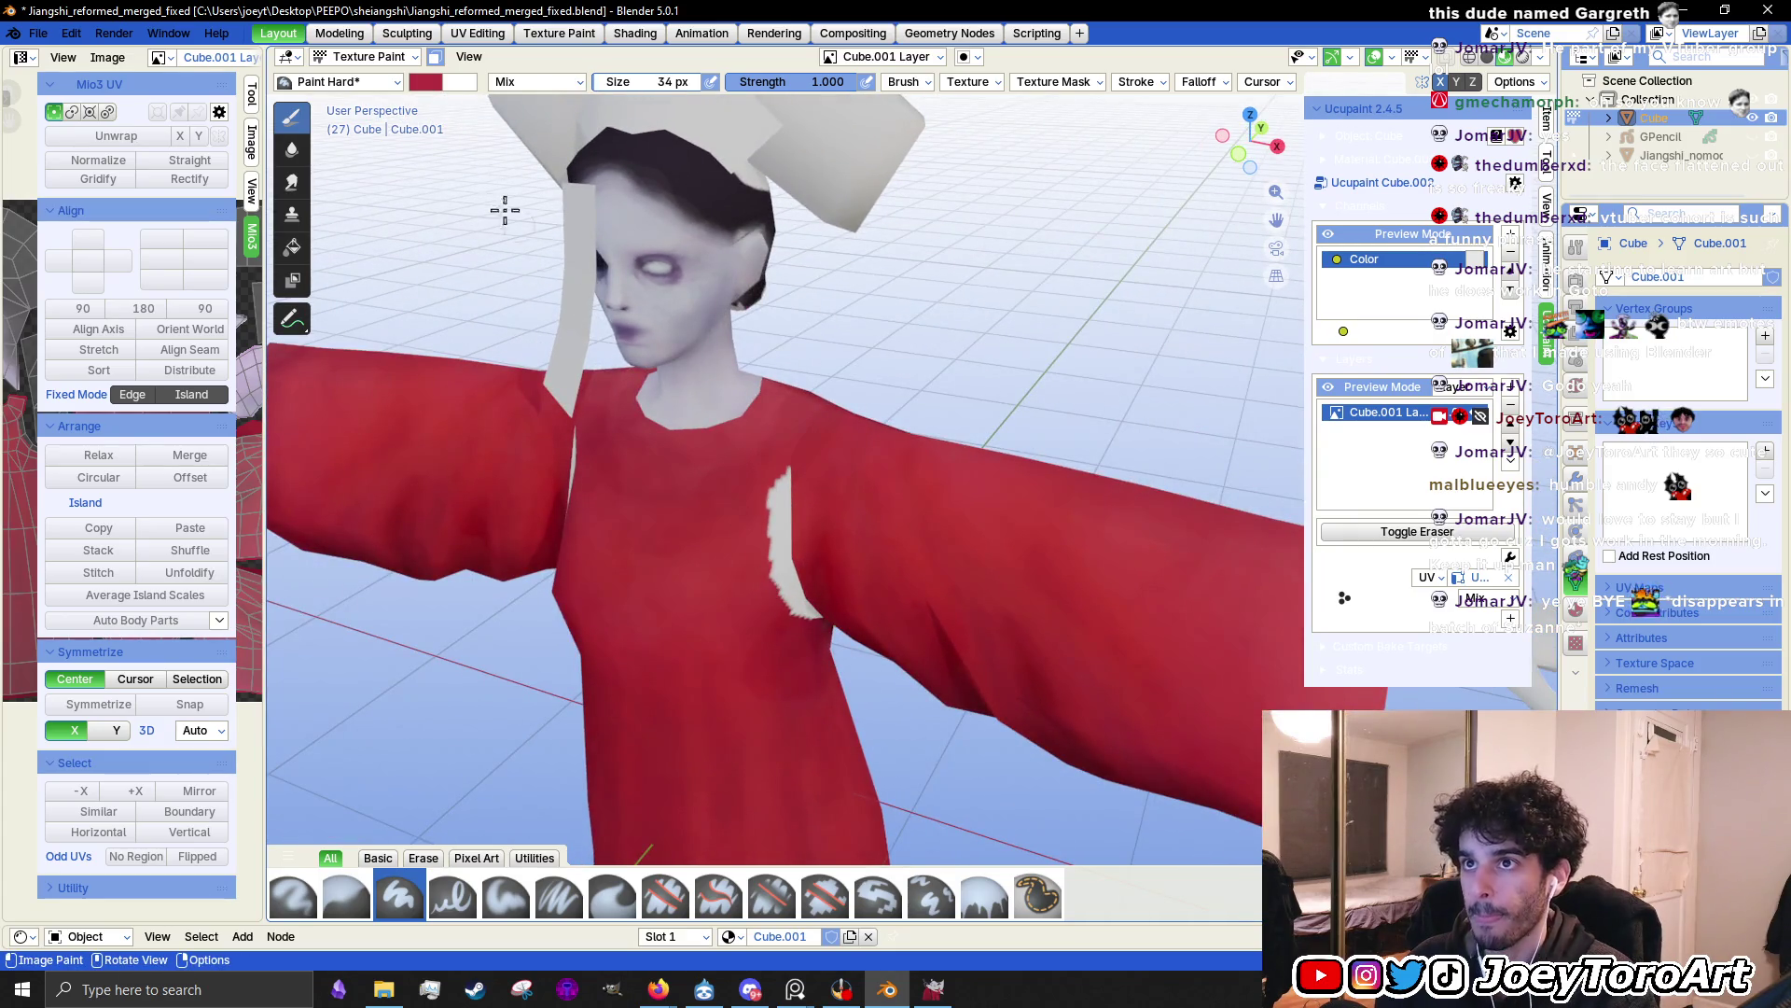
Choose Airbrush from the brush asset selector
{"action": "left_click", "coordinate": [359, 83]}
{"action": "left_click", "coordinate": [472, 173]}
{"action": "left_click", "coordinate": [387, 81]}
{"action": "left_click", "coordinate": [253, 166]}
{"action": "scroll", "coordinate": [778, 586], "scroll_direction": "up", "scroll_amount": 4}
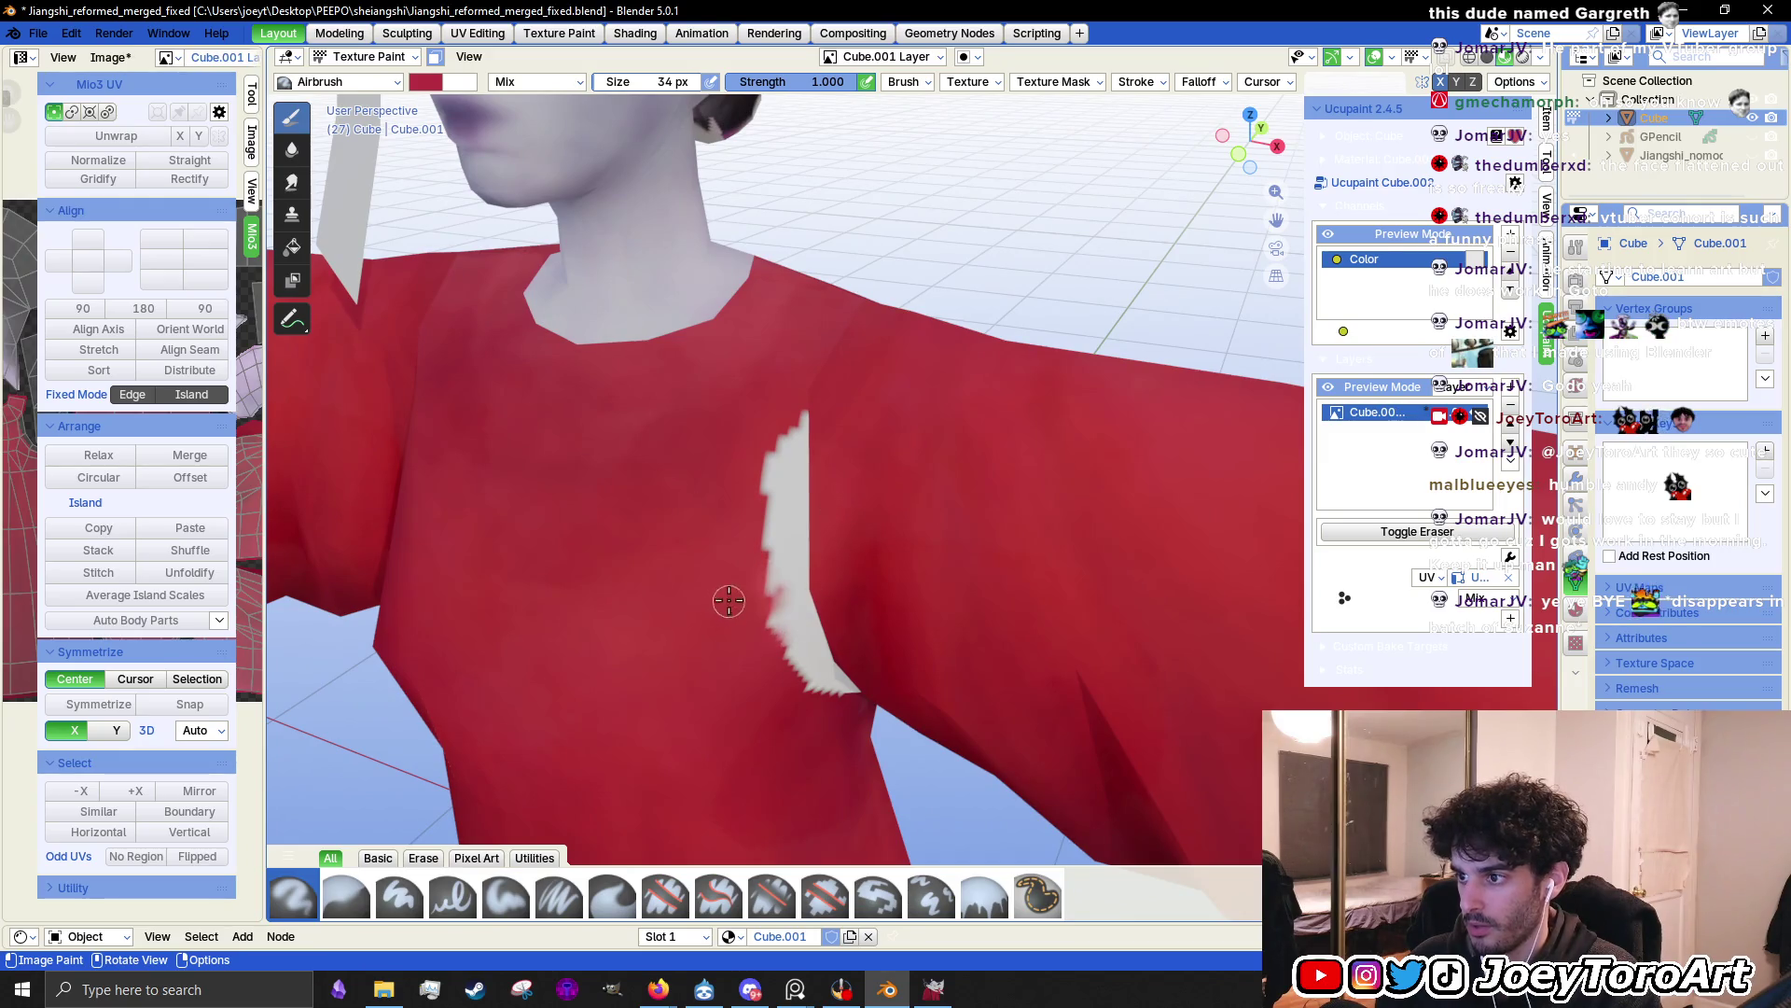
Airbrush over the white shirt patch, then sample a darker red and cover the front seam
{"action": "middle_click_drag", "start_coordinate": [729, 602], "coordinate": [739, 569]}
{"action": "left_click_drag", "start_coordinate": [790, 567], "coordinate": [801, 585]}
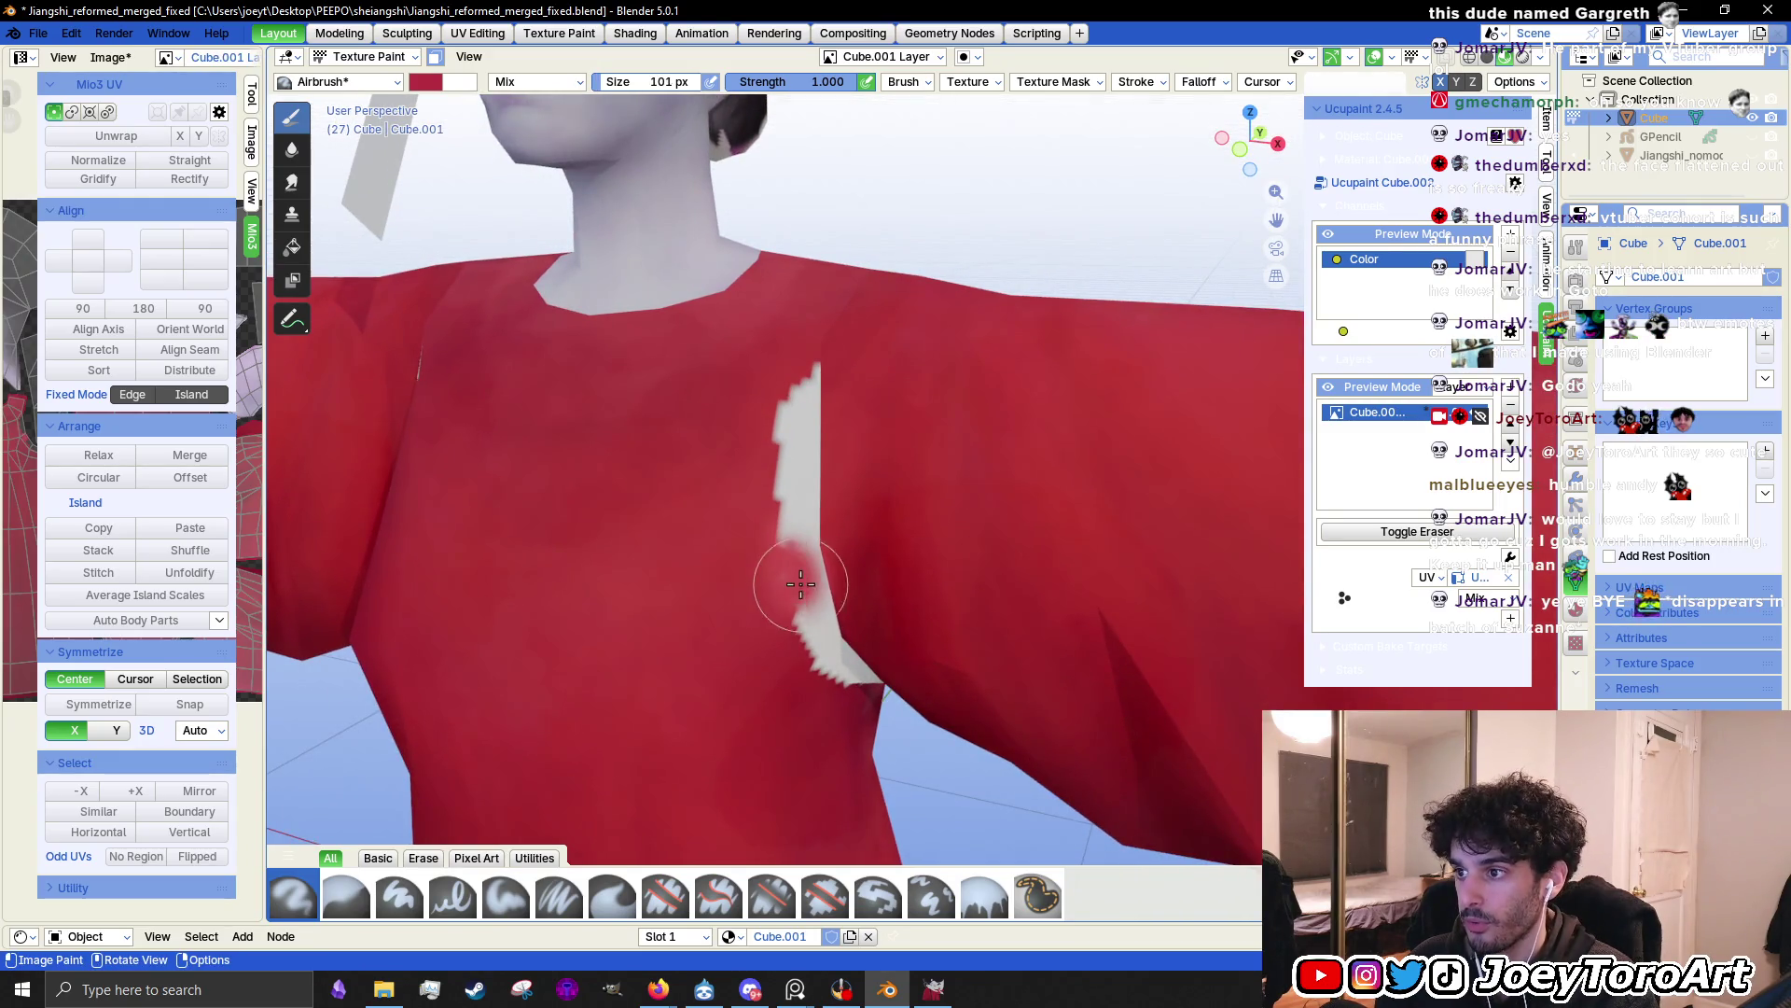
{"action": "right_click", "coordinate": [747, 651]}
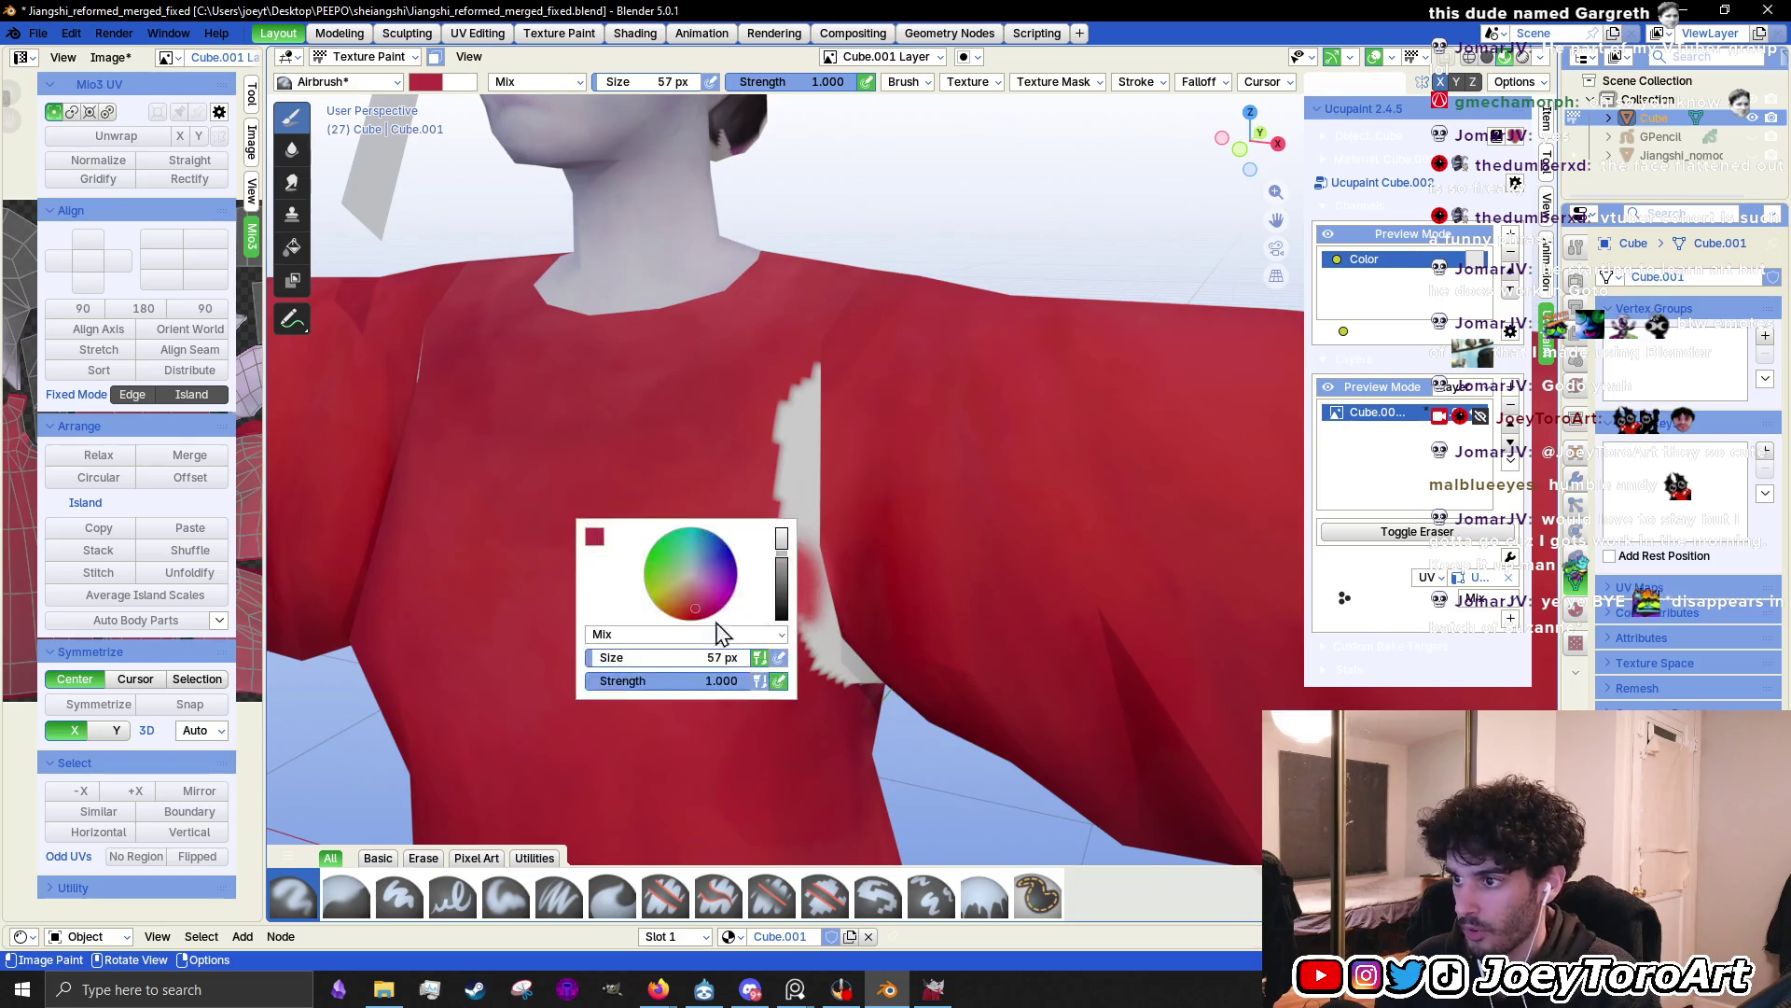
{"action": "left_click", "coordinate": [598, 539]}
{"action": "left_click", "coordinate": [752, 508]}
{"action": "left_click", "coordinate": [812, 679]}
{"action": "scroll", "coordinate": [815, 666], "scroll_direction": "up", "scroll_amount": 3}
{"action": "middle_click_drag", "start_coordinate": [819, 653], "coordinate": [833, 614]}
{"action": "mouse_move", "coordinate": [840, 579]}
{"action": "left_mouse_down"}
{"action": "mouse_move", "coordinate": [756, 597]}
{"action": "mouse_move", "coordinate": [781, 645]}
{"action": "left_mouse_up"}
{"action": "left_click_drag", "start_coordinate": [744, 496], "coordinate": [731, 532]}
{"action": "middle_click_drag", "start_coordinate": [732, 532], "coordinate": [783, 373]}
{"action": "mouse_move", "coordinate": [783, 373]}
{"action": "left_mouse_down"}
{"action": "mouse_move", "coordinate": [814, 329]}
{"action": "mouse_move", "coordinate": [792, 388]}
{"action": "mouse_move", "coordinate": [832, 368]}
{"action": "mouse_move", "coordinate": [858, 451]}
{"action": "left_mouse_up"}
Sample a darker maroon from the dress and darken the seam with it
{"action": "right_click", "coordinate": [817, 484]}
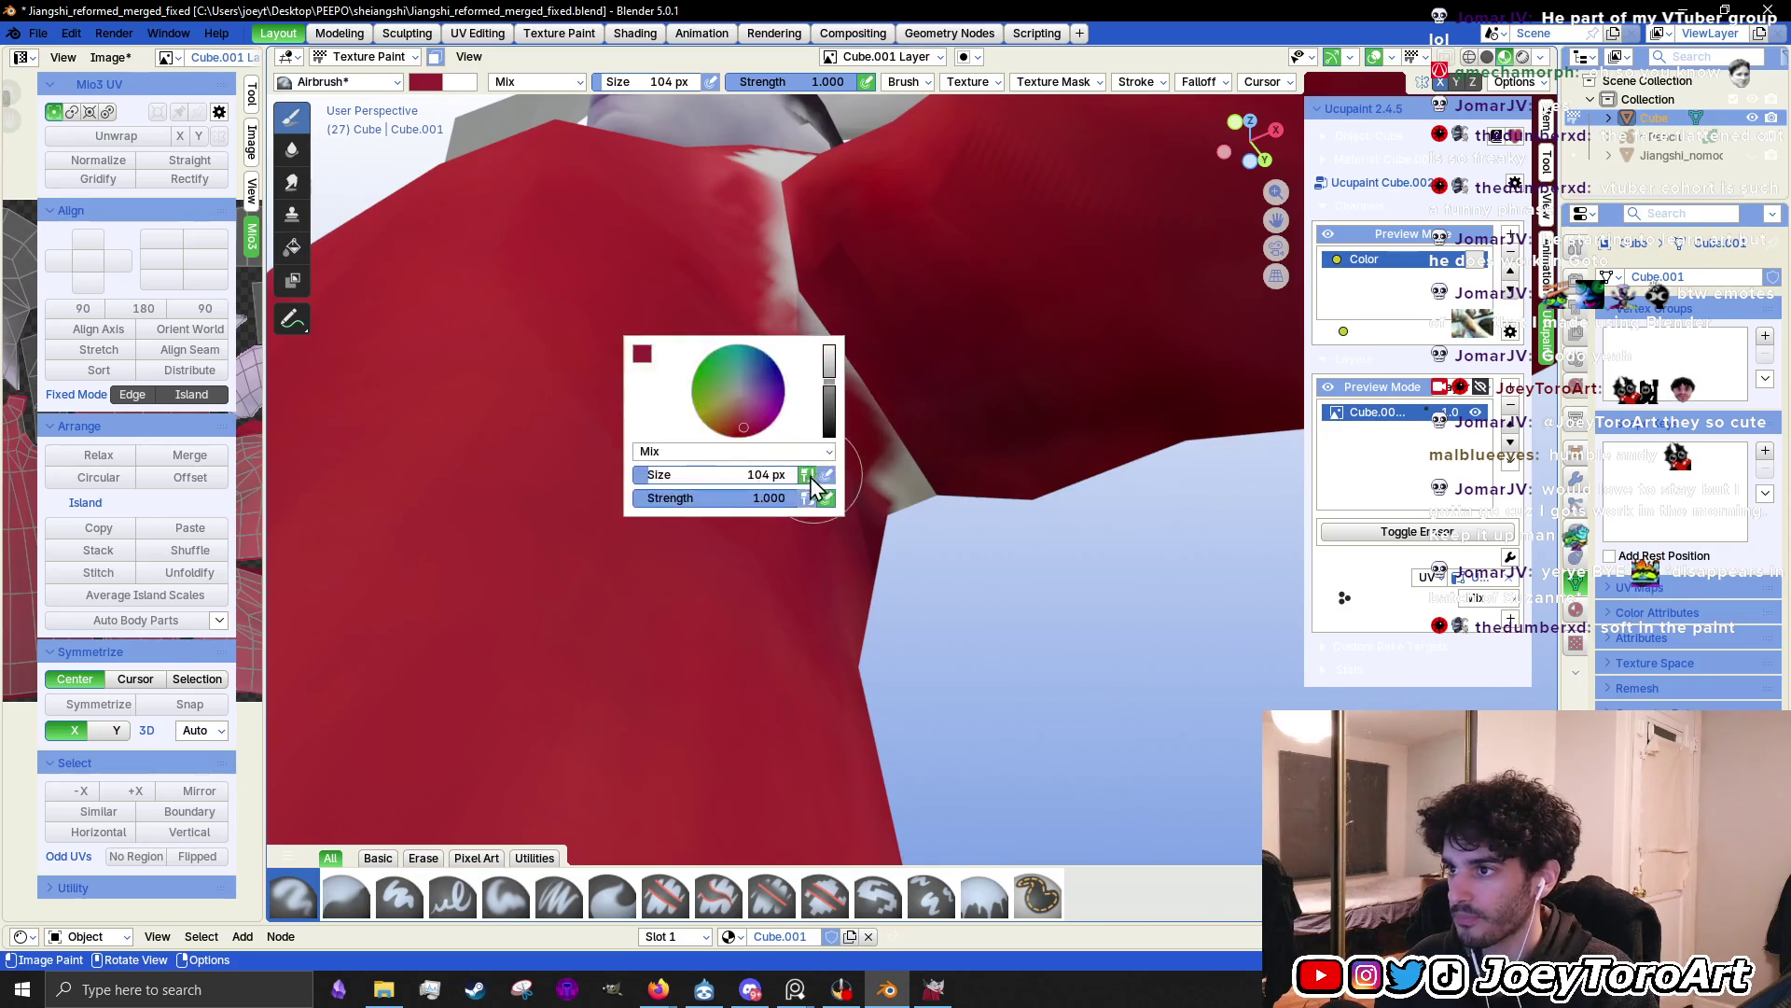
{"action": "left_click", "coordinate": [642, 354]}
{"action": "left_click", "coordinate": [801, 311]}
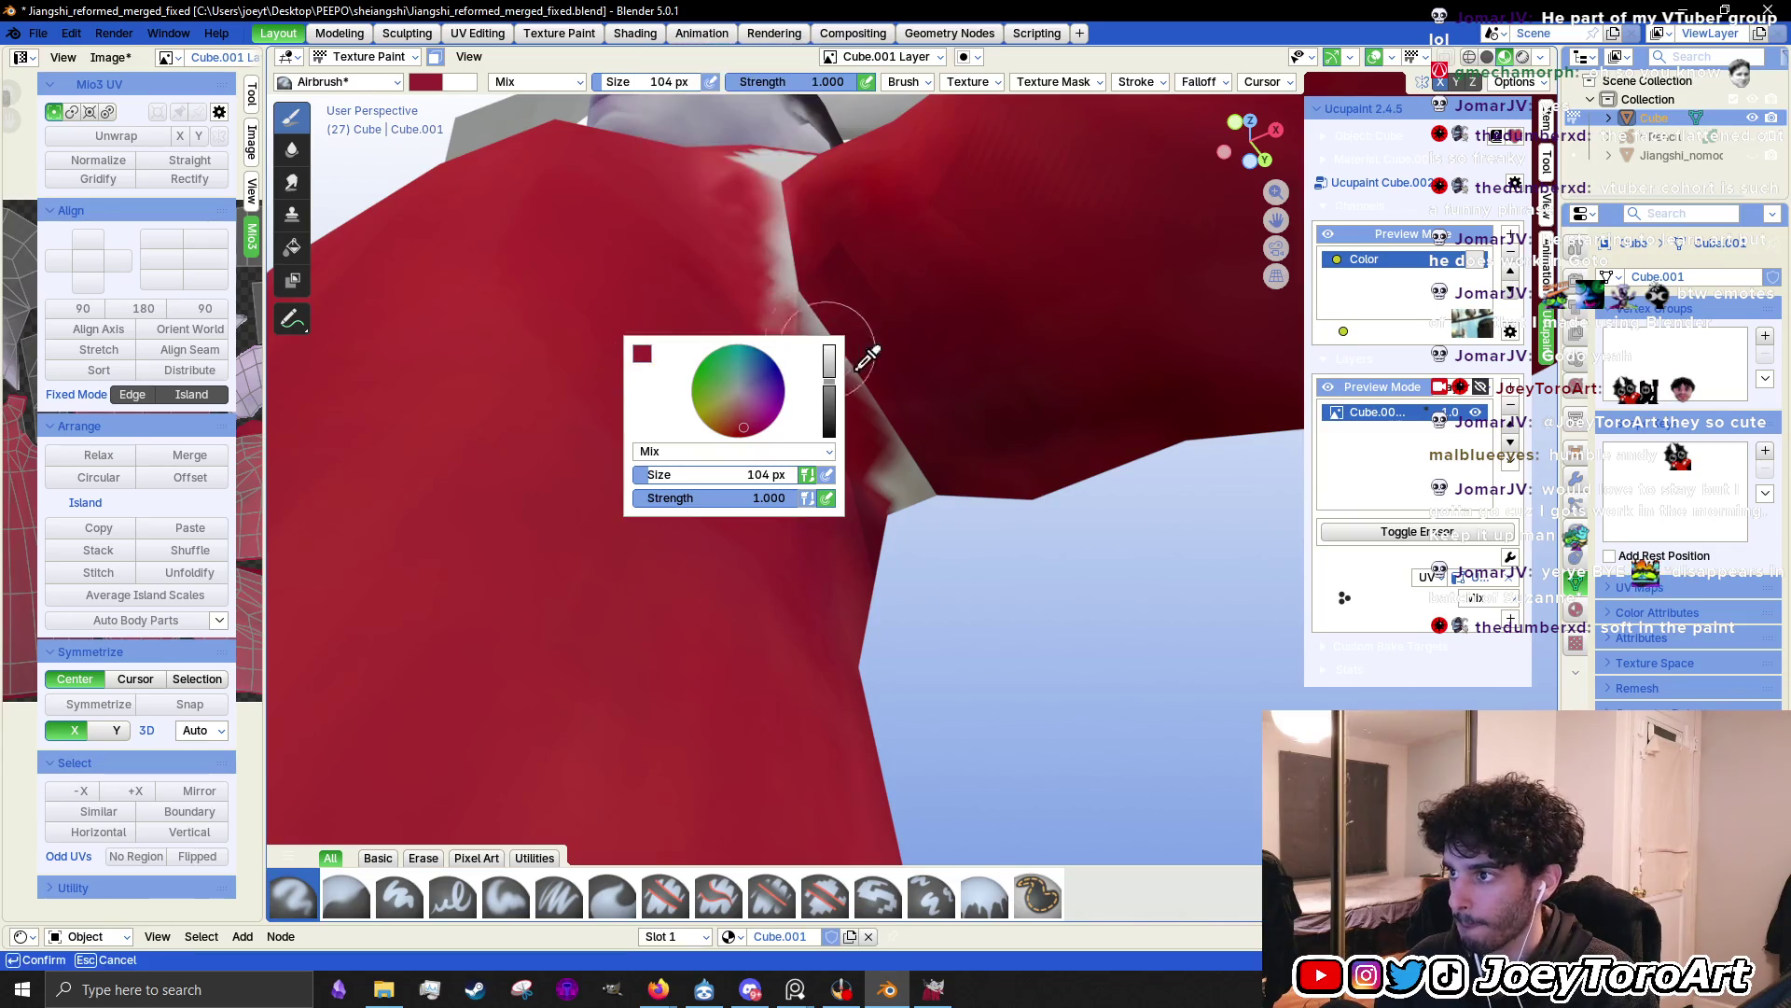
{"action": "left_click", "coordinate": [891, 459]}
{"action": "mouse_move", "coordinate": [867, 472]}
{"action": "left_mouse_down"}
{"action": "mouse_move", "coordinate": [883, 487]}
{"action": "mouse_move", "coordinate": [820, 354]}
{"action": "left_mouse_up"}
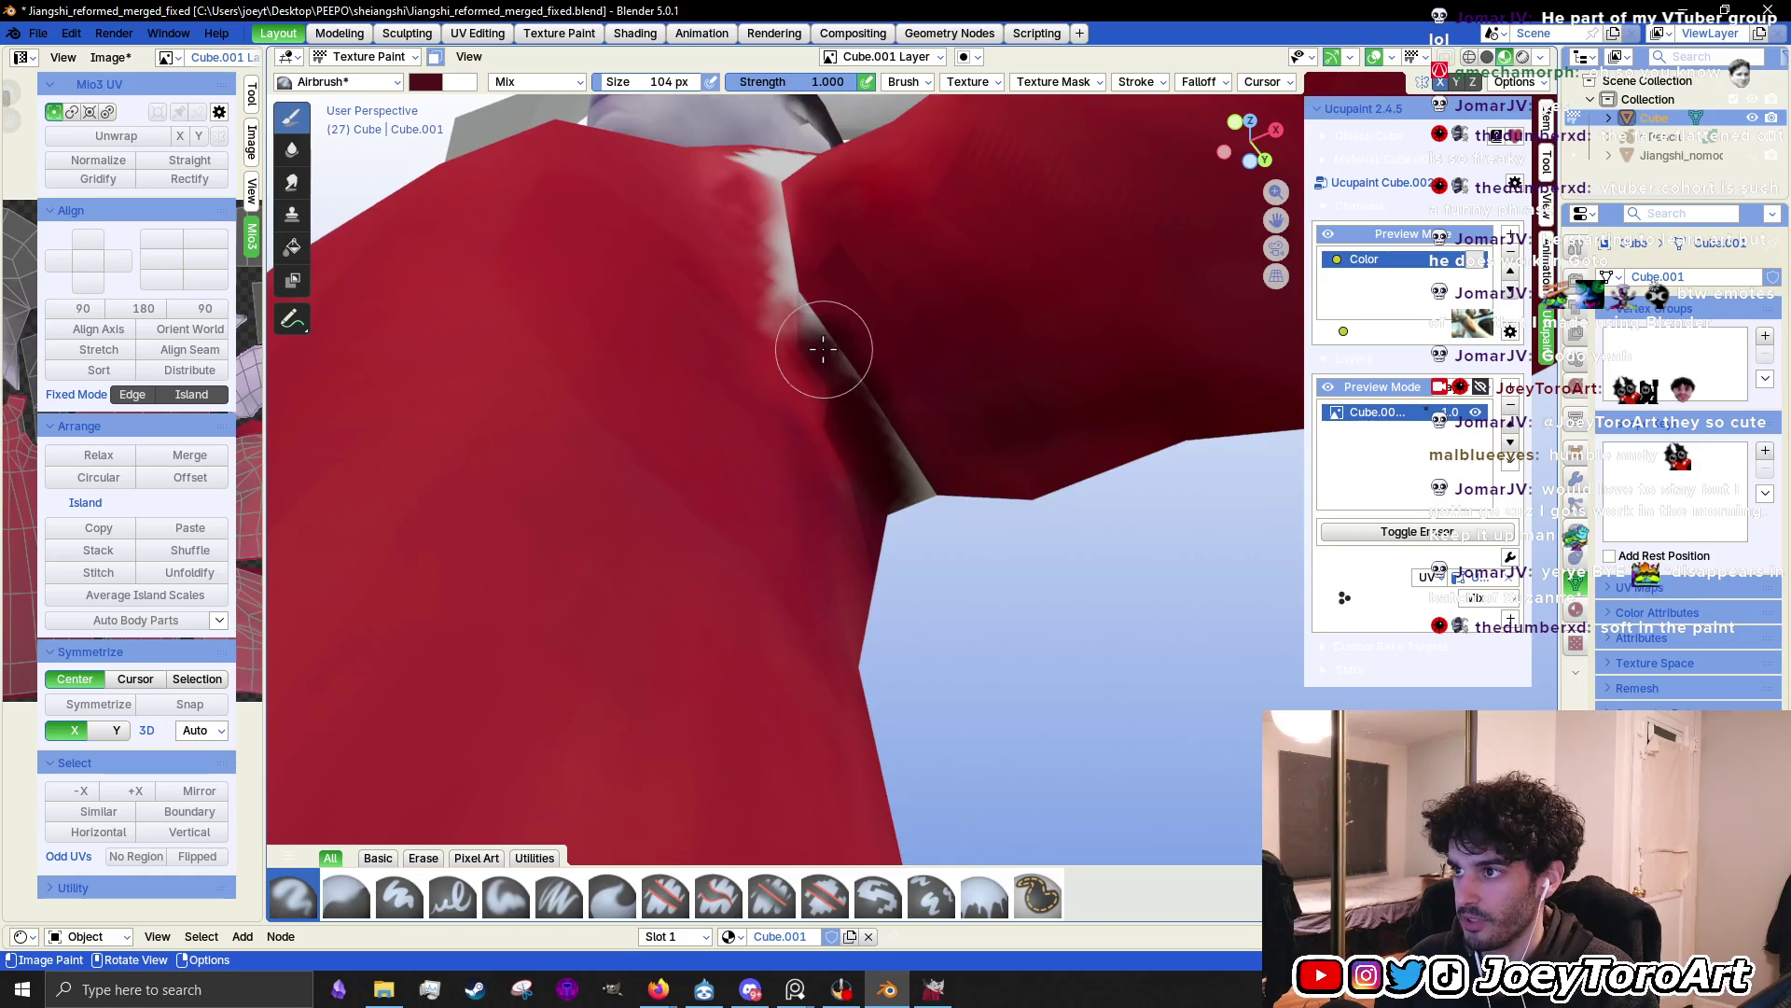
{"action": "middle_click_drag", "start_coordinate": [820, 355], "coordinate": [799, 572]}
Resample the dress red and paint over the seam and the lower white strip
{"action": "right_click", "coordinate": [774, 530]}
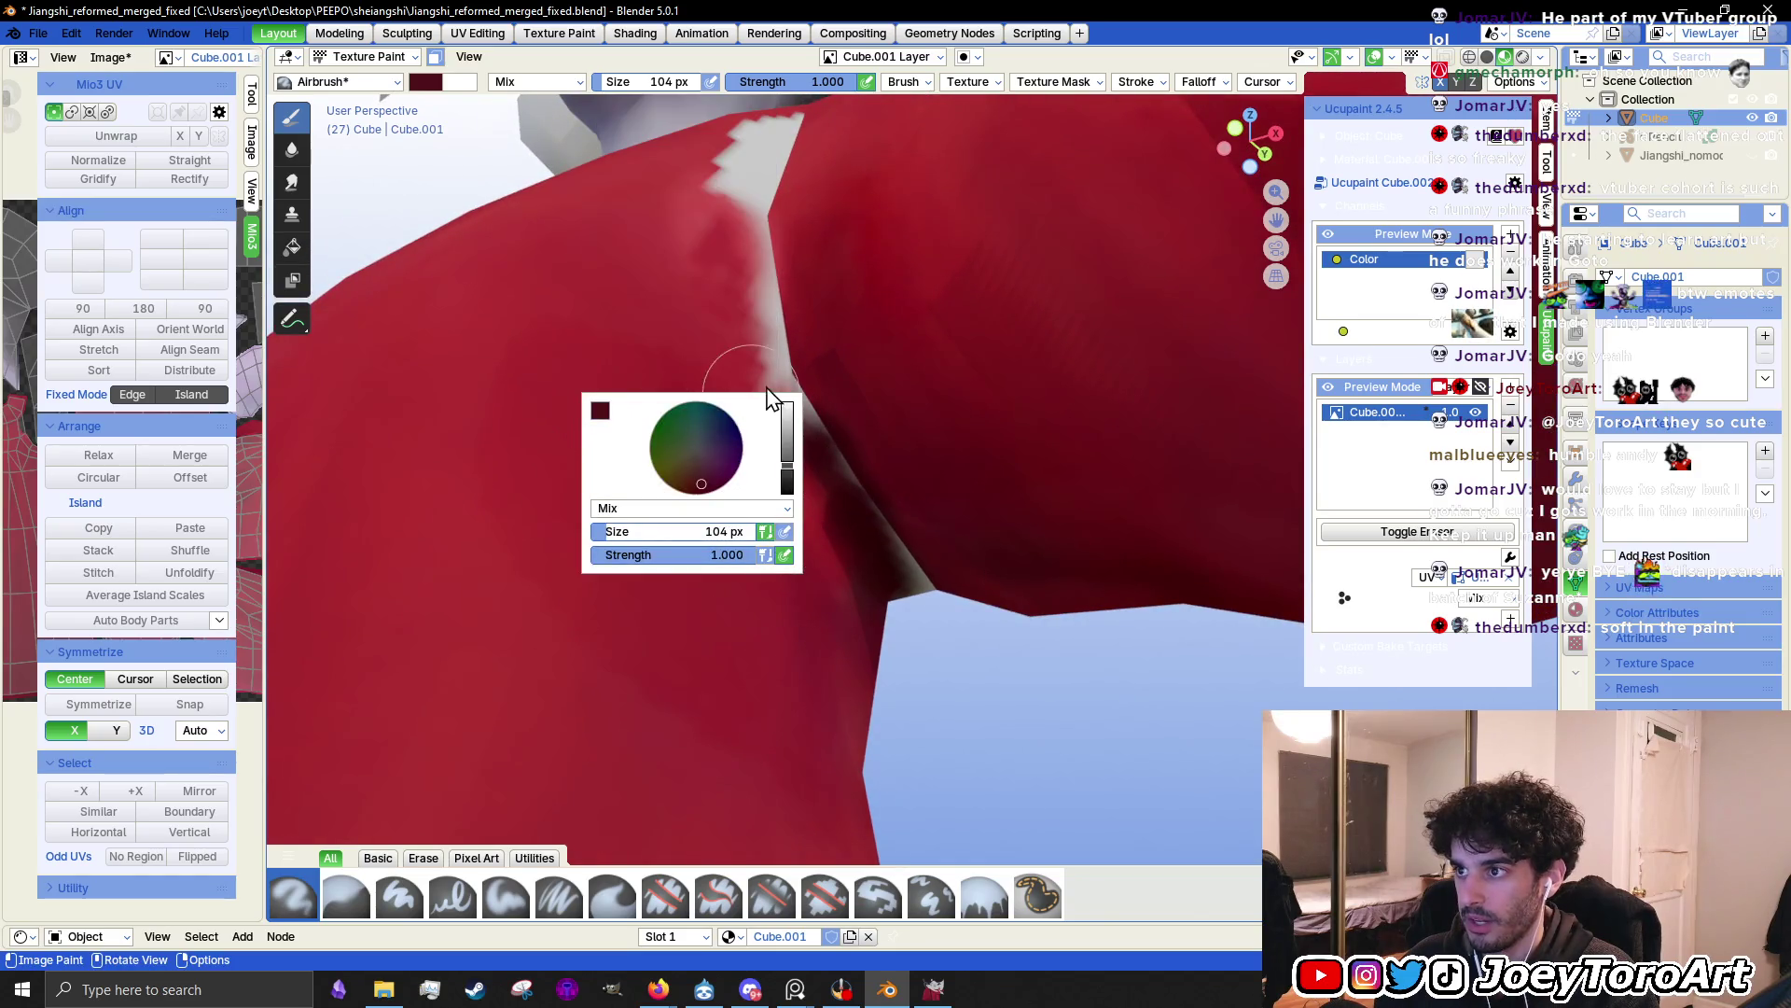
{"action": "left_click", "coordinate": [600, 410]}
{"action": "left_click", "coordinate": [760, 382]}
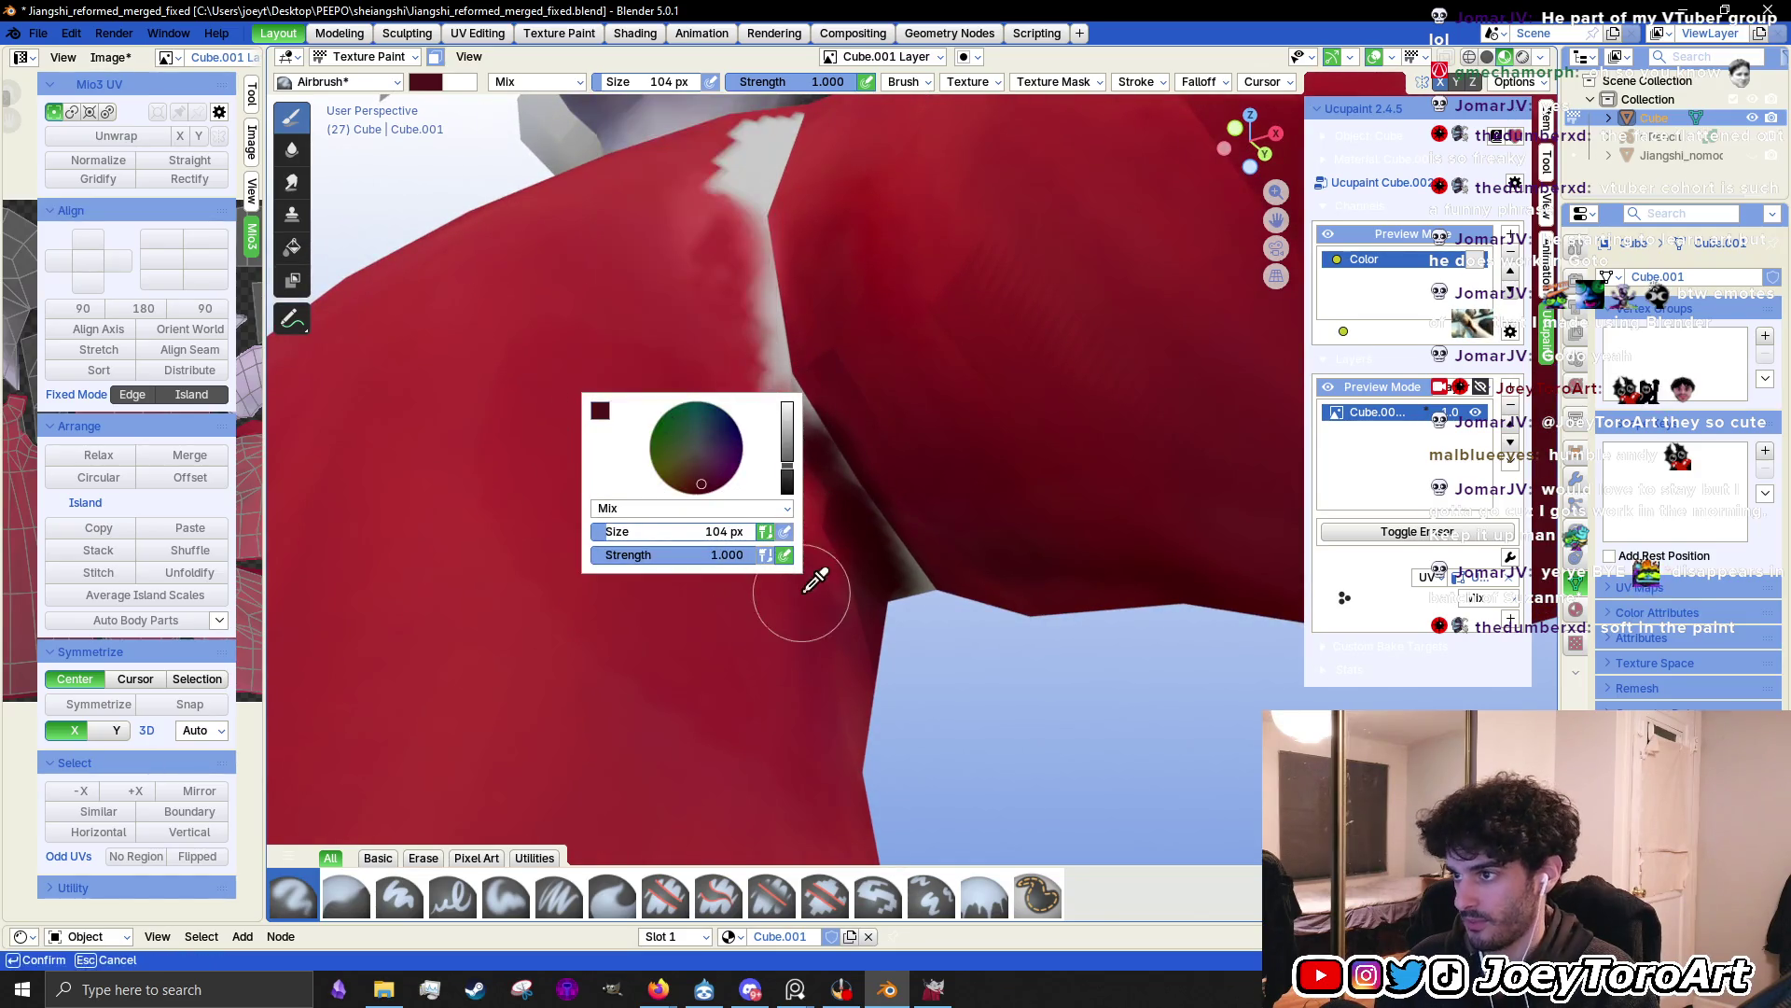
{"action": "left_click", "coordinate": [825, 539]}
{"action": "left_click_drag", "start_coordinate": [792, 463], "coordinate": [751, 363]}
{"action": "middle_click_drag", "start_coordinate": [751, 364], "coordinate": [820, 519]}
{"action": "mouse_move", "coordinate": [848, 560]}
{"action": "left_mouse_down"}
{"action": "mouse_move", "coordinate": [872, 600]}
{"action": "mouse_move", "coordinate": [812, 472]}
{"action": "left_mouse_up"}
{"action": "middle_click_drag", "start_coordinate": [811, 472], "coordinate": [851, 551]}
{"action": "scroll", "coordinate": [827, 496], "scroll_direction": "down", "scroll_amount": 5}
{"action": "scroll", "coordinate": [895, 509], "scroll_direction": "up", "scroll_amount": 3}
{"action": "mouse_move", "coordinate": [894, 509]}
{"action": "left_mouse_down"}
{"action": "mouse_move", "coordinate": [864, 472]}
{"action": "mouse_move", "coordinate": [904, 448]}
{"action": "mouse_move", "coordinate": [872, 532]}
{"action": "mouse_move", "coordinate": [887, 555]}
{"action": "mouse_move", "coordinate": [884, 360]}
{"action": "left_mouse_up"}
{"action": "right_click", "coordinate": [820, 456]}
{"action": "left_click", "coordinate": [653, 335]}
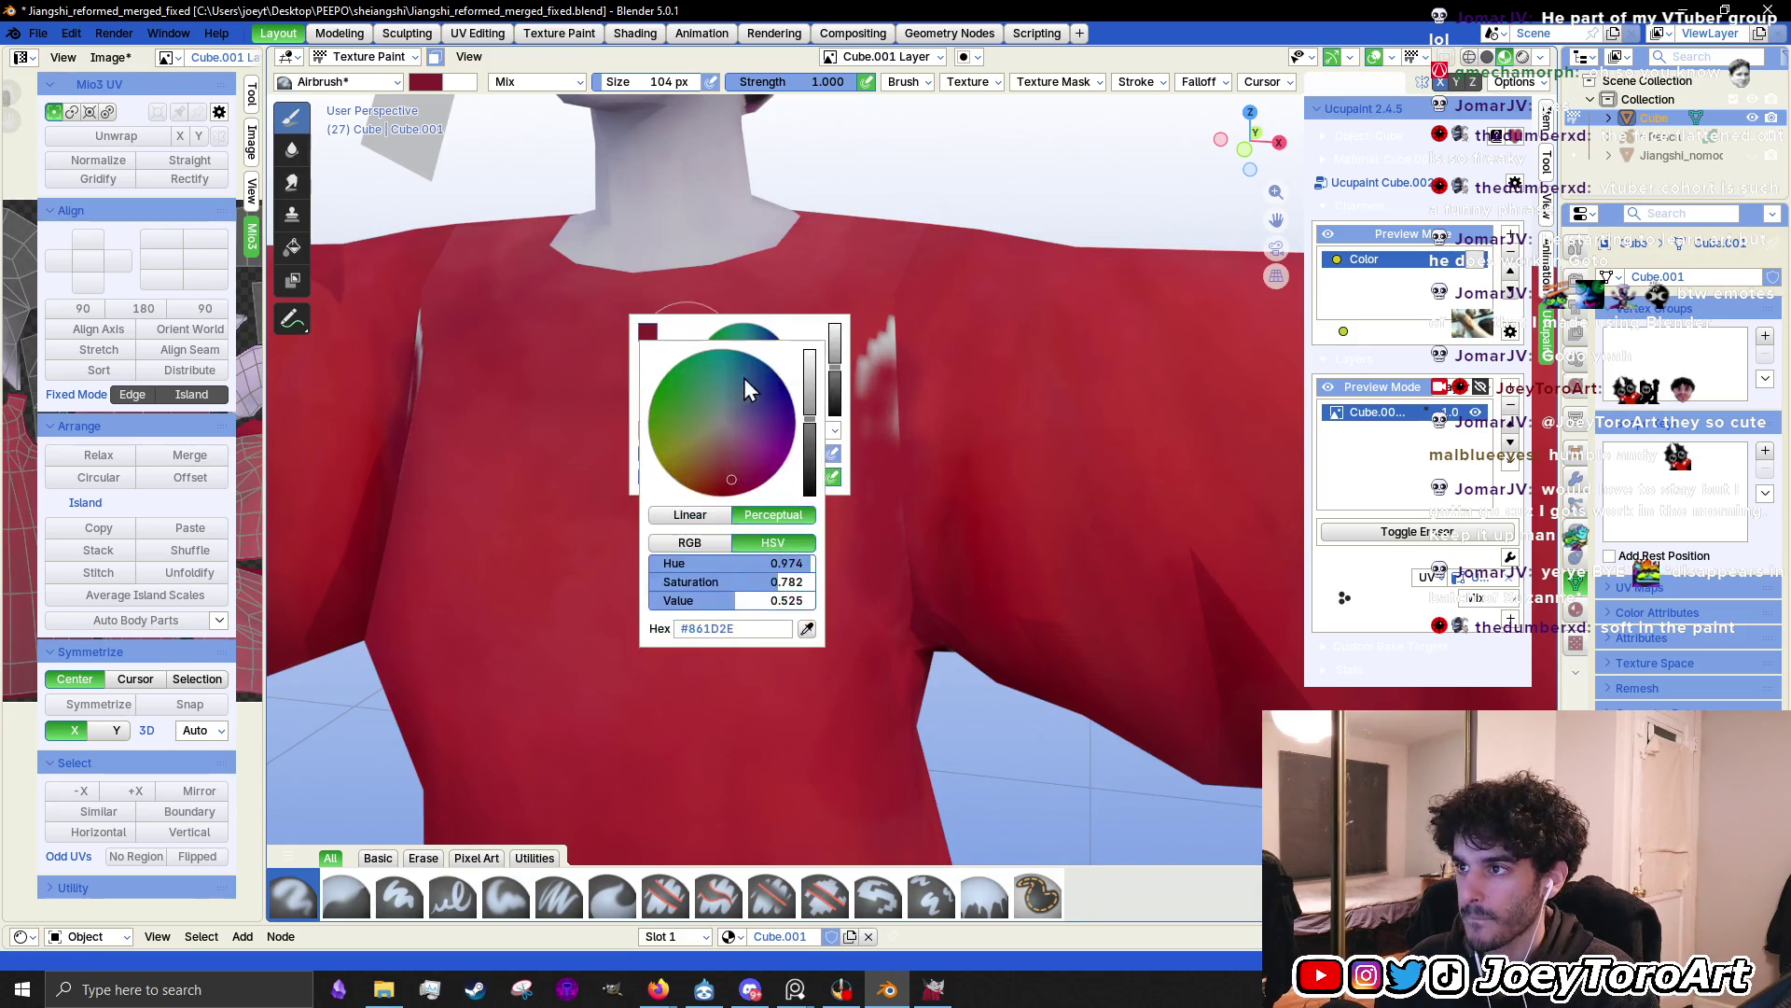
Sample the shirt's red as the brush colour, undoing a stray mark
{"action": "left_click", "coordinate": [807, 629]}
{"action": "left_click", "coordinate": [821, 545]}
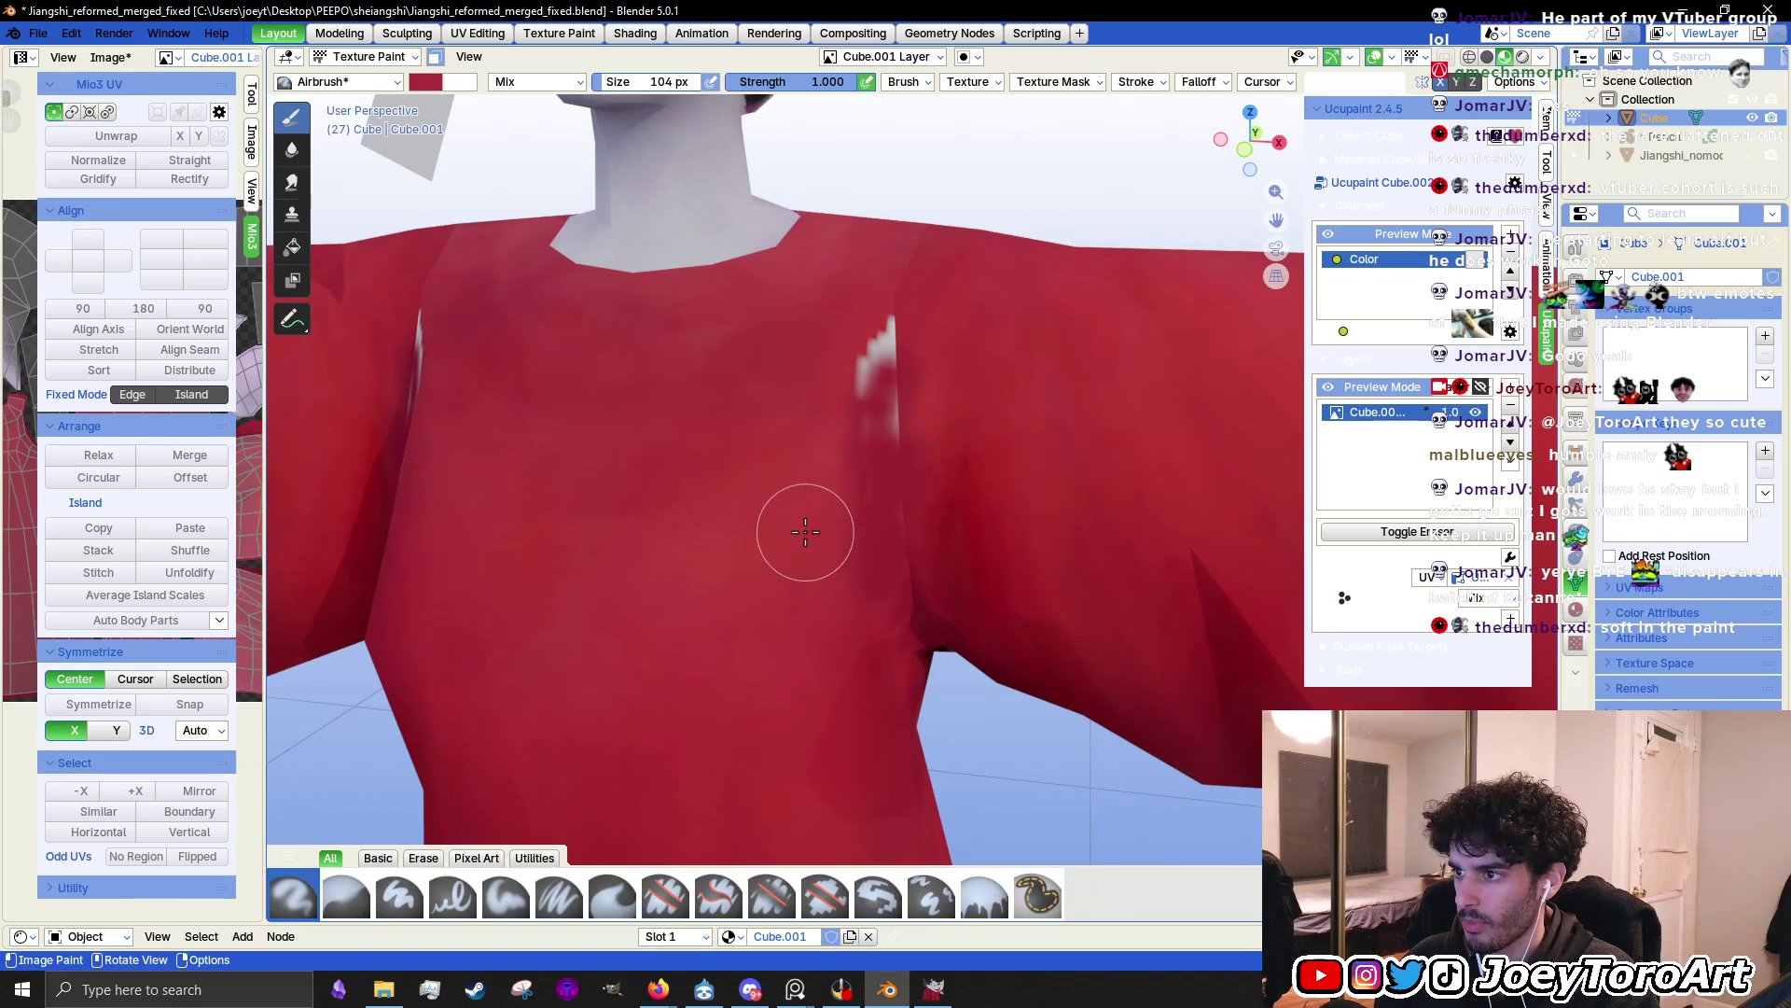
{"action": "middle_click_drag", "start_coordinate": [871, 460], "coordinate": [891, 457]}
{"action": "right_click", "coordinate": [811, 560]}
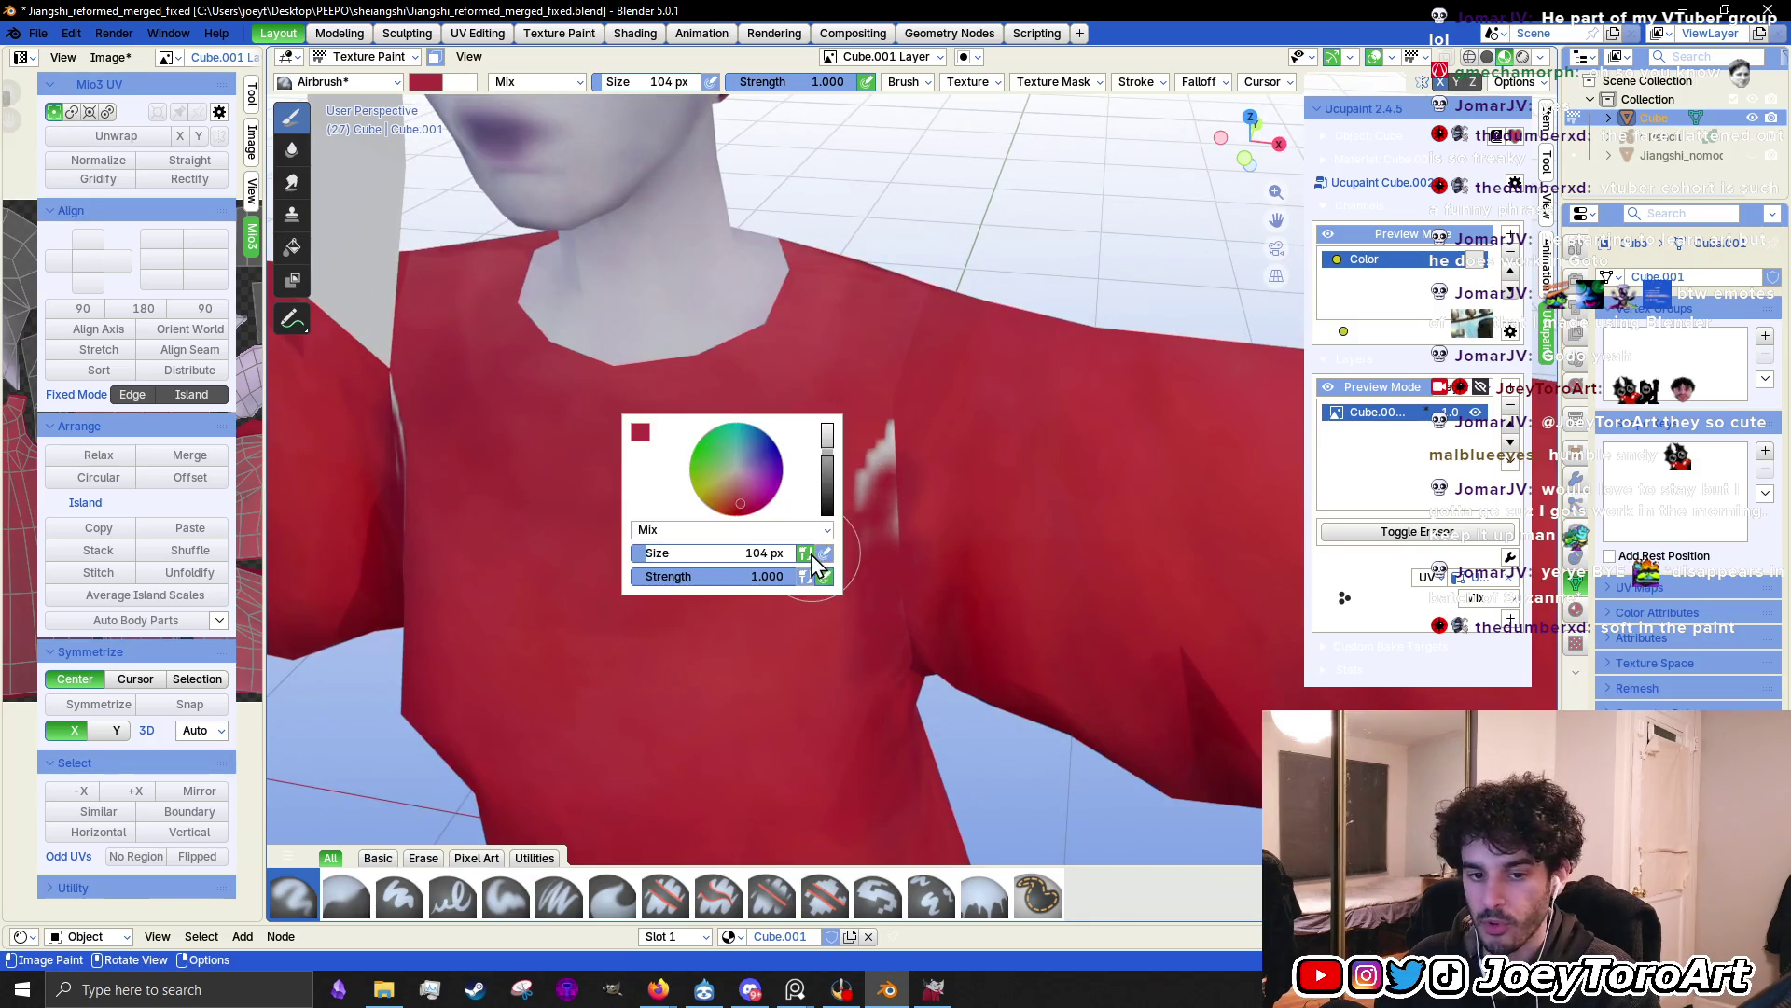
{"action": "left_click", "coordinate": [640, 432]}
{"action": "left_click", "coordinate": [642, 434]}
{"action": "left_click", "coordinate": [798, 405]}
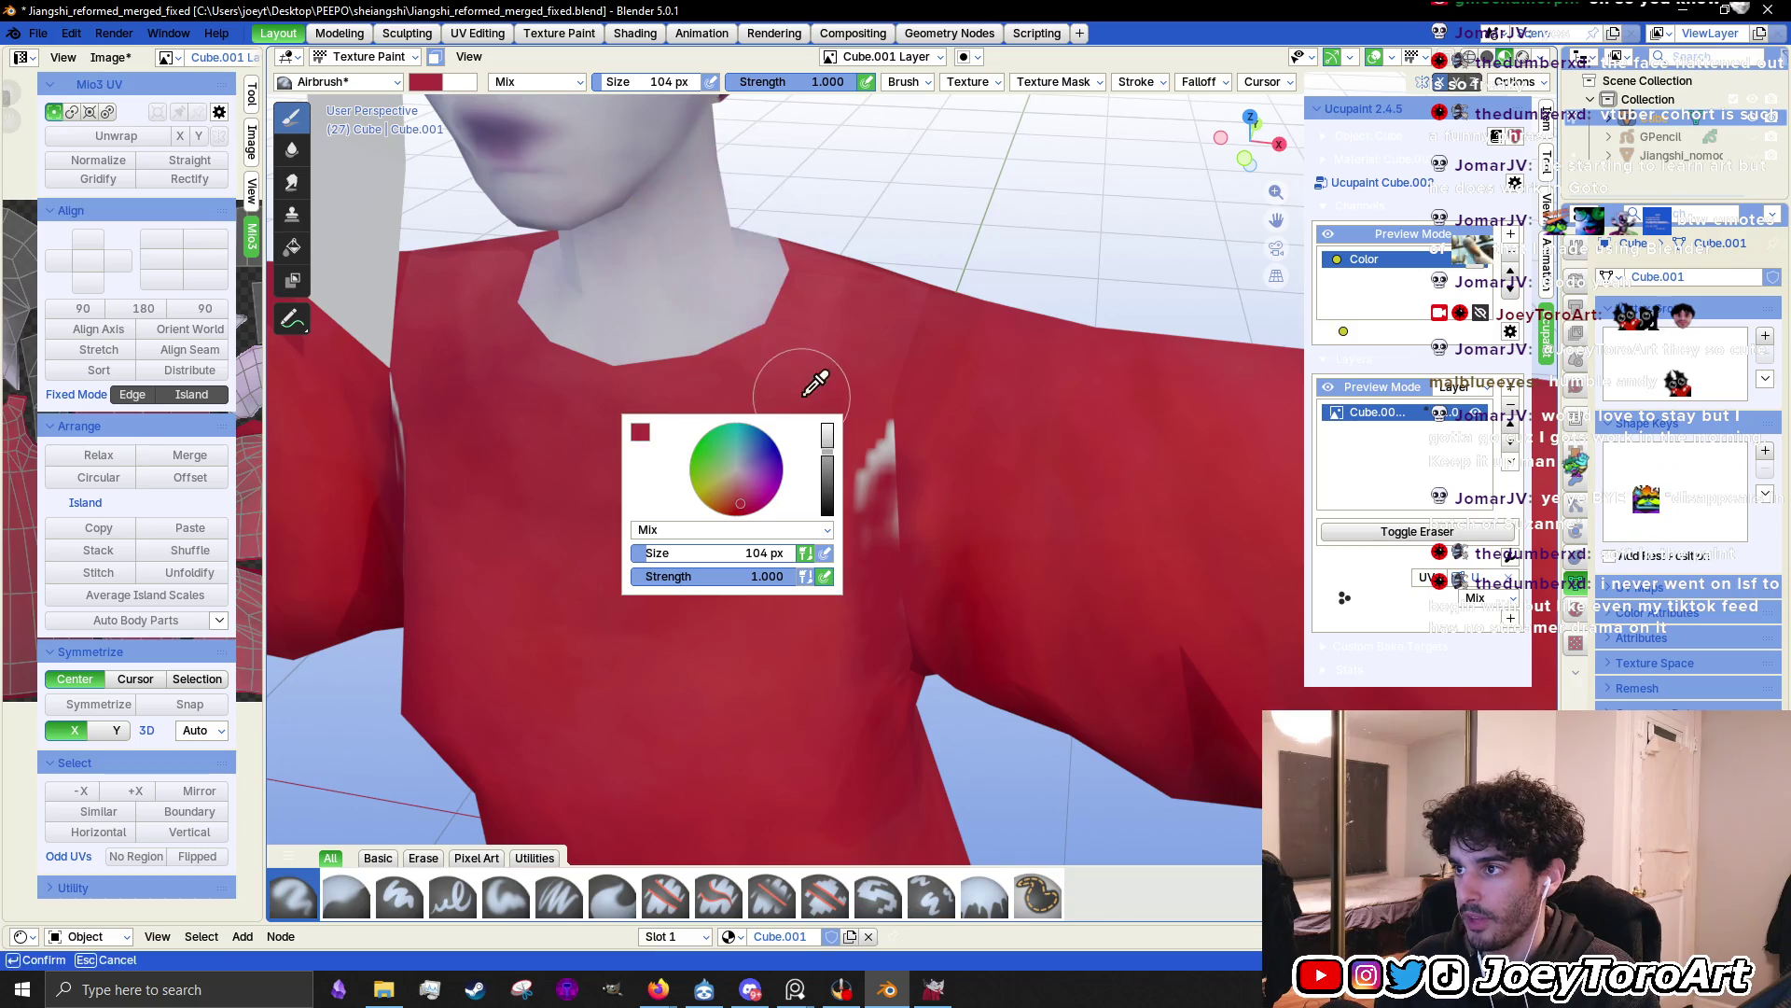
{"action": "left_click", "coordinate": [870, 446]}
{"action": "key", "text": "ctrl+z"}
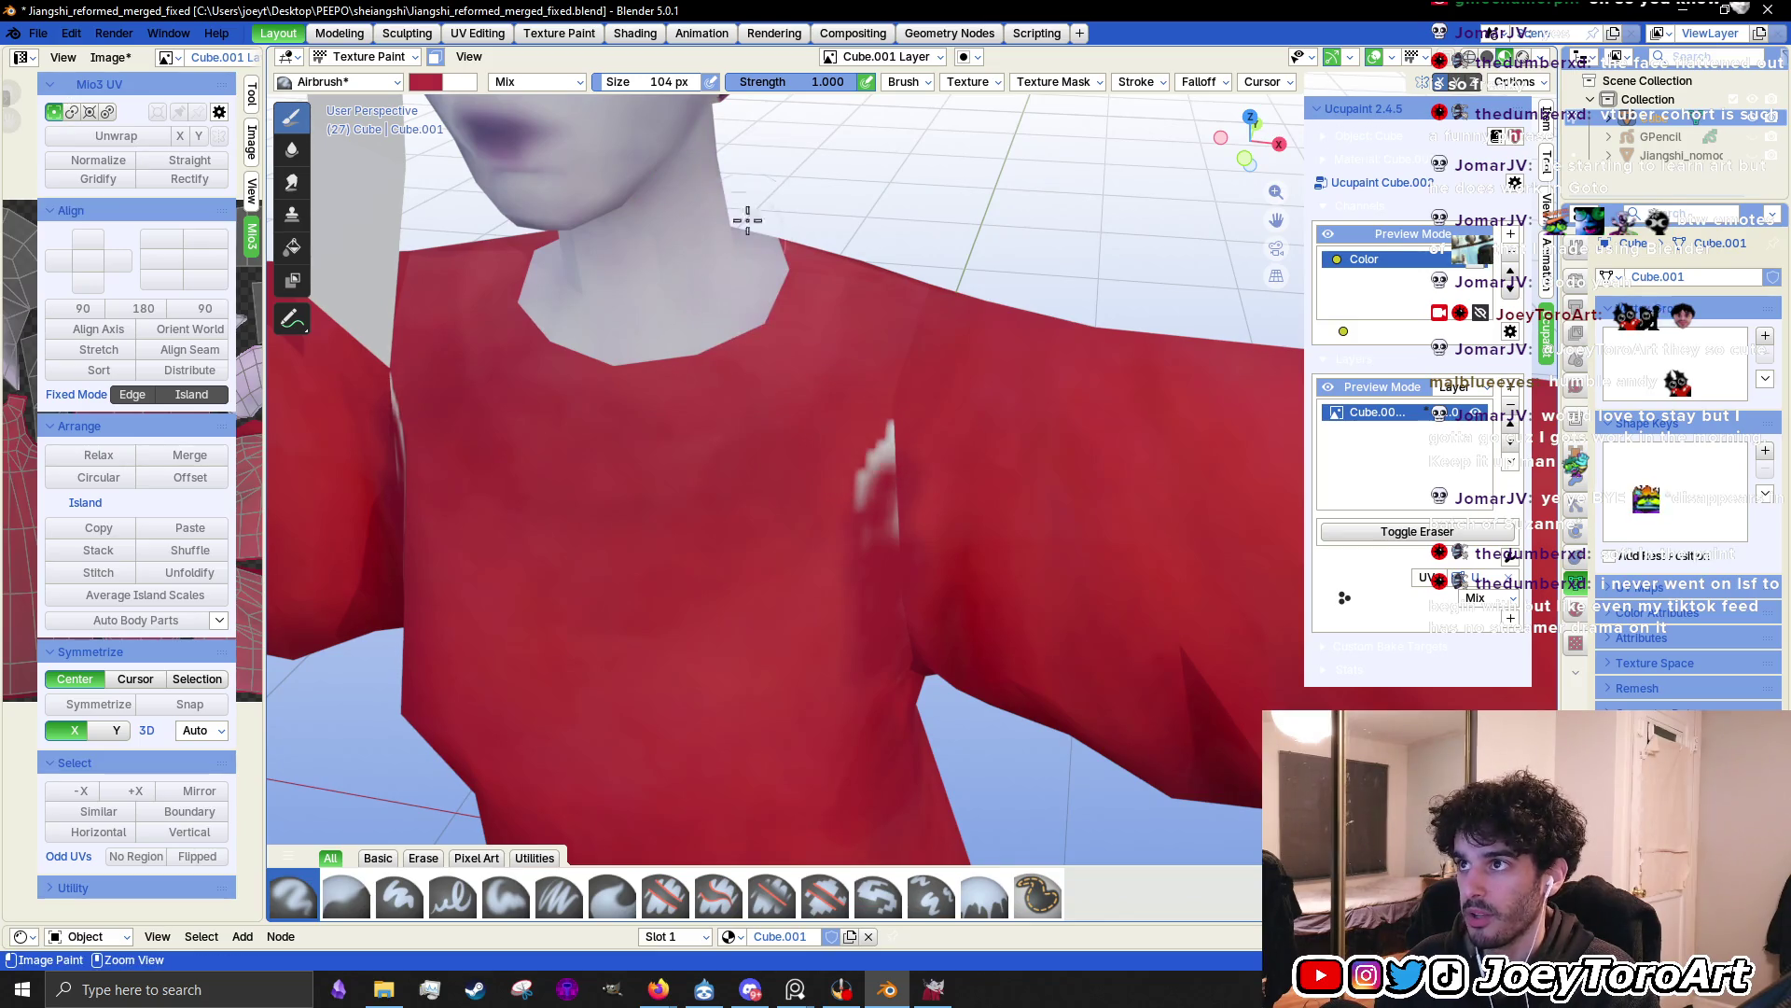
Lower brush strength to 0.155 and airbrush red over the lower white chest streak
{"action": "left_click_drag", "start_coordinate": [821, 89], "coordinate": [779, 82]}
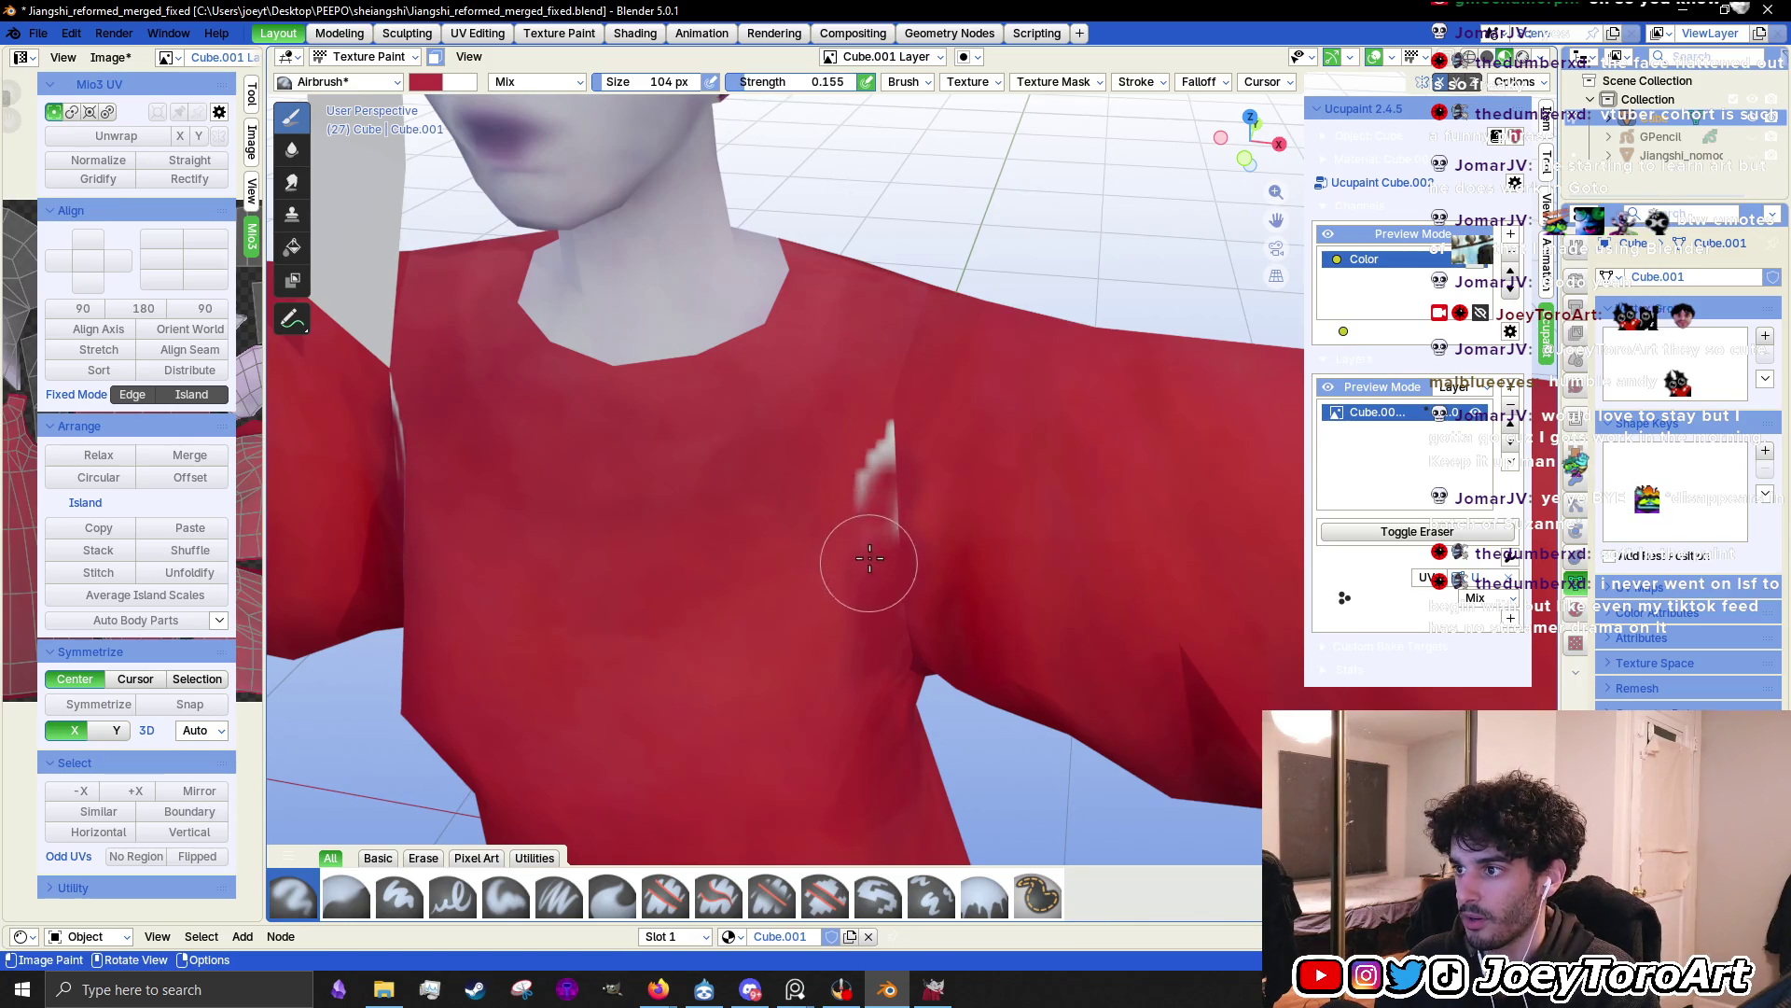
{"action": "right_click", "coordinate": [709, 522]}
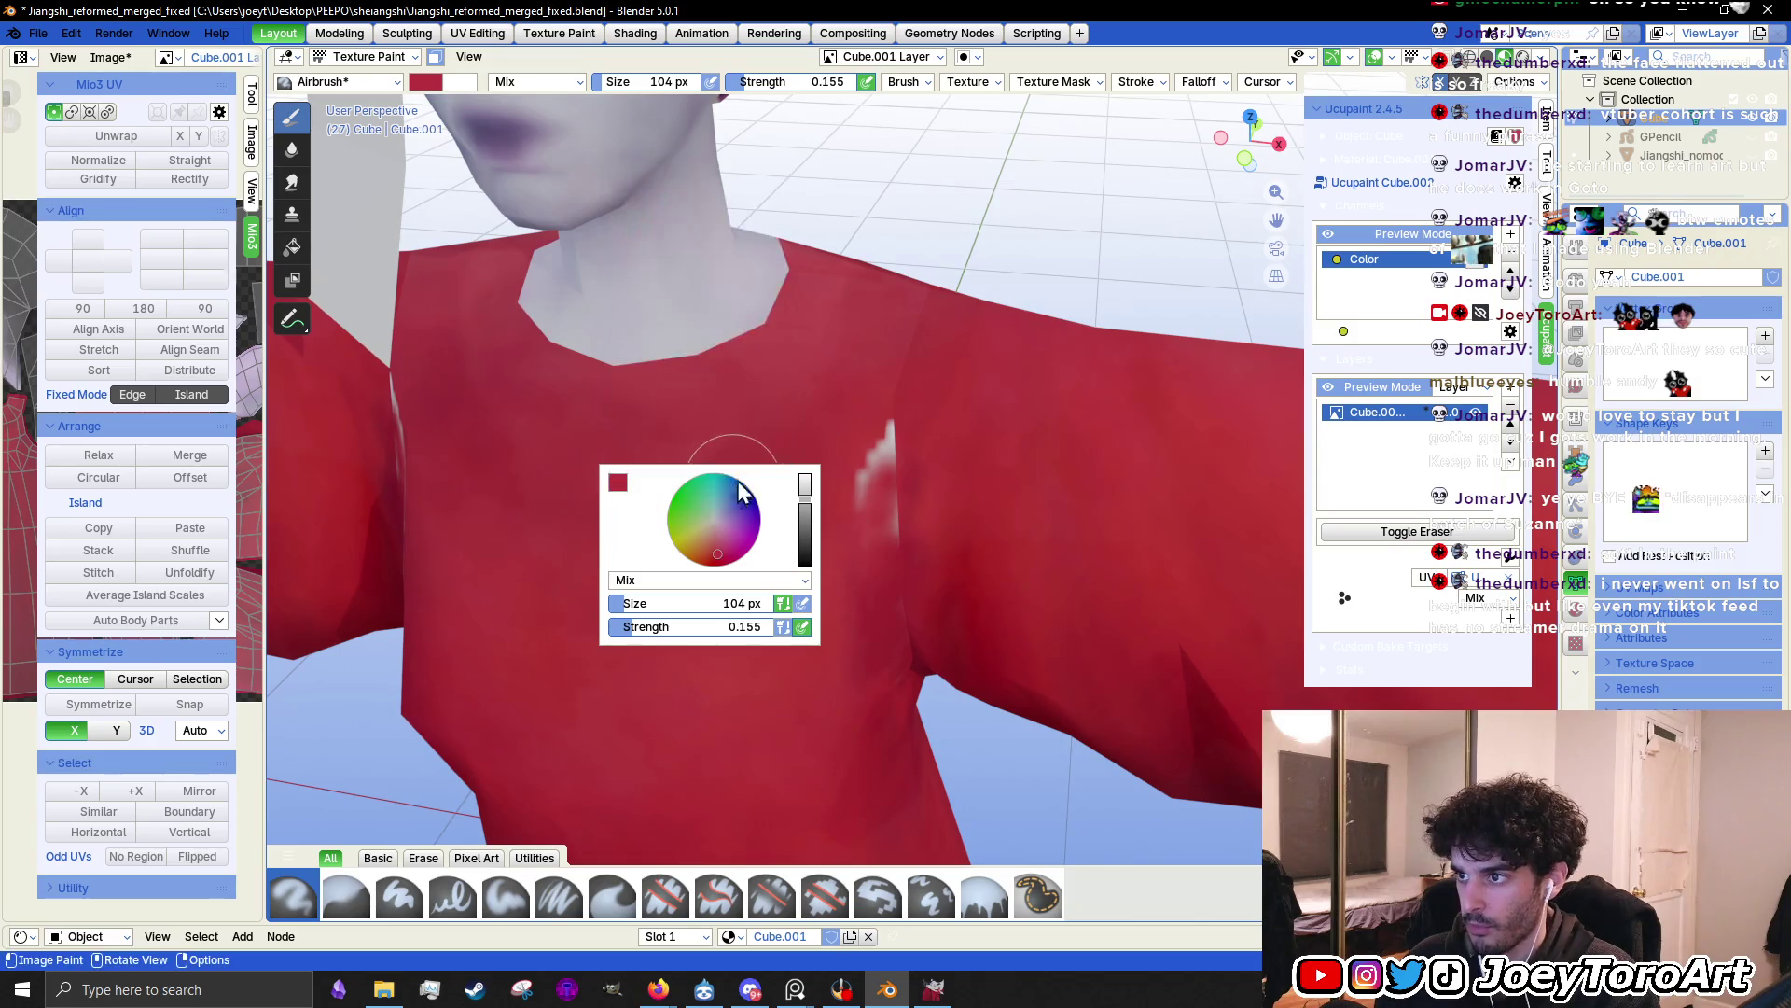
{"action": "left_click", "coordinate": [622, 489]}
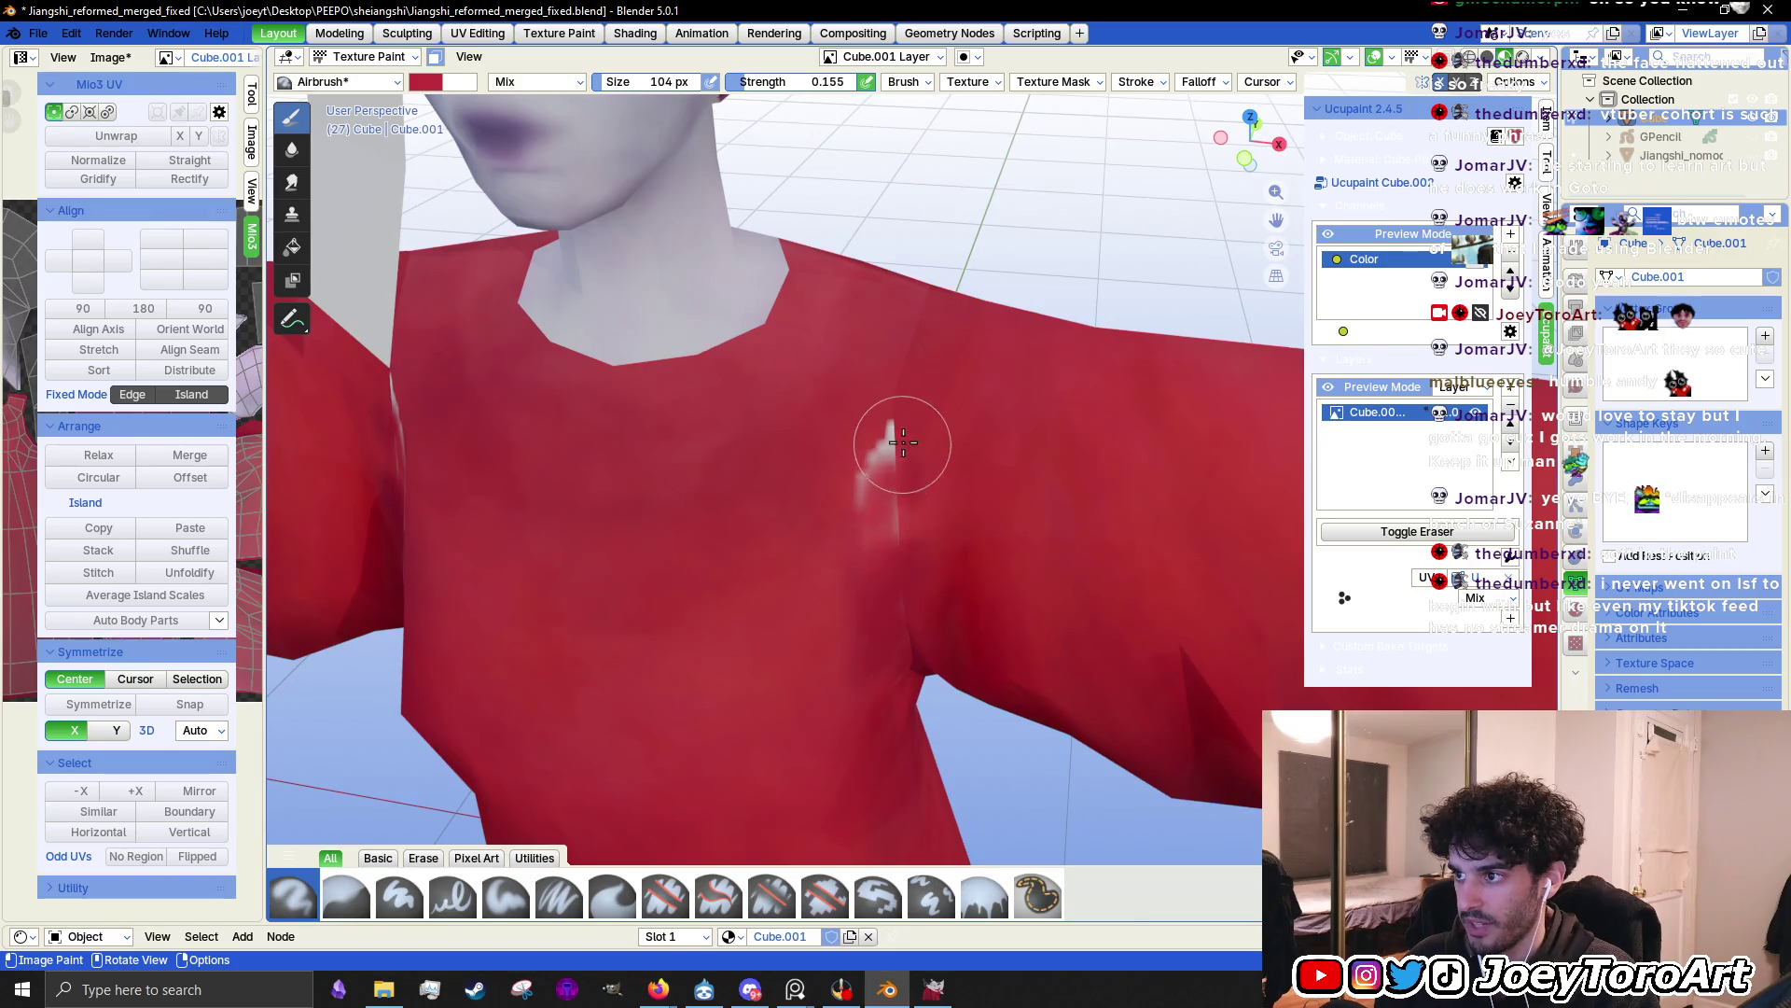
{"action": "right_click", "coordinate": [793, 594]}
{"action": "left_click", "coordinate": [603, 474]}
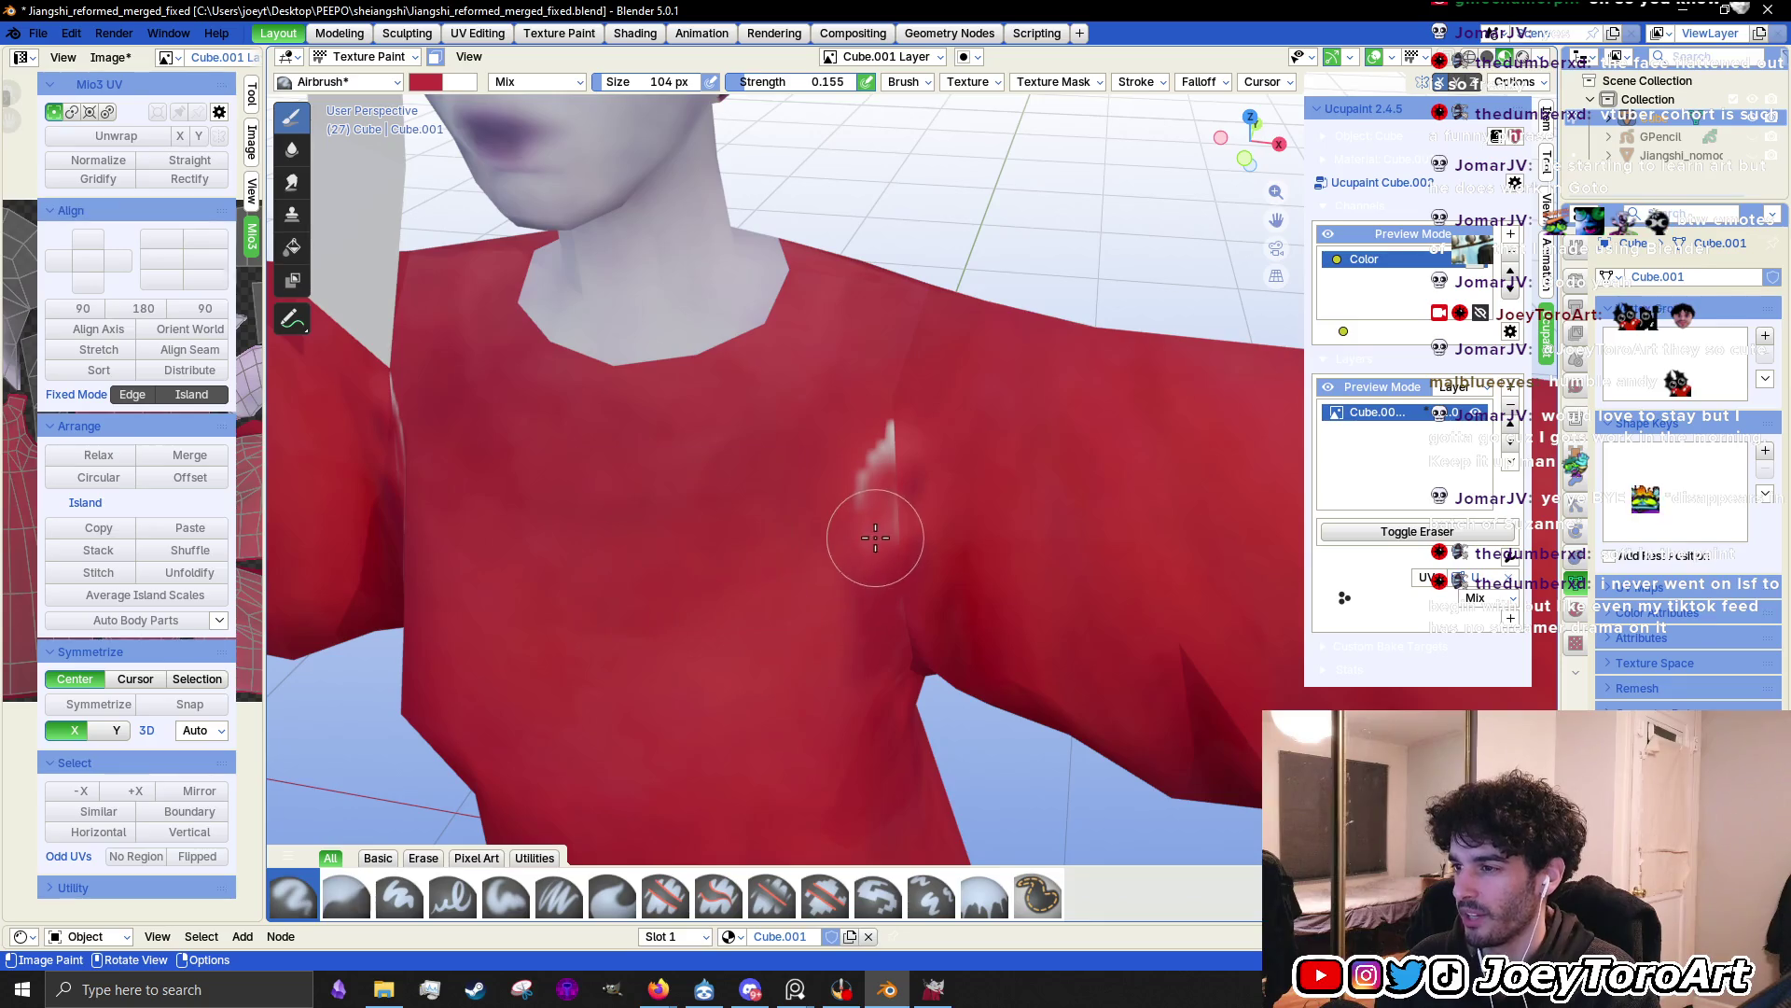
{"action": "mouse_move", "coordinate": [876, 532]}
{"action": "left_mouse_down"}
{"action": "mouse_move", "coordinate": [887, 508]}
{"action": "mouse_move", "coordinate": [852, 479]}
{"action": "mouse_move", "coordinate": [869, 512]}
{"action": "left_mouse_up"}
{"action": "middle_click_drag", "start_coordinate": [870, 513], "coordinate": [641, 524]}
{"action": "right_click", "coordinate": [641, 524]}
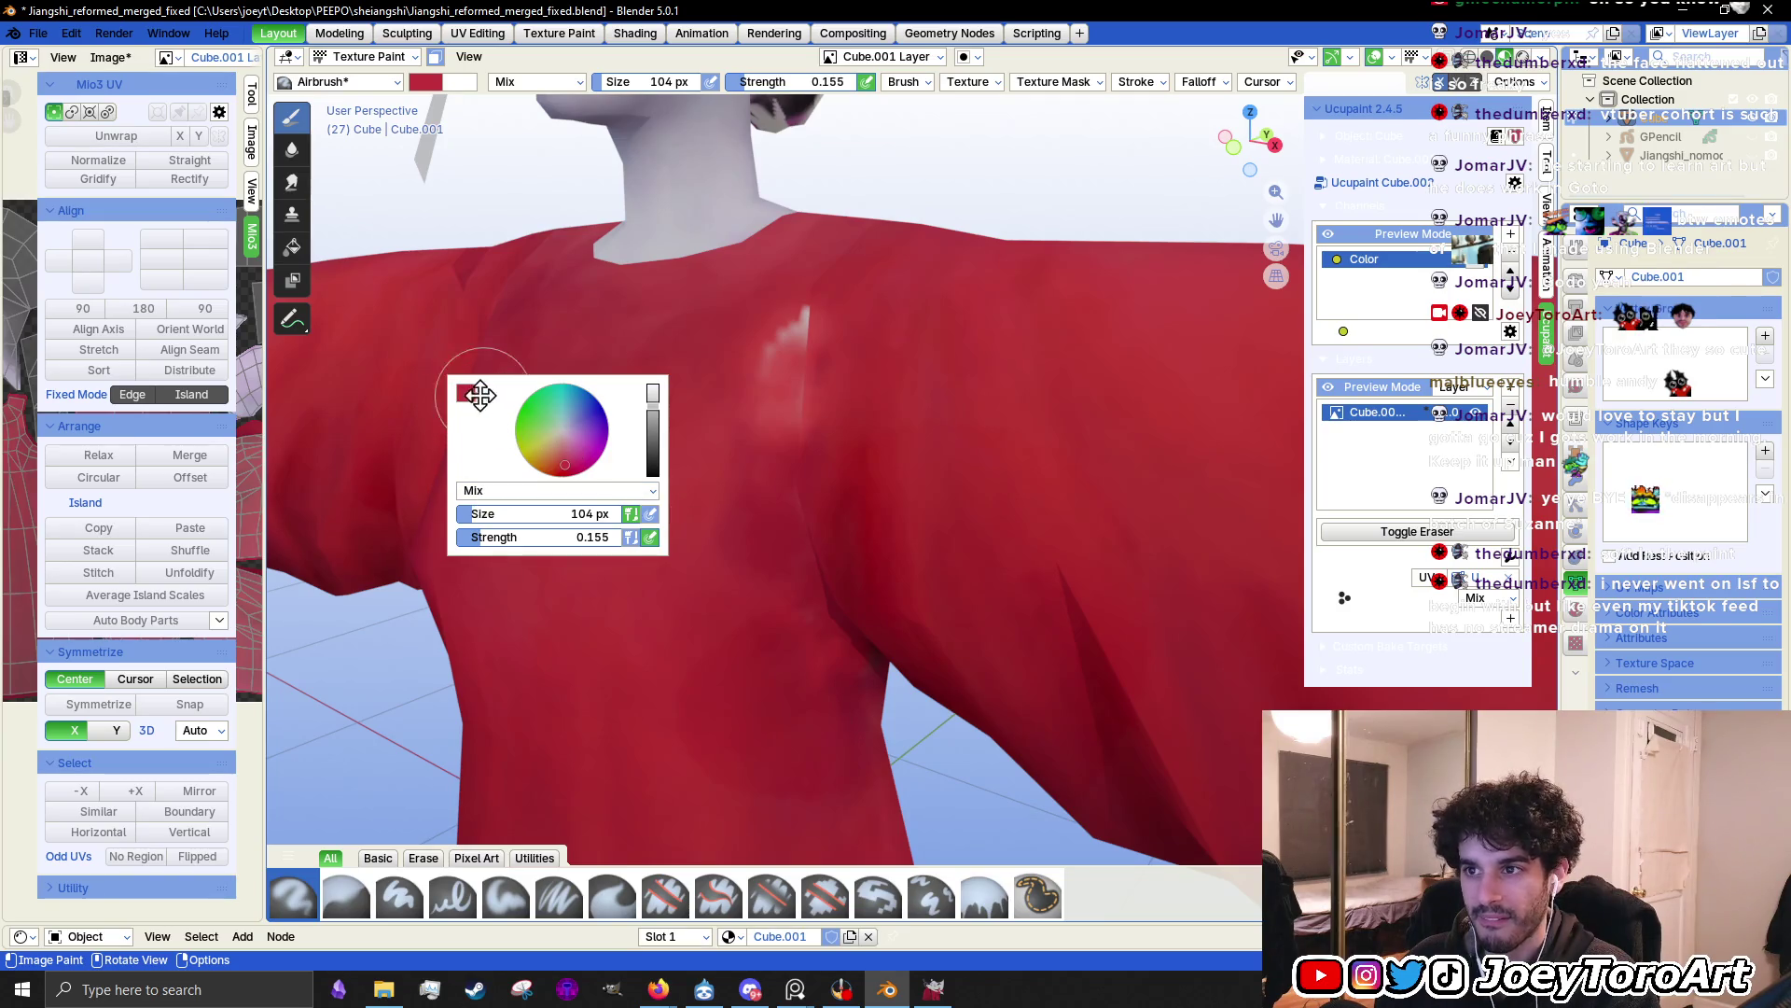
Eyedrop the shirt's red (#C1313C) from the model as the brush colour
{"action": "left_click", "coordinate": [466, 394]}
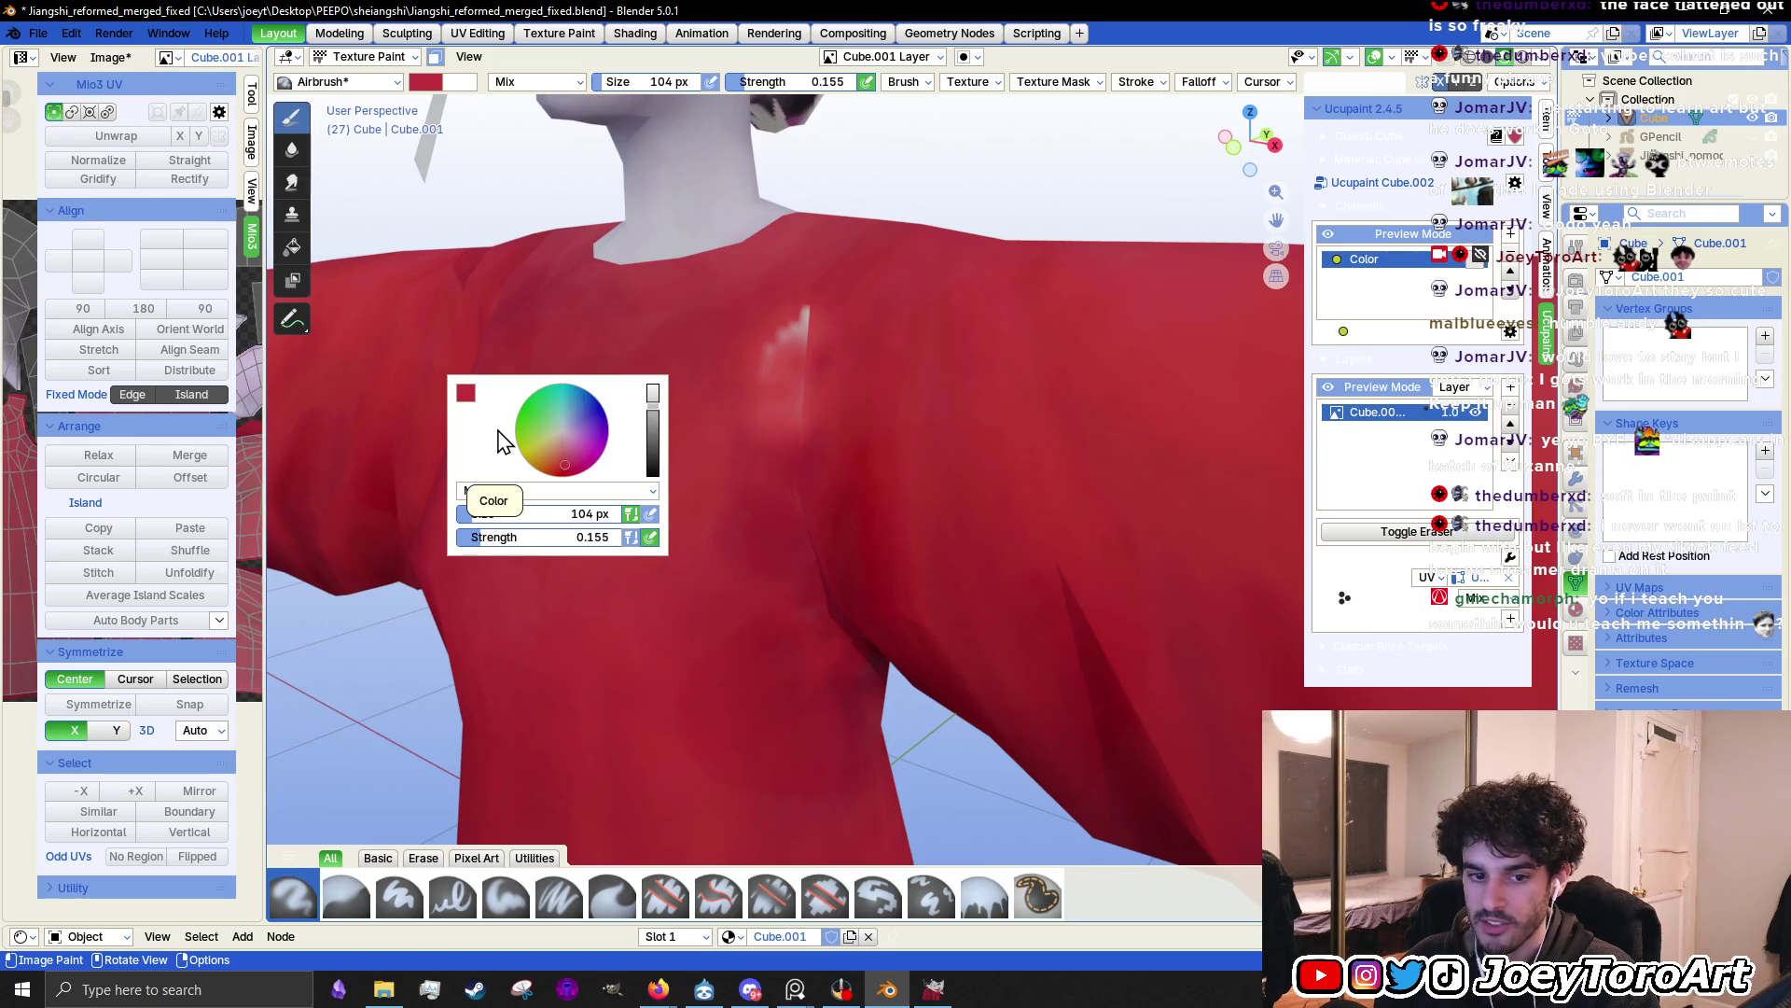
{"action": "left_click", "coordinate": [466, 393]}
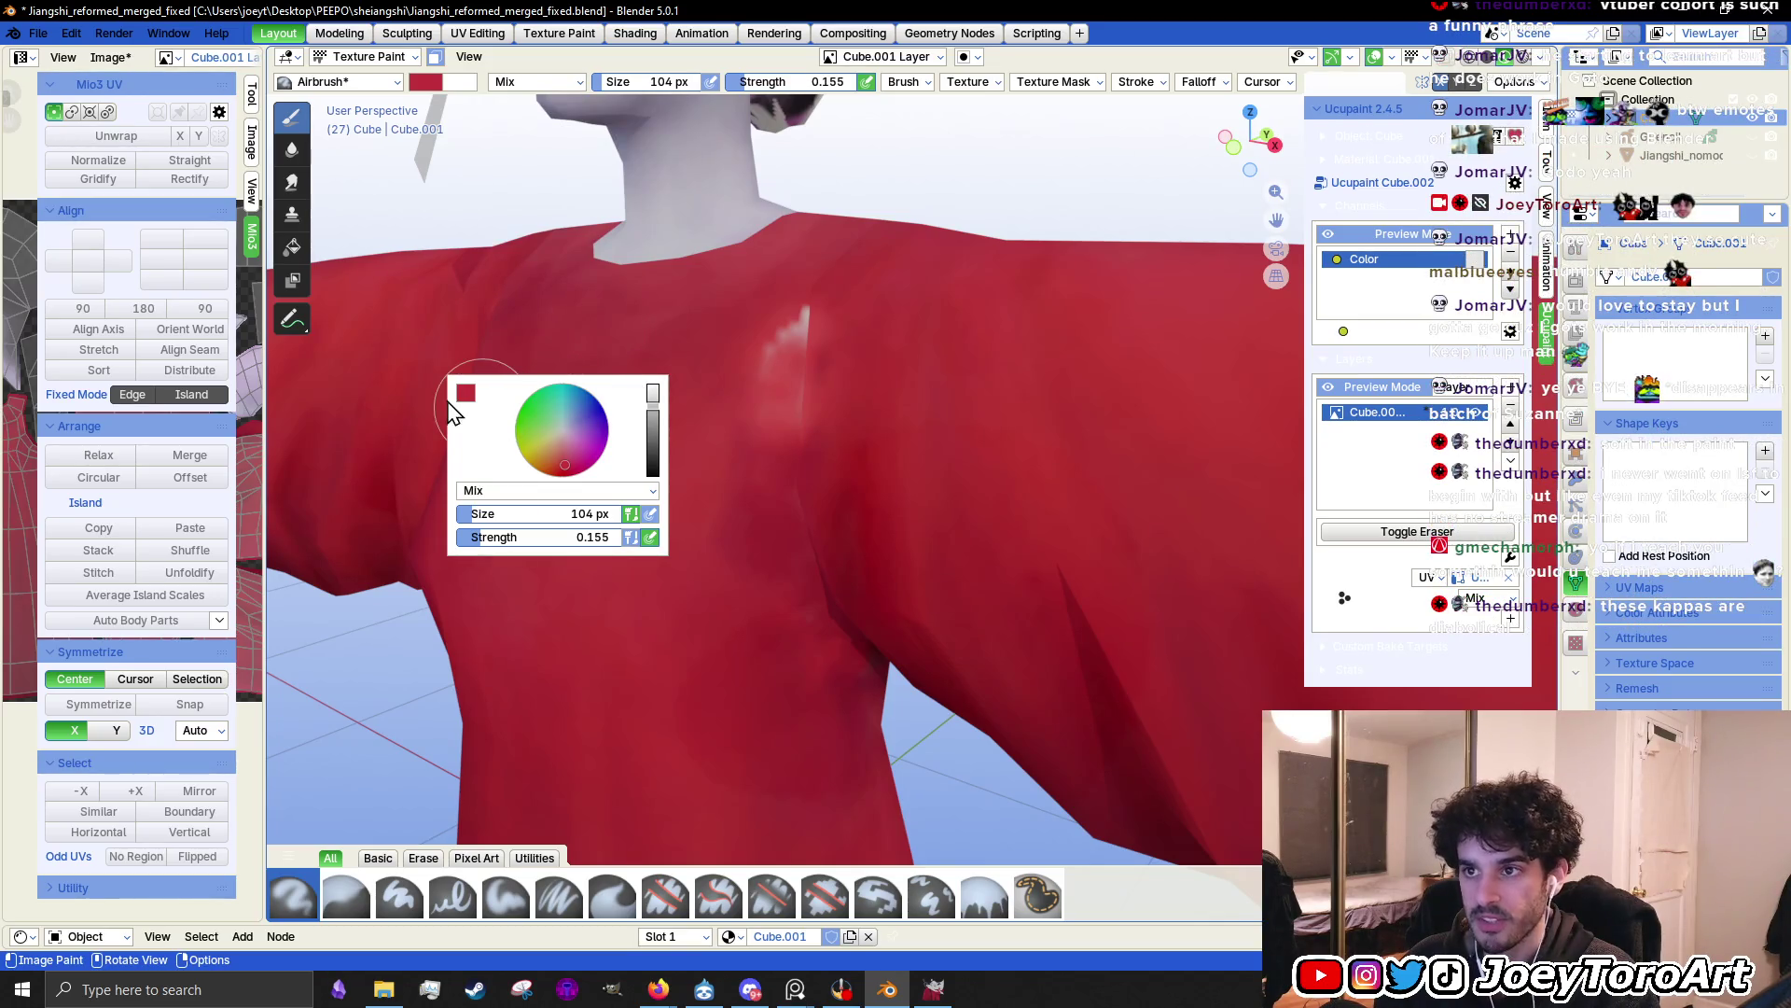
{"action": "left_click", "coordinate": [465, 395]}
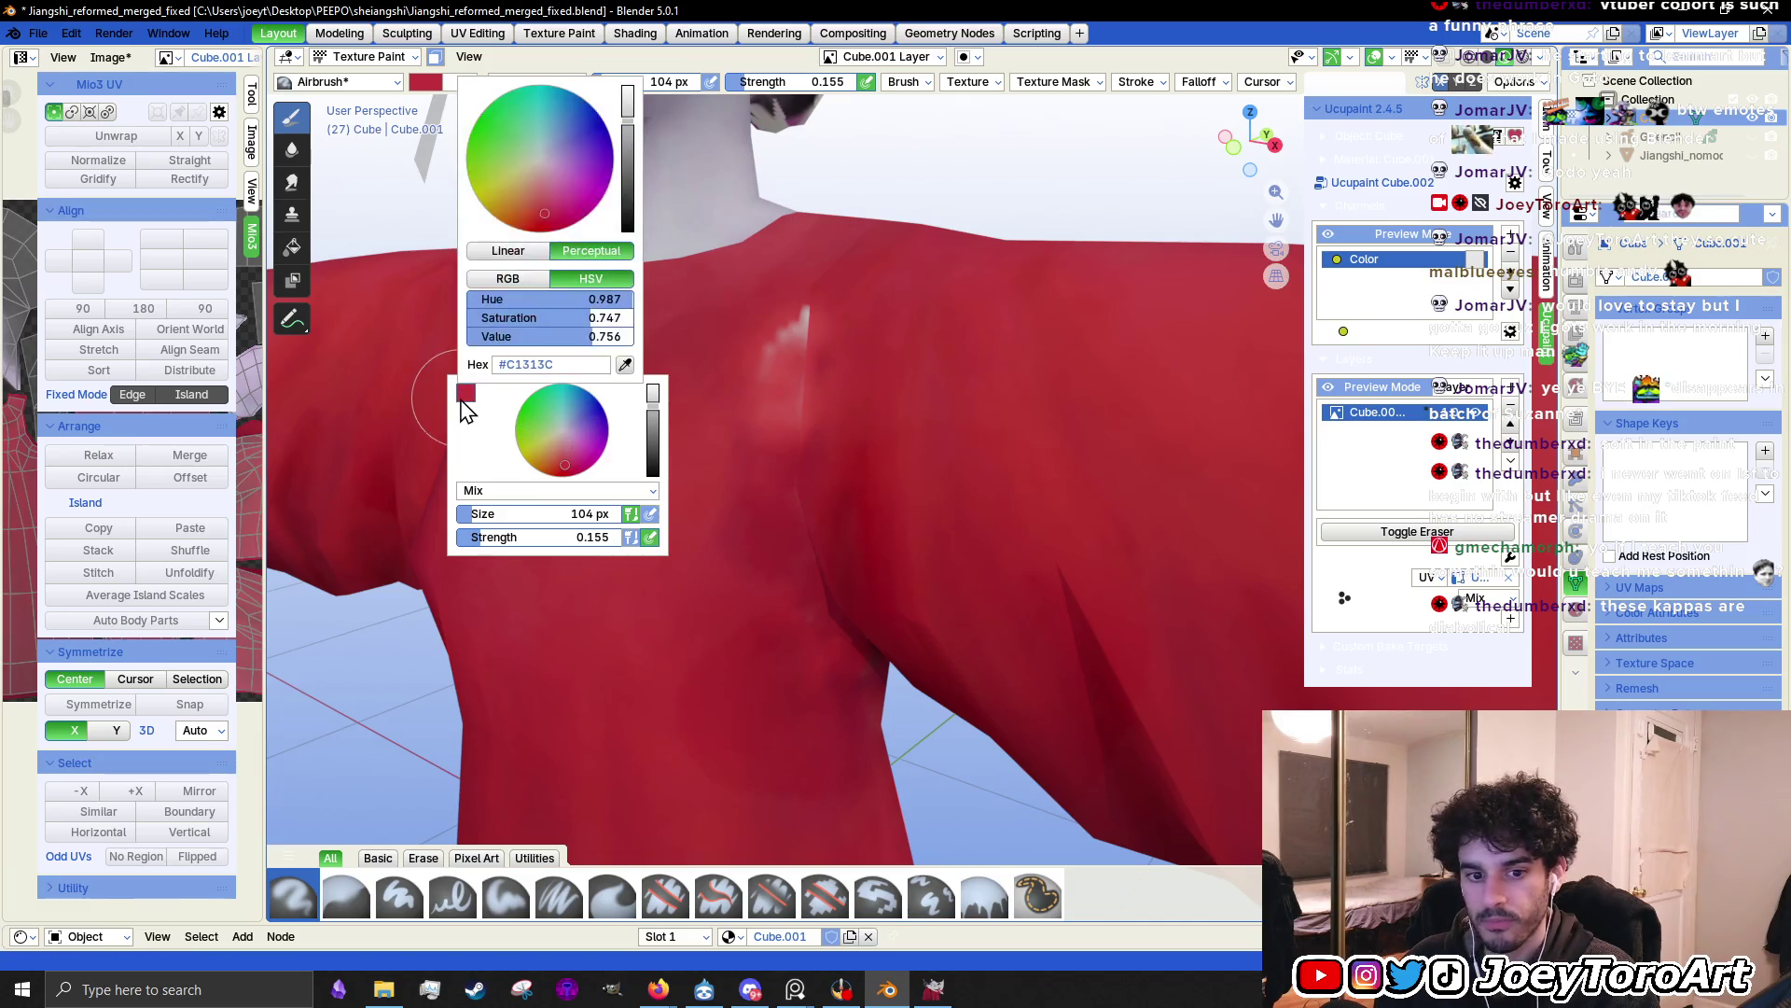
{"action": "left_click", "coordinate": [627, 365]}
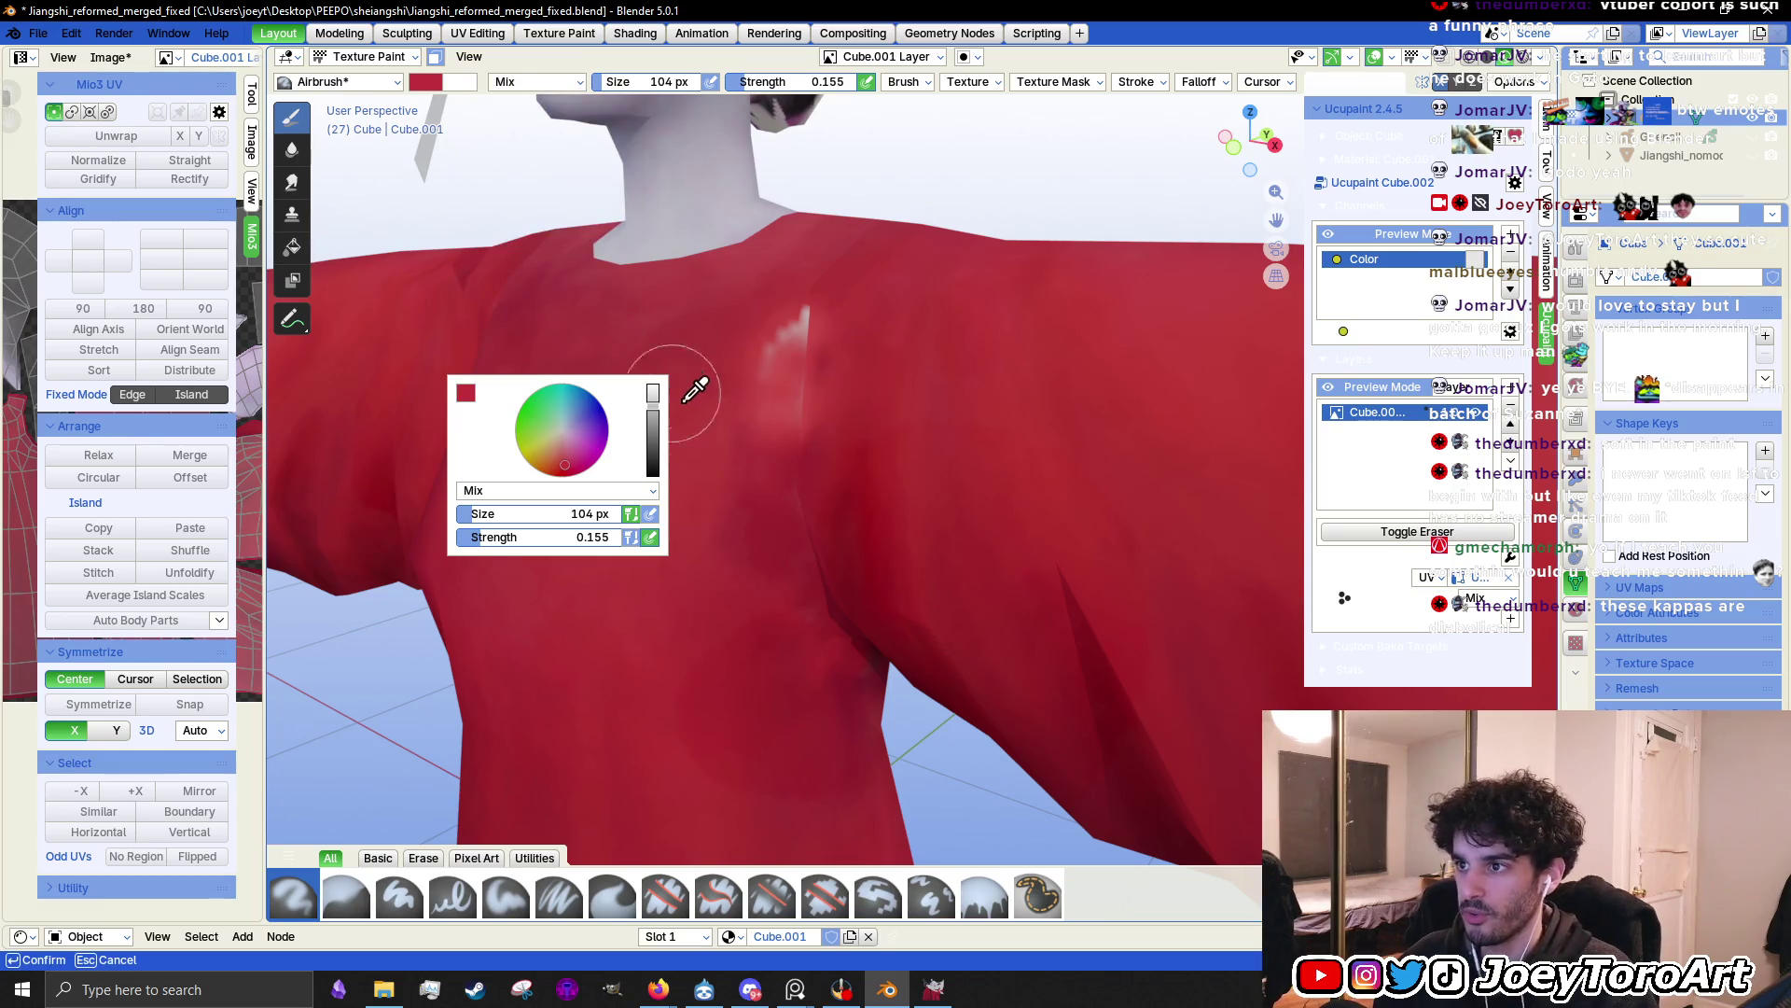
{"action": "left_click", "coordinate": [709, 386]}
Zoom in and airbrush the pale chest streak down to a faint pink trace
{"action": "mouse_move", "coordinate": [759, 411]}
{"action": "middle_mouse_down"}
{"action": "mouse_move", "coordinate": [812, 520]}
{"action": "mouse_move", "coordinate": [844, 663]}
{"action": "middle_mouse_up"}
{"action": "scroll", "coordinate": [732, 532], "scroll_direction": "up", "scroll_amount": 4}
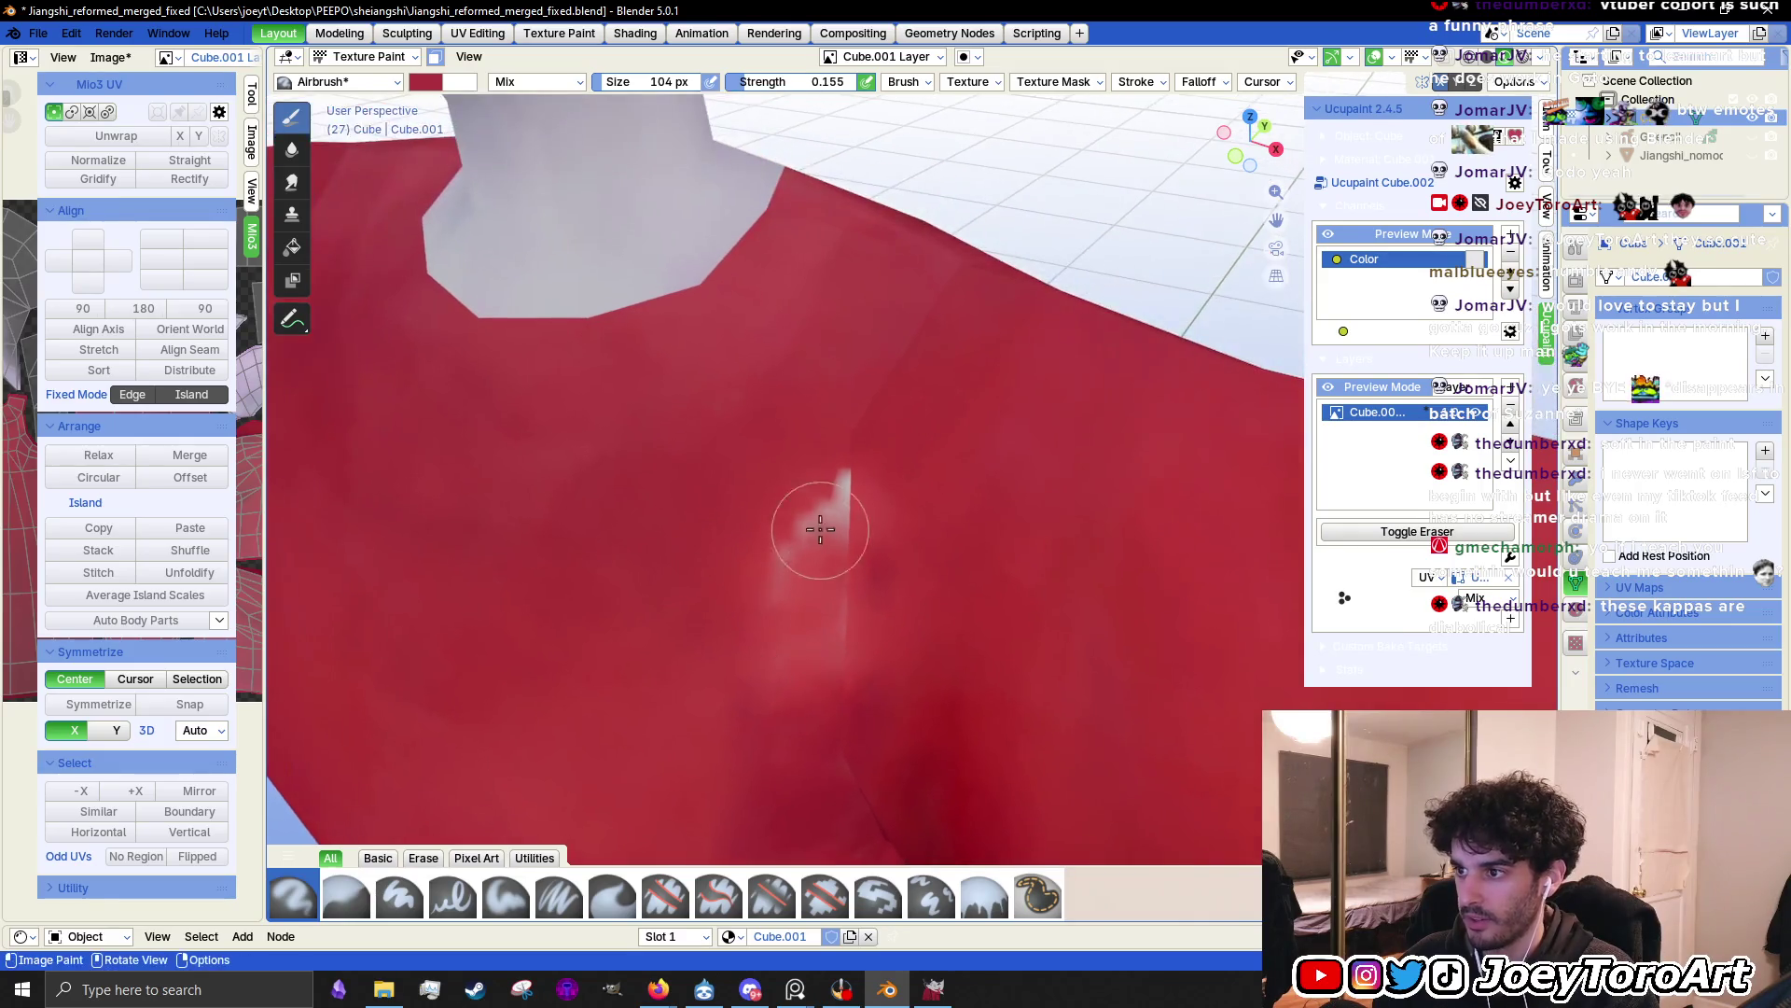
{"action": "mouse_move", "coordinate": [847, 644]}
{"action": "left_mouse_down"}
{"action": "mouse_move", "coordinate": [840, 451]}
{"action": "mouse_move", "coordinate": [879, 519]}
{"action": "mouse_move", "coordinate": [879, 560]}
{"action": "mouse_move", "coordinate": [860, 572]}
{"action": "mouse_move", "coordinate": [889, 622]}
{"action": "left_mouse_up"}
{"action": "scroll", "coordinate": [821, 446], "scroll_direction": "down", "scroll_amount": 3}
{"action": "scroll", "coordinate": [840, 466], "scroll_direction": "down", "scroll_amount": 1}
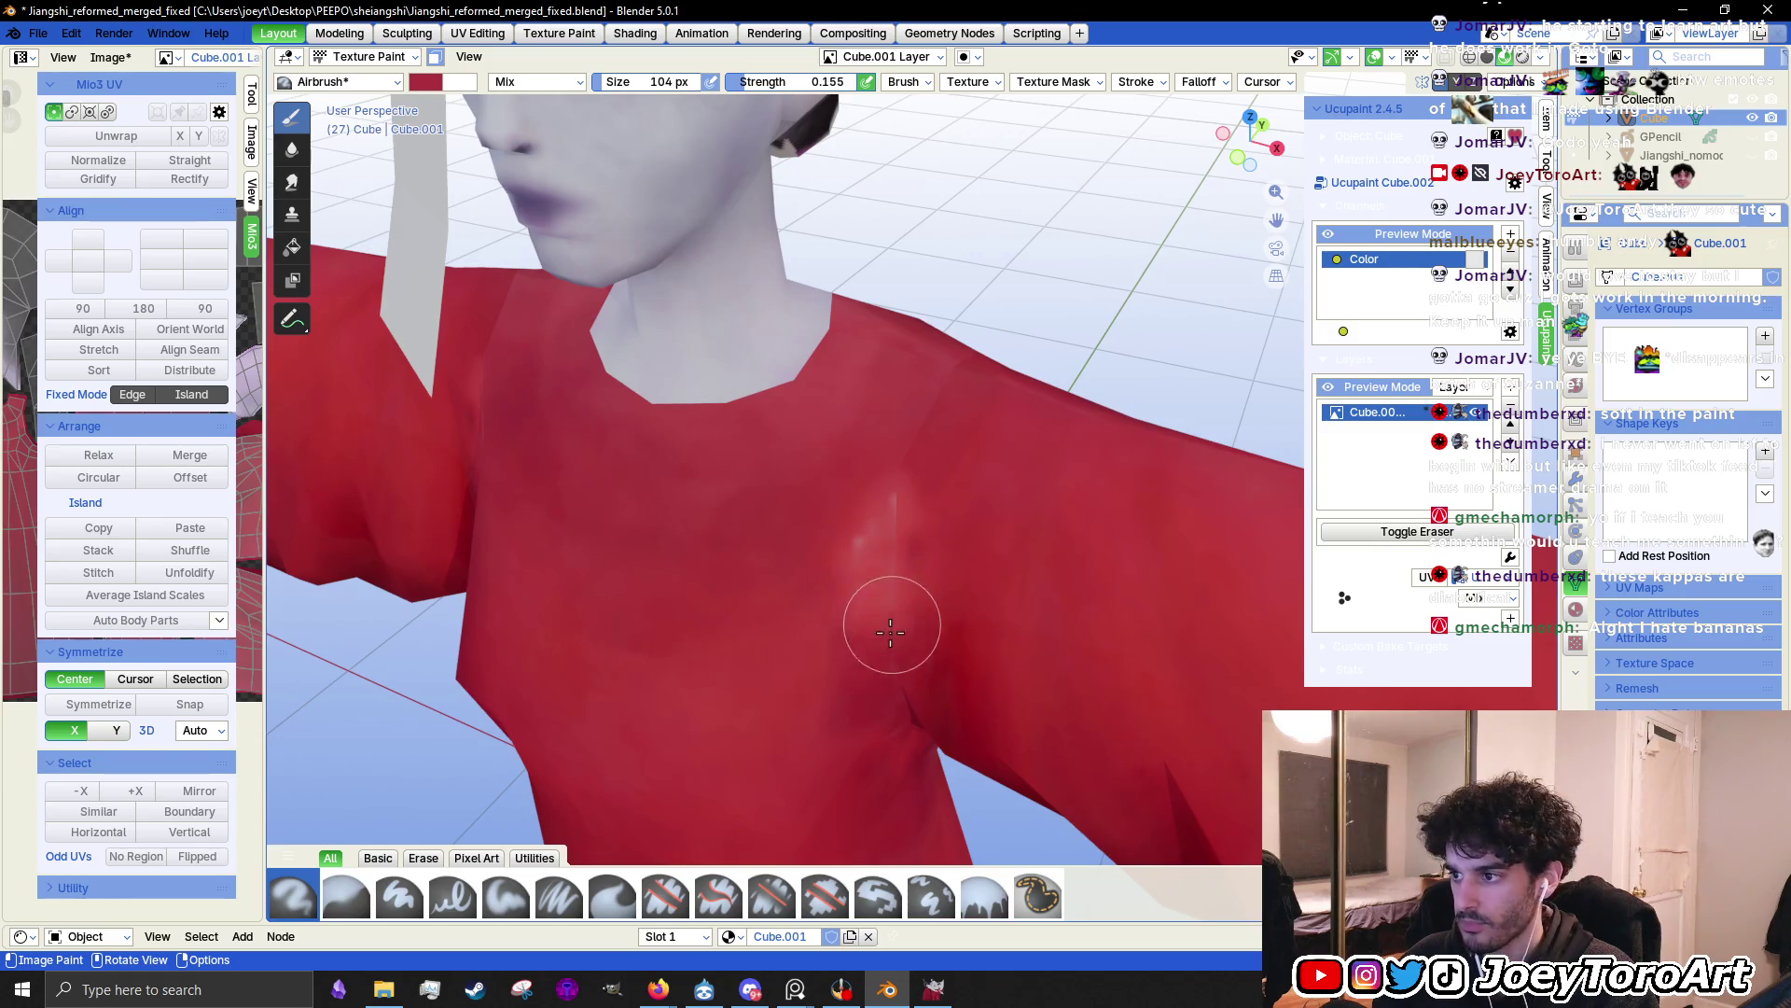
Airbrush red over the pale chest streaks, then darken the brush colour
{"action": "middle_click_drag", "start_coordinate": [887, 628], "coordinate": [880, 640]}
{"action": "right_click", "coordinate": [651, 560]}
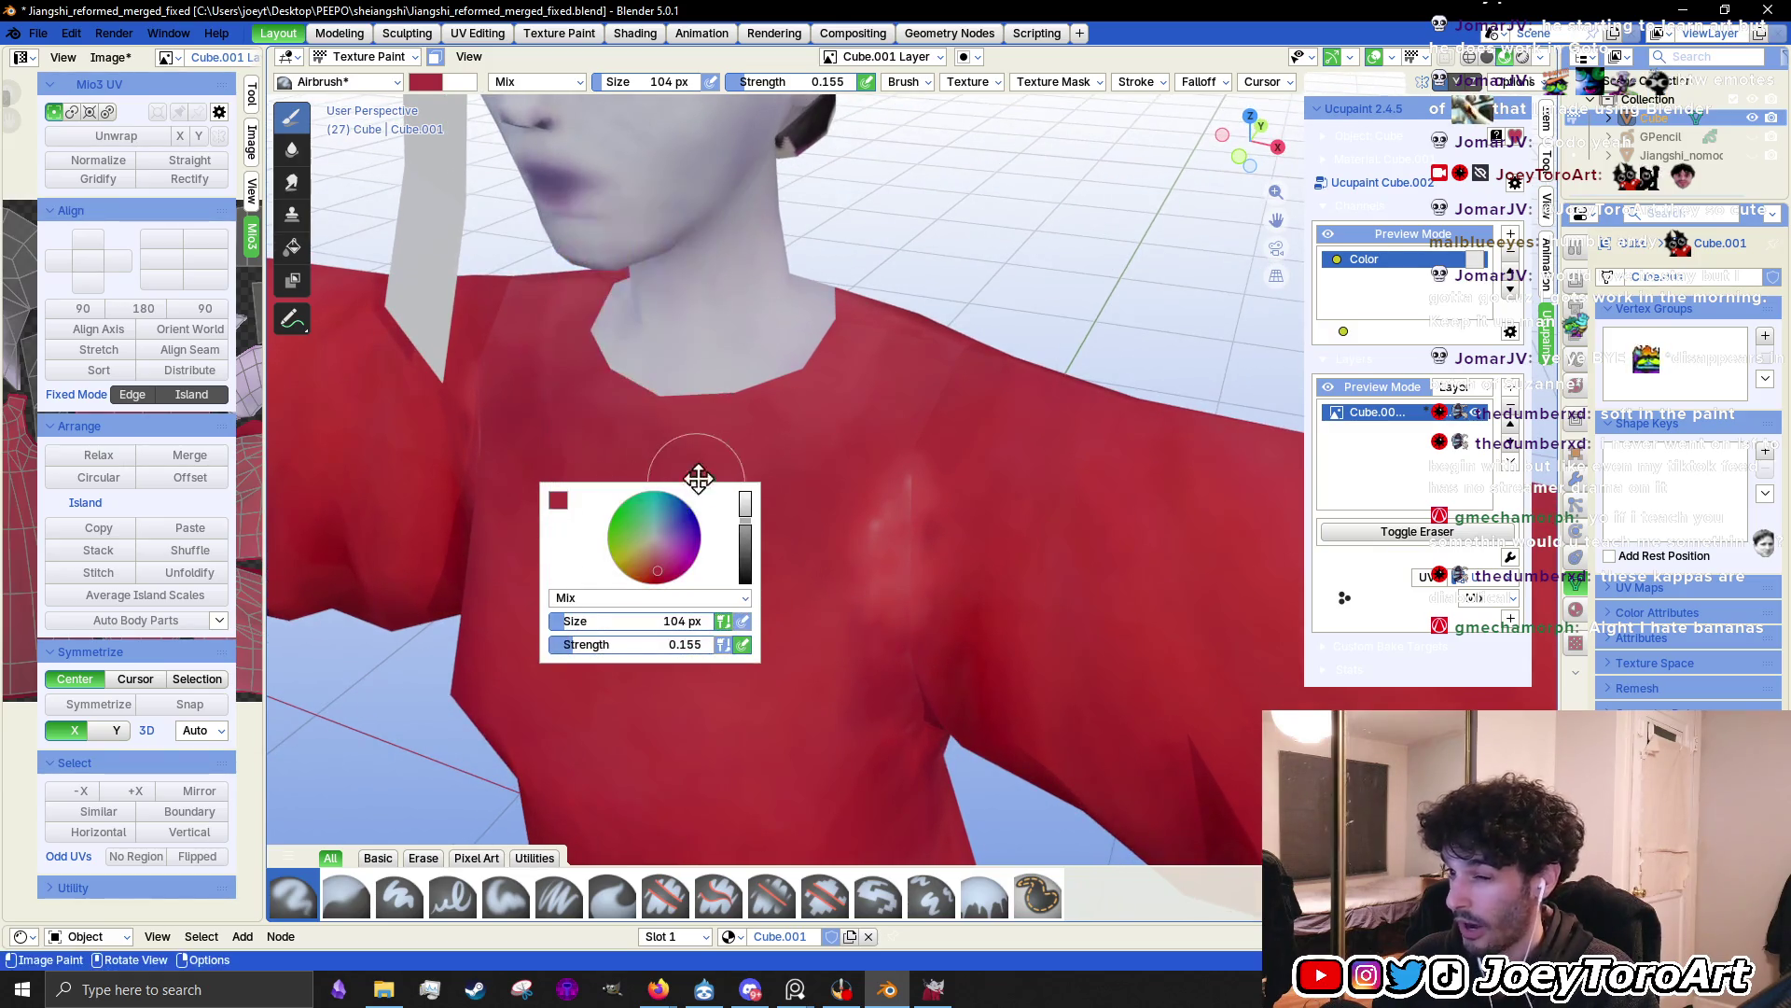
{"action": "left_click", "coordinate": [558, 504]}
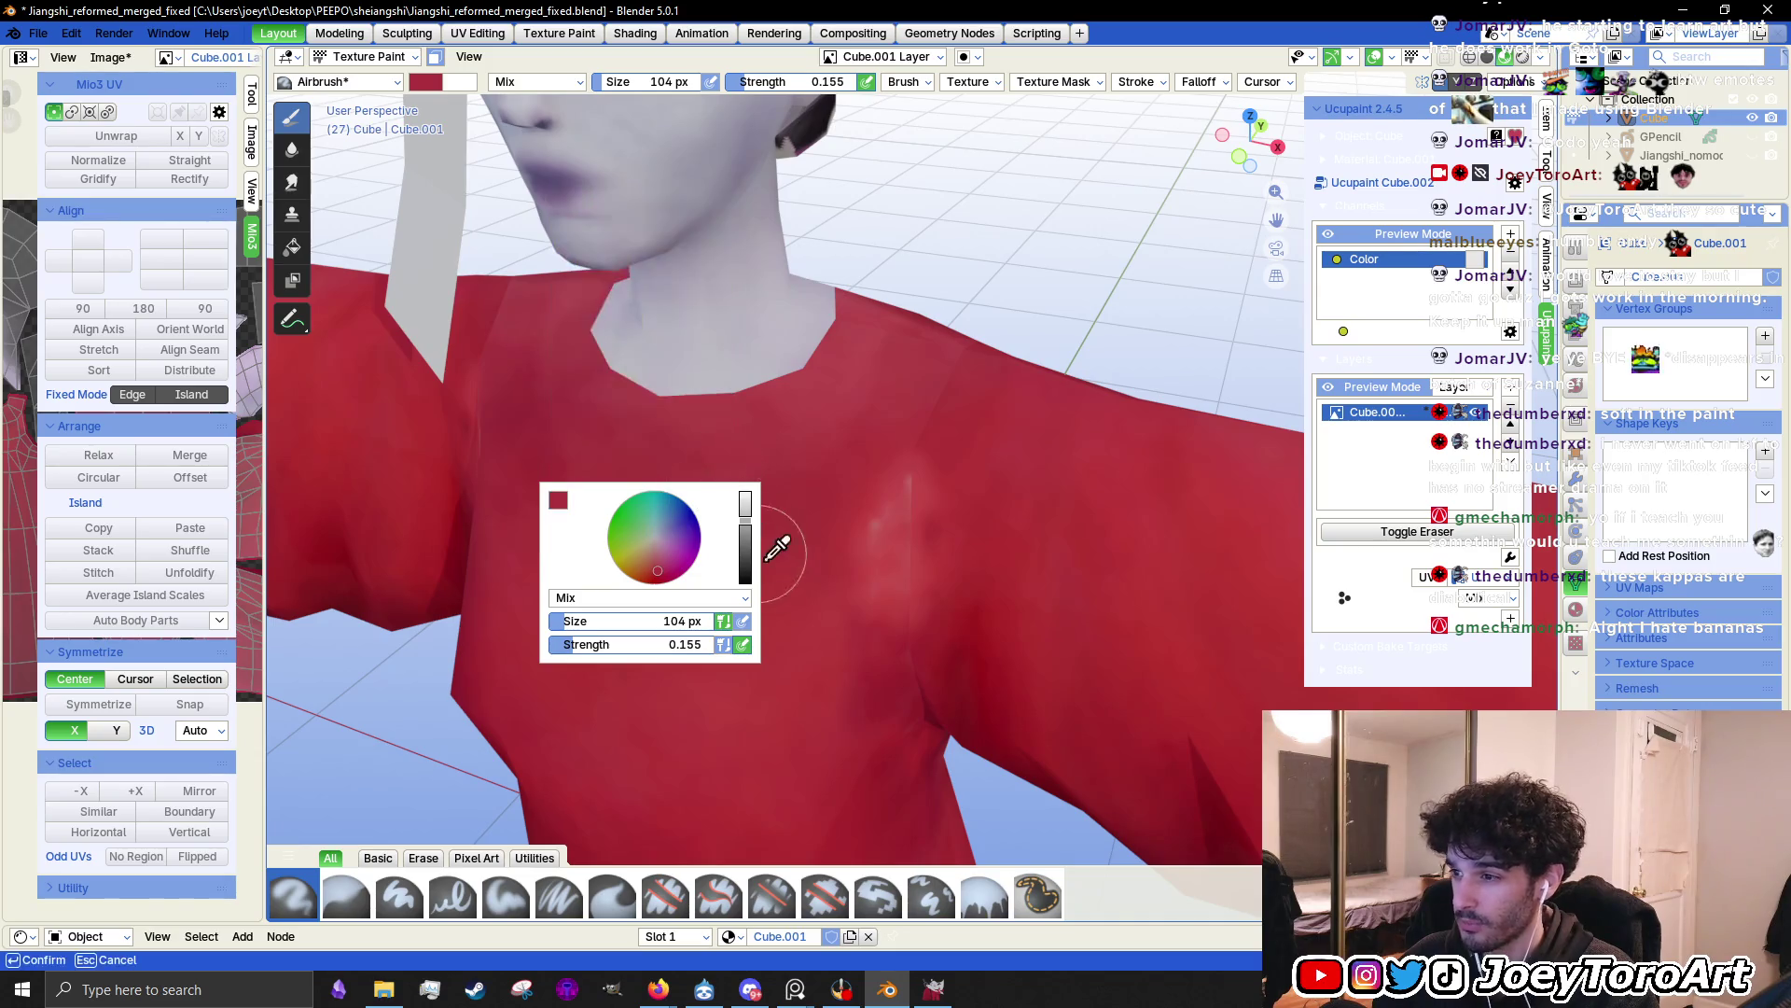
{"action": "mouse_move", "coordinate": [883, 582]}
{"action": "left_mouse_down"}
{"action": "mouse_move", "coordinate": [887, 627]}
{"action": "mouse_move", "coordinate": [903, 501]}
{"action": "left_mouse_up"}
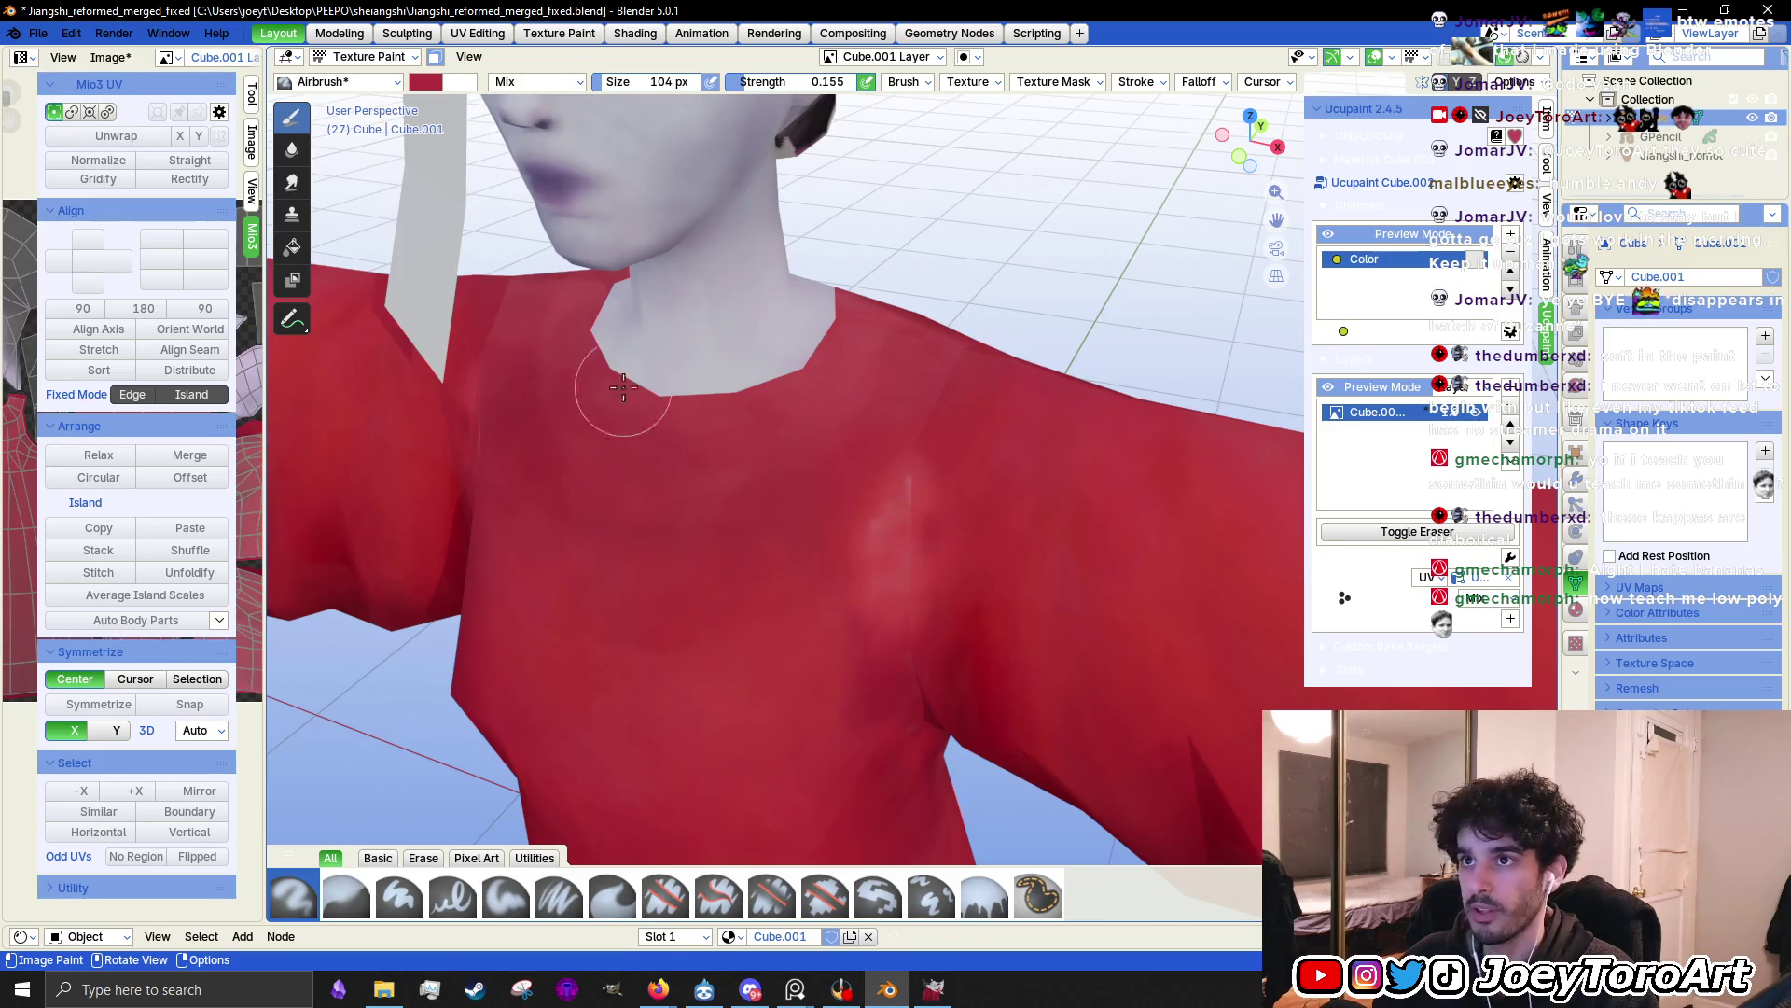
{"action": "right_click", "coordinate": [607, 527]}
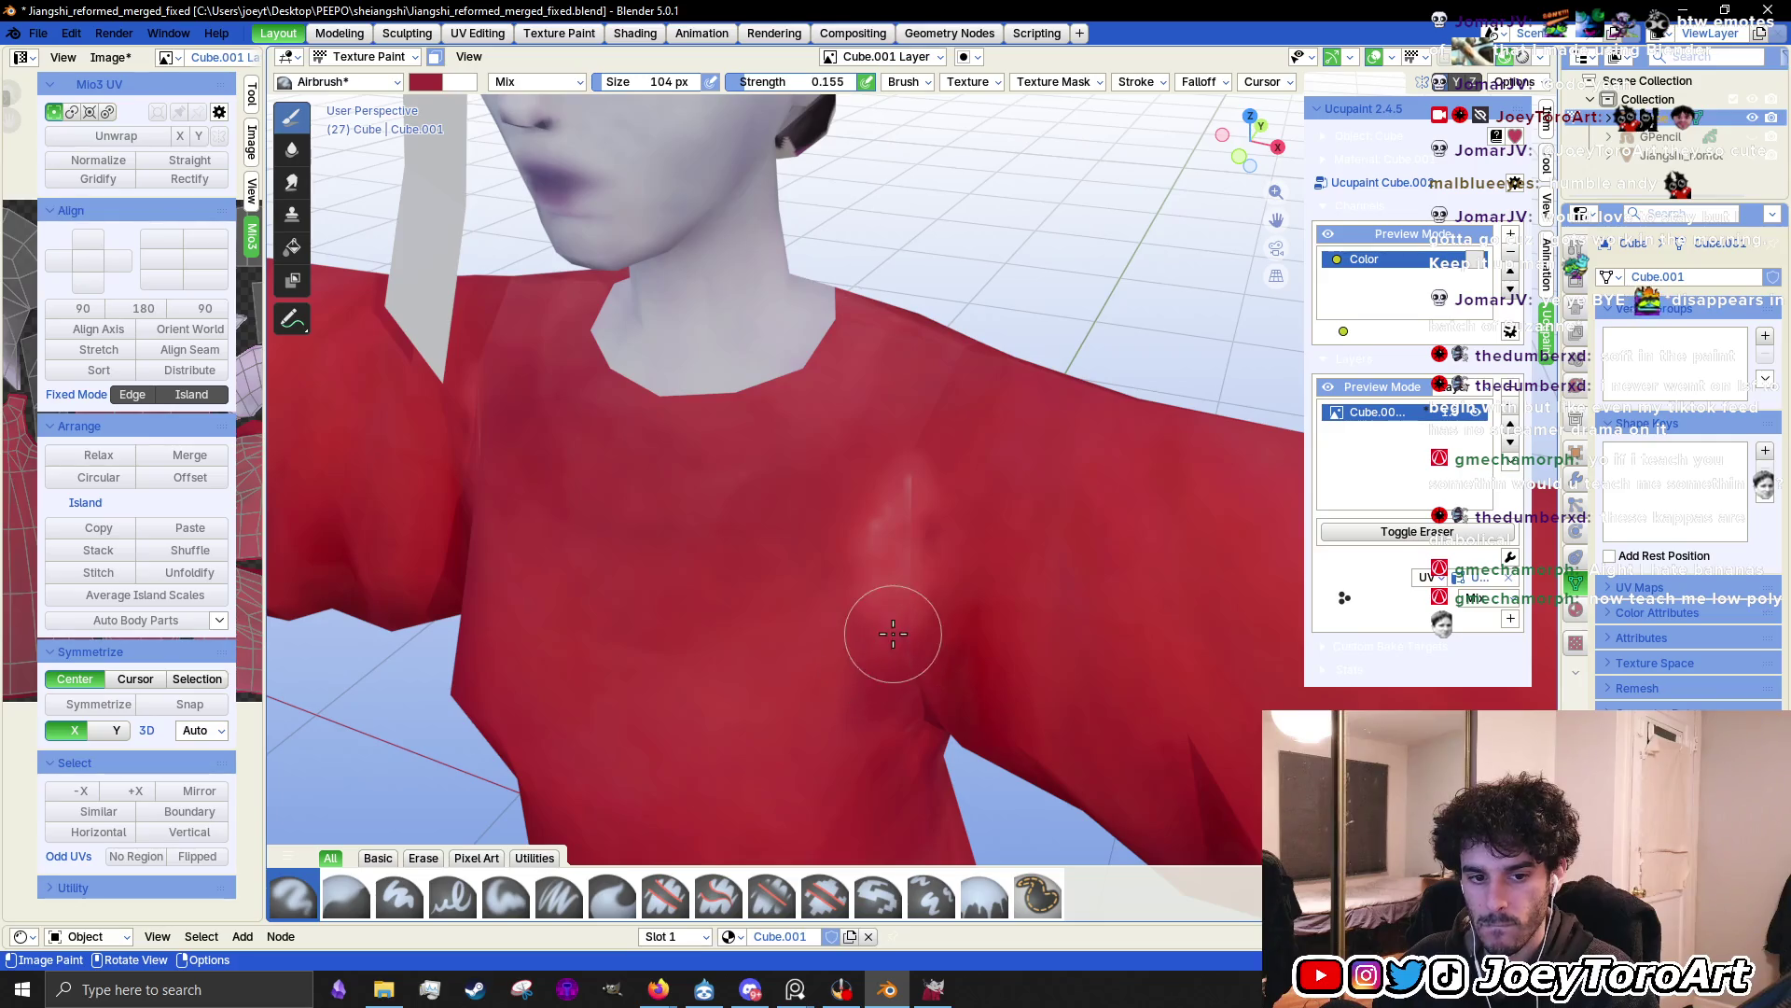
{"action": "mouse_move", "coordinate": [911, 532]}
{"action": "middle_mouse_down"}
{"action": "mouse_move", "coordinate": [992, 518]}
{"action": "mouse_move", "coordinate": [888, 528]}
{"action": "mouse_move", "coordinate": [895, 493]}
{"action": "mouse_move", "coordinate": [800, 560]}
{"action": "middle_mouse_up"}
{"action": "right_click", "coordinate": [793, 546]}
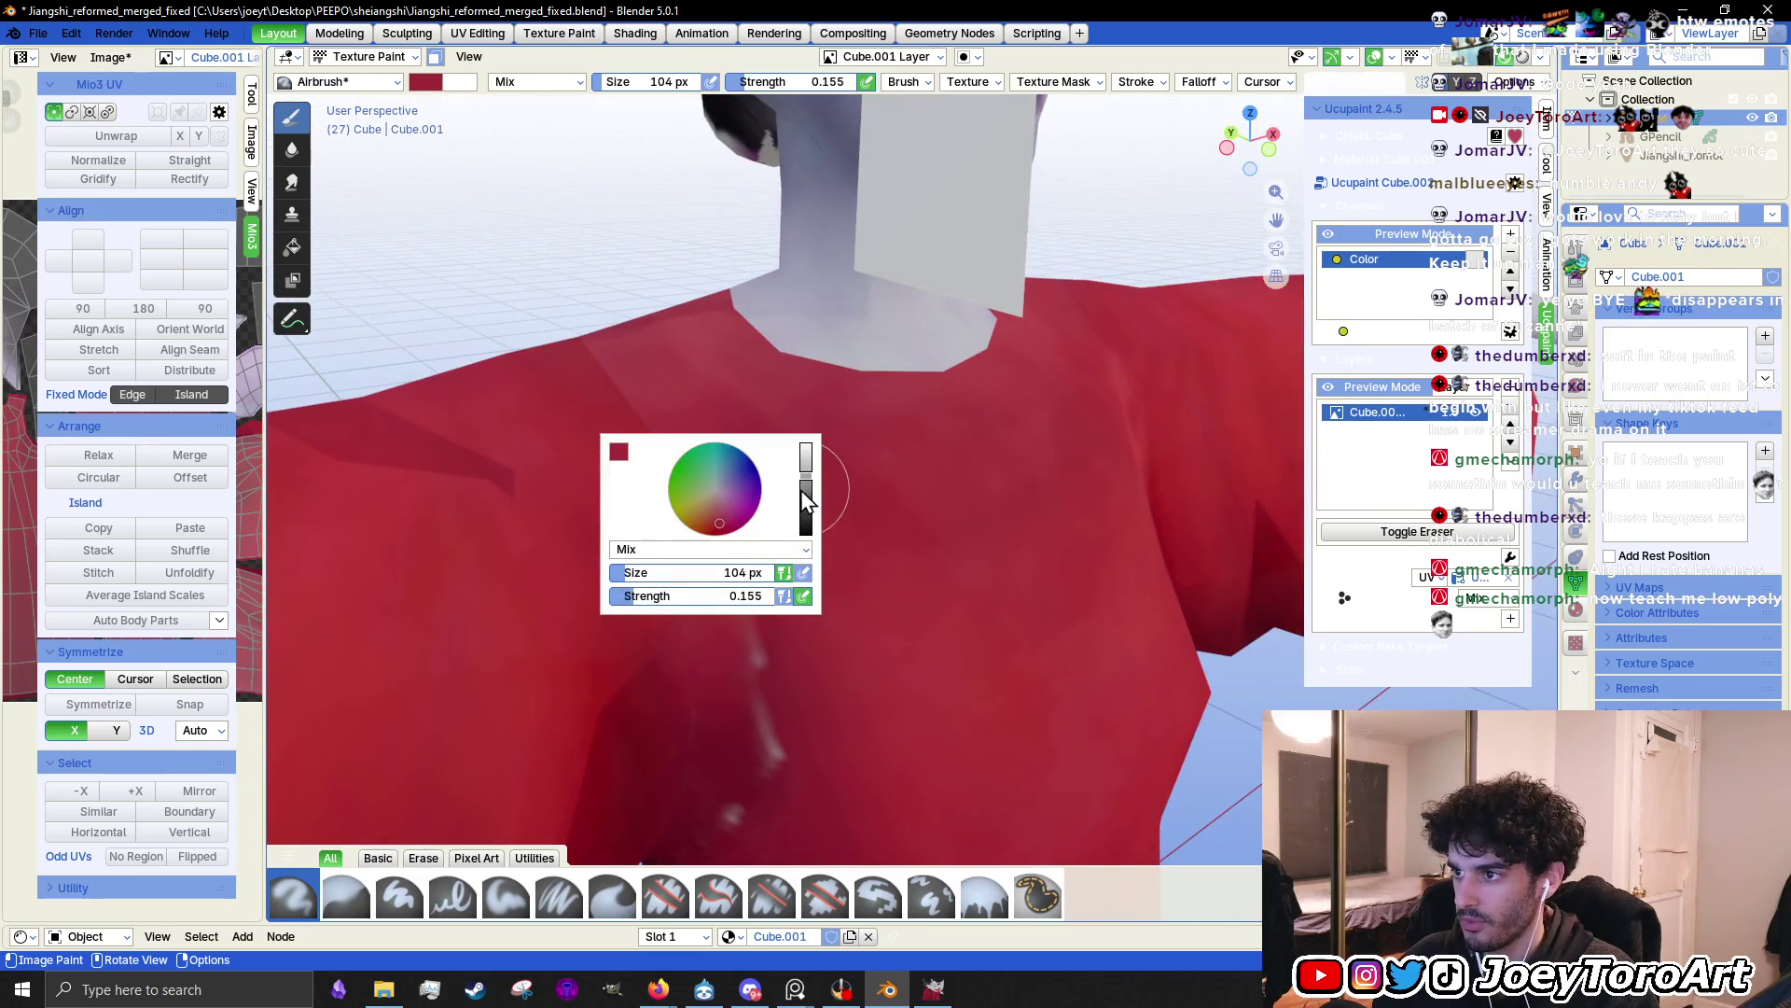
{"action": "left_click", "coordinate": [805, 502]}
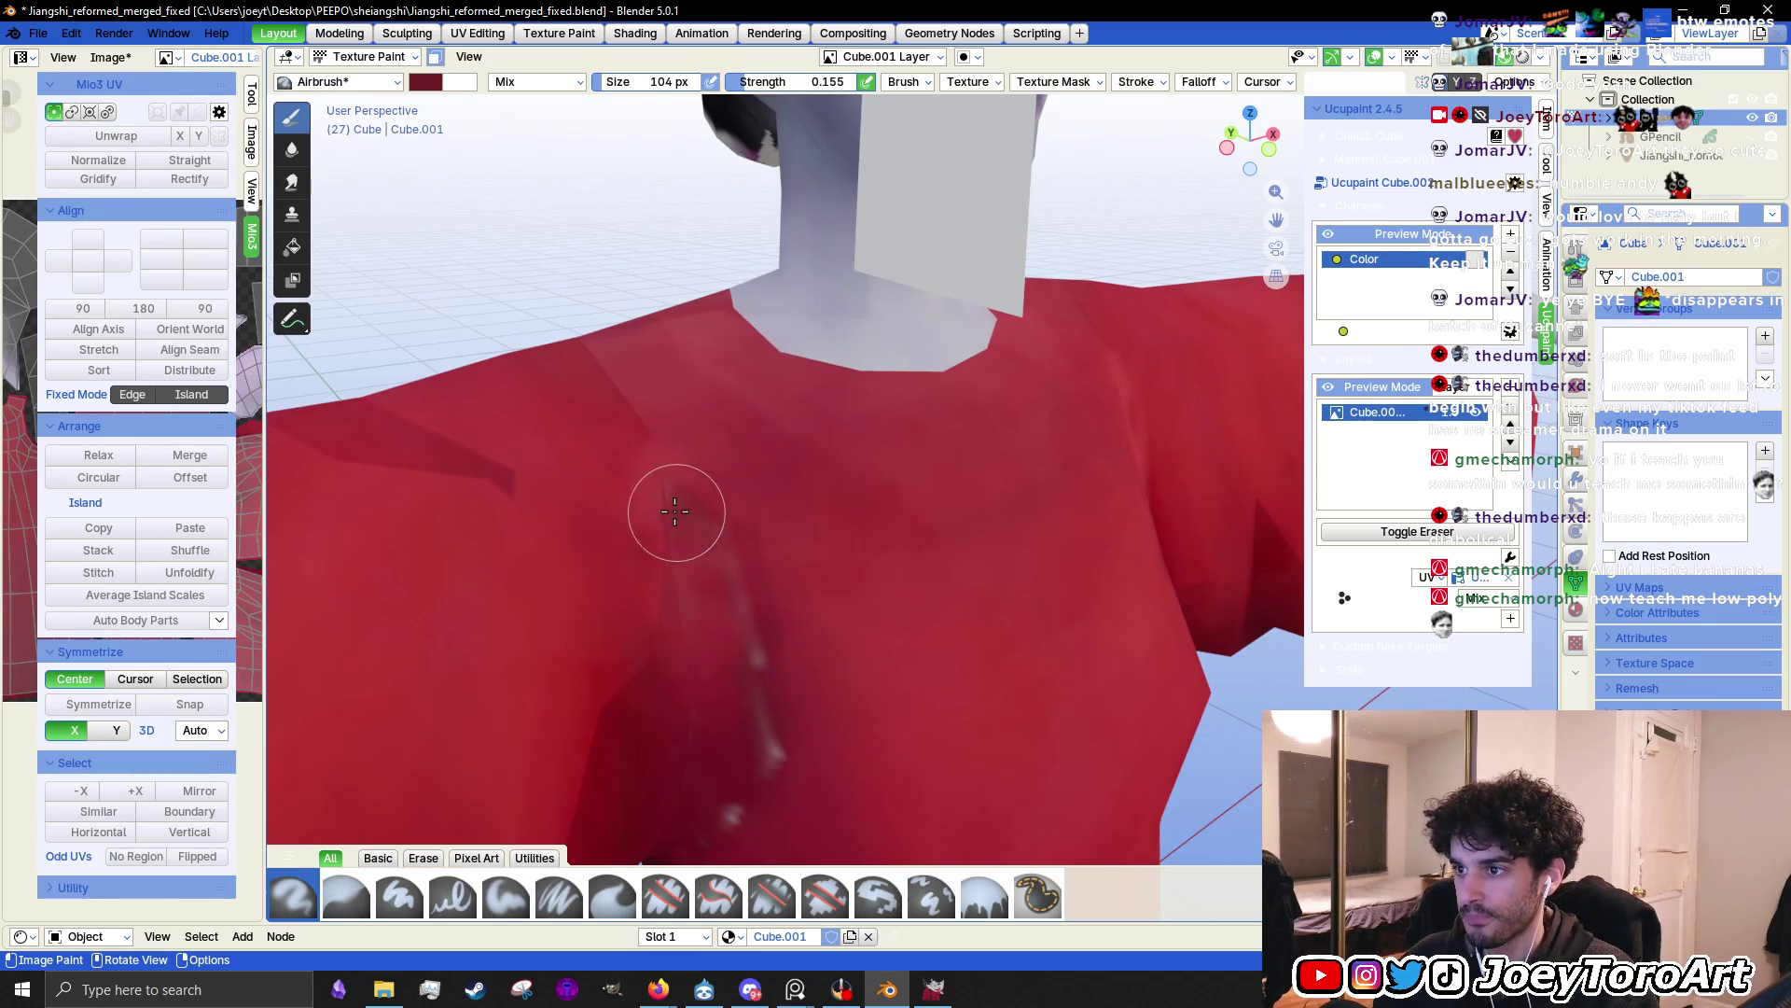
Sample a colour from the model and enlarge the brush to 141 px
{"action": "middle_click_drag", "start_coordinate": [732, 759], "coordinate": [759, 652]}
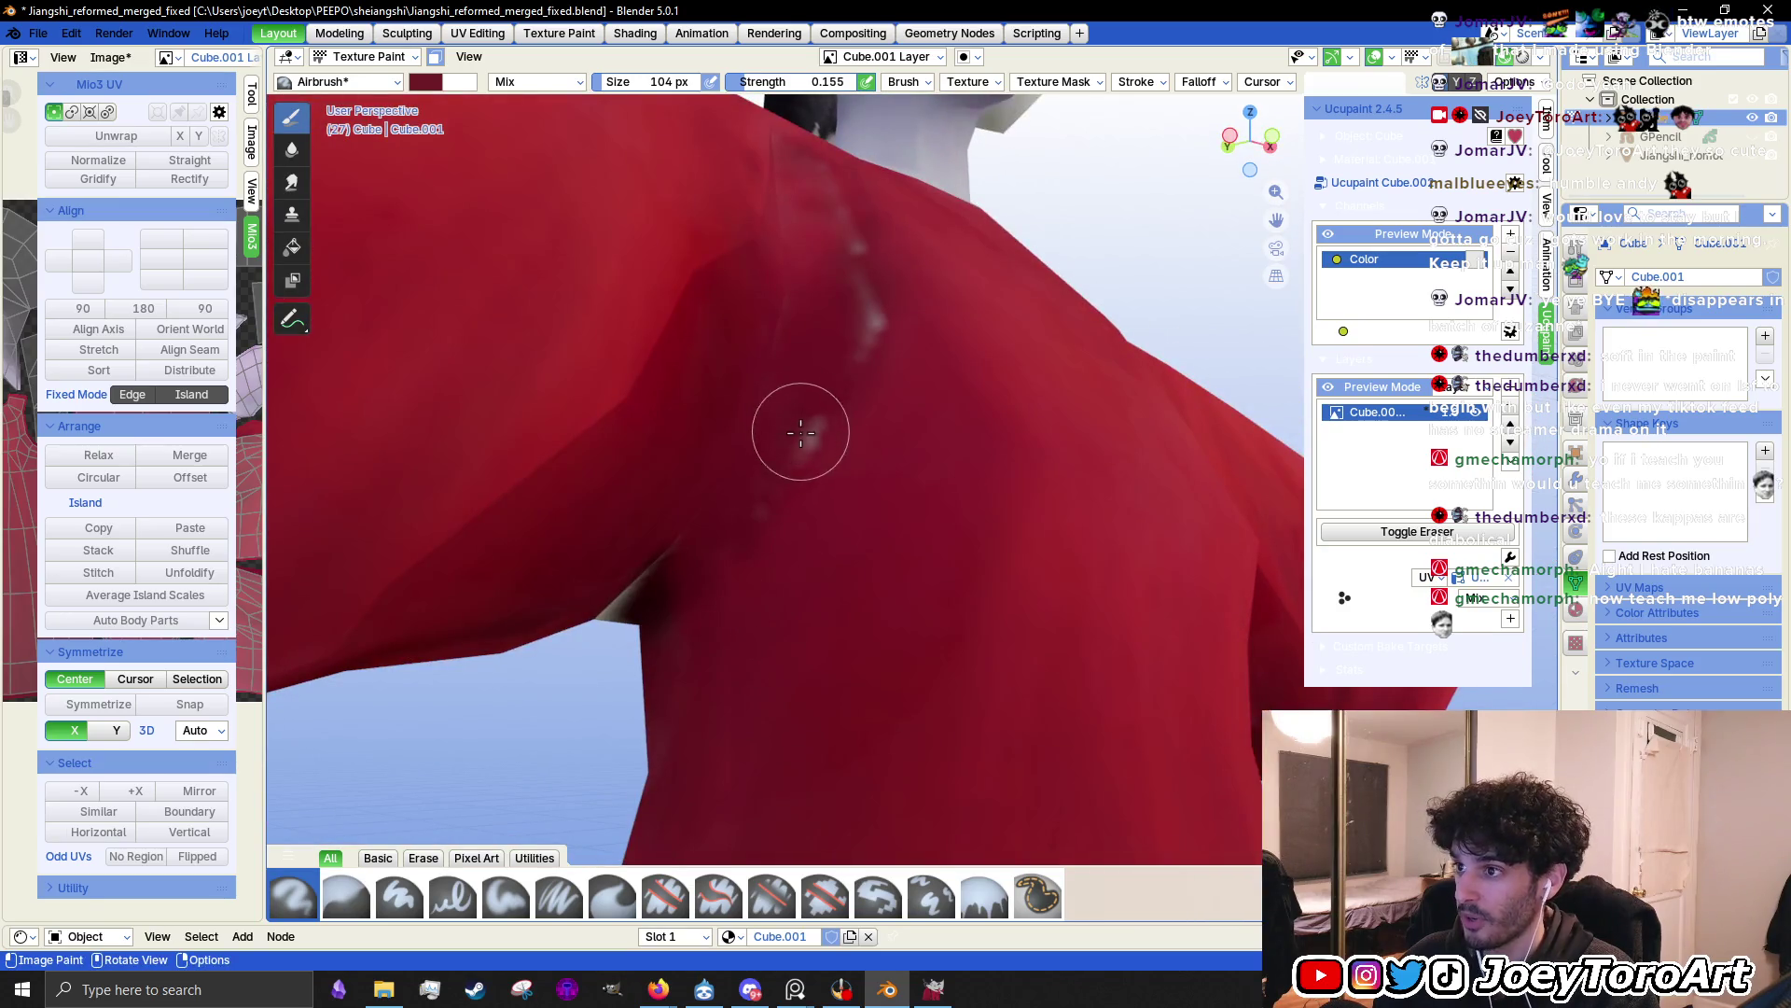
{"action": "mouse_move", "coordinate": [800, 460]}
{"action": "middle_mouse_down"}
{"action": "mouse_move", "coordinate": [819, 452]}
{"action": "mouse_move", "coordinate": [829, 523]}
{"action": "middle_mouse_up"}
{"action": "middle_click_drag", "start_coordinate": [829, 597], "coordinate": [871, 613]}
{"action": "right_click", "coordinate": [798, 640]}
{"action": "left_click", "coordinate": [631, 519]}
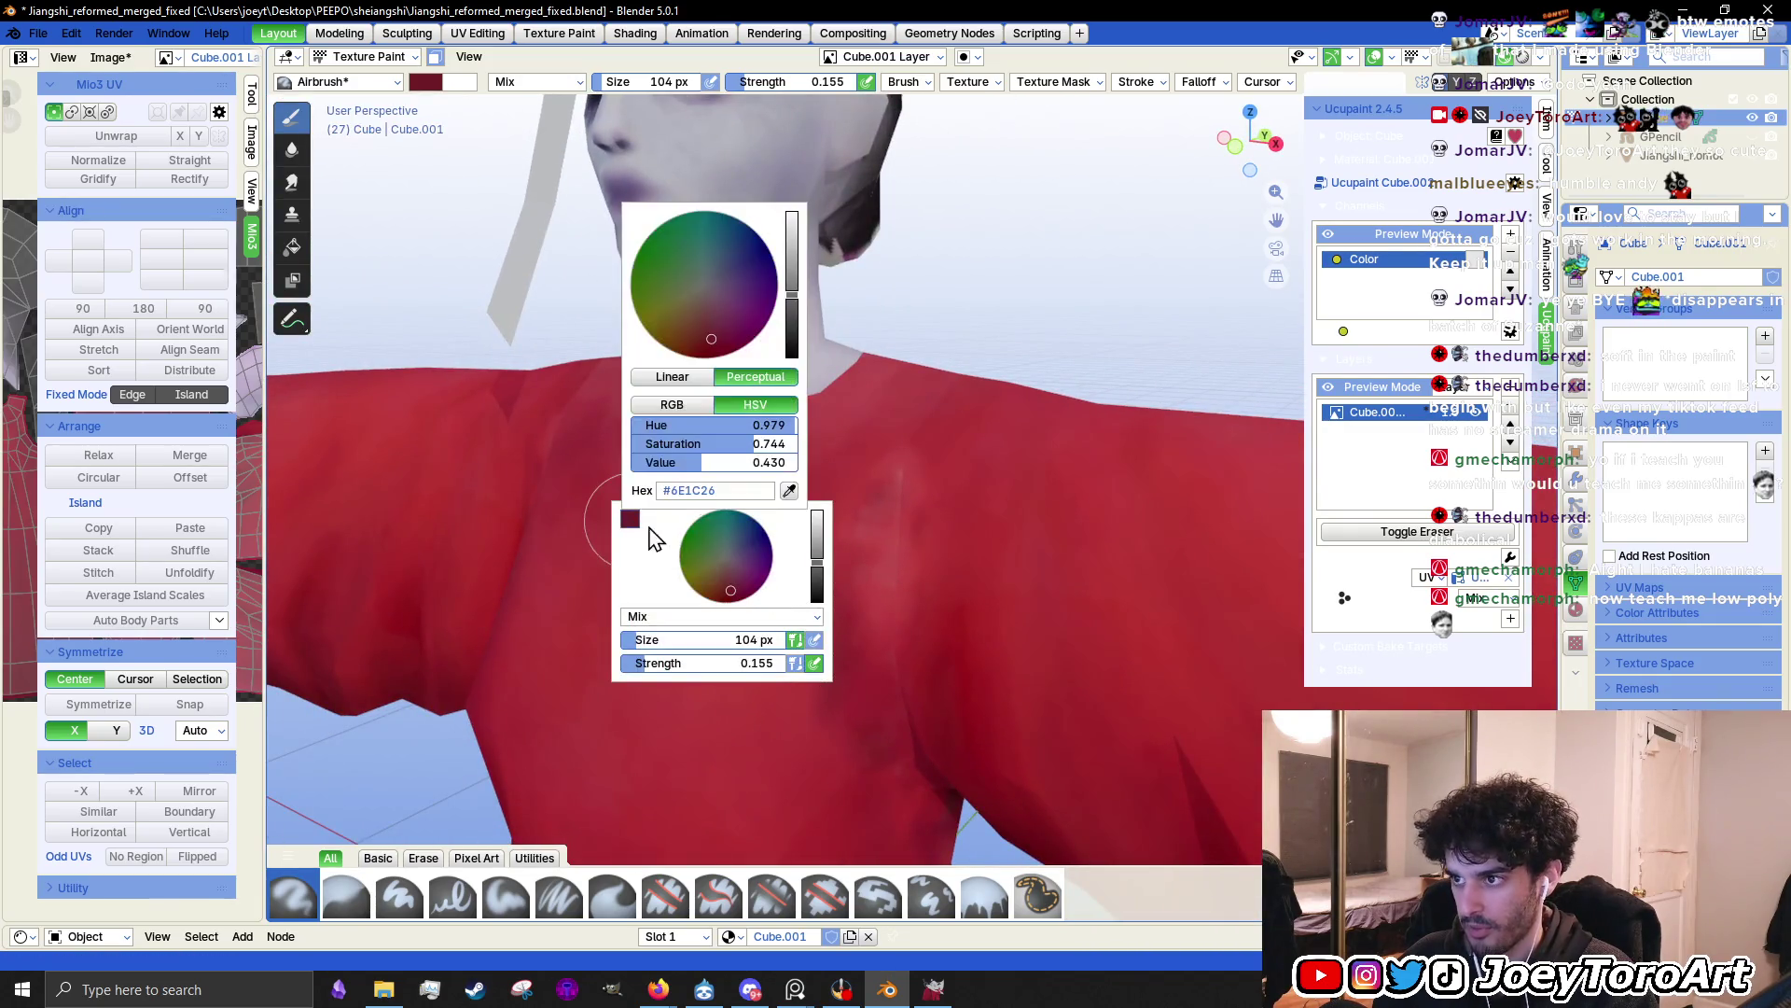
{"action": "left_click", "coordinate": [790, 489]}
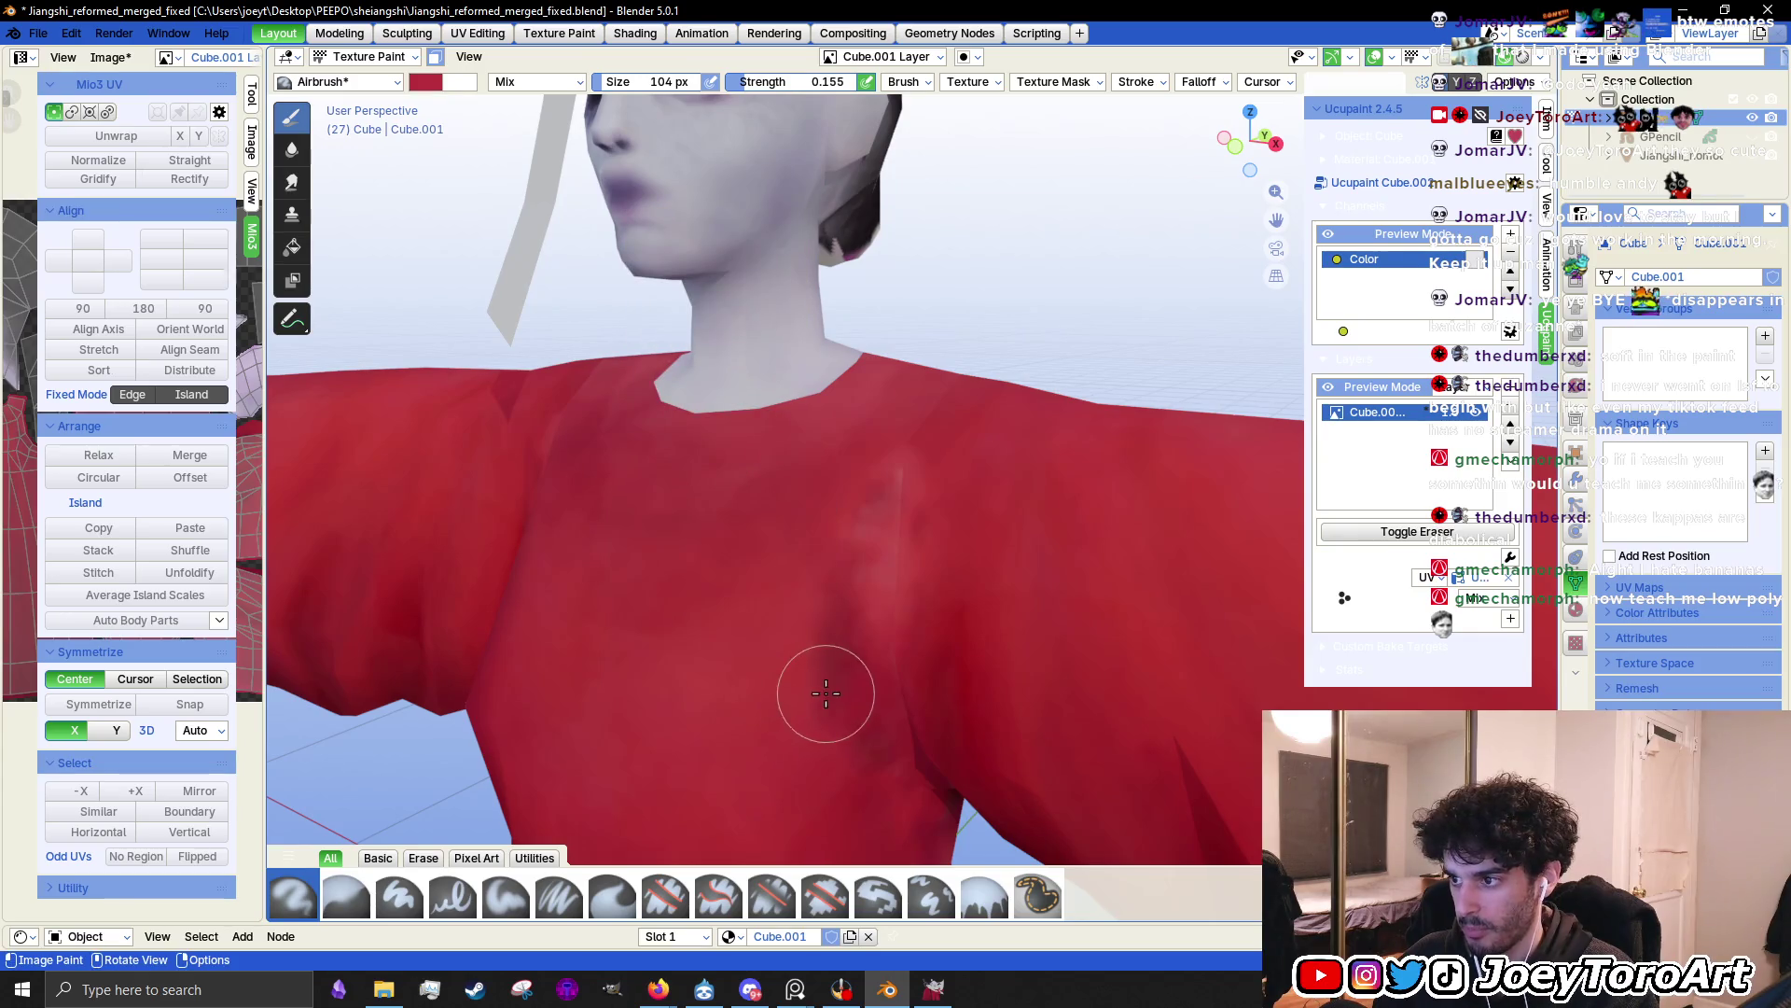
{"action": "key", "text": "f"}
{"action": "left_click", "coordinate": [877, 584]}
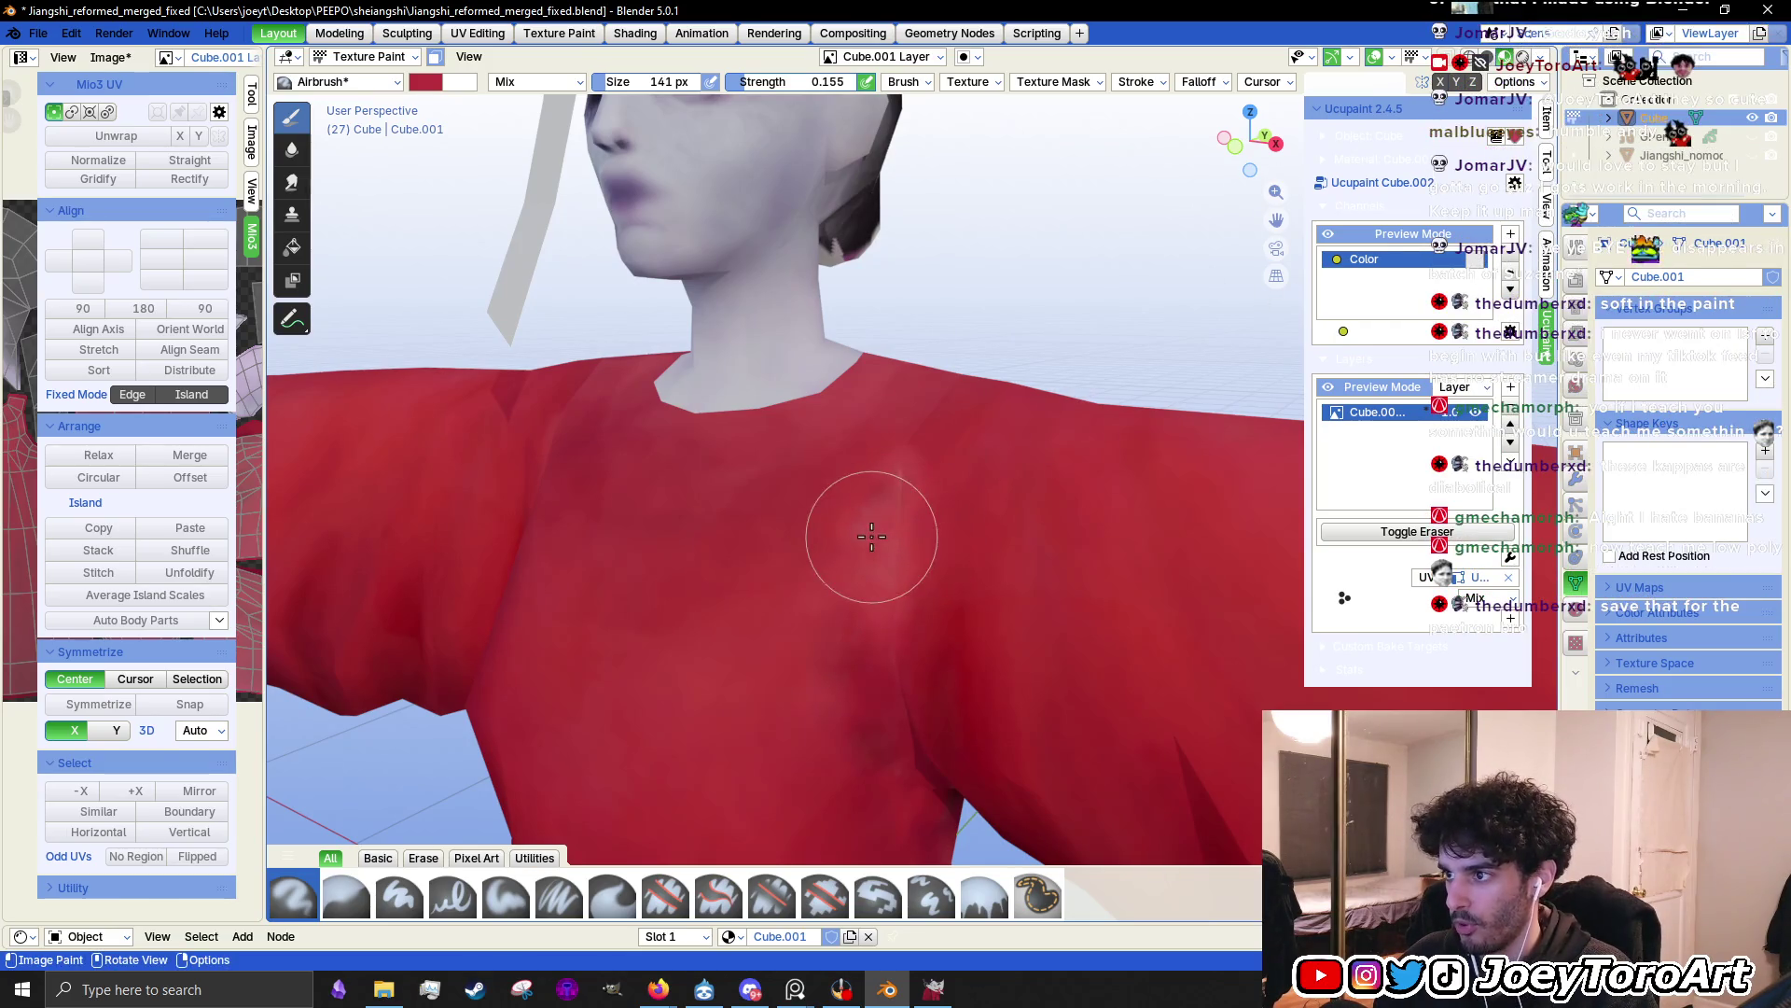
Shrink the brush to 72 px and recheck the brush colour
{"action": "middle_click_drag", "start_coordinate": [871, 519], "coordinate": [780, 590]}
{"action": "right_click", "coordinate": [780, 590]}
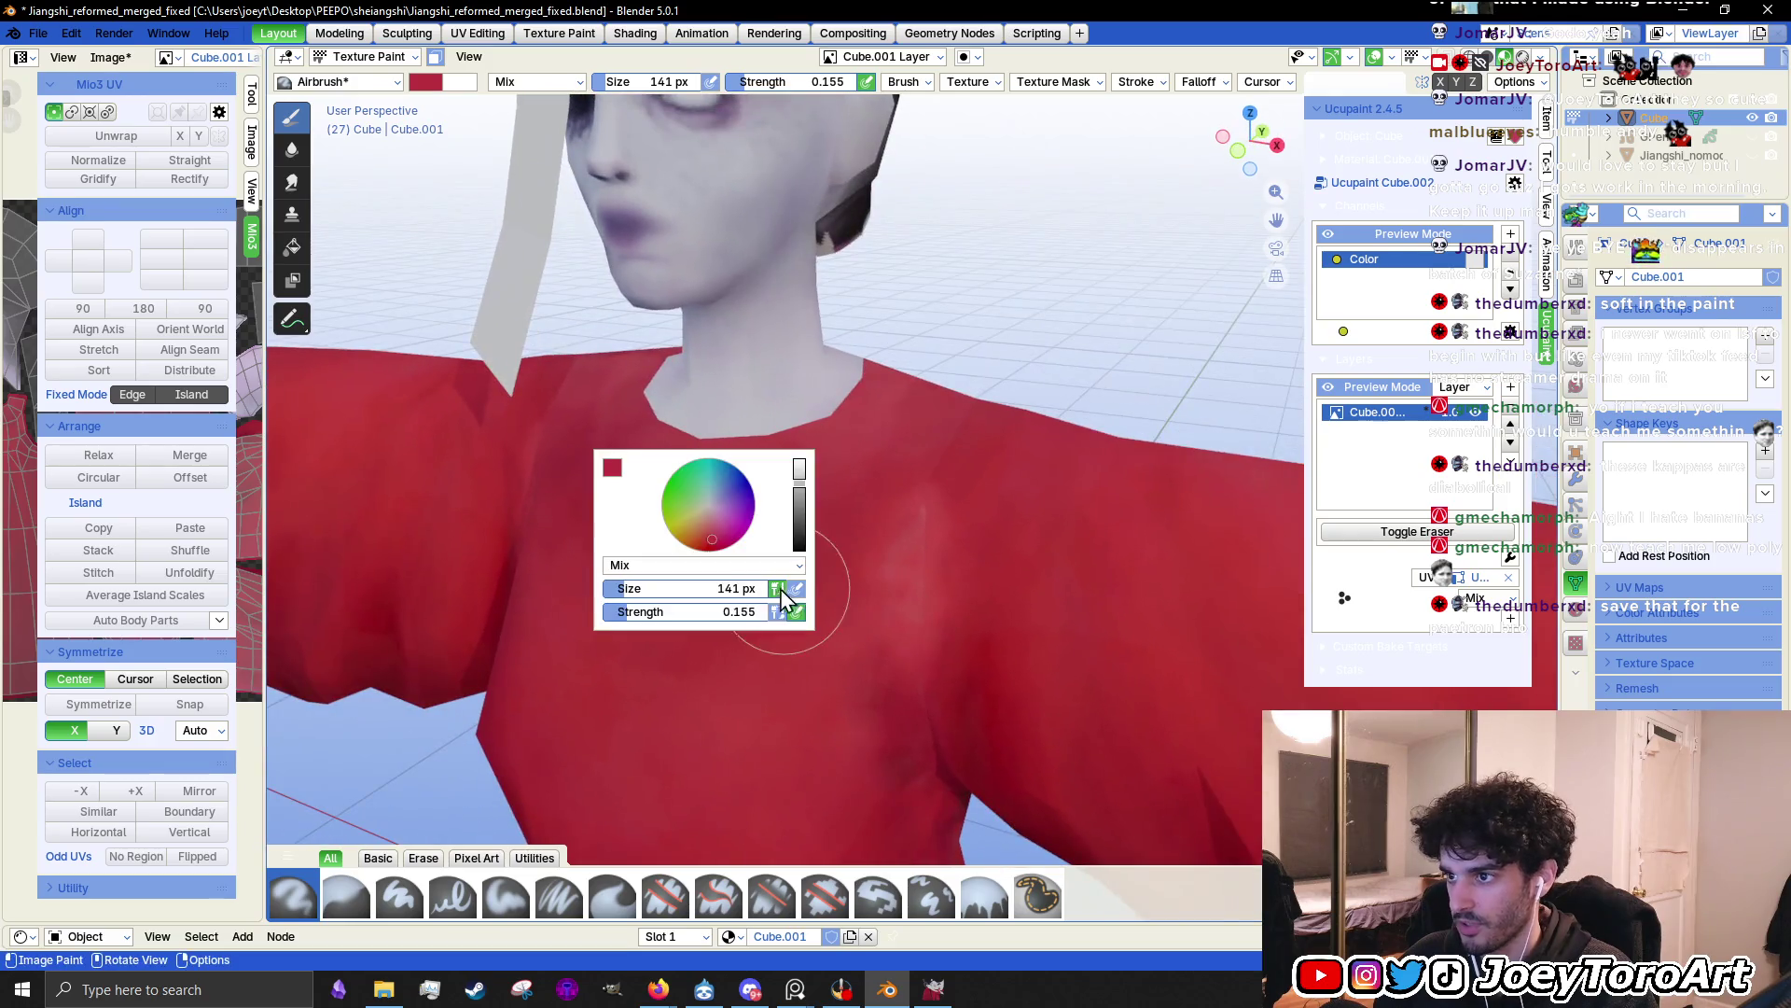
{"action": "left_click", "coordinate": [613, 469]}
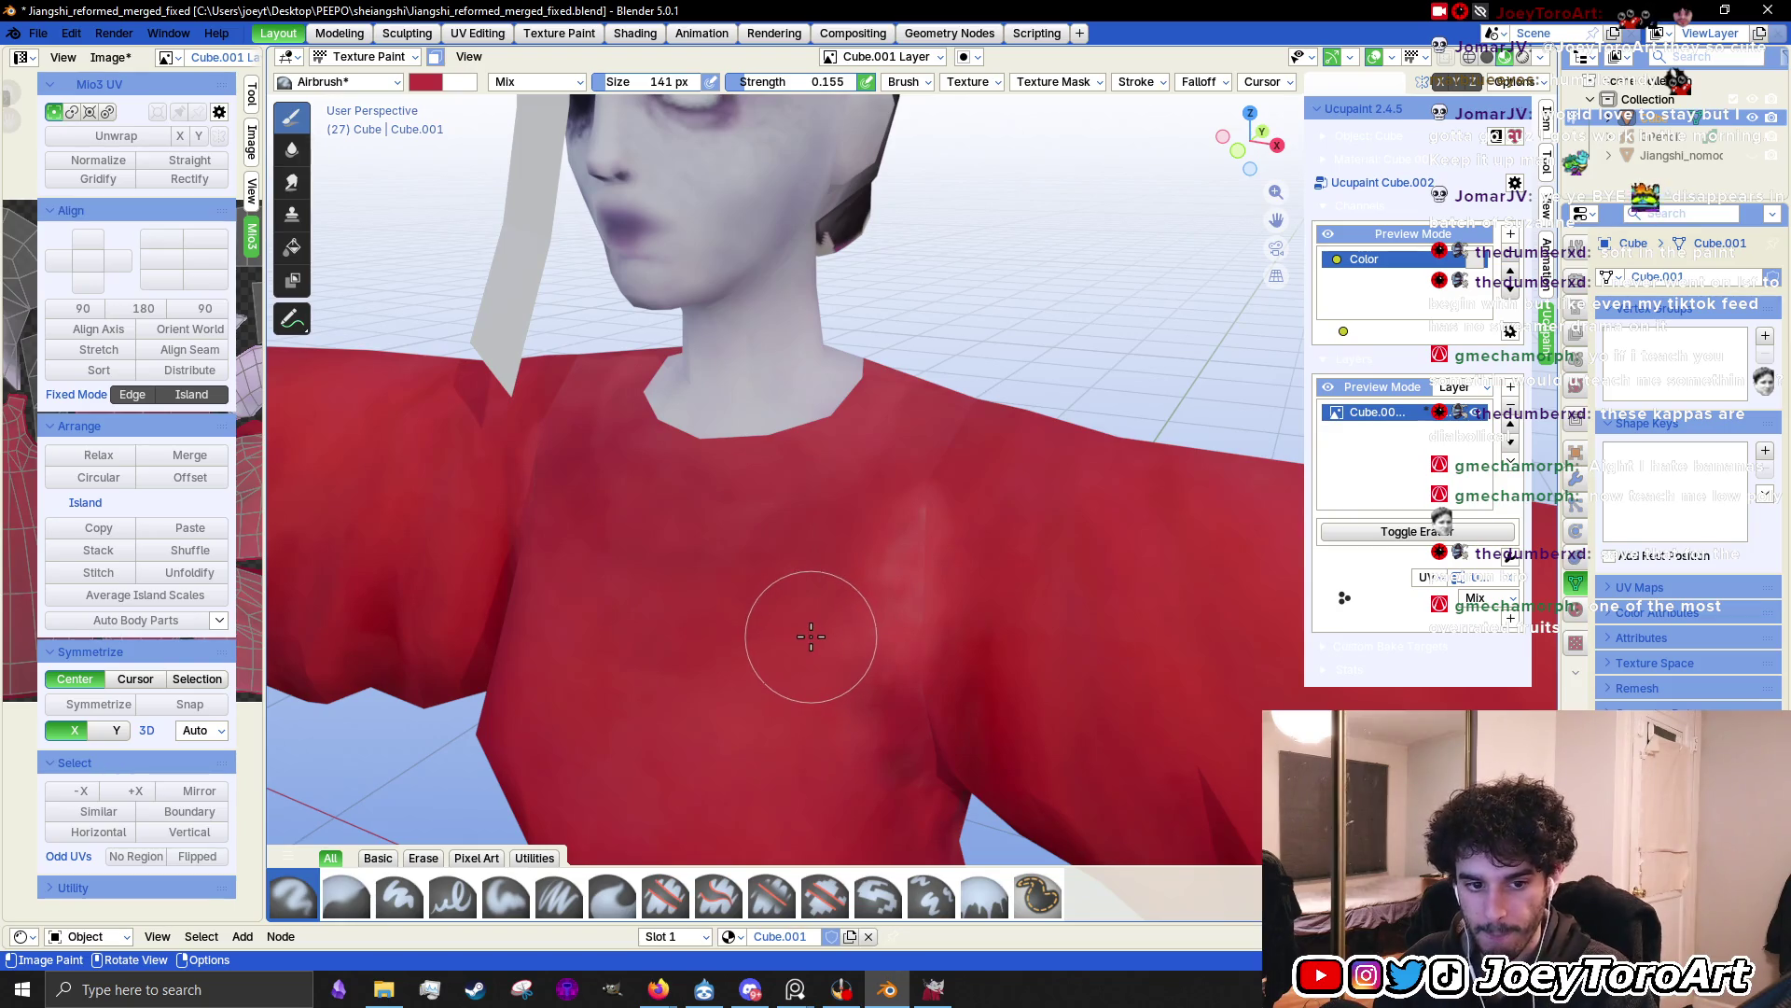
{"action": "key", "text": "f"}
{"action": "left_click", "coordinate": [851, 619]}
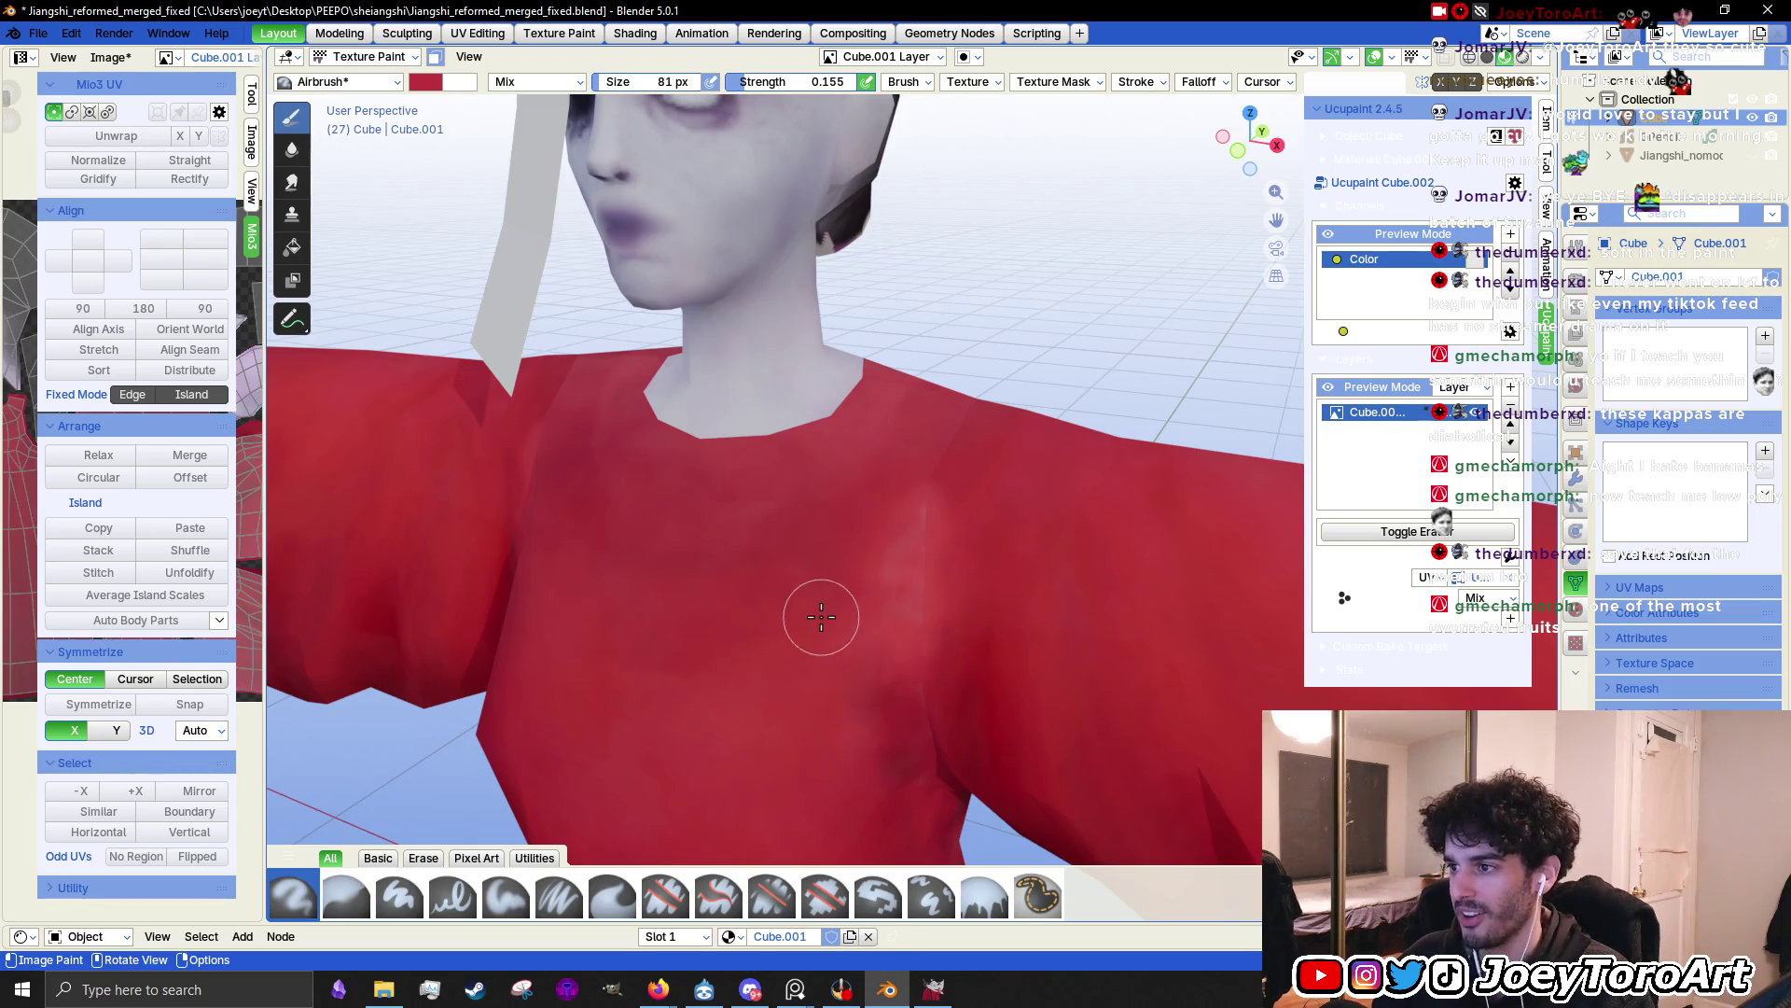
{"action": "right_click", "coordinate": [772, 634]}
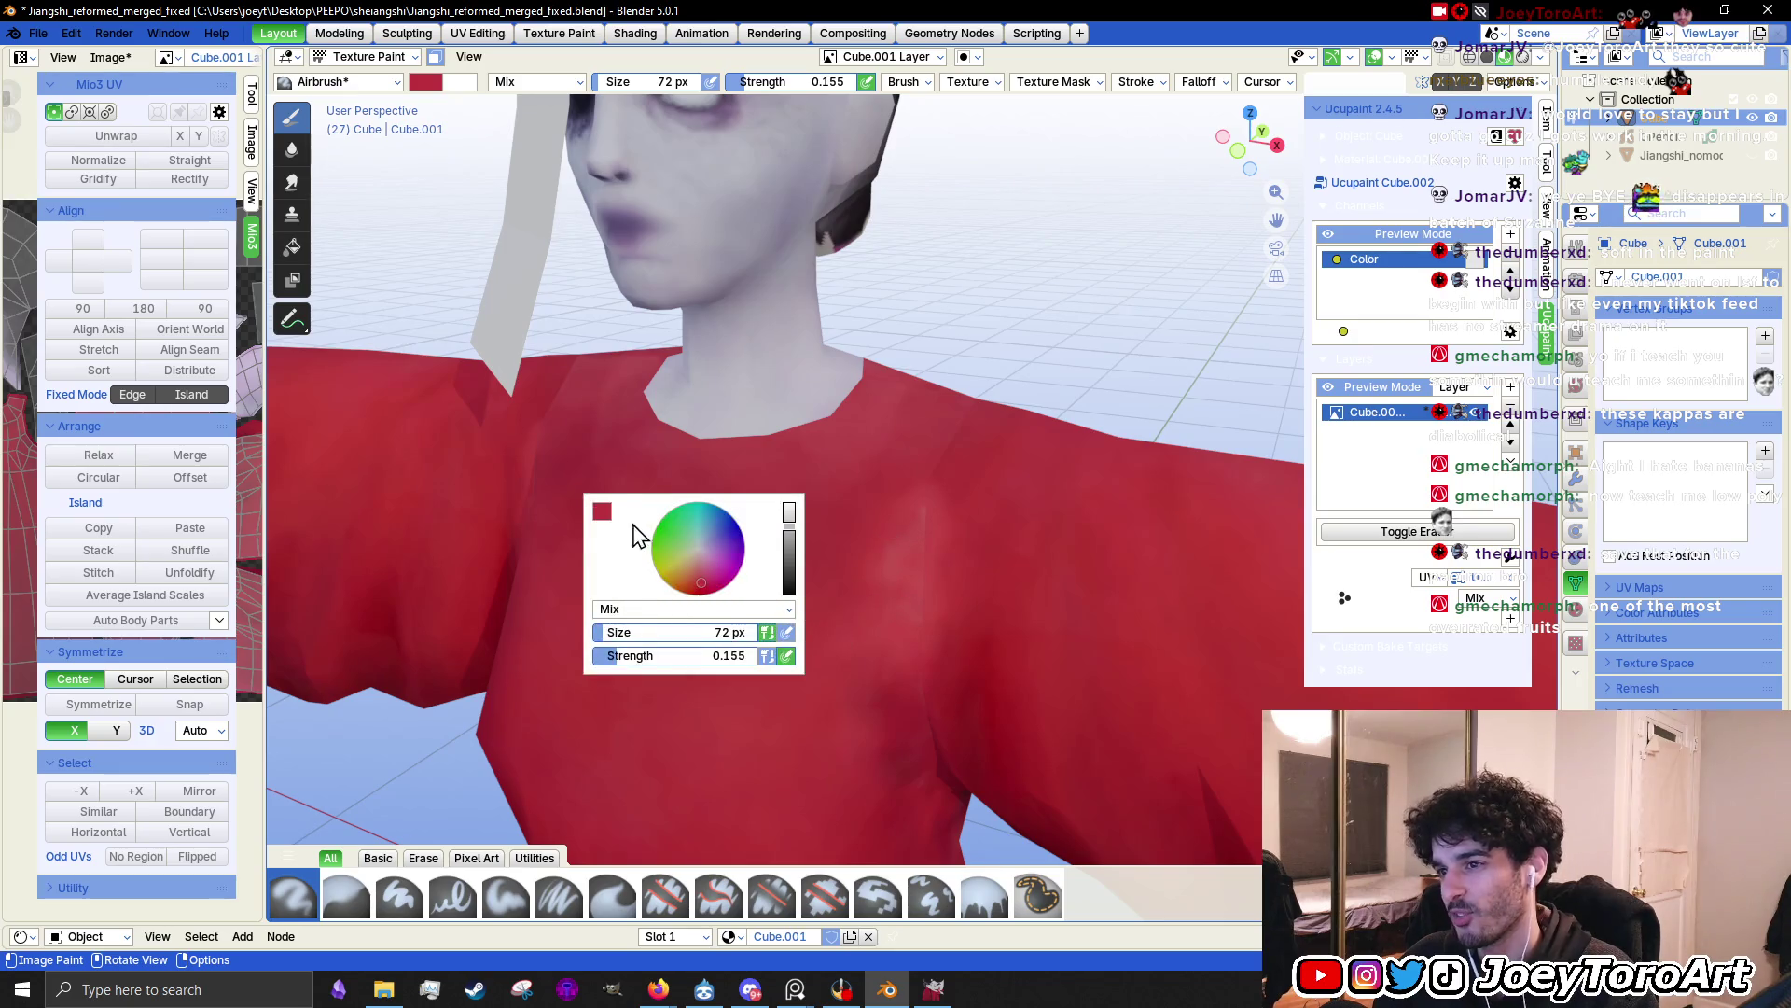
{"action": "left_click", "coordinate": [602, 511]}
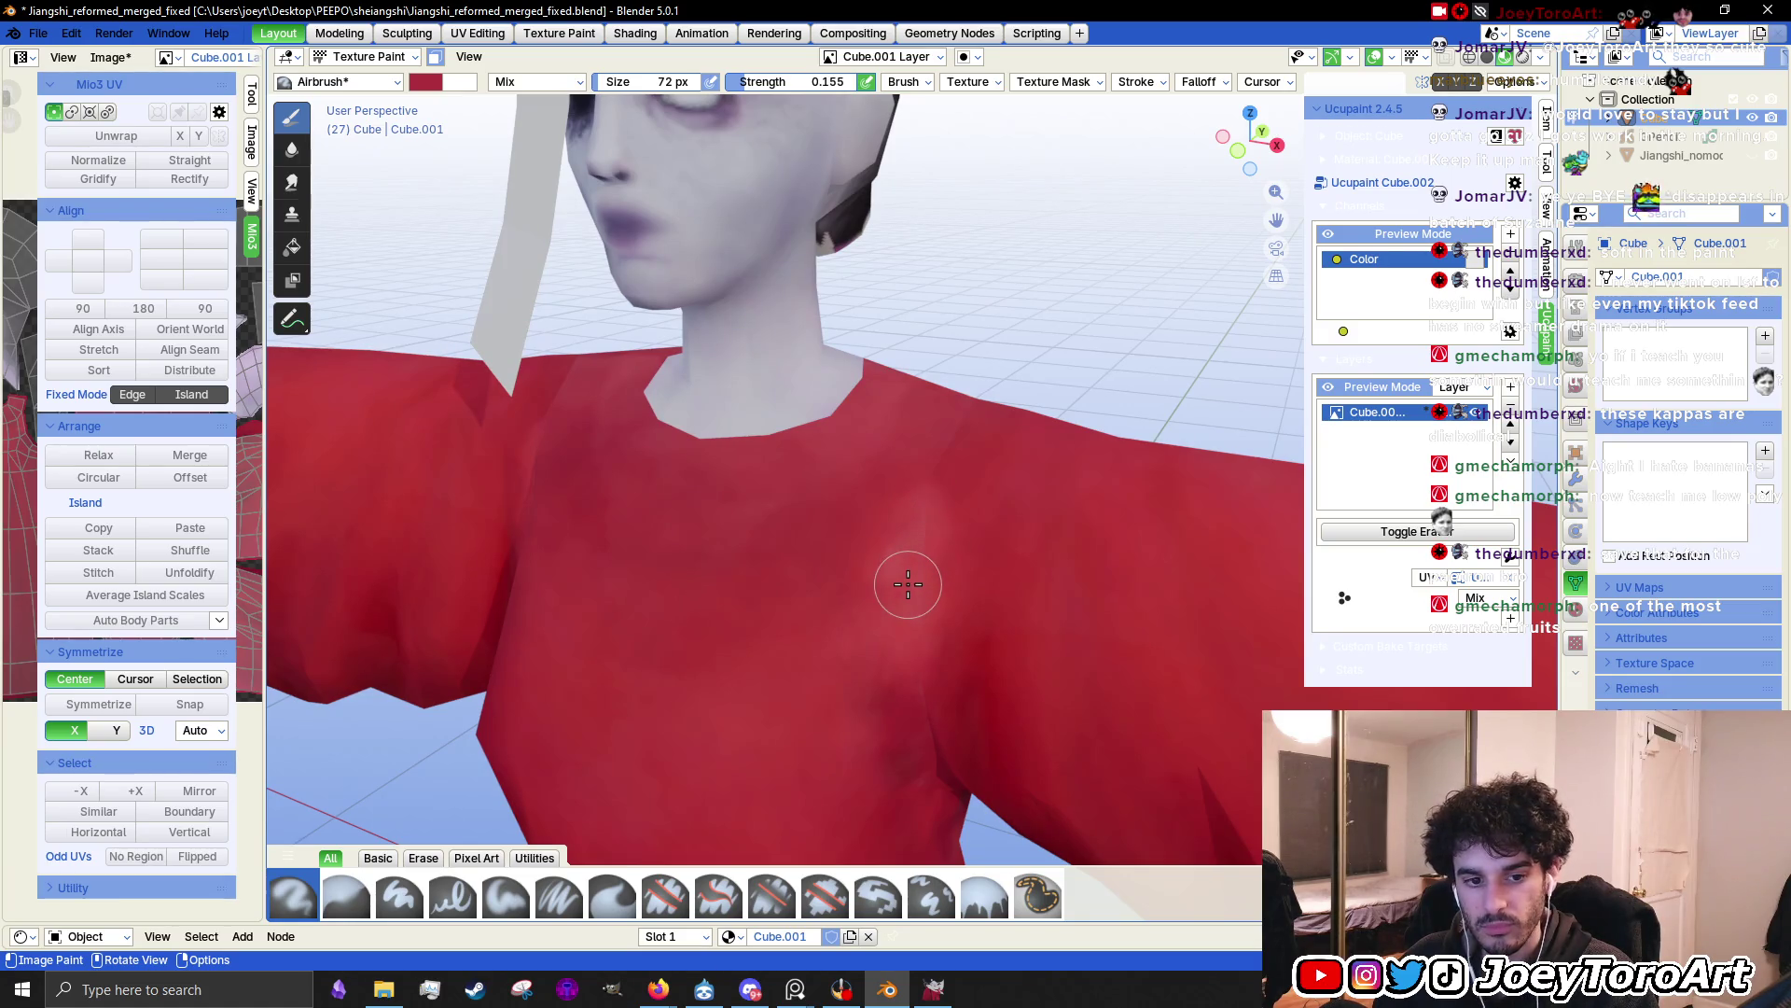
{"action": "scroll", "coordinate": [905, 619], "scroll_direction": "up", "scroll_amount": 3}
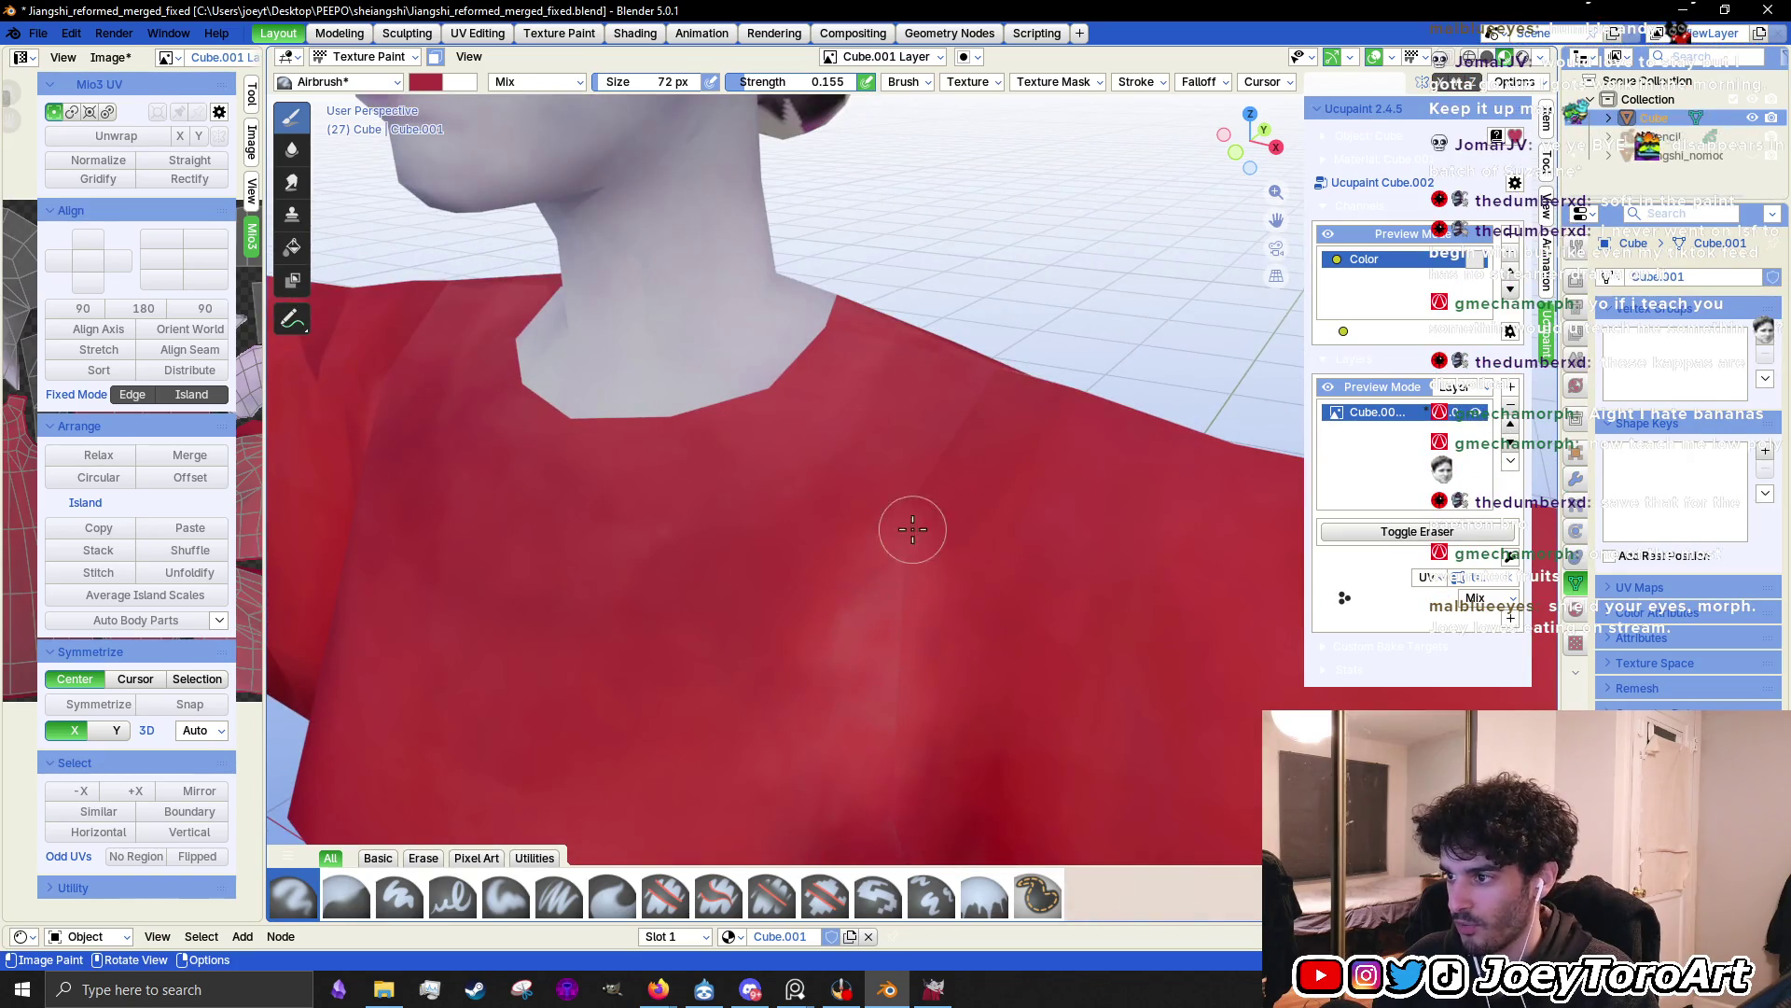
Darken the brush colour, airbrush the chest seam, and enlarge the brush to 118 px
{"action": "middle_click_drag", "start_coordinate": [907, 579], "coordinate": [800, 711]}
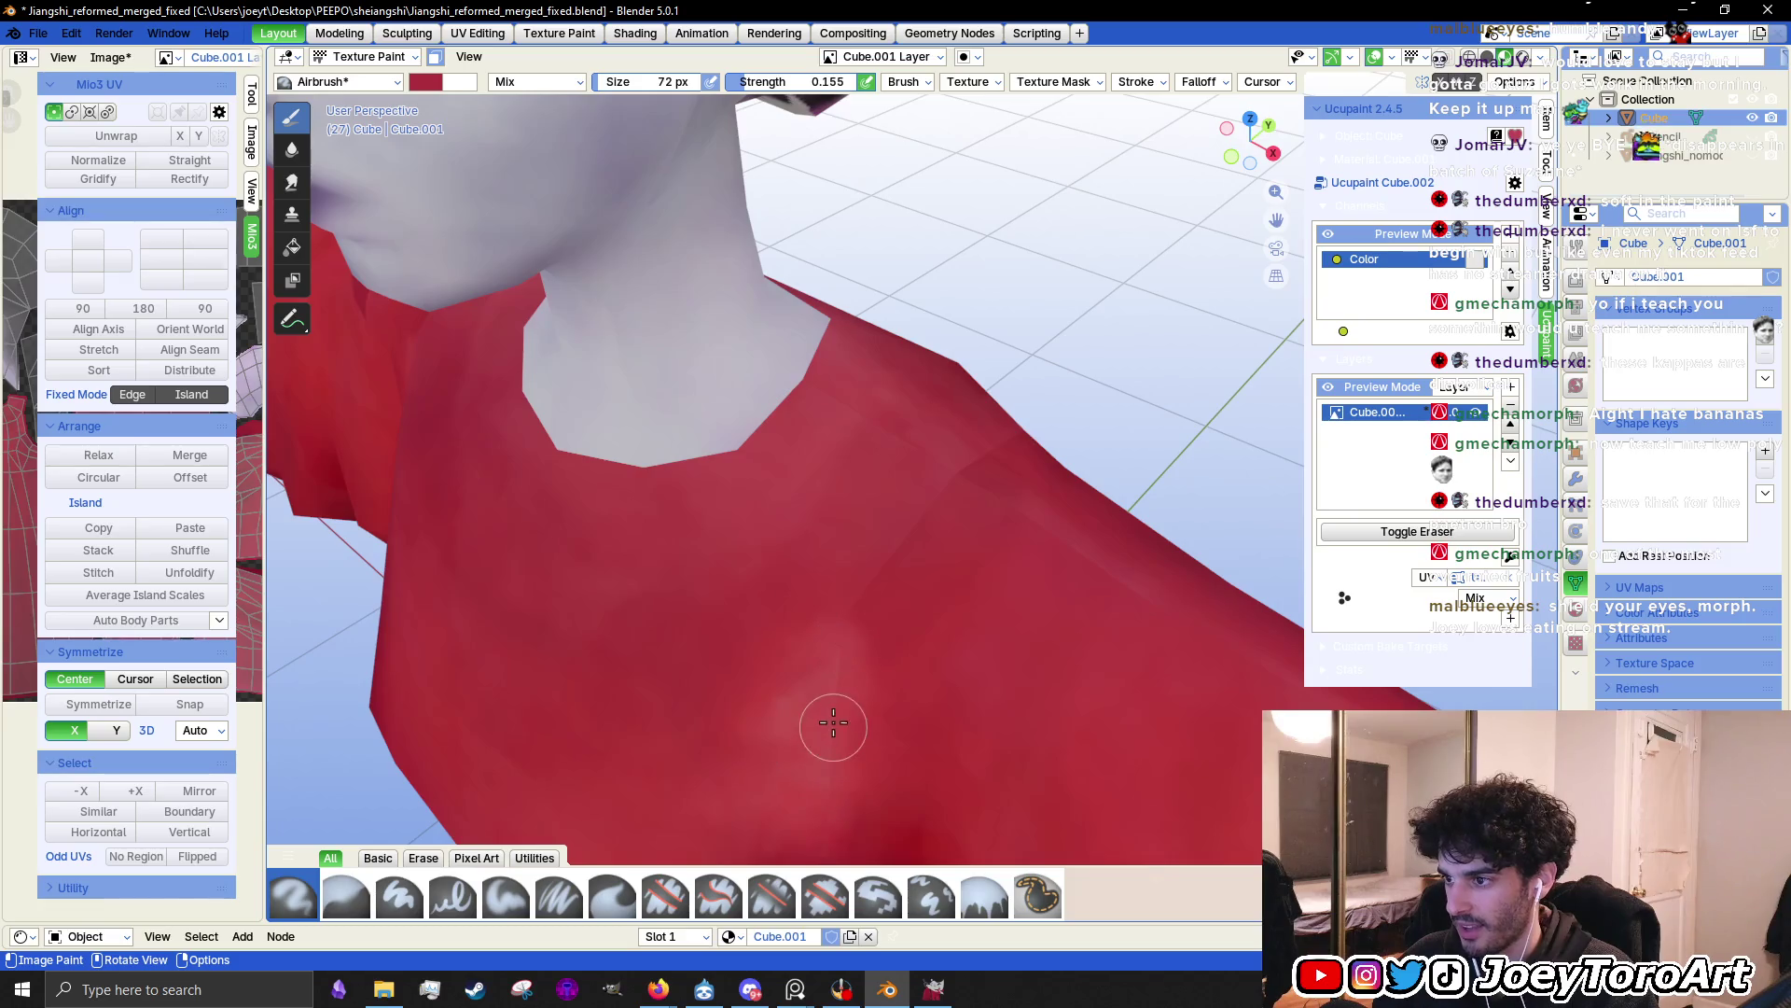
{"action": "right_click", "coordinate": [825, 485]}
{"action": "left_click", "coordinate": [686, 495]}
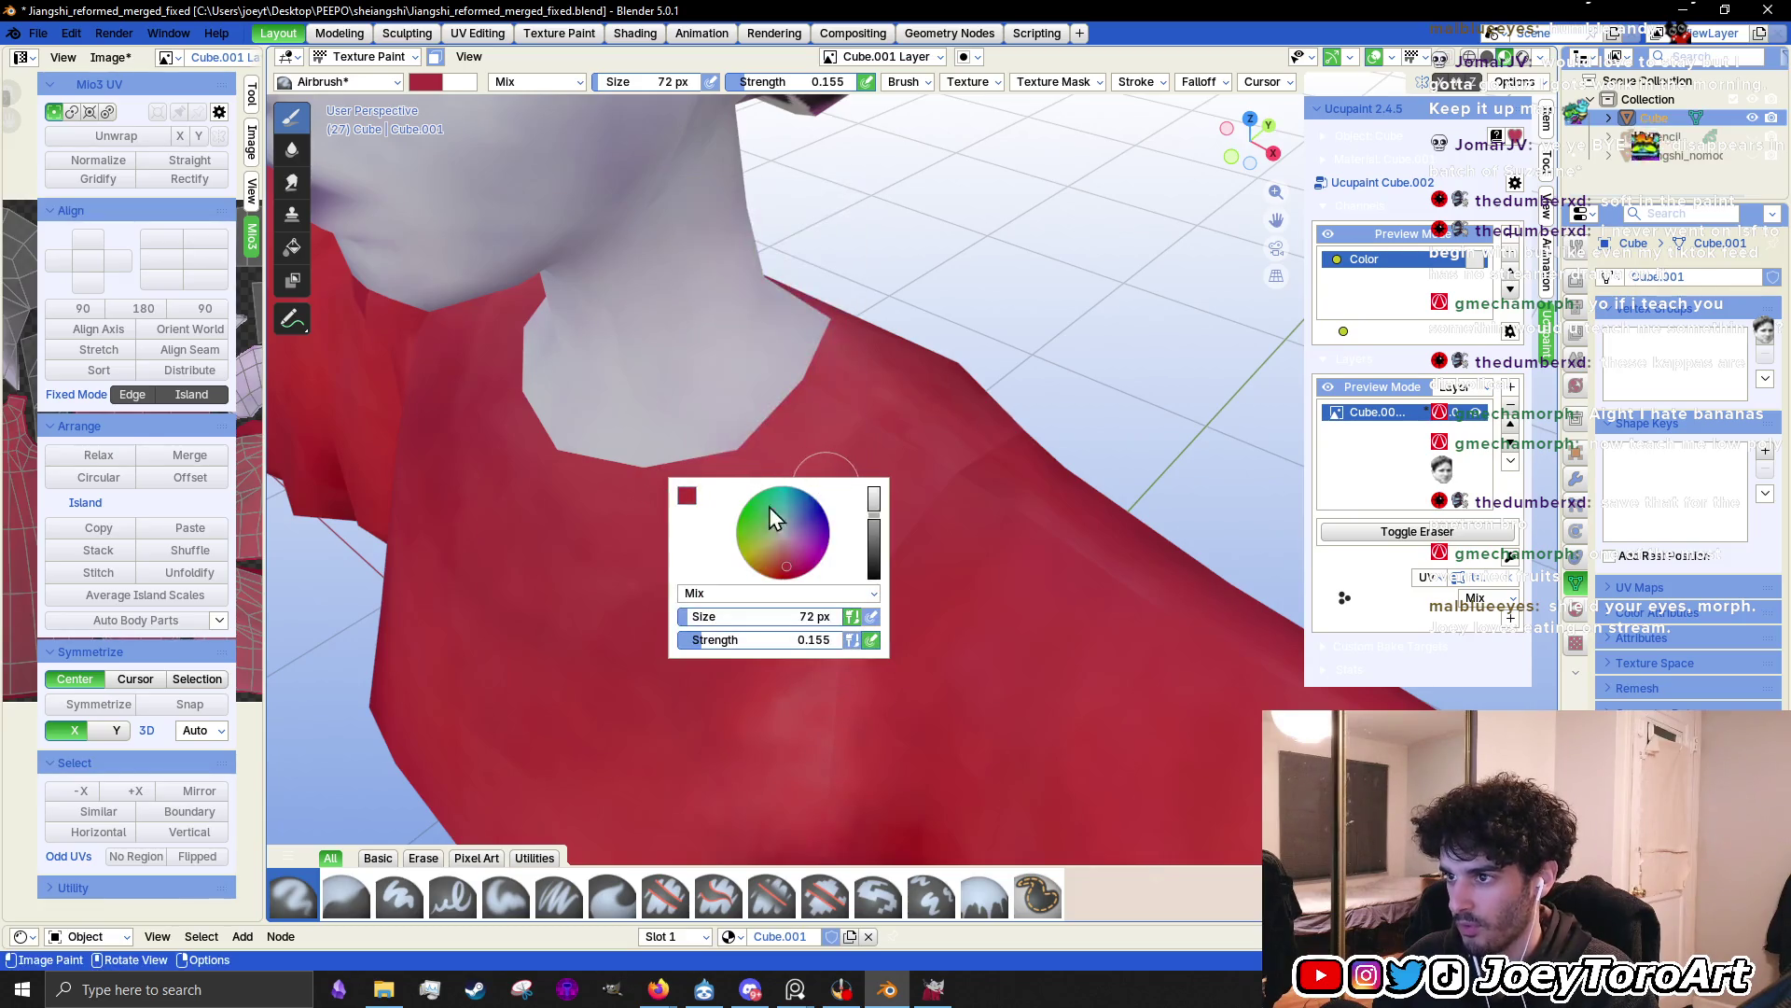
{"action": "left_click", "coordinate": [687, 500]}
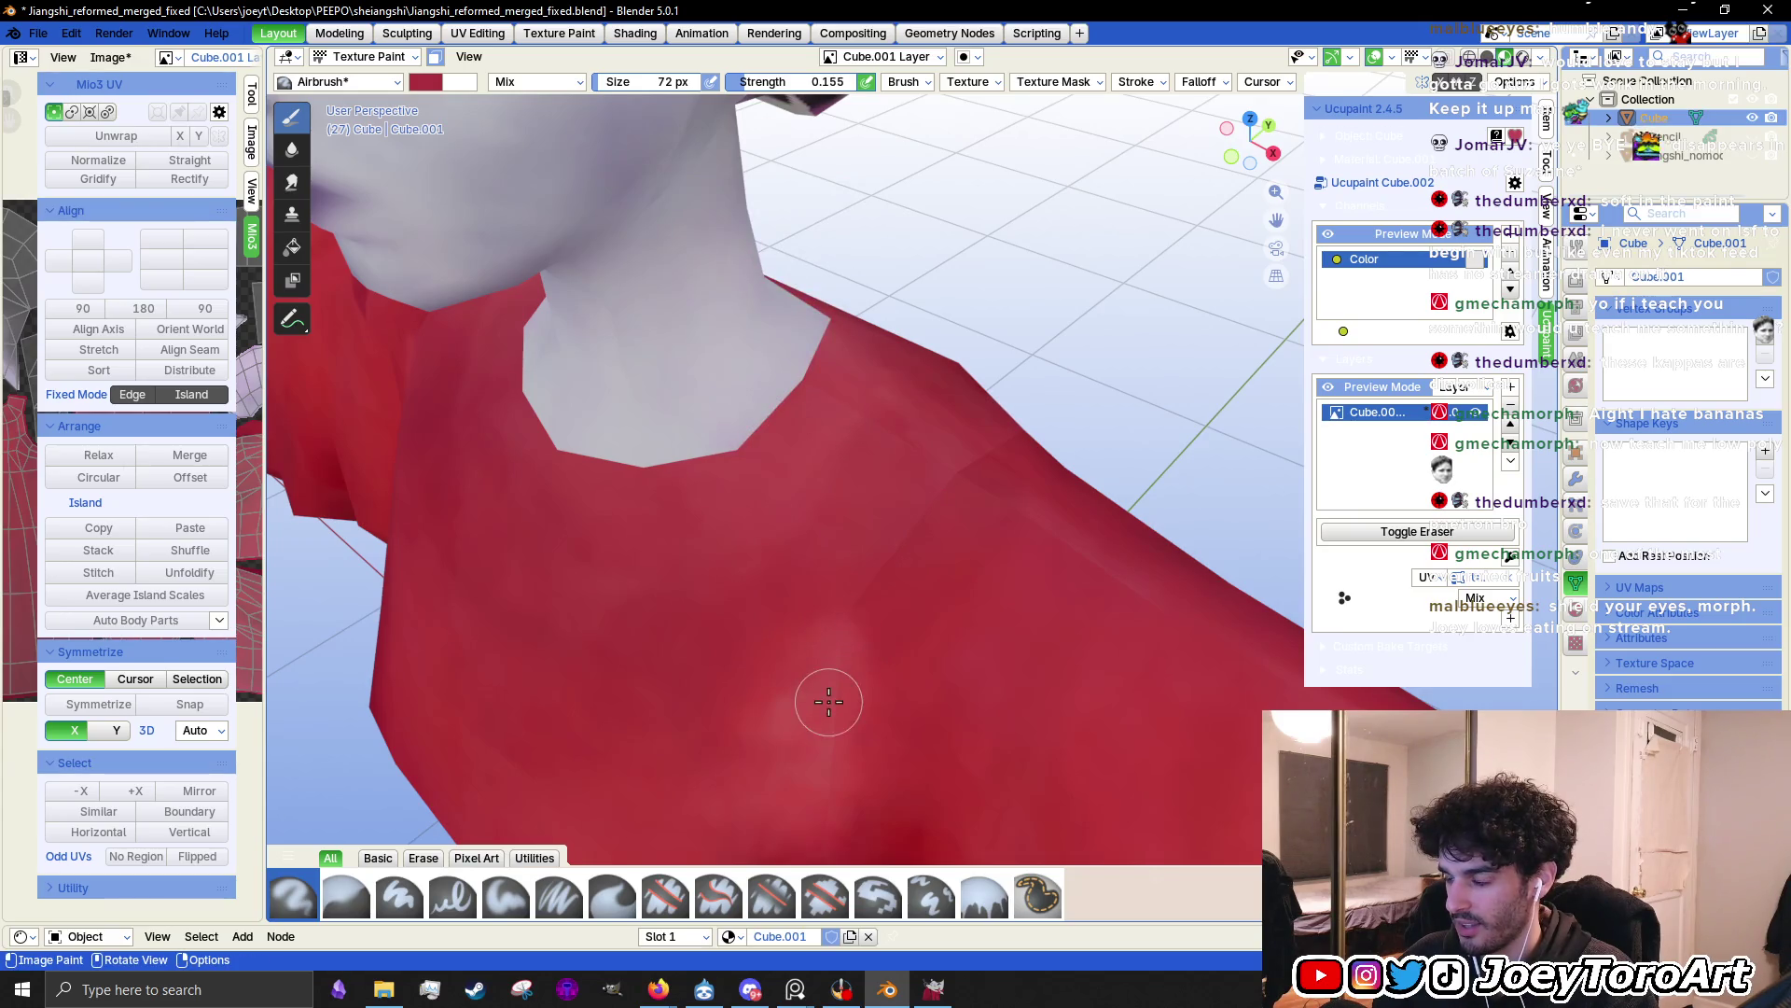
{"action": "right_click", "coordinate": [858, 600]}
{"action": "left_click_drag", "start_coordinate": [872, 490], "coordinate": [872, 518]}
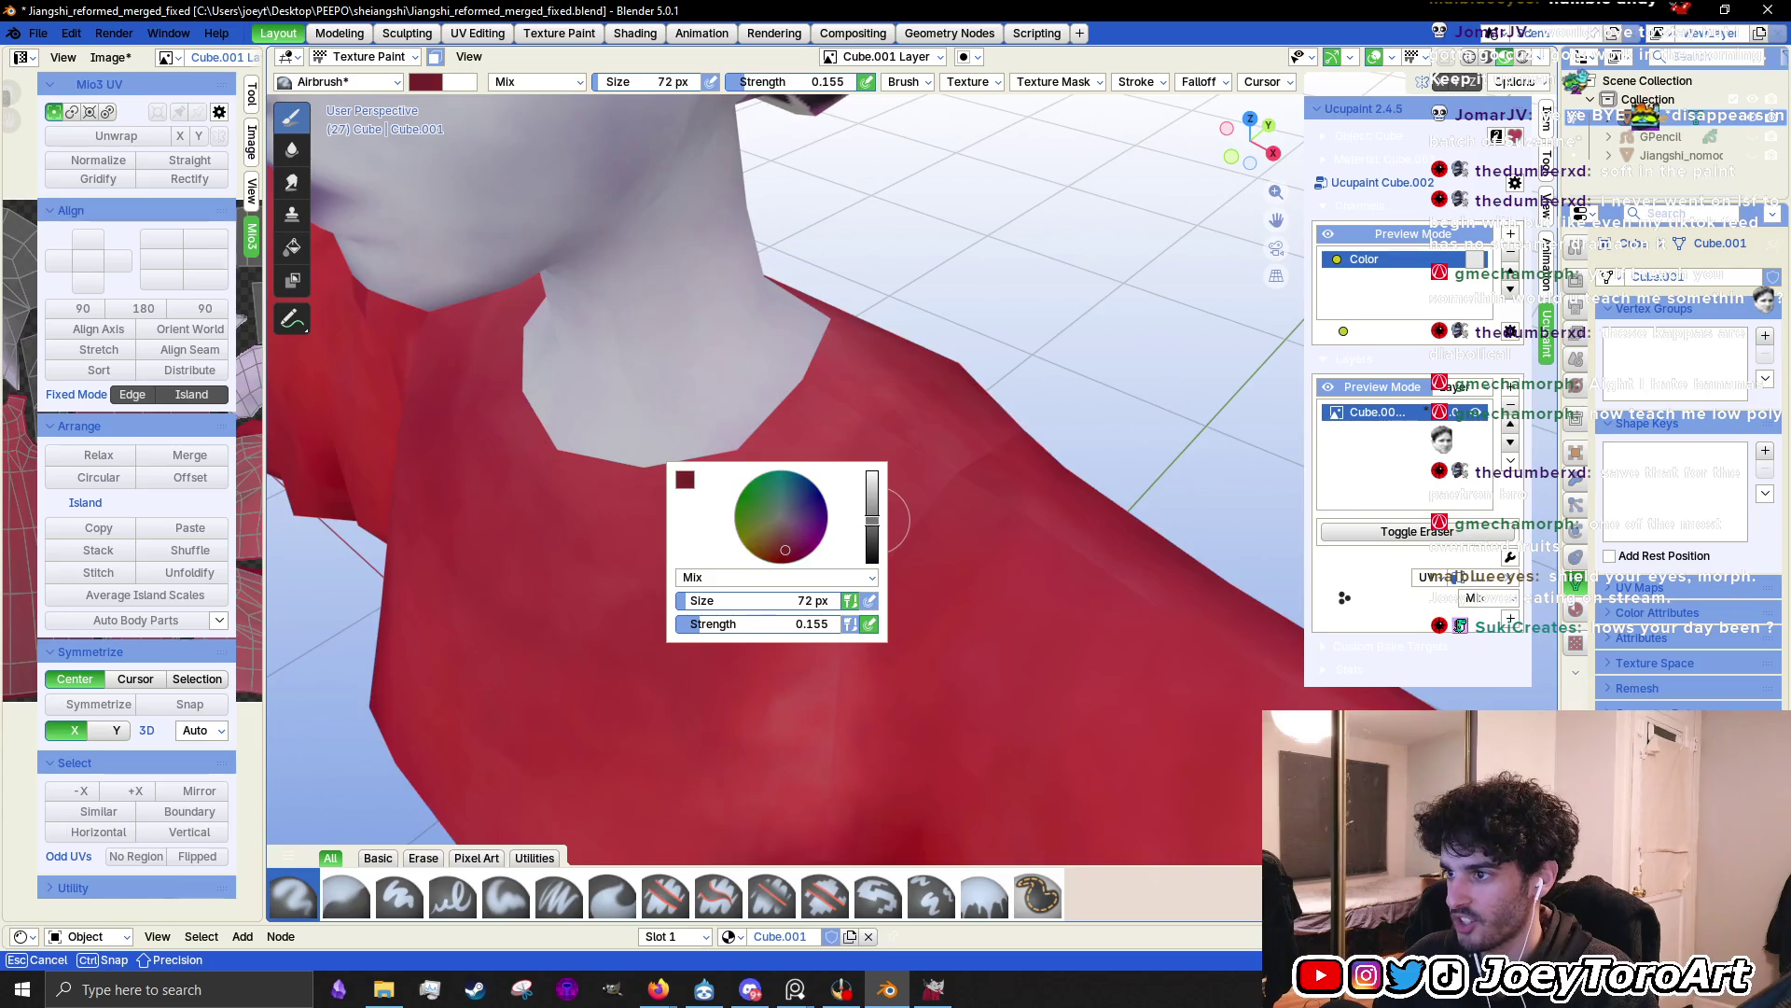
{"action": "left_click_drag", "start_coordinate": [824, 699], "coordinate": [828, 702]}
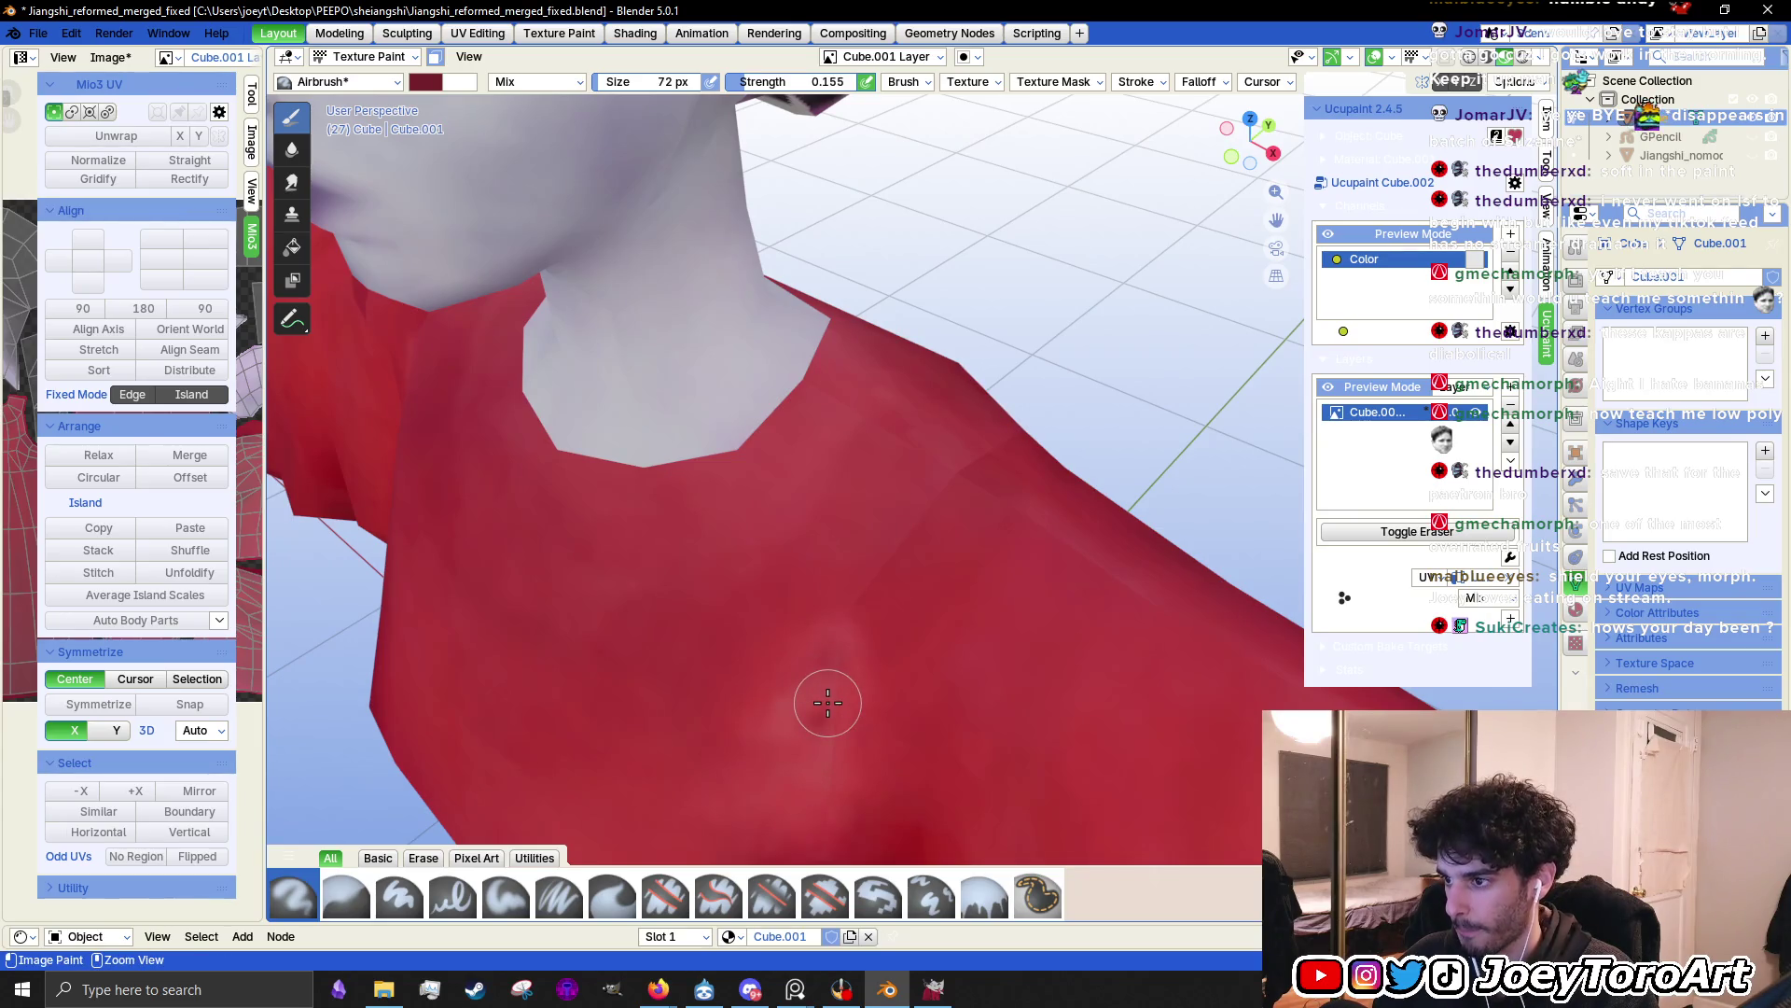
{"action": "key", "text": "bracketright"}
{"action": "key", "text": "bracketright"}
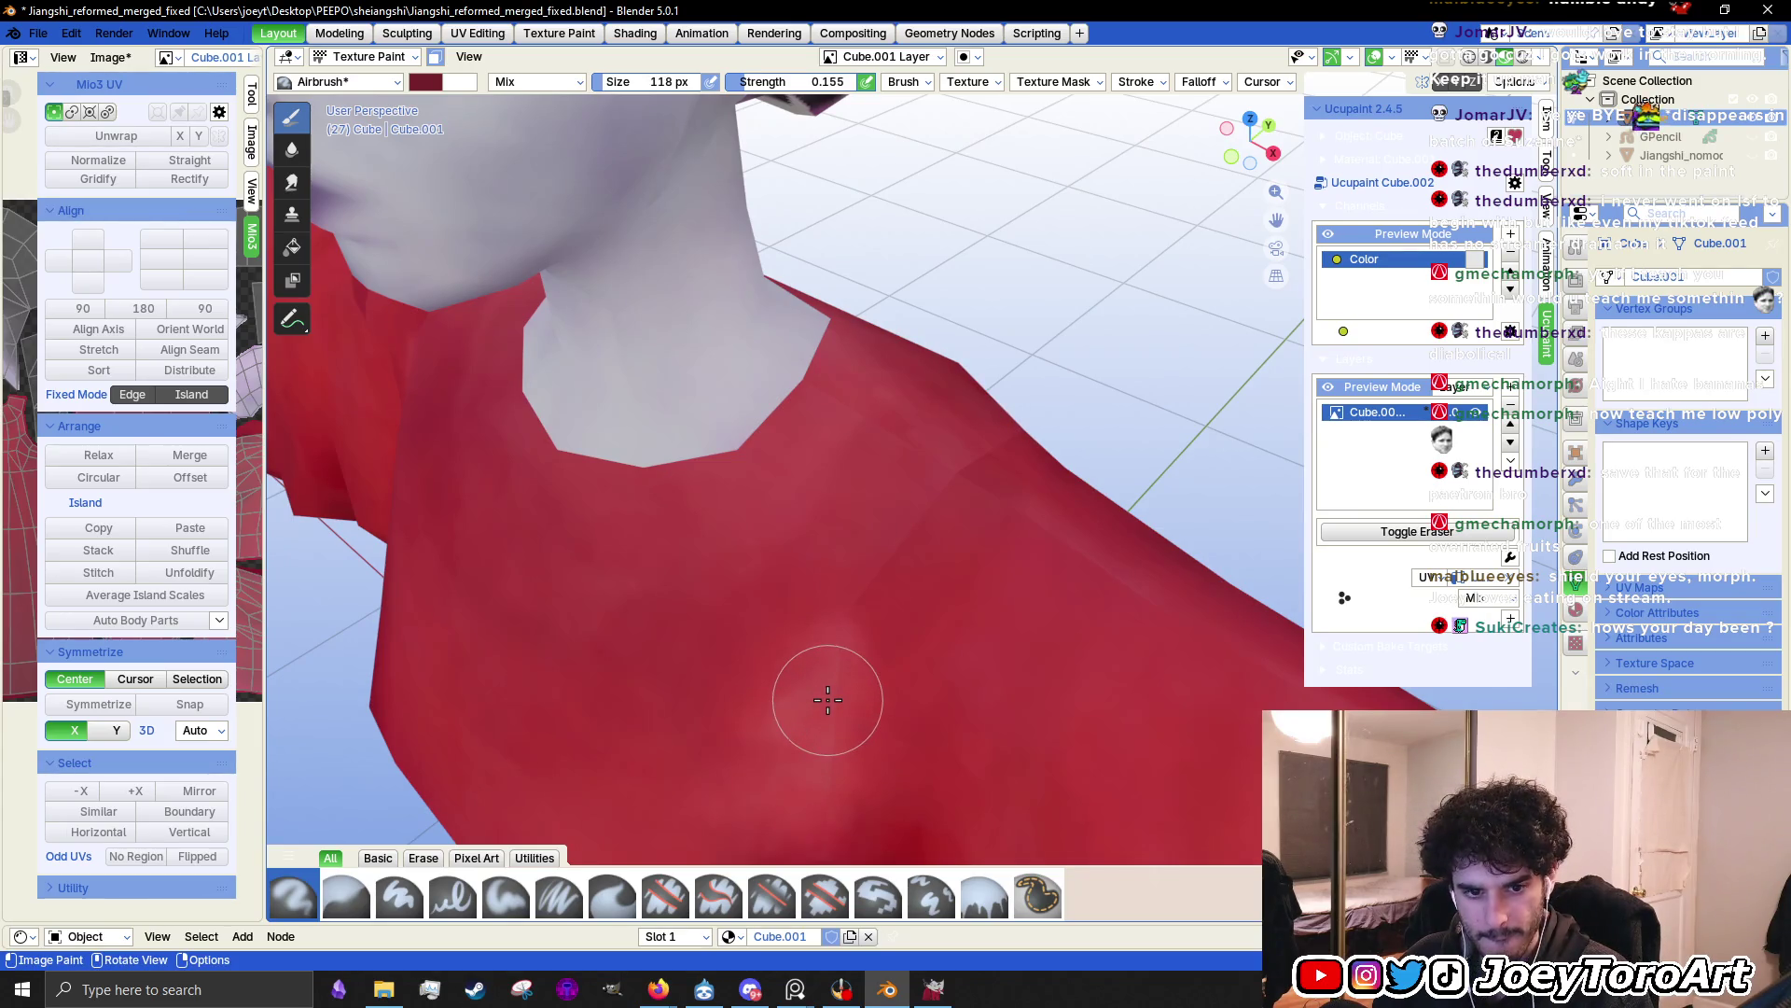
Frame the chest, lighten the brush colour slightly, and open the brush list
{"action": "middle_click_drag", "start_coordinate": [829, 695], "coordinate": [830, 695]}
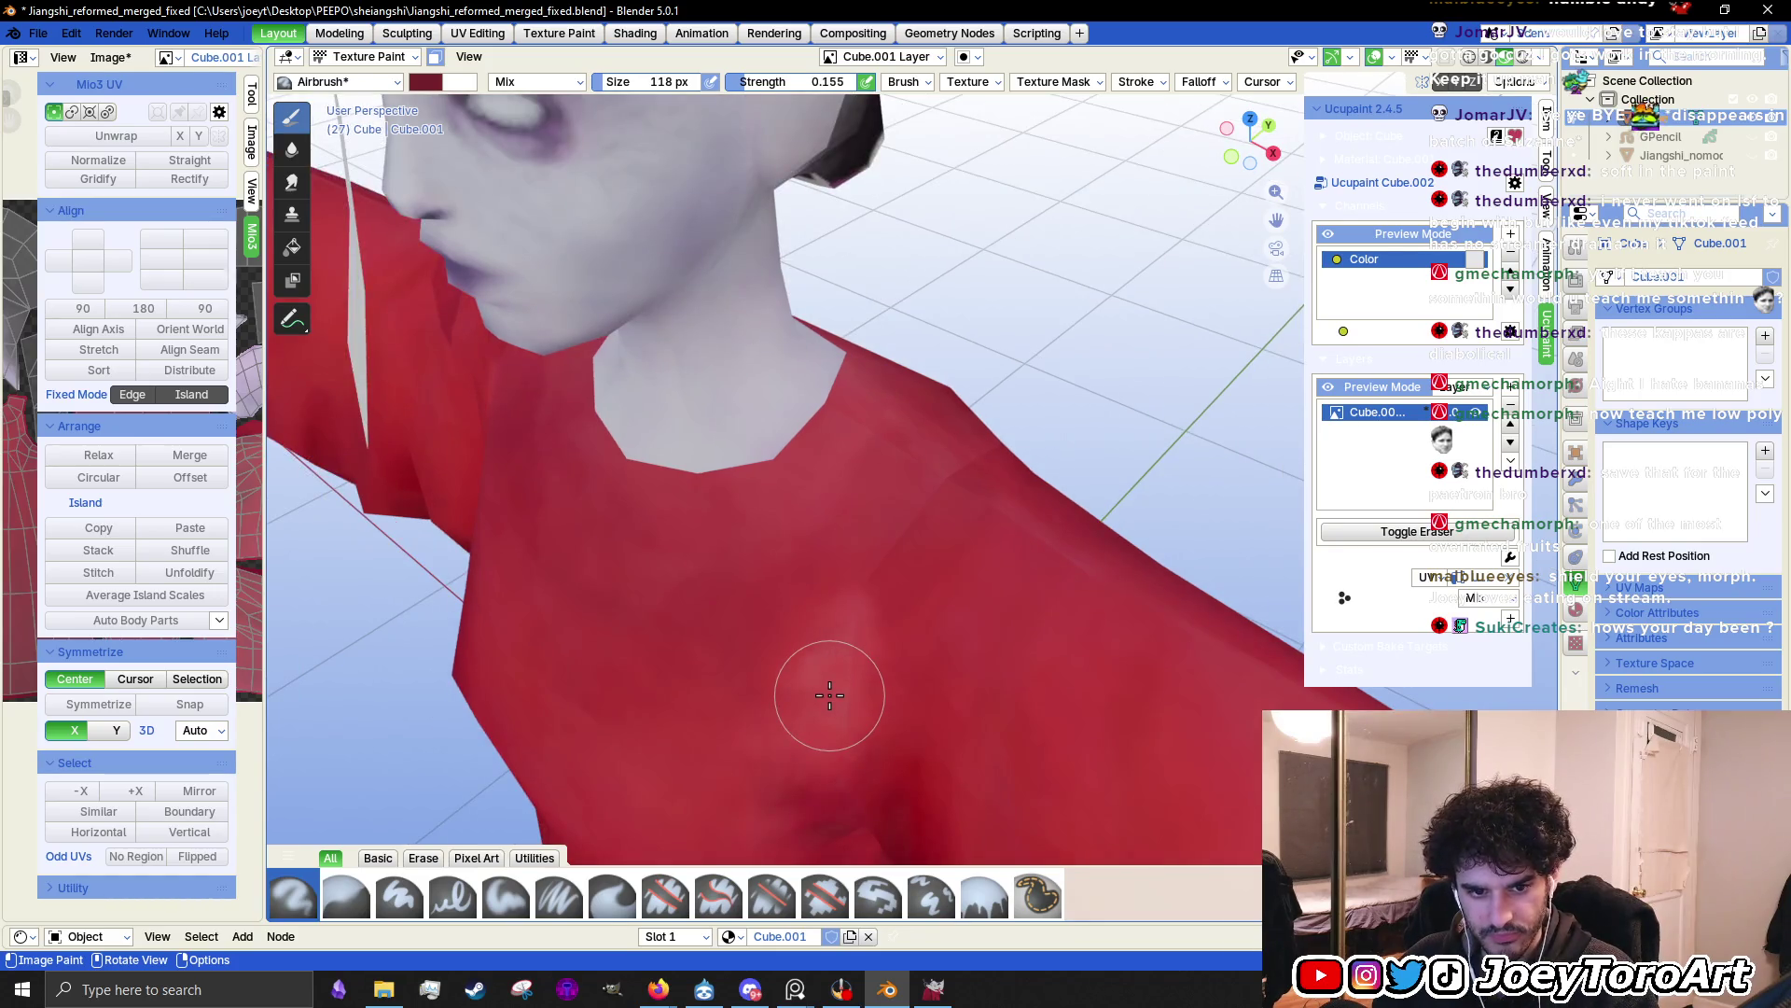
{"action": "mouse_move", "coordinate": [829, 693]}
{"action": "middle_mouse_down"}
{"action": "mouse_move", "coordinate": [903, 681]}
{"action": "mouse_move", "coordinate": [940, 712]}
{"action": "middle_mouse_up"}
{"action": "middle_click_drag", "start_coordinate": [944, 795], "coordinate": [933, 628], "text": "shift"}
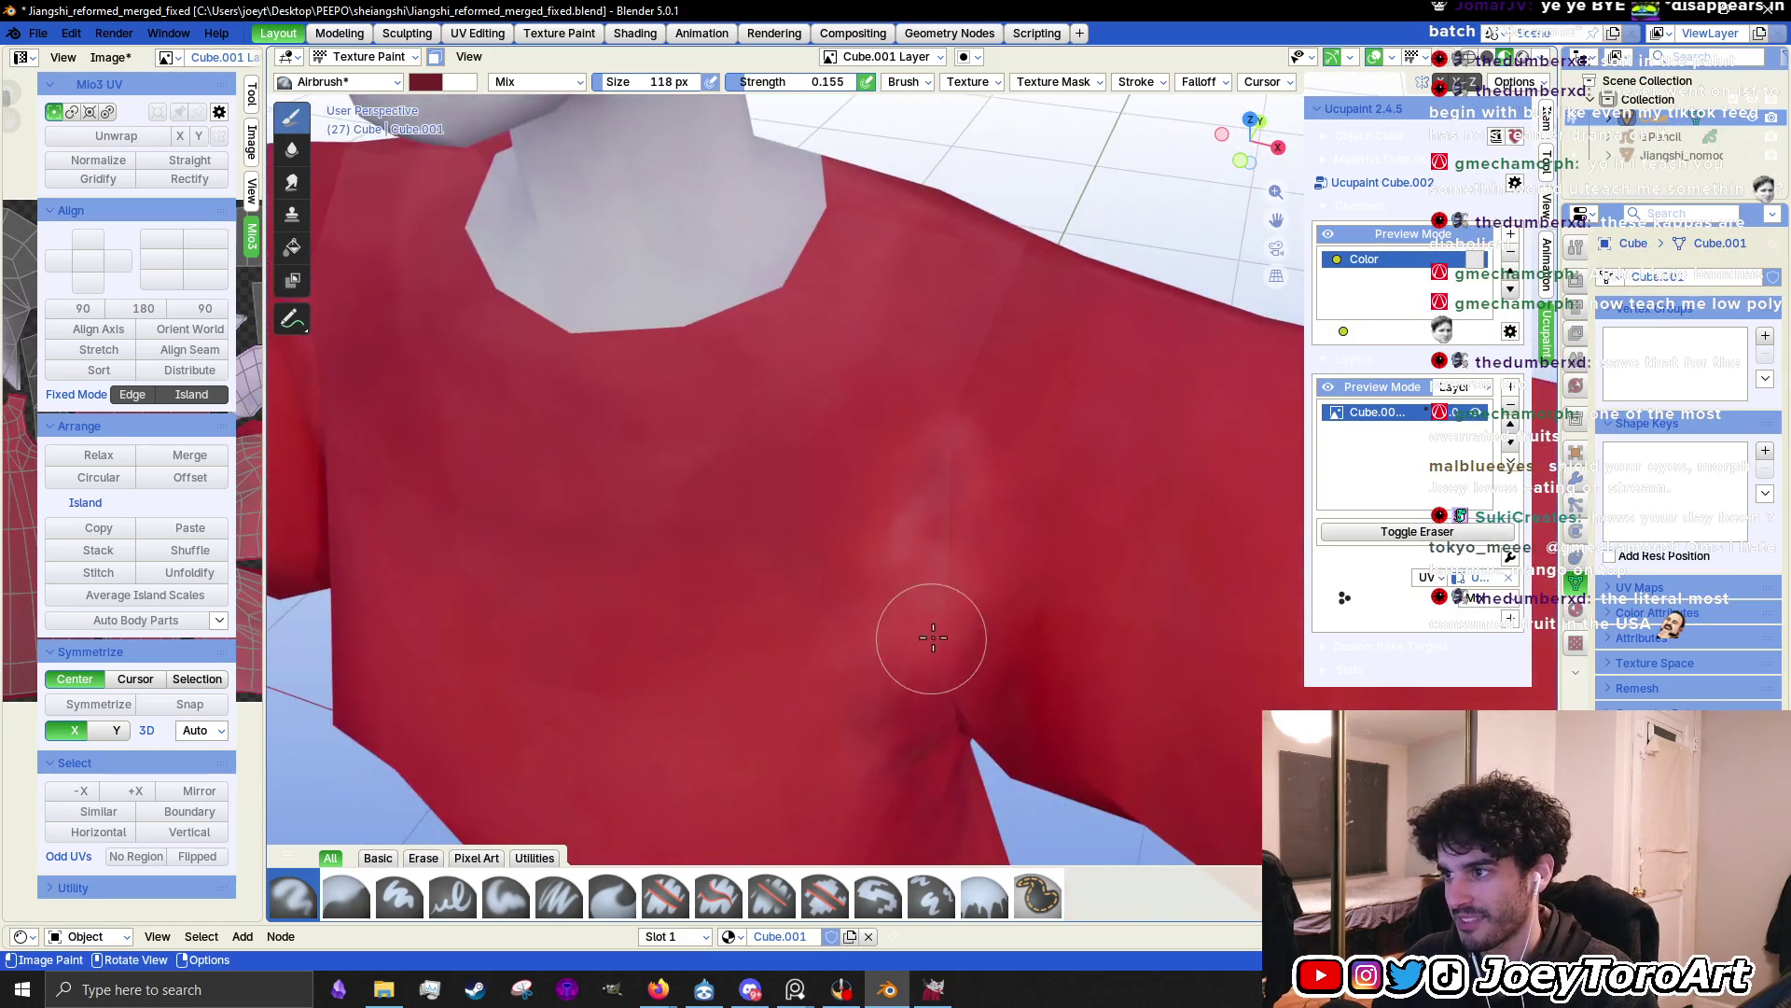
{"action": "right_click", "coordinate": [817, 548]}
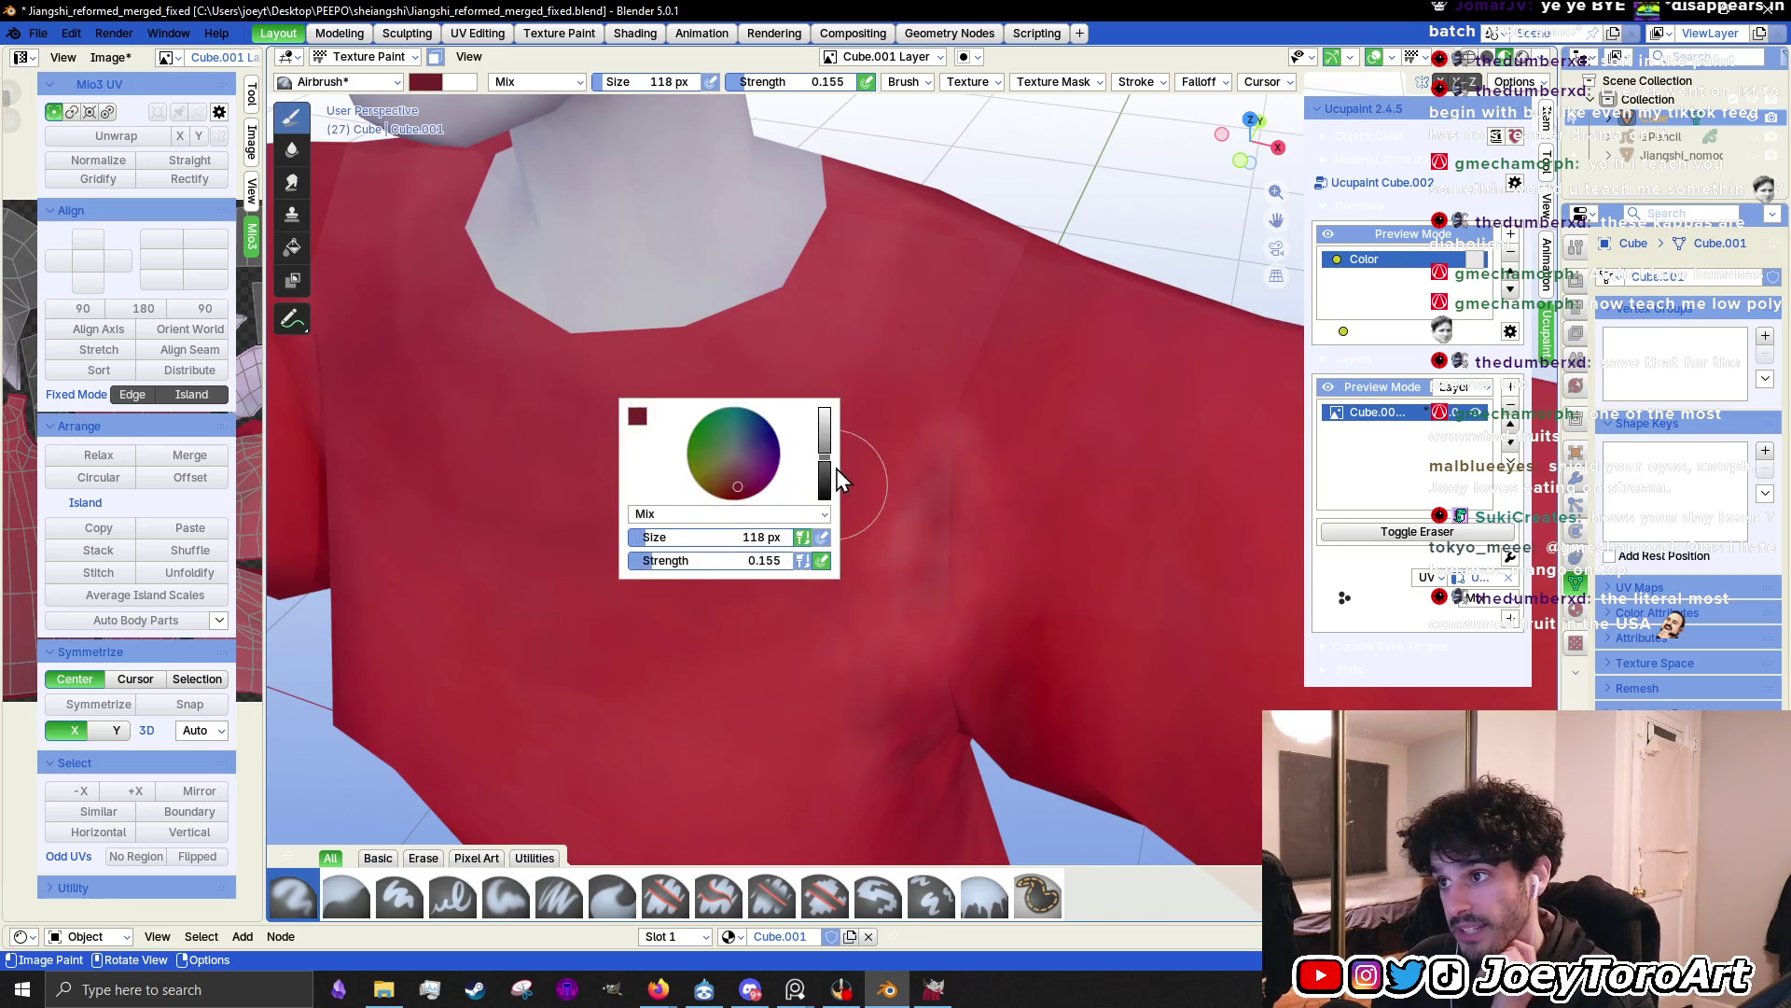
{"action": "left_click_drag", "start_coordinate": [825, 476], "coordinate": [825, 451]}
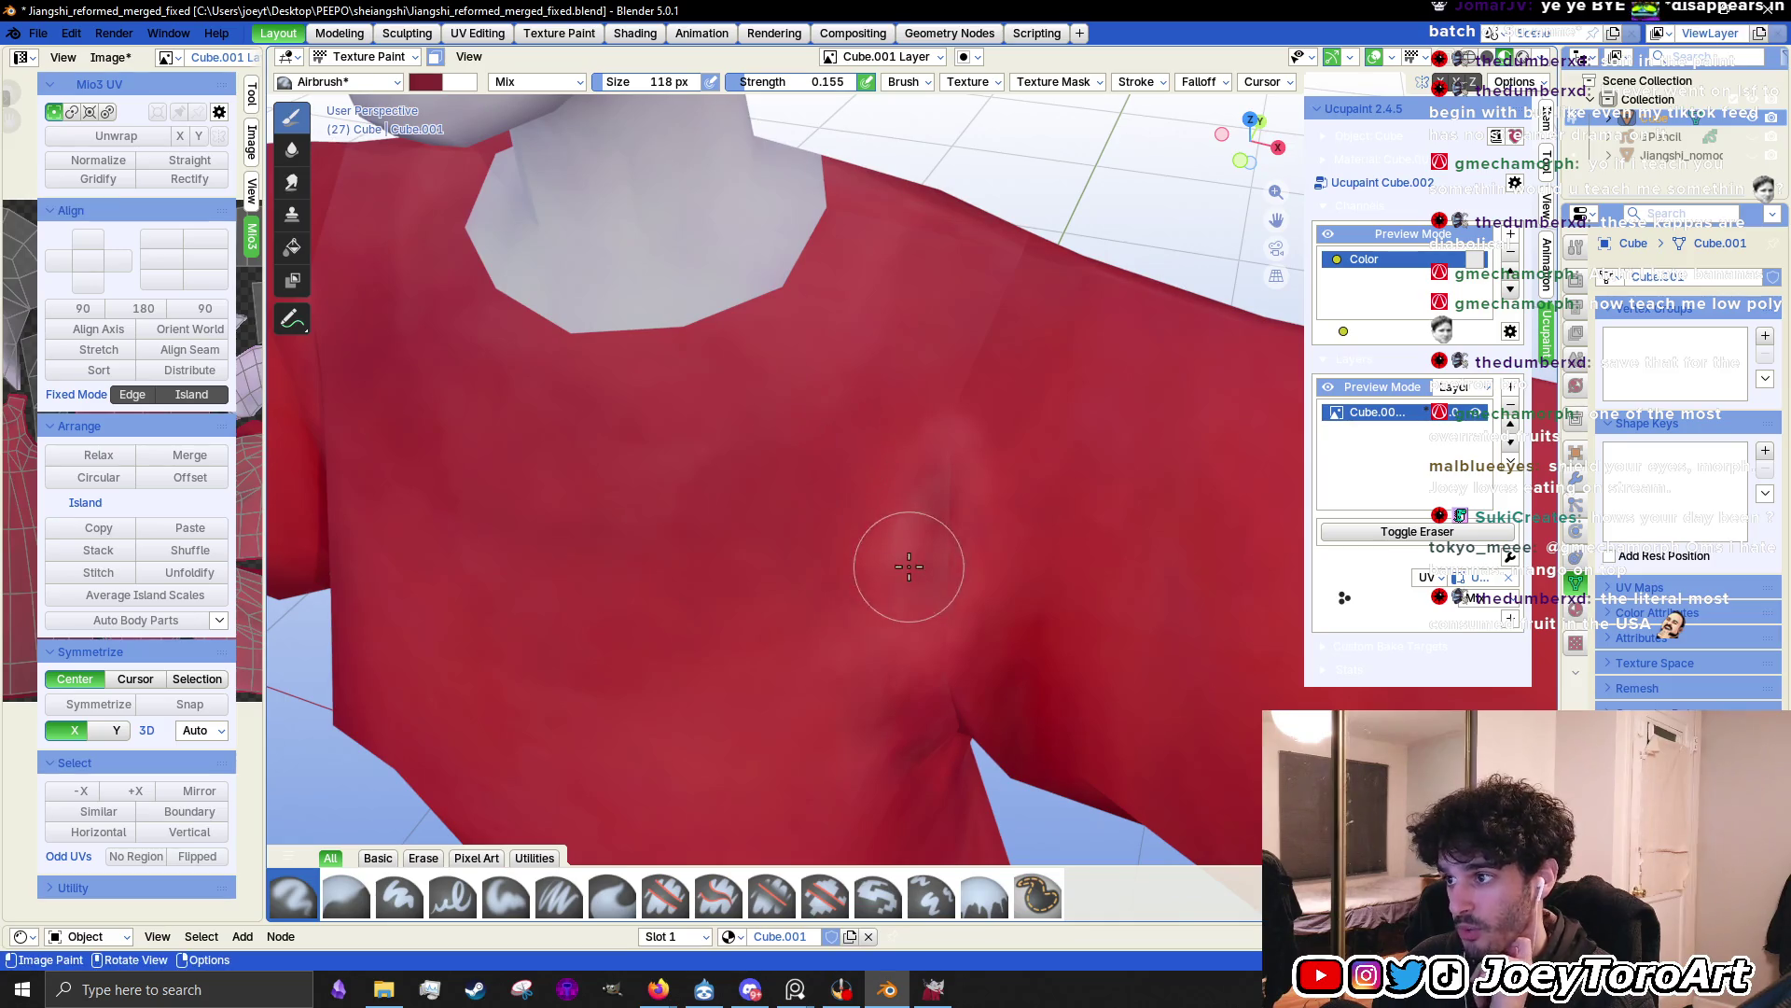
{"action": "middle_click_drag", "start_coordinate": [871, 752], "coordinate": [684, 488]}
{"action": "left_click", "coordinate": [371, 98]}
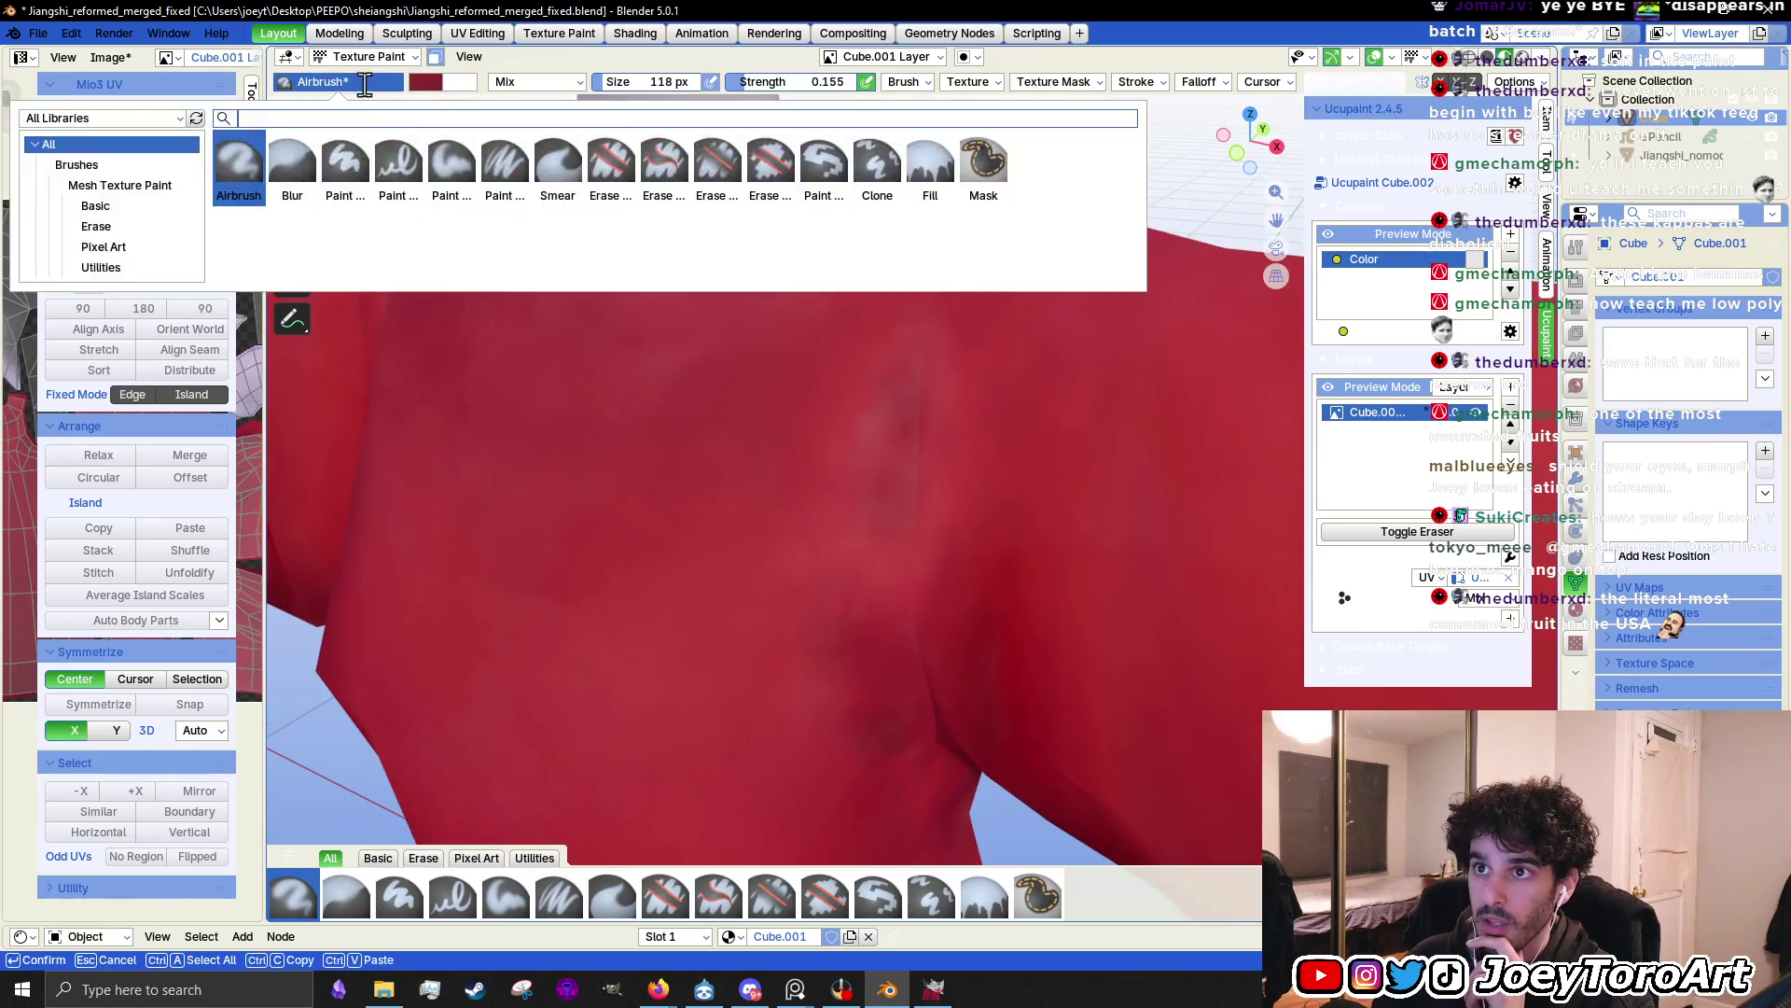
{"action": "right_click", "coordinate": [629, 490]}
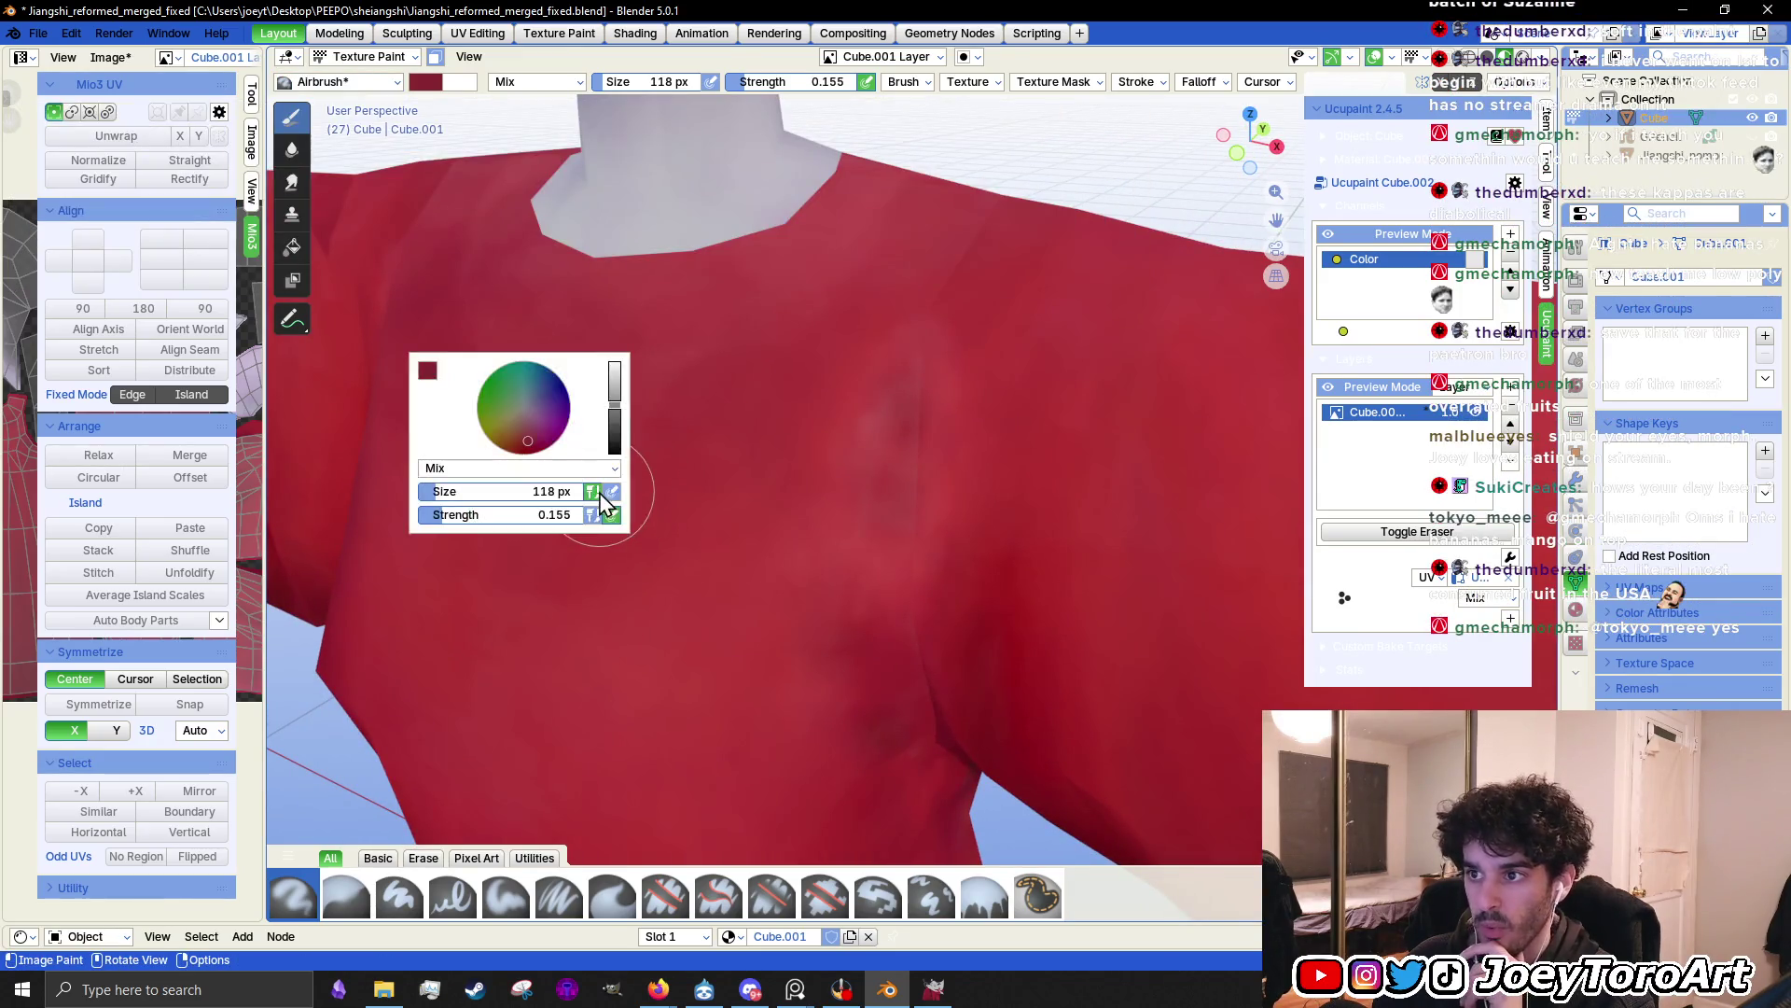
{"action": "mouse_move", "coordinate": [607, 468]}
{"action": "middle_mouse_down"}
{"action": "mouse_move", "coordinate": [740, 428]}
{"action": "mouse_move", "coordinate": [727, 374]}
{"action": "middle_mouse_up"}
{"action": "scroll", "coordinate": [719, 339], "scroll_direction": "down", "scroll_amount": 3}
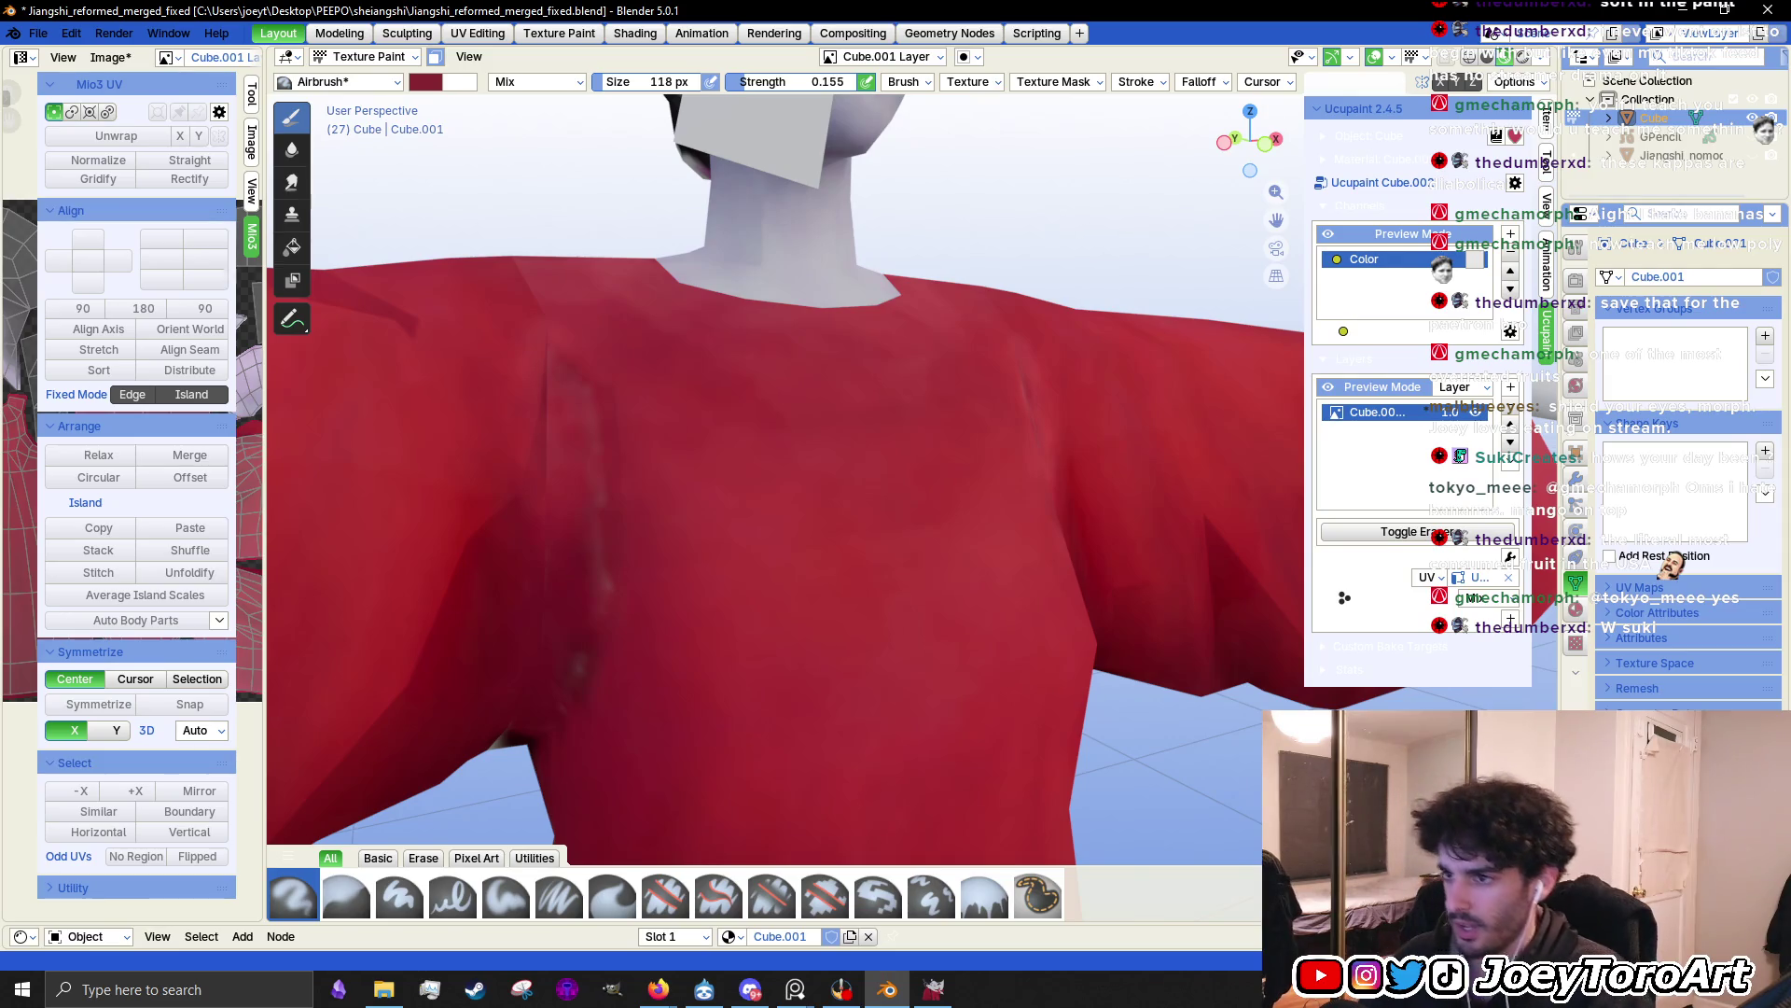
{"action": "mouse_move", "coordinate": [632, 521]}
{"action": "middle_mouse_down"}
{"action": "mouse_move", "coordinate": [702, 526]}
{"action": "mouse_move", "coordinate": [704, 544]}
{"action": "middle_mouse_up"}
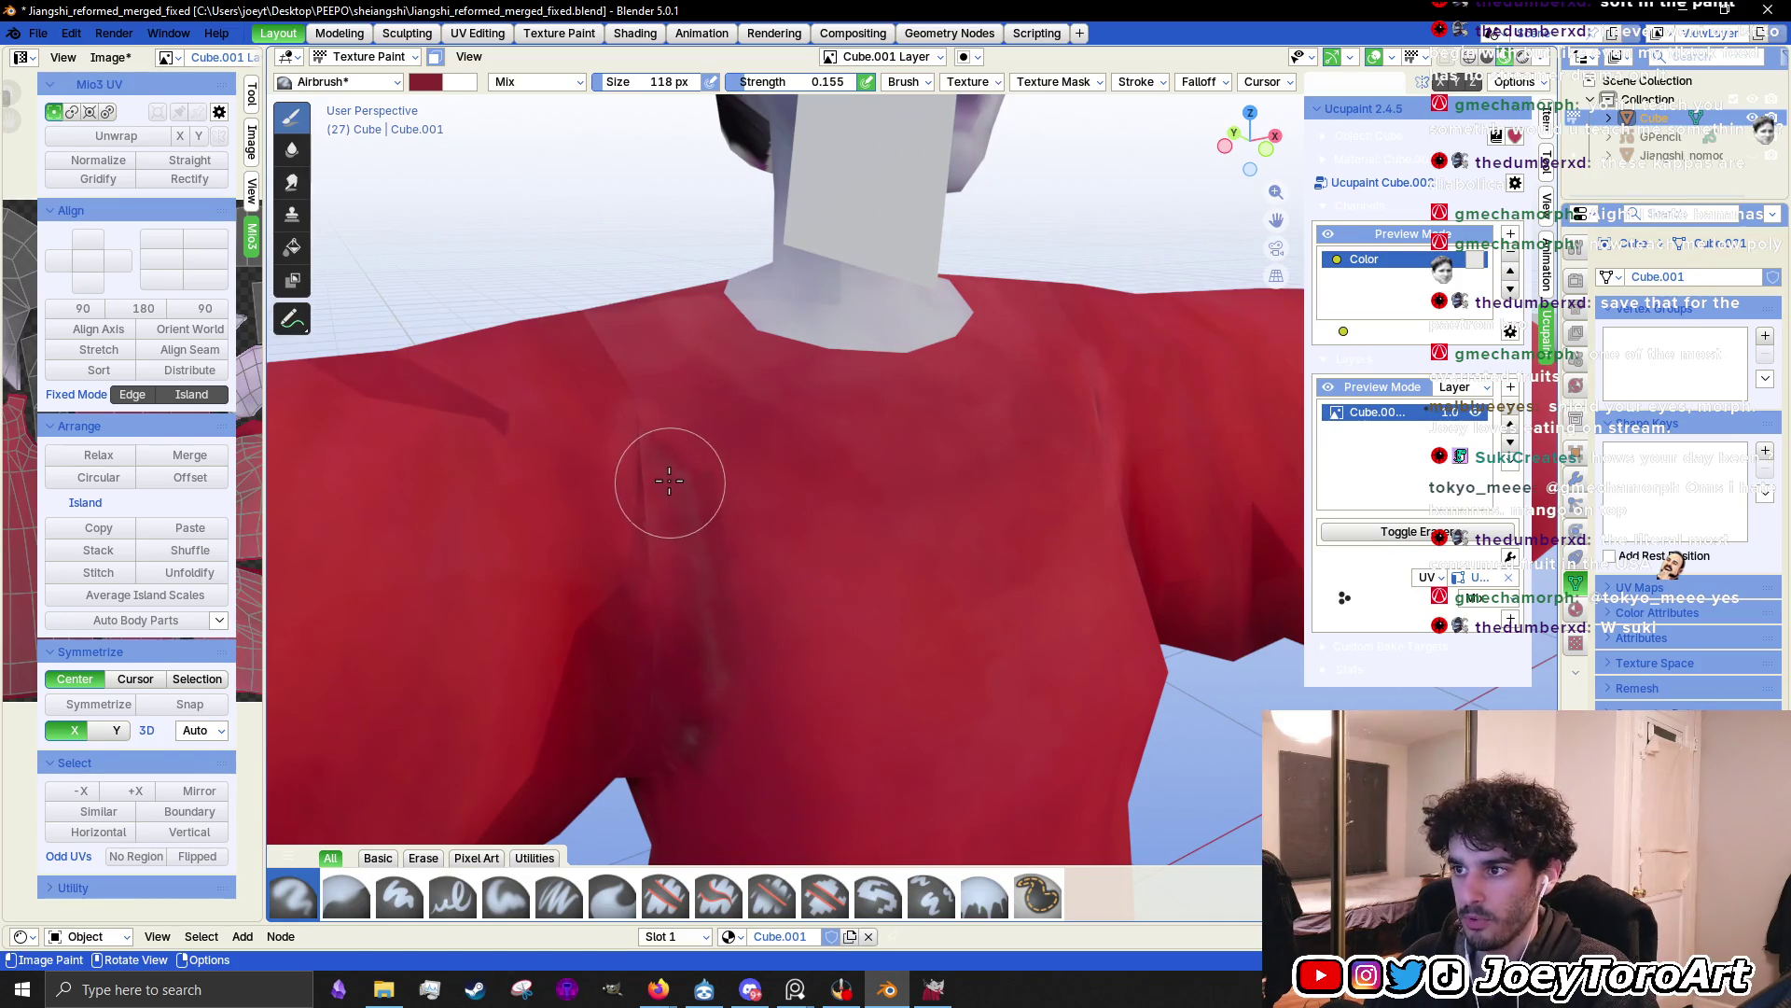
{"action": "mouse_move", "coordinate": [664, 480]}
{"action": "middle_mouse_down"}
{"action": "mouse_move", "coordinate": [780, 520]}
{"action": "mouse_move", "coordinate": [800, 602]}
{"action": "mouse_move", "coordinate": [784, 615]}
{"action": "mouse_move", "coordinate": [820, 439]}
{"action": "mouse_move", "coordinate": [918, 549]}
{"action": "mouse_move", "coordinate": [933, 520]}
{"action": "mouse_move", "coordinate": [971, 520]}
{"action": "mouse_move", "coordinate": [812, 503]}
{"action": "middle_mouse_up"}
Brighten the brush red and airbrush over the dark streak on the chest
{"action": "right_click", "coordinate": [812, 504]}
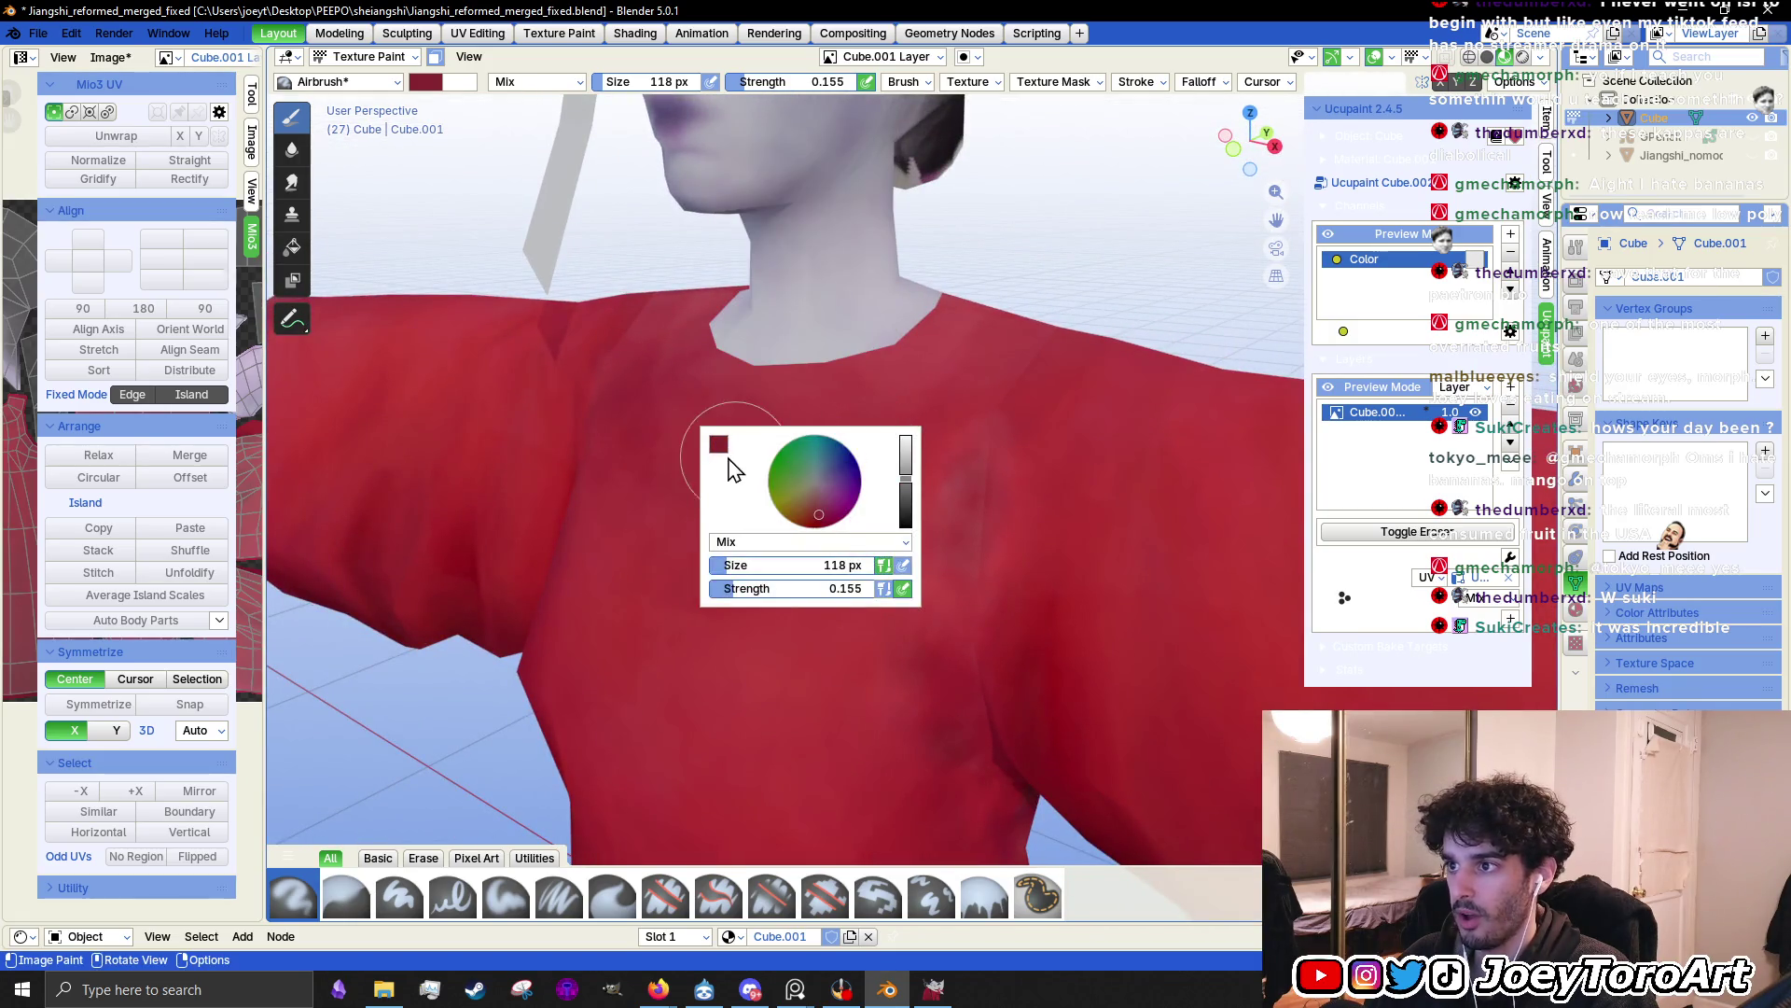
{"action": "left_click", "coordinate": [719, 444]}
{"action": "left_click_drag", "start_coordinate": [830, 380], "coordinate": [877, 380]}
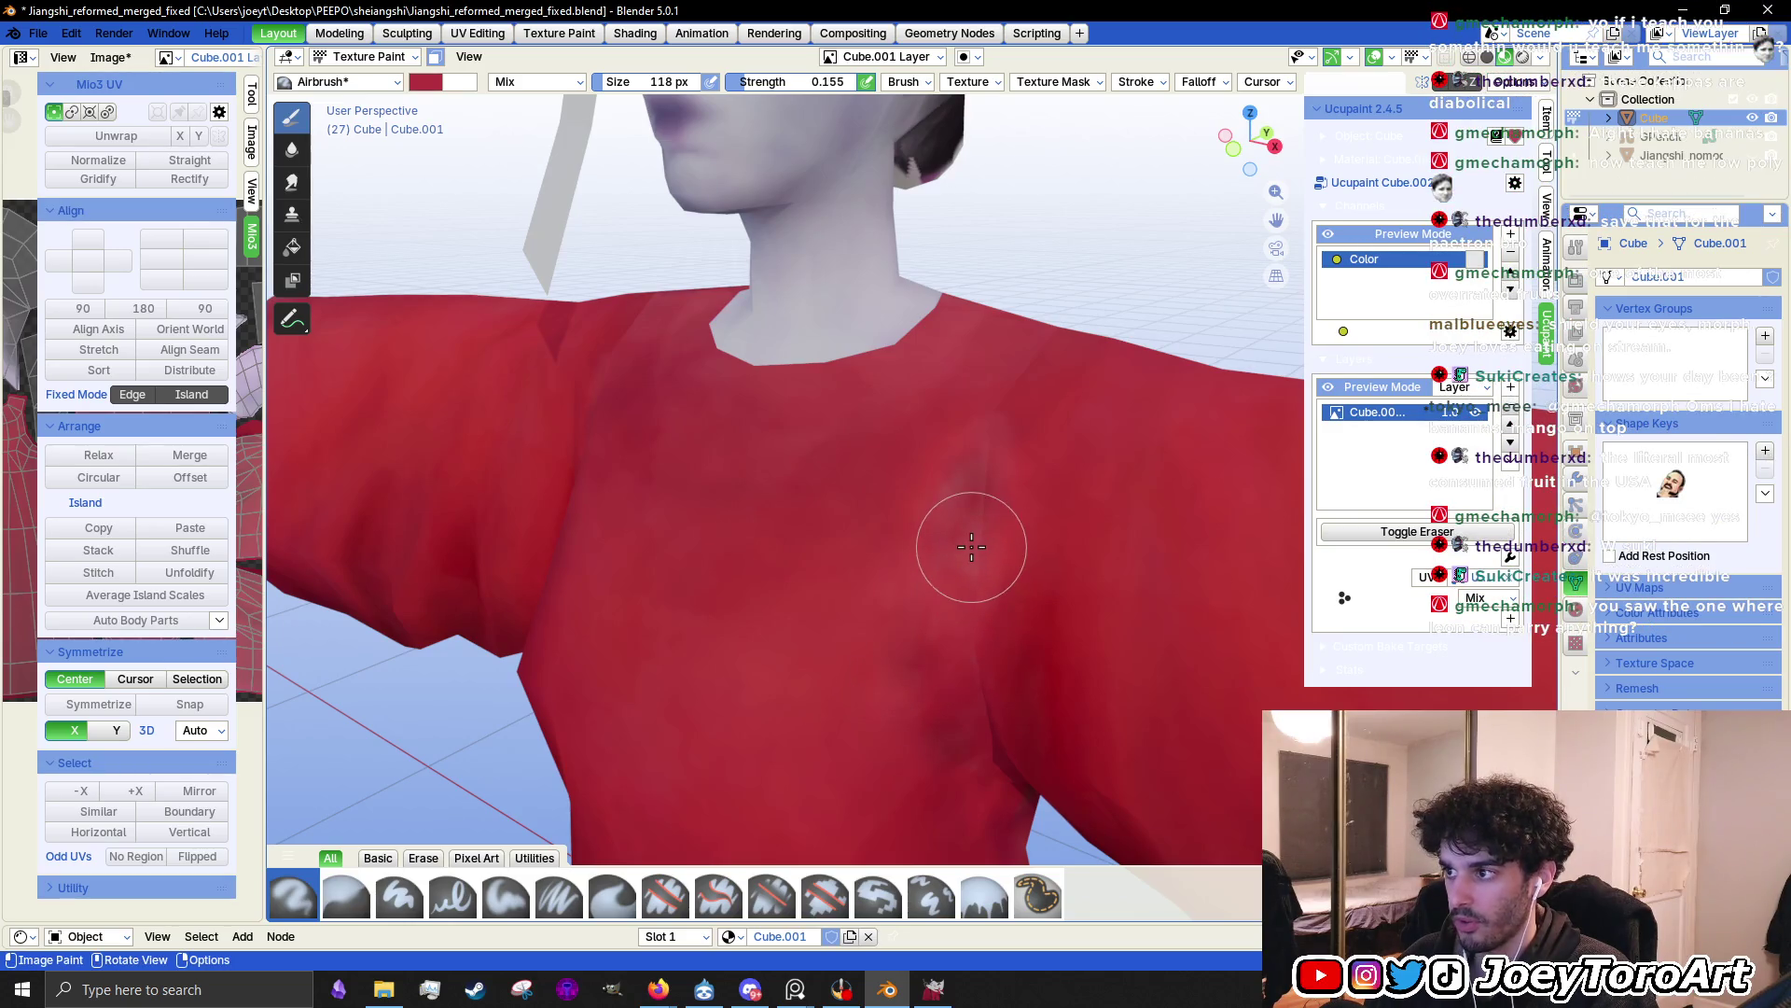
{"action": "right_click", "coordinate": [845, 555]}
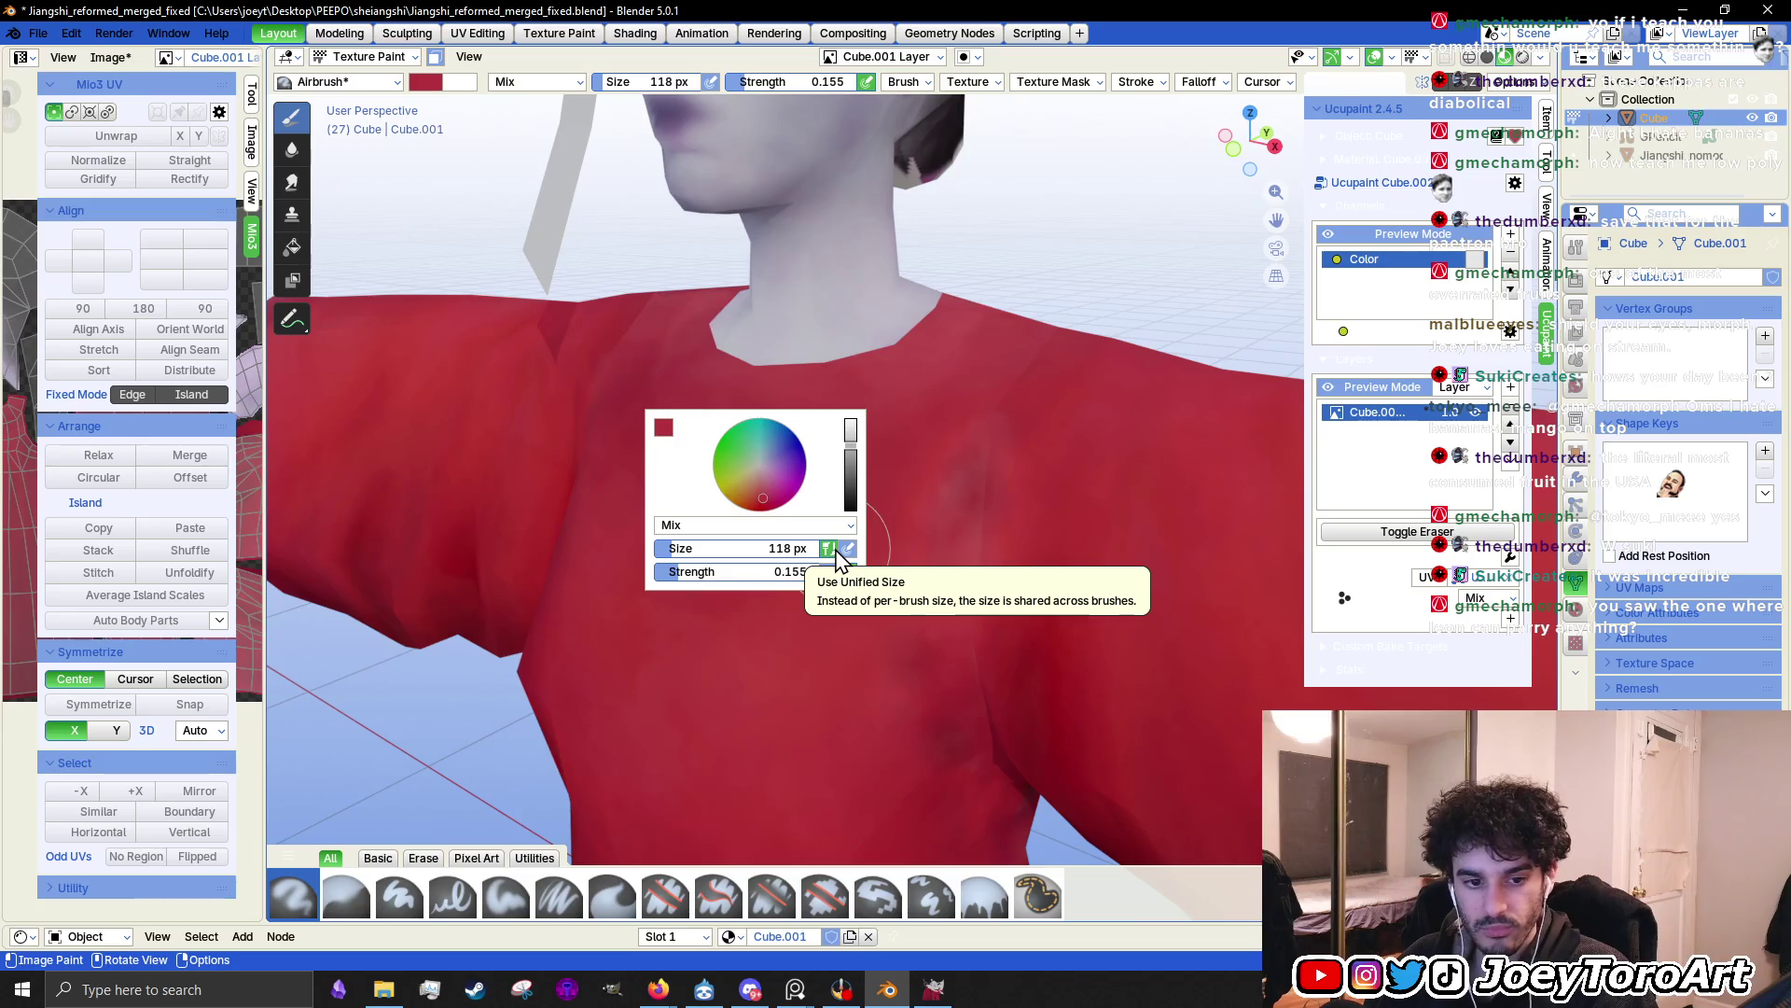
{"action": "left_click", "coordinate": [663, 427]}
{"action": "left_click", "coordinate": [664, 428]}
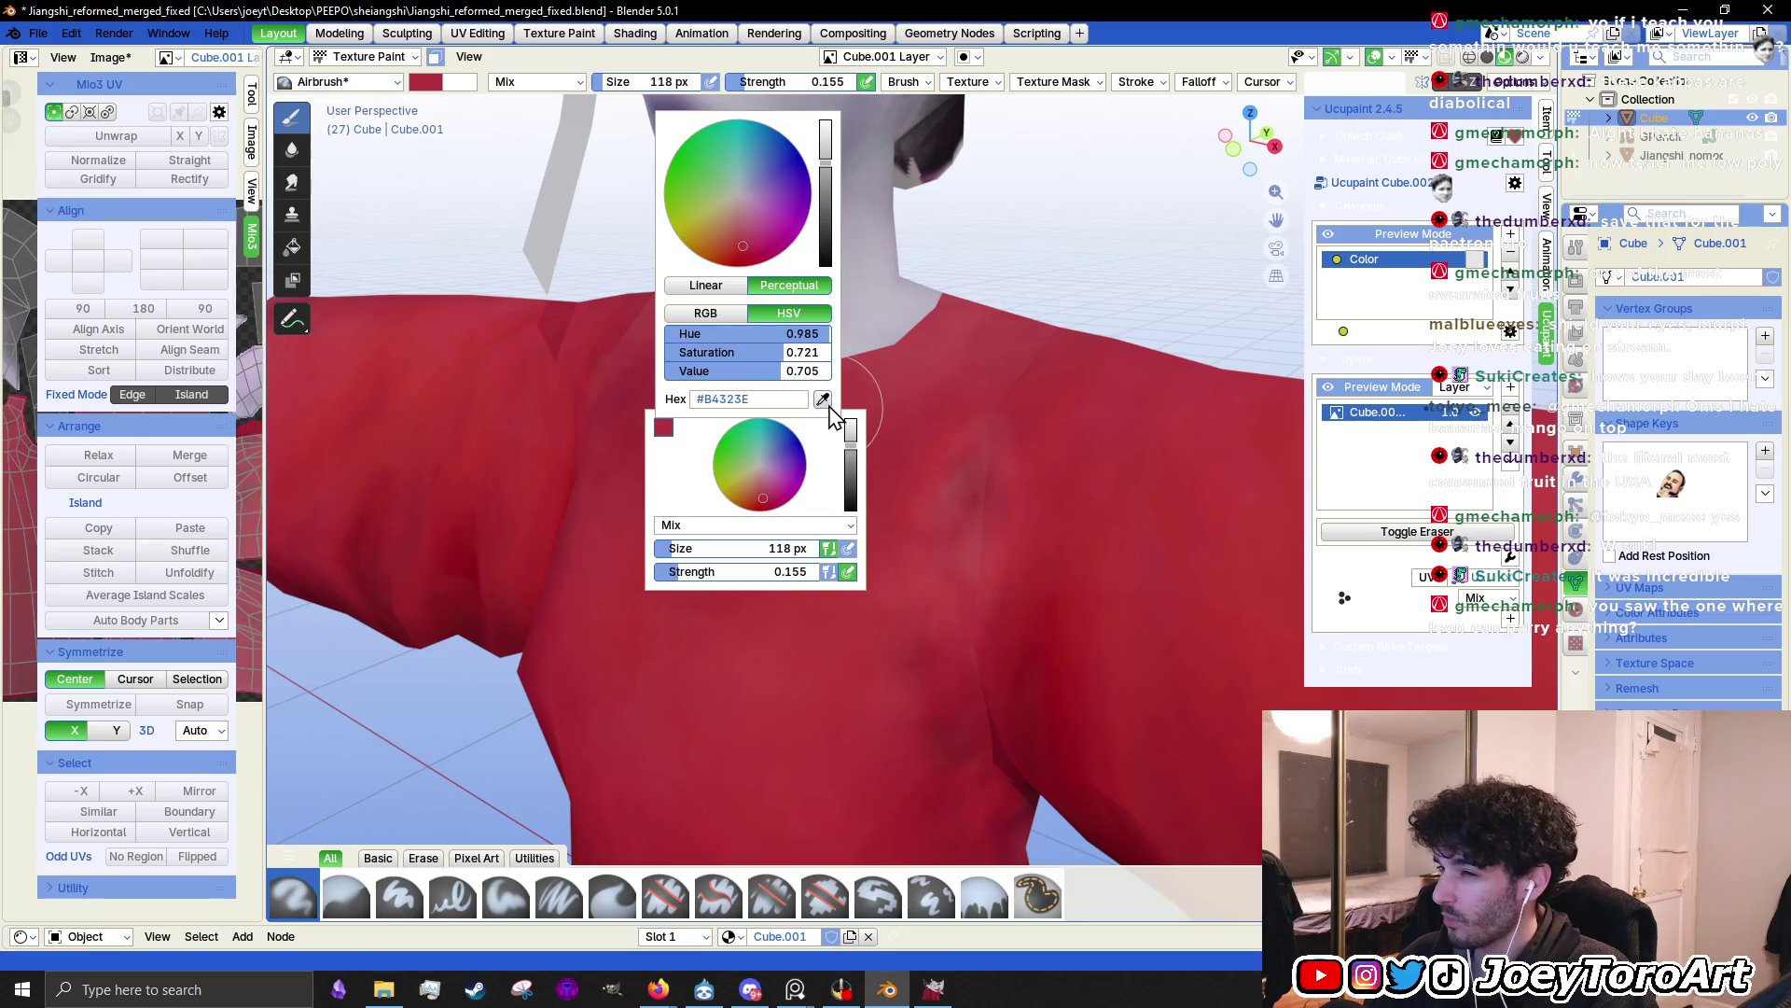
{"action": "mouse_move", "coordinate": [973, 516]}
{"action": "left_mouse_down"}
{"action": "mouse_move", "coordinate": [961, 528]}
{"action": "mouse_move", "coordinate": [984, 472]}
{"action": "mouse_move", "coordinate": [949, 633]}
{"action": "mouse_move", "coordinate": [978, 652]}
{"action": "left_mouse_up"}
{"action": "middle_click_drag", "start_coordinate": [978, 652], "coordinate": [887, 627]}
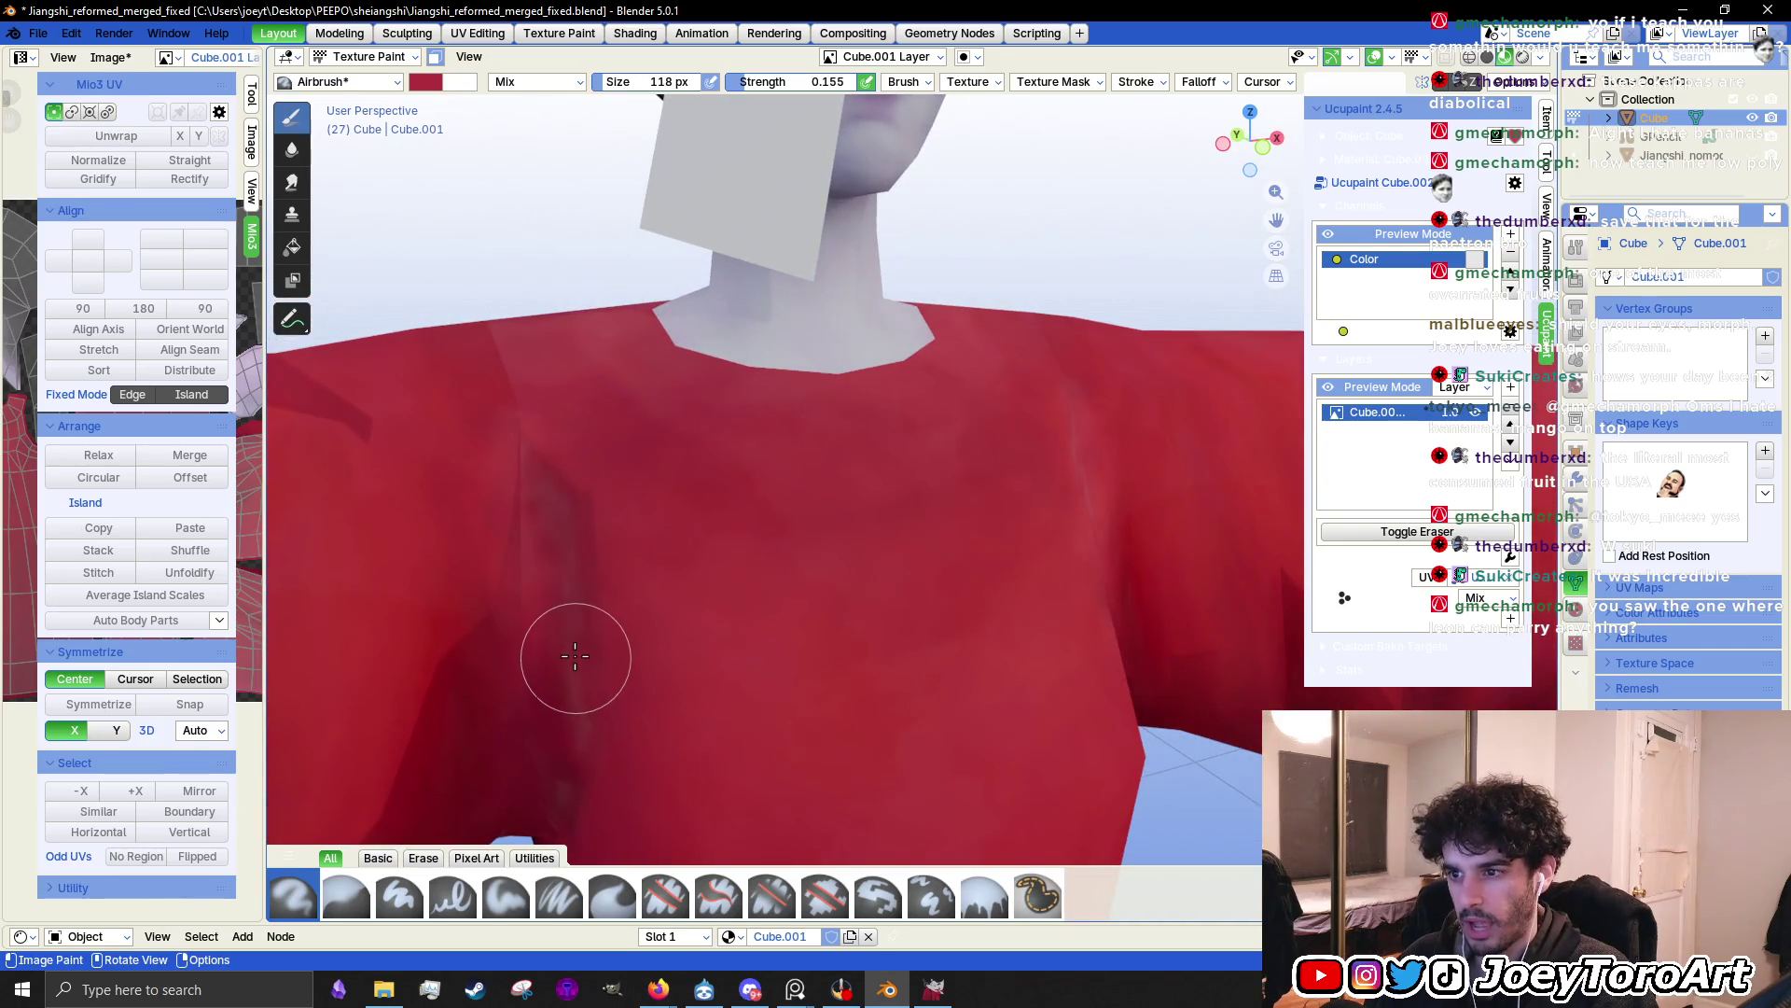
{"action": "left_click_drag", "start_coordinate": [548, 496], "coordinate": [567, 607]}
{"action": "mouse_move", "coordinate": [566, 608]}
{"action": "middle_mouse_down"}
{"action": "mouse_move", "coordinate": [680, 554]}
{"action": "mouse_move", "coordinate": [833, 563]}
{"action": "middle_mouse_up"}
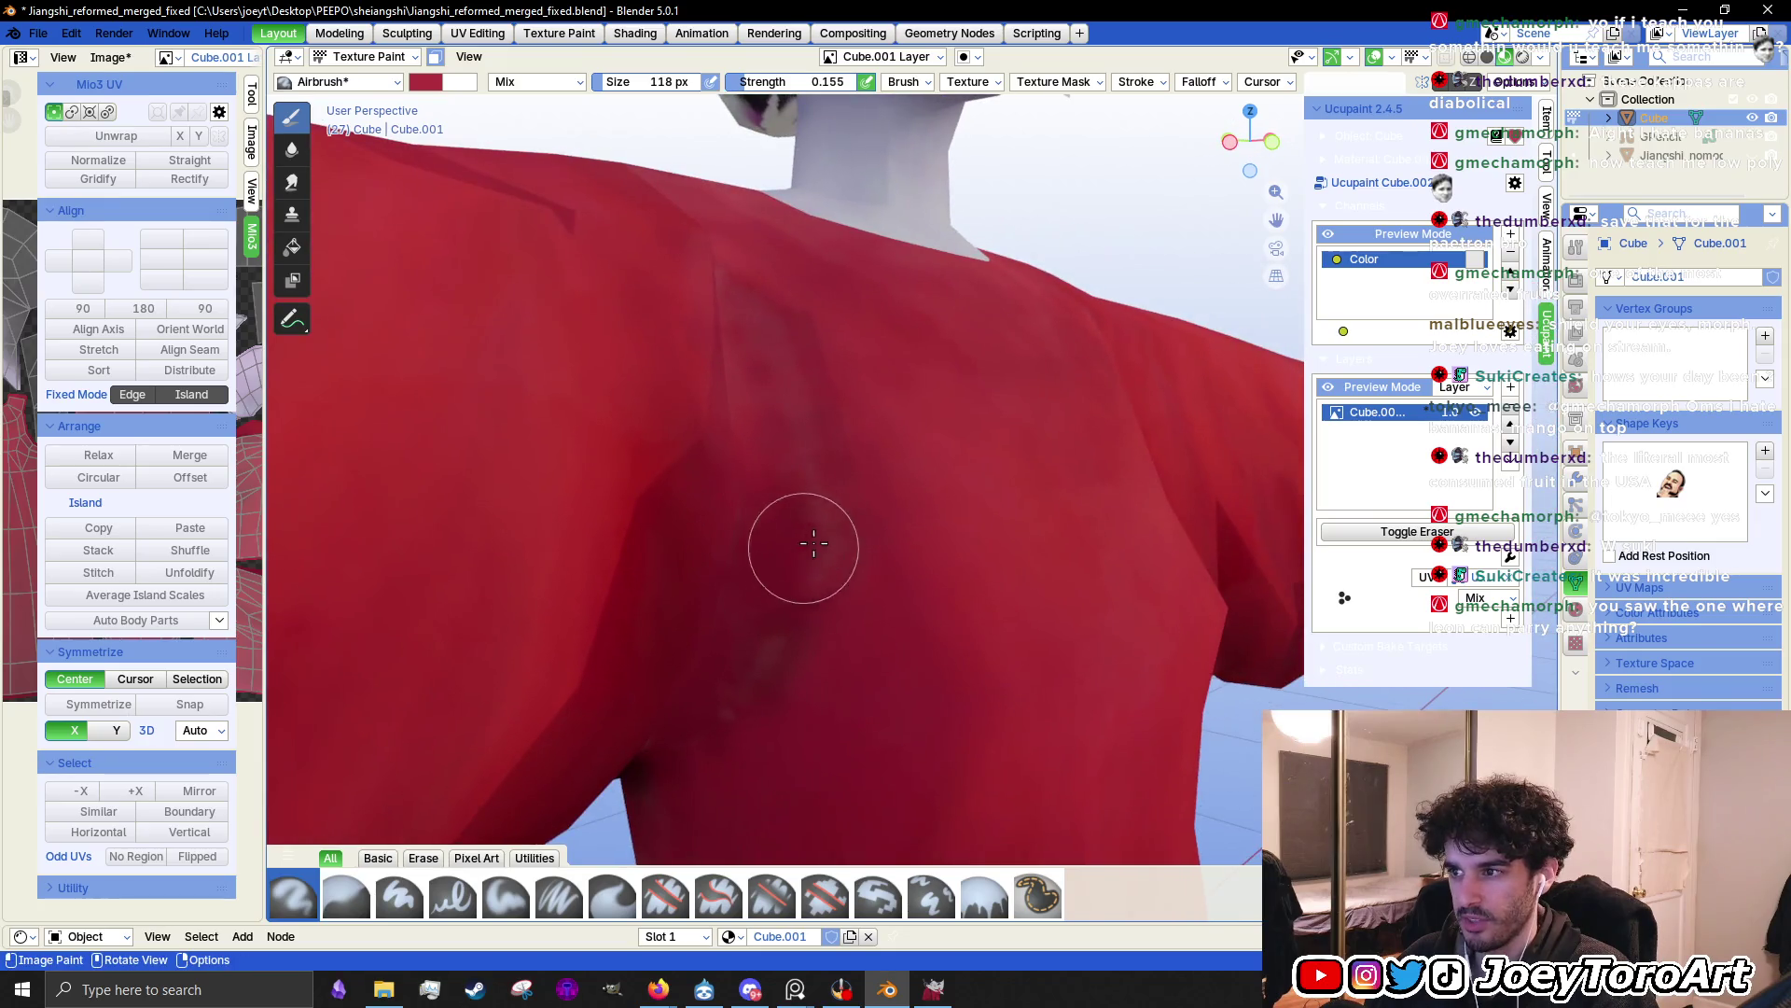
Eyedrop the shirt's own red and airbrush down the shirt front to blend it
{"action": "right_click", "coordinate": [1041, 591]}
{"action": "left_click", "coordinate": [873, 478]}
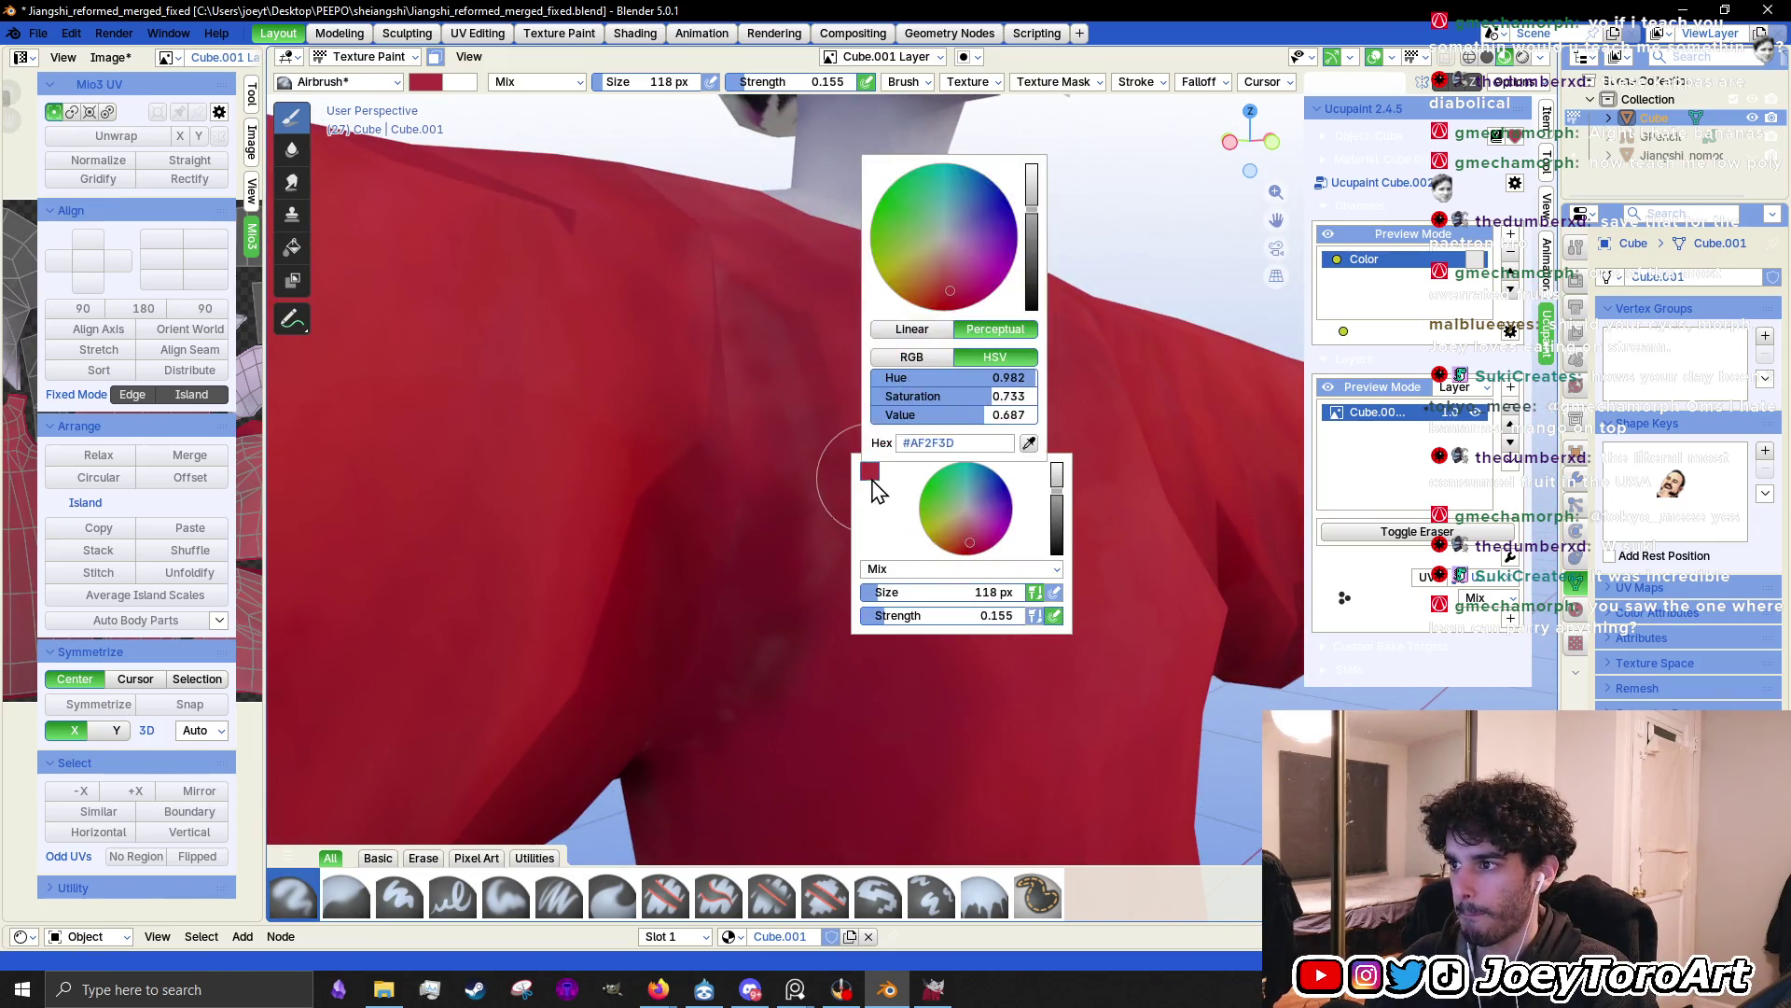
{"action": "left_click", "coordinate": [1029, 444]}
{"action": "left_click", "coordinate": [862, 418]}
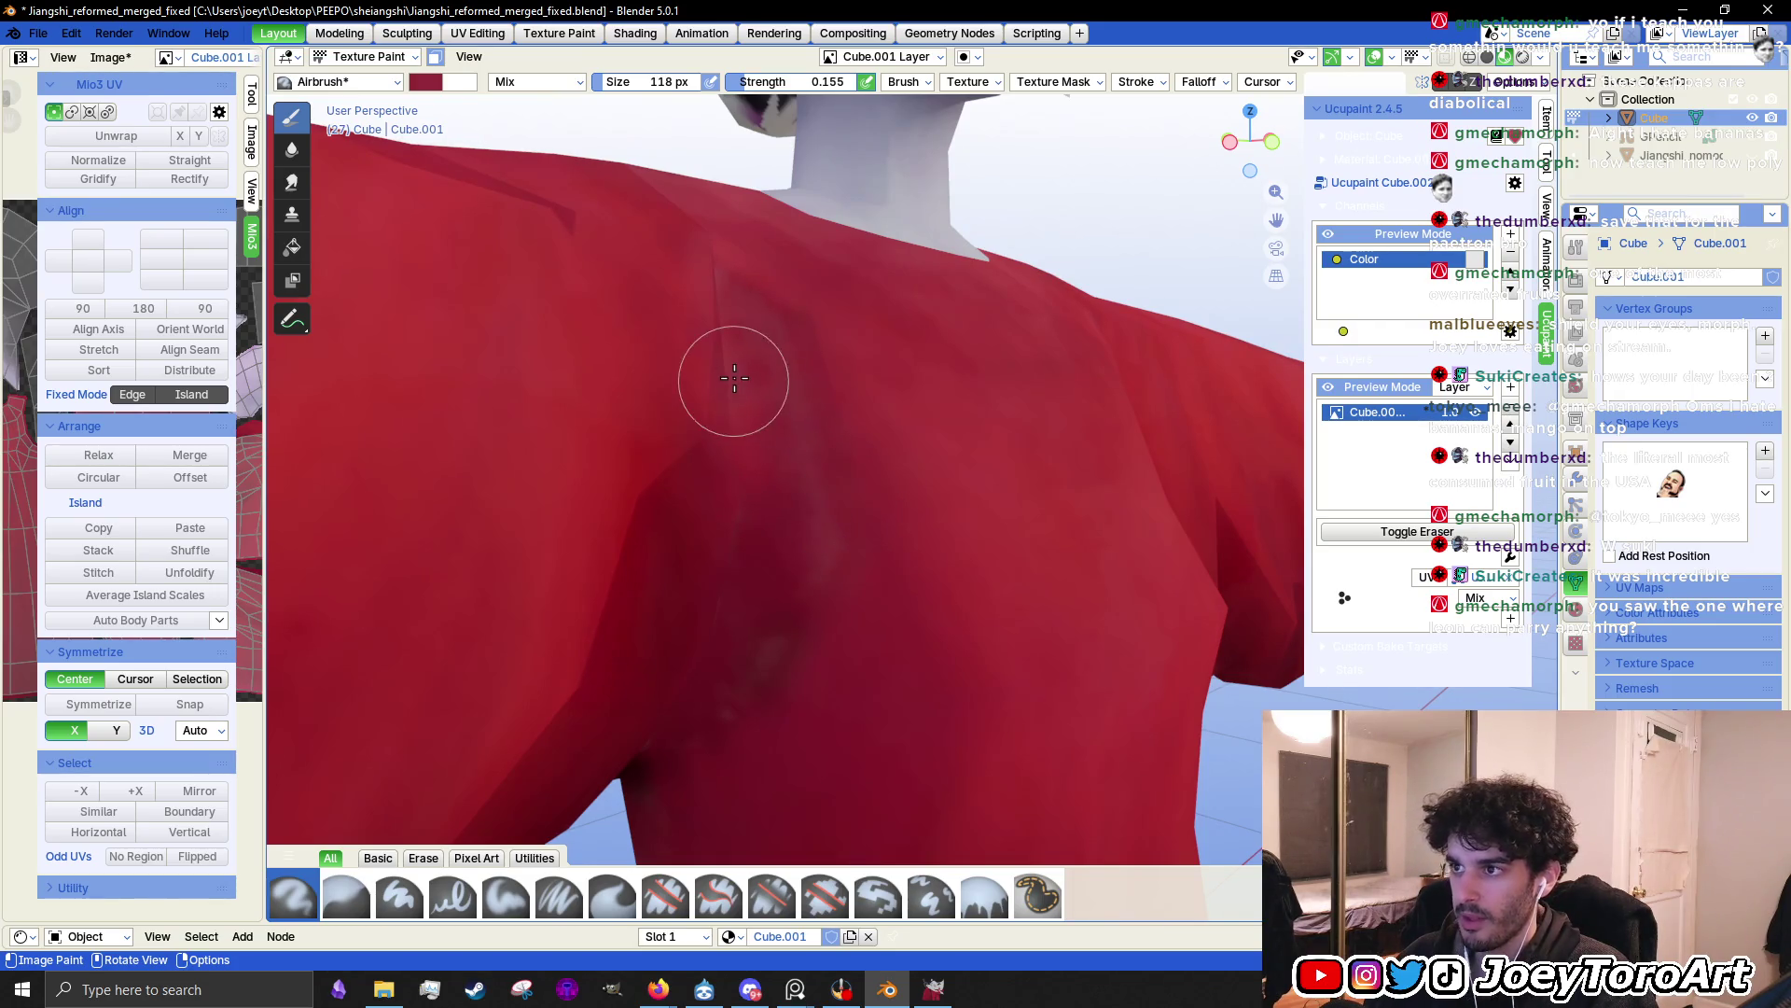
{"action": "middle_click_drag", "start_coordinate": [734, 381], "coordinate": [772, 440]}
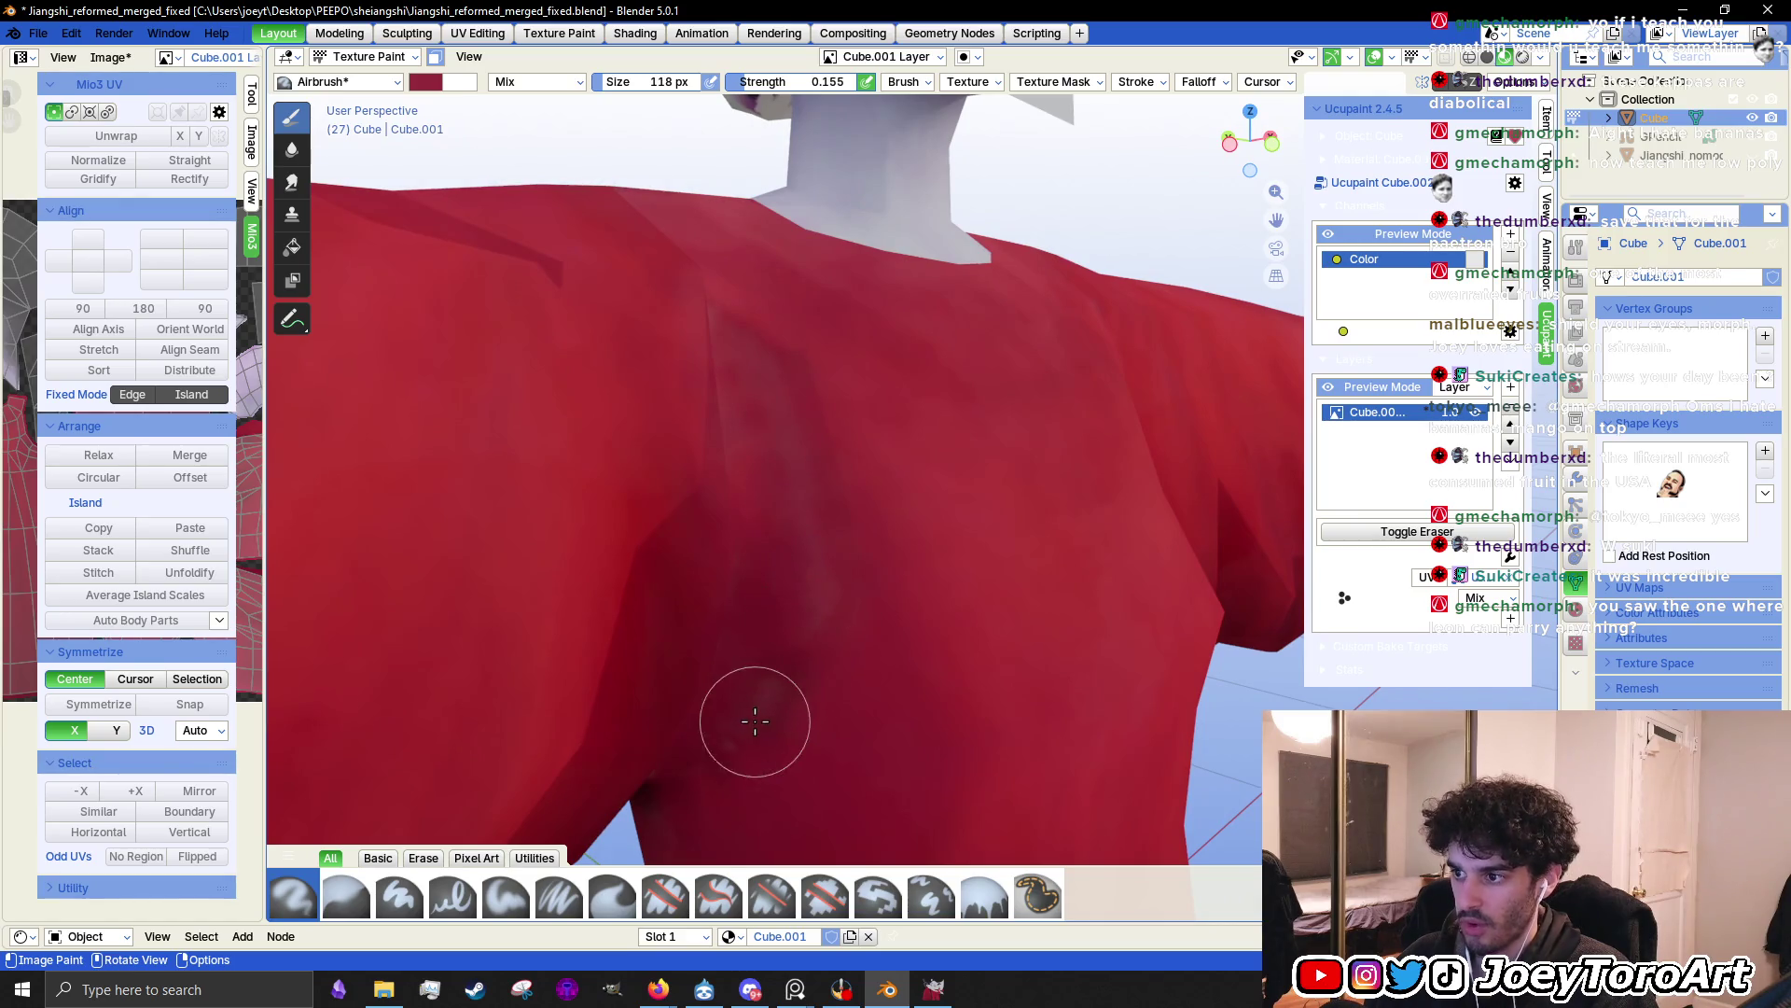
{"action": "middle_click_drag", "start_coordinate": [783, 656], "coordinate": [808, 560]}
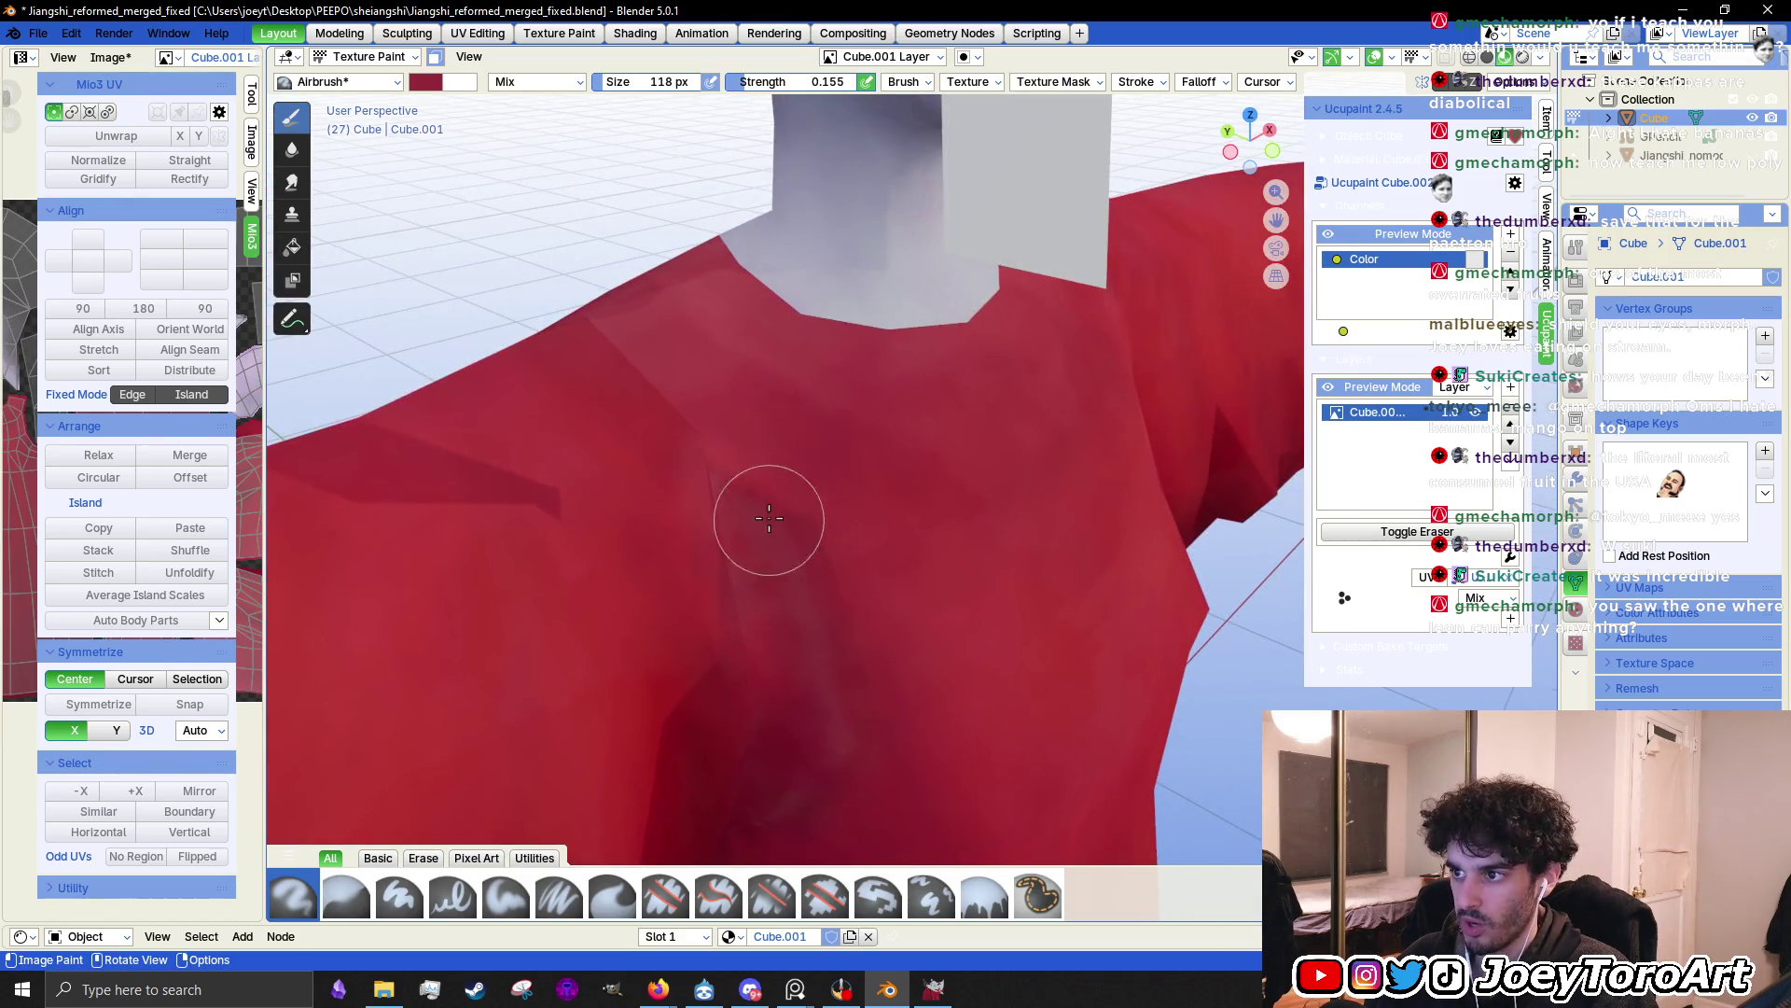
{"action": "middle_click_drag", "start_coordinate": [805, 549], "coordinate": [851, 468]}
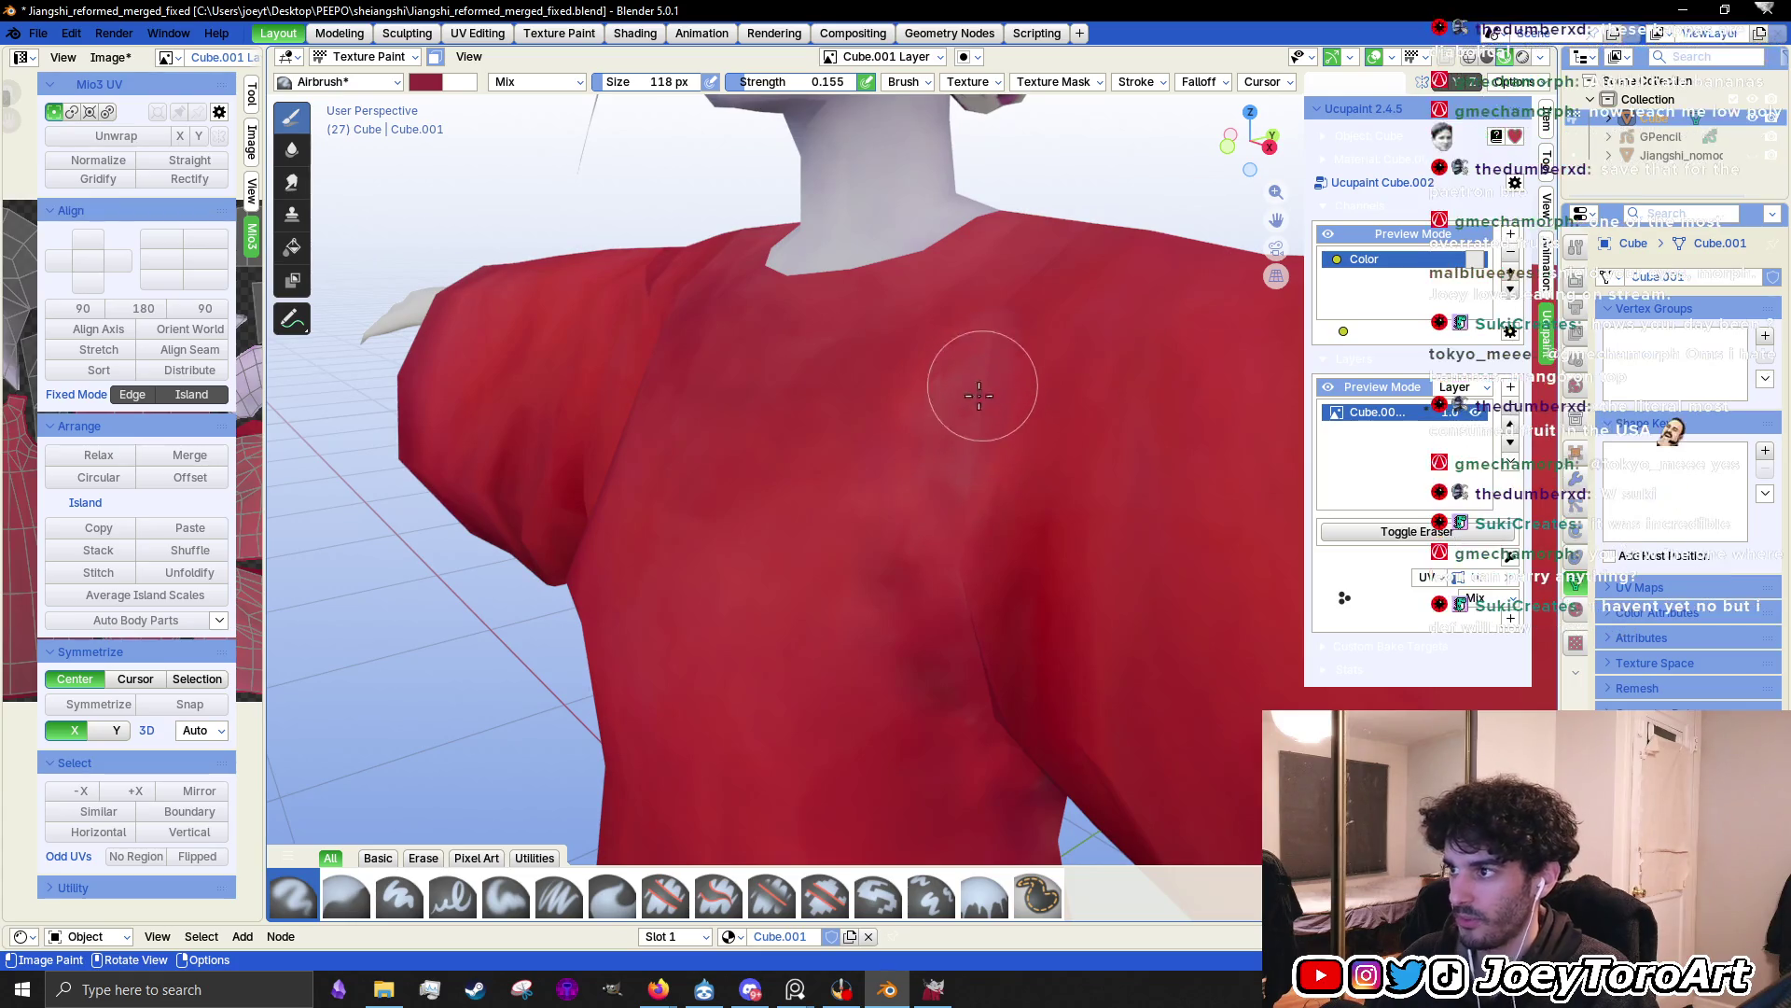
Orbit and pan the view to show more of the neck and airbrushed chest
{"action": "middle_click_drag", "start_coordinate": [889, 472], "coordinate": [913, 500]}
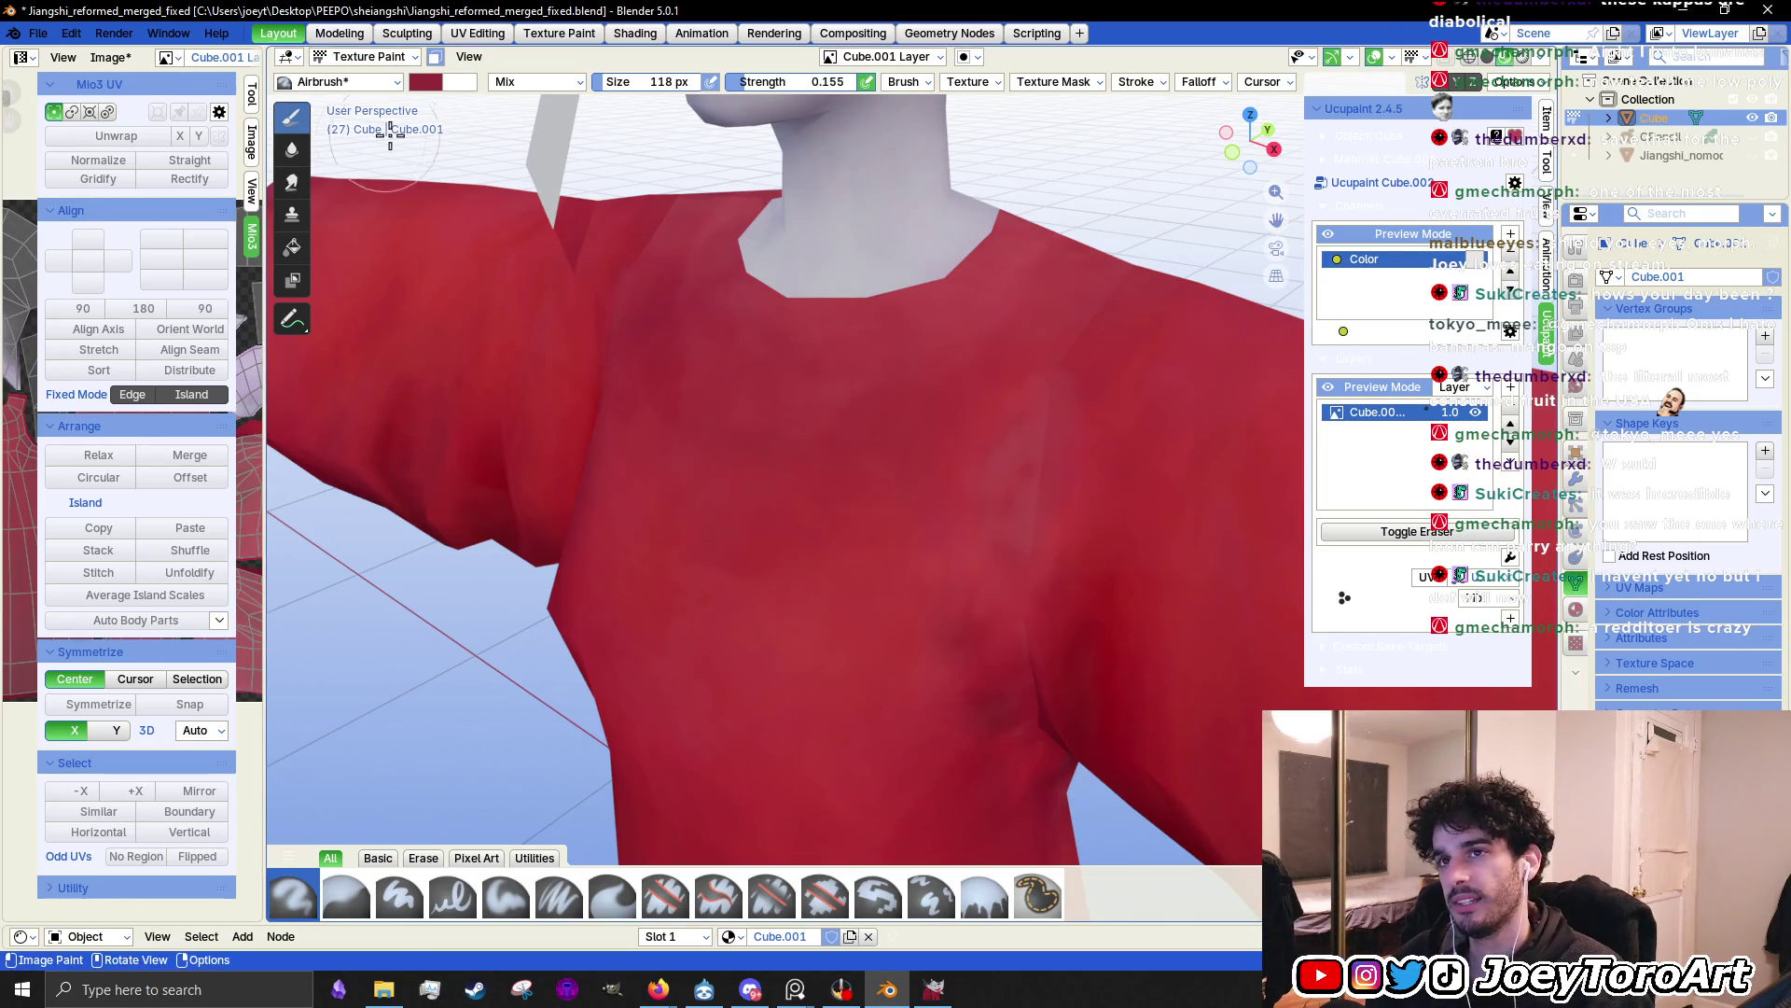
{"action": "middle_click_drag", "start_coordinate": [928, 572], "coordinate": [887, 652], "text": "shift"}
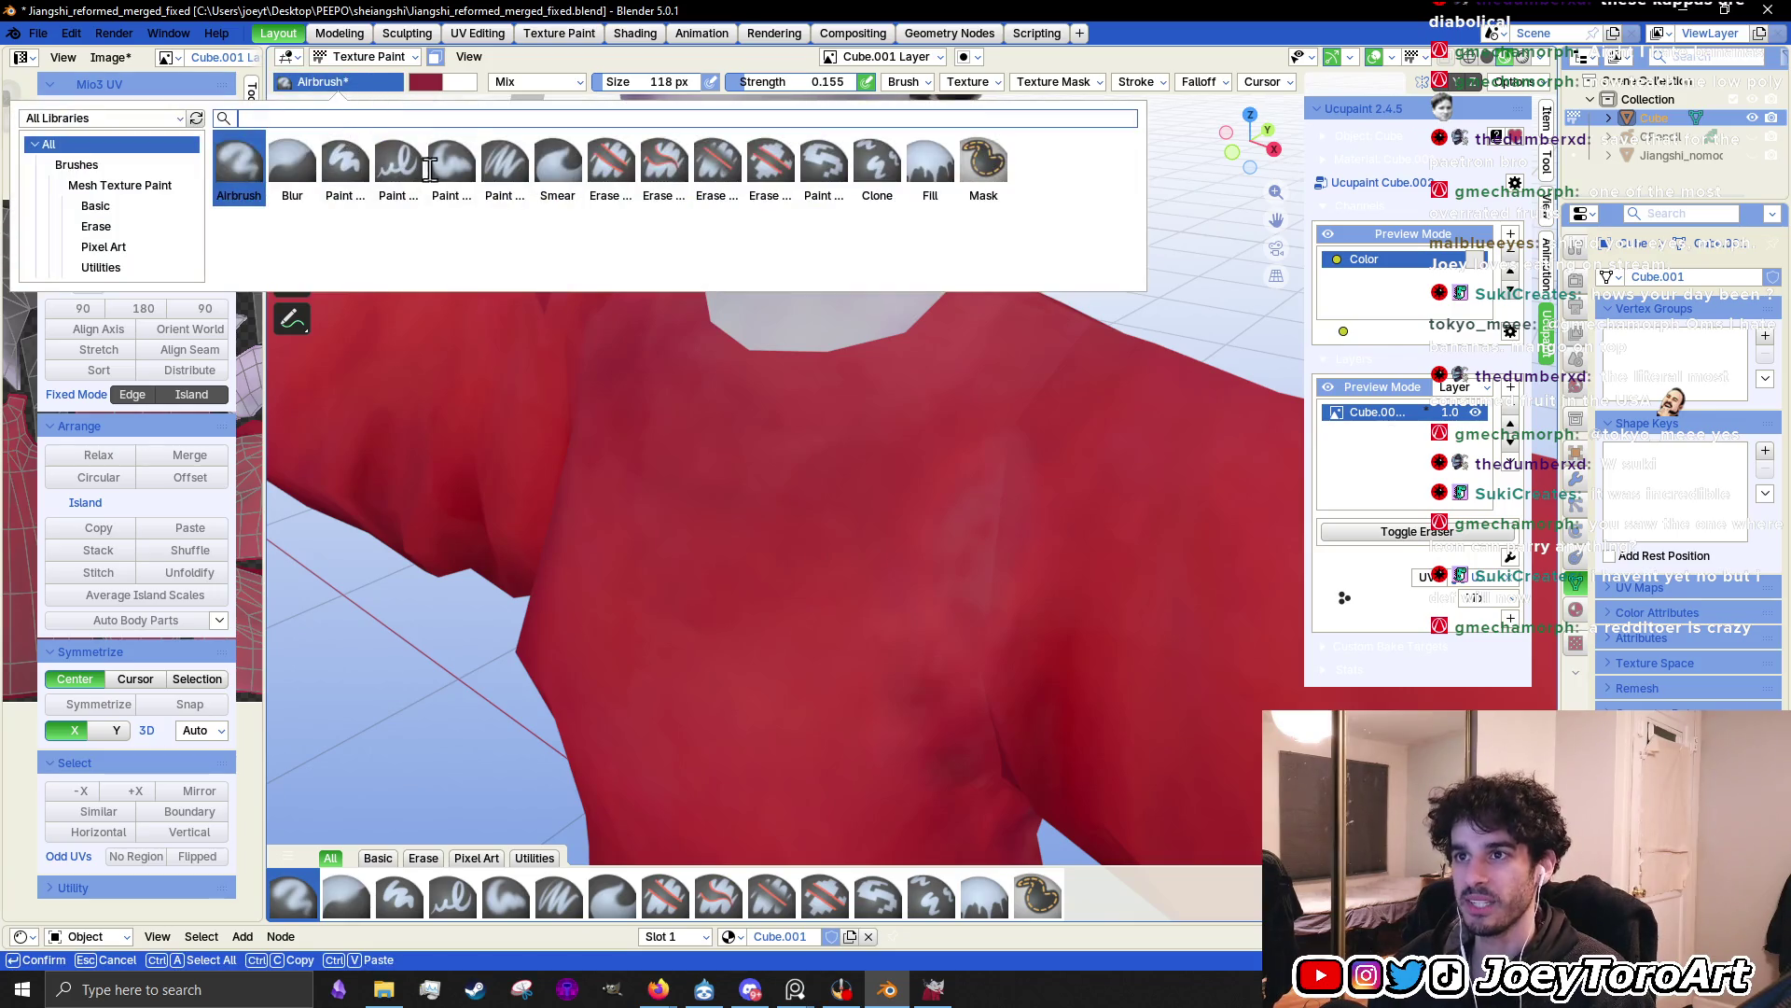
Switch to the Smear brush and frame the dress's underarm seam from below
{"action": "left_click", "coordinate": [556, 169]}
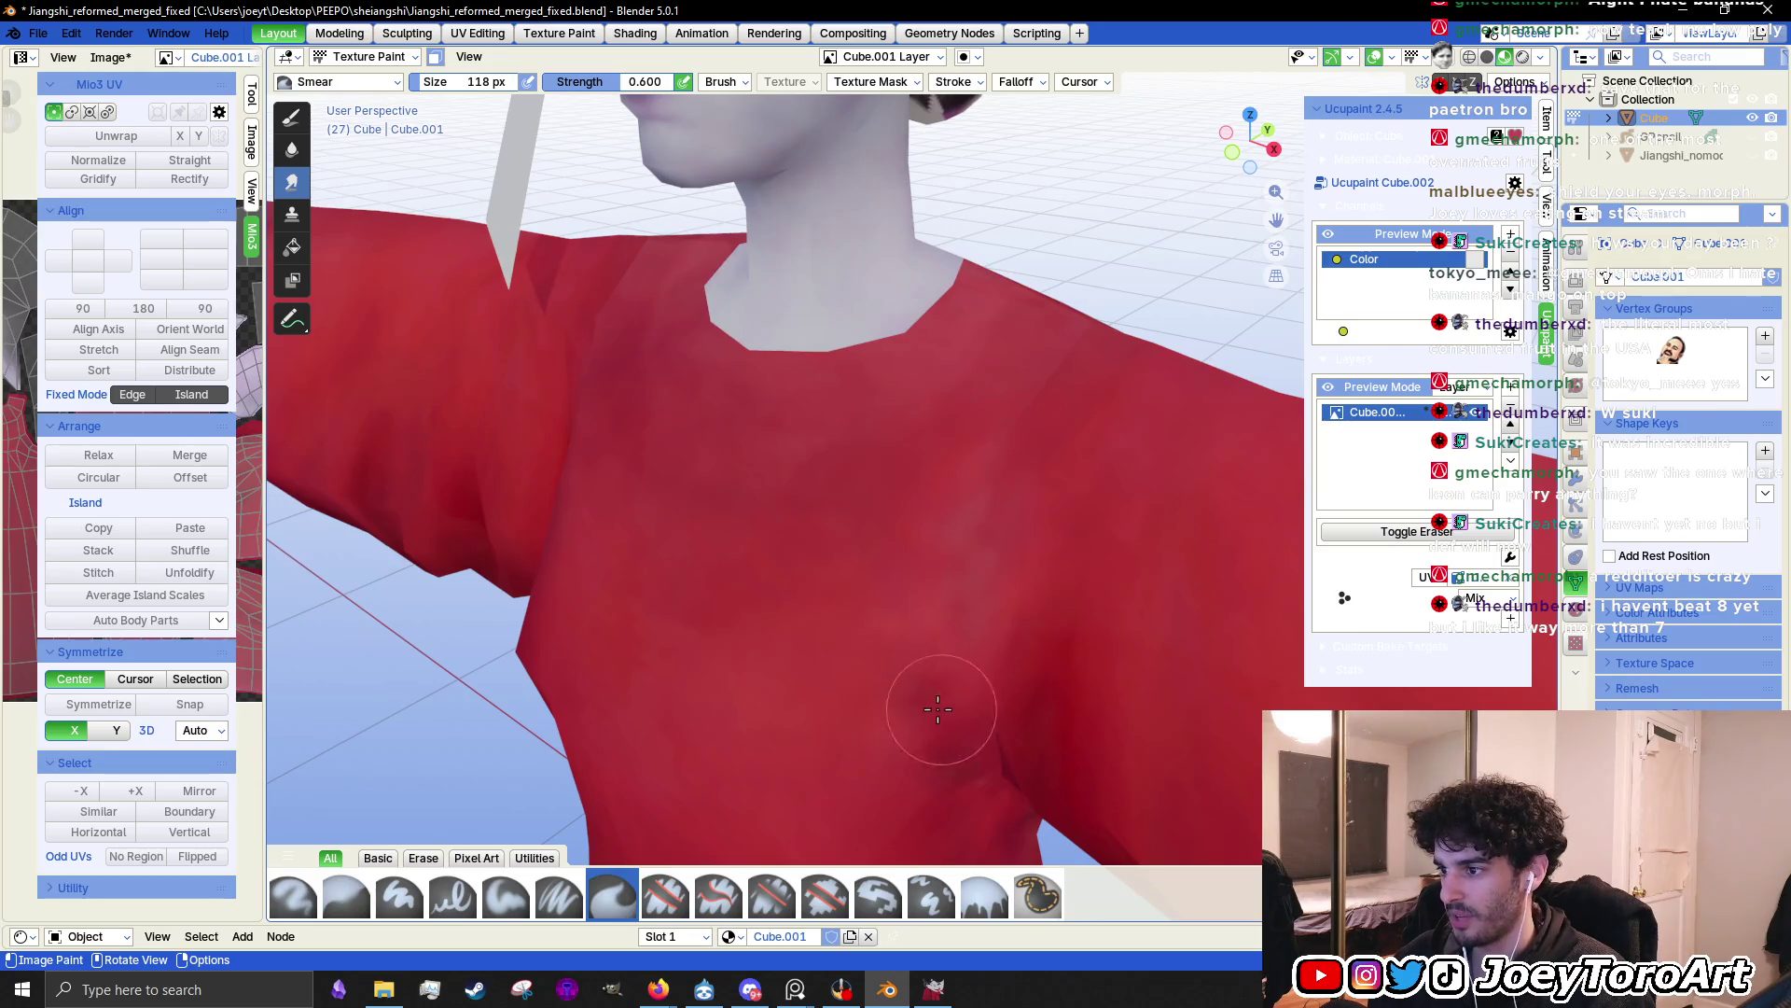
{"action": "middle_click_drag", "start_coordinate": [760, 597], "coordinate": [720, 532]}
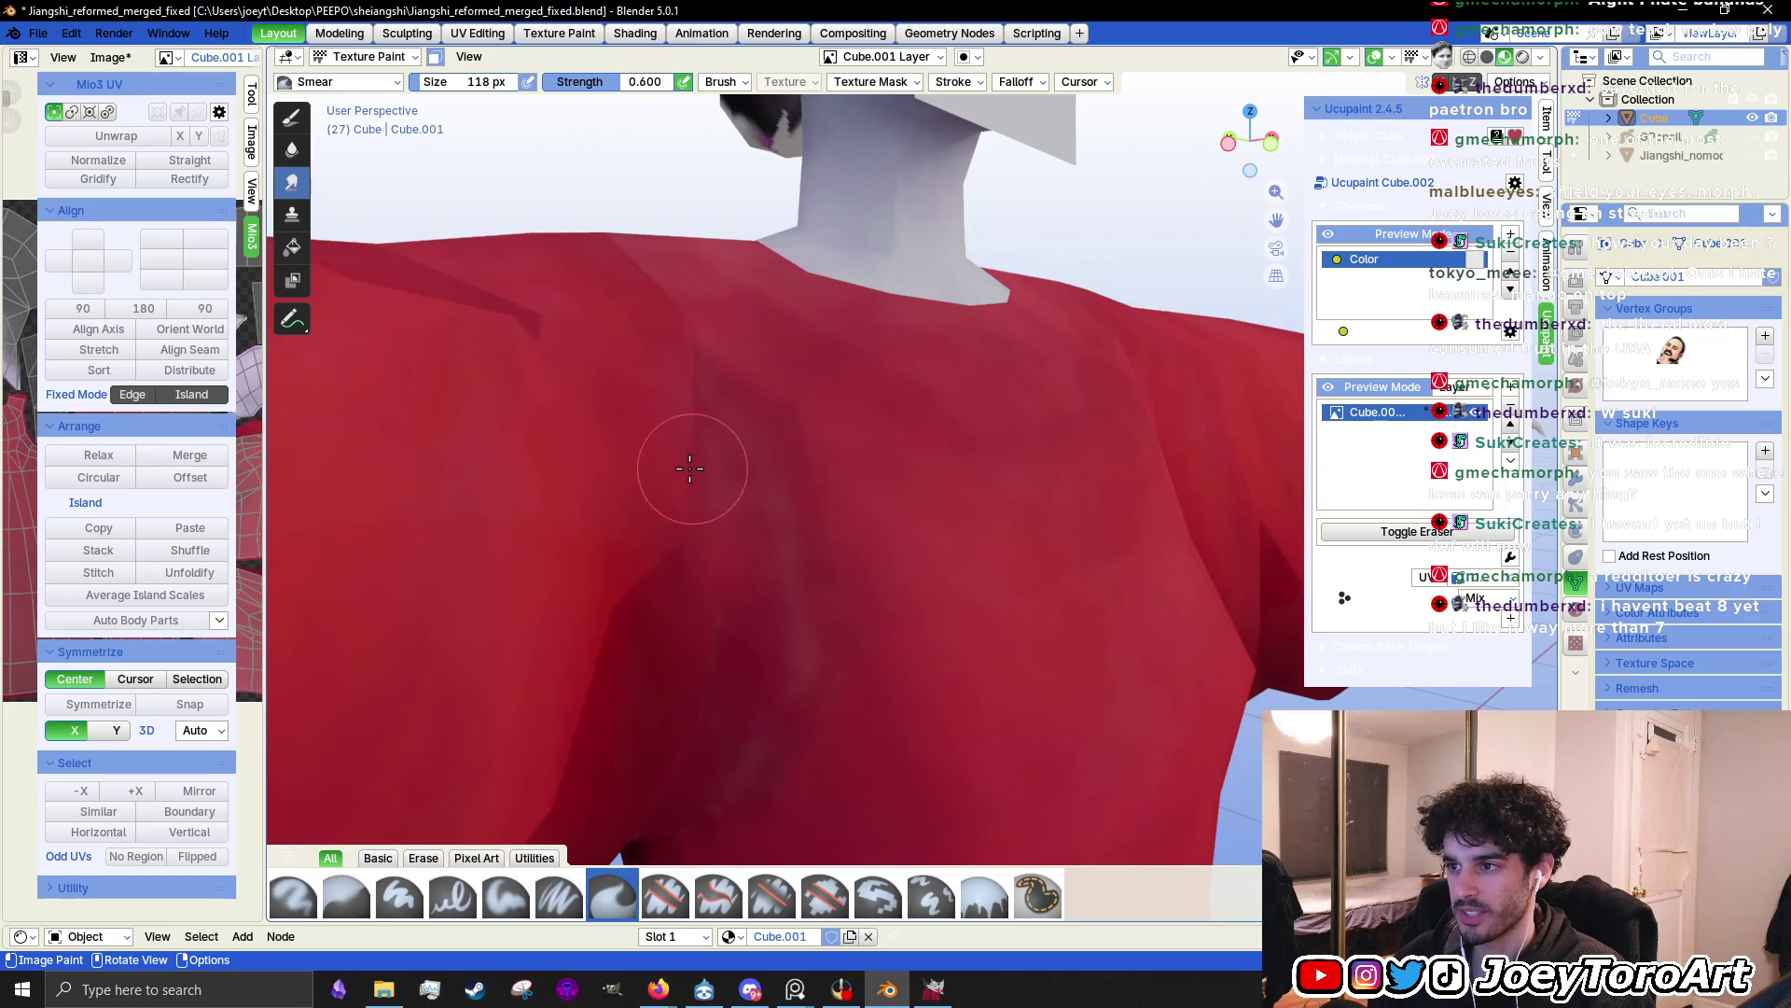
{"action": "middle_click_drag", "start_coordinate": [799, 640], "coordinate": [812, 619]}
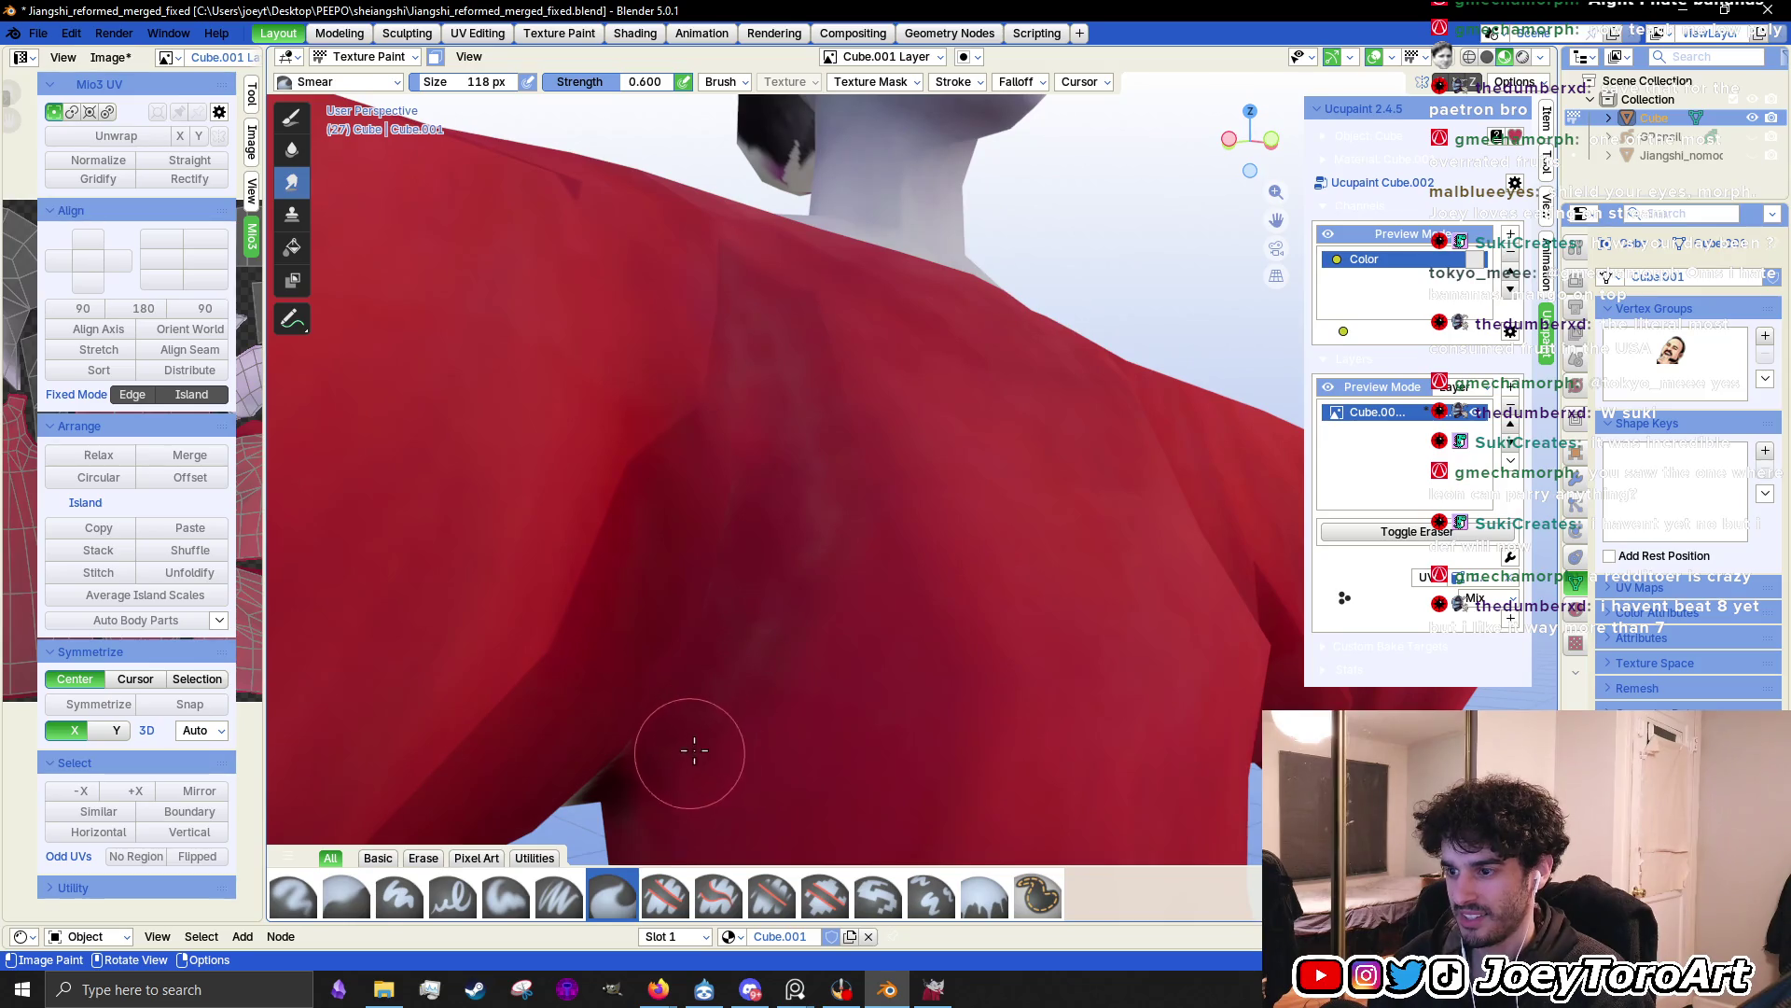
{"action": "mouse_move", "coordinate": [790, 550]}
{"action": "middle_mouse_down"}
{"action": "mouse_move", "coordinate": [775, 522]}
{"action": "mouse_move", "coordinate": [828, 492]}
{"action": "mouse_move", "coordinate": [846, 643]}
{"action": "middle_mouse_up"}
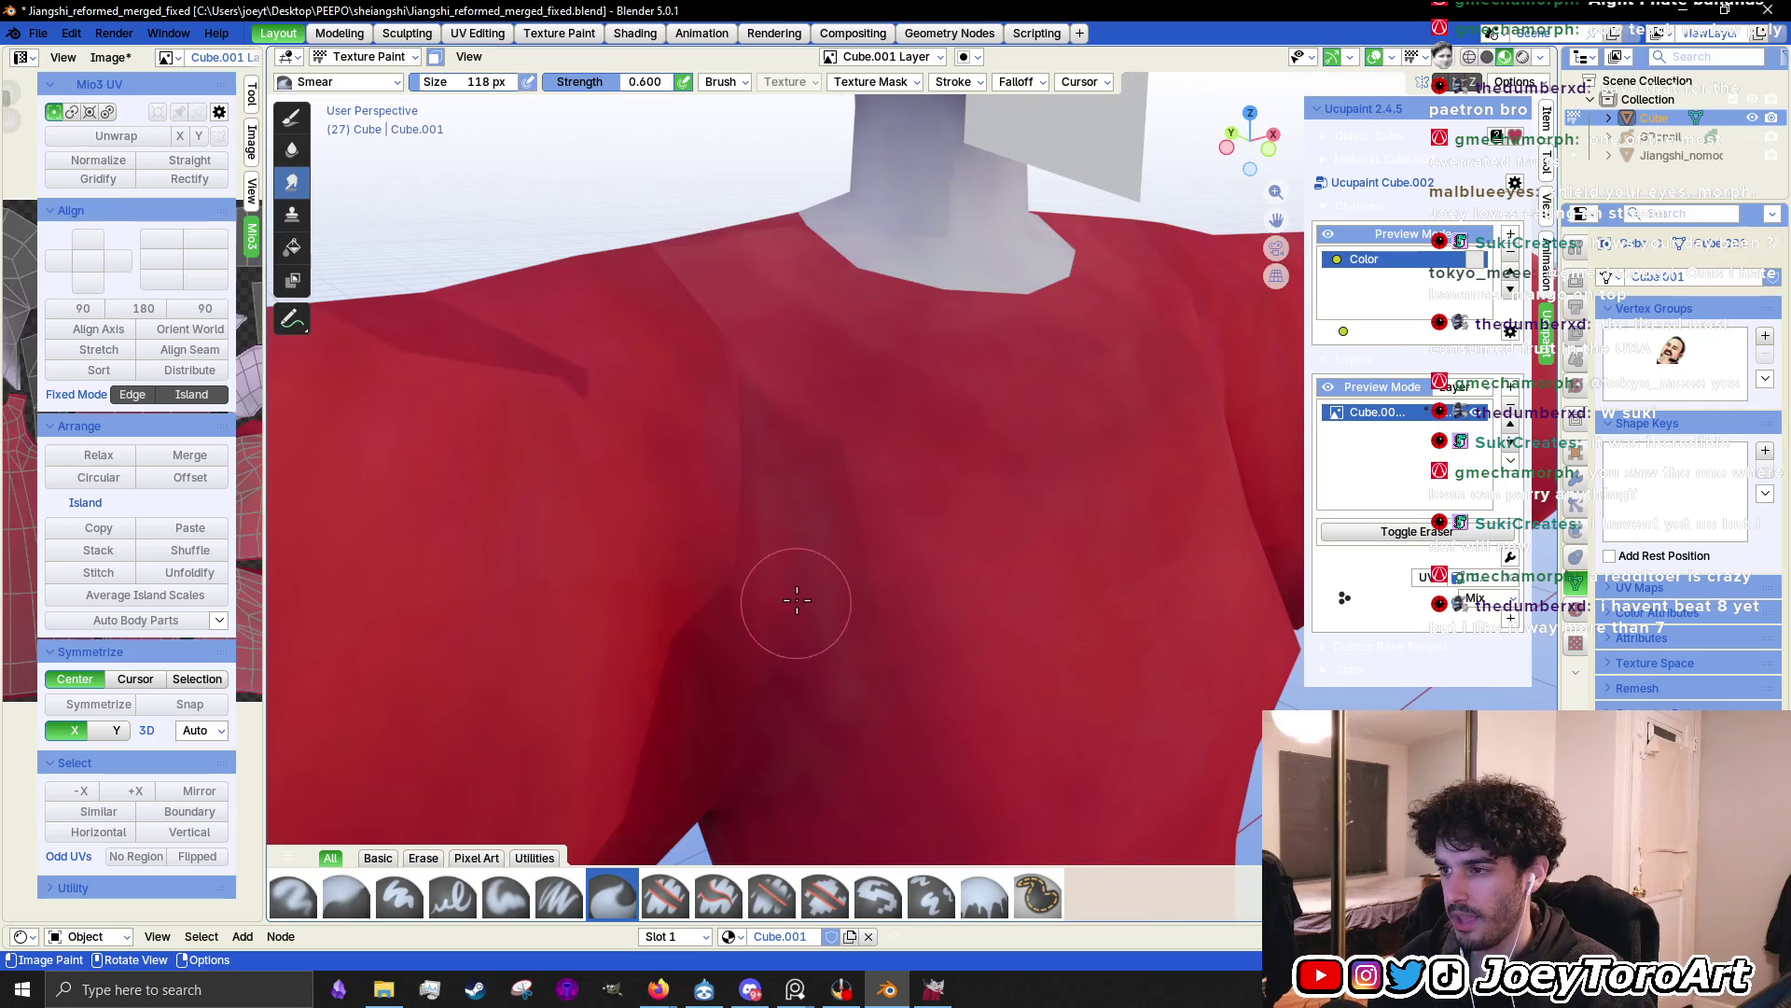
{"action": "scroll", "coordinate": [773, 532], "scroll_direction": "down", "scroll_amount": 10}
{"action": "mouse_move", "coordinate": [840, 480]}
{"action": "middle_mouse_down"}
{"action": "mouse_move", "coordinate": [865, 539]}
{"action": "mouse_move", "coordinate": [846, 576]}
{"action": "middle_mouse_up"}
{"action": "scroll", "coordinate": [846, 576], "scroll_direction": "up", "scroll_amount": 6}
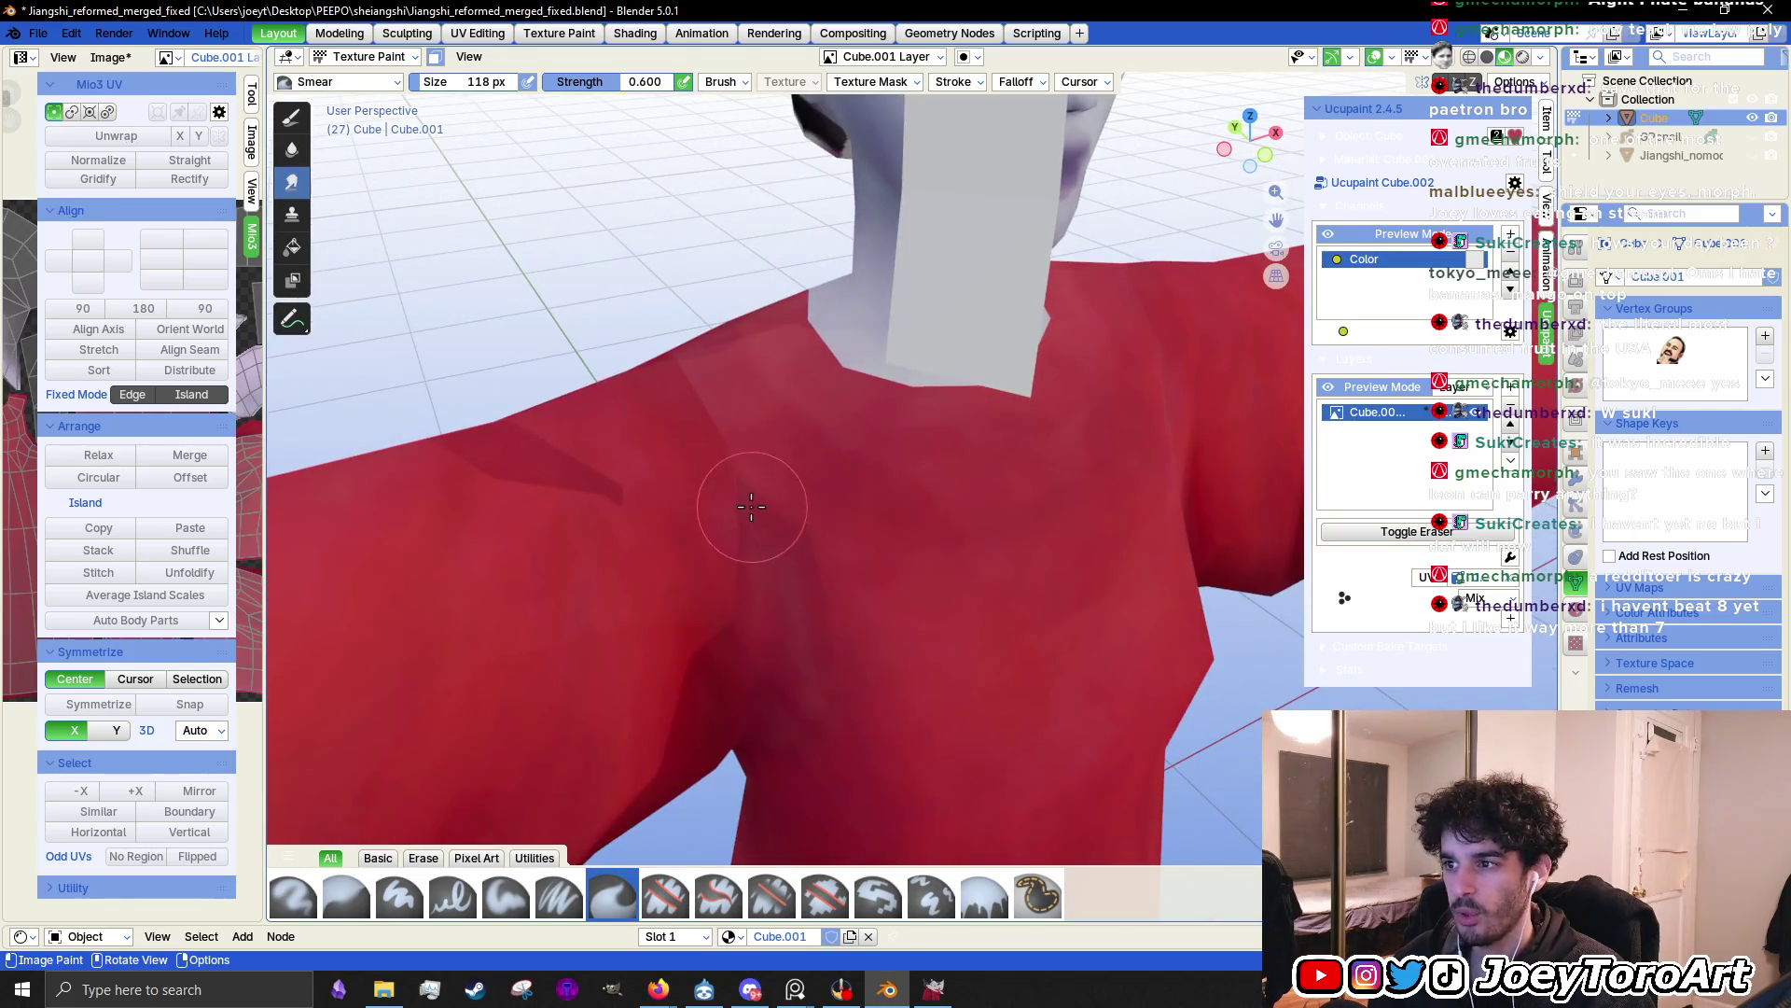
{"action": "middle_click_drag", "start_coordinate": [816, 706], "coordinate": [826, 658]}
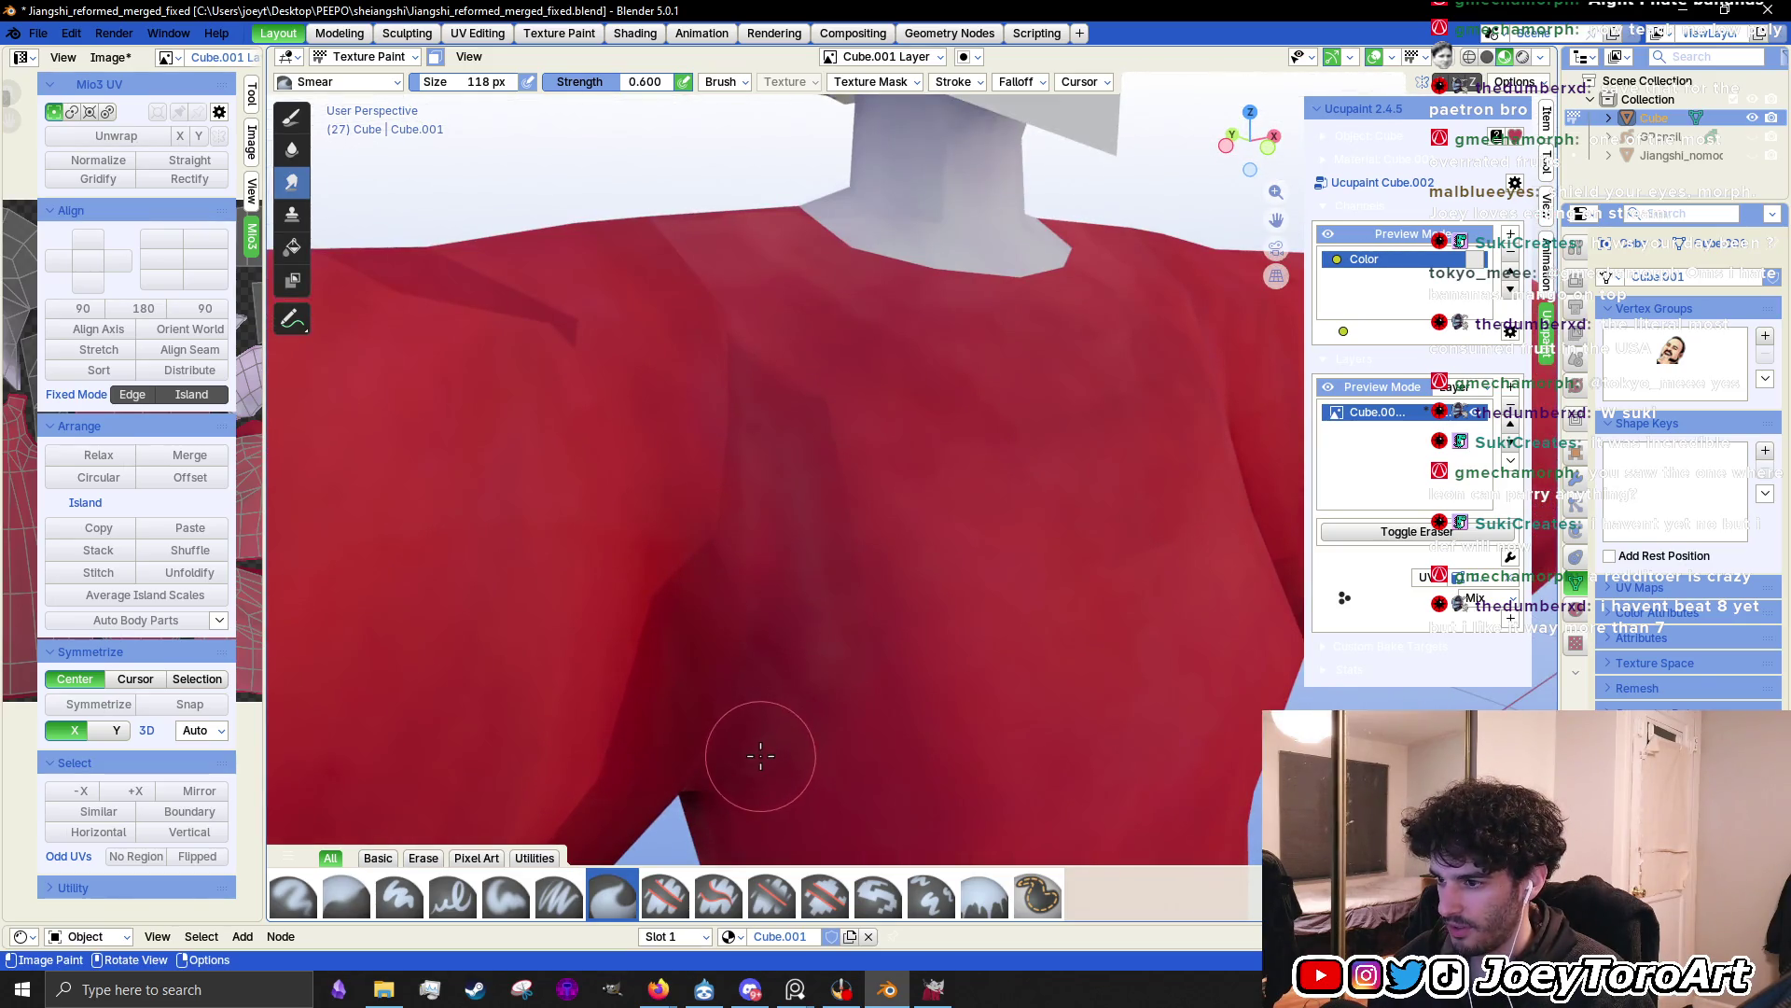
{"action": "scroll", "coordinate": [812, 515], "scroll_direction": "down", "scroll_amount": 4}
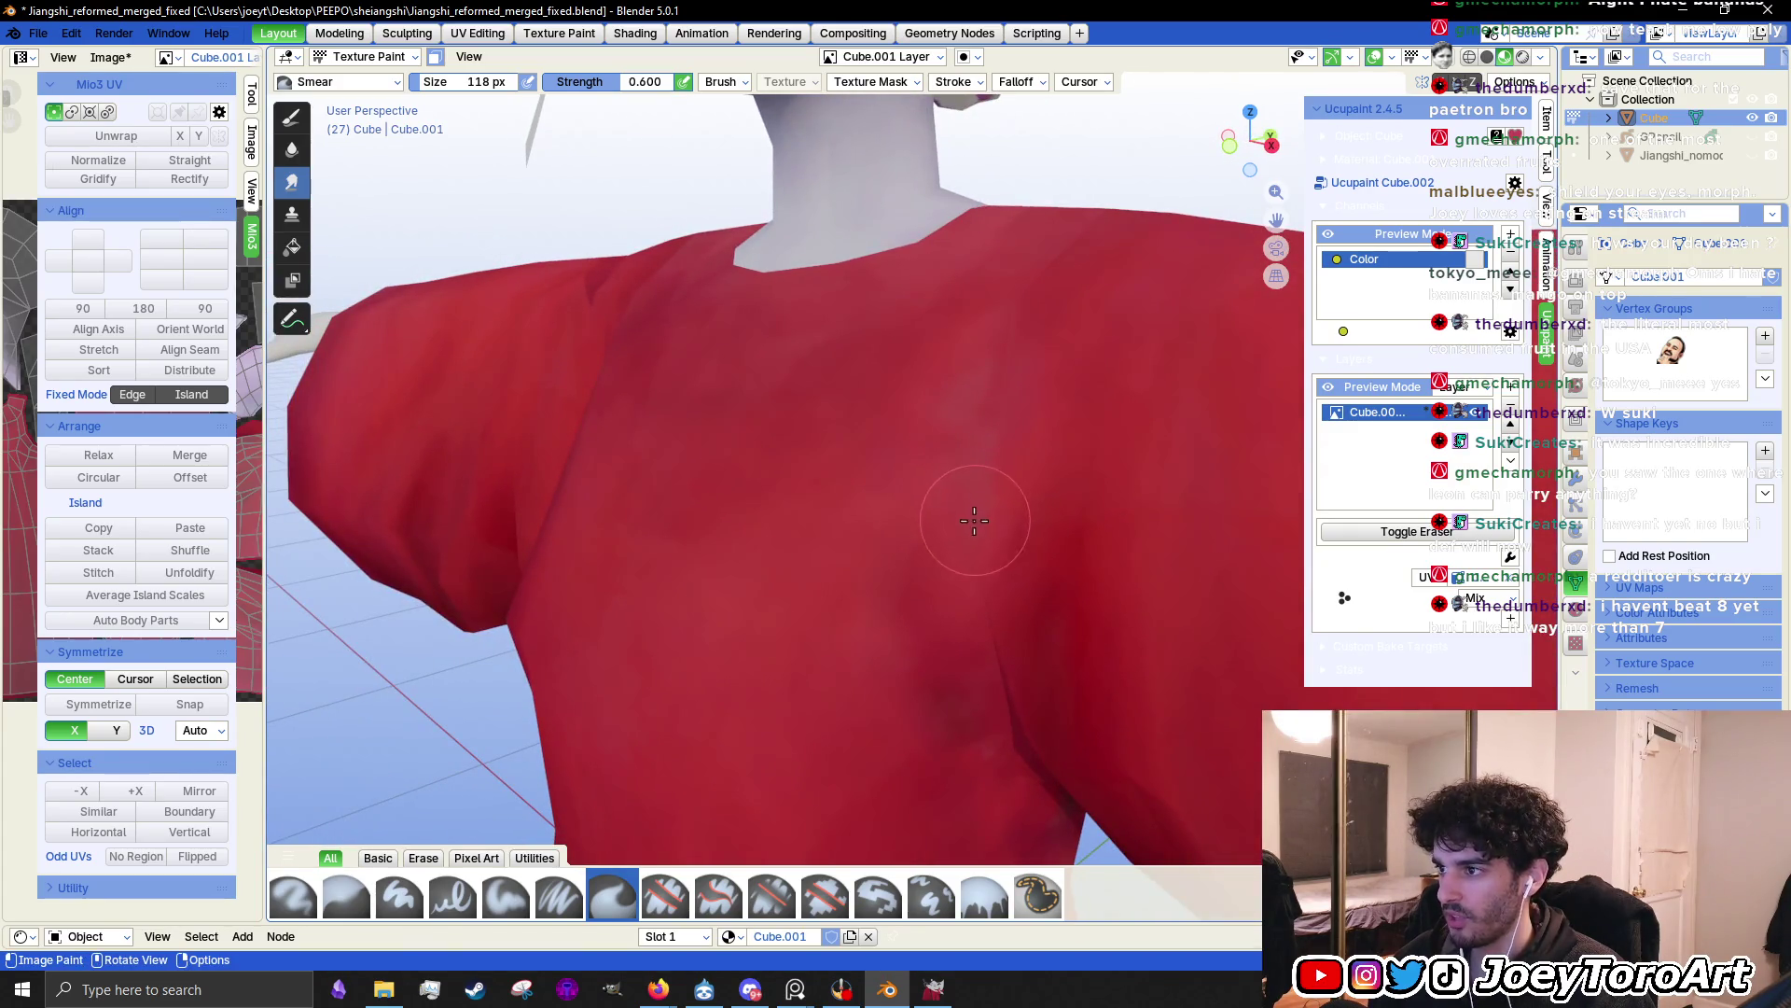
{"action": "scroll", "coordinate": [839, 519], "scroll_direction": "down", "scroll_amount": 4}
{"action": "middle_click_drag", "start_coordinate": [840, 520], "coordinate": [858, 532]}
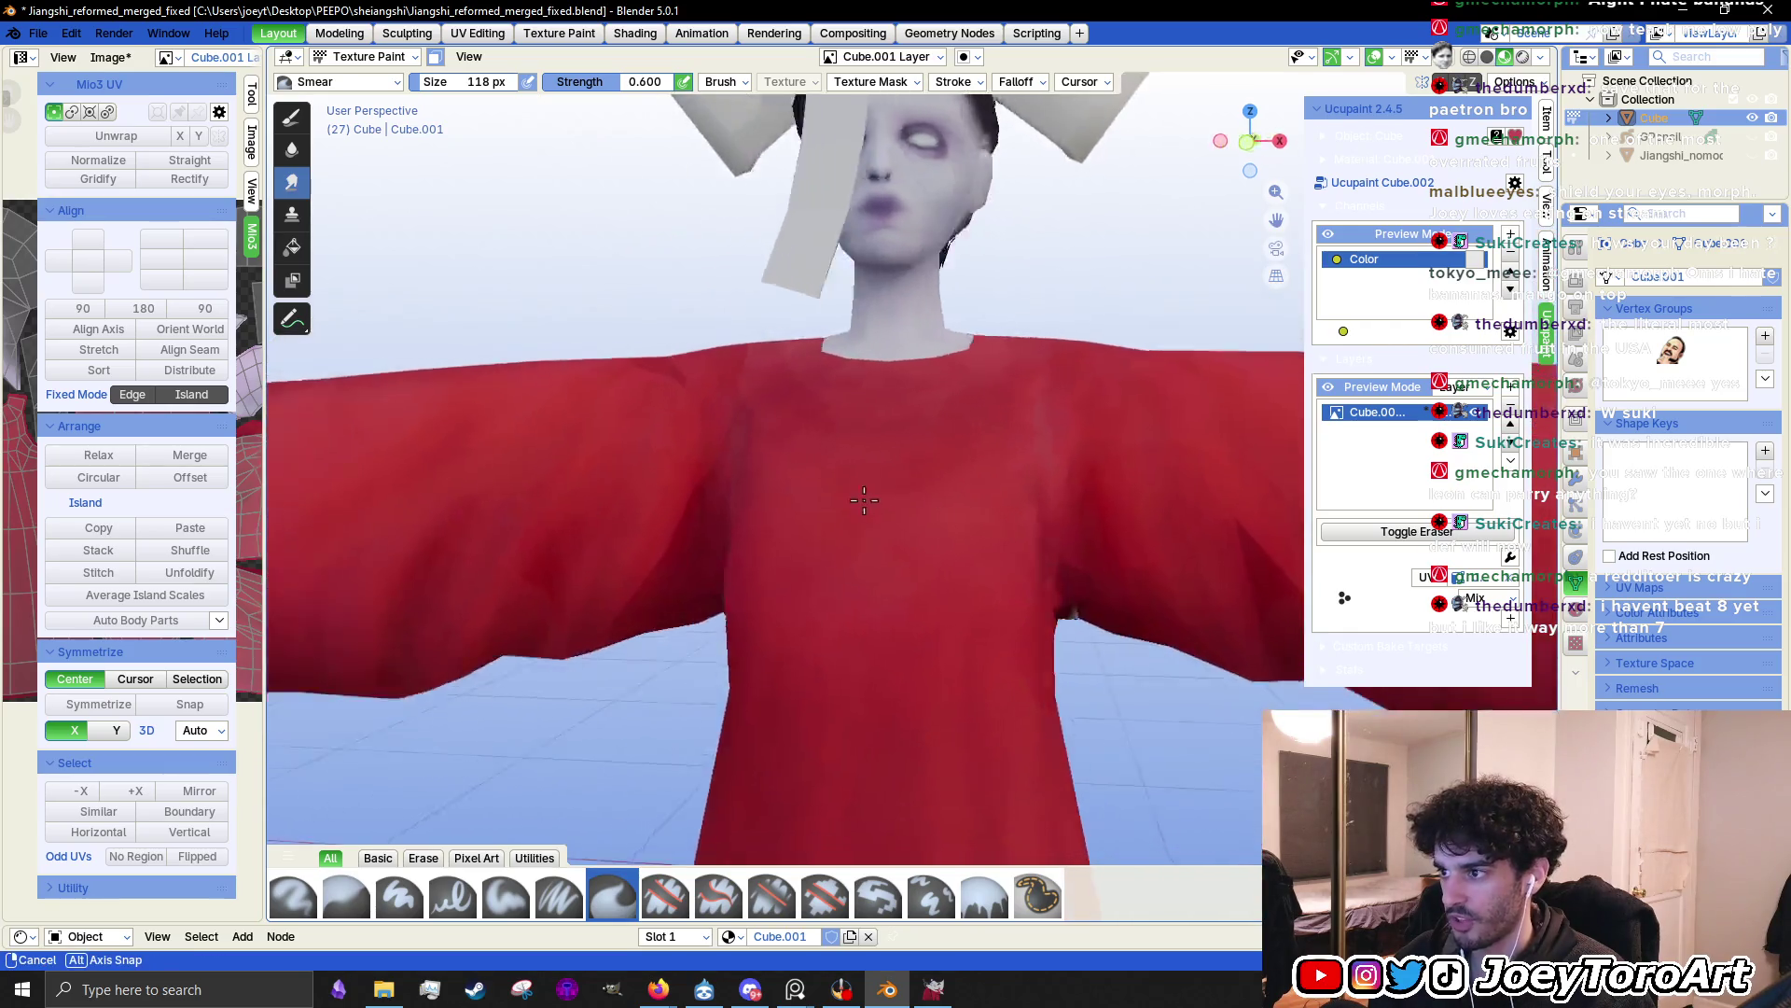
{"action": "scroll", "coordinate": [872, 537], "scroll_direction": "up", "scroll_amount": 4}
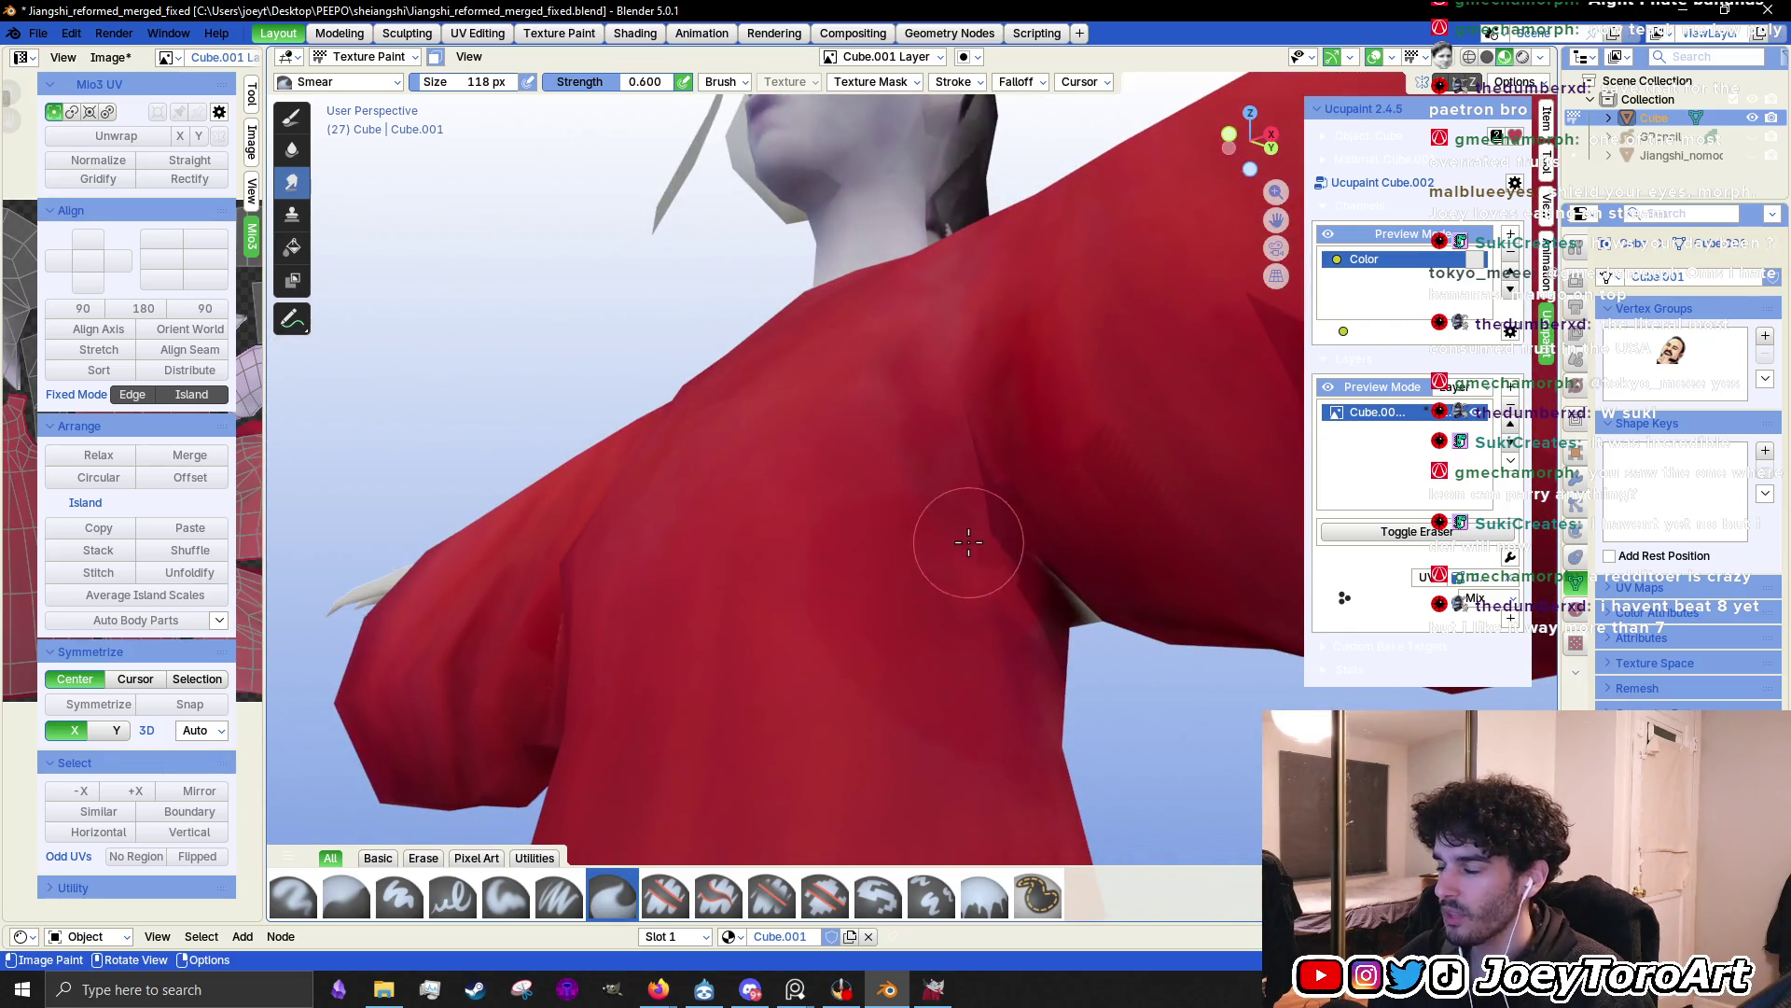
{"action": "middle_click_drag", "start_coordinate": [929, 478], "coordinate": [895, 629]}
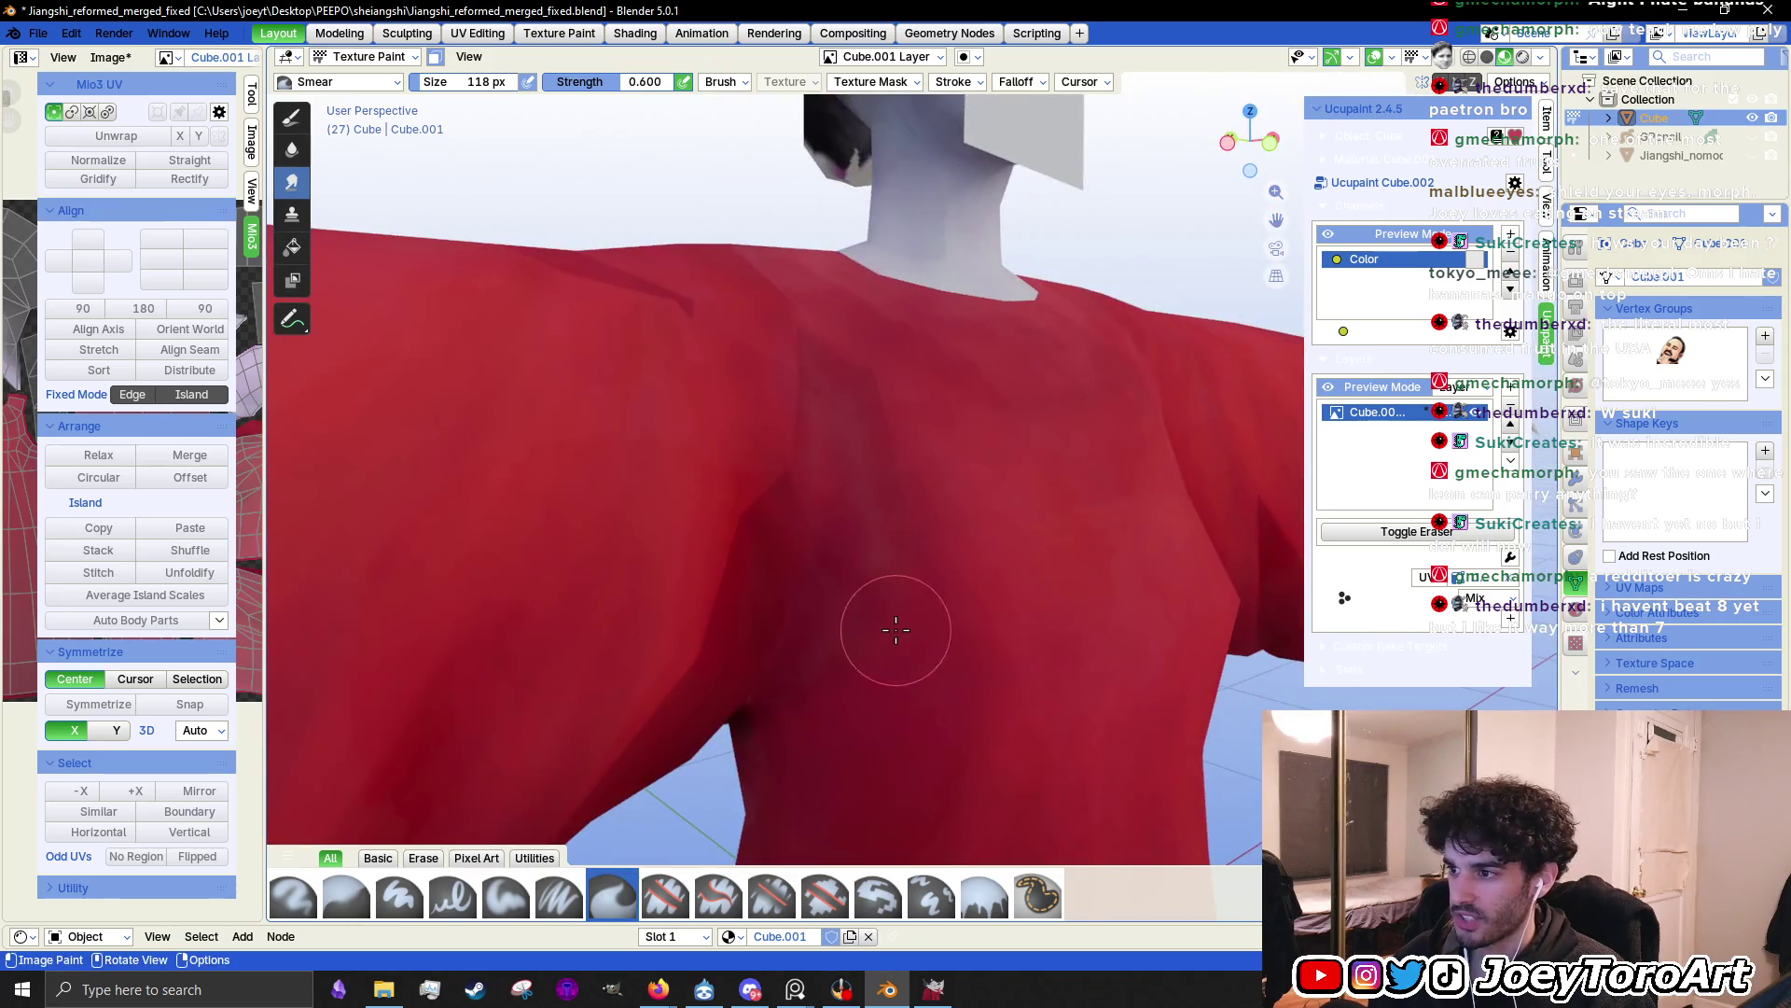
{"action": "mouse_move", "coordinate": [799, 700]}
{"action": "middle_mouse_down"}
{"action": "mouse_move", "coordinate": [815, 659]}
{"action": "mouse_move", "coordinate": [1139, 592]}
{"action": "mouse_move", "coordinate": [1099, 600]}
{"action": "mouse_move", "coordinate": [1120, 560]}
{"action": "mouse_move", "coordinate": [1089, 548]}
{"action": "mouse_move", "coordinate": [931, 602]}
{"action": "middle_mouse_up"}
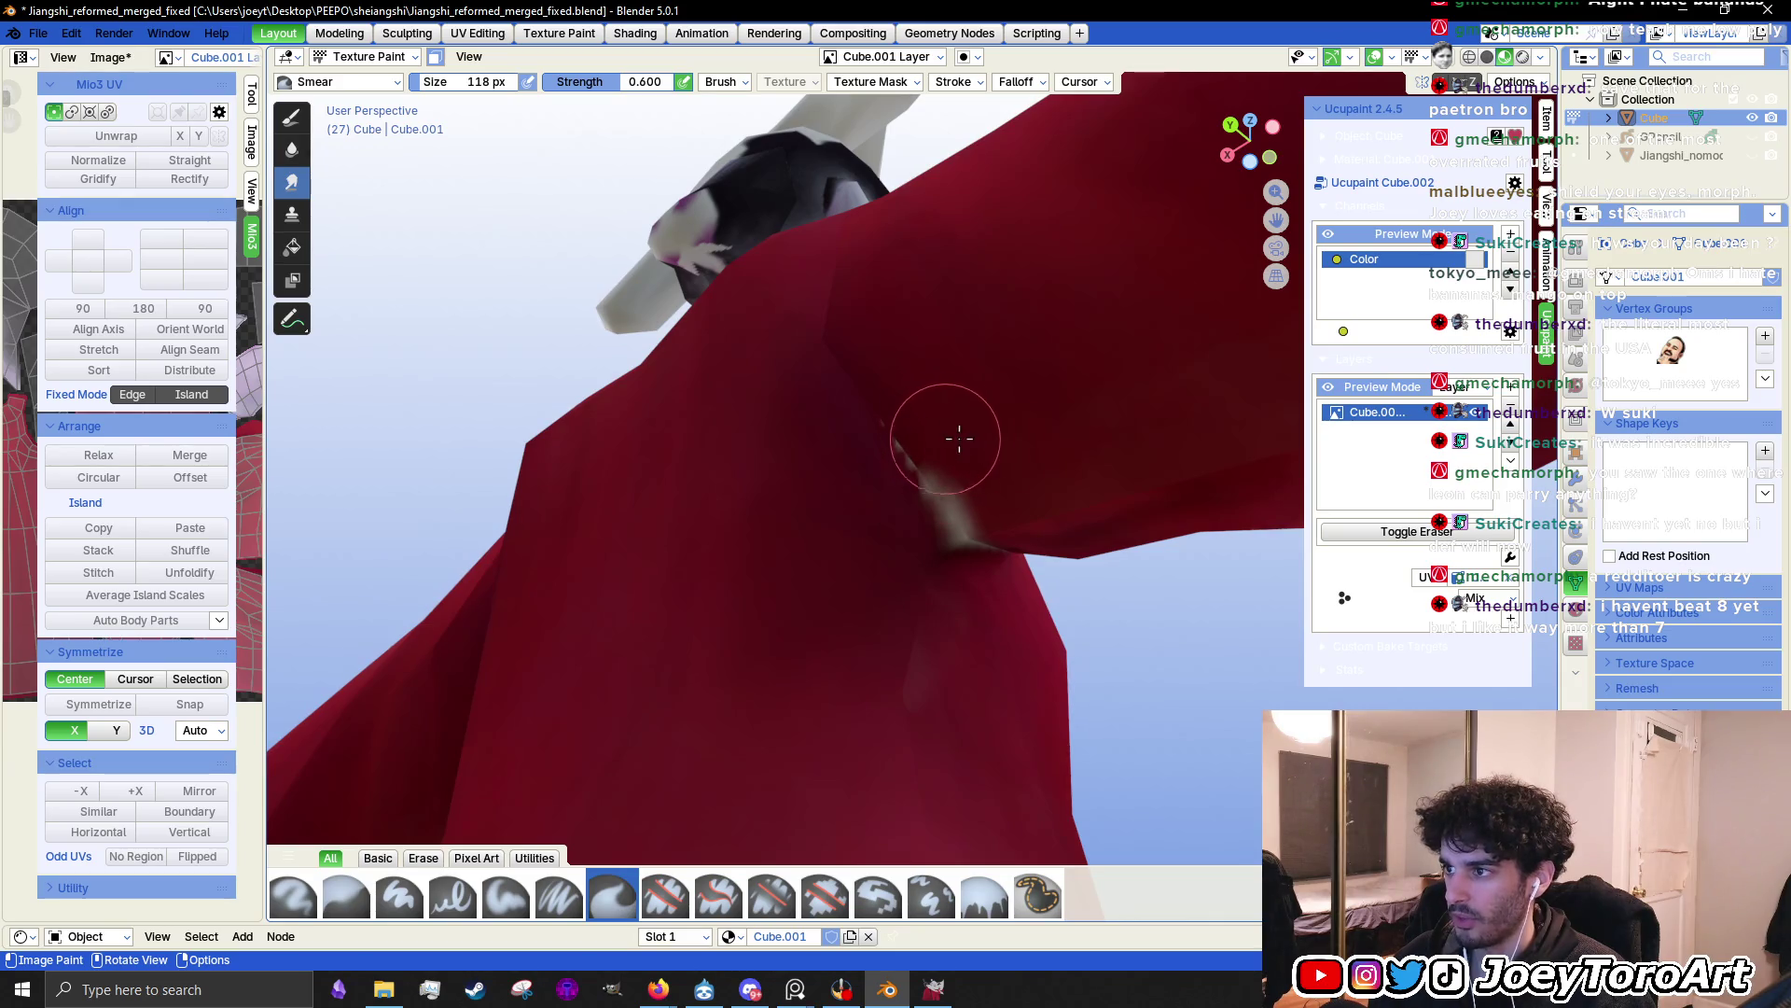
Smear the pale zigzag seam streak into the surrounding red, then open the brush list
{"action": "mouse_move", "coordinate": [1009, 493]}
{"action": "left_mouse_down"}
{"action": "mouse_move", "coordinate": [960, 503]}
{"action": "mouse_move", "coordinate": [948, 464]}
{"action": "mouse_move", "coordinate": [880, 479]}
{"action": "mouse_move", "coordinate": [914, 533]}
{"action": "mouse_move", "coordinate": [964, 520]}
{"action": "mouse_move", "coordinate": [936, 457]}
{"action": "mouse_move", "coordinate": [900, 432]}
{"action": "left_mouse_up"}
{"action": "mouse_move", "coordinate": [763, 505]}
{"action": "middle_mouse_down"}
{"action": "mouse_move", "coordinate": [628, 479]}
{"action": "mouse_move", "coordinate": [554, 355]}
{"action": "middle_mouse_up"}
{"action": "left_click_drag", "start_coordinate": [577, 420], "coordinate": [622, 368]}
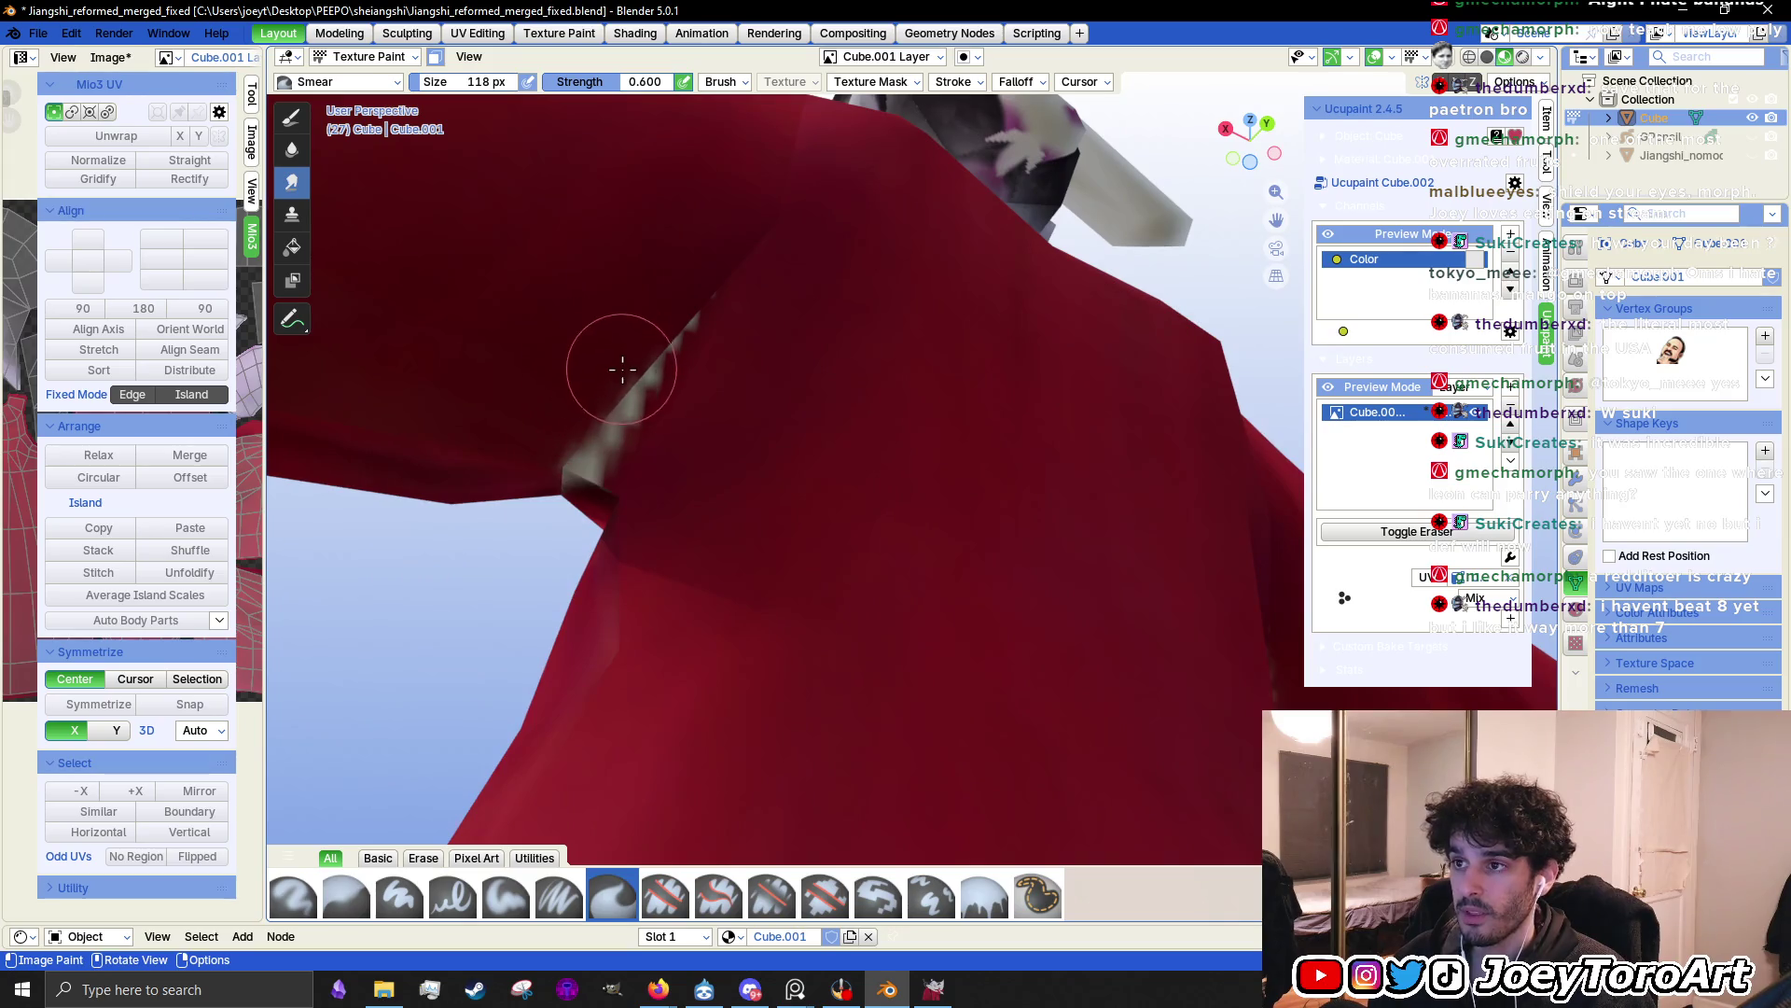
{"action": "mouse_move", "coordinate": [682, 446]}
{"action": "left_mouse_down"}
{"action": "mouse_move", "coordinate": [699, 480]}
{"action": "mouse_move", "coordinate": [672, 439]}
{"action": "mouse_move", "coordinate": [620, 420]}
{"action": "mouse_move", "coordinate": [700, 348]}
{"action": "mouse_move", "coordinate": [619, 472]}
{"action": "mouse_move", "coordinate": [602, 470]}
{"action": "mouse_move", "coordinate": [659, 446]}
{"action": "mouse_move", "coordinate": [716, 325]}
{"action": "mouse_move", "coordinate": [712, 289]}
{"action": "mouse_move", "coordinate": [737, 308]}
{"action": "left_mouse_up"}
{"action": "middle_click_drag", "start_coordinate": [765, 334], "coordinate": [765, 345]}
{"action": "mouse_move", "coordinate": [640, 448]}
{"action": "left_mouse_down"}
{"action": "mouse_move", "coordinate": [619, 412]}
{"action": "mouse_move", "coordinate": [711, 373]}
{"action": "mouse_move", "coordinate": [703, 320]}
{"action": "mouse_move", "coordinate": [680, 388]}
{"action": "mouse_move", "coordinate": [628, 412]}
{"action": "mouse_move", "coordinate": [578, 349]}
{"action": "left_mouse_up"}
{"action": "left_click", "coordinate": [366, 84]}
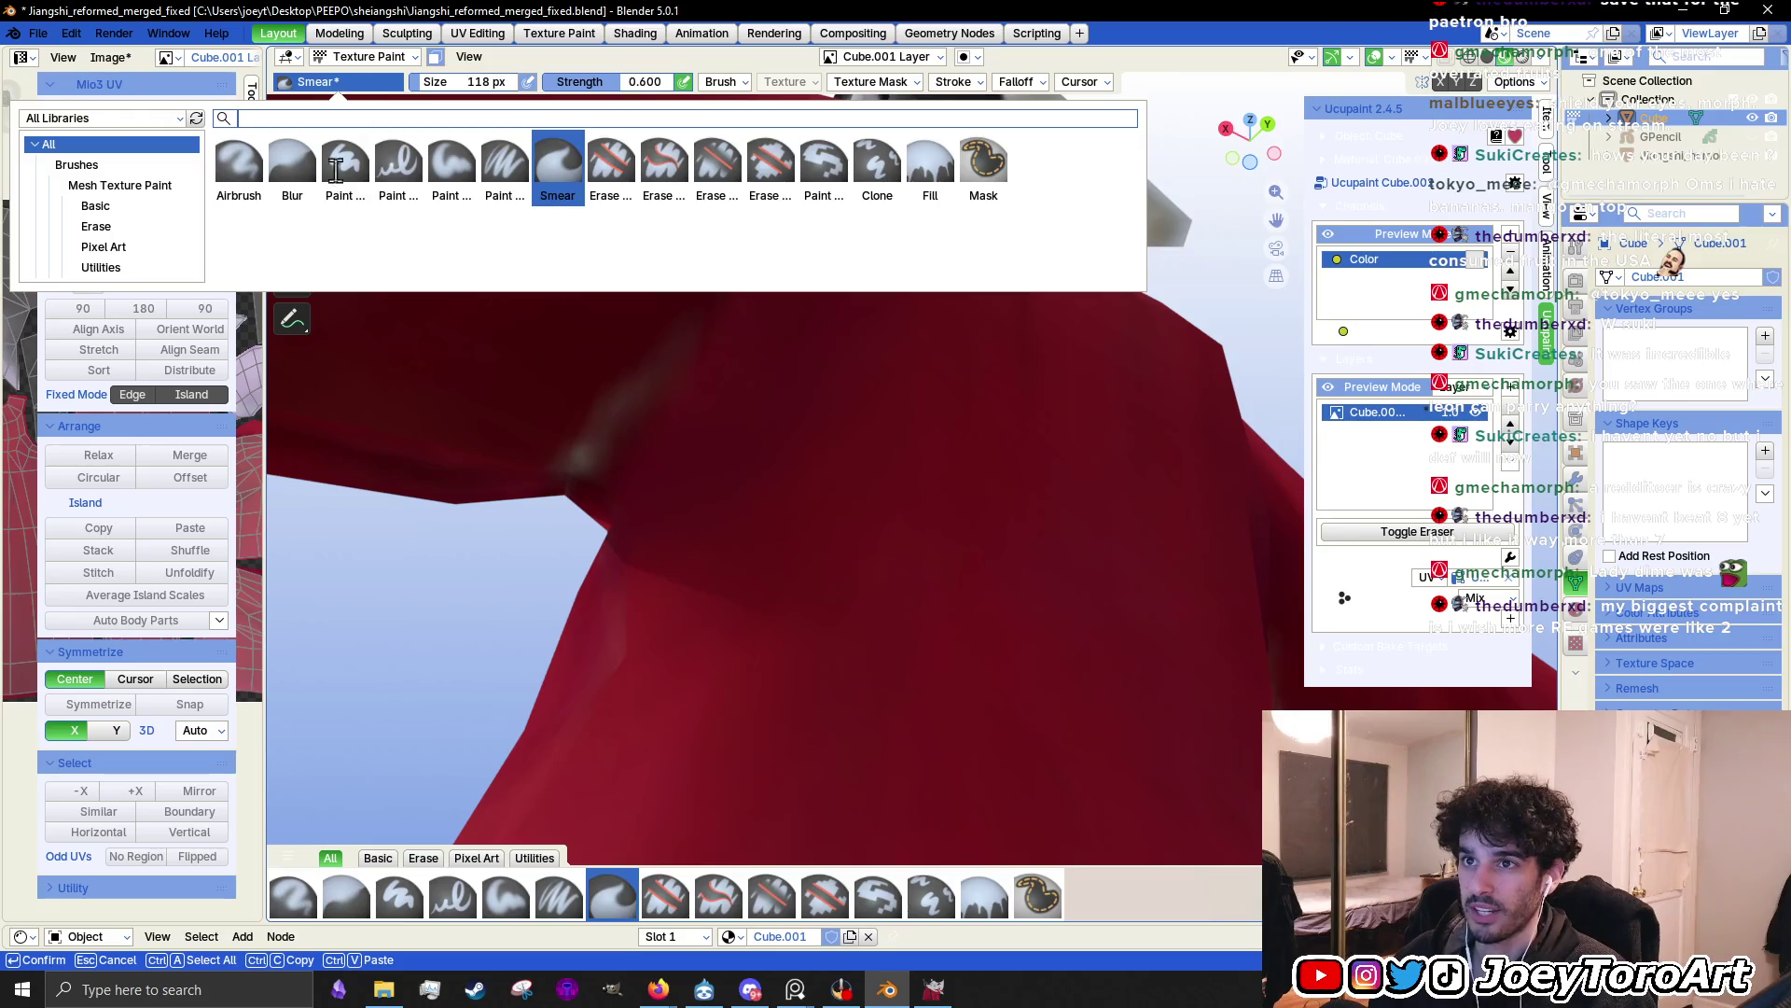
Switch to the Airbrush and eyedrop a darker maroon from the dress
{"action": "left_click", "coordinate": [239, 167]}
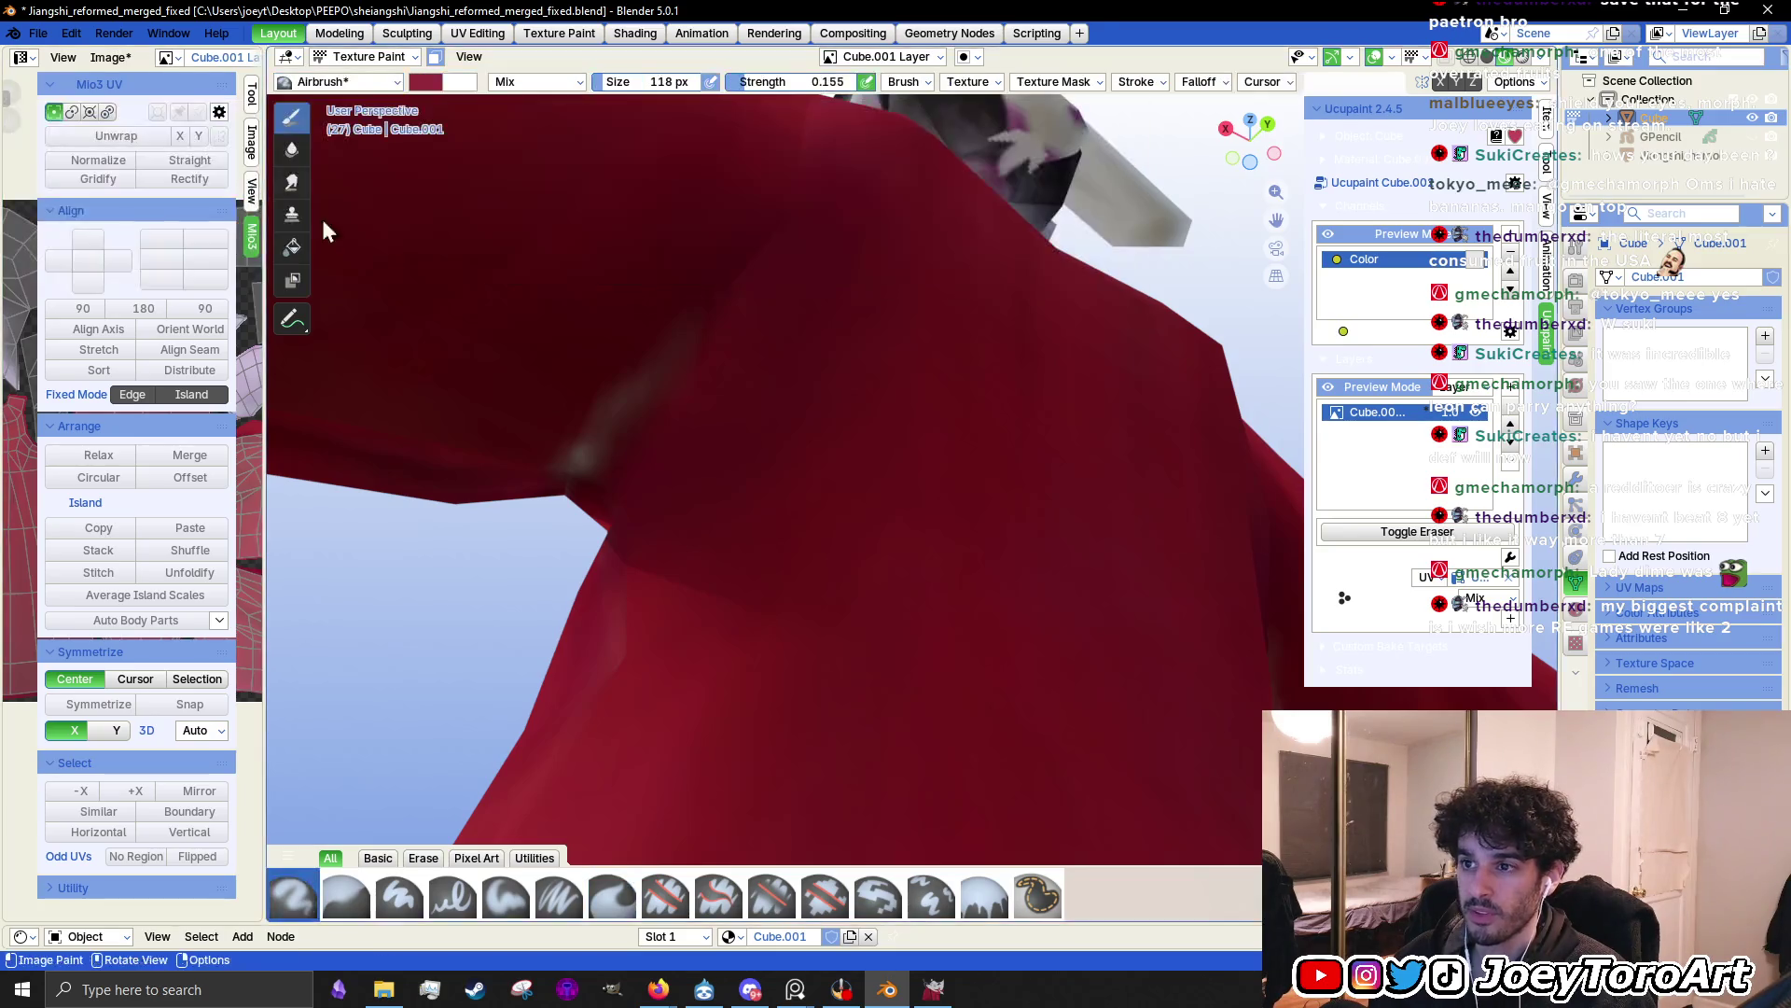
{"action": "right_click", "coordinate": [953, 372]}
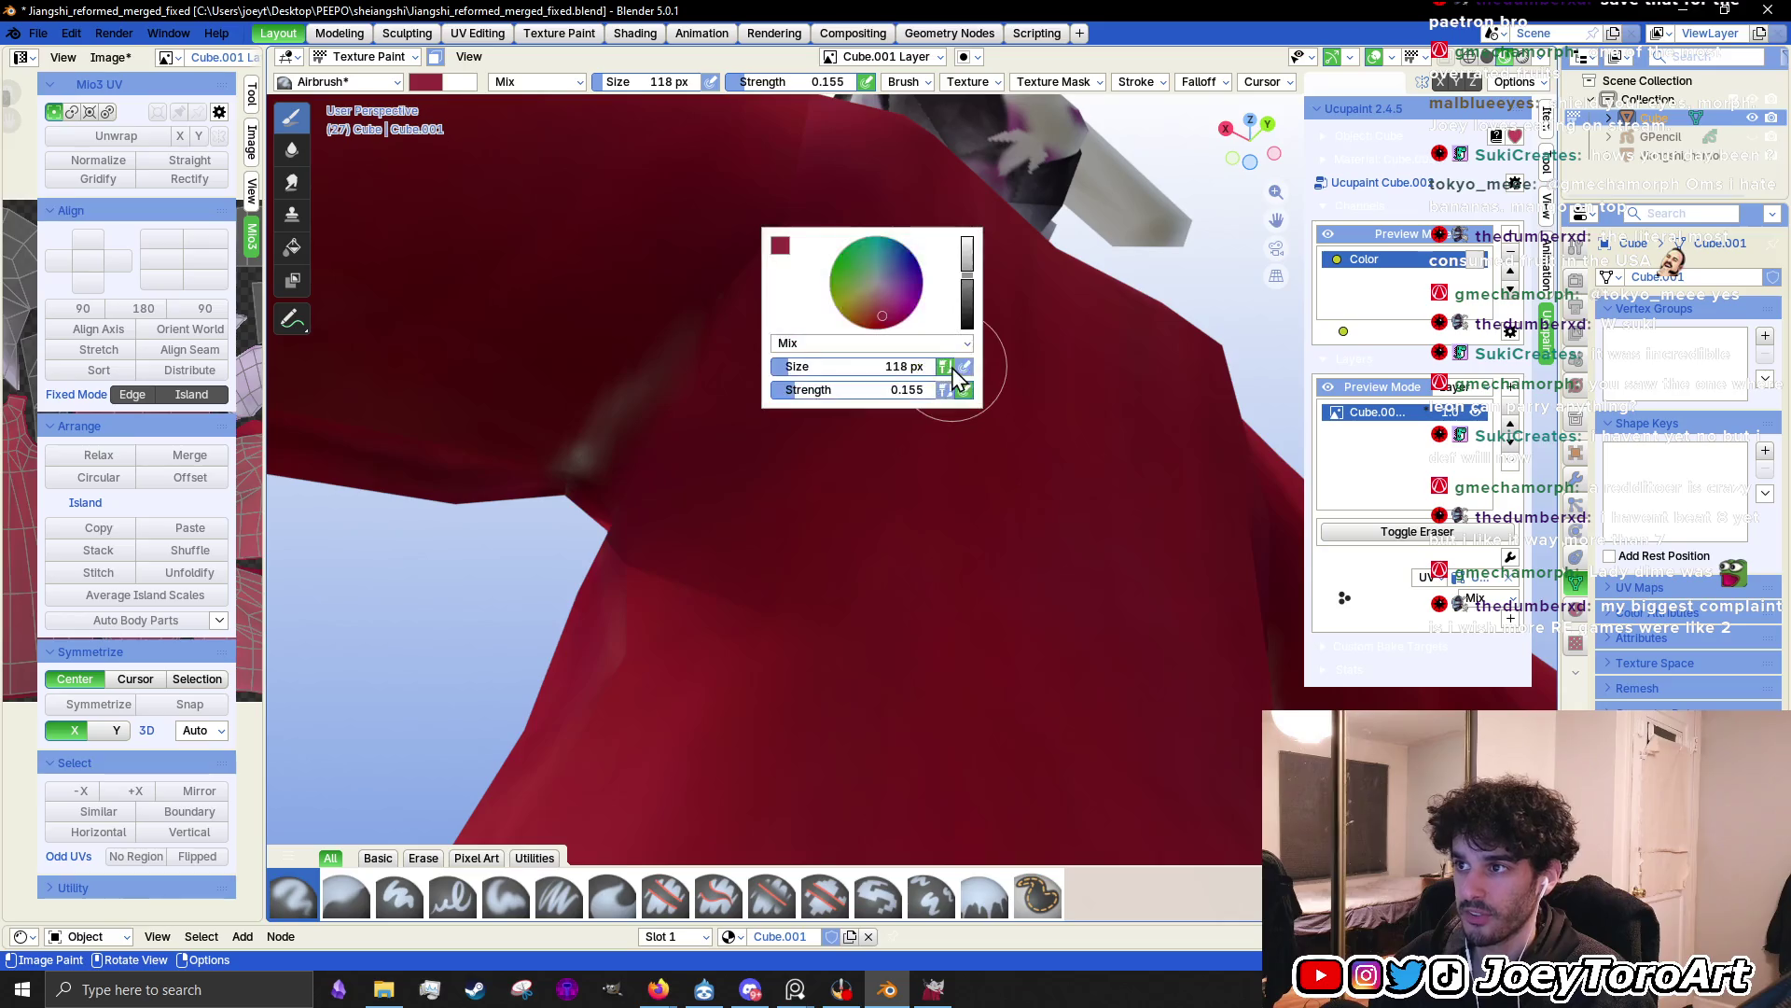
{"action": "left_click", "coordinate": [780, 248]}
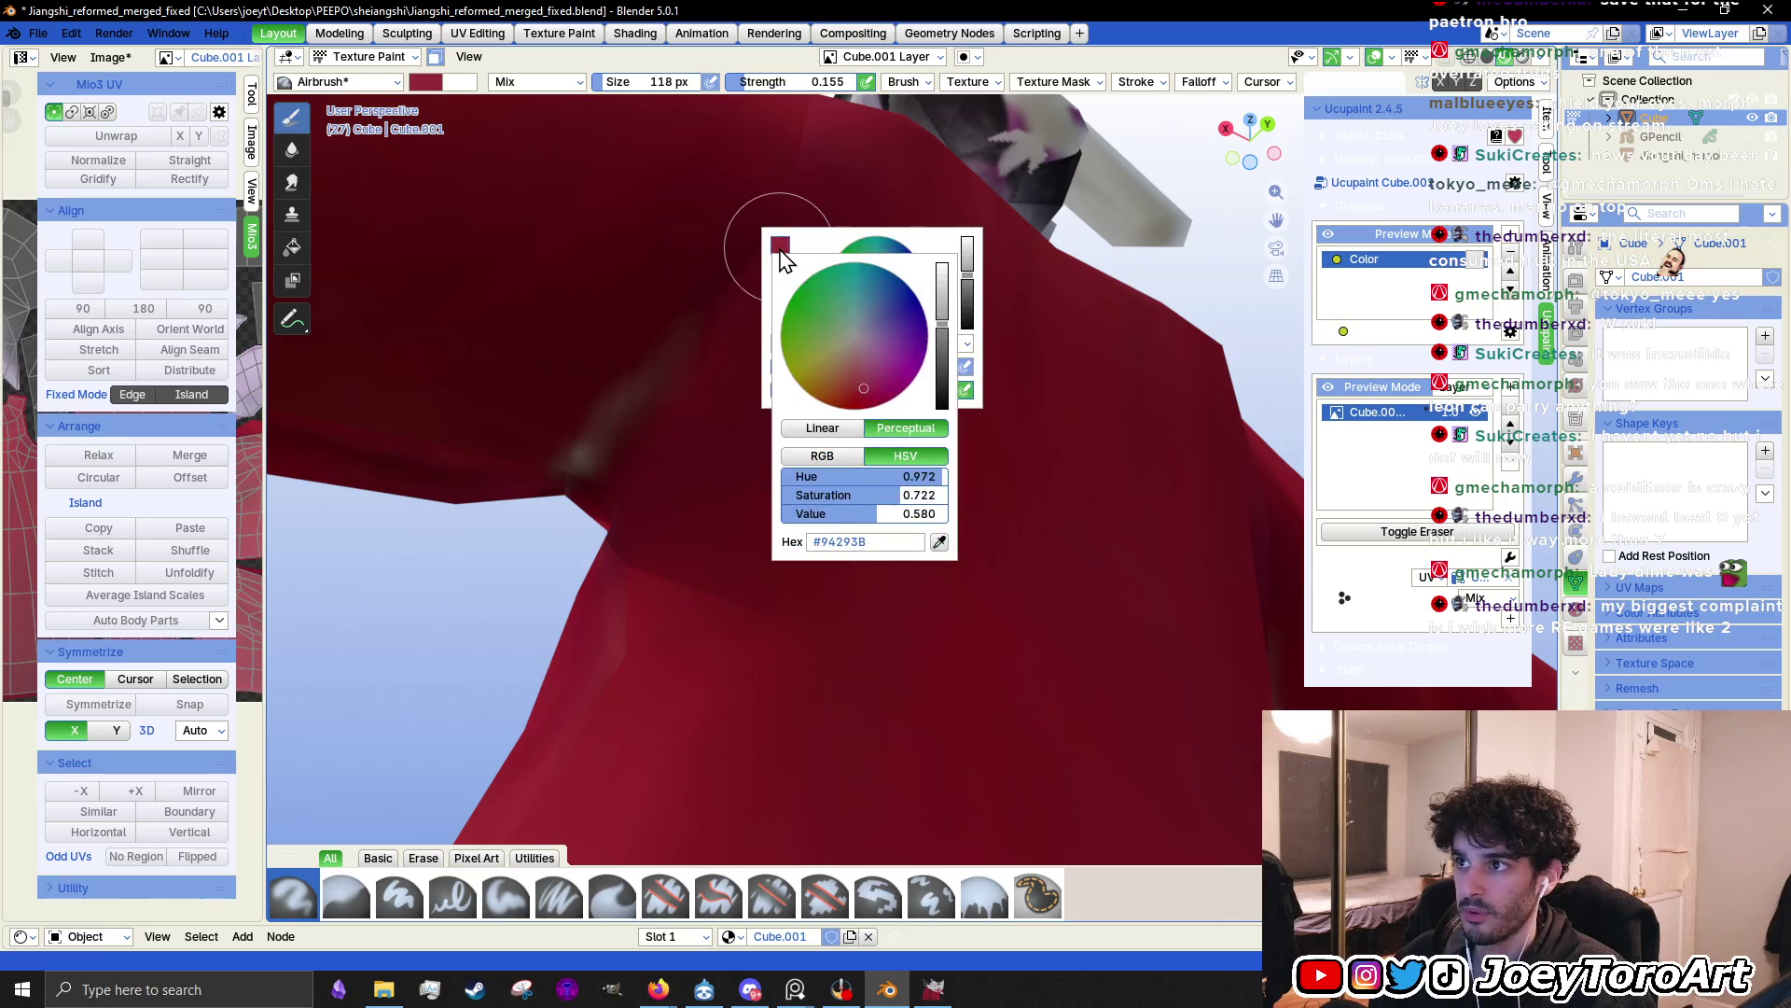
{"action": "left_click", "coordinate": [940, 542]}
{"action": "mouse_move", "coordinate": [772, 358]}
{"action": "left_mouse_down"}
{"action": "mouse_move", "coordinate": [741, 300]}
{"action": "mouse_move", "coordinate": [586, 464]}
{"action": "left_mouse_up"}
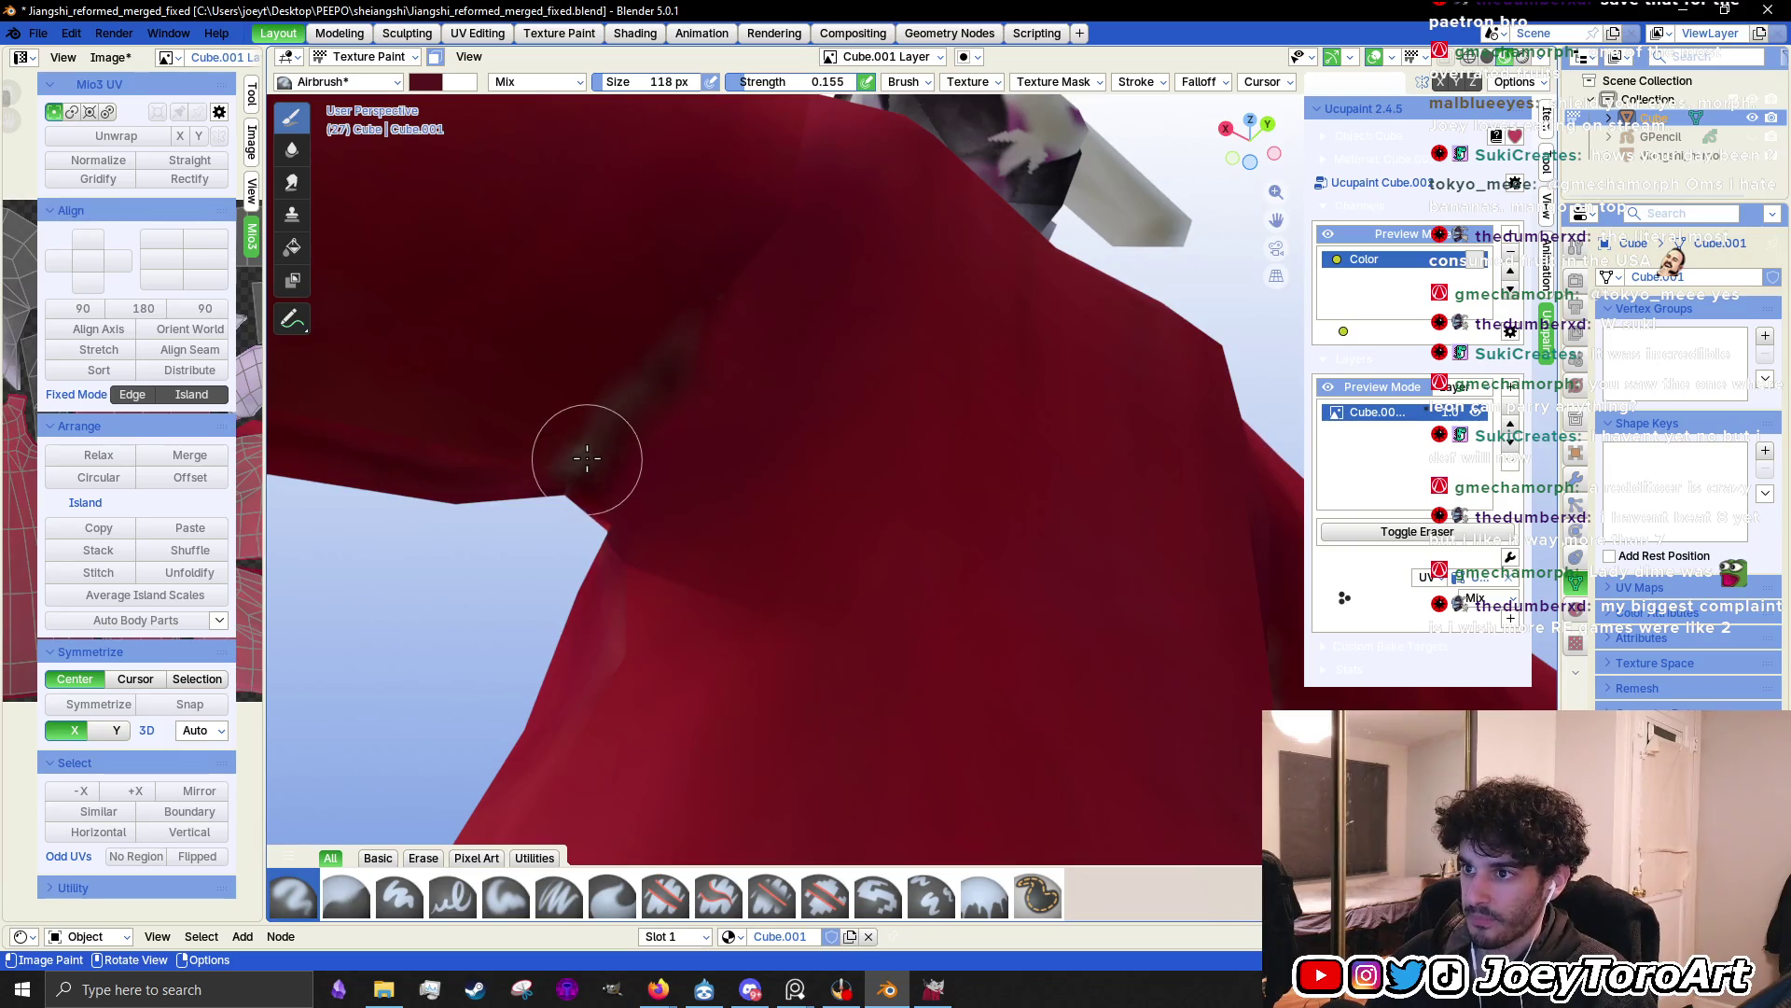
Airbrush dark maroon over the pale underarm seam streak
{"action": "mouse_move", "coordinate": [1016, 451]}
{"action": "middle_mouse_down"}
{"action": "mouse_move", "coordinate": [893, 454]}
{"action": "mouse_move", "coordinate": [909, 459]}
{"action": "middle_mouse_up"}
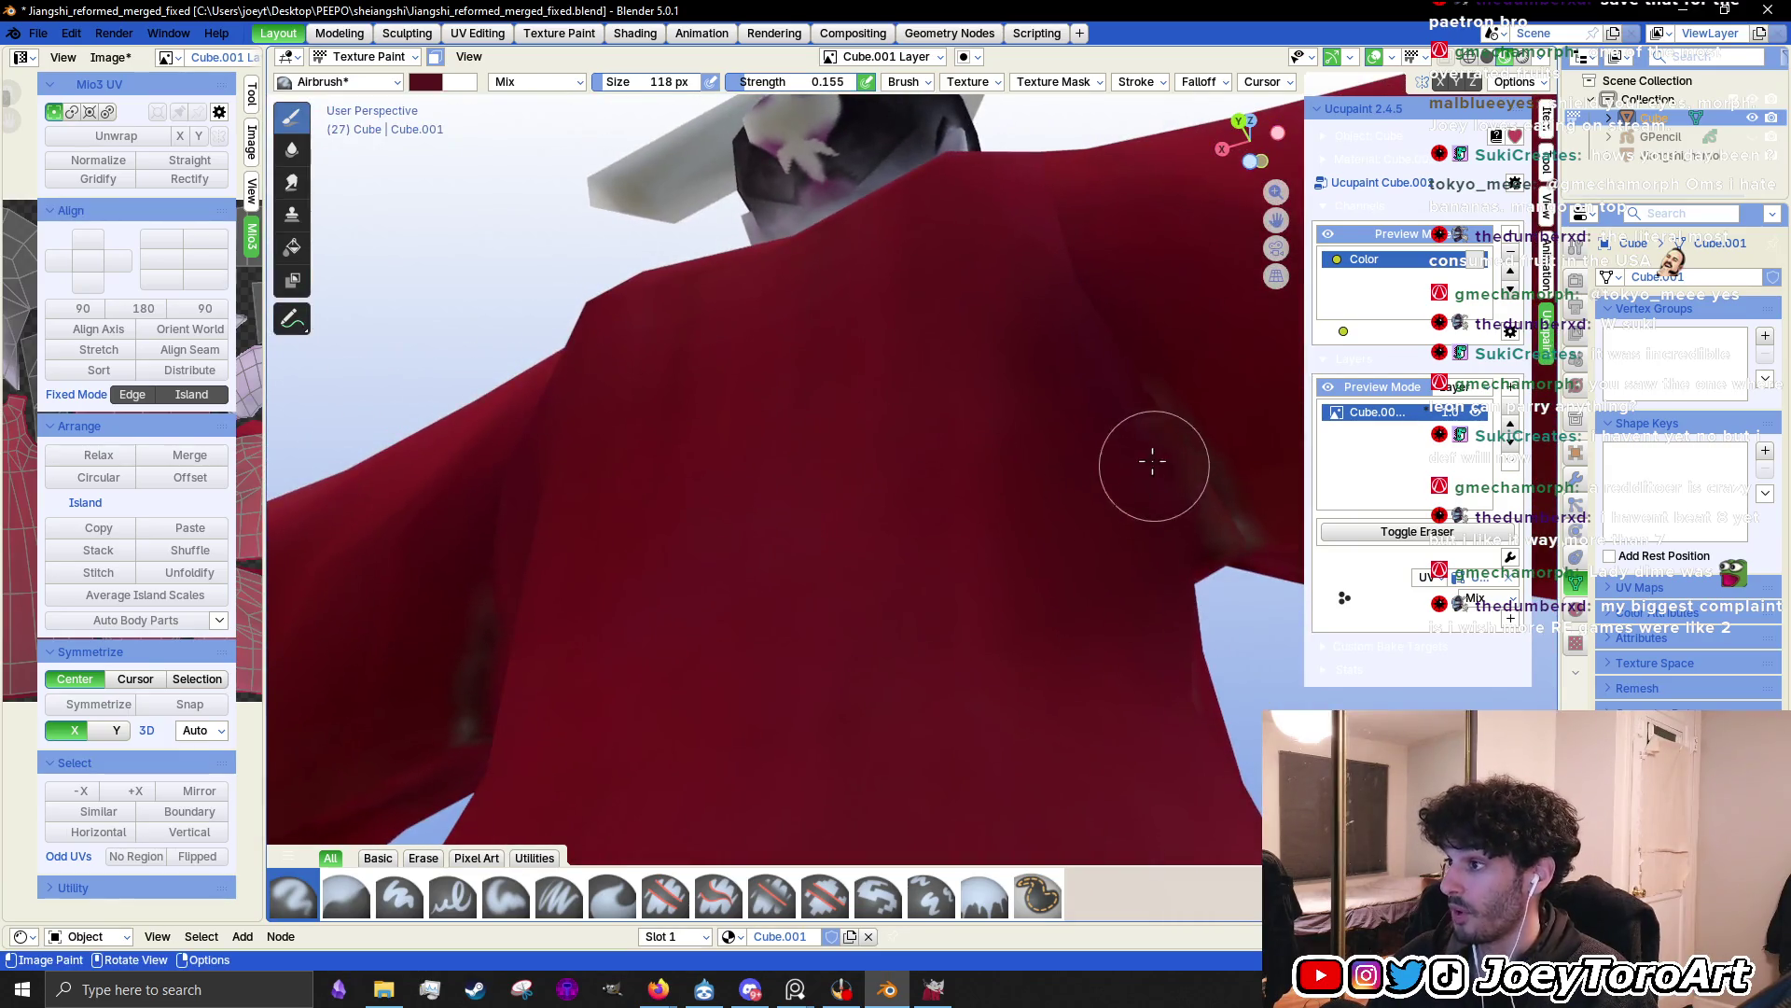
{"action": "middle_click_drag", "start_coordinate": [1238, 531], "coordinate": [1179, 532]}
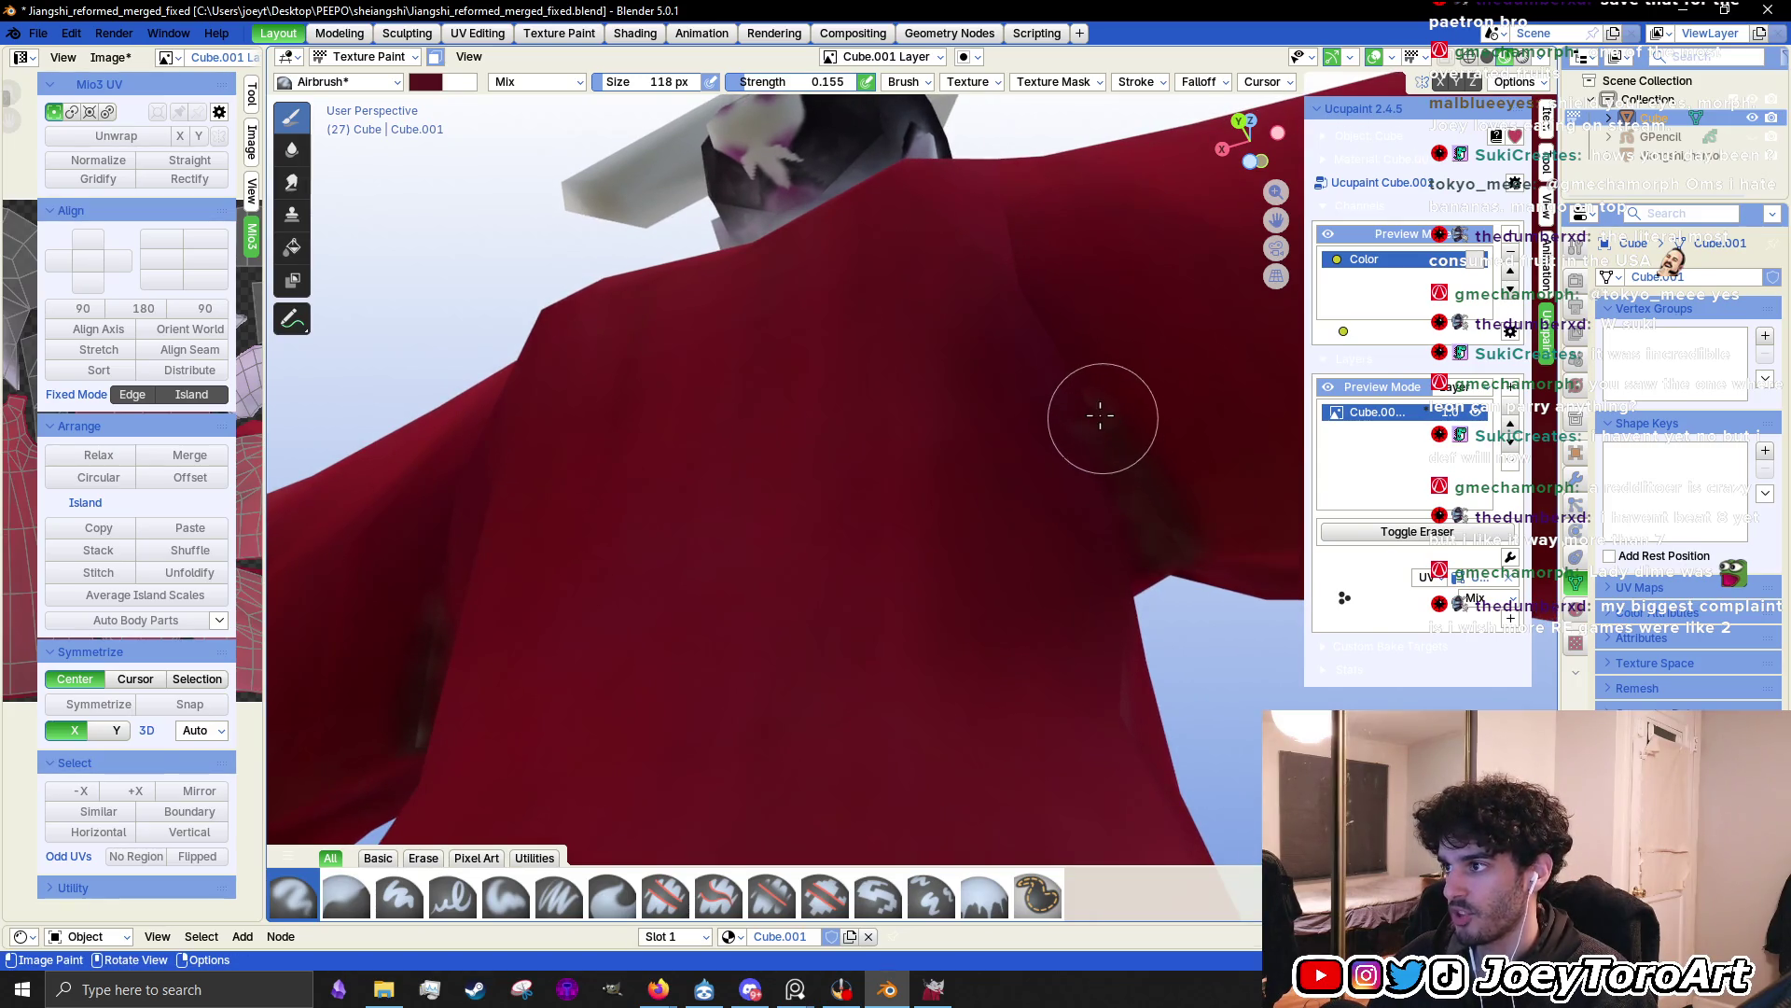
{"action": "mouse_move", "coordinate": [768, 401]}
{"action": "middle_mouse_down"}
{"action": "mouse_move", "coordinate": [596, 420]}
{"action": "mouse_move", "coordinate": [611, 464]}
{"action": "middle_mouse_up"}
{"action": "mouse_move", "coordinate": [611, 465]}
{"action": "left_mouse_down"}
{"action": "mouse_move", "coordinate": [584, 460]}
{"action": "mouse_move", "coordinate": [670, 350]}
{"action": "left_mouse_up"}
{"action": "mouse_move", "coordinate": [680, 328]}
{"action": "middle_mouse_down"}
{"action": "mouse_move", "coordinate": [680, 360]}
{"action": "mouse_move", "coordinate": [724, 392]}
{"action": "middle_mouse_up"}
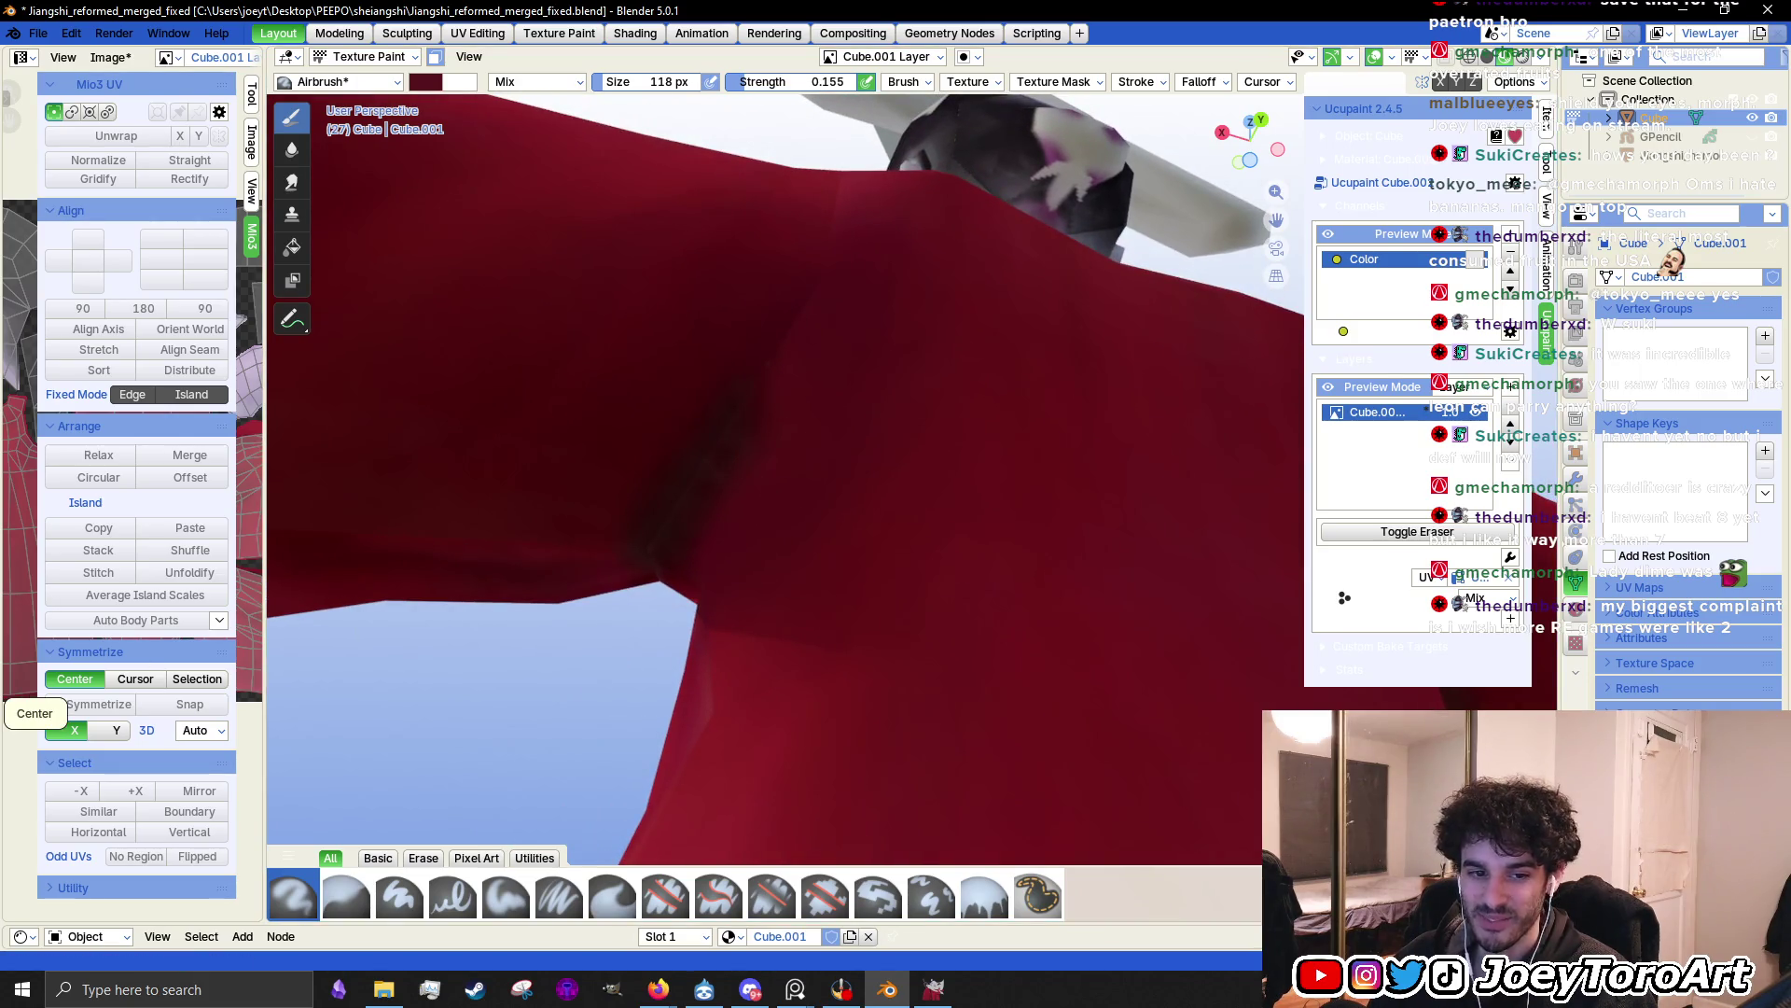
{"action": "right_click", "coordinate": [798, 490]}
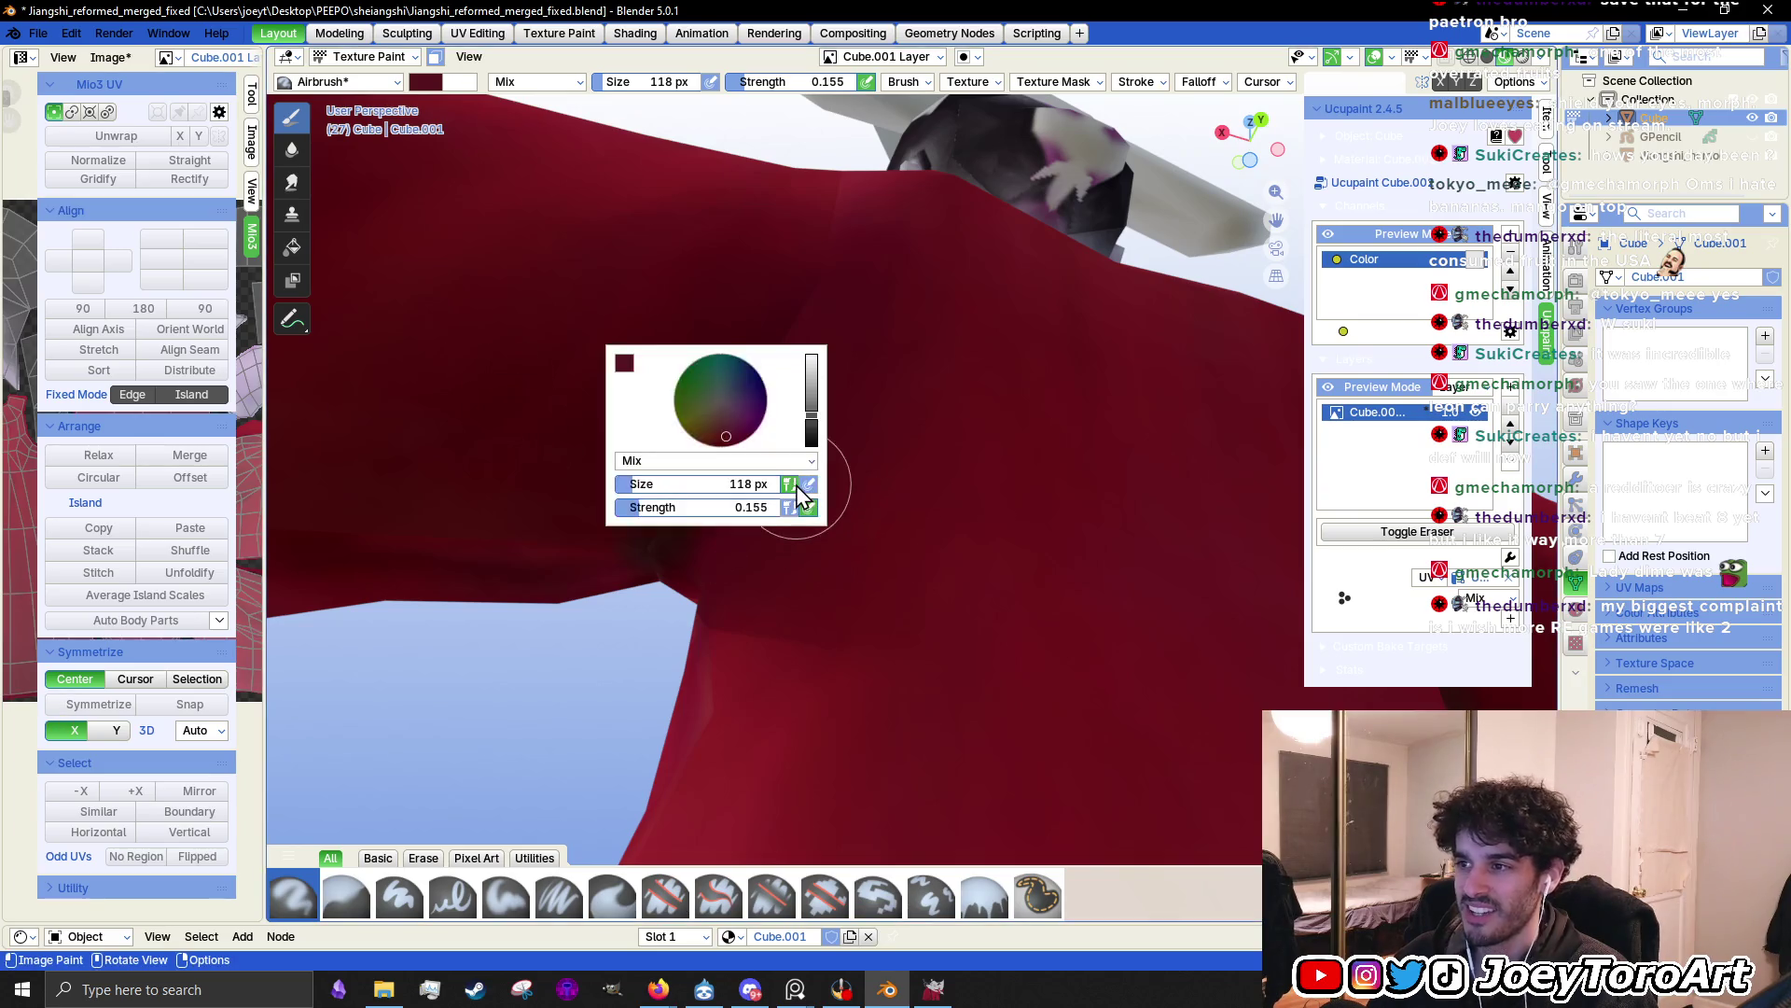
Adjust the paint colour's brightness and inspect the underarm seam from several angles
{"action": "left_click", "coordinate": [625, 363]}
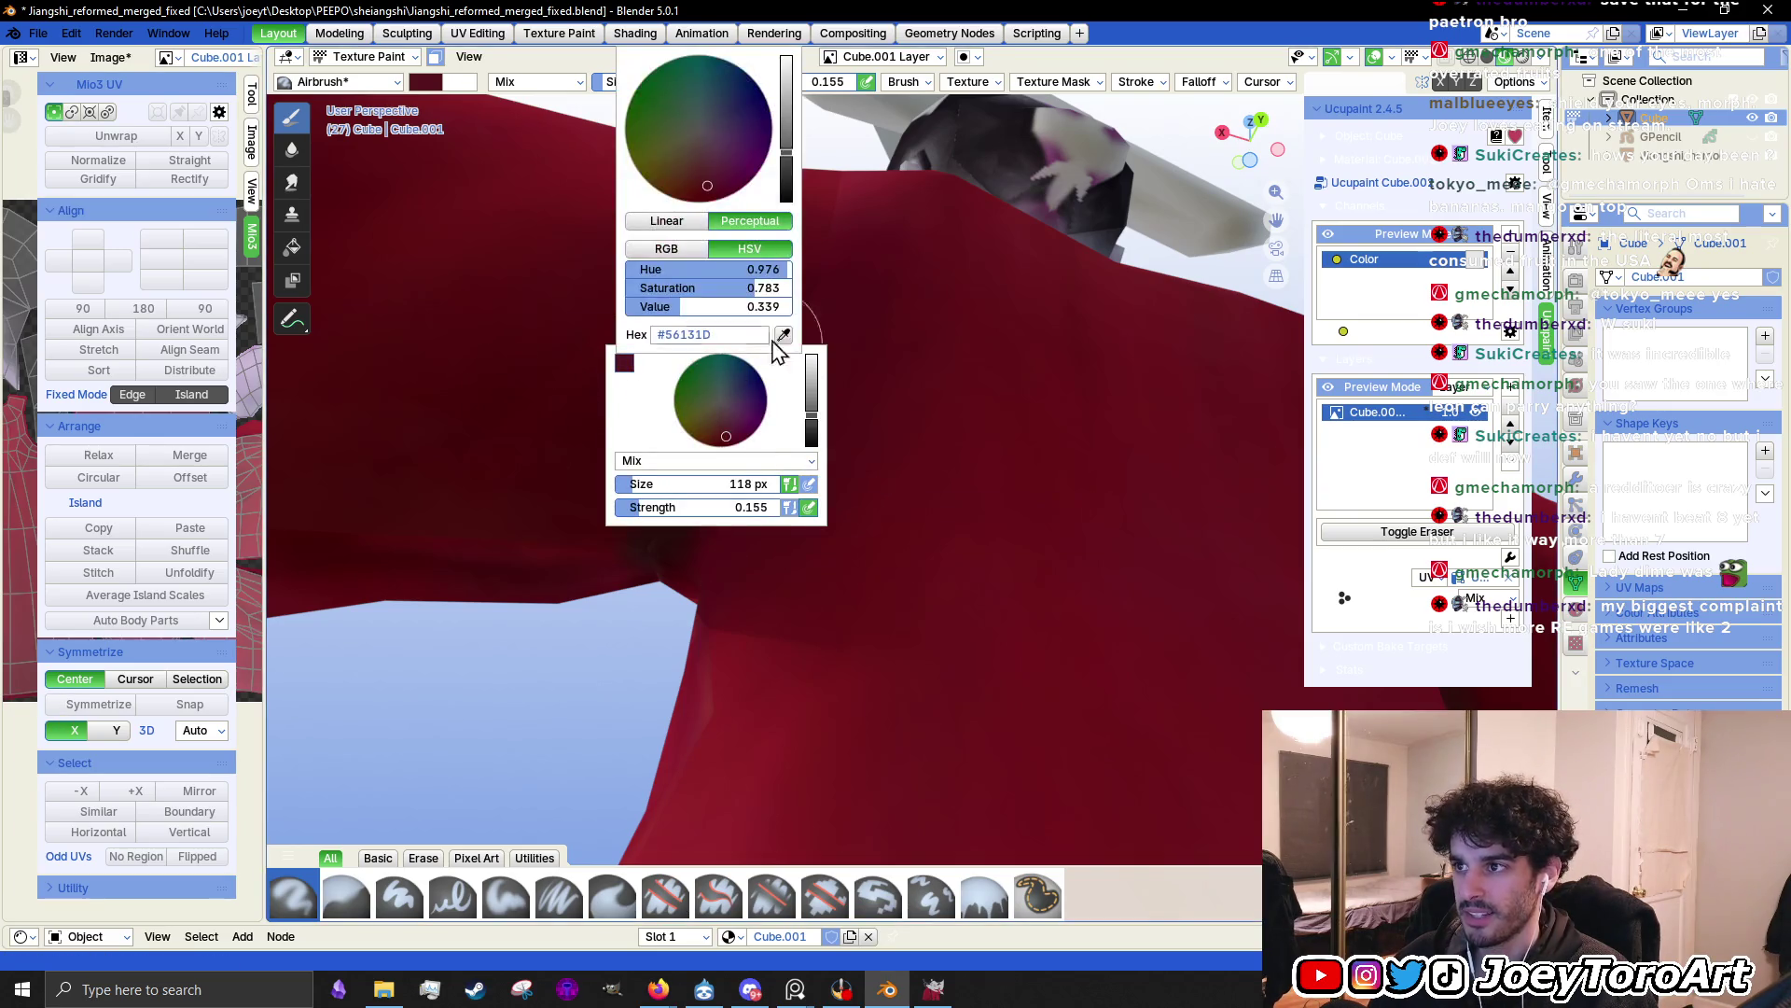
{"action": "left_click_drag", "start_coordinate": [810, 420], "coordinate": [812, 417]}
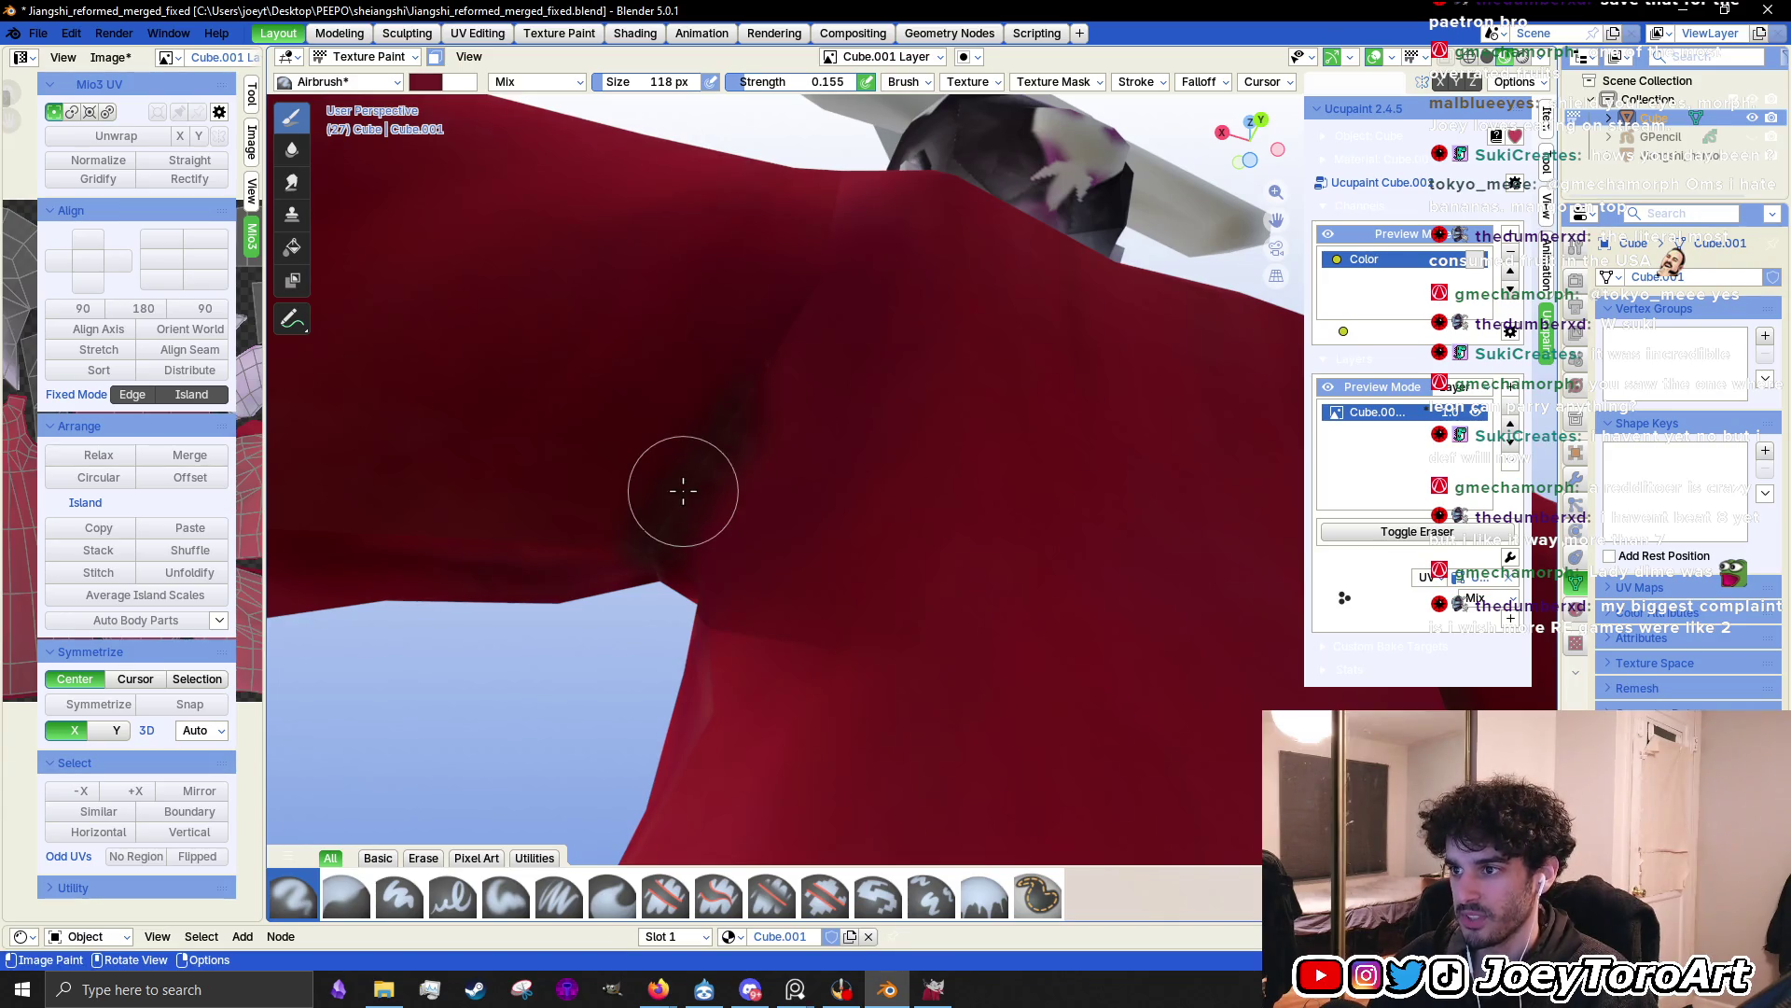
{"action": "mouse_move", "coordinate": [673, 508]}
{"action": "middle_mouse_down"}
{"action": "mouse_move", "coordinate": [943, 513]}
{"action": "mouse_move", "coordinate": [836, 560]}
{"action": "middle_mouse_up"}
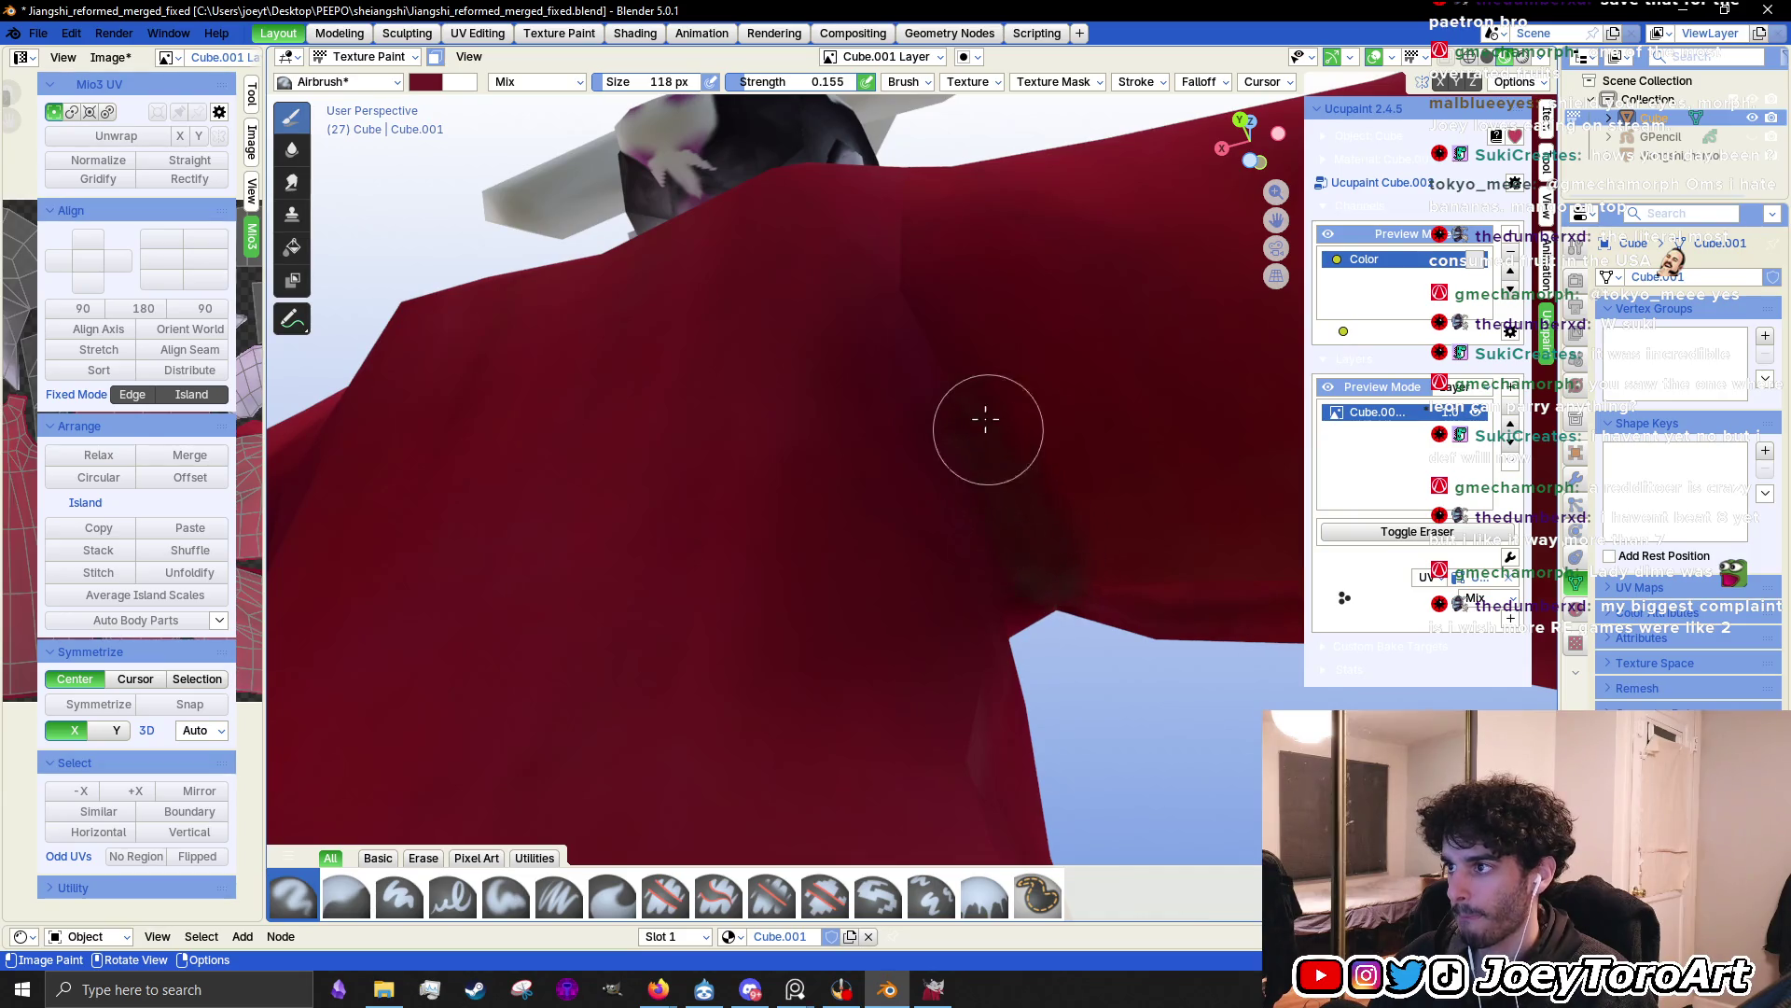
{"action": "mouse_move", "coordinate": [1040, 580]}
{"action": "middle_mouse_down"}
{"action": "mouse_move", "coordinate": [726, 384]}
{"action": "mouse_move", "coordinate": [720, 444]}
{"action": "middle_mouse_up"}
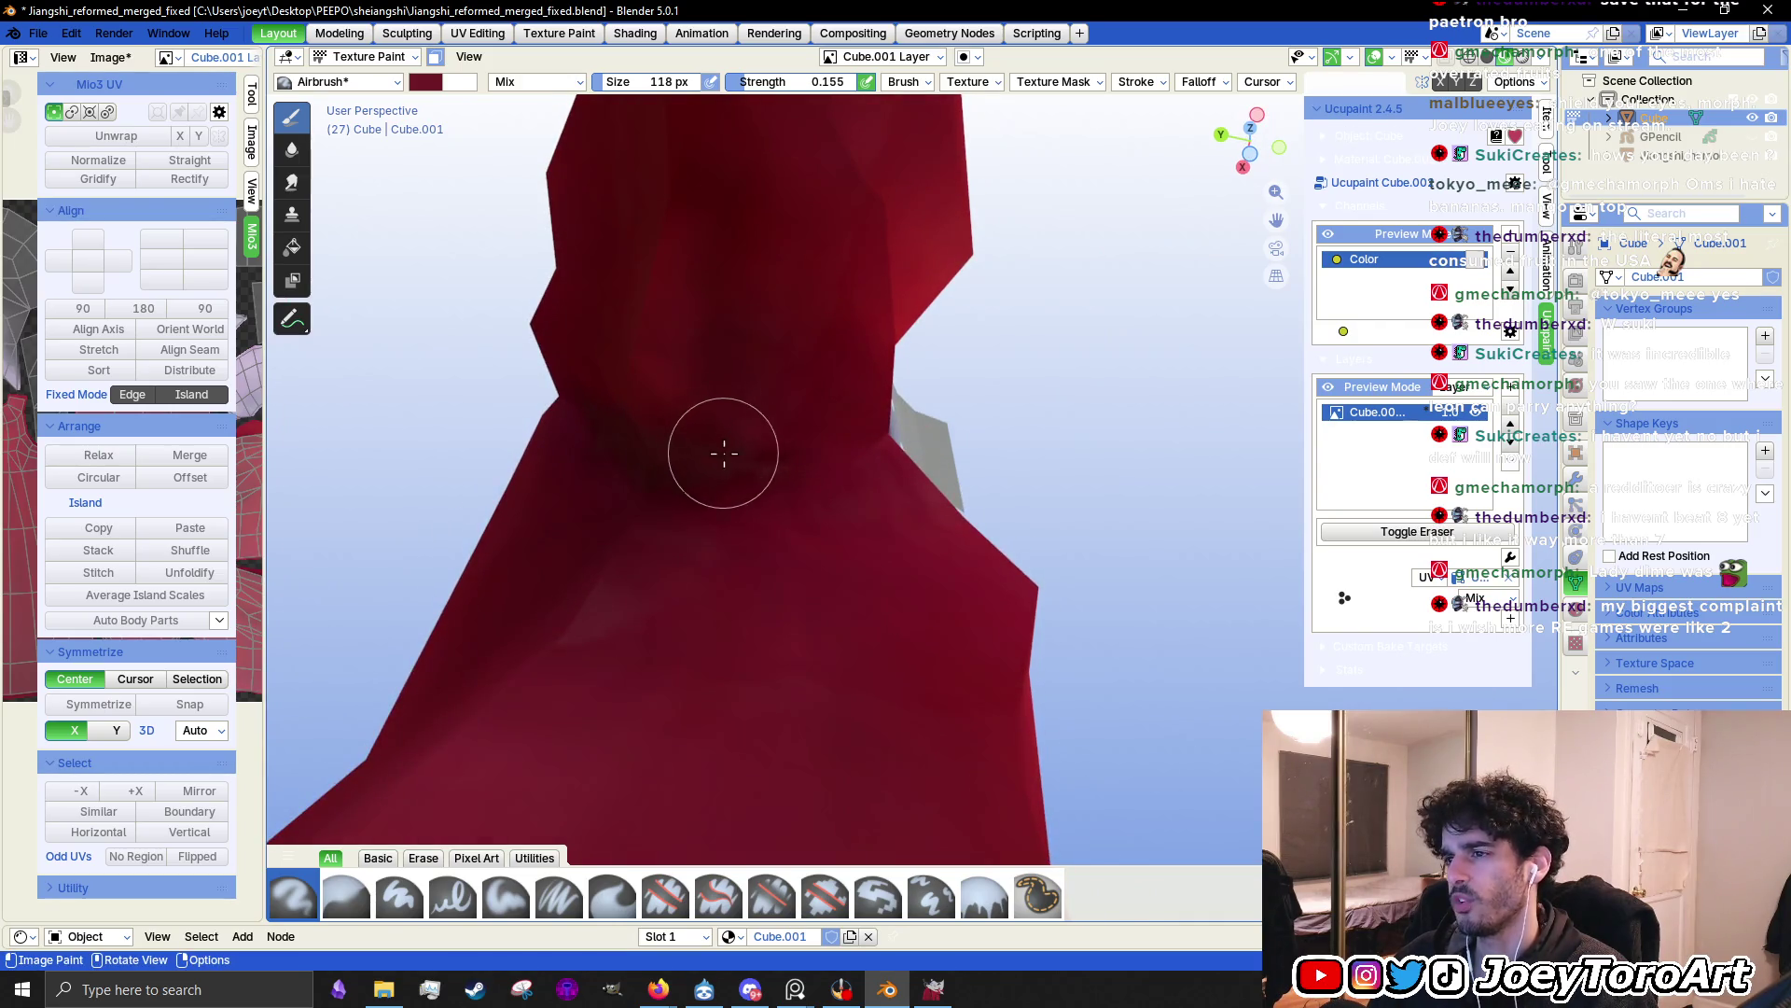
{"action": "mouse_move", "coordinate": [759, 412]}
{"action": "middle_mouse_down", "text": "shift"}
{"action": "mouse_move", "coordinate": [741, 500]}
{"action": "mouse_move", "coordinate": [815, 584]}
{"action": "middle_mouse_up", "text": "shift"}
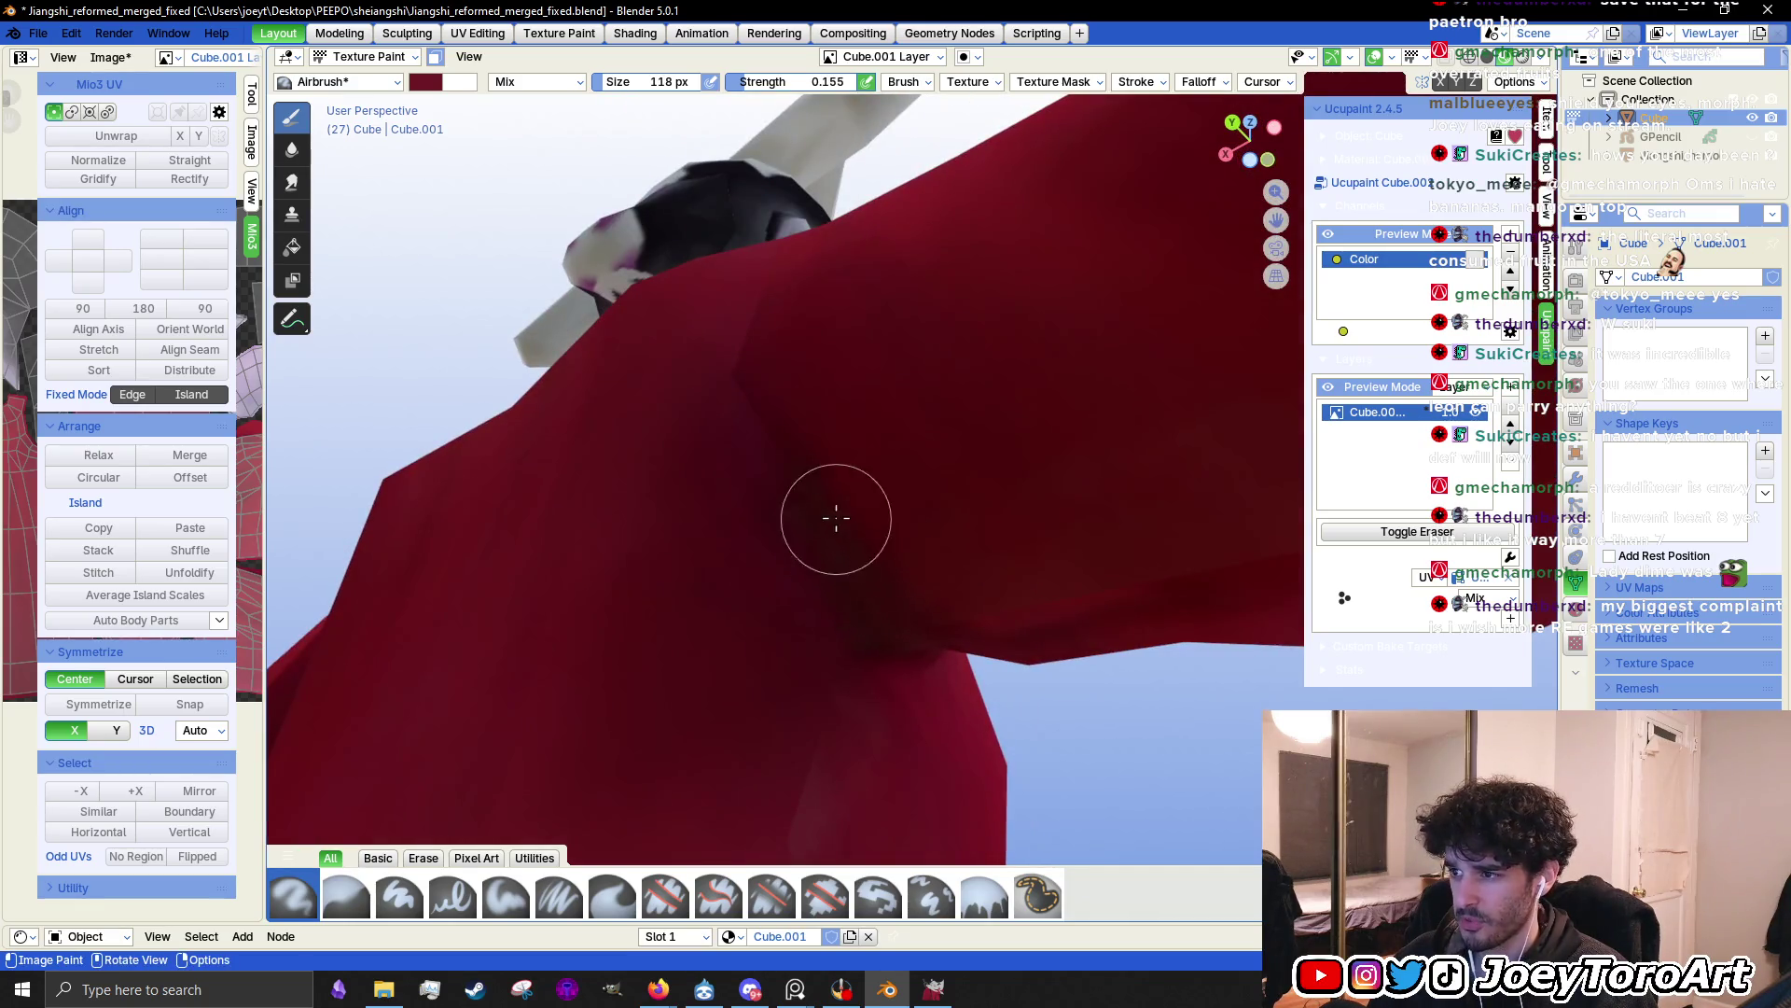
{"action": "mouse_move", "coordinate": [792, 459]}
{"action": "middle_mouse_down"}
{"action": "mouse_move", "coordinate": [887, 411]}
{"action": "mouse_move", "coordinate": [619, 508]}
{"action": "mouse_move", "coordinate": [668, 480]}
{"action": "middle_mouse_up"}
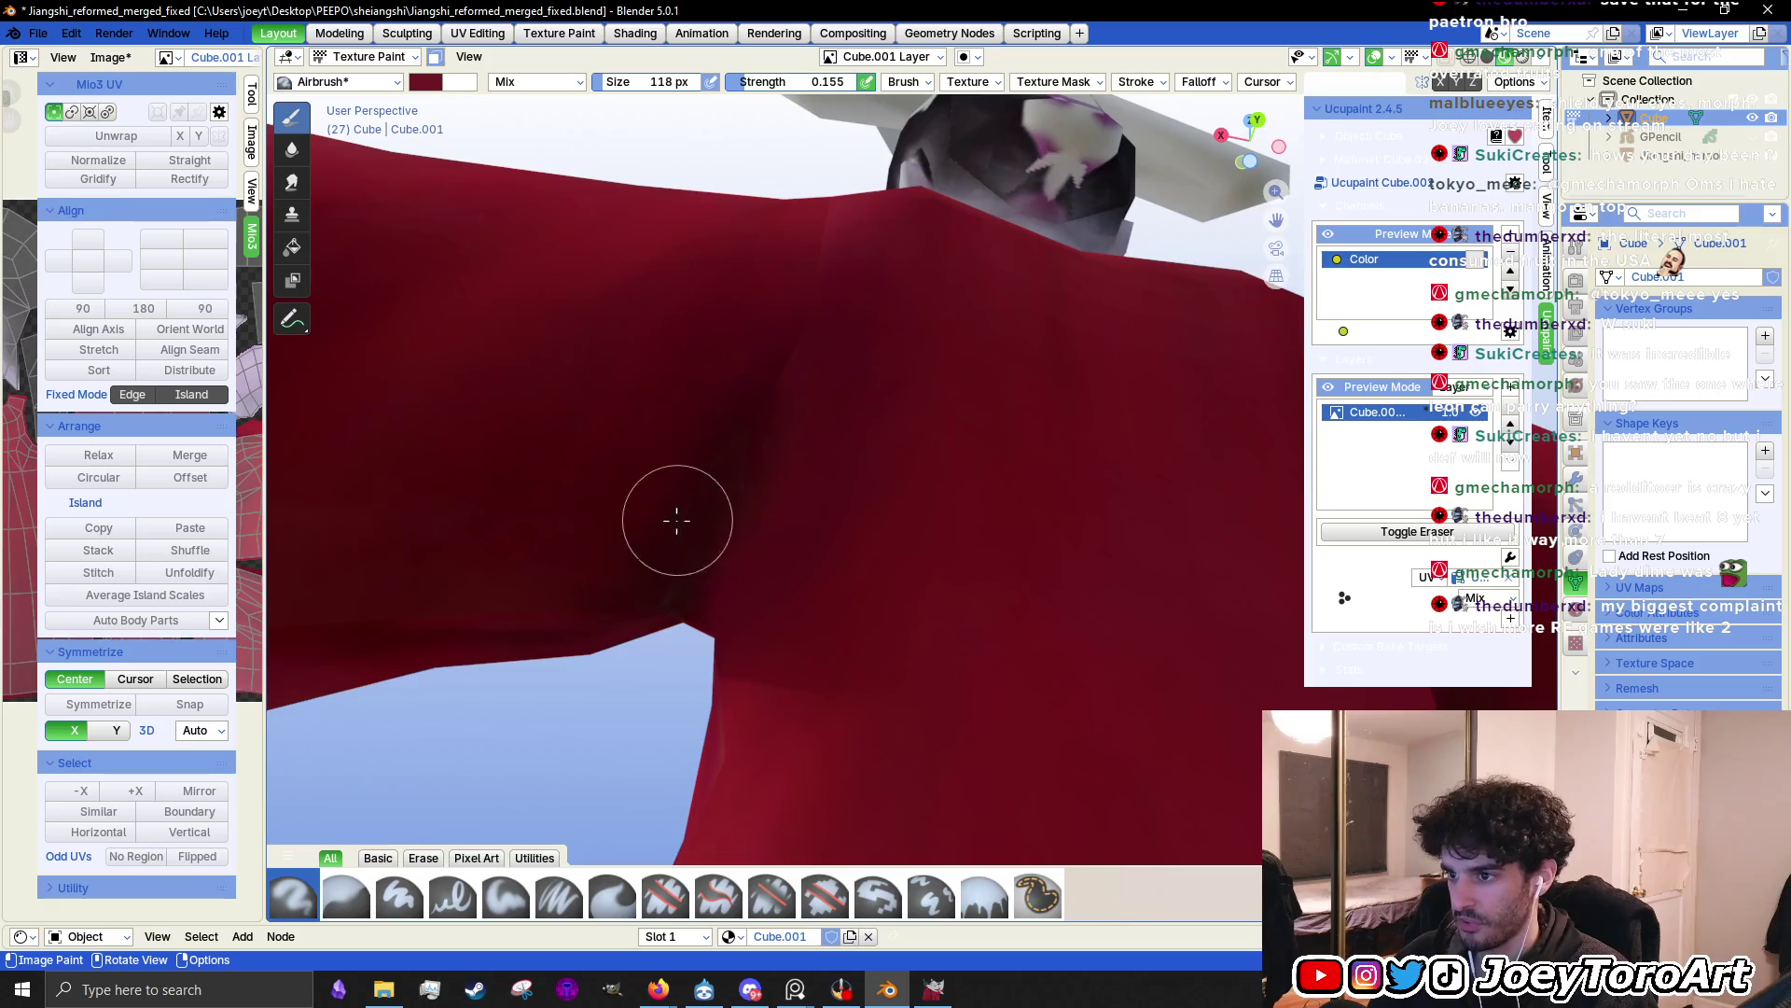
{"action": "mouse_move", "coordinate": [684, 540]}
{"action": "middle_mouse_down"}
{"action": "mouse_move", "coordinate": [799, 373]}
{"action": "mouse_move", "coordinate": [866, 429]}
{"action": "mouse_move", "coordinate": [951, 428]}
{"action": "mouse_move", "coordinate": [919, 477]}
{"action": "middle_mouse_up"}
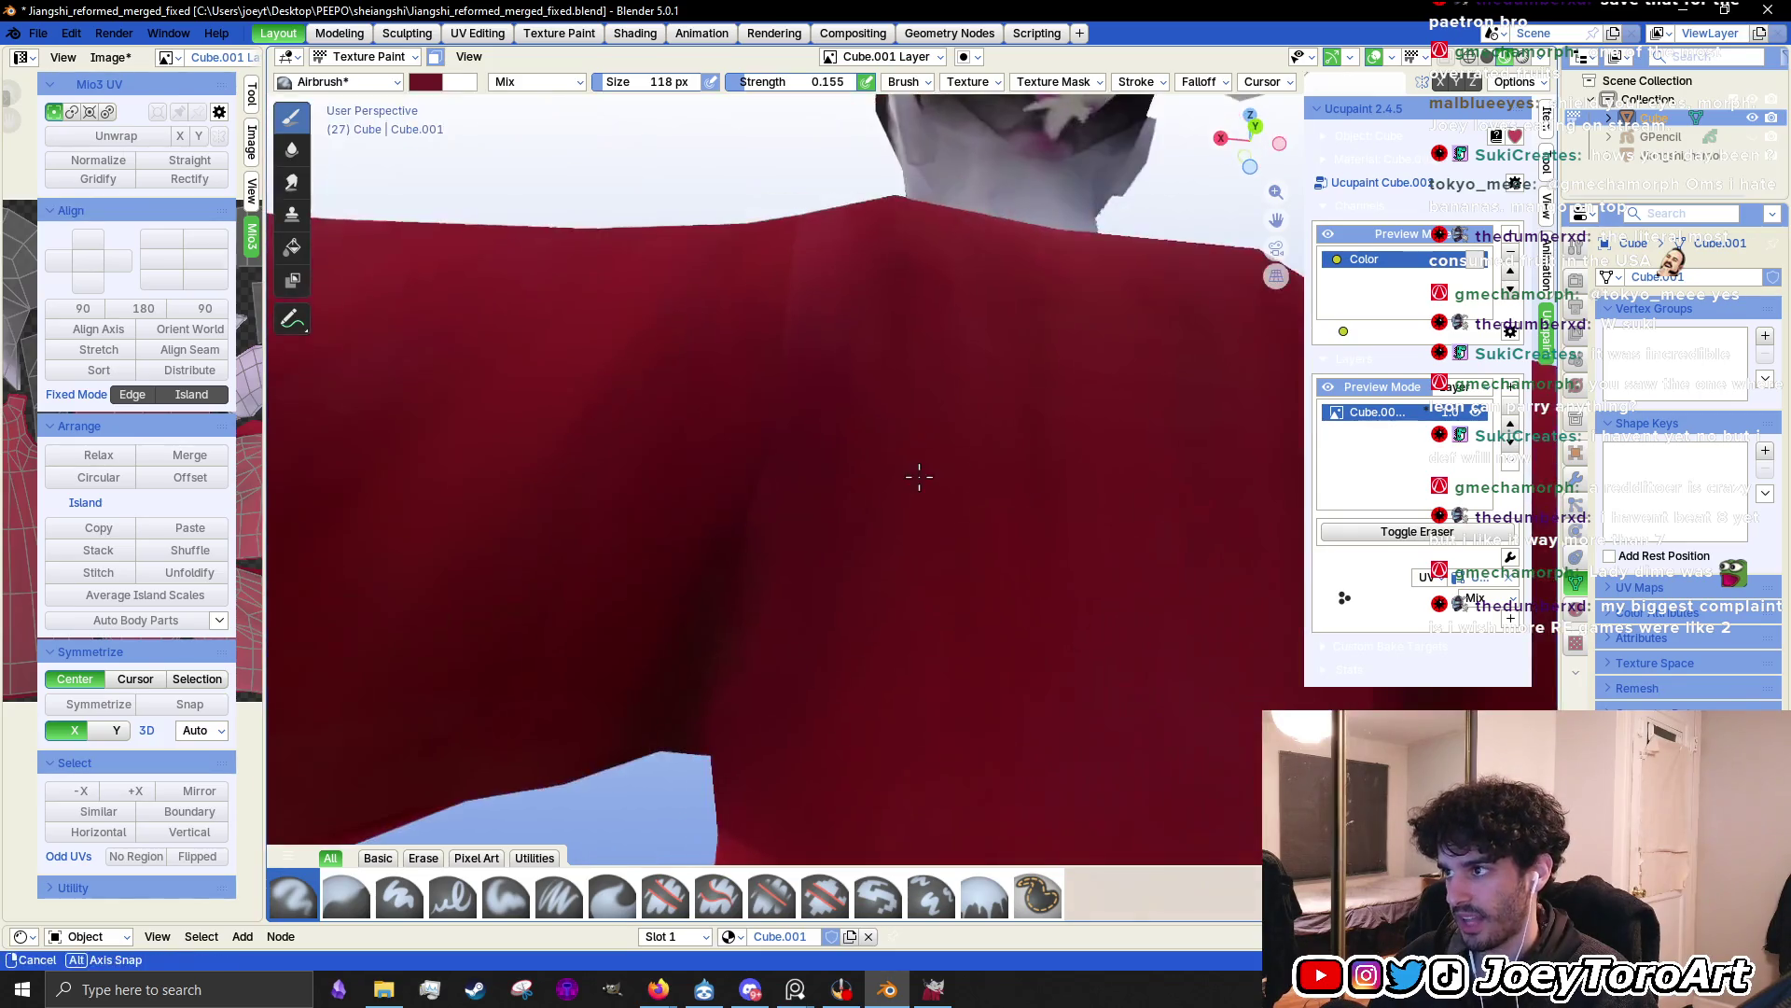
{"action": "mouse_move", "coordinate": [768, 468]}
{"action": "middle_mouse_down"}
{"action": "mouse_move", "coordinate": [1031, 512]}
{"action": "mouse_move", "coordinate": [822, 519]}
{"action": "mouse_move", "coordinate": [759, 551]}
{"action": "middle_mouse_up"}
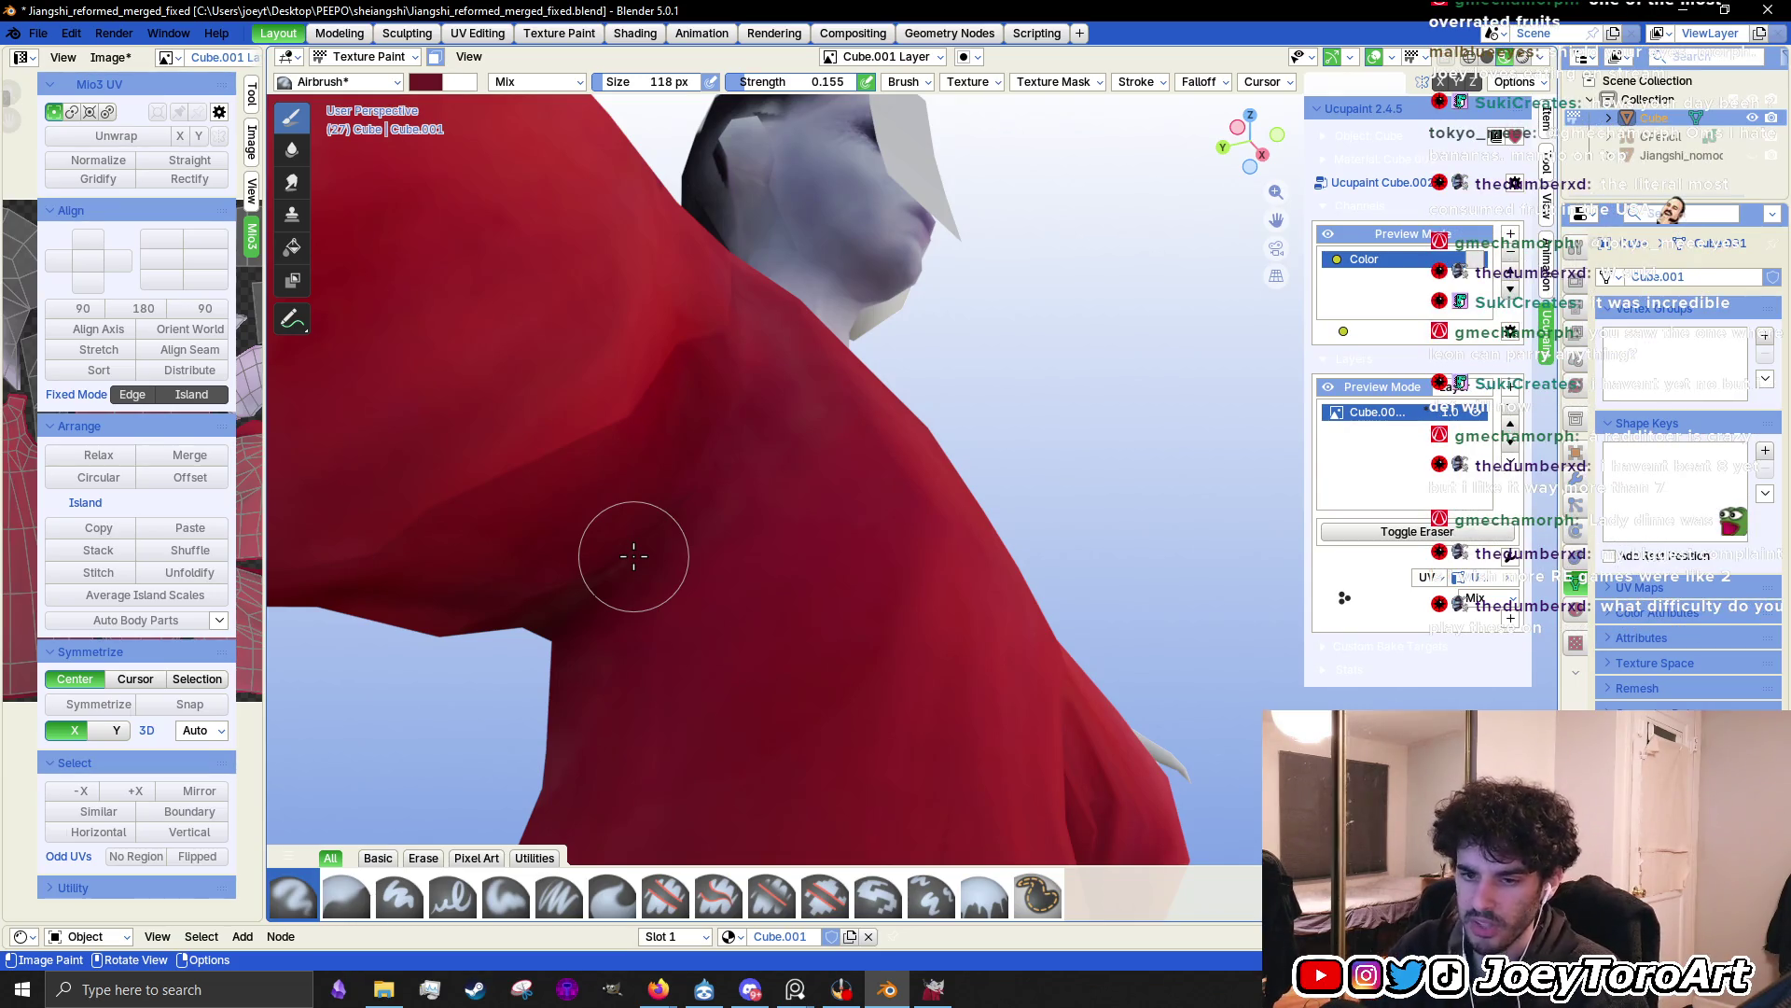
Pull back to the whole figure and widen the UV texture editor beside it
{"action": "middle_click_drag", "start_coordinate": [992, 628], "coordinate": [800, 630]}
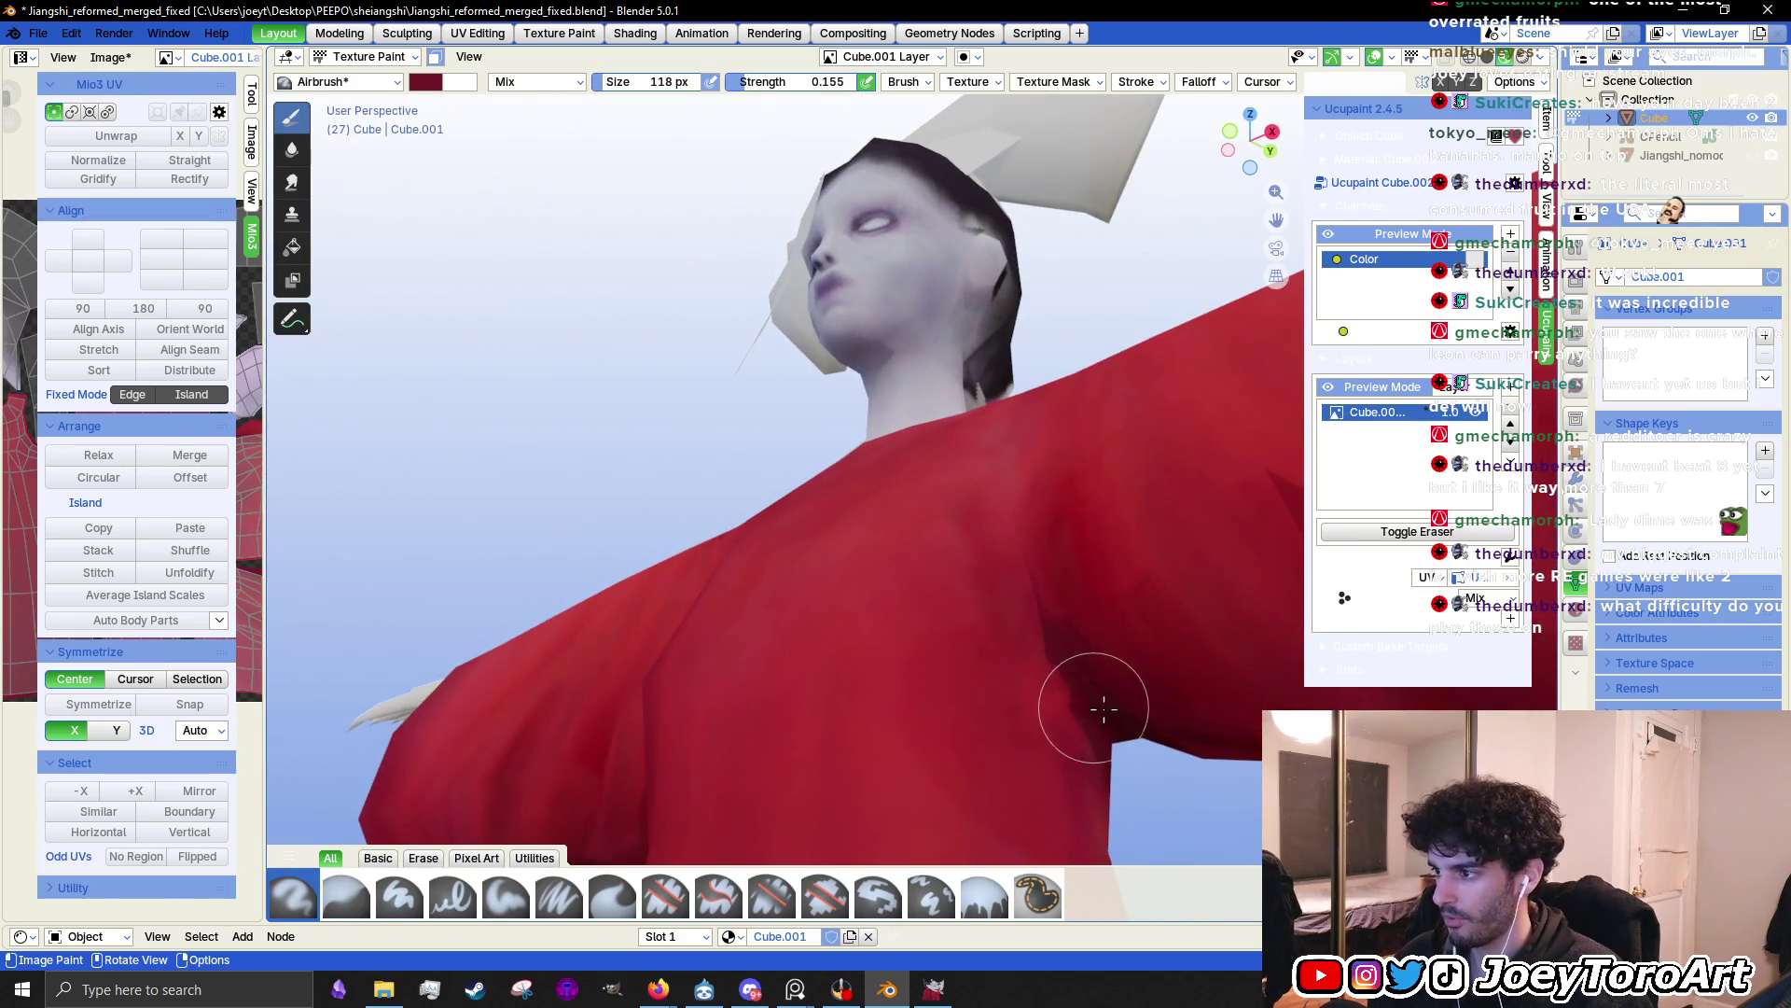
{"action": "mouse_move", "coordinate": [1156, 713]}
{"action": "middle_mouse_down"}
{"action": "mouse_move", "coordinate": [1032, 648]}
{"action": "mouse_move", "coordinate": [996, 540]}
{"action": "mouse_move", "coordinate": [868, 613]}
{"action": "middle_mouse_up"}
{"action": "mouse_move", "coordinate": [848, 524]}
{"action": "middle_mouse_down"}
{"action": "mouse_move", "coordinate": [932, 508]}
{"action": "mouse_move", "coordinate": [880, 625]}
{"action": "mouse_move", "coordinate": [695, 567]}
{"action": "mouse_move", "coordinate": [849, 636]}
{"action": "middle_mouse_up"}
{"action": "scroll", "coordinate": [792, 680], "scroll_direction": "up", "scroll_amount": 3}
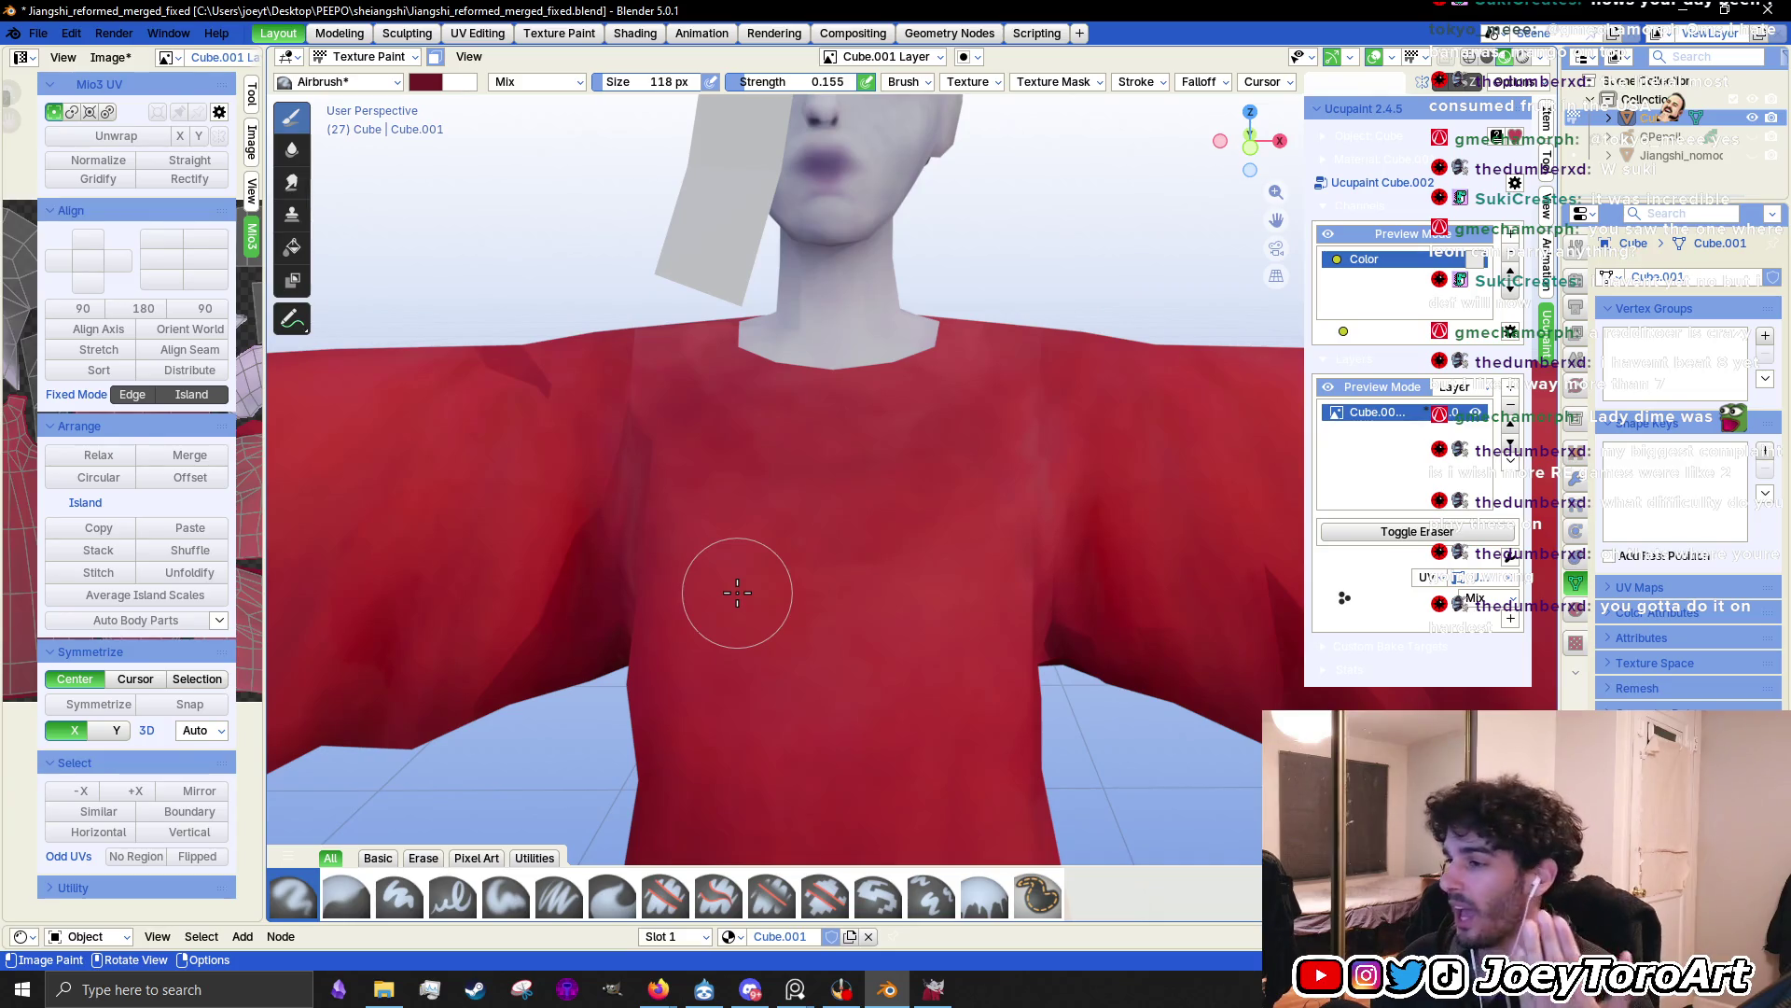
{"action": "middle_click_drag", "start_coordinate": [737, 592], "coordinate": [784, 588]}
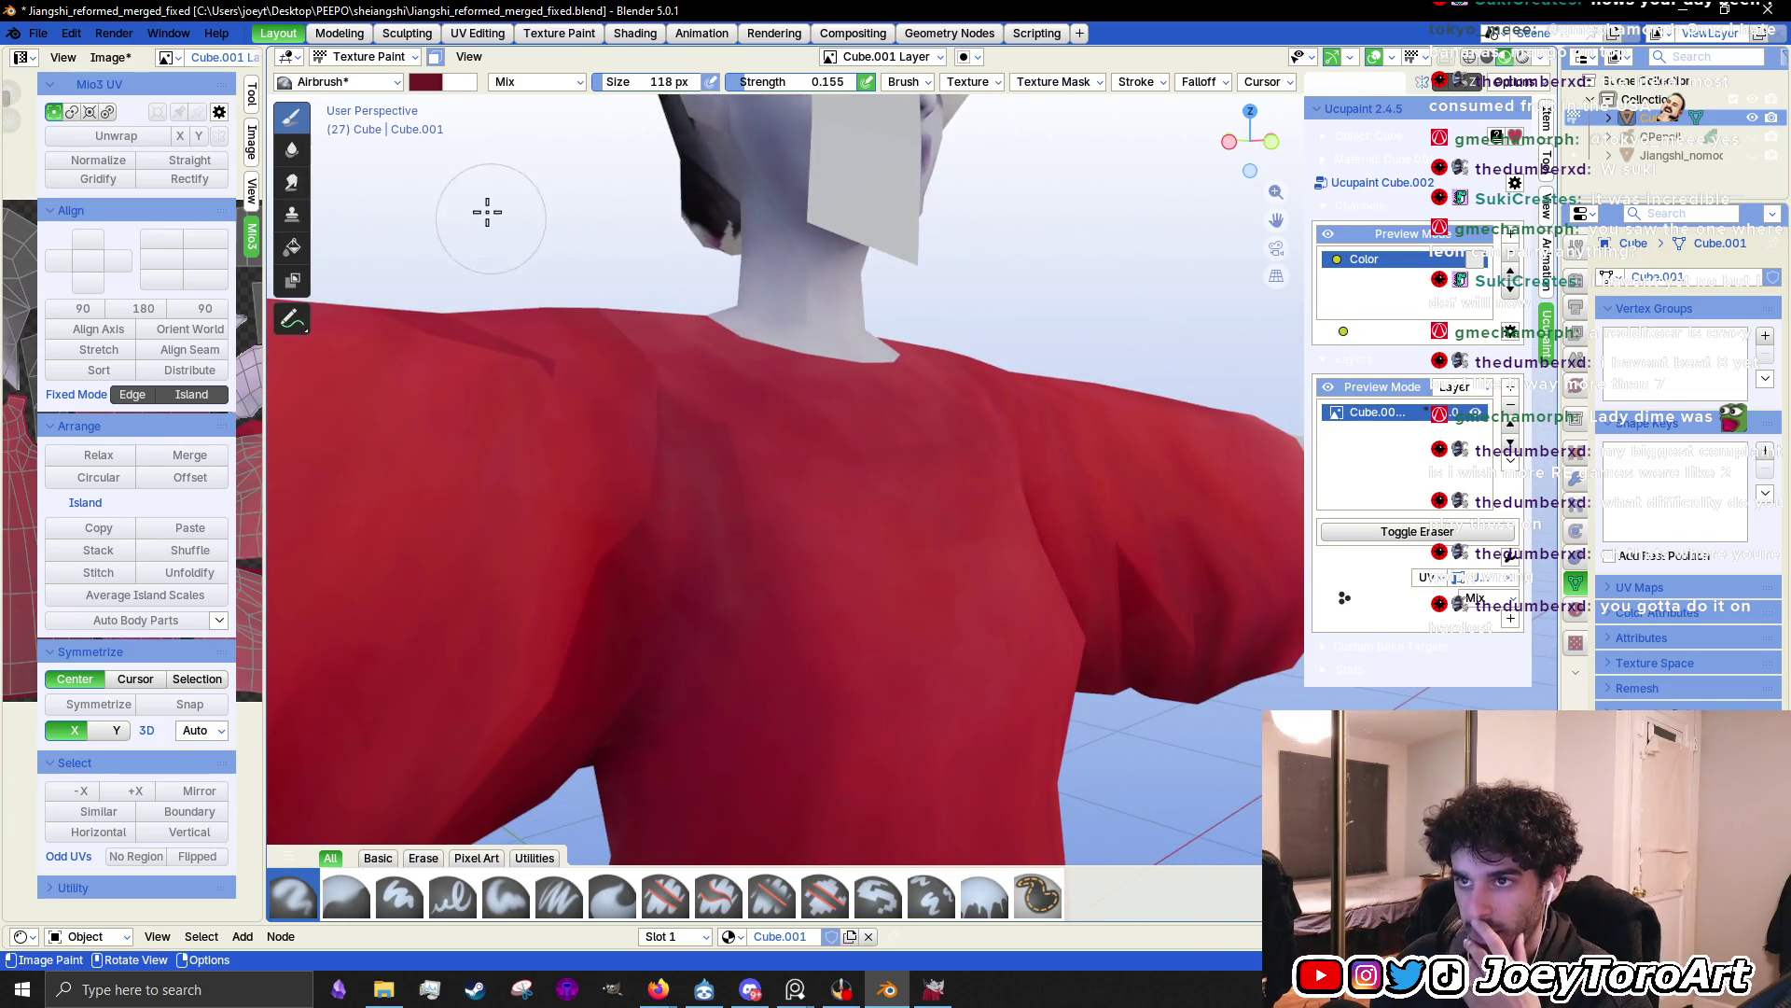
{"action": "scroll", "coordinate": [746, 538], "scroll_direction": "down", "scroll_amount": 3}
{"action": "mouse_move", "coordinate": [266, 592]}
{"action": "left_mouse_down"}
{"action": "mouse_move", "coordinate": [603, 603]}
{"action": "mouse_move", "coordinate": [448, 603]}
{"action": "left_mouse_up"}
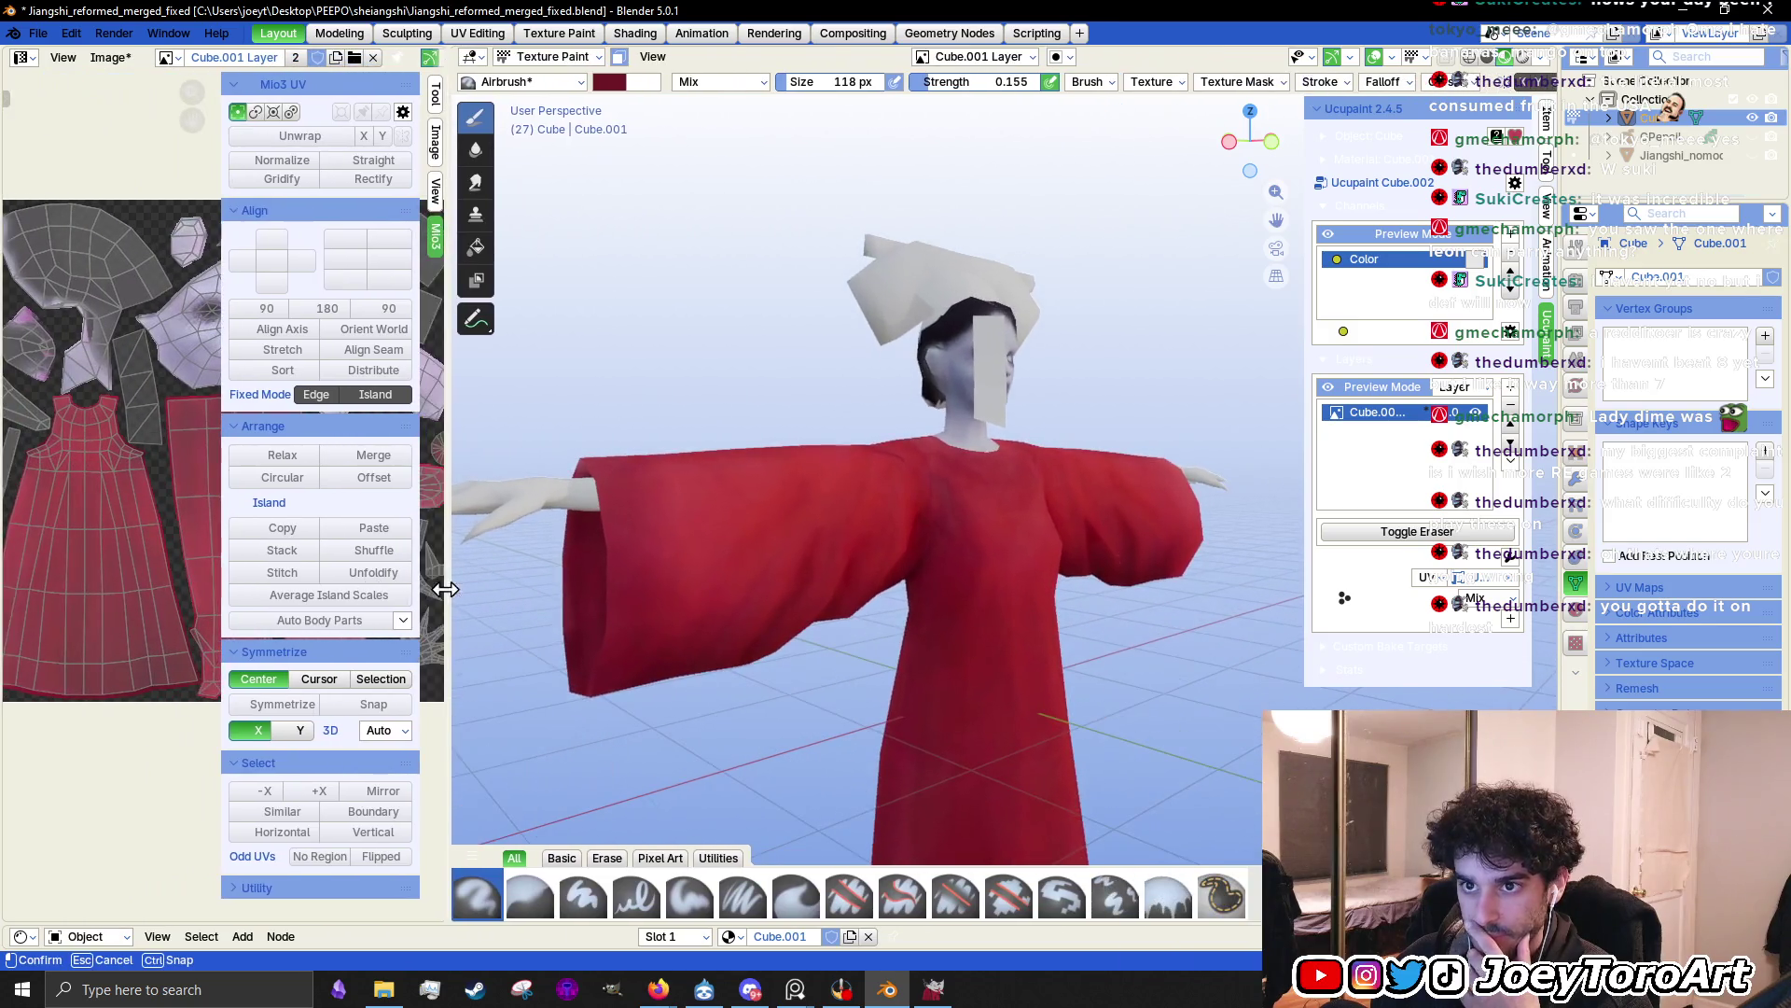
Save the image as Jiangshi_reformed_texture.png, then minimise Blender and switch to GIMP
{"action": "left_click", "coordinate": [38, 33]}
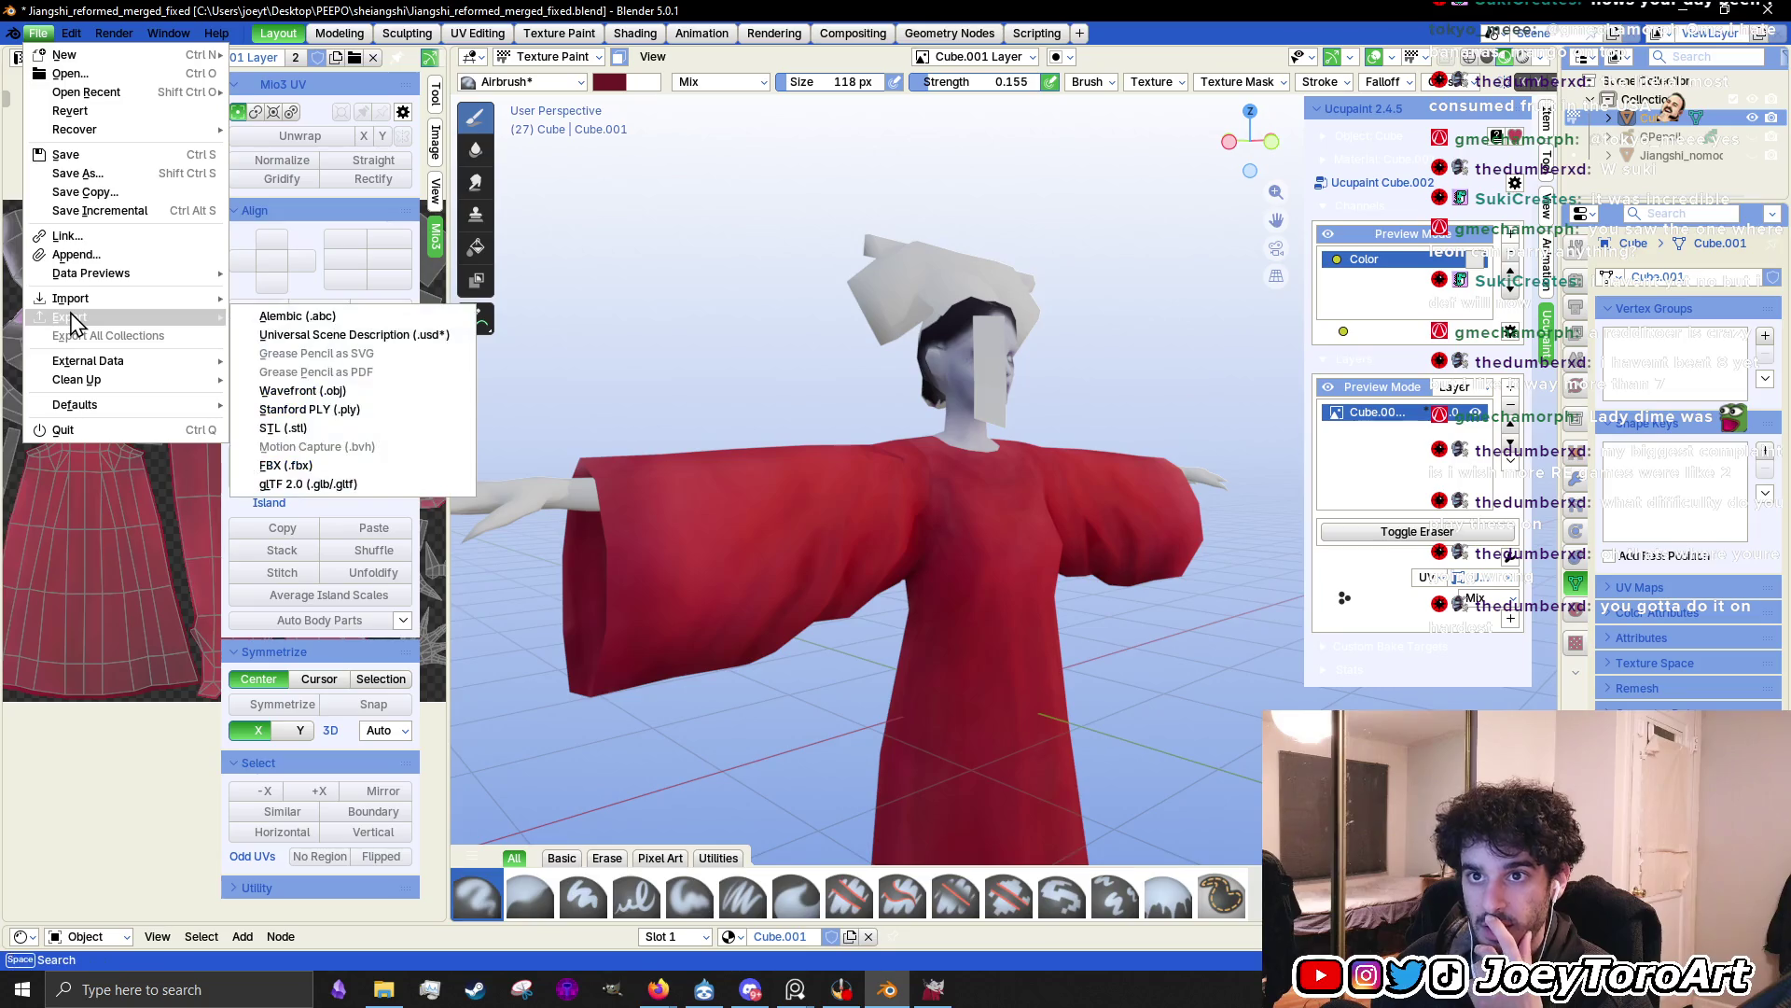
{"action": "mouse_move", "coordinate": [86, 321]}
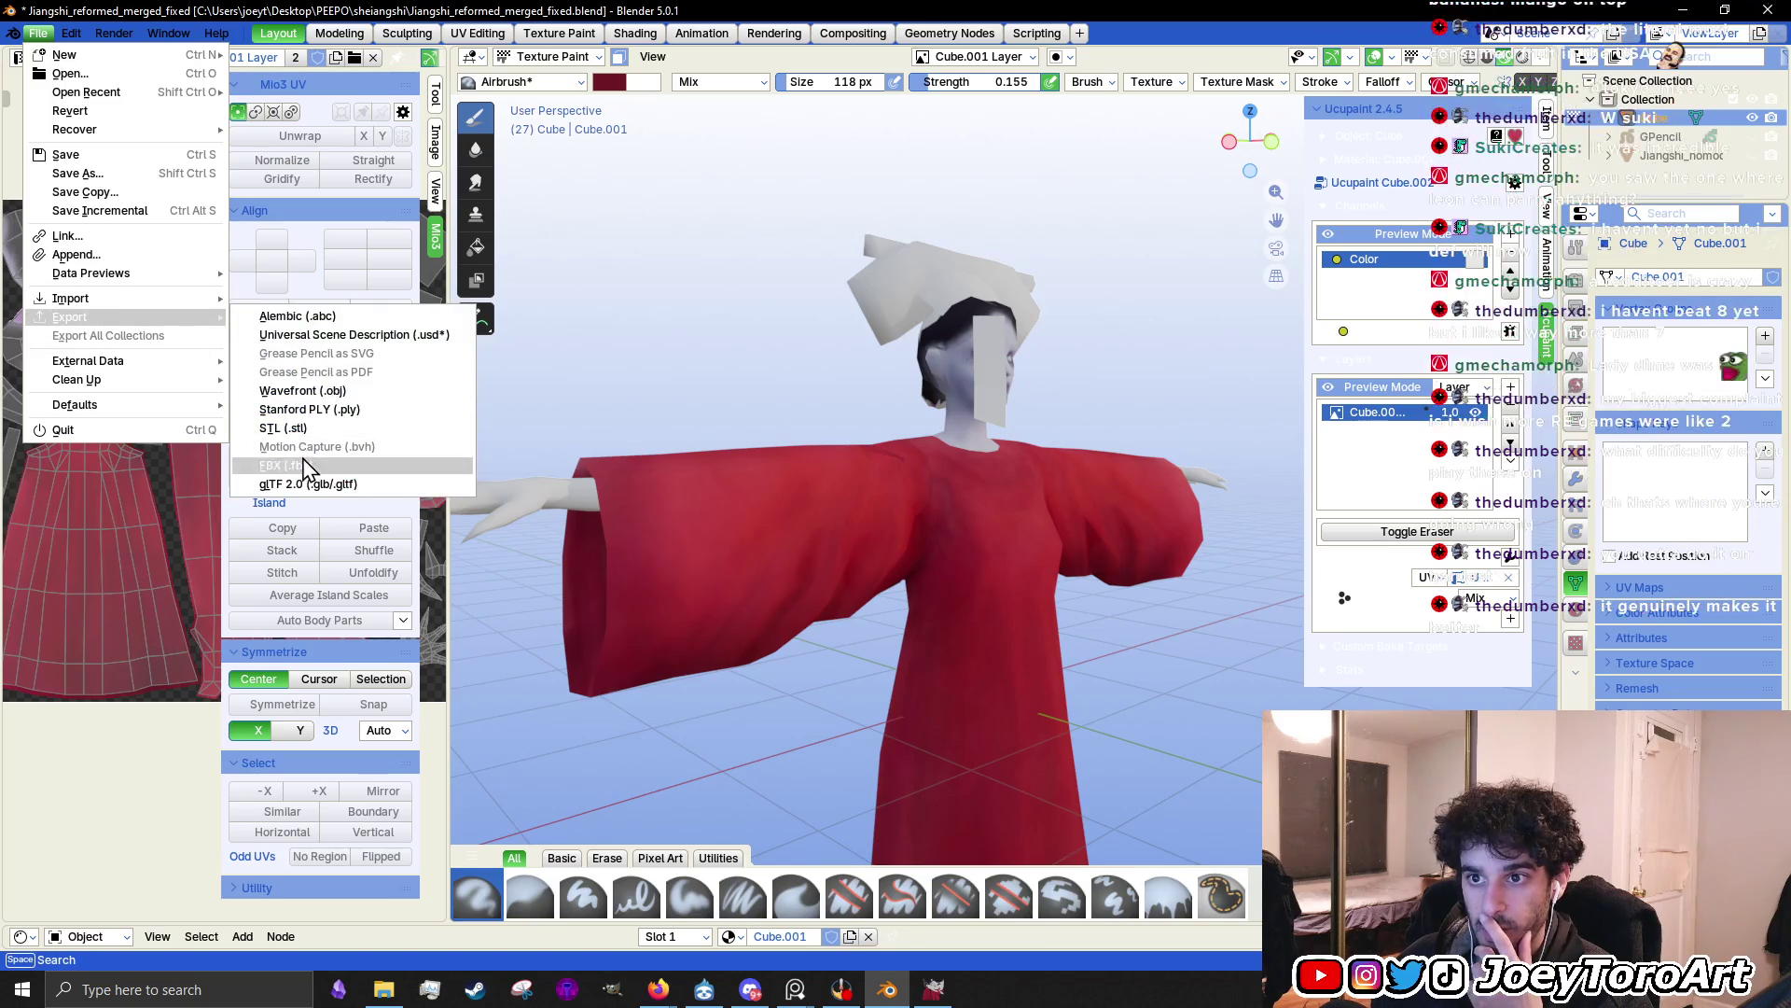
{"action": "left_click", "coordinate": [109, 57]}
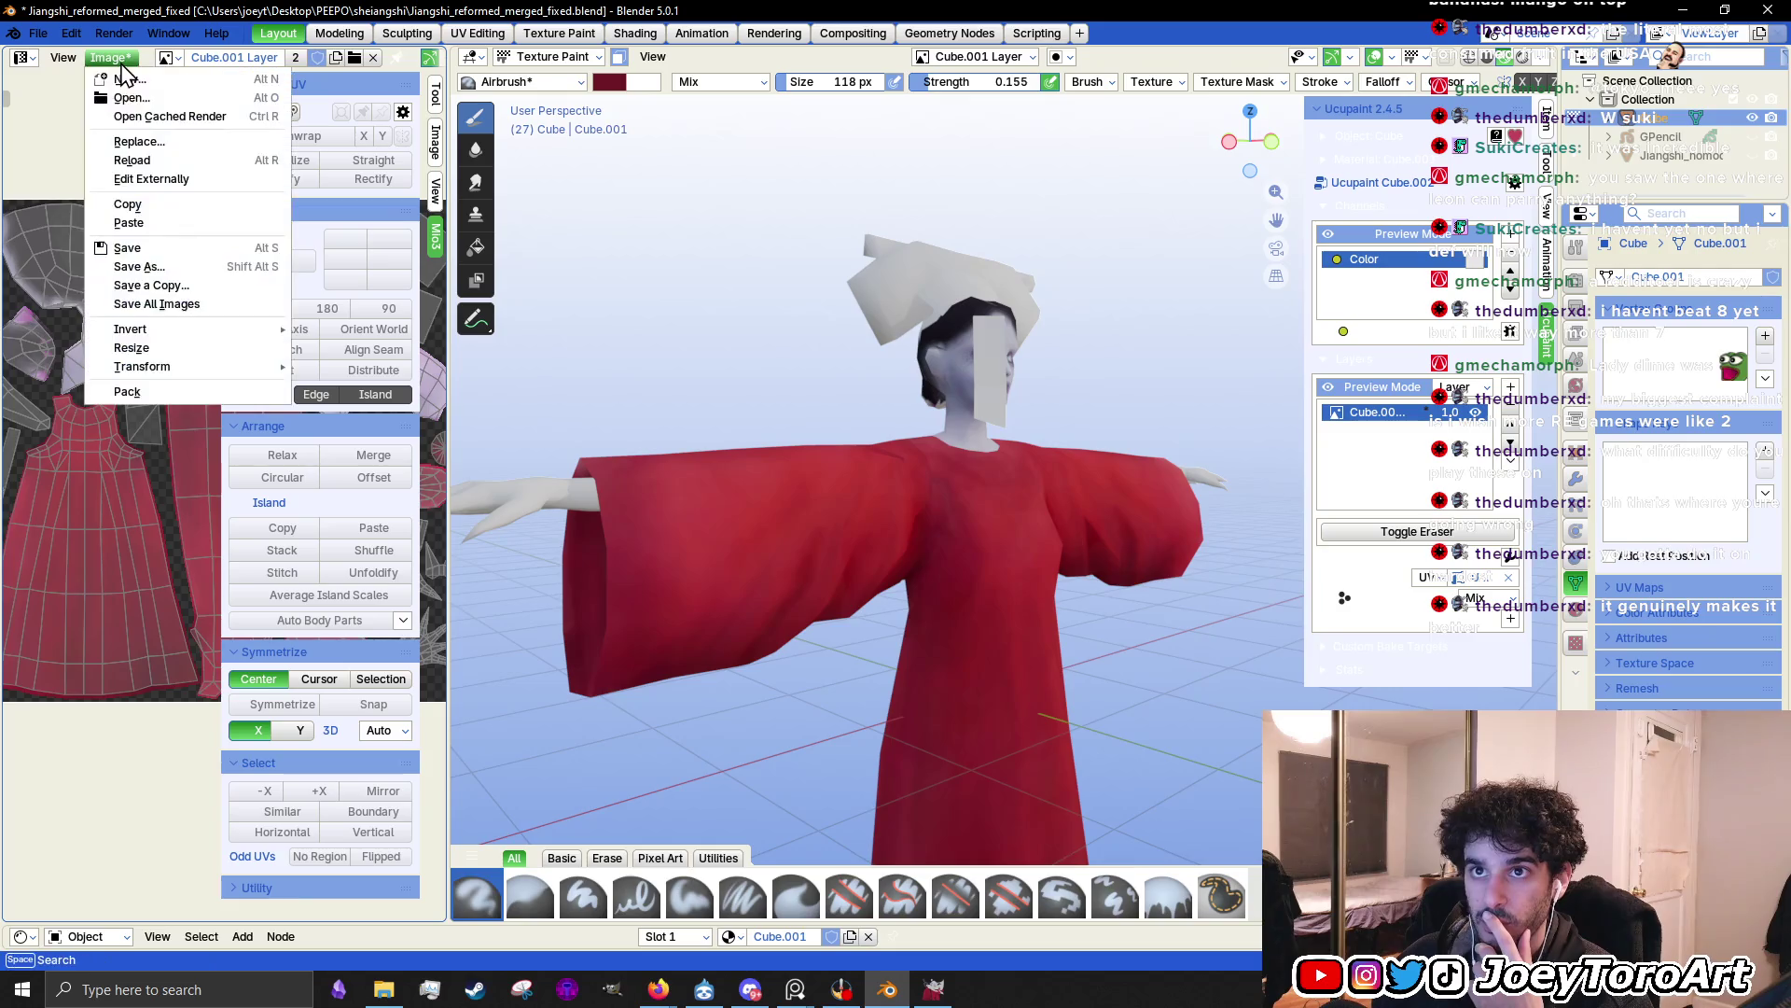
{"action": "left_click", "coordinate": [178, 267]}
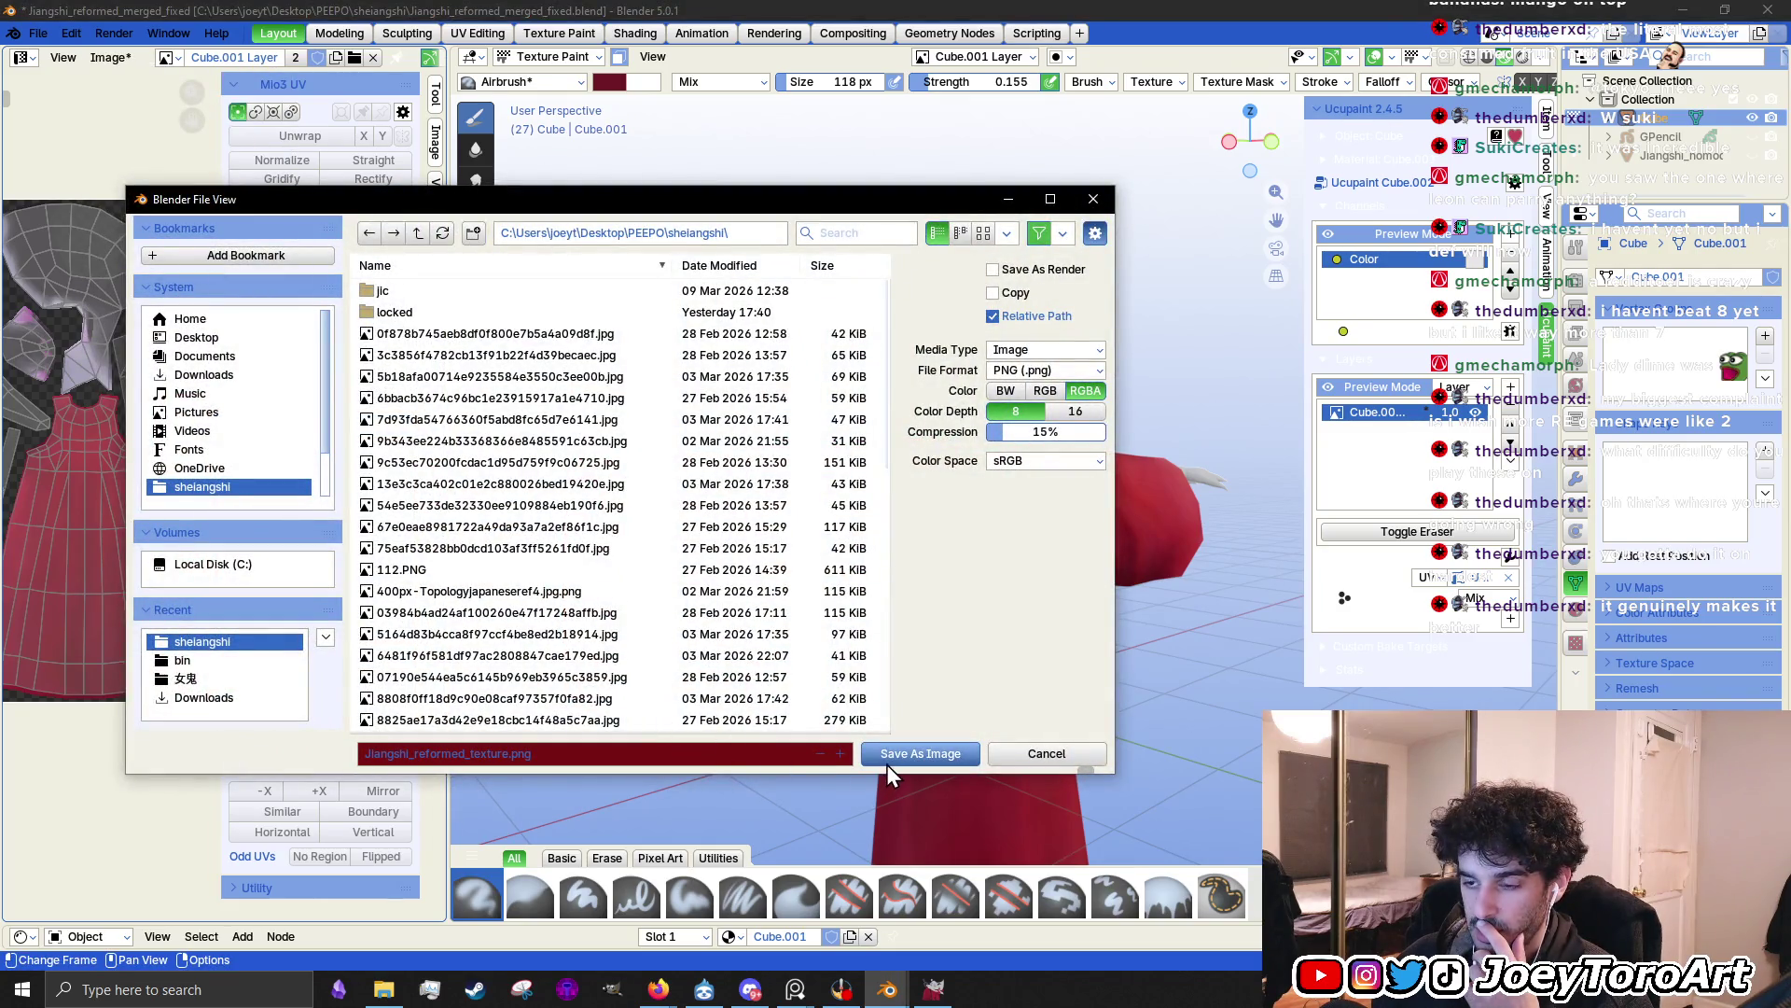
{"action": "left_click", "coordinate": [934, 757]}
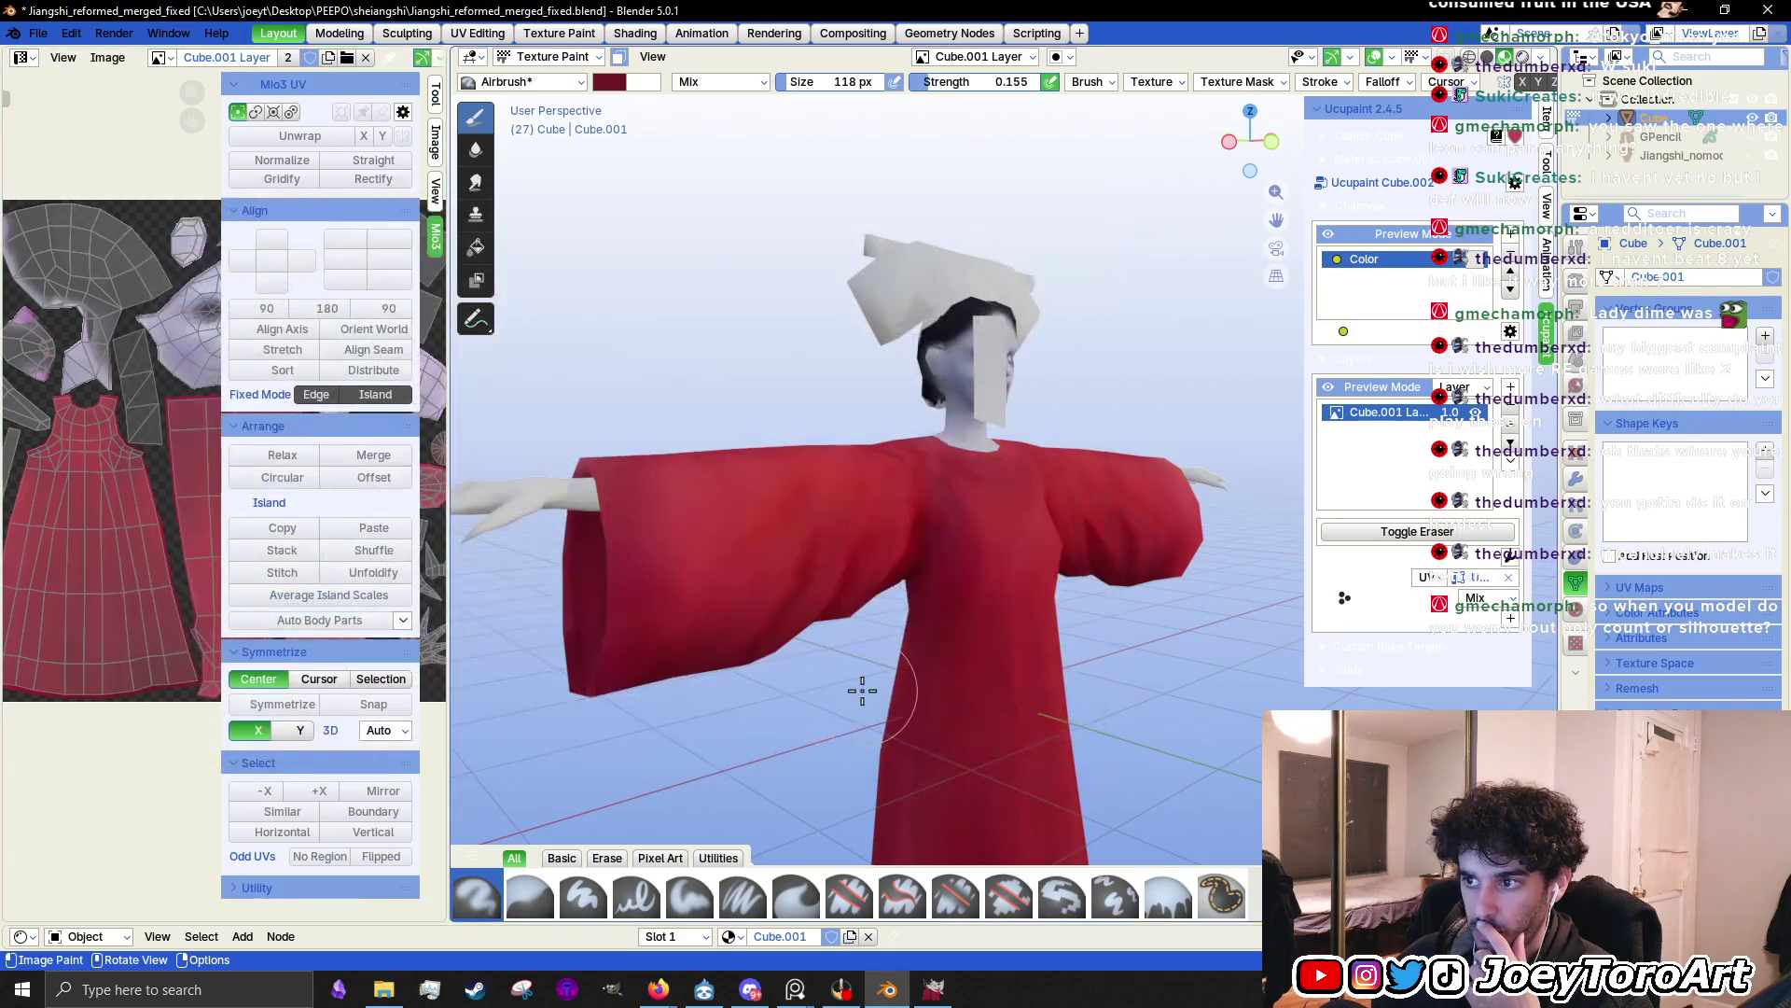
{"action": "left_click", "coordinate": [1676, 19]}
{"action": "left_click", "coordinate": [917, 996]}
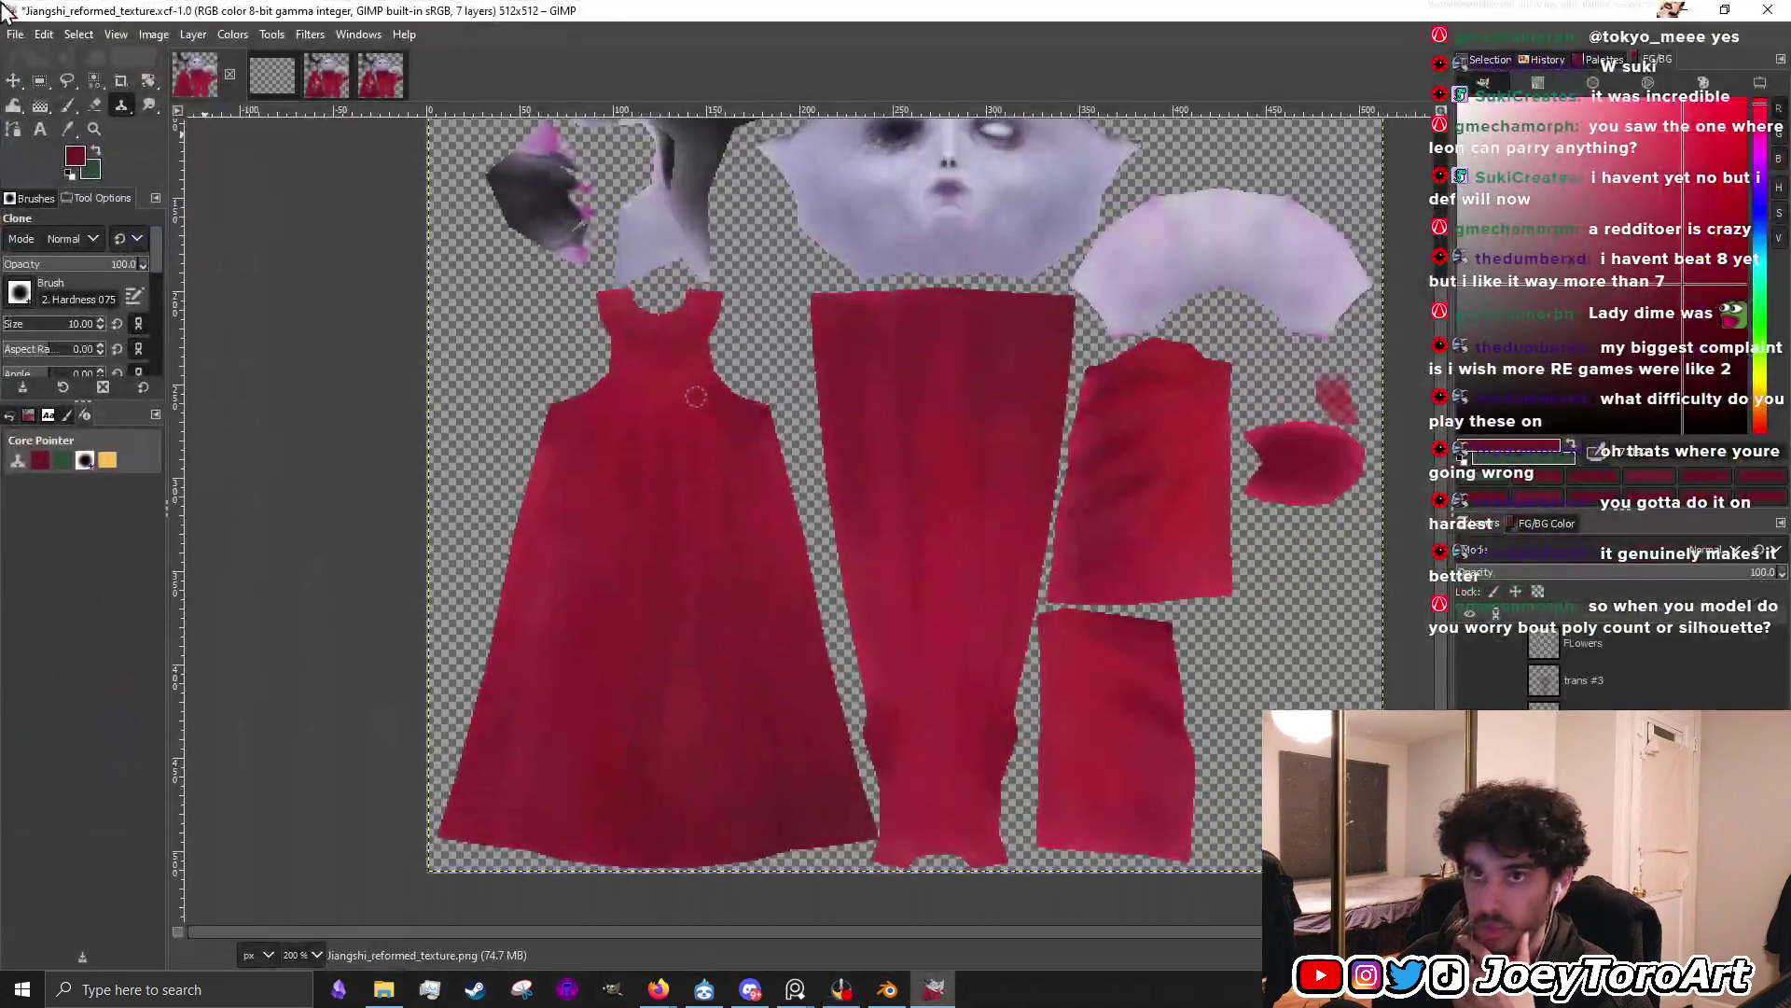
Save the texture, then add Jiangshi_reformed_texture.png as a new layer aligned over the robe pieces
{"action": "left_click", "coordinate": [17, 35]}
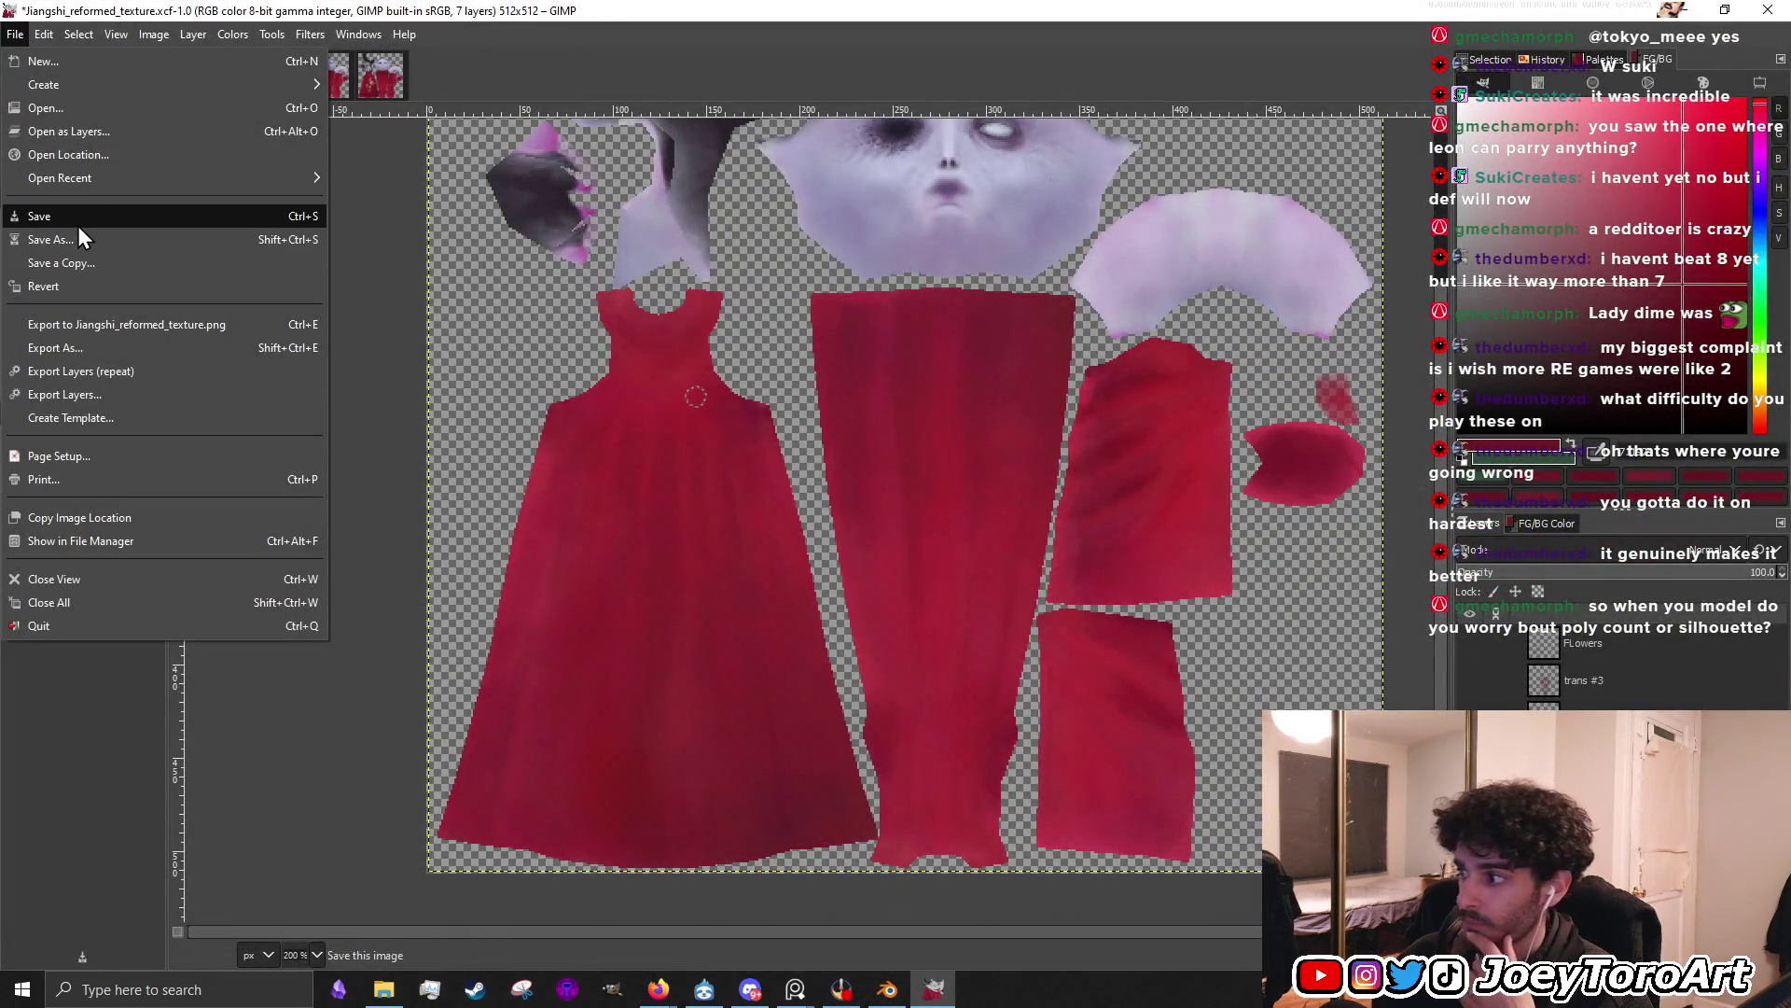
{"action": "left_click", "coordinate": [78, 224]}
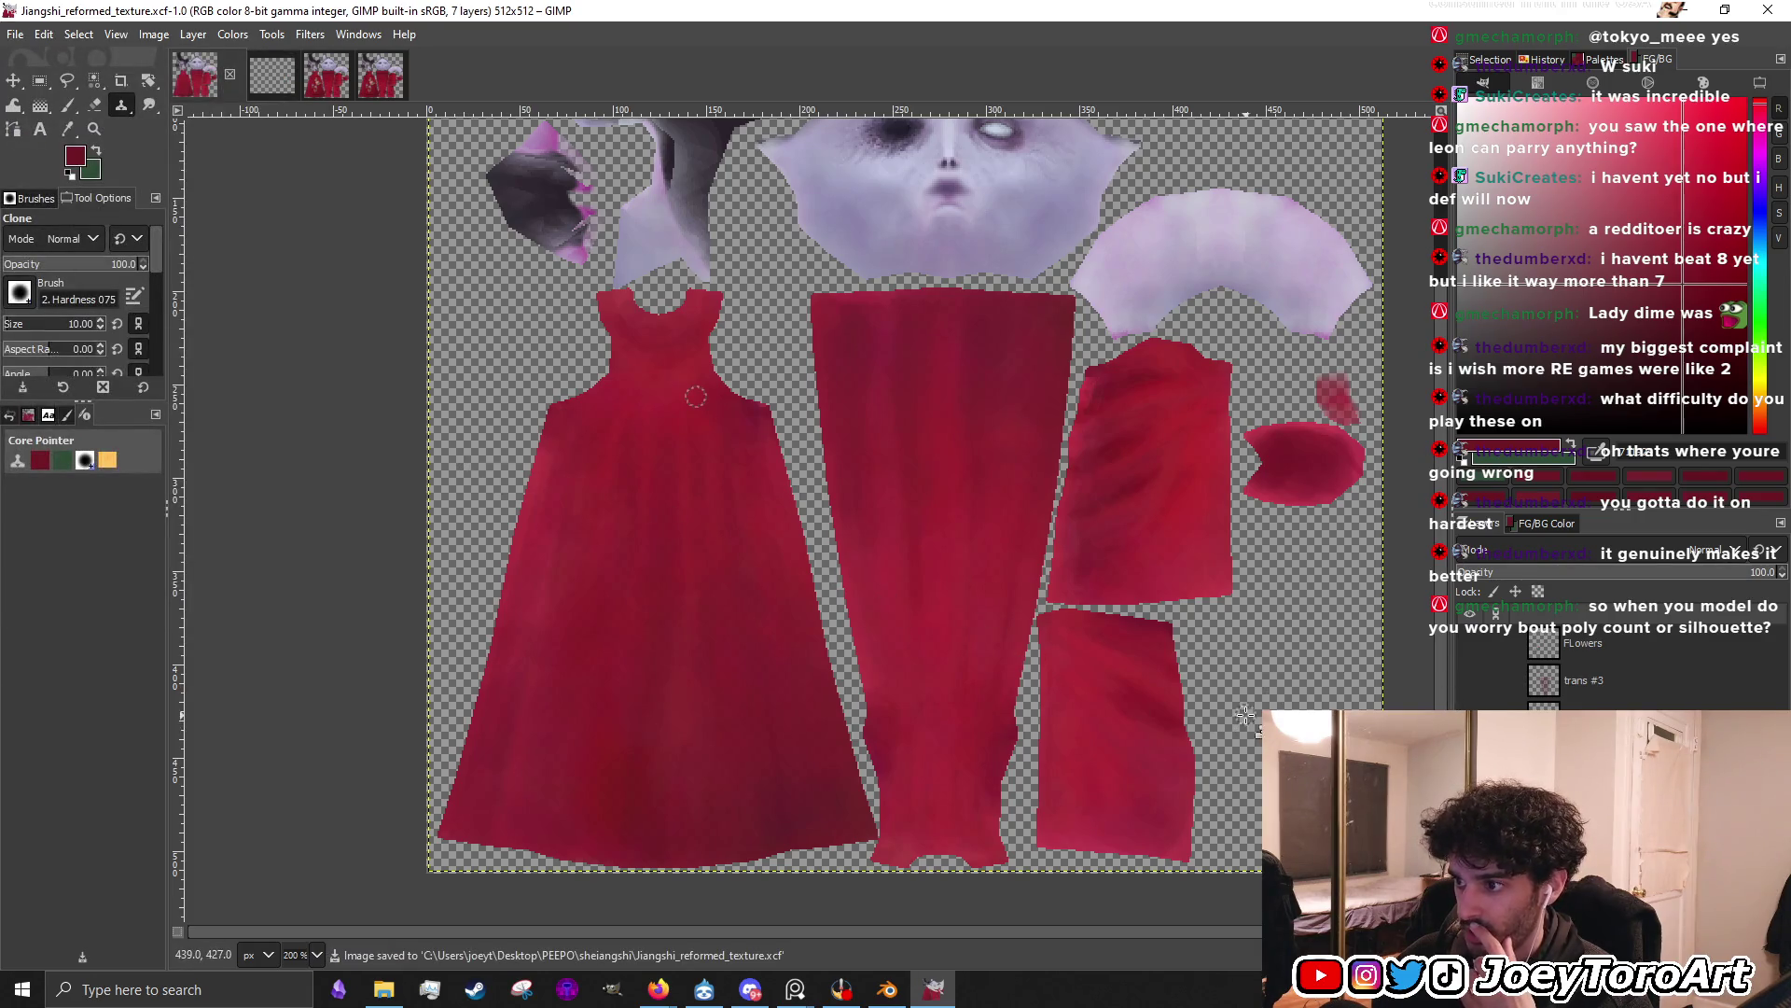
{"action": "mouse_move", "coordinate": [388, 990]}
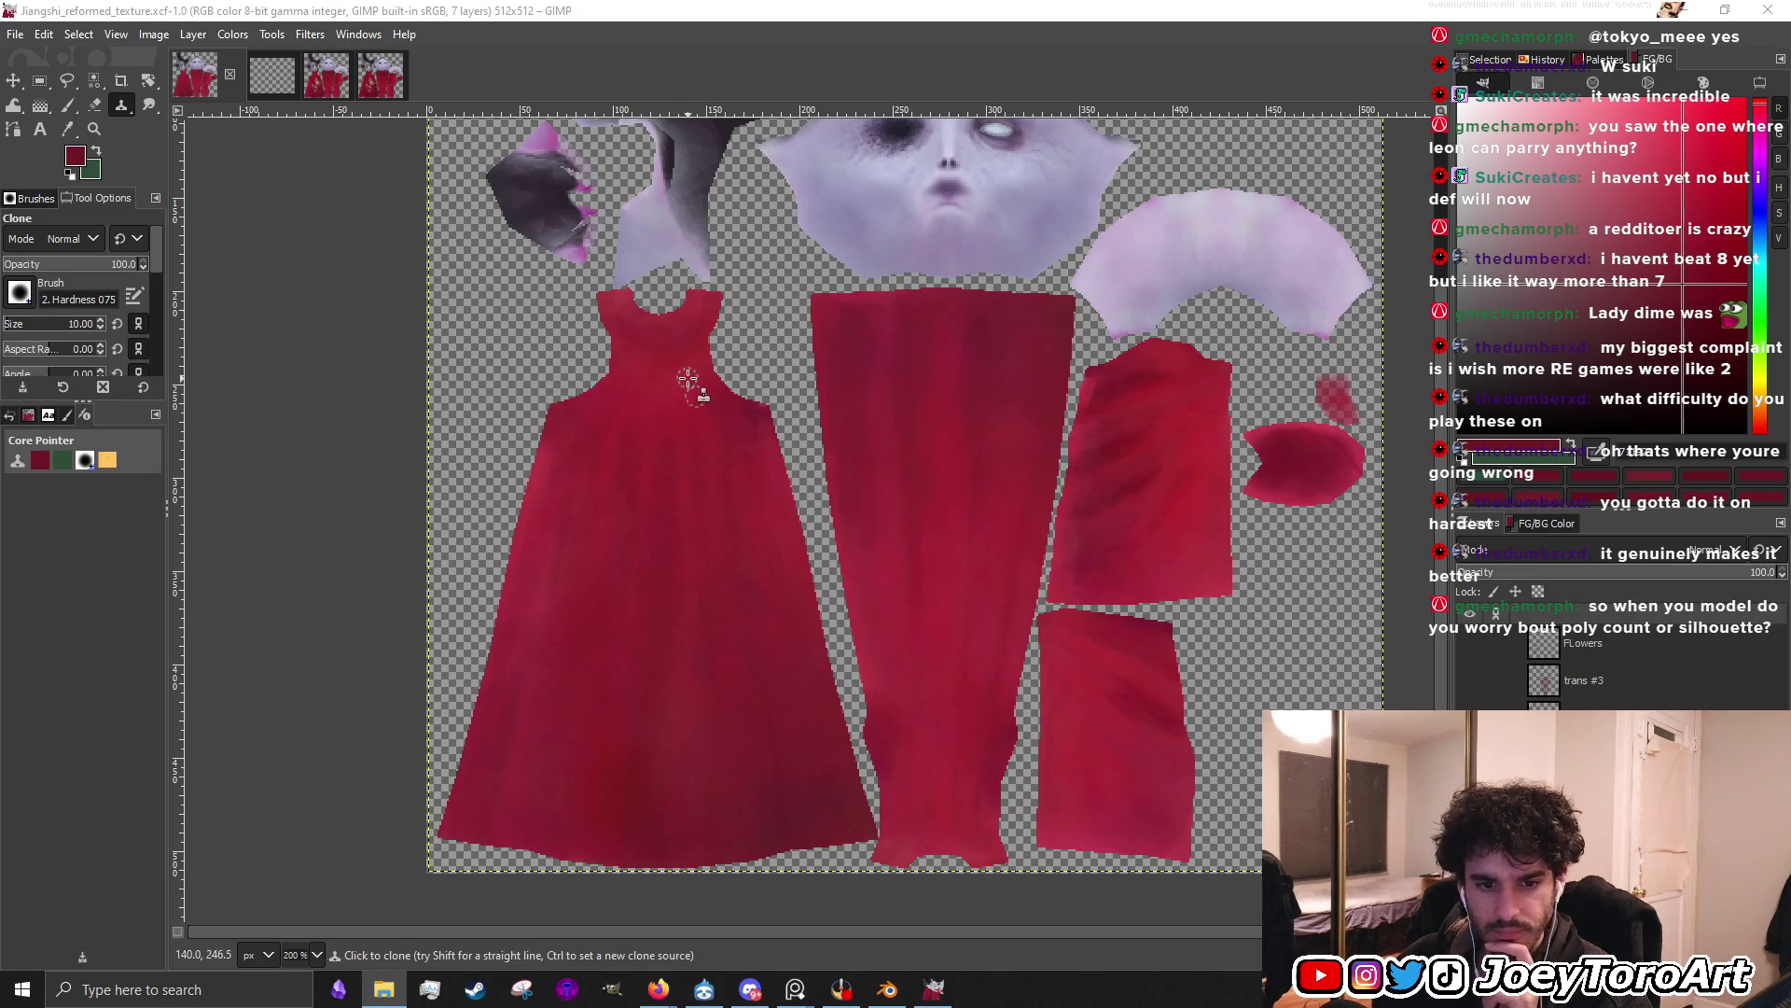
{"action": "key", "text": "m"}
{"action": "mouse_move", "coordinate": [652, 604]}
{"action": "left_mouse_down"}
{"action": "mouse_move", "coordinate": [686, 560]}
{"action": "mouse_move", "coordinate": [671, 631]}
{"action": "left_mouse_up"}
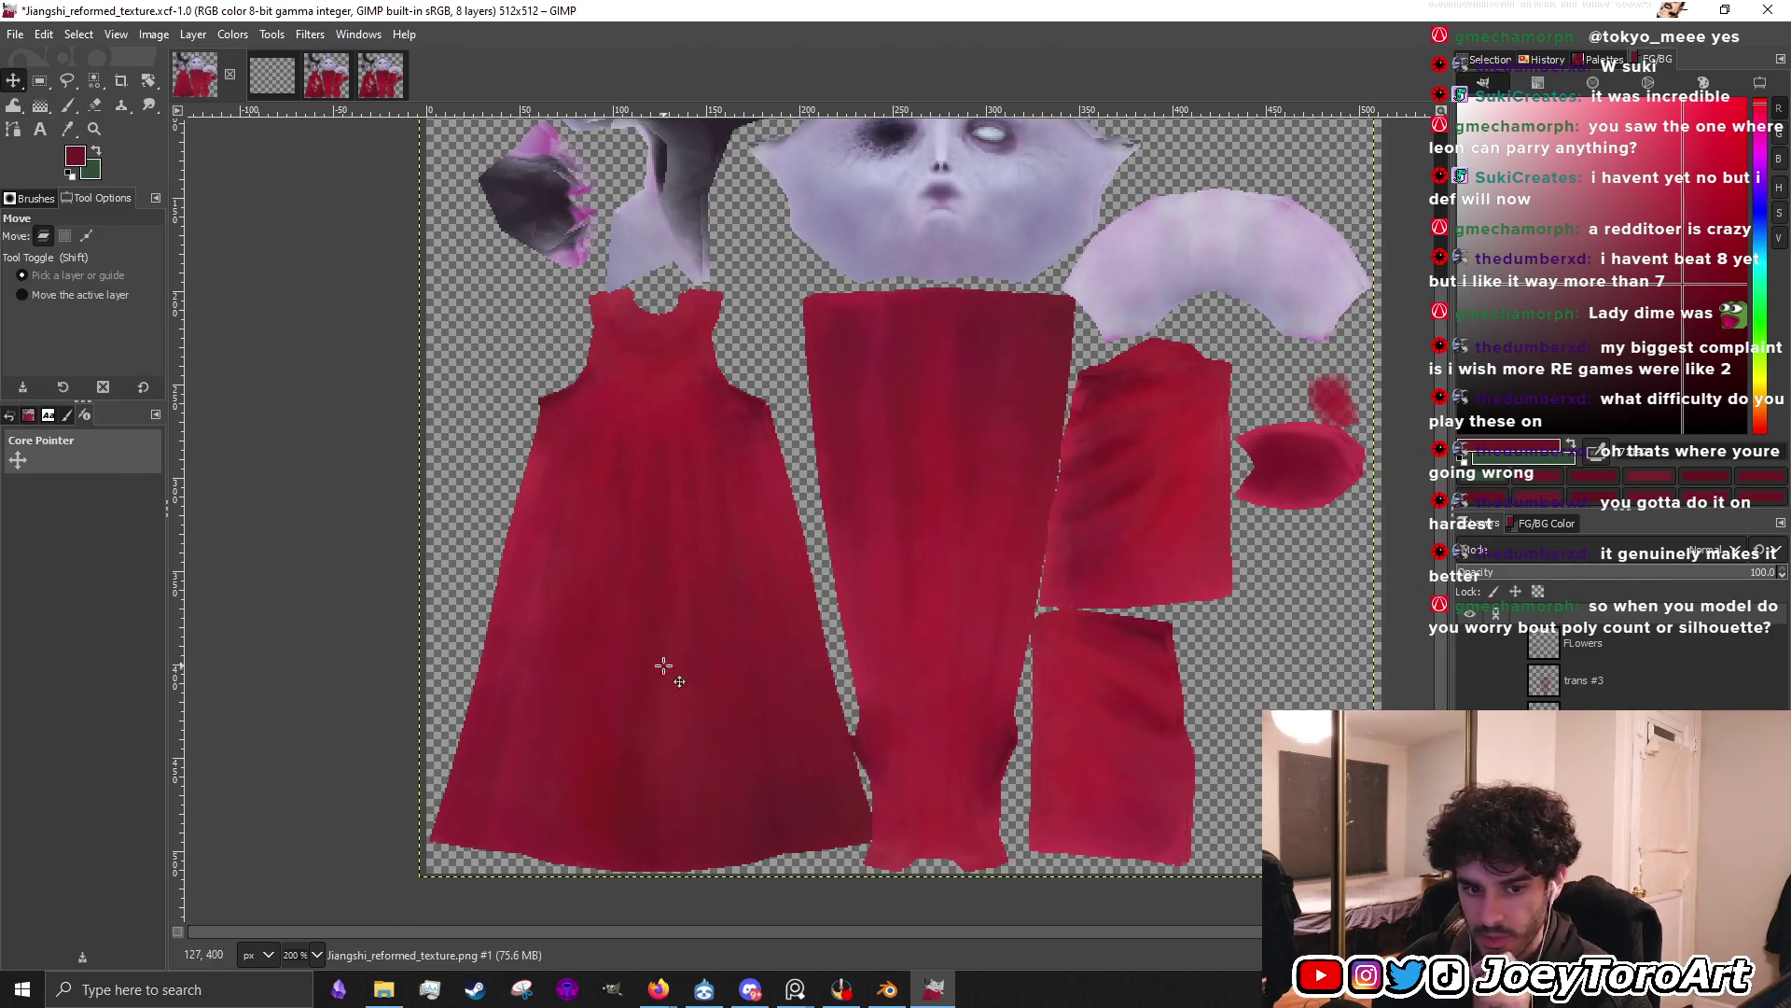
Zoom in on the dress seams and switch to a smaller Paintbrush for touch-ups
{"action": "scroll", "coordinate": [671, 632], "scroll_direction": "up", "scroll_amount": 3, "text": "ctrl"}
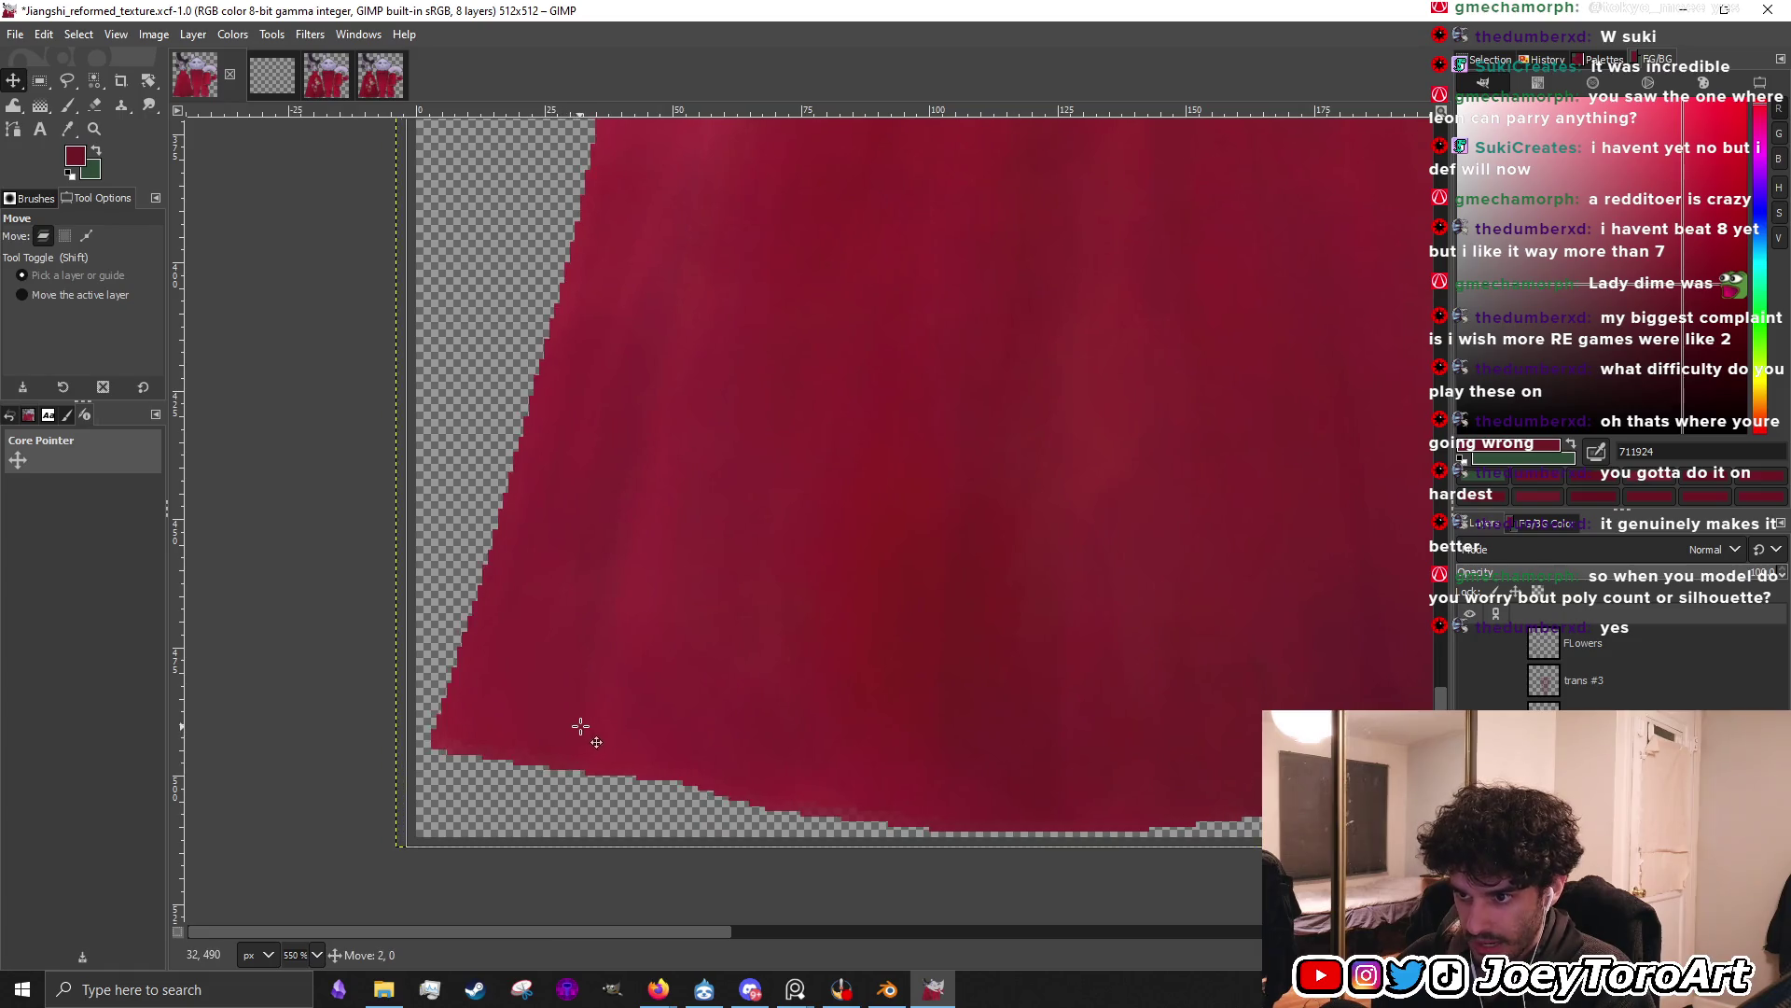
{"action": "scroll", "coordinate": [449, 800], "scroll_direction": "down", "scroll_amount": 6, "text": "ctrl"}
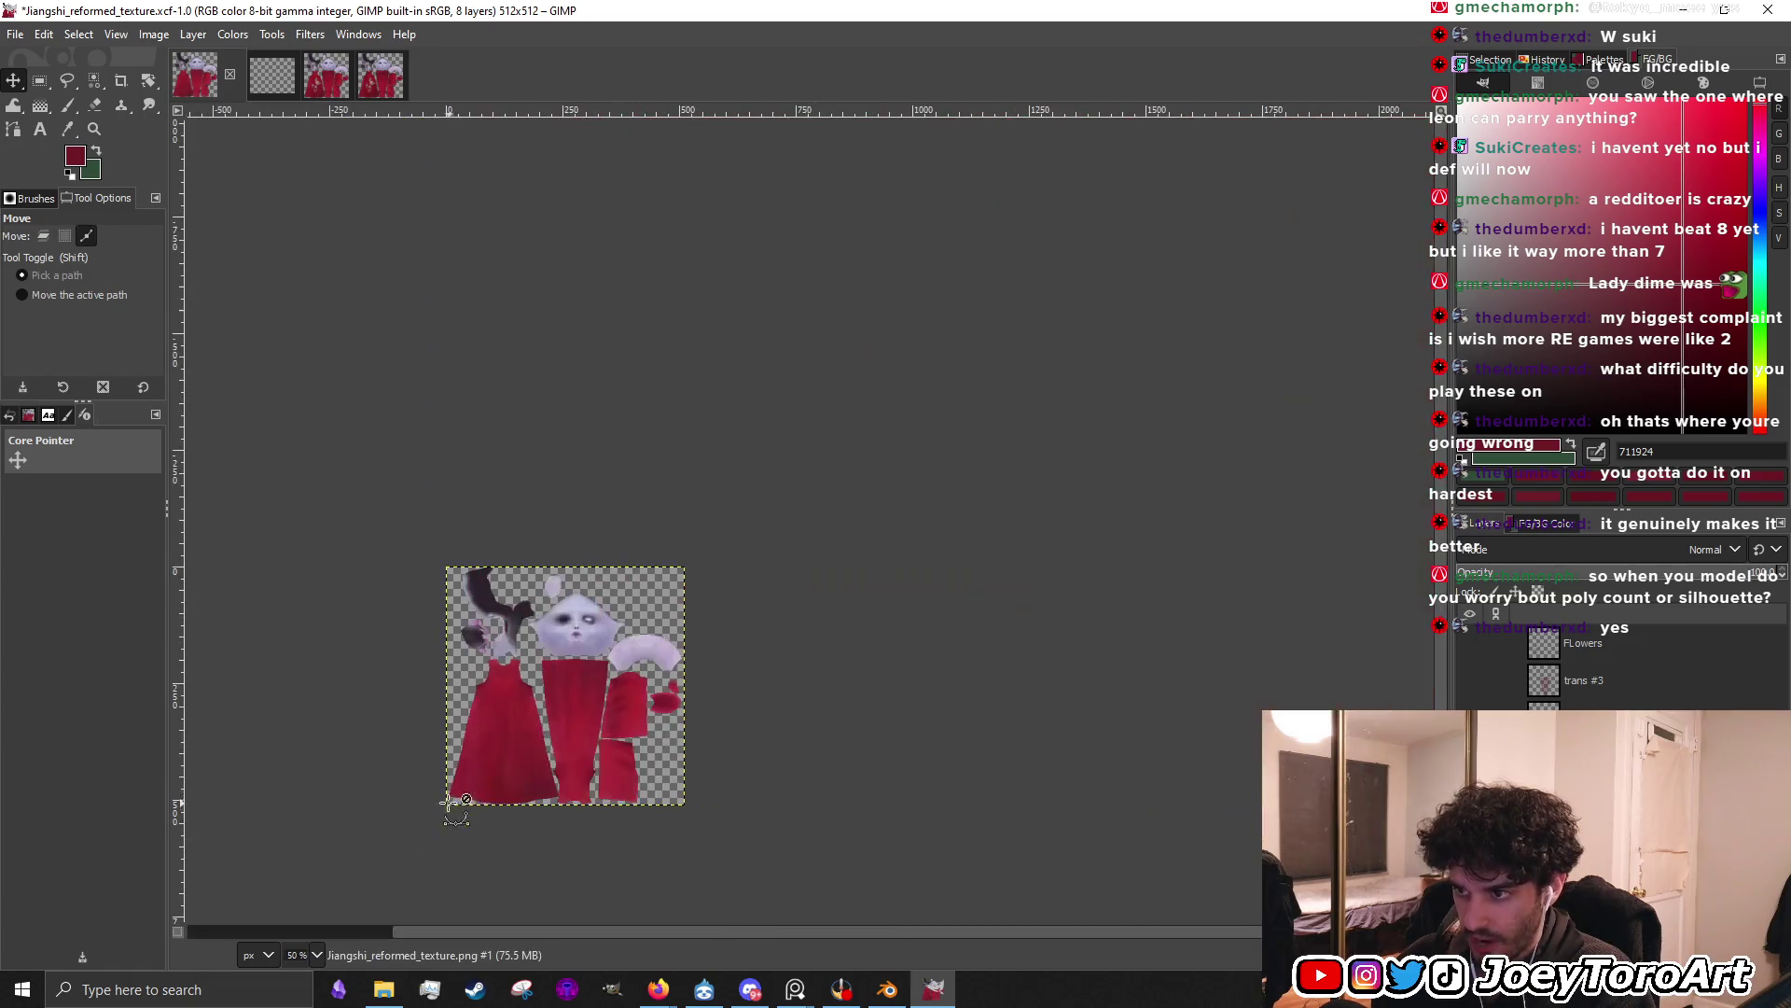
{"action": "scroll", "coordinate": [524, 744], "scroll_direction": "up", "scroll_amount": 4, "text": "ctrl"}
{"action": "scroll", "coordinate": [484, 586], "scroll_direction": "down", "scroll_amount": 4, "text": "ctrl"}
{"action": "scroll", "coordinate": [613, 459], "scroll_direction": "up", "scroll_amount": 5, "text": "ctrl"}
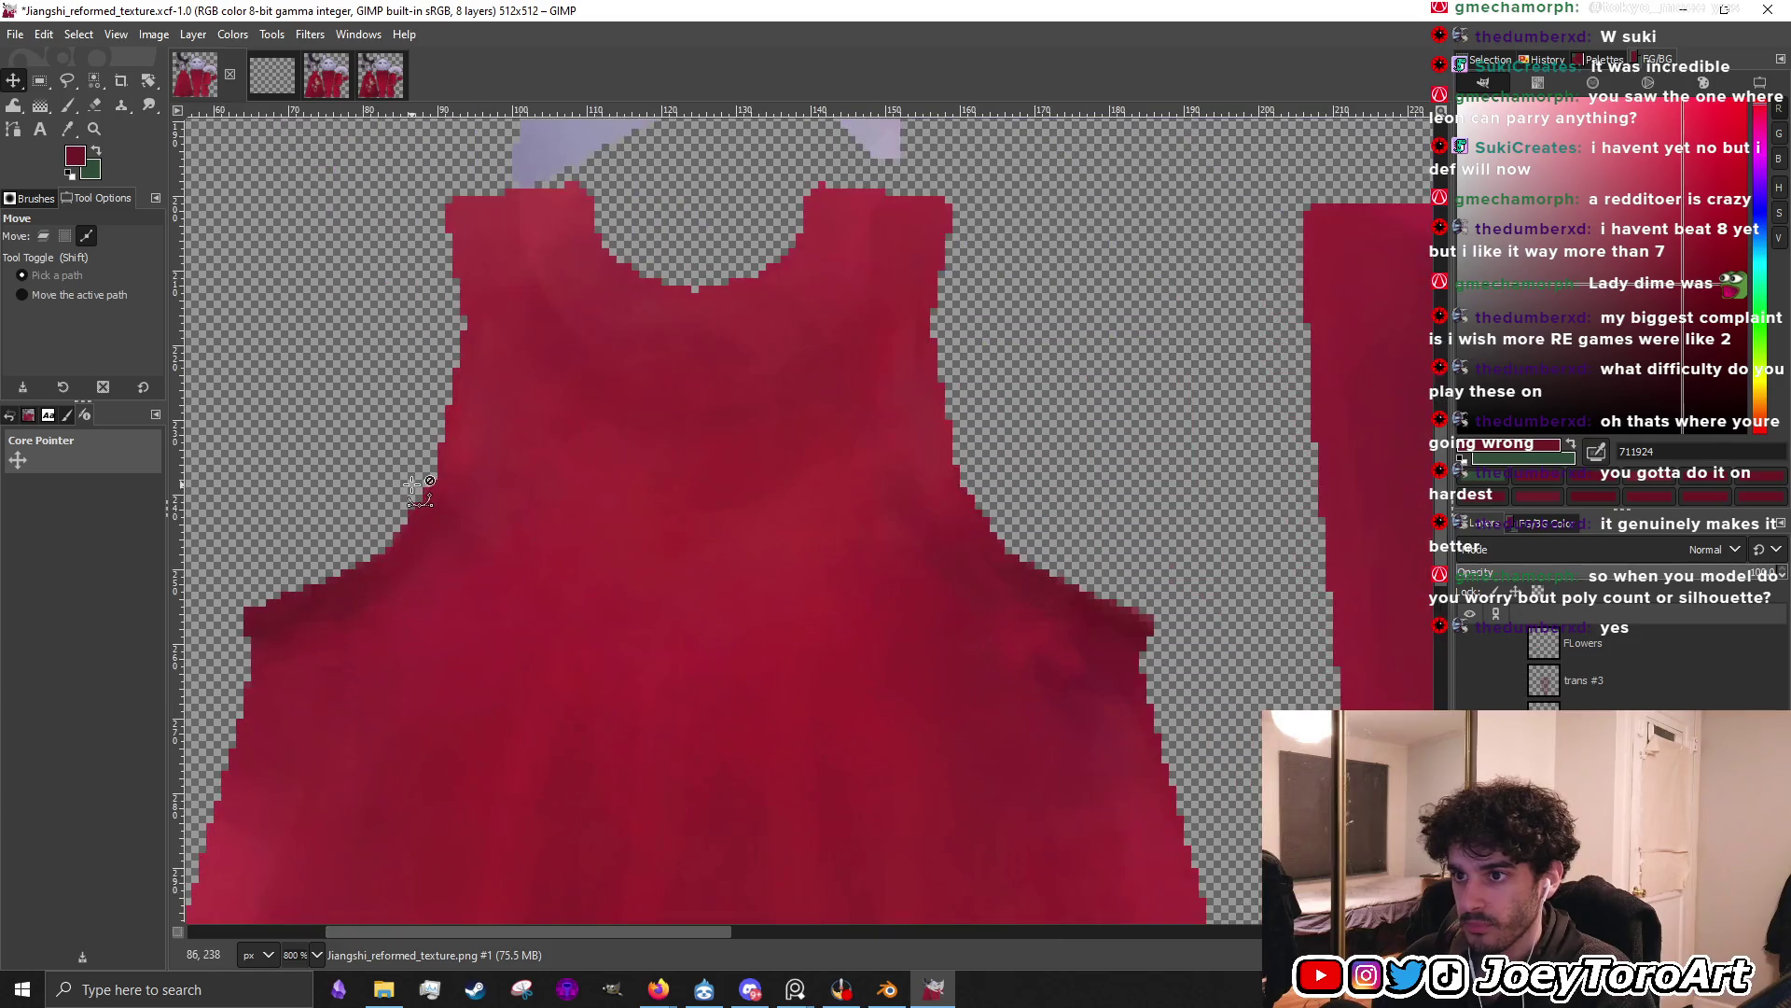
{"action": "scroll", "coordinate": [413, 486], "scroll_direction": "up", "scroll_amount": 3, "text": "ctrl"}
{"action": "scroll", "coordinate": [556, 383], "scroll_direction": "down", "scroll_amount": 5, "text": "ctrl"}
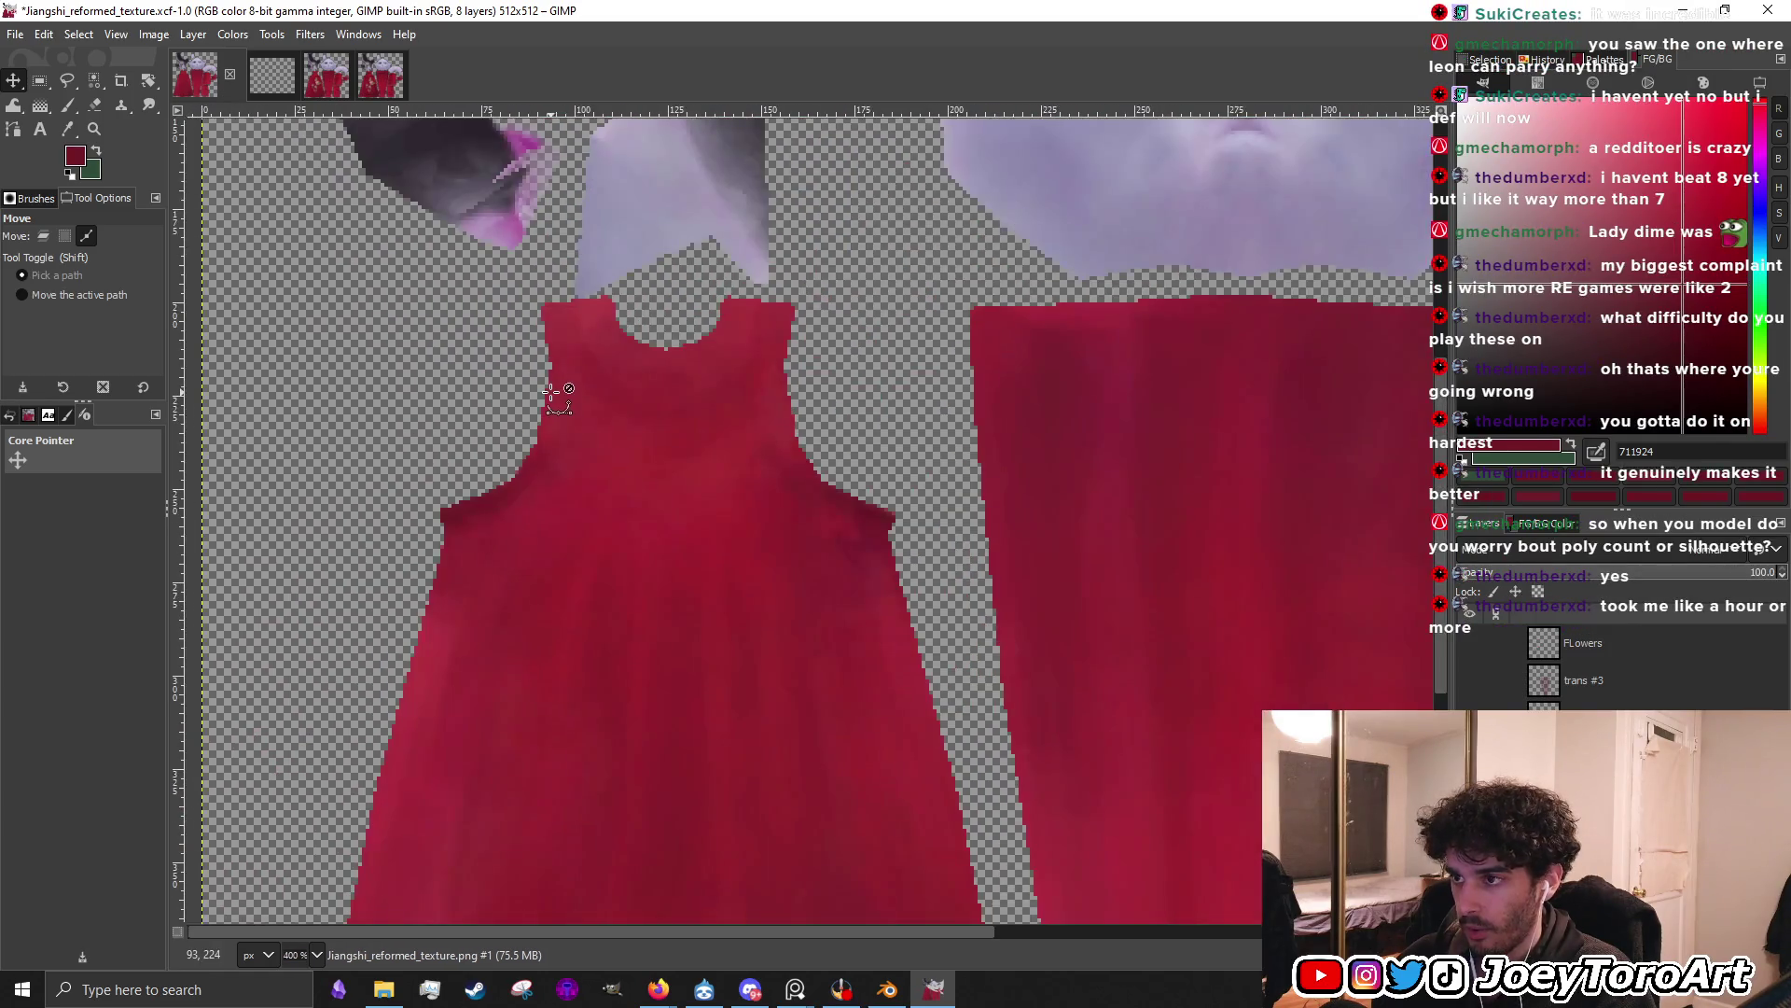
{"action": "scroll", "coordinate": [557, 396], "scroll_direction": "down", "scroll_amount": 4, "text": "ctrl"}
{"action": "scroll", "coordinate": [578, 399], "scroll_direction": "up", "scroll_amount": 5, "text": "ctrl"}
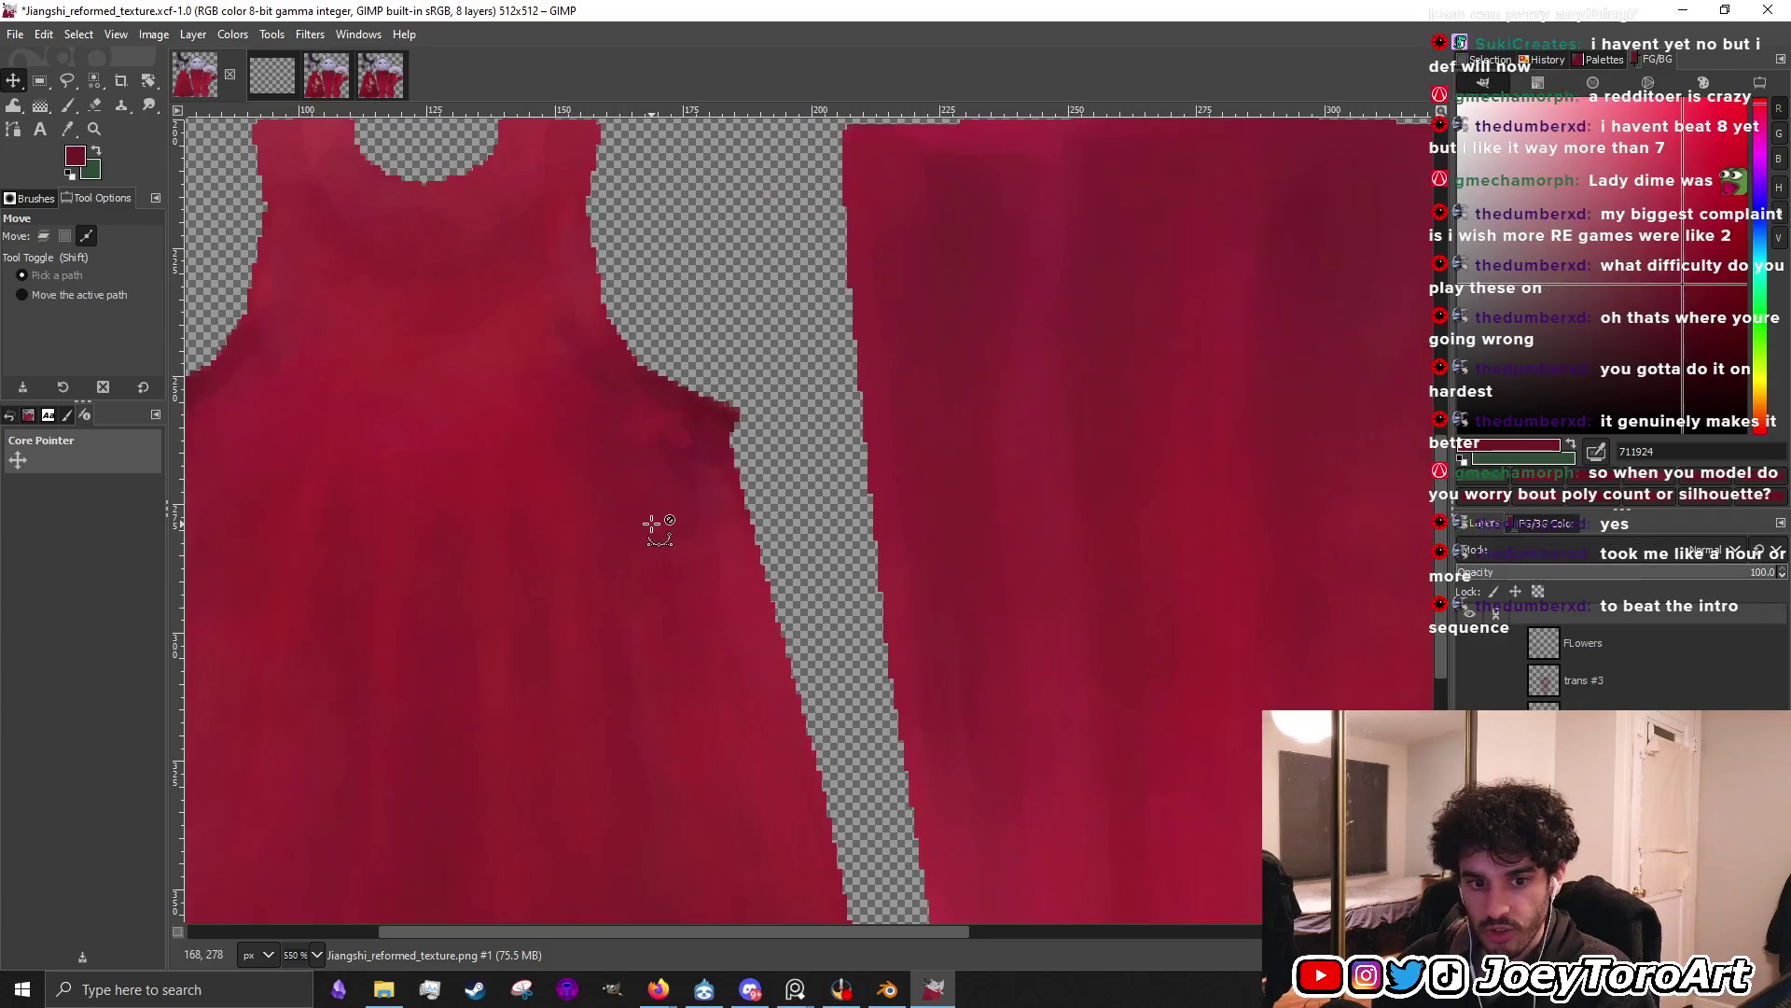
{"action": "scroll", "coordinate": [651, 524], "scroll_direction": "down", "scroll_amount": 2, "text": "ctrl"}
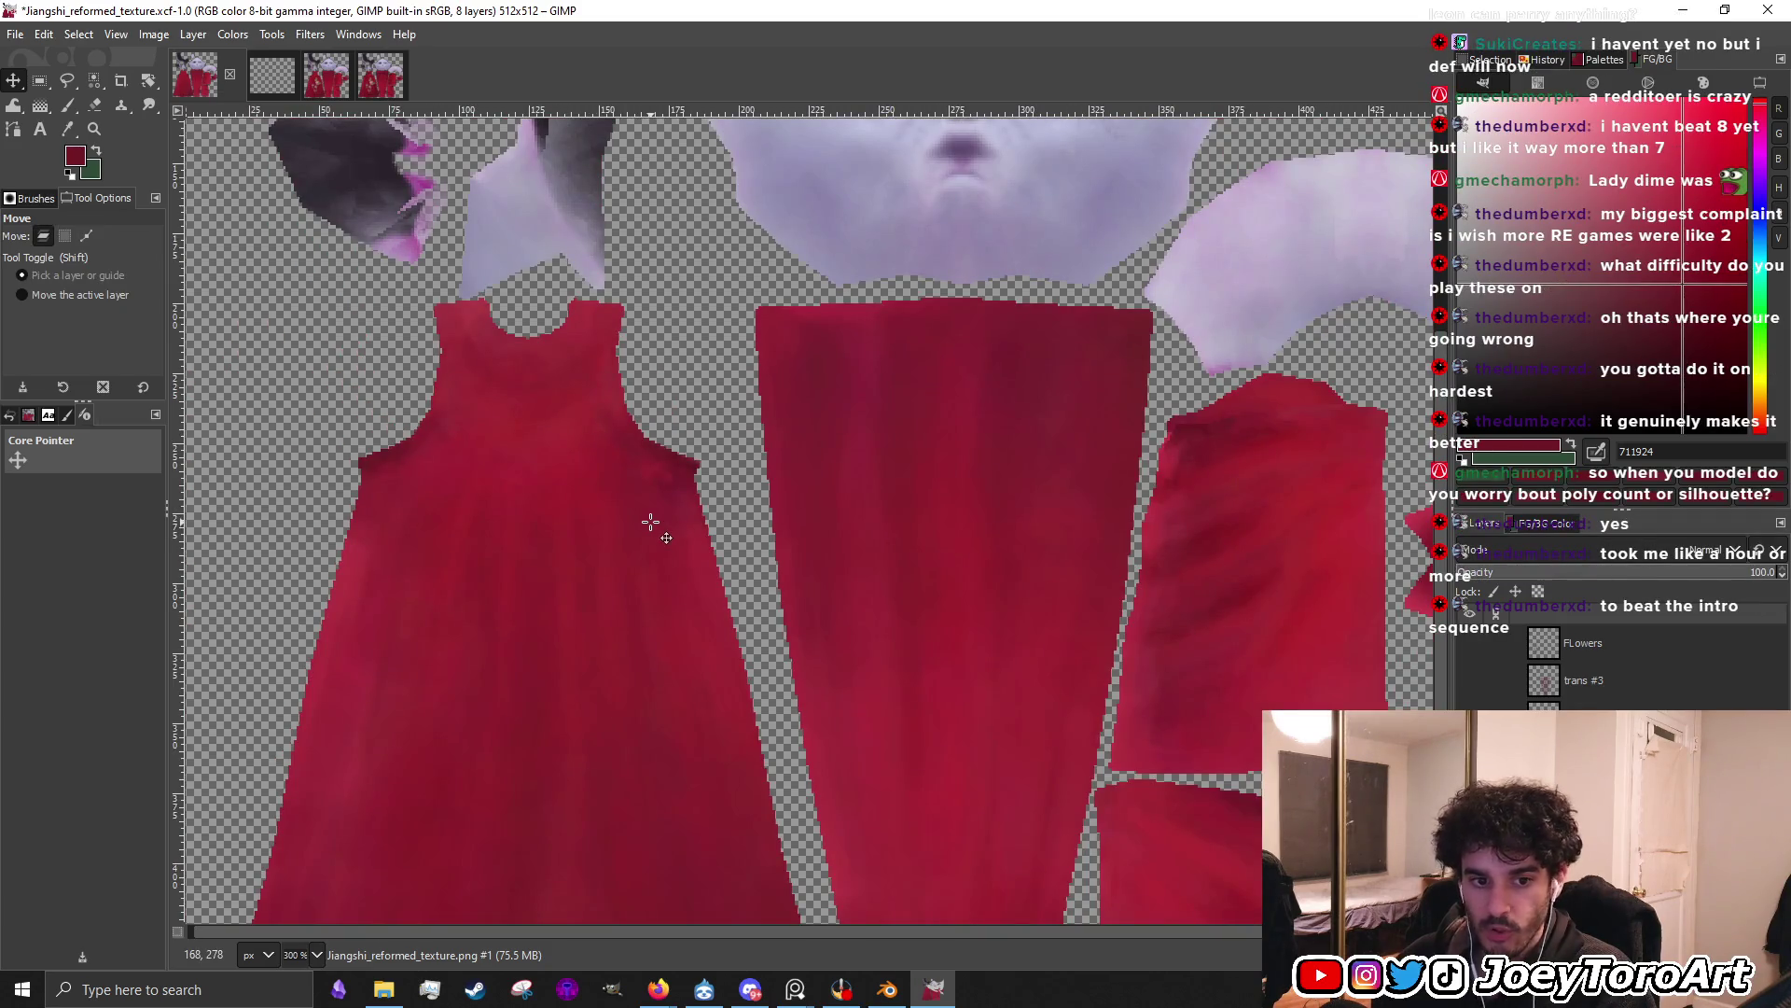
{"action": "scroll", "coordinate": [652, 522], "scroll_direction": "down", "scroll_amount": 2, "text": "ctrl"}
{"action": "scroll", "coordinate": [685, 522], "scroll_direction": "up", "scroll_amount": 2, "text": "ctrl"}
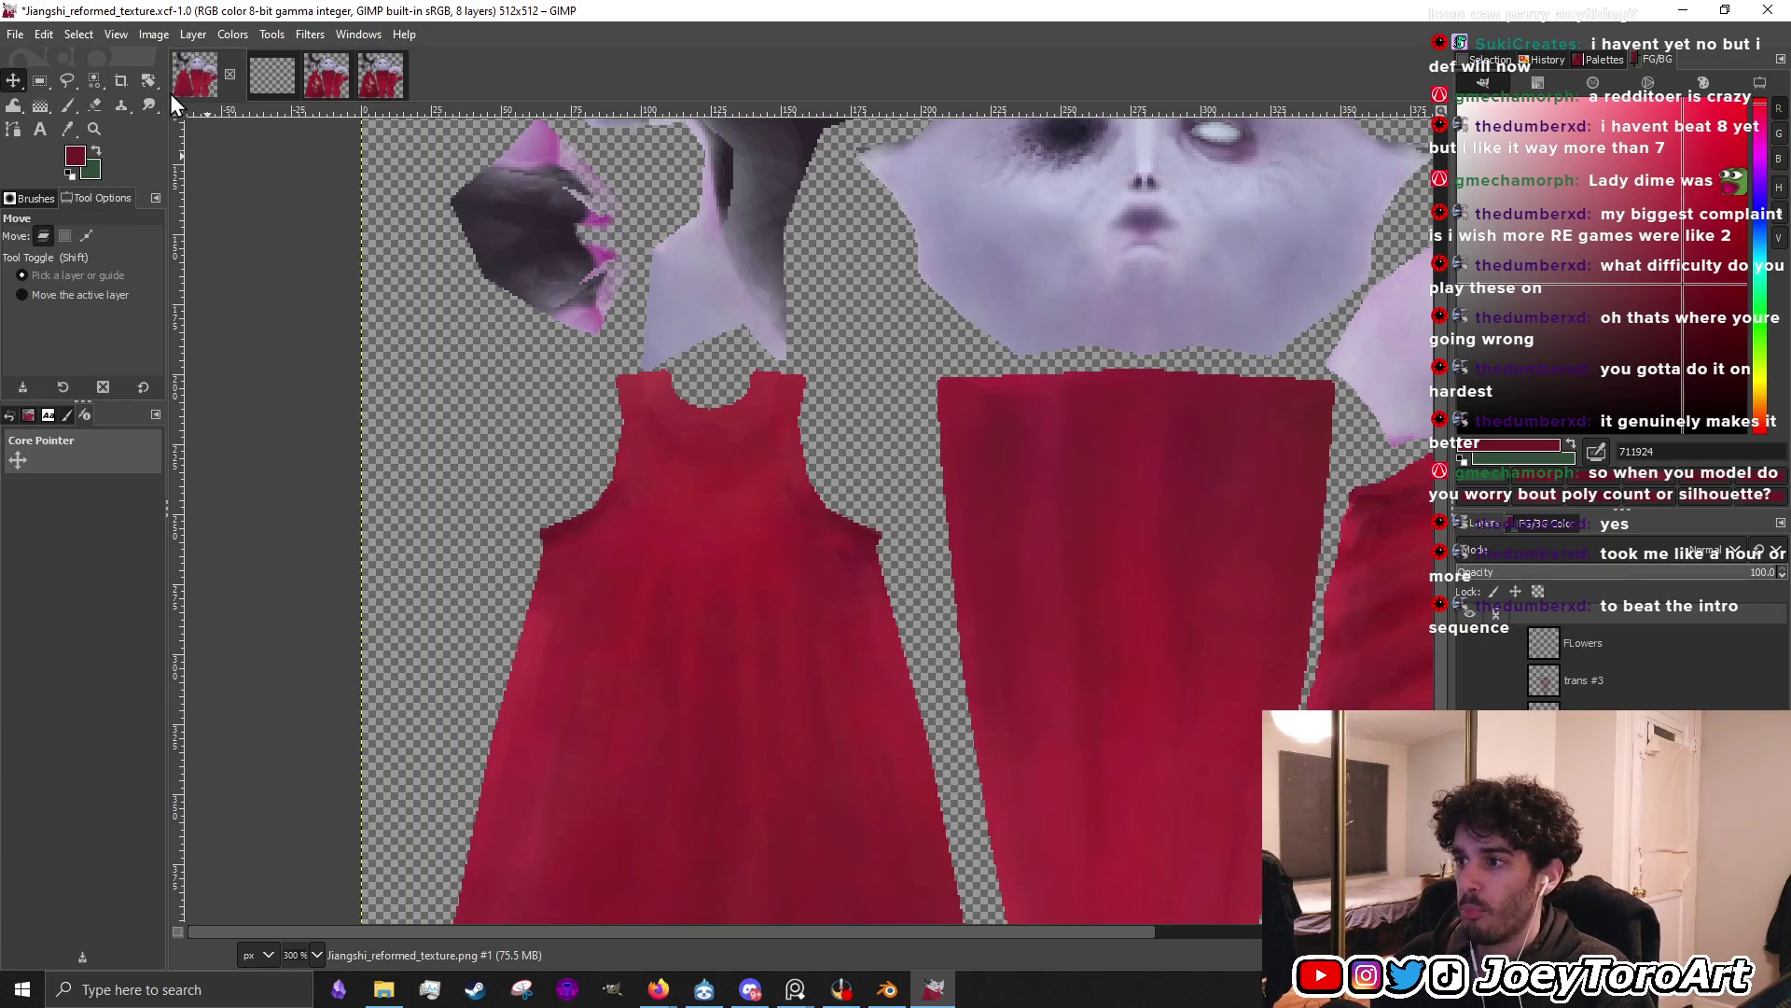
{"action": "key", "text": "p"}
{"action": "scroll", "coordinate": [765, 474], "scroll_direction": "up", "scroll_amount": 2, "text": "ctrl"}
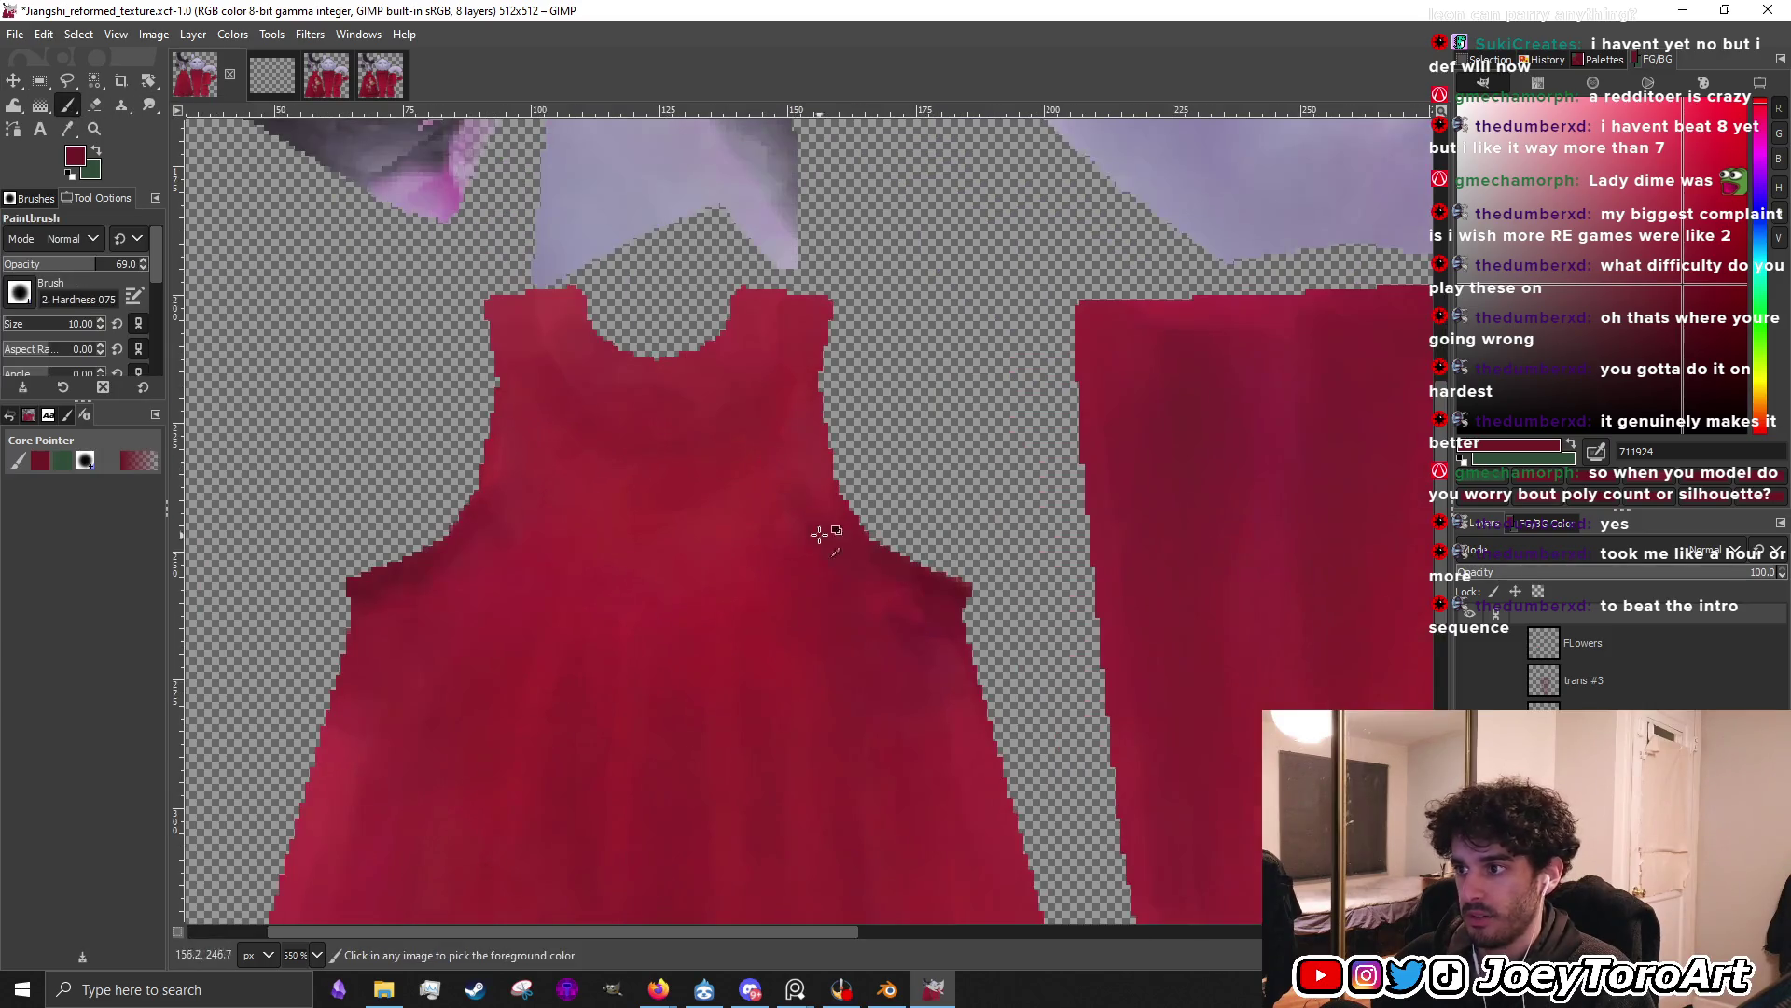
{"action": "scroll", "coordinate": [923, 587], "scroll_direction": "up", "scroll_amount": 2, "text": "ctrl"}
{"action": "key", "text": "bracketleft"}
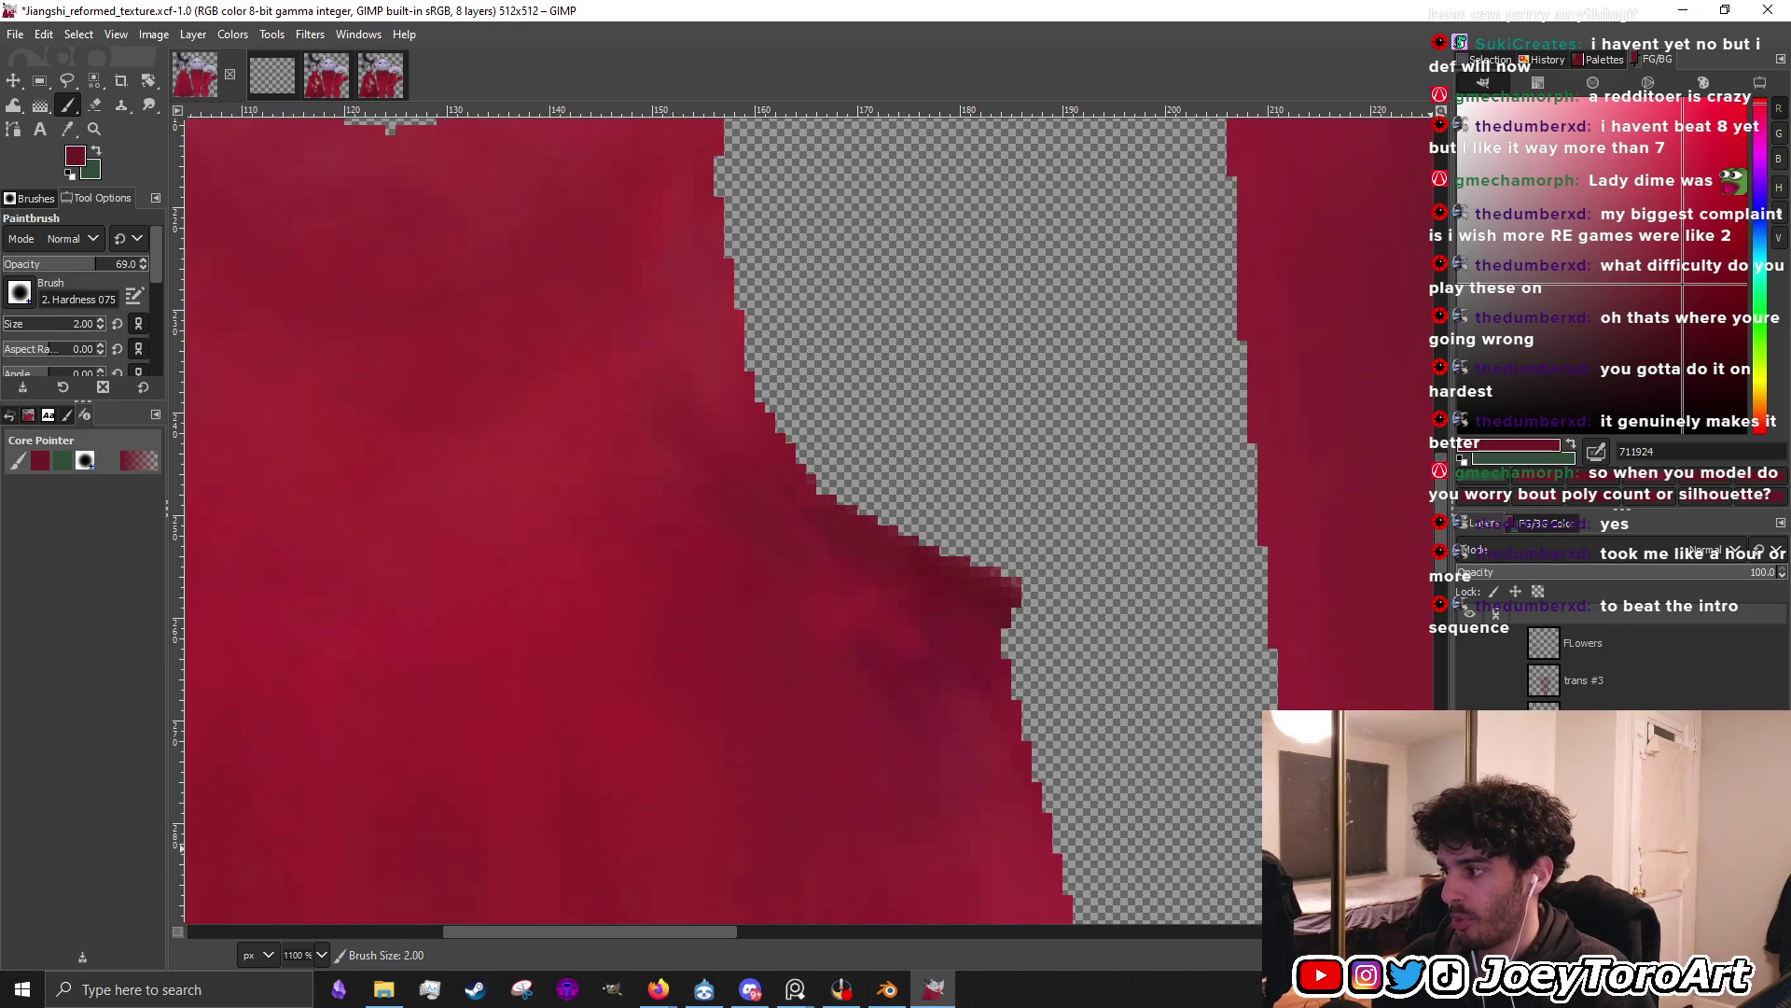
{"action": "scroll", "coordinate": [1170, 729], "scroll_direction": "down", "scroll_amount": 2, "text": "ctrl"}
{"action": "scroll", "coordinate": [1171, 729], "scroll_direction": "down", "scroll_amount": 4, "text": "ctrl"}
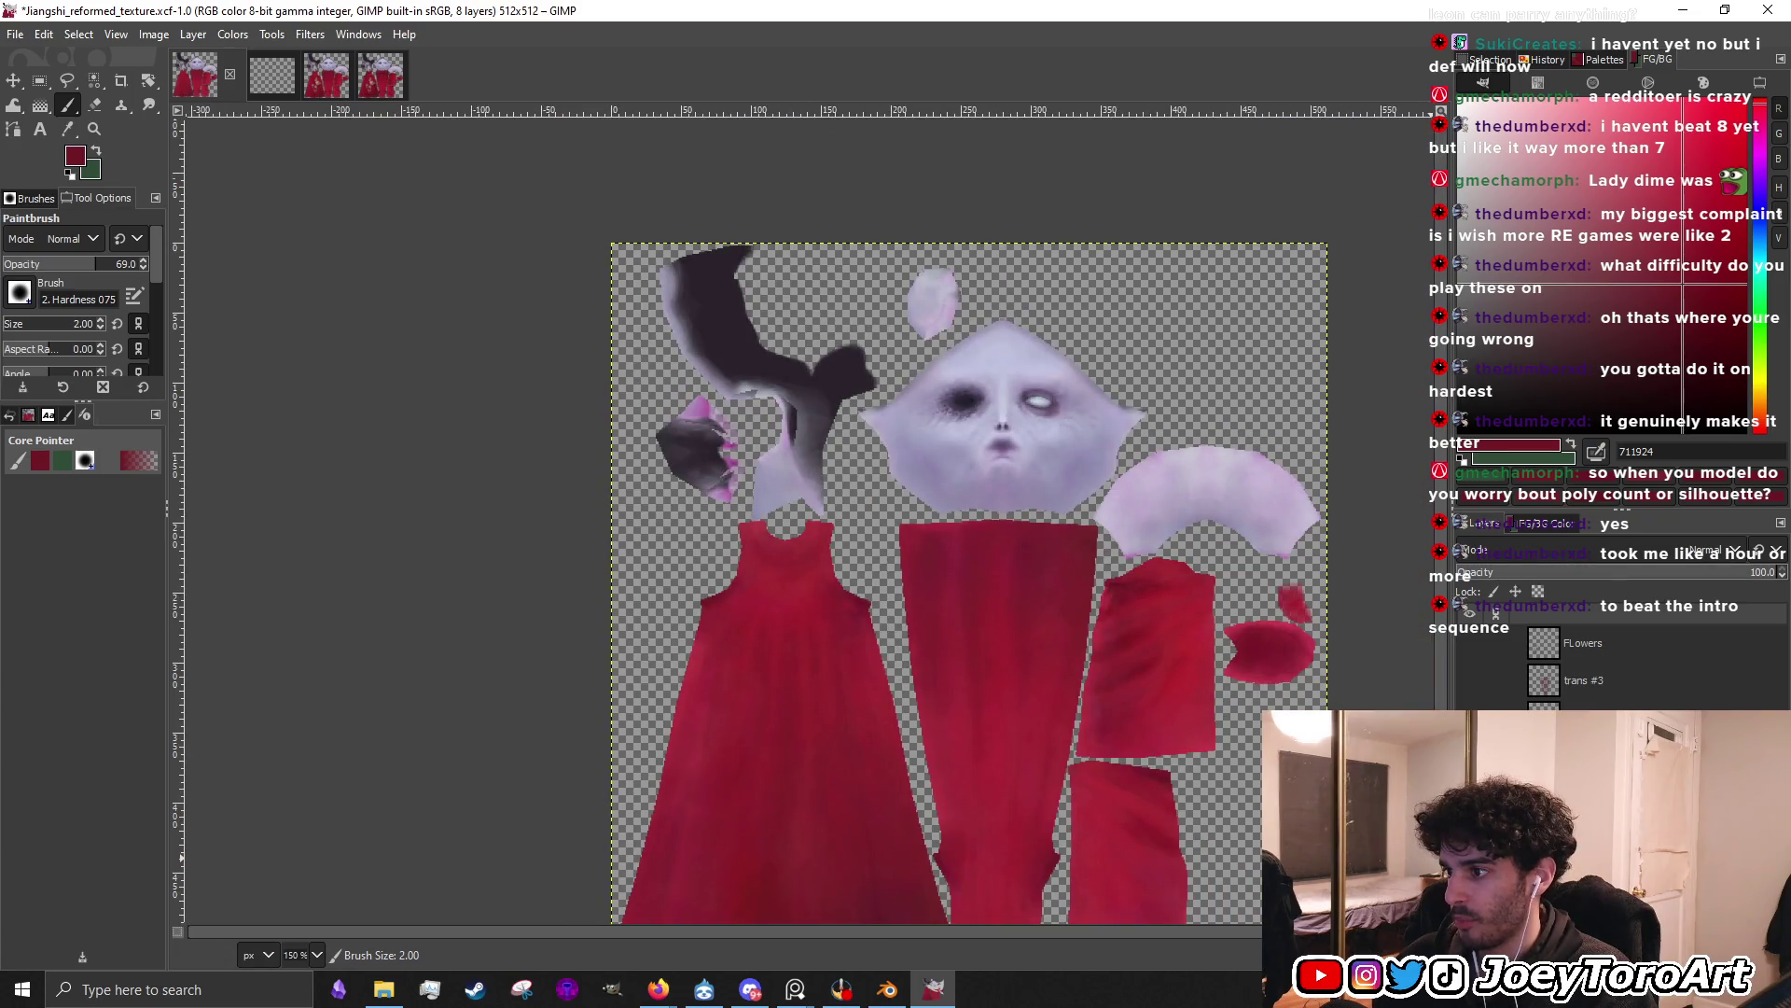
{"action": "scroll", "coordinate": [1259, 810], "scroll_direction": "up", "scroll_amount": 2, "text": "ctrl"}
{"action": "scroll", "coordinate": [1091, 814], "scroll_direction": "up", "scroll_amount": 2, "text": "ctrl"}
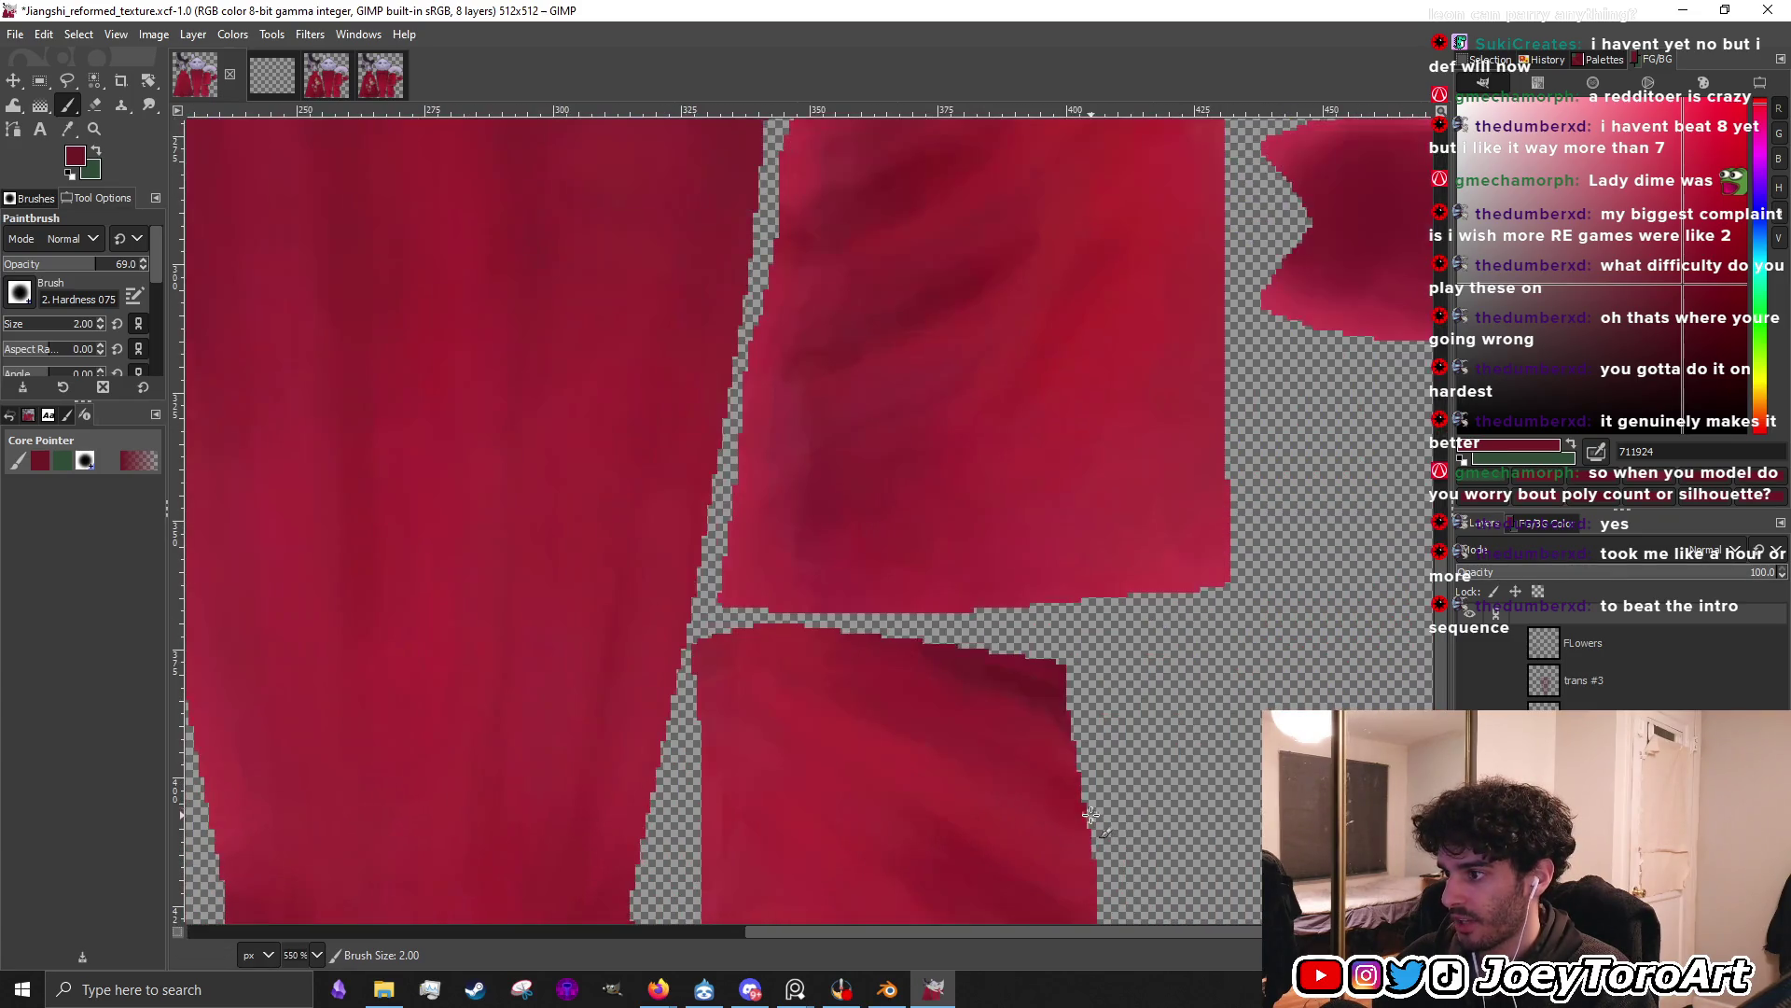
{"action": "scroll", "coordinate": [1011, 719], "scroll_direction": "up", "scroll_amount": 2, "text": "ctrl"}
Sample mid, dark and bright reds from the dress to paint over the first seam edges
{"action": "left_click", "coordinate": [926, 687], "text": "ctrl"}
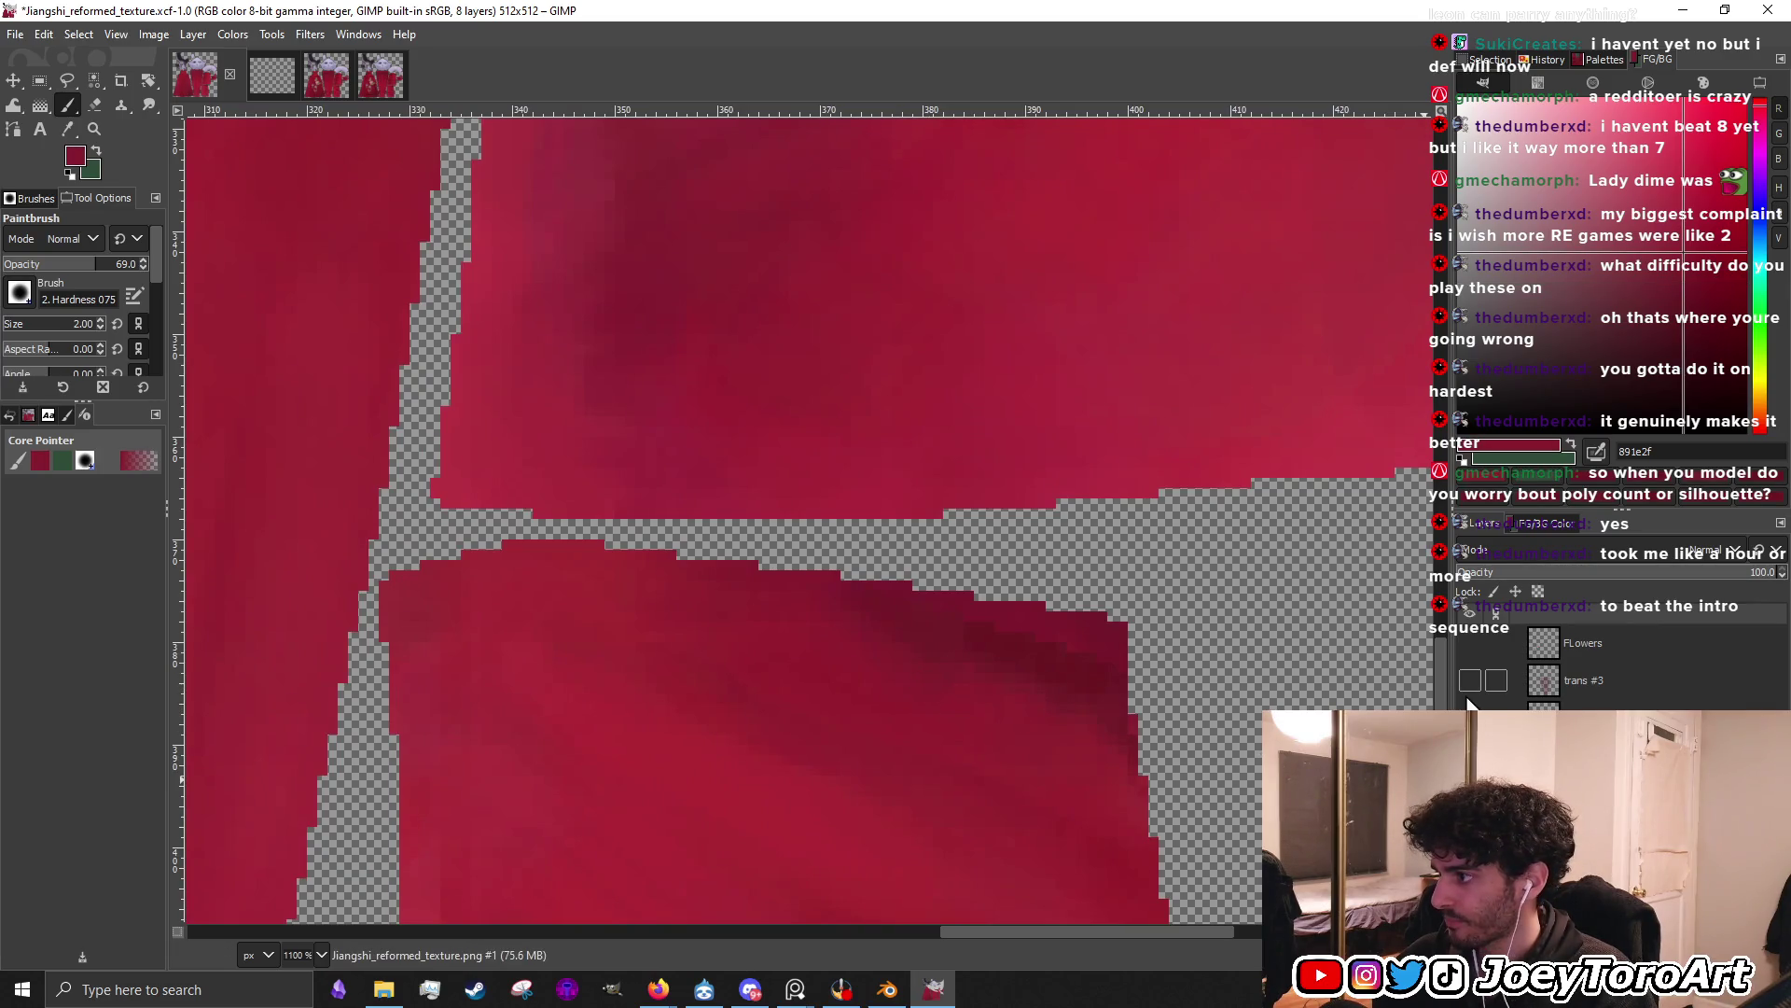
{"action": "left_click", "coordinate": [995, 659], "text": "ctrl"}
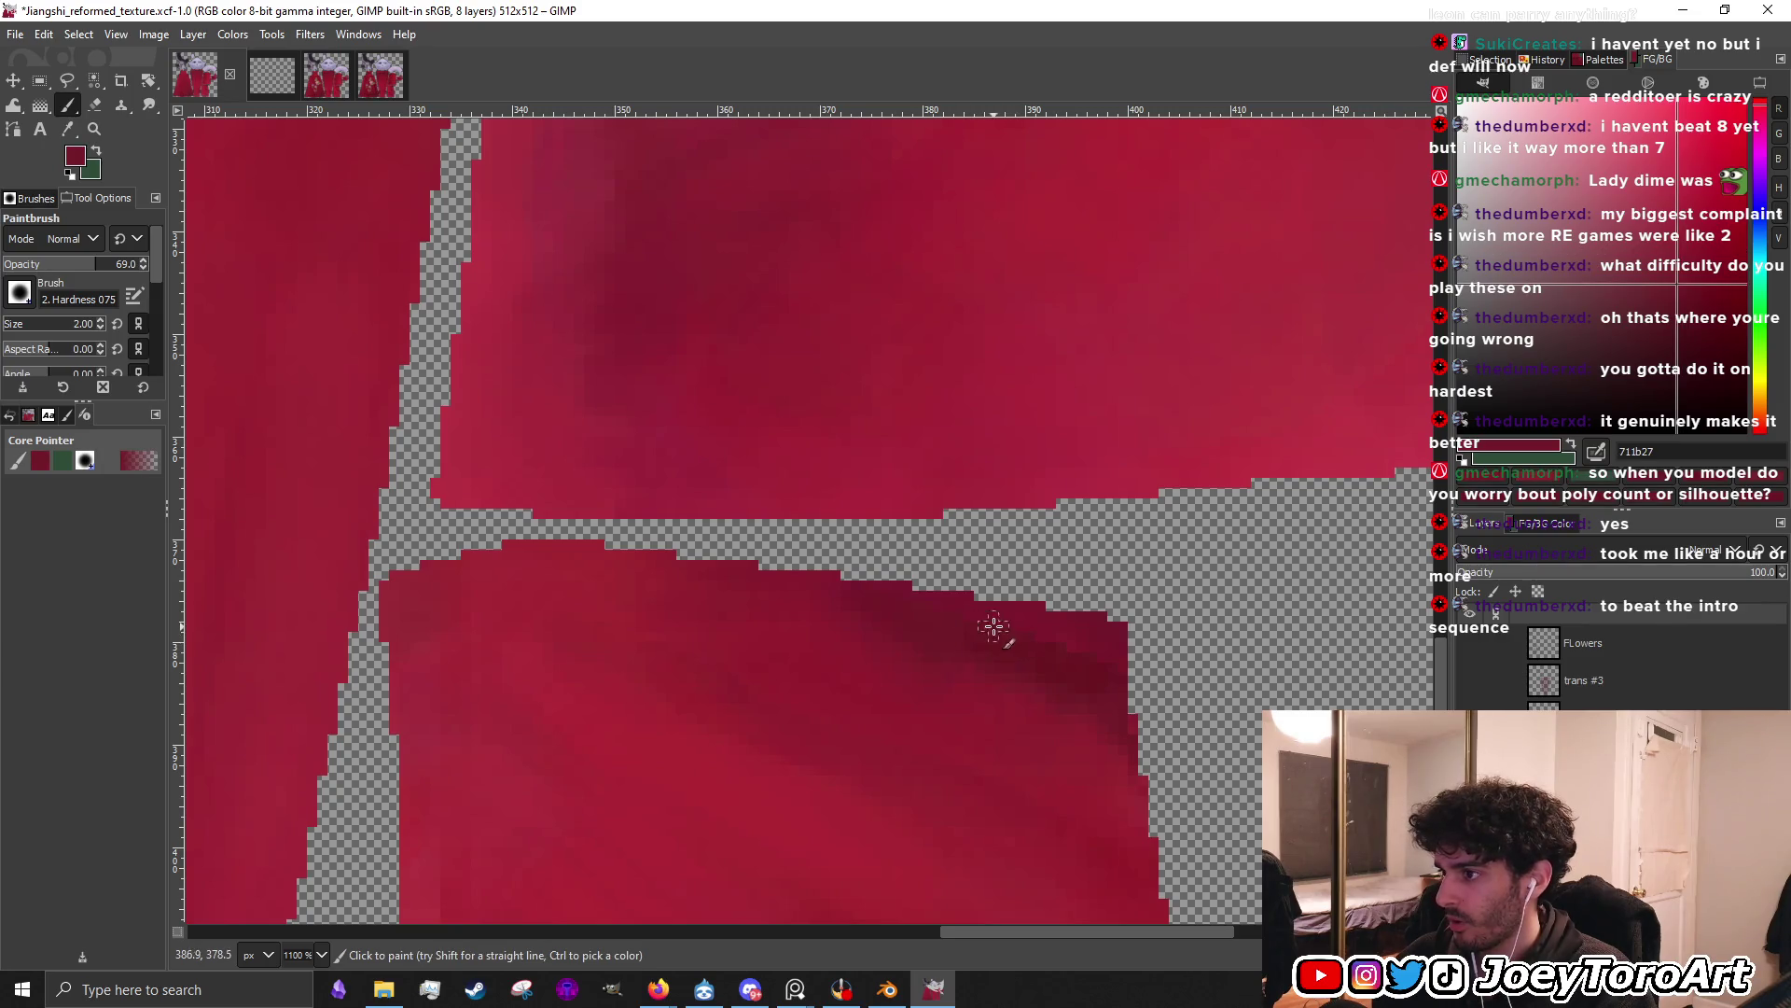
{"action": "left_click", "coordinate": [1047, 636], "text": "ctrl"}
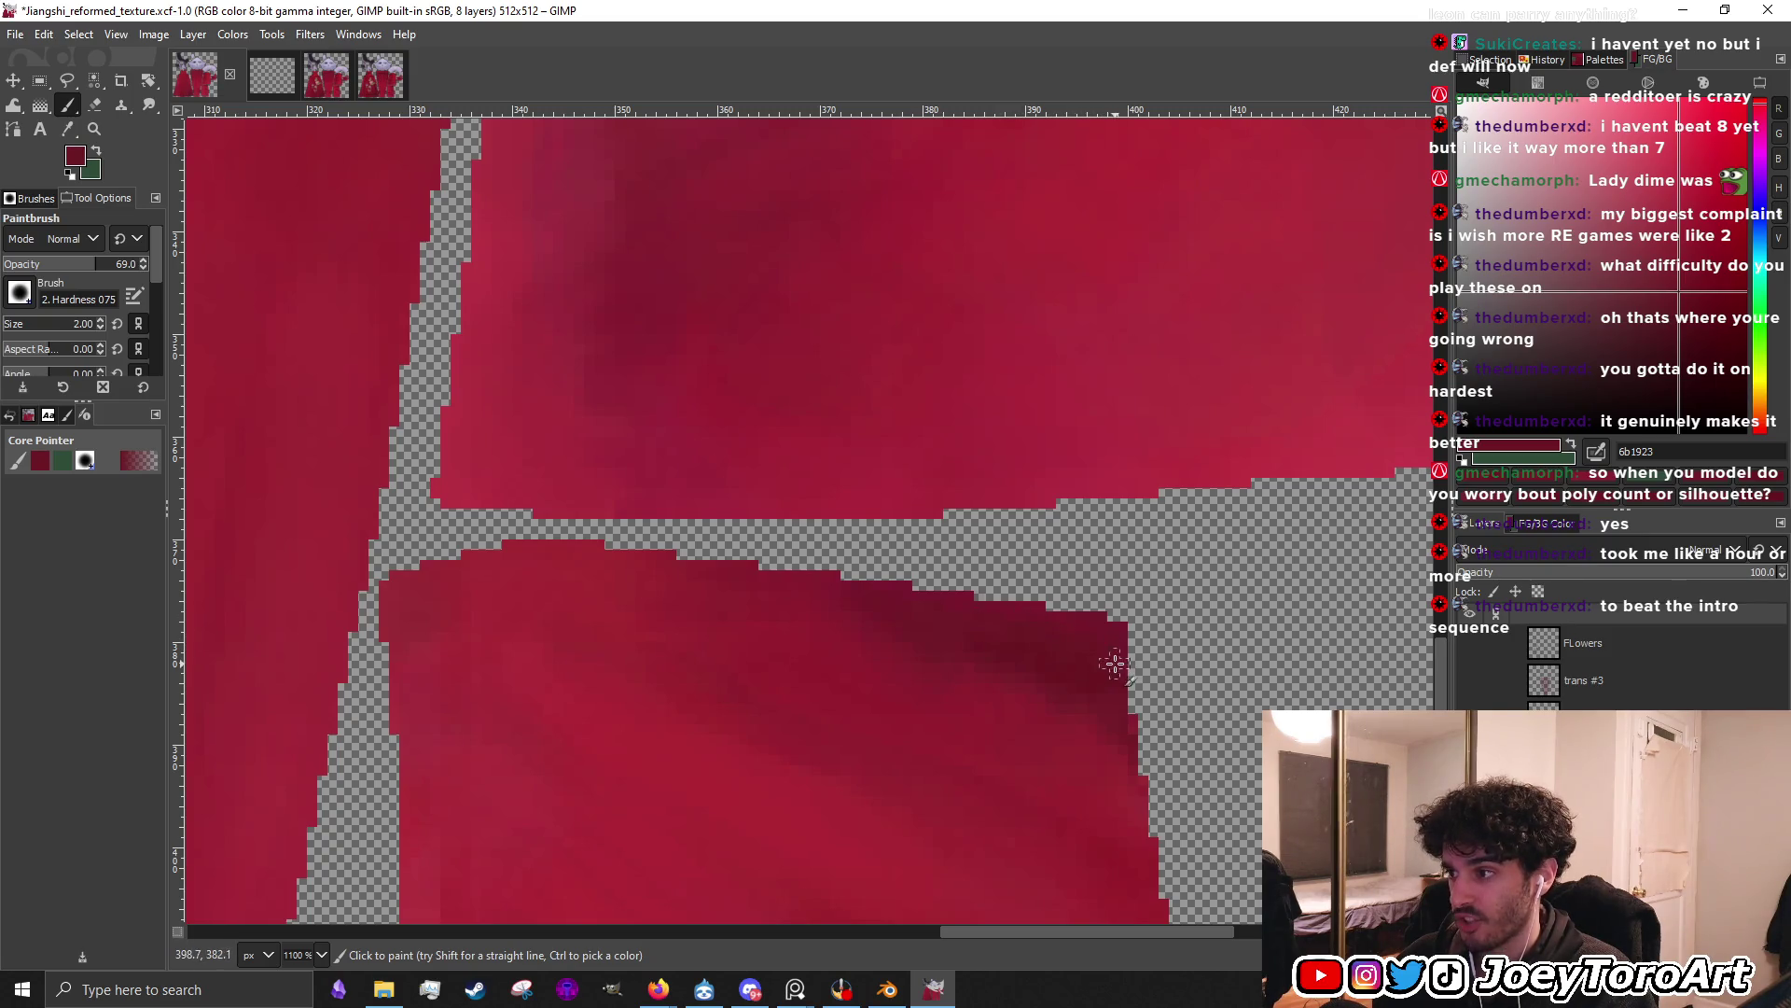
{"action": "left_click", "coordinate": [968, 653], "text": "ctrl"}
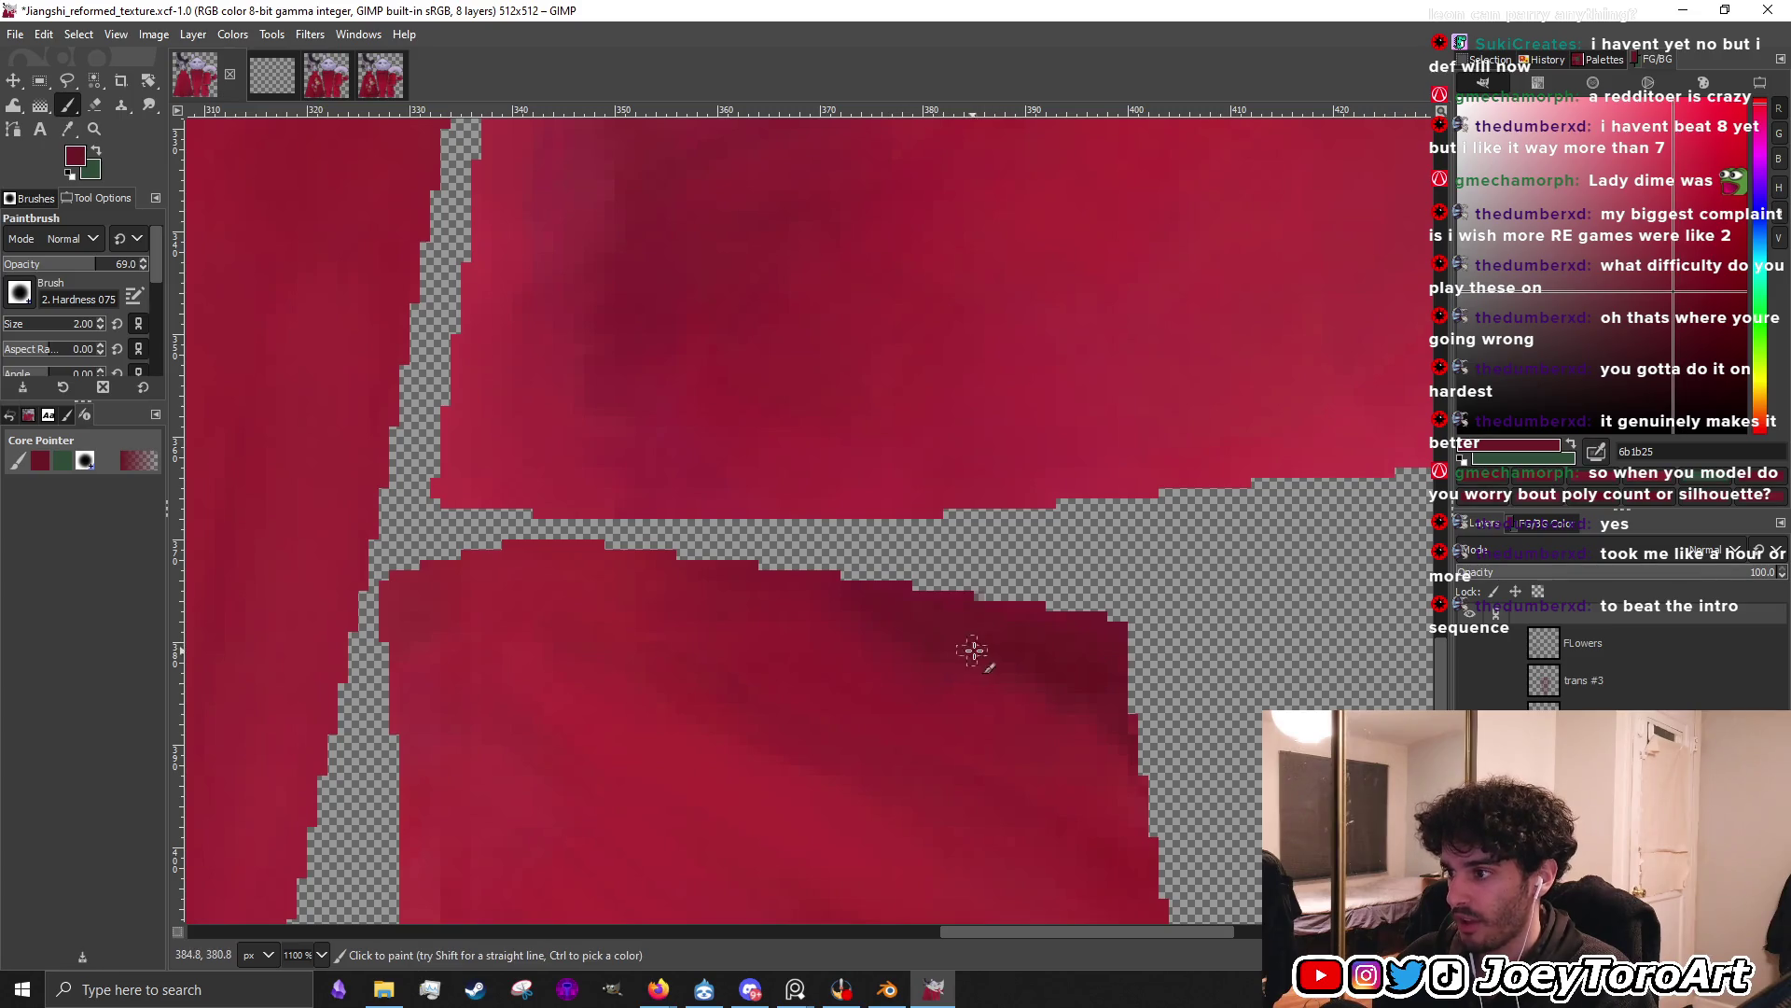
{"action": "left_click", "coordinate": [1019, 690], "text": "ctrl"}
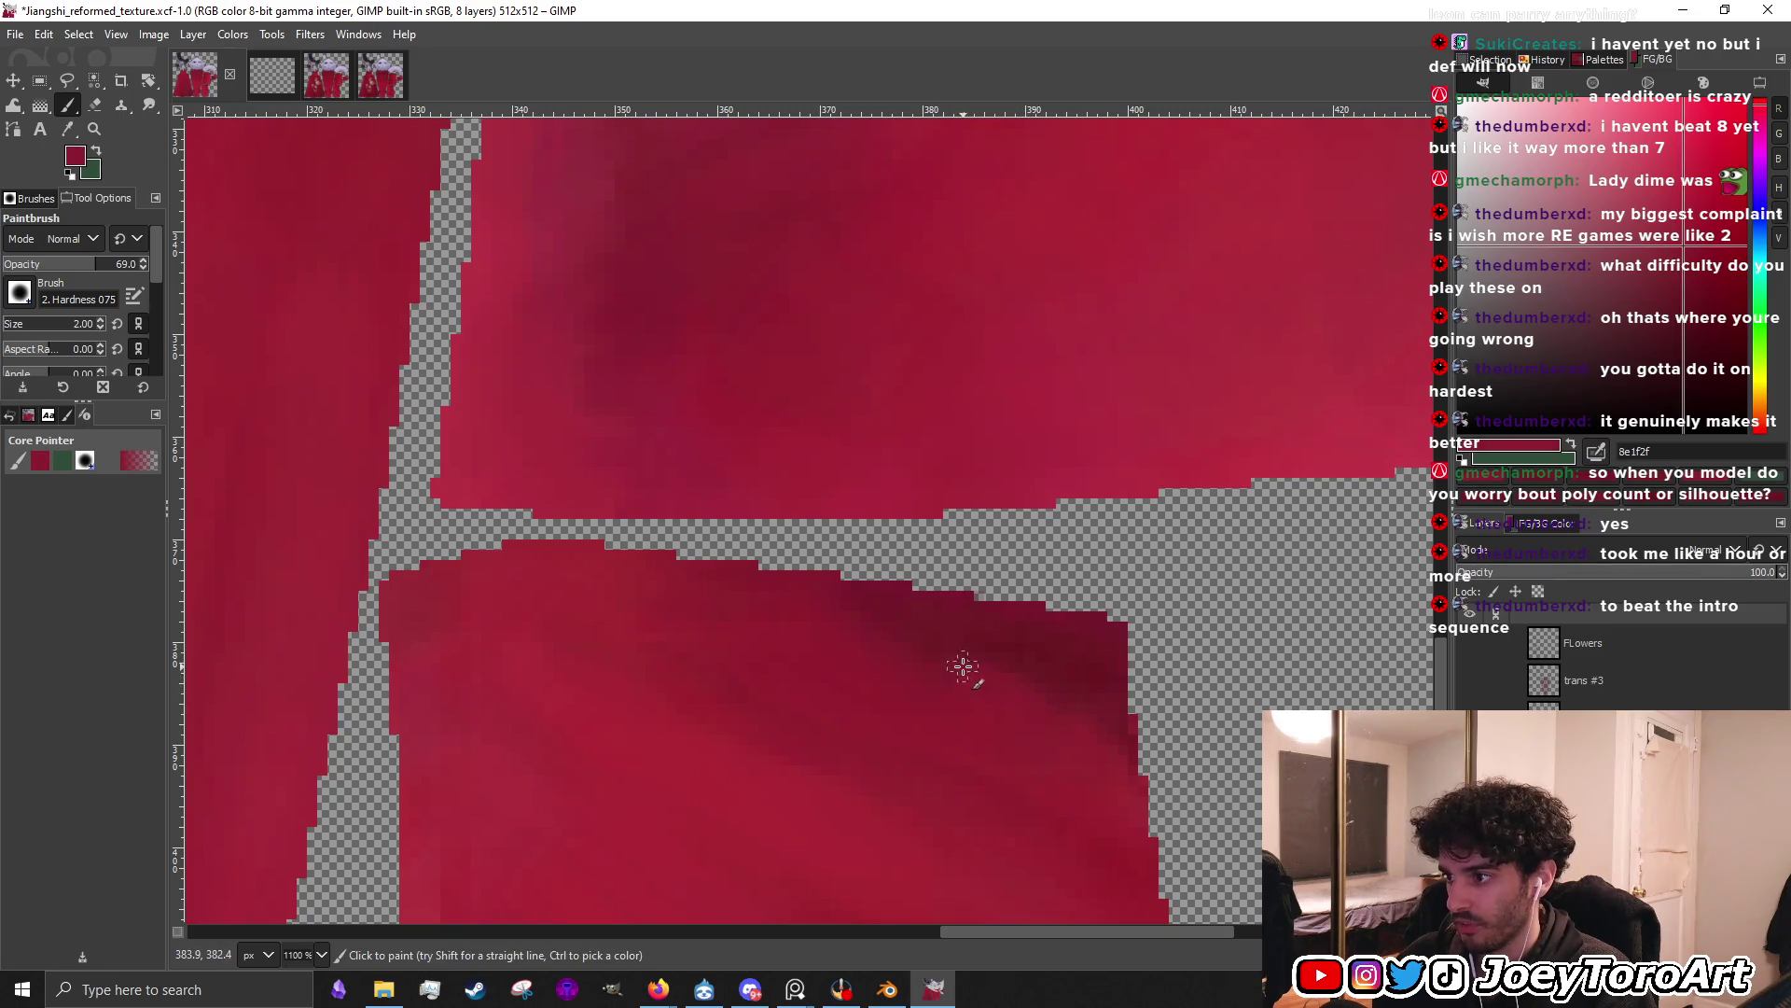
{"action": "left_click", "coordinate": [1054, 691], "text": "ctrl"}
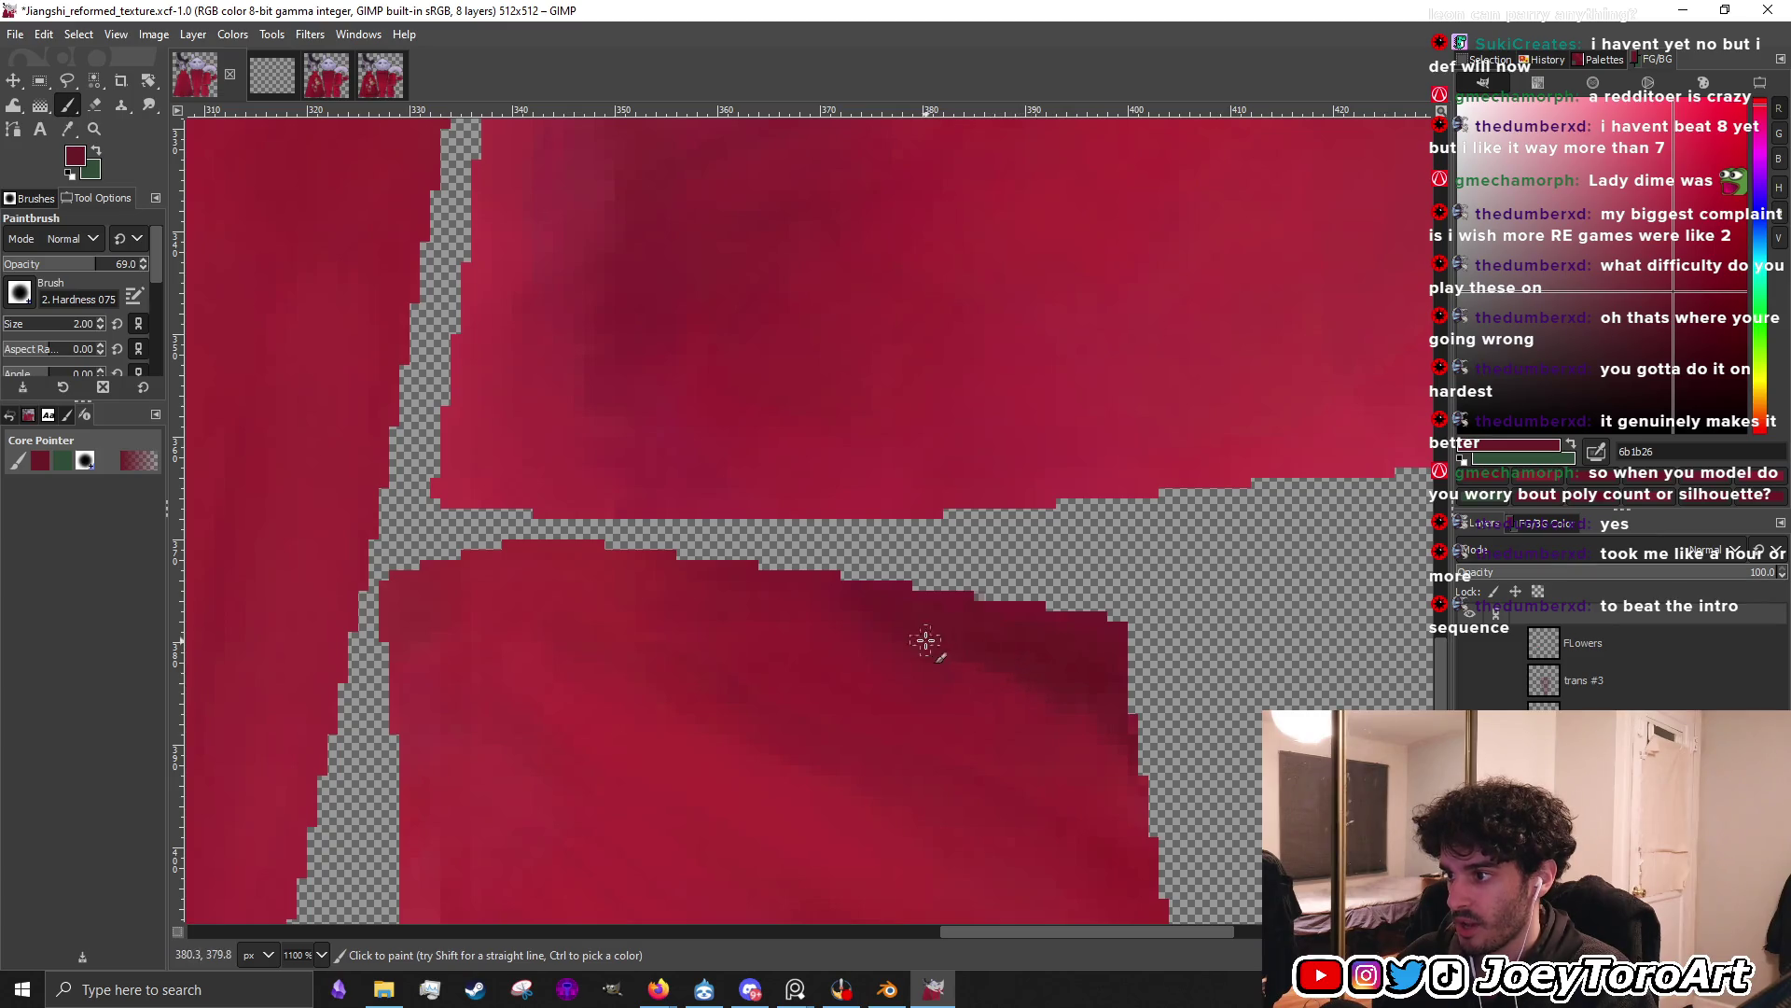
{"action": "scroll", "coordinate": [926, 641], "scroll_direction": "down", "scroll_amount": 4, "text": "ctrl"}
{"action": "scroll", "coordinate": [937, 336], "scroll_direction": "up", "scroll_amount": 5, "text": "ctrl"}
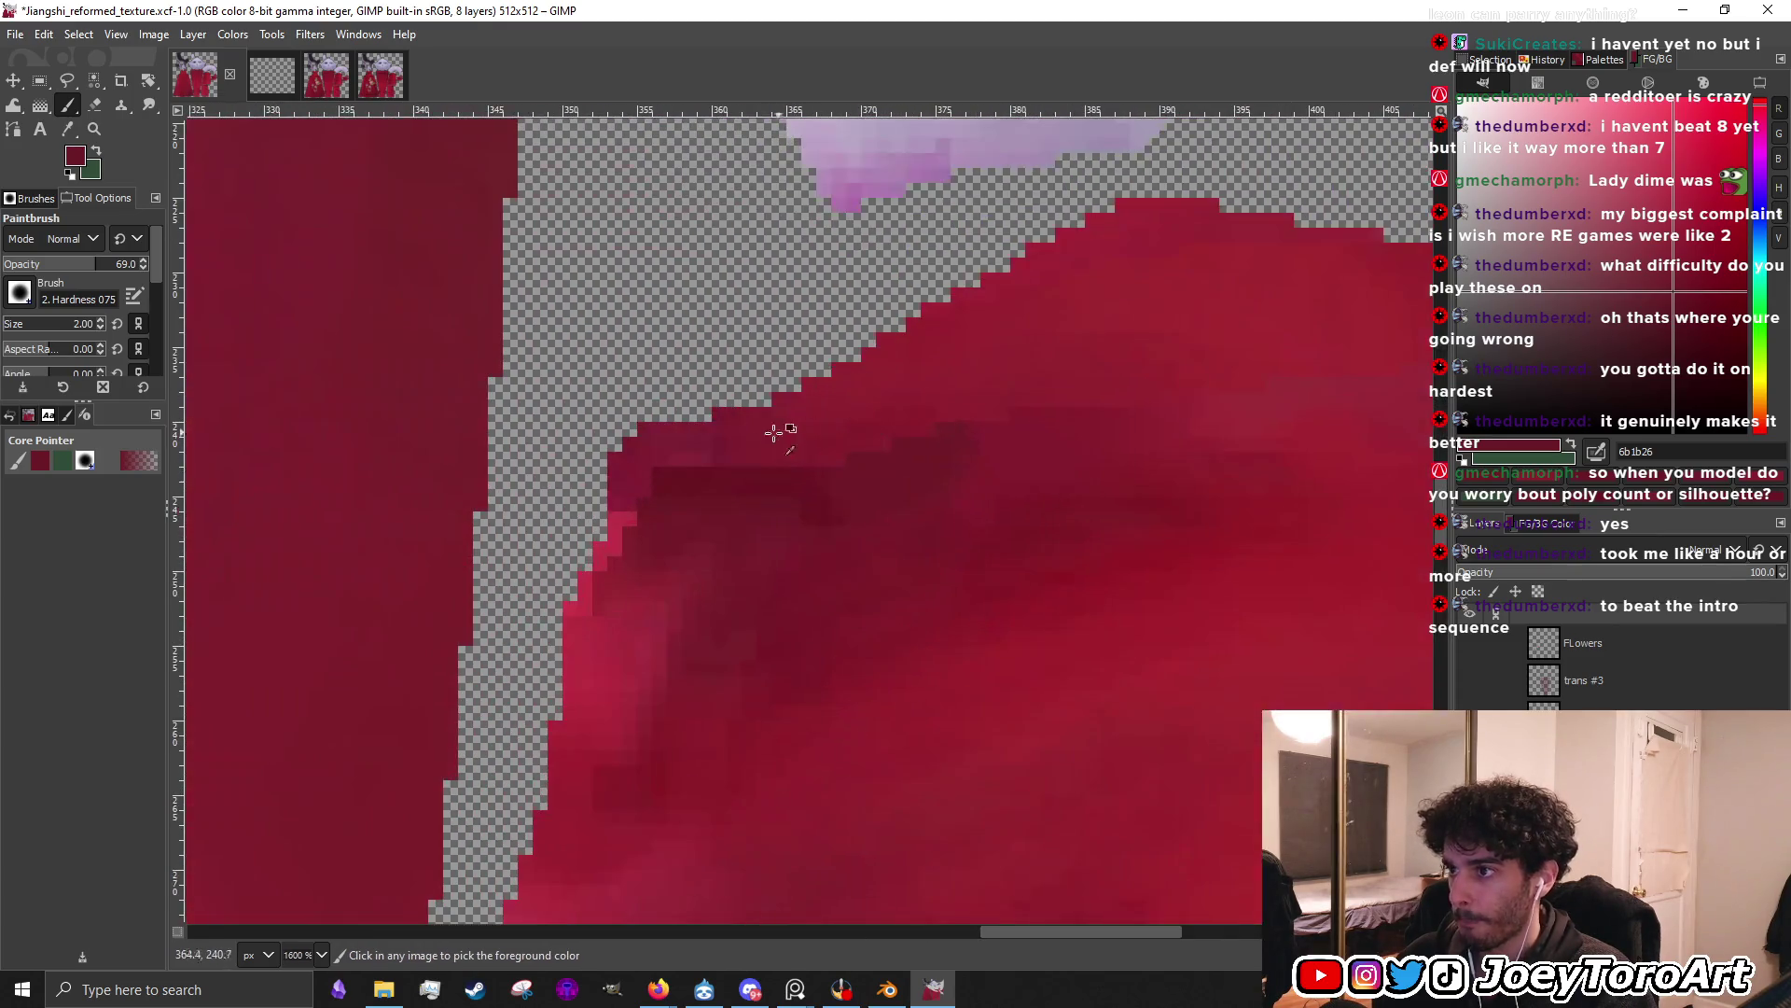
{"action": "left_click", "coordinate": [630, 522], "text": "ctrl"}
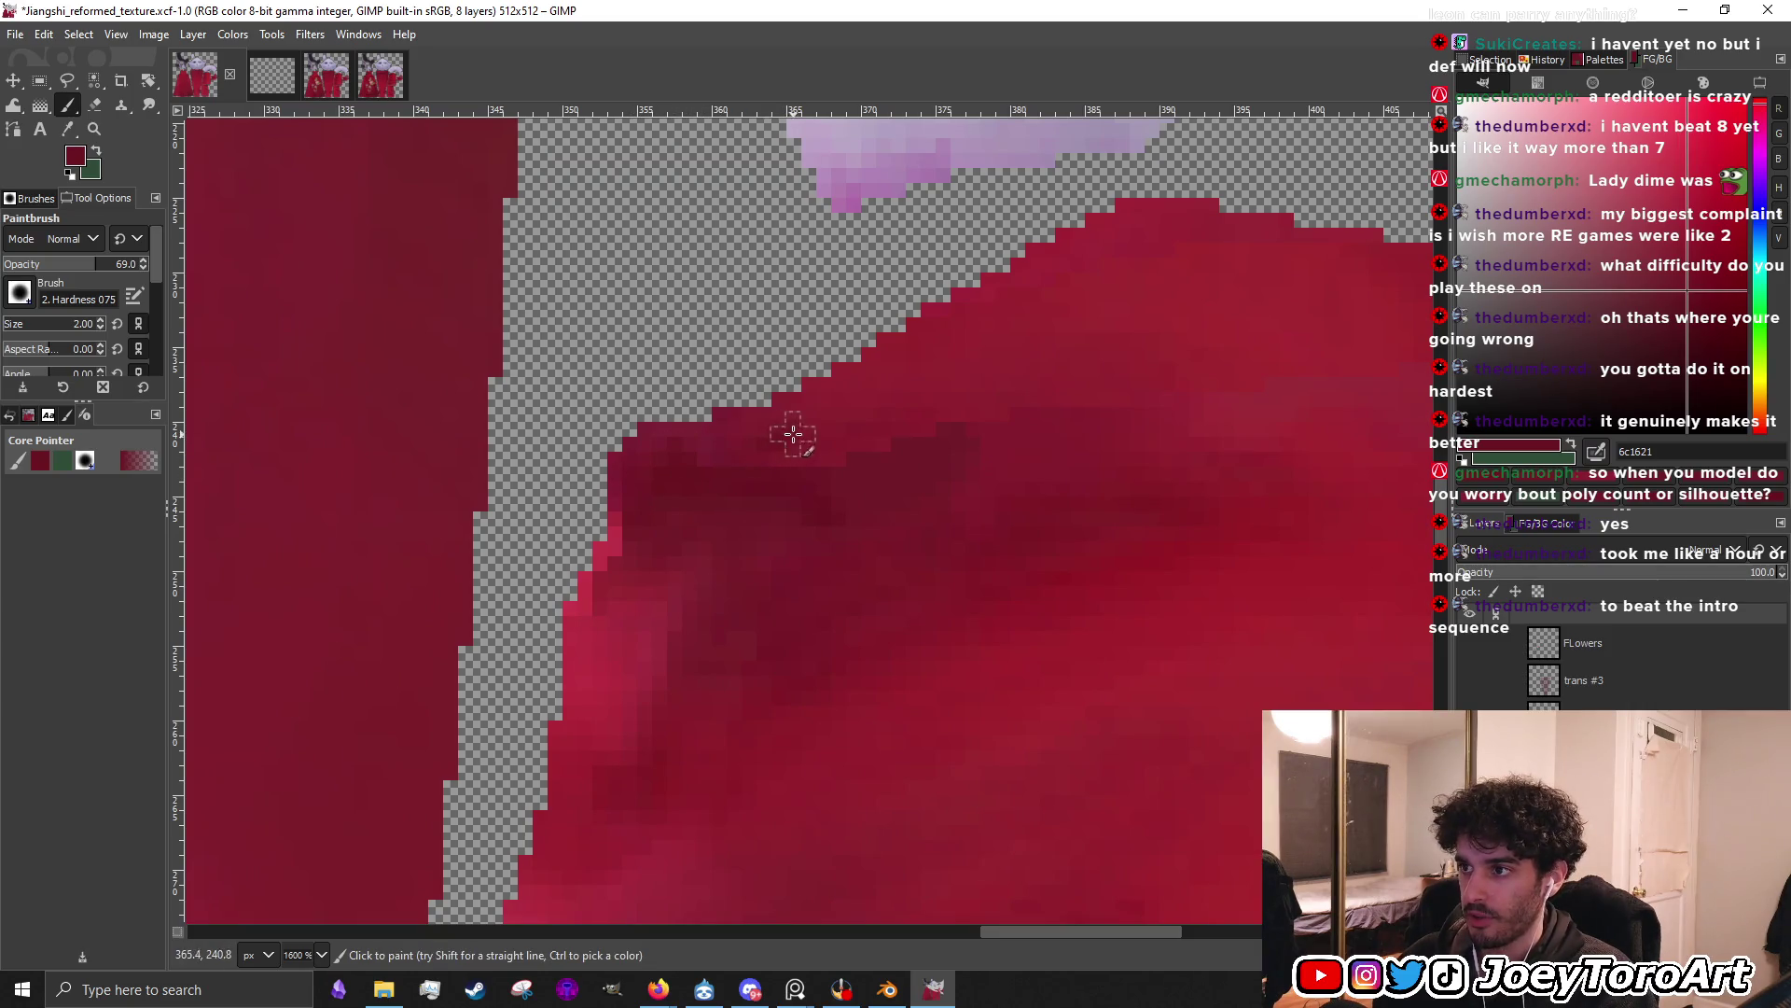
{"action": "middle_click_drag", "start_coordinate": [788, 428], "coordinate": [743, 523]}
{"action": "left_click", "coordinate": [800, 551], "text": "ctrl"}
{"action": "left_click", "coordinate": [931, 527], "text": "ctrl"}
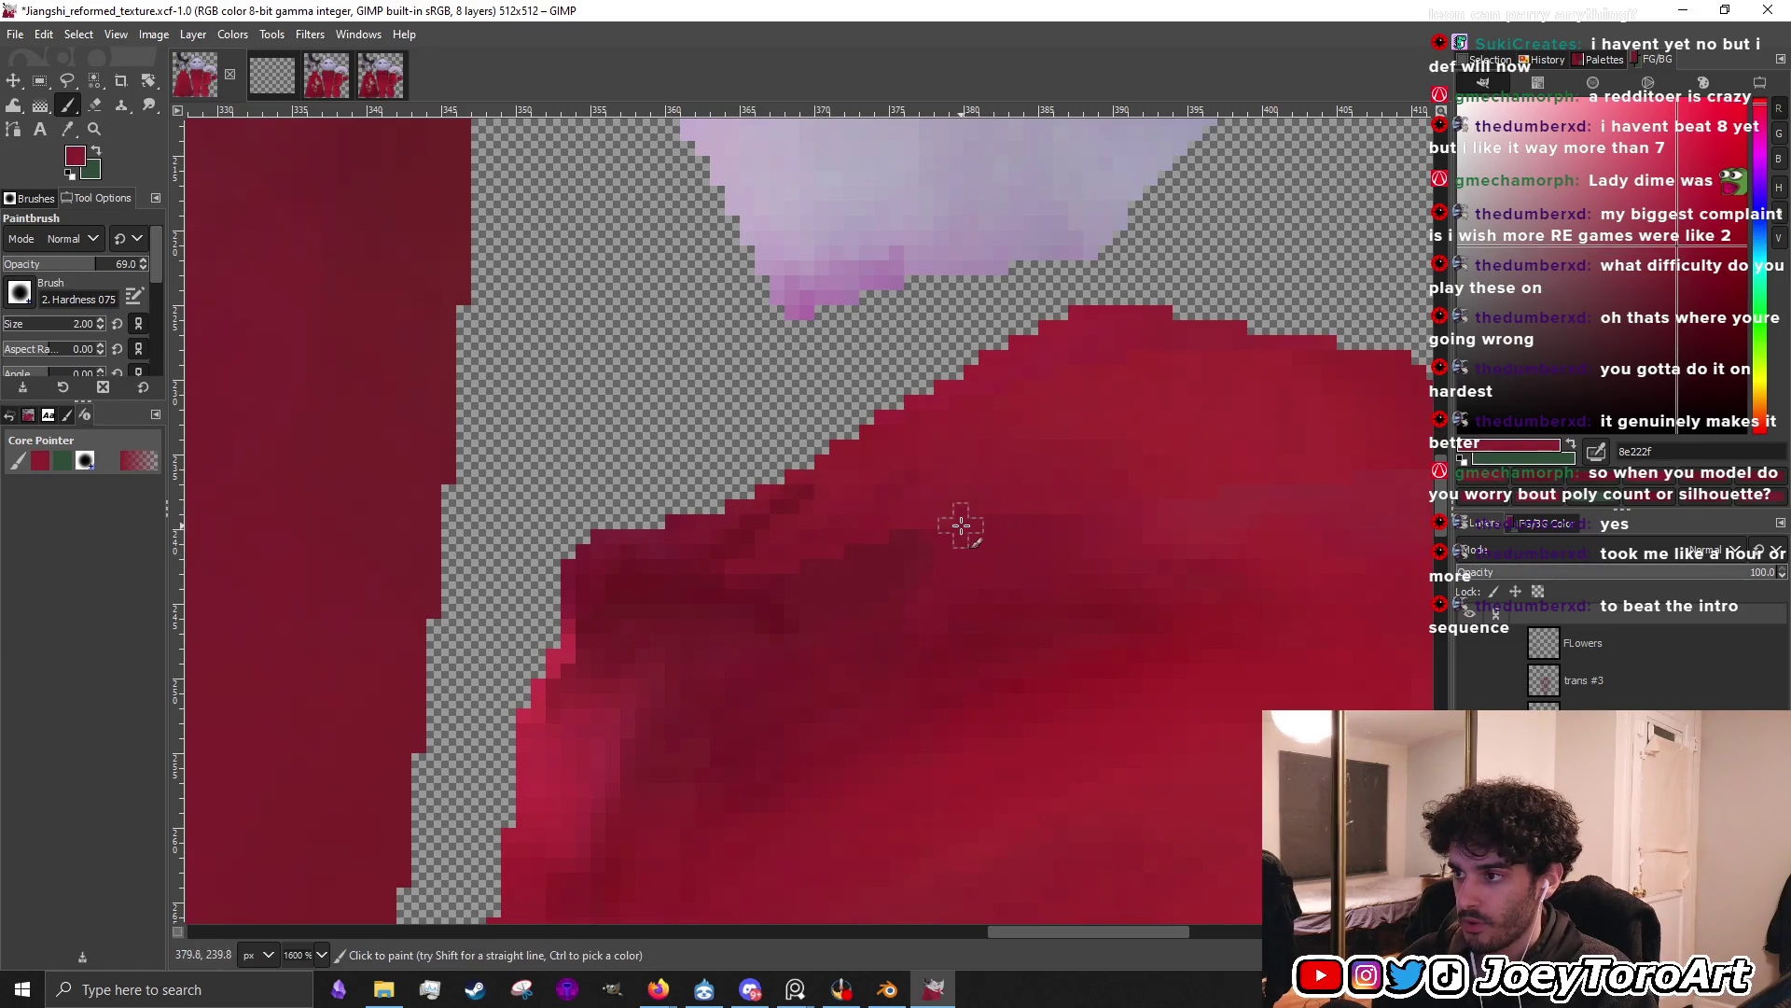
{"action": "left_click", "coordinate": [644, 612], "text": "ctrl"}
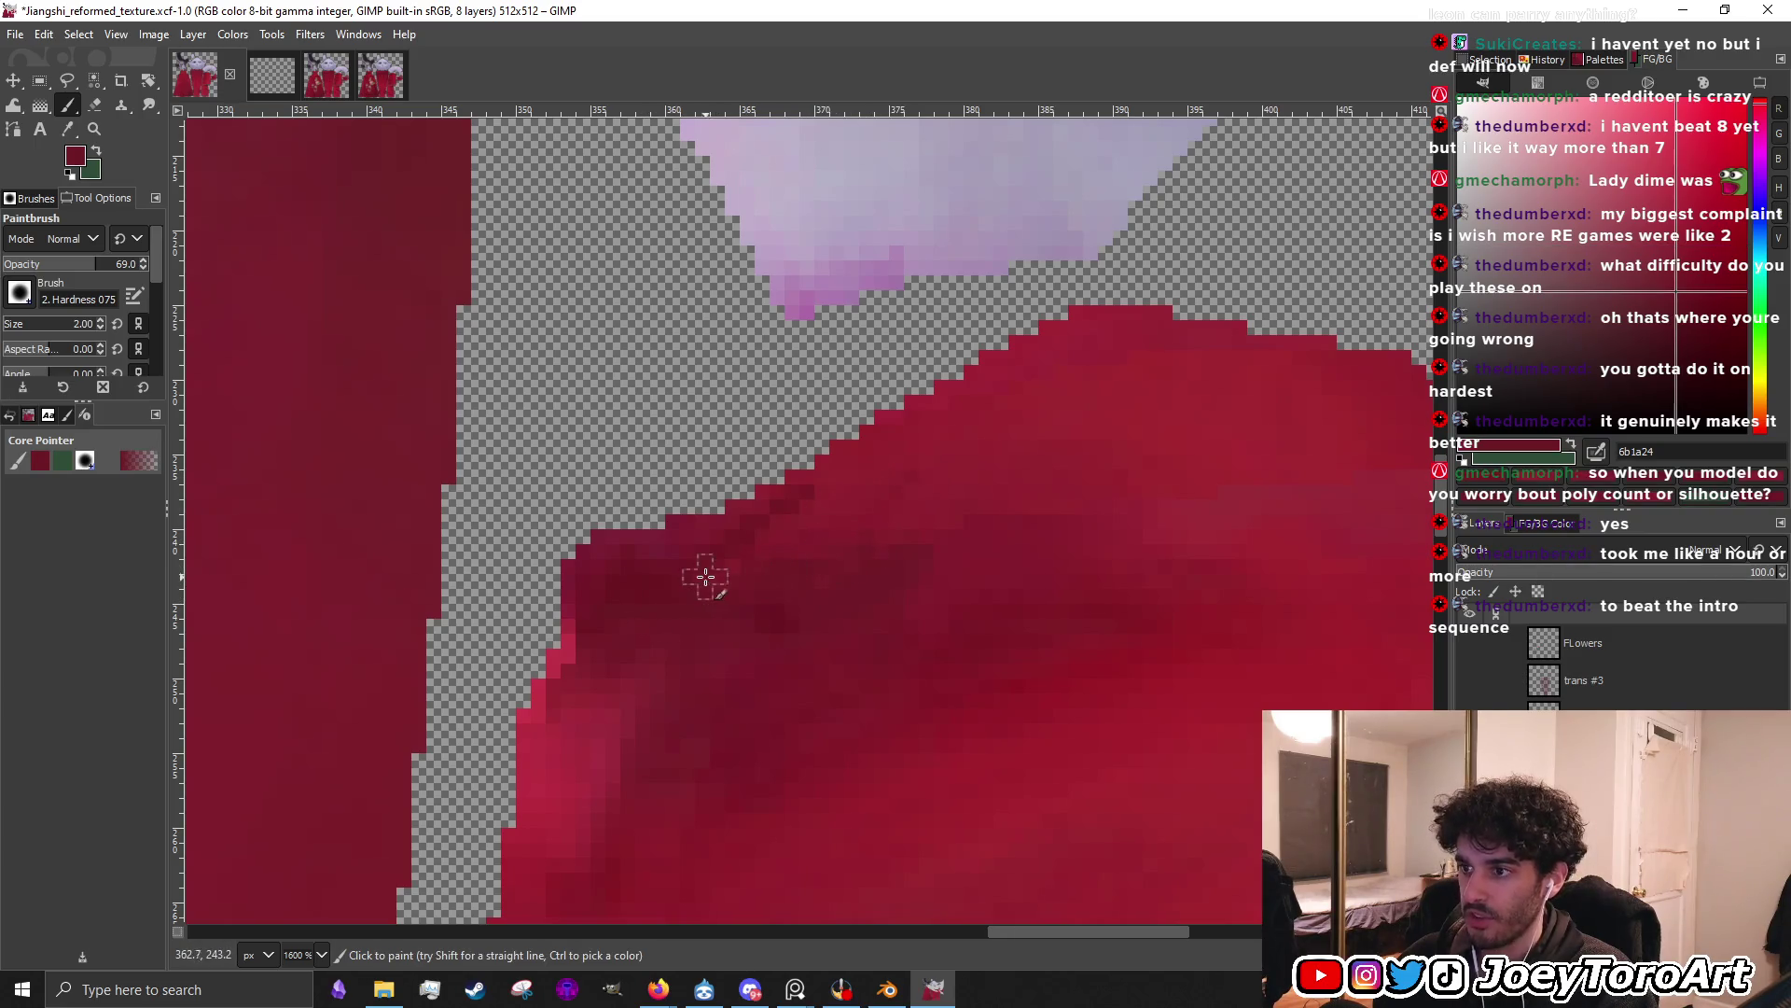
Keep retouching the seam edges with reds sampled beside them, ending on dark red #7A1E2B
{"action": "scroll", "coordinate": [895, 508], "scroll_direction": "down", "scroll_amount": 1, "text": "ctrl"}
{"action": "scroll", "coordinate": [856, 499], "scroll_direction": "up", "scroll_amount": 1, "text": "ctrl"}
{"action": "left_click", "coordinate": [855, 499], "text": "ctrl"}
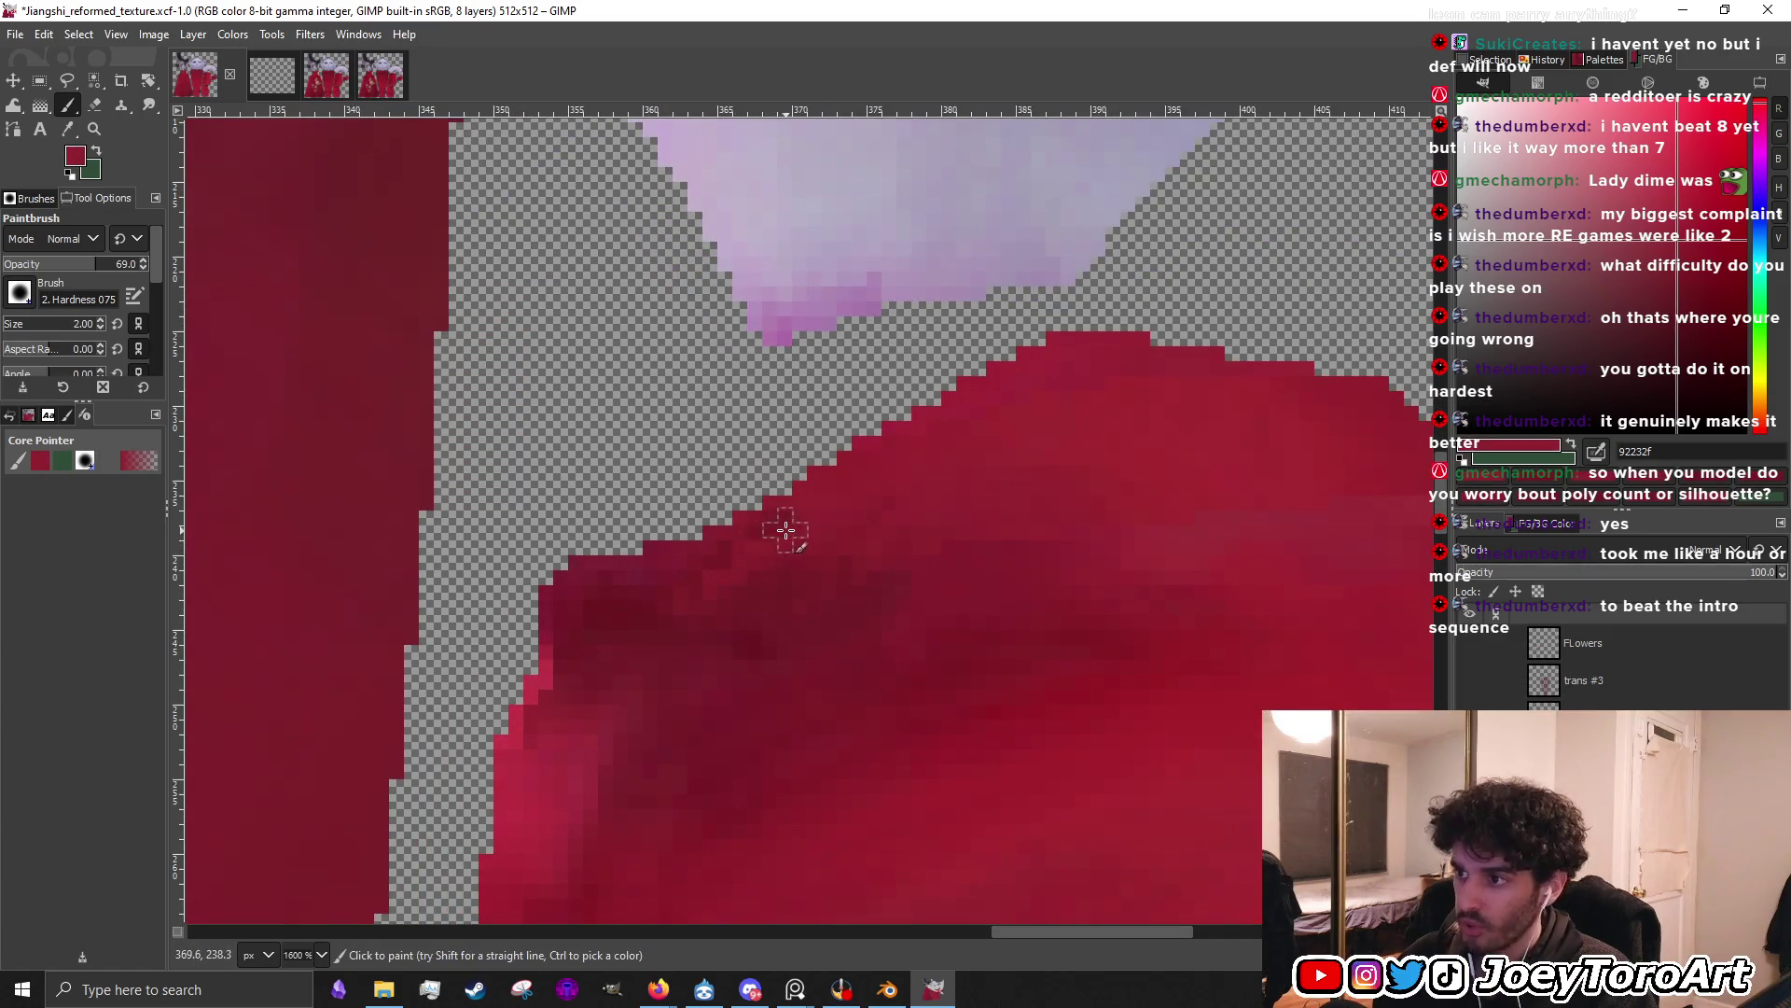
{"action": "scroll", "coordinate": [786, 524], "scroll_direction": "down", "scroll_amount": 1, "text": "ctrl"}
{"action": "scroll", "coordinate": [815, 575], "scroll_direction": "up", "scroll_amount": 1, "text": "ctrl"}
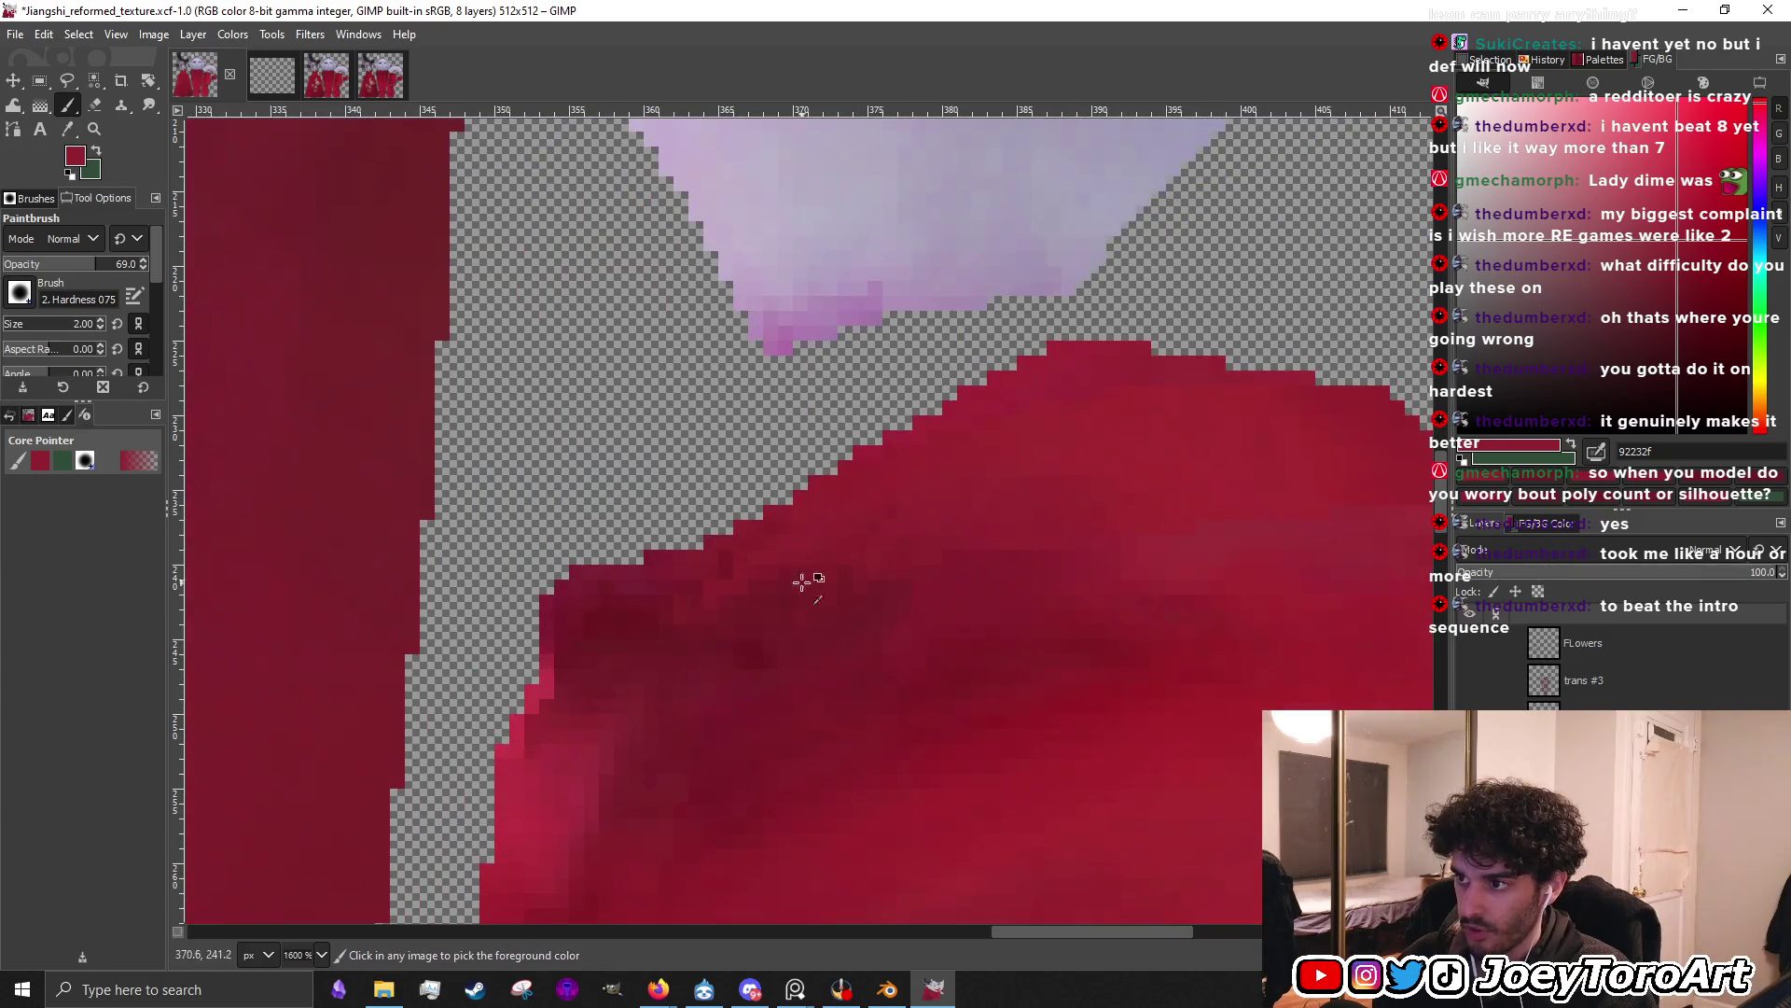
{"action": "left_click", "coordinate": [634, 607], "text": "ctrl"}
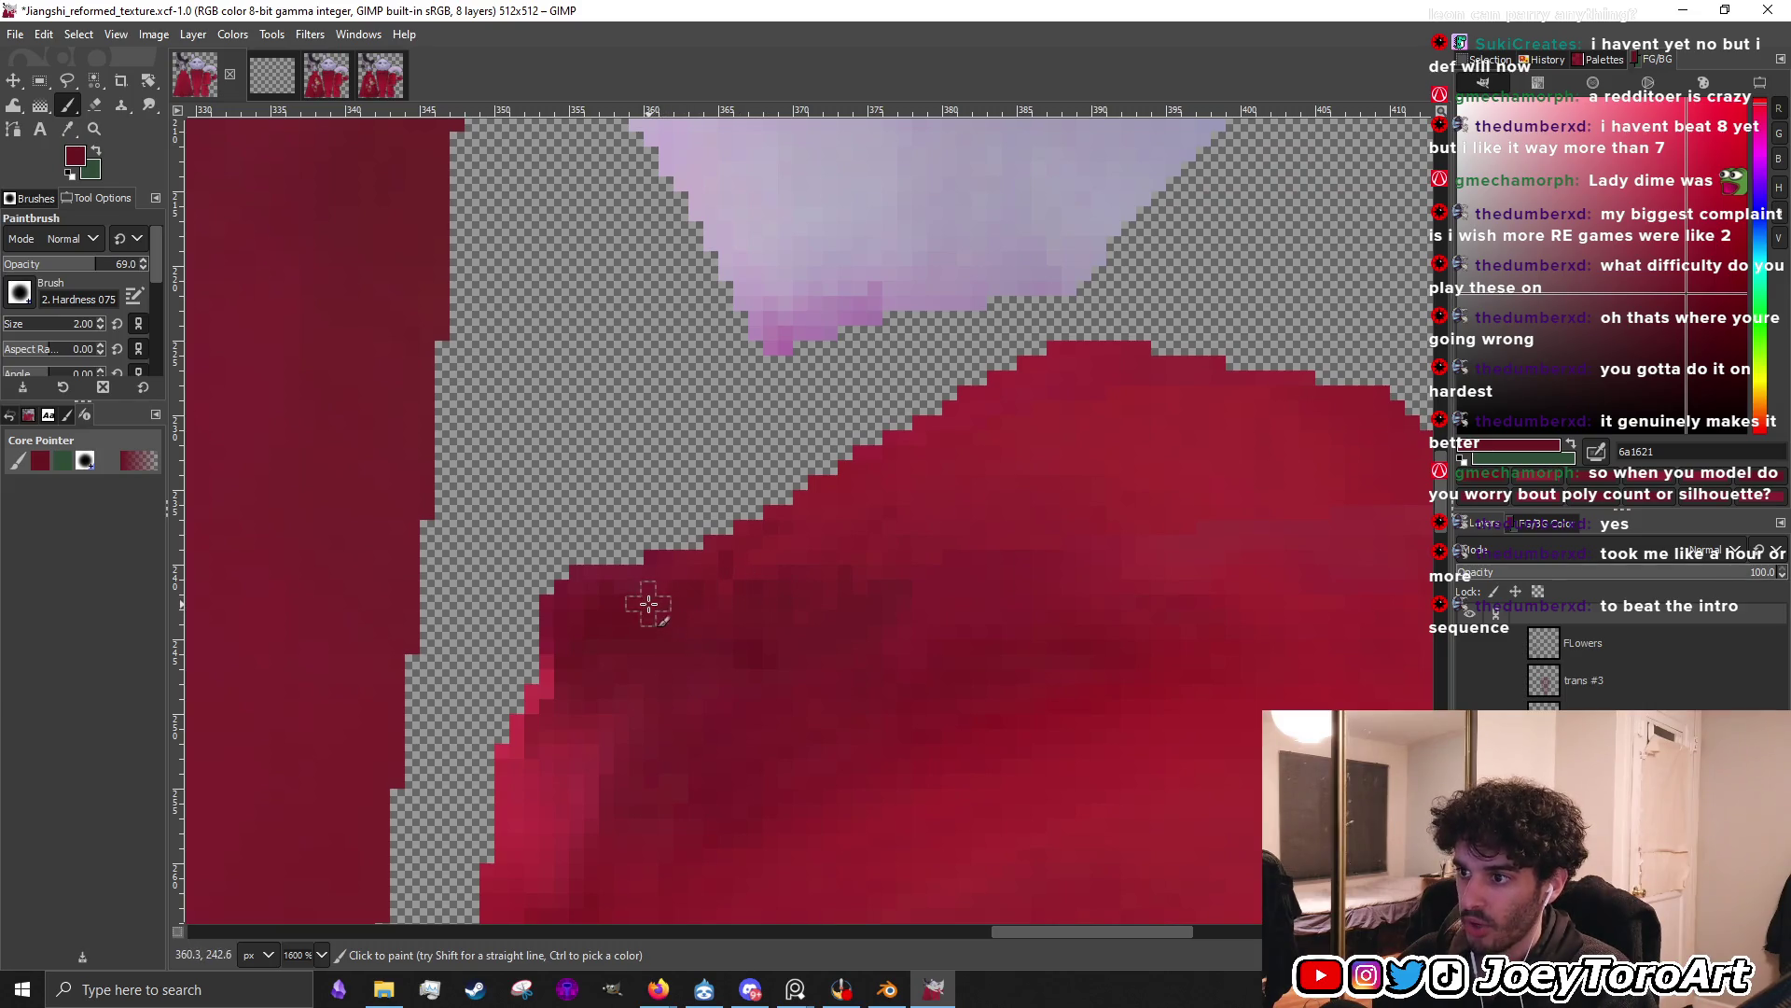
{"action": "scroll", "coordinate": [964, 572], "scroll_direction": "down", "scroll_amount": 4, "text": "ctrl"}
{"action": "scroll", "coordinate": [960, 568], "scroll_direction": "up", "scroll_amount": 3, "text": "ctrl"}
{"action": "left_click", "coordinate": [952, 572], "text": "ctrl"}
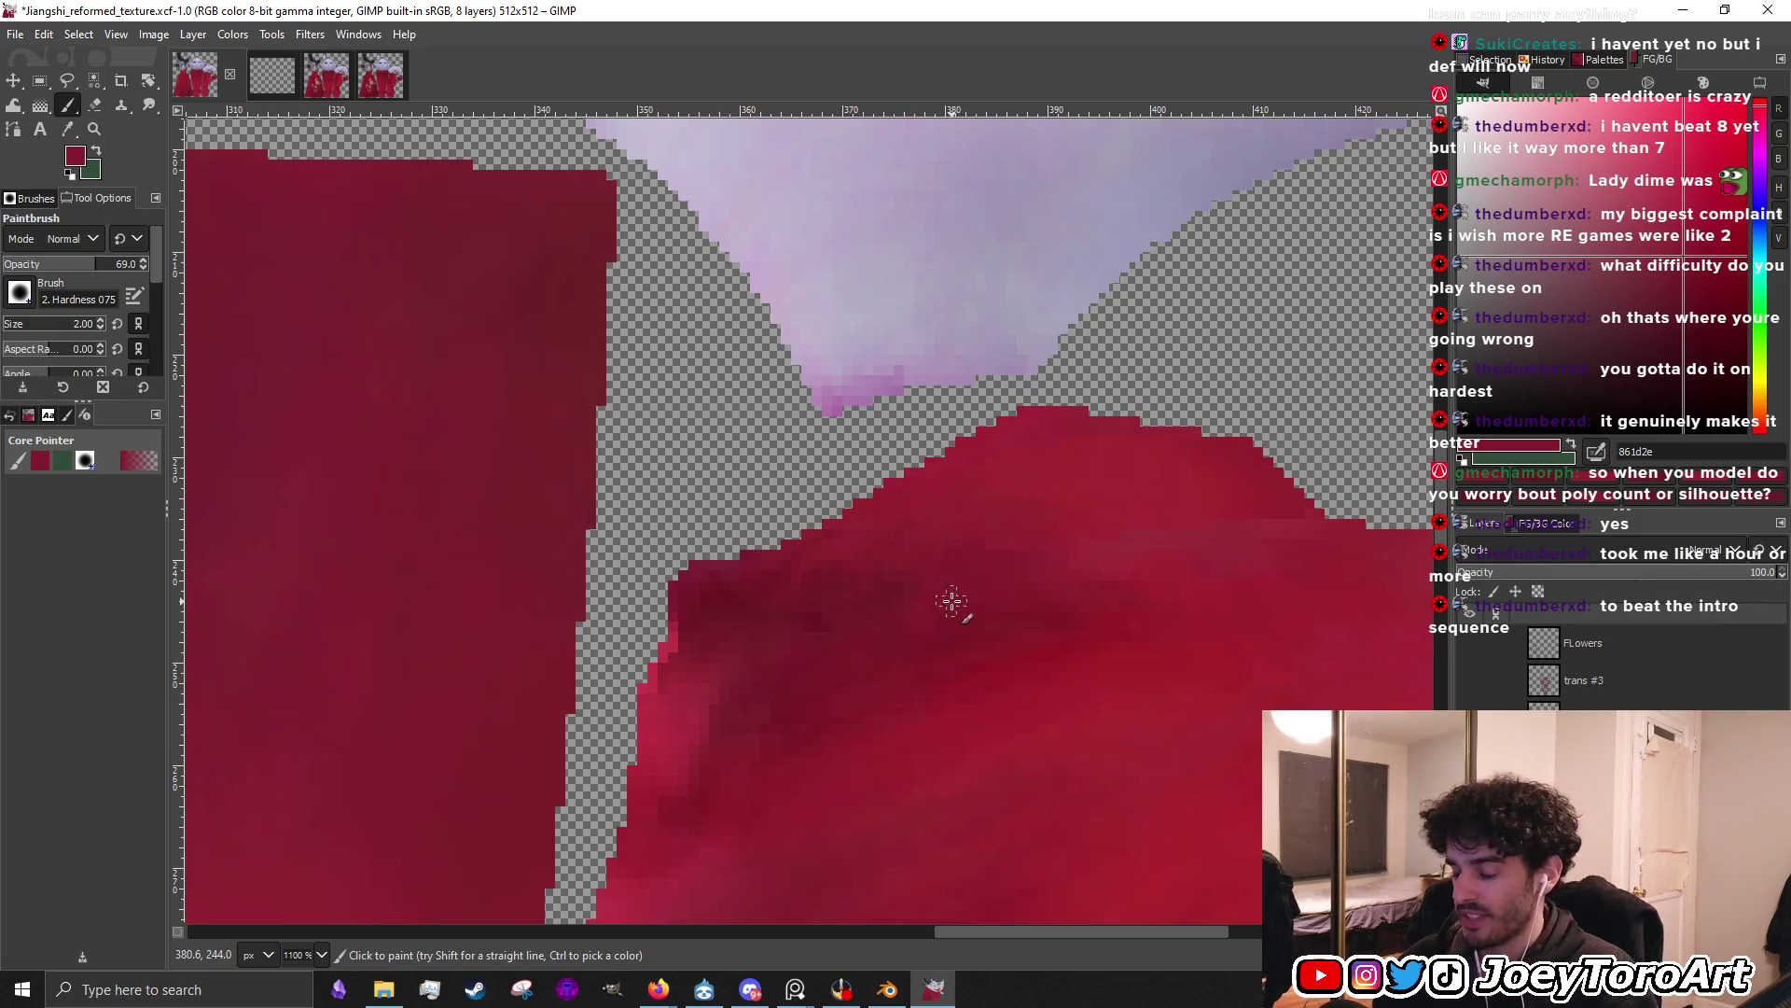
{"action": "scroll", "coordinate": [952, 601], "scroll_direction": "down", "scroll_amount": 3, "text": "ctrl"}
{"action": "scroll", "coordinate": [927, 606], "scroll_direction": "up", "scroll_amount": 4, "text": "ctrl"}
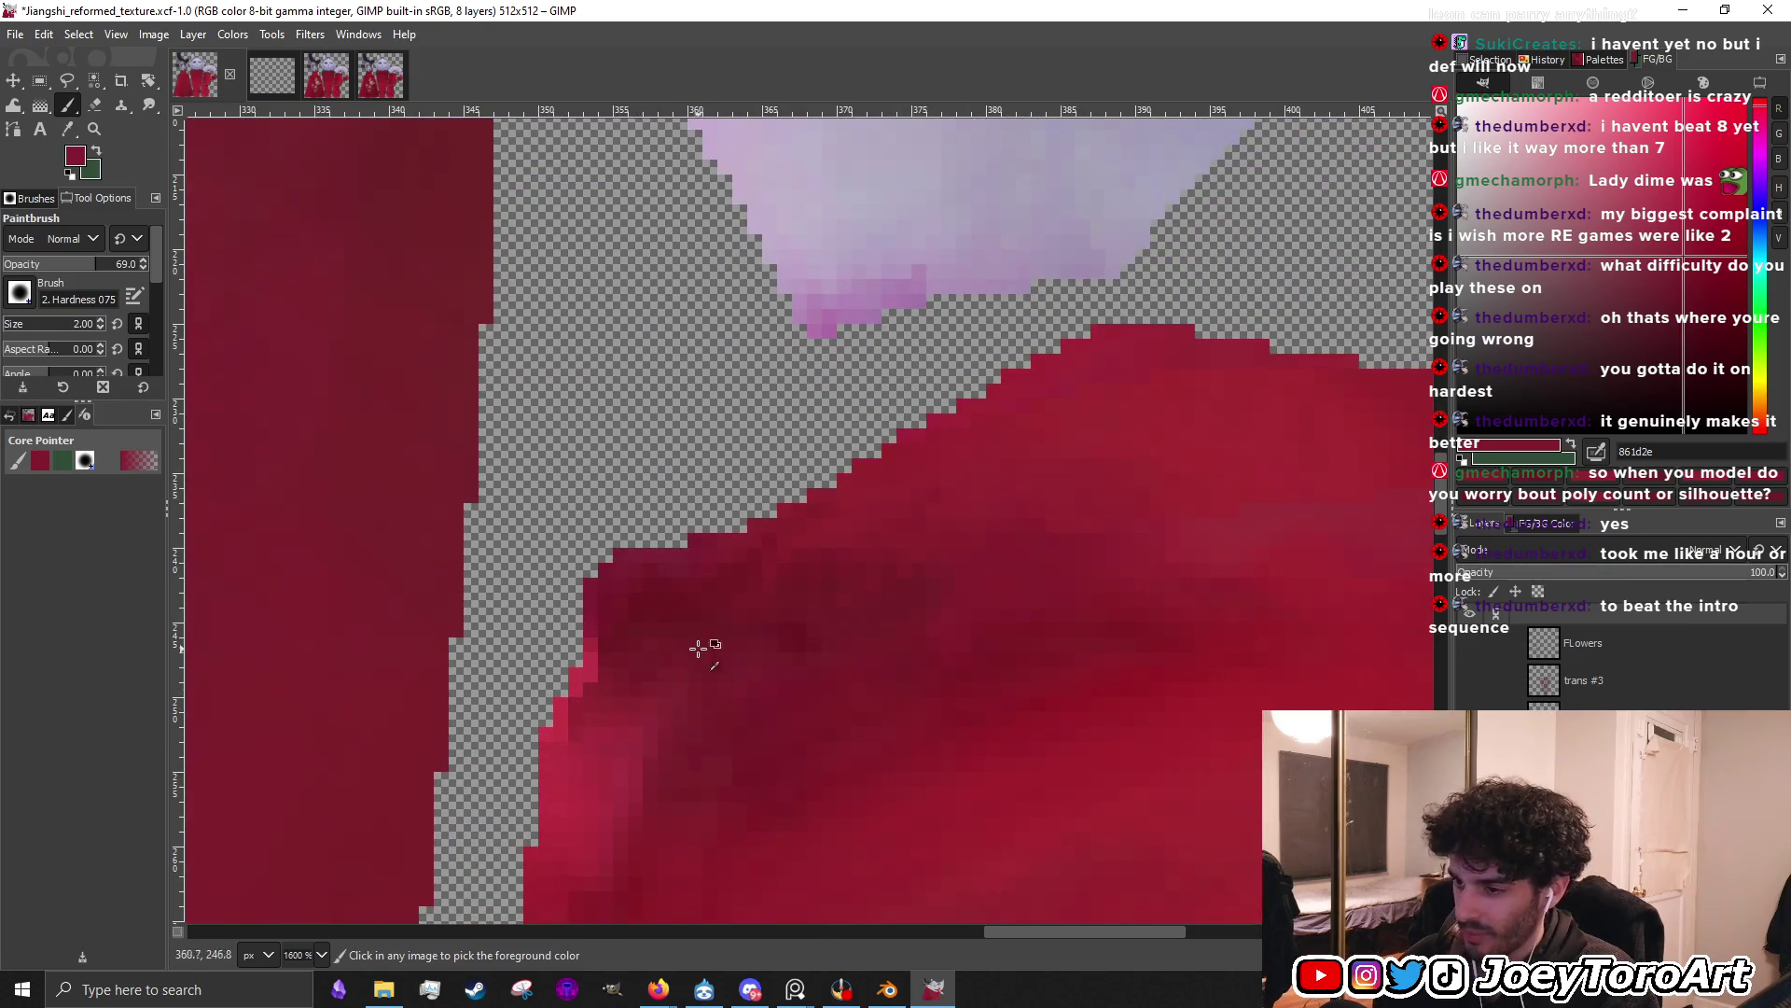
{"action": "scroll", "coordinate": [687, 652], "scroll_direction": "up", "scroll_amount": 1, "text": "ctrl"}
{"action": "left_click", "coordinate": [715, 726], "text": "ctrl"}
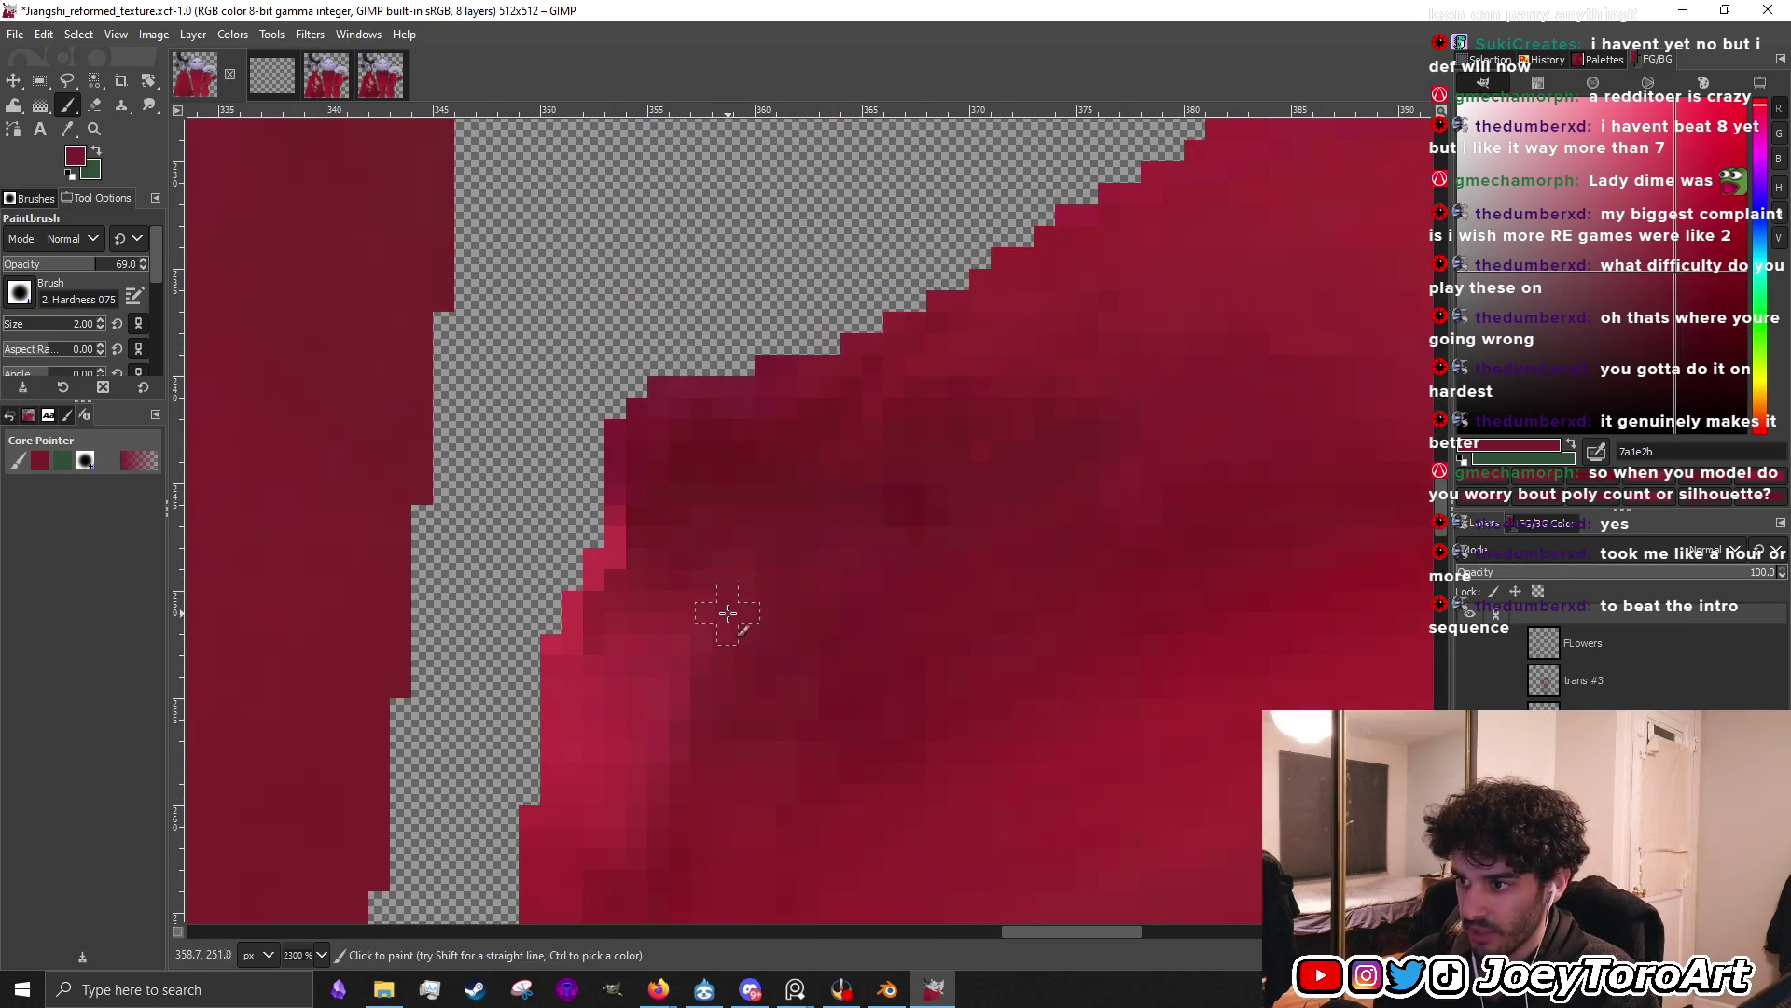
{"action": "scroll", "coordinate": [726, 609], "scroll_direction": "down", "scroll_amount": 3, "text": "ctrl"}
{"action": "scroll", "coordinate": [864, 586], "scroll_direction": "up", "scroll_amount": 1, "text": "ctrl"}
{"action": "scroll", "coordinate": [886, 608], "scroll_direction": "down", "scroll_amount": 1, "text": "ctrl"}
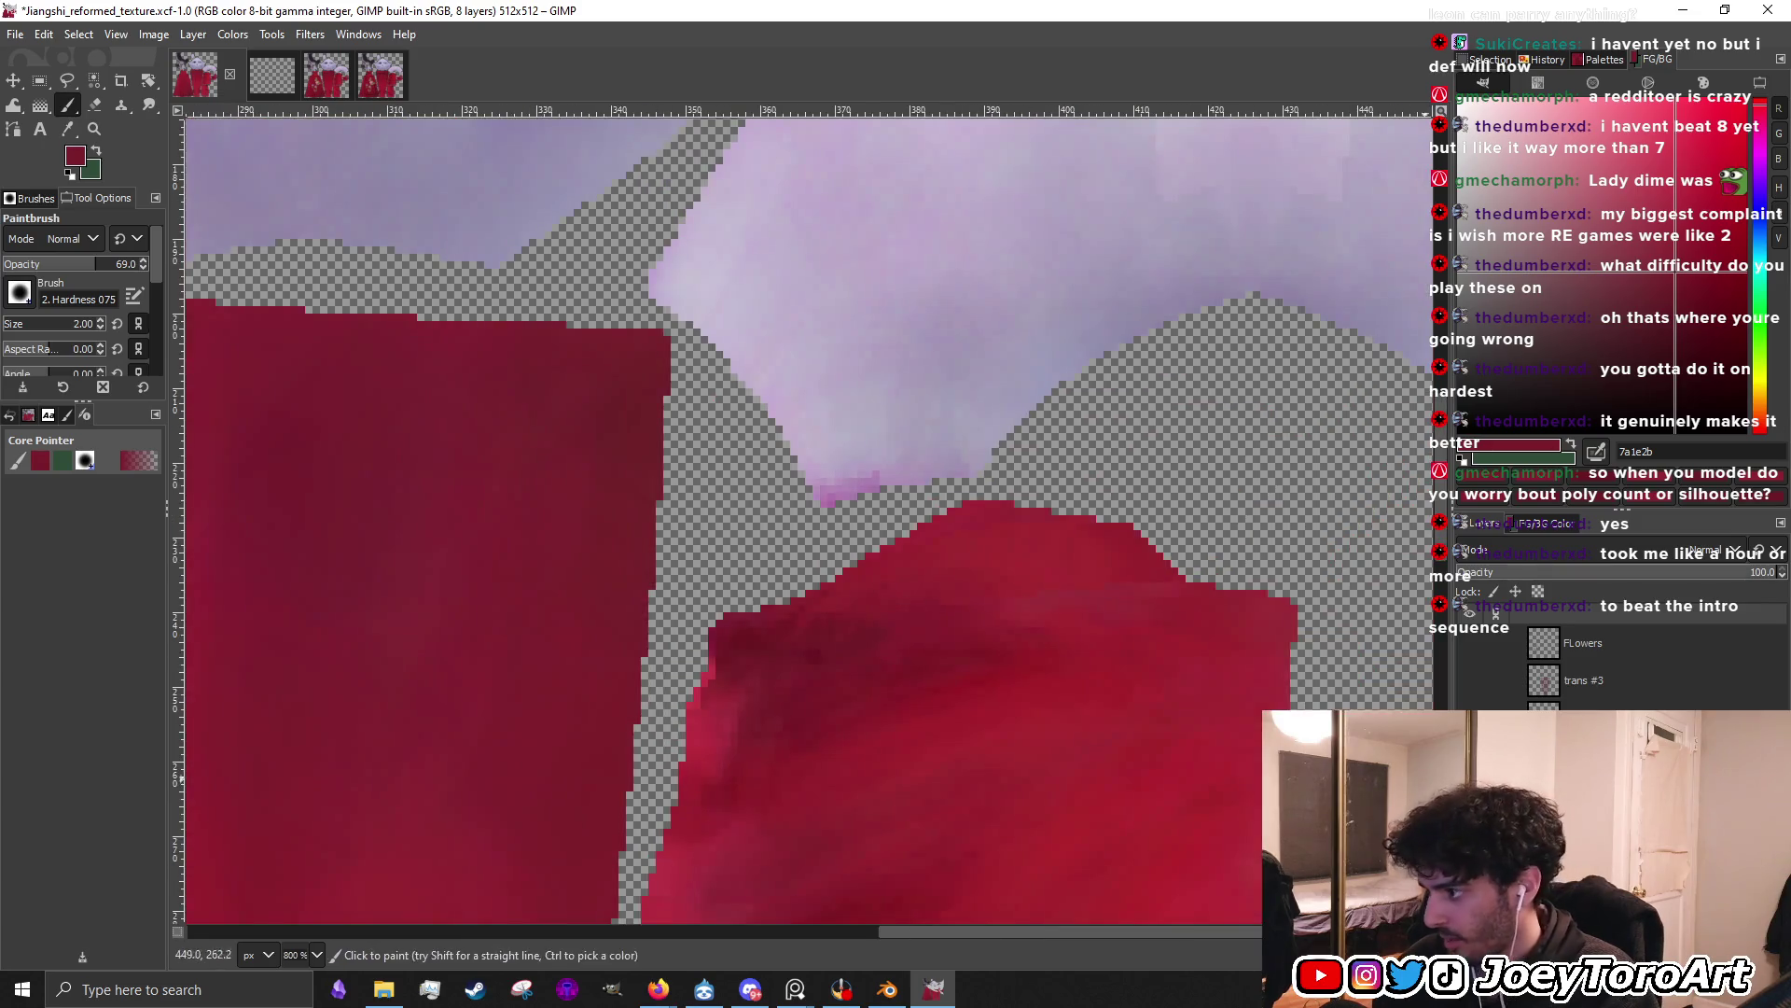
{"action": "scroll", "coordinate": [878, 595], "scroll_direction": "down", "scroll_amount": 5, "text": "ctrl"}
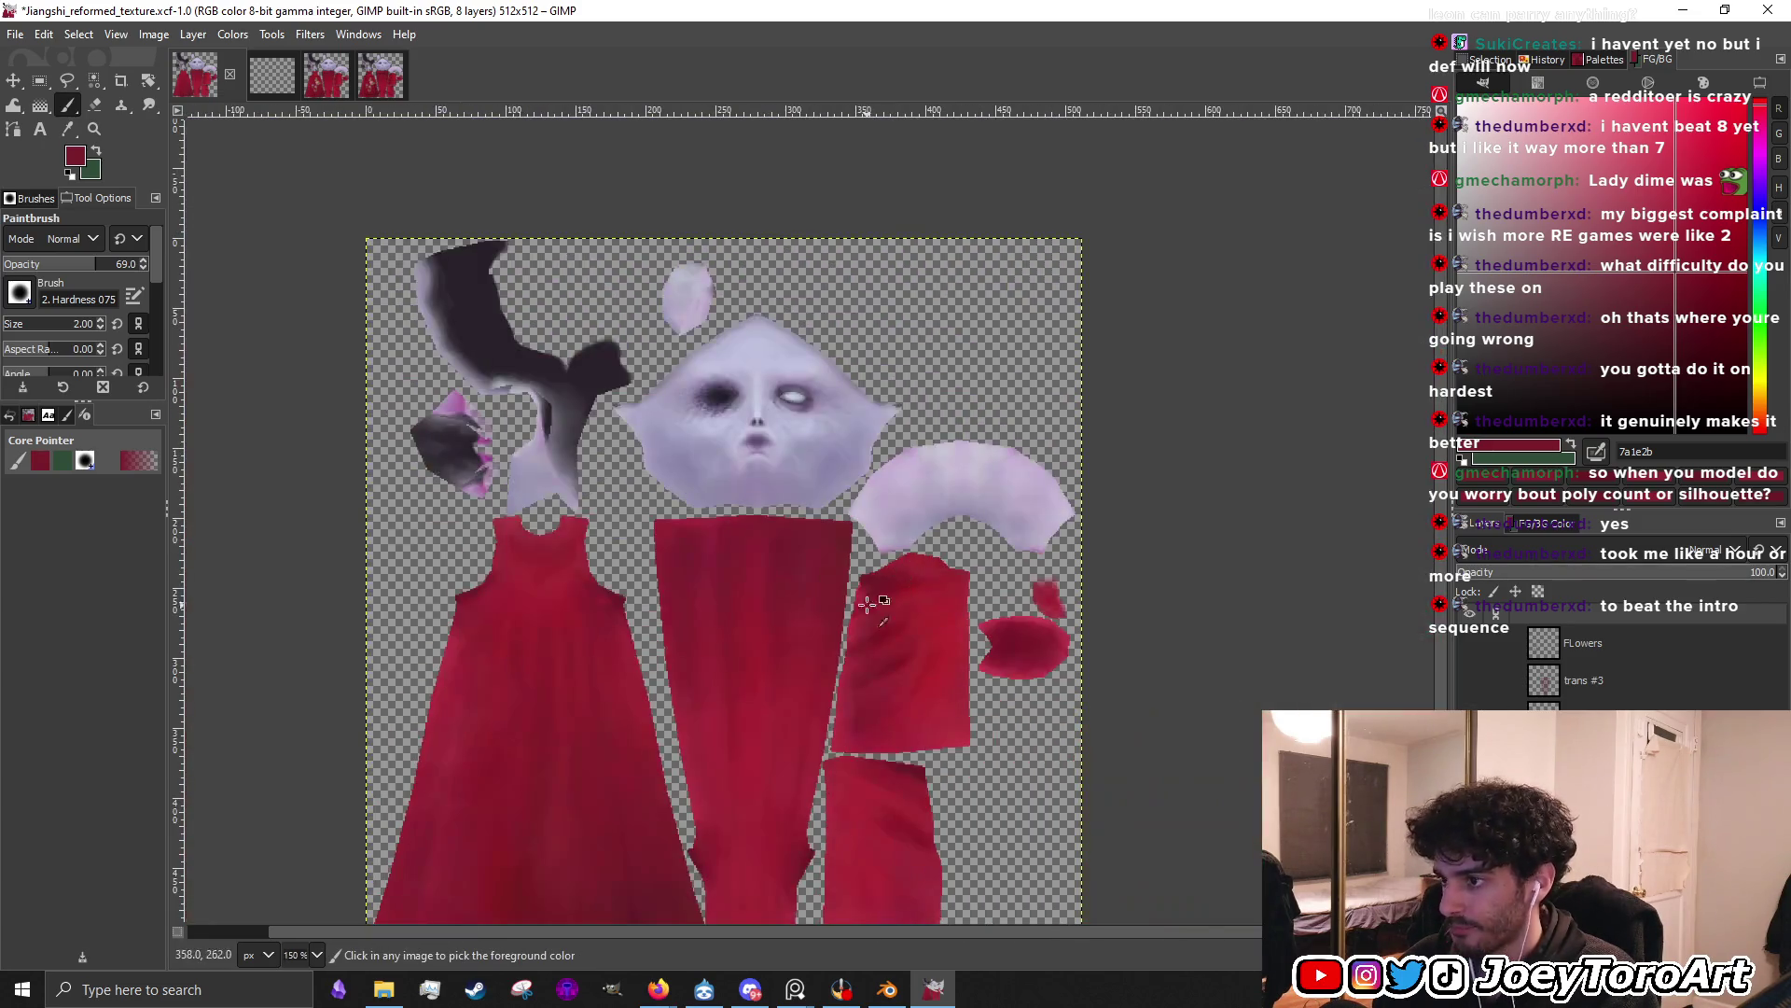
Sample several fabric reds and start smoothing the left dress piece's jagged edges
{"action": "scroll", "coordinate": [544, 604], "scroll_direction": "up", "scroll_amount": 5, "text": "ctrl"}
{"action": "scroll", "coordinate": [747, 737], "scroll_direction": "up", "scroll_amount": 2, "text": "ctrl"}
{"action": "left_click", "coordinate": [752, 660], "text": "ctrl"}
{"action": "left_click", "coordinate": [840, 607], "text": "ctrl"}
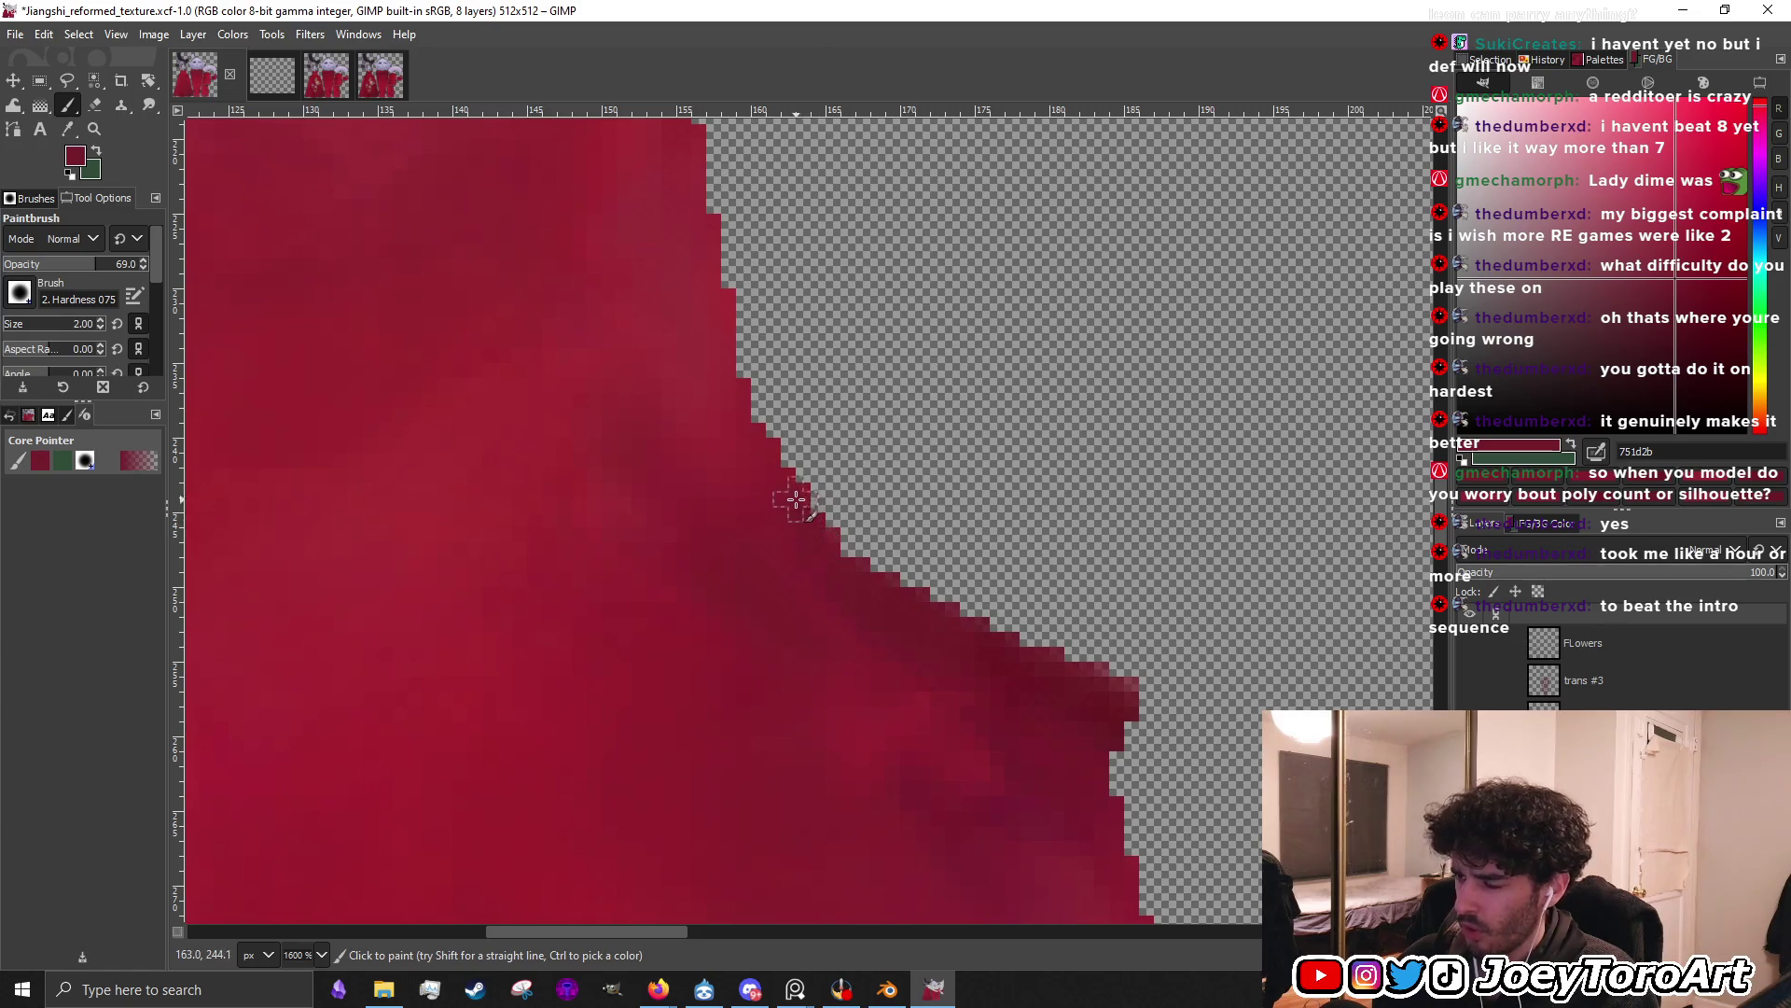
{"action": "scroll", "coordinate": [913, 658], "scroll_direction": "up", "scroll_amount": 1, "text": "ctrl"}
{"action": "left_click", "coordinate": [902, 652], "text": "ctrl"}
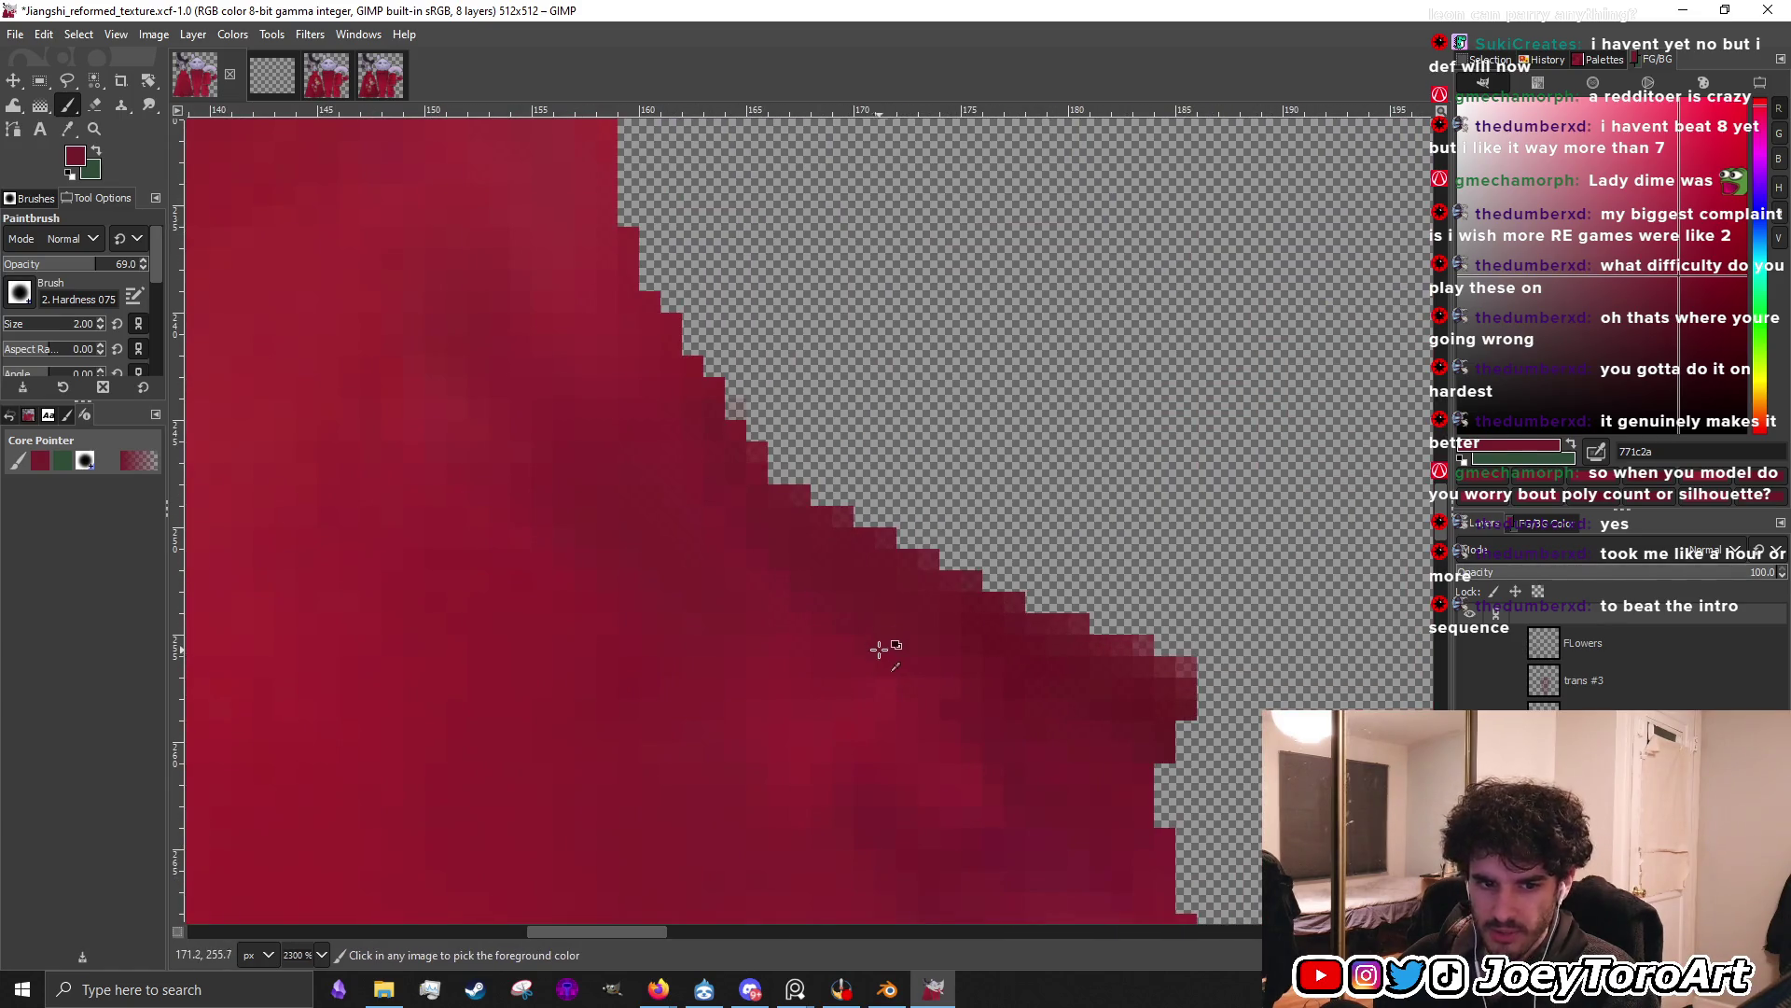
{"action": "left_click", "coordinate": [741, 571], "text": "ctrl"}
{"action": "scroll", "coordinate": [941, 689], "scroll_direction": "up", "scroll_amount": 2, "text": "ctrl"}
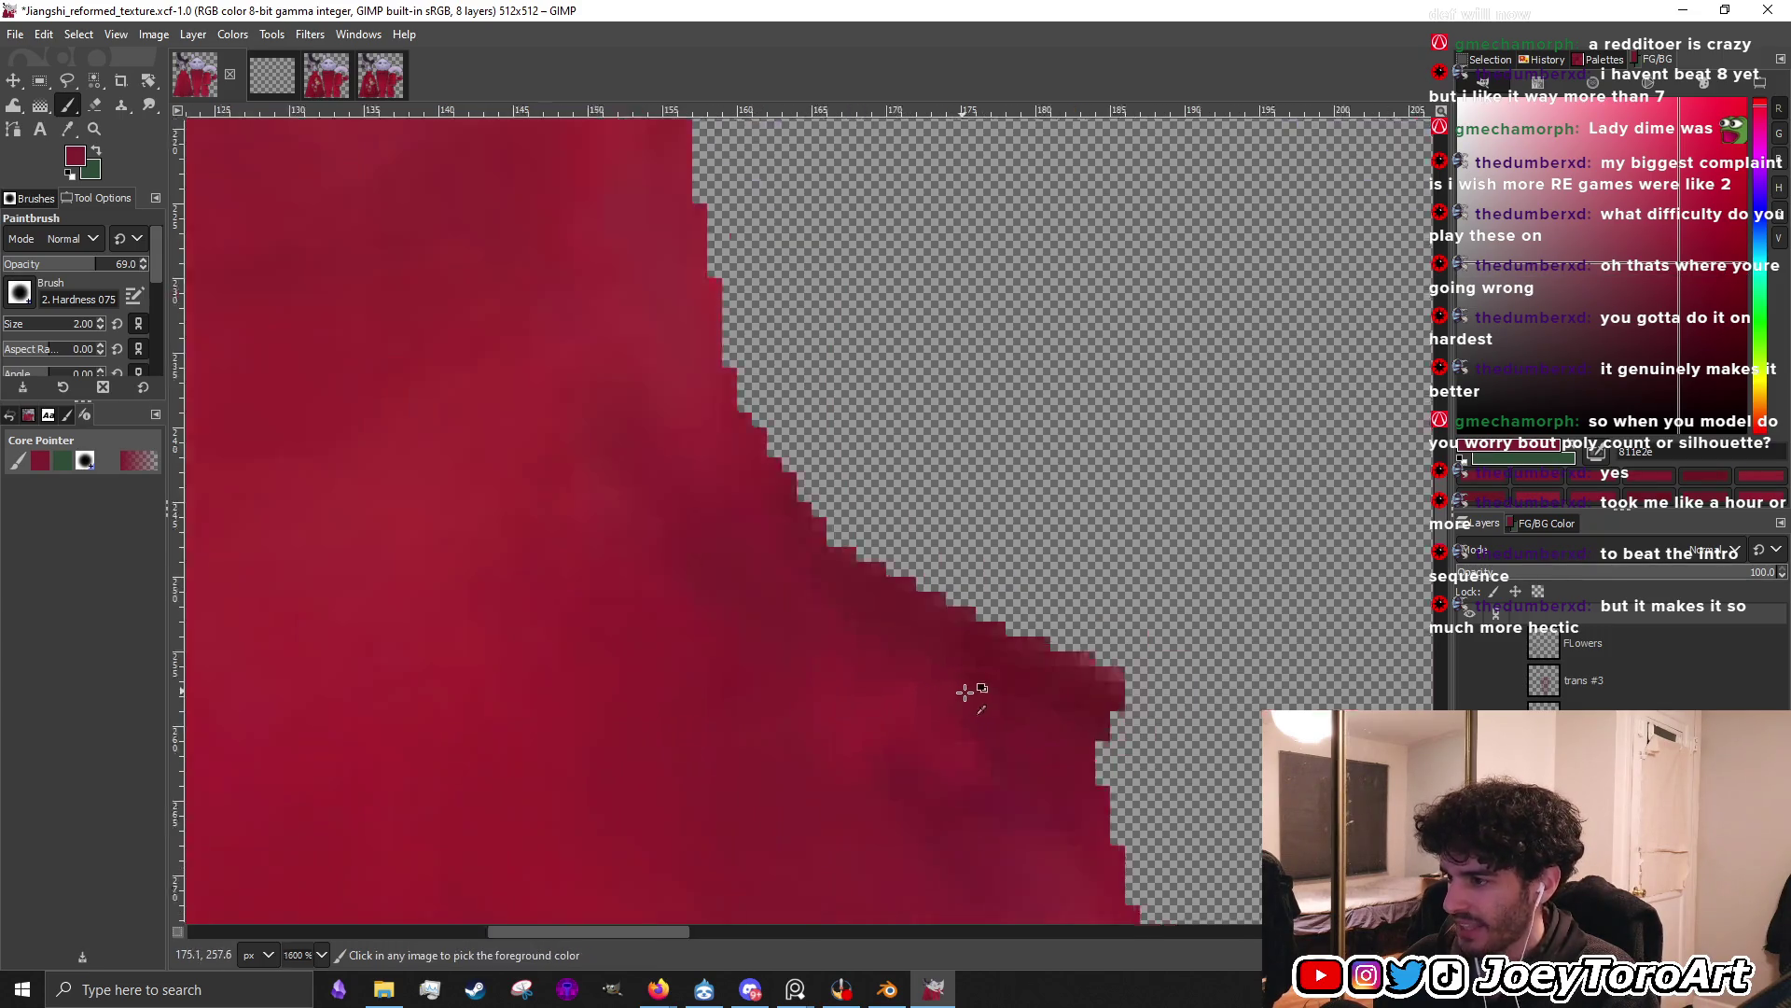
{"action": "left_click", "coordinate": [983, 699], "text": "ctrl"}
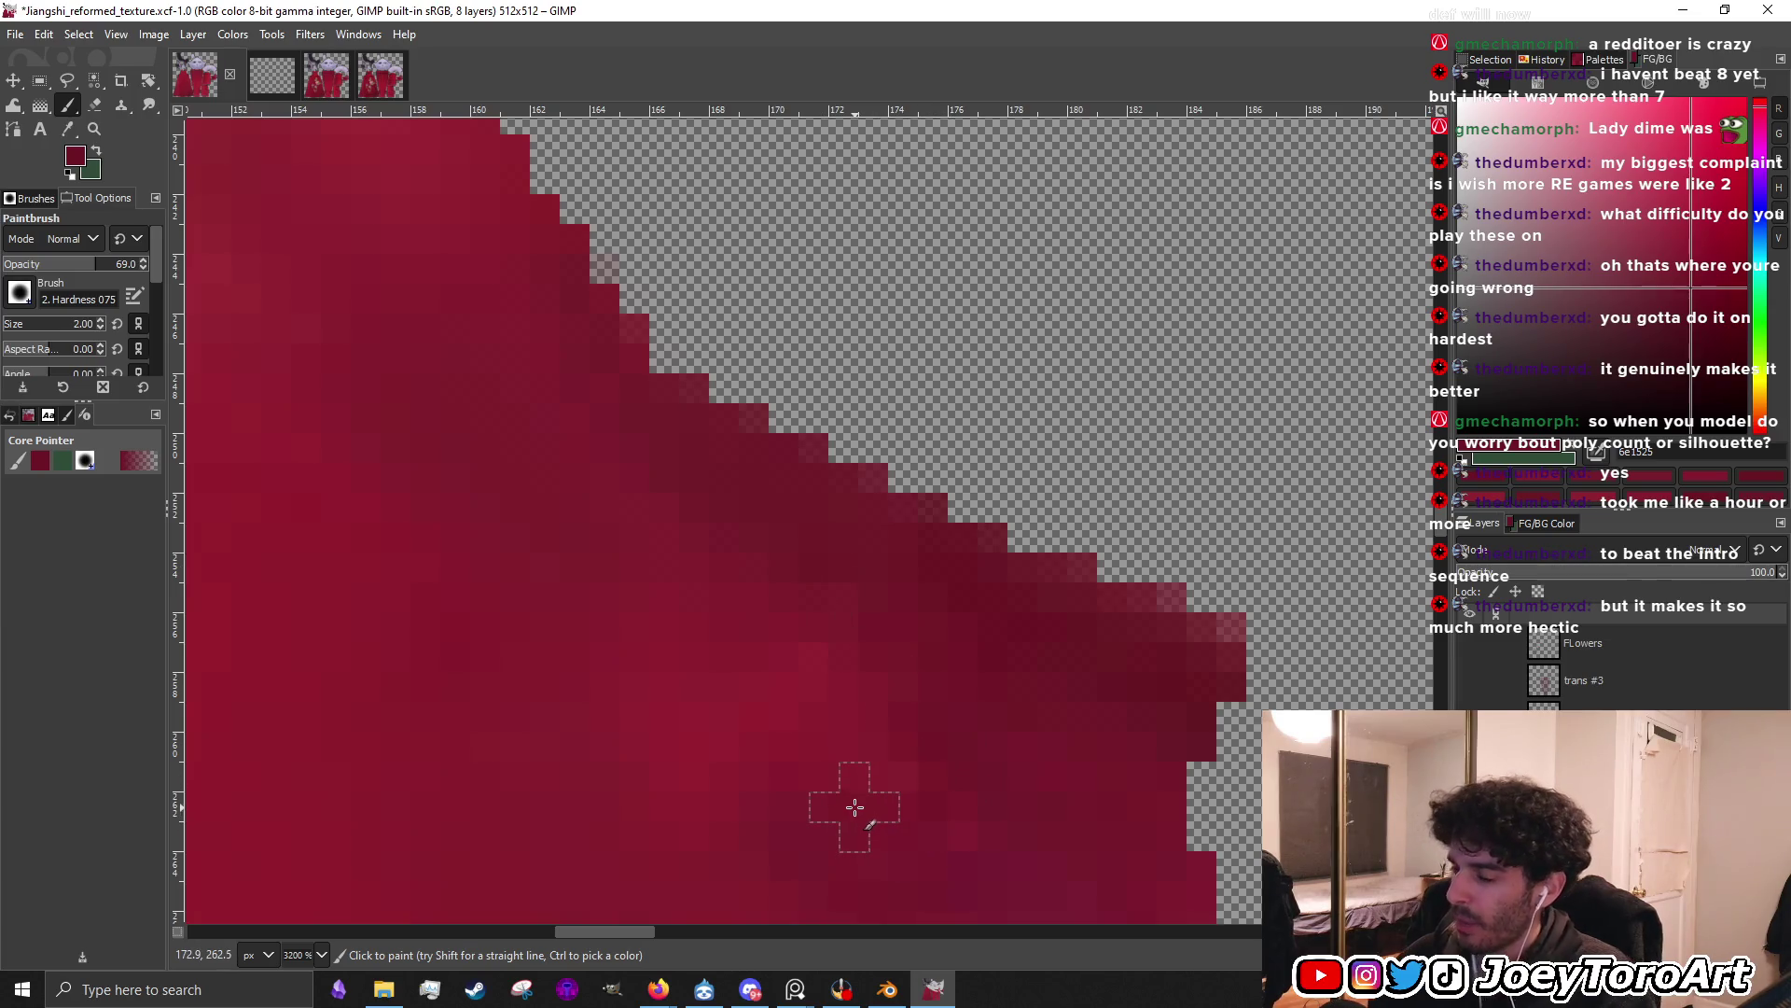
Raise the music volume, then finish the left piece's edges with a deeper seam red
{"action": "key", "text": "XF86AudioRaiseVolume"}
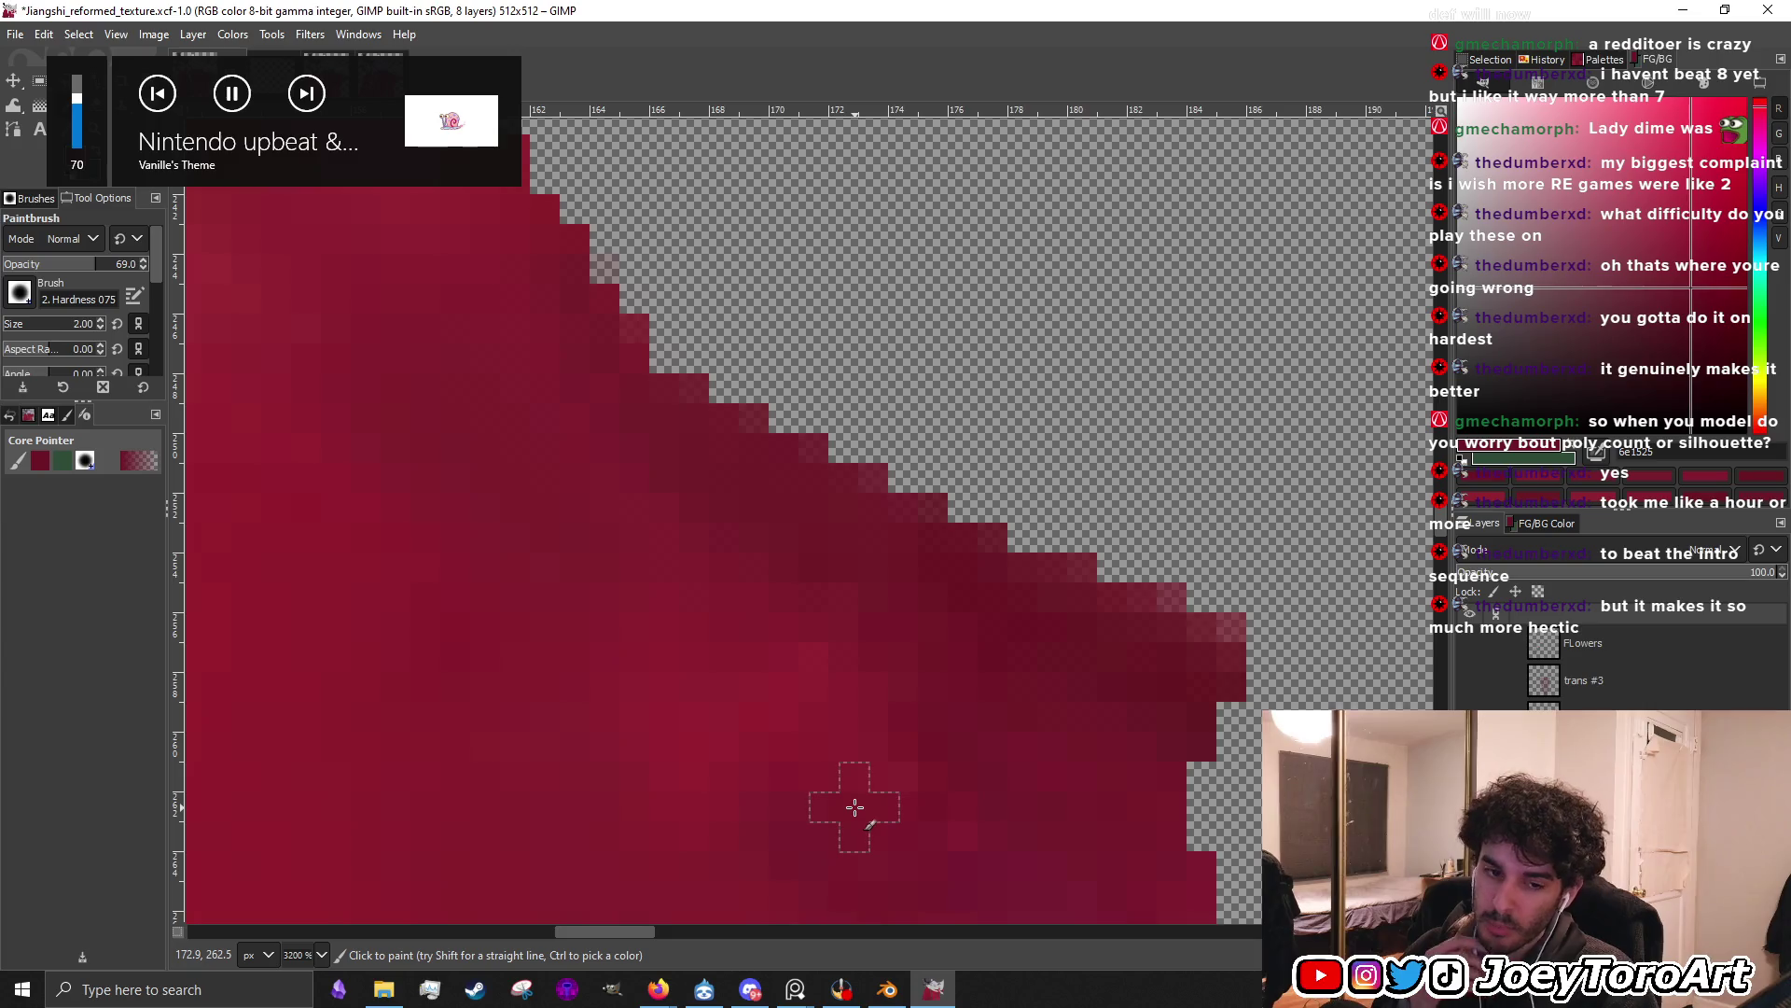
{"action": "left_click", "coordinate": [910, 742], "text": "ctrl"}
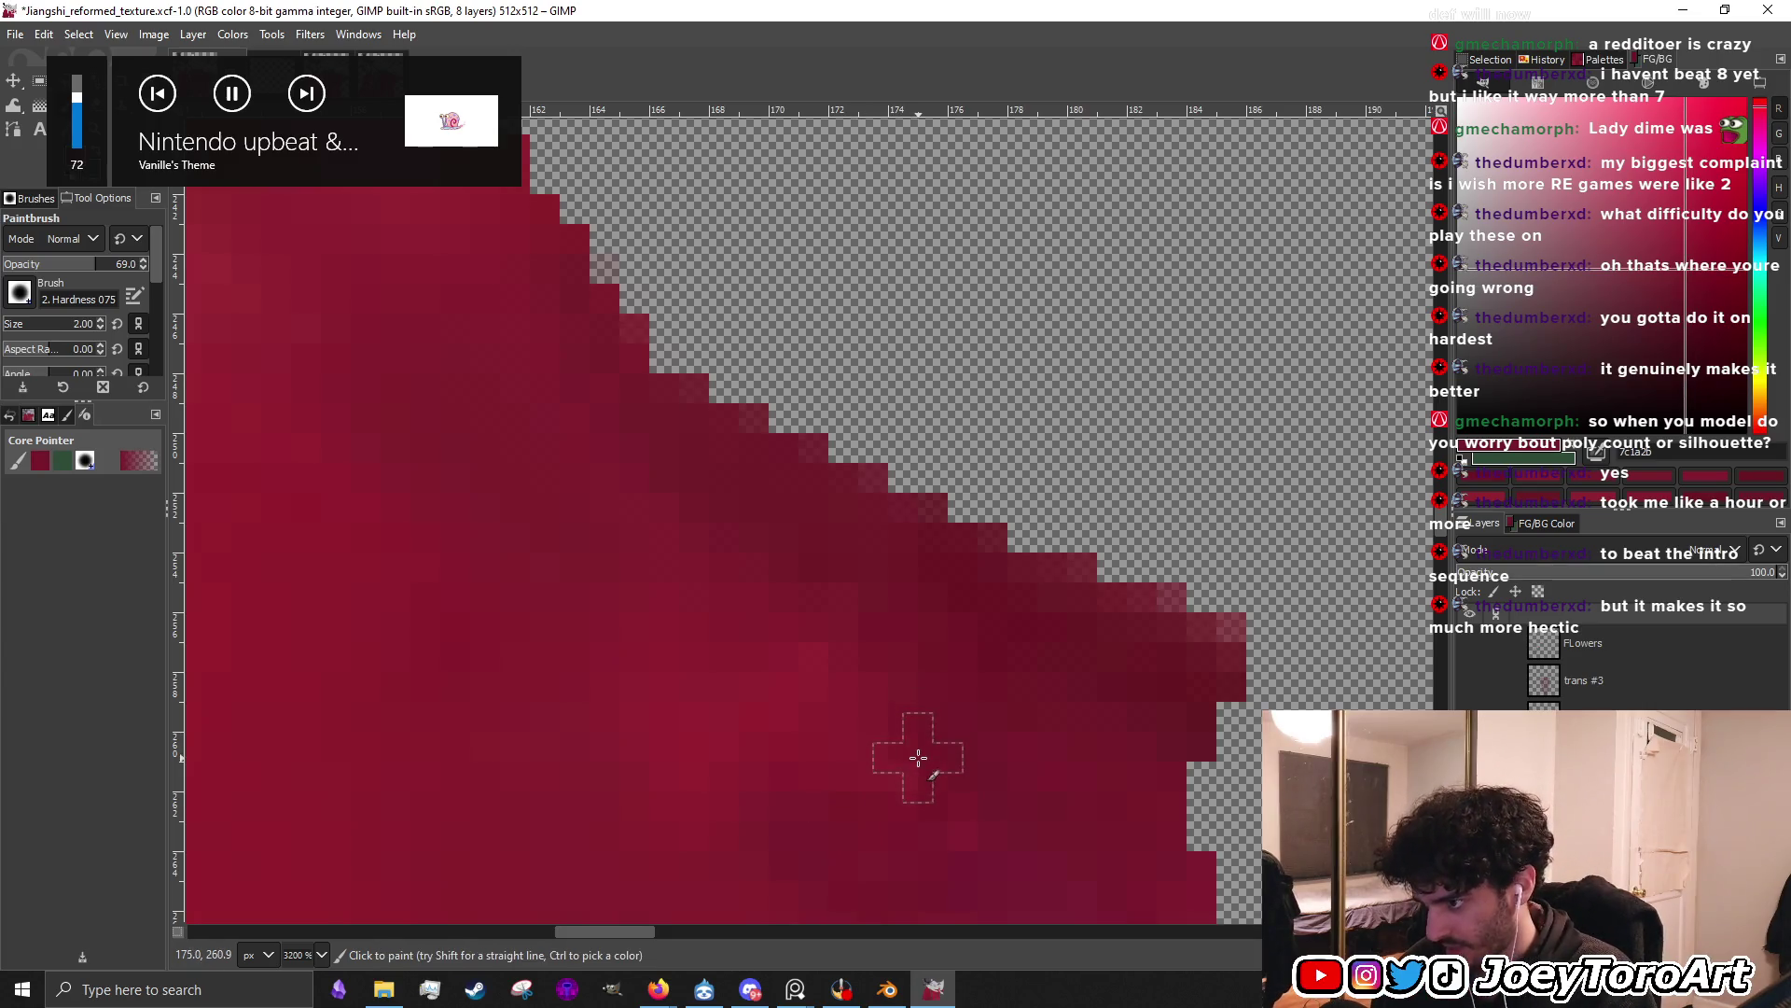
{"action": "scroll", "coordinate": [1021, 685], "scroll_direction": "down", "scroll_amount": 1, "text": "ctrl"}
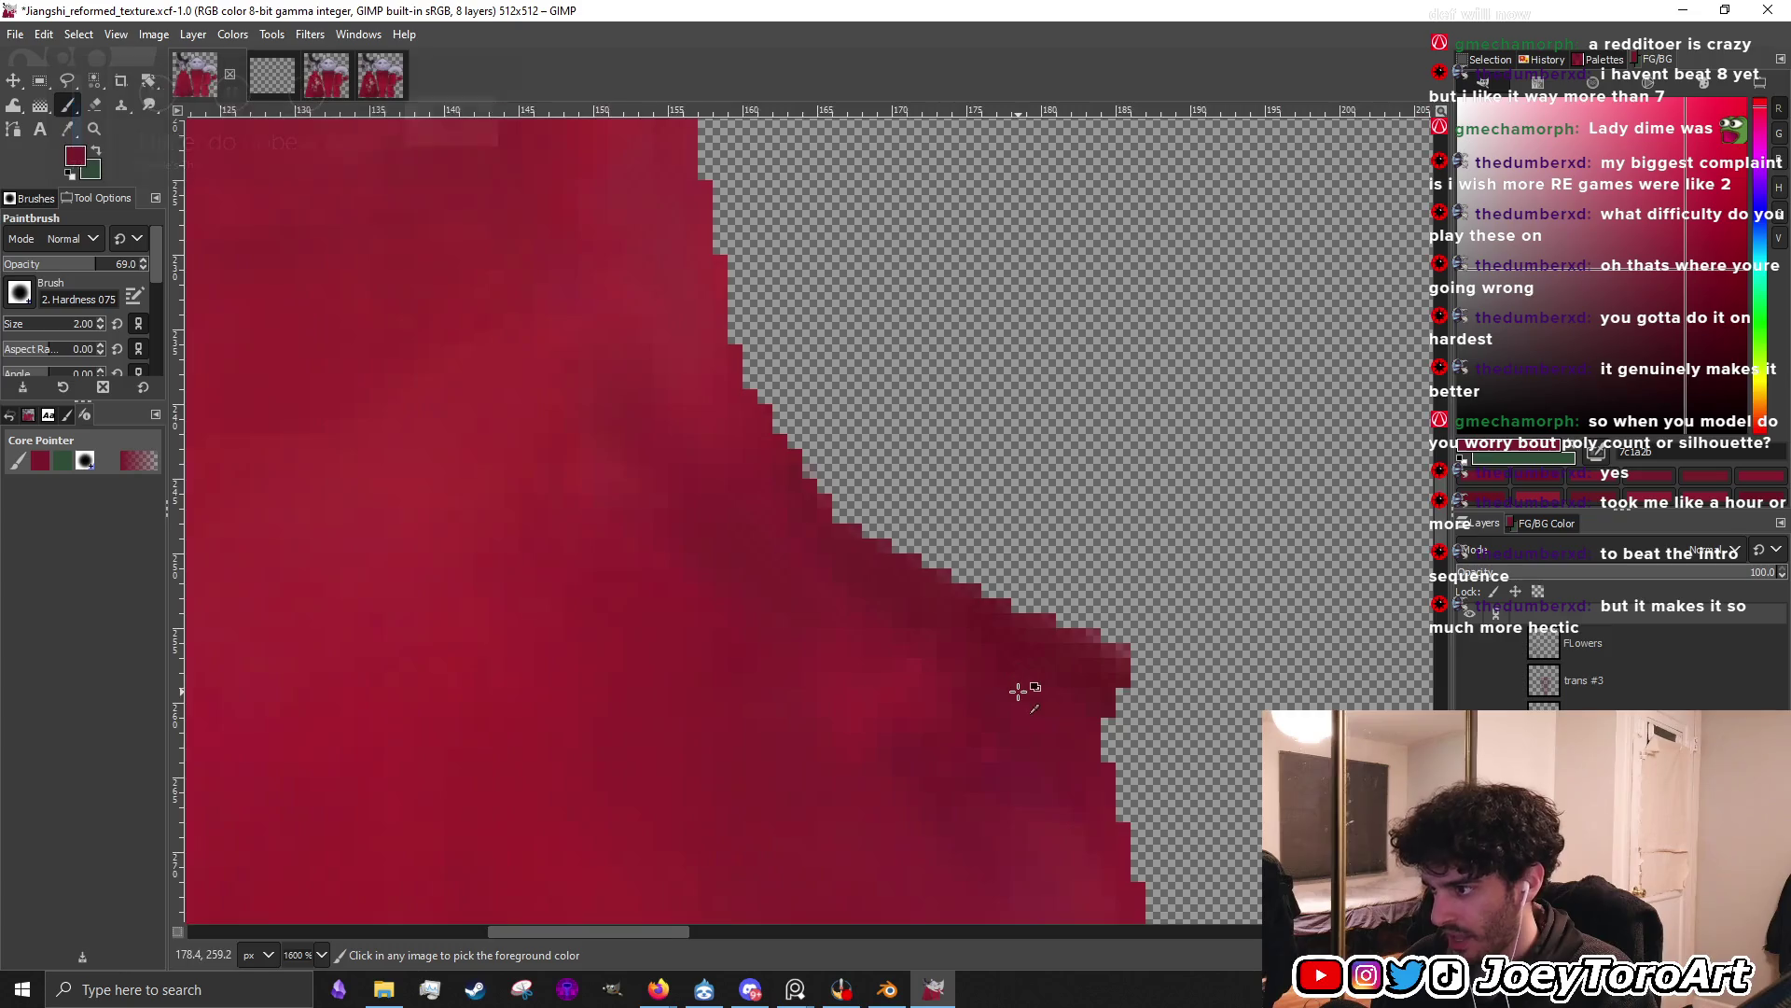
{"action": "left_click", "coordinate": [1026, 660], "text": "ctrl"}
{"action": "scroll", "coordinate": [957, 741], "scroll_direction": "down", "scroll_amount": 2, "text": "ctrl"}
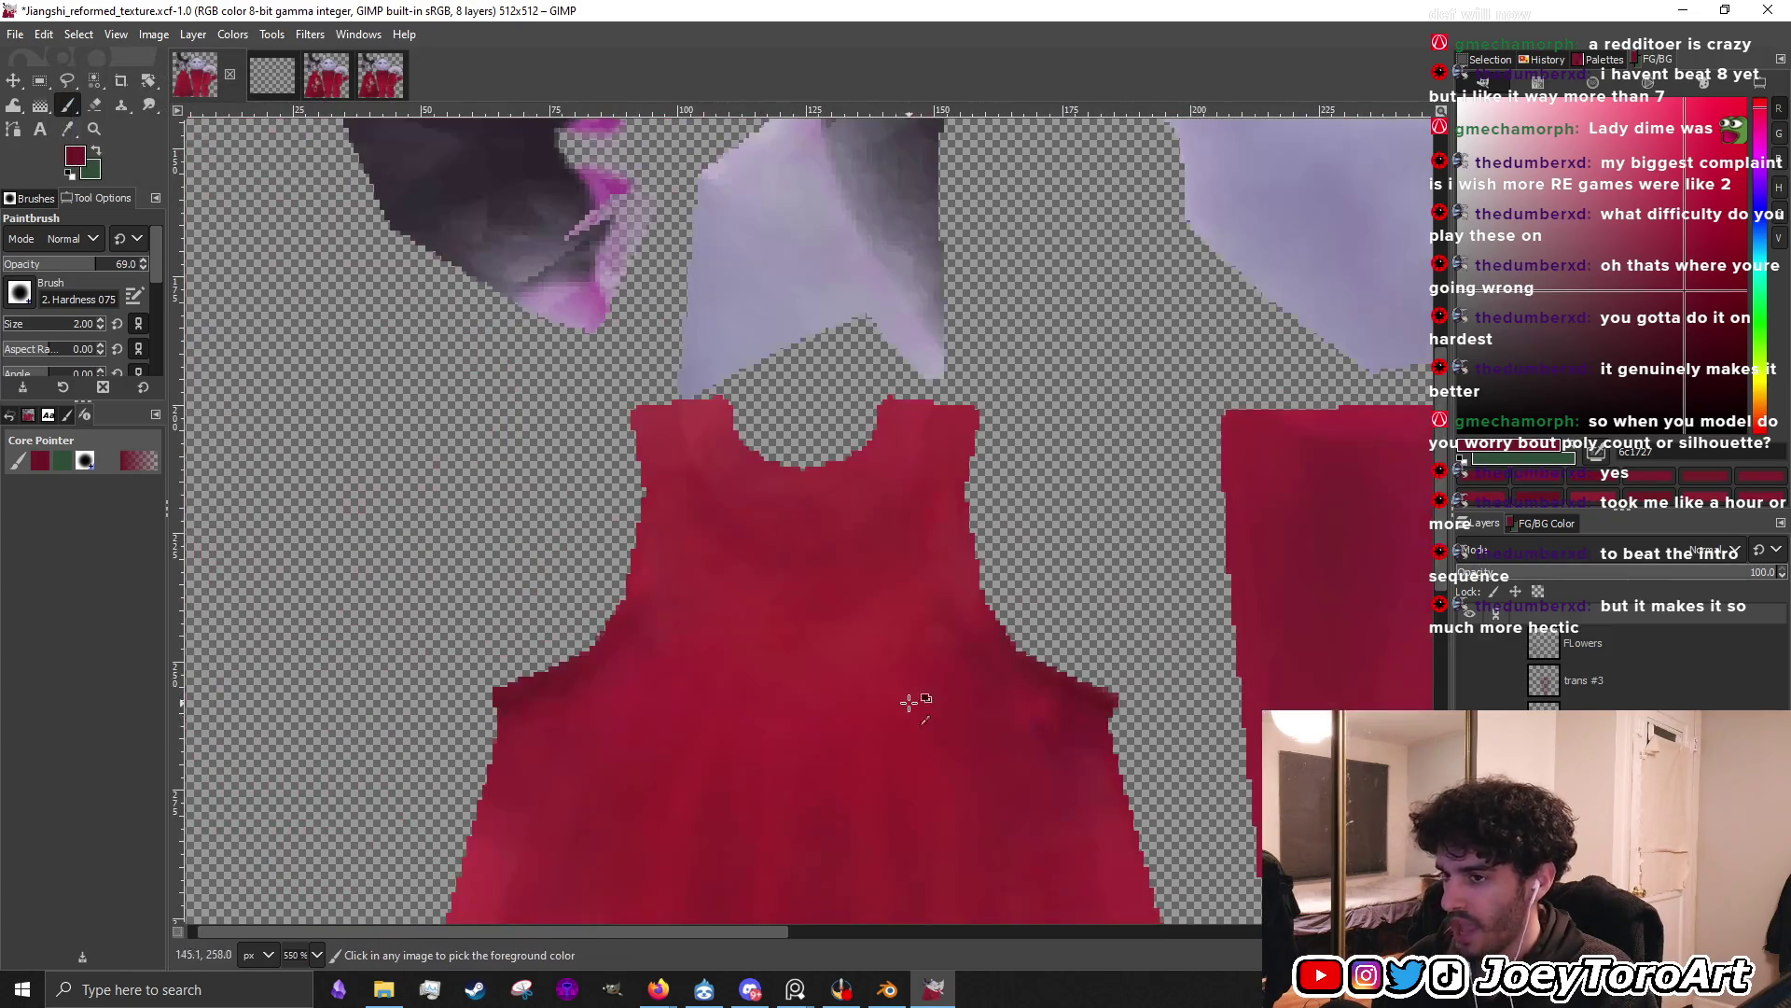
{"action": "scroll", "coordinate": [567, 712], "scroll_direction": "up", "scroll_amount": 2, "text": "ctrl"}
{"action": "scroll", "coordinate": [796, 619], "scroll_direction": "up", "scroll_amount": 1, "text": "ctrl"}
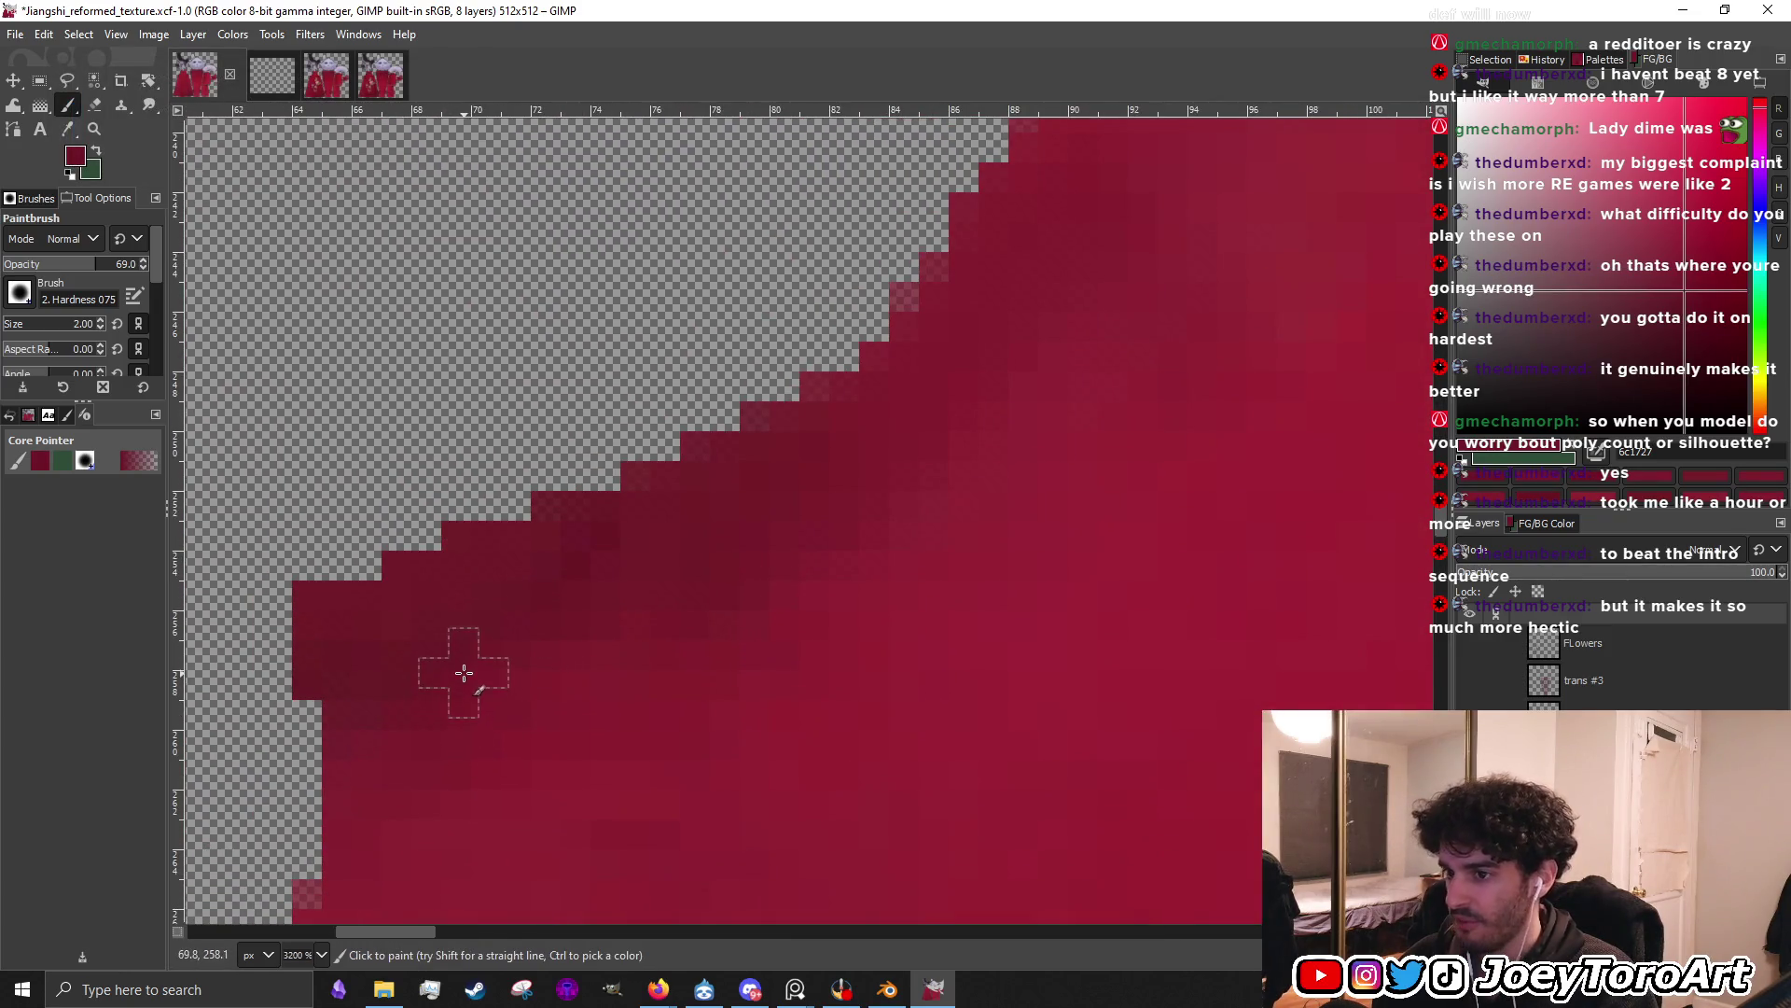
{"action": "scroll", "coordinate": [584, 706], "scroll_direction": "down", "scroll_amount": 4, "text": "ctrl"}
{"action": "scroll", "coordinate": [584, 706], "scroll_direction": "up", "scroll_amount": 1, "text": "ctrl"}
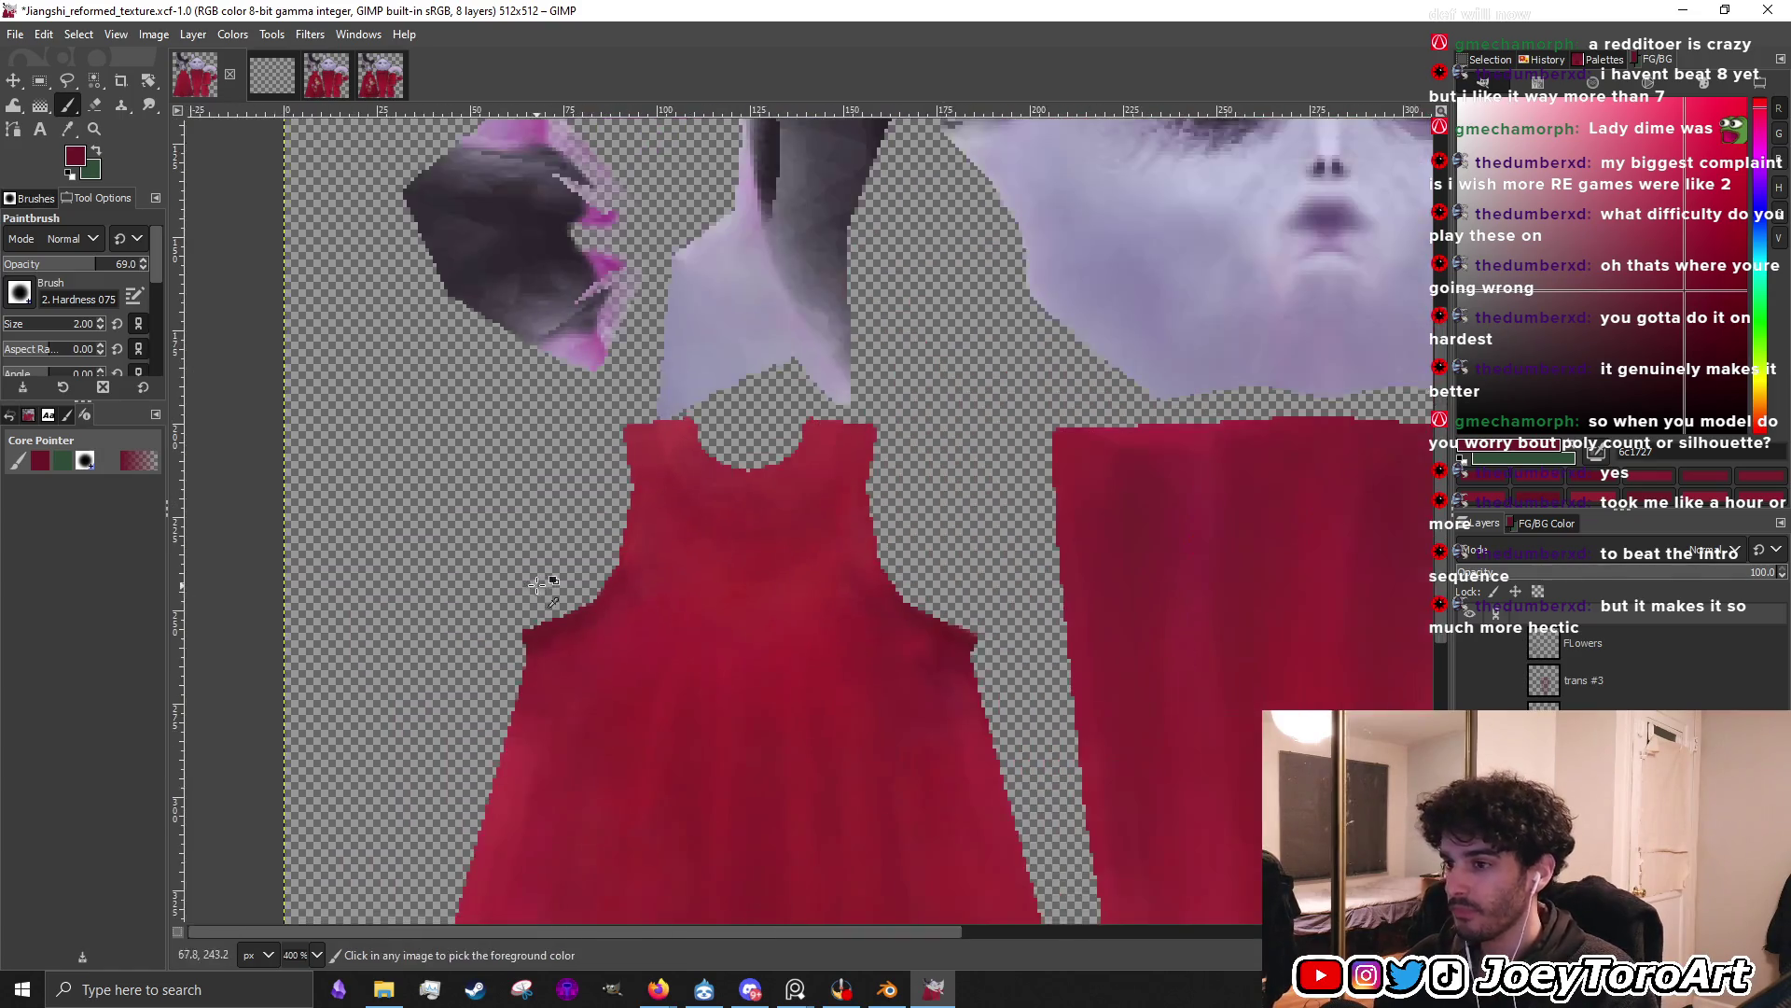
{"action": "scroll", "coordinate": [550, 634], "scroll_direction": "up", "scroll_amount": 1, "text": "ctrl"}
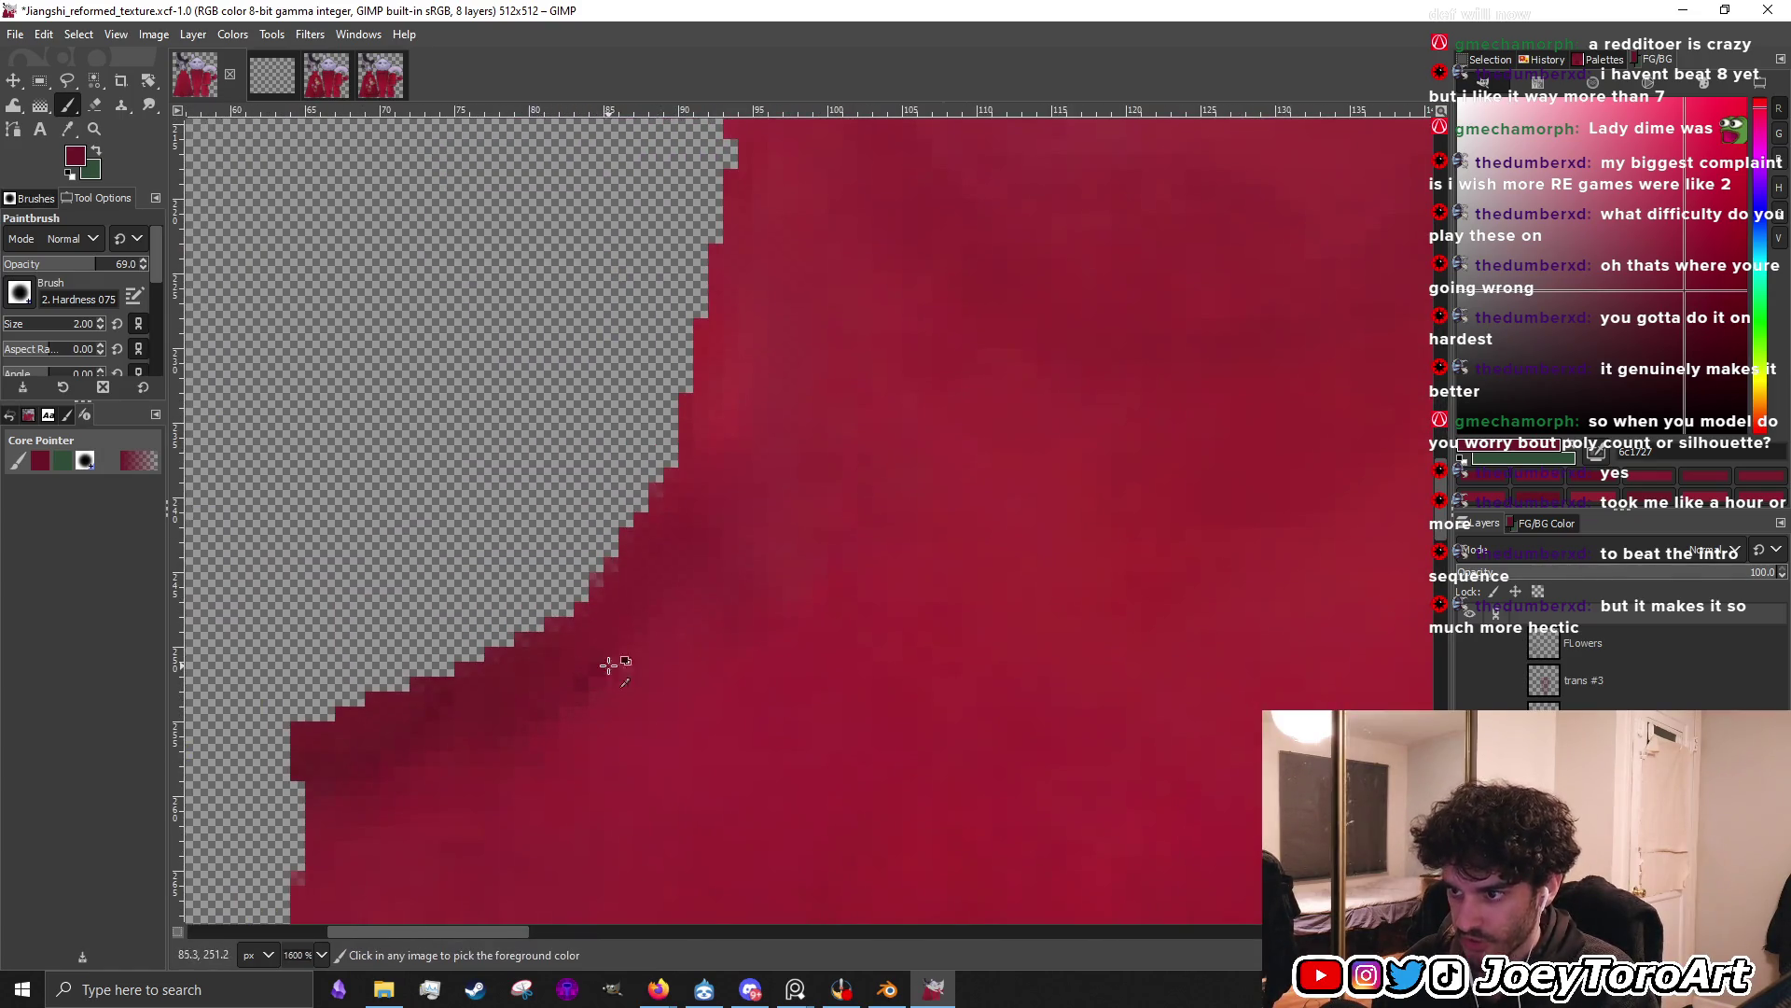
{"action": "scroll", "coordinate": [606, 670], "scroll_direction": "down", "scroll_amount": 2, "text": "ctrl"}
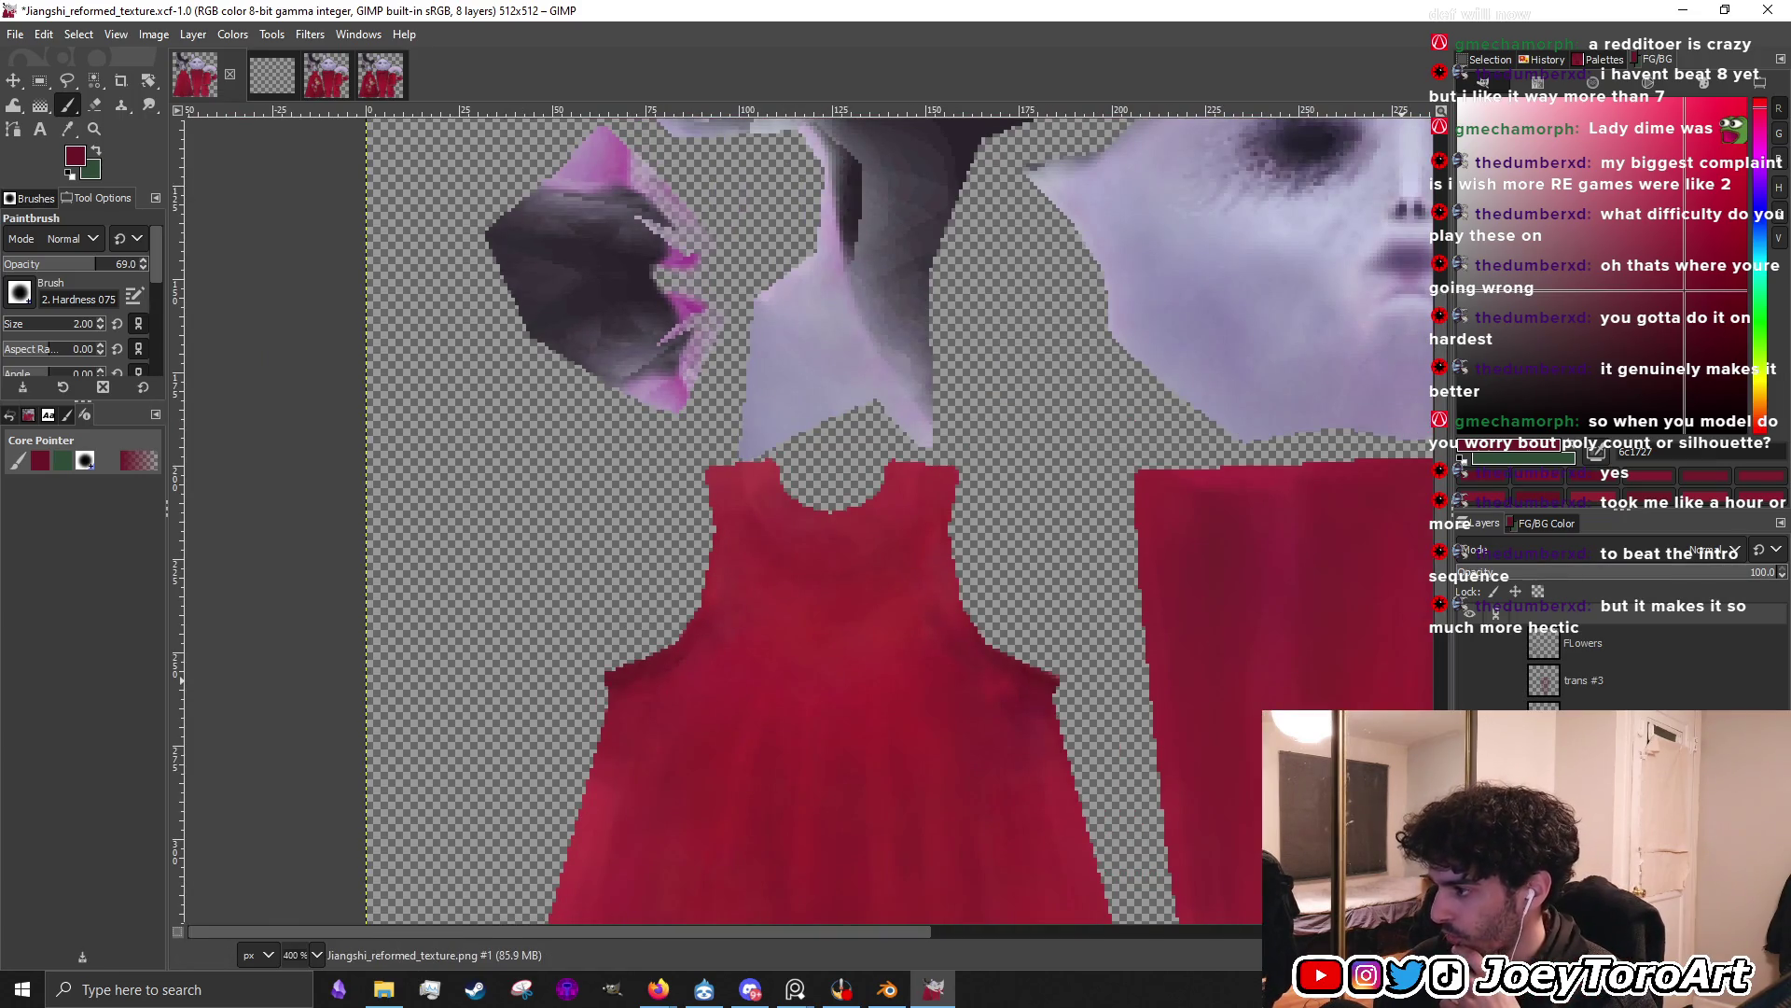
Turn on the star pattern, black trim, trans #3 and FLowers layers
{"action": "left_click", "coordinate": [1470, 643]}
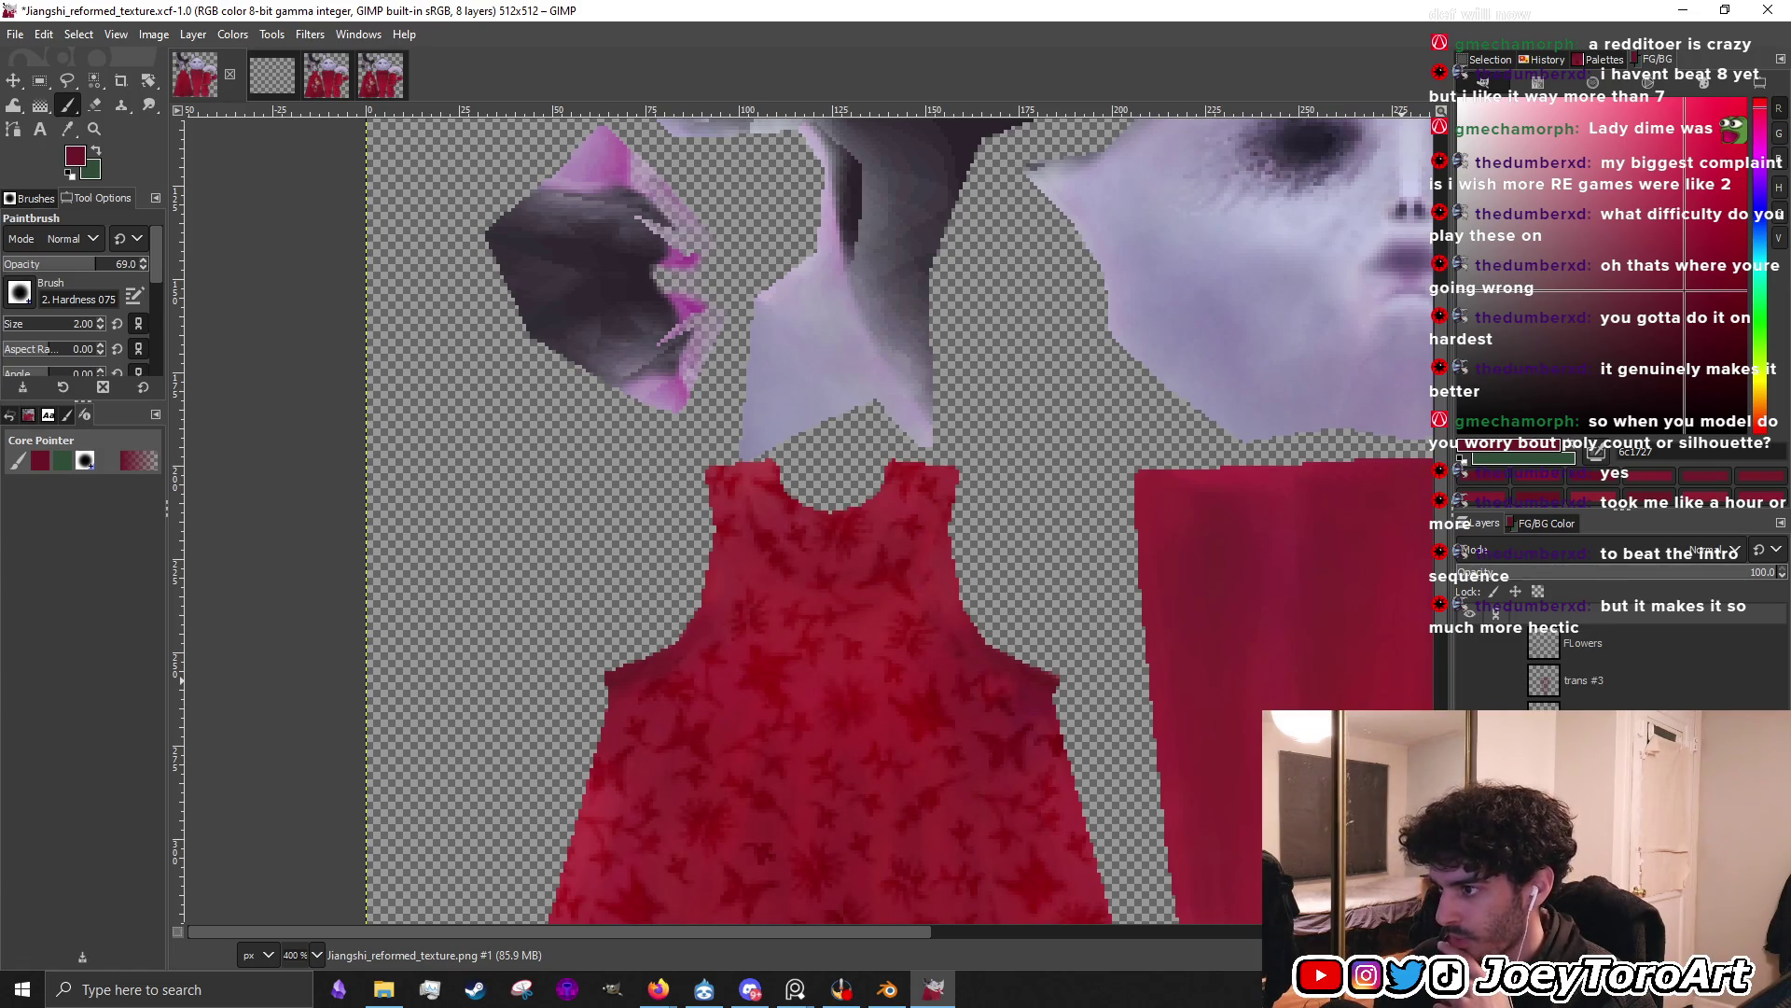
{"action": "left_click", "coordinate": [1471, 682]}
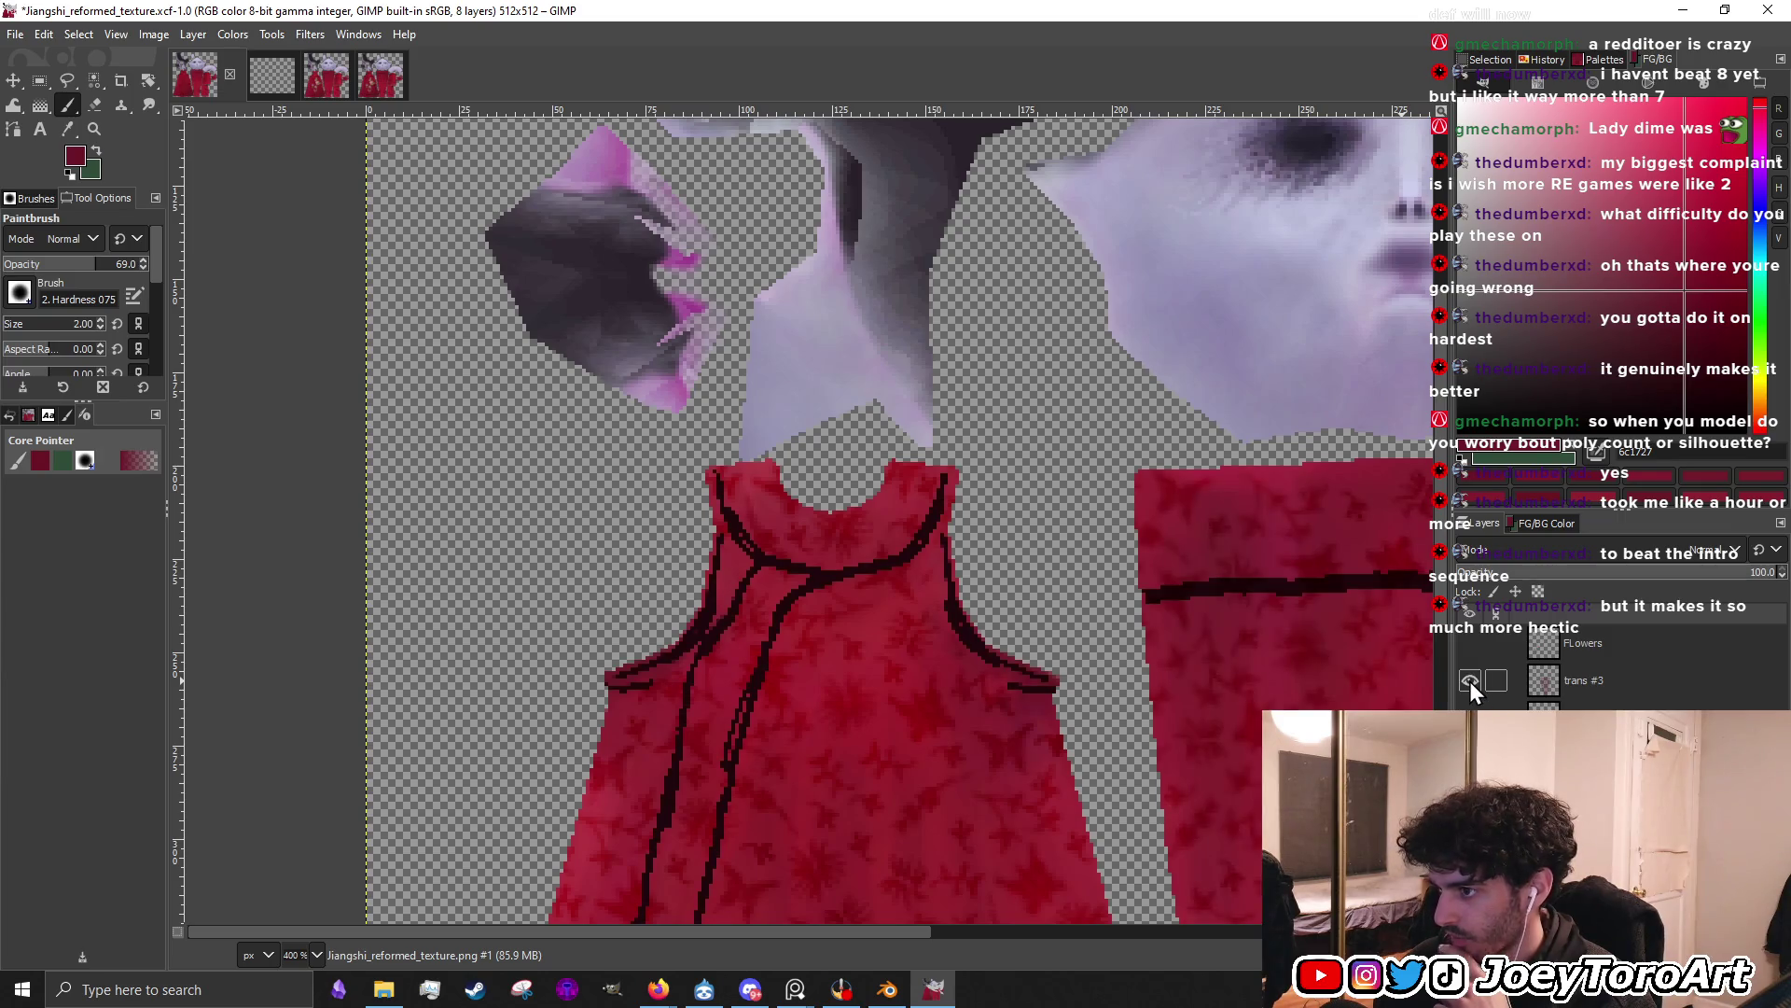
{"action": "left_click", "coordinate": [1469, 681]}
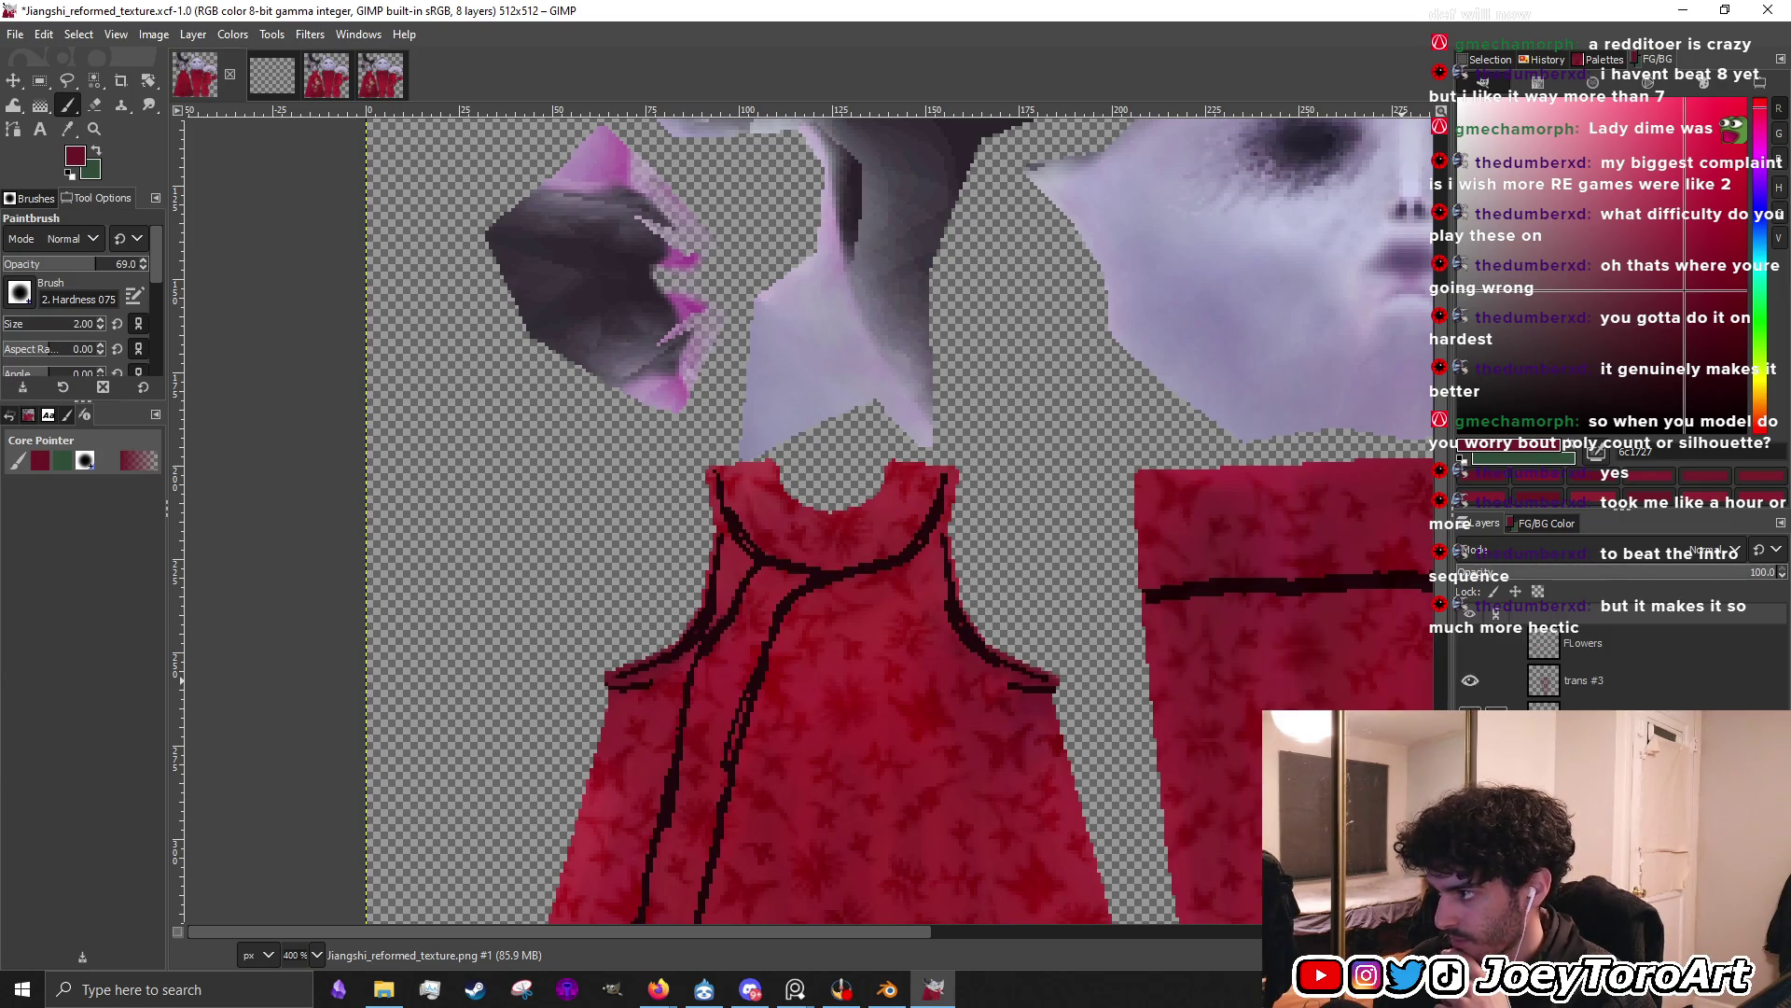
{"action": "left_click", "coordinate": [1471, 644]}
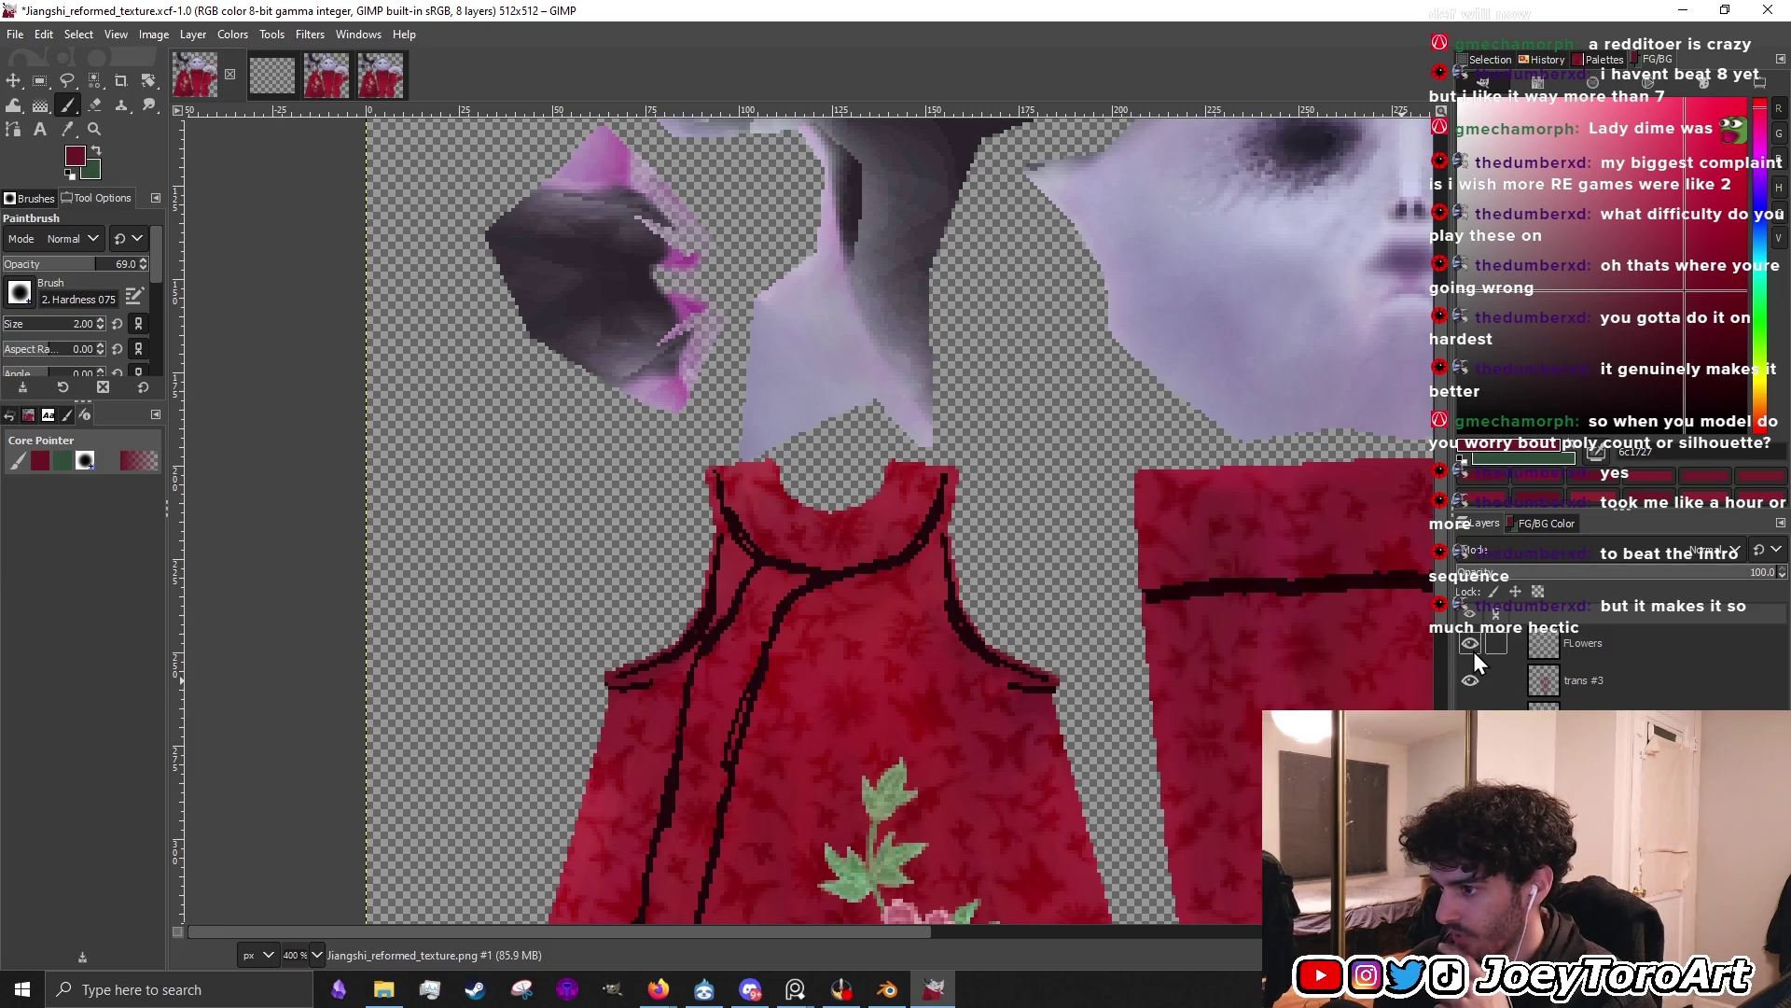
{"action": "key", "text": "minus"}
{"action": "scroll", "coordinate": [846, 751], "scroll_direction": "up", "scroll_amount": 1, "text": "ctrl"}
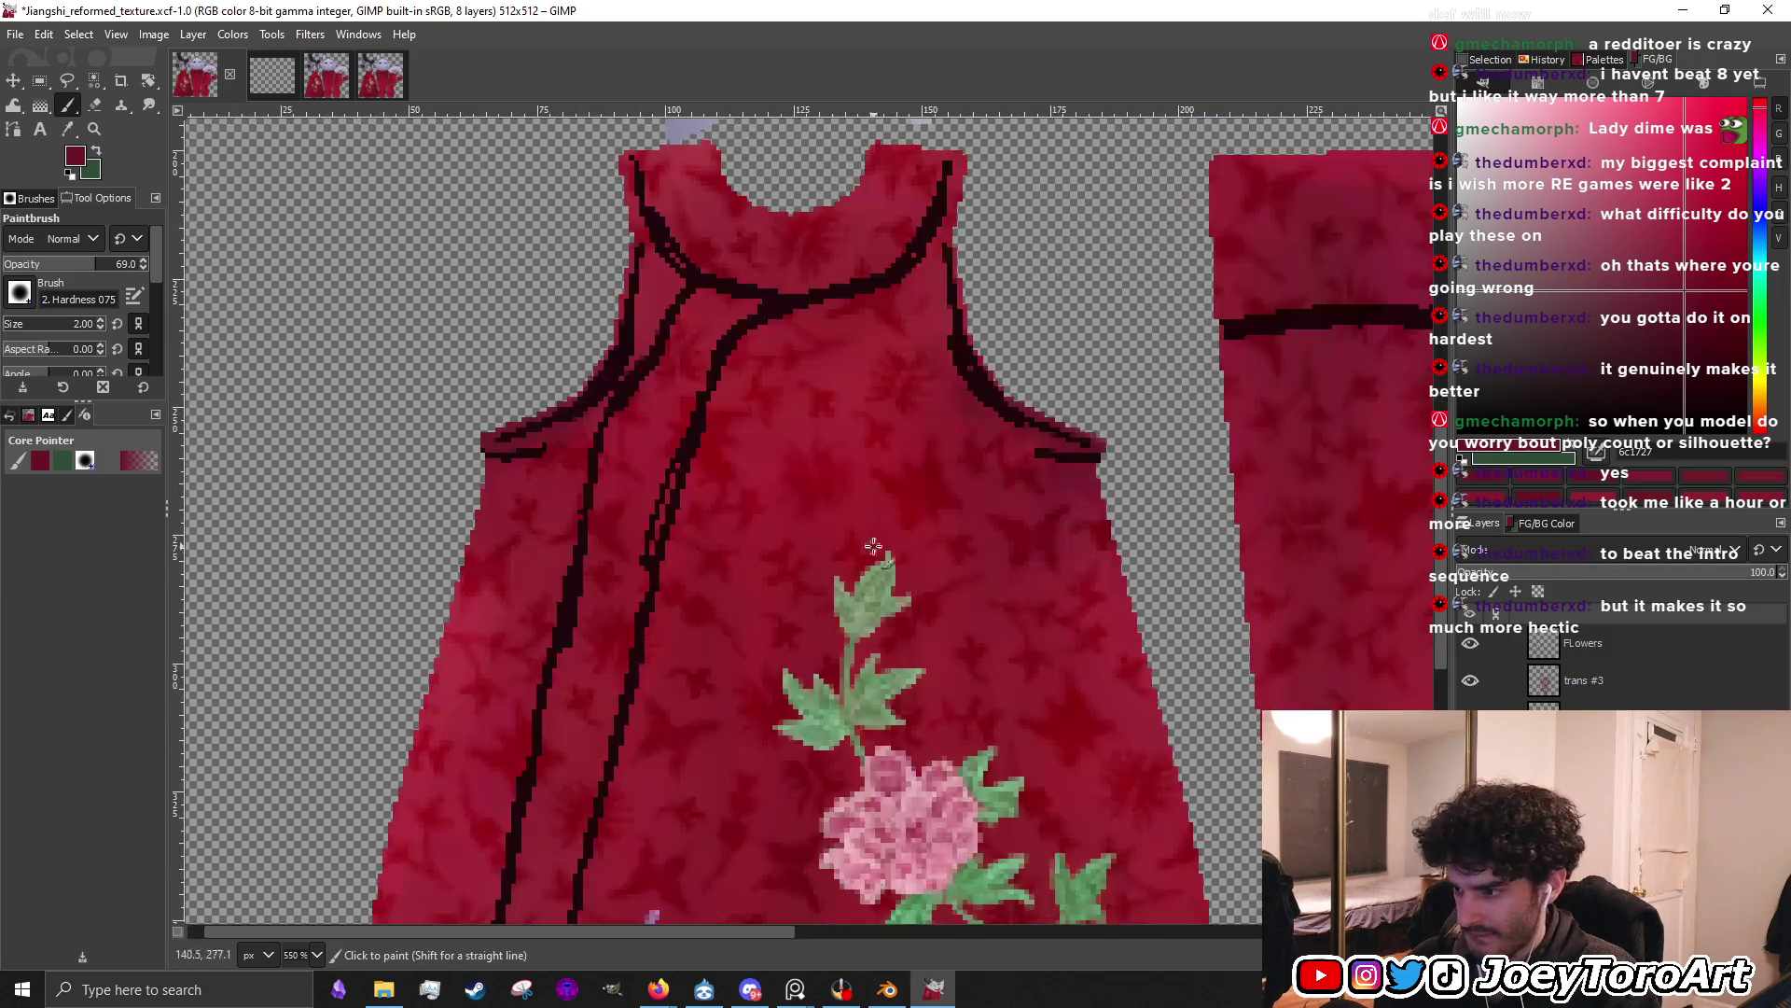
{"action": "scroll", "coordinate": [846, 751], "scroll_direction": "down", "scroll_amount": 2, "text": "ctrl"}
{"action": "scroll", "coordinate": [847, 751], "scroll_direction": "up", "scroll_amount": 2, "text": "ctrl"}
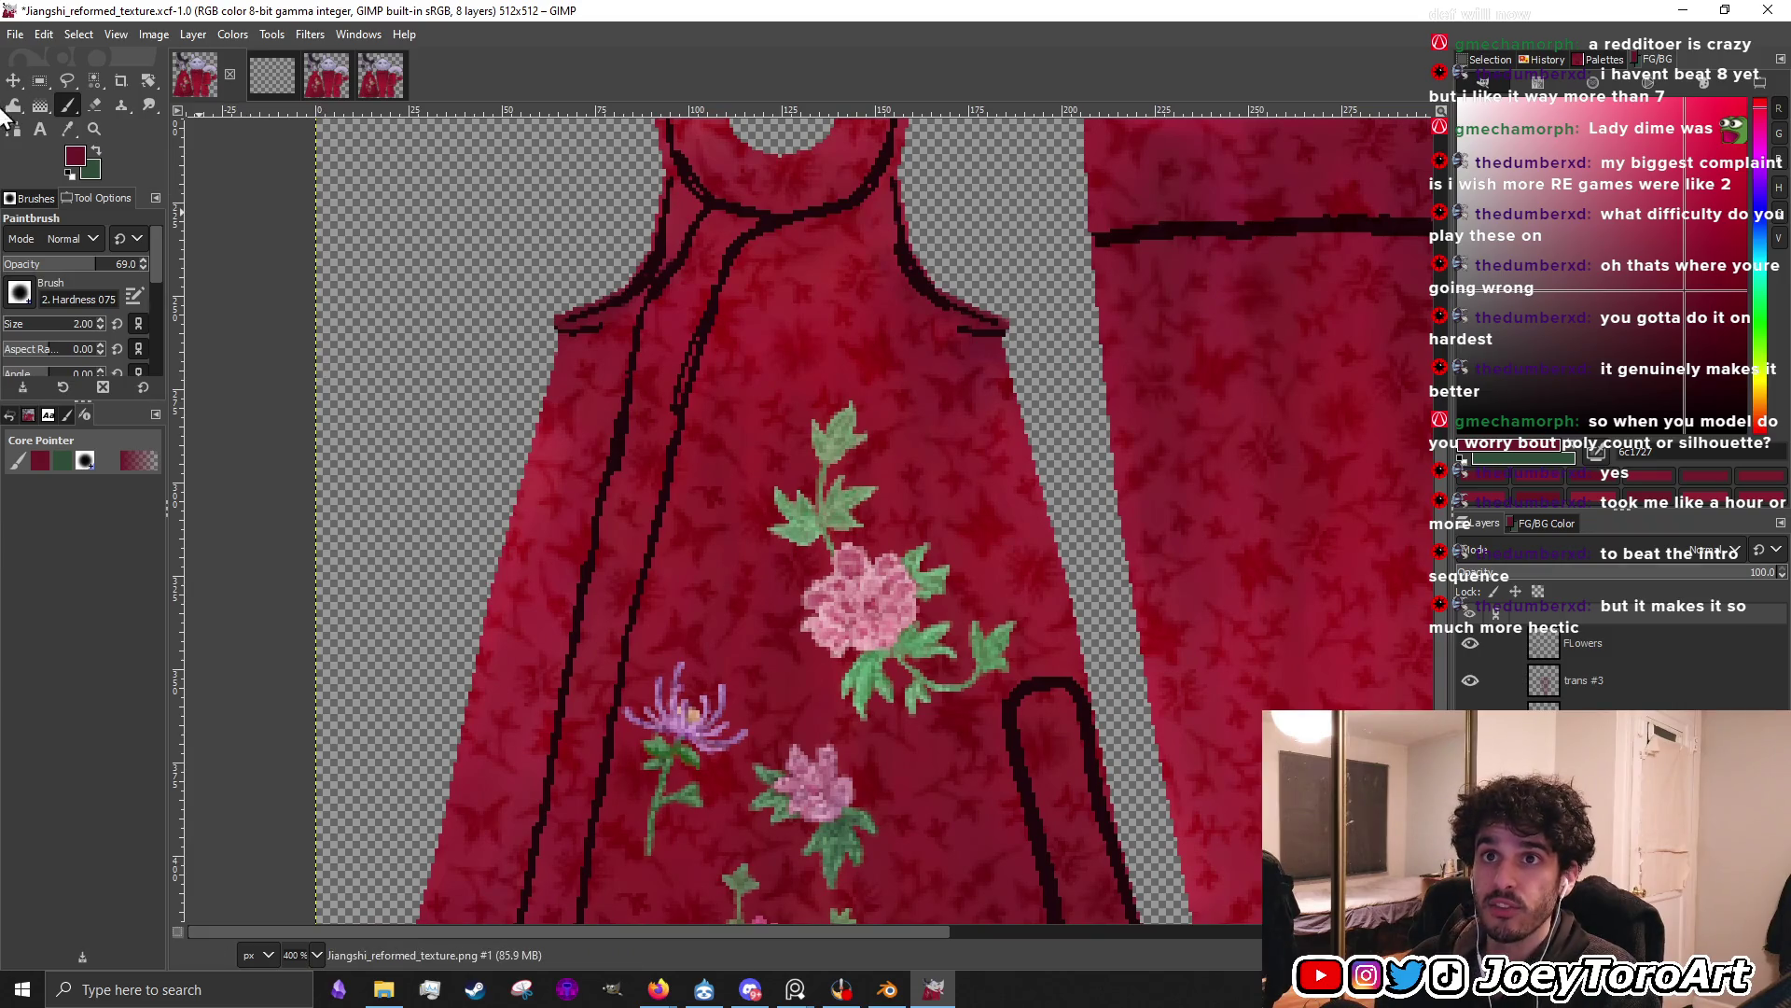
Try shifting the FLowers layer left with the Move tool, then undo the move
{"action": "left_click", "coordinate": [13, 82]}
{"action": "scroll", "coordinate": [755, 653], "scroll_direction": "up", "scroll_amount": 1, "text": "ctrl"}
{"action": "left_click_drag", "start_coordinate": [881, 587], "coordinate": [813, 606]}
{"action": "key", "text": "ctrl+z"}
{"action": "scroll", "coordinate": [850, 519], "scroll_direction": "down", "scroll_amount": 2, "text": "ctrl"}
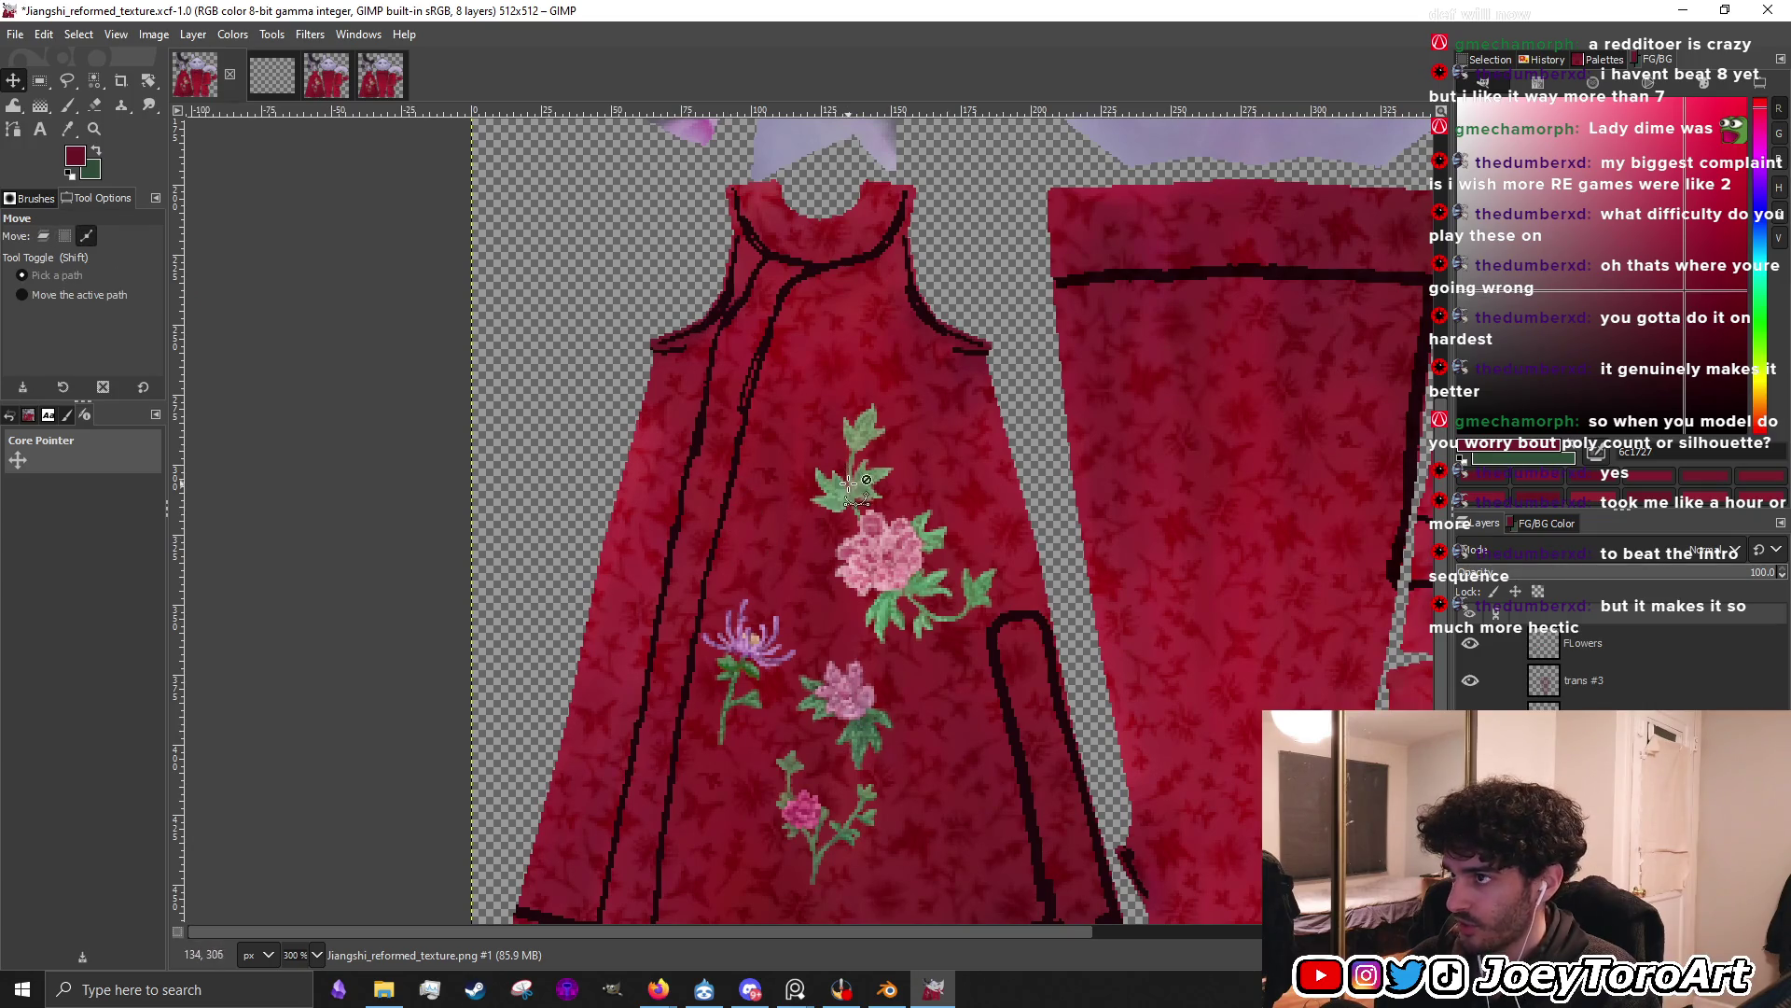
{"action": "scroll", "coordinate": [853, 159], "scroll_direction": "up", "scroll_amount": 4, "text": "ctrl"}
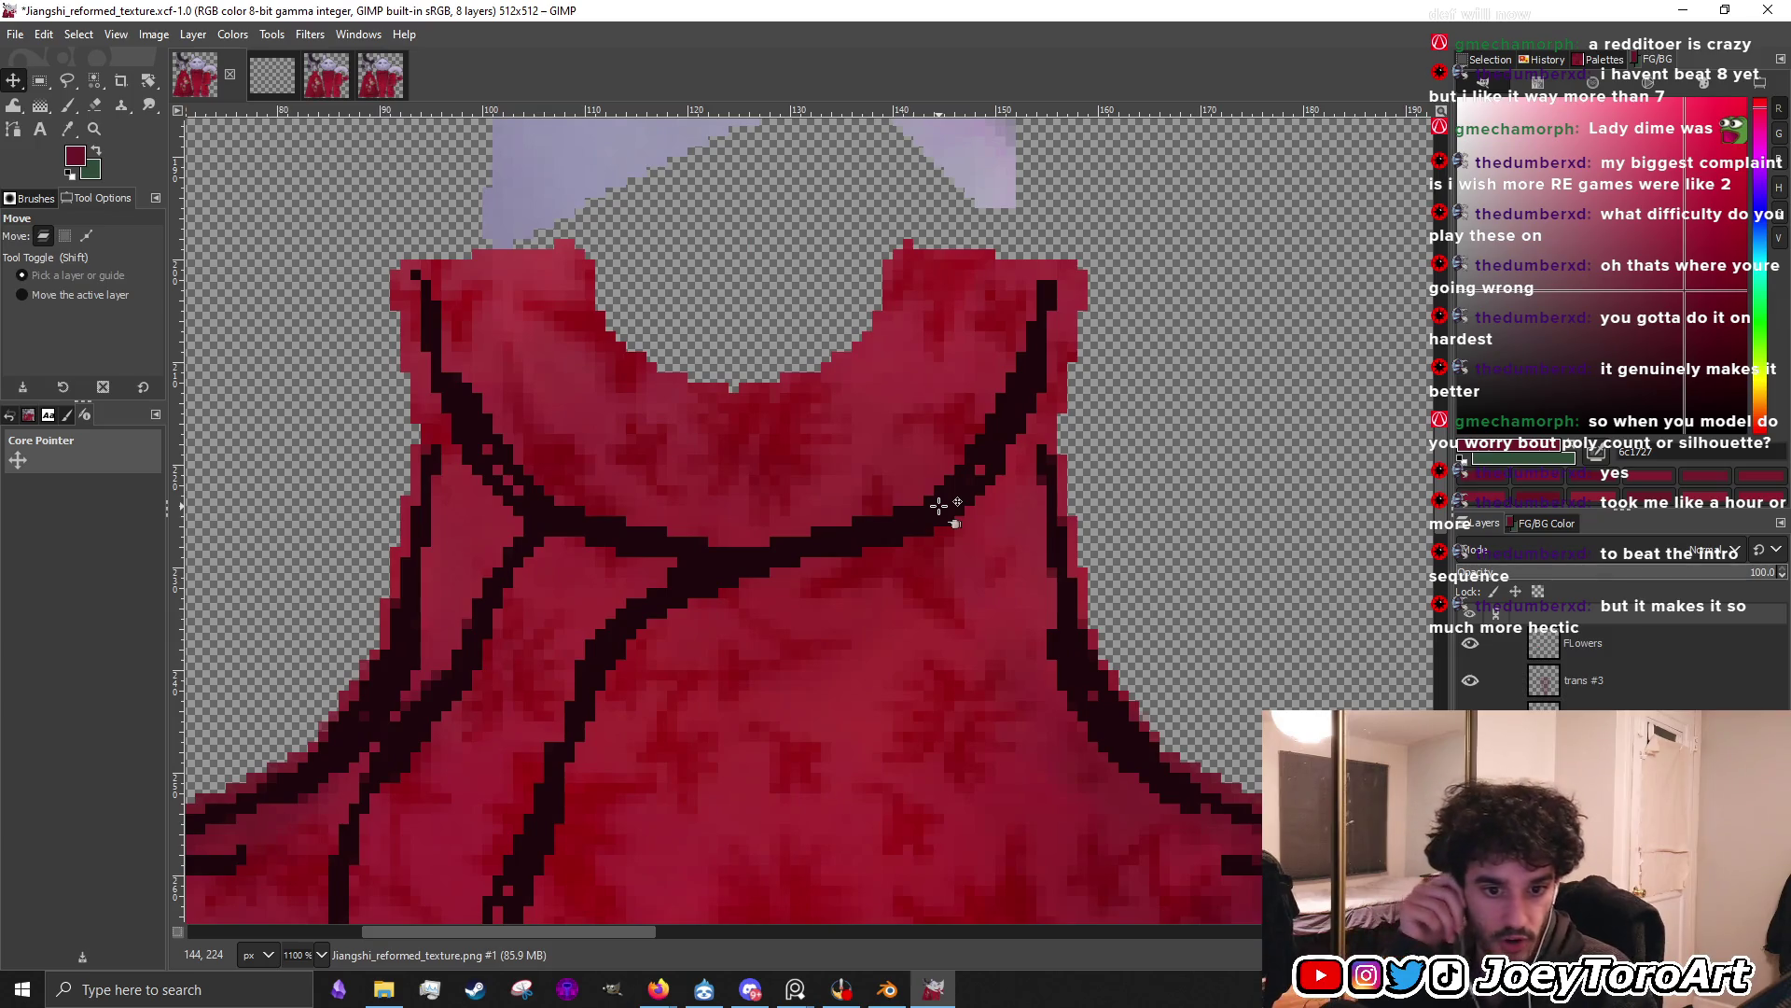
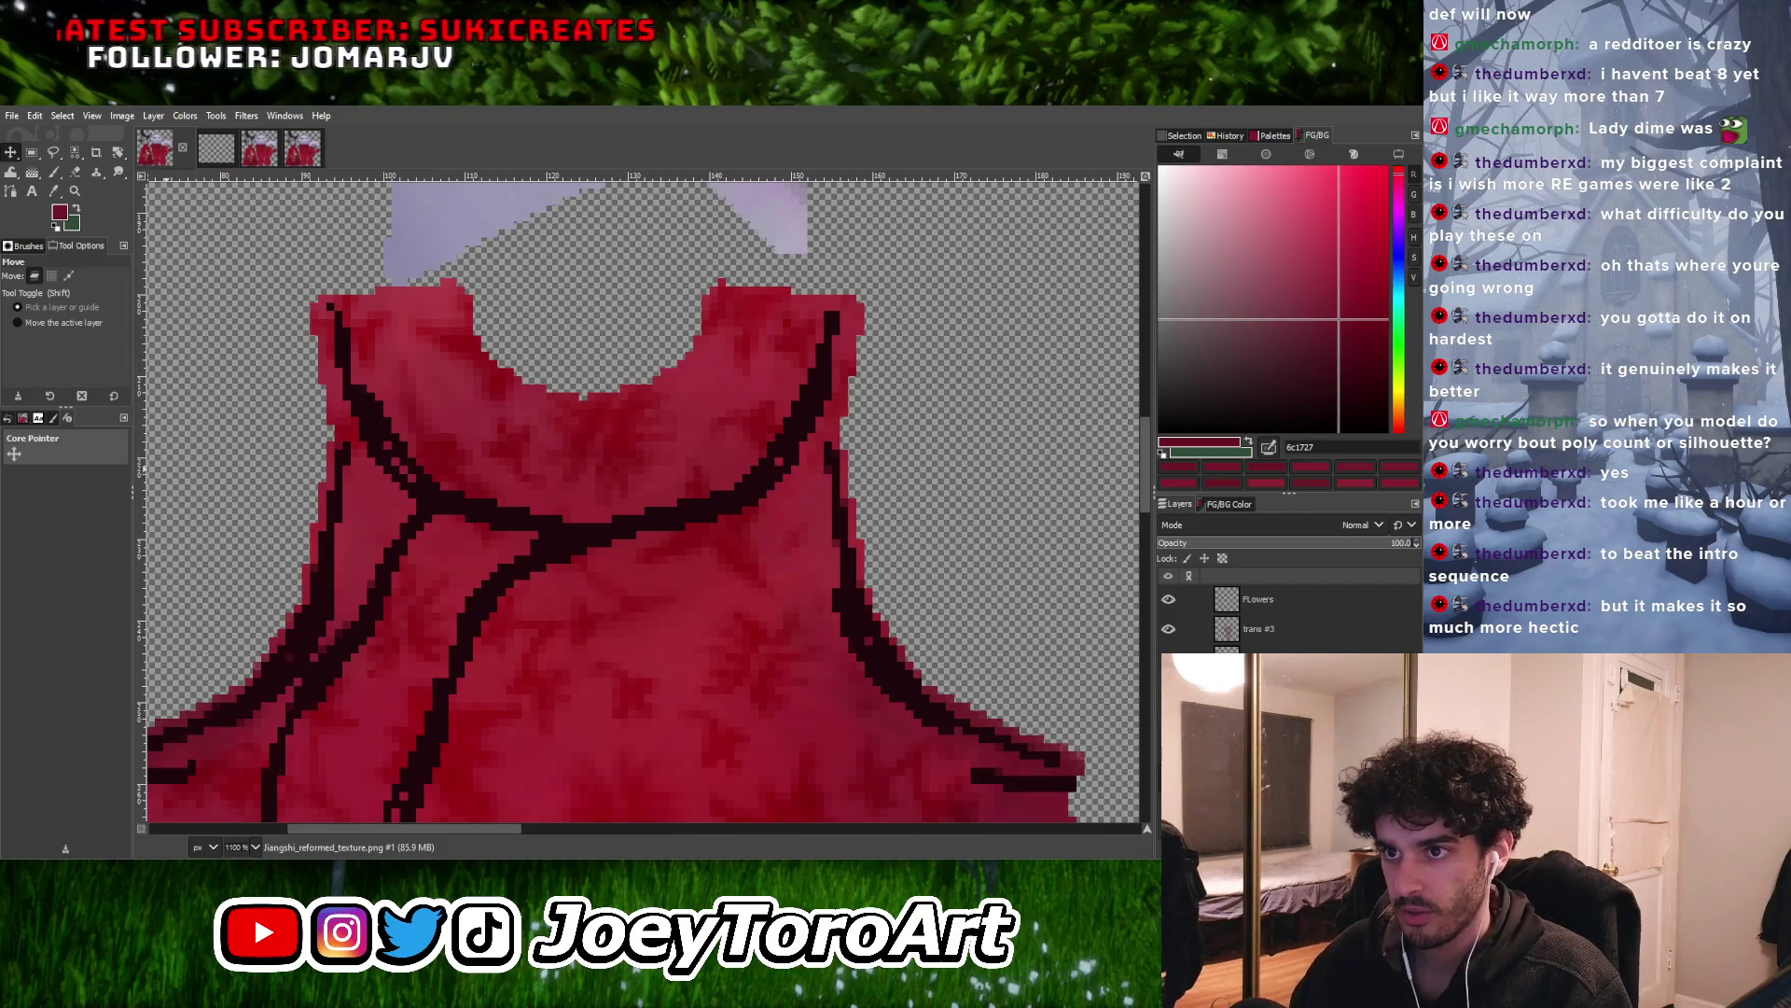
Move the trans layer above the FLowers layer
{"action": "scroll", "coordinate": [695, 639], "scroll_direction": "down", "scroll_amount": 1, "text": "ctrl"}
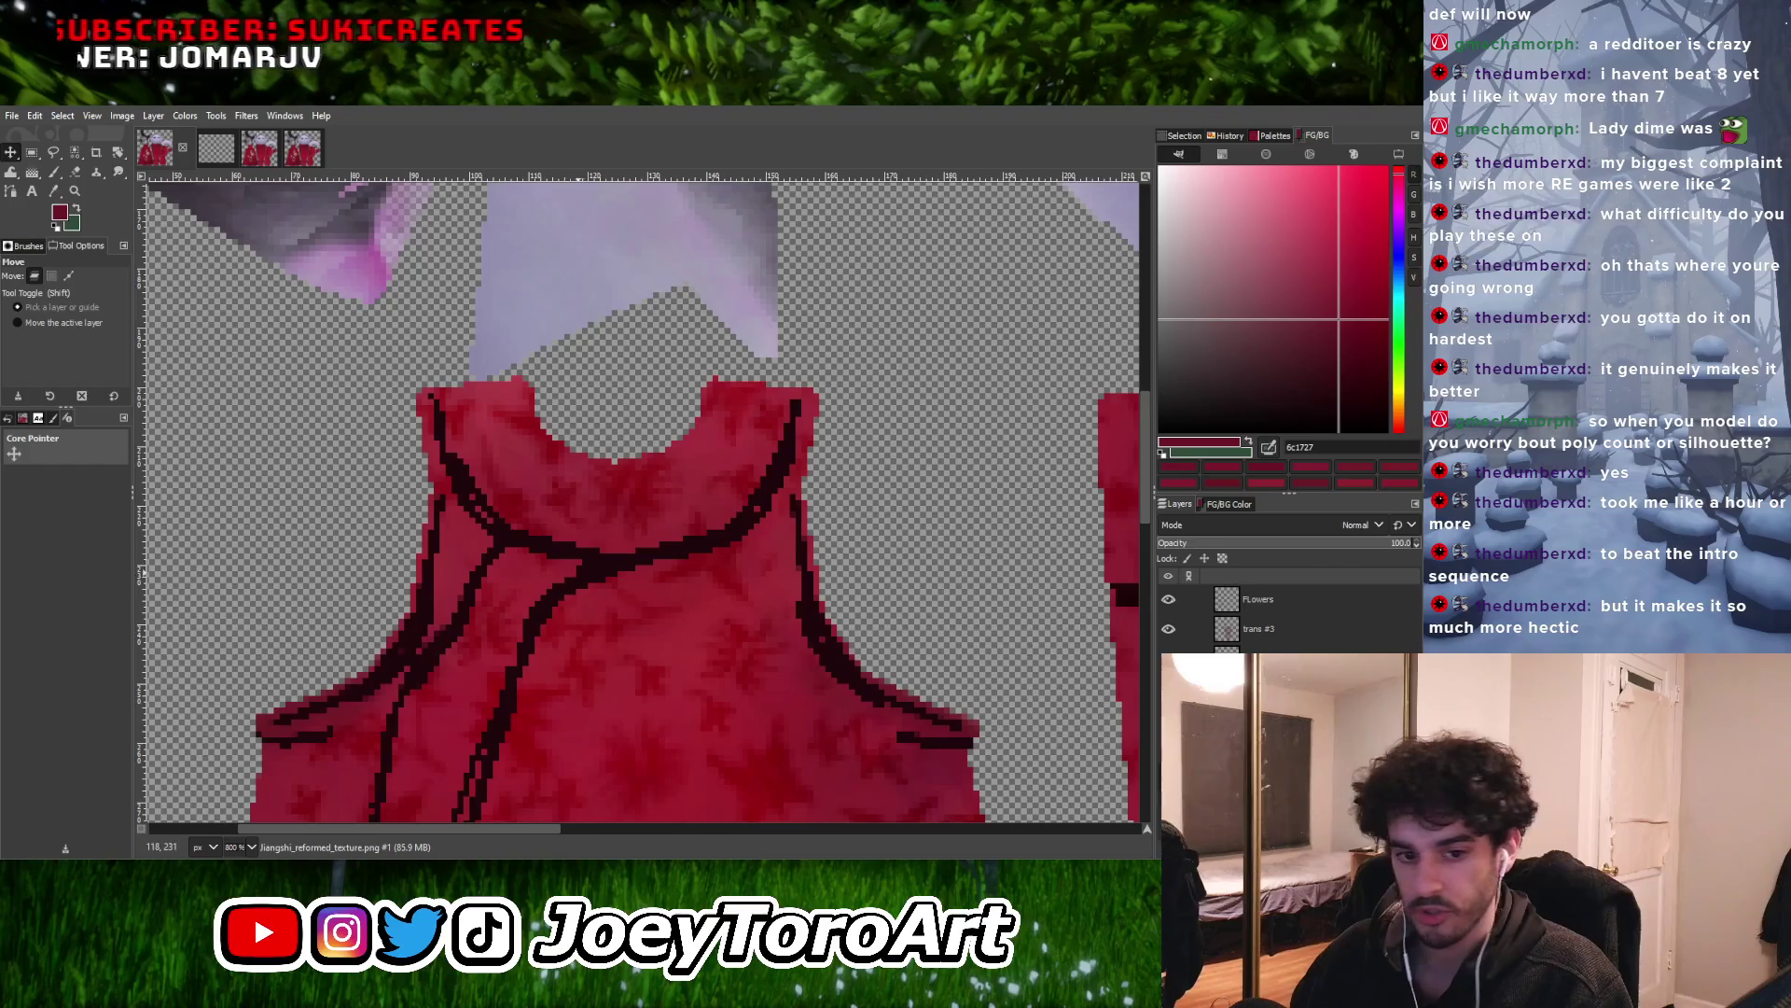
{"action": "scroll", "coordinate": [560, 392], "scroll_direction": "up", "scroll_amount": 1, "text": "ctrl"}
{"action": "scroll", "coordinate": [746, 467], "scroll_direction": "down", "scroll_amount": 1, "text": "ctrl"}
{"action": "scroll", "coordinate": [746, 466], "scroll_direction": "up", "scroll_amount": 1, "text": "ctrl"}
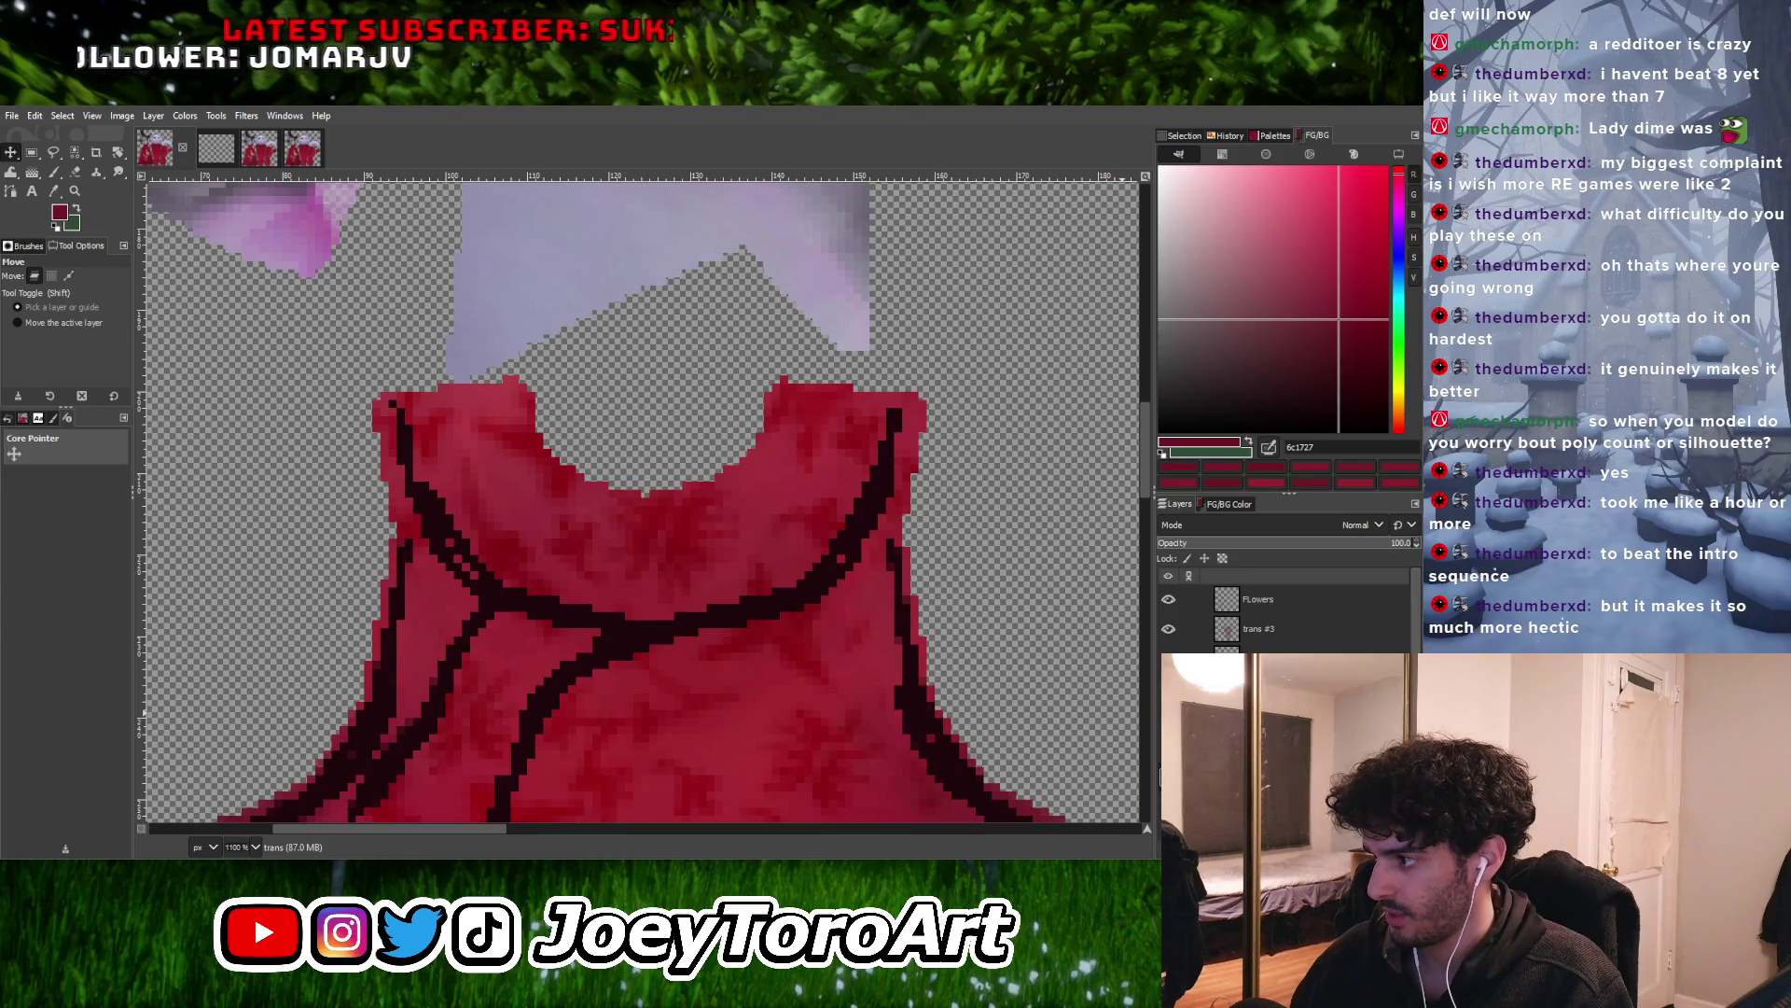
{"action": "left_click_drag", "start_coordinate": [1299, 627], "coordinate": [1298, 597]}
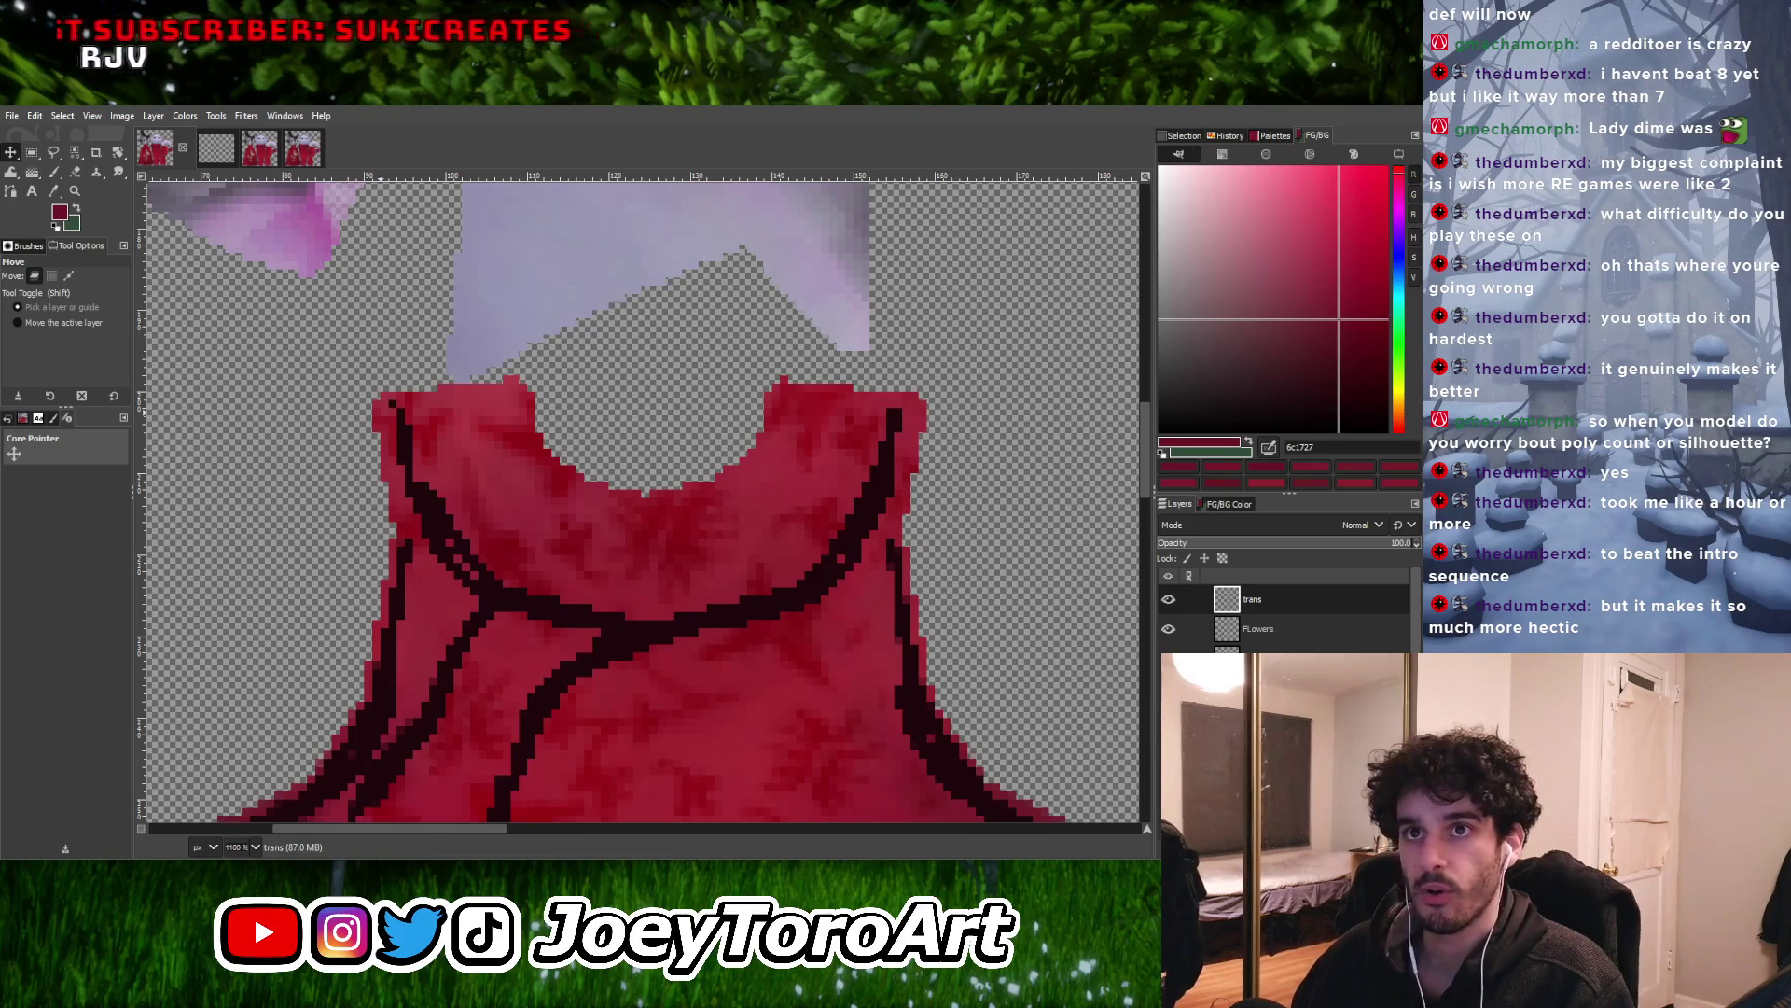
With the Paintbrush, set a dark purple paint colour, test it on the upper dress, then undo
{"action": "key", "text": "p"}
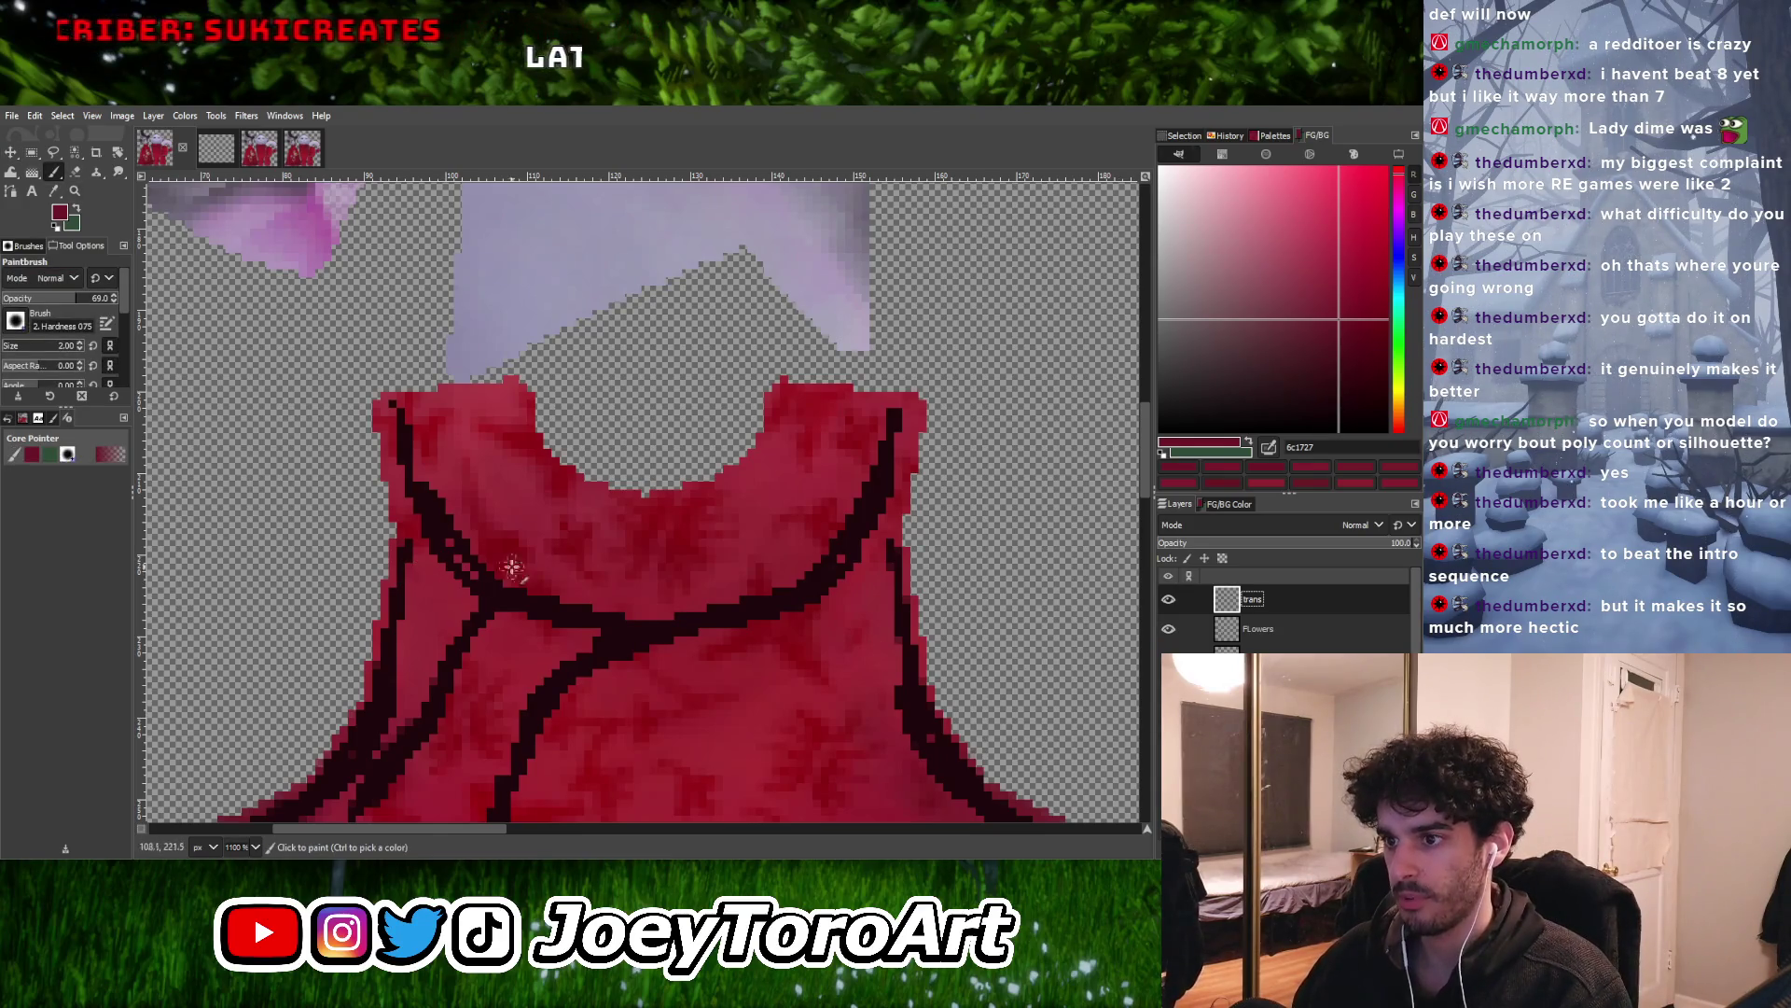
{"action": "left_click", "coordinate": [933, 417]}
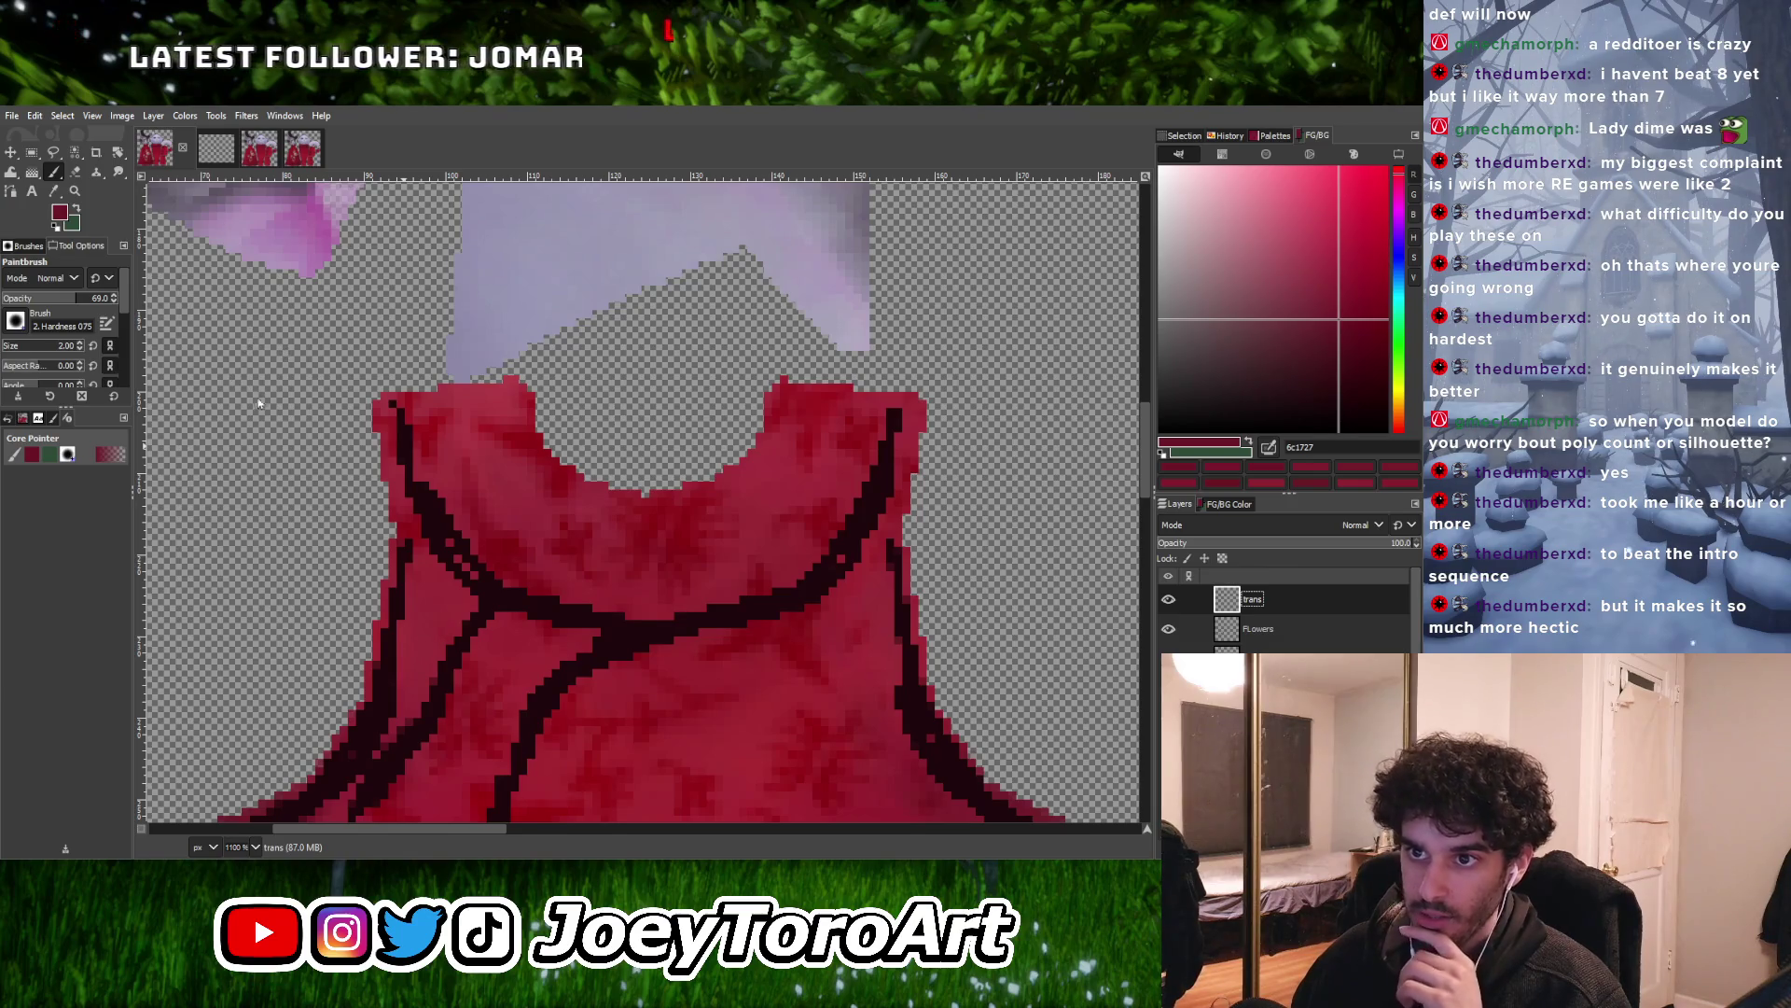
{"action": "left_click_drag", "start_coordinate": [1399, 292], "coordinate": [1400, 221]}
{"action": "left_click", "coordinate": [1330, 334]}
{"action": "mouse_move", "coordinate": [1331, 339]}
{"action": "left_mouse_down"}
{"action": "mouse_move", "coordinate": [1247, 374]}
{"action": "mouse_move", "coordinate": [1246, 399]}
{"action": "left_mouse_up"}
{"action": "left_click_drag", "start_coordinate": [817, 497], "coordinate": [687, 574]}
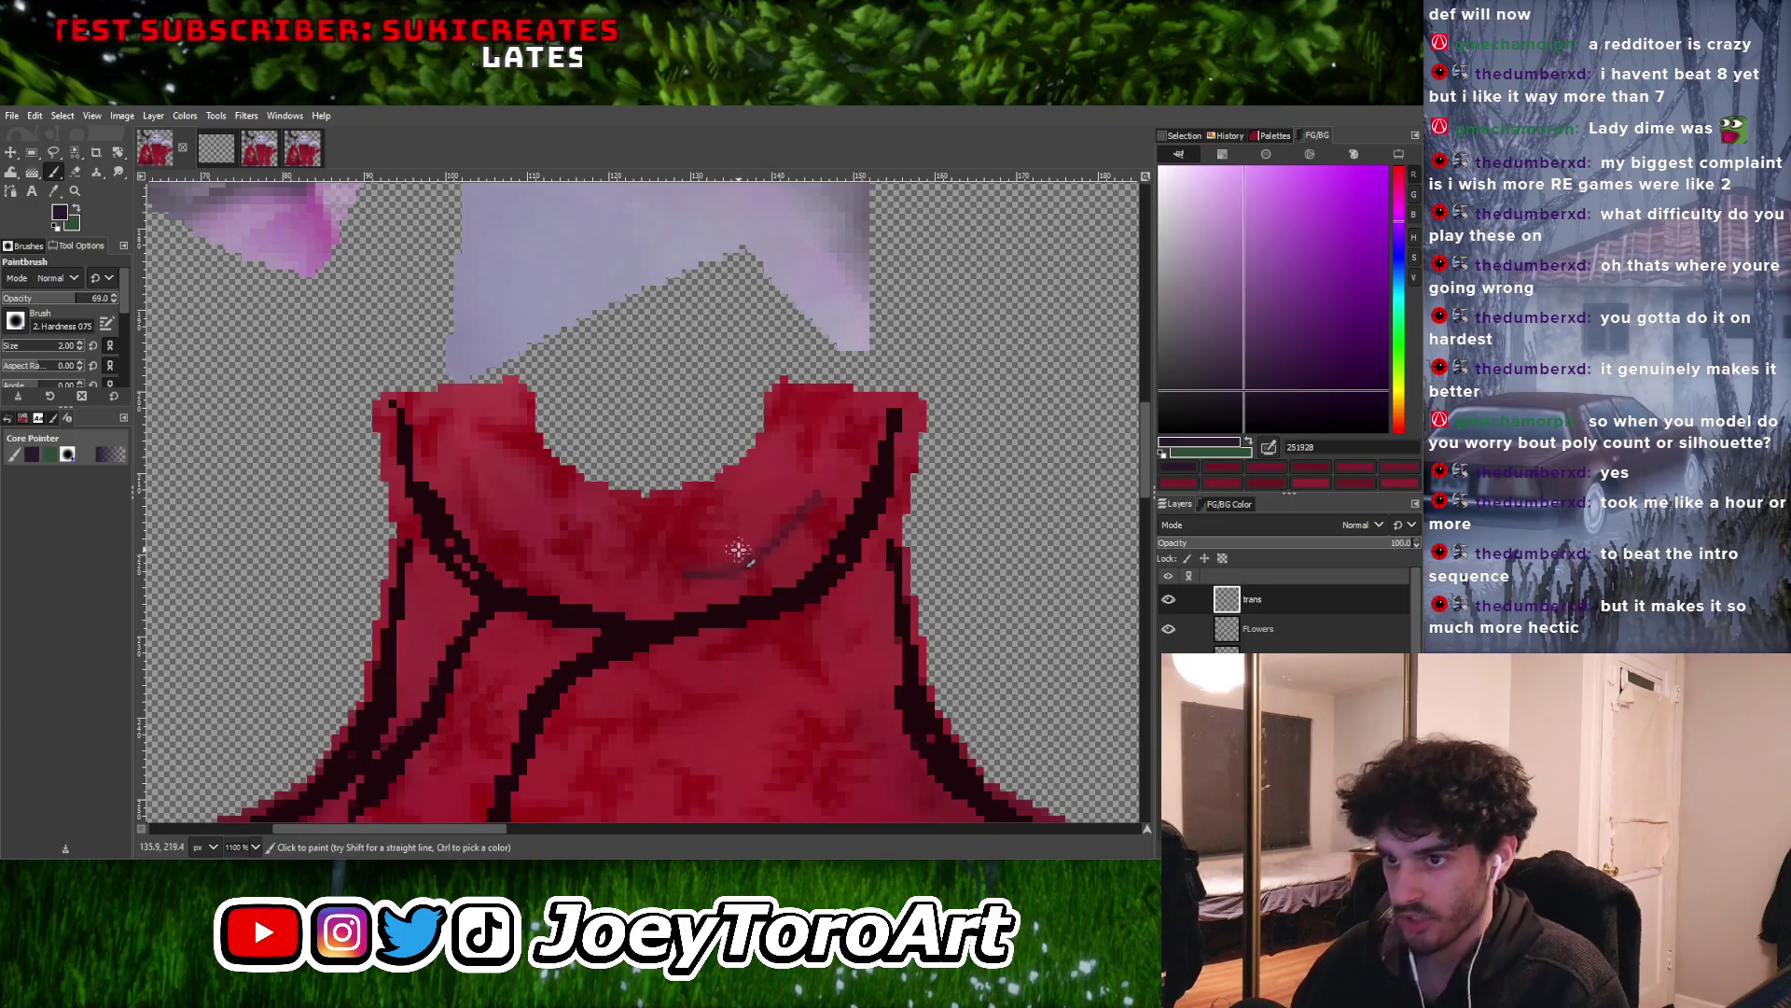
{"action": "key", "text": "ctrl+z"}
Darken the purple to near-black and test it along the neckline trim, then undo
{"action": "left_click", "coordinate": [1264, 391]}
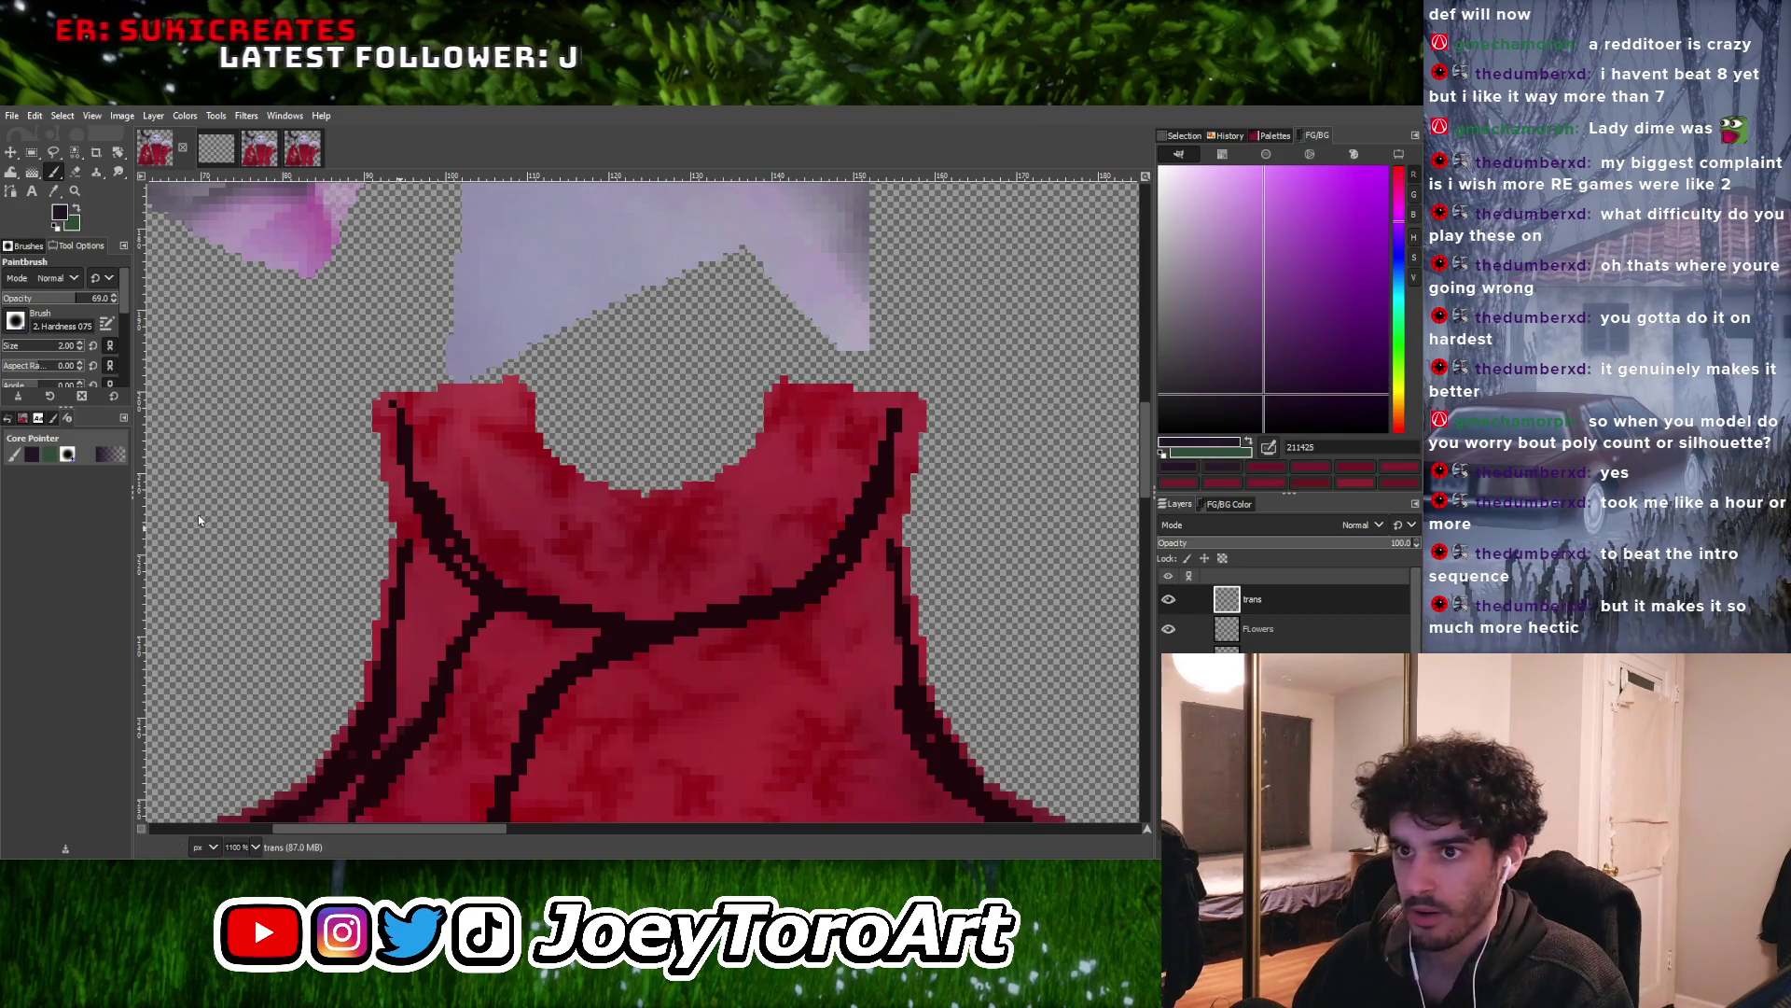
{"action": "mouse_move", "coordinate": [1287, 397]}
{"action": "left_mouse_down"}
{"action": "mouse_move", "coordinate": [1274, 415]}
{"action": "mouse_move", "coordinate": [1291, 403]}
{"action": "left_mouse_up"}
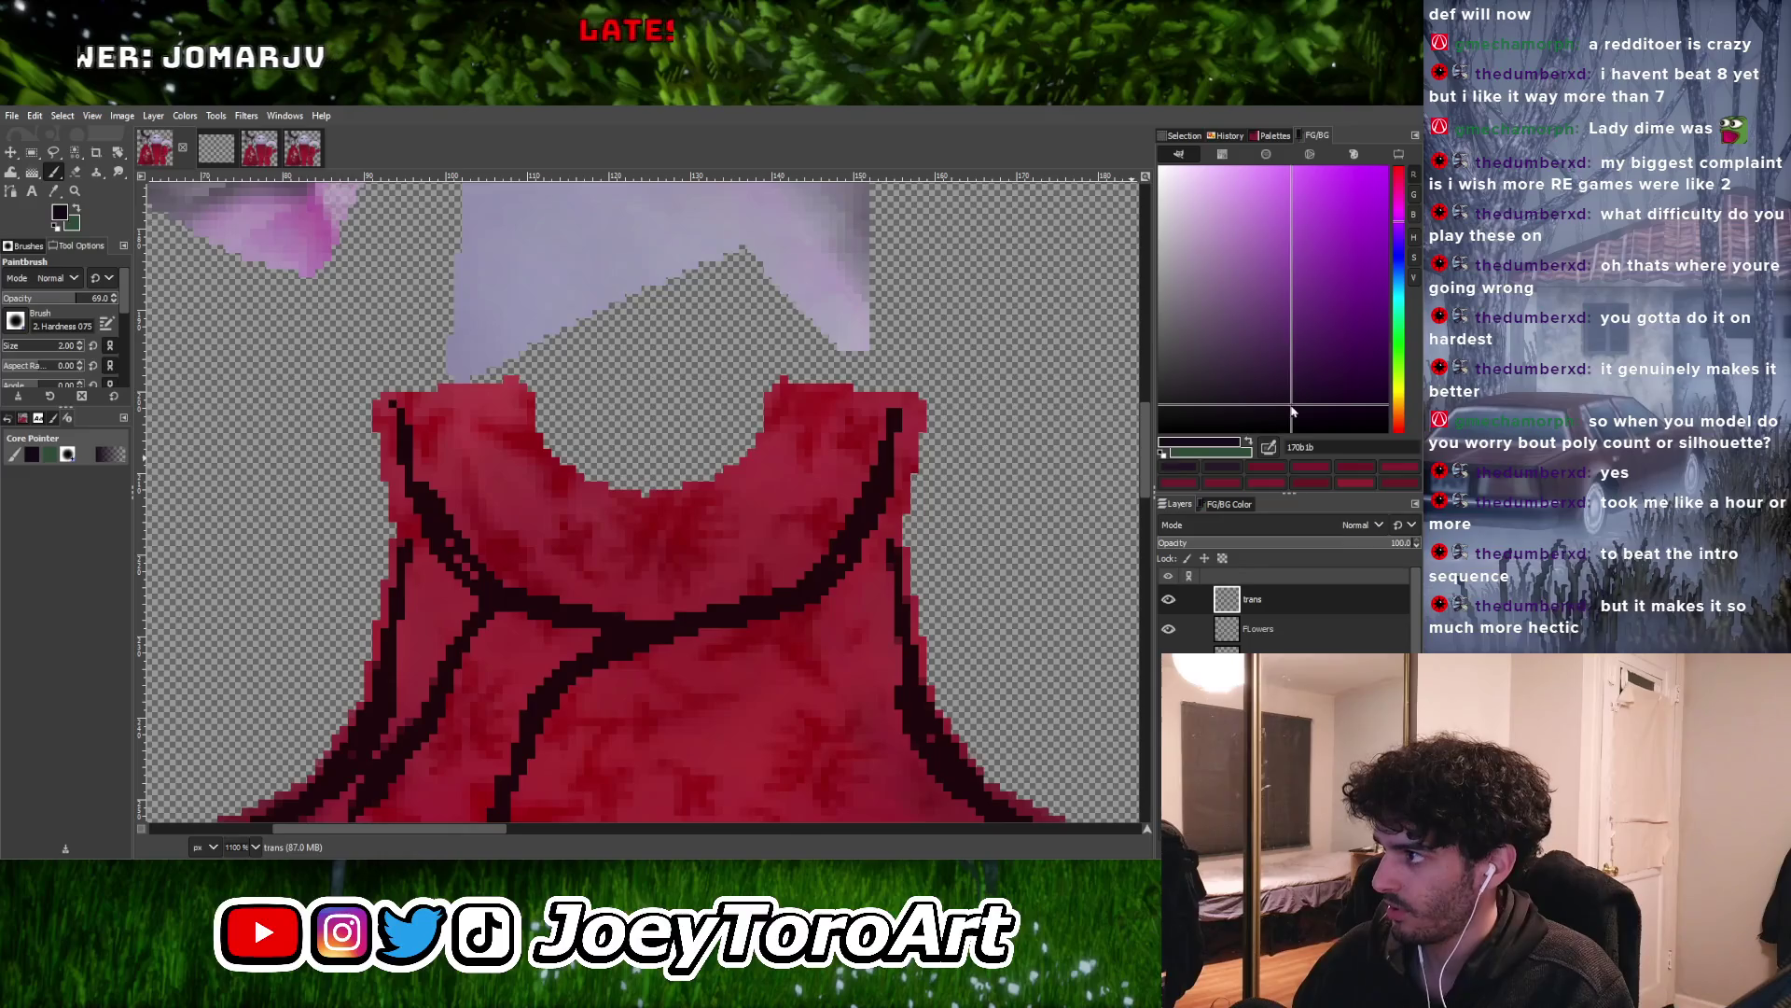
{"action": "mouse_move", "coordinate": [826, 546]}
{"action": "left_mouse_down"}
{"action": "mouse_move", "coordinate": [709, 597]}
{"action": "mouse_move", "coordinate": [657, 588]}
{"action": "mouse_move", "coordinate": [844, 480]}
{"action": "mouse_move", "coordinate": [840, 501]}
{"action": "mouse_move", "coordinate": [881, 439]}
{"action": "left_mouse_up"}
{"action": "key", "text": "ctrl+z"}
{"action": "key", "text": "ctrl+z"}
{"action": "key", "text": "ctrl+z"}
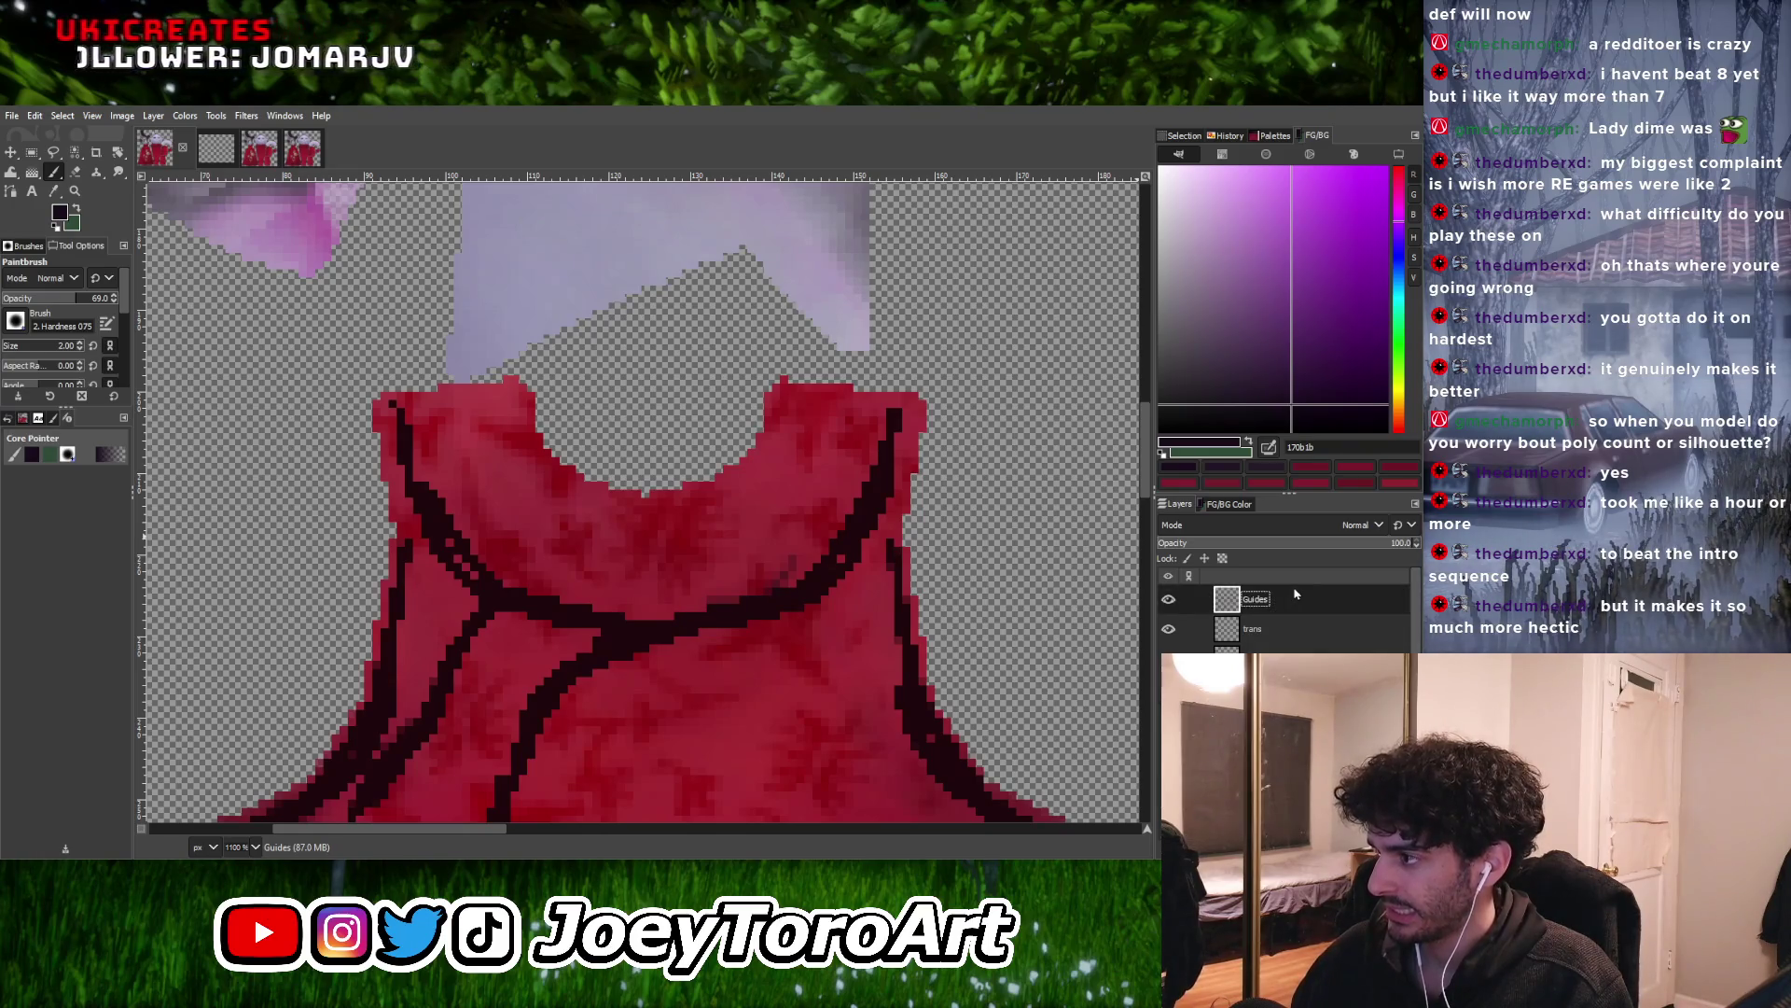
Drag the Guides layer down one position so it sits directly under trans
{"action": "left_click_drag", "start_coordinate": [1290, 637], "coordinate": [1287, 640]}
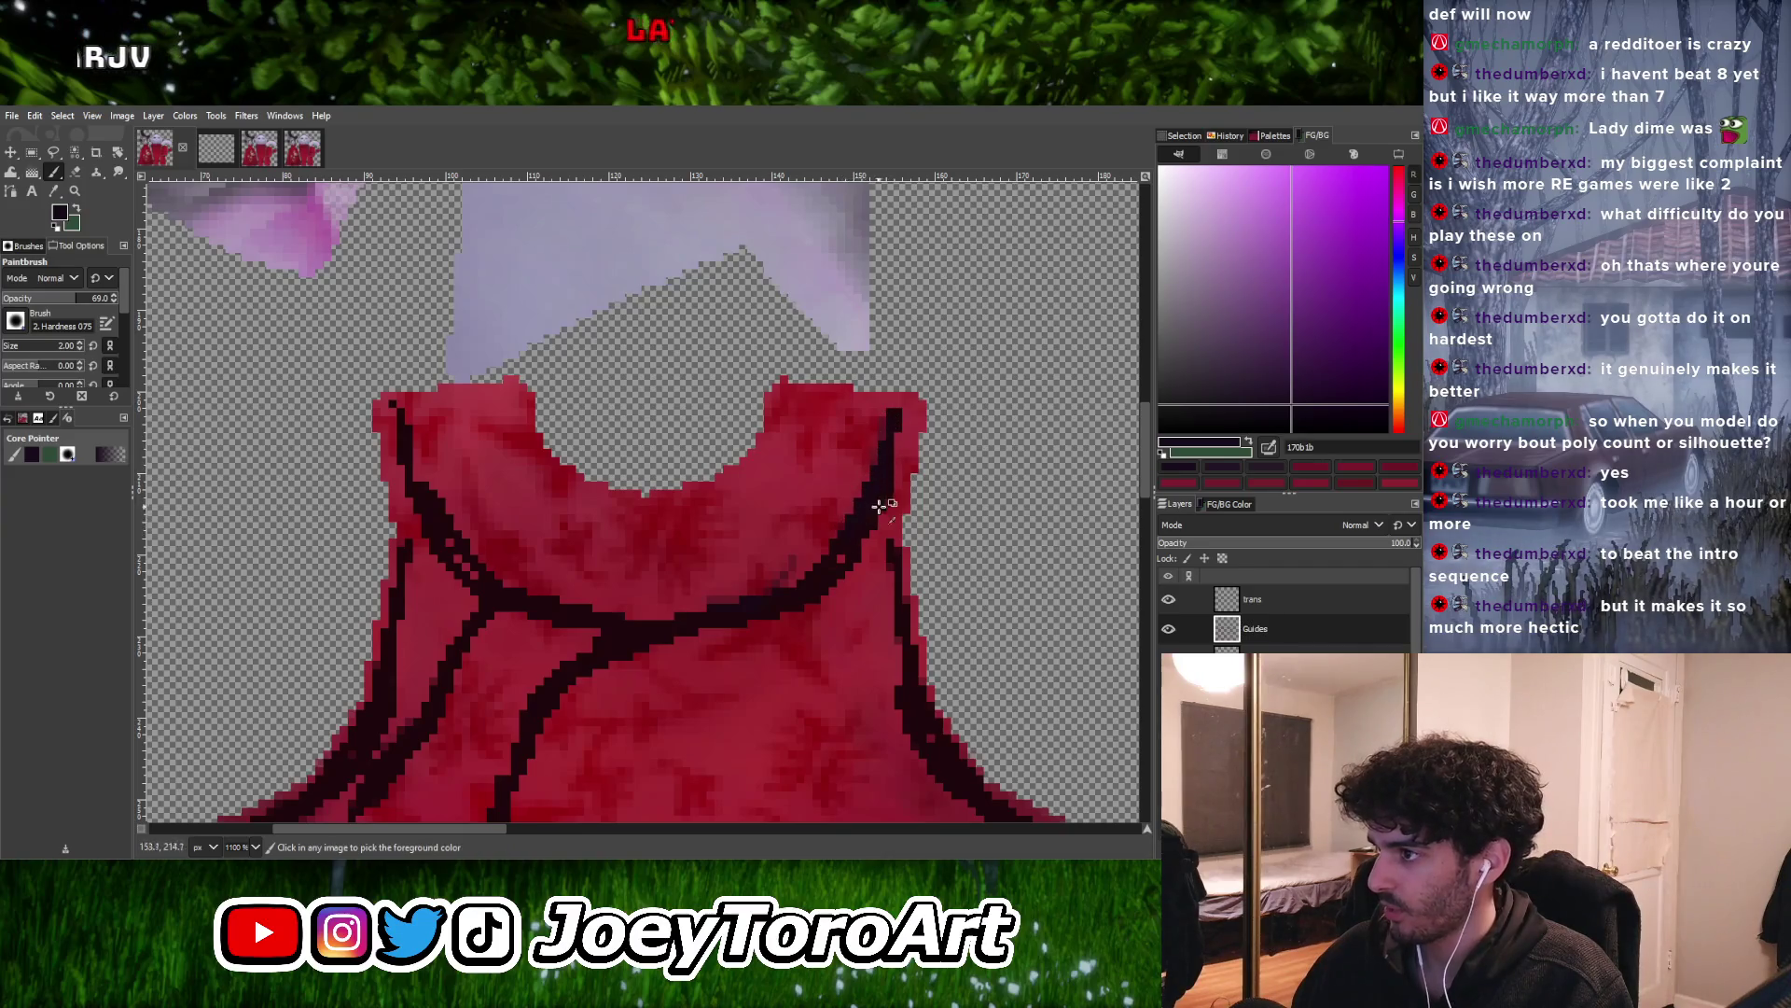
{"action": "scroll", "coordinate": [861, 504], "scroll_direction": "up", "scroll_amount": 4, "text": "ctrl"}
{"action": "scroll", "coordinate": [884, 500], "scroll_direction": "down", "scroll_amount": 3, "text": "ctrl"}
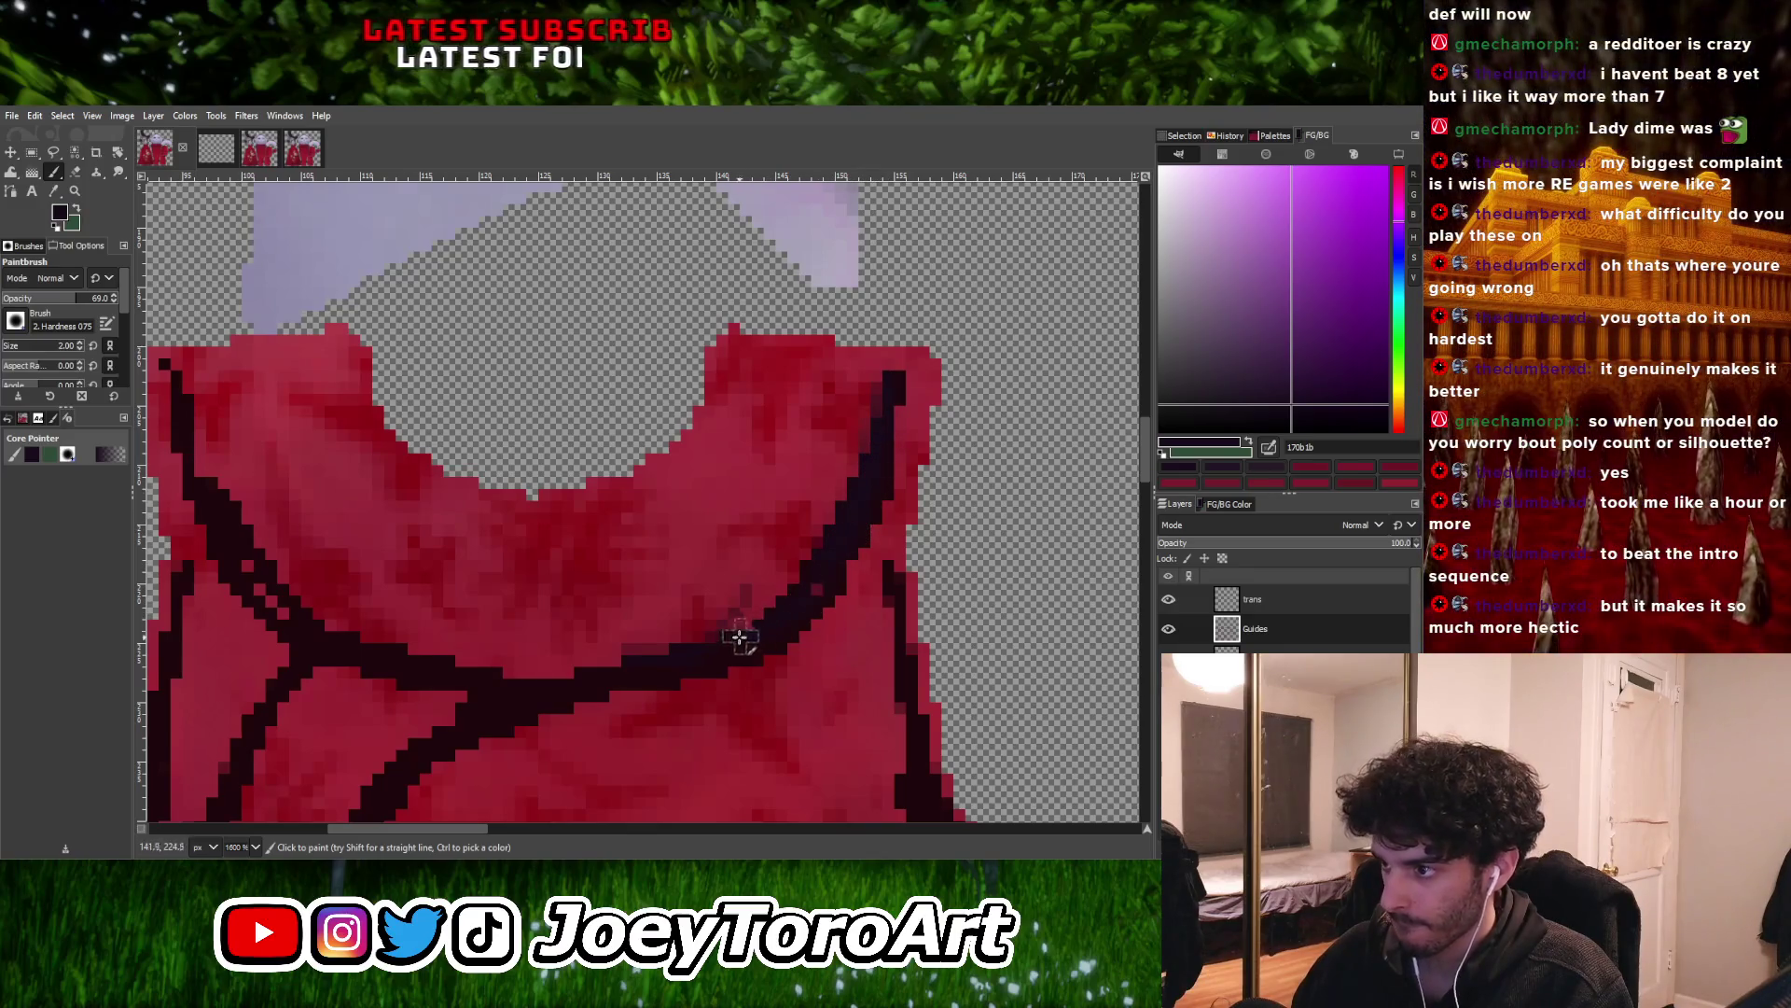
{"action": "scroll", "coordinate": [699, 633], "scroll_direction": "down", "scroll_amount": 1, "text": "ctrl"}
{"action": "scroll", "coordinate": [653, 644], "scroll_direction": "up", "scroll_amount": 1, "text": "ctrl"}
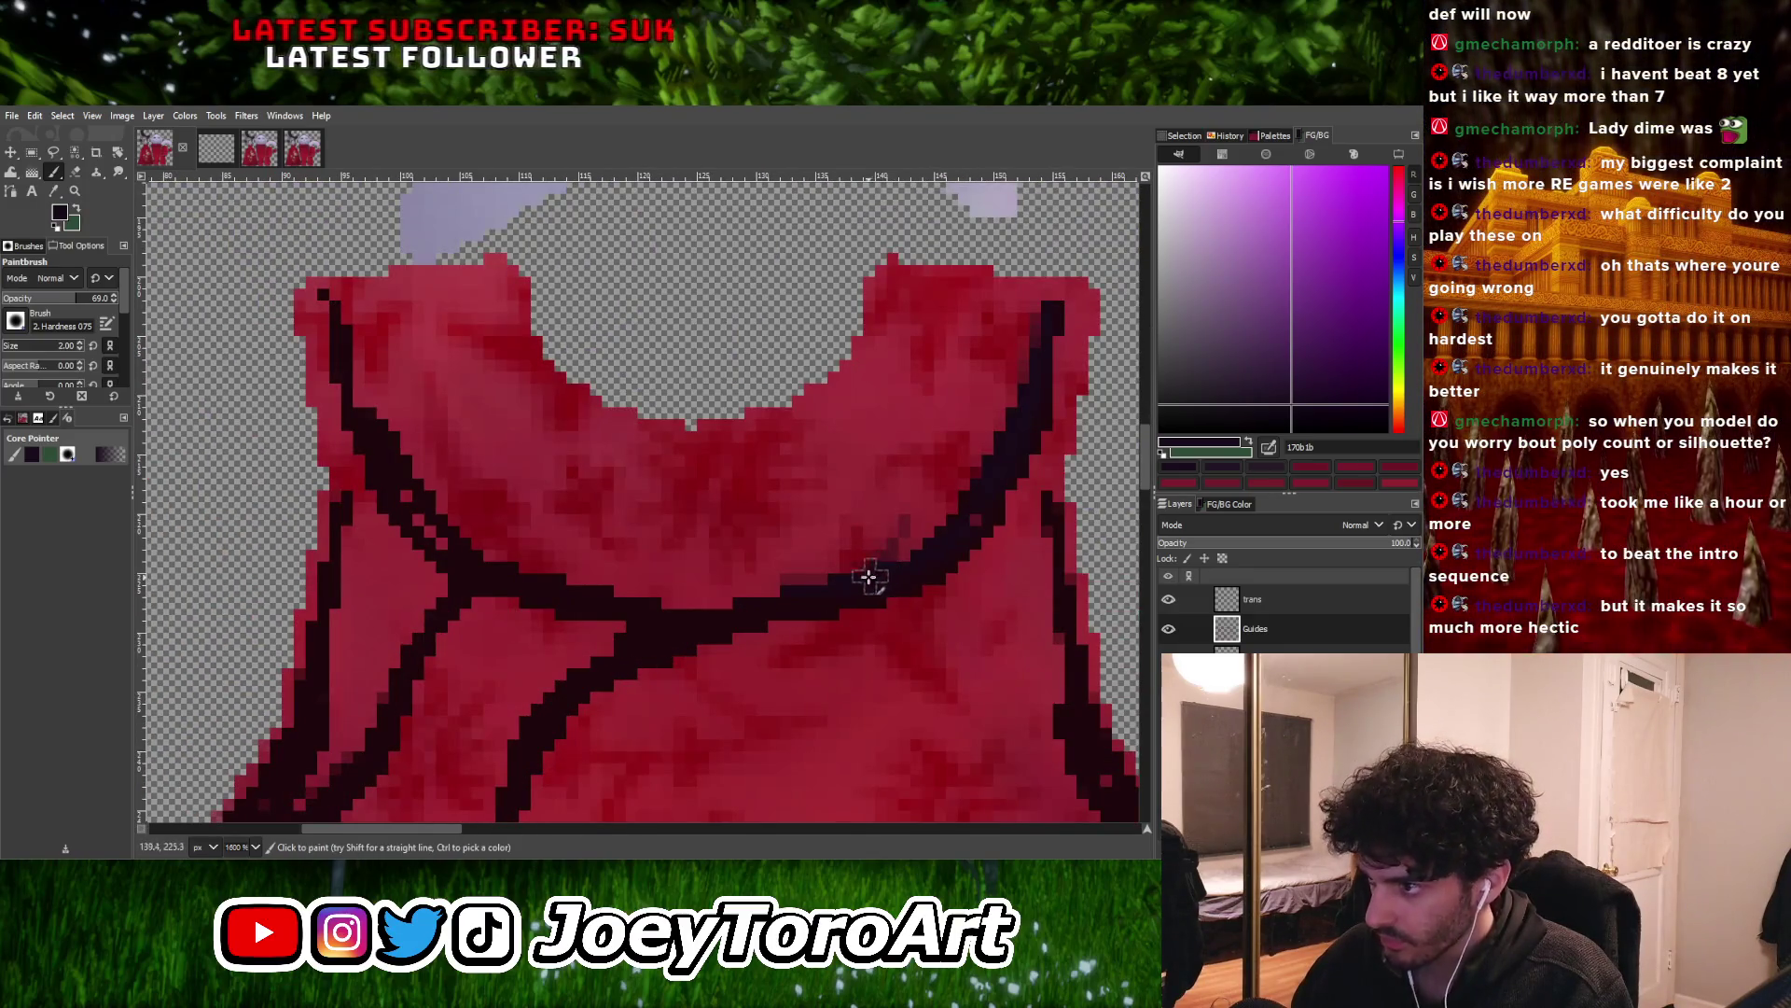
{"action": "scroll", "coordinate": [685, 621], "scroll_direction": "down", "scroll_amount": 2, "text": "ctrl"}
{"action": "scroll", "coordinate": [690, 616], "scroll_direction": "up", "scroll_amount": 2, "text": "ctrl"}
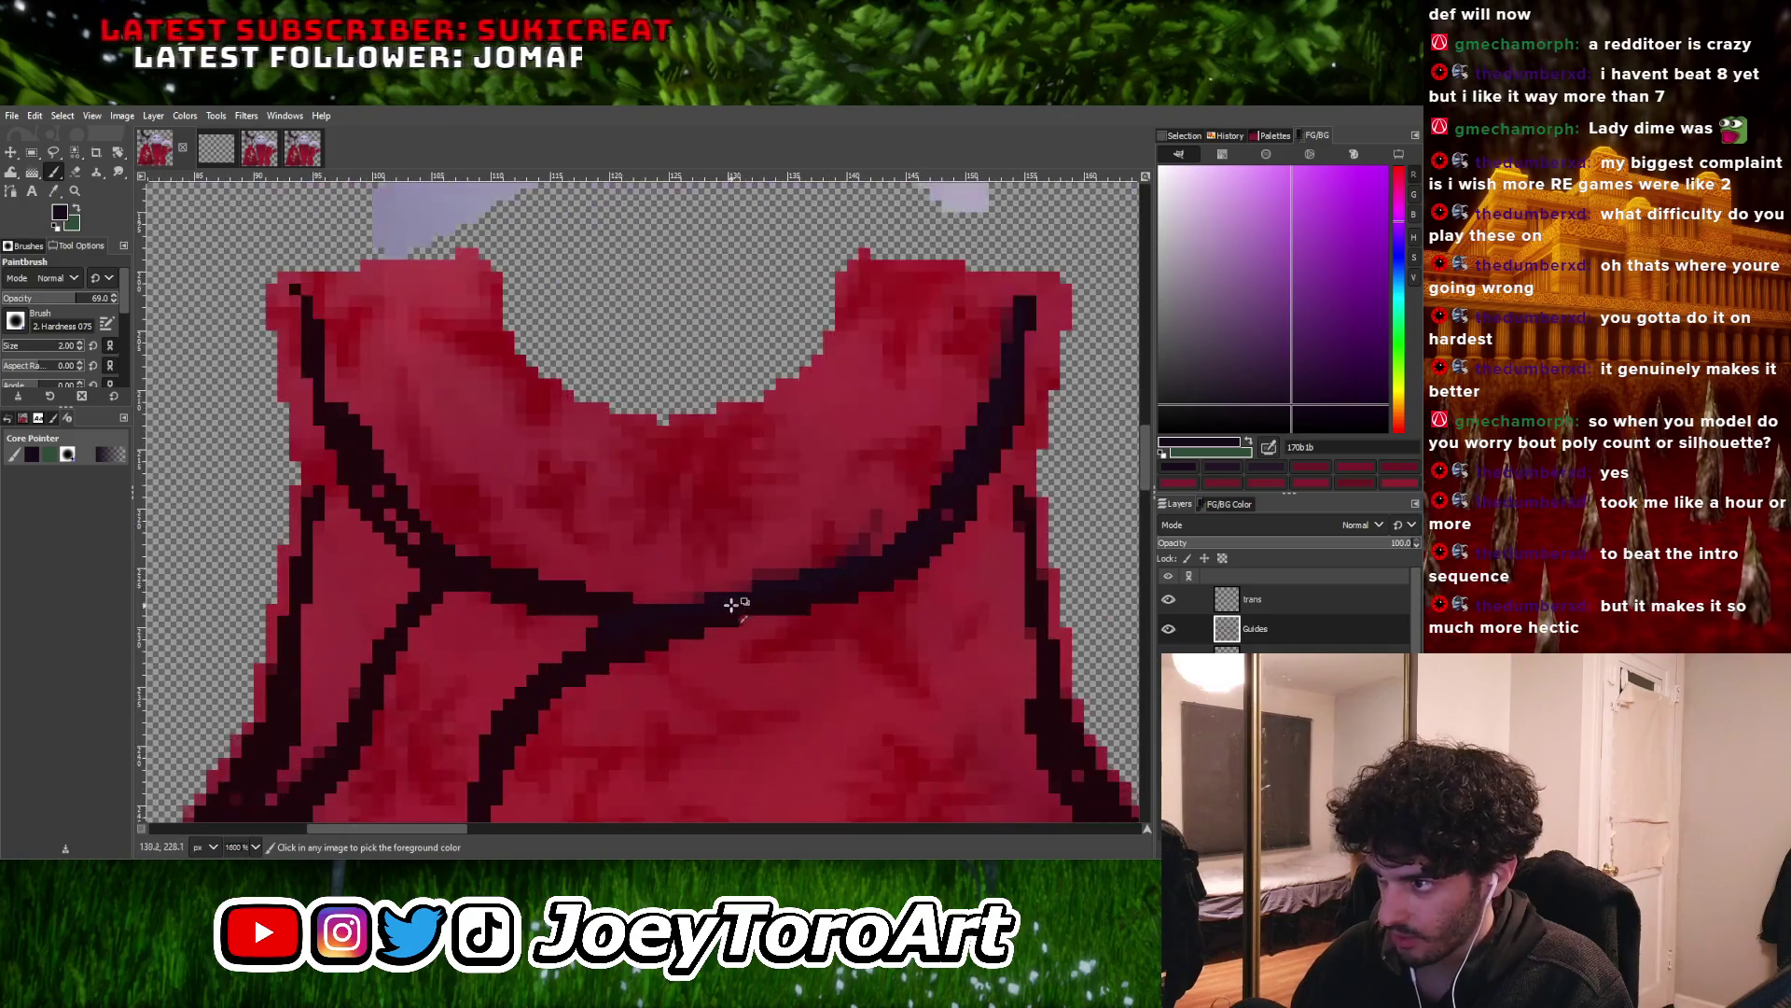
{"action": "scroll", "coordinate": [840, 513], "scroll_direction": "down", "scroll_amount": 1, "text": "ctrl"}
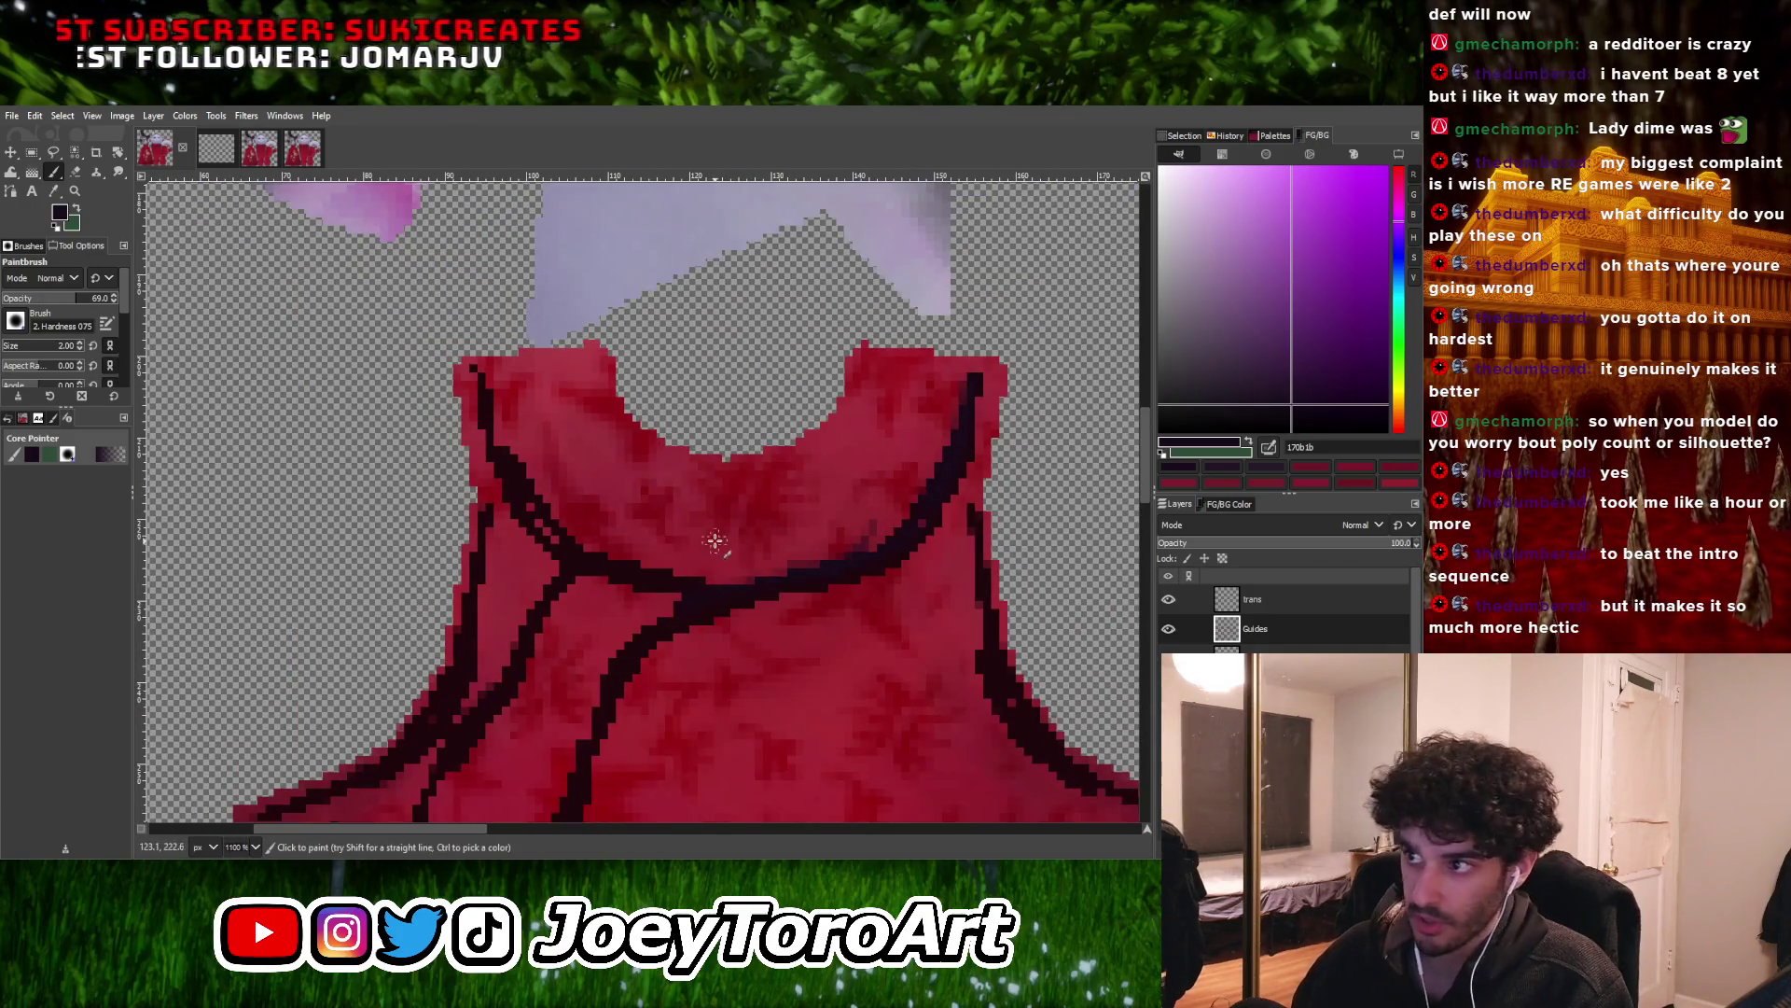
{"action": "scroll", "coordinate": [846, 389], "scroll_direction": "up", "scroll_amount": 2, "text": "ctrl"}
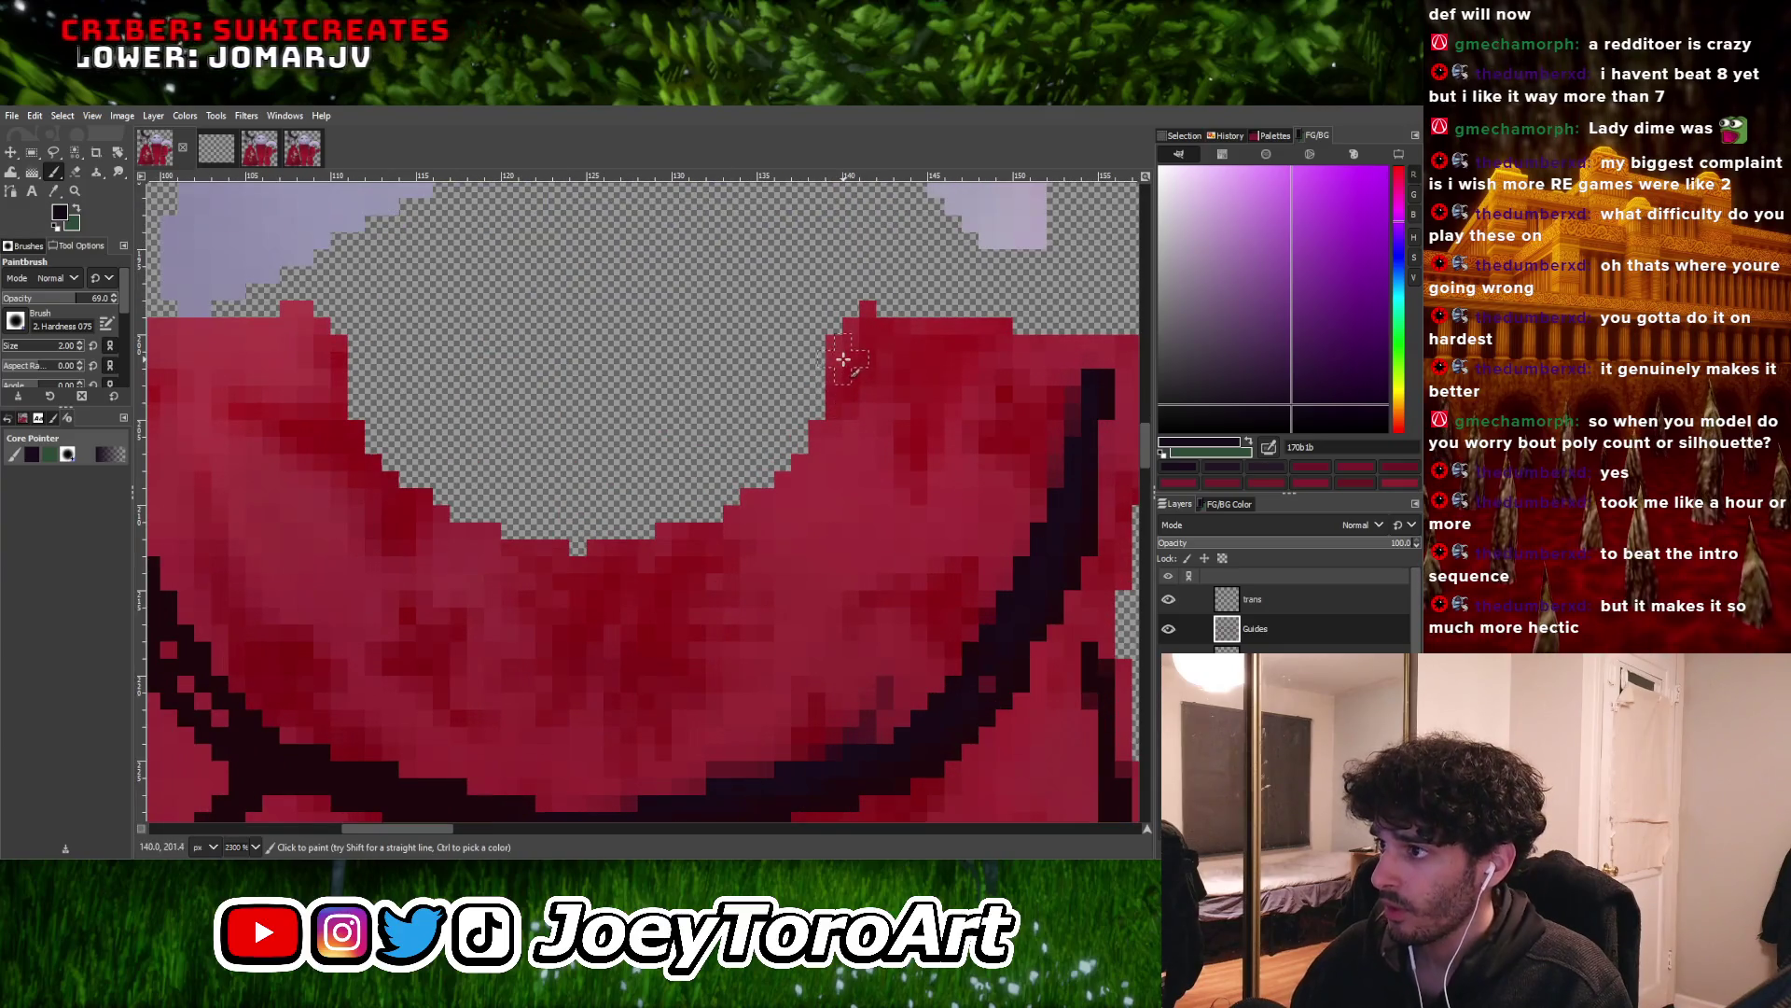
{"action": "scroll", "coordinate": [668, 538], "scroll_direction": "down", "scroll_amount": 3, "text": "ctrl"}
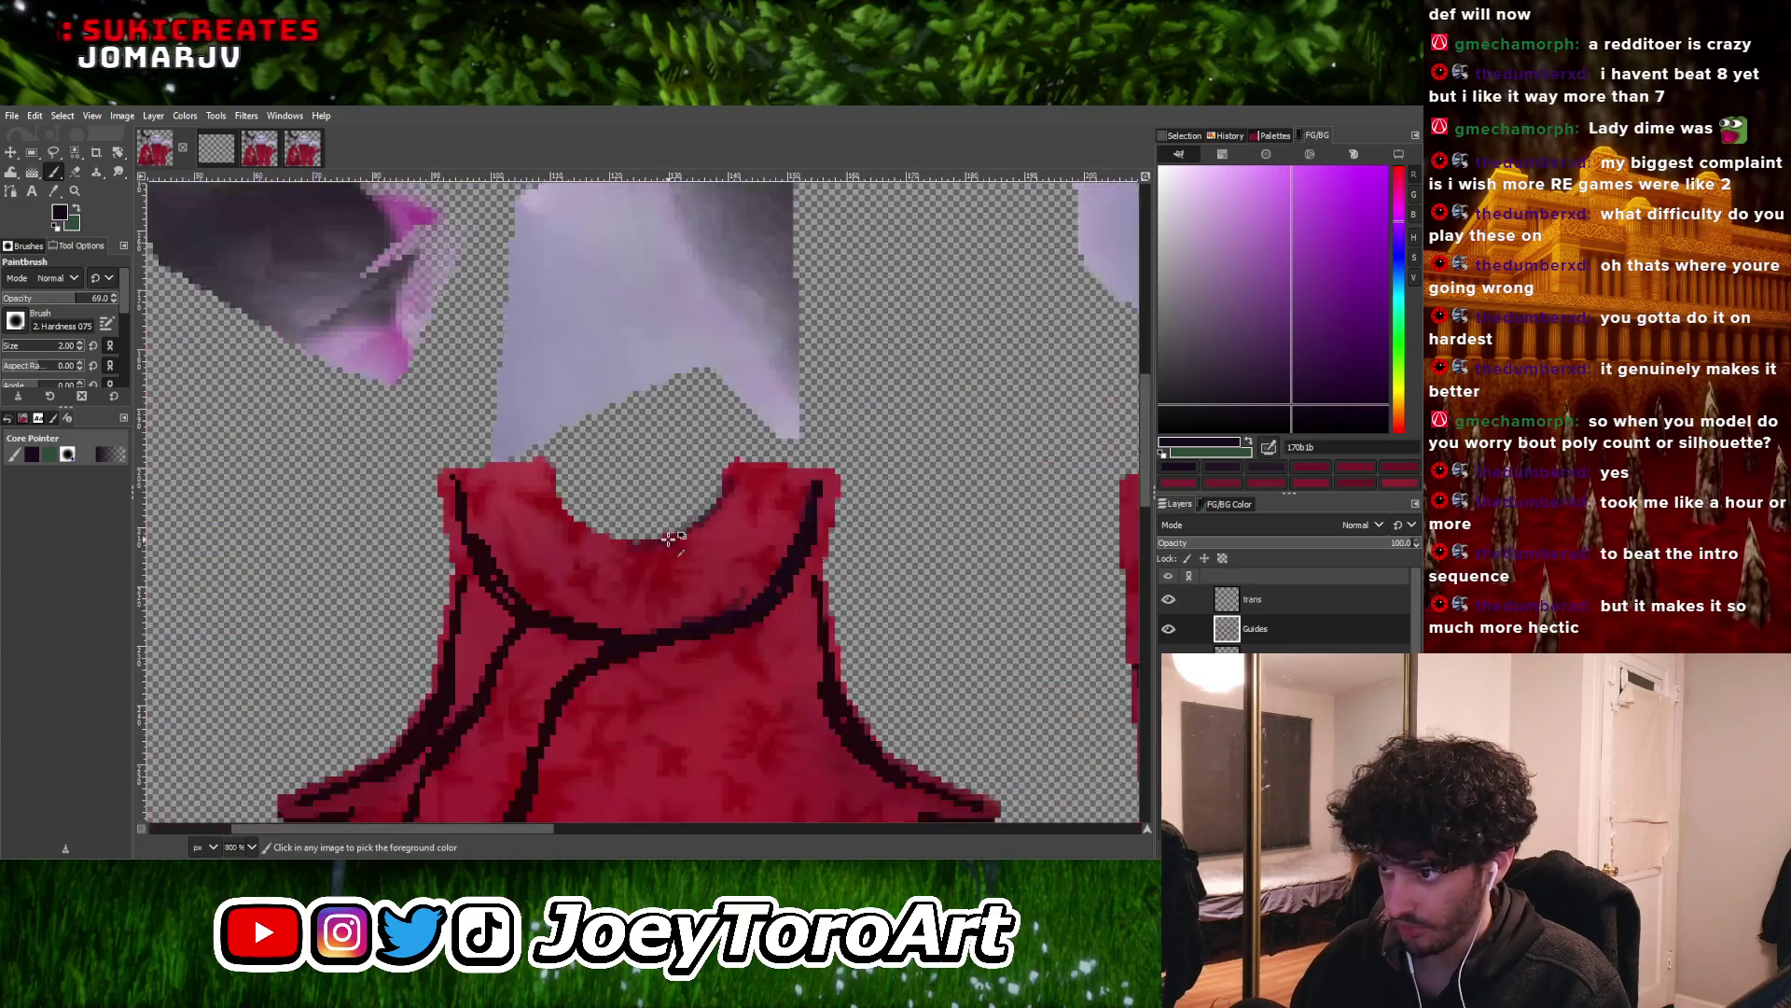
{"action": "scroll", "coordinate": [576, 519], "scroll_direction": "up", "scroll_amount": 2, "text": "ctrl"}
{"action": "left_click_drag", "start_coordinate": [689, 560], "coordinate": [620, 546]}
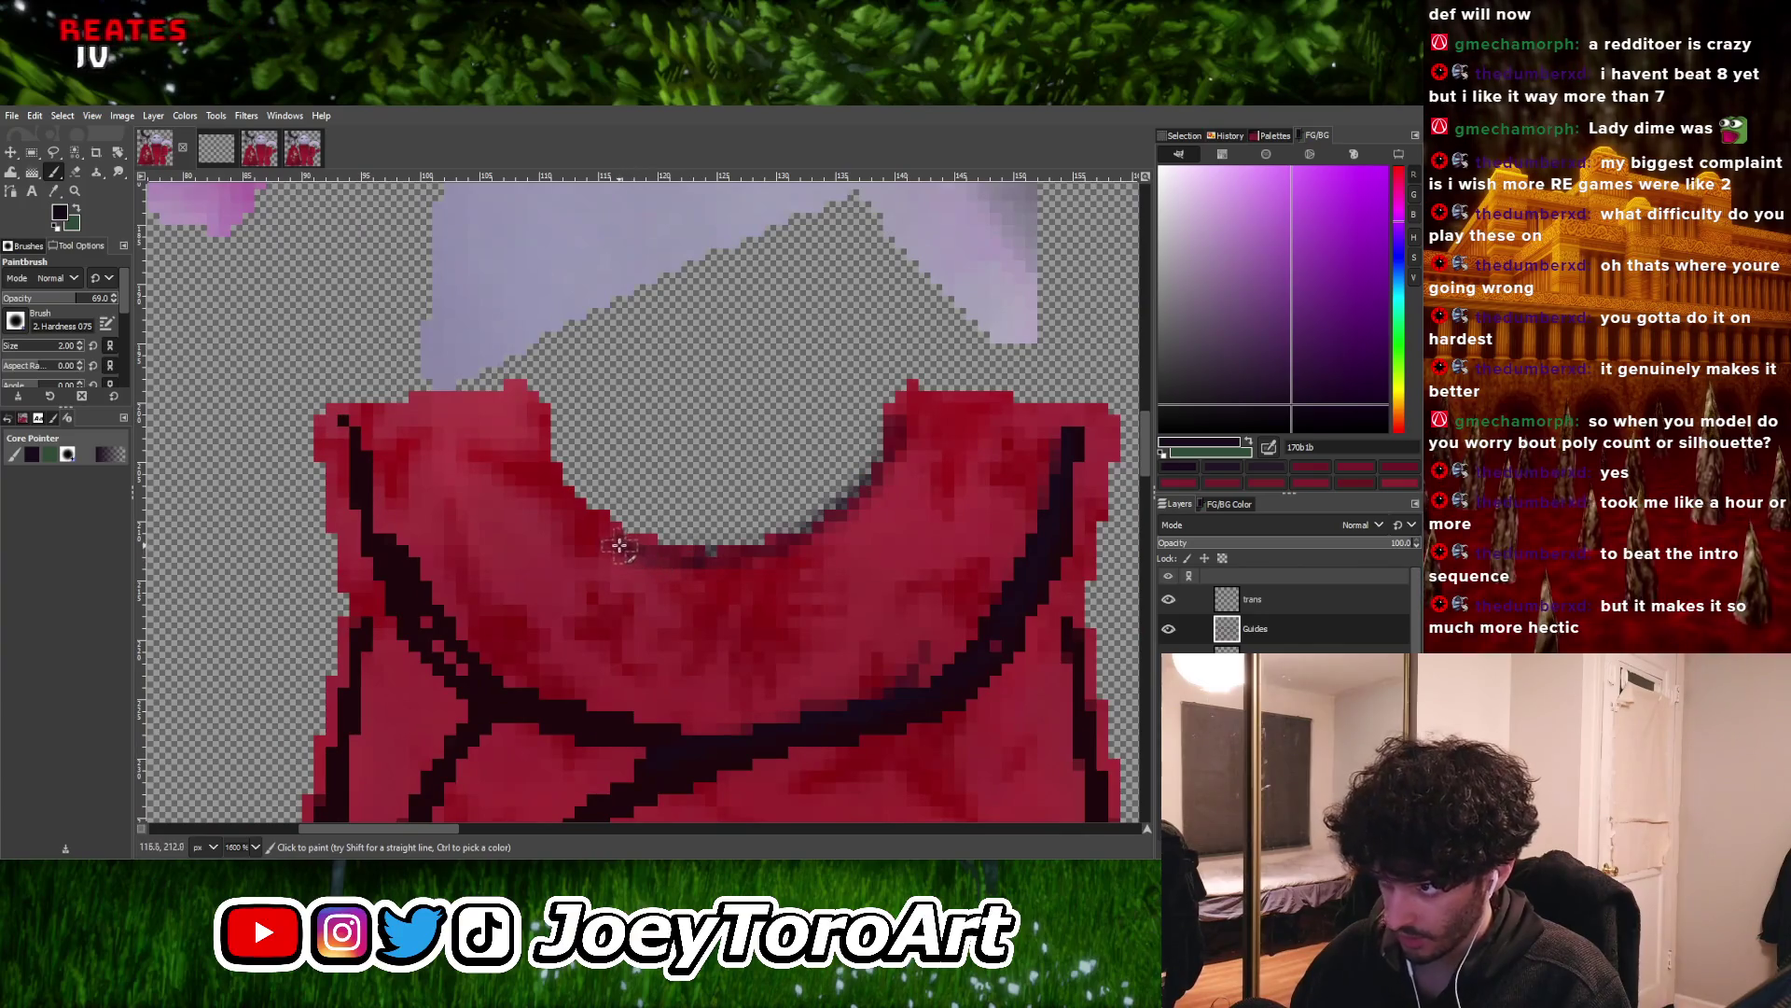
{"action": "scroll", "coordinate": [560, 523], "scroll_direction": "down", "scroll_amount": 1, "text": "ctrl"}
{"action": "scroll", "coordinate": [646, 589], "scroll_direction": "up", "scroll_amount": 1, "text": "ctrl"}
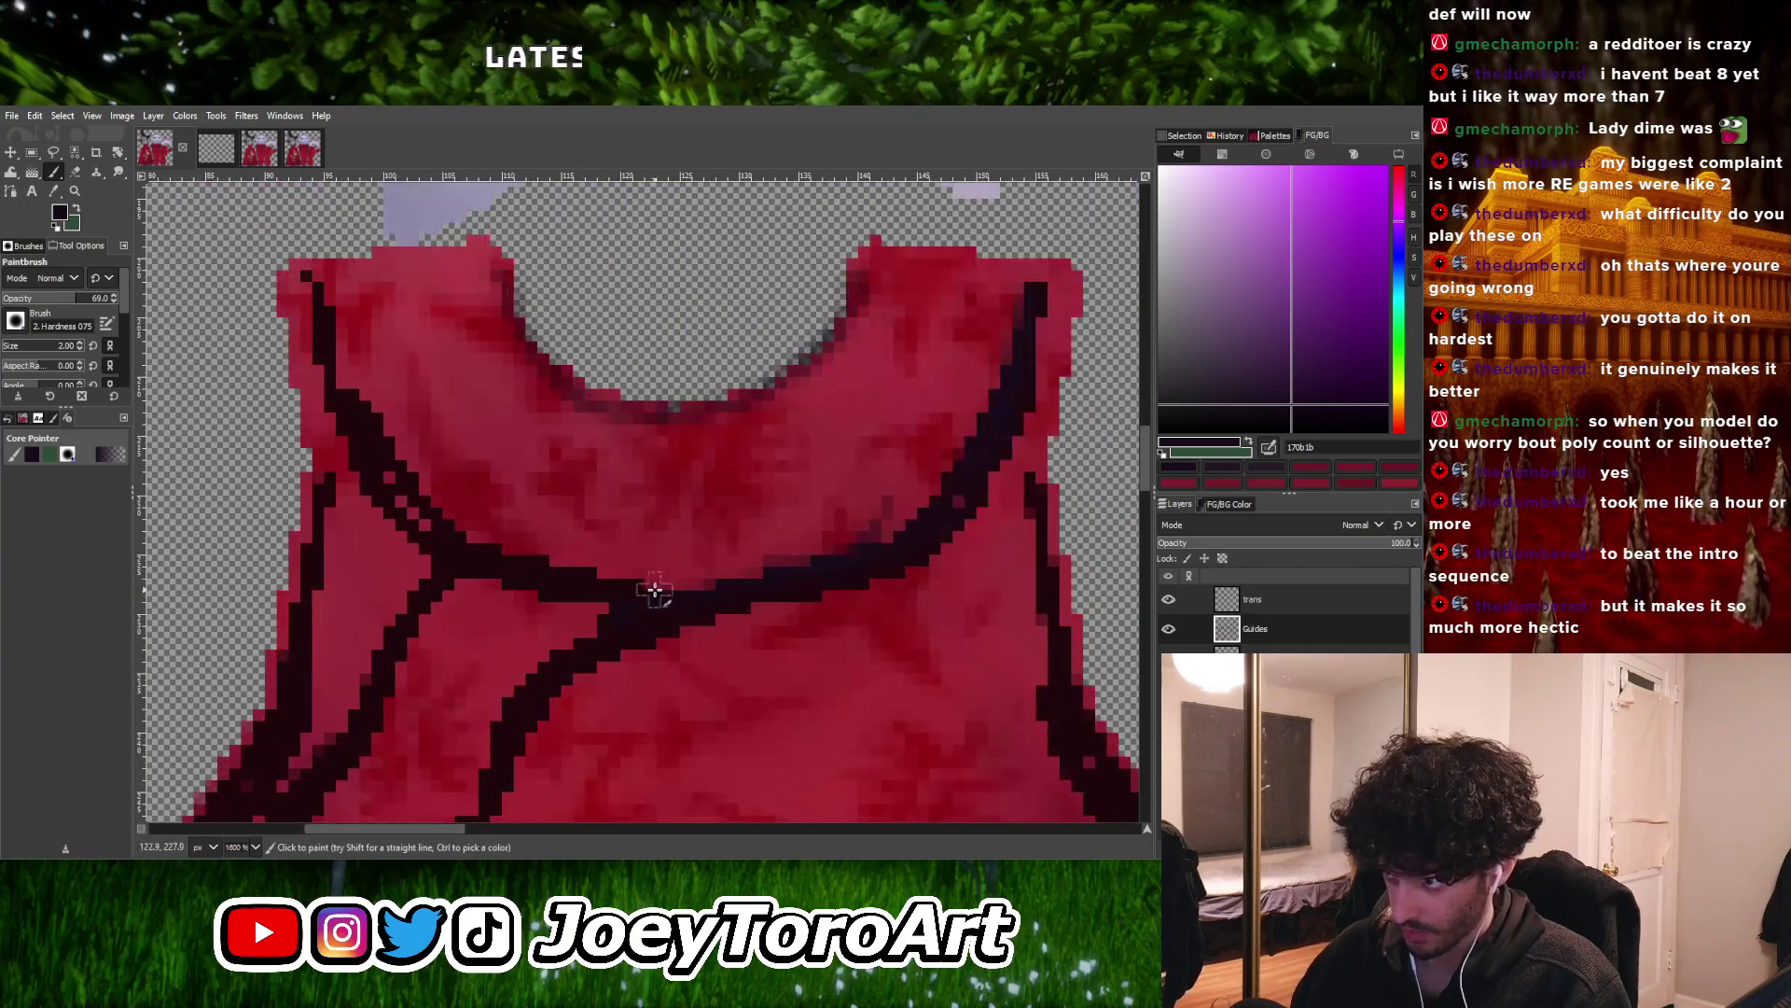
{"action": "scroll", "coordinate": [560, 586], "scroll_direction": "down", "scroll_amount": 4, "text": "ctrl"}
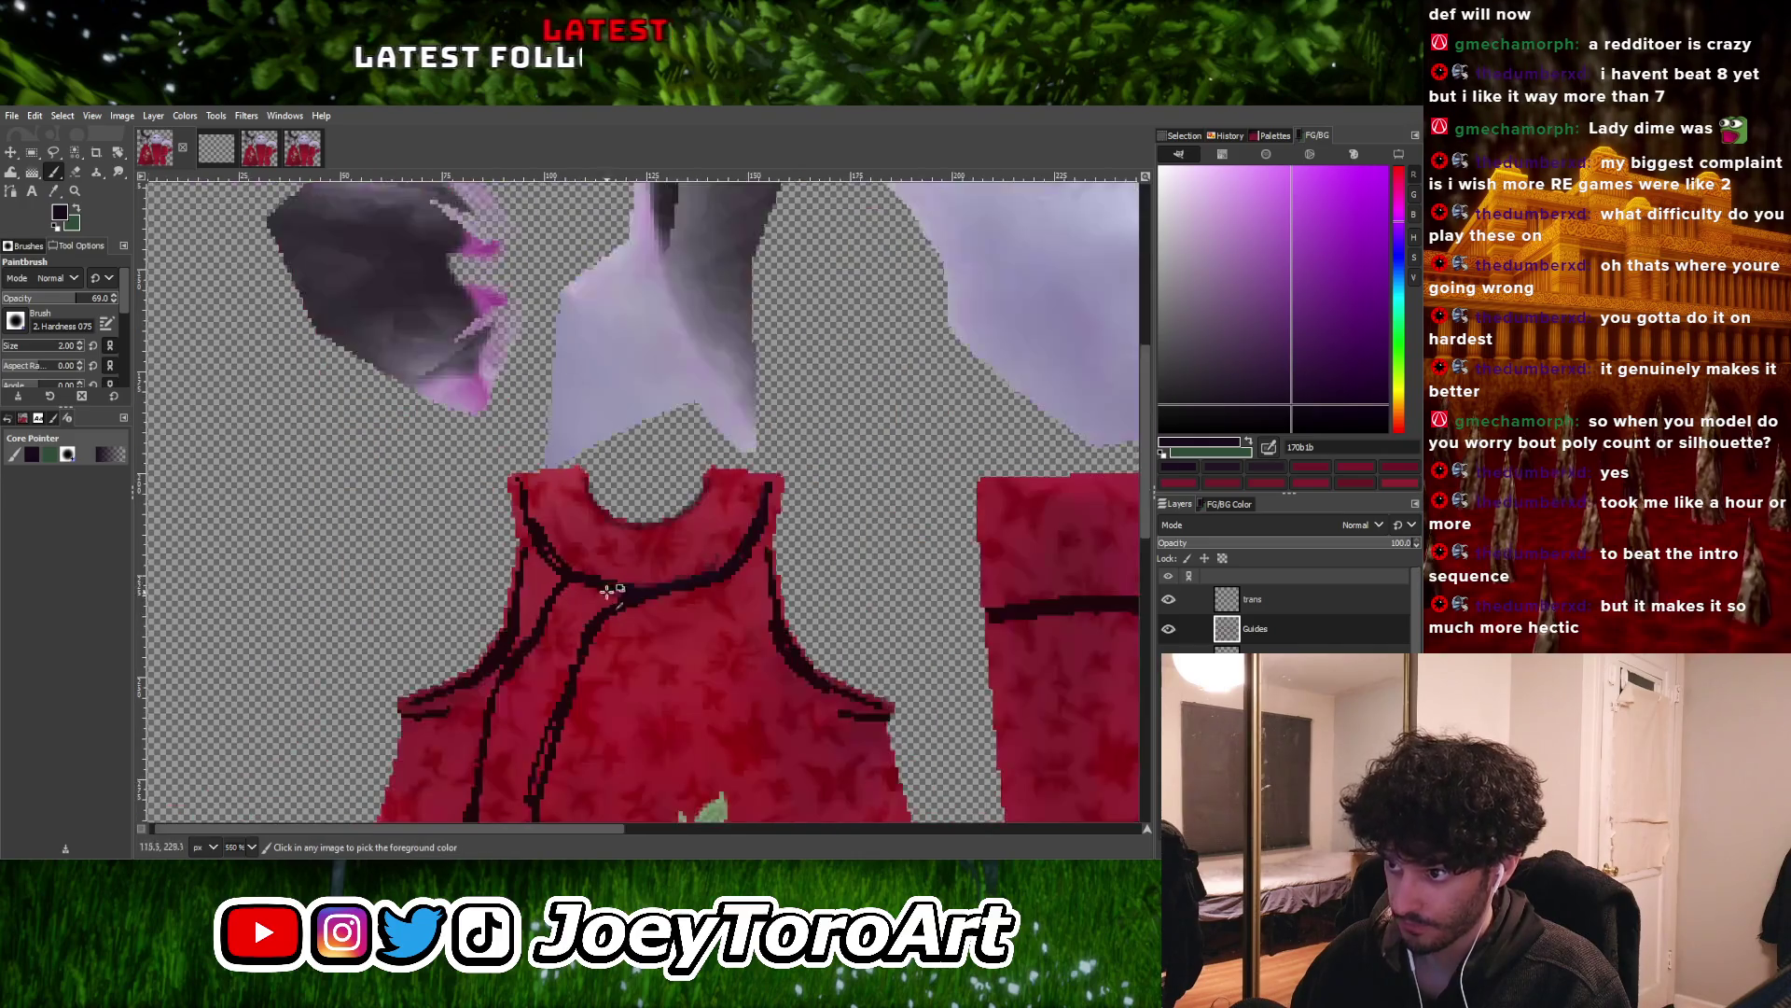
{"action": "scroll", "coordinate": [651, 584], "scroll_direction": "up", "scroll_amount": 5, "text": "ctrl"}
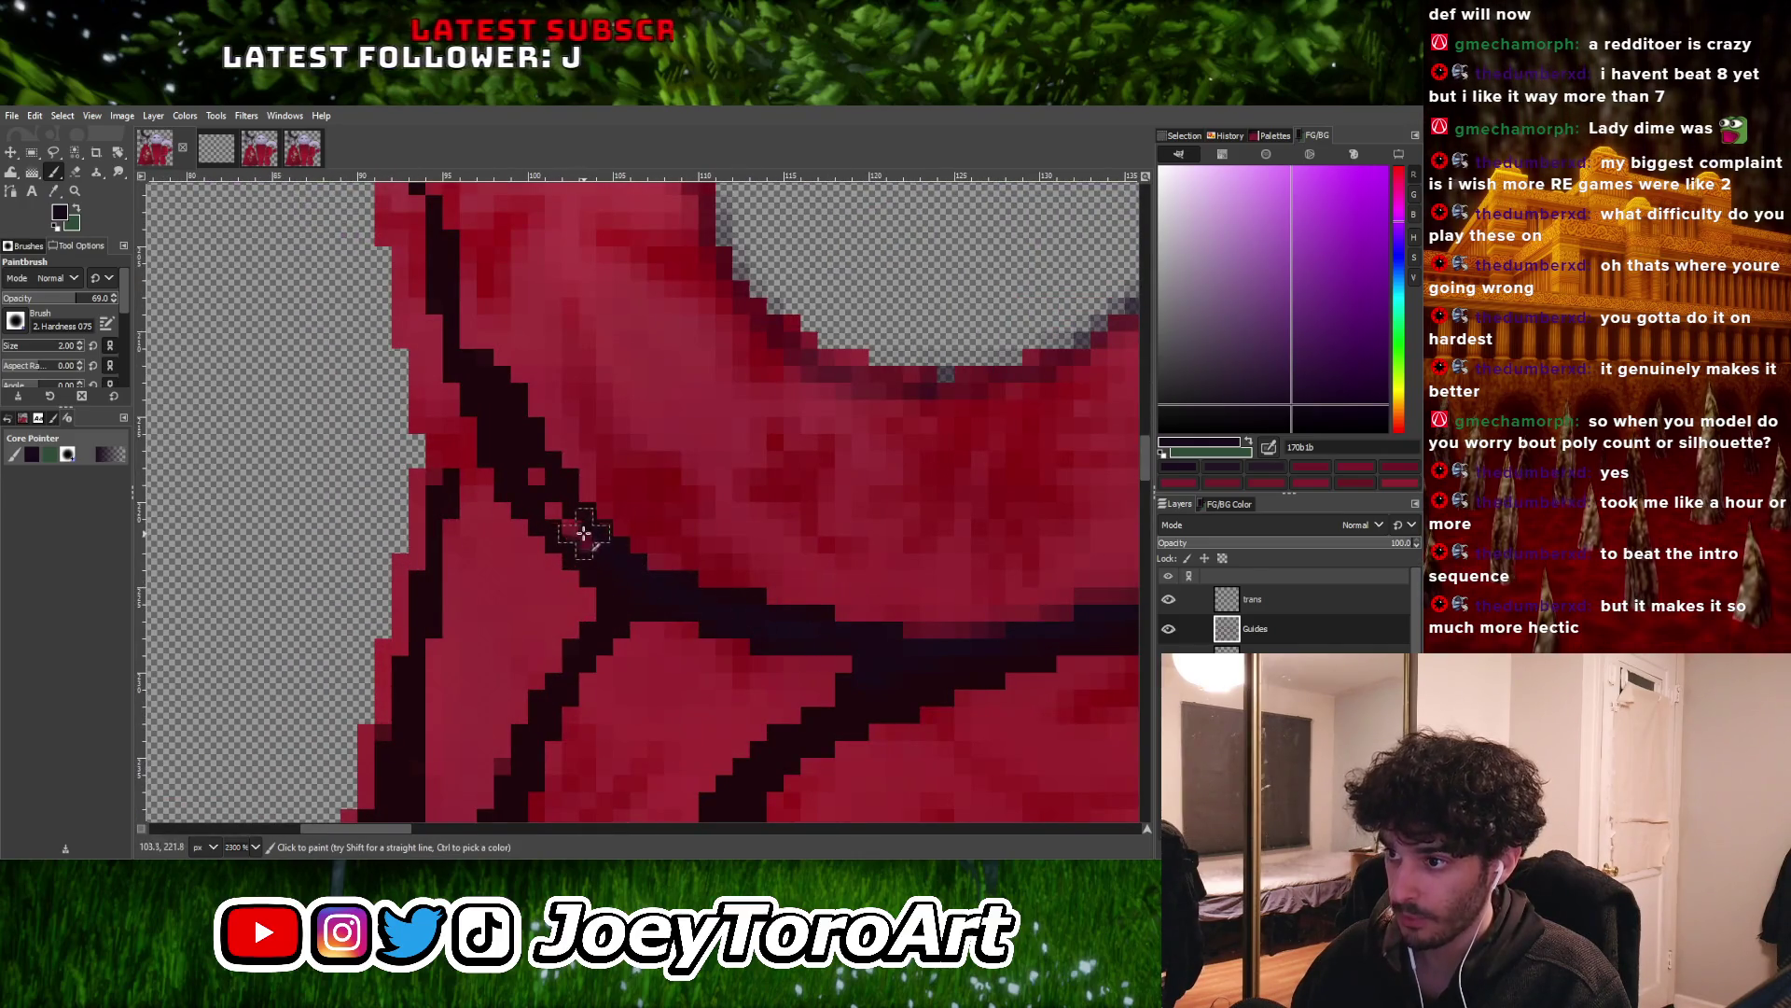
{"action": "scroll", "coordinate": [571, 522], "scroll_direction": "down", "scroll_amount": 3, "text": "ctrl"}
{"action": "scroll", "coordinate": [669, 597], "scroll_direction": "up", "scroll_amount": 2, "text": "ctrl"}
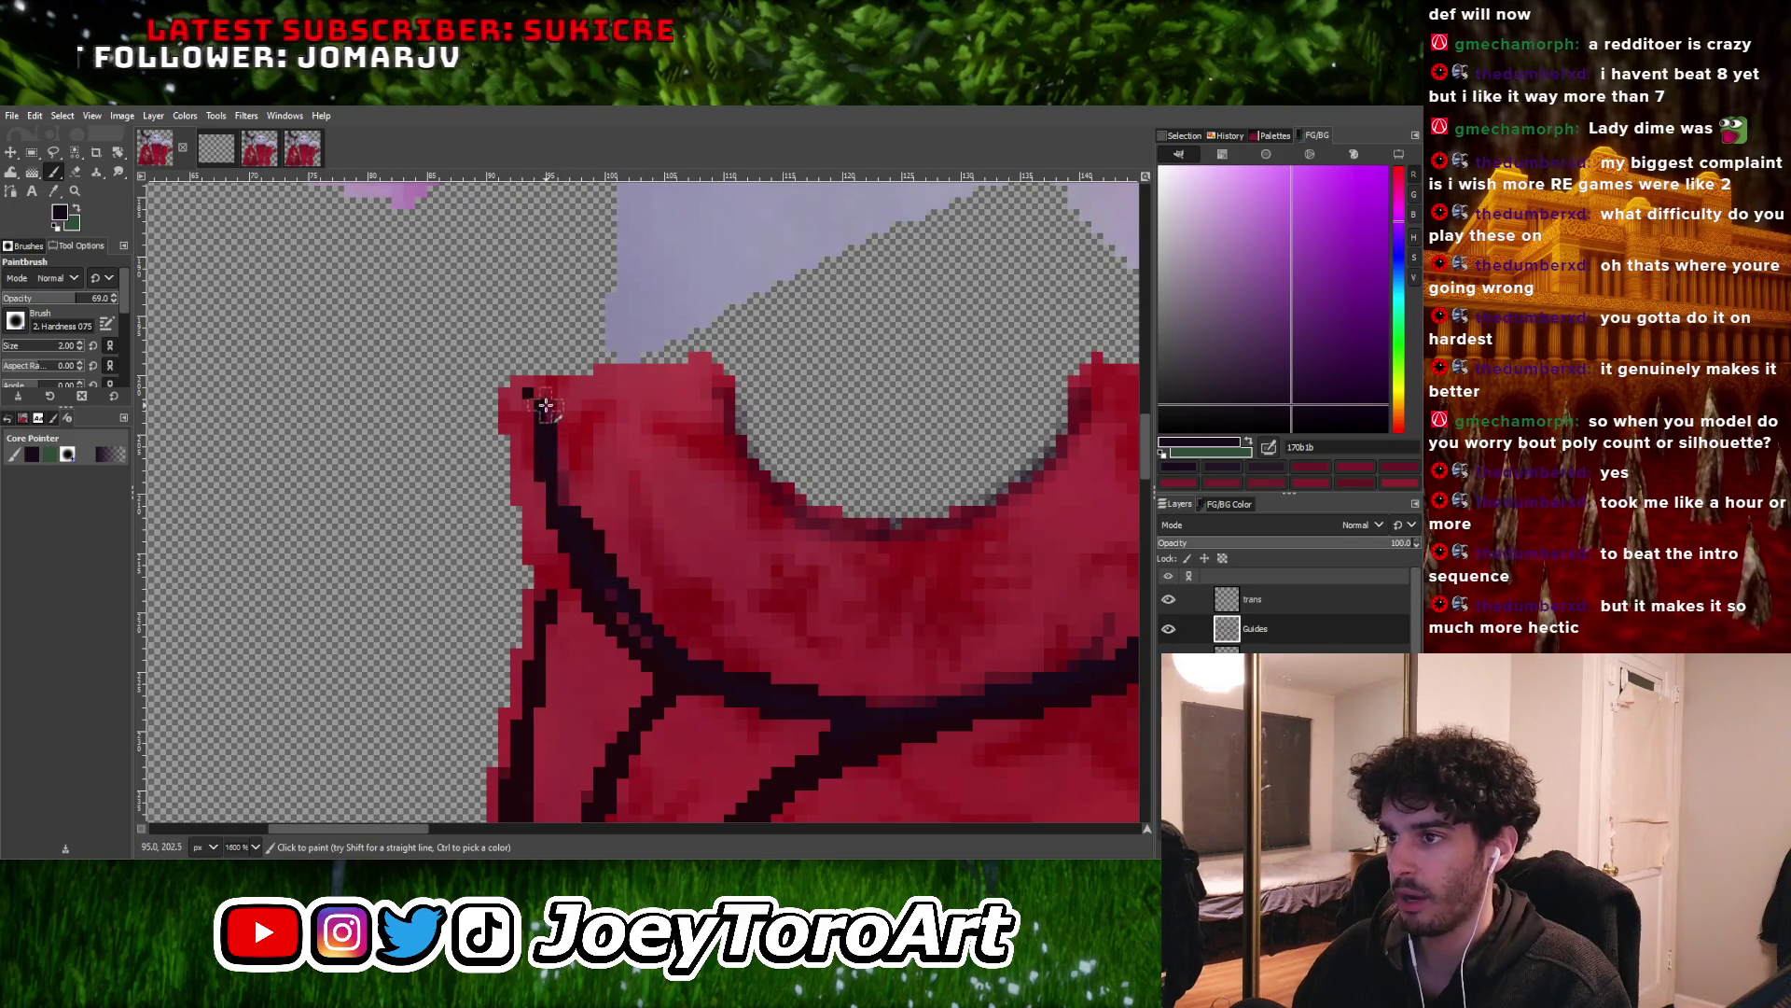
{"action": "scroll", "coordinate": [545, 401], "scroll_direction": "down", "scroll_amount": 3, "text": "ctrl"}
{"action": "scroll", "coordinate": [604, 540], "scroll_direction": "up", "scroll_amount": 3, "text": "ctrl"}
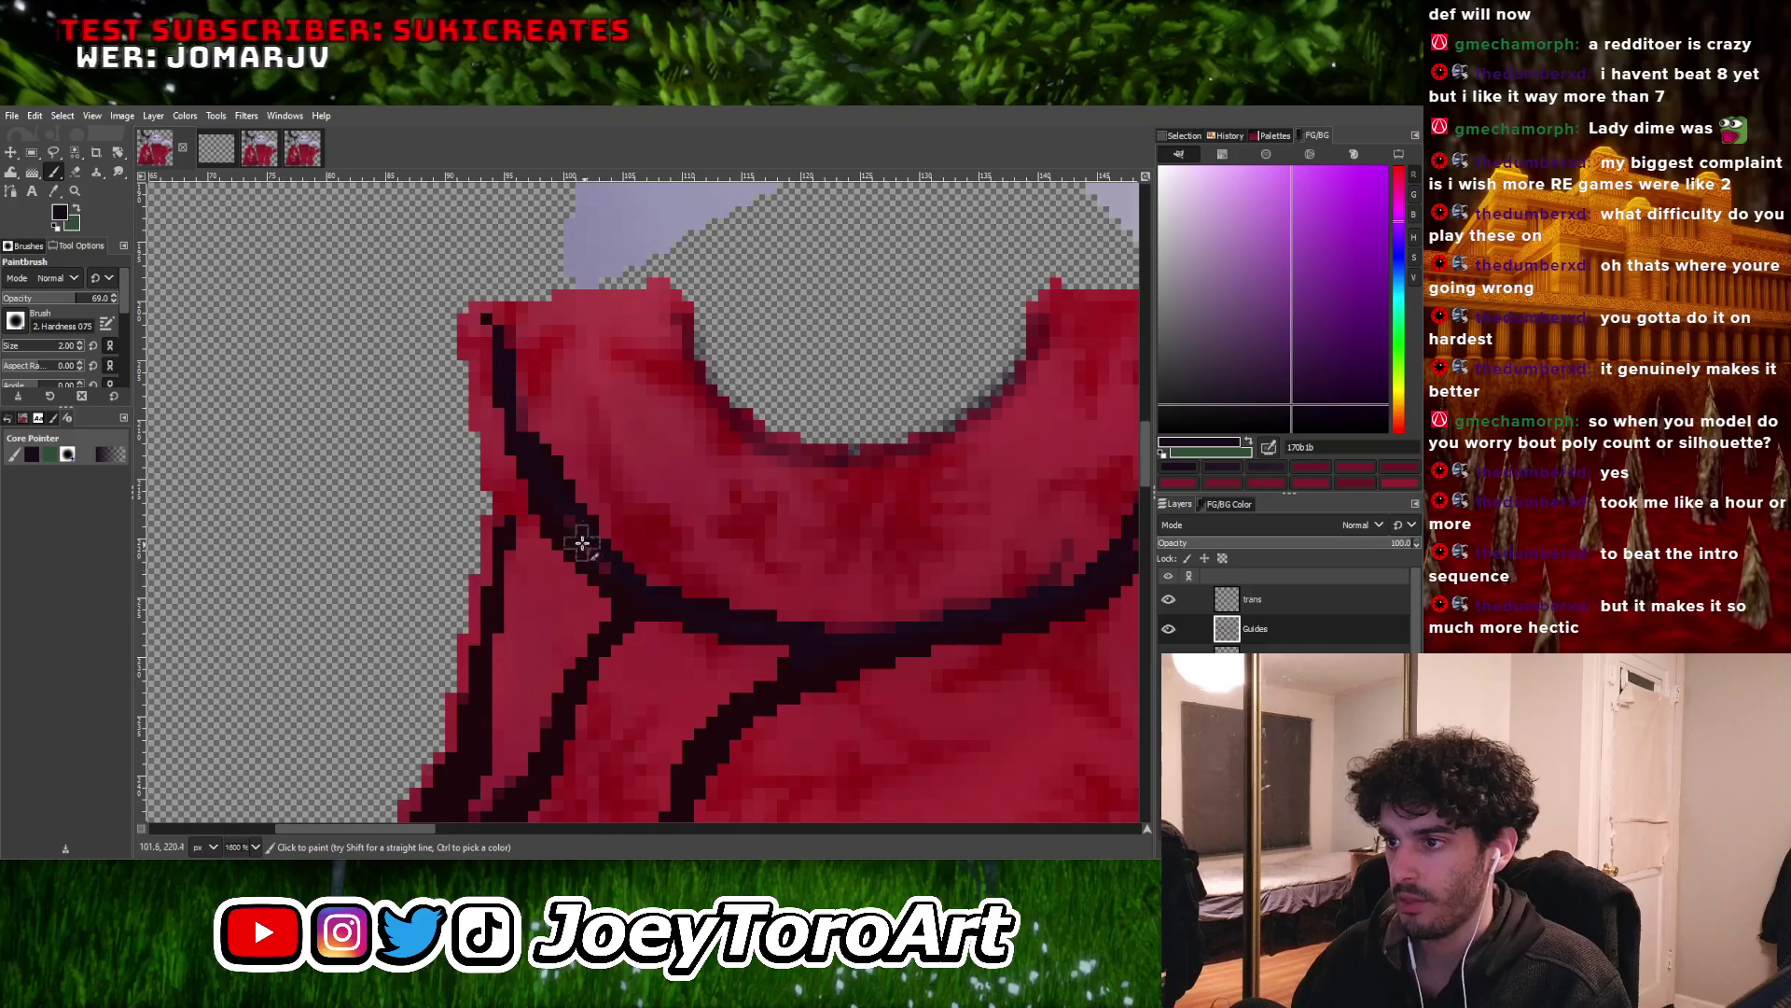
{"action": "scroll", "coordinate": [508, 354], "scroll_direction": "down", "scroll_amount": 3, "text": "ctrl"}
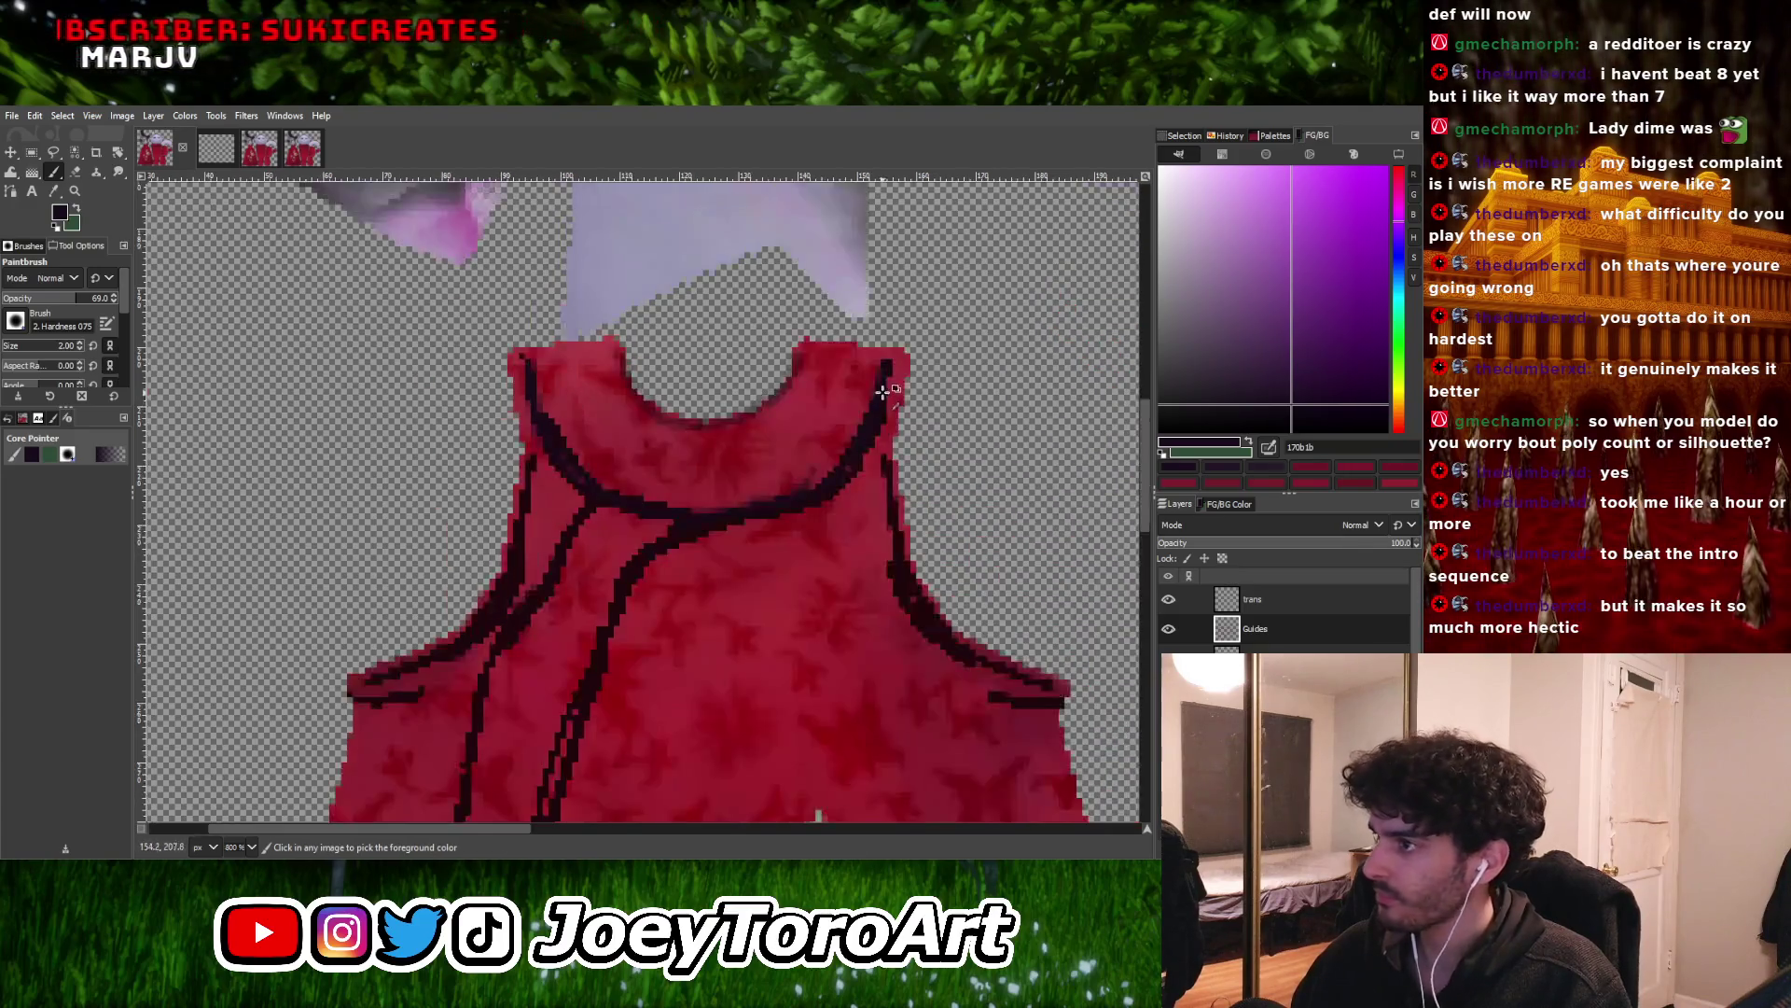
{"action": "scroll", "coordinate": [901, 335], "scroll_direction": "up", "scroll_amount": 4, "text": "ctrl"}
{"action": "left_click_drag", "start_coordinate": [899, 317], "coordinate": [889, 439]}
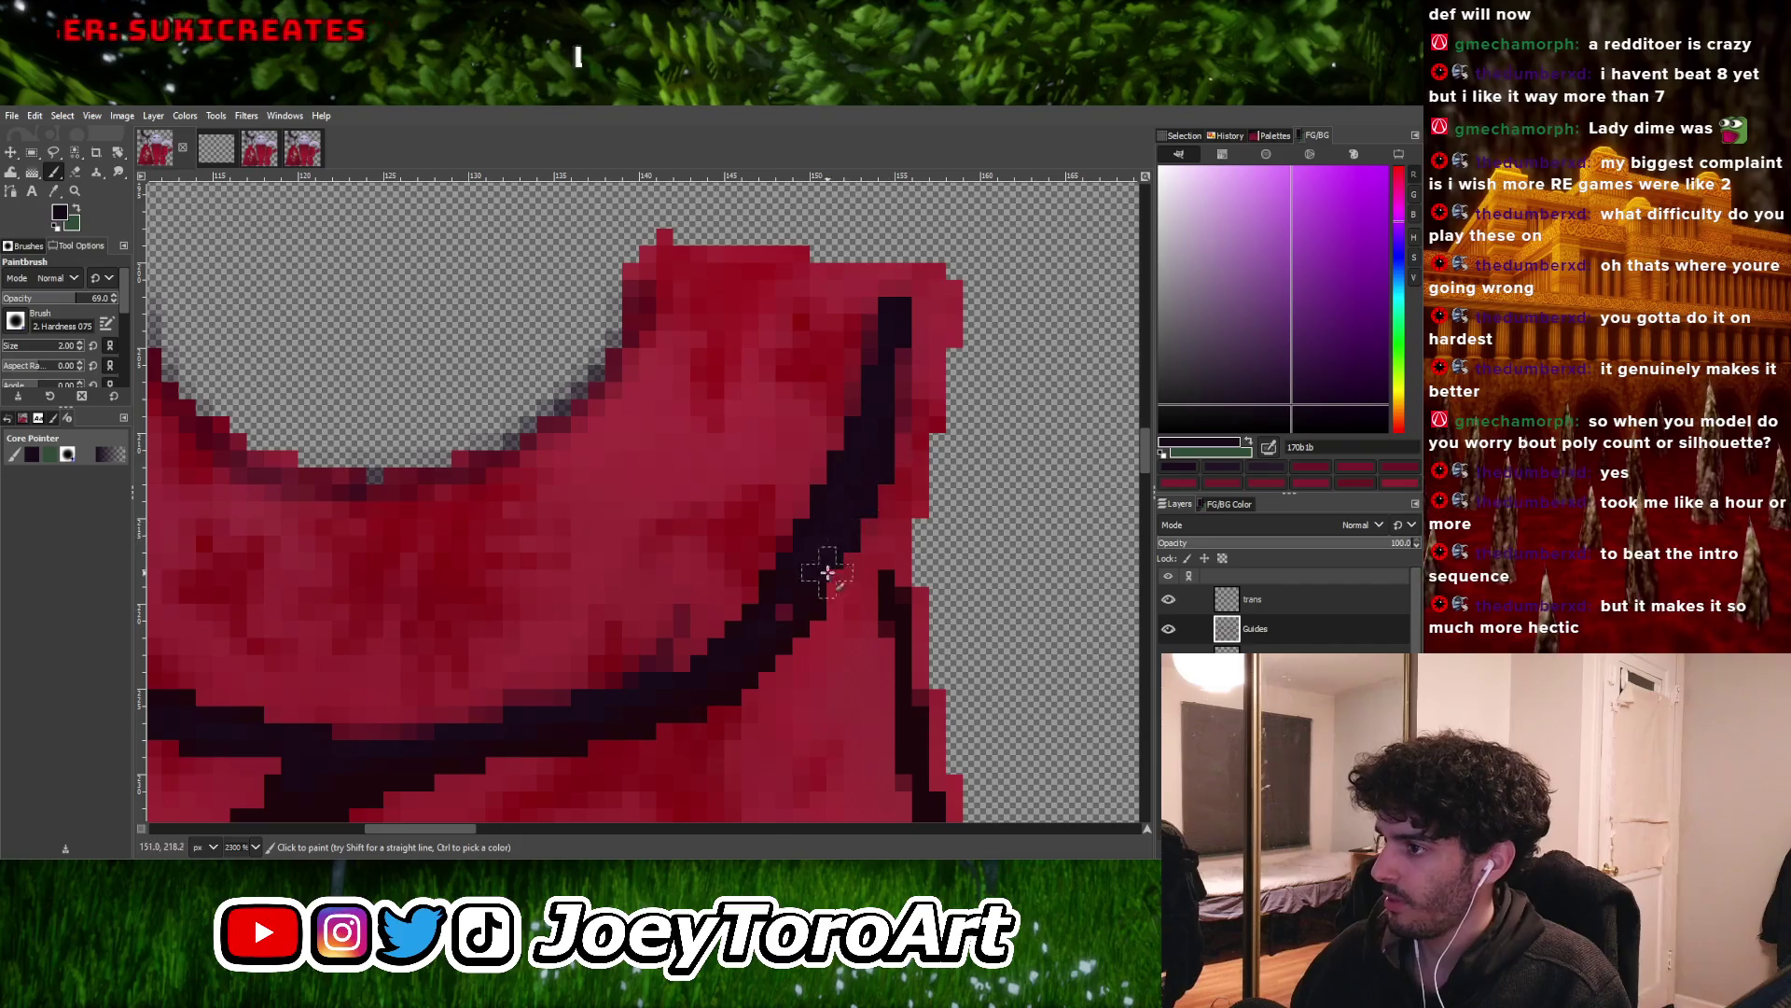
{"action": "scroll", "coordinate": [758, 639], "scroll_direction": "down", "scroll_amount": 3, "text": "ctrl"}
{"action": "scroll", "coordinate": [697, 638], "scroll_direction": "up", "scroll_amount": 3, "text": "ctrl"}
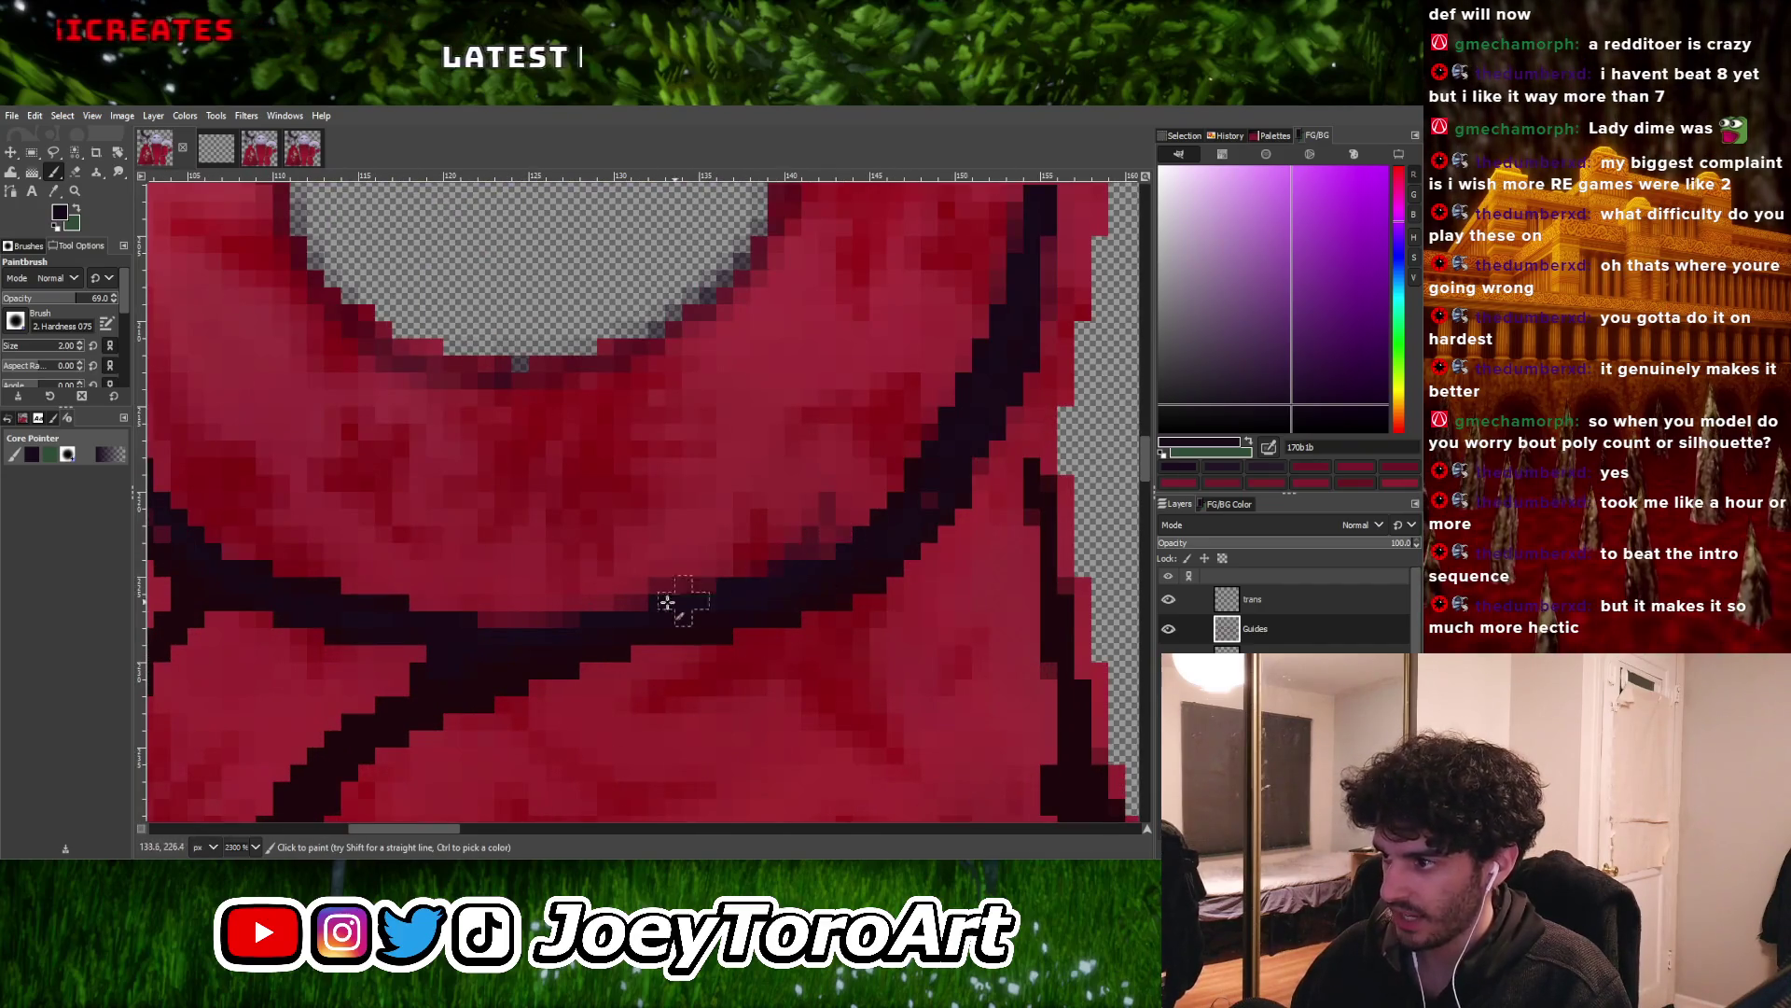
{"action": "scroll", "coordinate": [460, 640], "scroll_direction": "down", "scroll_amount": 3, "text": "ctrl"}
{"action": "scroll", "coordinate": [468, 661], "scroll_direction": "up", "scroll_amount": 4, "text": "ctrl"}
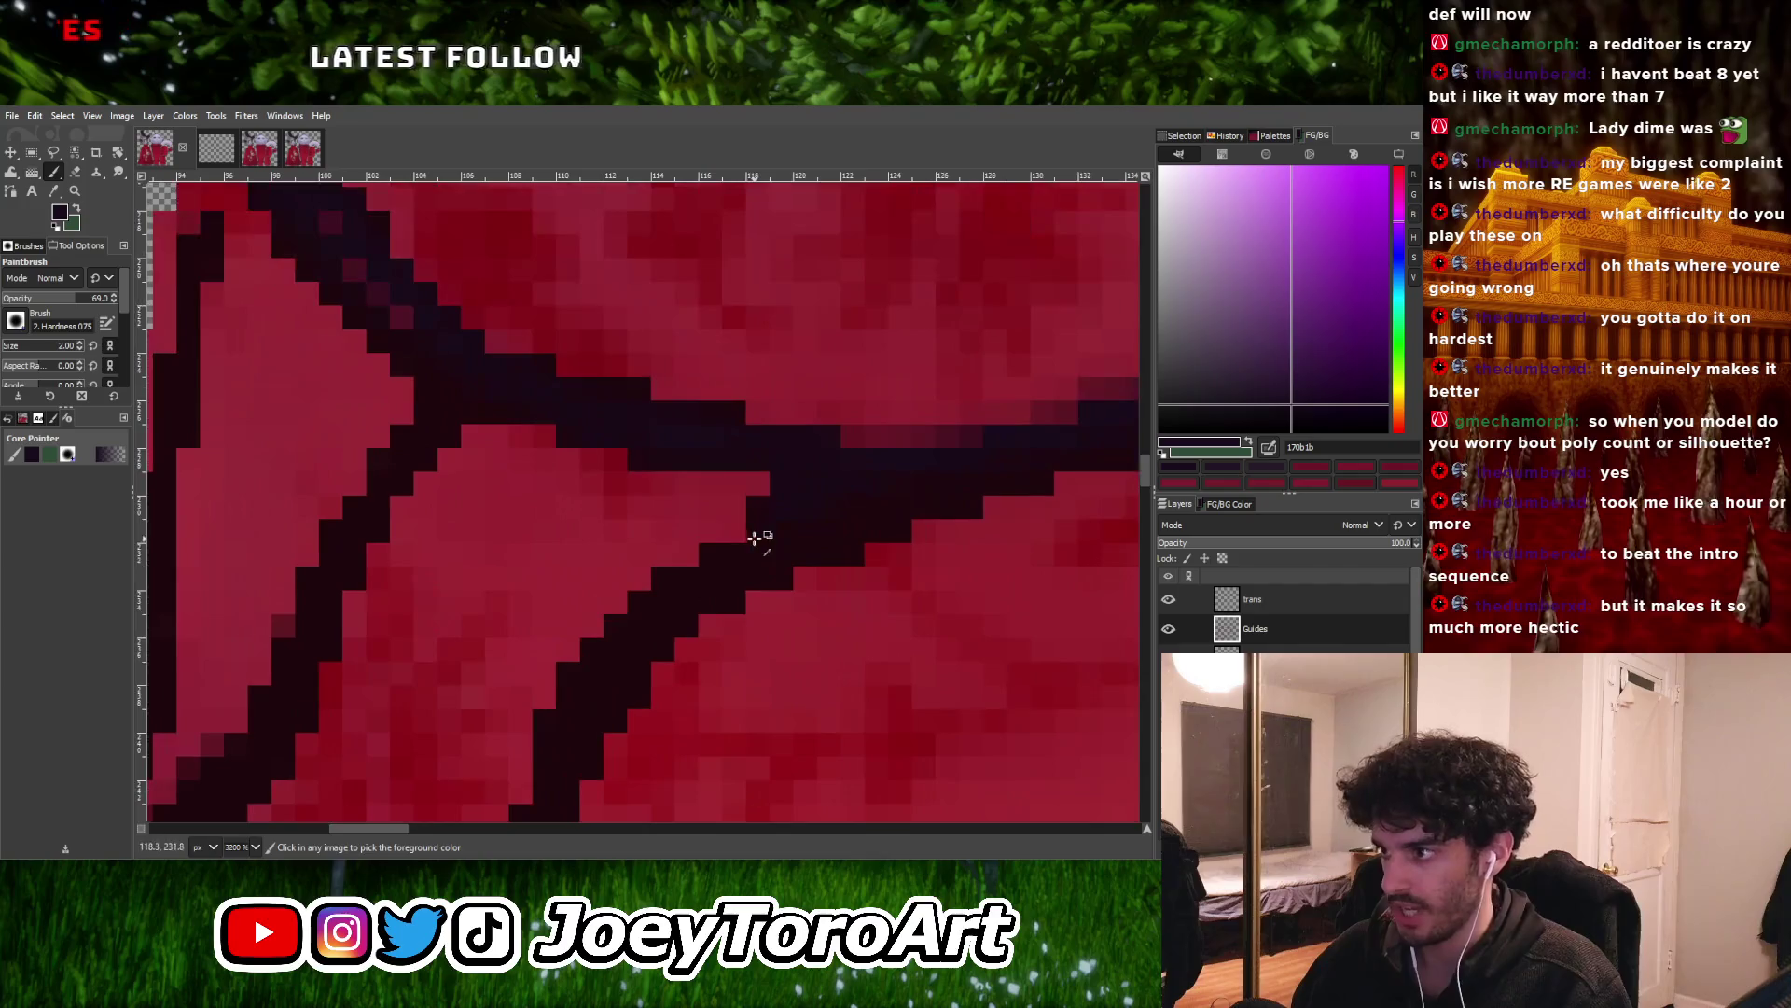
{"action": "scroll", "coordinate": [770, 541], "scroll_direction": "down", "scroll_amount": 3, "text": "ctrl"}
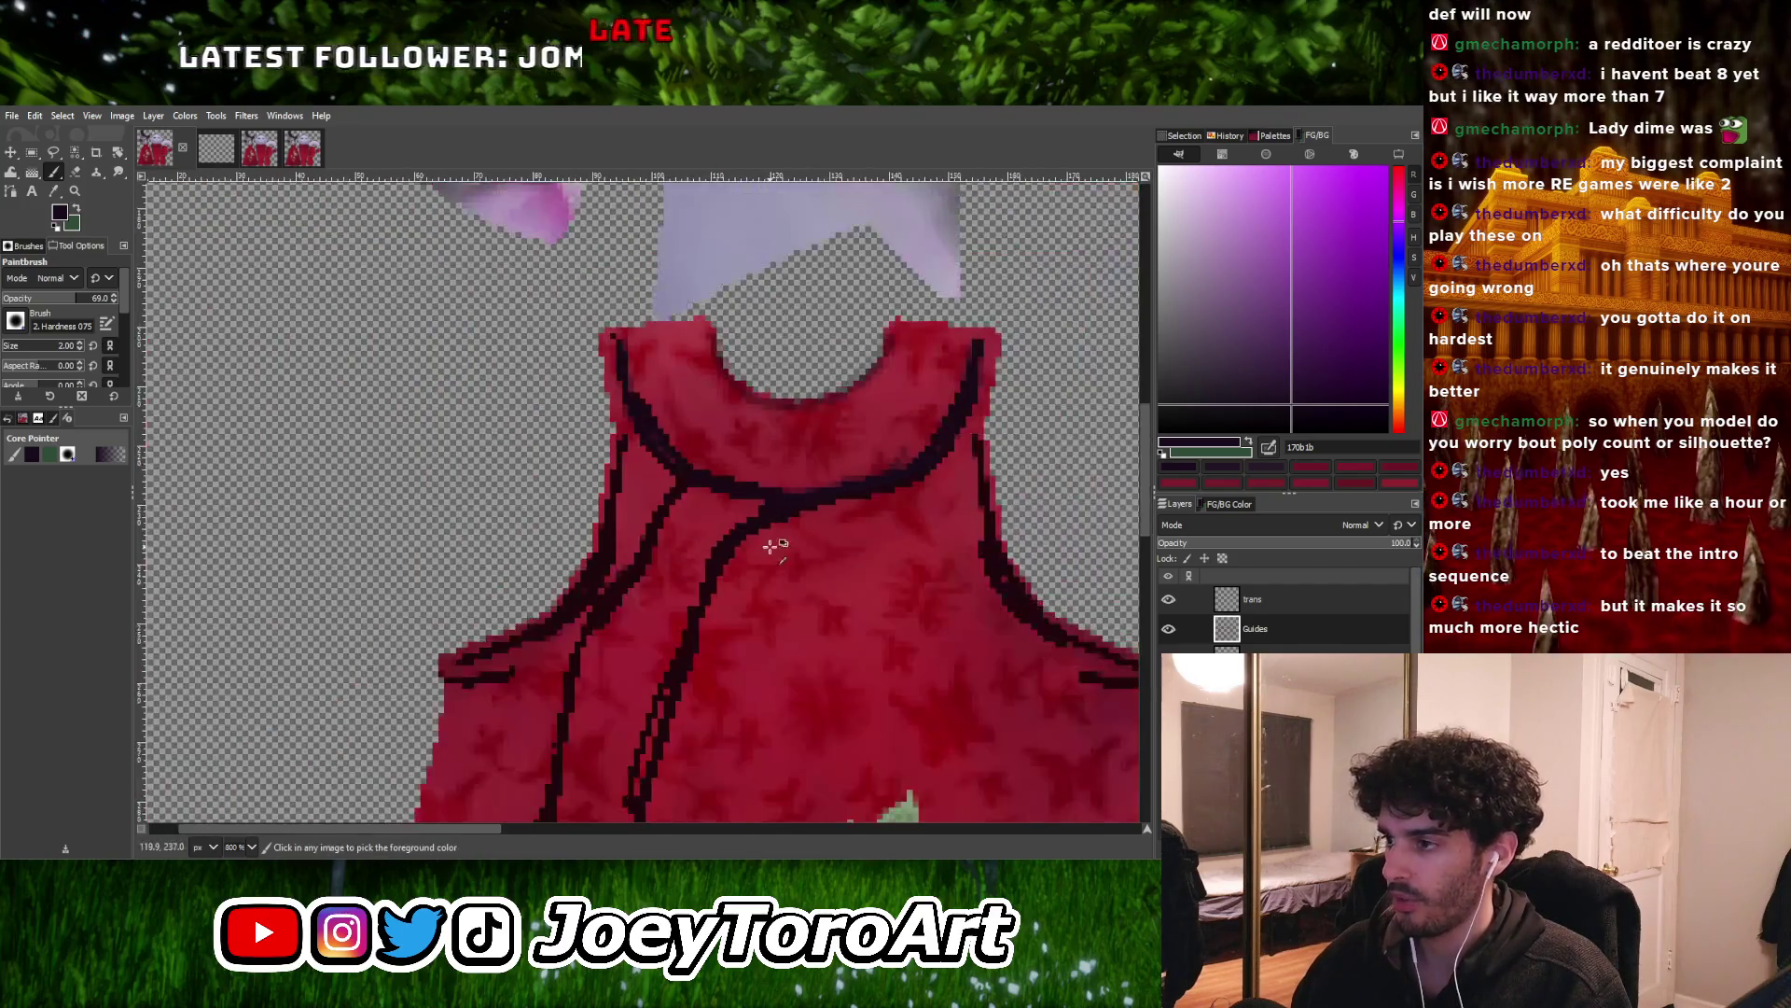
{"action": "scroll", "coordinate": [770, 541], "scroll_direction": "up", "scroll_amount": 2, "text": "ctrl"}
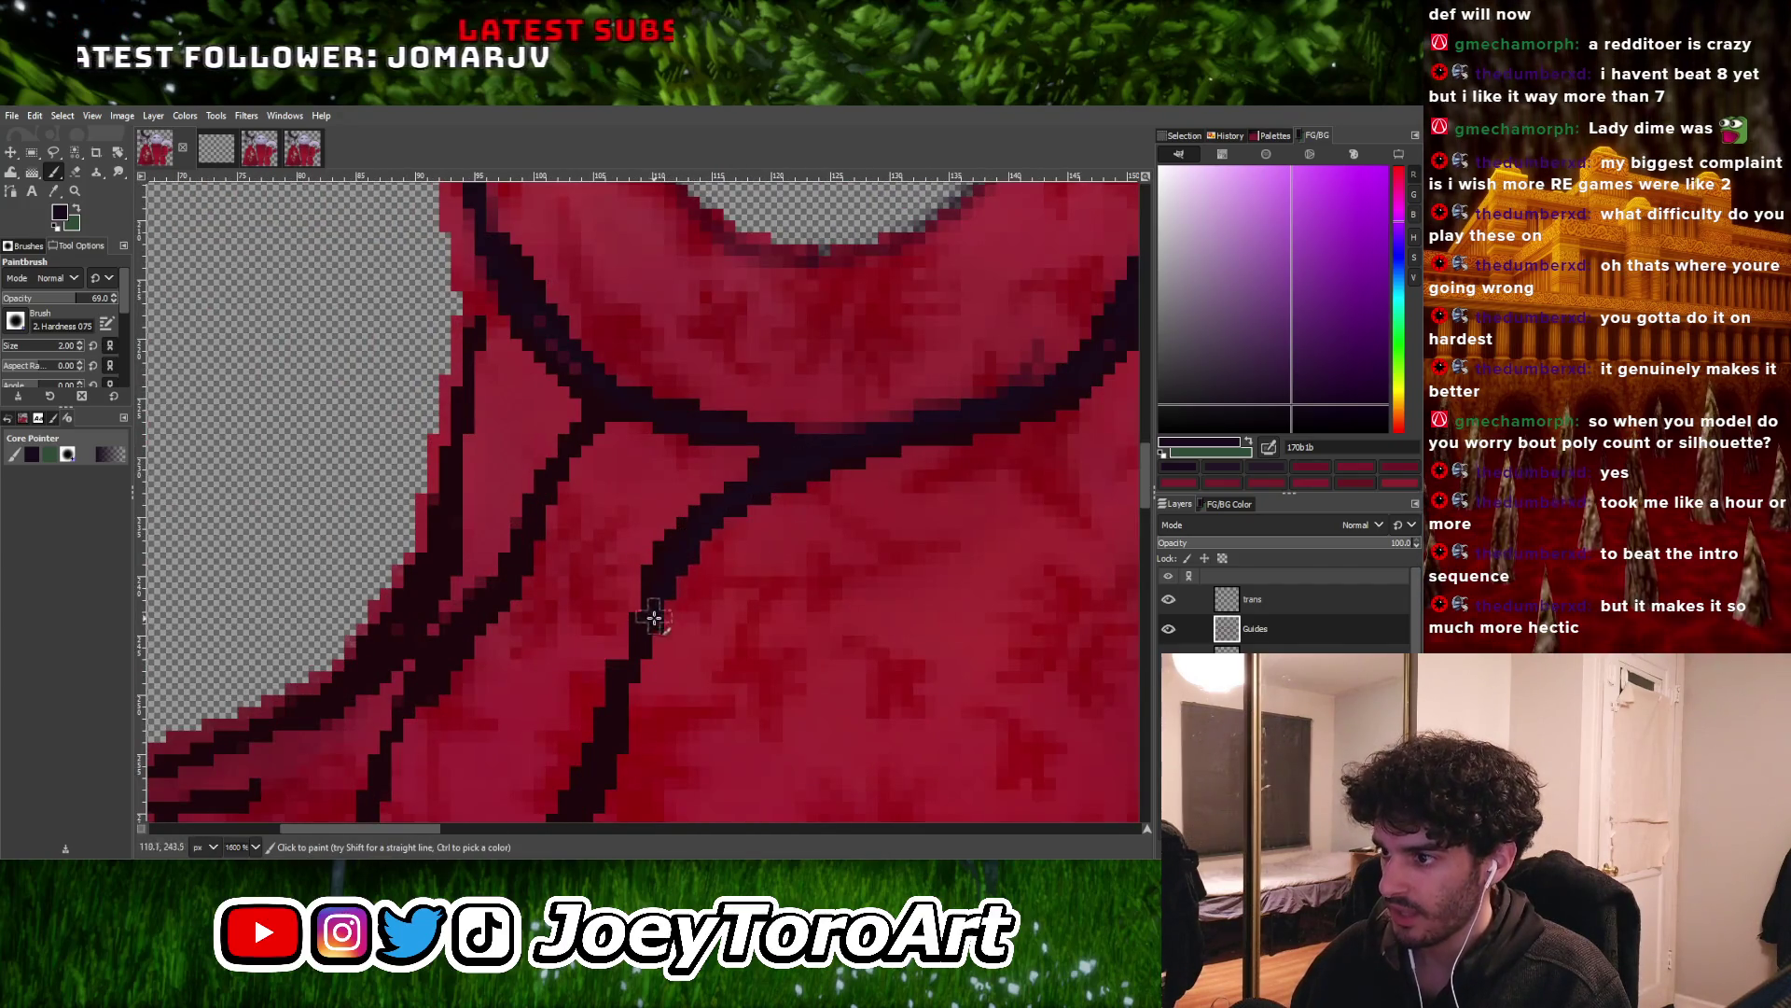
{"action": "scroll", "coordinate": [634, 672], "scroll_direction": "down", "scroll_amount": 2, "text": "ctrl"}
{"action": "scroll", "coordinate": [654, 621], "scroll_direction": "up", "scroll_amount": 2, "text": "ctrl"}
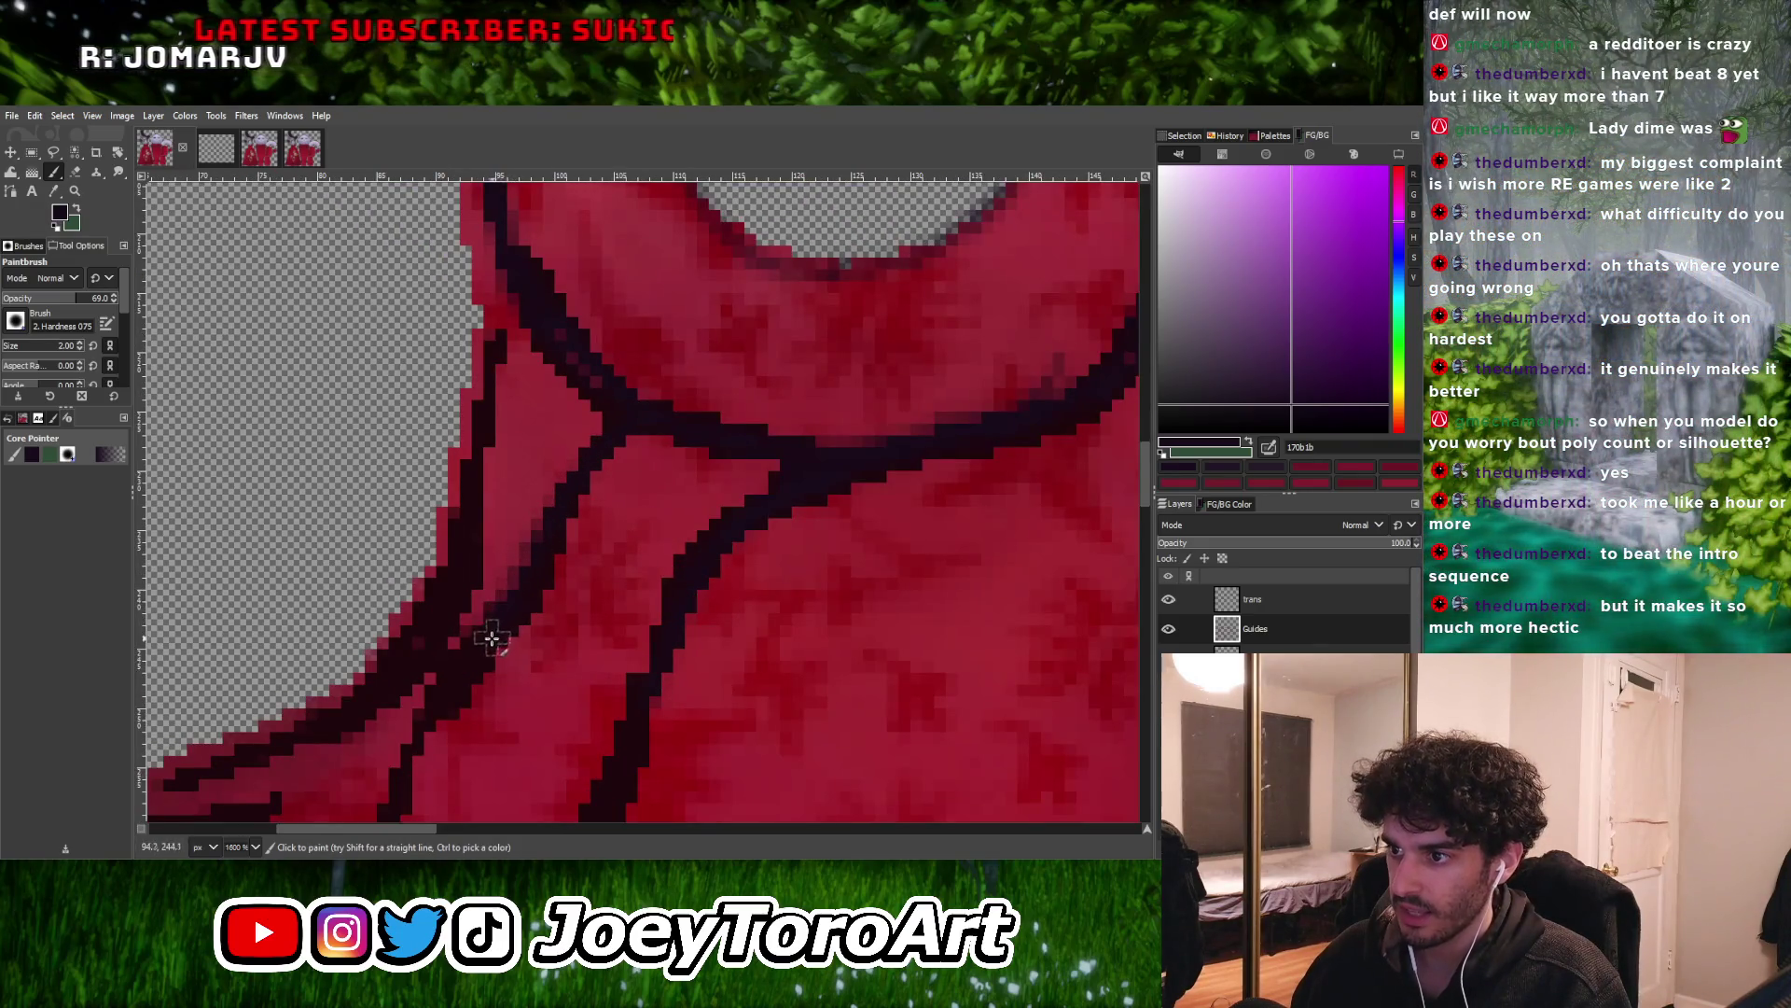
{"action": "scroll", "coordinate": [499, 734], "scroll_direction": "up", "scroll_amount": 1, "text": "ctrl"}
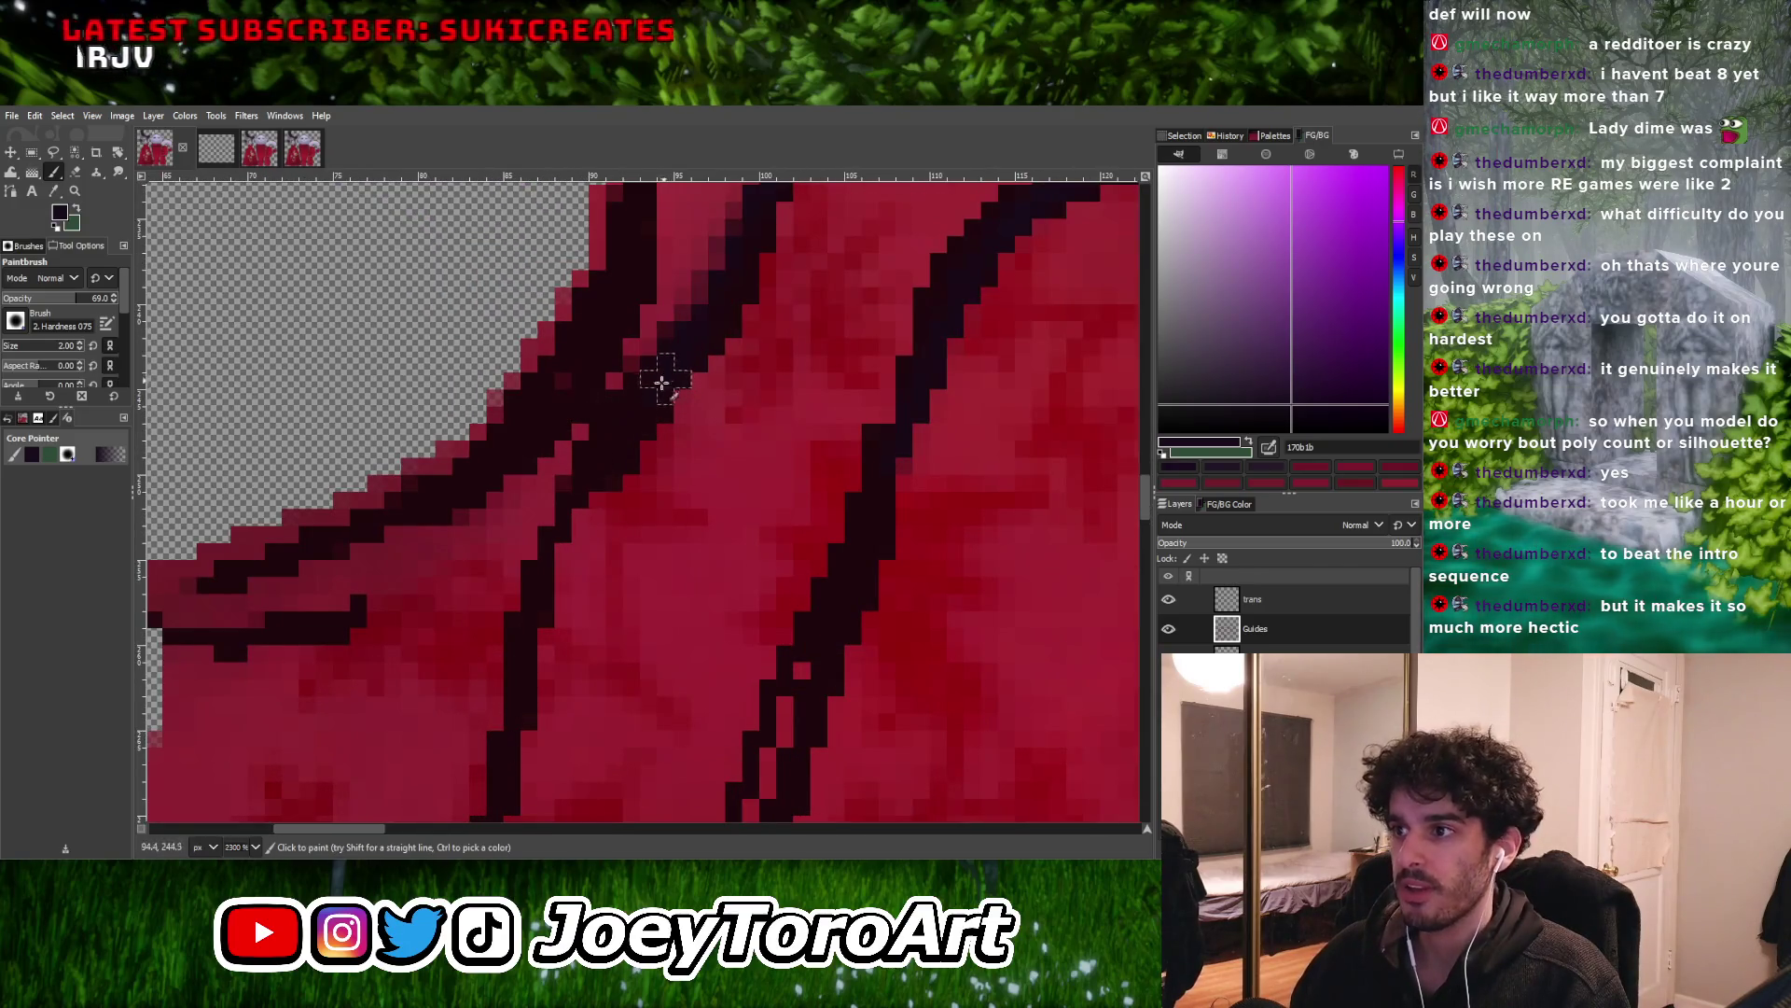
{"action": "scroll", "coordinate": [518, 674], "scroll_direction": "down", "scroll_amount": 6, "text": "ctrl"}
{"action": "scroll", "coordinate": [723, 443], "scroll_direction": "up", "scroll_amount": 5, "text": "ctrl"}
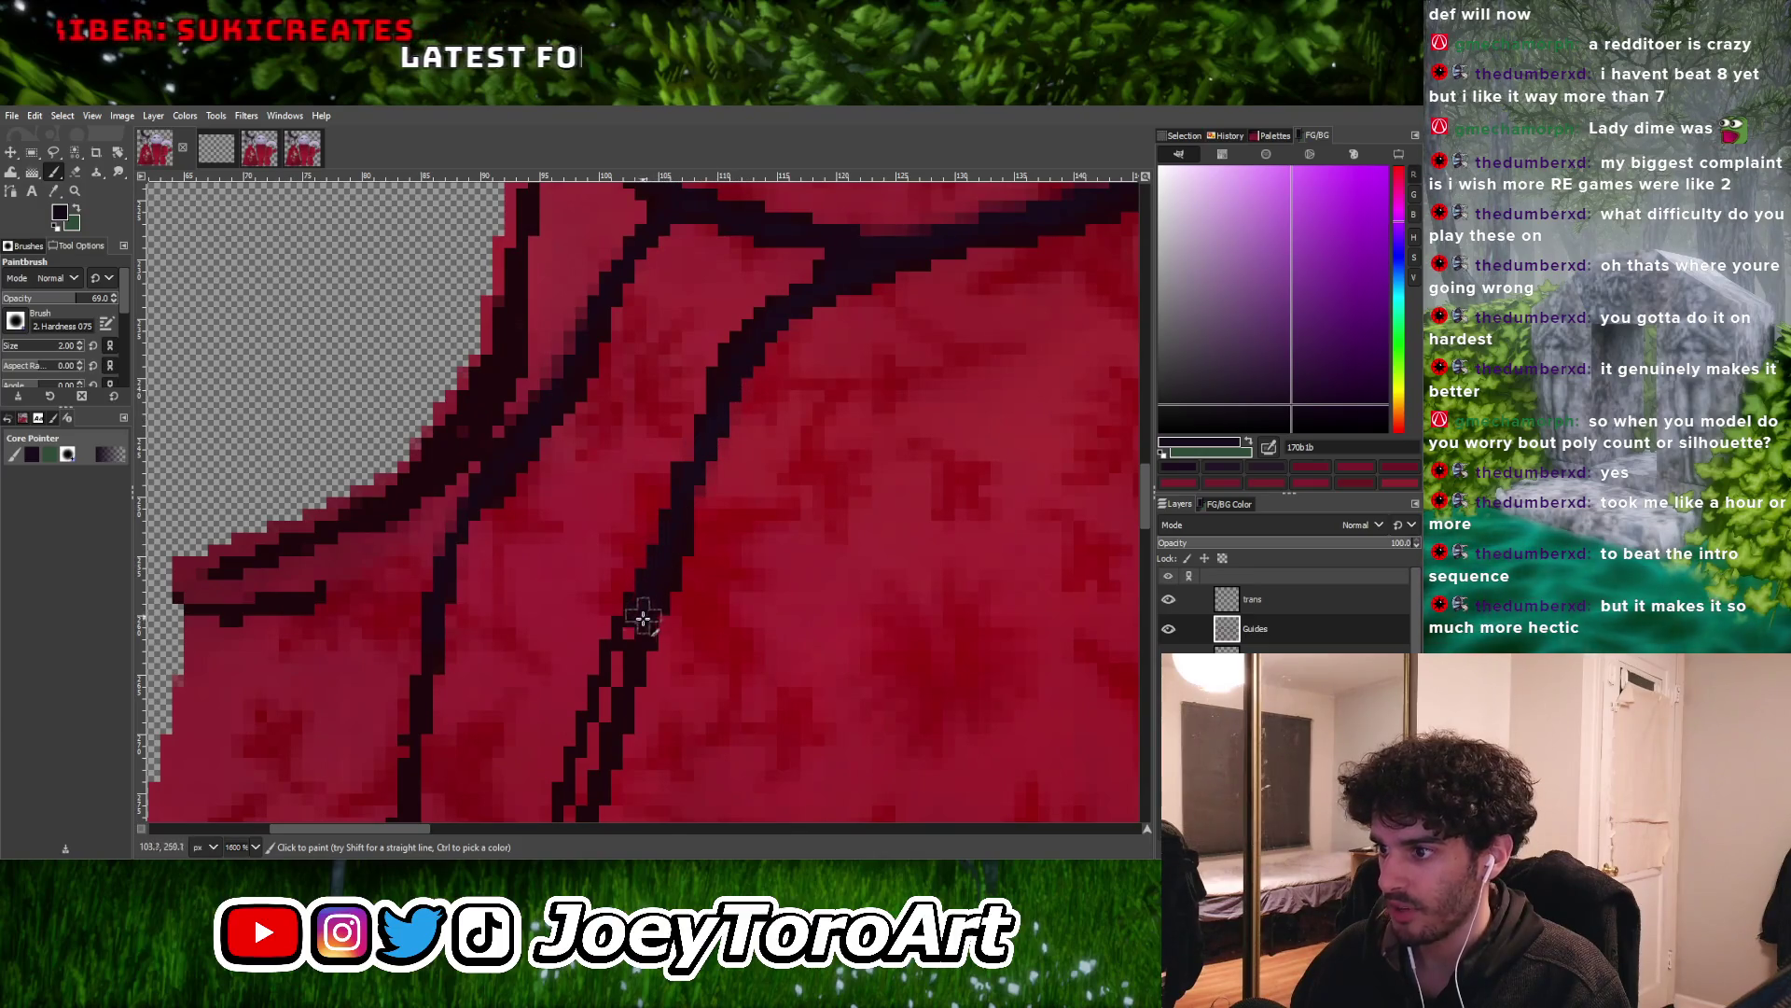
{"action": "scroll", "coordinate": [636, 623], "scroll_direction": "down", "scroll_amount": 4, "text": "ctrl"}
{"action": "scroll", "coordinate": [647, 705], "scroll_direction": "up", "scroll_amount": 3, "text": "ctrl"}
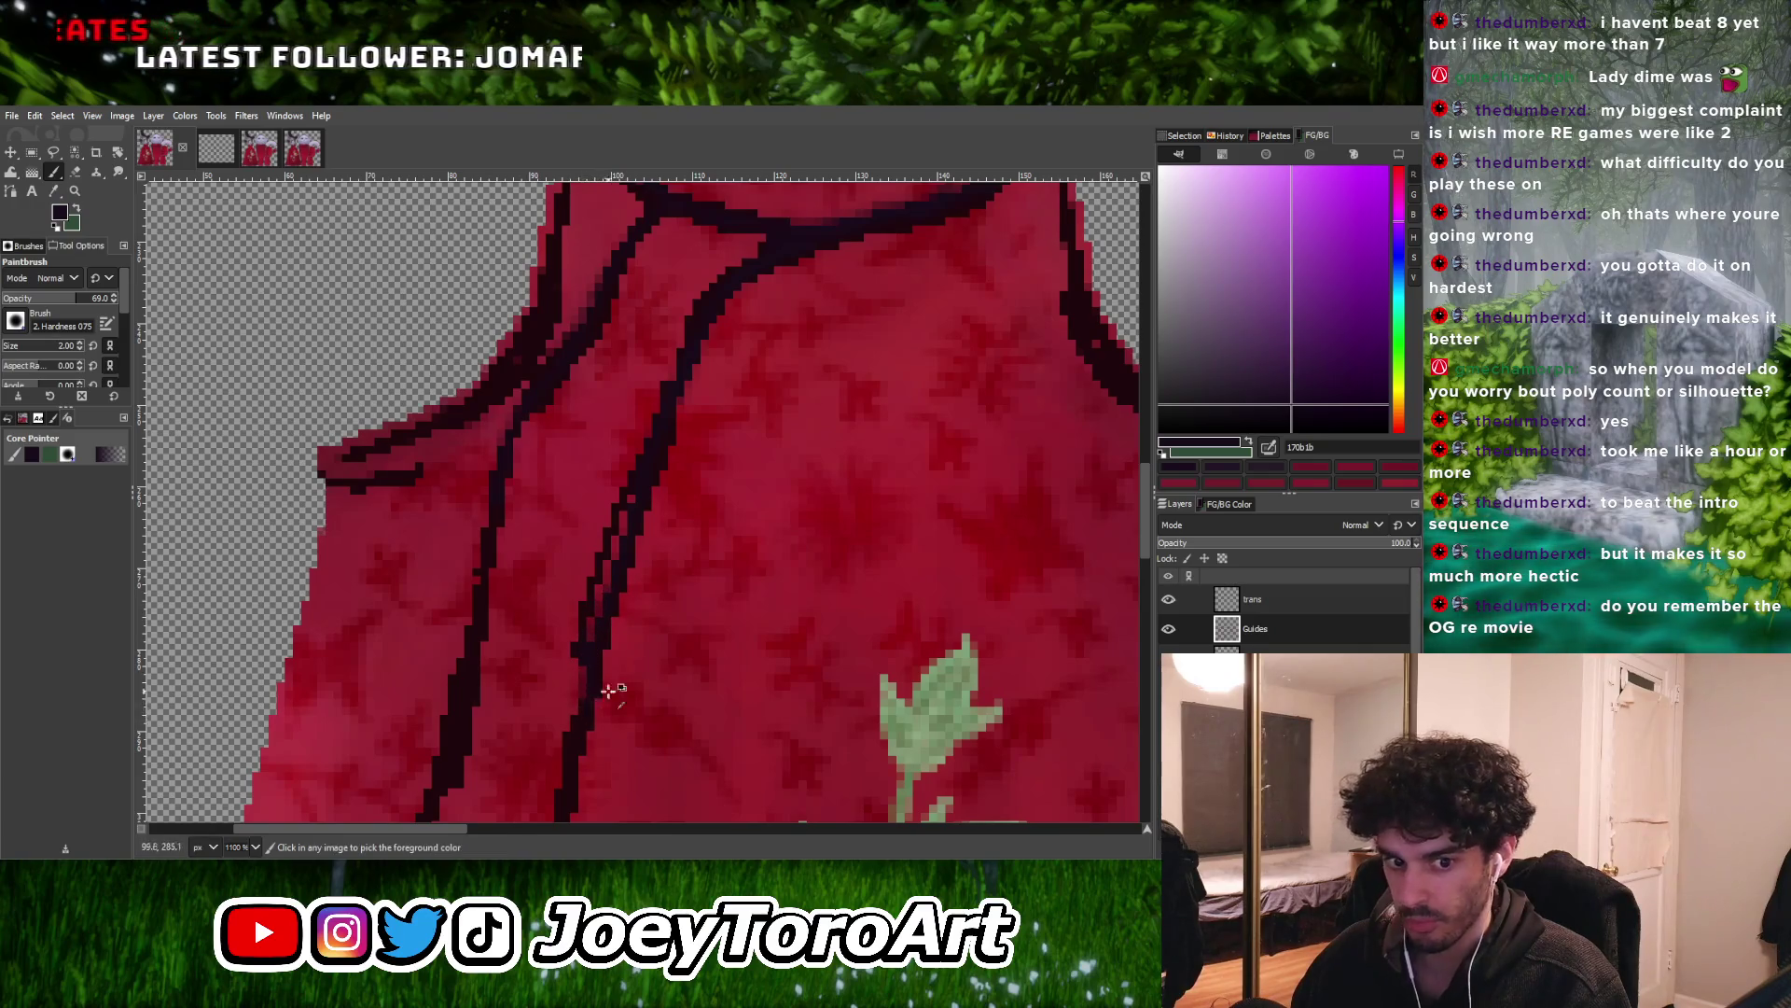
{"action": "scroll", "coordinate": [607, 681], "scroll_direction": "down", "scroll_amount": 3, "text": "ctrl"}
{"action": "scroll", "coordinate": [614, 673], "scroll_direction": "up", "scroll_amount": 3, "text": "ctrl"}
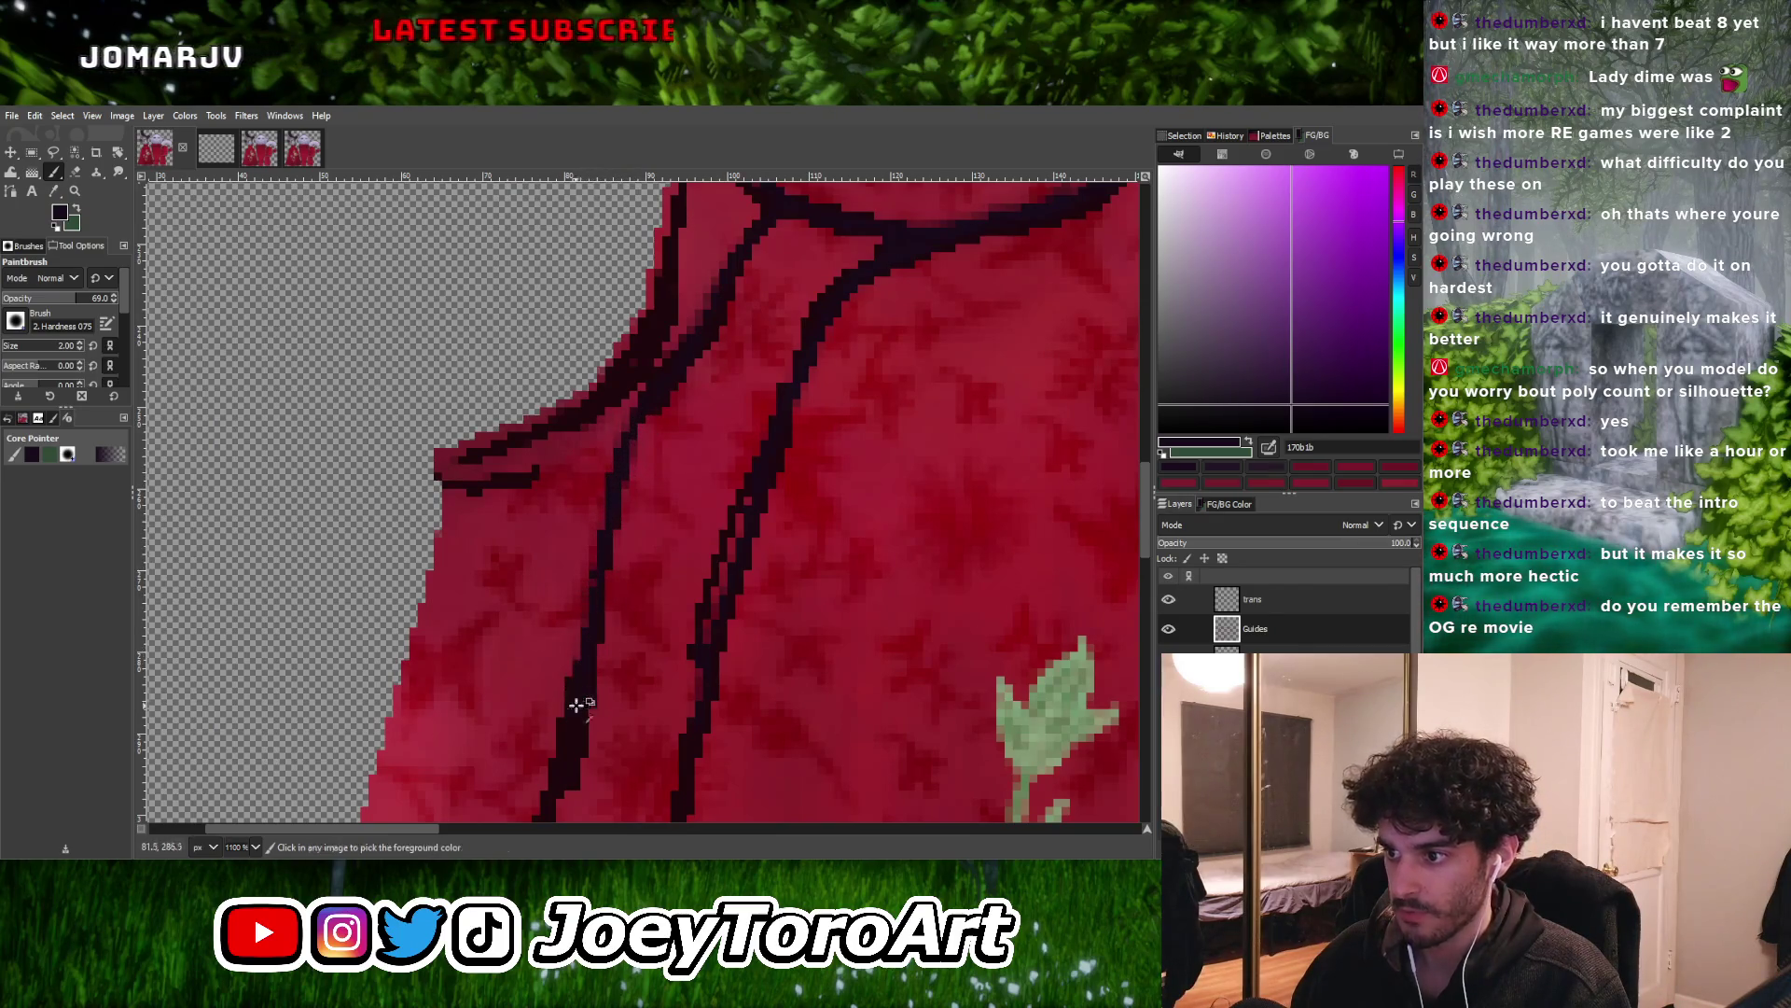
{"action": "scroll", "coordinate": [588, 653], "scroll_direction": "down", "scroll_amount": 3, "text": "ctrl"}
{"action": "scroll", "coordinate": [619, 699], "scroll_direction": "up", "scroll_amount": 3, "text": "ctrl"}
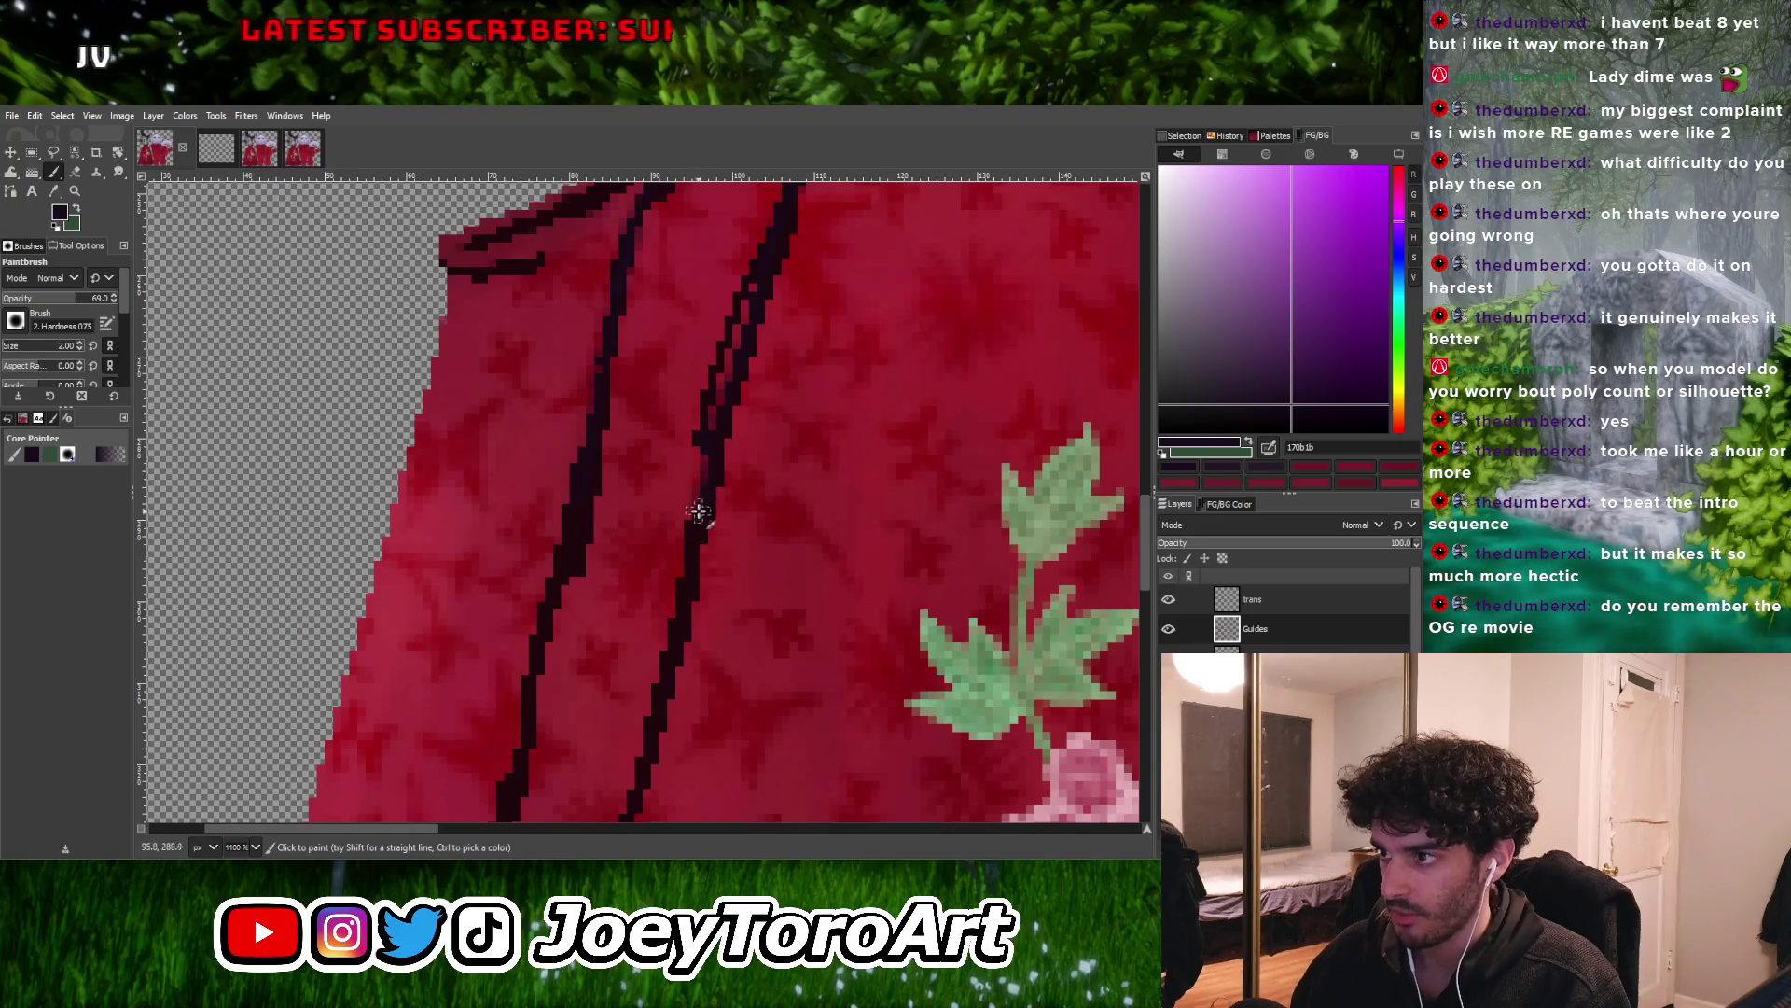
{"action": "scroll", "coordinate": [672, 600], "scroll_direction": "down", "scroll_amount": 3, "text": "ctrl"}
{"action": "scroll", "coordinate": [688, 584], "scroll_direction": "up", "scroll_amount": 3, "text": "ctrl"}
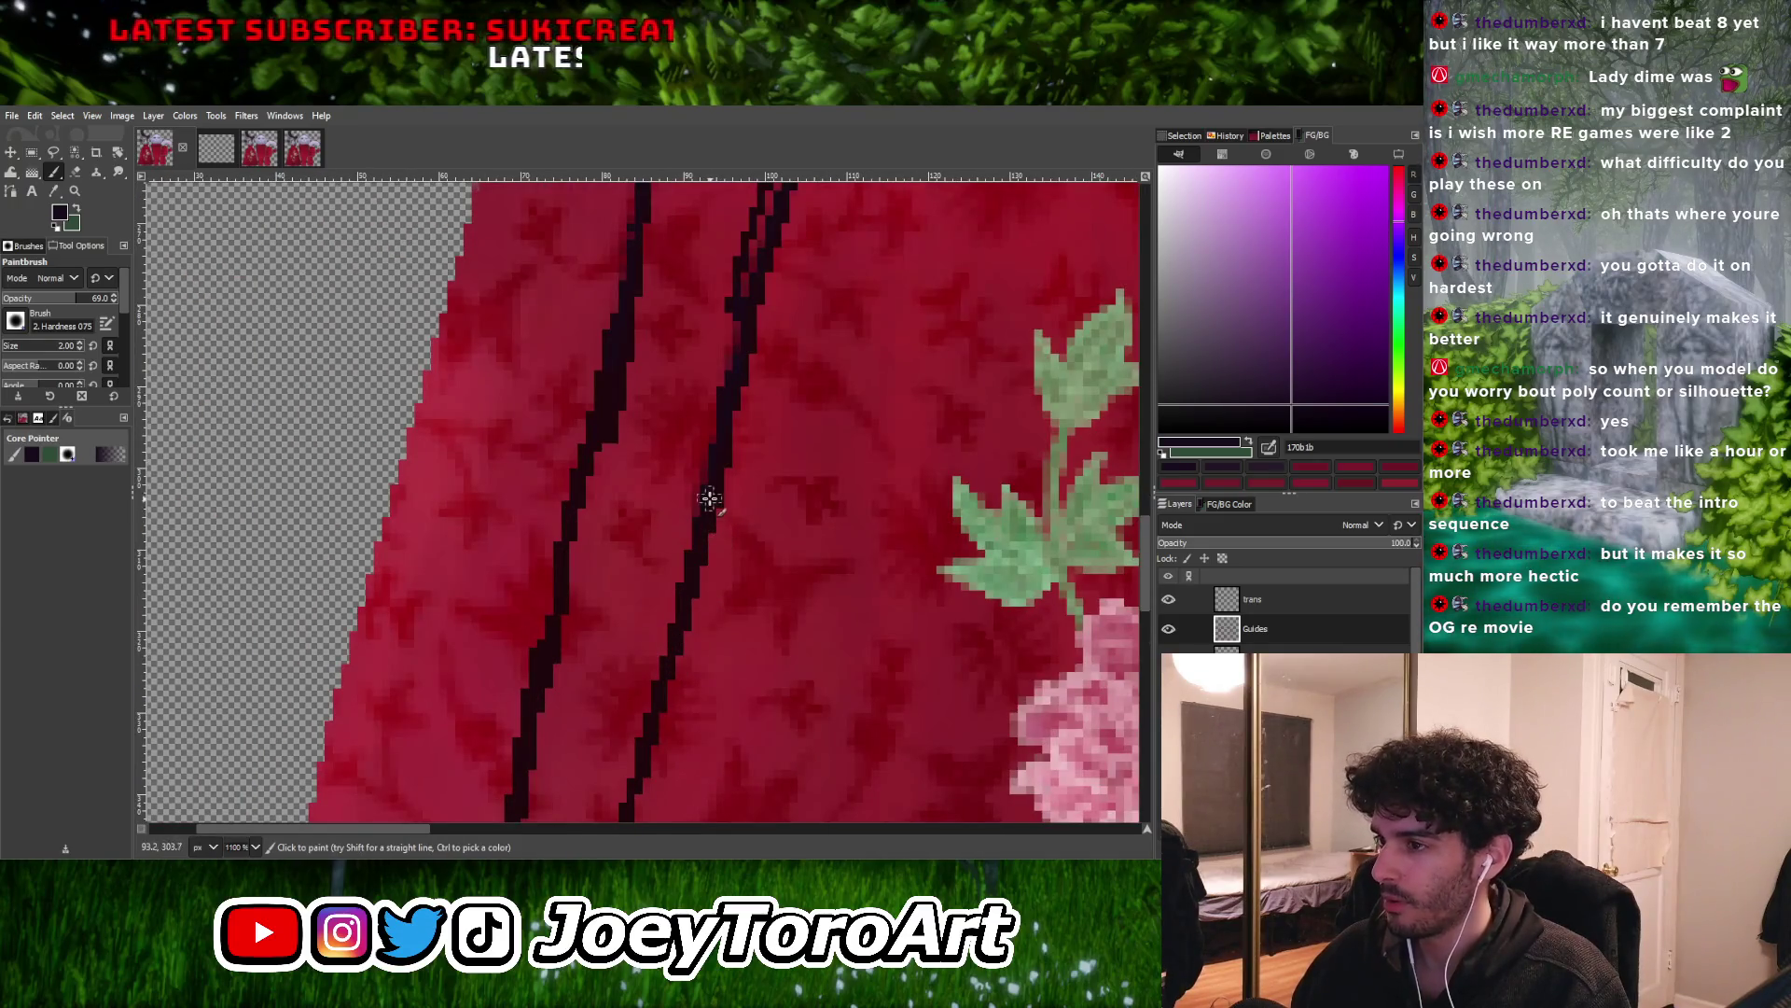
{"action": "scroll", "coordinate": [674, 642], "scroll_direction": "down", "scroll_amount": 3, "text": "ctrl"}
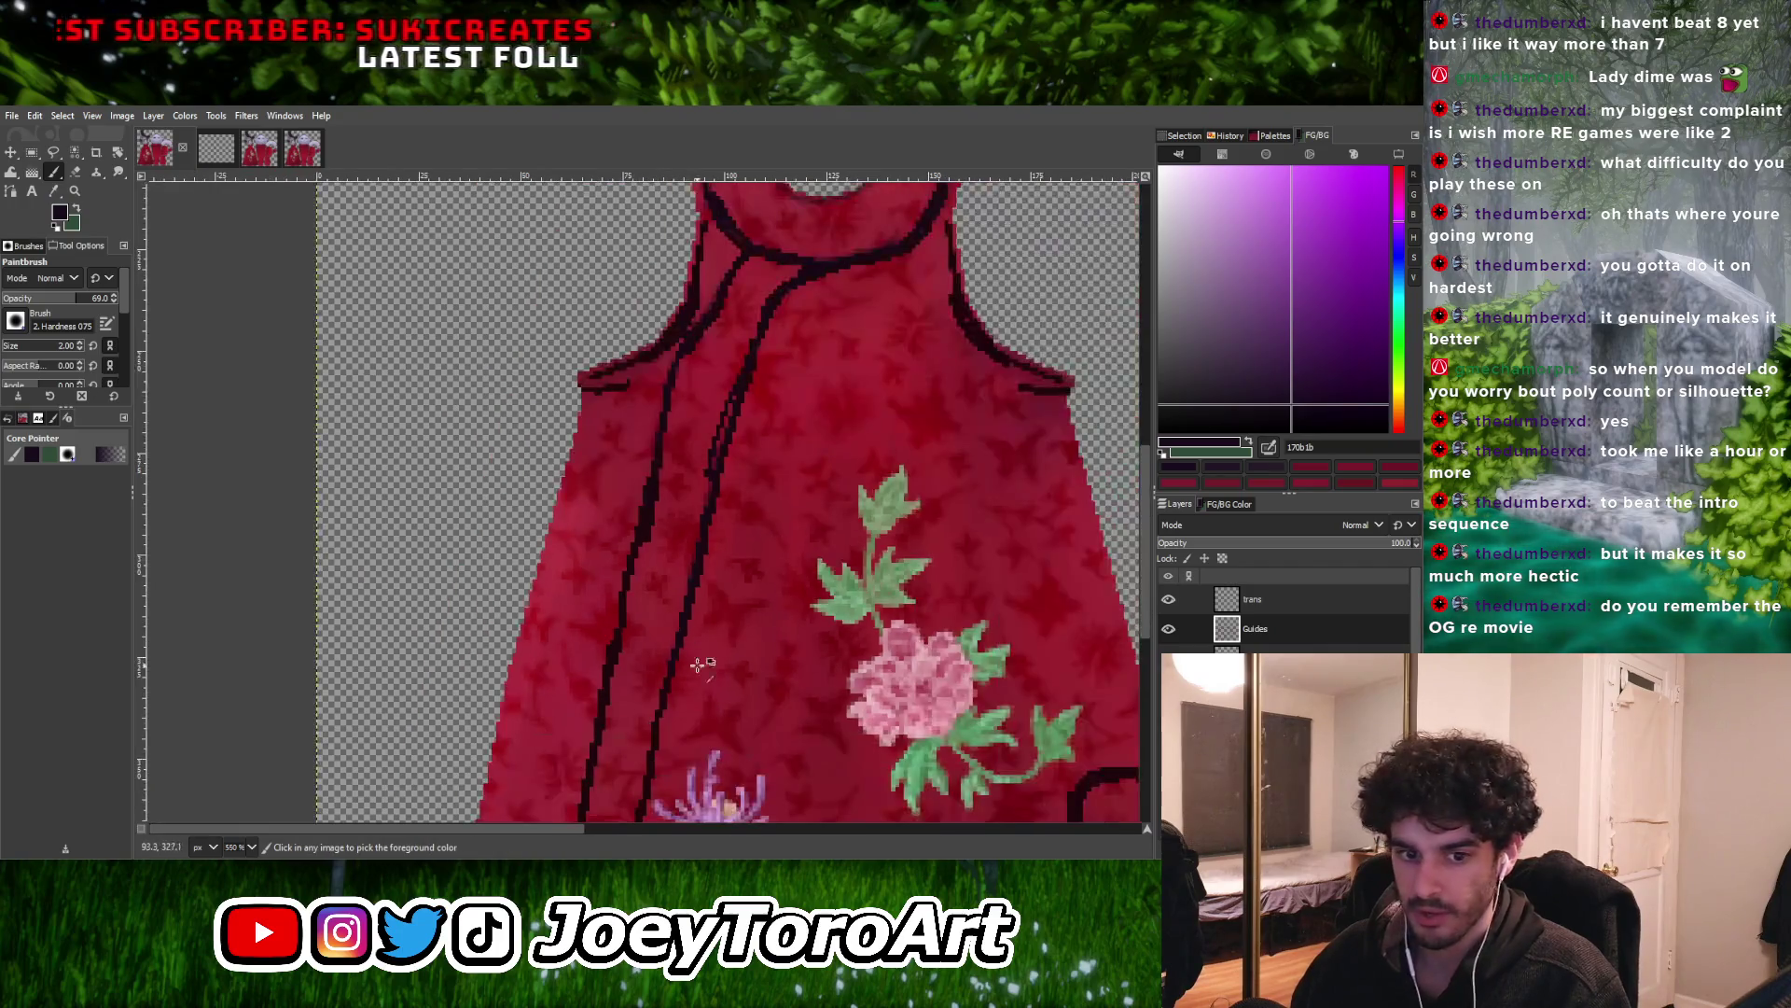
{"action": "scroll", "coordinate": [667, 560], "scroll_direction": "up", "scroll_amount": 3, "text": "ctrl"}
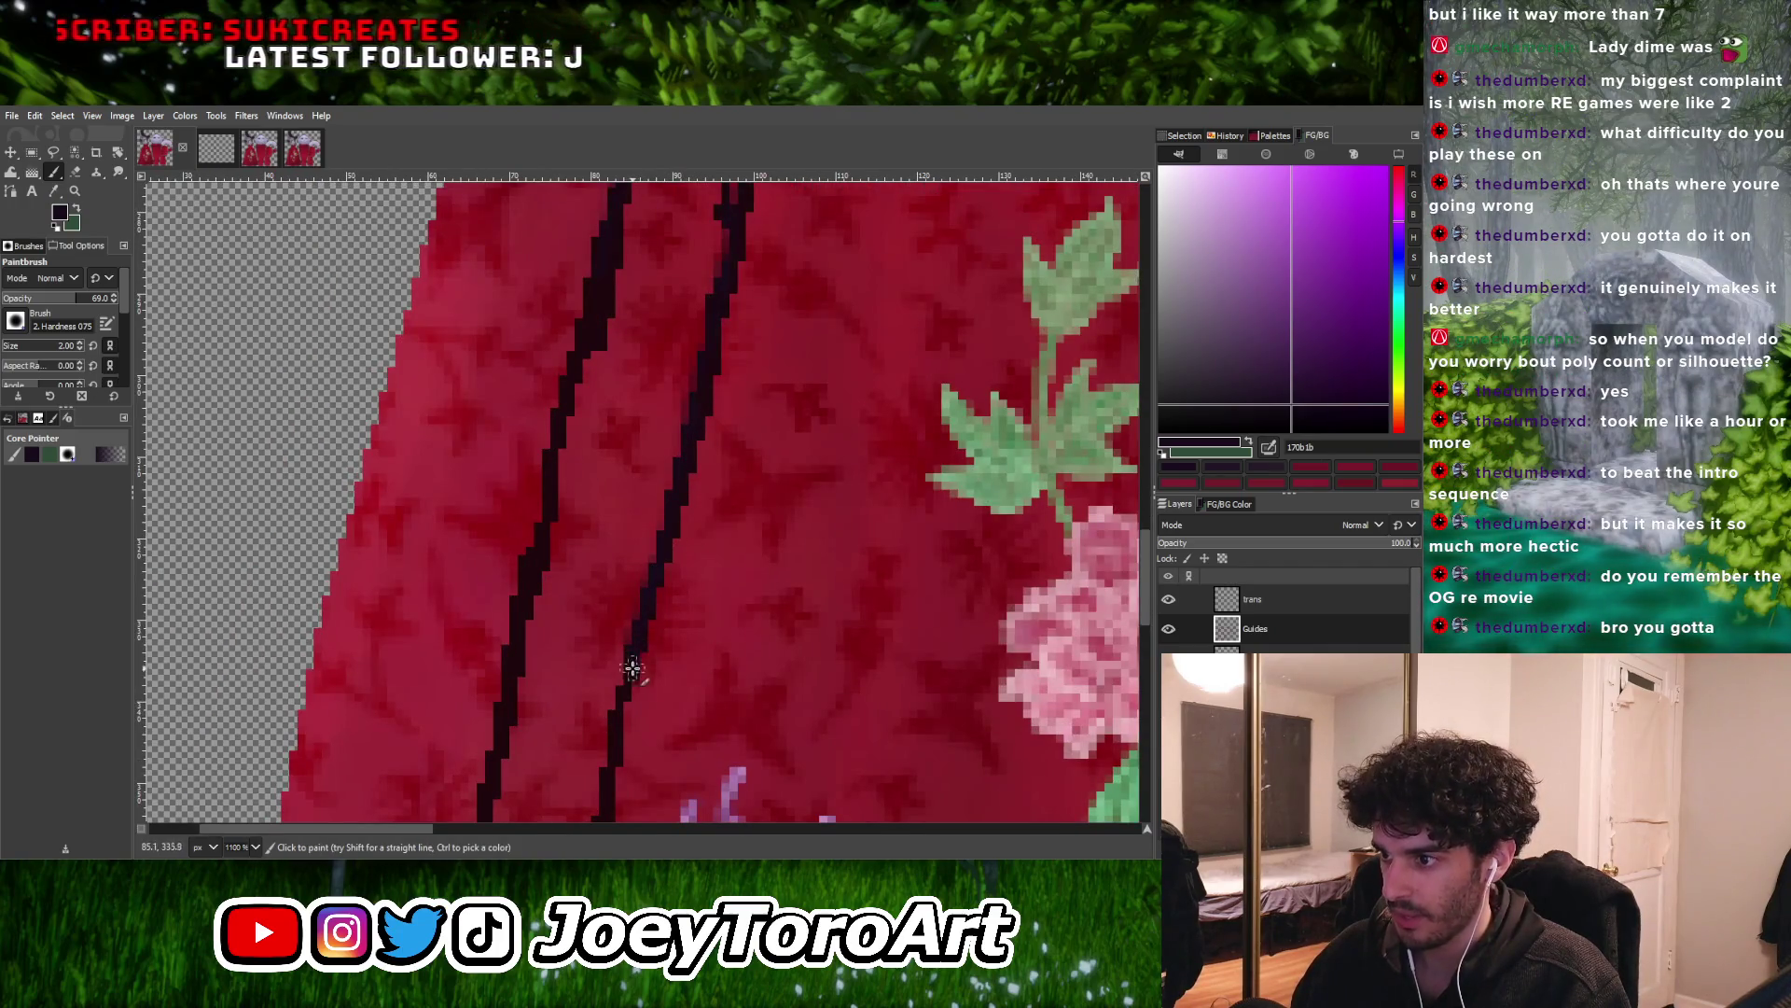
{"action": "scroll", "coordinate": [618, 739], "scroll_direction": "down", "scroll_amount": 3, "text": "ctrl"}
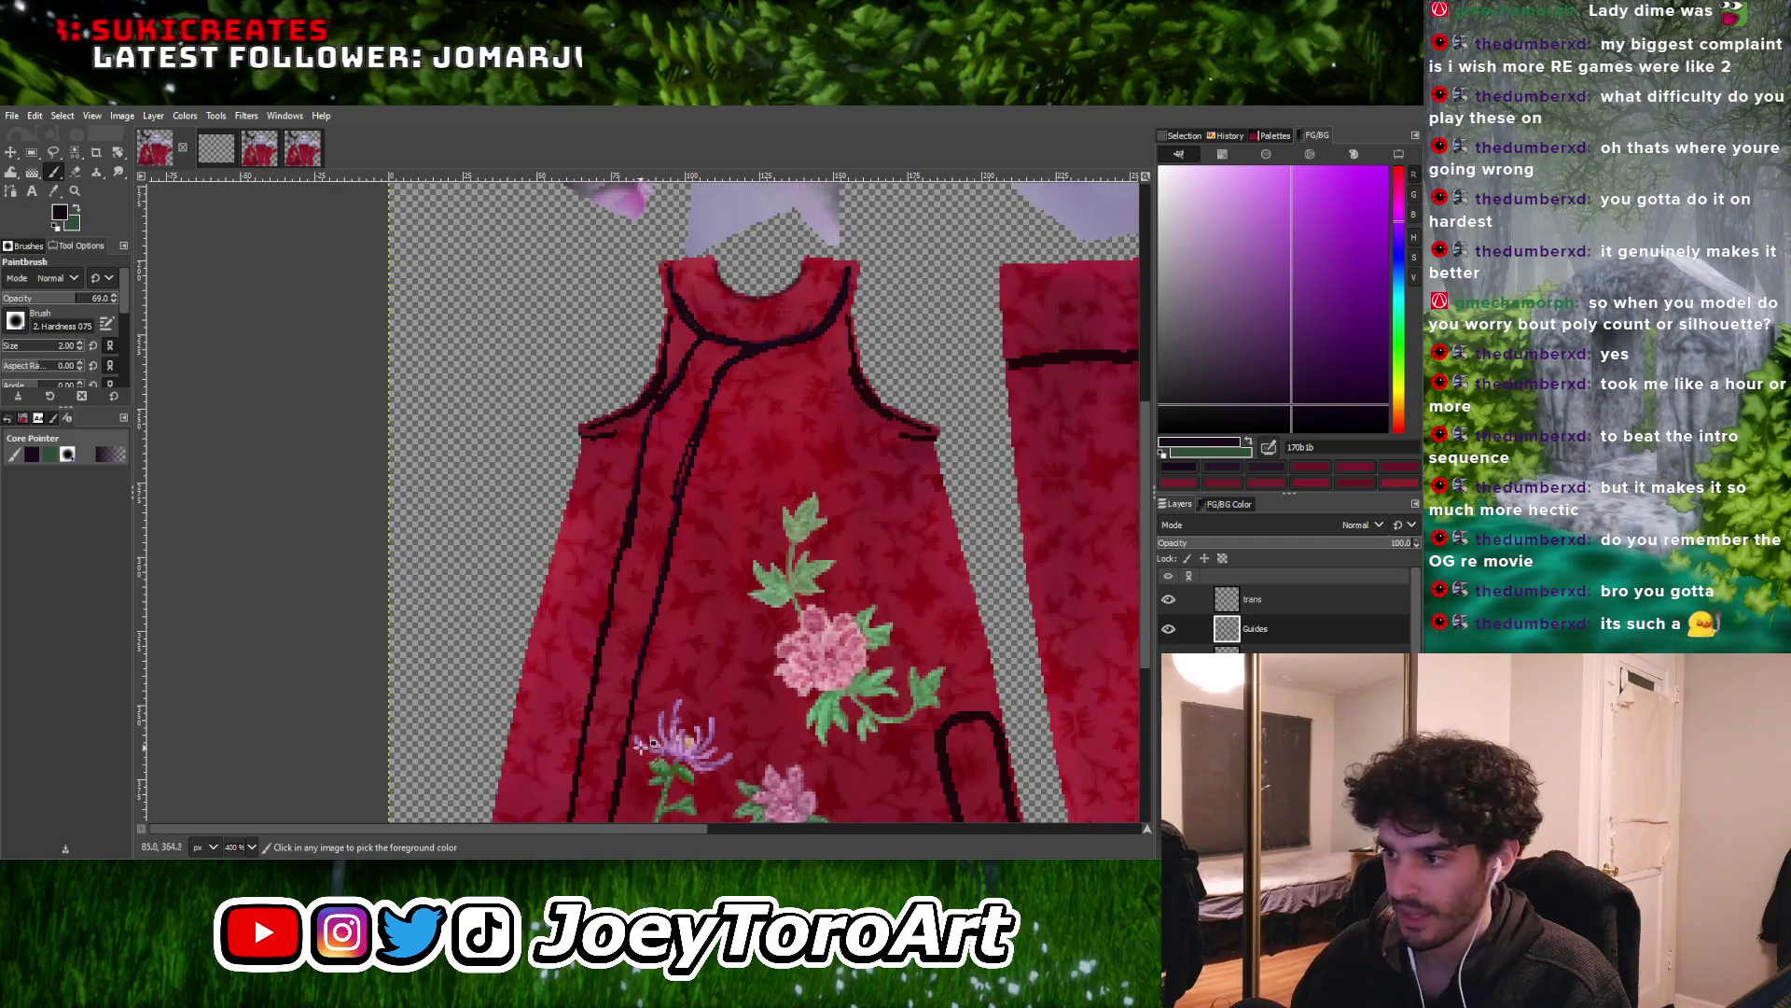
{"action": "scroll", "coordinate": [641, 743], "scroll_direction": "up", "scroll_amount": 3, "text": "ctrl"}
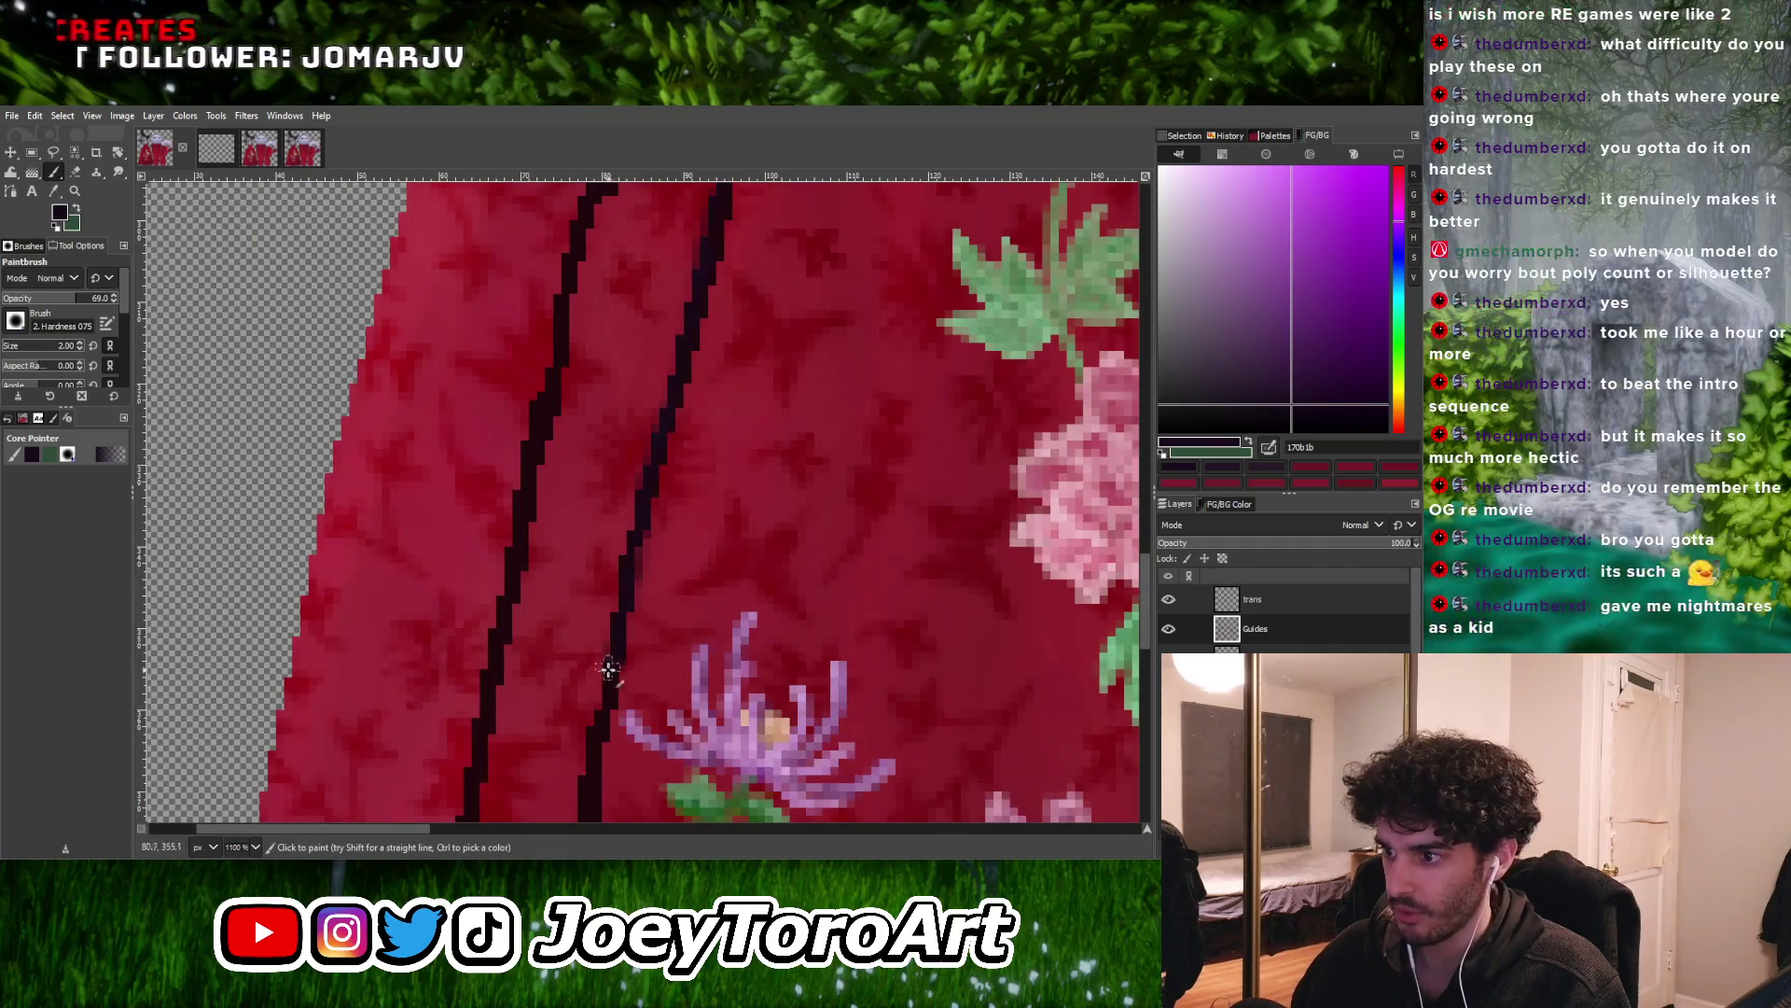
{"action": "scroll", "coordinate": [595, 769], "scroll_direction": "down", "scroll_amount": 3, "text": "ctrl"}
{"action": "scroll", "coordinate": [649, 747], "scroll_direction": "up", "scroll_amount": 3, "text": "ctrl"}
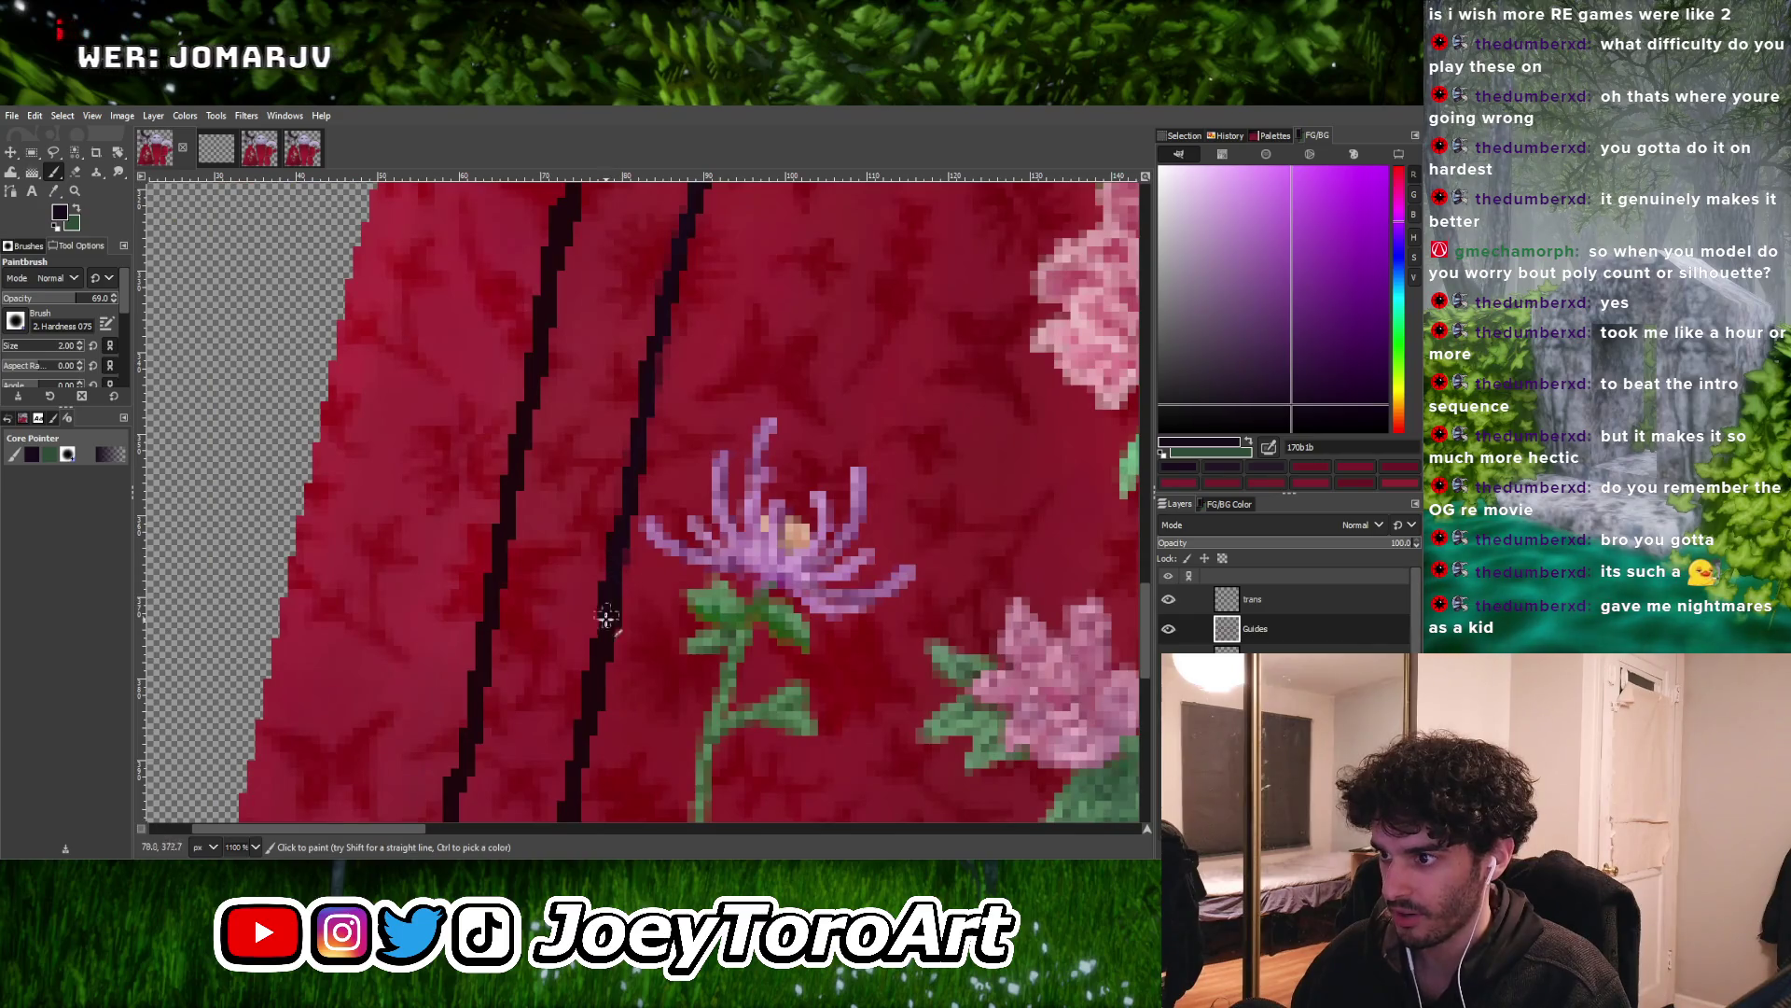
{"action": "scroll", "coordinate": [588, 721], "scroll_direction": "down", "scroll_amount": 3, "text": "ctrl"}
{"action": "scroll", "coordinate": [641, 548], "scroll_direction": "up", "scroll_amount": 3, "text": "ctrl"}
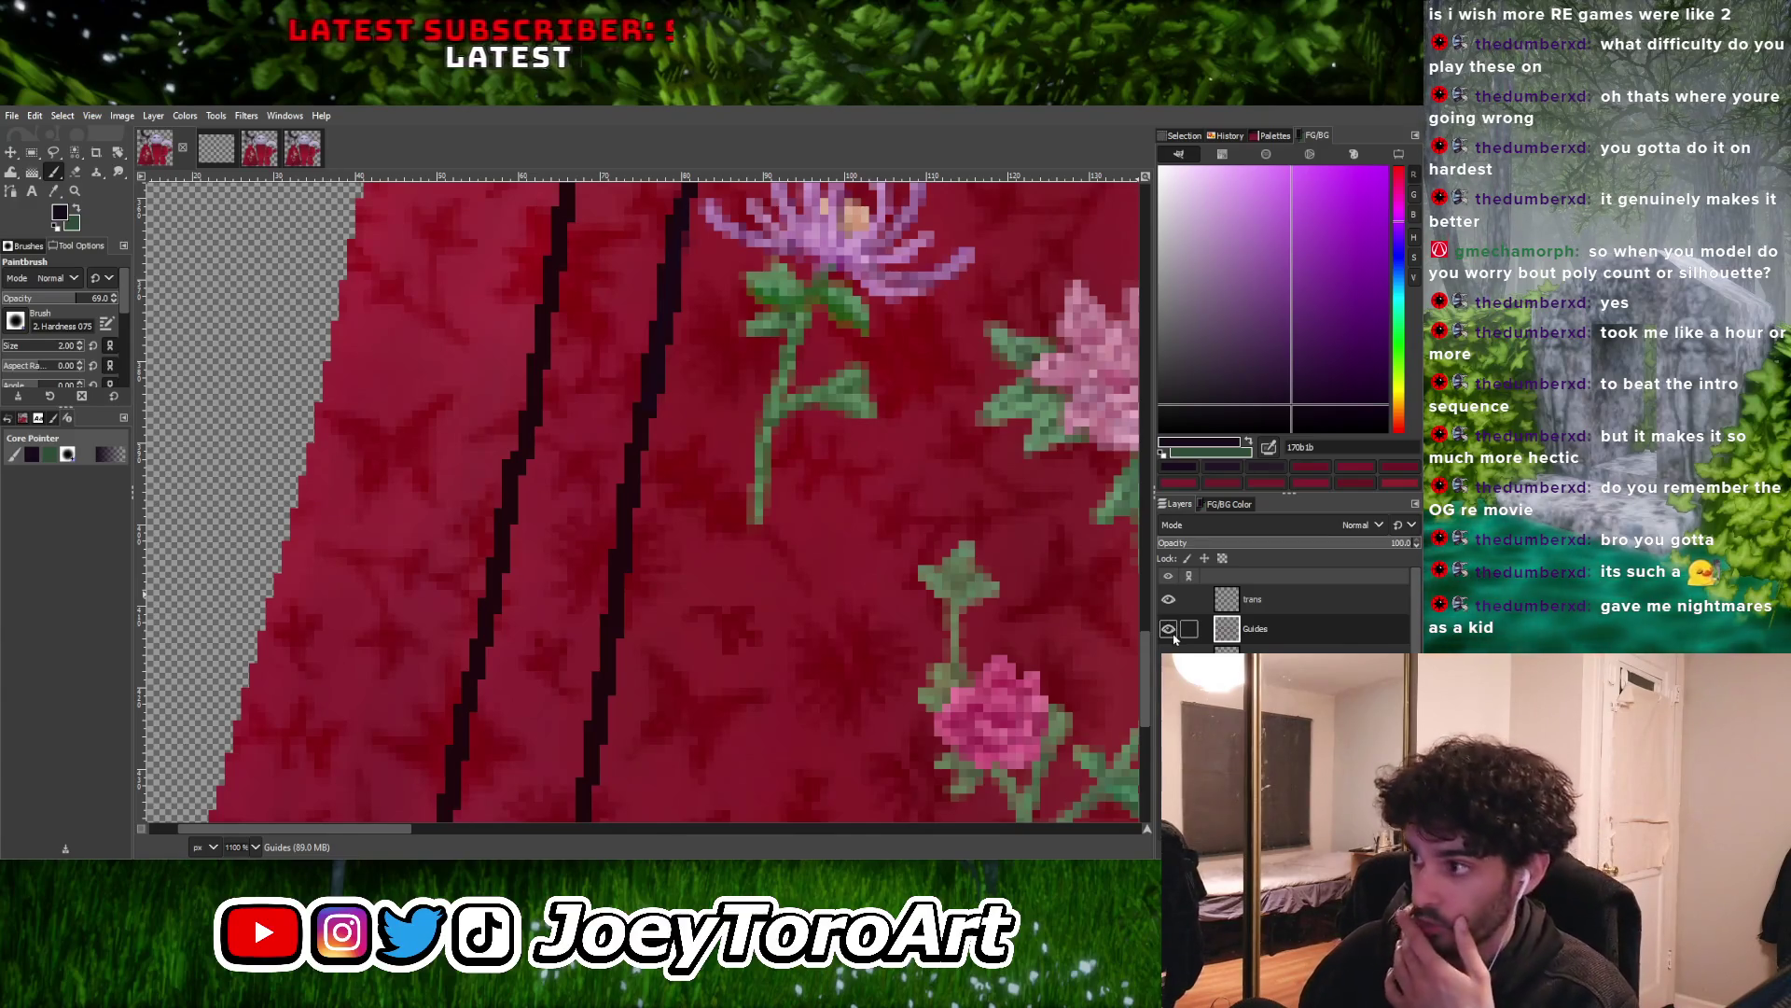
Check the texture with guides hidden, show them again, and make trans the active layer
{"action": "left_click", "coordinate": [1168, 629]}
{"action": "scroll", "coordinate": [760, 632], "scroll_direction": "down", "scroll_amount": 4, "text": "ctrl"}
{"action": "scroll", "coordinate": [775, 523], "scroll_direction": "up", "scroll_amount": 2, "text": "ctrl"}
{"action": "left_click", "coordinate": [1168, 629]}
{"action": "left_click", "coordinate": [1297, 599]}
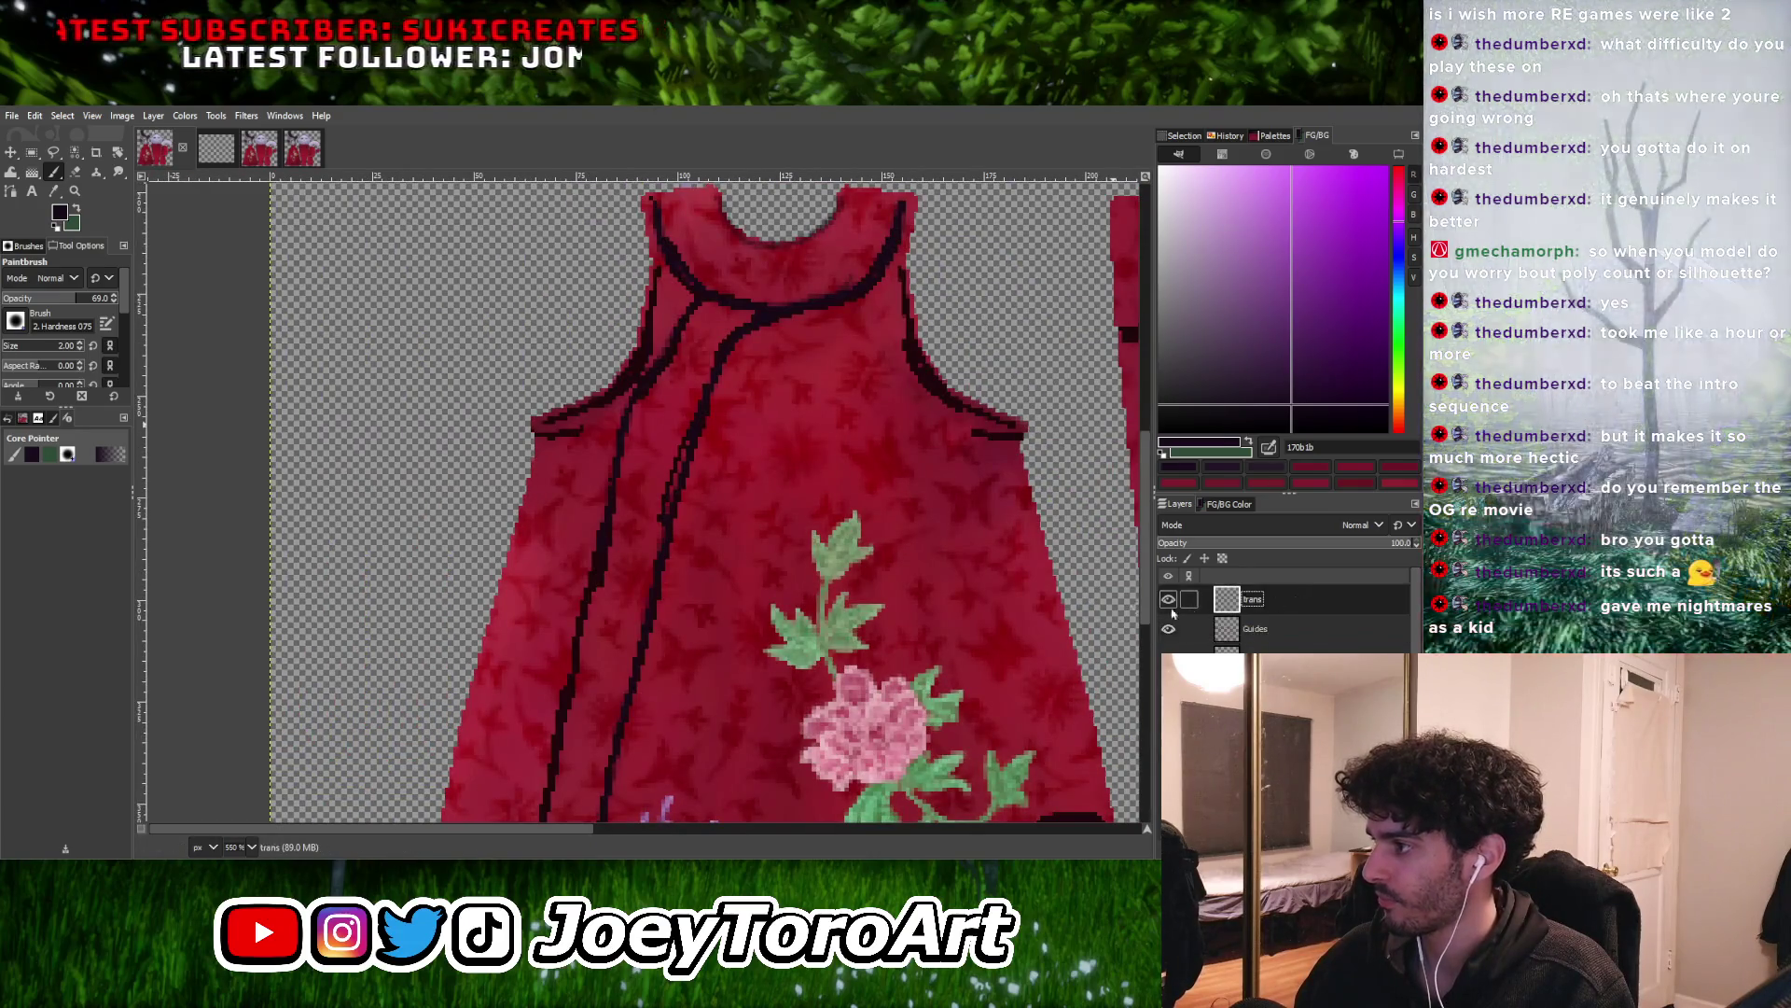
Darken the lower stretch of the front seam line toward the hem
{"action": "scroll", "coordinate": [837, 457], "scroll_direction": "down", "scroll_amount": 3, "text": "ctrl"}
{"action": "scroll", "coordinate": [793, 508], "scroll_direction": "up", "scroll_amount": 6, "text": "ctrl"}
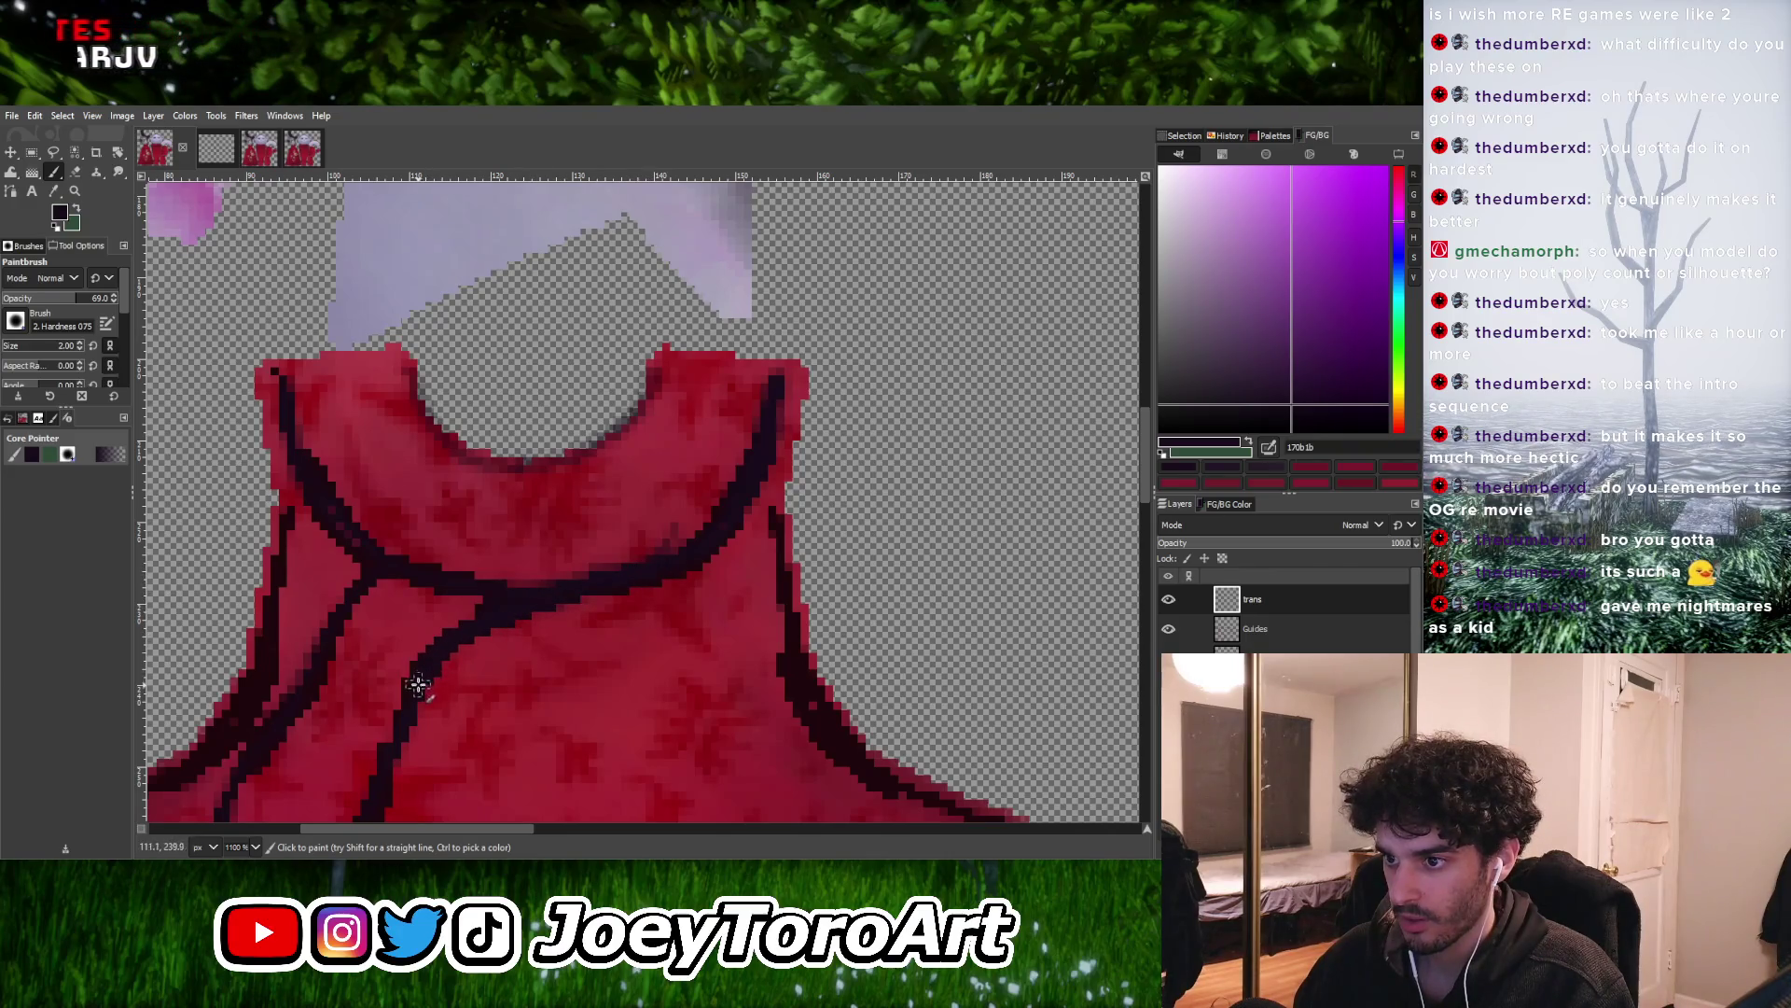
{"action": "scroll", "coordinate": [417, 685], "scroll_direction": "down", "scroll_amount": 3, "text": "ctrl"}
{"action": "scroll", "coordinate": [460, 740], "scroll_direction": "up", "scroll_amount": 4, "text": "ctrl"}
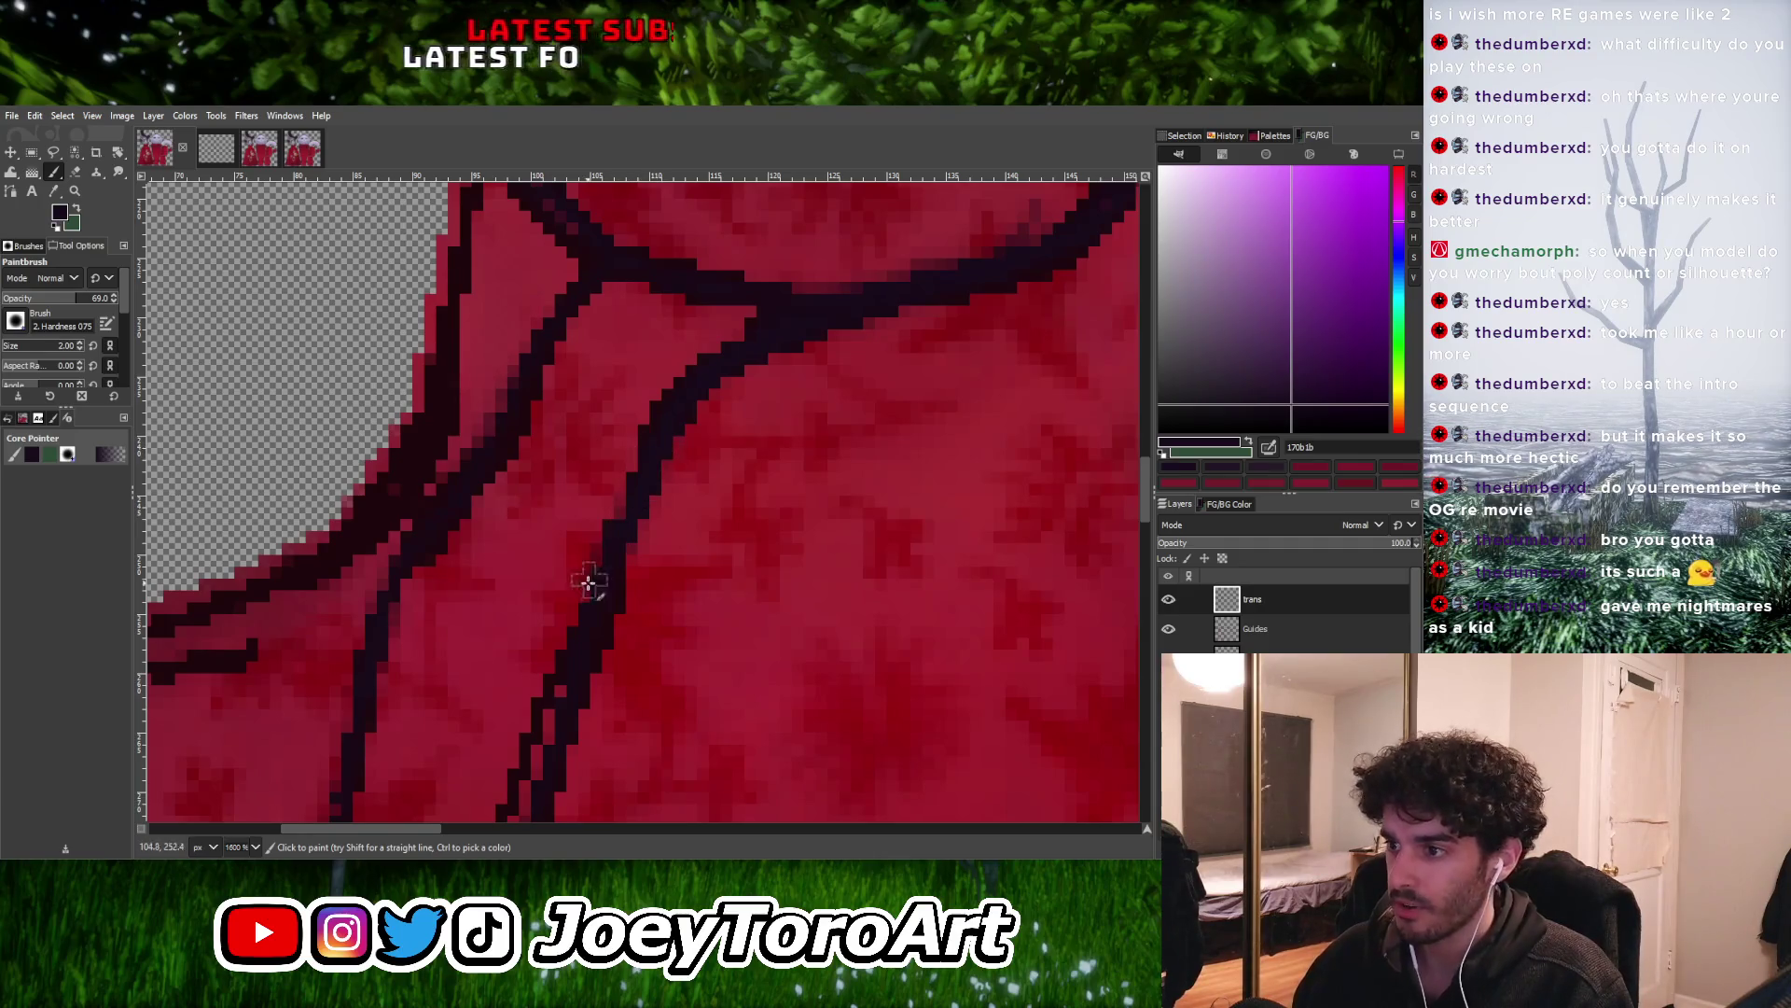
{"action": "scroll", "coordinate": [541, 746], "scroll_direction": "down", "scroll_amount": 4, "text": "ctrl"}
{"action": "scroll", "coordinate": [592, 672], "scroll_direction": "up", "scroll_amount": 3, "text": "ctrl"}
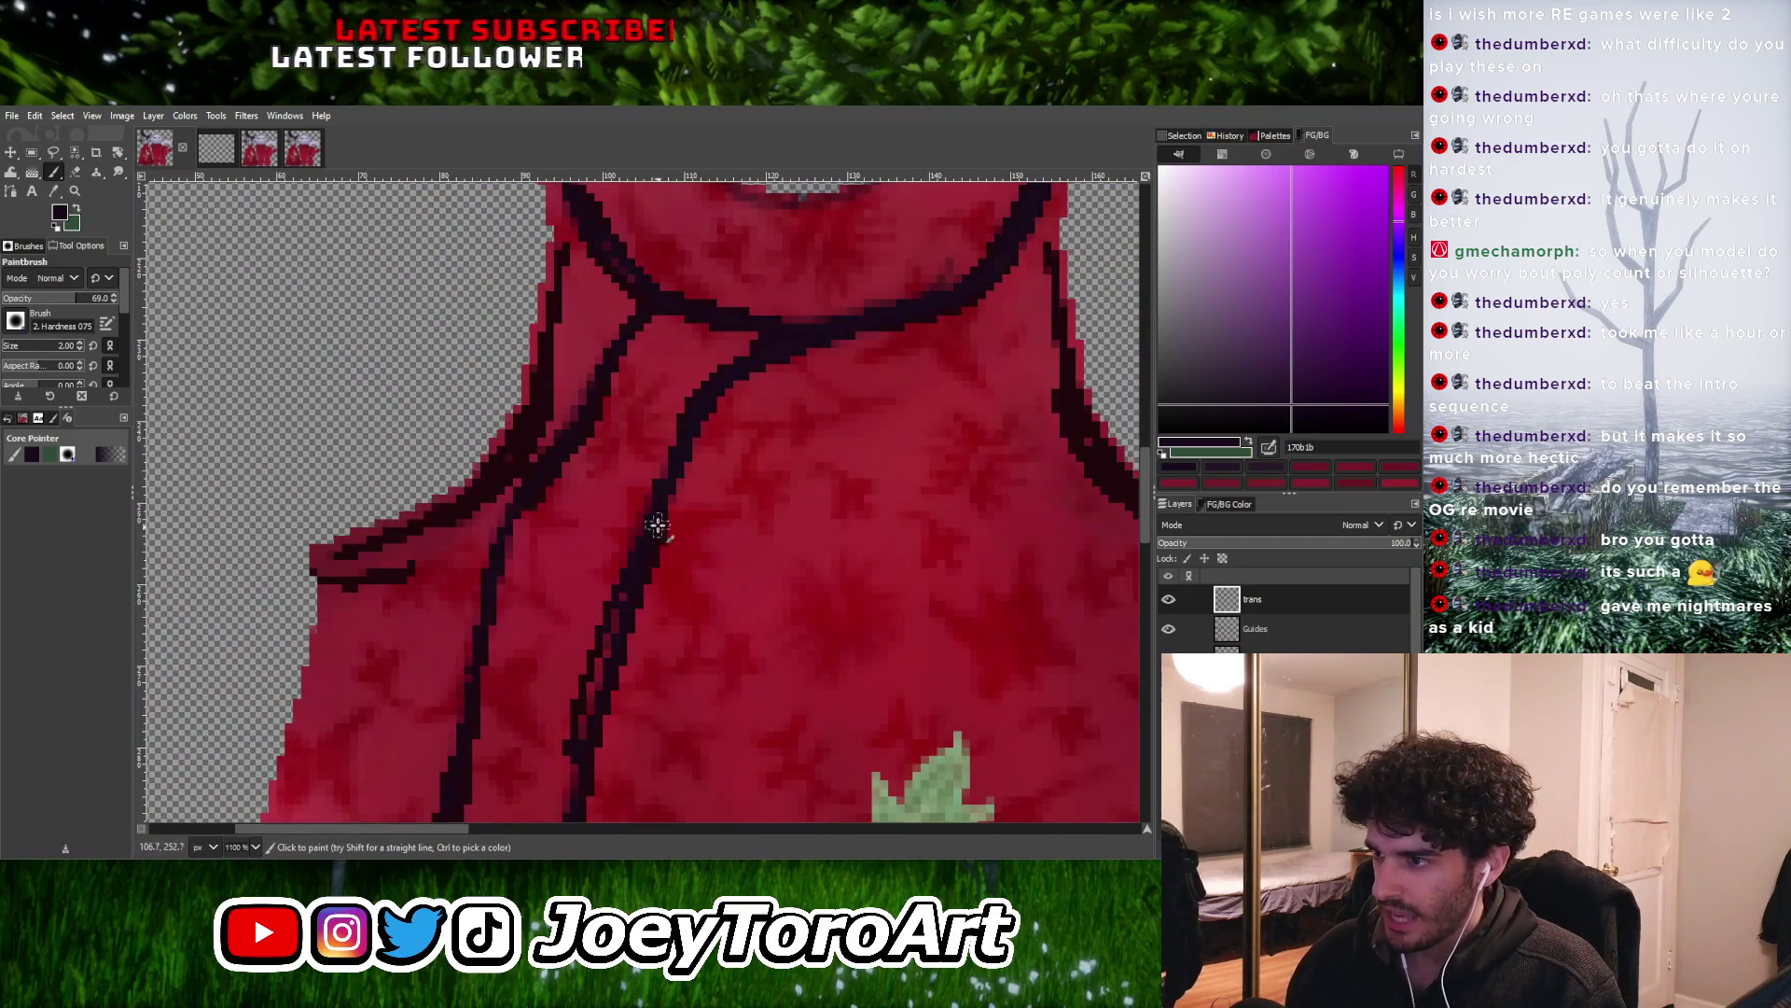
{"action": "scroll", "coordinate": [564, 727], "scroll_direction": "down", "scroll_amount": 4, "text": "ctrl"}
{"action": "scroll", "coordinate": [564, 727], "scroll_direction": "up", "scroll_amount": 4, "text": "ctrl"}
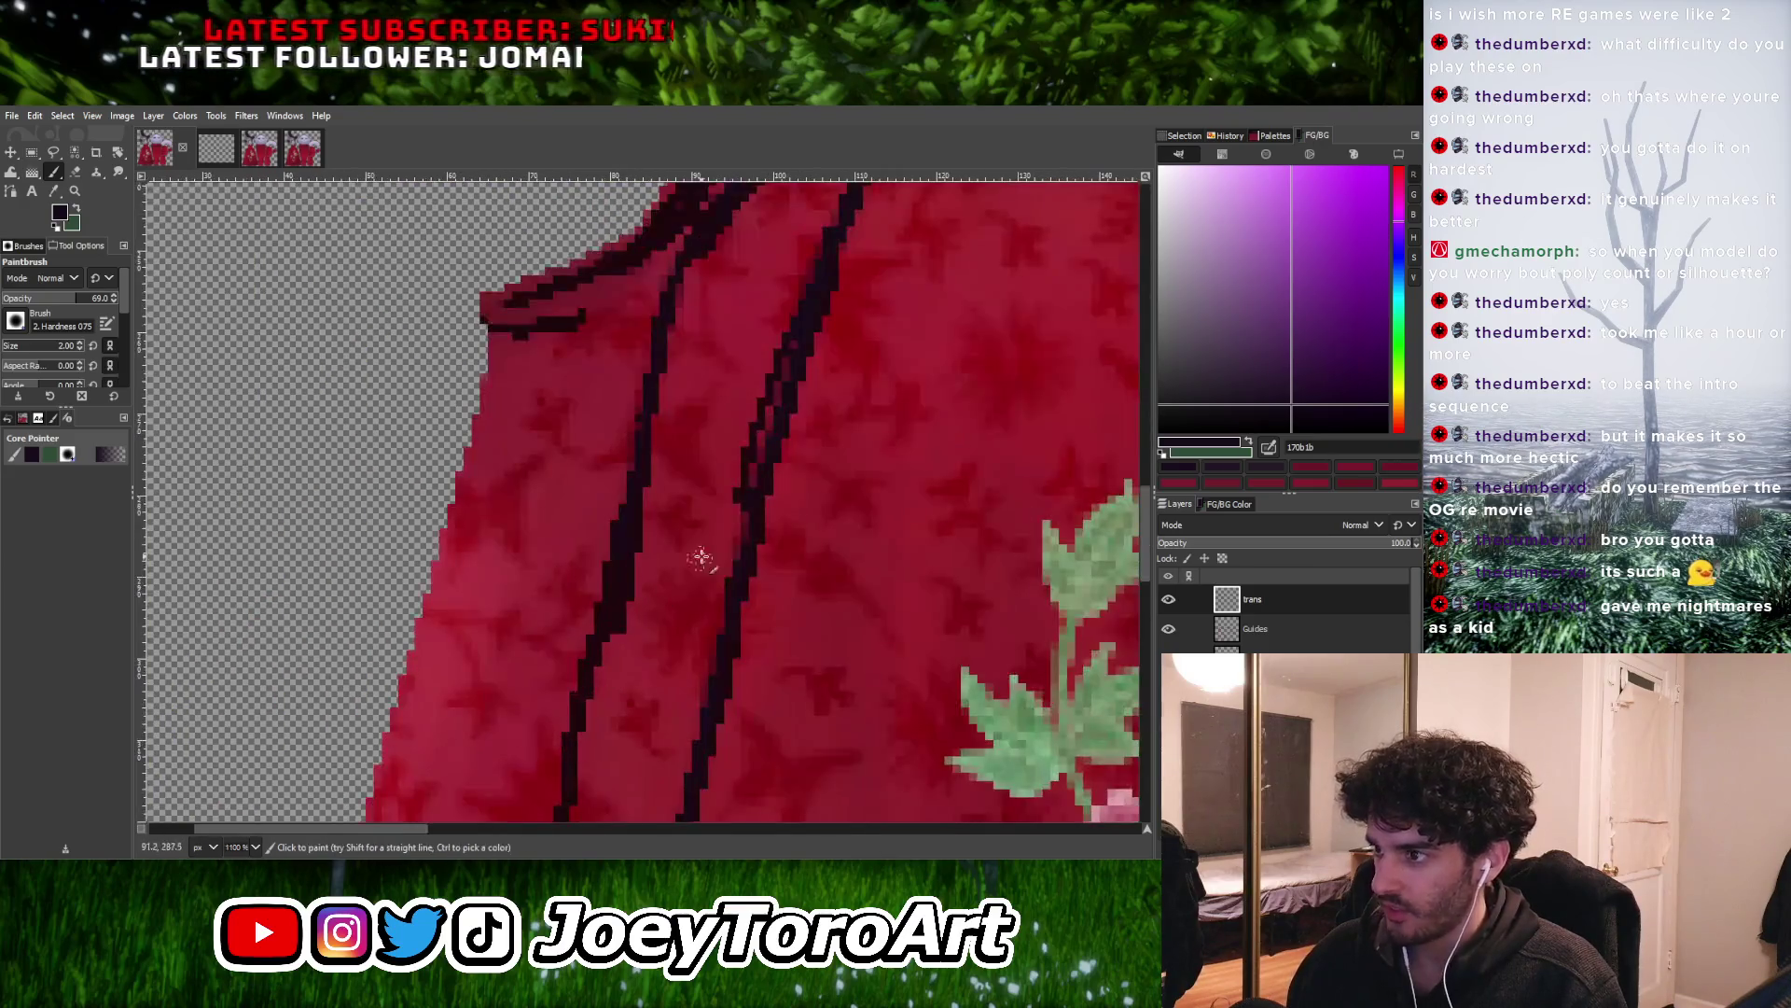
{"action": "scroll", "coordinate": [723, 695], "scroll_direction": "down", "scroll_amount": 4, "text": "ctrl"}
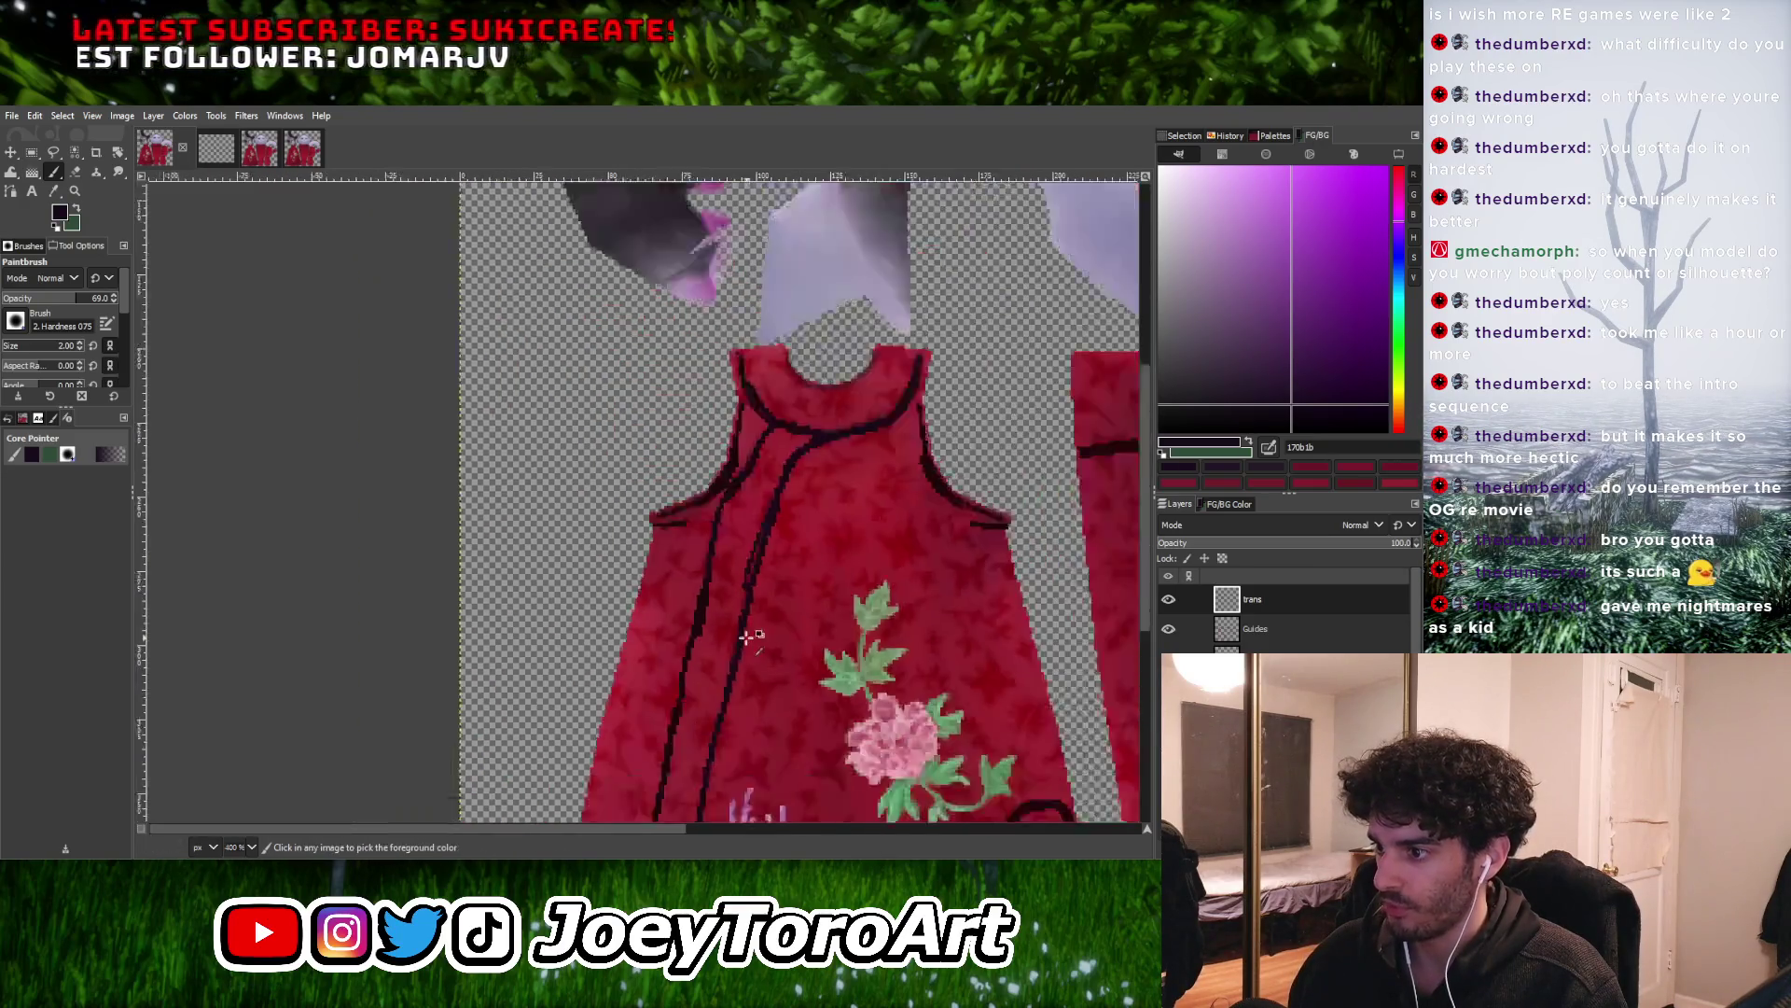
{"action": "scroll", "coordinate": [747, 631], "scroll_direction": "up", "scroll_amount": 4, "text": "ctrl"}
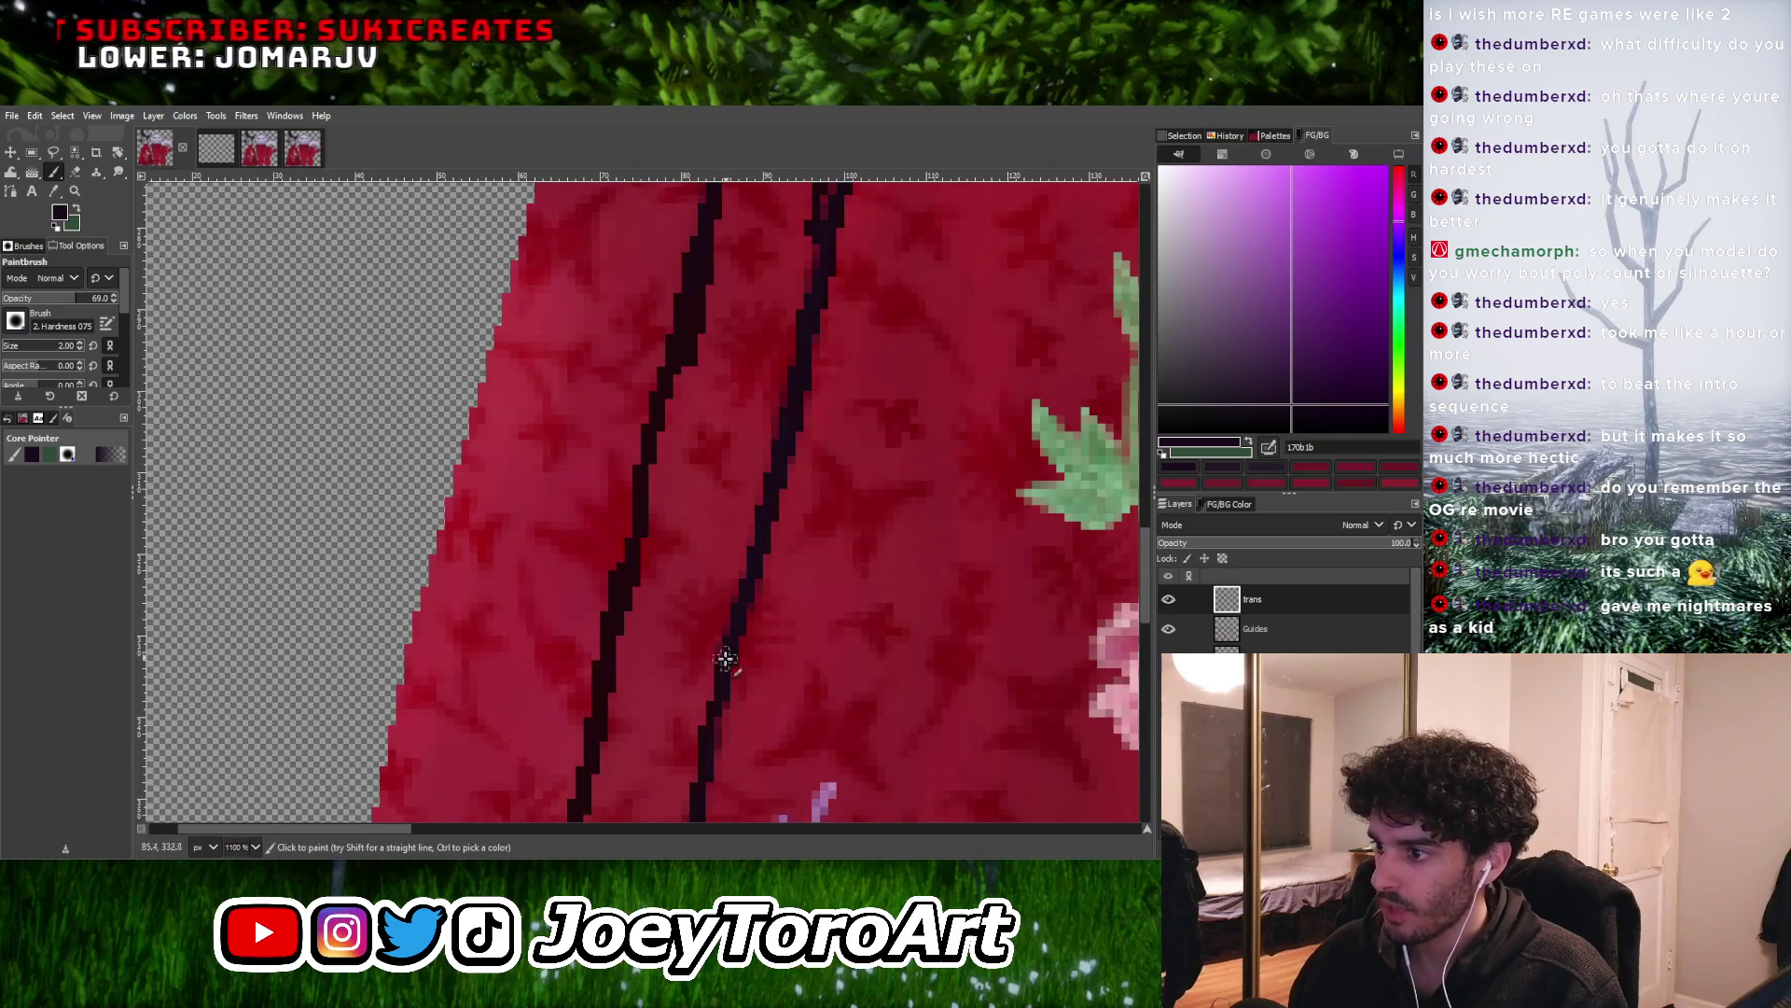
{"action": "scroll", "coordinate": [780, 616], "scroll_direction": "down", "scroll_amount": 4, "text": "ctrl"}
{"action": "scroll", "coordinate": [789, 518], "scroll_direction": "up", "scroll_amount": 4, "text": "ctrl"}
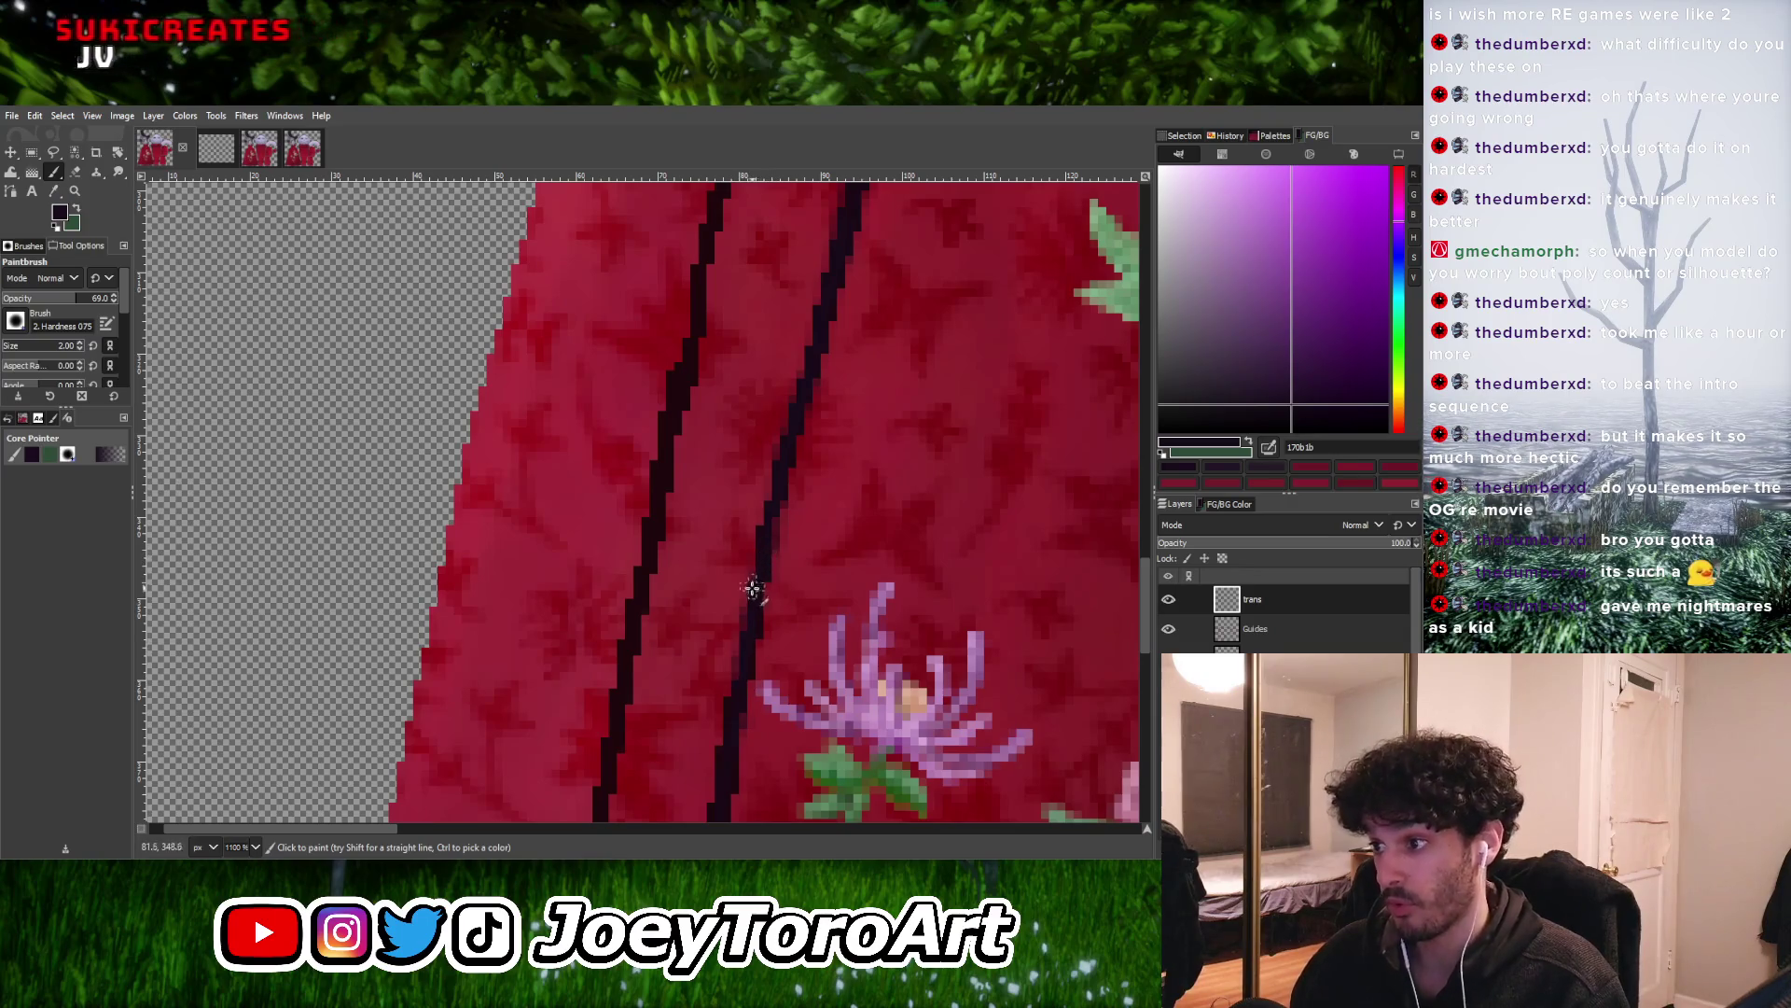
{"action": "scroll", "coordinate": [754, 585], "scroll_direction": "down", "scroll_amount": 4, "text": "ctrl"}
{"action": "scroll", "coordinate": [769, 645], "scroll_direction": "up", "scroll_amount": 4, "text": "ctrl"}
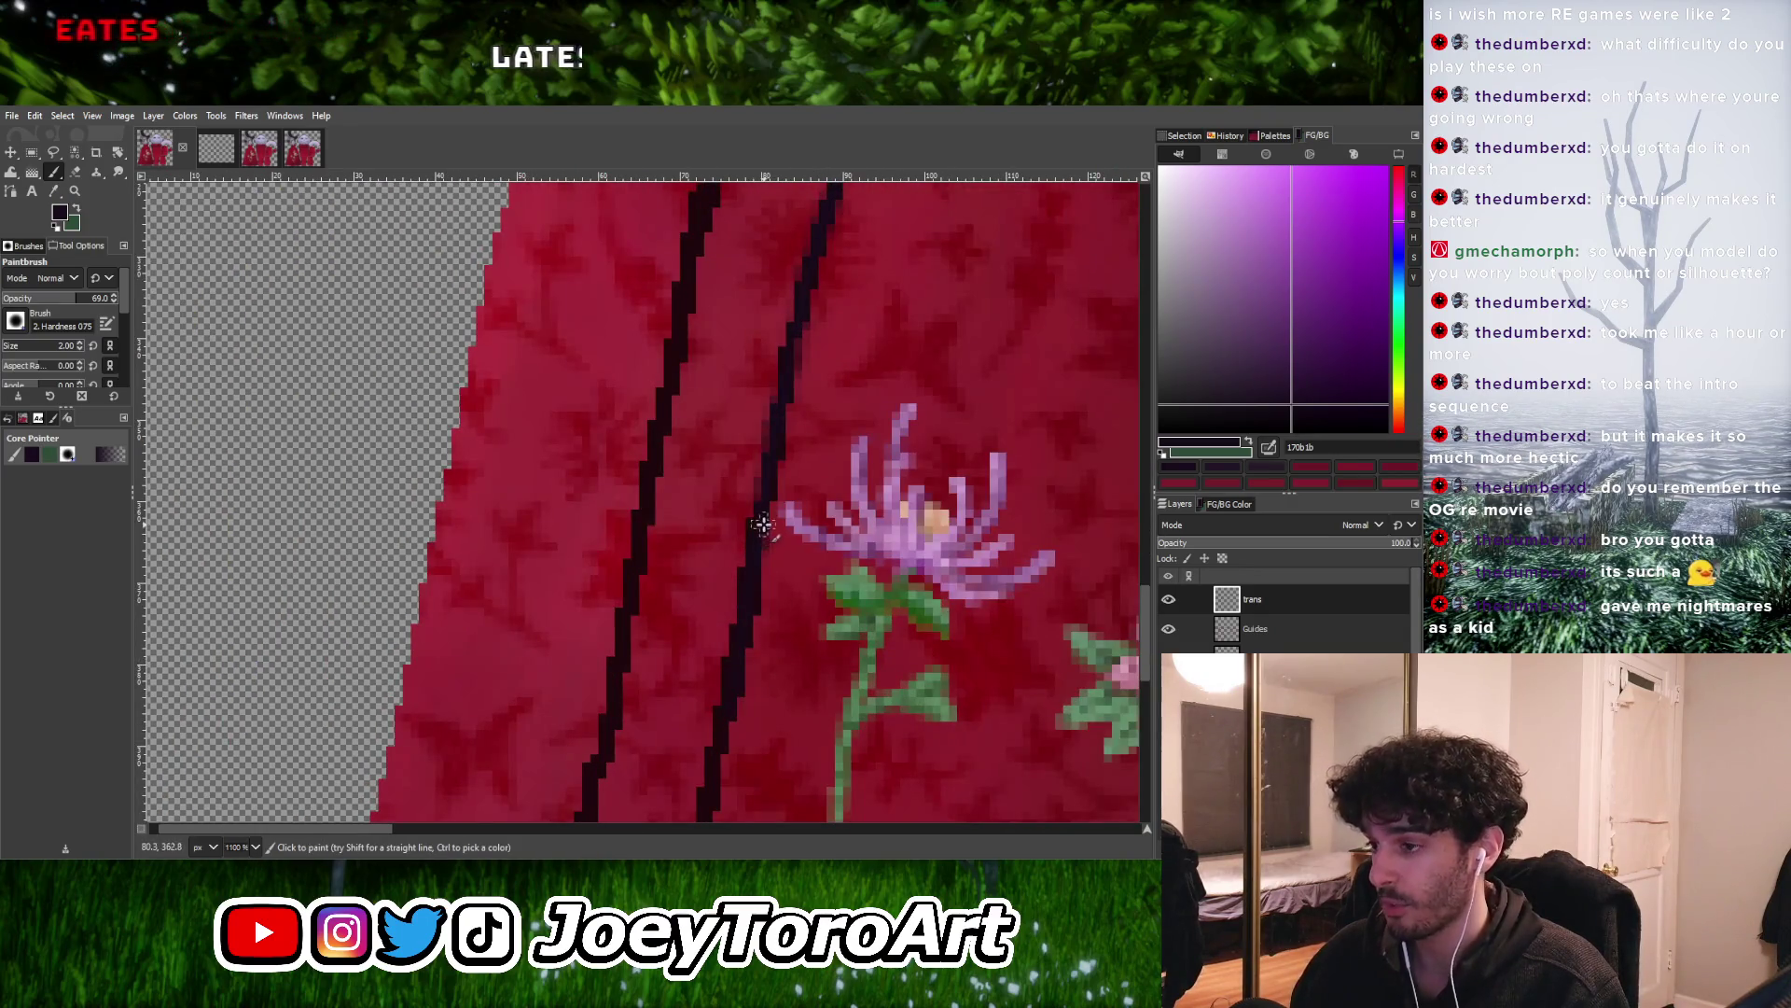
{"action": "scroll", "coordinate": [738, 651], "scroll_direction": "down", "scroll_amount": 3, "text": "ctrl"}
{"action": "scroll", "coordinate": [743, 609], "scroll_direction": "up", "scroll_amount": 2, "text": "ctrl"}
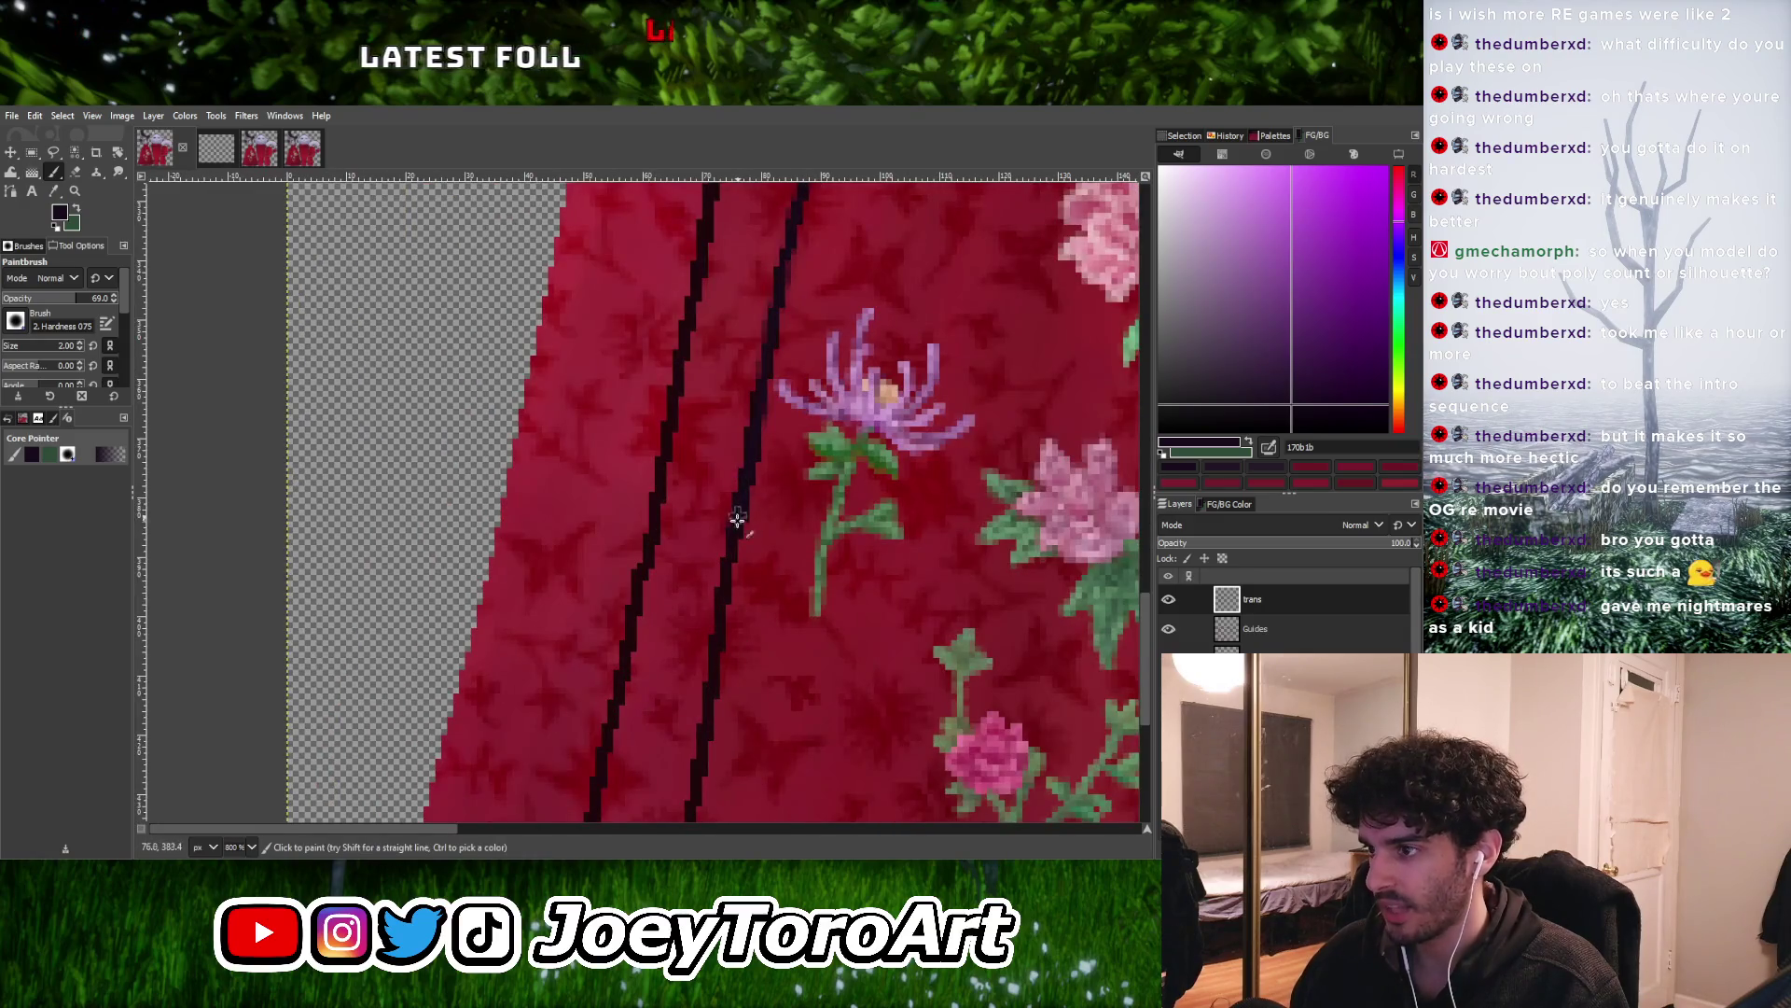
{"action": "scroll", "coordinate": [706, 695], "scroll_direction": "down", "scroll_amount": 3, "text": "ctrl"}
{"action": "scroll", "coordinate": [653, 467], "scroll_direction": "up", "scroll_amount": 3, "text": "ctrl"}
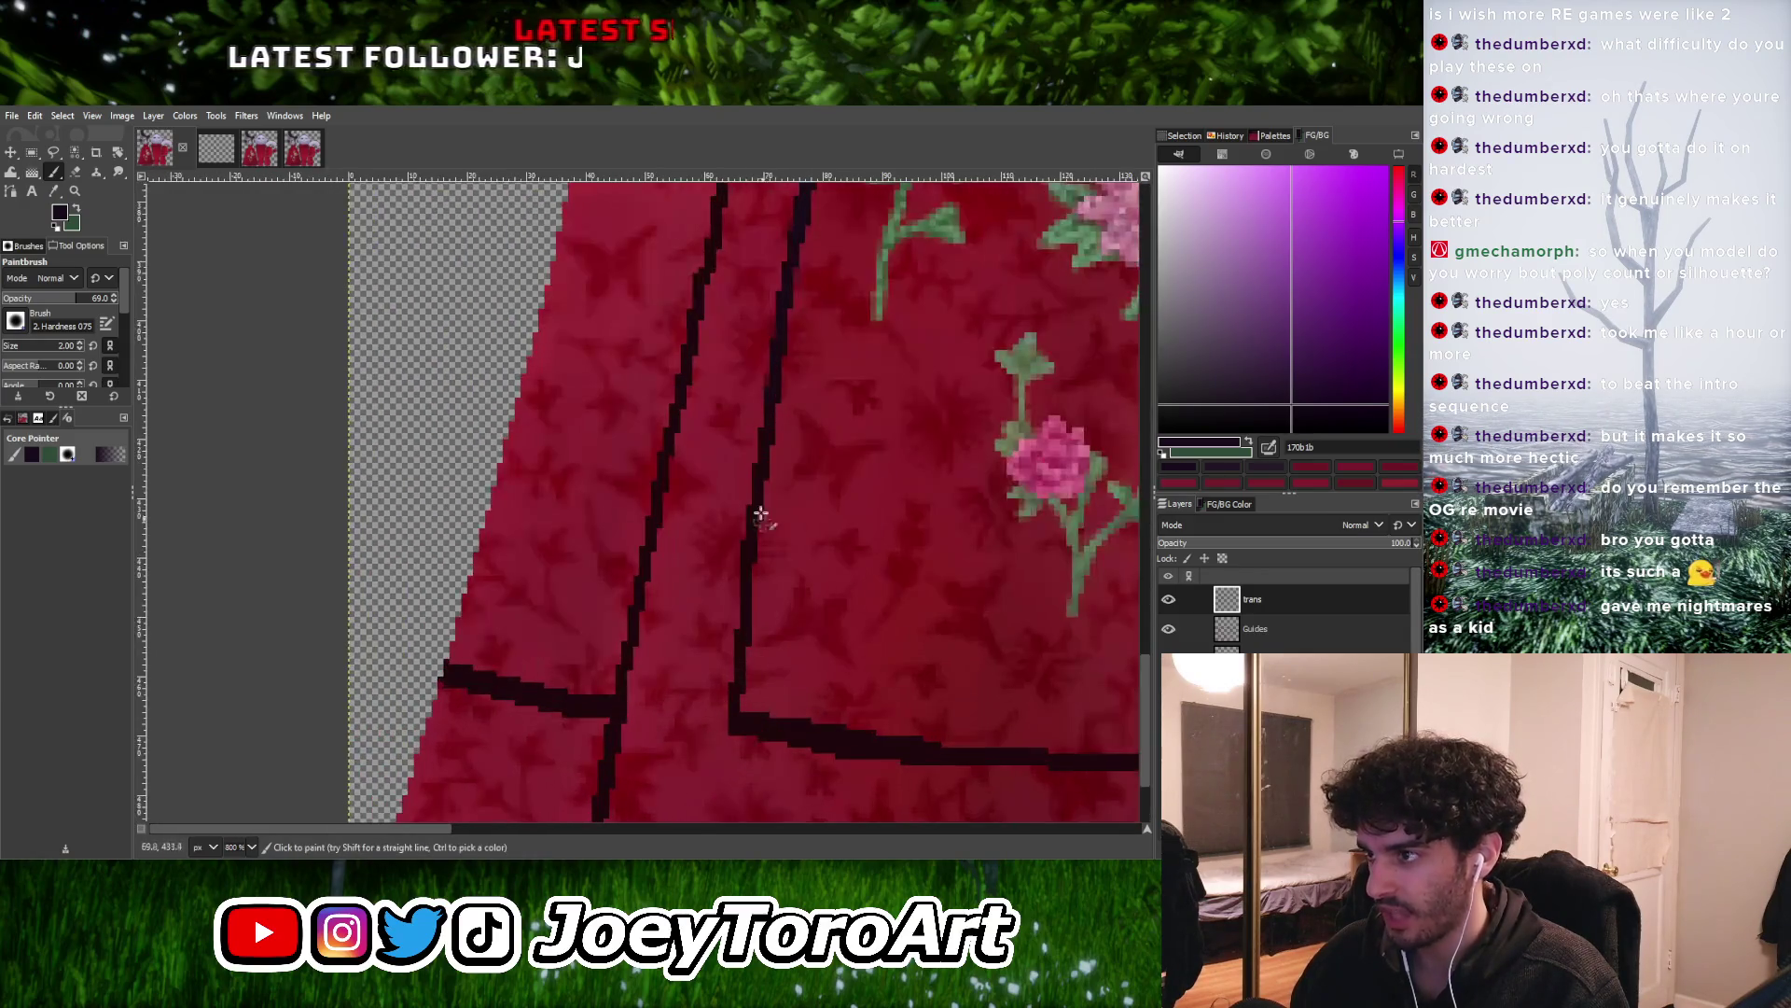
{"action": "left_click_drag", "start_coordinate": [737, 580], "coordinate": [728, 681]}
{"action": "scroll", "coordinate": [788, 728], "scroll_direction": "down", "scroll_amount": 3, "text": "ctrl"}
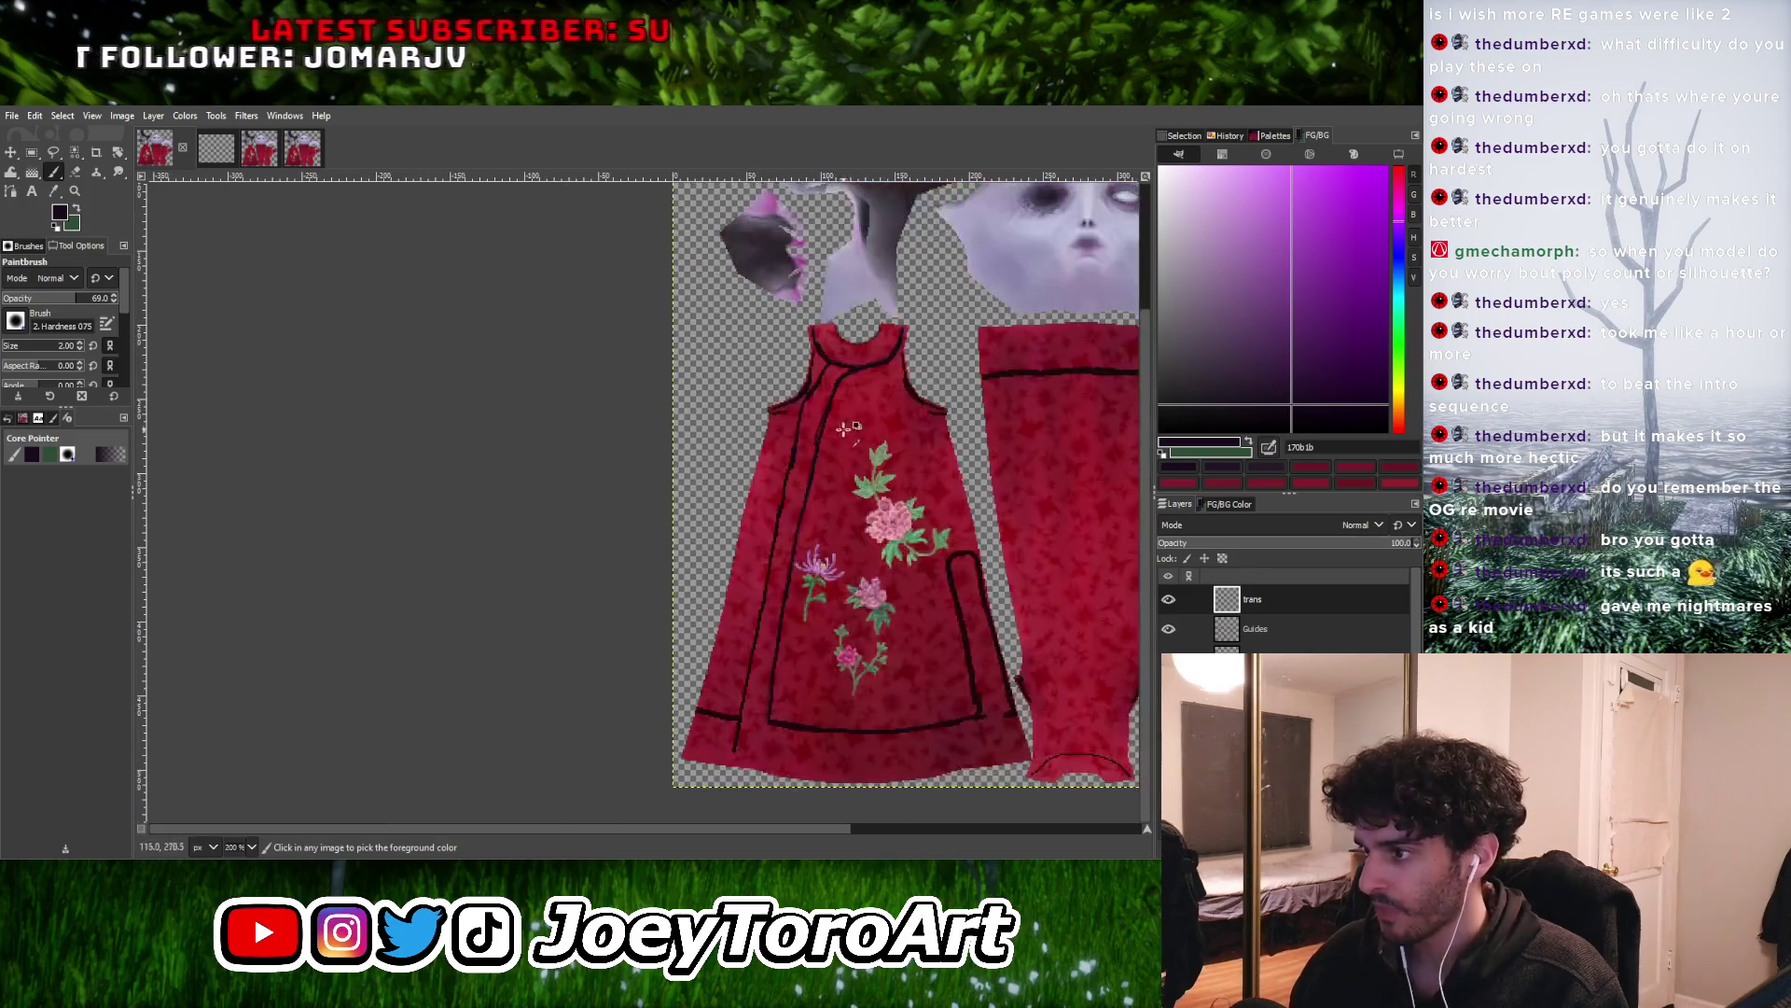
{"action": "scroll", "coordinate": [825, 368], "scroll_direction": "up", "scroll_amount": 4, "text": "ctrl"}
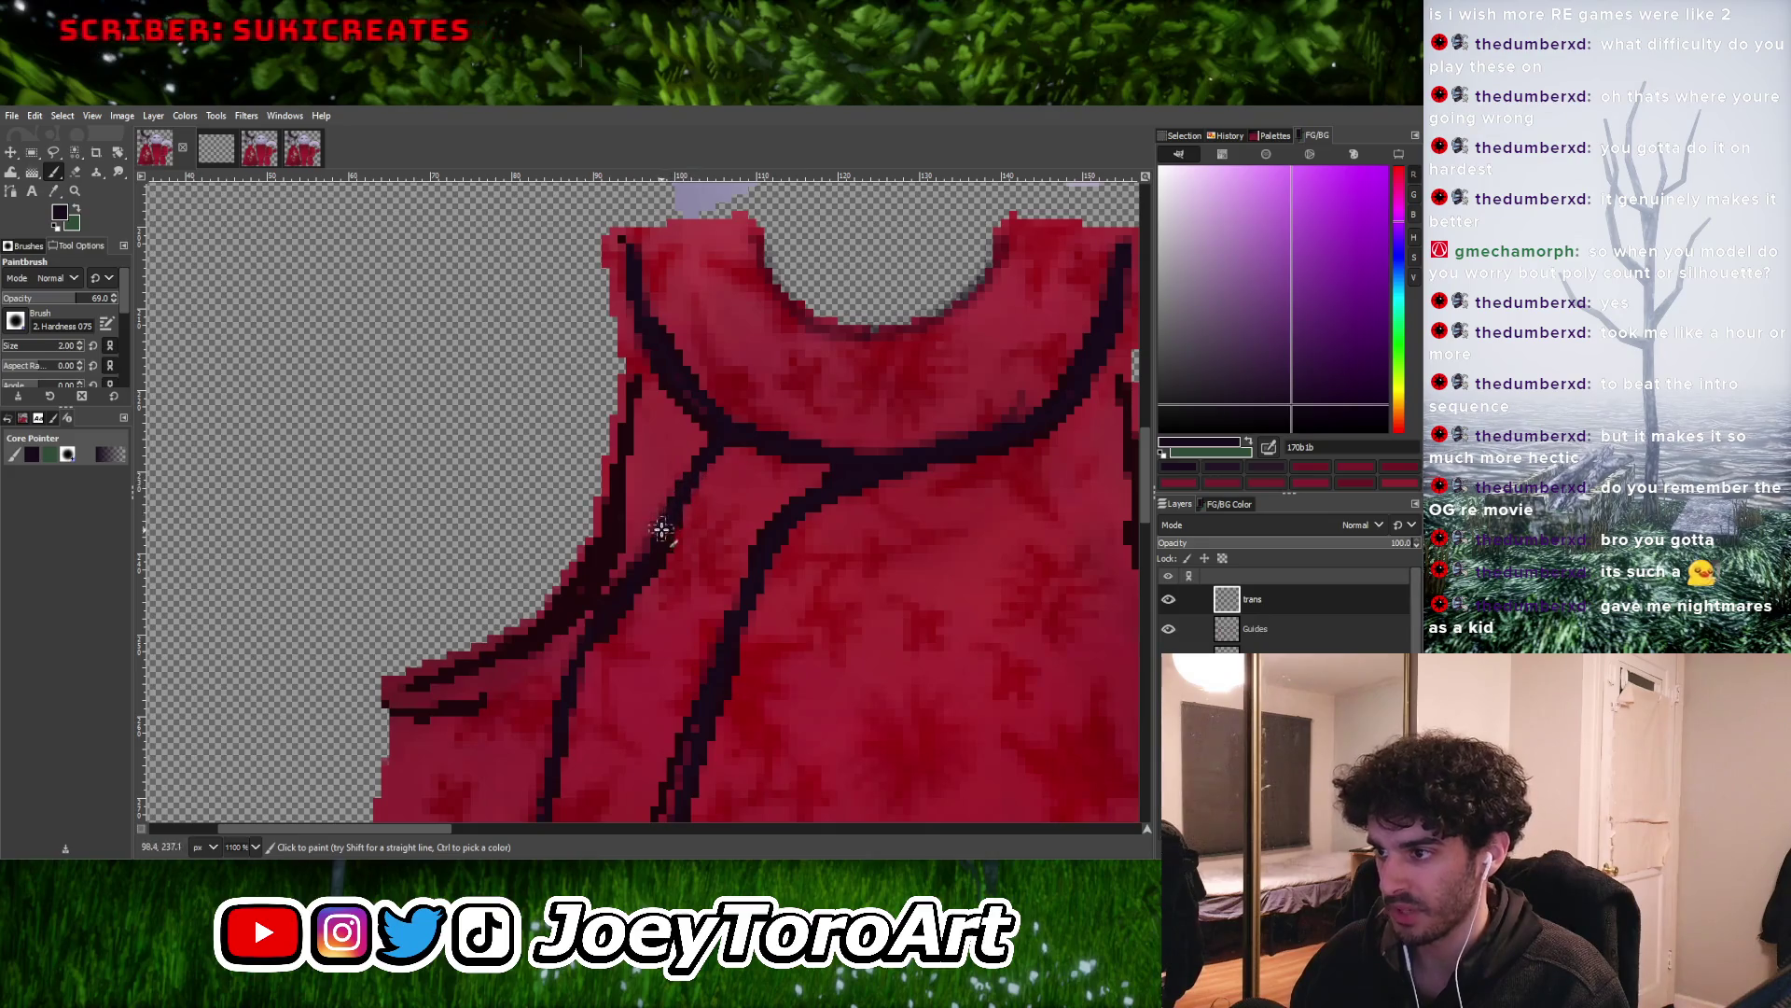
{"action": "scroll", "coordinate": [588, 643], "scroll_direction": "down", "scroll_amount": 3, "text": "ctrl"}
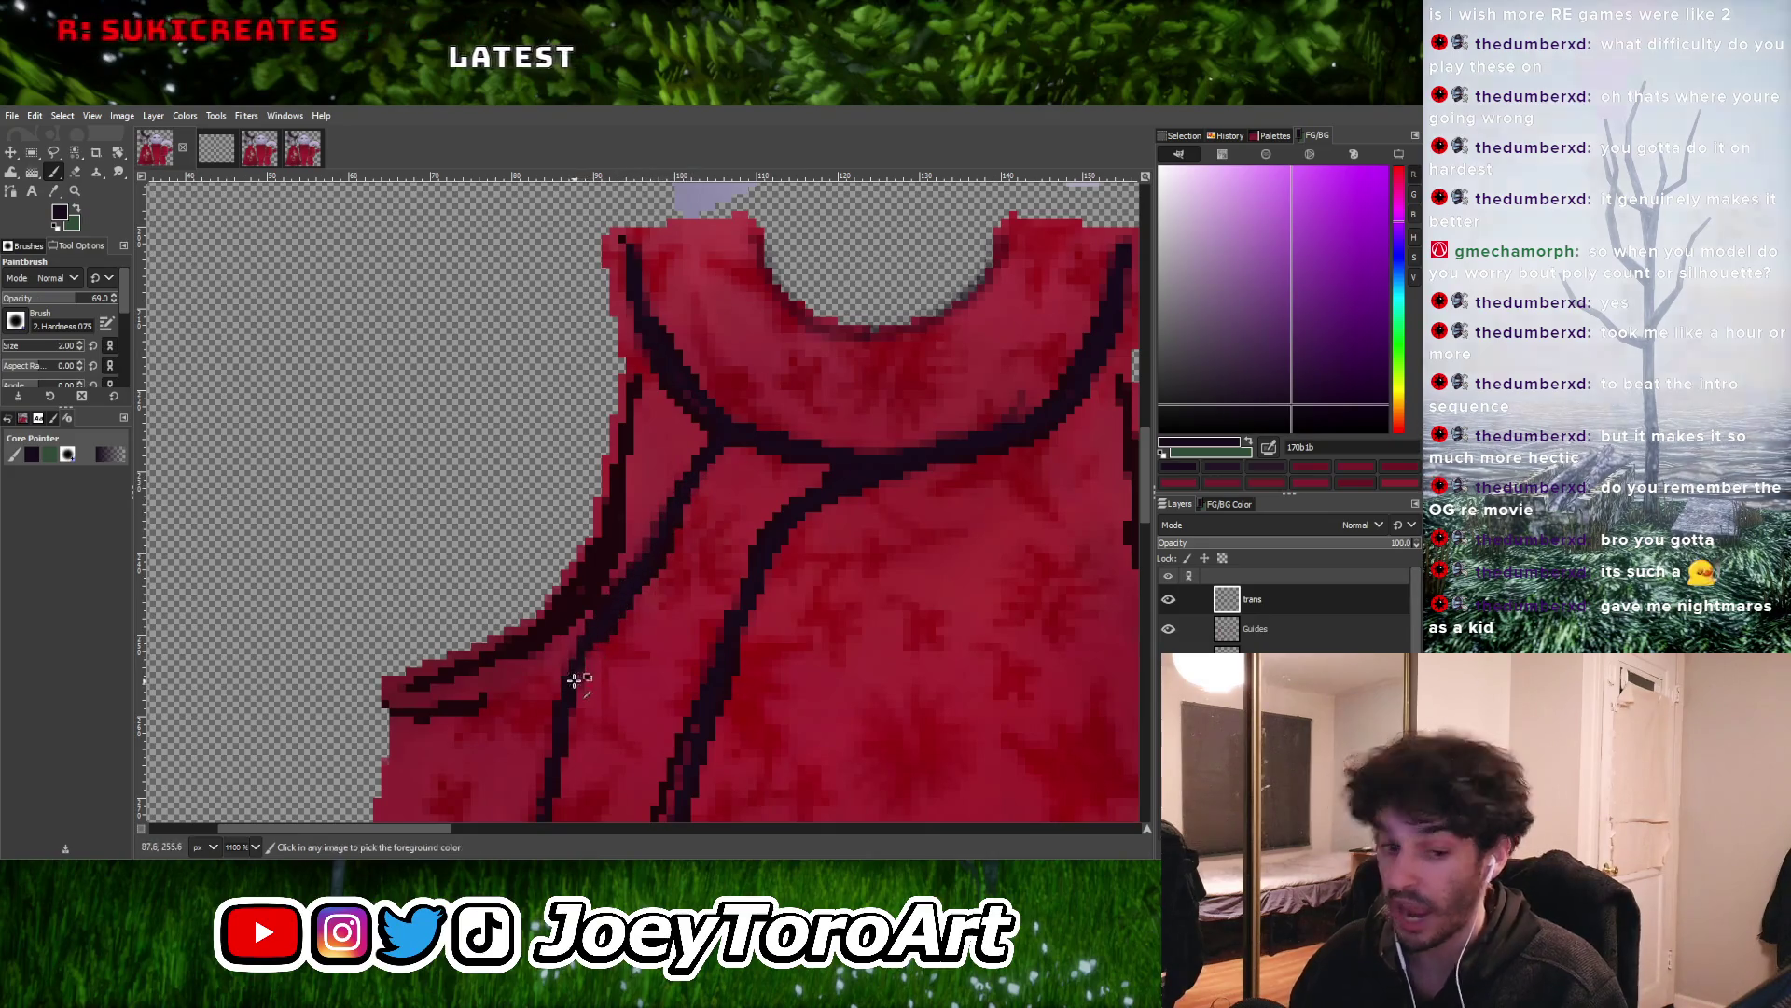
{"action": "scroll", "coordinate": [688, 563], "scroll_direction": "down", "scroll_amount": 1, "text": "ctrl"}
{"action": "scroll", "coordinate": [686, 561], "scroll_direction": "up", "scroll_amount": 5, "text": "ctrl"}
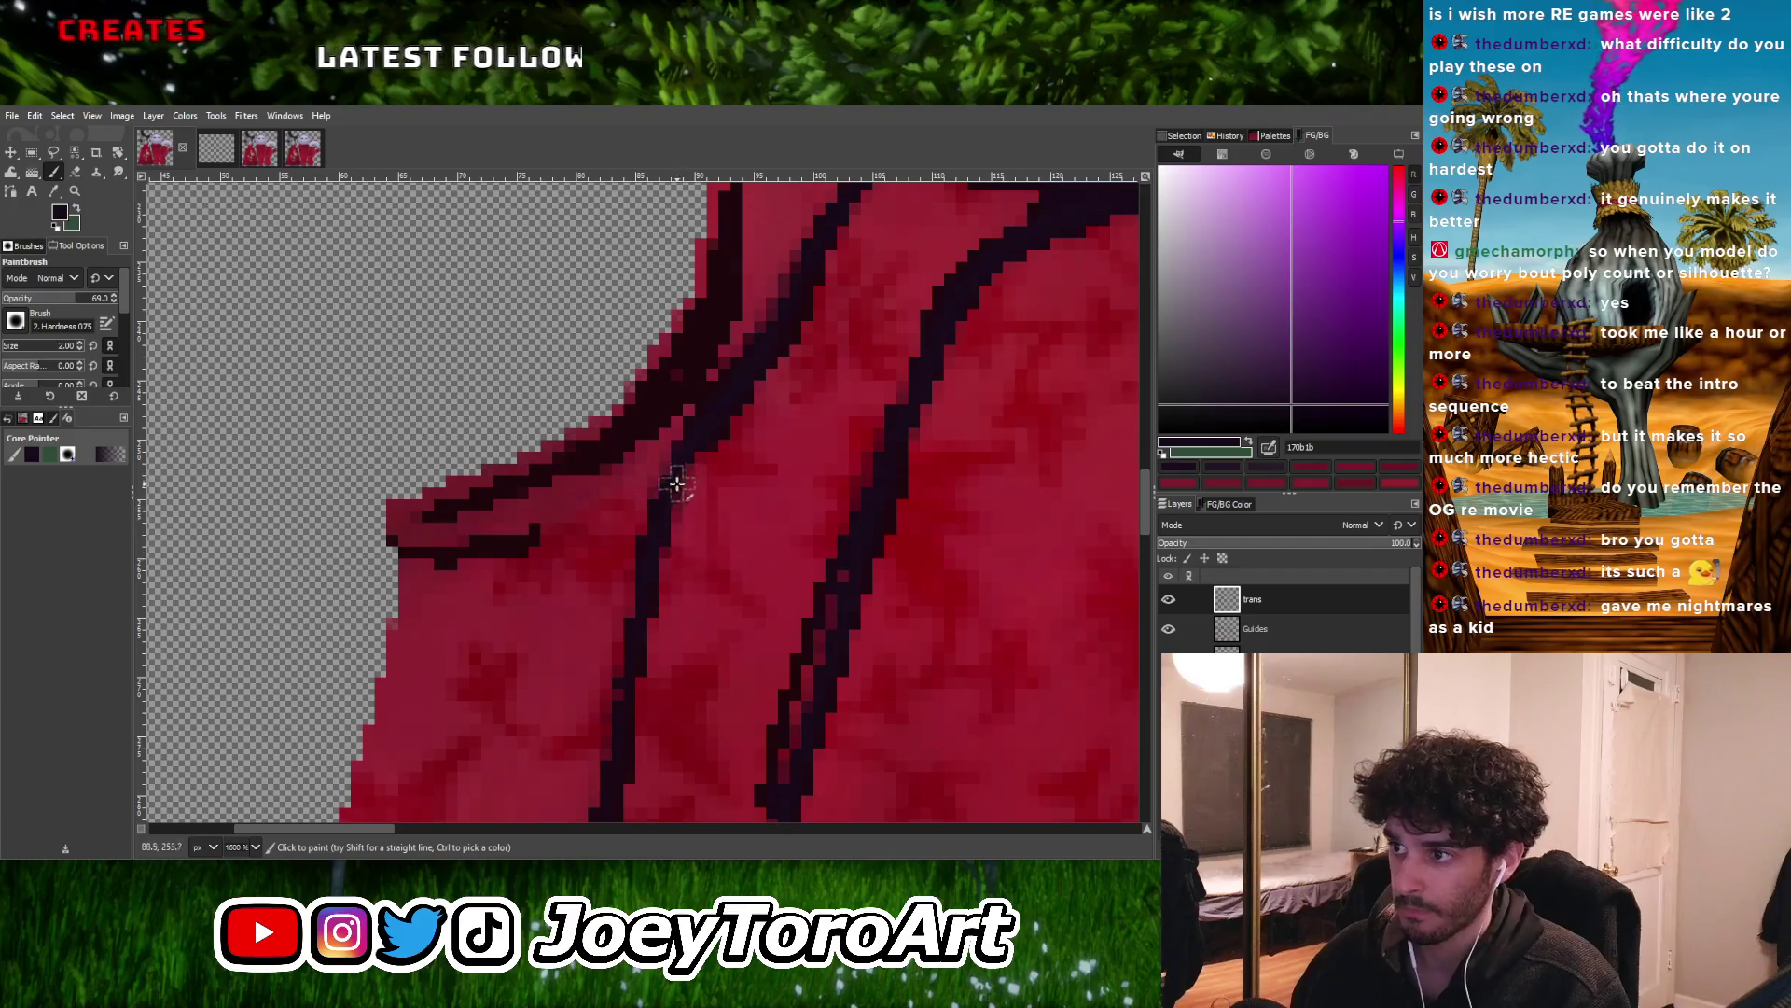
{"action": "scroll", "coordinate": [620, 712], "scroll_direction": "down", "scroll_amount": 2, "text": "ctrl"}
{"action": "scroll", "coordinate": [702, 602], "scroll_direction": "up", "scroll_amount": 1, "text": "ctrl"}
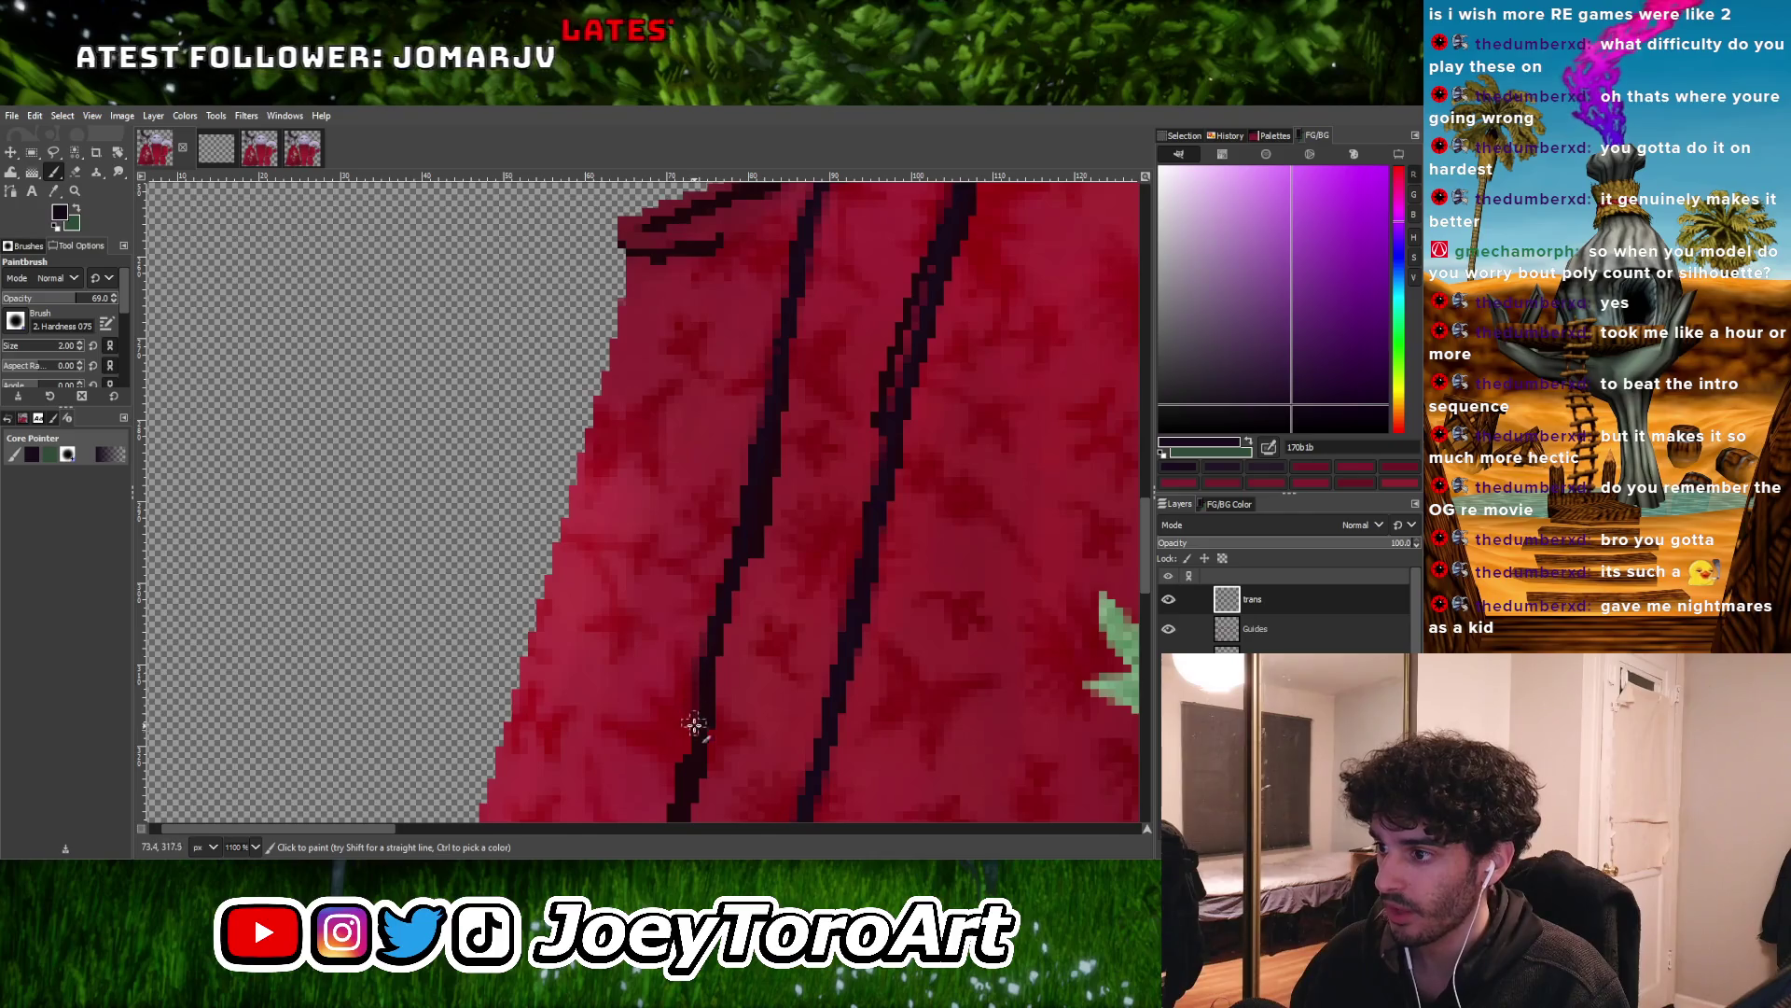
{"action": "scroll", "coordinate": [694, 720], "scroll_direction": "down", "scroll_amount": 3, "text": "ctrl"}
{"action": "scroll", "coordinate": [780, 603], "scroll_direction": "up", "scroll_amount": 3, "text": "ctrl"}
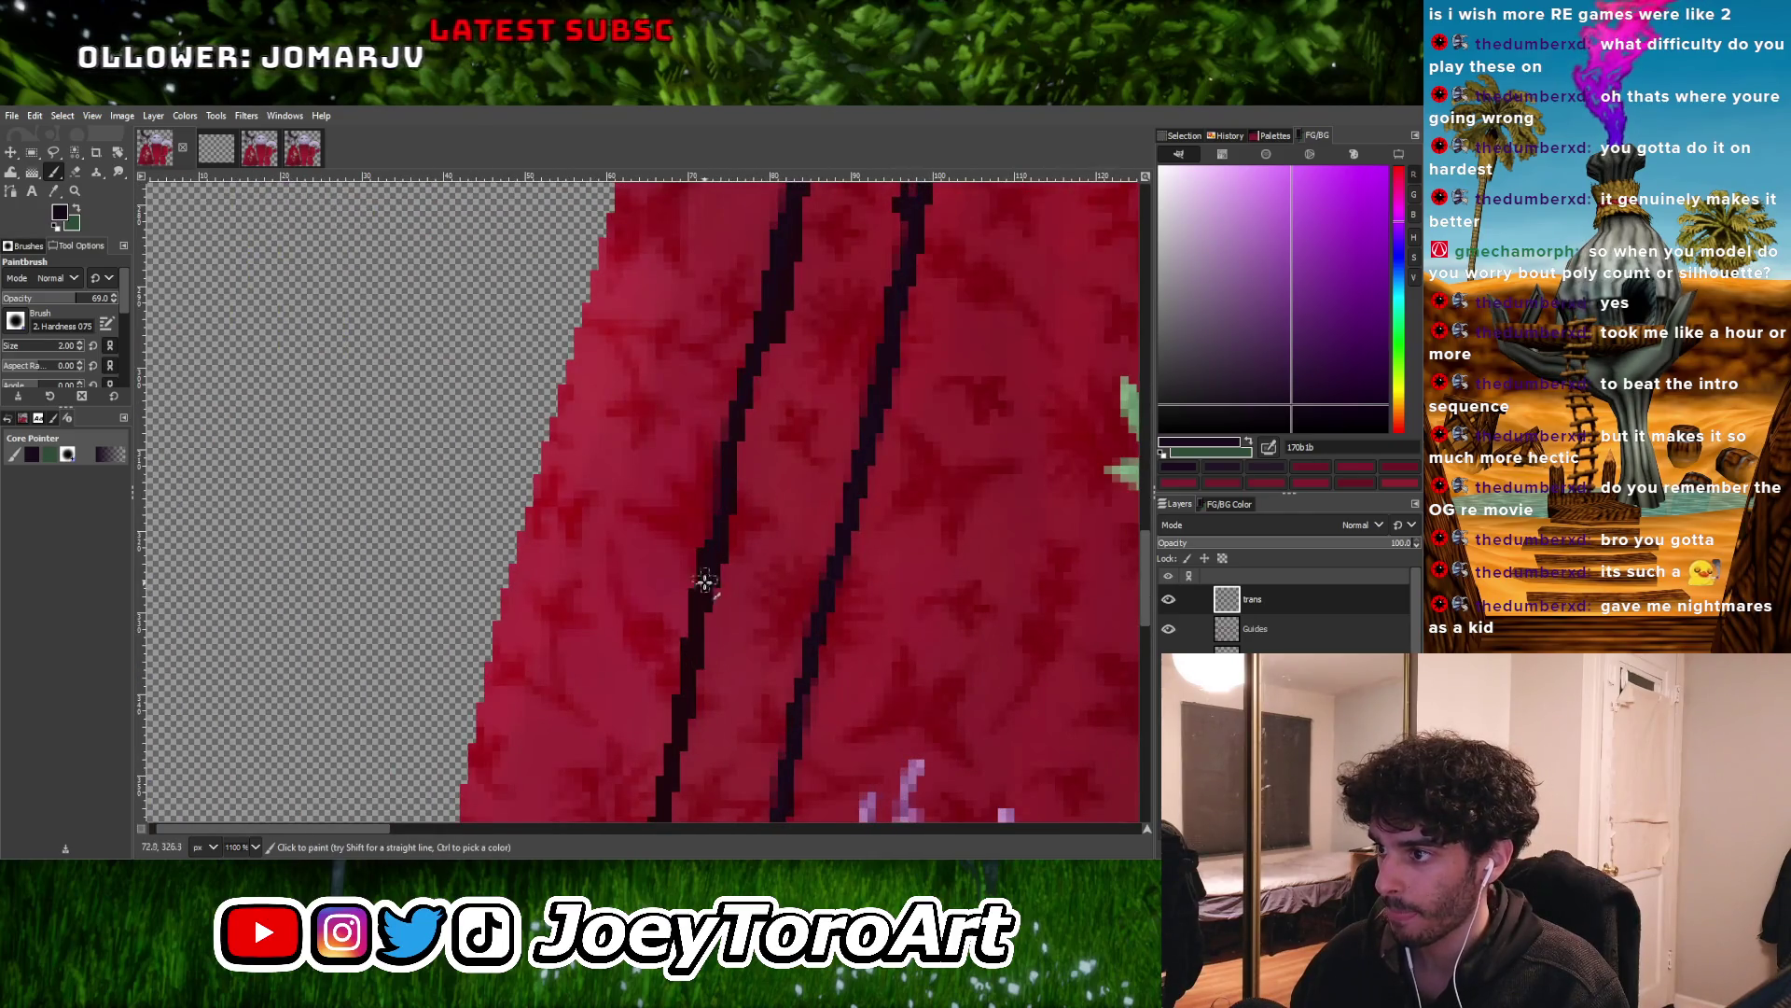
{"action": "scroll", "coordinate": [694, 625], "scroll_direction": "down", "scroll_amount": 4, "text": "ctrl"}
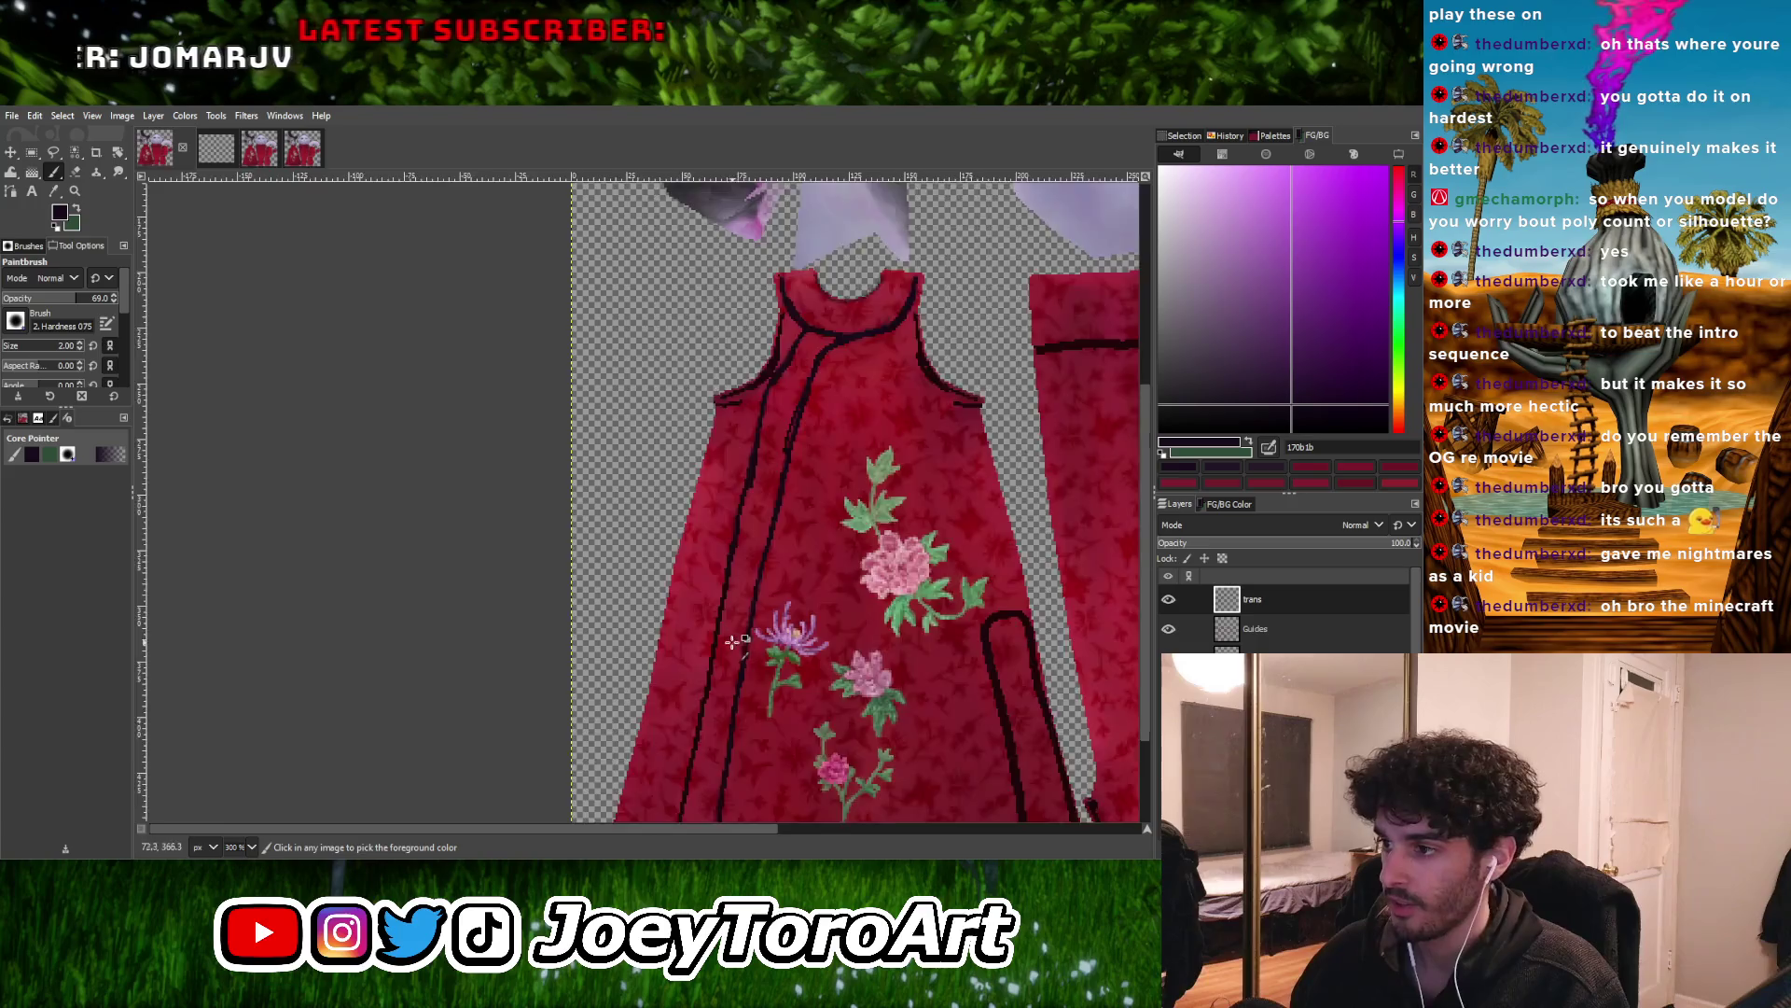
{"action": "scroll", "coordinate": [733, 641], "scroll_direction": "up", "scroll_amount": 4, "text": "ctrl"}
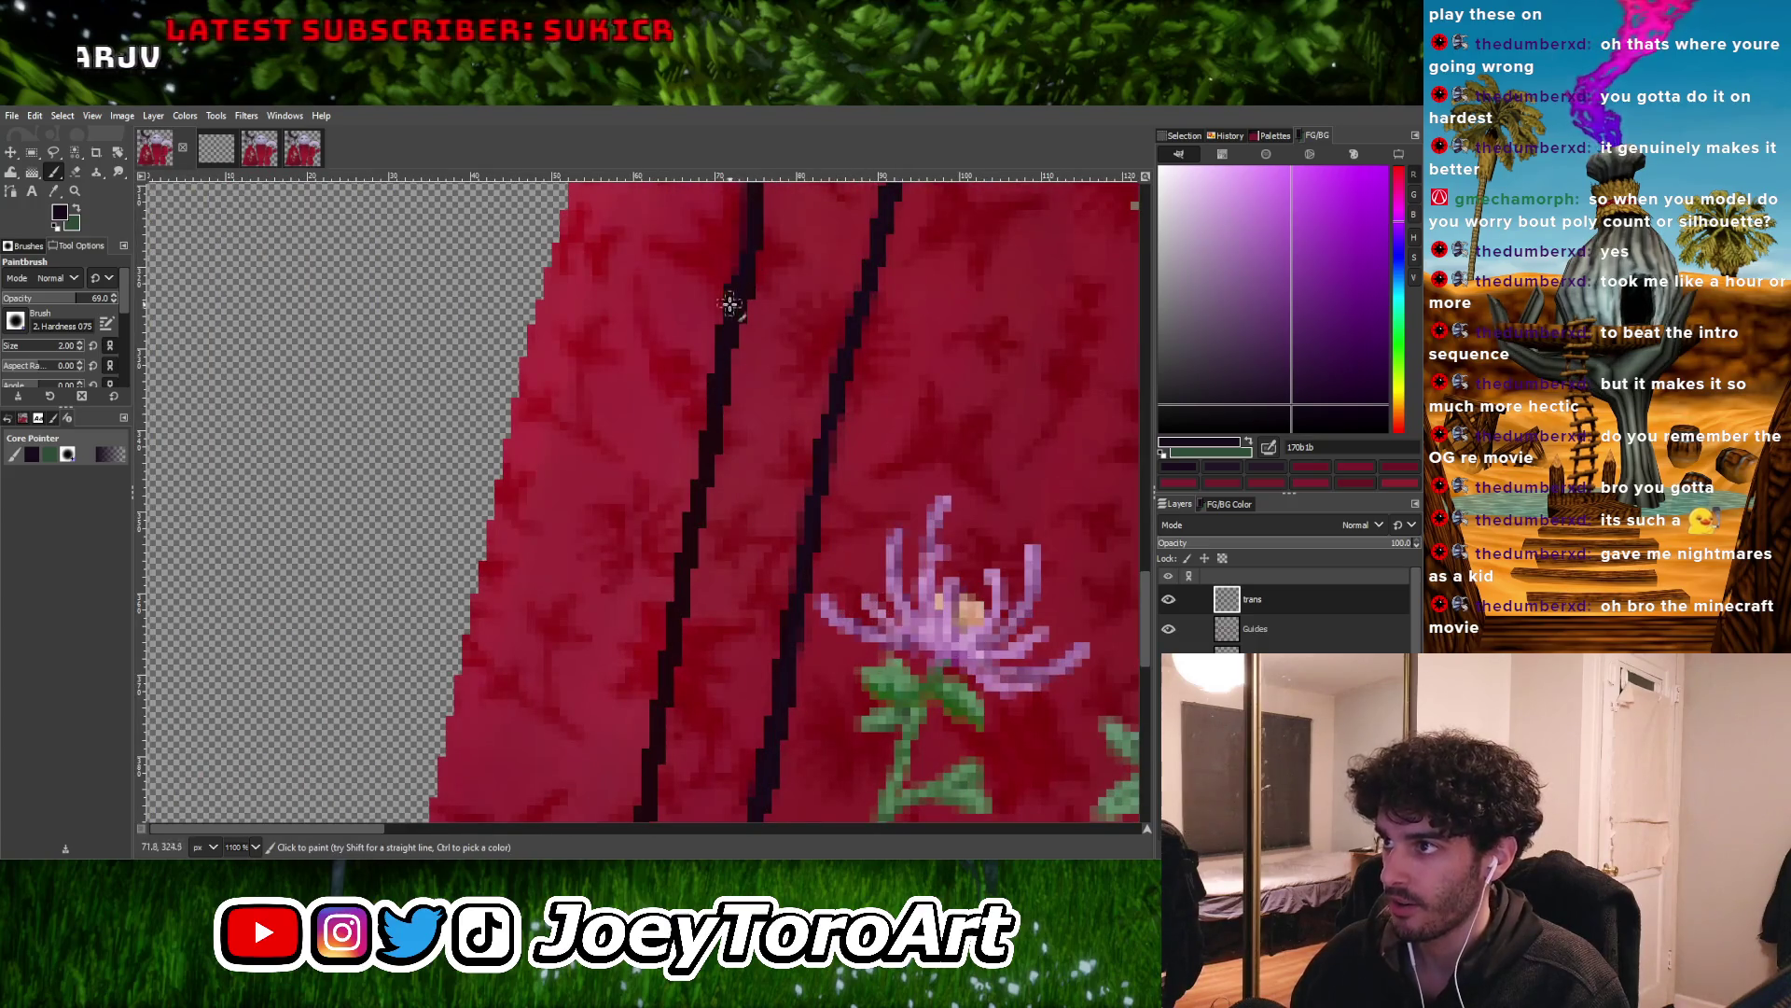
{"action": "scroll", "coordinate": [753, 528], "scroll_direction": "down", "scroll_amount": 3, "text": "ctrl"}
{"action": "scroll", "coordinate": [753, 528], "scroll_direction": "up", "scroll_amount": 1, "text": "ctrl"}
{"action": "scroll", "coordinate": [737, 616], "scroll_direction": "down", "scroll_amount": 3}
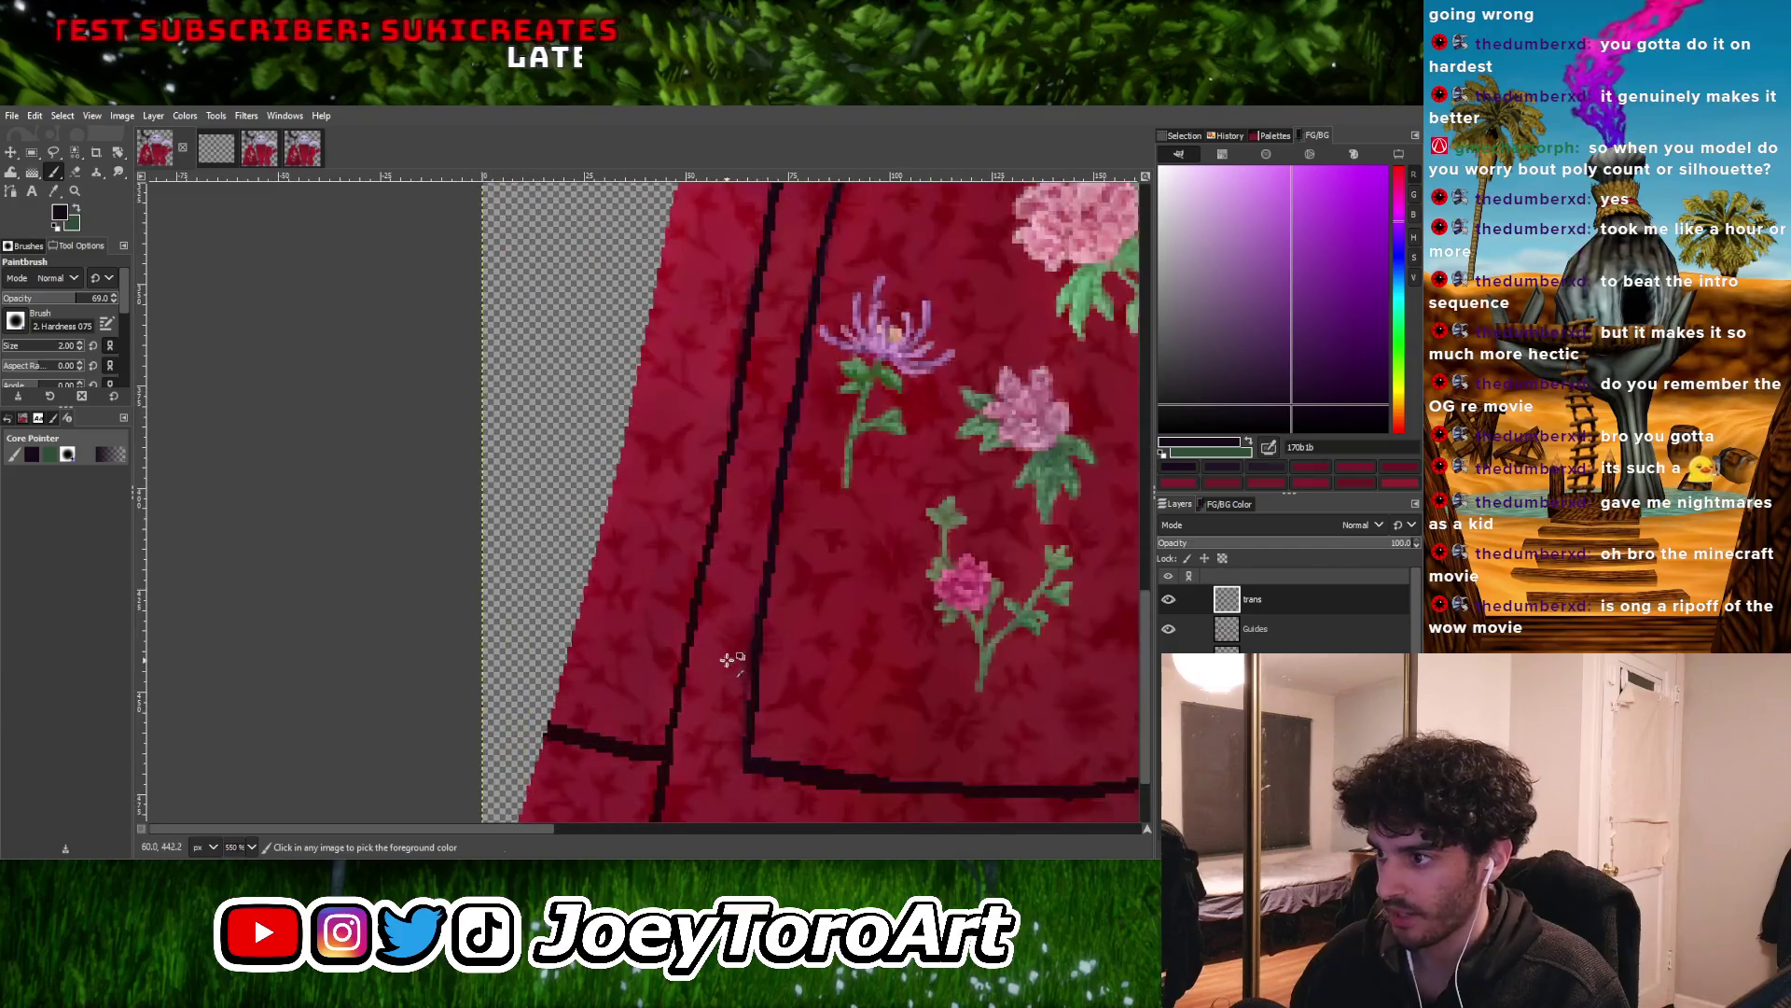
Paint a straight dark line down to the hem, then extend it from the corner
{"action": "left_click", "coordinate": [662, 759], "text": "shift"}
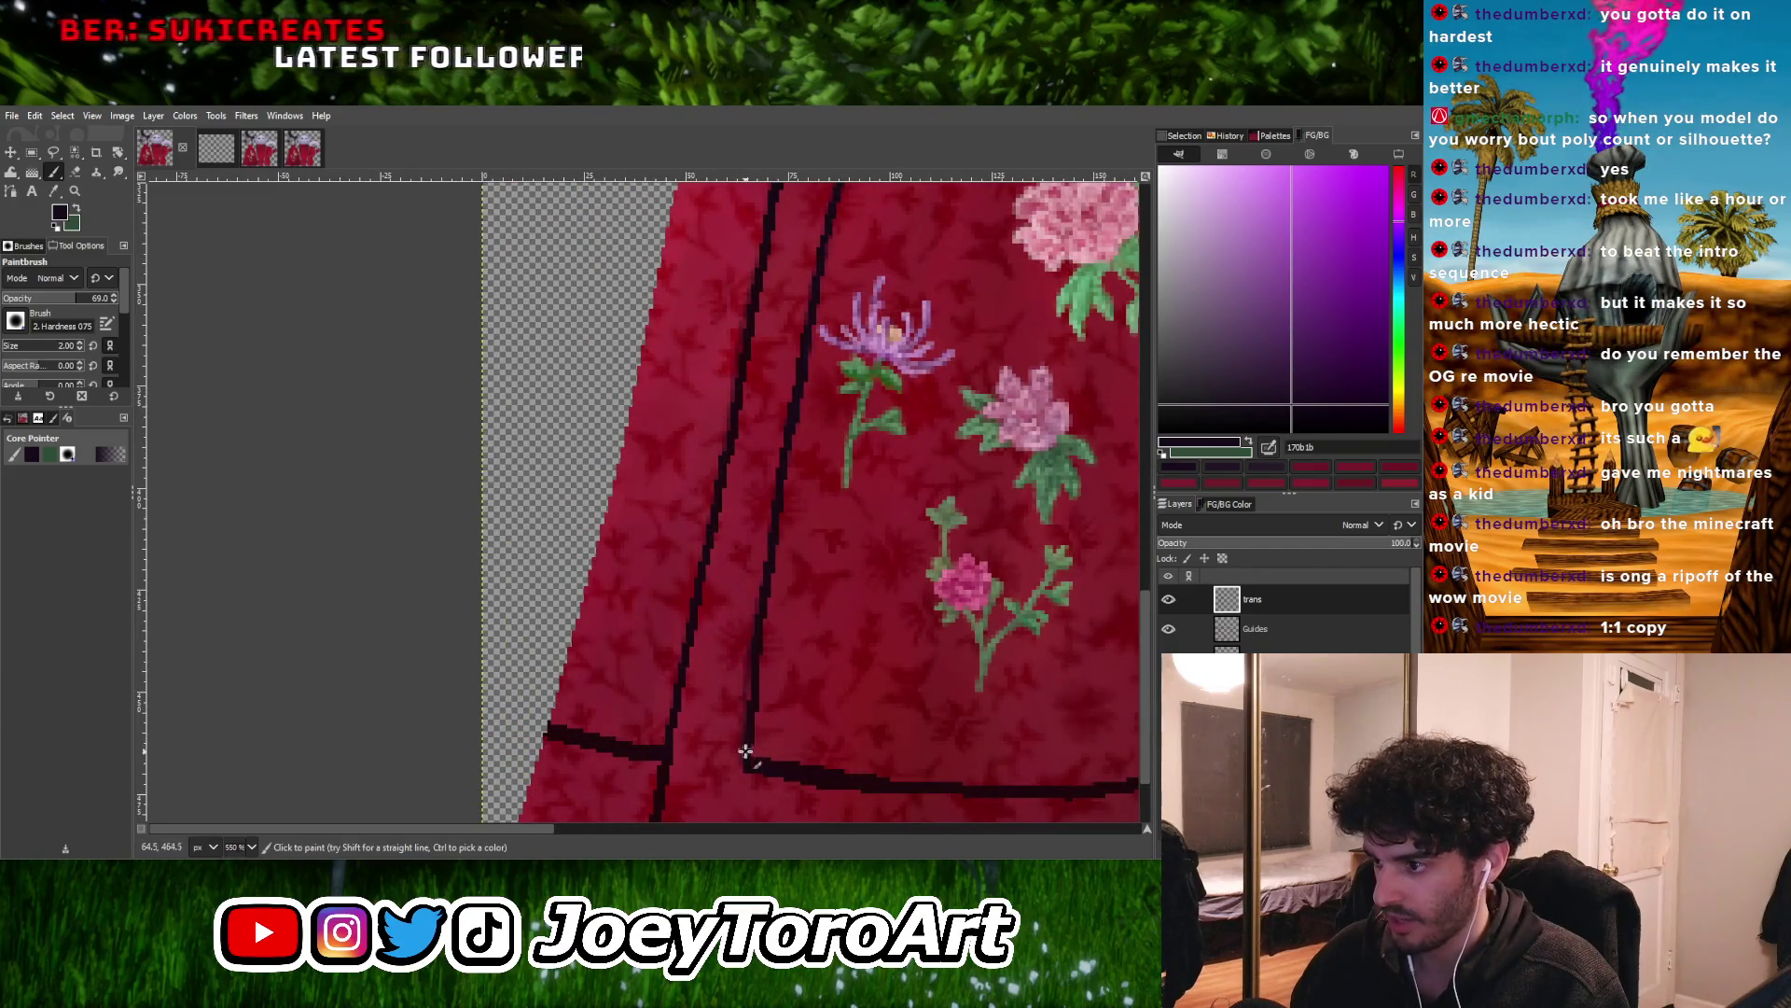
{"action": "scroll", "coordinate": [751, 761], "scroll_direction": "down", "scroll_amount": 2, "text": "ctrl"}
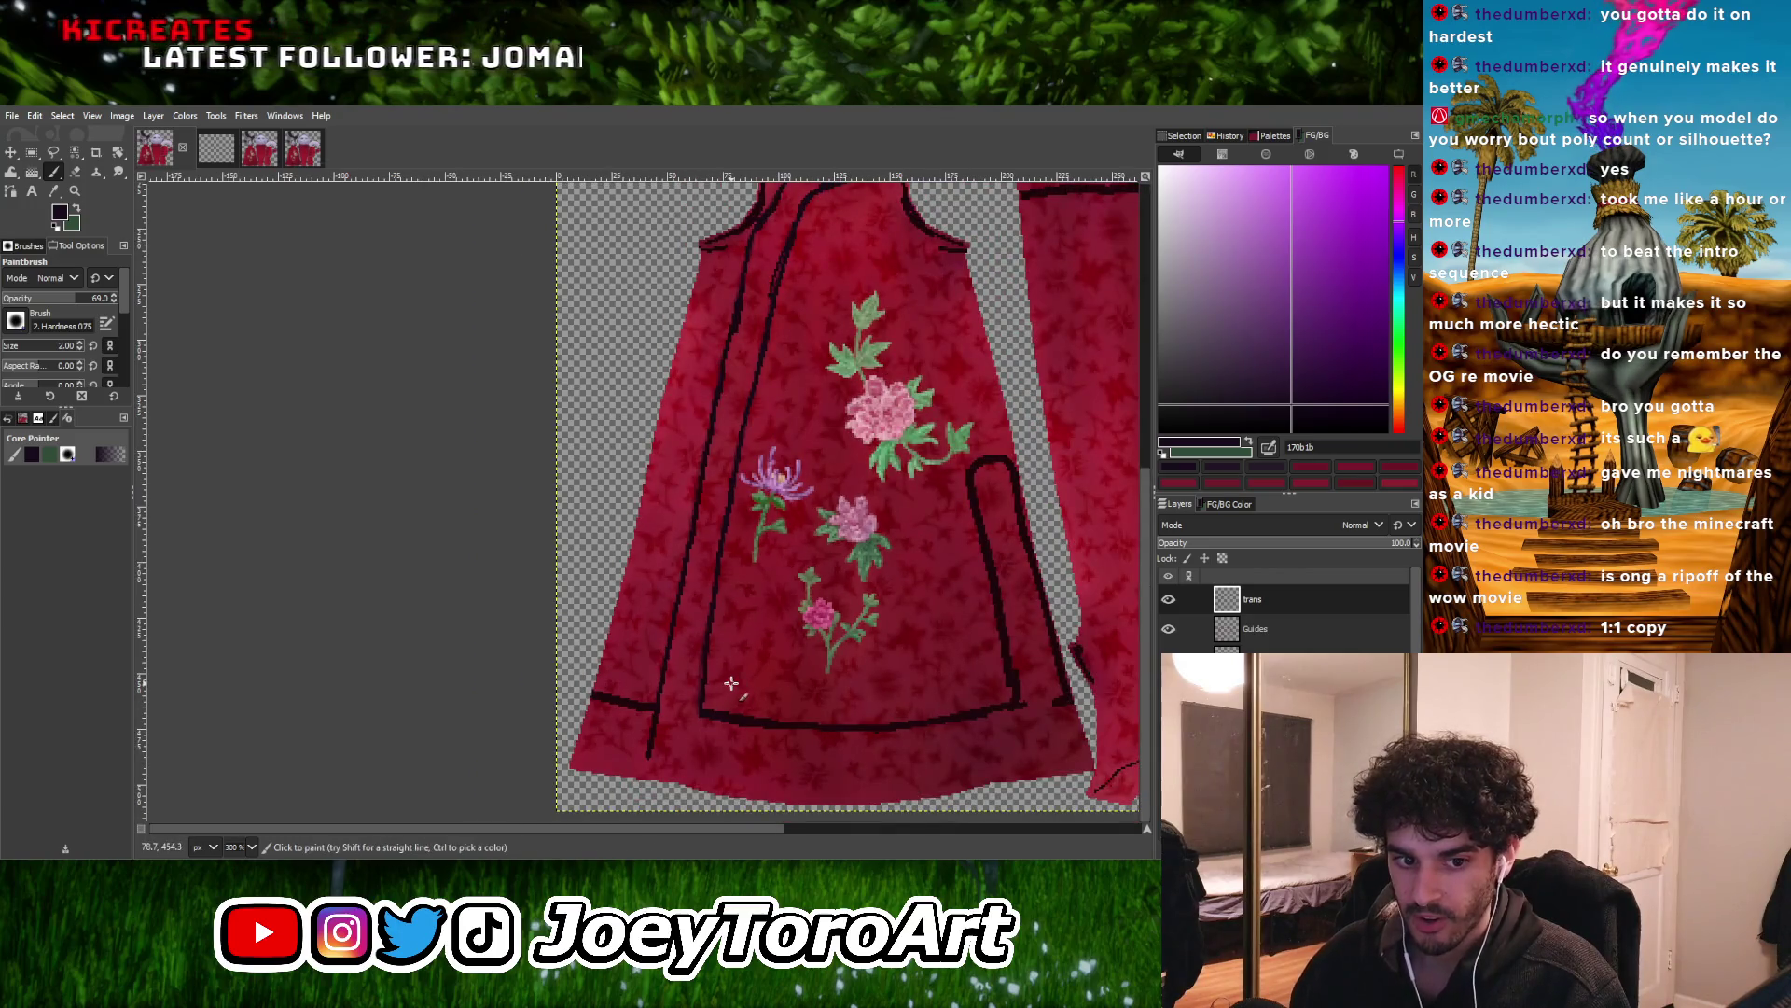
{"action": "scroll", "coordinate": [771, 702], "scroll_direction": "up", "scroll_amount": 3, "text": "ctrl"}
{"action": "scroll", "coordinate": [680, 721], "scroll_direction": "up", "scroll_amount": 1, "text": "ctrl"}
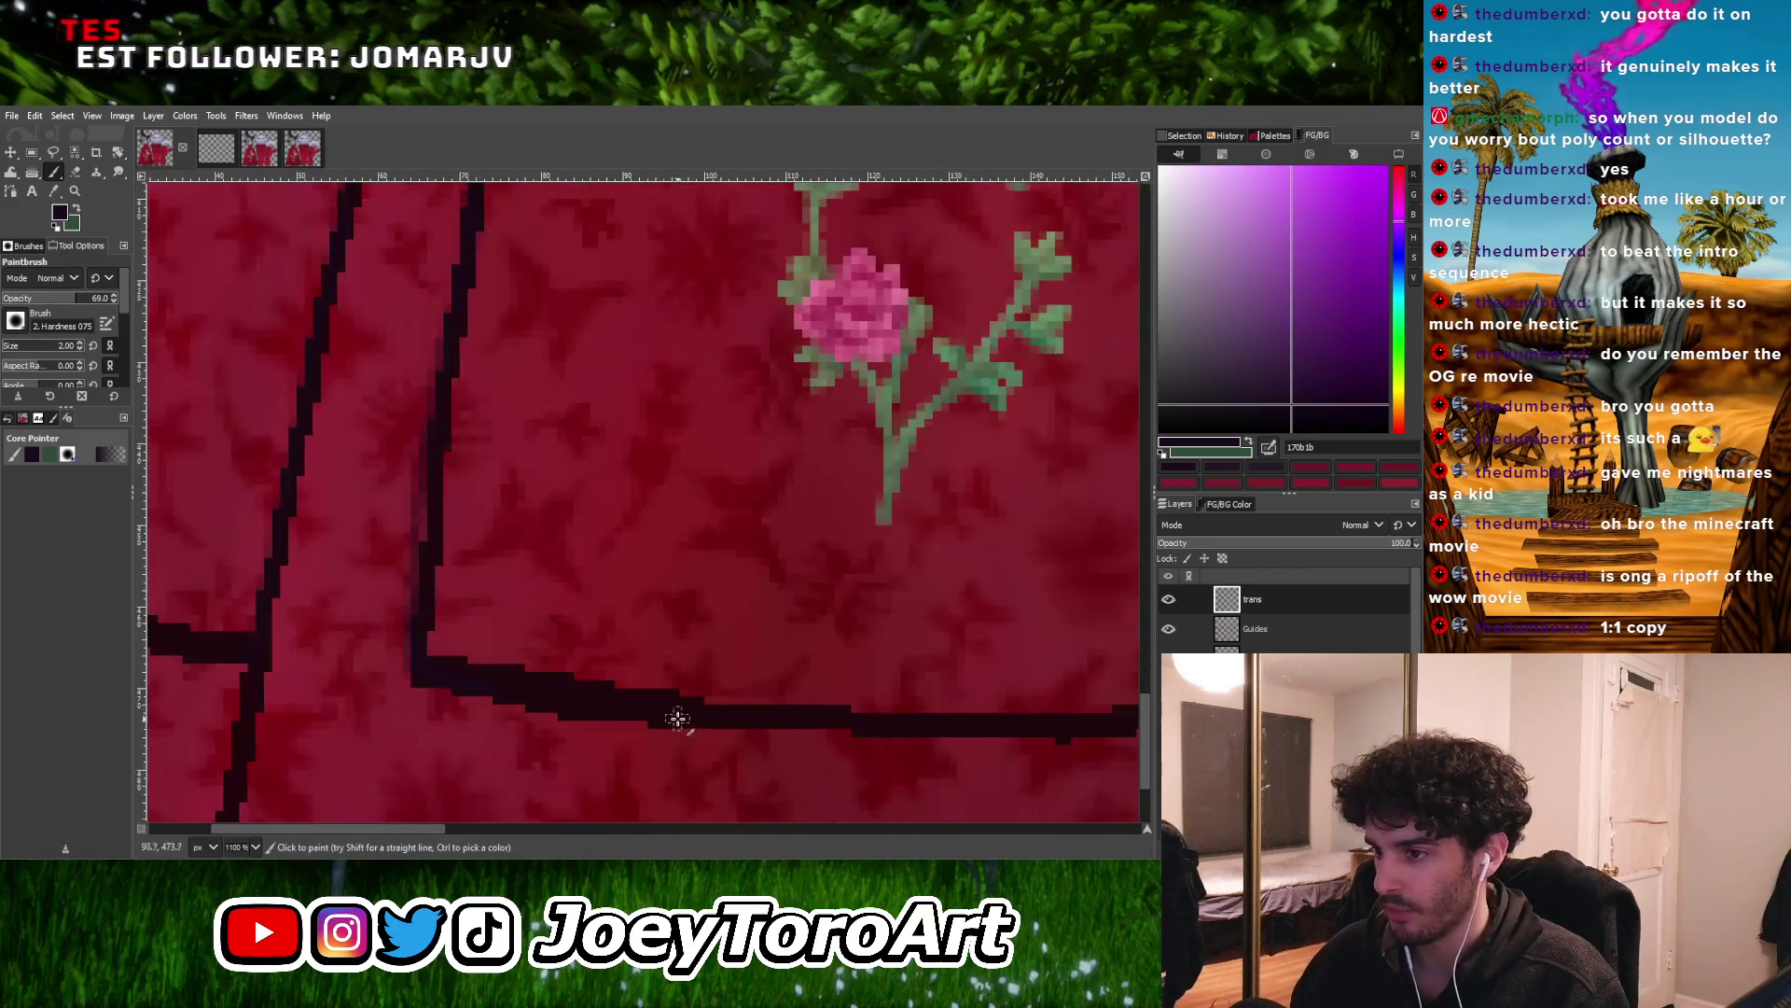
{"action": "left_click", "coordinate": [708, 711], "text": "shift"}
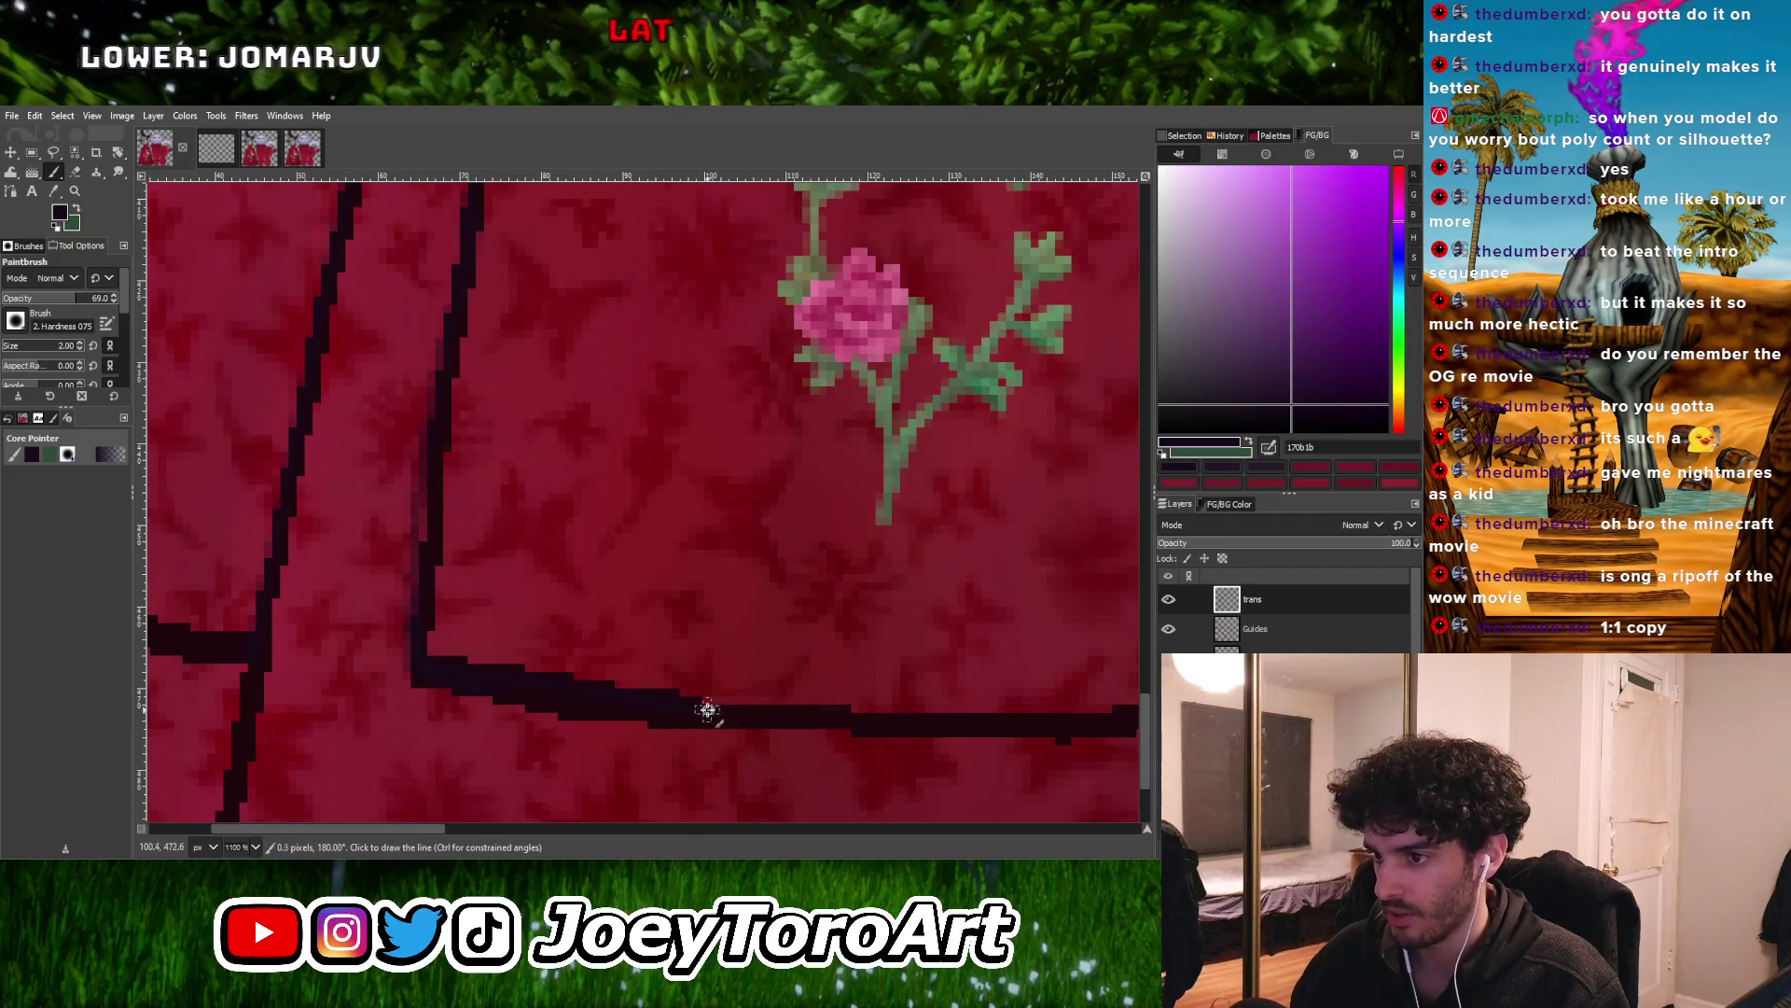
{"action": "scroll", "coordinate": [880, 712], "scroll_direction": "down", "scroll_amount": 4, "text": "ctrl"}
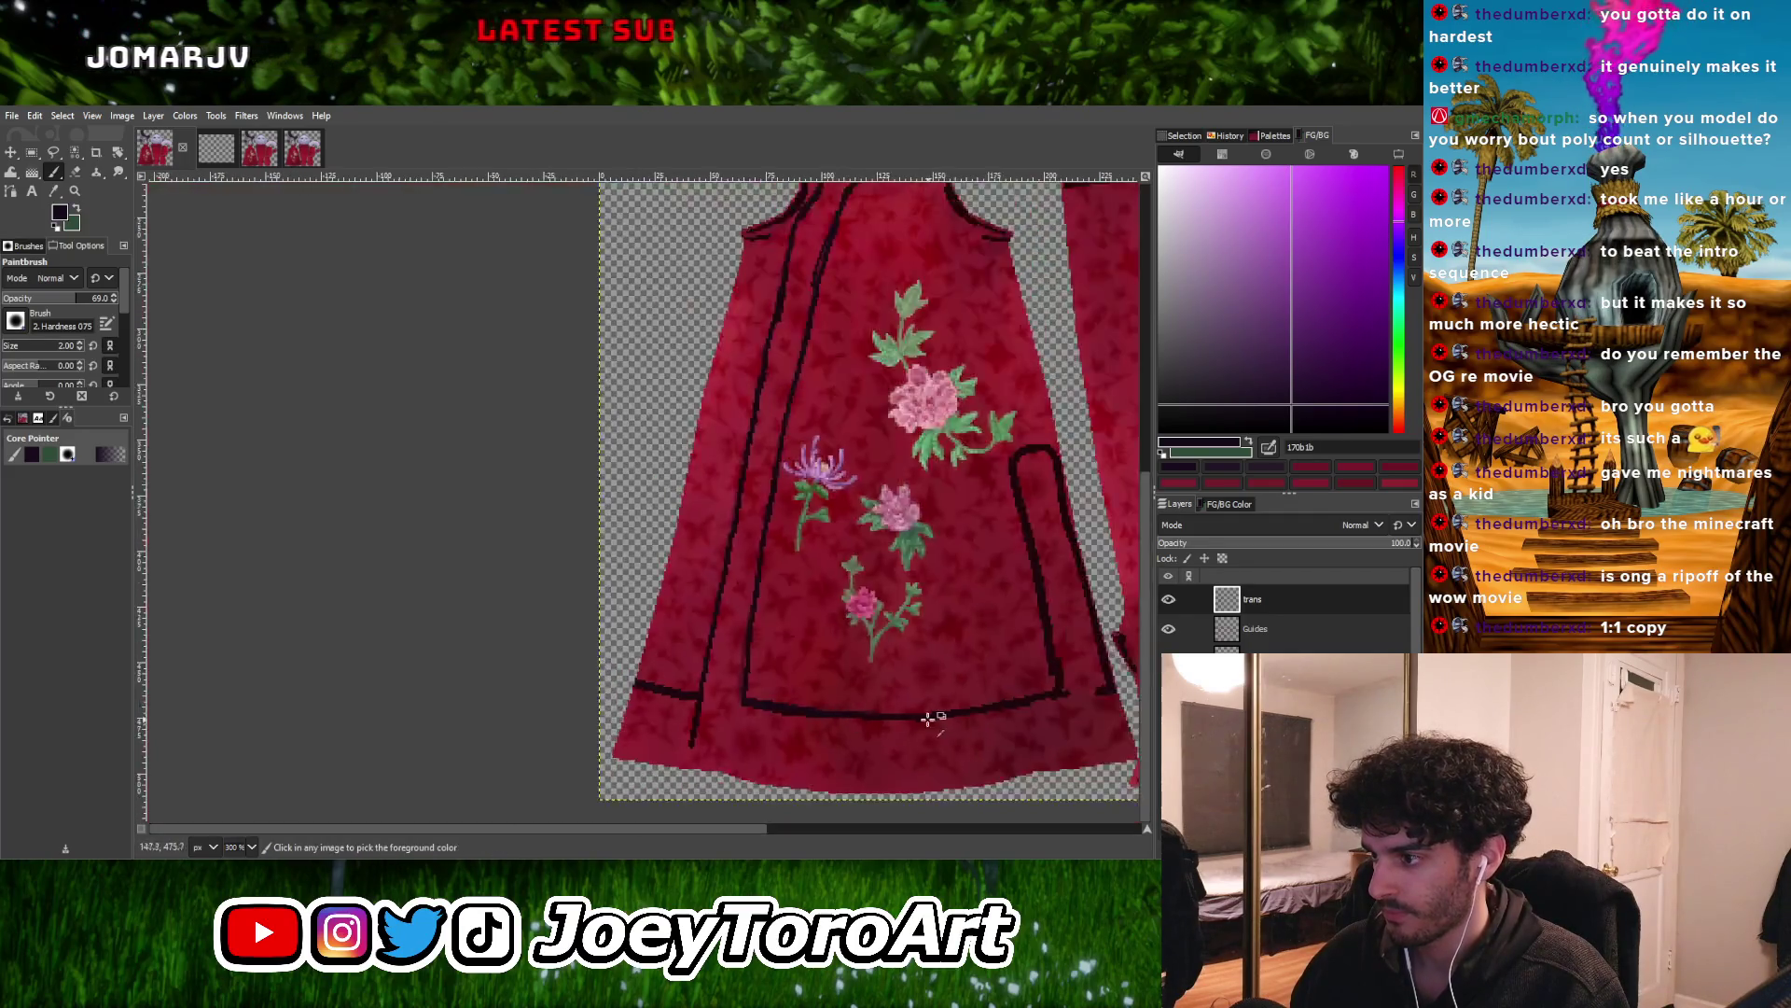
{"action": "scroll", "coordinate": [920, 719], "scroll_direction": "up", "scroll_amount": 3, "text": "ctrl"}
{"action": "scroll", "coordinate": [941, 701], "scroll_direction": "down", "scroll_amount": 3, "text": "ctrl"}
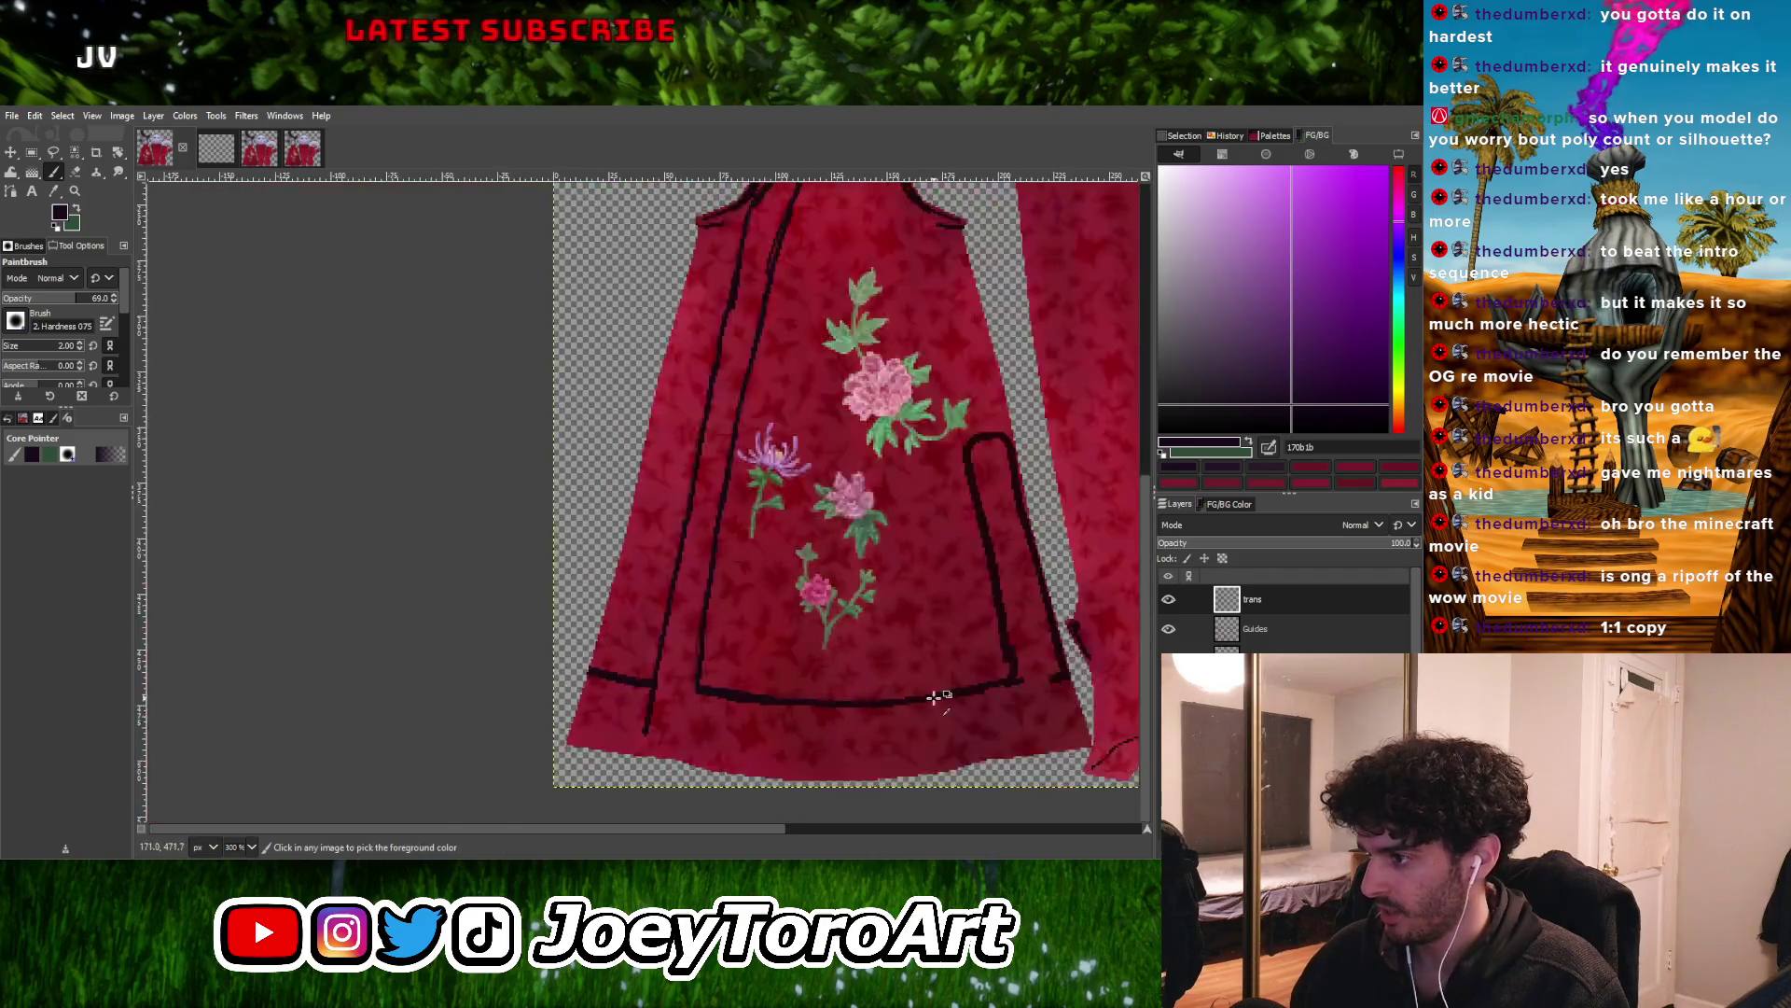
{"action": "scroll", "coordinate": [924, 690], "scroll_direction": "up", "scroll_amount": 3, "text": "ctrl"}
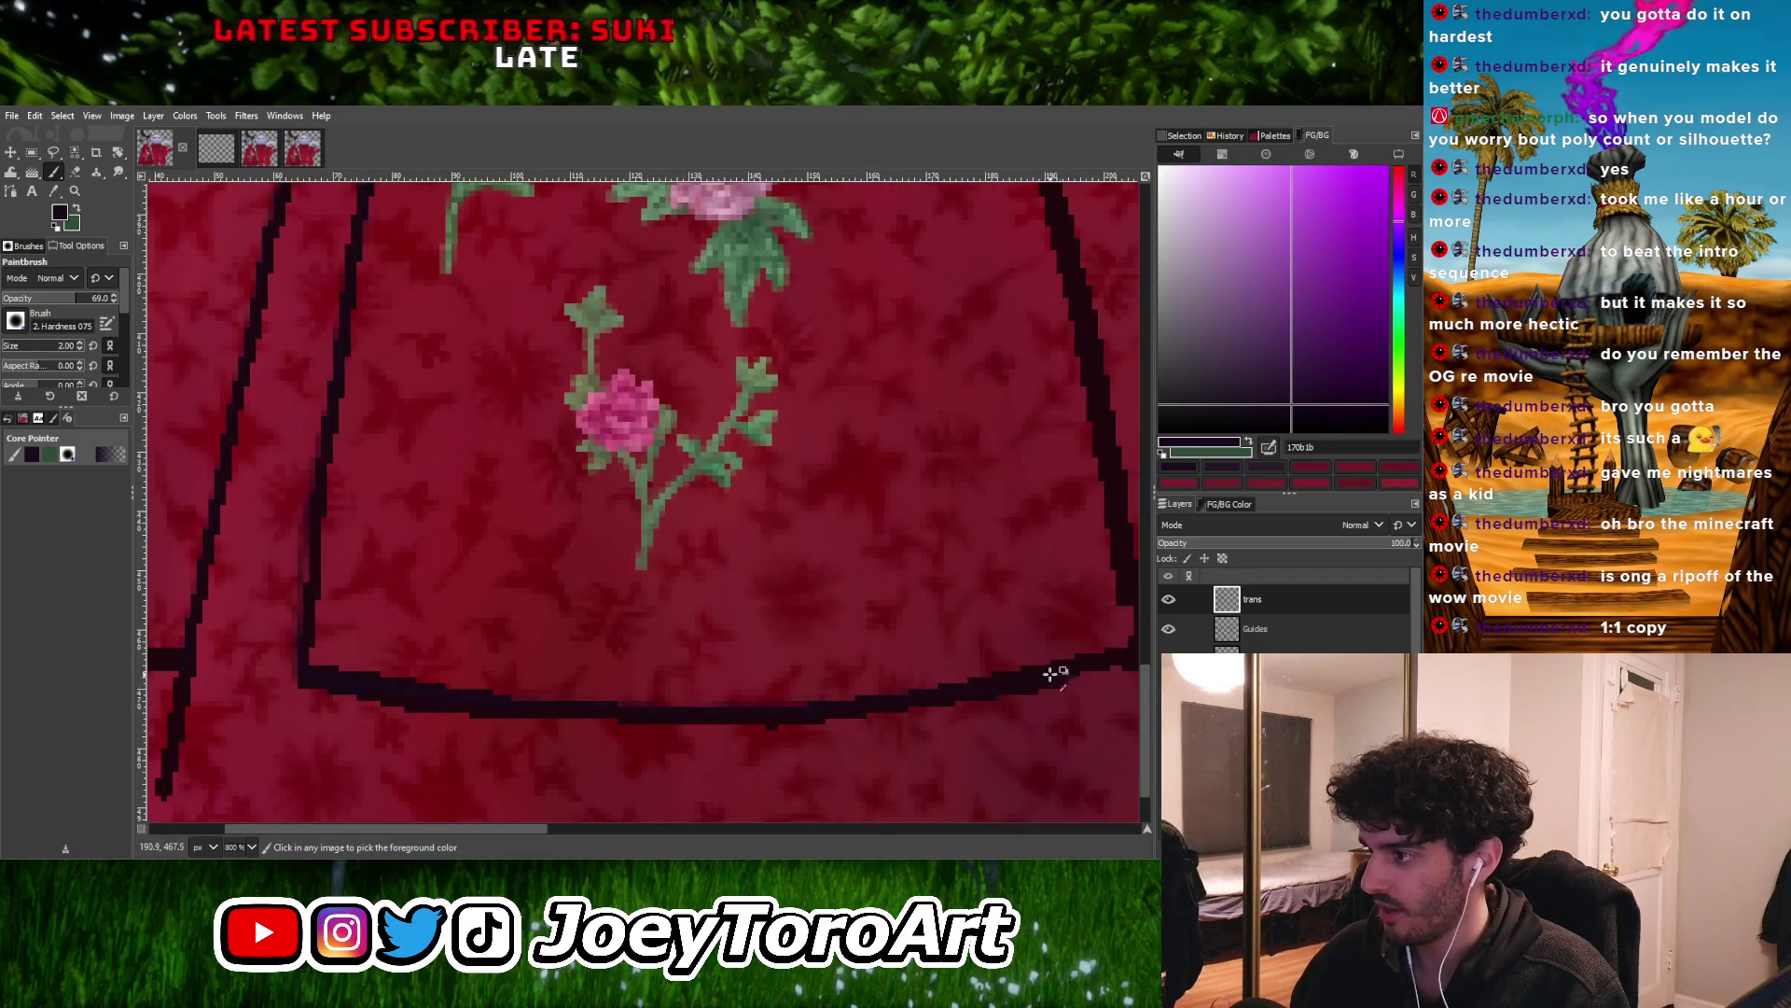
{"action": "scroll", "coordinate": [1064, 674], "scroll_direction": "up", "scroll_amount": 1, "text": "ctrl"}
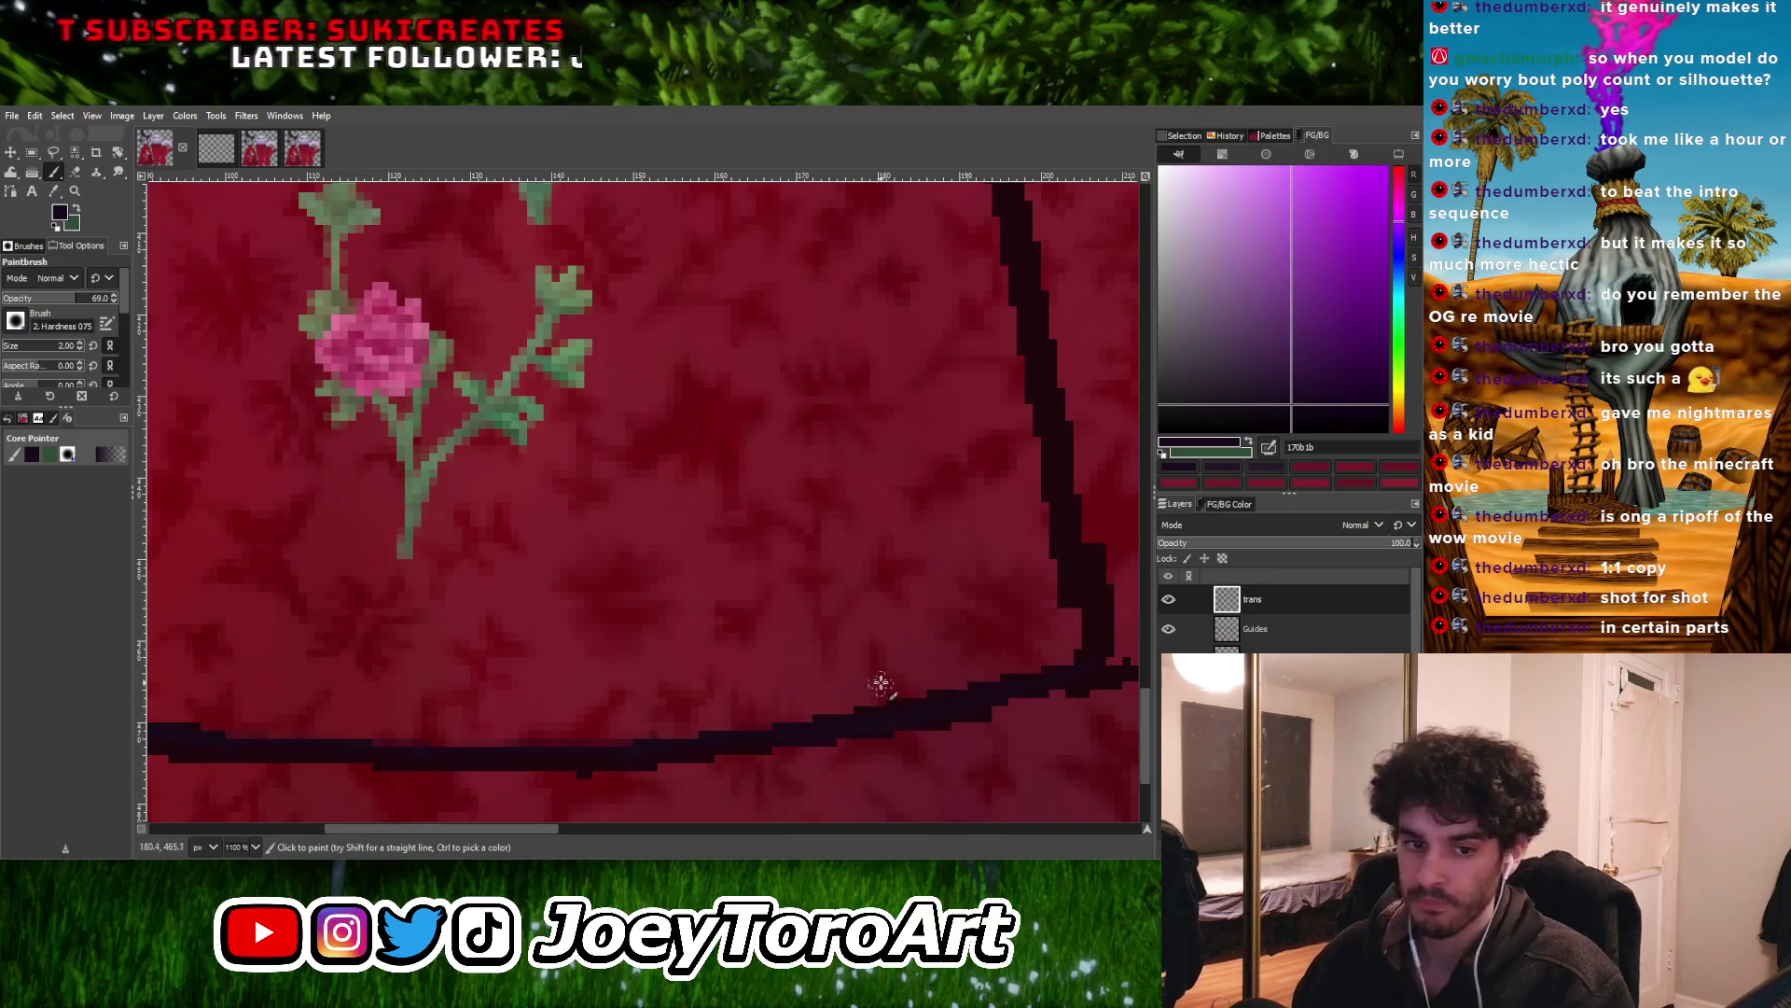
{"action": "scroll", "coordinate": [924, 701], "scroll_direction": "down", "scroll_amount": 3, "text": "ctrl"}
{"action": "scroll", "coordinate": [866, 661], "scroll_direction": "up", "scroll_amount": 2, "text": "ctrl"}
{"action": "scroll", "coordinate": [807, 760], "scroll_direction": "down", "scroll_amount": 1, "text": "ctrl"}
Paint a straight dark line along the bottom hem band
{"action": "left_click", "coordinate": [794, 435]}
{"action": "left_click", "coordinate": [878, 776], "text": "shift"}
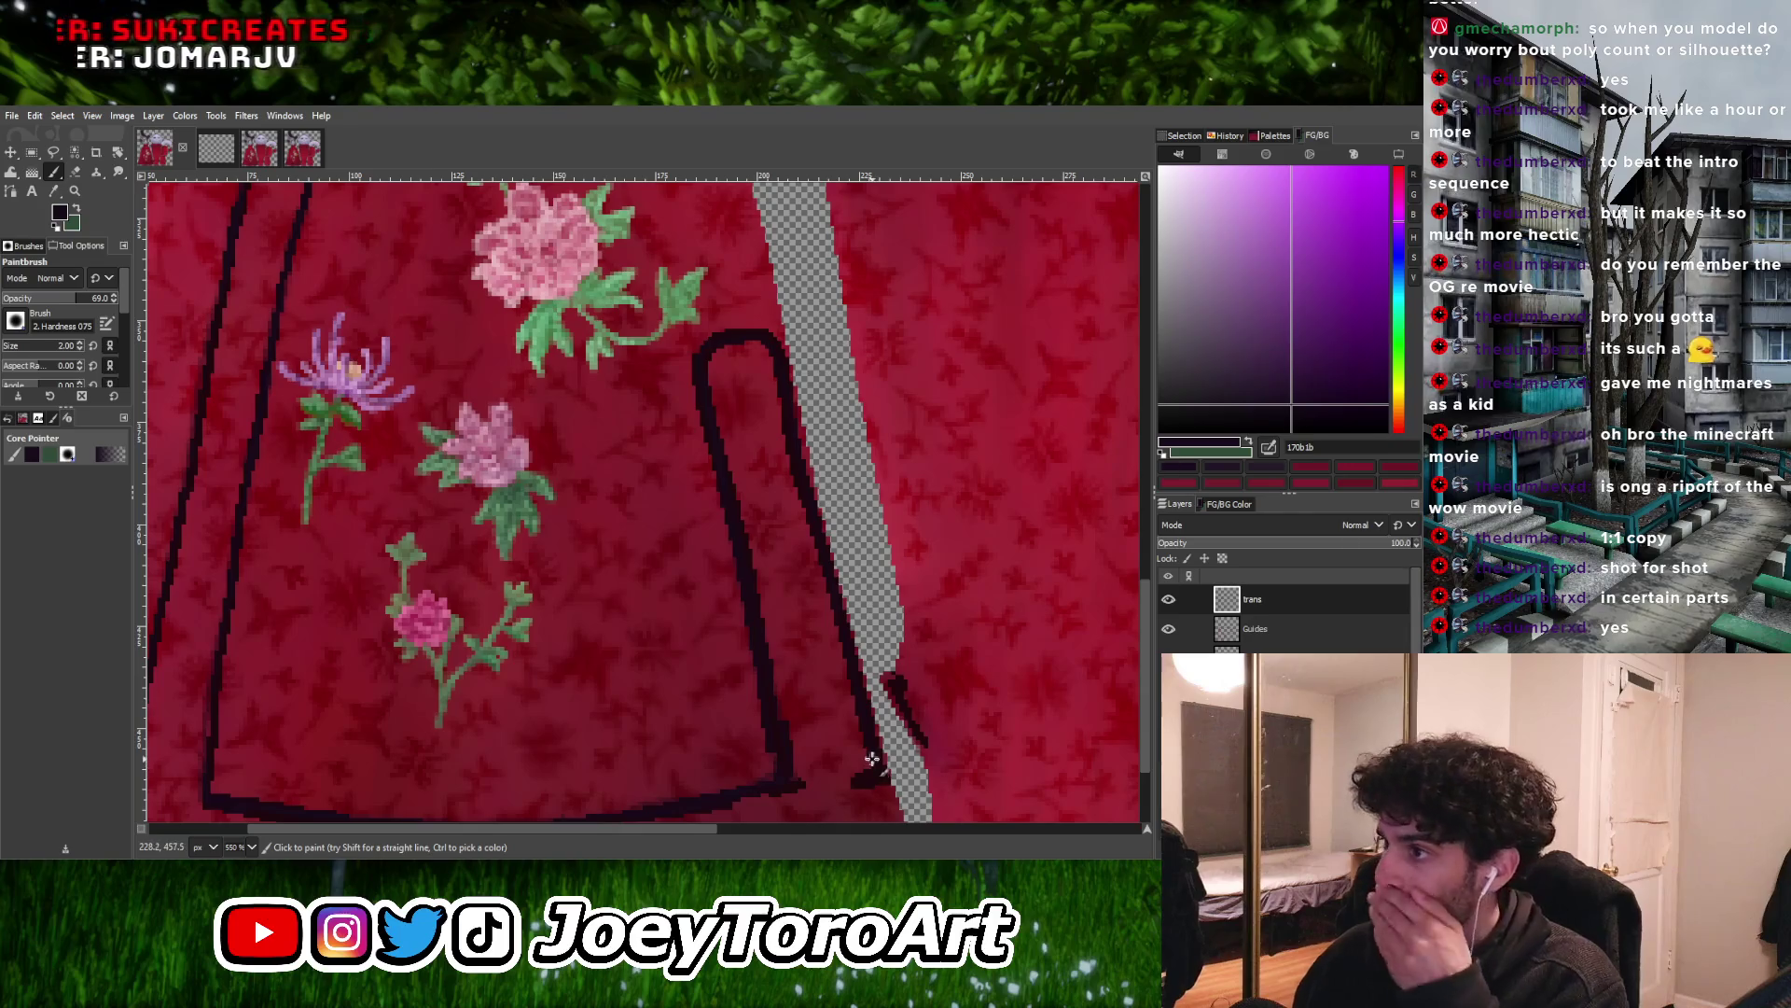
{"action": "scroll", "coordinate": [872, 771], "scroll_direction": "down", "scroll_amount": 3, "text": "ctrl"}
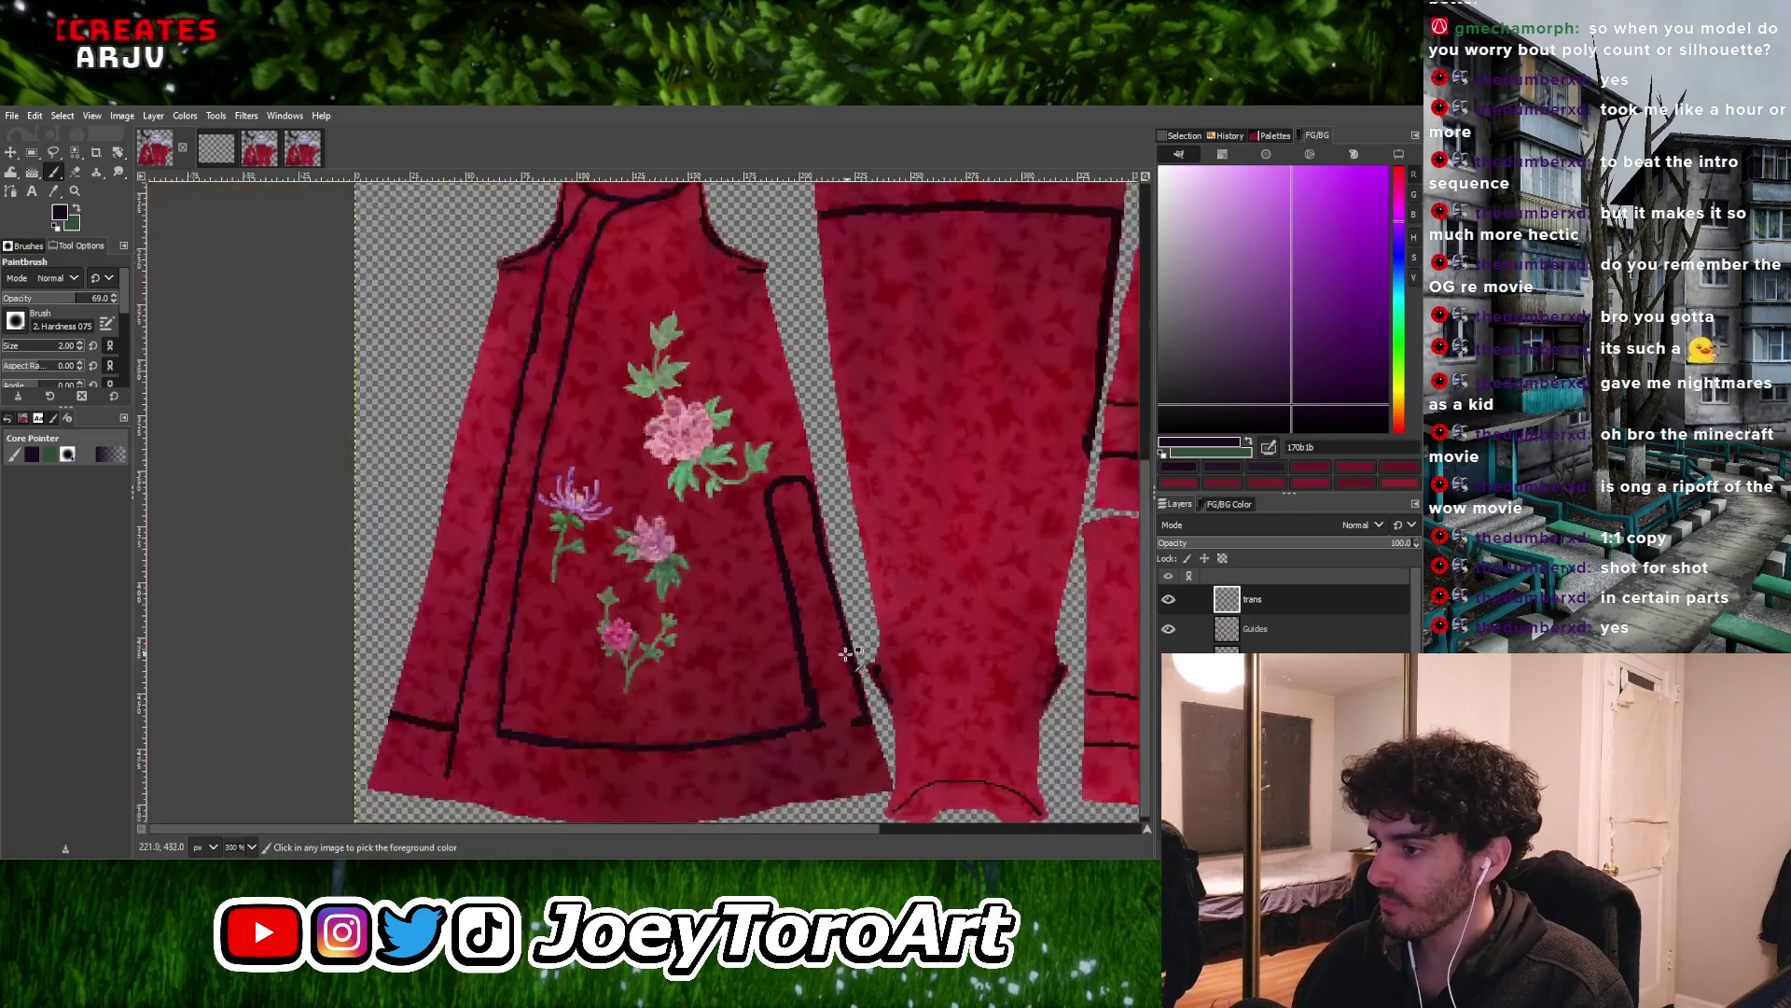
{"action": "scroll", "coordinate": [828, 758], "scroll_direction": "up", "scroll_amount": 3, "text": "ctrl"}
{"action": "scroll", "coordinate": [817, 606], "scroll_direction": "down", "scroll_amount": 3, "text": "ctrl"}
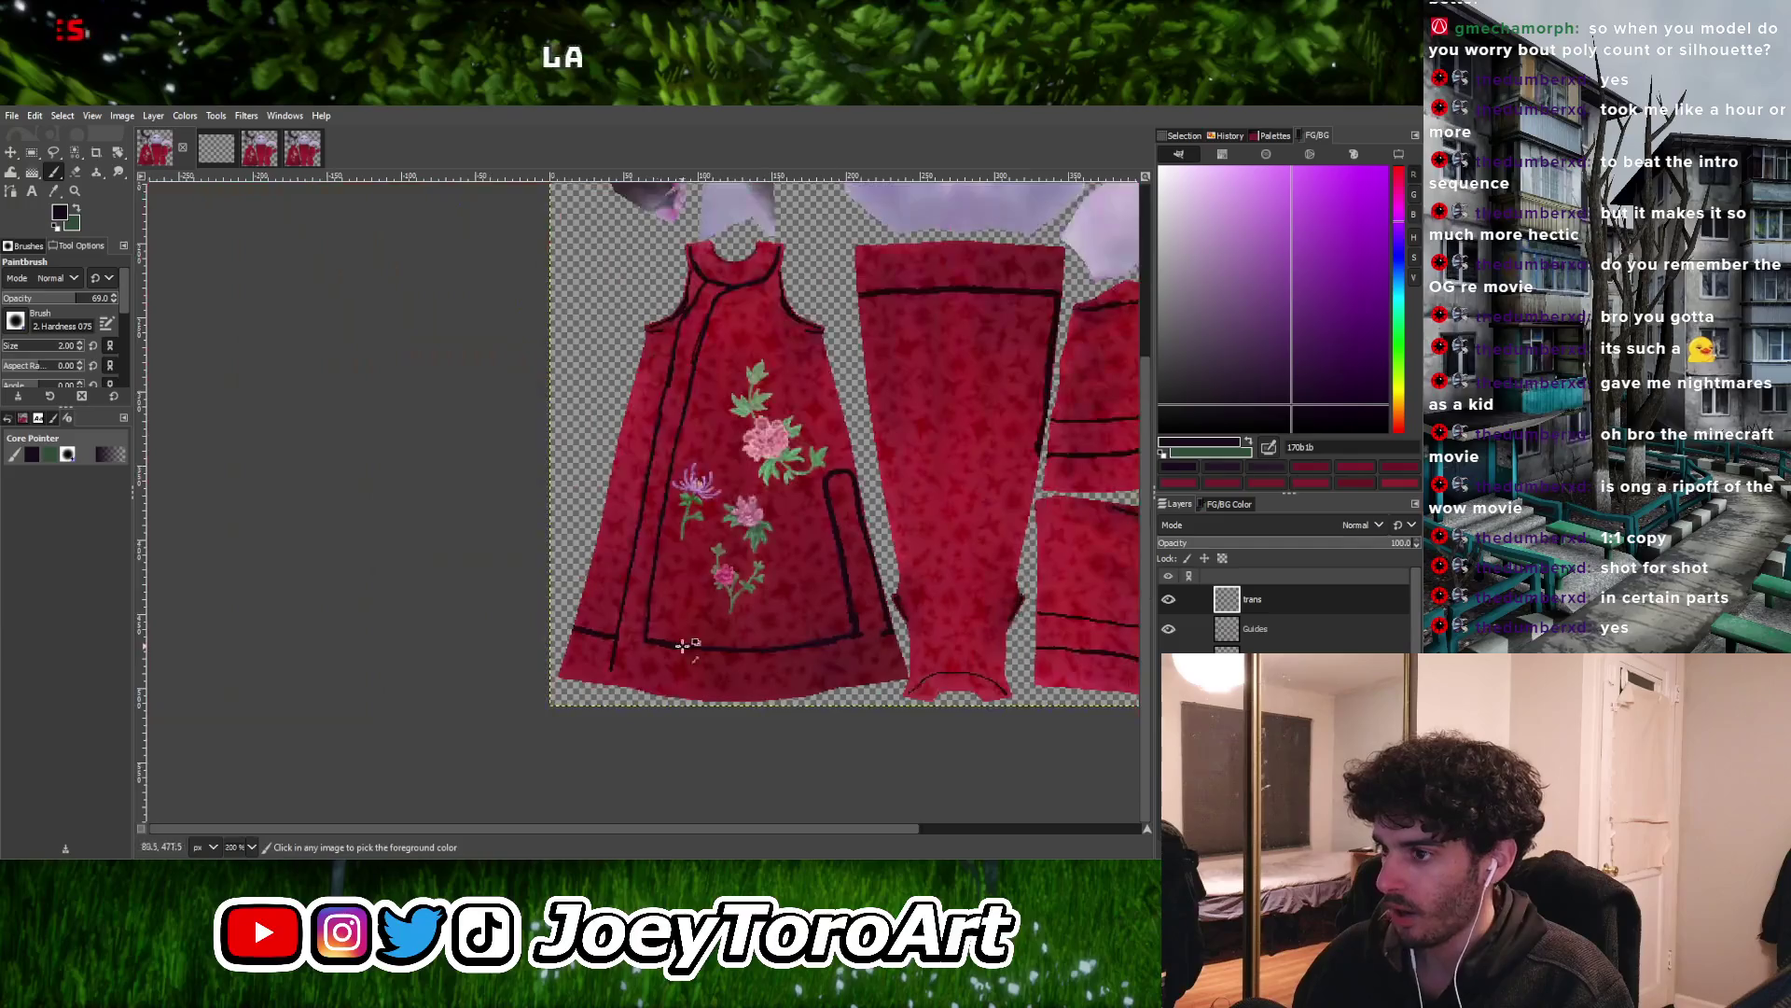
{"action": "scroll", "coordinate": [573, 641], "scroll_direction": "up", "scroll_amount": 3, "text": "ctrl"}
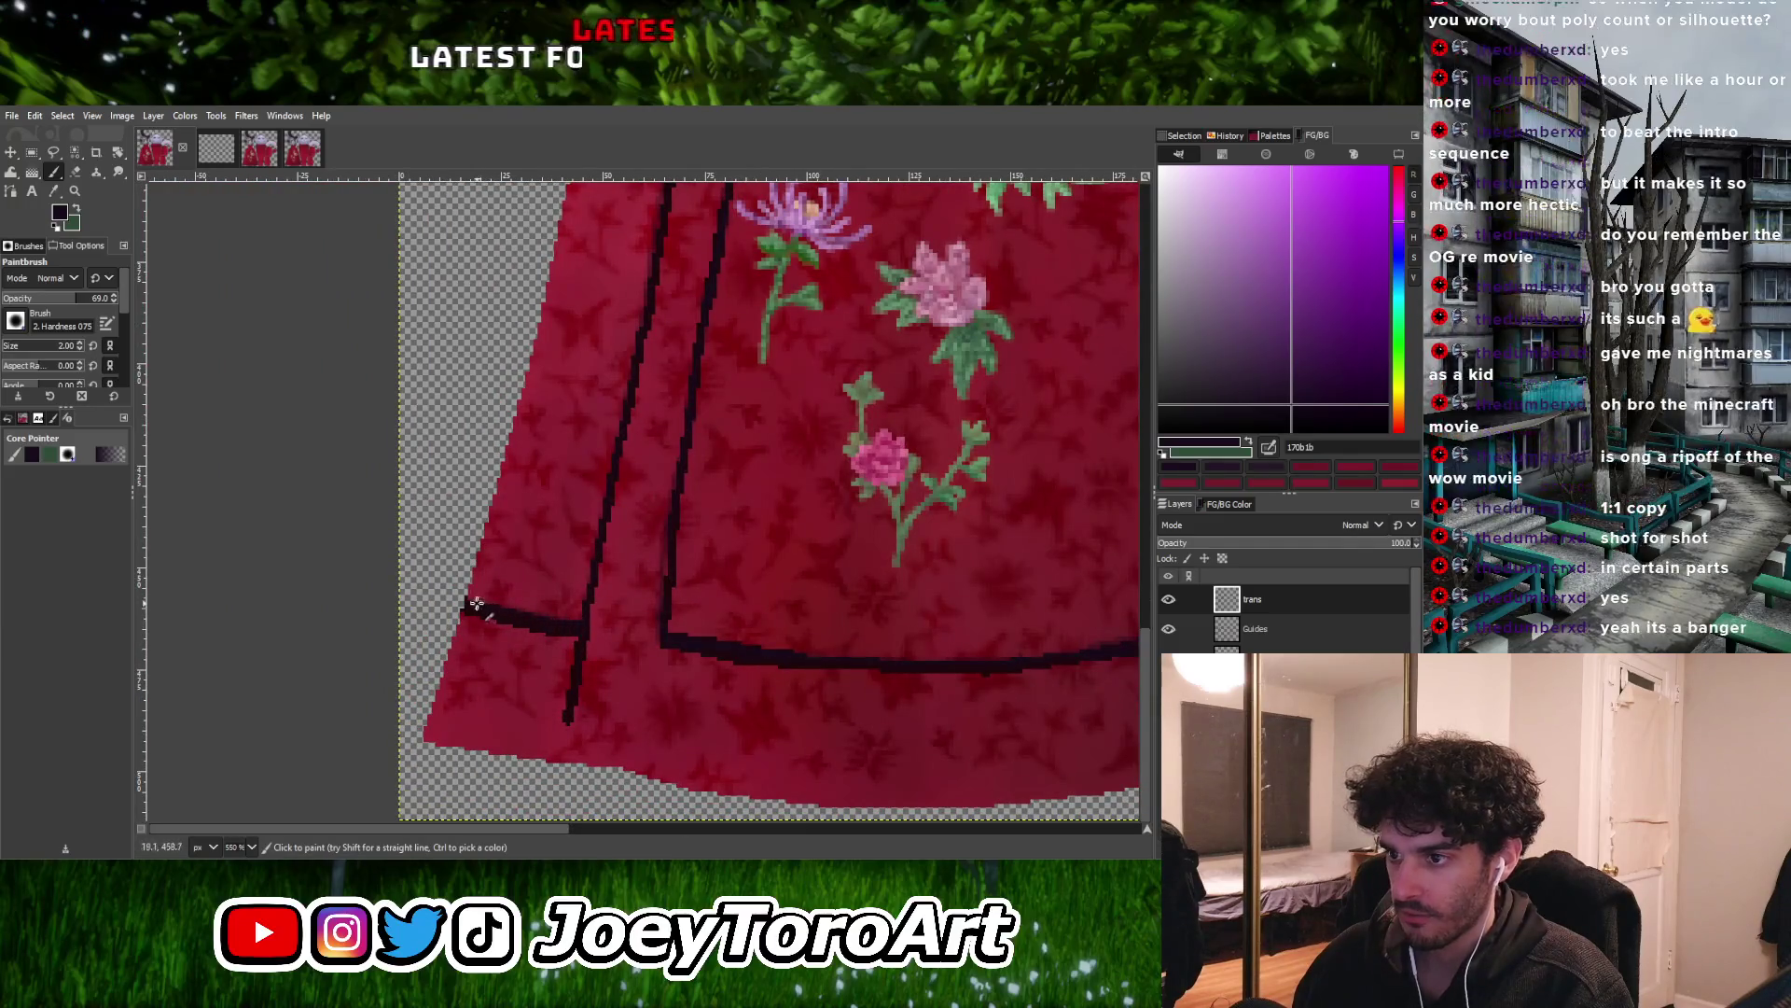
{"action": "scroll", "coordinate": [564, 651], "scroll_direction": "down", "scroll_amount": 2, "text": "ctrl"}
{"action": "scroll", "coordinate": [633, 471], "scroll_direction": "down", "scroll_amount": 2, "text": "ctrl"}
{"action": "scroll", "coordinate": [680, 256], "scroll_direction": "up", "scroll_amount": 3, "text": "ctrl"}
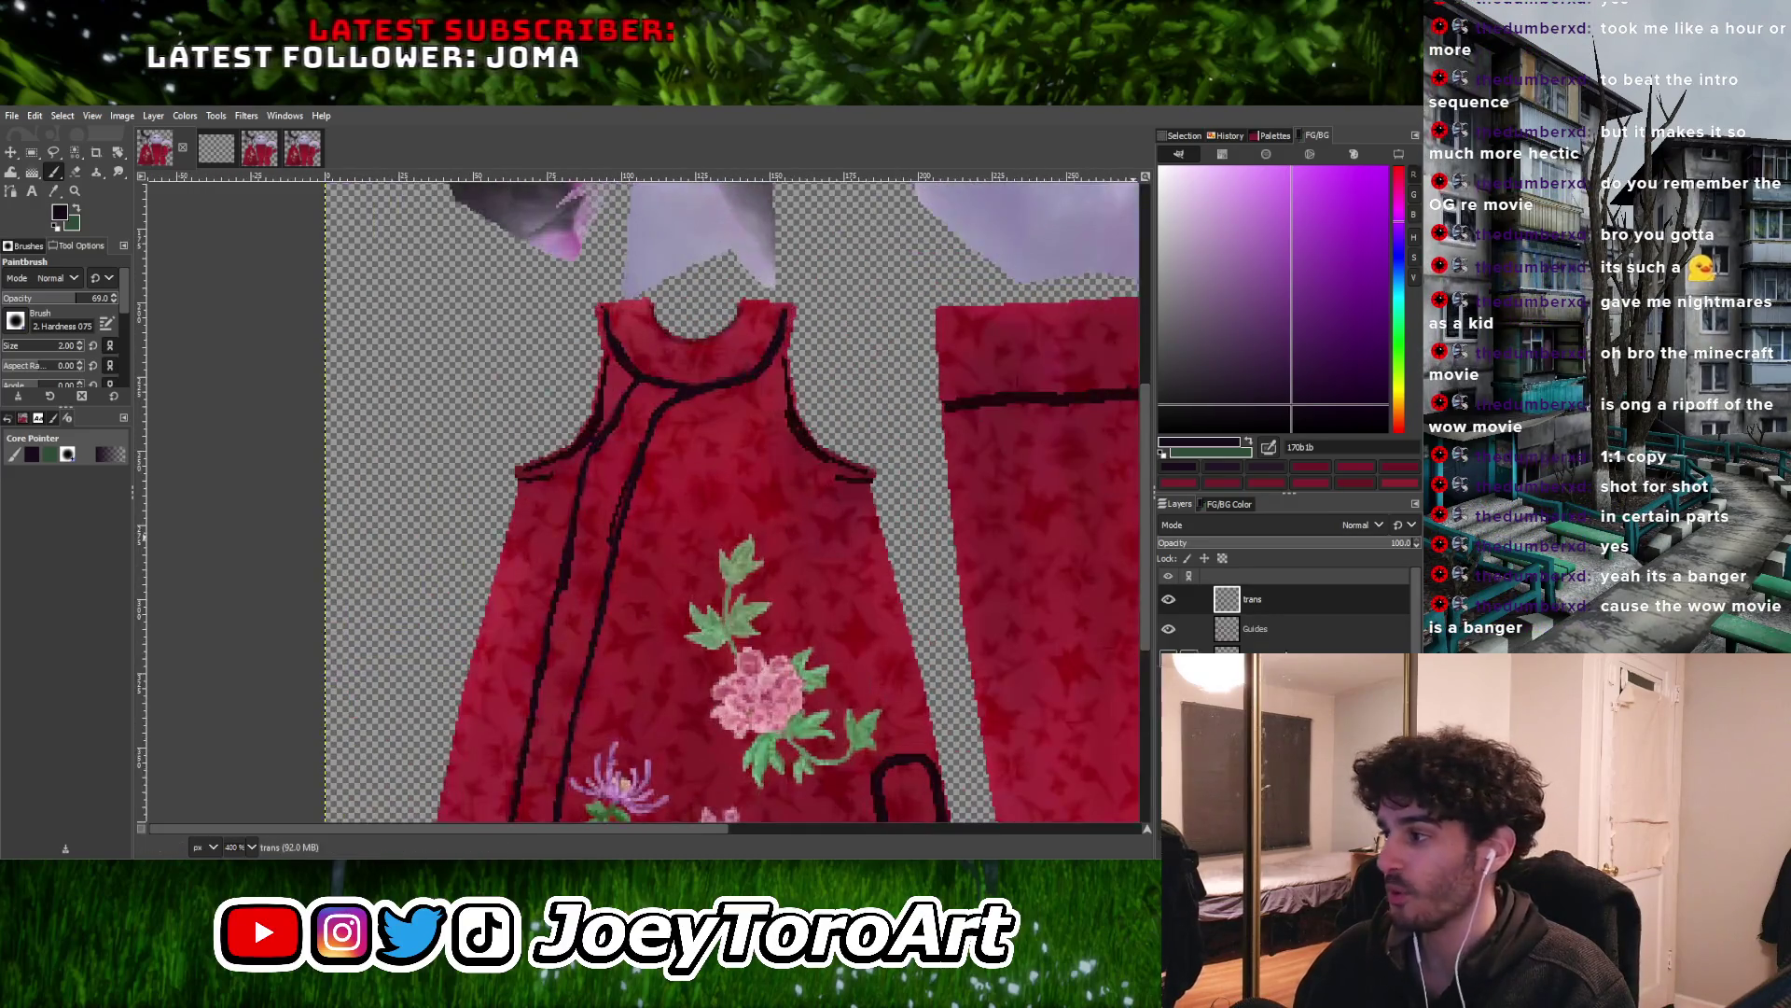
Compare the dress with and without the Guides layer, leaving guides hidden
{"action": "left_click", "coordinate": [1168, 629]}
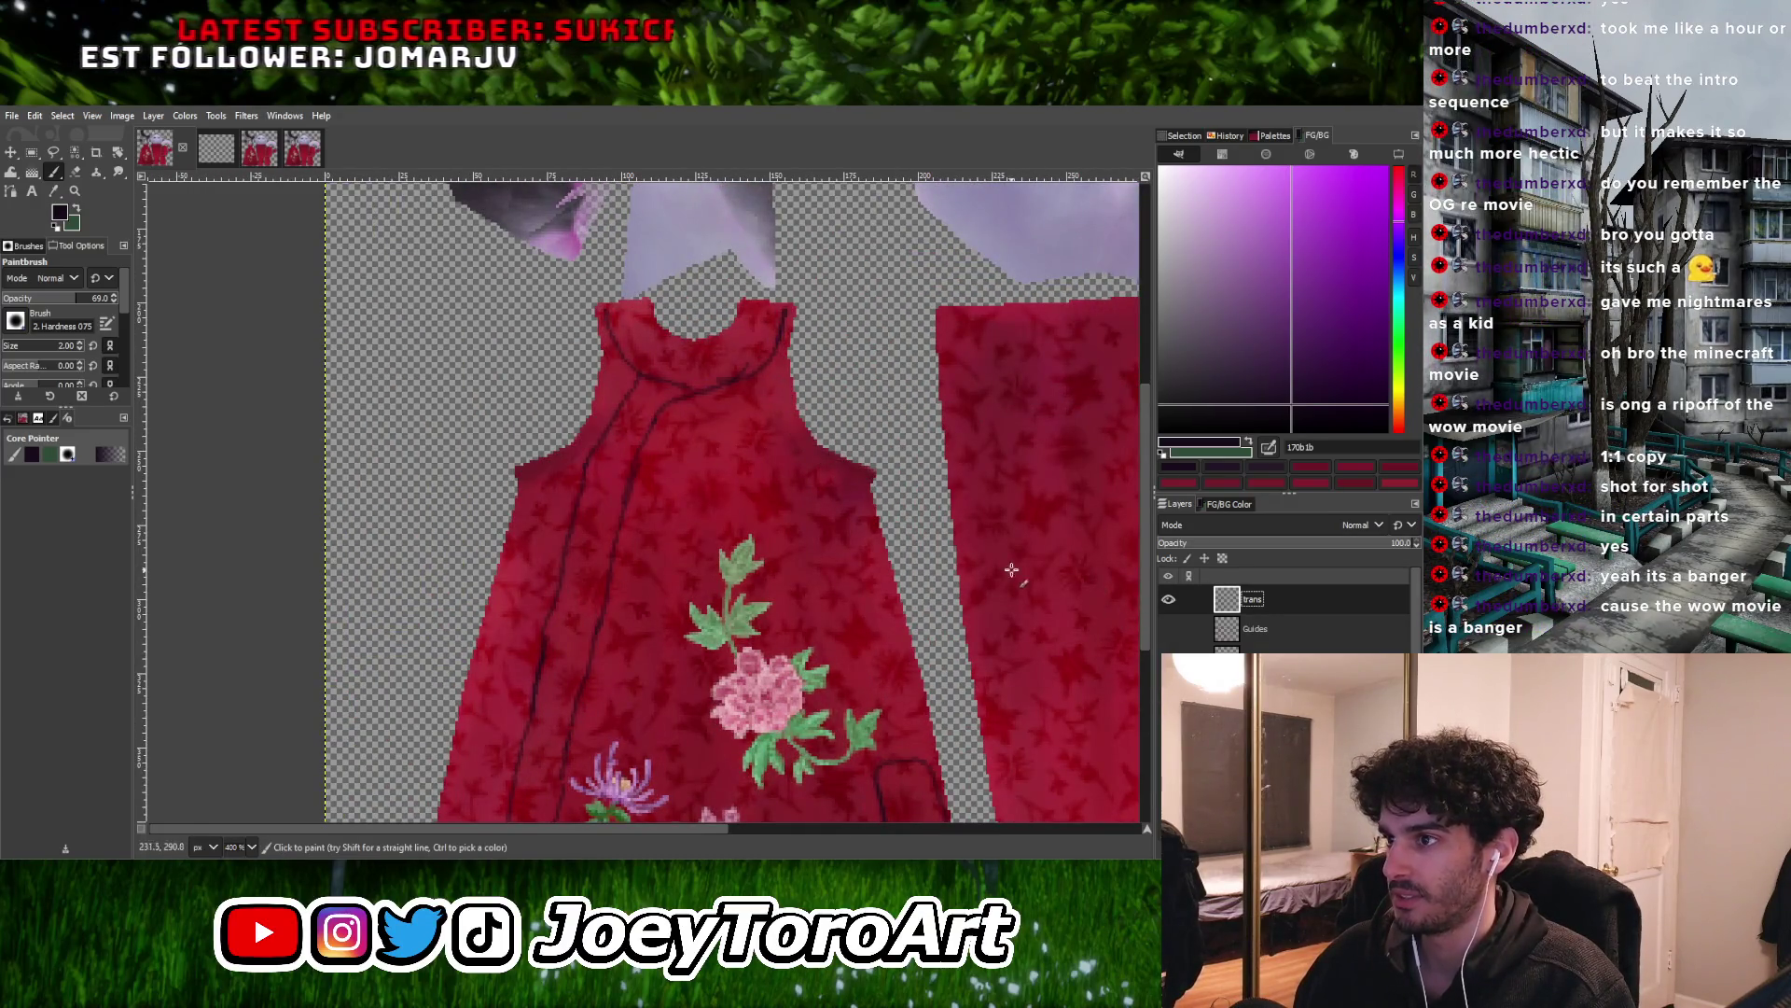
{"action": "left_click", "coordinate": [1168, 629]}
{"action": "left_click", "coordinate": [1168, 628]}
{"action": "left_click", "coordinate": [1168, 629]}
{"action": "left_click", "coordinate": [1168, 629]}
Darken the fold line below the neckline
{"action": "scroll", "coordinate": [656, 406], "scroll_direction": "up", "scroll_amount": 2, "text": "ctrl"}
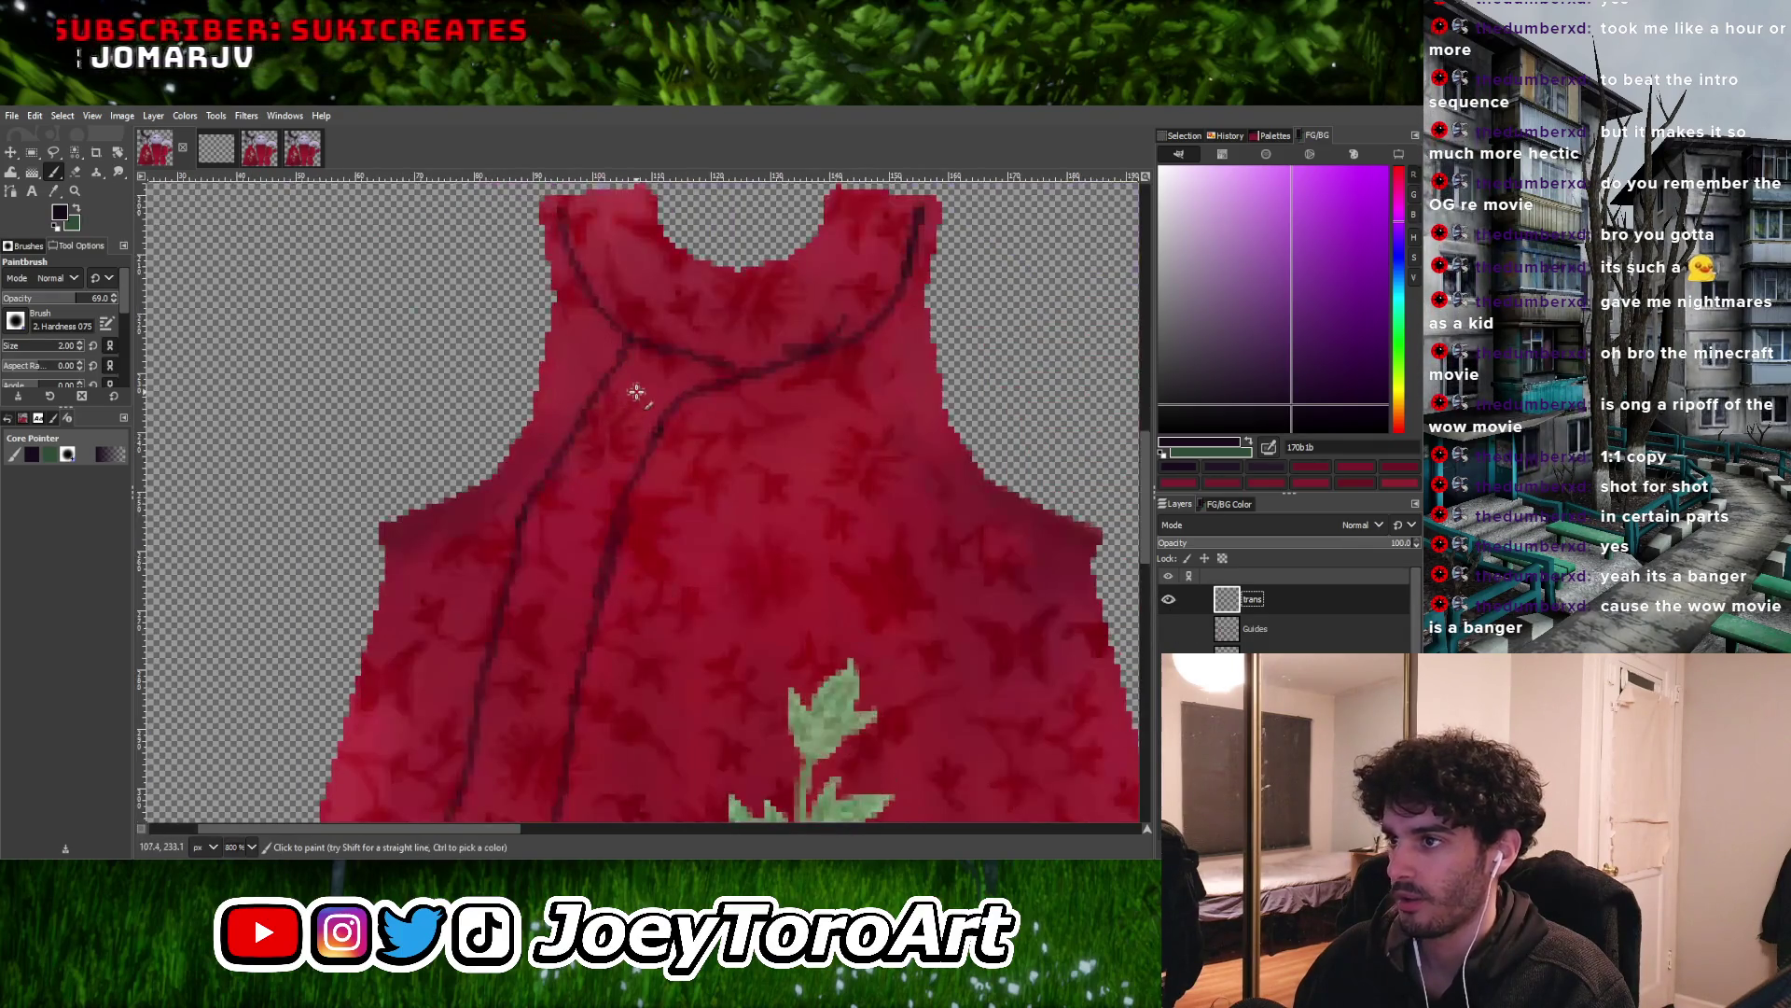
{"action": "scroll", "coordinate": [580, 402], "scroll_direction": "up", "scroll_amount": 2, "text": "ctrl"}
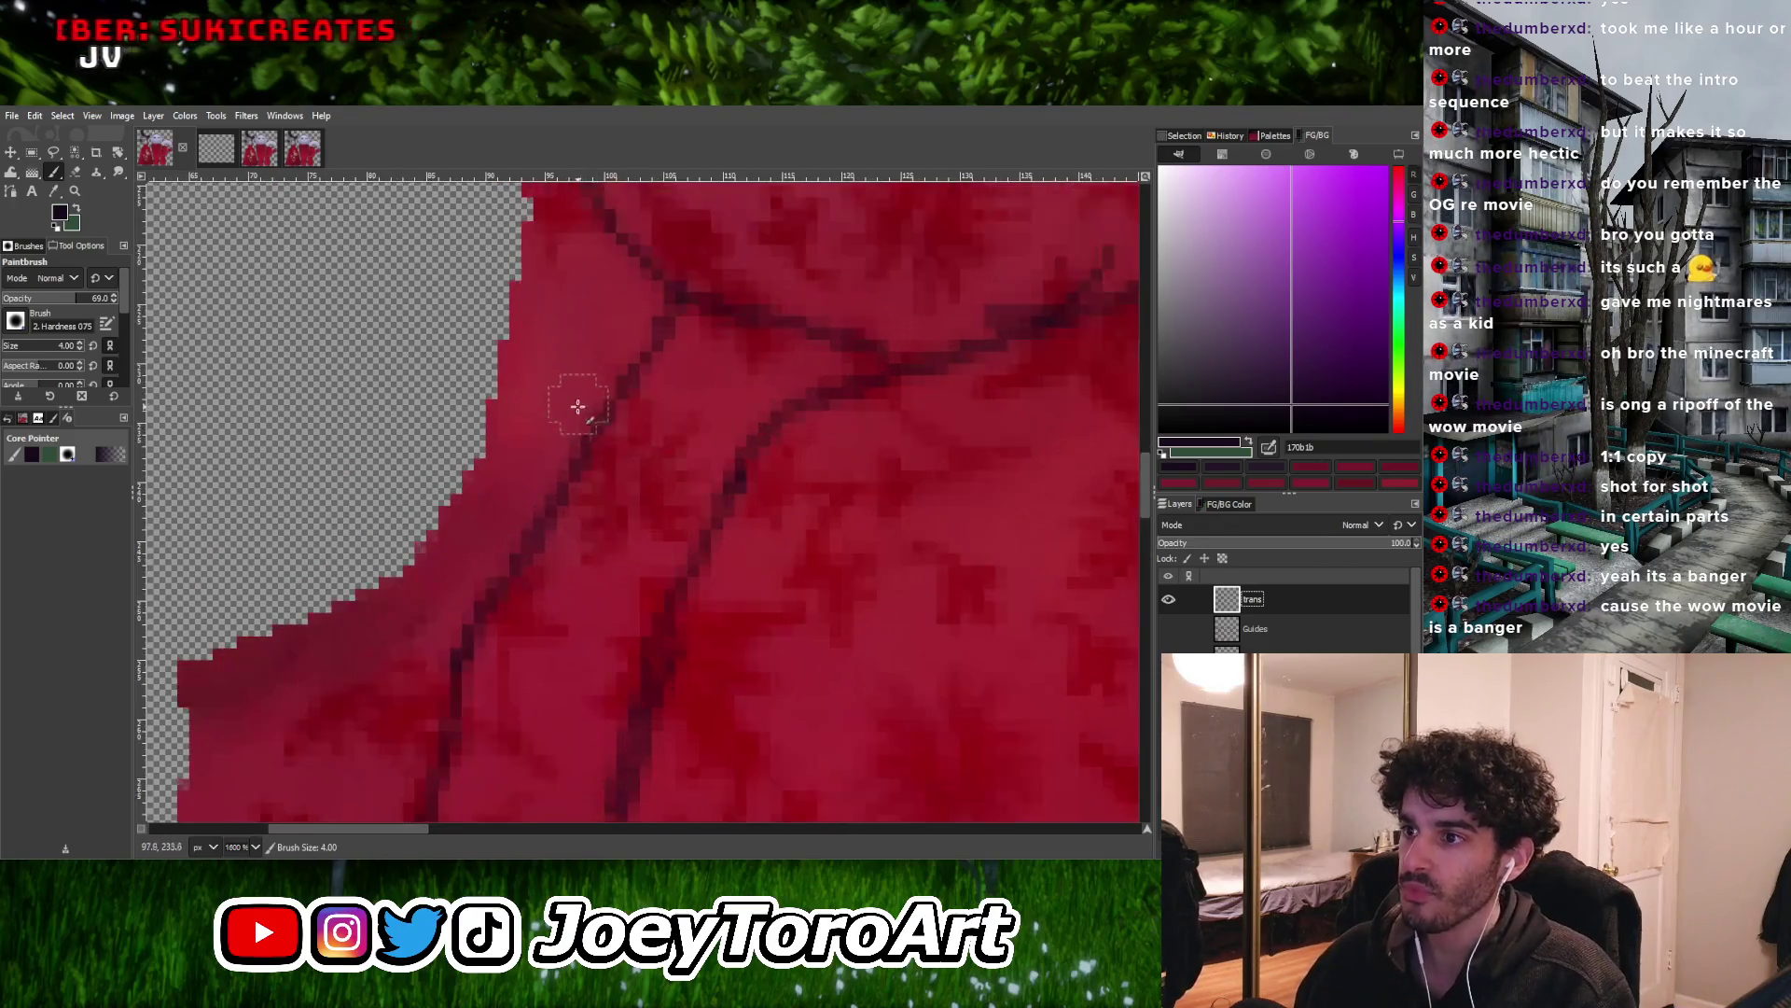
{"action": "mouse_move", "coordinate": [503, 652]}
{"action": "left_mouse_down"}
{"action": "mouse_move", "coordinate": [532, 560]}
{"action": "mouse_move", "coordinate": [677, 322]}
{"action": "mouse_move", "coordinate": [824, 368]}
{"action": "mouse_move", "coordinate": [675, 388]}
{"action": "mouse_move", "coordinate": [689, 472]}
{"action": "mouse_move", "coordinate": [736, 400]}
{"action": "mouse_move", "coordinate": [627, 472]}
{"action": "mouse_move", "coordinate": [652, 432]}
{"action": "mouse_move", "coordinate": [645, 562]}
{"action": "left_mouse_up"}
With a 1-pixel brush, paint dark trim lines along the neckline and up its right edge
{"action": "key", "text": "bracketleft"}
{"action": "key", "text": "bracketleft"}
{"action": "key", "text": "bracketleft"}
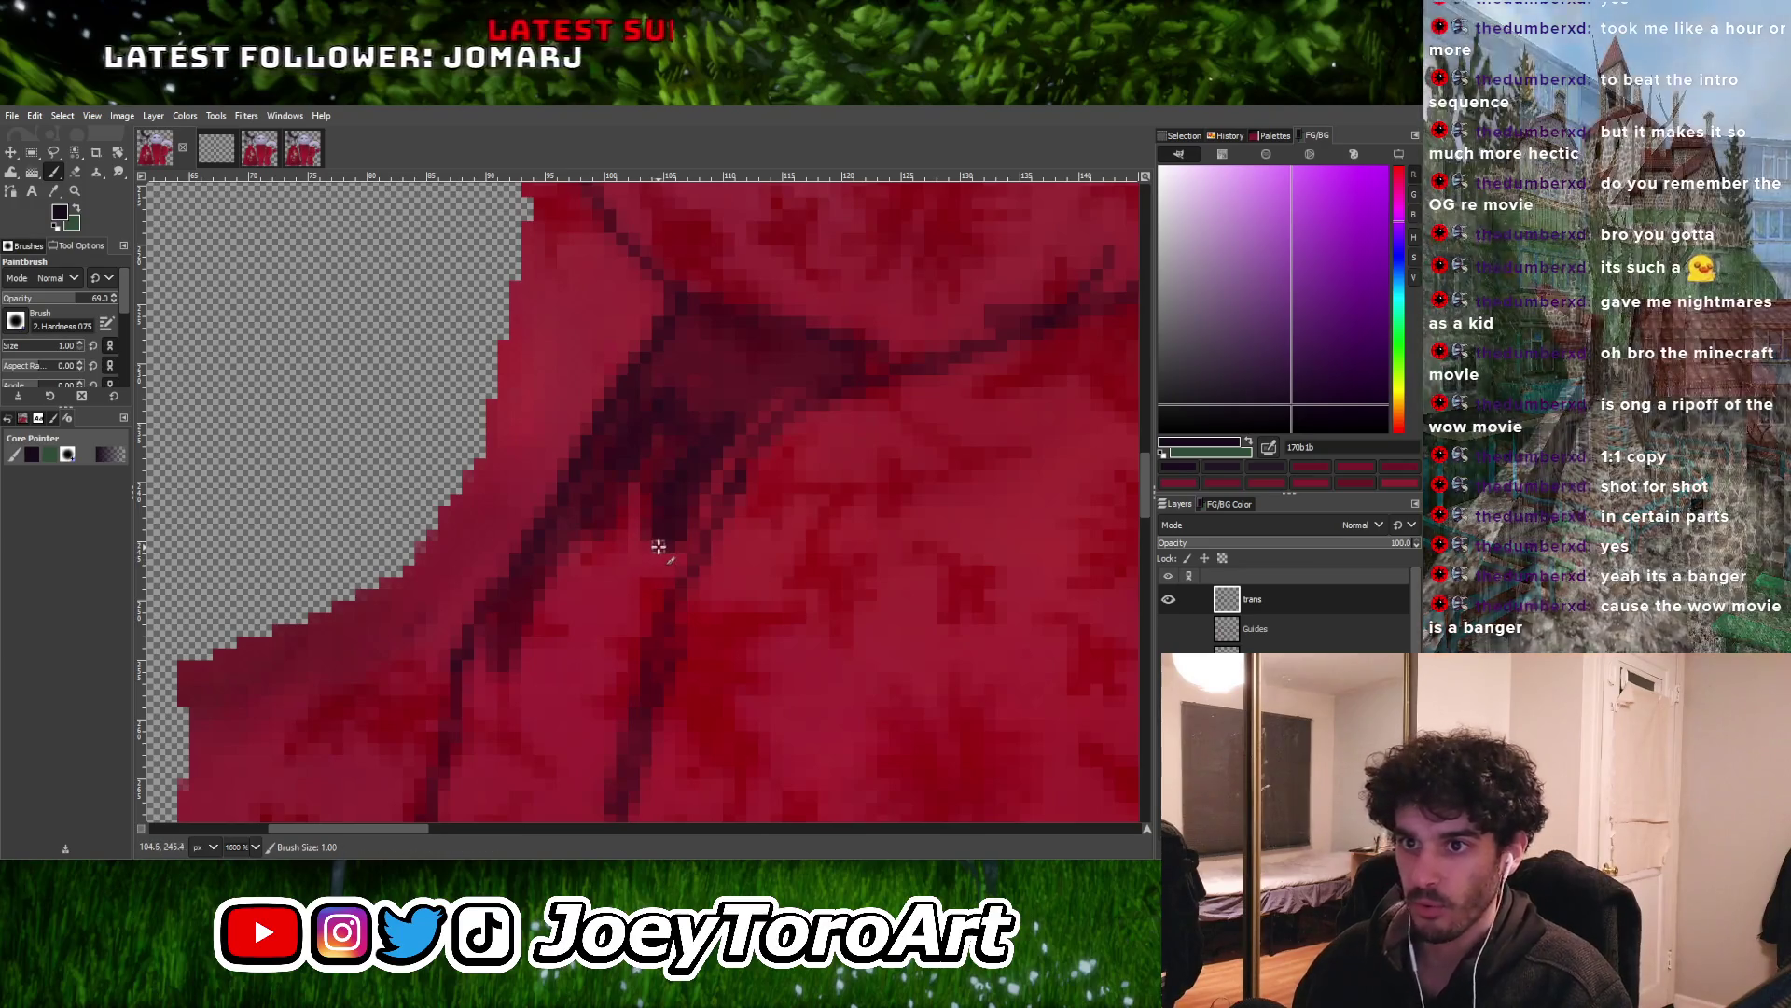
{"action": "scroll", "coordinate": [521, 446], "scroll_direction": "down", "scroll_amount": 2, "text": "ctrl"}
{"action": "scroll", "coordinate": [520, 446], "scroll_direction": "up", "scroll_amount": 3, "text": "ctrl"}
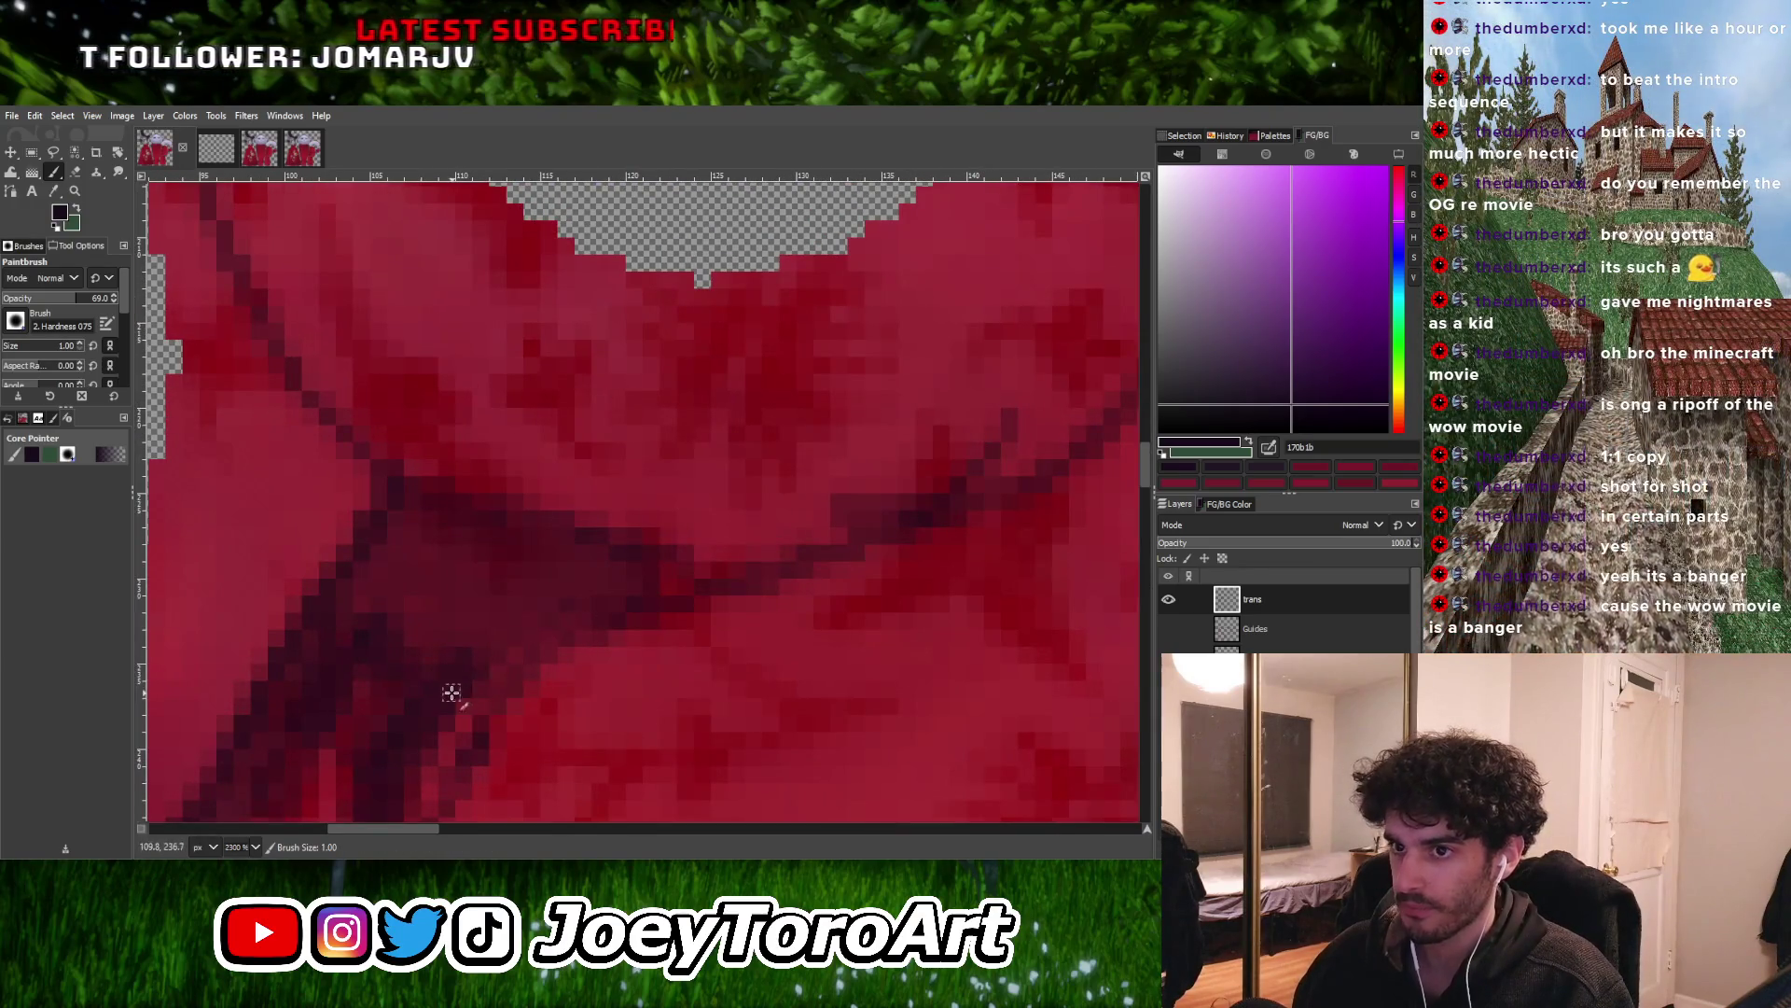
{"action": "scroll", "coordinate": [595, 586], "scroll_direction": "down", "scroll_amount": 2, "text": "ctrl"}
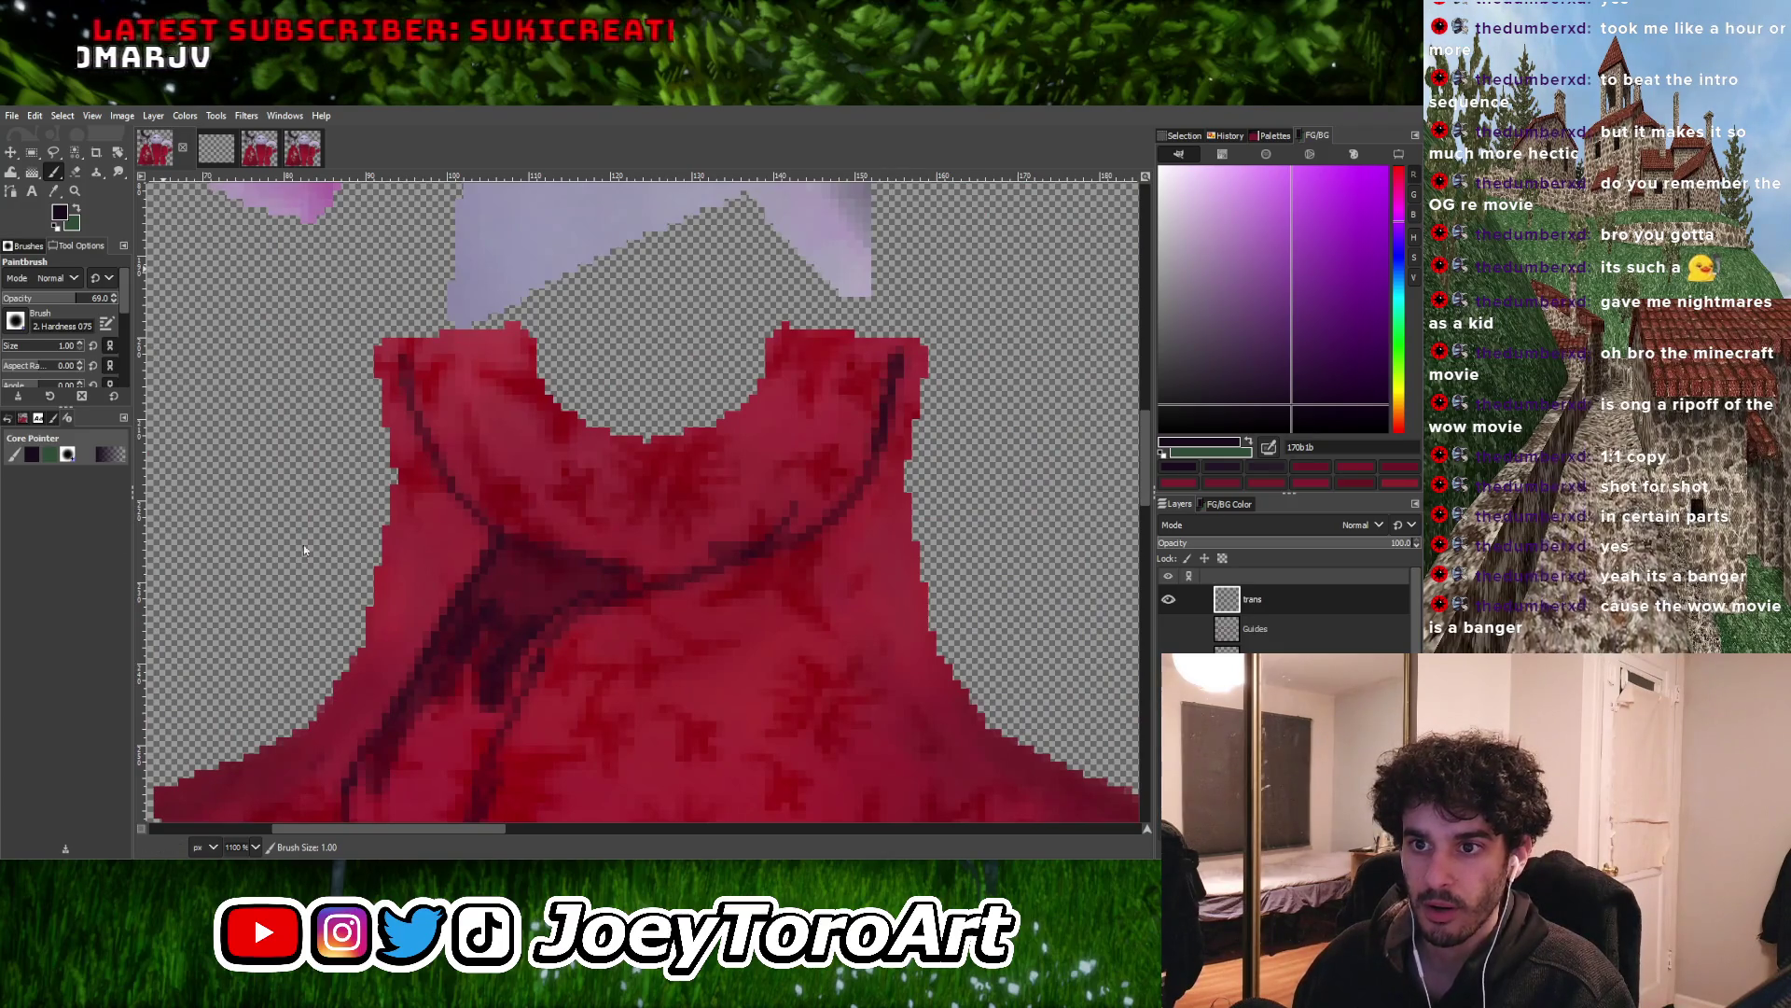
{"action": "scroll", "coordinate": [553, 592], "scroll_direction": "up", "scroll_amount": 1, "text": "ctrl"}
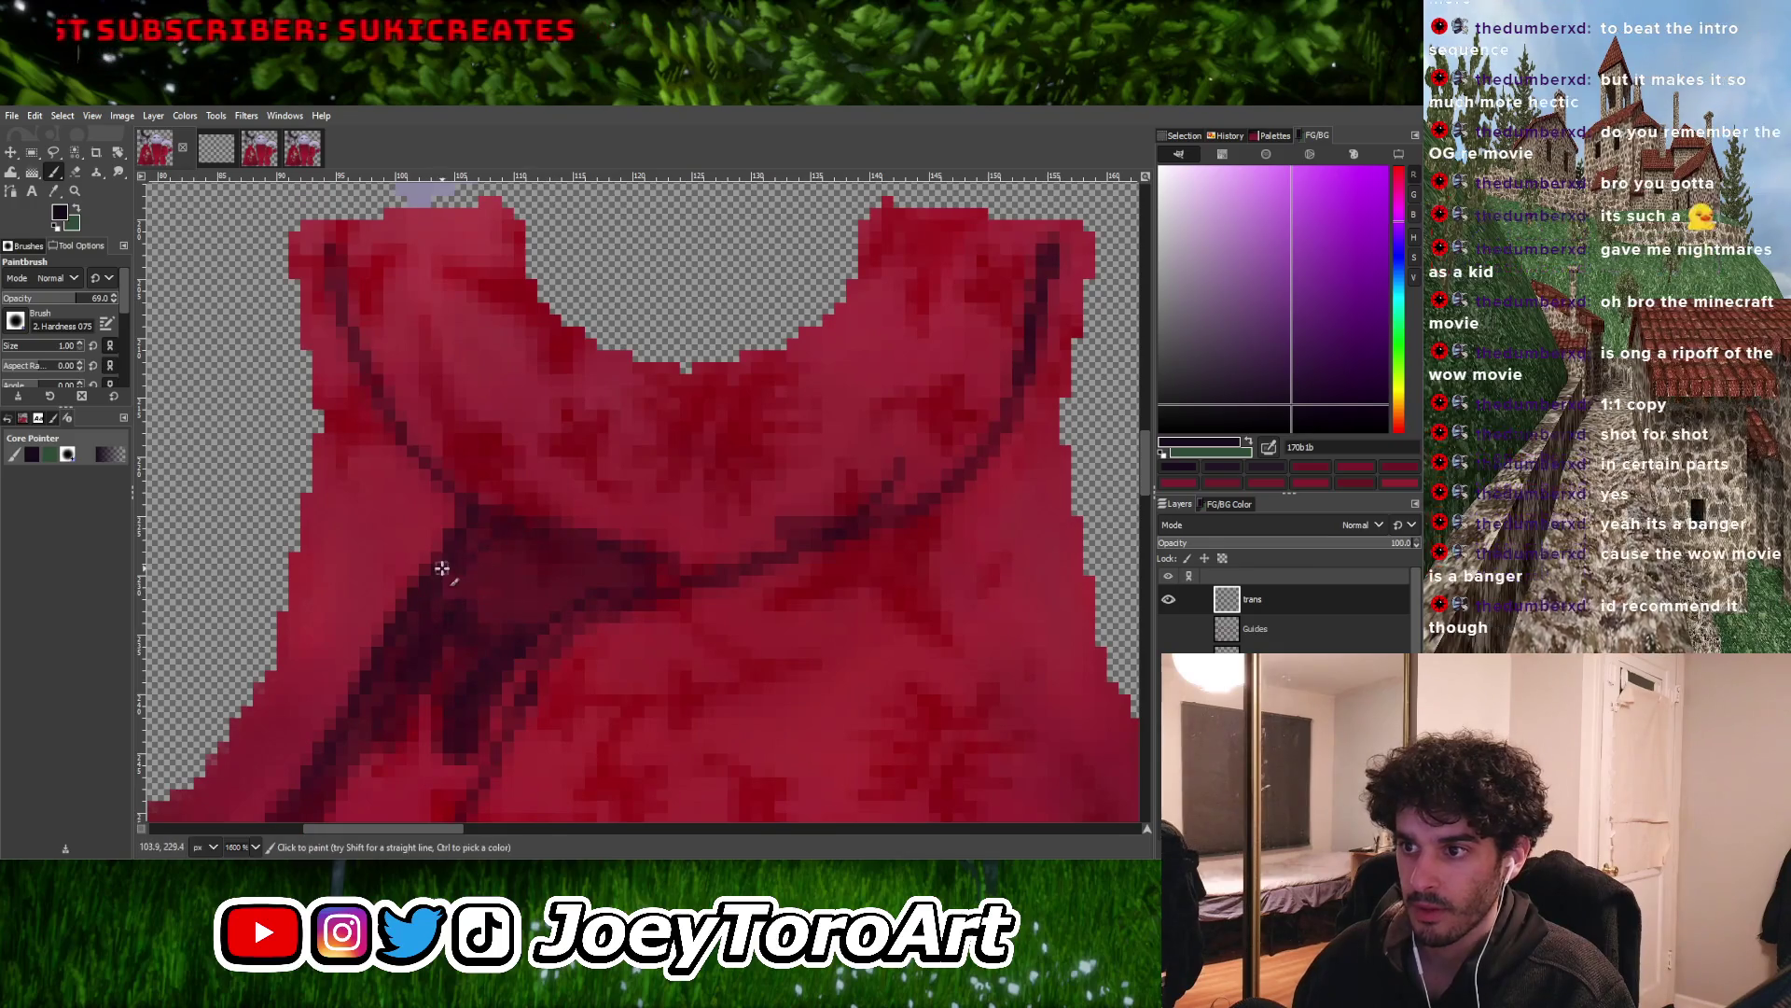
{"action": "scroll", "coordinate": [566, 528], "scroll_direction": "down", "scroll_amount": 2, "text": "ctrl"}
{"action": "scroll", "coordinate": [692, 528], "scroll_direction": "up", "scroll_amount": 3, "text": "ctrl"}
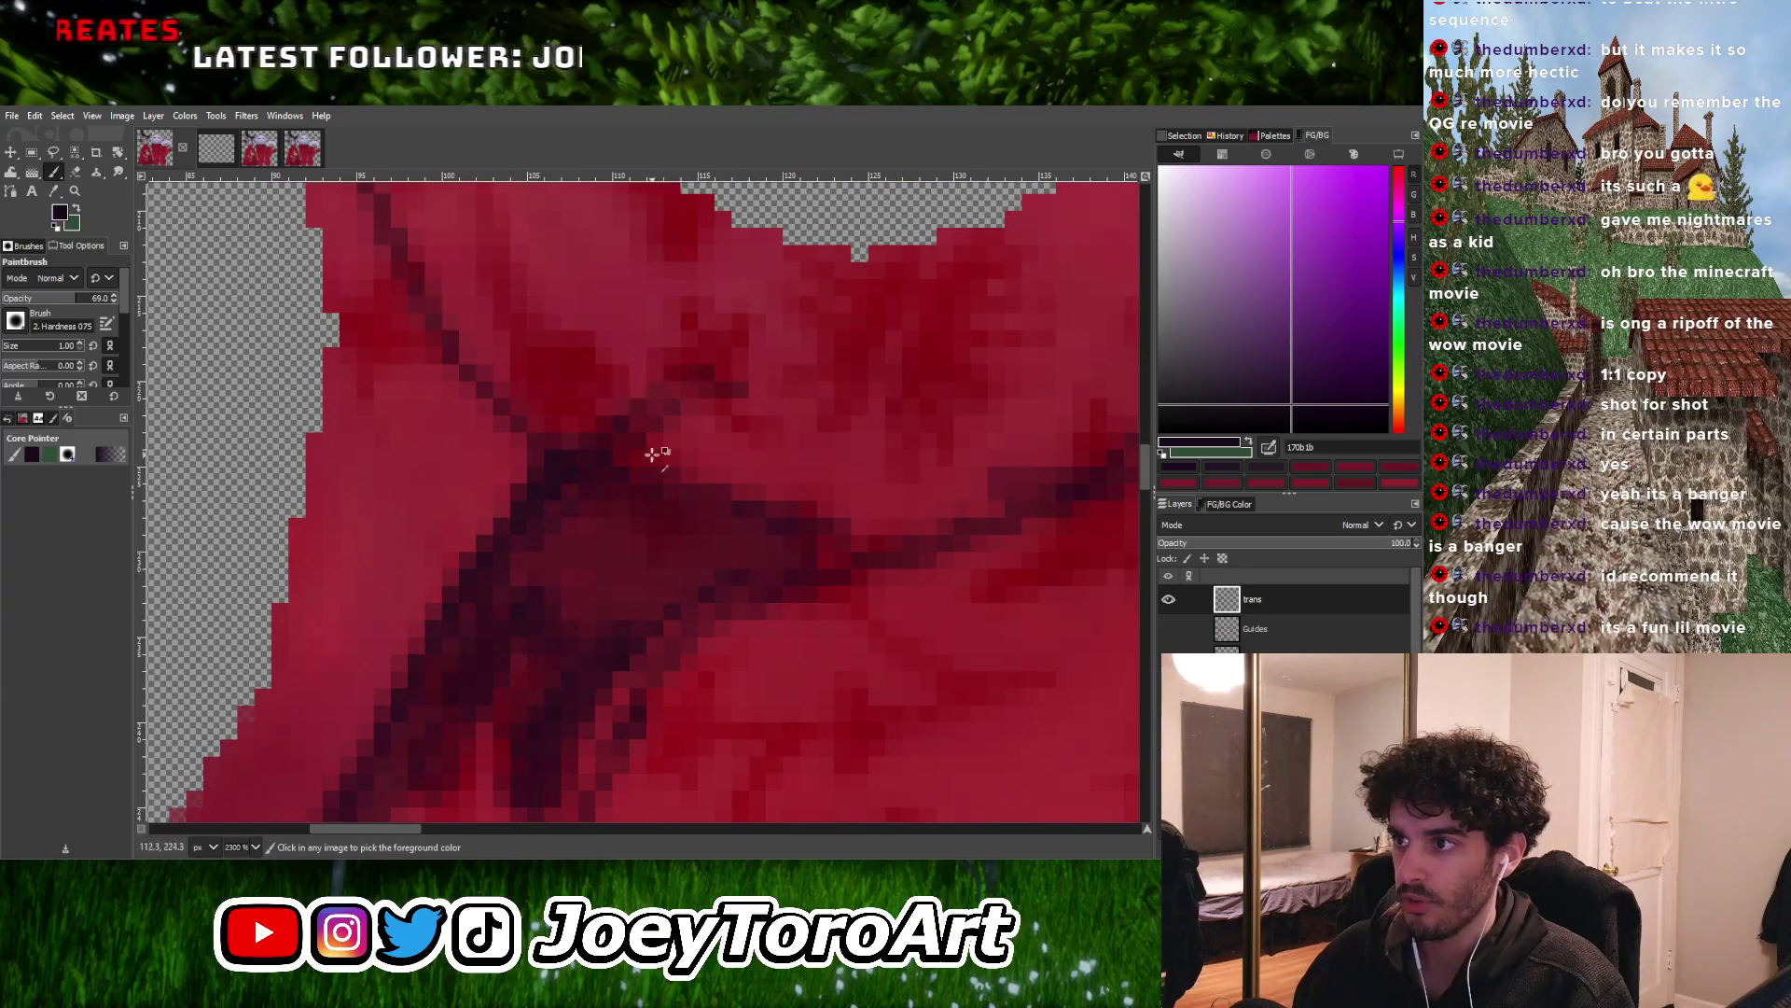
{"action": "scroll", "coordinate": [690, 434], "scroll_direction": "down", "scroll_amount": 1, "text": "ctrl"}
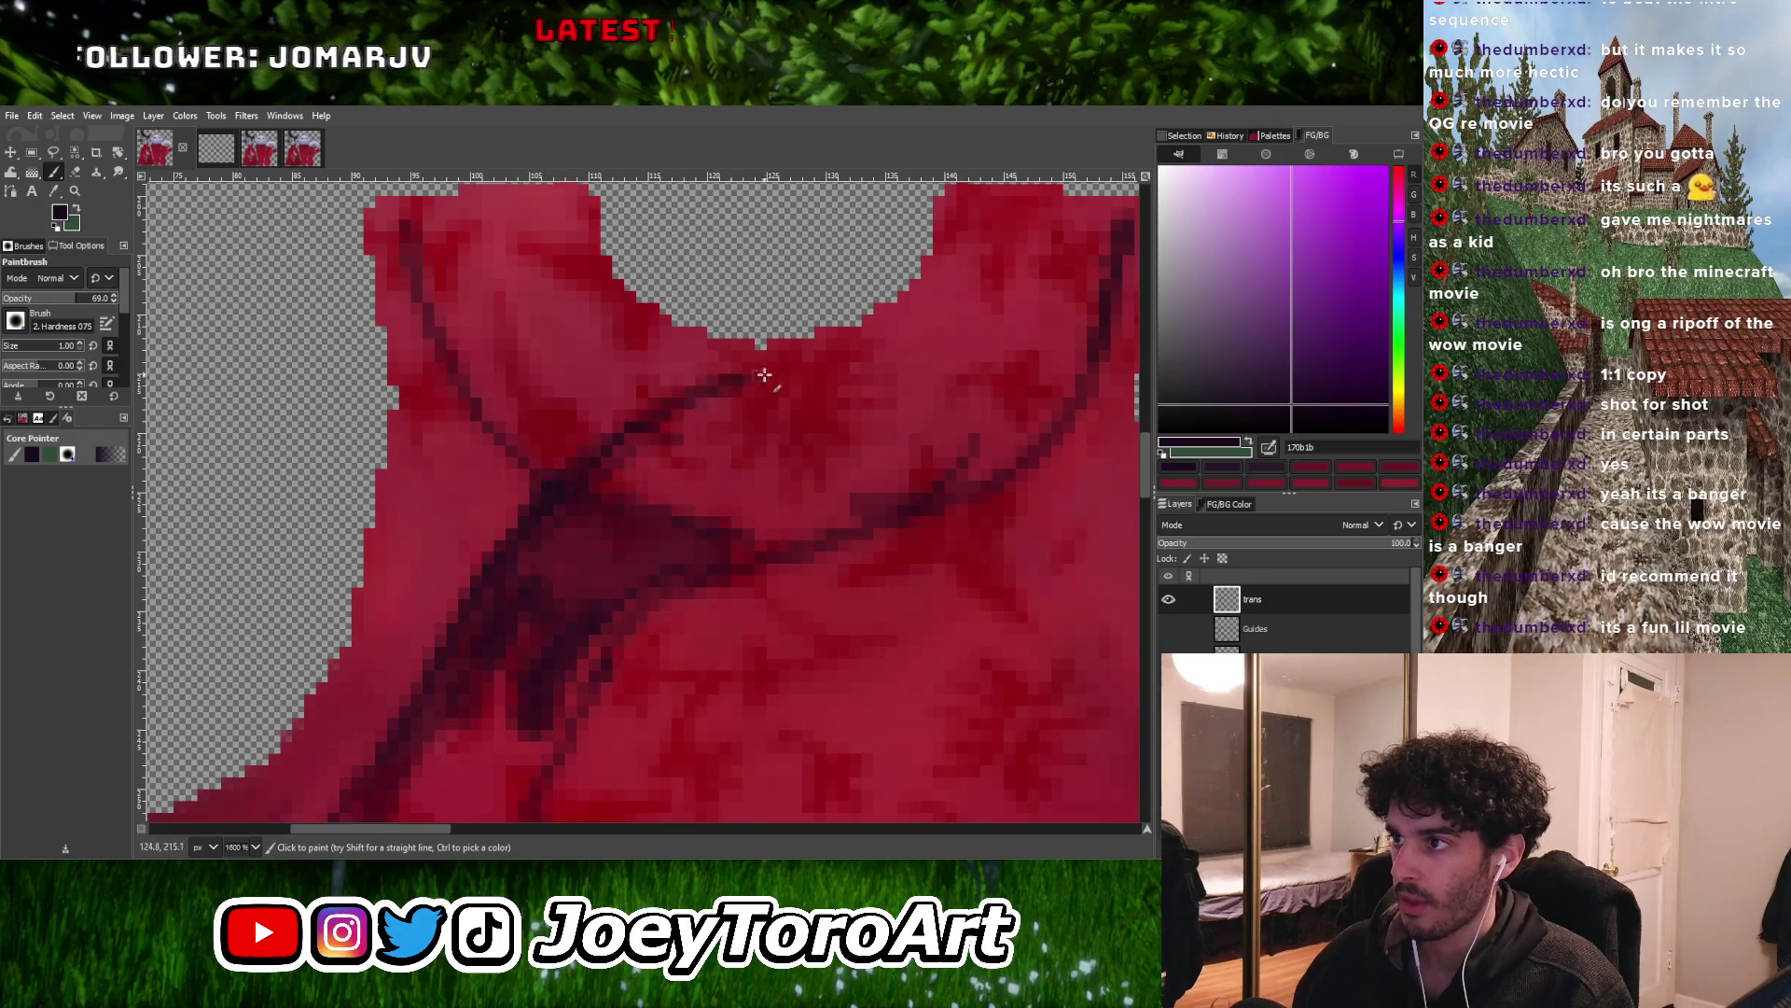
{"action": "scroll", "coordinate": [758, 362], "scroll_direction": "down", "scroll_amount": 3, "text": "ctrl"}
{"action": "scroll", "coordinate": [643, 384], "scroll_direction": "up", "scroll_amount": 4, "text": "ctrl"}
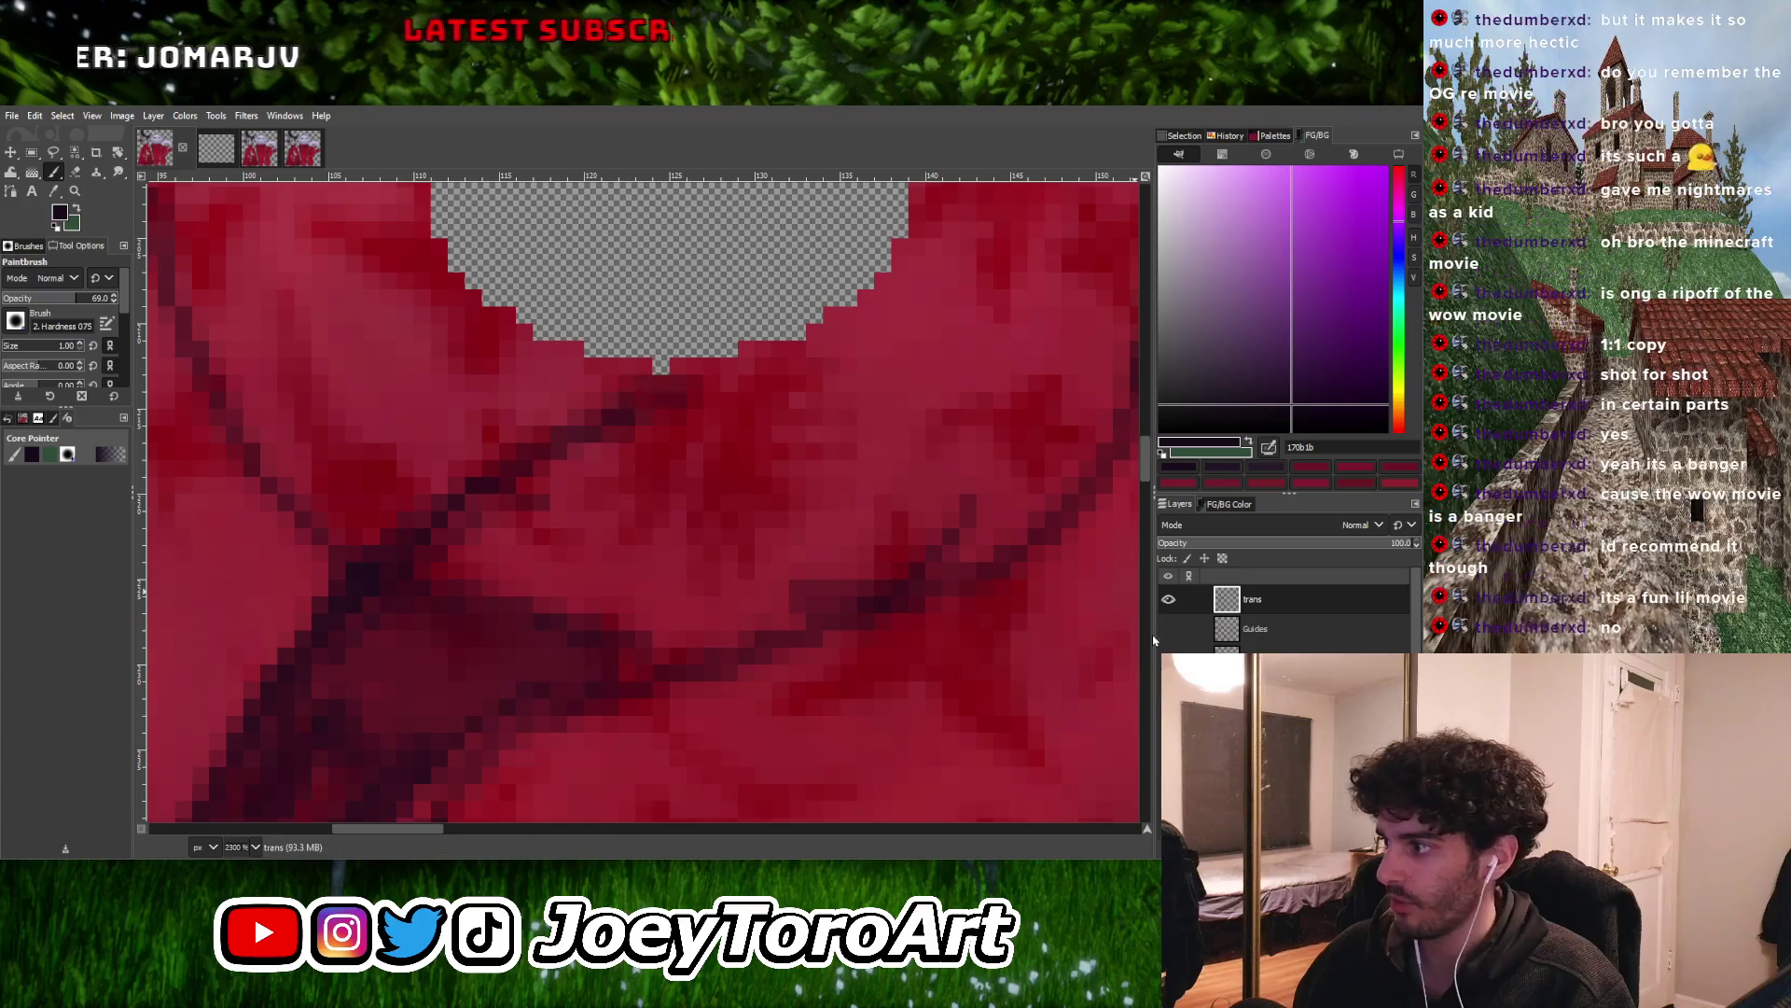
{"action": "scroll", "coordinate": [640, 401], "scroll_direction": "down", "scroll_amount": 3, "text": "ctrl"}
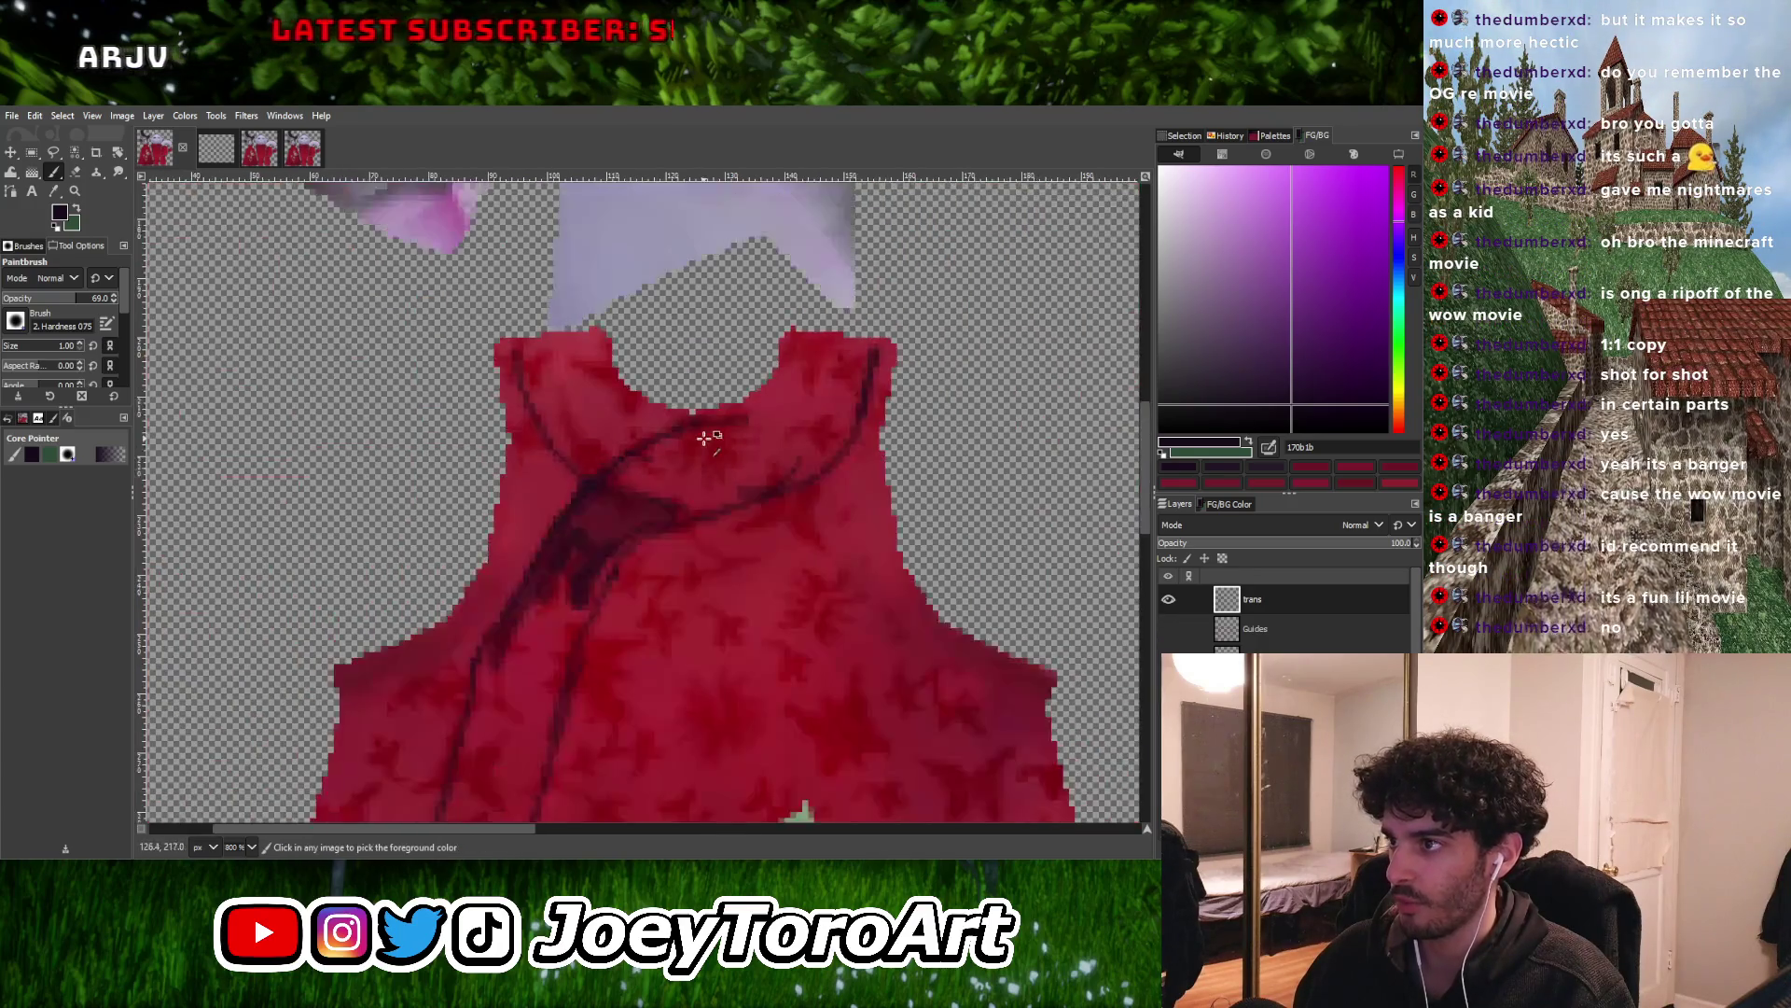
{"action": "scroll", "coordinate": [644, 409], "scroll_direction": "up", "scroll_amount": 2, "text": "ctrl"}
{"action": "left_click_drag", "start_coordinate": [644, 409], "coordinate": [797, 345]}
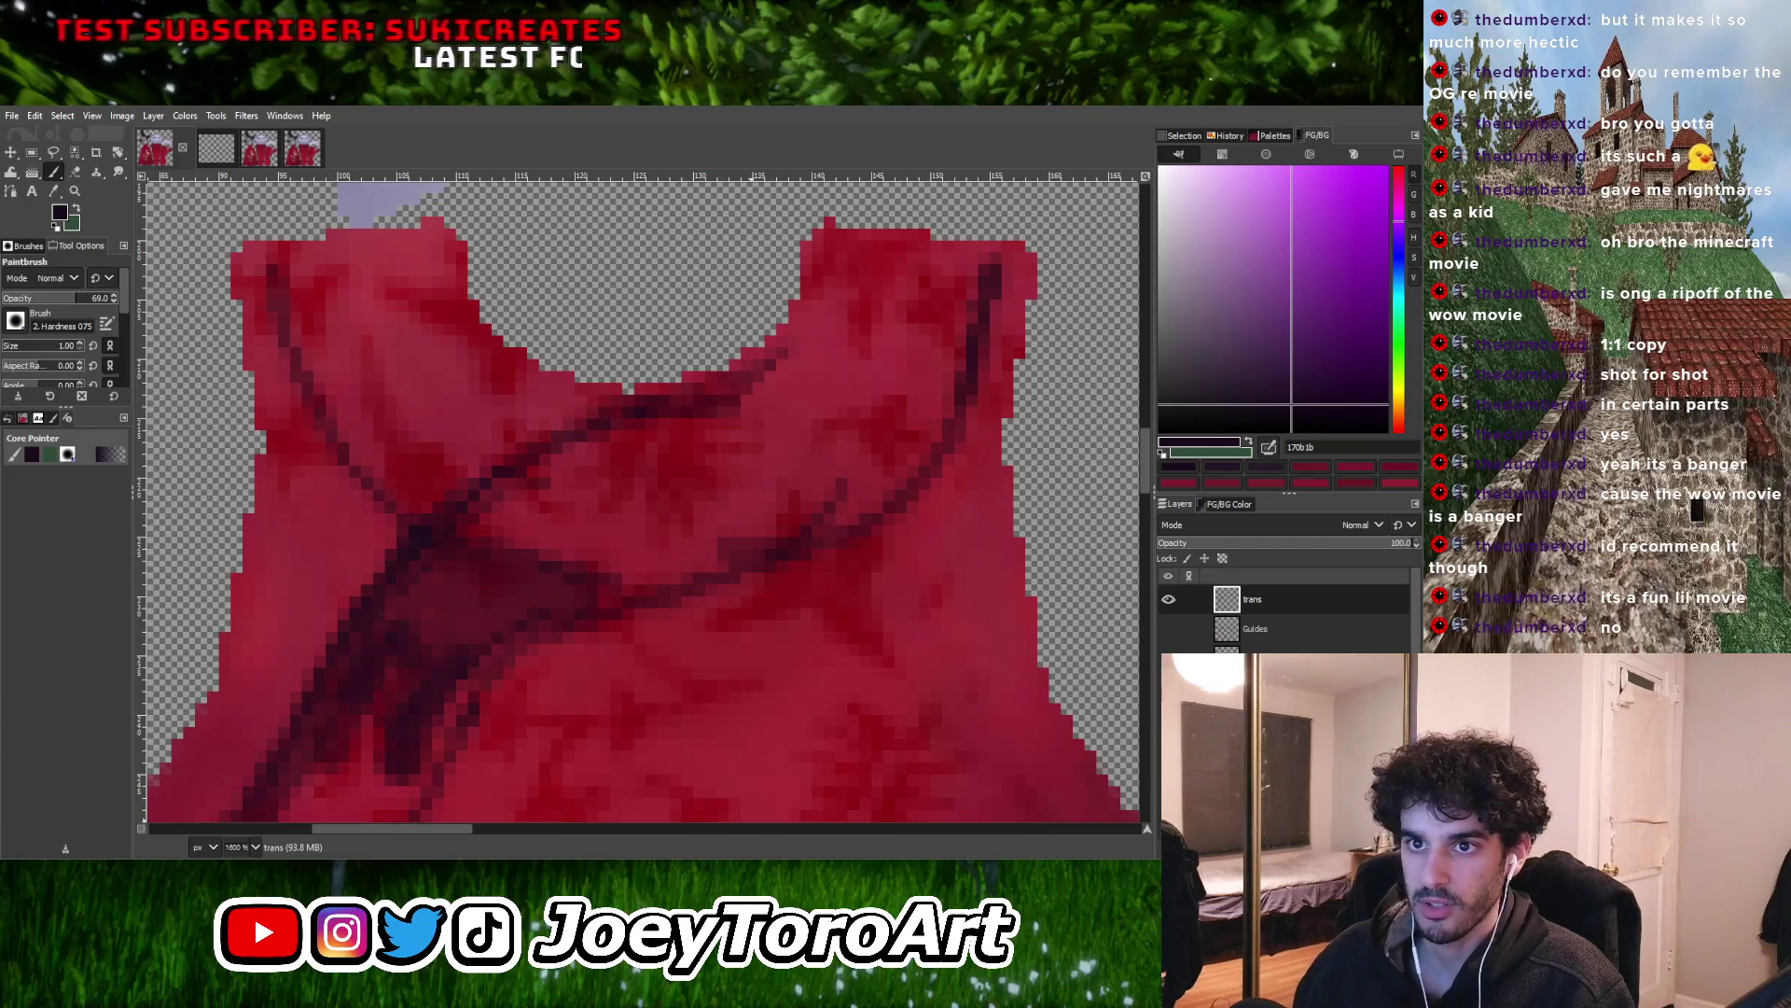
{"action": "scroll", "coordinate": [849, 399], "scroll_direction": "down", "scroll_amount": 1, "text": "ctrl"}
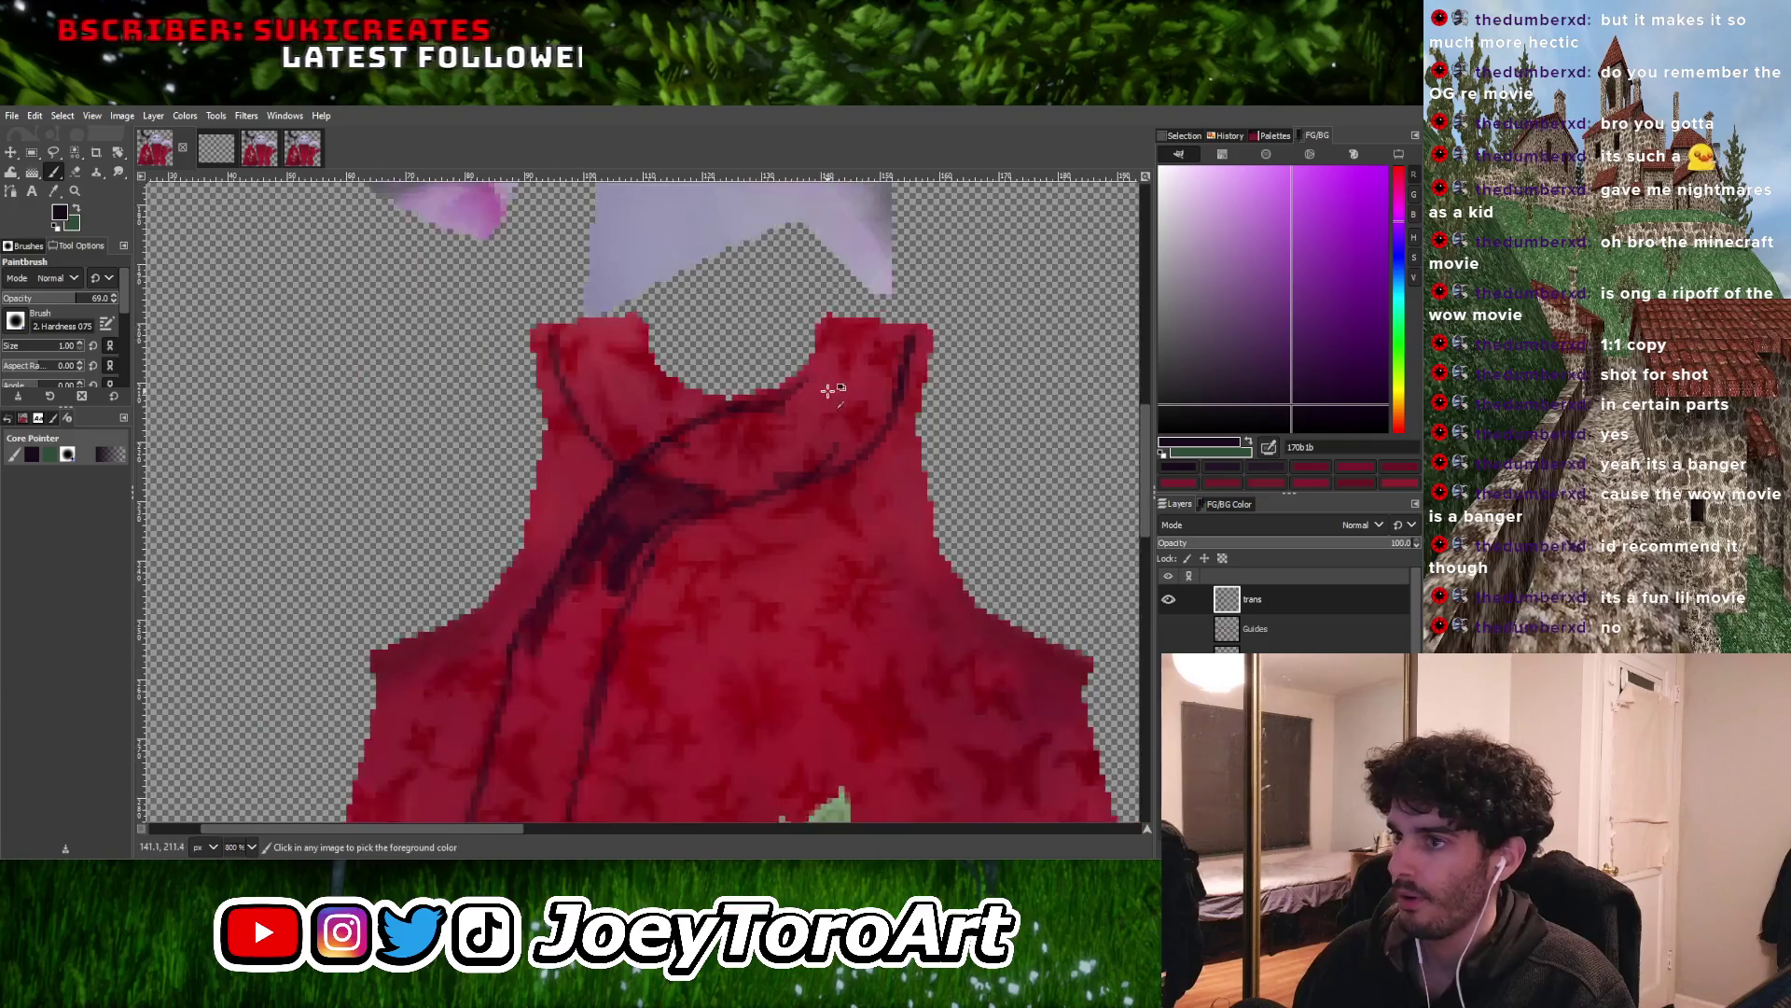
{"action": "scroll", "coordinate": [846, 402], "scroll_direction": "up", "scroll_amount": 2, "text": "ctrl"}
{"action": "left_click_drag", "start_coordinate": [756, 385], "coordinate": [825, 271]}
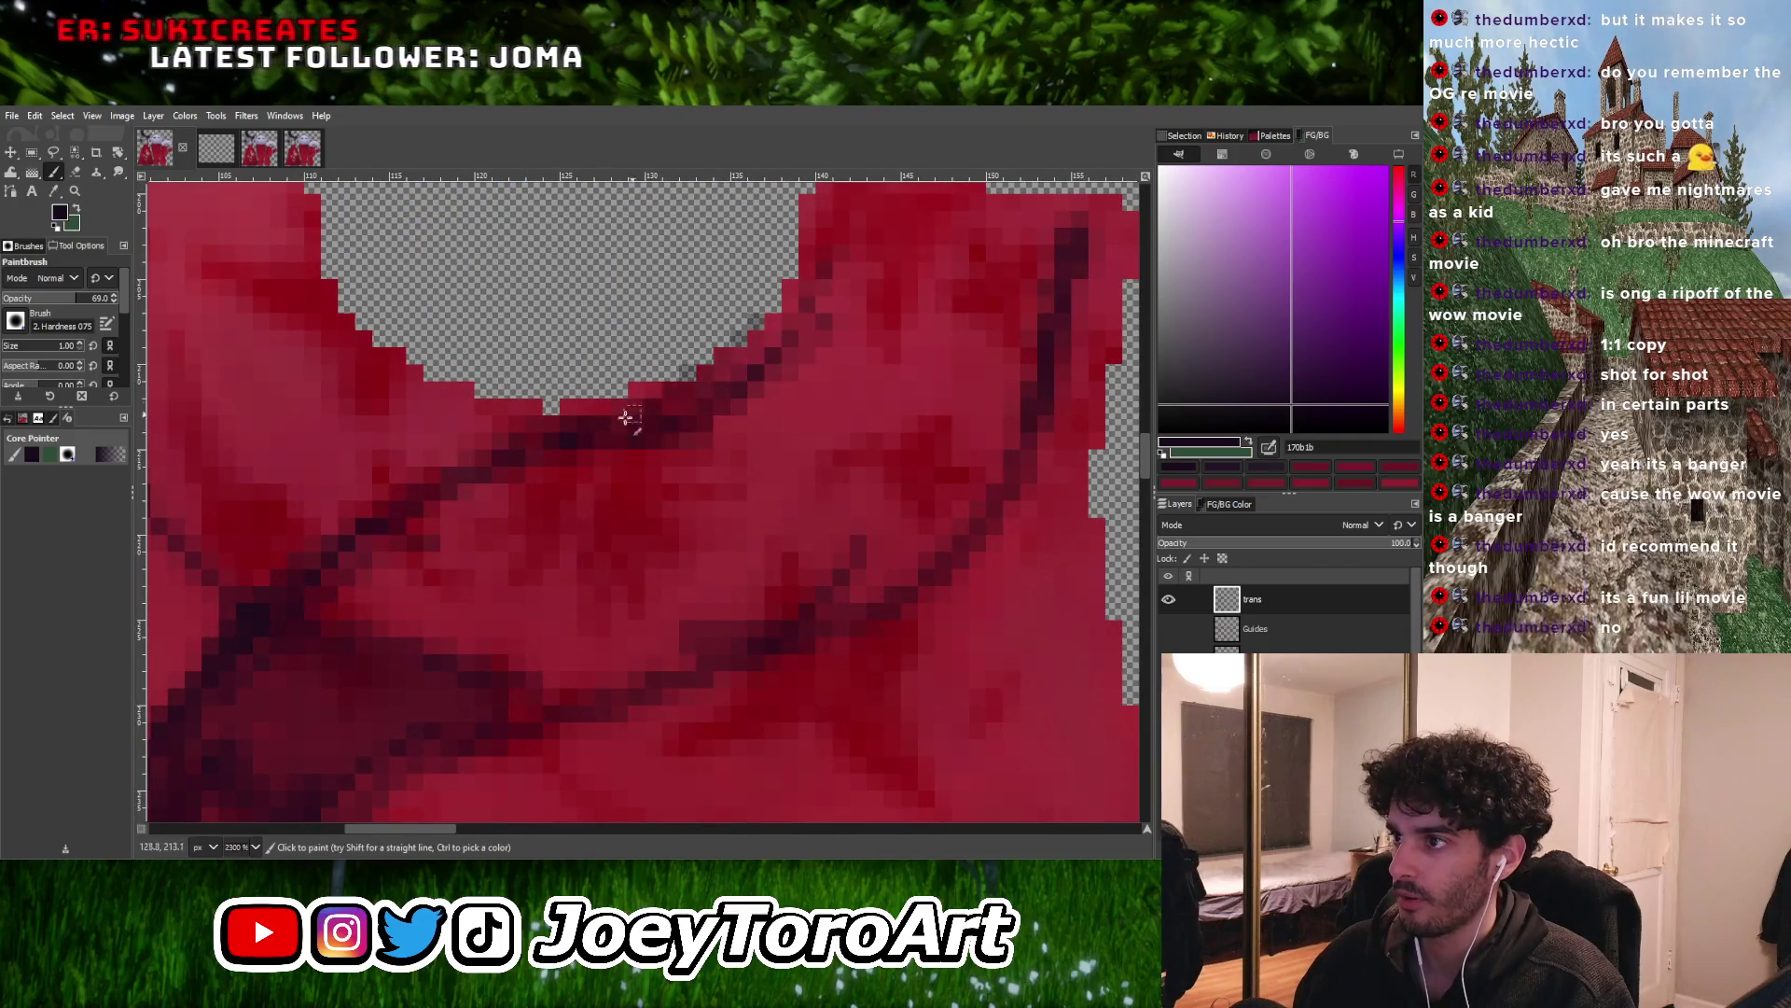
With a slightly larger brush, paint the curving dark trim stroke across the neck
{"action": "scroll", "coordinate": [592, 411], "scroll_direction": "down", "scroll_amount": 2, "text": "ctrl"}
{"action": "scroll", "coordinate": [585, 430], "scroll_direction": "up", "scroll_amount": 1, "text": "ctrl"}
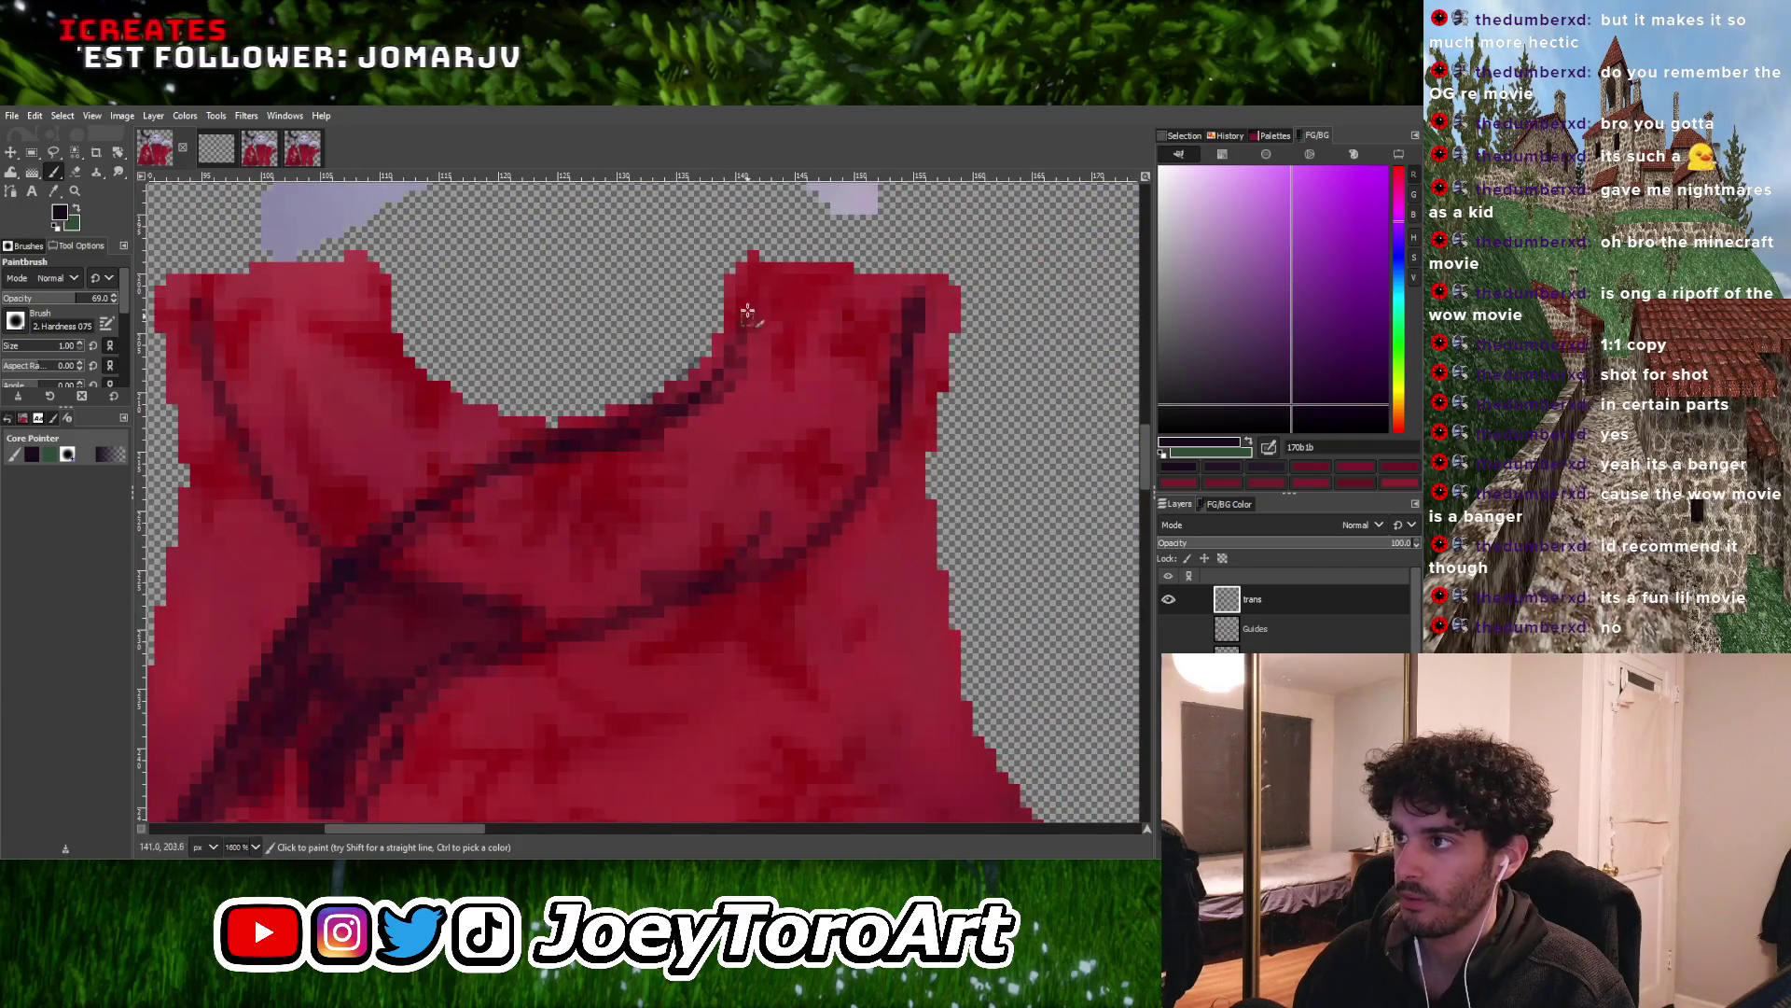
{"action": "scroll", "coordinate": [739, 366], "scroll_direction": "down", "scroll_amount": 2, "text": "ctrl"}
{"action": "scroll", "coordinate": [785, 332], "scroll_direction": "up", "scroll_amount": 1, "text": "ctrl"}
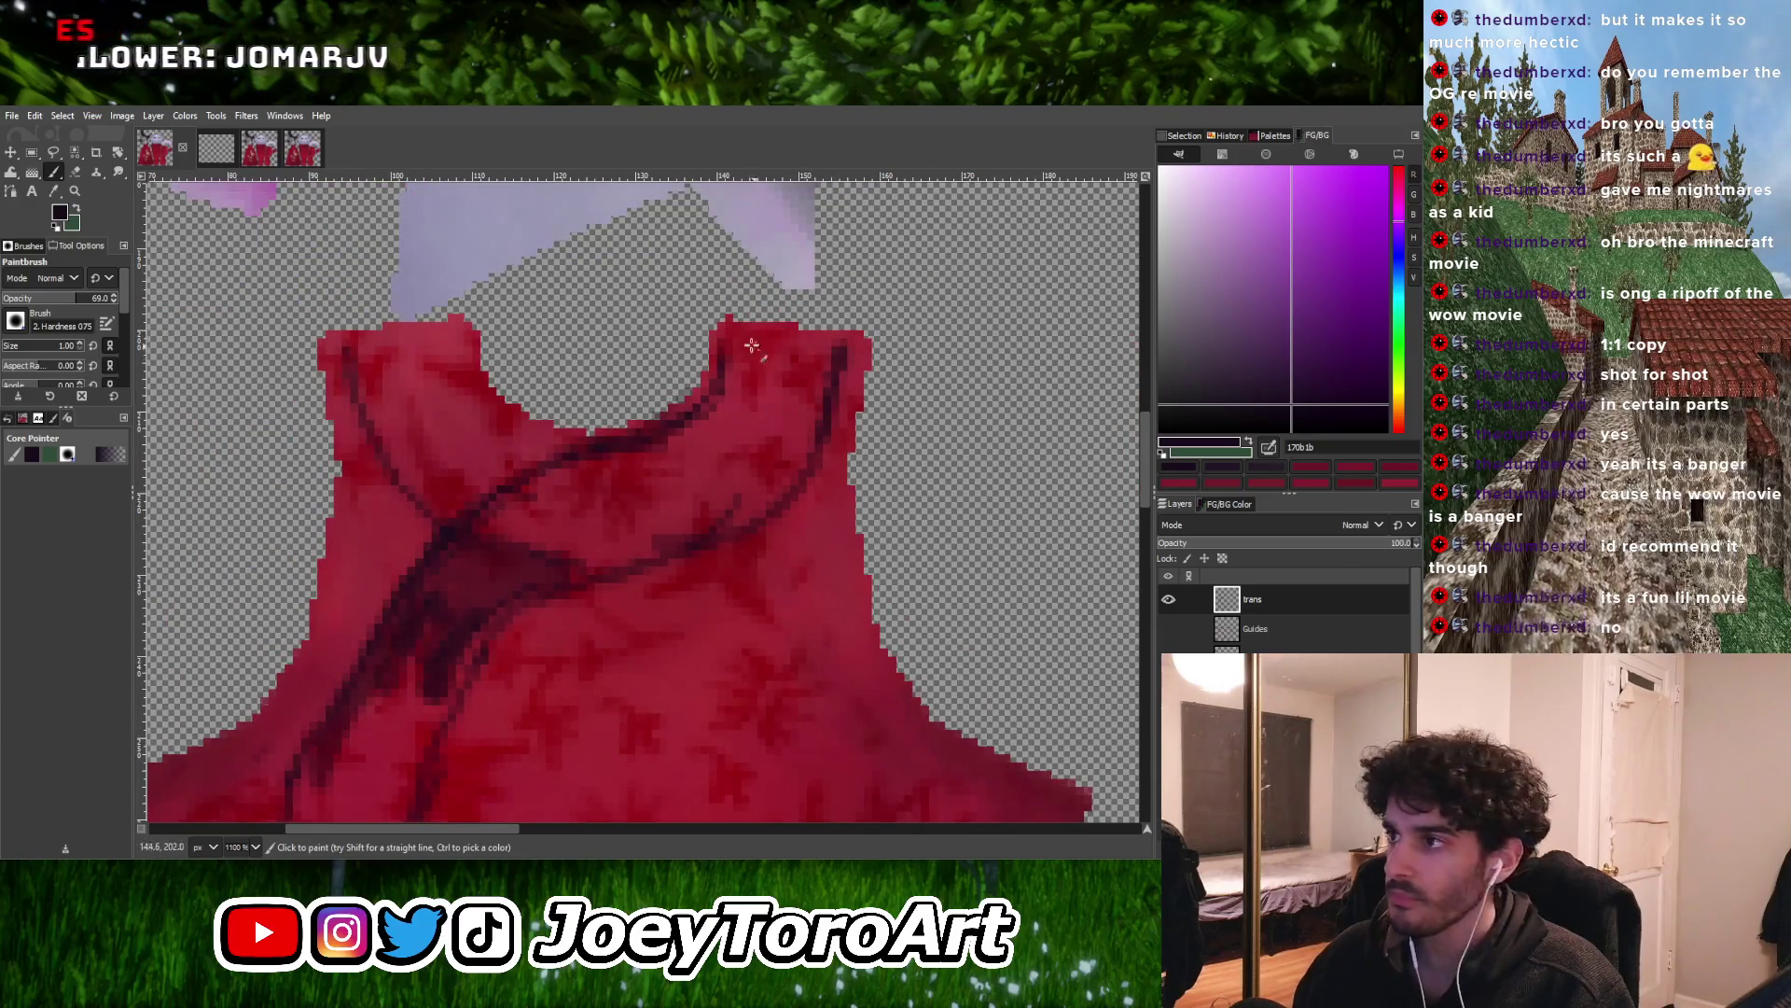
{"action": "scroll", "coordinate": [802, 332], "scroll_direction": "up", "scroll_amount": 3, "text": "ctrl"}
{"action": "key", "text": "bracketright"}
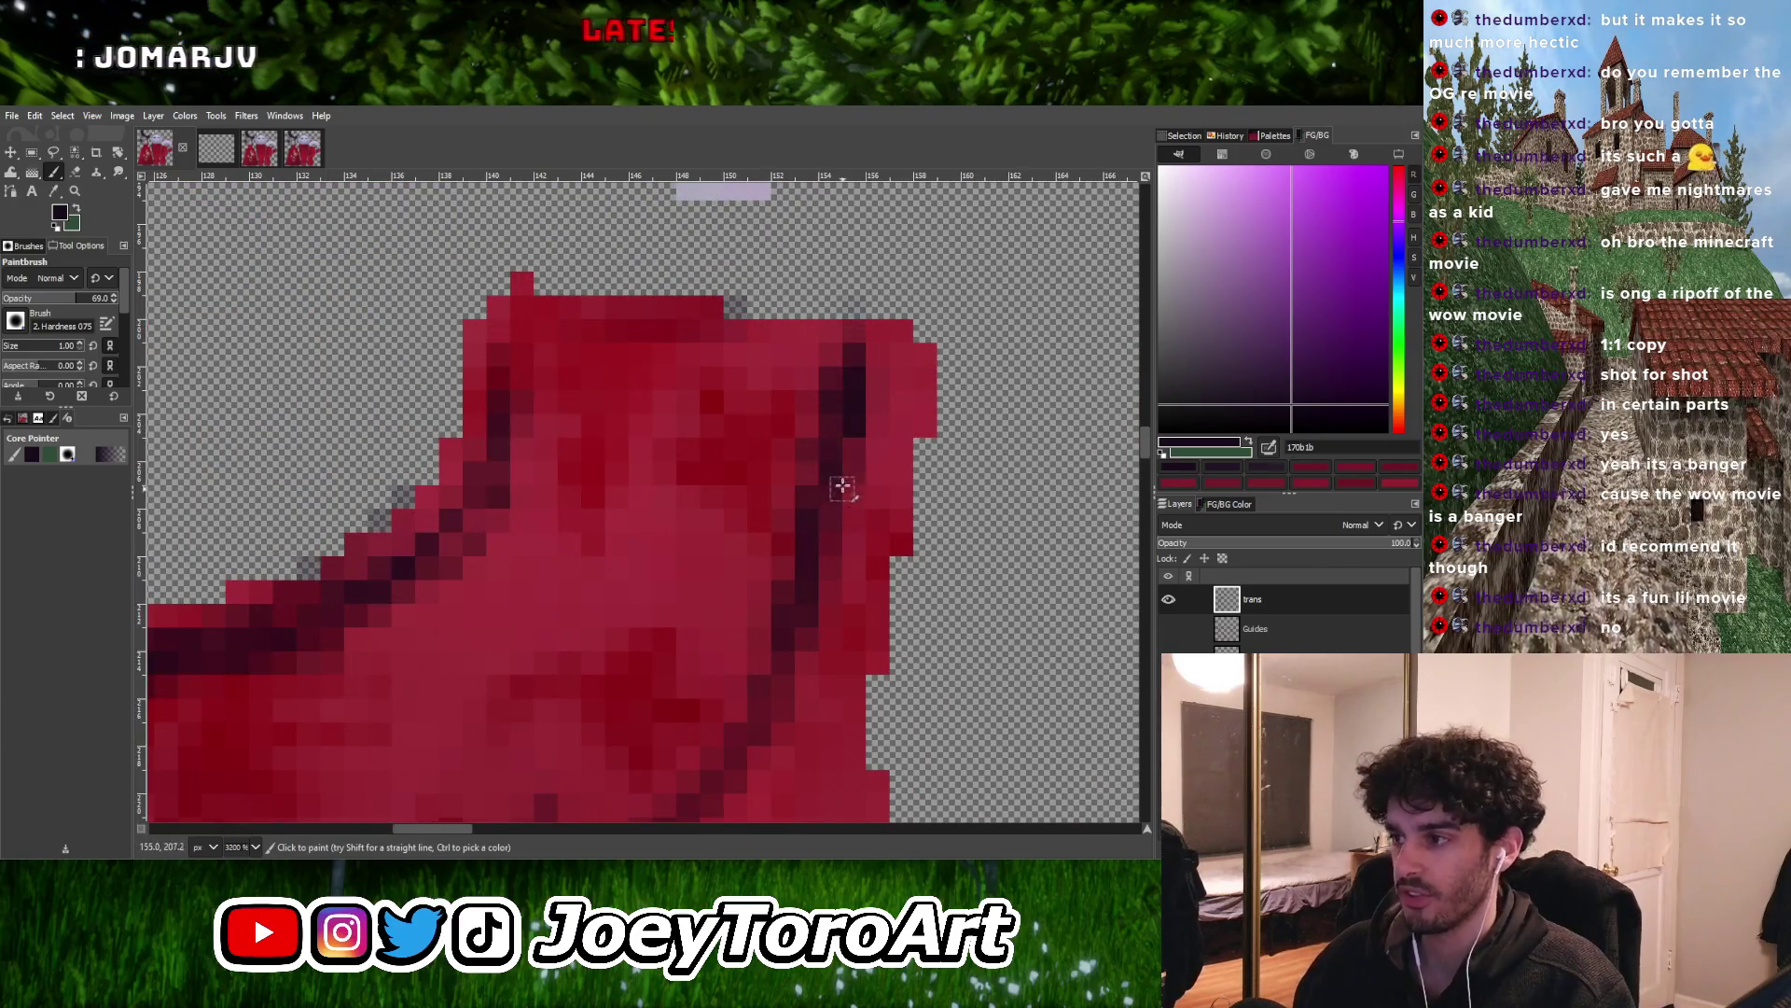
{"action": "mouse_move", "coordinate": [841, 481]}
{"action": "left_mouse_down"}
{"action": "mouse_move", "coordinate": [797, 394]}
{"action": "mouse_move", "coordinate": [736, 485]}
{"action": "mouse_move", "coordinate": [720, 600]}
{"action": "mouse_move", "coordinate": [623, 392]}
{"action": "mouse_move", "coordinate": [567, 399]}
{"action": "mouse_move", "coordinate": [451, 620]}
{"action": "mouse_move", "coordinate": [709, 560]}
{"action": "left_mouse_up"}
{"action": "key", "text": "bracketright"}
{"action": "scroll", "coordinate": [794, 452], "scroll_direction": "down", "scroll_amount": 1, "text": "ctrl"}
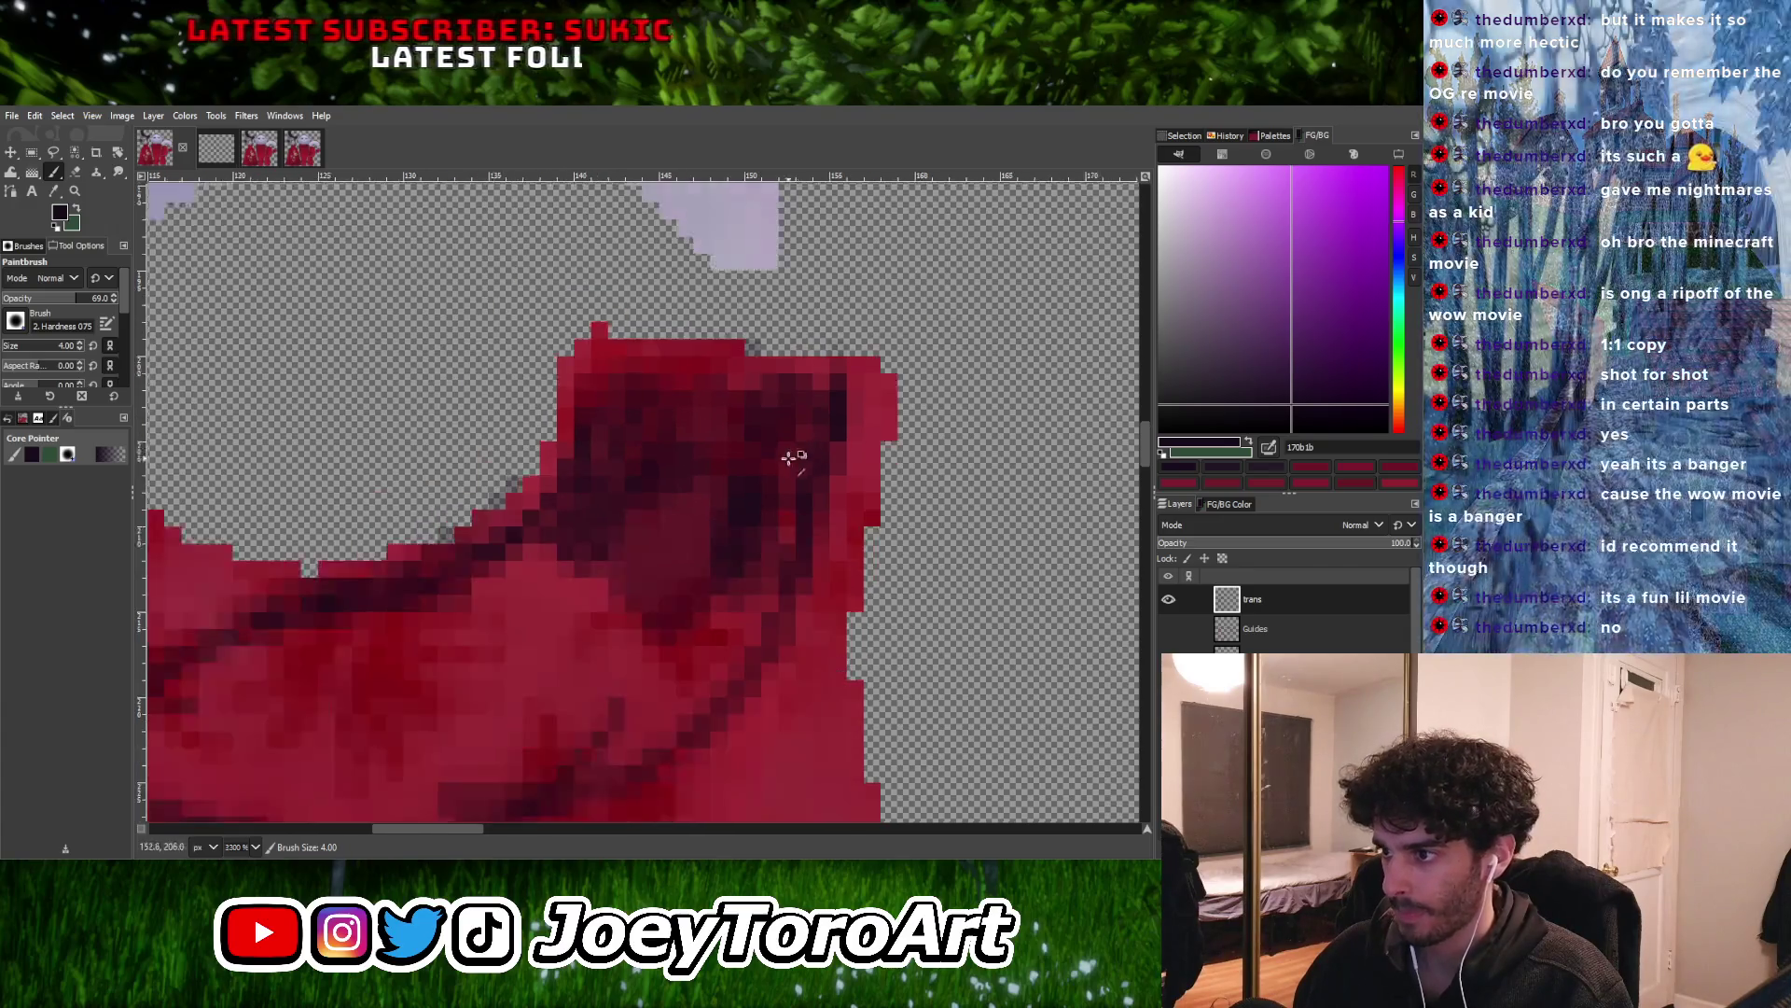
{"action": "scroll", "coordinate": [794, 452], "scroll_direction": "up", "scroll_amount": 2, "text": "ctrl"}
{"action": "scroll", "coordinate": [814, 622], "scroll_direction": "down", "scroll_amount": 4, "text": "ctrl"}
{"action": "mouse_move", "coordinate": [844, 471]}
{"action": "left_mouse_down"}
{"action": "mouse_move", "coordinate": [712, 612]}
{"action": "mouse_move", "coordinate": [731, 597]}
{"action": "left_mouse_up"}
{"action": "mouse_move", "coordinate": [474, 650]}
{"action": "left_mouse_down"}
{"action": "mouse_move", "coordinate": [872, 447]}
{"action": "mouse_move", "coordinate": [859, 424]}
{"action": "mouse_move", "coordinate": [572, 596]}
{"action": "mouse_move", "coordinate": [468, 616]}
{"action": "mouse_move", "coordinate": [460, 548]}
{"action": "mouse_move", "coordinate": [488, 588]}
{"action": "mouse_move", "coordinate": [604, 597]}
{"action": "mouse_move", "coordinate": [552, 591]}
{"action": "mouse_move", "coordinate": [628, 559]}
{"action": "mouse_move", "coordinate": [524, 571]}
{"action": "mouse_move", "coordinate": [757, 446]}
{"action": "left_mouse_up"}
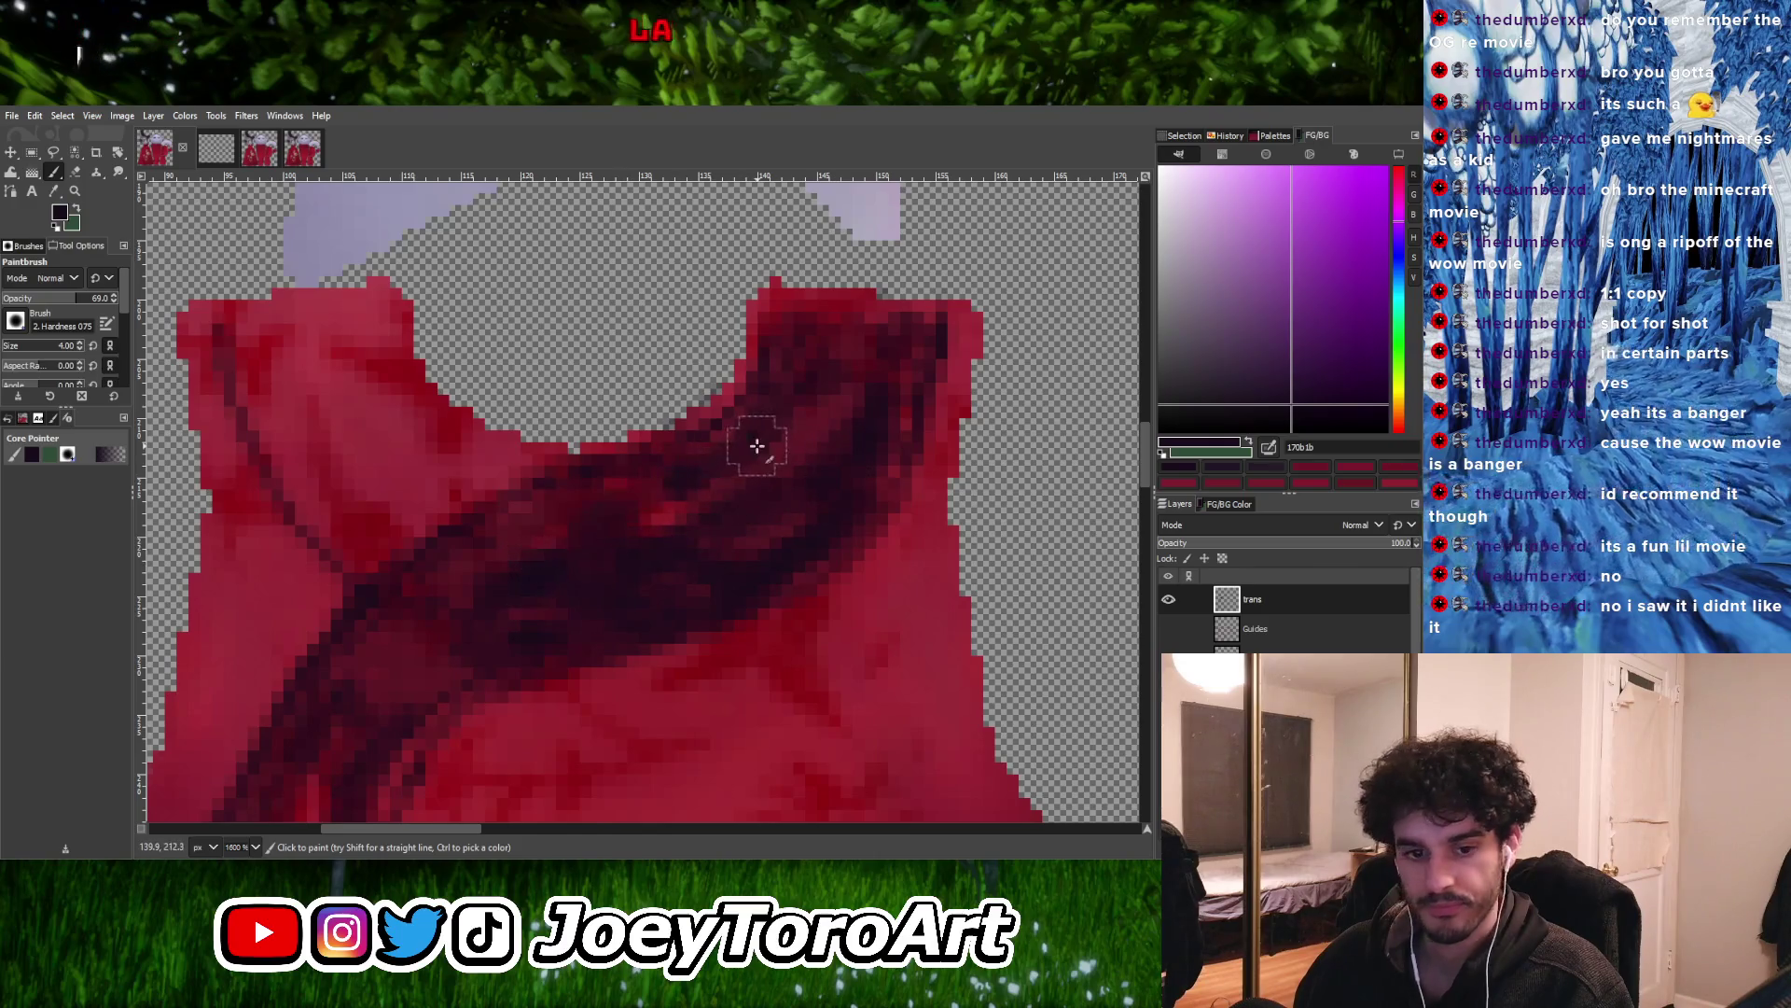
Darken and widen the crossover trim band
{"action": "scroll", "coordinate": [756, 446], "scroll_direction": "down", "scroll_amount": 2, "text": "ctrl"}
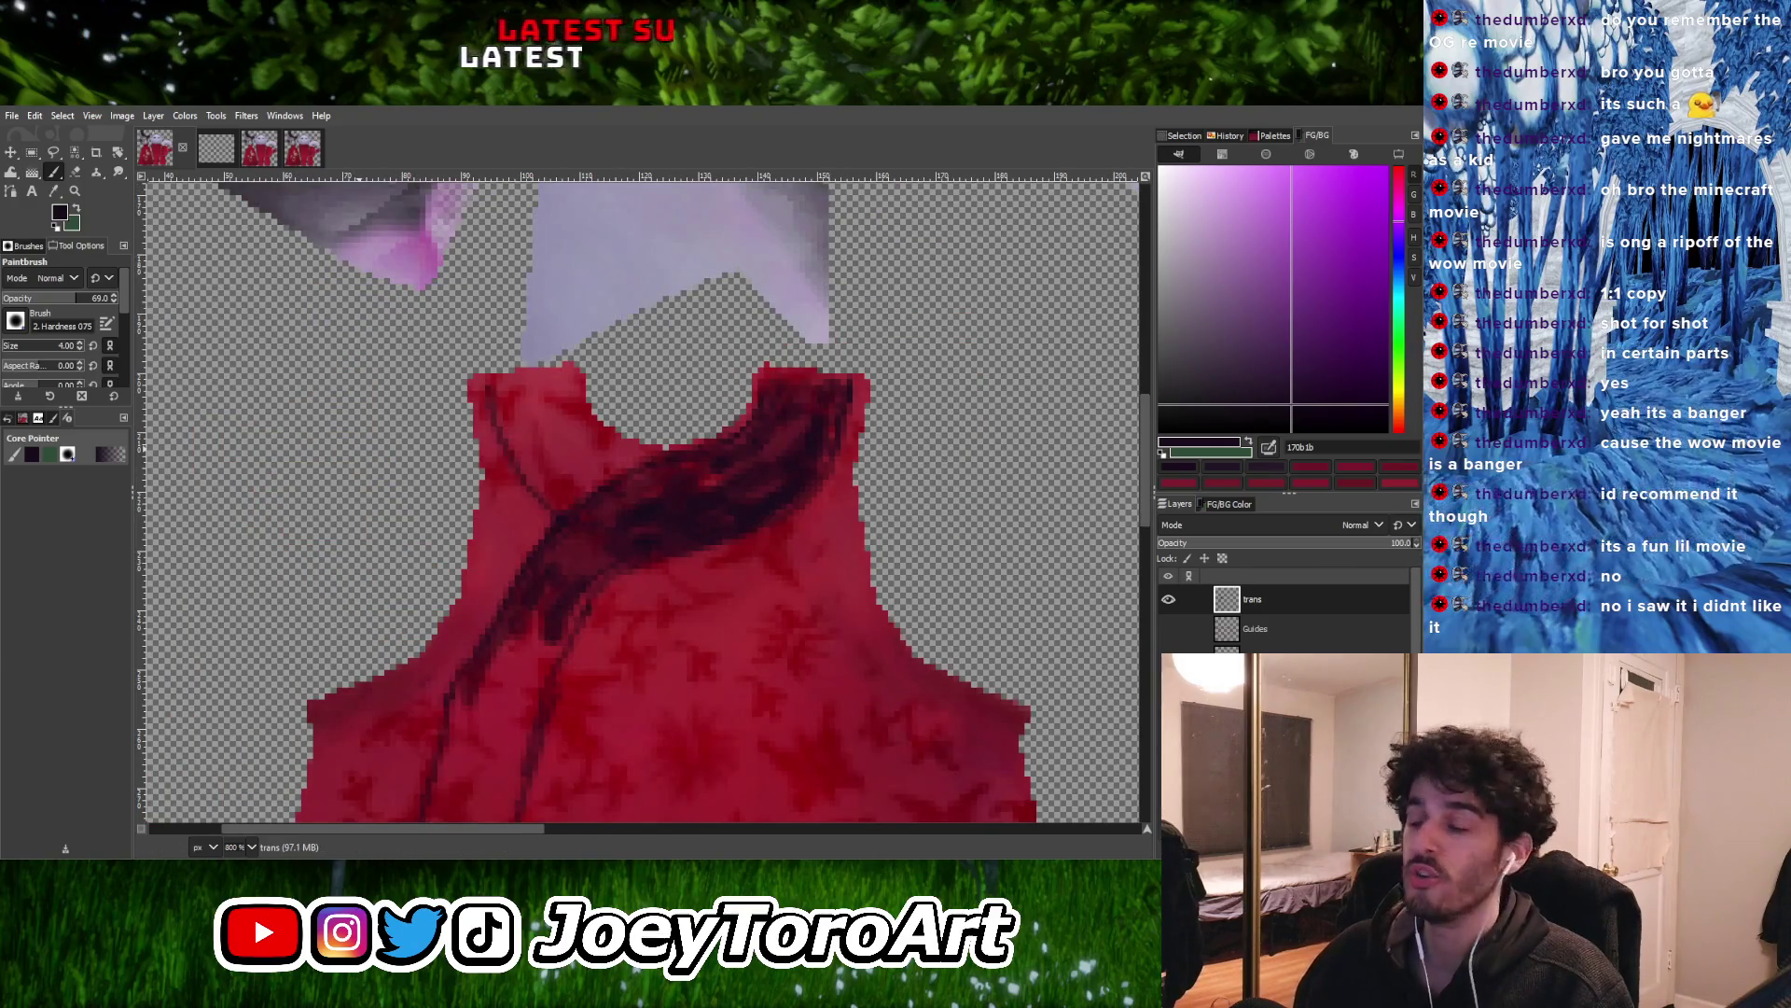
{"action": "scroll", "coordinate": [662, 477], "scroll_direction": "up", "scroll_amount": 2, "text": "ctrl"}
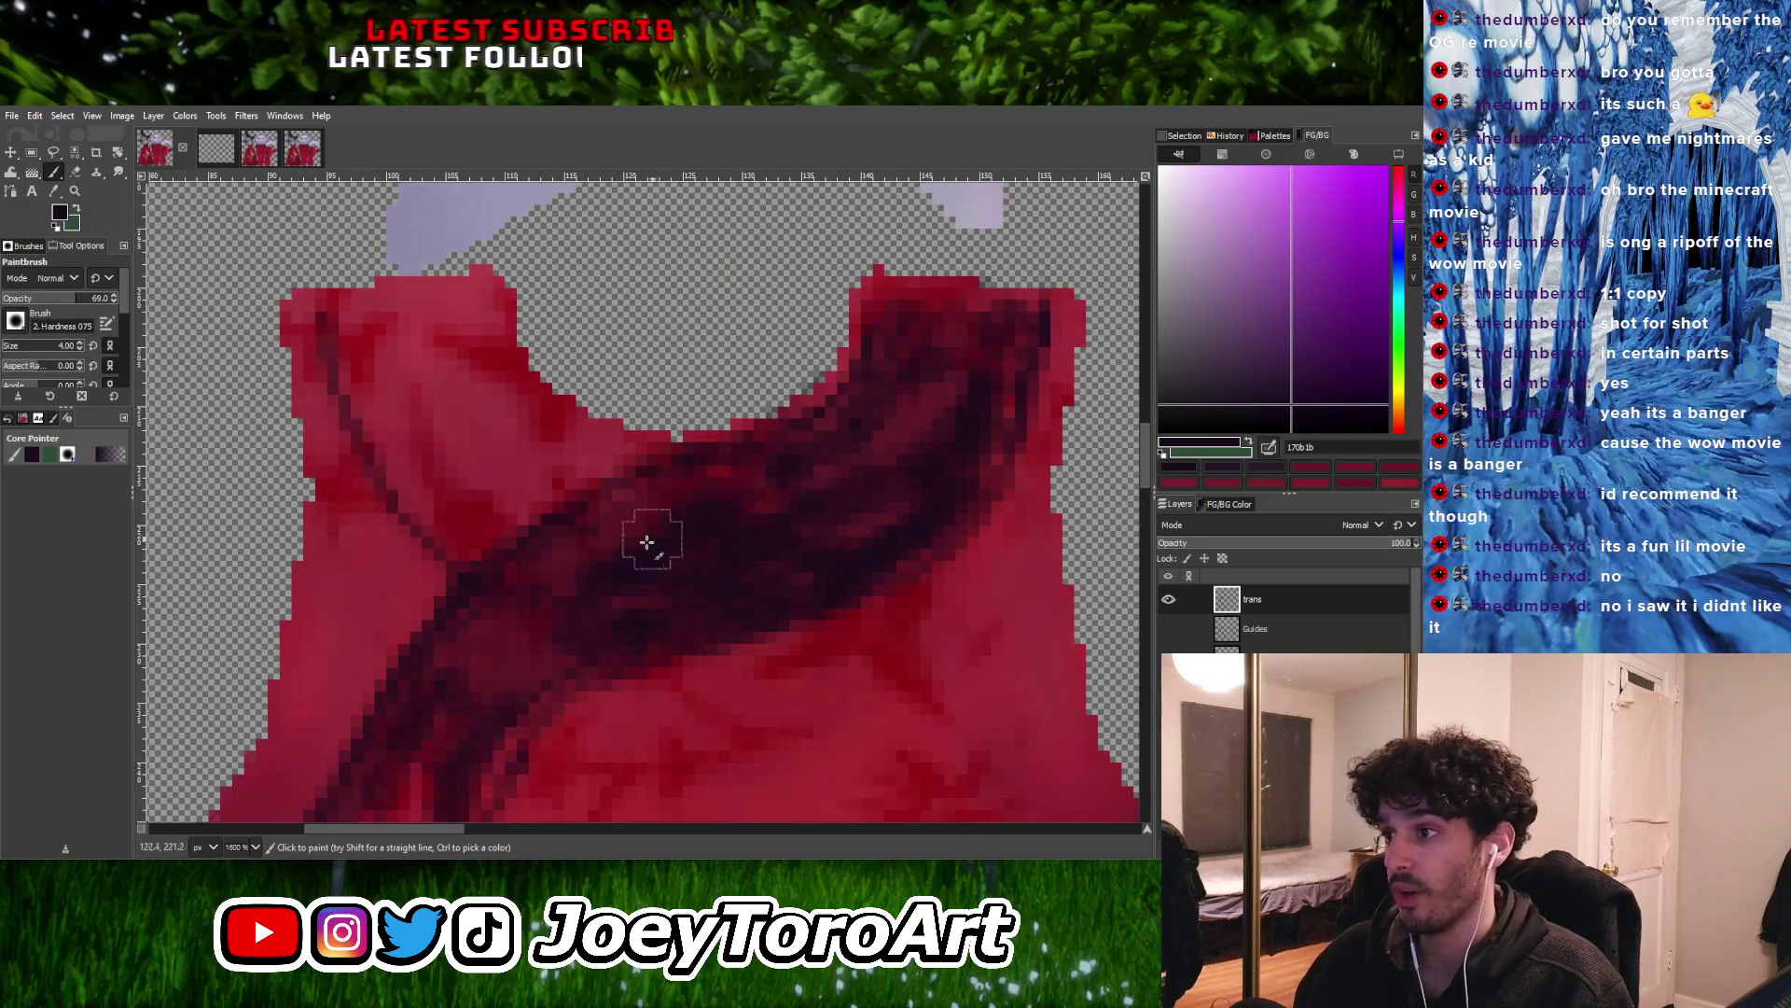
{"action": "scroll", "coordinate": [639, 564], "scroll_direction": "down", "scroll_amount": 1, "text": "ctrl"}
{"action": "left_click_drag", "start_coordinate": [734, 474], "coordinate": [588, 593]}
{"action": "mouse_move", "coordinate": [686, 504]}
{"action": "left_mouse_down"}
{"action": "mouse_move", "coordinate": [607, 628]}
{"action": "mouse_move", "coordinate": [736, 412]}
{"action": "mouse_move", "coordinate": [579, 752]}
{"action": "left_mouse_up"}
{"action": "scroll", "coordinate": [616, 597], "scroll_direction": "up", "scroll_amount": 1, "text": "ctrl"}
{"action": "scroll", "coordinate": [580, 752], "scroll_direction": "down", "scroll_amount": 4, "text": "ctrl"}
{"action": "scroll", "coordinate": [607, 712], "scroll_direction": "up", "scroll_amount": 4, "text": "ctrl"}
Add dark strokes down the dress front to deepen the fold line
{"action": "left_click_drag", "start_coordinate": [696, 398], "coordinate": [672, 472]}
{"action": "scroll", "coordinate": [647, 532], "scroll_direction": "down", "scroll_amount": 4, "text": "ctrl"}
{"action": "scroll", "coordinate": [640, 491], "scroll_direction": "up", "scroll_amount": 3, "text": "ctrl"}
{"action": "mouse_move", "coordinate": [681, 373]}
{"action": "left_mouse_down"}
{"action": "mouse_move", "coordinate": [632, 571]}
{"action": "mouse_move", "coordinate": [584, 491]}
{"action": "mouse_move", "coordinate": [612, 510]}
{"action": "left_mouse_up"}
{"action": "left_click_drag", "start_coordinate": [672, 405], "coordinate": [640, 507]}
{"action": "mouse_move", "coordinate": [663, 569]}
{"action": "left_mouse_down"}
{"action": "mouse_move", "coordinate": [691, 388]}
{"action": "mouse_move", "coordinate": [659, 418]}
{"action": "left_mouse_up"}
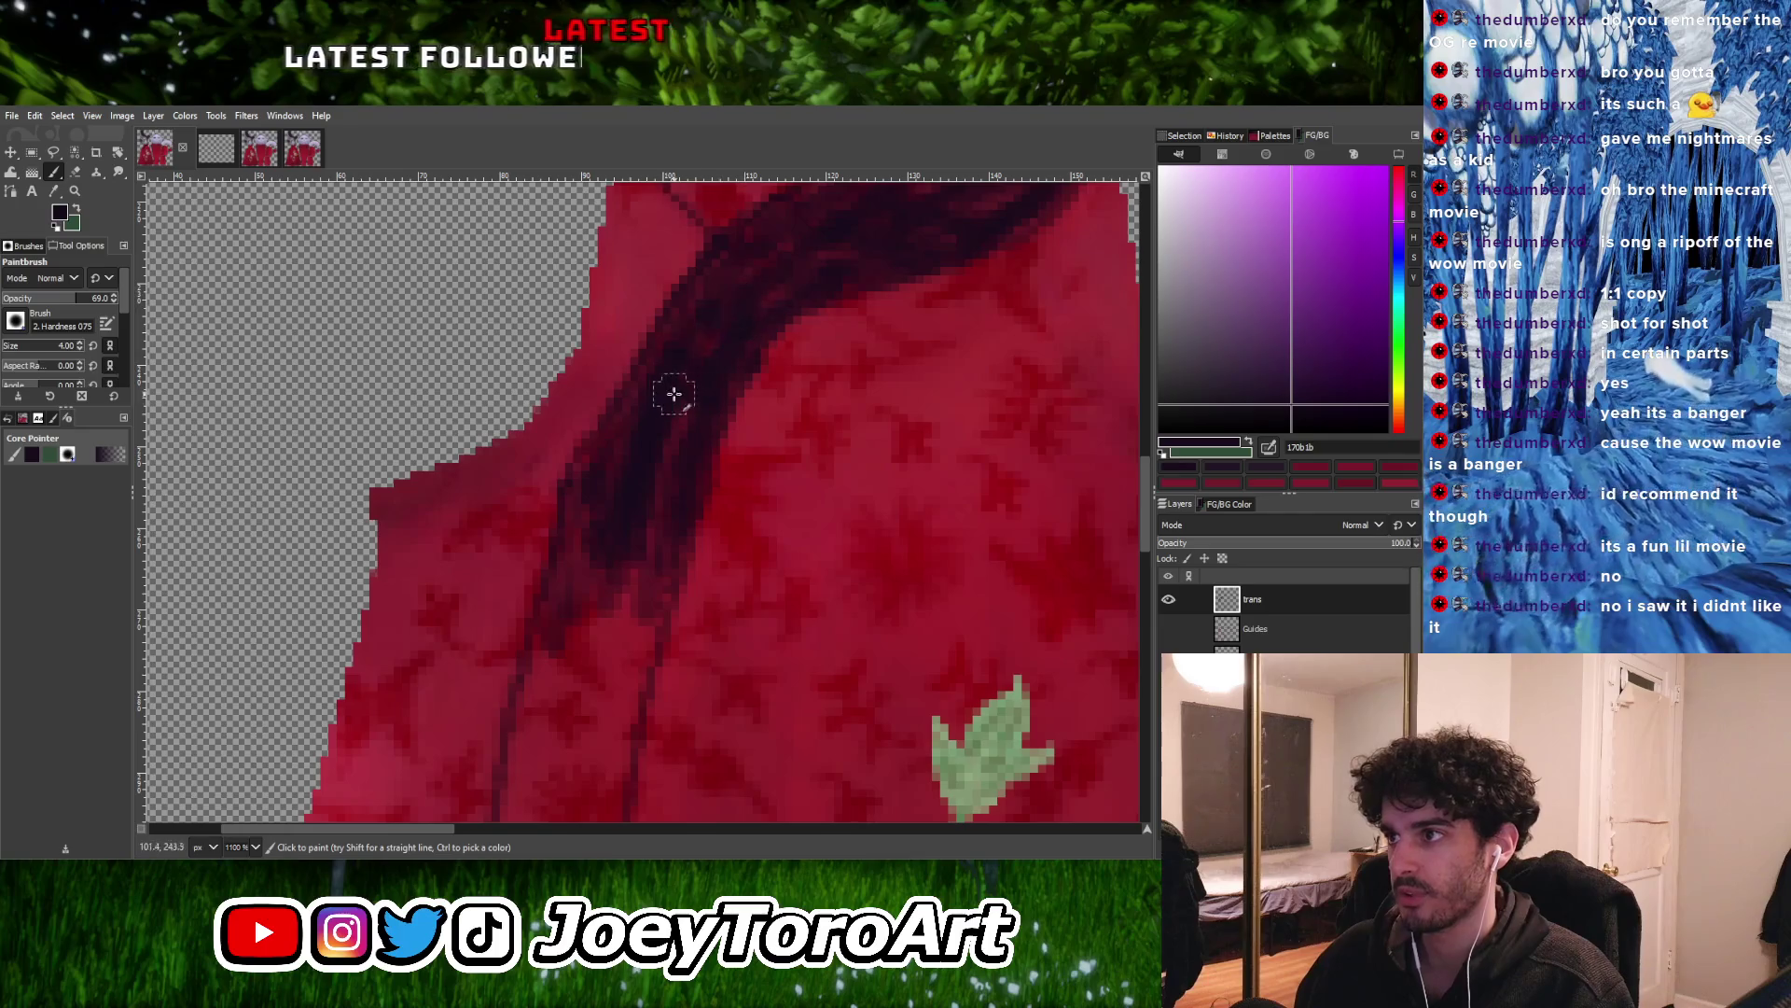
Draw straight dark line segments continuing the placket stripe down the skirt
{"action": "scroll", "coordinate": [648, 592], "scroll_direction": "down", "scroll_amount": 5}
{"action": "scroll", "coordinate": [648, 592], "scroll_direction": "left", "scroll_amount": 2}
{"action": "left_click_drag", "start_coordinate": [719, 388], "coordinate": [671, 585]}
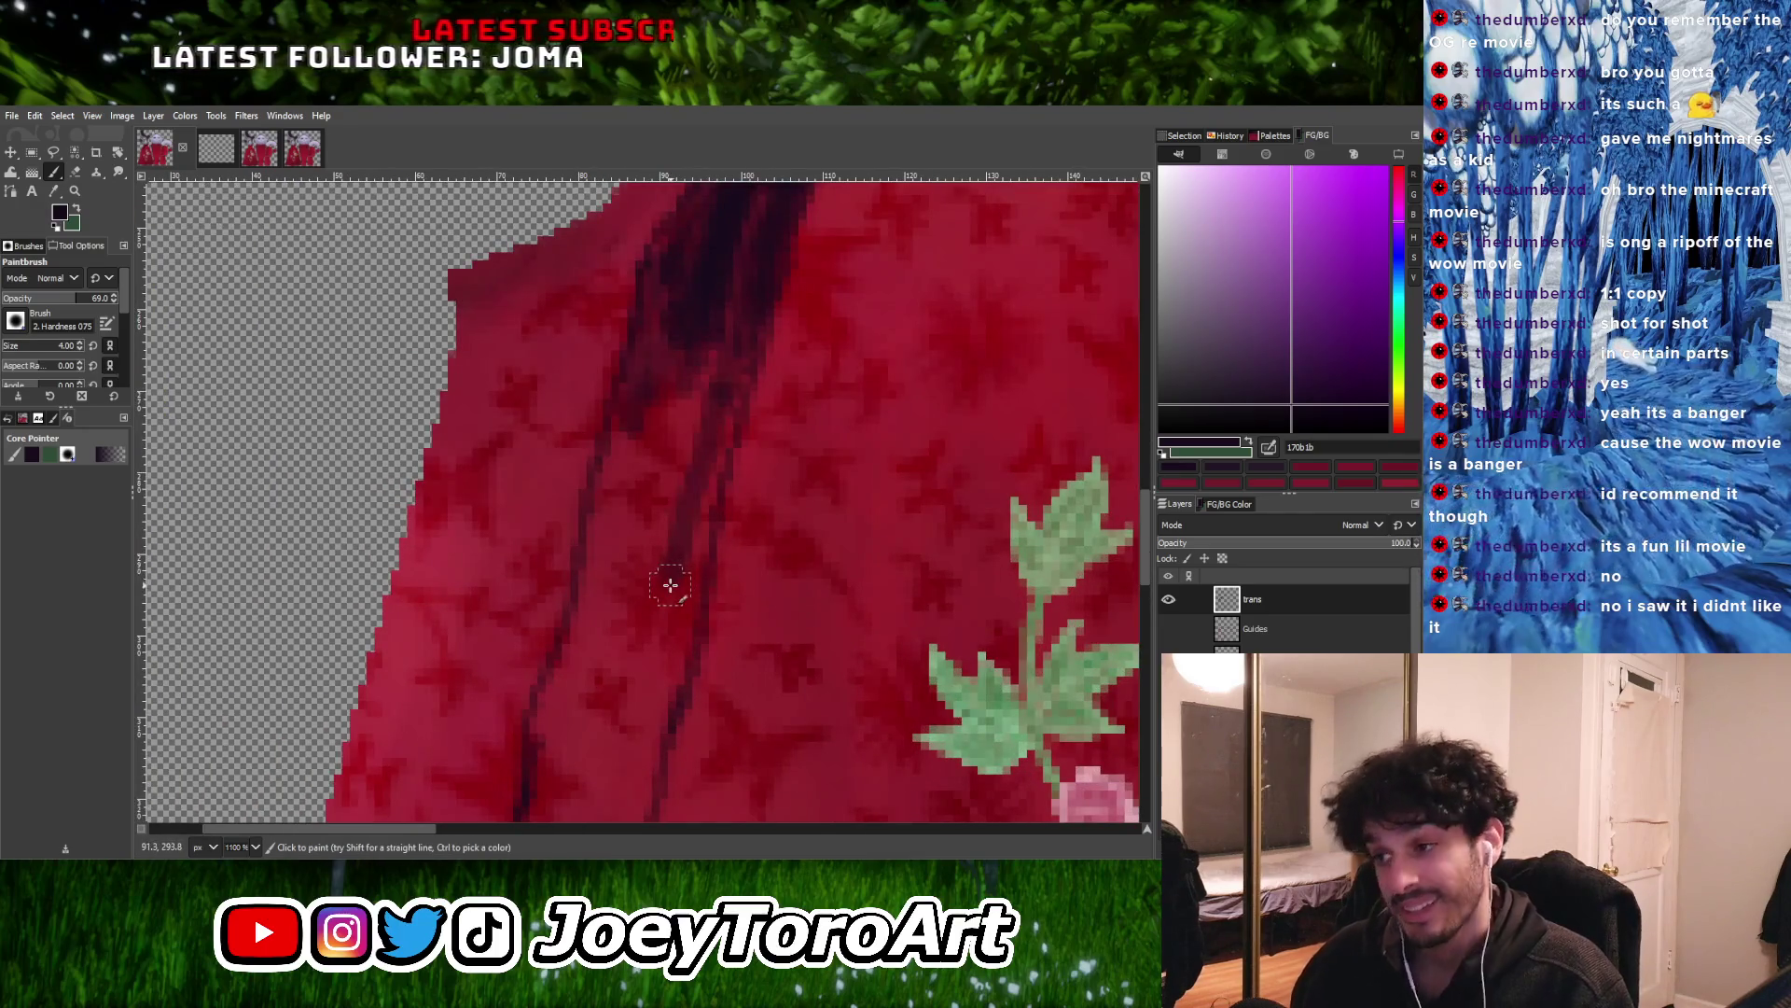
{"action": "scroll", "coordinate": [669, 585], "scroll_direction": "down", "scroll_amount": 3, "text": "ctrl"}
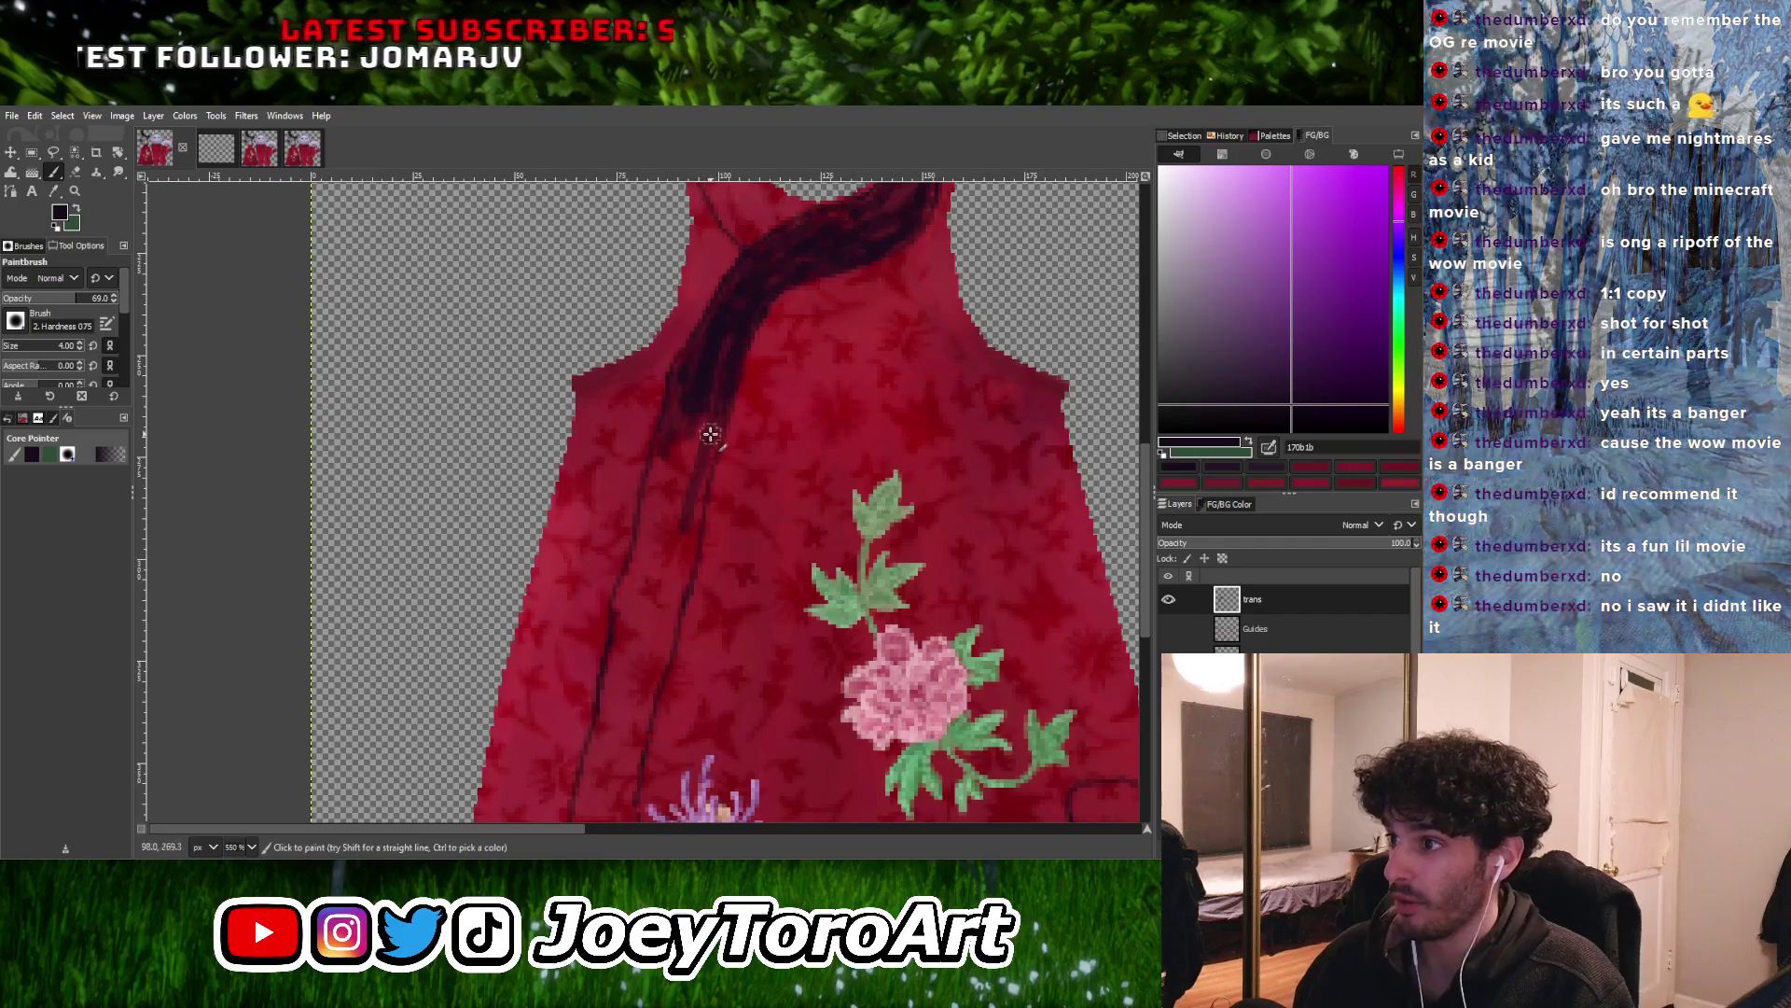
{"action": "scroll", "coordinate": [685, 541], "scroll_direction": "up", "scroll_amount": 2, "text": "ctrl"}
{"action": "left_click", "coordinate": [680, 628], "text": "shift"}
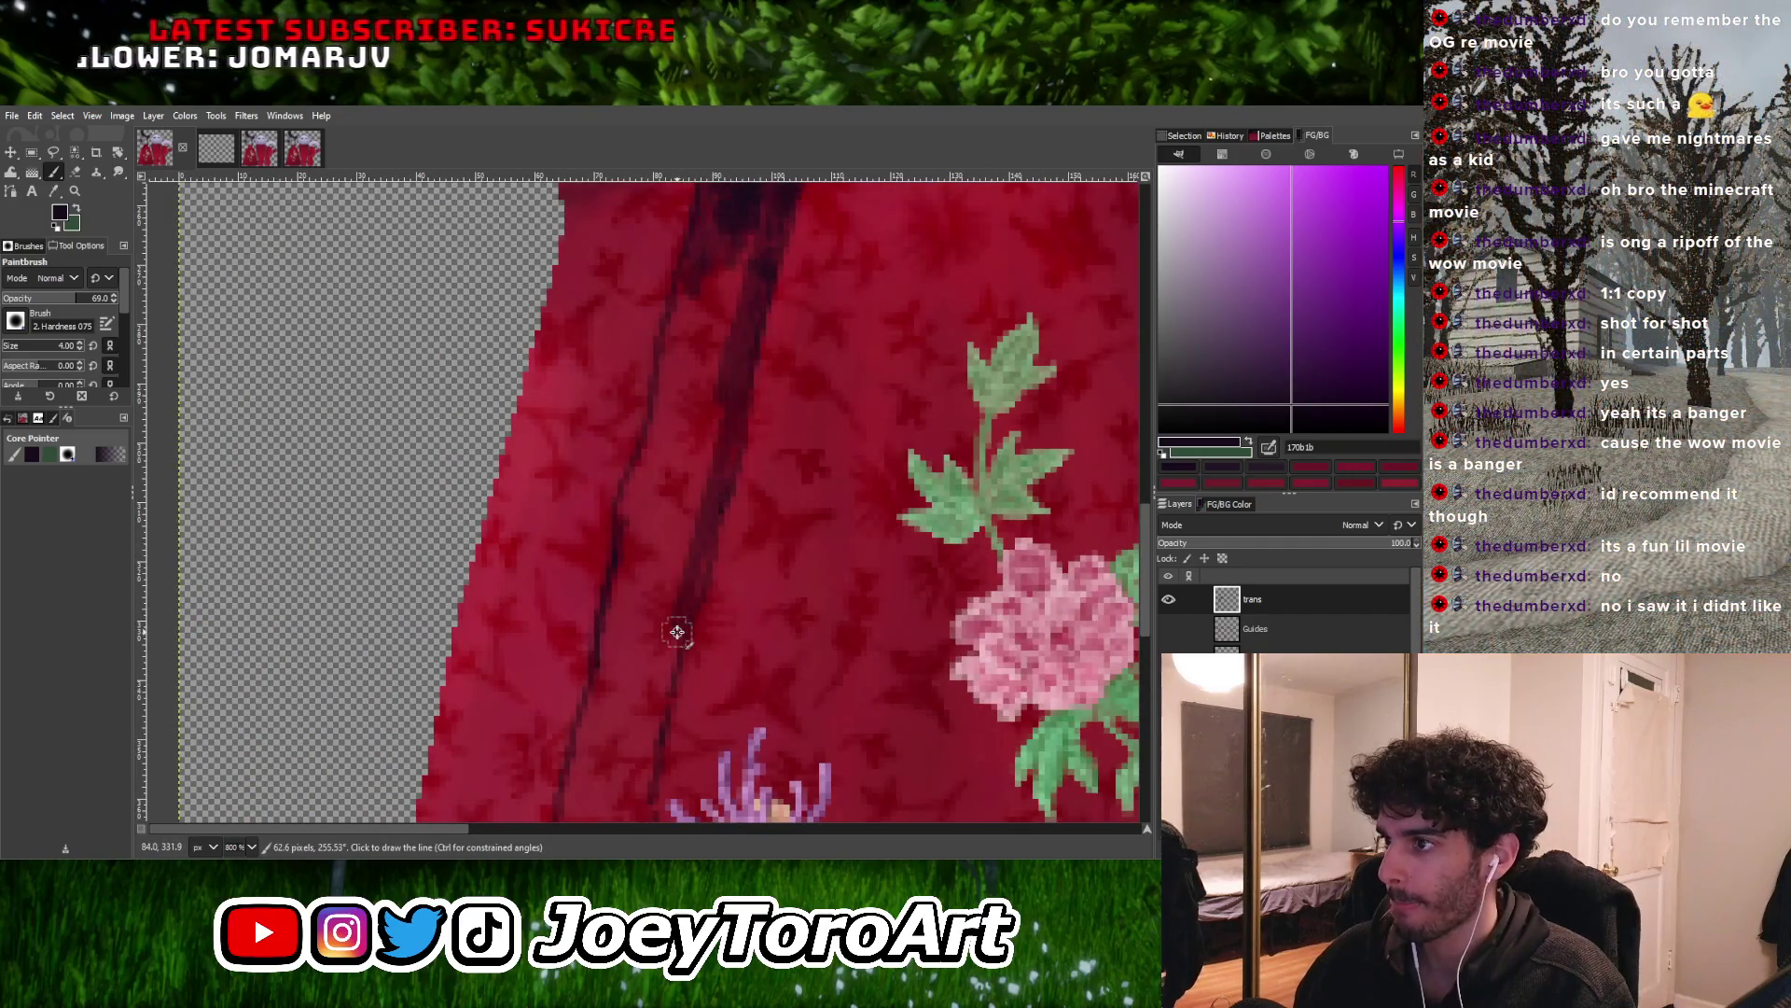
{"action": "left_click", "coordinate": [638, 732], "text": "shift"}
{"action": "scroll", "coordinate": [638, 732], "scroll_direction": "down", "scroll_amount": 2, "text": "ctrl"}
{"action": "scroll", "coordinate": [660, 700], "scroll_direction": "up", "scroll_amount": 2, "text": "ctrl"}
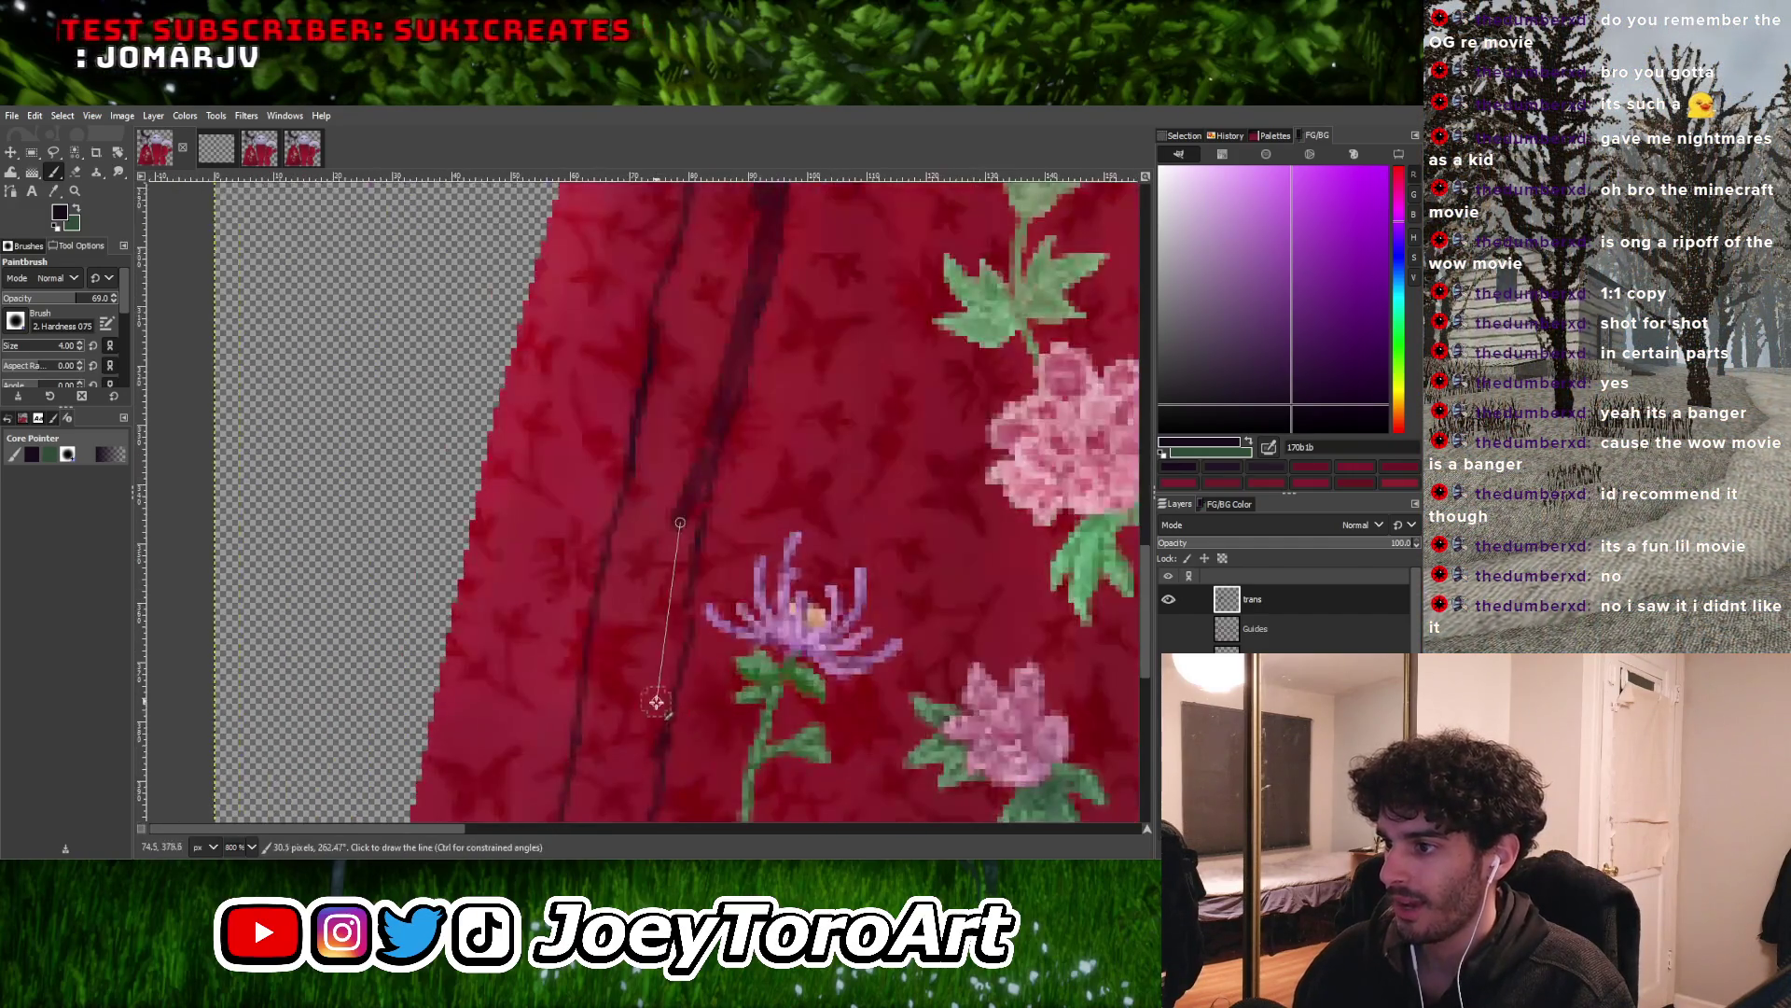
{"action": "left_click", "coordinate": [651, 788], "text": "shift"}
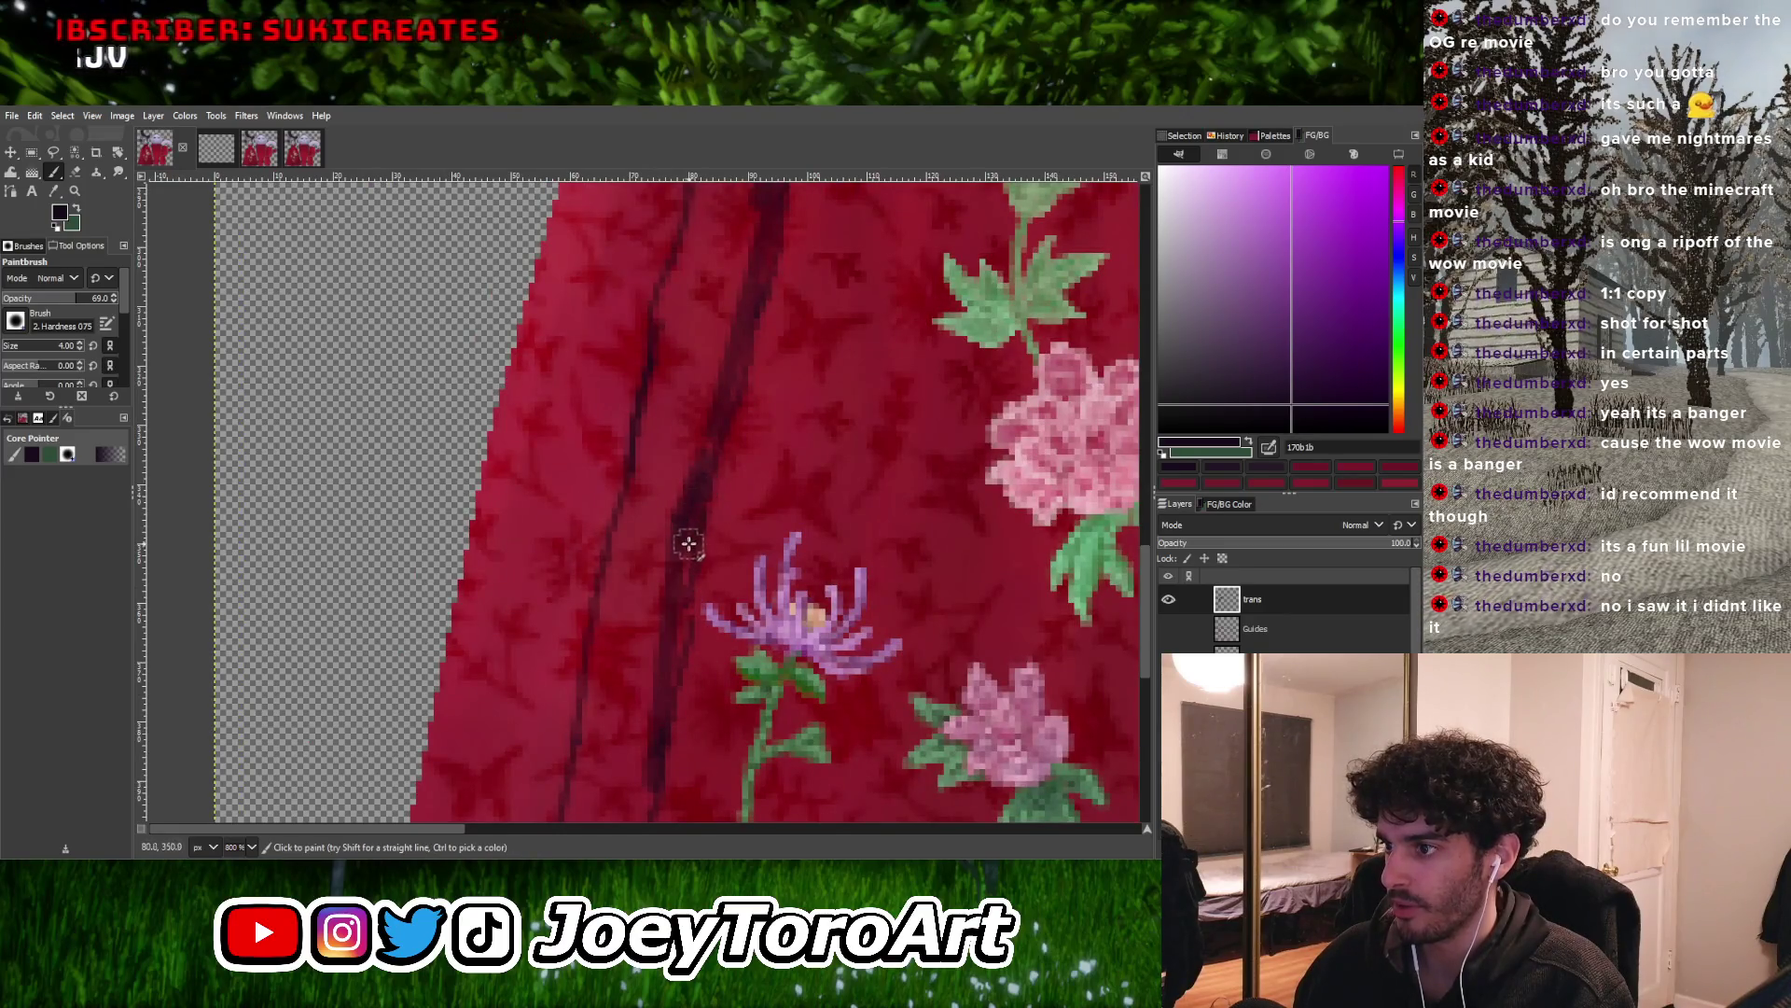
Stroke over the vertical stripe again to carry it further toward the hem
{"action": "scroll", "coordinate": [667, 672], "scroll_direction": "down", "scroll_amount": 2, "text": "ctrl"}
{"action": "scroll", "coordinate": [660, 708], "scroll_direction": "up", "scroll_amount": 2, "text": "ctrl"}
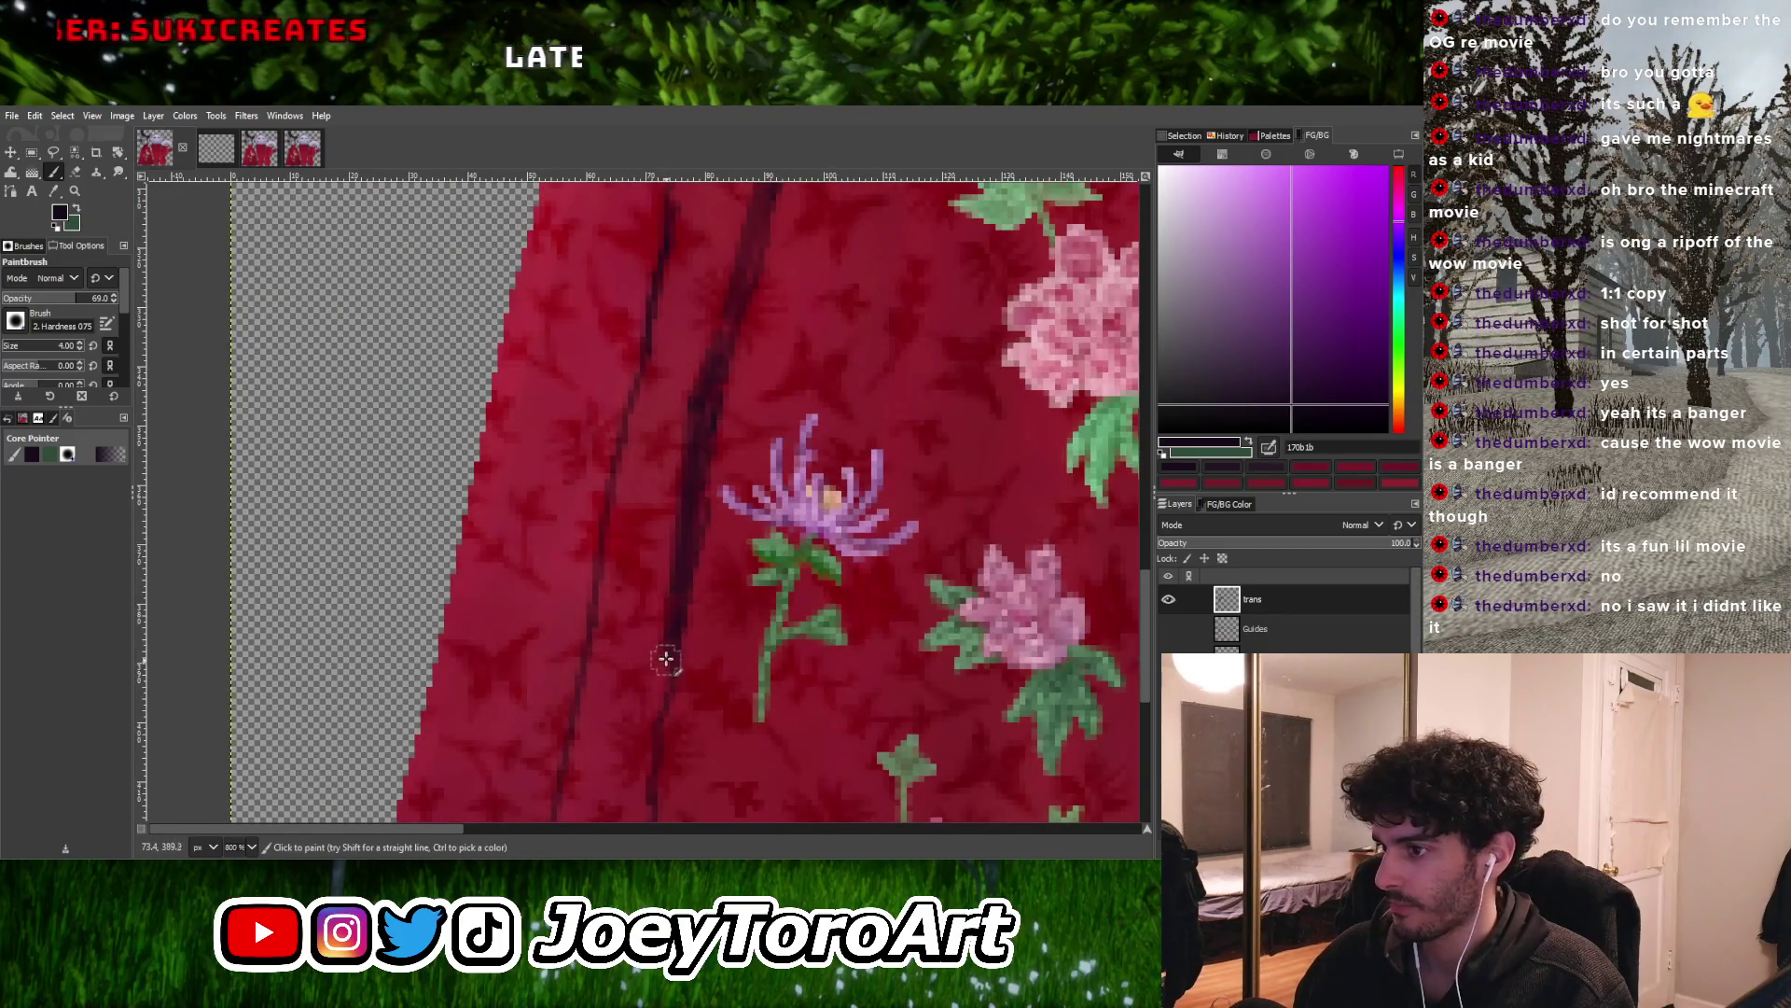
{"action": "scroll", "coordinate": [731, 477], "scroll_direction": "down", "scroll_amount": 2, "text": "ctrl"}
{"action": "scroll", "coordinate": [700, 504], "scroll_direction": "up", "scroll_amount": 1, "text": "ctrl"}
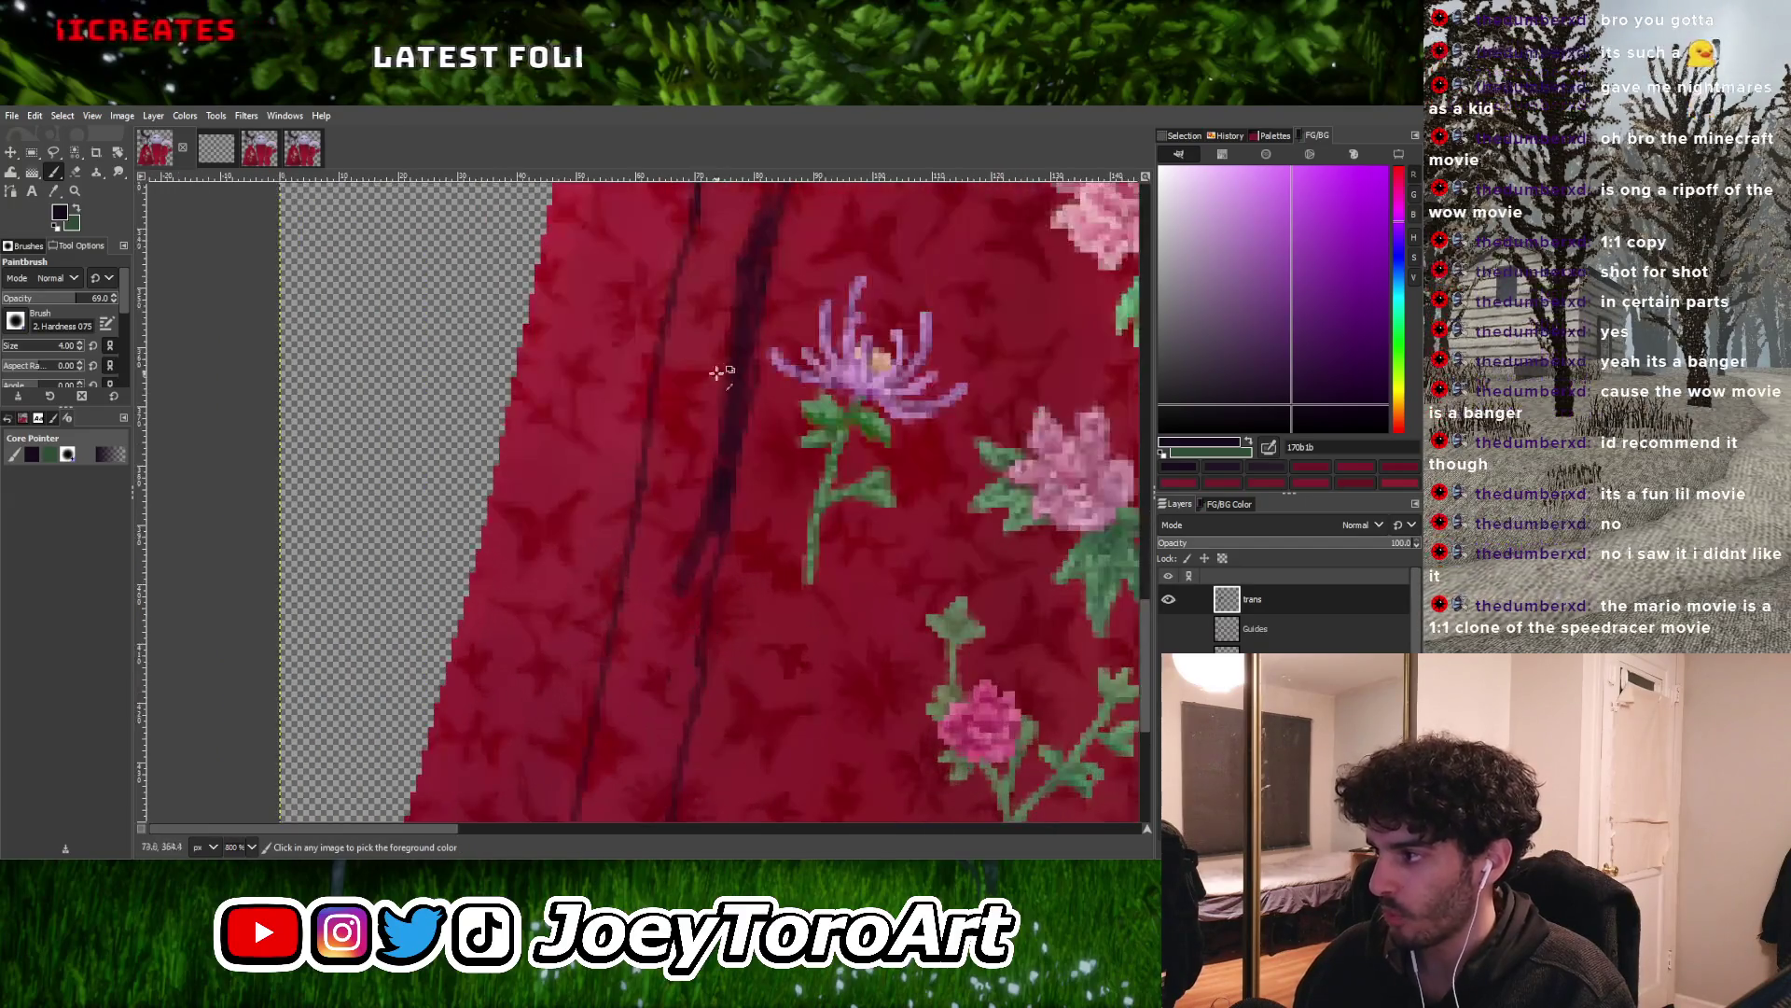
{"action": "scroll", "coordinate": [719, 466], "scroll_direction": "down", "scroll_amount": 1, "text": "ctrl"}
{"action": "scroll", "coordinate": [731, 420], "scroll_direction": "up", "scroll_amount": 2, "text": "ctrl"}
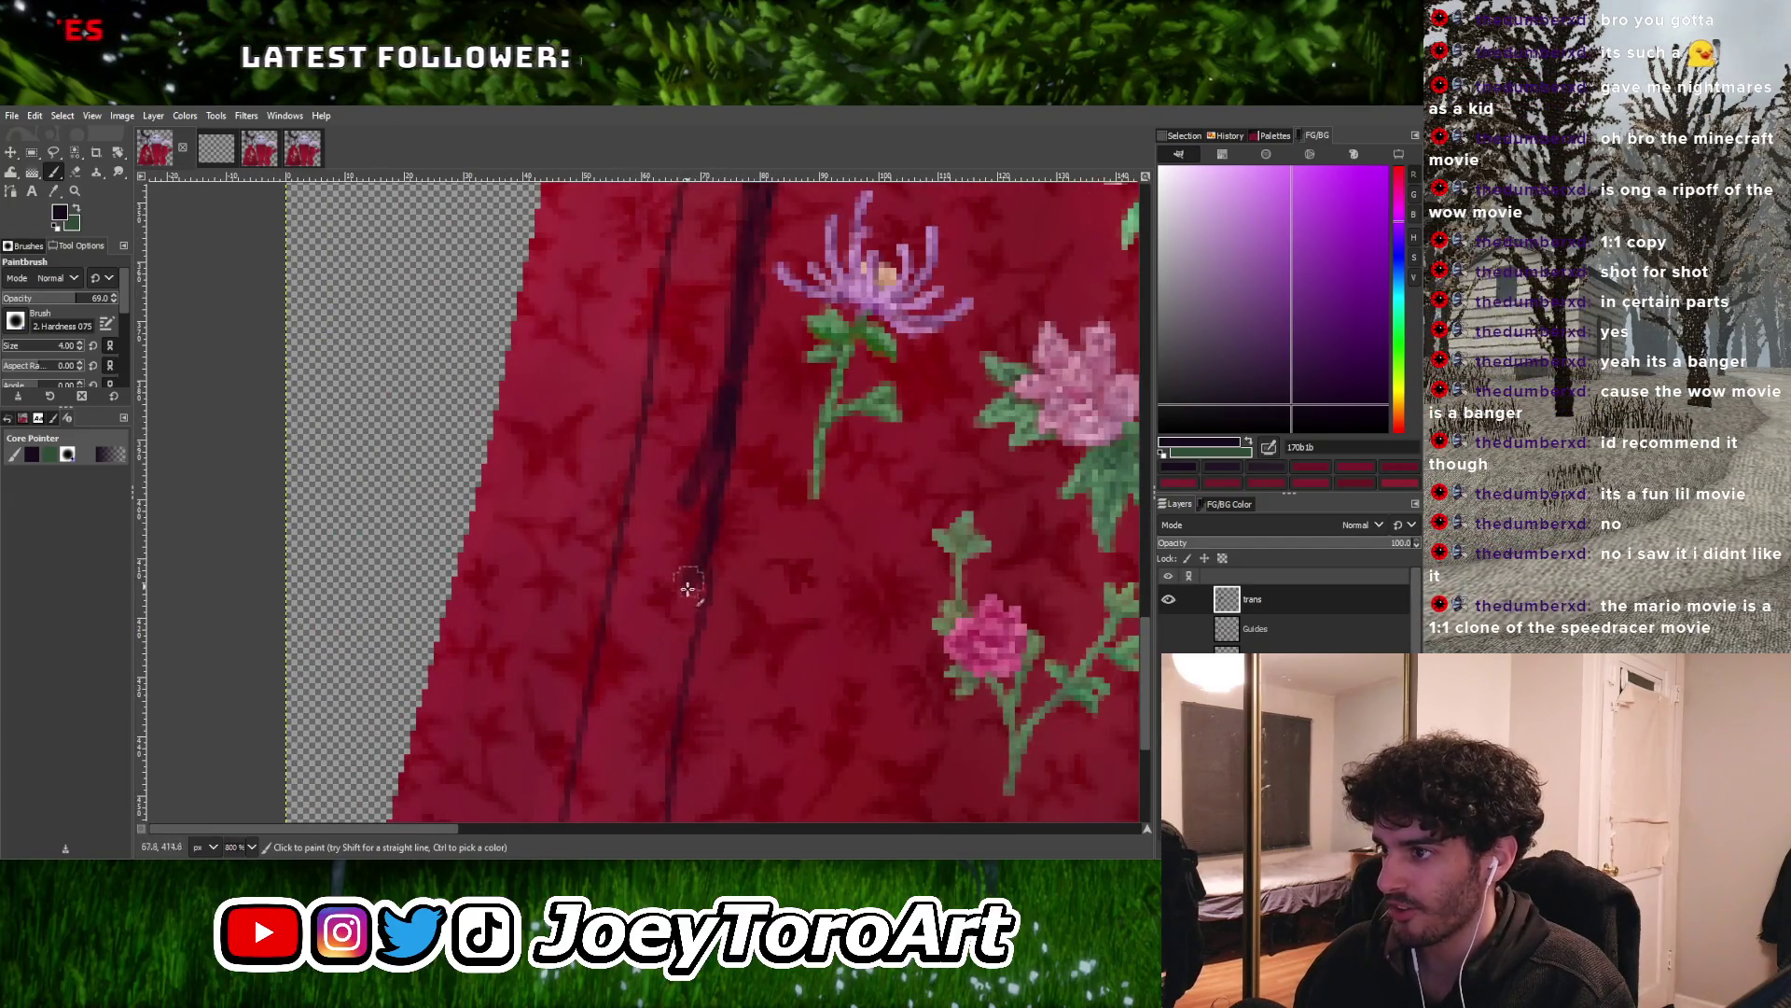
{"action": "scroll", "coordinate": [688, 581], "scroll_direction": "down", "scroll_amount": 4, "text": "ctrl"}
{"action": "scroll", "coordinate": [691, 532], "scroll_direction": "up", "scroll_amount": 3, "text": "ctrl"}
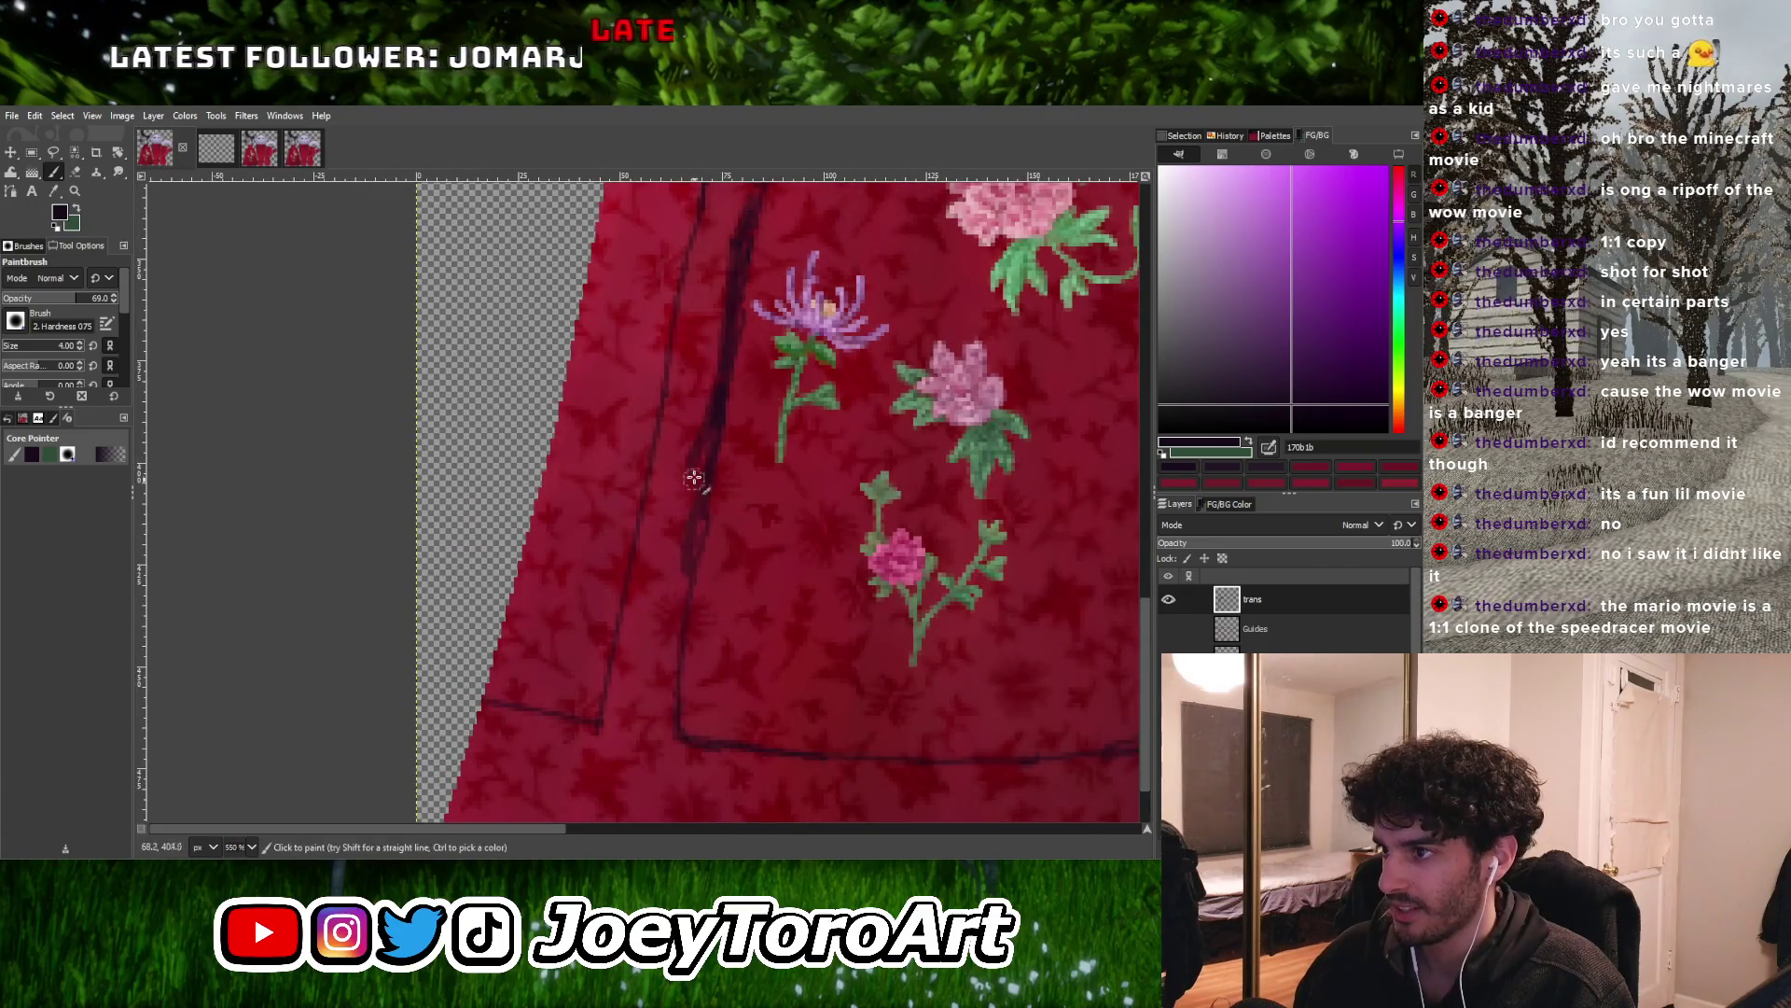
{"action": "mouse_move", "coordinate": [672, 652]}
{"action": "left_mouse_down"}
{"action": "mouse_move", "coordinate": [667, 707]}
{"action": "mouse_move", "coordinate": [703, 480]}
{"action": "left_mouse_up"}
{"action": "scroll", "coordinate": [709, 466], "scroll_direction": "down", "scroll_amount": 3}
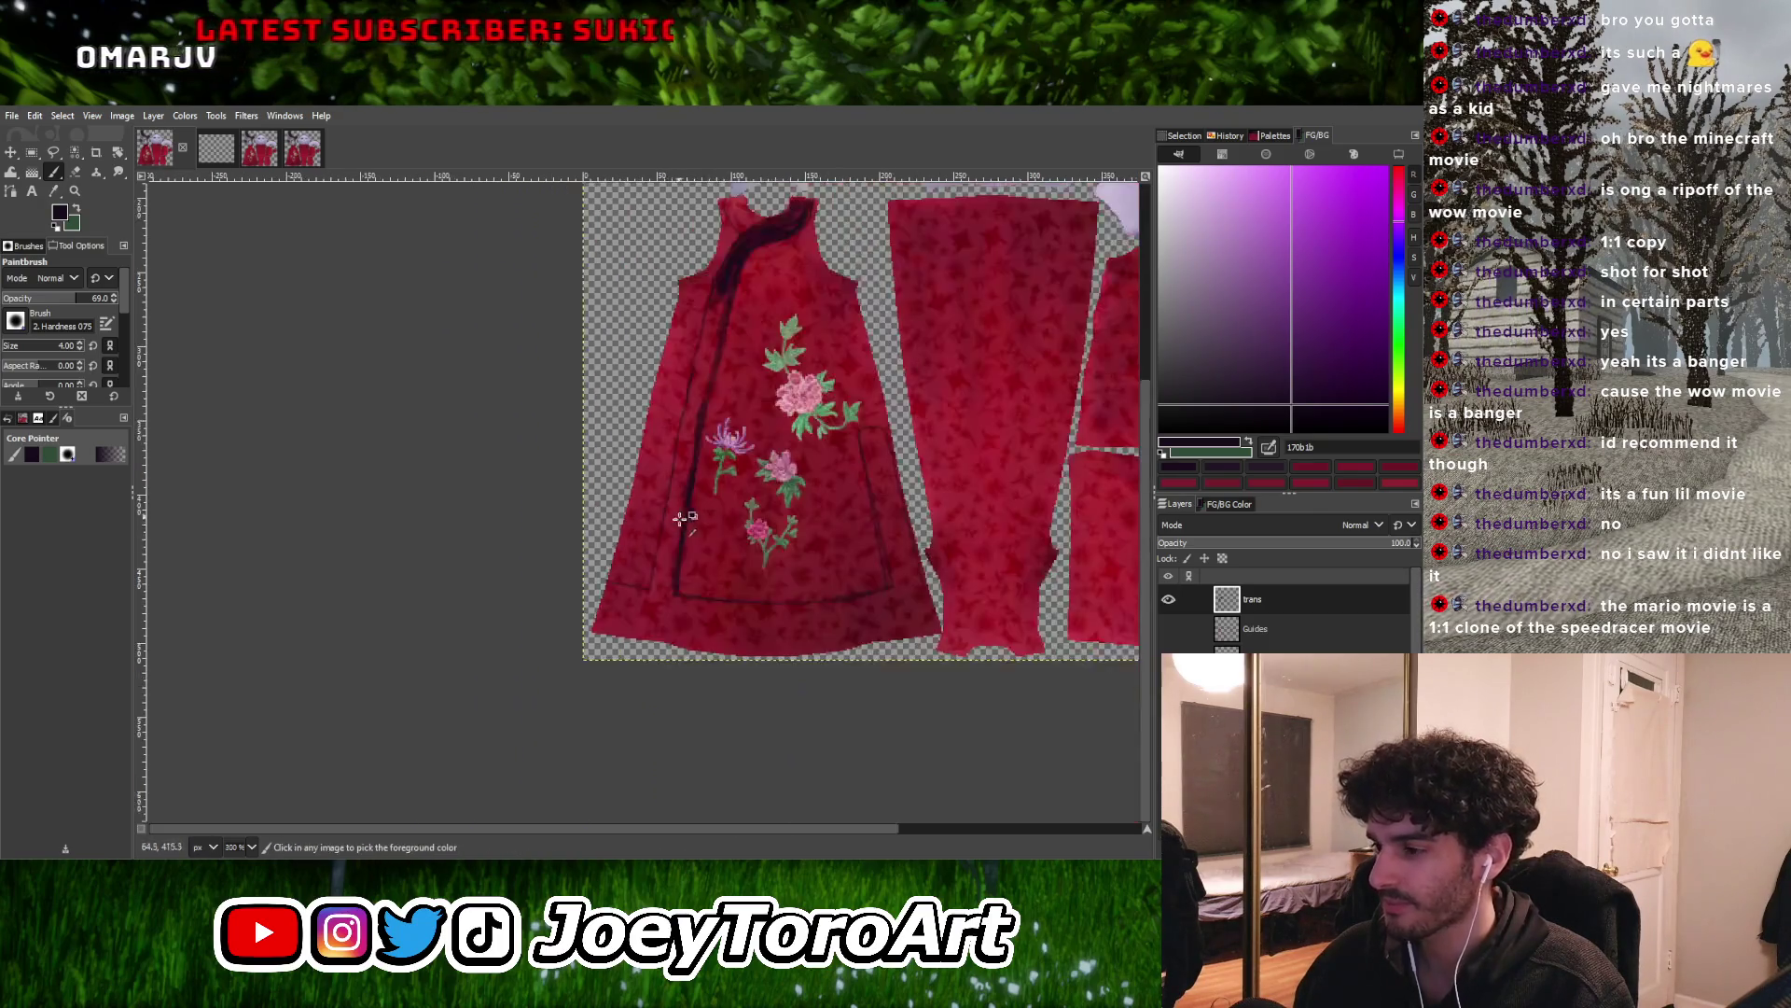
Enlarge the brush and paint a wide dark wine band along the skirt's hem
{"action": "scroll", "coordinate": [808, 523], "scroll_direction": "down", "scroll_amount": 3, "text": "ctrl"}
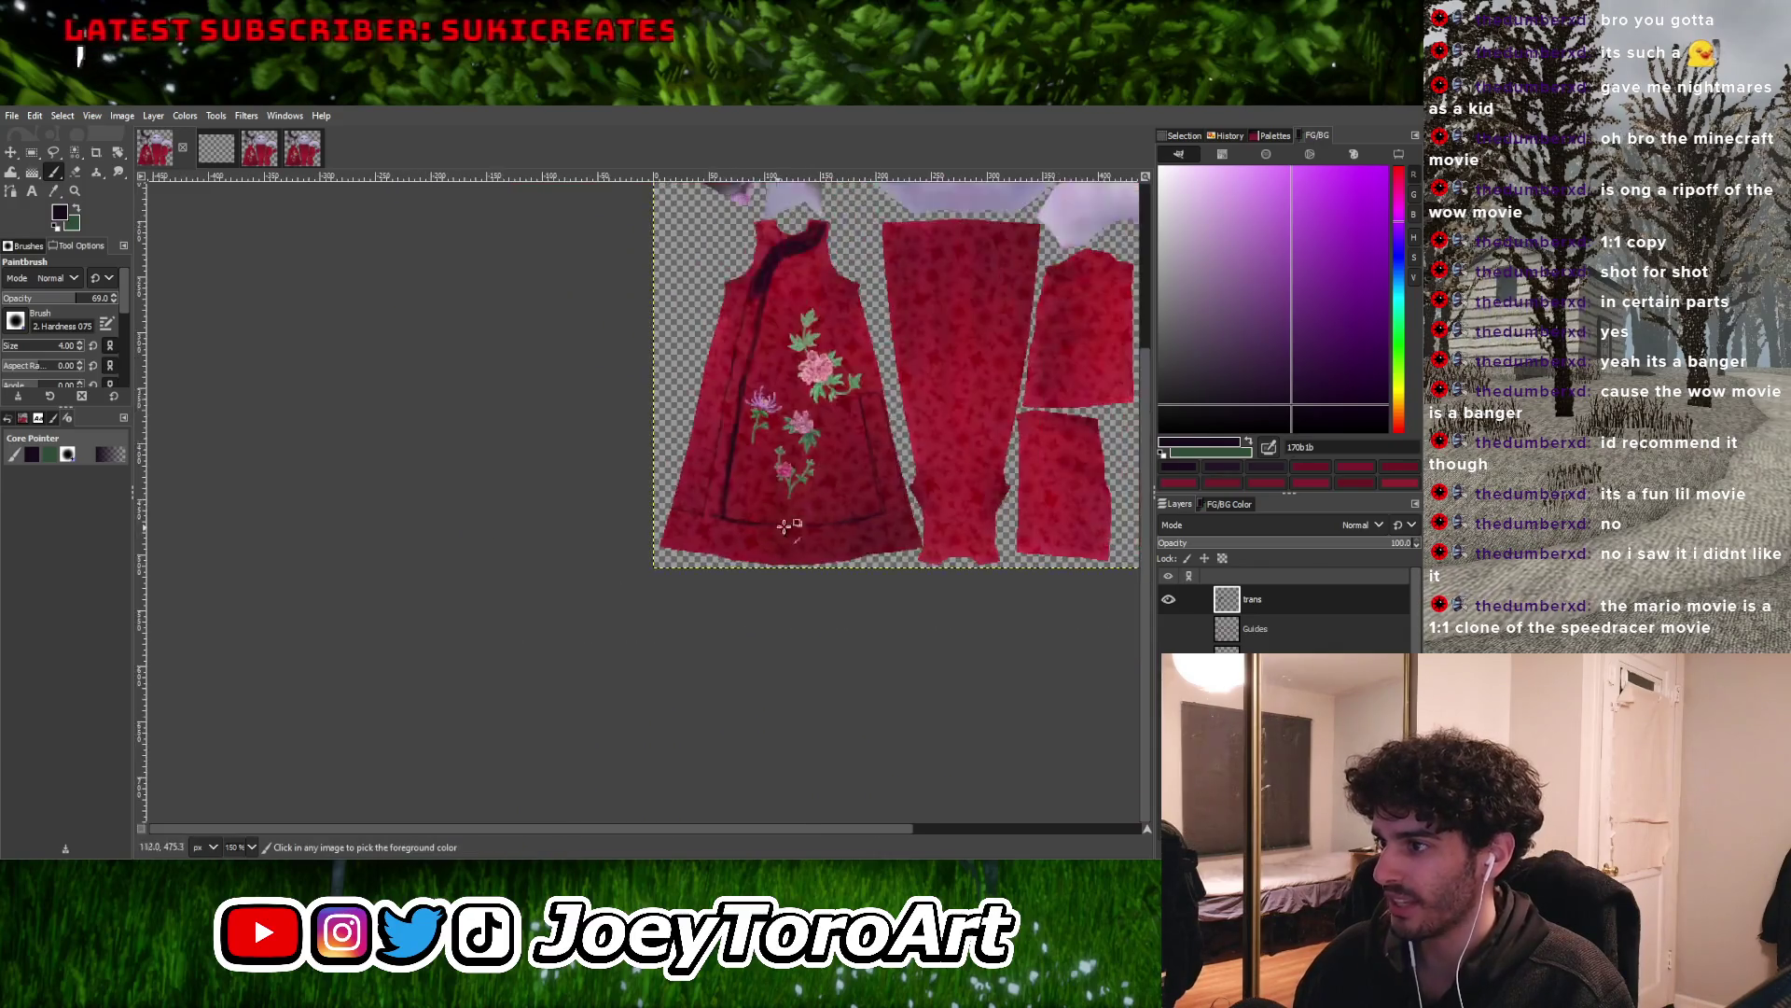
{"action": "scroll", "coordinate": [843, 525], "scroll_direction": "up", "scroll_amount": 3, "text": "ctrl"}
{"action": "key", "text": "bracketright"}
{"action": "mouse_move", "coordinate": [554, 554]}
{"action": "left_mouse_down"}
{"action": "mouse_move", "coordinate": [650, 569]}
{"action": "mouse_move", "coordinate": [575, 539]}
{"action": "mouse_move", "coordinate": [564, 584]}
{"action": "mouse_move", "coordinate": [877, 578]}
{"action": "left_mouse_up"}
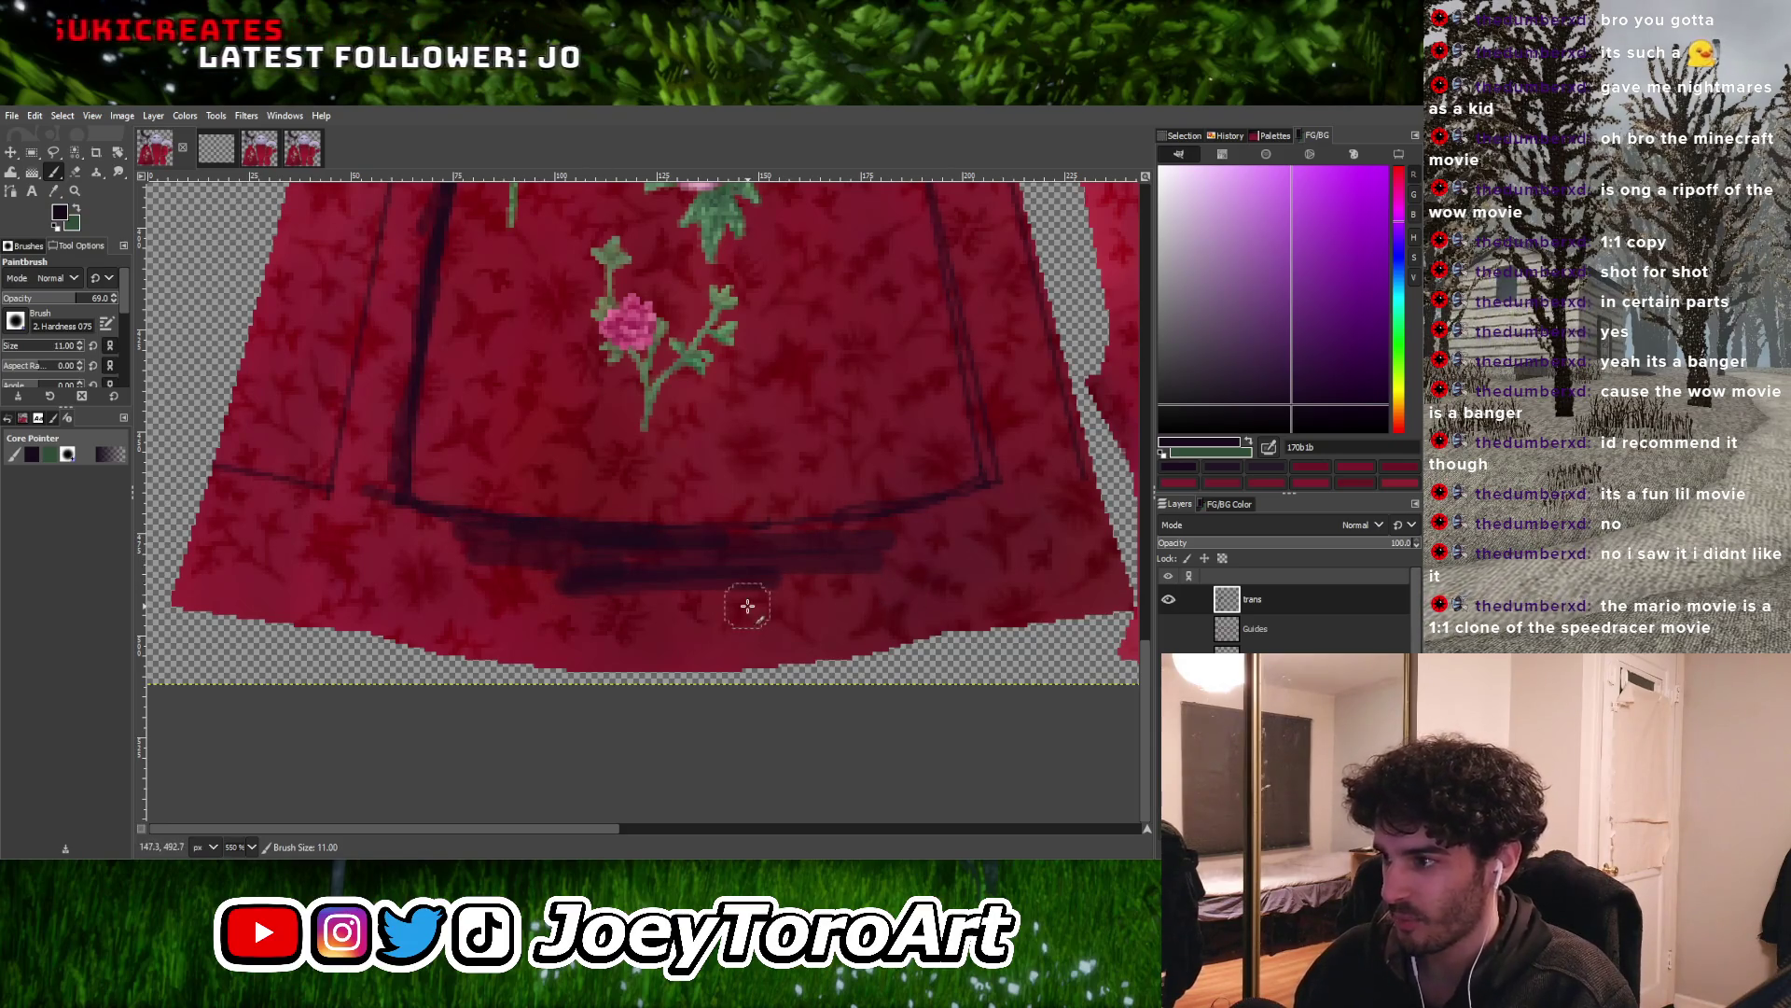
{"action": "key", "text": "bracketright"}
{"action": "key", "text": "bracketright"}
{"action": "key", "text": "bracketright"}
{"action": "mouse_move", "coordinate": [548, 604]}
{"action": "left_mouse_down"}
{"action": "mouse_move", "coordinate": [732, 600]}
{"action": "mouse_move", "coordinate": [955, 556]}
{"action": "mouse_move", "coordinate": [674, 591]}
{"action": "mouse_move", "coordinate": [505, 583]}
{"action": "mouse_move", "coordinate": [744, 600]}
{"action": "left_mouse_up"}
Add more dark strokes along the hem, darkening the band to the right with a slightly smaller brush
{"action": "scroll", "coordinate": [843, 591], "scroll_direction": "down", "scroll_amount": 3, "text": "ctrl"}
{"action": "scroll", "coordinate": [731, 600], "scroll_direction": "up", "scroll_amount": 3, "text": "ctrl"}
{"action": "scroll", "coordinate": [723, 566], "scroll_direction": "down", "scroll_amount": 4, "text": "ctrl"}
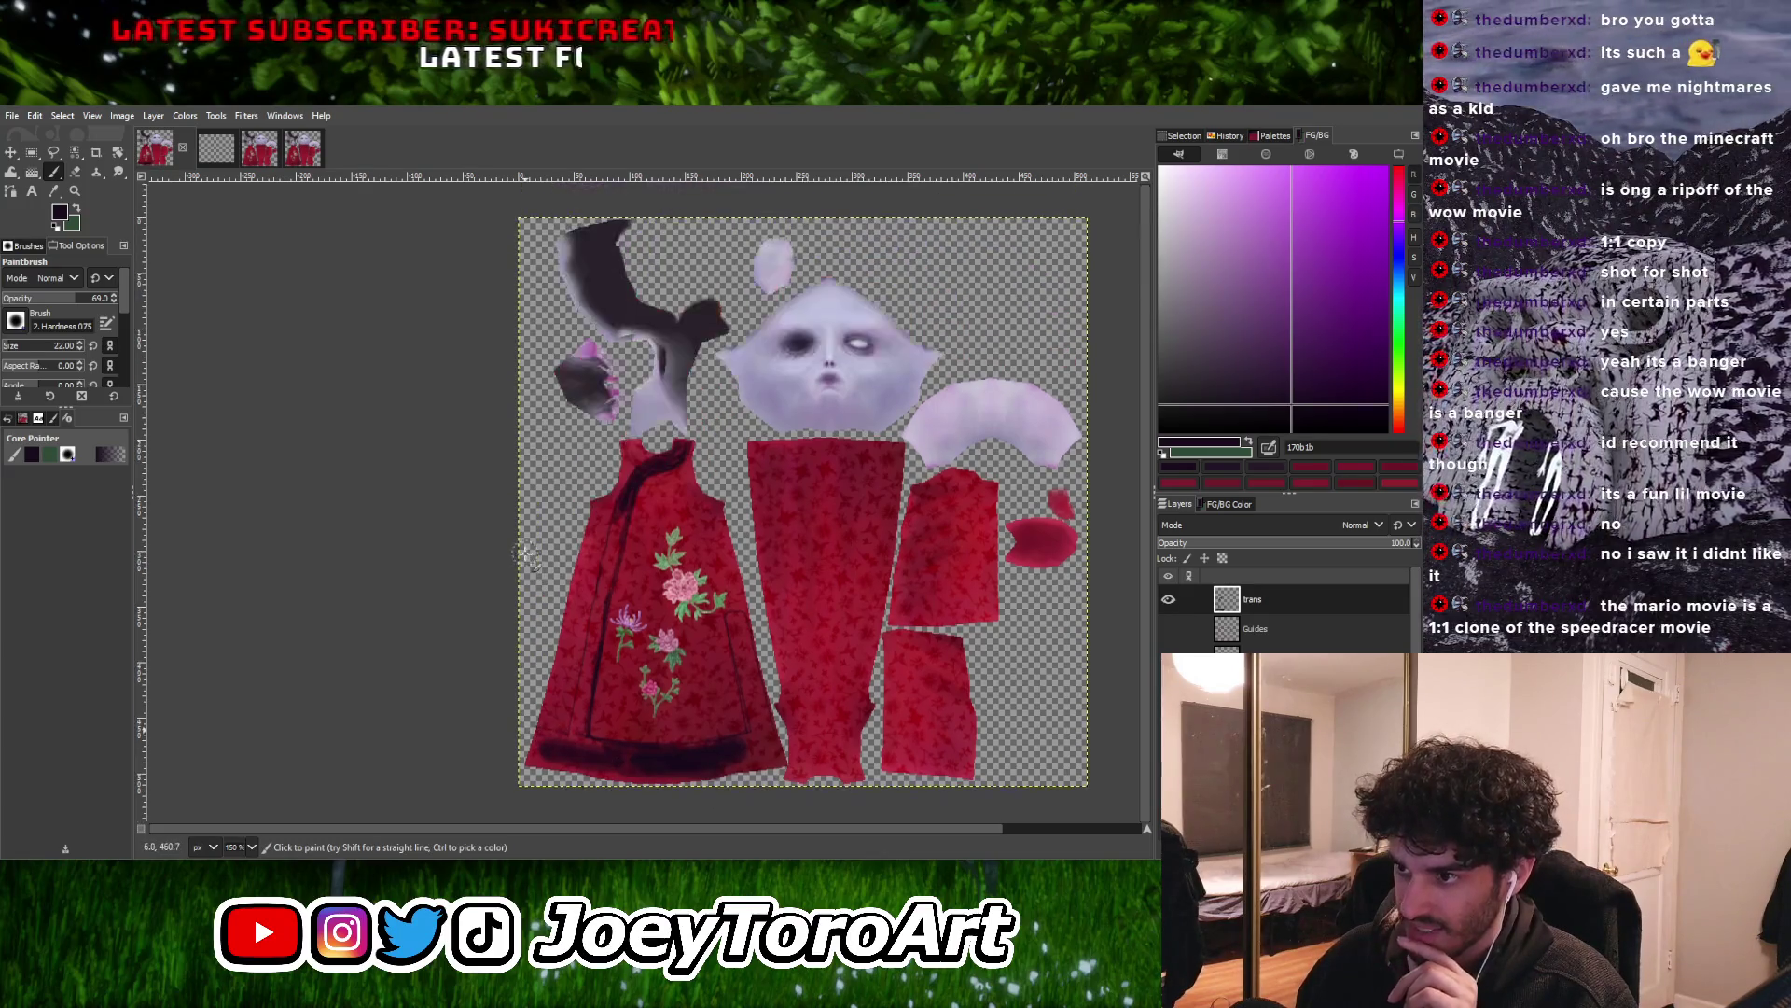
{"action": "scroll", "coordinate": [561, 558], "scroll_direction": "up", "scroll_amount": 4, "text": "ctrl"}
{"action": "left_click_drag", "start_coordinate": [541, 746], "coordinate": [500, 767]}
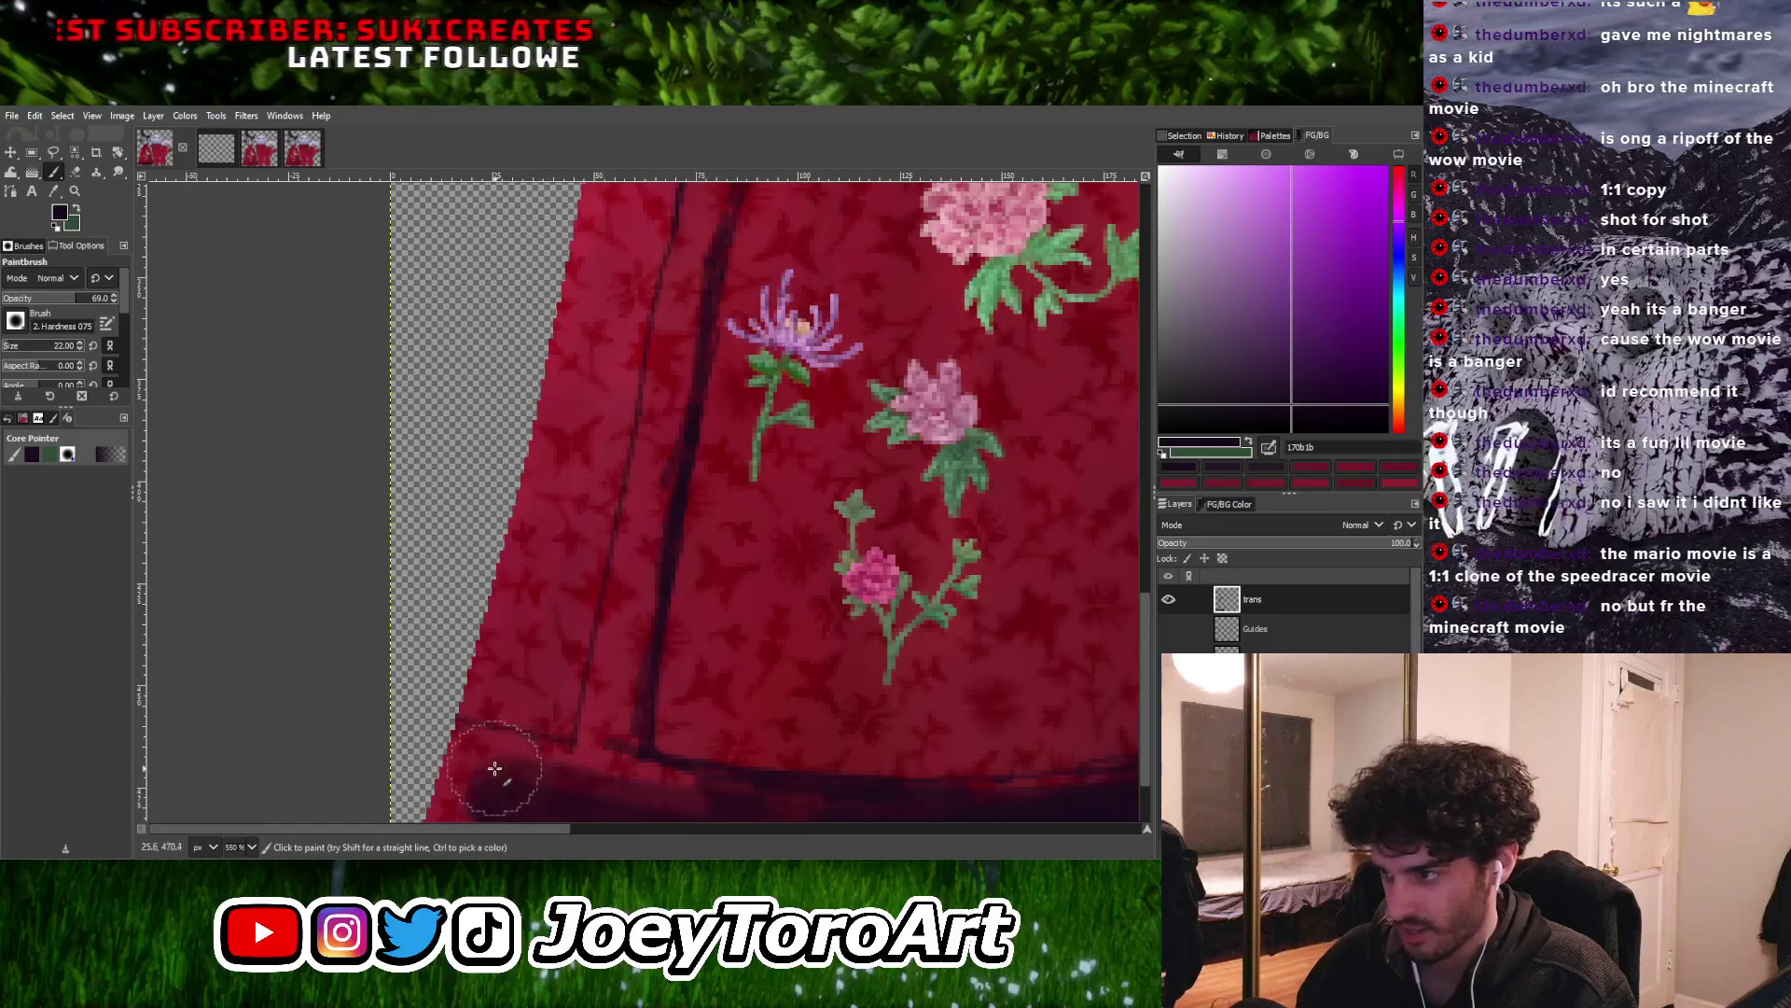
{"action": "scroll", "coordinate": [592, 584], "scroll_direction": "down", "scroll_amount": 4, "text": "ctrl"}
{"action": "scroll", "coordinate": [619, 687], "scroll_direction": "up", "scroll_amount": 4, "text": "ctrl"}
{"action": "mouse_move", "coordinate": [619, 687]}
{"action": "left_mouse_down"}
{"action": "mouse_move", "coordinate": [602, 712]}
{"action": "mouse_move", "coordinate": [600, 672]}
{"action": "mouse_move", "coordinate": [472, 699]}
{"action": "mouse_move", "coordinate": [661, 716]}
{"action": "left_mouse_up"}
{"action": "key", "text": "bracketleft"}
{"action": "key", "text": "bracketleft"}
{"action": "key", "text": "bracketleft"}
{"action": "key", "text": "bracketleft"}
{"action": "key", "text": "bracketleft"}
{"action": "key", "text": "bracketleft"}
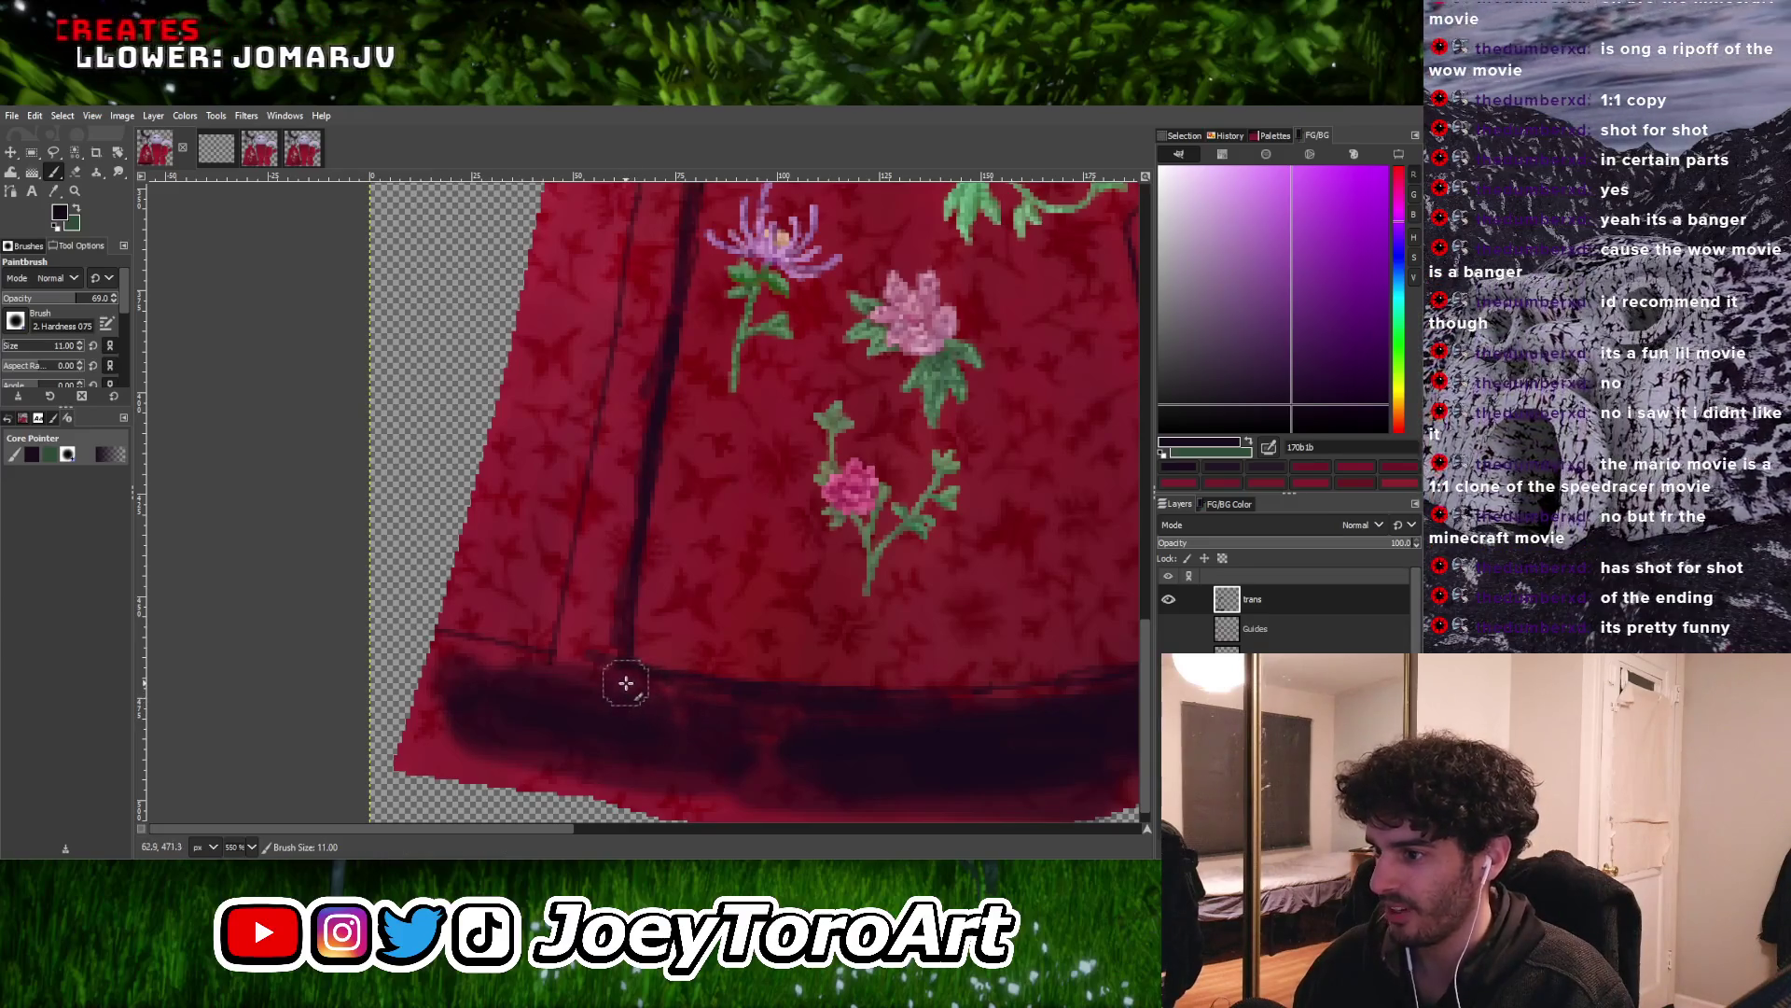
{"action": "left_click_drag", "start_coordinate": [562, 647], "coordinate": [690, 695]}
Extend the dark hem band across the bottom of the skirt
{"action": "scroll", "coordinate": [682, 703], "scroll_direction": "down", "scroll_amount": 5, "text": "ctrl"}
{"action": "scroll", "coordinate": [571, 717], "scroll_direction": "up", "scroll_amount": 6, "text": "ctrl"}
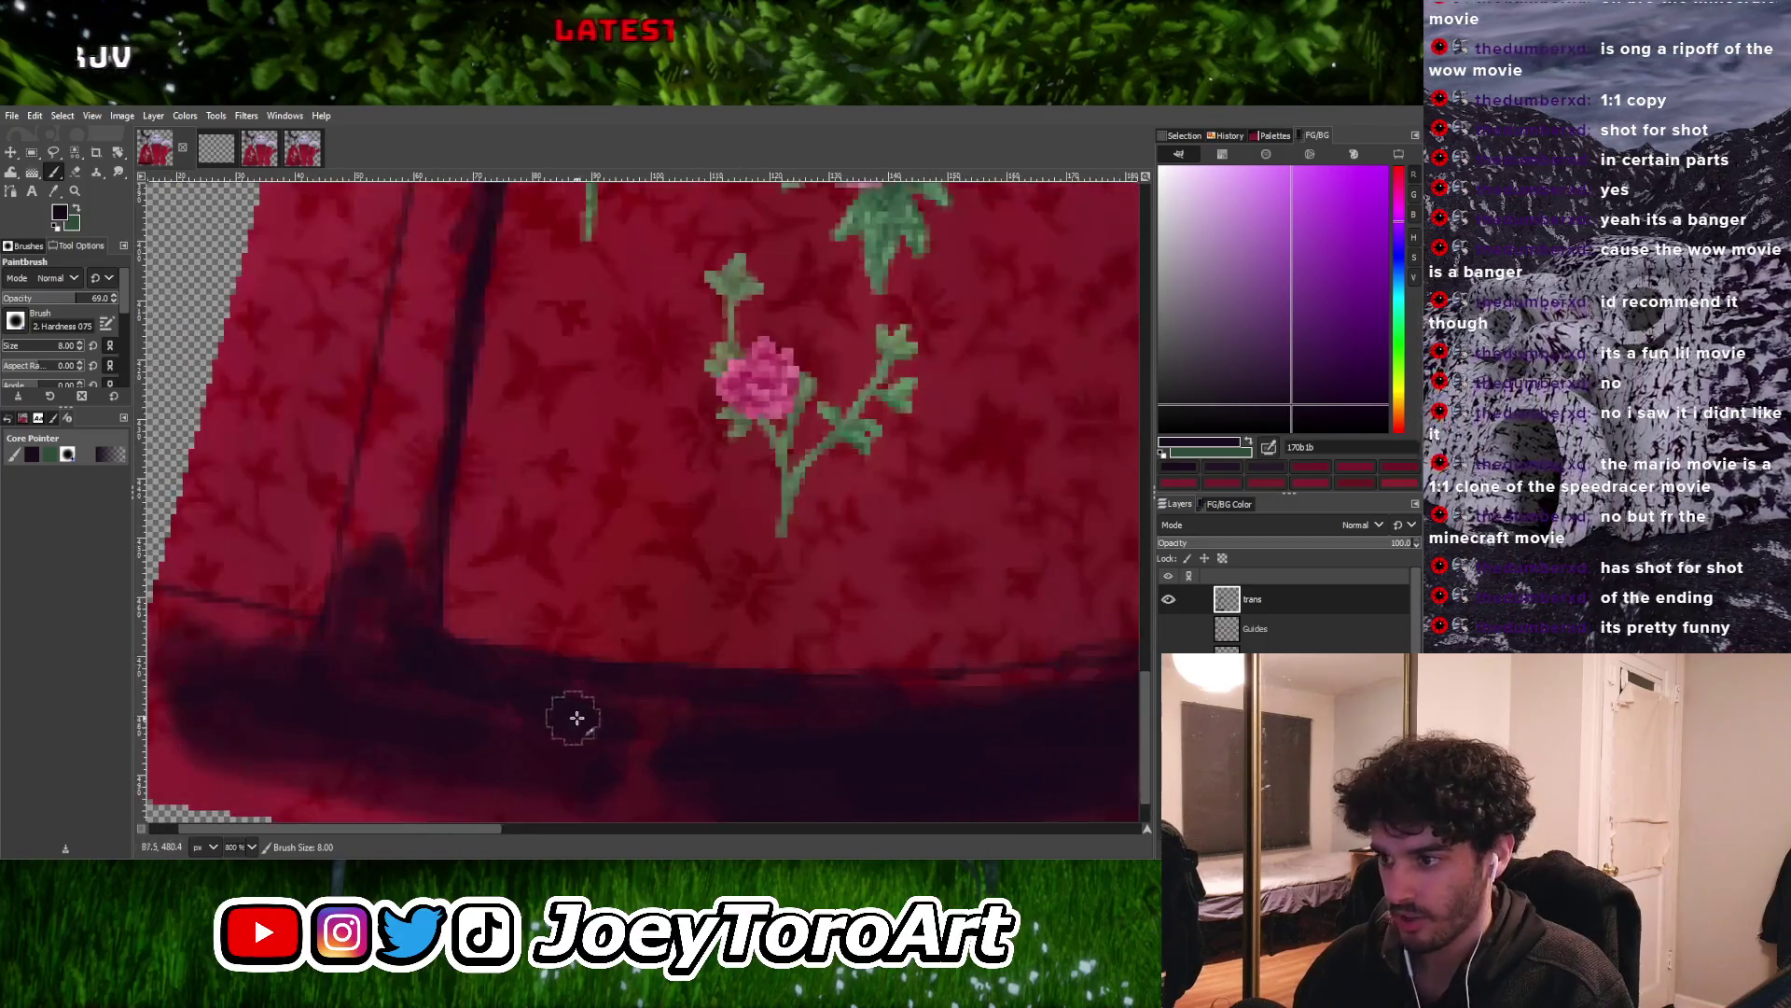
{"action": "scroll", "coordinate": [659, 752], "scroll_direction": "down", "scroll_amount": 5, "text": "ctrl"}
{"action": "scroll", "coordinate": [700, 719], "scroll_direction": "up", "scroll_amount": 5, "text": "ctrl"}
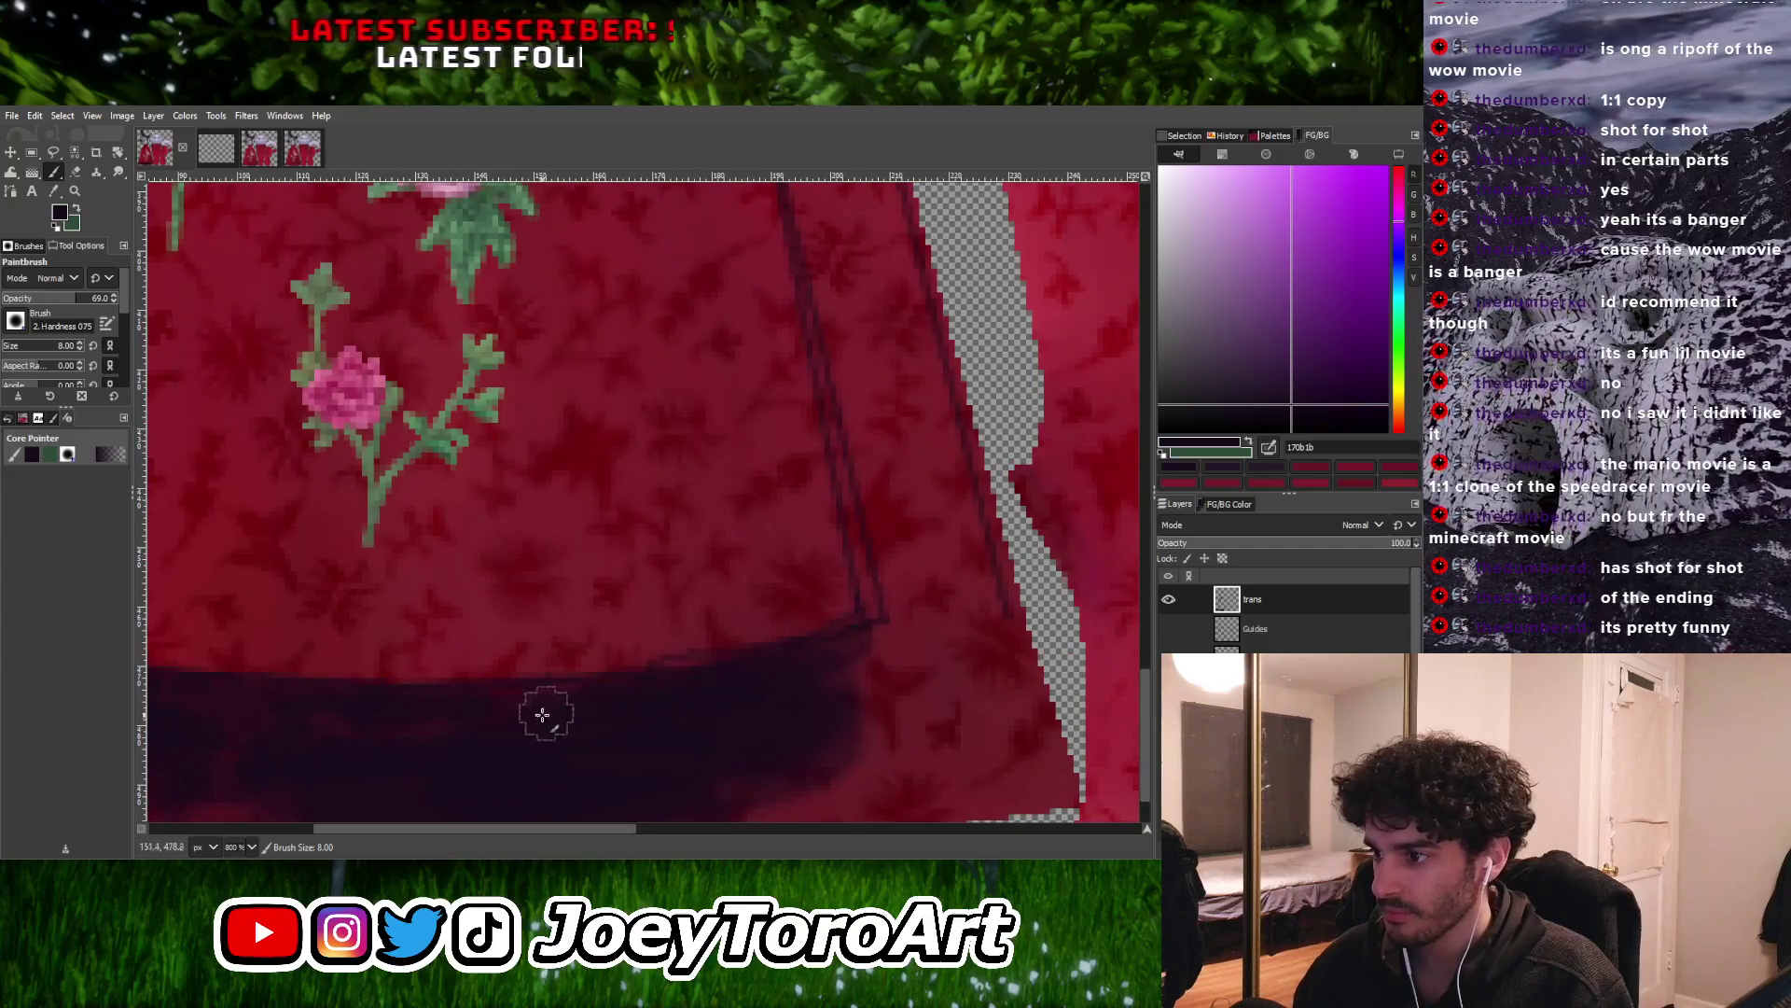
{"action": "scroll", "coordinate": [670, 682], "scroll_direction": "down", "scroll_amount": 3, "text": "ctrl"}
{"action": "scroll", "coordinate": [670, 683], "scroll_direction": "up", "scroll_amount": 3, "text": "ctrl"}
{"action": "scroll", "coordinate": [827, 663], "scroll_direction": "down", "scroll_amount": 3, "text": "ctrl"}
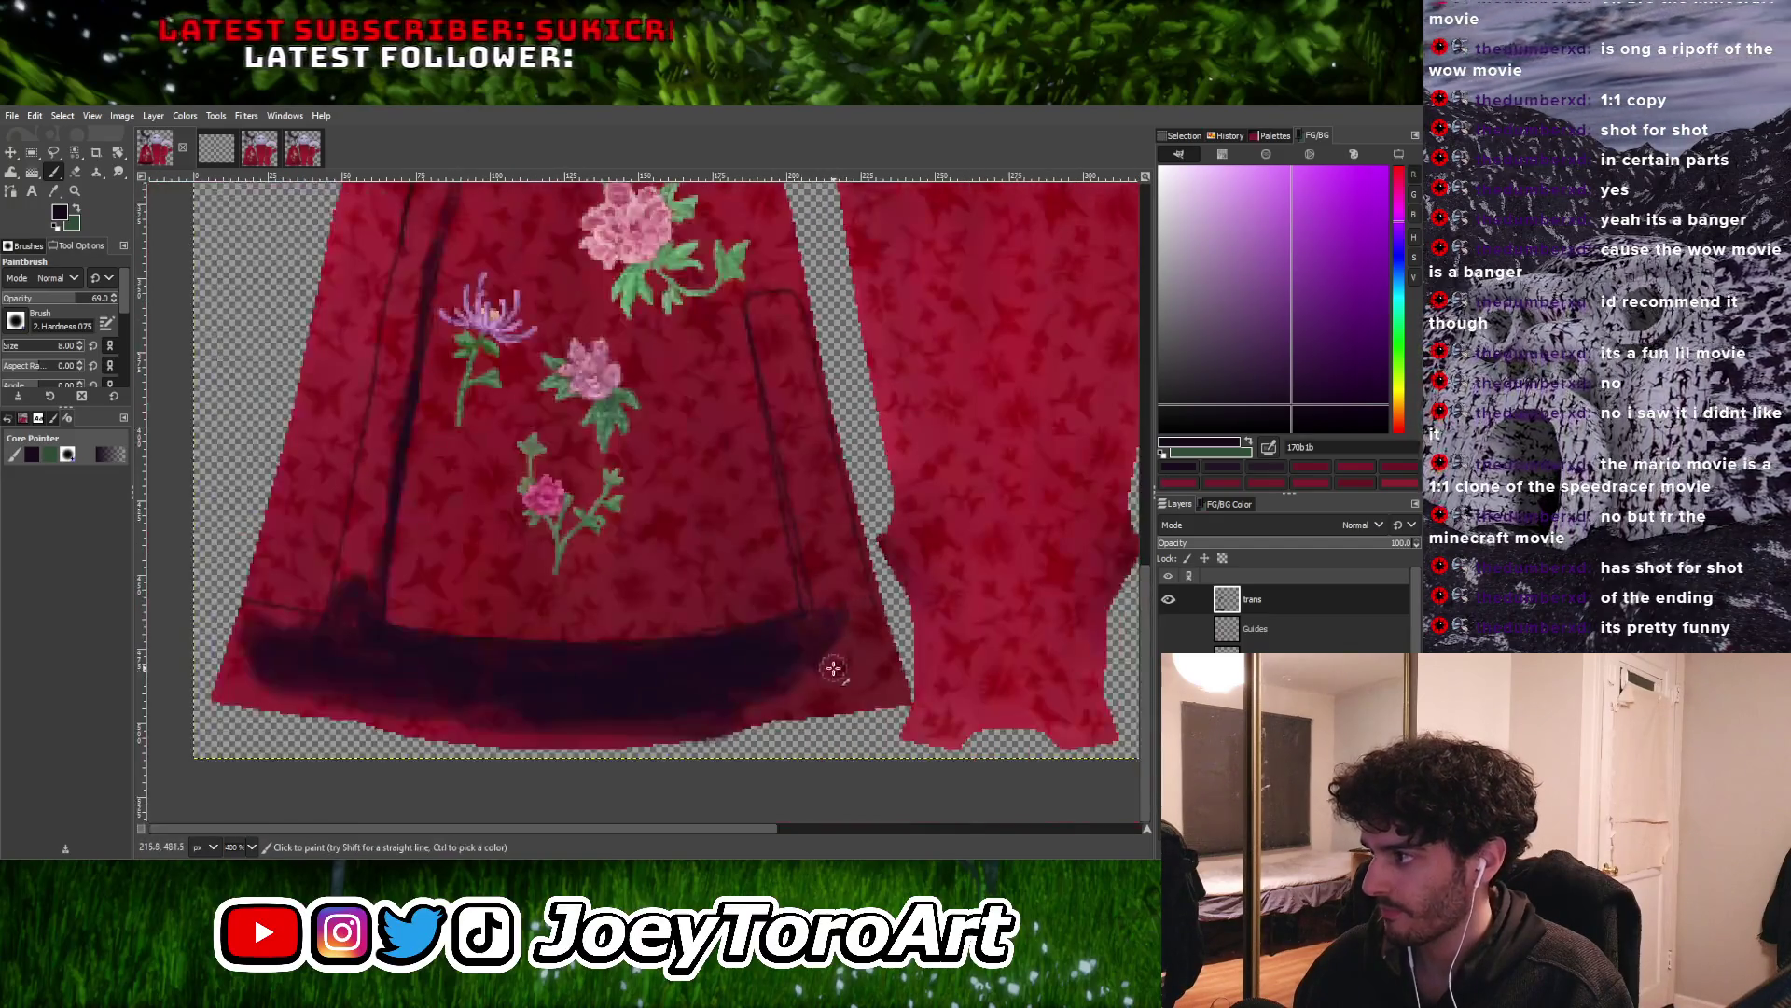
{"action": "scroll", "coordinate": [837, 648], "scroll_direction": "up", "scroll_amount": 2, "text": "ctrl"}
{"action": "mouse_move", "coordinate": [837, 647]}
{"action": "left_mouse_down"}
{"action": "mouse_move", "coordinate": [719, 731]}
{"action": "mouse_move", "coordinate": [840, 667]}
{"action": "mouse_move", "coordinate": [826, 703]}
{"action": "mouse_move", "coordinate": [888, 632]}
{"action": "mouse_move", "coordinate": [771, 700]}
{"action": "mouse_move", "coordinate": [902, 680]}
{"action": "mouse_move", "coordinate": [910, 698]}
{"action": "mouse_move", "coordinate": [827, 719]}
{"action": "mouse_move", "coordinate": [827, 663]}
{"action": "mouse_move", "coordinate": [808, 656]}
{"action": "left_mouse_up"}
With a slightly larger brush, darken the hem's bottom edge and lower-left area
{"action": "key", "text": "bracketright"}
{"action": "key", "text": "bracketright"}
{"action": "key", "text": "bracketright"}
{"action": "scroll", "coordinate": [809, 656], "scroll_direction": "down", "scroll_amount": 3, "text": "ctrl"}
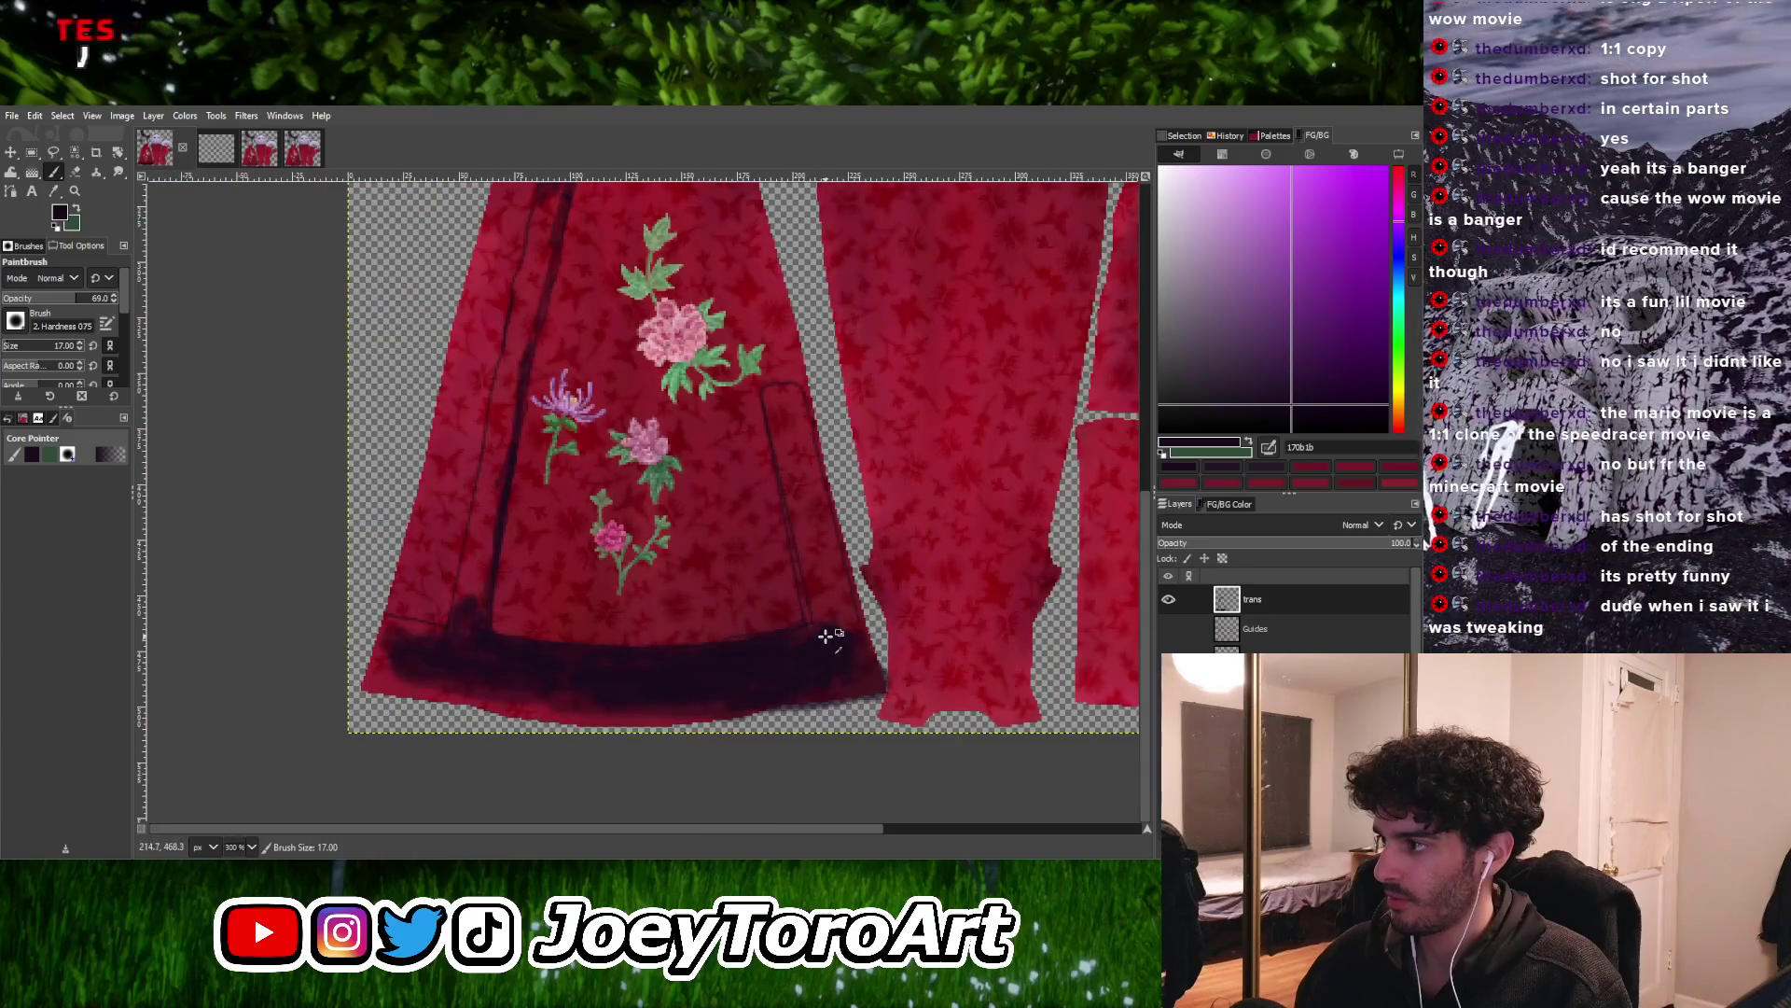
{"action": "scroll", "coordinate": [754, 674], "scroll_direction": "up", "scroll_amount": 1, "text": "ctrl"}
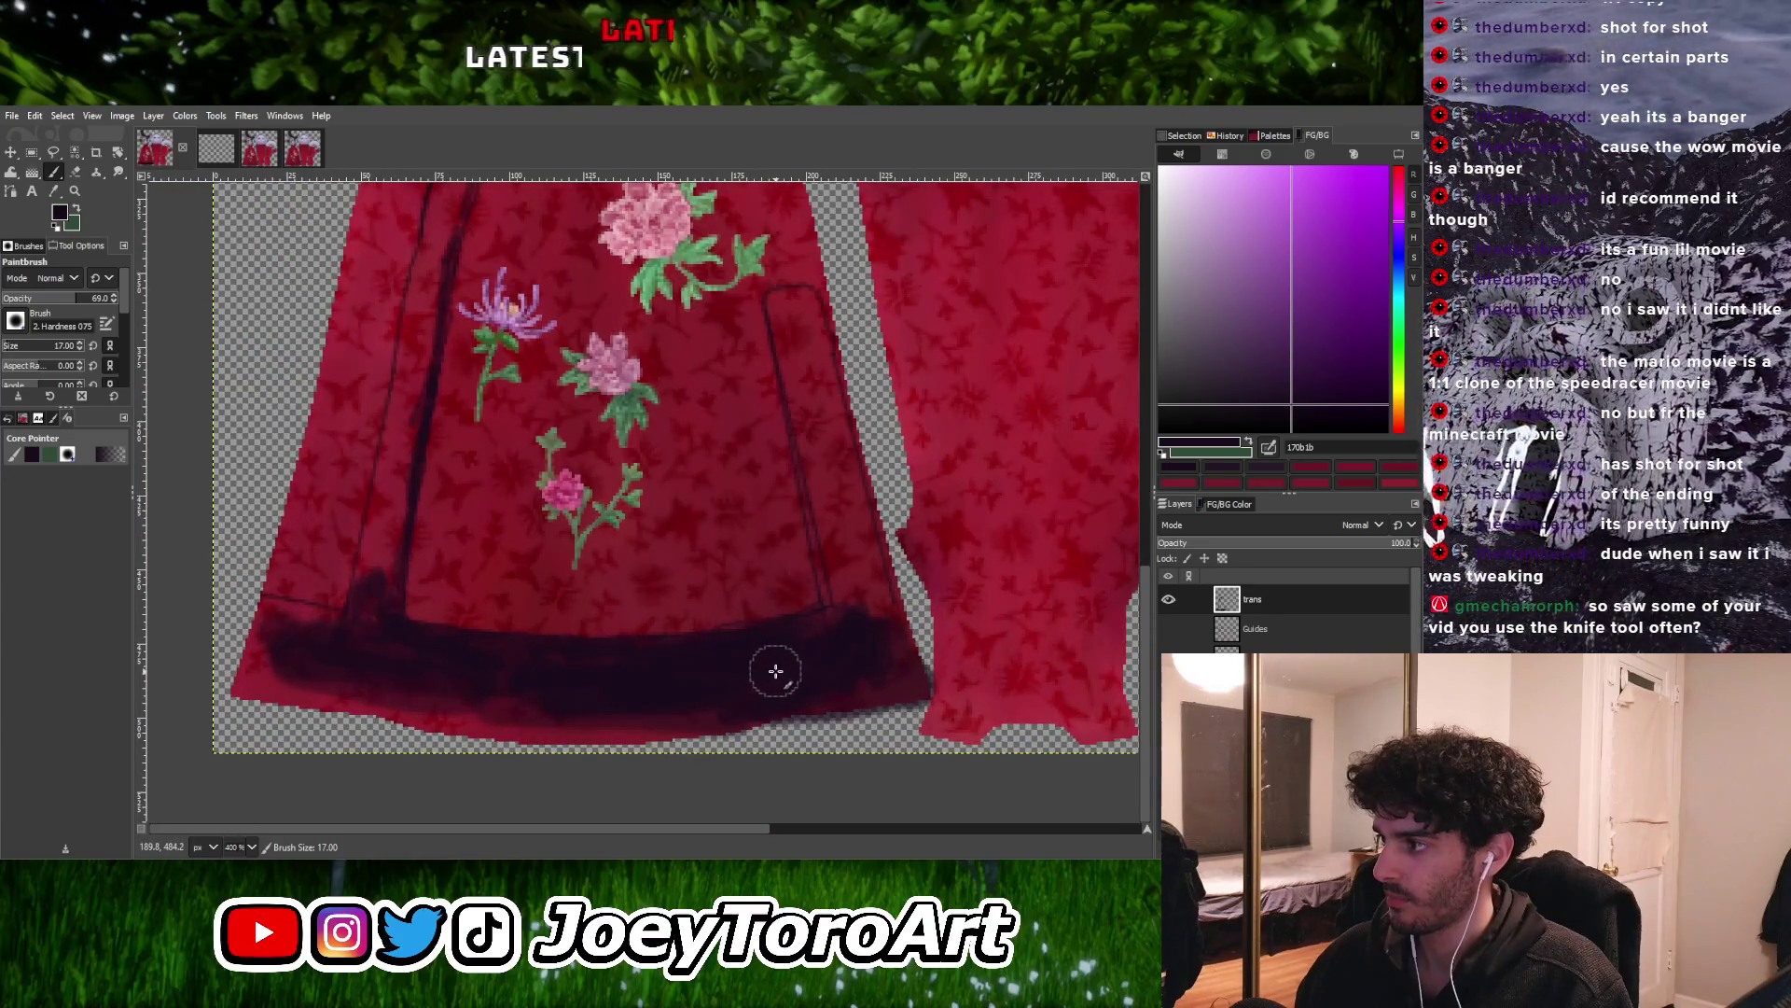
{"action": "scroll", "coordinate": [578, 709], "scroll_direction": "up", "scroll_amount": 1, "text": "ctrl"}
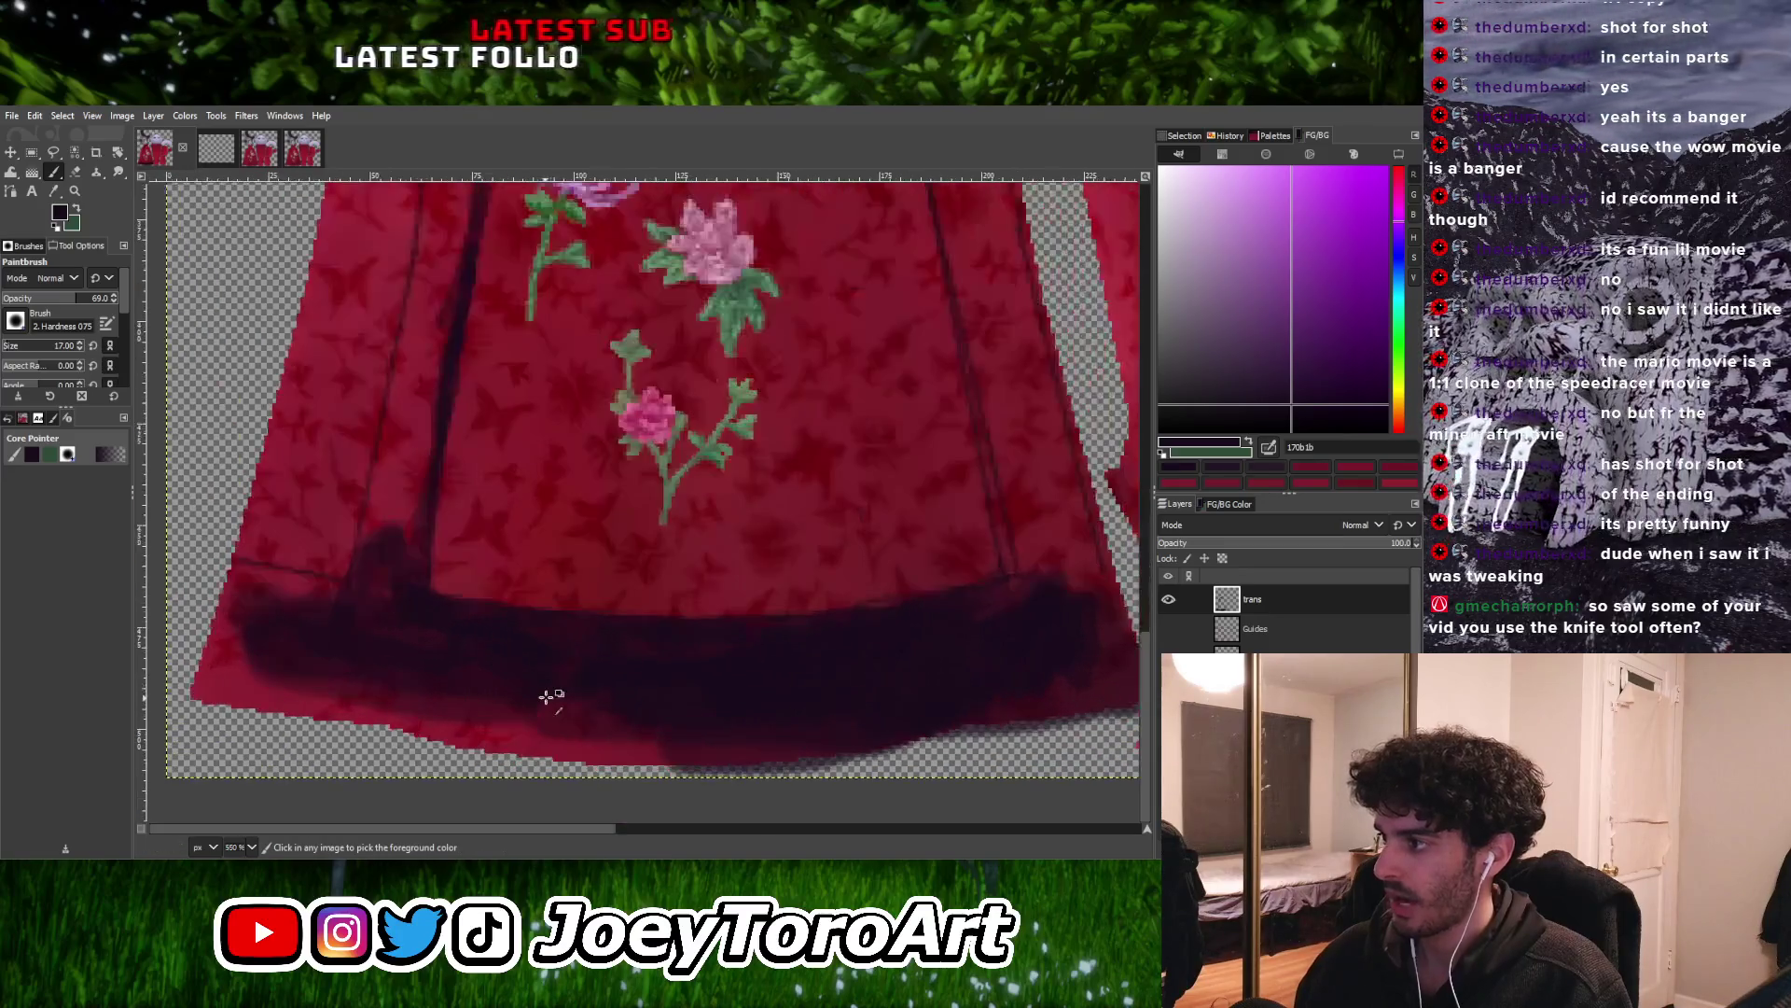
{"action": "scroll", "coordinate": [704, 695], "scroll_direction": "down", "scroll_amount": 2, "text": "ctrl"}
{"action": "scroll", "coordinate": [743, 712], "scroll_direction": "up", "scroll_amount": 2, "text": "ctrl"}
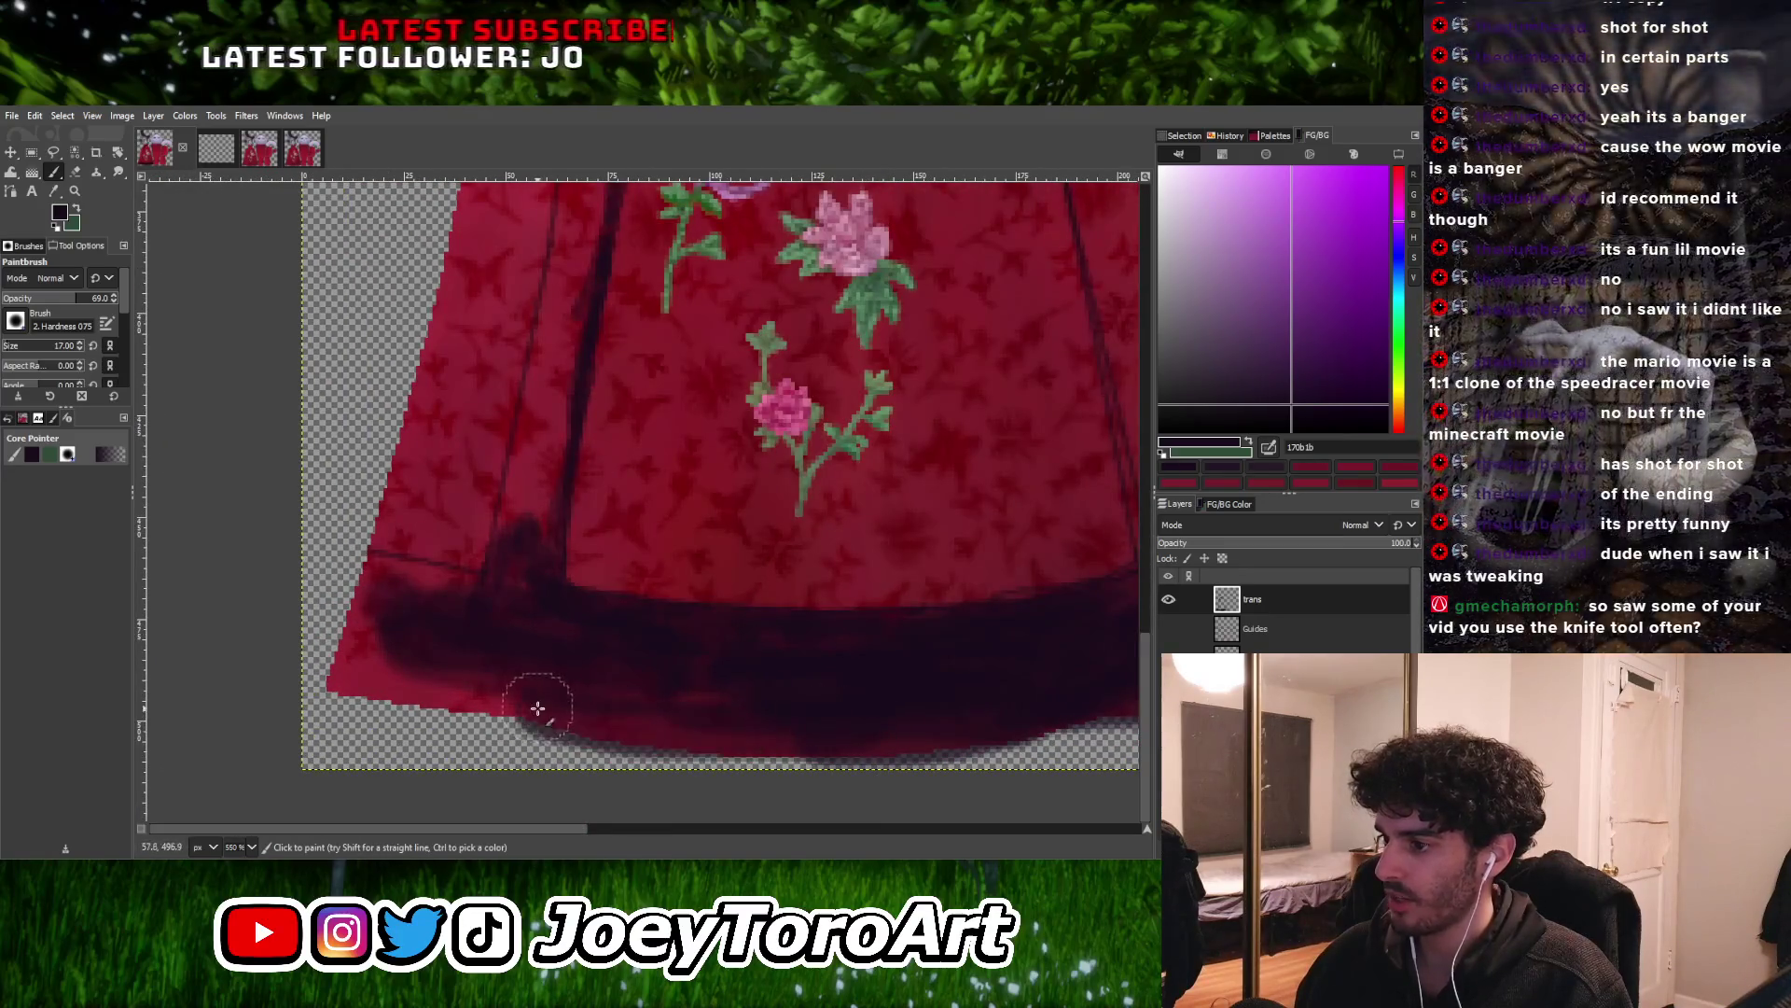
{"action": "left_click_drag", "start_coordinate": [779, 720], "coordinate": [873, 740]}
{"action": "mouse_move", "coordinate": [762, 744]}
{"action": "left_mouse_down"}
{"action": "mouse_move", "coordinate": [392, 681]}
{"action": "mouse_move", "coordinate": [592, 724]}
{"action": "left_mouse_up"}
Add dark strokes to the hem's lower-left corner, then reduce the brush to size 10
{"action": "scroll", "coordinate": [592, 724], "scroll_direction": "up", "scroll_amount": 1, "text": "ctrl"}
{"action": "scroll", "coordinate": [653, 708], "scroll_direction": "down", "scroll_amount": 1, "text": "ctrl"}
{"action": "scroll", "coordinate": [479, 672], "scroll_direction": "up", "scroll_amount": 1, "text": "ctrl"}
{"action": "key", "text": "bracketleft"}
{"action": "mouse_move", "coordinate": [480, 672]}
{"action": "left_mouse_down"}
{"action": "mouse_move", "coordinate": [488, 687]}
{"action": "mouse_move", "coordinate": [576, 613]}
{"action": "left_mouse_up"}
{"action": "key", "text": "bracketleft"}
{"action": "key", "text": "bracketleft"}
{"action": "key", "text": "bracketleft"}
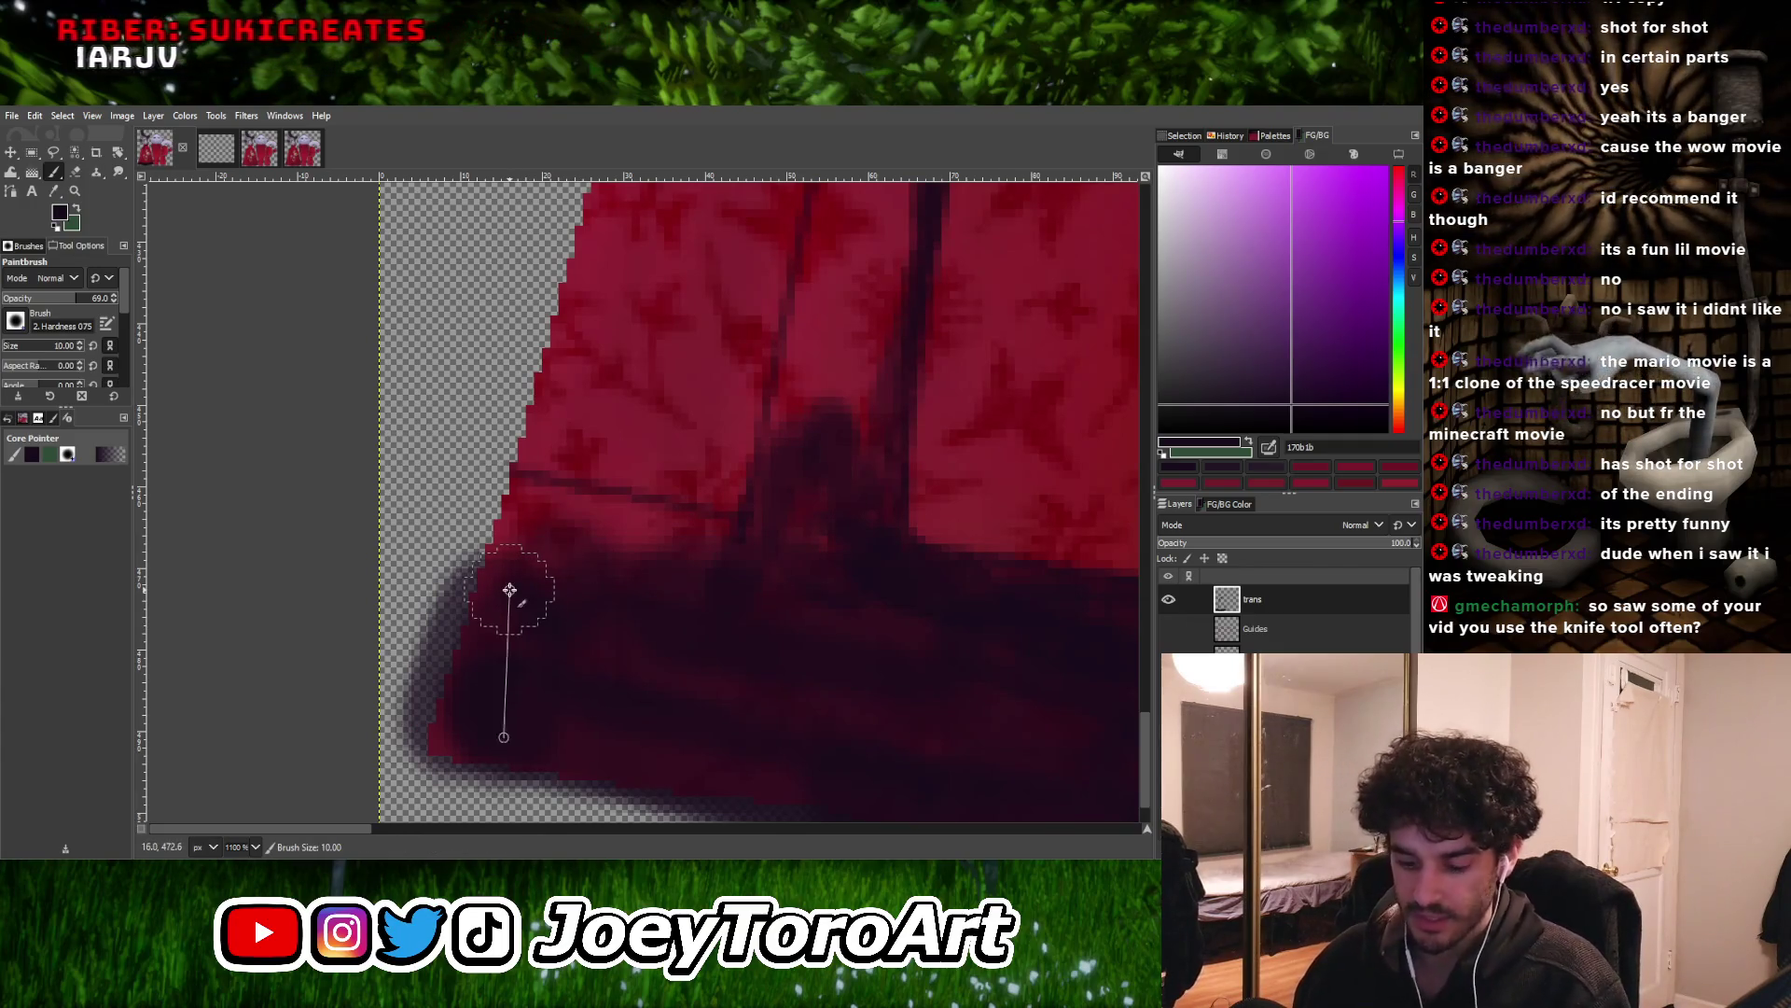
Erase the blurry dark spill from the hem's lower-left corner and bottom edge
{"action": "key", "text": "shift+e"}
{"action": "left_click_drag", "start_coordinate": [468, 520], "coordinate": [393, 682]}
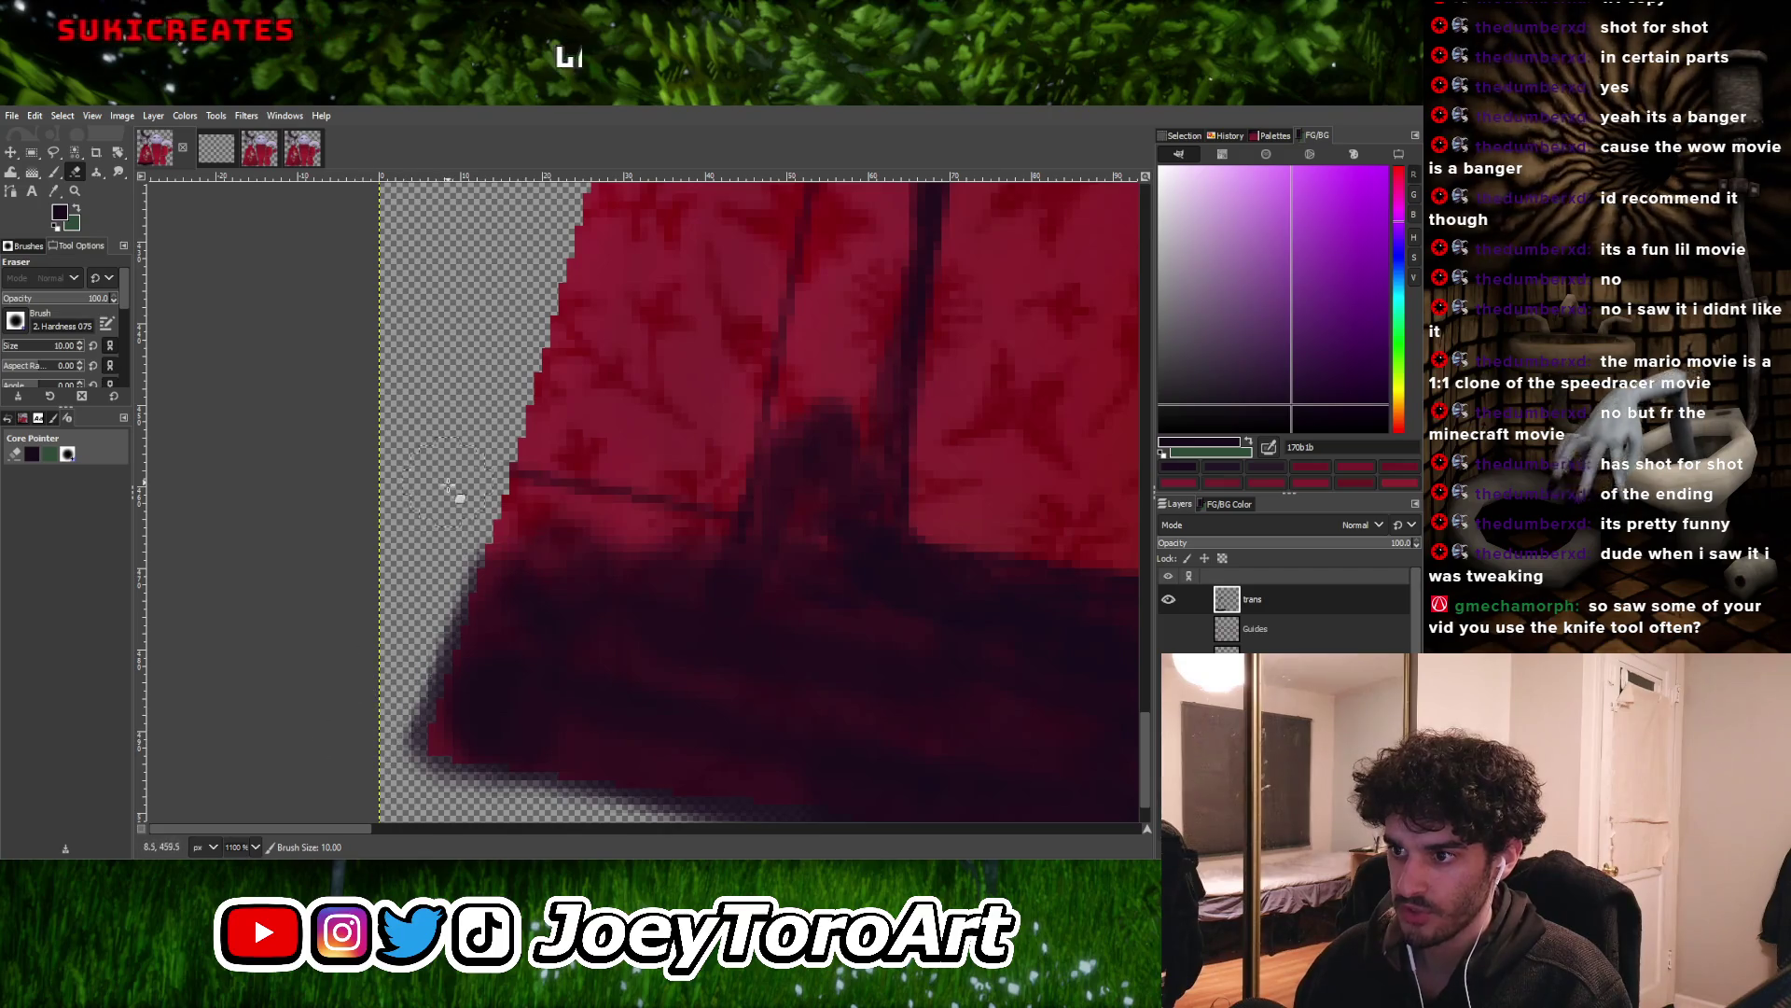
{"action": "left_click_drag", "start_coordinate": [418, 621], "coordinate": [410, 727]}
{"action": "scroll", "coordinate": [410, 728], "scroll_direction": "down", "scroll_amount": 1, "text": "ctrl"}
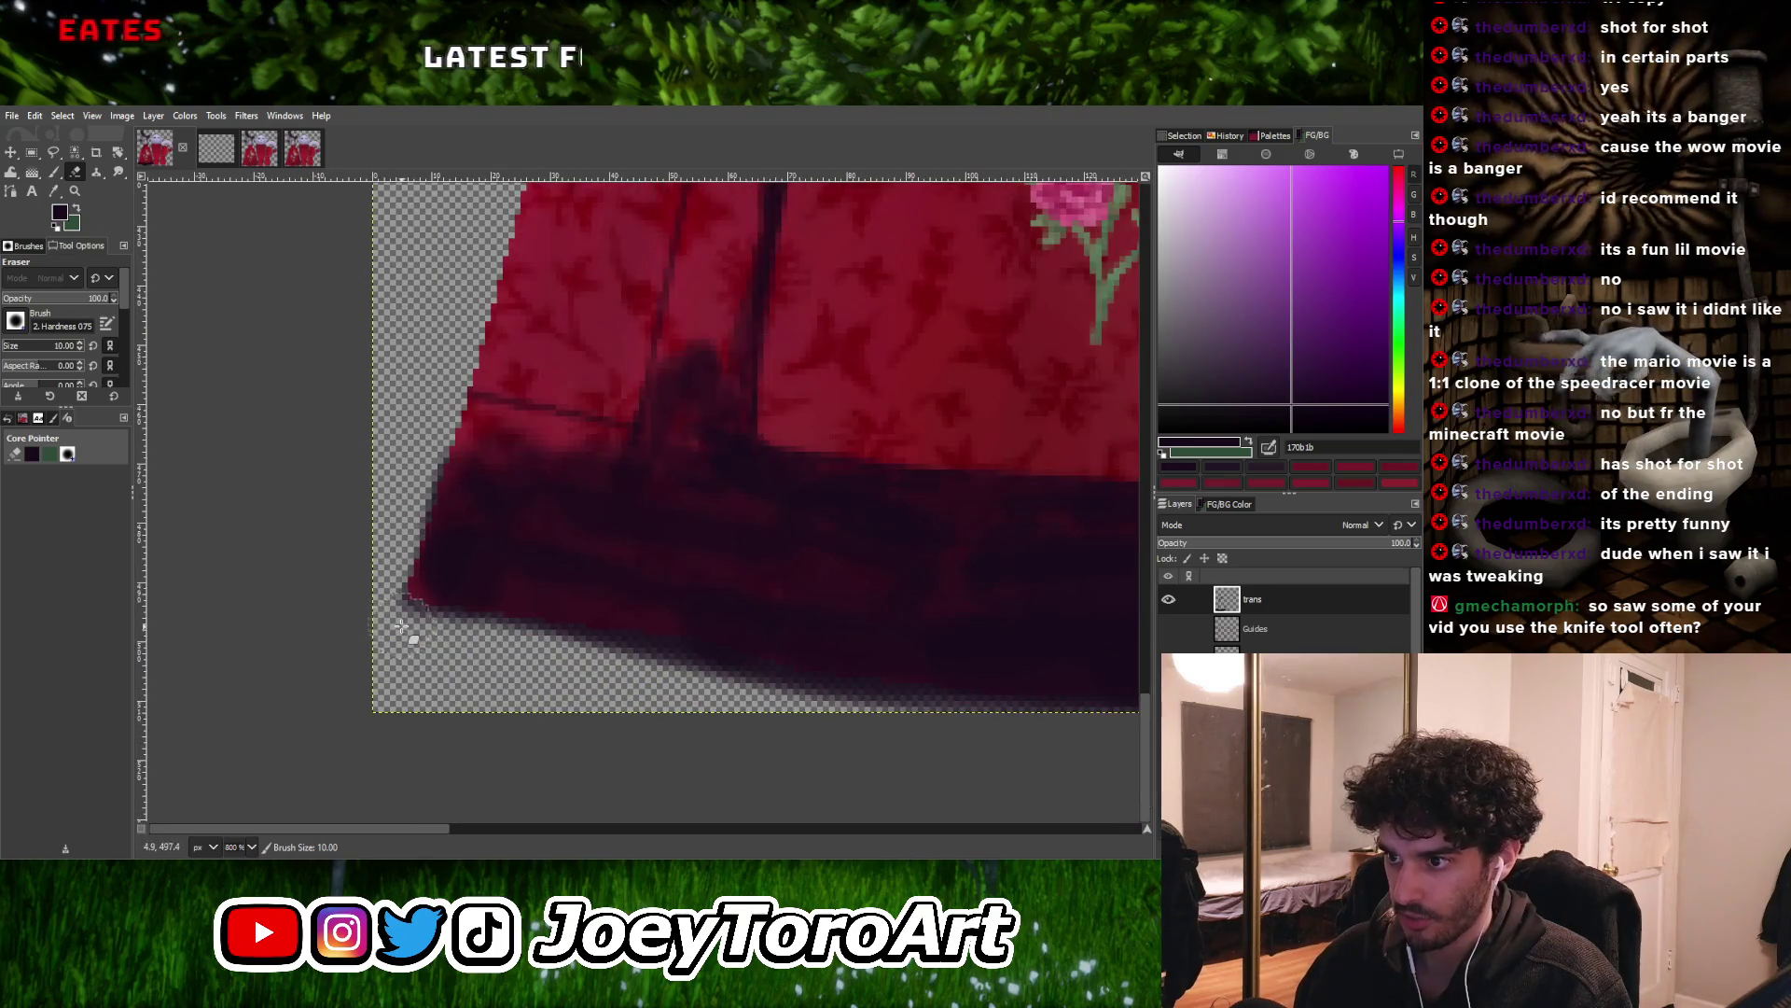
{"action": "scroll", "coordinate": [821, 727], "scroll_direction": "right", "scroll_amount": 3}
{"action": "scroll", "coordinate": [840, 735], "scroll_direction": "down", "scroll_amount": 1}
{"action": "mouse_move", "coordinate": [489, 635]}
{"action": "left_mouse_down"}
{"action": "mouse_move", "coordinate": [904, 704]}
{"action": "mouse_move", "coordinate": [428, 678]}
{"action": "left_mouse_up"}
{"action": "scroll", "coordinate": [904, 704], "scroll_direction": "down", "scroll_amount": 4, "text": "ctrl"}
{"action": "scroll", "coordinate": [935, 699], "scroll_direction": "up", "scroll_amount": 3, "text": "ctrl"}
With the Paintbrush at size 7, repaint the left hem band edge and the fold line's base
{"action": "key", "text": "p"}
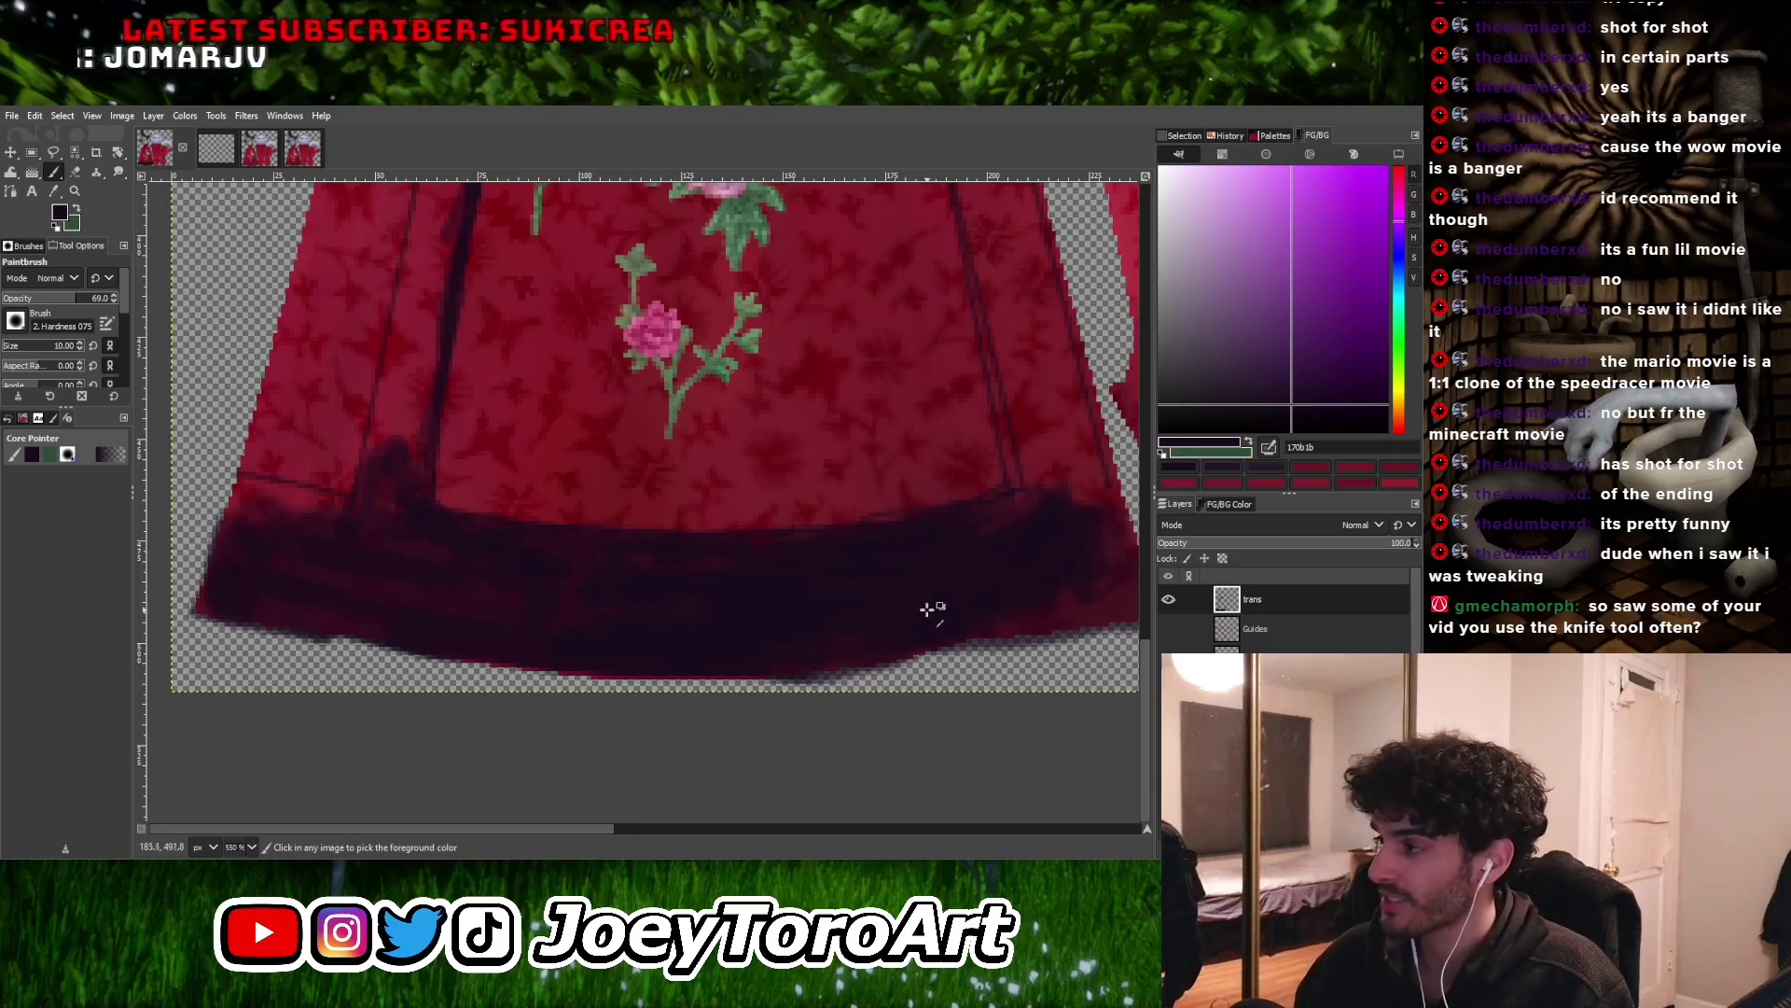
{"action": "scroll", "coordinate": [889, 610], "scroll_direction": "down", "scroll_amount": 1, "text": "ctrl"}
{"action": "scroll", "coordinate": [623, 529], "scroll_direction": "up", "scroll_amount": 2, "text": "ctrl"}
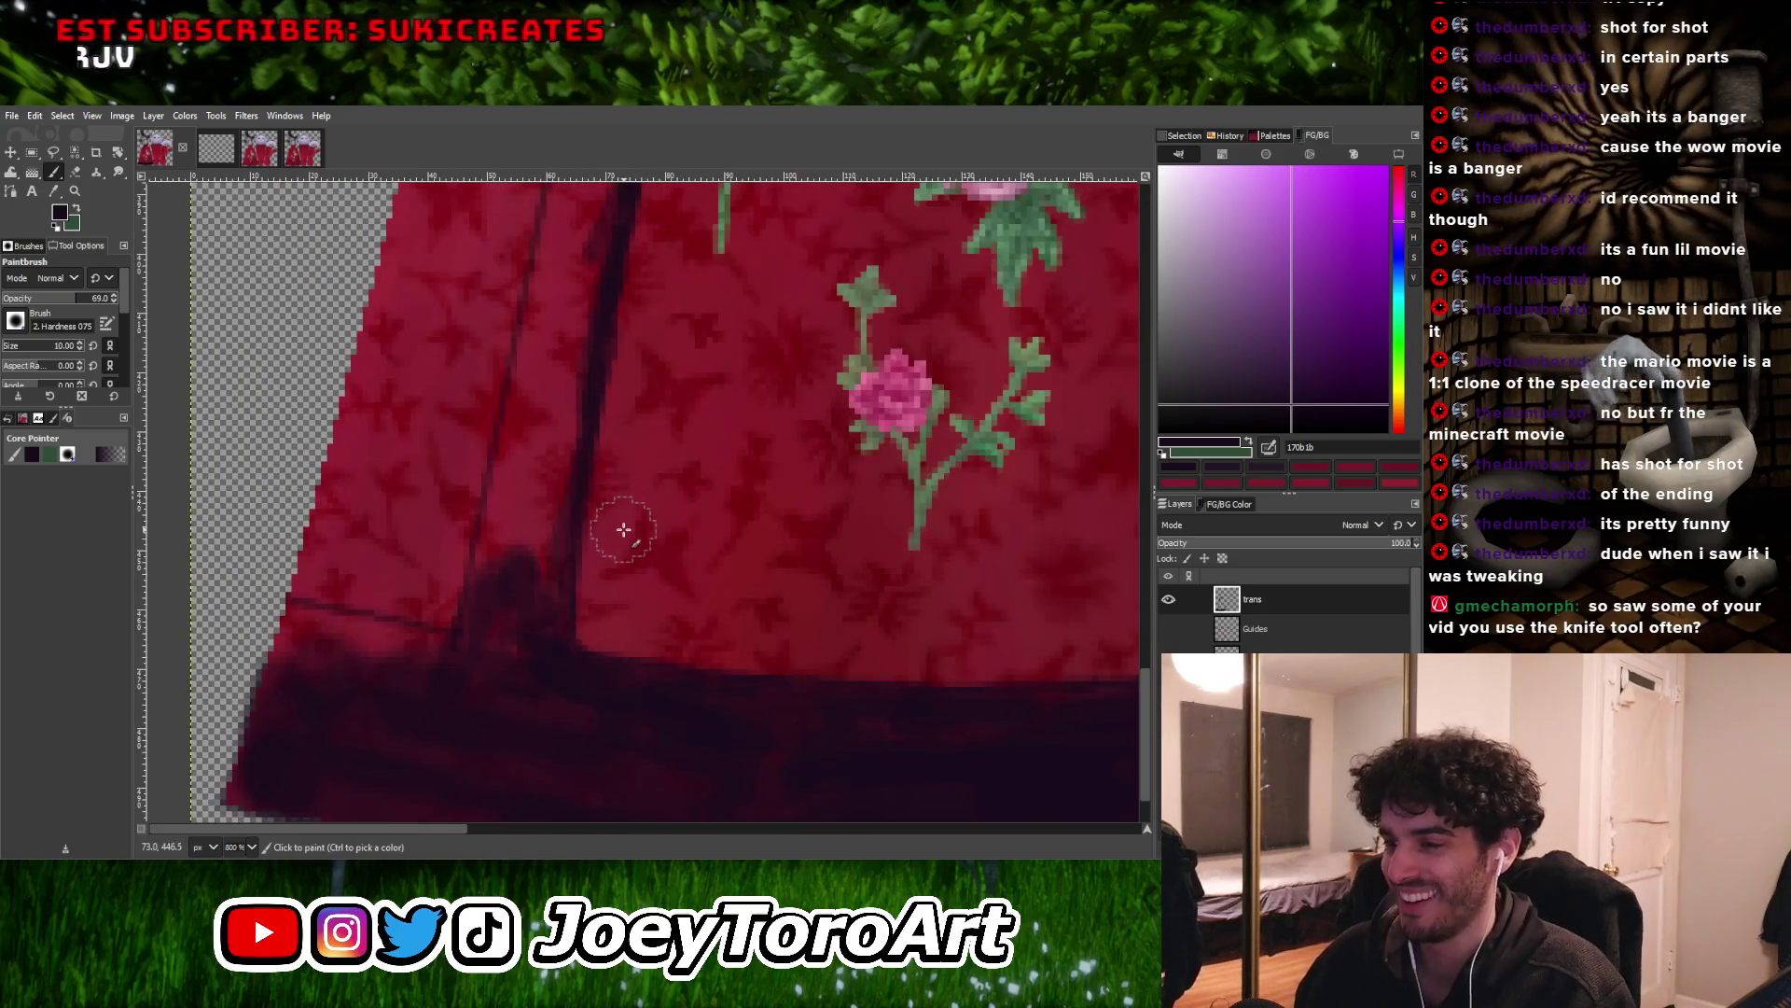
{"action": "key", "text": "bracketleft"}
{"action": "key", "text": "bracketleft"}
{"action": "key", "text": "bracketleft"}
{"action": "left_click_drag", "start_coordinate": [546, 494], "coordinate": [467, 648]}
{"action": "scroll", "coordinate": [548, 628], "scroll_direction": "down", "scroll_amount": 3, "text": "ctrl"}
{"action": "scroll", "coordinate": [507, 640], "scroll_direction": "up", "scroll_amount": 4, "text": "ctrl"}
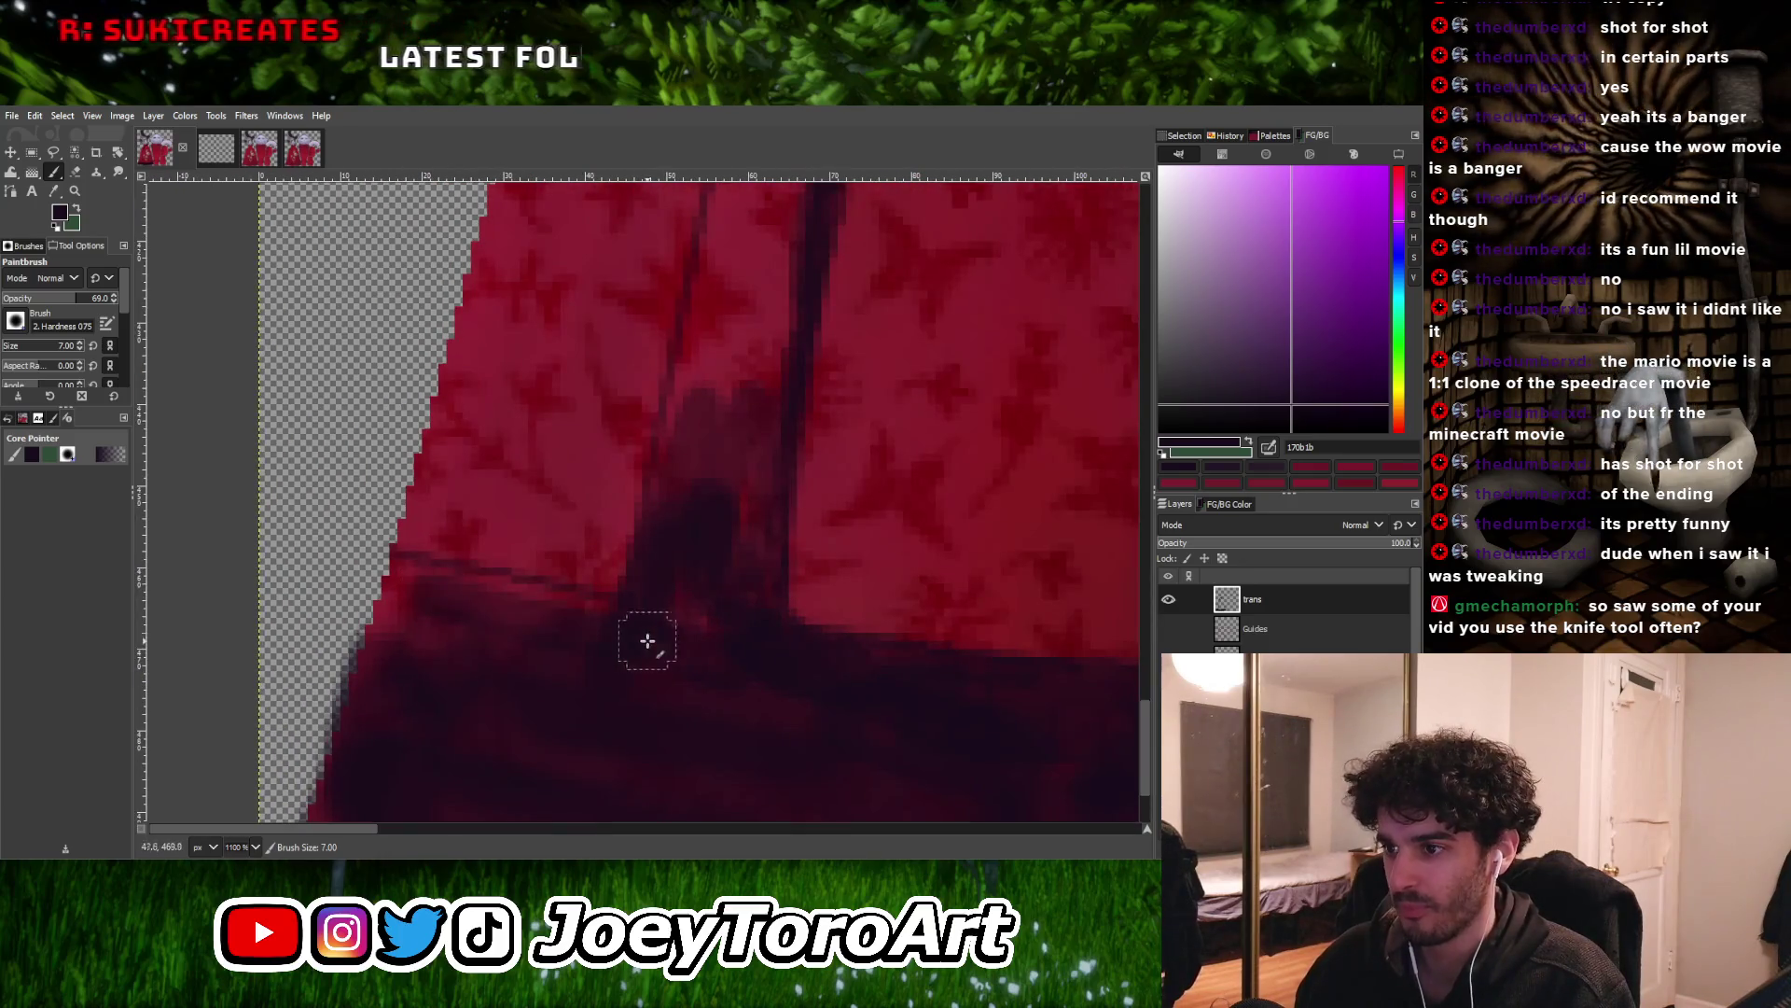
{"action": "mouse_move", "coordinate": [435, 579]}
{"action": "left_mouse_down"}
{"action": "mouse_move", "coordinate": [519, 607]}
{"action": "mouse_move", "coordinate": [400, 588]}
{"action": "mouse_move", "coordinate": [566, 652]}
{"action": "left_mouse_up"}
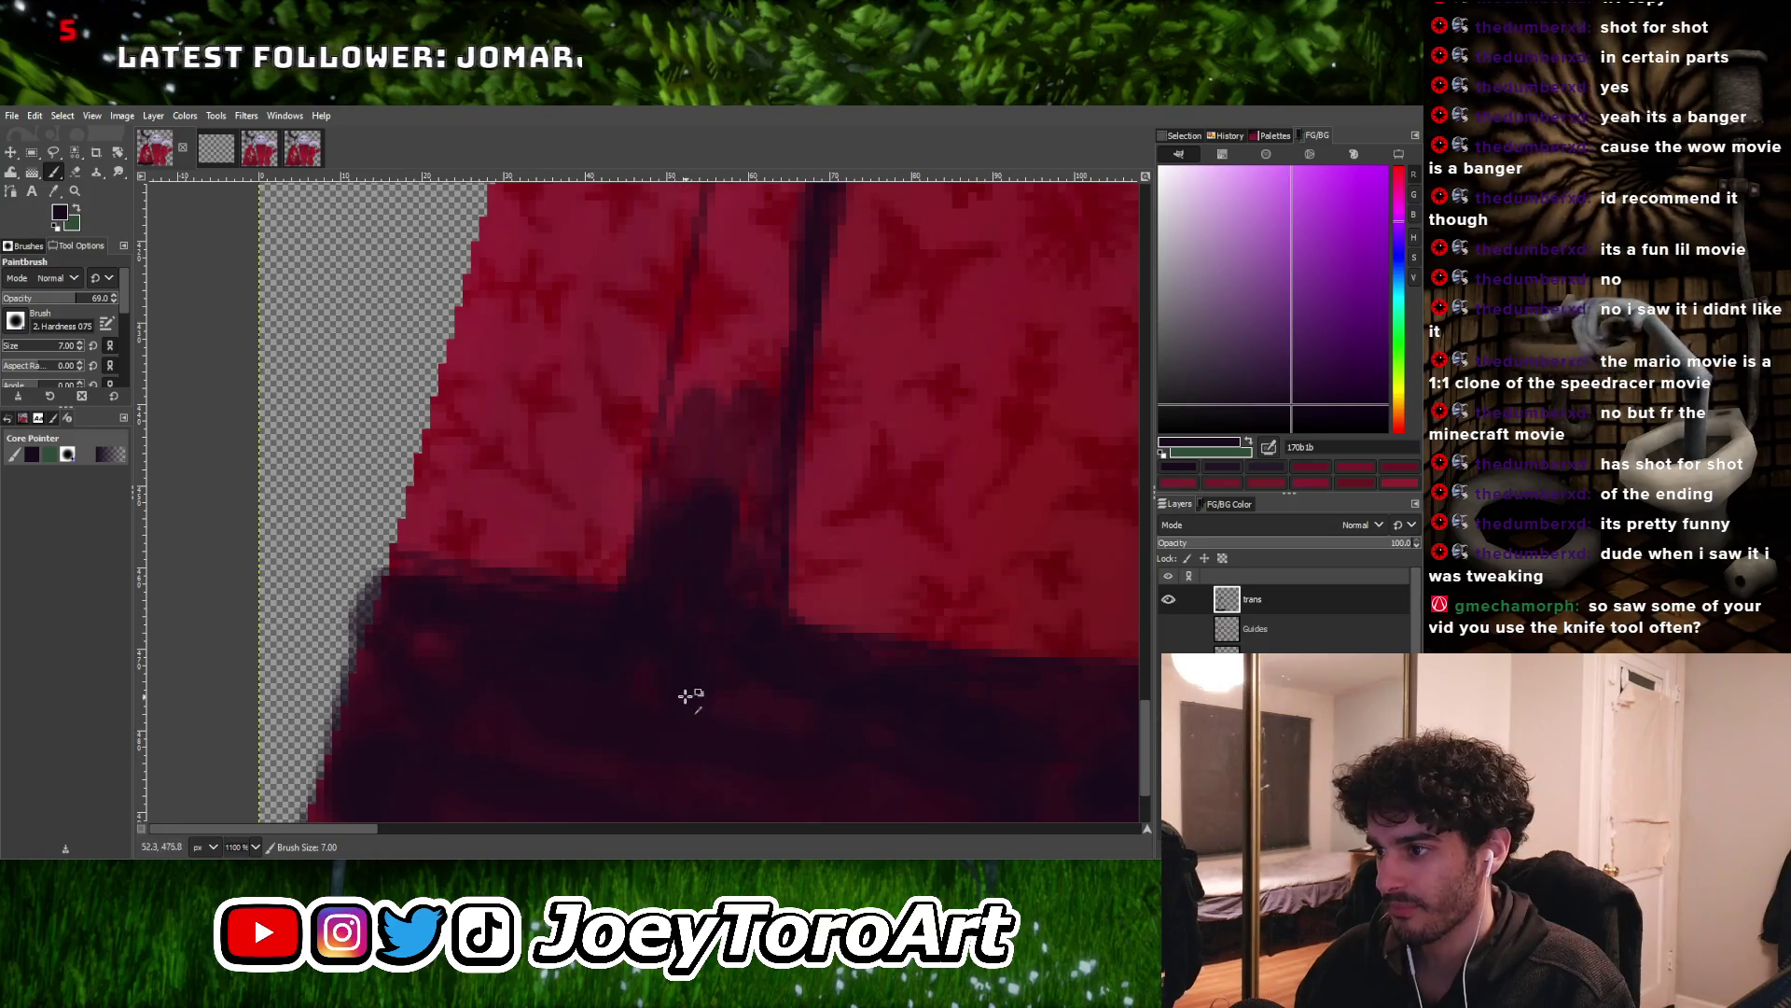
{"action": "scroll", "coordinate": [686, 698], "scroll_direction": "down", "scroll_amount": 3, "text": "ctrl"}
{"action": "scroll", "coordinate": [719, 560], "scroll_direction": "up", "scroll_amount": 2, "text": "ctrl"}
{"action": "left_click_drag", "start_coordinate": [708, 523], "coordinate": [712, 588]}
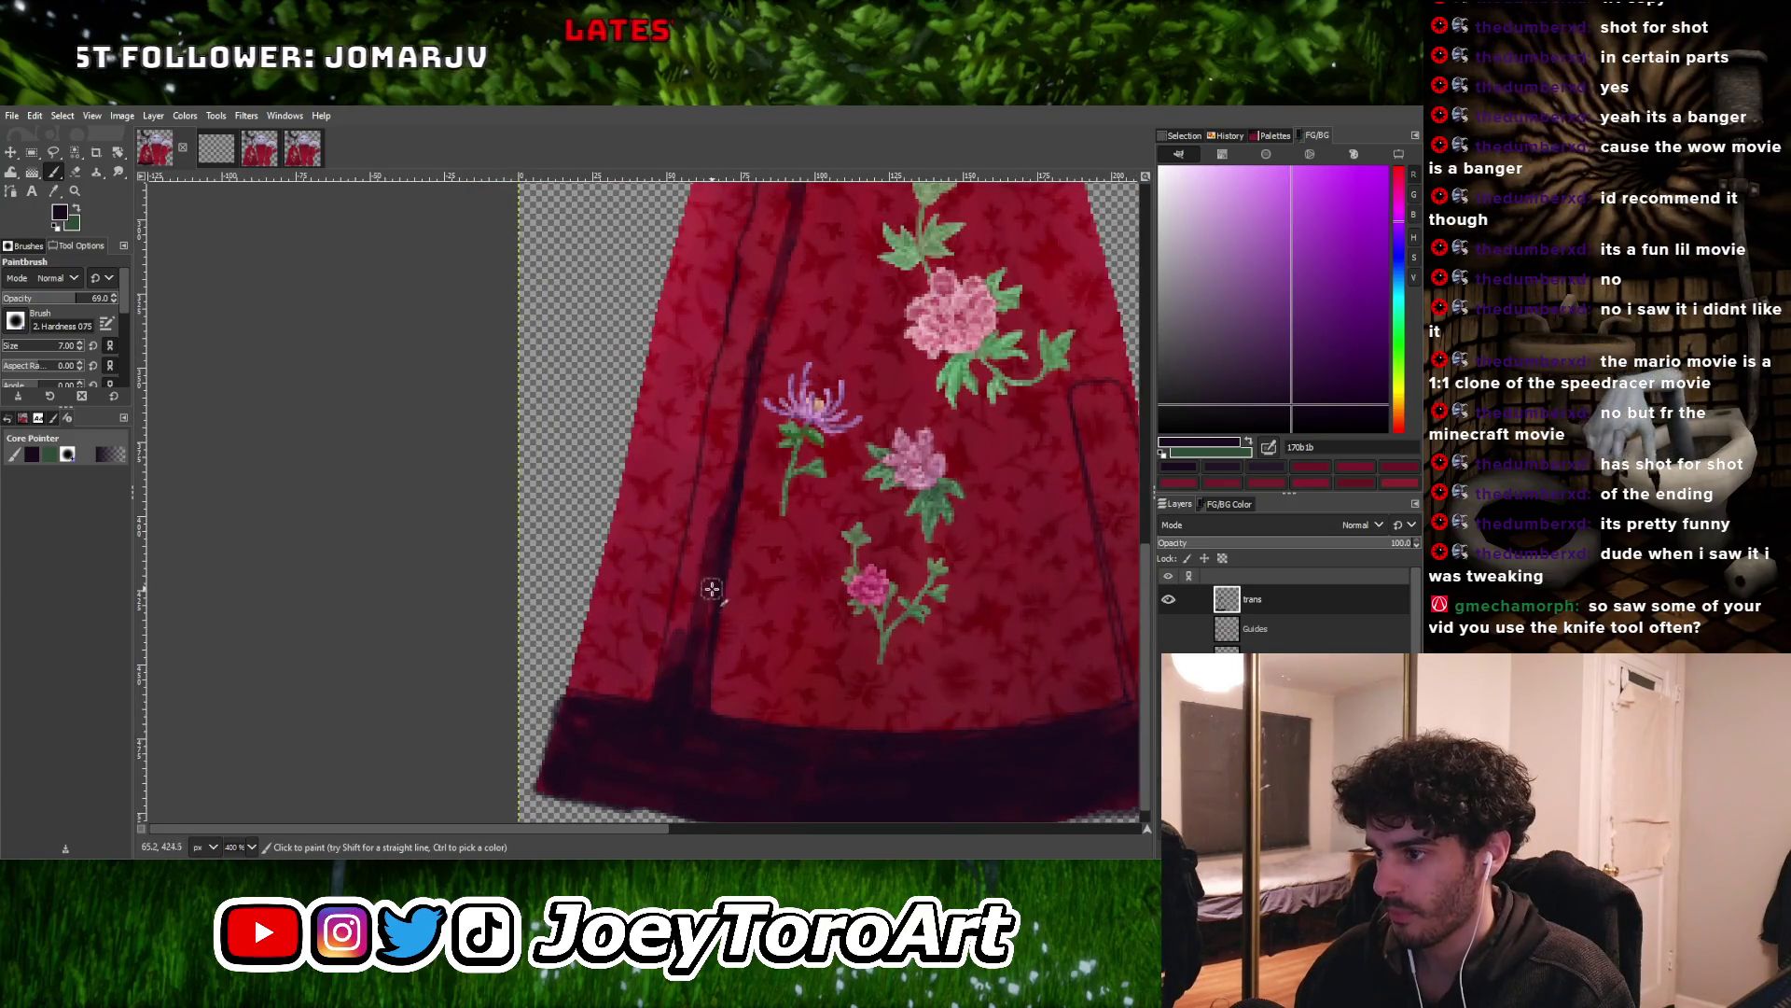
Darken the fold line along its length, including its lower part, with size-7 strokes
{"action": "scroll", "coordinate": [699, 687], "scroll_direction": "up", "scroll_amount": 3, "text": "ctrl"}
{"action": "mouse_move", "coordinate": [632, 680]}
{"action": "left_mouse_down"}
{"action": "mouse_move", "coordinate": [668, 451]}
{"action": "mouse_move", "coordinate": [579, 709]}
{"action": "left_mouse_up"}
{"action": "scroll", "coordinate": [712, 747], "scroll_direction": "down", "scroll_amount": 1, "text": "ctrl"}
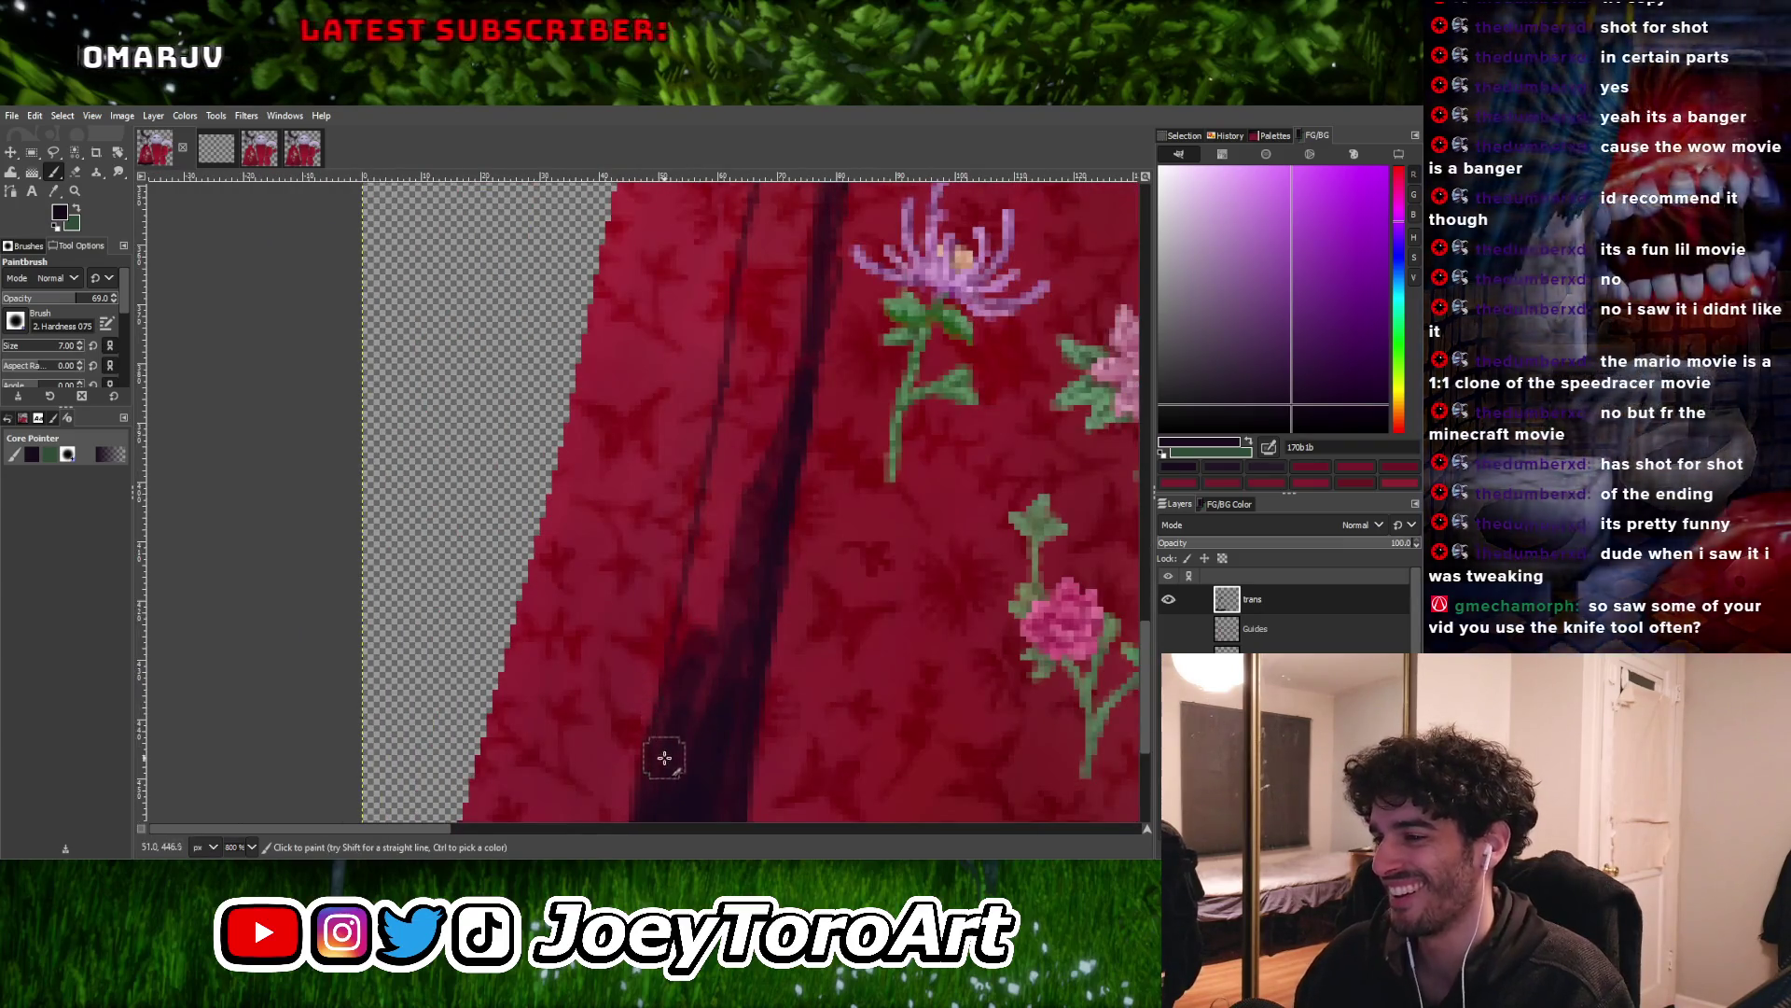
{"action": "mouse_move", "coordinate": [685, 668]}
{"action": "left_mouse_down"}
{"action": "mouse_move", "coordinate": [711, 472]}
{"action": "mouse_move", "coordinate": [725, 581]}
{"action": "left_mouse_up"}
{"action": "scroll", "coordinate": [700, 531], "scroll_direction": "down", "scroll_amount": 3, "text": "ctrl"}
{"action": "scroll", "coordinate": [704, 531], "scroll_direction": "up", "scroll_amount": 3, "text": "ctrl"}
{"action": "scroll", "coordinate": [656, 711], "scroll_direction": "down", "scroll_amount": 3, "text": "ctrl"}
{"action": "scroll", "coordinate": [691, 587], "scroll_direction": "up", "scroll_amount": 3, "text": "ctrl"}
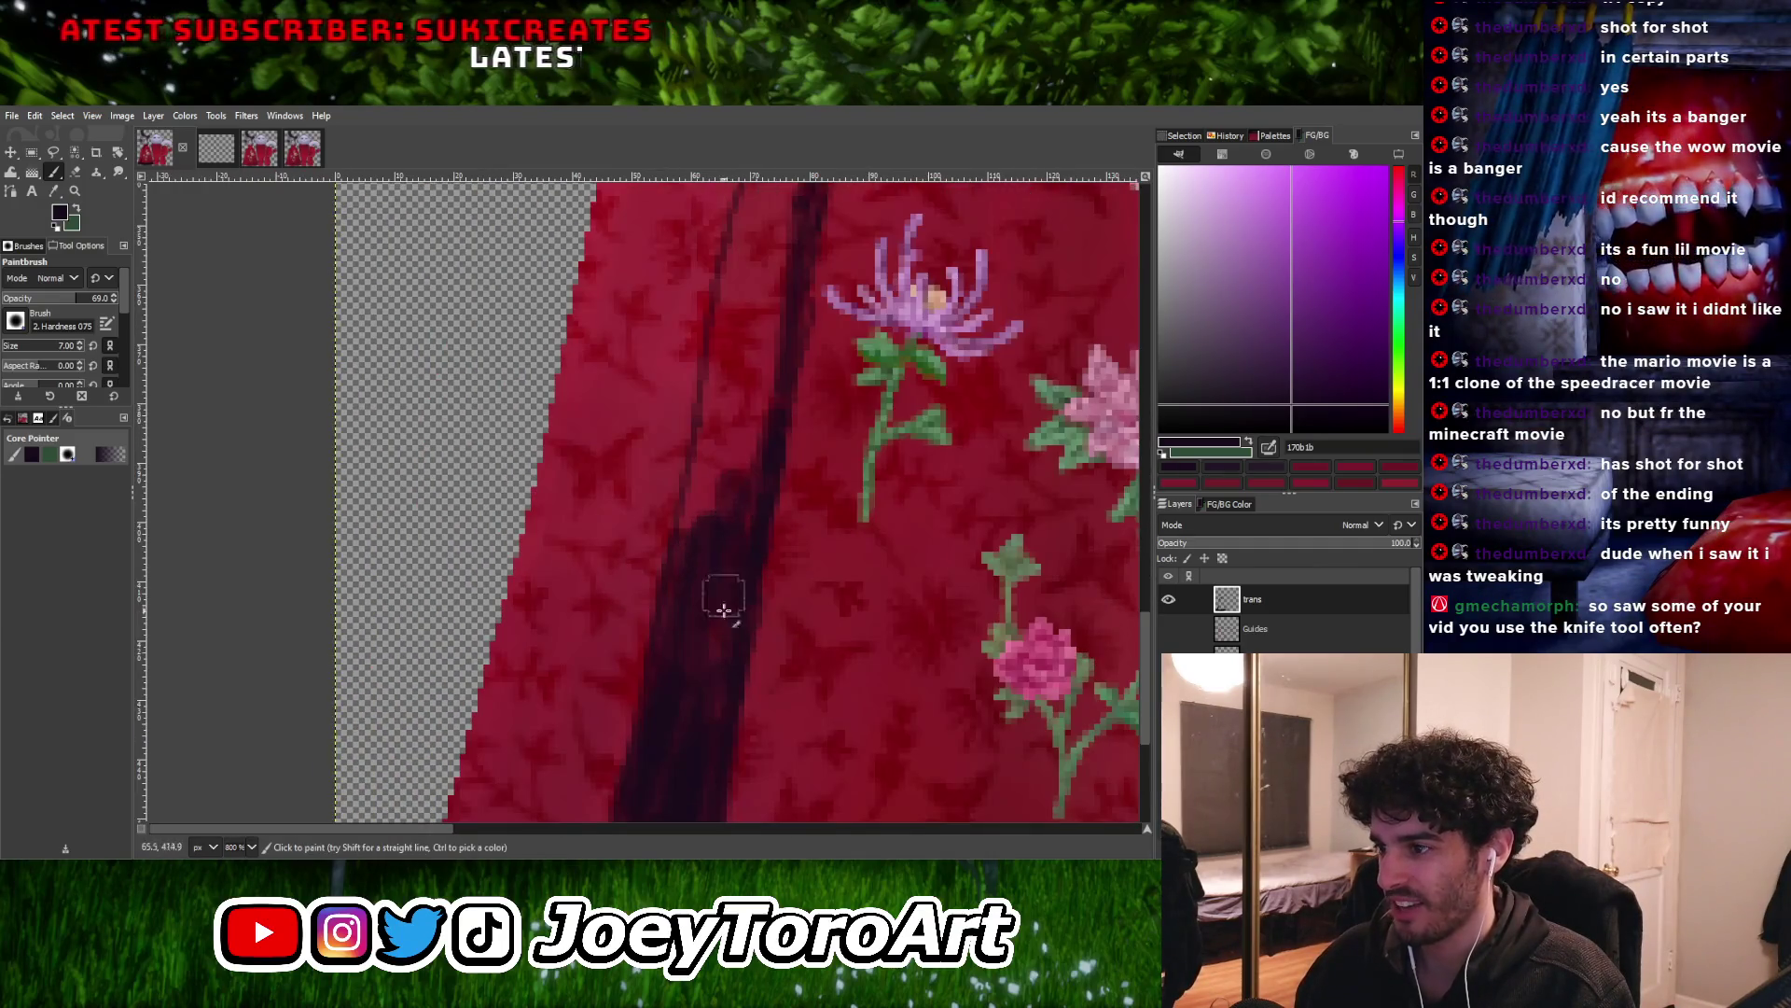
{"action": "scroll", "coordinate": [680, 673], "scroll_direction": "down", "scroll_amount": 3, "text": "ctrl"}
{"action": "scroll", "coordinate": [666, 693], "scroll_direction": "up", "scroll_amount": 2, "text": "ctrl"}
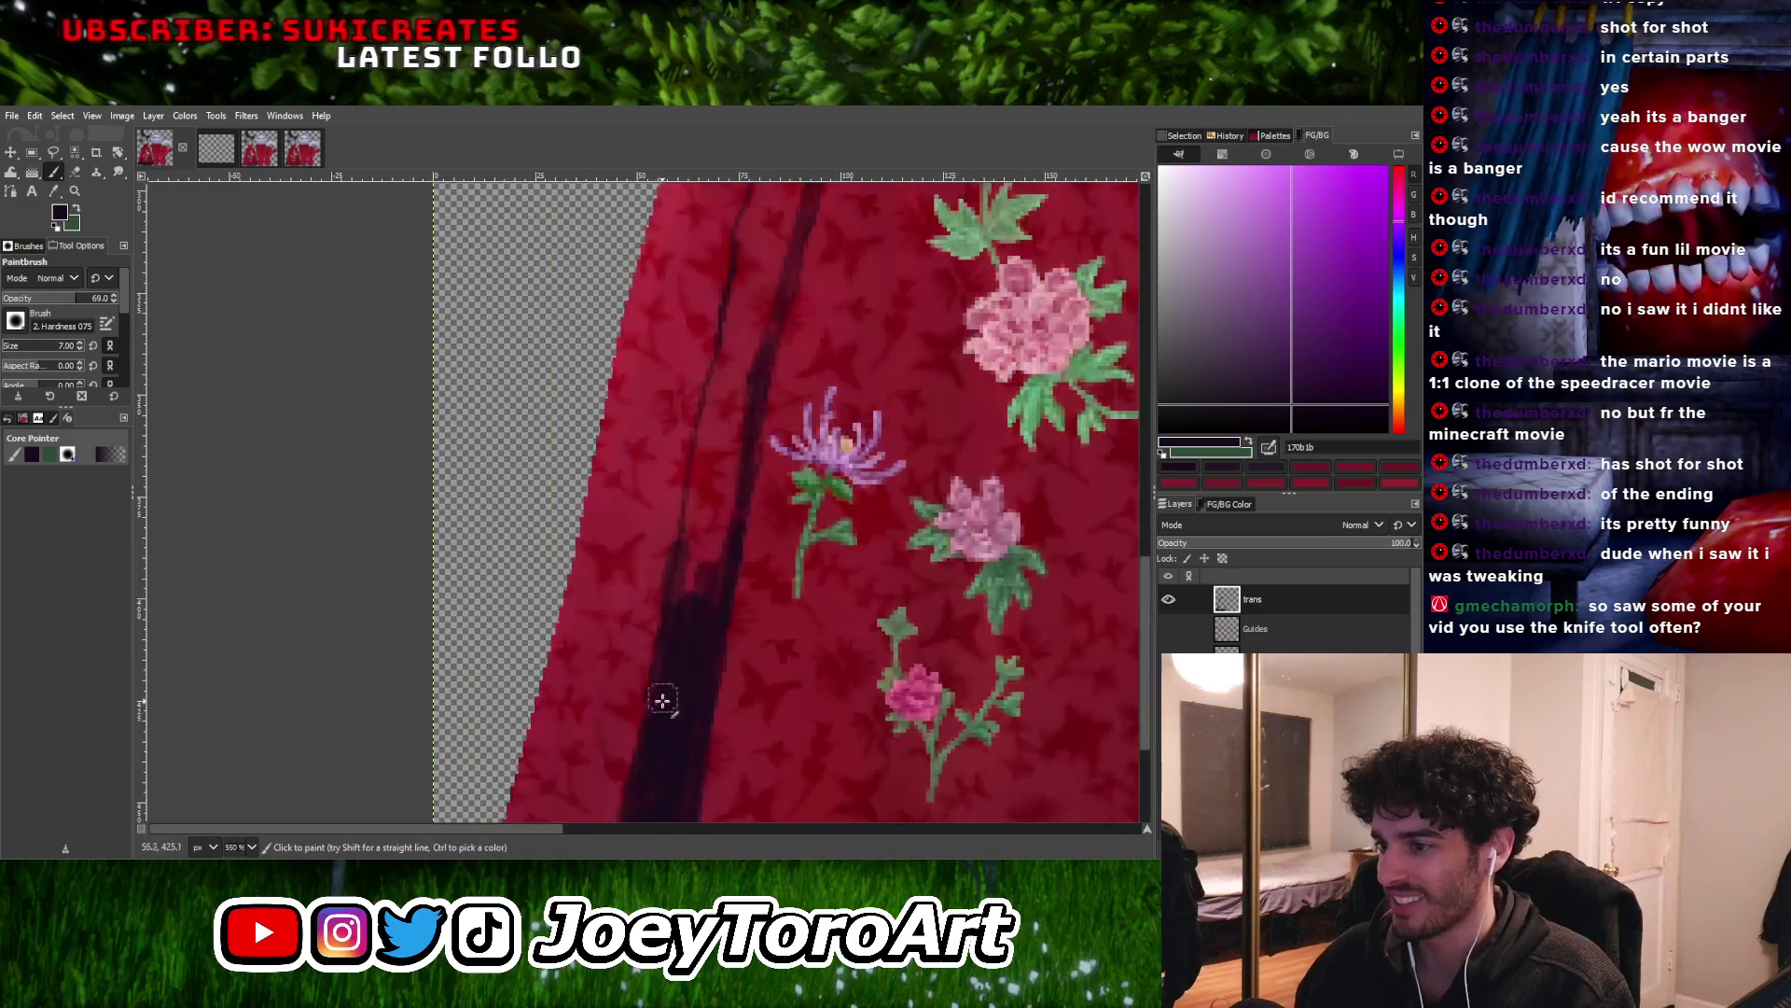
{"action": "scroll", "coordinate": [729, 450], "scroll_direction": "down", "scroll_amount": 3, "text": "ctrl"}
{"action": "scroll", "coordinate": [699, 487], "scroll_direction": "up", "scroll_amount": 4, "text": "ctrl"}
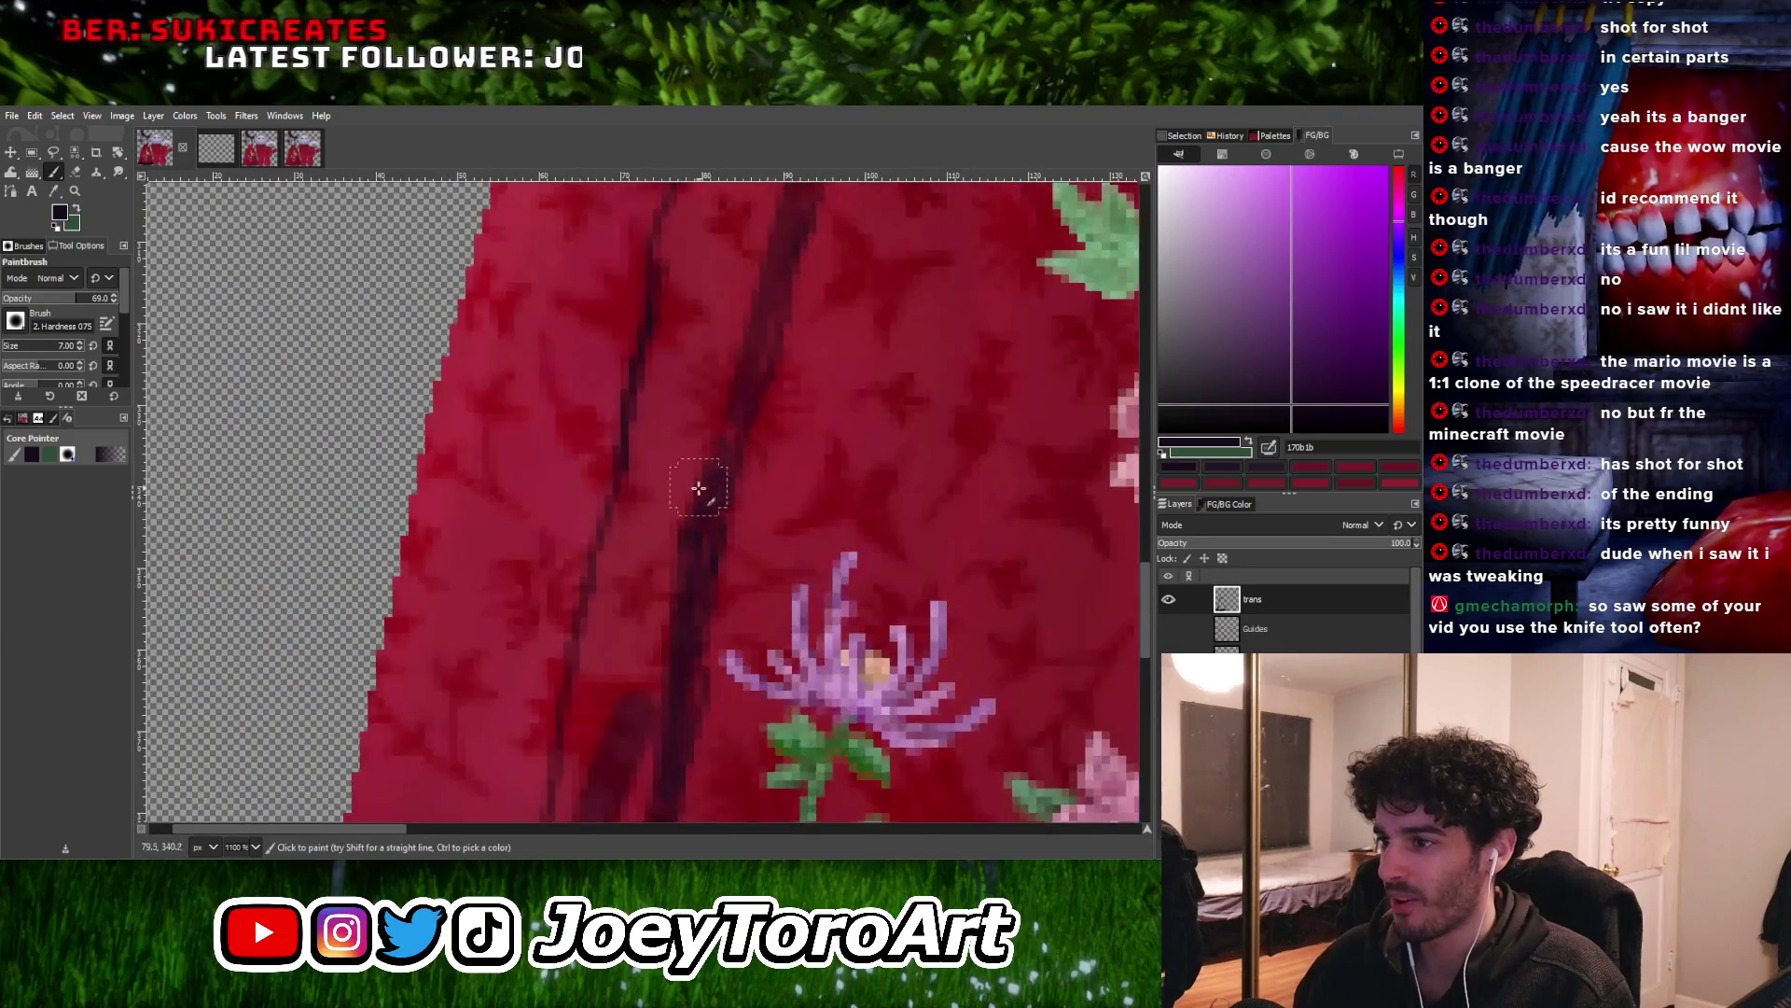
{"action": "scroll", "coordinate": [618, 497], "scroll_direction": "down", "scroll_amount": 3, "text": "ctrl"}
{"action": "scroll", "coordinate": [704, 363], "scroll_direction": "up", "scroll_amount": 3, "text": "ctrl"}
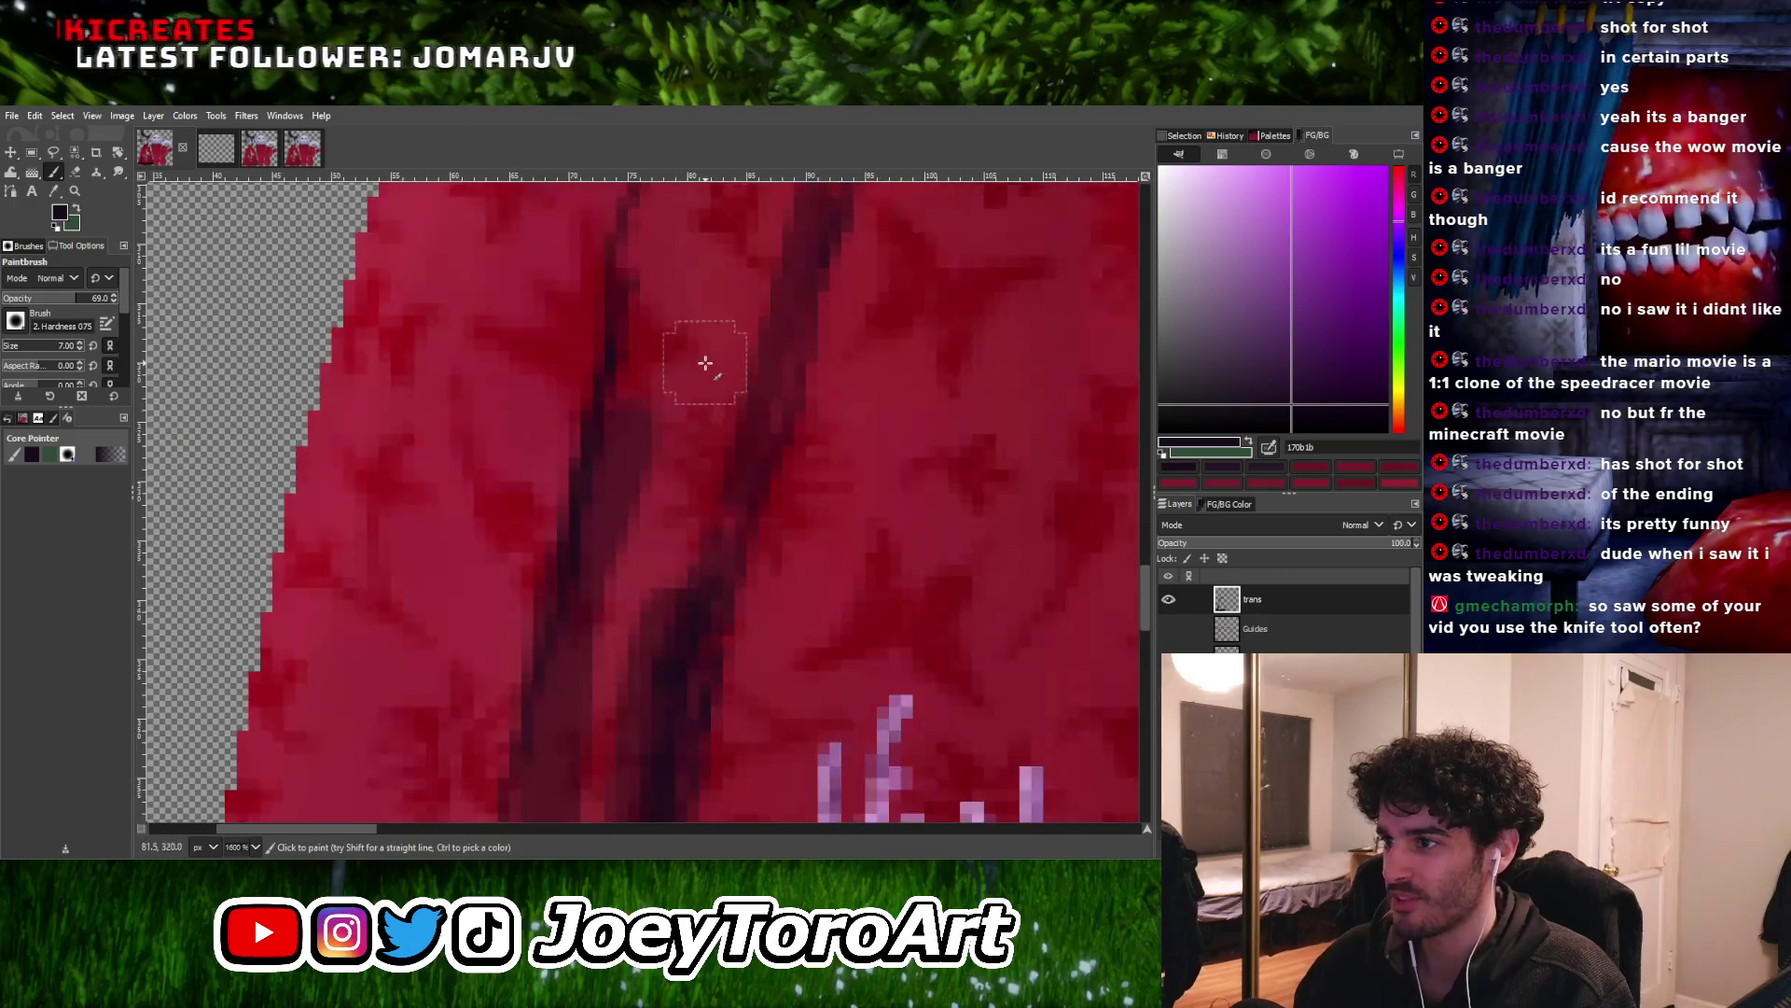
{"action": "scroll", "coordinate": [619, 611], "scroll_direction": "down", "scroll_amount": 2, "text": "ctrl"}
{"action": "scroll", "coordinate": [618, 611], "scroll_direction": "up", "scroll_amount": 3, "text": "ctrl"}
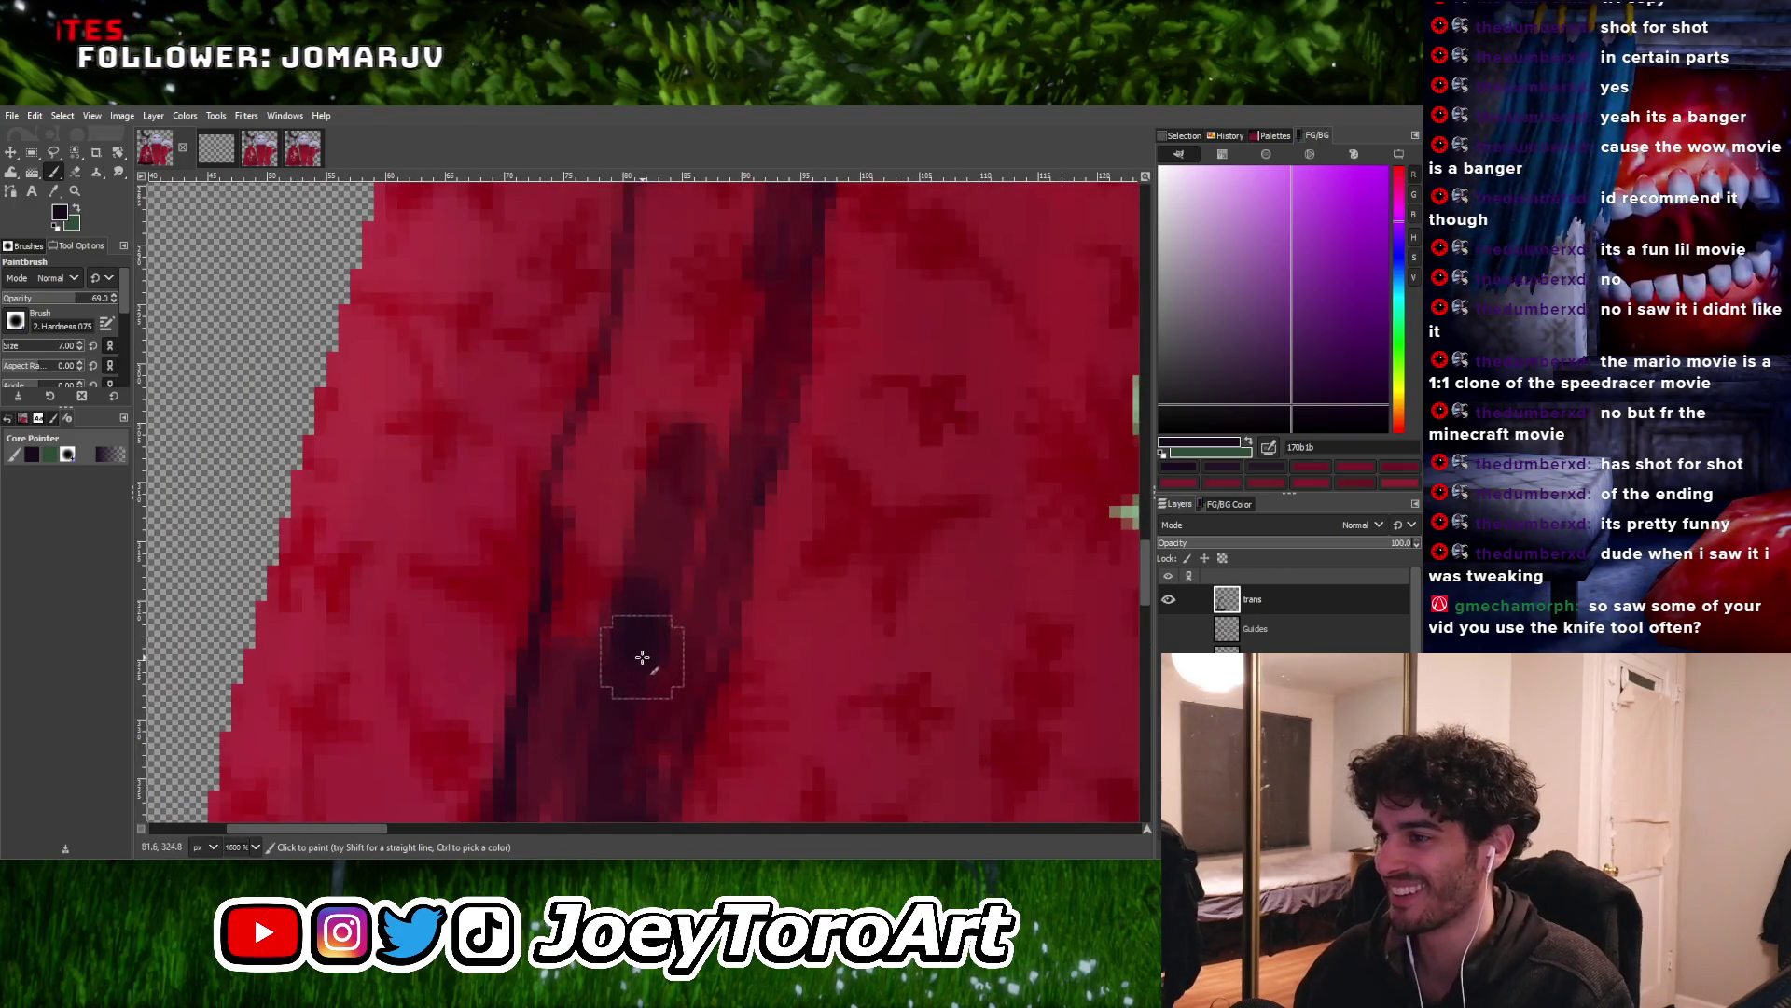
{"action": "scroll", "coordinate": [643, 657], "scroll_direction": "down", "scroll_amount": 3, "text": "ctrl"}
{"action": "scroll", "coordinate": [649, 600], "scroll_direction": "up", "scroll_amount": 3, "text": "ctrl"}
{"action": "scroll", "coordinate": [635, 664], "scroll_direction": "down", "scroll_amount": 1, "text": "ctrl"}
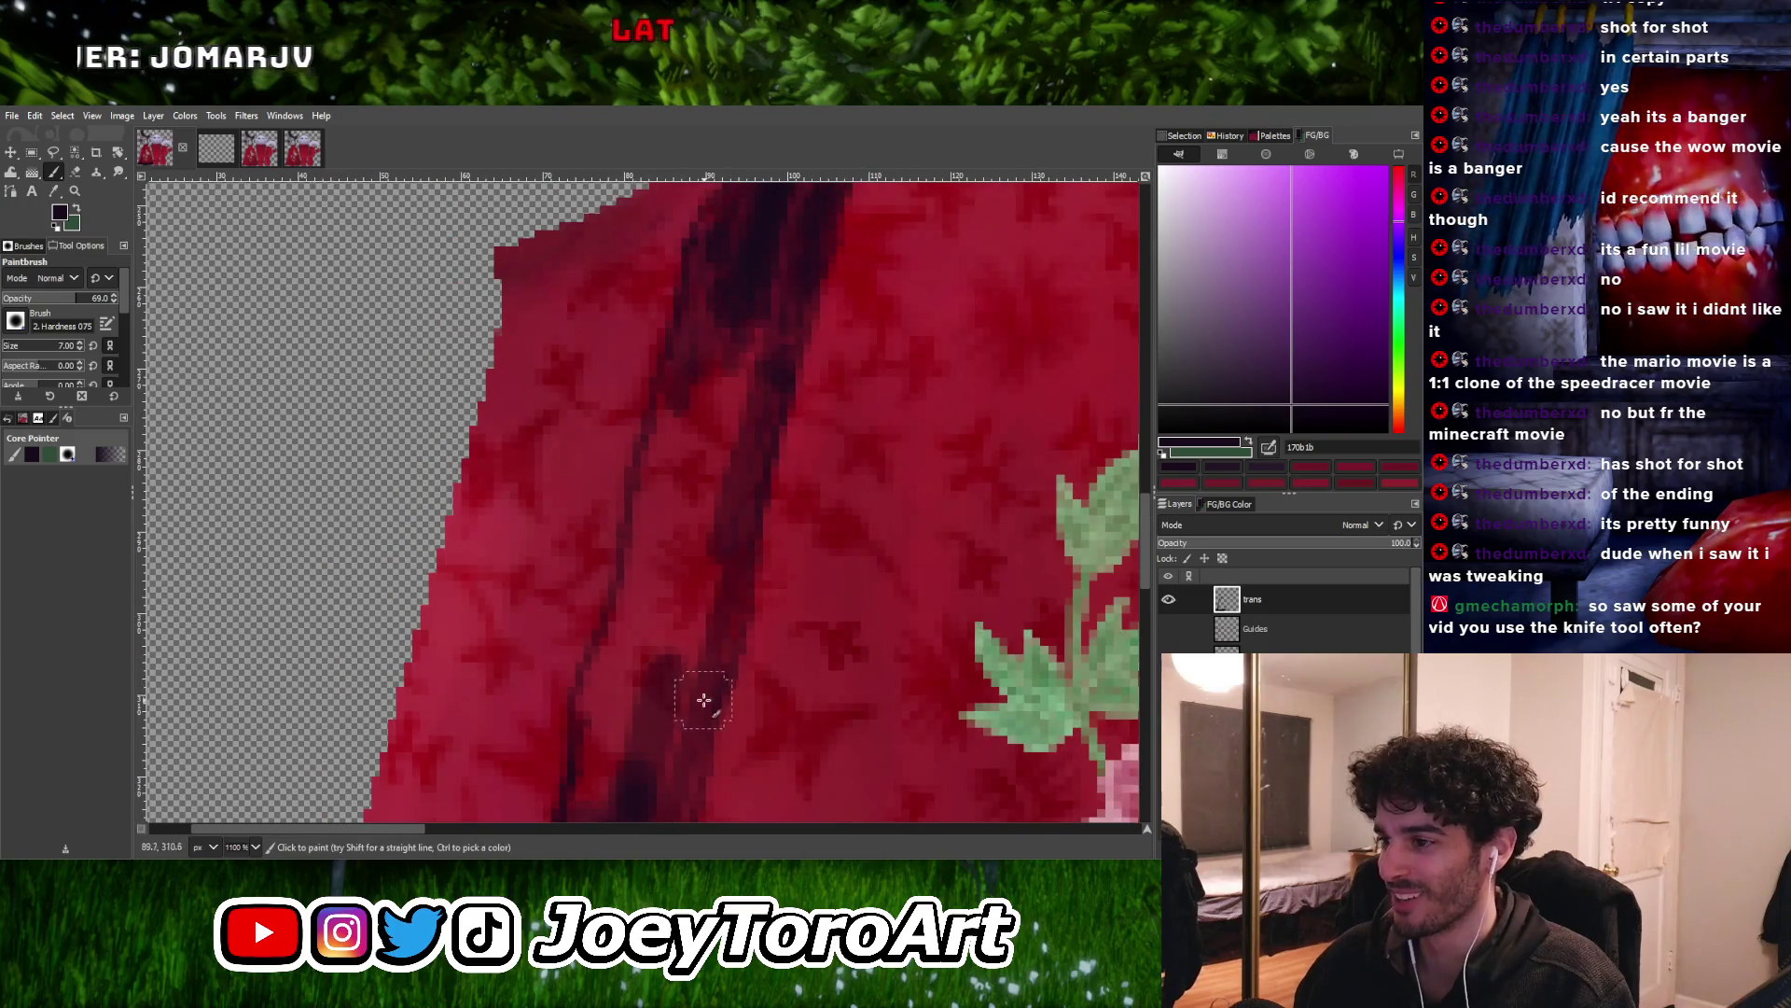
{"action": "scroll", "coordinate": [658, 579], "scroll_direction": "down", "scroll_amount": 3, "text": "ctrl"}
{"action": "scroll", "coordinate": [652, 653], "scroll_direction": "up", "scroll_amount": 4, "text": "ctrl"}
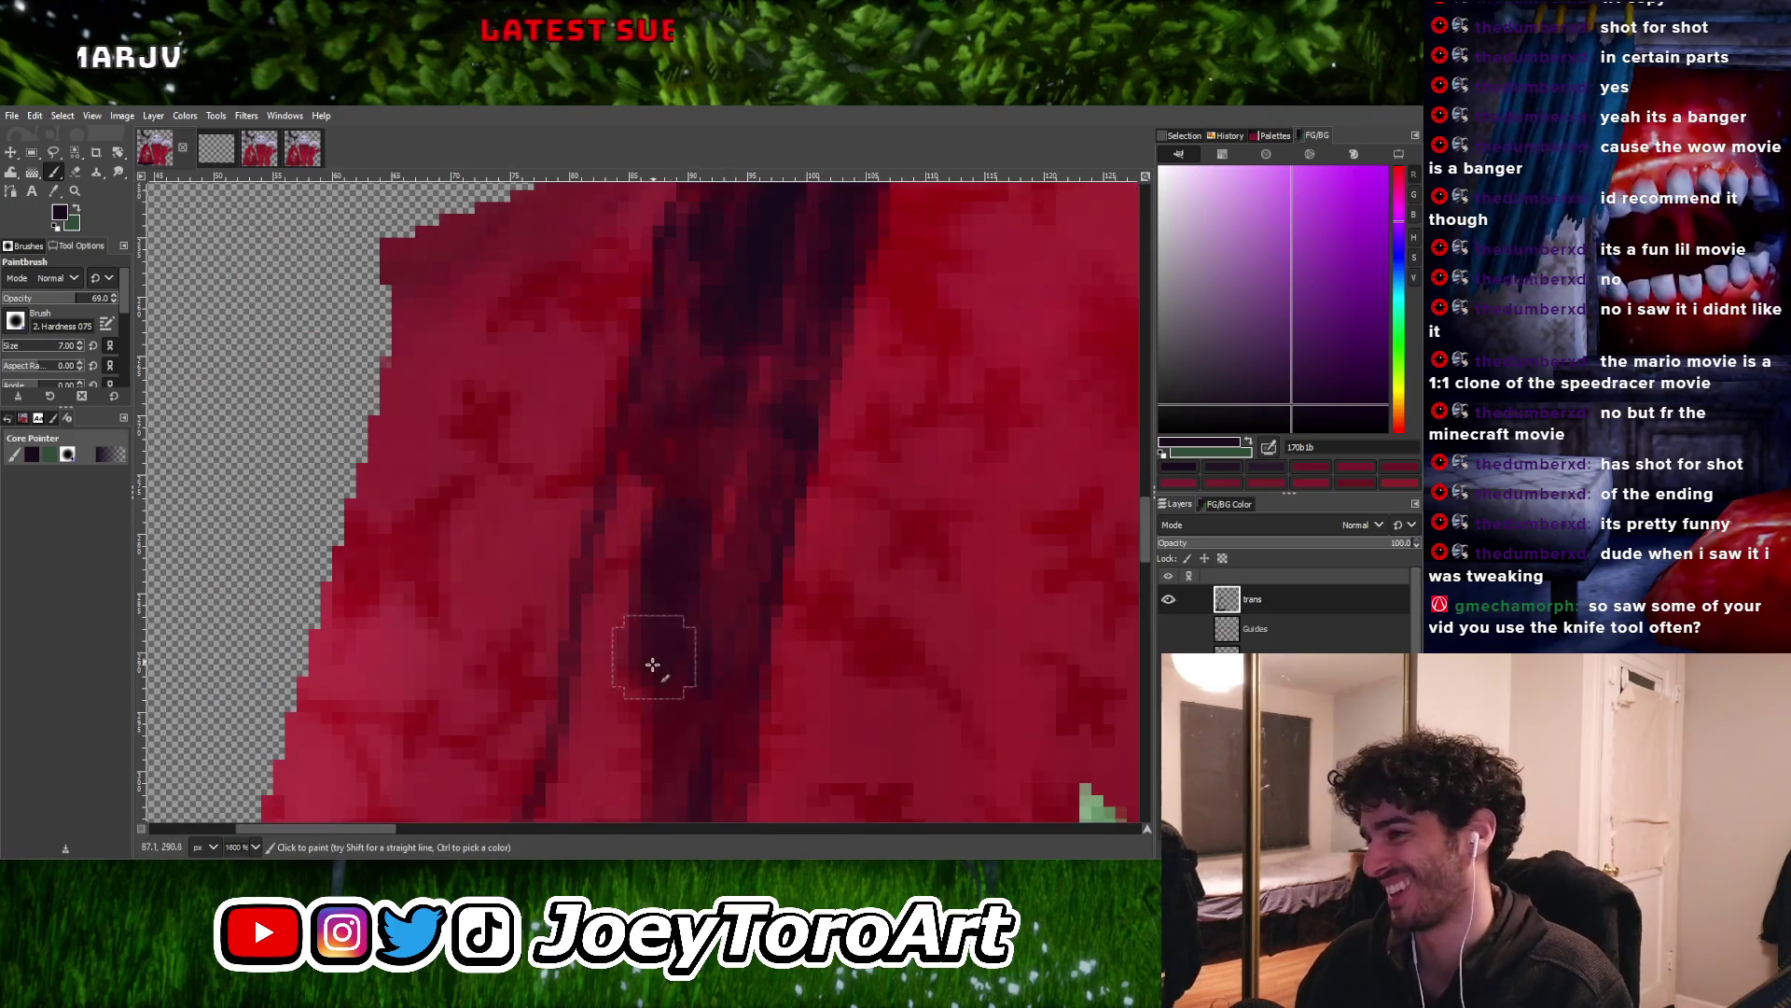
{"action": "scroll", "coordinate": [717, 620], "scroll_direction": "down", "scroll_amount": 3, "text": "ctrl"}
{"action": "scroll", "coordinate": [700, 508], "scroll_direction": "up", "scroll_amount": 3, "text": "ctrl"}
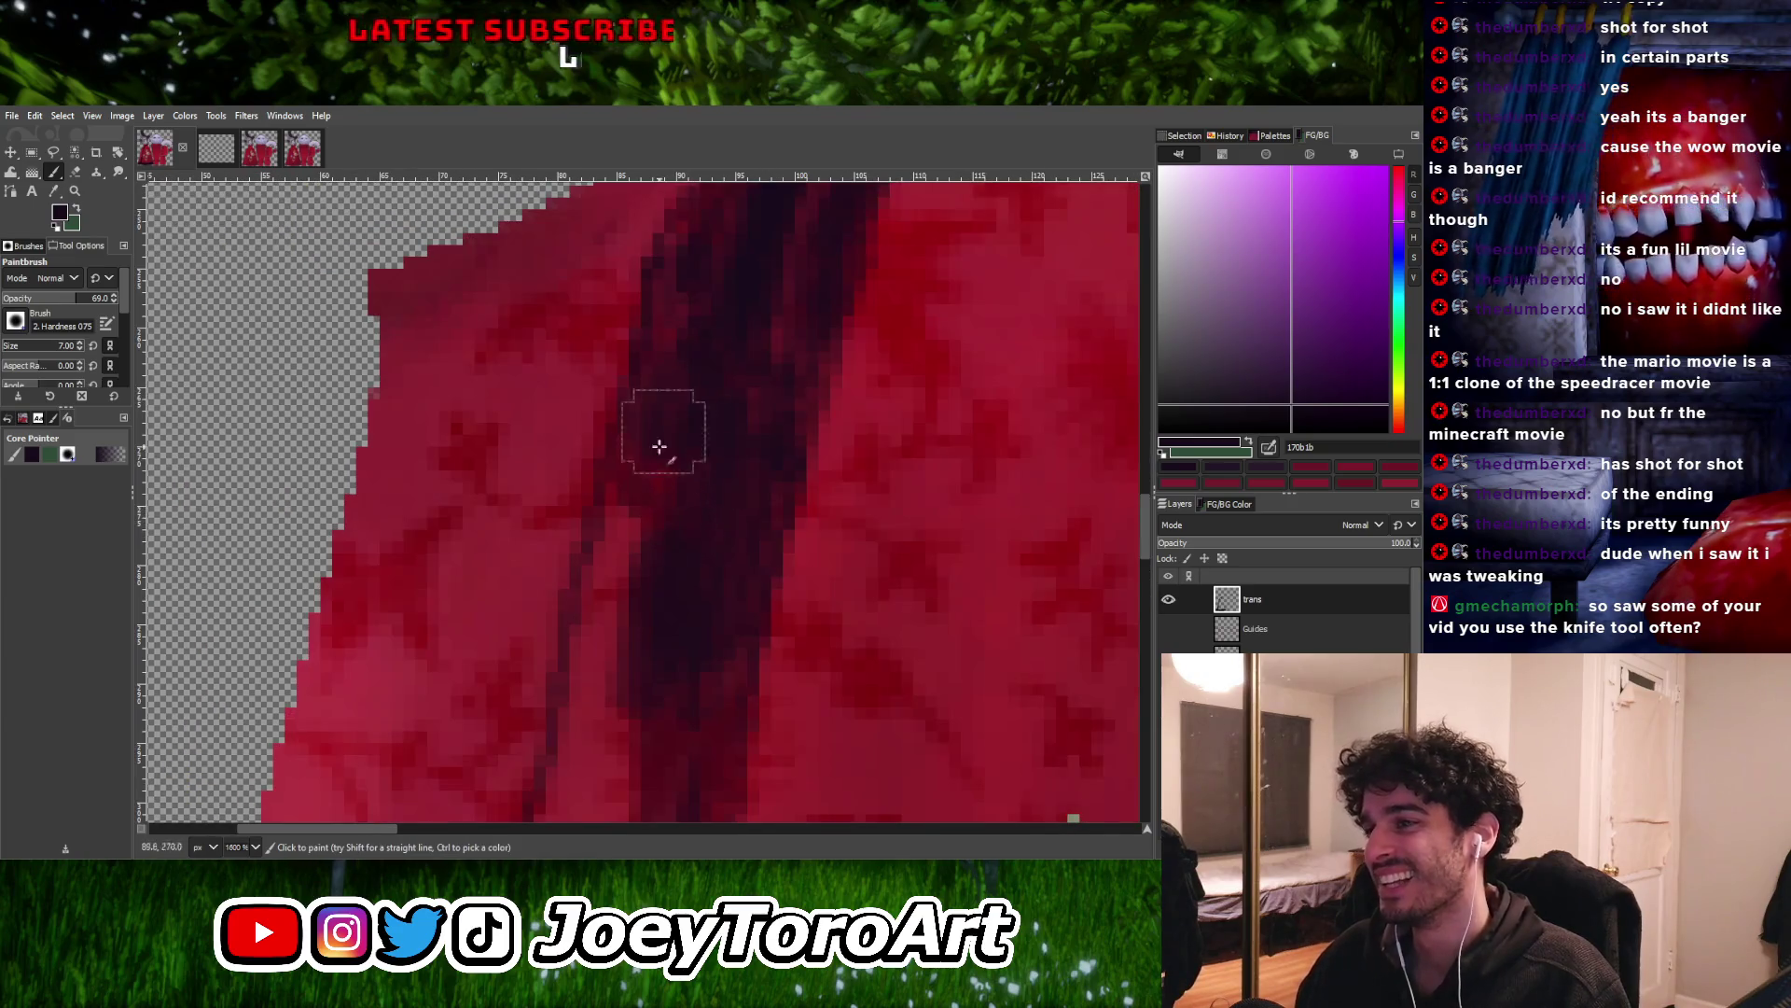
{"action": "scroll", "coordinate": [610, 567], "scroll_direction": "down", "scroll_amount": 3, "text": "ctrl"}
{"action": "scroll", "coordinate": [671, 643], "scroll_direction": "up", "scroll_amount": 3, "text": "ctrl"}
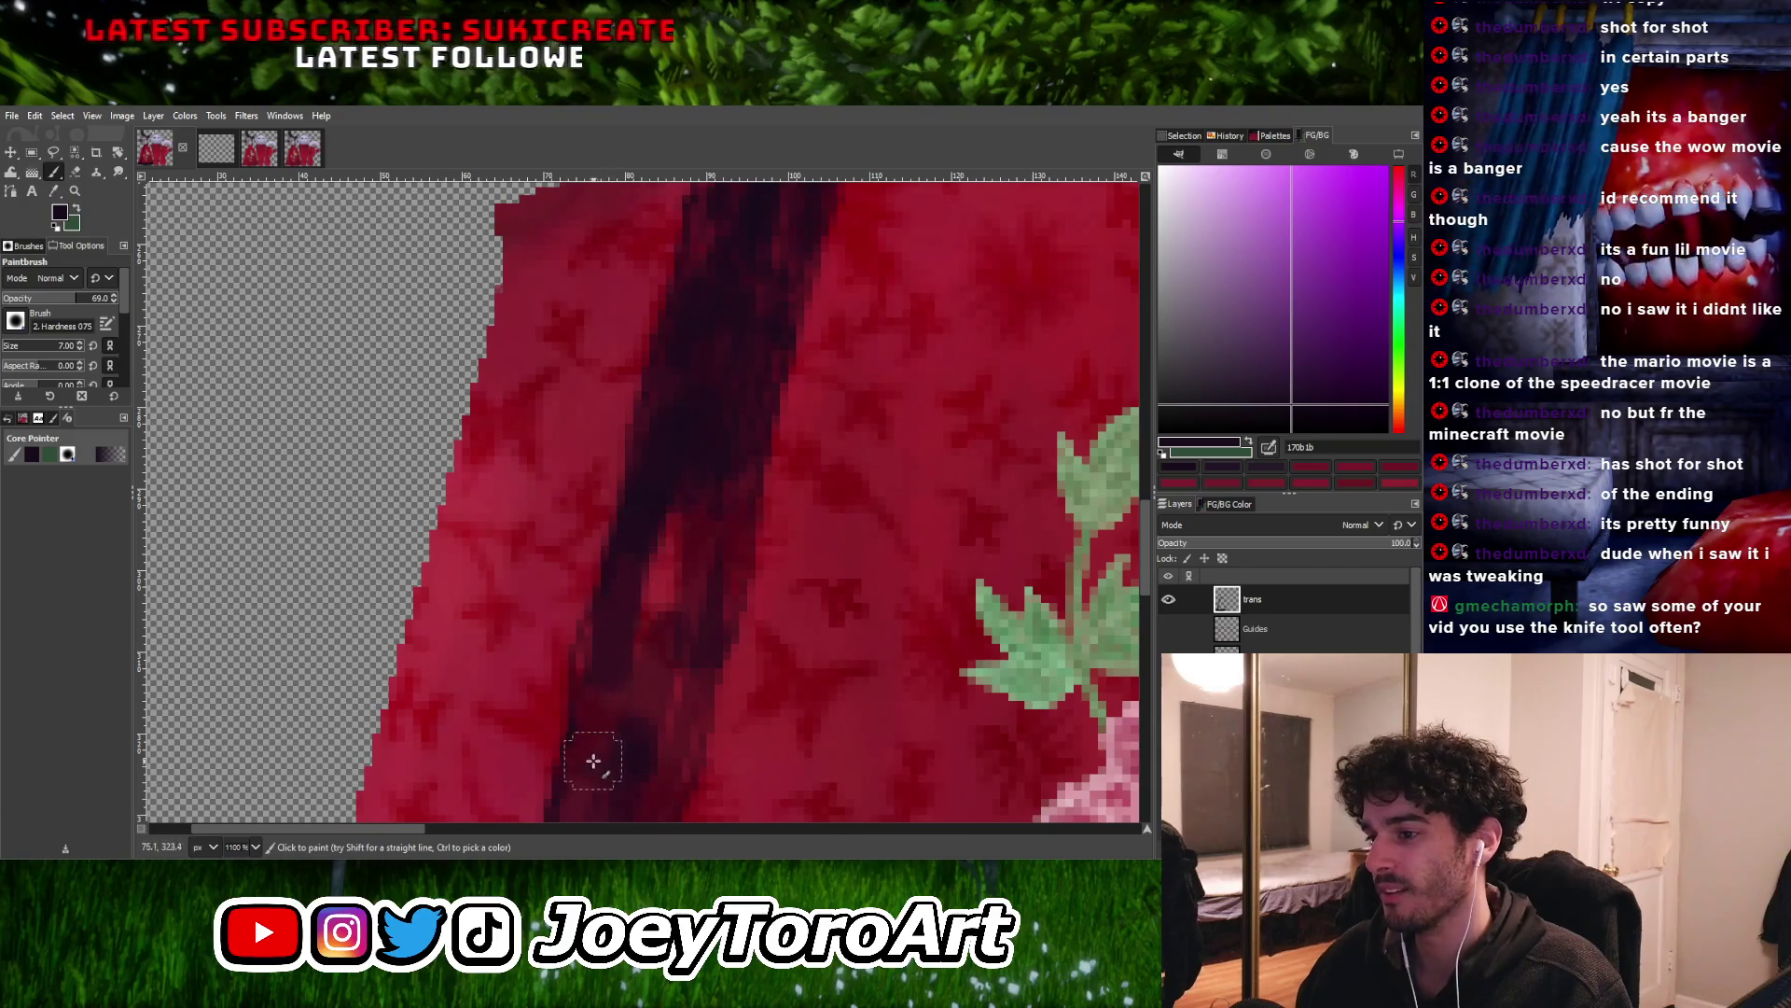
{"action": "scroll", "coordinate": [627, 700], "scroll_direction": "down", "scroll_amount": 2, "text": "ctrl"}
{"action": "scroll", "coordinate": [705, 627], "scroll_direction": "up", "scroll_amount": 3, "text": "ctrl"}
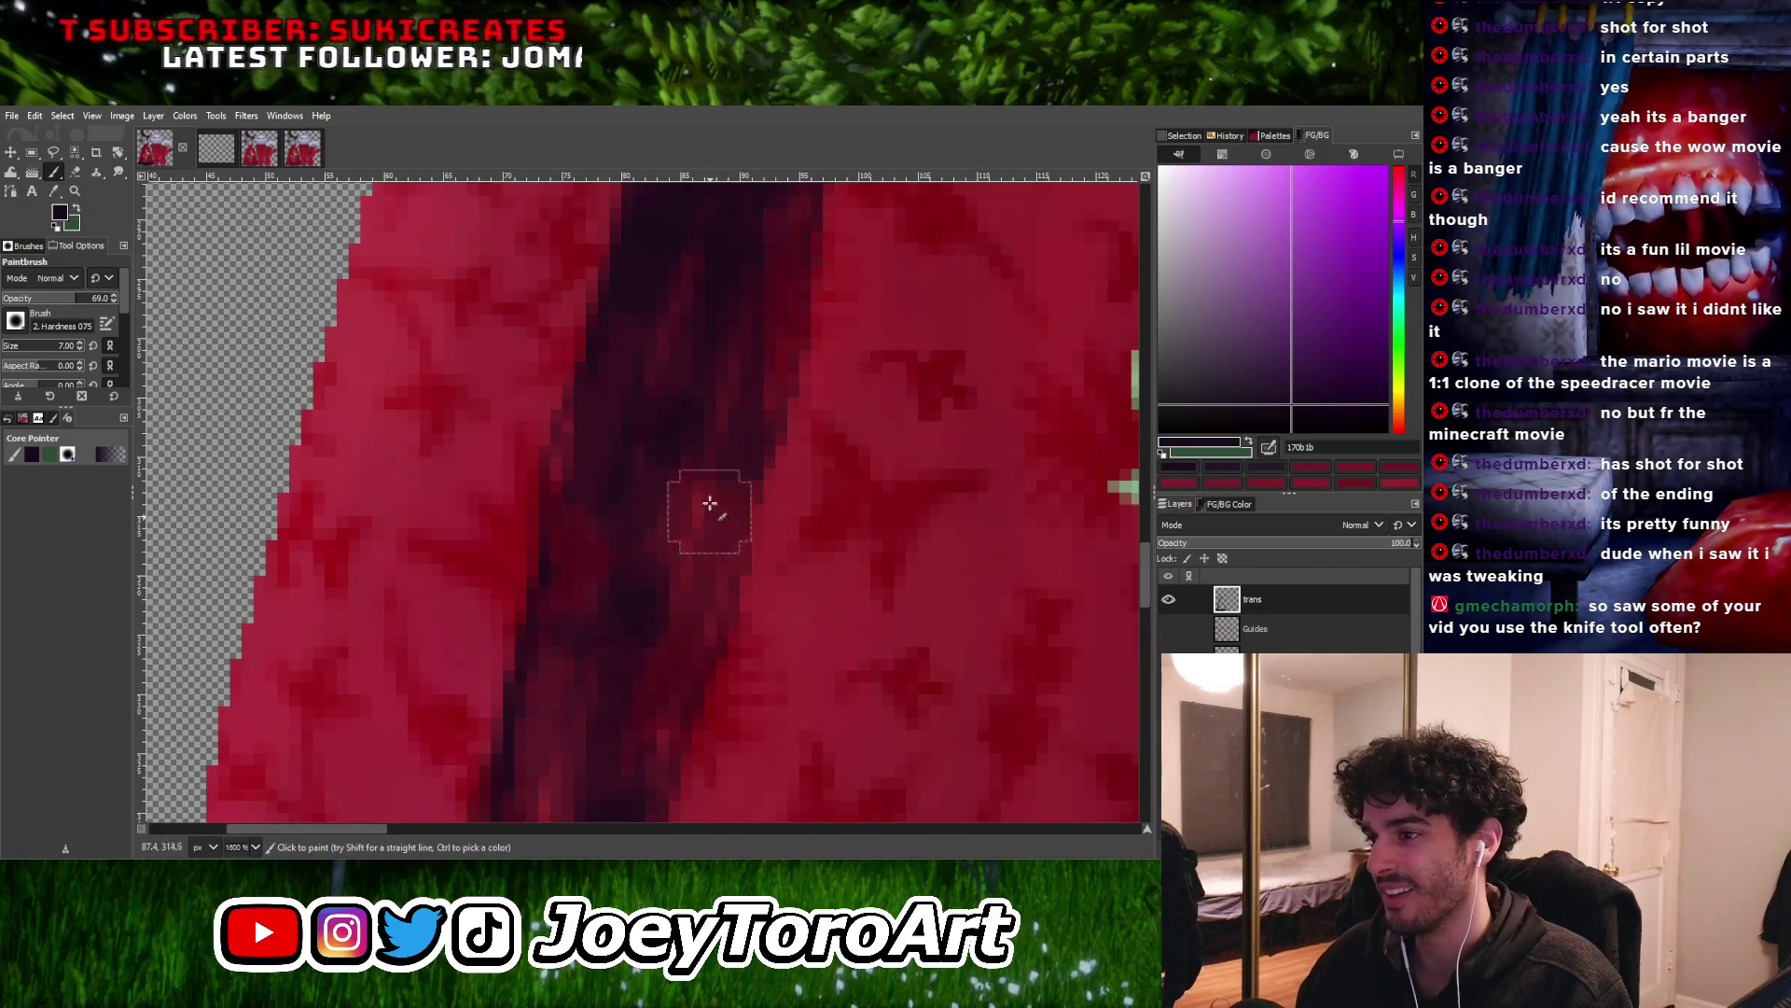
{"action": "scroll", "coordinate": [709, 441], "scroll_direction": "down", "scroll_amount": 2, "text": "ctrl"}
{"action": "scroll", "coordinate": [664, 579], "scroll_direction": "up", "scroll_amount": 1, "text": "ctrl"}
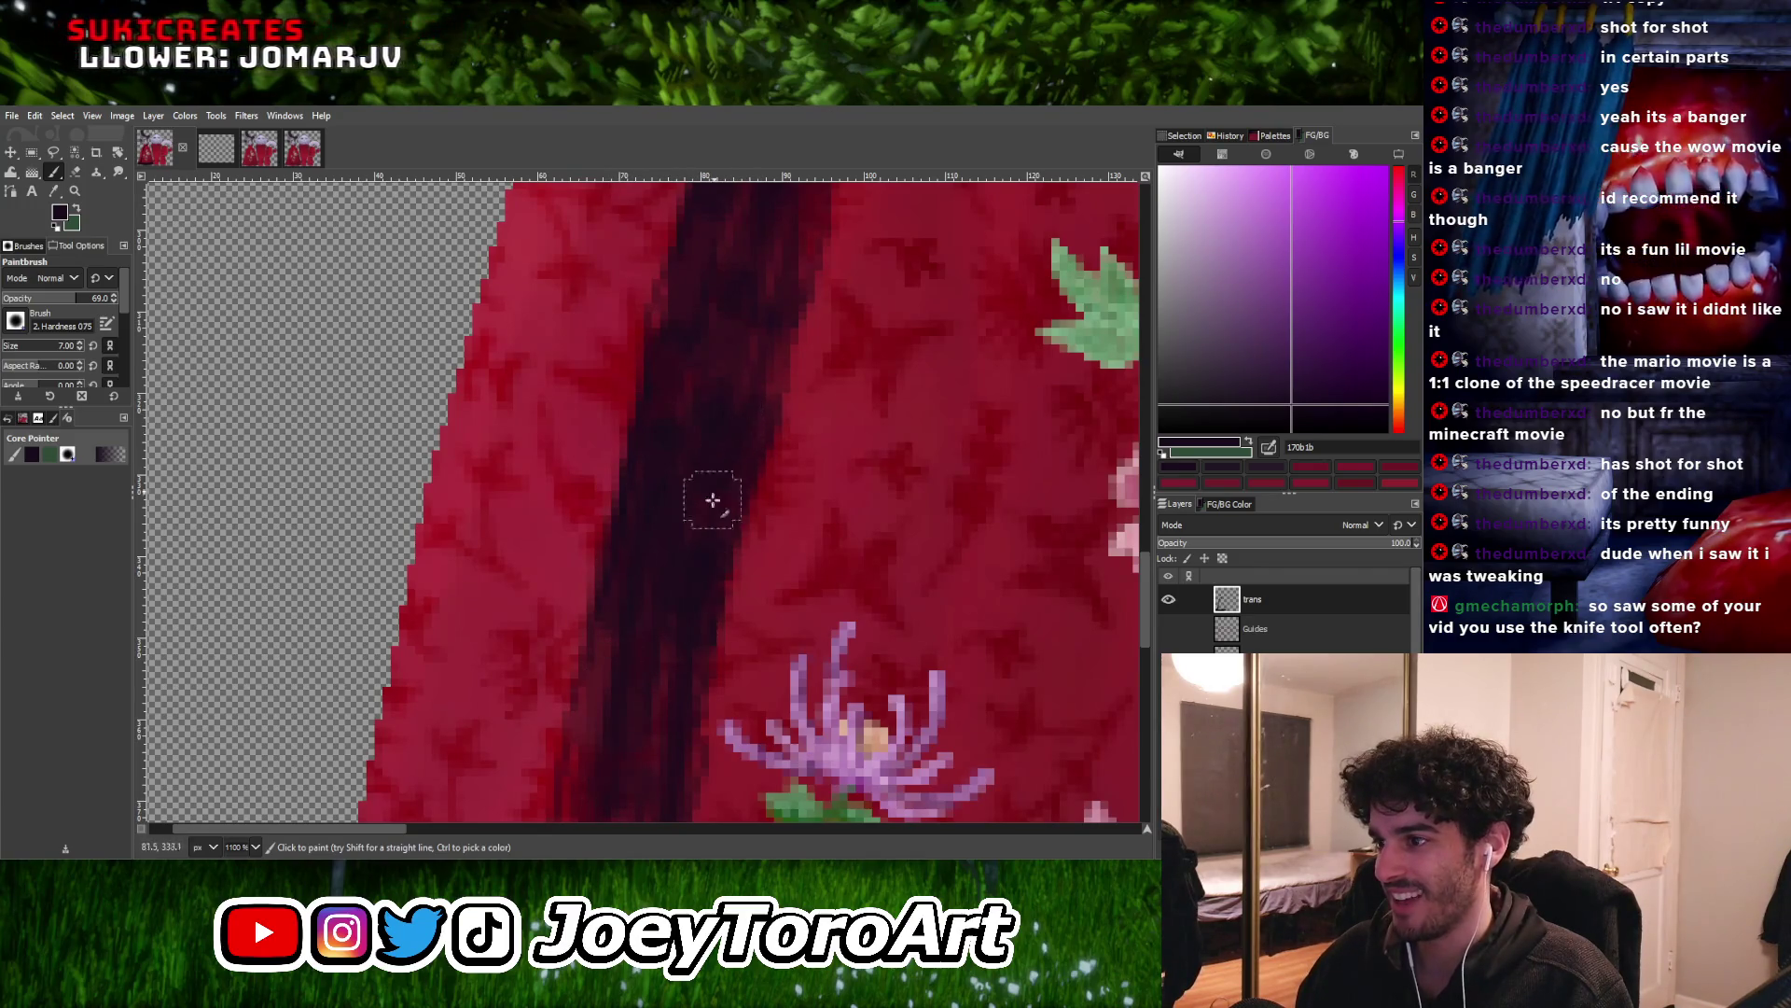
{"action": "scroll", "coordinate": [717, 483], "scroll_direction": "down", "scroll_amount": 2, "text": "ctrl"}
{"action": "scroll", "coordinate": [665, 634], "scroll_direction": "up", "scroll_amount": 2, "text": "ctrl"}
Widen the fold into a bold dark stripe and extend it downward
{"action": "mouse_move", "coordinate": [695, 543]}
{"action": "left_mouse_down"}
{"action": "mouse_move", "coordinate": [640, 780]}
{"action": "mouse_move", "coordinate": [607, 799]}
{"action": "mouse_move", "coordinate": [592, 640]}
{"action": "mouse_move", "coordinate": [595, 735]}
{"action": "mouse_move", "coordinate": [656, 404]}
{"action": "mouse_move", "coordinate": [587, 800]}
{"action": "left_mouse_up"}
{"action": "scroll", "coordinate": [703, 648], "scroll_direction": "down", "scroll_amount": 2, "text": "ctrl"}
{"action": "scroll", "coordinate": [674, 461], "scroll_direction": "up", "scroll_amount": 2, "text": "ctrl"}
{"action": "mouse_move", "coordinate": [674, 461]}
{"action": "left_mouse_down"}
{"action": "mouse_move", "coordinate": [632, 668]}
{"action": "mouse_move", "coordinate": [647, 659]}
{"action": "left_mouse_up"}
{"action": "scroll", "coordinate": [644, 653], "scroll_direction": "down", "scroll_amount": 4, "text": "ctrl"}
{"action": "scroll", "coordinate": [689, 458], "scroll_direction": "up", "scroll_amount": 3, "text": "ctrl"}
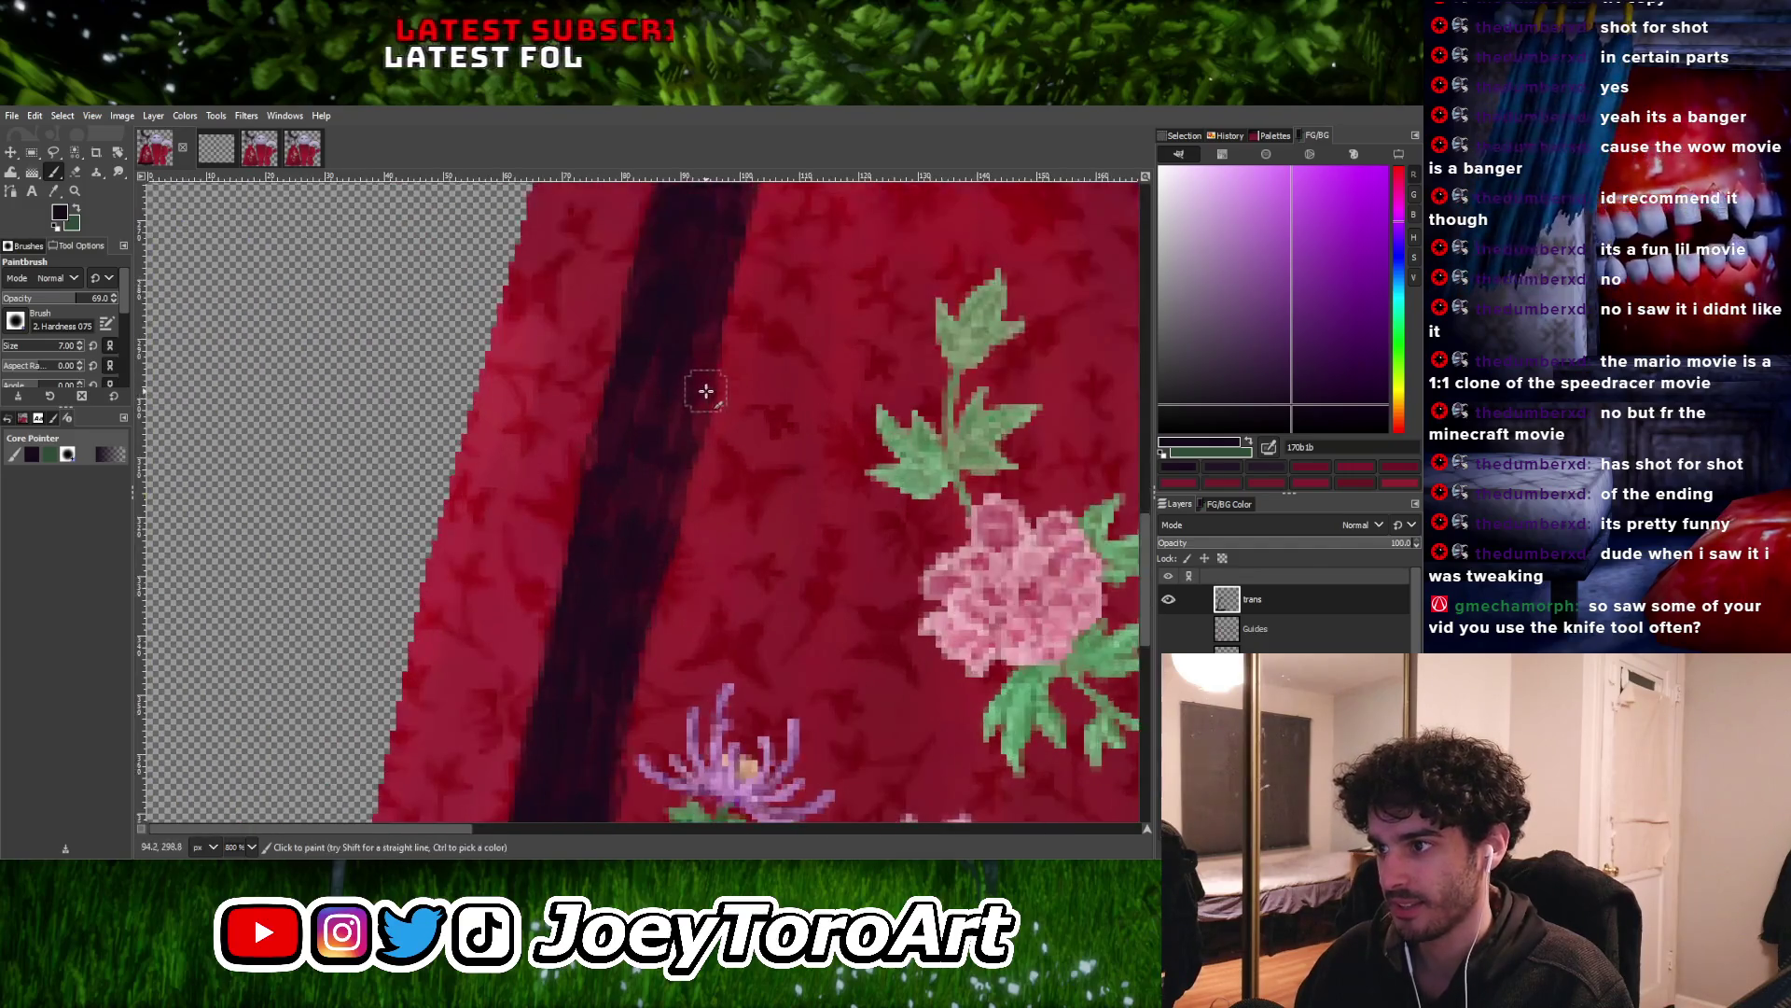
{"action": "scroll", "coordinate": [588, 620], "scroll_direction": "down", "scroll_amount": 2, "text": "ctrl"}
{"action": "scroll", "coordinate": [662, 526], "scroll_direction": "up", "scroll_amount": 3, "text": "ctrl"}
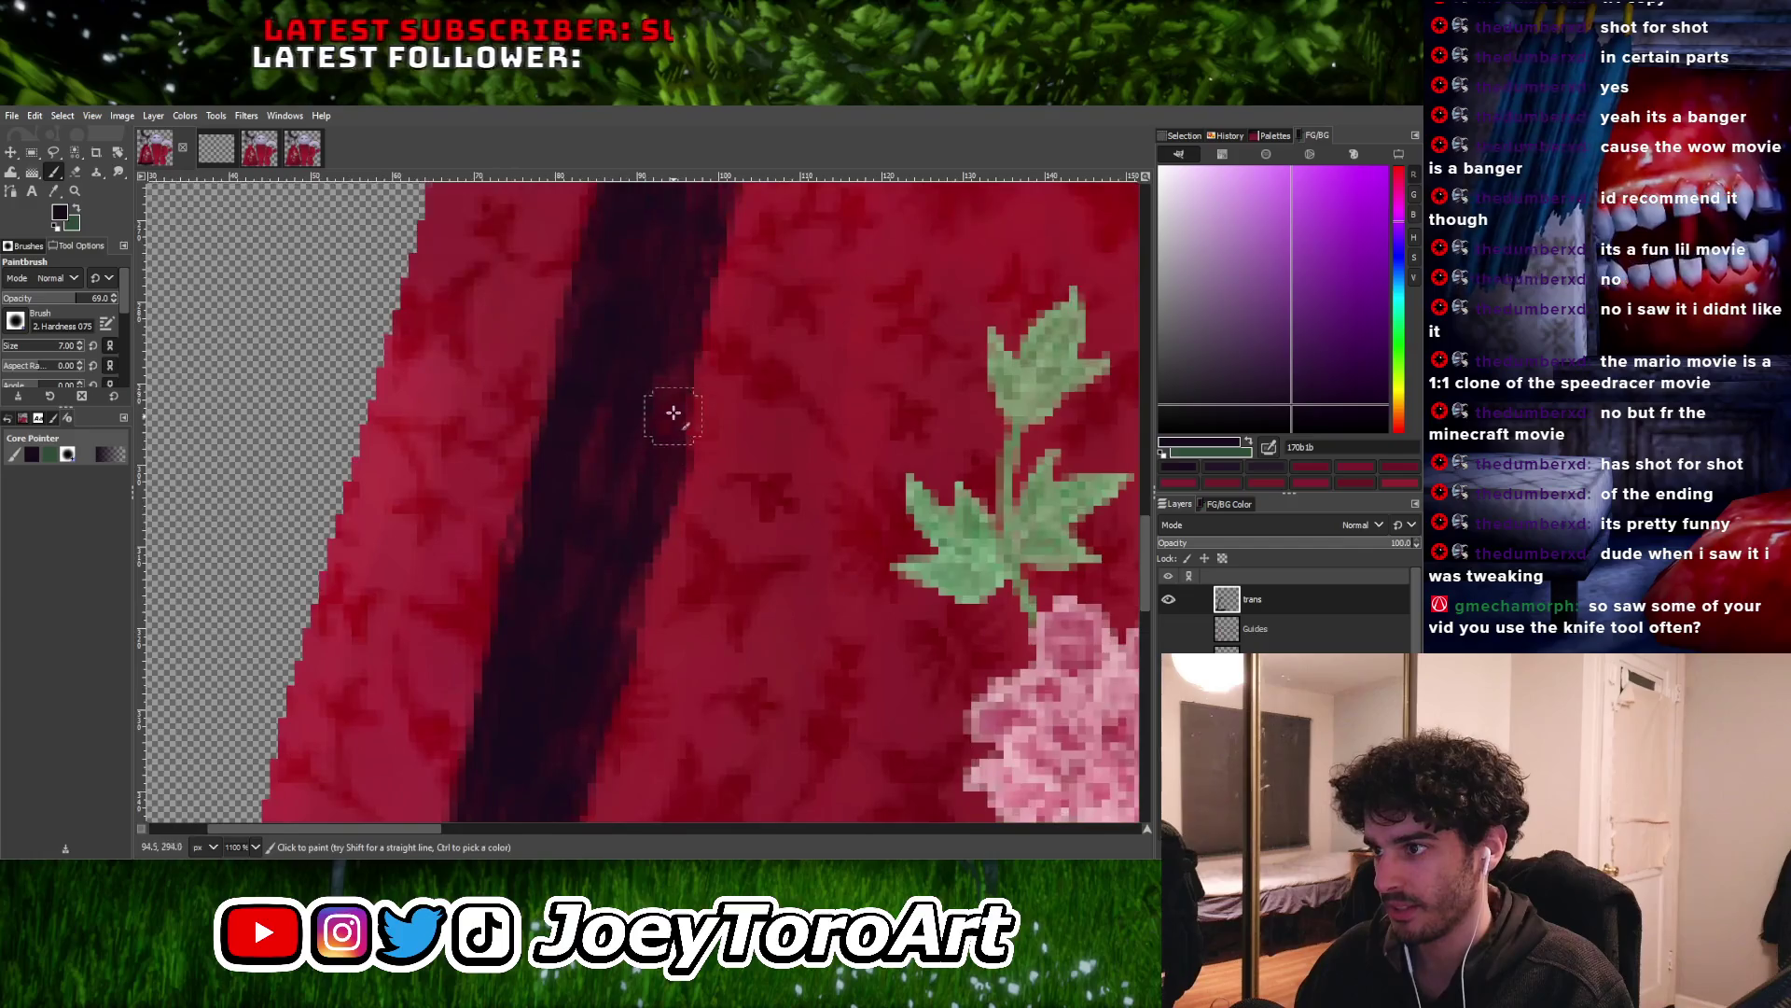
{"action": "scroll", "coordinate": [601, 654], "scroll_direction": "down", "scroll_amount": 3, "text": "ctrl"}
{"action": "scroll", "coordinate": [595, 683], "scroll_direction": "up", "scroll_amount": 2, "text": "ctrl"}
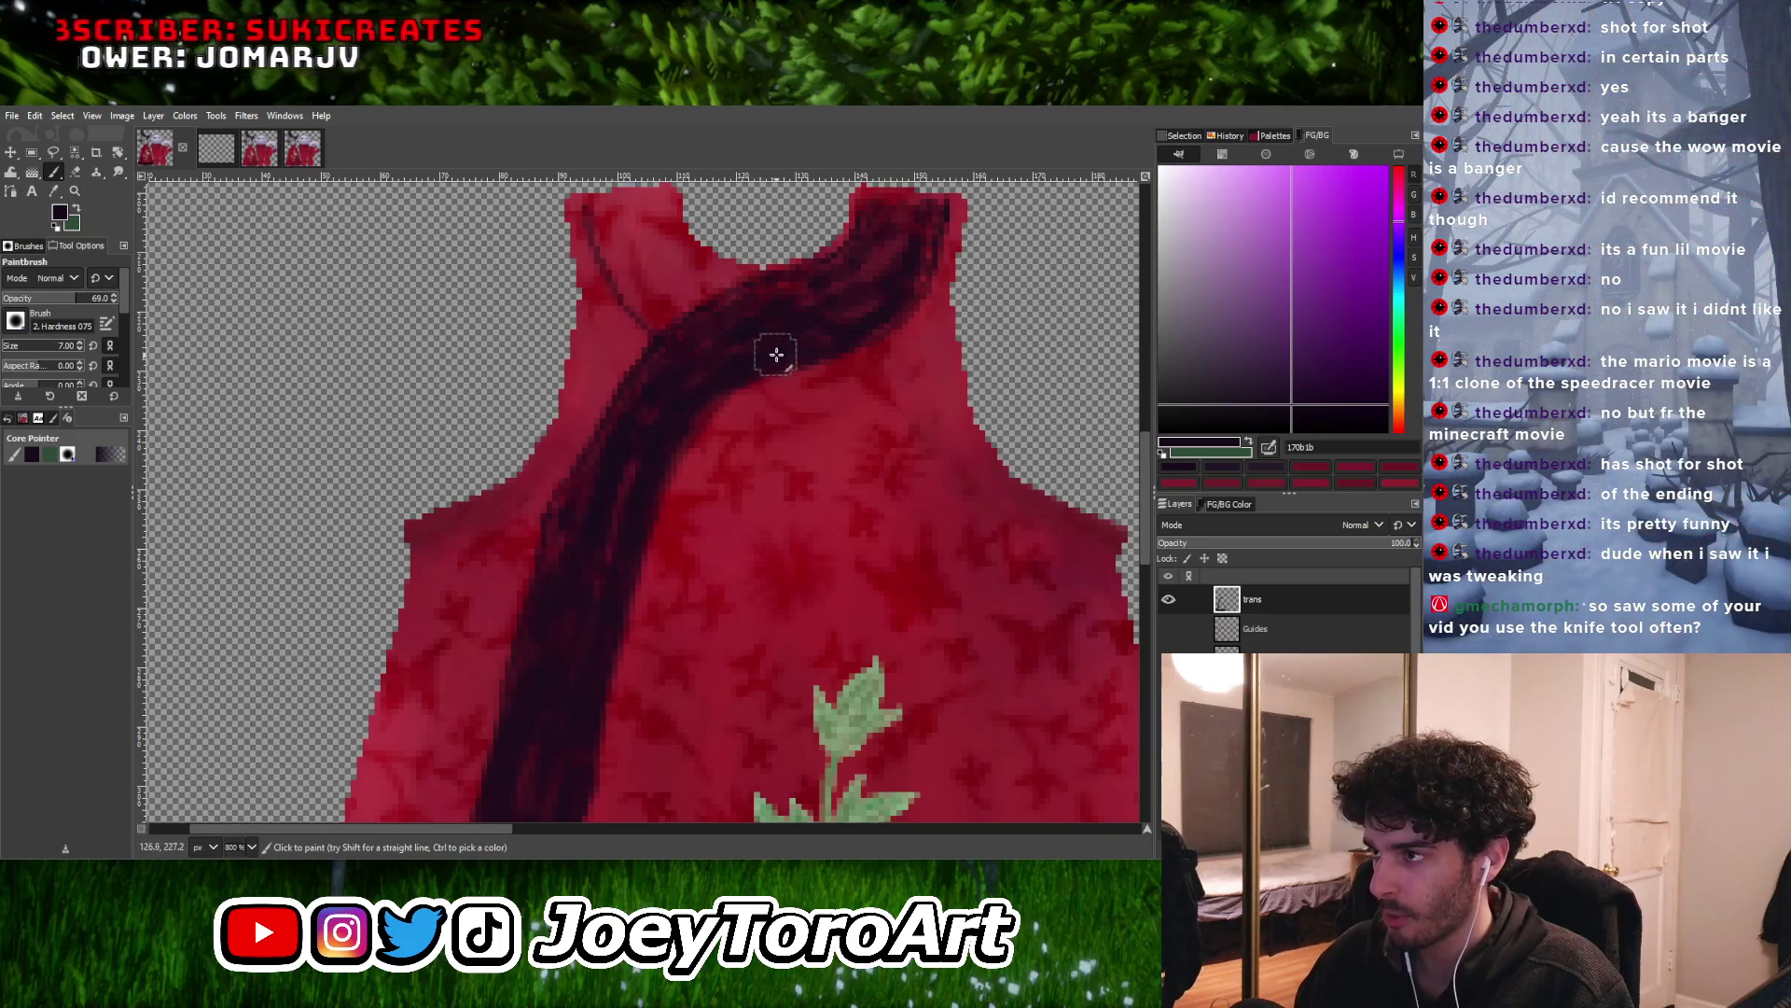
Darken the crossover trim near the right shoulder and along the upper-left neckline edge
{"action": "scroll", "coordinate": [776, 355], "scroll_direction": "down", "scroll_amount": 2, "text": "ctrl"}
{"action": "scroll", "coordinate": [792, 368], "scroll_direction": "up", "scroll_amount": 4, "text": "ctrl"}
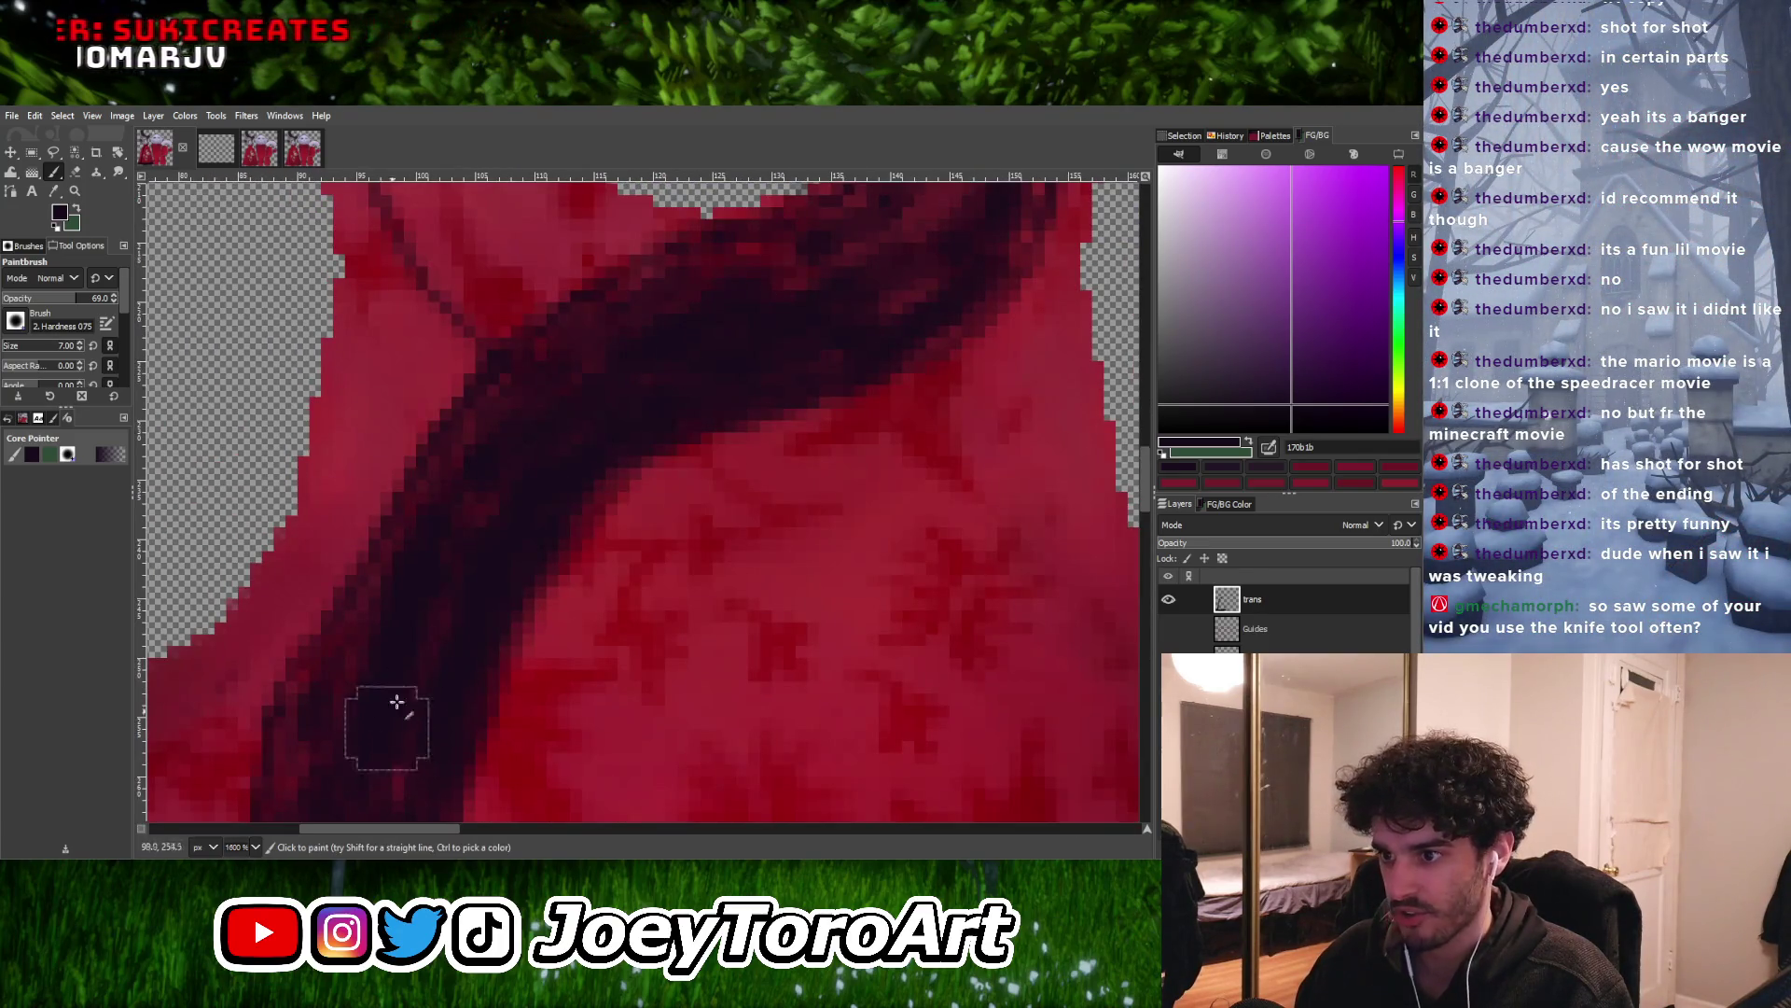
{"action": "scroll", "coordinate": [612, 523], "scroll_direction": "down", "scroll_amount": 4, "text": "ctrl"}
{"action": "scroll", "coordinate": [612, 523], "scroll_direction": "up", "scroll_amount": 3, "text": "ctrl"}
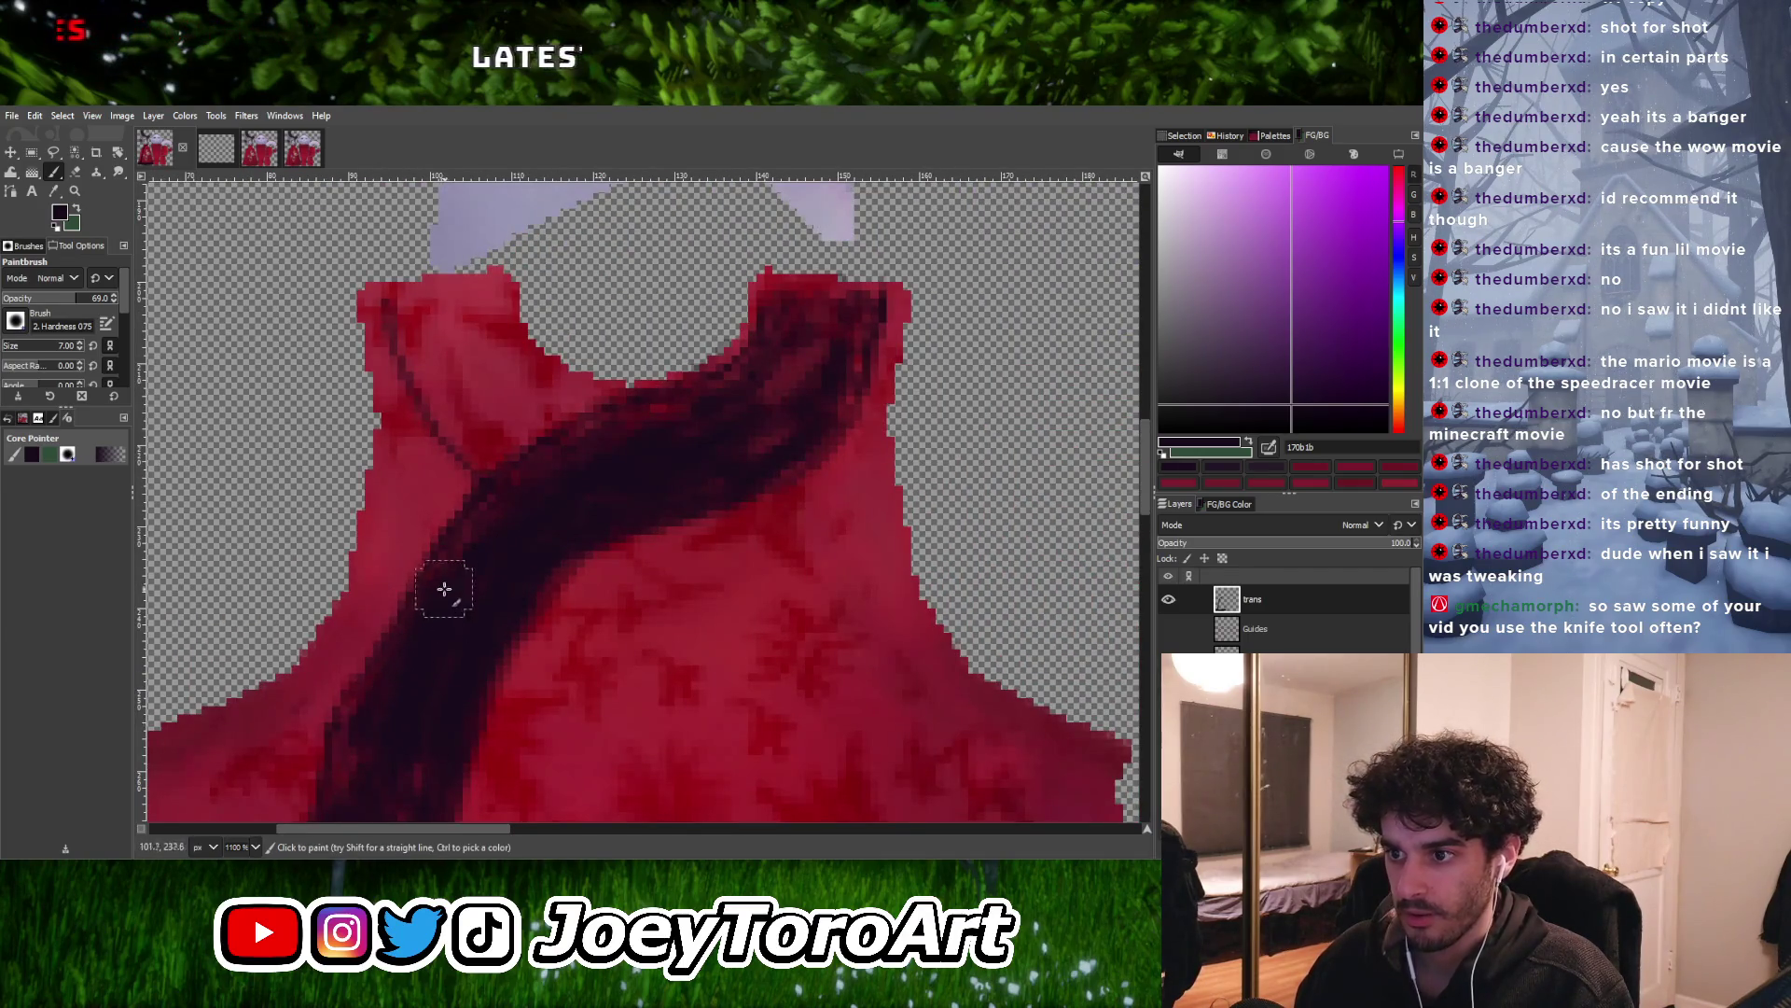
{"action": "scroll", "coordinate": [597, 485], "scroll_direction": "down", "scroll_amount": 3, "text": "ctrl"}
{"action": "scroll", "coordinate": [653, 499], "scroll_direction": "up", "scroll_amount": 4, "text": "ctrl"}
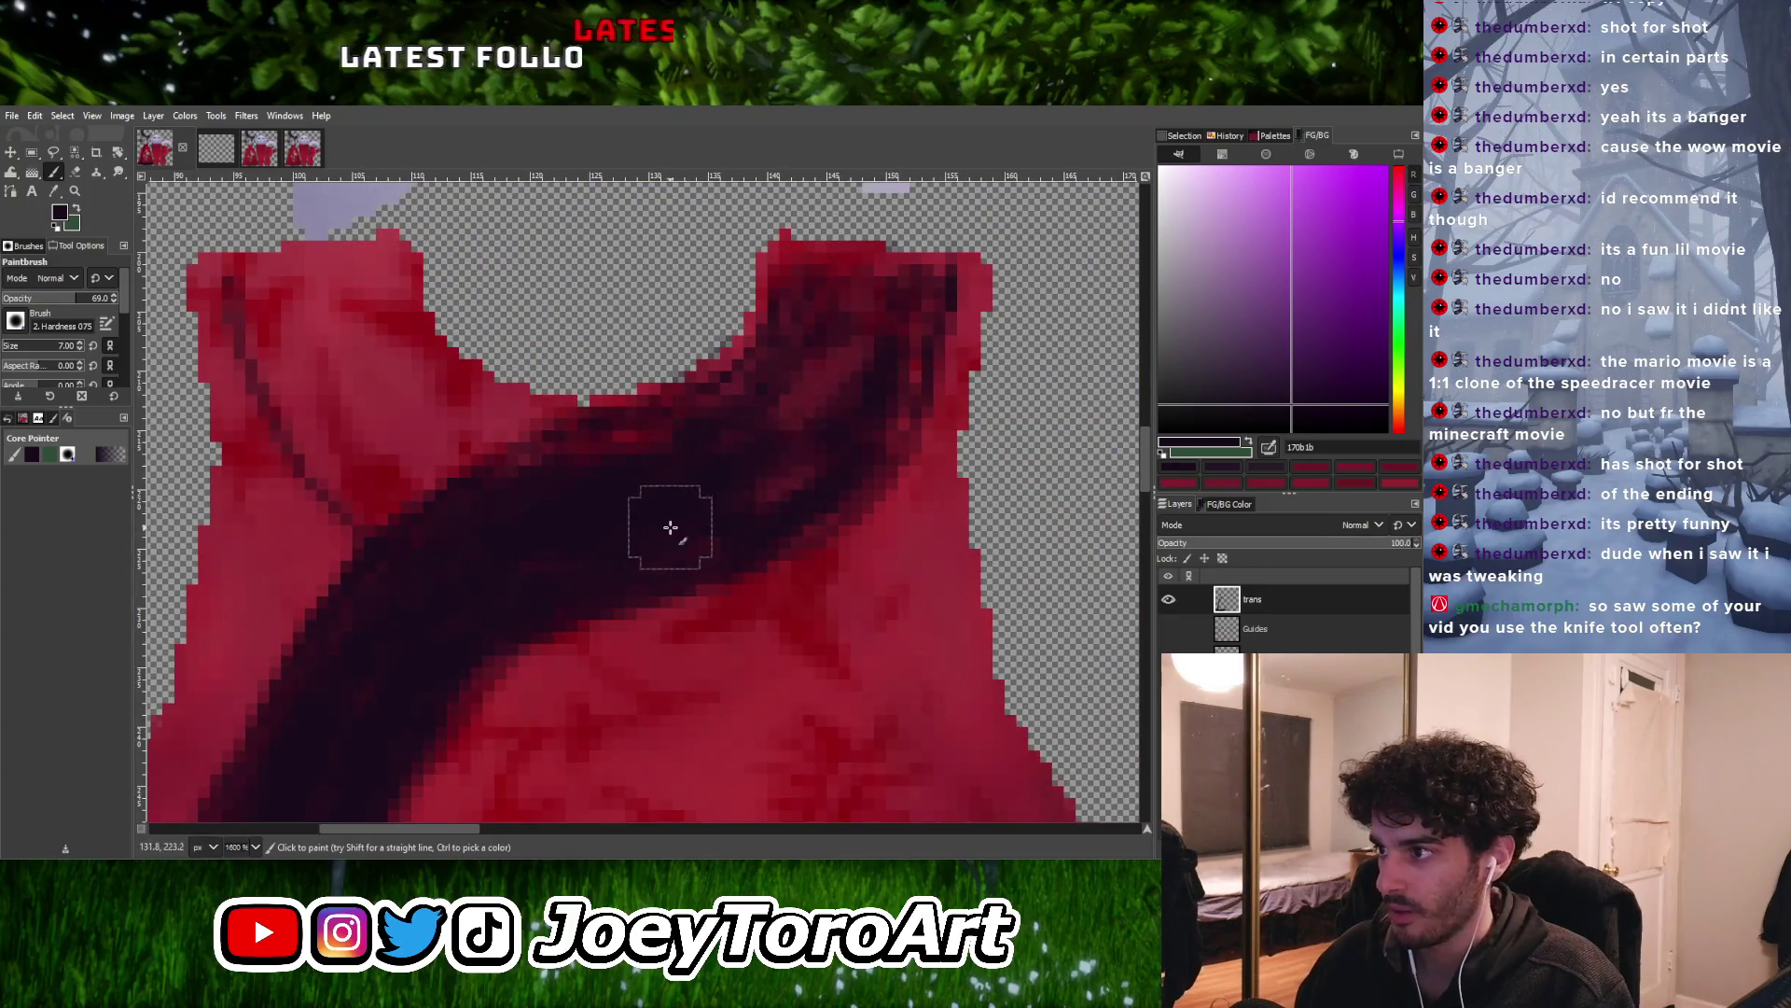
{"action": "mouse_move", "coordinate": [853, 392]}
{"action": "left_mouse_down"}
{"action": "mouse_move", "coordinate": [880, 320]}
{"action": "mouse_move", "coordinate": [852, 280]}
{"action": "mouse_move", "coordinate": [815, 273]}
{"action": "mouse_move", "coordinate": [903, 271]}
{"action": "mouse_move", "coordinate": [824, 440]}
{"action": "left_mouse_up"}
{"action": "scroll", "coordinate": [823, 439], "scroll_direction": "left", "scroll_amount": 2, "text": "shift"}
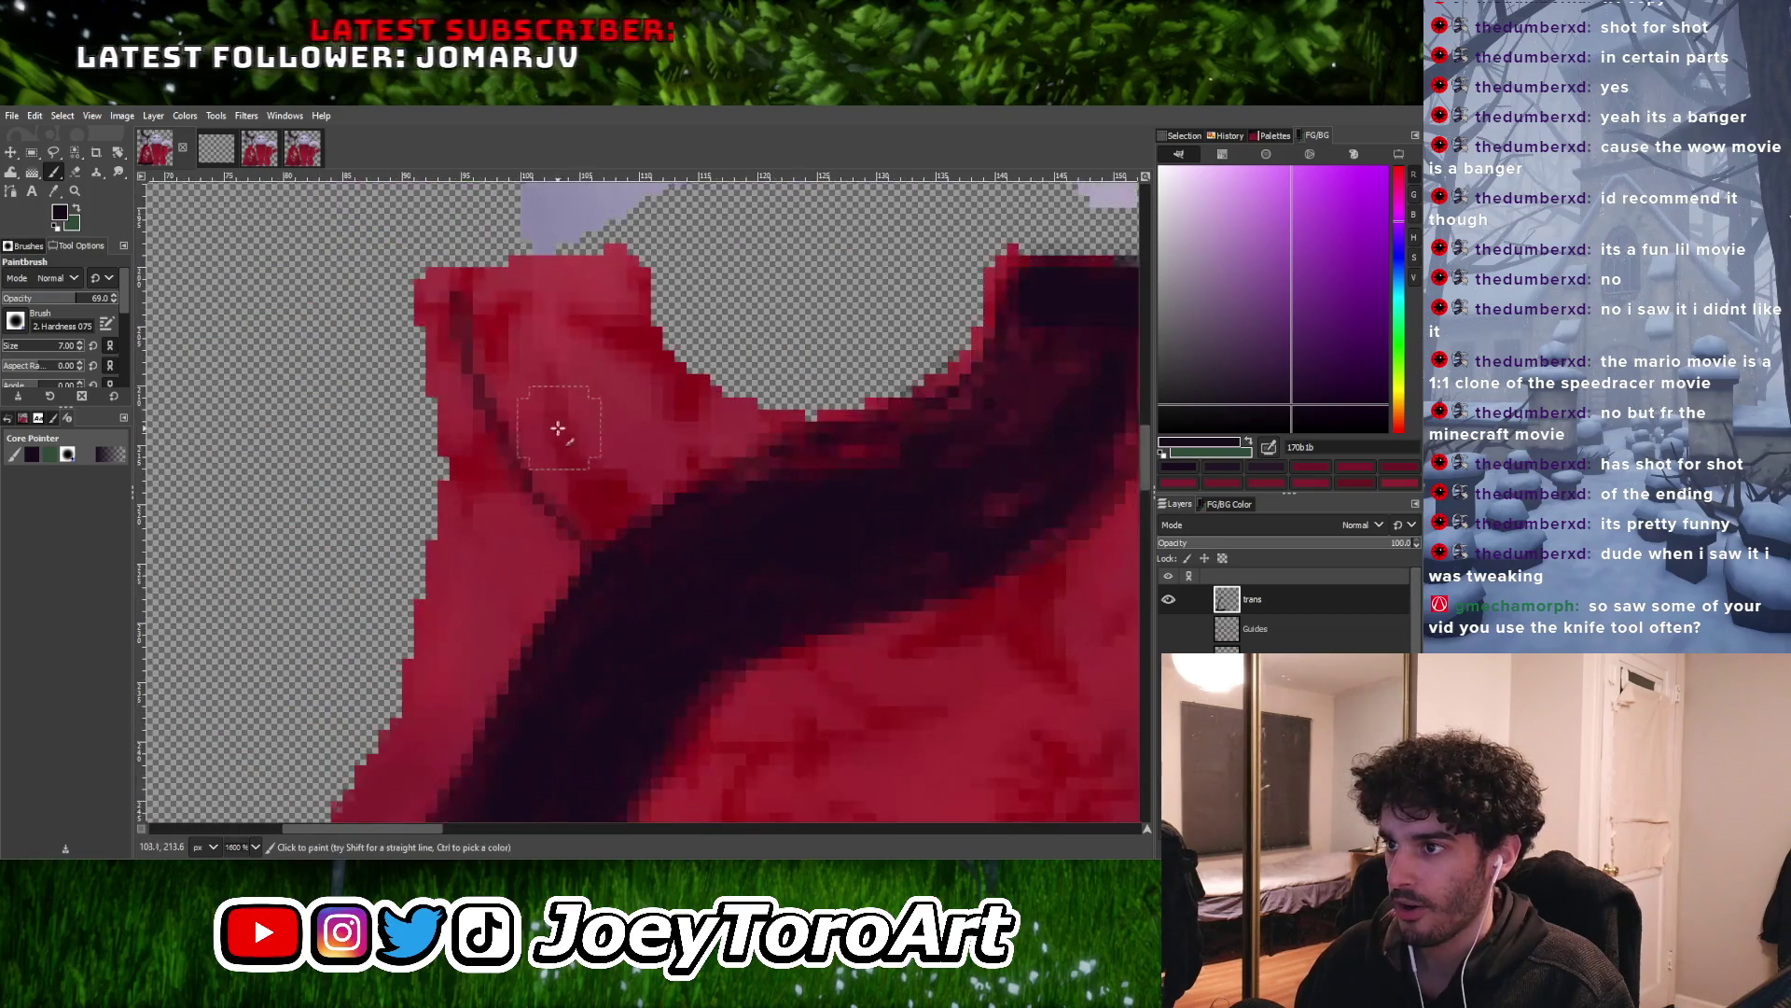
{"action": "mouse_move", "coordinate": [490, 318]}
{"action": "left_mouse_down"}
{"action": "mouse_move", "coordinate": [580, 509]}
{"action": "mouse_move", "coordinate": [732, 424]}
{"action": "mouse_move", "coordinate": [586, 407]}
{"action": "mouse_move", "coordinate": [532, 283]}
{"action": "mouse_move", "coordinate": [719, 419]}
{"action": "mouse_move", "coordinate": [613, 293]}
{"action": "mouse_move", "coordinate": [468, 288]}
{"action": "mouse_move", "coordinate": [513, 312]}
{"action": "mouse_move", "coordinate": [527, 354]}
{"action": "left_mouse_up"}
Erase stray paint along the top of the neckline, then shade the upper-left shoulder darker red
{"action": "scroll", "coordinate": [532, 392], "scroll_direction": "down", "scroll_amount": 4, "text": "ctrl"}
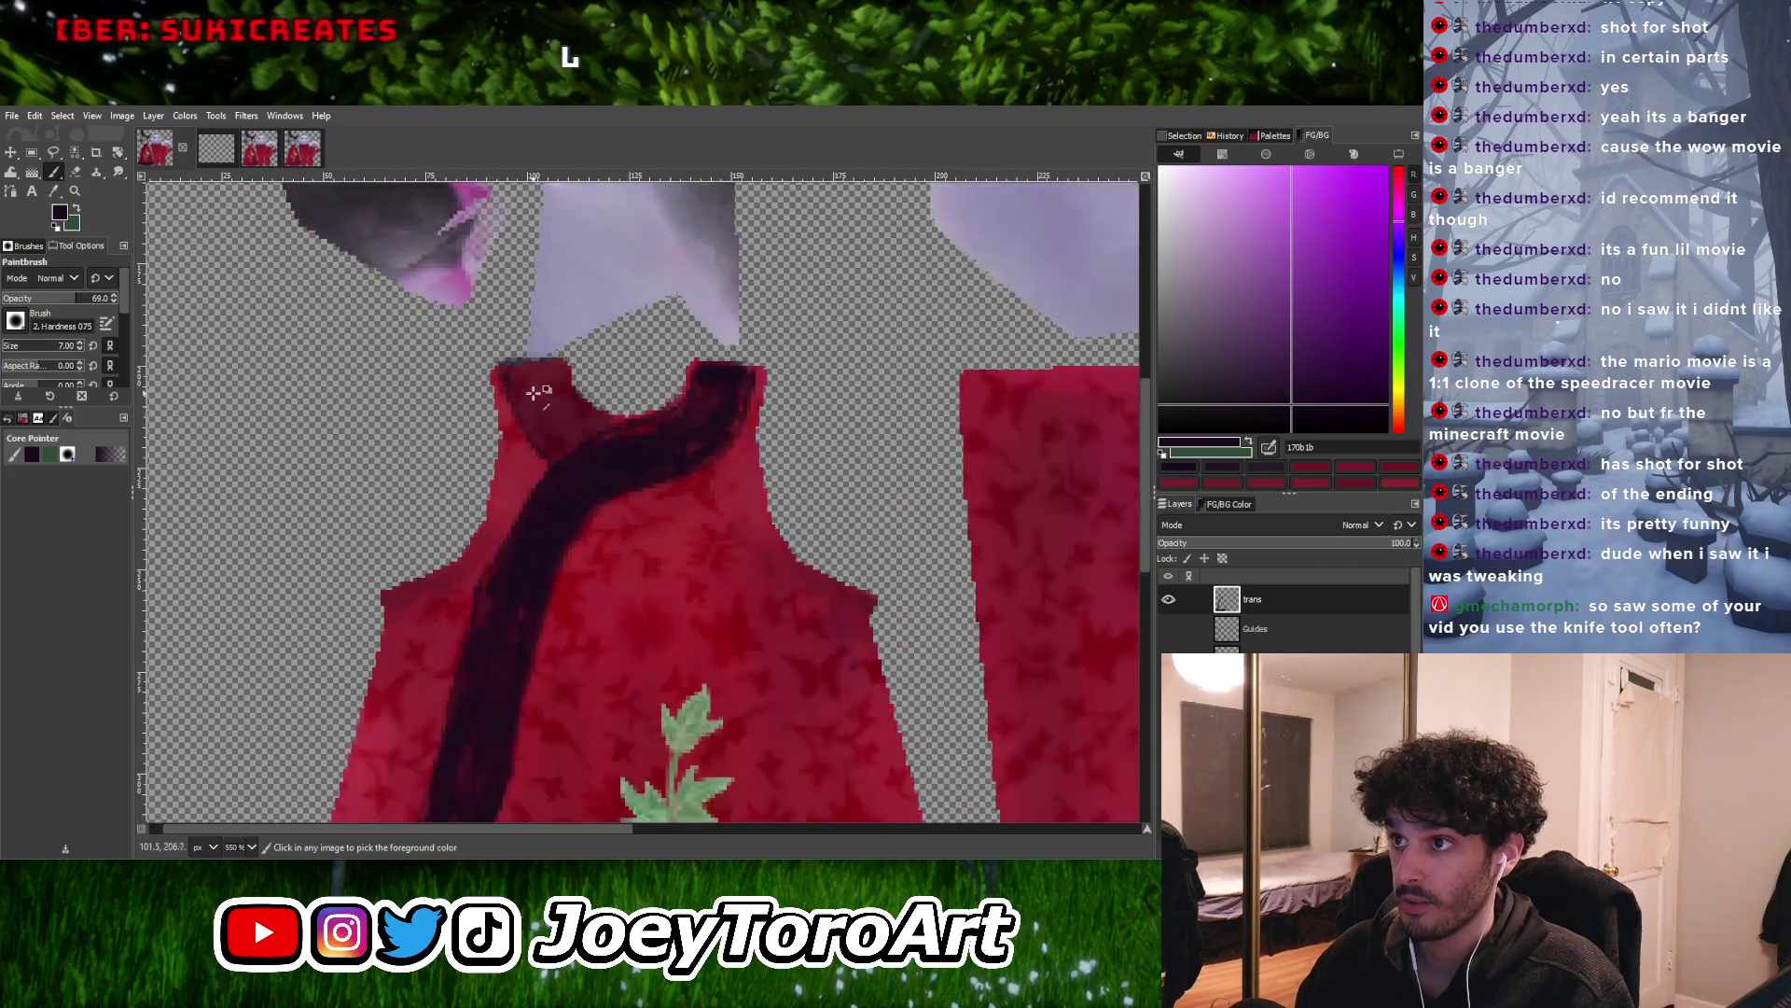
{"action": "scroll", "coordinate": [538, 388], "scroll_direction": "down", "scroll_amount": 3, "text": "ctrl"}
{"action": "scroll", "coordinate": [533, 383], "scroll_direction": "up", "scroll_amount": 5, "text": "ctrl"}
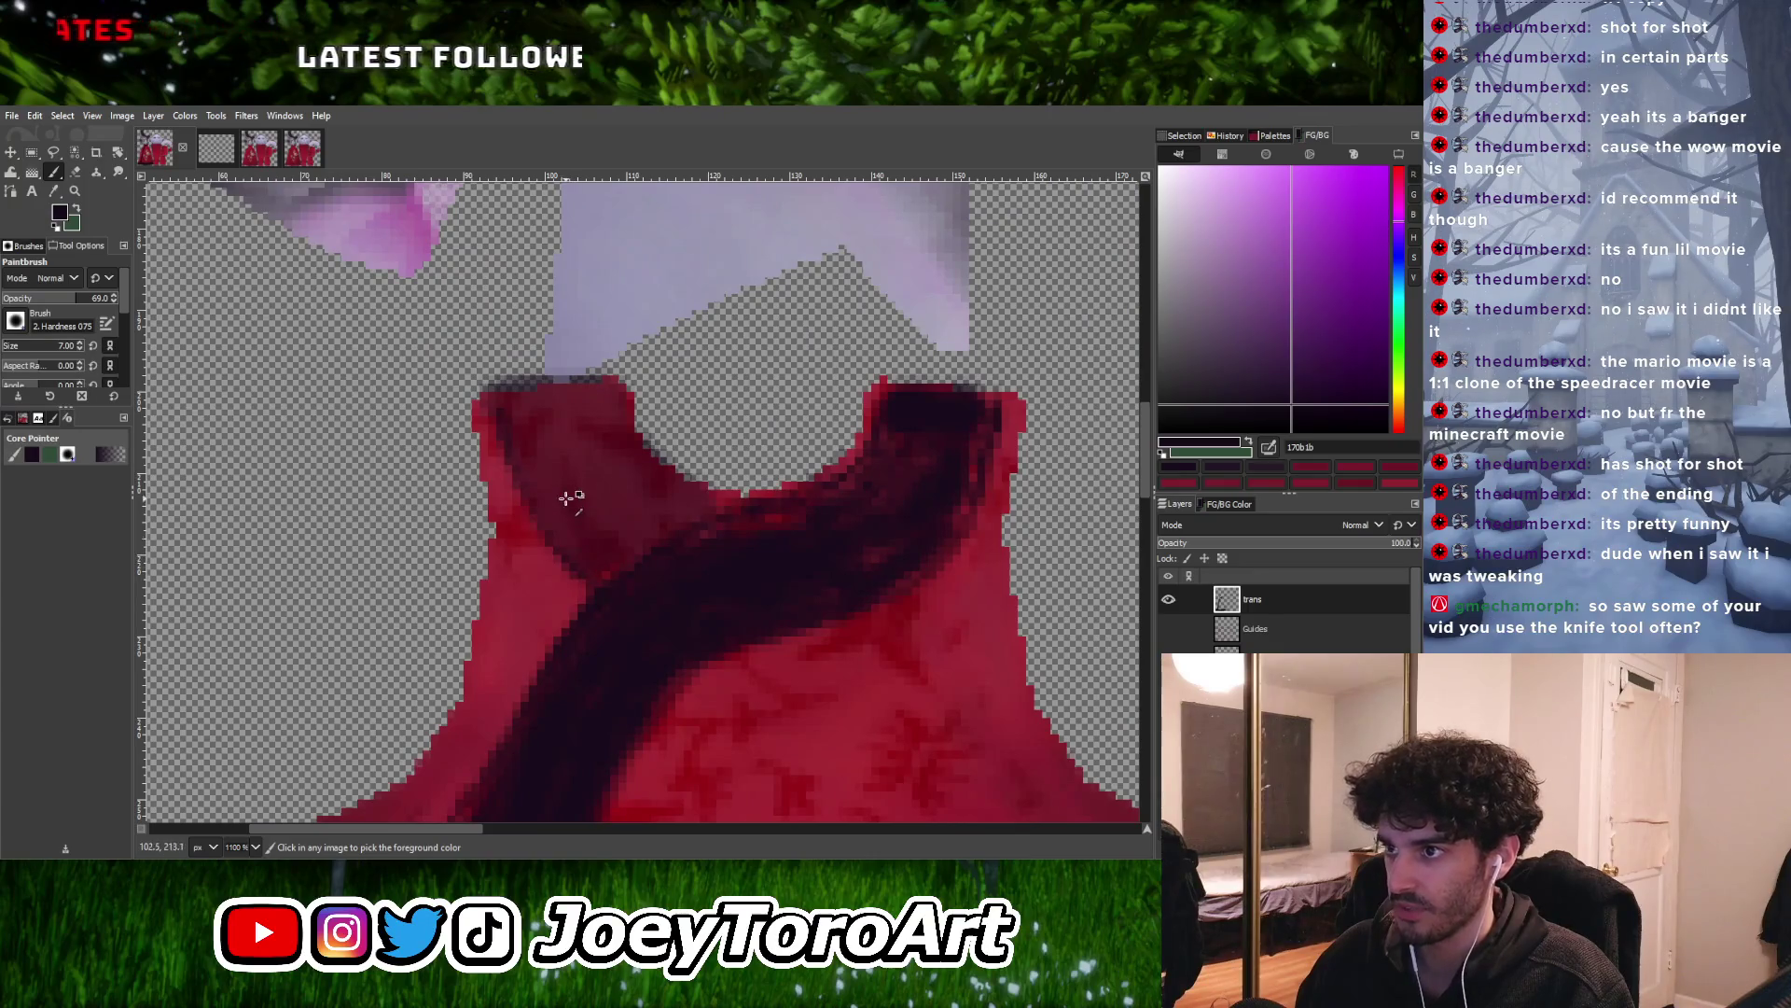
{"action": "key", "text": "shift+e"}
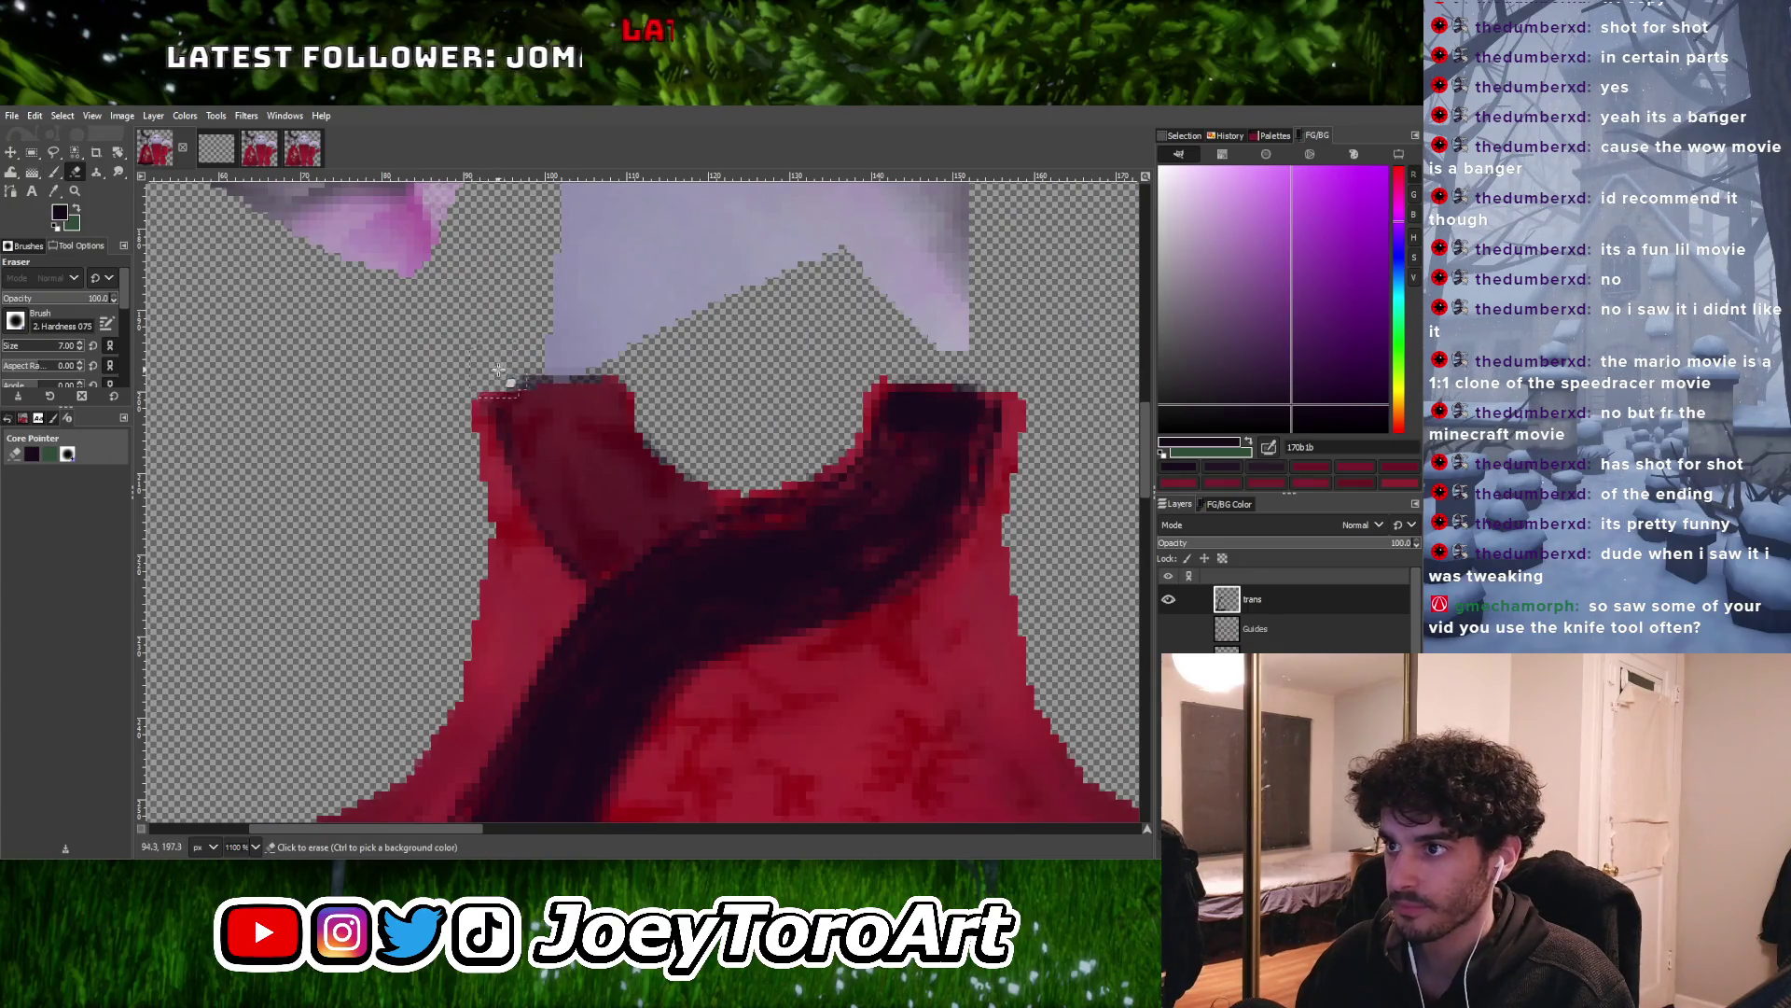
{"action": "left_click_drag", "start_coordinate": [563, 358], "coordinate": [640, 350]}
{"action": "key", "text": "p"}
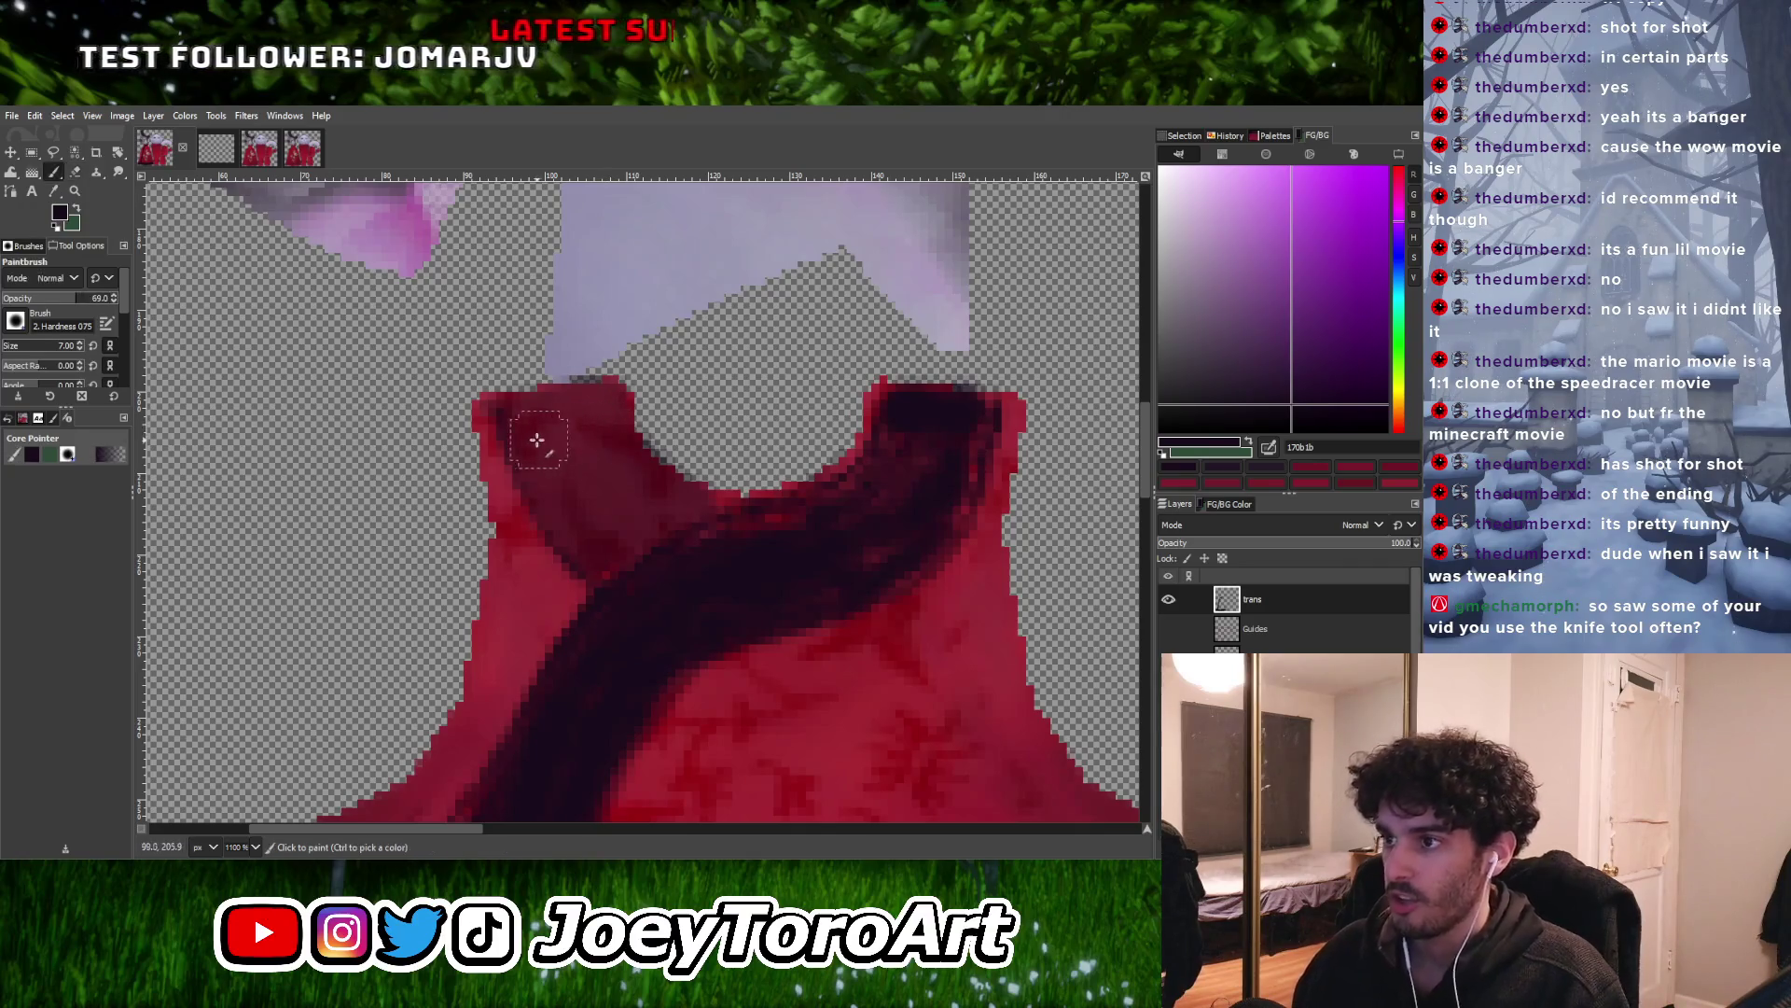
{"action": "mouse_move", "coordinate": [572, 409]}
{"action": "left_mouse_down"}
{"action": "mouse_move", "coordinate": [628, 448]}
{"action": "mouse_move", "coordinate": [628, 475]}
{"action": "mouse_move", "coordinate": [576, 458]}
{"action": "mouse_move", "coordinate": [574, 507]}
{"action": "left_mouse_up"}
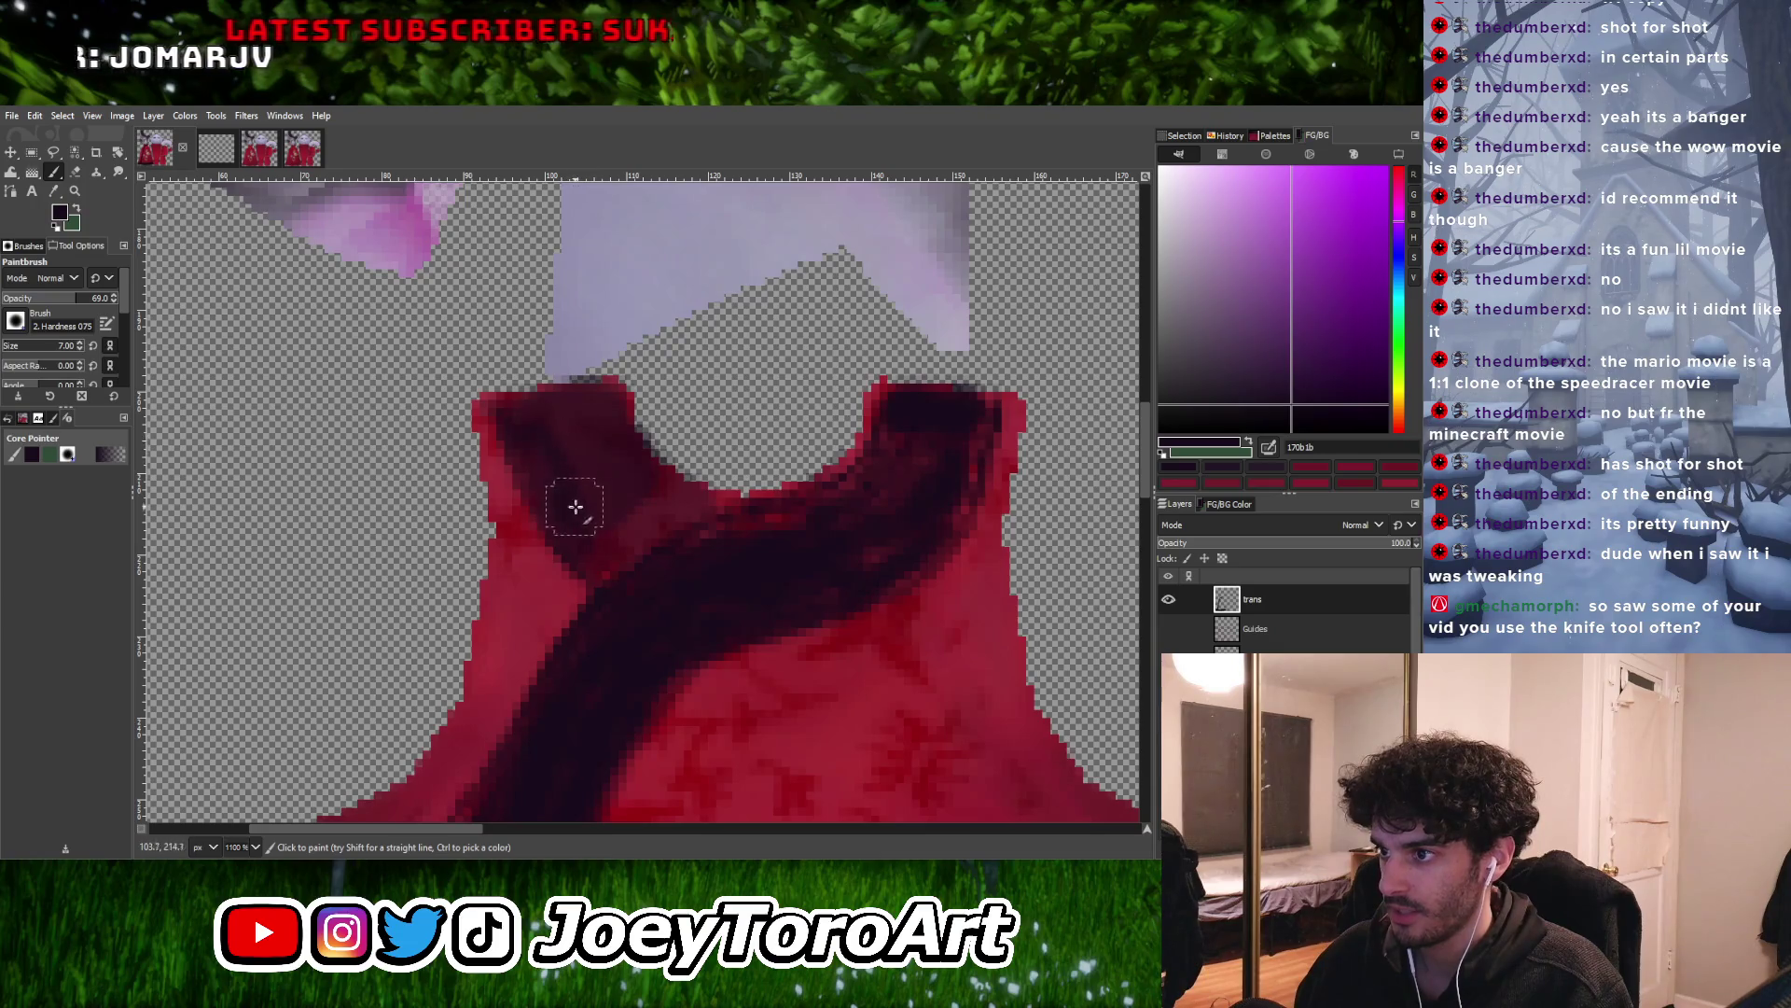
Resize the brush and paint a broad dark stroke along the crossover neckline trim
{"action": "key", "text": "bracketleft"}
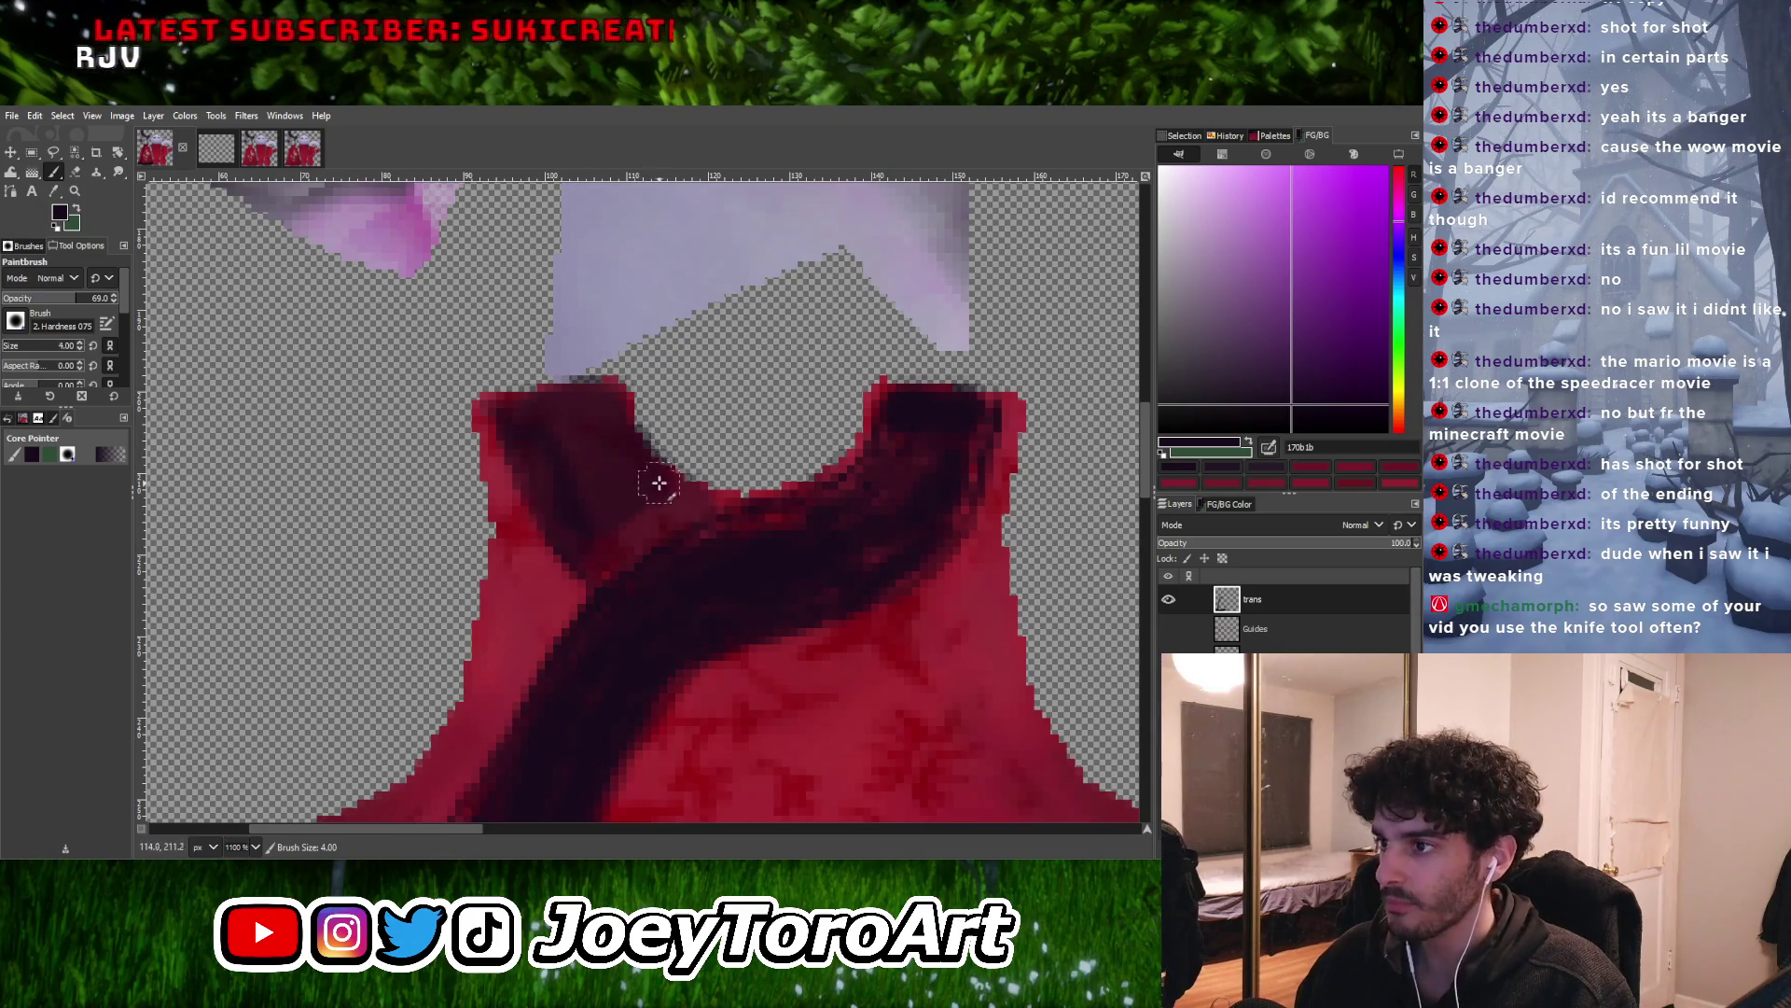
{"action": "scroll", "coordinate": [655, 510], "scroll_direction": "up", "scroll_amount": 2, "text": "ctrl"}
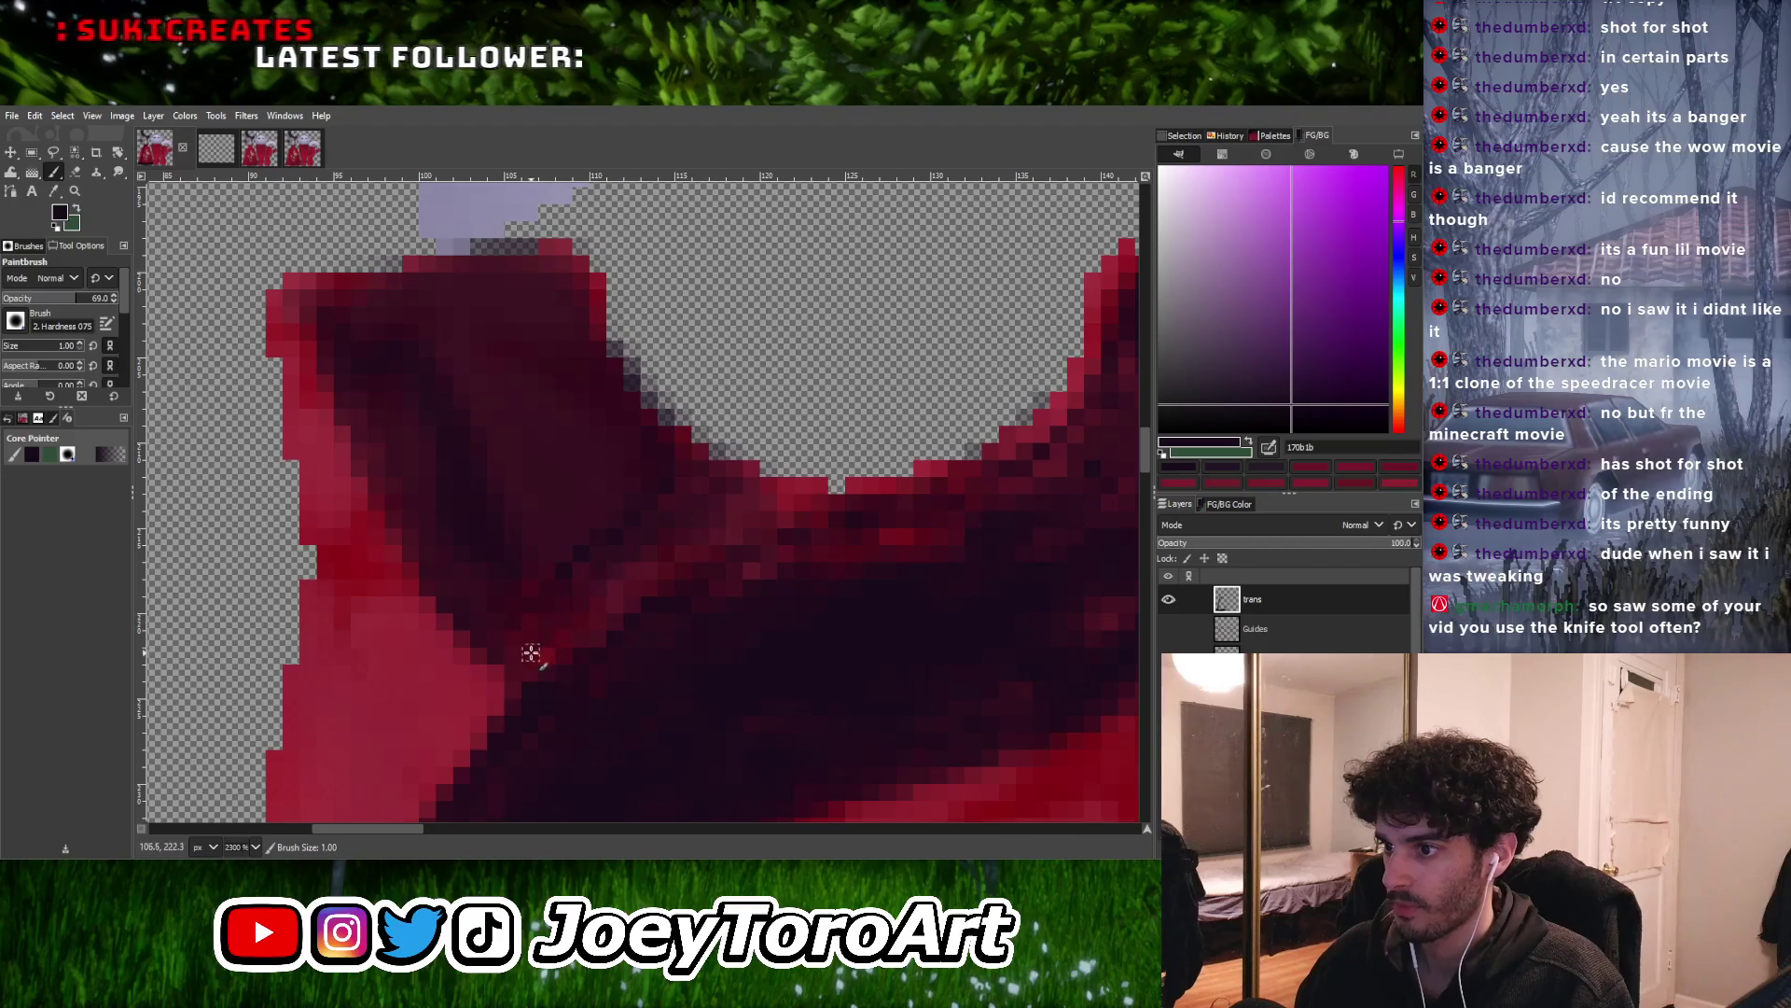
{"action": "key", "text": "bracketright"}
{"action": "key", "text": "bracketright"}
{"action": "key", "text": "bracketright"}
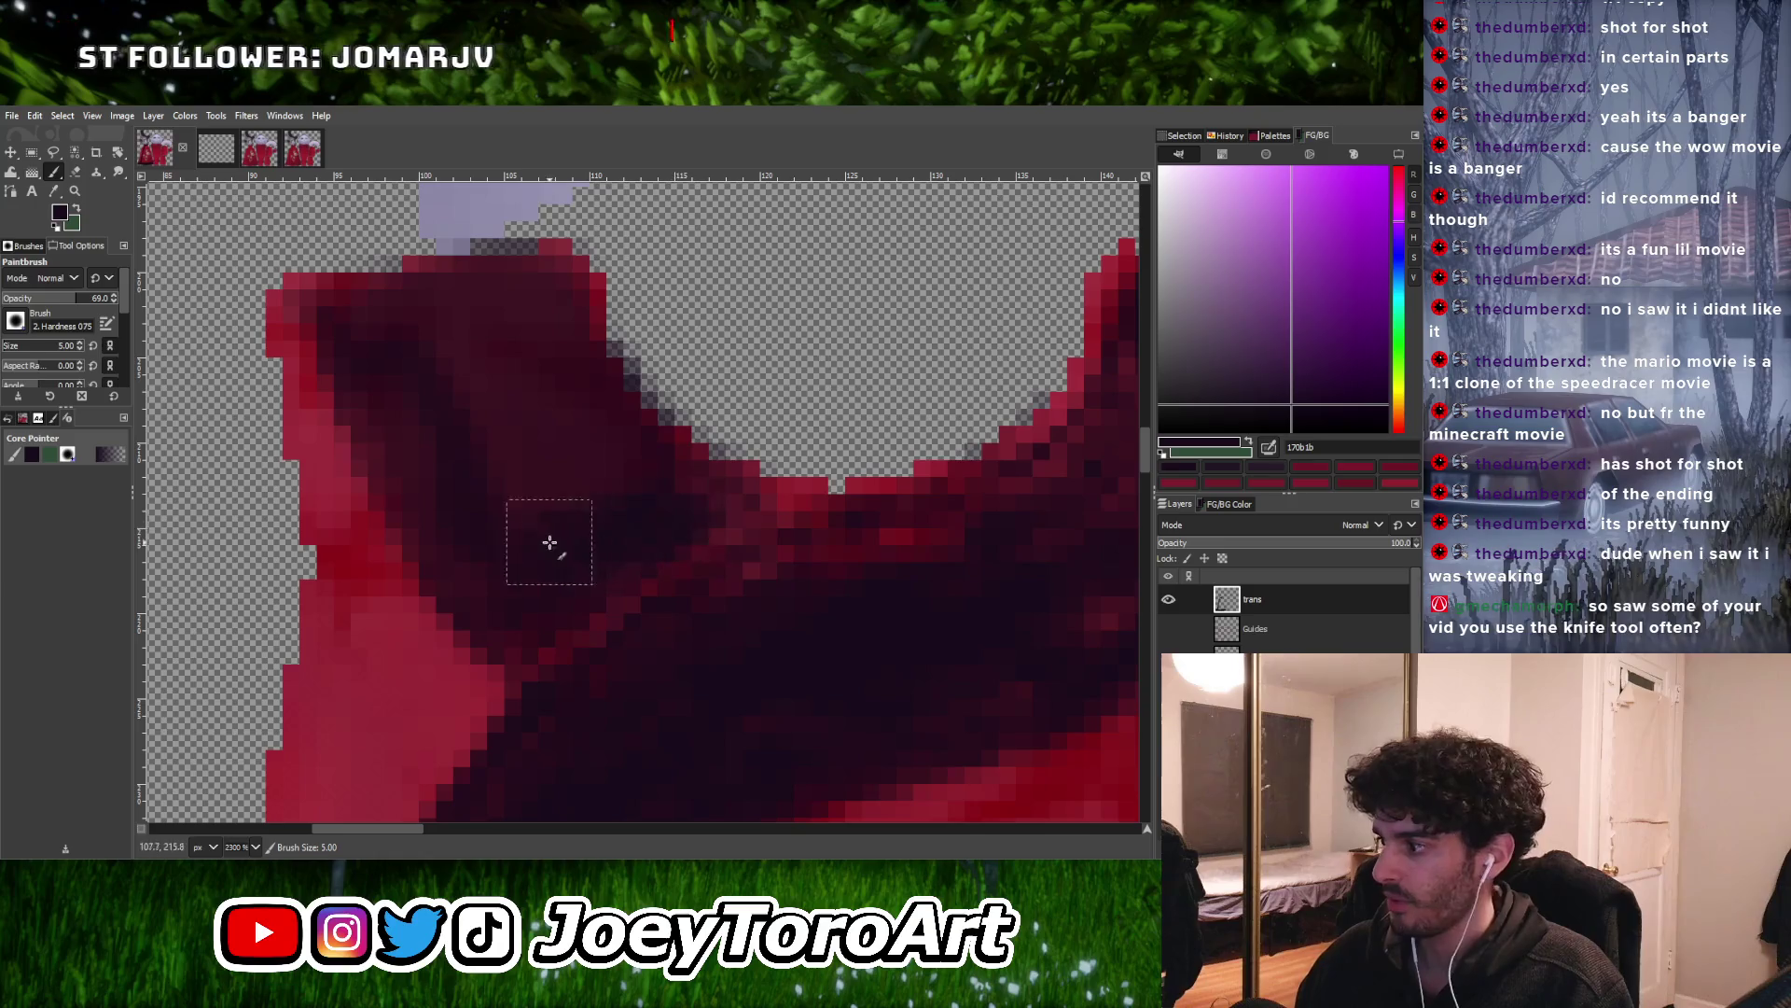
{"action": "scroll", "coordinate": [494, 323], "scroll_direction": "down", "scroll_amount": 5, "text": "ctrl"}
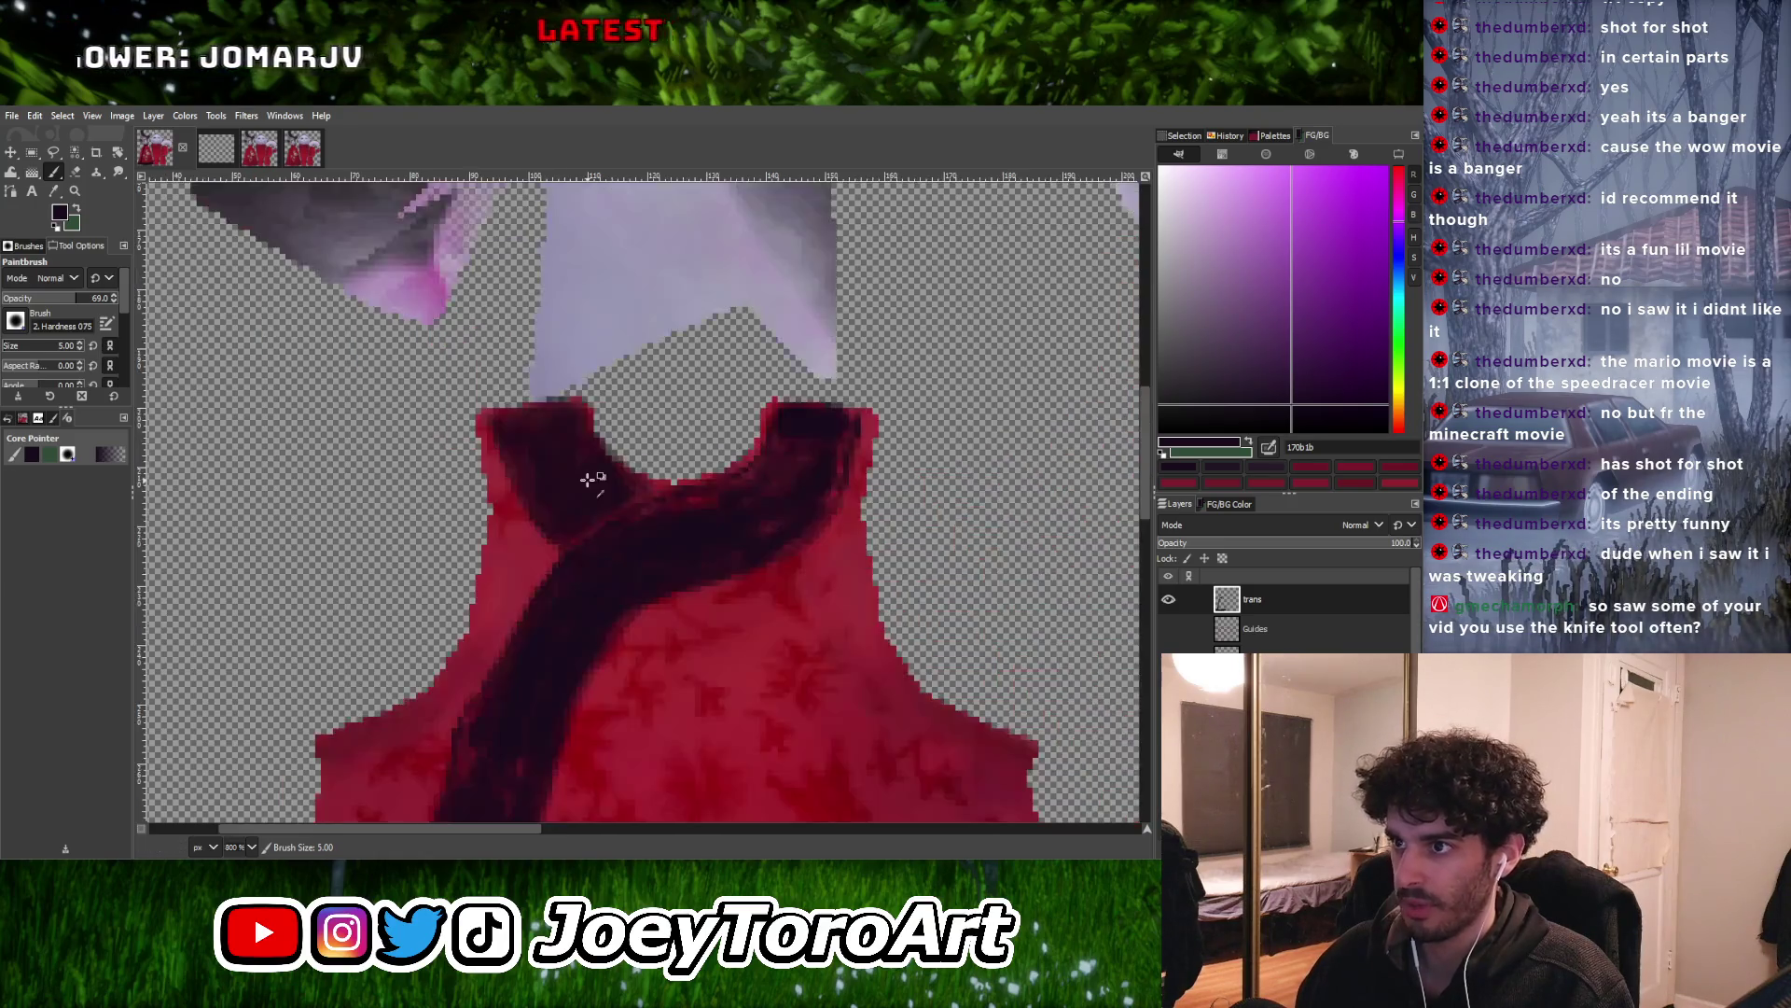
{"action": "scroll", "coordinate": [531, 468], "scroll_direction": "up", "scroll_amount": 4, "text": "ctrl"}
{"action": "mouse_move", "coordinate": [581, 589]}
{"action": "left_mouse_down"}
{"action": "mouse_move", "coordinate": [484, 407]}
{"action": "mouse_move", "coordinate": [587, 388]}
{"action": "mouse_move", "coordinate": [694, 511]}
{"action": "mouse_move", "coordinate": [719, 512]}
{"action": "mouse_move", "coordinate": [671, 452]}
{"action": "left_mouse_up"}
Inspect the trim and sample the dark stripe colour for further painting
{"action": "scroll", "coordinate": [671, 452], "scroll_direction": "down", "scroll_amount": 2, "text": "ctrl"}
{"action": "scroll", "coordinate": [770, 462], "scroll_direction": "up", "scroll_amount": 1, "text": "ctrl"}
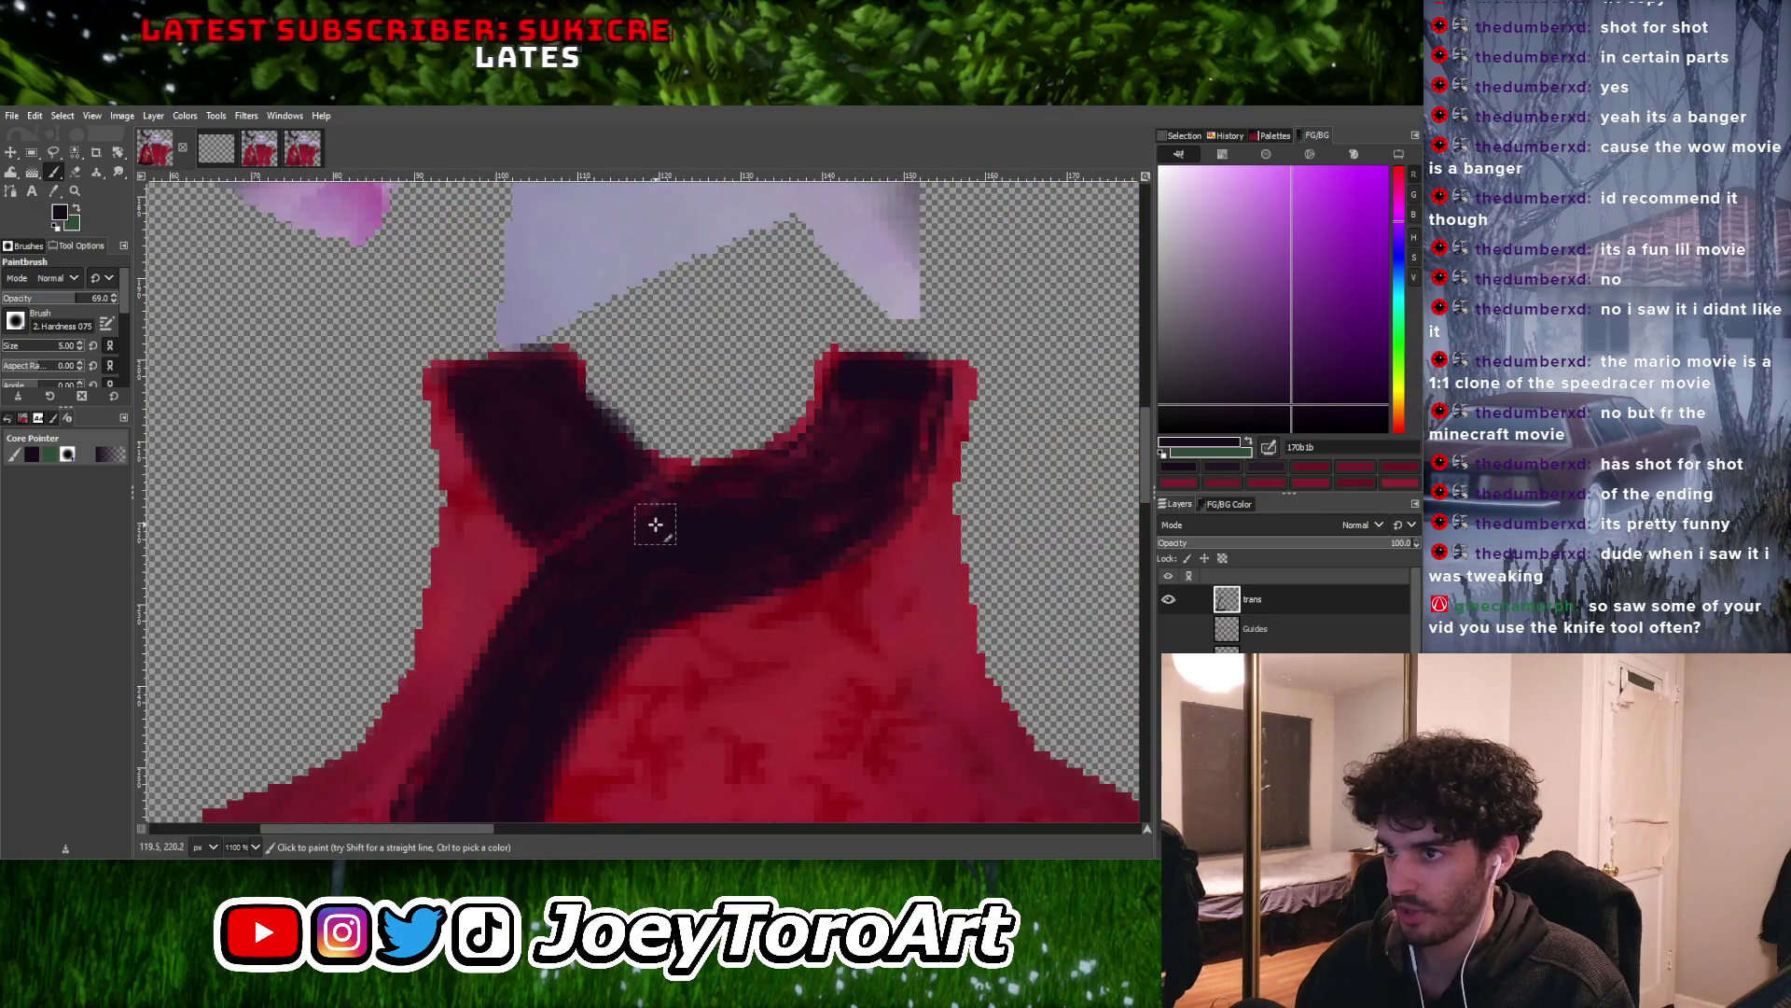
{"action": "scroll", "coordinate": [672, 504], "scroll_direction": "down", "scroll_amount": 1, "text": "ctrl"}
{"action": "scroll", "coordinate": [653, 523], "scroll_direction": "up", "scroll_amount": 3, "text": "ctrl"}
{"action": "scroll", "coordinate": [746, 504], "scroll_direction": "up", "scroll_amount": 2}
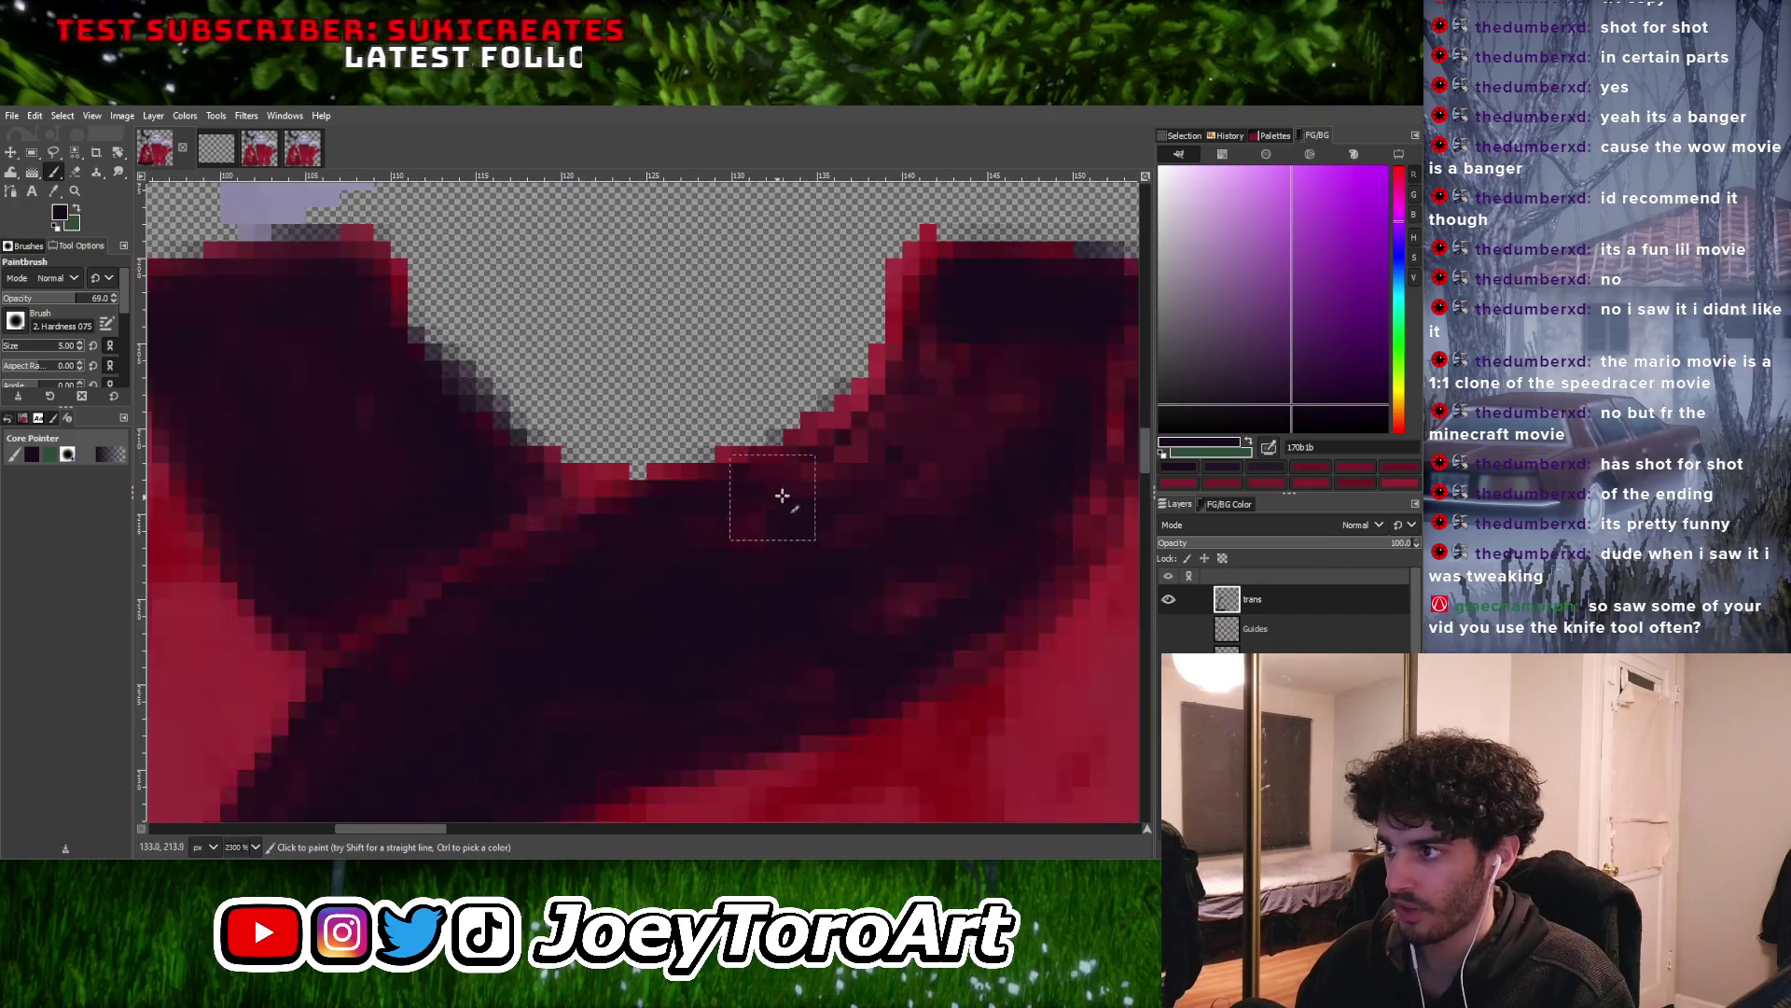
{"action": "scroll", "coordinate": [776, 485], "scroll_direction": "right", "scroll_amount": 2}
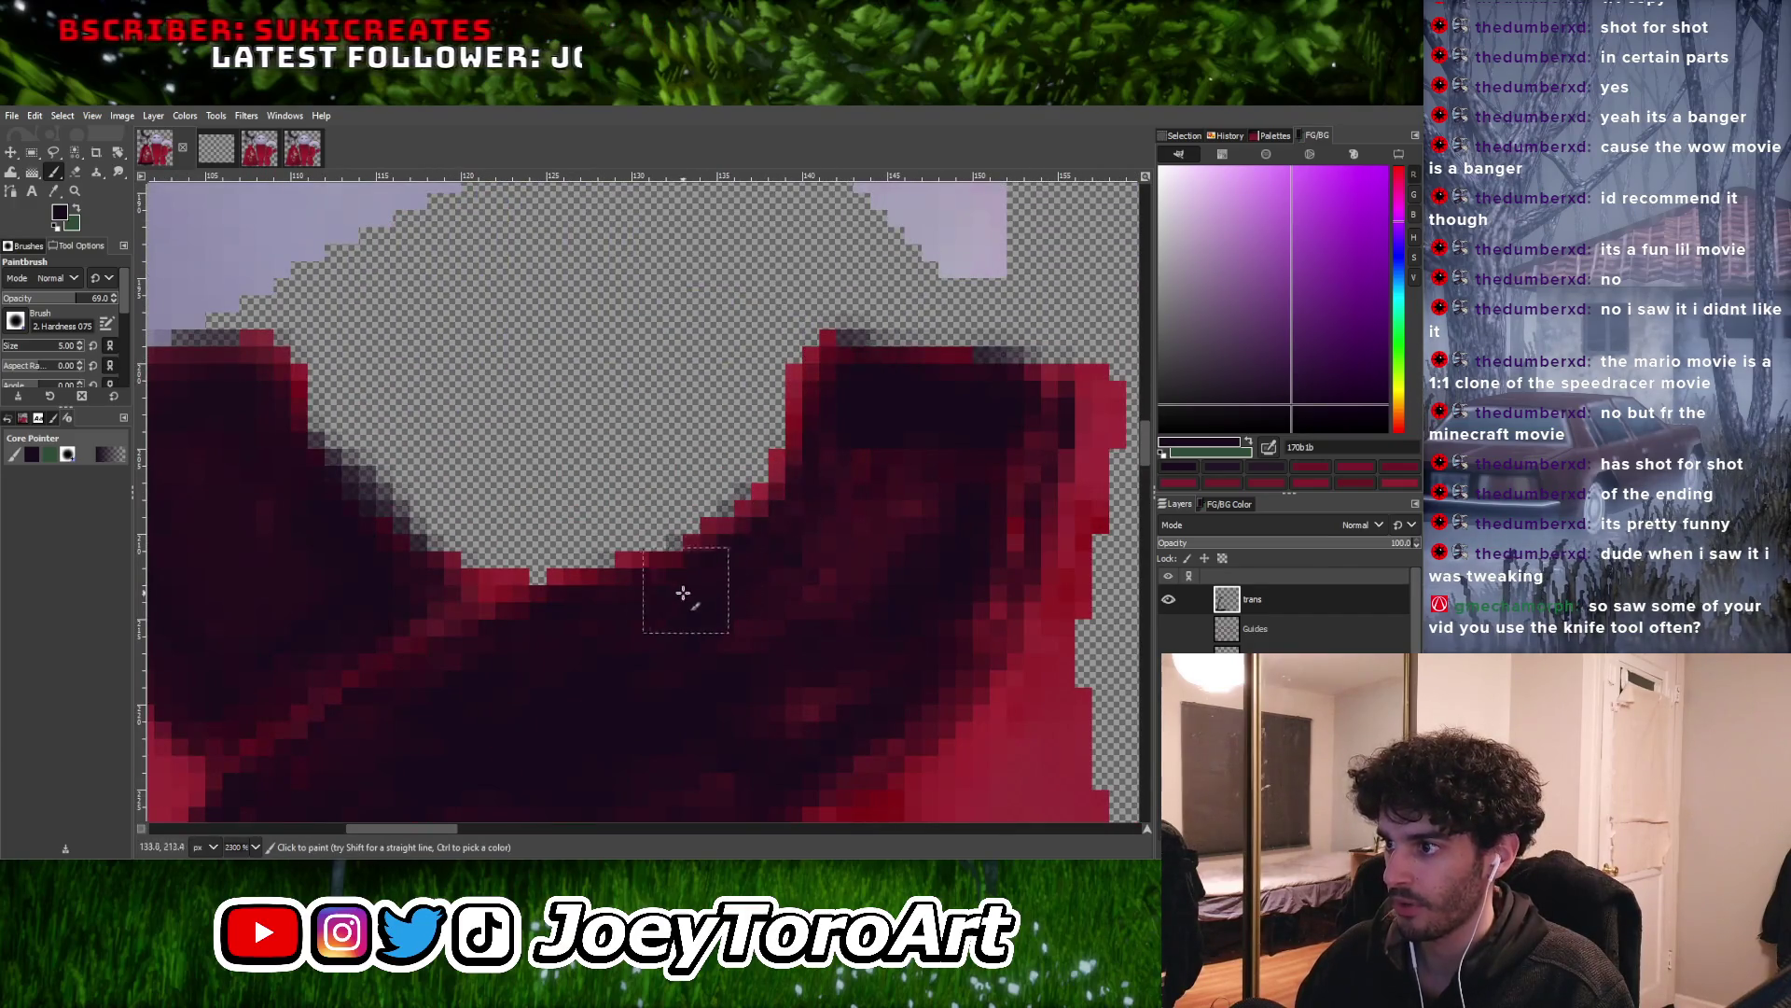
{"action": "scroll", "coordinate": [709, 597], "scroll_direction": "down", "scroll_amount": 2, "text": "ctrl"}
{"action": "scroll", "coordinate": [672, 611], "scroll_direction": "up", "scroll_amount": 1, "text": "ctrl"}
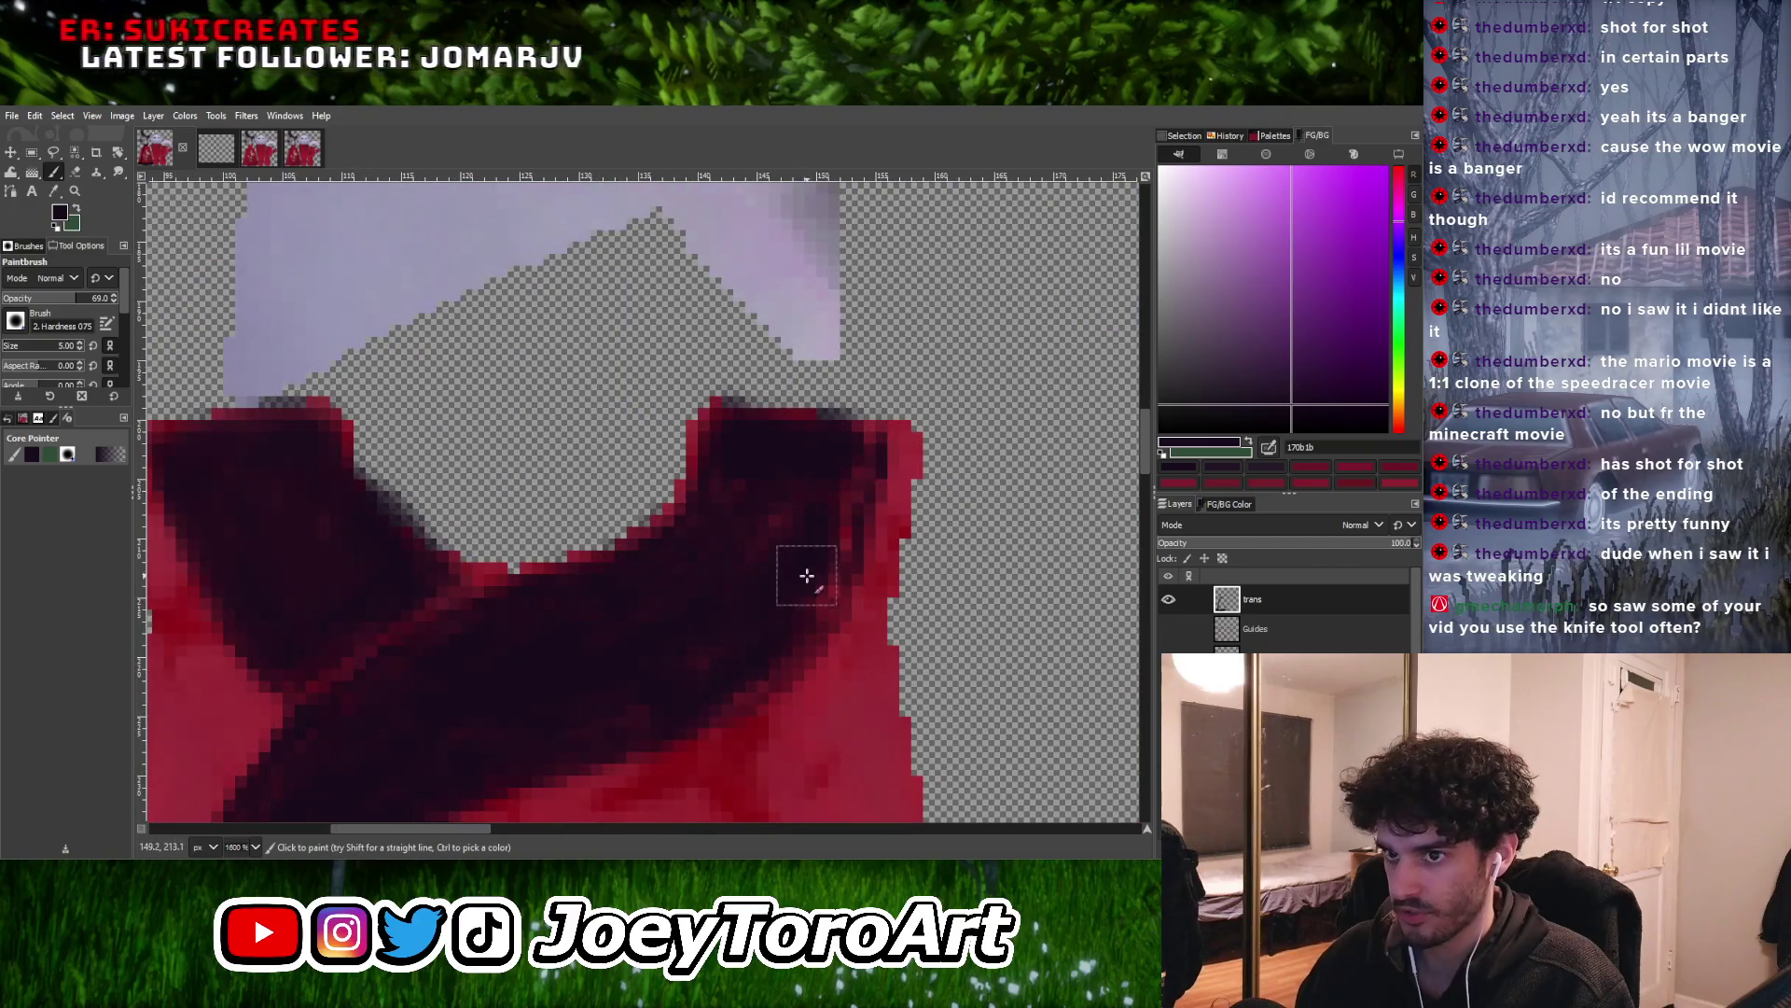
{"action": "scroll", "coordinate": [812, 591], "scroll_direction": "down", "scroll_amount": 1, "text": "ctrl"}
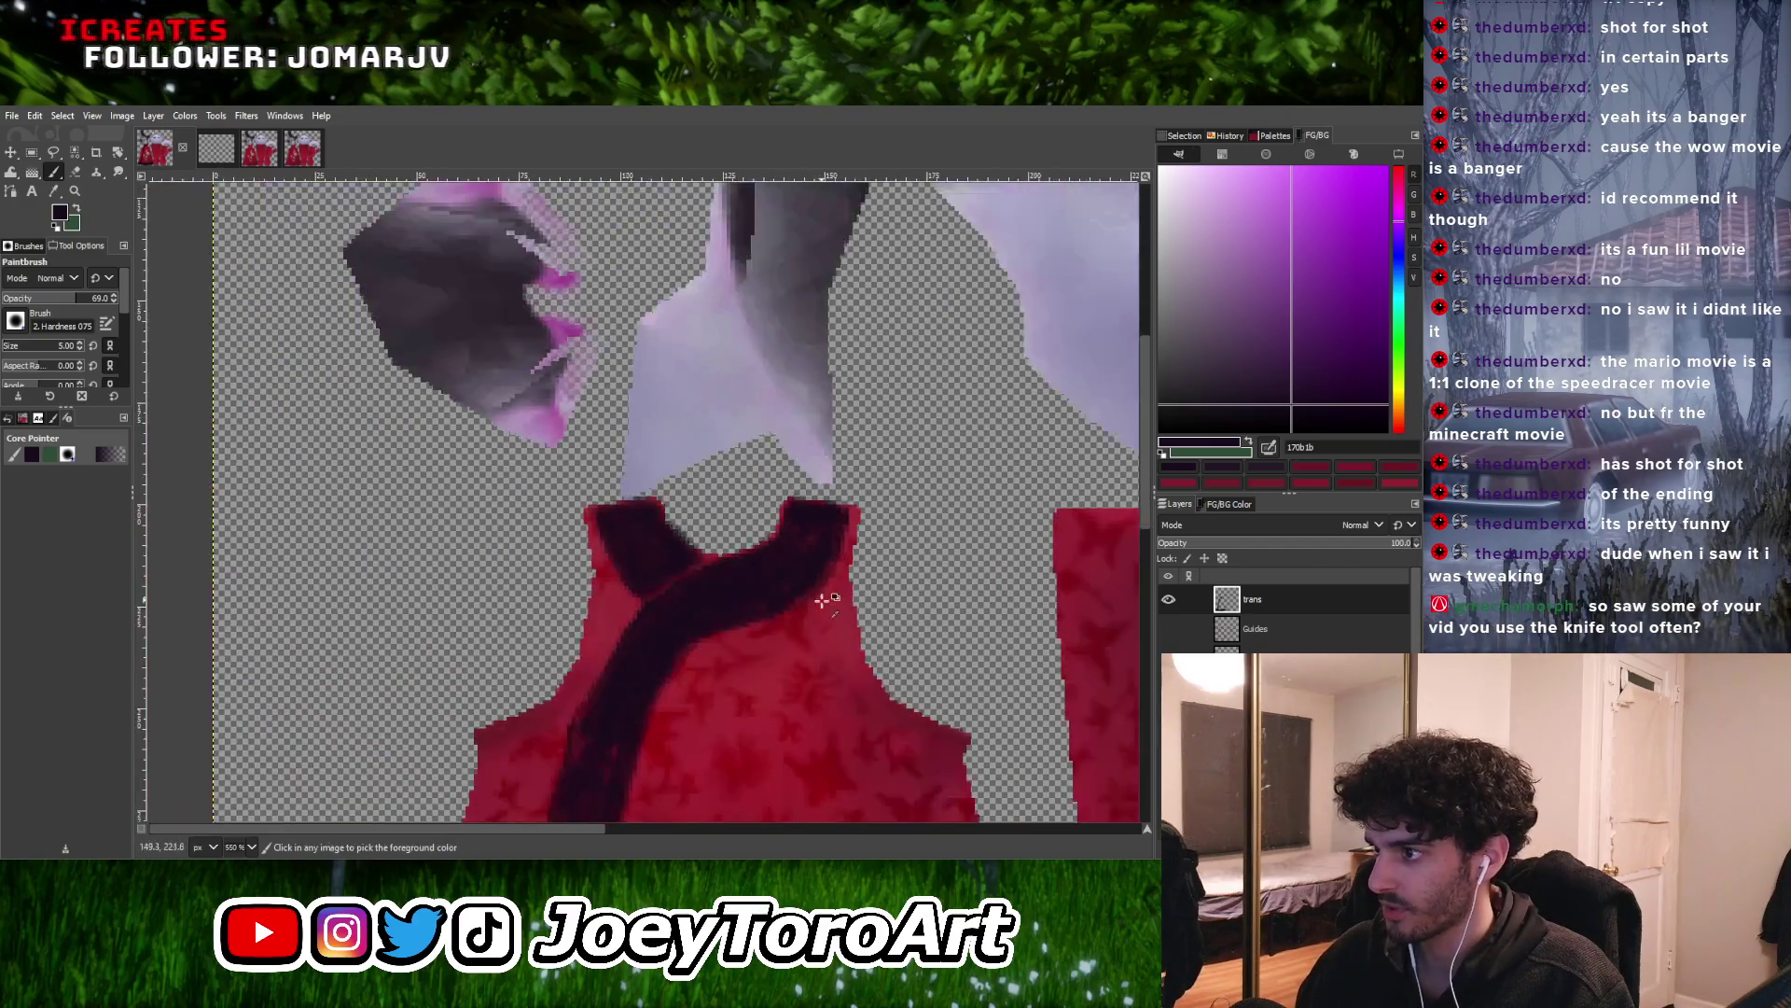
{"action": "scroll", "coordinate": [821, 597], "scroll_direction": "up", "scroll_amount": 1, "text": "ctrl"}
{"action": "scroll", "coordinate": [609, 624], "scroll_direction": "down", "scroll_amount": 3, "text": "ctrl"}
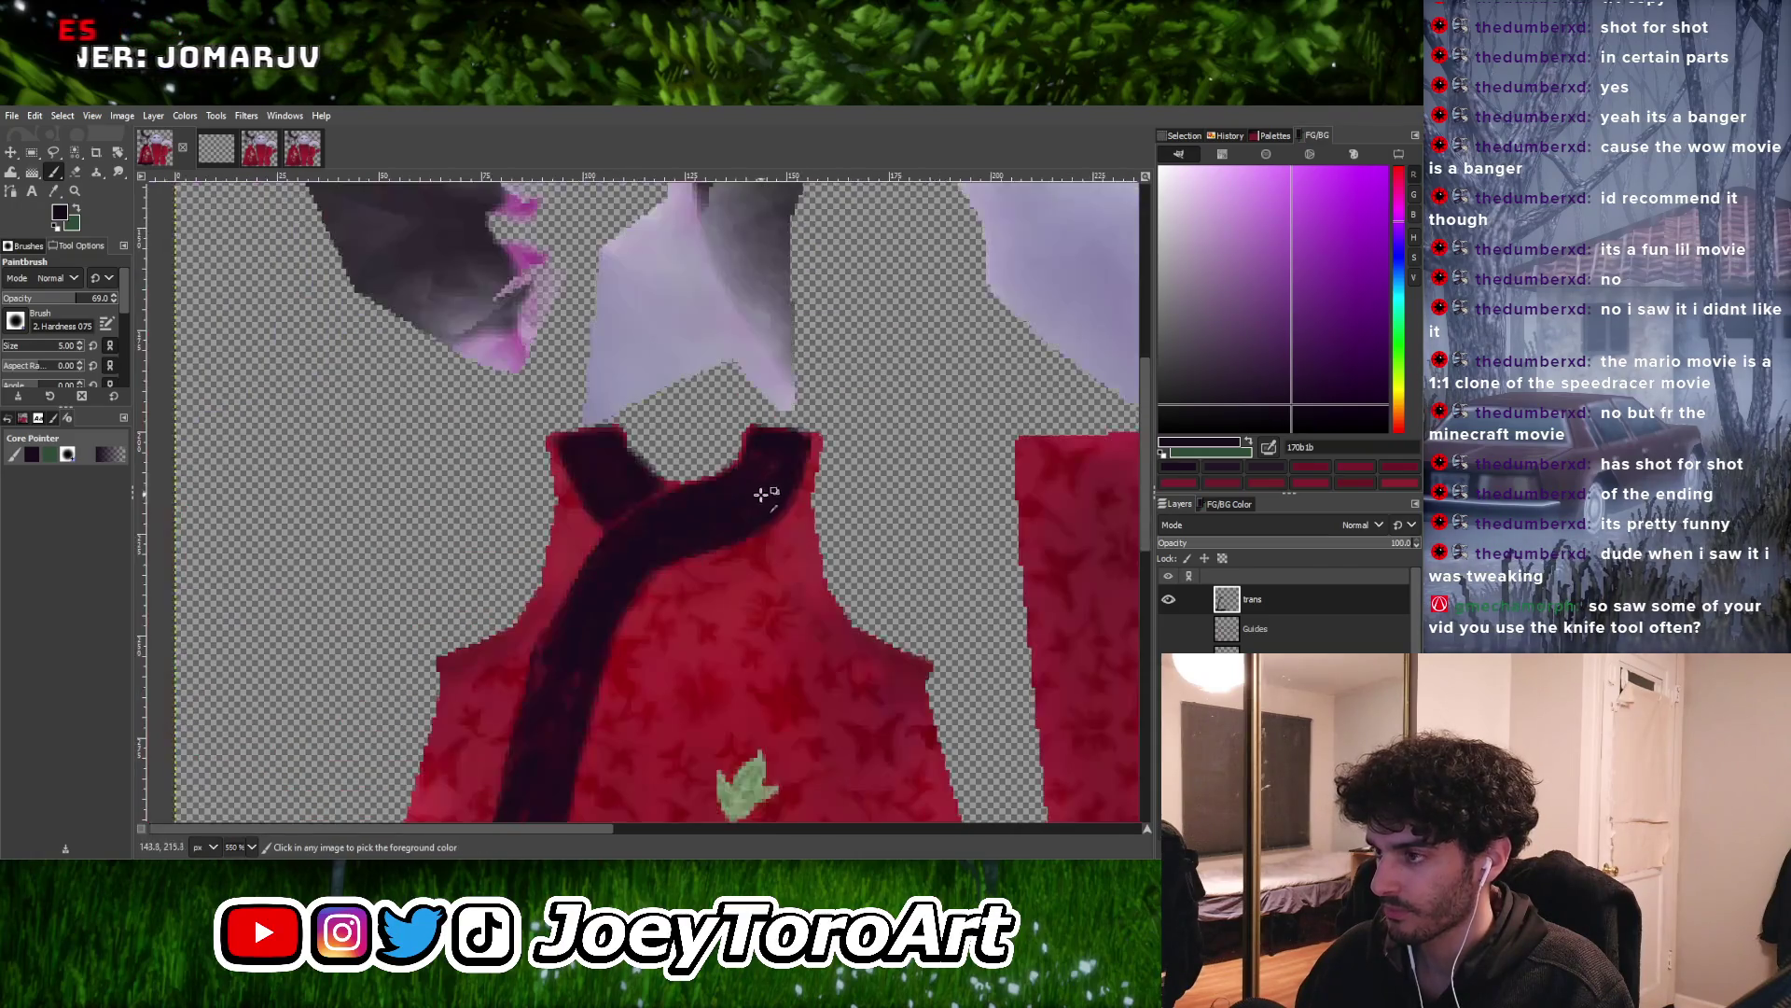
{"action": "scroll", "coordinate": [764, 488], "scroll_direction": "up", "scroll_amount": 2, "text": "ctrl"}
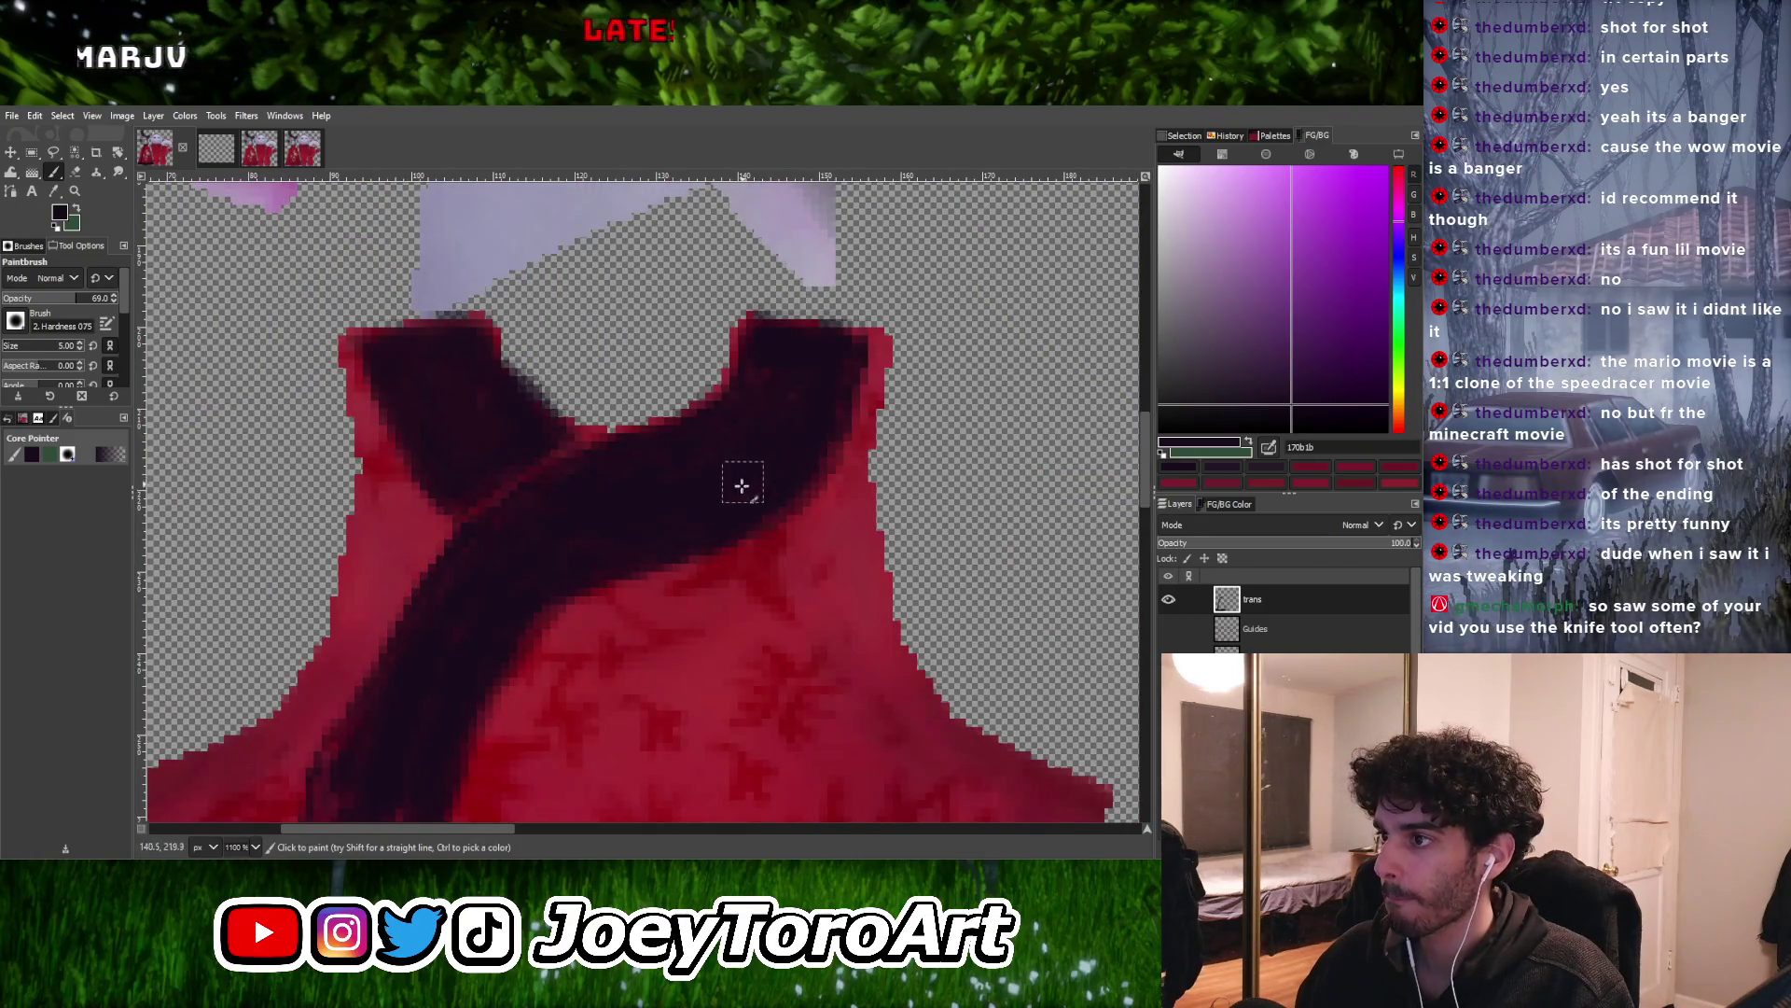
{"action": "scroll", "coordinate": [776, 472], "scroll_direction": "down", "scroll_amount": 2, "text": "ctrl"}
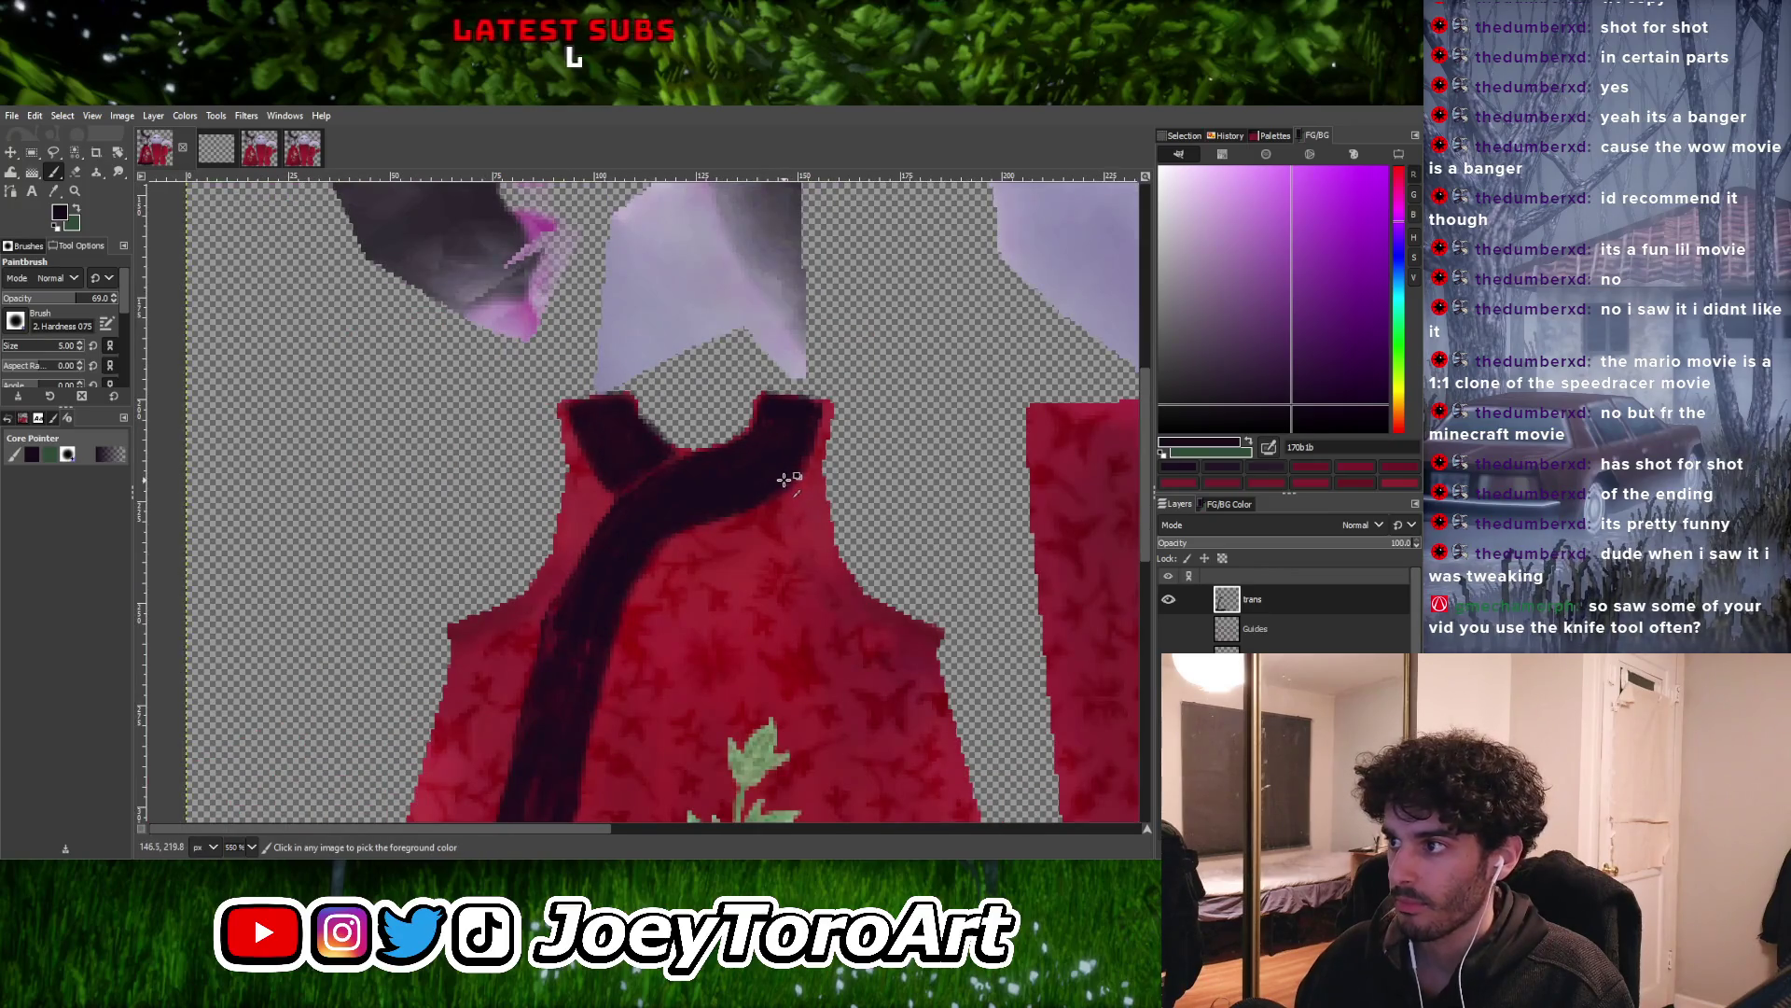
{"action": "scroll", "coordinate": [728, 522], "scroll_direction": "up", "scroll_amount": 2, "text": "ctrl"}
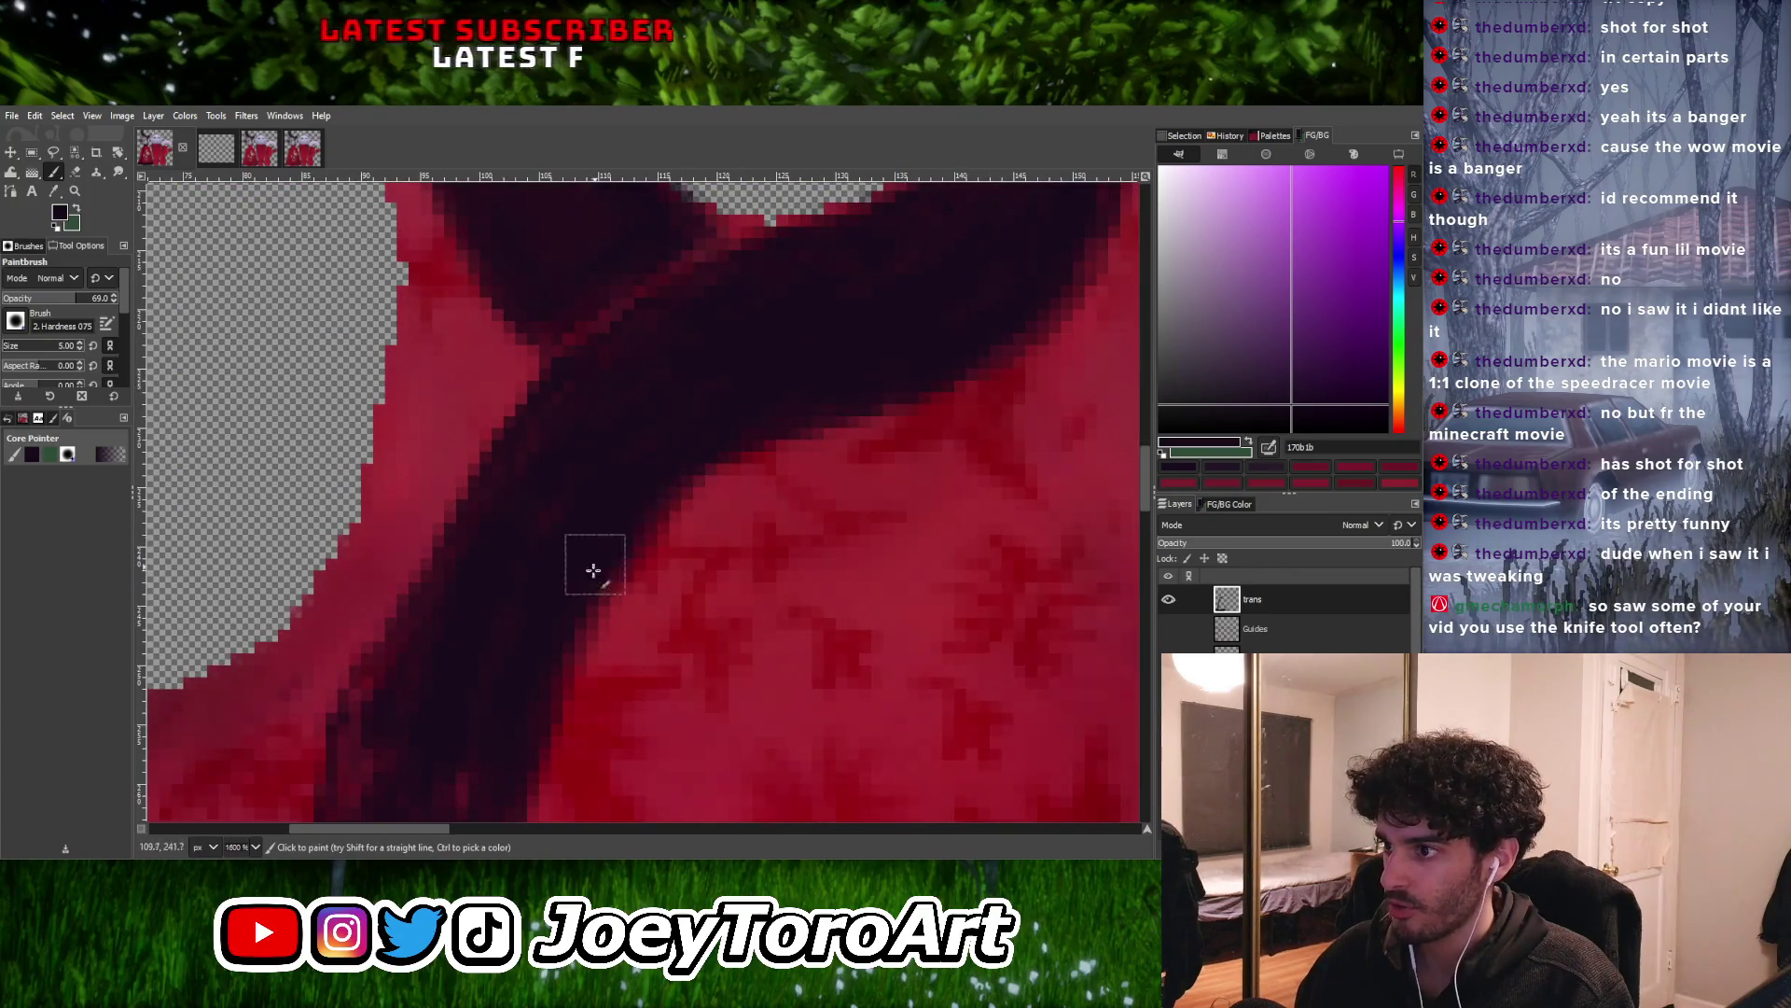
{"action": "scroll", "coordinate": [621, 604], "scroll_direction": "down", "scroll_amount": 3, "text": "ctrl"}
{"action": "scroll", "coordinate": [620, 604], "scroll_direction": "up", "scroll_amount": 5, "text": "ctrl"}
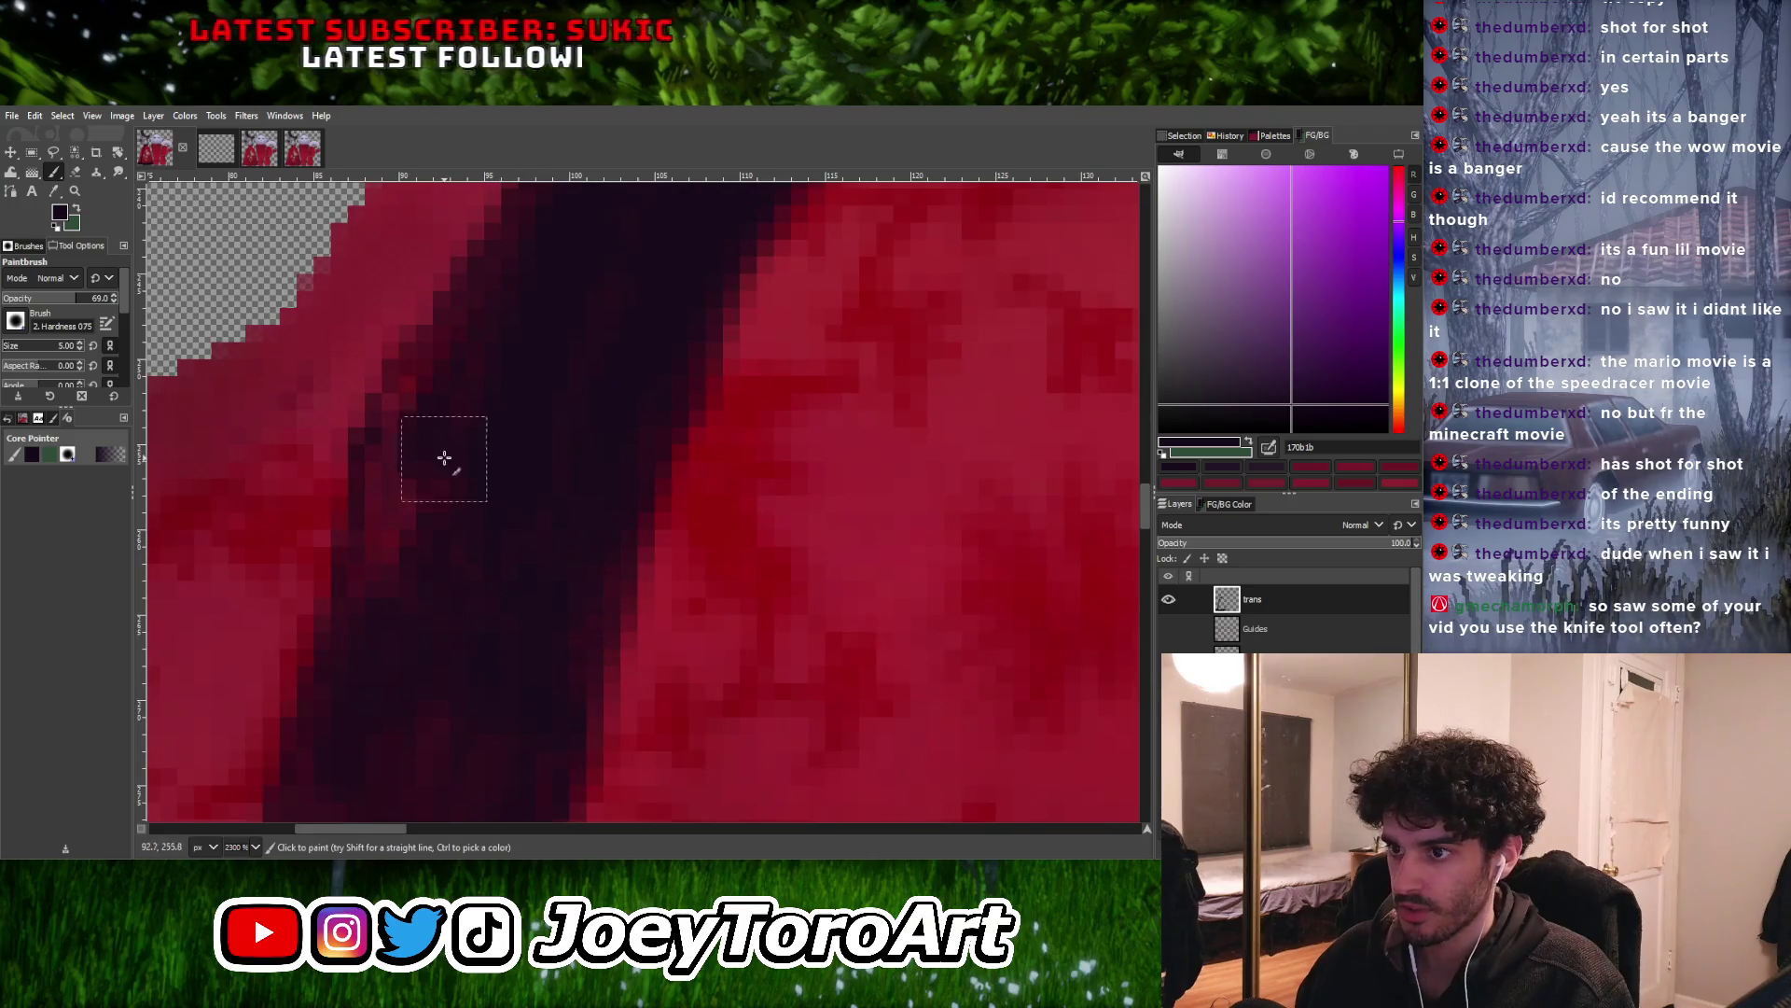
{"action": "scroll", "coordinate": [429, 485], "scroll_direction": "down", "scroll_amount": 4, "text": "ctrl"}
{"action": "scroll", "coordinate": [529, 617], "scroll_direction": "up", "scroll_amount": 3, "text": "ctrl"}
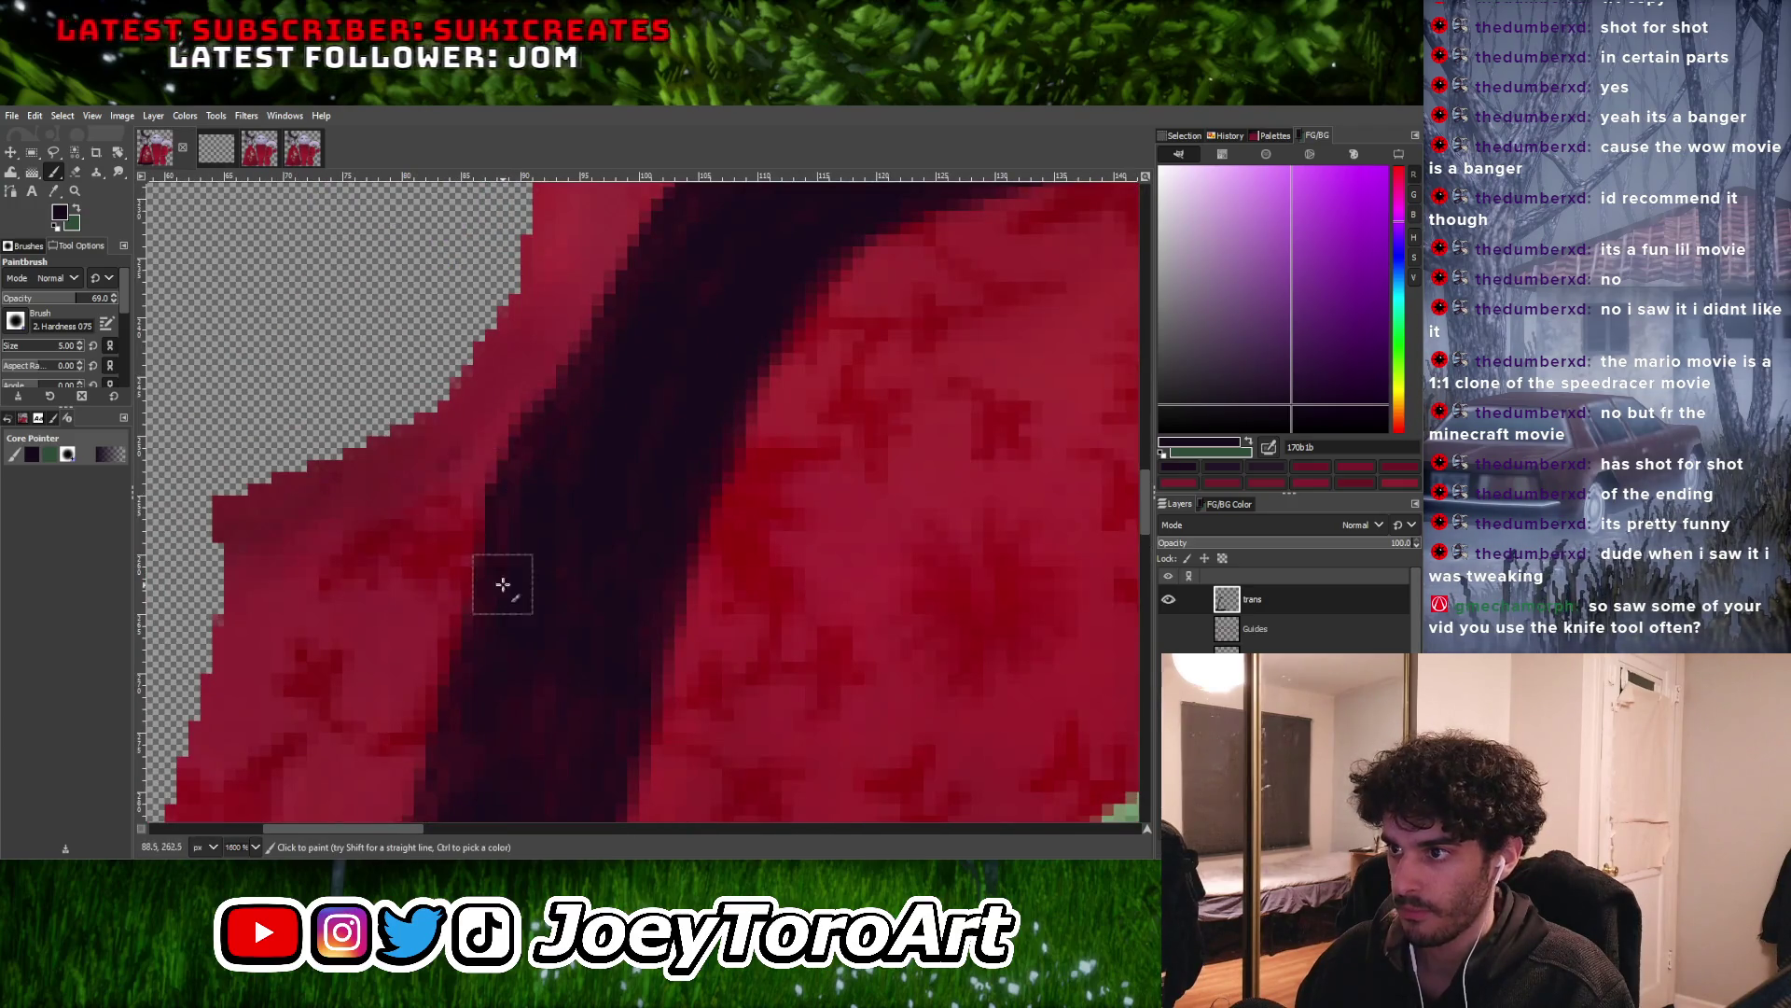
{"action": "scroll", "coordinate": [507, 597], "scroll_direction": "up", "scroll_amount": 1, "text": "ctrl"}
{"action": "scroll", "coordinate": [506, 597], "scroll_direction": "down", "scroll_amount": 3, "text": "ctrl"}
{"action": "key", "text": "ctrl"}
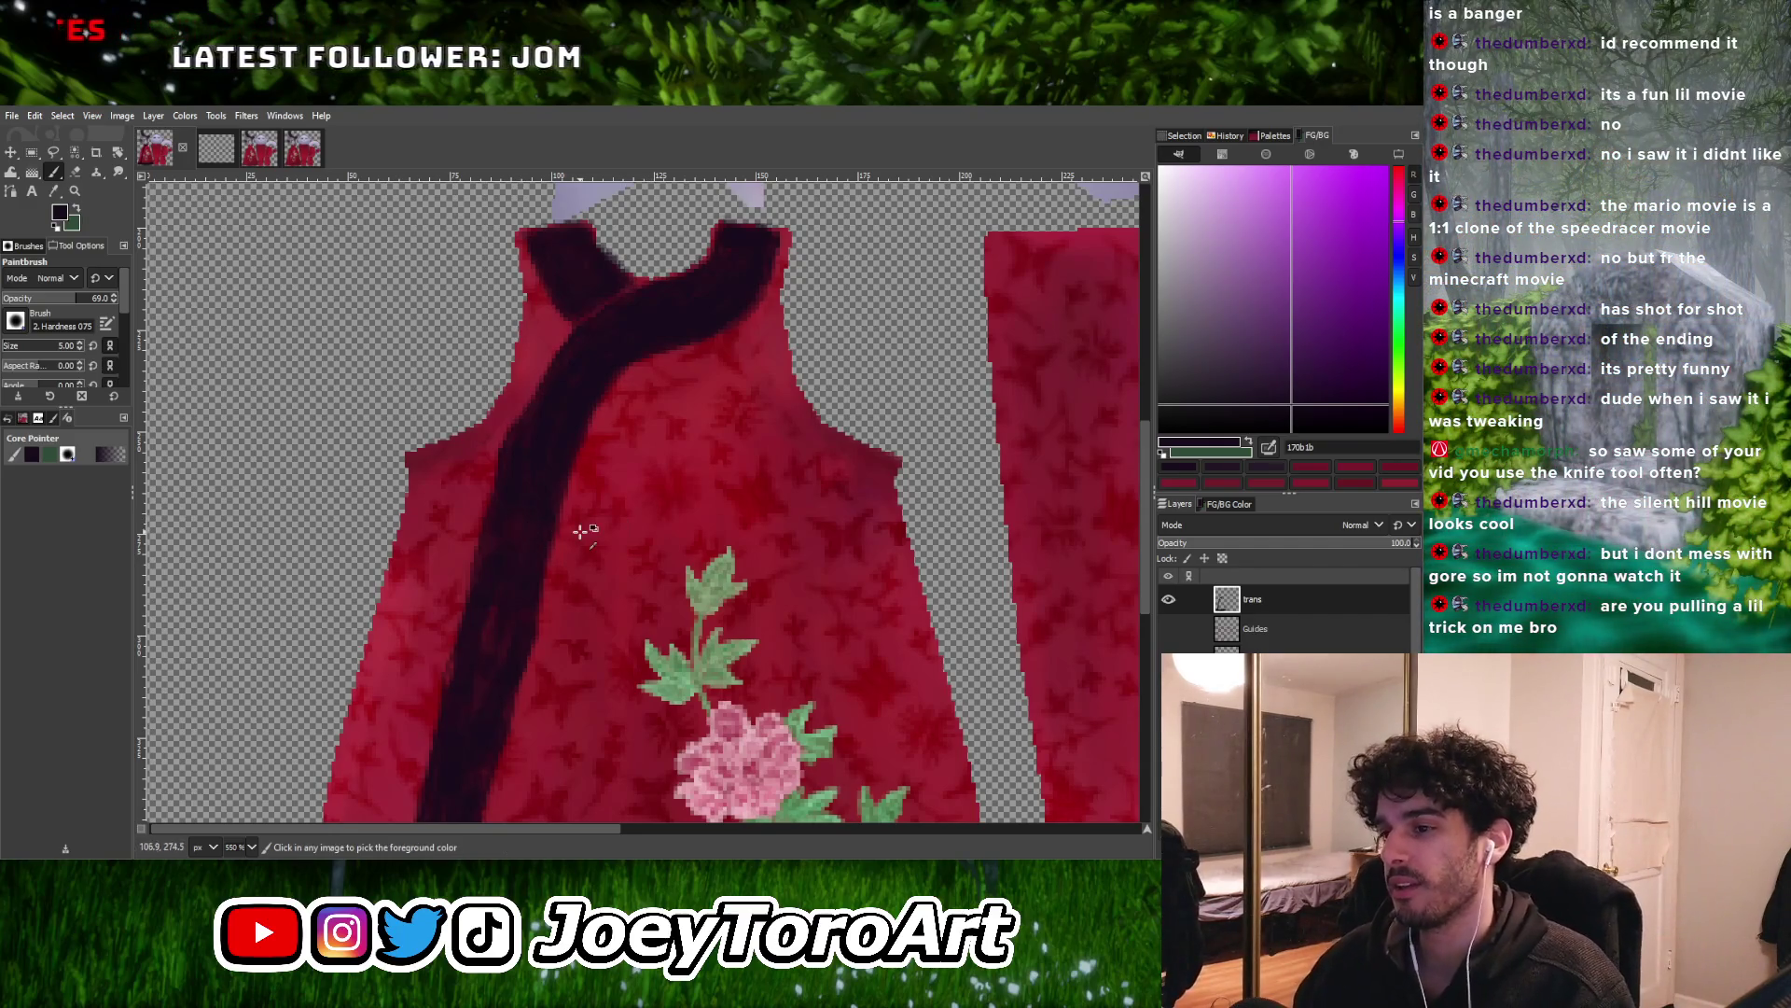
{"action": "scroll", "coordinate": [501, 545], "scroll_direction": "up", "scroll_amount": 2, "text": "ctrl"}
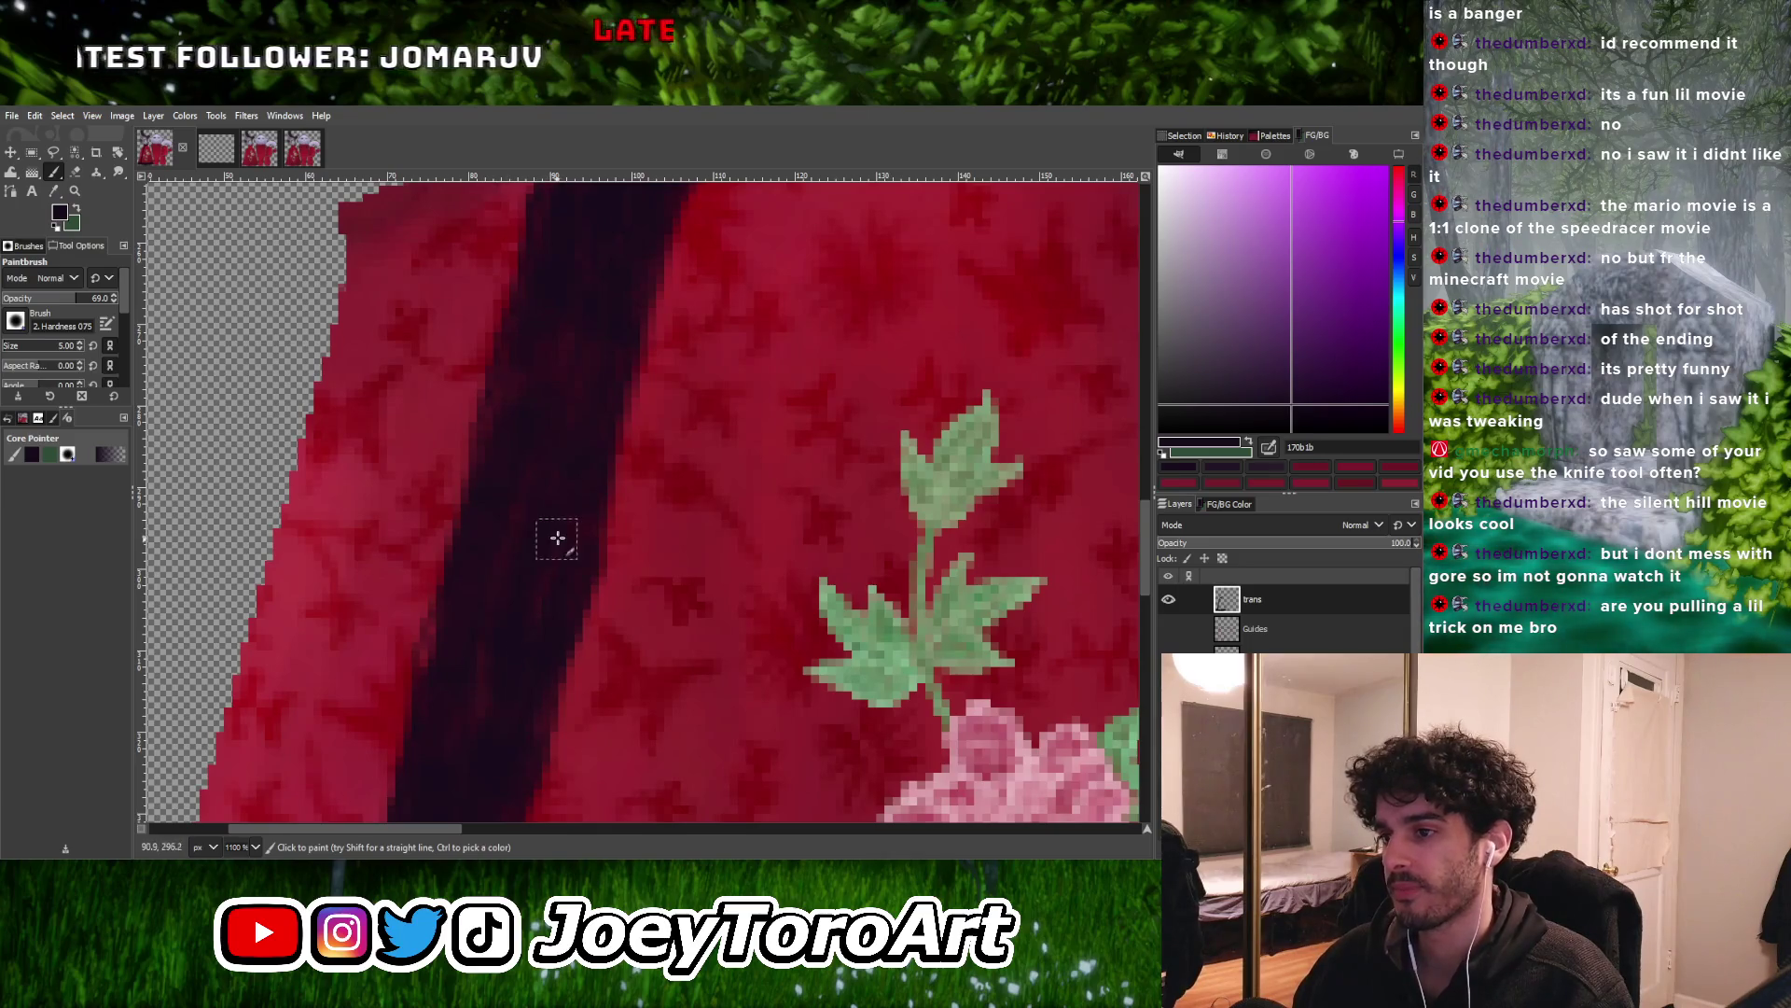
{"action": "scroll", "coordinate": [560, 540], "scroll_direction": "down", "scroll_amount": 3, "text": "ctrl"}
{"action": "scroll", "coordinate": [592, 478], "scroll_direction": "up", "scroll_amount": 4, "text": "ctrl"}
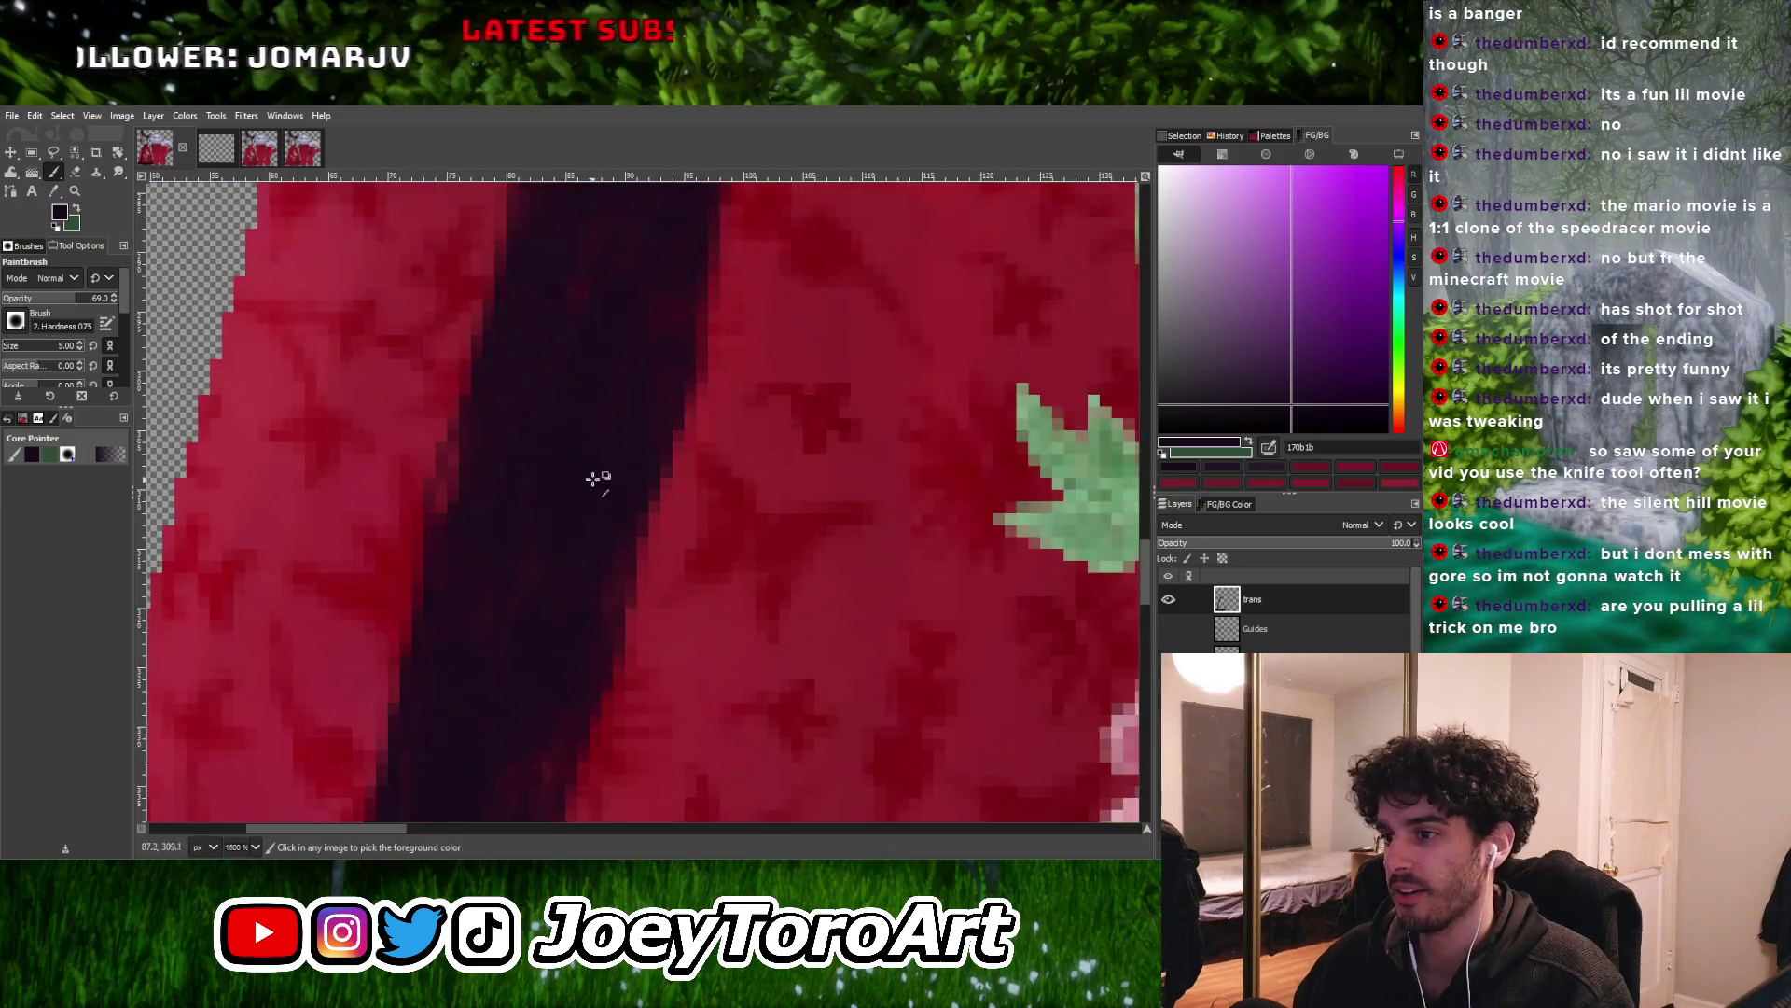
{"action": "scroll", "coordinate": [607, 608], "scroll_direction": "down", "scroll_amount": 4, "text": "ctrl"}
{"action": "scroll", "coordinate": [619, 520], "scroll_direction": "up", "scroll_amount": 4, "text": "ctrl"}
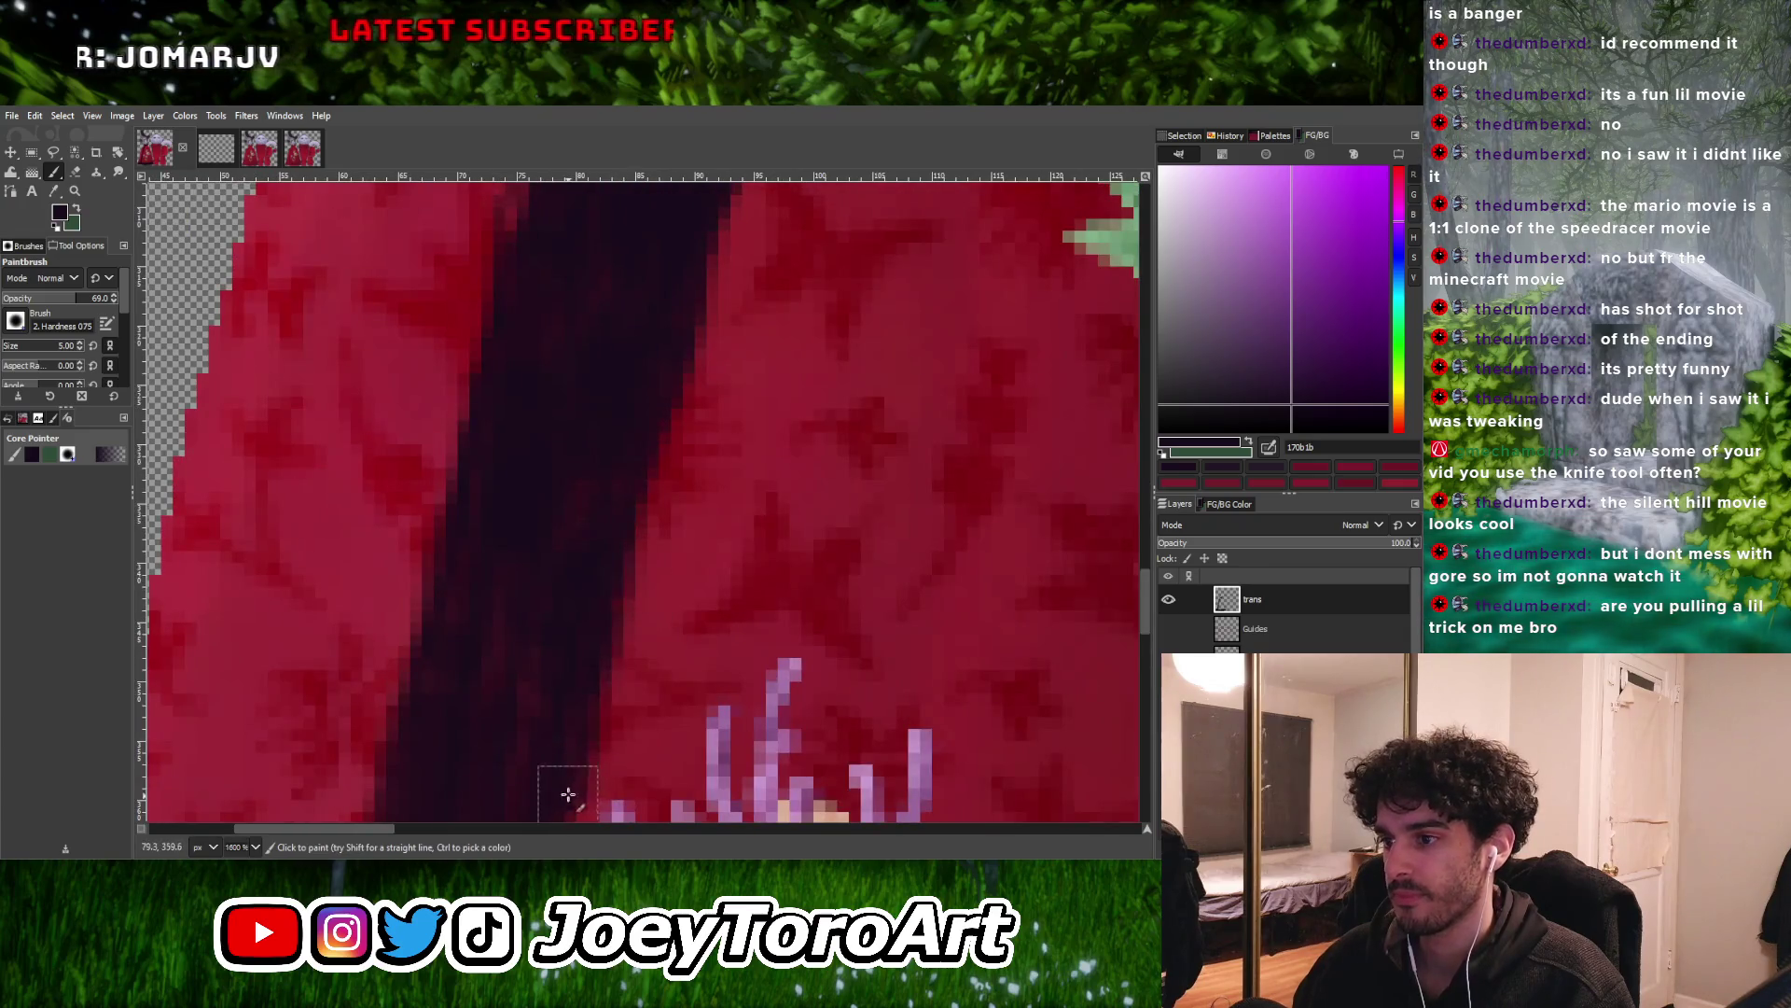
{"action": "scroll", "coordinate": [568, 796], "scroll_direction": "down", "scroll_amount": 3, "text": "ctrl"}
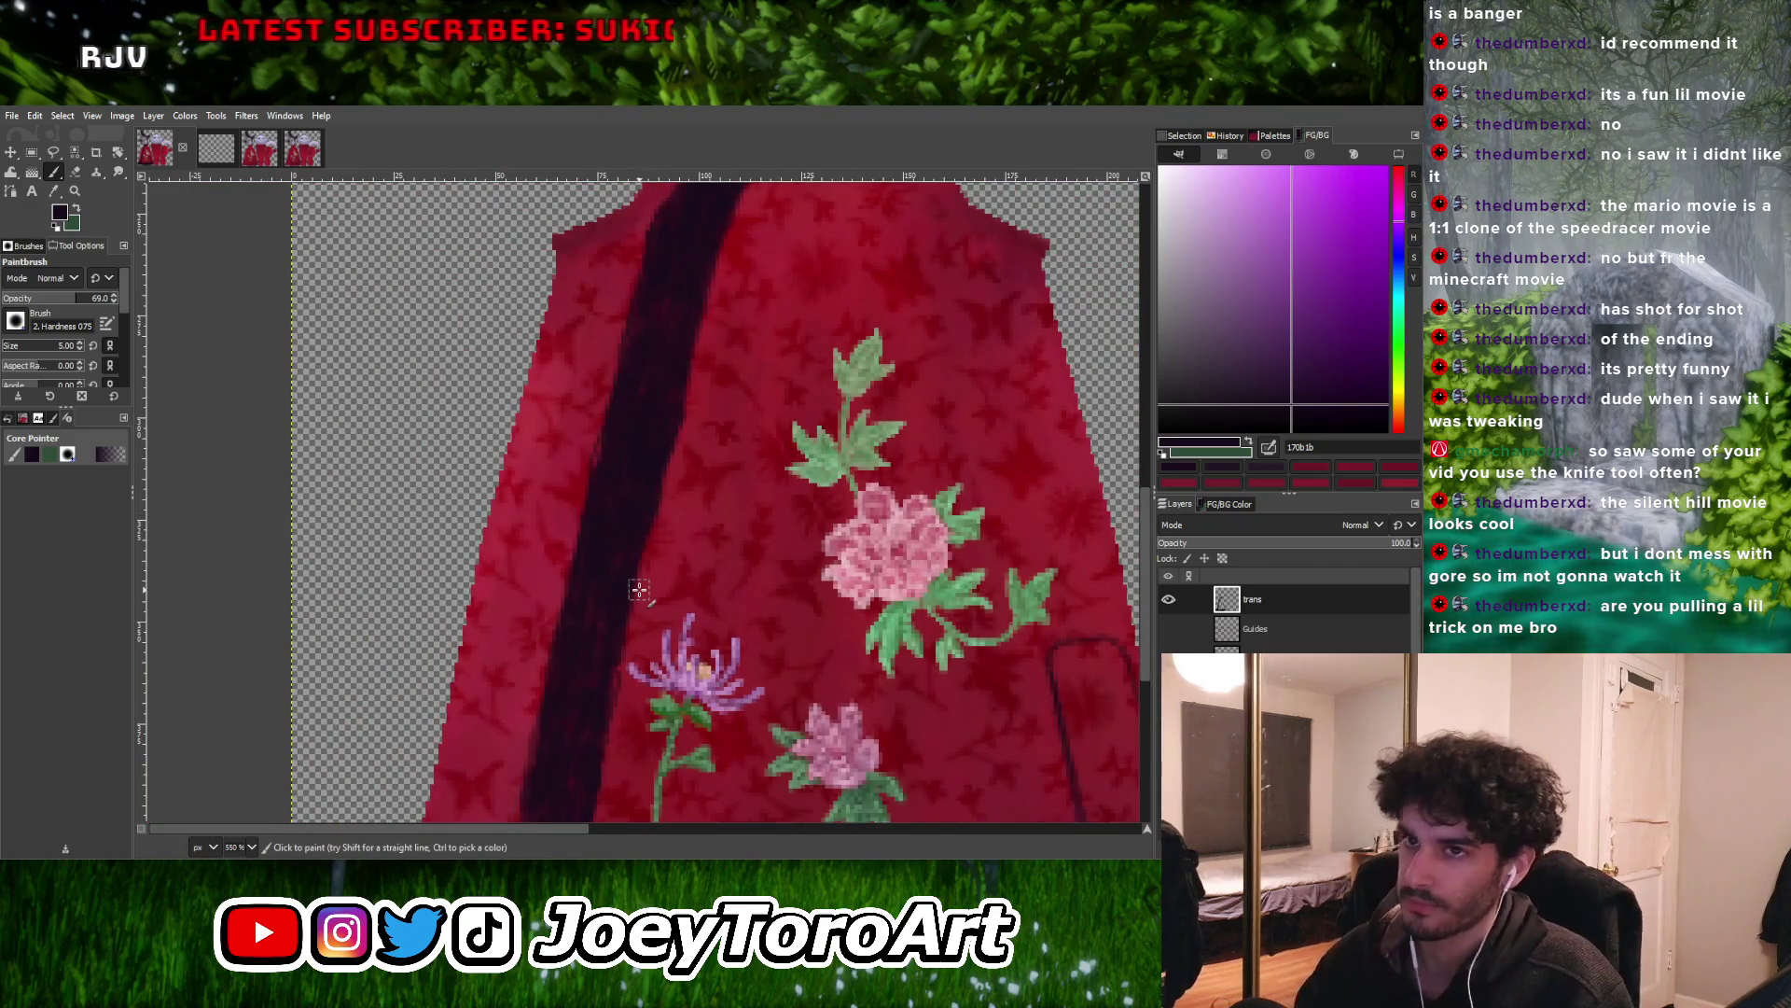
{"action": "scroll", "coordinate": [642, 598], "scroll_direction": "up", "scroll_amount": 2, "text": "ctrl"}
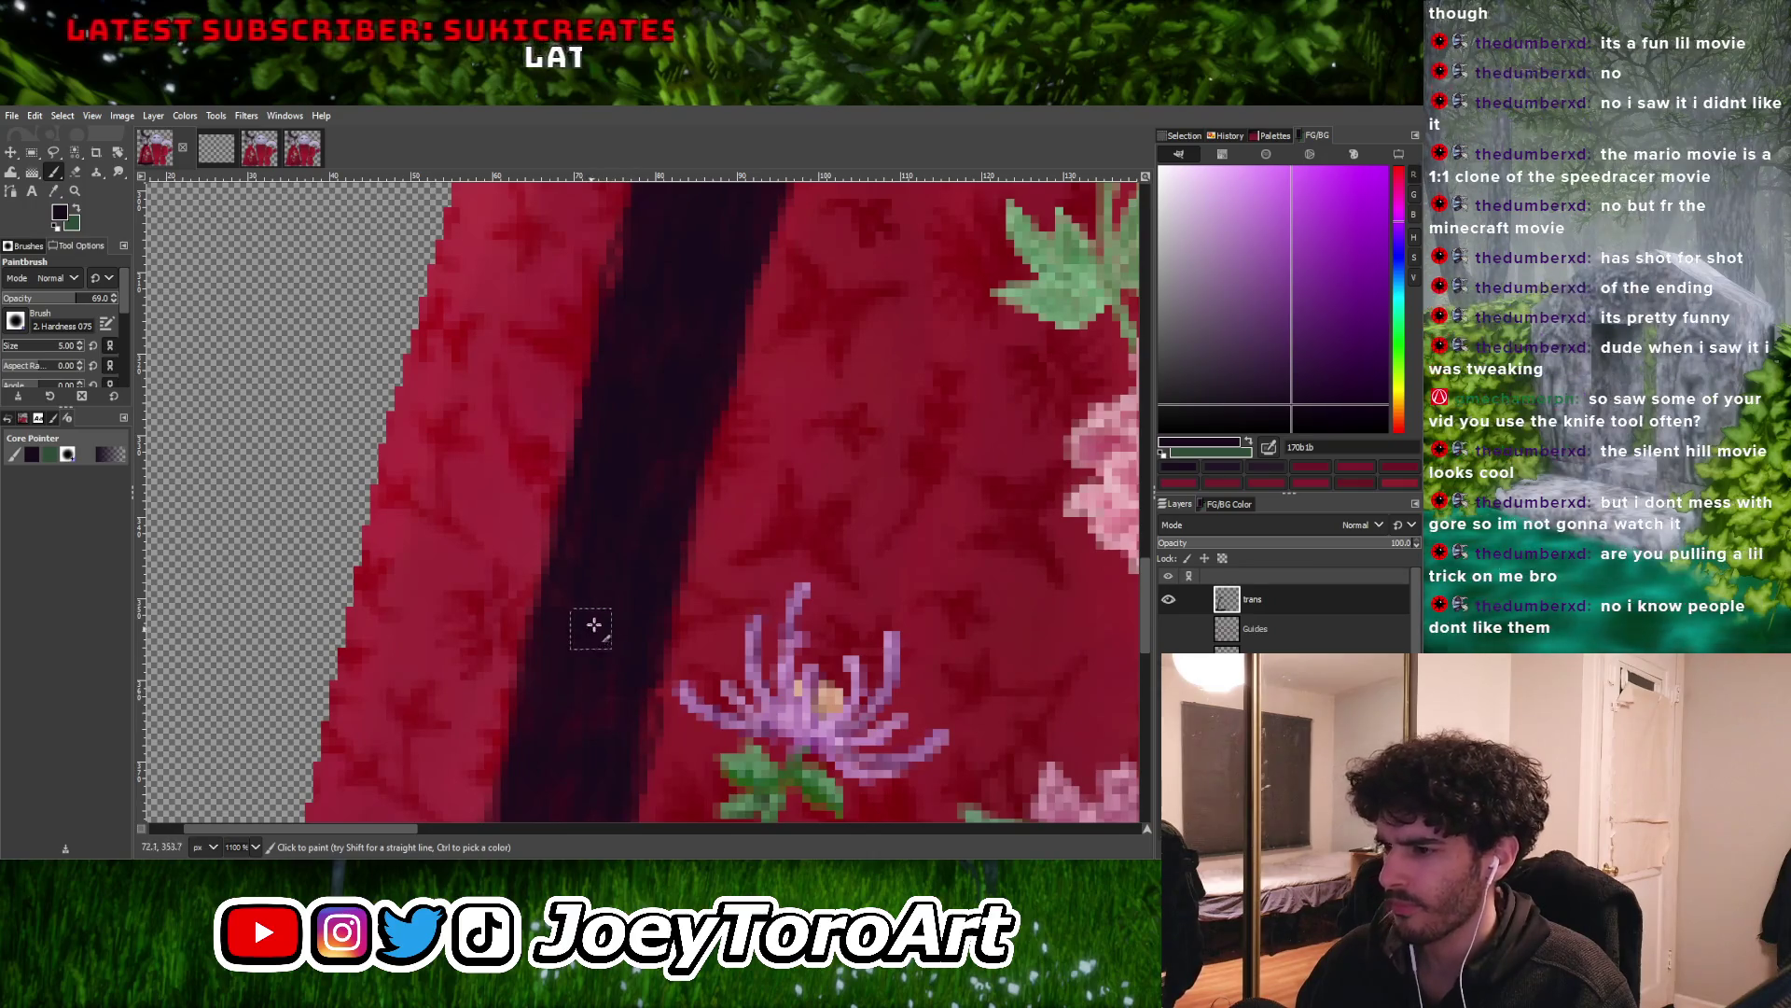
{"action": "scroll", "coordinate": [639, 596], "scroll_direction": "down", "scroll_amount": 3}
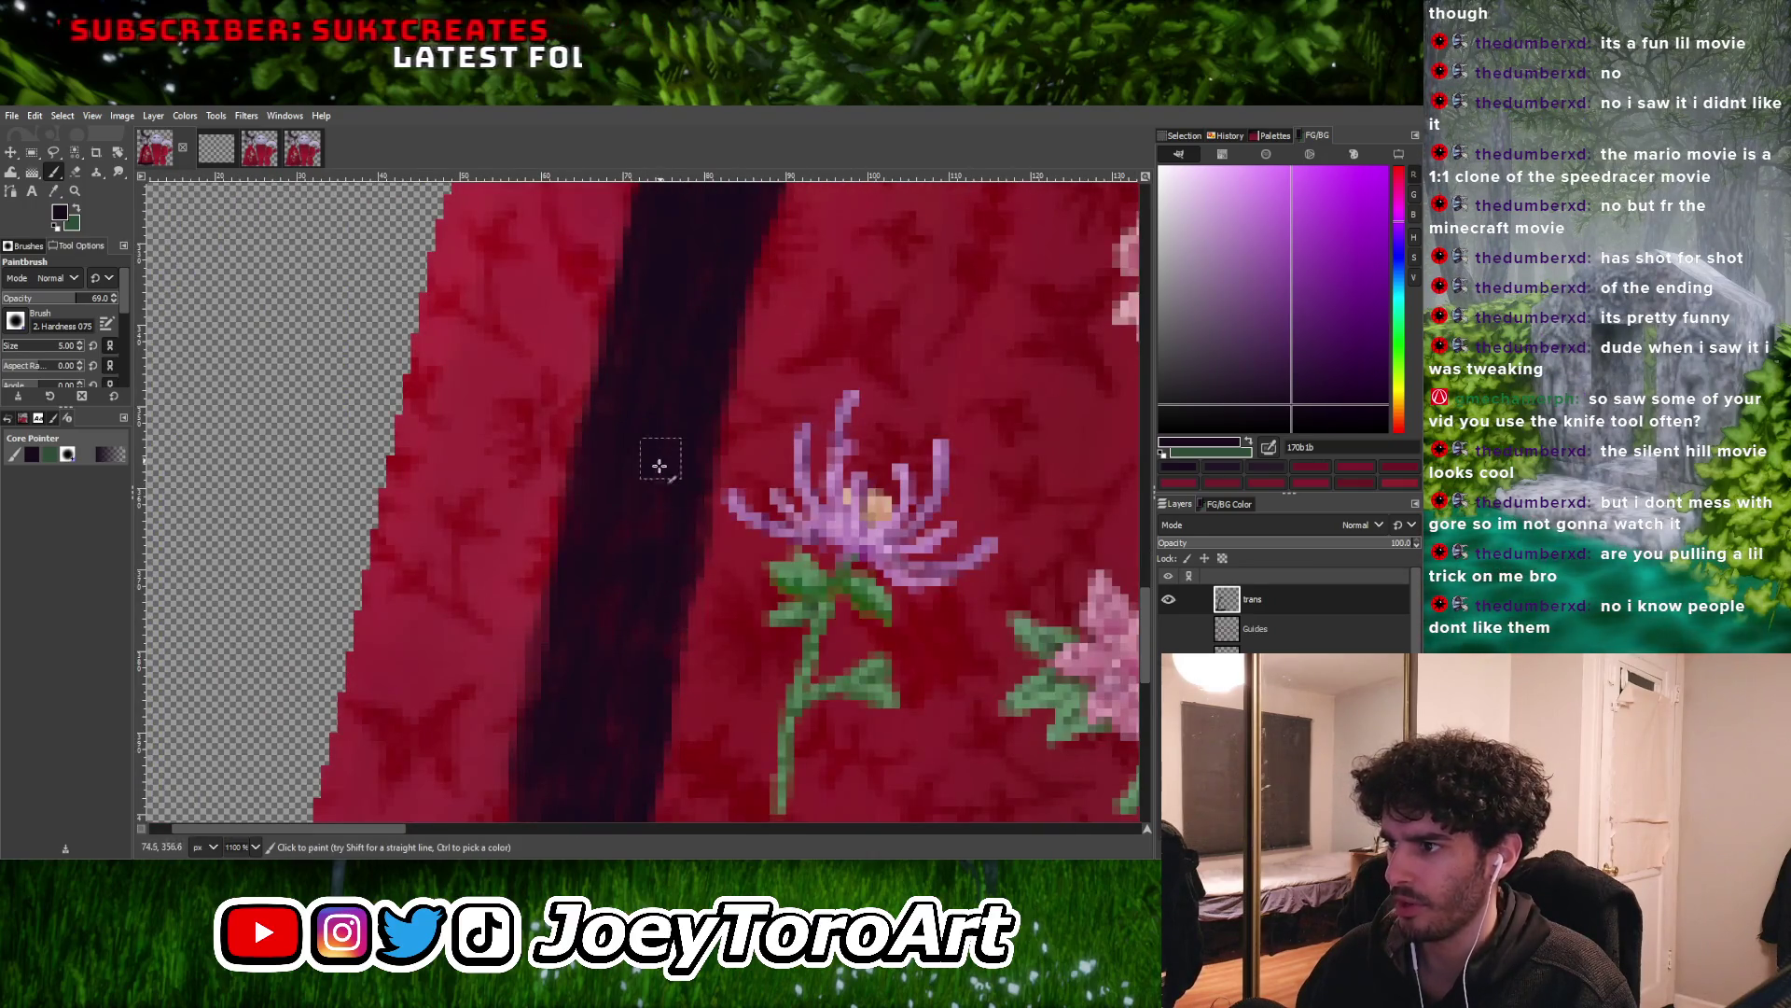
{"action": "scroll", "coordinate": [600, 657], "scroll_direction": "down", "scroll_amount": 4, "text": "ctrl"}
{"action": "scroll", "coordinate": [625, 603], "scroll_direction": "up", "scroll_amount": 4, "text": "ctrl"}
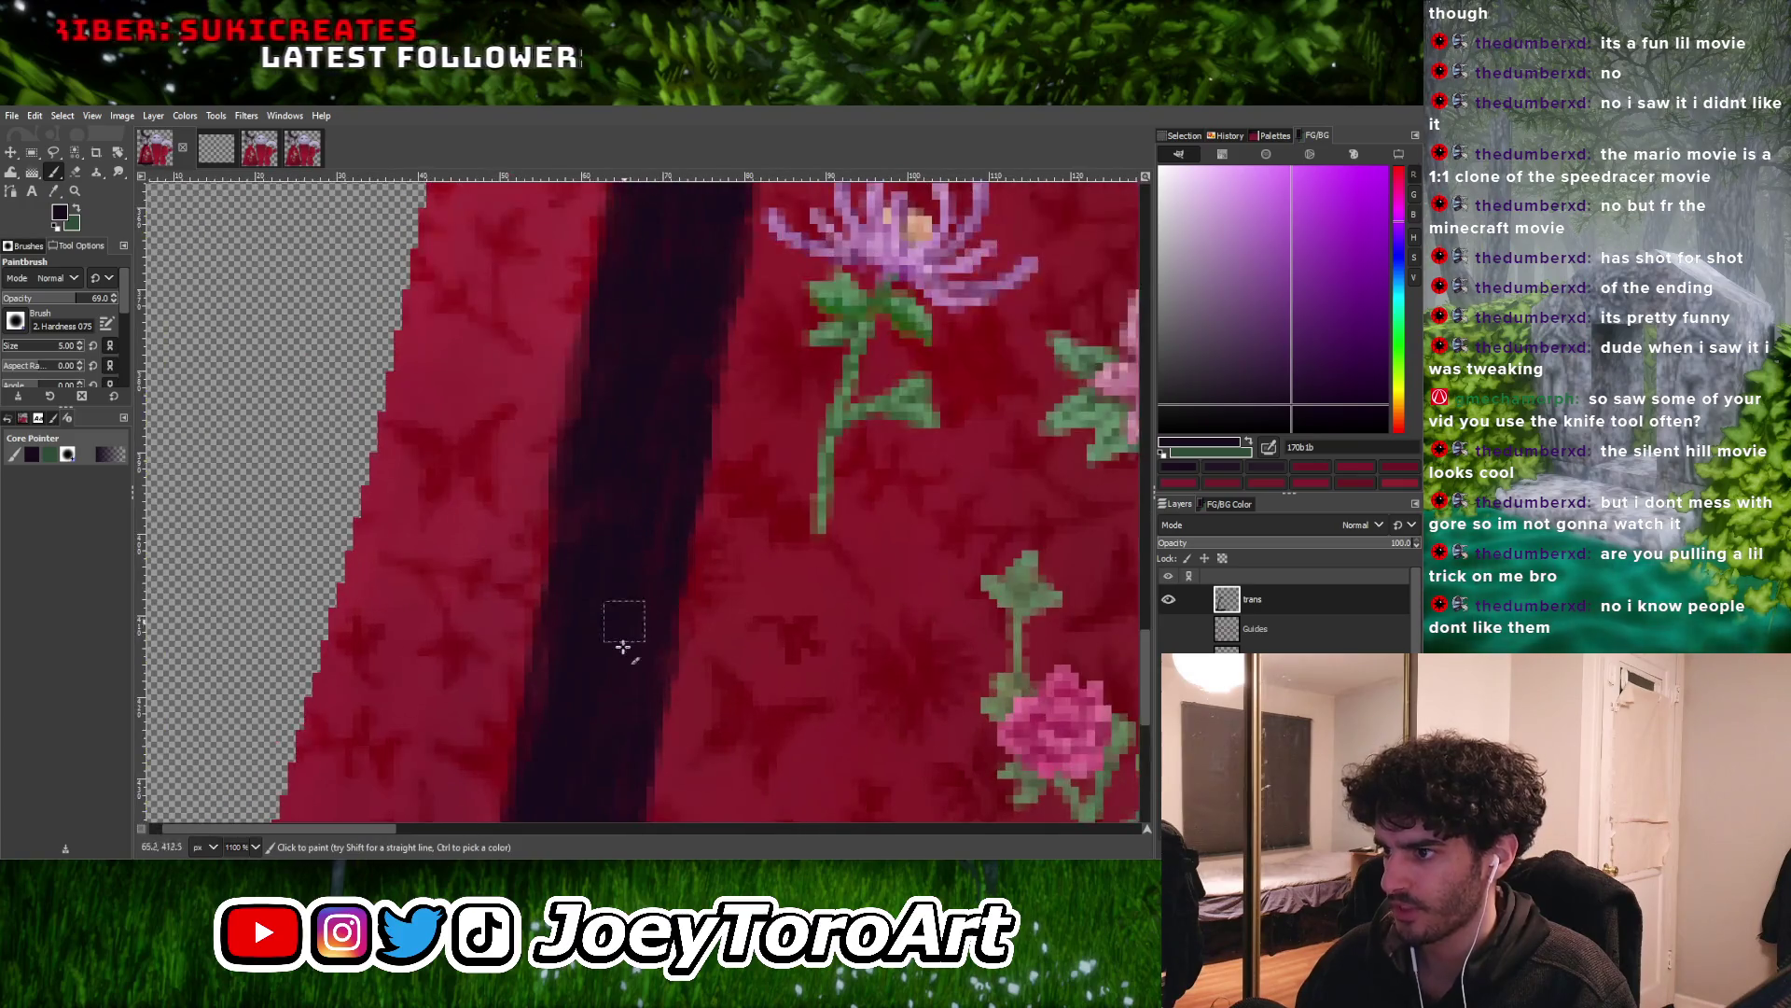
{"action": "scroll", "coordinate": [671, 509], "scroll_direction": "down", "scroll_amount": 4, "text": "ctrl"}
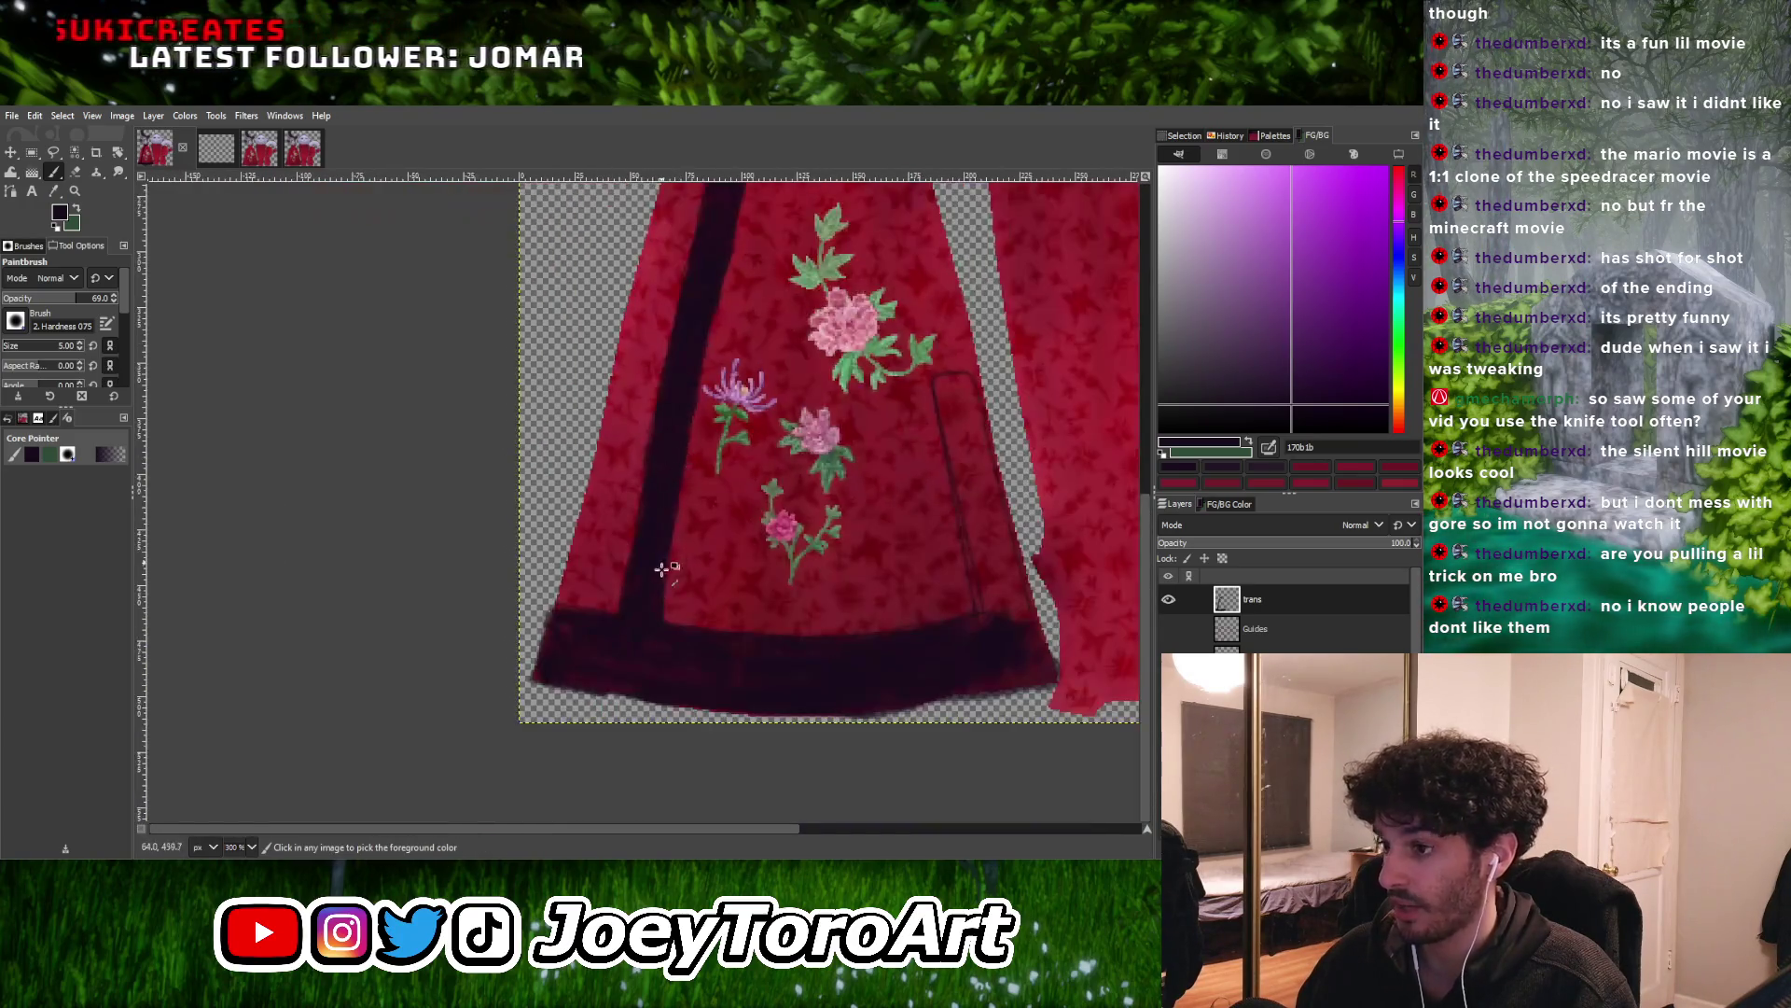
{"action": "scroll", "coordinate": [657, 533], "scroll_direction": "up", "scroll_amount": 3, "text": "ctrl"}
{"action": "scroll", "coordinate": [644, 528], "scroll_direction": "down", "scroll_amount": 3, "text": "ctrl"}
{"action": "scroll", "coordinate": [620, 600], "scroll_direction": "up", "scroll_amount": 3, "text": "ctrl"}
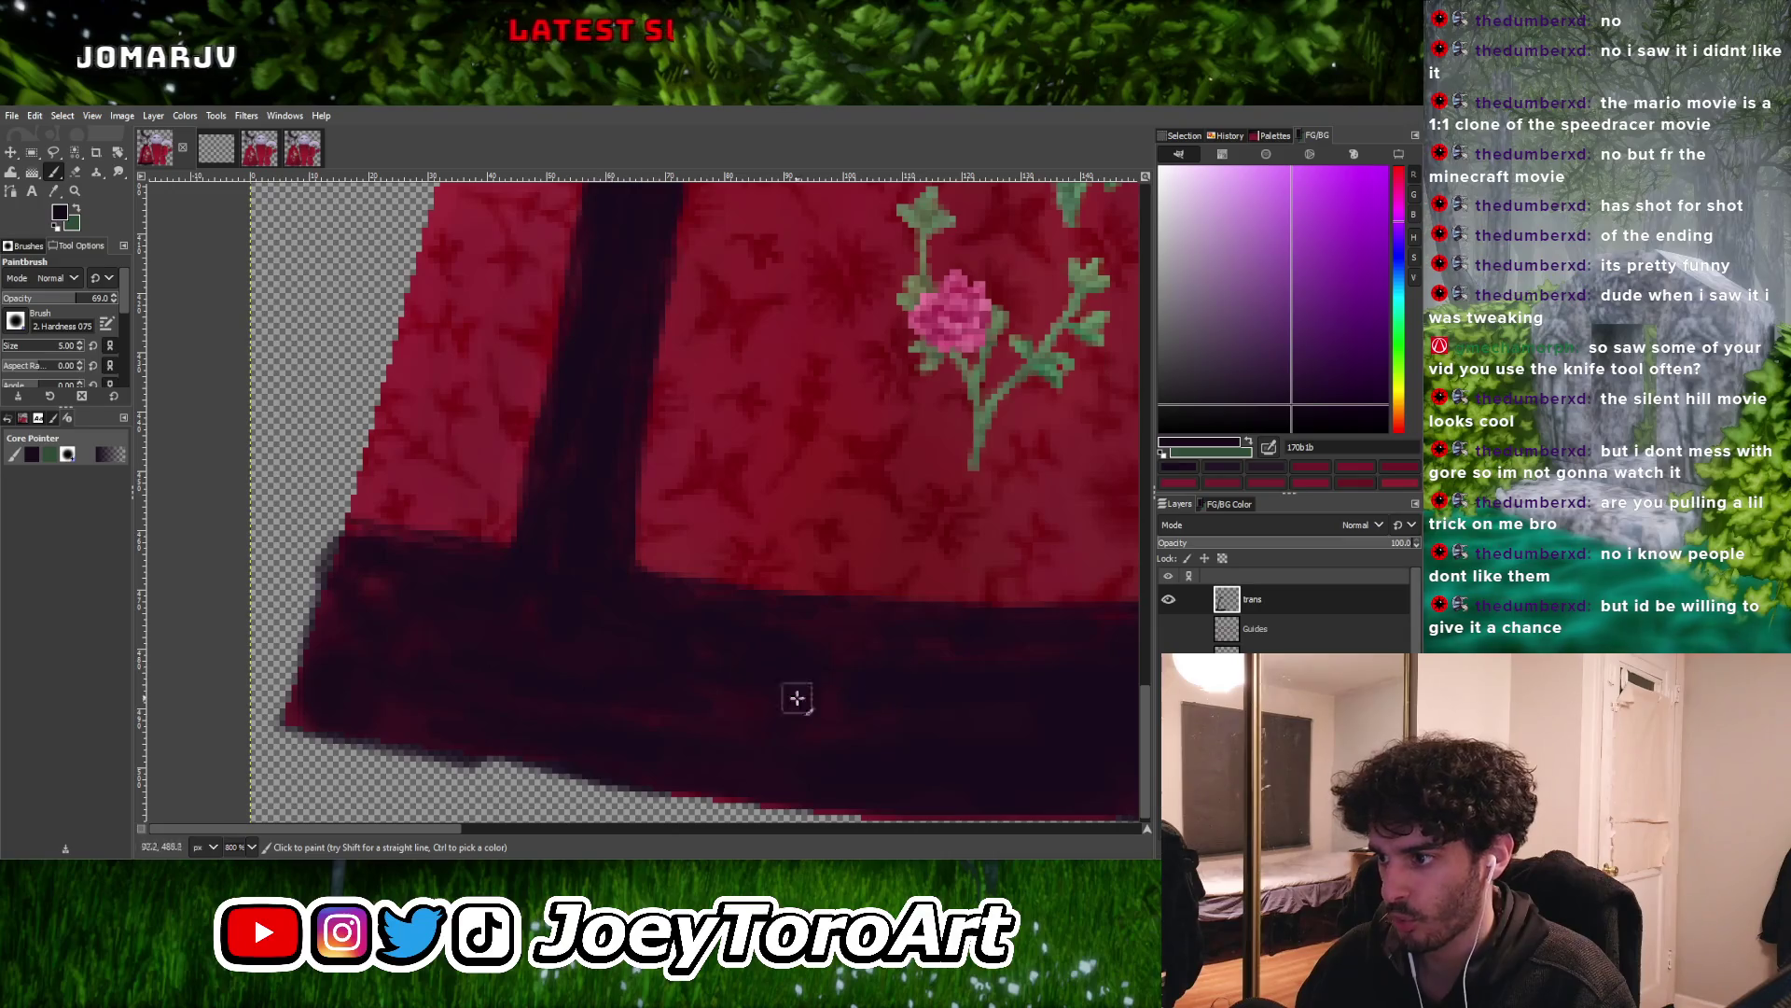
{"action": "scroll", "coordinate": [841, 692], "scroll_direction": "down", "scroll_amount": 3, "text": "ctrl"}
{"action": "scroll", "coordinate": [737, 653], "scroll_direction": "up", "scroll_amount": 3, "text": "ctrl"}
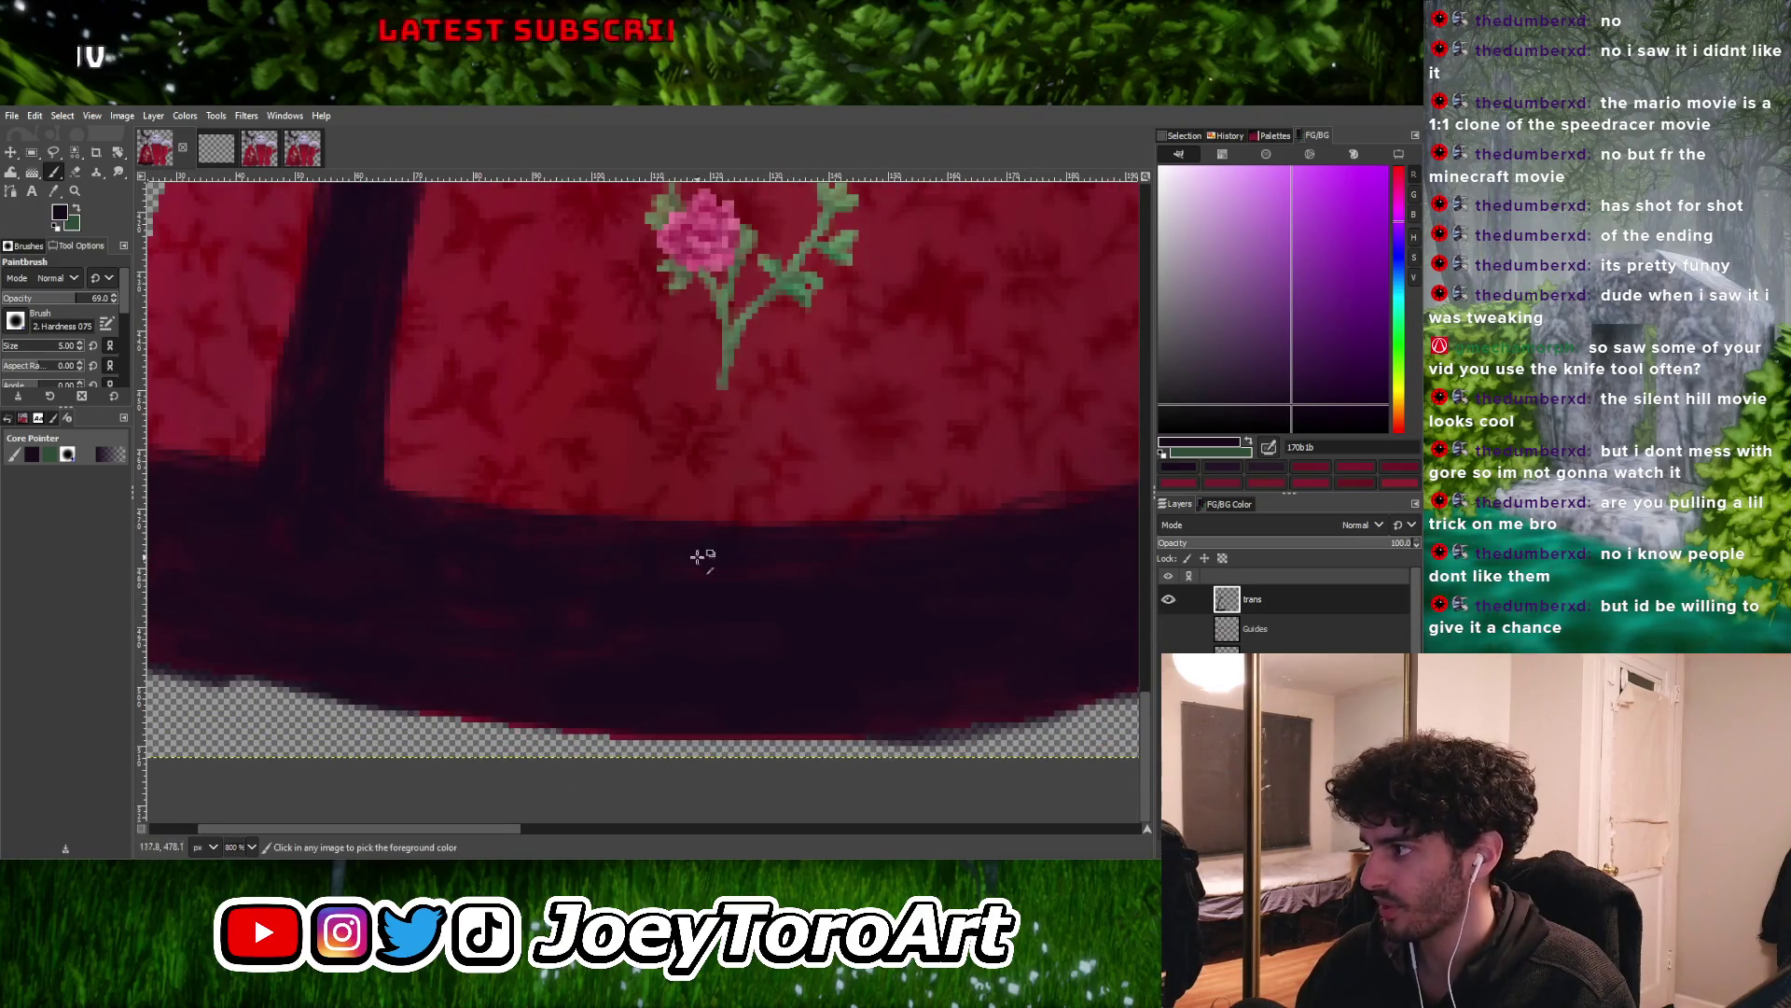
{"action": "scroll", "coordinate": [723, 560], "scroll_direction": "up", "scroll_amount": 1, "text": "ctrl"}
{"action": "scroll", "coordinate": [657, 576], "scroll_direction": "down", "scroll_amount": 4, "text": "ctrl"}
{"action": "scroll", "coordinate": [784, 548], "scroll_direction": "up", "scroll_amount": 4, "text": "ctrl"}
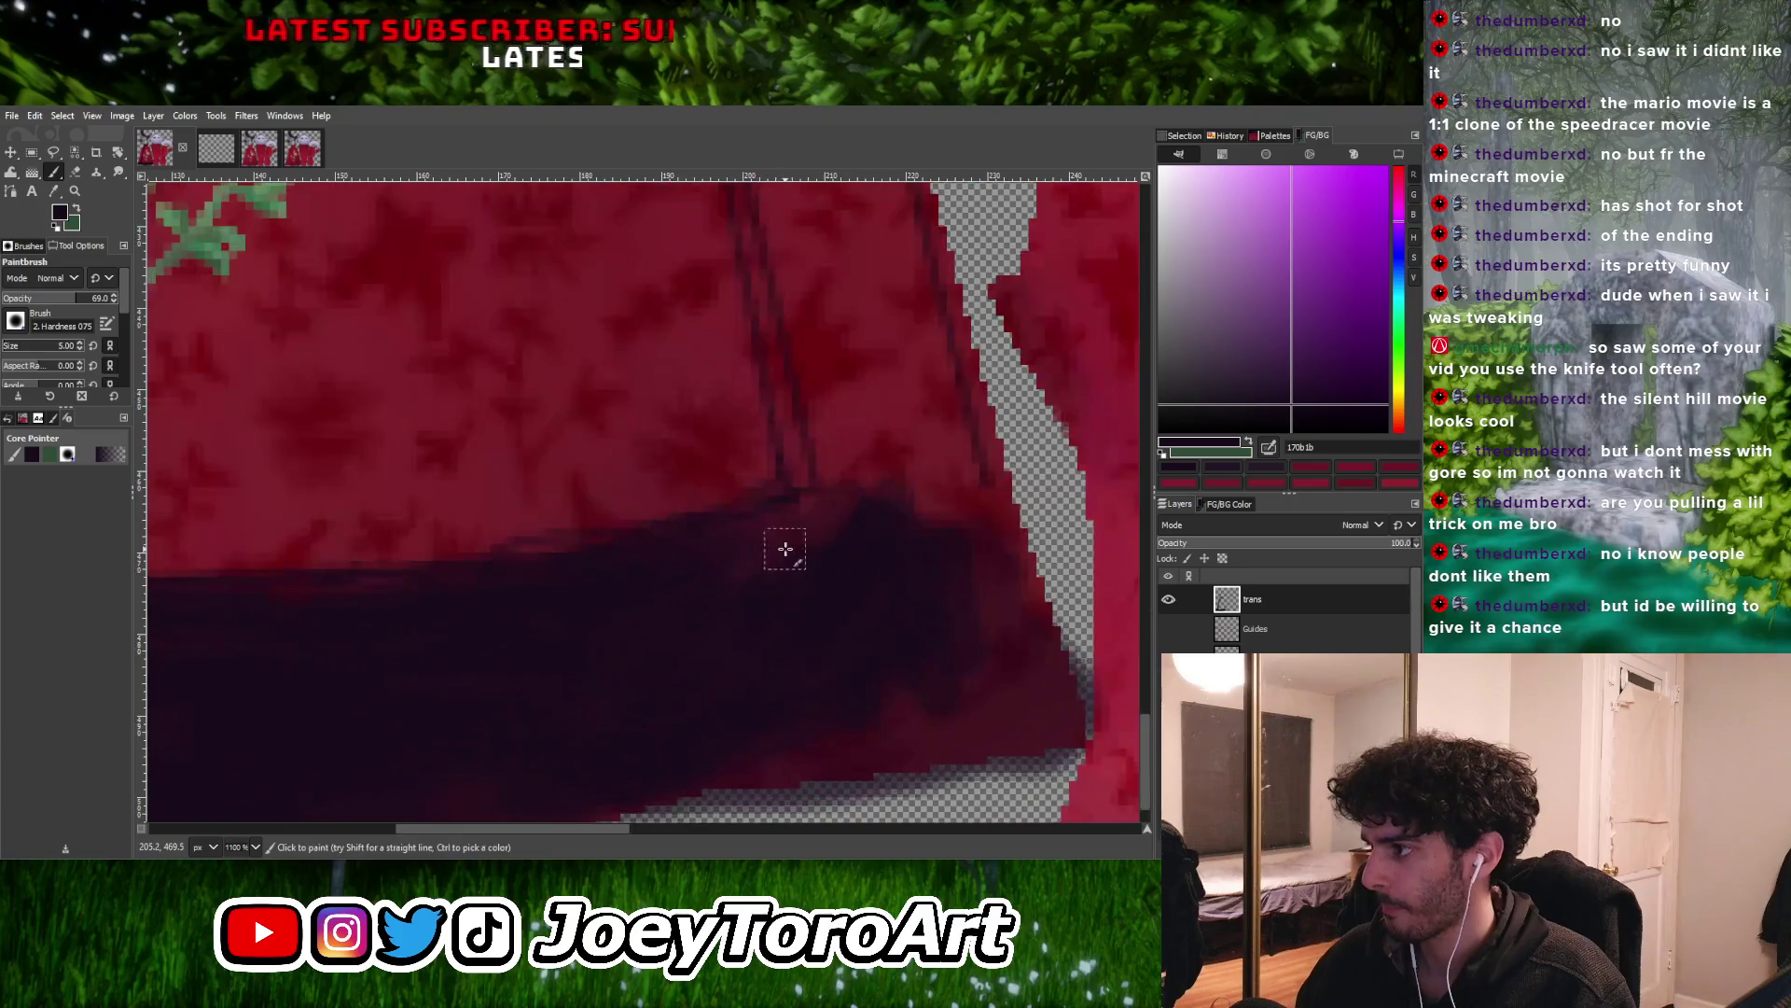
{"action": "scroll", "coordinate": [712, 556], "scroll_direction": "down", "scroll_amount": 4, "text": "ctrl"}
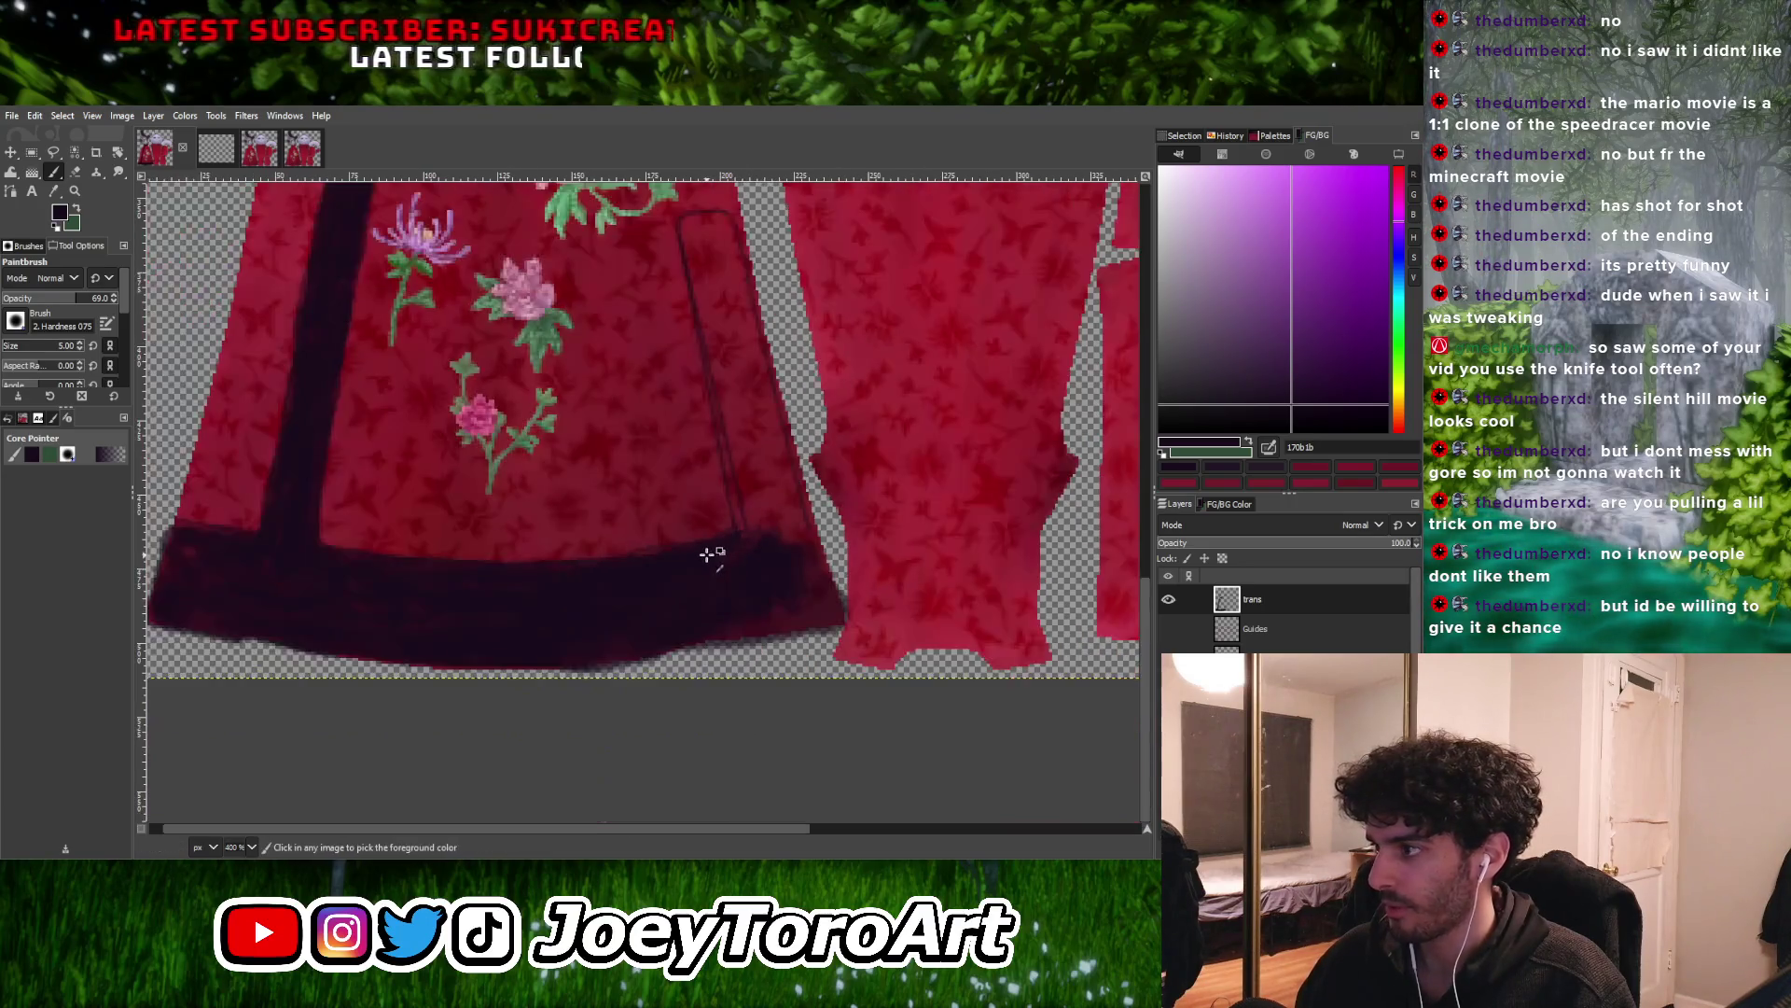
{"action": "scroll", "coordinate": [770, 564], "scroll_direction": "up", "scroll_amount": 3, "text": "ctrl"}
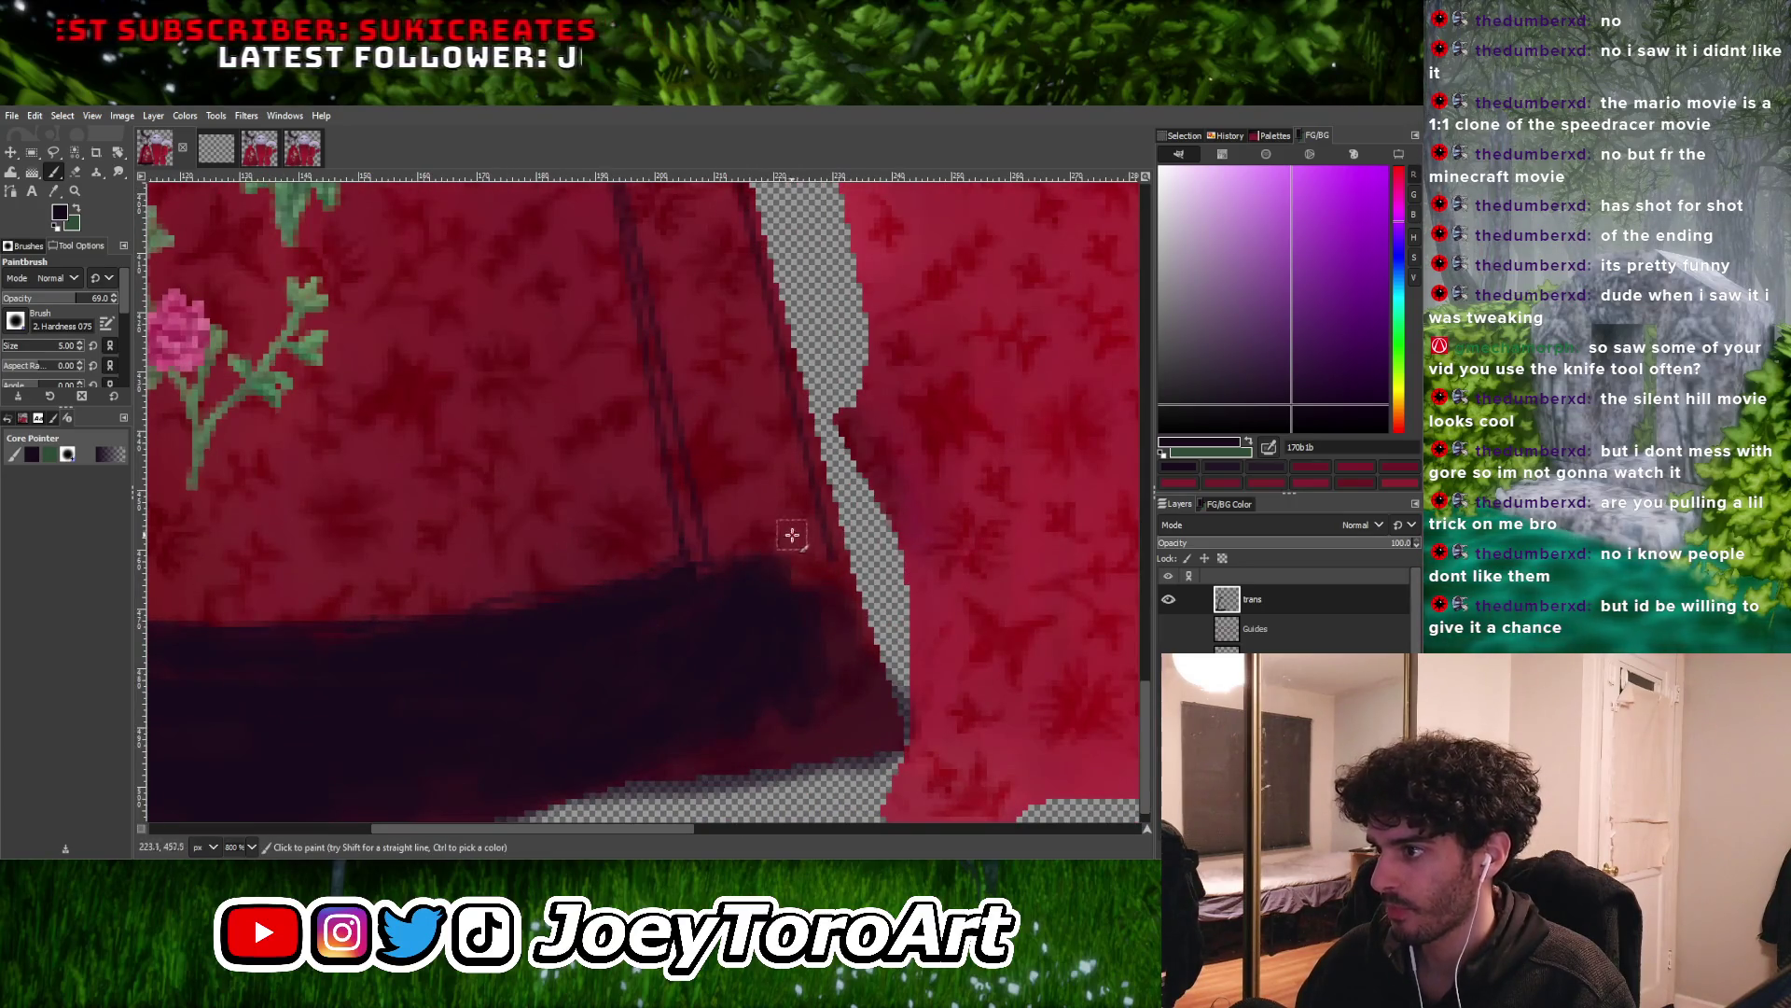
{"action": "scroll", "coordinate": [794, 544], "scroll_direction": "down", "scroll_amount": 4, "text": "ctrl"}
{"action": "scroll", "coordinate": [765, 579], "scroll_direction": "up", "scroll_amount": 3, "text": "ctrl"}
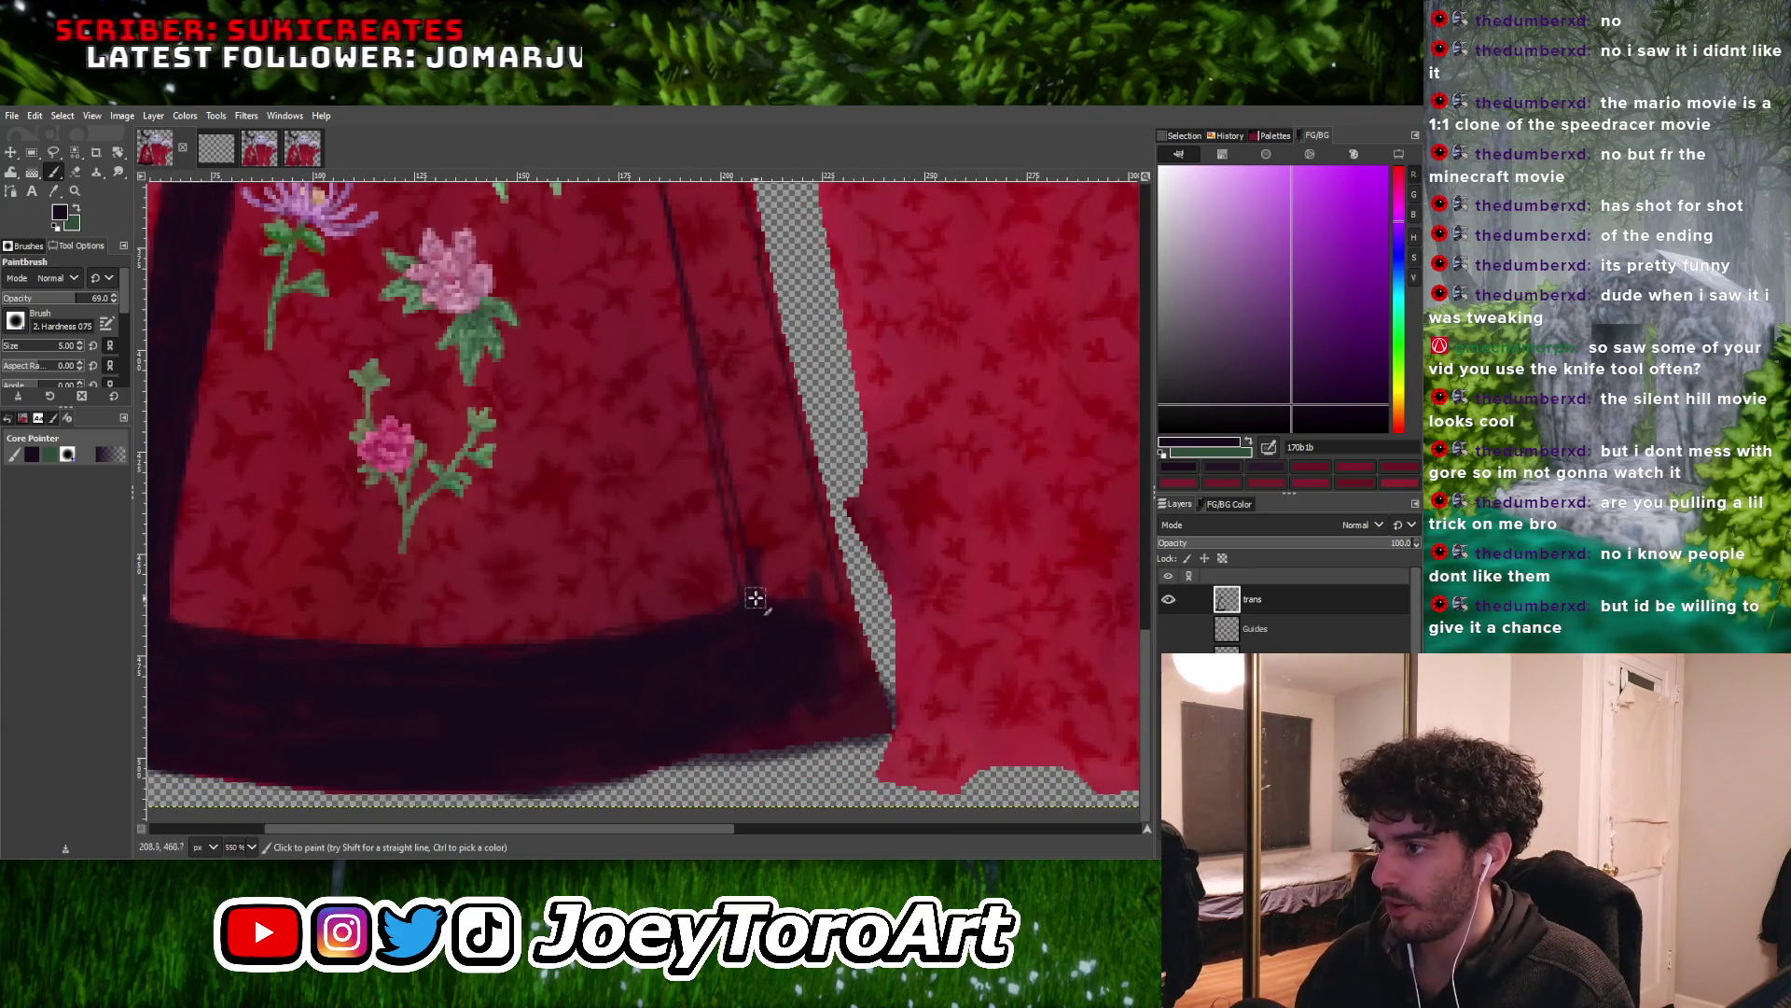
{"action": "scroll", "coordinate": [739, 512], "scroll_direction": "down", "scroll_amount": 4, "text": "ctrl"}
{"action": "scroll", "coordinate": [707, 500], "scroll_direction": "up", "scroll_amount": 2, "text": "ctrl"}
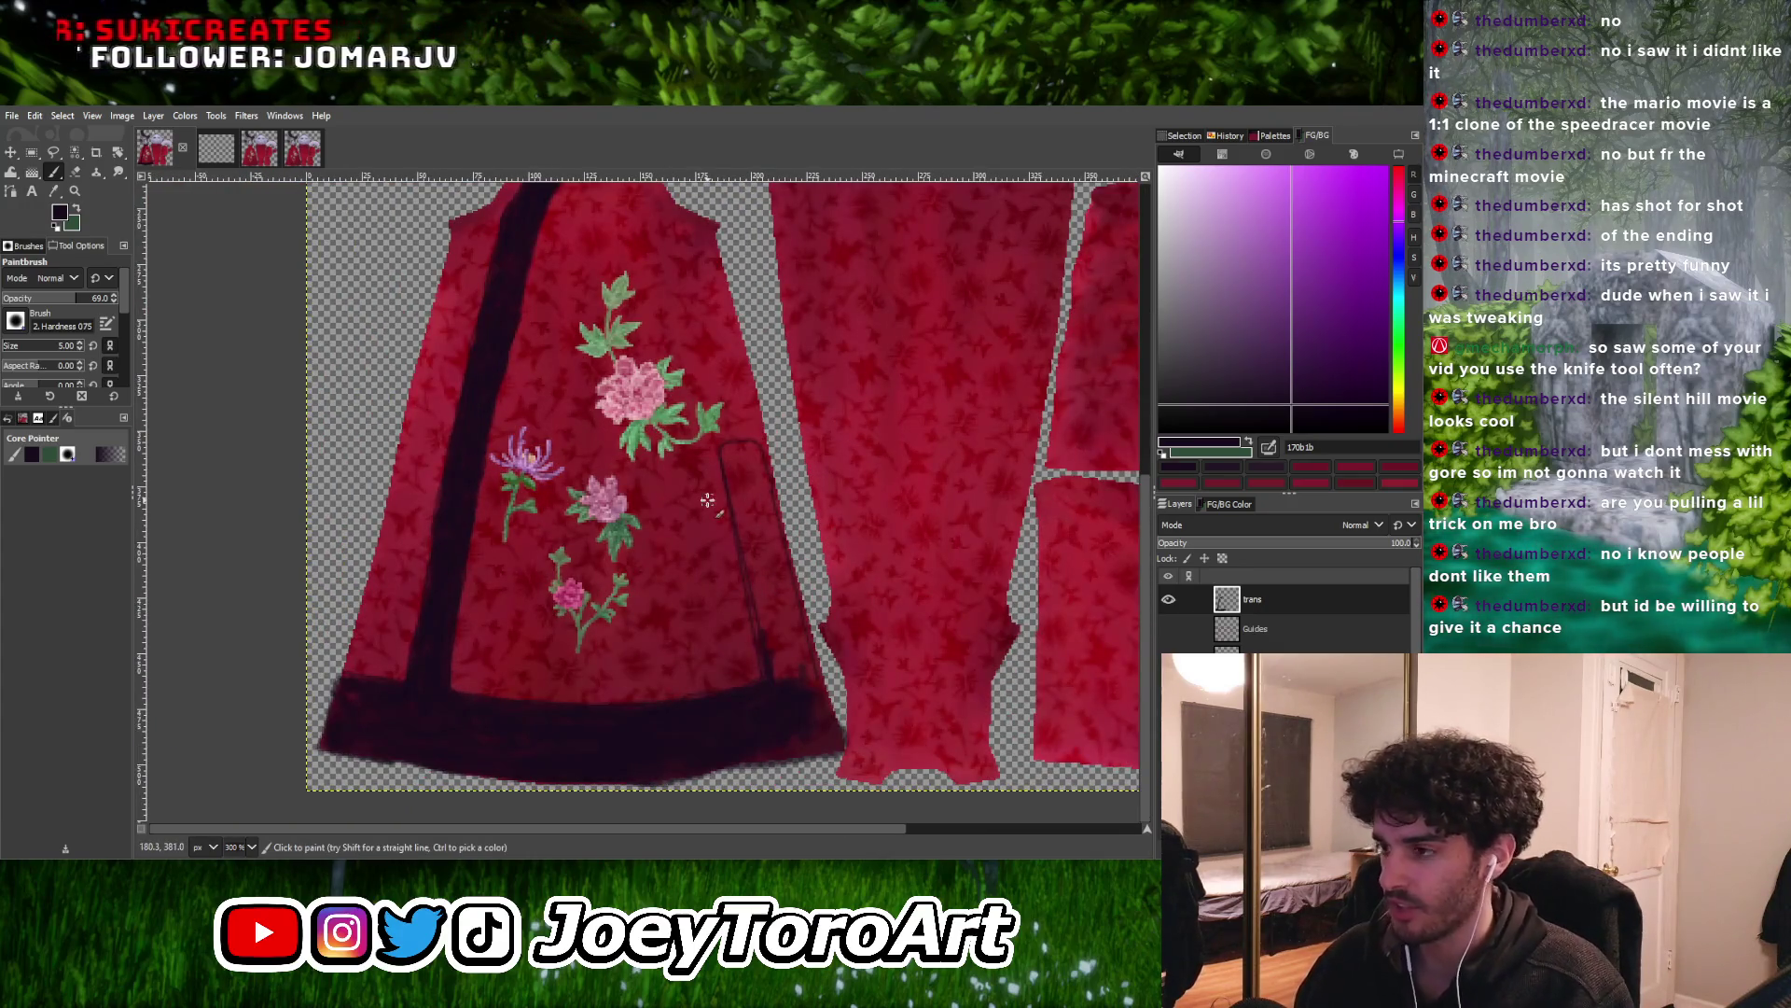
{"action": "key", "text": "bracketright"}
{"action": "key", "text": "bracketright"}
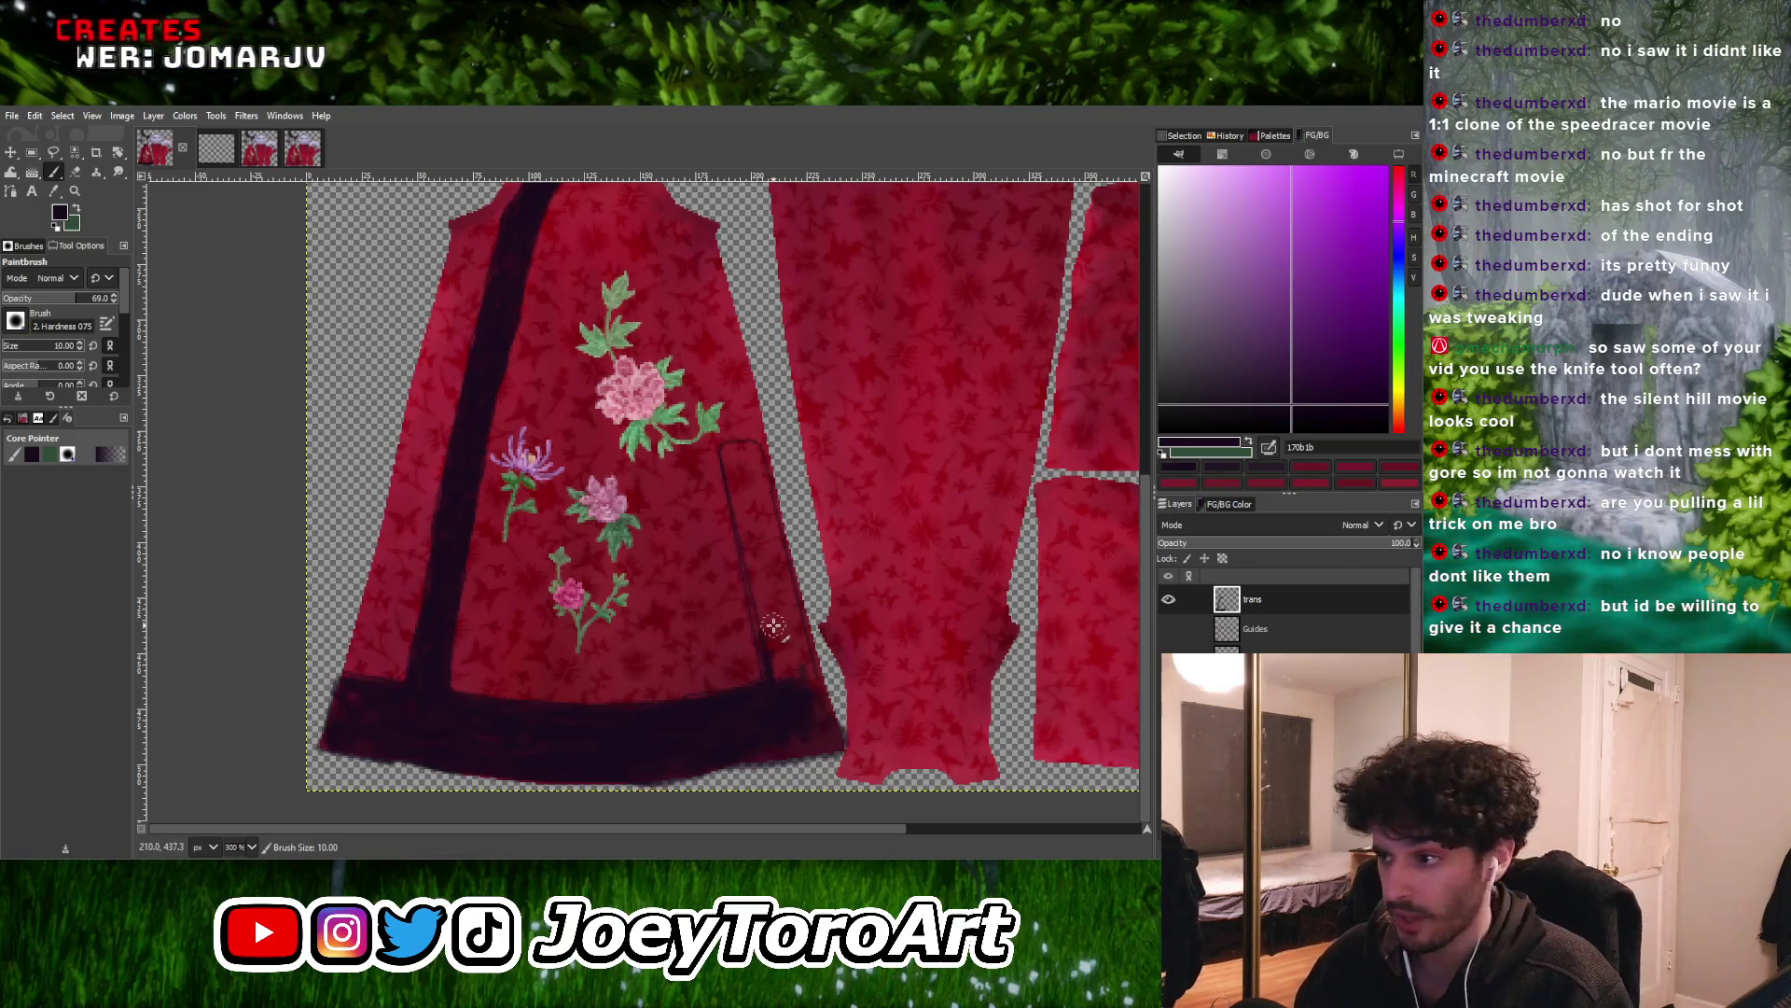
Paint a dark stroke and straight lines along the front panel's right-edge side seam
{"action": "scroll", "coordinate": [782, 653], "scroll_direction": "up", "scroll_amount": 1, "text": "ctrl"}
{"action": "left_click_drag", "start_coordinate": [779, 695], "coordinate": [712, 393]}
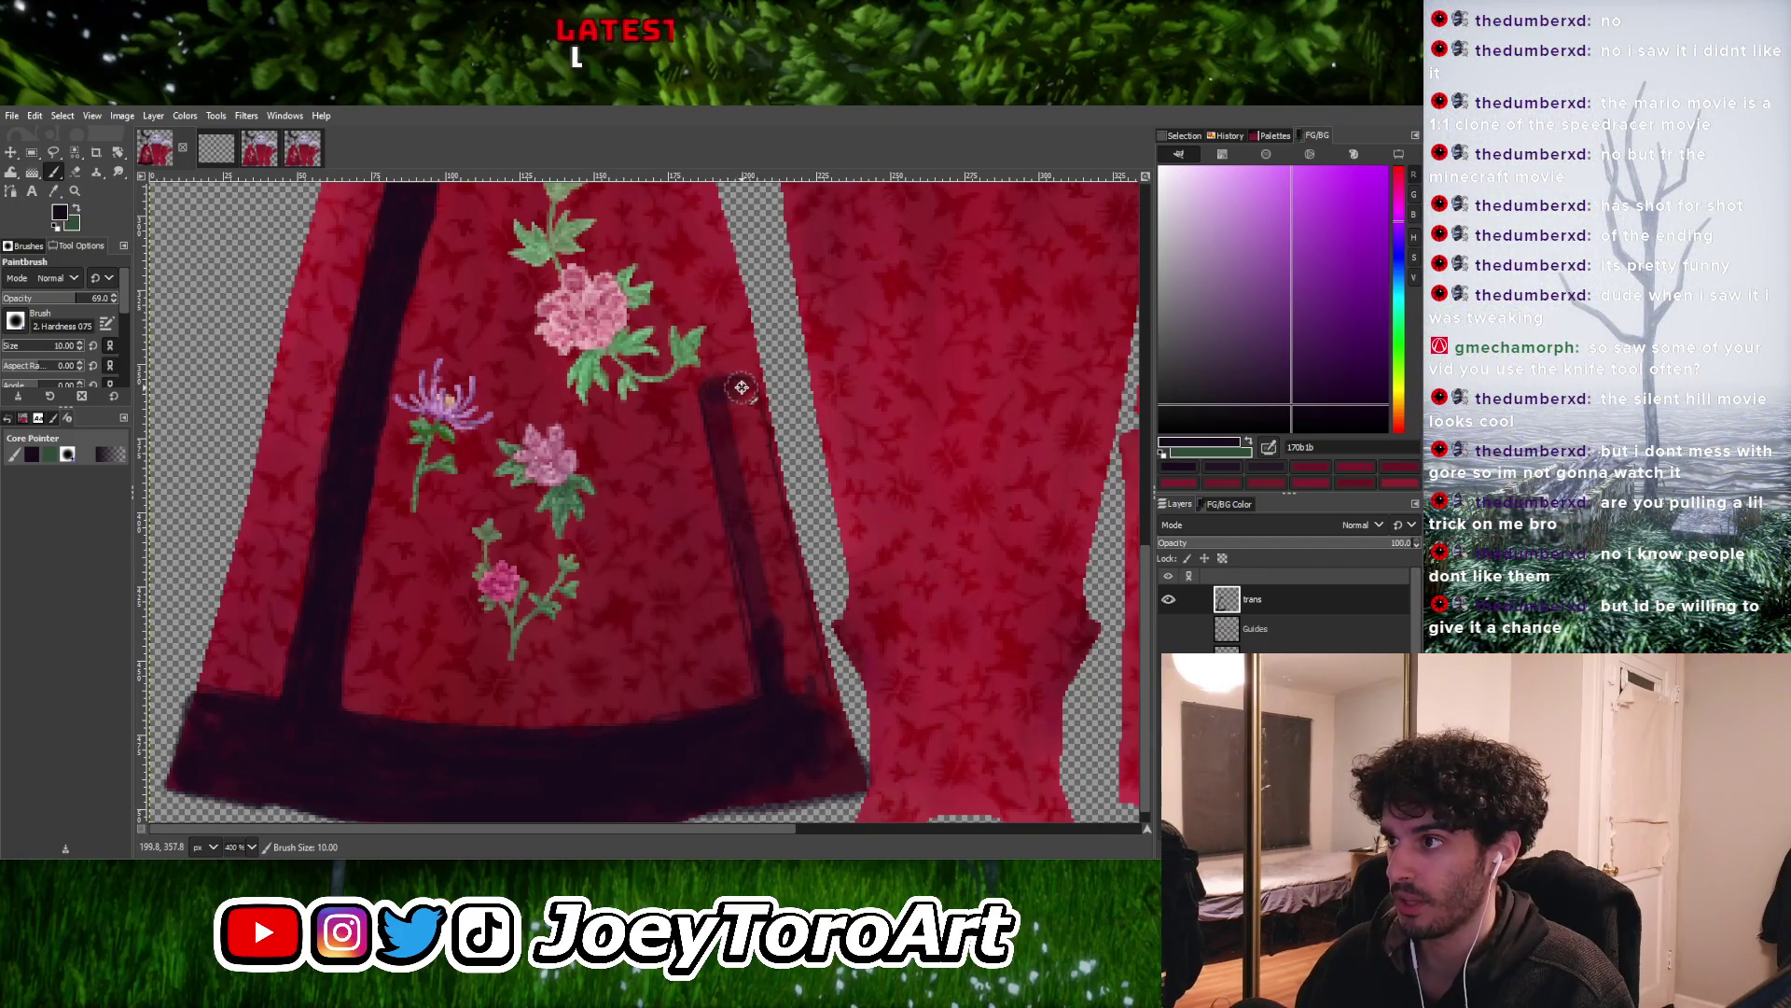
{"action": "left_click", "coordinate": [827, 727], "text": "shift"}
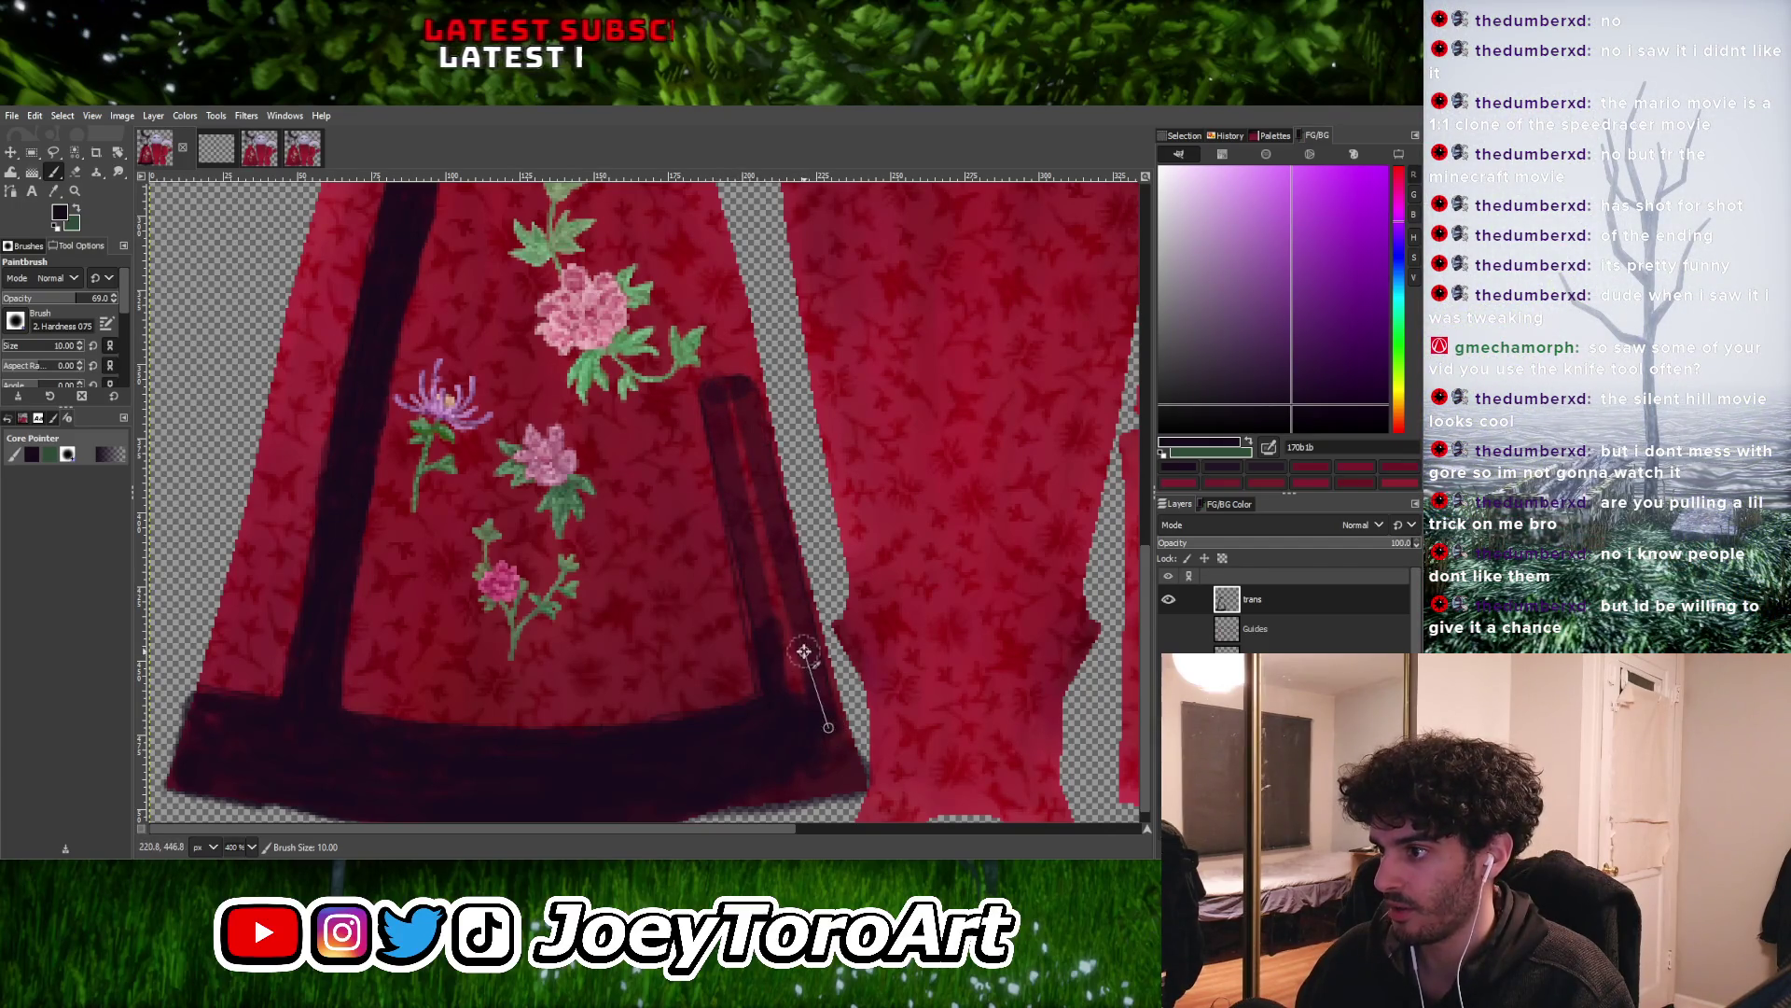
{"action": "left_click", "coordinate": [799, 698], "text": "shift"}
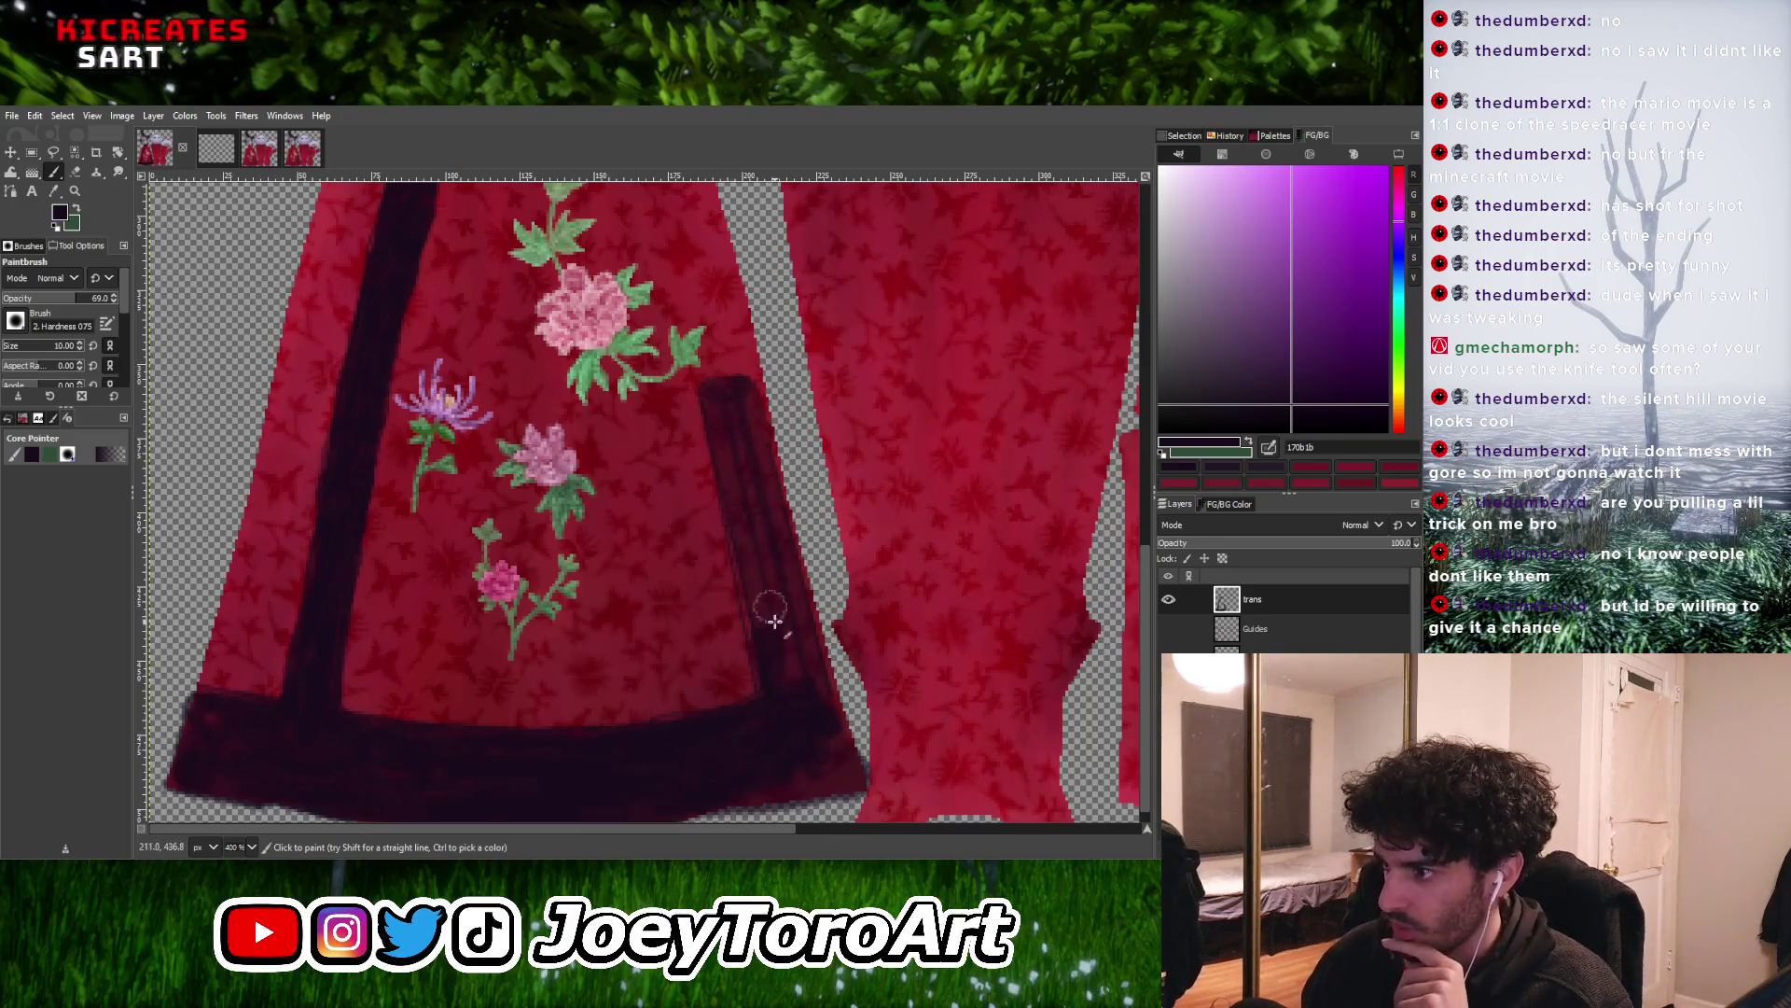
{"action": "left_click", "coordinate": [719, 398], "text": "shift"}
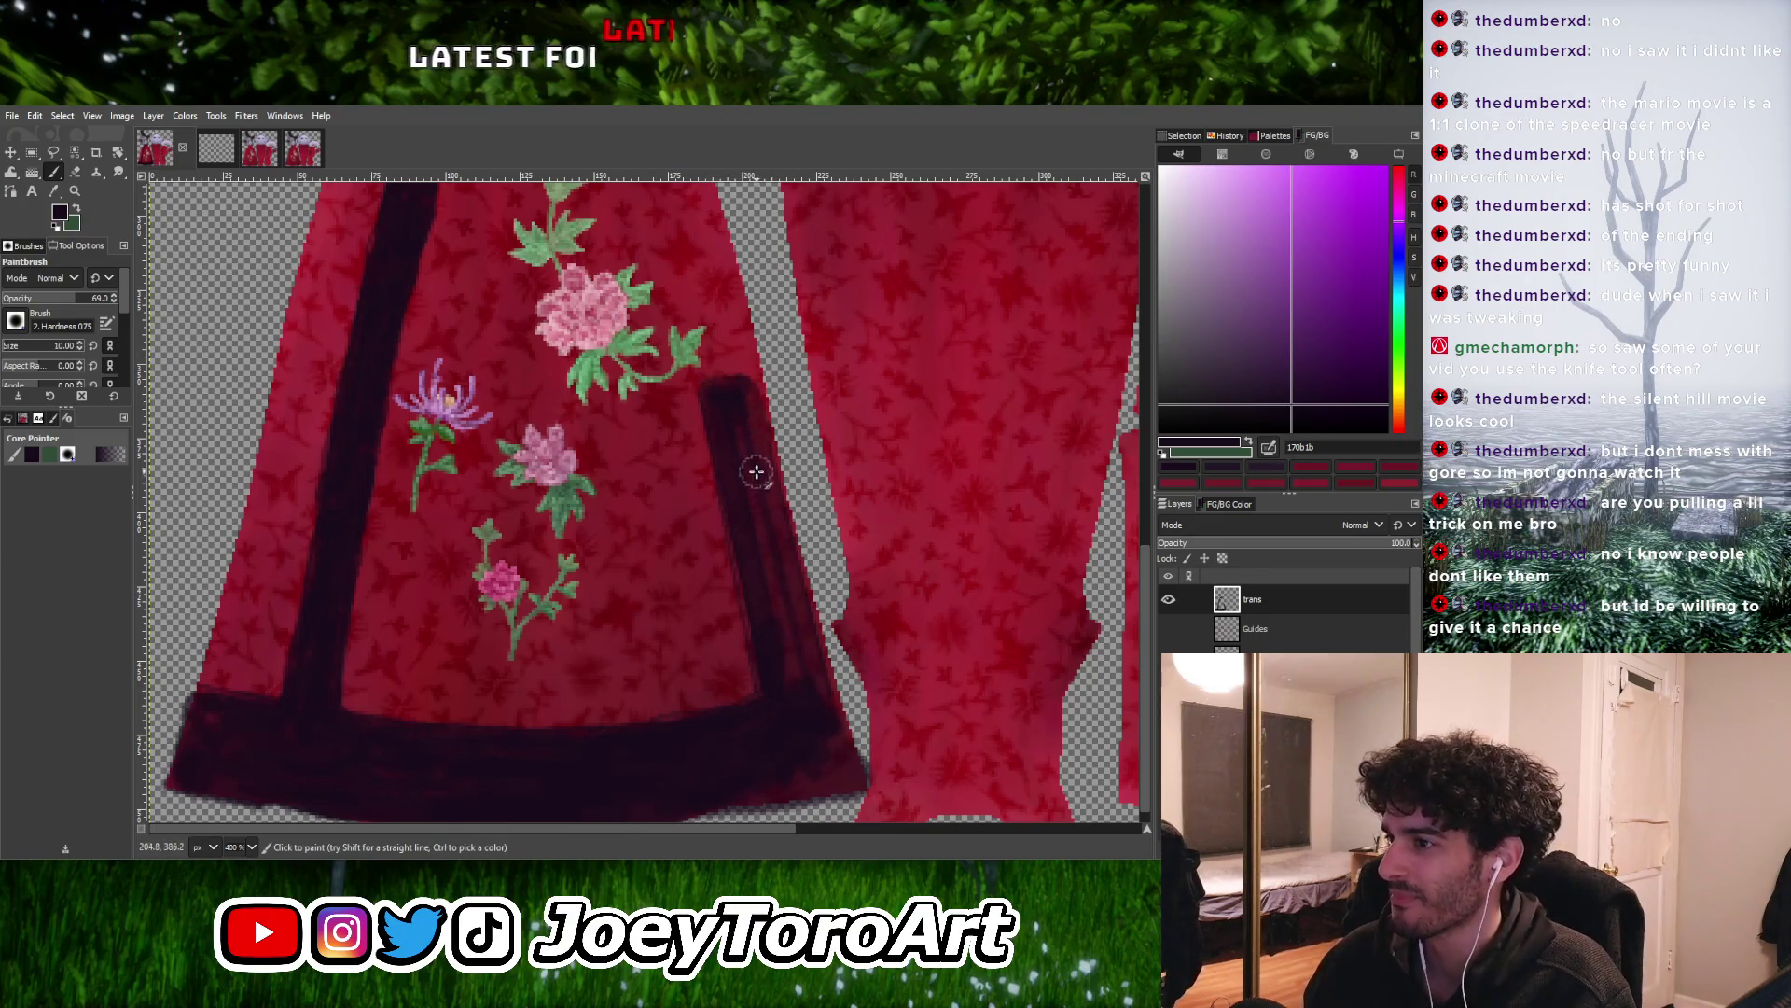
Make the brush slightly smaller and reposition the view over the side stripe
{"action": "scroll", "coordinate": [807, 672], "scroll_direction": "up", "scroll_amount": 1, "text": "ctrl"}
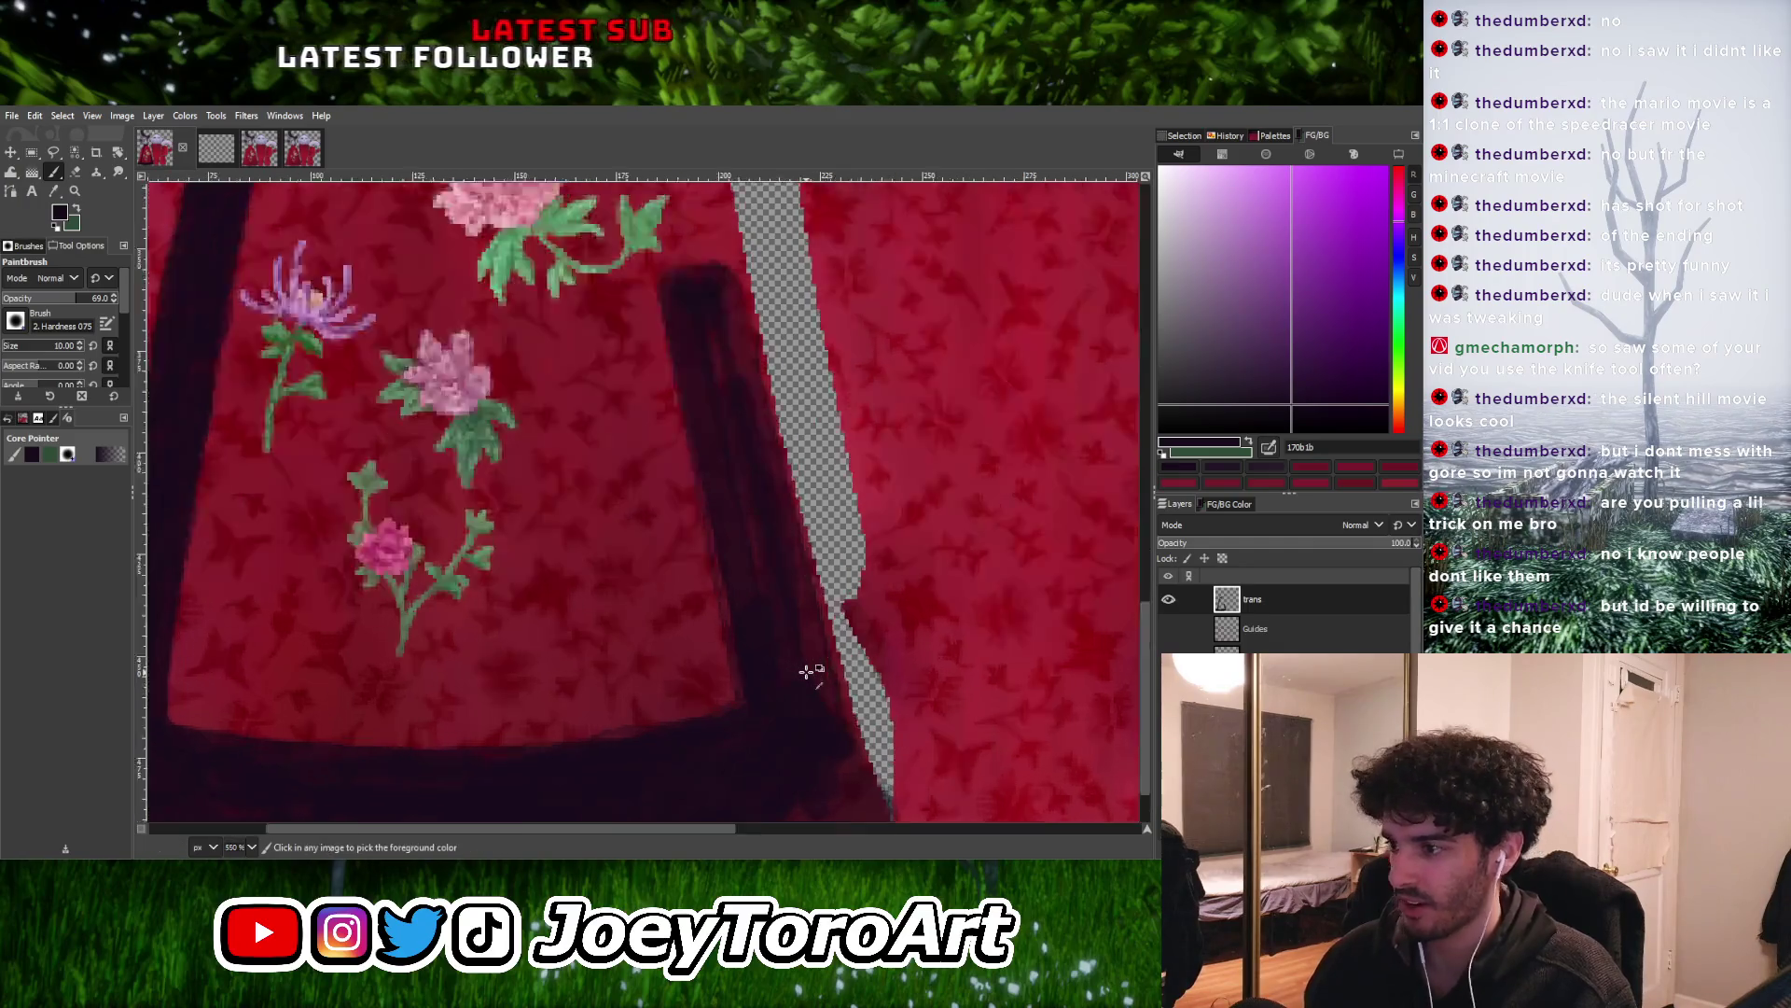
{"action": "scroll", "coordinate": [807, 672], "scroll_direction": "up", "scroll_amount": 1, "text": "ctrl"}
{"action": "key", "text": "bracketleft"}
{"action": "key", "text": "bracketleft"}
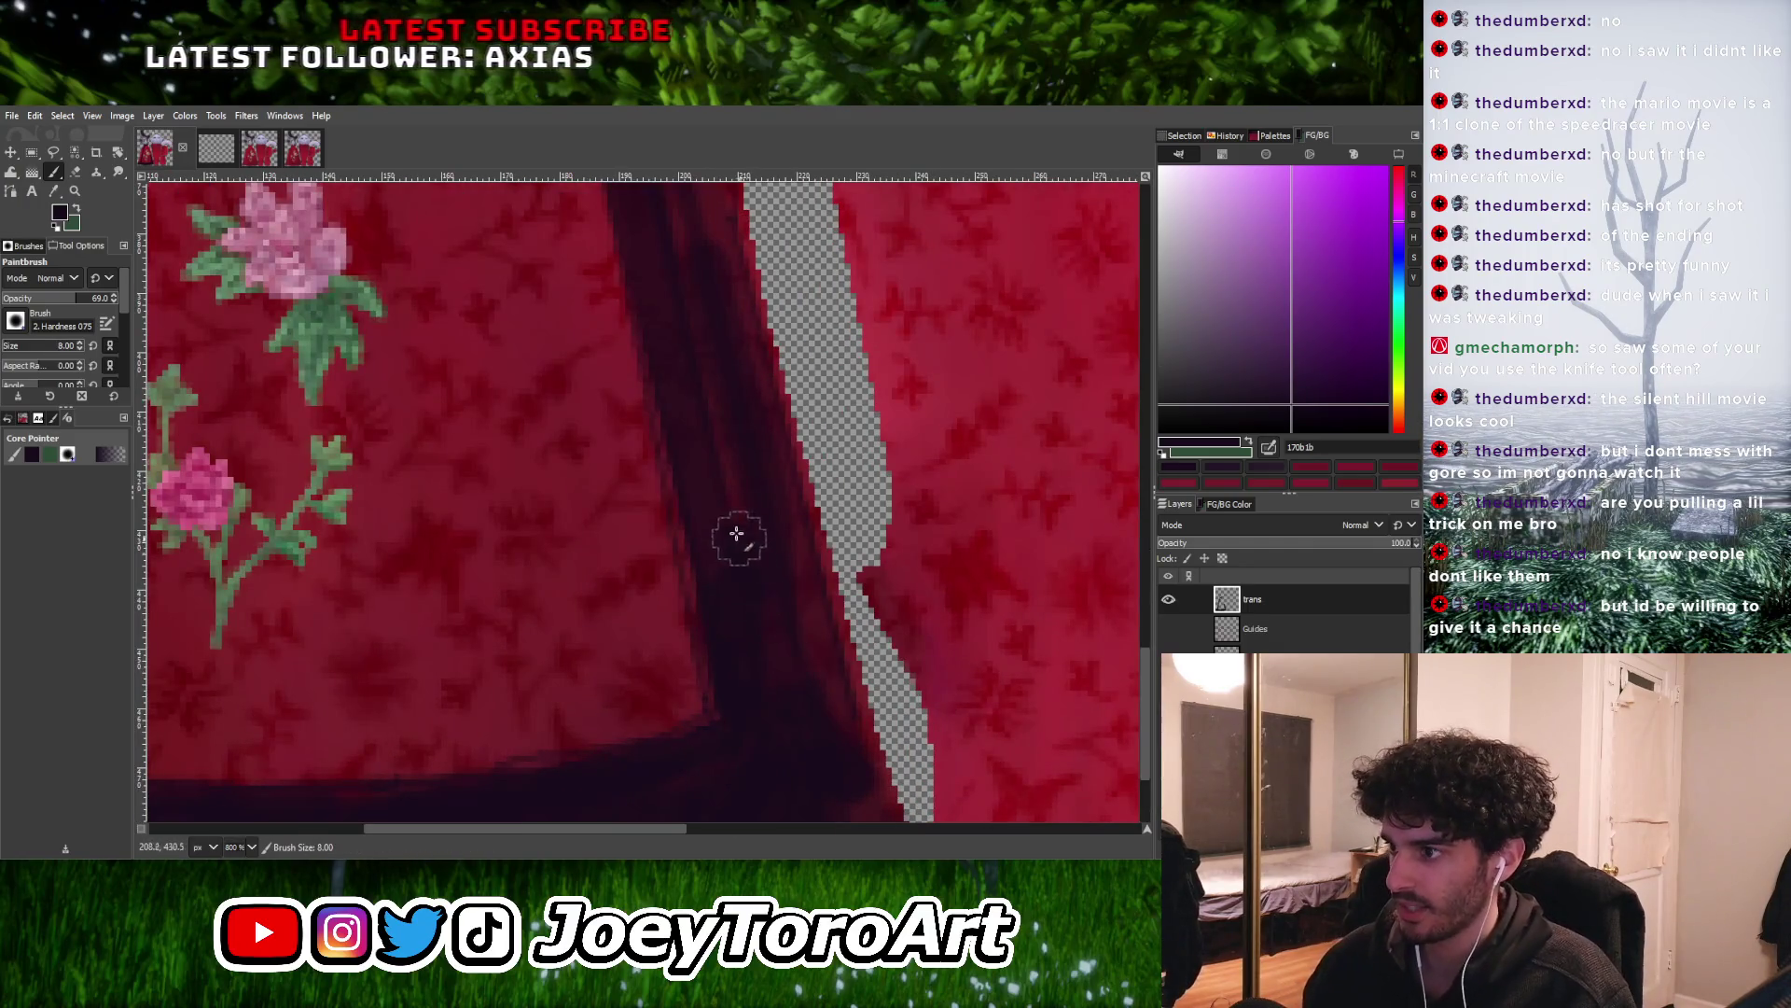
{"action": "middle_click_drag", "start_coordinate": [780, 528], "coordinate": [772, 535]}
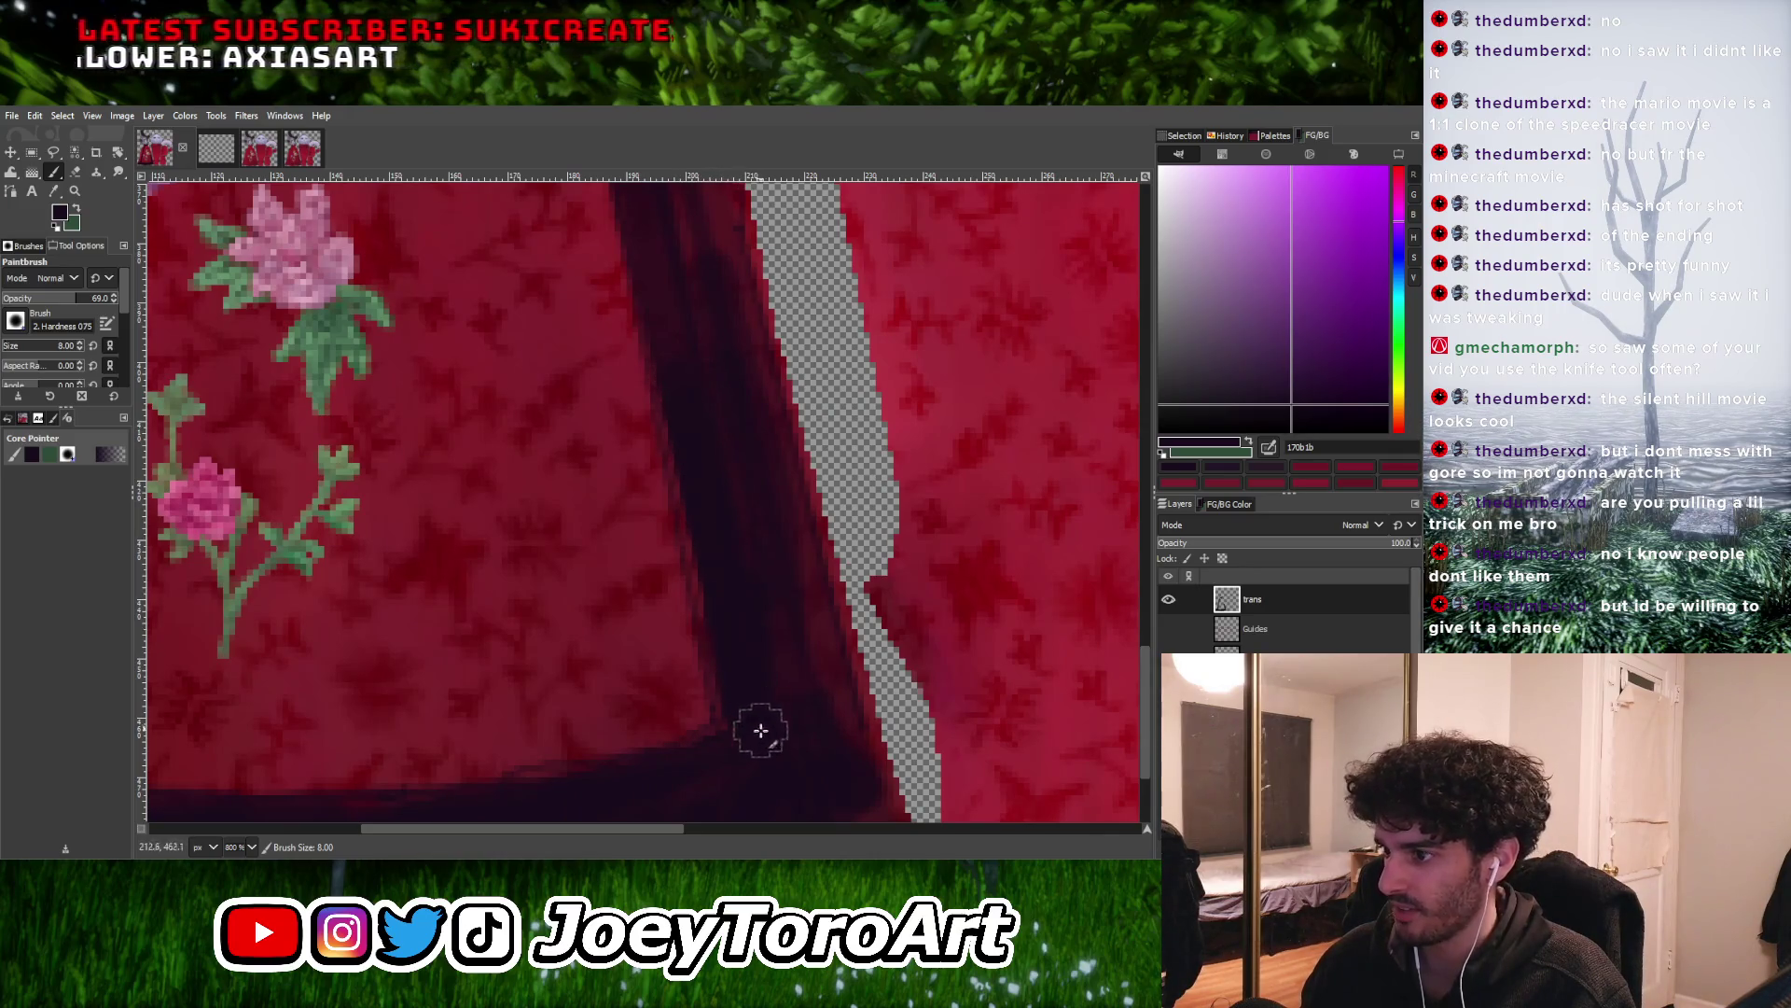
{"action": "scroll", "coordinate": [775, 501], "scroll_direction": "down", "scroll_amount": 2, "text": "ctrl"}
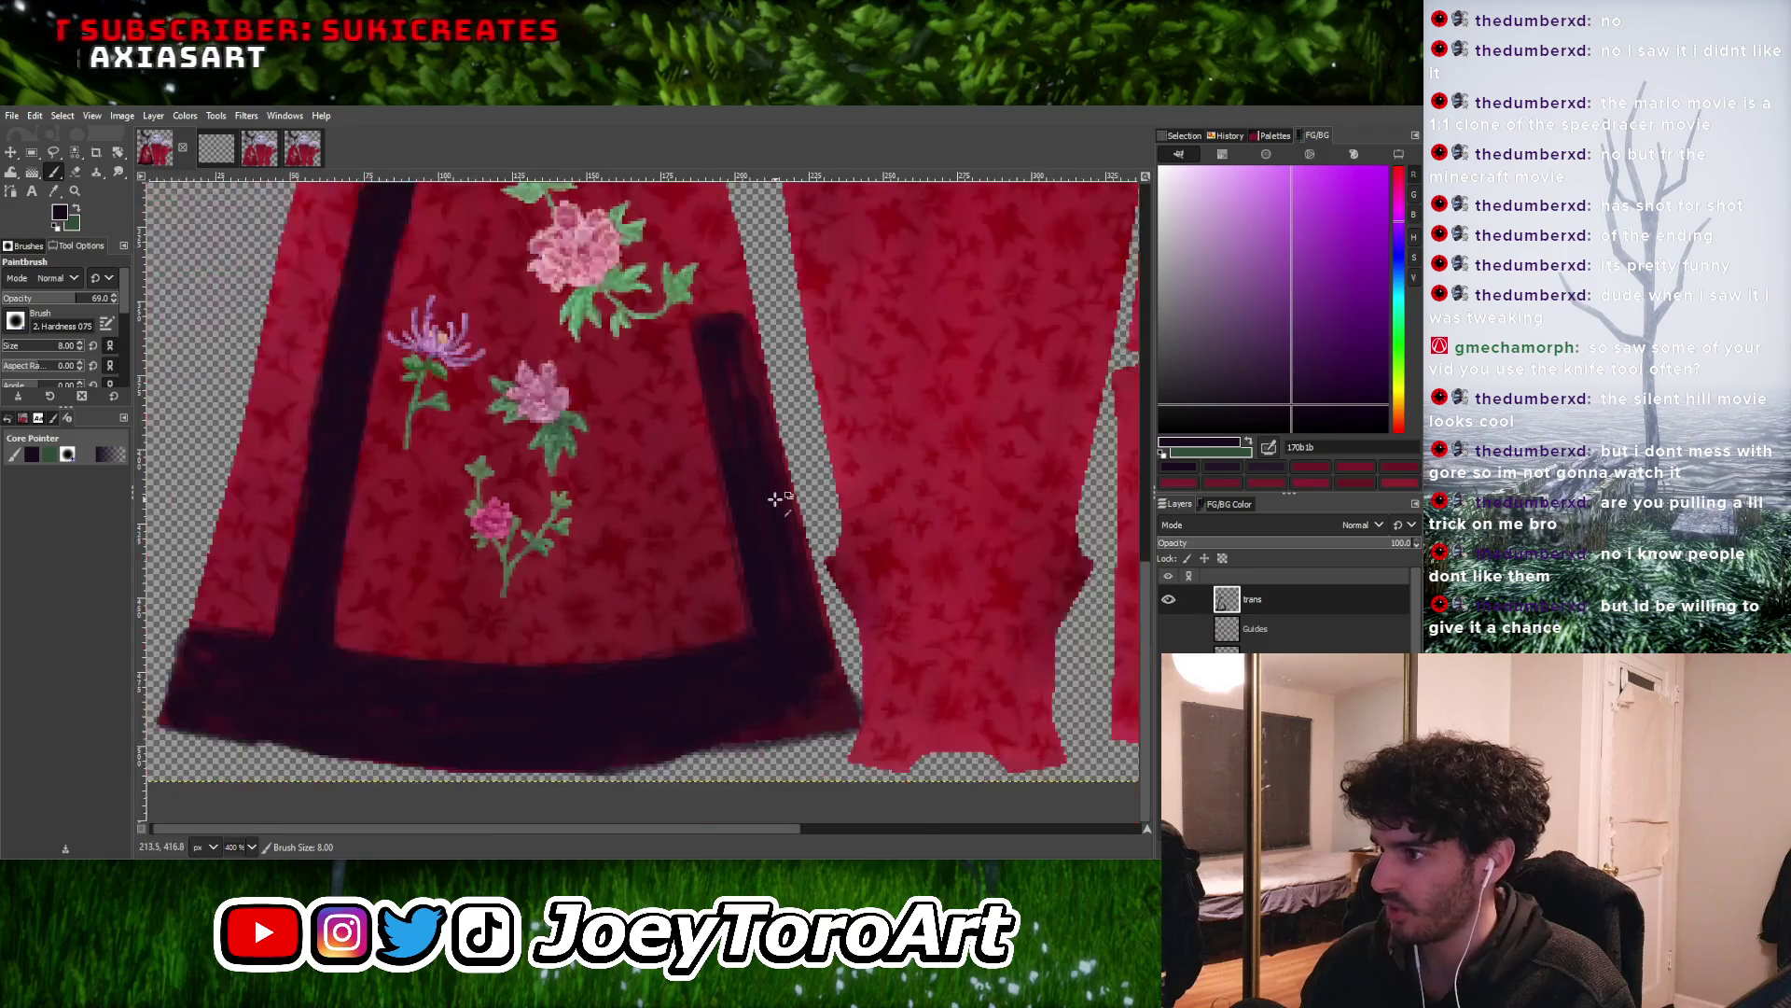
{"action": "scroll", "coordinate": [775, 501], "scroll_direction": "up", "scroll_amount": 2, "text": "ctrl"}
{"action": "scroll", "coordinate": [759, 572], "scroll_direction": "up", "scroll_amount": 1, "text": "ctrl"}
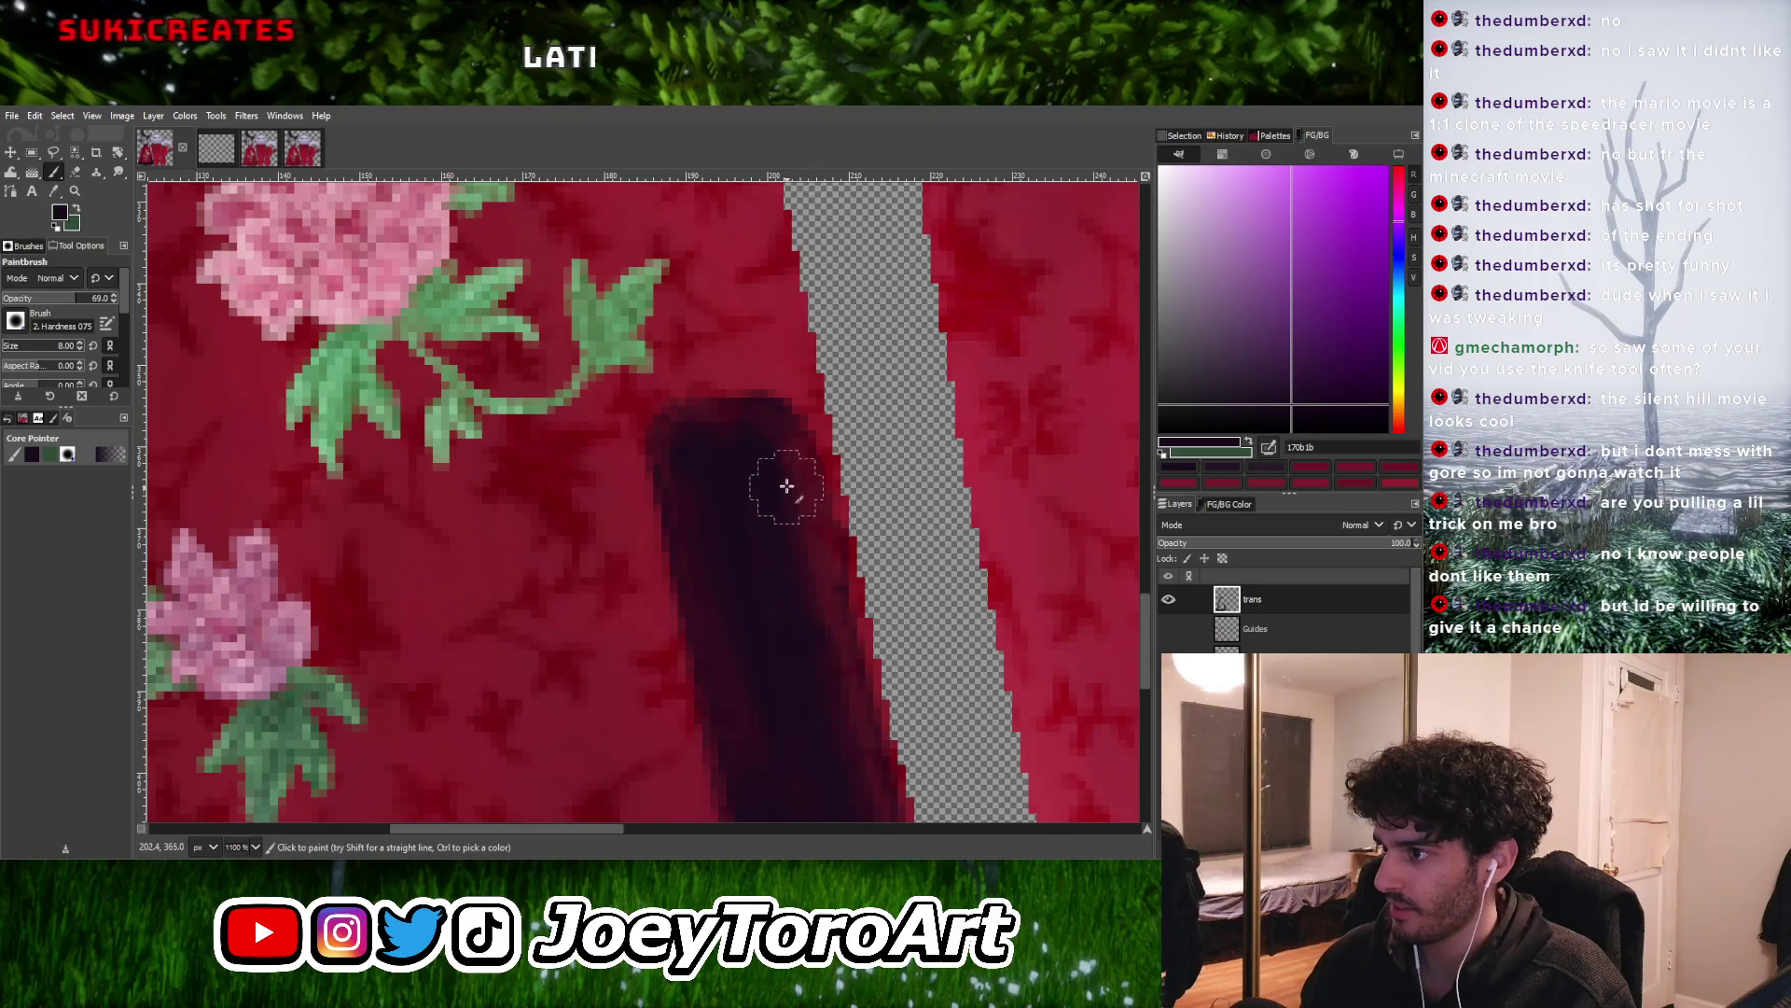
{"action": "scroll", "coordinate": [769, 599], "scroll_direction": "down", "scroll_amount": 3, "text": "ctrl"}
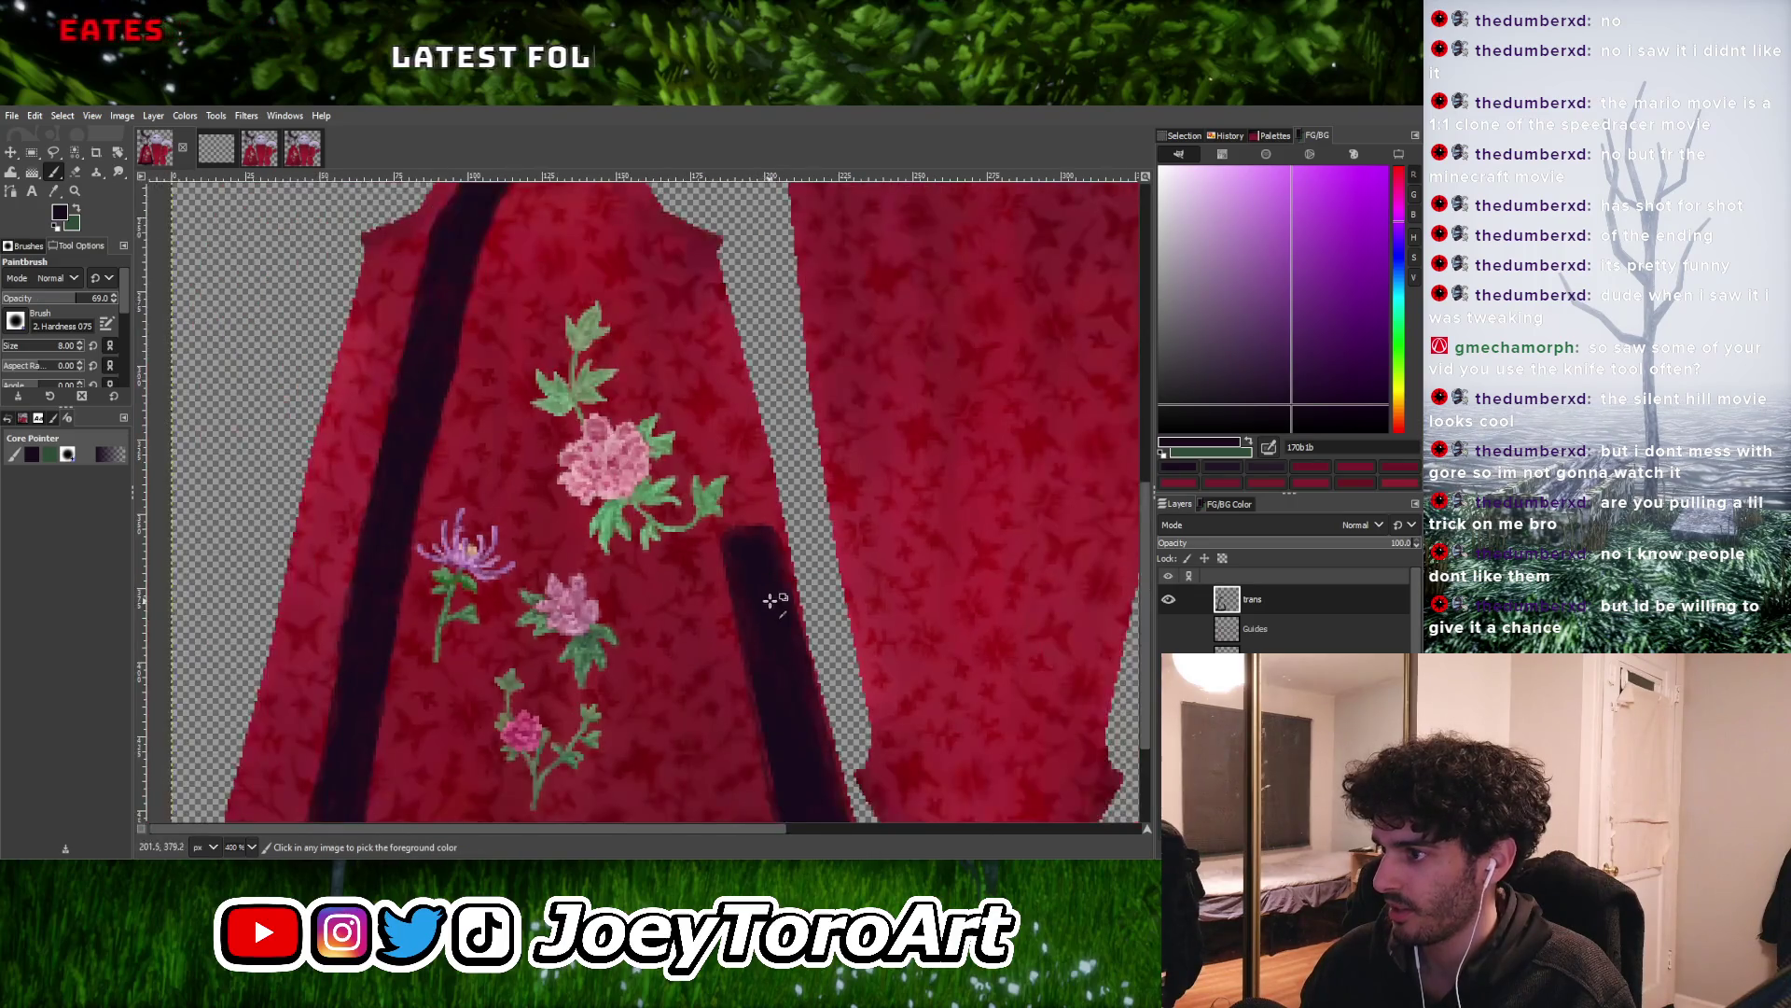
Drop the brush size to 7 and zoom around the dark crossover neckline trim
{"action": "scroll", "coordinate": [769, 600], "scroll_direction": "down", "scroll_amount": 2, "text": "ctrl"}
{"action": "scroll", "coordinate": [794, 405], "scroll_direction": "up", "scroll_amount": 6, "text": "ctrl"}
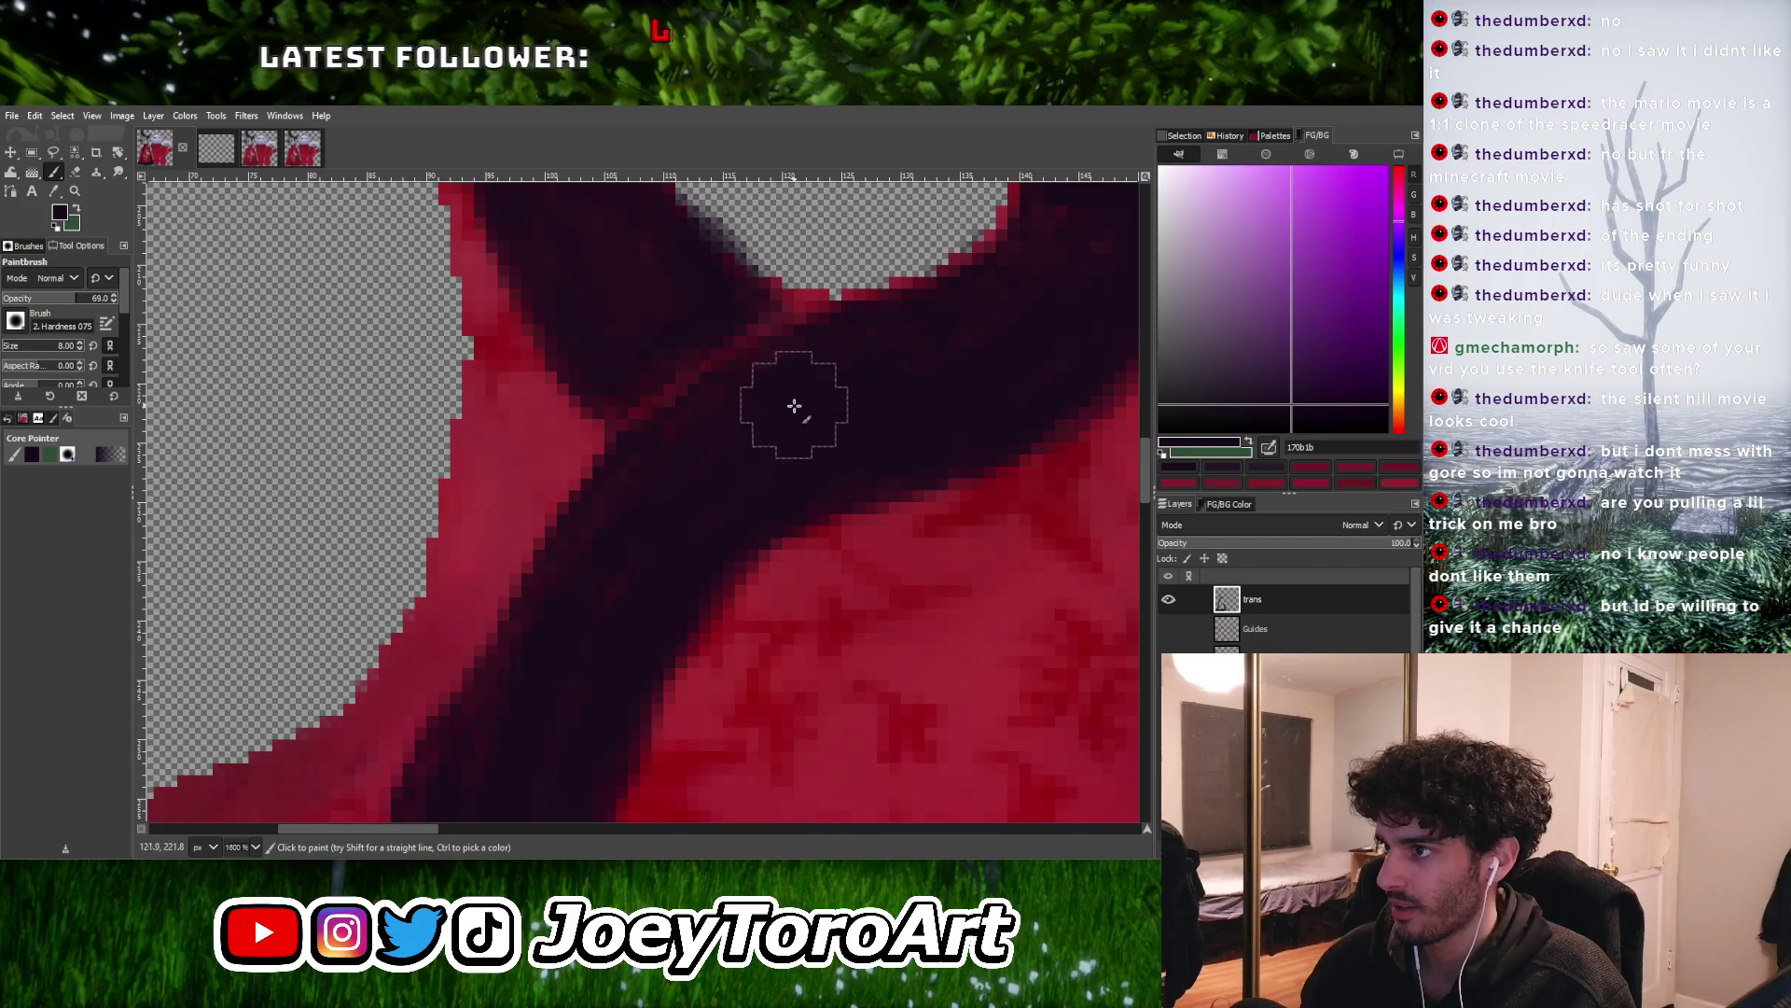
{"action": "scroll", "coordinate": [737, 551], "scroll_direction": "down", "scroll_amount": 2, "text": "ctrl"}
{"action": "scroll", "coordinate": [669, 500], "scroll_direction": "up", "scroll_amount": 1, "text": "ctrl"}
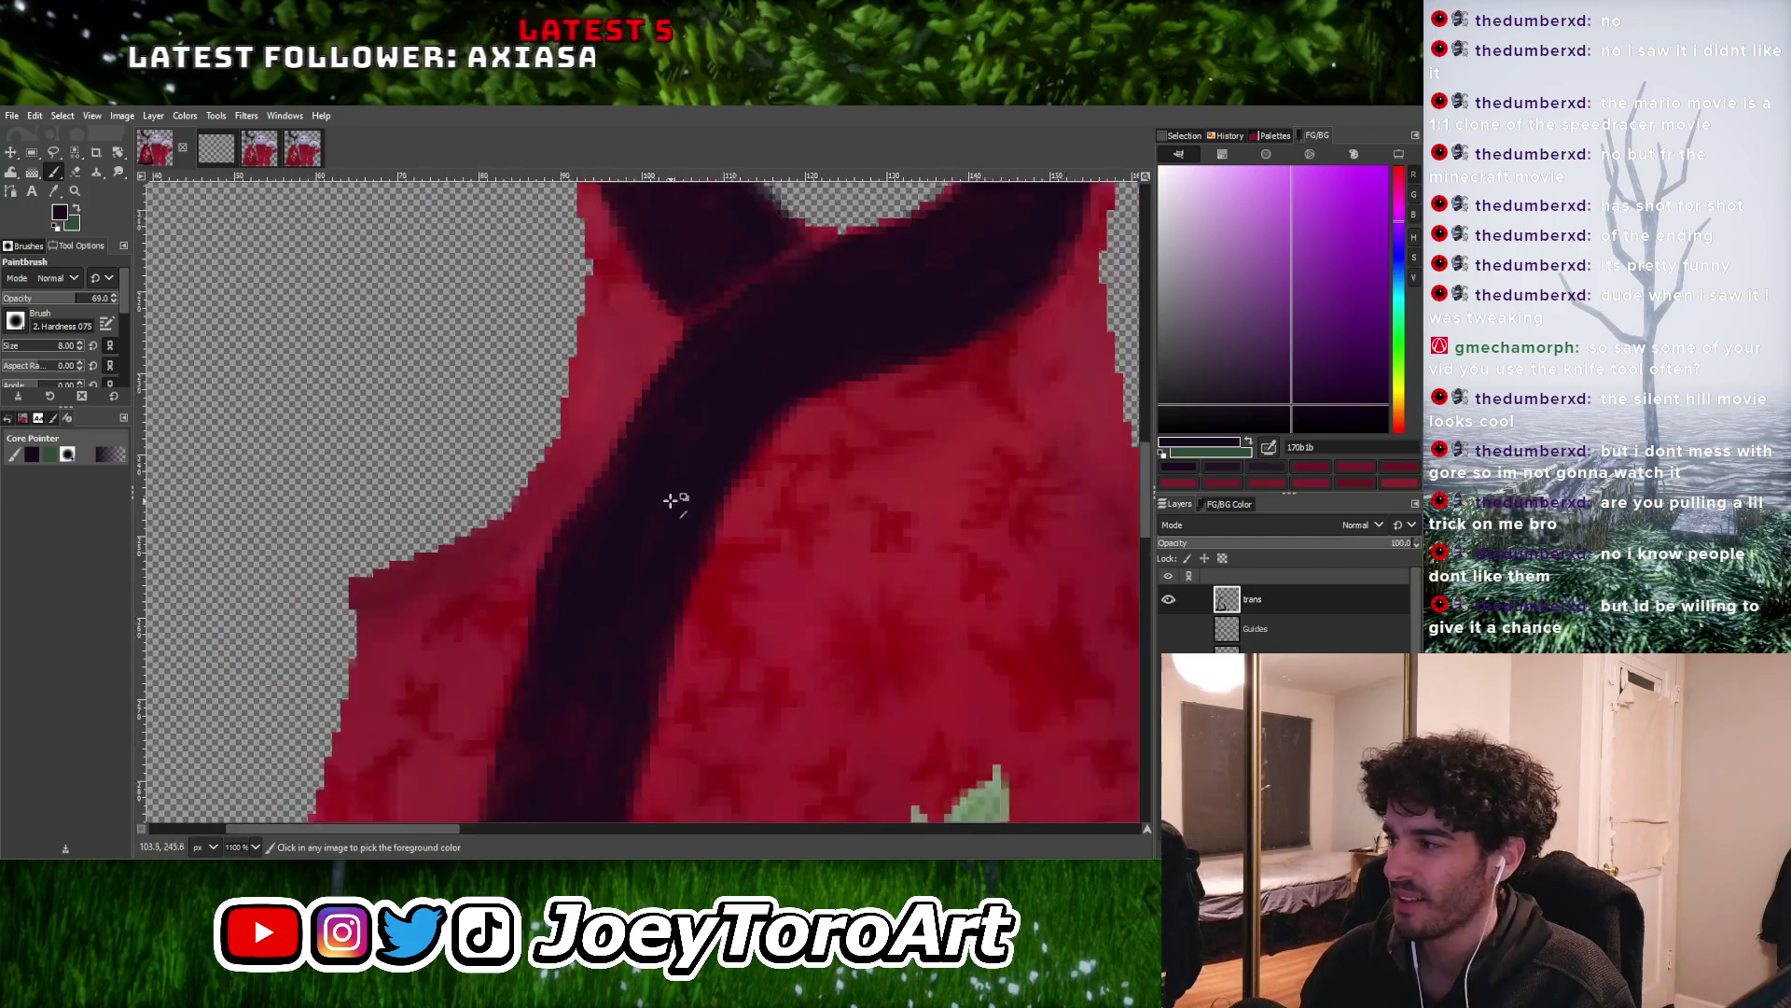
{"action": "scroll", "coordinate": [670, 500], "scroll_direction": "down", "scroll_amount": 2, "text": "ctrl"}
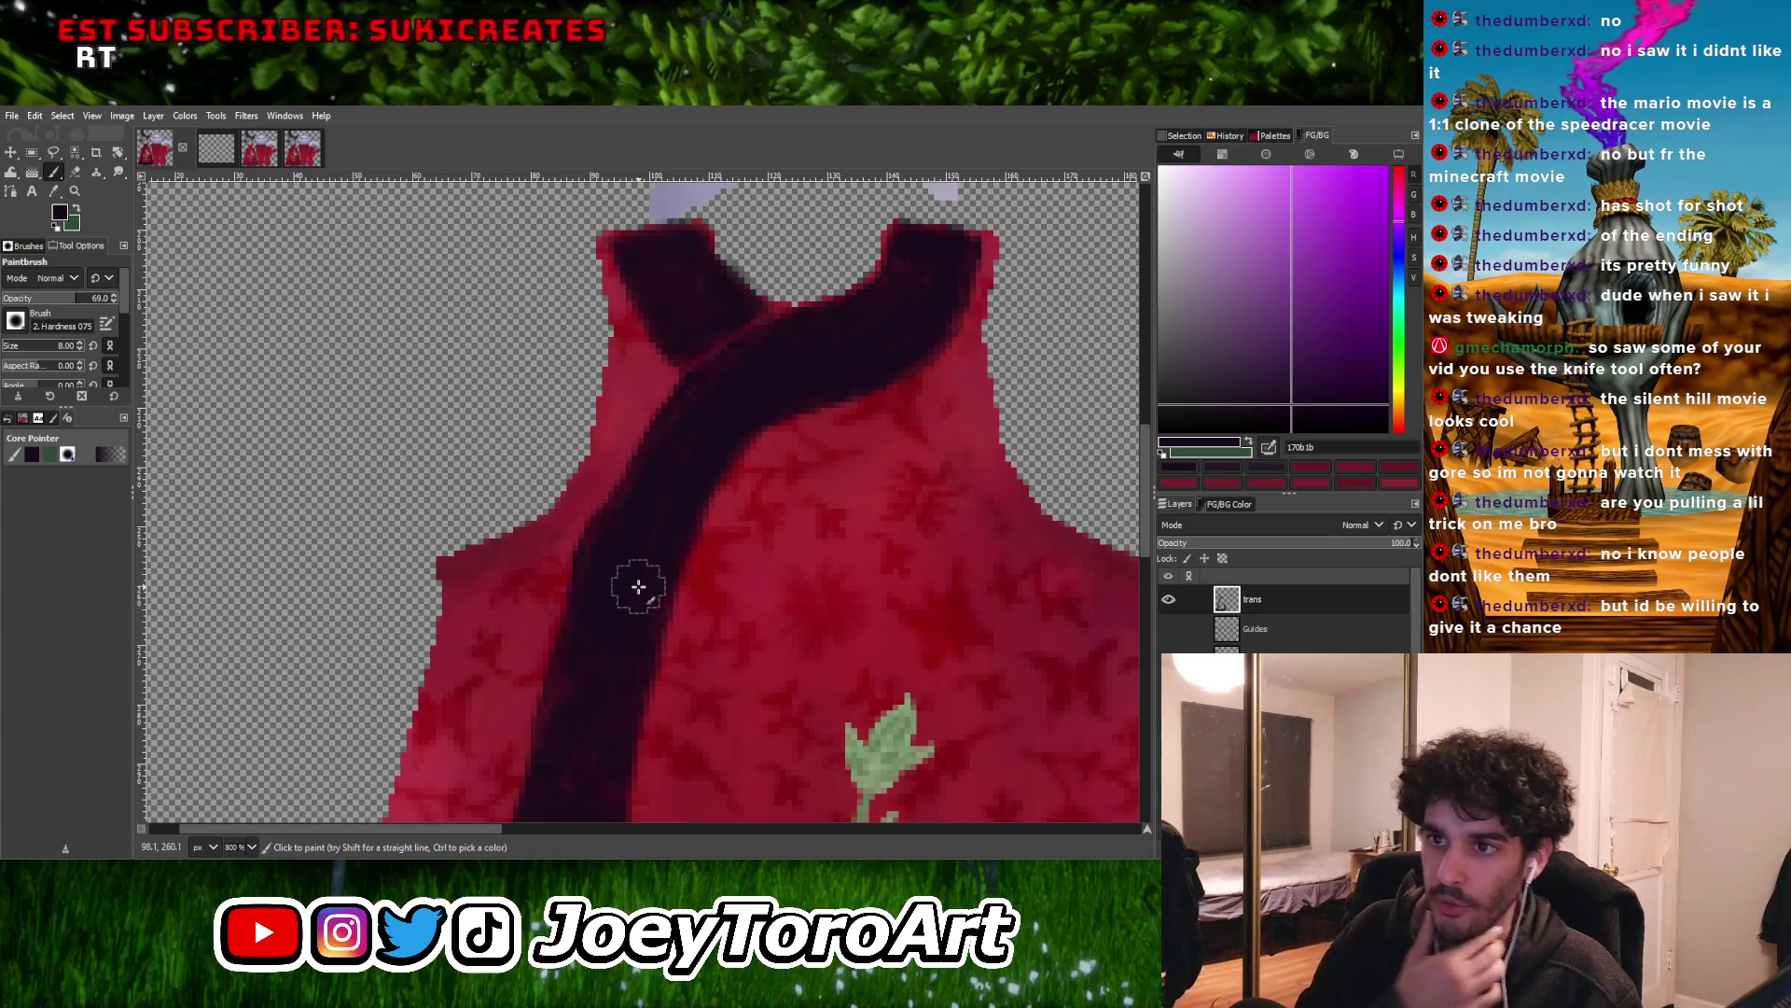
{"action": "scroll", "coordinate": [638, 586], "scroll_direction": "down", "scroll_amount": 2, "text": "ctrl"}
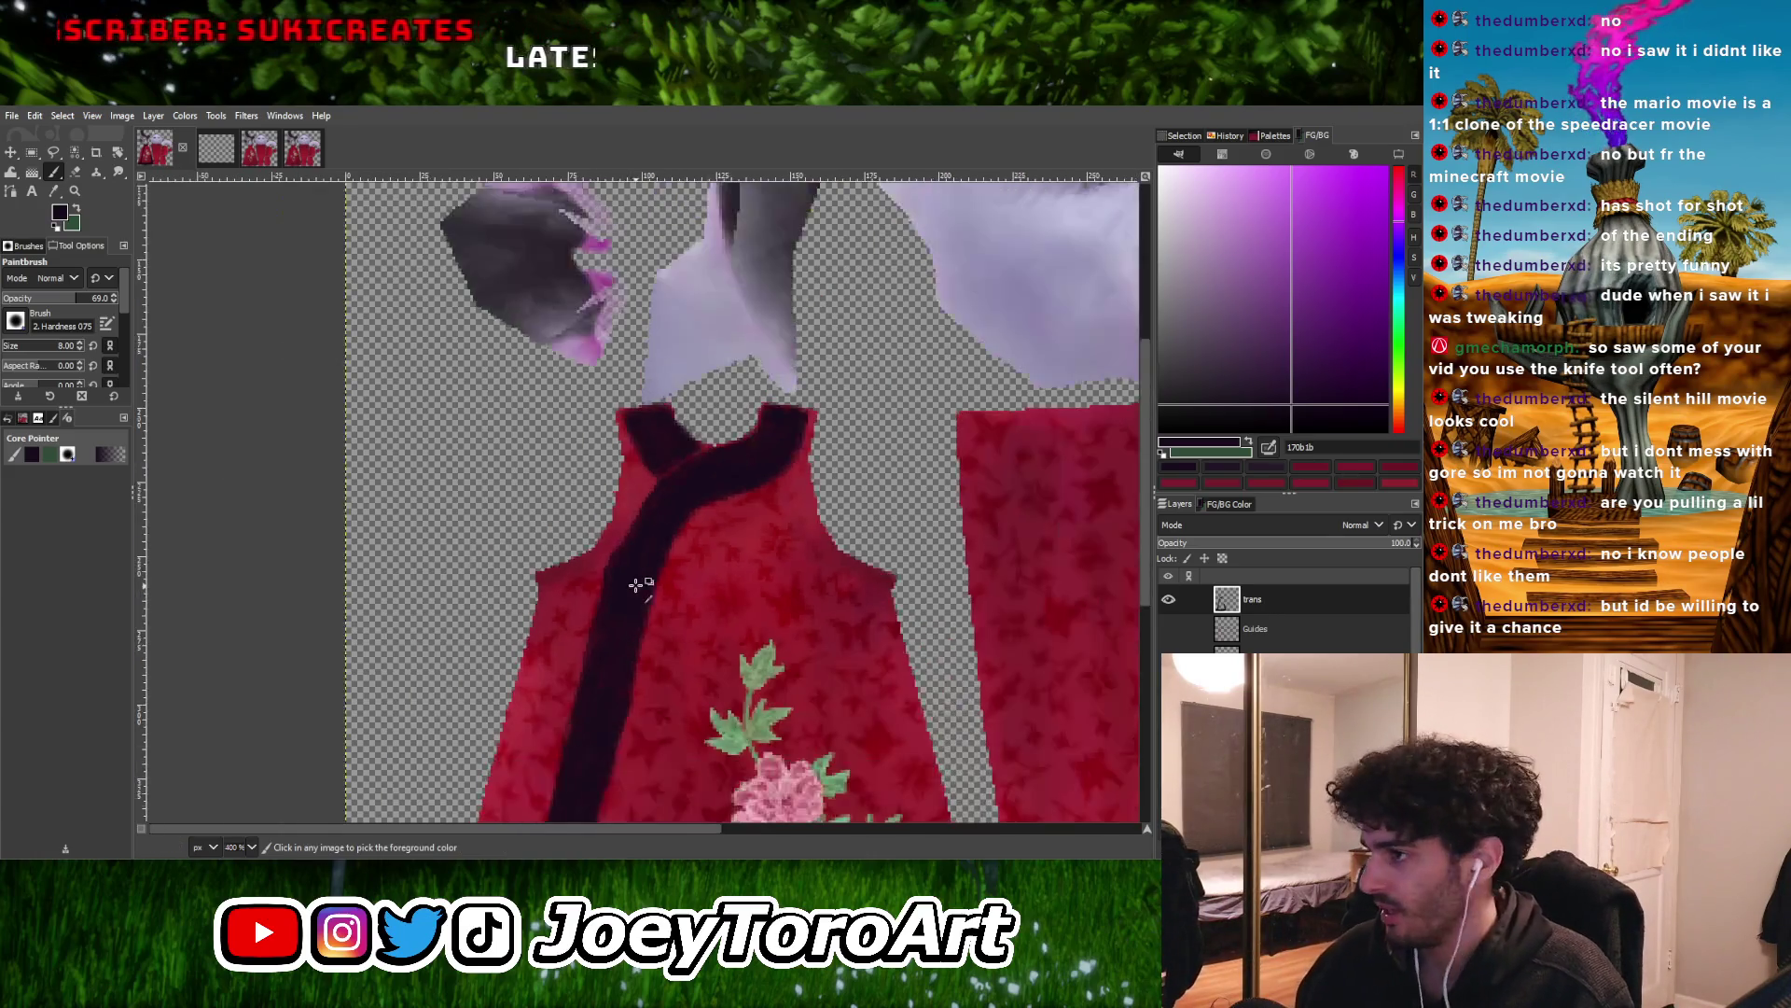
{"action": "scroll", "coordinate": [721, 504], "scroll_direction": "up", "scroll_amount": 2, "text": "ctrl"}
{"action": "scroll", "coordinate": [732, 466], "scroll_direction": "down", "scroll_amount": 1, "text": "ctrl"}
{"action": "scroll", "coordinate": [741, 452], "scroll_direction": "up", "scroll_amount": 1, "text": "ctrl"}
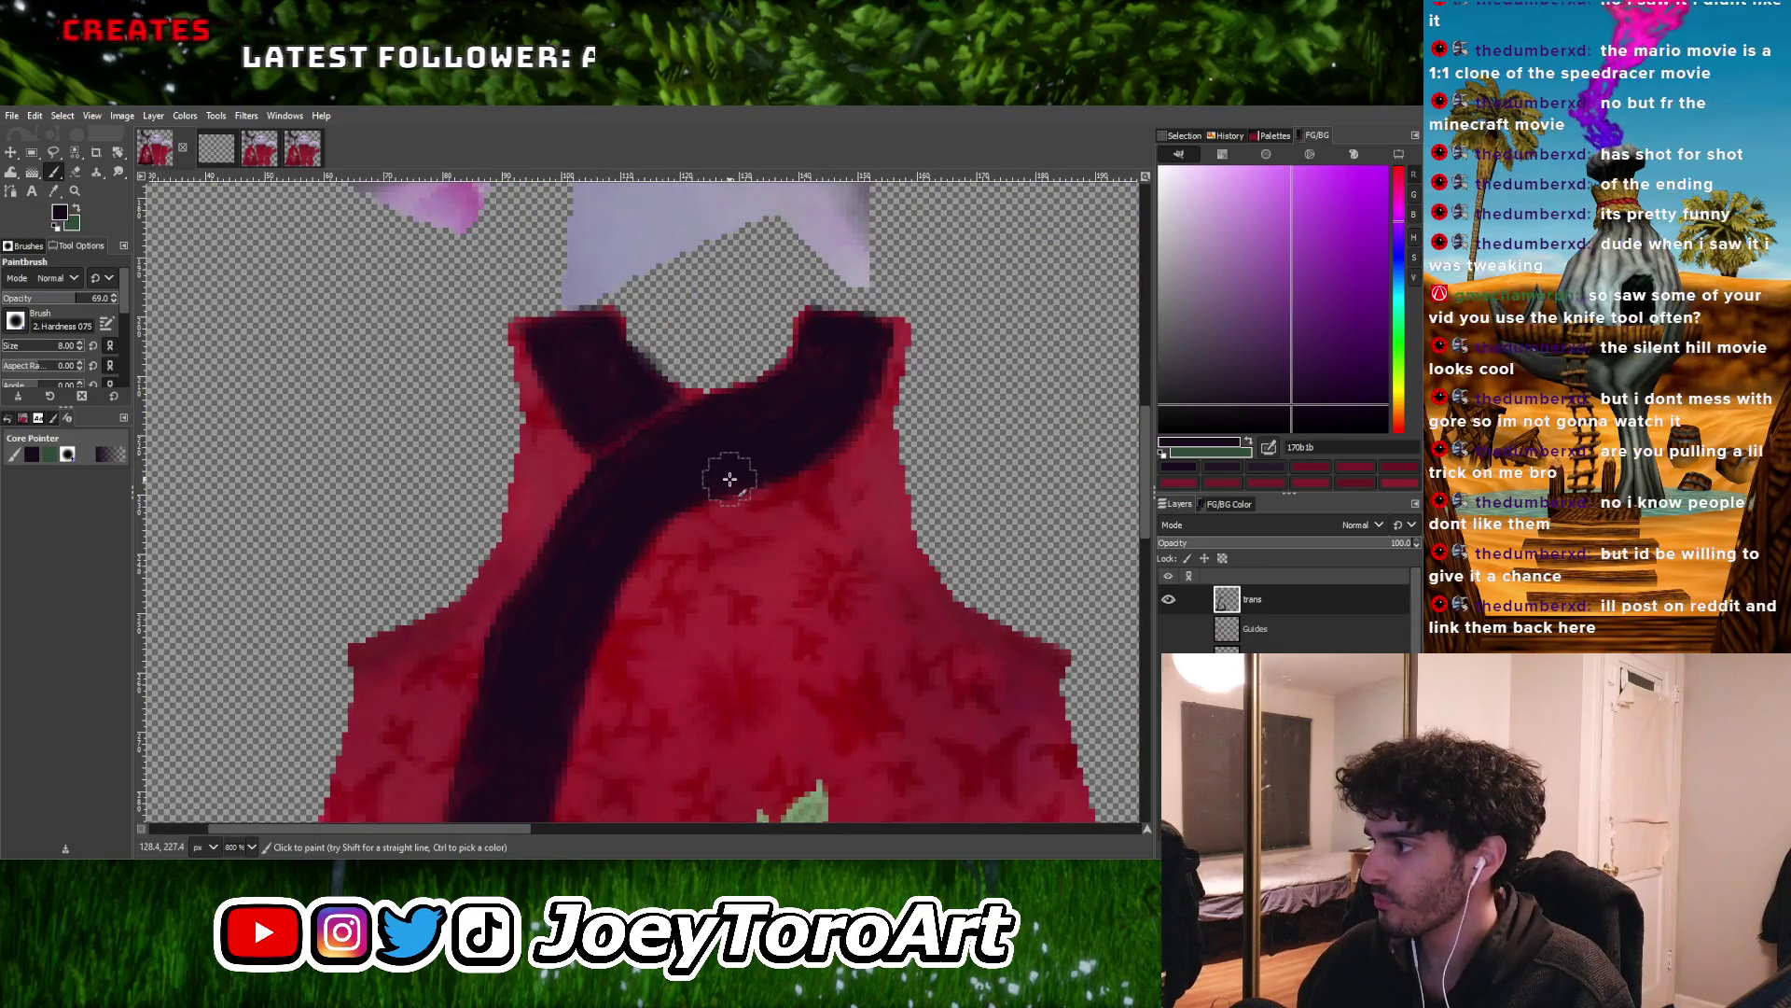
{"action": "key", "text": "bracketleft"}
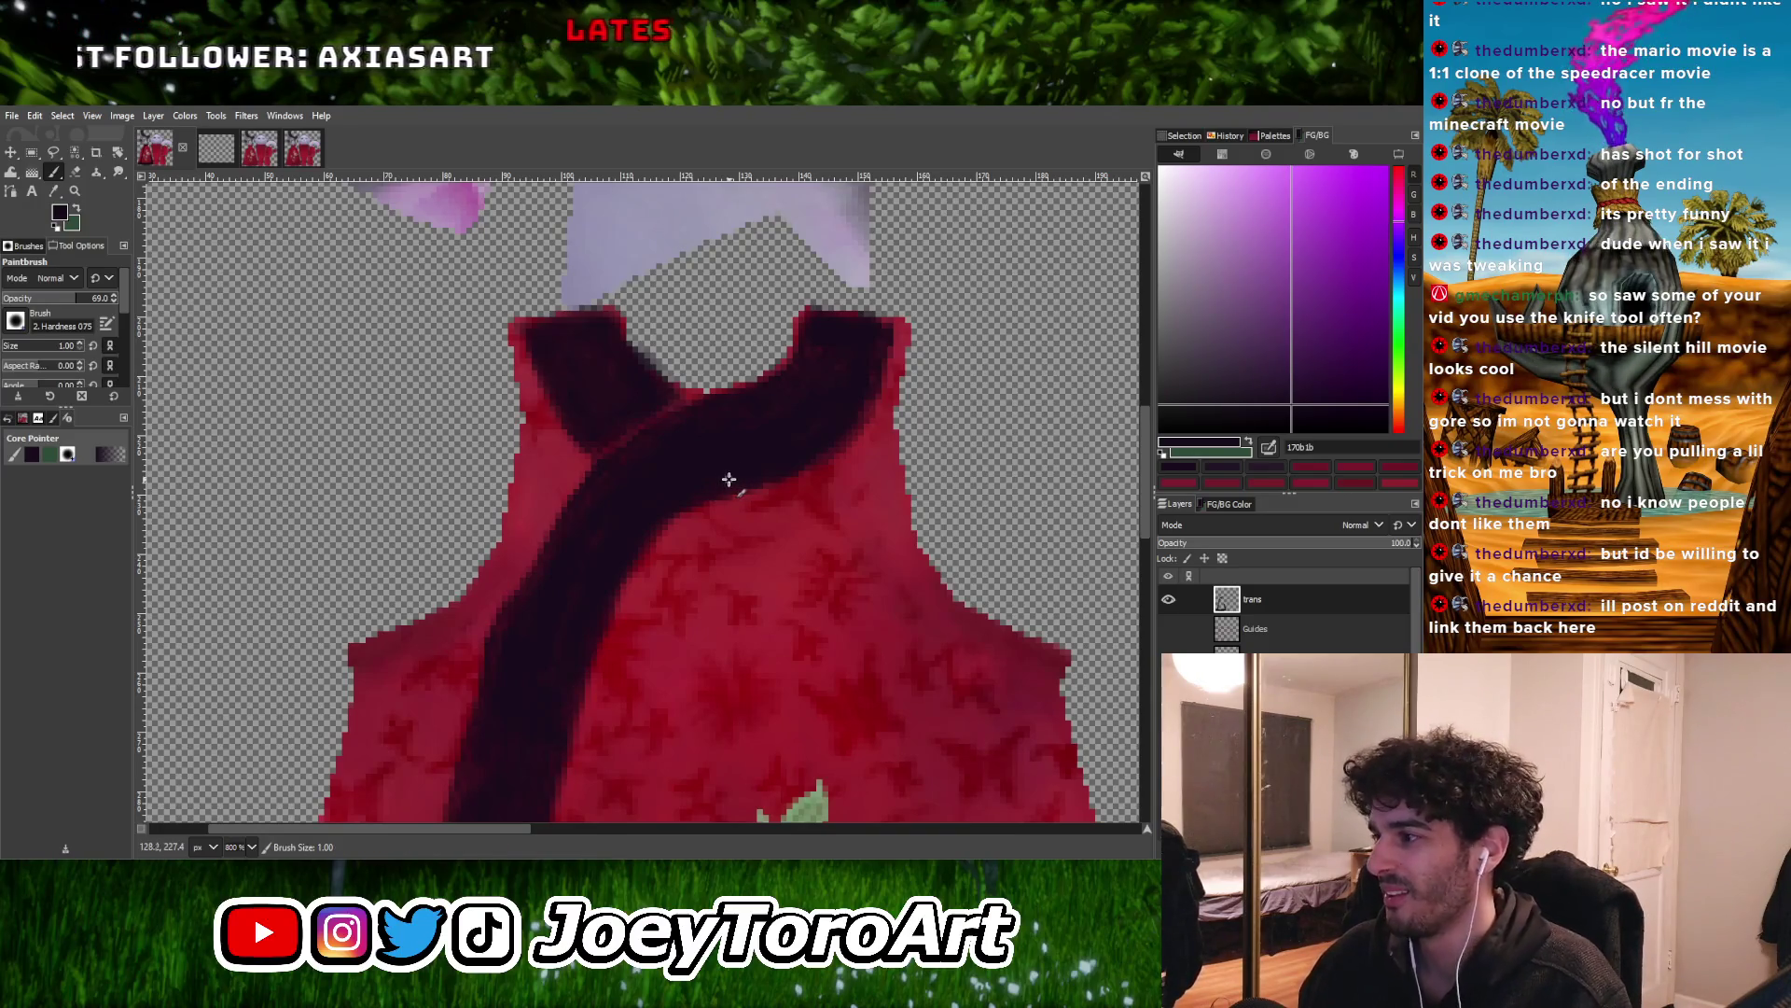
{"action": "scroll", "coordinate": [730, 480], "scroll_direction": "down", "scroll_amount": 2, "text": "ctrl"}
{"action": "scroll", "coordinate": [777, 461], "scroll_direction": "up", "scroll_amount": 3, "text": "ctrl"}
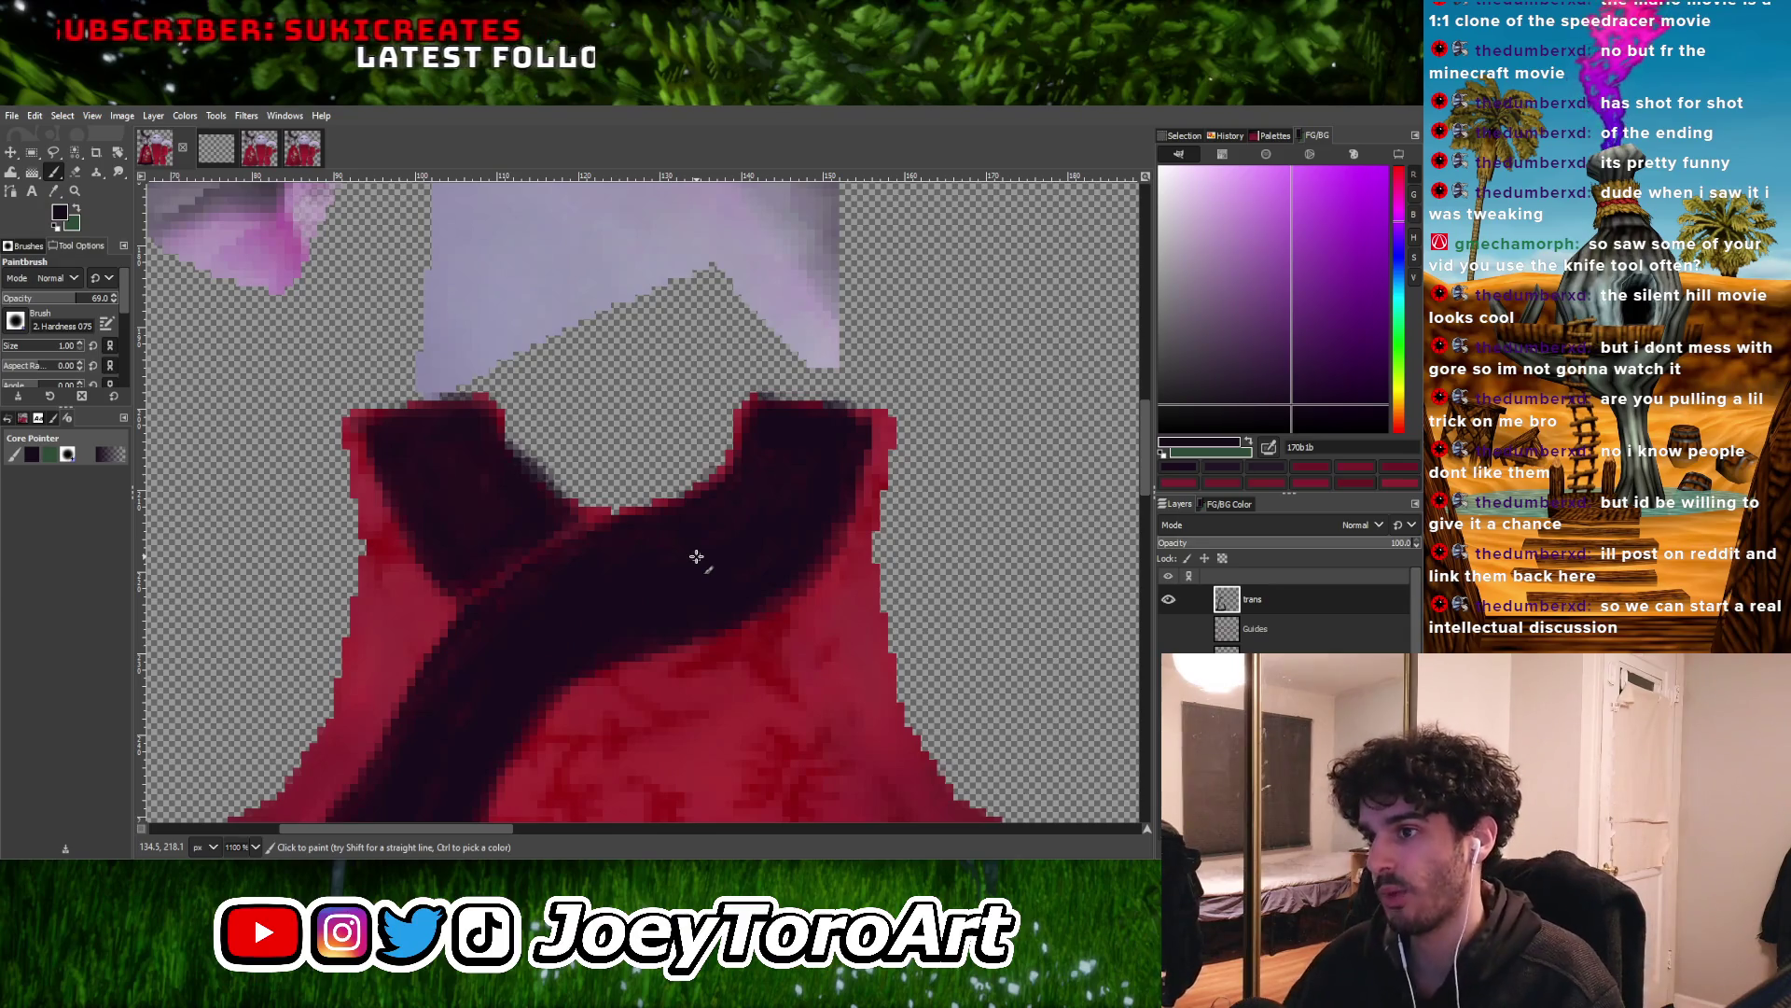
{"action": "scroll", "coordinate": [695, 554], "scroll_direction": "down", "scroll_amount": 3, "text": "ctrl"}
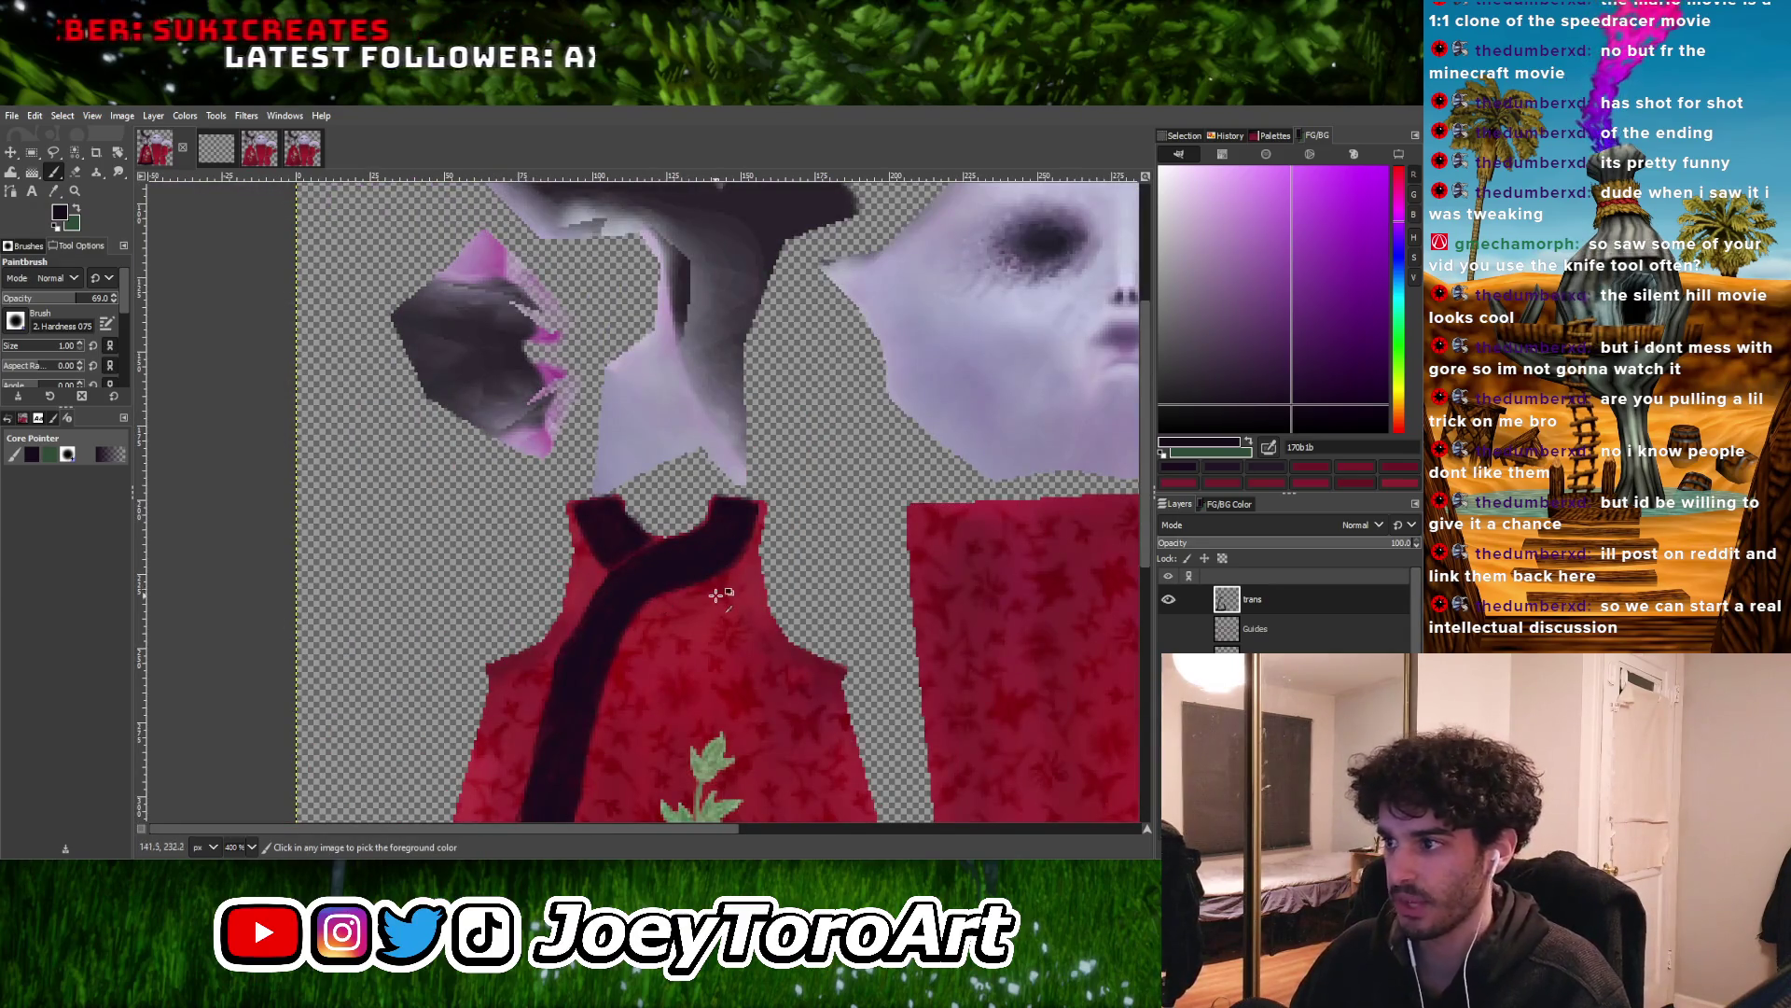
{"action": "scroll", "coordinate": [717, 595], "scroll_direction": "up", "scroll_amount": 1, "text": "ctrl"}
{"action": "scroll", "coordinate": [794, 537], "scroll_direction": "up", "scroll_amount": 3, "text": "ctrl"}
{"action": "scroll", "coordinate": [788, 523], "scroll_direction": "down", "scroll_amount": 3, "text": "ctrl"}
{"action": "scroll", "coordinate": [794, 519], "scroll_direction": "down", "scroll_amount": 4, "text": "ctrl"}
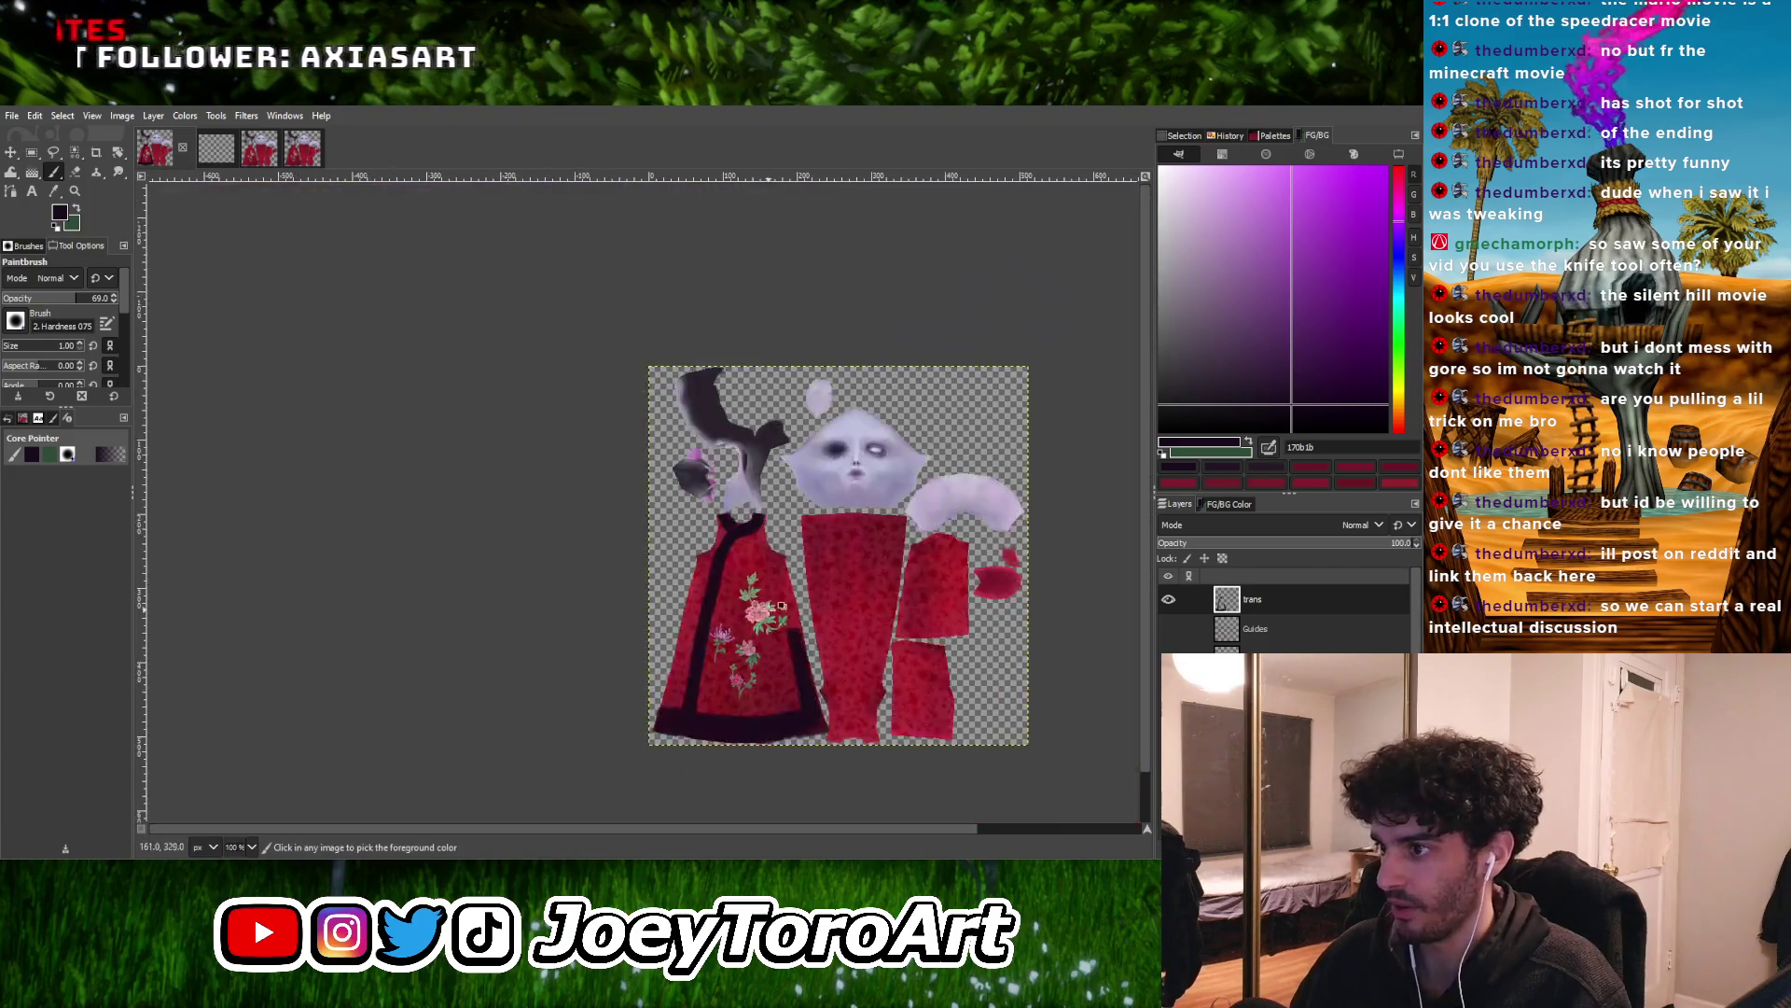
Set brush size 2 and draw two straight dark lines up the stripe's right edge
{"action": "scroll", "coordinate": [714, 707], "scroll_direction": "up", "scroll_amount": 4, "text": "ctrl"}
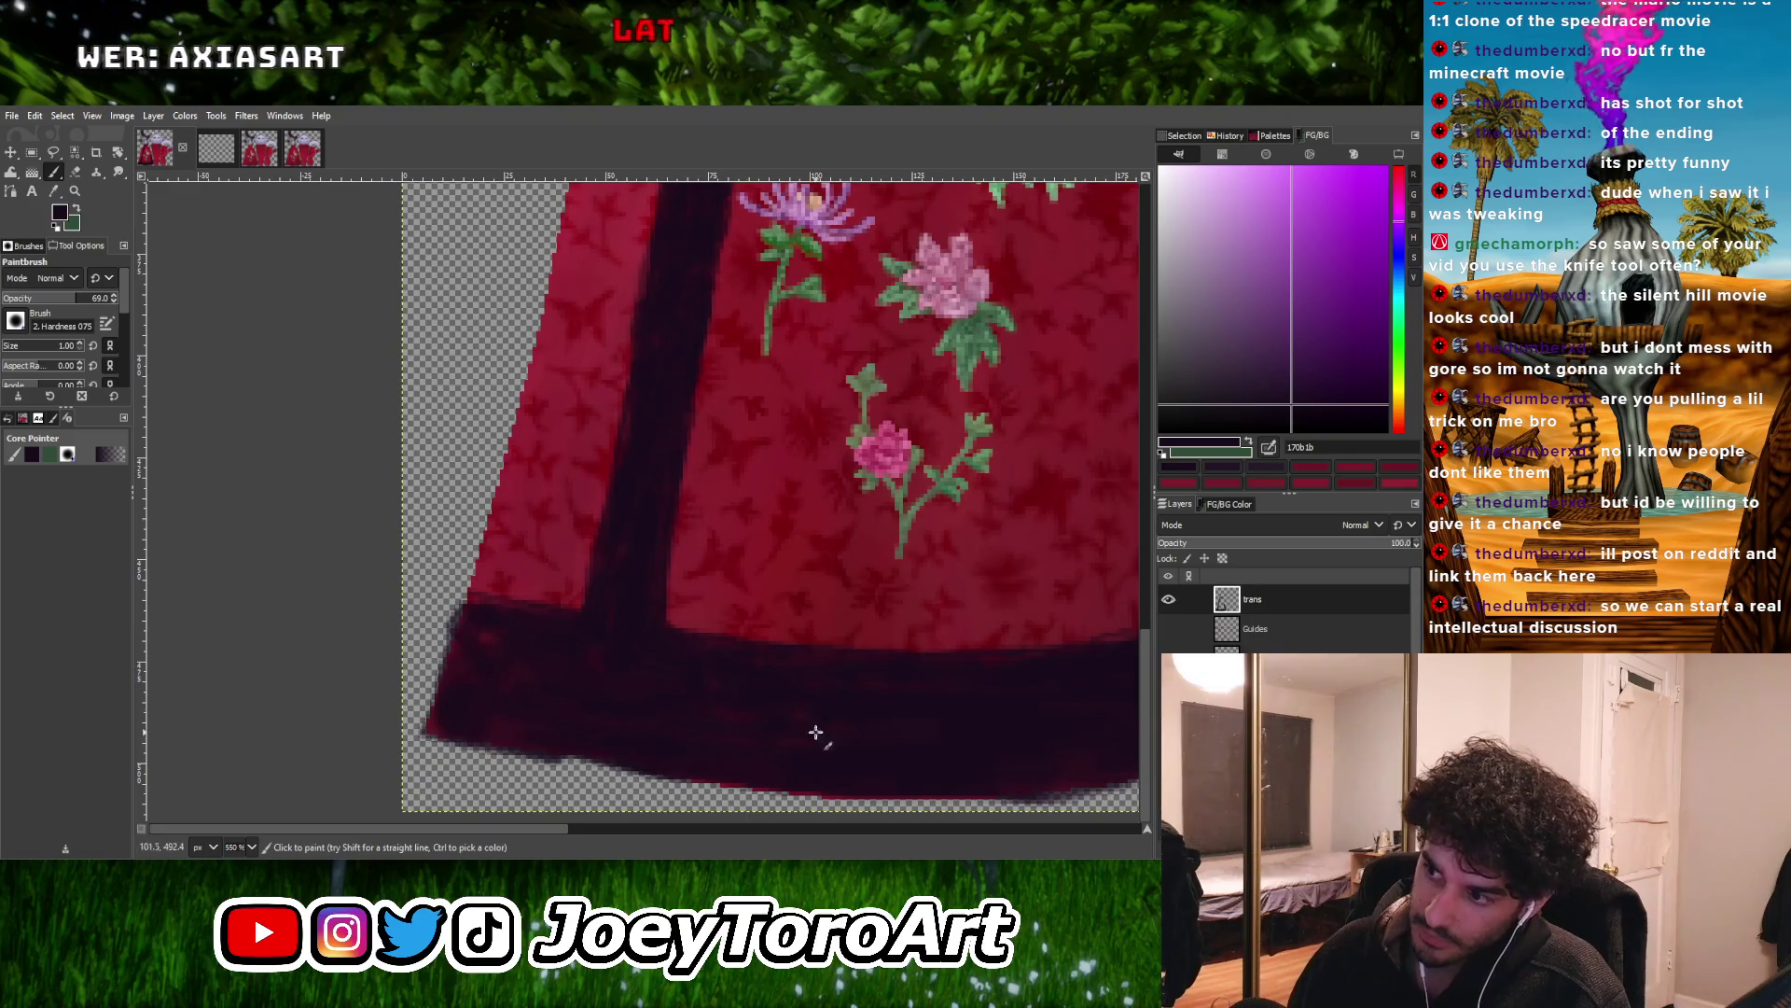
{"action": "scroll", "coordinate": [692, 708], "scroll_direction": "down", "scroll_amount": 3, "text": "ctrl"}
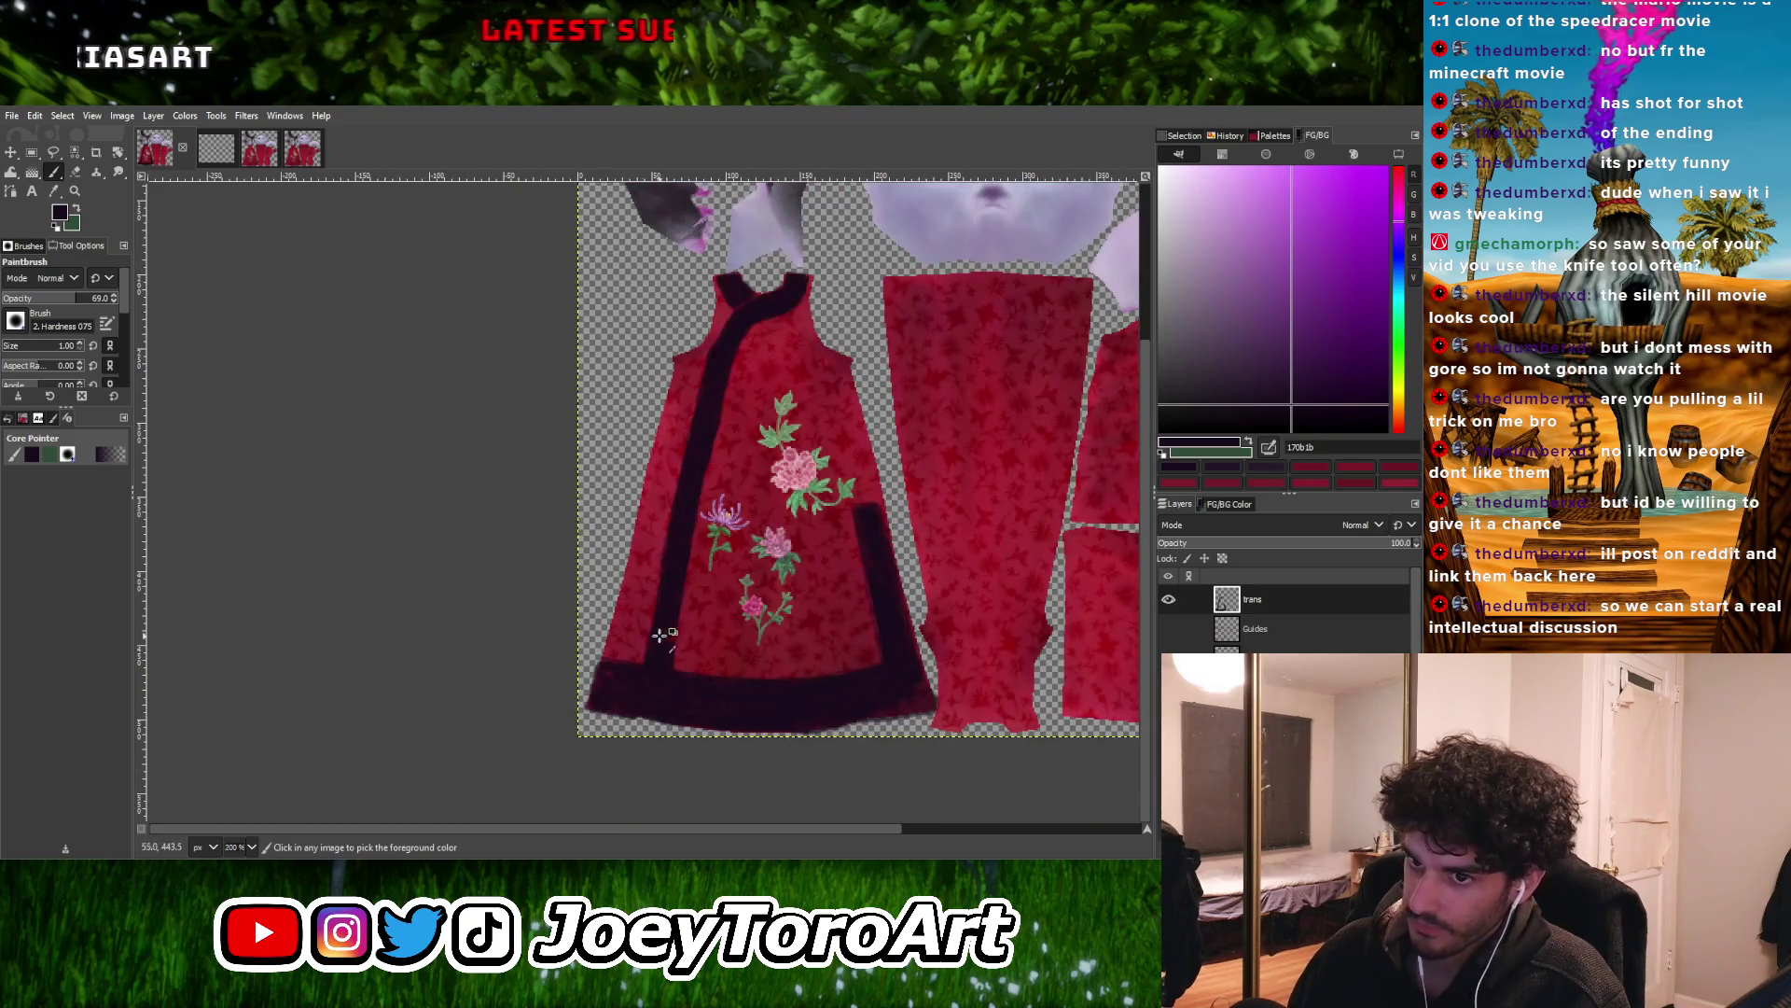
{"action": "scroll", "coordinate": [691, 686], "scroll_direction": "up", "scroll_amount": 1, "text": "ctrl"}
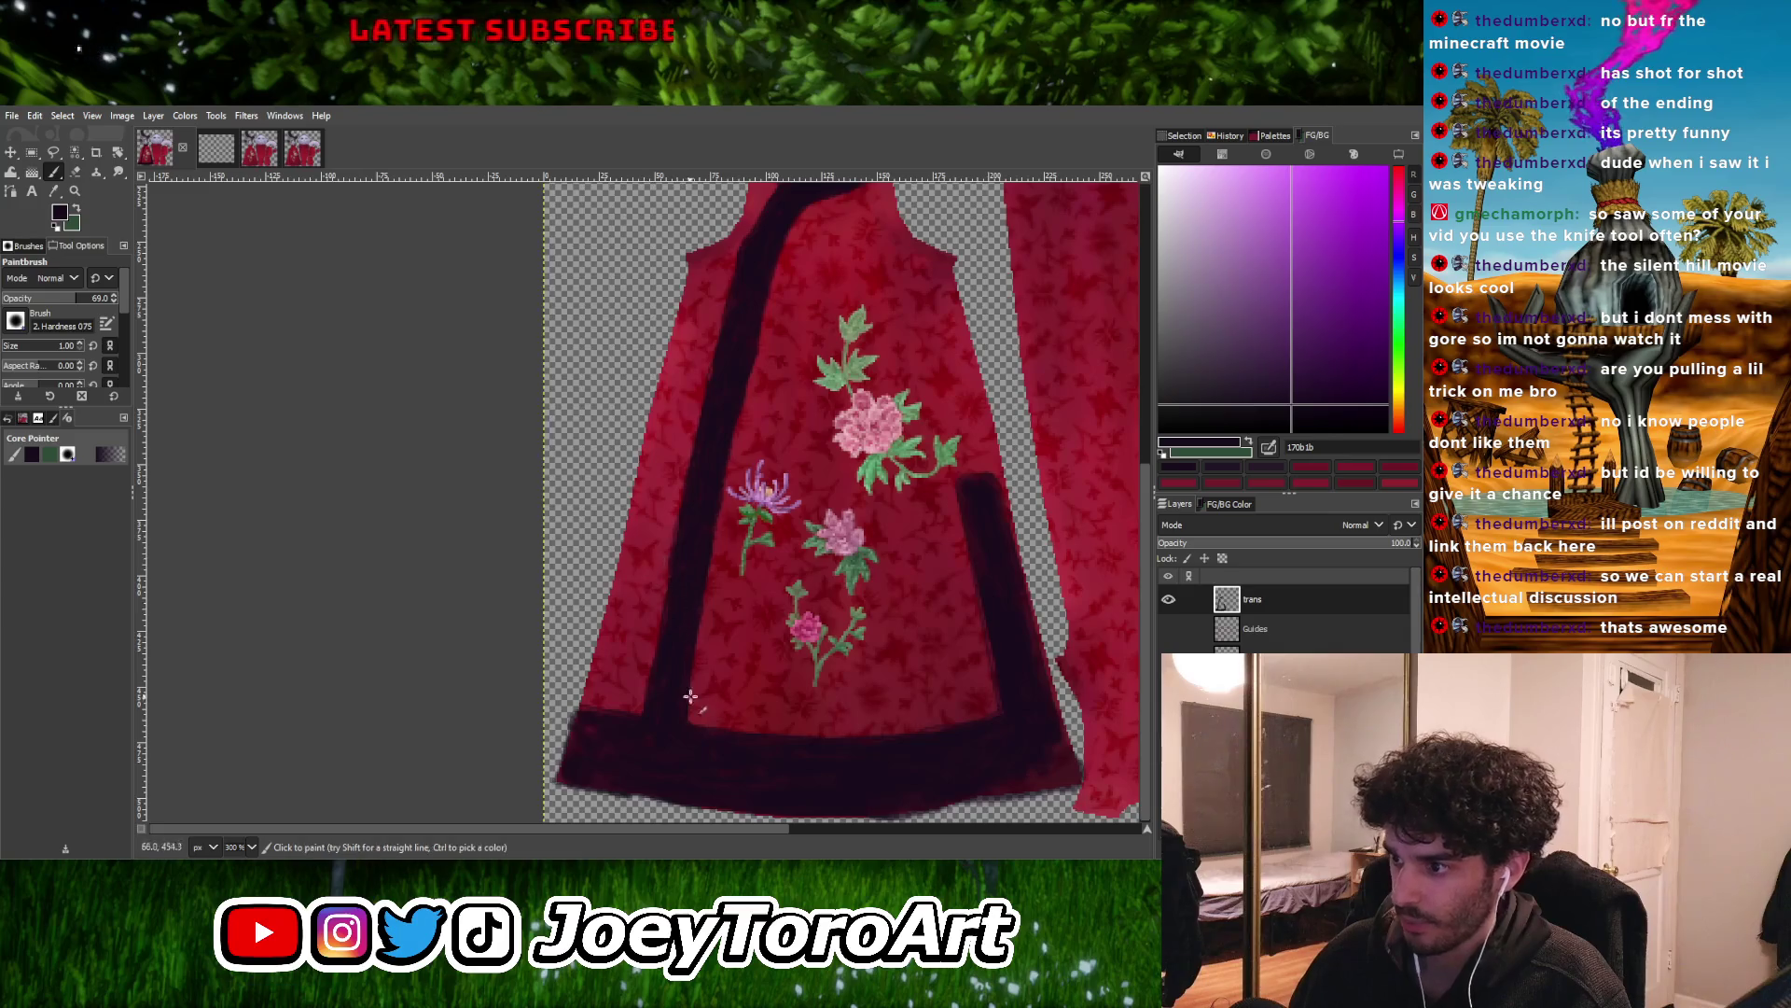
{"action": "key", "text": "bracketright"}
{"action": "scroll", "coordinate": [691, 714], "scroll_direction": "up", "scroll_amount": 2, "text": "ctrl"}
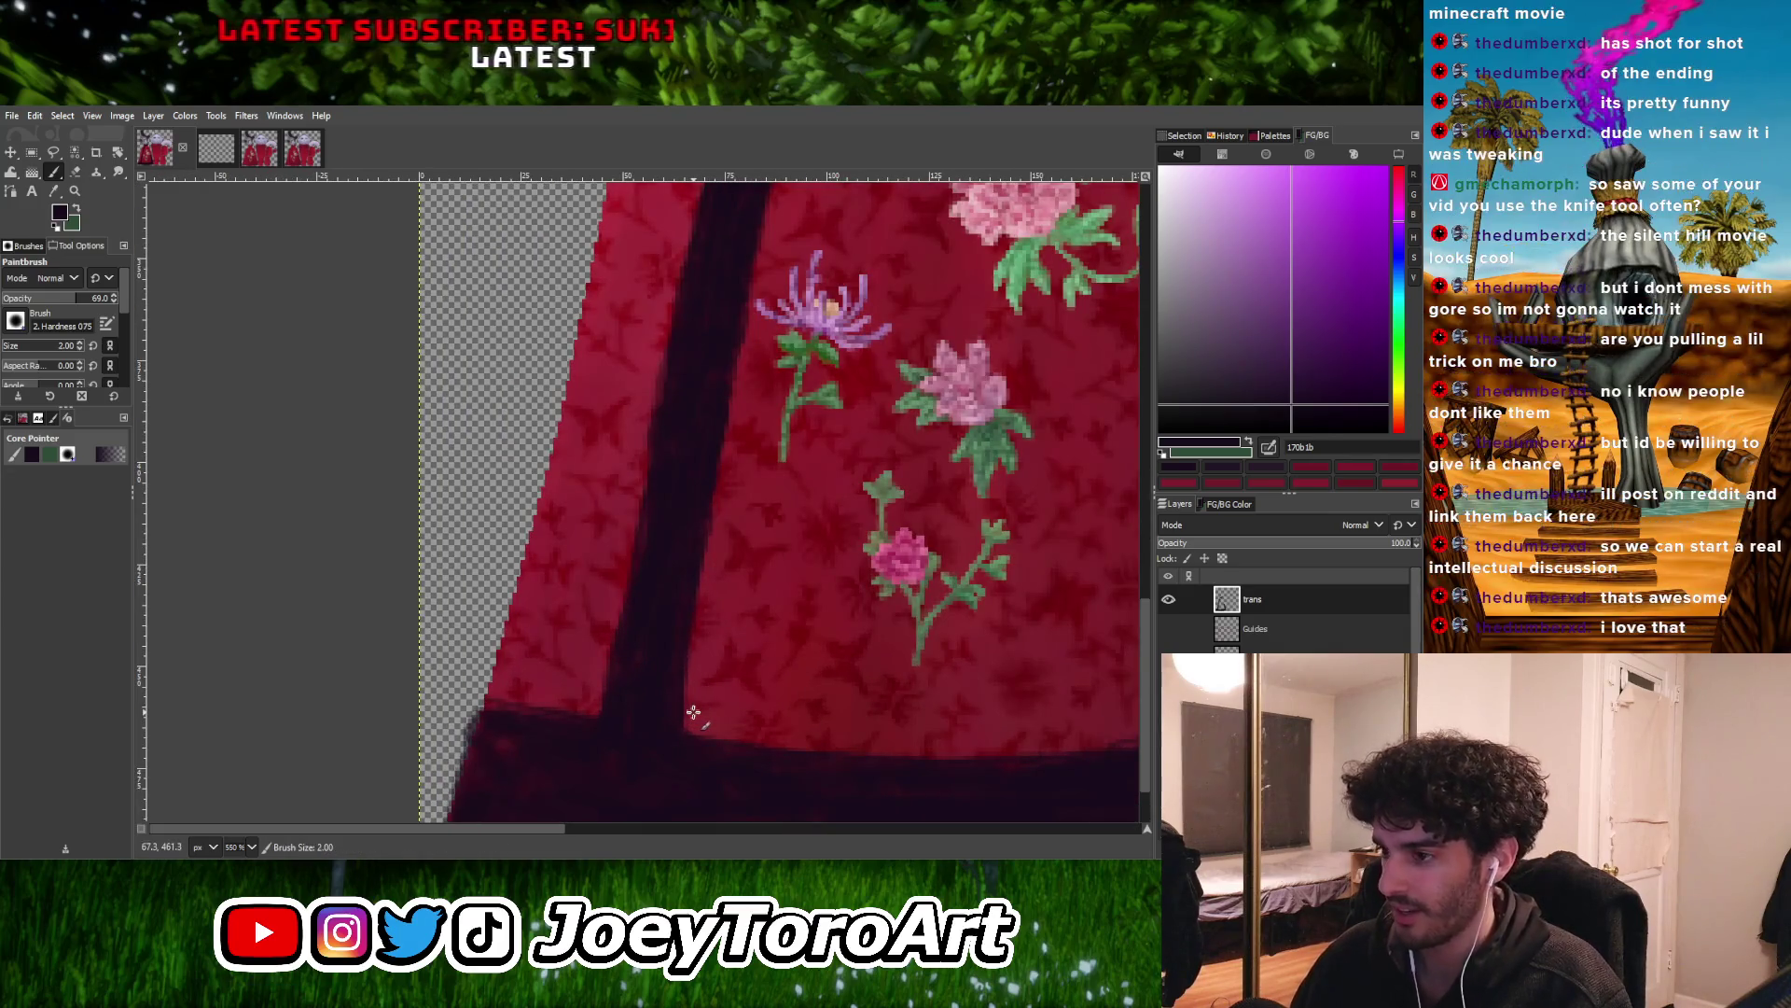
{"action": "left_click", "coordinate": [720, 401], "text": "shift"}
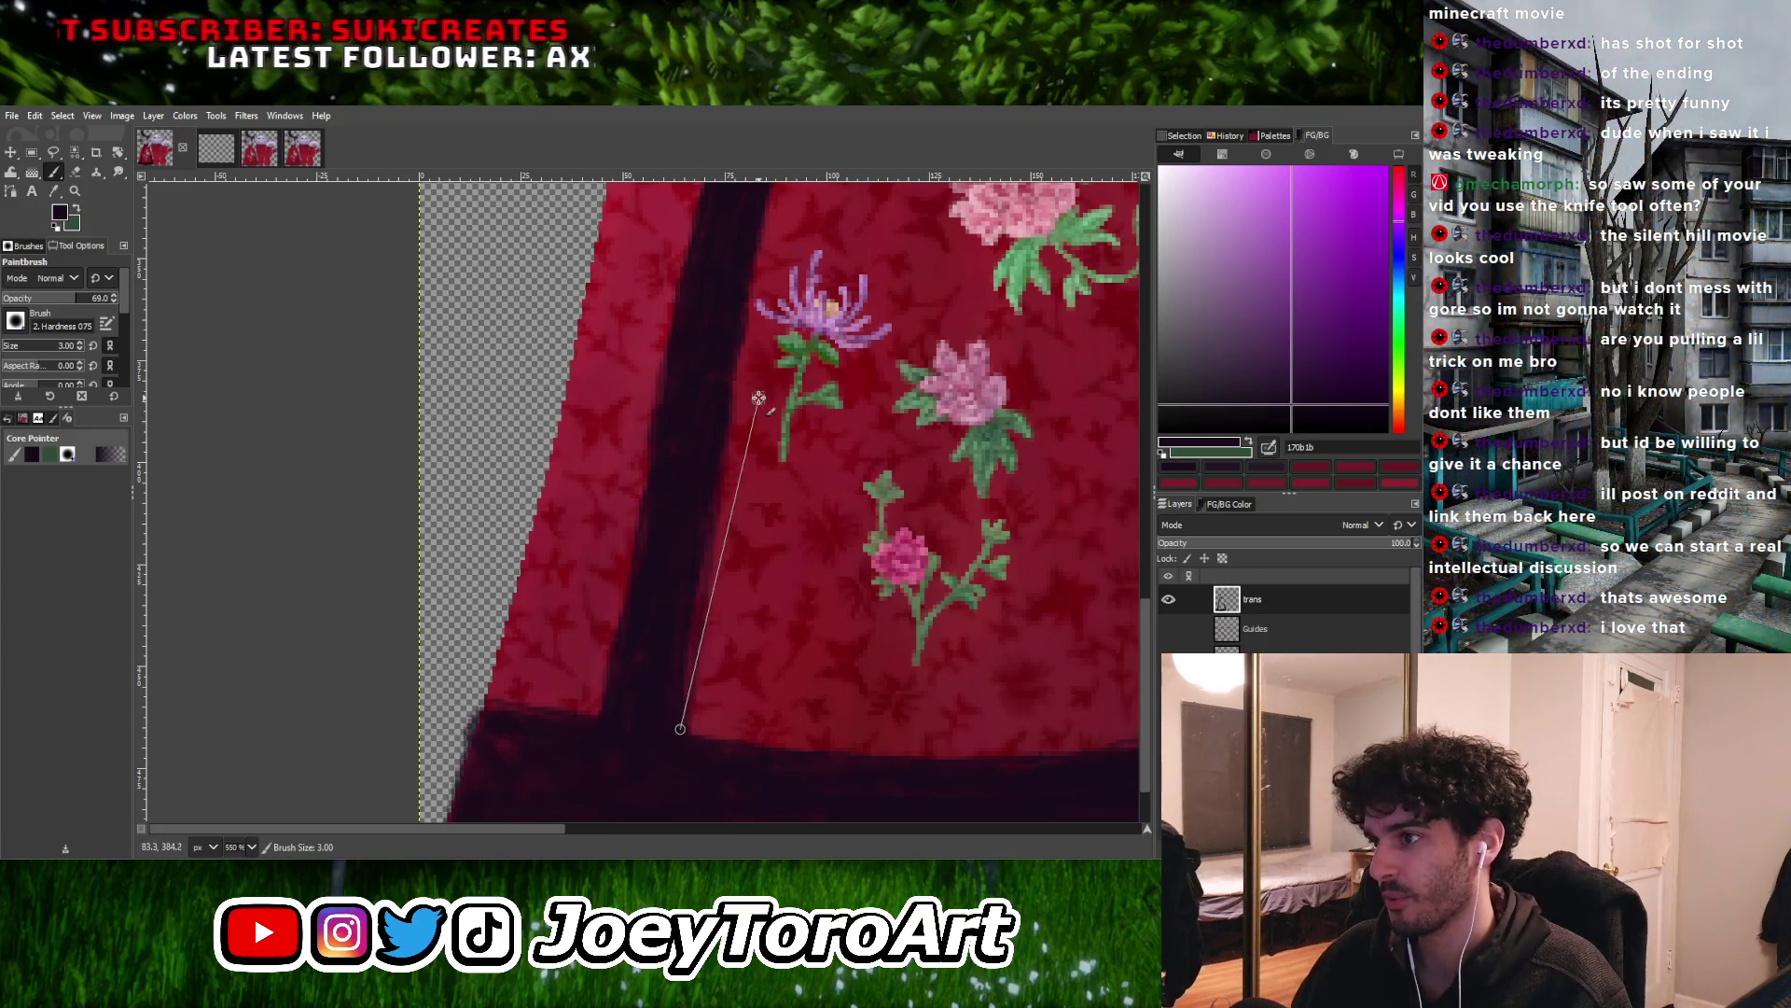
{"action": "left_click", "coordinate": [751, 321], "text": "shift"}
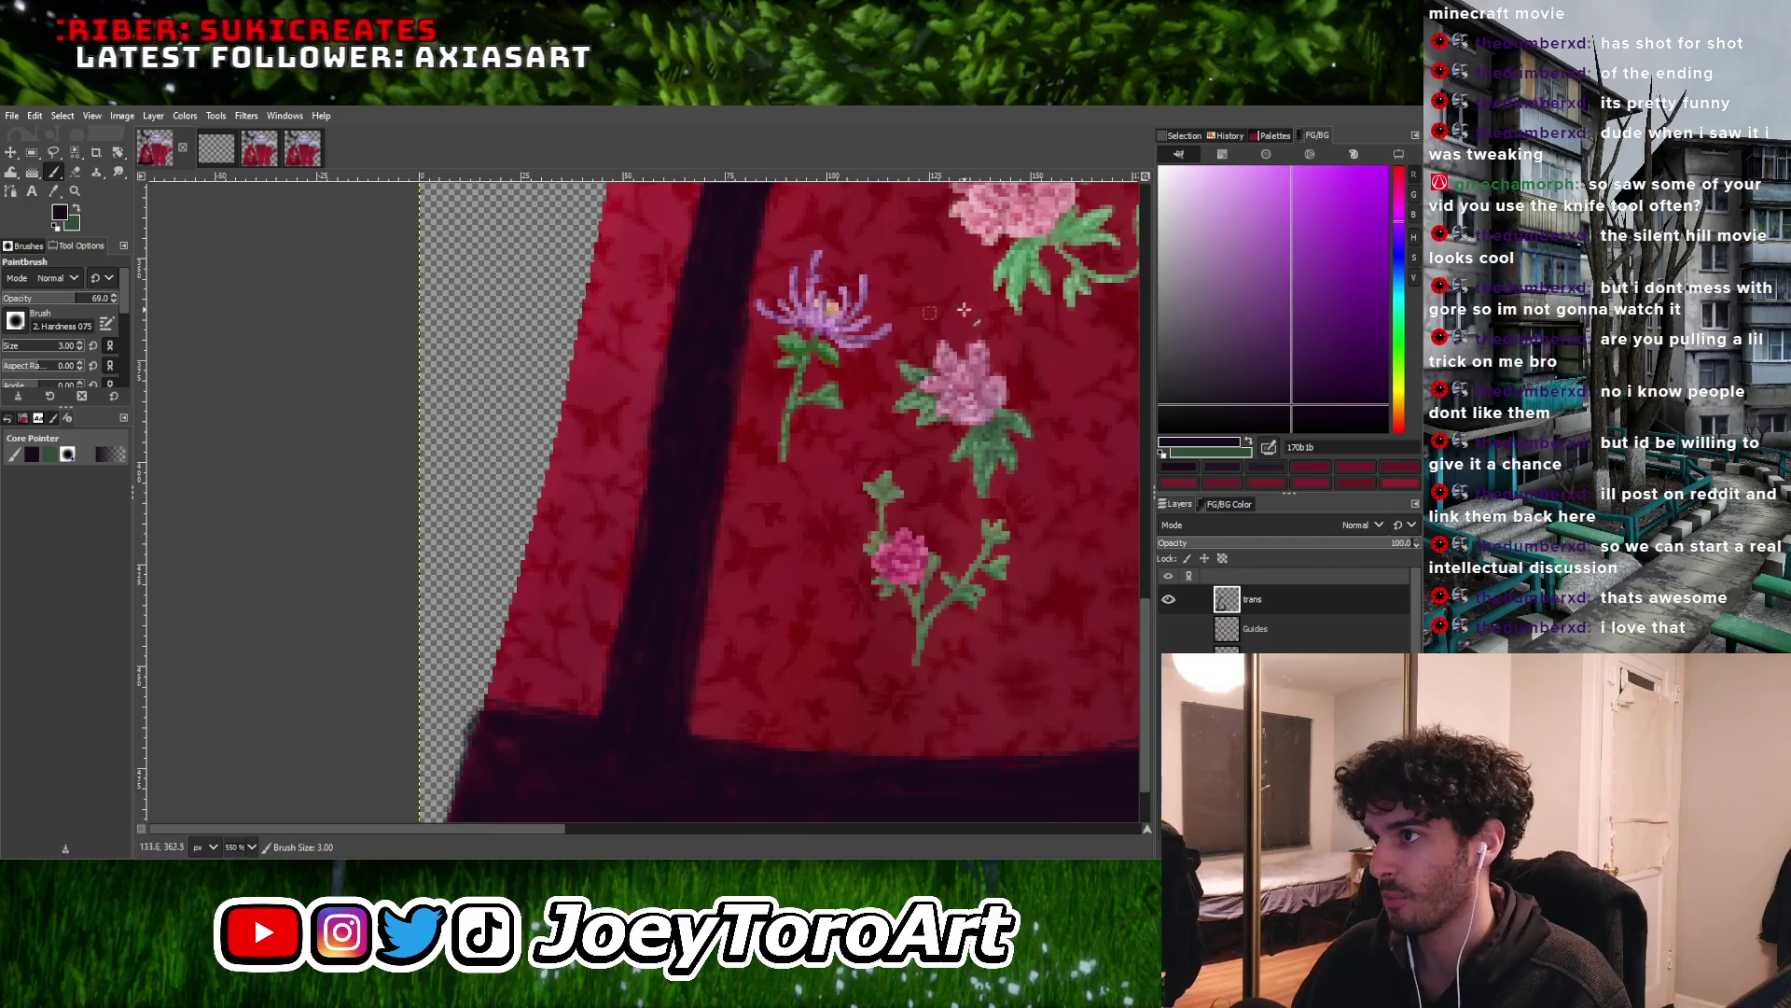
{"action": "scroll", "coordinate": [875, 396], "scroll_direction": "down", "scroll_amount": 5, "text": "ctrl"}
{"action": "scroll", "coordinate": [875, 396], "scroll_direction": "up", "scroll_amount": 3, "text": "ctrl"}
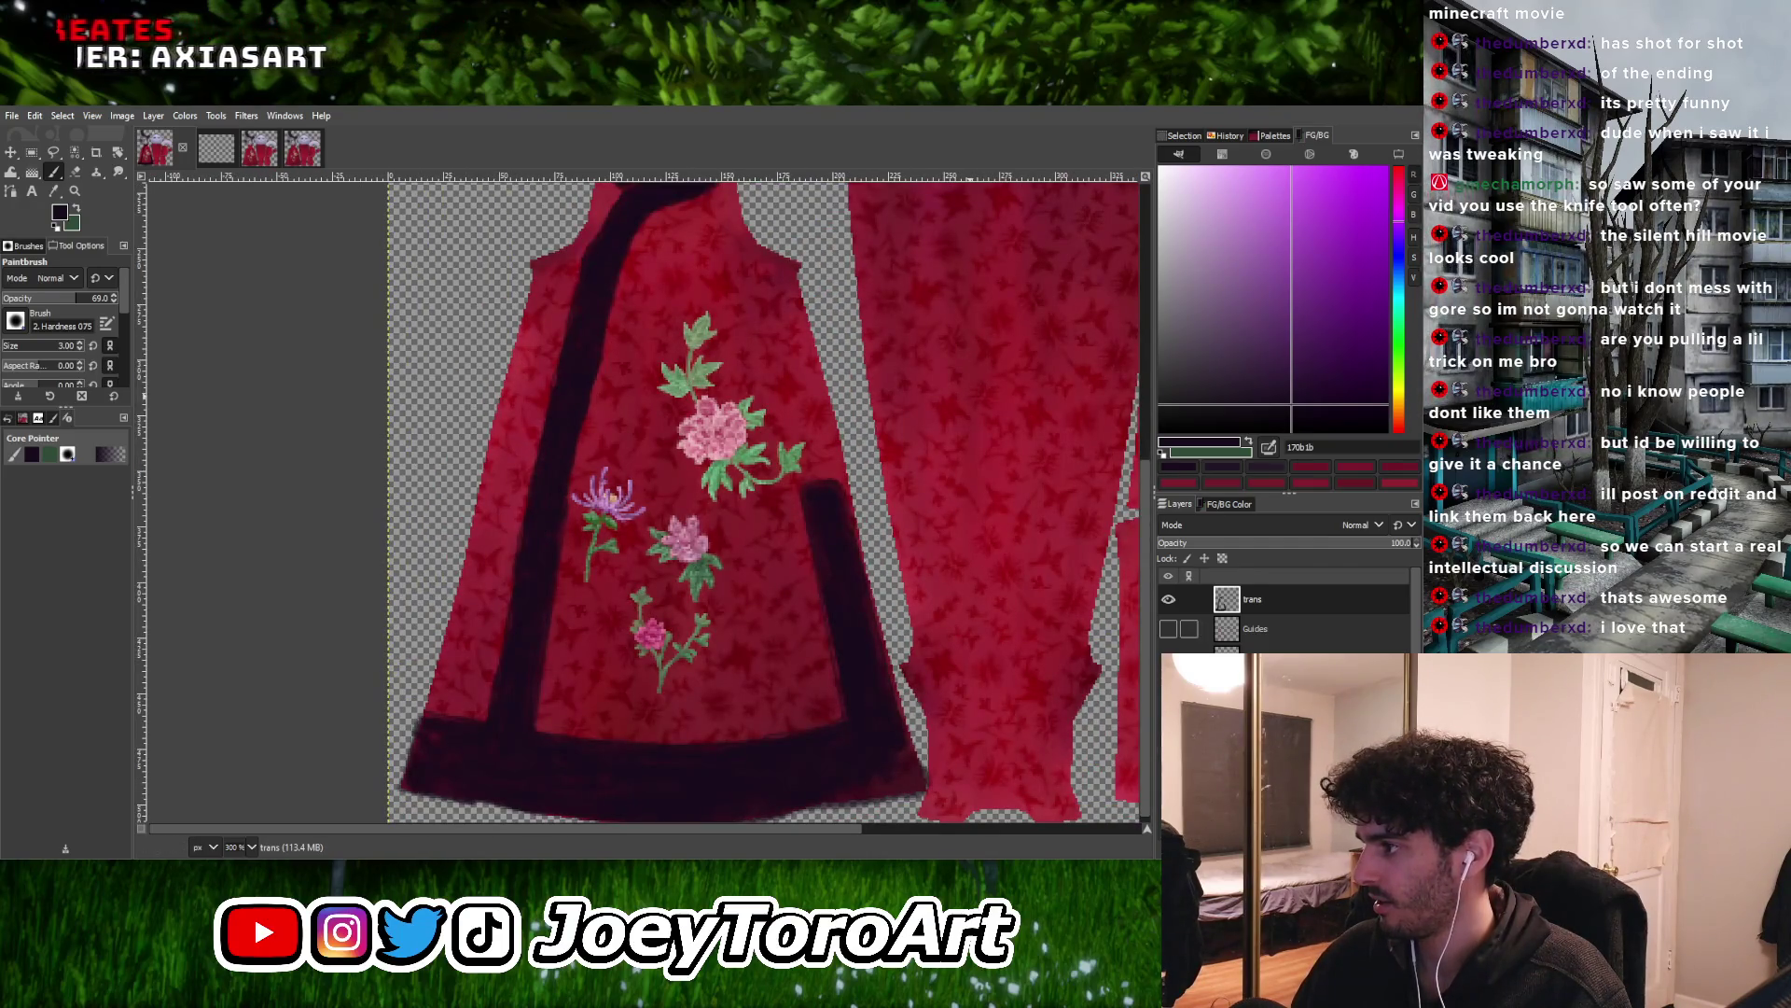
Move the Flowers layer by 6,-1 so the embroidery sits slightly right and up
{"action": "left_click", "coordinate": [1322, 638]}
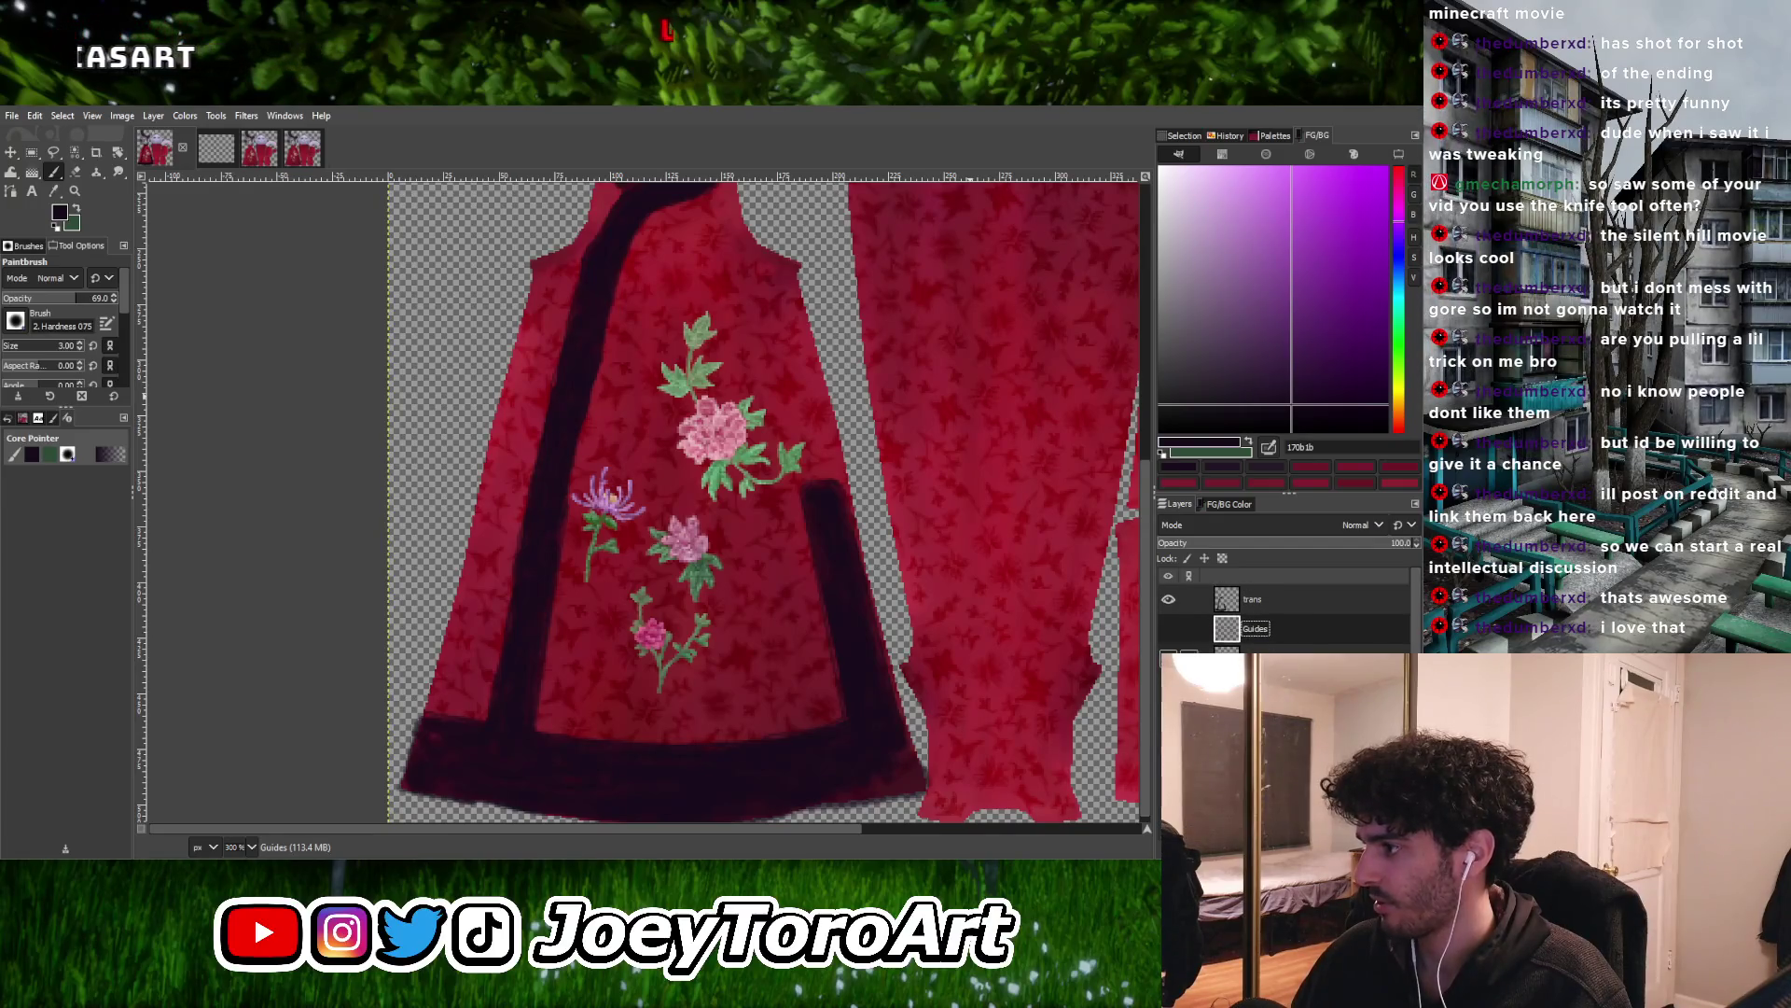
{"action": "key", "text": "Down"}
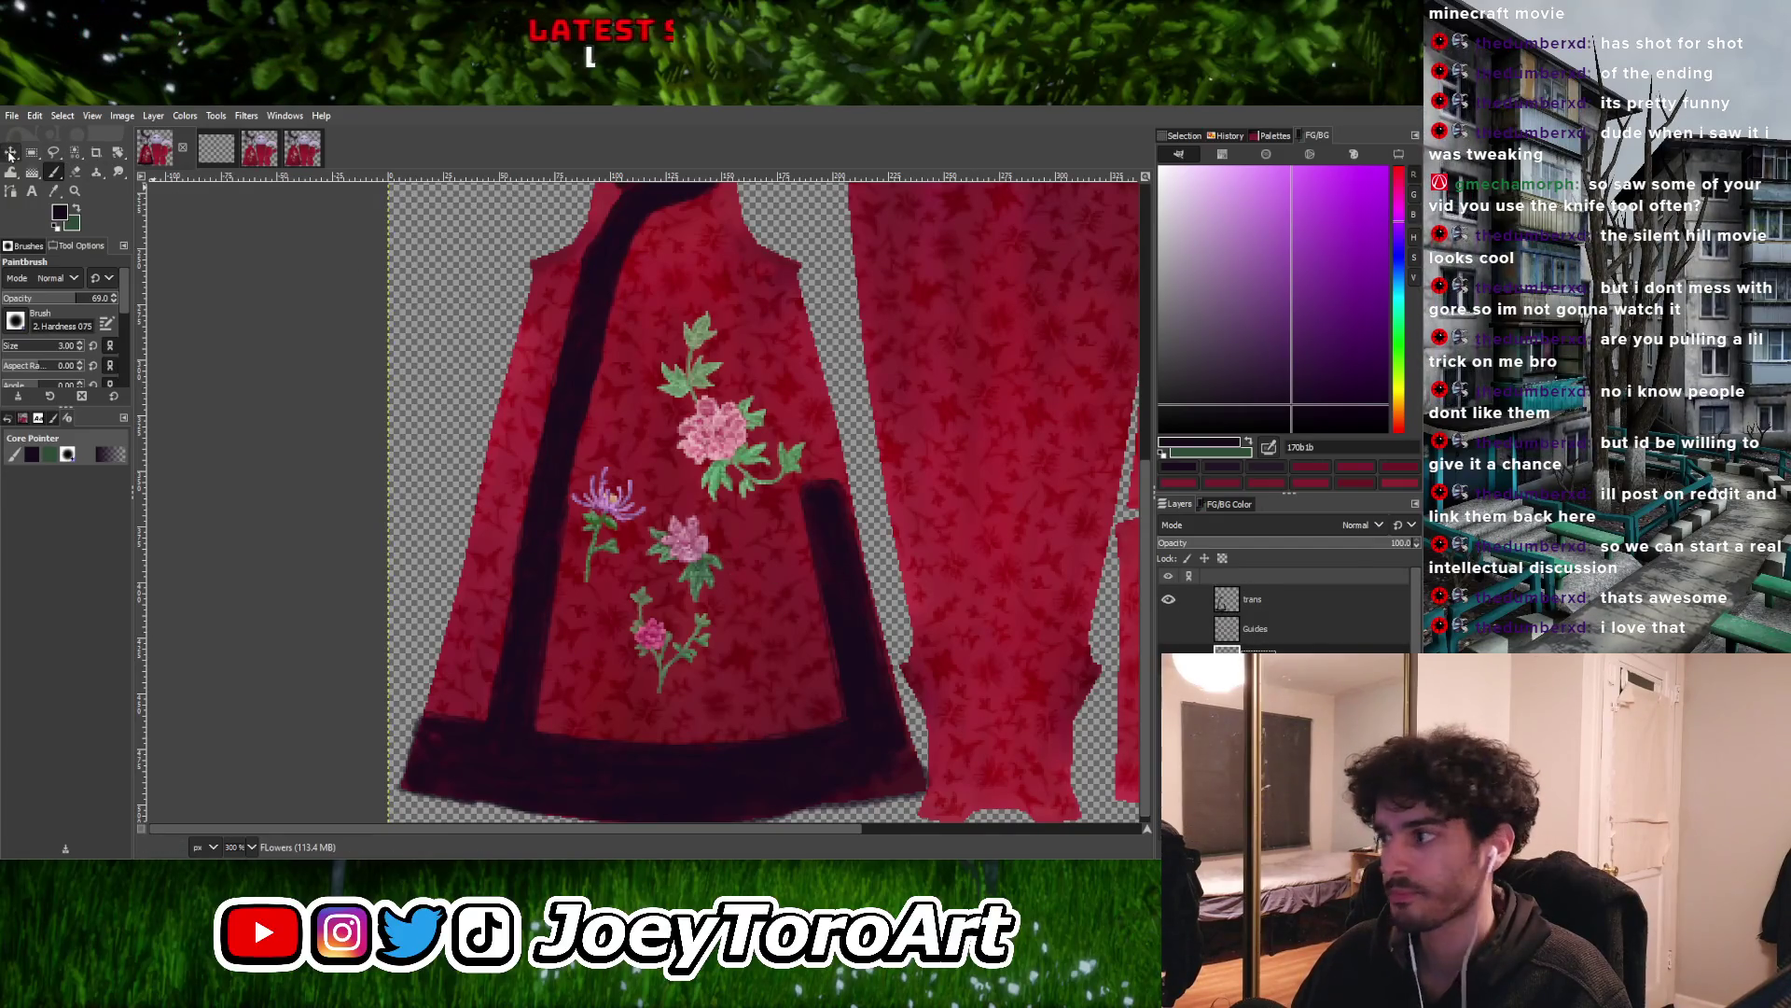
{"action": "left_click", "coordinate": [11, 153]}
{"action": "left_click_drag", "start_coordinate": [714, 464], "coordinate": [730, 461]}
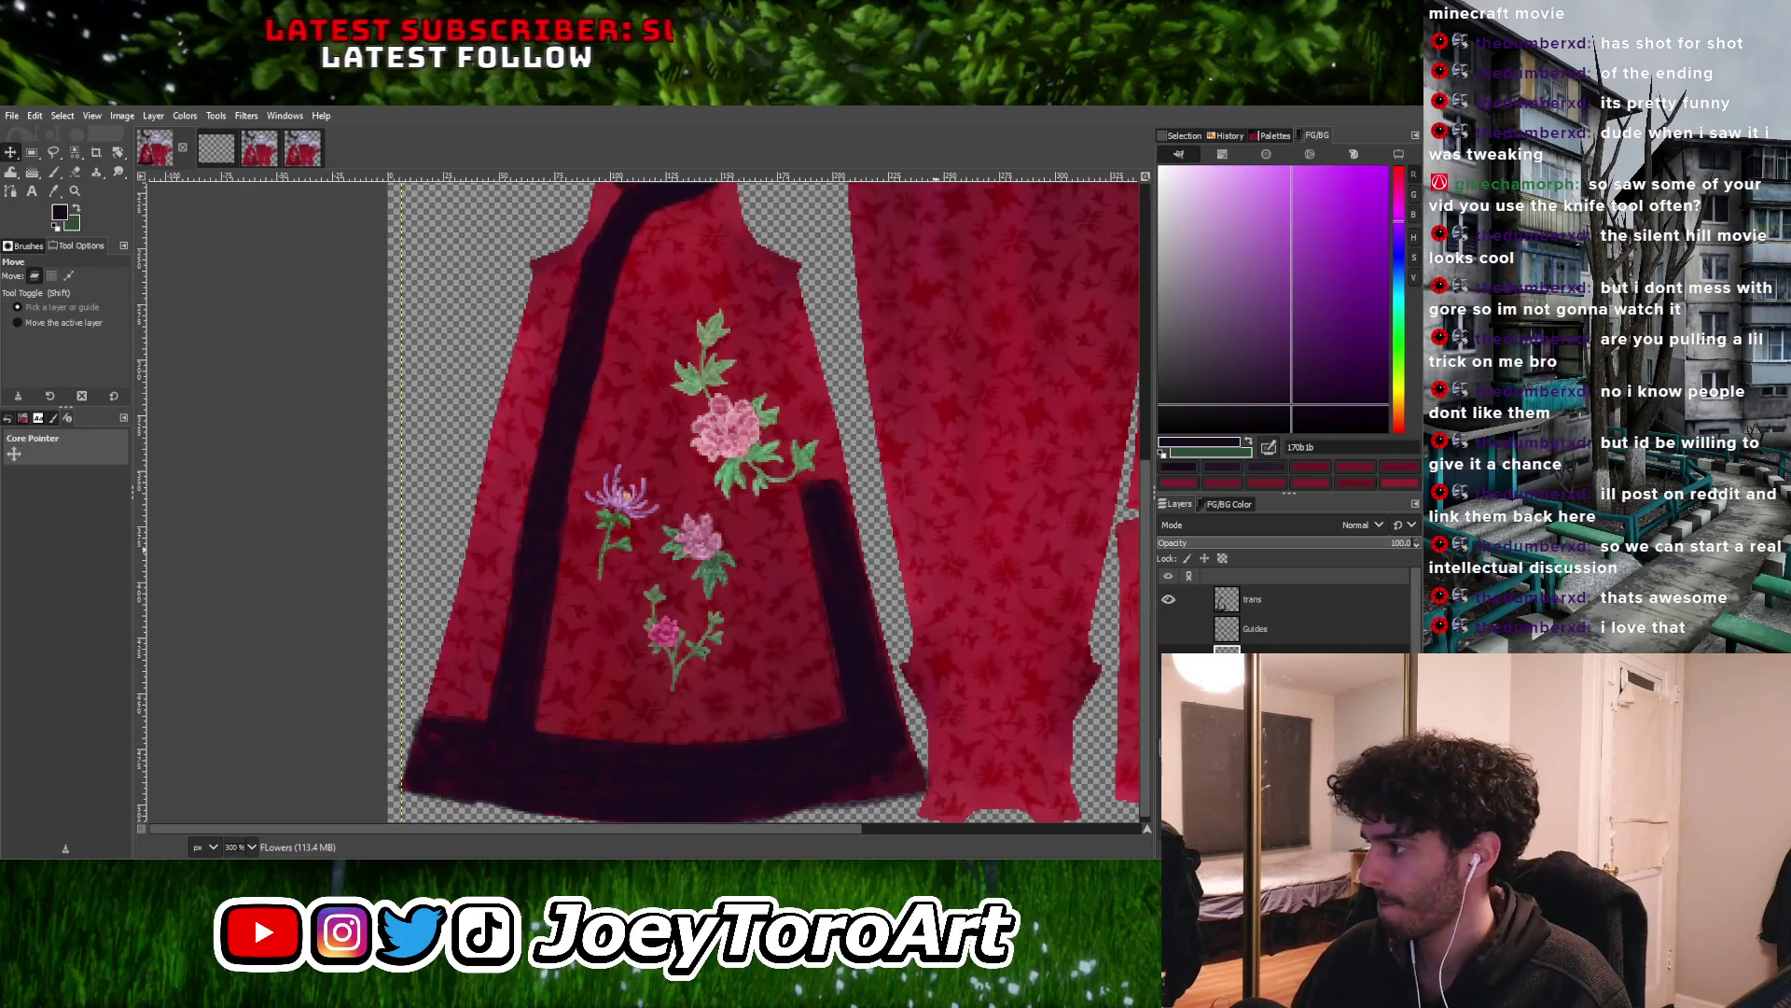
Return to the trans layer with the Paintbrush tool
{"action": "left_click", "coordinate": [1336, 606]}
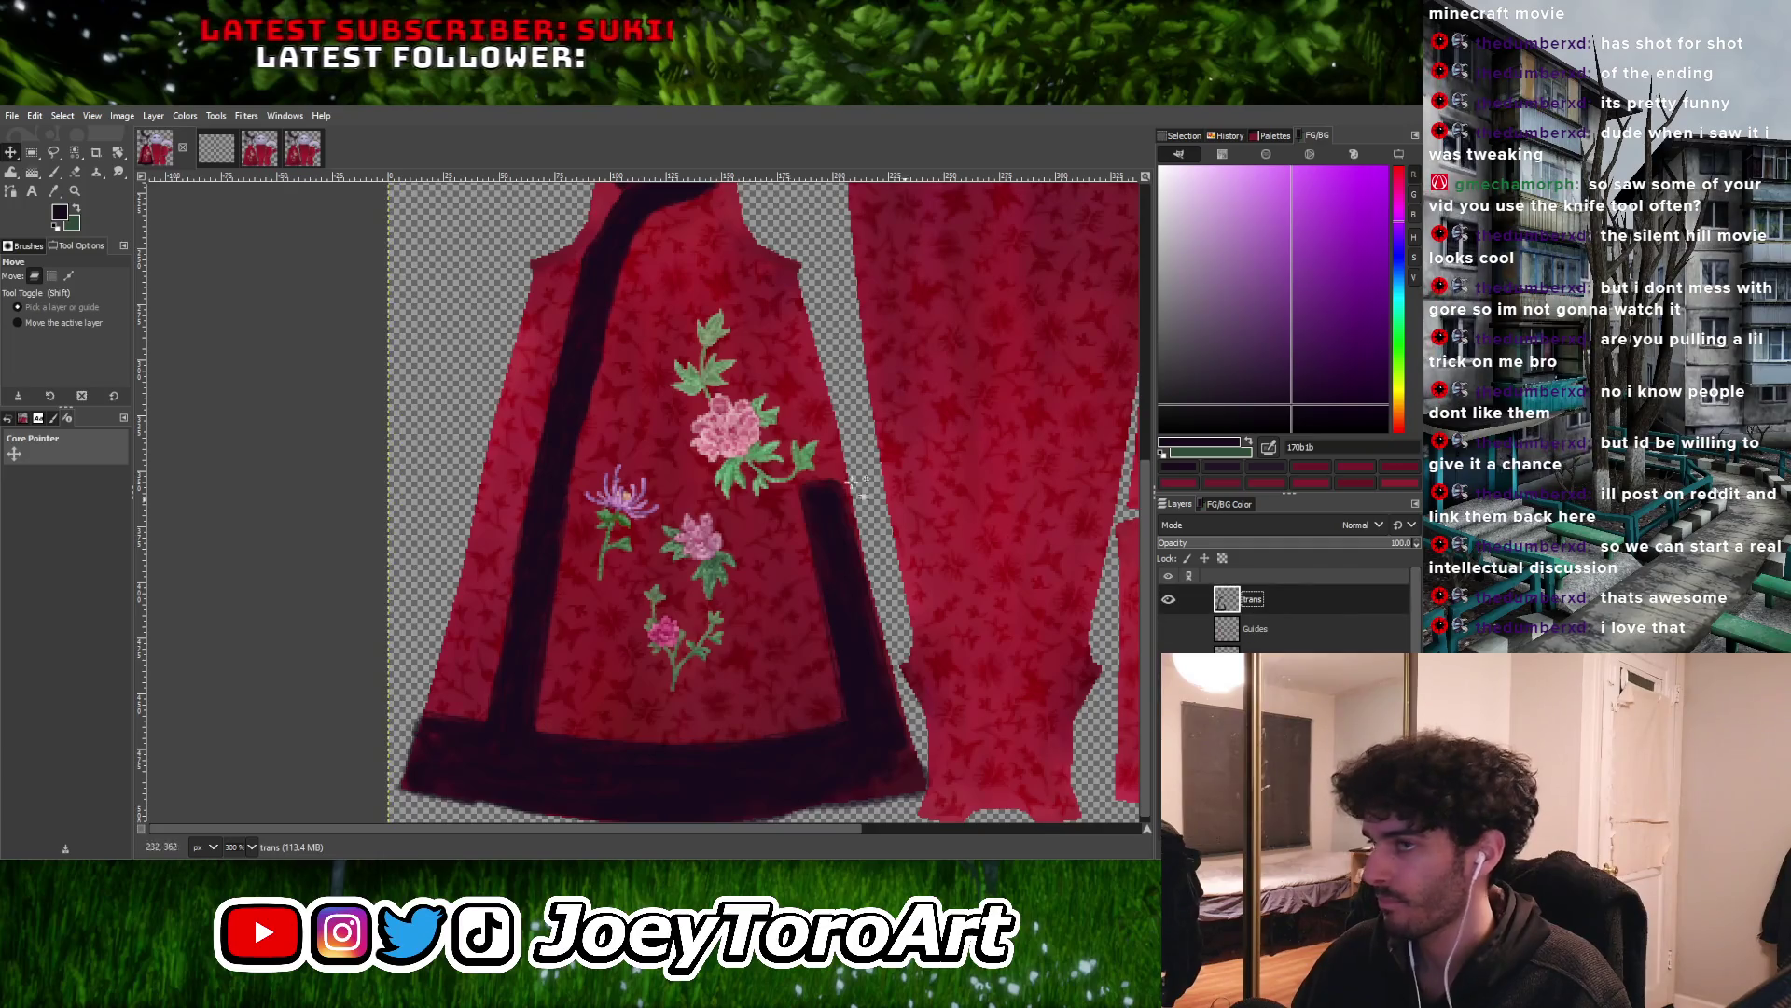
{"action": "left_click", "coordinate": [55, 173]}
{"action": "scroll", "coordinate": [537, 448], "scroll_direction": "up", "scroll_amount": 3, "text": "ctrl"}
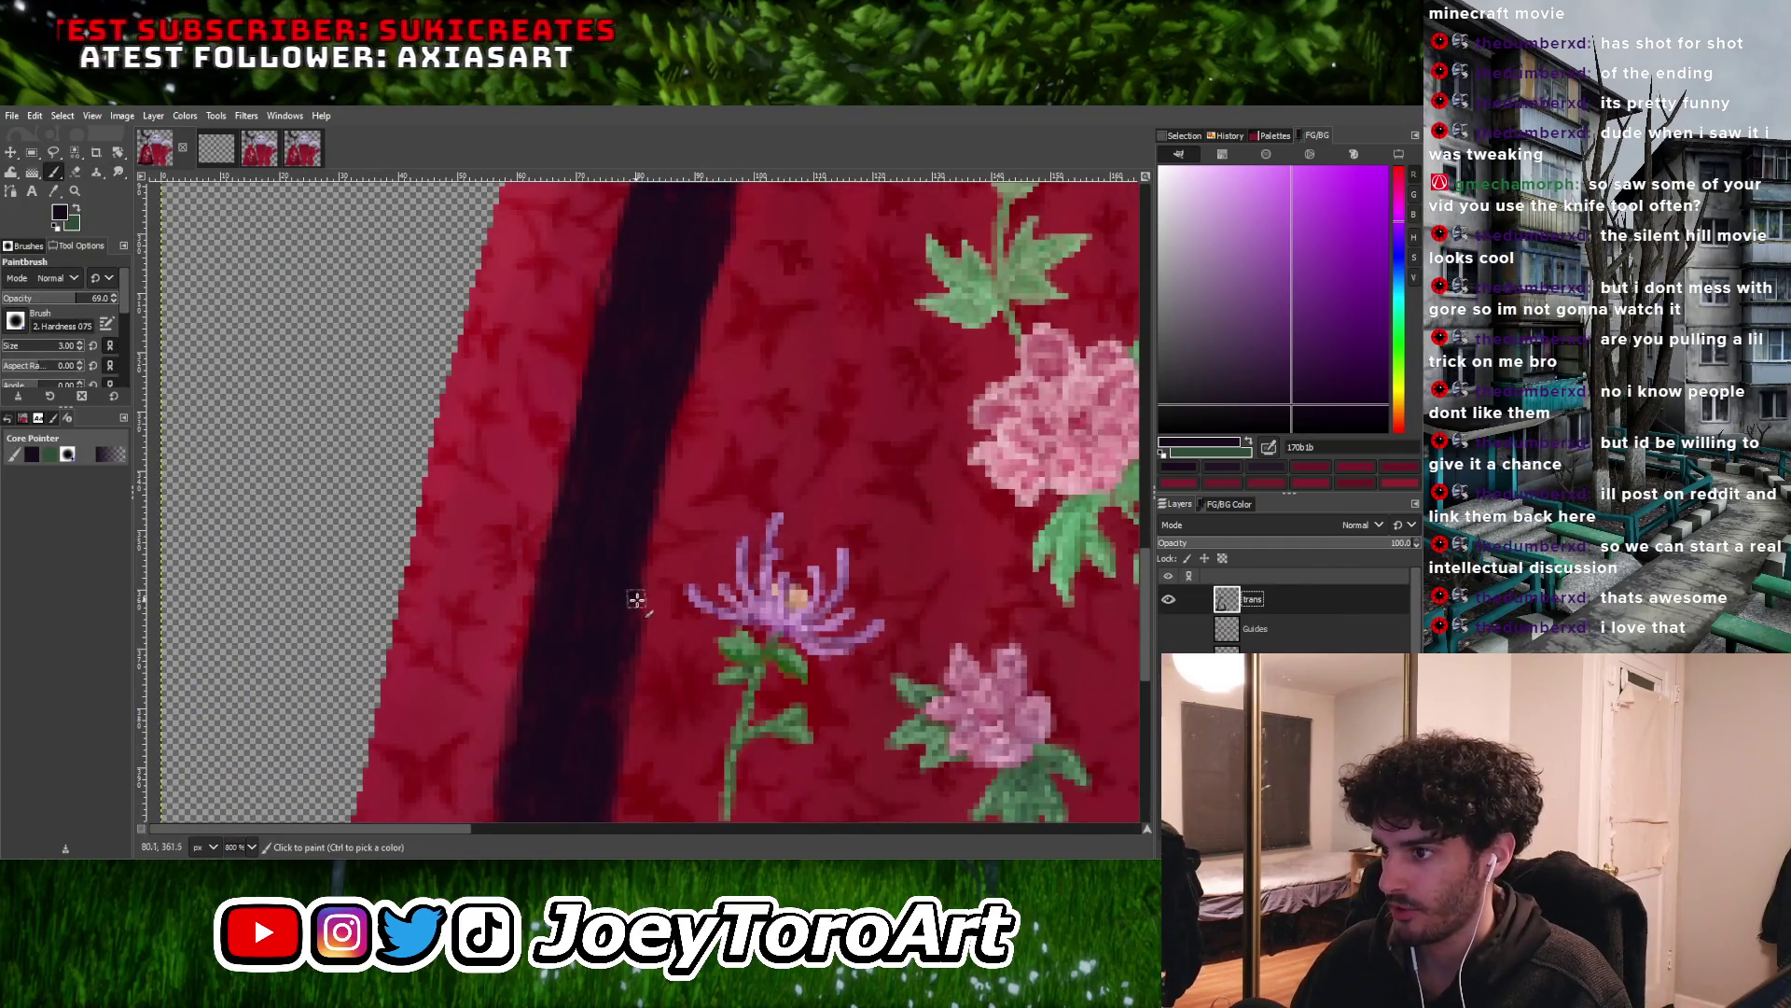
At brush size 2, paint thin straight dark strokes along the neckline band
{"action": "scroll", "coordinate": [641, 615], "scroll_direction": "down", "scroll_amount": 3, "text": "ctrl"}
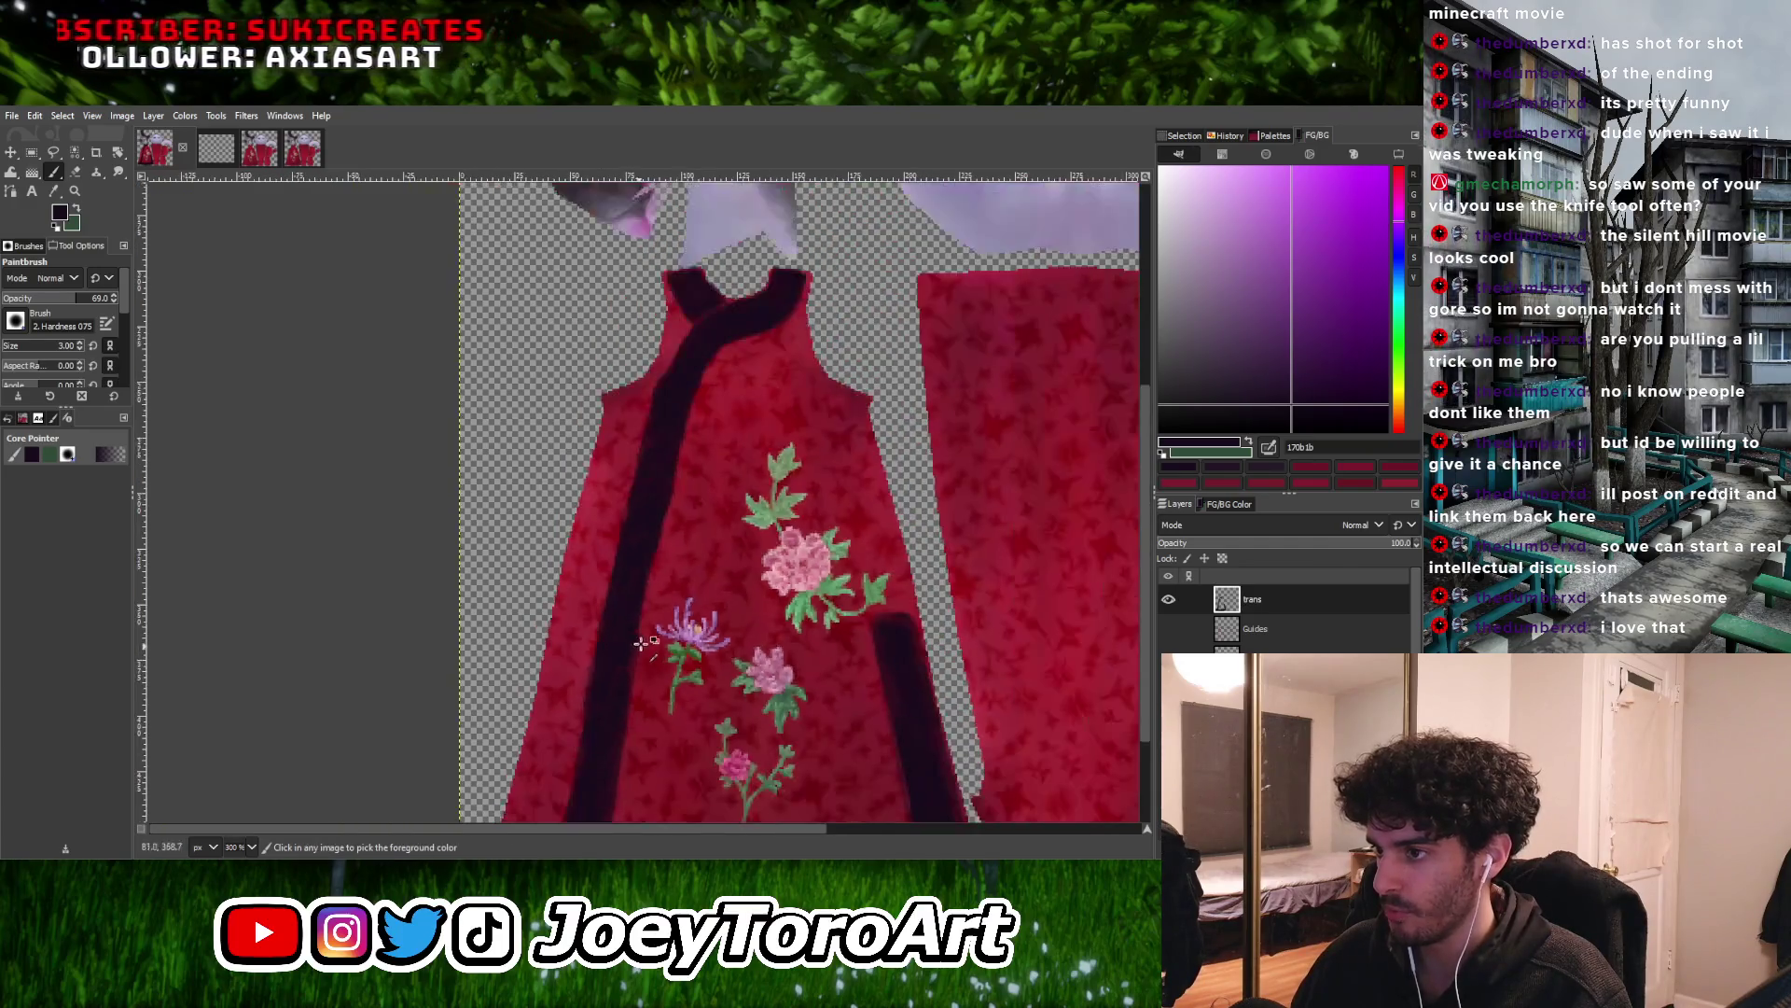
{"action": "key", "text": "bracketleft"}
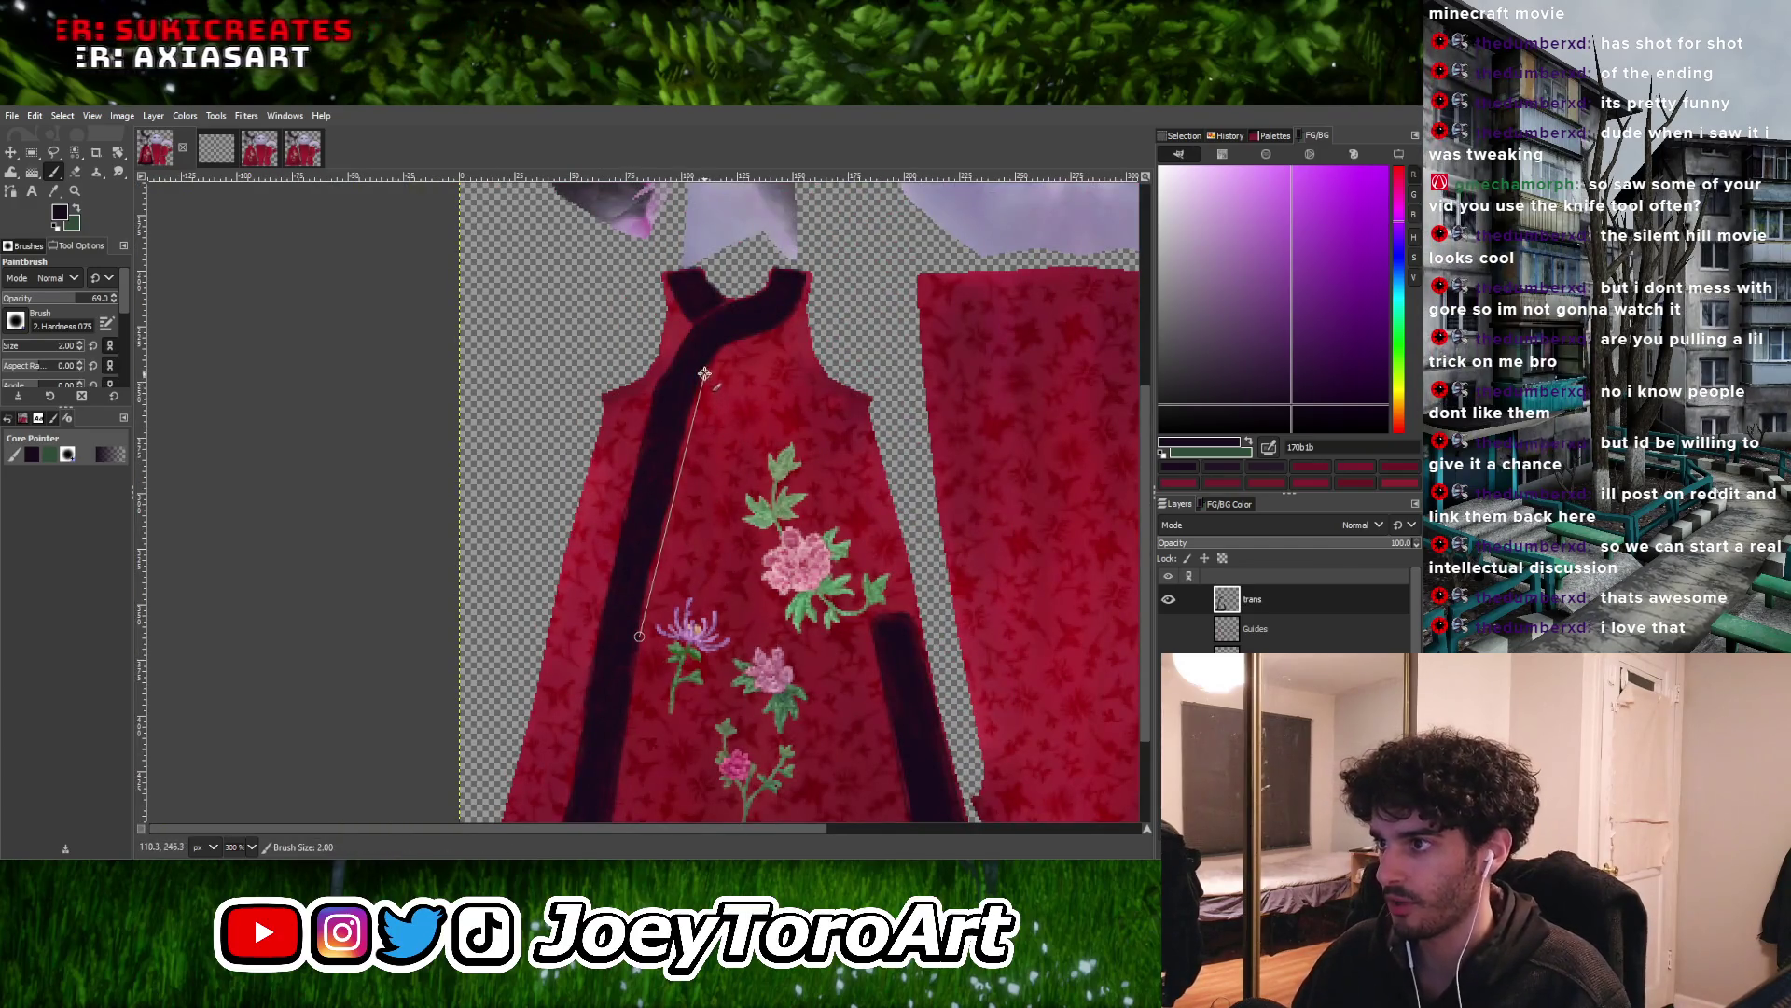
{"action": "left_click", "coordinate": [704, 361], "text": "shift"}
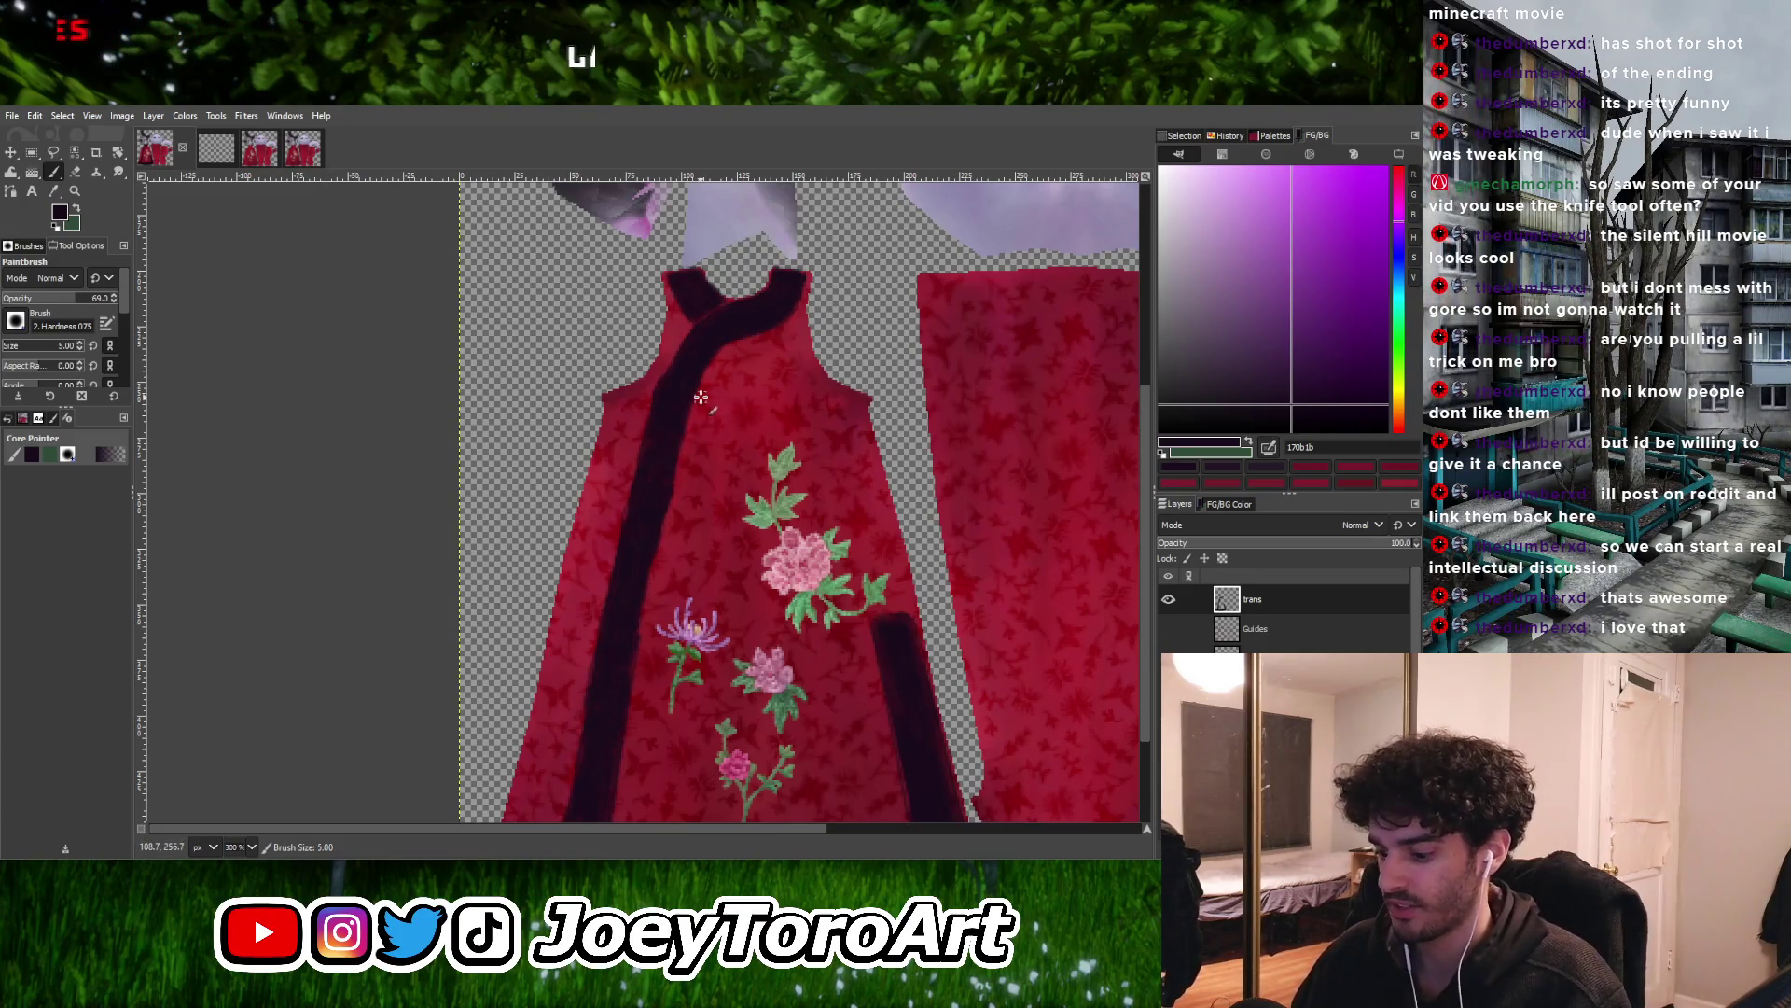
{"action": "key", "text": "shift"}
{"action": "left_click", "coordinate": [701, 360], "text": "shift"}
{"action": "scroll", "coordinate": [716, 373], "scroll_direction": "up", "scroll_amount": 1, "text": "ctrl"}
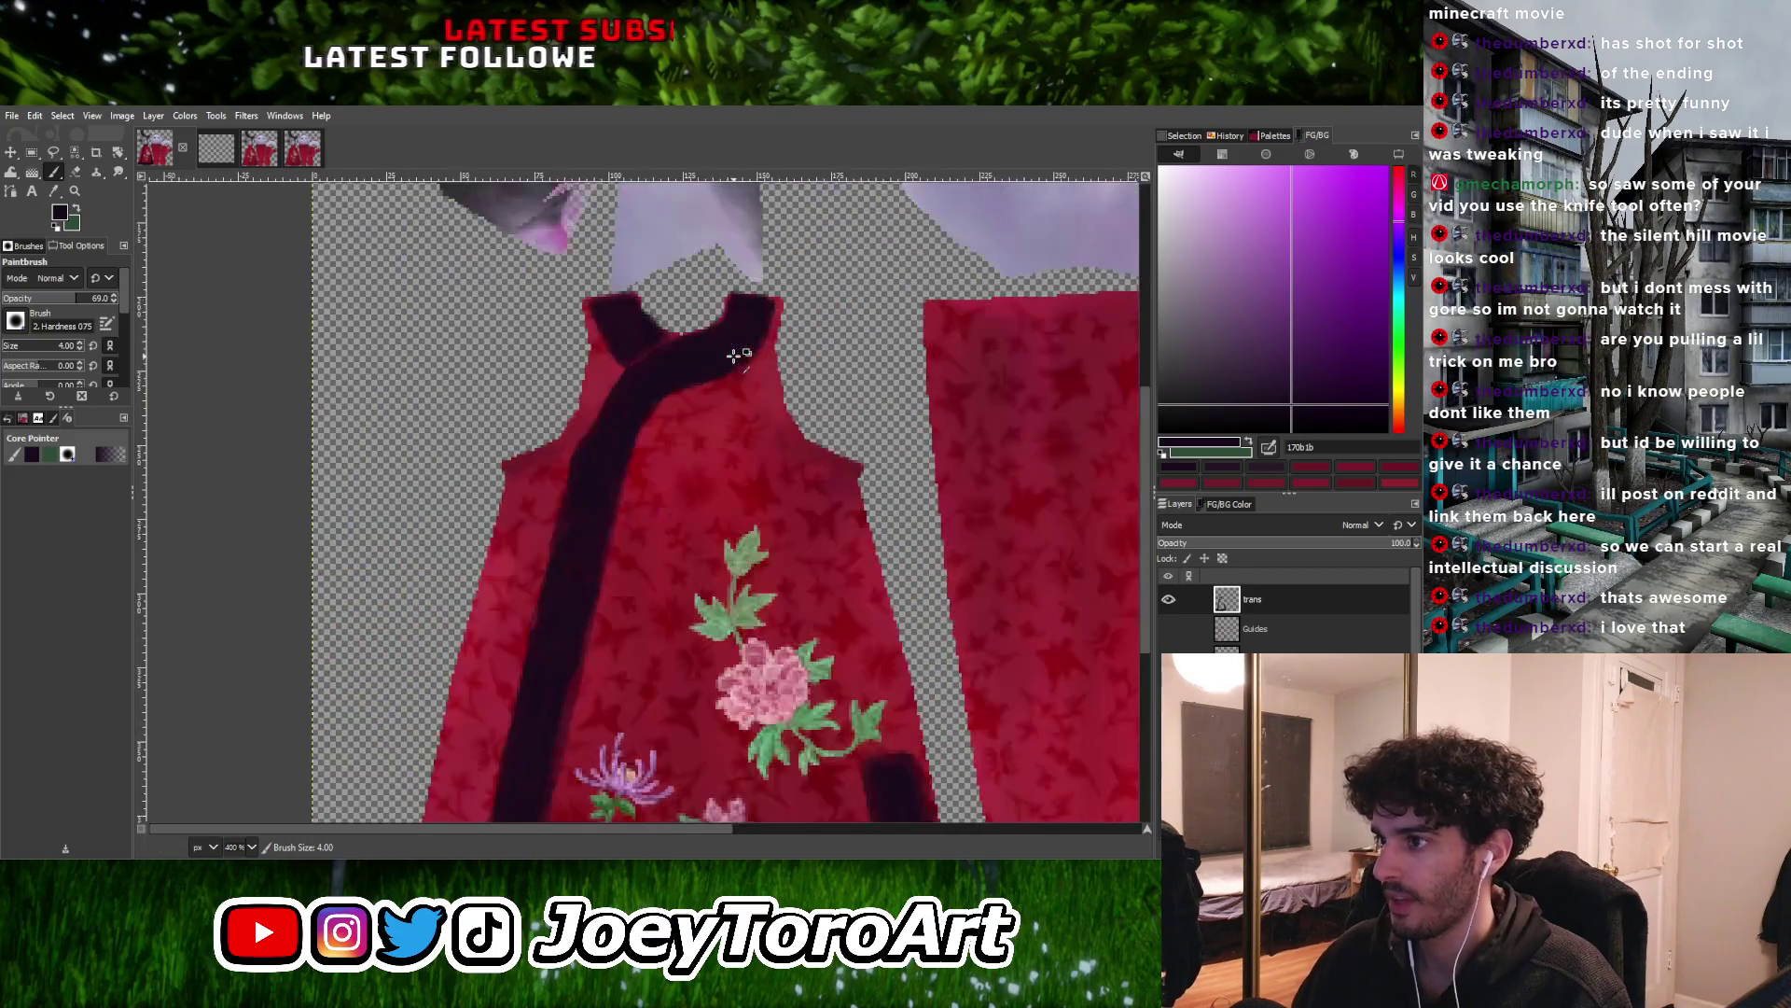
{"action": "scroll", "coordinate": [657, 420], "scroll_direction": "up", "scroll_amount": 3, "text": "ctrl"}
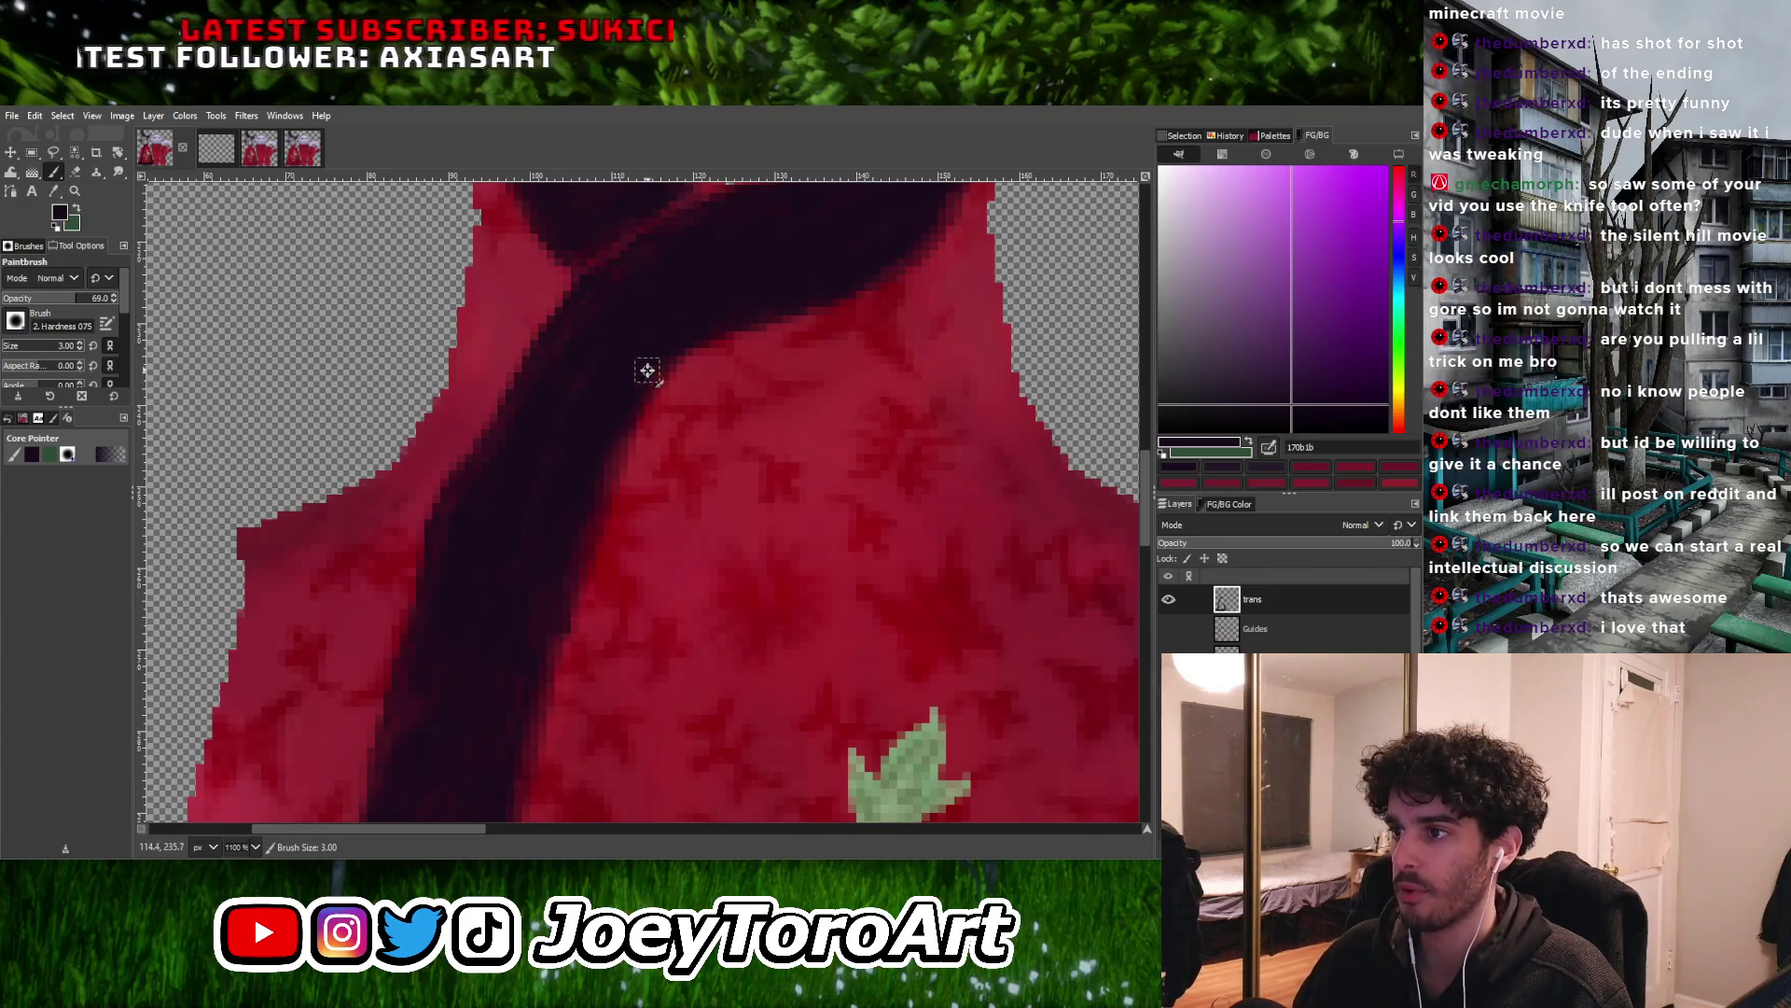
{"action": "scroll", "coordinate": [643, 438], "scroll_direction": "down", "scroll_amount": 2, "text": "ctrl"}
{"action": "scroll", "coordinate": [671, 345], "scroll_direction": "up", "scroll_amount": 2, "text": "ctrl"}
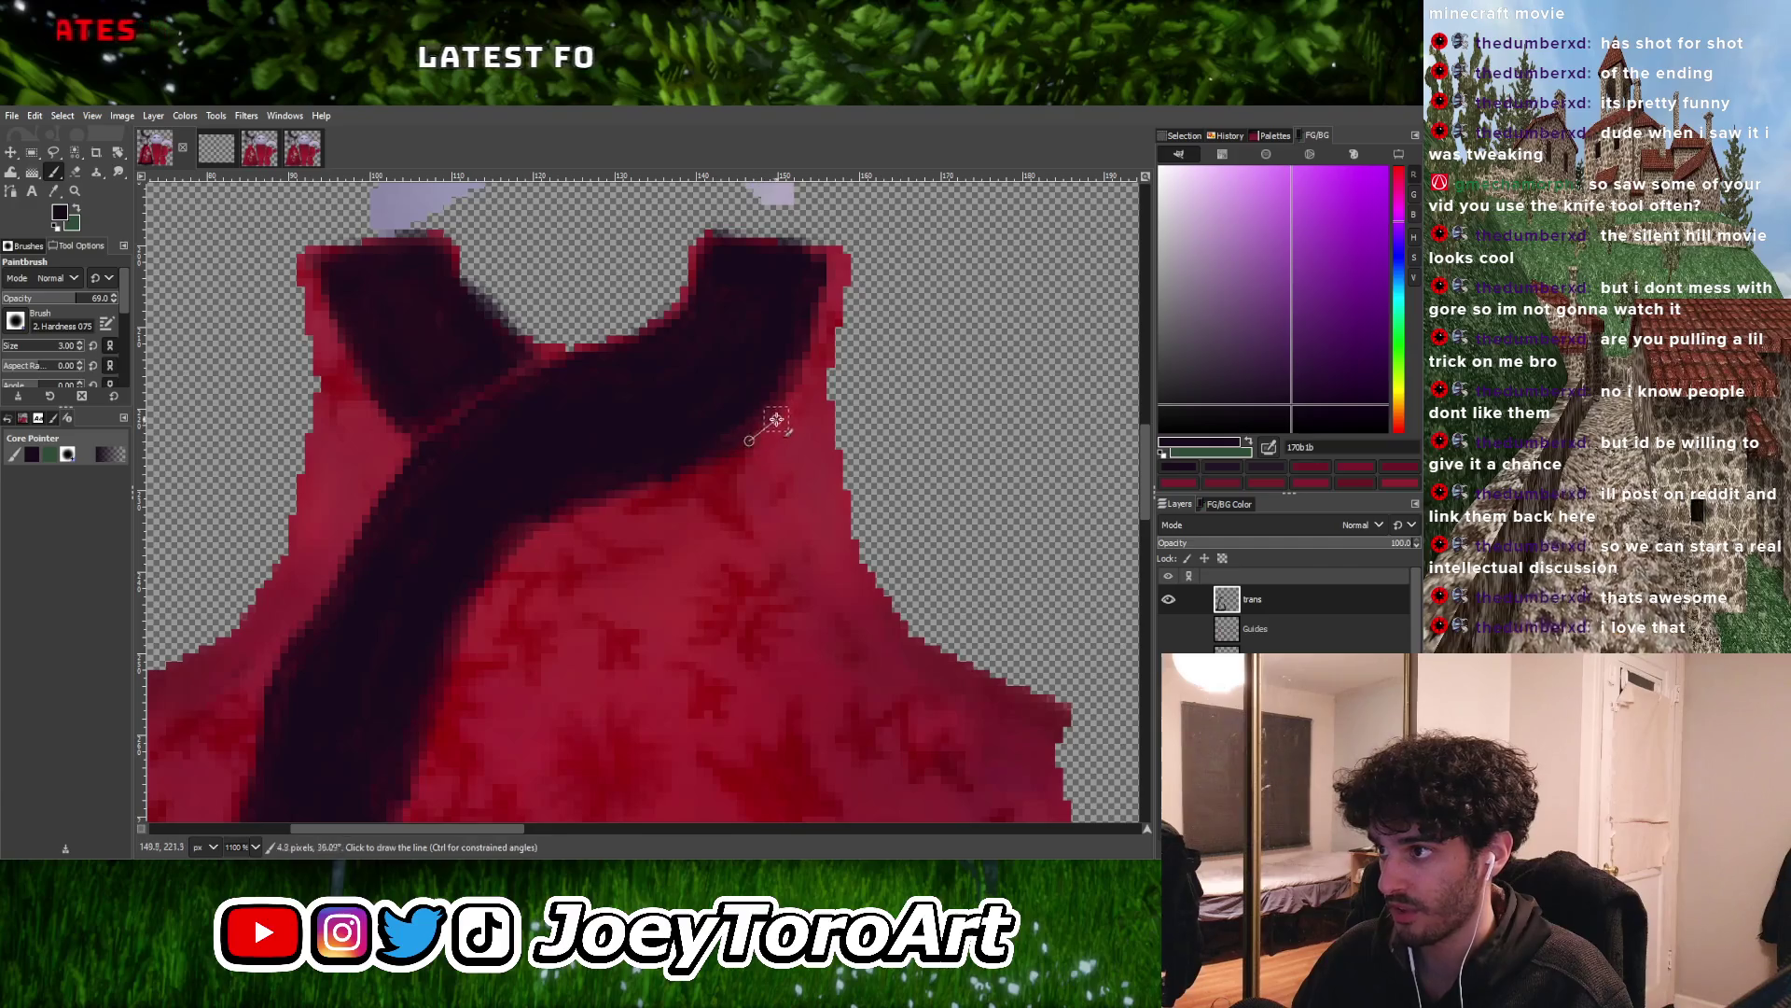
Draw straight dark lines along the strap's right edge and from the strap crossing to its top
{"action": "left_click", "coordinate": [792, 389], "text": "shift"}
{"action": "left_click", "coordinate": [839, 260], "text": "shift"}
{"action": "scroll", "coordinate": [801, 463], "scroll_direction": "down", "scroll_amount": 2, "text": "ctrl"}
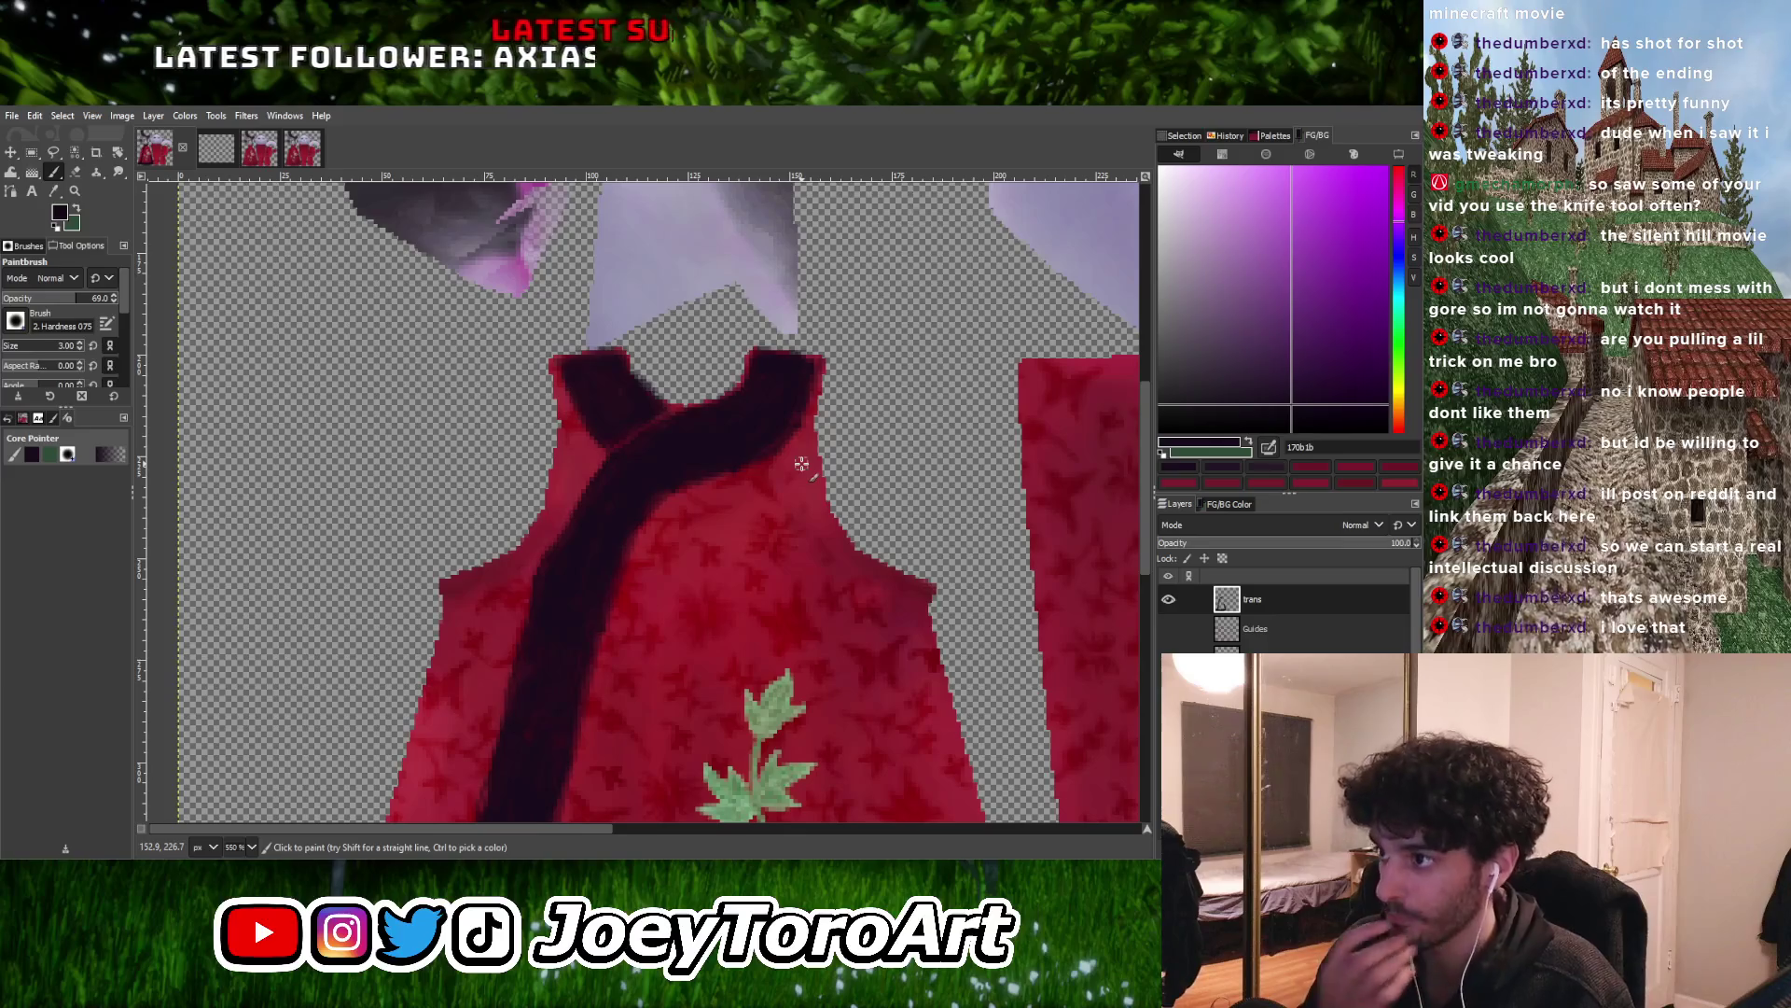
{"action": "scroll", "coordinate": [602, 424], "scroll_direction": "up", "scroll_amount": 1, "text": "ctrl"}
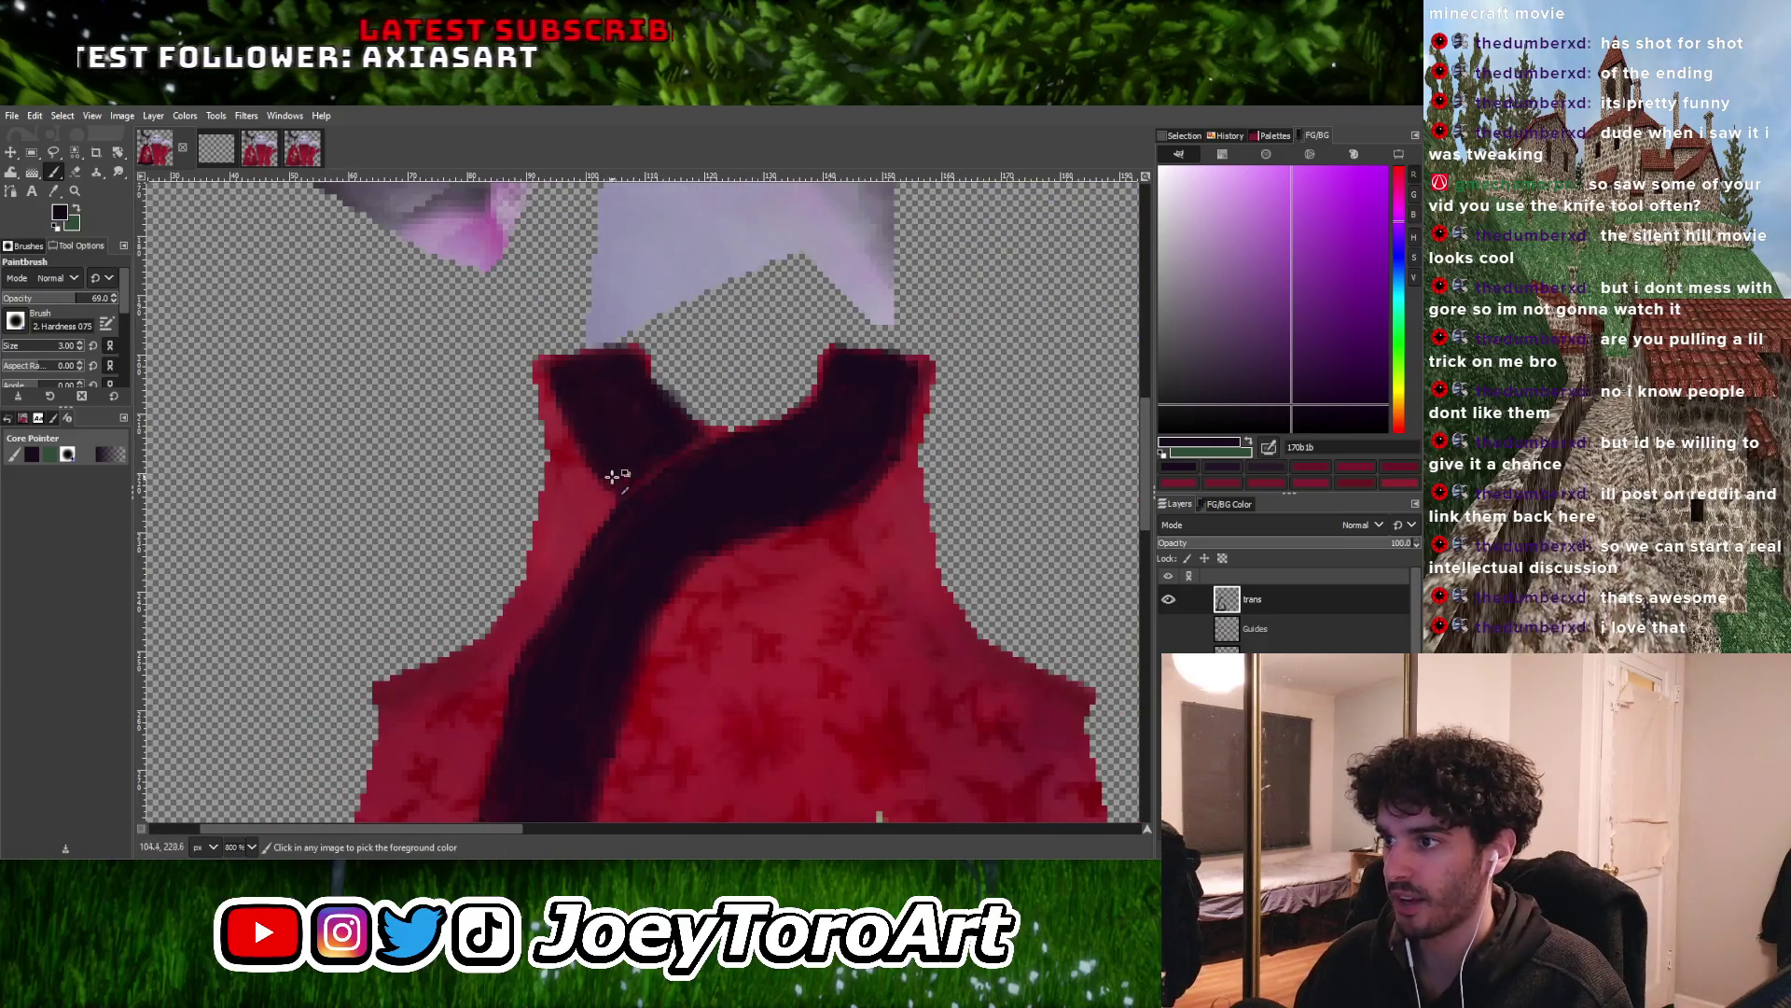
{"action": "scroll", "coordinate": [614, 479], "scroll_direction": "up", "scroll_amount": 2, "text": "ctrl"}
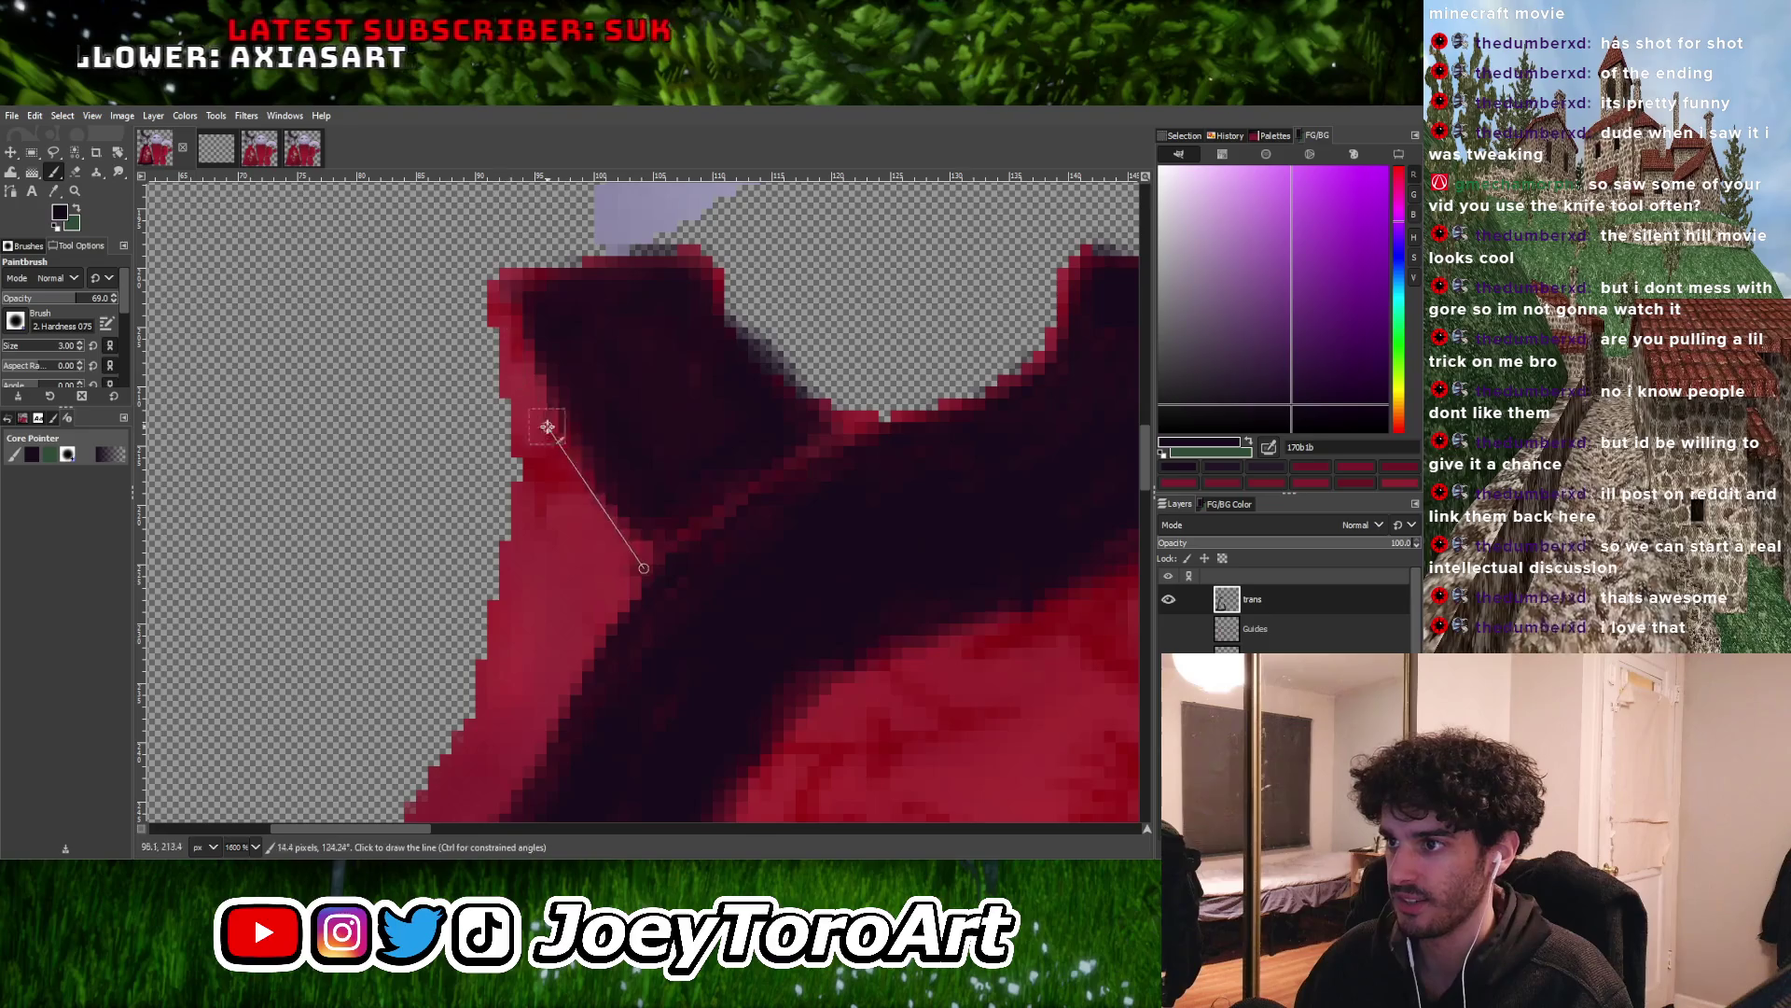
{"action": "left_click", "coordinate": [579, 464]}
{"action": "left_click", "coordinate": [516, 320], "text": "shift"}
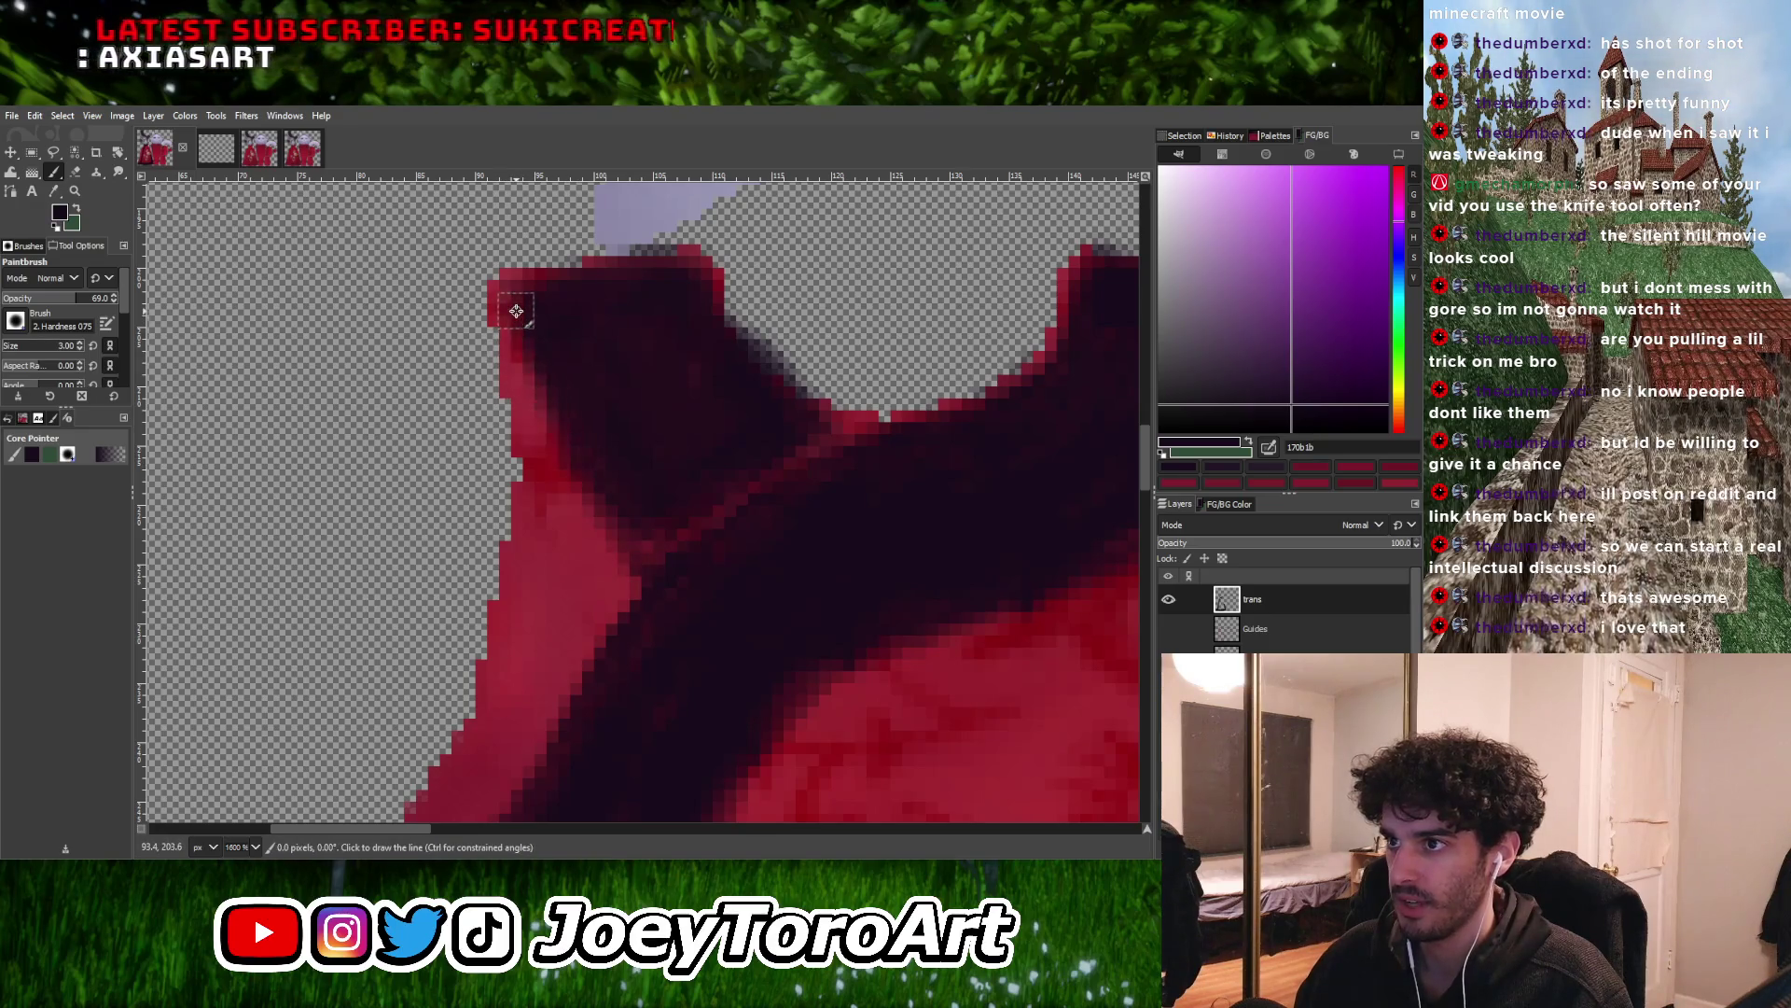
{"action": "scroll", "coordinate": [520, 346], "scroll_direction": "down", "scroll_amount": 3, "text": "ctrl"}
{"action": "scroll", "coordinate": [795, 413], "scroll_direction": "up", "scroll_amount": 2, "text": "ctrl"}
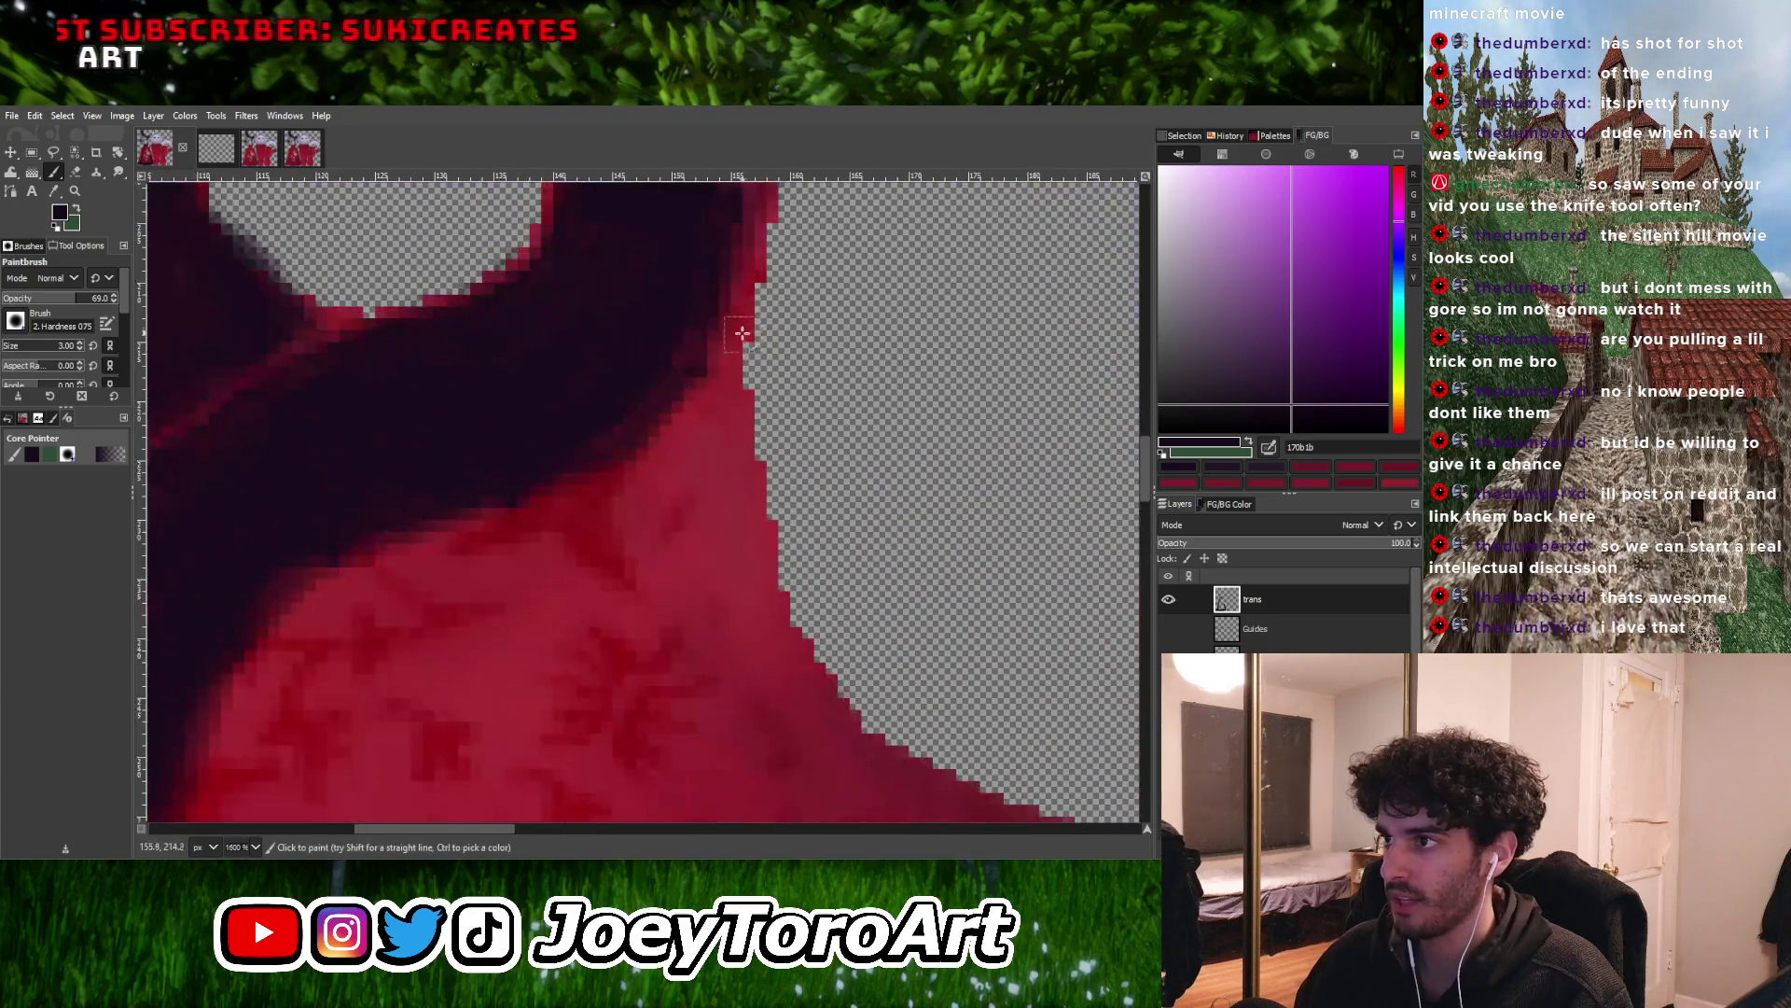
{"action": "scroll", "coordinate": [672, 373], "scroll_direction": "down", "scroll_amount": 5, "text": "ctrl"}
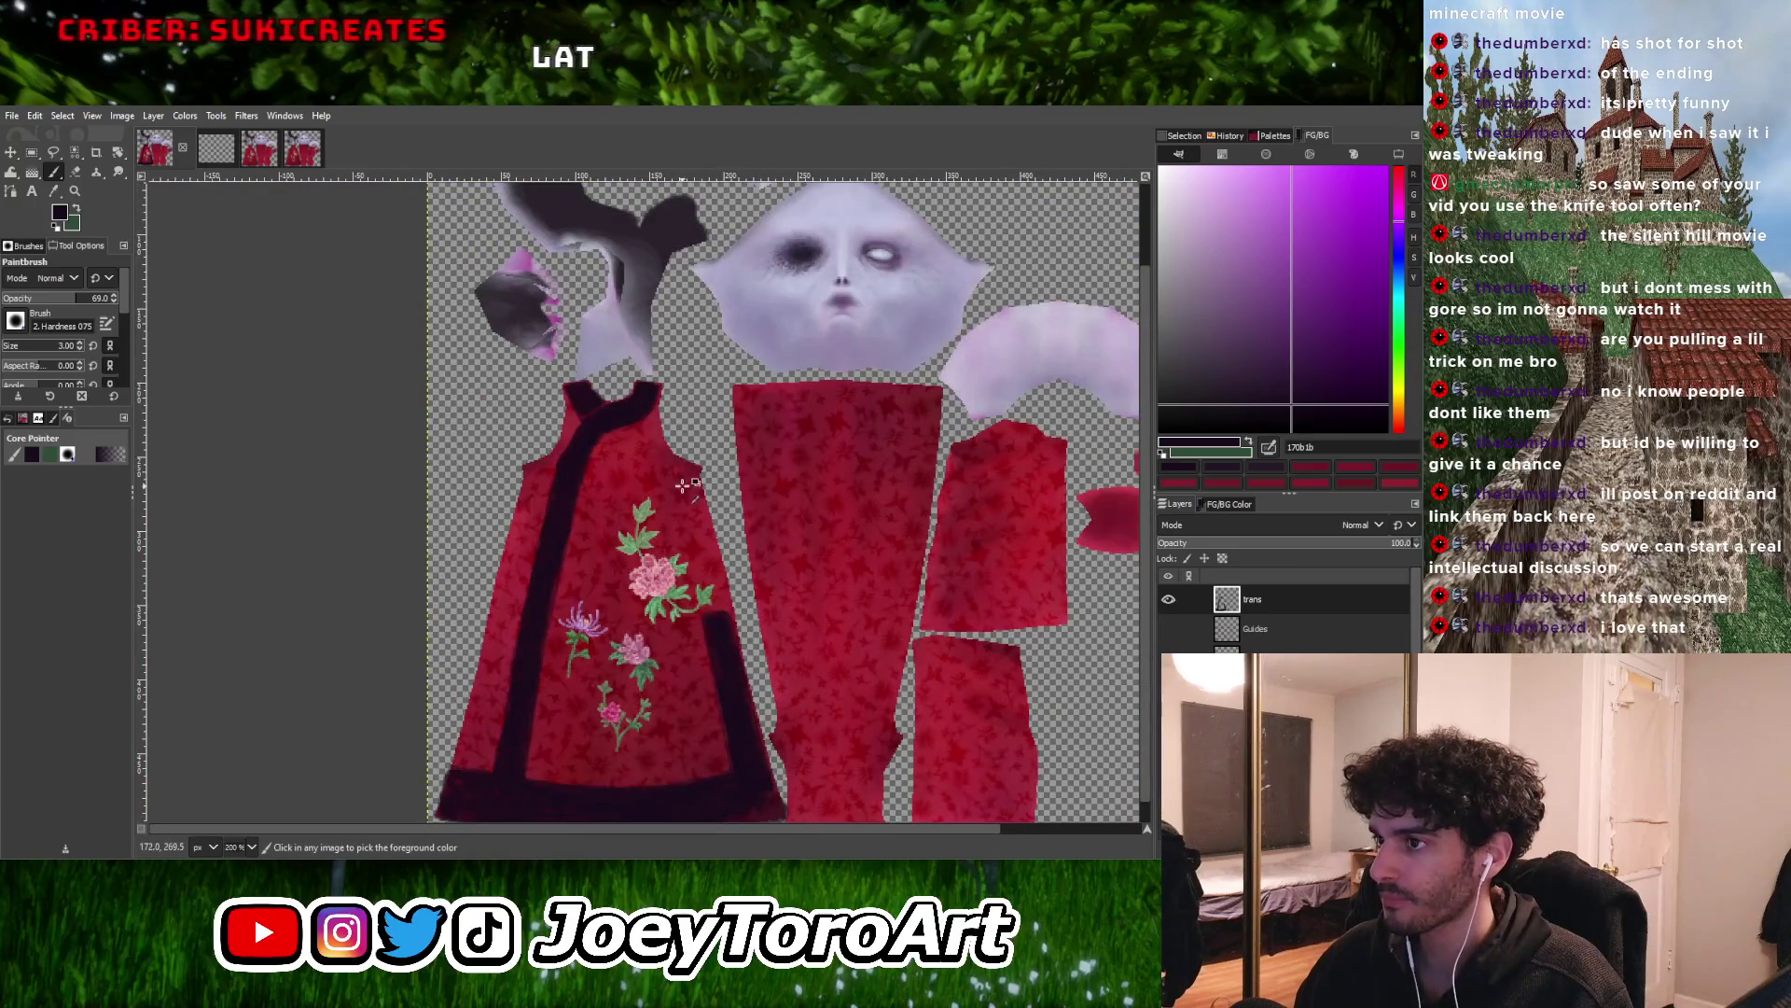
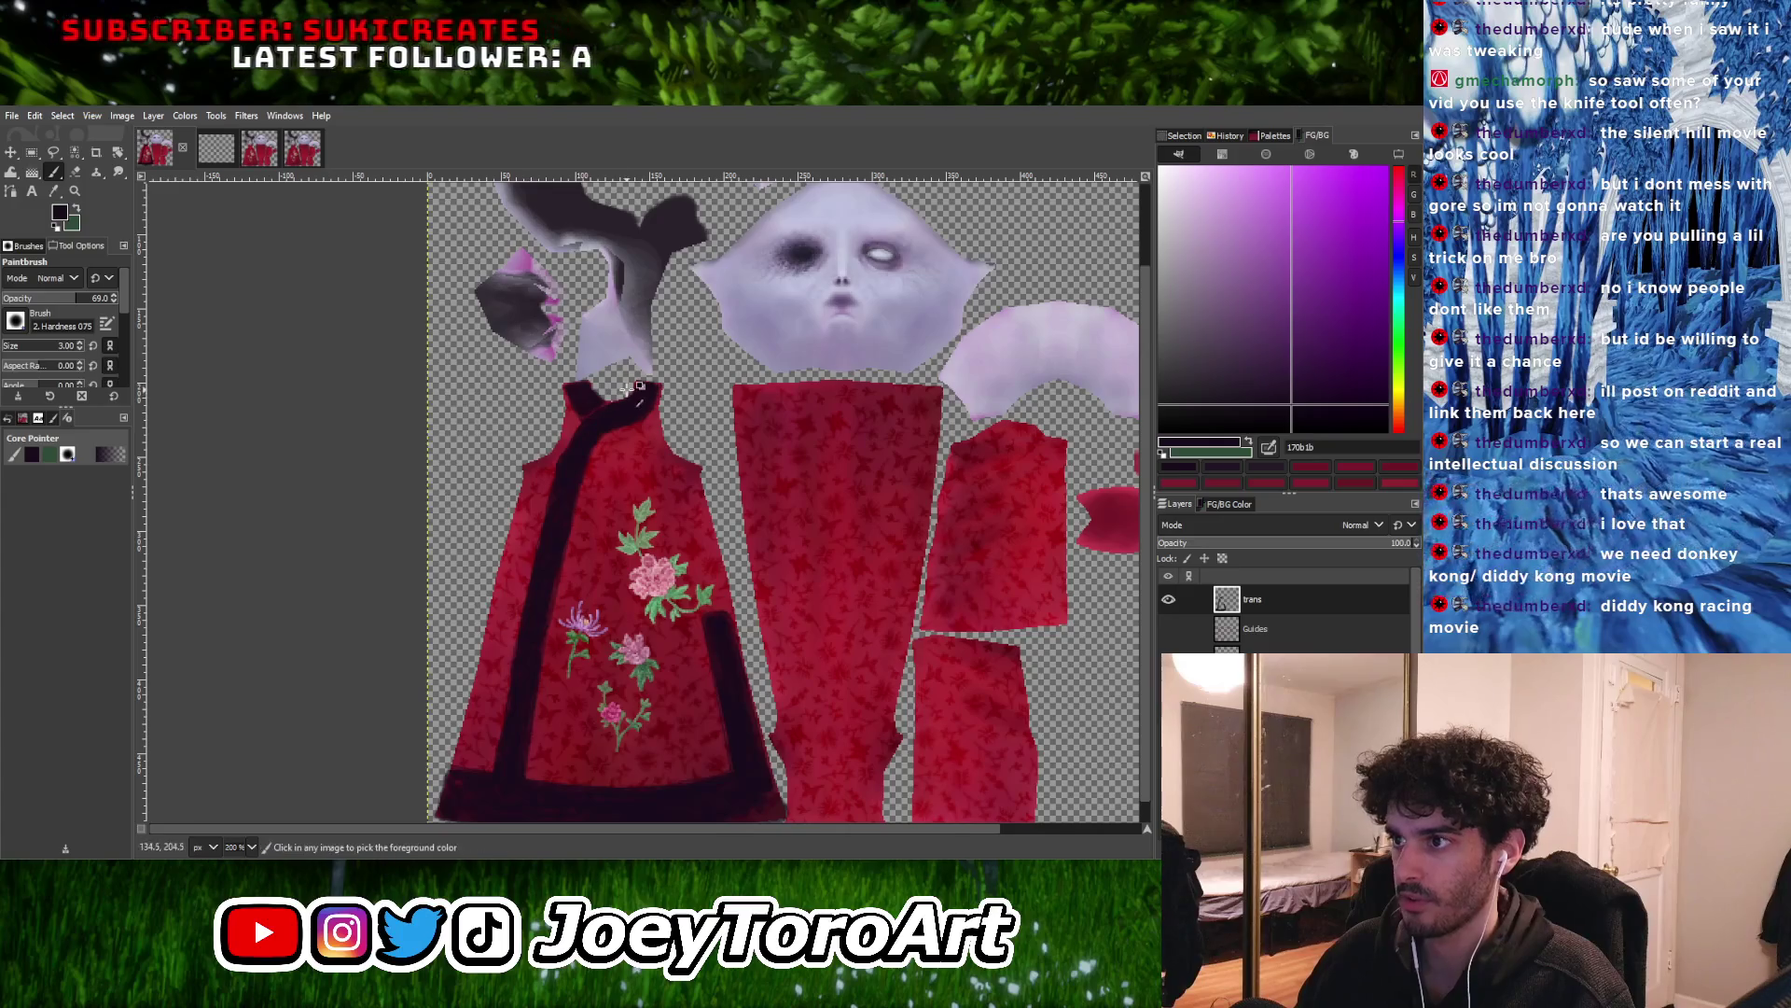
Sample the sash's dark purple, enlarge the brush slightly, and paint a lighter purple streak along the sash
{"action": "scroll", "coordinate": [657, 405], "scroll_direction": "up", "scroll_amount": 4, "text": "ctrl"}
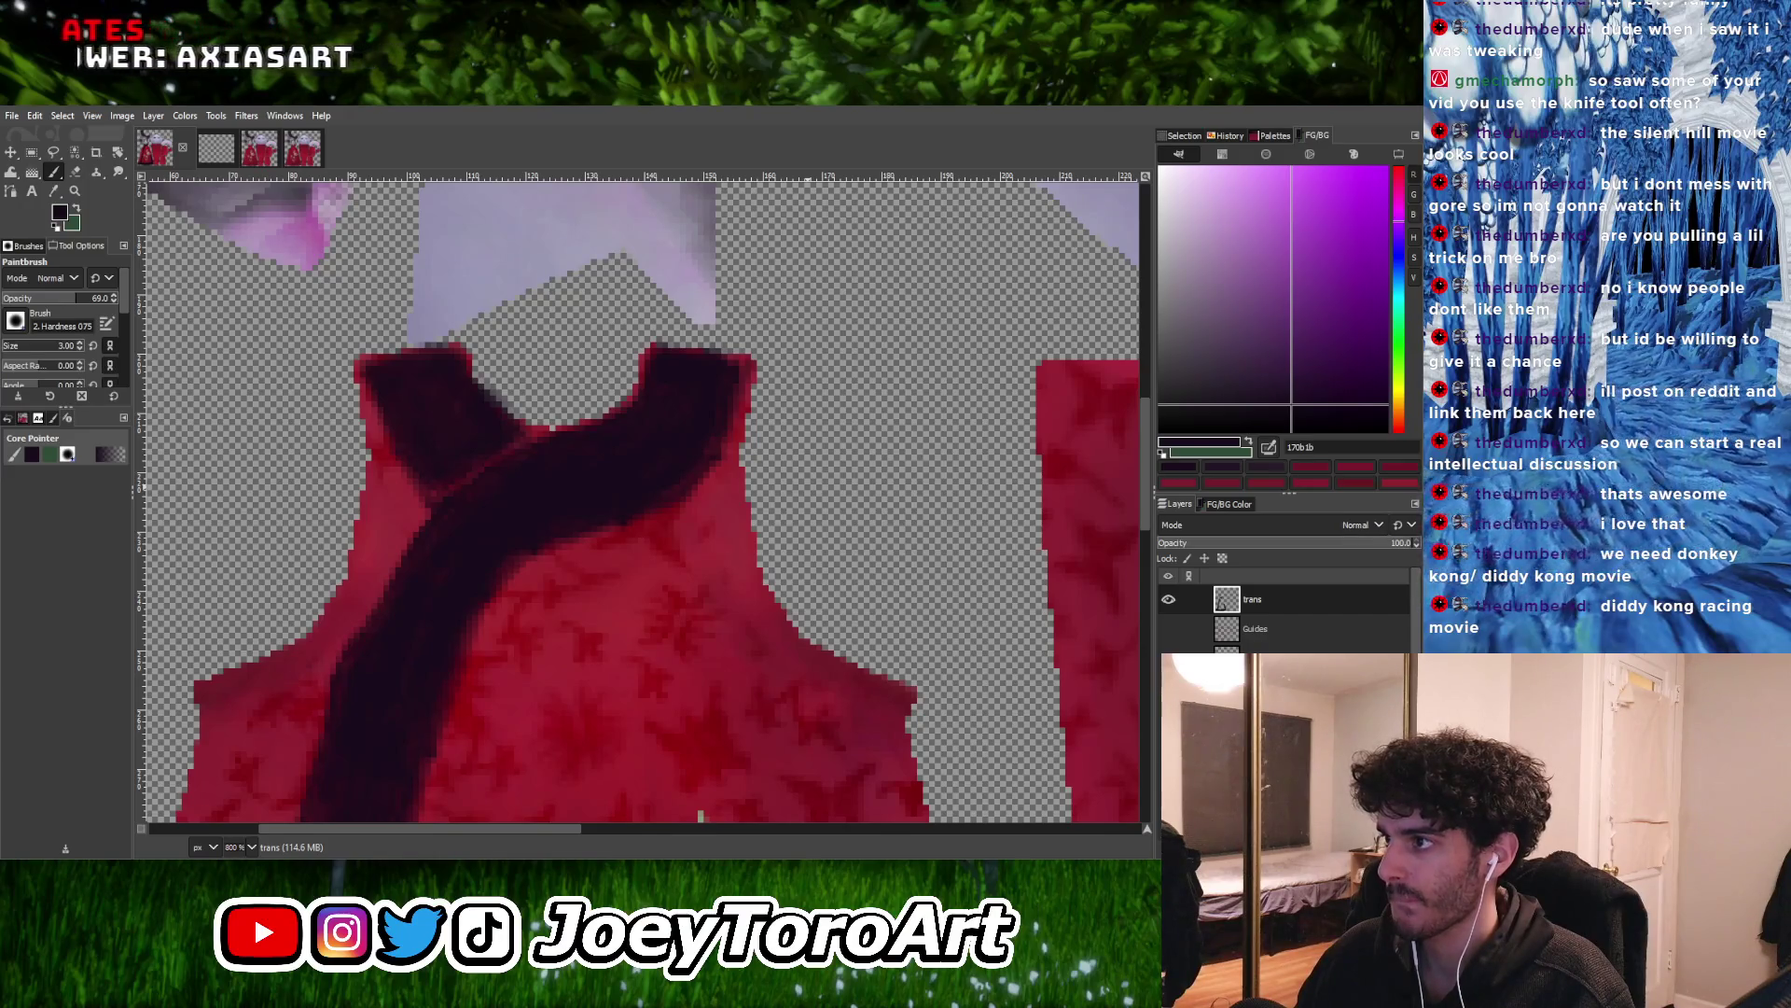
{"action": "scroll", "coordinate": [718, 433], "scroll_direction": "down", "scroll_amount": 2, "text": "ctrl"}
{"action": "scroll", "coordinate": [718, 434], "scroll_direction": "up", "scroll_amount": 3, "text": "ctrl"}
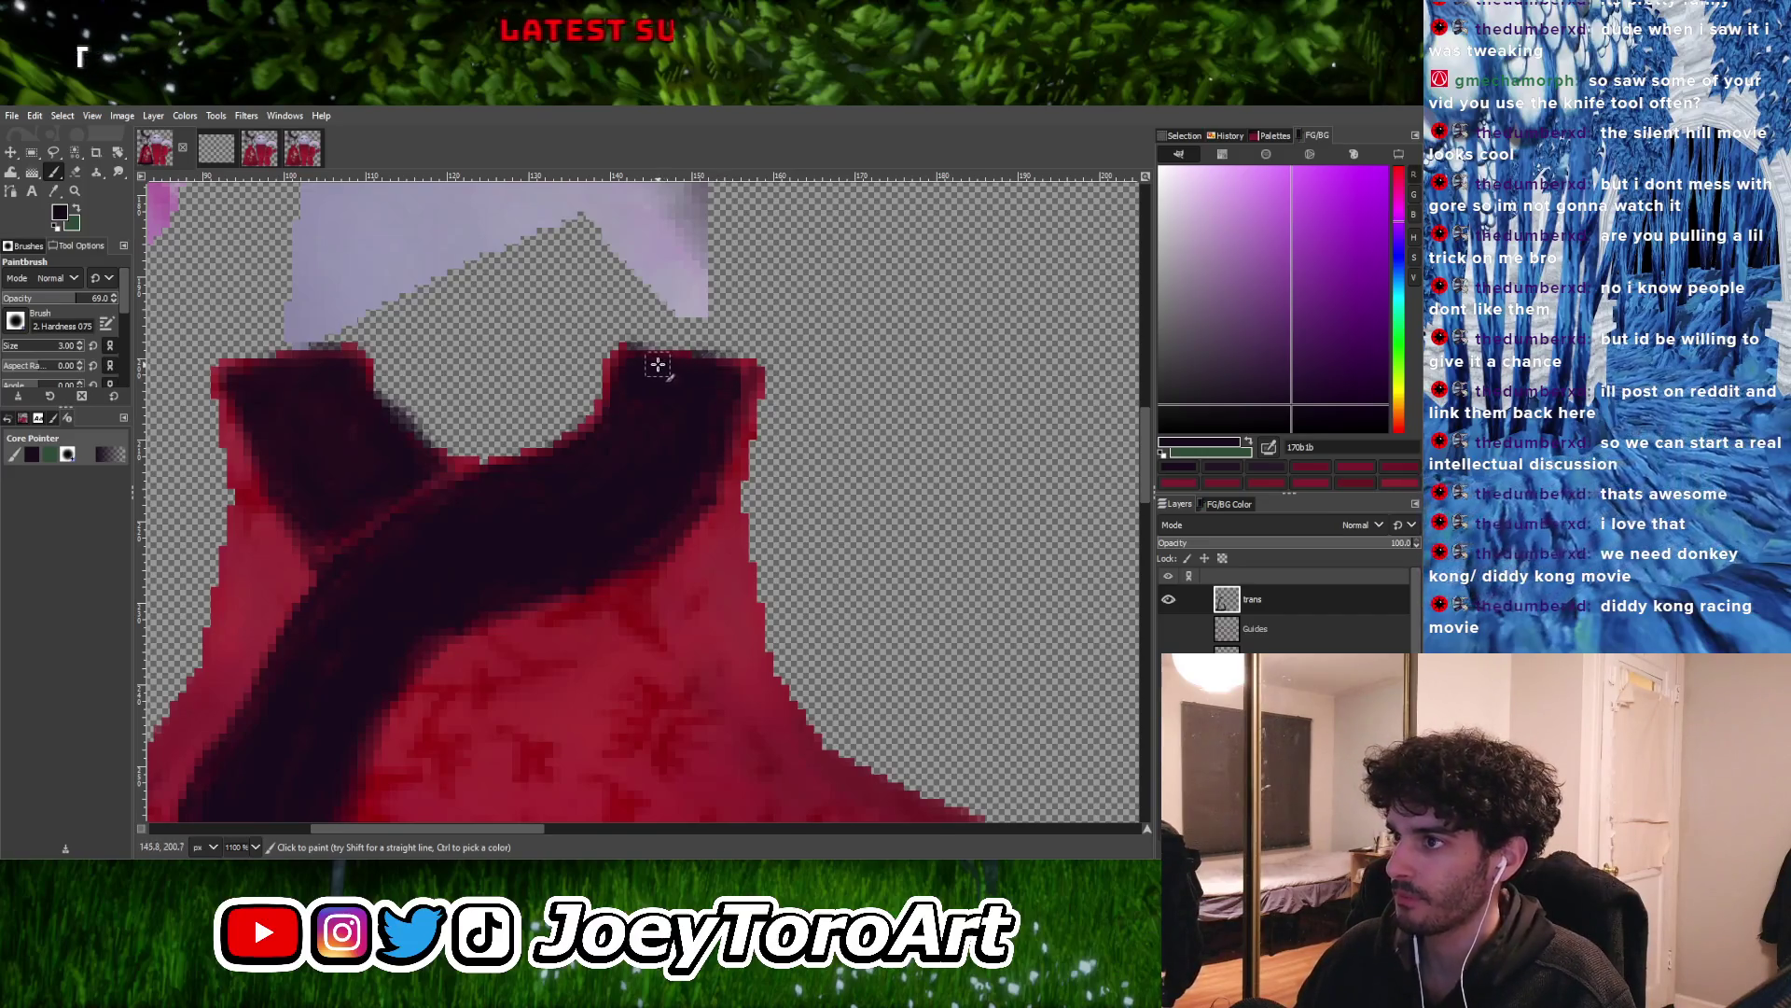
{"action": "scroll", "coordinate": [632, 499], "scroll_direction": "down", "scroll_amount": 3, "text": "ctrl"}
{"action": "scroll", "coordinate": [631, 508], "scroll_direction": "up", "scroll_amount": 3, "text": "ctrl"}
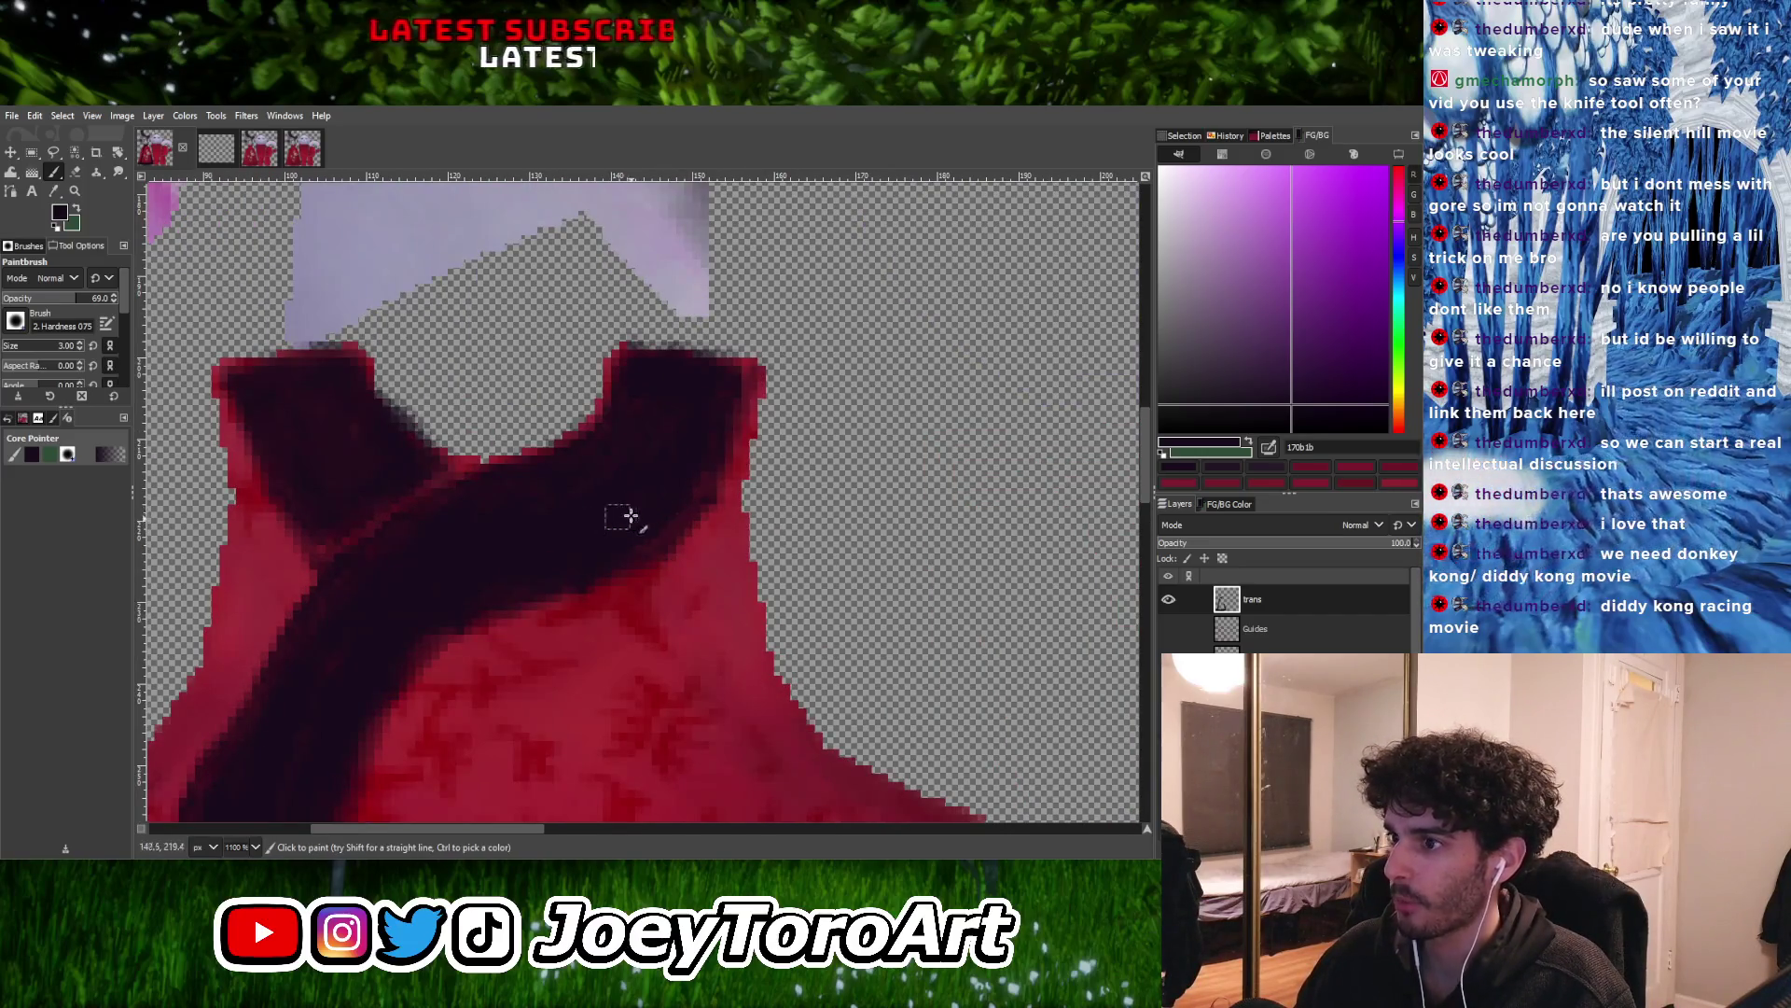
{"action": "left_click", "coordinate": [612, 460], "text": "ctrl"}
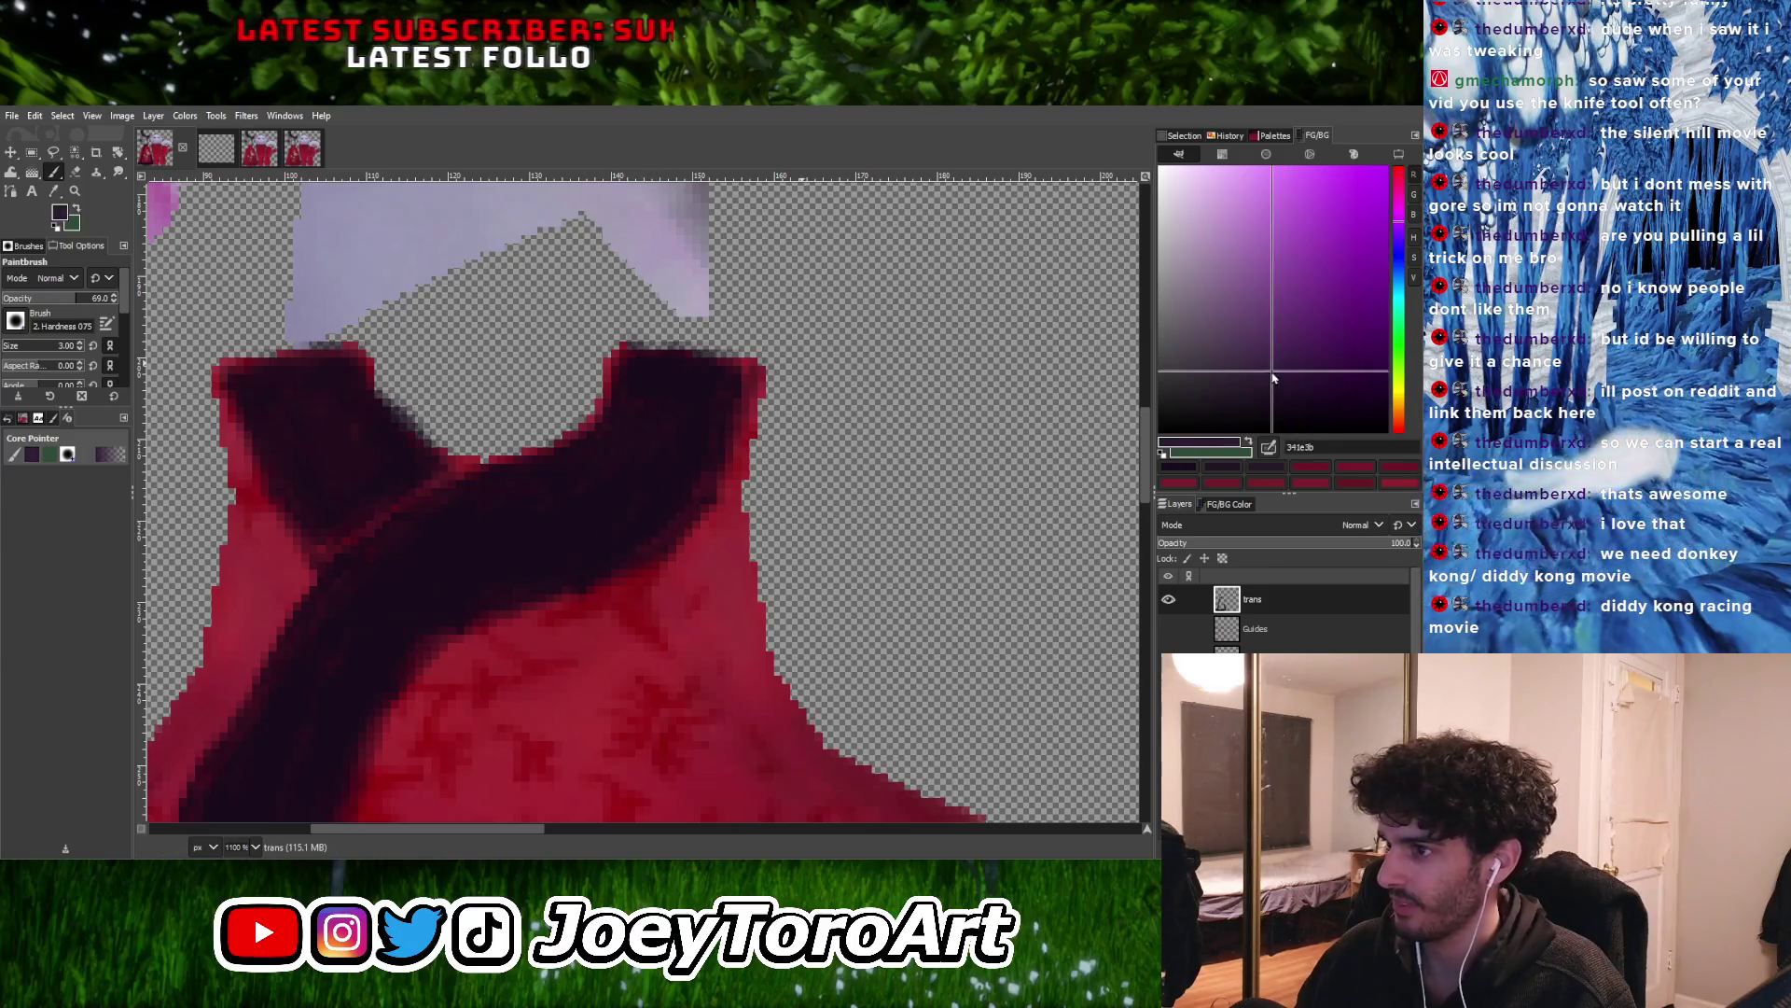
{"action": "key", "text": "bracketright"}
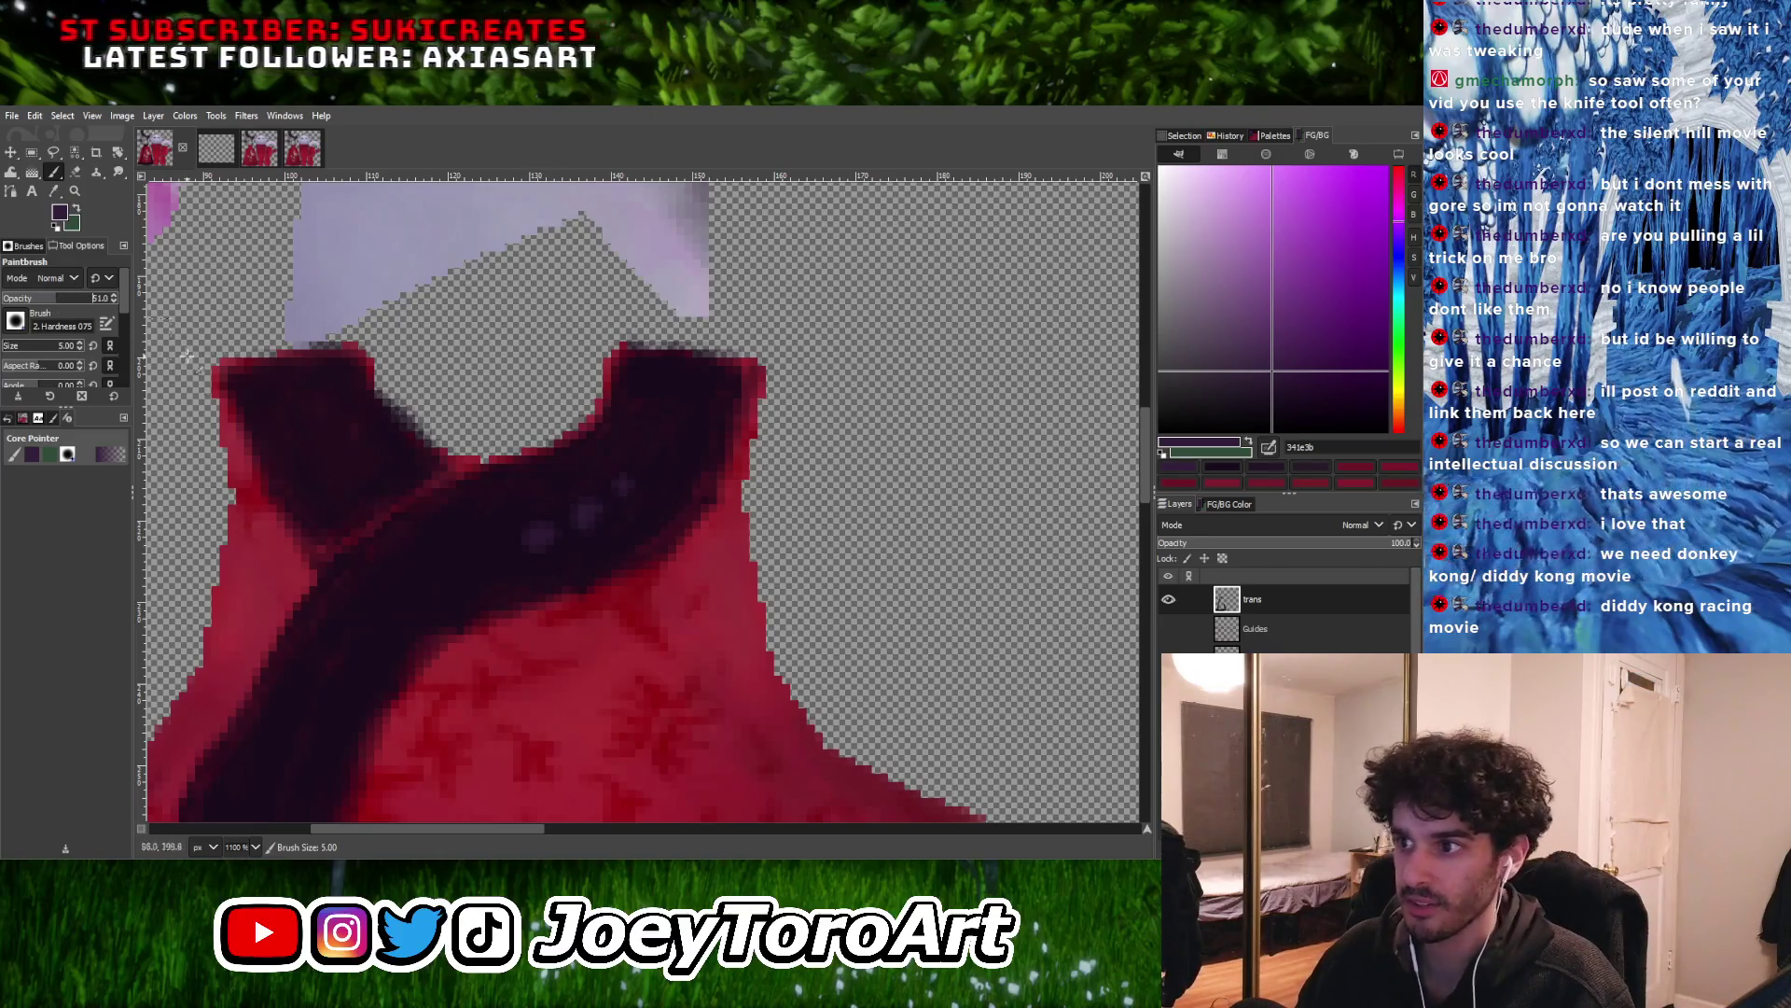
{"action": "left_click_drag", "start_coordinate": [539, 539], "coordinate": [695, 474]}
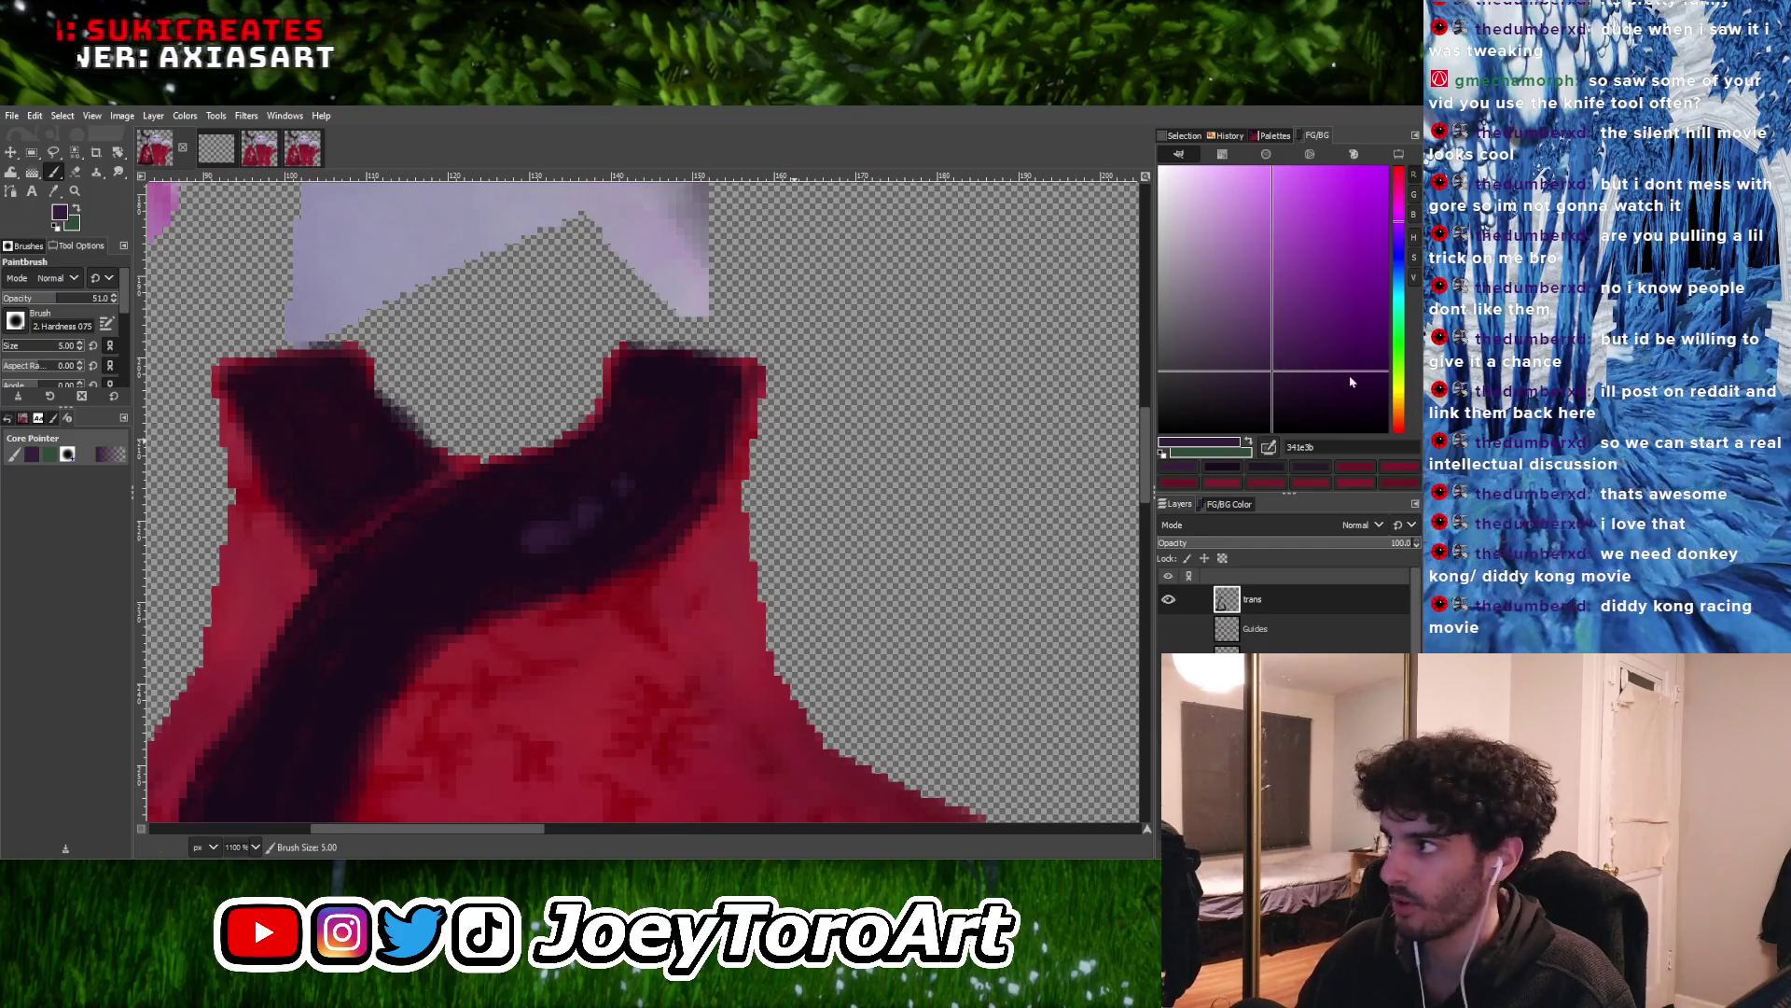
Pick progressively darker purples, ending on a deep near-black purple
{"action": "left_click", "coordinate": [1234, 384]}
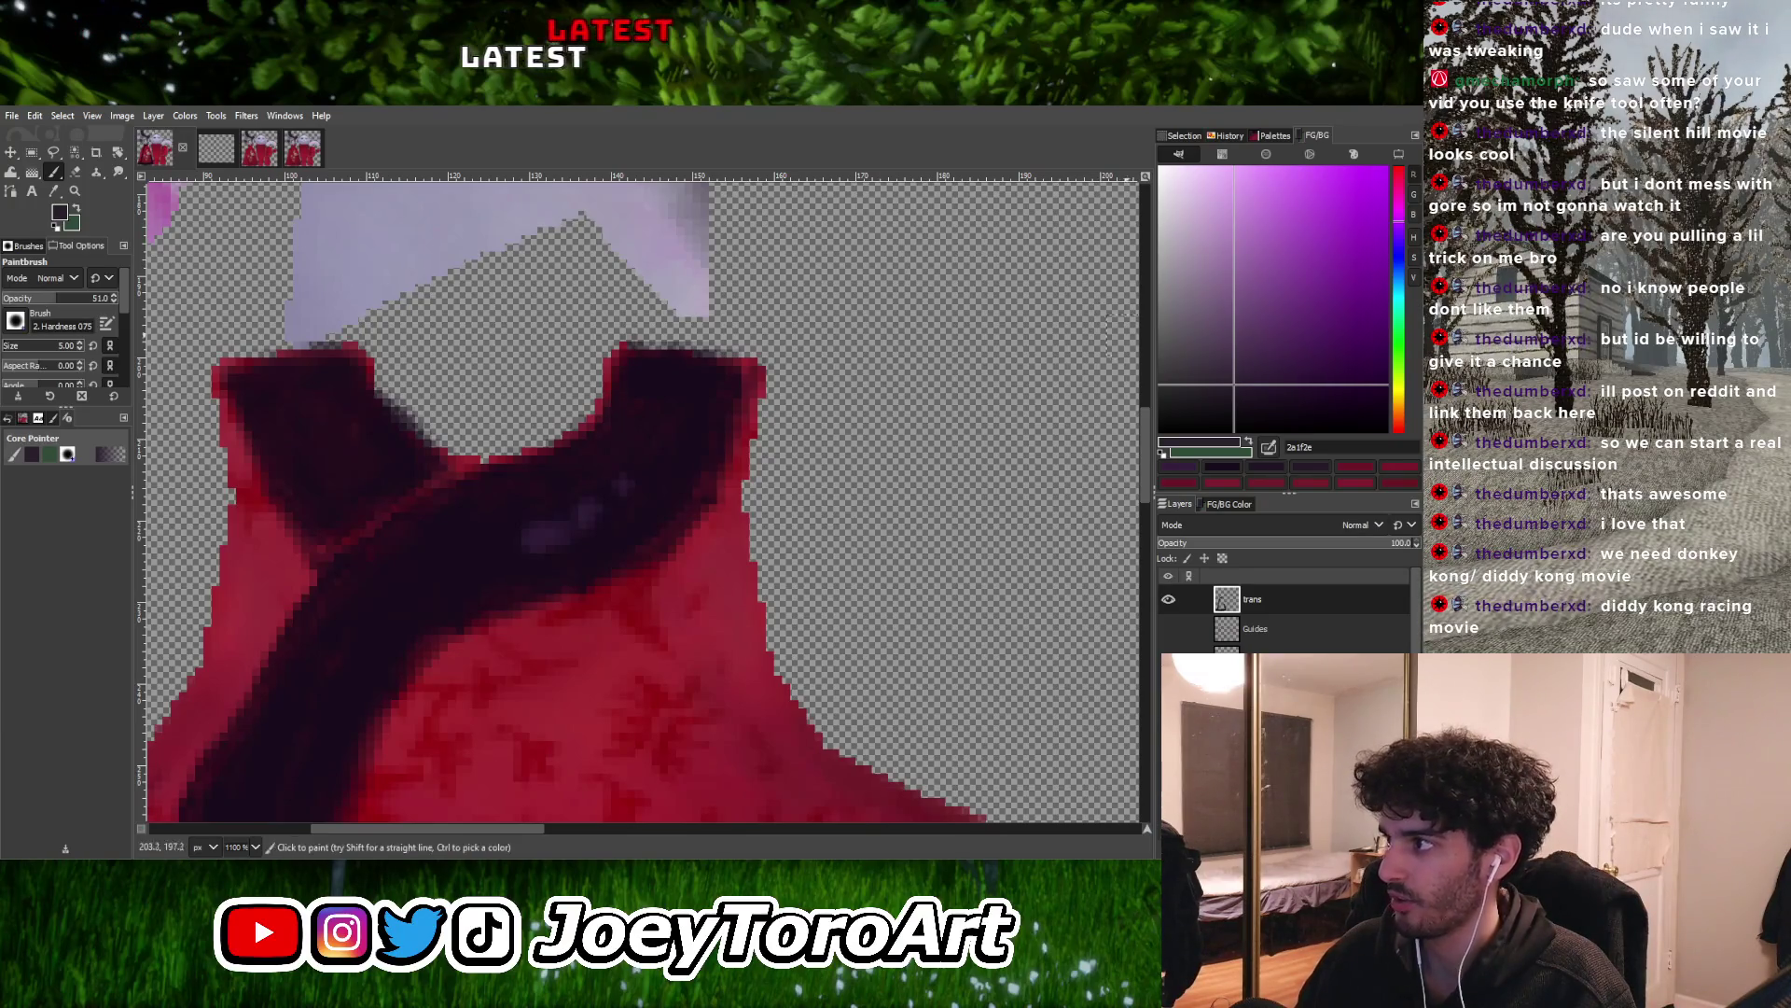
{"action": "left_click", "coordinate": [1222, 392]}
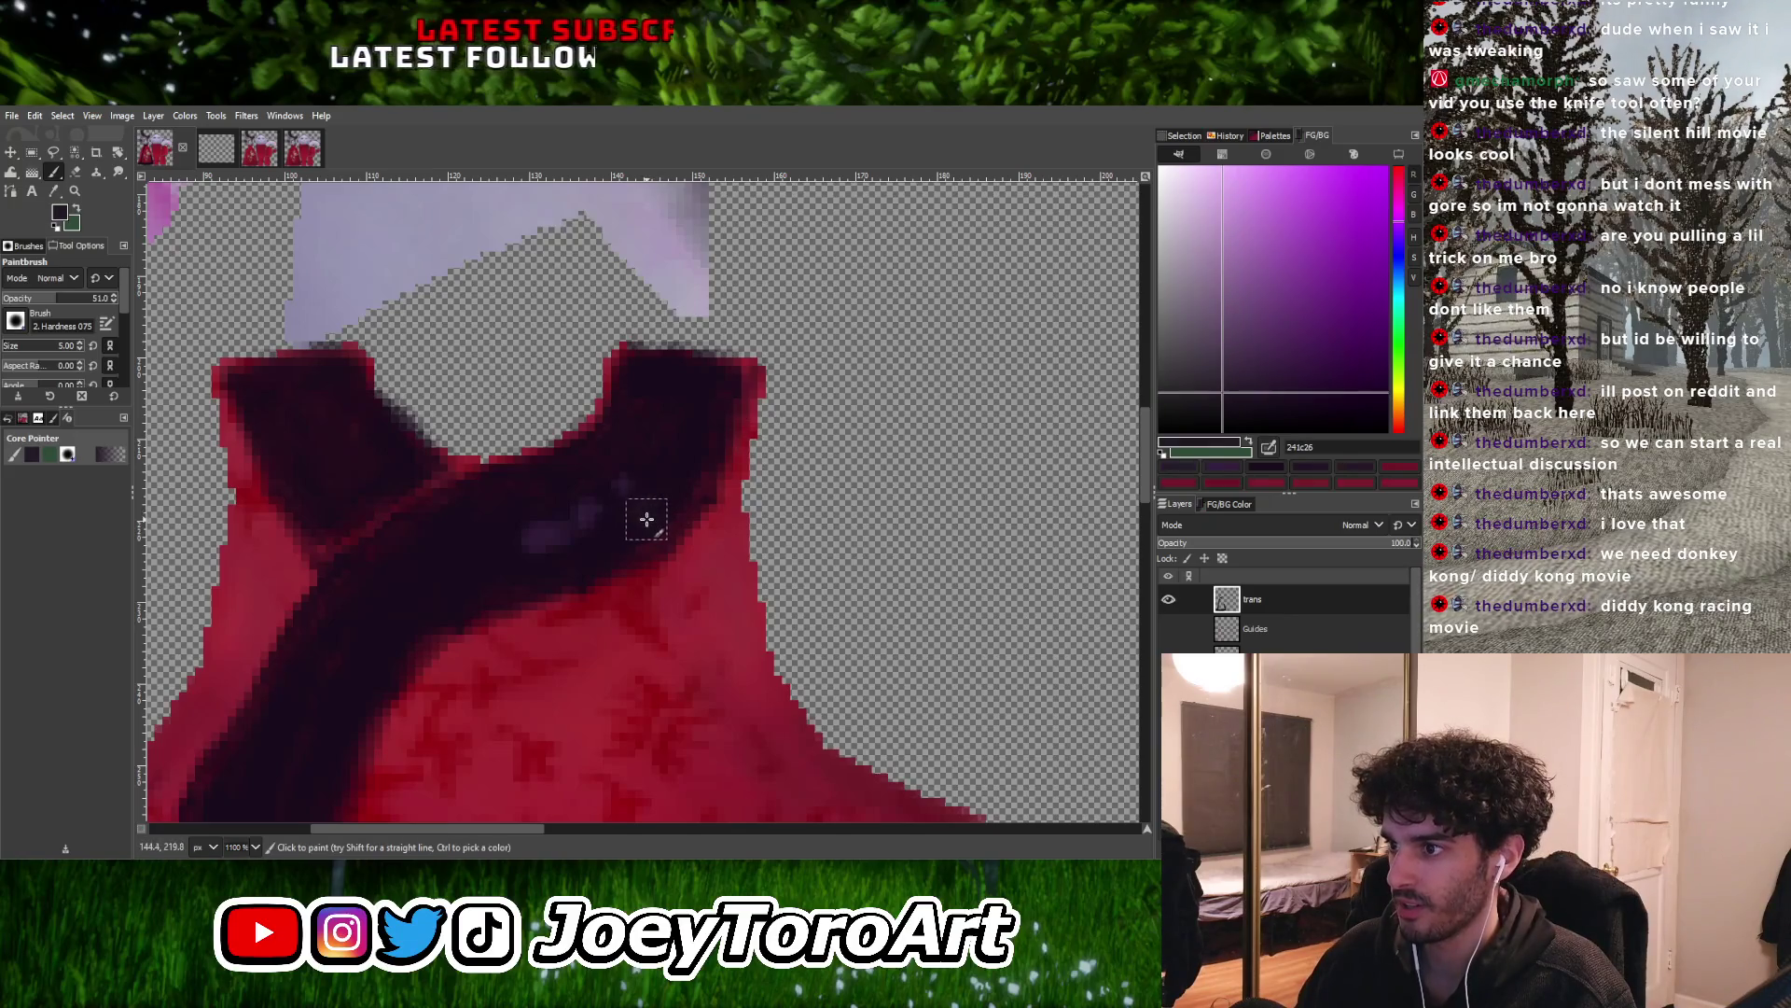
{"action": "left_click", "coordinate": [1254, 399]}
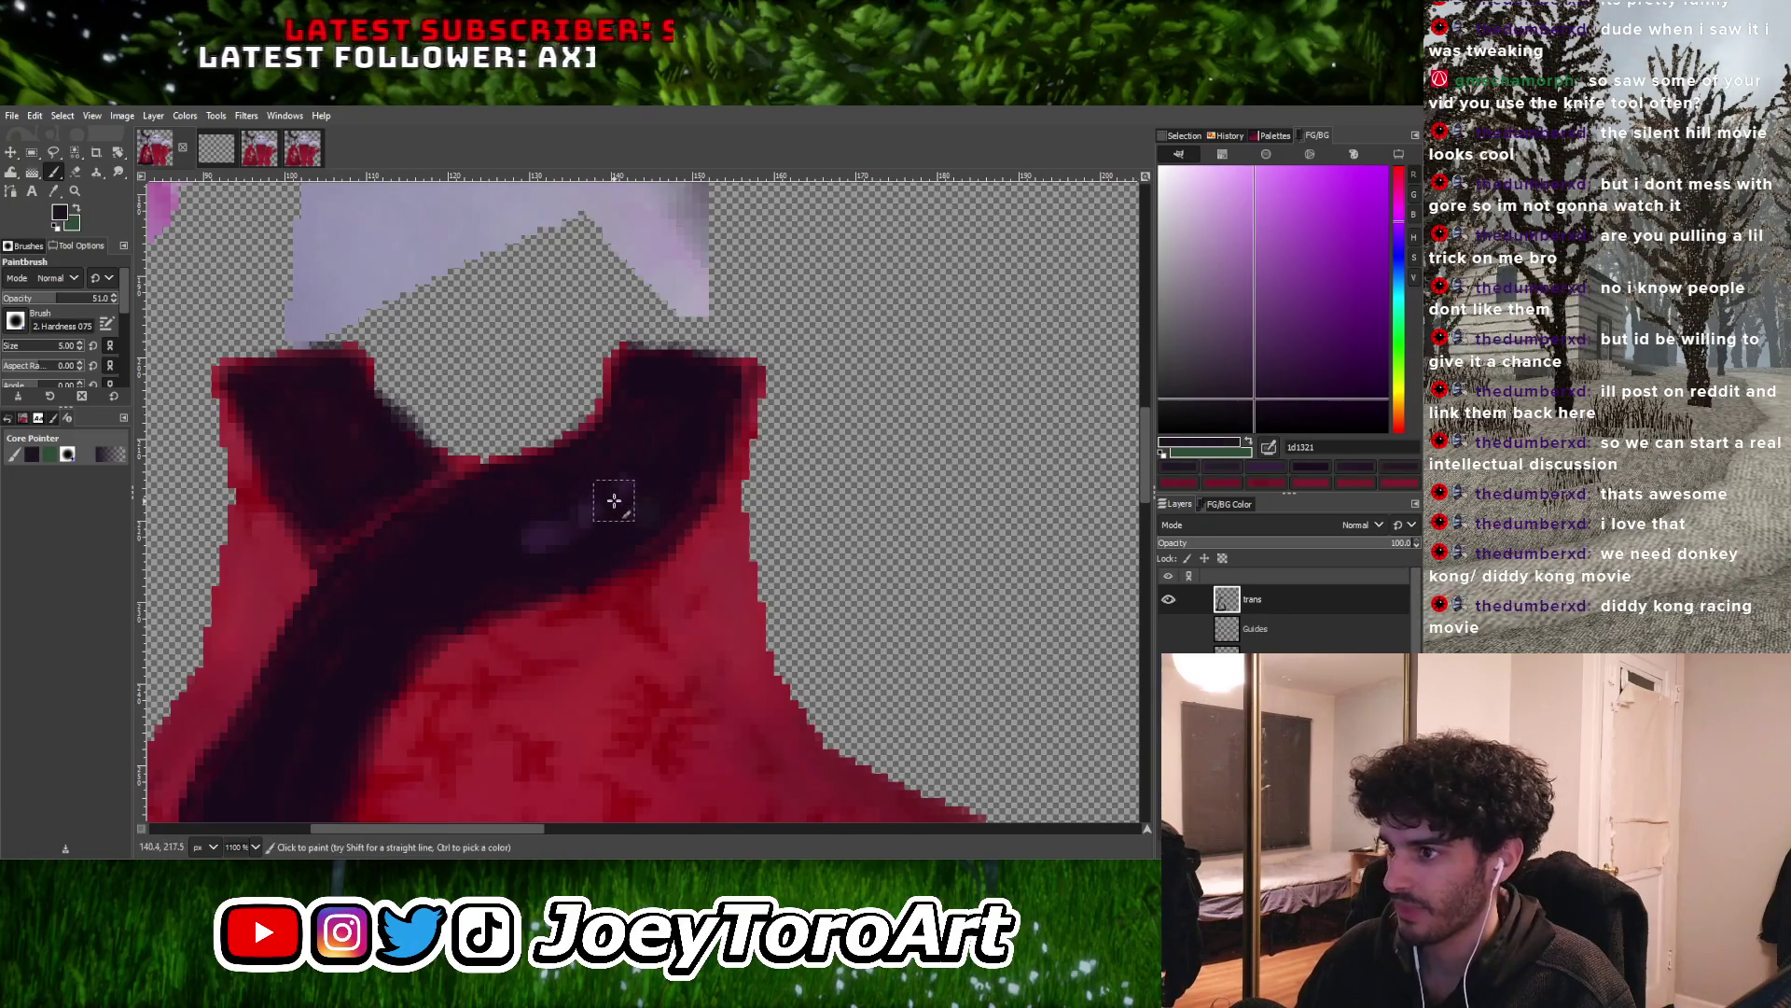
{"action": "scroll", "coordinate": [579, 500], "scroll_direction": "up", "scroll_amount": 1, "text": "ctrl"}
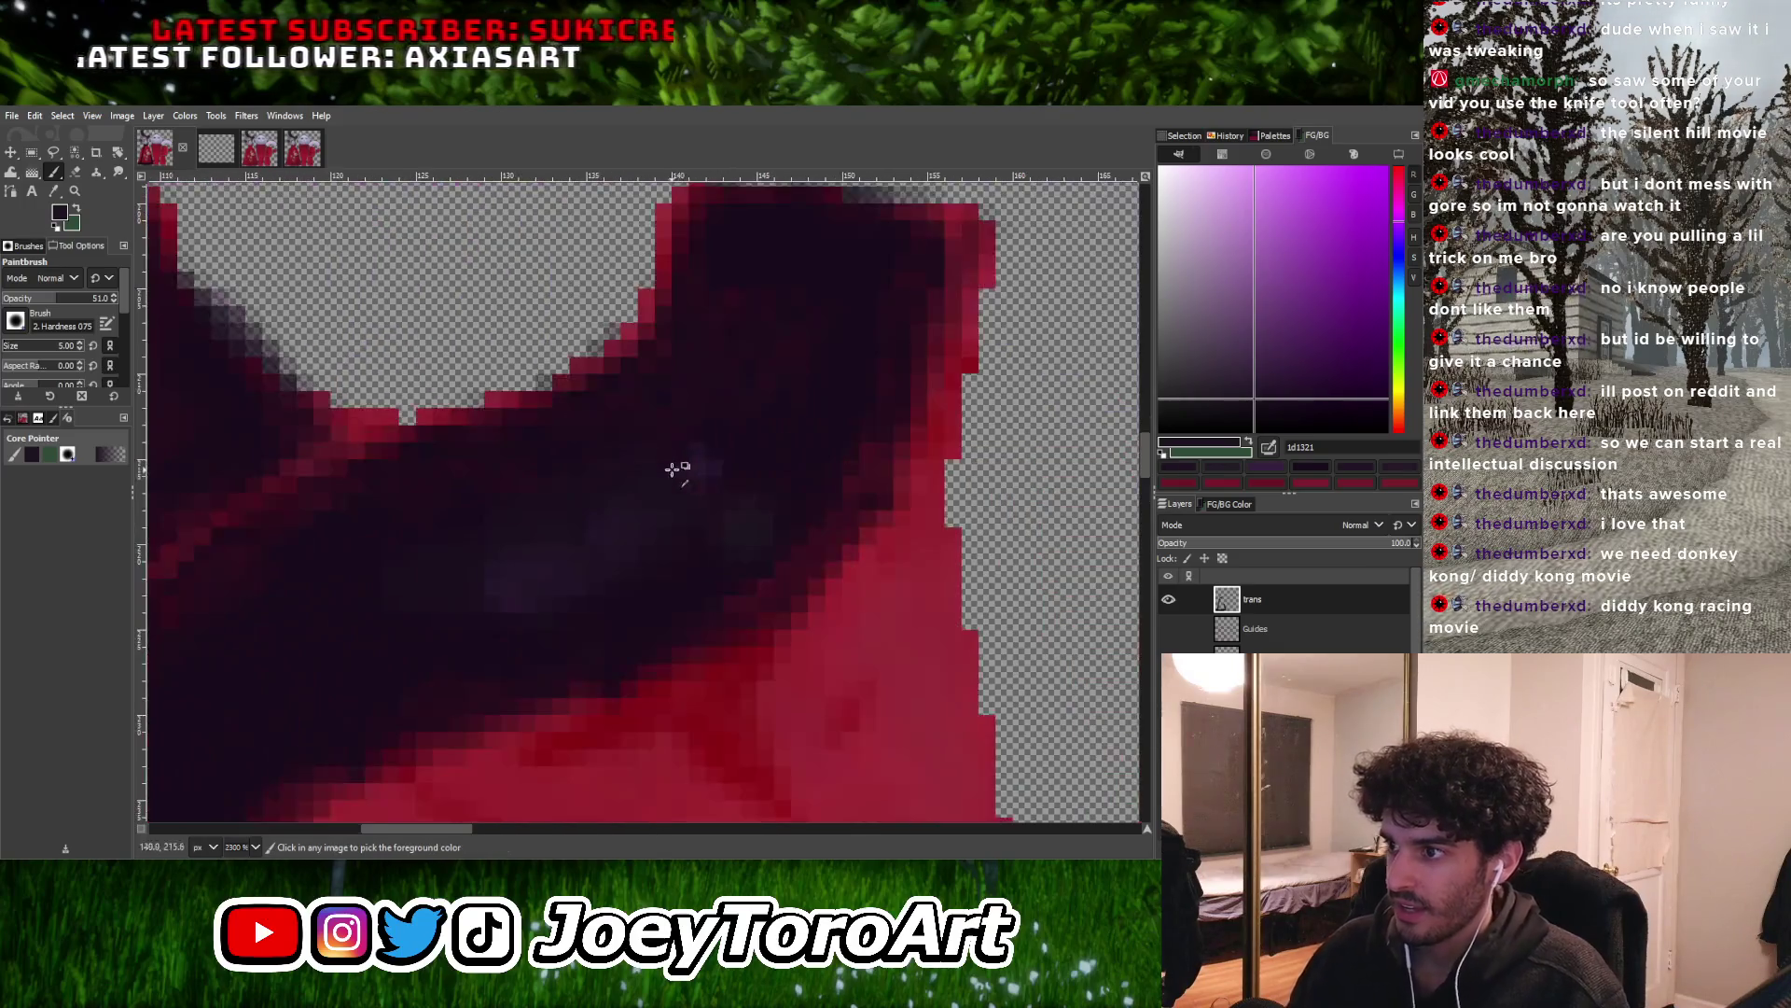
Sample the sash purple, shrink the brush for finer work, and set a slightly lighter purple-black
{"action": "scroll", "coordinate": [568, 529], "scroll_direction": "down", "scroll_amount": 2, "text": "ctrl"}
{"action": "scroll", "coordinate": [569, 527], "scroll_direction": "up", "scroll_amount": 2, "text": "ctrl"}
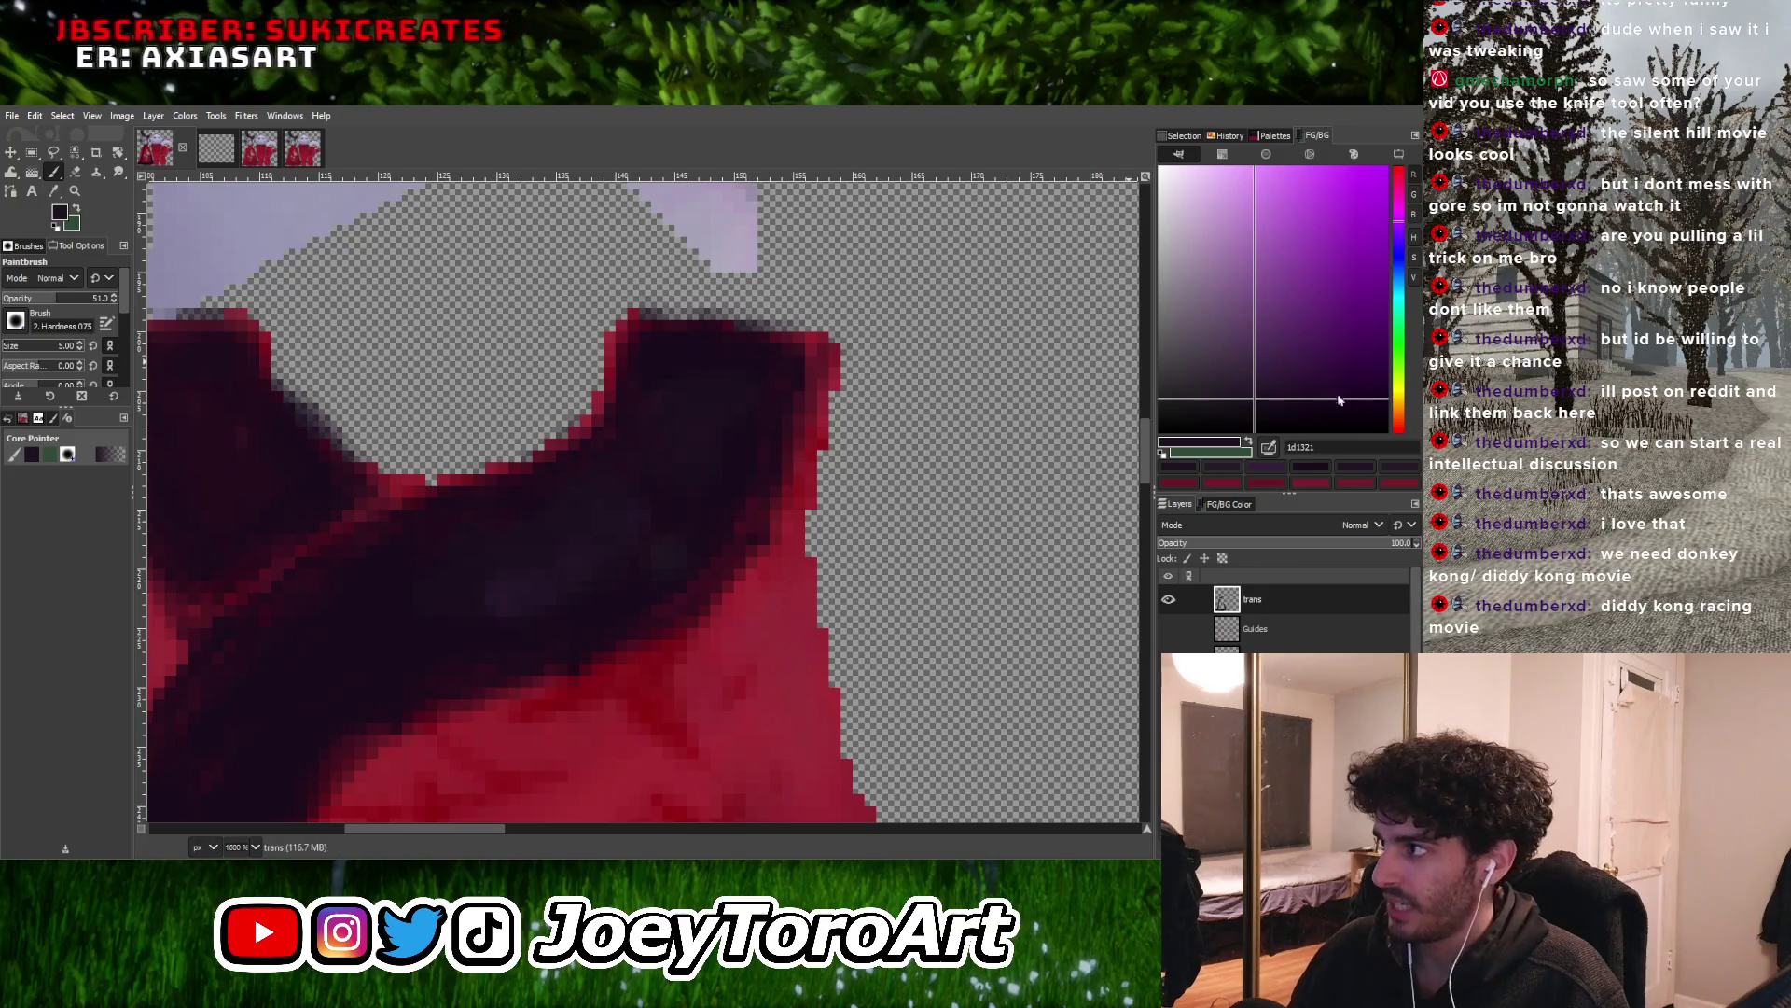
{"action": "left_click", "coordinate": [755, 390], "text": "ctrl"}
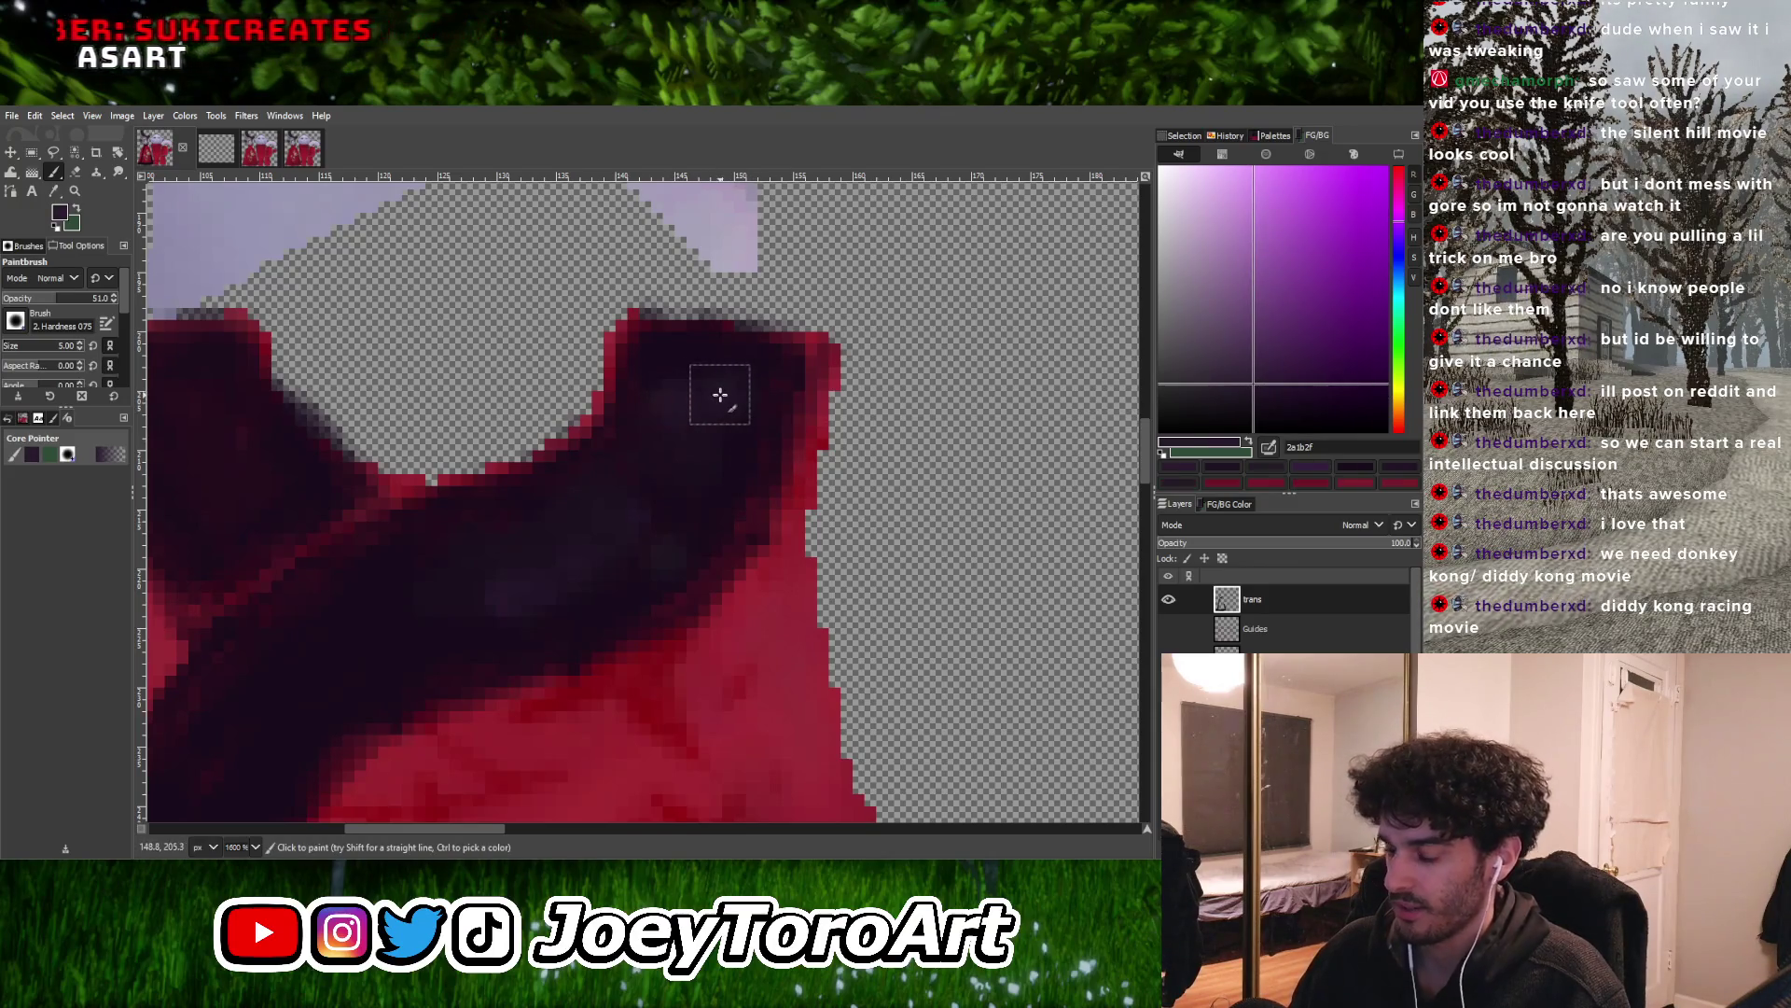
{"action": "key", "text": "bracketleft"}
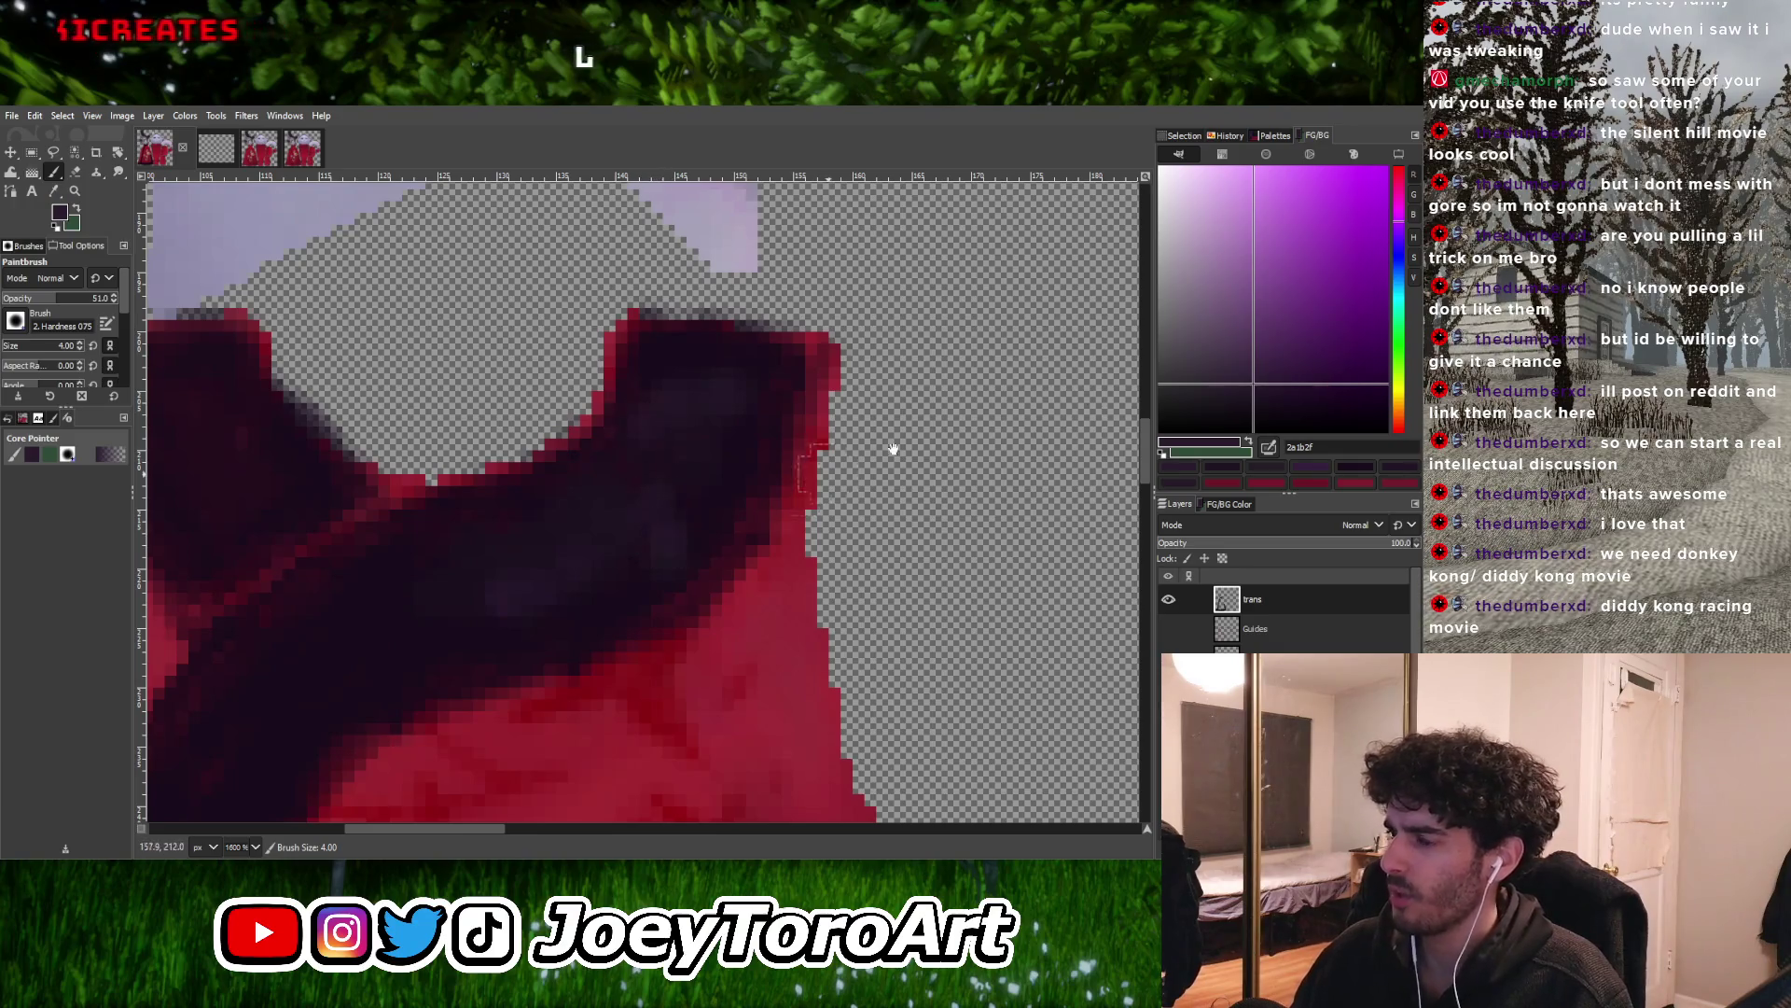
{"action": "left_click", "coordinate": [1292, 403]}
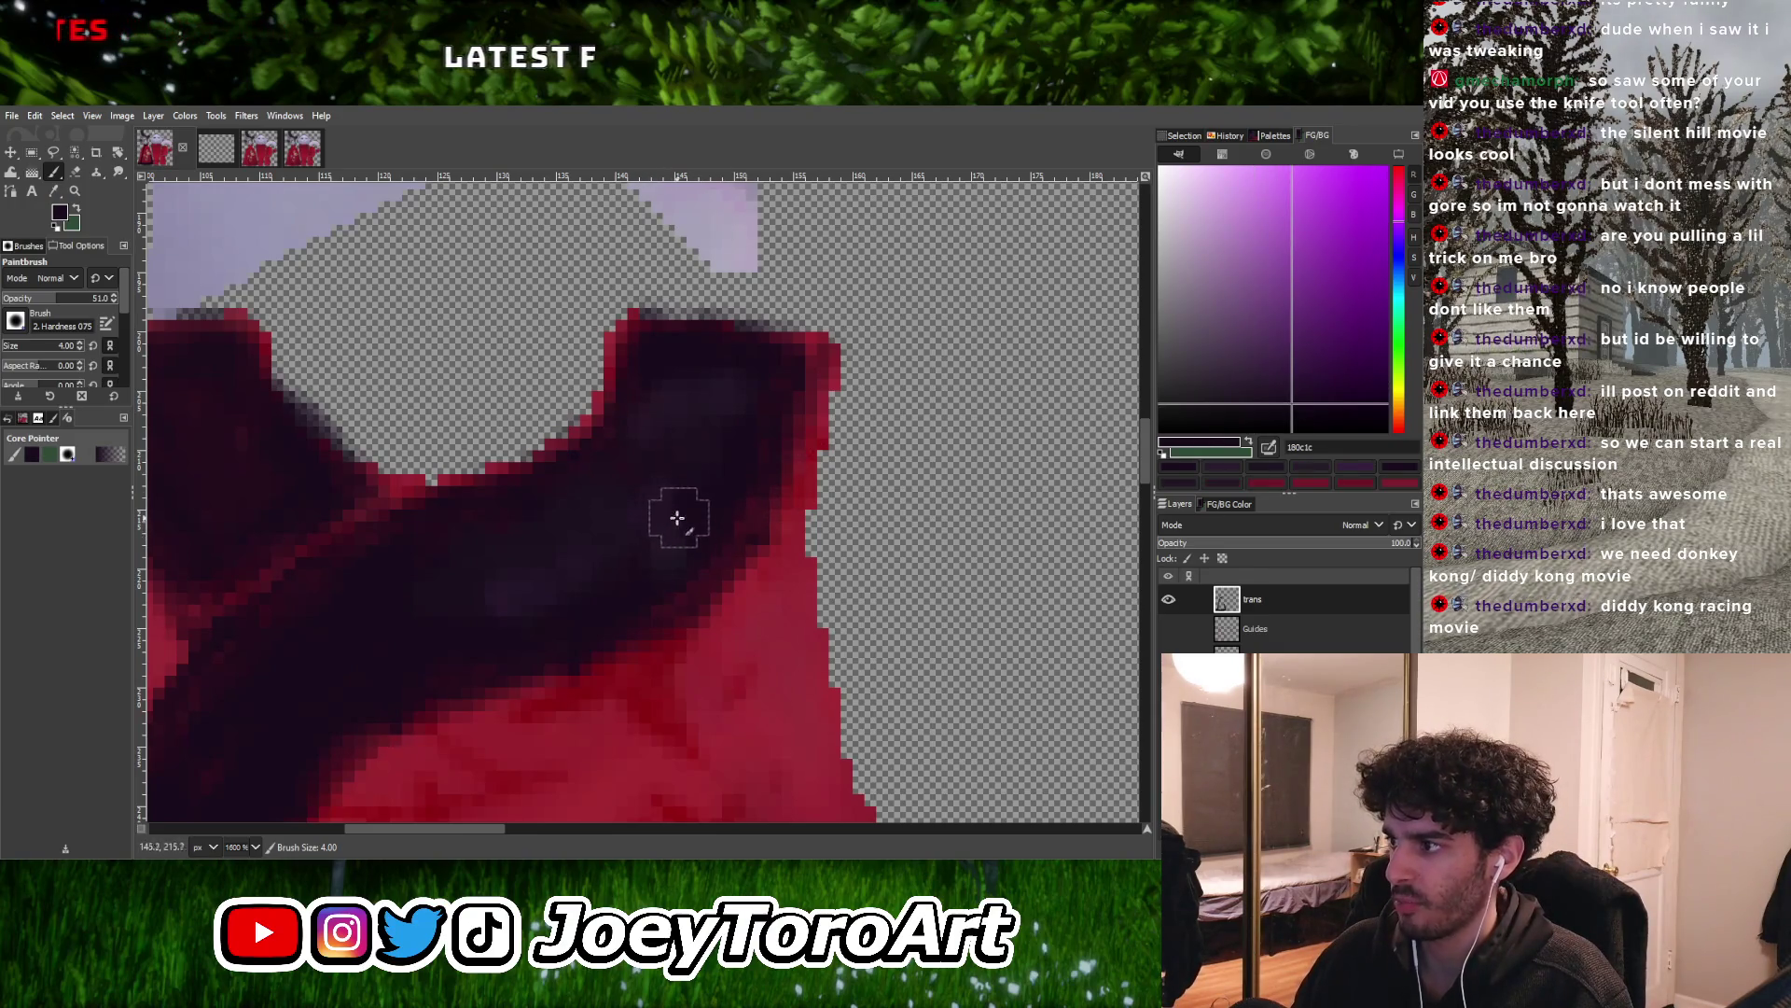
{"action": "key", "text": "bracketleft"}
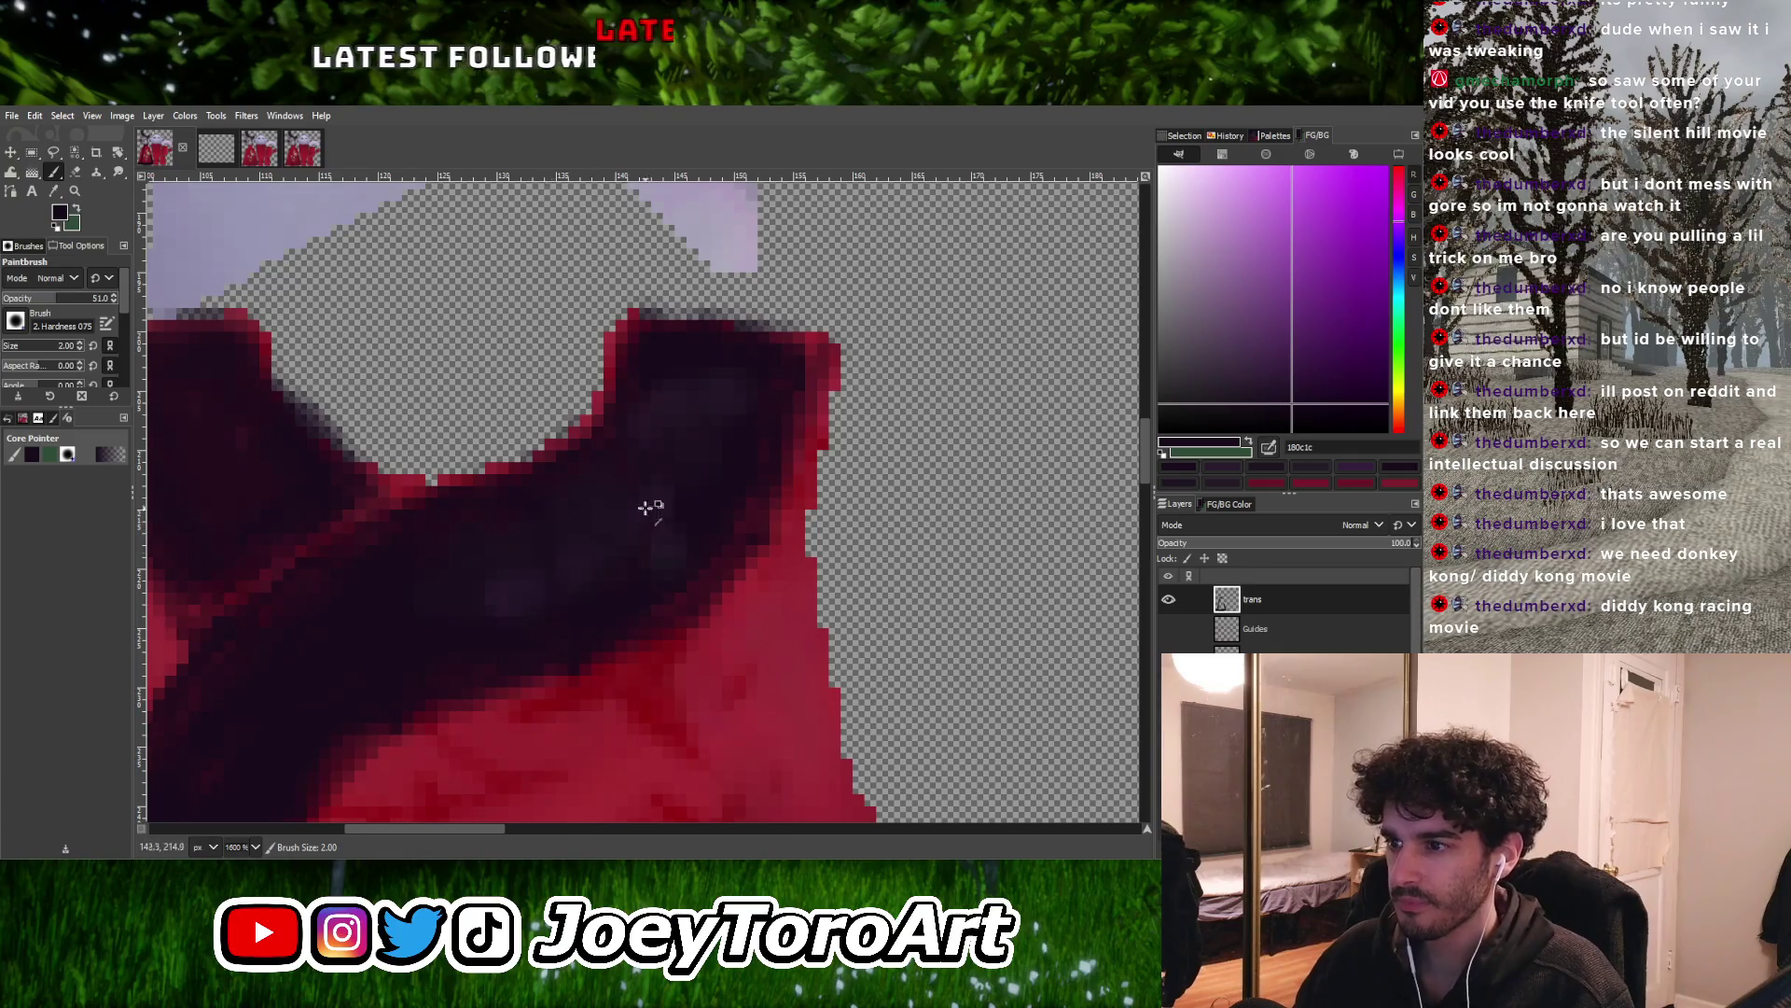
{"action": "scroll", "coordinate": [631, 520], "scroll_direction": "left", "scroll_amount": 3, "text": "shift"}
{"action": "scroll", "coordinate": [545, 558], "scroll_direction": "down", "scroll_amount": 2}
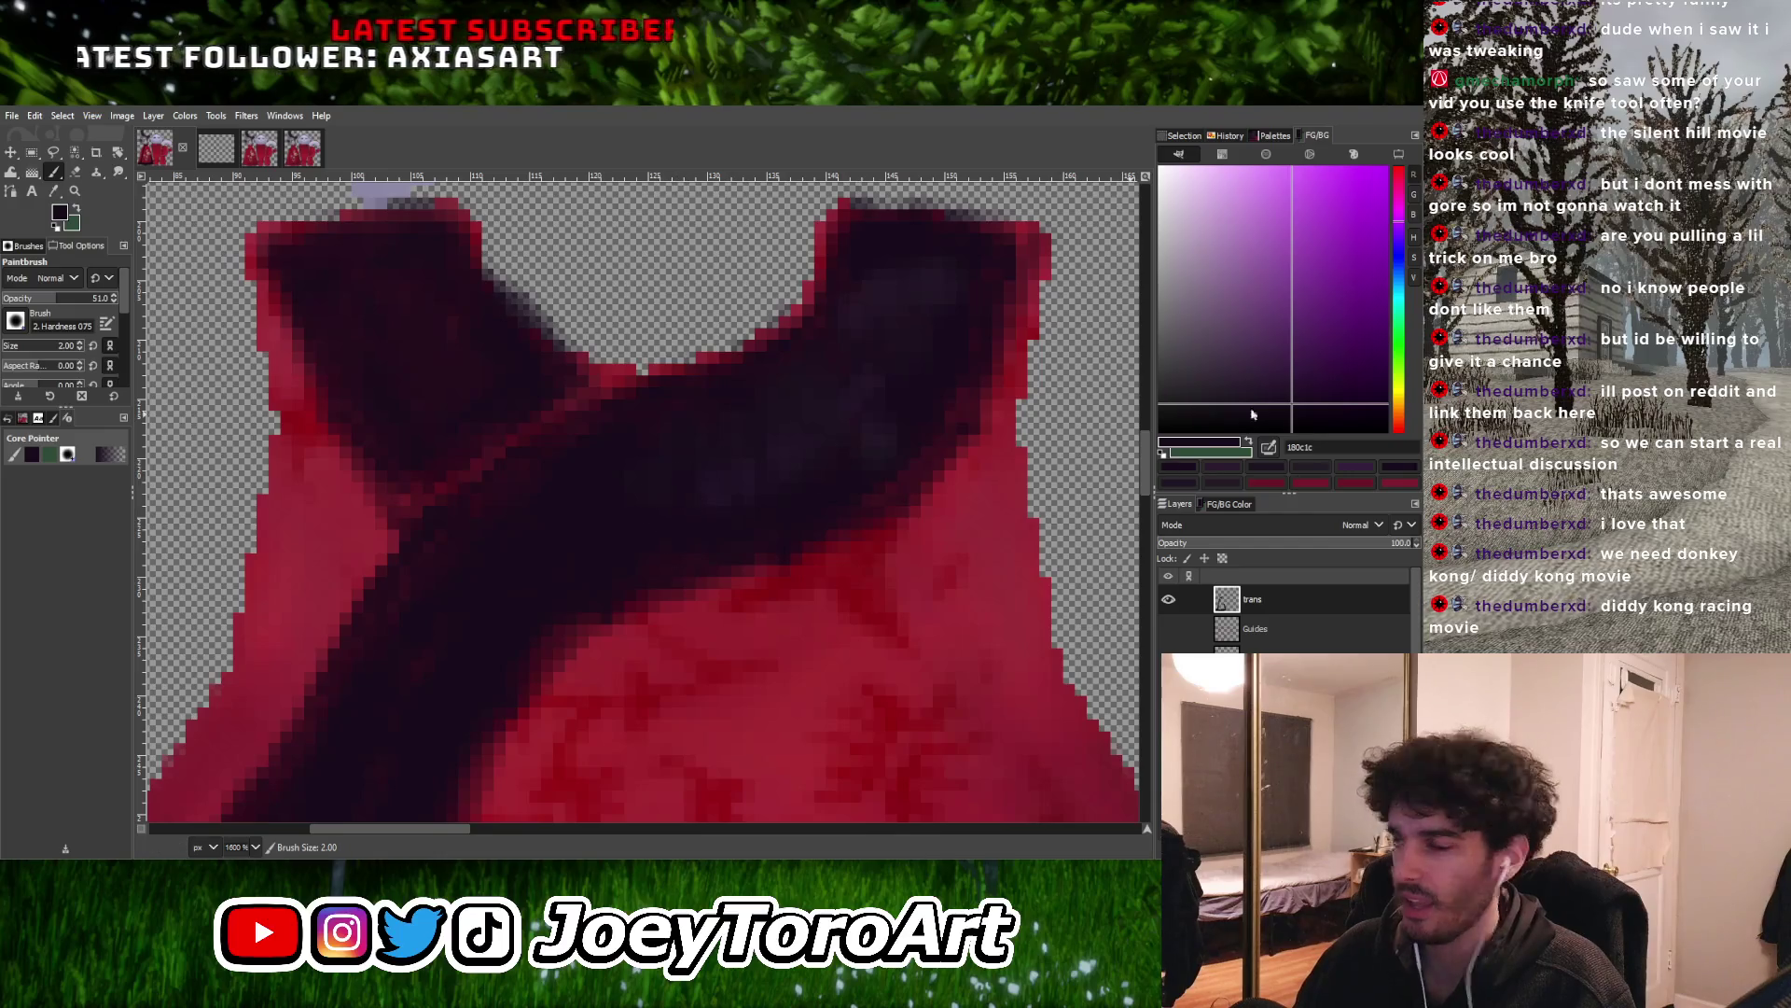
{"action": "left_click_drag", "start_coordinate": [1306, 390], "coordinate": [1256, 386]}
{"action": "left_click_drag", "start_coordinate": [632, 480], "coordinate": [620, 541]}
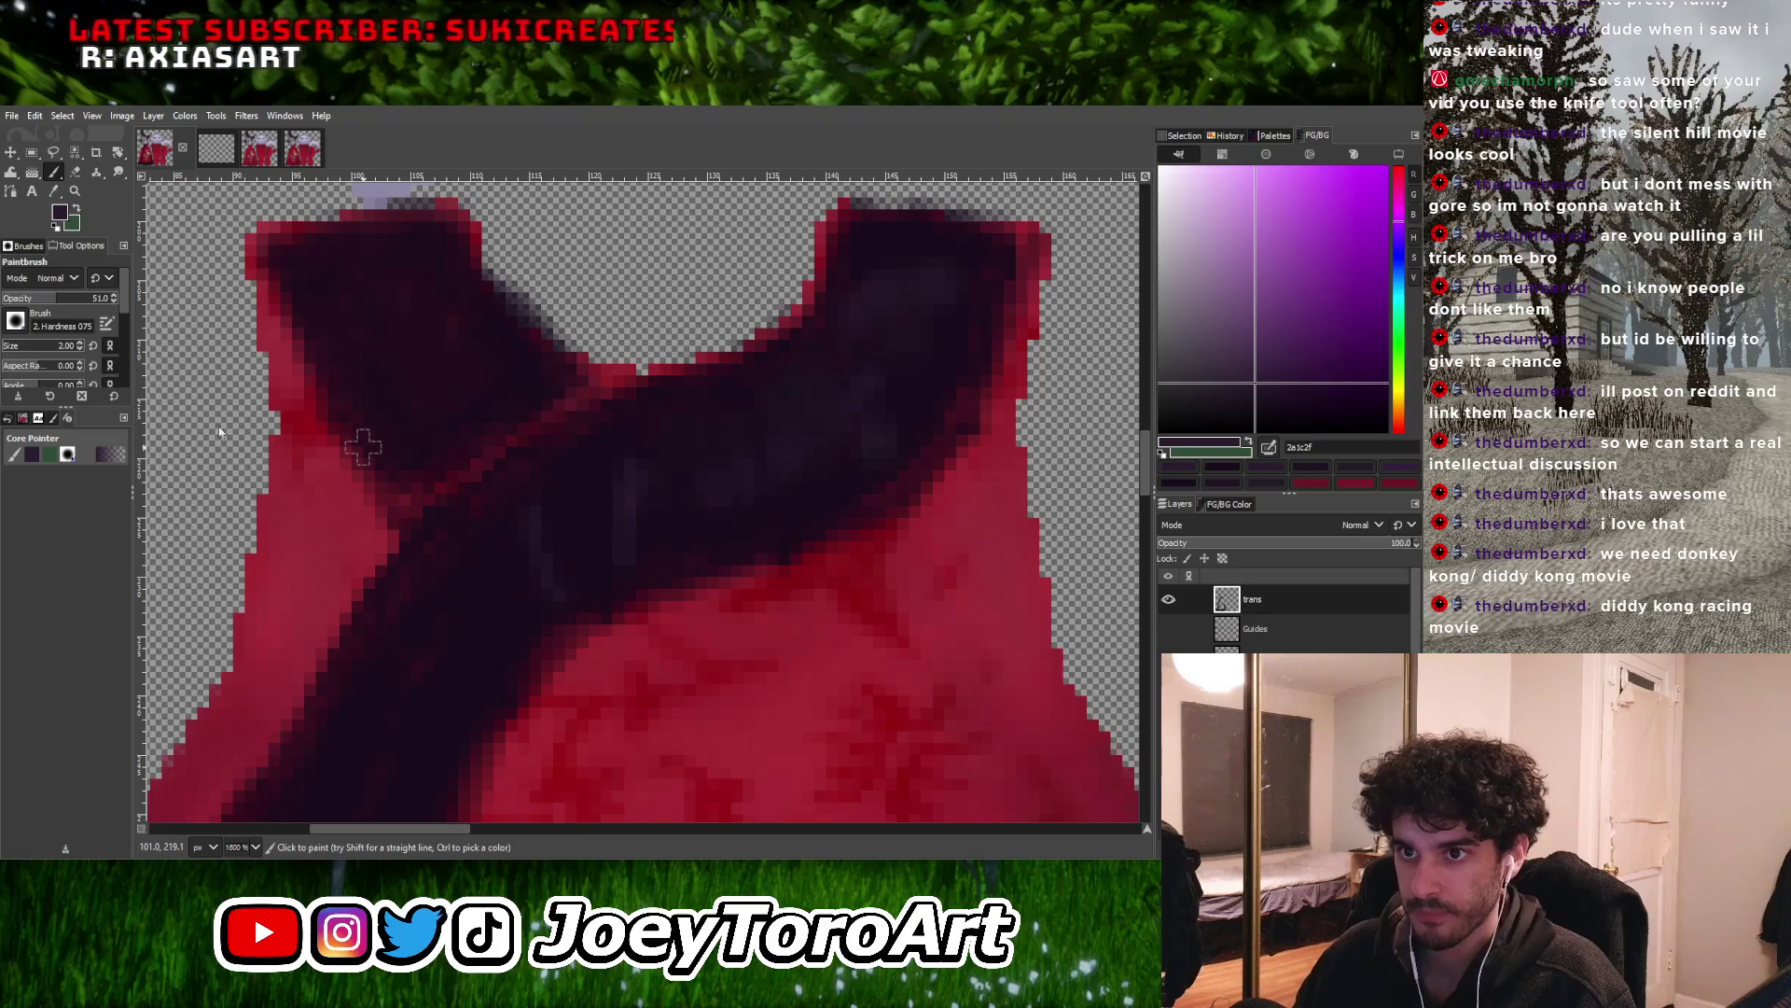
Sample near-black purple and dark crimson-black tones from the sash edge
{"action": "scroll", "coordinate": [712, 478], "scroll_direction": "down", "scroll_amount": 2, "text": "ctrl"}
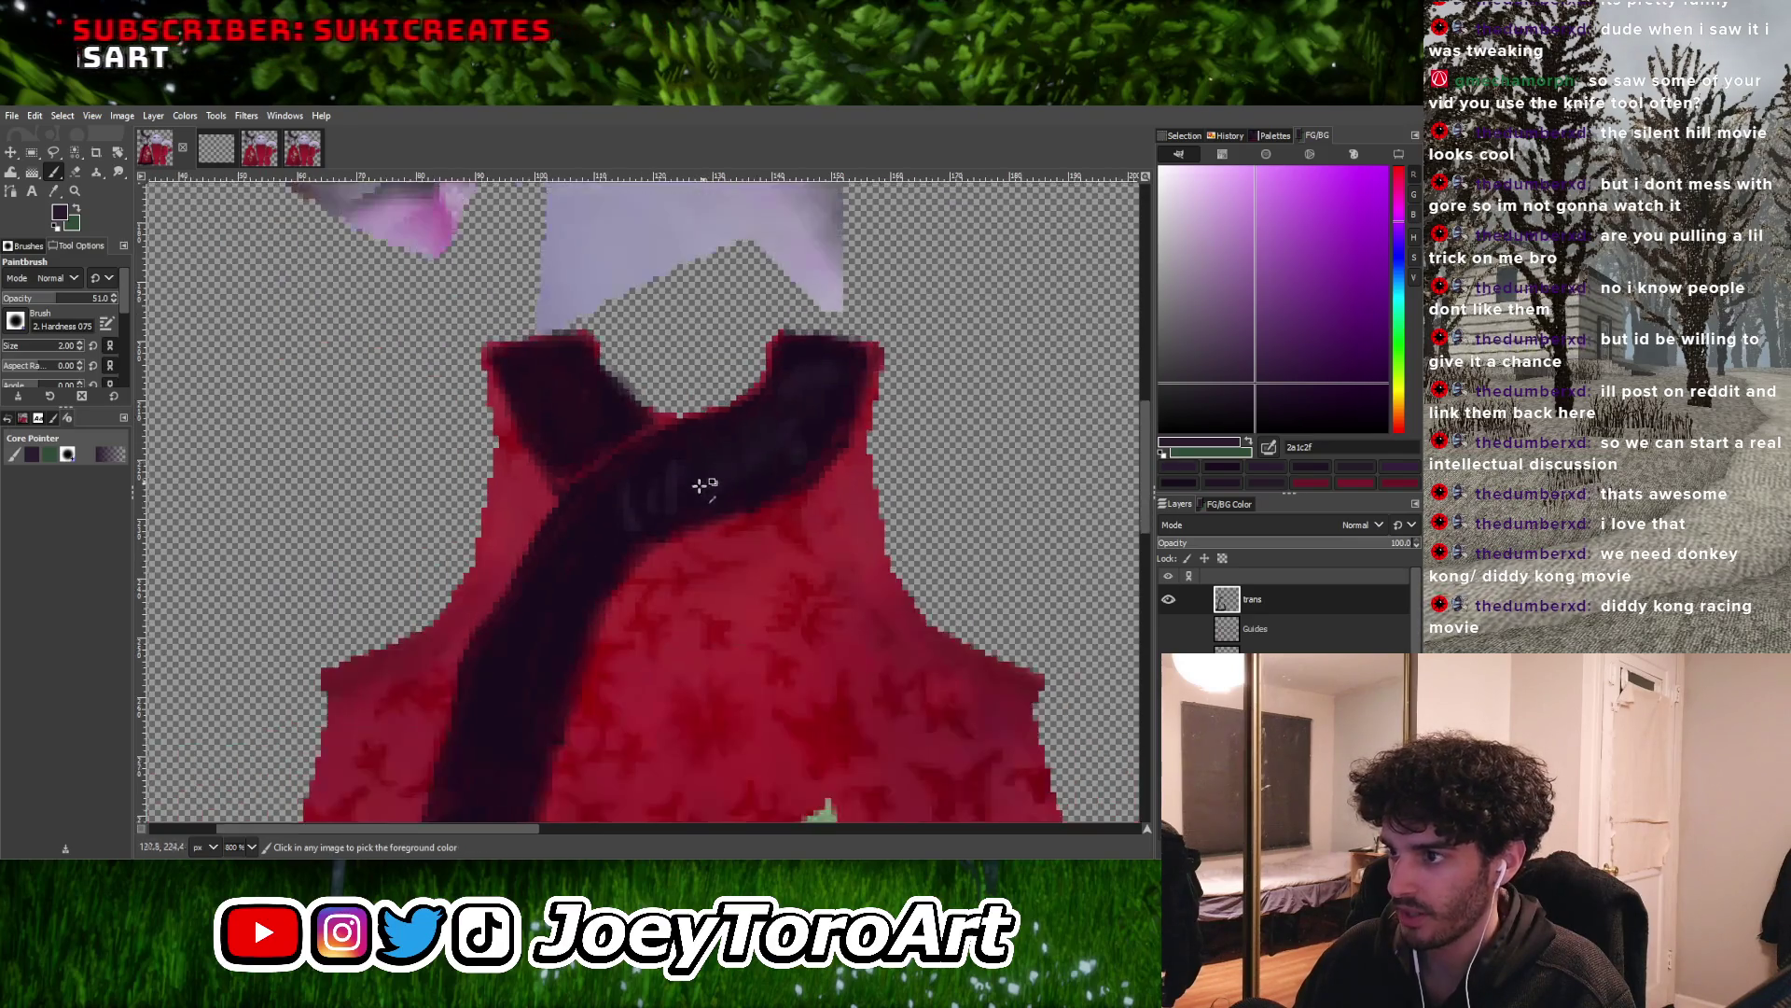
{"action": "scroll", "coordinate": [554, 525], "scroll_direction": "up", "scroll_amount": 2, "text": "ctrl"}
{"action": "scroll", "coordinate": [739, 500], "scroll_direction": "up", "scroll_amount": 1, "text": "ctrl"}
{"action": "left_click", "coordinate": [740, 501], "text": "ctrl"}
{"action": "scroll", "coordinate": [717, 530], "scroll_direction": "up", "scroll_amount": 1, "text": "ctrl"}
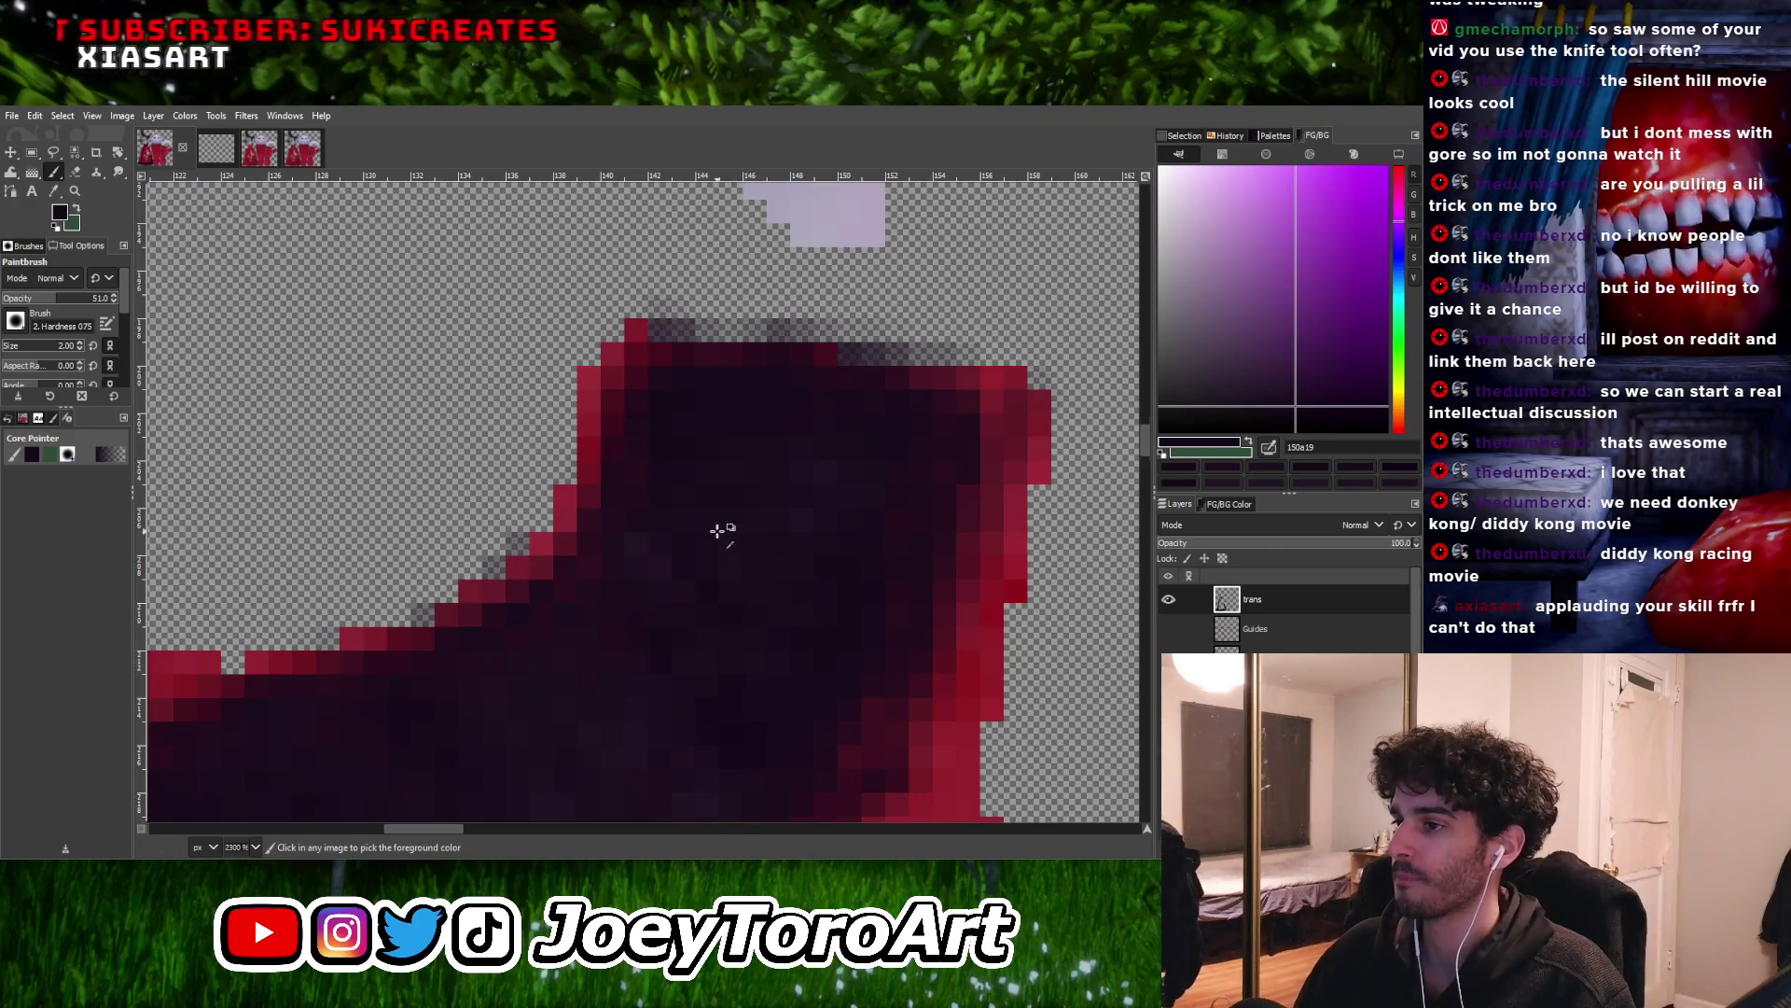
{"action": "left_click", "coordinate": [650, 544], "text": "ctrl"}
{"action": "scroll", "coordinate": [672, 563], "scroll_direction": "down", "scroll_amount": 1, "text": "ctrl"}
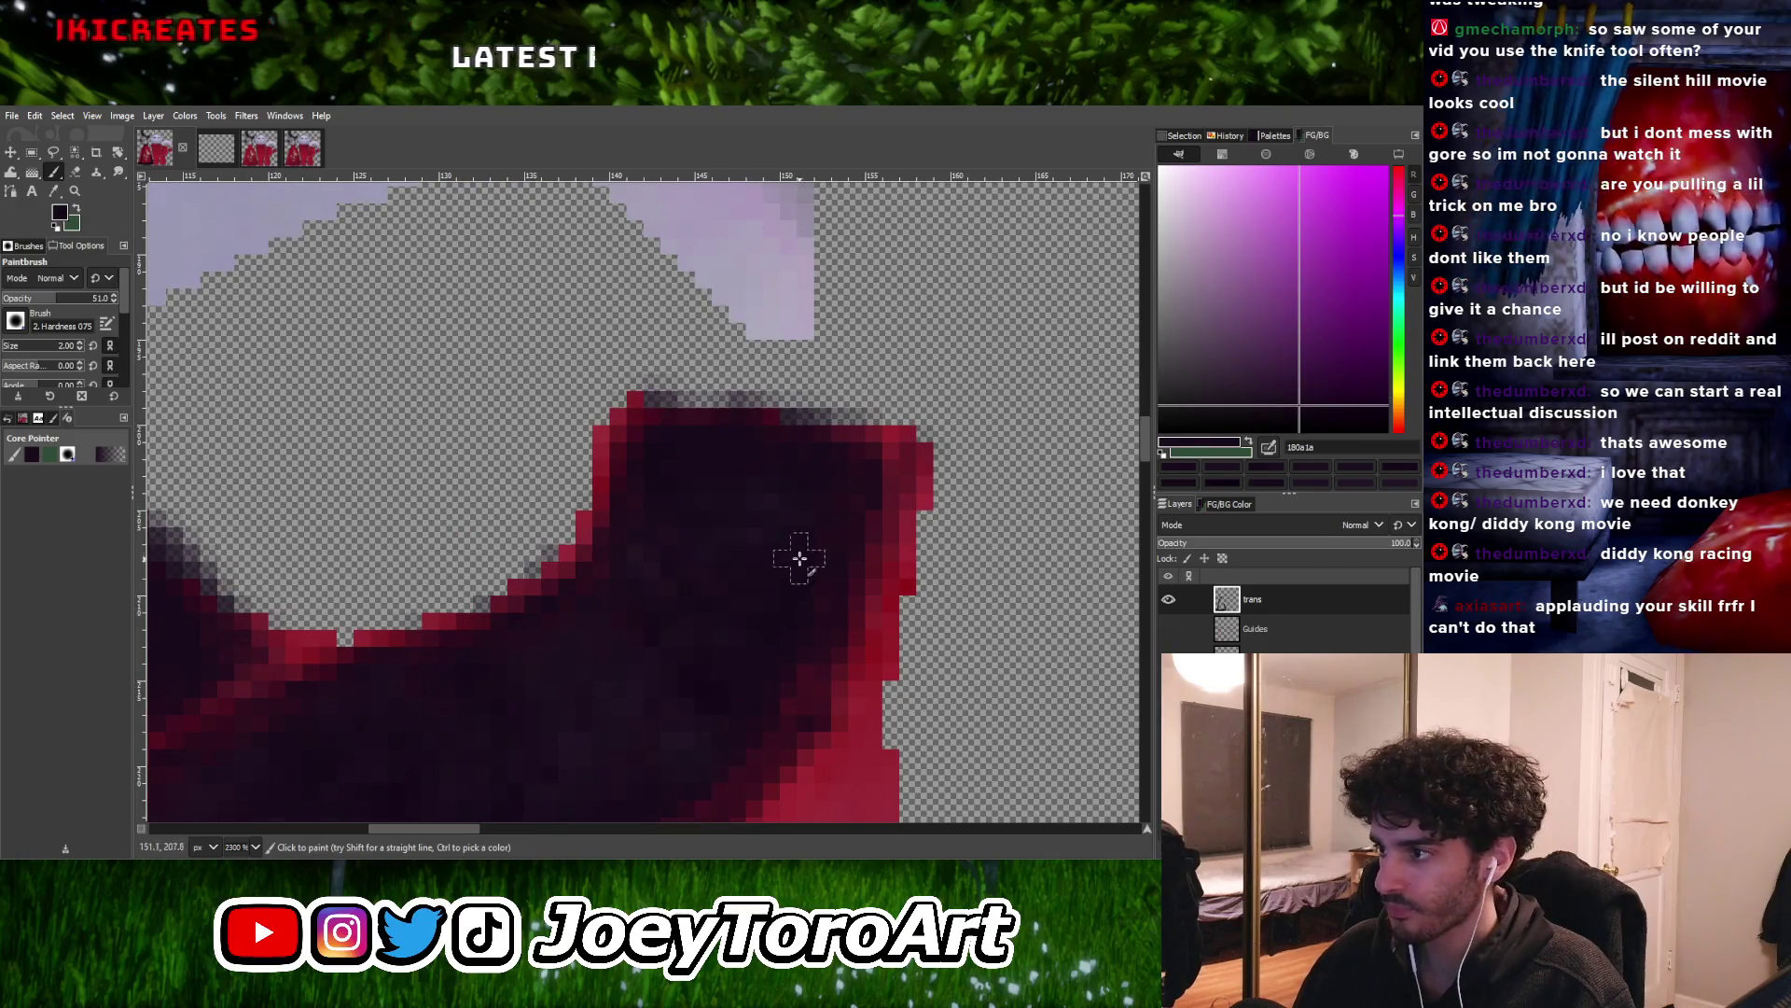
{"action": "scroll", "coordinate": [798, 561], "scroll_direction": "down", "scroll_amount": 2, "text": "ctrl"}
{"action": "scroll", "coordinate": [719, 564], "scroll_direction": "up", "scroll_amount": 1, "text": "ctrl"}
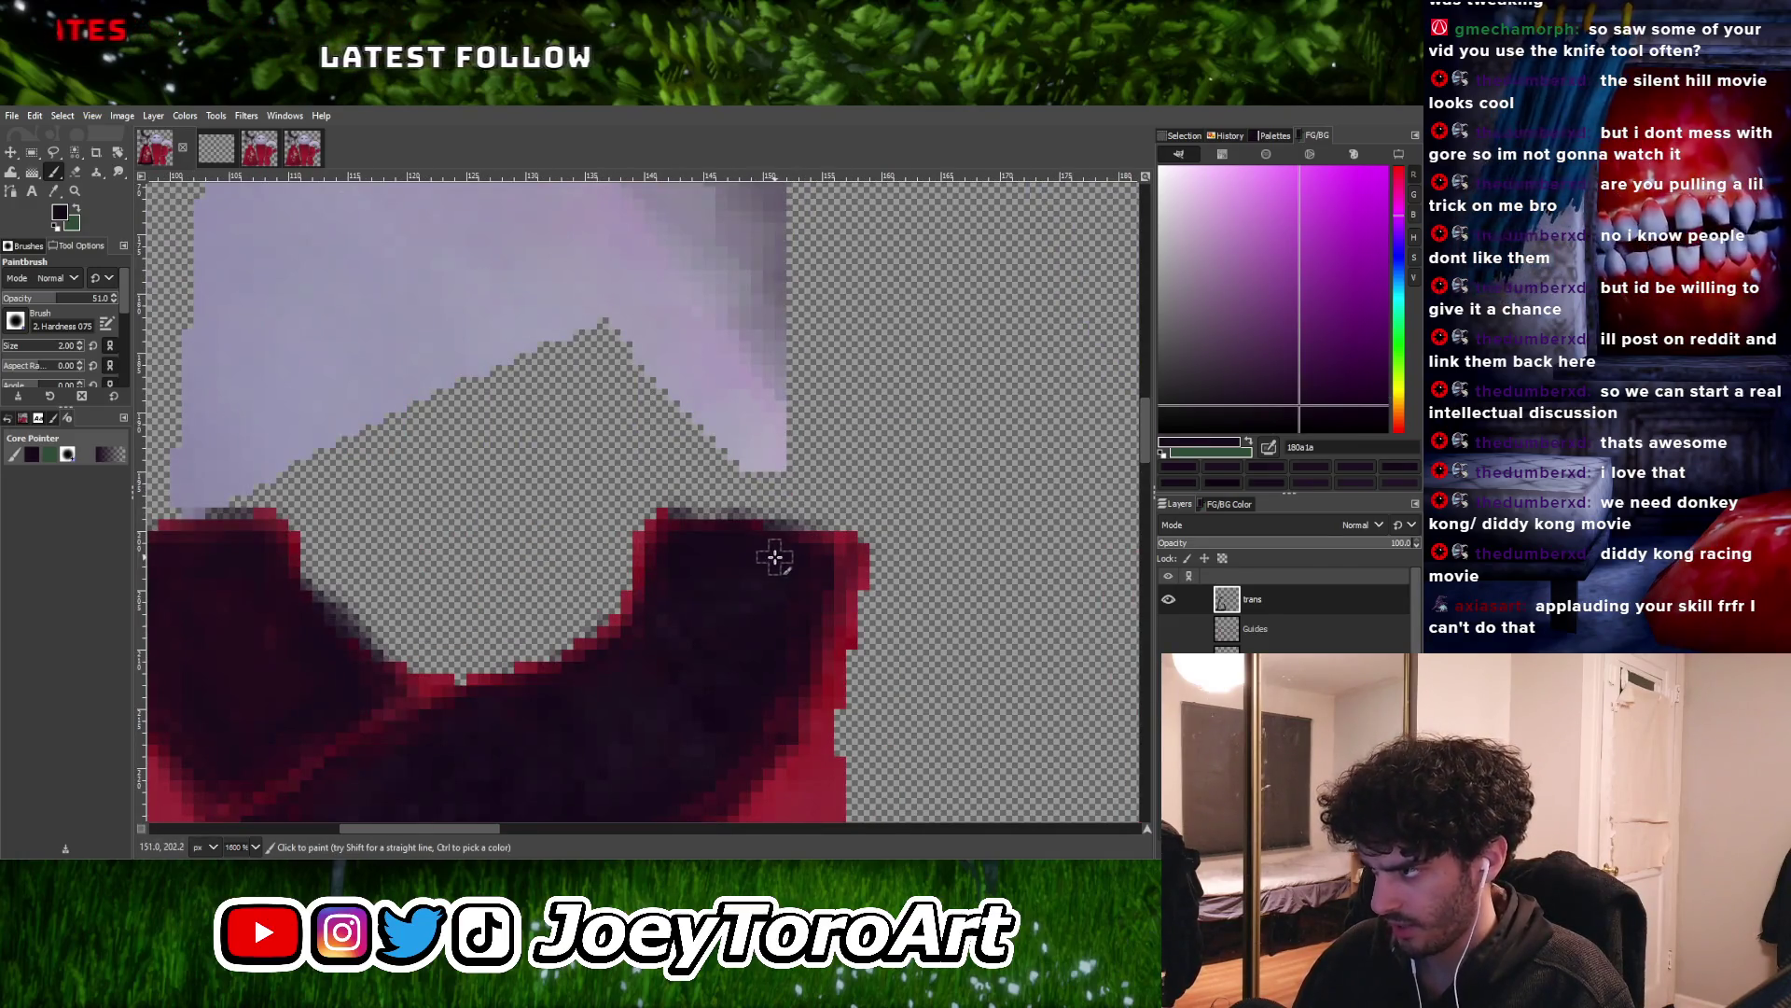
Sample dark sash tones near the collar and lower down to even out the shading
{"action": "left_click", "coordinate": [736, 584], "text": "ctrl"}
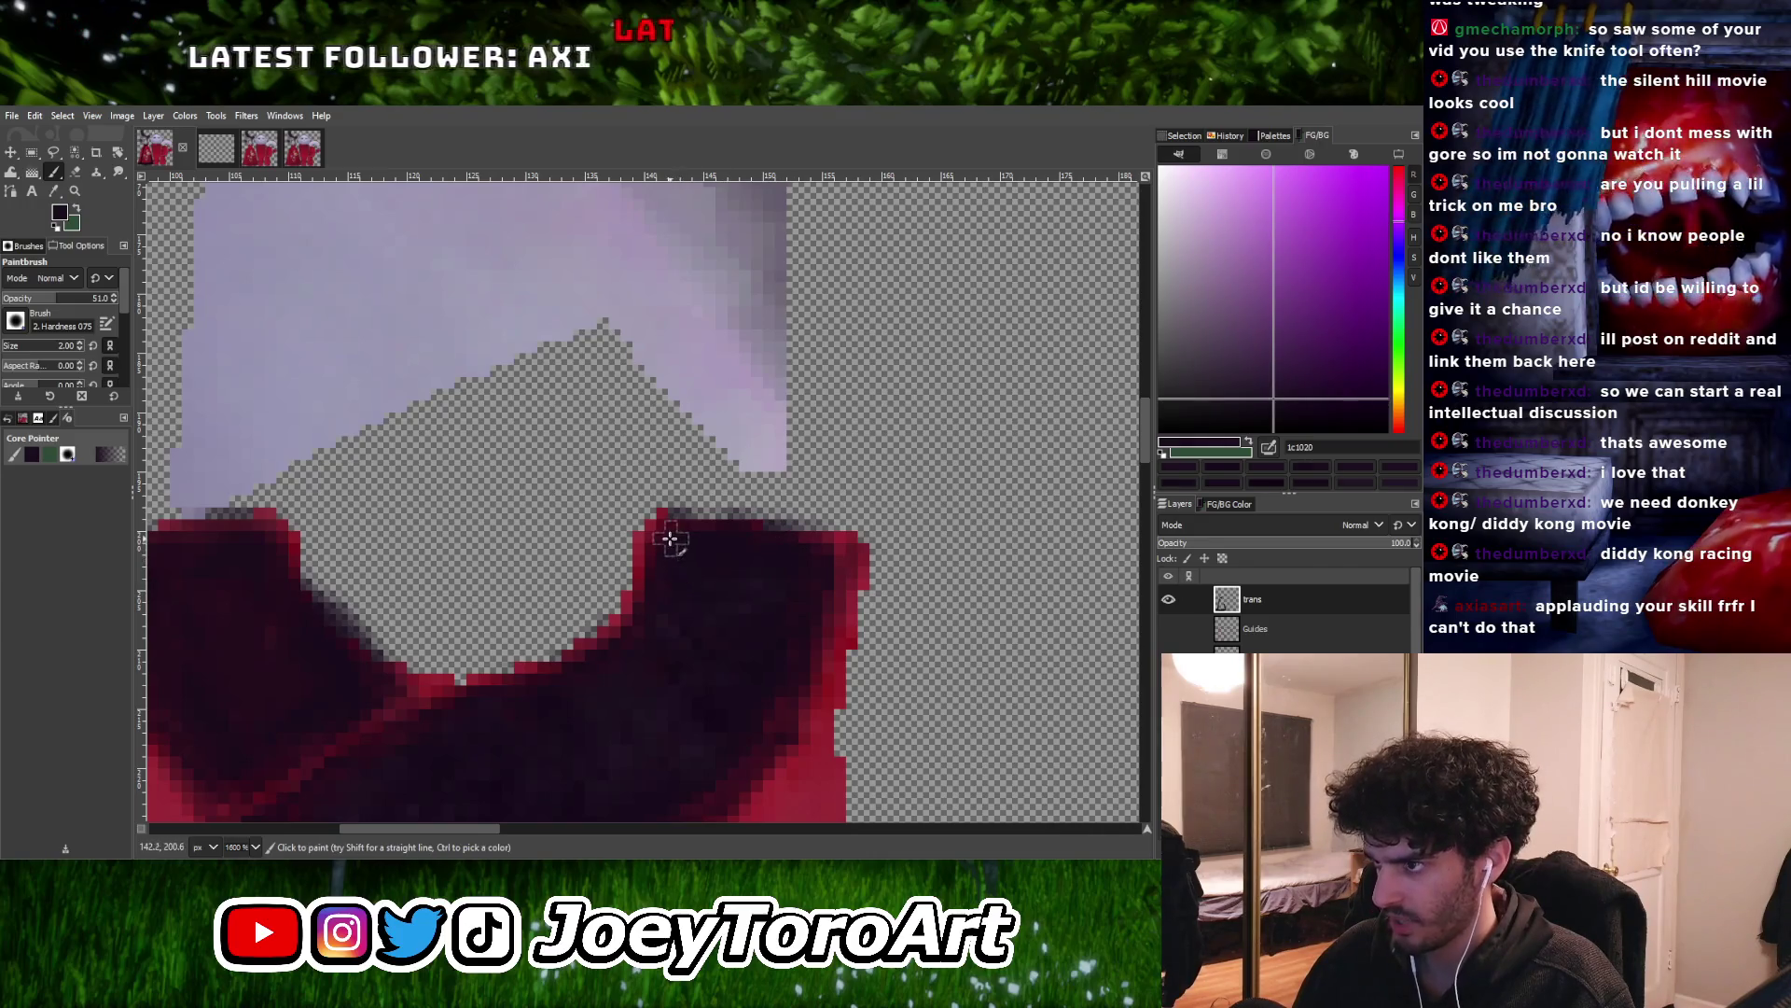
{"action": "left_click", "coordinate": [697, 578], "text": "ctrl"}
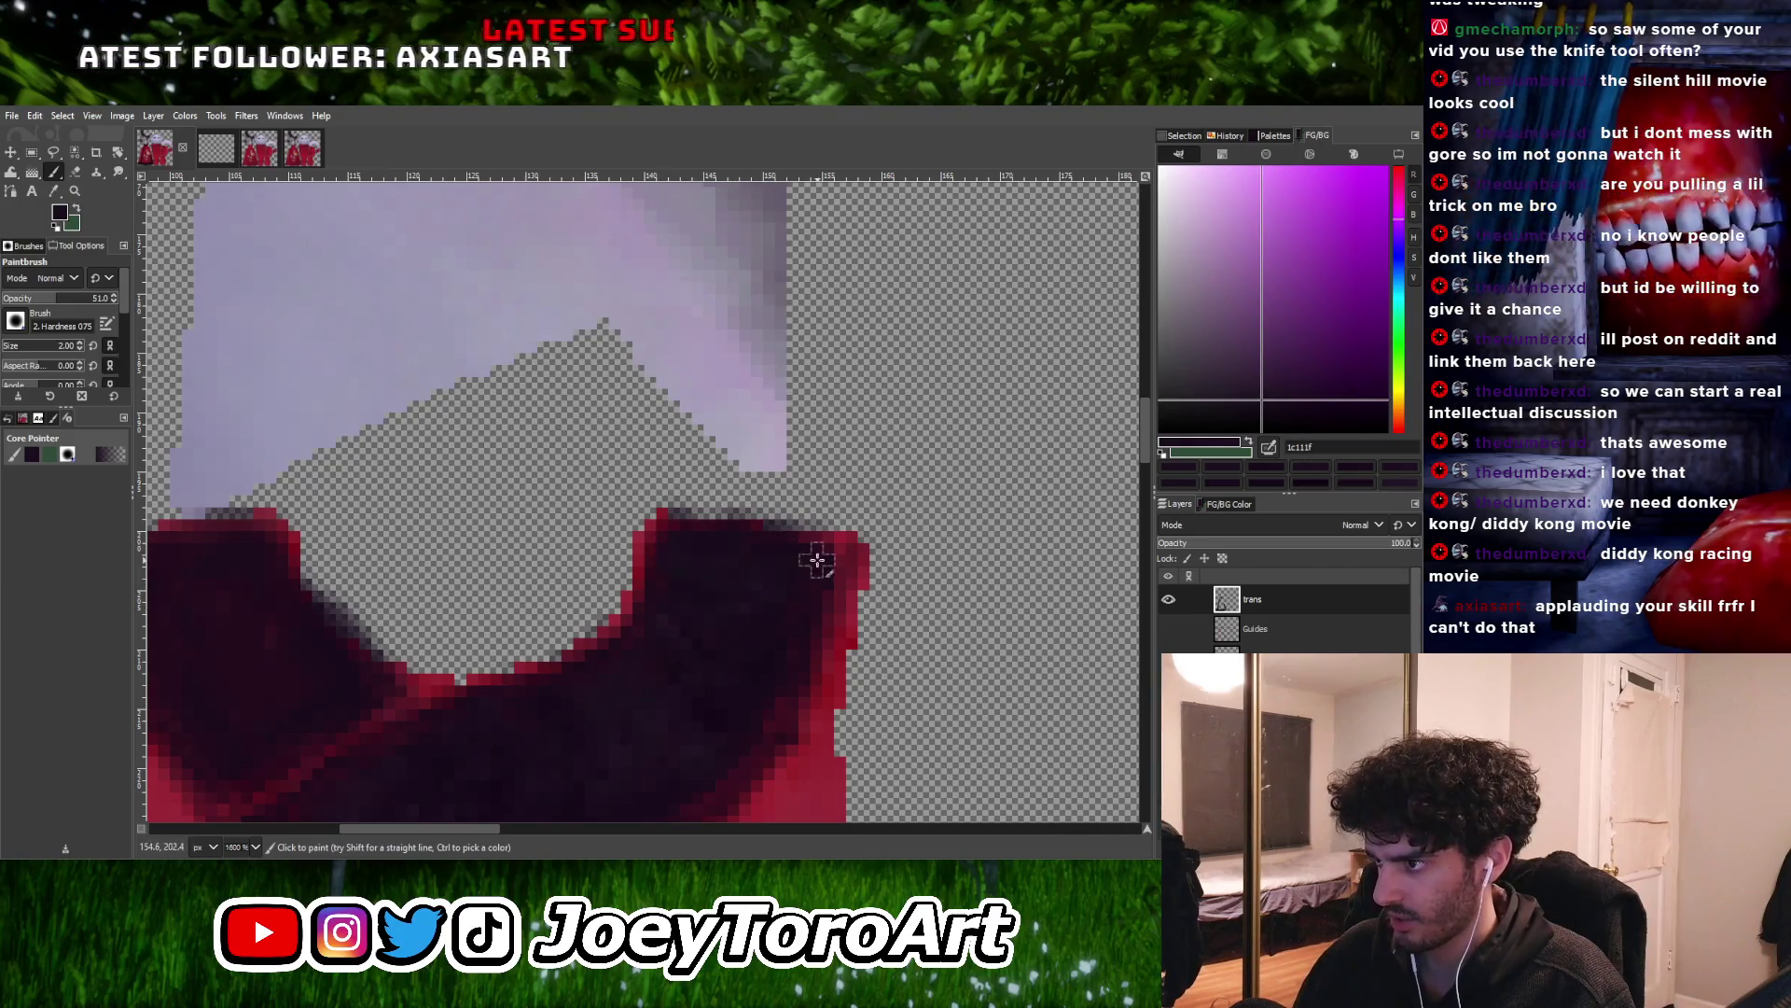
{"action": "scroll", "coordinate": [737, 631], "scroll_direction": "down", "scroll_amount": 5, "text": "ctrl"}
{"action": "scroll", "coordinate": [572, 619], "scroll_direction": "up", "scroll_amount": 5, "text": "ctrl"}
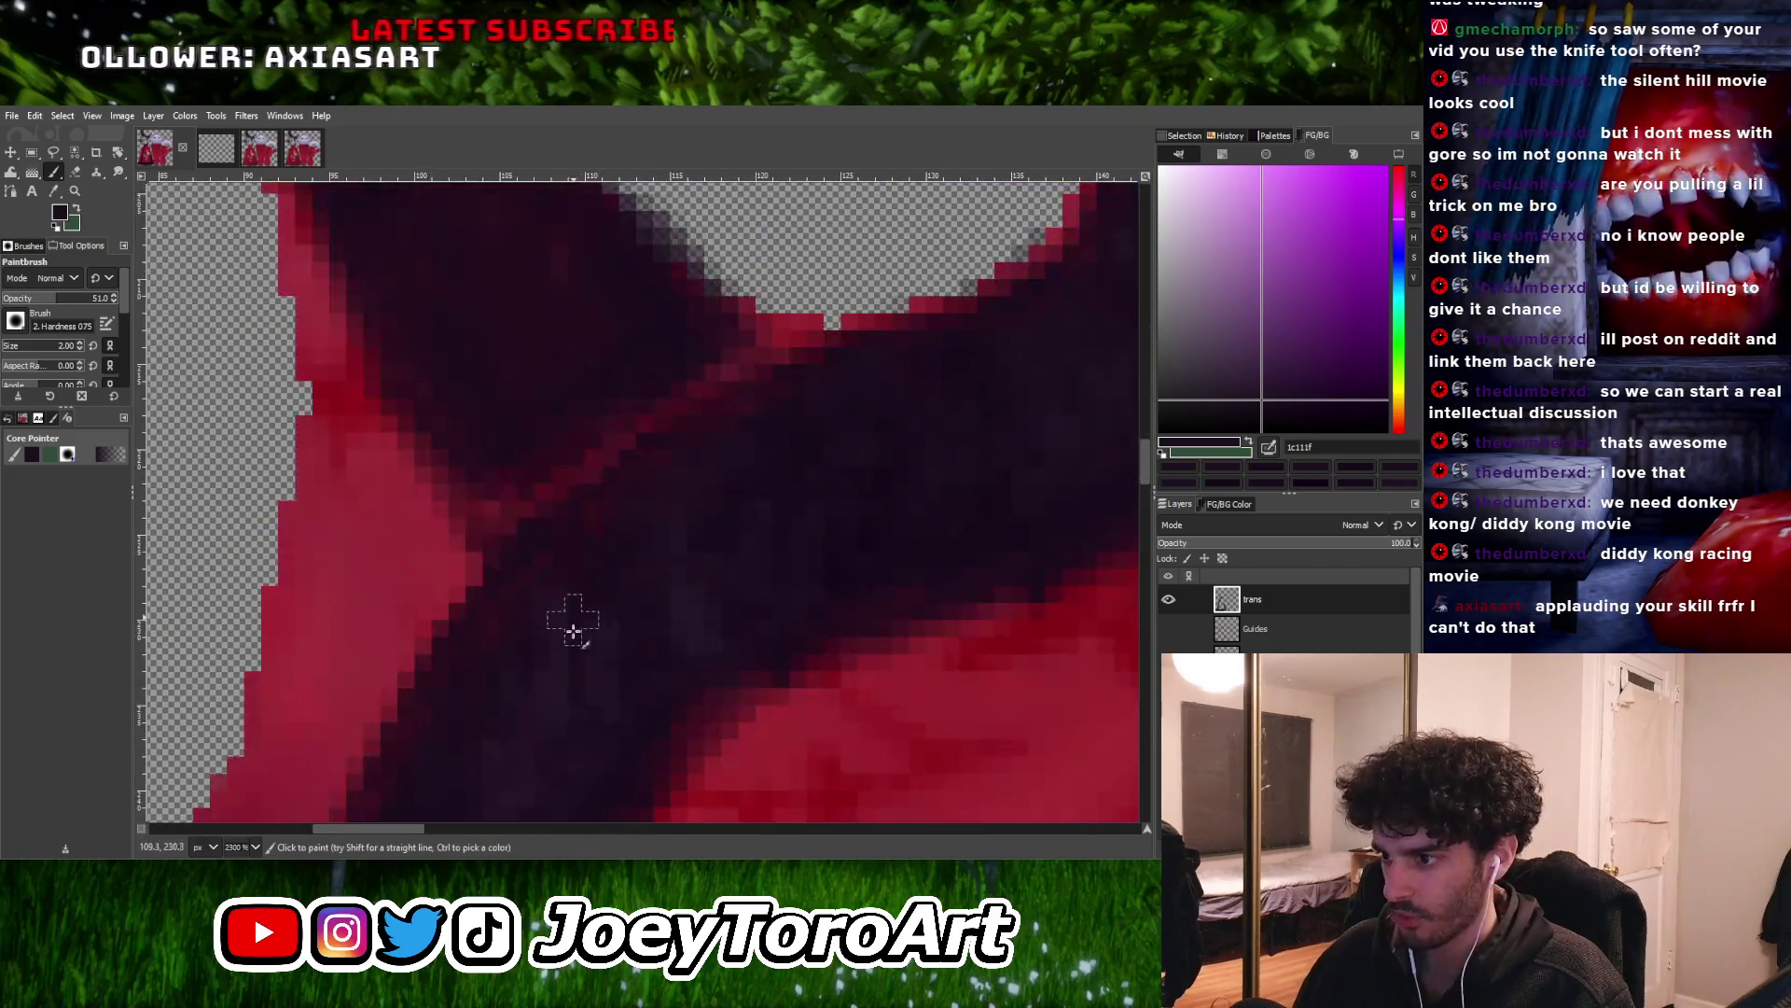
{"action": "scroll", "coordinate": [607, 600], "scroll_direction": "down", "scroll_amount": 5, "text": "ctrl"}
{"action": "scroll", "coordinate": [587, 611], "scroll_direction": "up", "scroll_amount": 5, "text": "ctrl"}
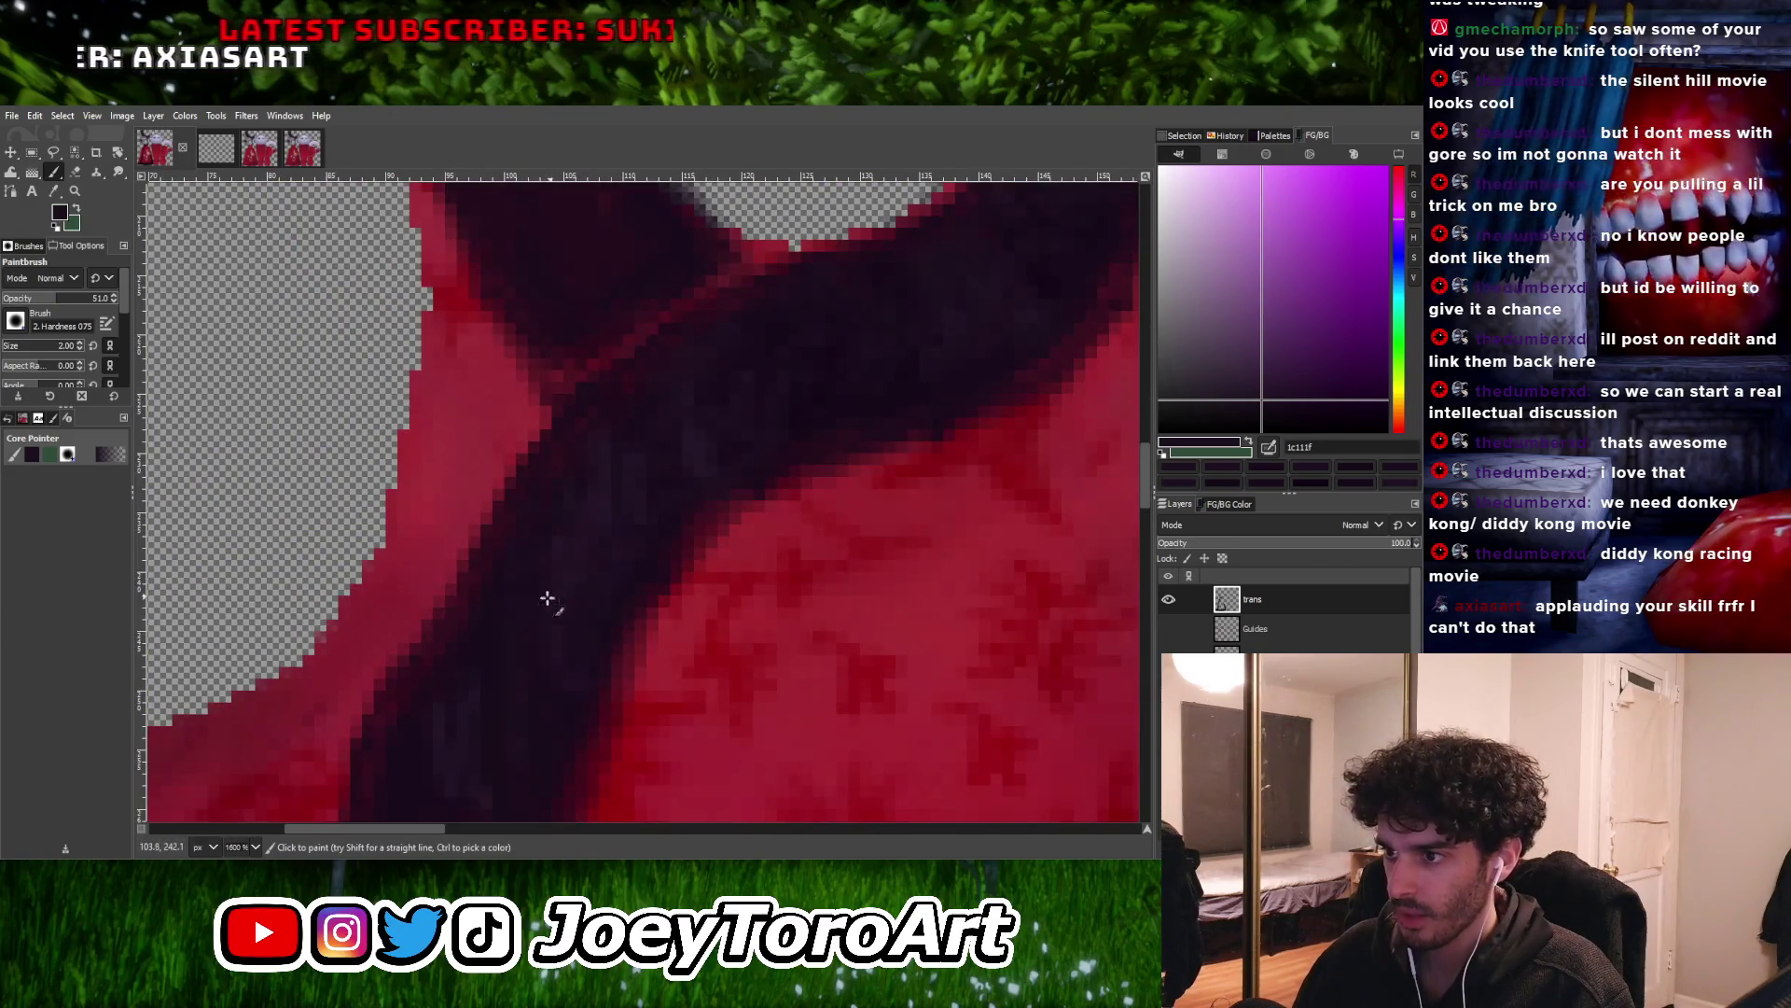
{"action": "scroll", "coordinate": [495, 572], "scroll_direction": "down", "scroll_amount": 5, "text": "ctrl"}
{"action": "scroll", "coordinate": [471, 646], "scroll_direction": "up", "scroll_amount": 5, "text": "ctrl"}
{"action": "left_click", "coordinate": [575, 620], "text": "ctrl"}
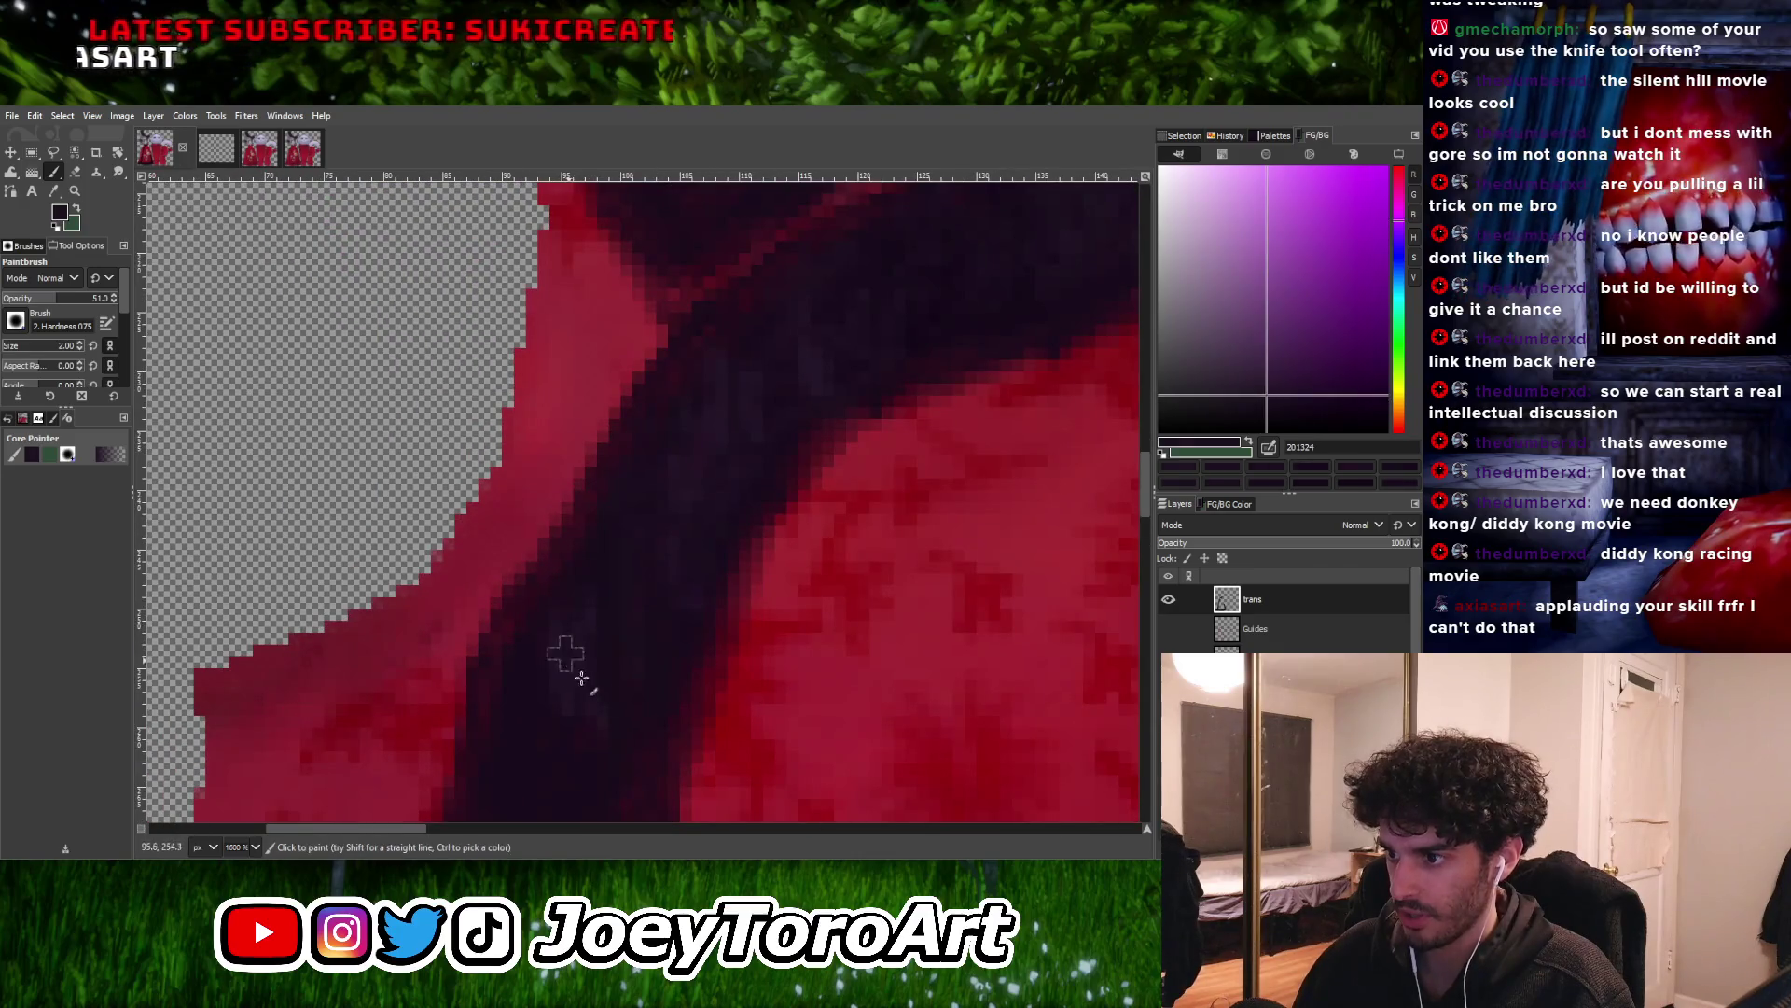
{"action": "scroll", "coordinate": [597, 643], "scroll_direction": "down", "scroll_amount": 5, "text": "ctrl"}
{"action": "scroll", "coordinate": [616, 653], "scroll_direction": "up", "scroll_amount": 6, "text": "ctrl"}
{"action": "scroll", "coordinate": [579, 611], "scroll_direction": "down", "scroll_amount": 5, "text": "ctrl"}
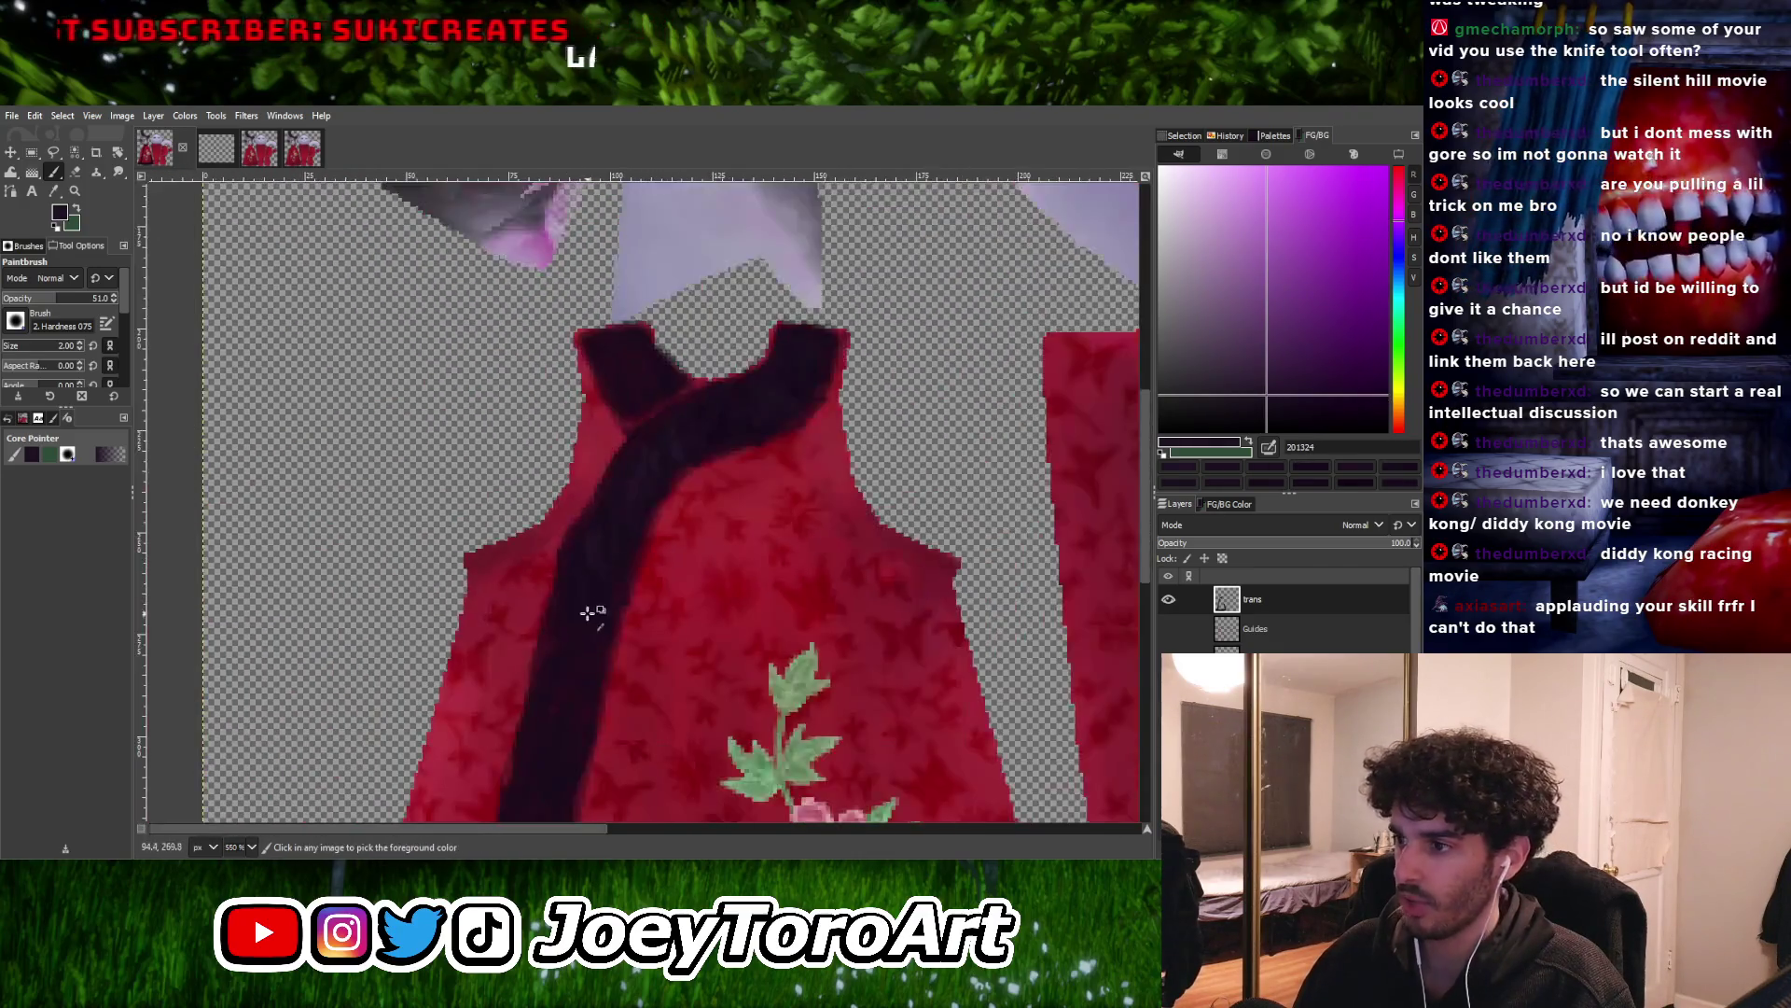
Sample dark purples from the sash and enlarge the brush to size 4
{"action": "scroll", "coordinate": [591, 608], "scroll_direction": "up", "scroll_amount": 5, "text": "ctrl"}
{"action": "scroll", "coordinate": [596, 616], "scroll_direction": "up", "scroll_amount": 1, "text": "ctrl"}
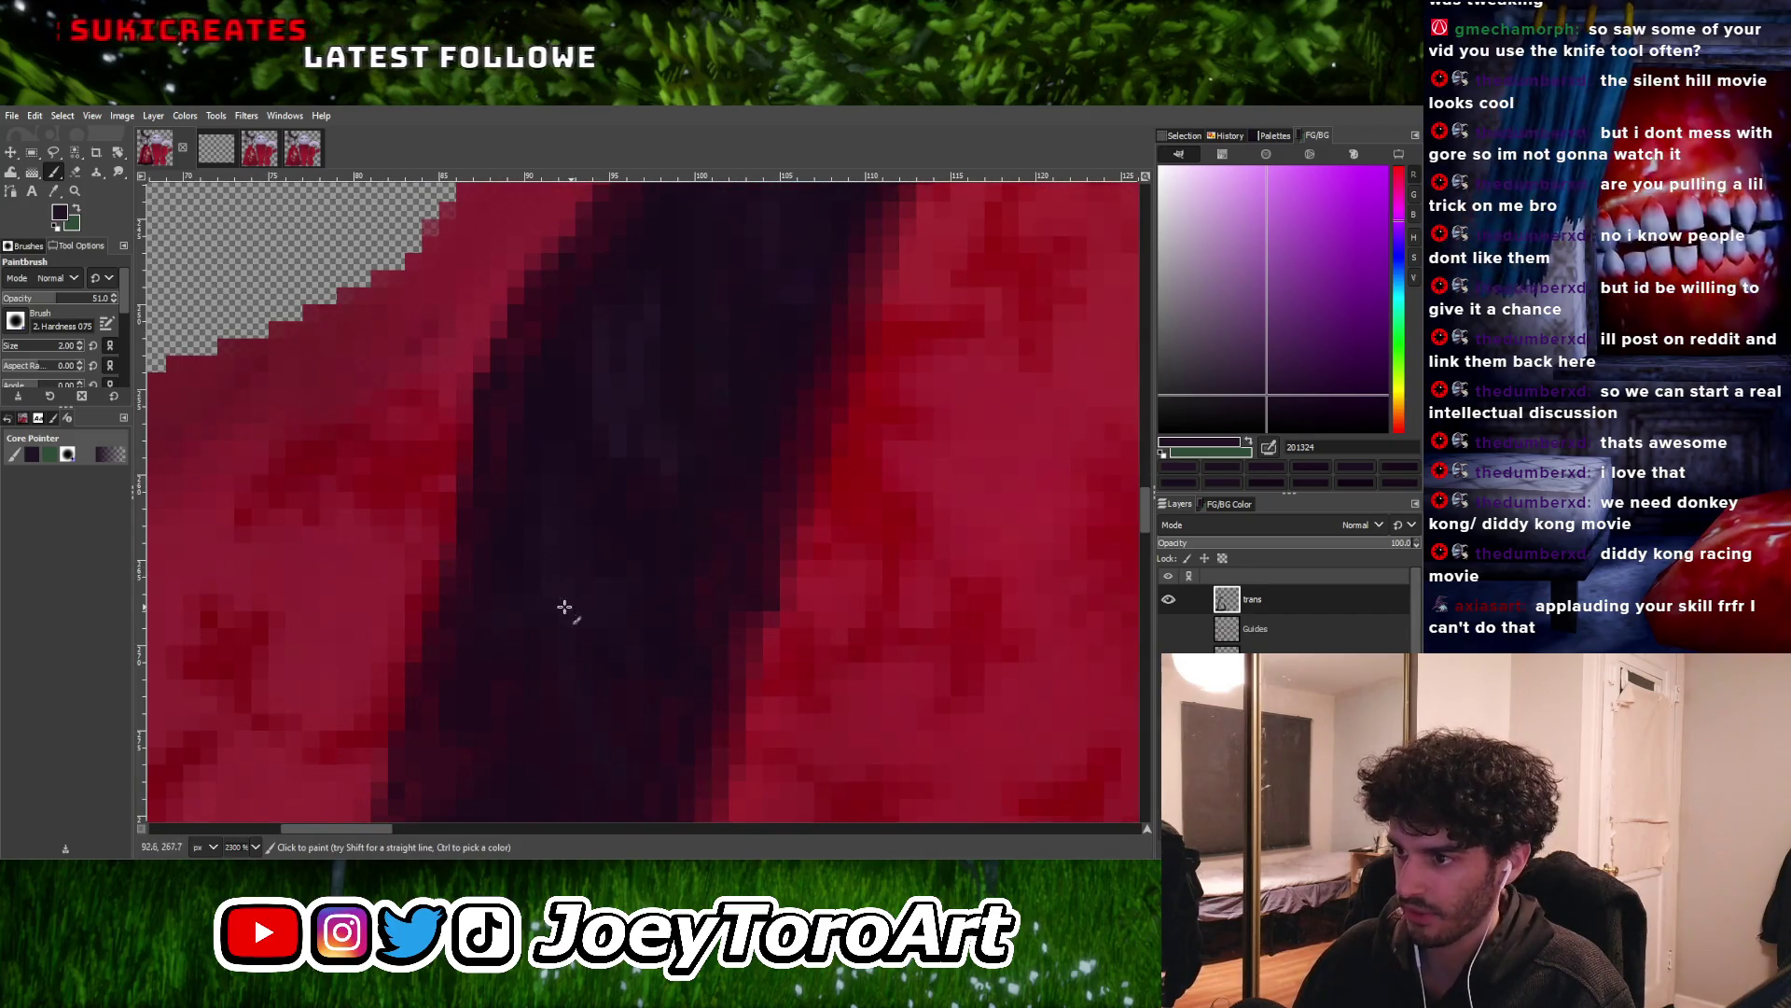
{"action": "scroll", "coordinate": [616, 620], "scroll_direction": "down", "scroll_amount": 2, "text": "ctrl"}
{"action": "scroll", "coordinate": [616, 620], "scroll_direction": "up", "scroll_amount": 2, "text": "ctrl"}
{"action": "scroll", "coordinate": [606, 620], "scroll_direction": "down", "scroll_amount": 1, "text": "ctrl"}
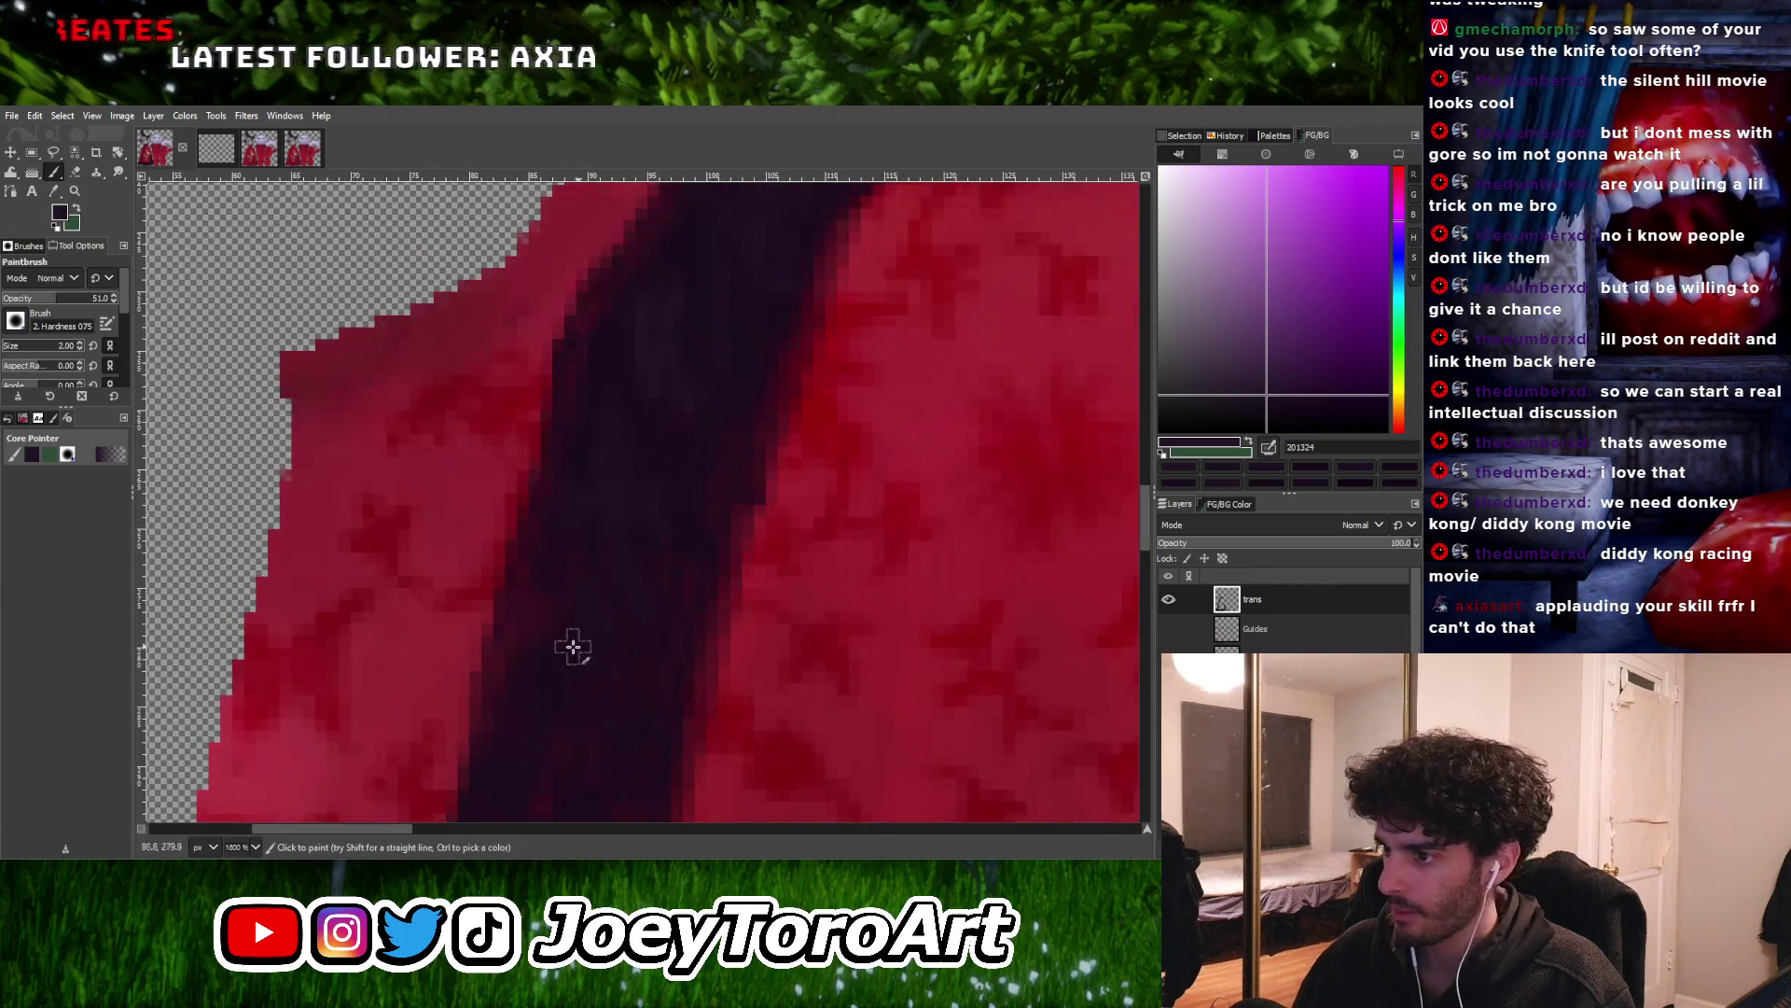
{"action": "left_click", "coordinate": [620, 698], "text": "ctrl"}
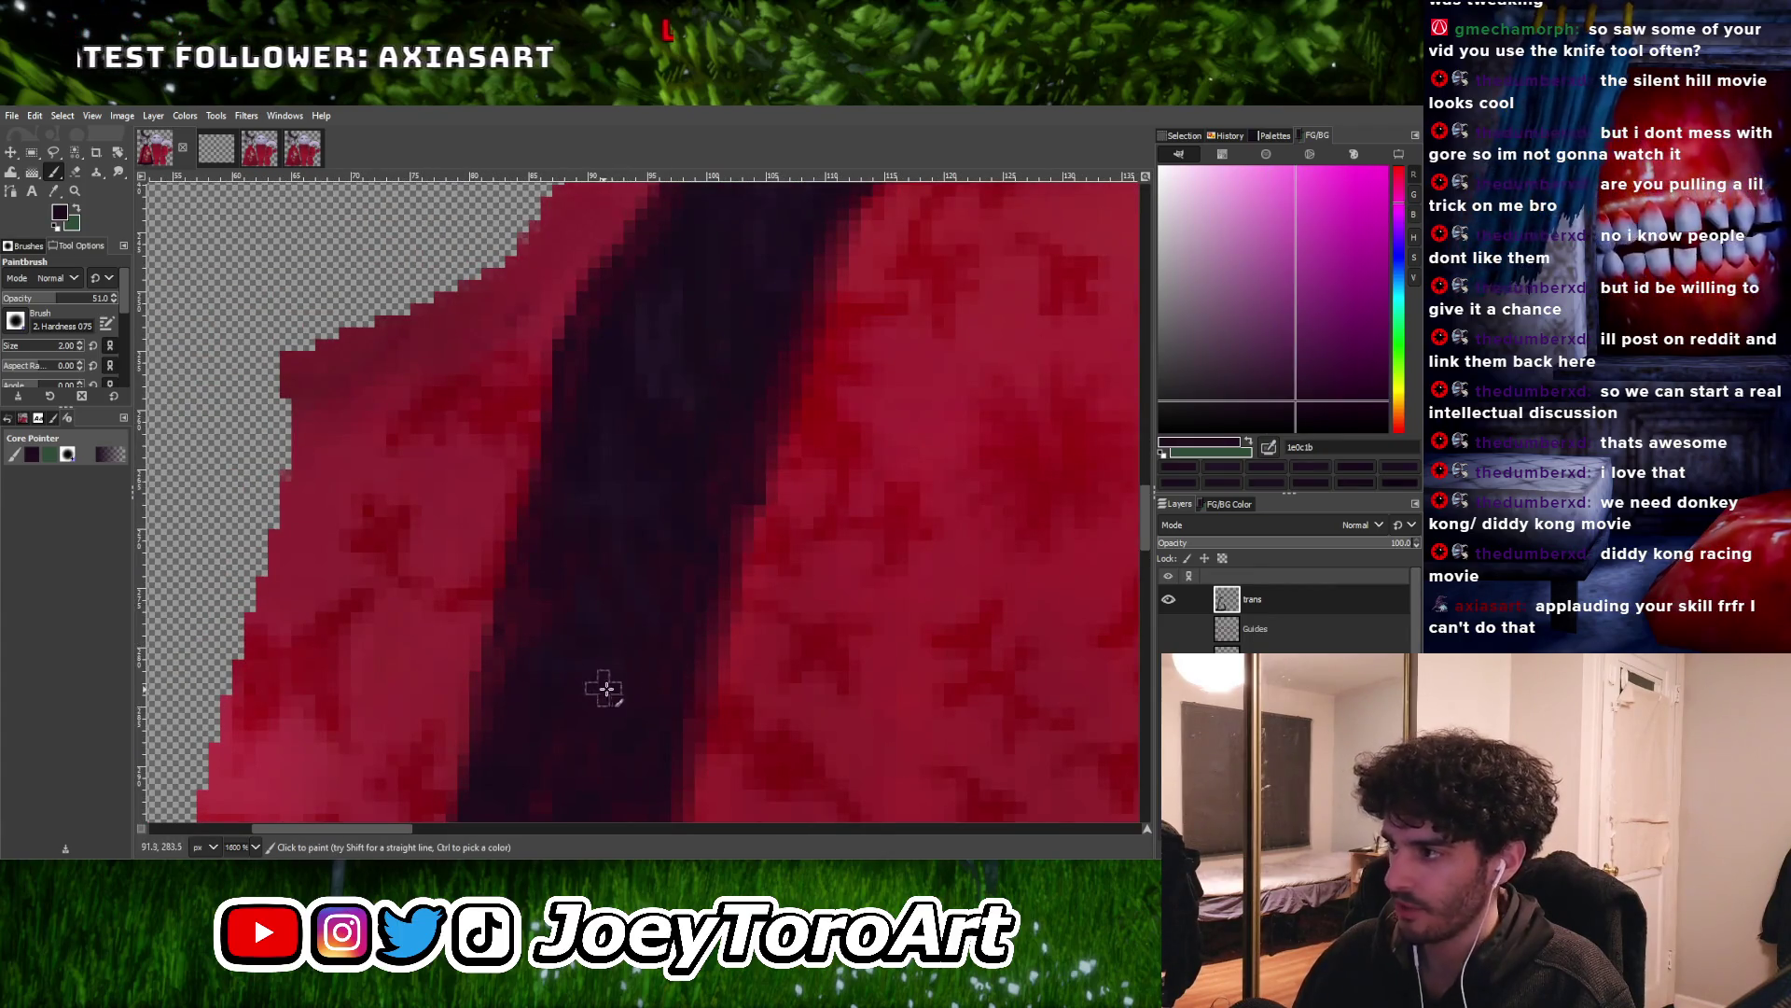
{"action": "left_click", "coordinate": [619, 658], "text": "ctrl"}
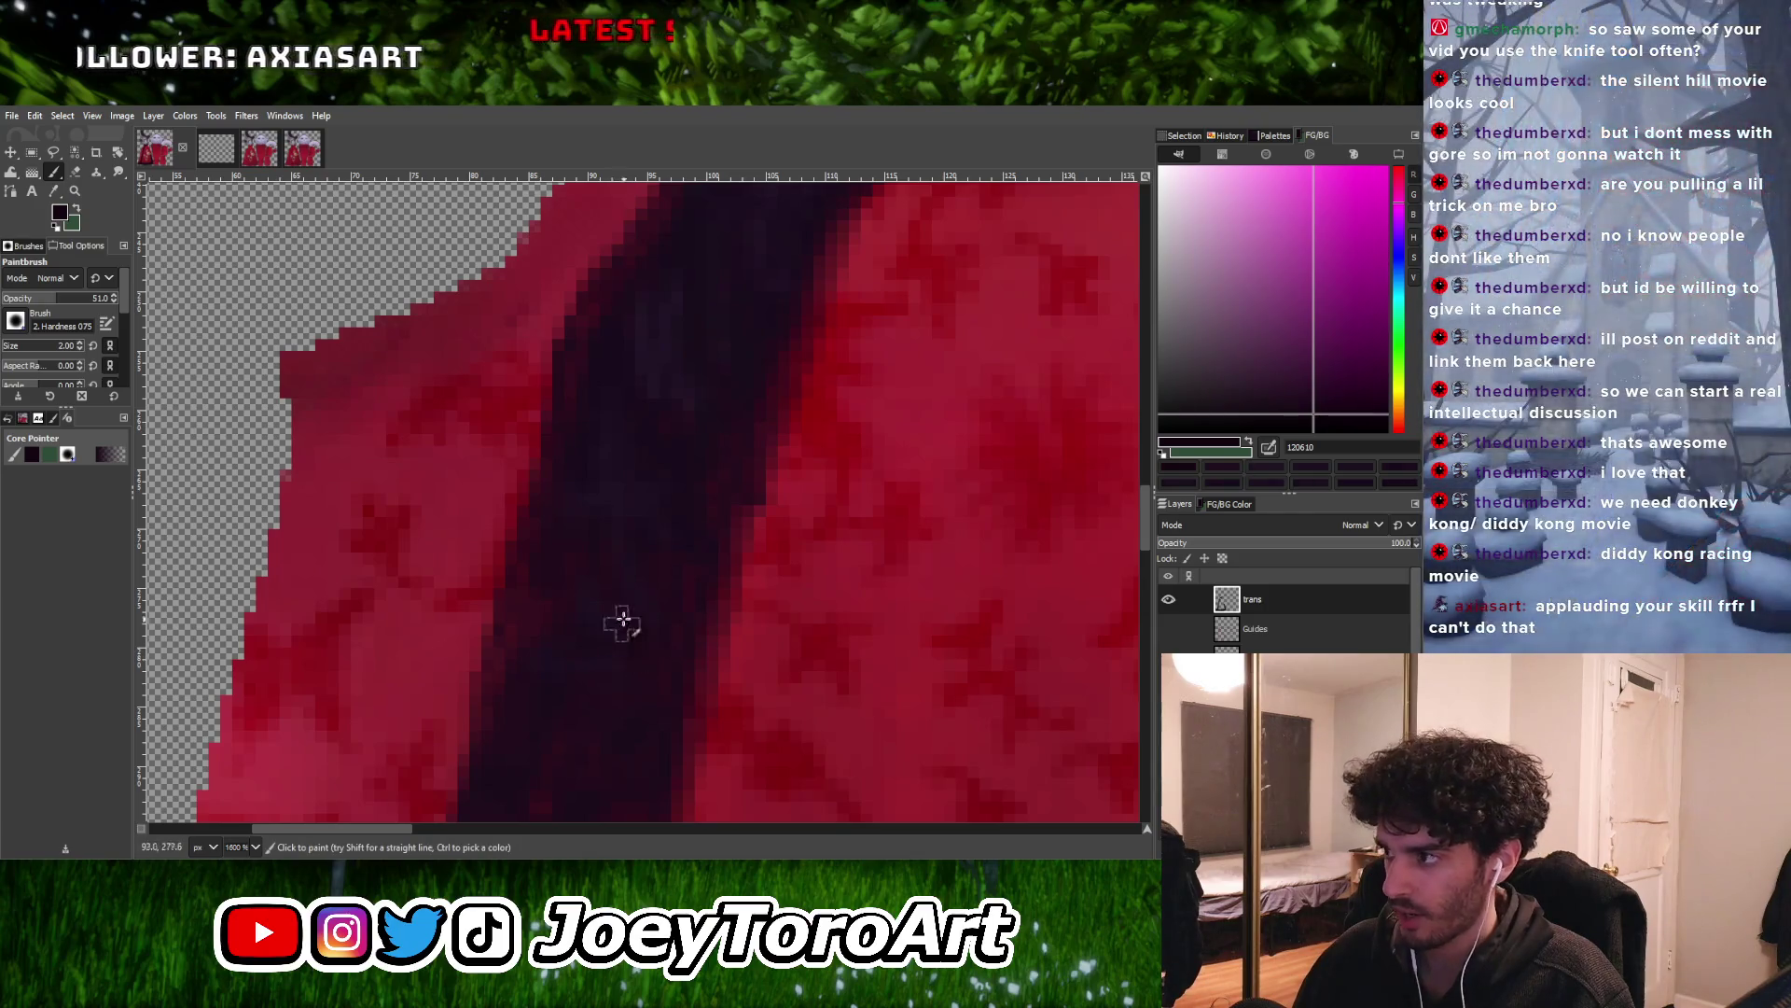
{"action": "key", "text": "bracketright"}
{"action": "key", "text": "bracketright"}
Sample a near-black purple, shrink the brush to size 3, and adjust the purple slightly
{"action": "left_click", "coordinate": [634, 494], "text": "ctrl"}
{"action": "scroll", "coordinate": [658, 523], "scroll_direction": "up", "scroll_amount": 1, "text": "ctrl"}
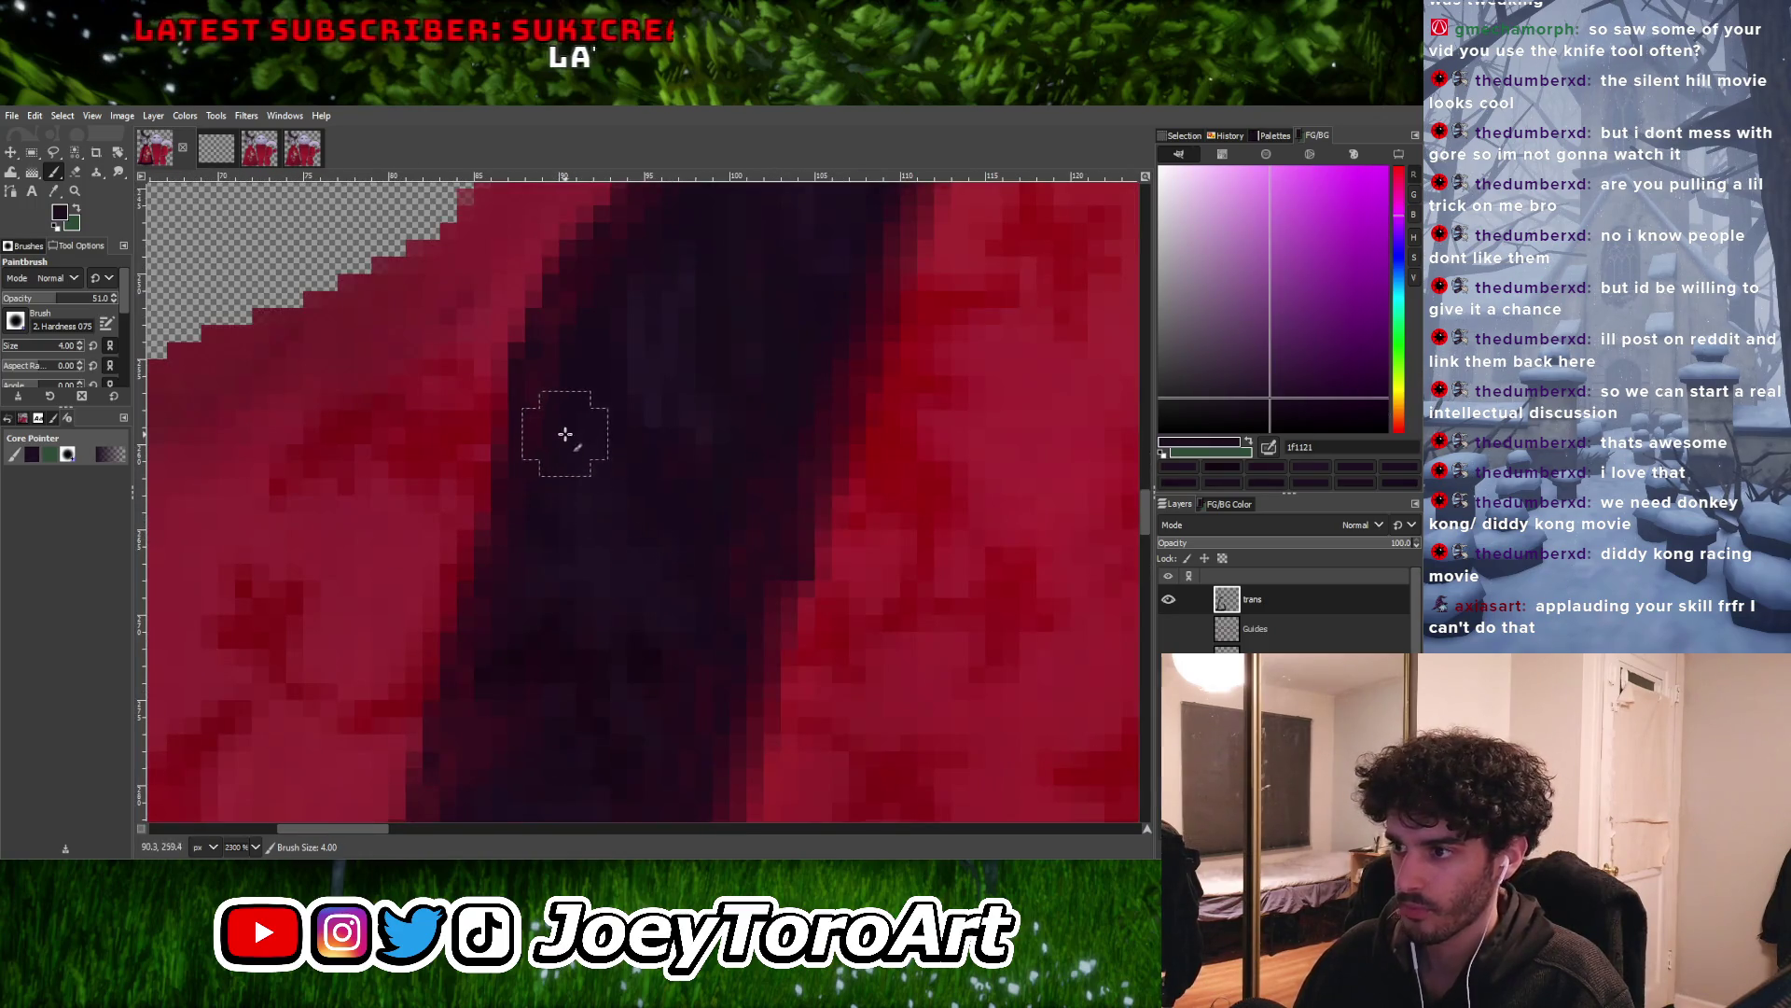
{"action": "left_click", "coordinate": [602, 660], "text": "ctrl"}
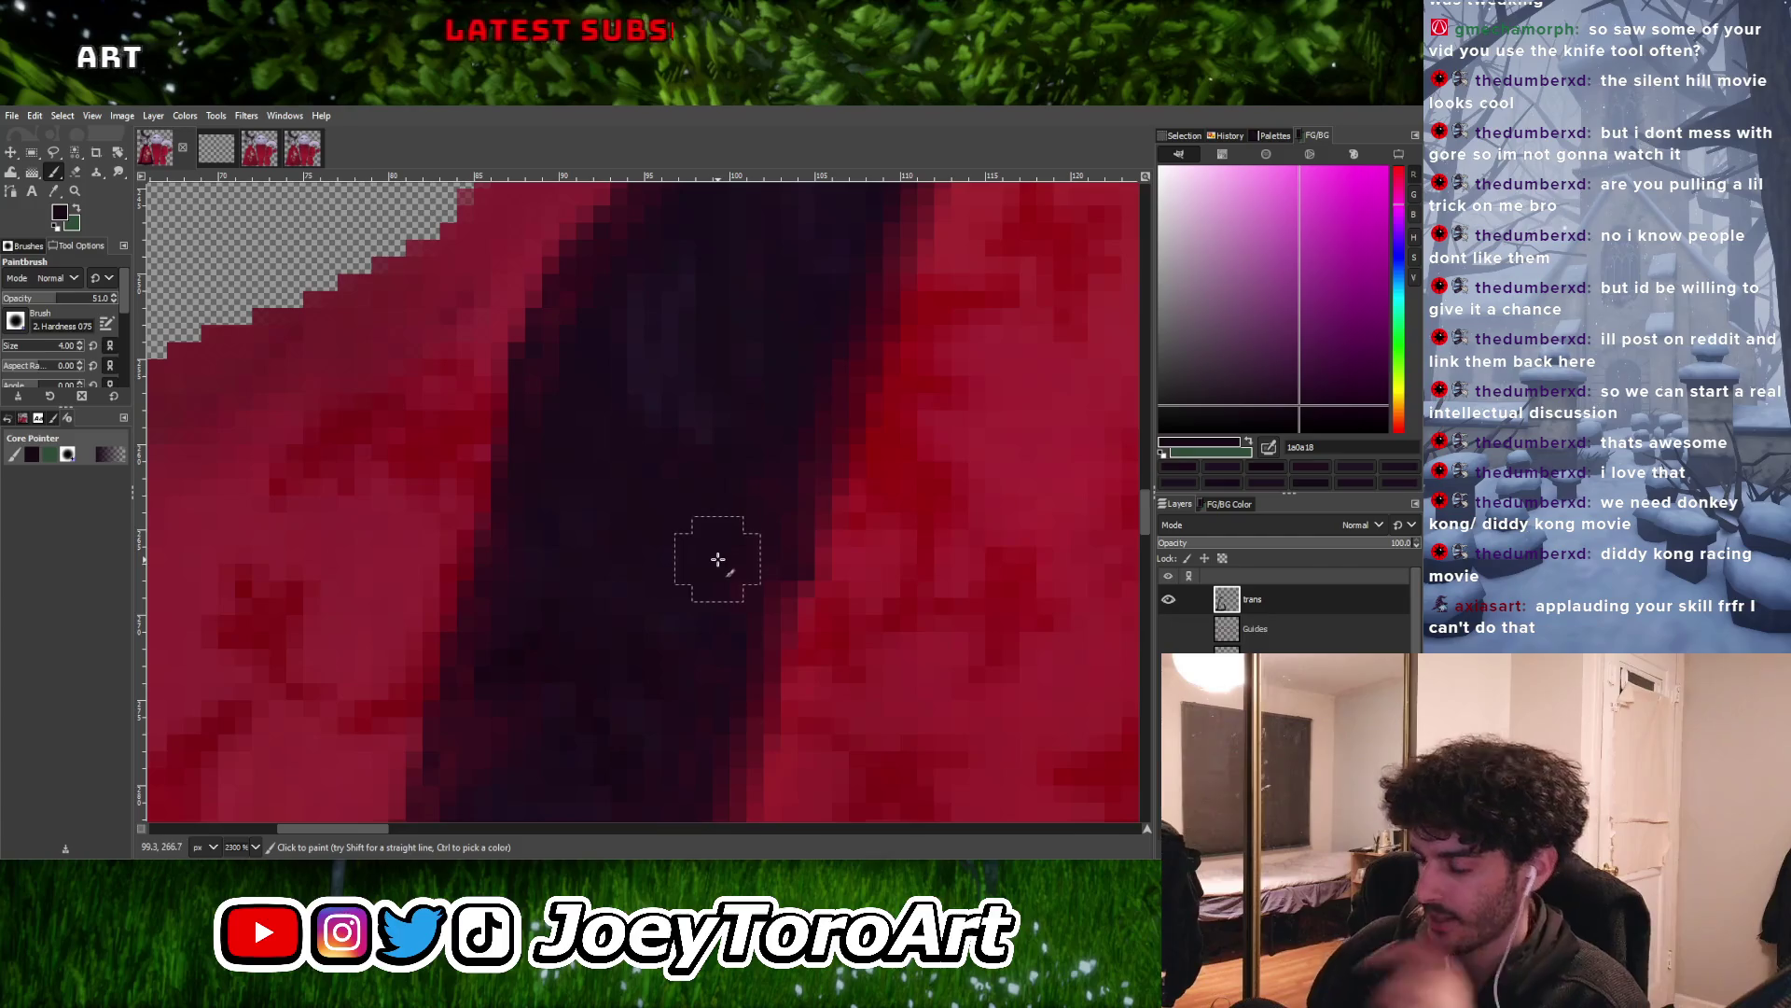
{"action": "key", "text": "bracketleft"}
{"action": "scroll", "coordinate": [664, 601], "scroll_direction": "down", "scroll_amount": 2, "text": "ctrl"}
{"action": "scroll", "coordinate": [696, 524], "scroll_direction": "up", "scroll_amount": 2, "text": "ctrl"}
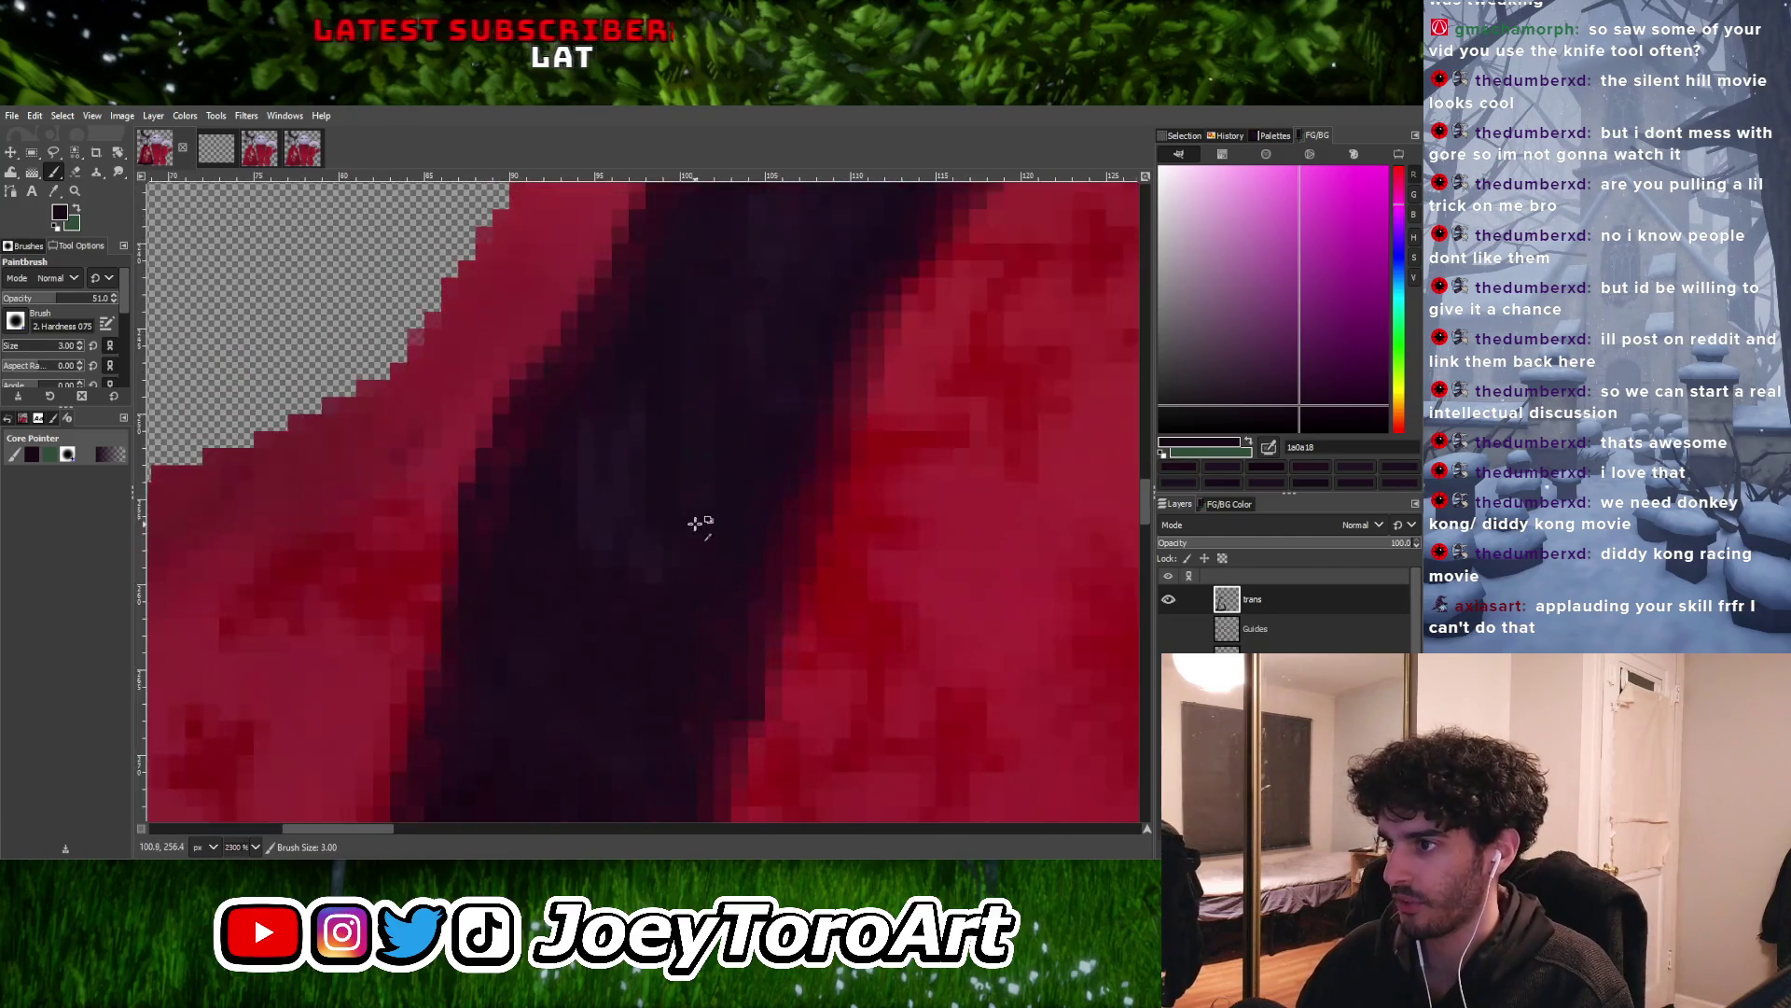
{"action": "left_click", "coordinate": [616, 557], "text": "ctrl"}
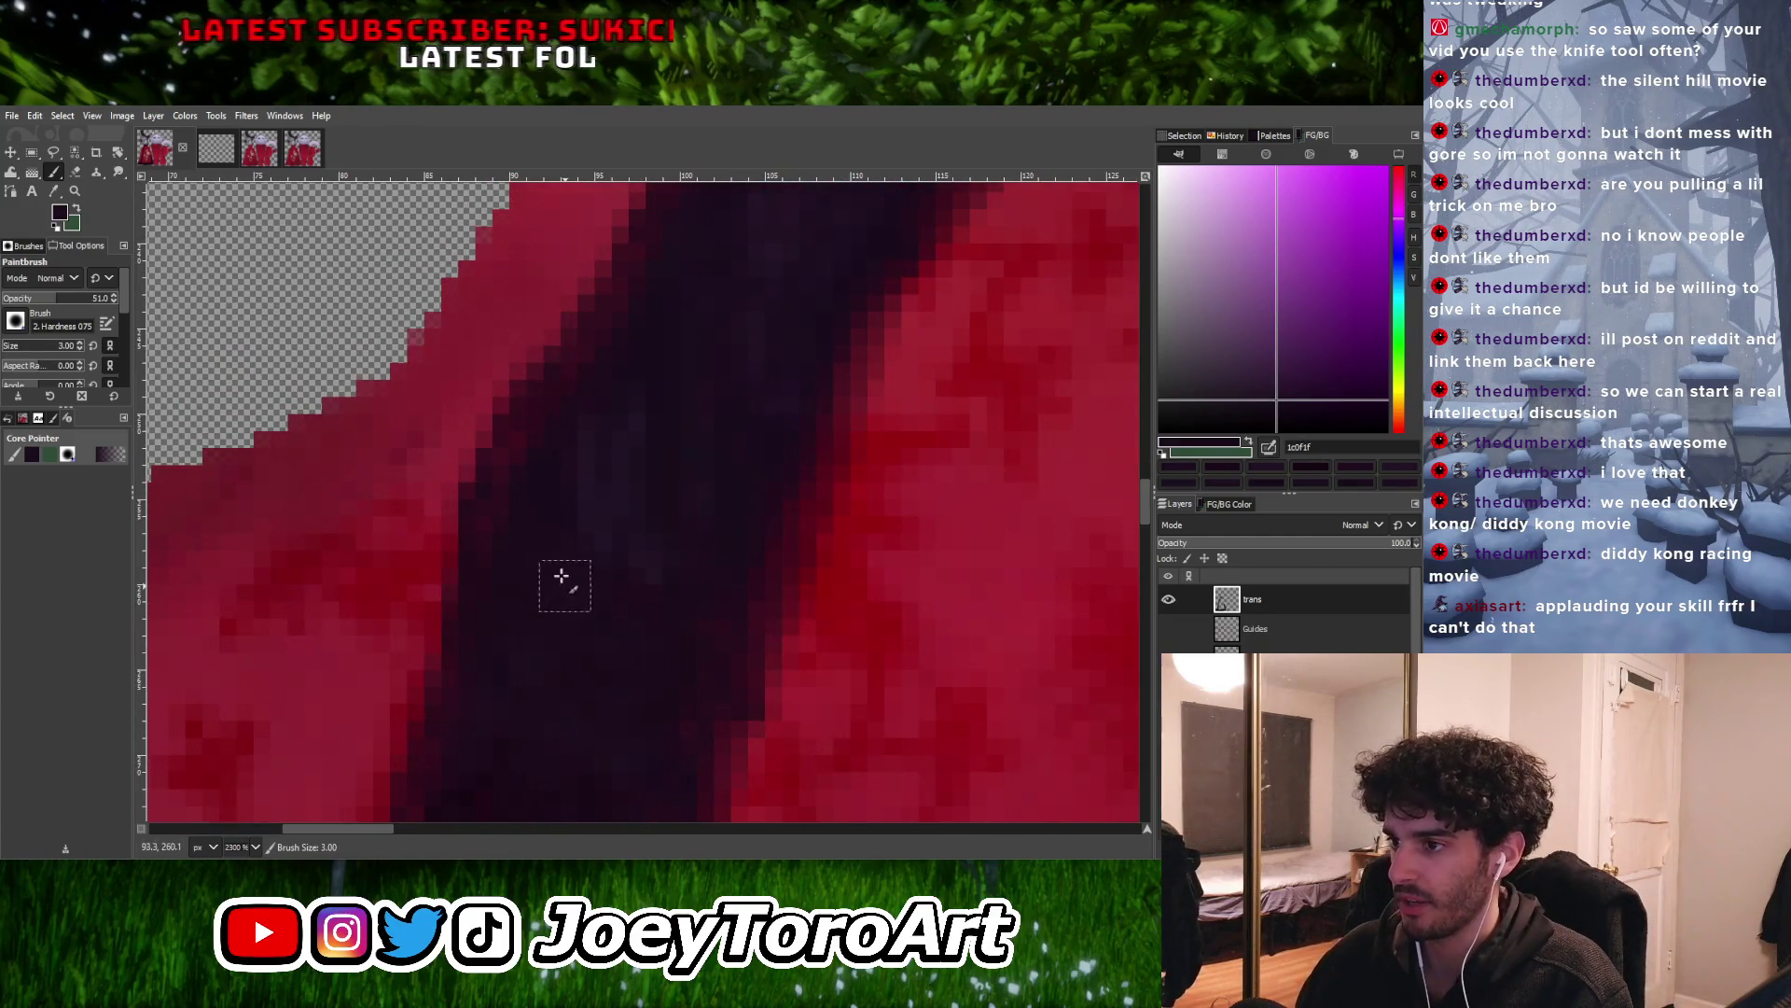
{"action": "left_click", "coordinate": [1295, 399]}
Sample darker and deeper purples along the sash to repaint its edges
{"action": "scroll", "coordinate": [578, 467], "scroll_direction": "down", "scroll_amount": 4, "text": "ctrl"}
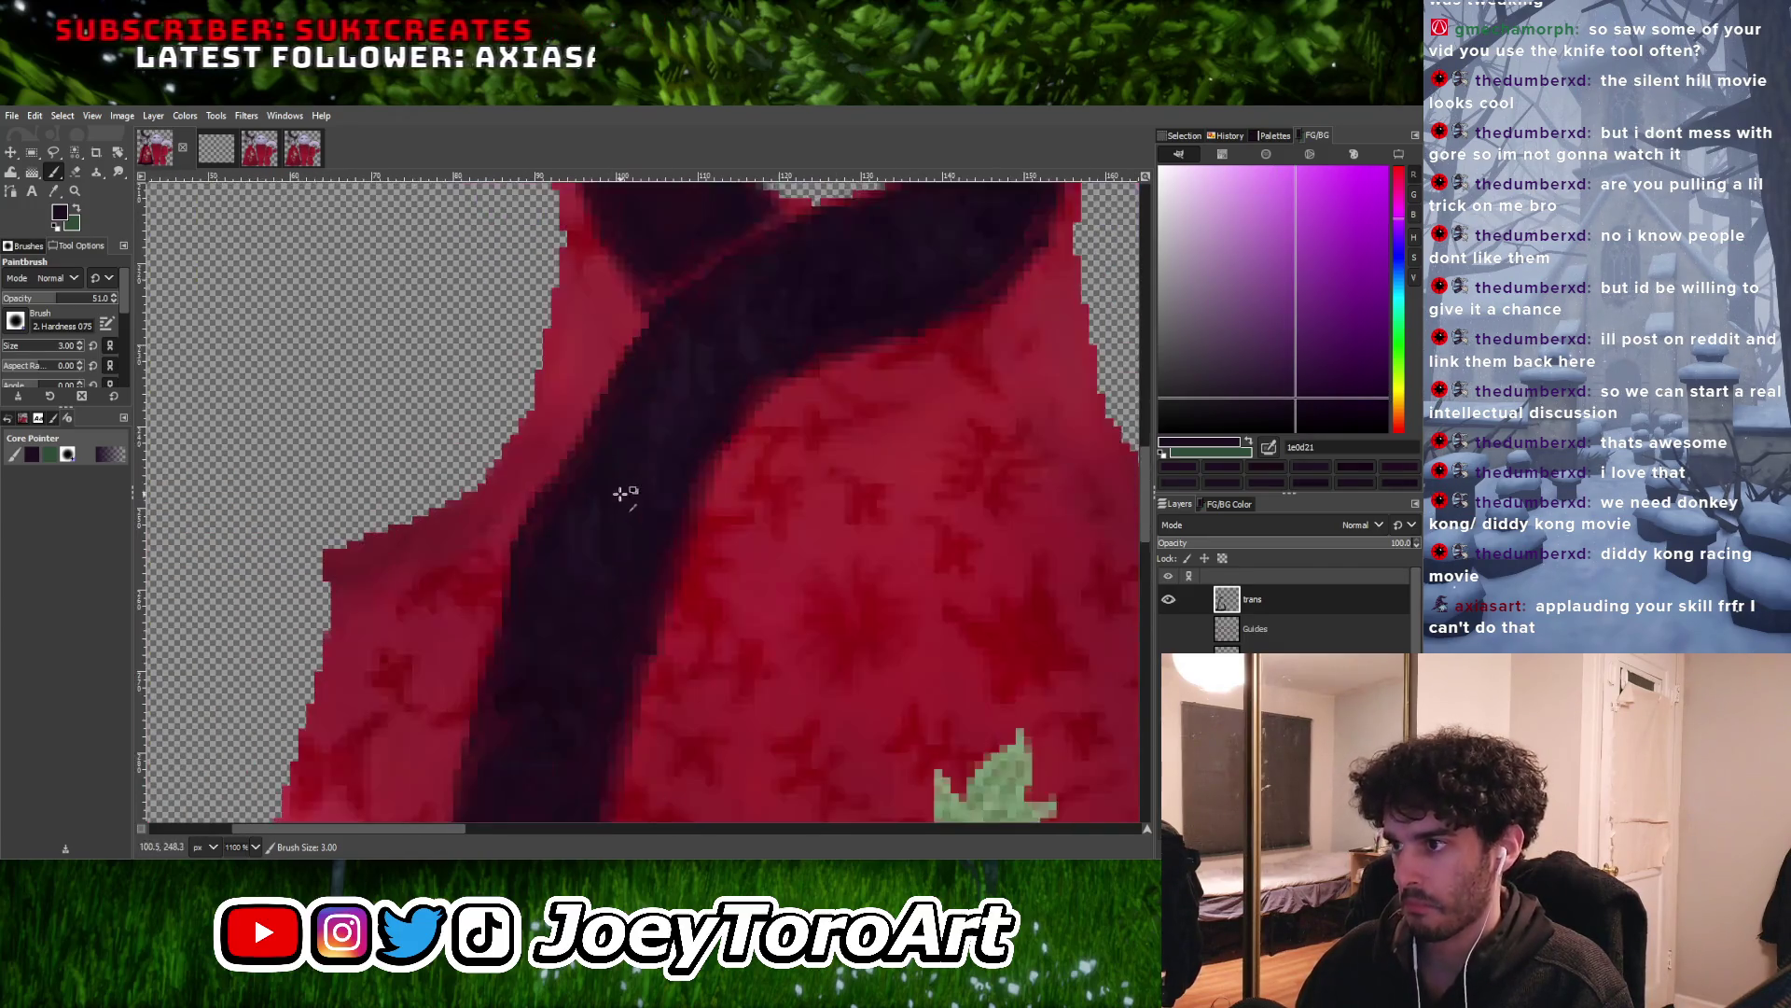
{"action": "scroll", "coordinate": [612, 507], "scroll_direction": "up", "scroll_amount": 4, "text": "ctrl"}
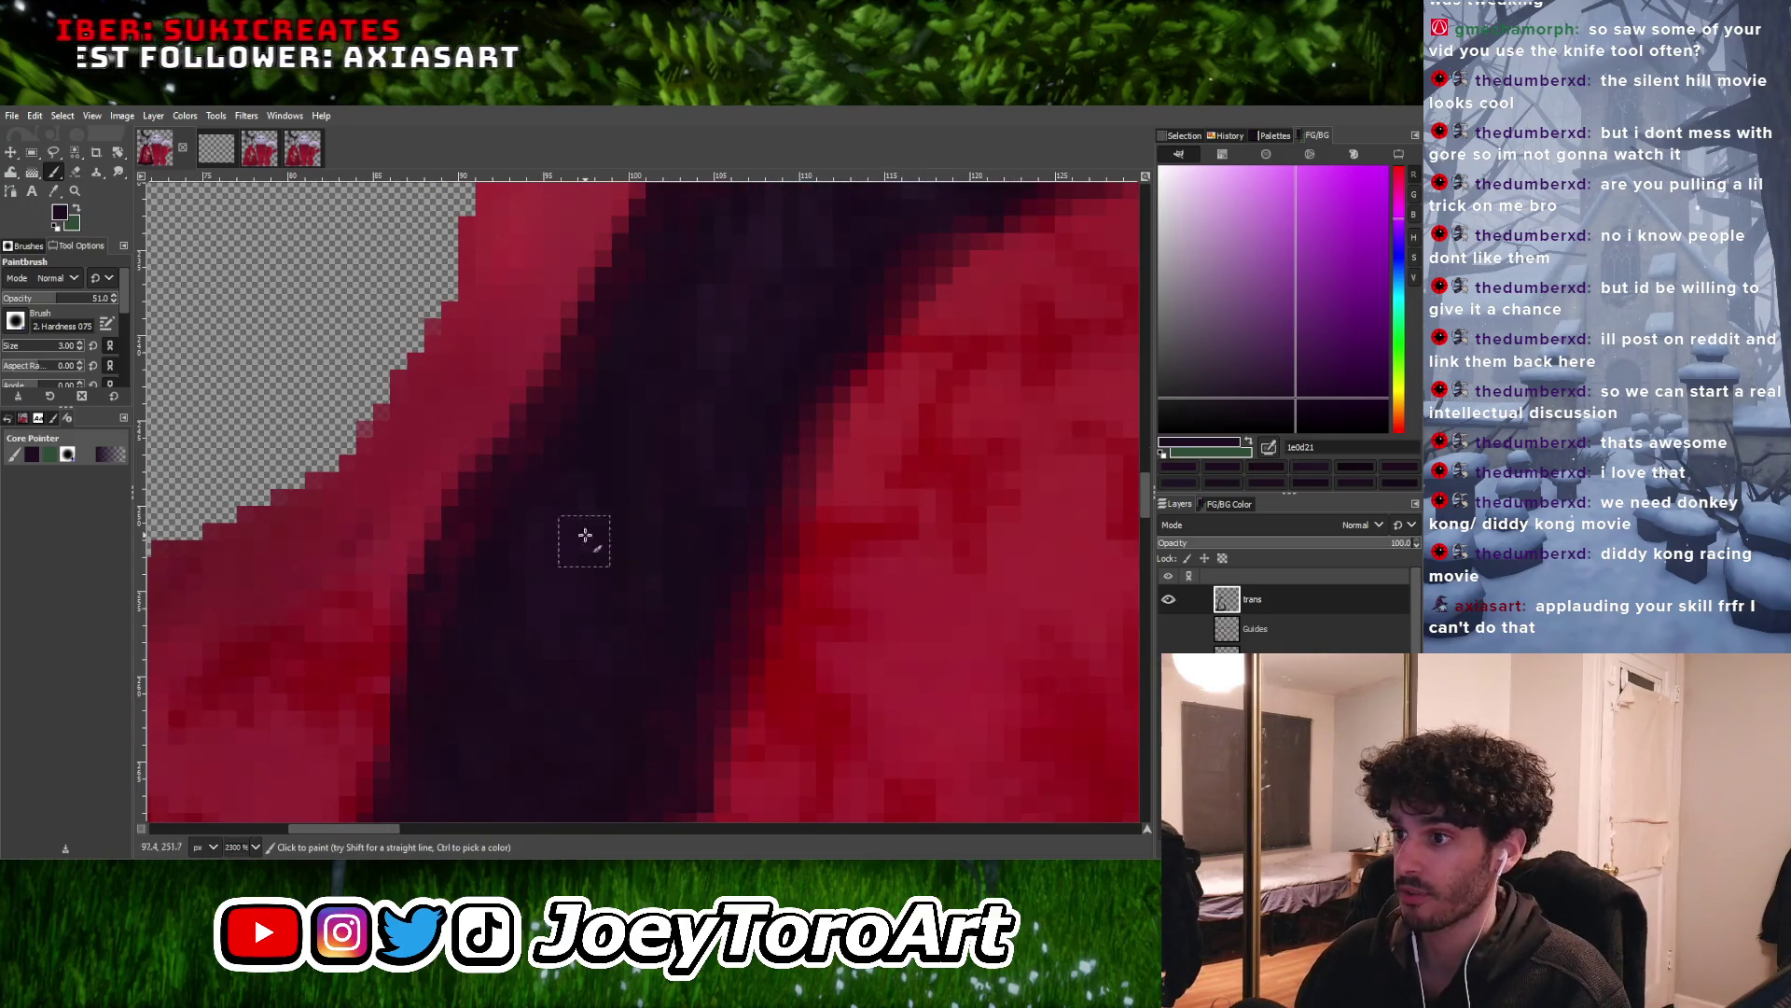
{"action": "left_click", "coordinate": [597, 583], "text": "ctrl"}
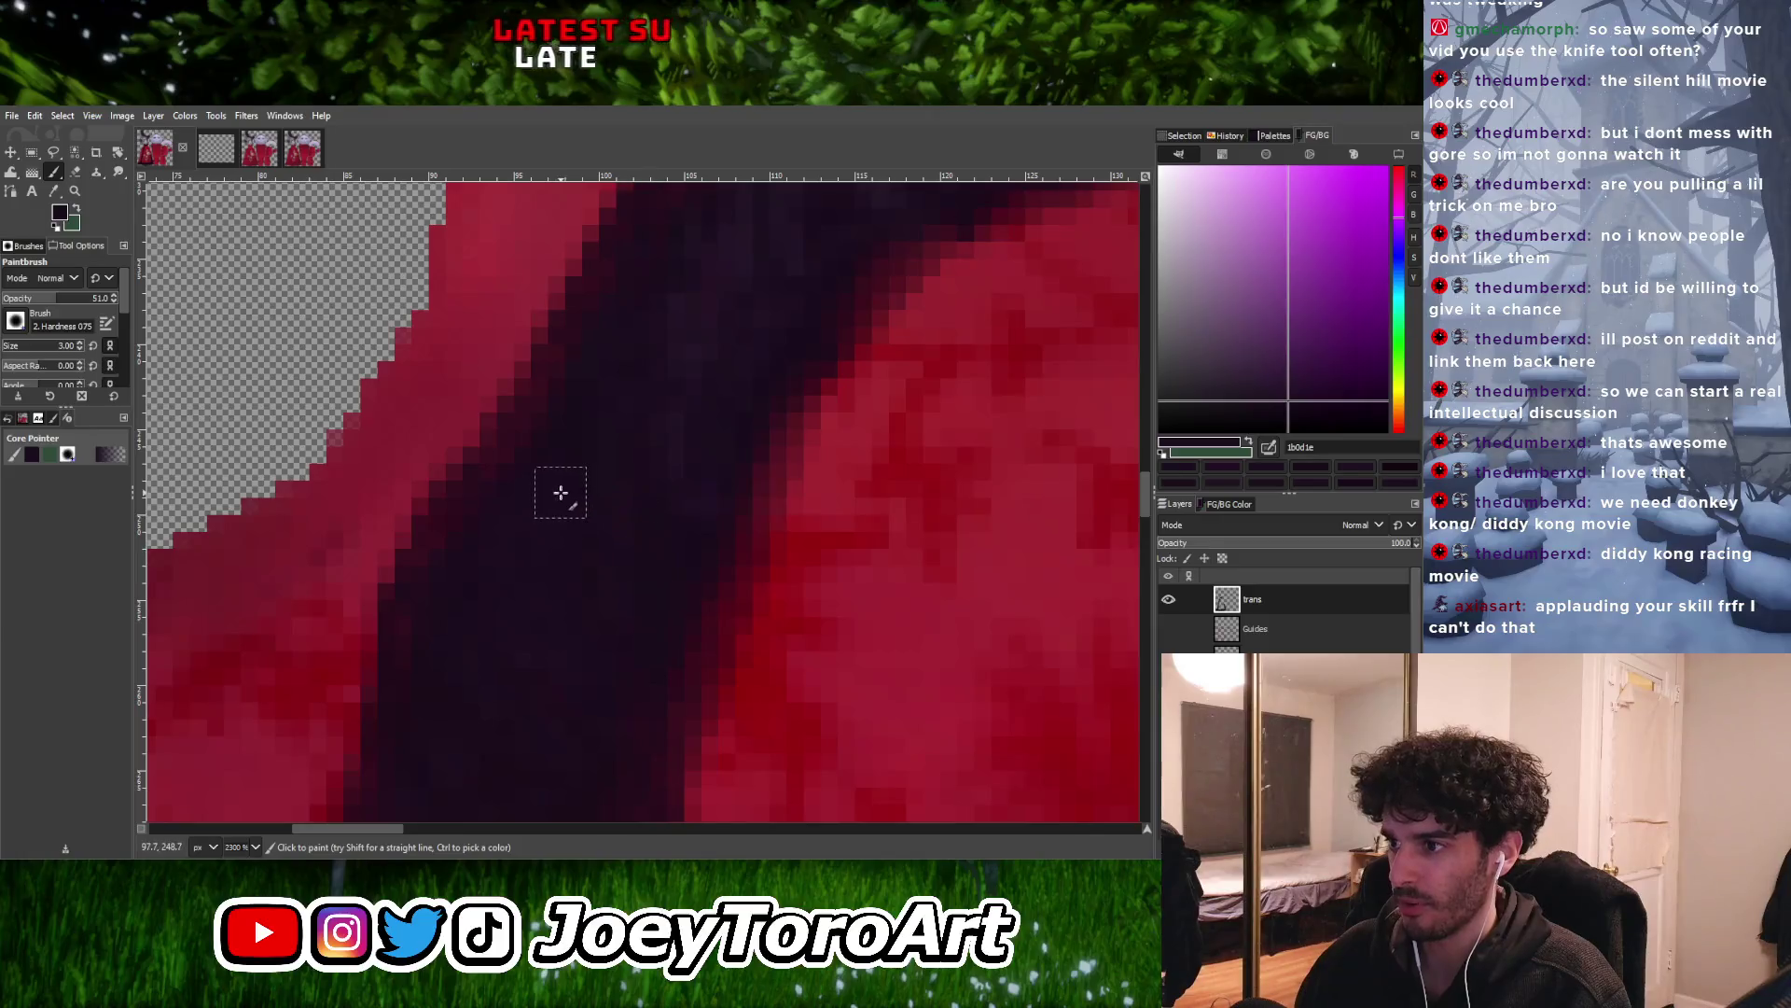
{"action": "scroll", "coordinate": [628, 484], "scroll_direction": "down", "scroll_amount": 3, "text": "ctrl"}
{"action": "scroll", "coordinate": [675, 540], "scroll_direction": "up", "scroll_amount": 2, "text": "ctrl"}
{"action": "left_click", "coordinate": [611, 518], "text": "ctrl"}
{"action": "left_click", "coordinate": [644, 504], "text": "ctrl"}
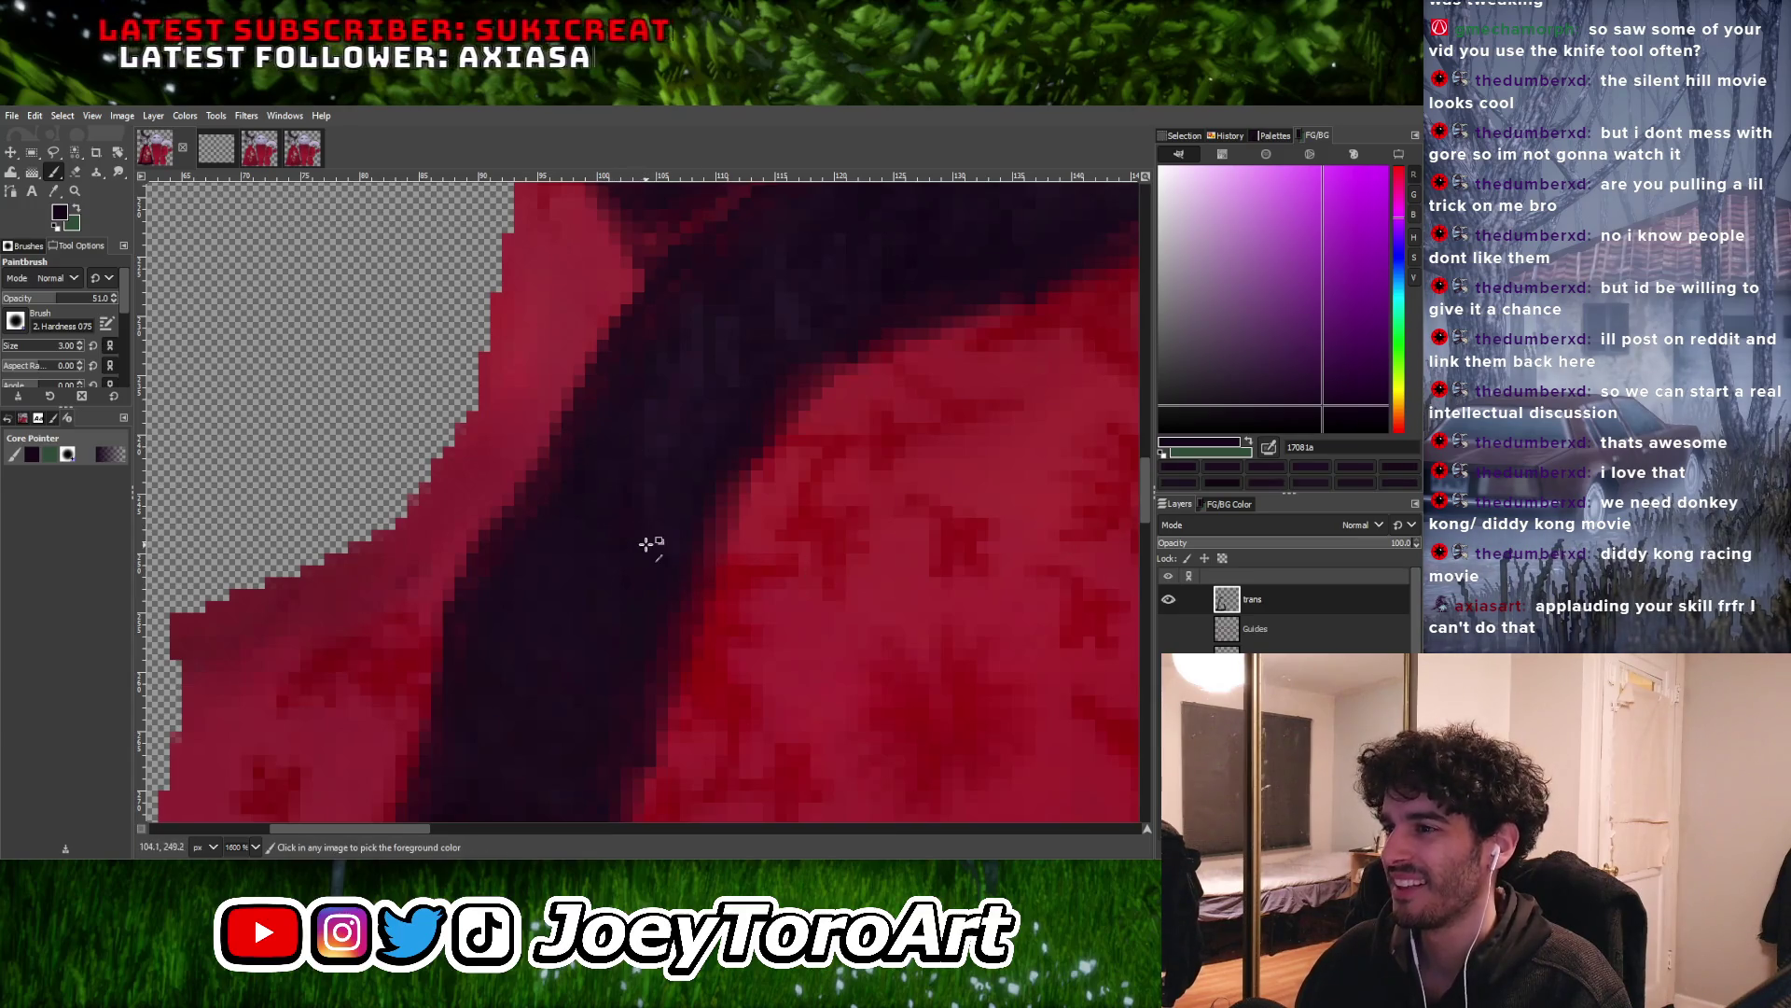
{"action": "scroll", "coordinate": [652, 538], "scroll_direction": "up", "scroll_amount": 1, "text": "ctrl"}
{"action": "scroll", "coordinate": [648, 544], "scroll_direction": "up", "scroll_amount": 1}
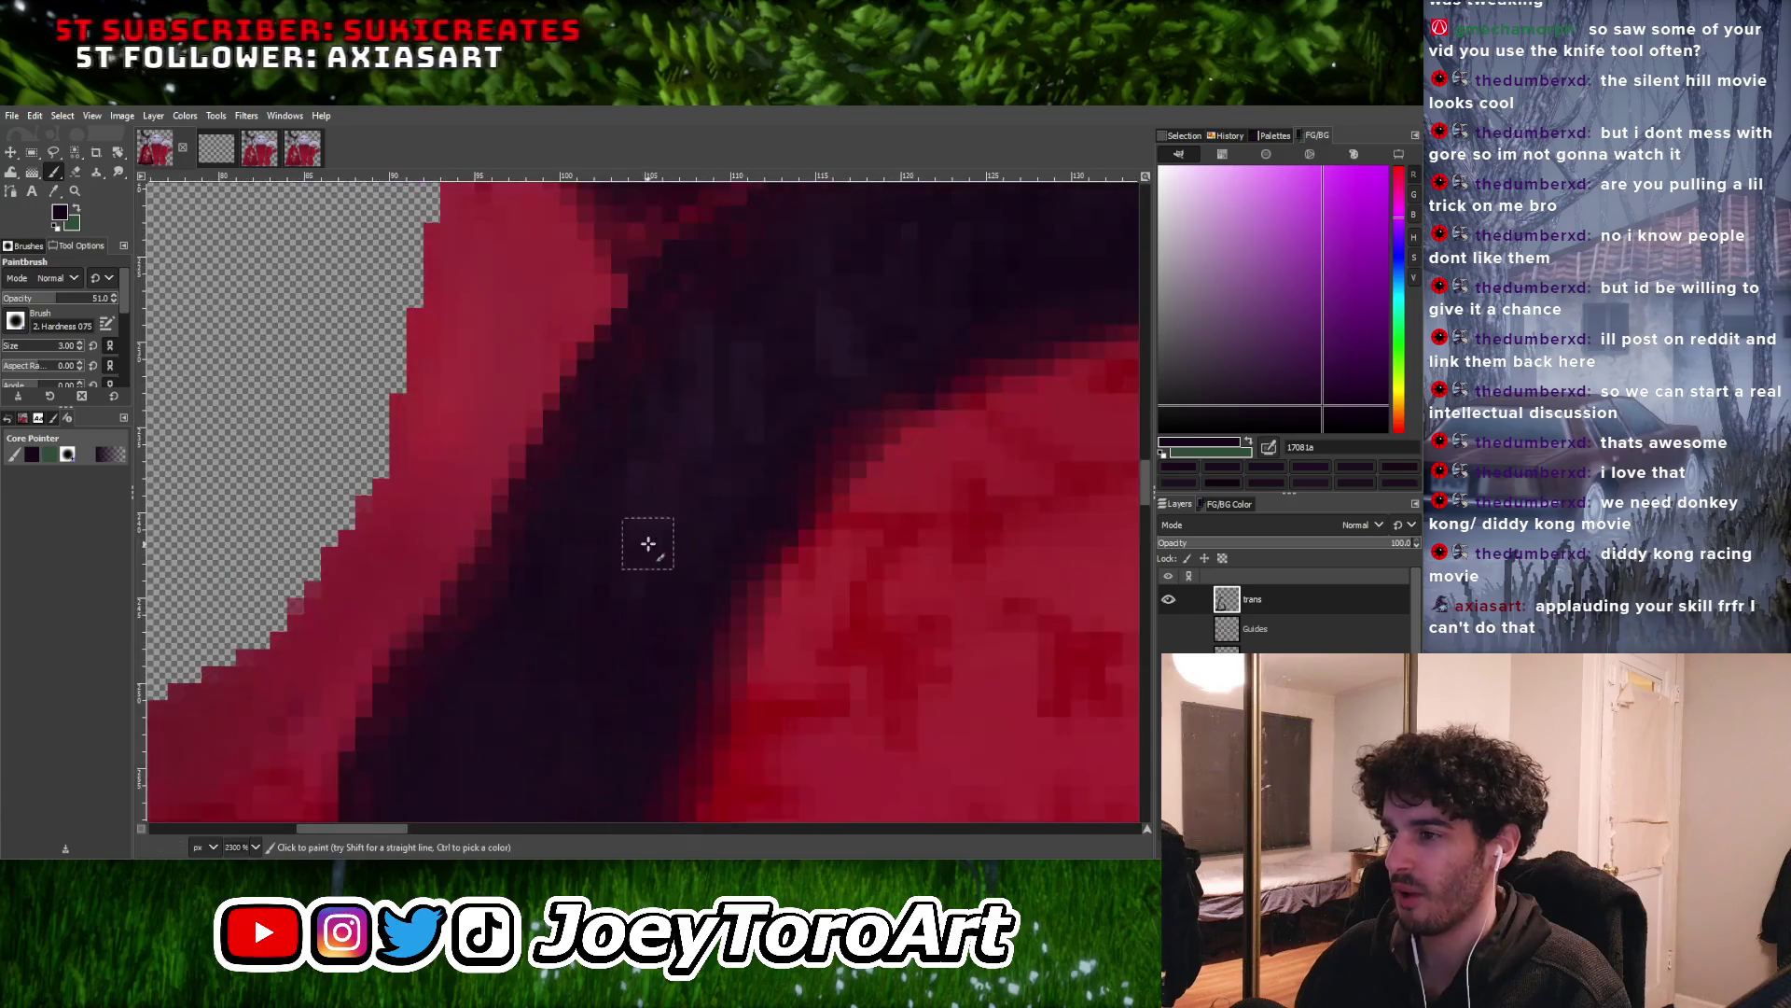
{"action": "scroll", "coordinate": [550, 559], "scroll_direction": "right", "scroll_amount": 2}
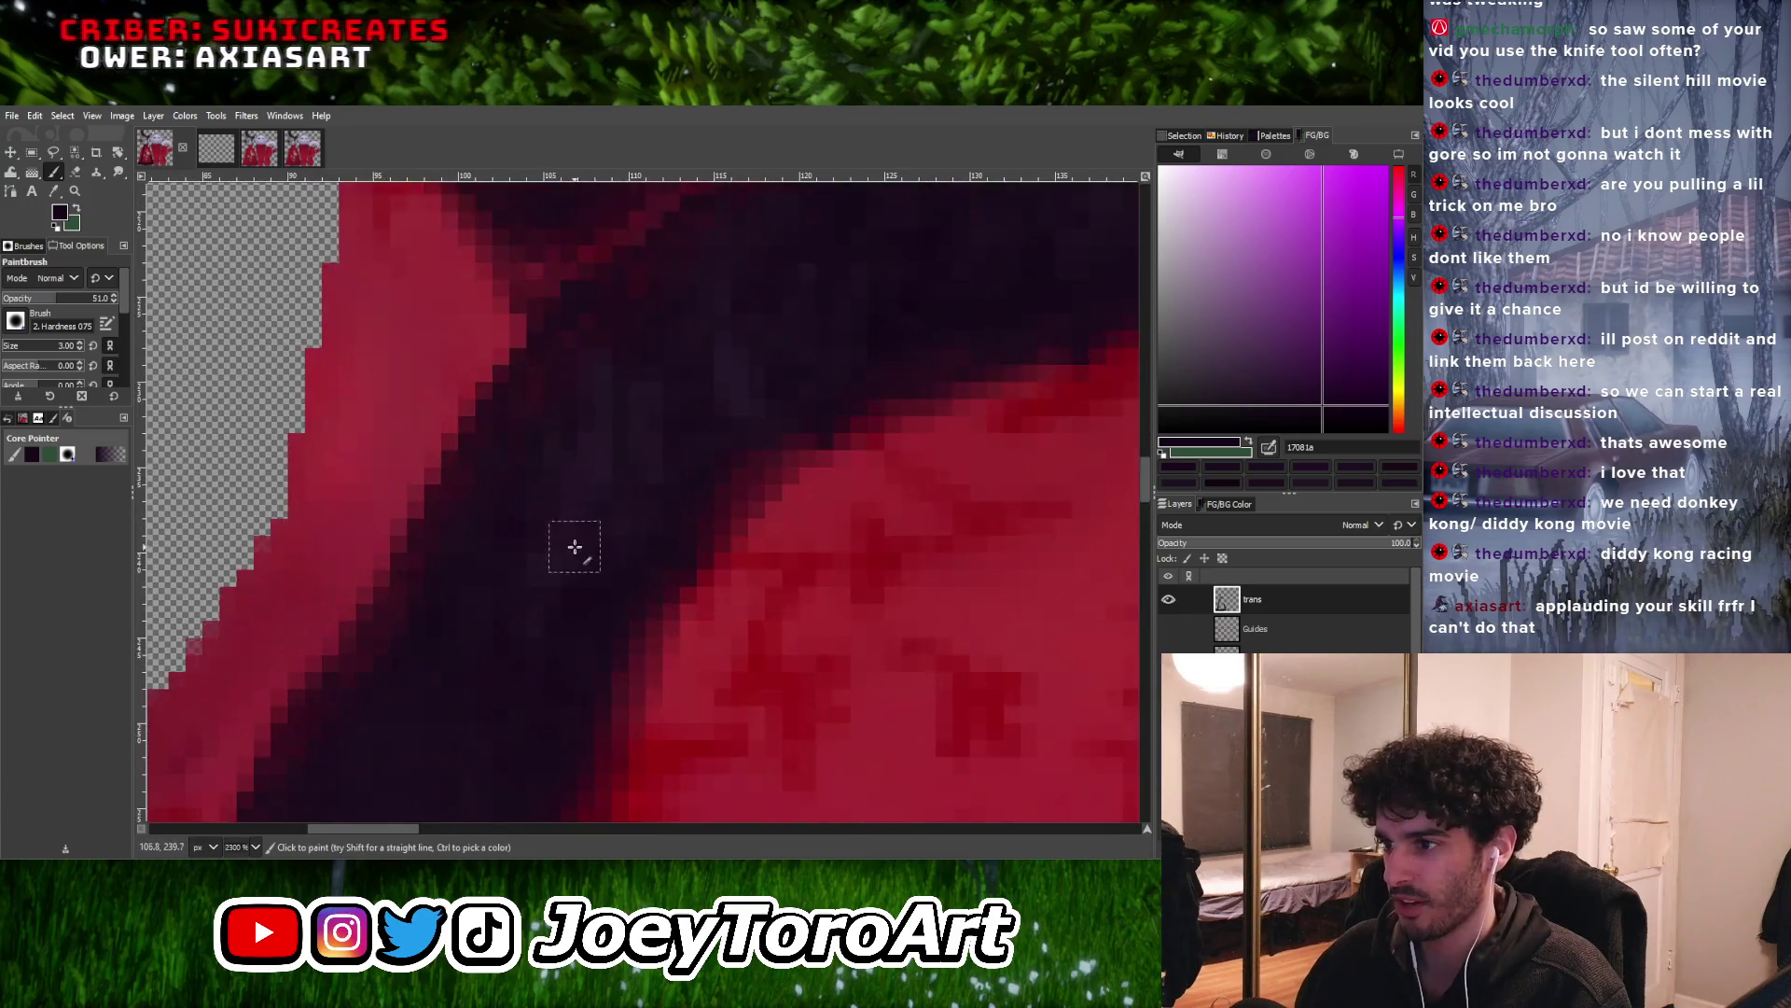
{"action": "scroll", "coordinate": [538, 383], "scroll_direction": "down", "scroll_amount": 5, "text": "ctrl"}
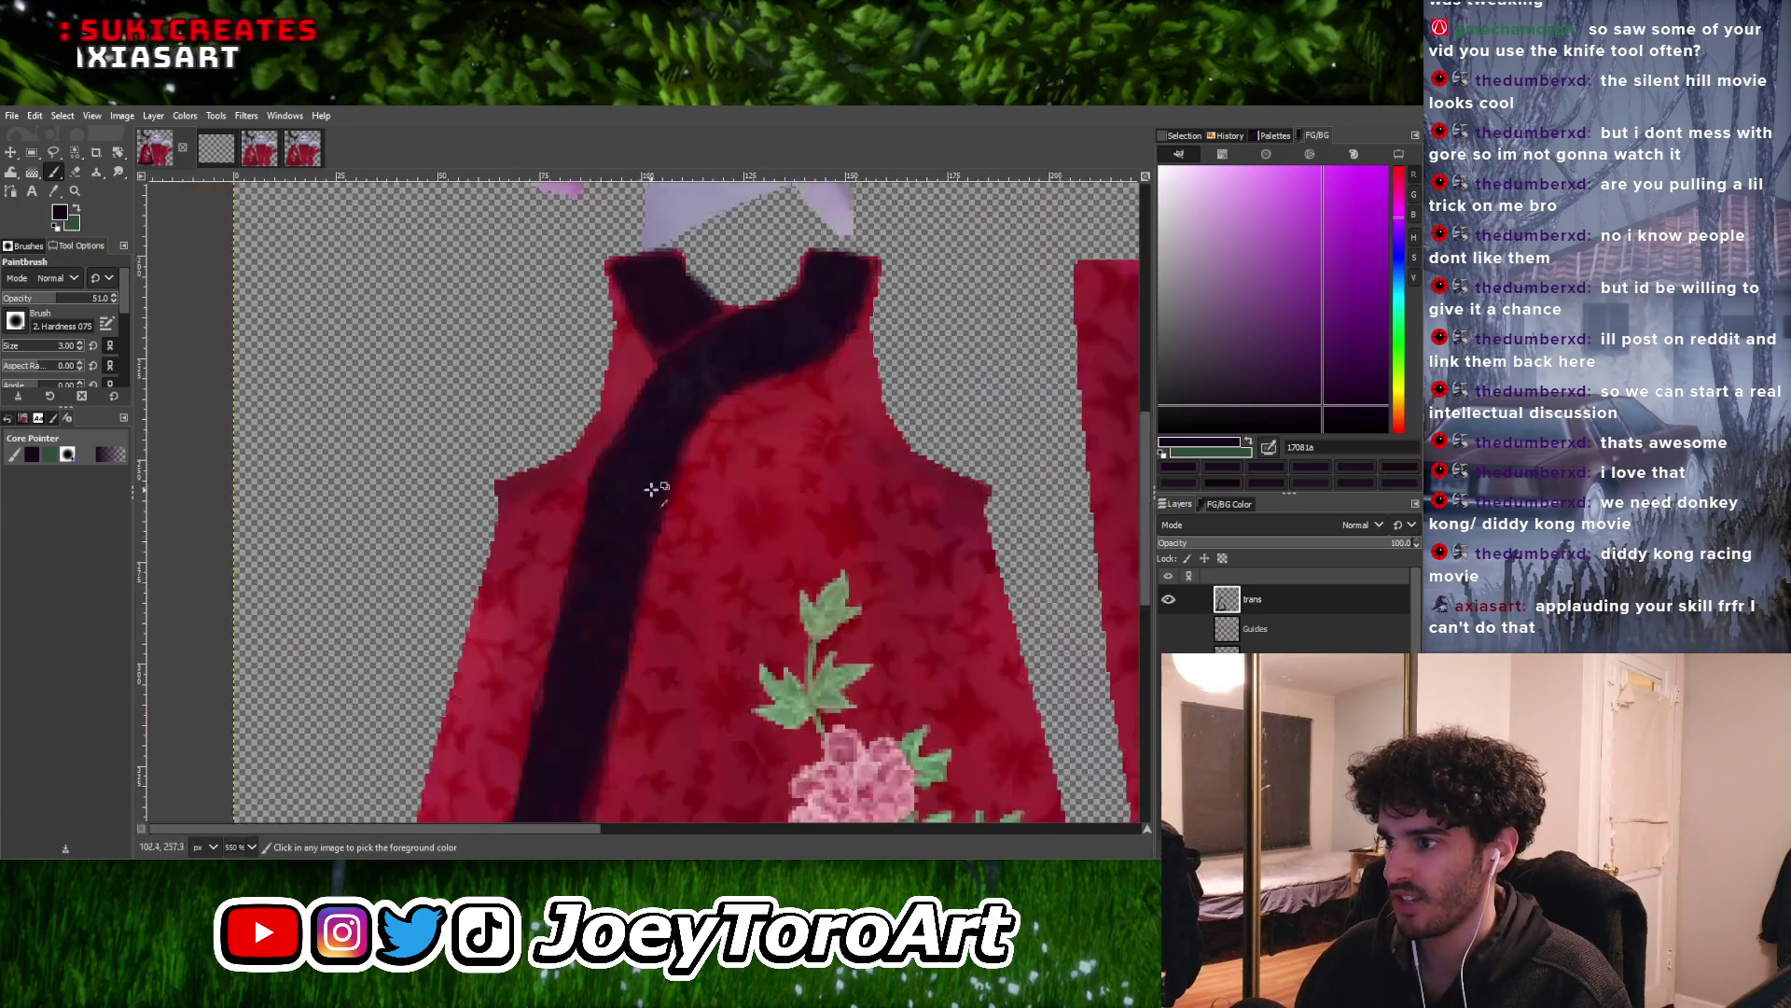
{"action": "scroll", "coordinate": [582, 602], "scroll_direction": "up", "scroll_amount": 5, "text": "ctrl"}
{"action": "scroll", "coordinate": [563, 607], "scroll_direction": "down", "scroll_amount": 5, "text": "ctrl"}
{"action": "scroll", "coordinate": [564, 607], "scroll_direction": "up", "scroll_amount": 5, "text": "ctrl"}
Enlarge the brush back to size 4 and lighten the dark purple a little
{"action": "key", "text": "bracketright"}
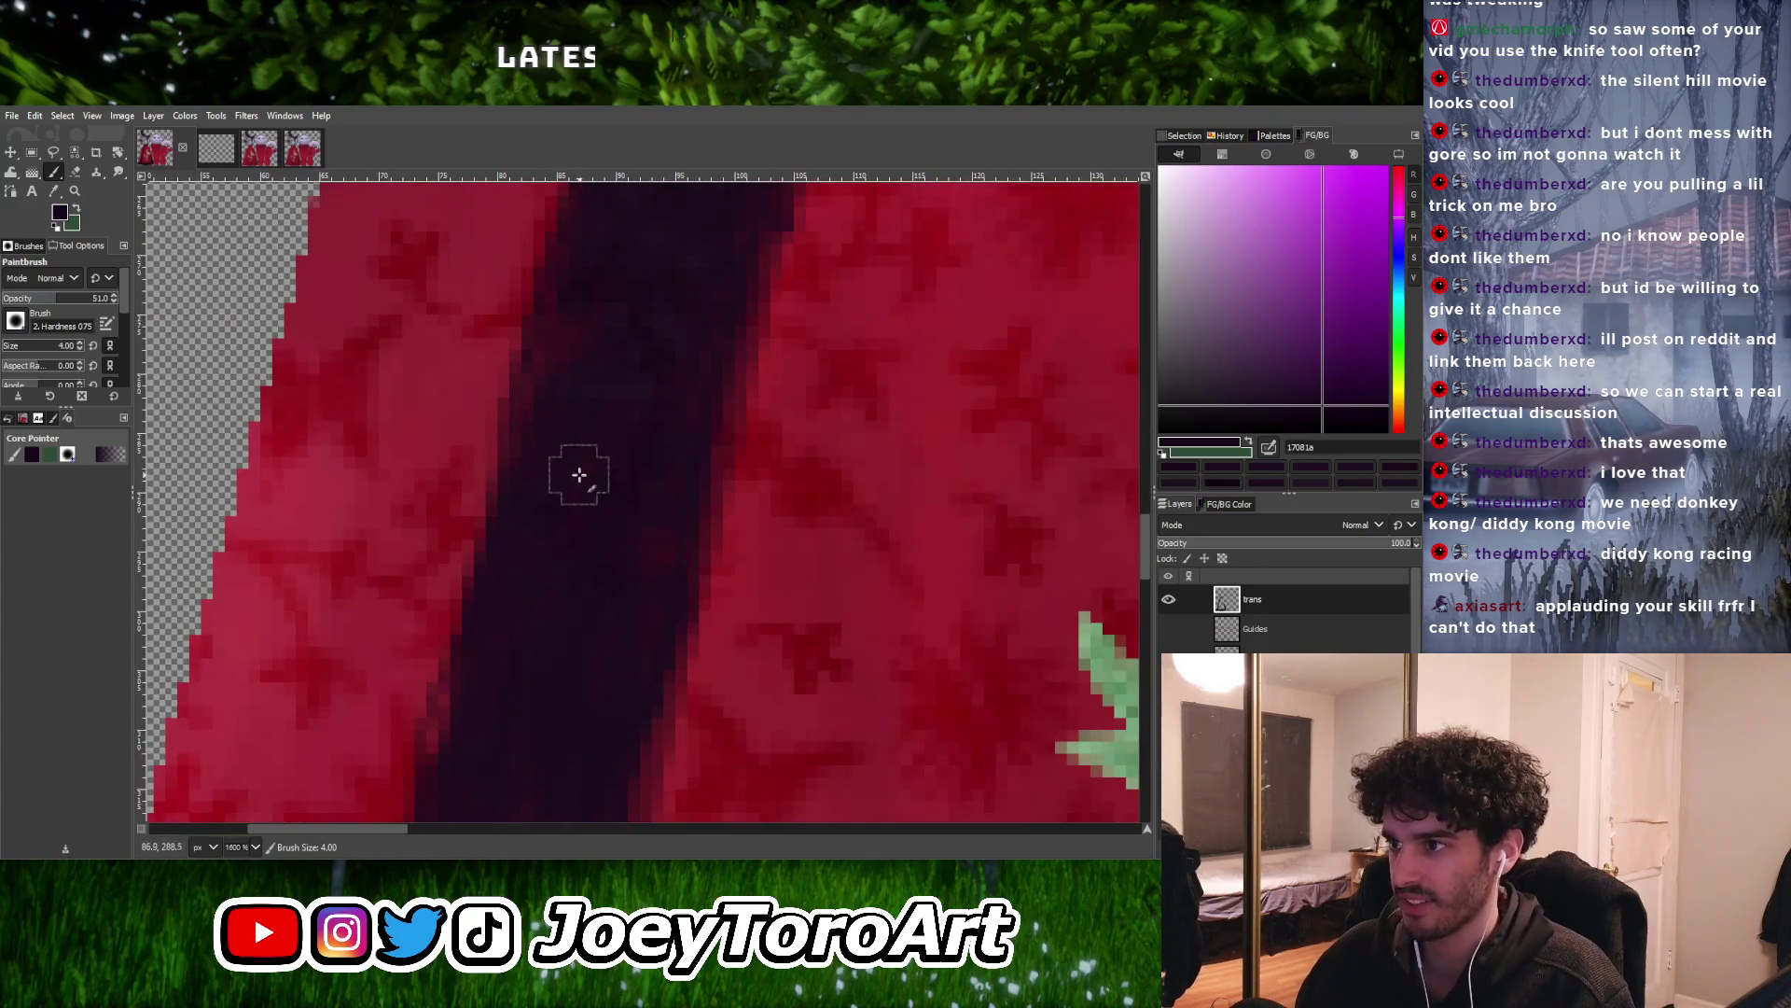
{"action": "left_click", "coordinate": [618, 401], "text": "ctrl"}
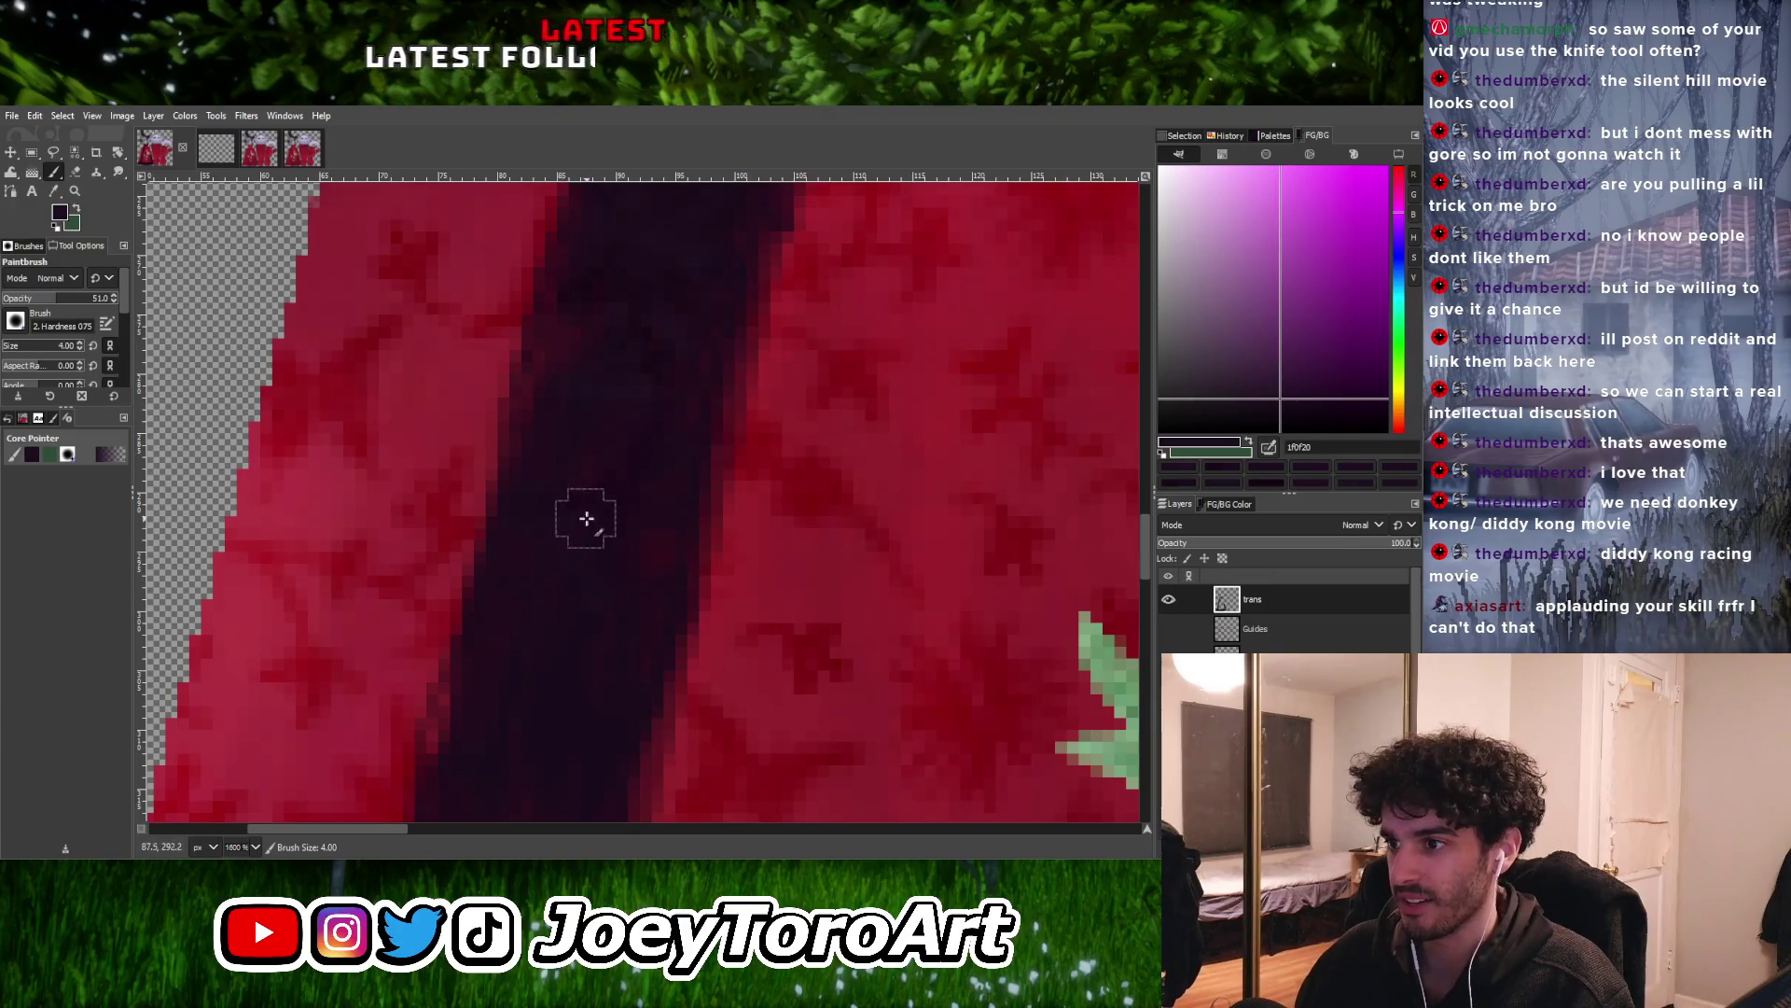
{"action": "left_click", "coordinate": [1258, 395]}
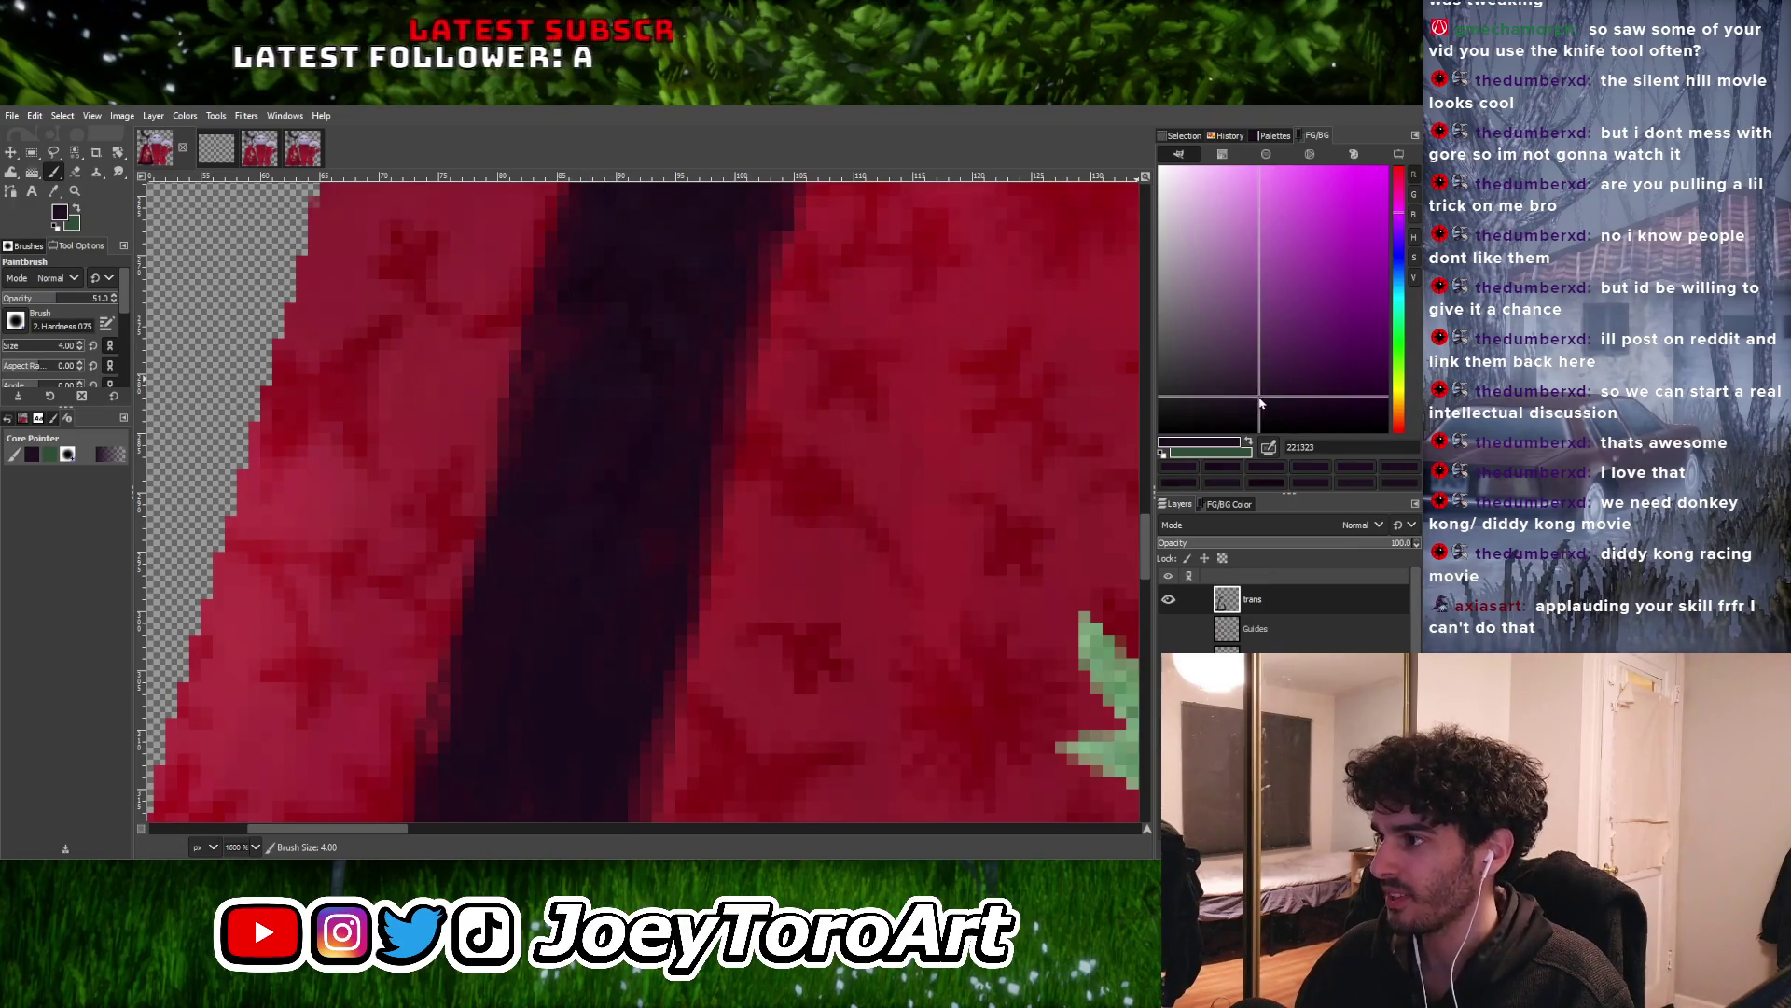
{"action": "scroll", "coordinate": [584, 607], "scroll_direction": "down", "scroll_amount": 5, "text": "ctrl"}
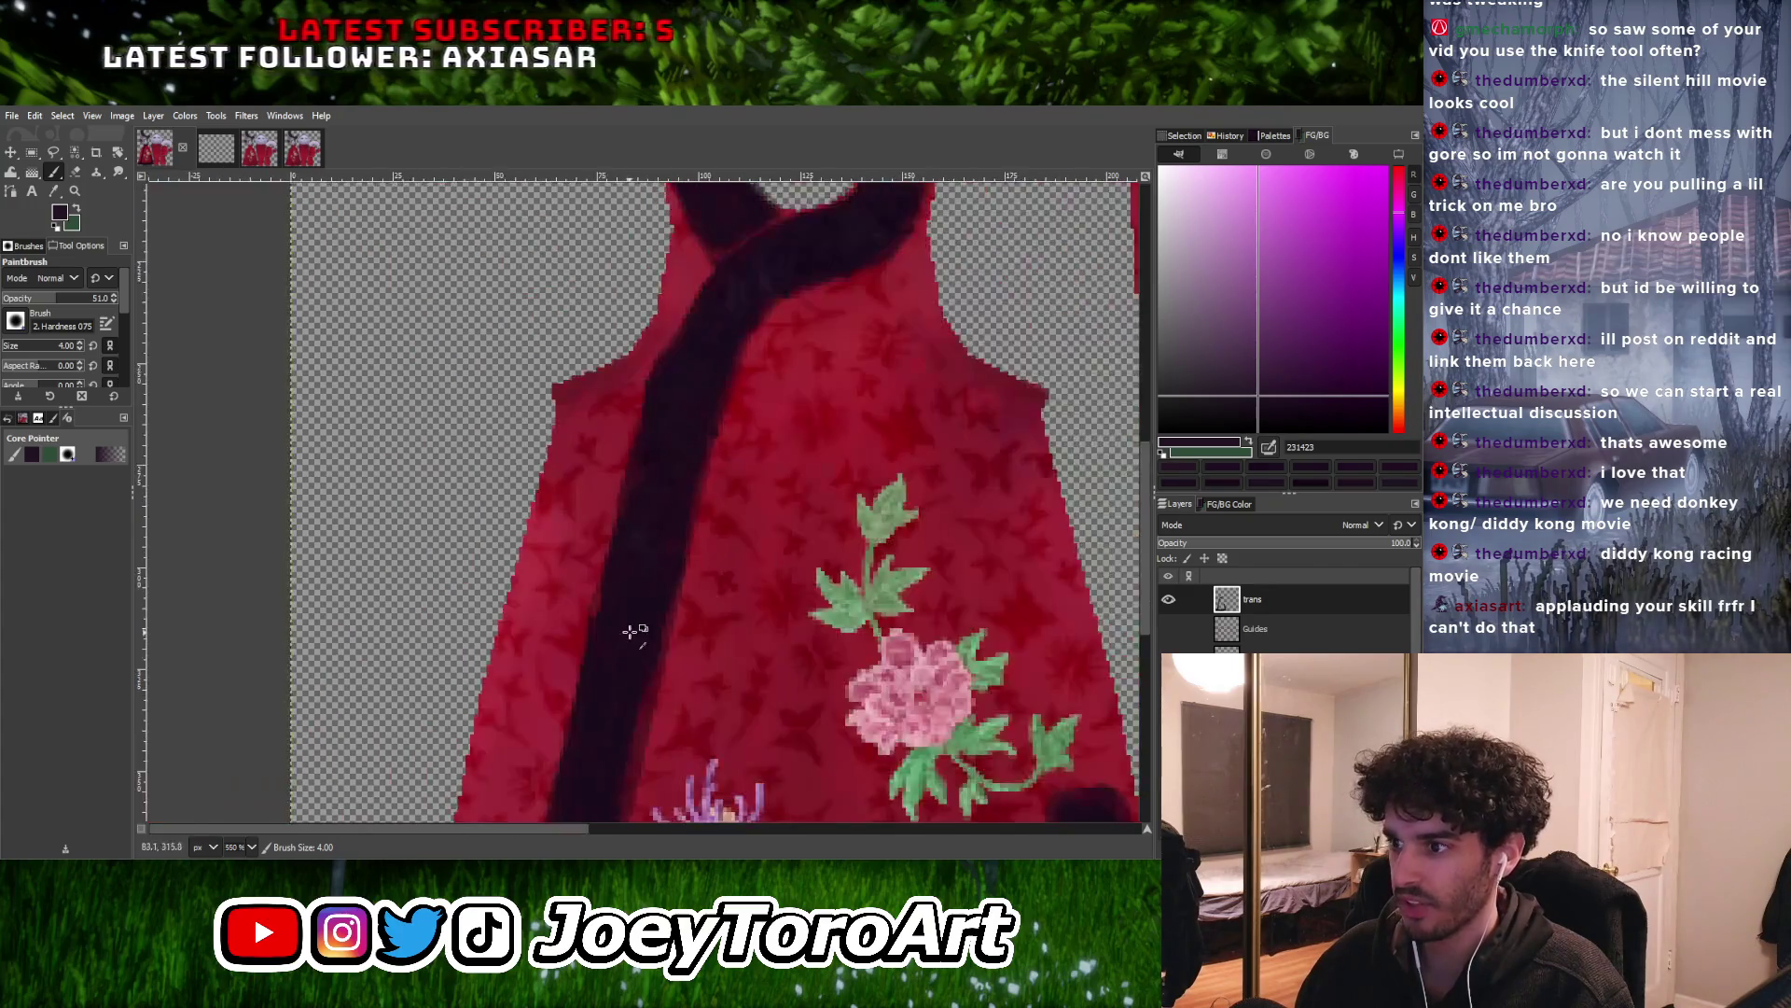
{"action": "scroll", "coordinate": [616, 616], "scroll_direction": "up", "scroll_amount": 4, "text": "ctrl"}
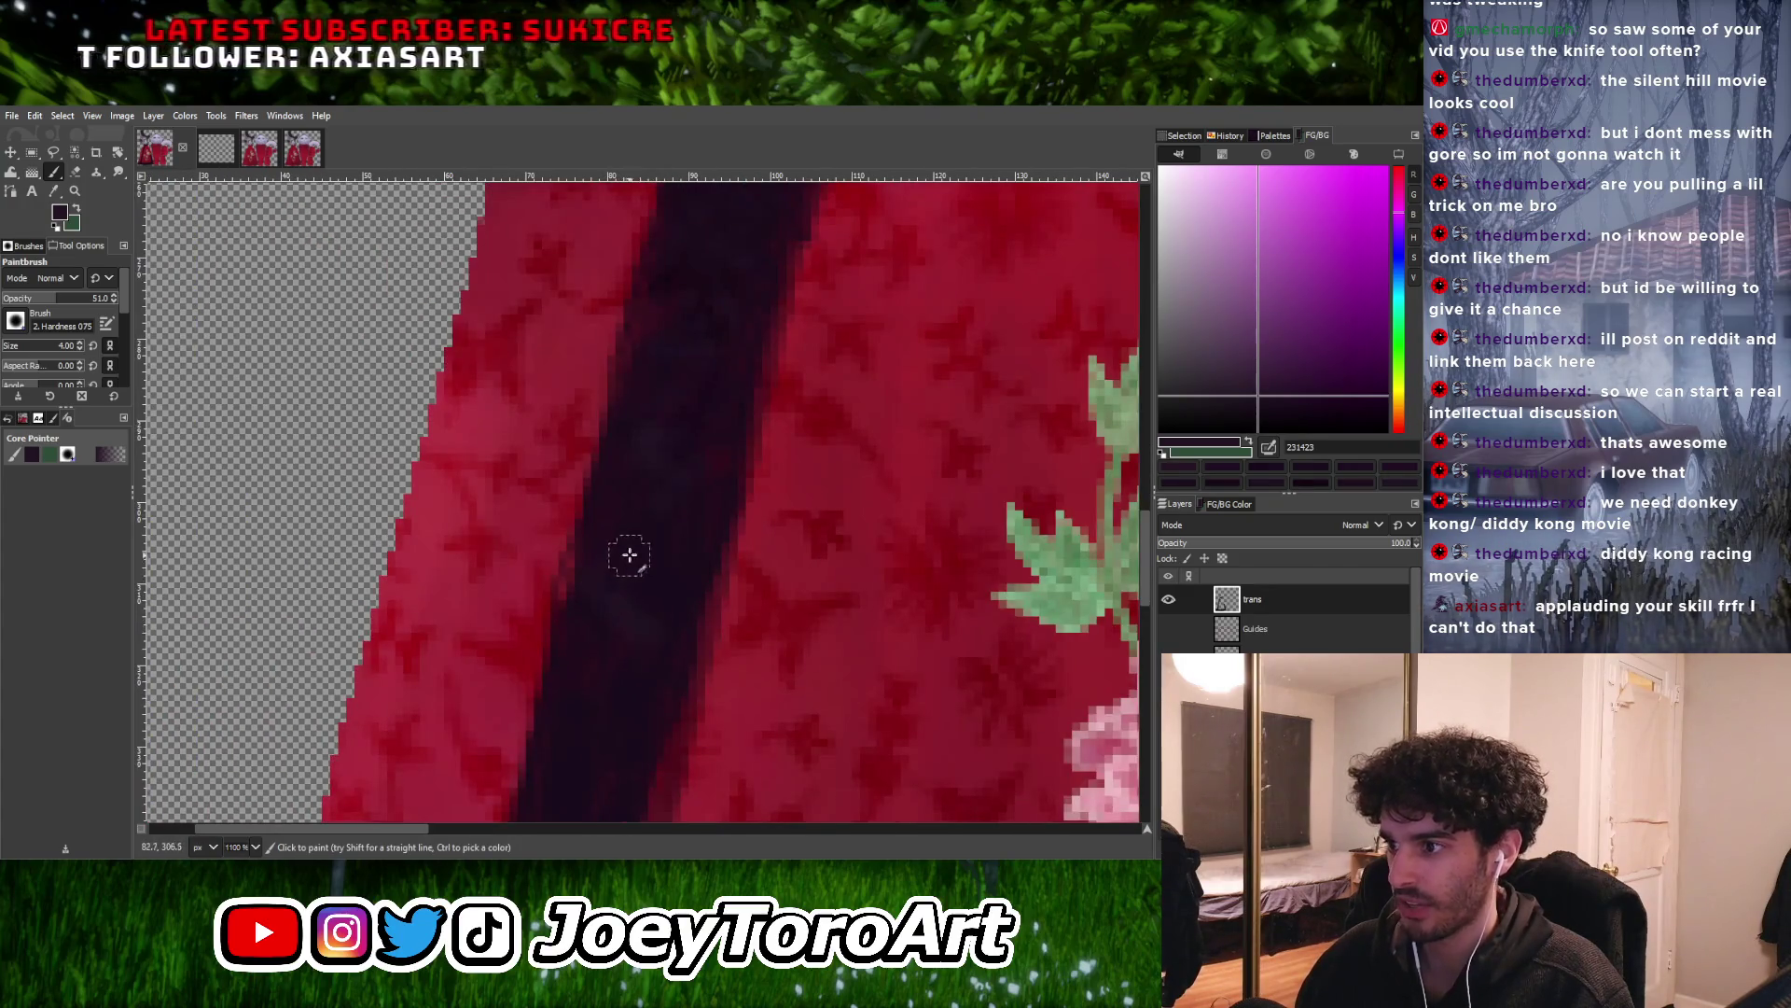
{"action": "scroll", "coordinate": [674, 555], "scroll_direction": "down", "scroll_amount": 3}
{"action": "scroll", "coordinate": [673, 554], "scroll_direction": "left", "scroll_amount": 1}
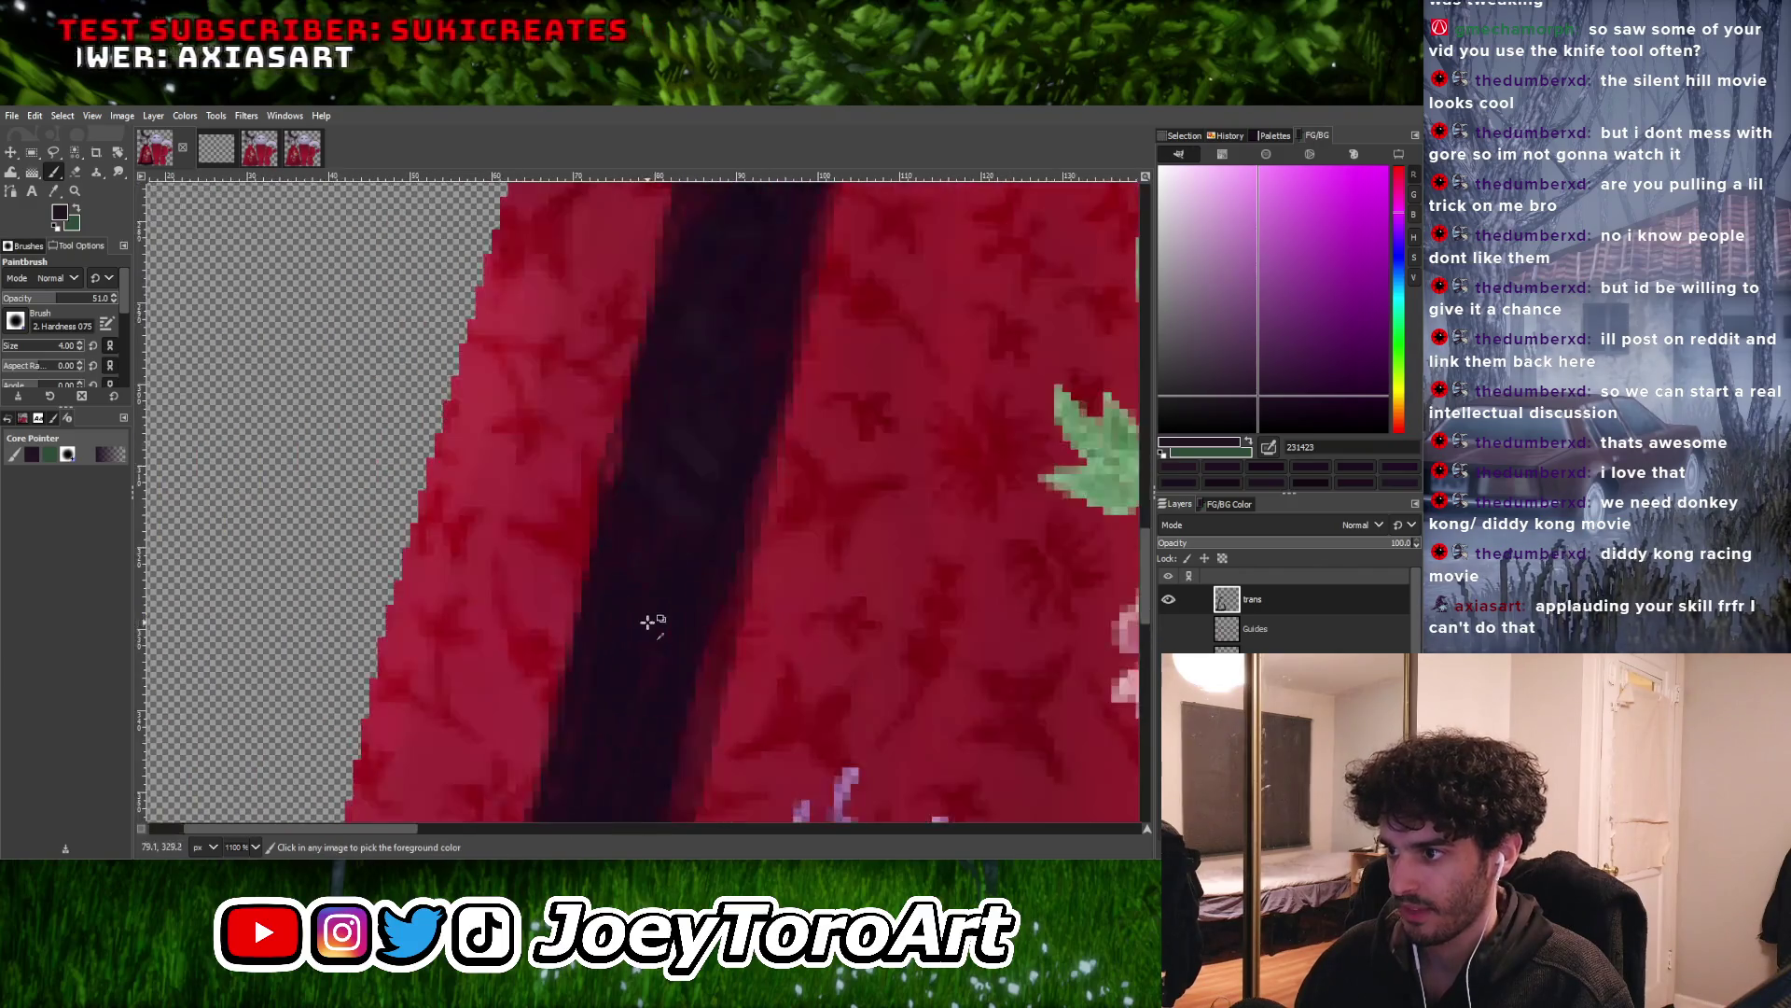
{"action": "scroll", "coordinate": [658, 621], "scroll_direction": "down", "scroll_amount": 4, "text": "ctrl"}
{"action": "scroll", "coordinate": [663, 519], "scroll_direction": "up", "scroll_amount": 5, "text": "ctrl"}
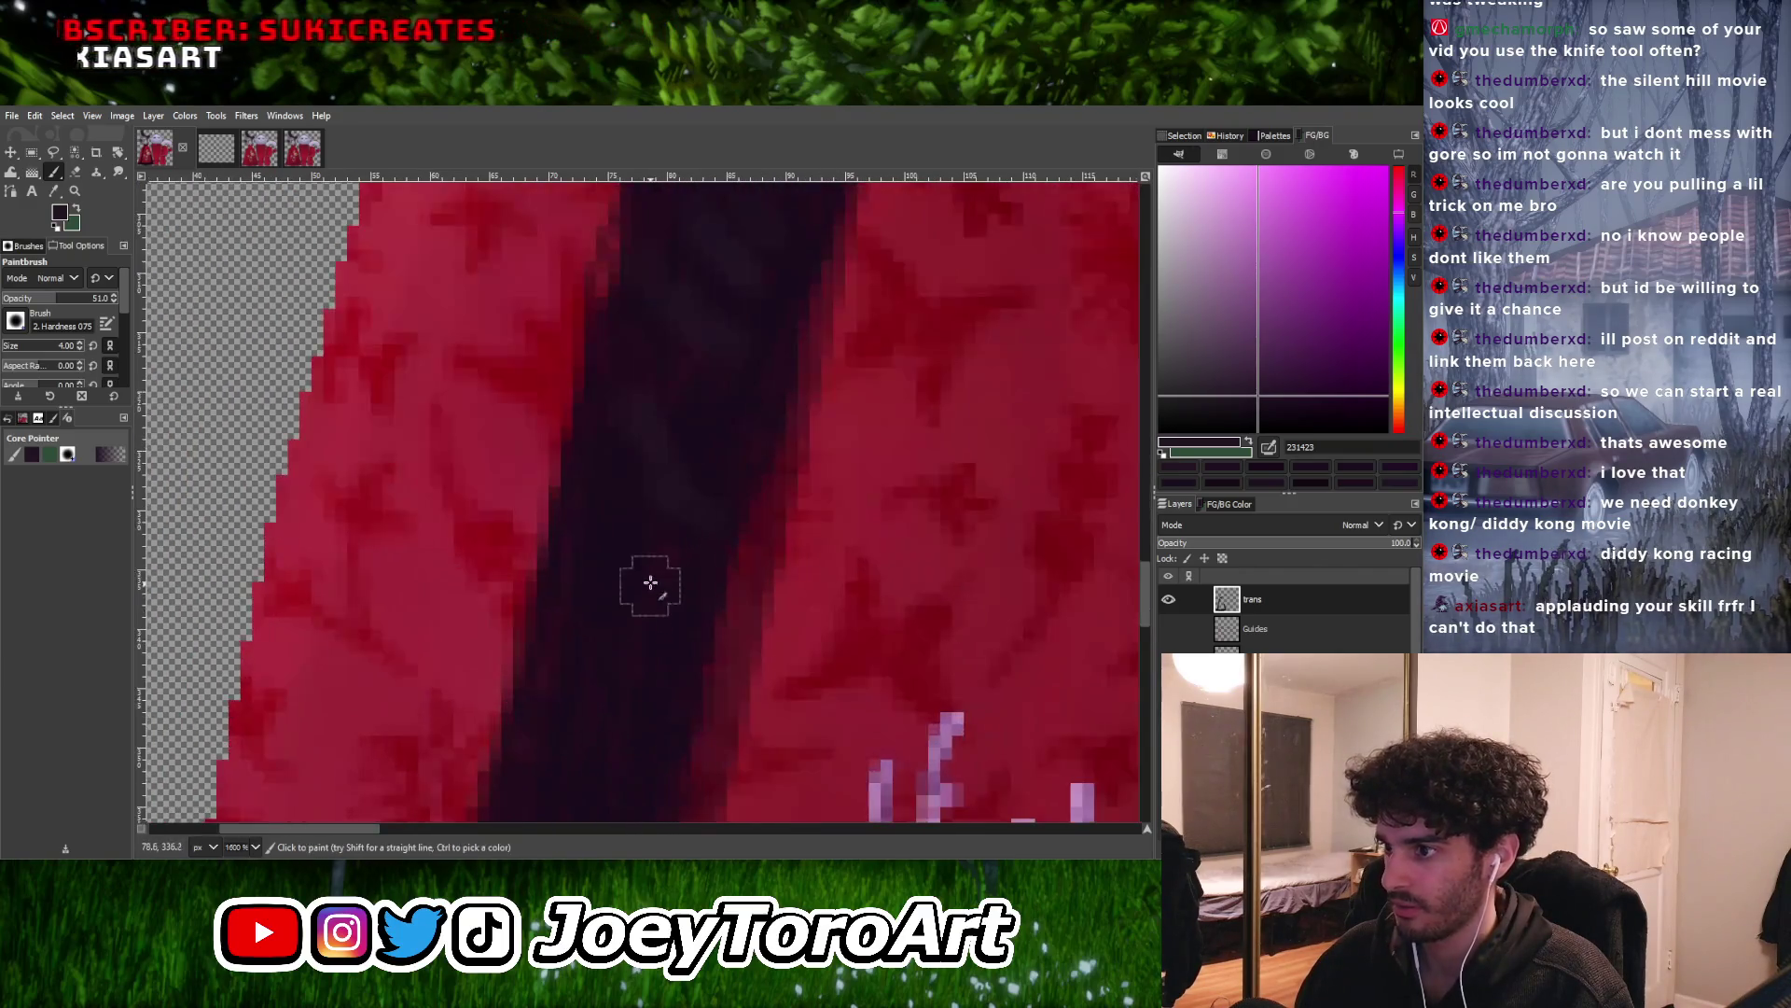
{"action": "scroll", "coordinate": [637, 548], "scroll_direction": "down", "scroll_amount": 2}
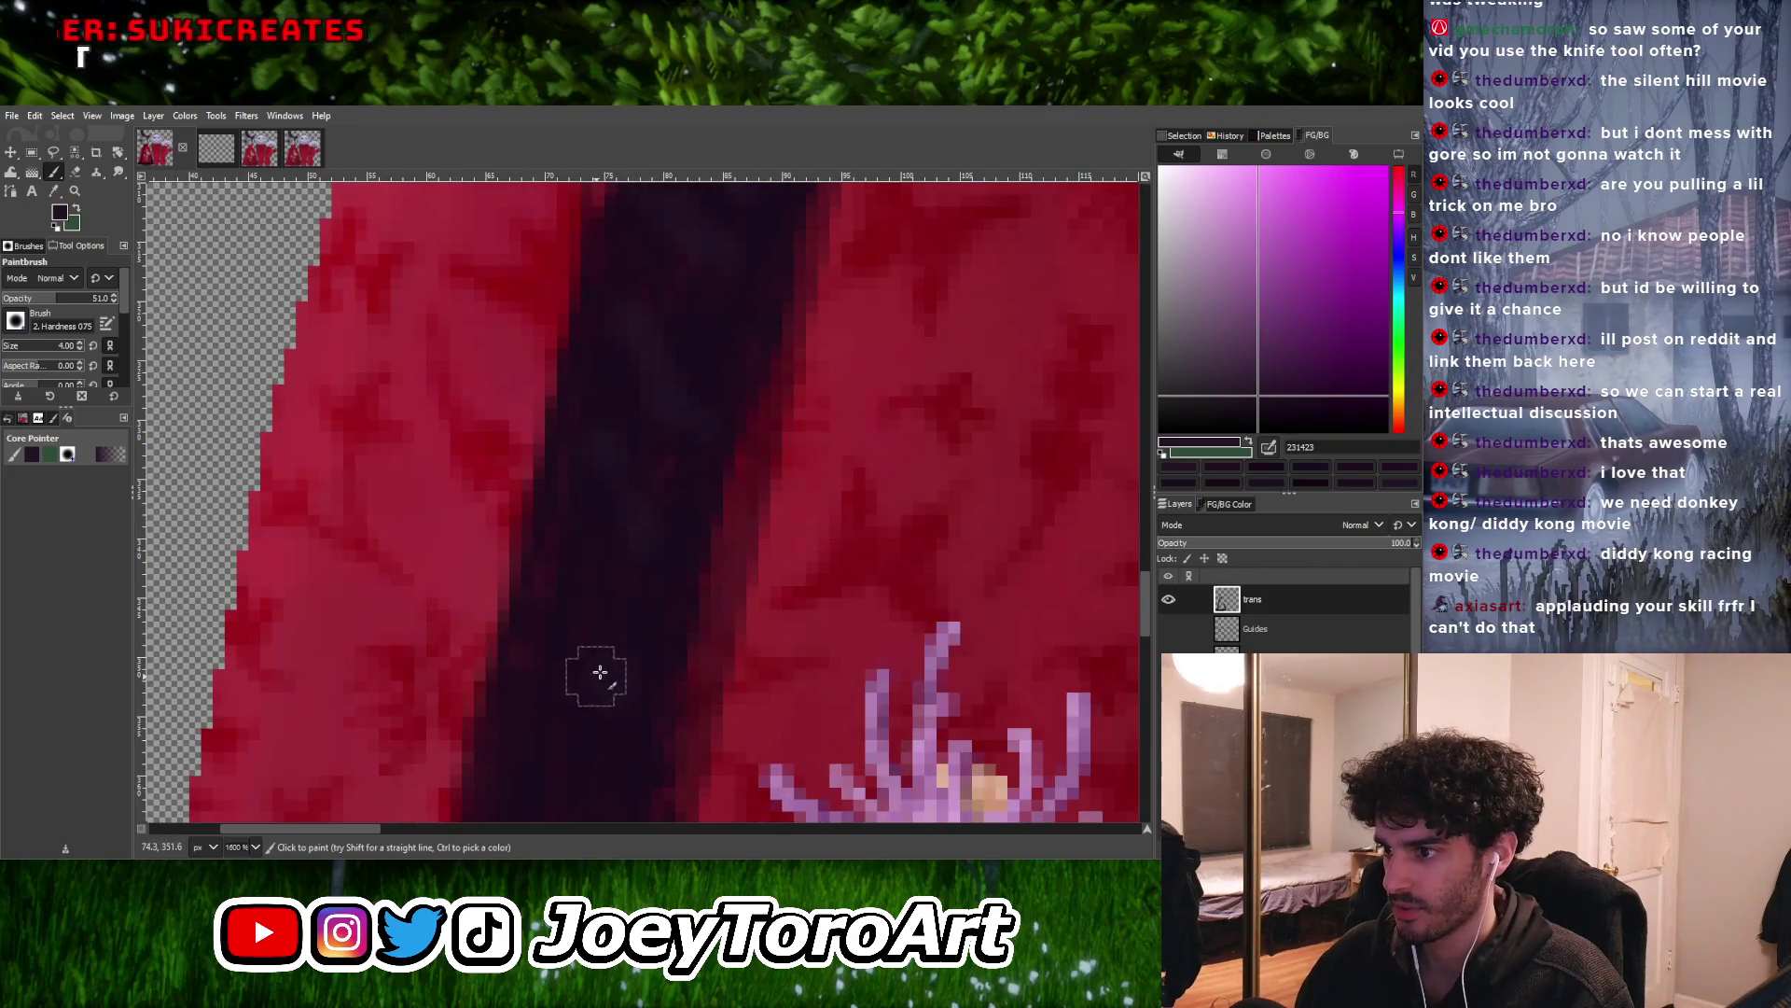
Dab a lighter purple highlight onto the dark collar, then shrink the brush to size 2
{"action": "left_click", "coordinate": [1255, 362]}
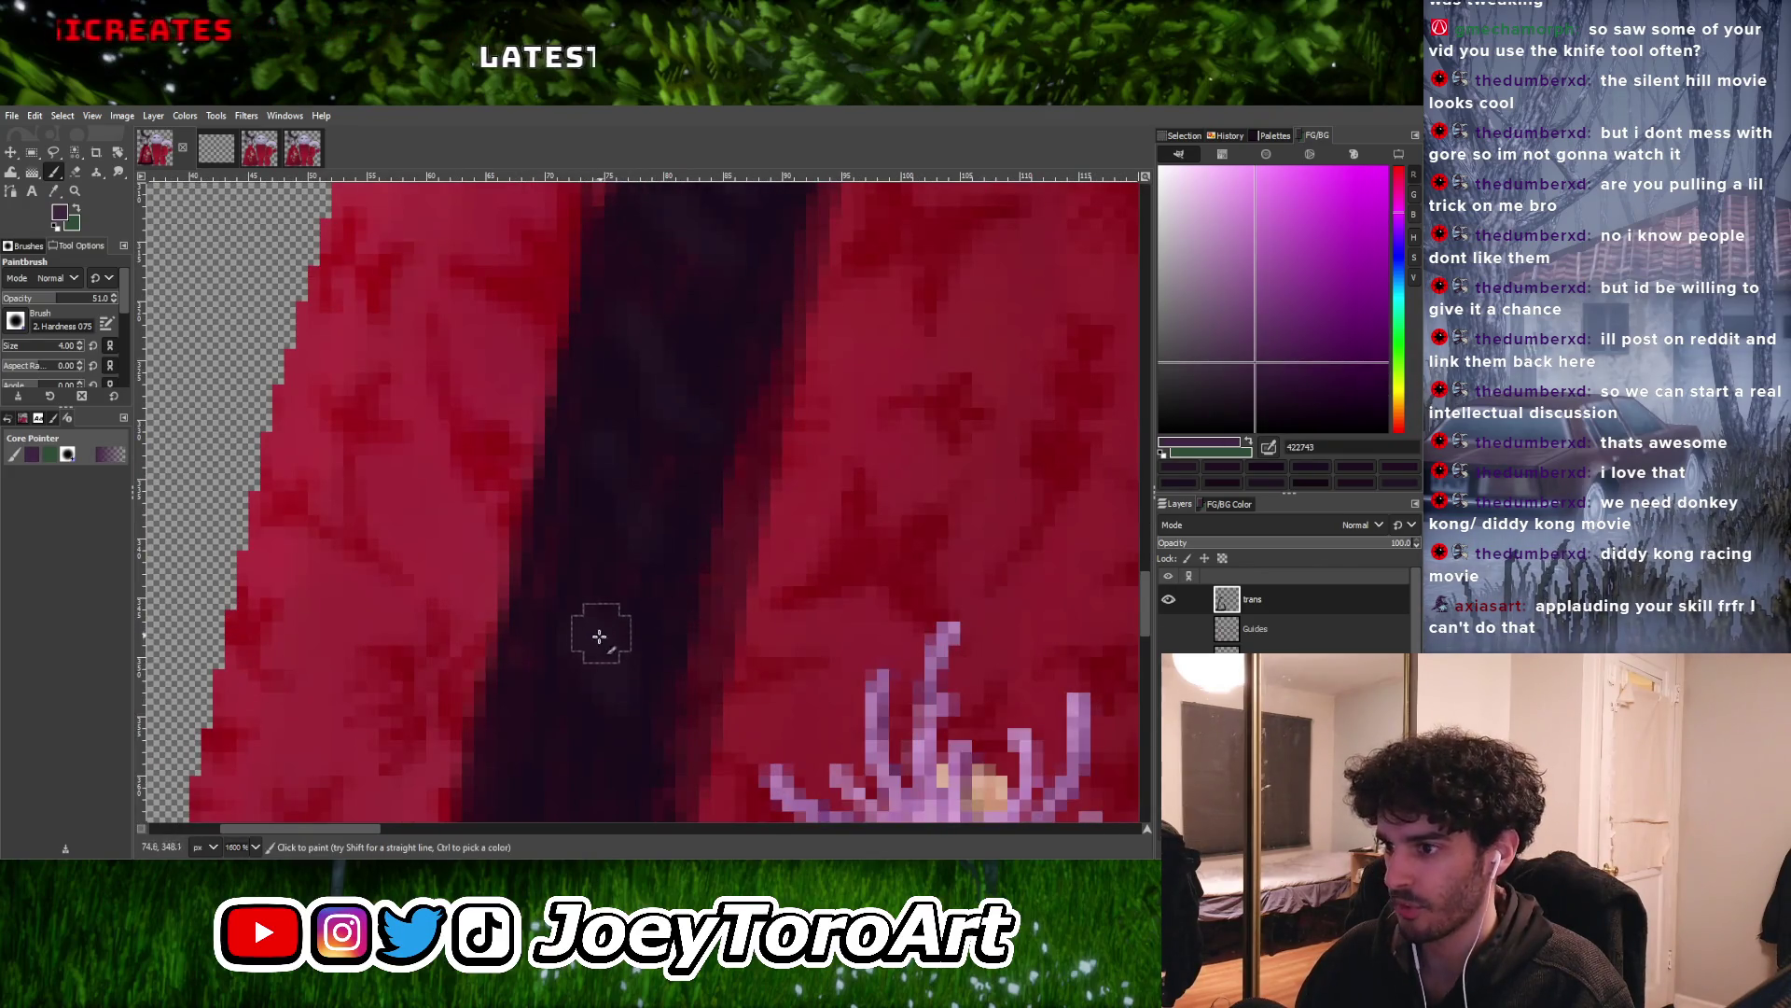
{"action": "scroll", "coordinate": [668, 511], "scroll_direction": "down", "scroll_amount": 3, "text": "ctrl"}
{"action": "scroll", "coordinate": [653, 618], "scroll_direction": "down", "scroll_amount": 3, "text": "ctrl"}
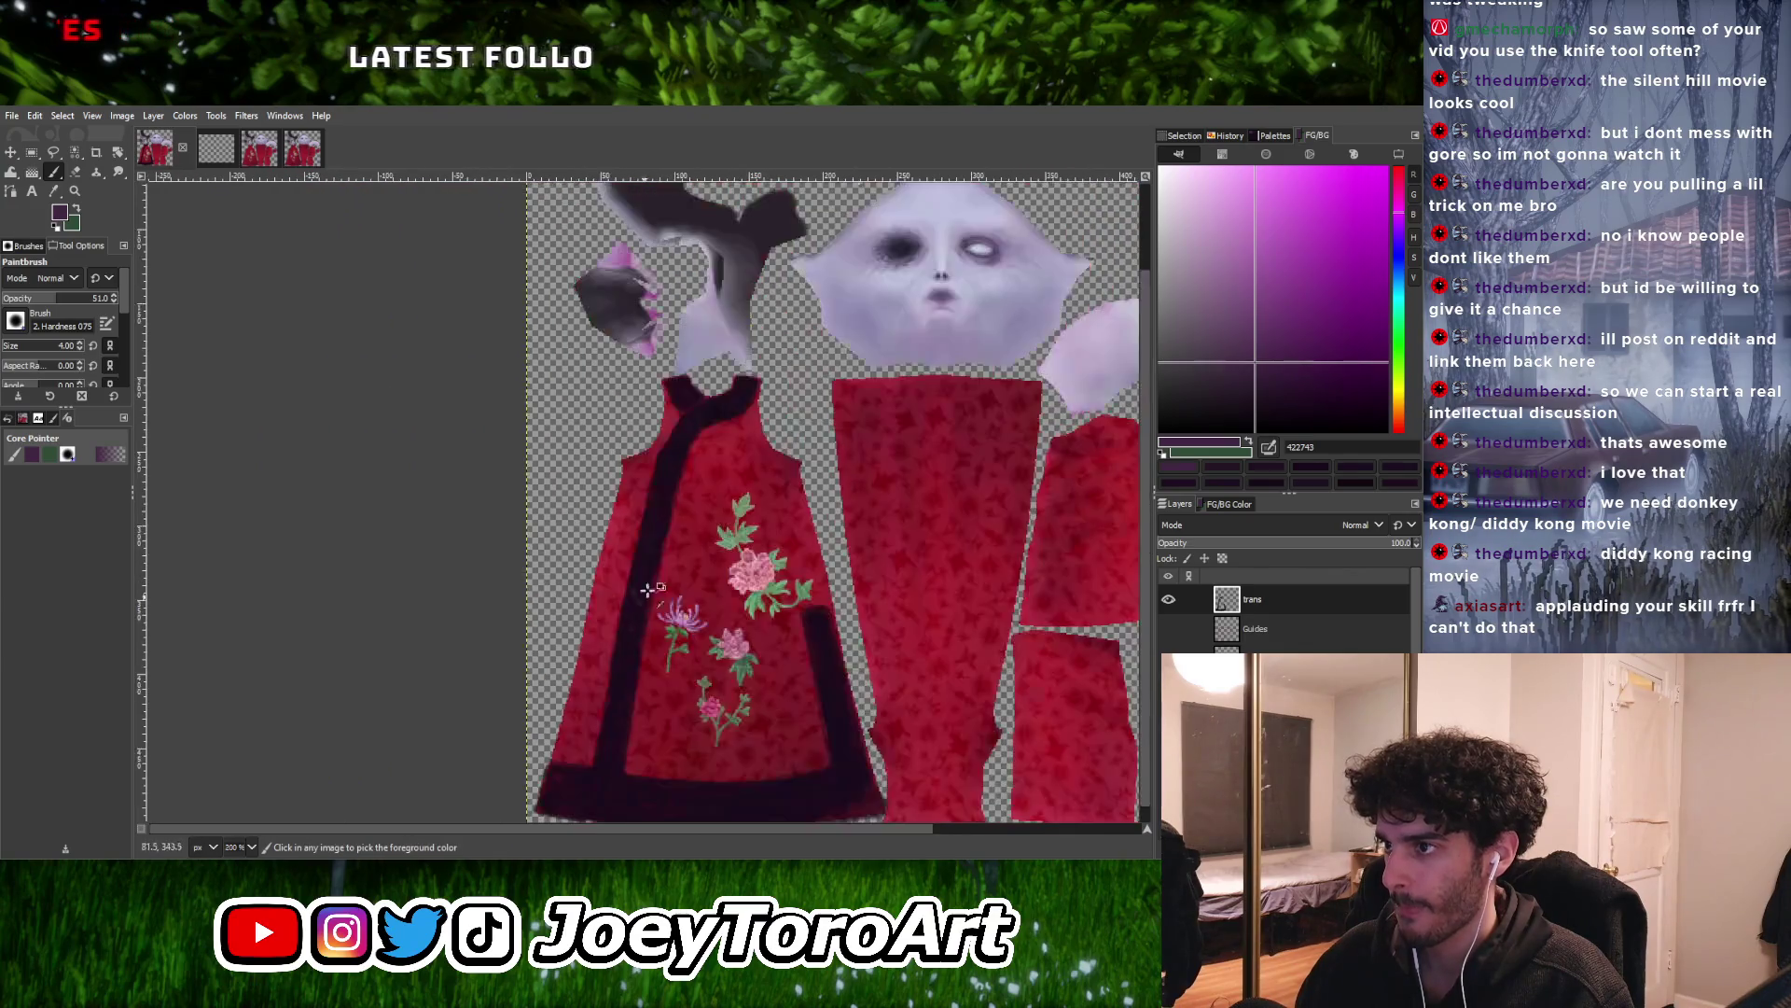
{"action": "scroll", "coordinate": [688, 473], "scroll_direction": "up", "scroll_amount": 6, "text": "ctrl"}
{"action": "left_click", "coordinate": [714, 476]}
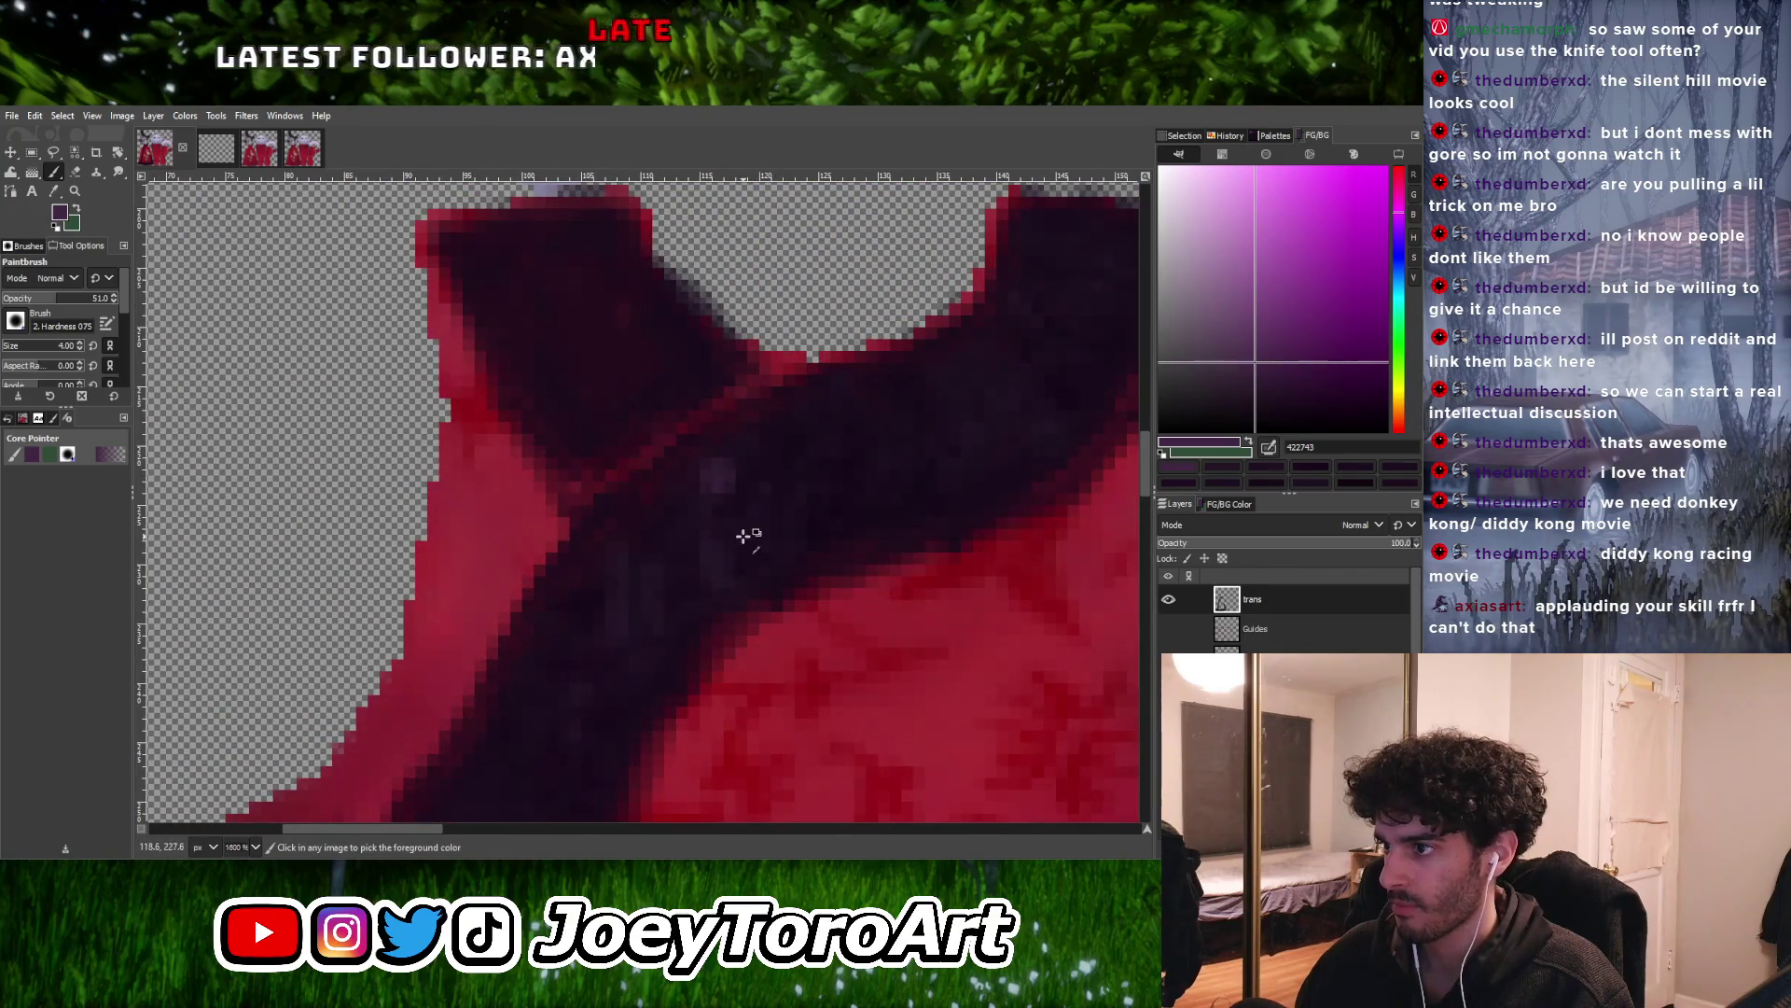
{"action": "key", "text": "bracketleft"}
{"action": "key", "text": "bracketleft"}
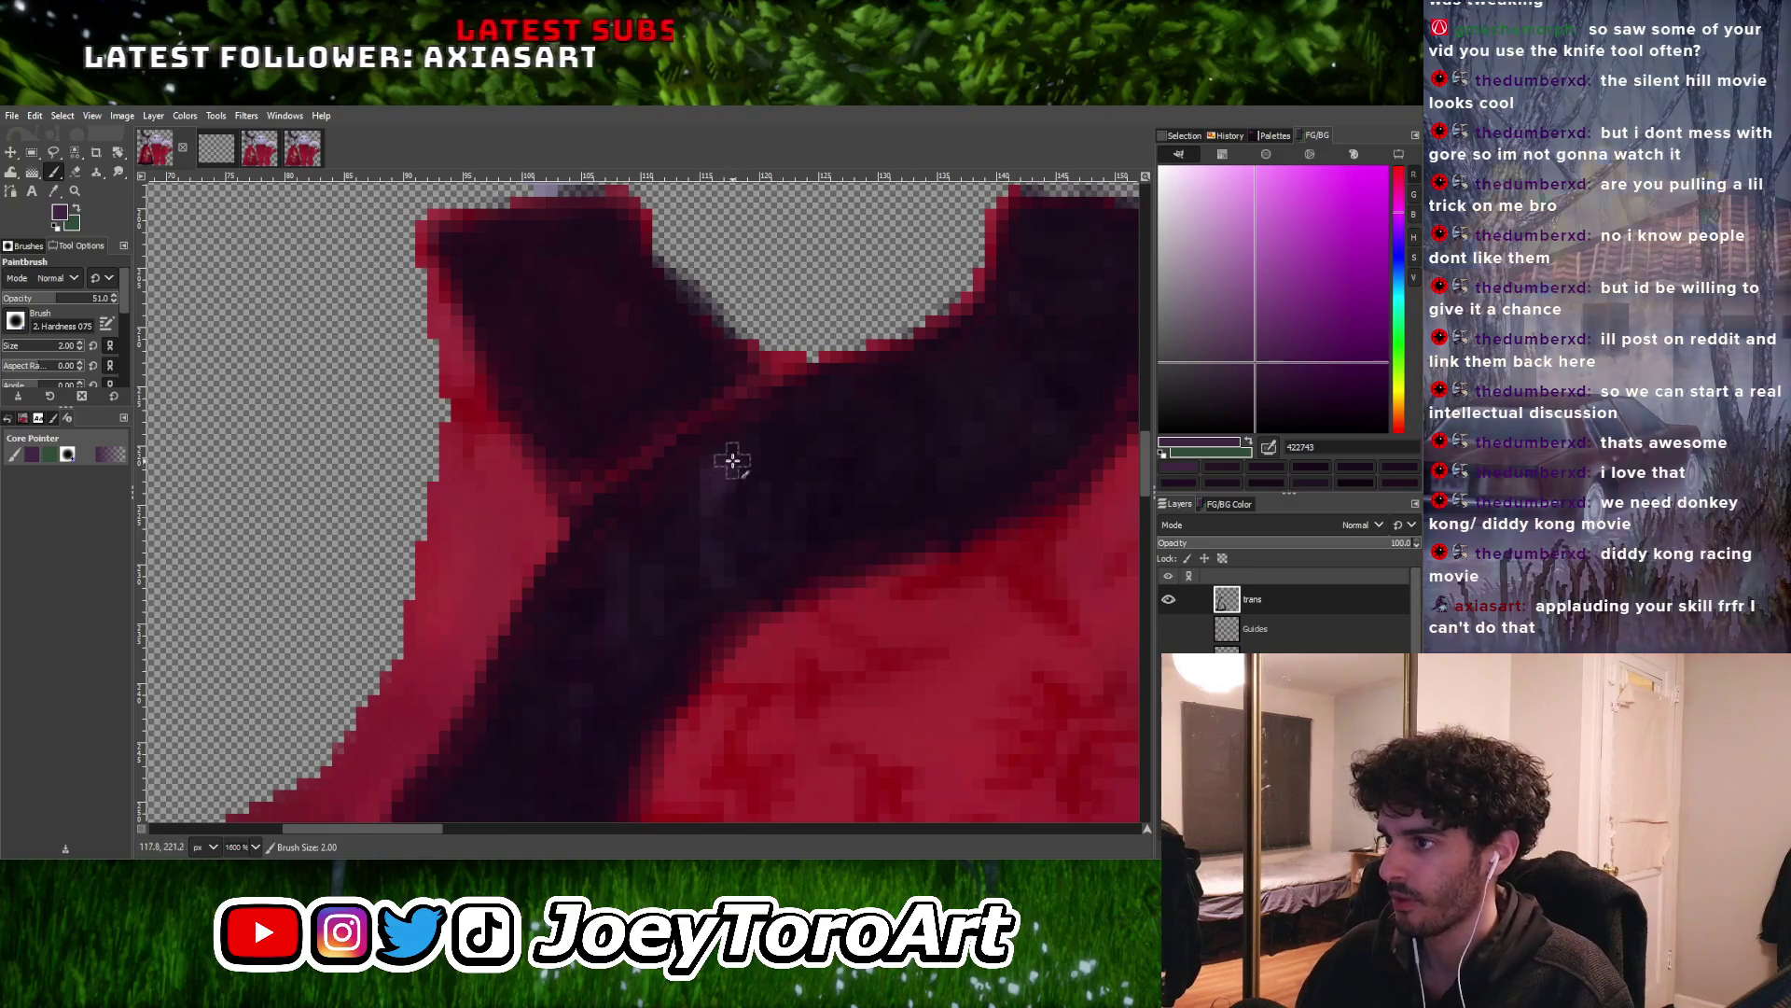
{"action": "scroll", "coordinate": [700, 490], "scroll_direction": "down", "scroll_amount": 1, "text": "ctrl"}
{"action": "scroll", "coordinate": [658, 588], "scroll_direction": "down", "scroll_amount": 3, "text": "ctrl"}
{"action": "scroll", "coordinate": [658, 588], "scroll_direction": "up", "scroll_amount": 3, "text": "ctrl"}
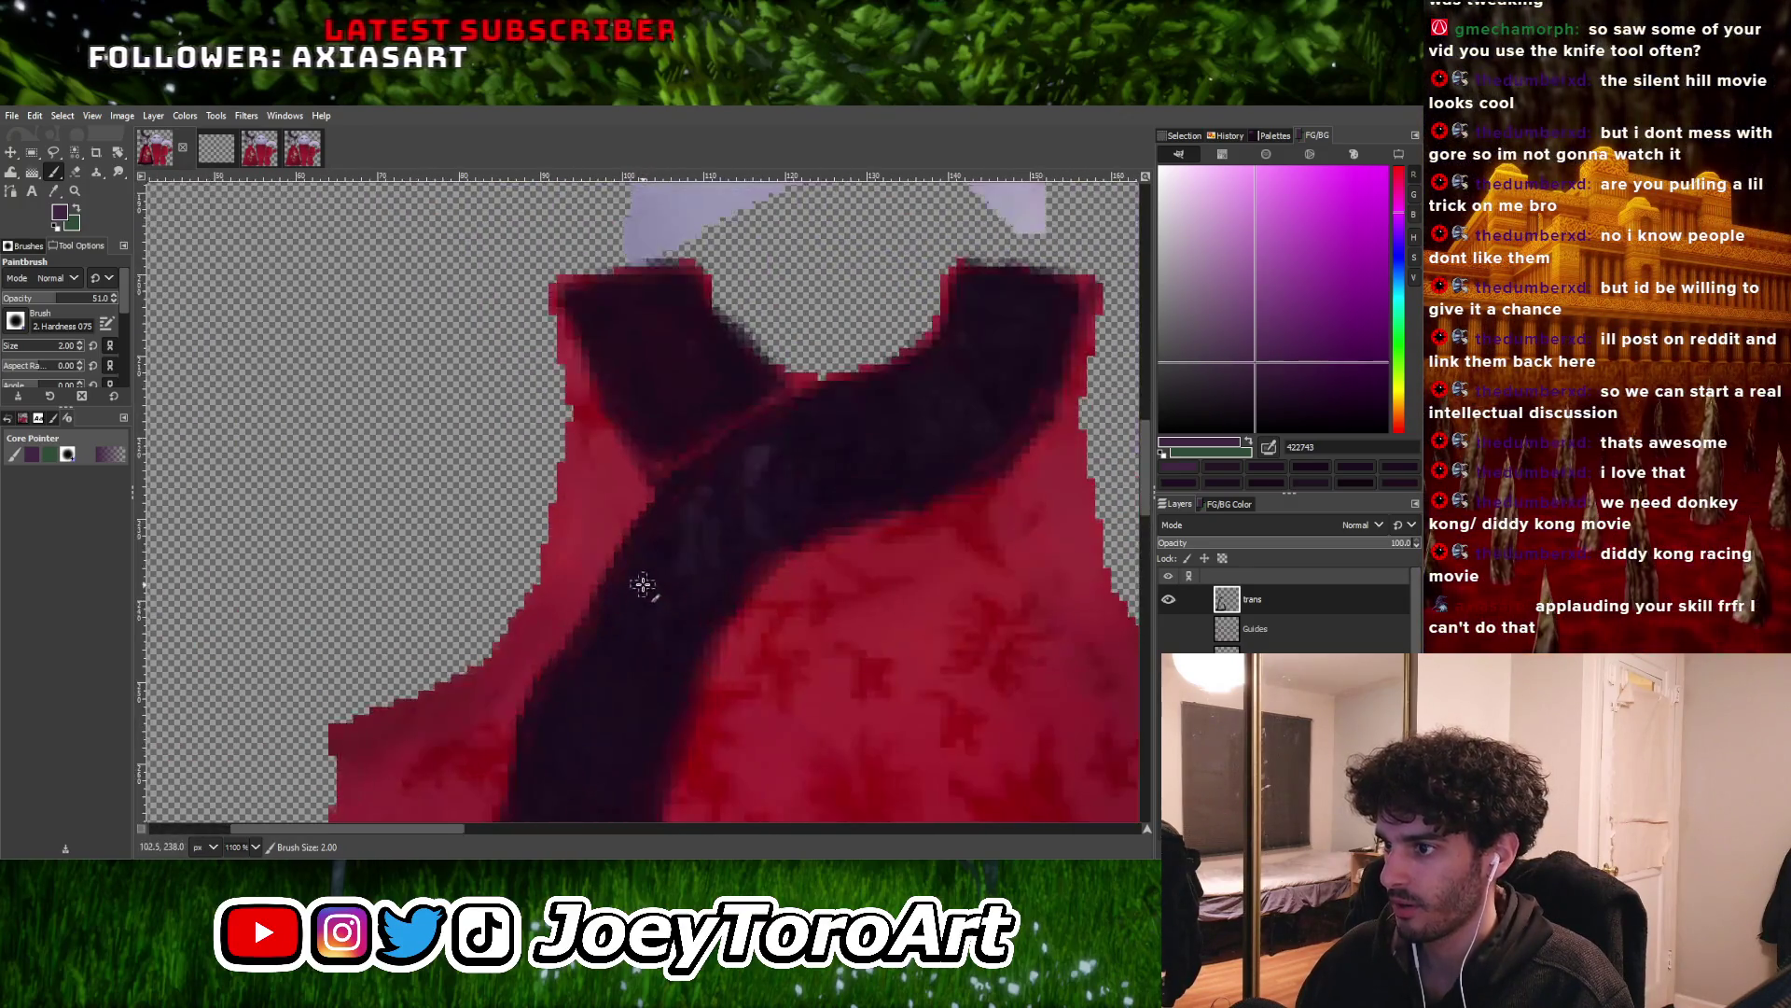
{"action": "scroll", "coordinate": [616, 620], "scroll_direction": "down", "scroll_amount": 3, "text": "ctrl"}
{"action": "scroll", "coordinate": [591, 712], "scroll_direction": "up", "scroll_amount": 3, "text": "ctrl"}
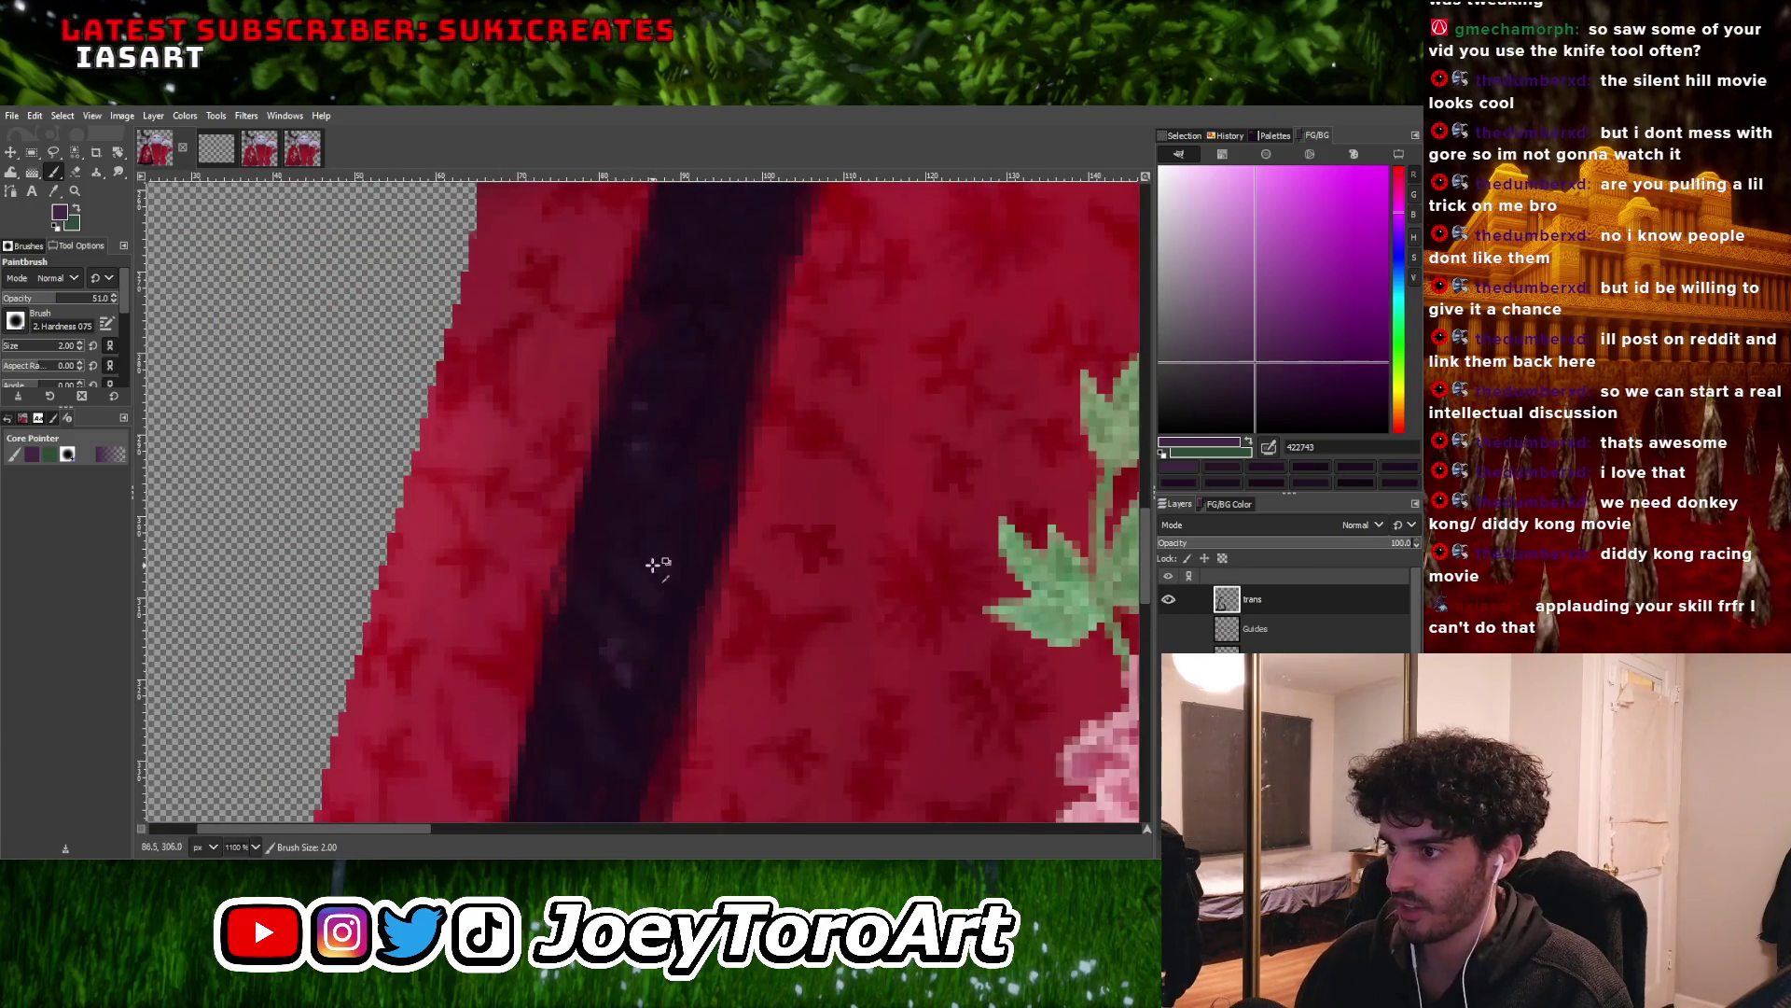
{"action": "scroll", "coordinate": [657, 563], "scroll_direction": "down", "scroll_amount": 3, "text": "ctrl"}
{"action": "scroll", "coordinate": [628, 668], "scroll_direction": "up", "scroll_amount": 3, "text": "ctrl"}
{"action": "scroll", "coordinate": [617, 655], "scroll_direction": "down", "scroll_amount": 3, "text": "ctrl"}
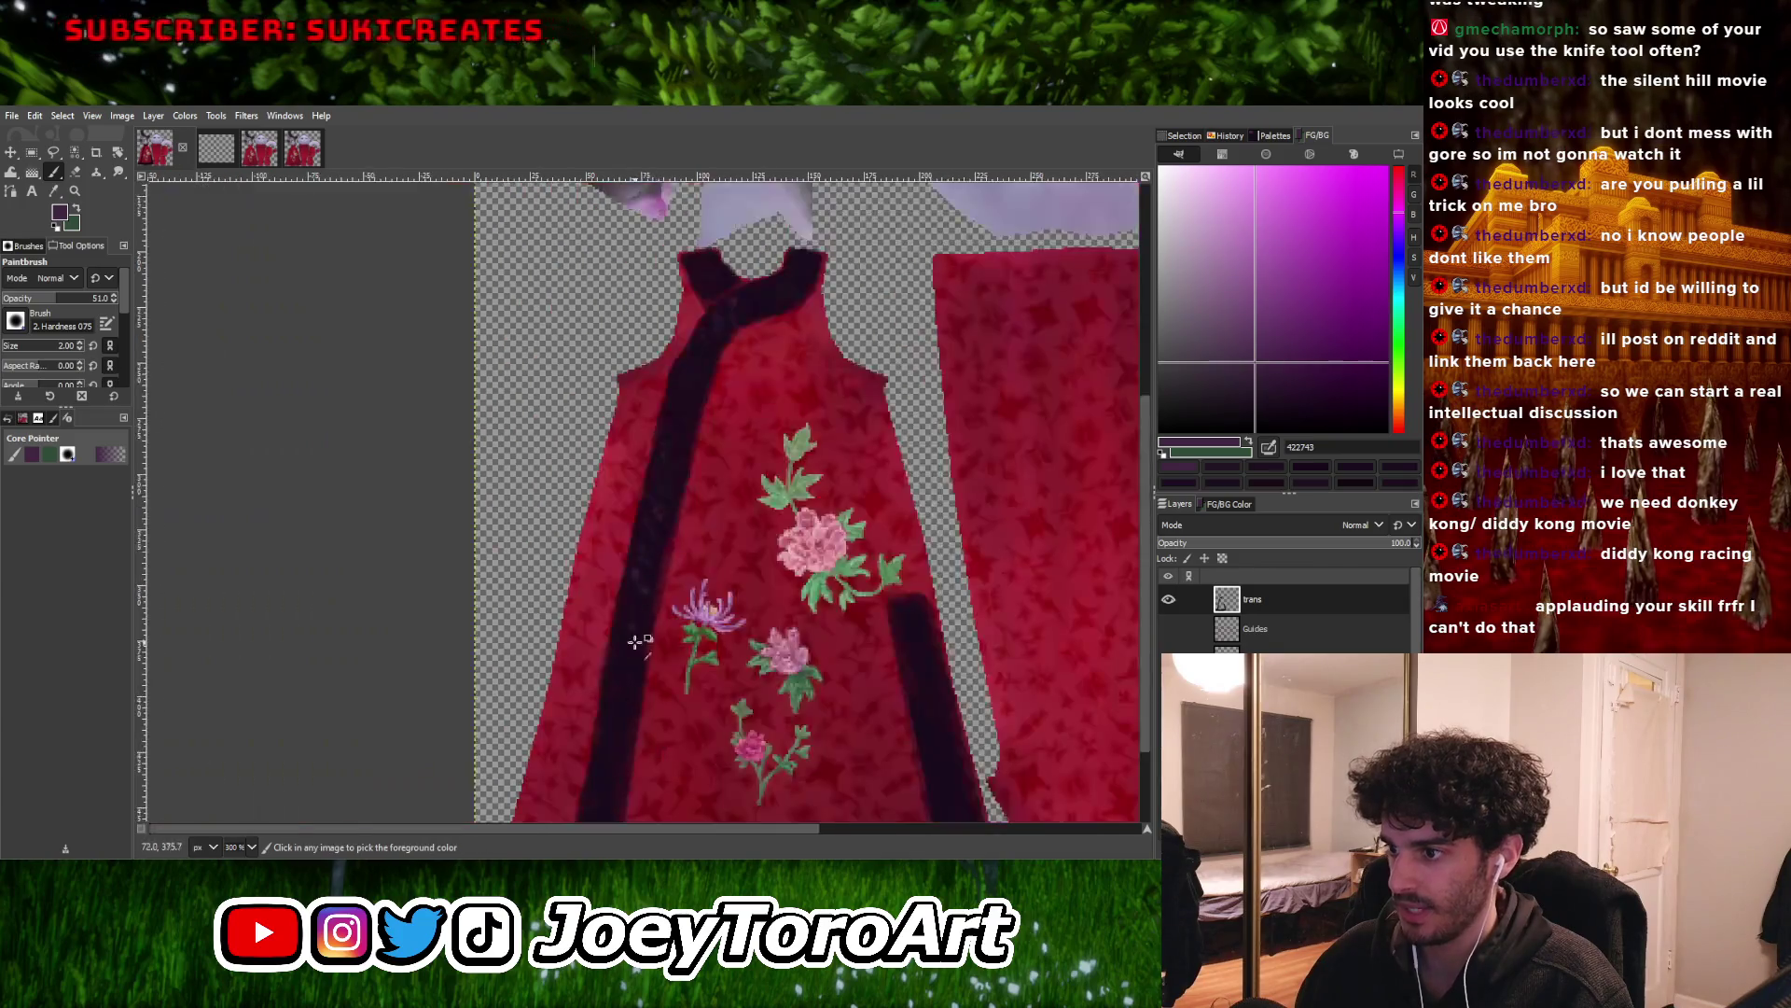
{"action": "scroll", "coordinate": [604, 686], "scroll_direction": "up", "scroll_amount": 3, "text": "ctrl"}
{"action": "scroll", "coordinate": [617, 746], "scroll_direction": "down", "scroll_amount": 3, "text": "ctrl"}
{"action": "scroll", "coordinate": [624, 630], "scroll_direction": "up", "scroll_amount": 3, "text": "ctrl"}
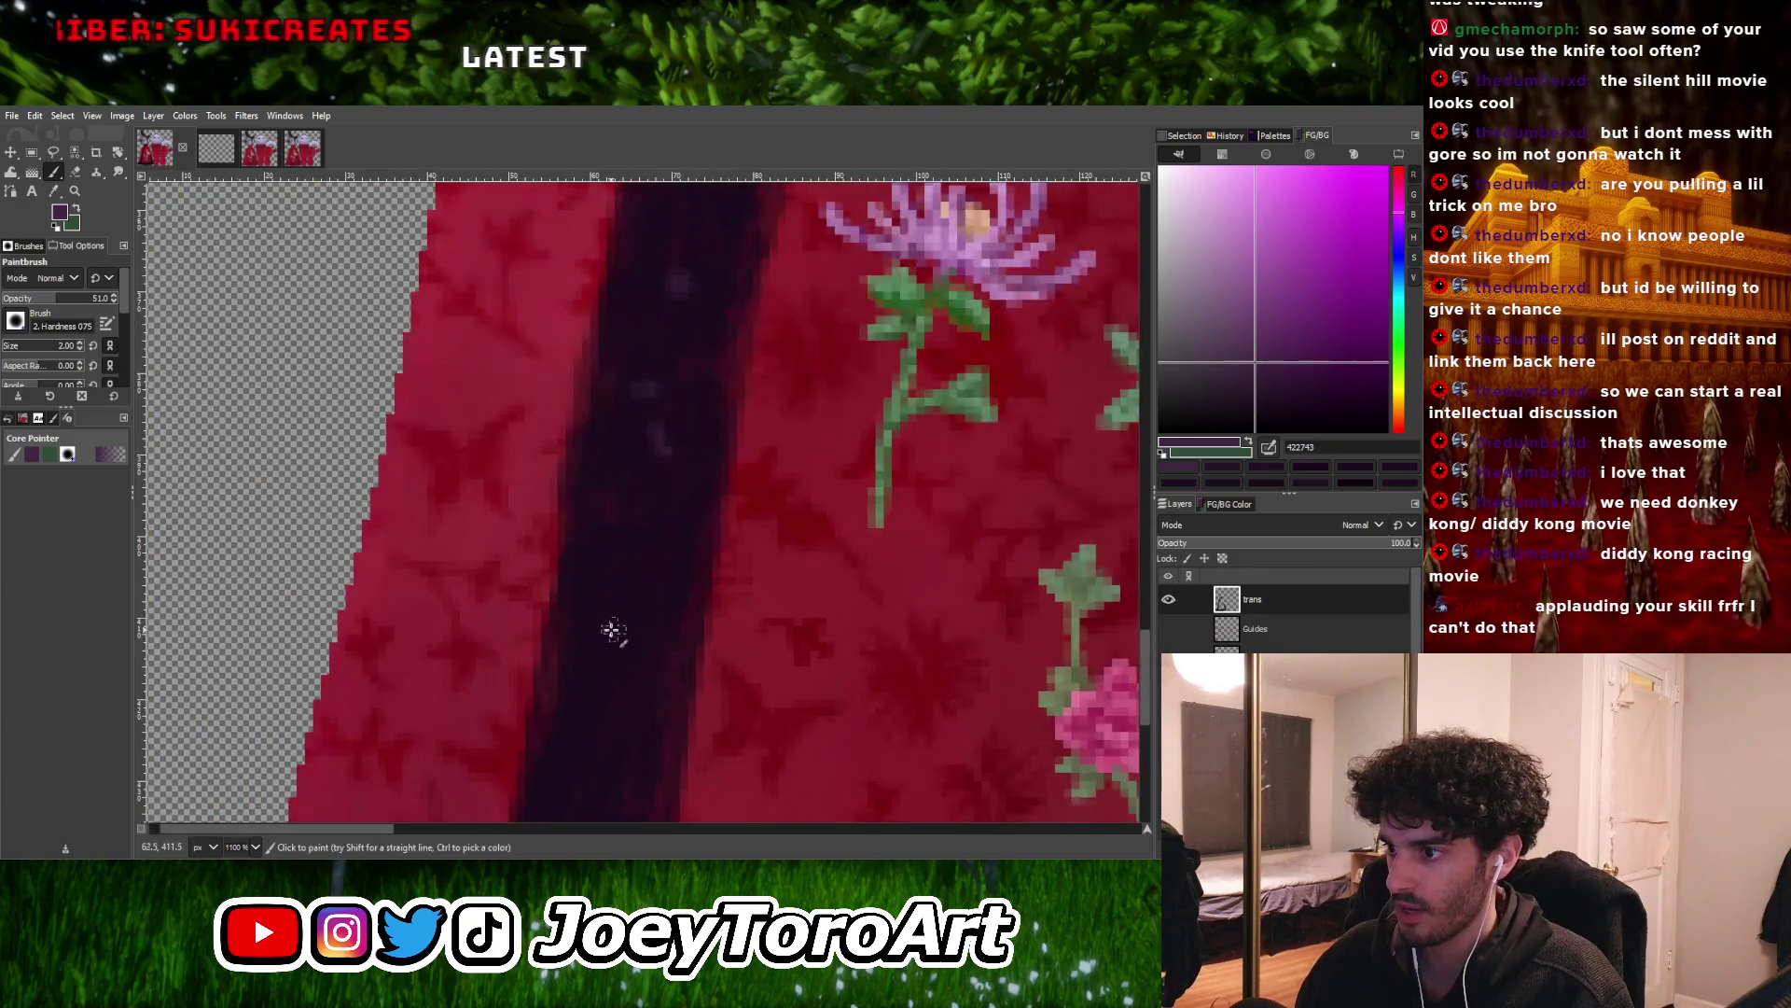
{"action": "scroll", "coordinate": [626, 685], "scroll_direction": "down", "scroll_amount": 3, "text": "ctrl"}
{"action": "scroll", "coordinate": [642, 664], "scroll_direction": "up", "scroll_amount": 3, "text": "ctrl"}
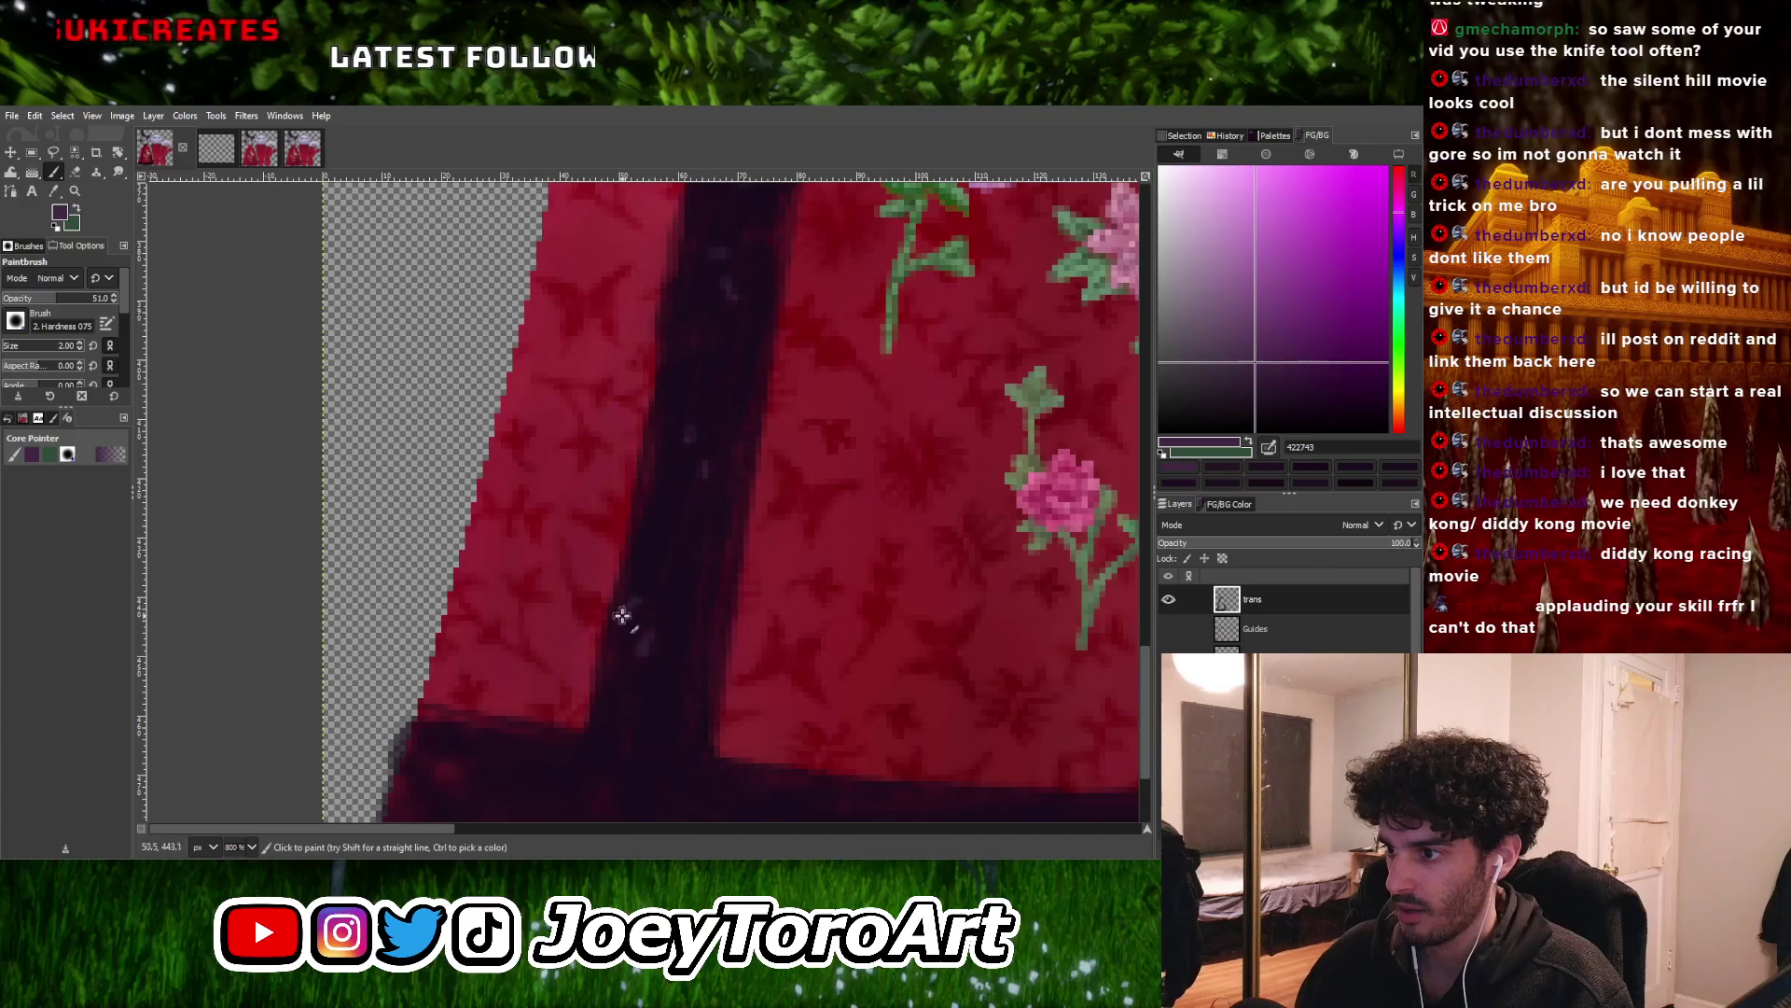
Raise the brush to size 3 and paint dark plum over light specks on the strap
{"action": "scroll", "coordinate": [678, 685], "scroll_direction": "down", "scroll_amount": 3, "text": "ctrl"}
{"action": "scroll", "coordinate": [640, 652], "scroll_direction": "up", "scroll_amount": 4, "text": "ctrl"}
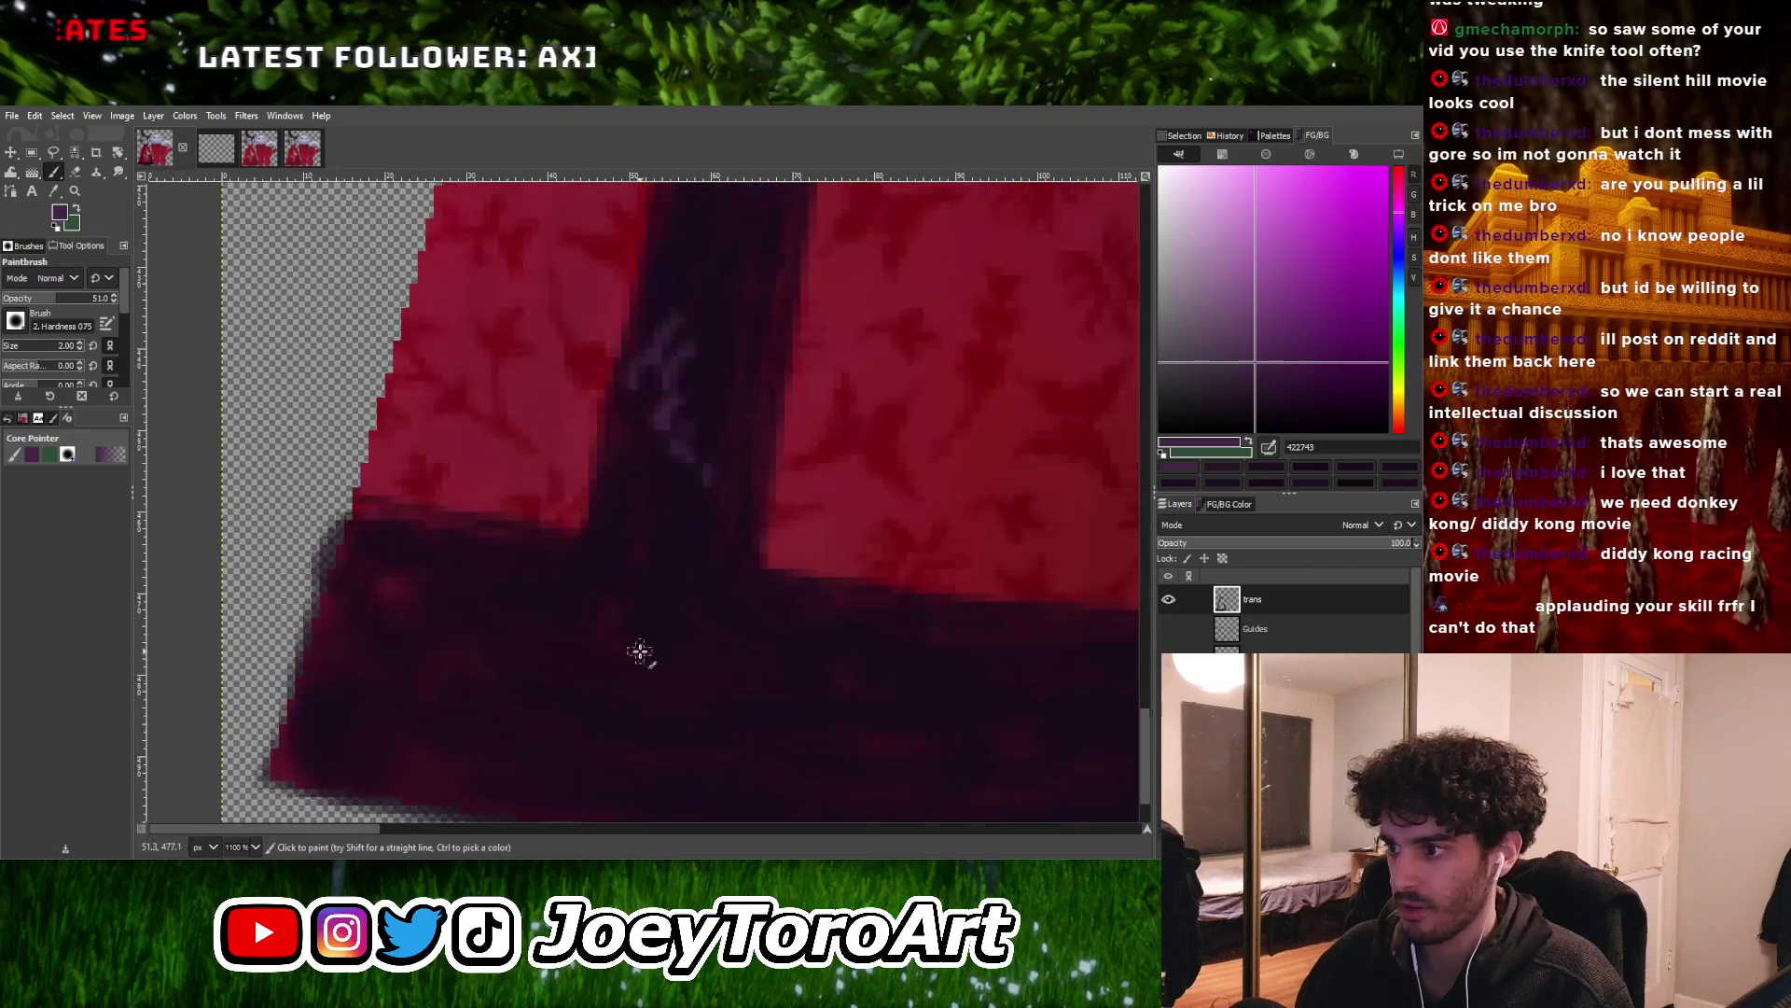
{"action": "scroll", "coordinate": [697, 756], "scroll_direction": "down", "scroll_amount": 3, "text": "ctrl"}
{"action": "scroll", "coordinate": [719, 732], "scroll_direction": "up", "scroll_amount": 3, "text": "ctrl"}
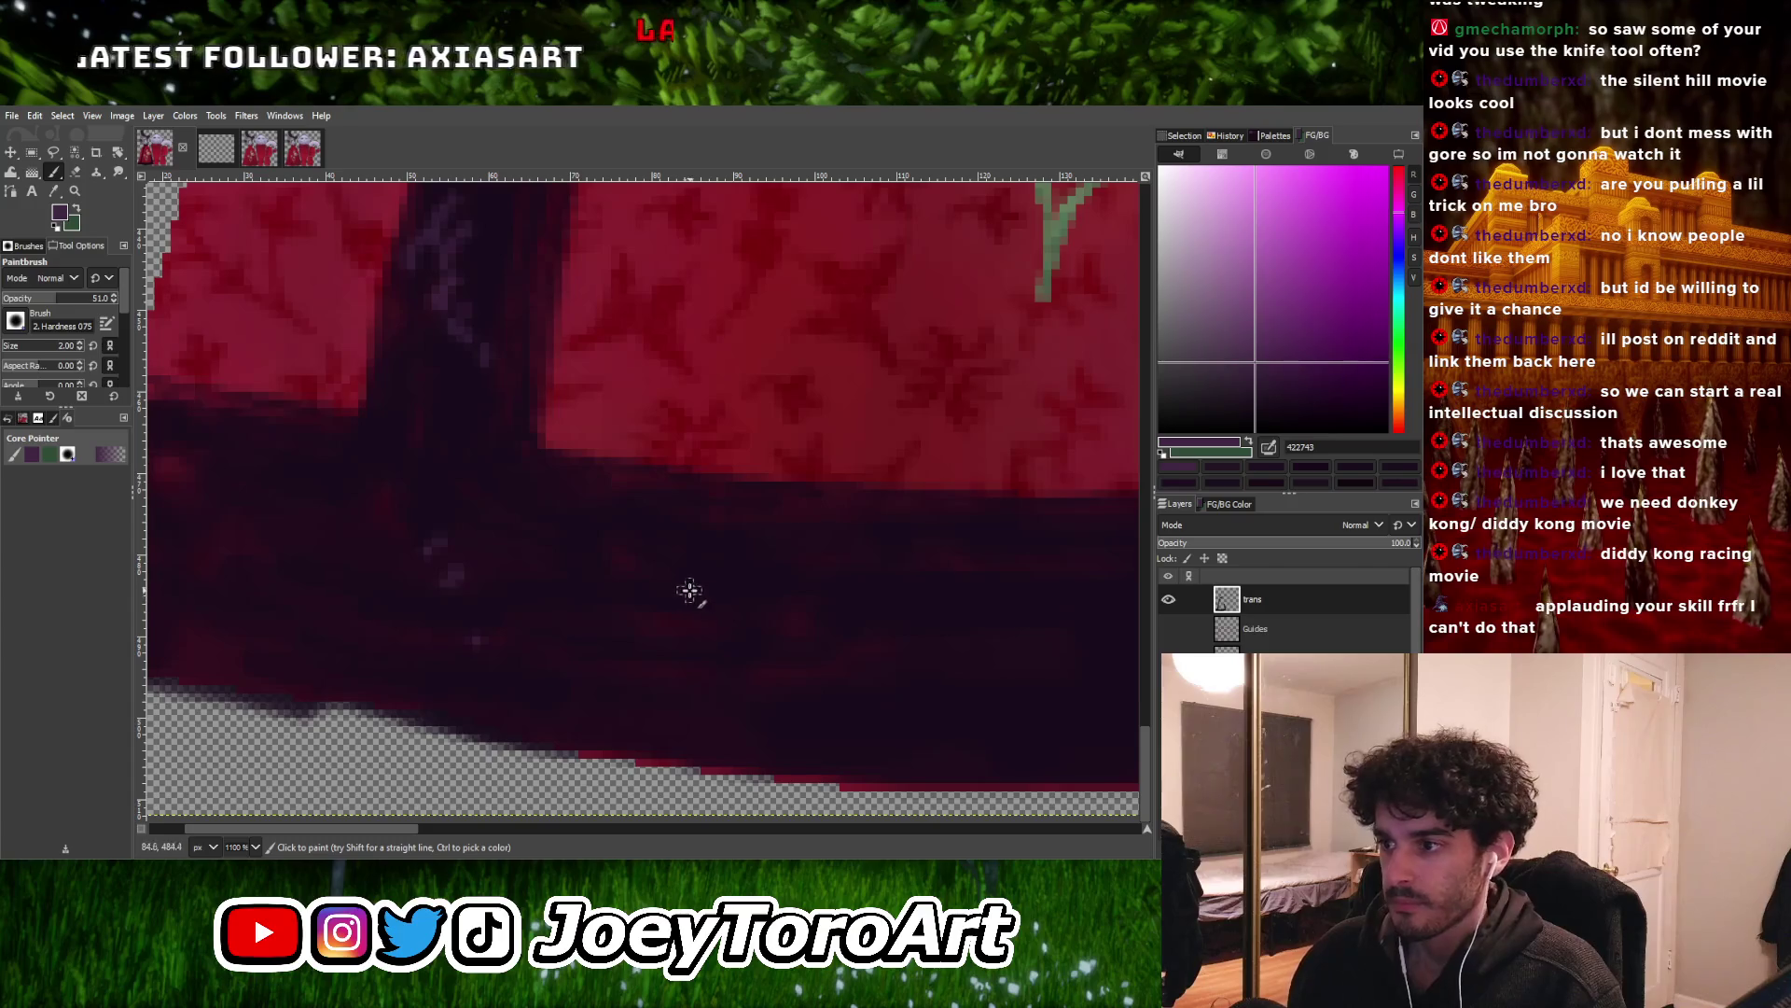
{"action": "key", "text": "bracketright"}
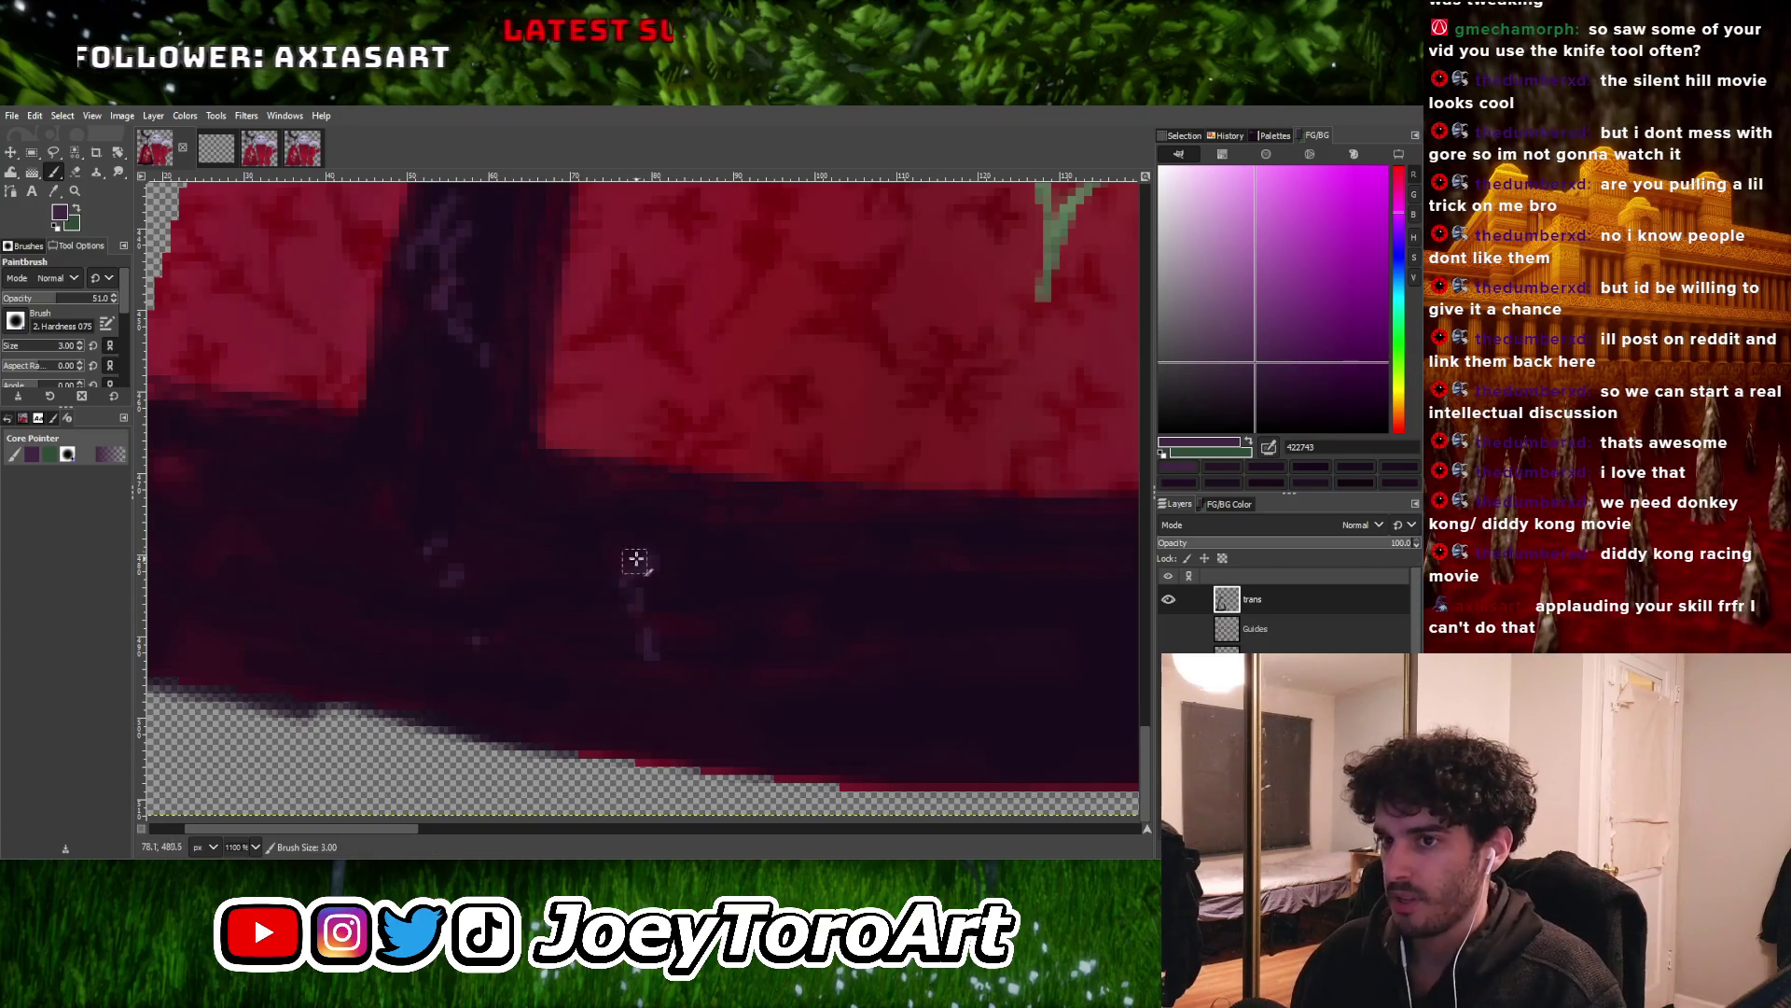
{"action": "scroll", "coordinate": [668, 671], "scroll_direction": "down", "scroll_amount": 3, "text": "ctrl"}
{"action": "scroll", "coordinate": [736, 592], "scroll_direction": "up", "scroll_amount": 2, "text": "ctrl"}
{"action": "left_click", "coordinate": [1297, 389]}
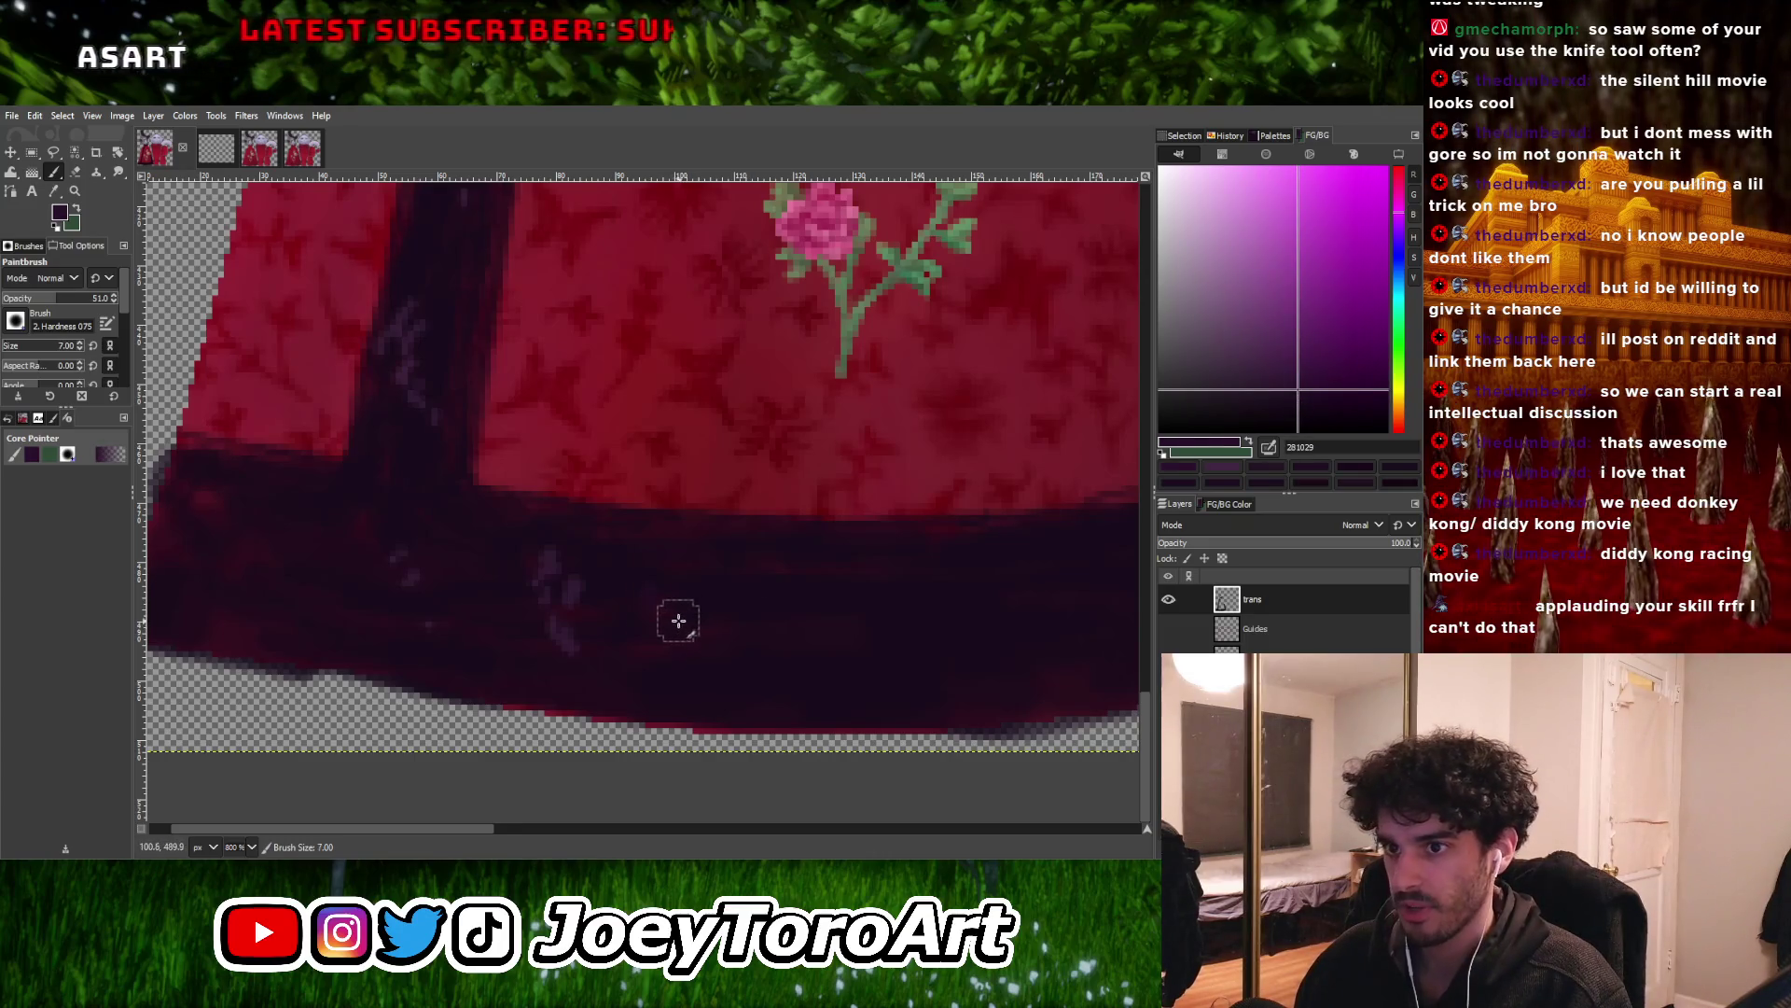
{"action": "mouse_move", "coordinate": [599, 600]}
{"action": "left_mouse_down"}
{"action": "mouse_move", "coordinate": [631, 640]}
{"action": "mouse_move", "coordinate": [580, 587]}
{"action": "mouse_move", "coordinate": [605, 653]}
{"action": "left_mouse_up"}
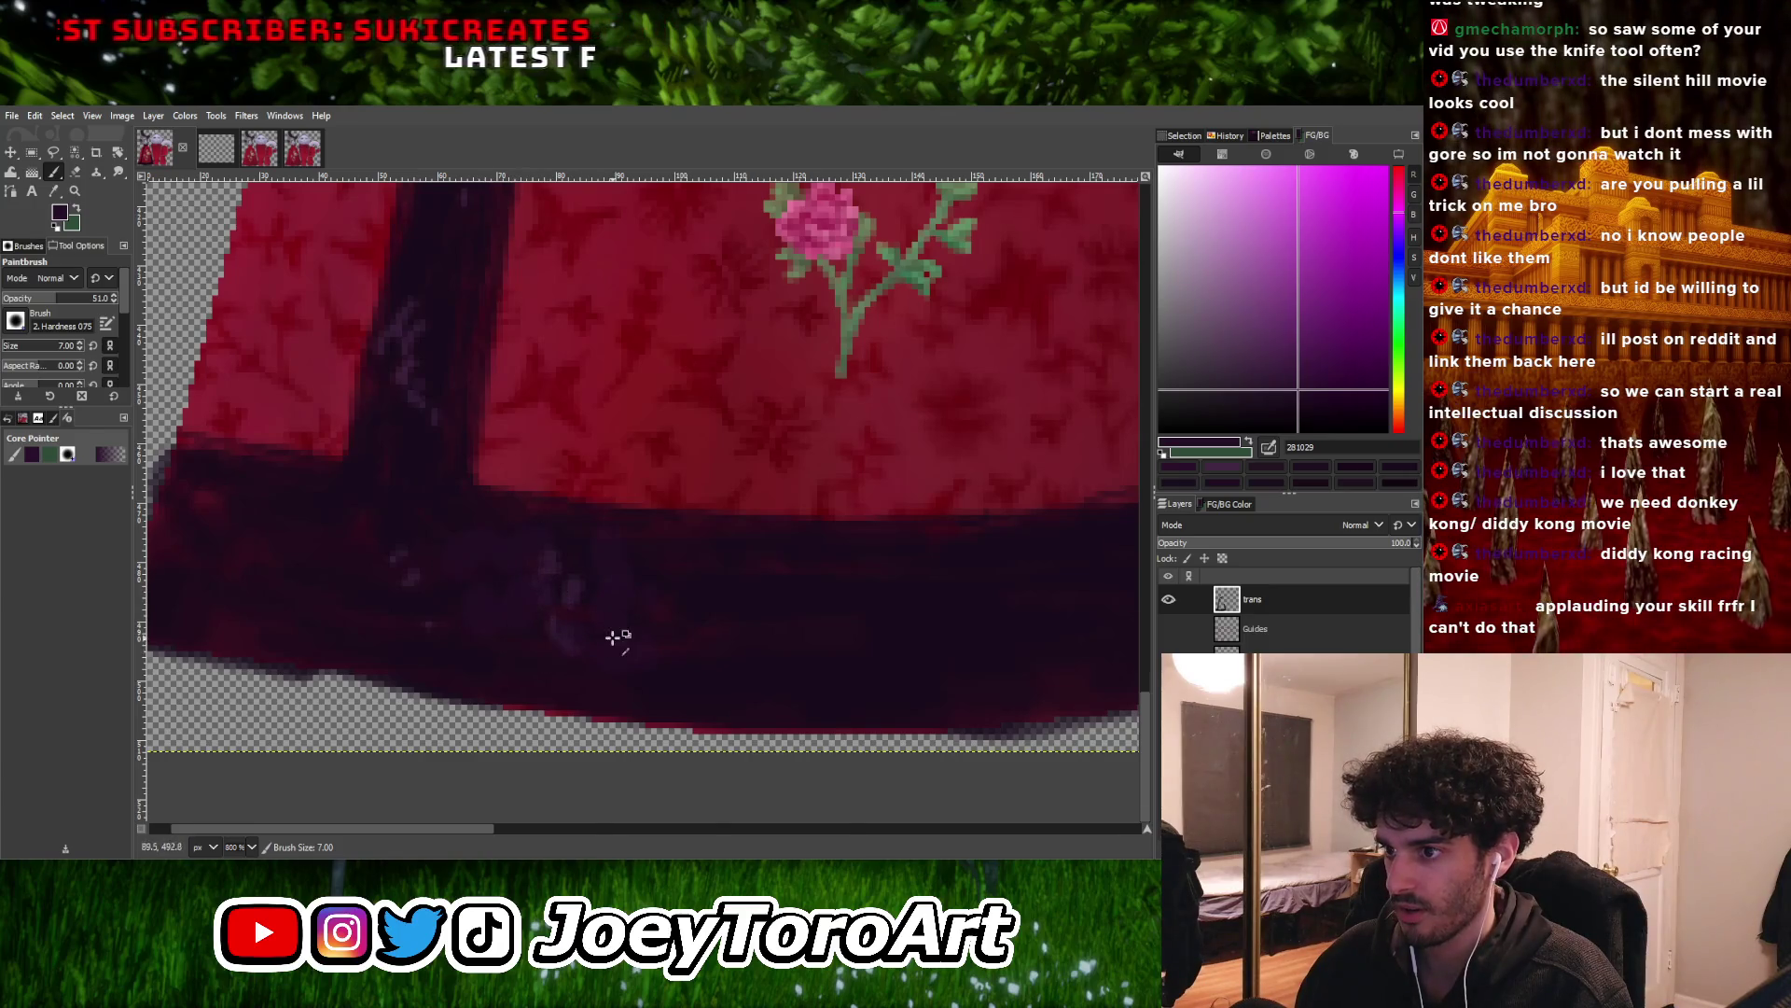
Pick a darker colour and sample dark band and hem band shades to match the plum
{"action": "scroll", "coordinate": [559, 634], "scroll_direction": "left", "scroll_amount": 3, "text": "shift"}
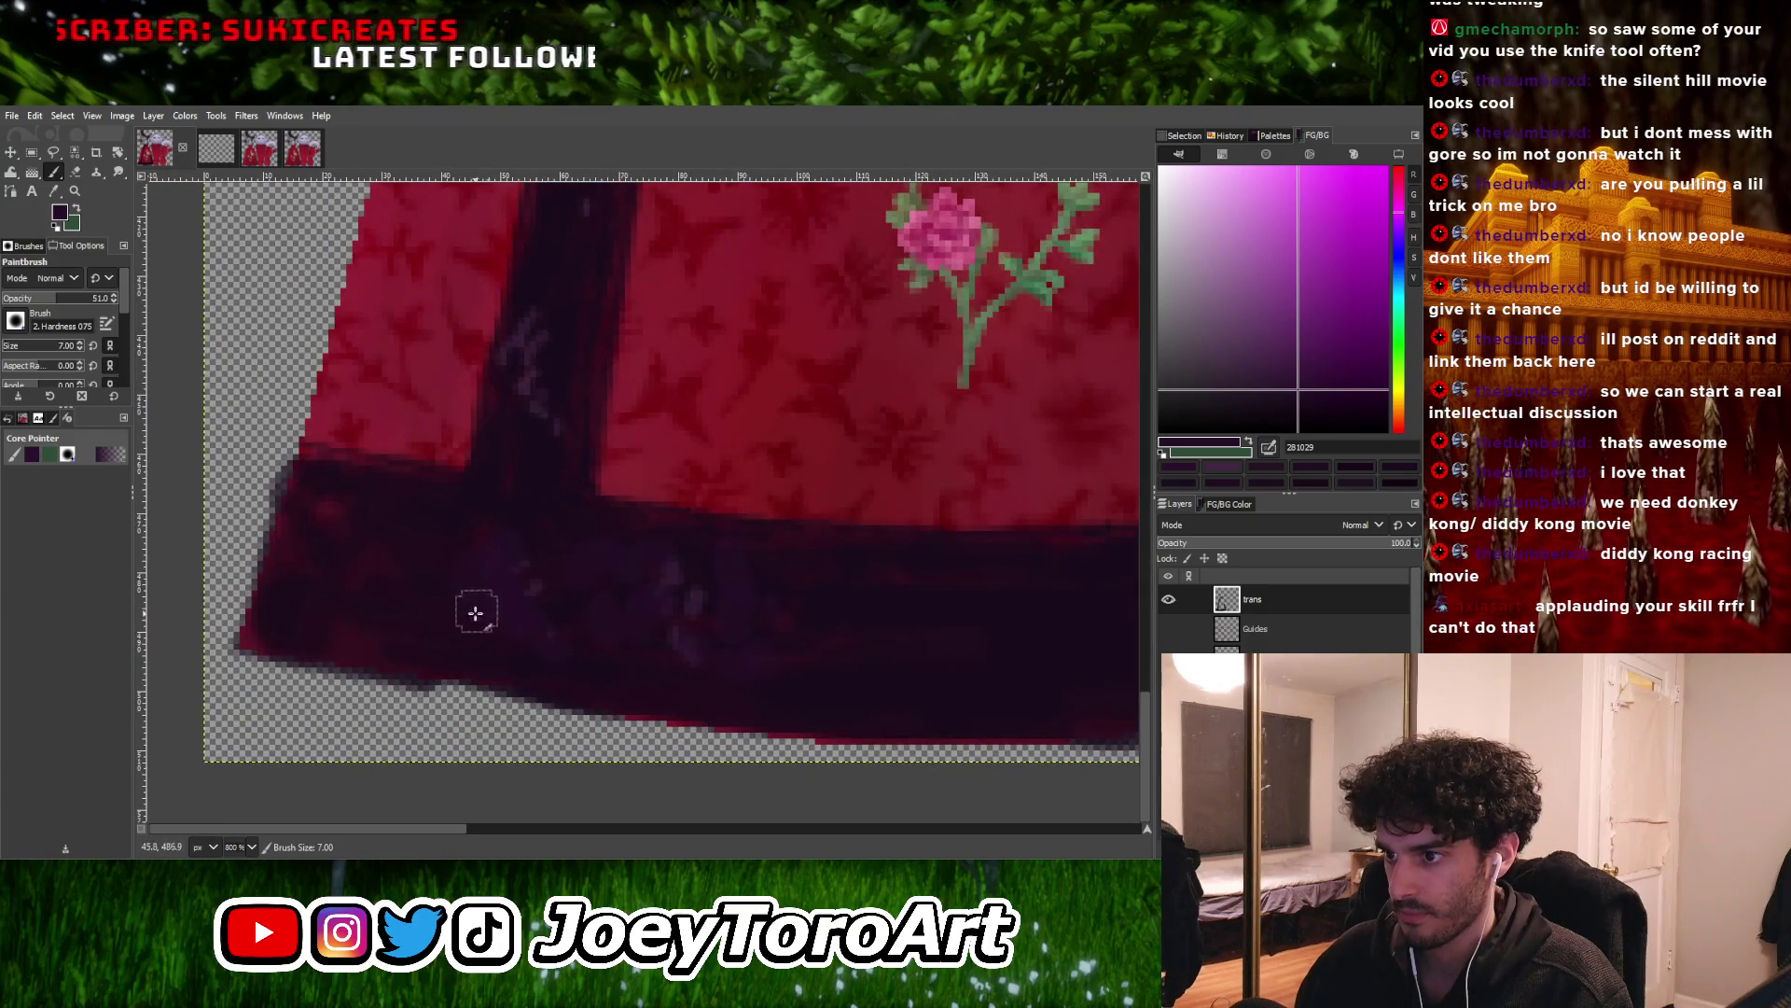
{"action": "left_click", "coordinate": [1315, 417]}
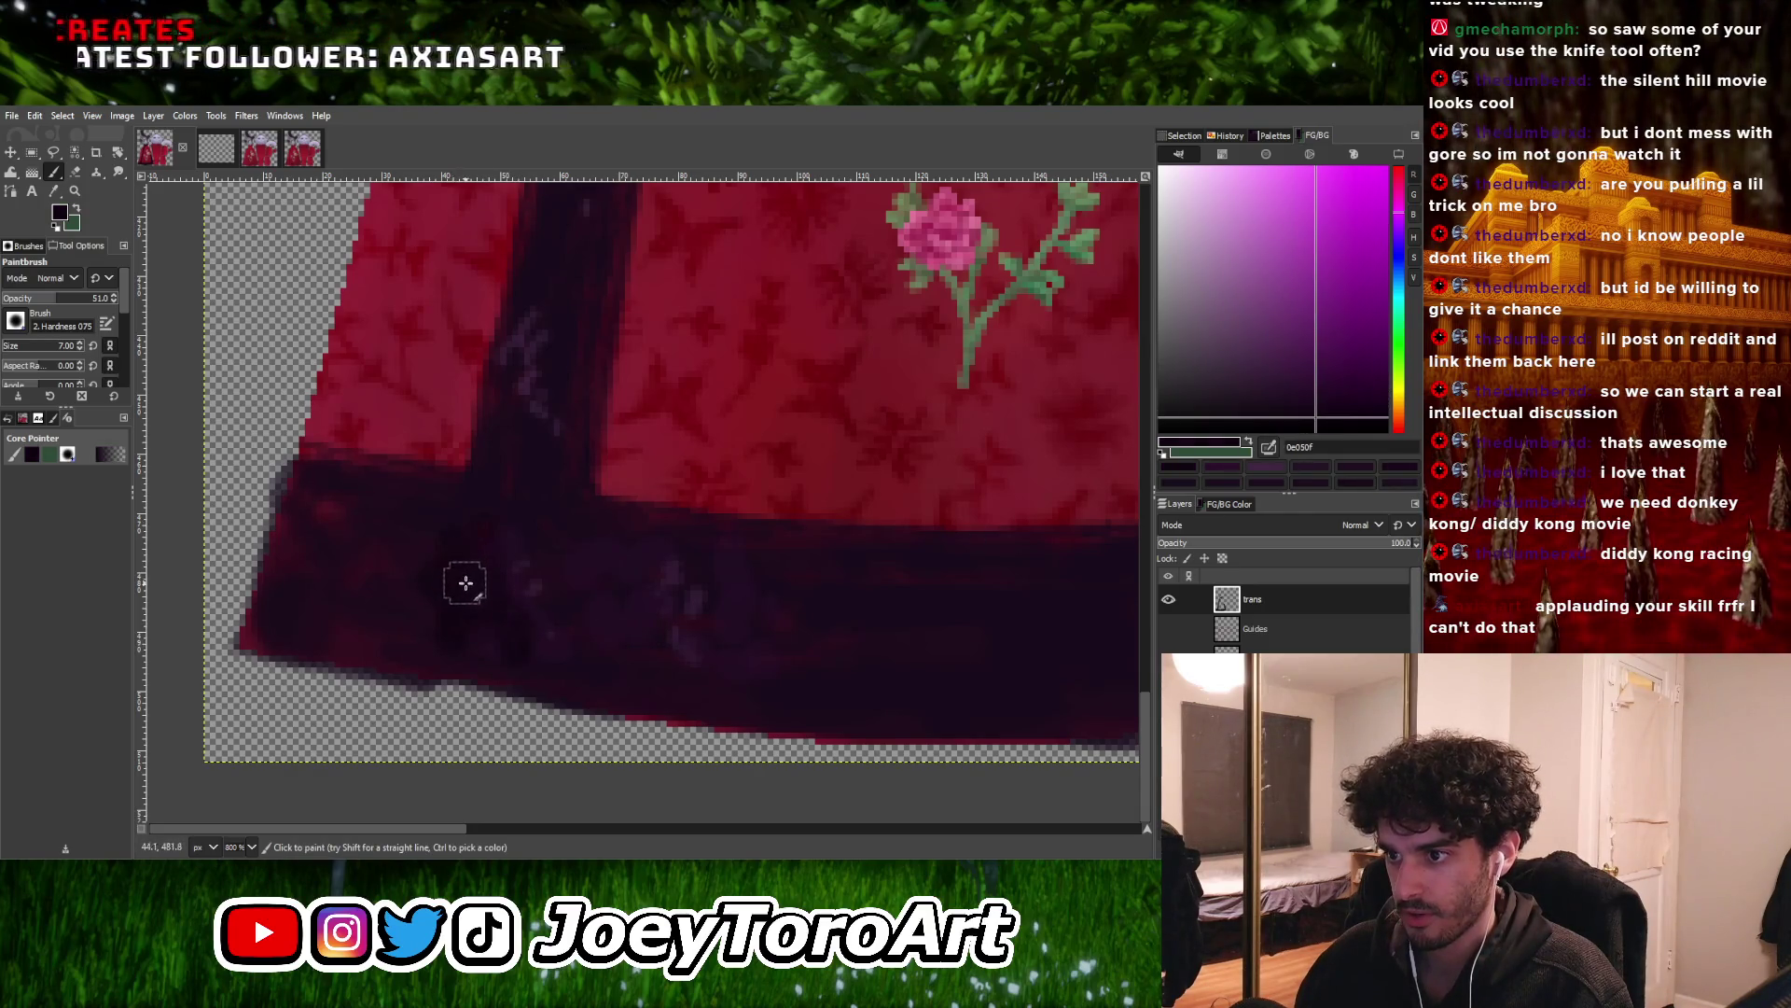
{"action": "left_click", "coordinate": [436, 617], "text": "ctrl"}
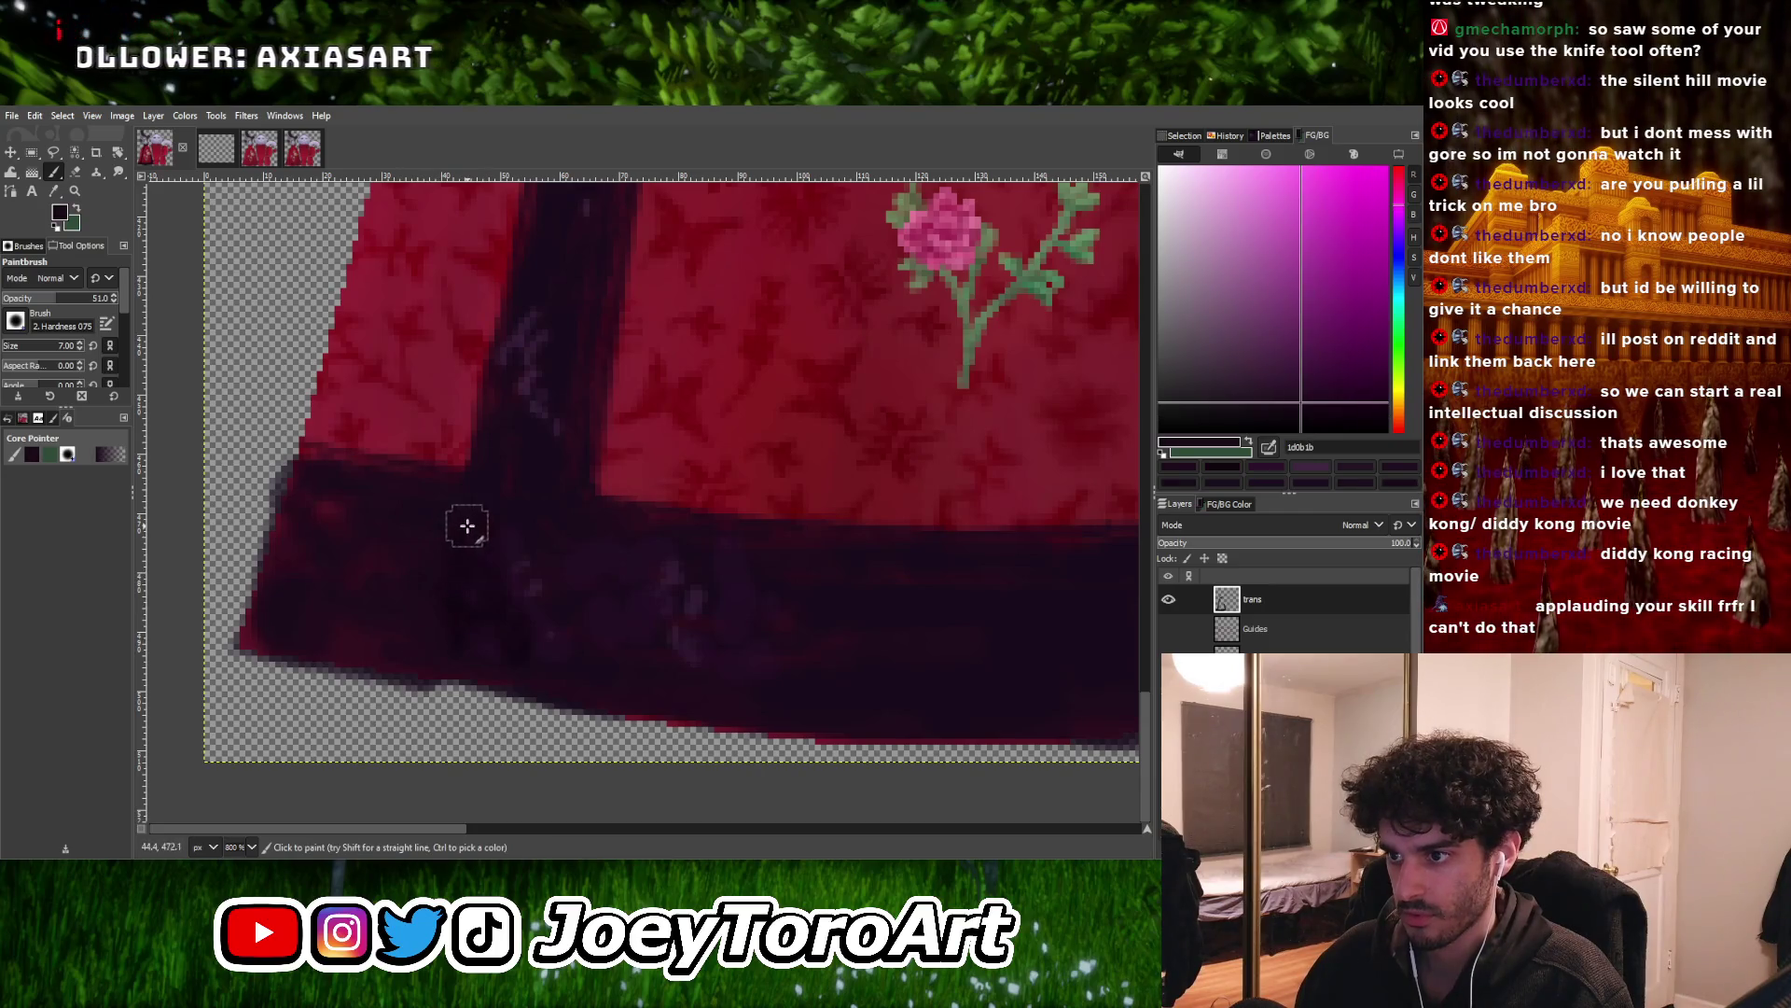
{"action": "left_click", "coordinate": [534, 541], "text": "ctrl"}
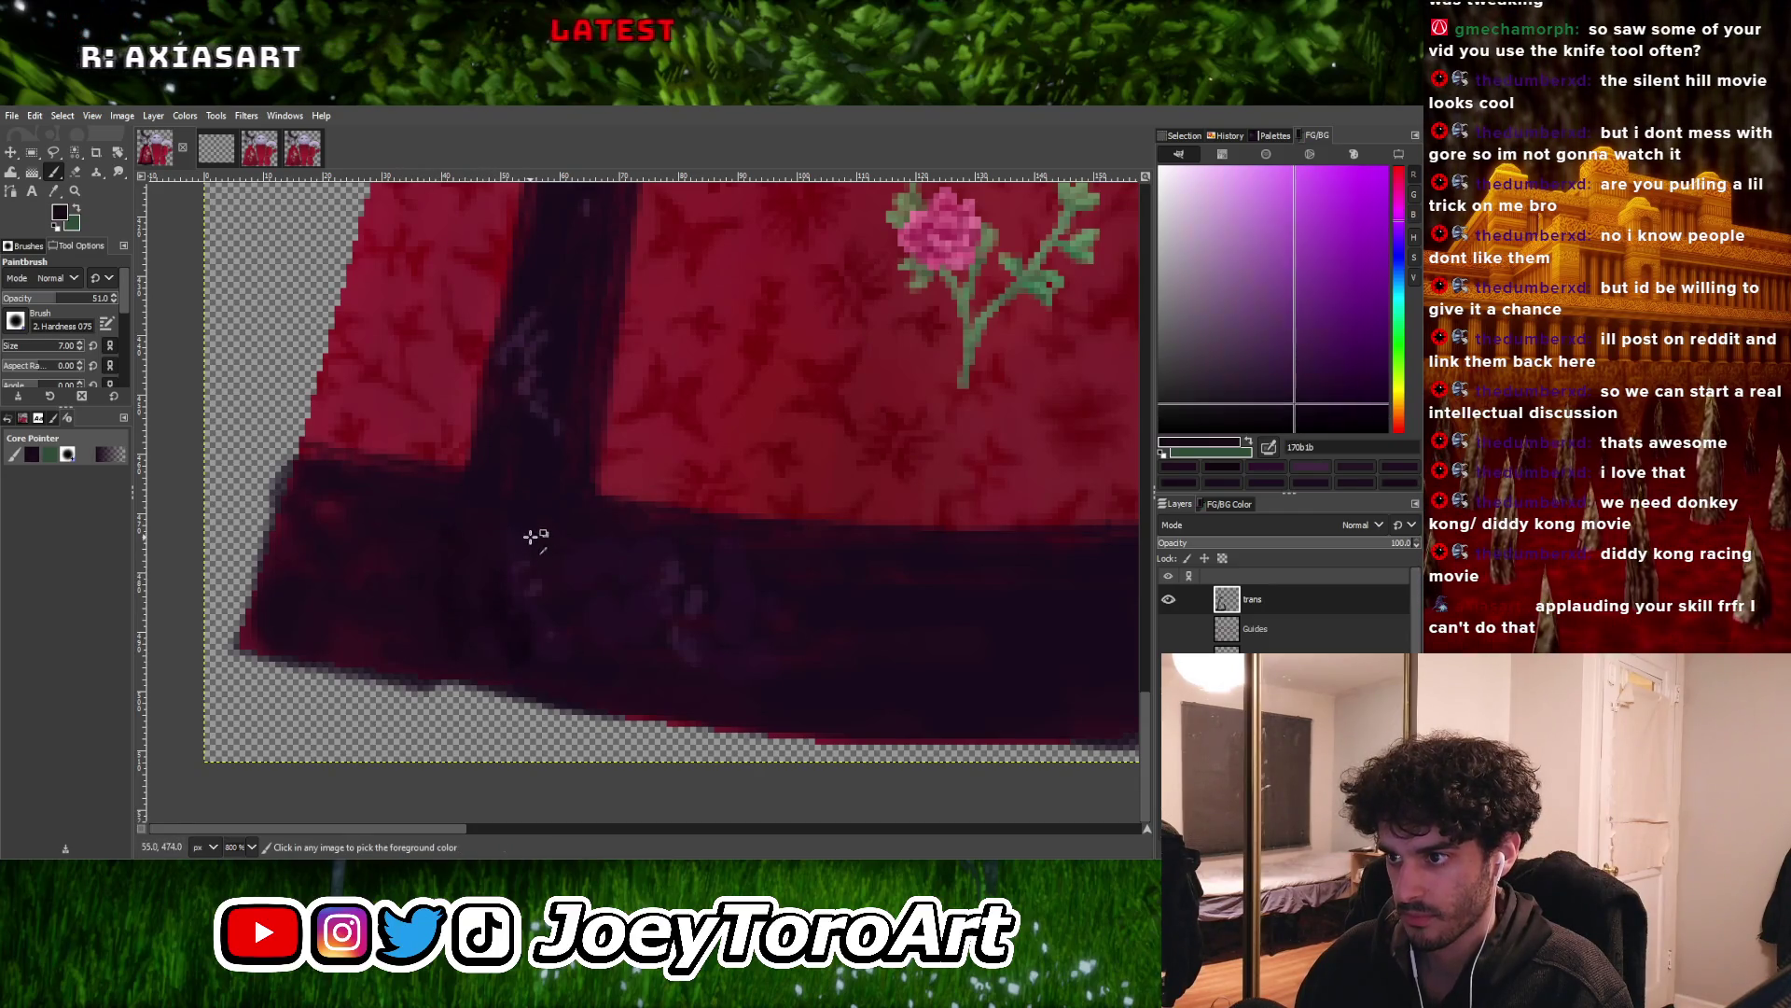
{"action": "left_click", "coordinate": [520, 600], "text": "ctrl"}
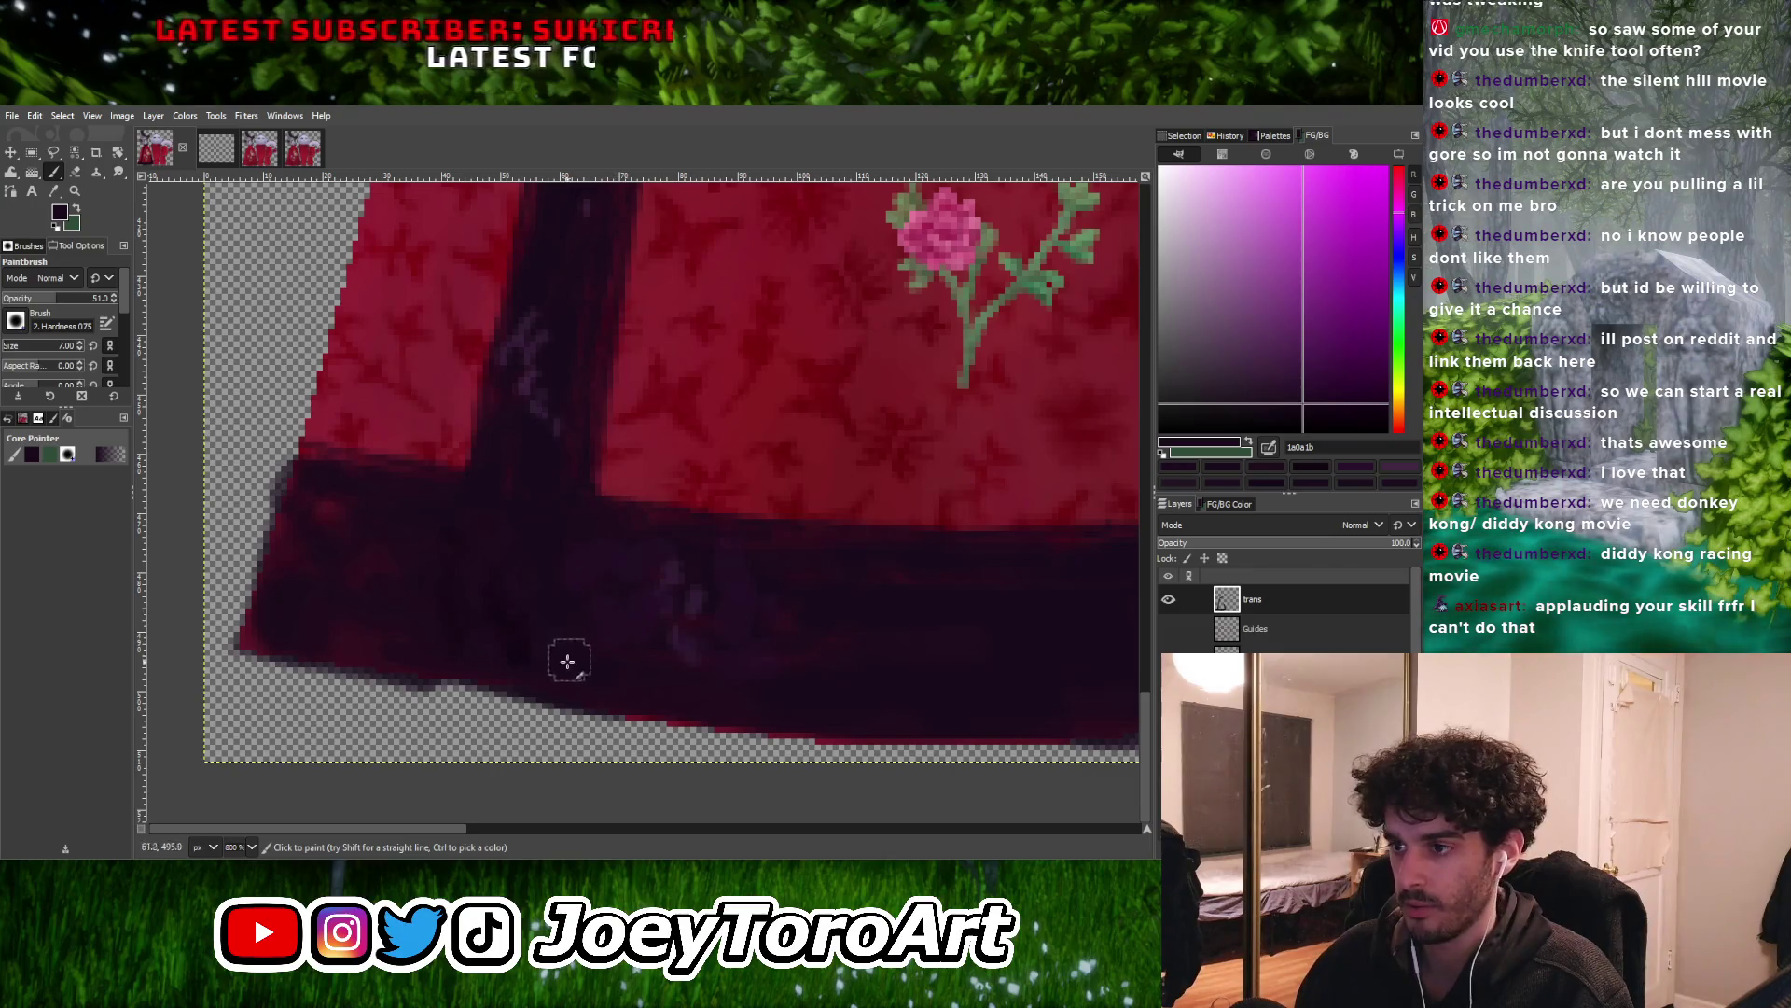
{"action": "left_click", "coordinate": [534, 629], "text": "ctrl"}
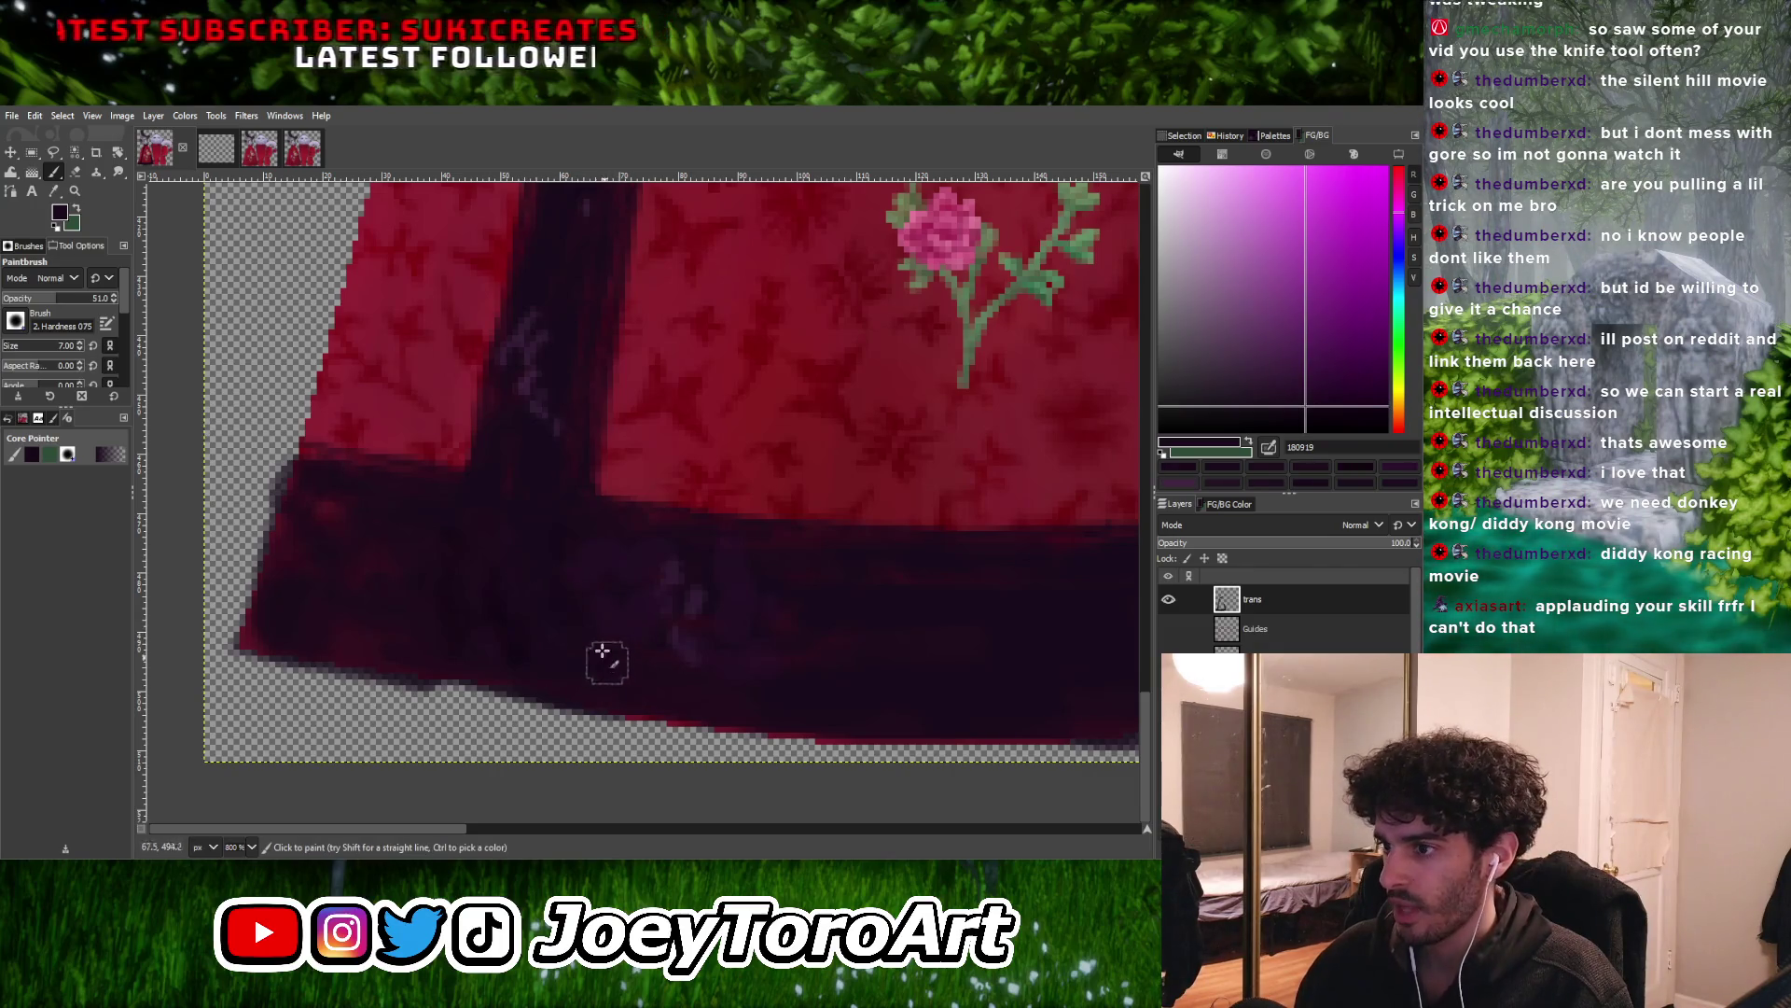
{"action": "left_click", "coordinate": [686, 592], "text": "ctrl"}
{"action": "scroll", "coordinate": [624, 584], "scroll_direction": "down", "scroll_amount": 3, "text": "ctrl"}
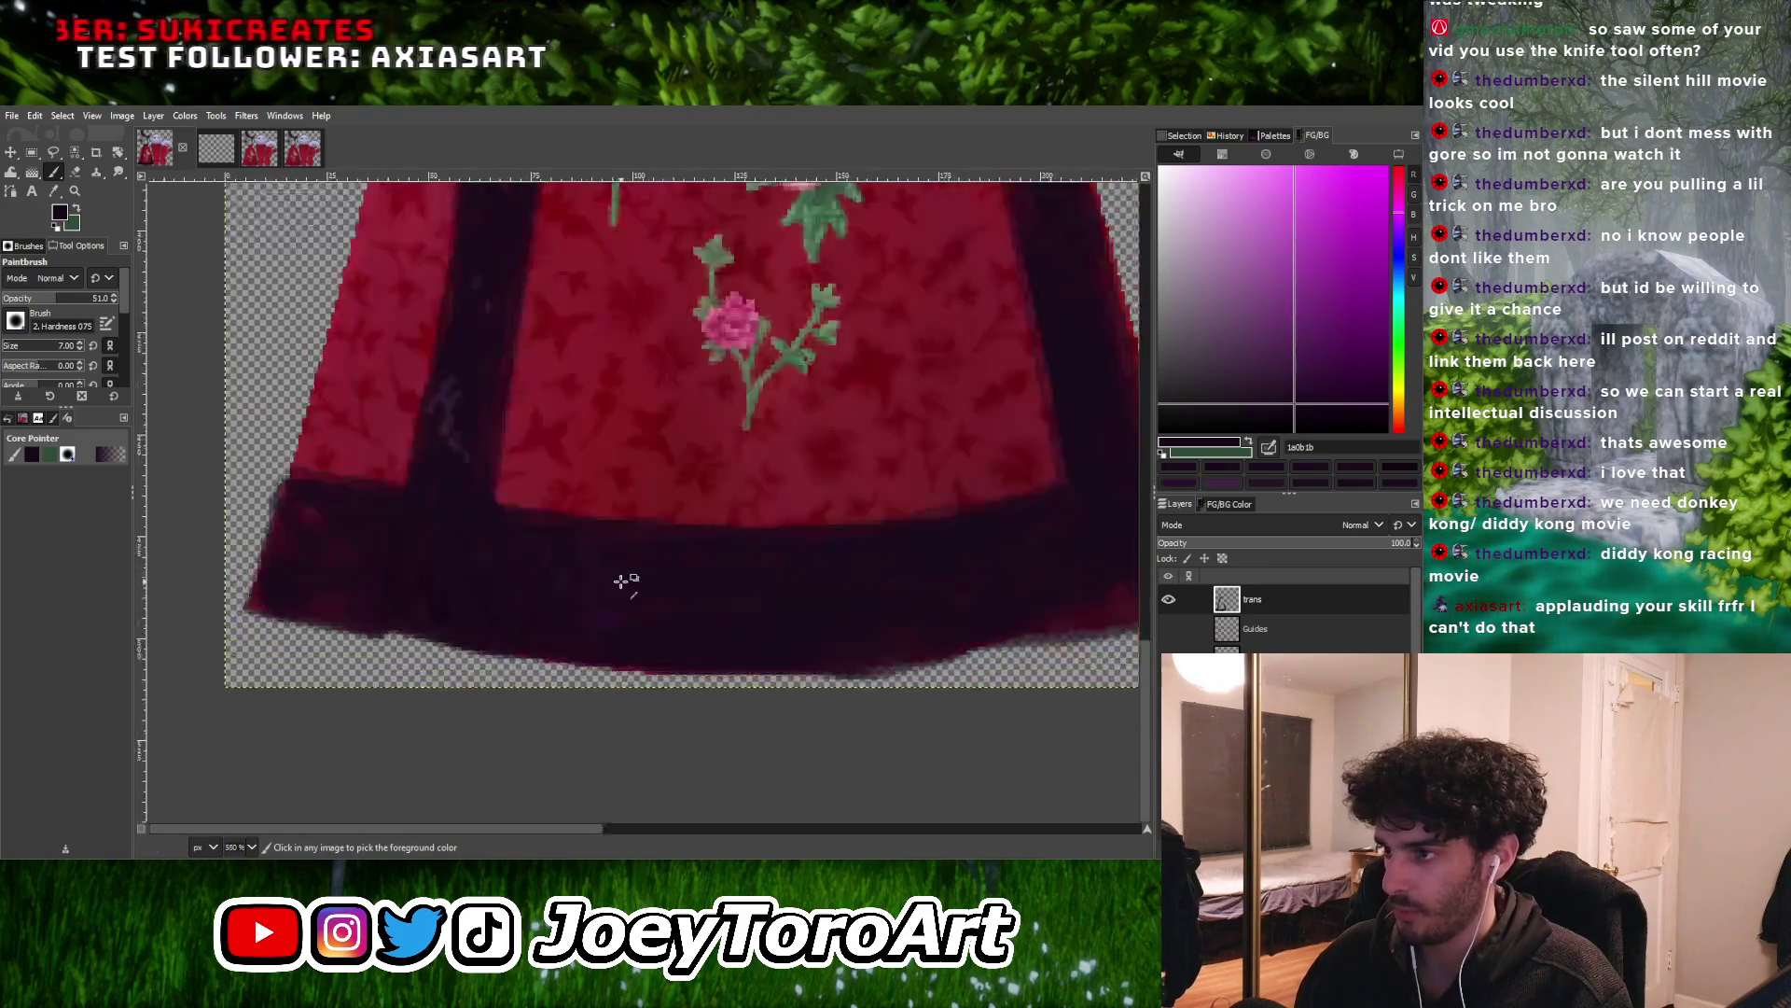
{"action": "scroll", "coordinate": [579, 598], "scroll_direction": "up", "scroll_amount": 3, "text": "ctrl"}
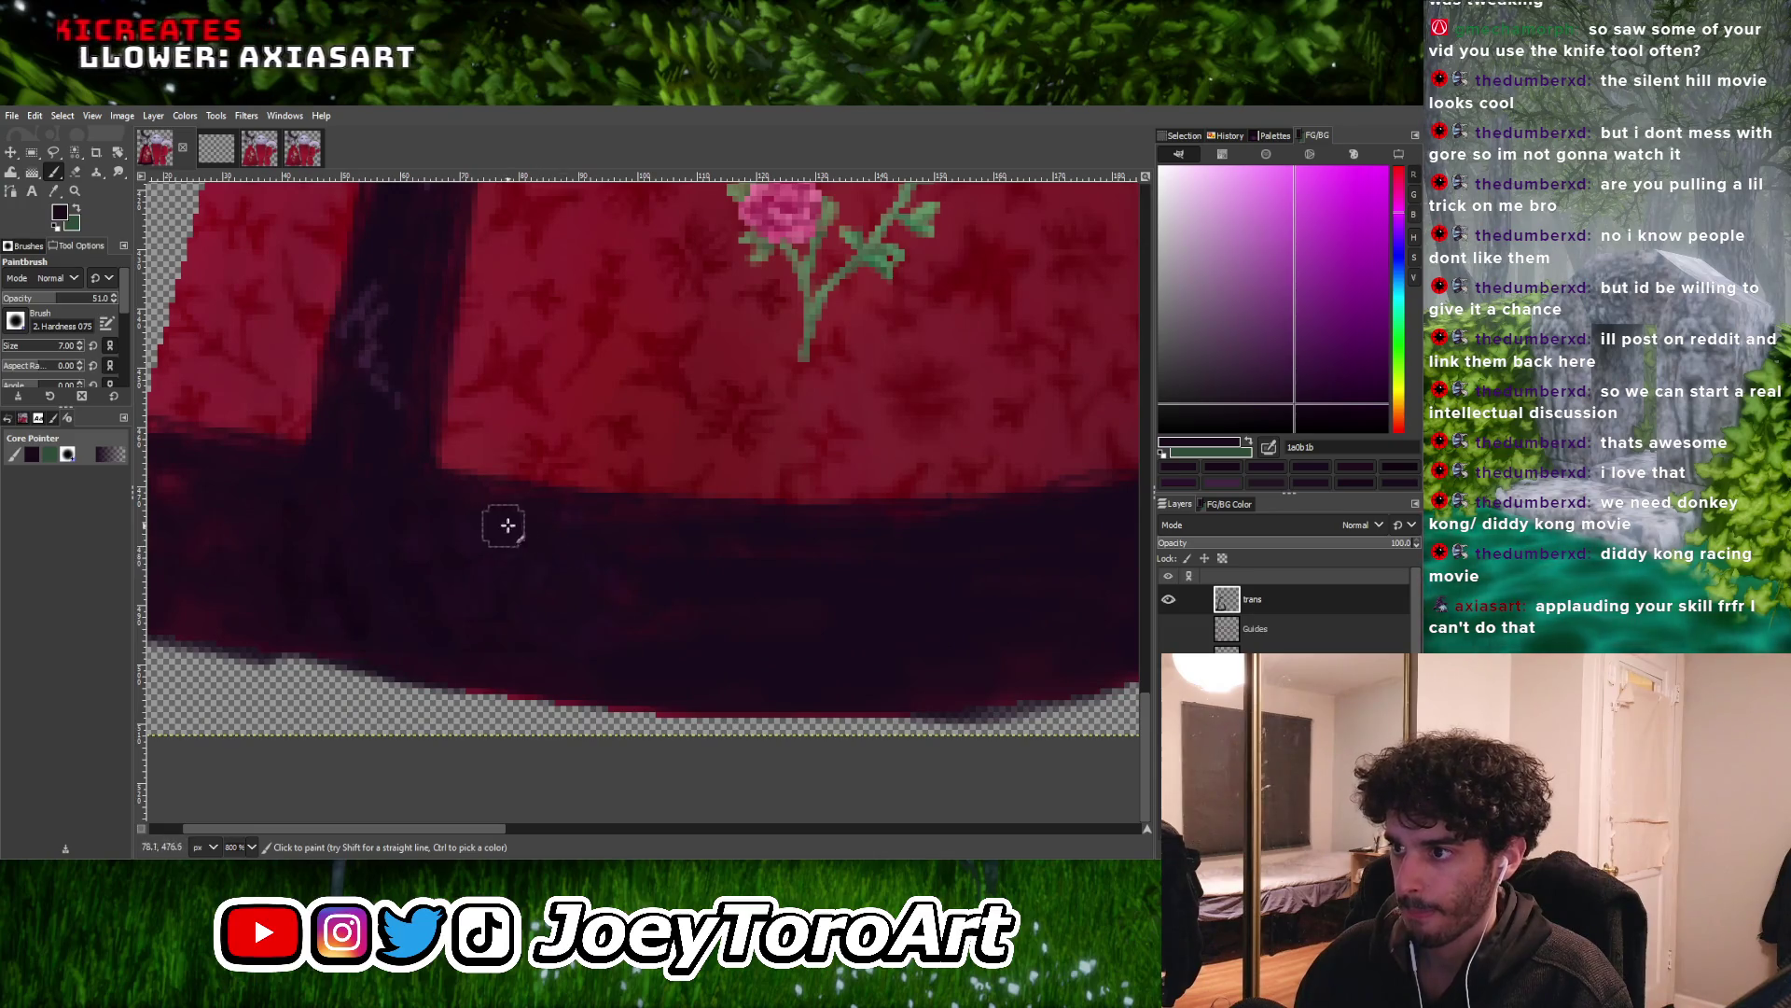
{"action": "scroll", "coordinate": [602, 591], "scroll_direction": "up", "scroll_amount": 1, "text": "ctrl"}
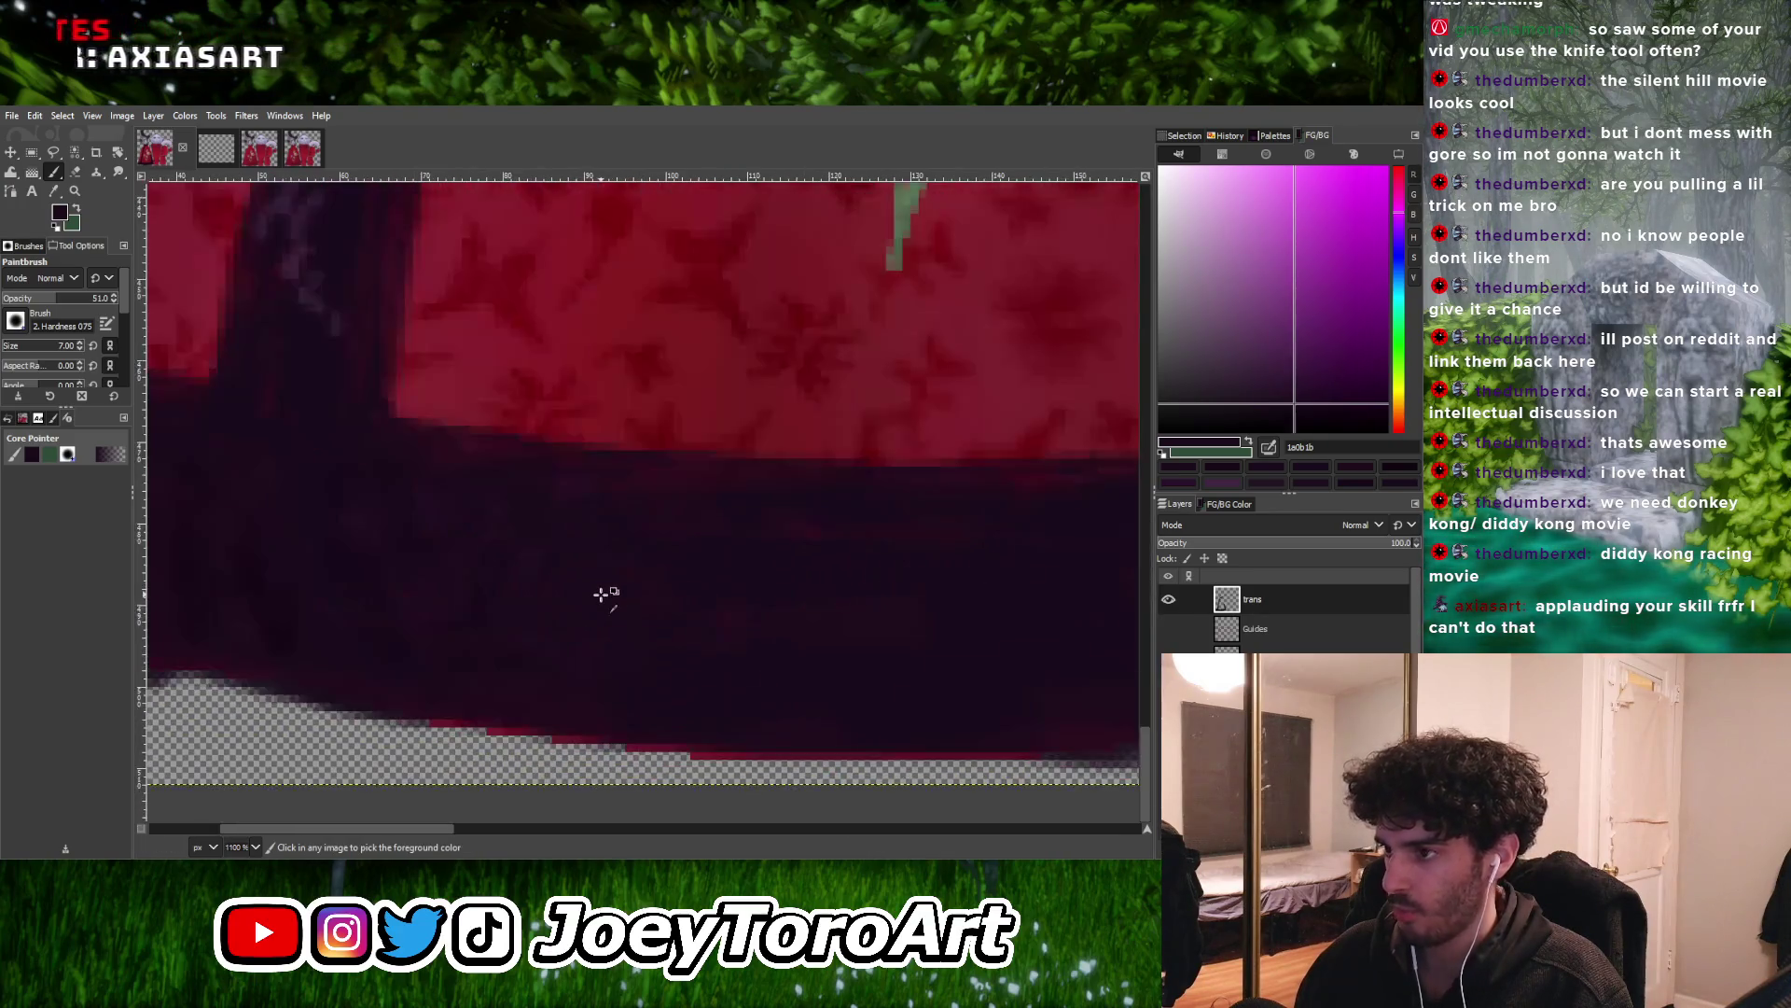
{"action": "scroll", "coordinate": [444, 535], "scroll_direction": "down", "scroll_amount": 3, "text": "ctrl"}
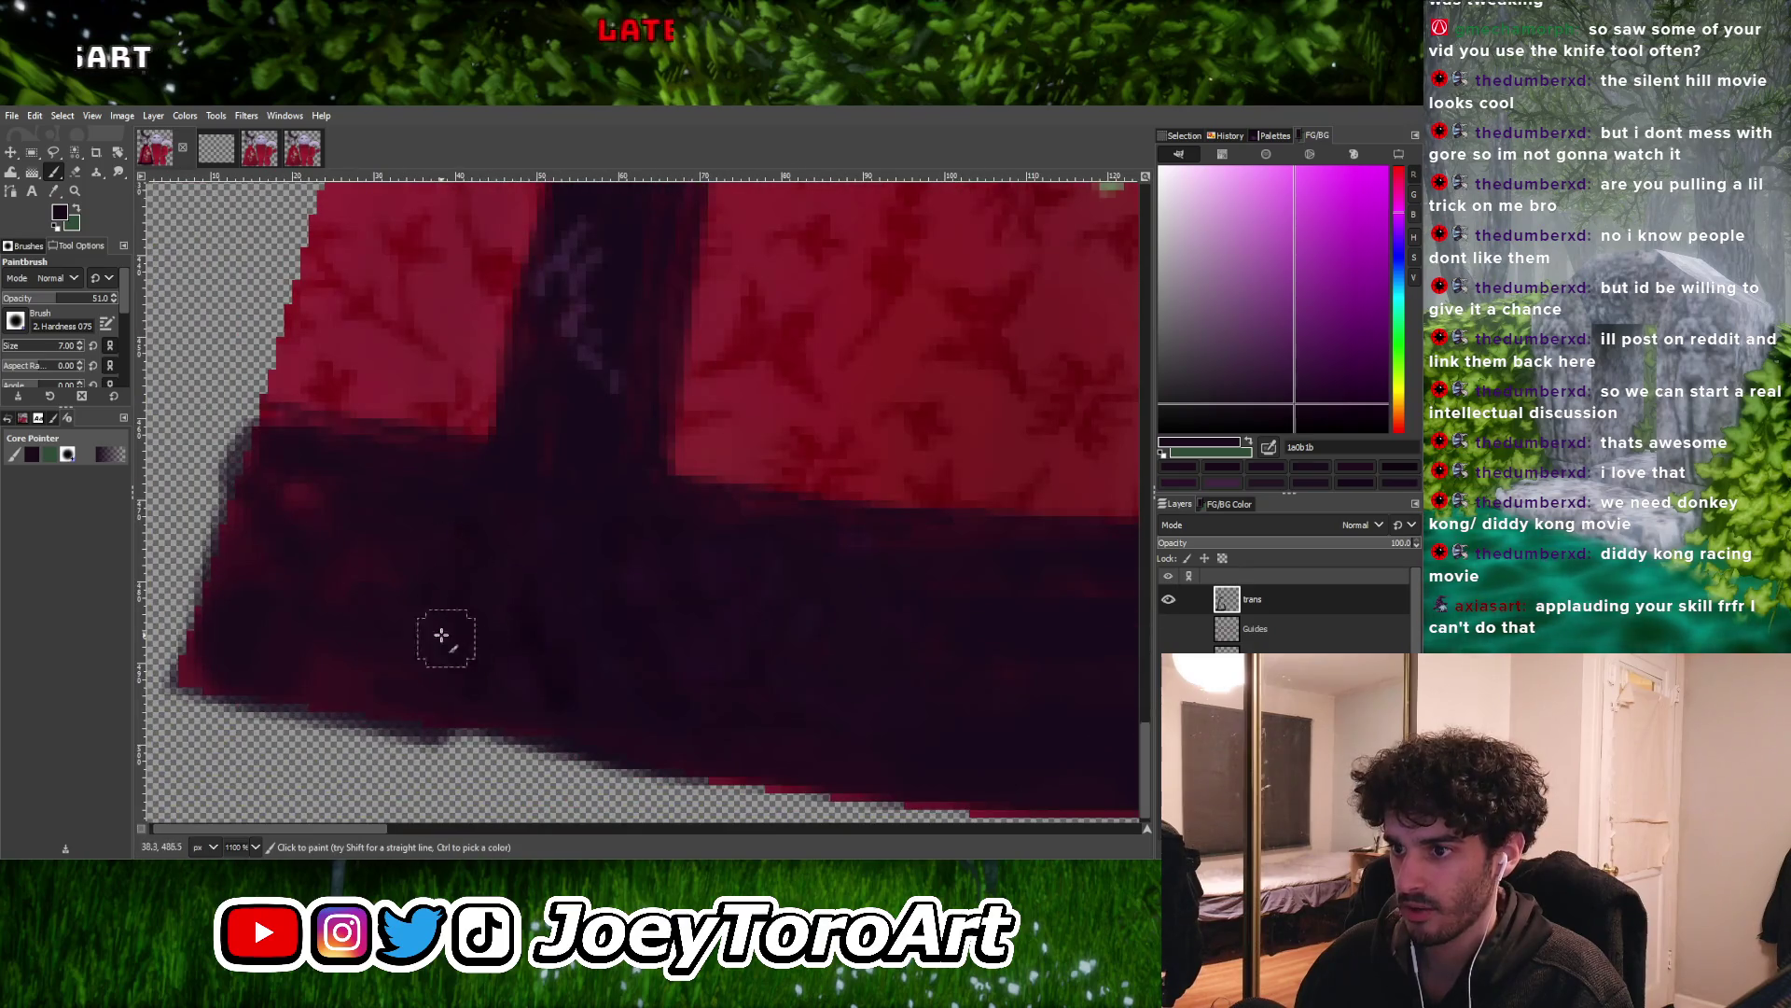
{"action": "scroll", "coordinate": [482, 629], "scroll_direction": "up", "scroll_amount": 4, "text": "ctrl"}
{"action": "scroll", "coordinate": [460, 660], "scroll_direction": "down", "scroll_amount": 4, "text": "ctrl"}
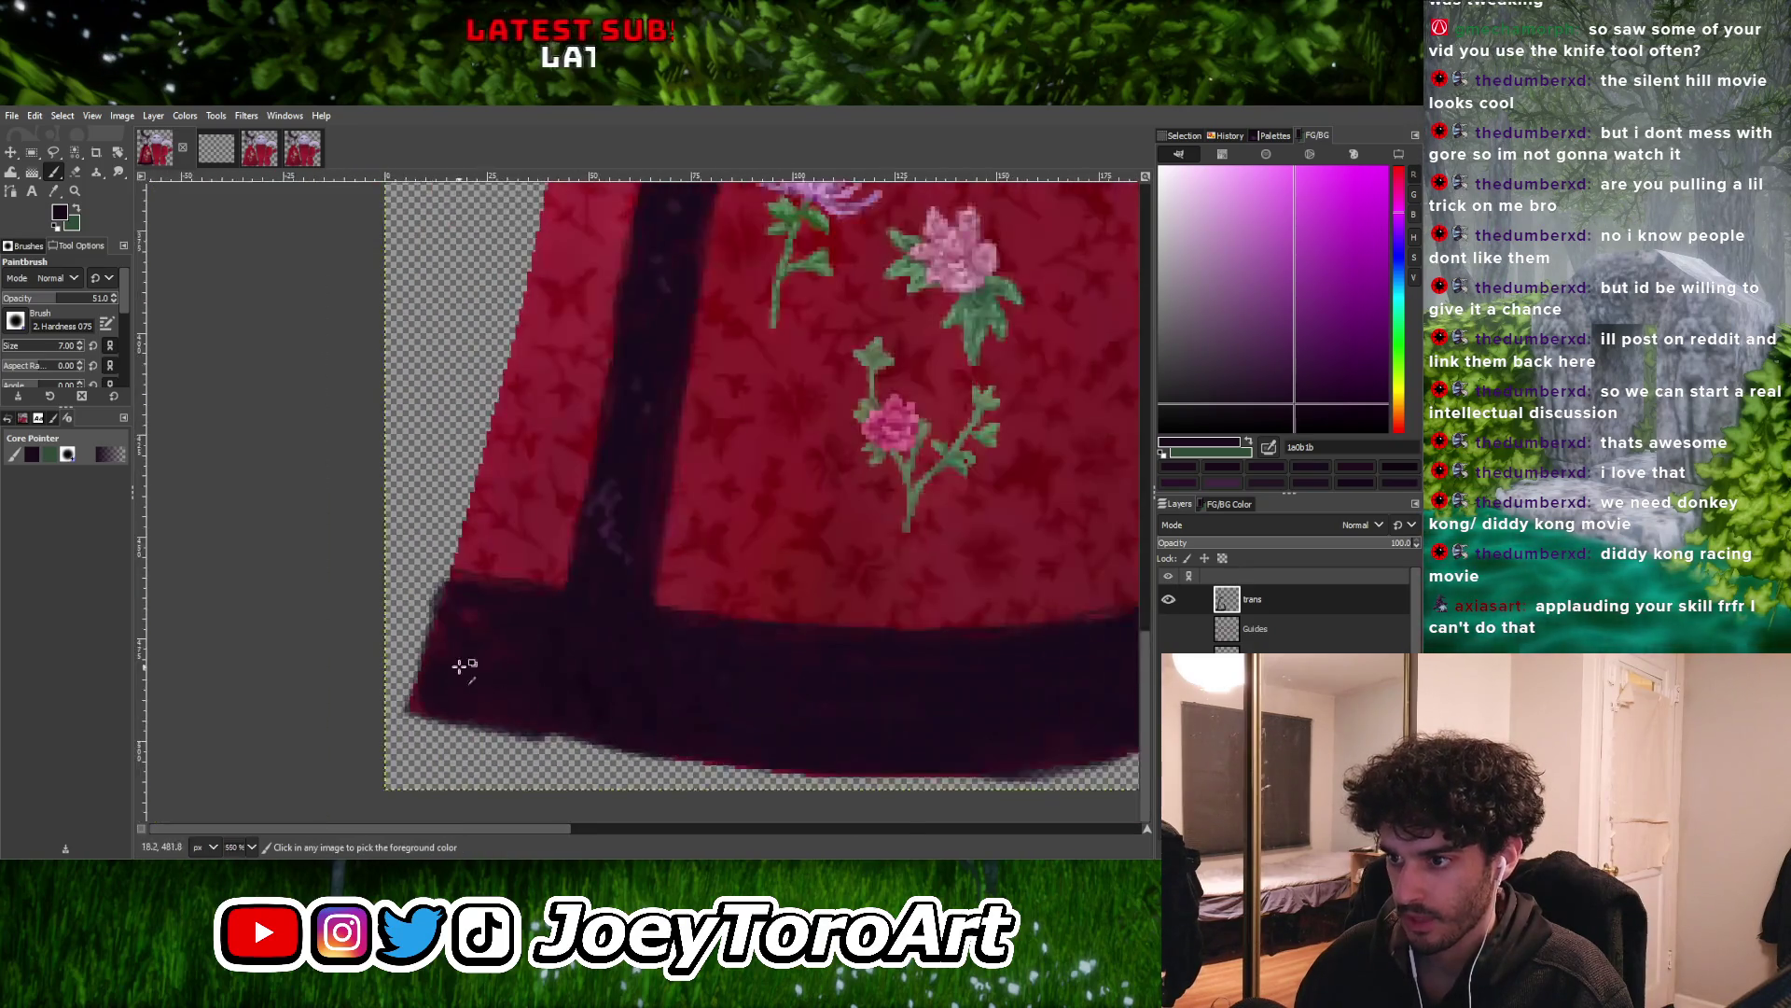
{"action": "scroll", "coordinate": [451, 652], "scroll_direction": "up", "scroll_amount": 3, "text": "ctrl"}
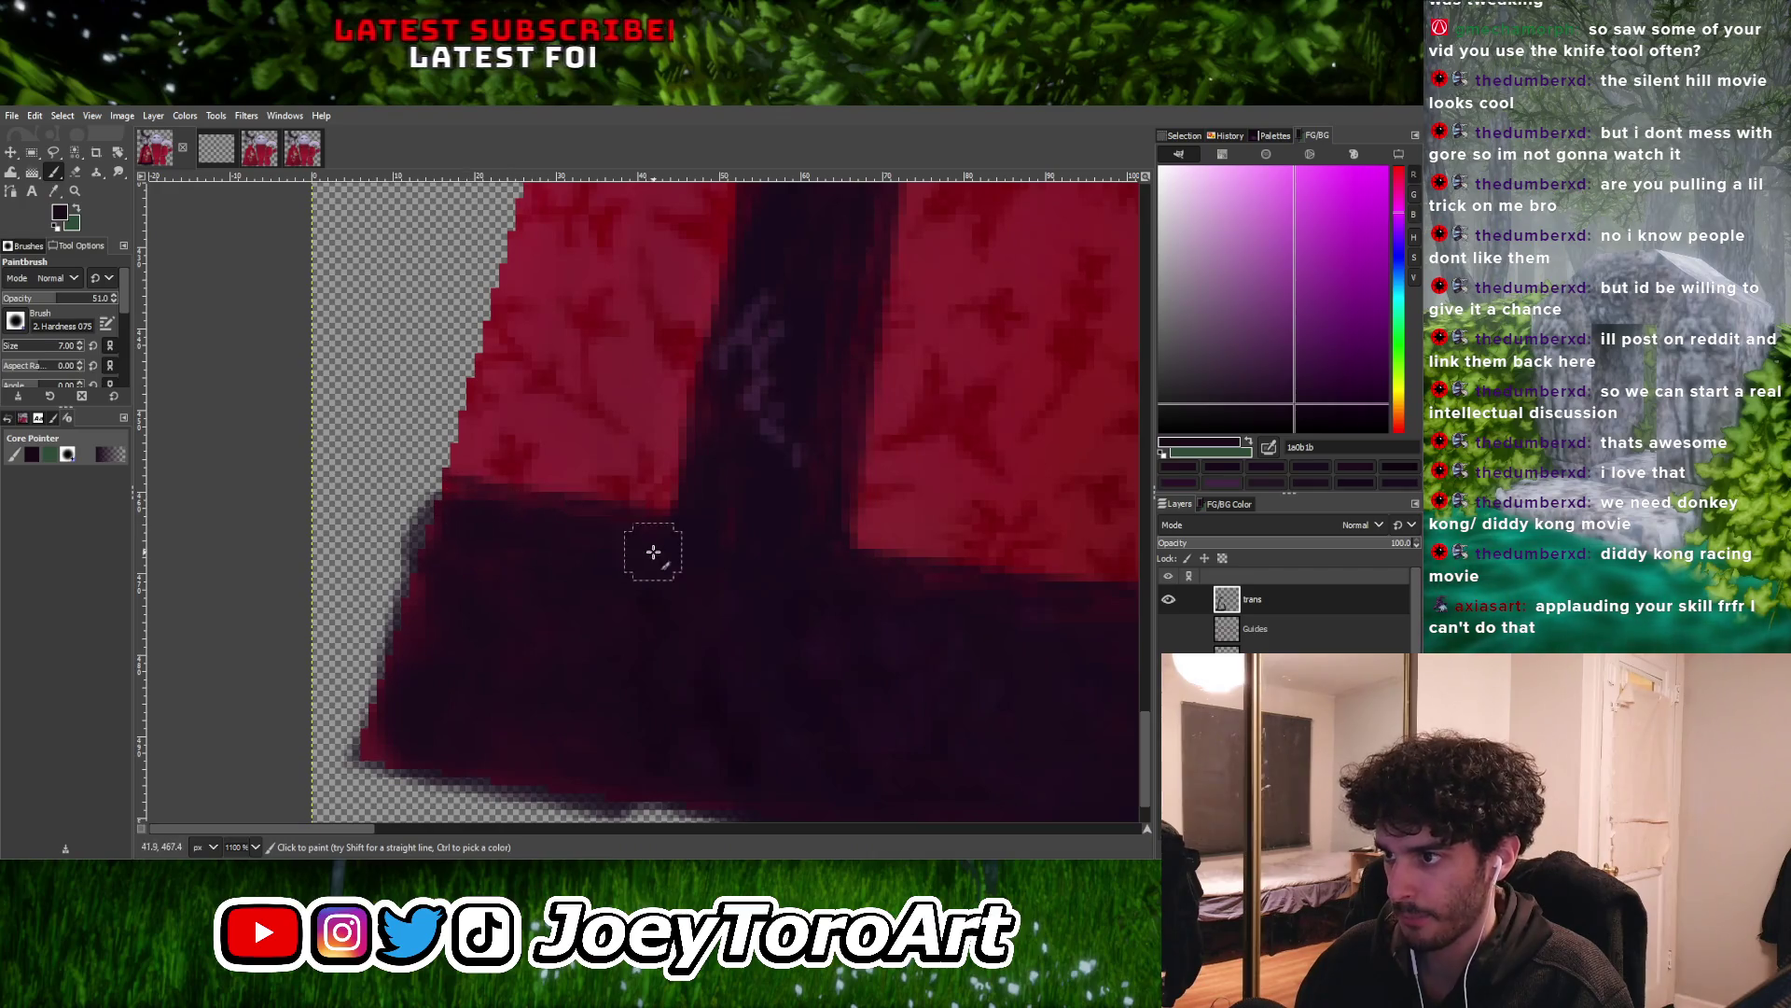
{"action": "scroll", "coordinate": [527, 534], "scroll_direction": "down", "scroll_amount": 3, "text": "ctrl"}
{"action": "scroll", "coordinate": [634, 562], "scroll_direction": "up", "scroll_amount": 2, "text": "ctrl"}
{"action": "scroll", "coordinate": [560, 466], "scroll_direction": "down", "scroll_amount": 3, "text": "ctrl"}
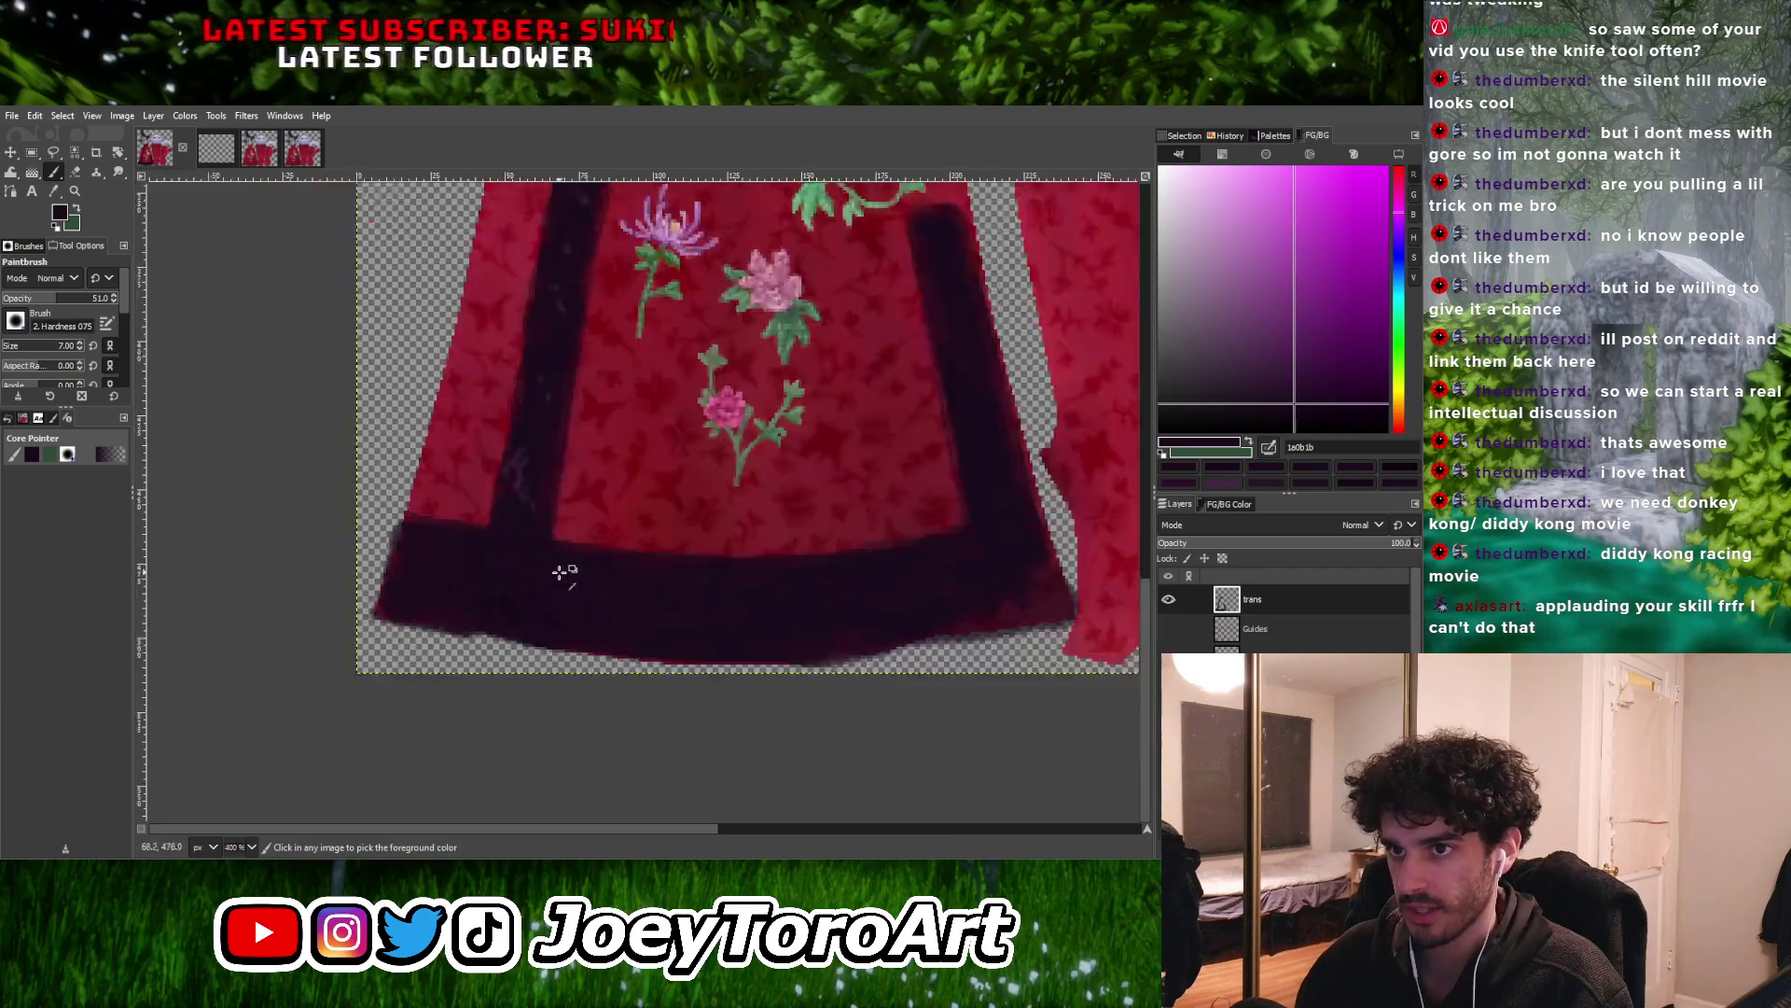
{"action": "scroll", "coordinate": [533, 558], "scroll_direction": "up", "scroll_amount": 2, "text": "ctrl"}
{"action": "scroll", "coordinate": [533, 549], "scroll_direction": "up", "scroll_amount": 2, "text": "ctrl"}
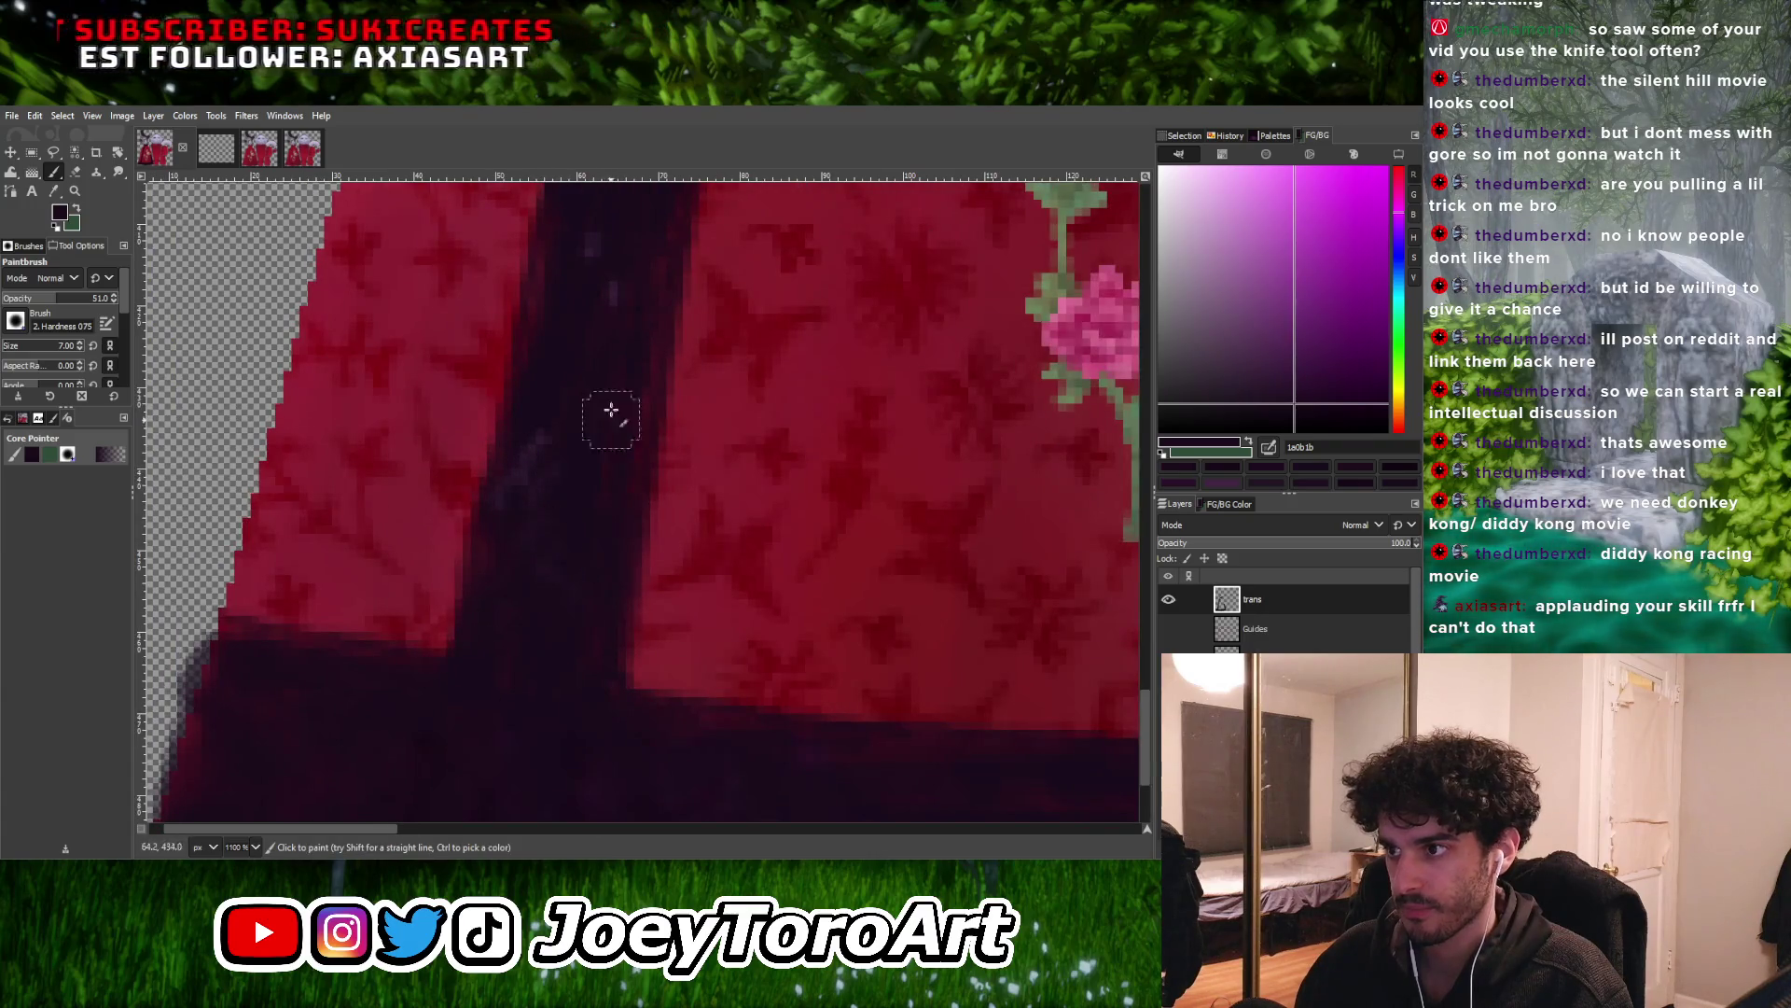
Sample several dark shades from the sash stripe as the paint colour
{"action": "scroll", "coordinate": [611, 431], "scroll_direction": "down", "scroll_amount": 3, "text": "ctrl"}
{"action": "scroll", "coordinate": [599, 533], "scroll_direction": "up", "scroll_amount": 3, "text": "ctrl"}
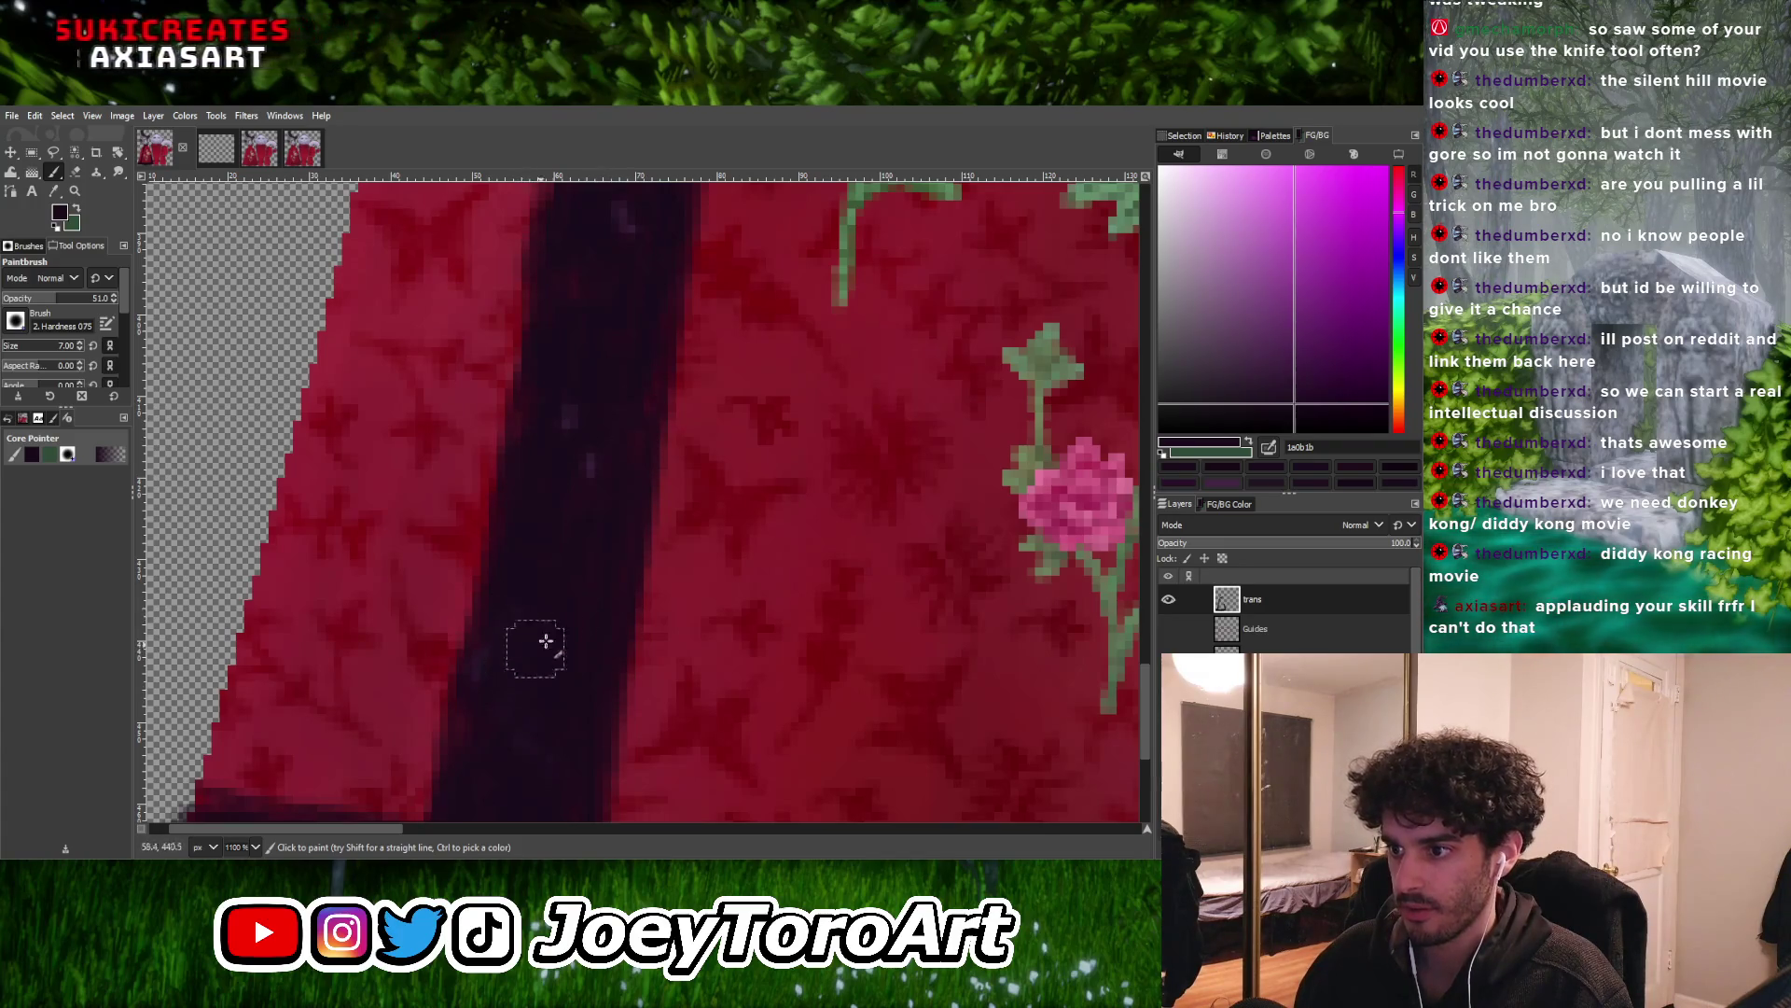
{"action": "left_click", "coordinate": [521, 570], "text": "ctrl"}
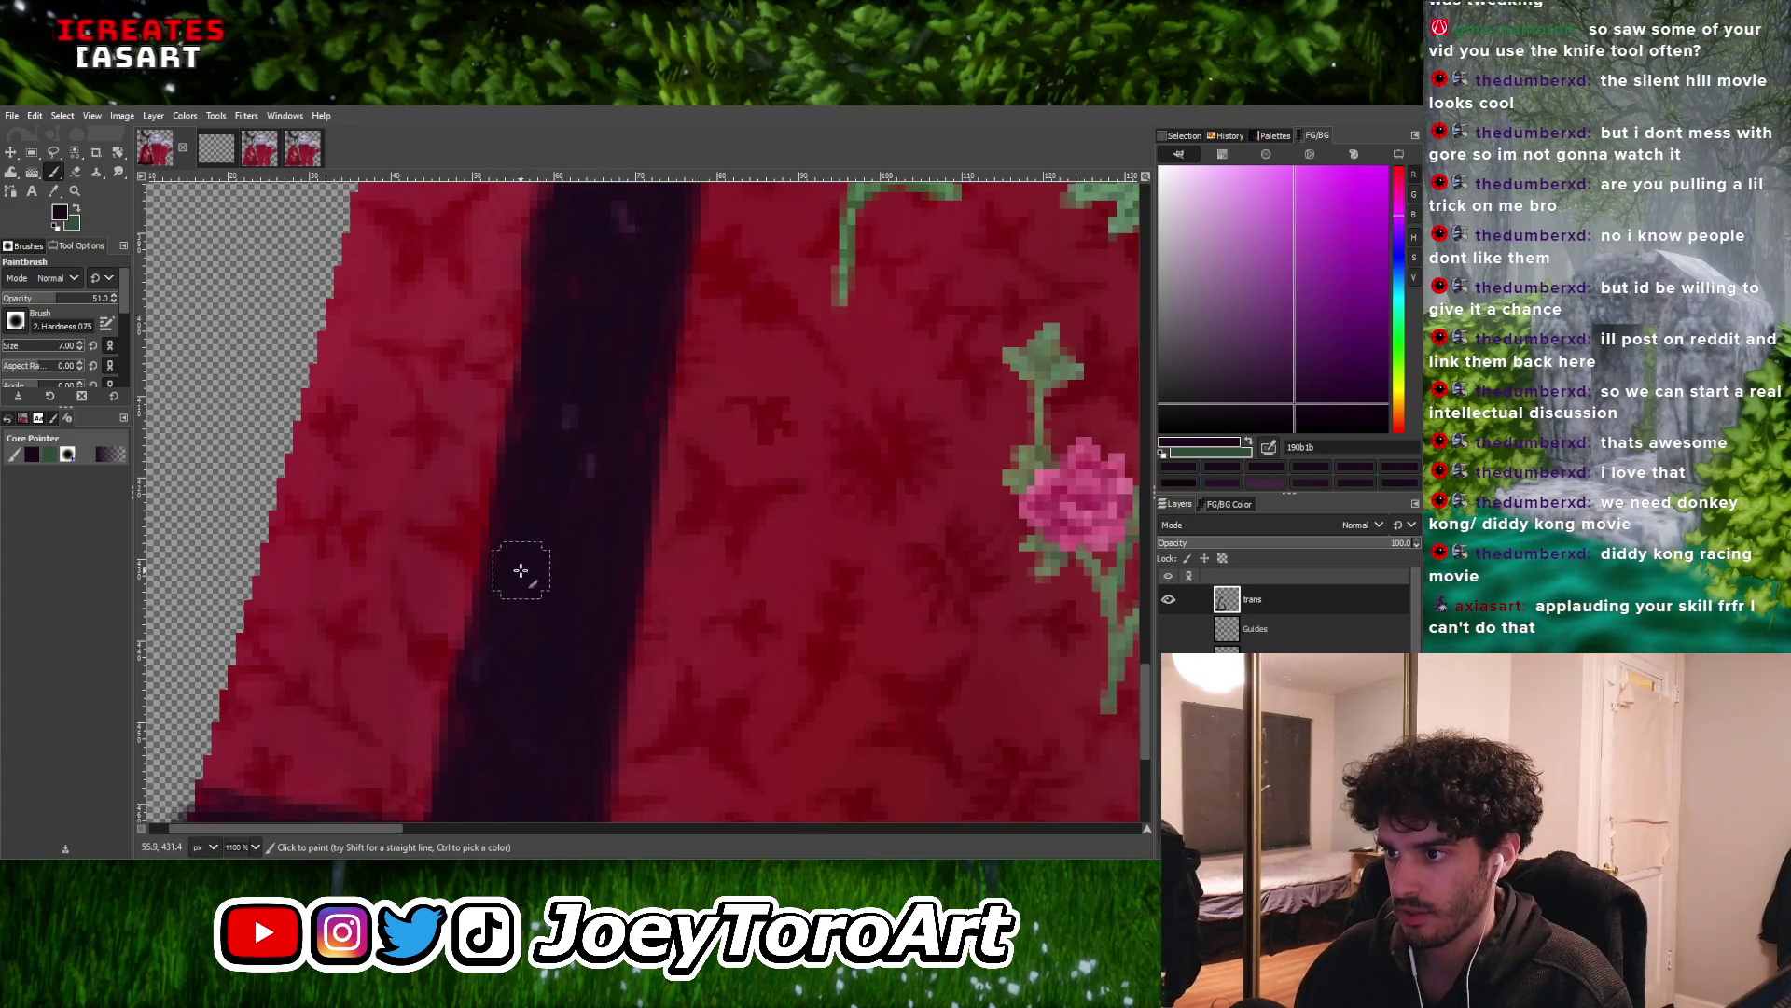
{"action": "left_click", "coordinate": [480, 660], "text": "ctrl"}
{"action": "left_click", "coordinate": [611, 420], "text": "ctrl"}
{"action": "middle_click_drag", "start_coordinate": [611, 420], "coordinate": [566, 588]}
{"action": "left_click", "coordinate": [607, 527], "text": "ctrl"}
{"action": "left_click", "coordinate": [572, 451], "text": "ctrl"}
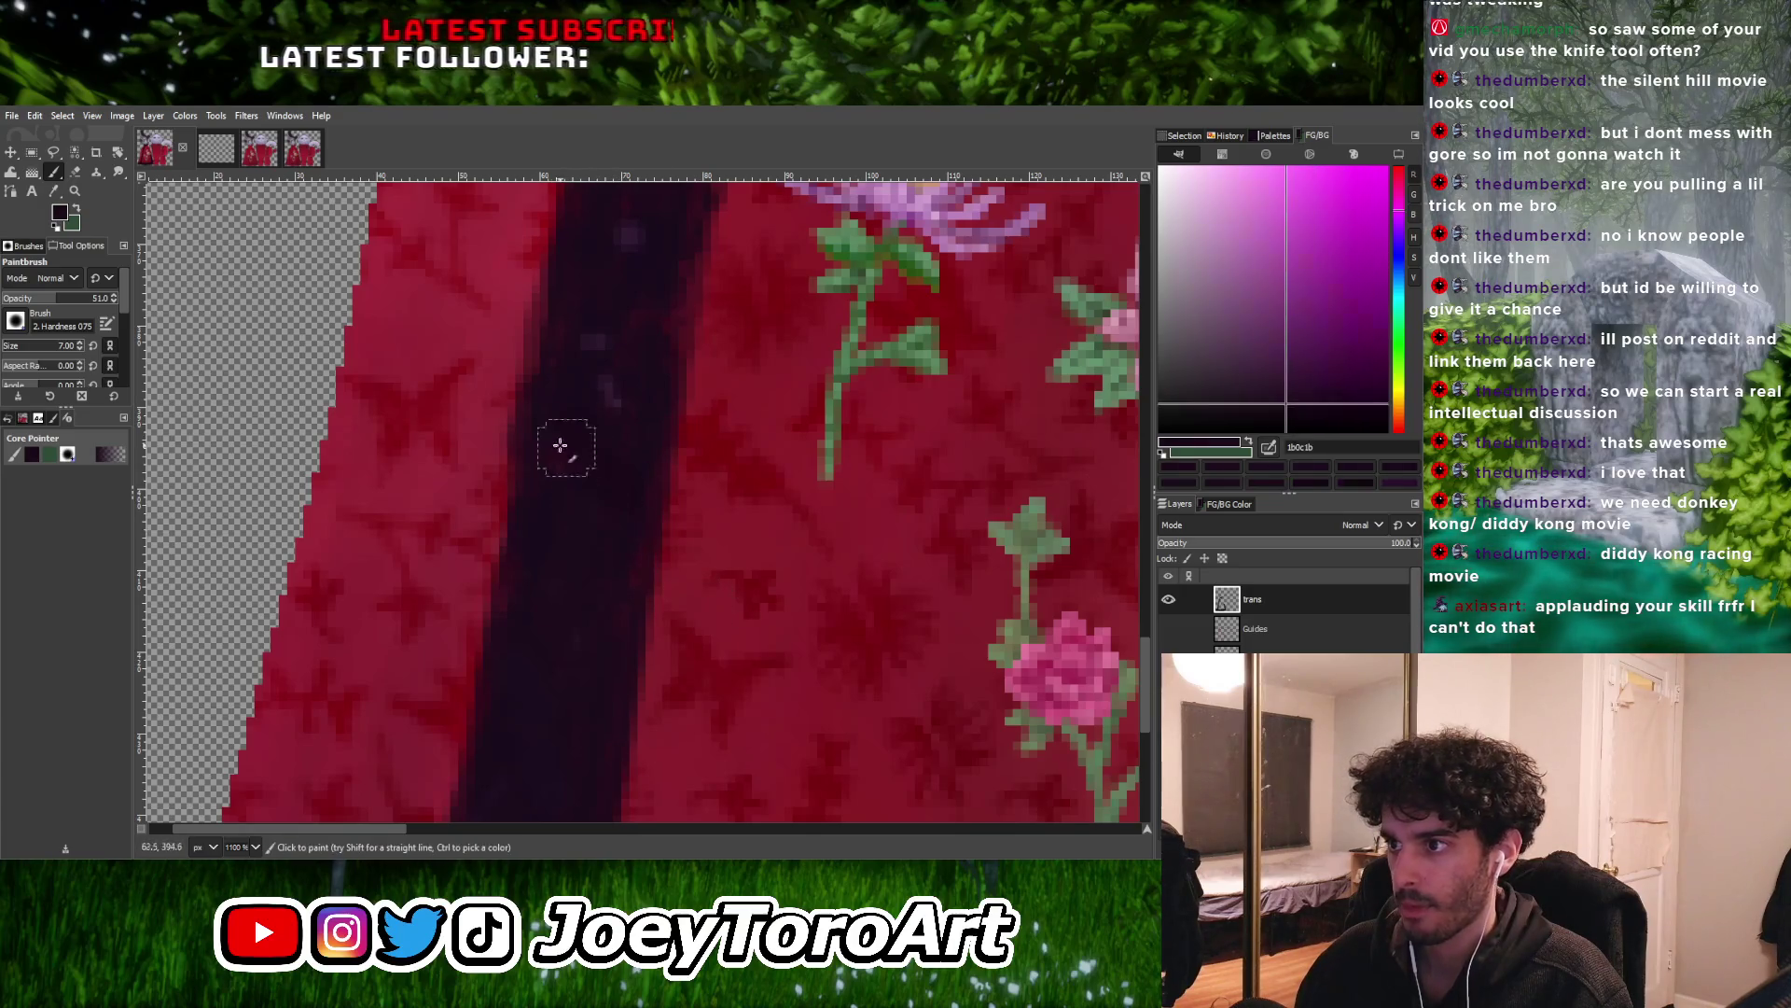
{"action": "left_click", "coordinate": [574, 448], "text": "ctrl"}
{"action": "key", "text": "shift+ctrl+j"}
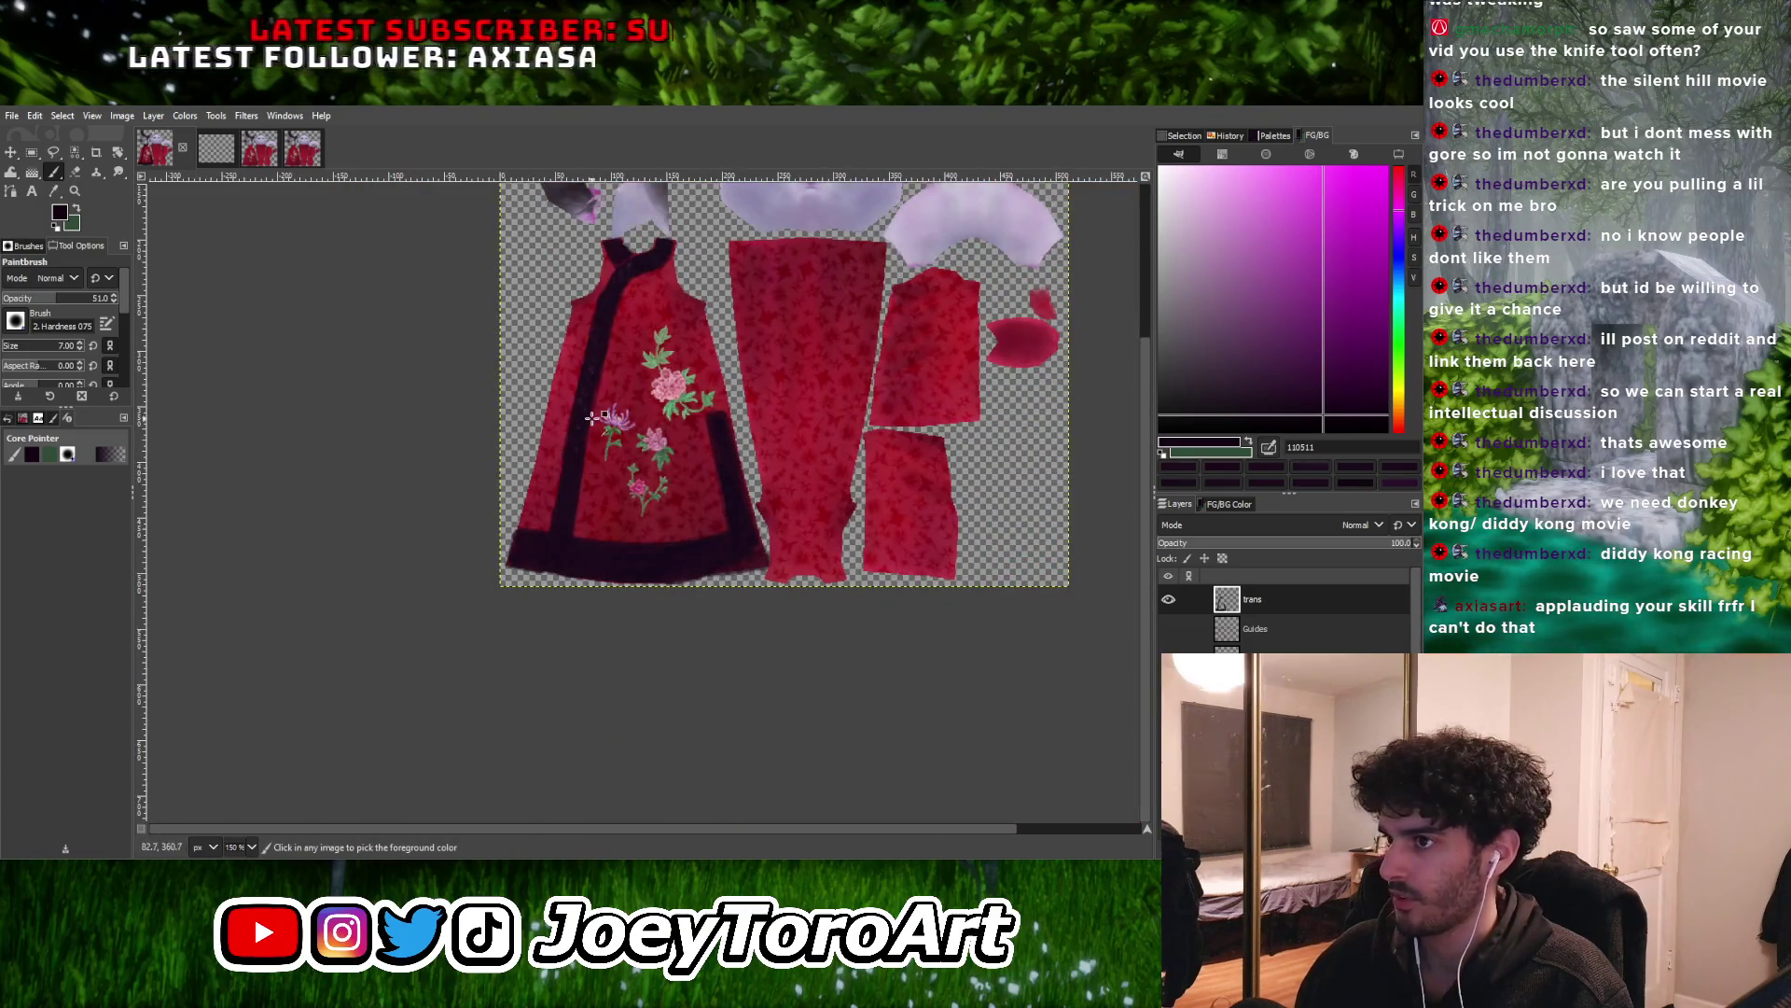
{"action": "key", "text": "4"}
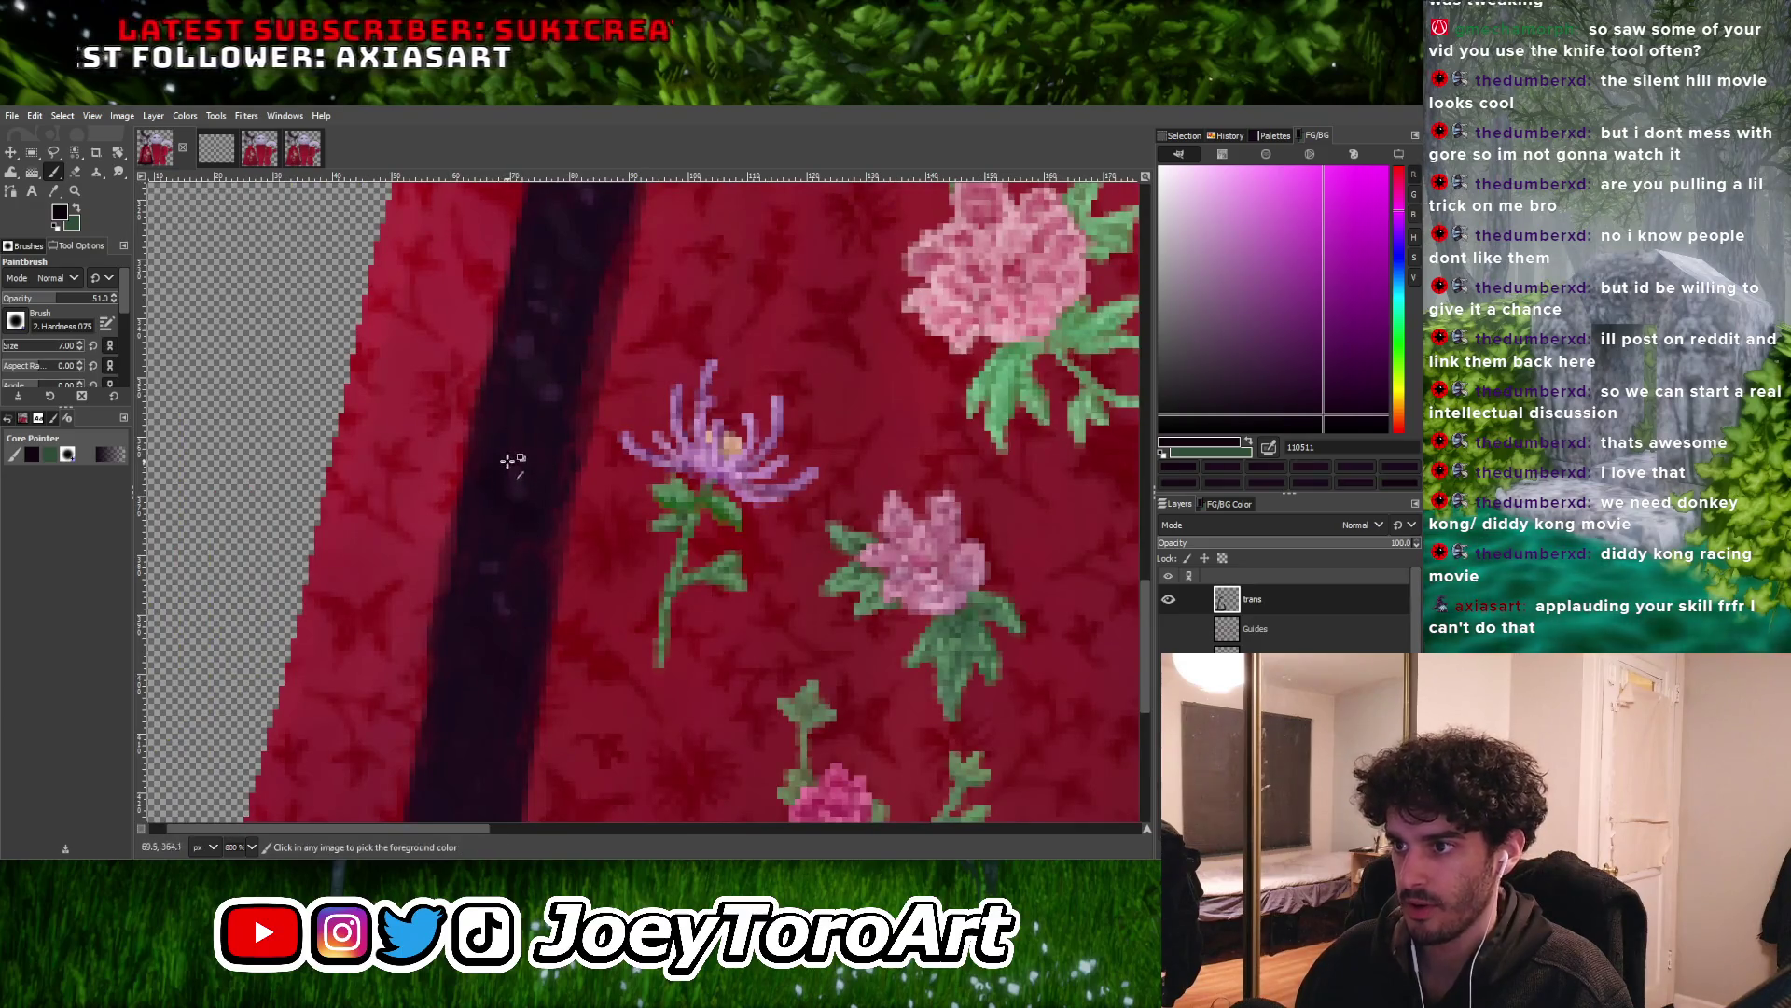
{"action": "left_click", "coordinate": [501, 551], "text": "ctrl"}
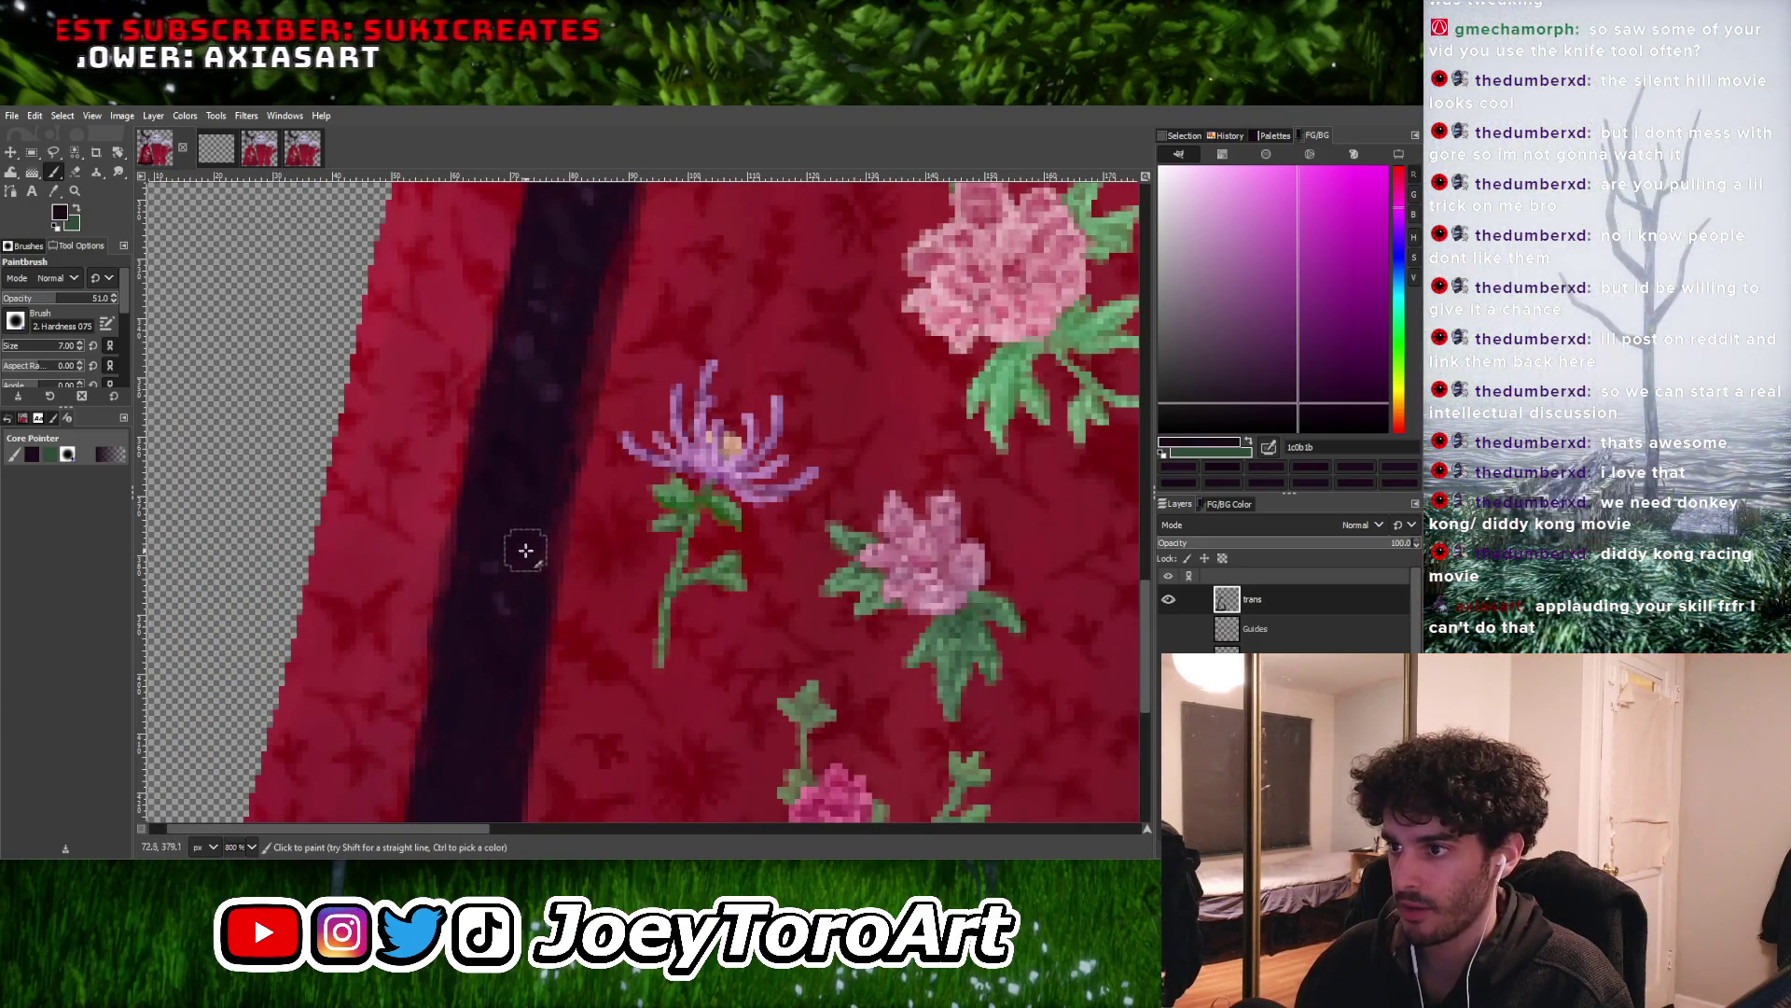
Zoom in on the dark sash and reduce the brush size to 3 px
{"action": "key", "text": "shift+ctrl+j"}
{"action": "scroll", "coordinate": [548, 519], "scroll_direction": "up", "scroll_amount": 8, "text": "ctrl"}
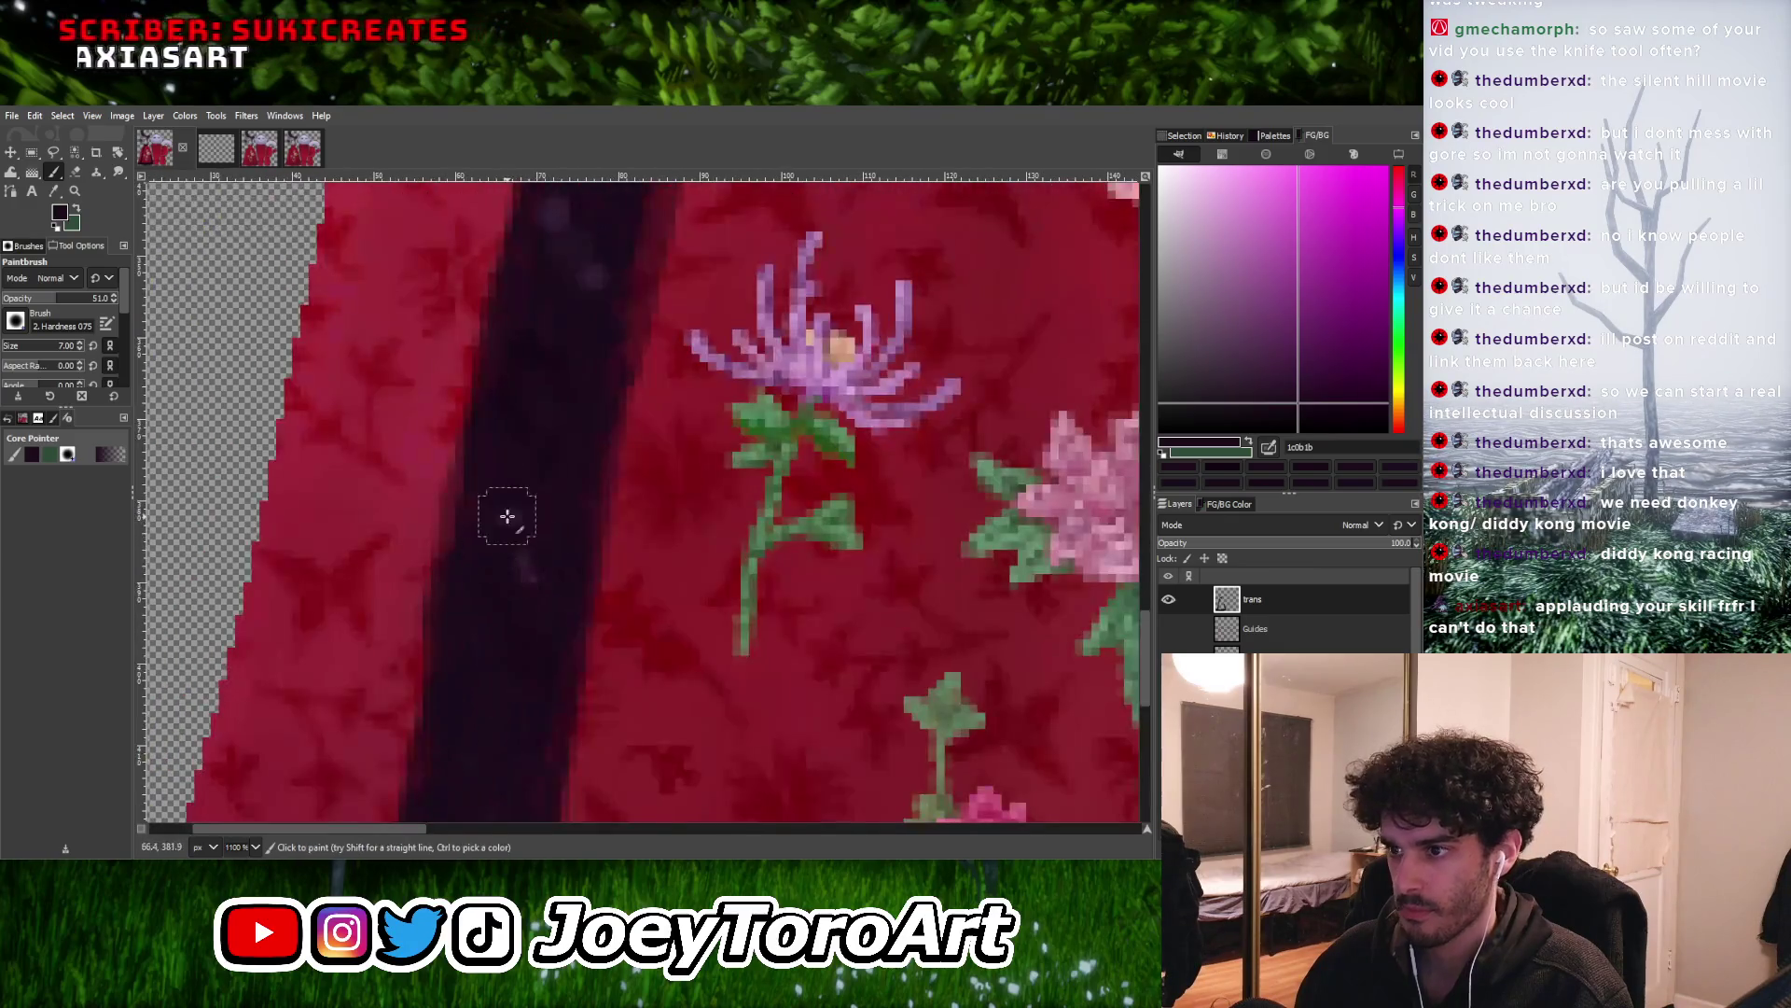
{"action": "key", "text": "shift+ctrl+j"}
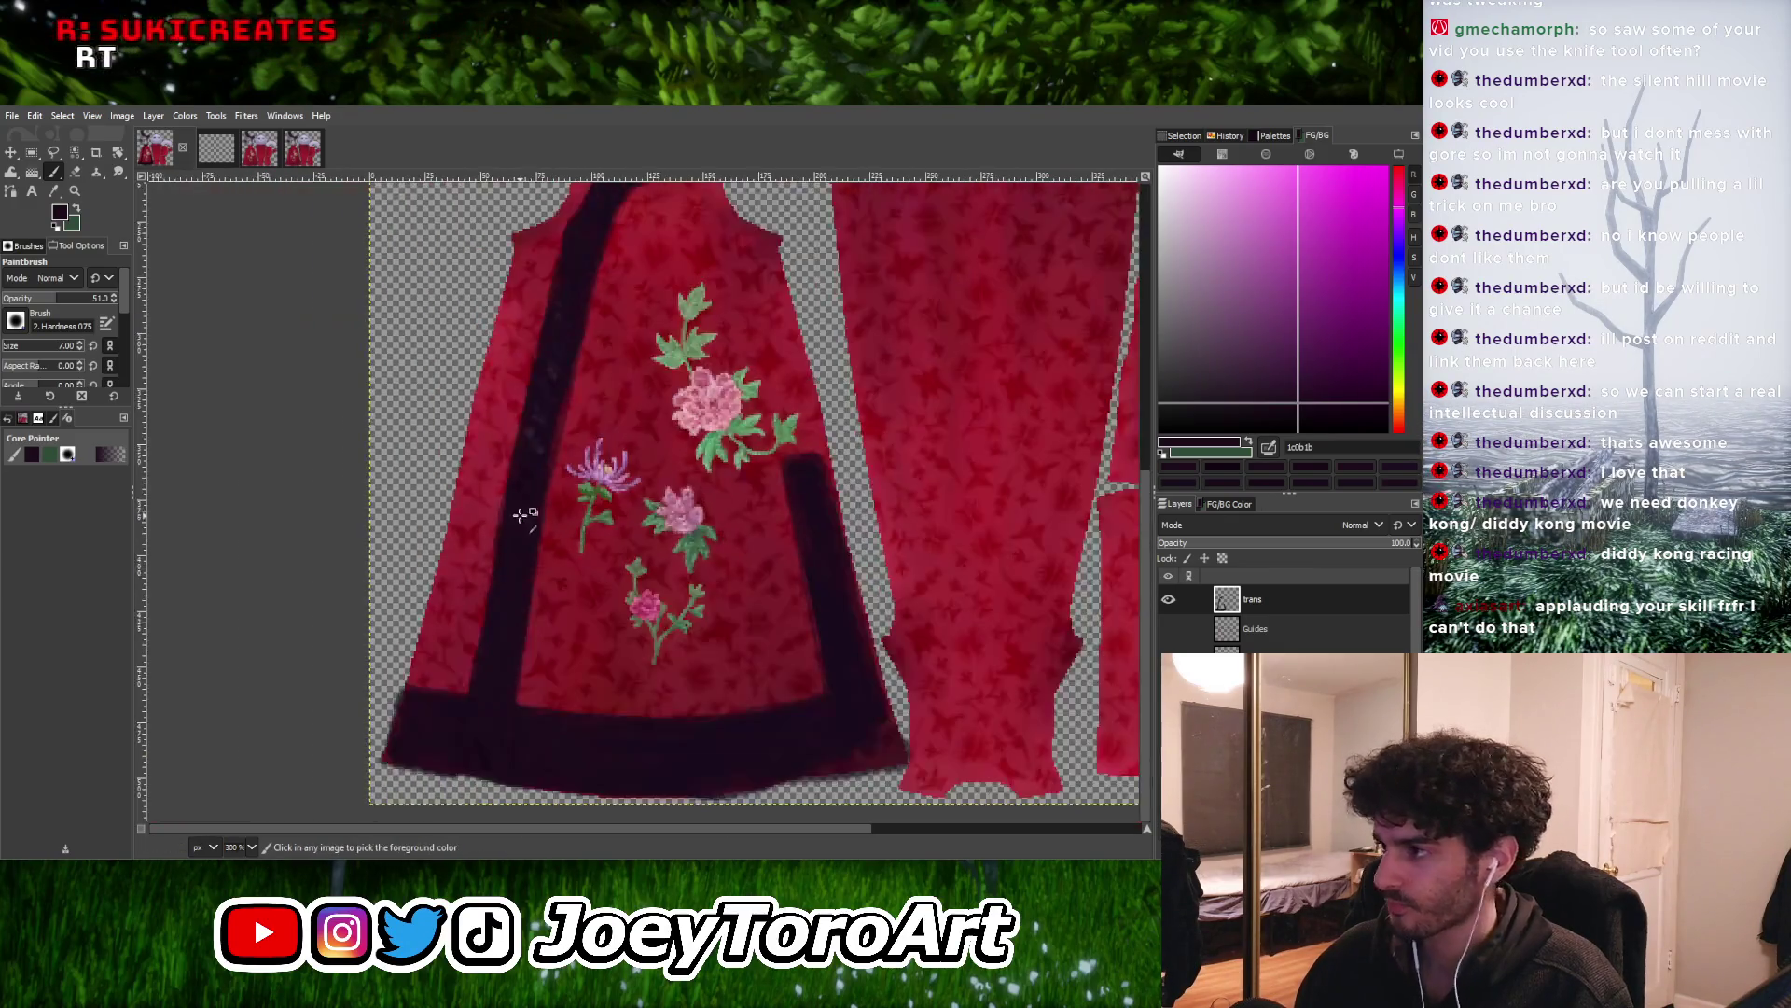
{"action": "scroll", "coordinate": [531, 434], "scroll_direction": "up", "scroll_amount": 8, "text": "ctrl"}
{"action": "key", "text": "shift+ctrl+j"}
{"action": "scroll", "coordinate": [560, 460], "scroll_direction": "up", "scroll_amount": 8, "text": "ctrl"}
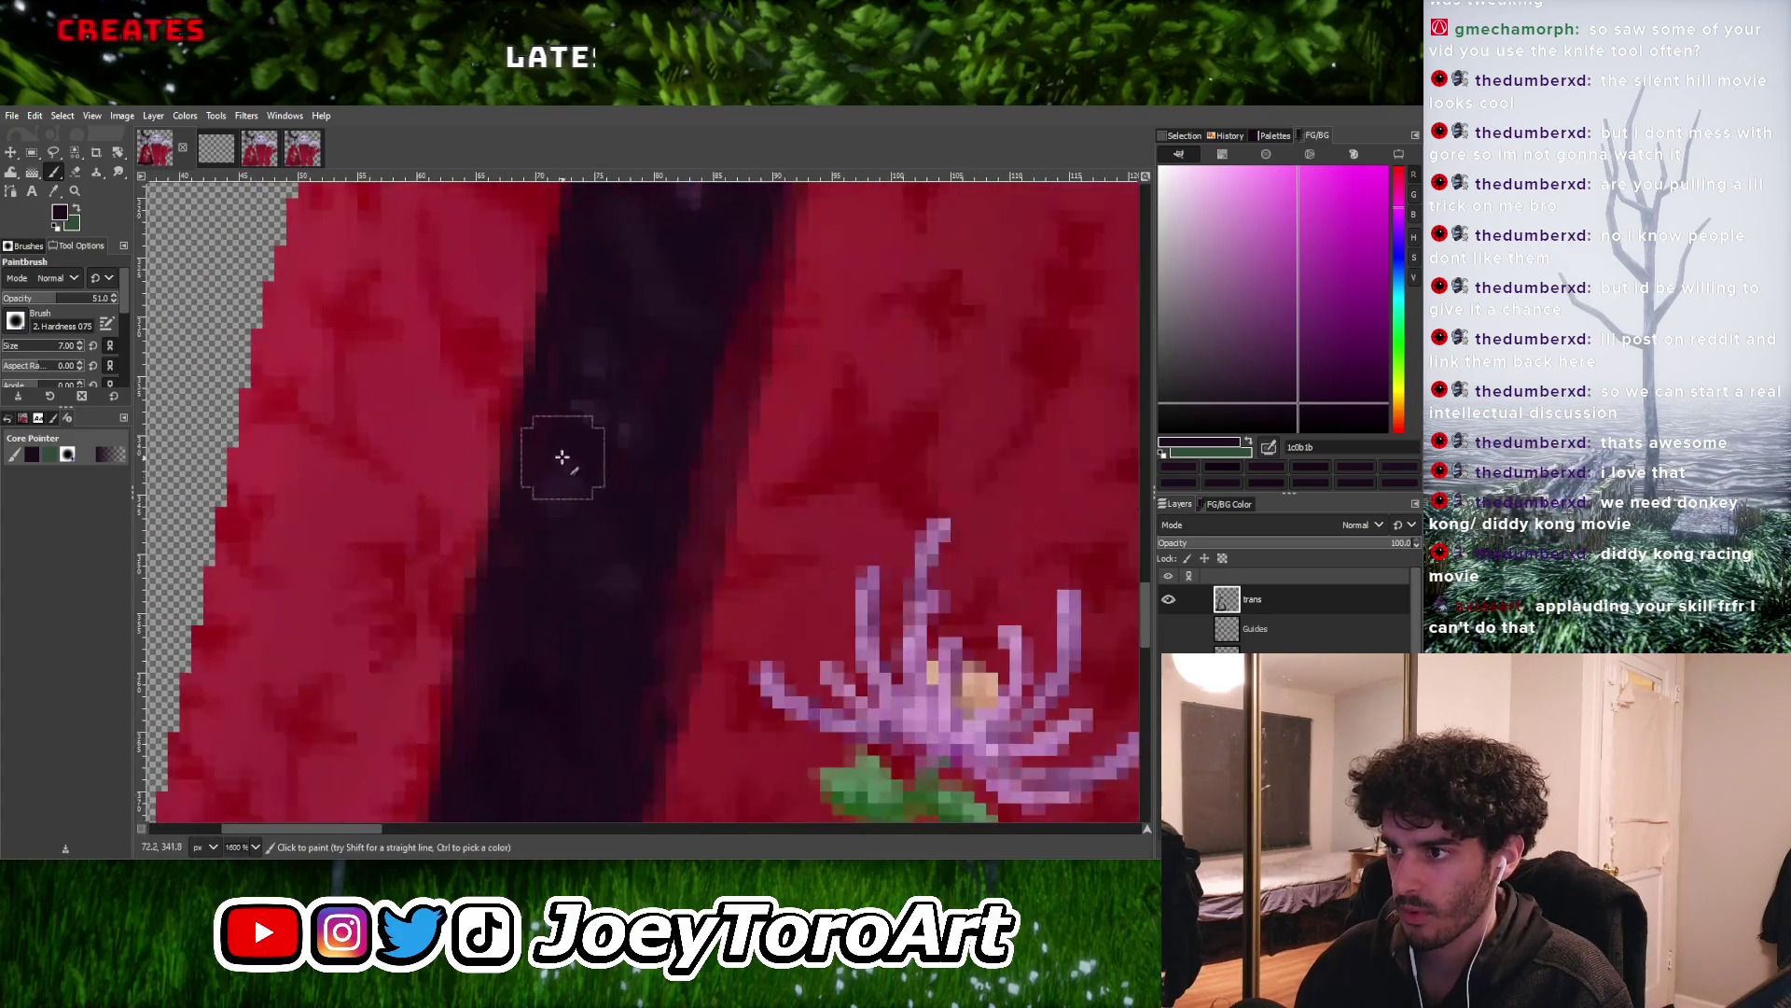
{"action": "scroll", "coordinate": [558, 446], "scroll_direction": "down", "scroll_amount": 2, "text": "ctrl"}
{"action": "scroll", "coordinate": [640, 448], "scroll_direction": "up", "scroll_amount": 2, "text": "ctrl"}
{"action": "scroll", "coordinate": [628, 552], "scroll_direction": "down", "scroll_amount": 2, "text": "ctrl"}
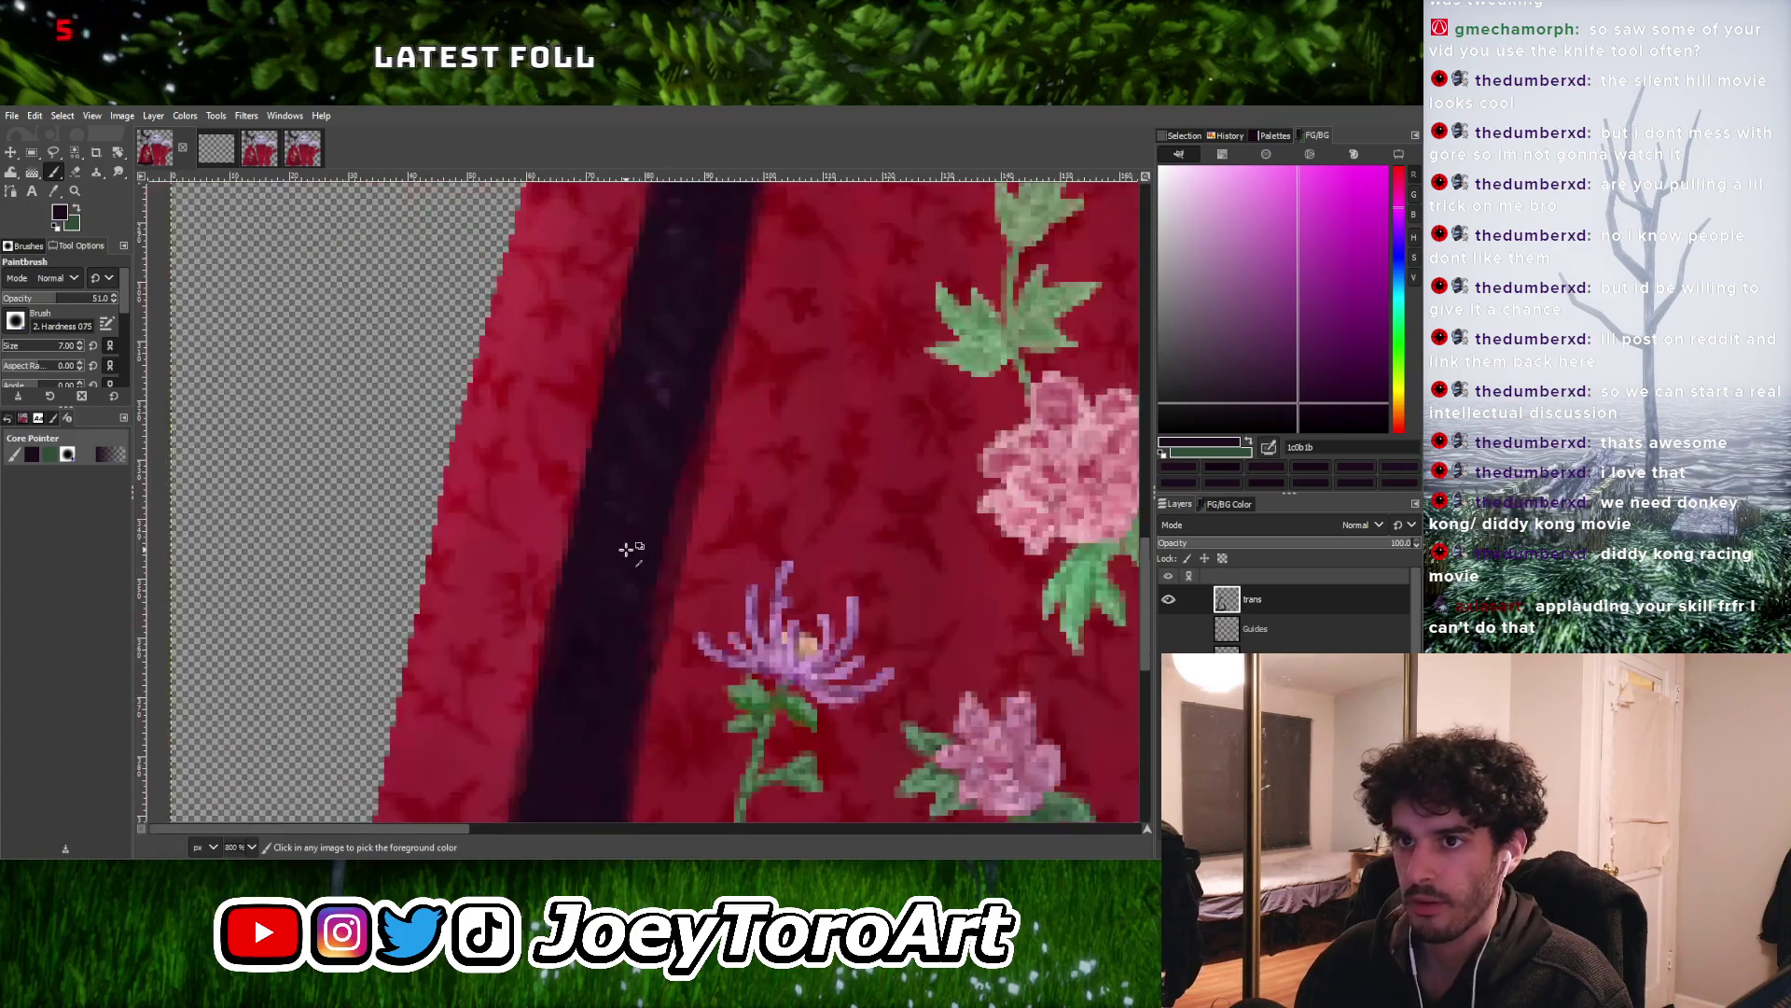
{"action": "scroll", "coordinate": [631, 464], "scroll_direction": "up", "scroll_amount": 2, "text": "ctrl"}
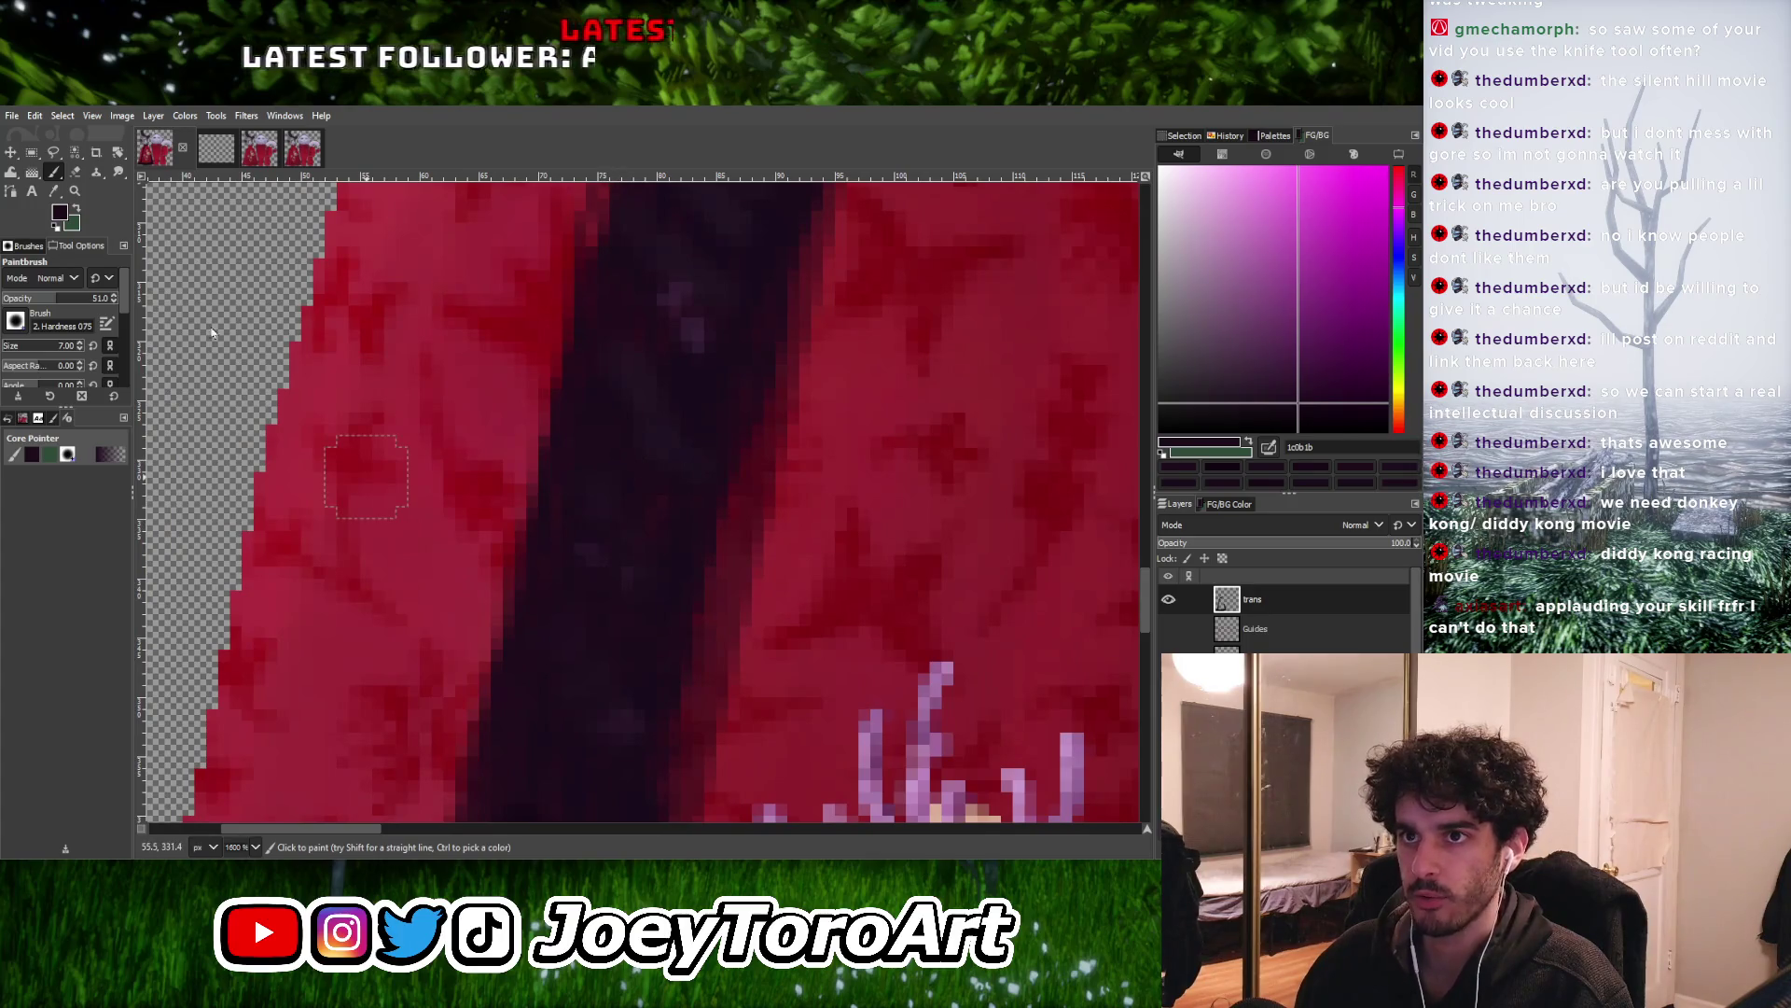
{"action": "scroll", "coordinate": [600, 555], "scroll_direction": "up", "scroll_amount": 2}
{"action": "scroll", "coordinate": [628, 504], "scroll_direction": "right", "scroll_amount": 1, "text": "shift"}
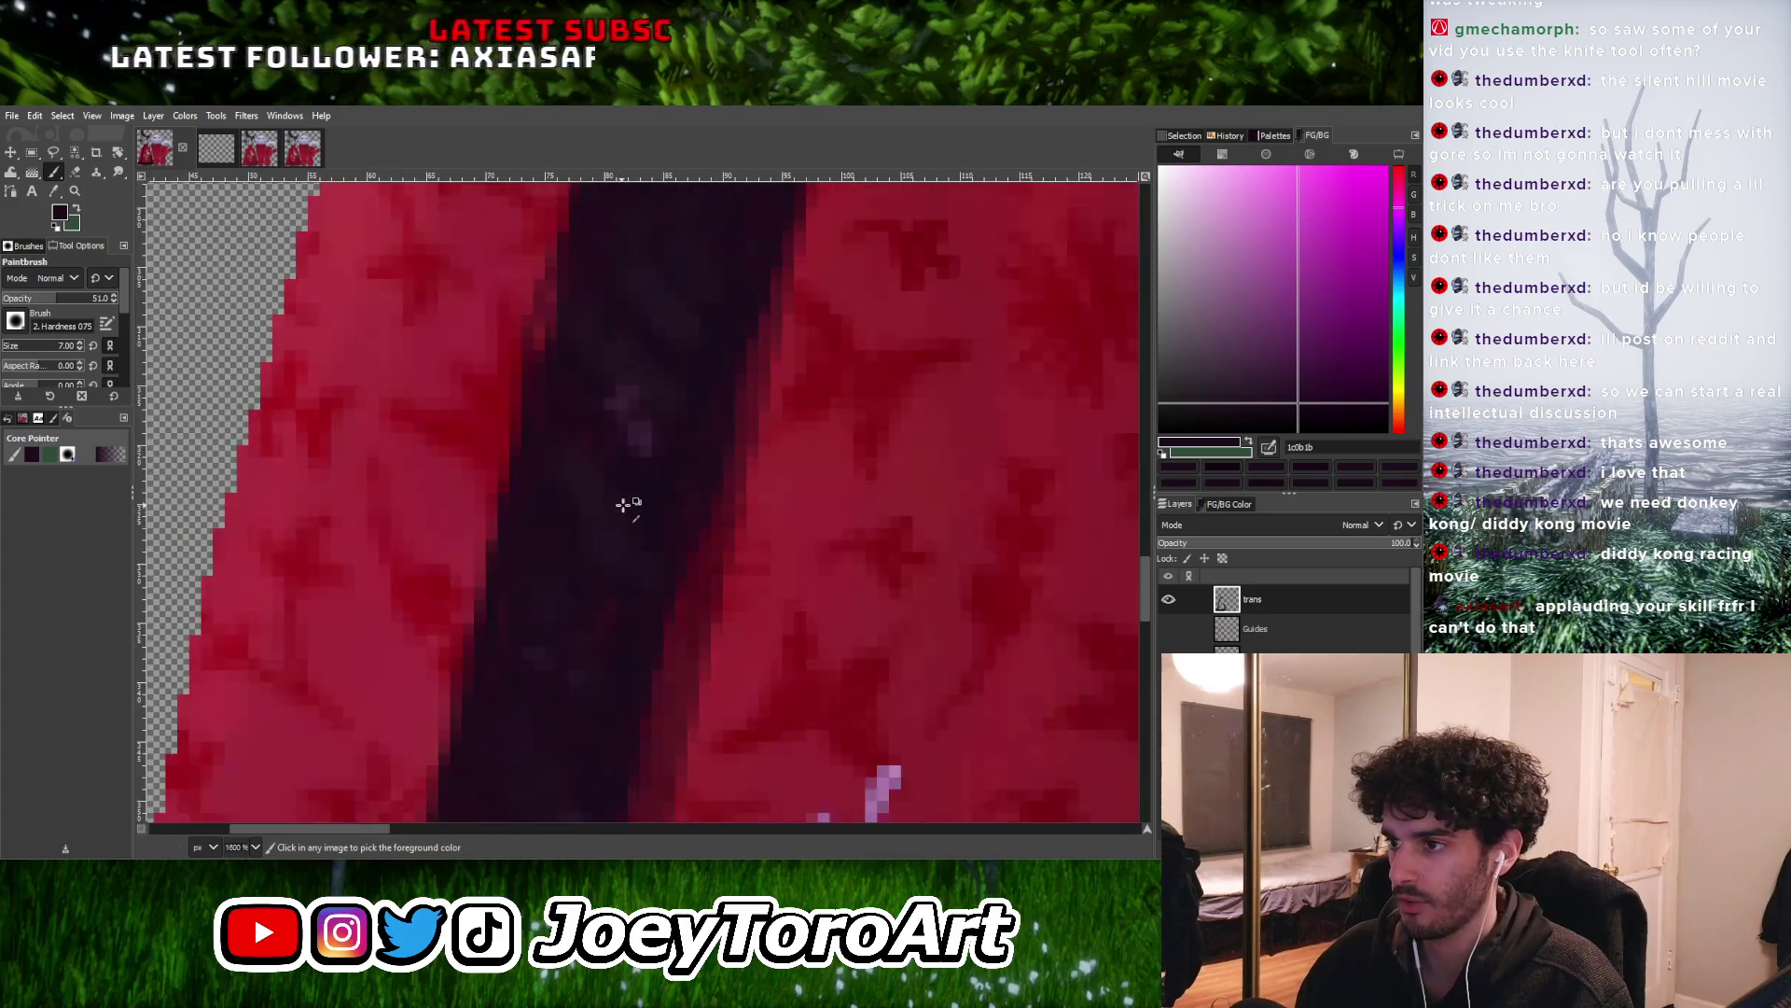
{"action": "scroll", "coordinate": [614, 509], "scroll_direction": "up", "scroll_amount": 1, "text": "ctrl"}
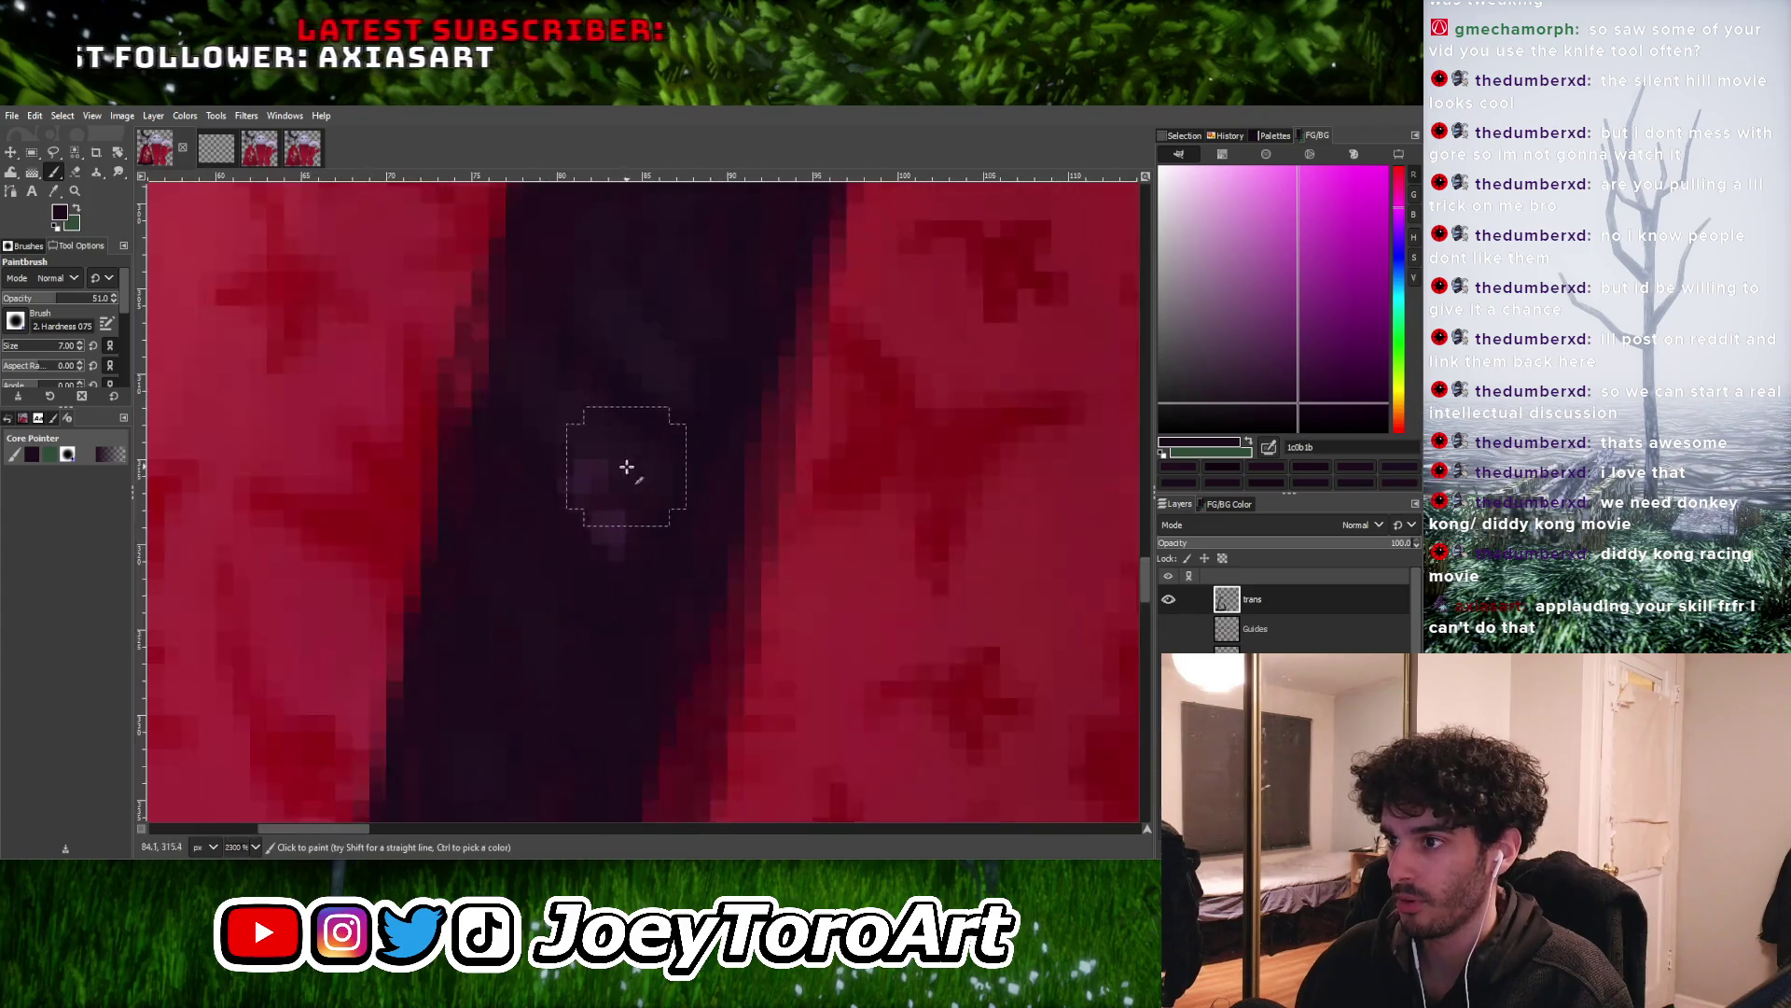
{"action": "scroll", "coordinate": [619, 588], "scroll_direction": "down", "scroll_amount": 4, "text": "ctrl"}
{"action": "scroll", "coordinate": [632, 495], "scroll_direction": "up", "scroll_amount": 3, "text": "ctrl"}
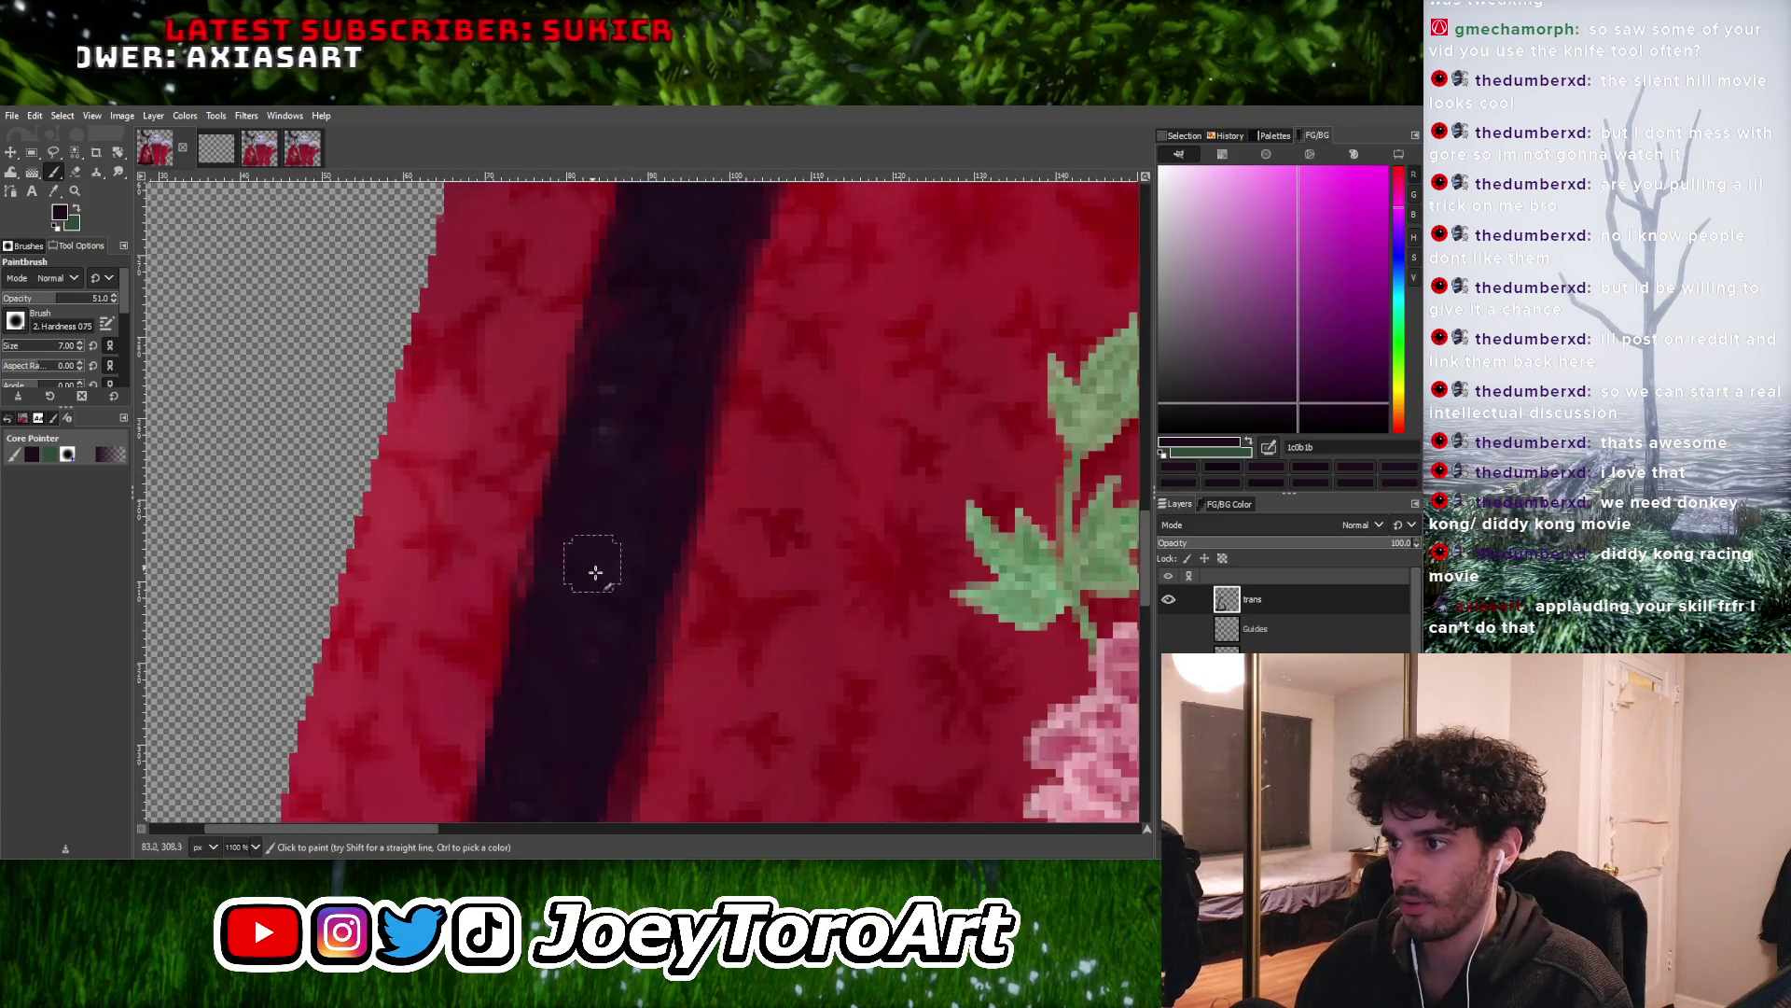
{"action": "scroll", "coordinate": [612, 519], "scroll_direction": "down", "scroll_amount": 3, "text": "ctrl"}
{"action": "scroll", "coordinate": [592, 504], "scroll_direction": "up", "scroll_amount": 3, "text": "ctrl"}
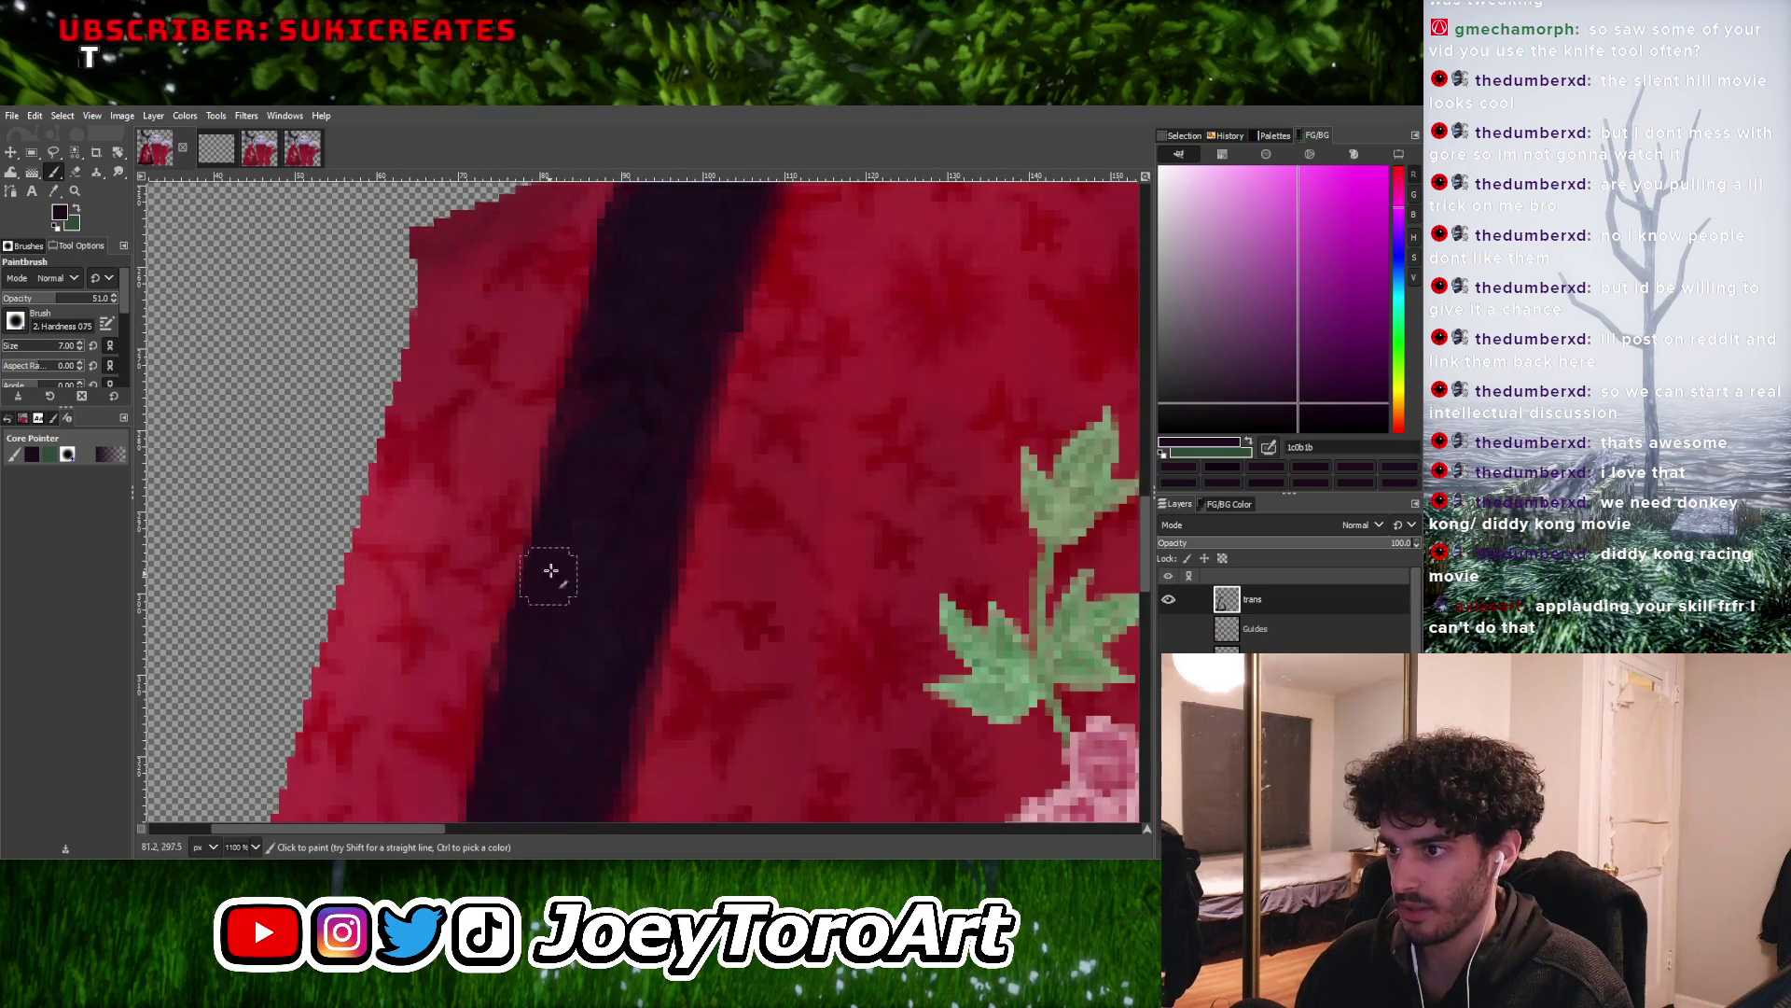
{"action": "scroll", "coordinate": [595, 464], "scroll_direction": "down", "scroll_amount": 3, "text": "ctrl"}
{"action": "scroll", "coordinate": [596, 464], "scroll_direction": "up", "scroll_amount": 3, "text": "ctrl"}
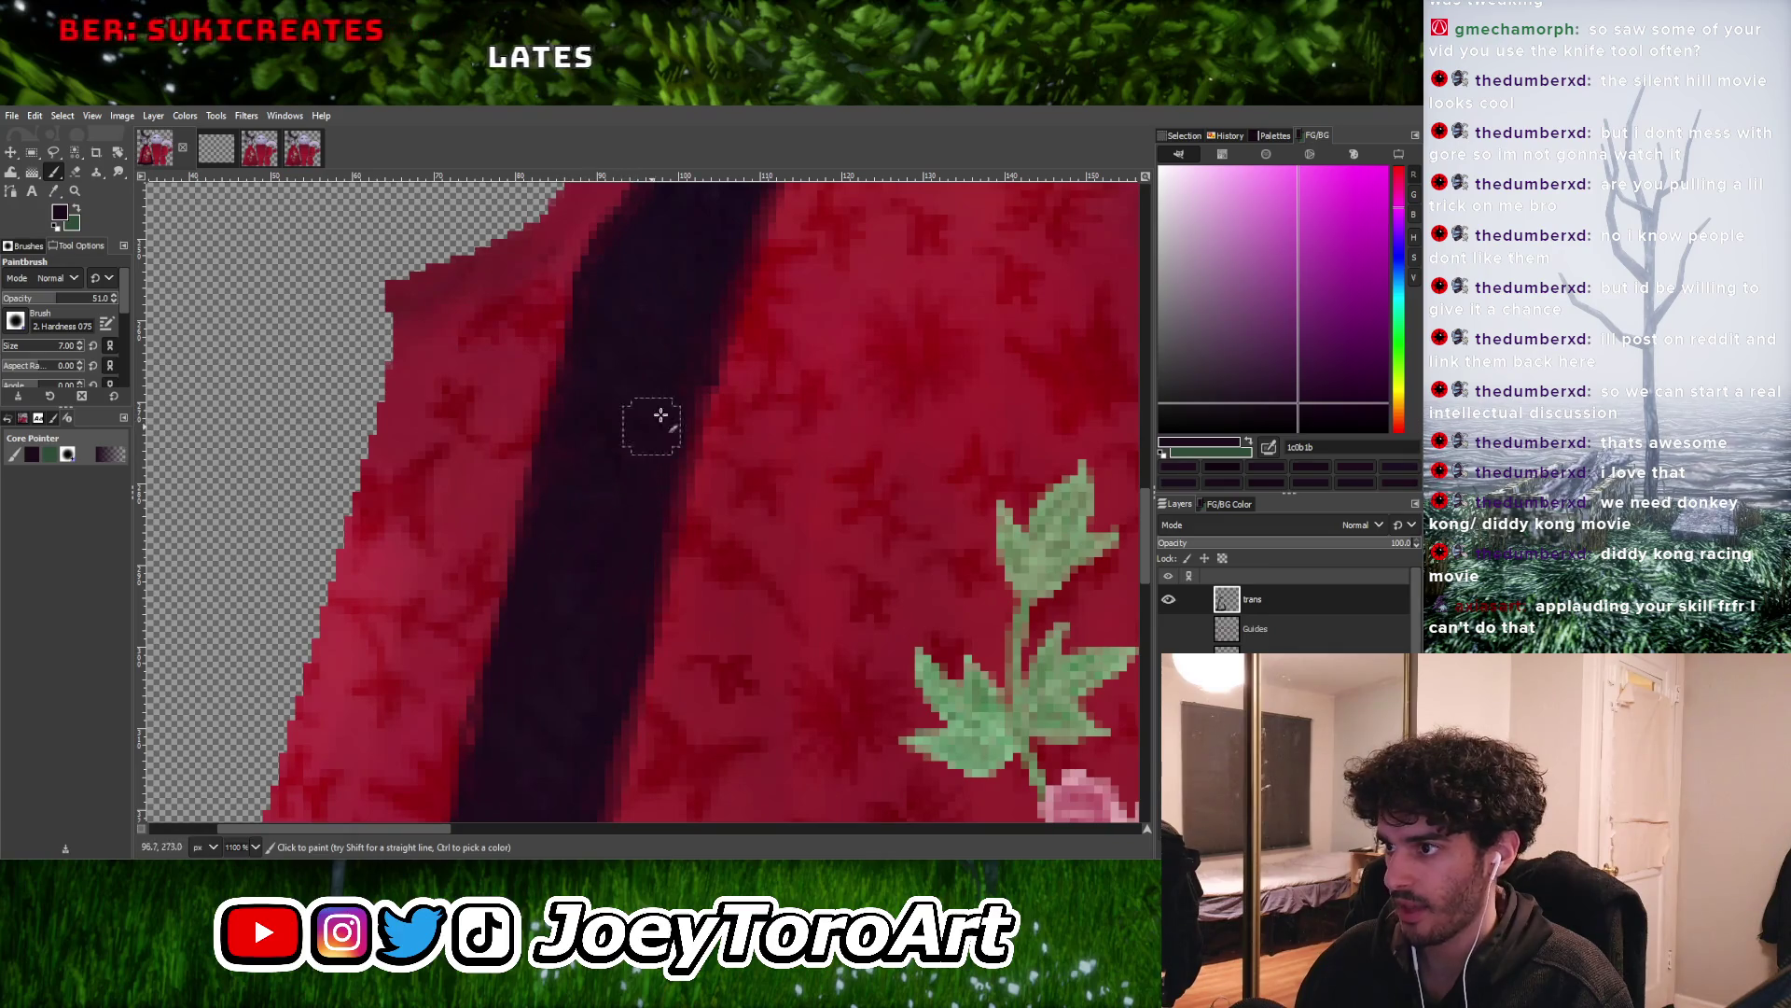
{"action": "scroll", "coordinate": [655, 422], "scroll_direction": "down", "scroll_amount": 3, "text": "ctrl"}
{"action": "scroll", "coordinate": [631, 467], "scroll_direction": "up", "scroll_amount": 3, "text": "ctrl"}
{"action": "scroll", "coordinate": [619, 448], "scroll_direction": "down", "scroll_amount": 2, "text": "ctrl"}
{"action": "scroll", "coordinate": [633, 363], "scroll_direction": "up", "scroll_amount": 3, "text": "ctrl"}
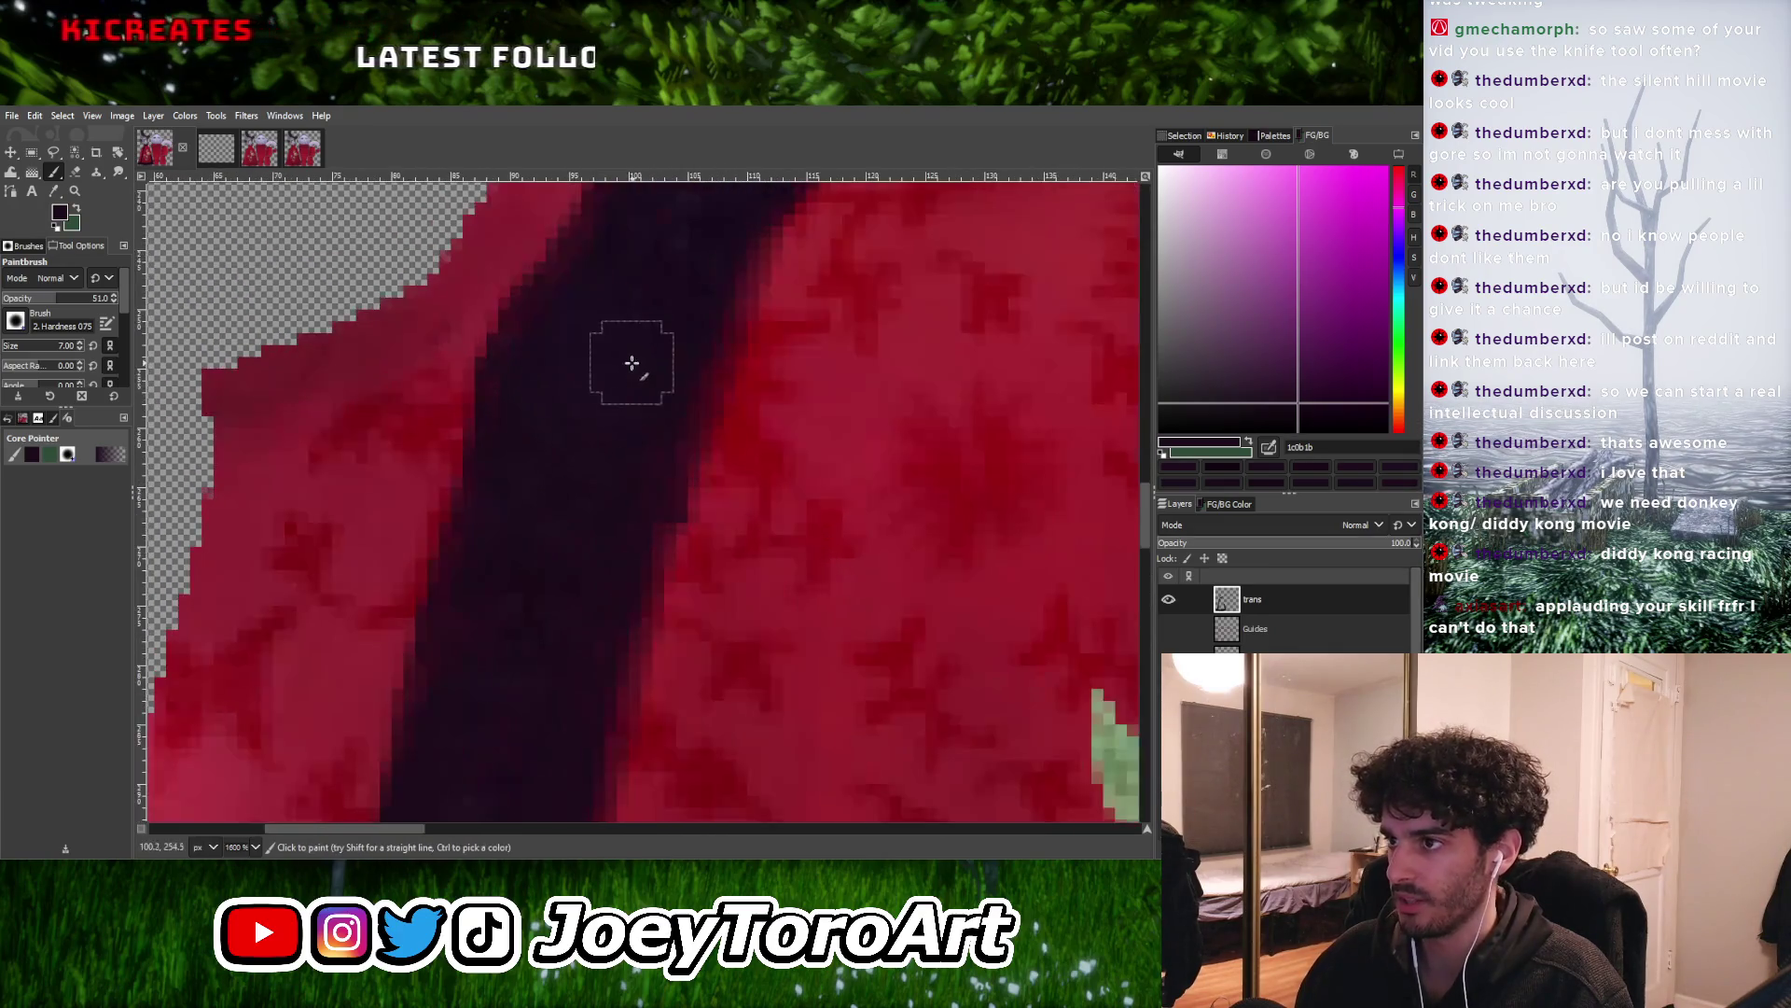
{"action": "scroll", "coordinate": [586, 577], "scroll_direction": "down", "scroll_amount": 3, "text": "ctrl"}
{"action": "scroll", "coordinate": [578, 632], "scroll_direction": "up", "scroll_amount": 3, "text": "ctrl"}
{"action": "key", "text": "bracketleft"}
{"action": "key", "text": "bracketleft"}
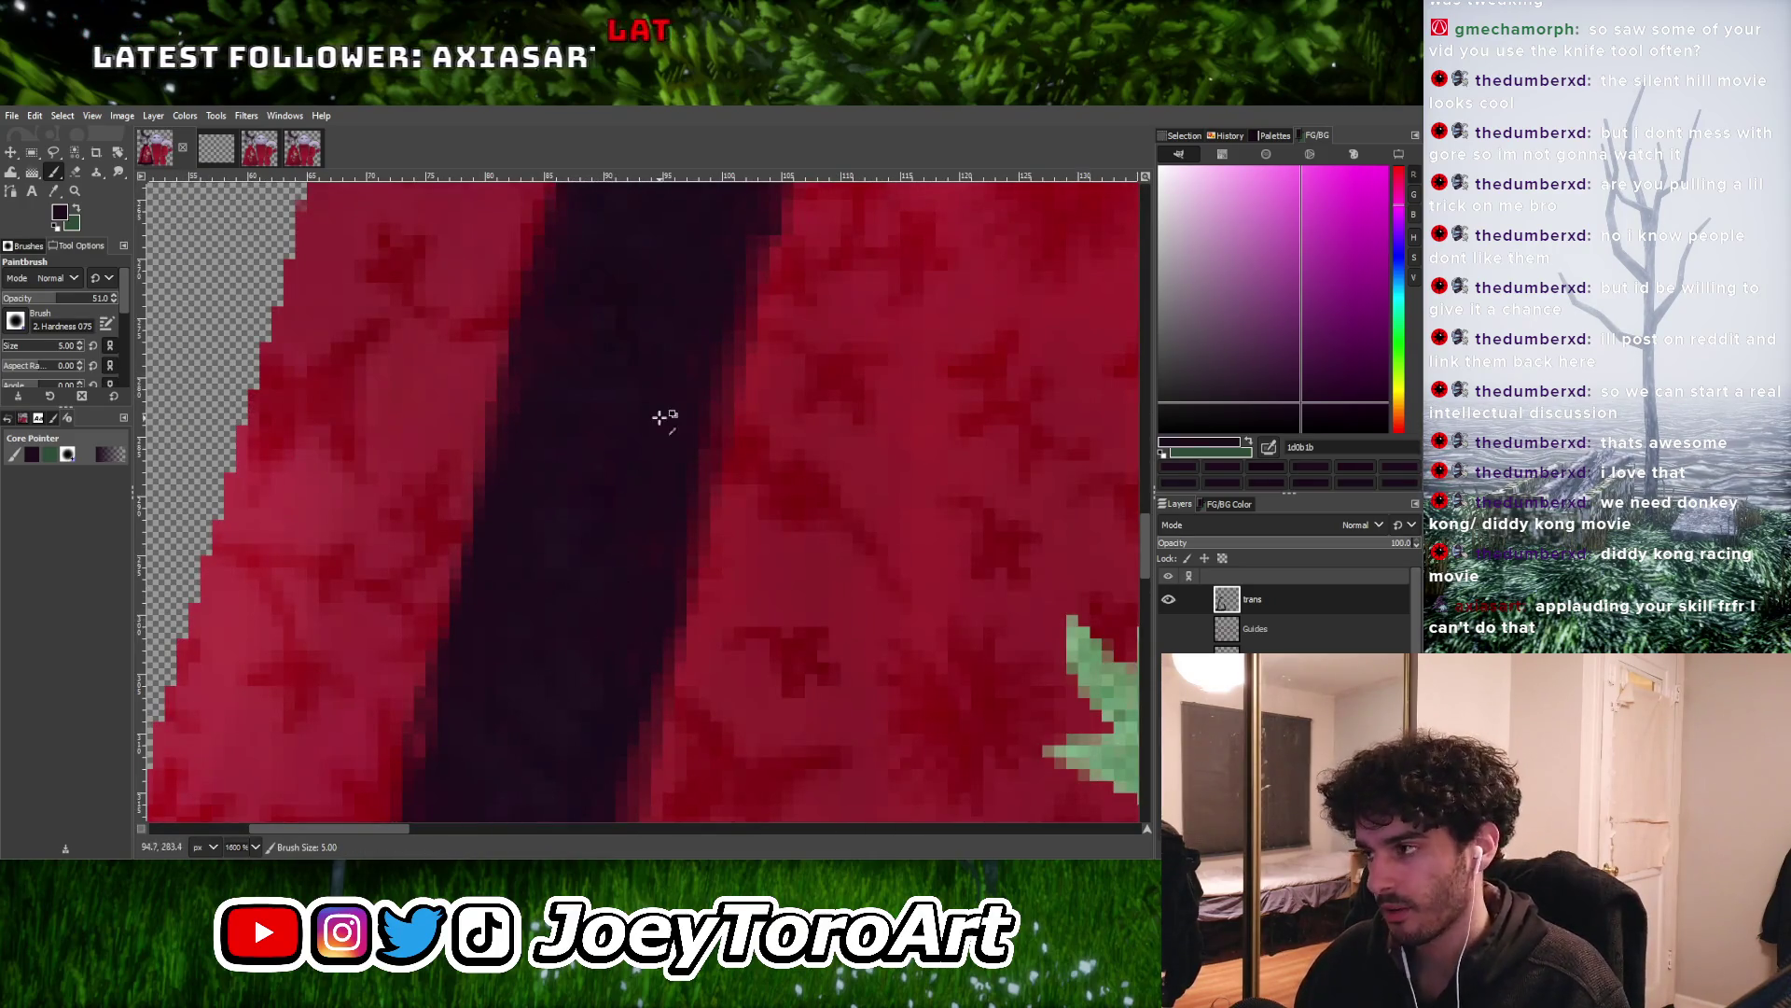
{"action": "scroll", "coordinate": [658, 424], "scroll_direction": "down", "scroll_amount": 3, "text": "ctrl"}
{"action": "scroll", "coordinate": [660, 556], "scroll_direction": "up", "scroll_amount": 4, "text": "ctrl"}
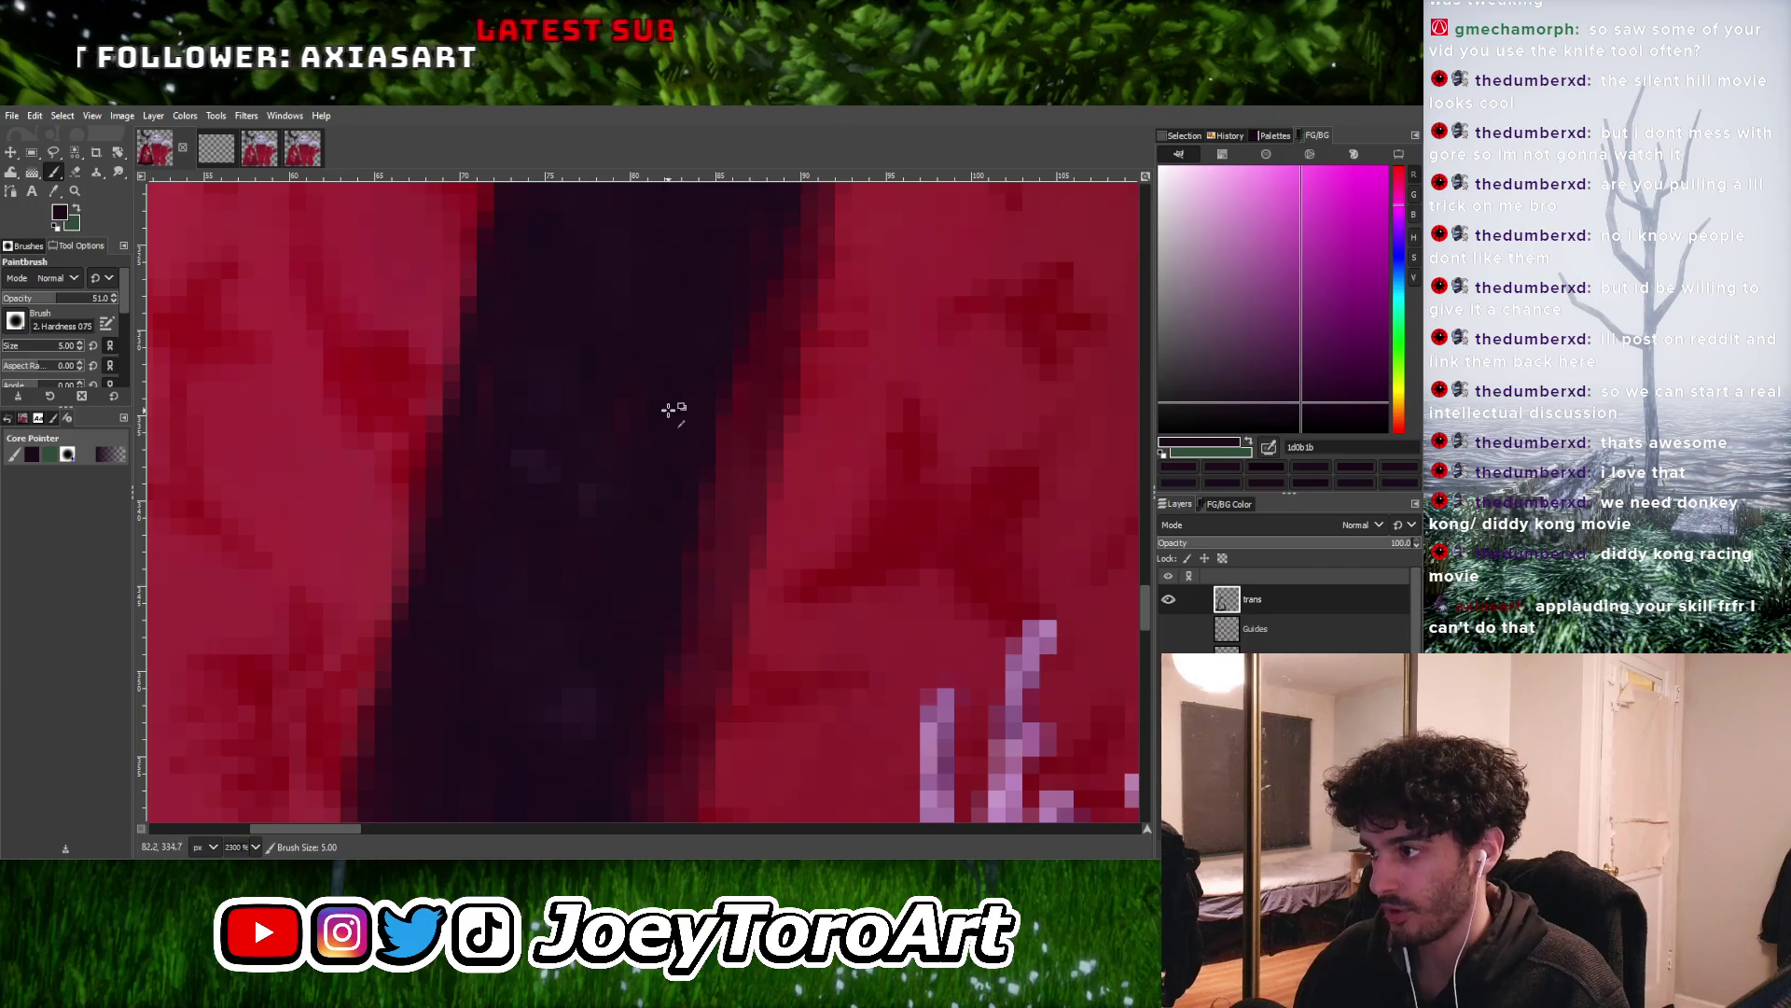
{"action": "scroll", "coordinate": [668, 412], "scroll_direction": "down", "scroll_amount": 3, "text": "ctrl"}
{"action": "key", "text": "bracketleft"}
{"action": "key", "text": "bracketleft"}
{"action": "key", "text": "bracketleft"}
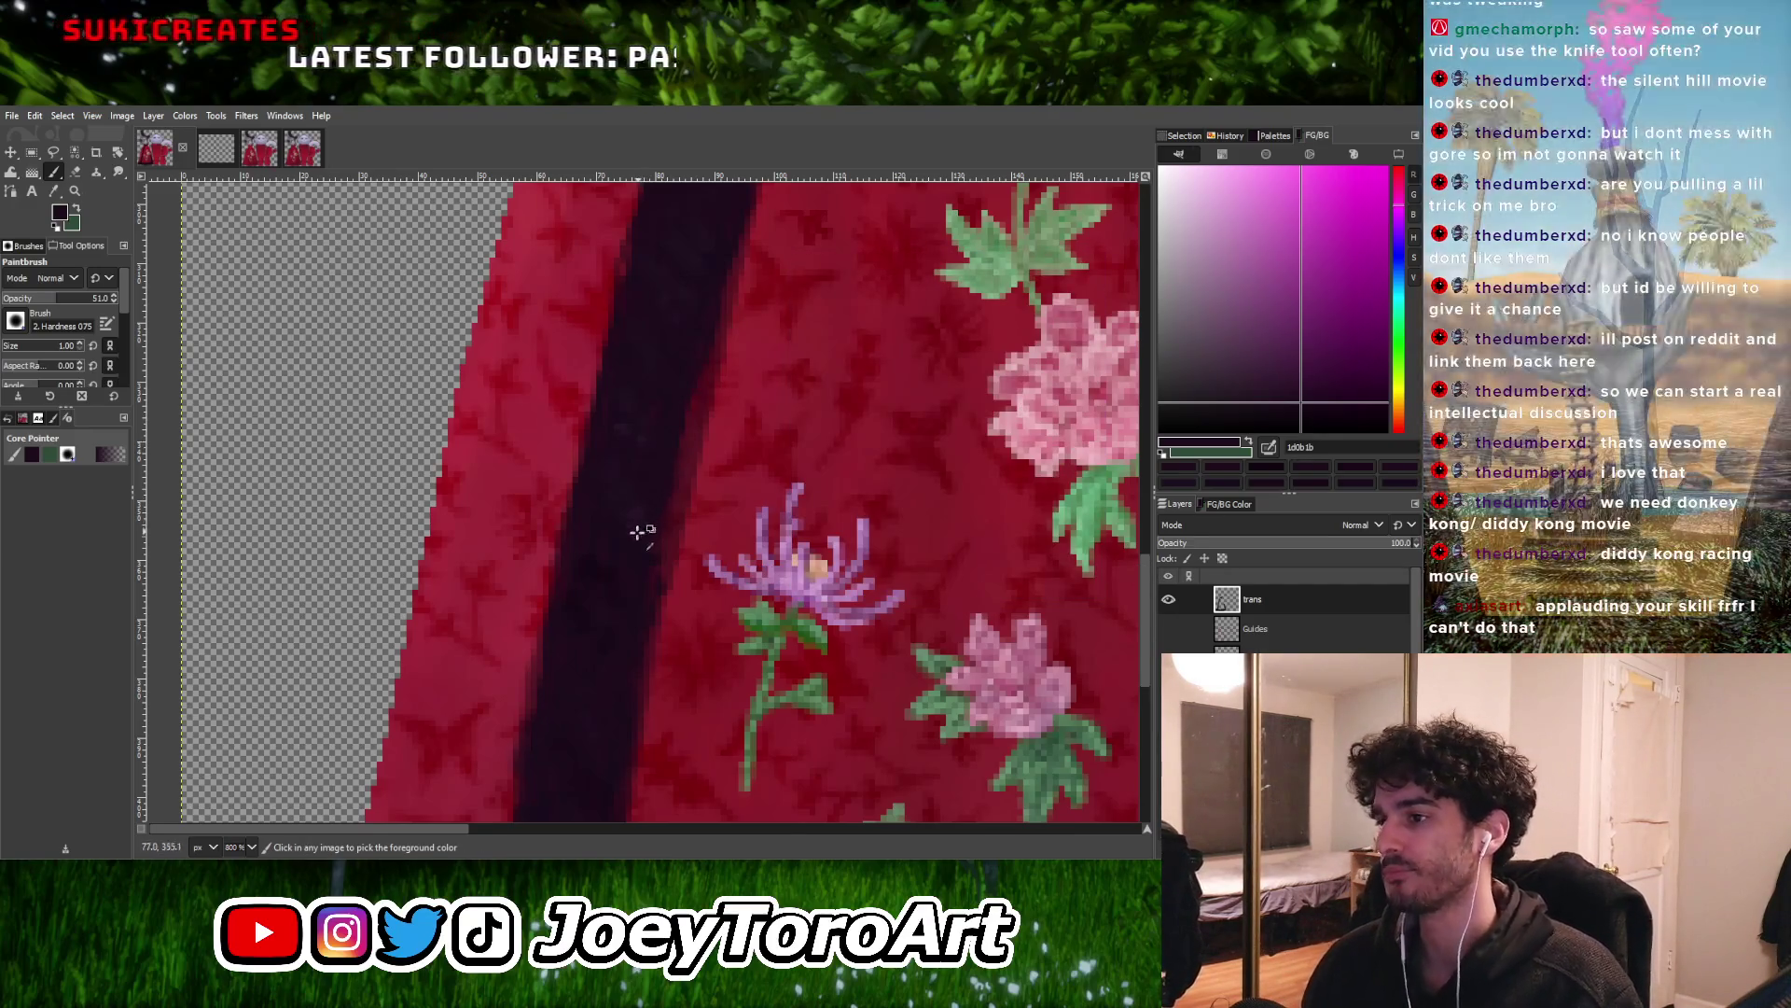
{"action": "scroll", "coordinate": [638, 530], "scroll_direction": "down", "scroll_amount": 1, "text": "ctrl"}
{"action": "scroll", "coordinate": [657, 556], "scroll_direction": "down", "scroll_amount": 1, "text": "ctrl"}
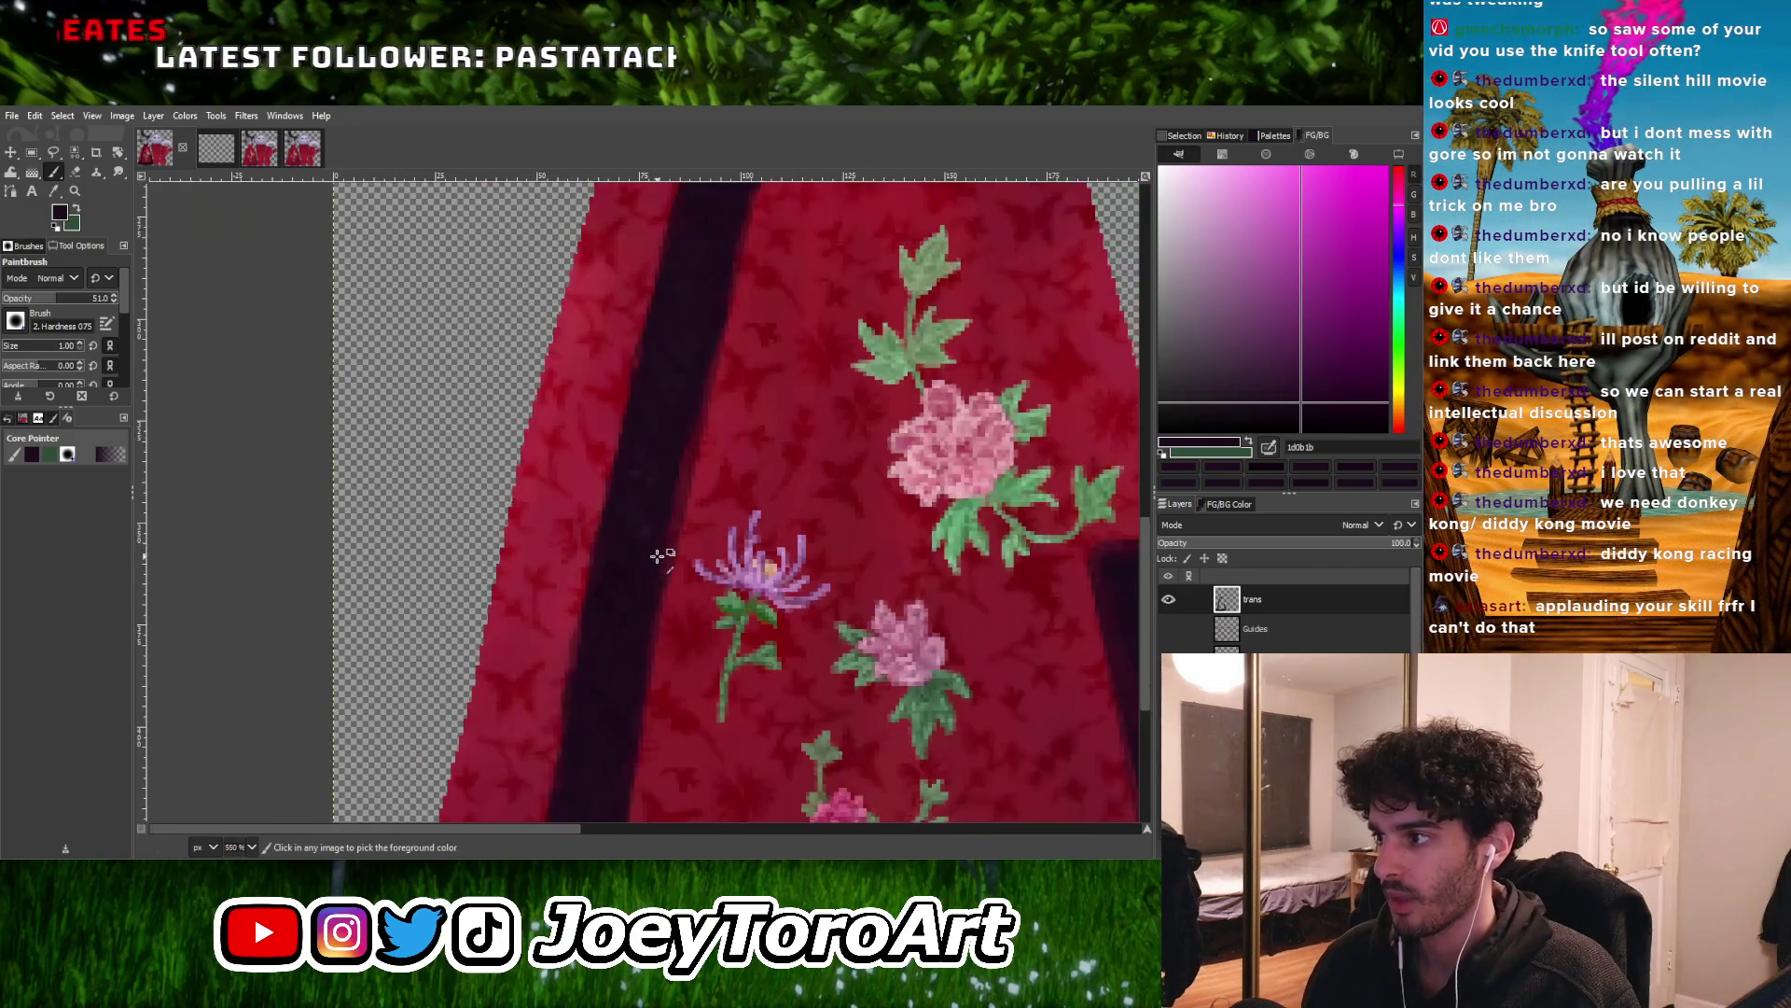
{"action": "scroll", "coordinate": [658, 560], "scroll_direction": "up", "scroll_amount": 1, "text": "ctrl"}
{"action": "scroll", "coordinate": [676, 541], "scroll_direction": "down", "scroll_amount": 2, "text": "ctrl"}
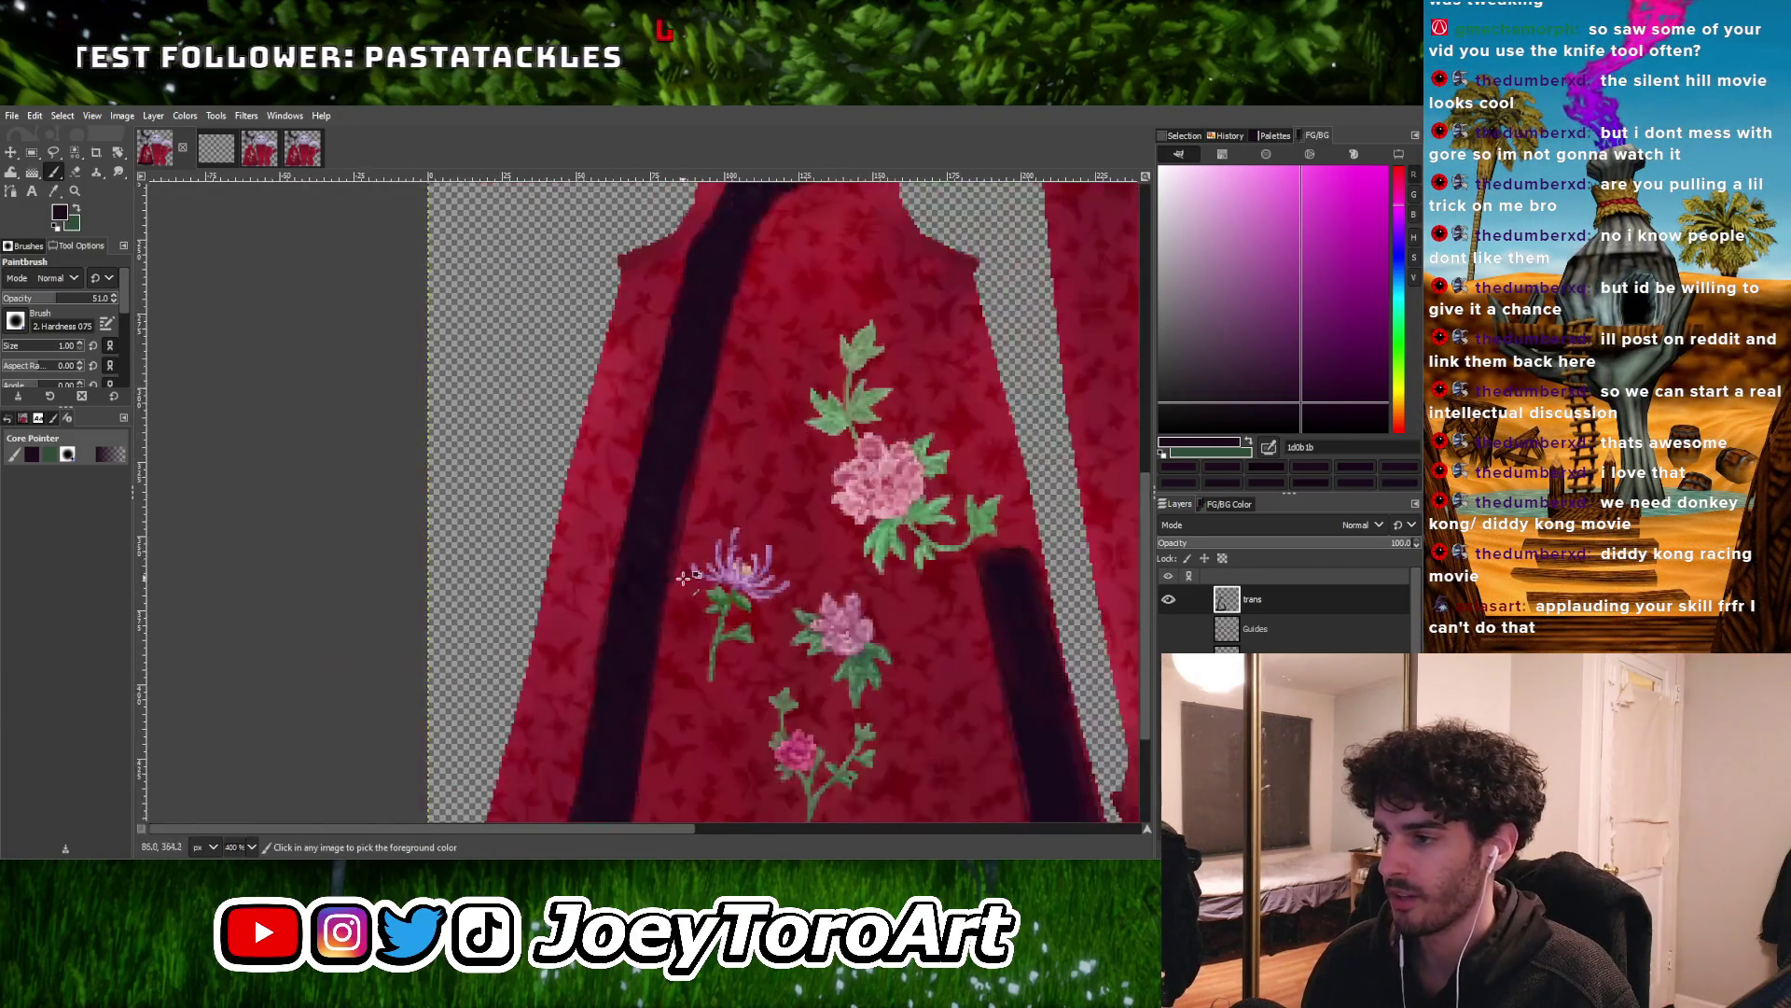
{"action": "scroll", "coordinate": [684, 576], "scroll_direction": "up", "scroll_amount": 3, "text": "ctrl"}
{"action": "scroll", "coordinate": [675, 388], "scroll_direction": "up", "scroll_amount": 1, "text": "ctrl"}
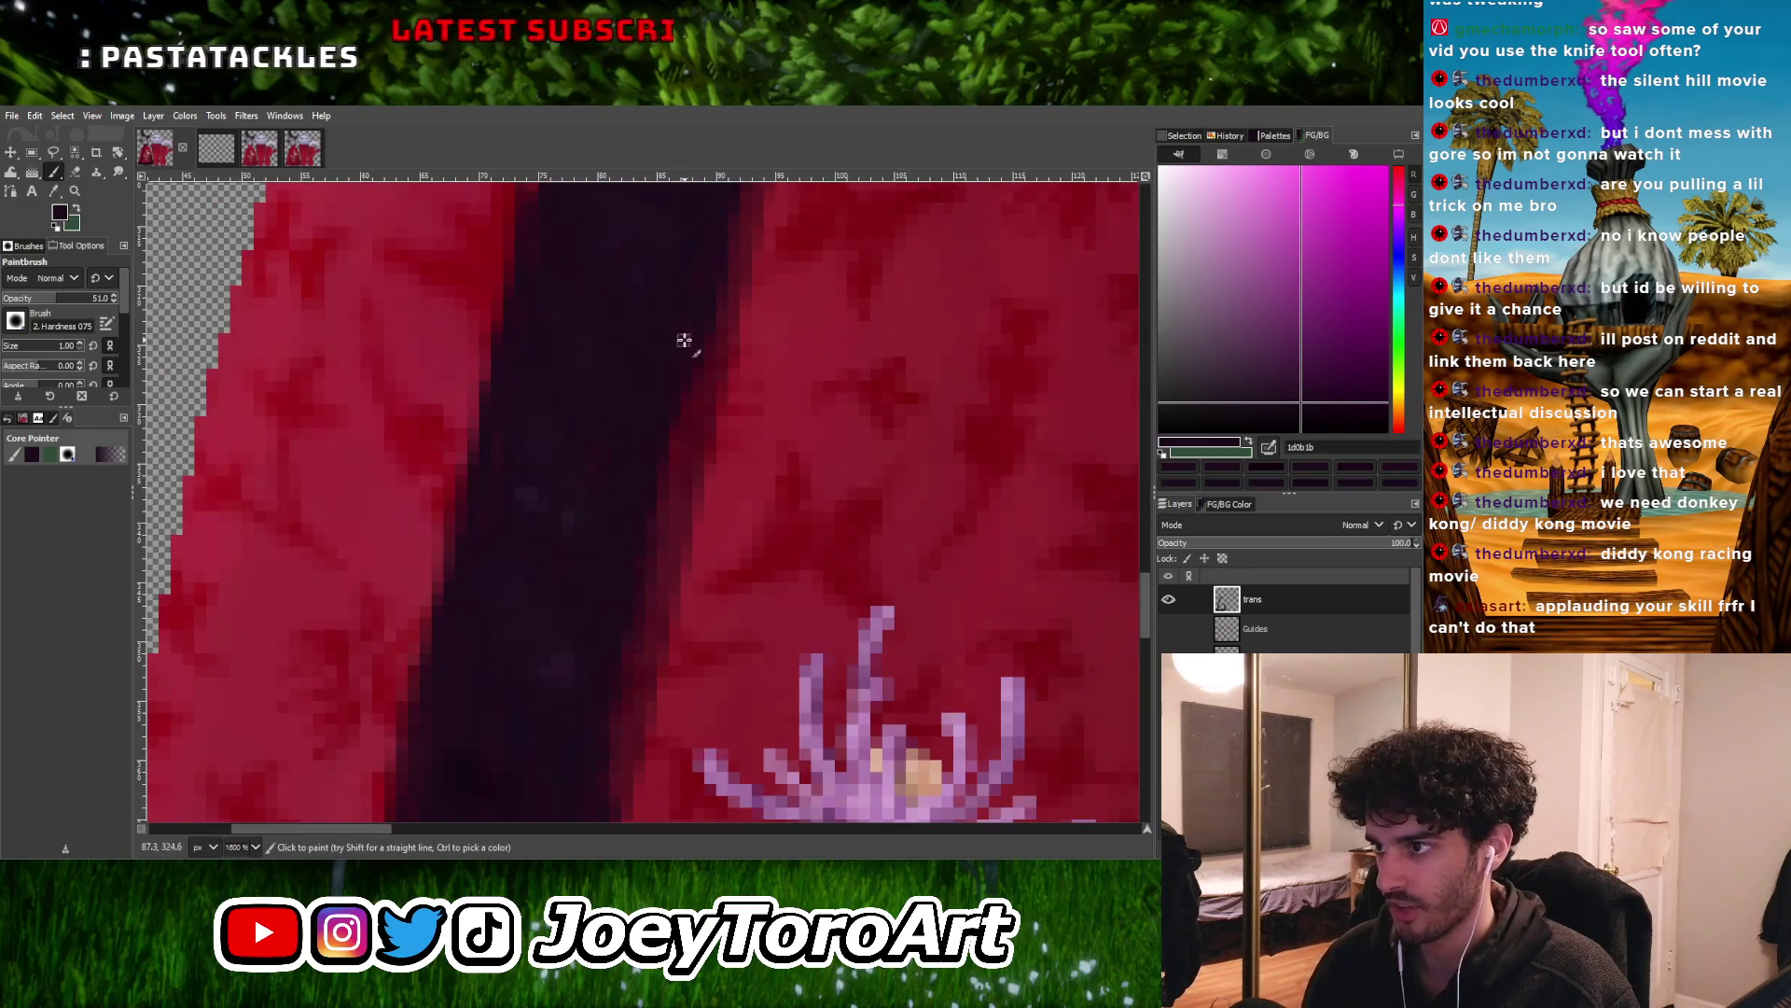
{"action": "scroll", "coordinate": [616, 476], "scroll_direction": "down", "scroll_amount": 2, "text": "ctrl"}
{"action": "scroll", "coordinate": [599, 551], "scroll_direction": "up", "scroll_amount": 1, "text": "ctrl"}
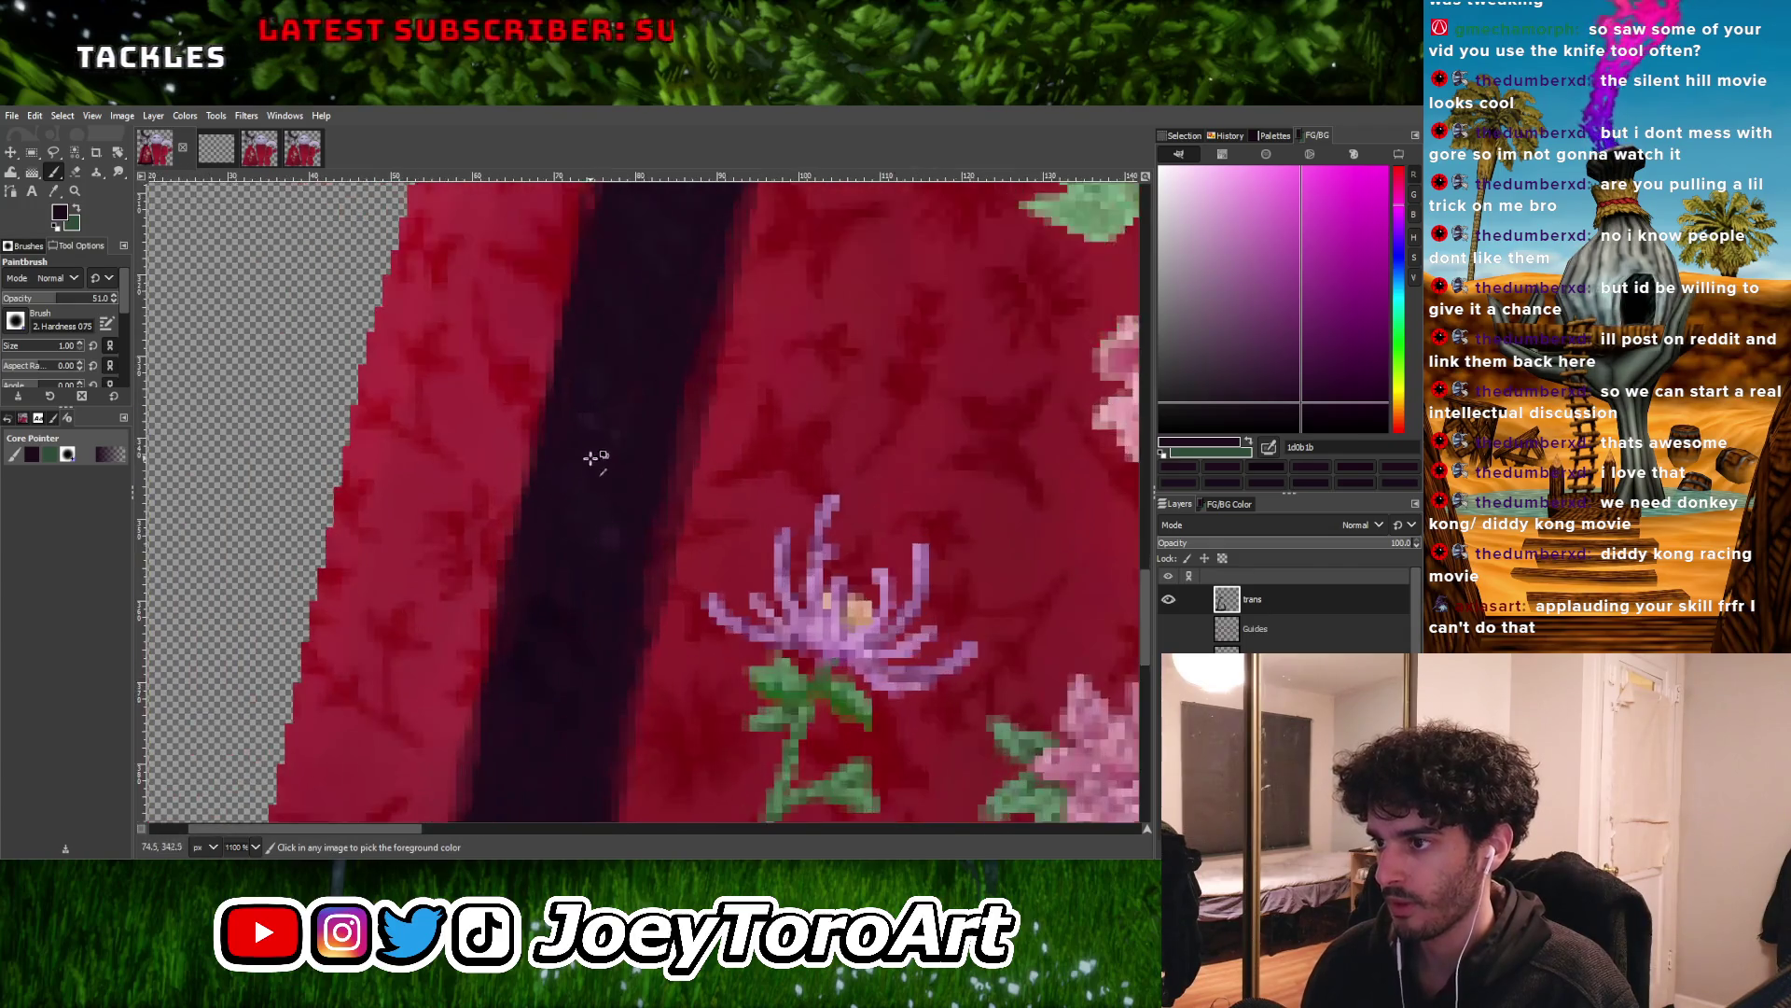
{"action": "key", "text": "bracketright"}
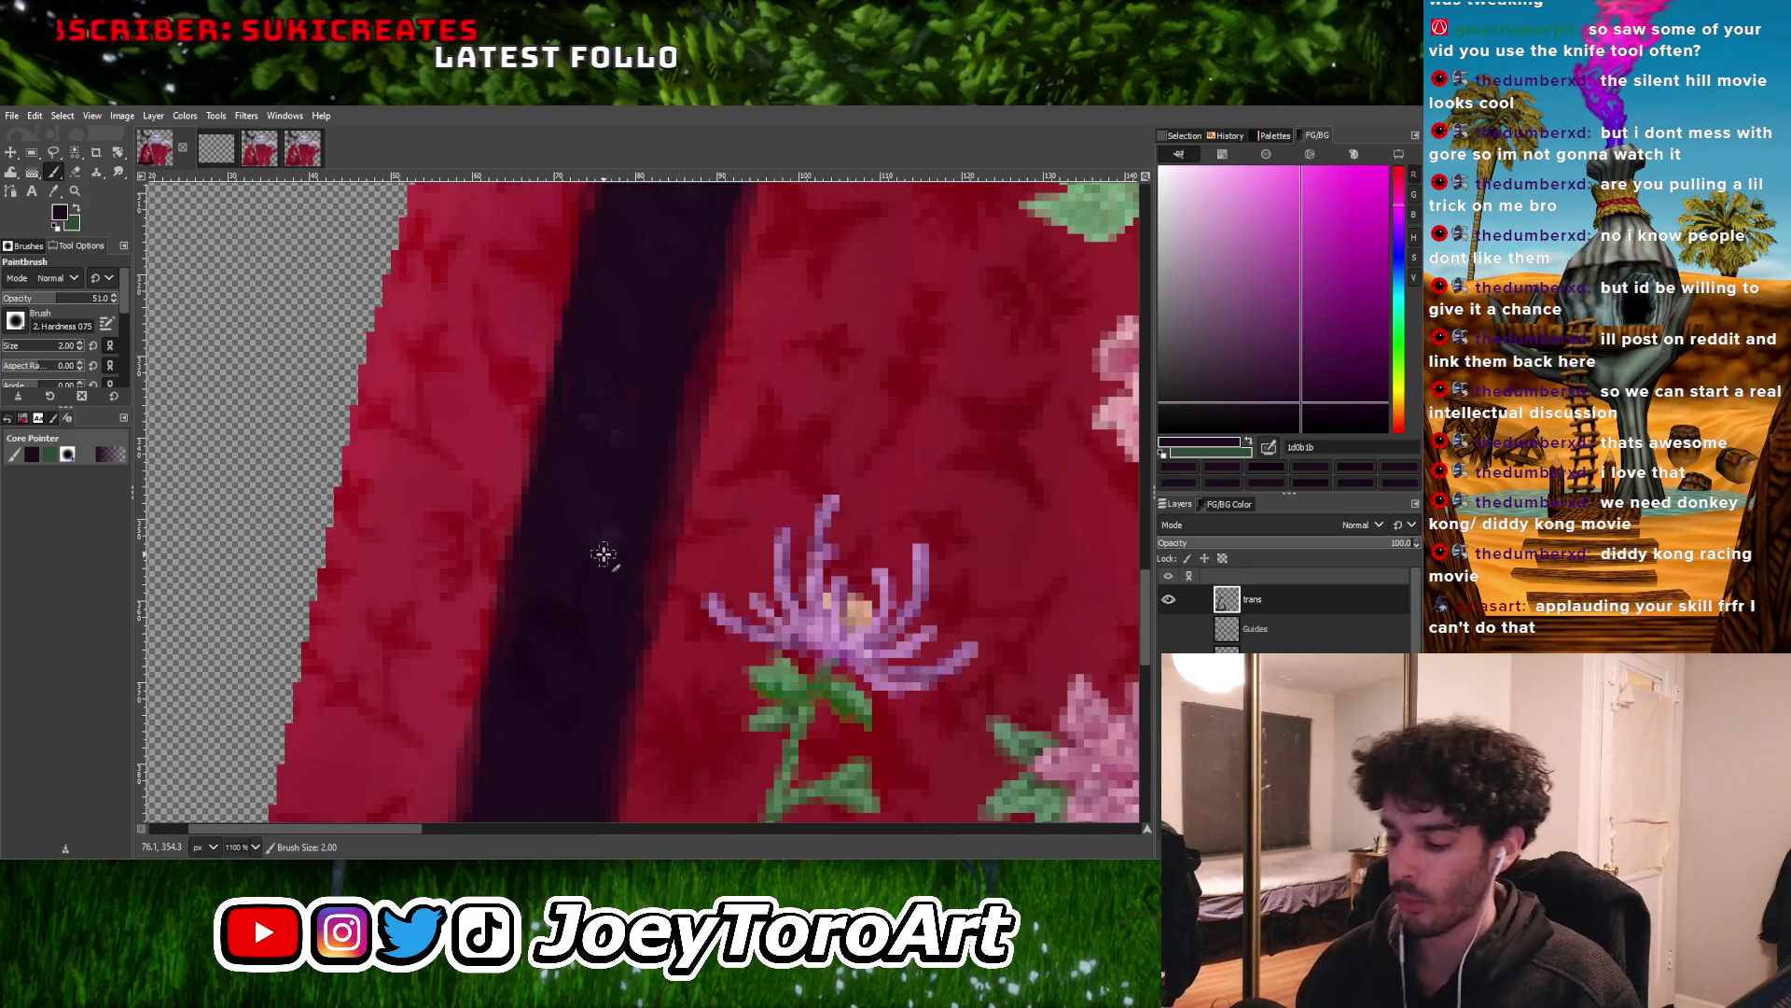
{"action": "key", "text": "bracketright"}
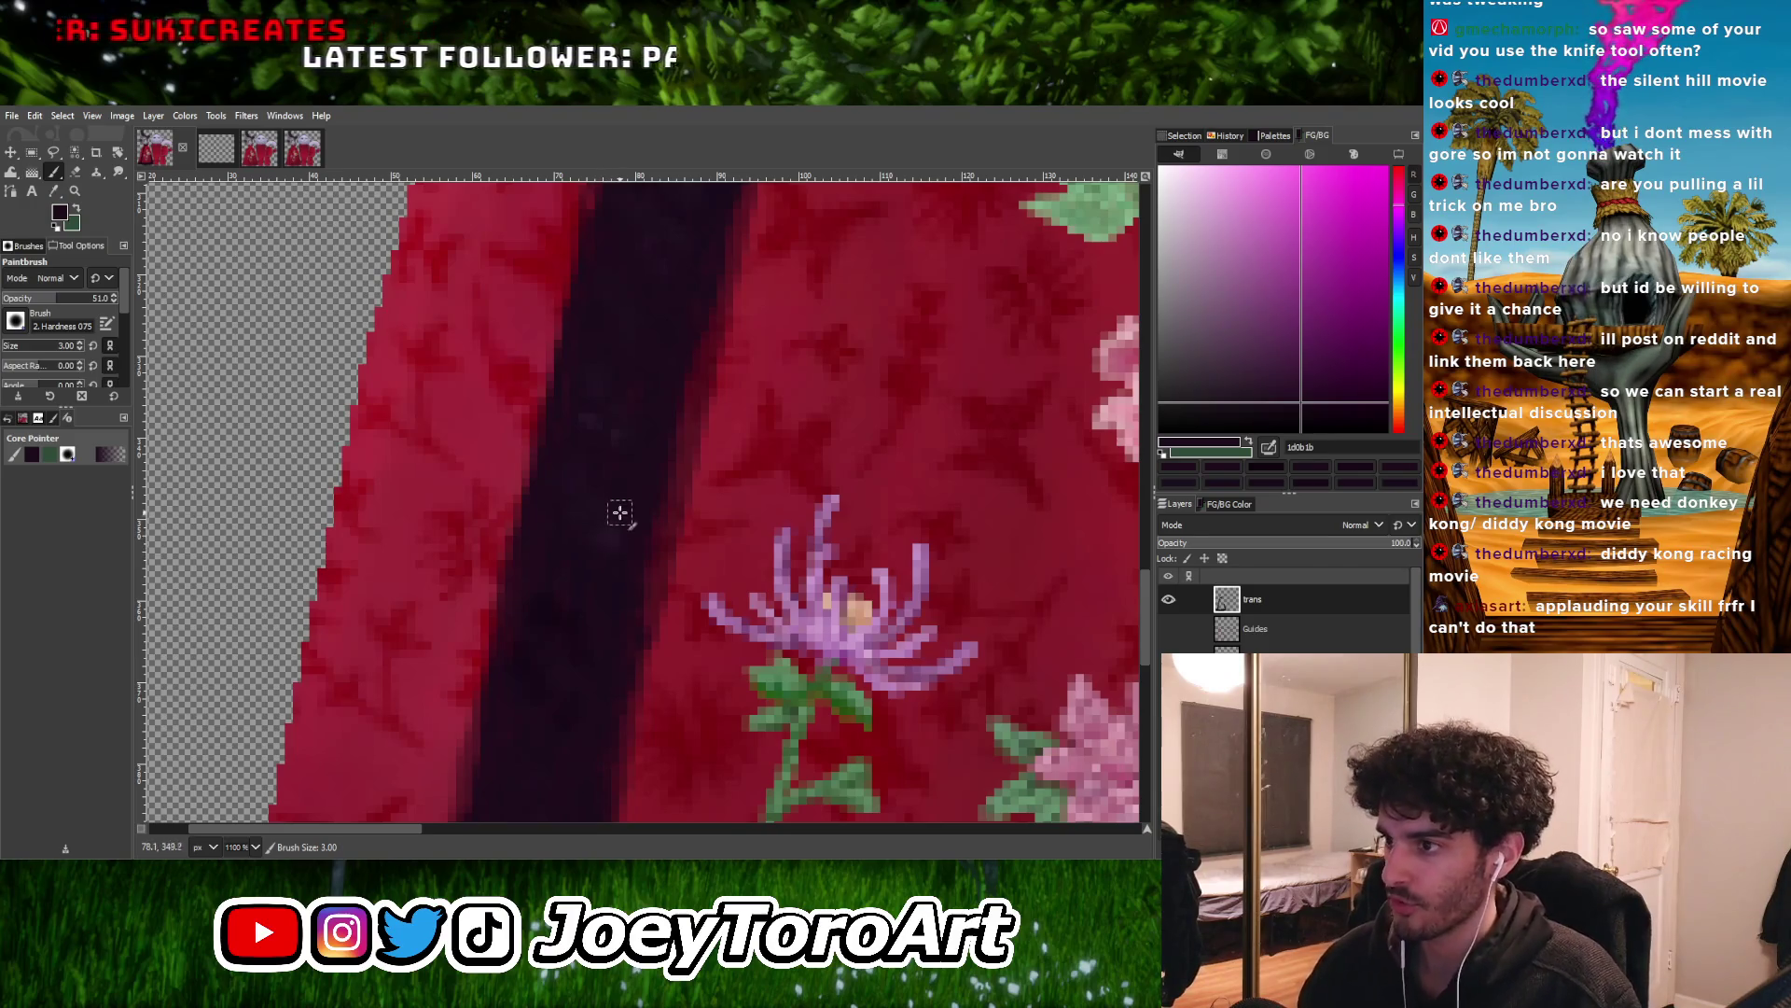
{"action": "key", "text": "shift+ctrl+j"}
Paint dark colour along the sash edge near the hem corner
{"action": "scroll", "coordinate": [736, 703], "scroll_direction": "up", "scroll_amount": 4, "text": "ctrl"}
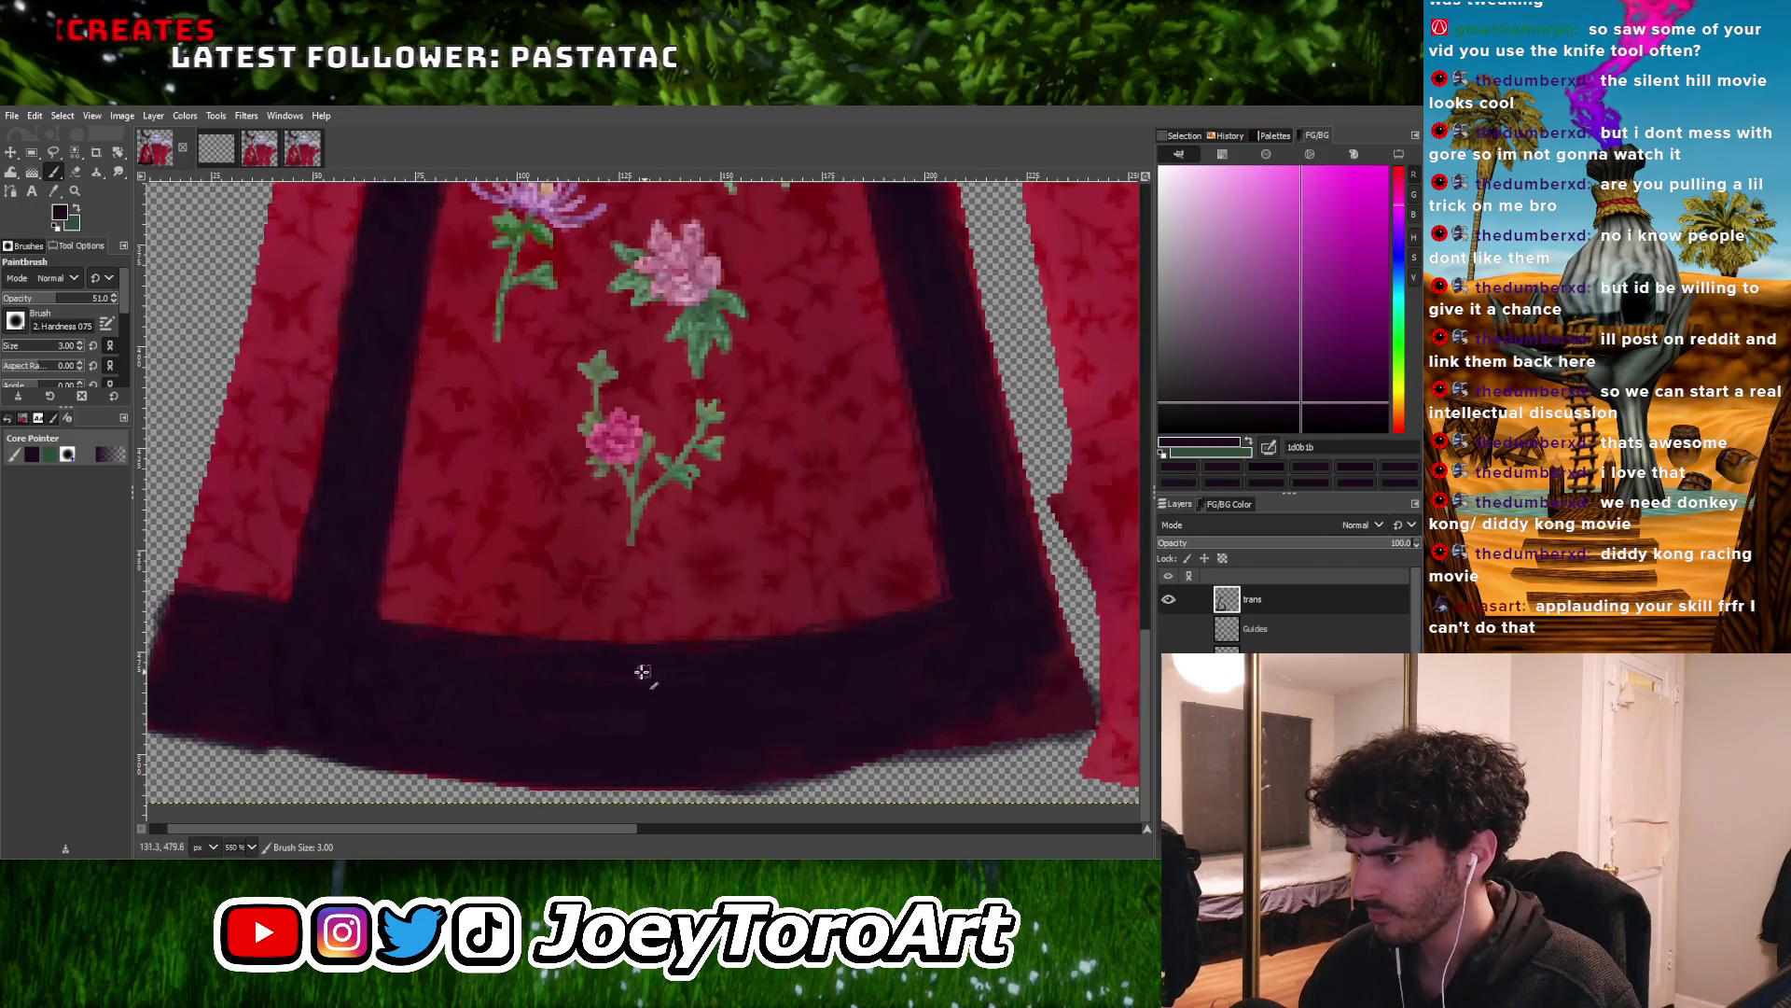
{"action": "scroll", "coordinate": [600, 670], "scroll_direction": "down", "scroll_amount": 2, "text": "ctrl"}
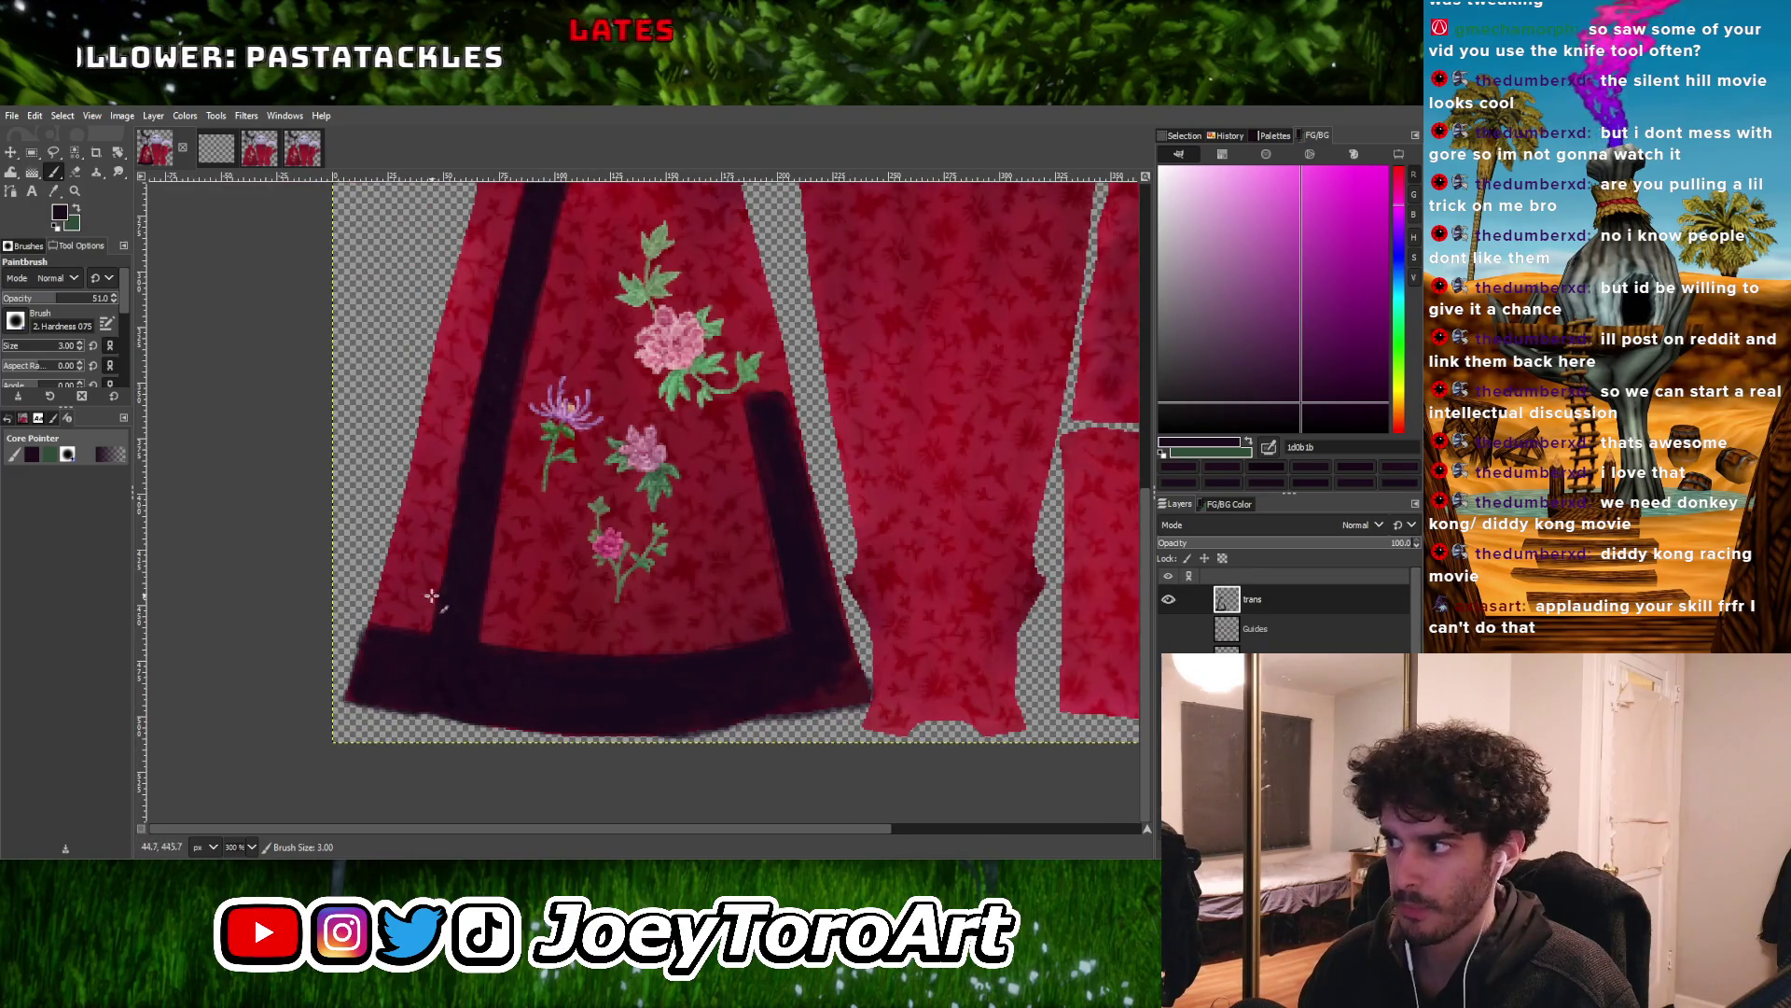
{"action": "scroll", "coordinate": [444, 629], "scroll_direction": "up", "scroll_amount": 3, "text": "ctrl"}
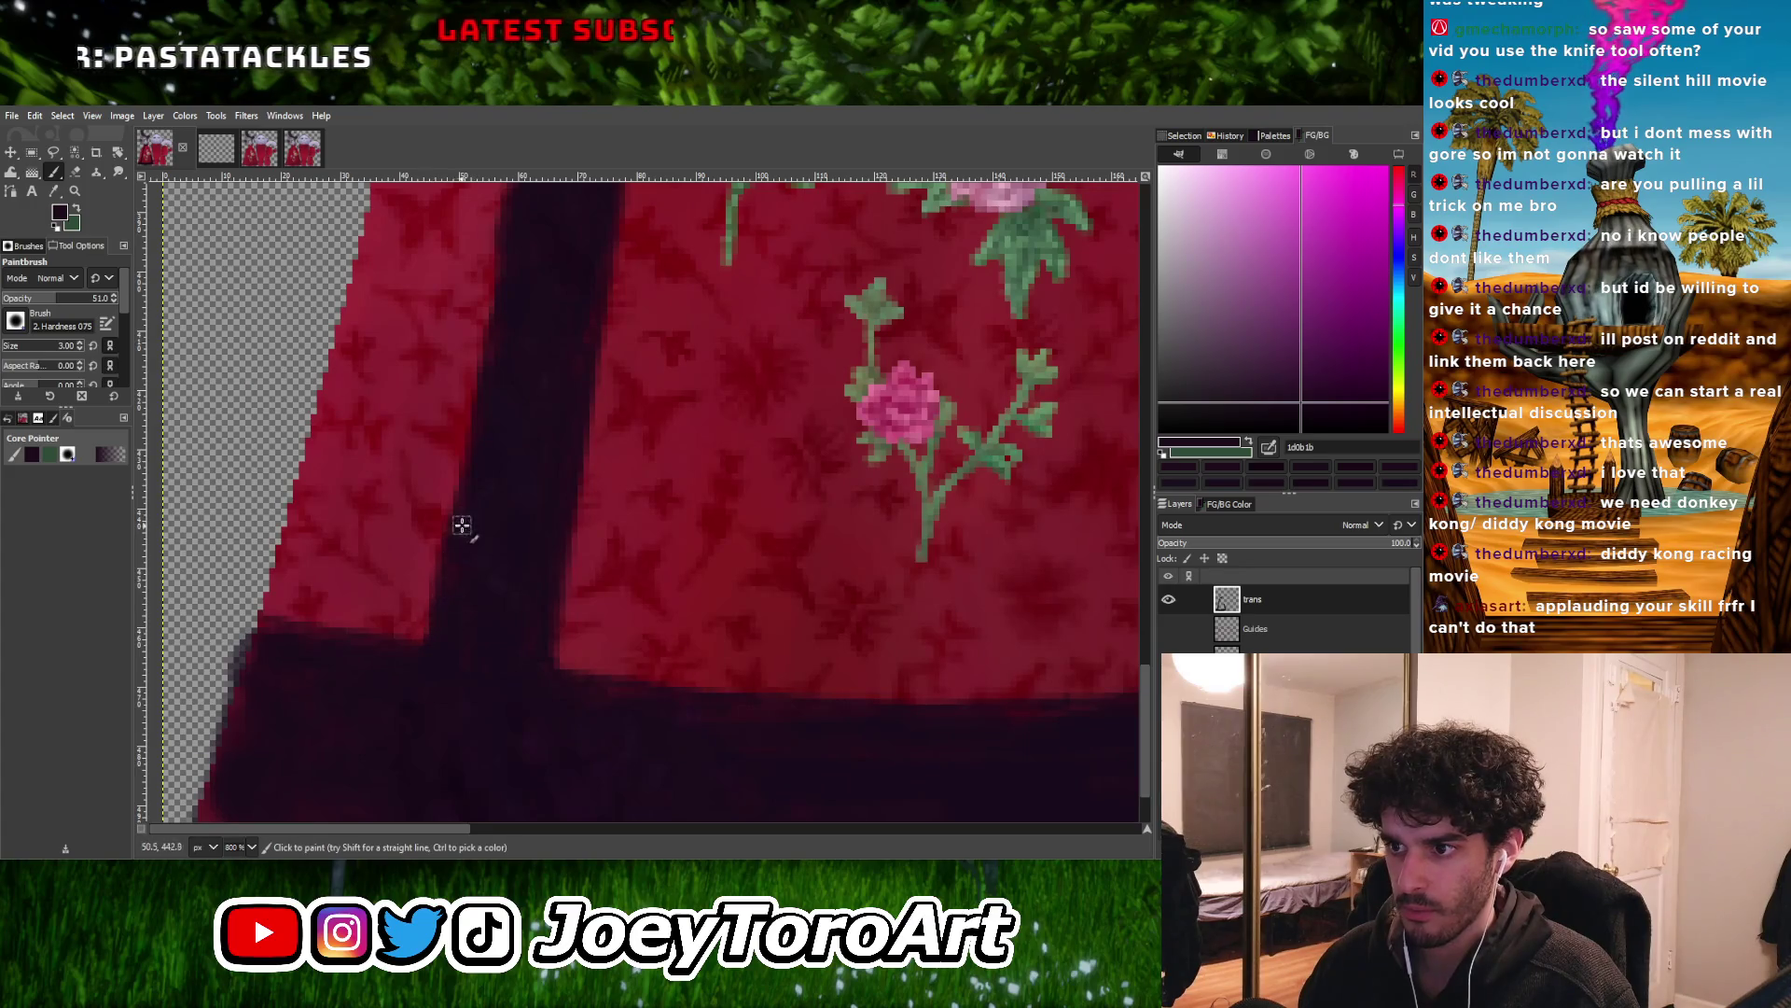
{"action": "key", "text": "shift+ctrl+j"}
{"action": "scroll", "coordinate": [448, 629], "scroll_direction": "up", "scroll_amount": 4, "text": "ctrl"}
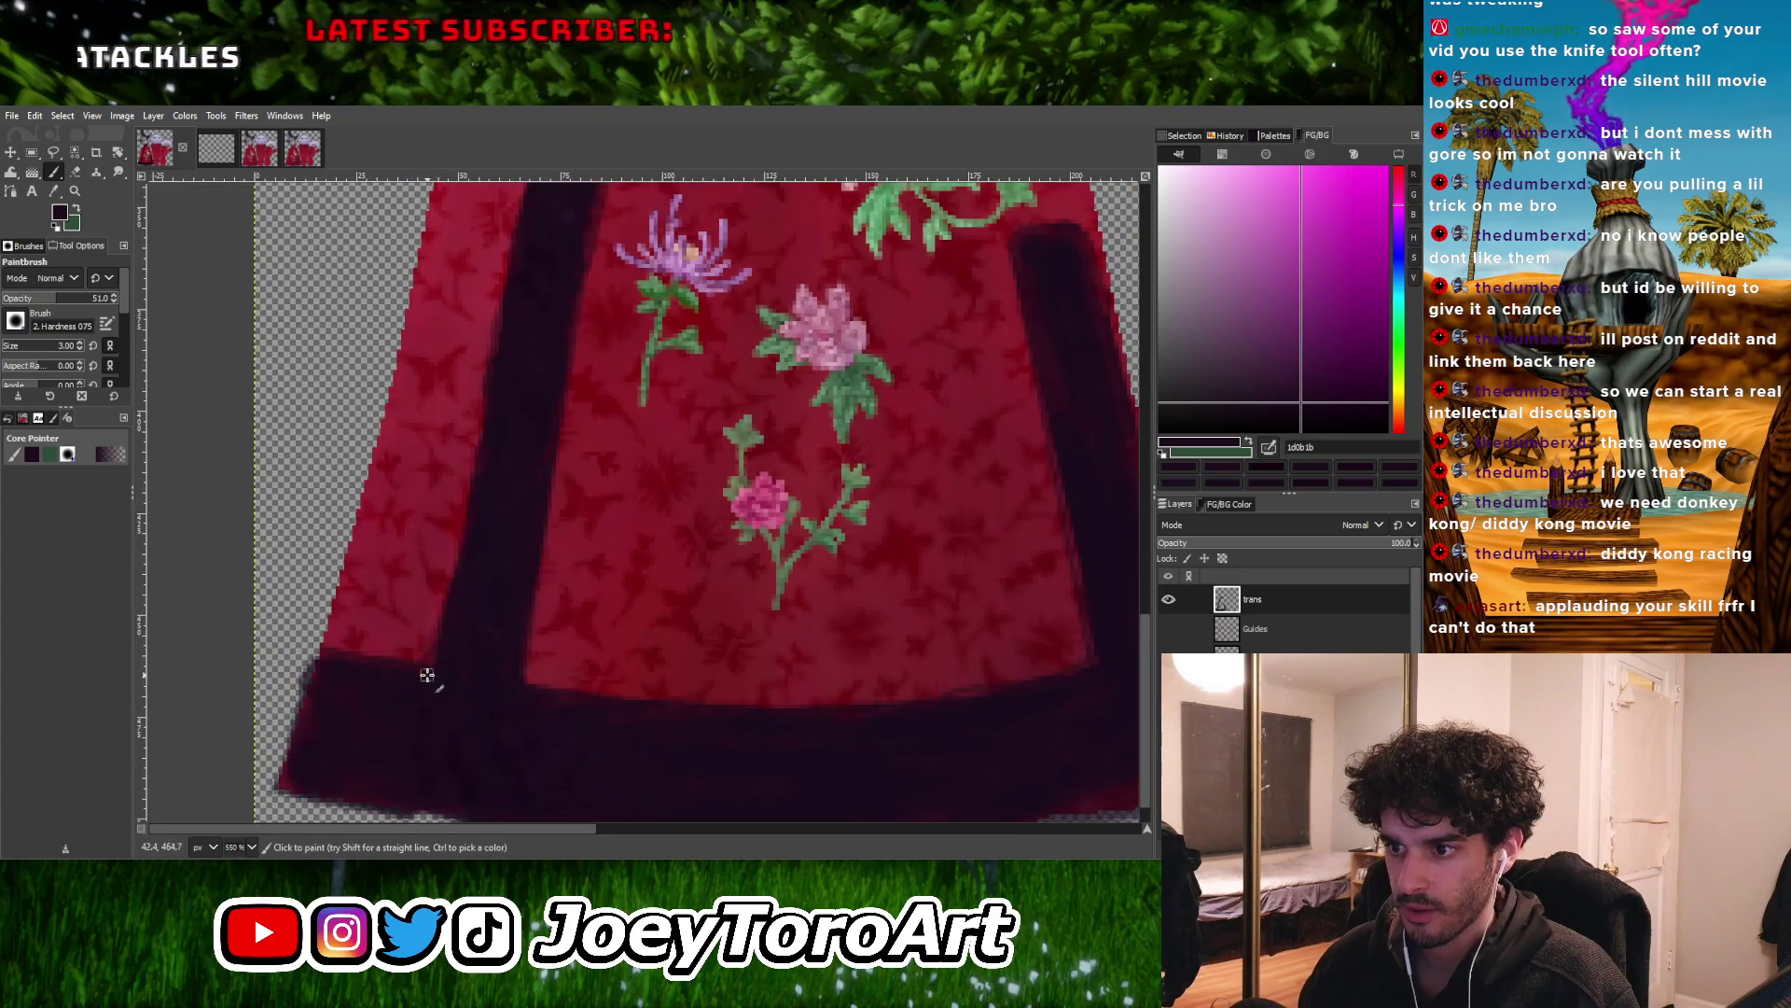
{"action": "scroll", "coordinate": [441, 633], "scroll_direction": "up", "scroll_amount": 3, "text": "ctrl"}
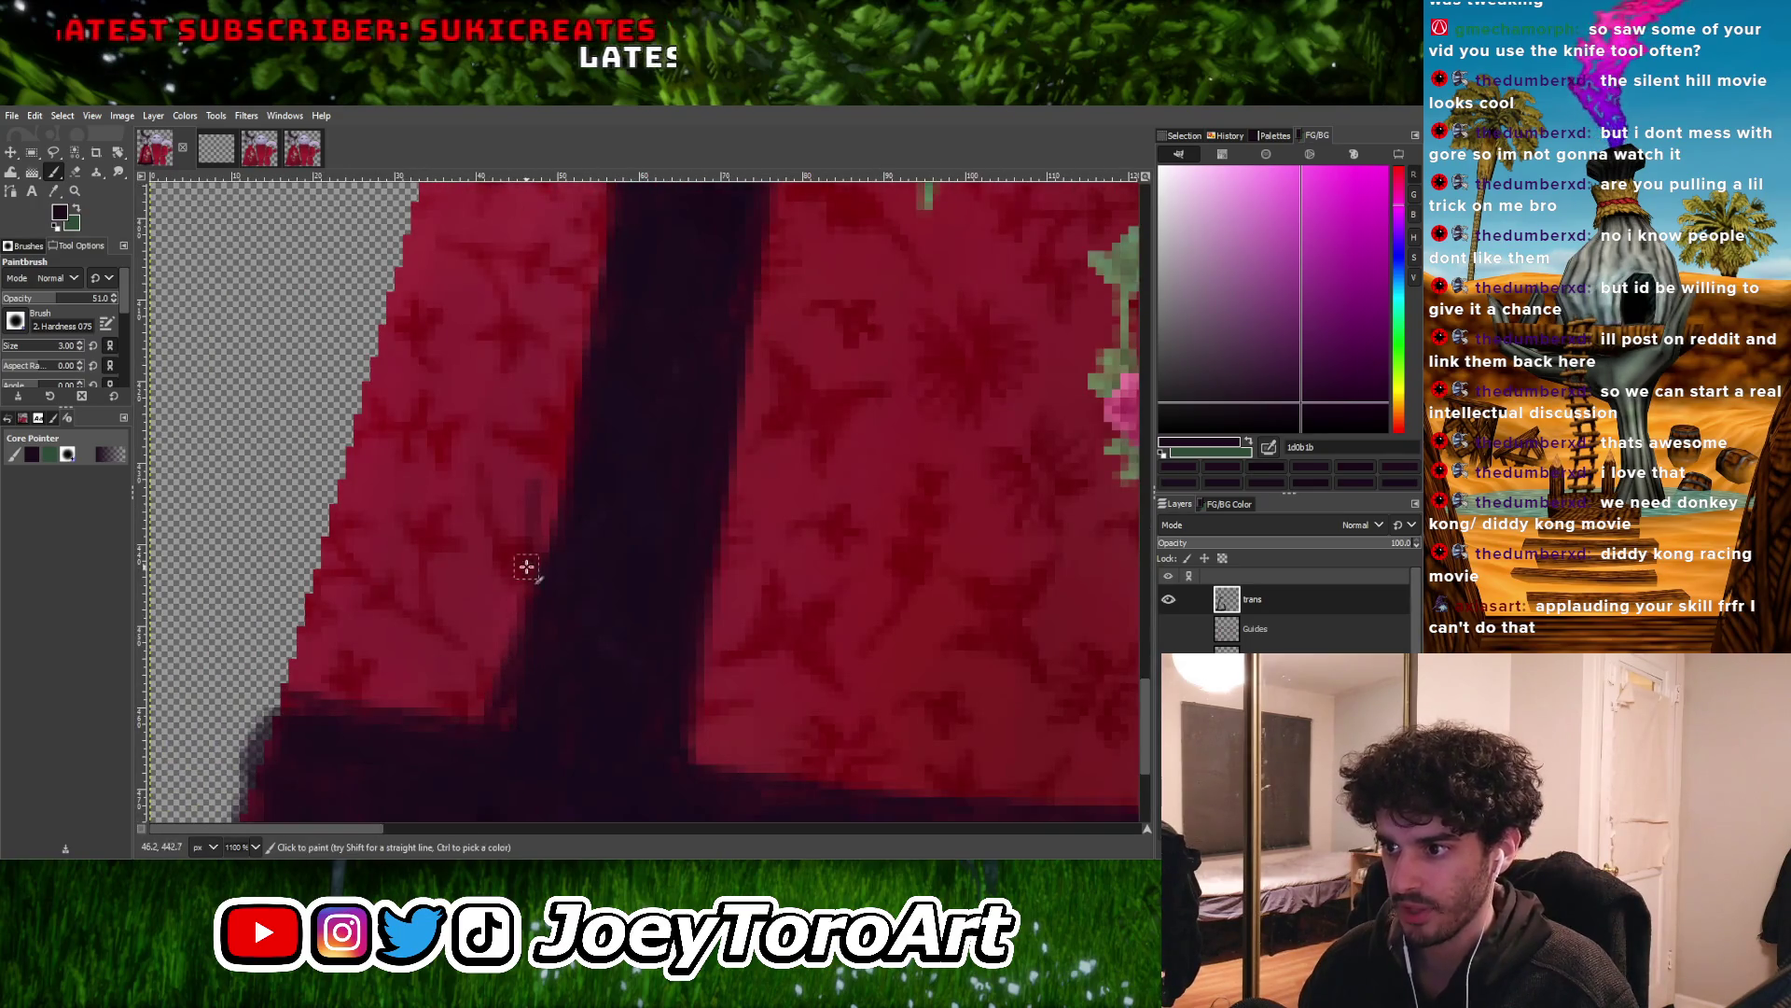
{"action": "left_click_drag", "start_coordinate": [535, 546], "coordinate": [543, 451]}
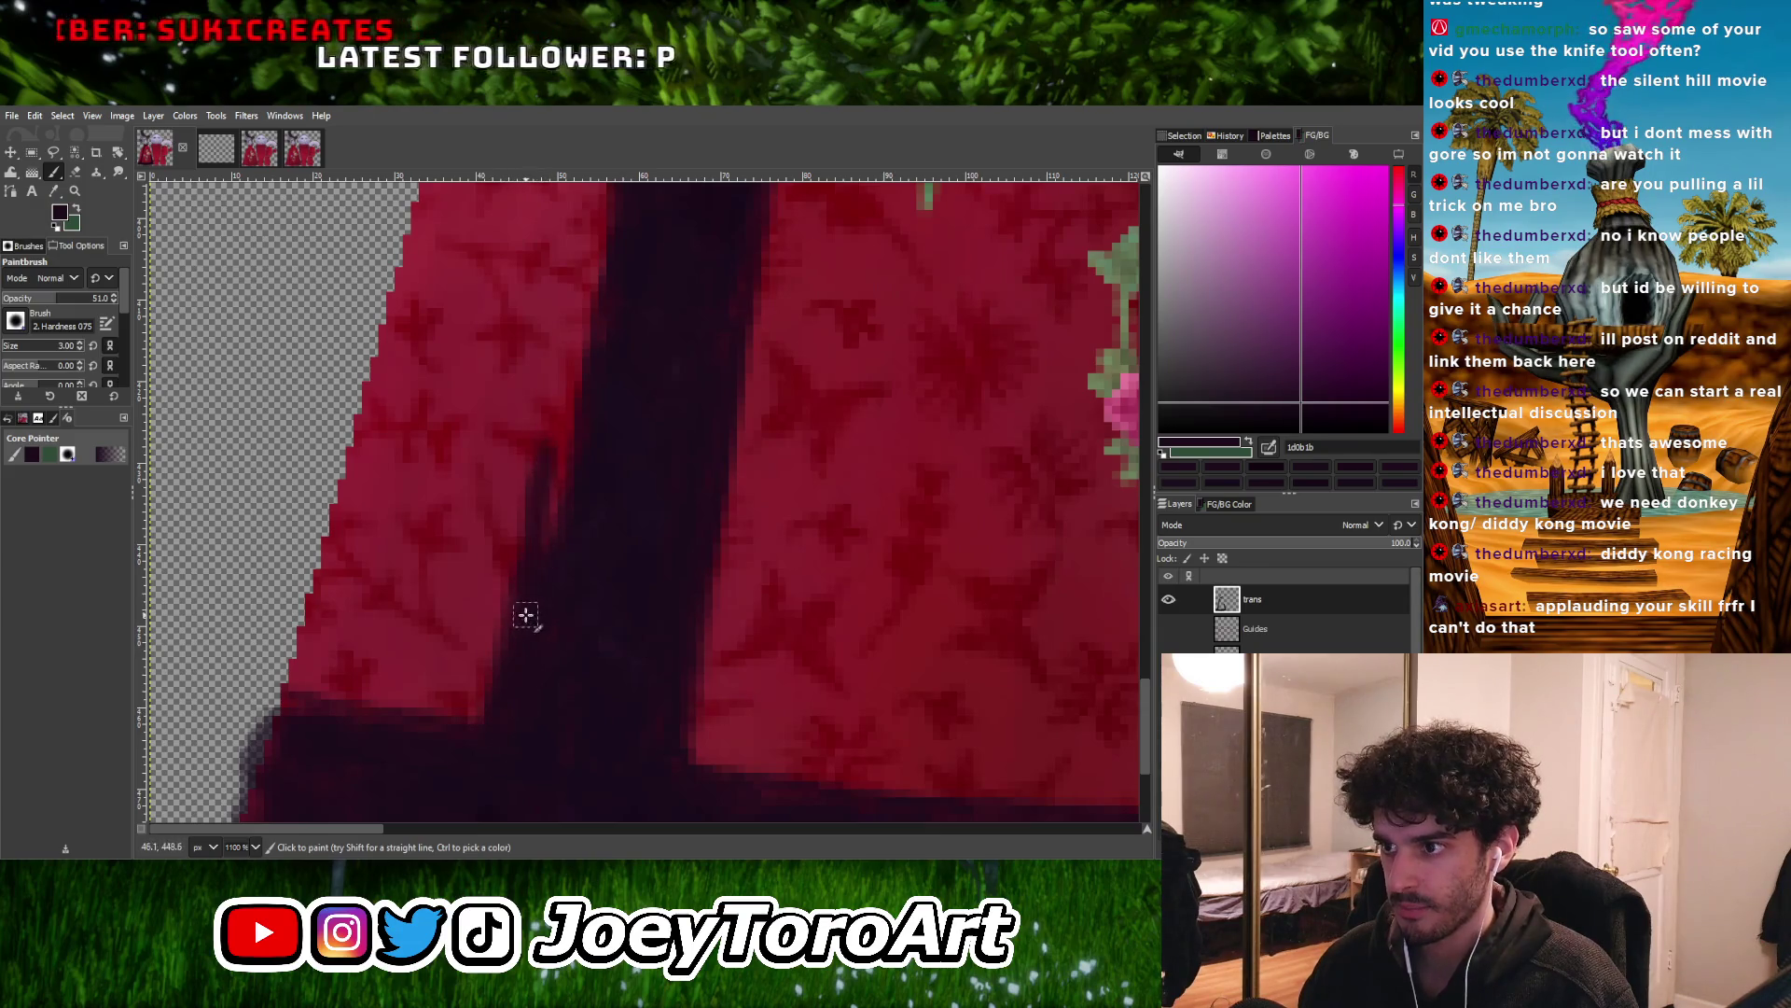
Draw straight dark strokes along the sash's left edge and the collar stripe
{"action": "scroll", "coordinate": [511, 643], "scroll_direction": "down", "scroll_amount": 8, "text": "ctrl"}
{"action": "scroll", "coordinate": [558, 527], "scroll_direction": "up", "scroll_amount": 3, "text": "ctrl"}
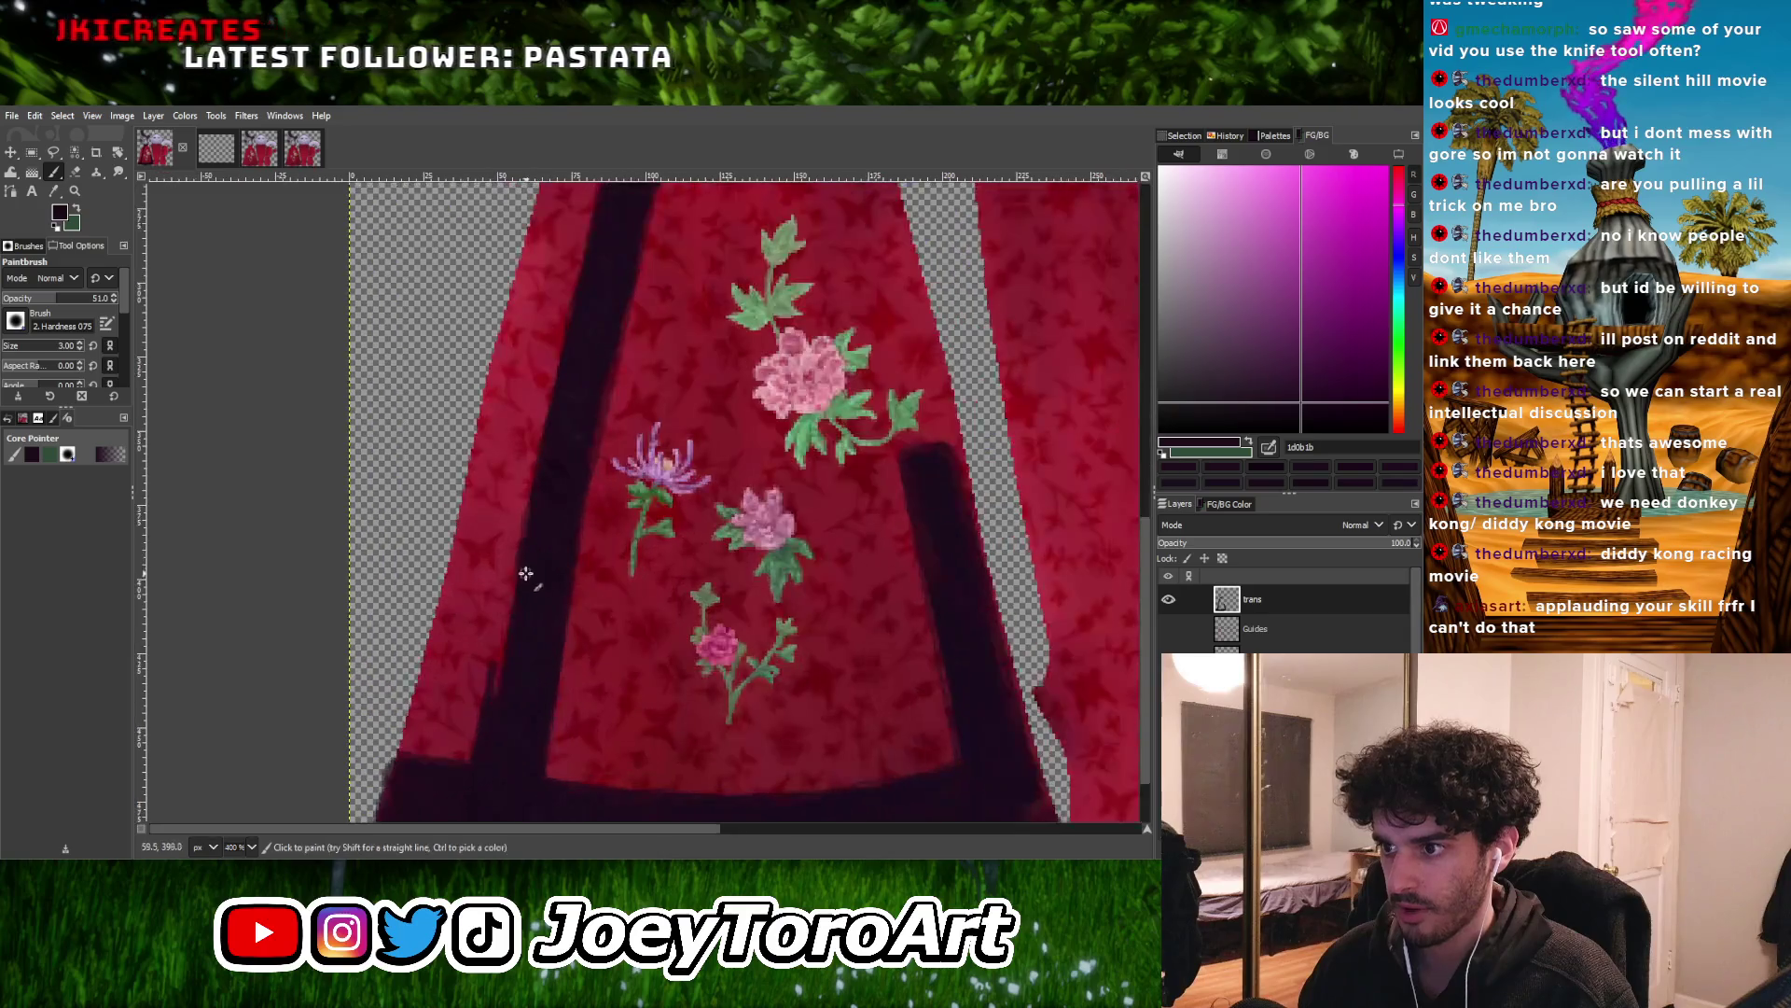
{"action": "left_click", "coordinate": [496, 675]}
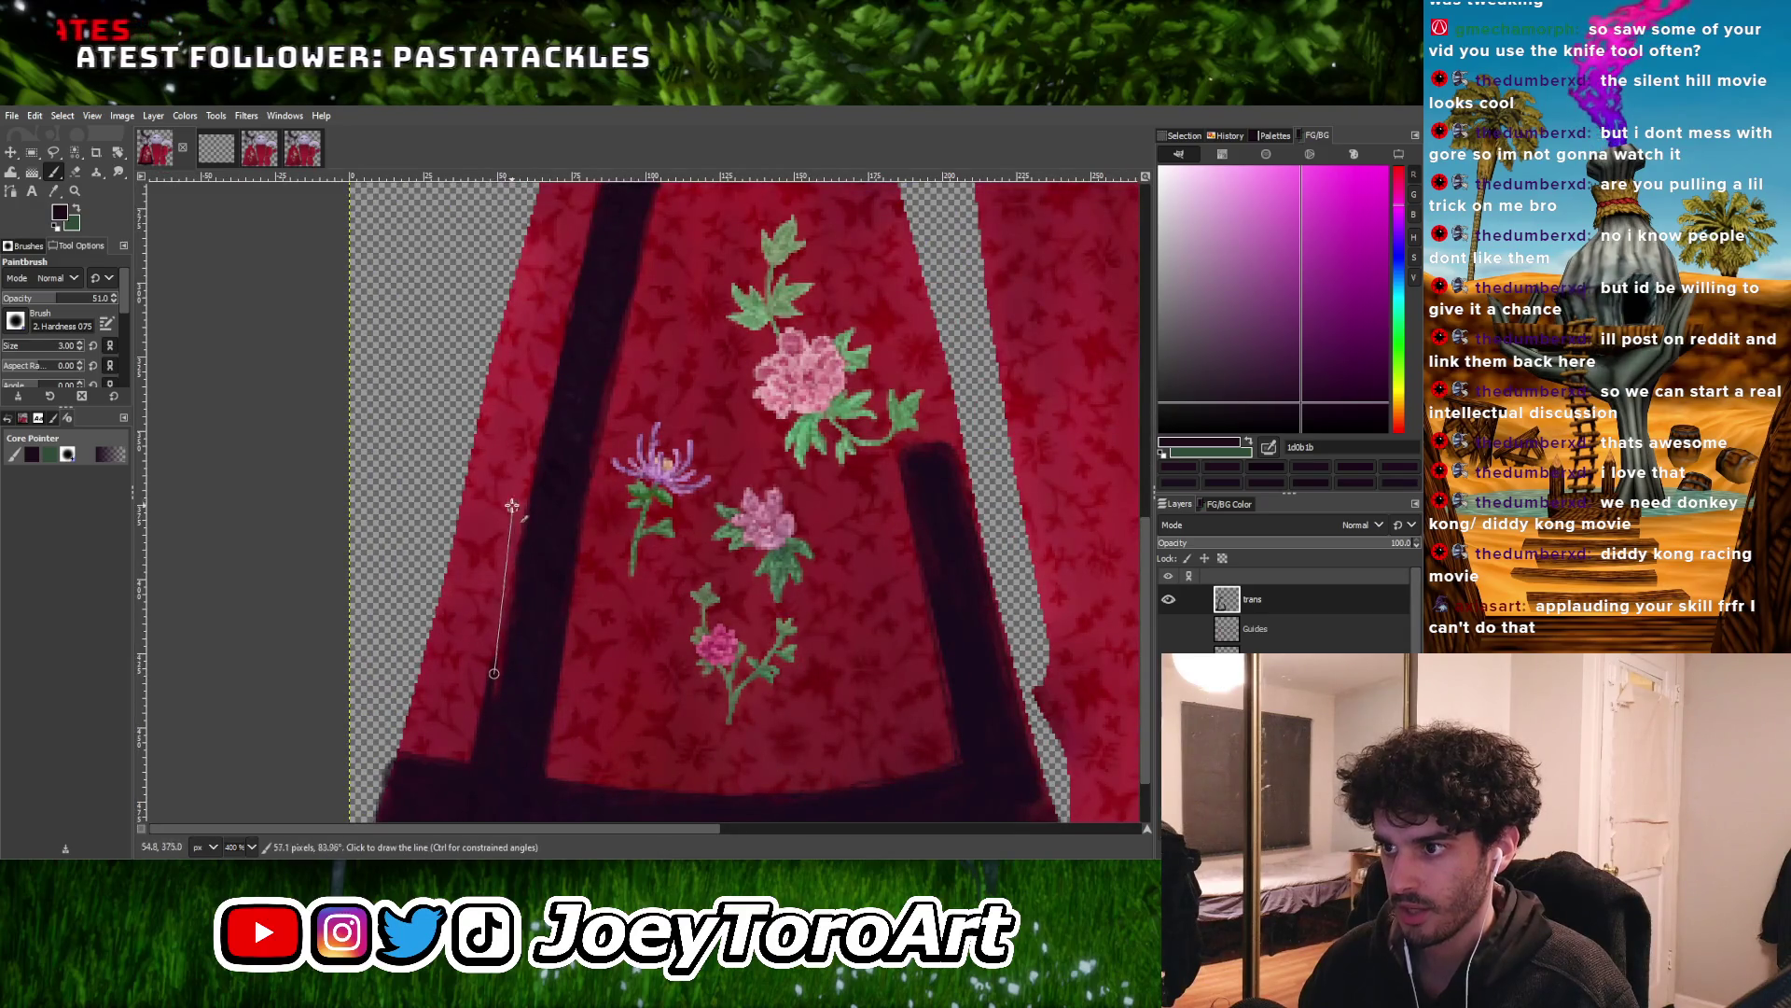
{"action": "scroll", "coordinate": [560, 411], "scroll_direction": "down", "scroll_amount": 3, "text": "ctrl"}
{"action": "scroll", "coordinate": [561, 412], "scroll_direction": "up", "scroll_amount": 3, "text": "ctrl"}
{"action": "left_click", "coordinate": [581, 364]}
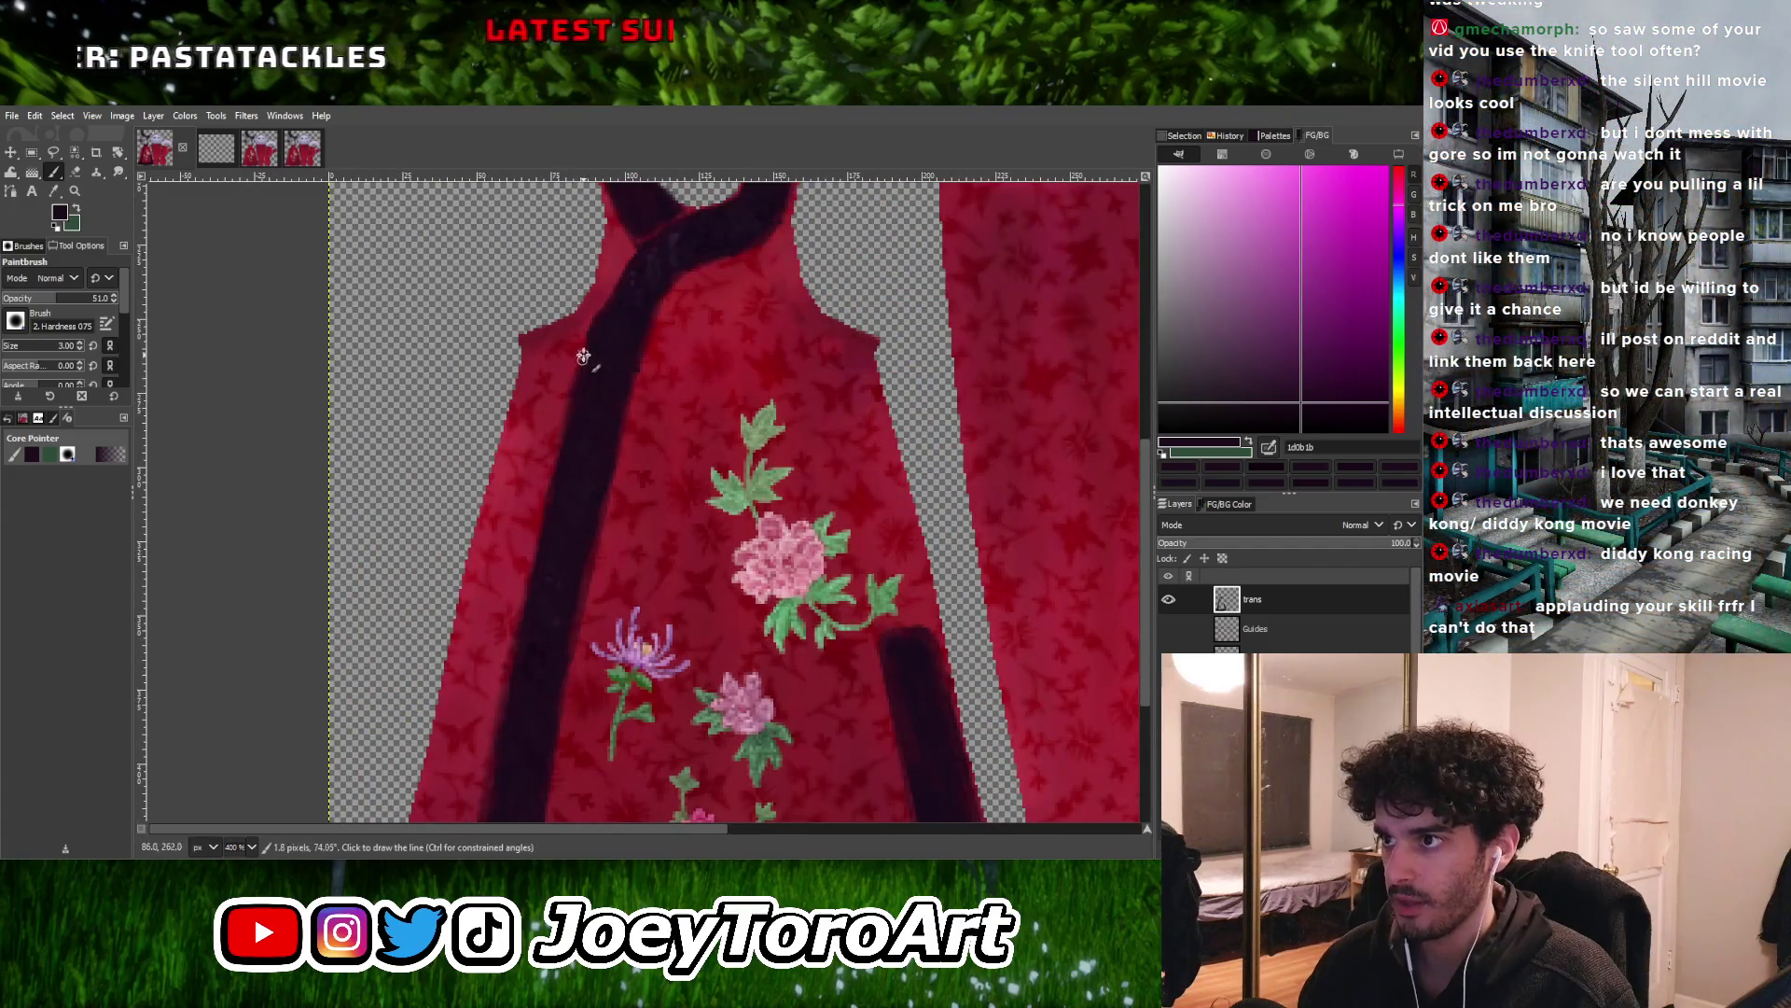
Sample several purple-black shades from the sash to even out the stripe
{"action": "scroll", "coordinate": [611, 388], "scroll_direction": "up", "scroll_amount": 2, "text": "ctrl"}
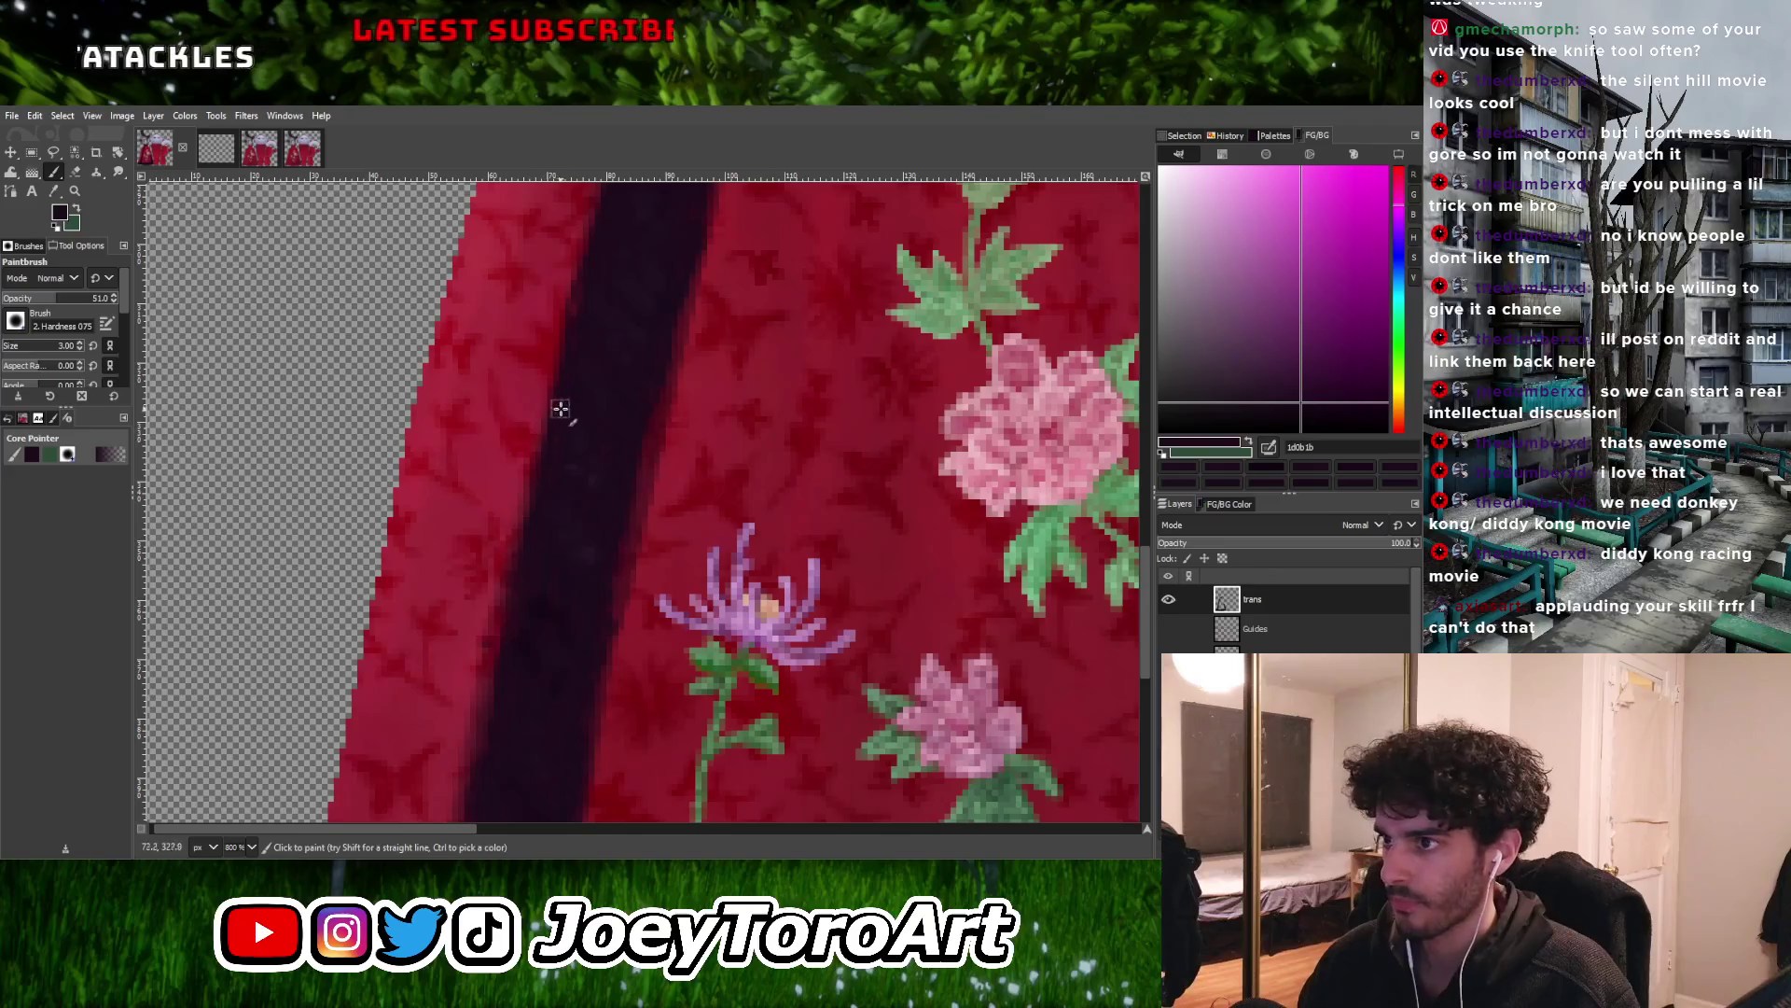
{"action": "scroll", "coordinate": [520, 544], "scroll_direction": "down", "scroll_amount": 4, "text": "ctrl"}
{"action": "scroll", "coordinate": [523, 496], "scroll_direction": "up", "scroll_amount": 5, "text": "ctrl"}
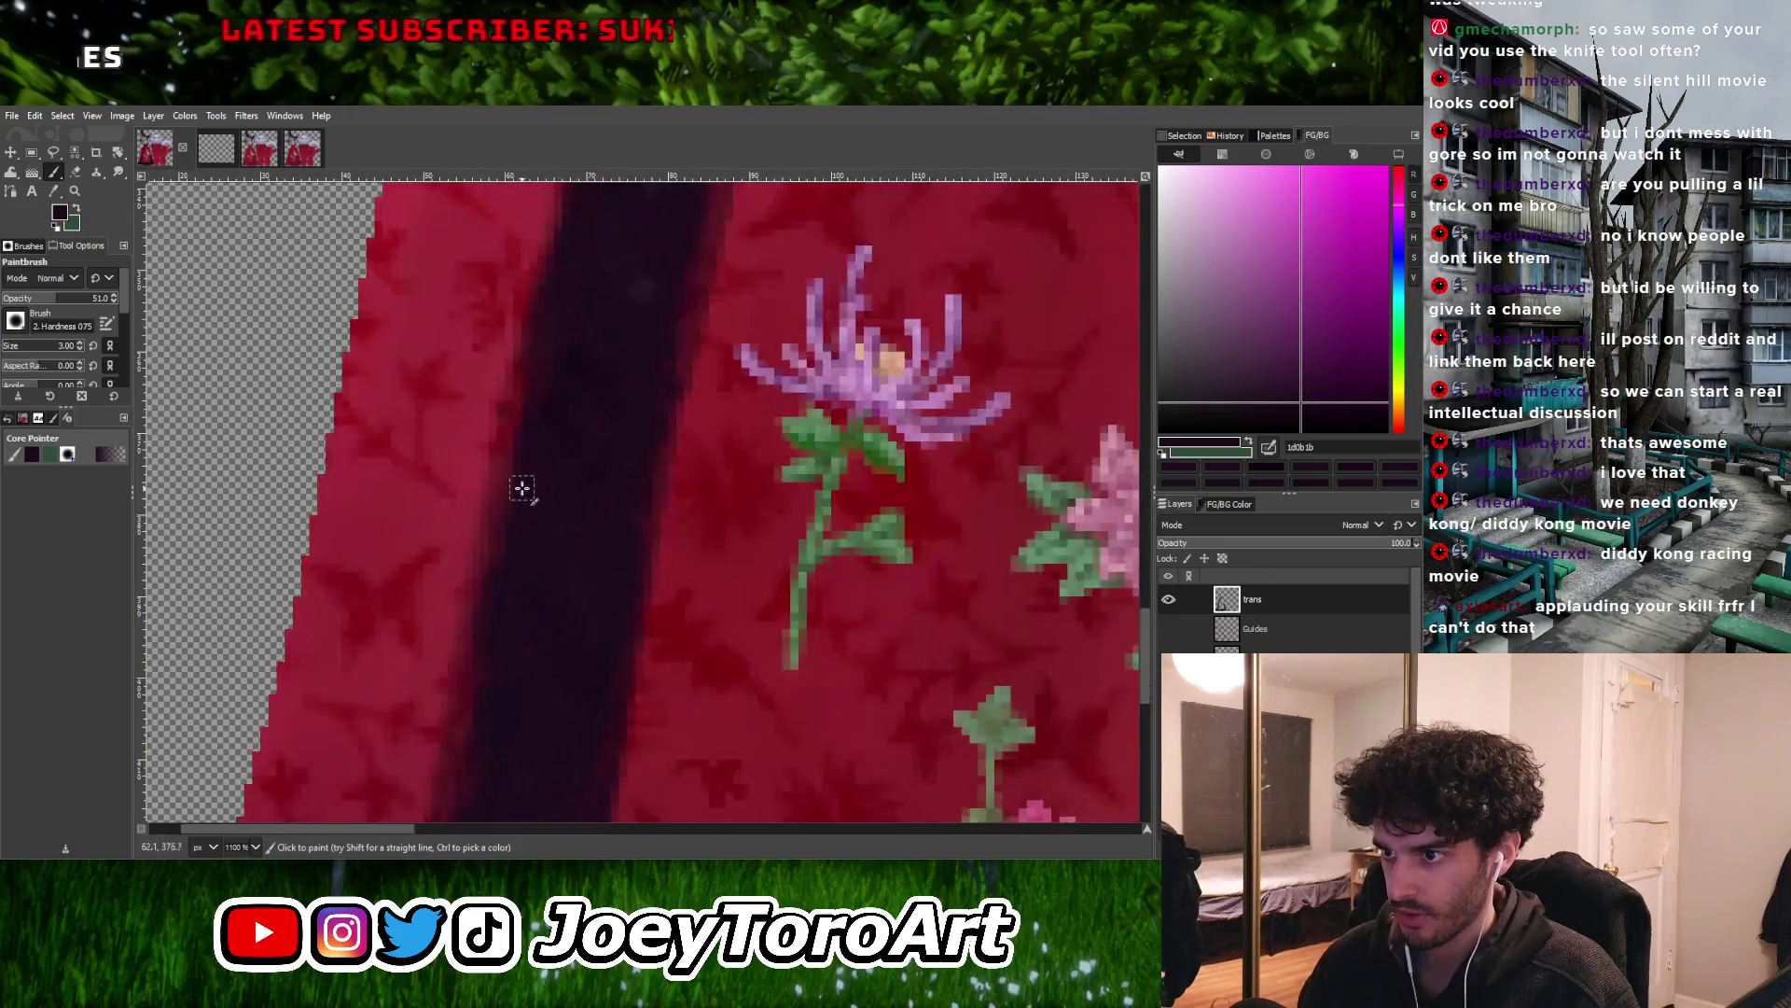
{"action": "scroll", "coordinate": [490, 585], "scroll_direction": "down", "scroll_amount": 5, "text": "ctrl"}
{"action": "scroll", "coordinate": [533, 379], "scroll_direction": "up", "scroll_amount": 5, "text": "ctrl"}
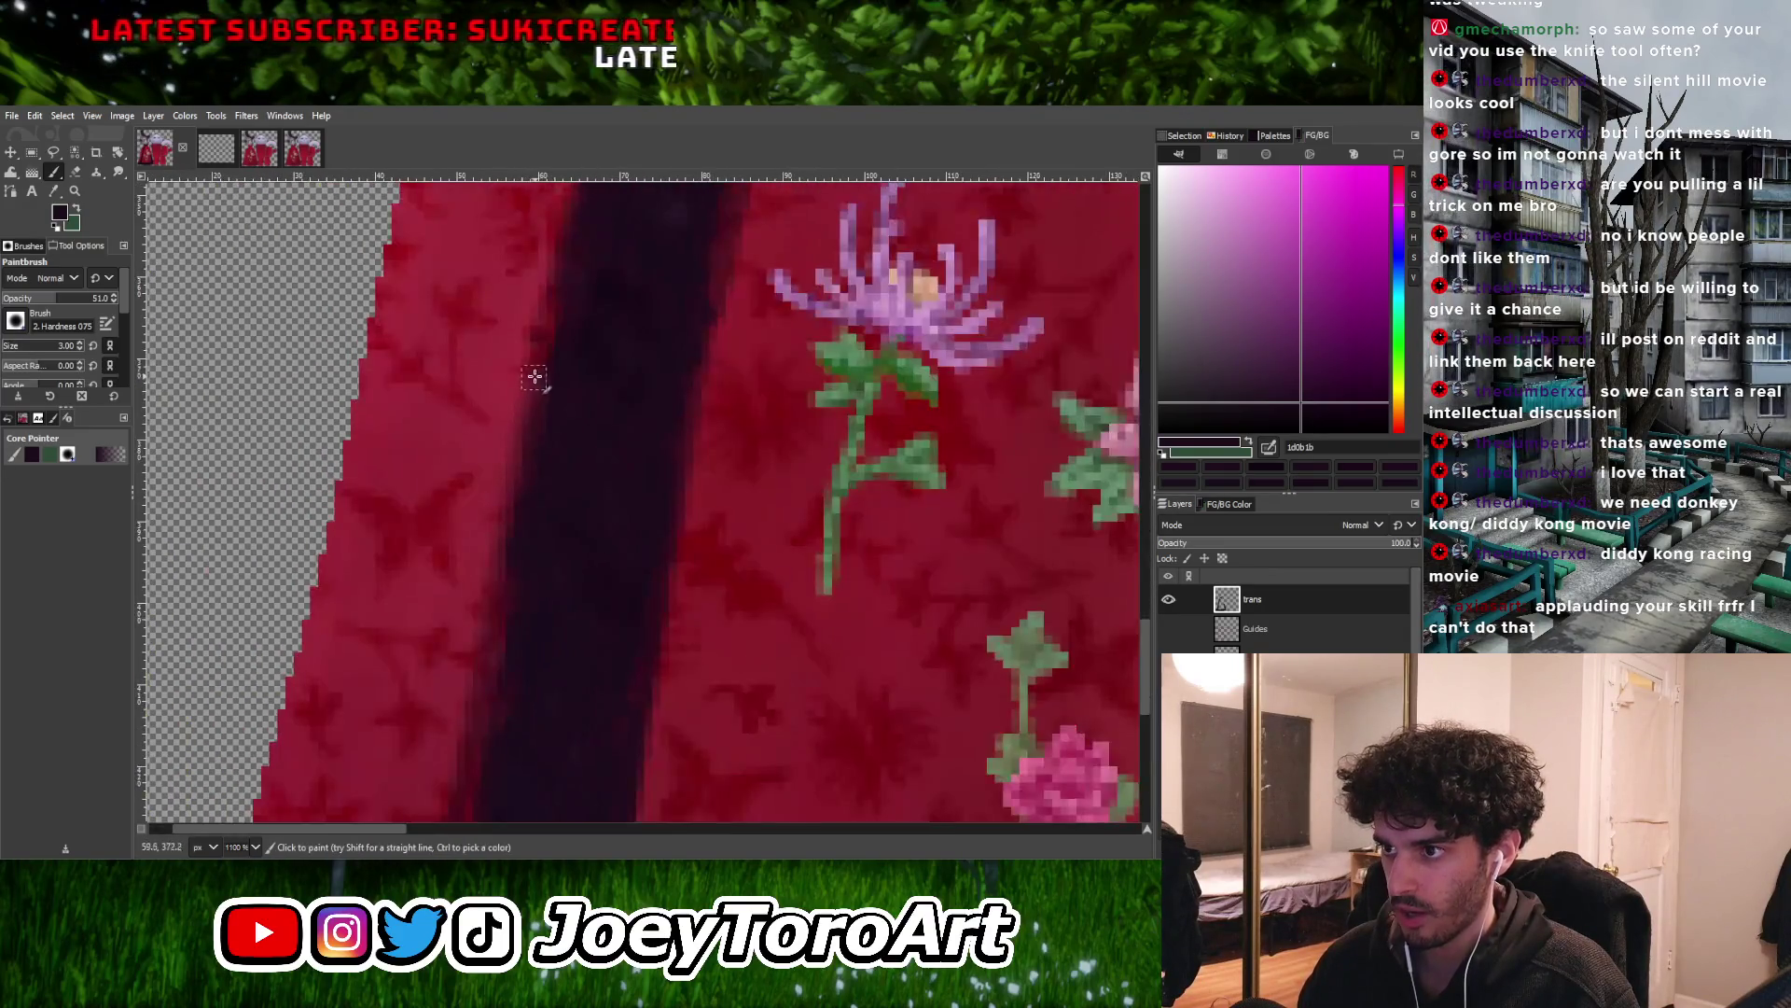
{"action": "scroll", "coordinate": [499, 653], "scroll_direction": "down", "scroll_amount": 3, "text": "ctrl"}
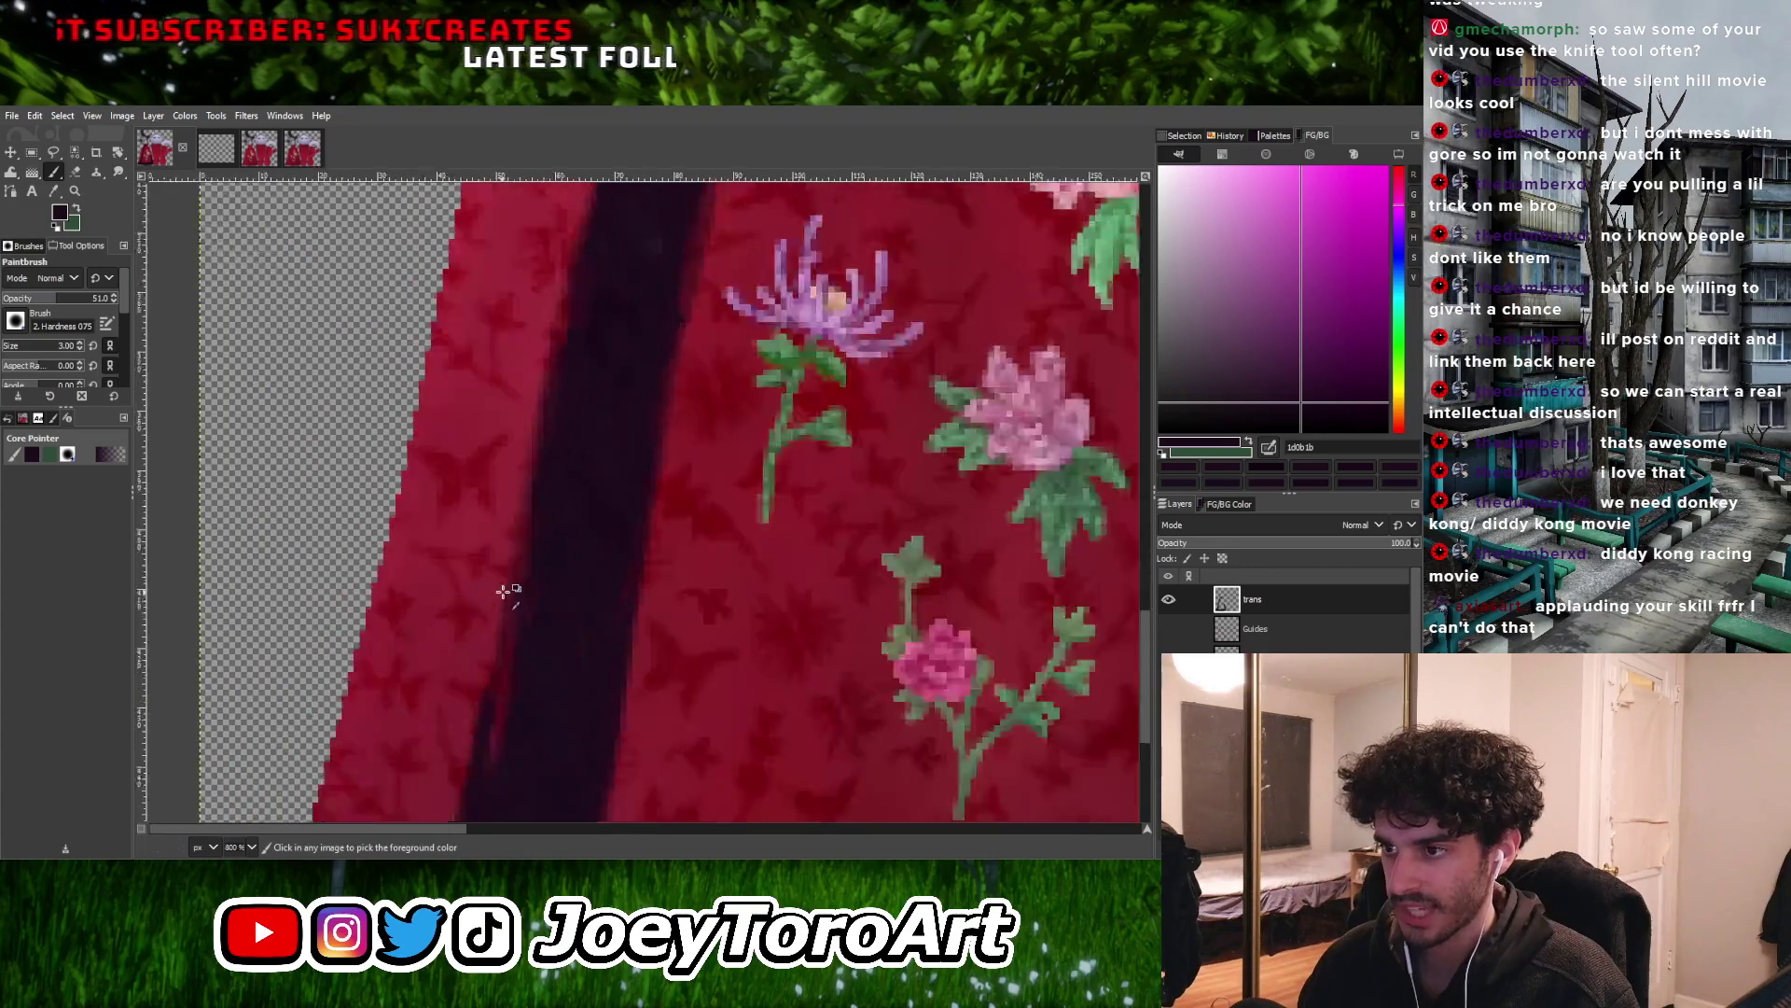
{"action": "scroll", "coordinate": [546, 467], "scroll_direction": "up", "scroll_amount": 3, "text": "ctrl"}
{"action": "scroll", "coordinate": [504, 653], "scroll_direction": "down", "scroll_amount": 4, "text": "ctrl"}
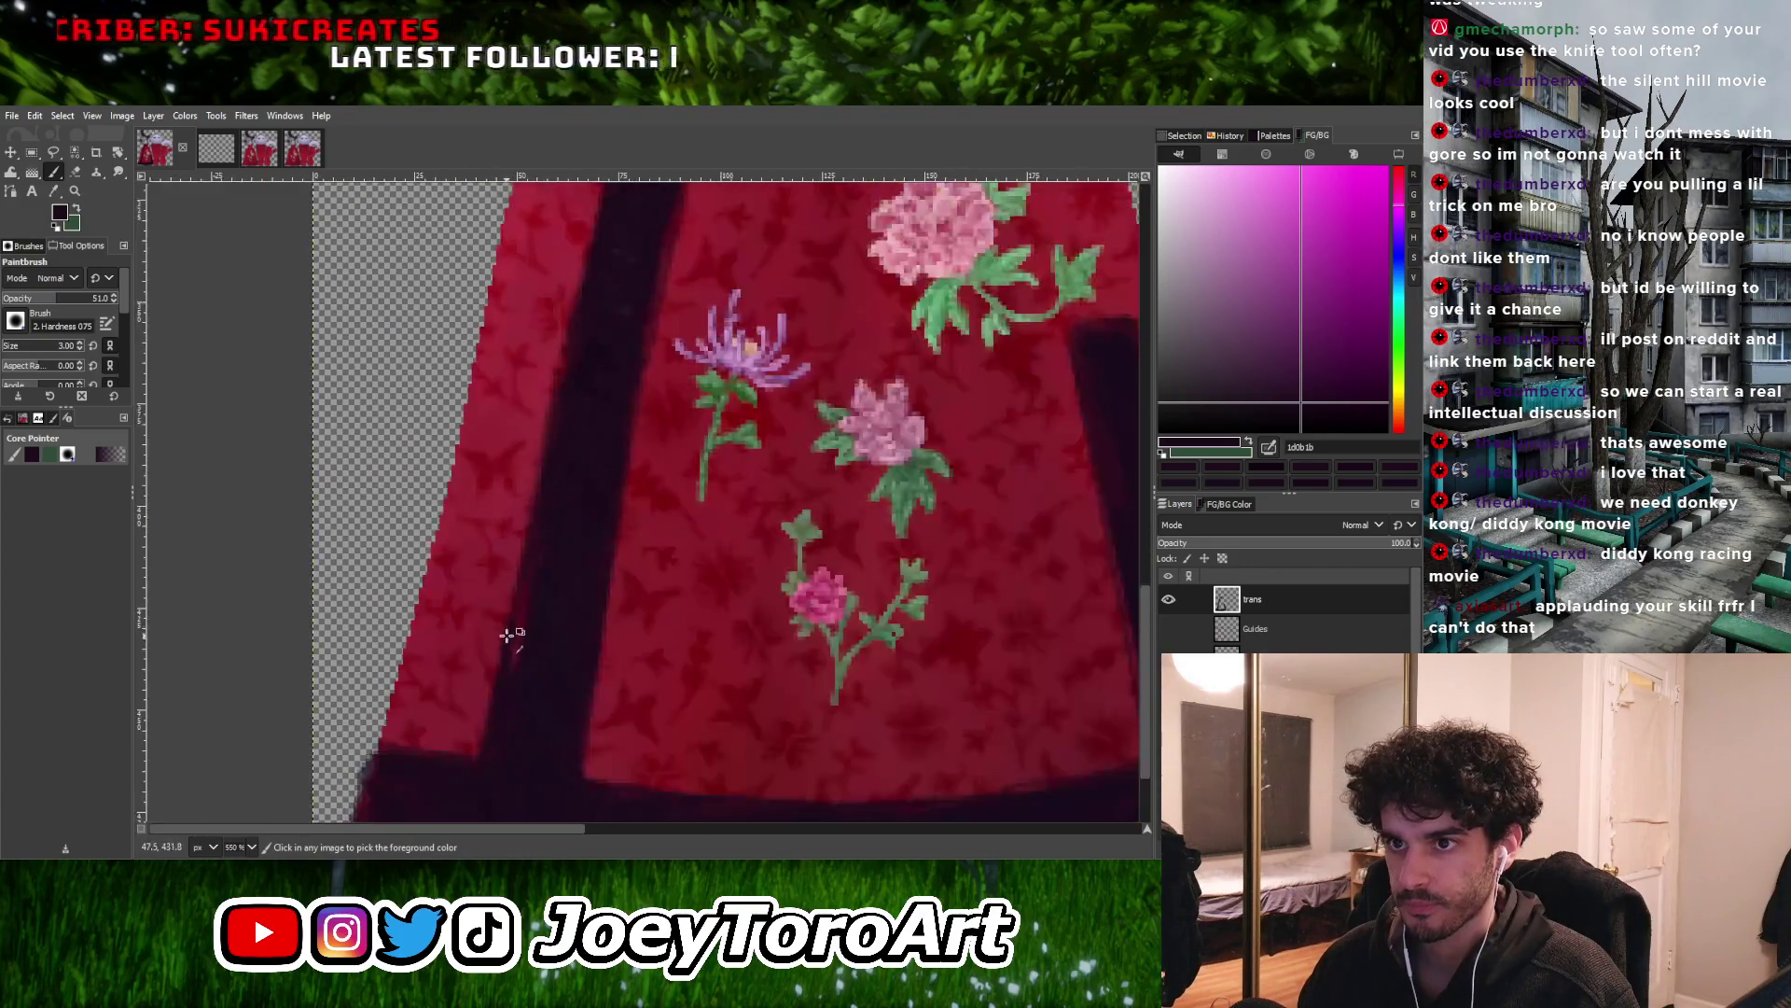
{"action": "scroll", "coordinate": [523, 625], "scroll_direction": "up", "scroll_amount": 5, "text": "ctrl"}
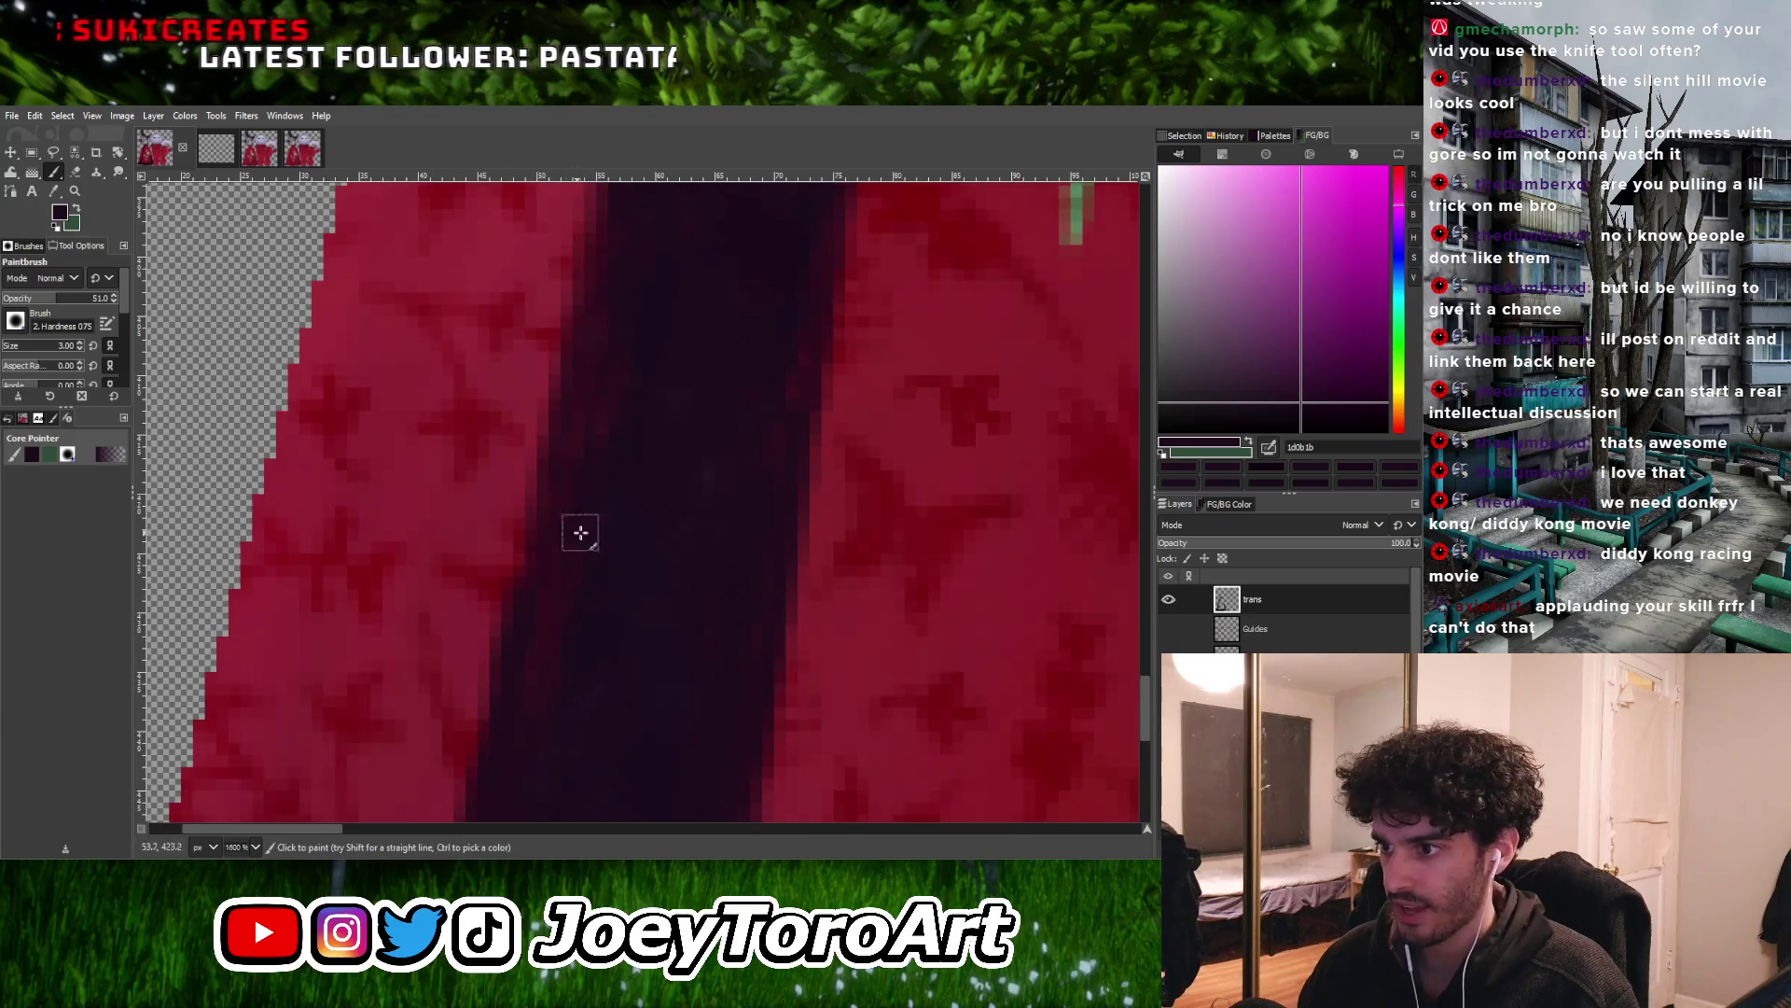
{"action": "key", "text": "ctrl"}
{"action": "left_click", "coordinate": [699, 473], "text": "ctrl"}
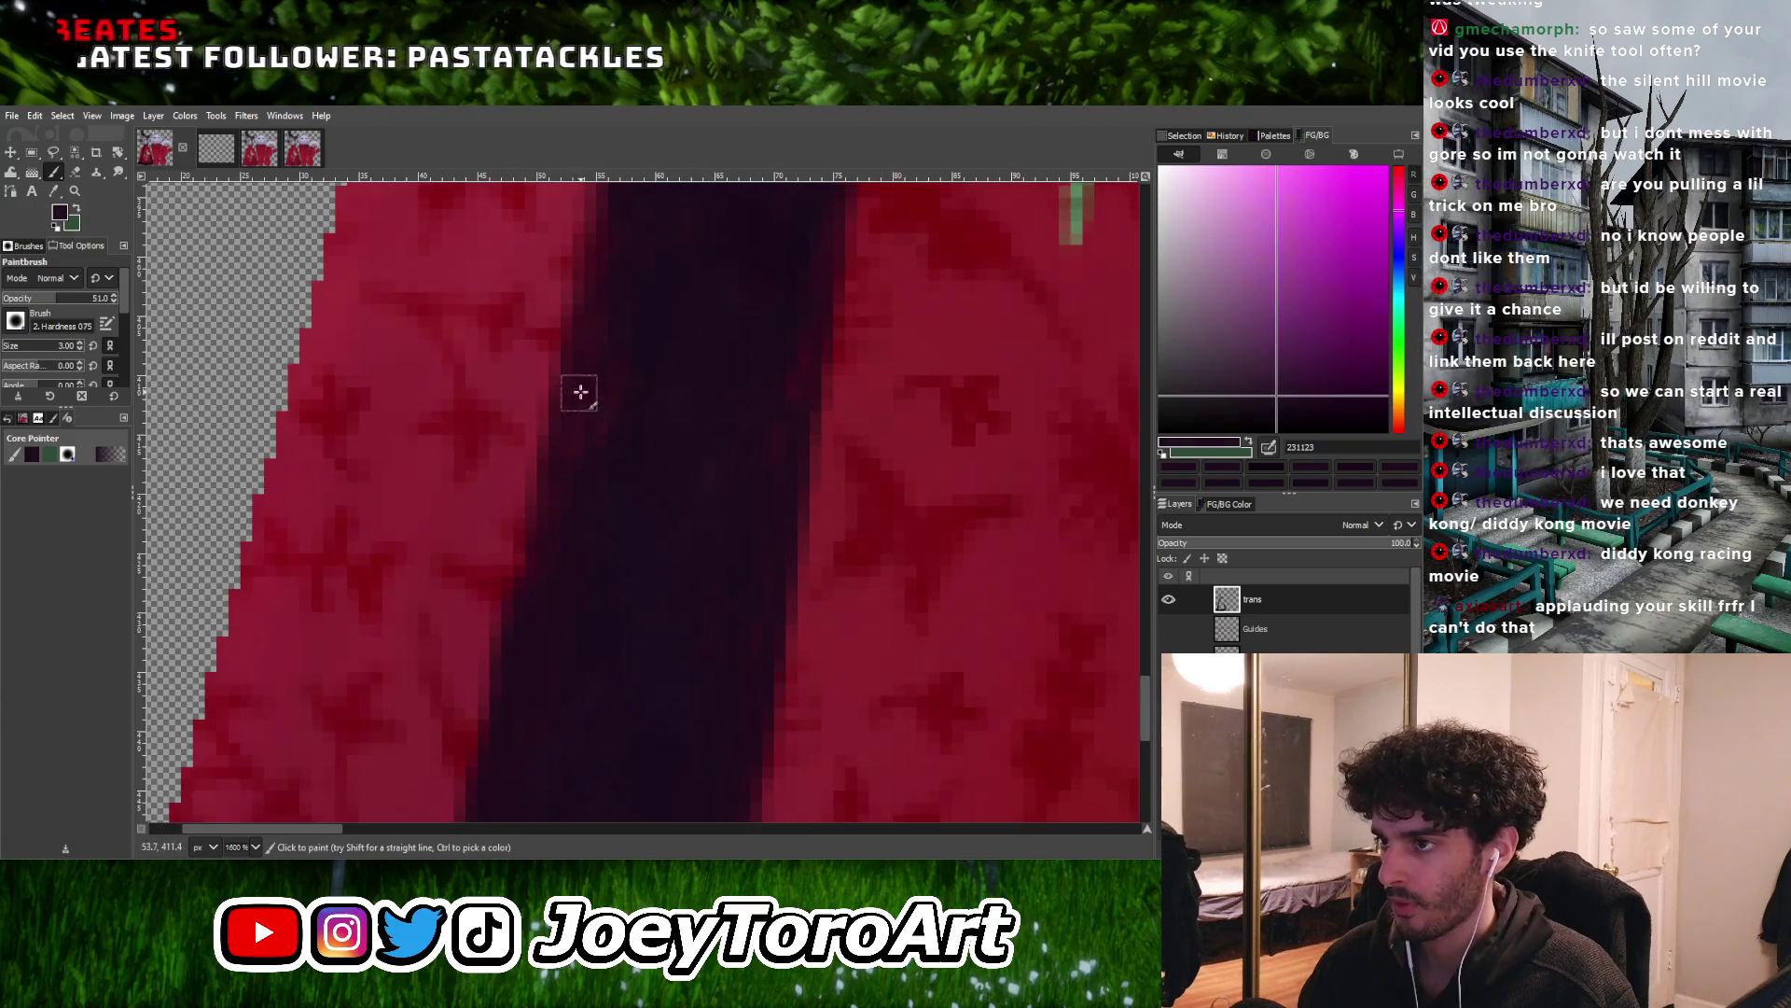
{"action": "scroll", "coordinate": [541, 513], "scroll_direction": "down", "scroll_amount": 5, "text": "ctrl"}
{"action": "scroll", "coordinate": [591, 508], "scroll_direction": "up", "scroll_amount": 5, "text": "ctrl"}
{"action": "left_click", "coordinate": [620, 474], "text": "ctrl"}
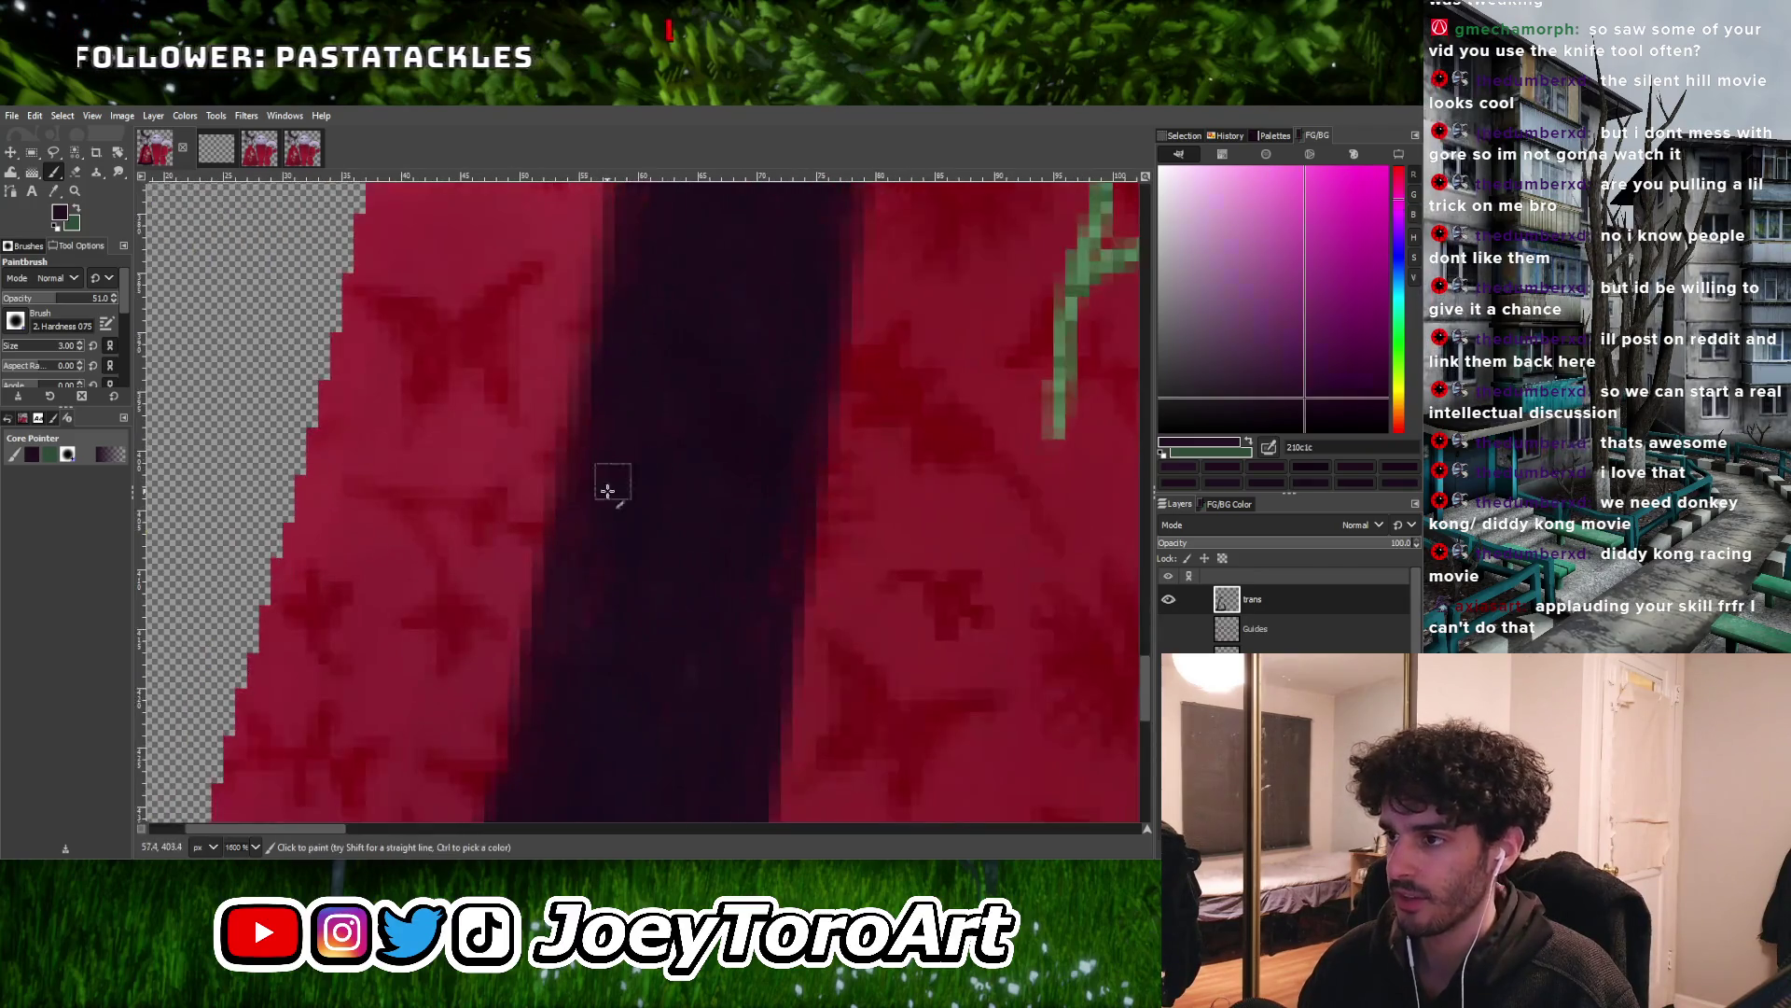
{"action": "scroll", "coordinate": [609, 622], "scroll_direction": "down", "scroll_amount": 5, "text": "ctrl"}
{"action": "scroll", "coordinate": [579, 448], "scroll_direction": "up", "scroll_amount": 4, "text": "ctrl"}
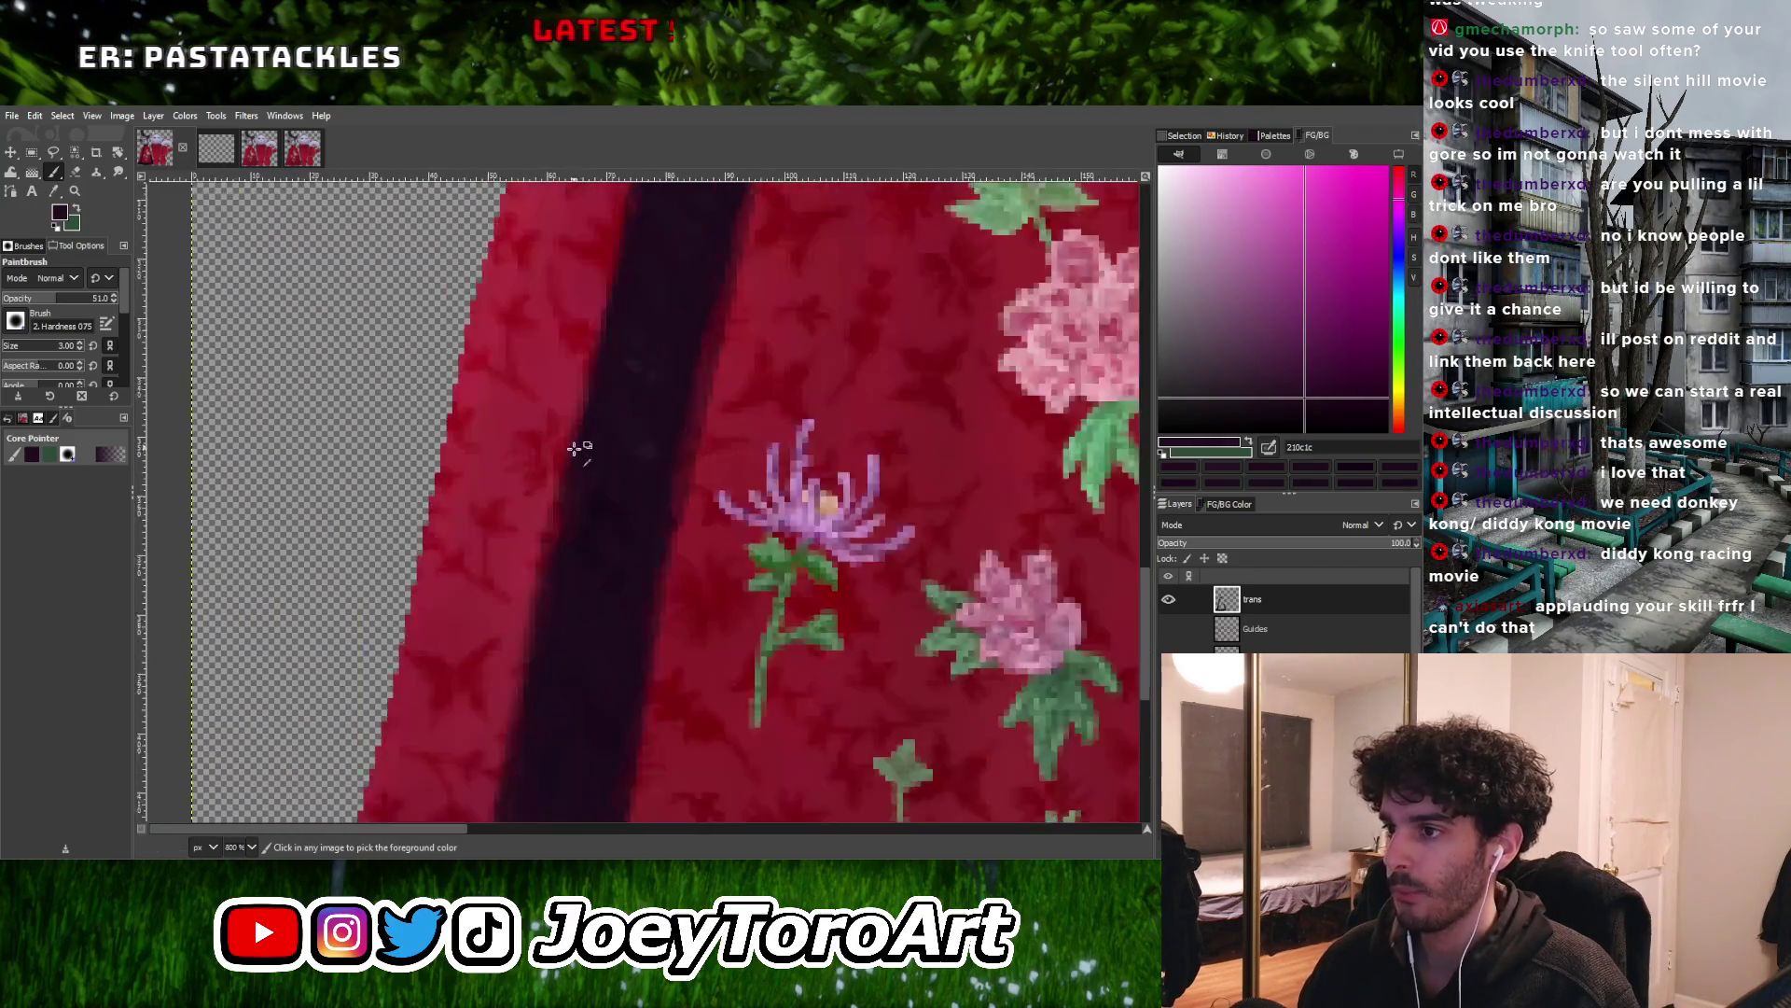
{"action": "left_click", "coordinate": [556, 541], "text": "ctrl"}
{"action": "scroll", "coordinate": [563, 550], "scroll_direction": "down", "scroll_amount": 5, "text": "ctrl"}
{"action": "scroll", "coordinate": [596, 479], "scroll_direction": "up", "scroll_amount": 5, "text": "ctrl"}
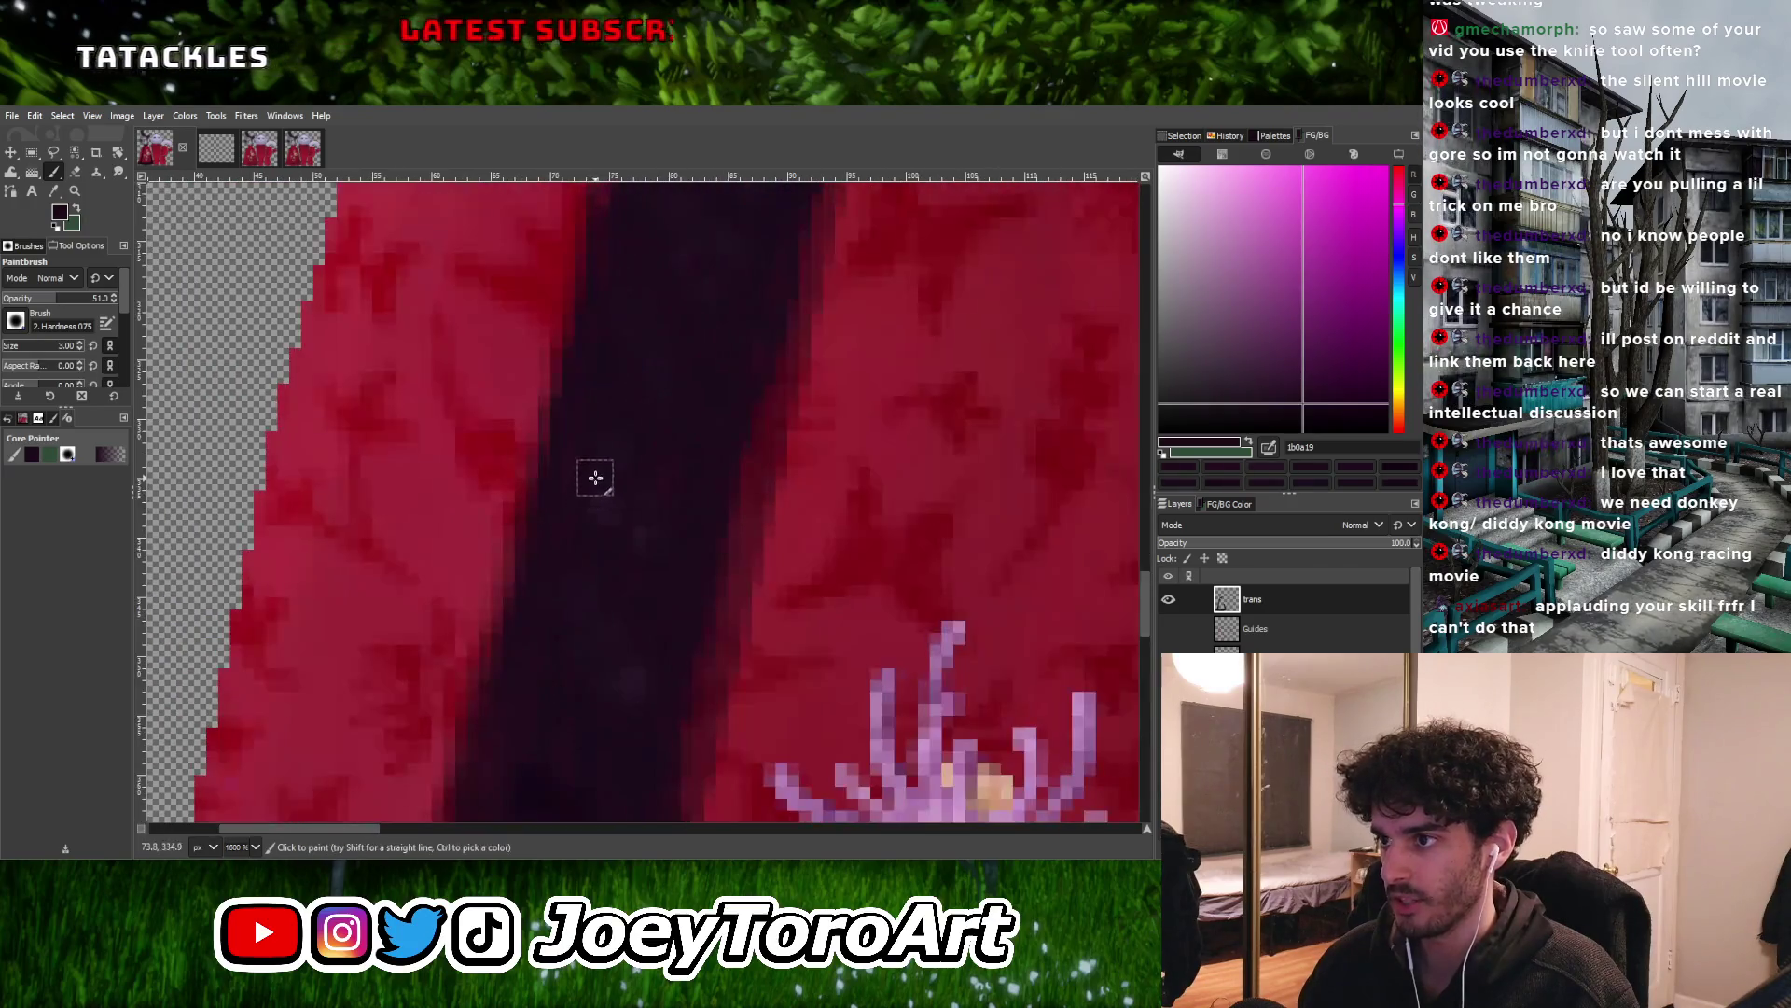
{"action": "left_click", "coordinate": [589, 497], "text": "ctrl"}
{"action": "scroll", "coordinate": [599, 639], "scroll_direction": "down", "scroll_amount": 5, "text": "ctrl"}
{"action": "scroll", "coordinate": [640, 547], "scroll_direction": "up", "scroll_amount": 5, "text": "ctrl"}
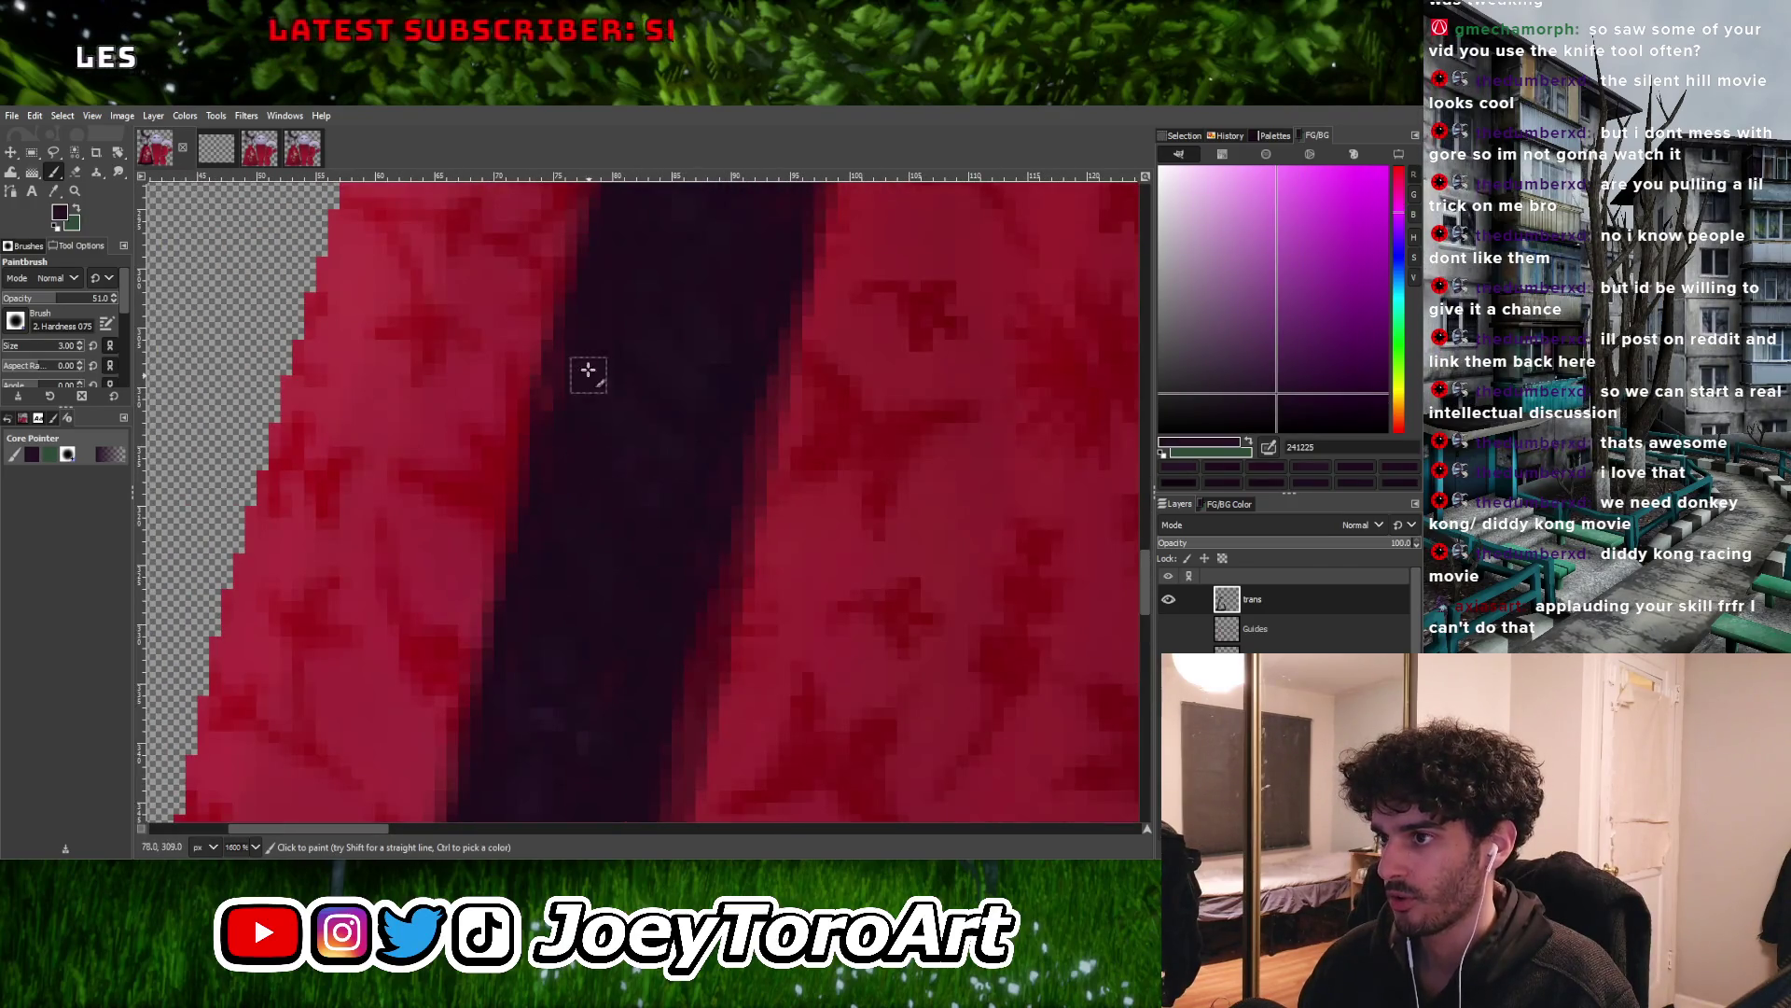
{"action": "scroll", "coordinate": [556, 373], "scroll_direction": "down", "scroll_amount": 5, "text": "ctrl"}
{"action": "scroll", "coordinate": [519, 619], "scroll_direction": "up", "scroll_amount": 4, "text": "ctrl"}
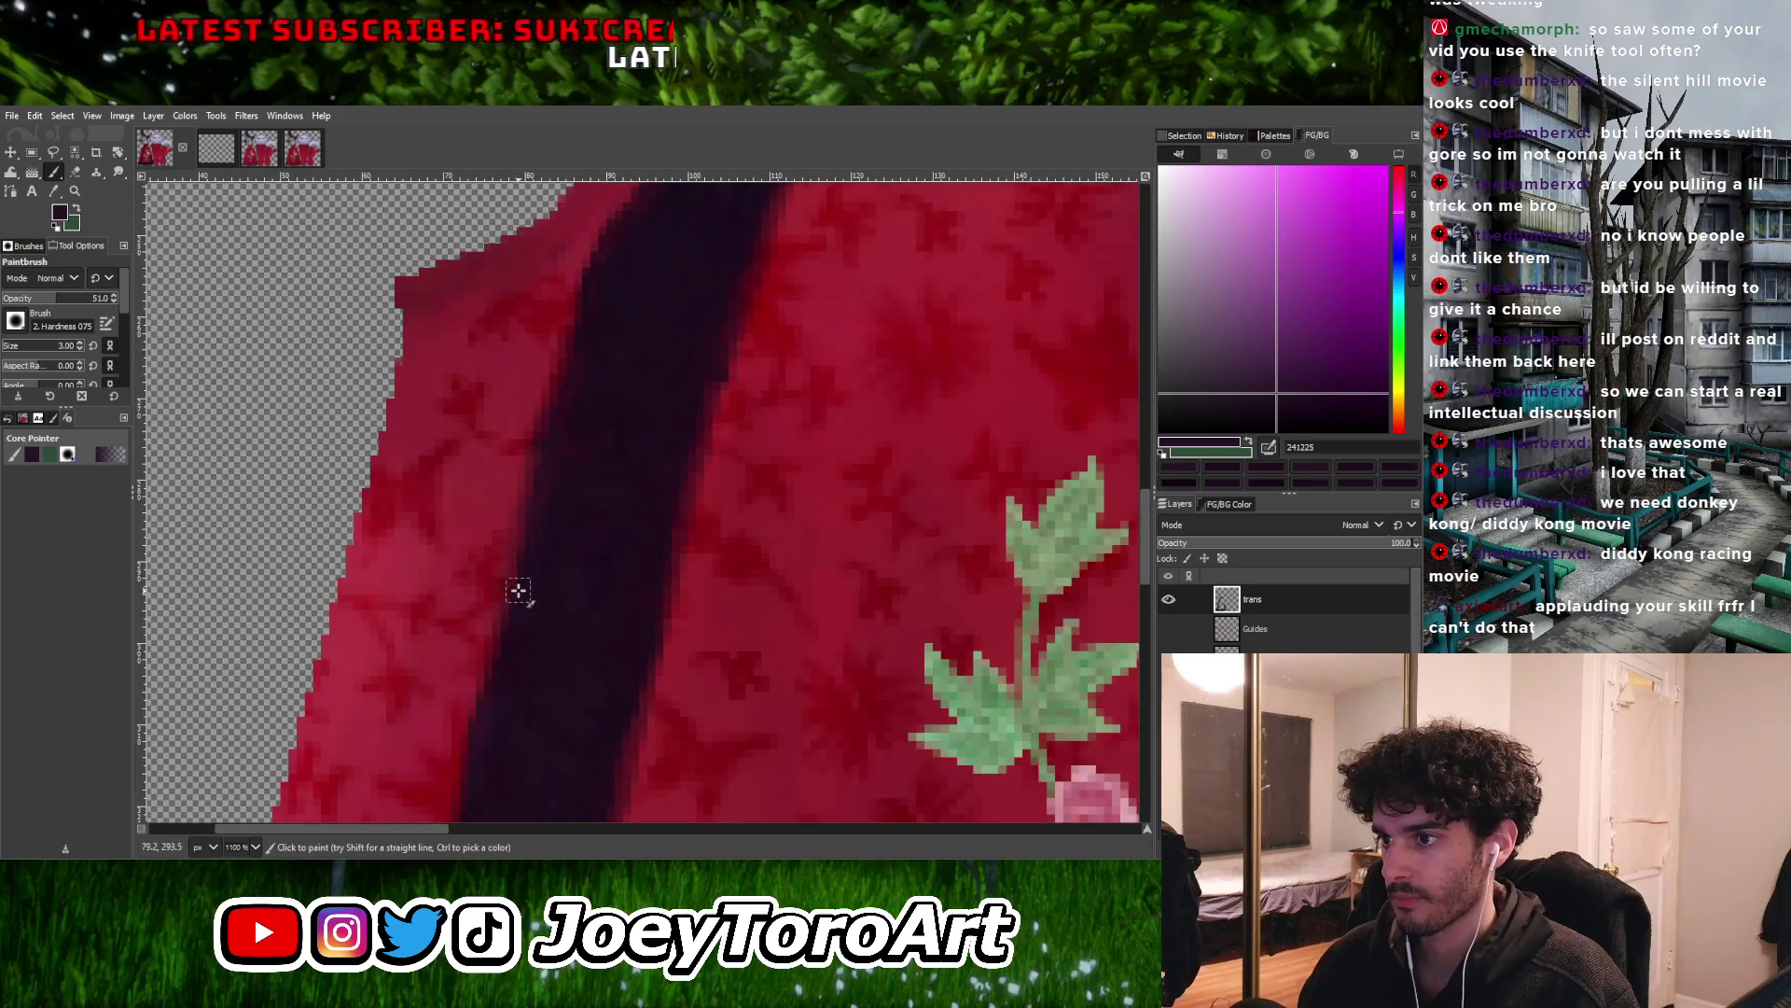
{"action": "scroll", "coordinate": [517, 589], "scroll_direction": "down", "scroll_amount": 4, "text": "ctrl"}
{"action": "scroll", "coordinate": [608, 531], "scroll_direction": "up", "scroll_amount": 4, "text": "ctrl"}
{"action": "scroll", "coordinate": [616, 452], "scroll_direction": "down", "scroll_amount": 2, "text": "ctrl"}
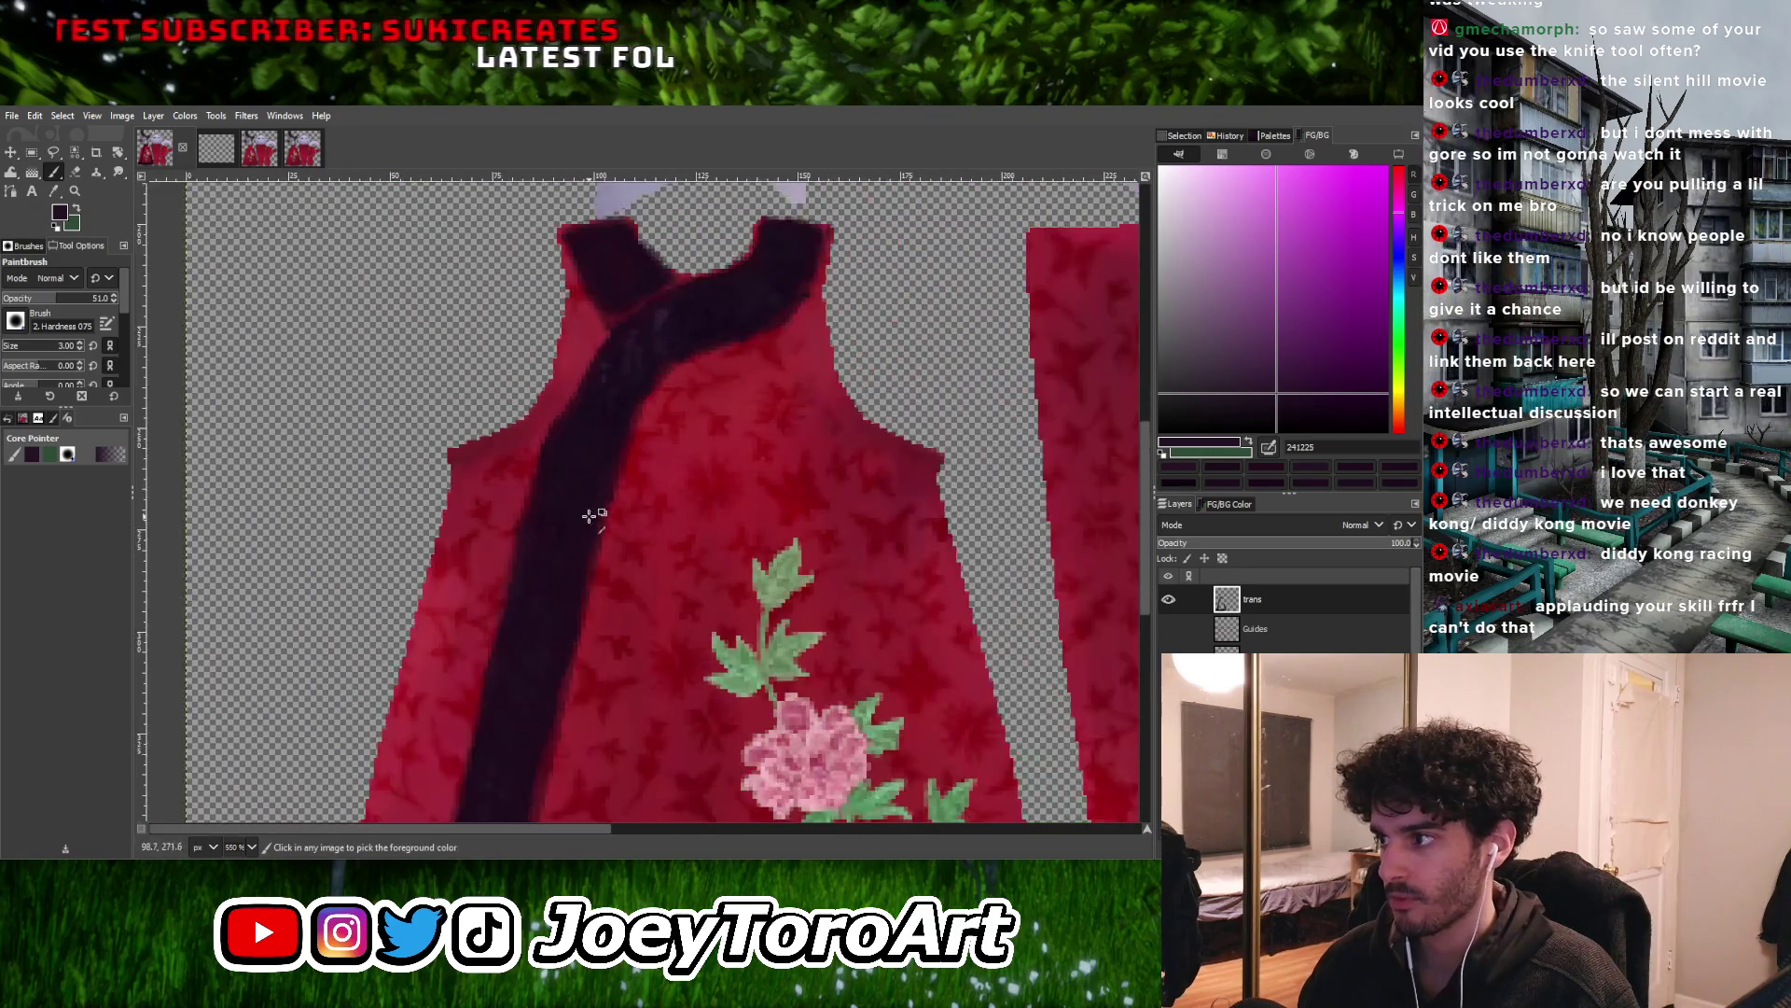
Sample dark sash tones near the neckline and collar crossover for blending
{"action": "scroll", "coordinate": [589, 516], "scroll_direction": "up", "scroll_amount": 2, "text": "ctrl"}
{"action": "left_click", "coordinate": [587, 522], "text": "ctrl"}
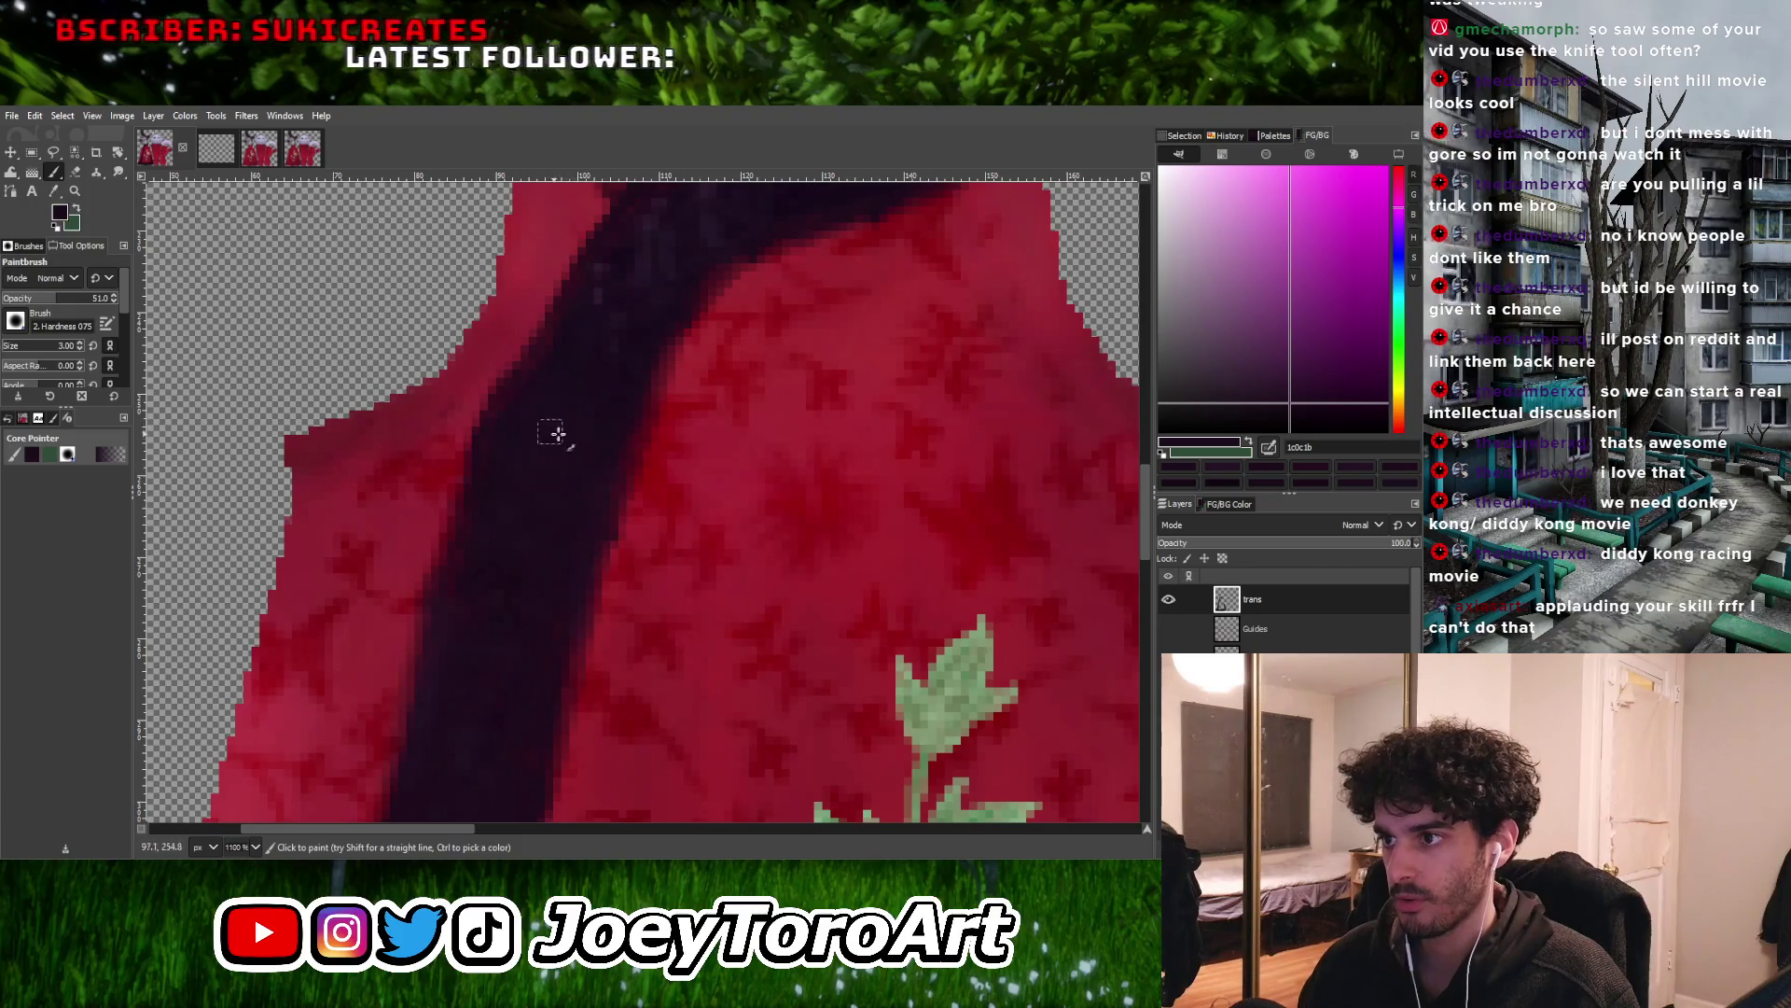
{"action": "scroll", "coordinate": [600, 472], "scroll_direction": "down", "scroll_amount": 4, "text": "ctrl"}
{"action": "scroll", "coordinate": [560, 424], "scroll_direction": "up", "scroll_amount": 4, "text": "ctrl"}
{"action": "left_click", "coordinate": [427, 480], "text": "ctrl"}
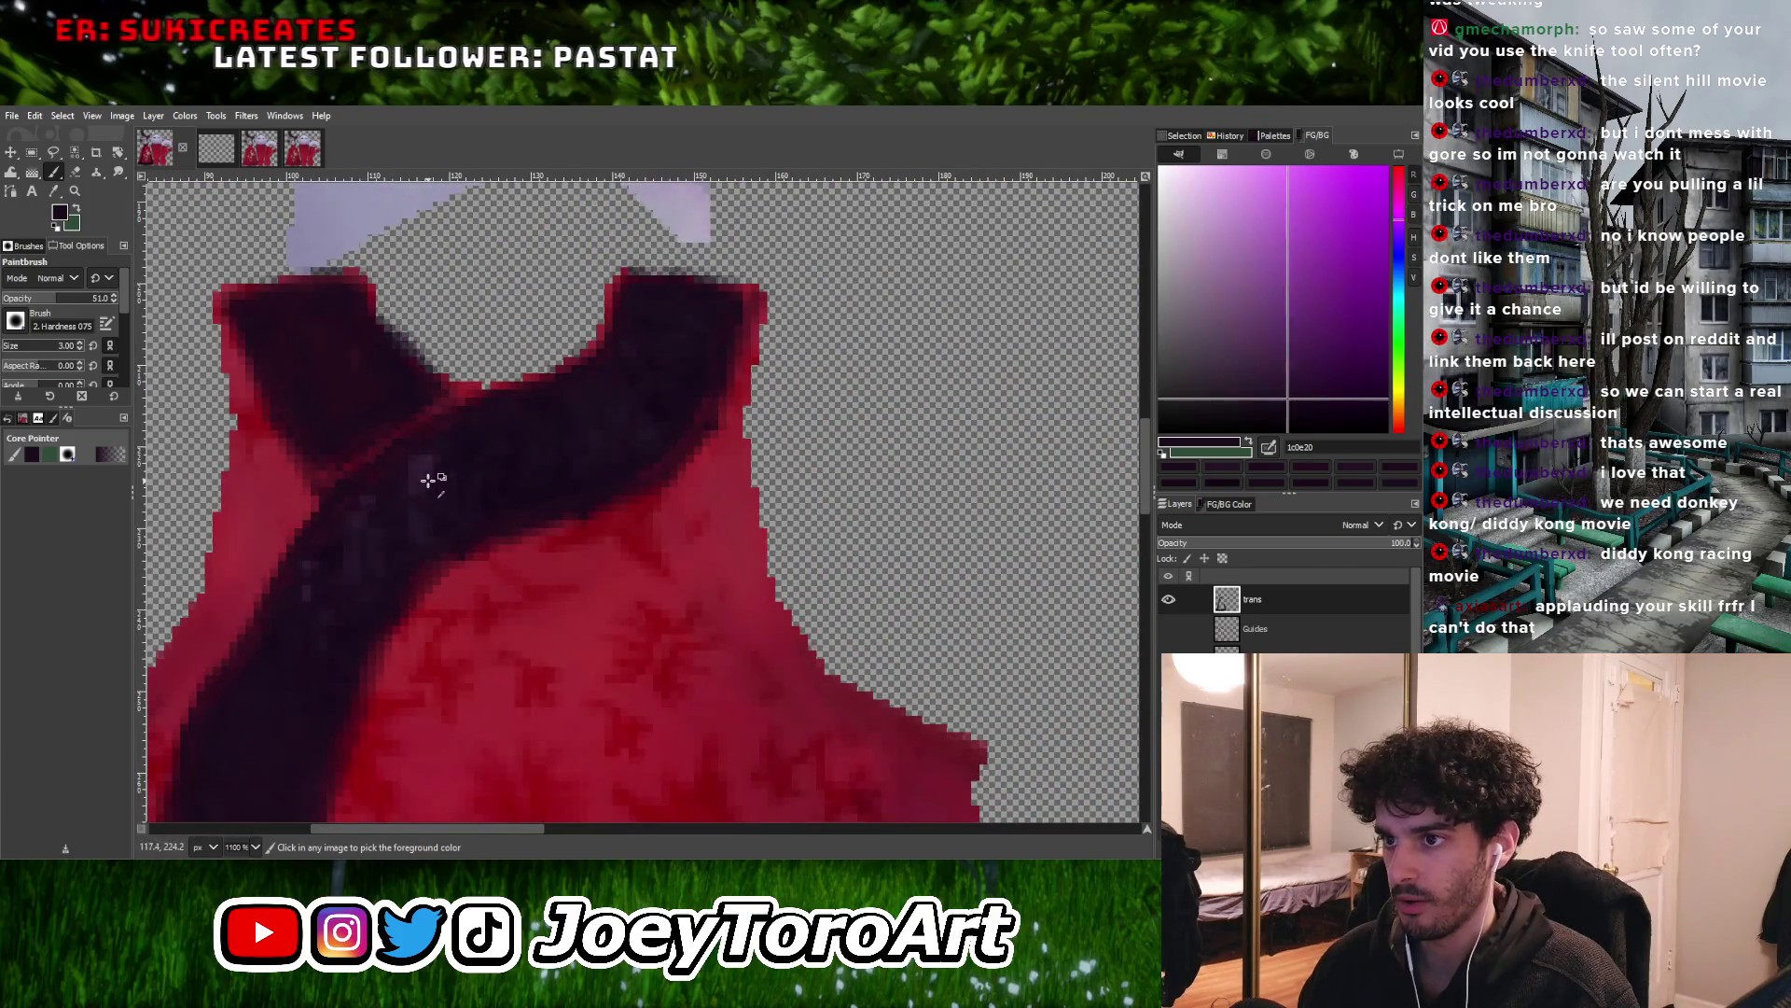
{"action": "scroll", "coordinate": [428, 479], "scroll_direction": "down", "scroll_amount": 4, "text": "ctrl"}
{"action": "scroll", "coordinate": [568, 490], "scroll_direction": "up", "scroll_amount": 6, "text": "ctrl"}
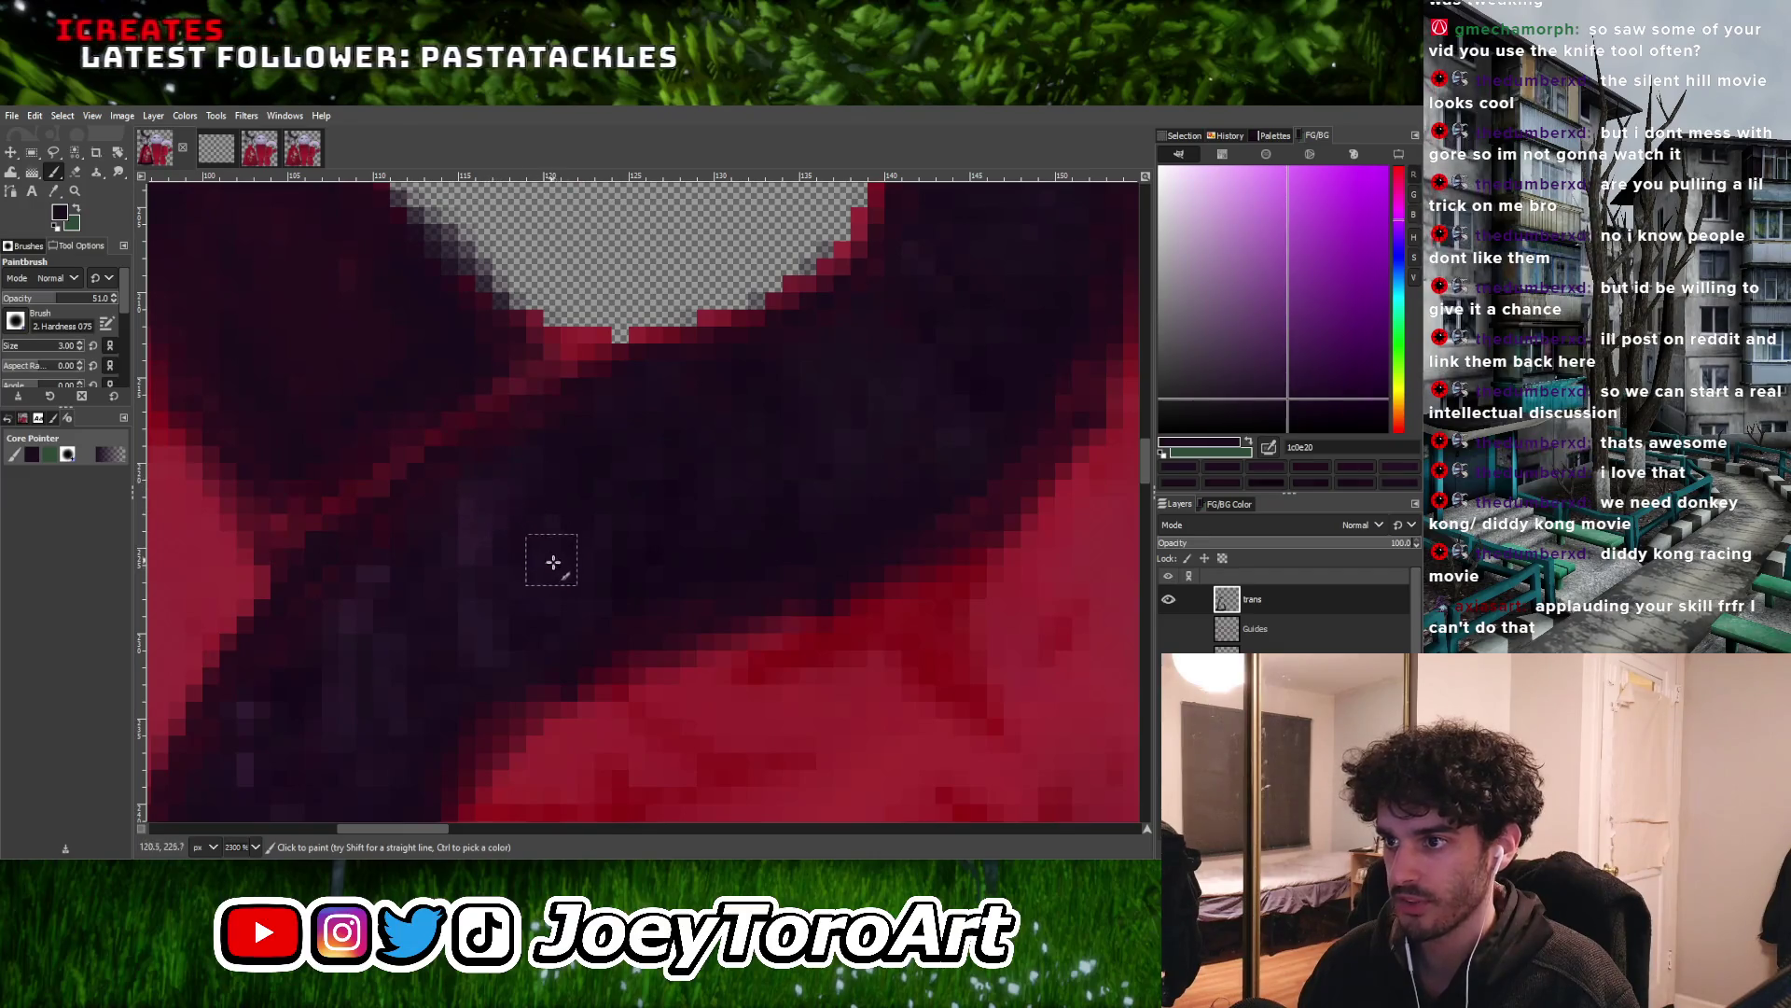
{"action": "scroll", "coordinate": [549, 557], "scroll_direction": "down", "scroll_amount": 6, "text": "ctrl"}
{"action": "left_click", "coordinate": [541, 512], "text": "ctrl"}
{"action": "scroll", "coordinate": [504, 478], "scroll_direction": "up", "scroll_amount": 6, "text": "ctrl"}
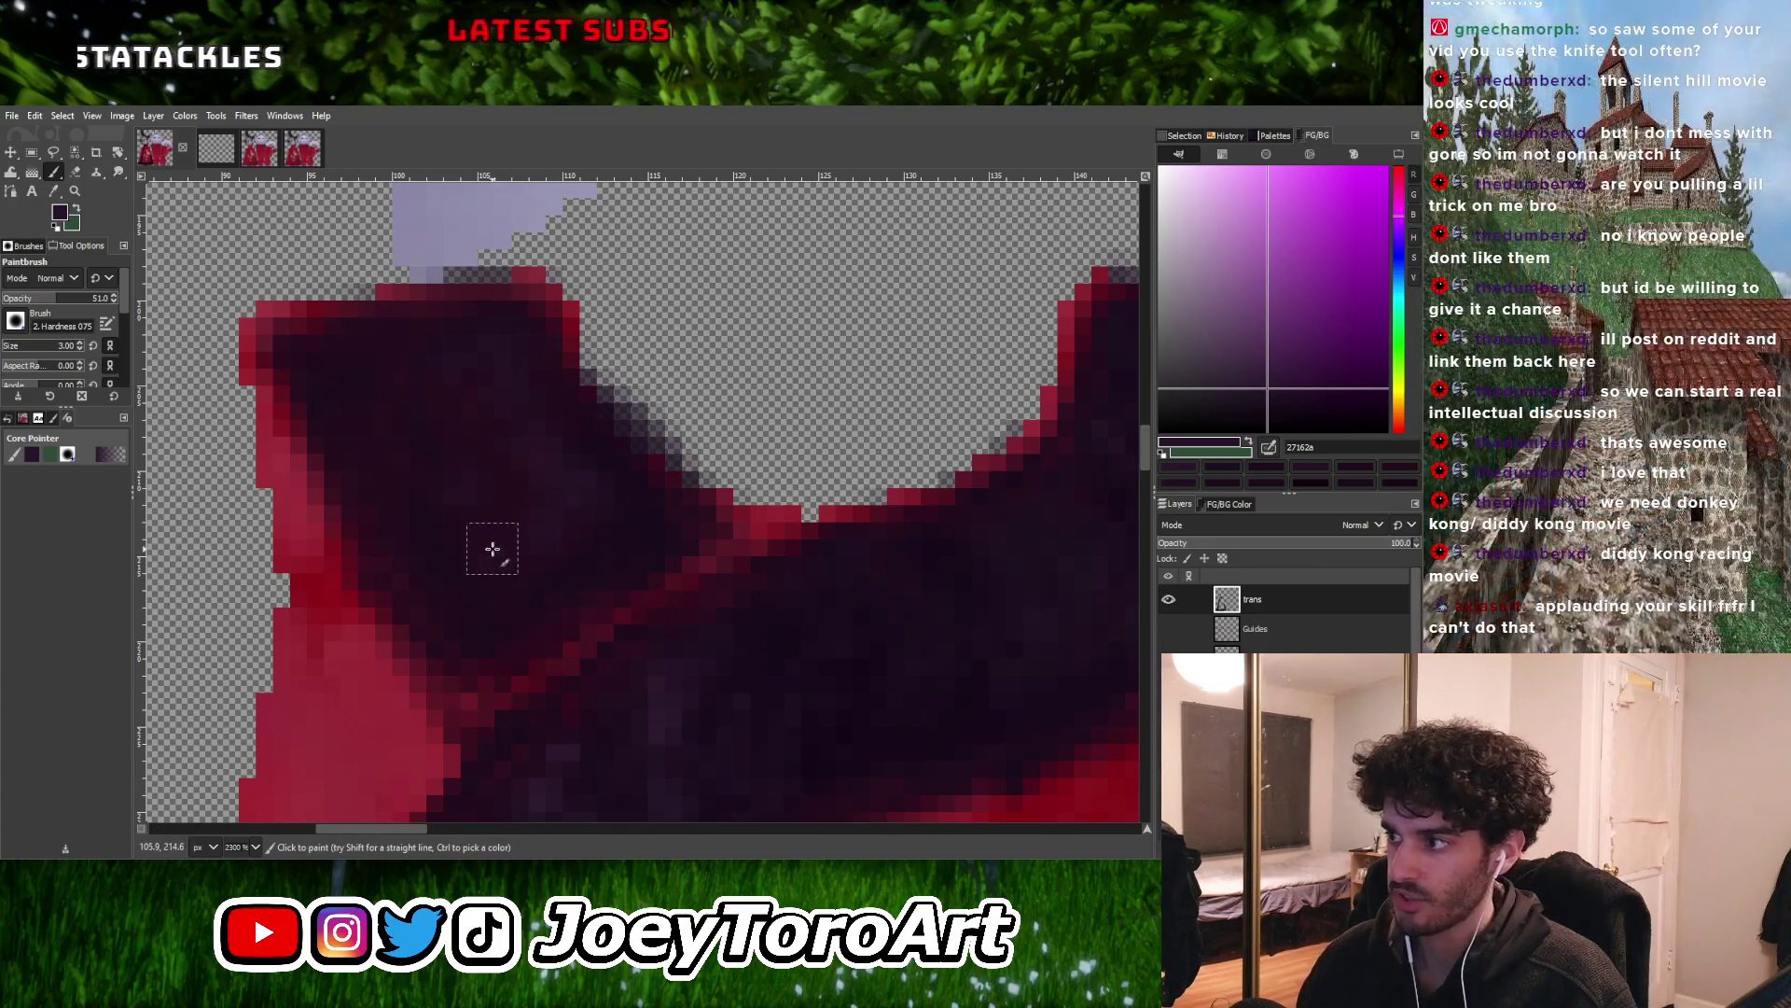
{"action": "scroll", "coordinate": [491, 547], "scroll_direction": "down", "scroll_amount": 1, "text": "ctrl"}
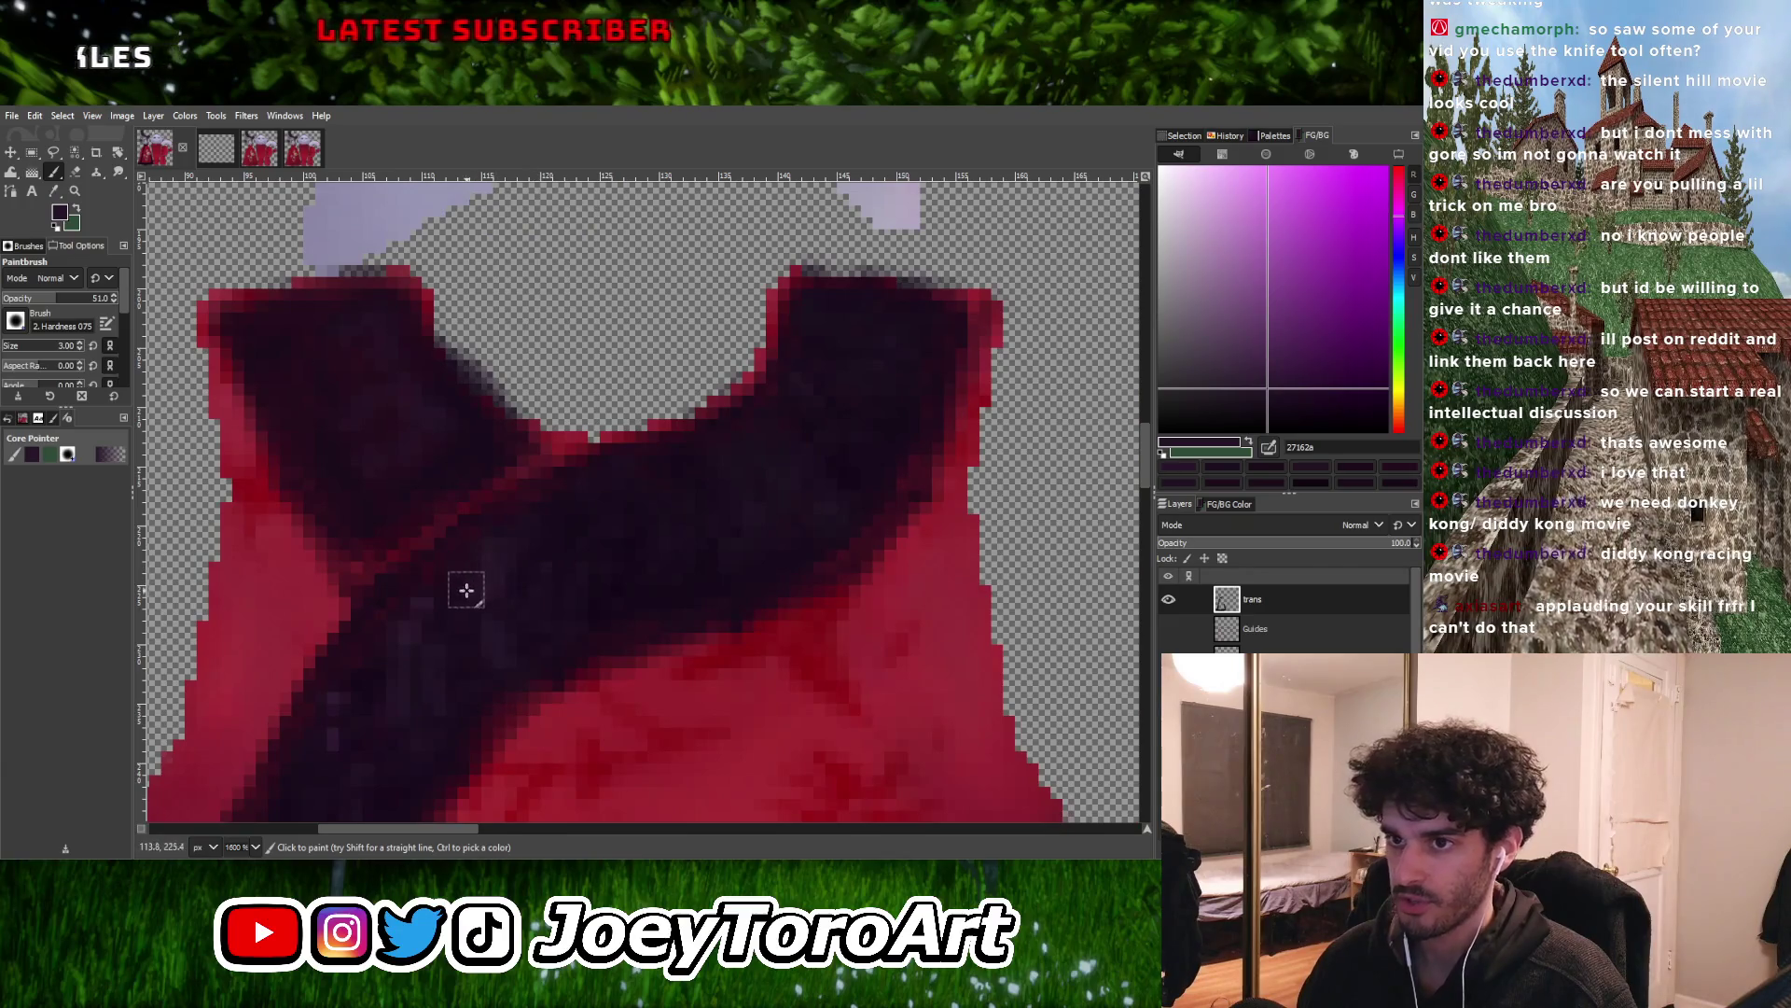
{"action": "scroll", "coordinate": [780, 363], "scroll_direction": "down", "scroll_amount": 3, "text": "ctrl"}
{"action": "scroll", "coordinate": [645, 439], "scroll_direction": "down", "scroll_amount": 3, "text": "ctrl"}
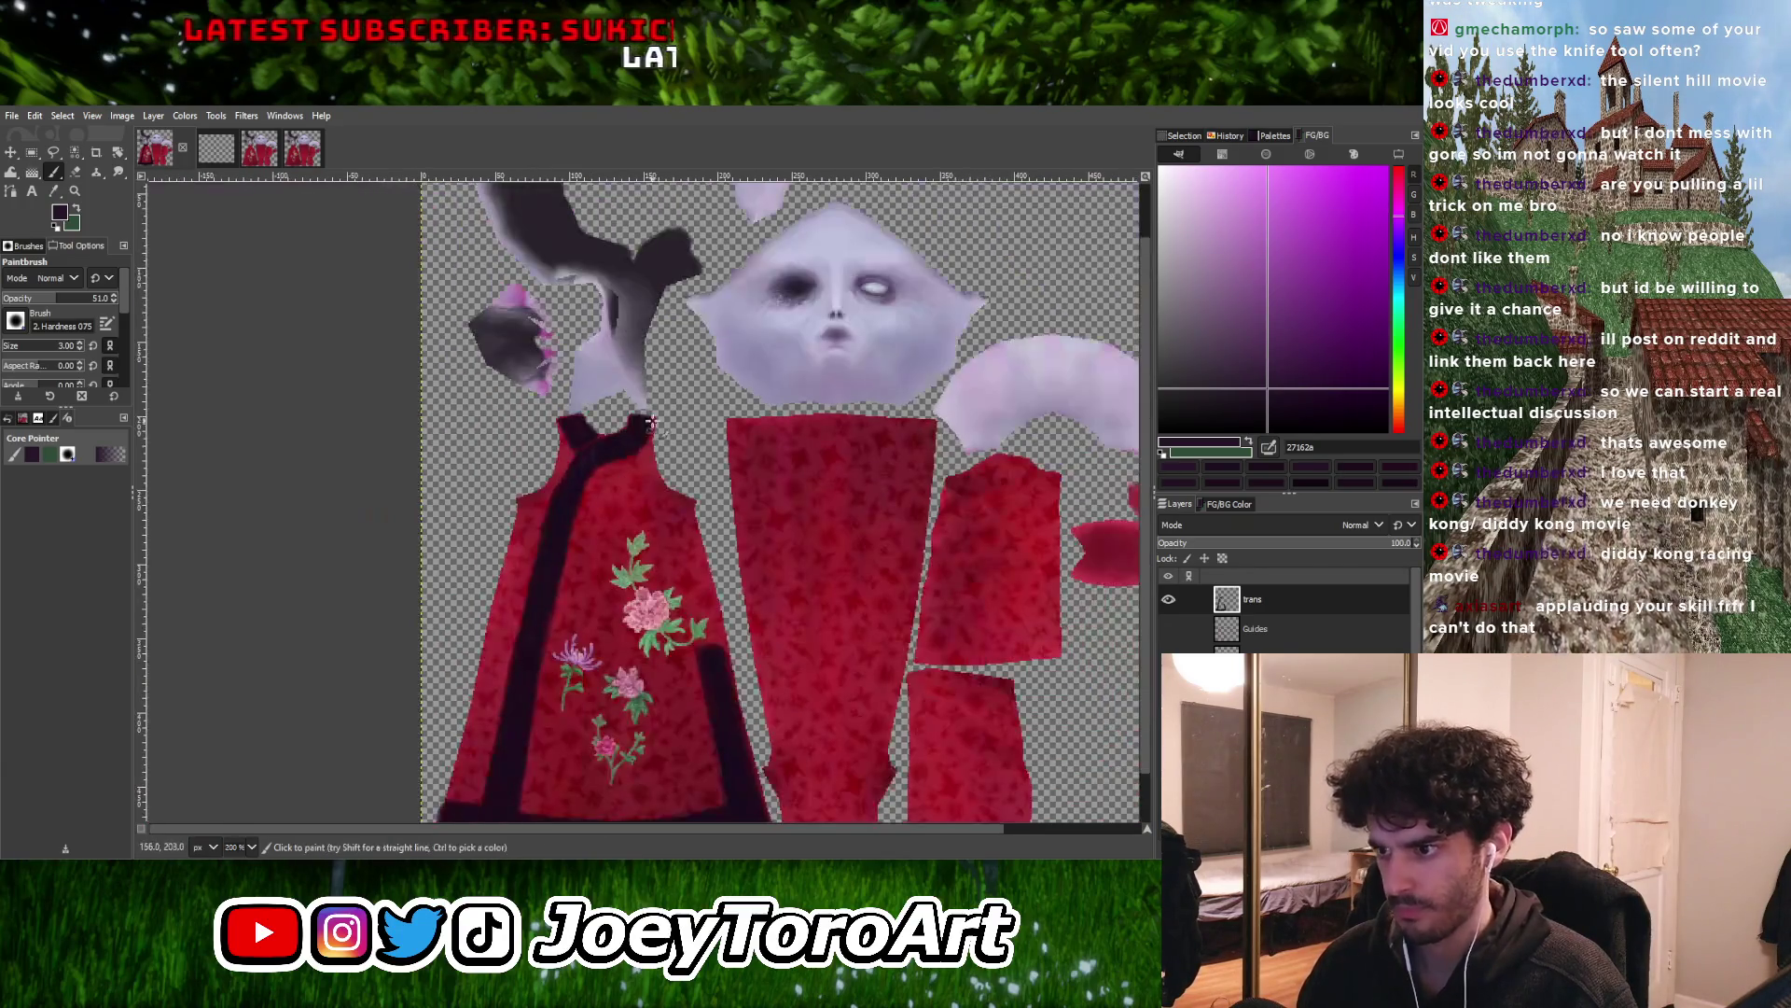
{"action": "scroll", "coordinate": [496, 631], "scroll_direction": "up", "scroll_amount": 6, "text": "ctrl"}
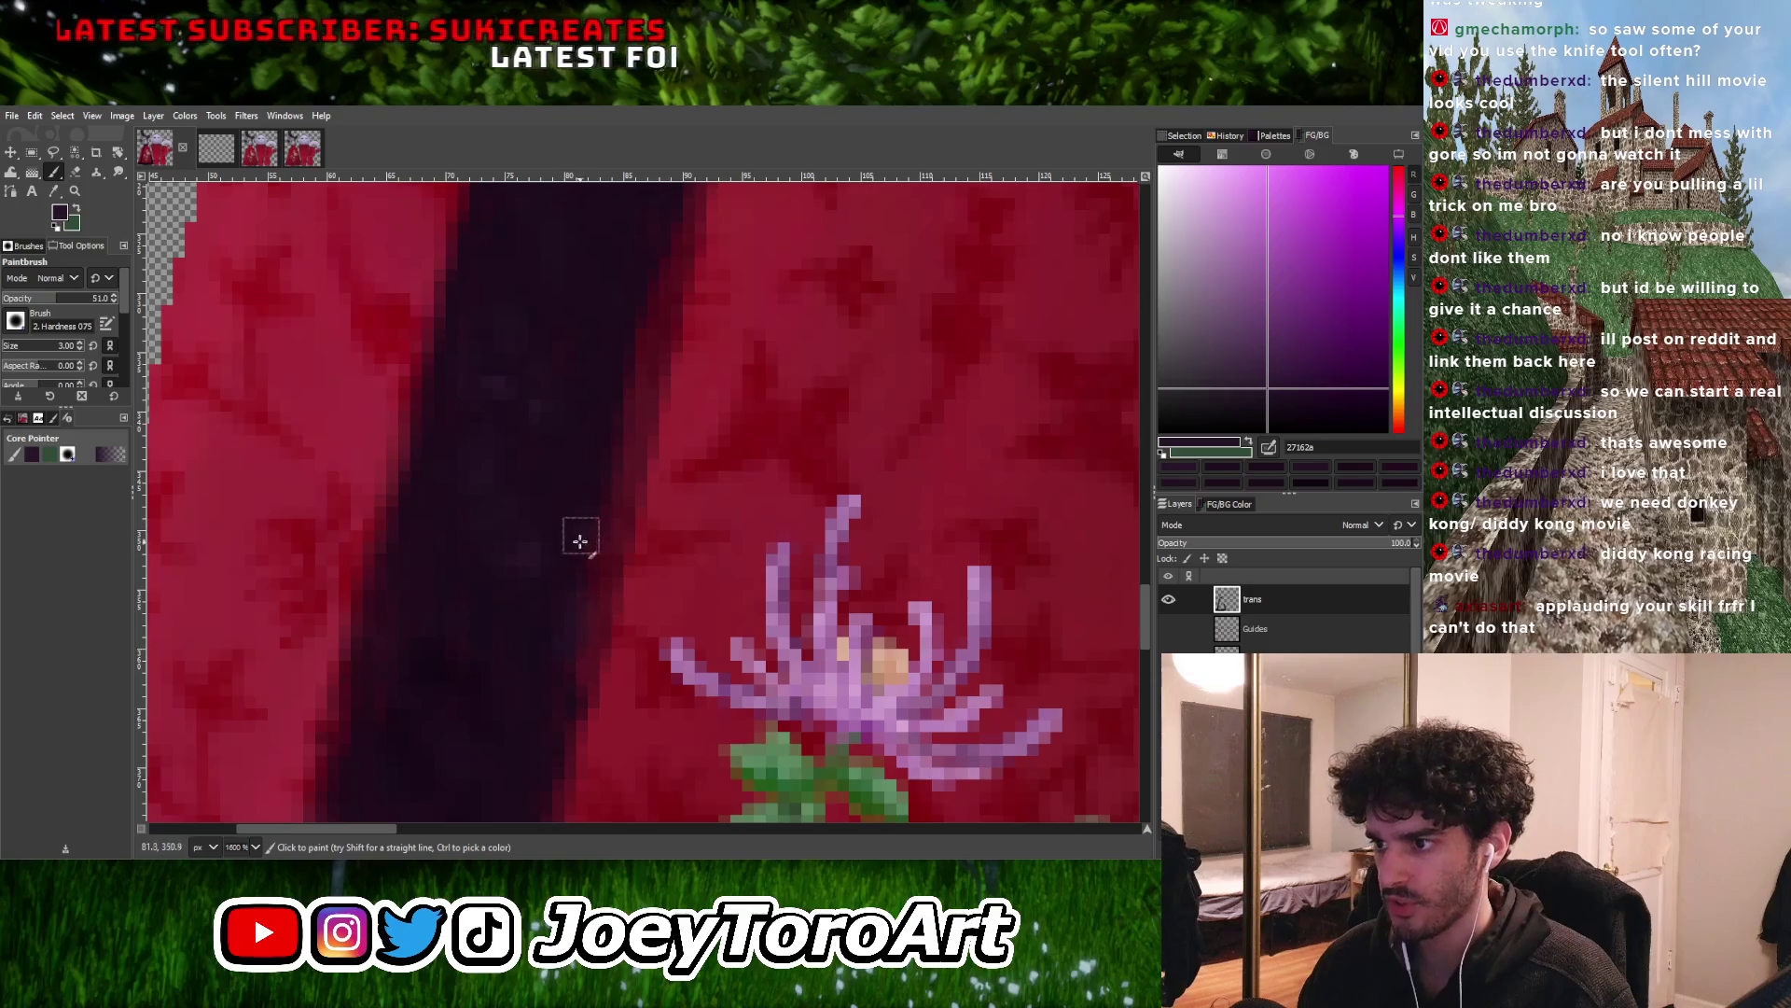
{"action": "left_click", "coordinate": [572, 619], "text": "ctrl"}
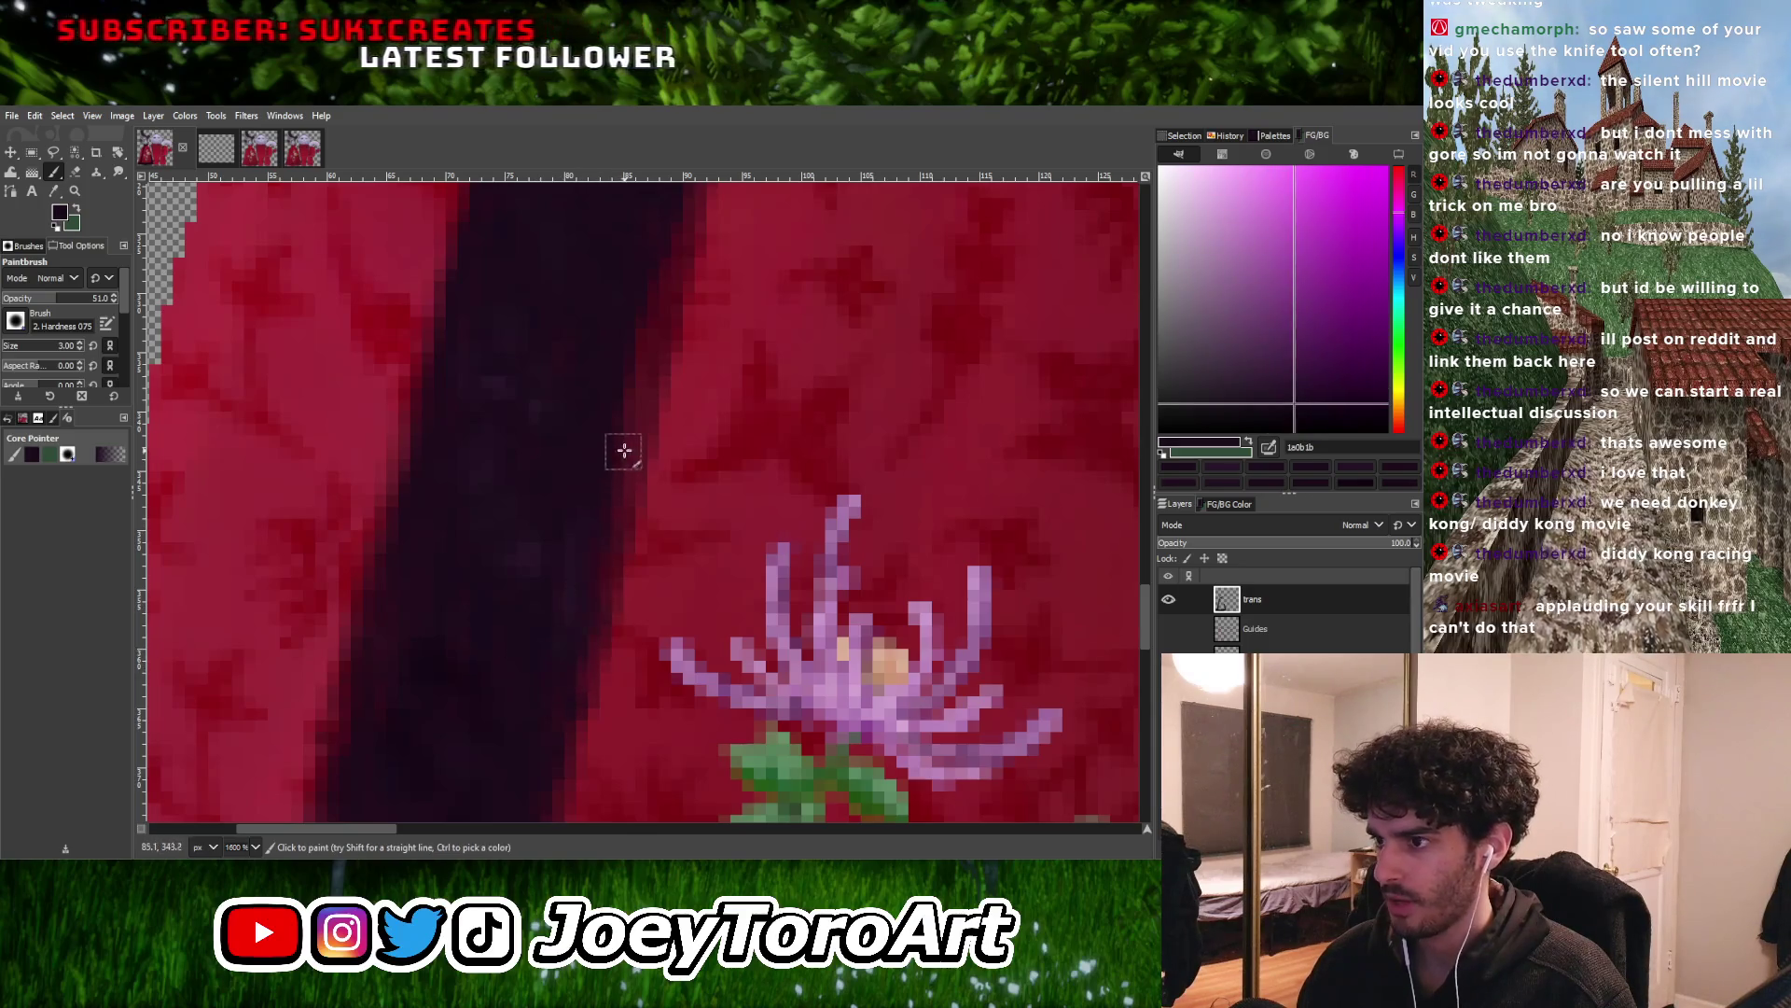
{"action": "scroll", "coordinate": [616, 439], "scroll_direction": "down", "scroll_amount": 2, "text": "ctrl"}
{"action": "scroll", "coordinate": [617, 435], "scroll_direction": "up", "scroll_amount": 1, "text": "ctrl"}
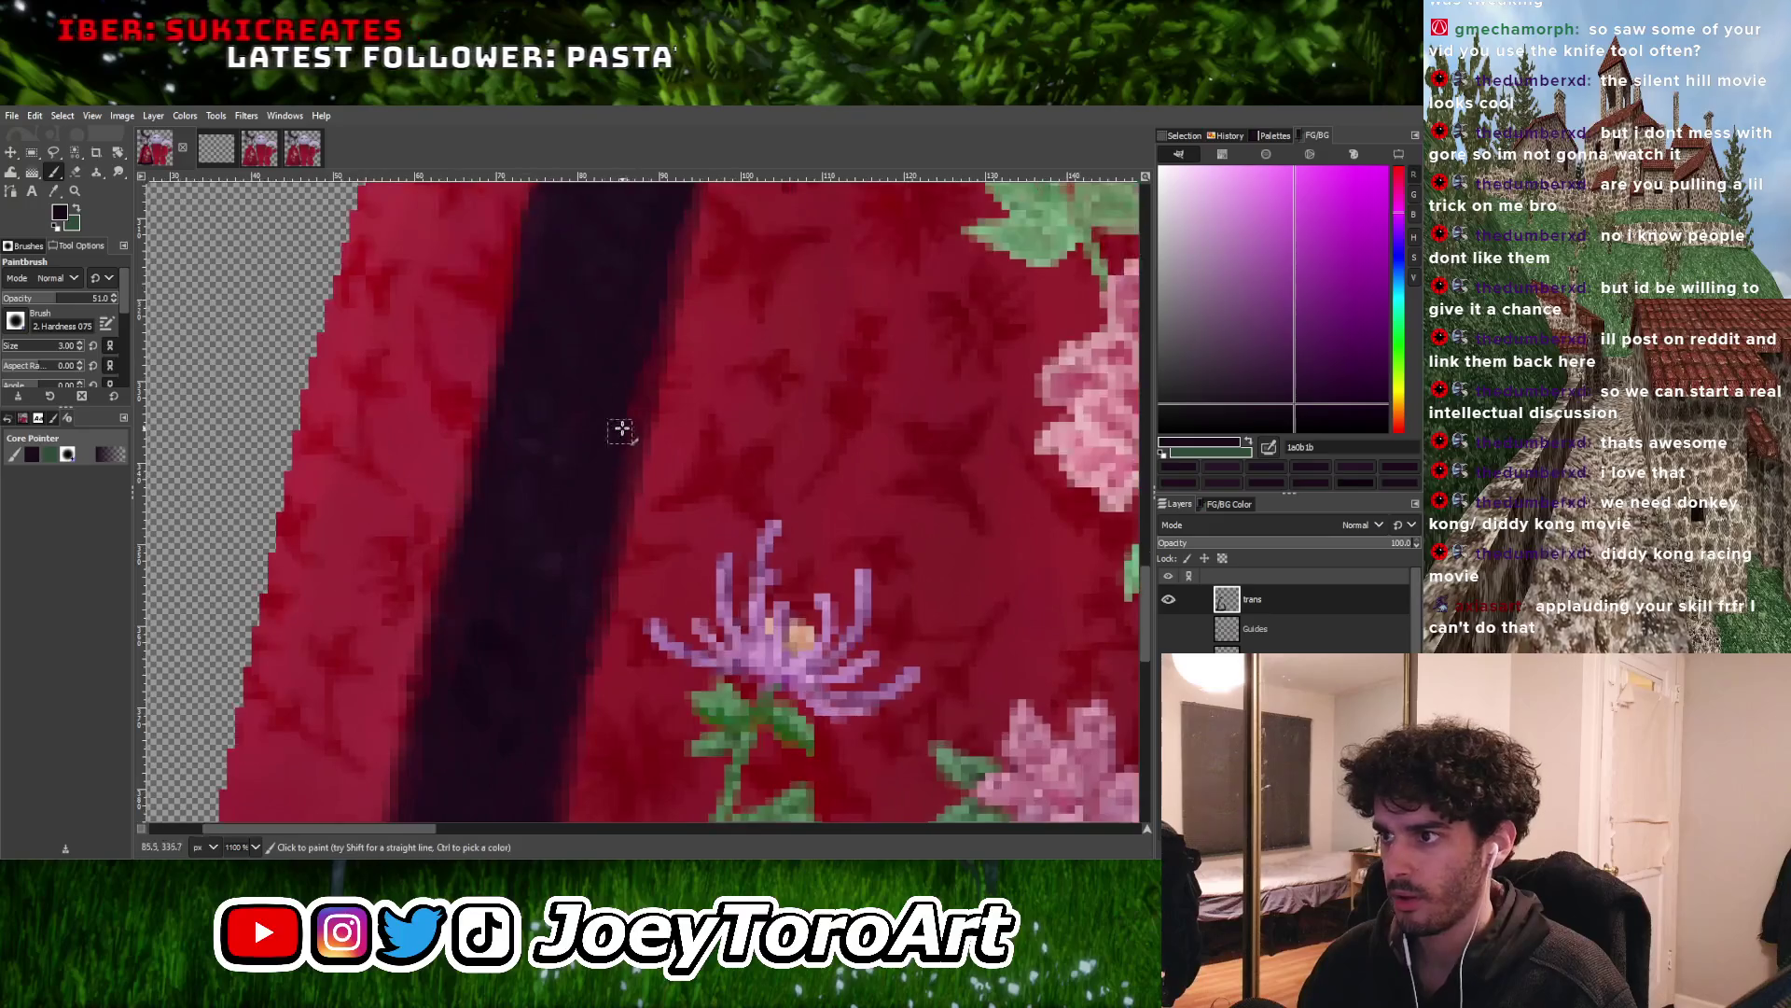
{"action": "scroll", "coordinate": [620, 485], "scroll_direction": "down", "scroll_amount": 1, "text": "ctrl"}
{"action": "scroll", "coordinate": [631, 411], "scroll_direction": "up", "scroll_amount": 1, "text": "ctrl"}
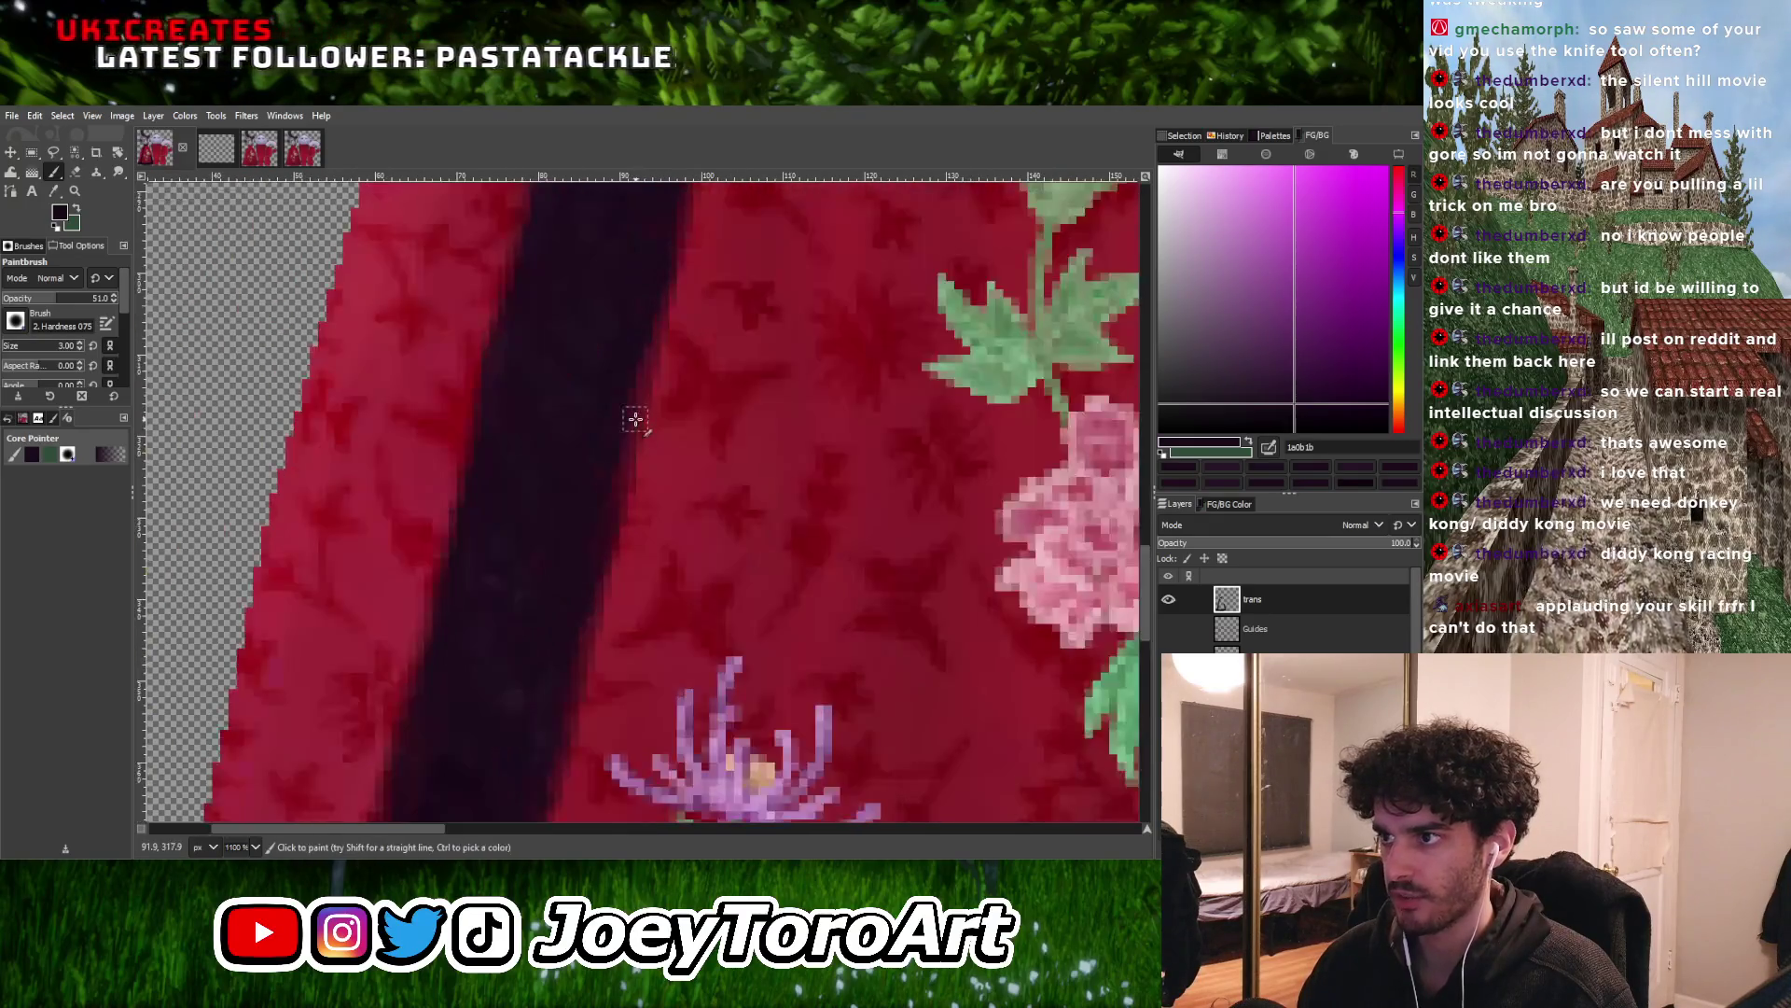
{"action": "scroll", "coordinate": [577, 503], "scroll_direction": "down", "scroll_amount": 4, "text": "ctrl"}
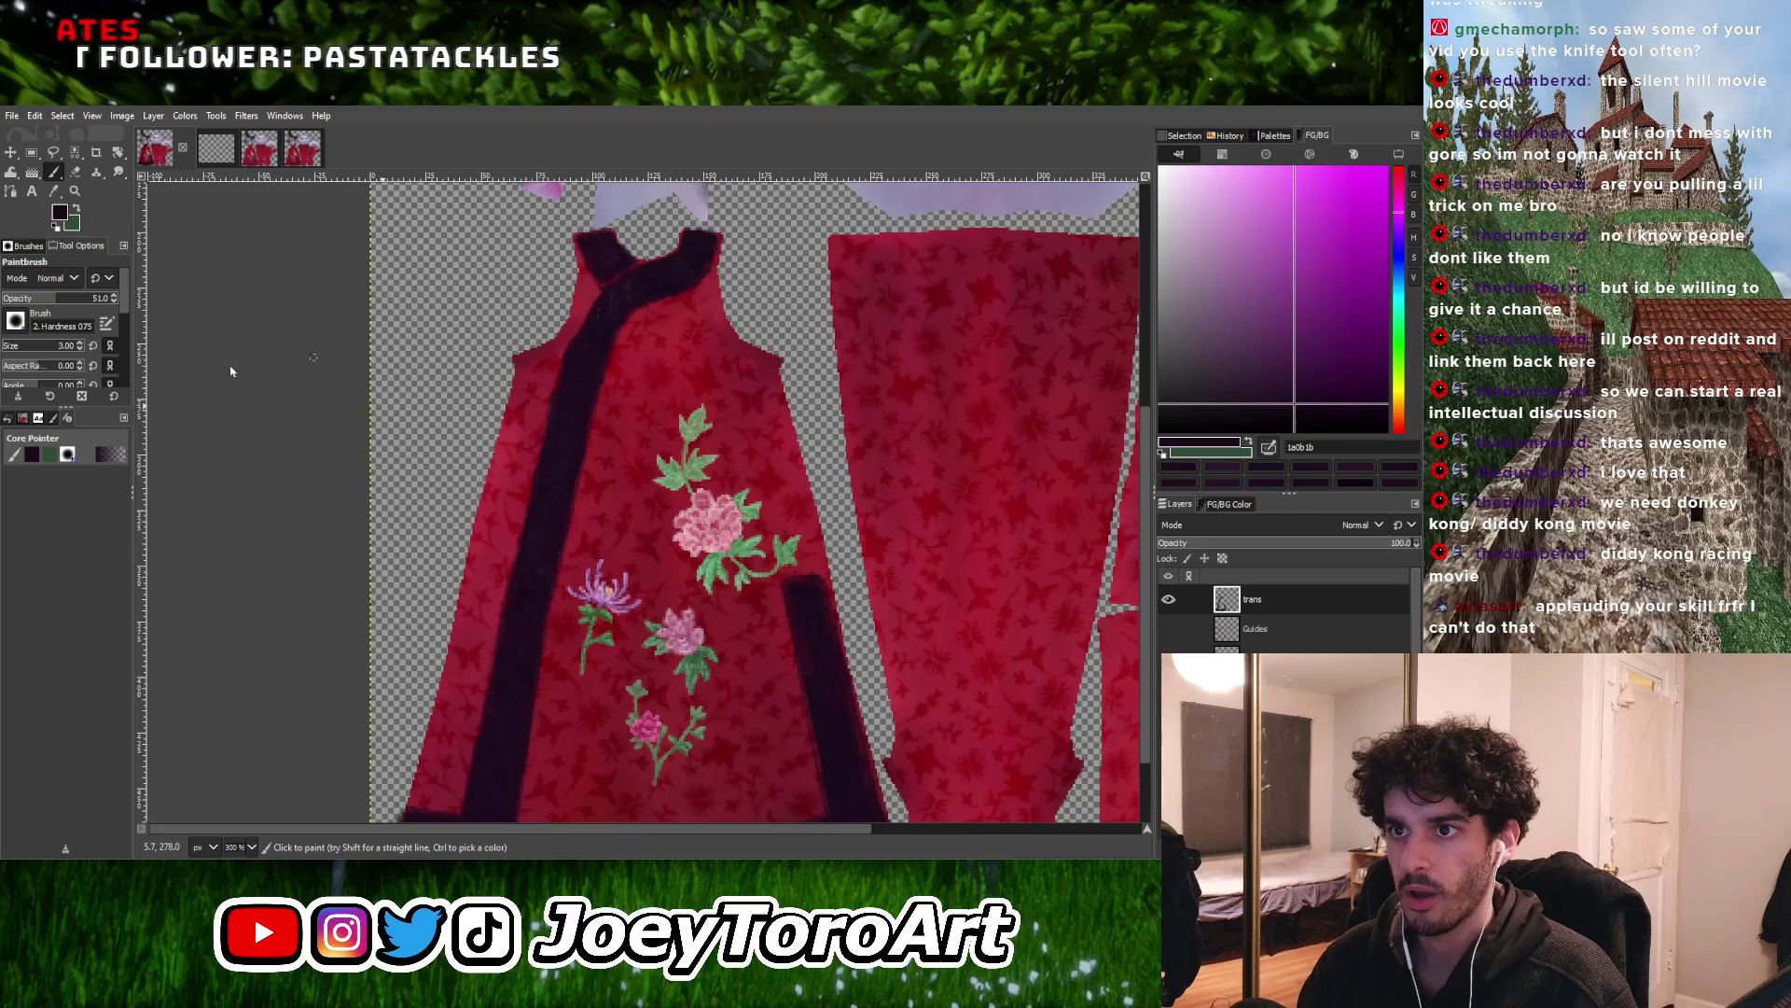
Set the paint colour to pale mauve 837484 for the highlight lines
{"action": "scroll", "coordinate": [634, 368], "scroll_direction": "up", "scroll_amount": 2, "text": "ctrl"}
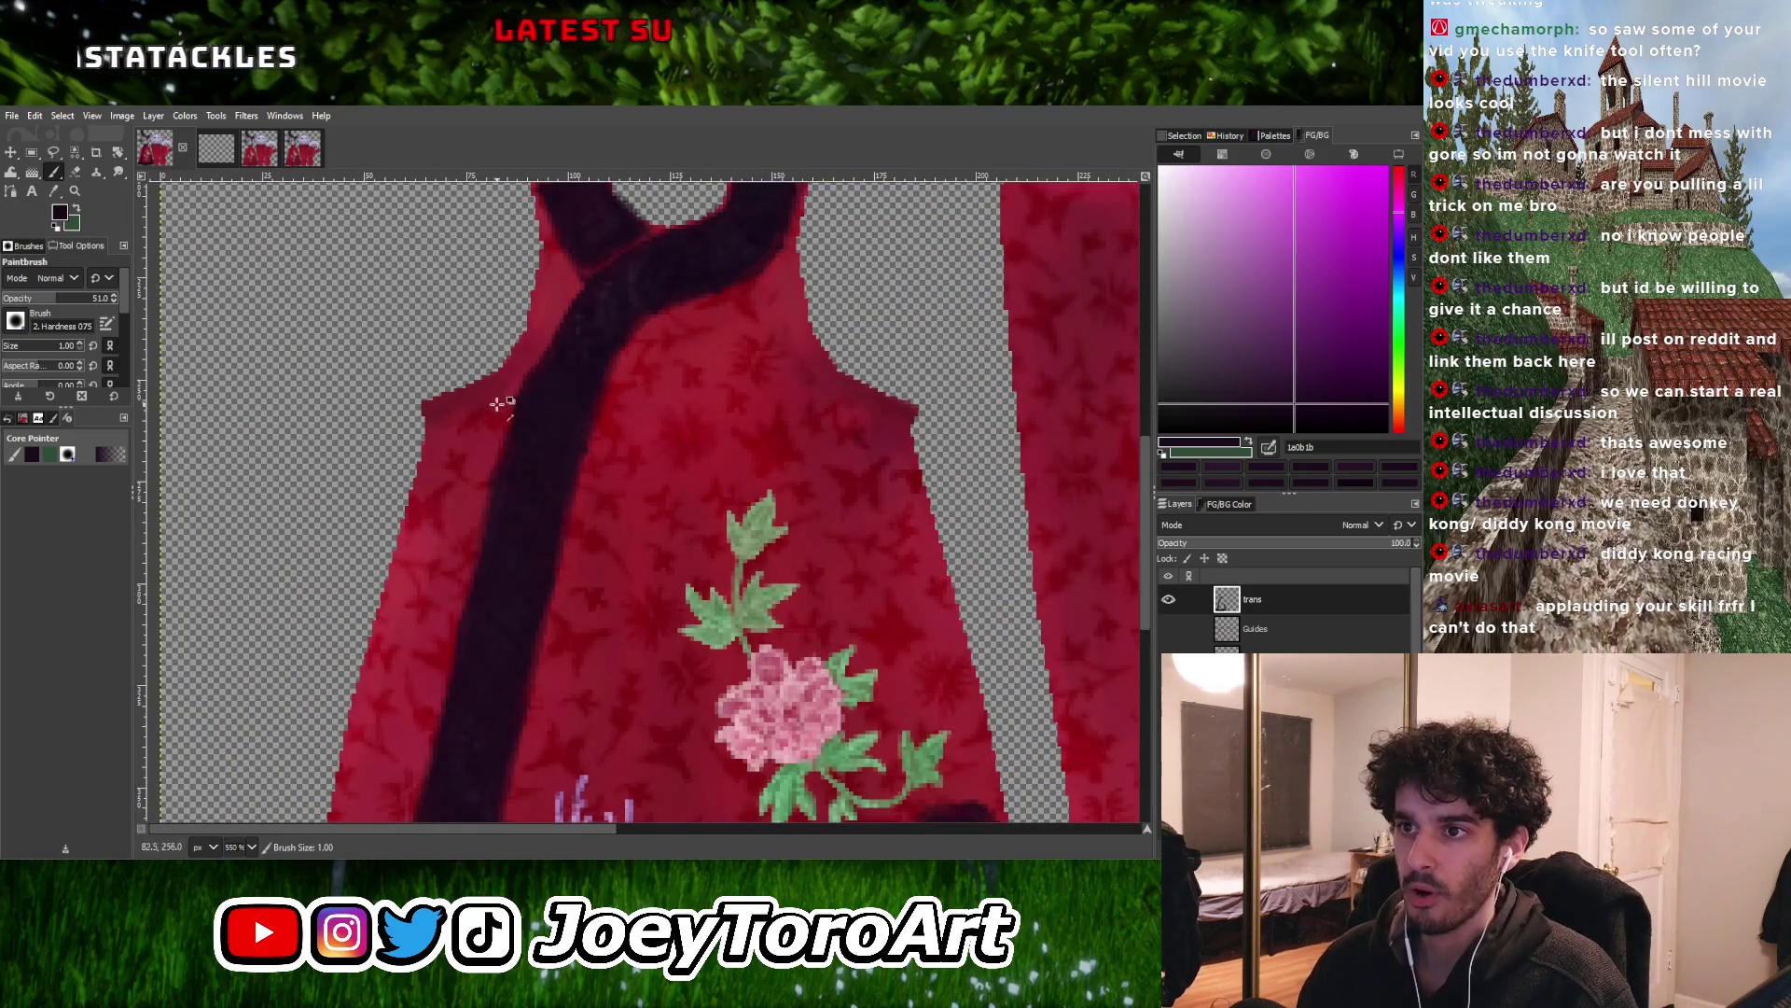
{"action": "scroll", "coordinate": [494, 401], "scroll_direction": "down", "scroll_amount": 2, "text": "ctrl"}
{"action": "scroll", "coordinate": [259, 433], "scroll_direction": "up", "scroll_amount": 2, "text": "ctrl"}
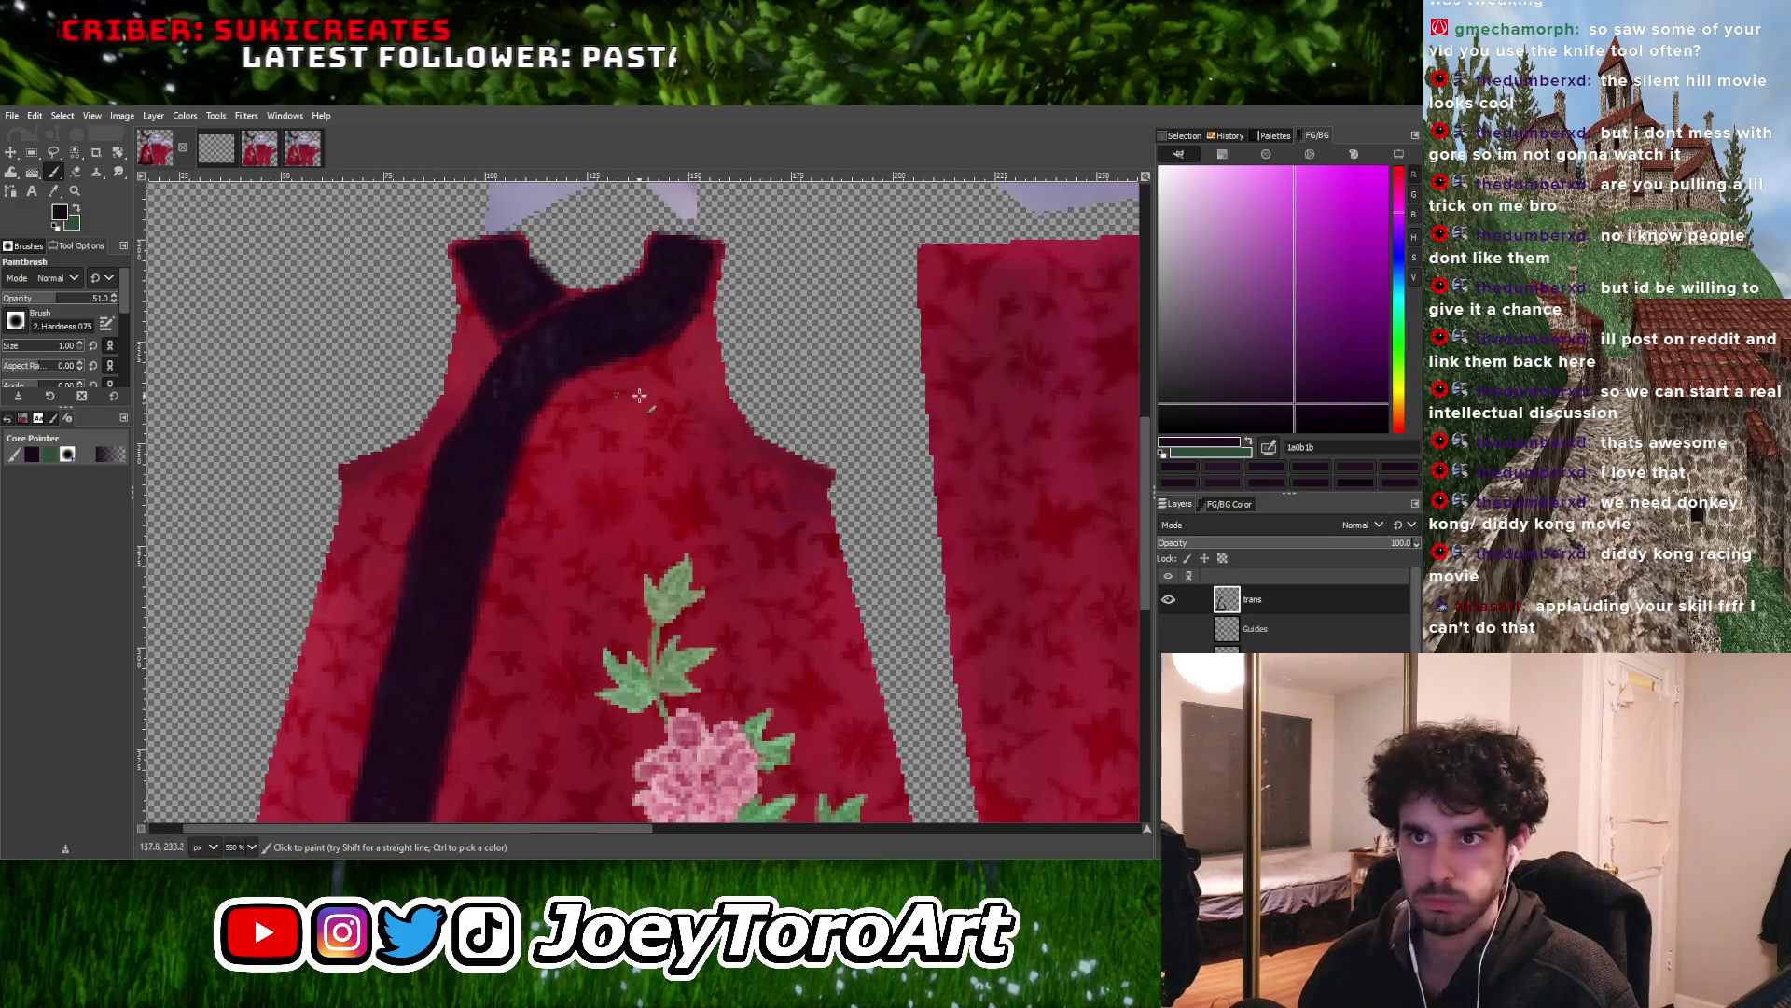
{"action": "mouse_move", "coordinate": [1274, 401]}
{"action": "left_mouse_down"}
{"action": "mouse_move", "coordinate": [1213, 370]}
{"action": "mouse_move", "coordinate": [1180, 267]}
{"action": "mouse_move", "coordinate": [1195, 259]}
{"action": "mouse_move", "coordinate": [1191, 277]}
{"action": "left_mouse_up"}
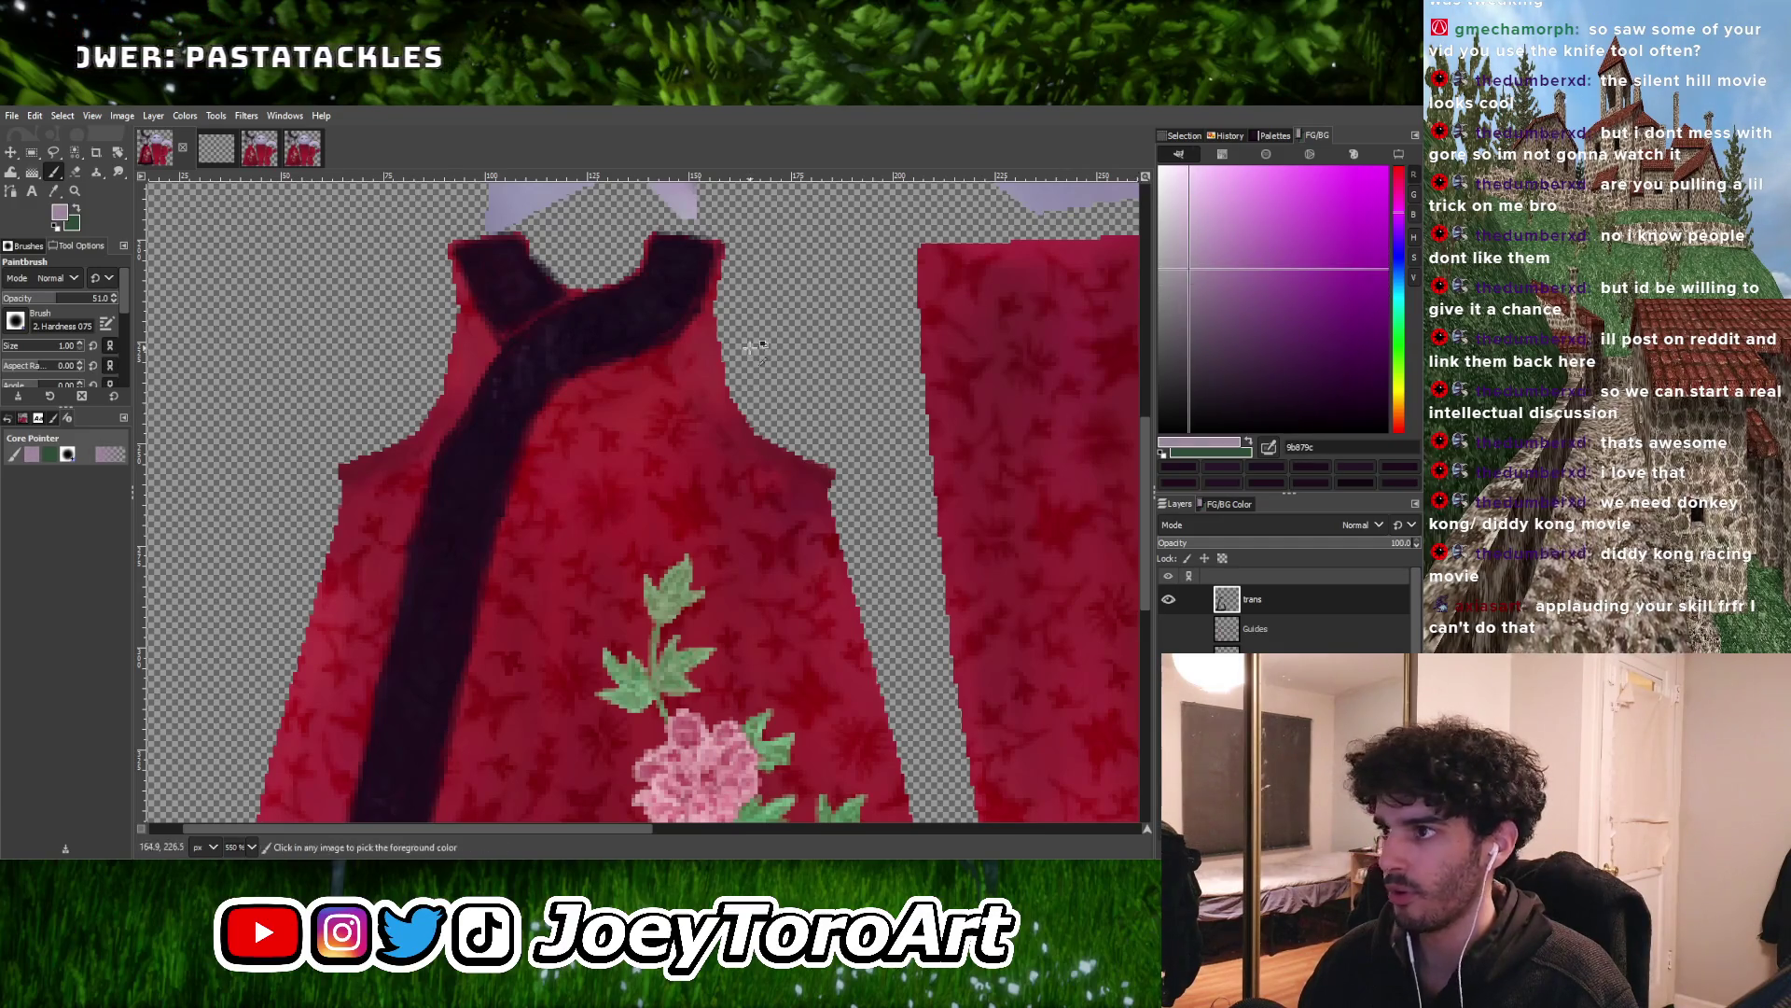
Draw a first straight pale line along the dark collar edge
{"action": "scroll", "coordinate": [775, 359], "scroll_direction": "down", "scroll_amount": 2, "text": "ctrl"}
{"action": "scroll", "coordinate": [709, 298], "scroll_direction": "up", "scroll_amount": 5, "text": "ctrl"}
{"action": "scroll", "coordinate": [709, 299], "scroll_direction": "down", "scroll_amount": 2, "text": "ctrl"}
{"action": "scroll", "coordinate": [739, 376], "scroll_direction": "up", "scroll_amount": 3, "text": "ctrl"}
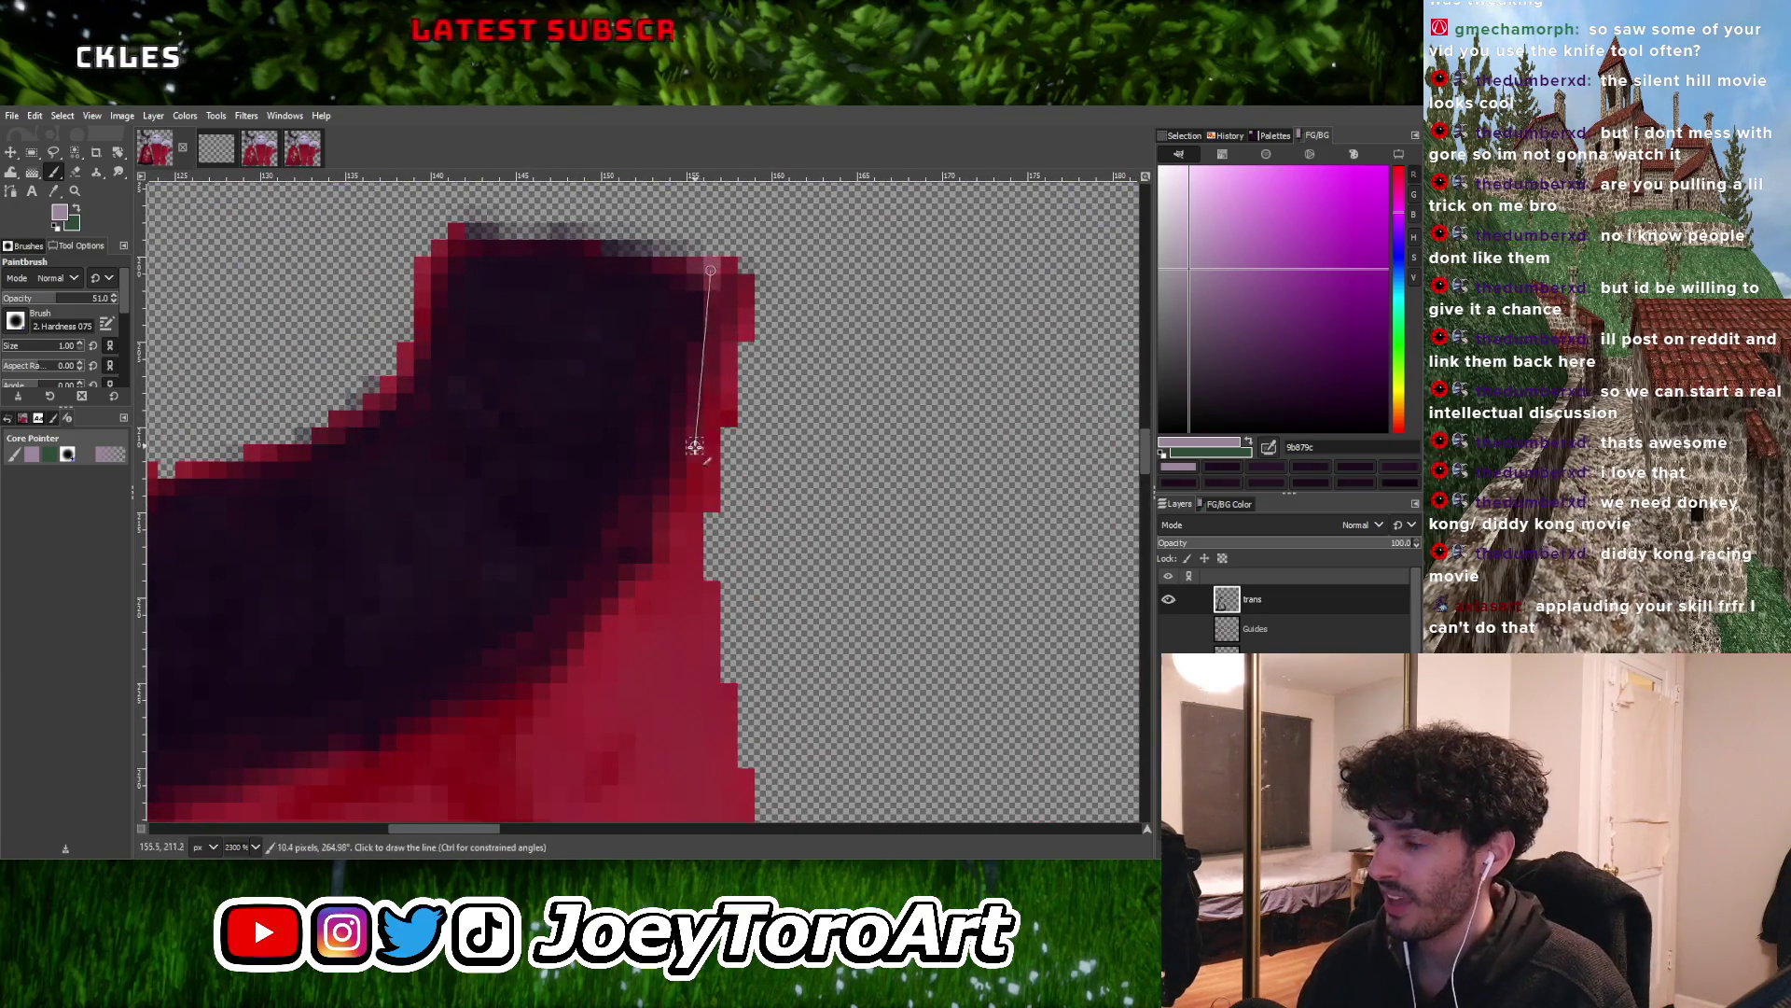
{"action": "left_click", "coordinate": [684, 480], "text": "shift"}
{"action": "scroll", "coordinate": [684, 479], "scroll_direction": "down", "scroll_amount": 15, "text": "ctrl"}
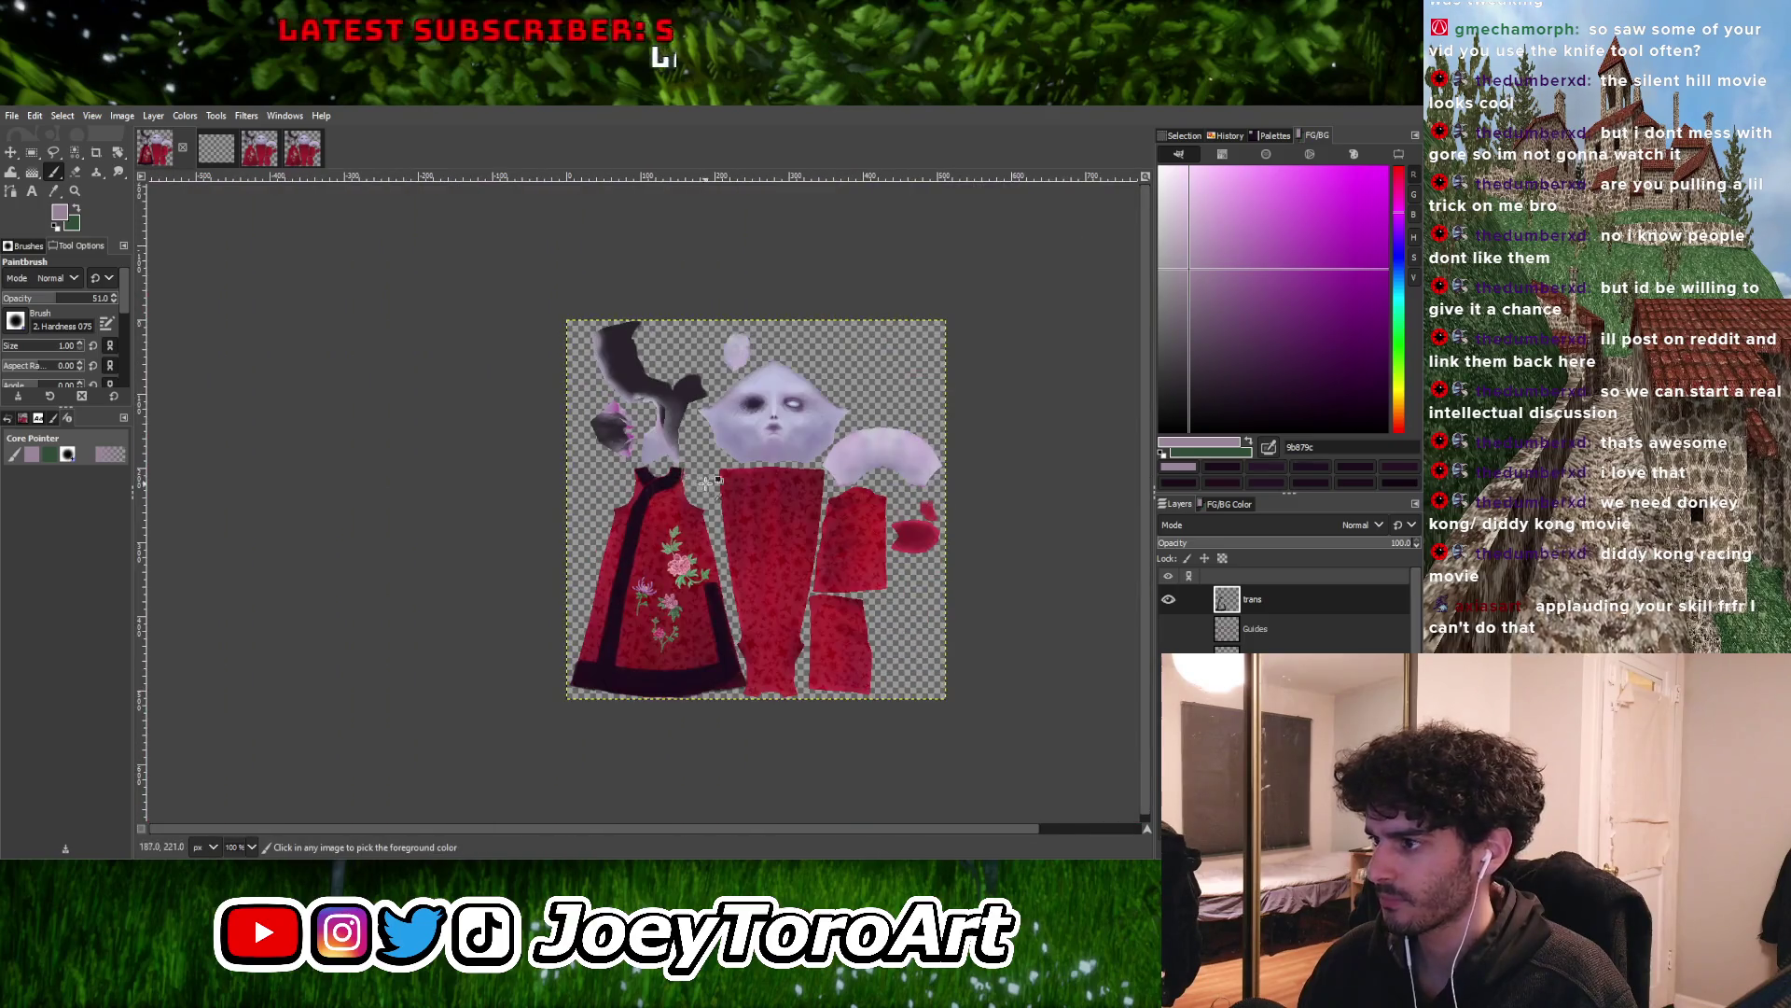
{"action": "scroll", "coordinate": [746, 517], "scroll_direction": "up", "scroll_amount": 2, "text": "ctrl"}
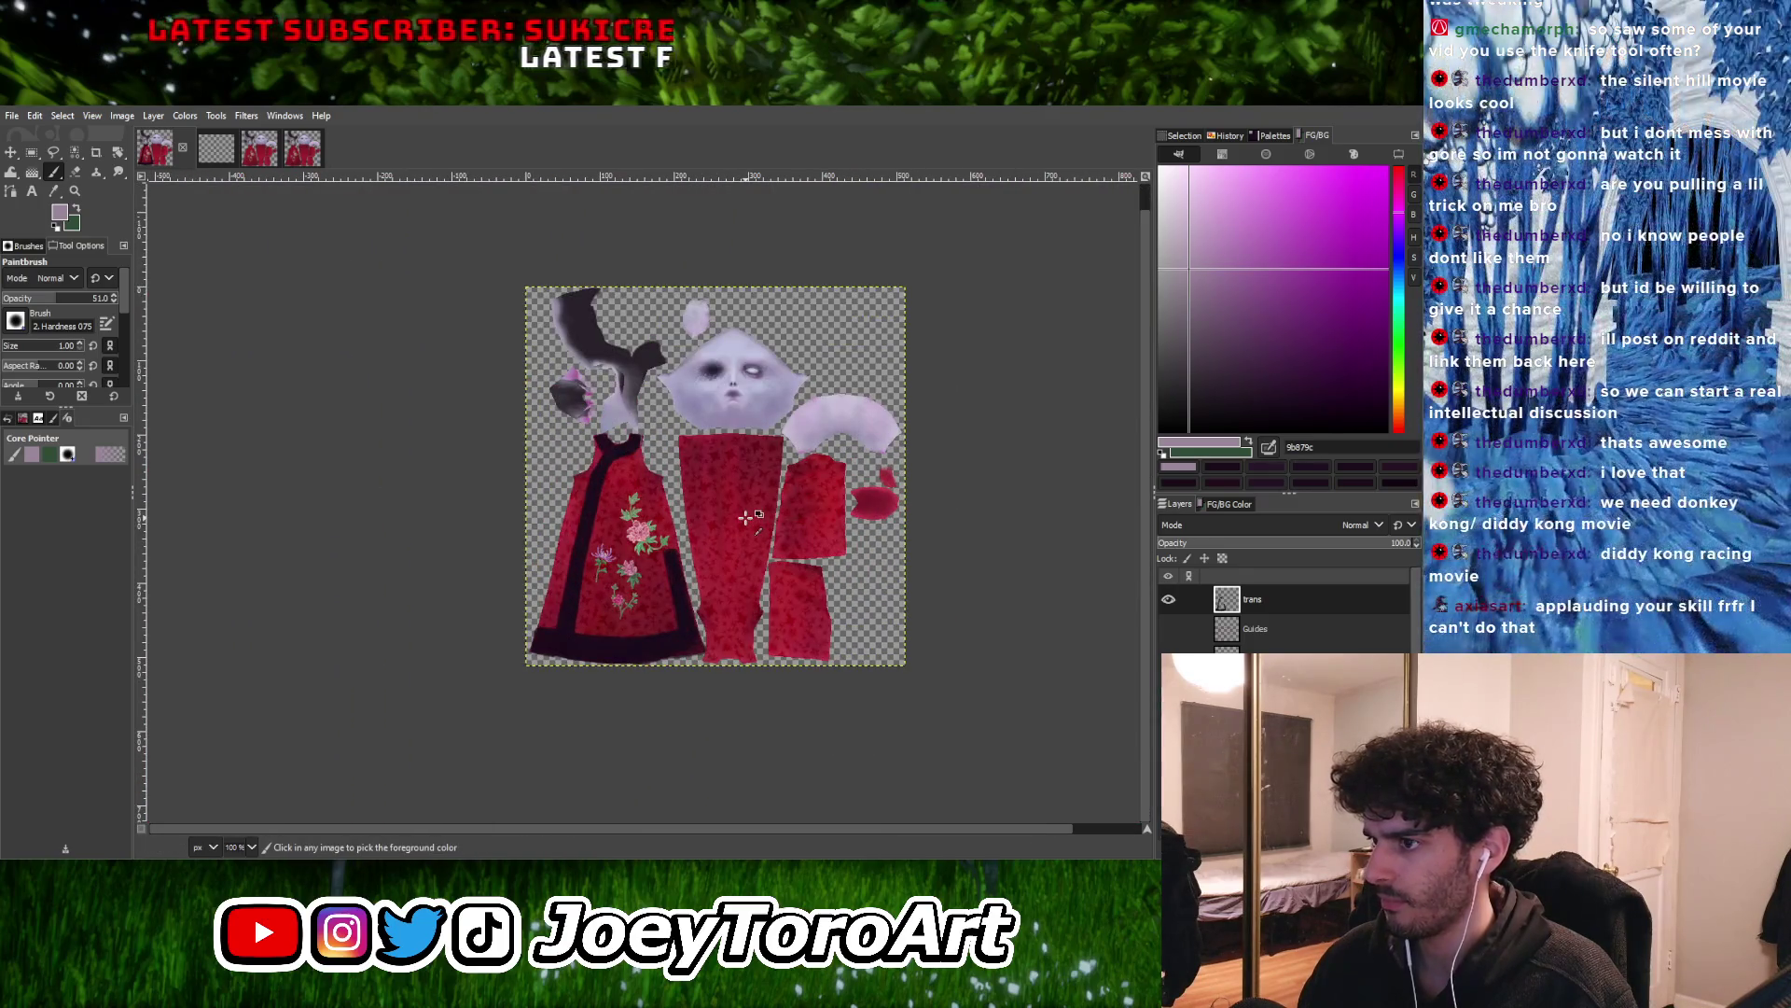
Show the guide lines, then hide and re-show the trans layer to compare the dress pieces
{"action": "left_click", "coordinate": [1175, 631]}
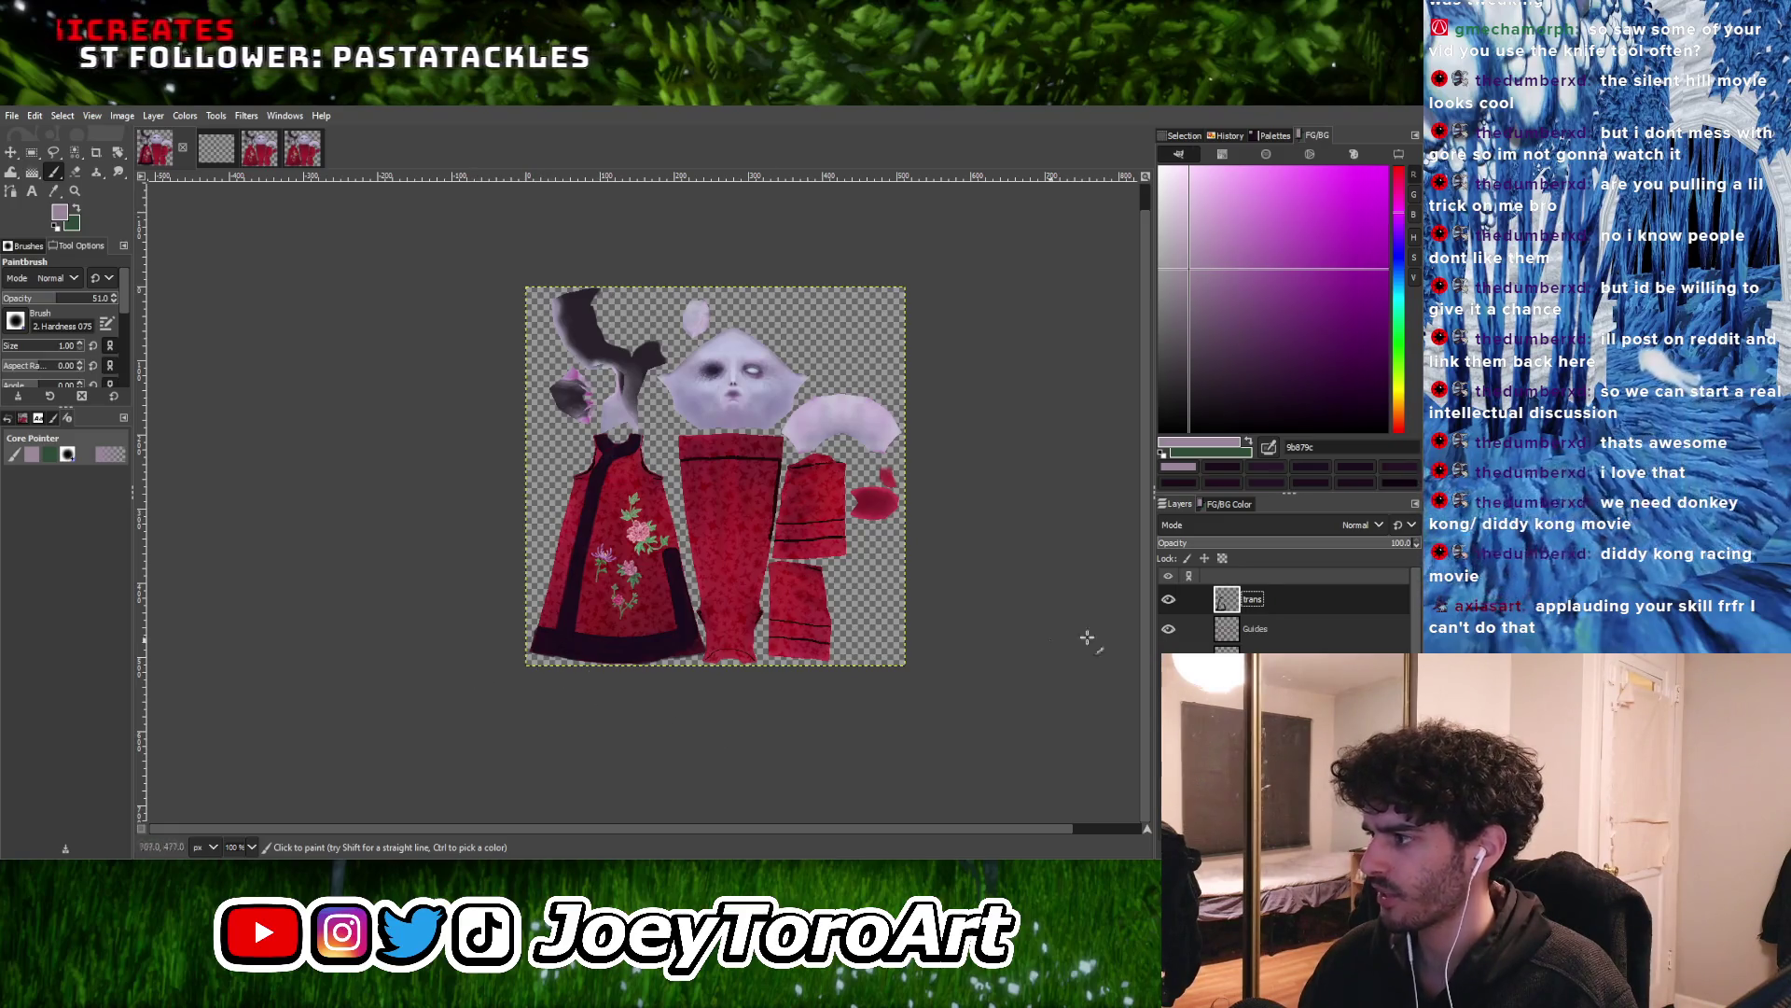
{"action": "left_click", "coordinate": [1168, 601]}
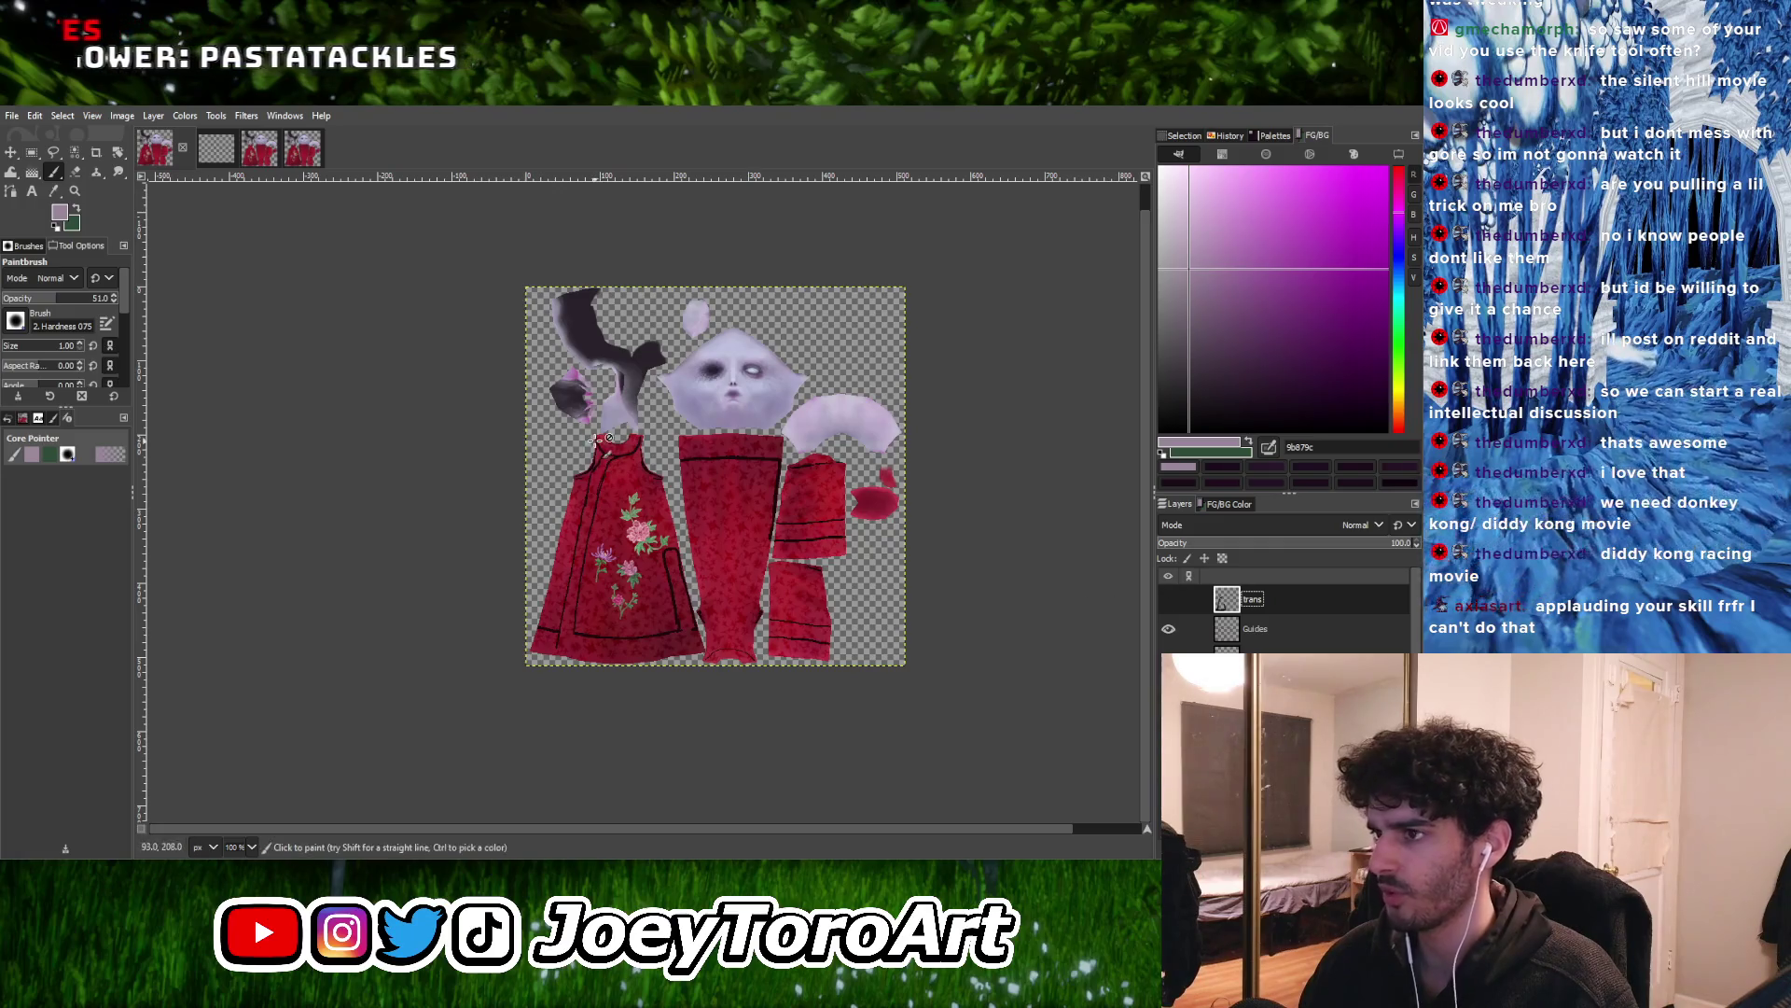
{"action": "scroll", "coordinate": [598, 440], "scroll_direction": "up", "scroll_amount": 9, "text": "ctrl"}
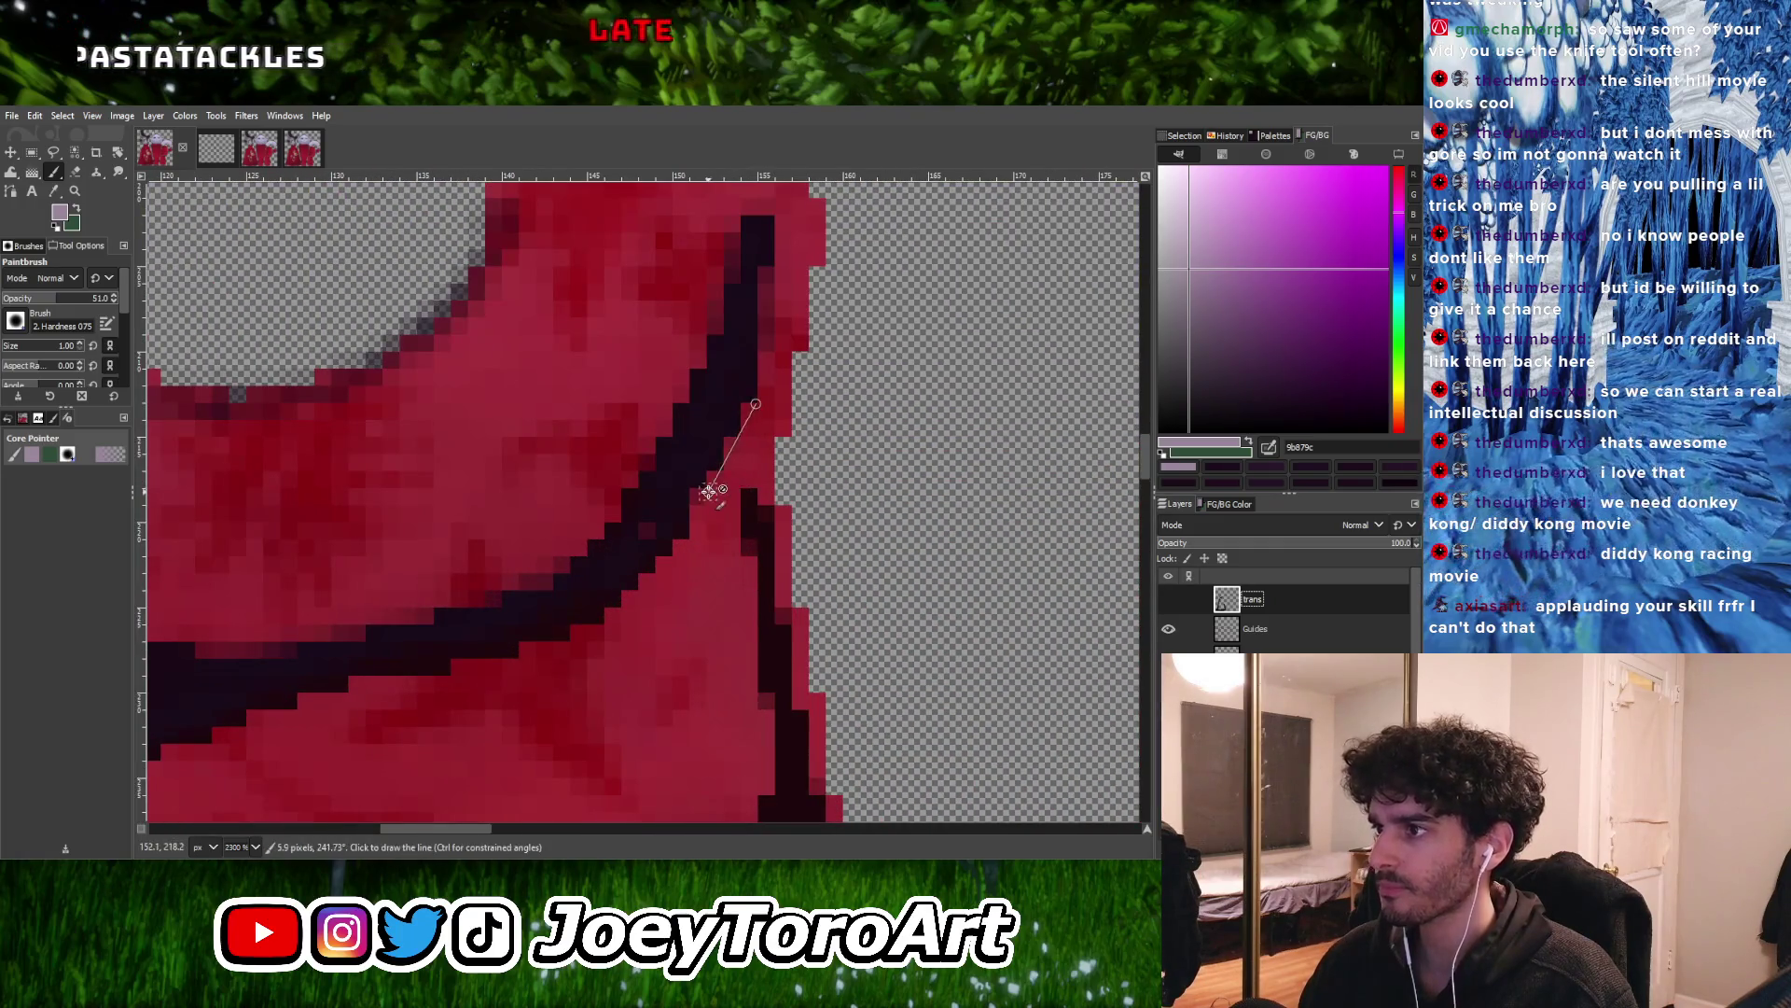
{"action": "scroll", "coordinate": [716, 458], "scroll_direction": "down", "scroll_amount": 4, "text": "ctrl"}
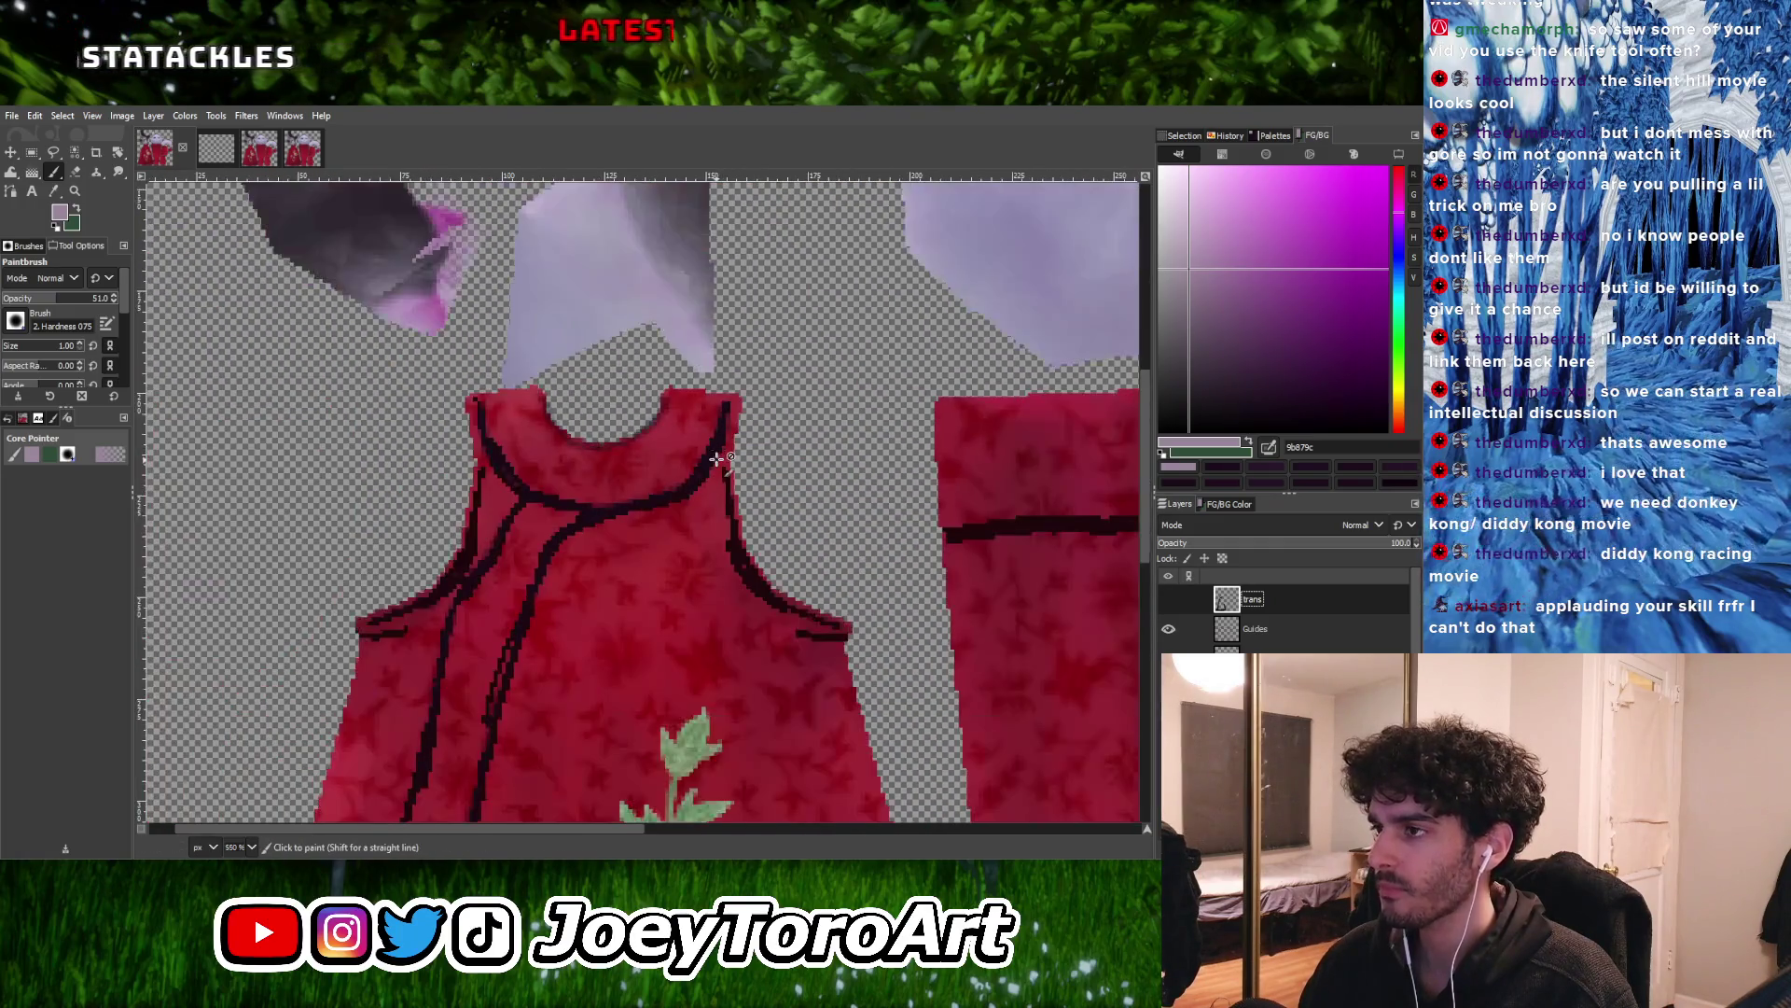
{"action": "left_click", "coordinate": [1168, 601]}
{"action": "scroll", "coordinate": [726, 486], "scroll_direction": "up", "scroll_amount": 2, "text": "ctrl"}
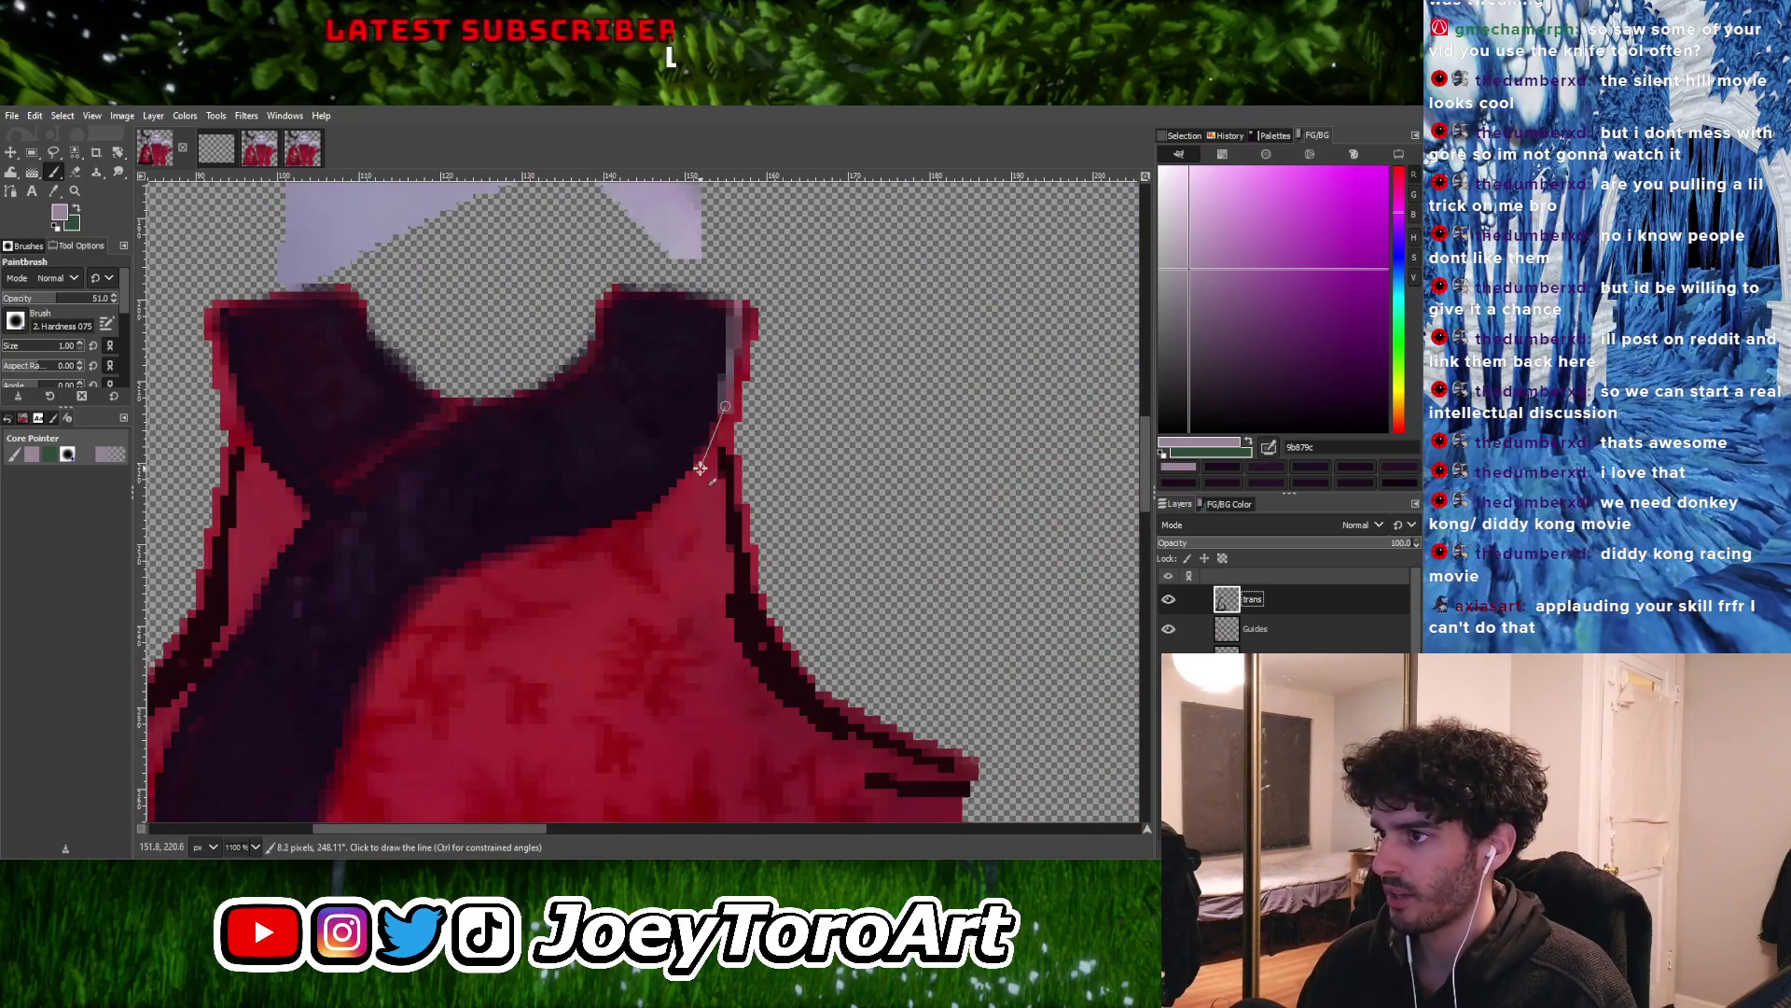
{"action": "scroll", "coordinate": [684, 487], "scroll_direction": "up", "scroll_amount": 2, "text": "ctrl"}
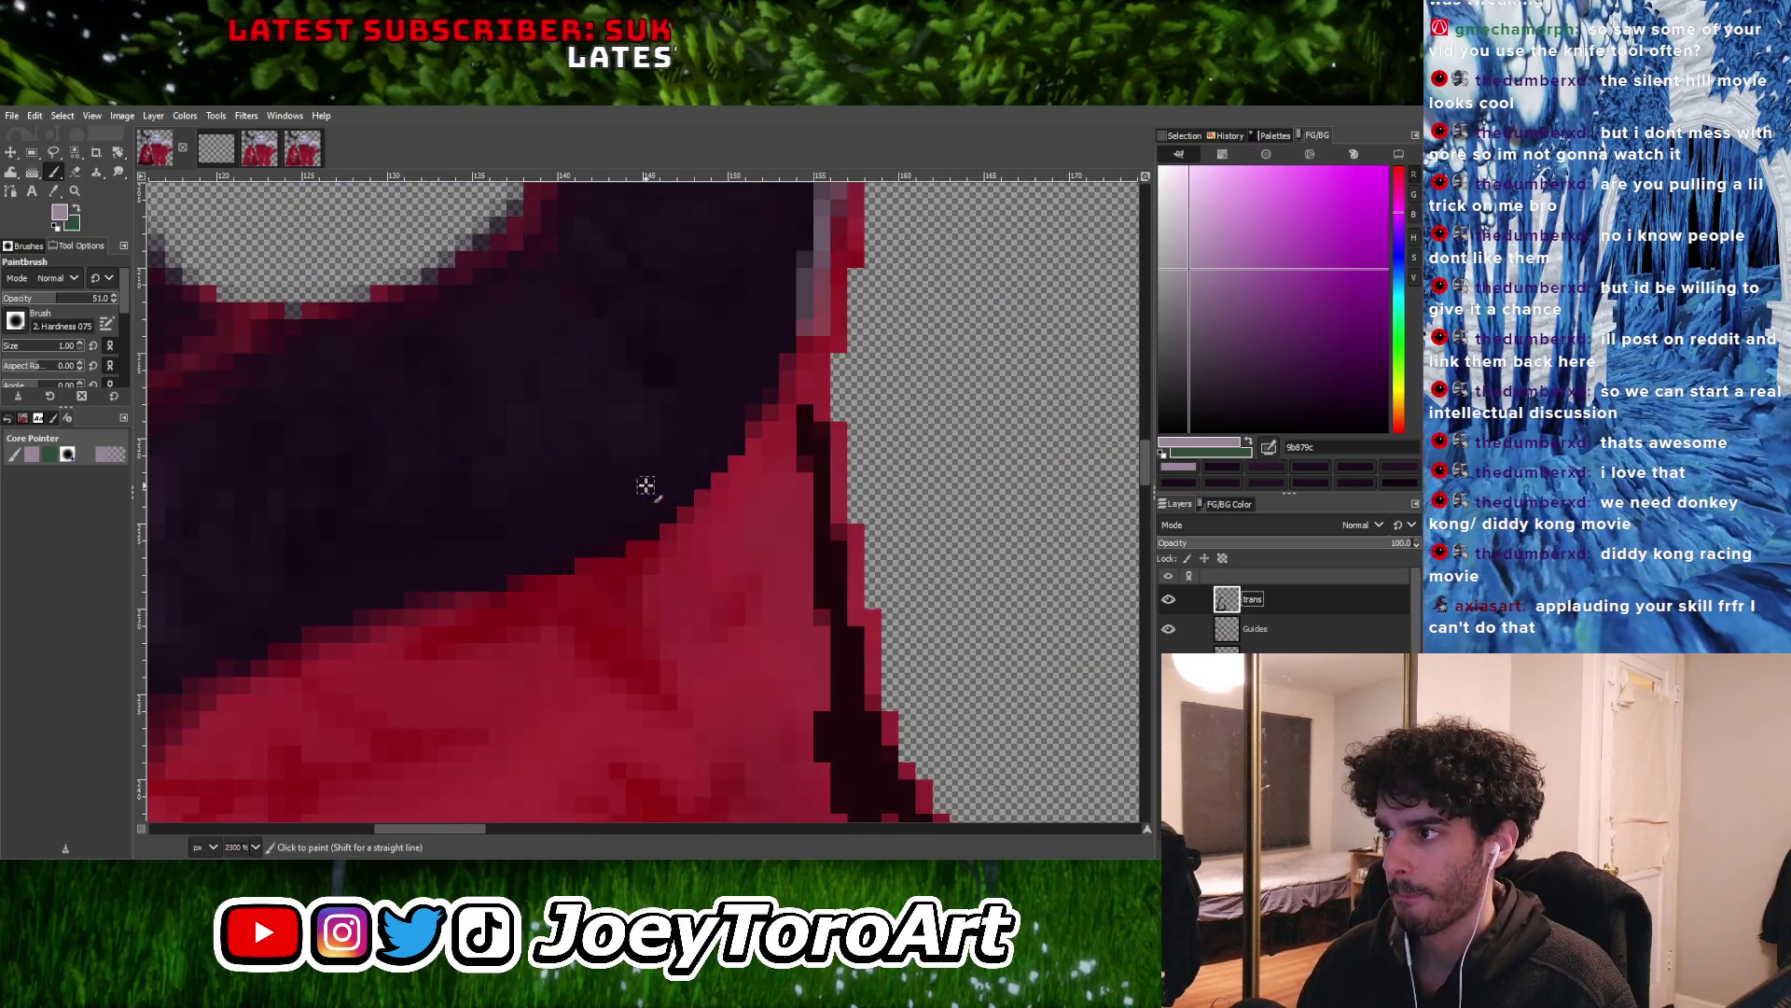
Paint a pale highlight along the collar edge, continuing it toward the sash
{"action": "left_click", "coordinate": [686, 515], "text": "shift"}
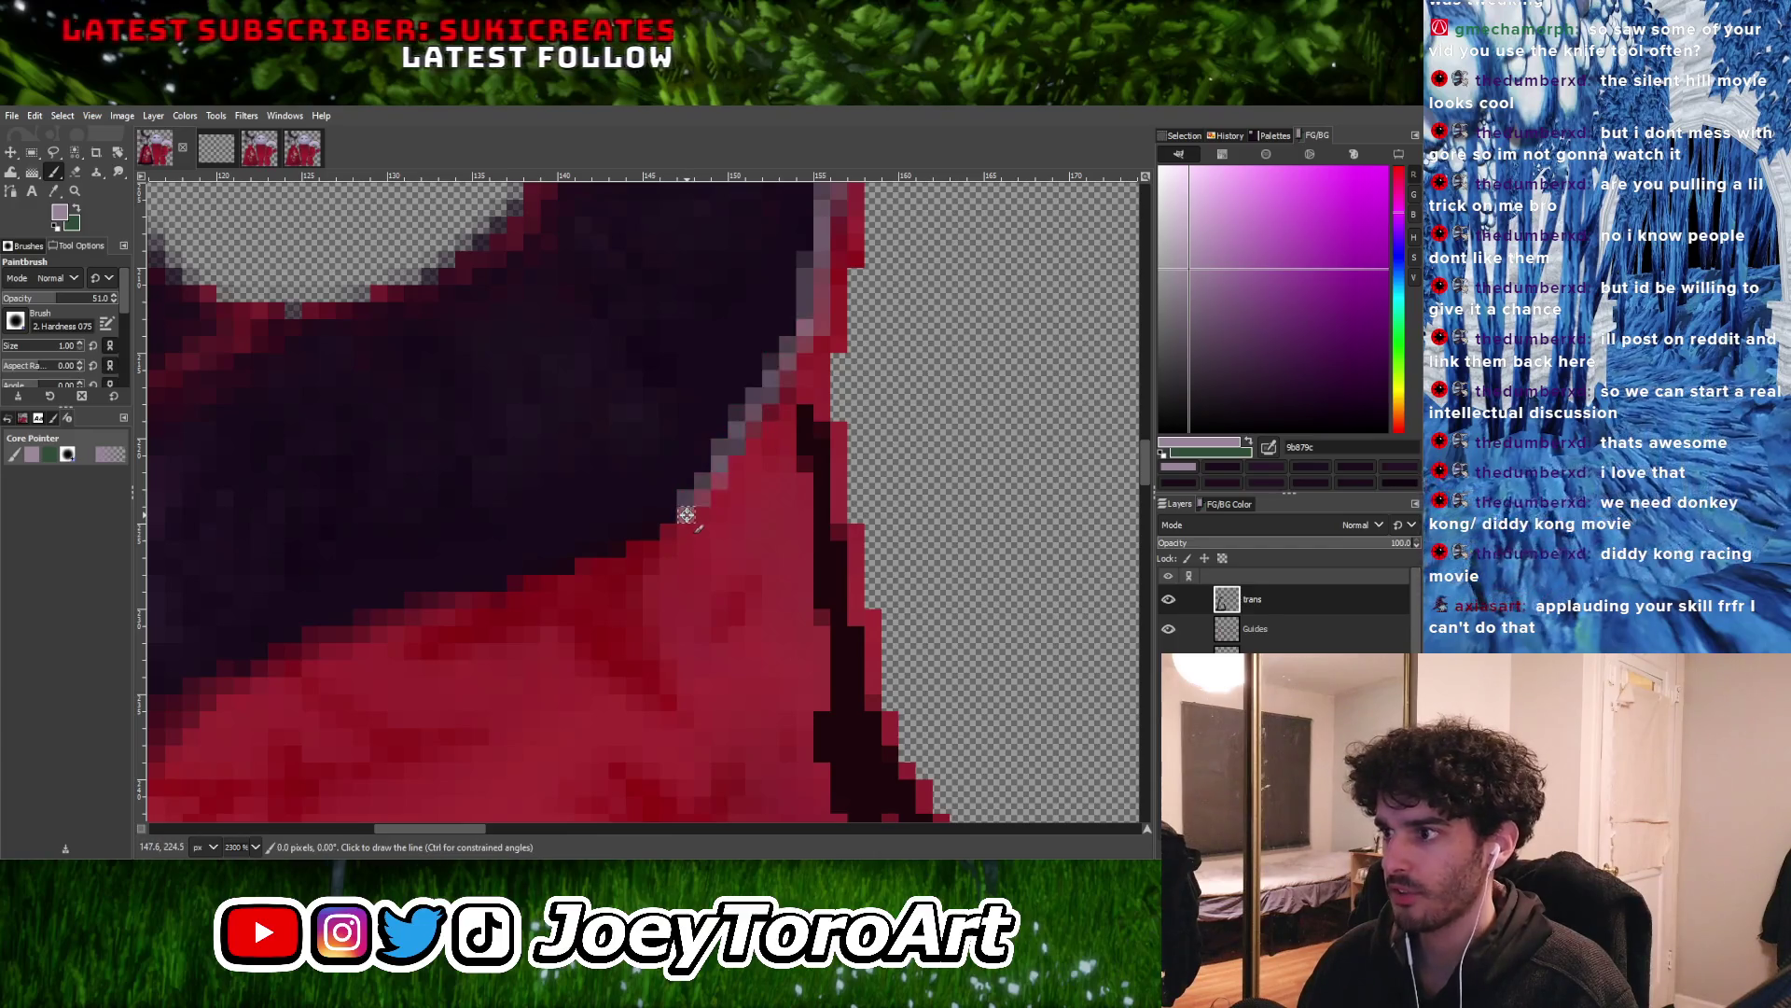
{"action": "left_click", "coordinate": [535, 584], "text": "shift"}
{"action": "scroll", "coordinate": [597, 559], "scroll_direction": "down", "scroll_amount": 4, "text": "ctrl"}
{"action": "scroll", "coordinate": [653, 532], "scroll_direction": "up", "scroll_amount": 3, "text": "ctrl"}
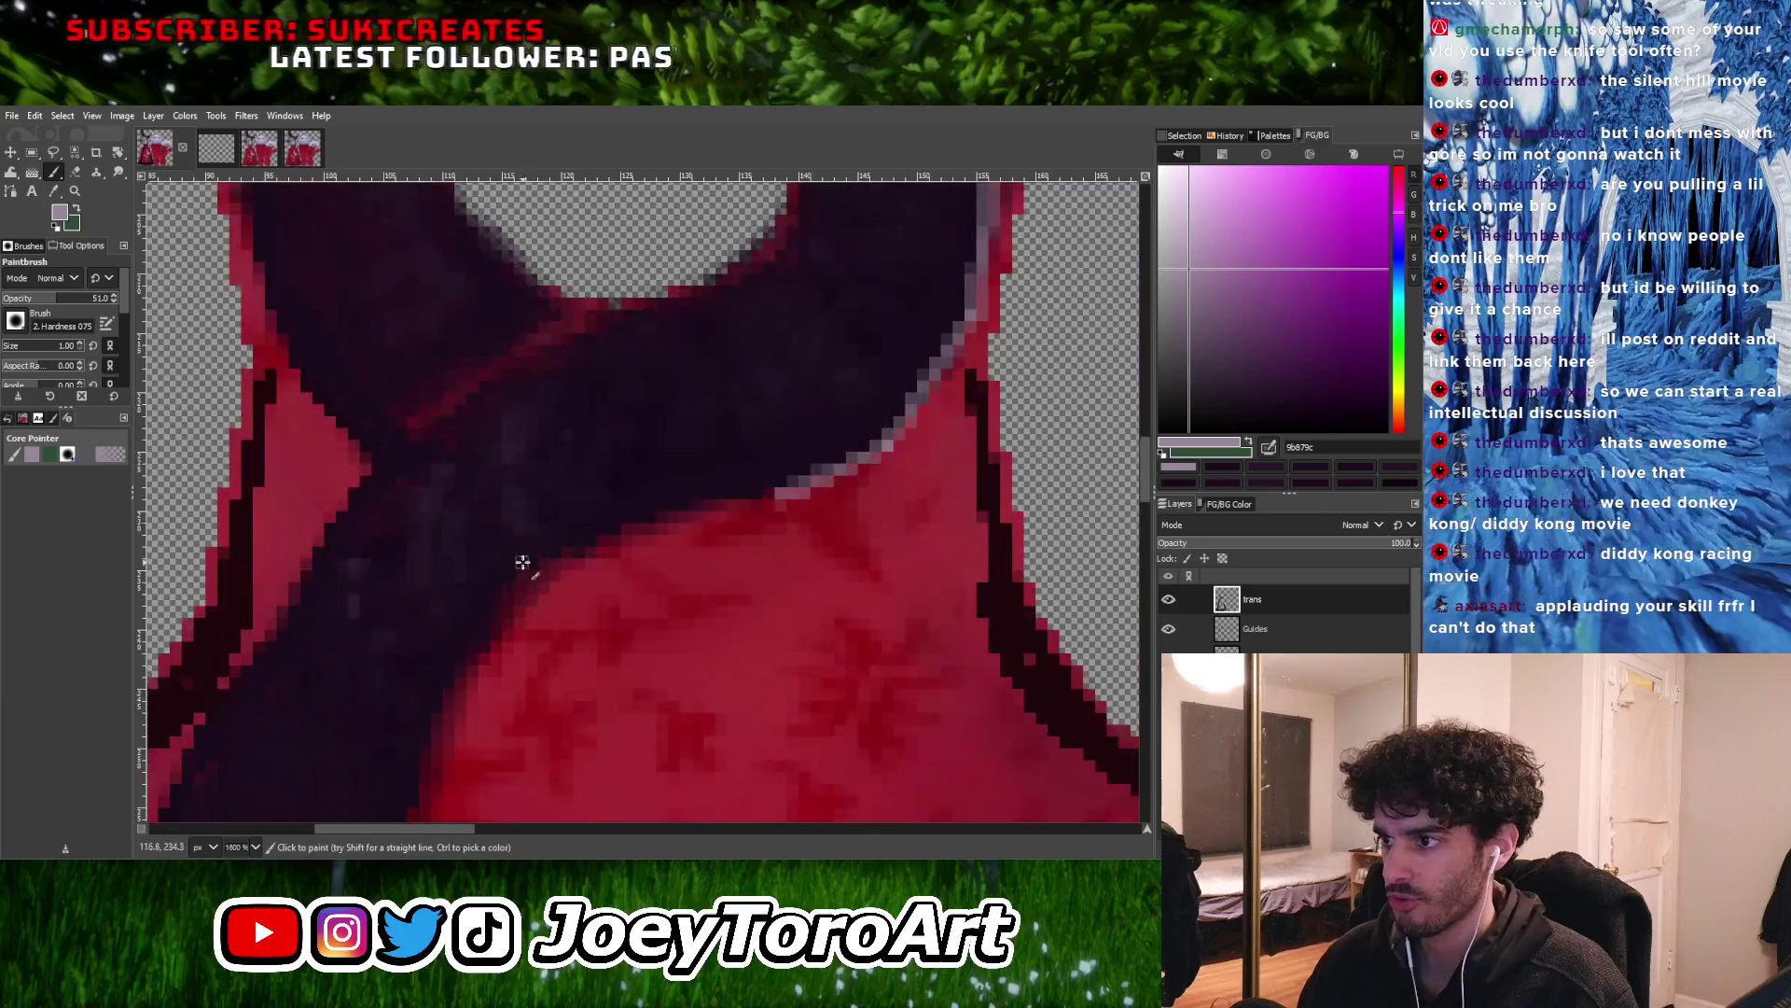
{"action": "left_click", "coordinate": [637, 530], "text": "shift"}
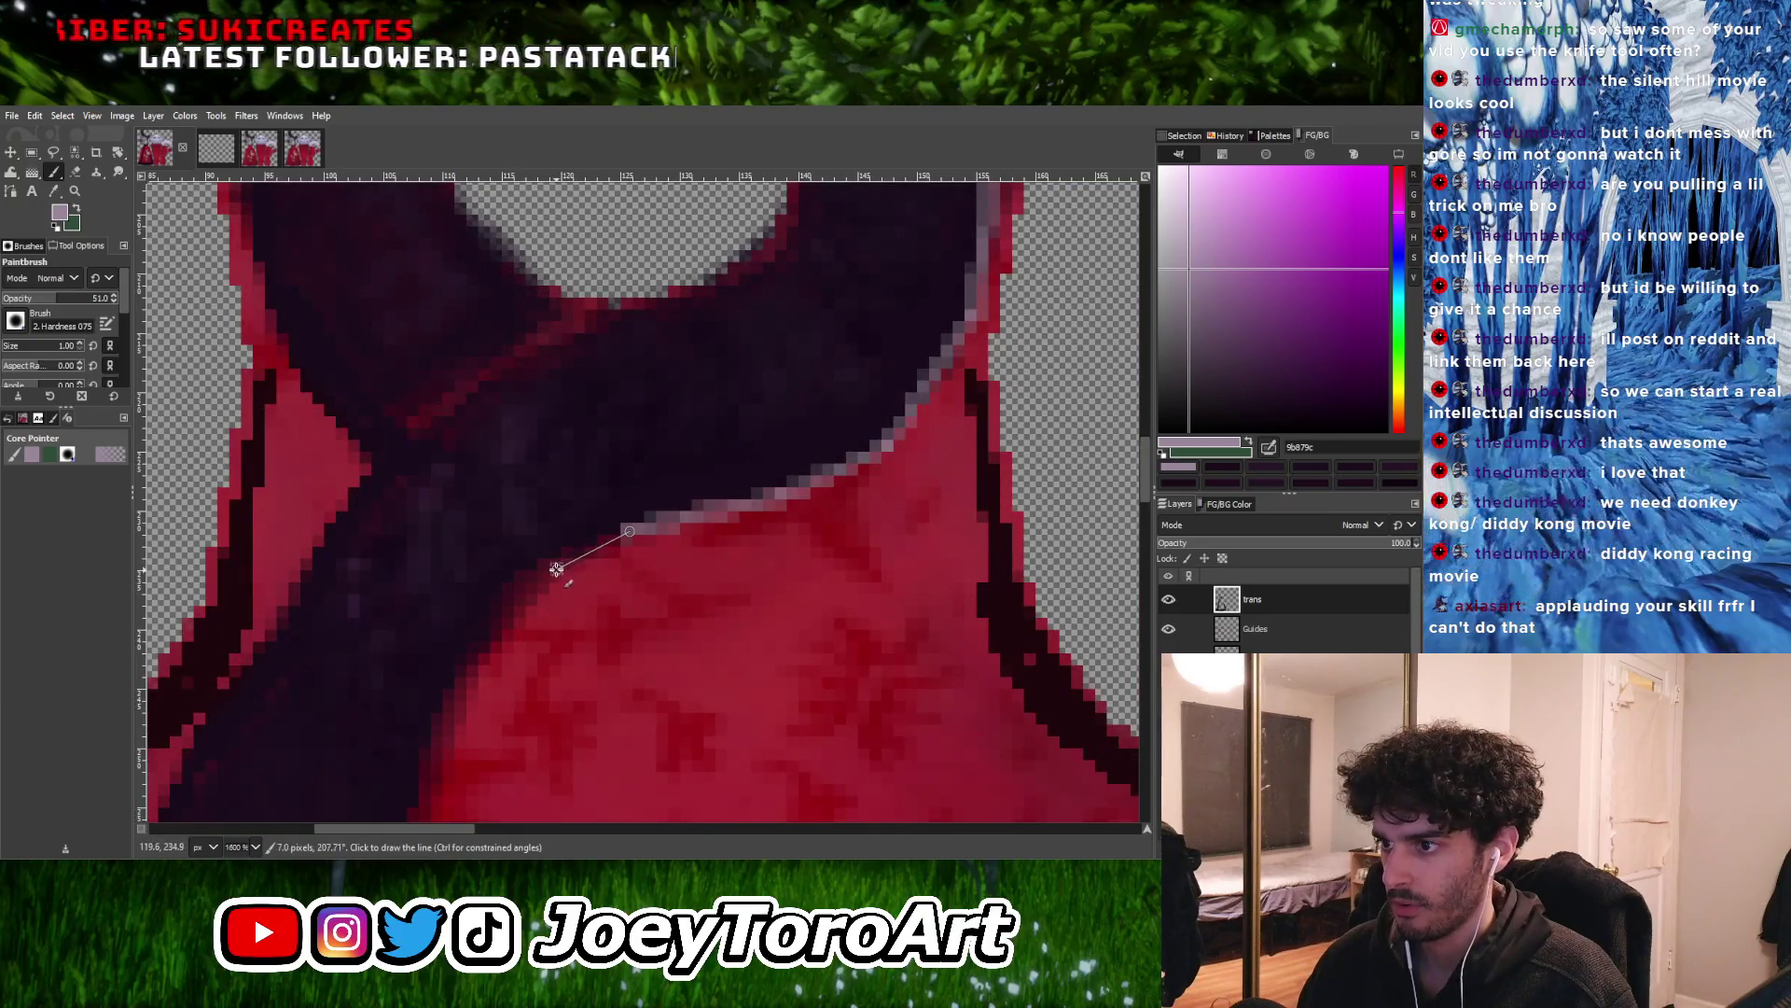
{"action": "scroll", "coordinate": [528, 578], "scroll_direction": "down", "scroll_amount": 4, "text": "ctrl"}
{"action": "scroll", "coordinate": [528, 579], "scroll_direction": "up", "scroll_amount": 3, "text": "ctrl"}
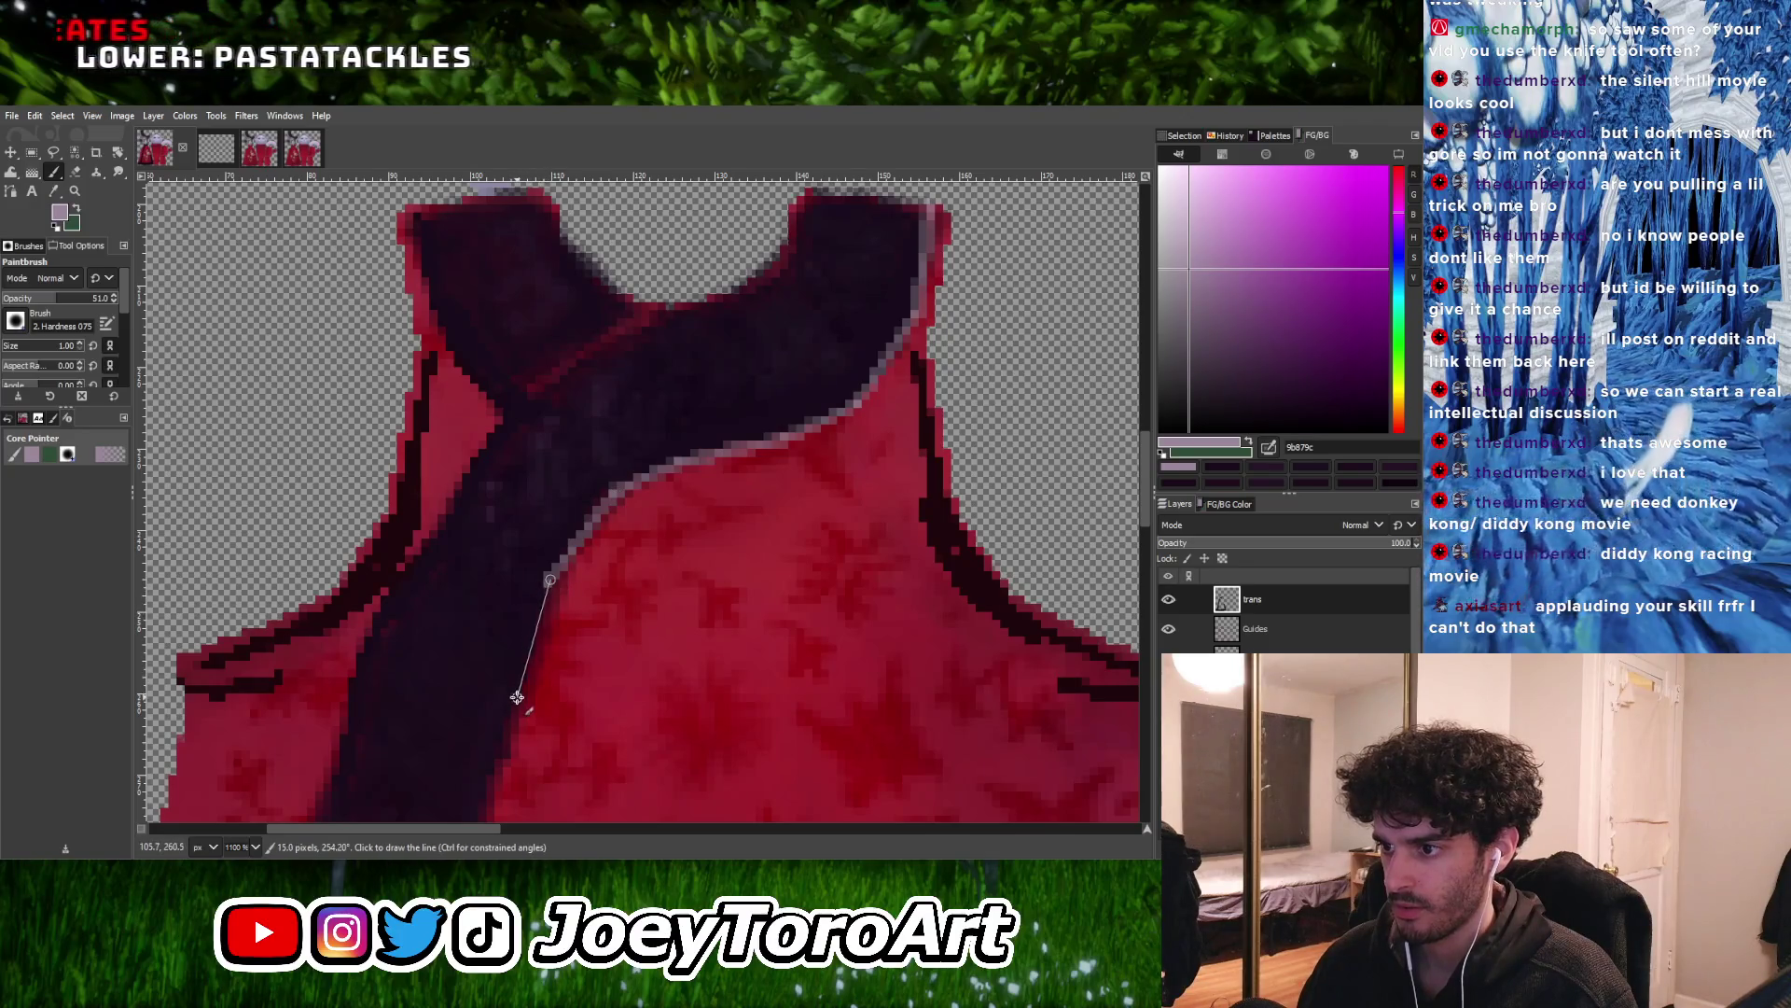
Run a straight pale highlight line down the sash's right edge
{"action": "scroll", "coordinate": [578, 635], "scroll_direction": "down", "scroll_amount": 1, "text": "ctrl"}
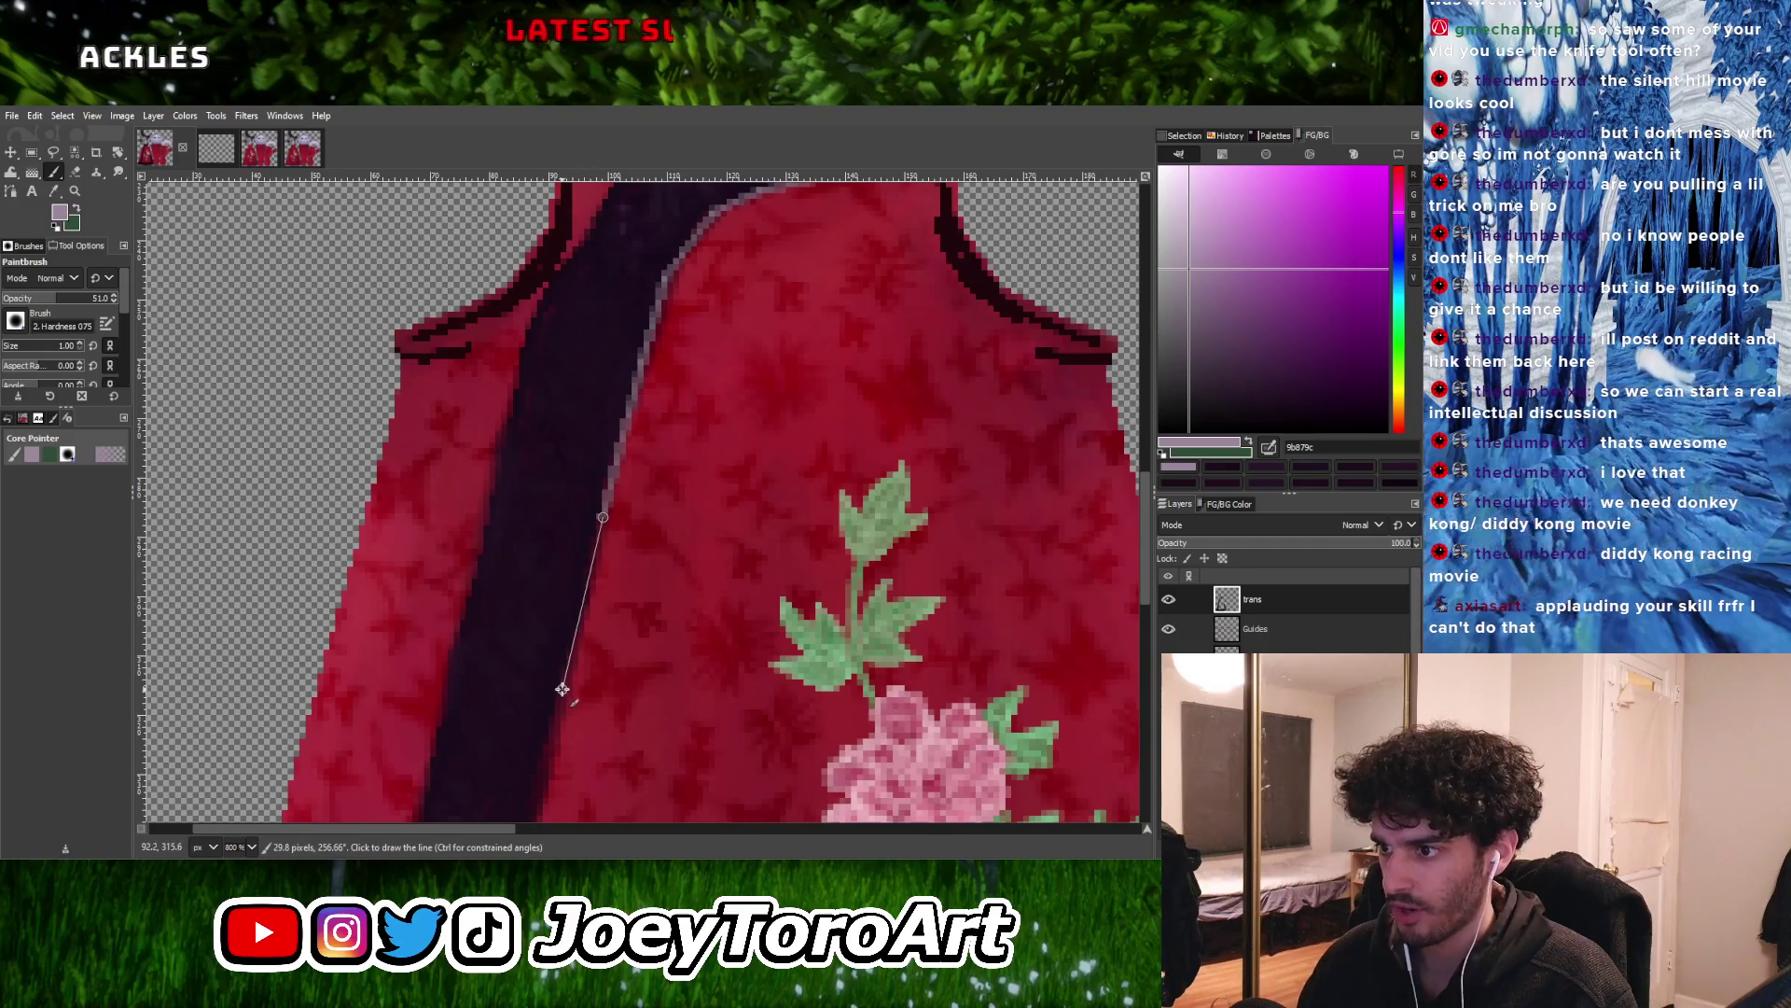
{"action": "scroll", "coordinate": [616, 560], "scroll_direction": "down", "scroll_amount": 5}
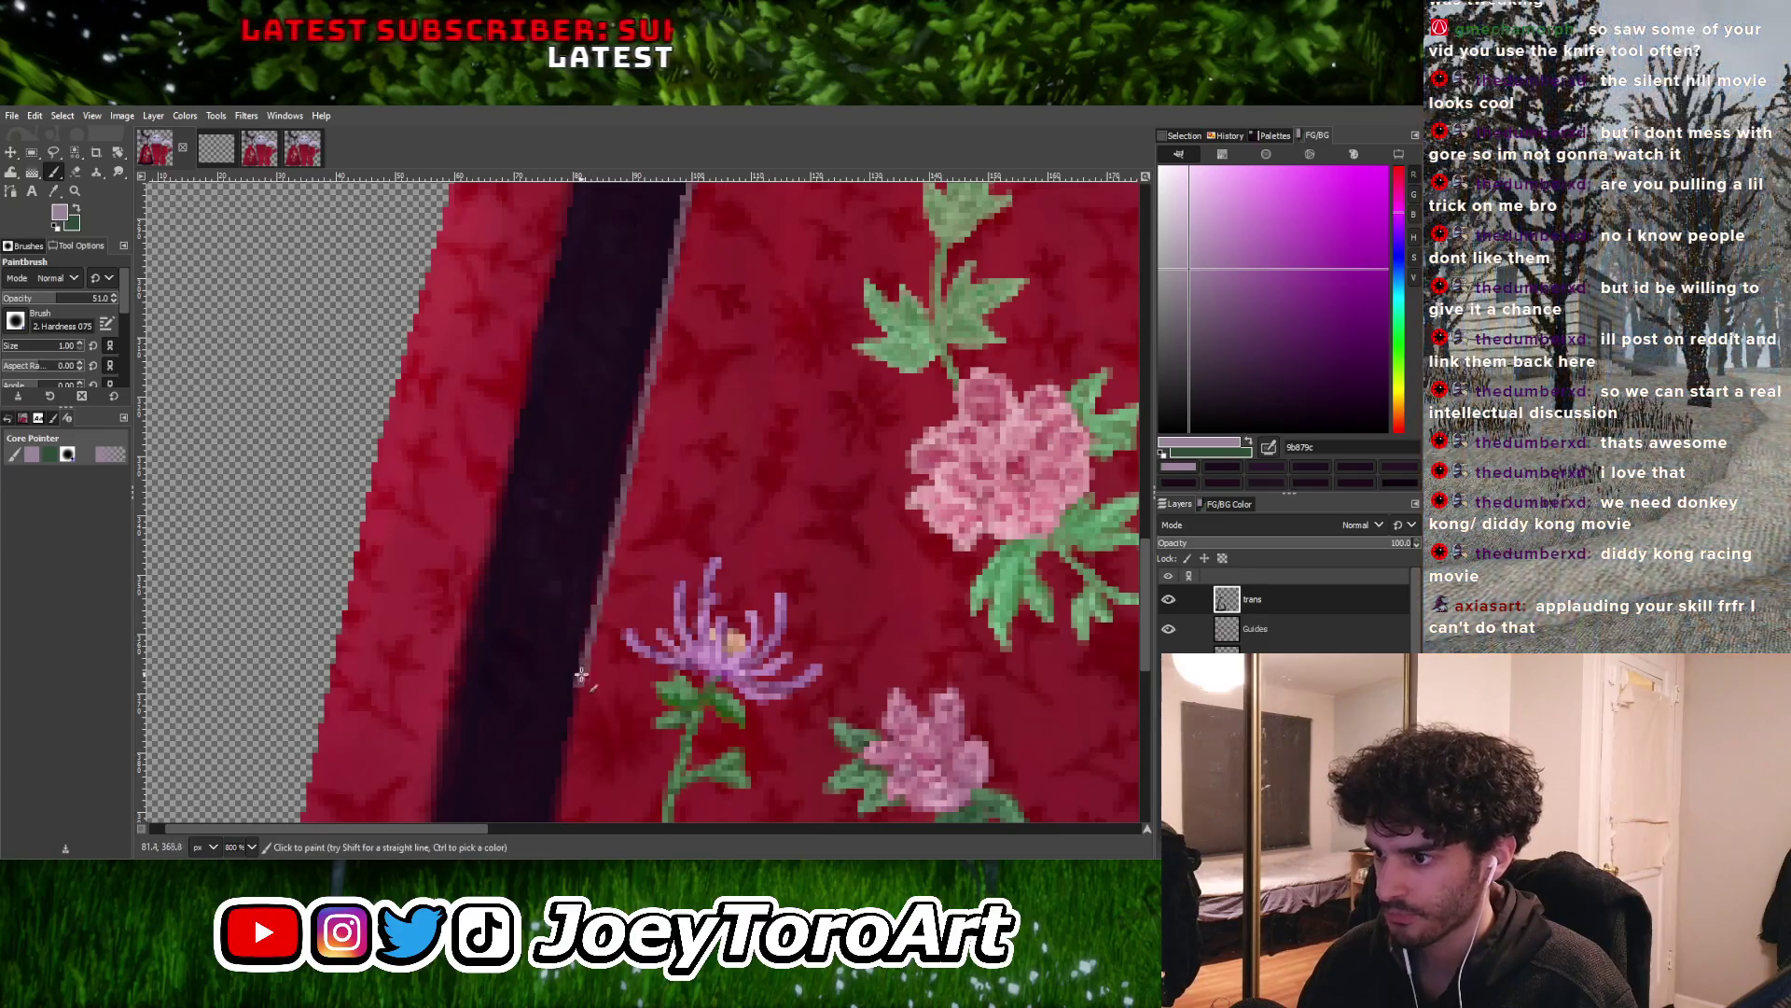
{"action": "scroll", "coordinate": [583, 639], "scroll_direction": "down", "scroll_amount": 4, "text": "ctrl"}
{"action": "scroll", "coordinate": [614, 649], "scroll_direction": "up", "scroll_amount": 4, "text": "ctrl"}
{"action": "left_click", "coordinate": [641, 593], "text": "shift"}
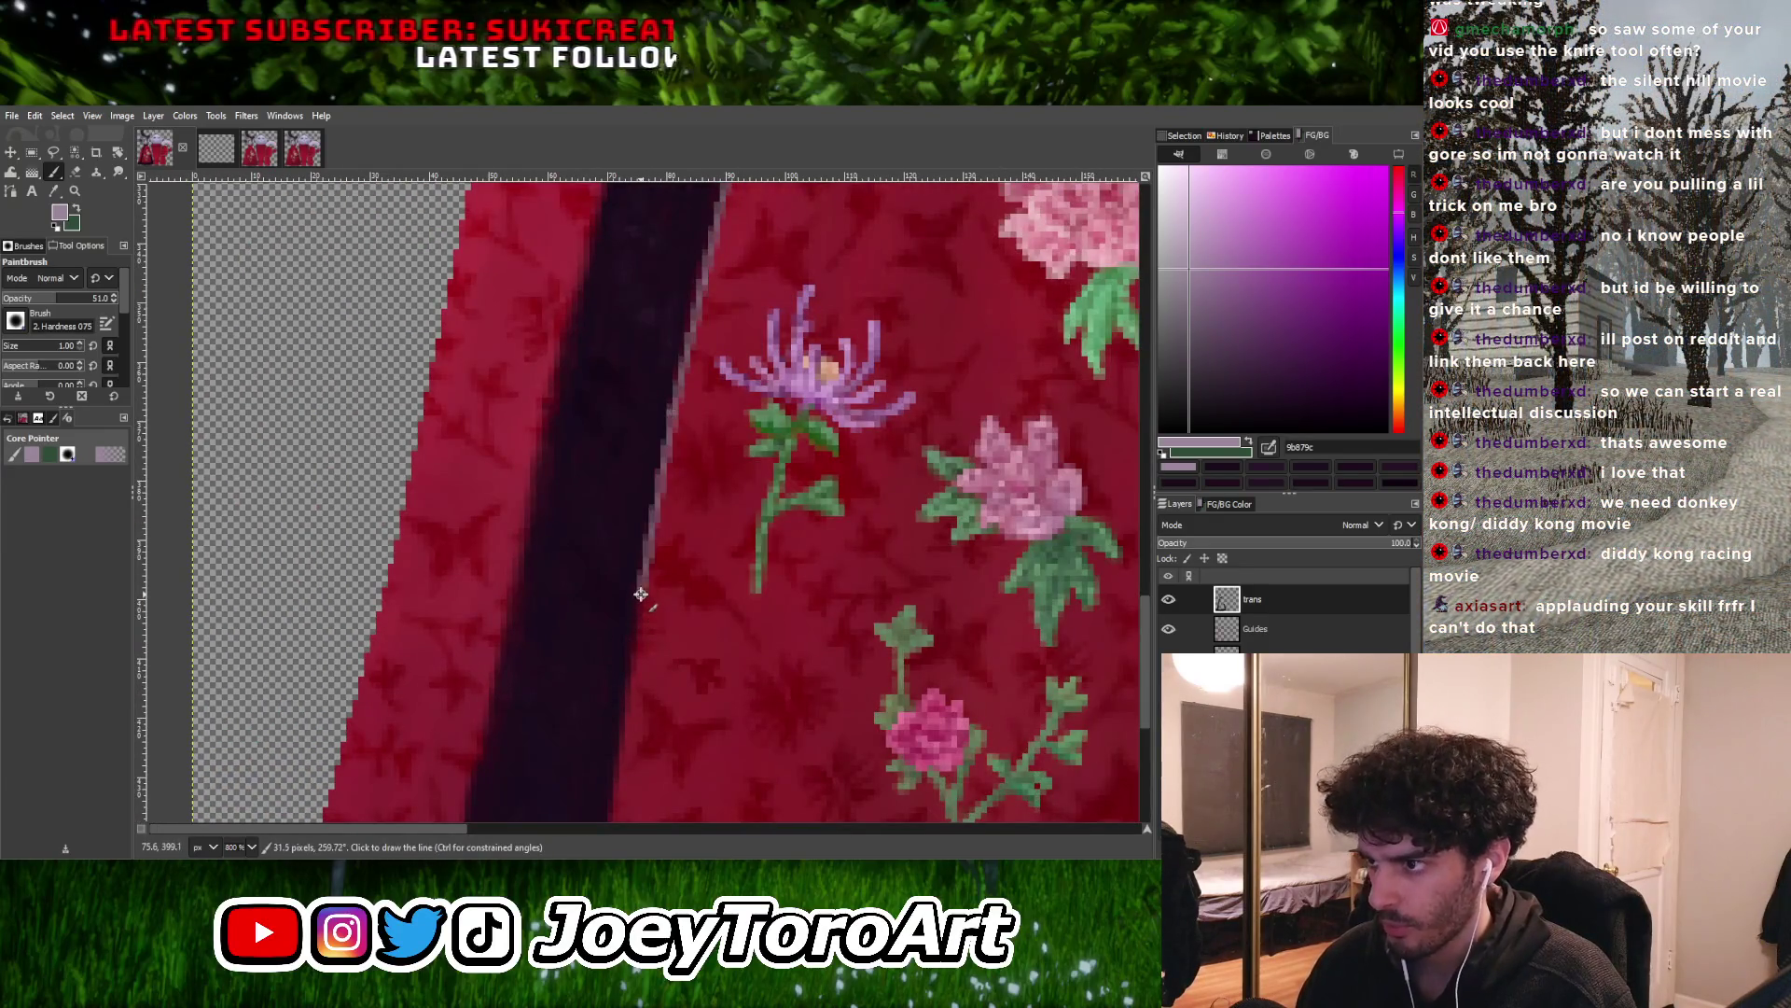
{"action": "left_click", "coordinate": [621, 730], "text": "shift"}
{"action": "scroll", "coordinate": [623, 709], "scroll_direction": "down", "scroll_amount": 4, "text": "ctrl"}
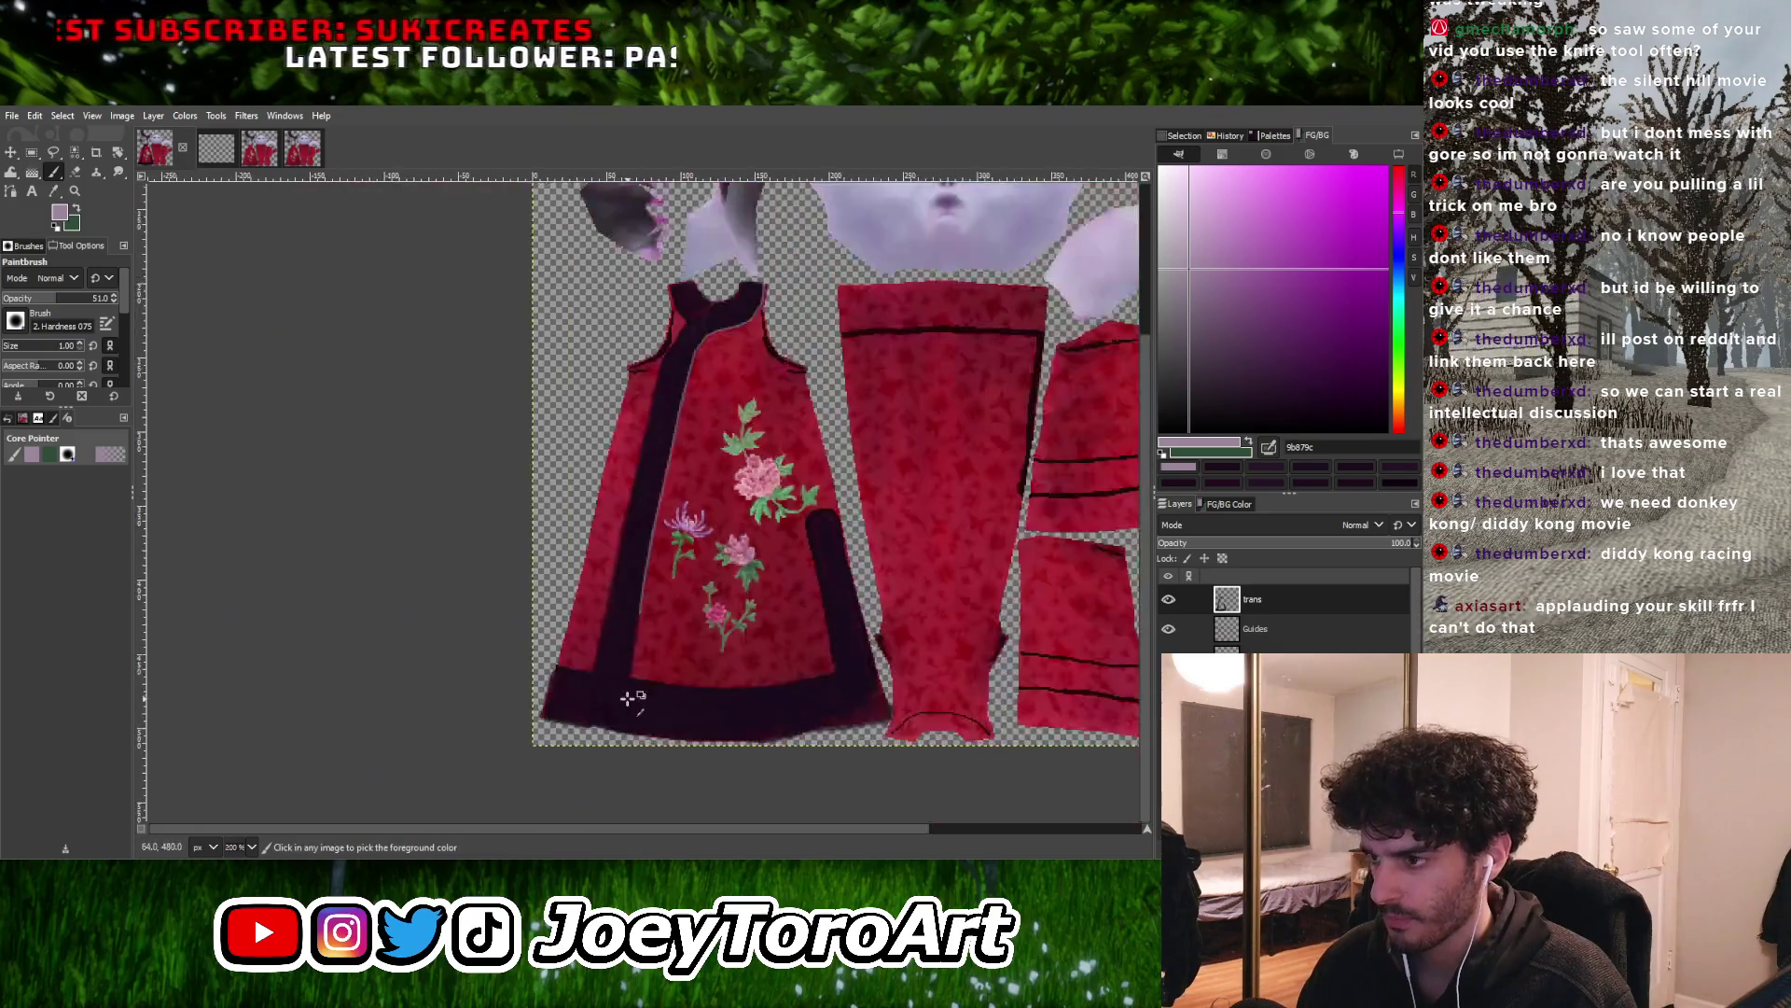
End the sash highlight at the hem band and run it along the hem band's top edge
{"action": "scroll", "coordinate": [648, 560], "scroll_direction": "up", "scroll_amount": 3, "text": "ctrl"}
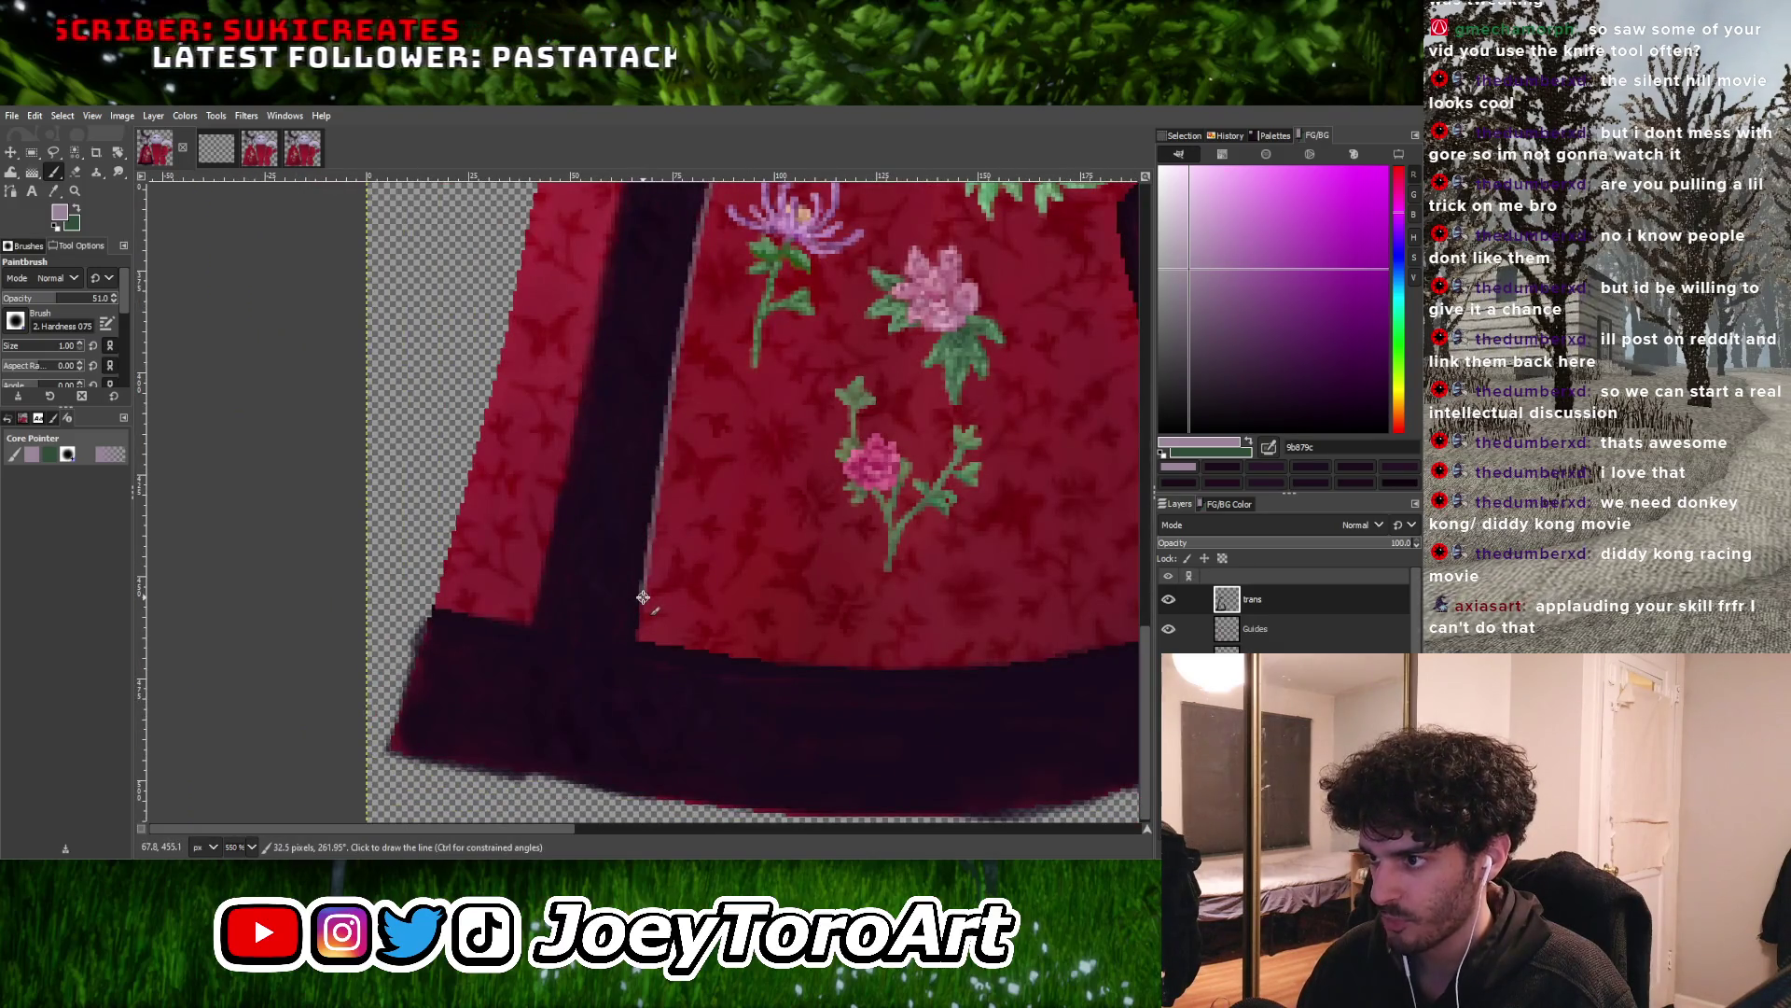
{"action": "left_click", "coordinate": [638, 638], "text": "shift"}
{"action": "scroll", "coordinate": [637, 638], "scroll_direction": "down", "scroll_amount": 3, "text": "ctrl"}
{"action": "scroll", "coordinate": [620, 668], "scroll_direction": "up", "scroll_amount": 4, "text": "ctrl"}
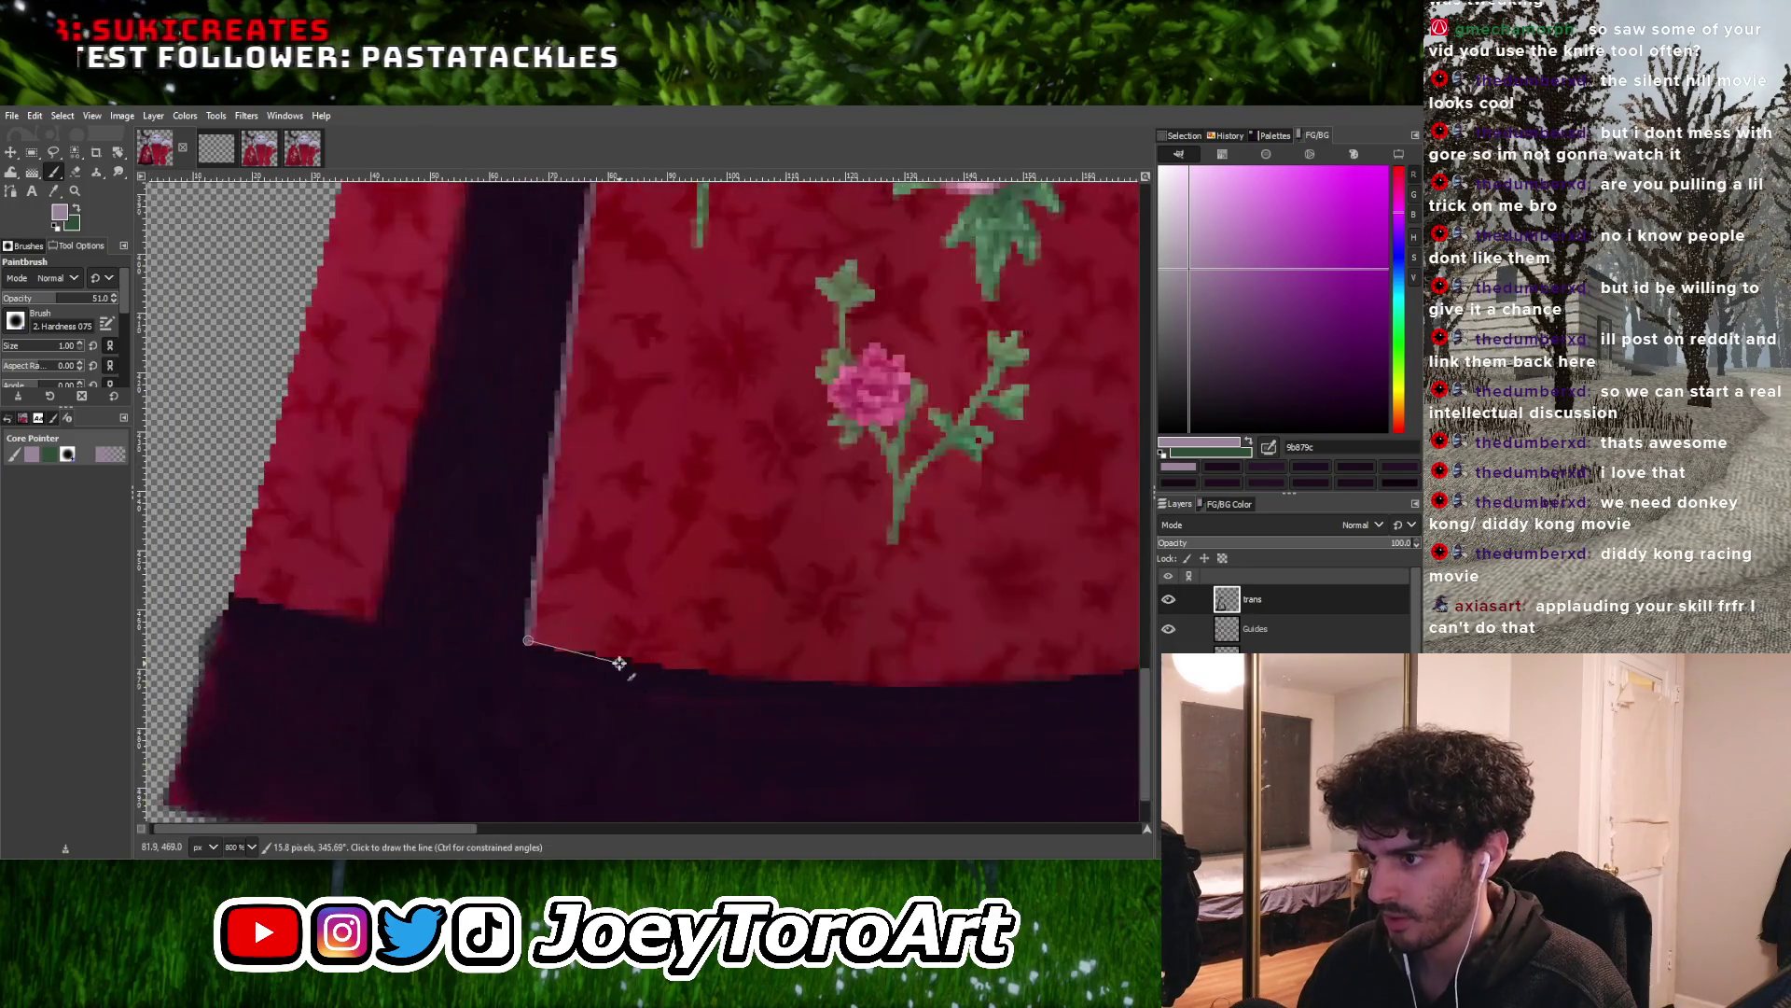
{"action": "left_click", "coordinate": [647, 663], "text": "shift"}
{"action": "scroll", "coordinate": [647, 662], "scroll_direction": "down", "scroll_amount": 3, "text": "ctrl"}
{"action": "scroll", "coordinate": [658, 664], "scroll_direction": "up", "scroll_amount": 3, "text": "ctrl"}
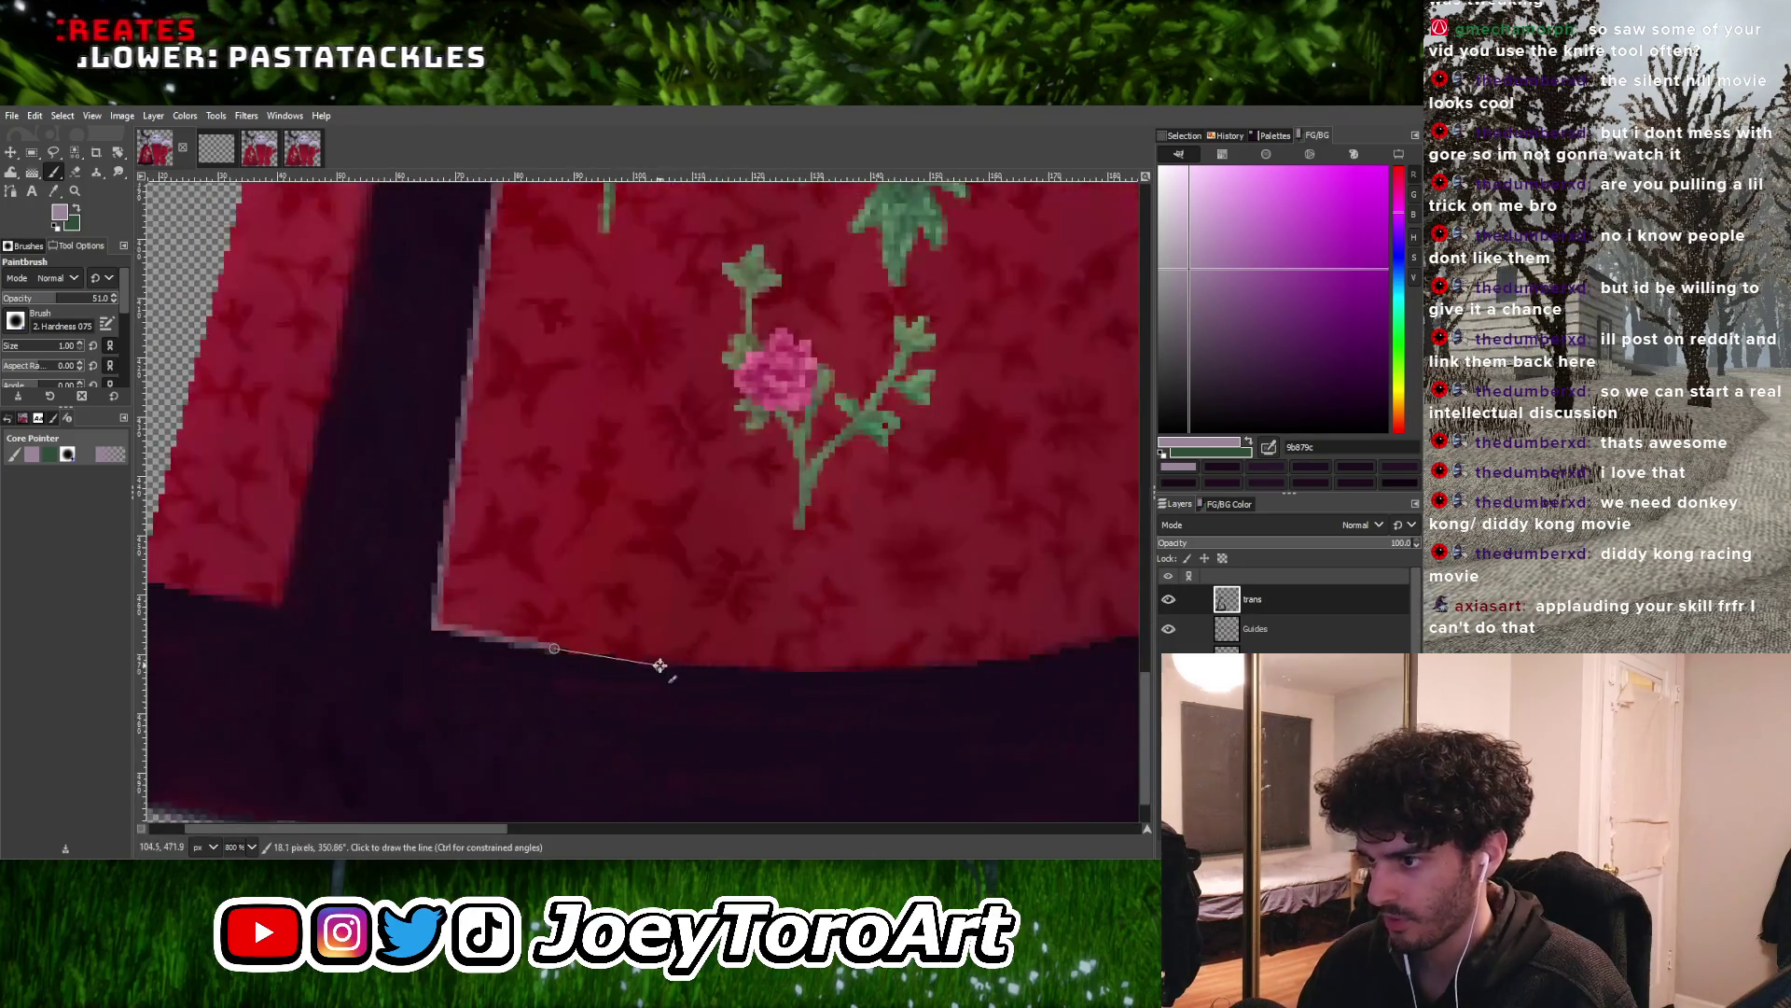
{"action": "scroll", "coordinate": [615, 646], "scroll_direction": "down", "scroll_amount": 3, "text": "ctrl"}
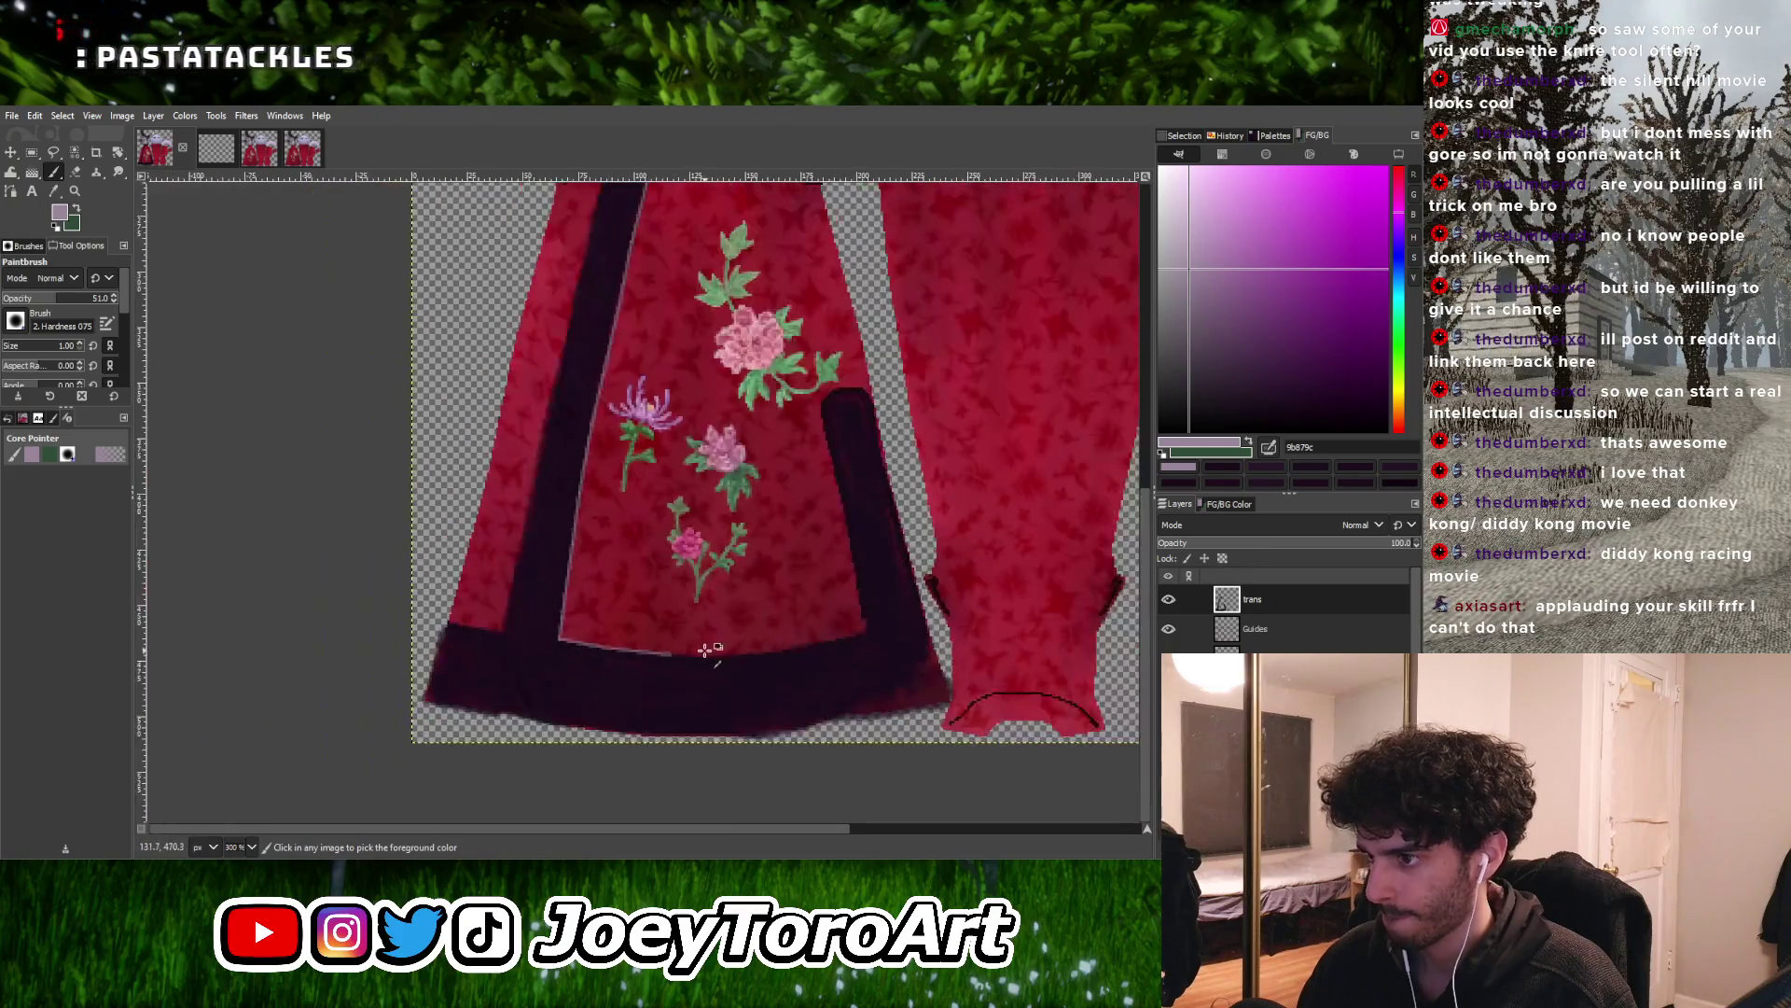
{"action": "scroll", "coordinate": [712, 644], "scroll_direction": "up", "scroll_amount": 4, "text": "ctrl"}
{"action": "left_click", "coordinate": [791, 640], "text": "shift"}
{"action": "scroll", "coordinate": [760, 635], "scroll_direction": "down", "scroll_amount": 3, "text": "ctrl"}
{"action": "scroll", "coordinate": [730, 626], "scroll_direction": "up", "scroll_amount": 3, "text": "ctrl"}
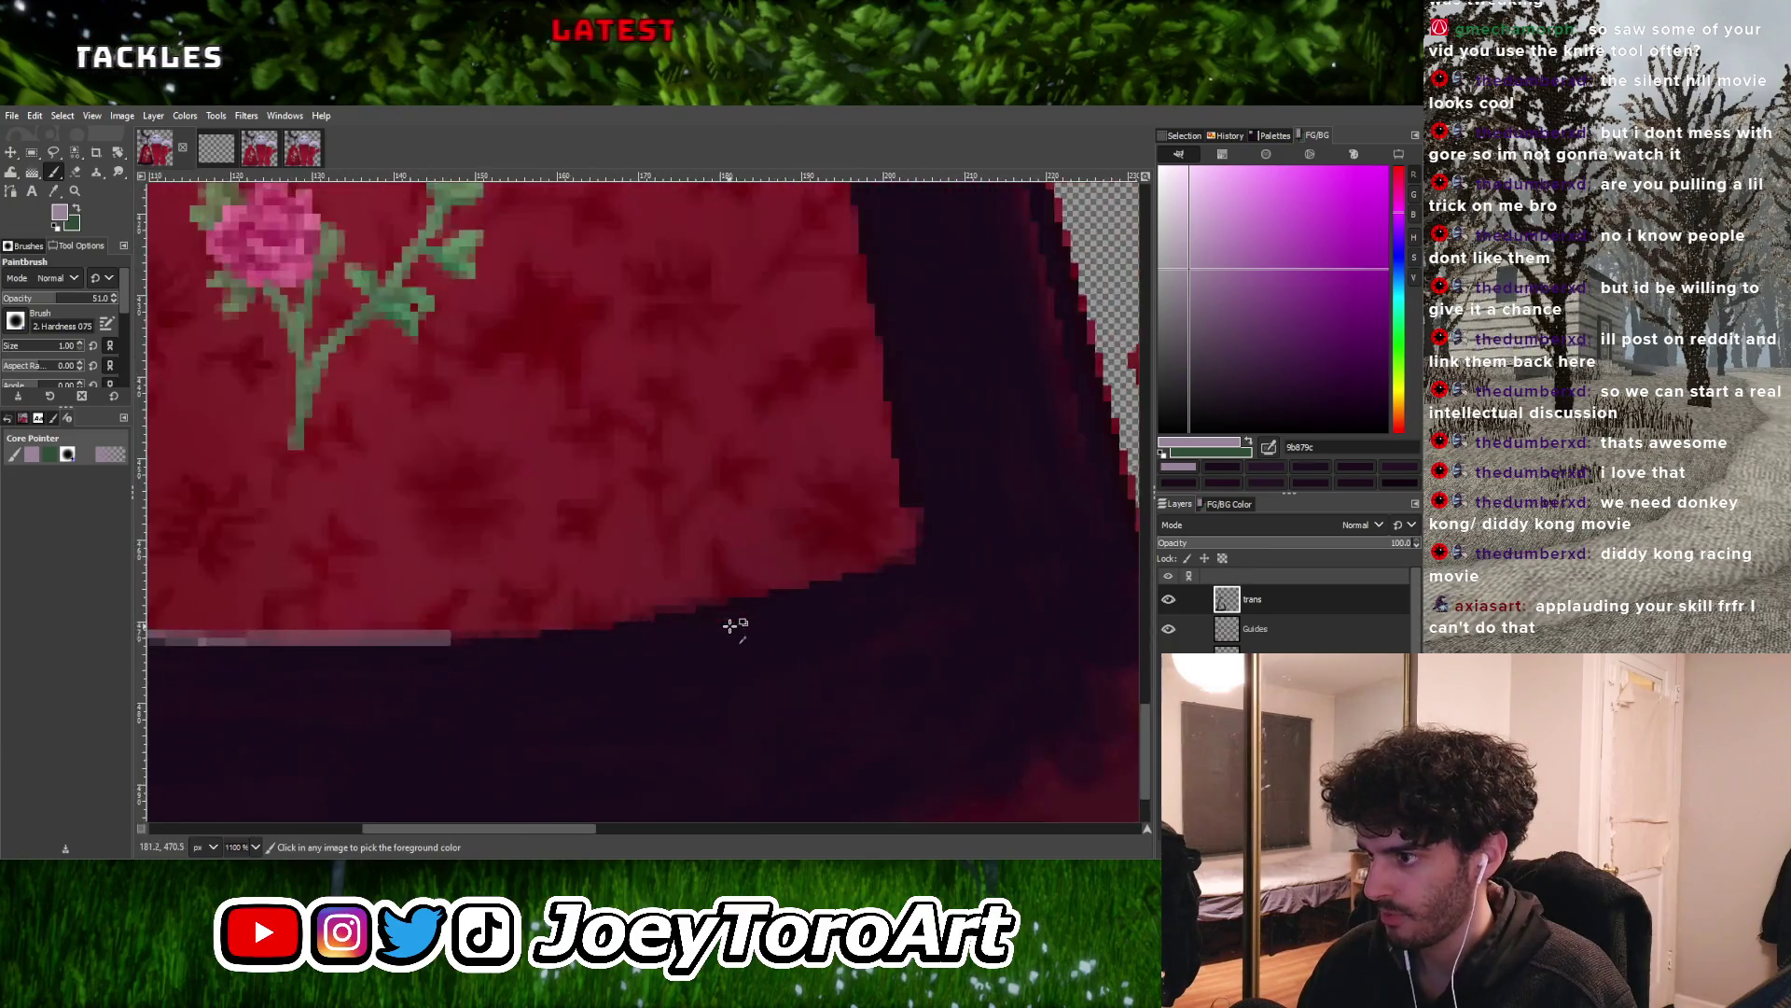
Carry the hem highlight to the side panel corner and up the panel's inner edge
{"action": "left_click", "coordinate": [659, 617], "text": "shift"}
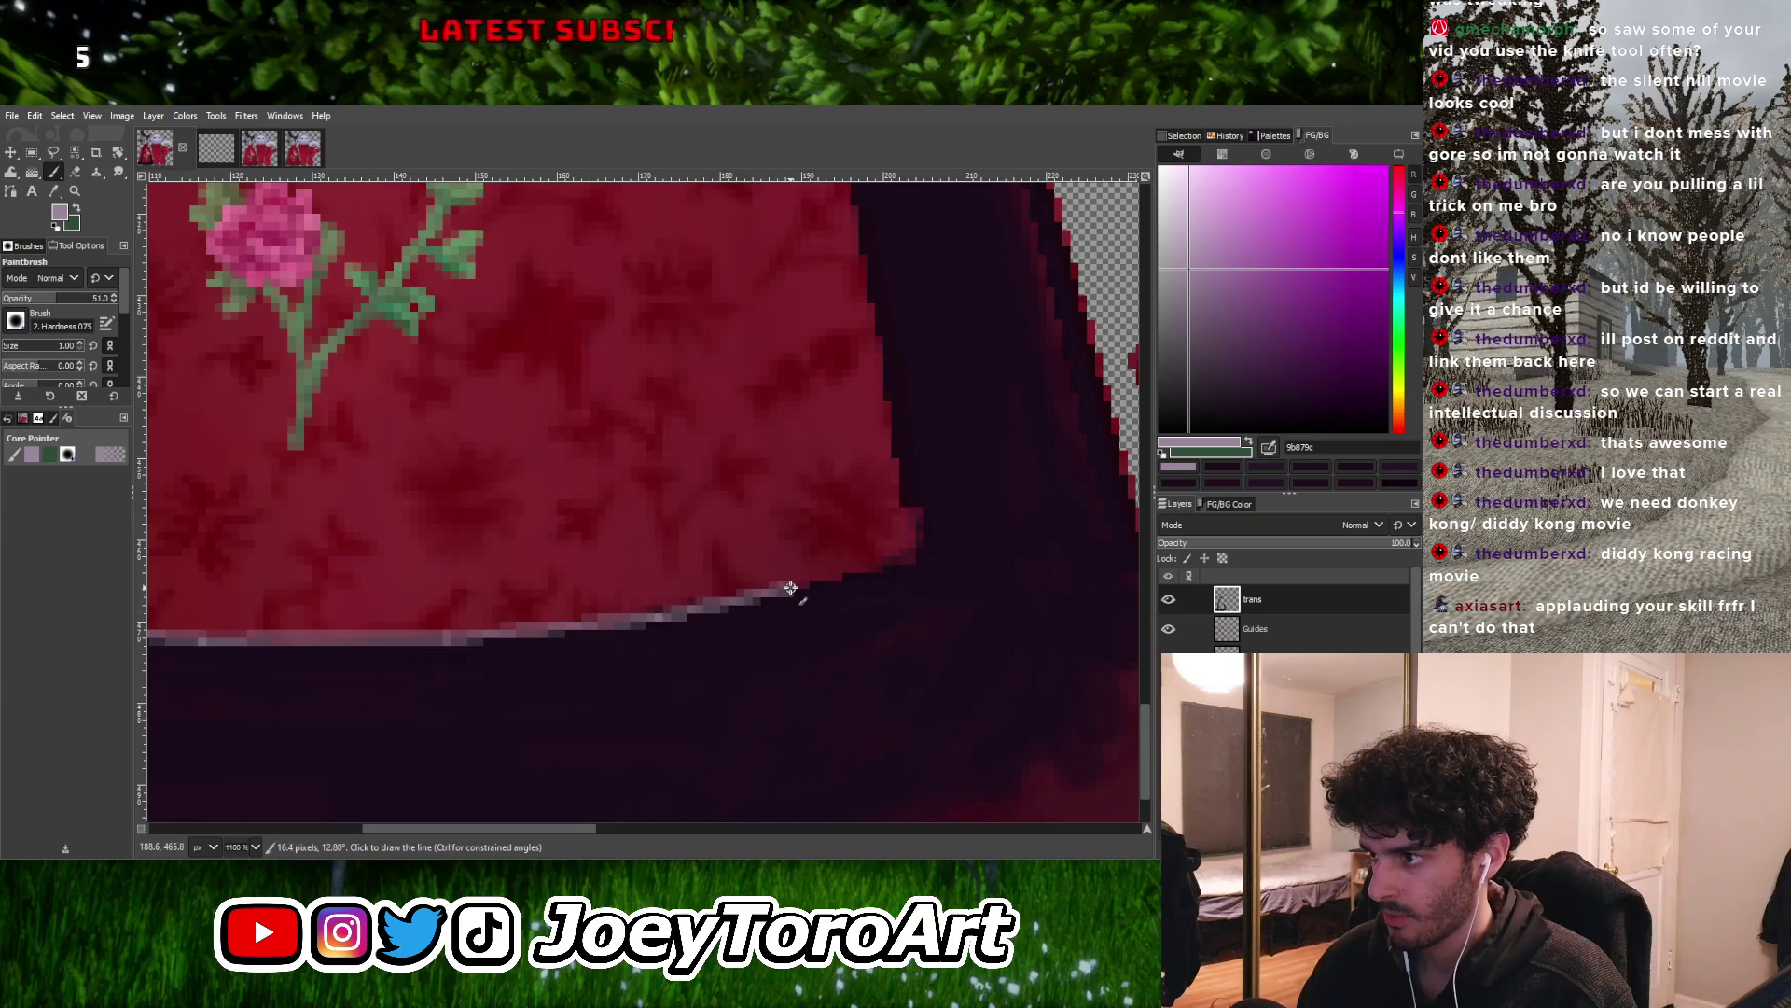
{"action": "left_click", "coordinate": [790, 587], "text": "shift"}
{"action": "scroll", "coordinate": [790, 586], "scroll_direction": "down", "scroll_amount": 3, "text": "ctrl"}
{"action": "scroll", "coordinate": [588, 598], "scroll_direction": "up", "scroll_amount": 2, "text": "ctrl"}
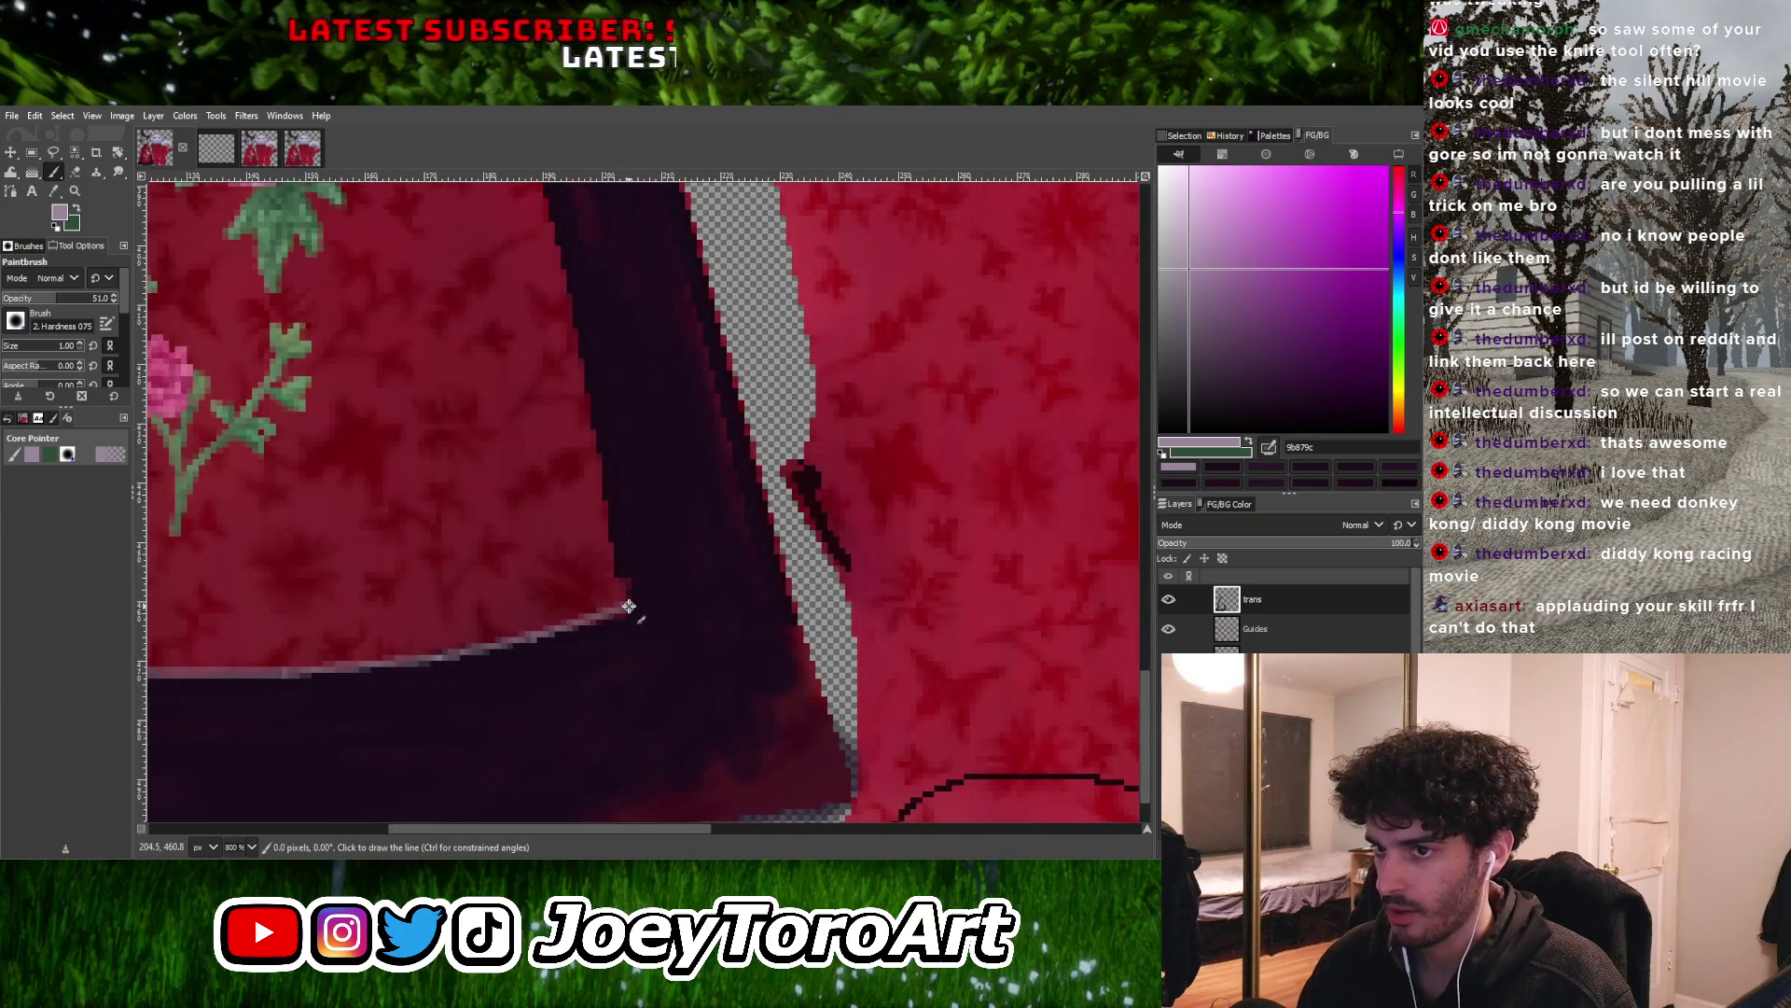
{"action": "left_click", "coordinate": [582, 385], "text": "shift"}
{"action": "scroll", "coordinate": [600, 523], "scroll_direction": "down", "scroll_amount": 3, "text": "ctrl"}
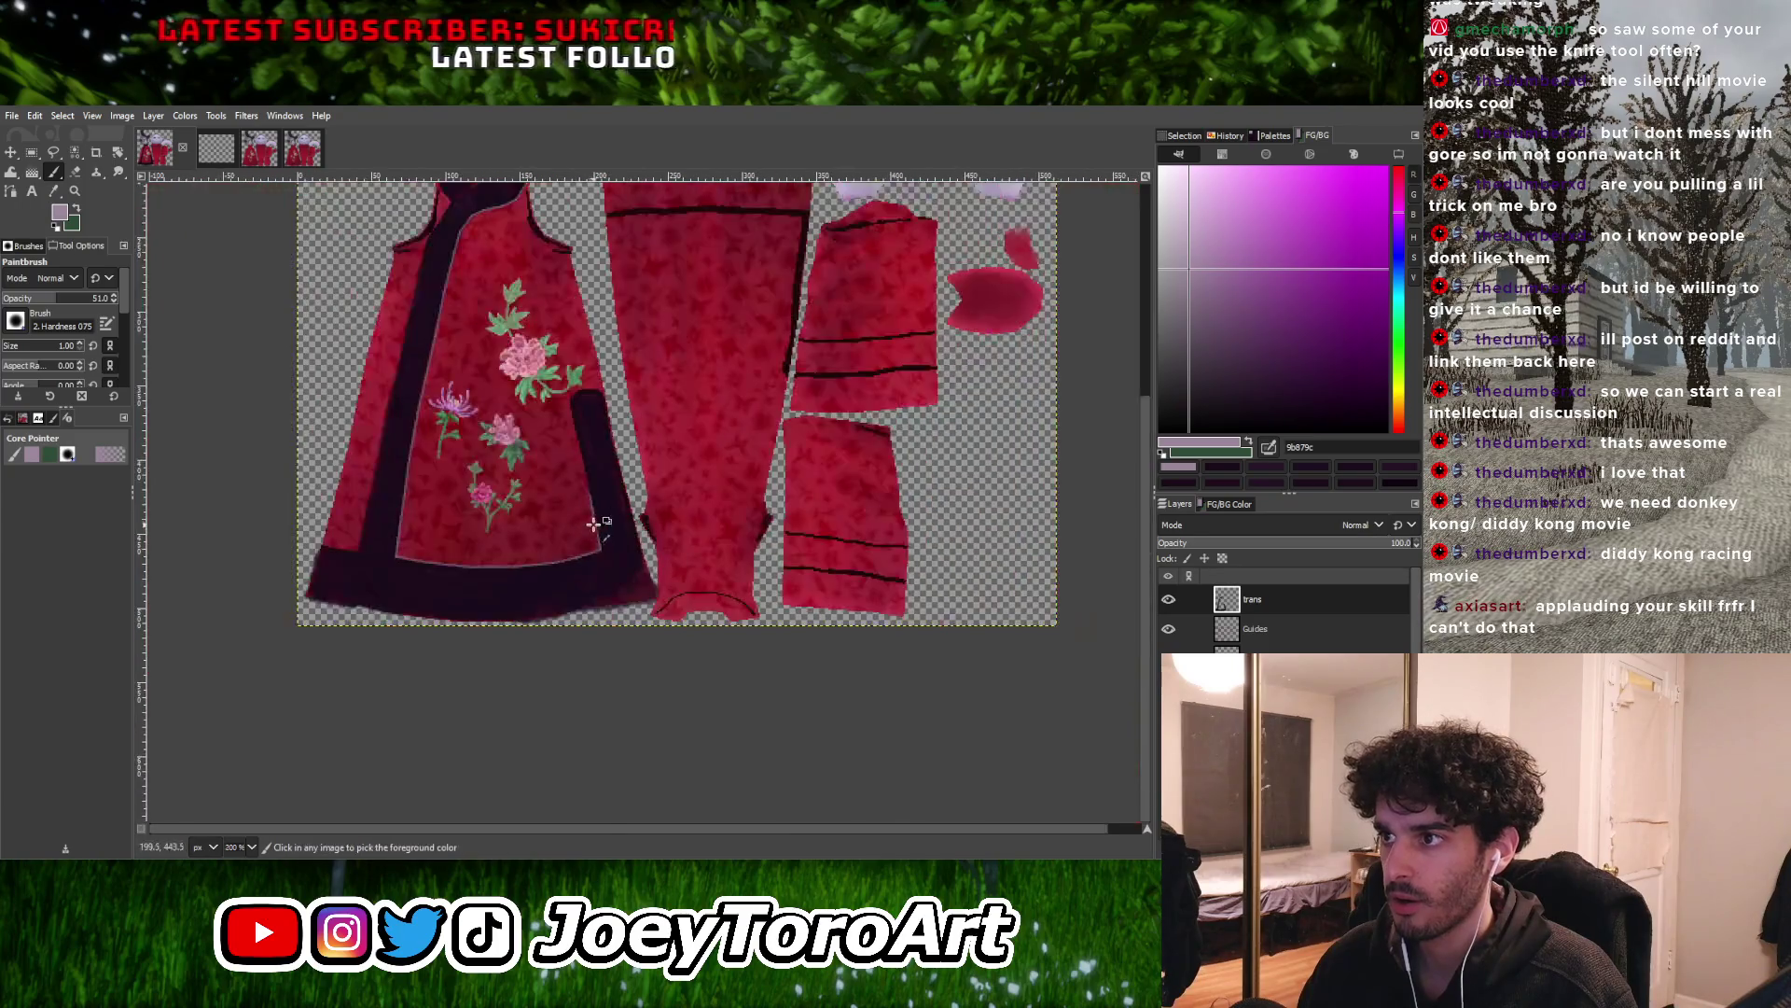
{"action": "scroll", "coordinate": [584, 425], "scroll_direction": "up", "scroll_amount": 2, "text": "ctrl"}
{"action": "scroll", "coordinate": [584, 425], "scroll_direction": "down", "scroll_amount": 1, "text": "ctrl"}
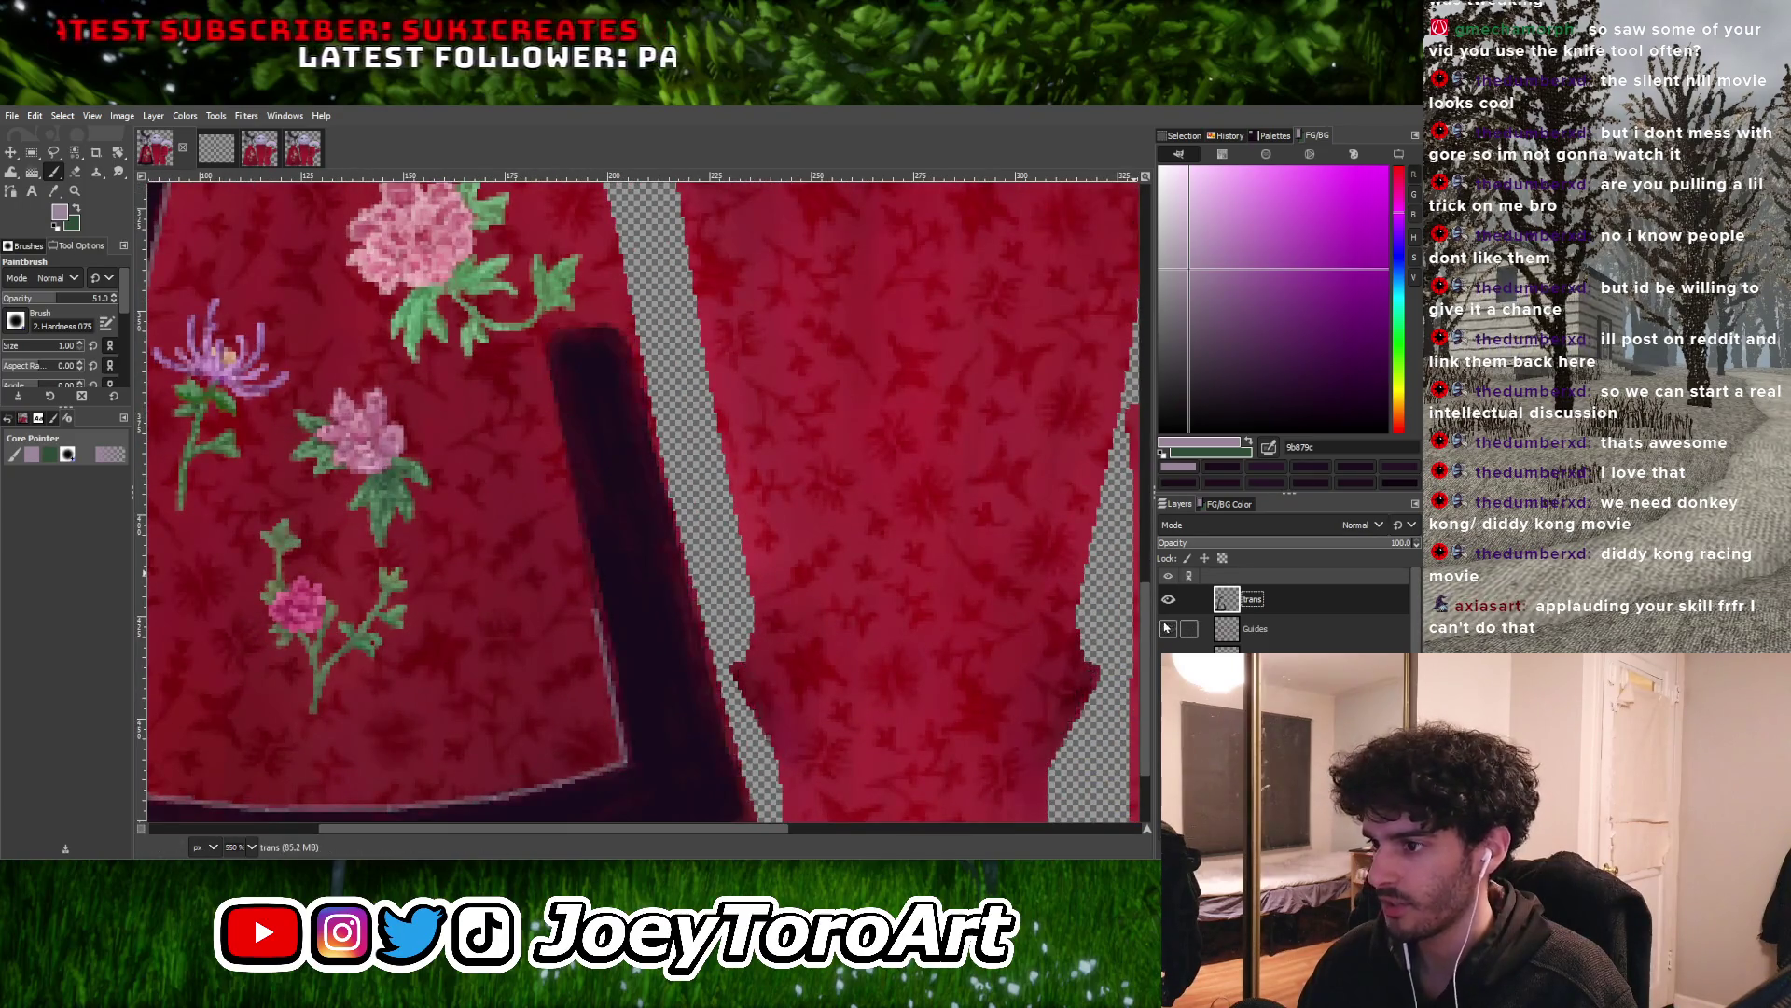
{"action": "scroll", "coordinate": [628, 702], "scroll_direction": "down", "scroll_amount": 1, "text": "ctrl"}
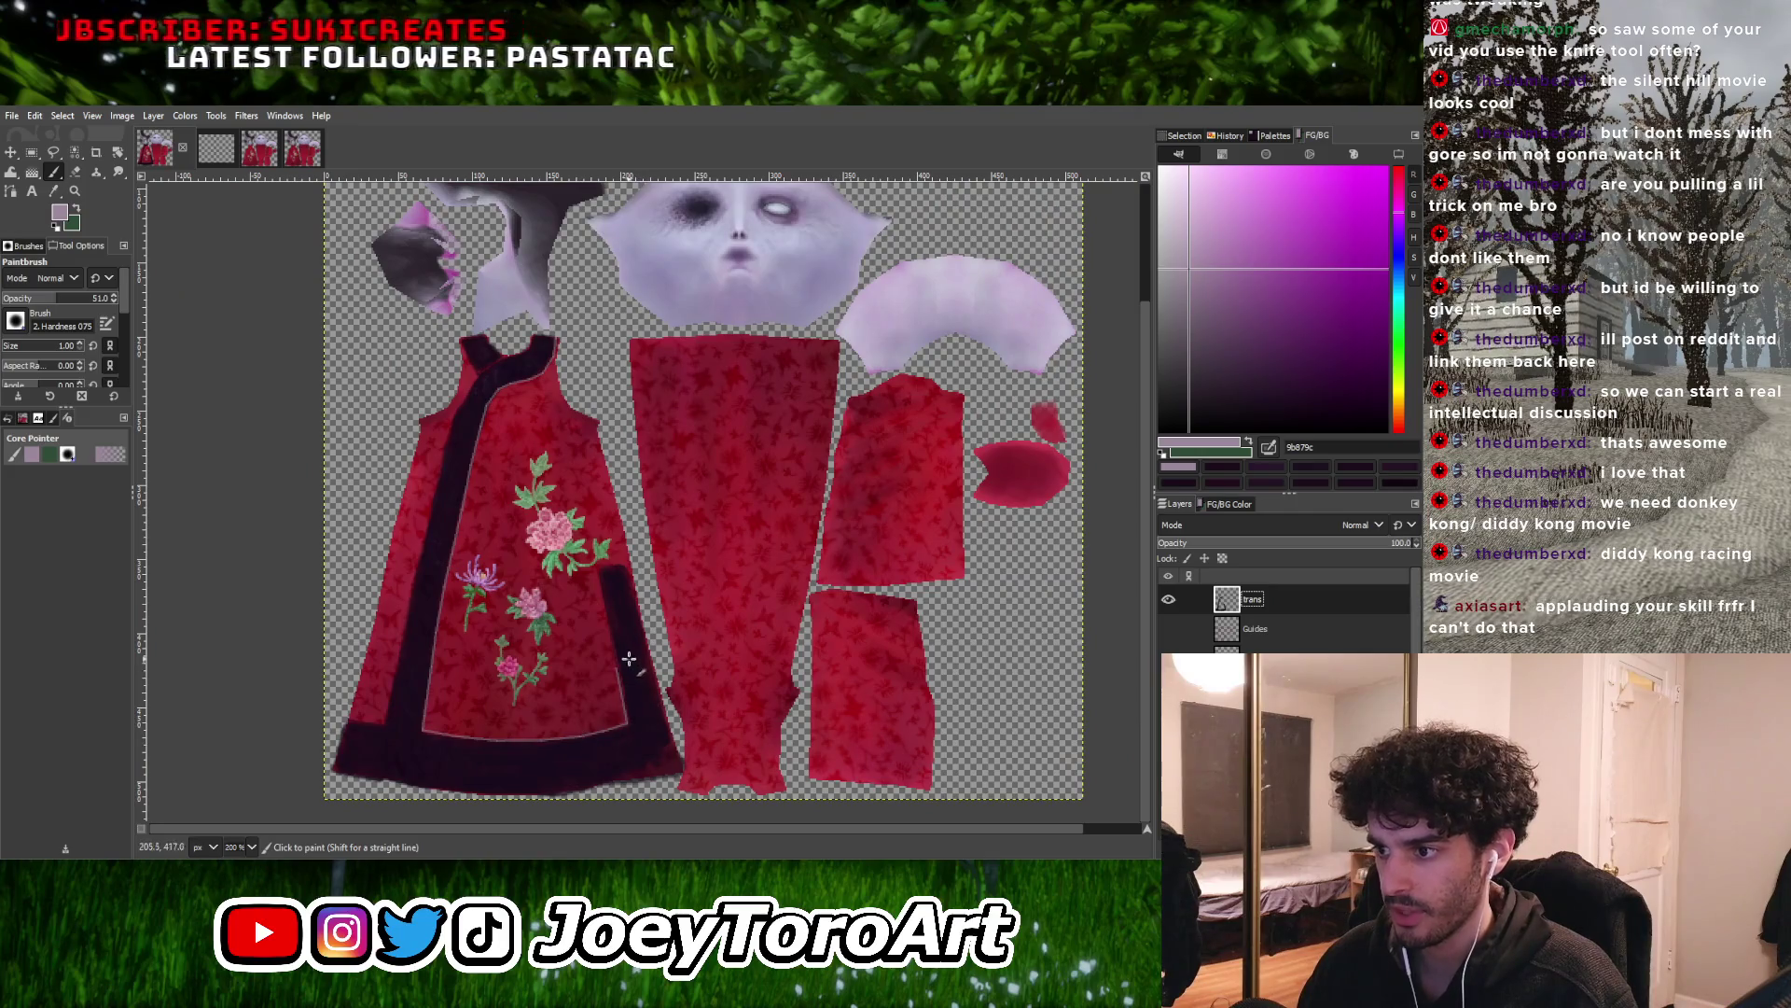
{"action": "scroll", "coordinate": [617, 656], "scroll_direction": "up", "scroll_amount": 2, "text": "ctrl"}
{"action": "scroll", "coordinate": [617, 655], "scroll_direction": "up", "scroll_amount": 2, "text": "ctrl"}
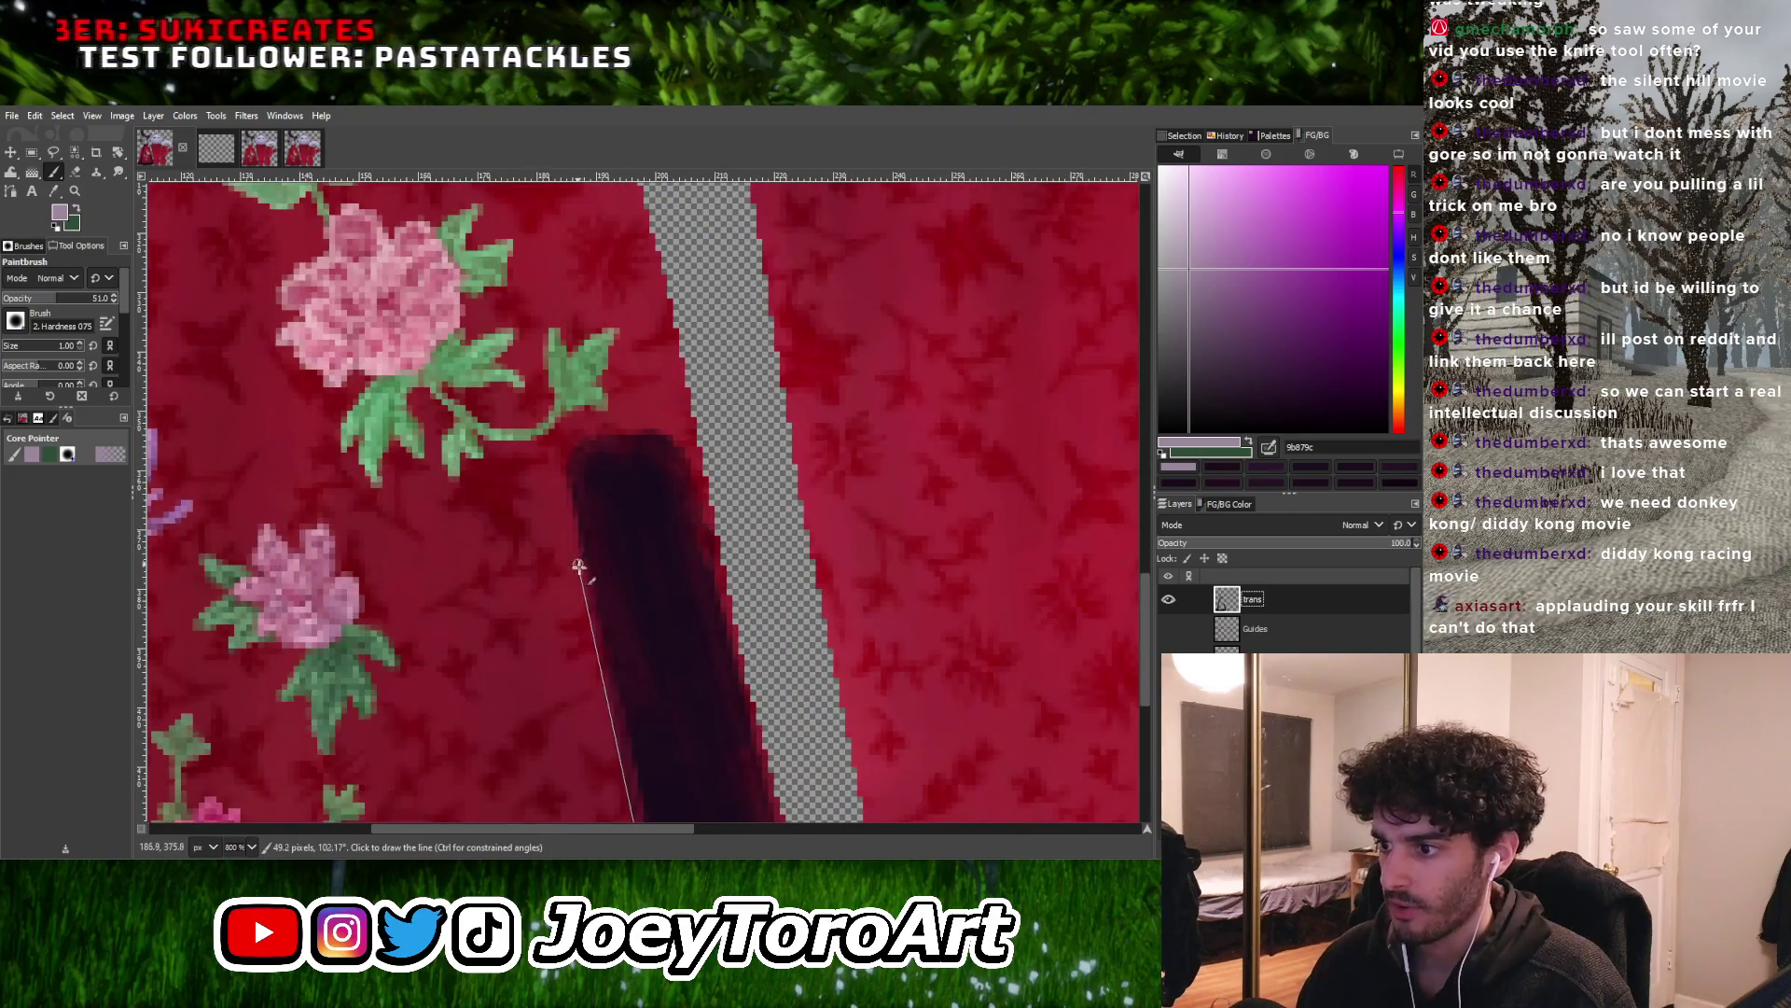
Edge the top of the dark side panel and its outer edge with pale highlight lines
{"action": "left_click", "coordinate": [592, 612], "text": "shift"}
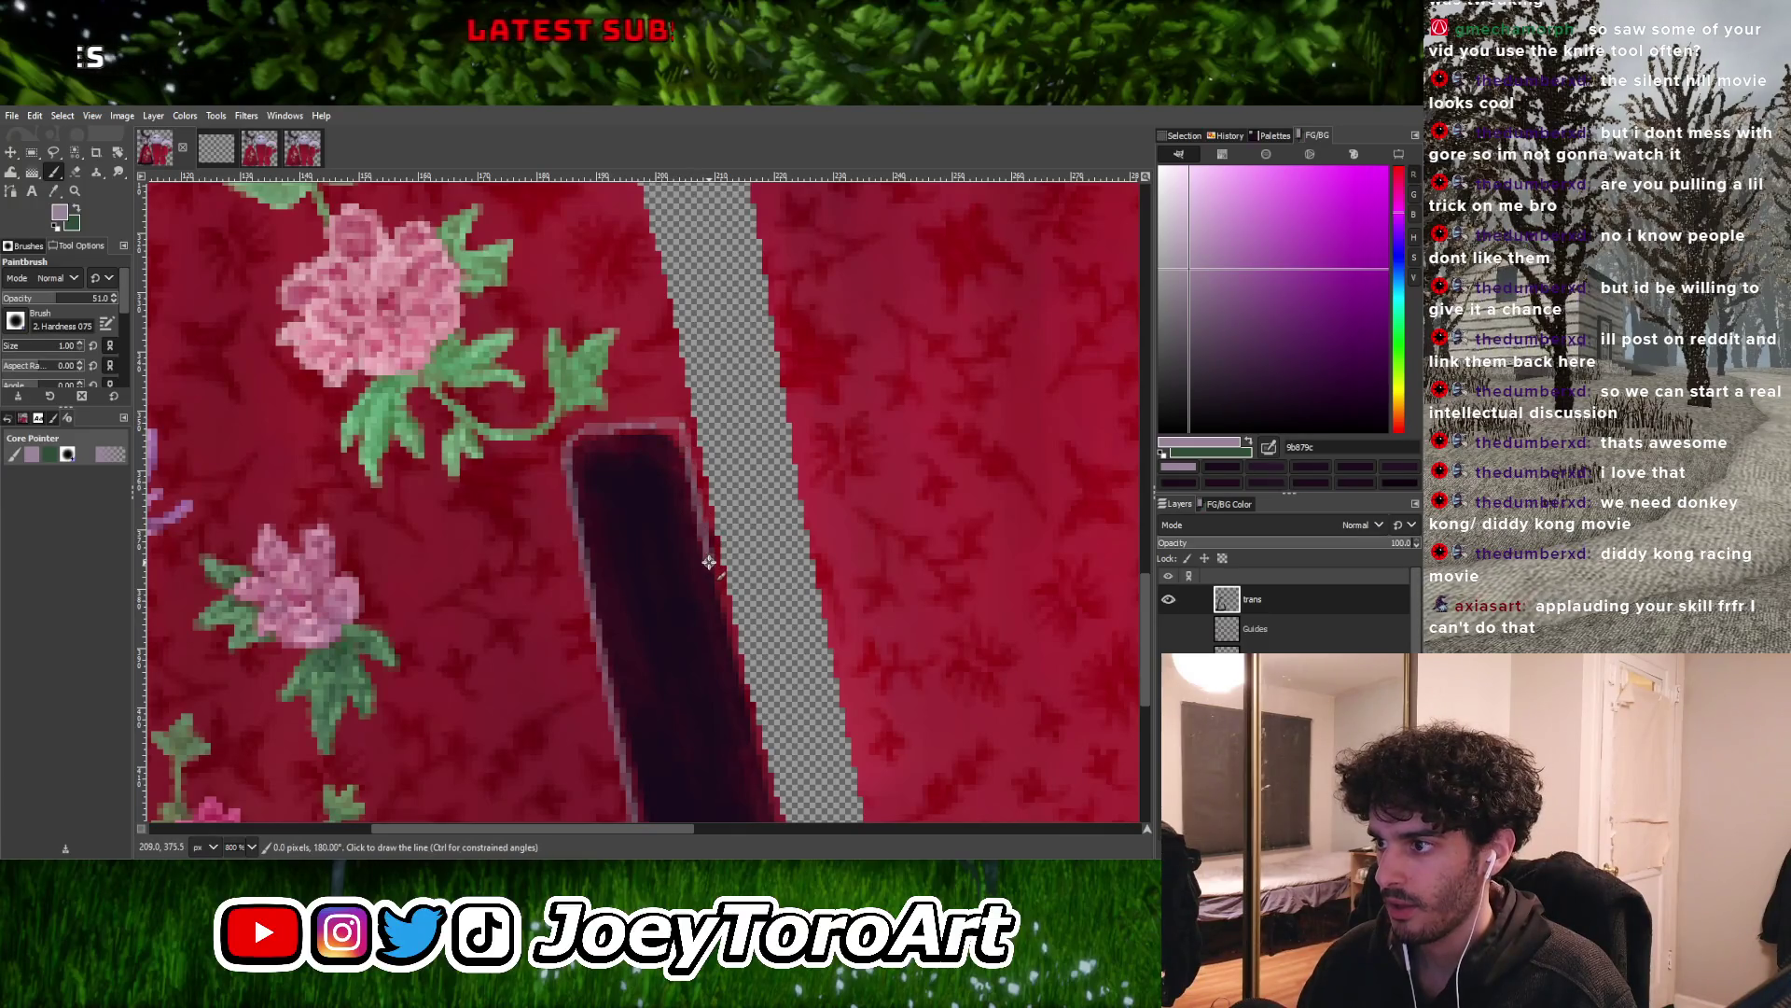
{"action": "scroll", "coordinate": [709, 562], "scroll_direction": "down", "scroll_amount": 4, "text": "ctrl"}
{"action": "scroll", "coordinate": [719, 591], "scroll_direction": "up", "scroll_amount": 5, "text": "ctrl"}
{"action": "left_click", "coordinate": [815, 771], "text": "shift"}
{"action": "scroll", "coordinate": [815, 771], "scroll_direction": "down", "scroll_amount": 3, "text": "ctrl"}
{"action": "scroll", "coordinate": [821, 774], "scroll_direction": "up", "scroll_amount": 3, "text": "ctrl"}
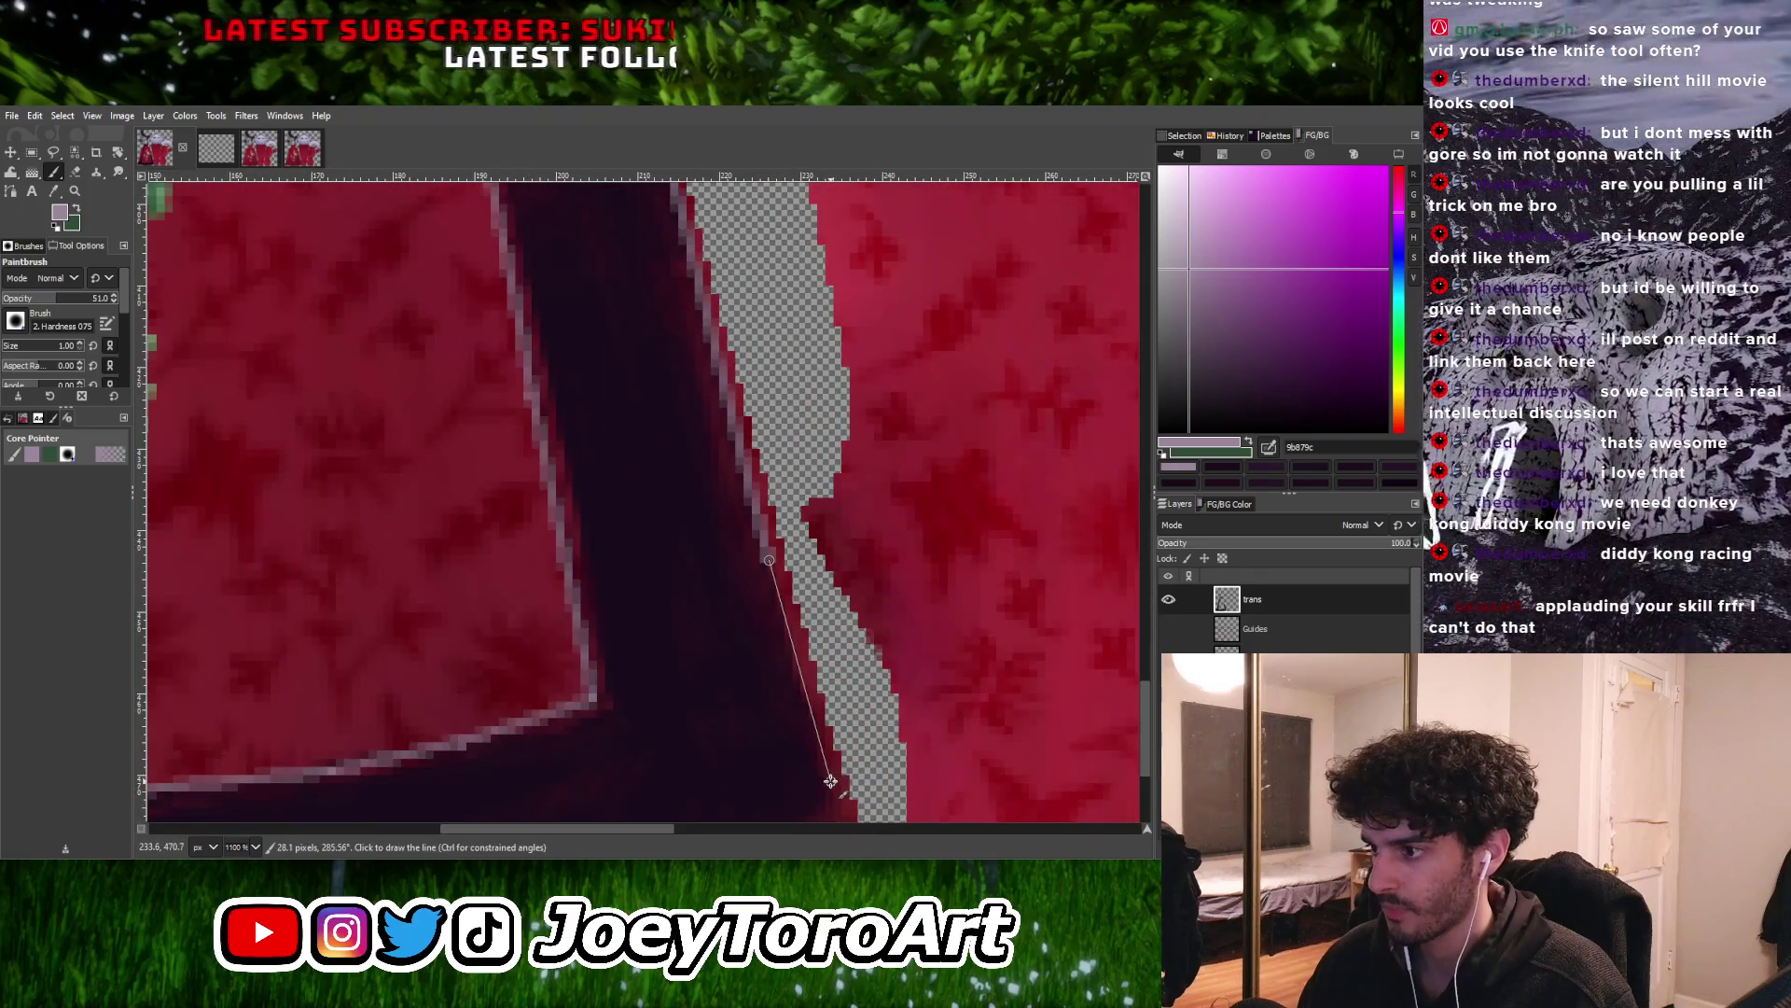
{"action": "left_click", "coordinate": [830, 780], "text": "shift"}
{"action": "scroll", "coordinate": [821, 774], "scroll_direction": "down", "scroll_amount": 4, "text": "ctrl"}
{"action": "scroll", "coordinate": [792, 741], "scroll_direction": "up", "scroll_amount": 2, "text": "ctrl"}
{"action": "scroll", "coordinate": [793, 742], "scroll_direction": "down", "scroll_amount": 2, "text": "ctrl"}
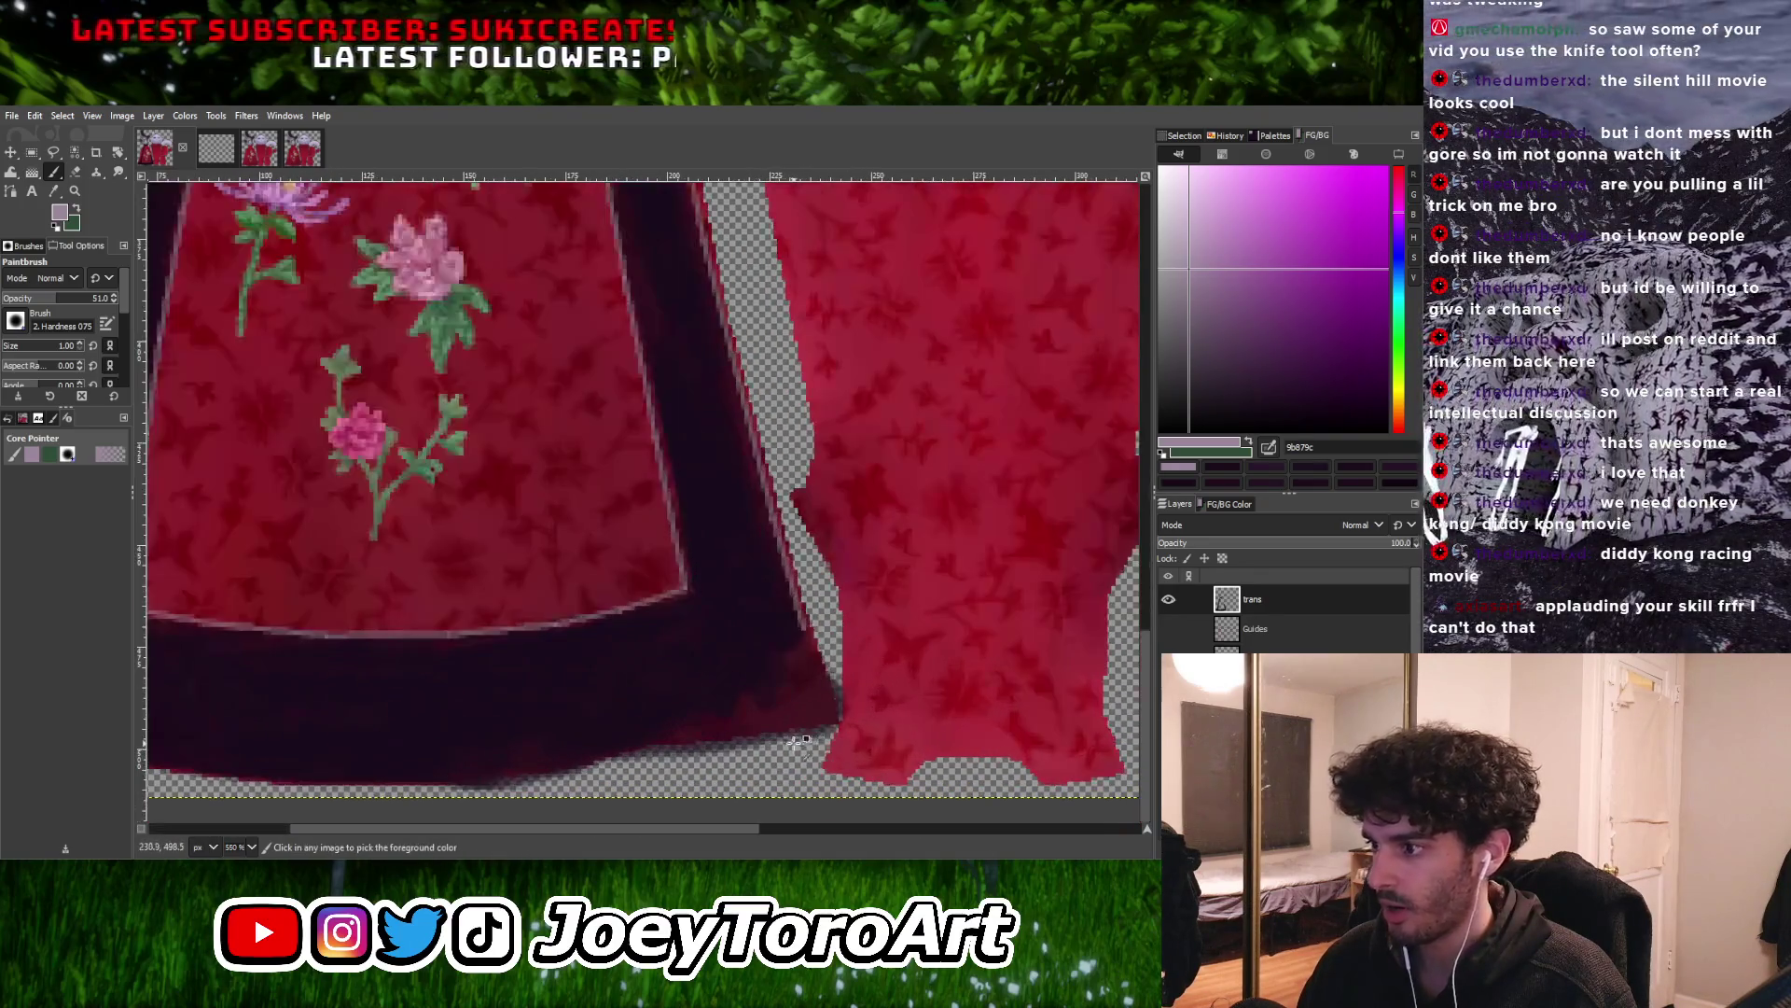
{"action": "scroll", "coordinate": [830, 716], "scroll_direction": "down", "scroll_amount": 1, "text": "ctrl"}
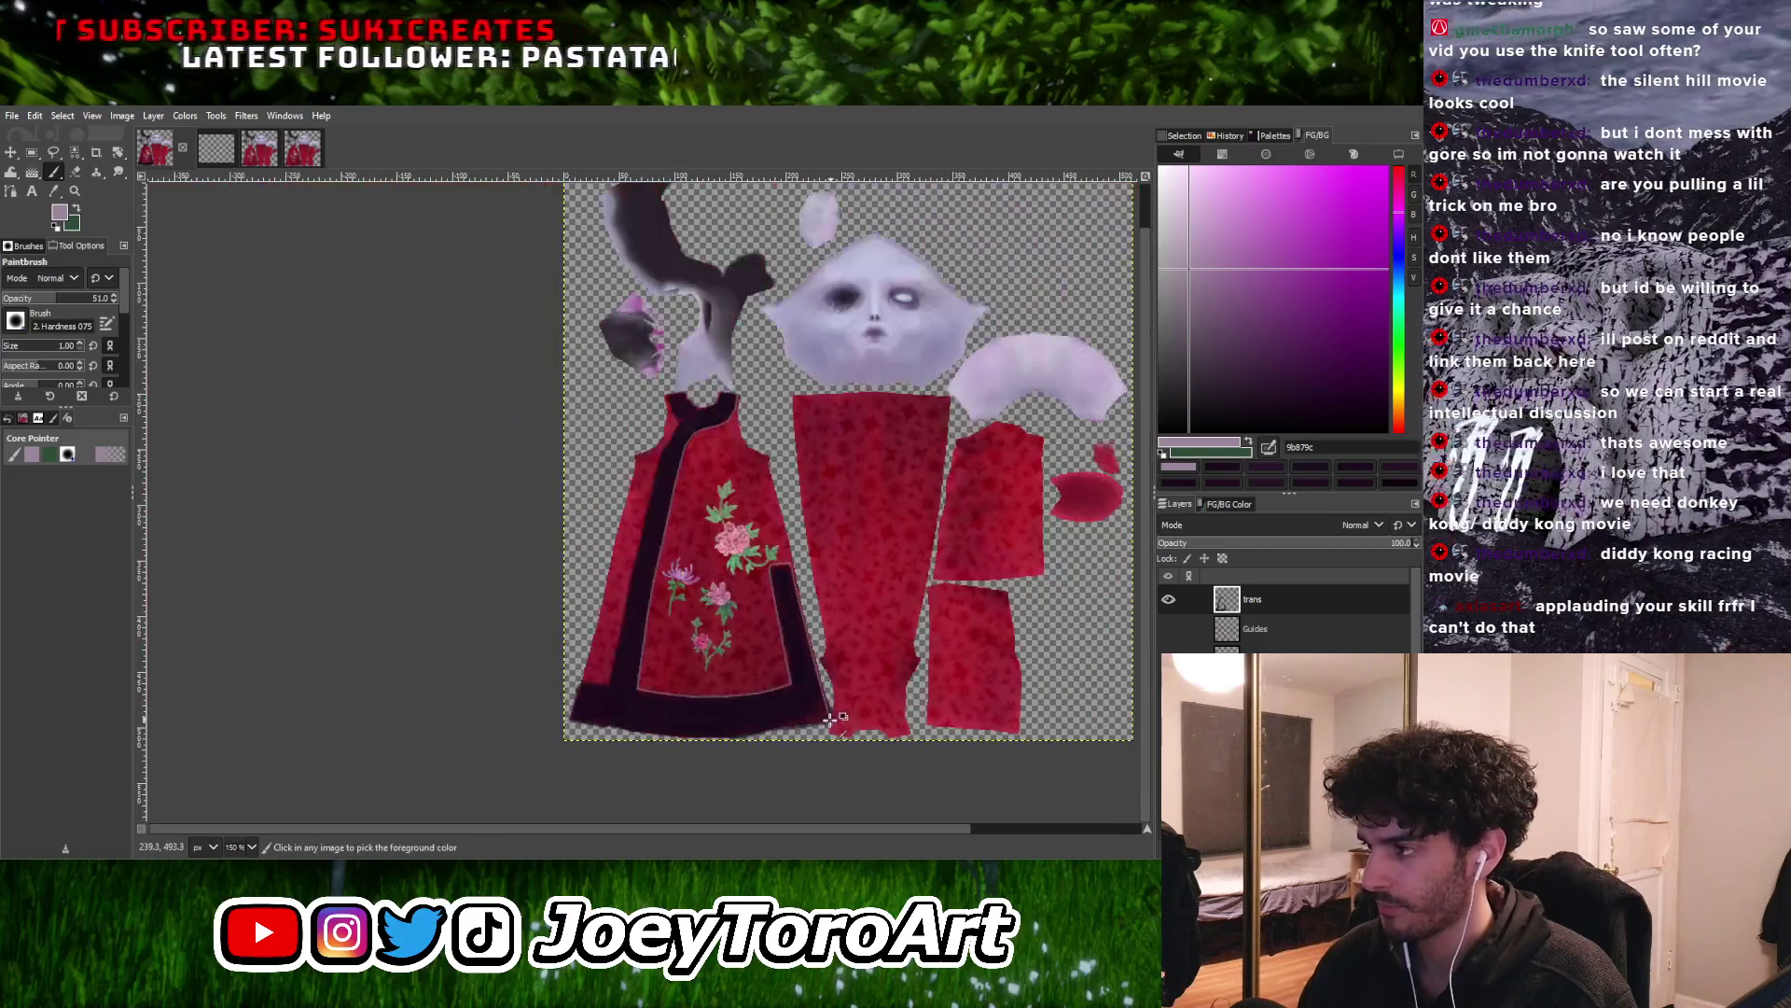
{"action": "scroll", "coordinate": [668, 396], "scroll_direction": "up", "scroll_amount": 3, "text": "ctrl"}
{"action": "scroll", "coordinate": [670, 373], "scroll_direction": "up", "scroll_amount": 5, "text": "ctrl"}
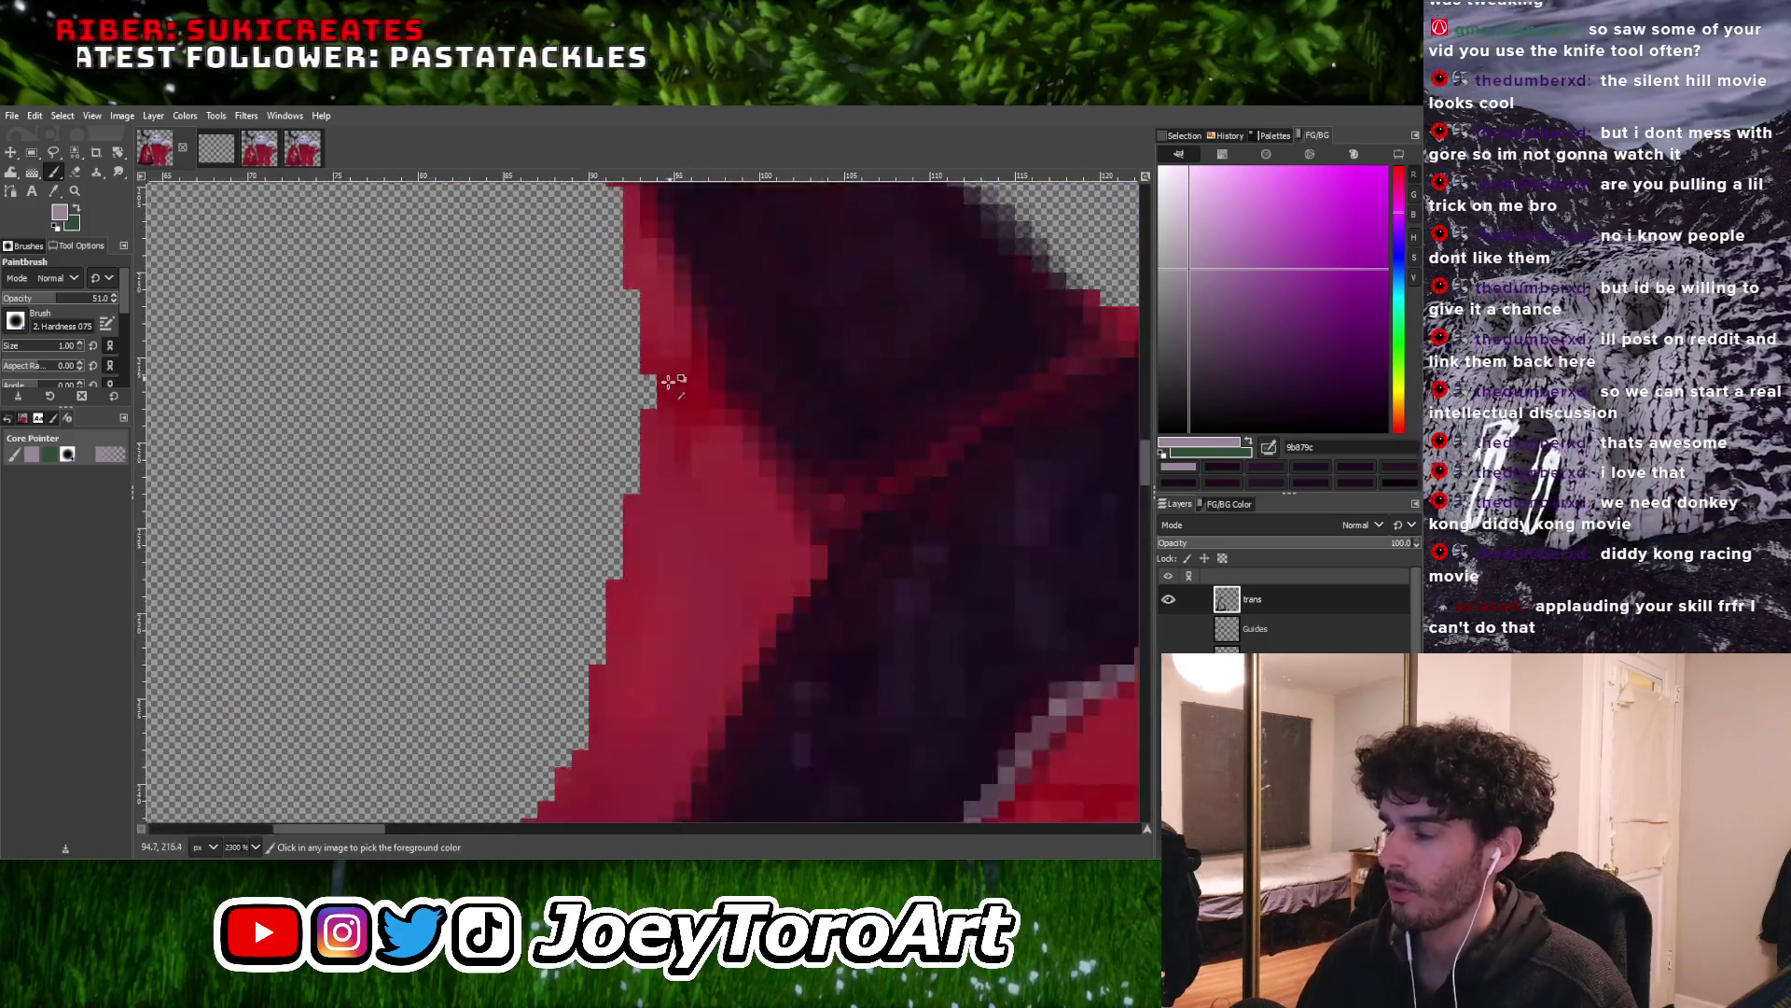
{"action": "scroll", "coordinate": [670, 373], "scroll_direction": "down", "scroll_amount": 1, "text": "ctrl"}
Start a pale highlight line down the left collar edge from its corner
{"action": "left_click", "coordinate": [599, 261]}
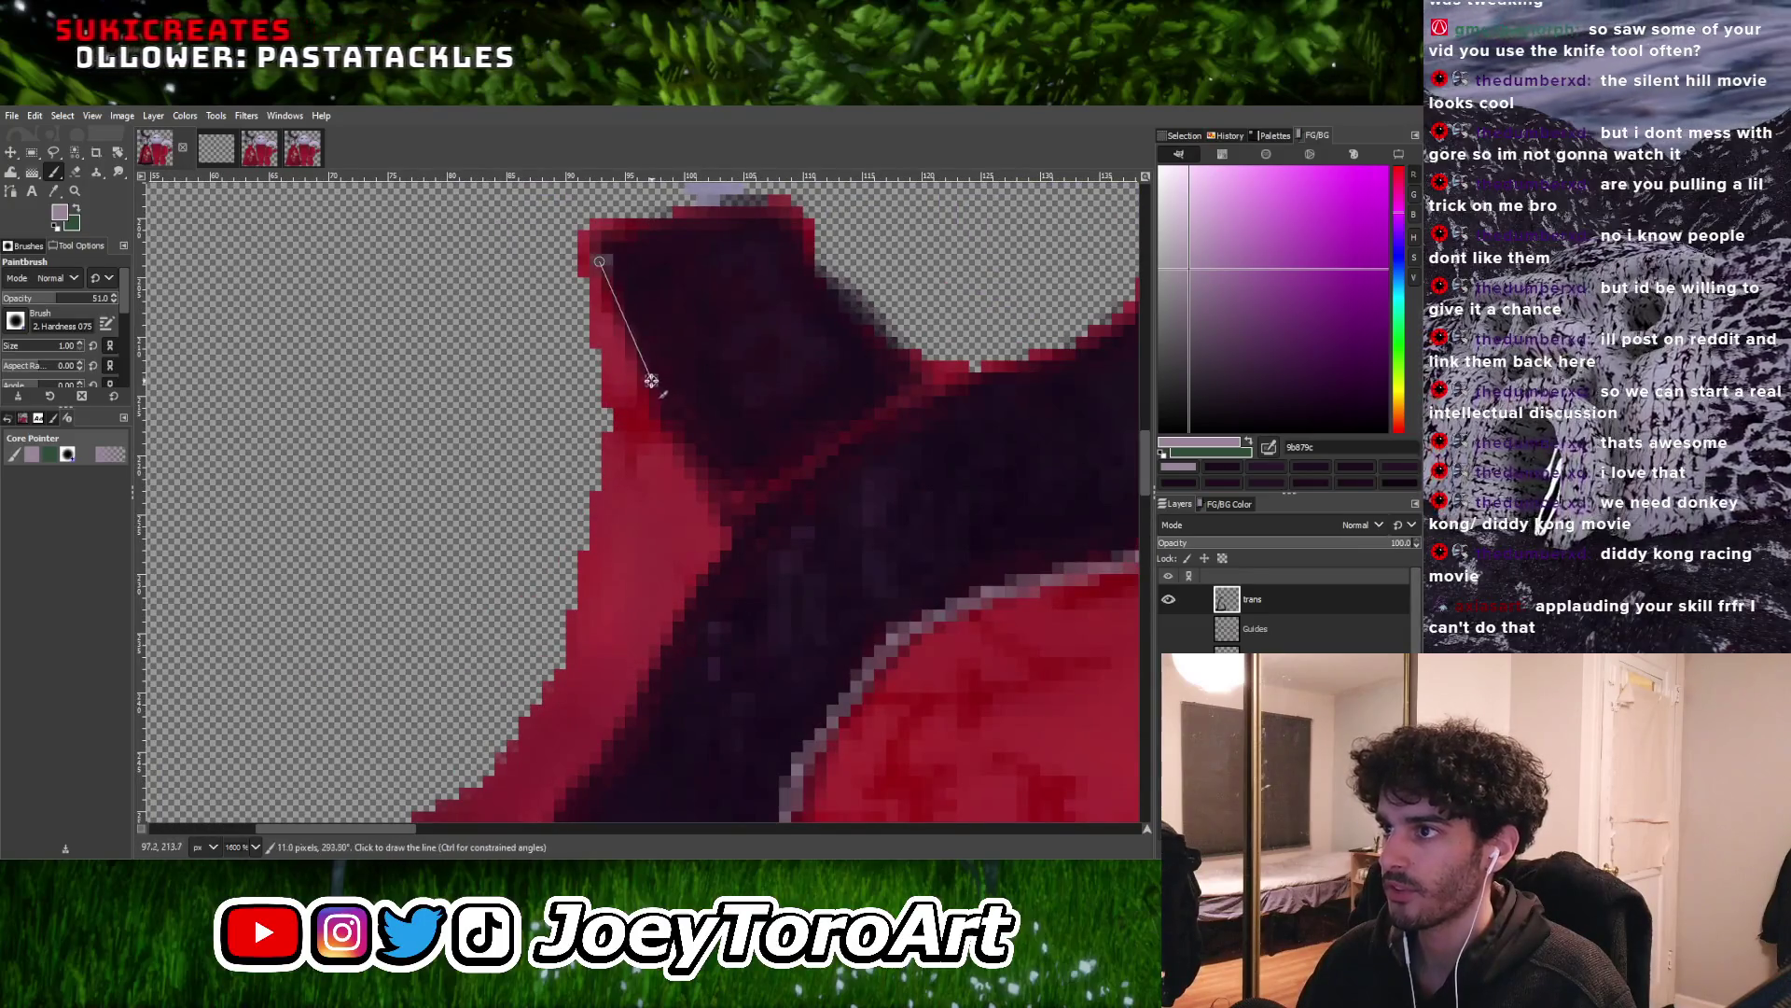
{"action": "left_click", "coordinate": [653, 379], "text": "shift"}
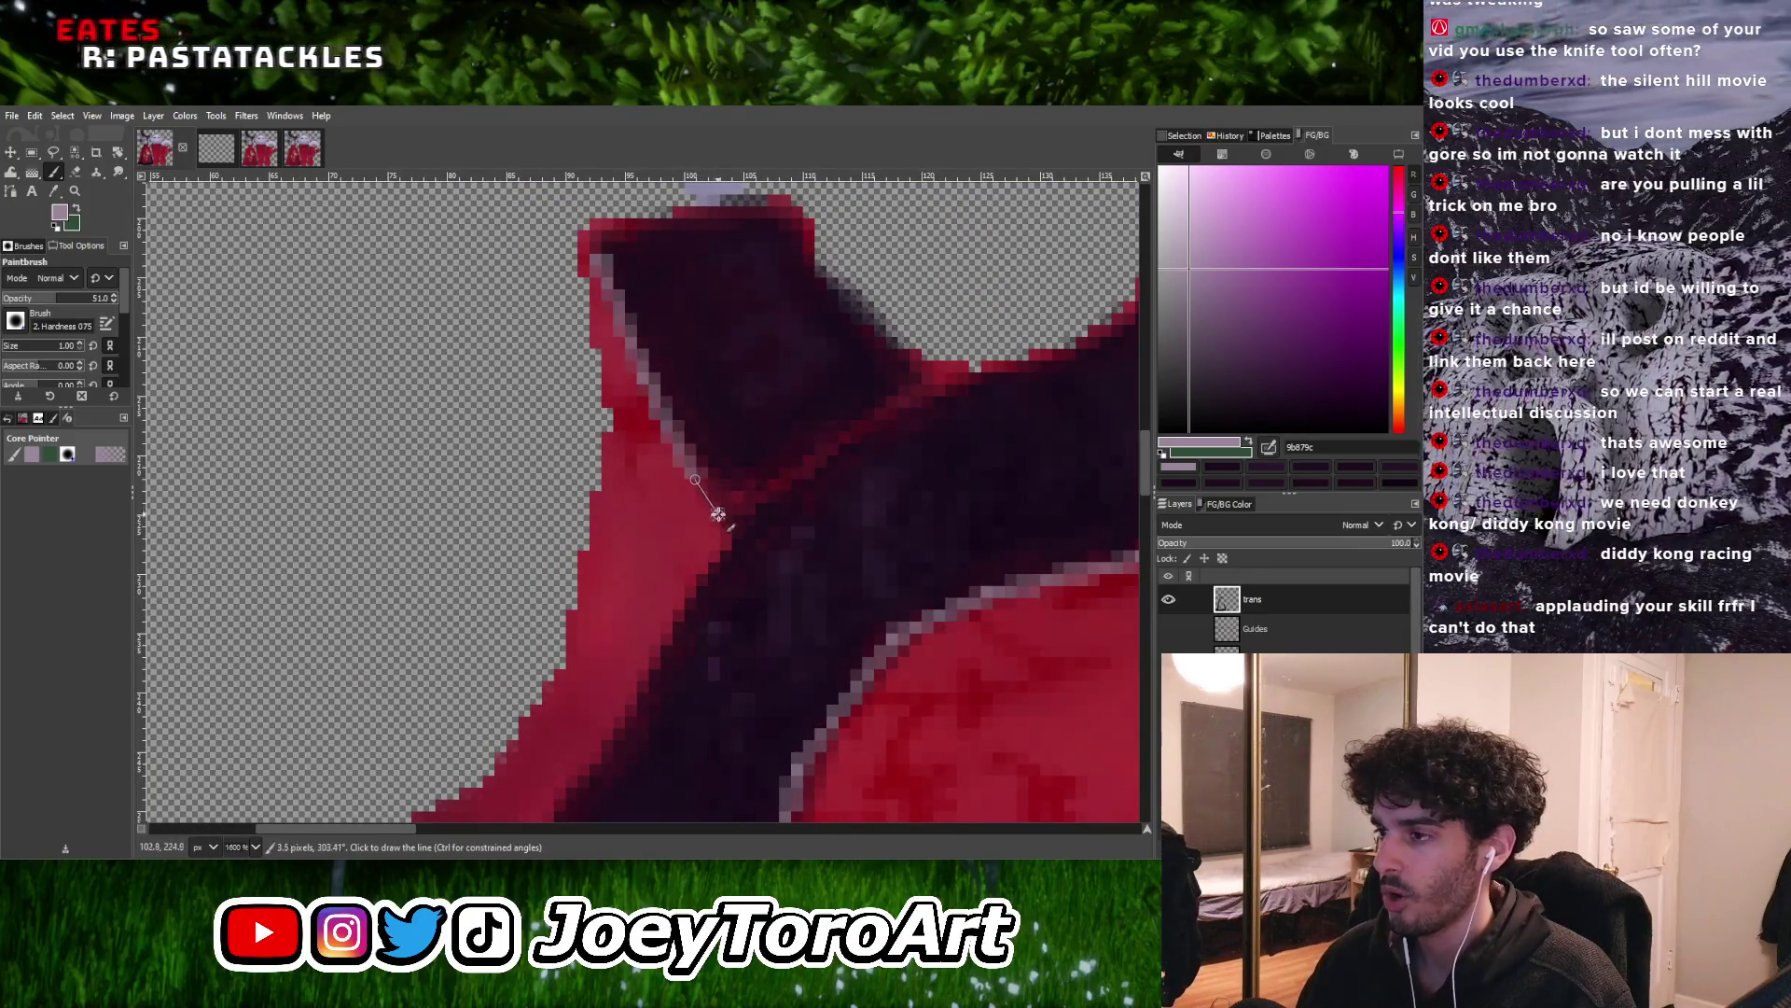
{"action": "scroll", "coordinate": [729, 526], "scroll_direction": "down", "scroll_amount": 3, "text": "ctrl"}
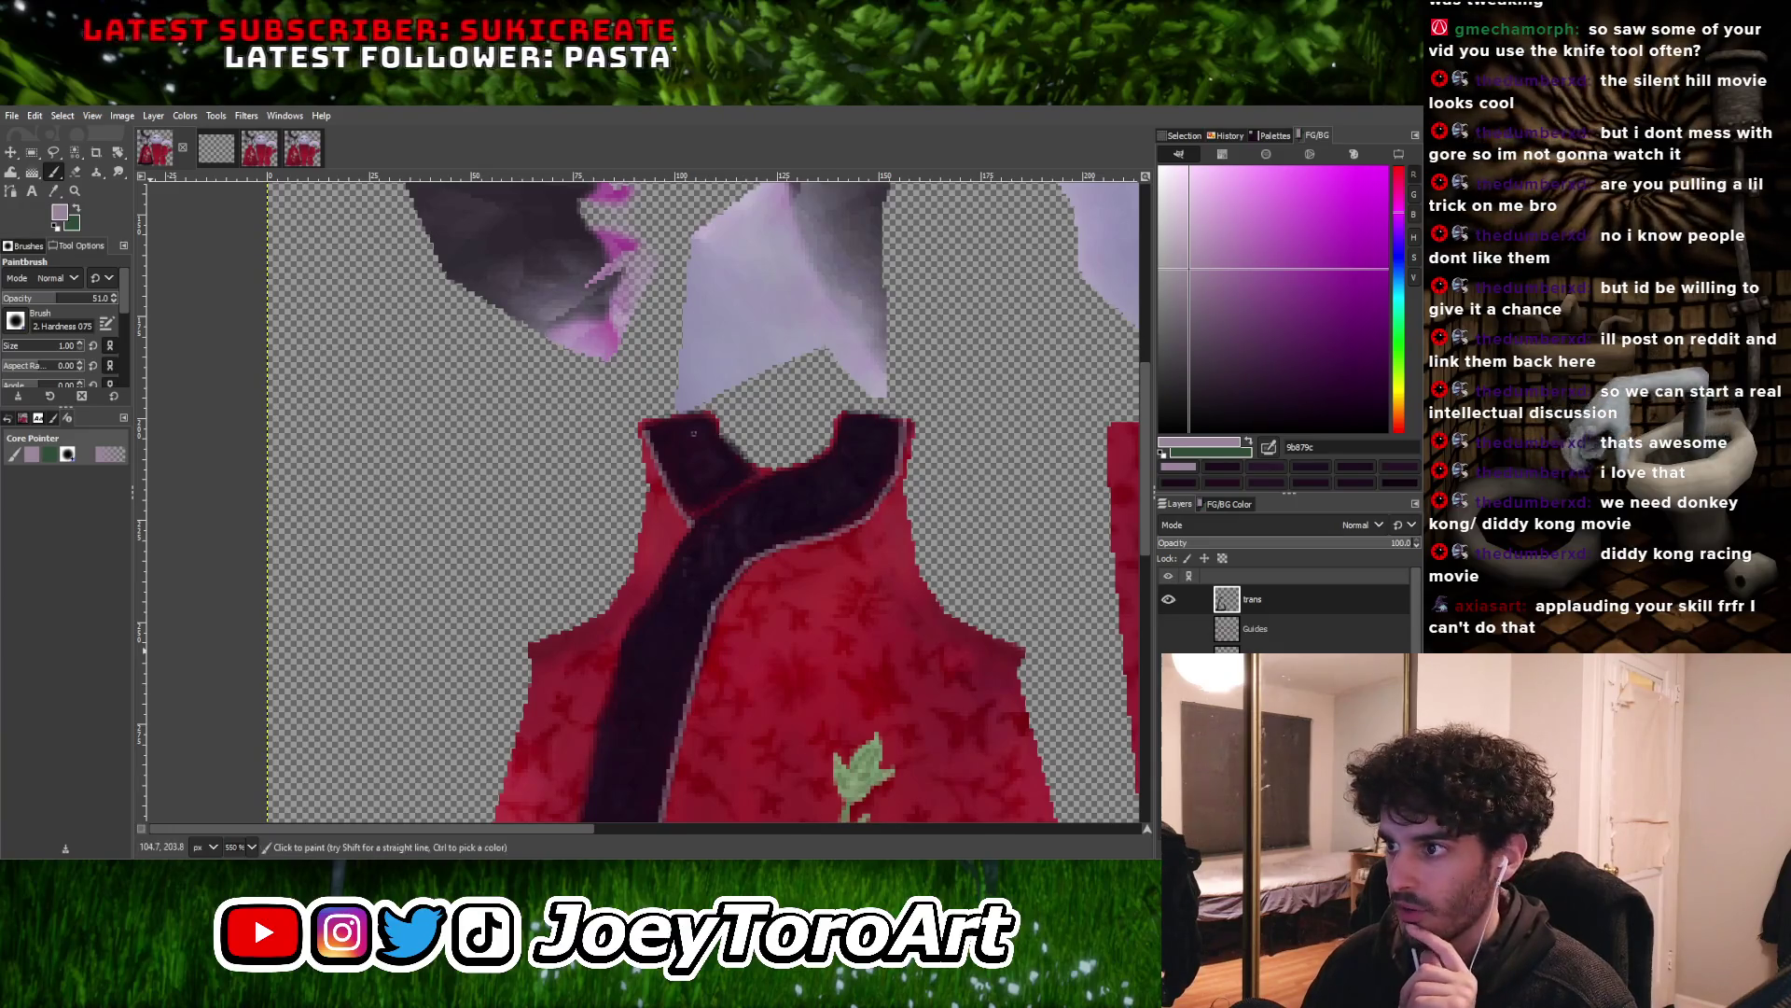
{"action": "left_click_drag", "start_coordinate": [0, 353], "coordinate": [217, 353]}
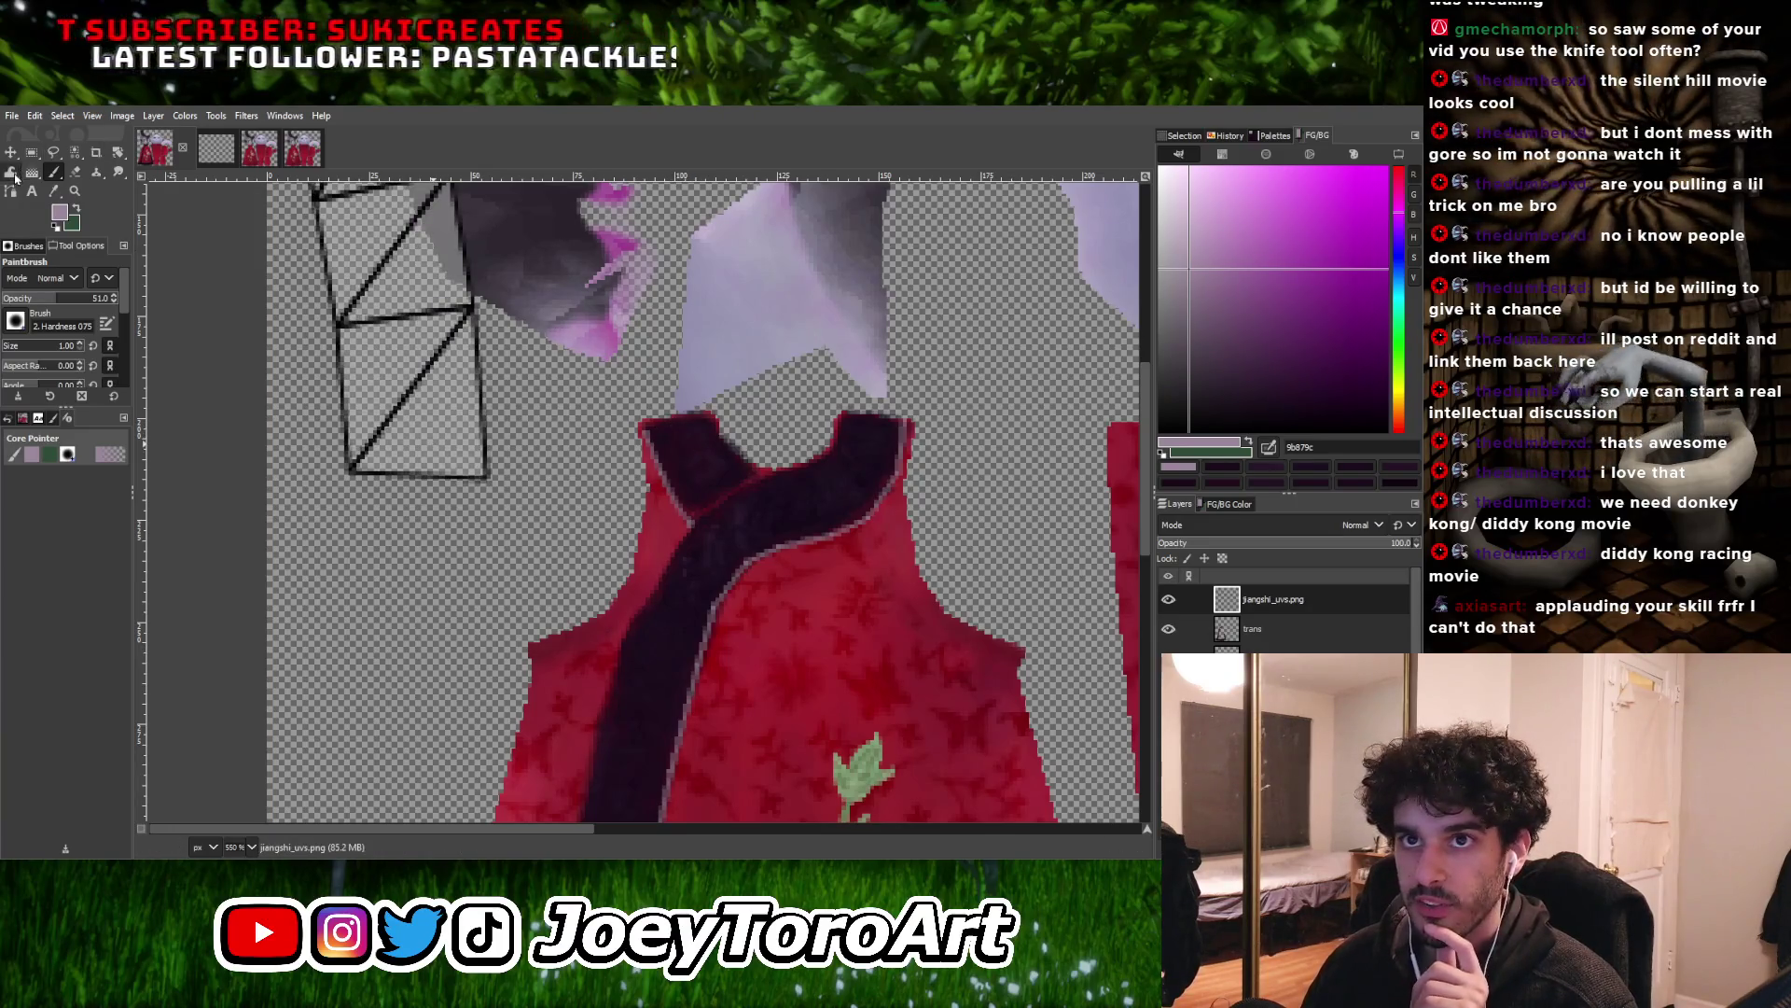
Try nudging the UV wireframe layer with the Move tool, then undo the change
{"action": "key", "text": "m"}
{"action": "left_click_drag", "start_coordinate": [466, 430], "coordinate": [476, 450]}
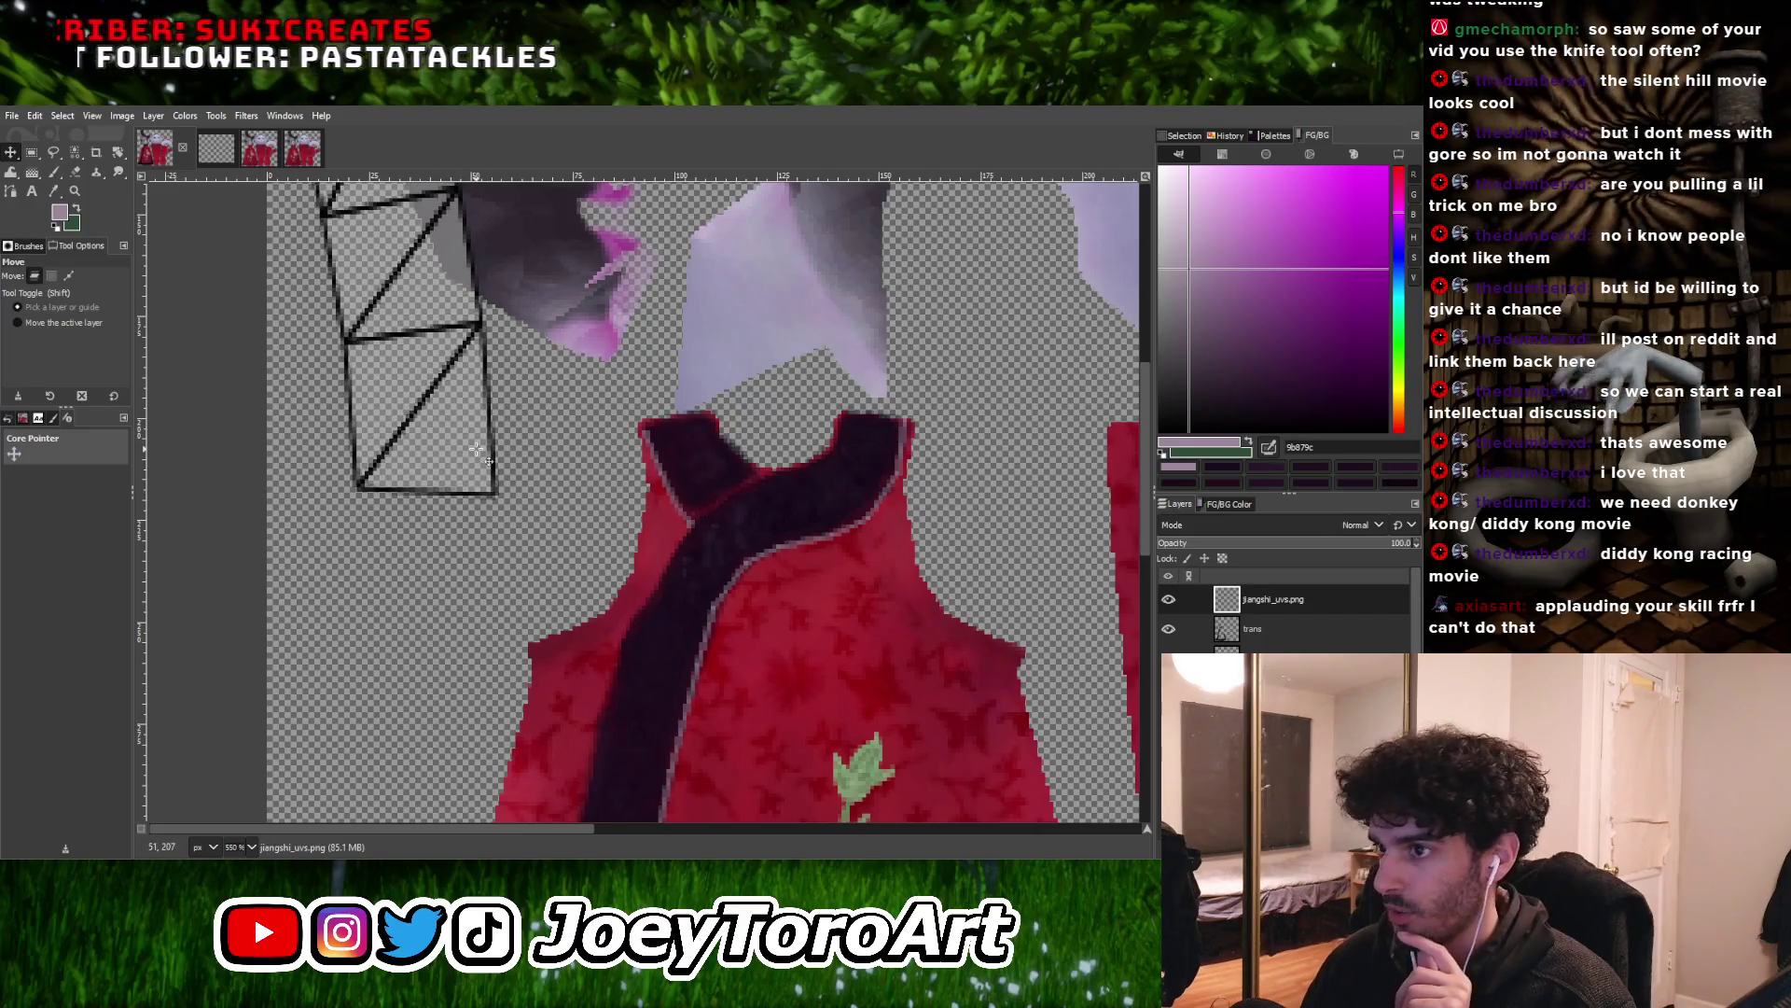
{"action": "left_click", "coordinate": [1339, 607]}
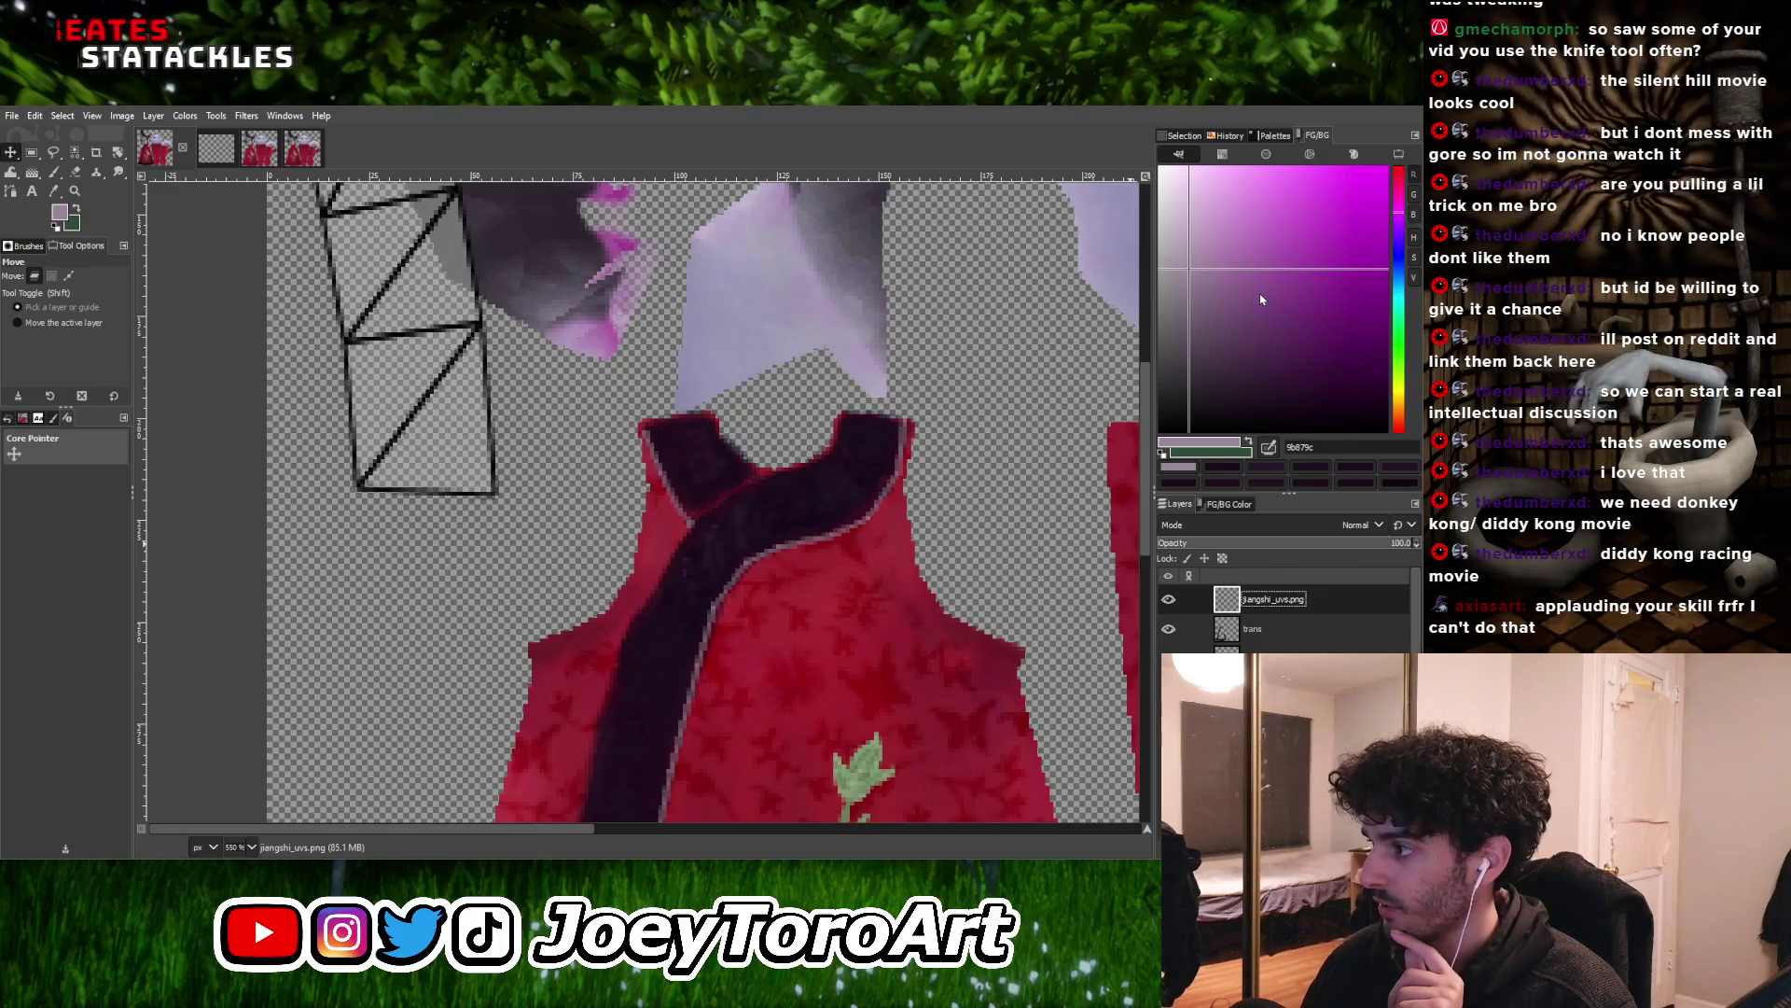
{"action": "key", "text": "ctrl+z"}
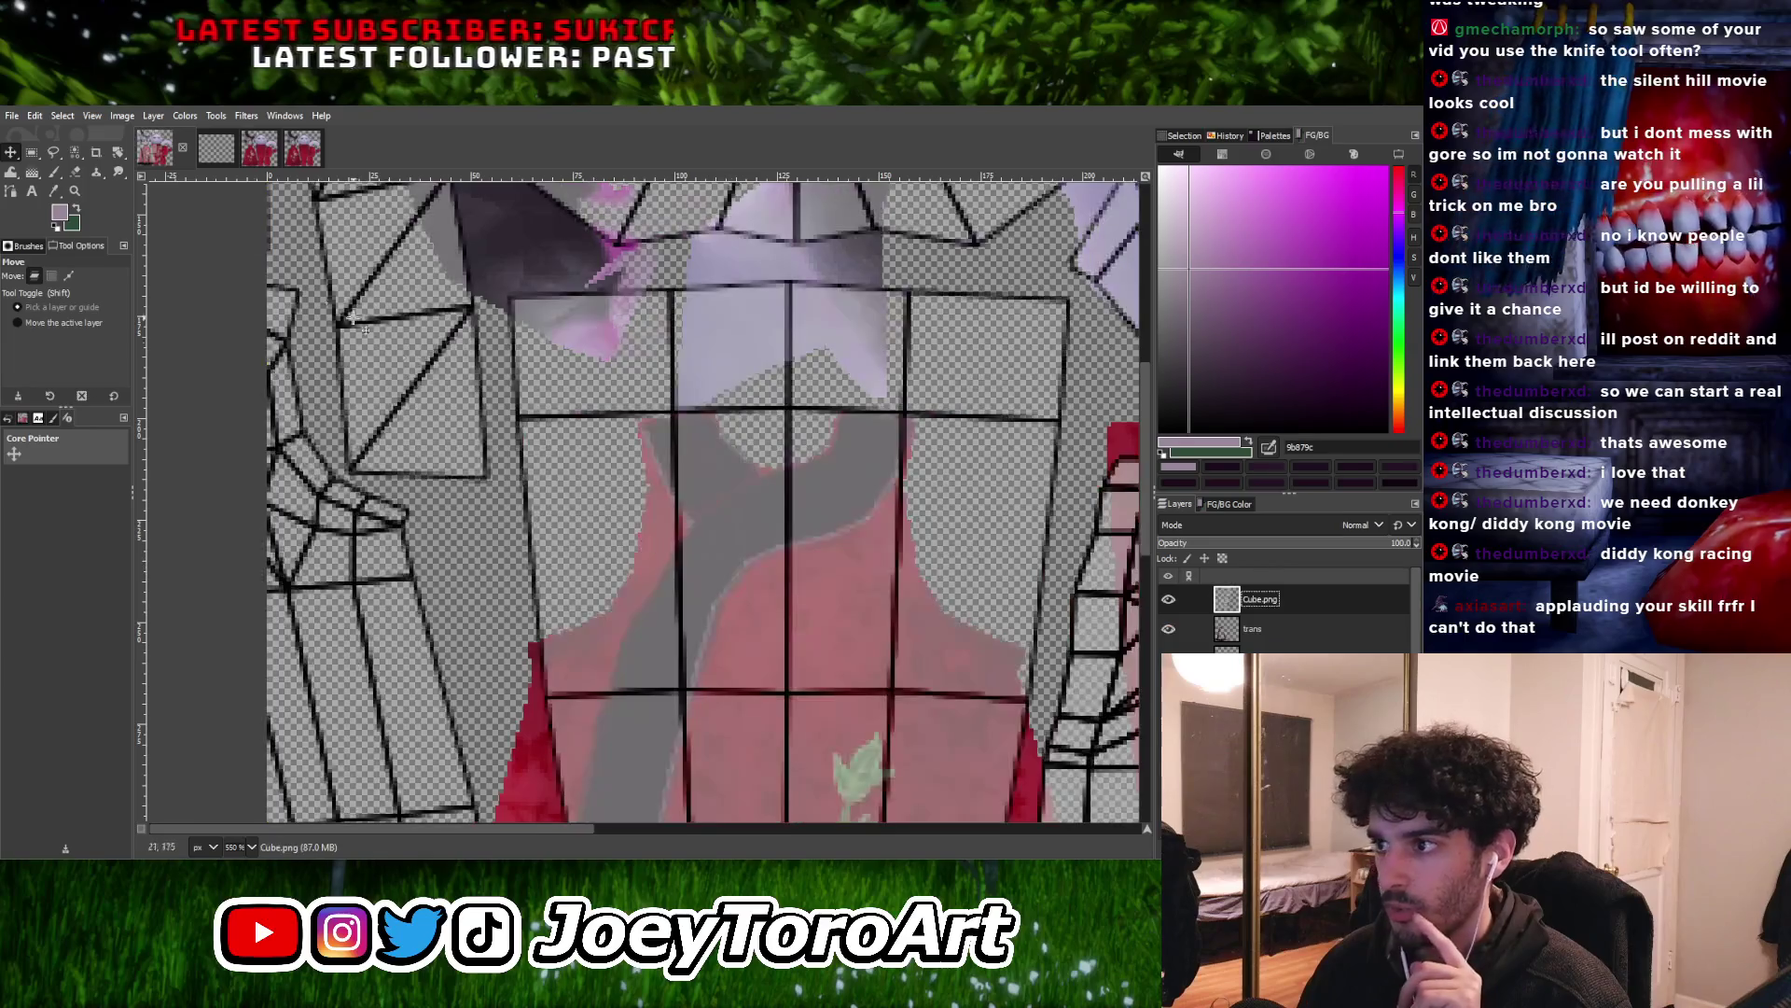
Drag the Cube.png wireframe layer about 130 px right and 27 px down onto the texture
{"action": "scroll", "coordinate": [625, 637], "scroll_direction": "down", "scroll_amount": 6, "text": "ctrl"}
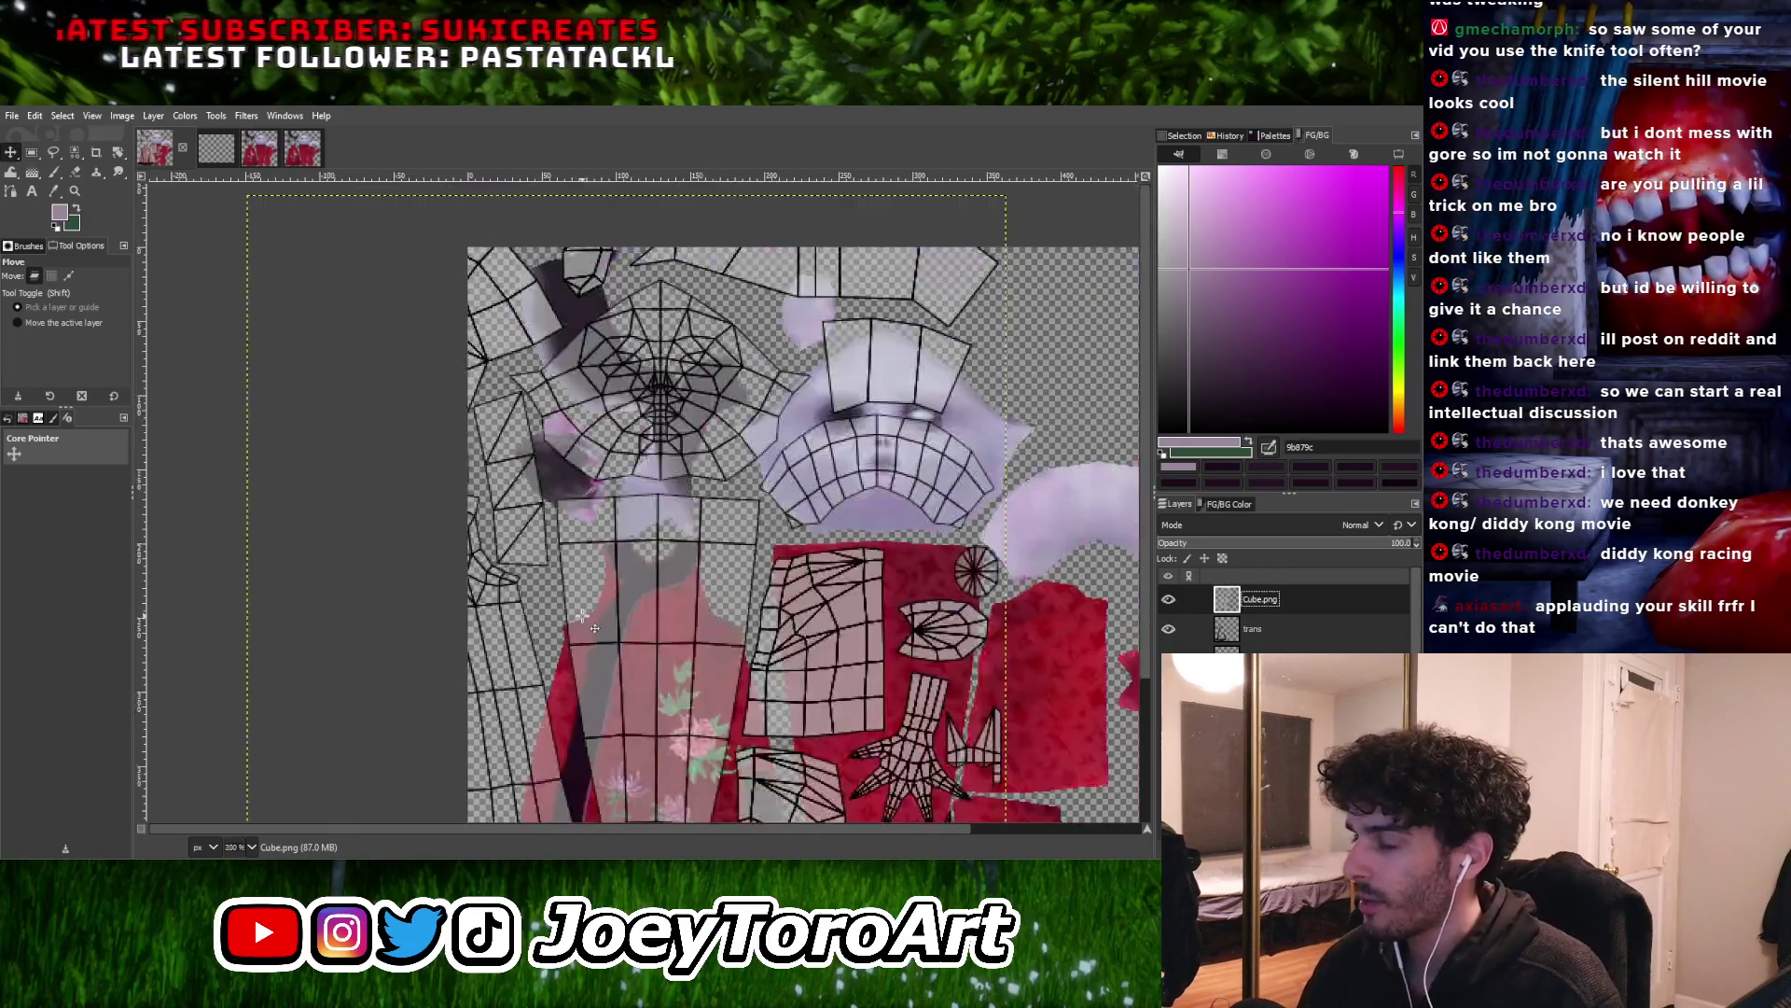
{"action": "left_click_drag", "start_coordinate": [651, 604], "coordinate": [747, 625]}
{"action": "scroll", "coordinate": [827, 504], "scroll_direction": "up", "scroll_amount": 4, "text": "ctrl"}
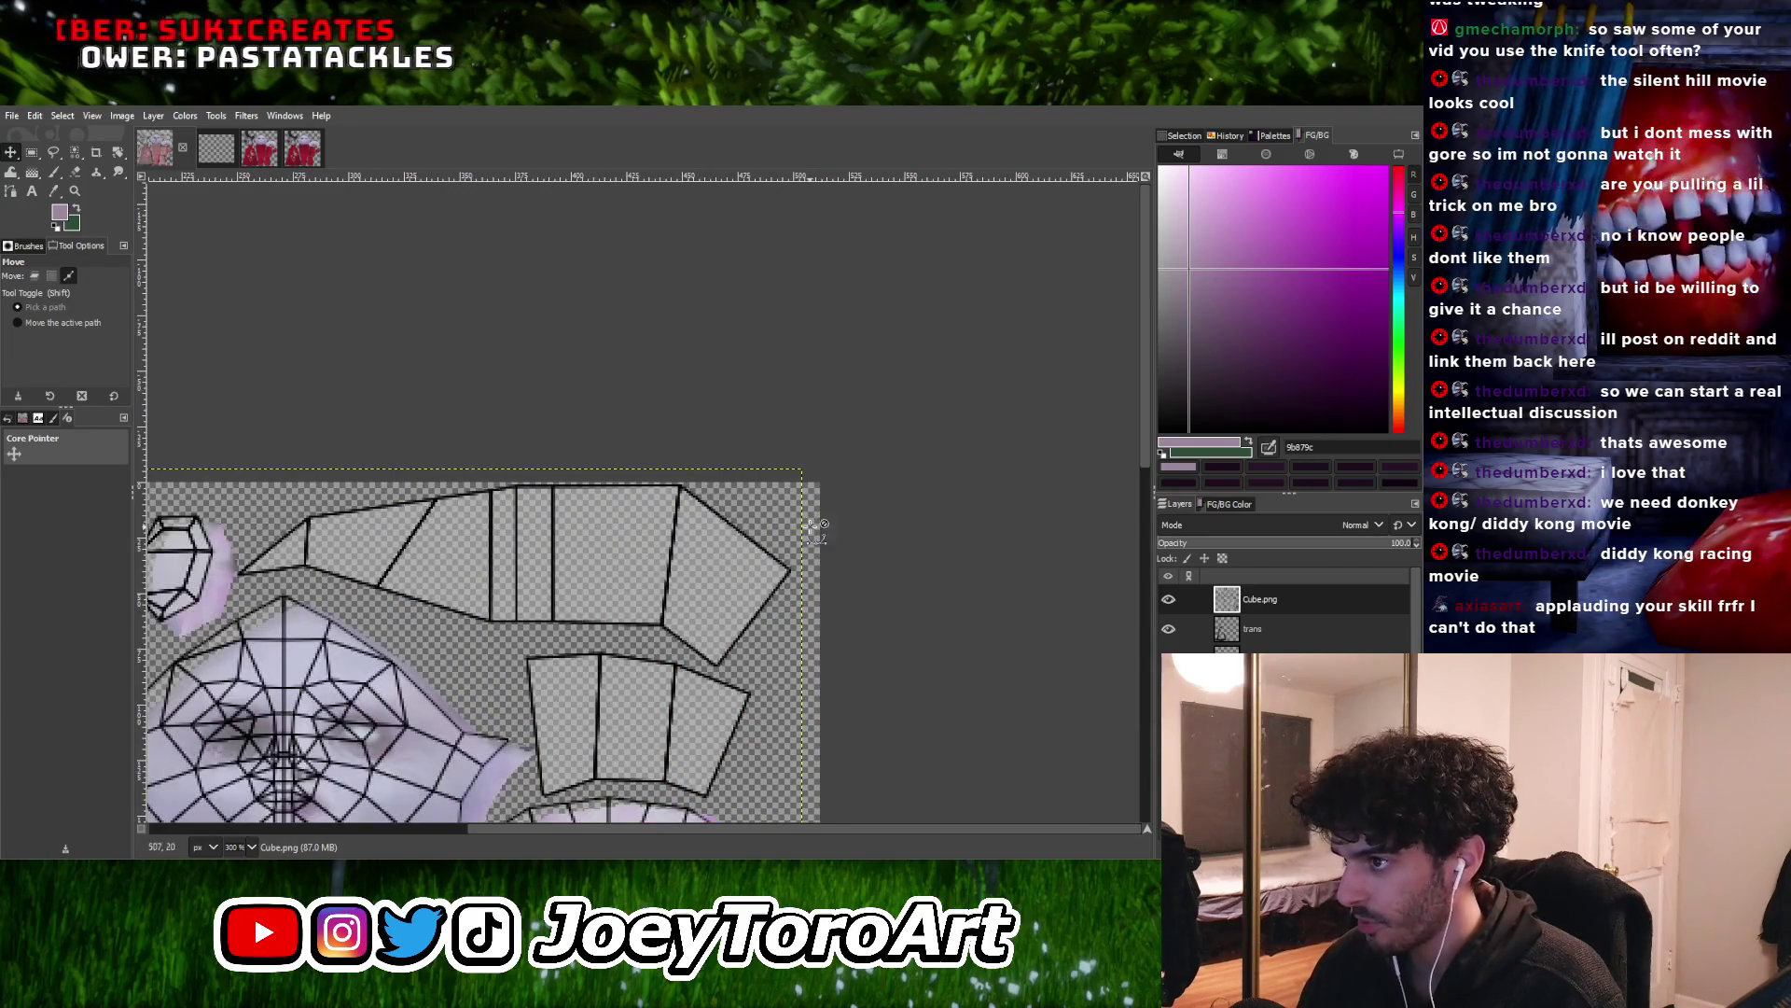
{"action": "scroll", "coordinate": [700, 551], "scroll_direction": "down", "scroll_amount": 3, "text": "ctrl"}
{"action": "scroll", "coordinate": [639, 557], "scroll_direction": "up", "scroll_amount": 5, "text": "ctrl"}
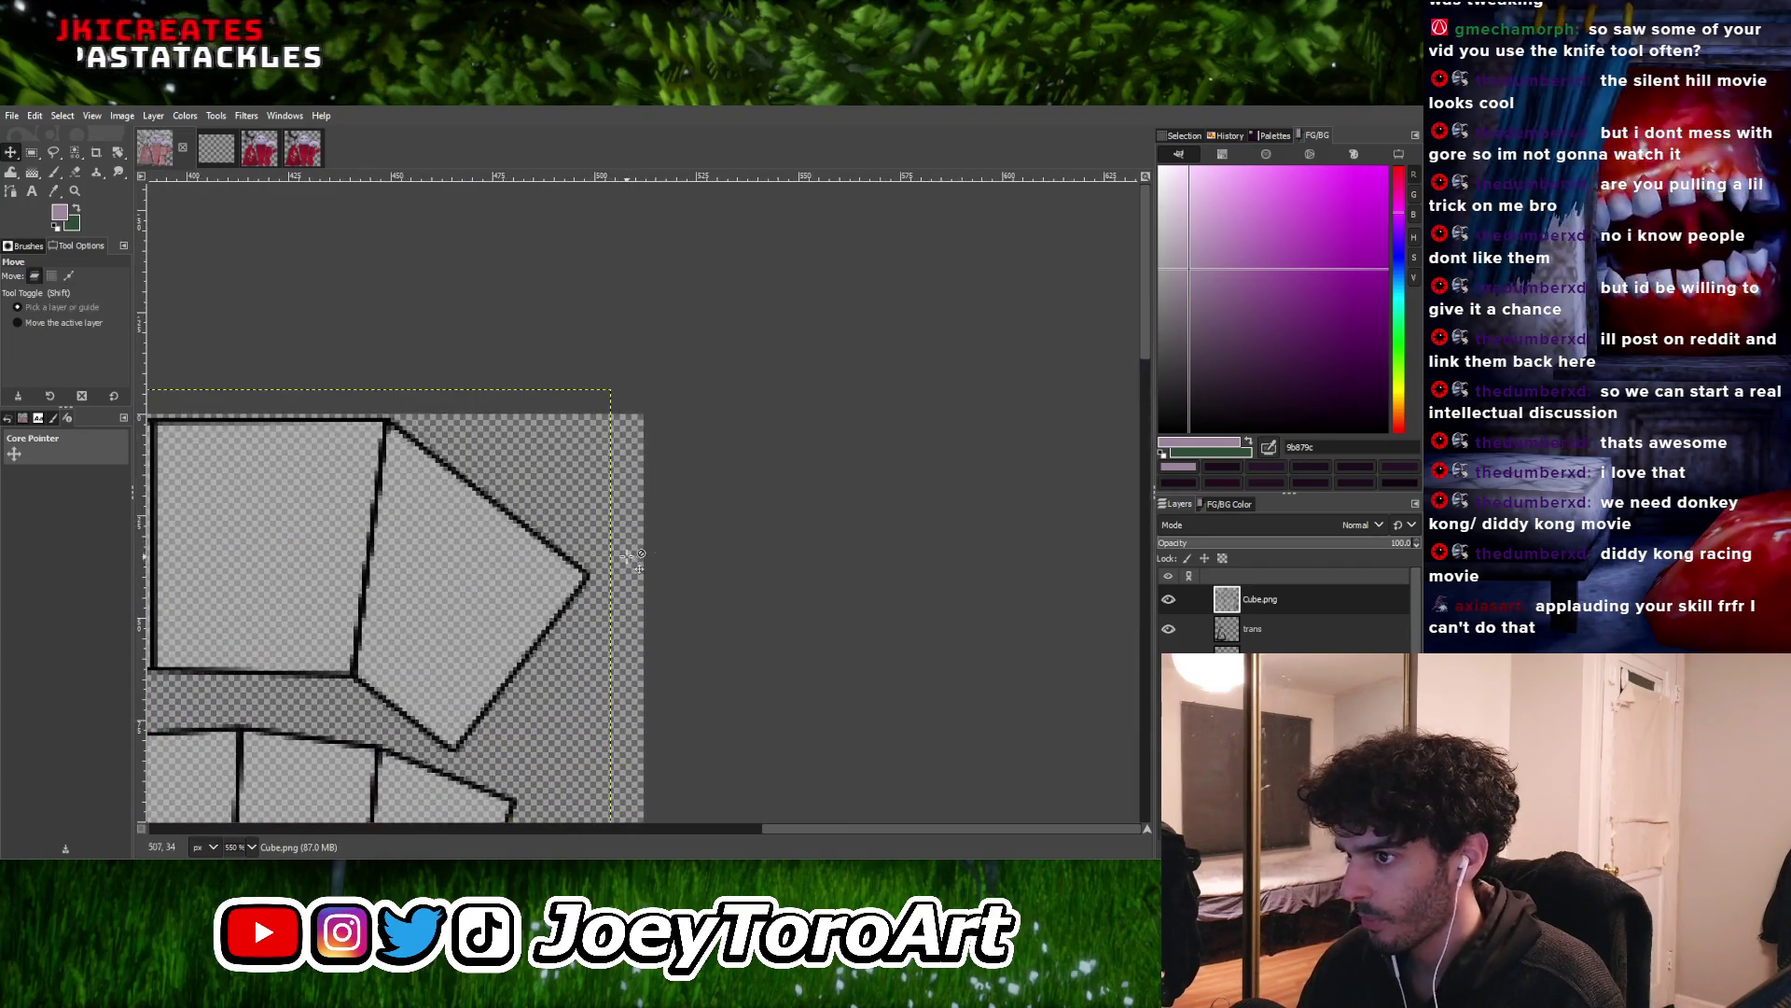
{"action": "scroll", "coordinate": [644, 559], "scroll_direction": "up", "scroll_amount": 1}
{"action": "scroll", "coordinate": [526, 625], "scroll_direction": "down", "scroll_amount": 3, "text": "ctrl"}
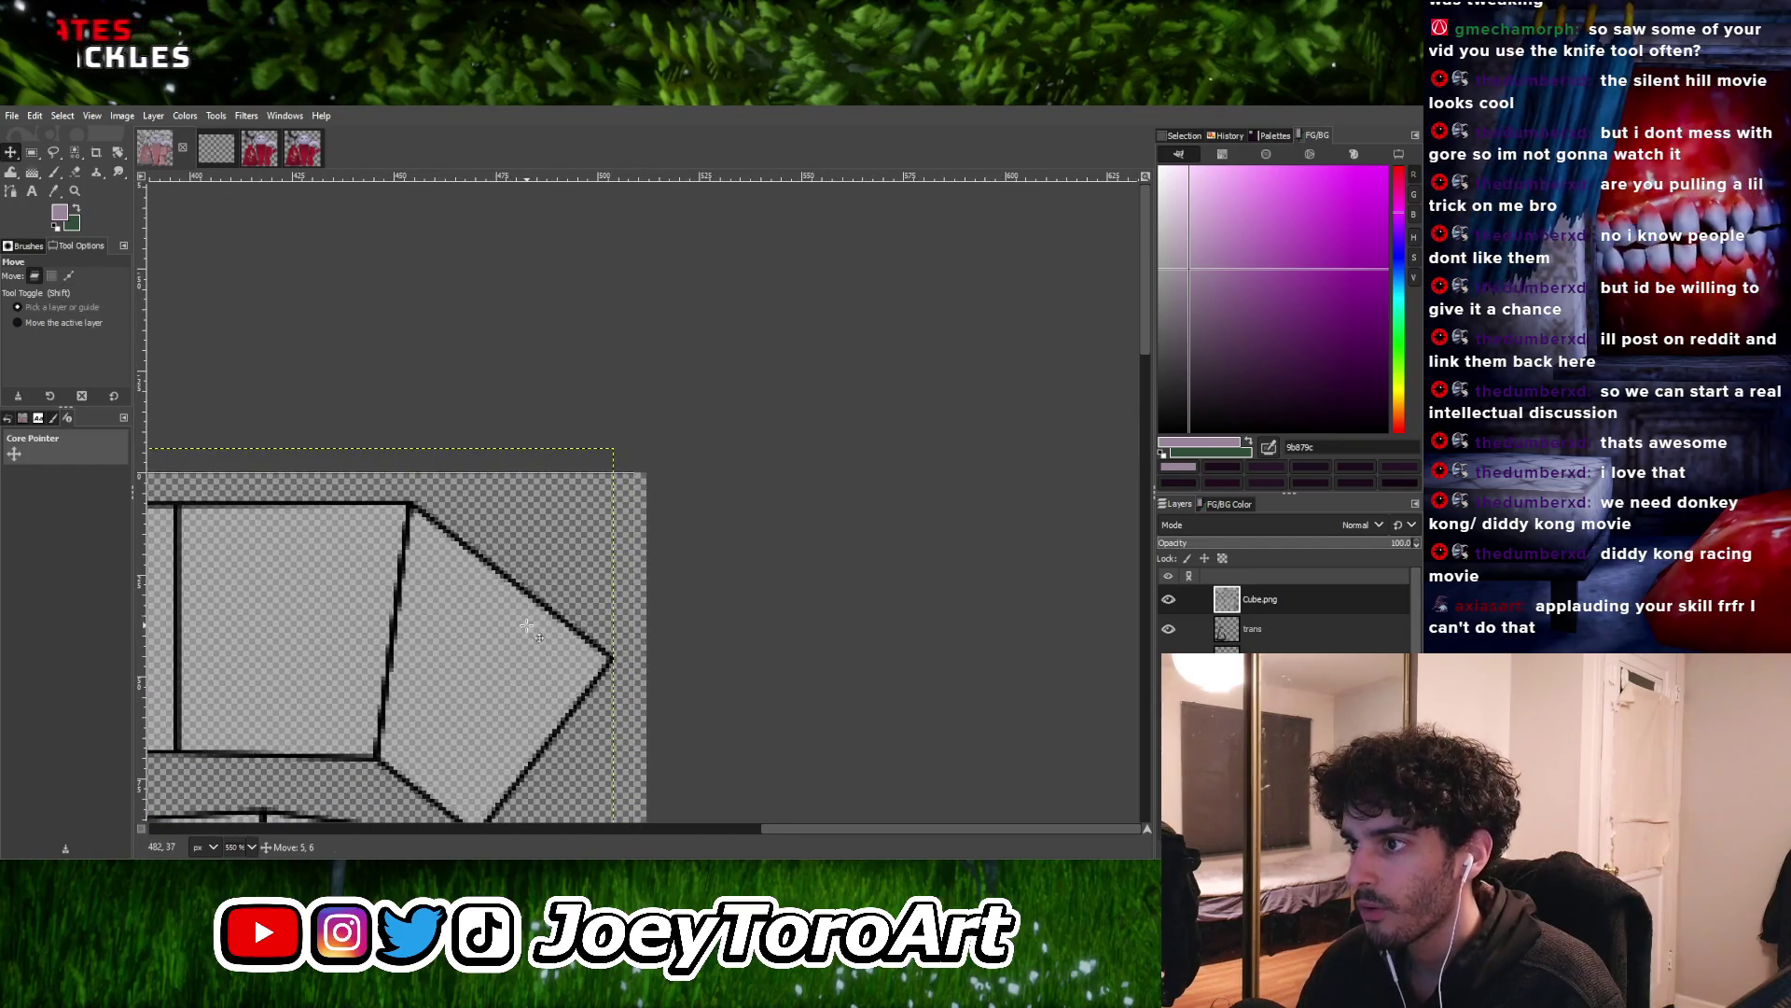
{"action": "scroll", "coordinate": [644, 560], "scroll_direction": "up", "scroll_amount": 5, "text": "ctrl"}
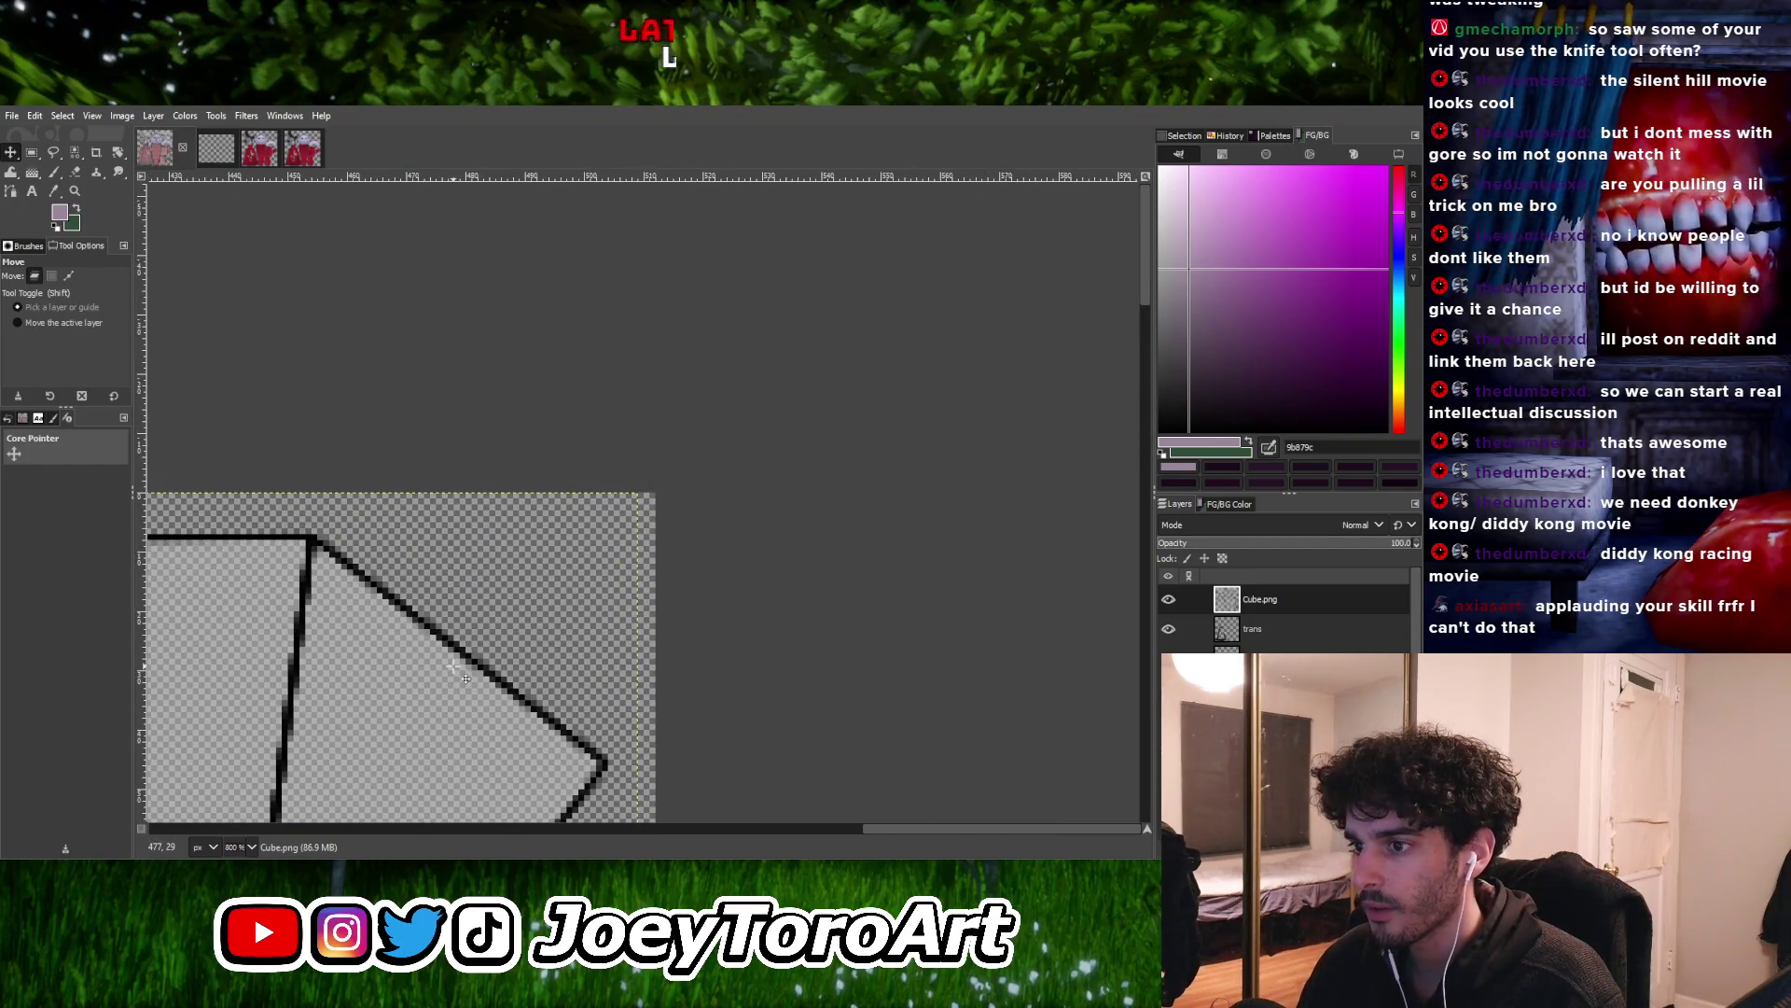
{"action": "scroll", "coordinate": [651, 683], "scroll_direction": "down", "scroll_amount": 8, "text": "ctrl"}
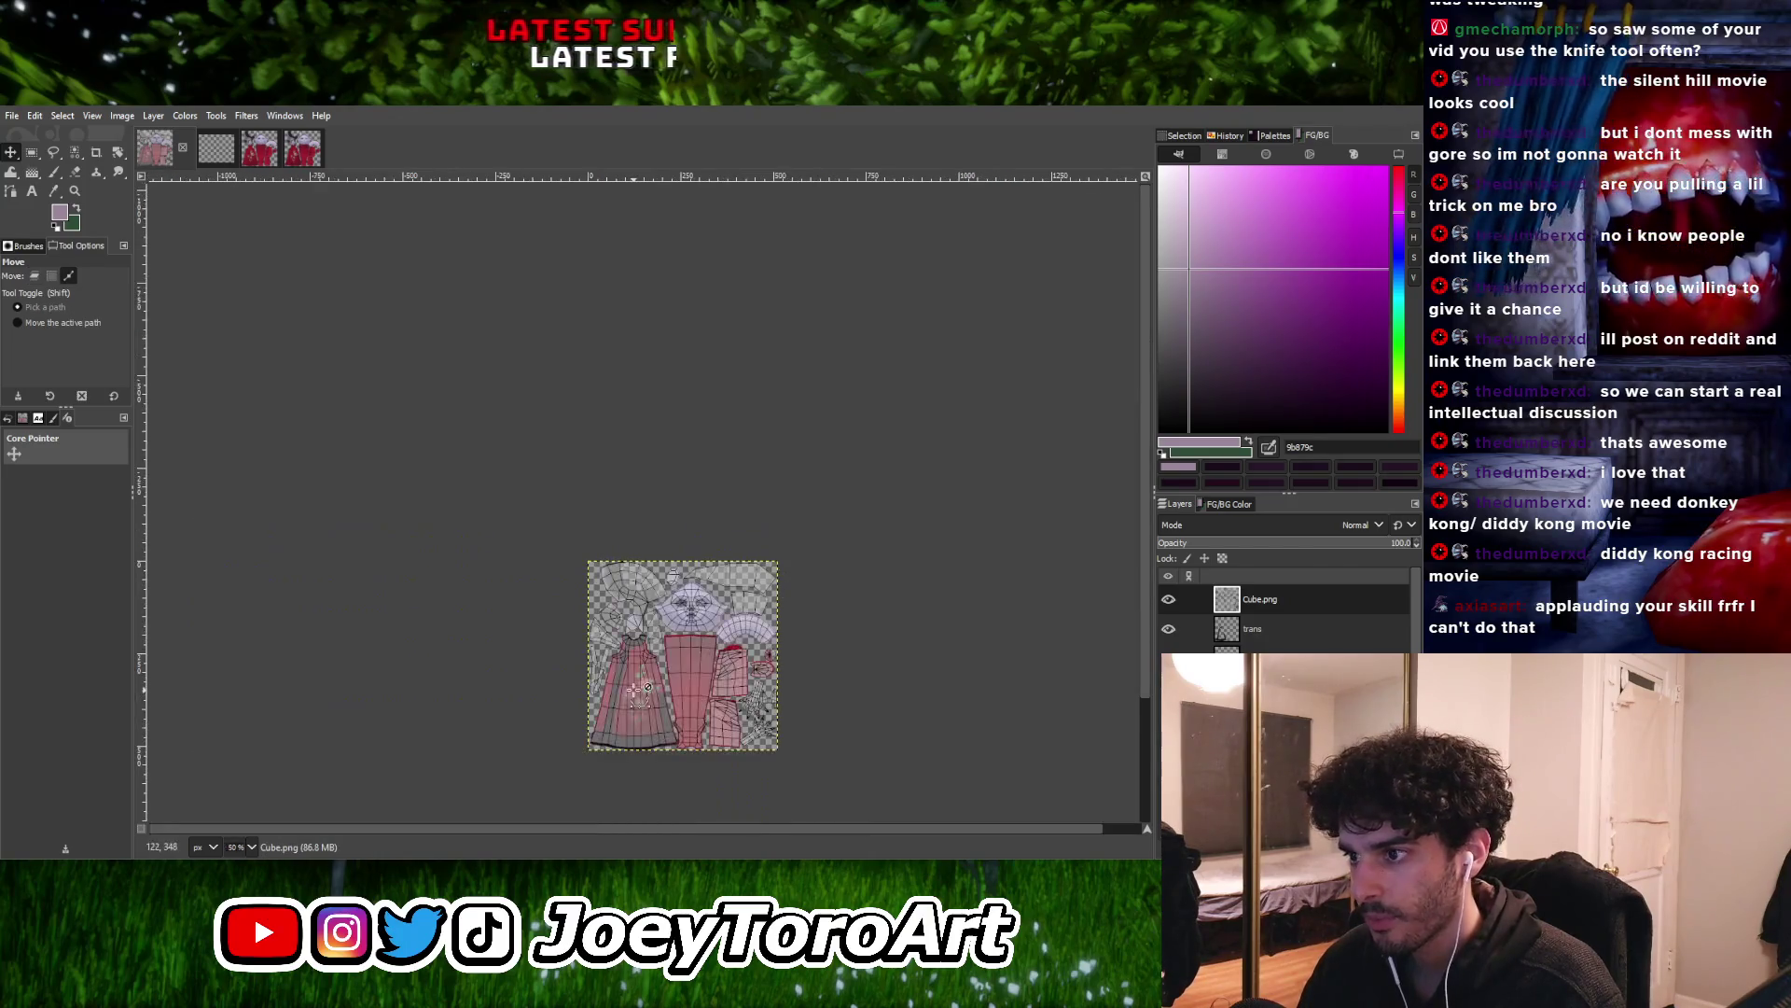
{"action": "scroll", "coordinate": [638, 688], "scroll_direction": "up", "scroll_amount": 10, "text": "ctrl"}
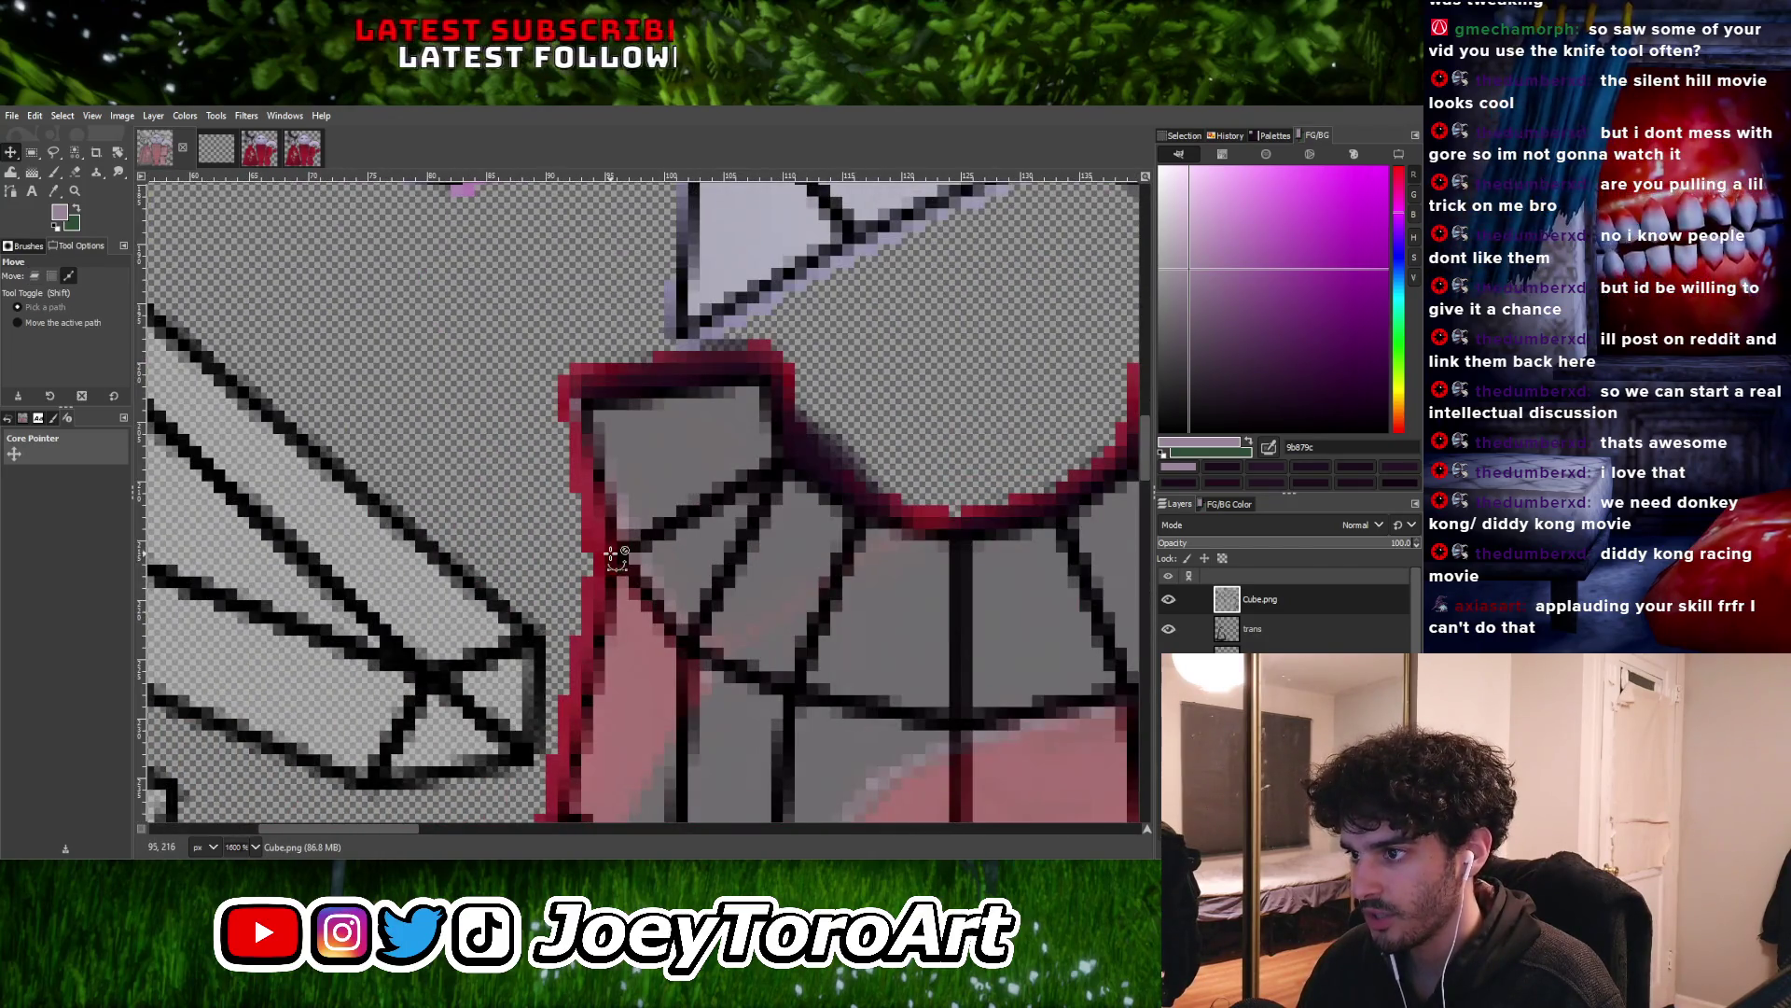
{"action": "scroll", "coordinate": [615, 557], "scroll_direction": "down", "scroll_amount": 3, "text": "ctrl"}
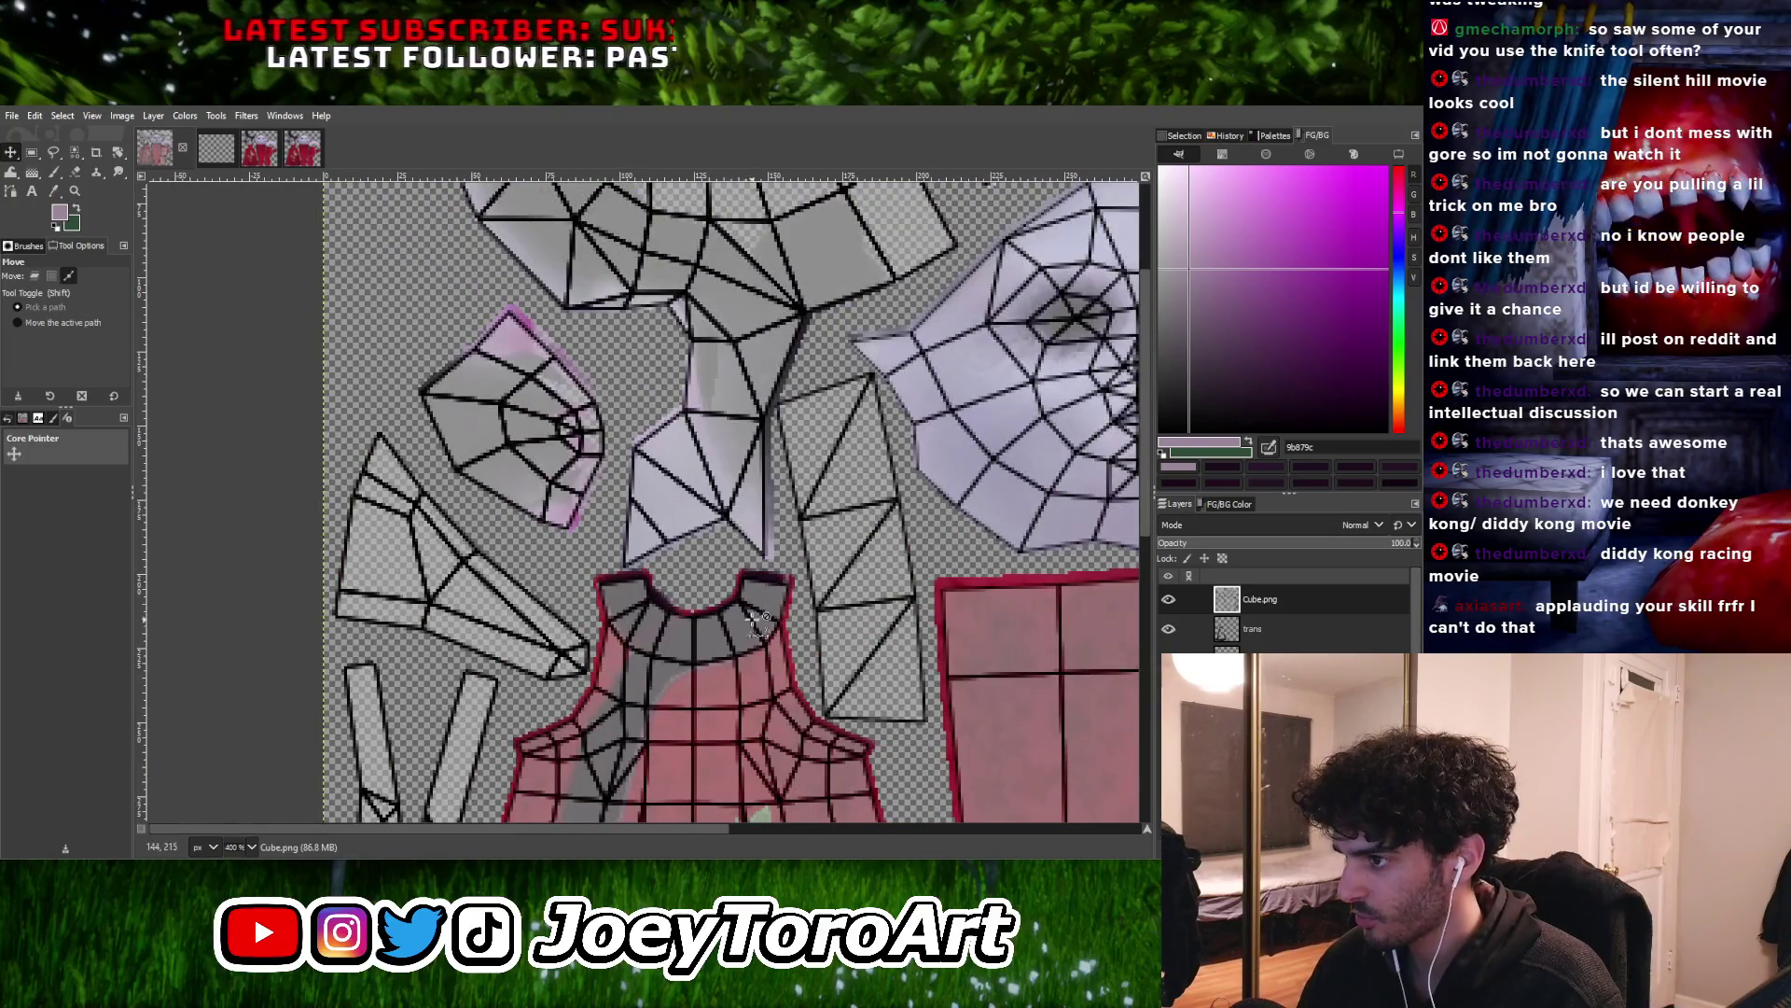
{"action": "scroll", "coordinate": [754, 623], "scroll_direction": "up", "scroll_amount": 1, "text": "ctrl"}
Toggle the Cube.png wireframe on and off to compare, leaving the bare texture visible
{"action": "left_click", "coordinate": [1169, 600]}
{"action": "left_click", "coordinate": [1169, 600]}
{"action": "left_click", "coordinate": [1169, 599]}
{"action": "left_click", "coordinate": [1169, 600]}
{"action": "left_click", "coordinate": [1169, 600]}
{"action": "left_click", "coordinate": [1169, 600]}
{"action": "left_click", "coordinate": [1169, 600]}
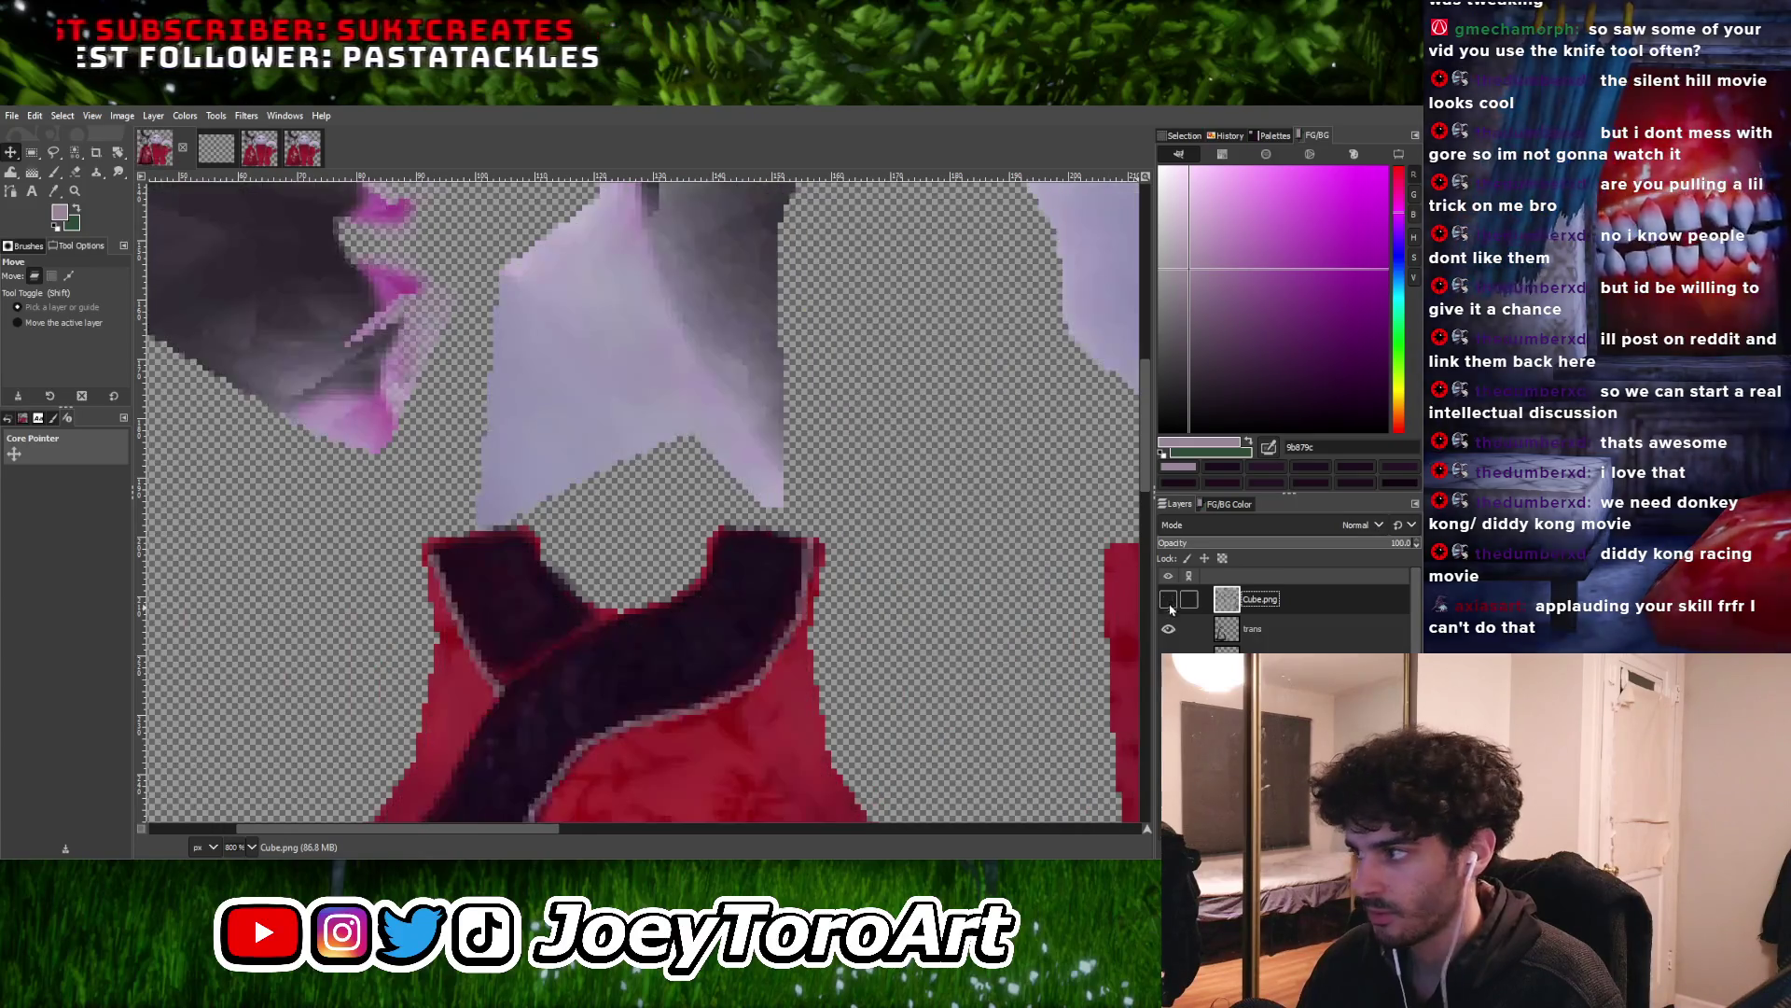
On the trans layer, paint bright pale straight lines along the collar and sash edge
{"action": "left_click", "coordinate": [1227, 629]}
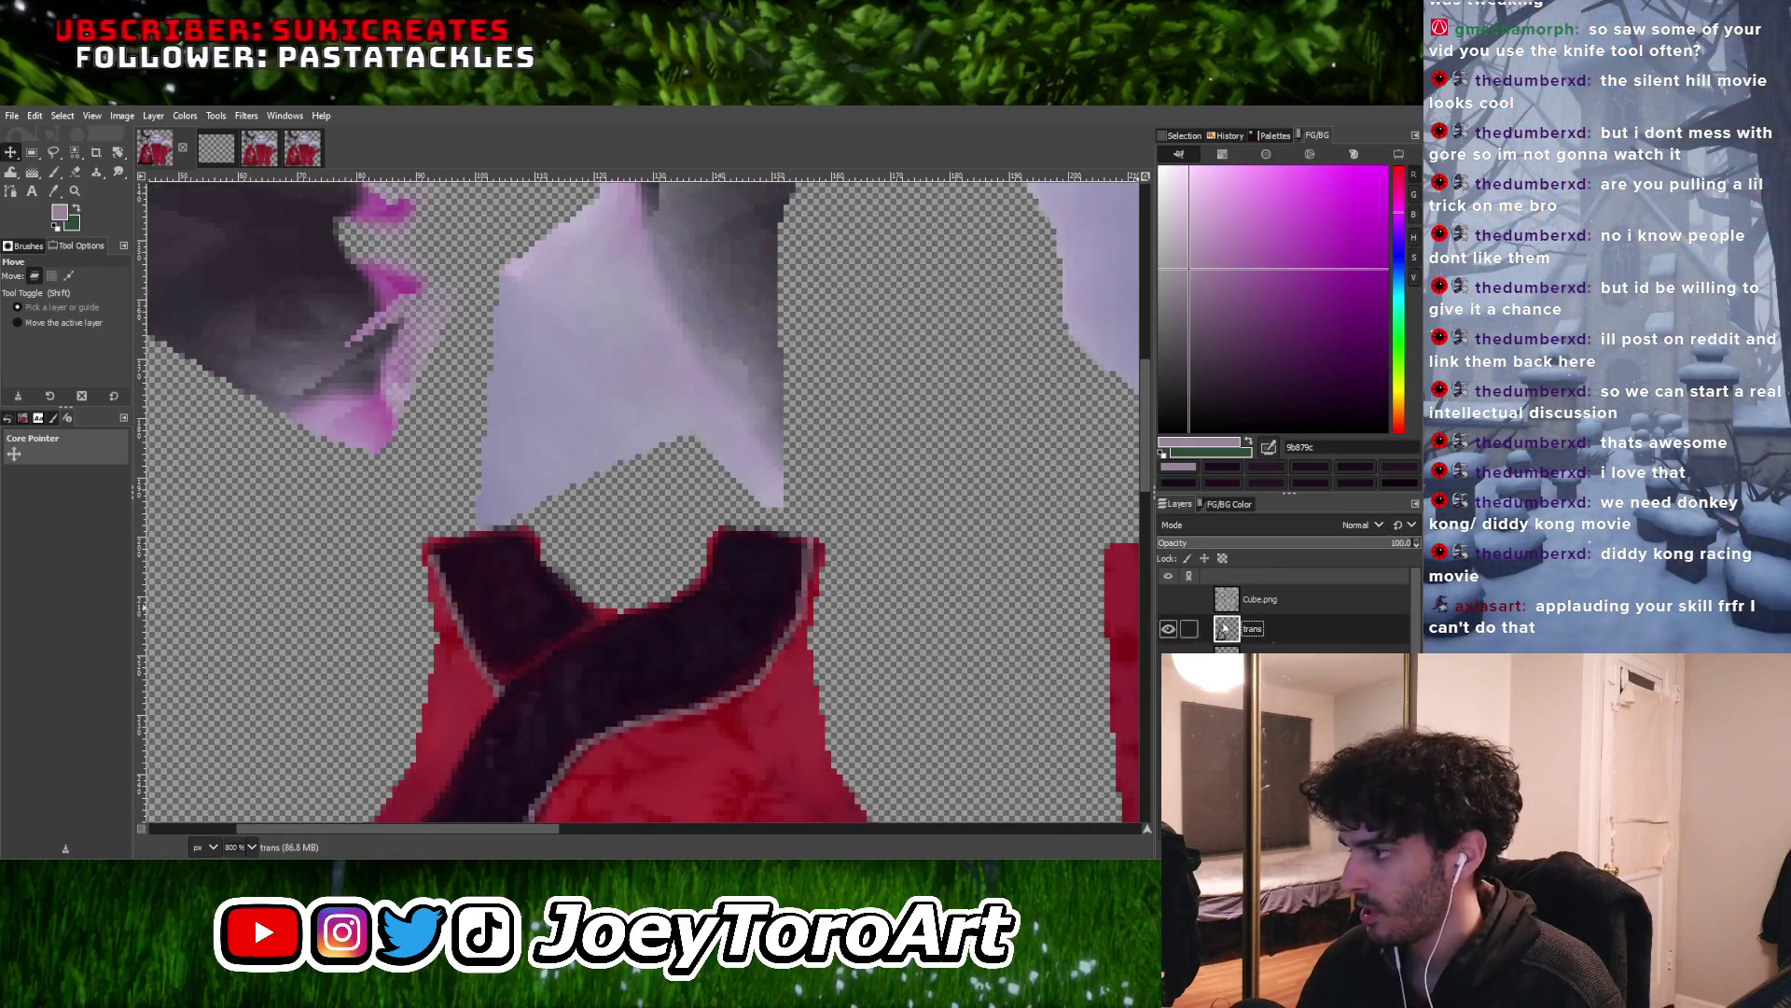
{"action": "left_click", "coordinate": [58, 175]}
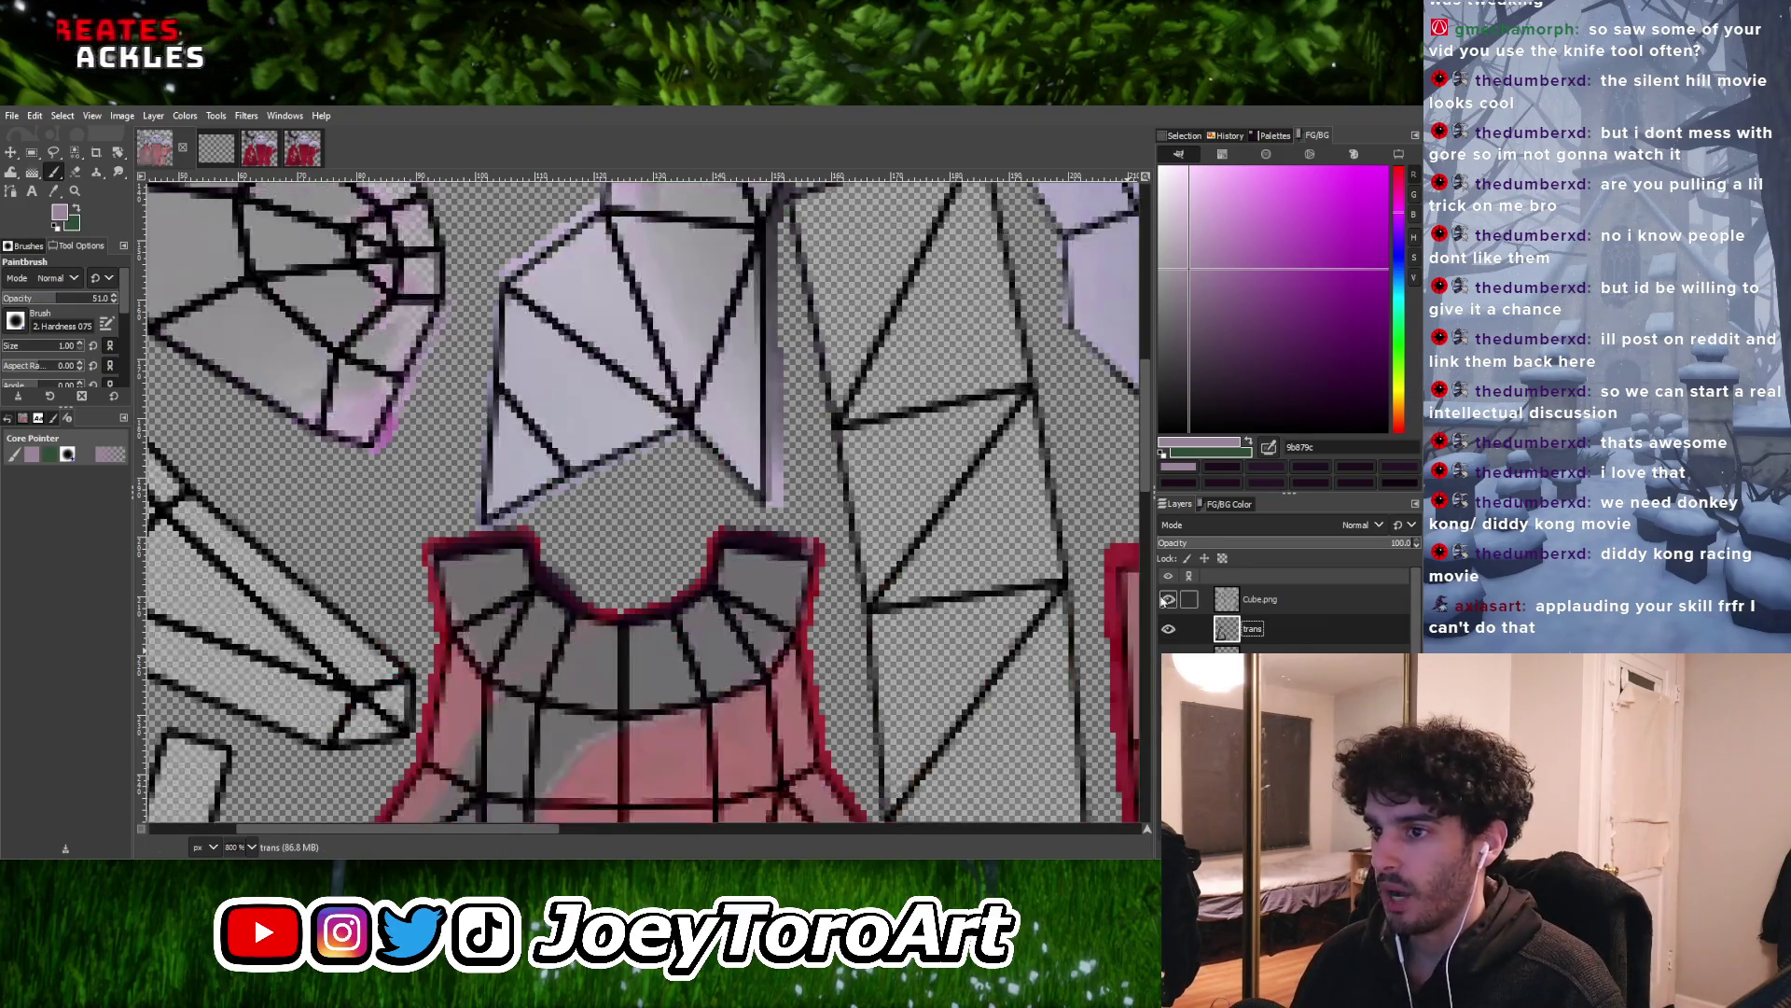
{"action": "scroll", "coordinate": [429, 589], "scroll_direction": "up", "scroll_amount": 3, "text": "ctrl"}
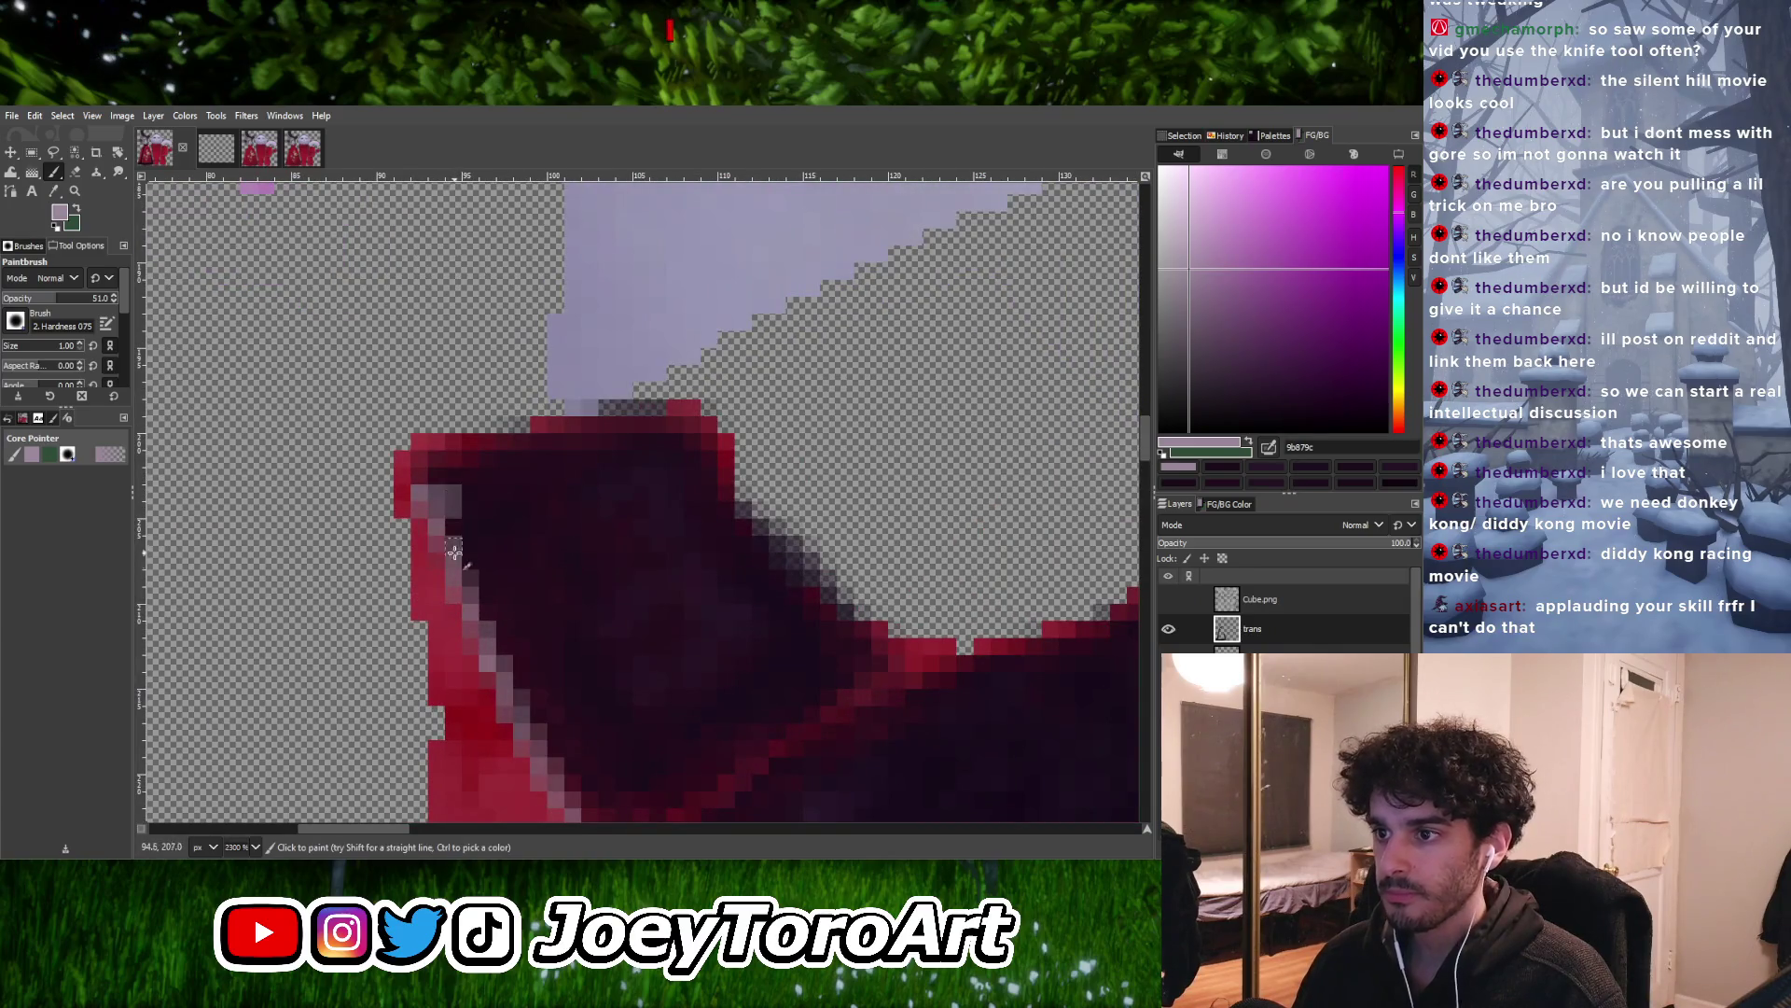
{"action": "left_click", "coordinate": [502, 680], "text": "shift"}
{"action": "scroll", "coordinate": [524, 634], "scroll_direction": "down", "scroll_amount": 1, "text": "ctrl"}
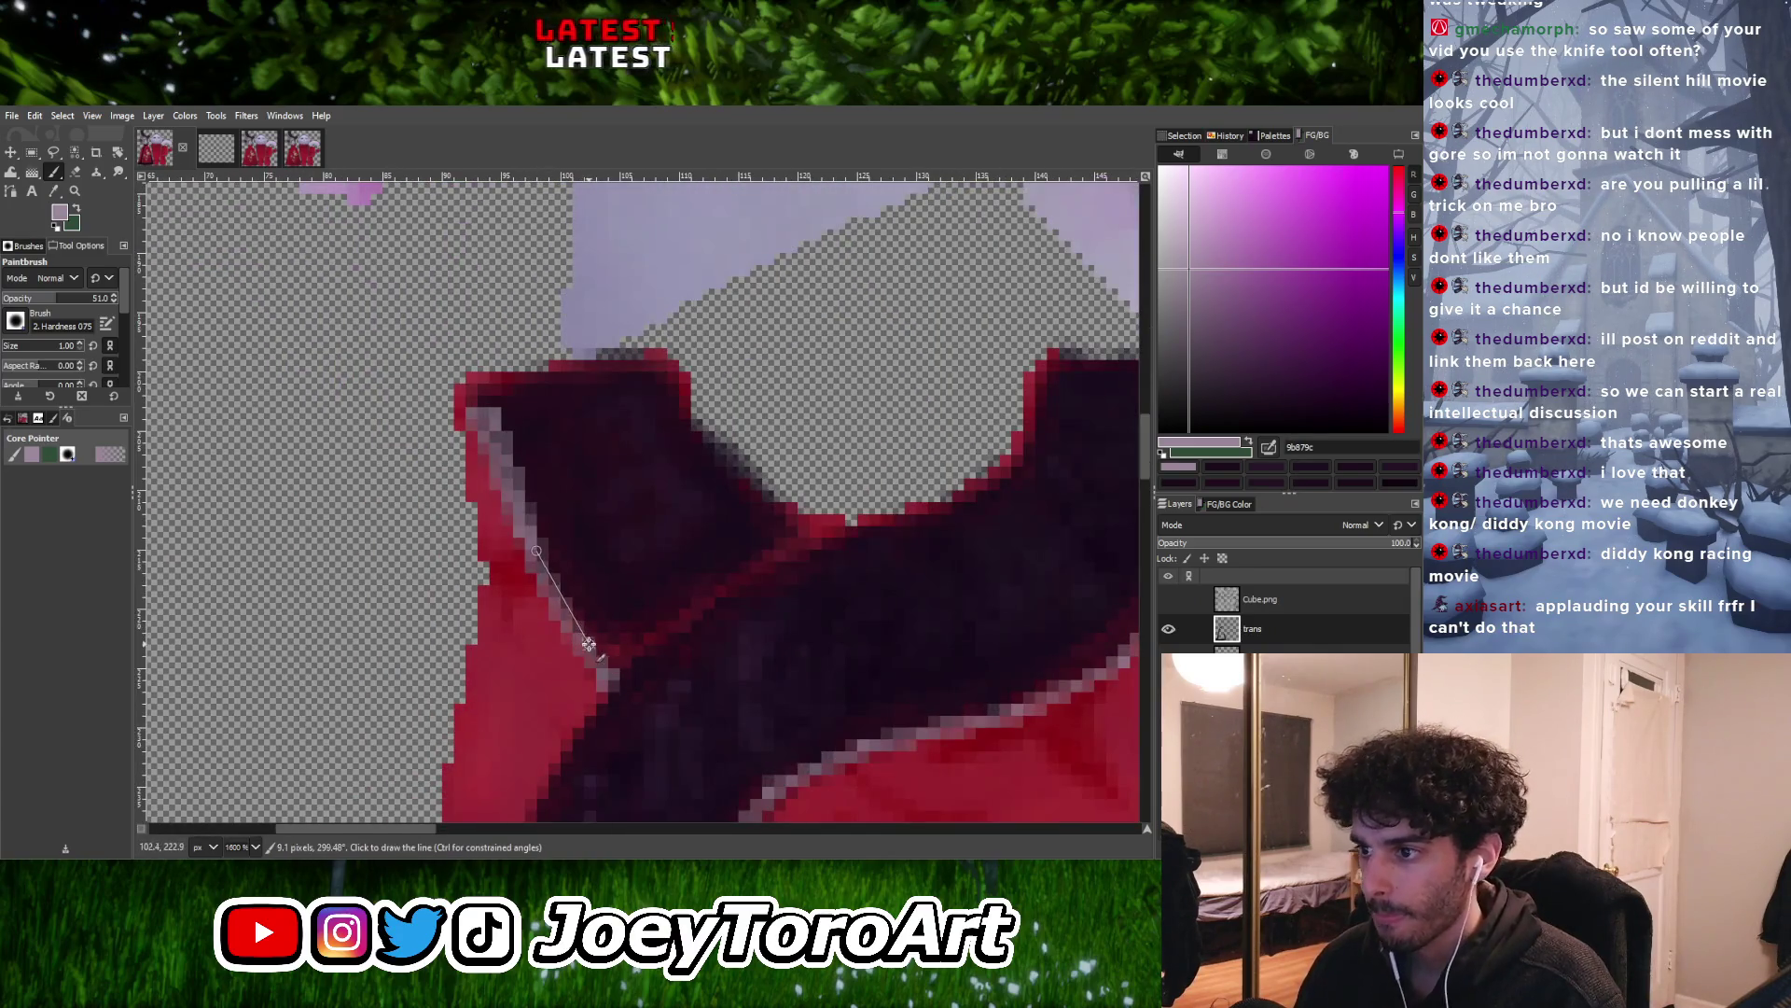
{"action": "left_click_drag", "start_coordinate": [497, 415], "coordinate": [602, 649]}
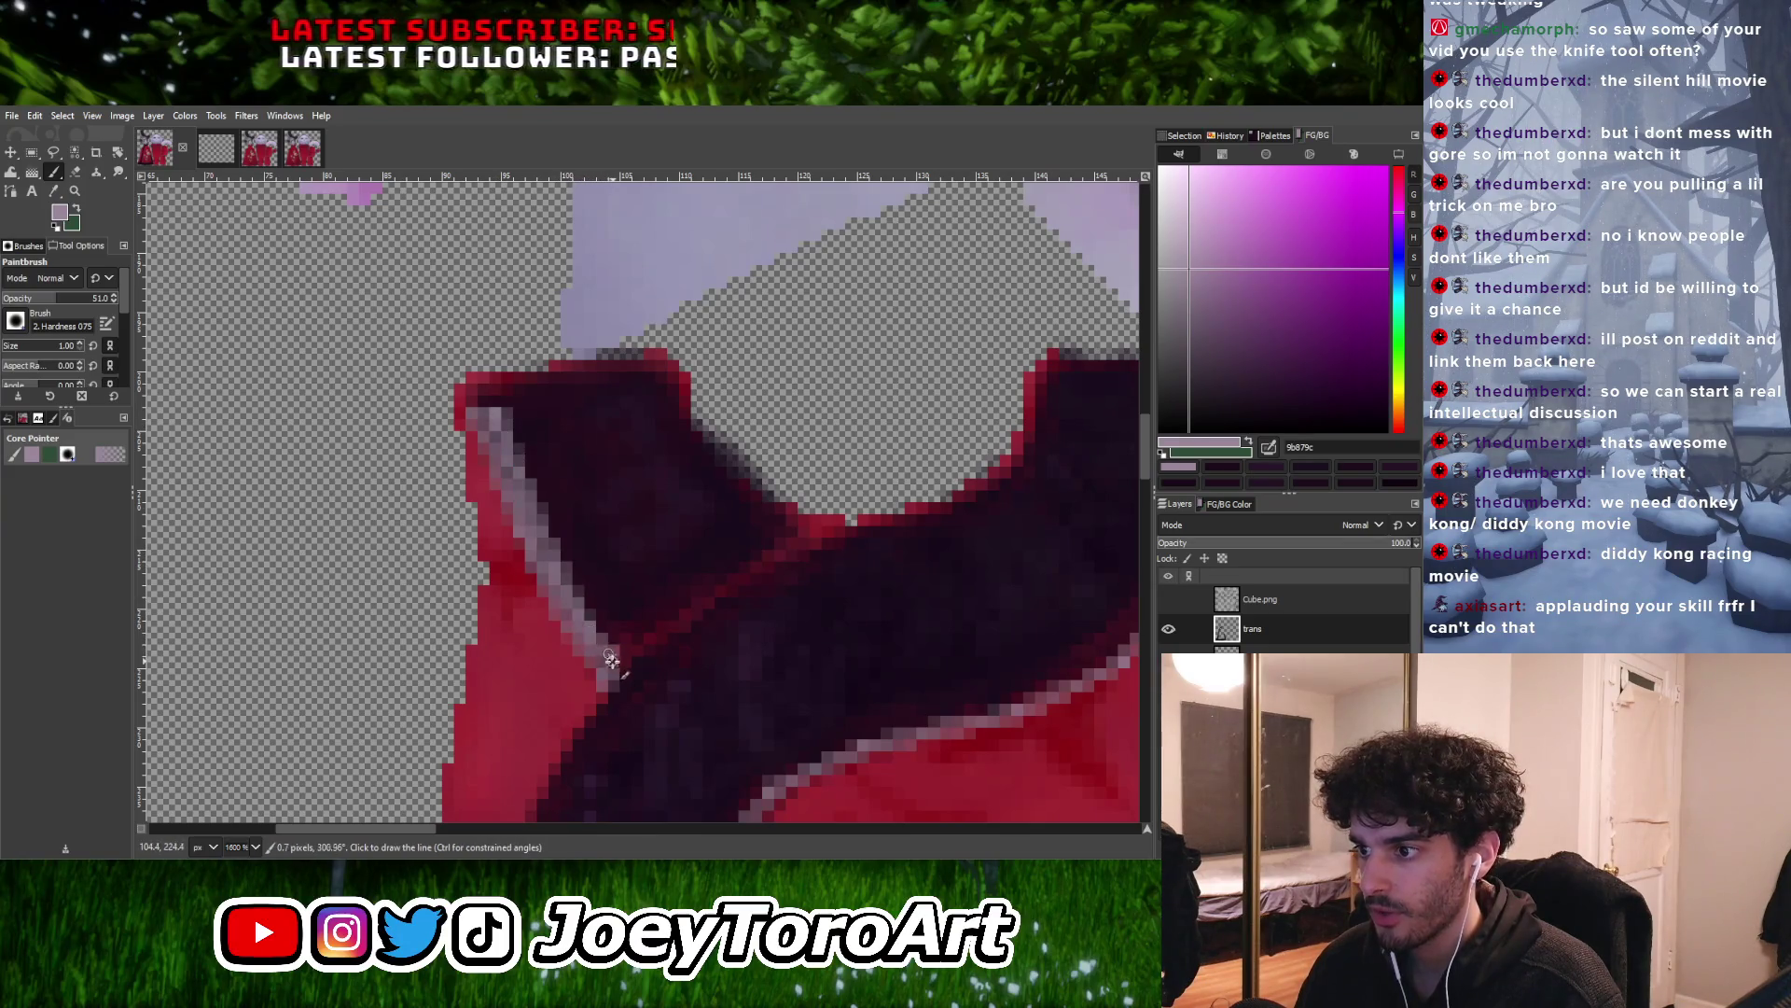
{"action": "left_click", "coordinate": [514, 474], "text": "shift"}
Briefly show the Cube.png wireframe to check the seam, then hide it
{"action": "scroll", "coordinate": [560, 466], "scroll_direction": "right", "scroll_amount": 5}
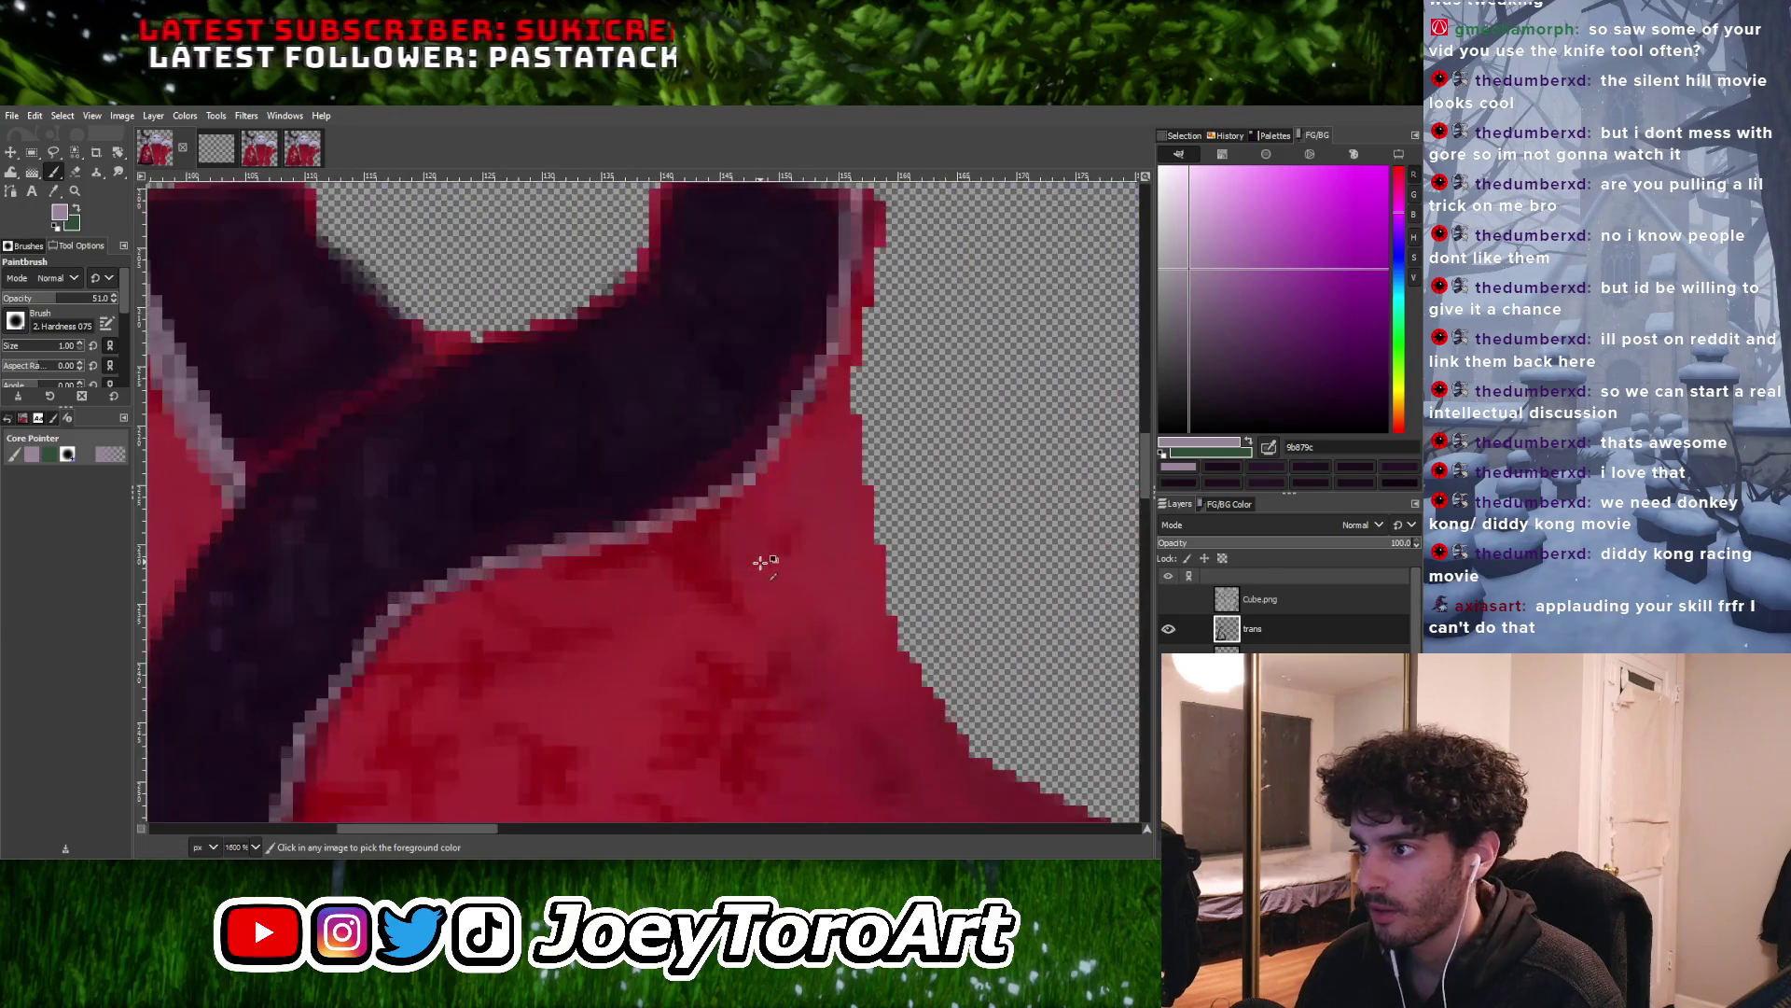
{"action": "left_click", "coordinate": [1168, 601]}
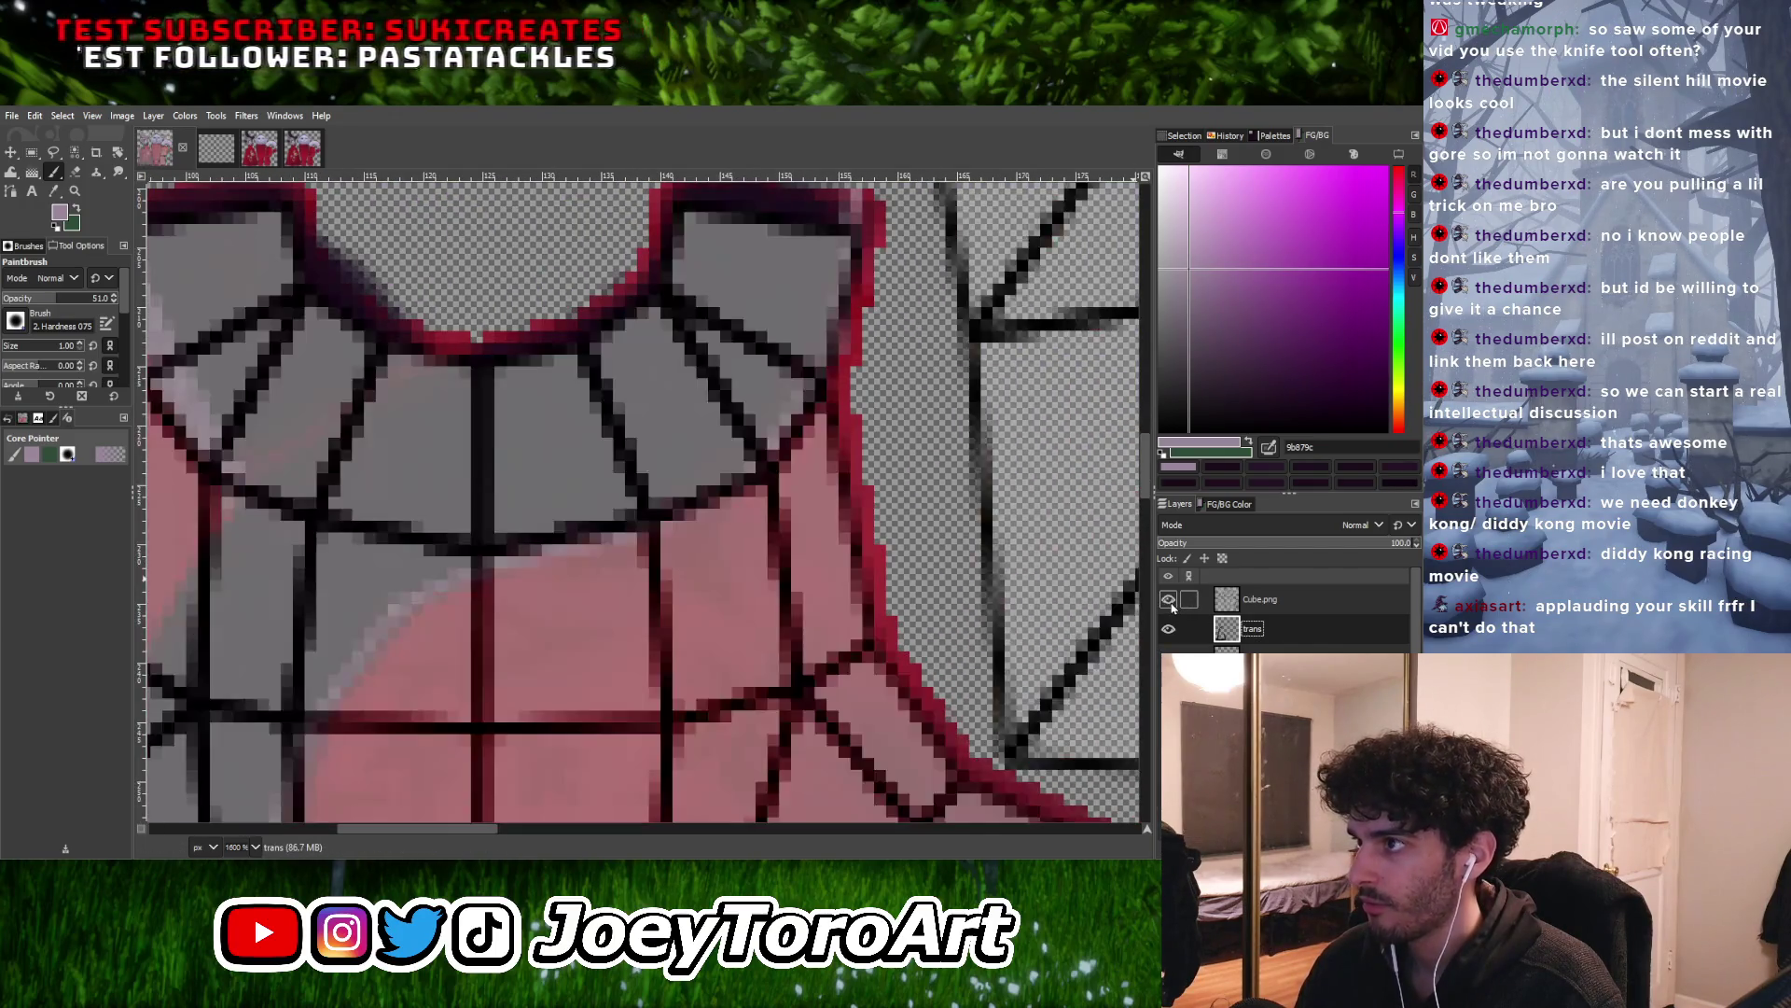
{"action": "left_click", "coordinate": [1168, 599]}
{"action": "scroll", "coordinate": [653, 504], "scroll_direction": "down", "scroll_amount": 3, "text": "ctrl"}
{"action": "scroll", "coordinate": [781, 540], "scroll_direction": "up", "scroll_amount": 4, "text": "ctrl"}
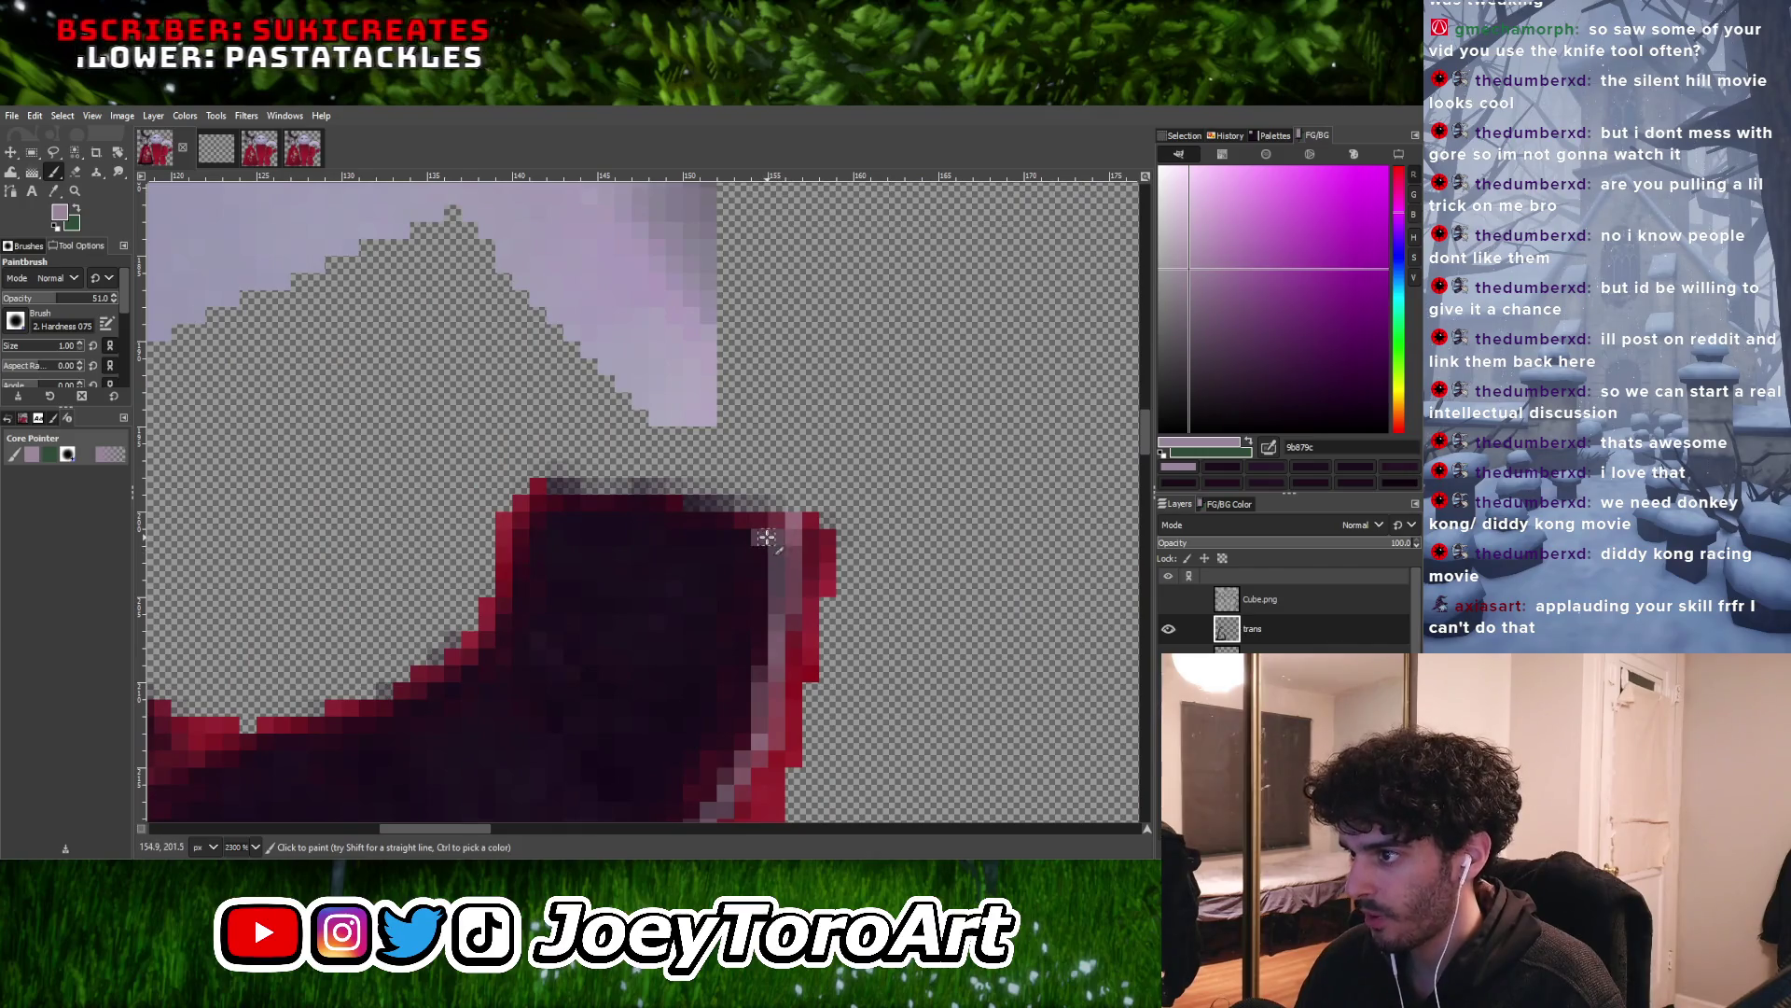
Extend the pale highlight further down the sash edge
{"action": "left_click", "coordinate": [755, 746], "text": "shift"}
{"action": "scroll", "coordinate": [773, 650], "scroll_direction": "down", "scroll_amount": 2, "text": "ctrl"}
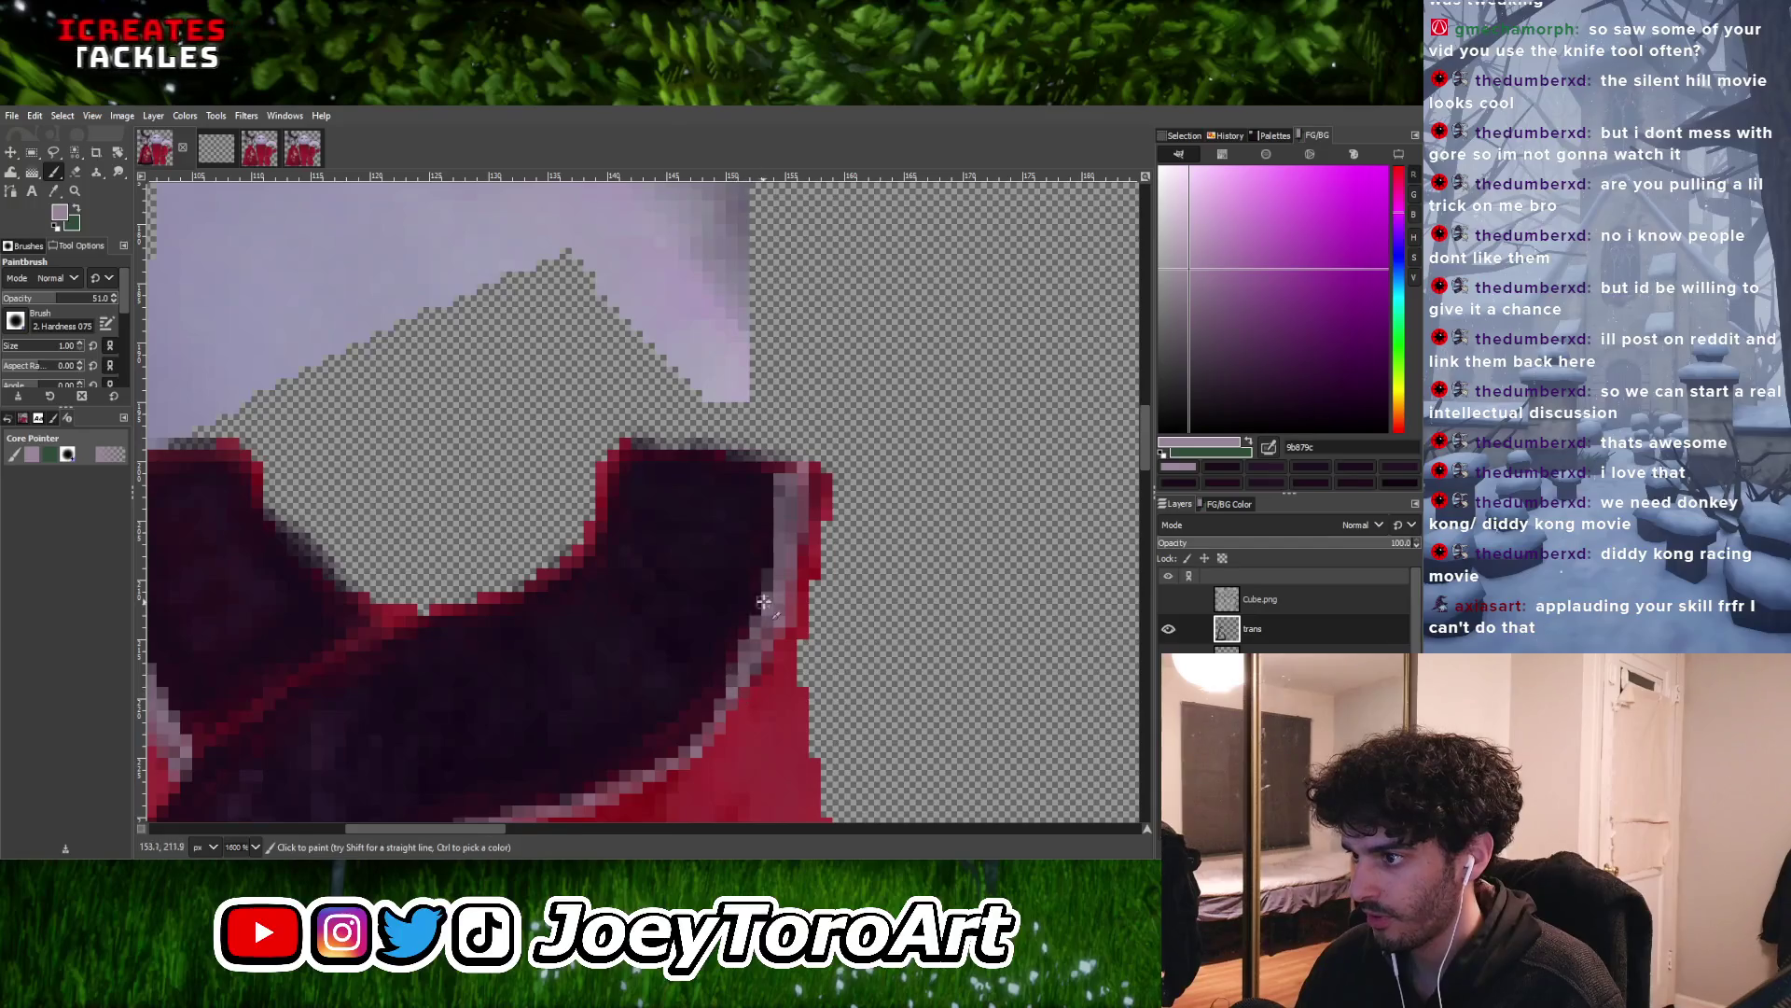
{"action": "scroll", "coordinate": [763, 605], "scroll_direction": "down", "scroll_amount": 1}
{"action": "scroll", "coordinate": [746, 634], "scroll_direction": "left", "scroll_amount": 1}
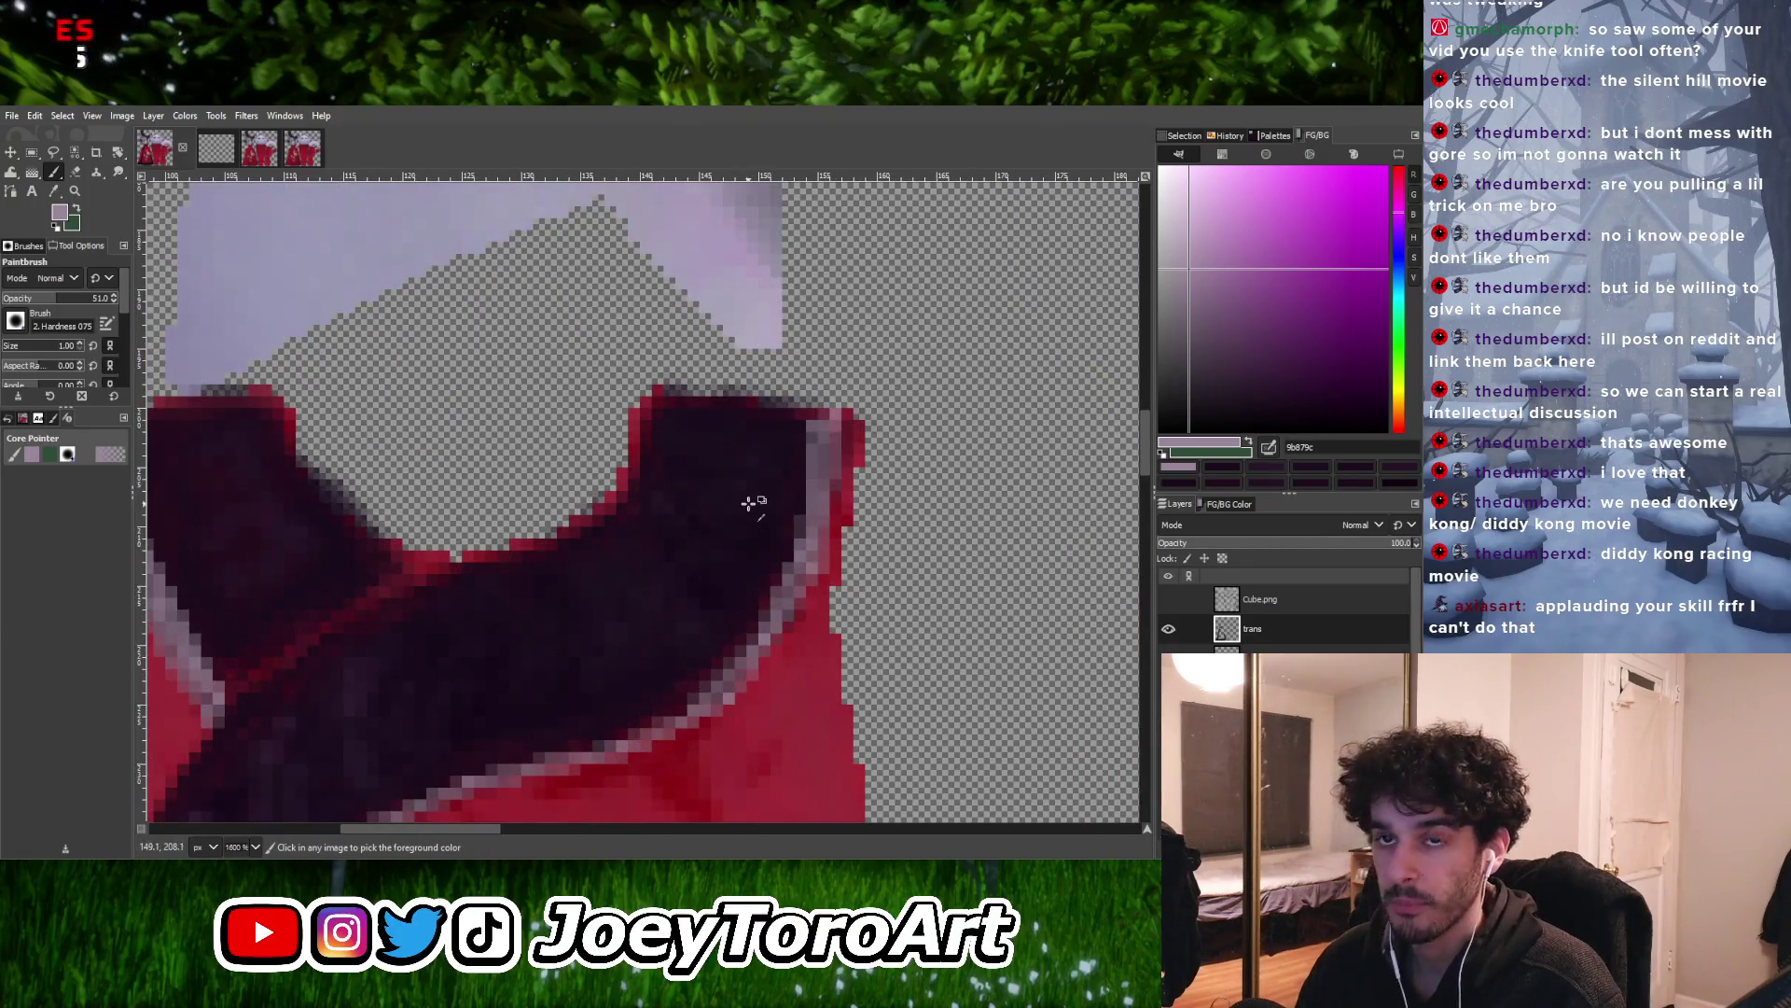
{"action": "scroll", "coordinate": [749, 503], "scroll_direction": "up", "scroll_amount": 2, "text": "ctrl"}
{"action": "scroll", "coordinate": [726, 567], "scroll_direction": "down", "scroll_amount": 3, "text": "ctrl"}
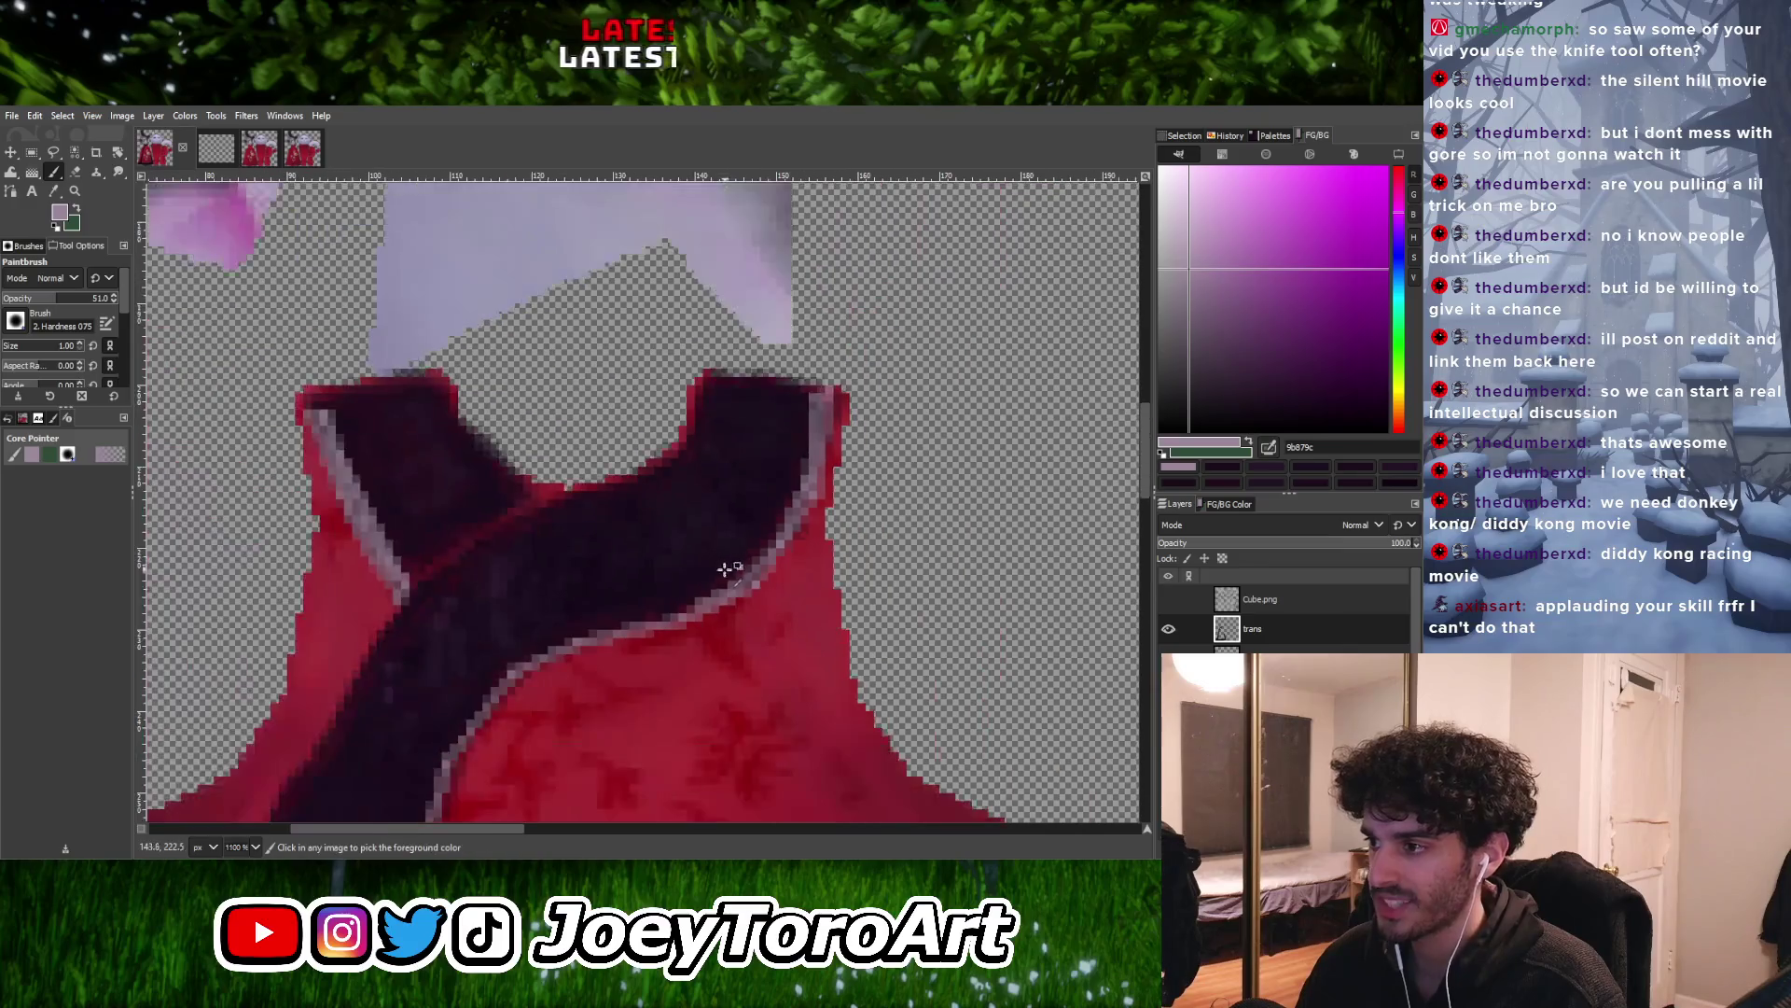
{"action": "scroll", "coordinate": [626, 640], "scroll_direction": "up", "scroll_amount": 3, "text": "ctrl"}
Paint another pale line along the sash edge, then show the Cube.png wireframe again
{"action": "left_click", "coordinate": [563, 612], "text": "shift"}
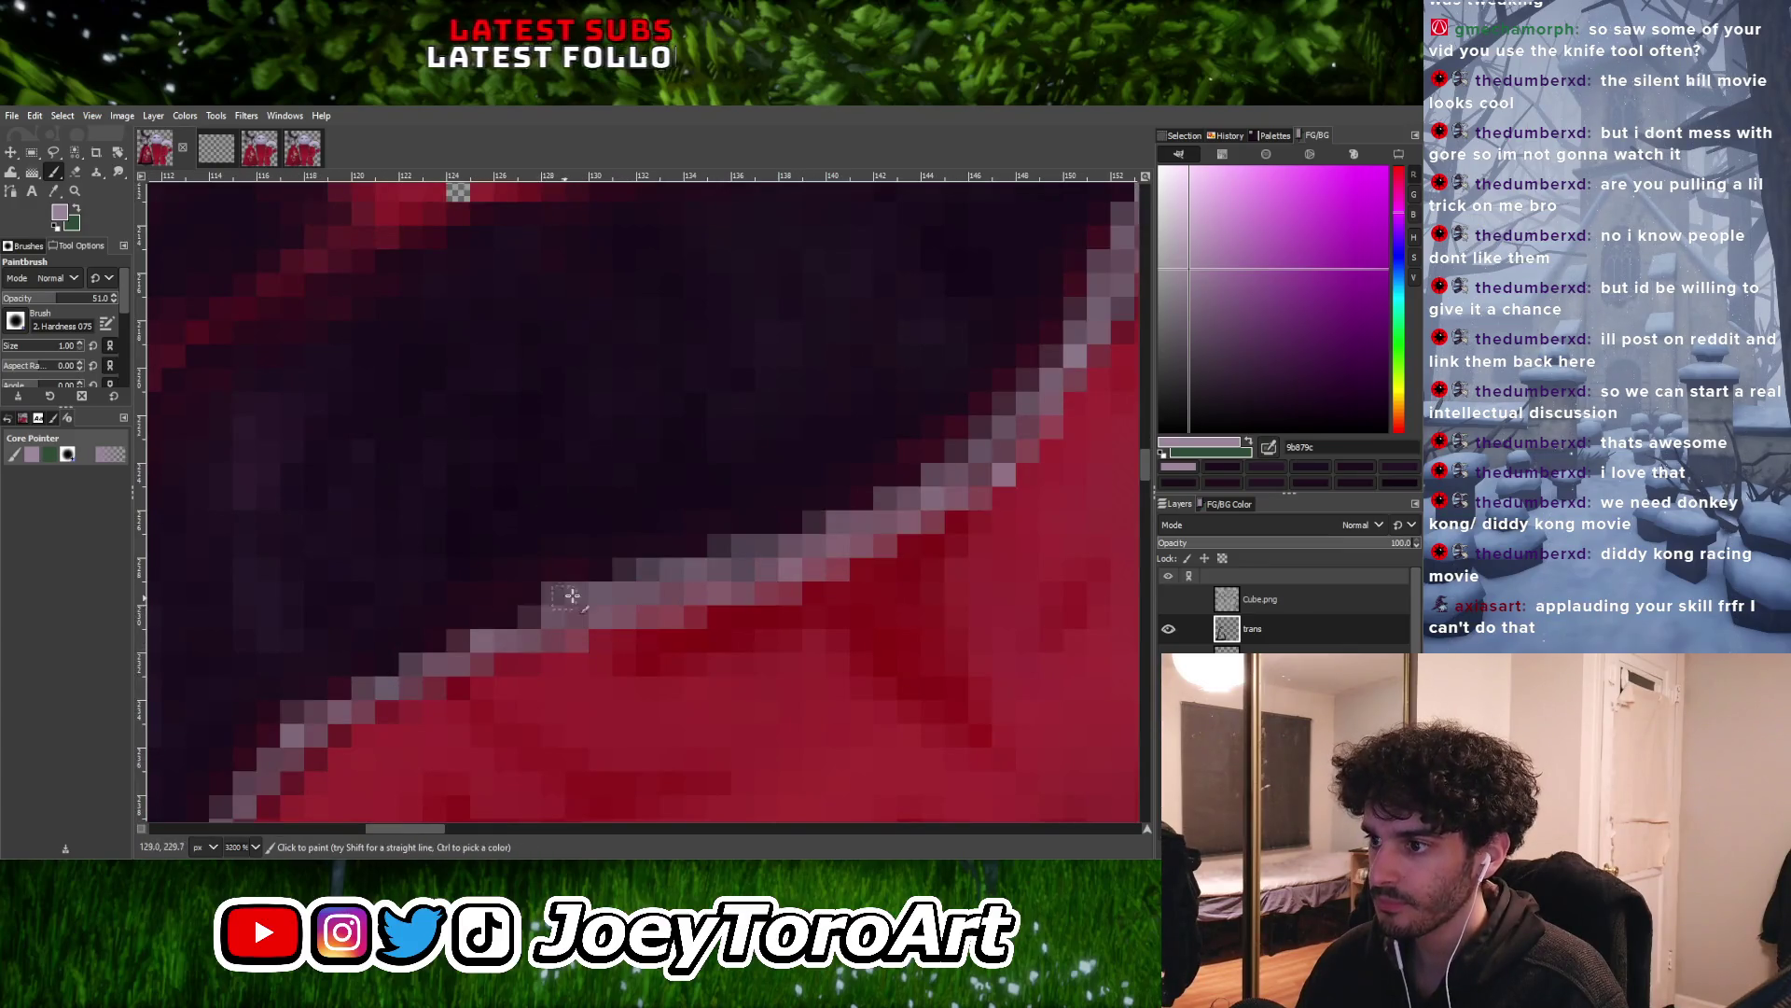
{"action": "scroll", "coordinate": [574, 597], "scroll_direction": "down", "scroll_amount": 3, "text": "ctrl"}
{"action": "scroll", "coordinate": [588, 570], "scroll_direction": "up", "scroll_amount": 3, "text": "ctrl"}
{"action": "scroll", "coordinate": [588, 570], "scroll_direction": "down", "scroll_amount": 4, "text": "ctrl"}
{"action": "scroll", "coordinate": [620, 605], "scroll_direction": "up", "scroll_amount": 3, "text": "ctrl"}
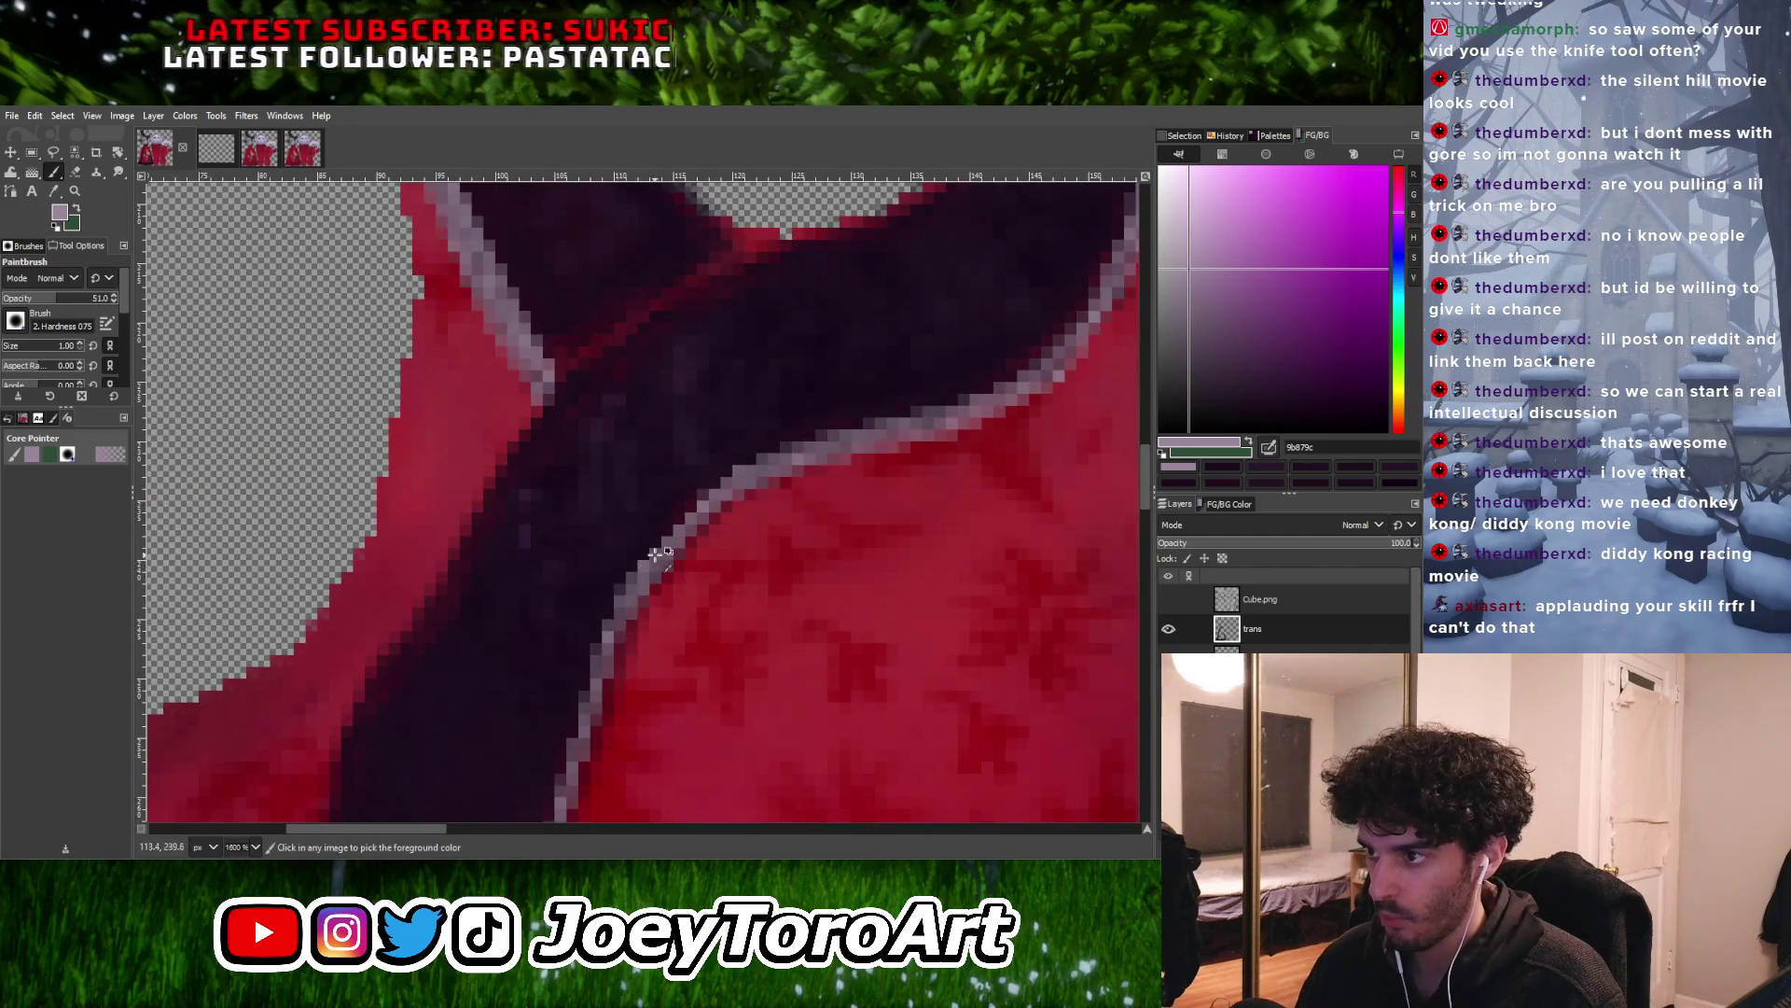
{"action": "scroll", "coordinate": [639, 574], "scroll_direction": "down", "scroll_amount": 2, "text": "ctrl"}
{"action": "left_click", "coordinate": [1168, 599]}
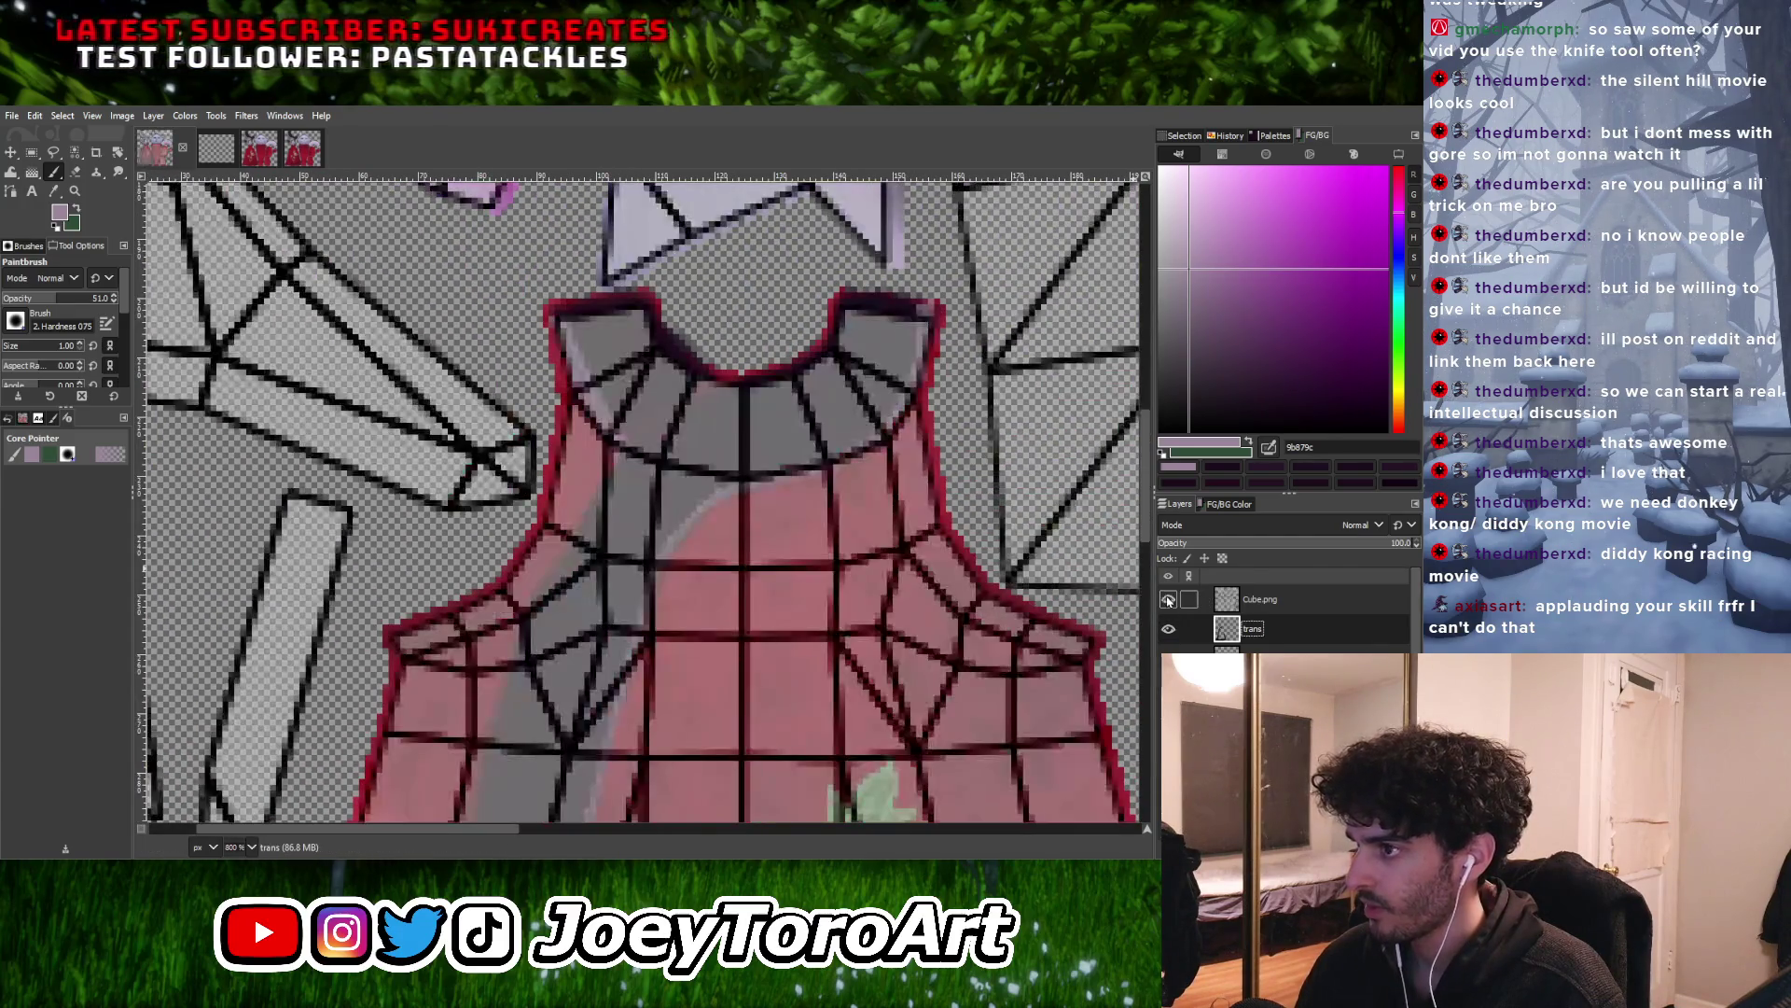
Hide the wireframe overlay again to see the dress panel clearly
{"action": "left_click", "coordinate": [1168, 599]}
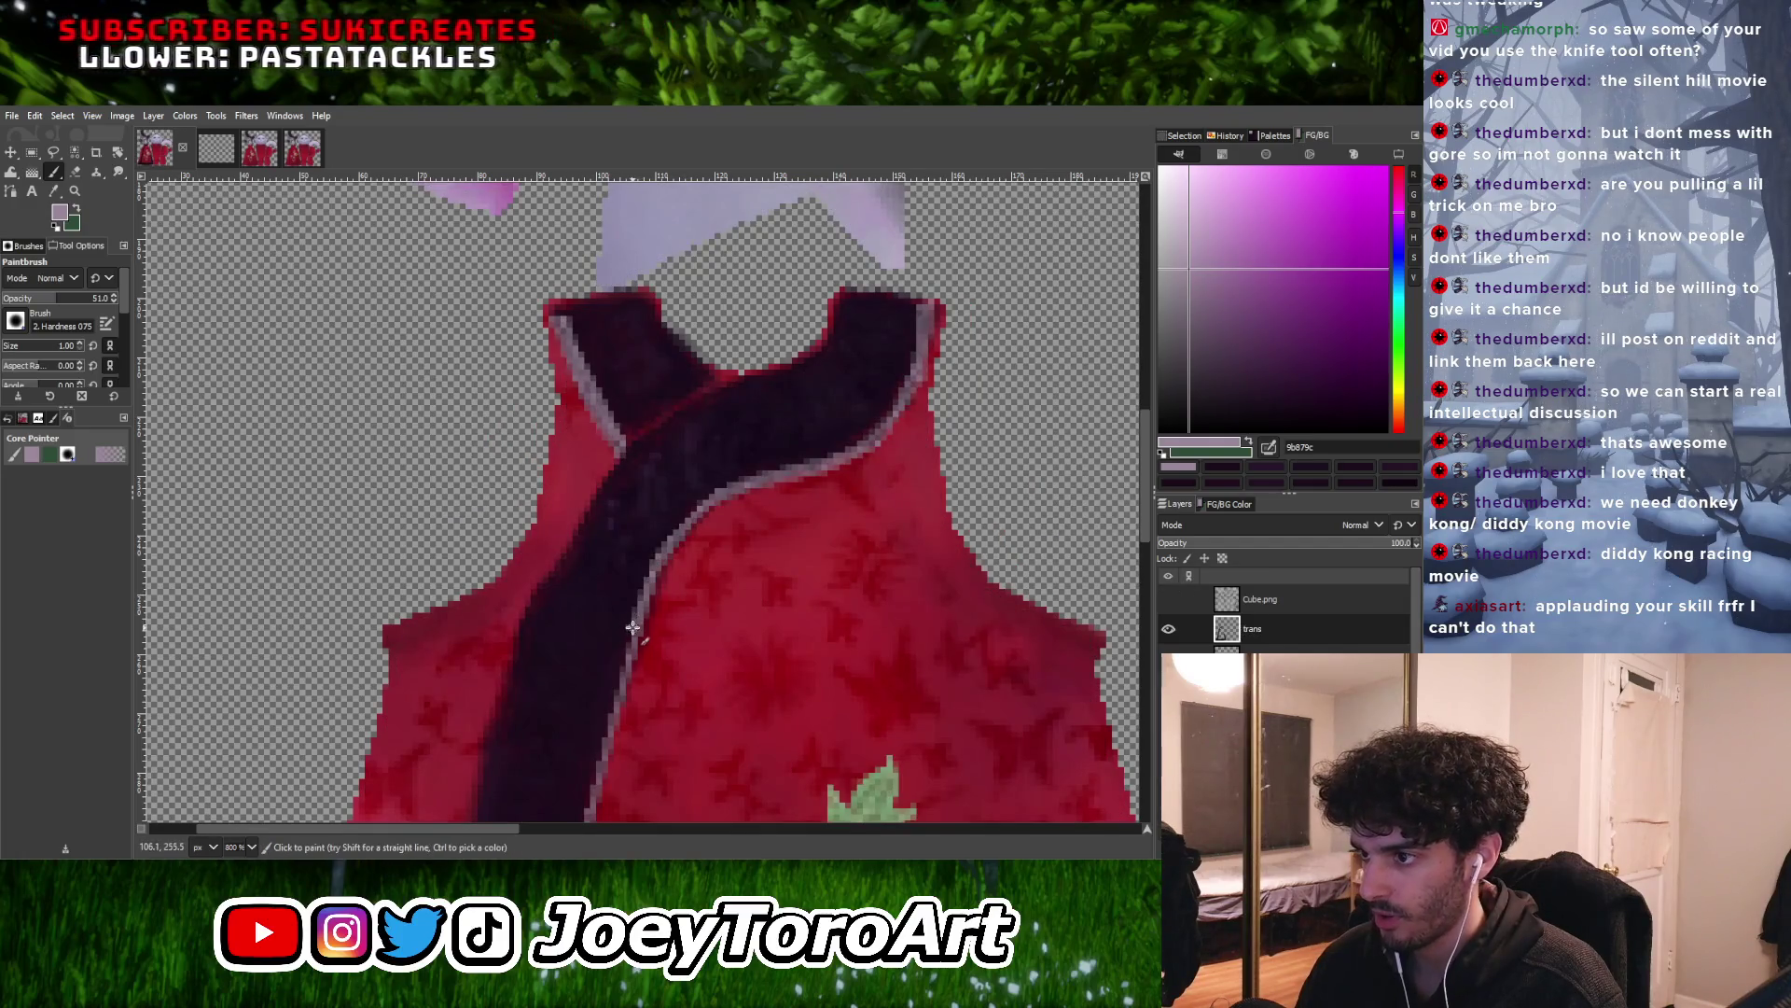
{"action": "scroll", "coordinate": [634, 620], "scroll_direction": "down", "scroll_amount": 2, "text": "ctrl"}
{"action": "scroll", "coordinate": [658, 611], "scroll_direction": "up", "scroll_amount": 2, "text": "ctrl"}
{"action": "scroll", "coordinate": [666, 655], "scroll_direction": "down", "scroll_amount": 3, "text": "ctrl"}
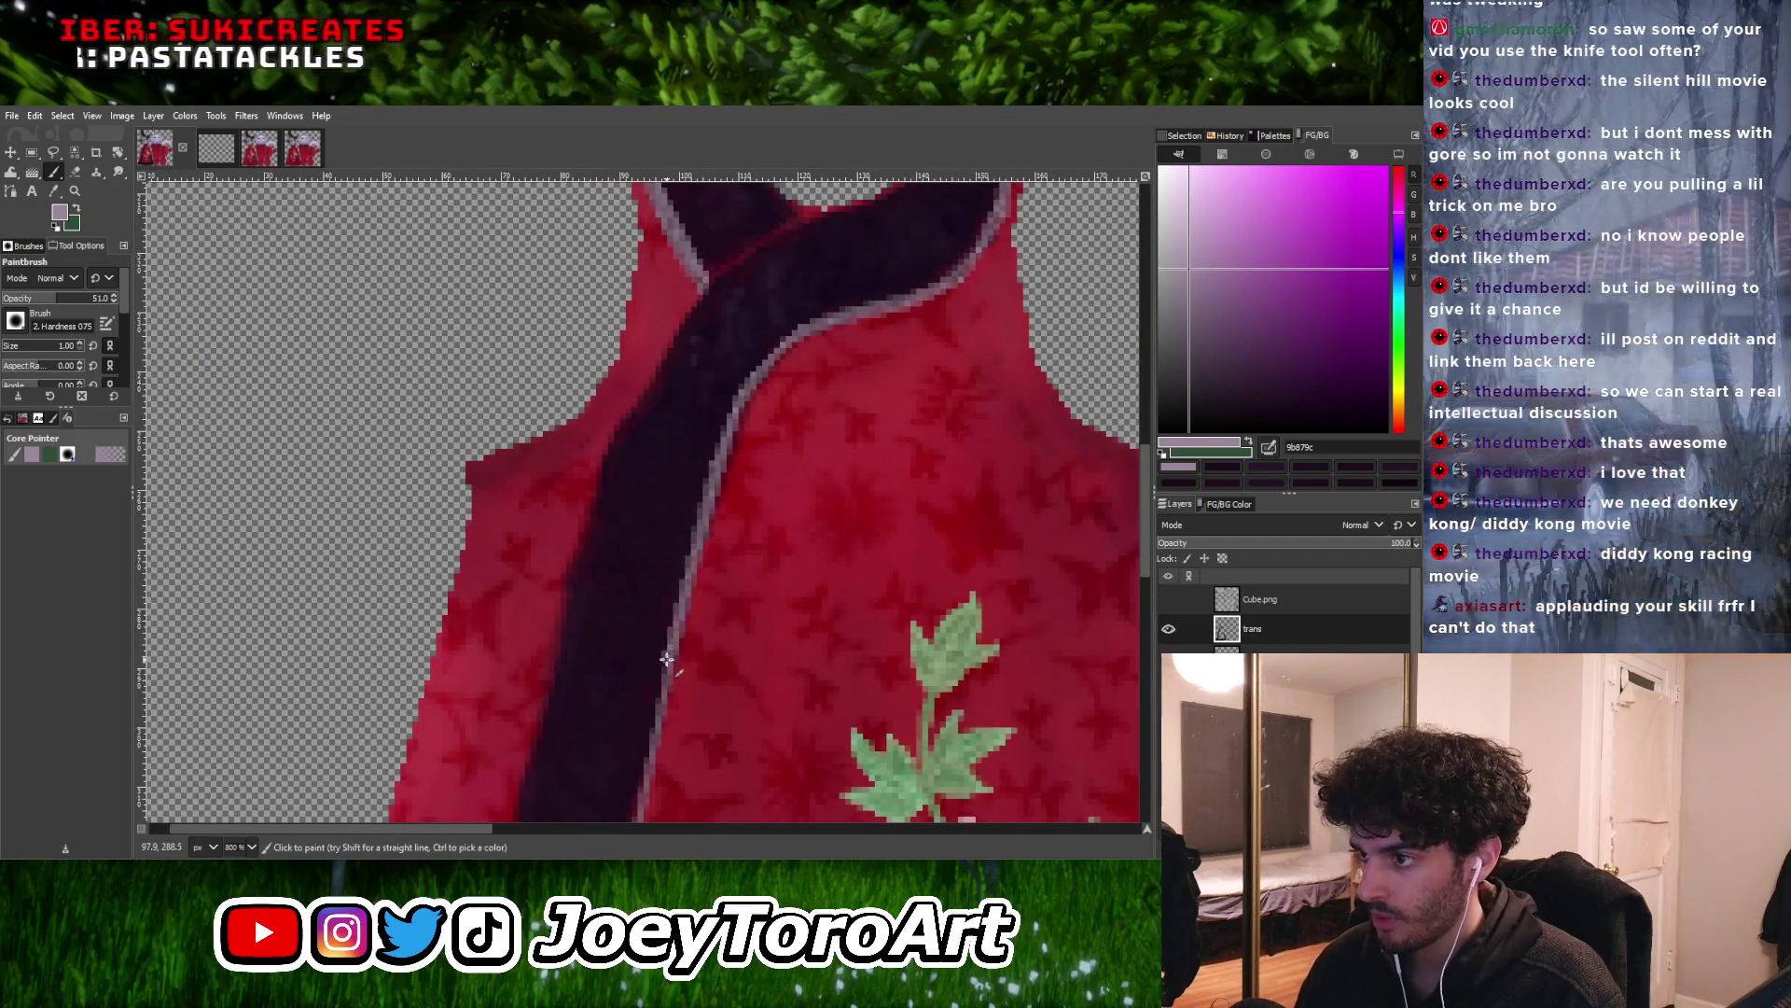
{"action": "scroll", "coordinate": [668, 709], "scroll_direction": "up", "scroll_amount": 4, "text": "ctrl"}
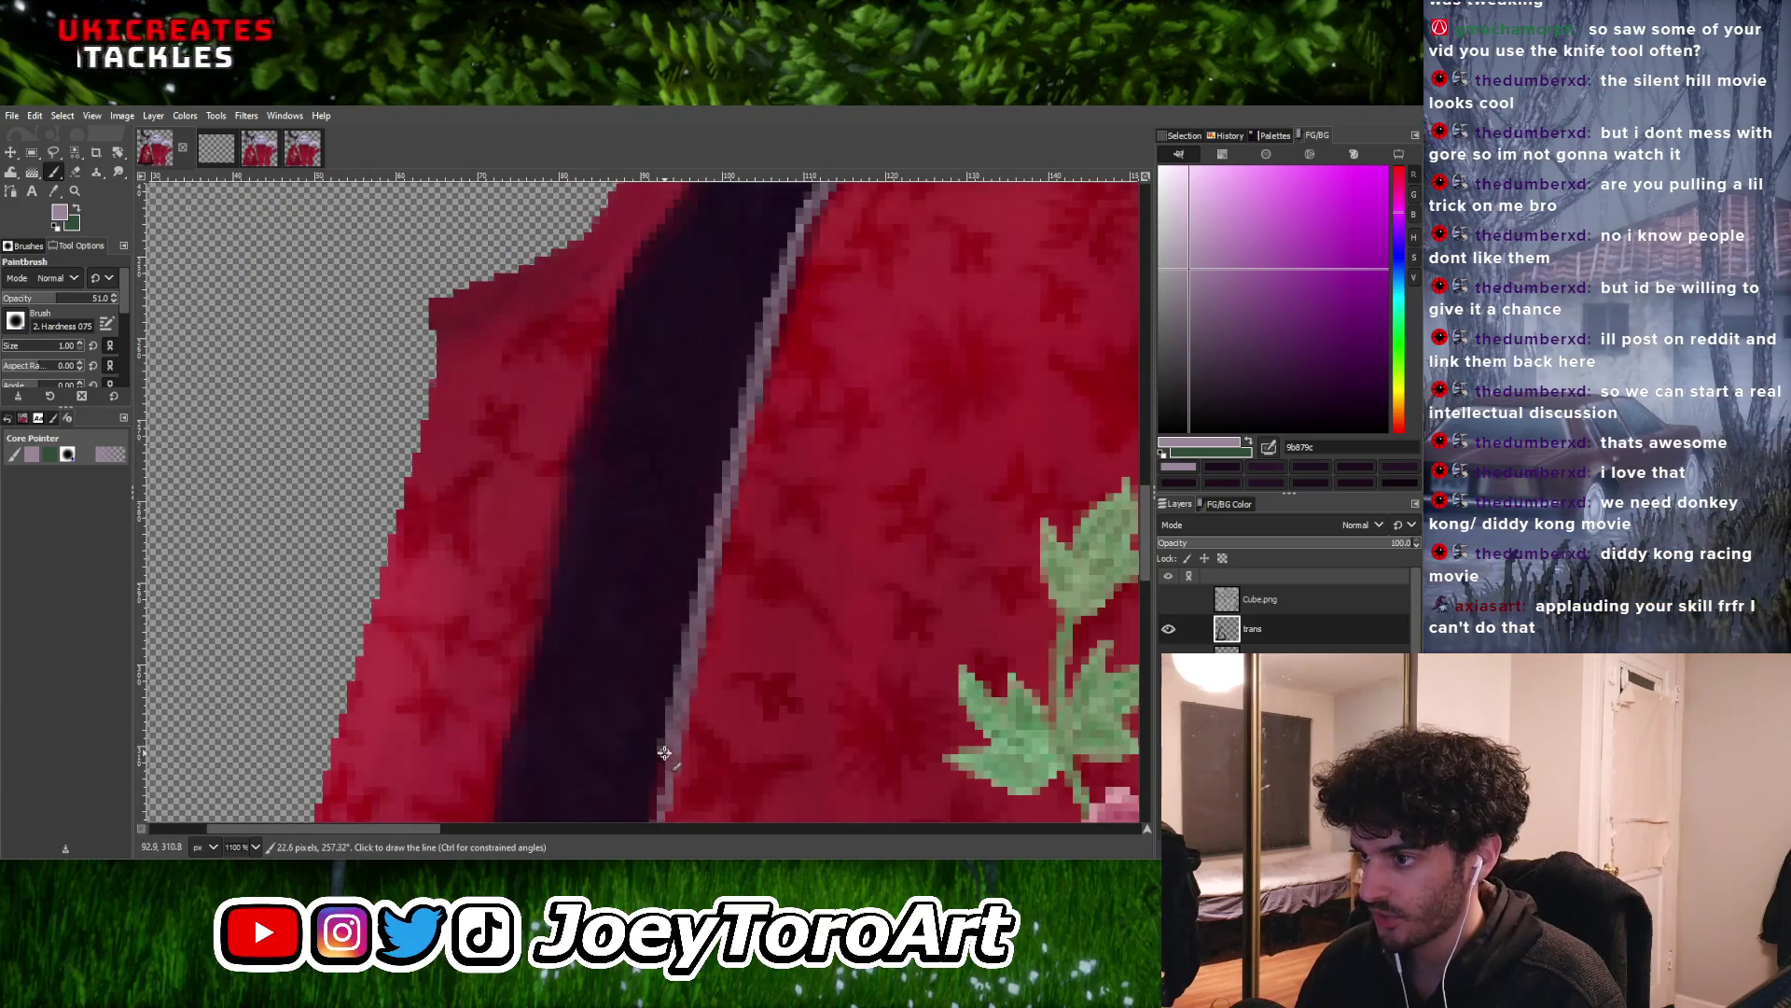
{"action": "scroll", "coordinate": [664, 752], "scroll_direction": "down", "scroll_amount": 4, "text": "ctrl"}
{"action": "scroll", "coordinate": [663, 751], "scroll_direction": "up", "scroll_amount": 3, "text": "ctrl"}
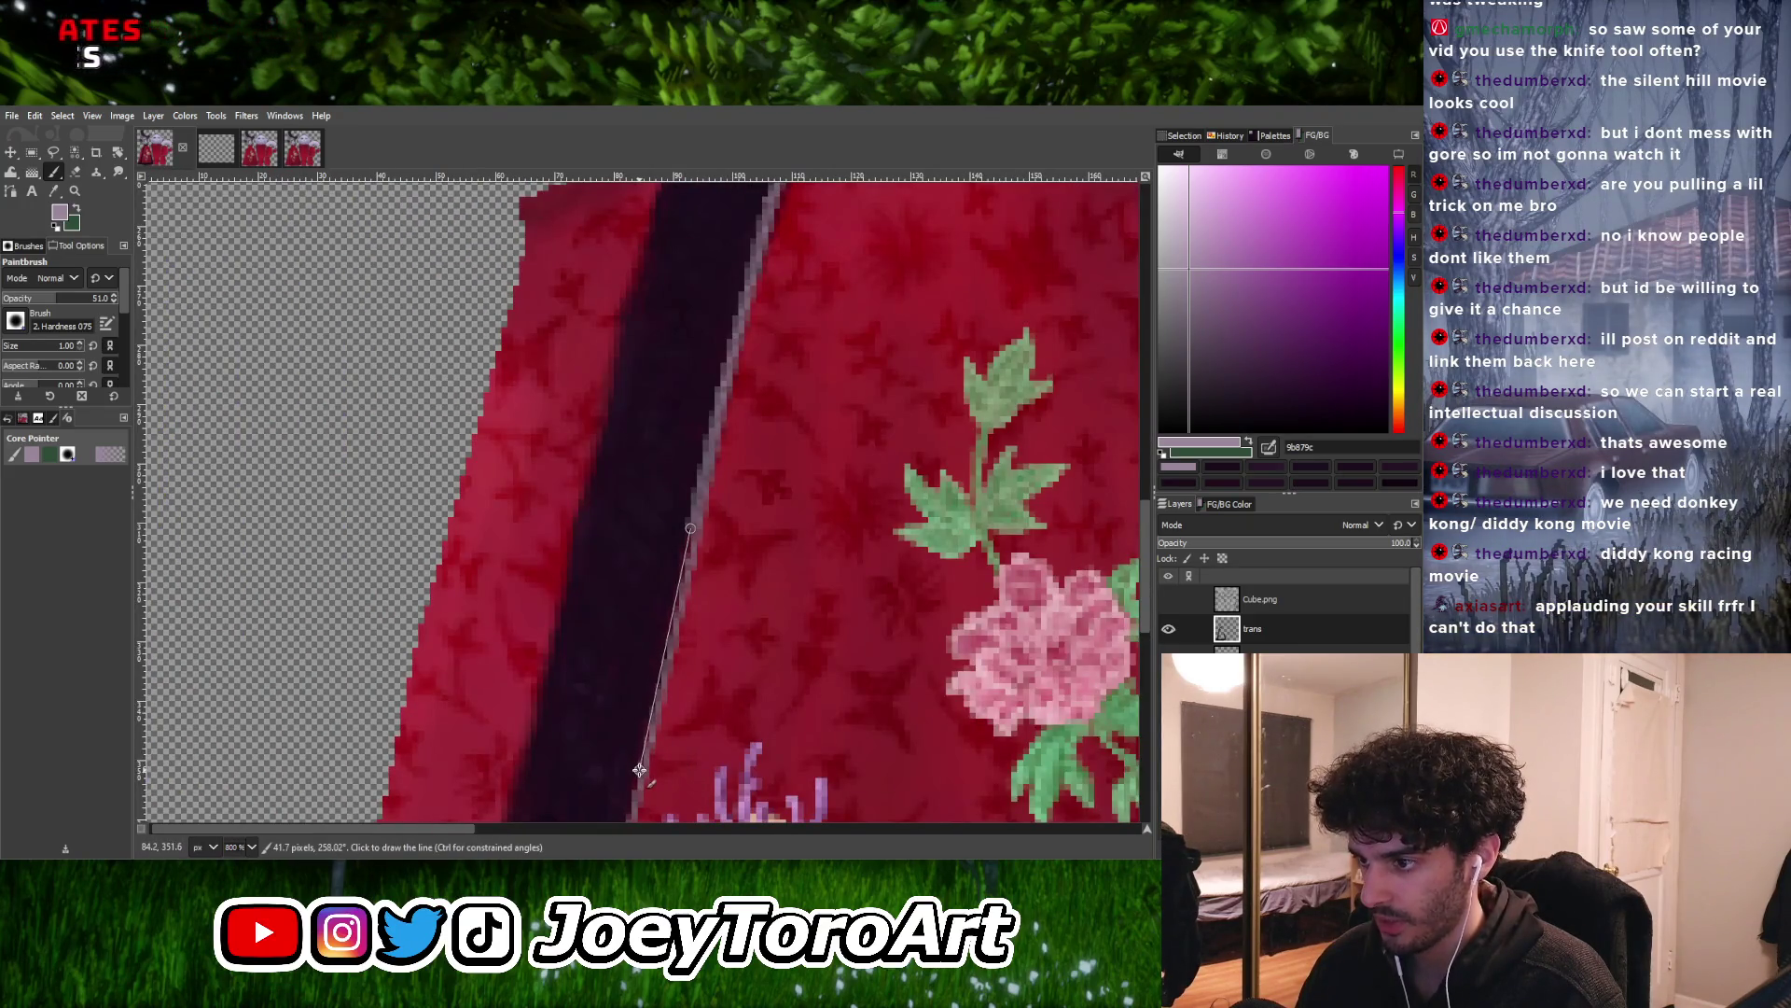
{"action": "scroll", "coordinate": [699, 566], "scroll_direction": "down", "scroll_amount": 3, "text": "ctrl"}
{"action": "scroll", "coordinate": [672, 664], "scroll_direction": "up", "scroll_amount": 3, "text": "ctrl"}
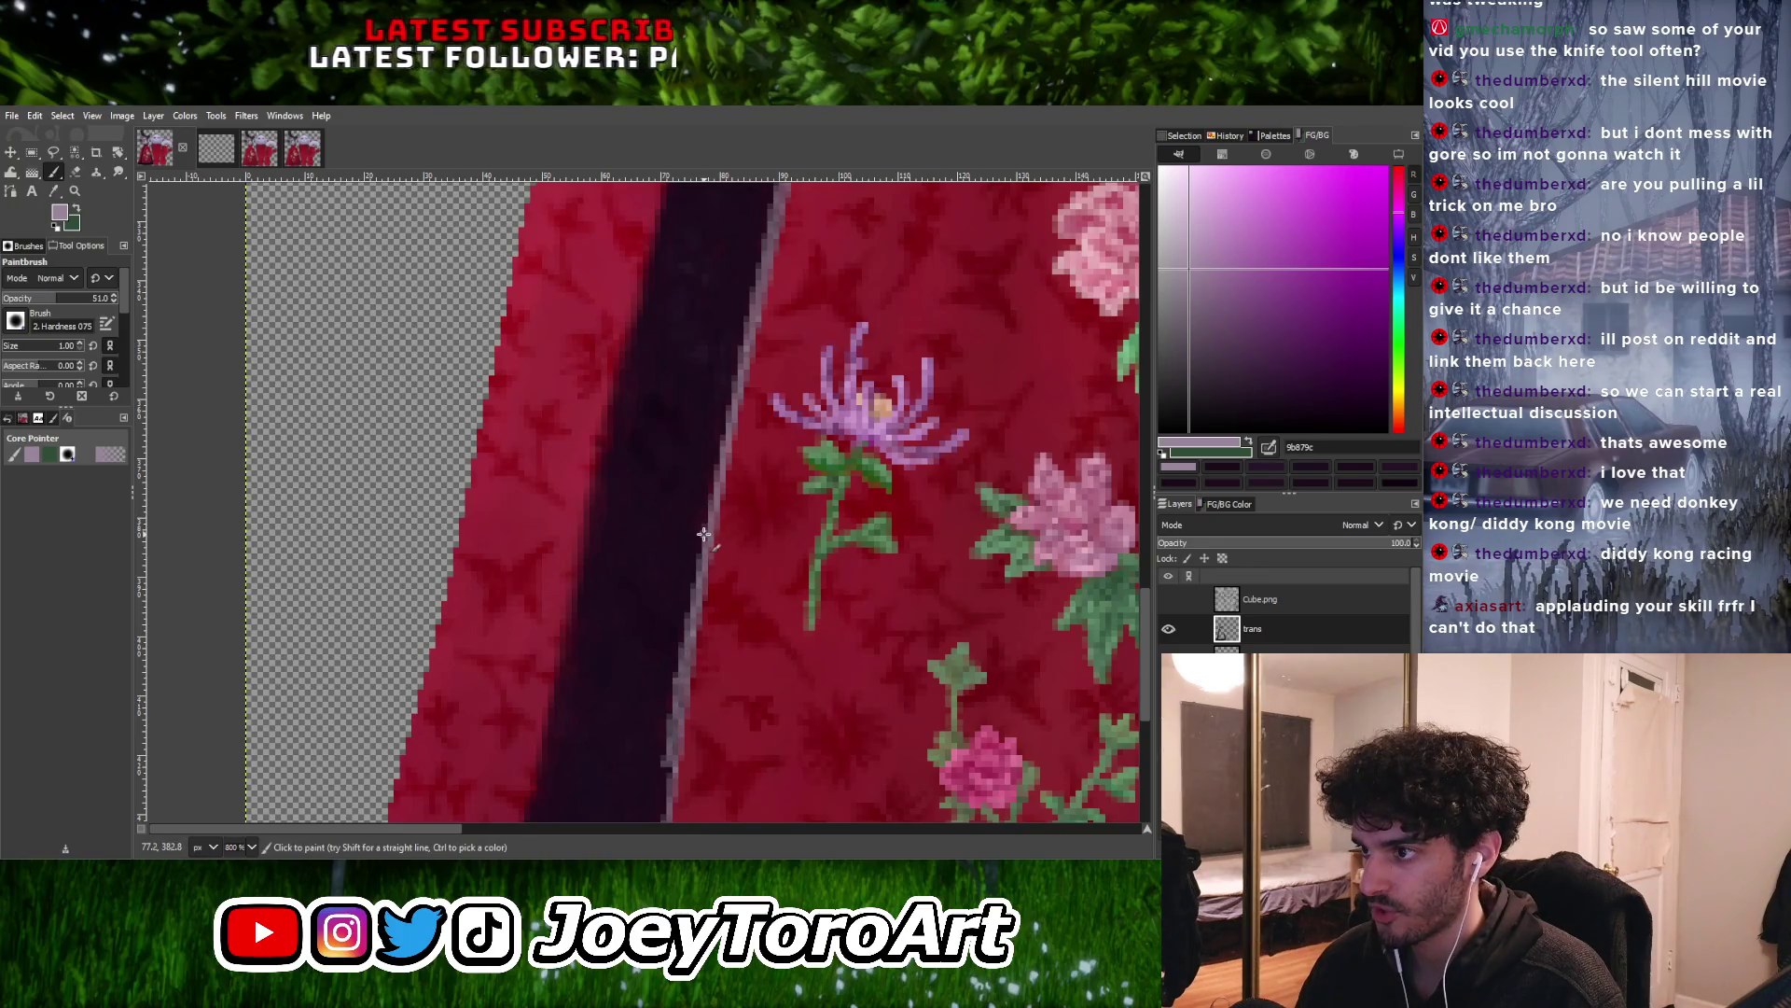
{"action": "scroll", "coordinate": [716, 475], "scroll_direction": "down", "scroll_amount": 1, "text": "ctrl"}
{"action": "scroll", "coordinate": [716, 475], "scroll_direction": "down", "scroll_amount": 3, "text": "ctrl"}
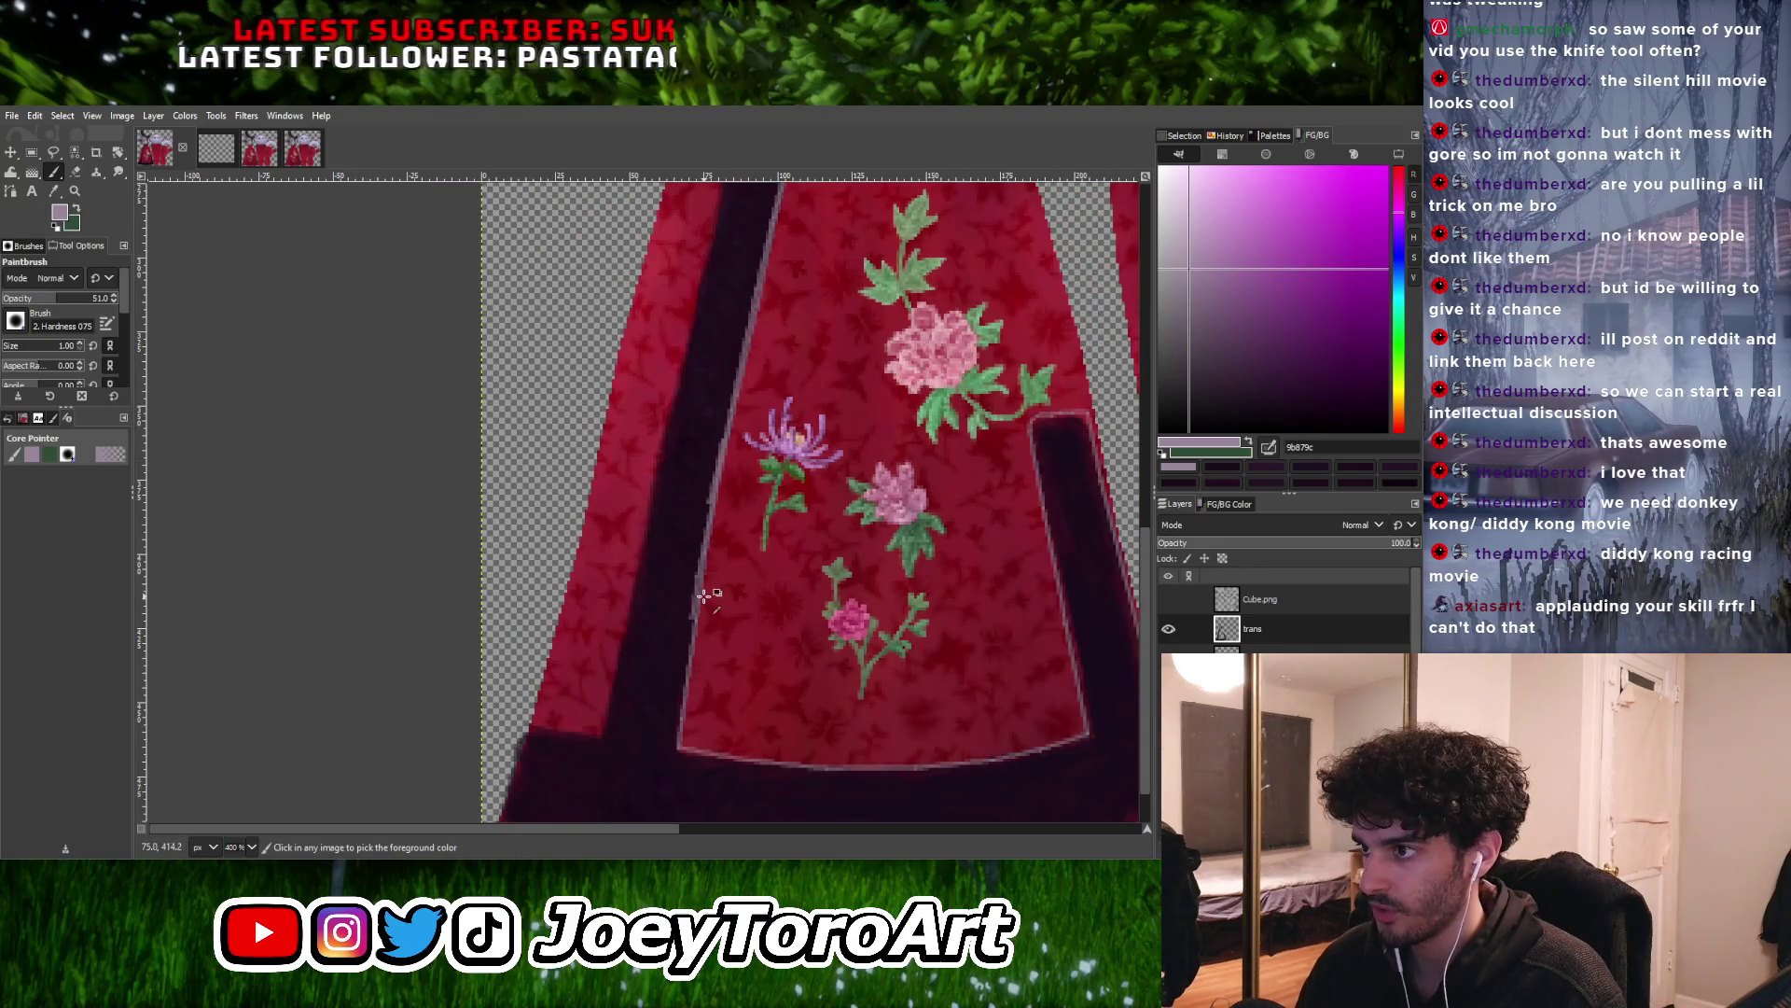
{"action": "scroll", "coordinate": [692, 644], "scroll_direction": "up", "scroll_amount": 4, "text": "ctrl"}
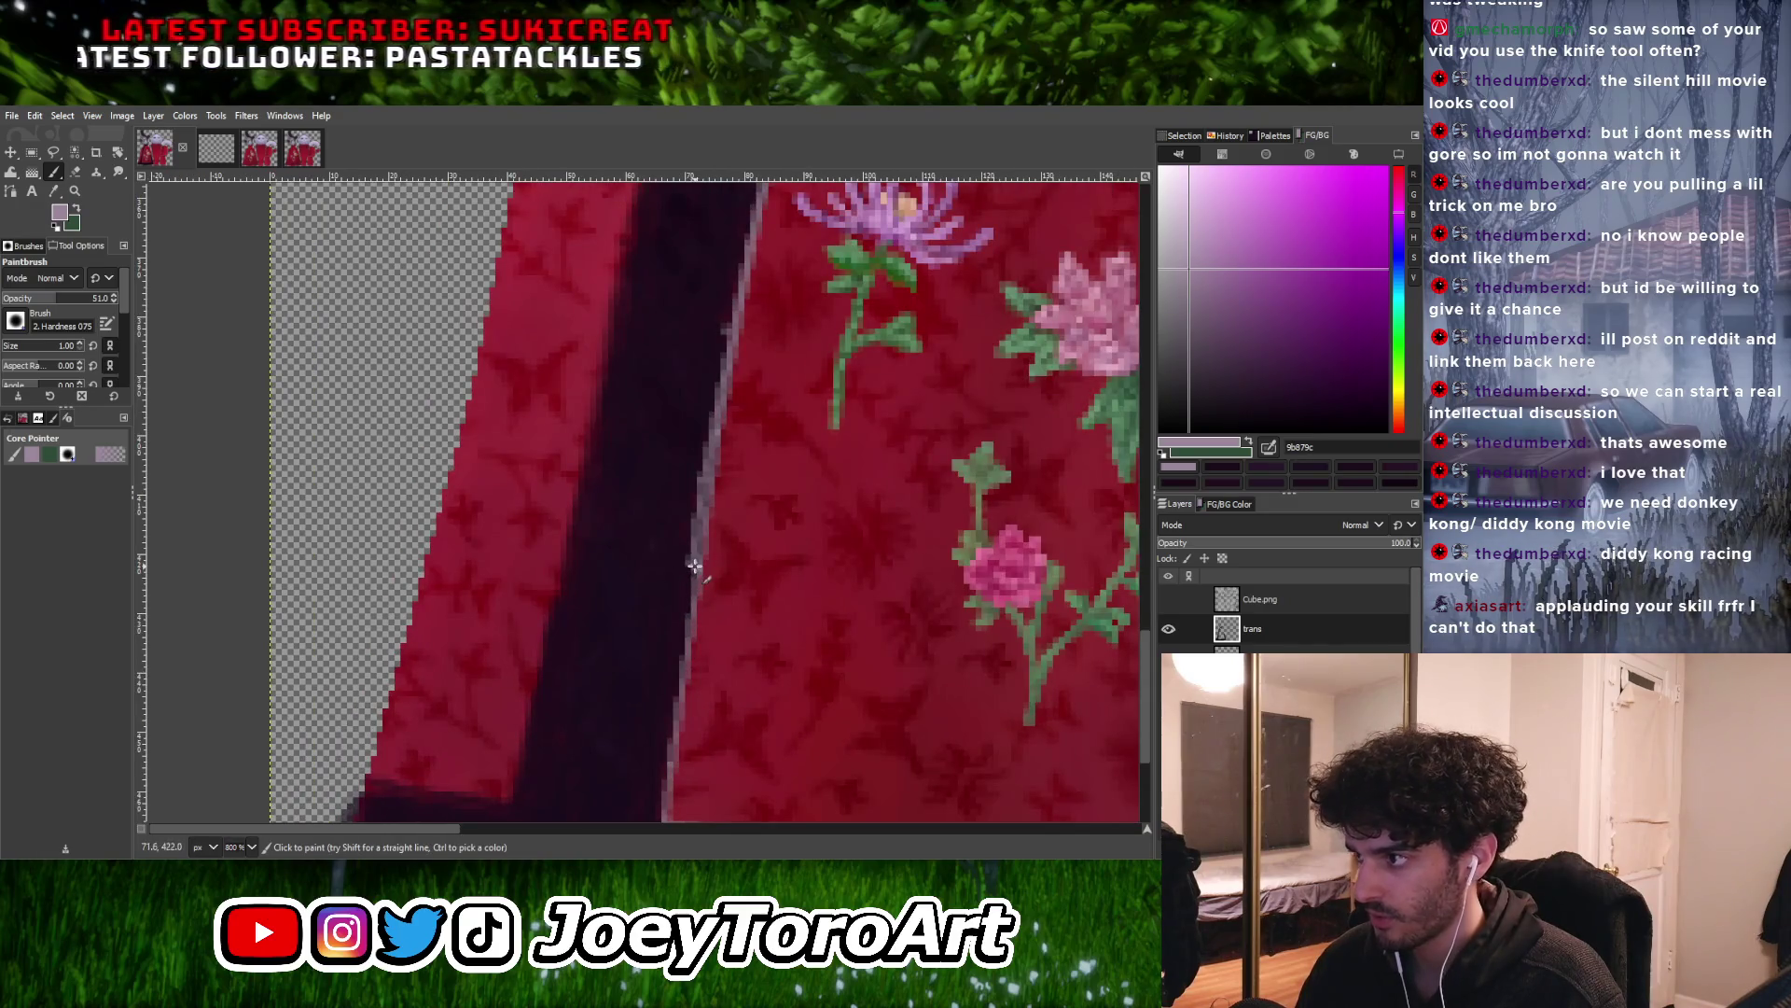
{"action": "scroll", "coordinate": [689, 572], "scroll_direction": "down", "scroll_amount": 3, "text": "ctrl"}
{"action": "scroll", "coordinate": [662, 597], "scroll_direction": "up", "scroll_amount": 3, "text": "ctrl"}
Paint straight pale highlight lines along the hem's inner edge and corner
{"action": "left_click", "coordinate": [662, 597], "text": "shift"}
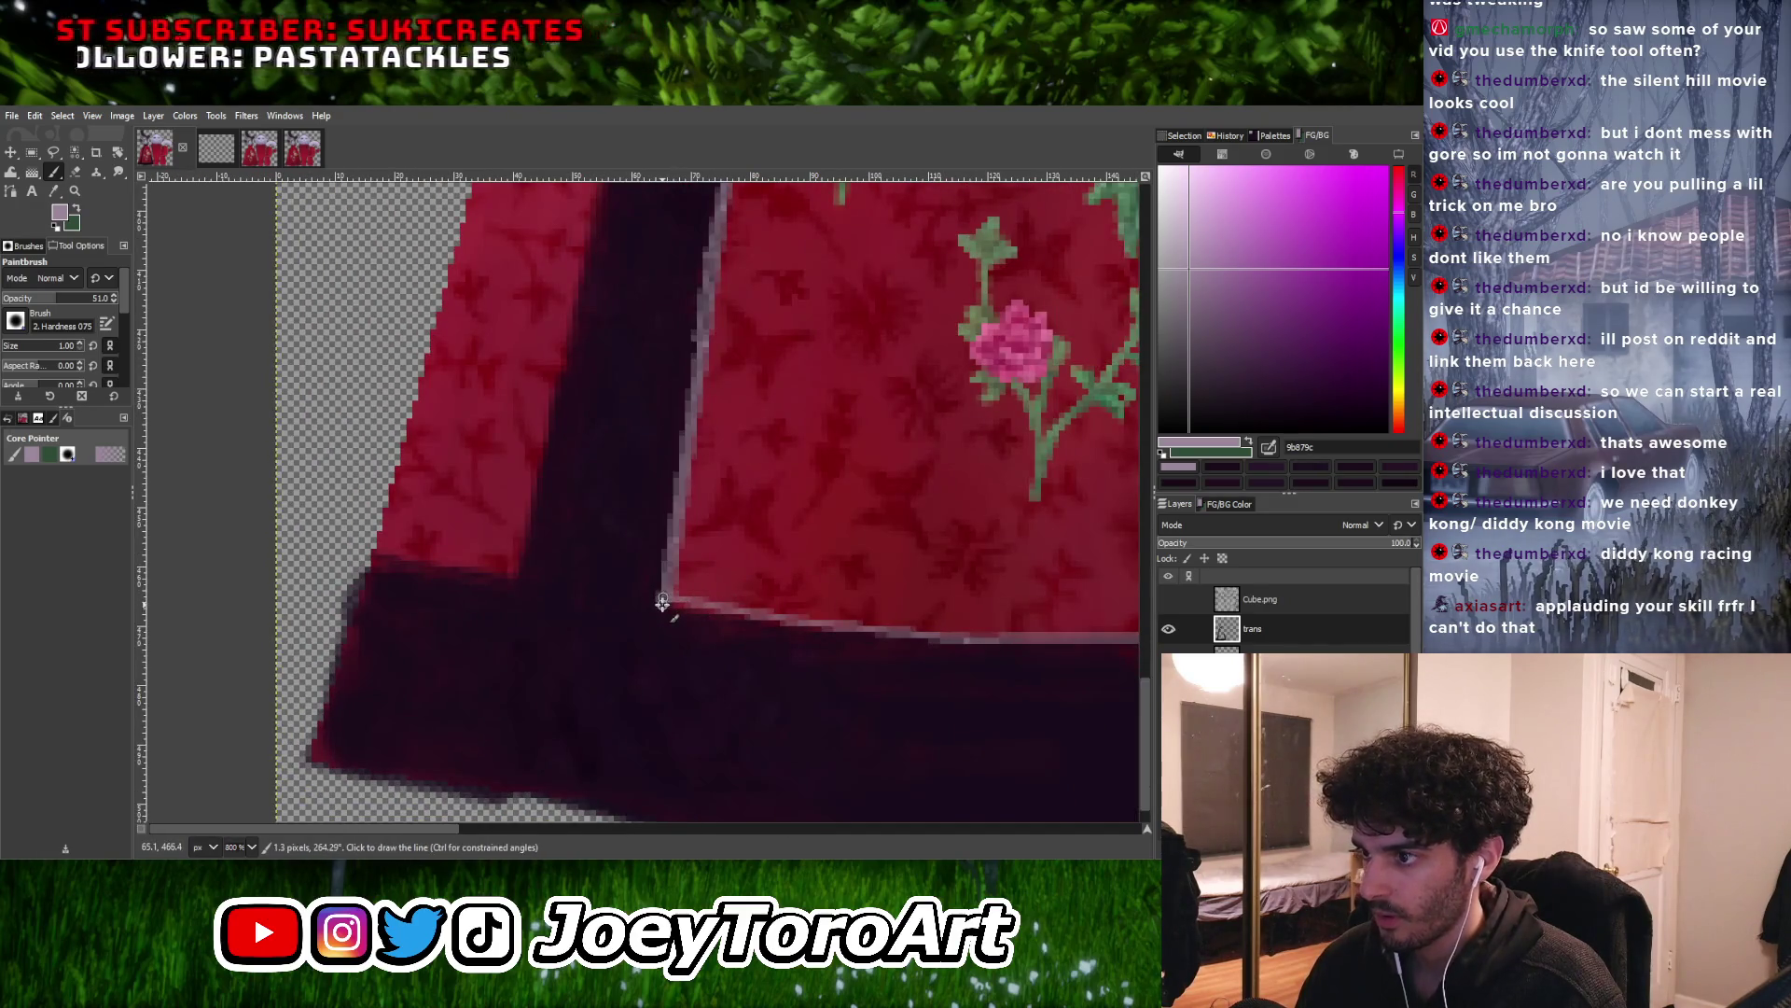
{"action": "scroll", "coordinate": [692, 607], "scroll_direction": "down", "scroll_amount": 3, "text": "ctrl"}
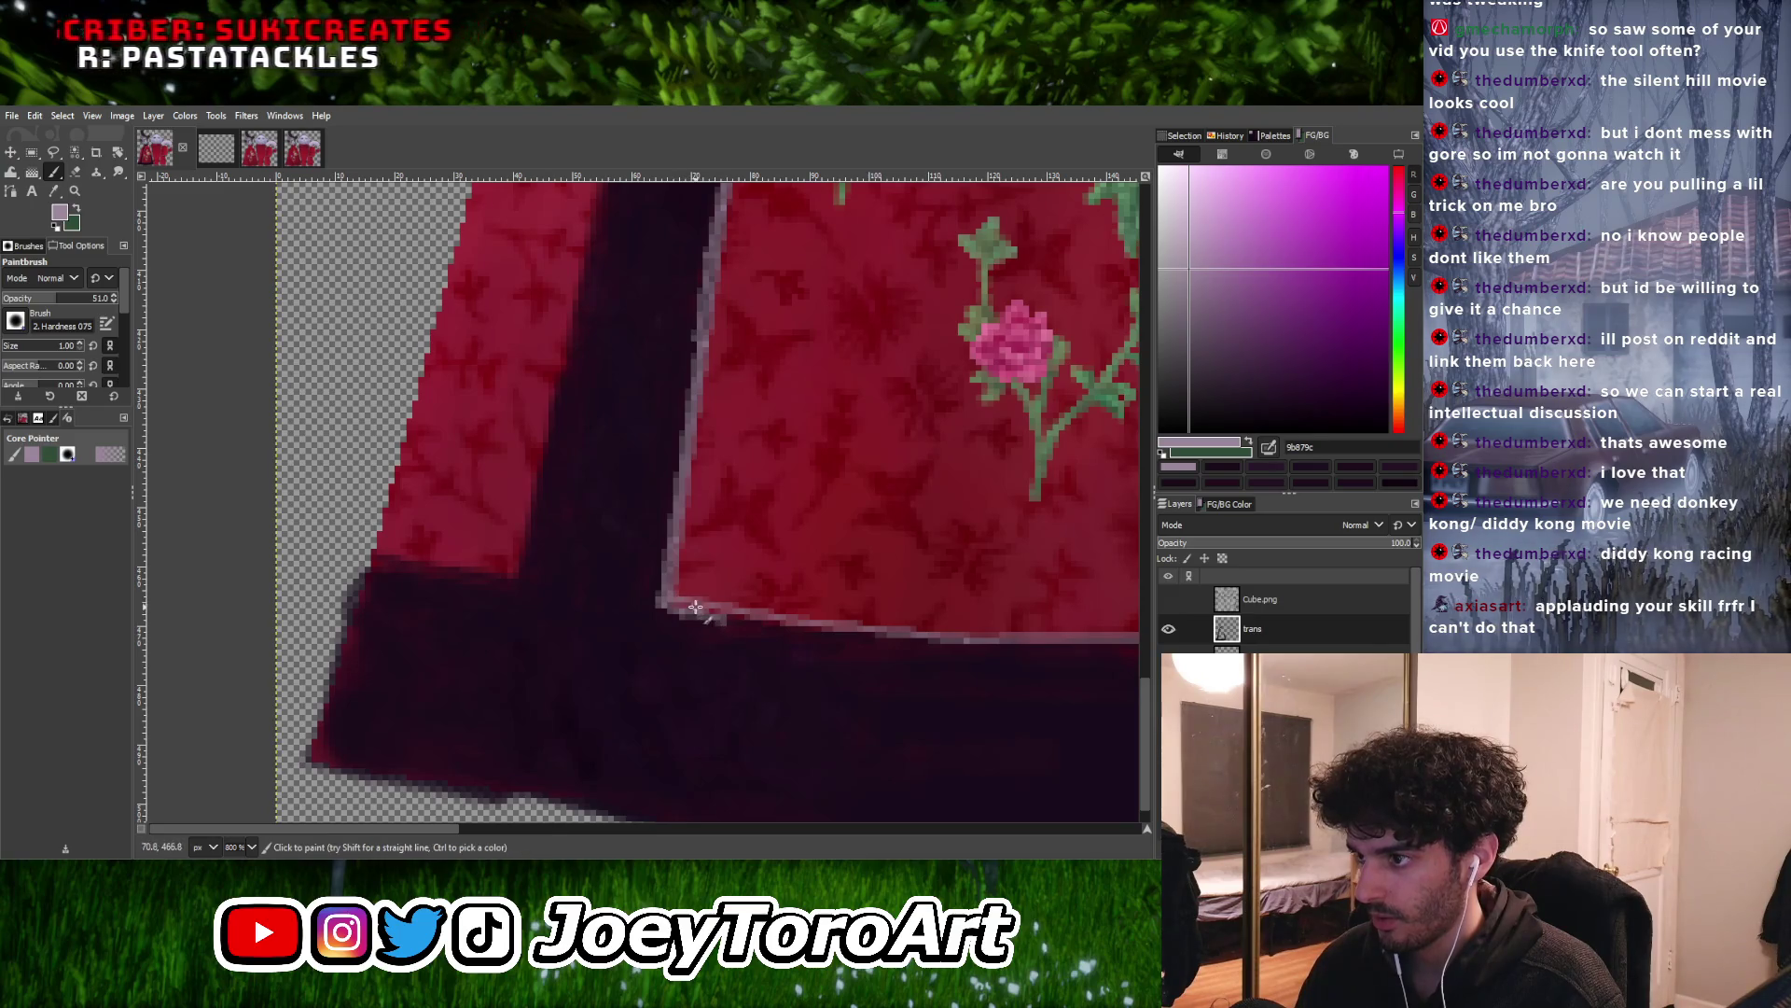
{"action": "scroll", "coordinate": [670, 602], "scroll_direction": "up", "scroll_amount": 3, "text": "ctrl"}
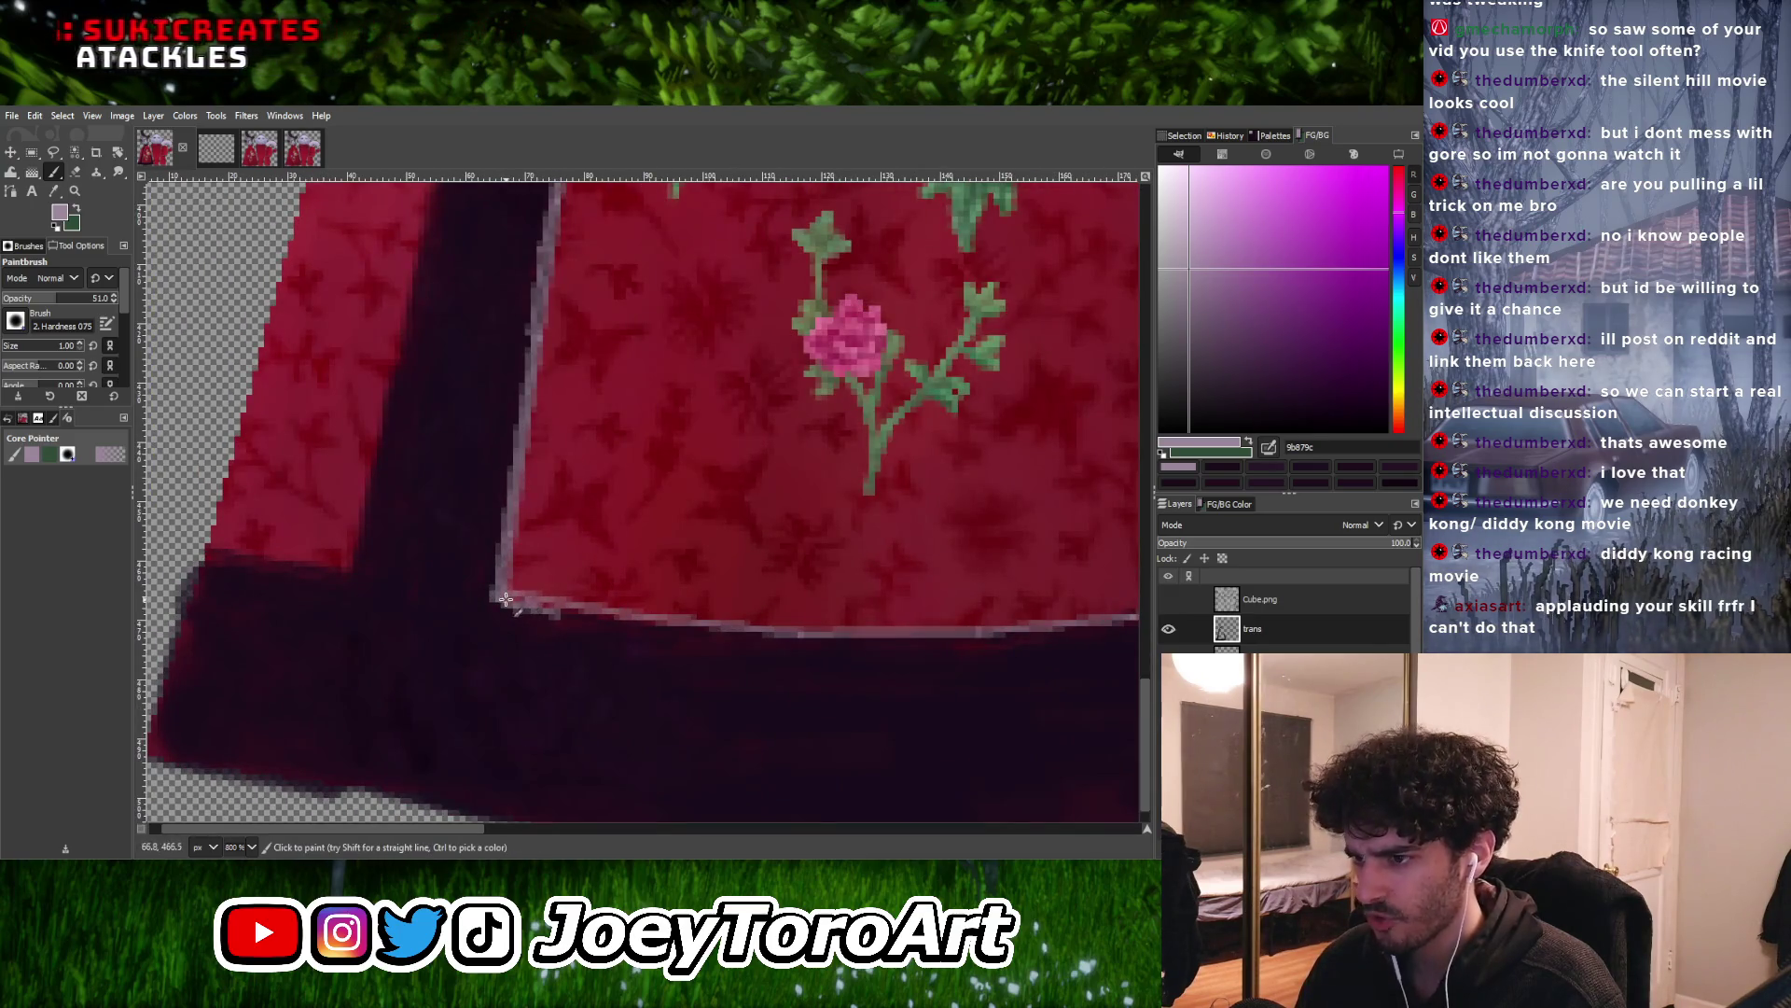
{"action": "scroll", "coordinate": [623, 617], "scroll_direction": "down", "scroll_amount": 3, "text": "ctrl"}
{"action": "scroll", "coordinate": [578, 617], "scroll_direction": "up", "scroll_amount": 3, "text": "ctrl"}
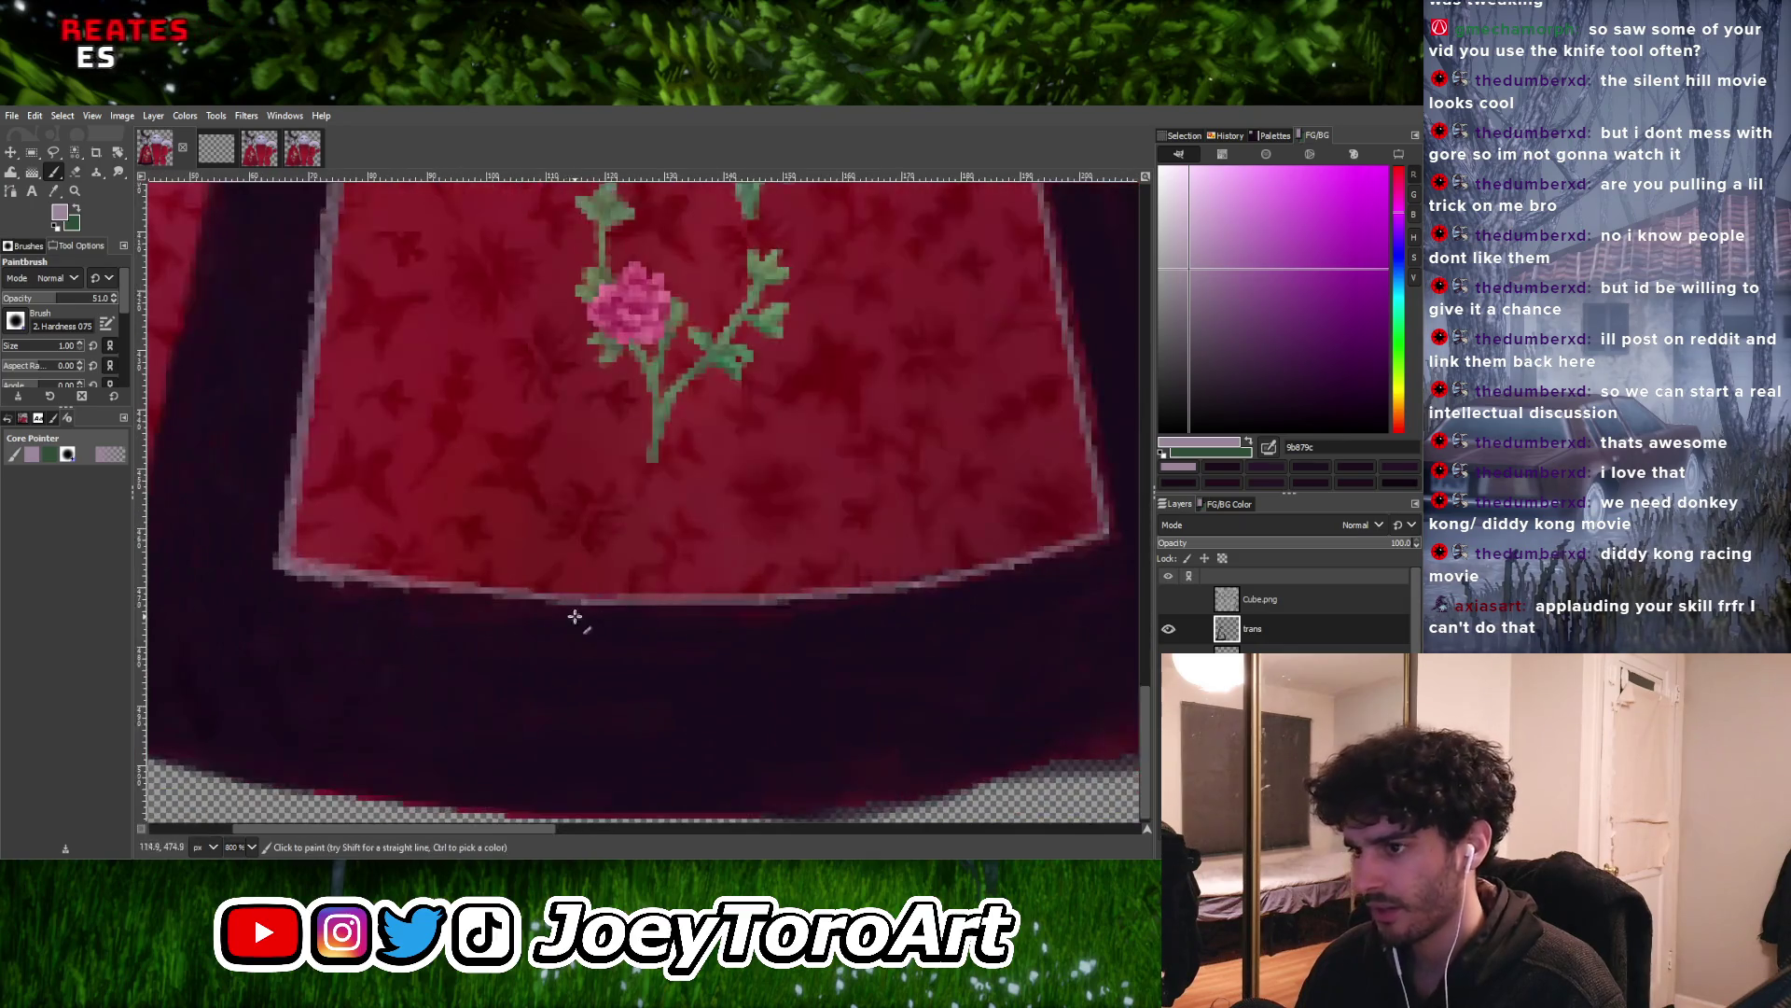
{"action": "scroll", "coordinate": [687, 602], "scroll_direction": "down", "scroll_amount": 2, "text": "ctrl"}
{"action": "scroll", "coordinate": [564, 595], "scroll_direction": "up", "scroll_amount": 2, "text": "ctrl"}
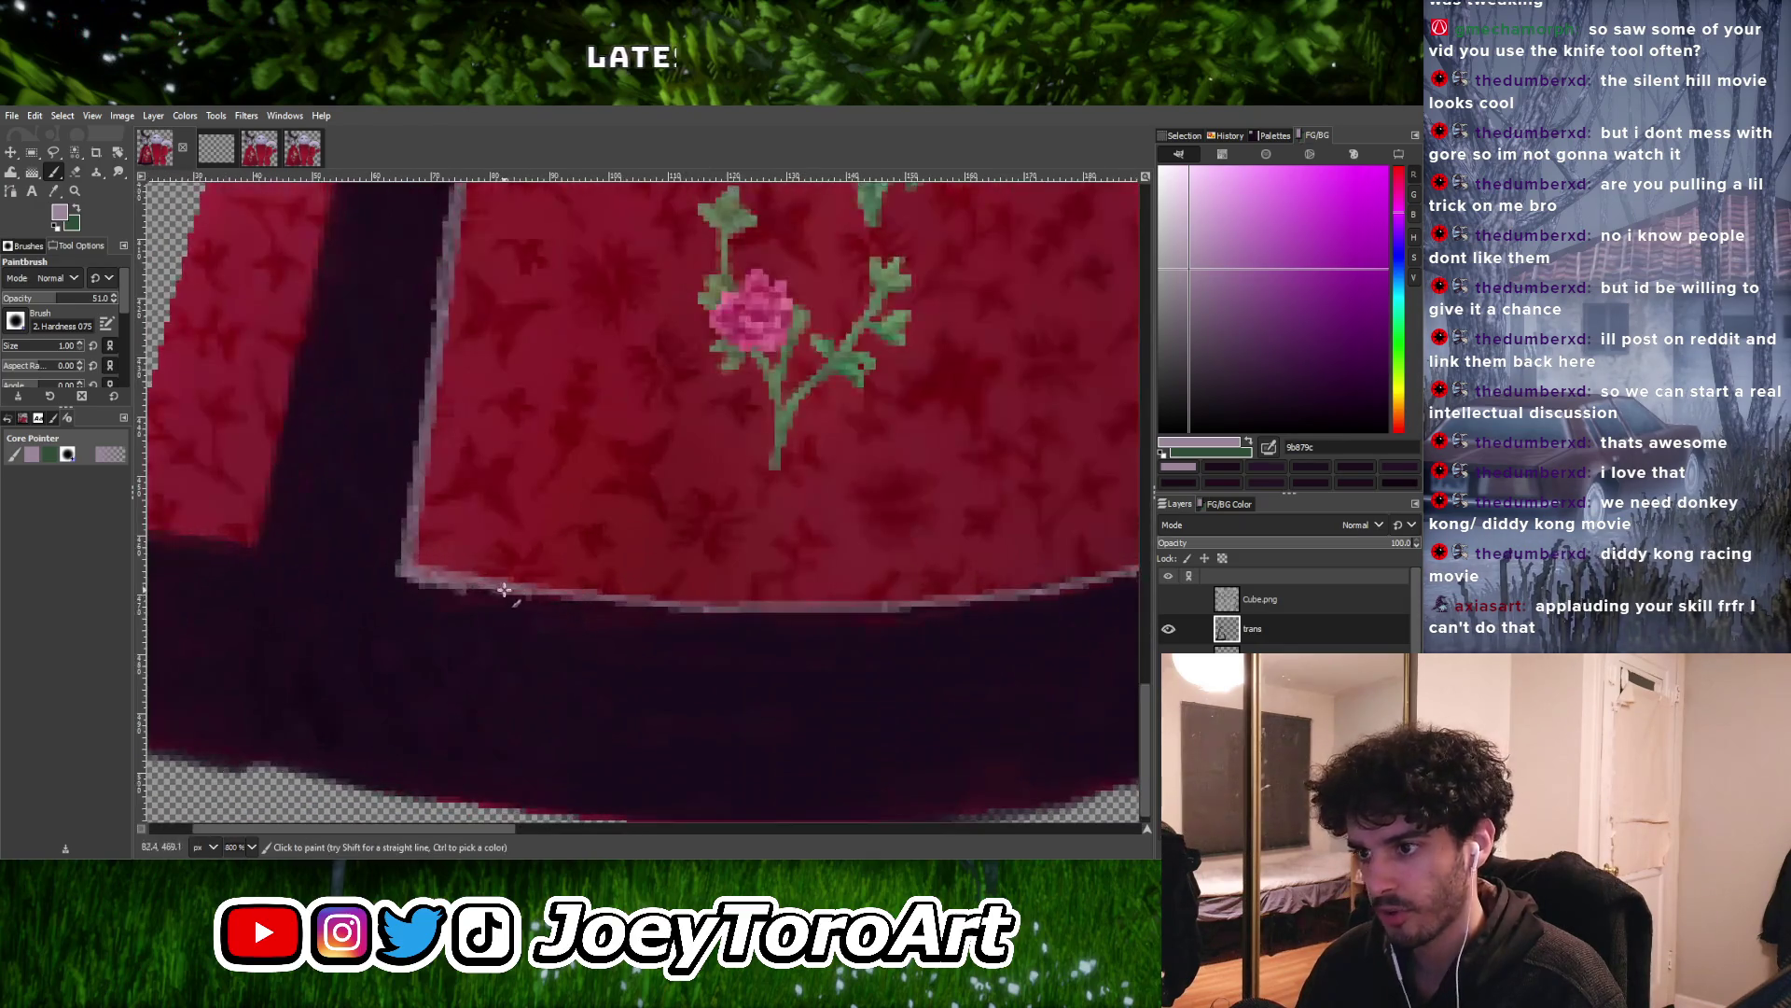
{"action": "scroll", "coordinate": [553, 582], "scroll_direction": "down", "scroll_amount": 1, "text": "ctrl"}
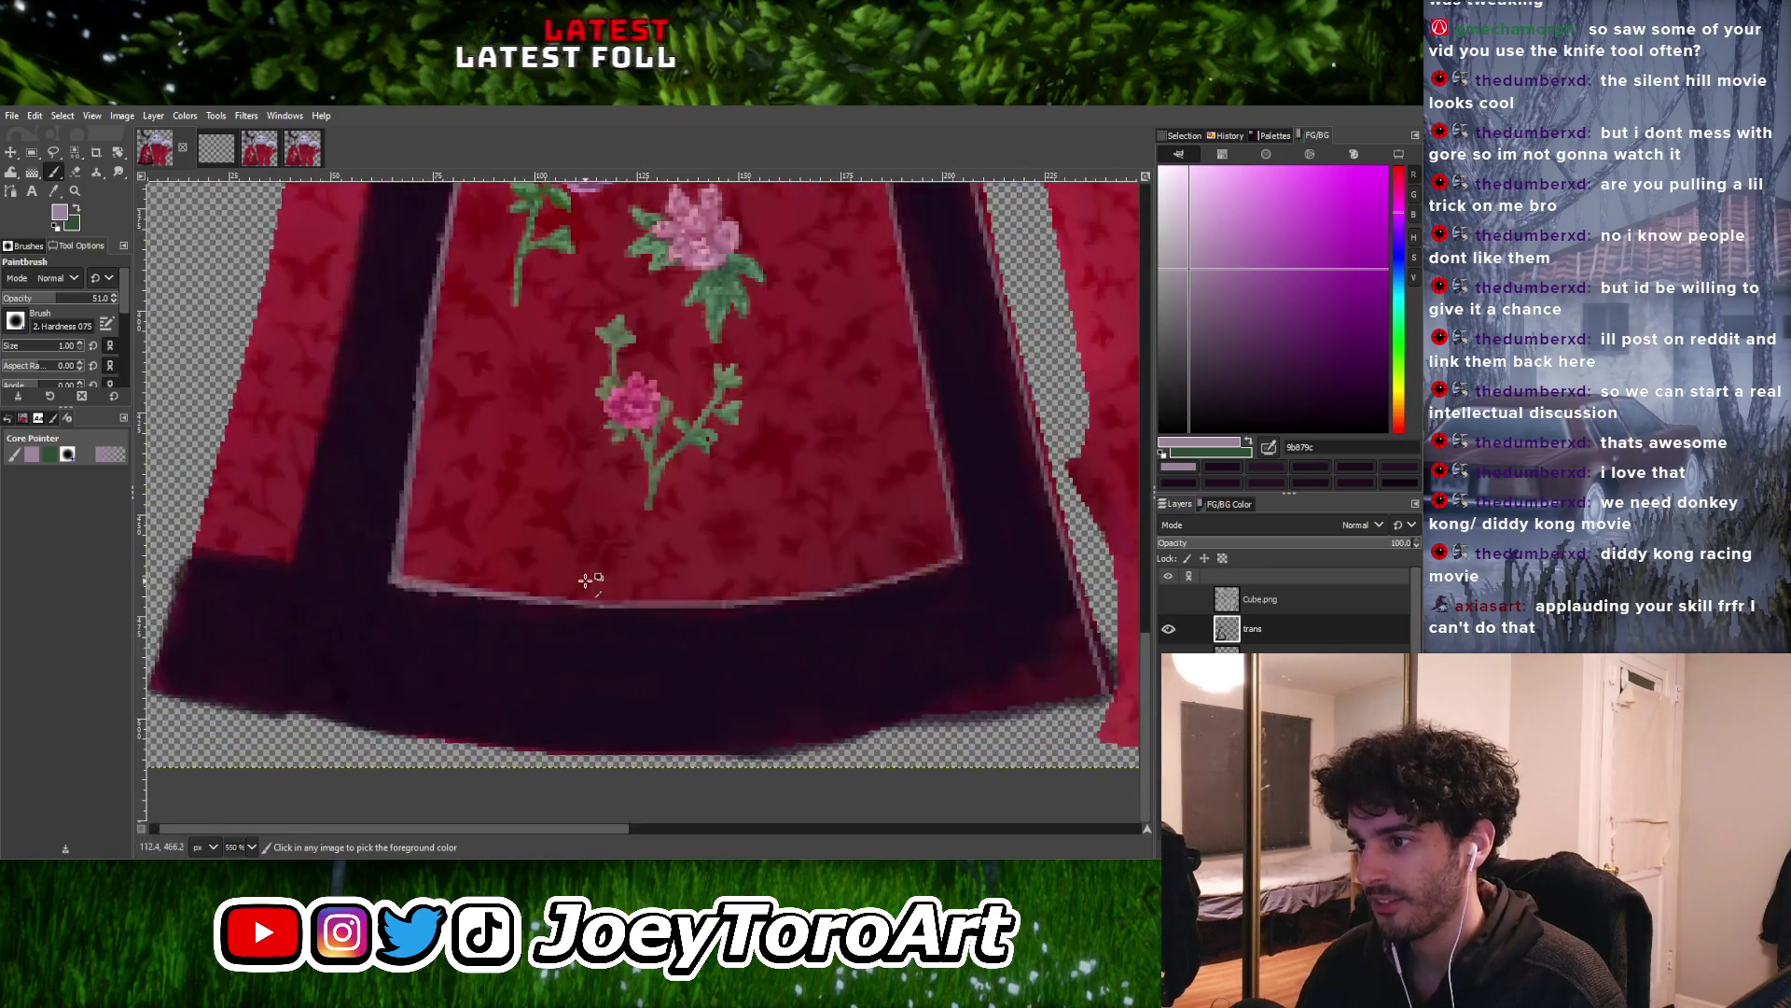
{"action": "left_click_drag", "start_coordinate": [471, 588], "coordinate": [648, 602]}
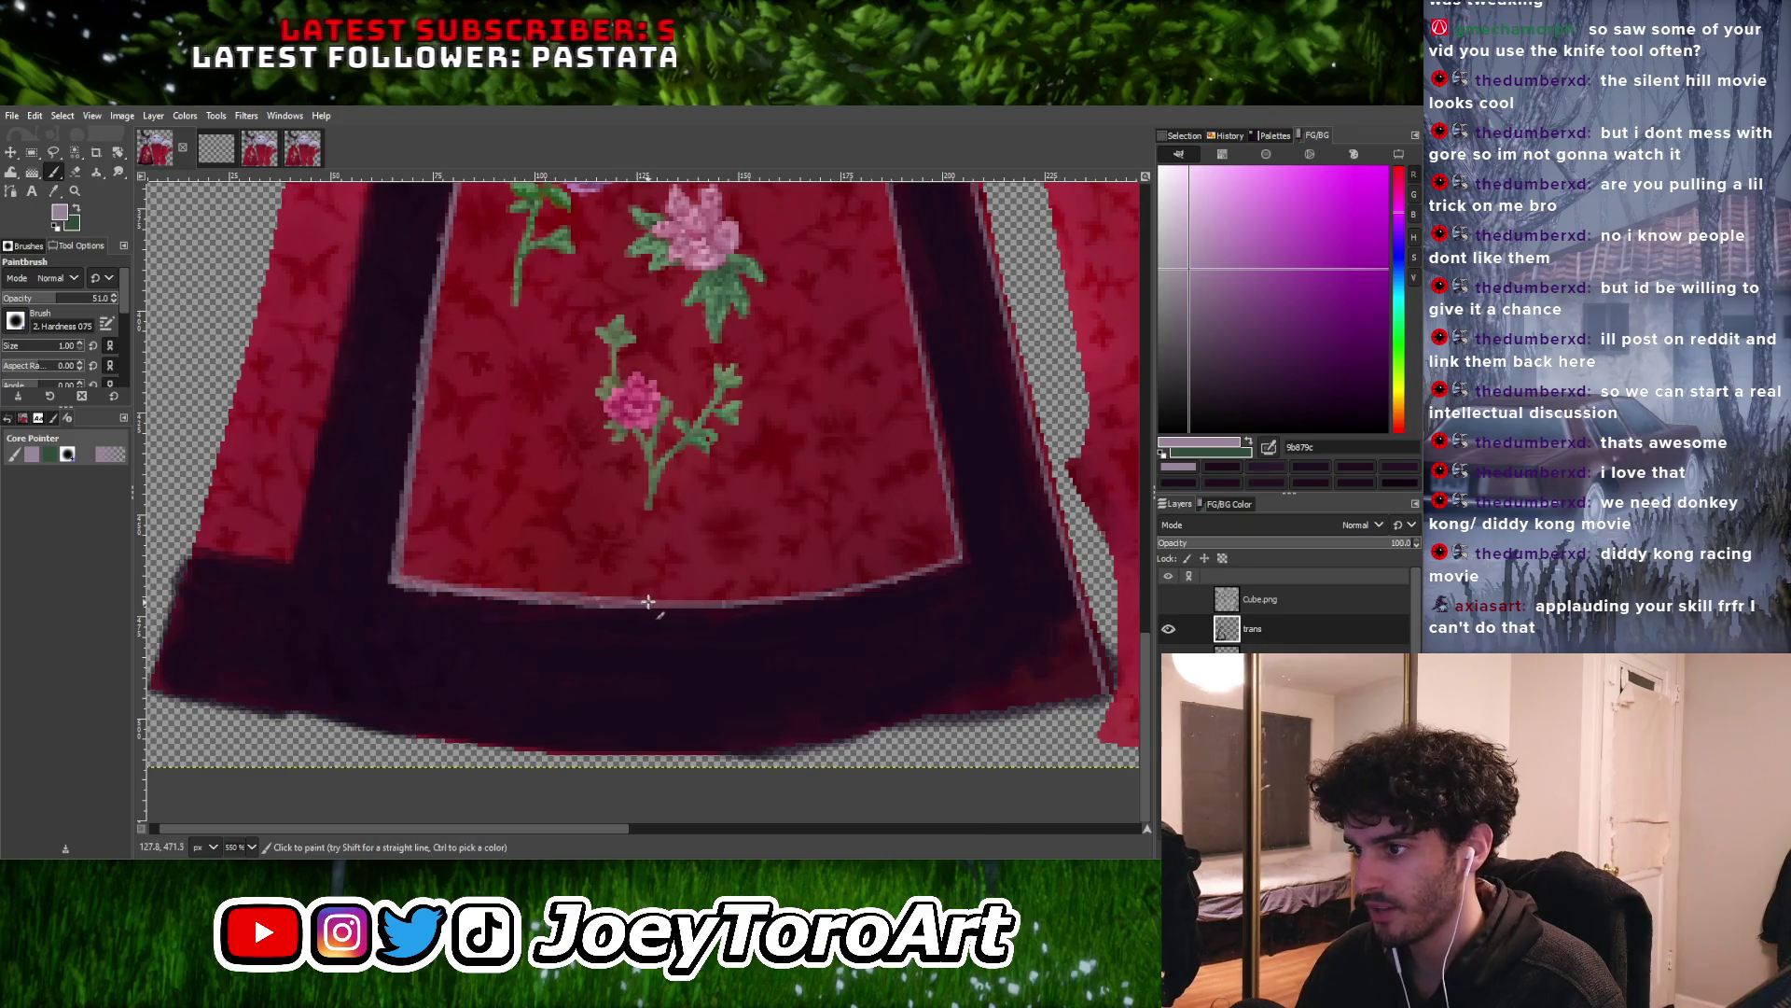
{"action": "scroll", "coordinate": [648, 602], "scroll_direction": "down", "scroll_amount": 3, "text": "ctrl"}
{"action": "scroll", "coordinate": [658, 604], "scroll_direction": "up", "scroll_amount": 4, "text": "ctrl"}
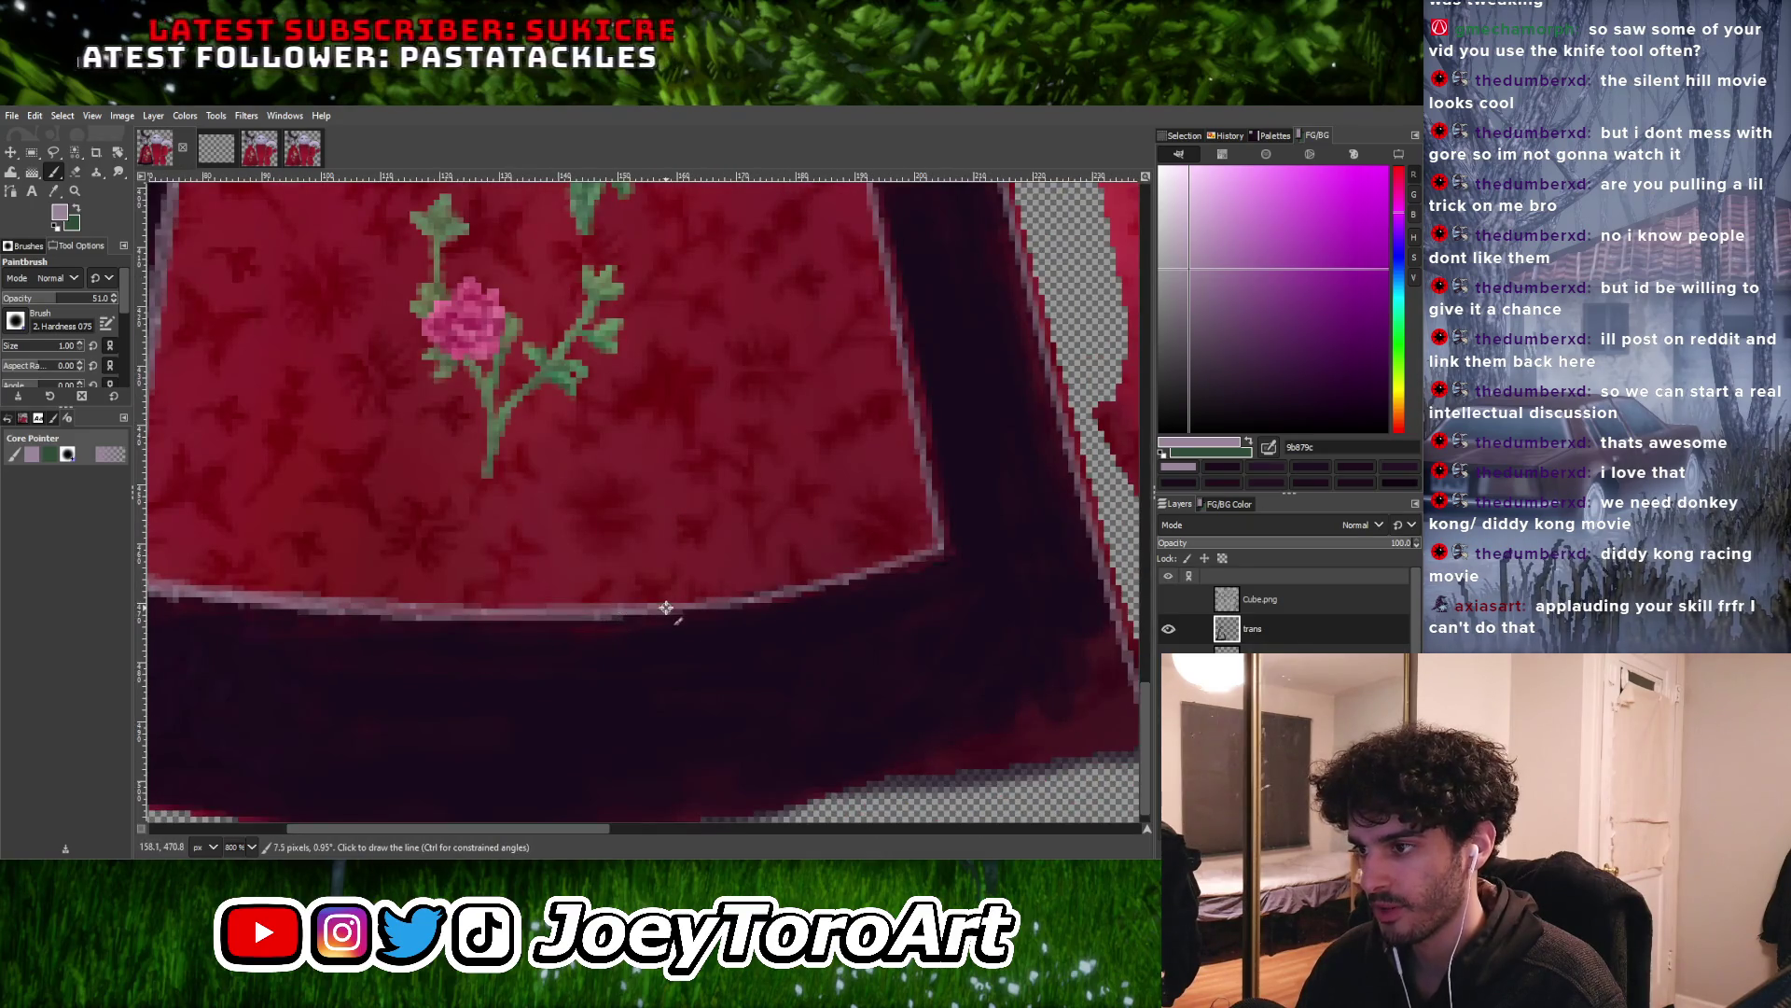
{"action": "scroll", "coordinate": [704, 600], "scroll_direction": "down", "scroll_amount": 4, "text": "ctrl"}
{"action": "scroll", "coordinate": [731, 591], "scroll_direction": "up", "scroll_amount": 3, "text": "ctrl"}
{"action": "left_click", "coordinate": [755, 580], "text": "shift"}
{"action": "scroll", "coordinate": [782, 520], "scroll_direction": "down", "scroll_amount": 3, "text": "ctrl"}
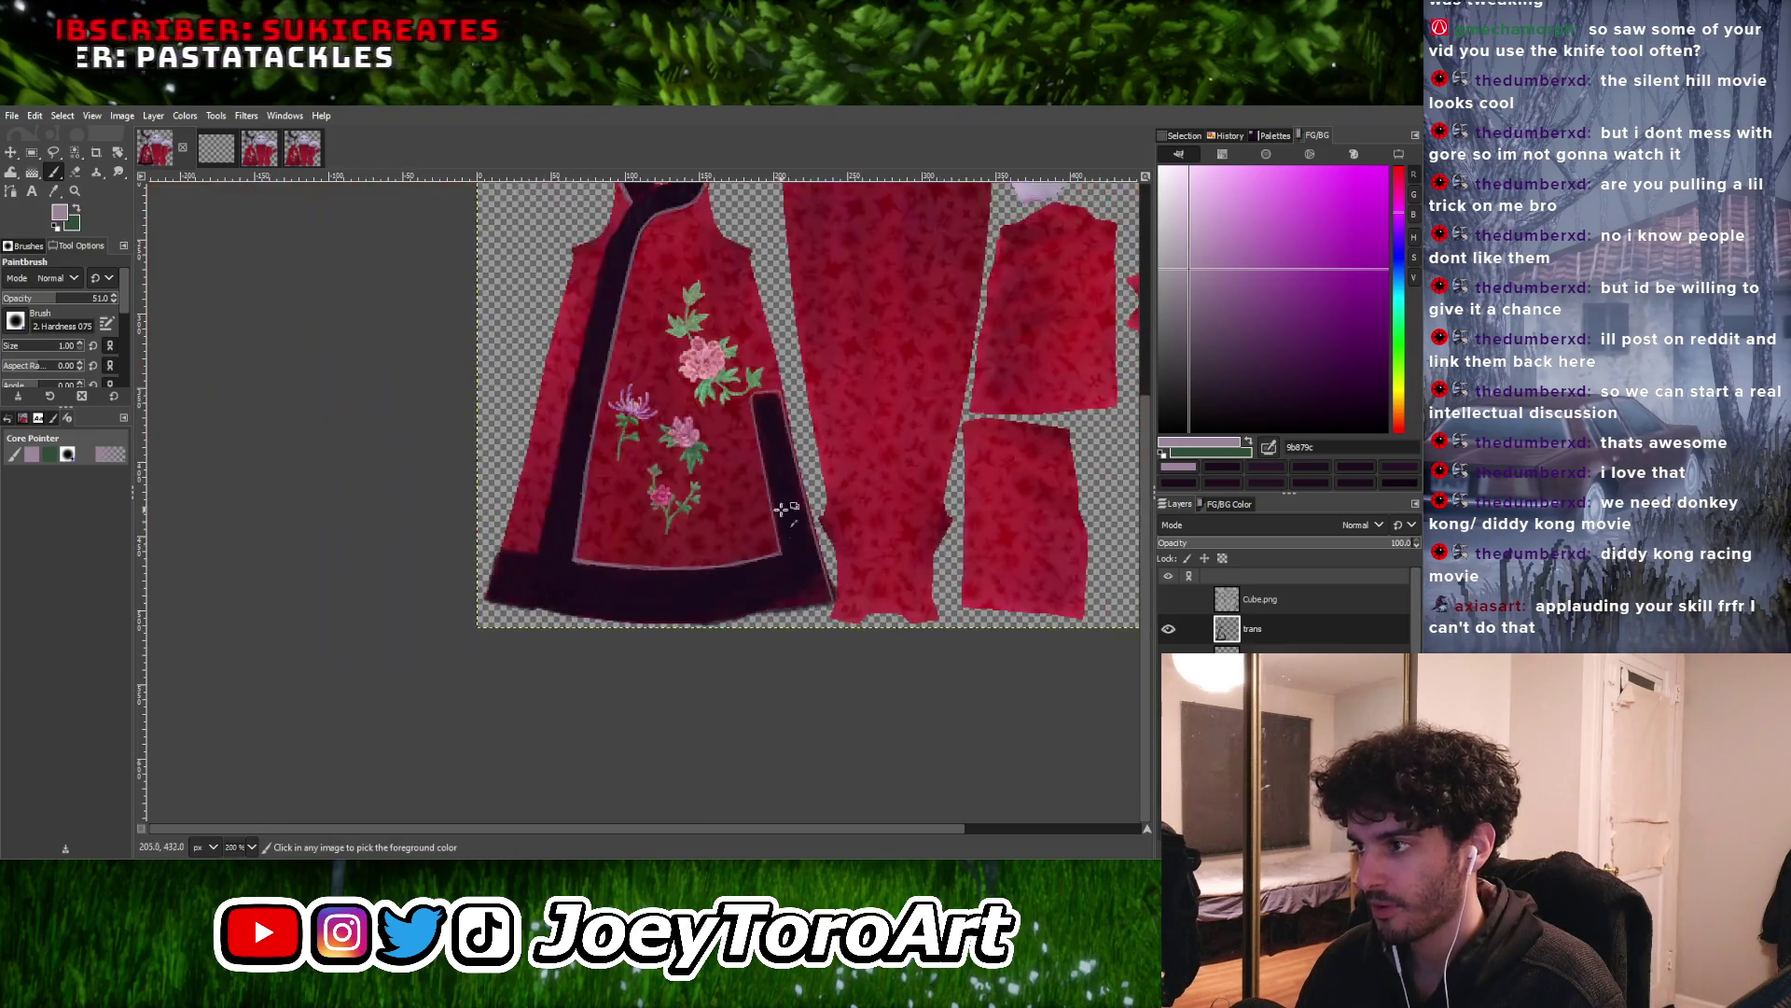
{"action": "scroll", "coordinate": [782, 520], "scroll_direction": "up", "scroll_amount": 4, "text": "ctrl"}
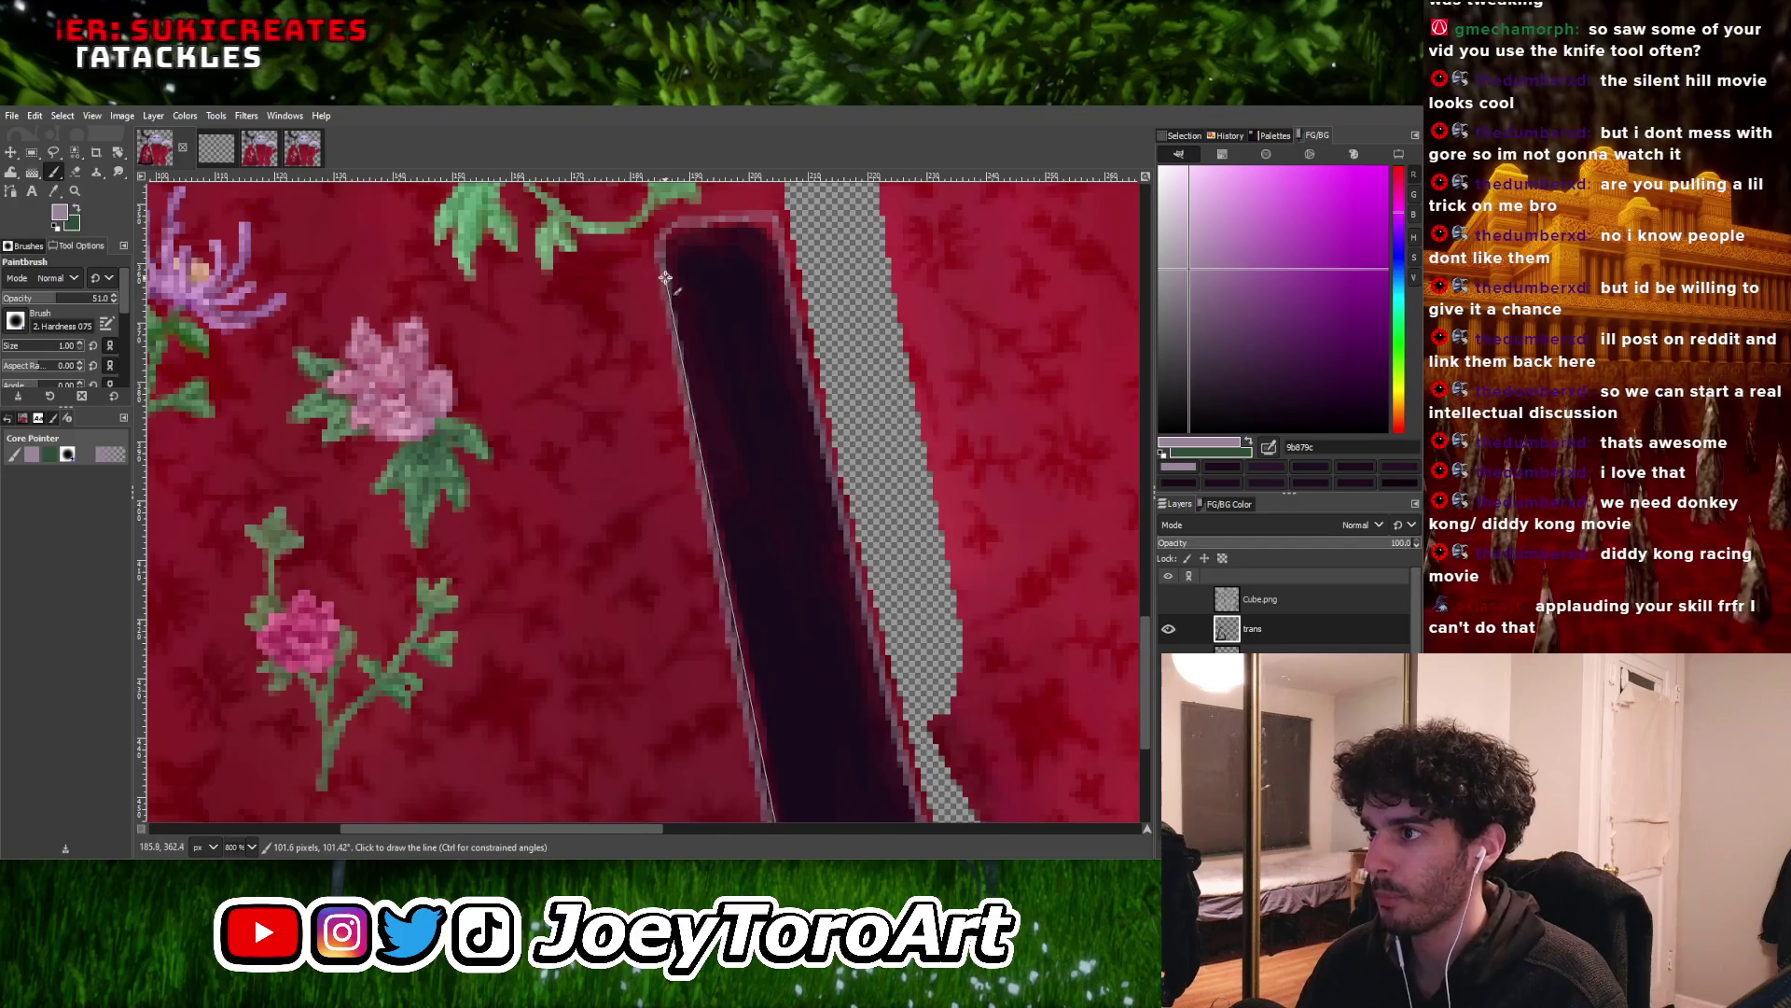
Trace pale highlights along the side trim's left edge, top corner and right edge
{"action": "left_click", "coordinate": [665, 260], "text": "shift"}
{"action": "scroll", "coordinate": [664, 260], "scroll_direction": "down", "scroll_amount": 4, "text": "ctrl"}
{"action": "scroll", "coordinate": [646, 331], "scroll_direction": "up", "scroll_amount": 4, "text": "ctrl"}
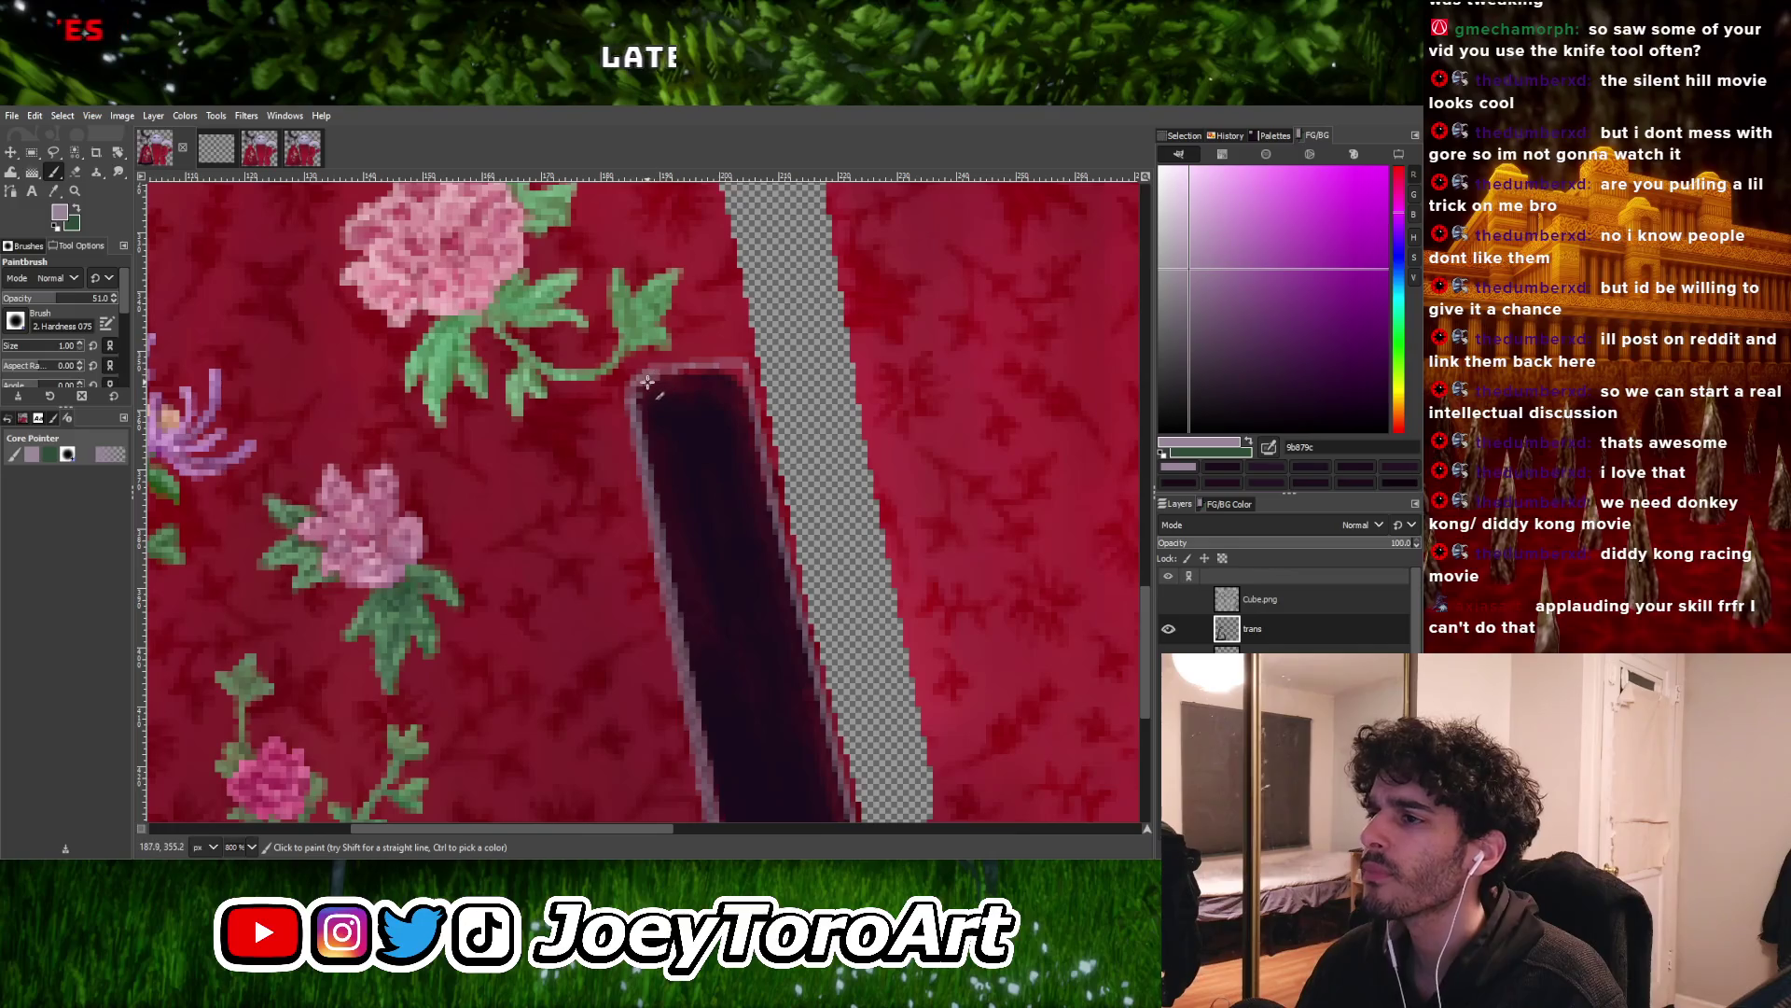
{"action": "left_click", "coordinate": [741, 377], "text": "shift"}
{"action": "scroll", "coordinate": [741, 377], "scroll_direction": "down", "scroll_amount": 4, "text": "ctrl"}
{"action": "scroll", "coordinate": [759, 512], "scroll_direction": "up", "scroll_amount": 4, "text": "ctrl"}
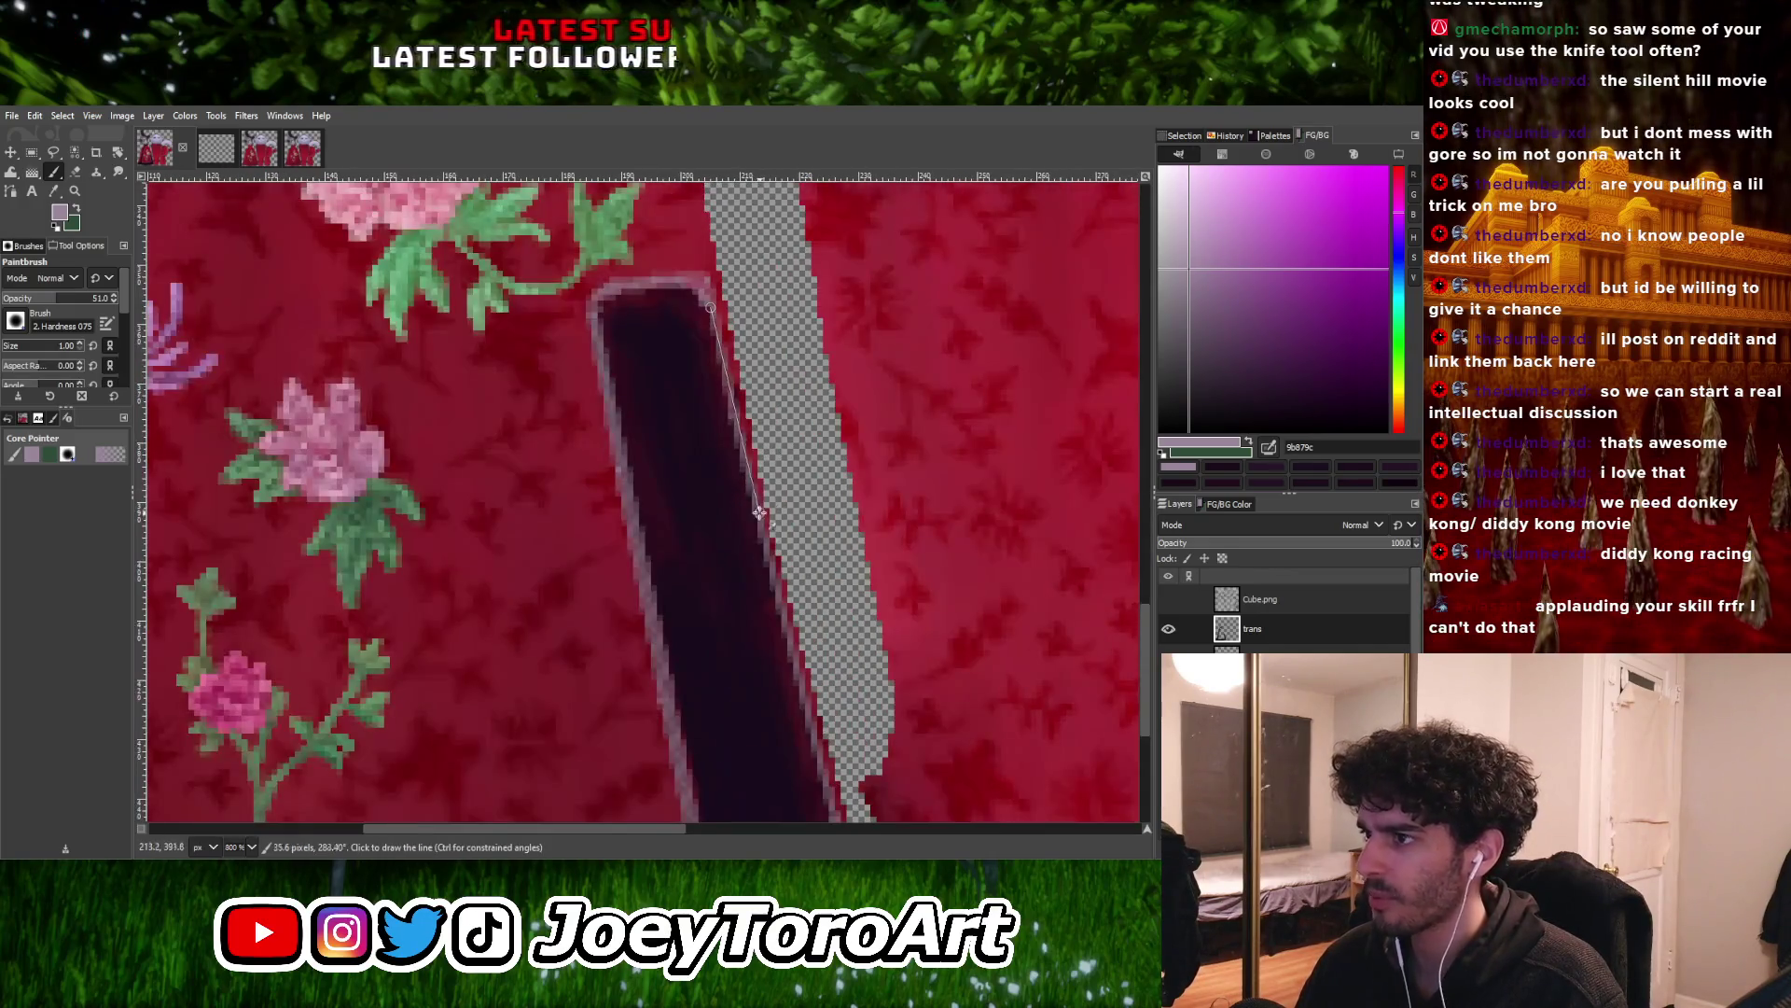
{"action": "left_click", "coordinate": [779, 611], "text": "shift"}
{"action": "scroll", "coordinate": [779, 611], "scroll_direction": "down", "scroll_amount": 4, "text": "ctrl"}
{"action": "scroll", "coordinate": [778, 619], "scroll_direction": "up", "scroll_amount": 4, "text": "ctrl"}
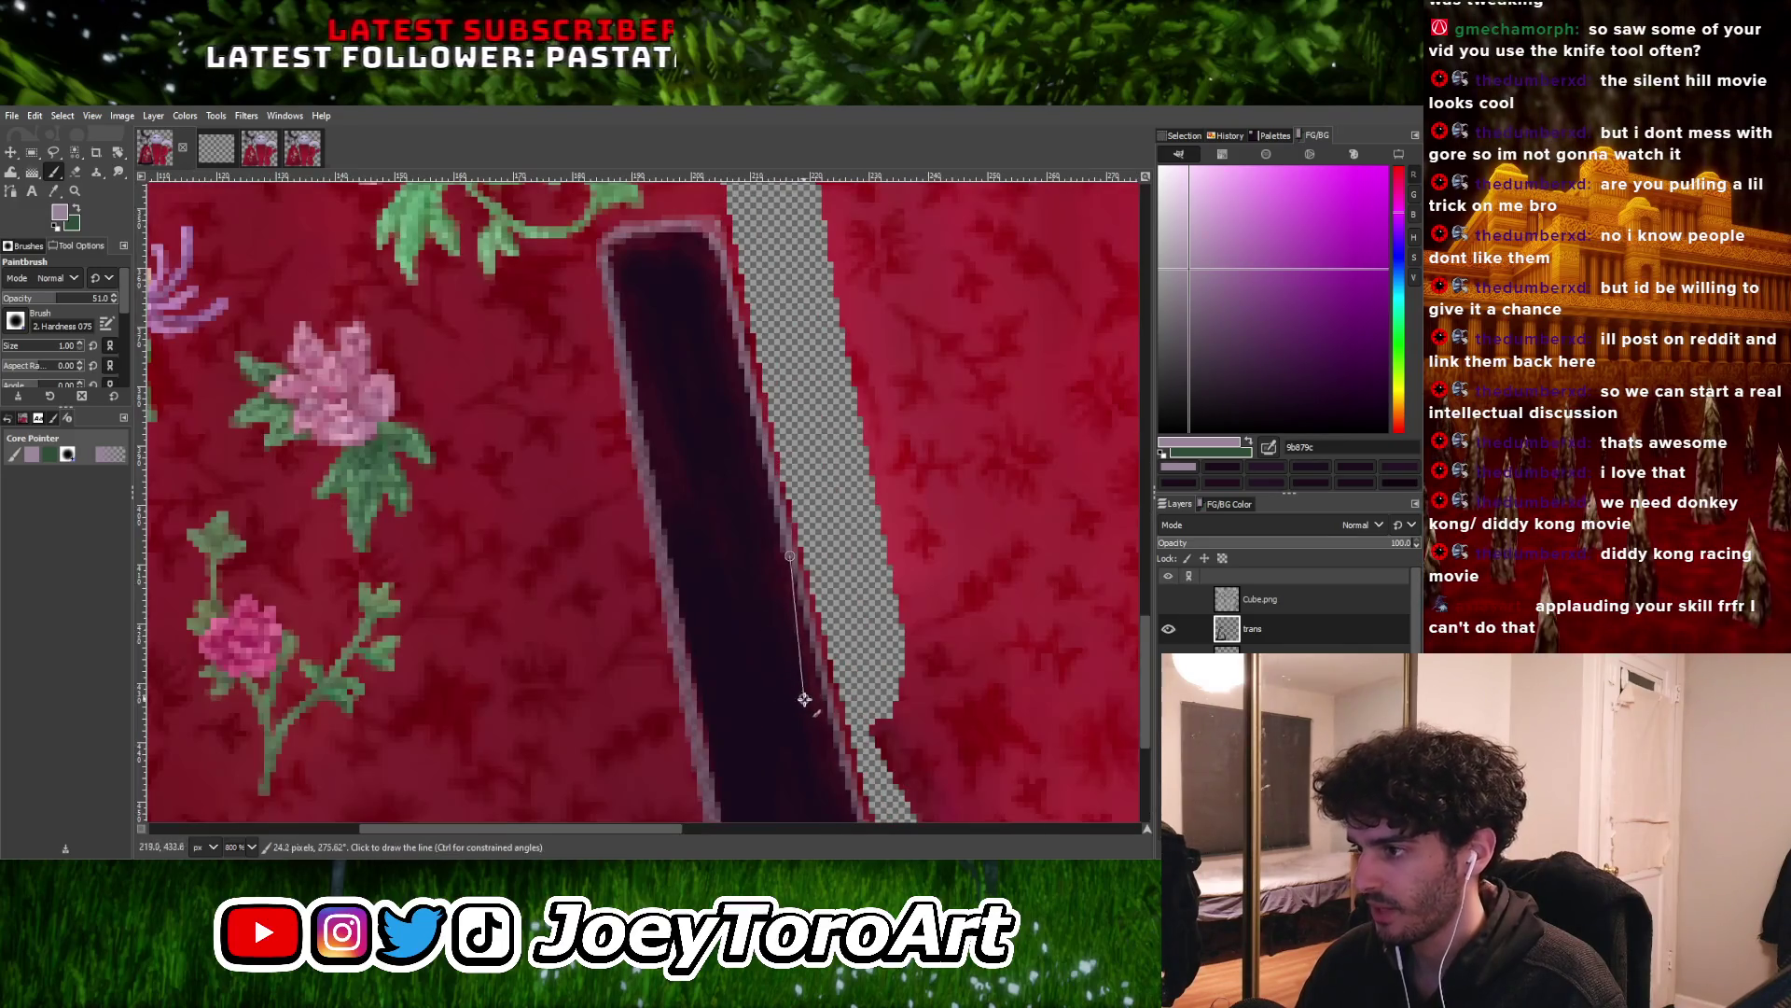
{"action": "left_click", "coordinate": [824, 729], "text": "shift"}
{"action": "scroll", "coordinate": [824, 730], "scroll_direction": "down", "scroll_amount": 4, "text": "ctrl"}
{"action": "scroll", "coordinate": [822, 737], "scroll_direction": "up", "scroll_amount": 3, "text": "ctrl"}
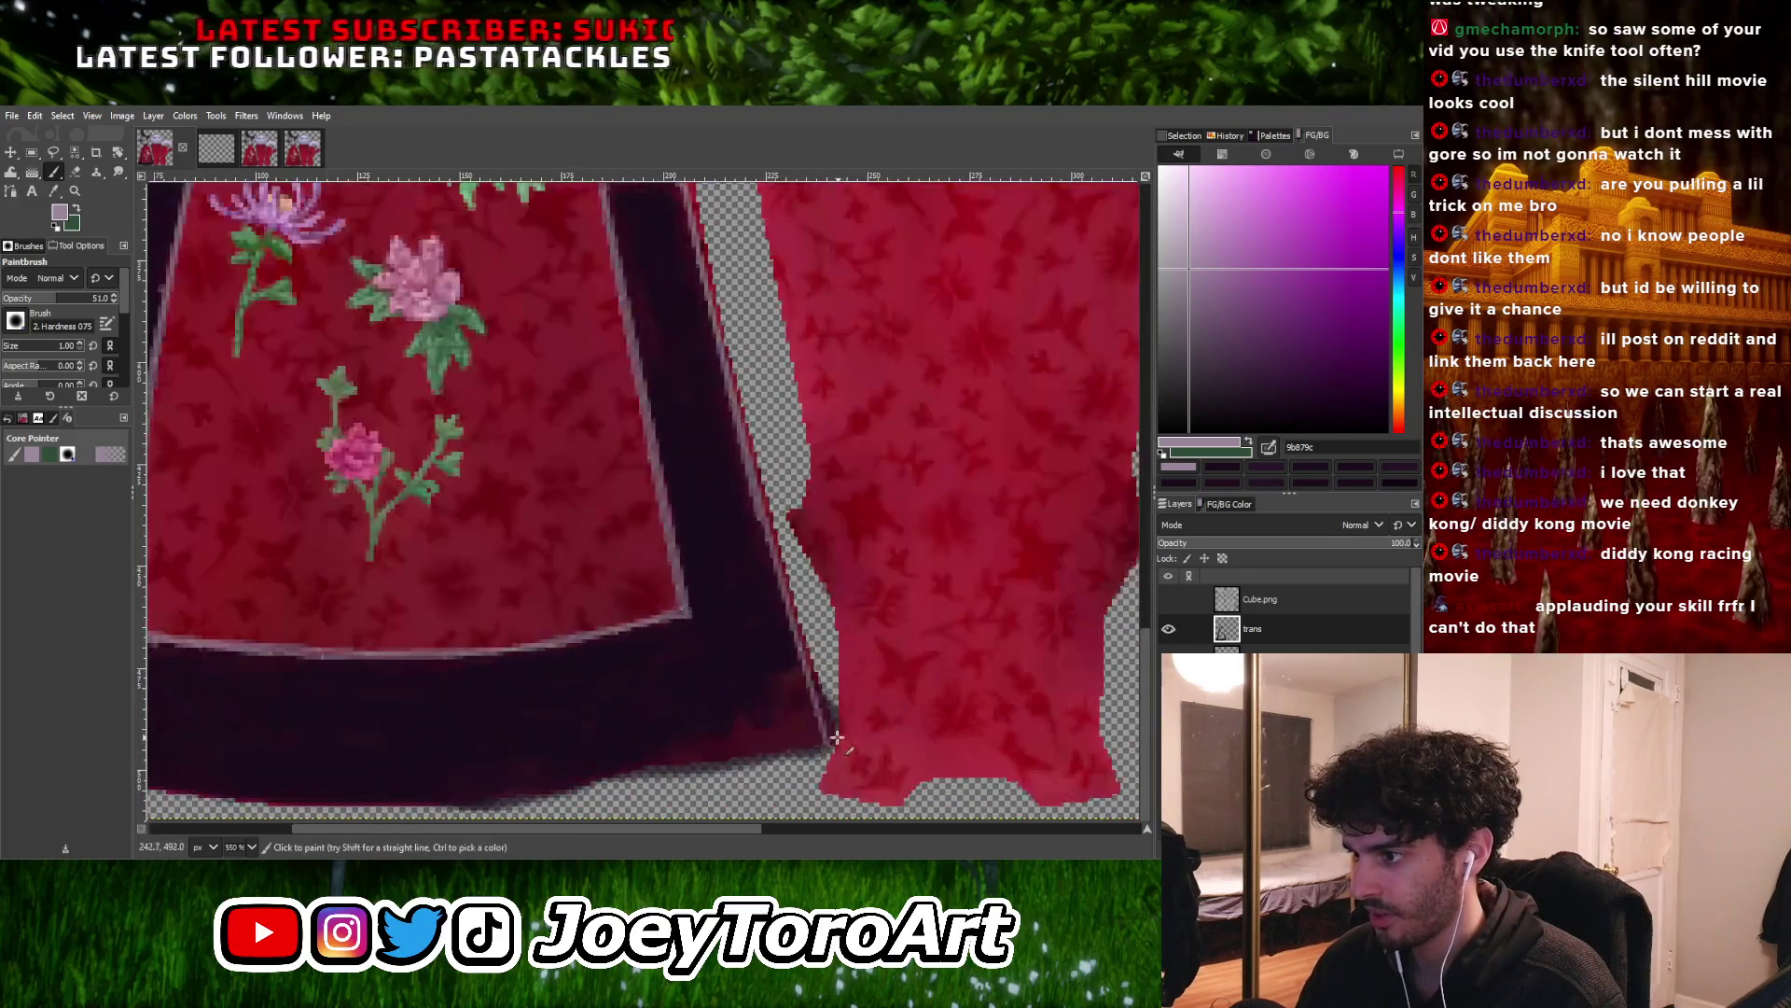
{"action": "left_click", "coordinate": [822, 737], "text": "shift"}
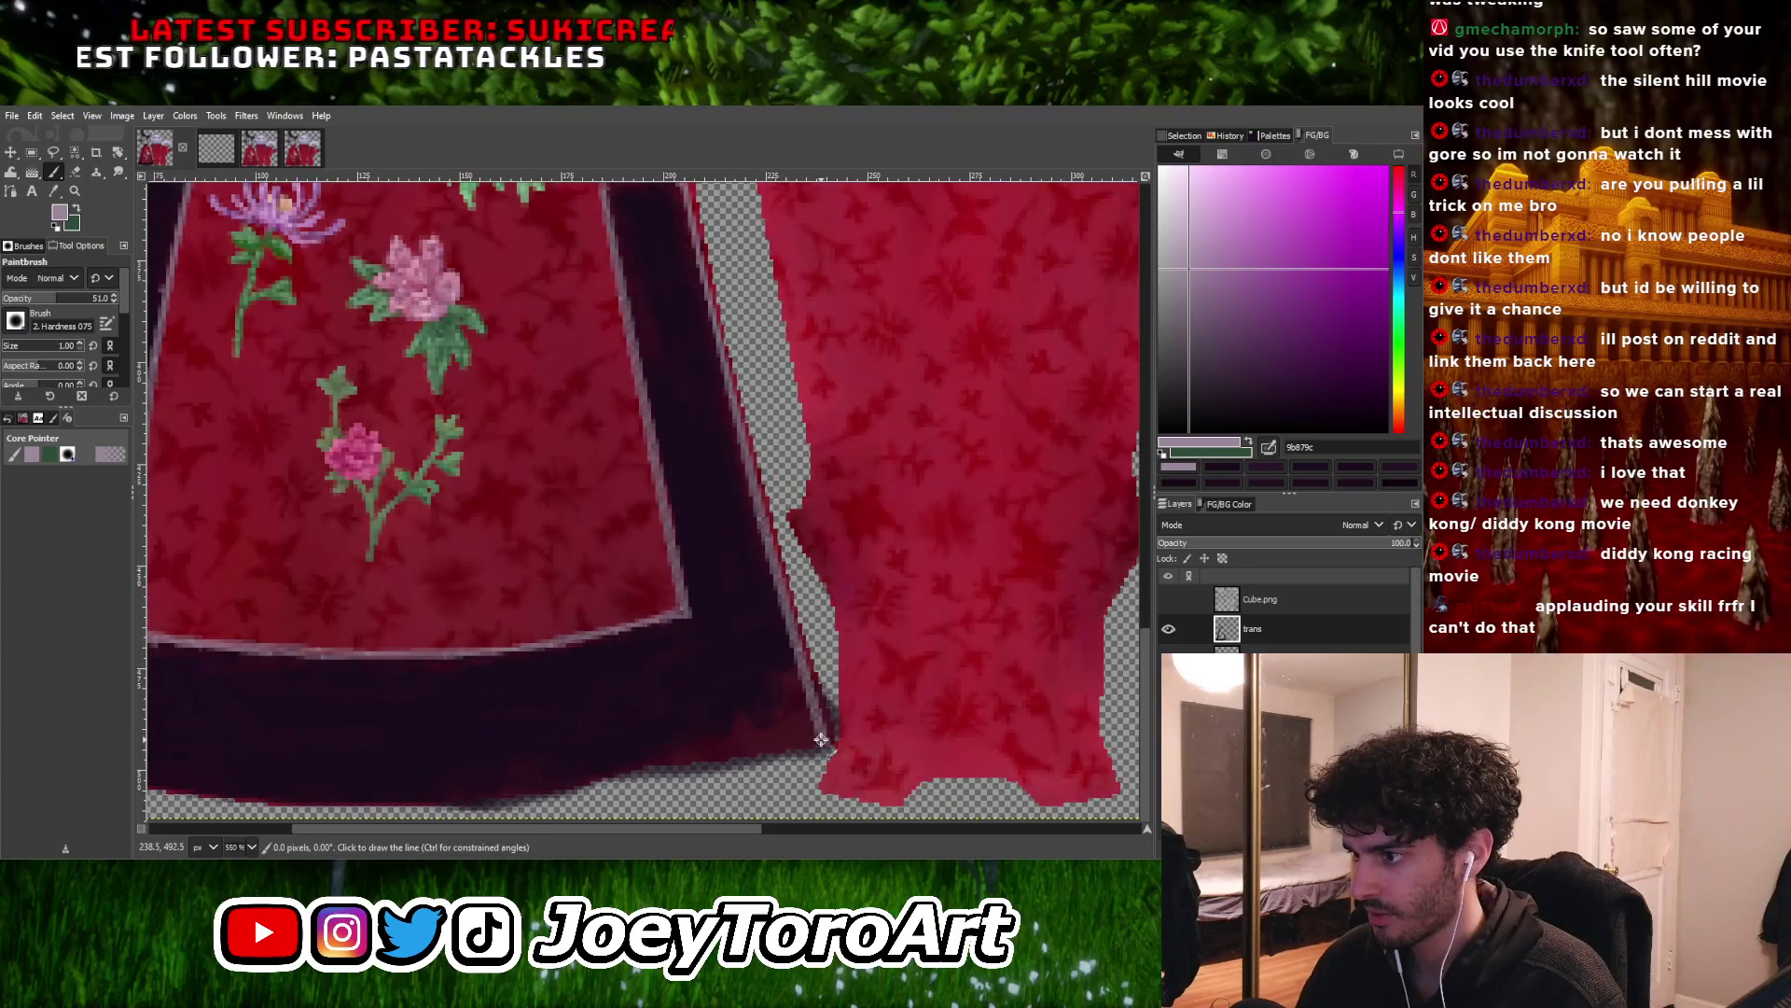
Add a pale highlight line along the bottom trim's inner edge
{"action": "left_click", "coordinate": [683, 618]}
{"action": "left_click", "coordinate": [564, 645], "text": "shift"}
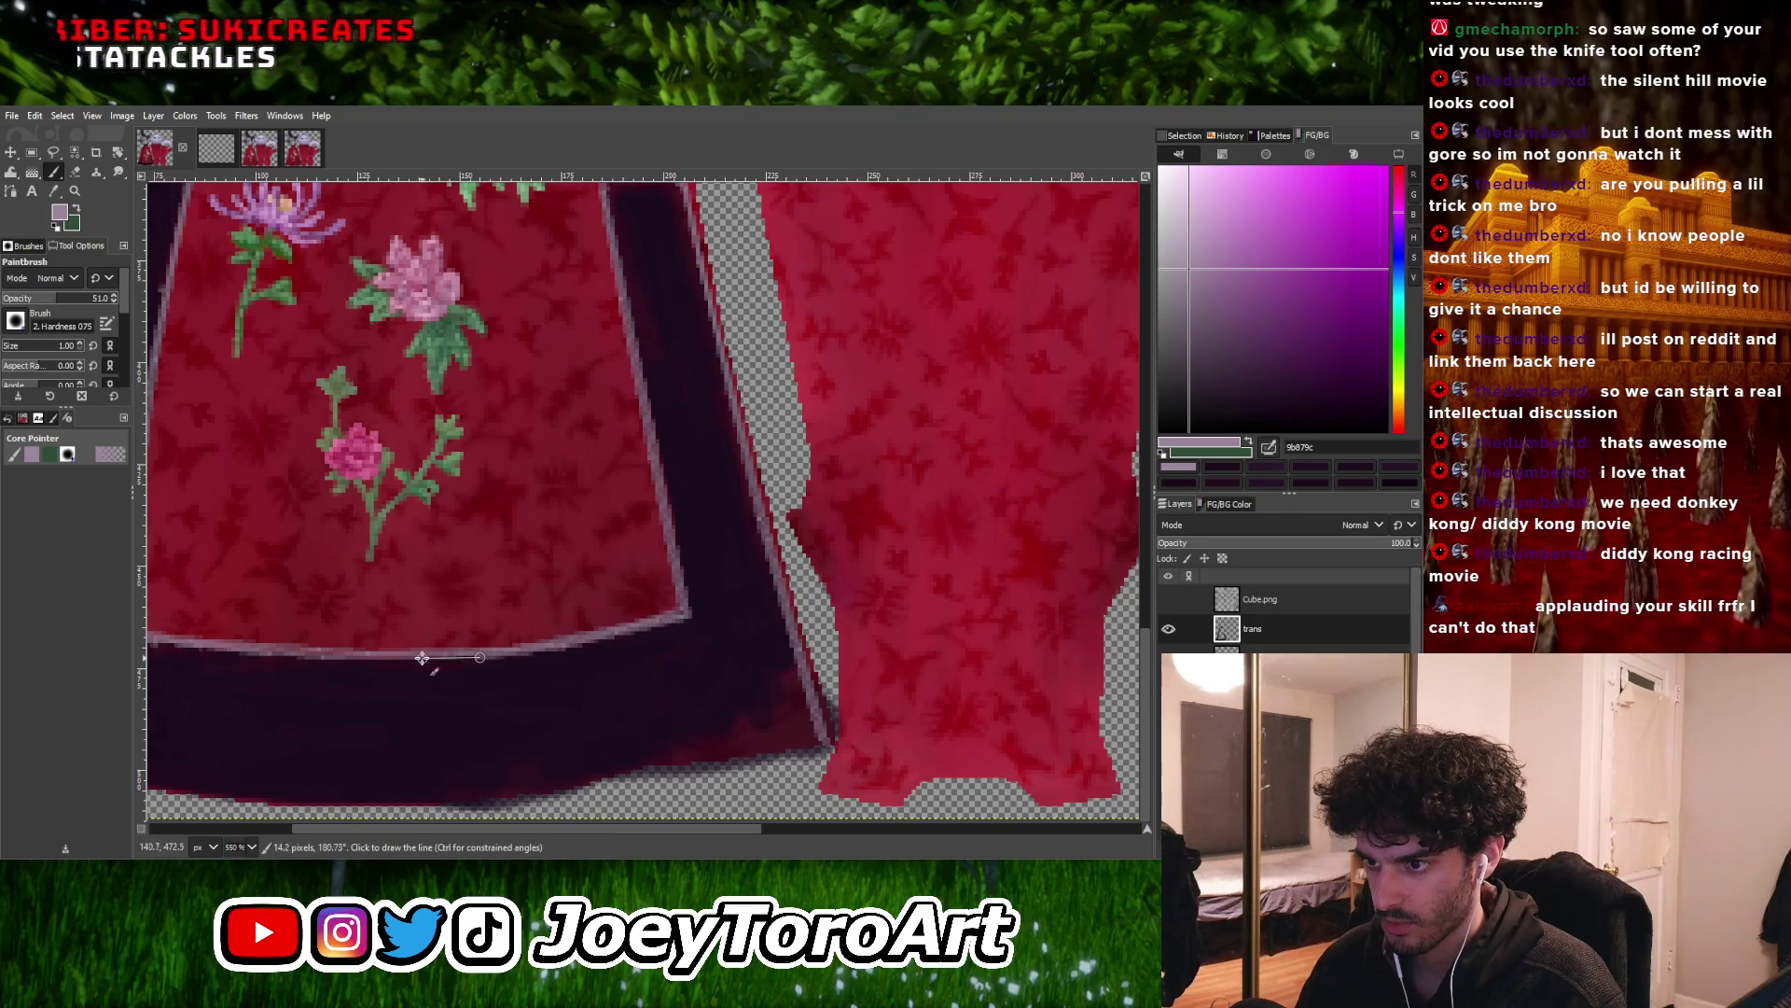
{"action": "scroll", "coordinate": [702, 676], "scroll_direction": "down", "scroll_amount": 1, "text": "ctrl"}
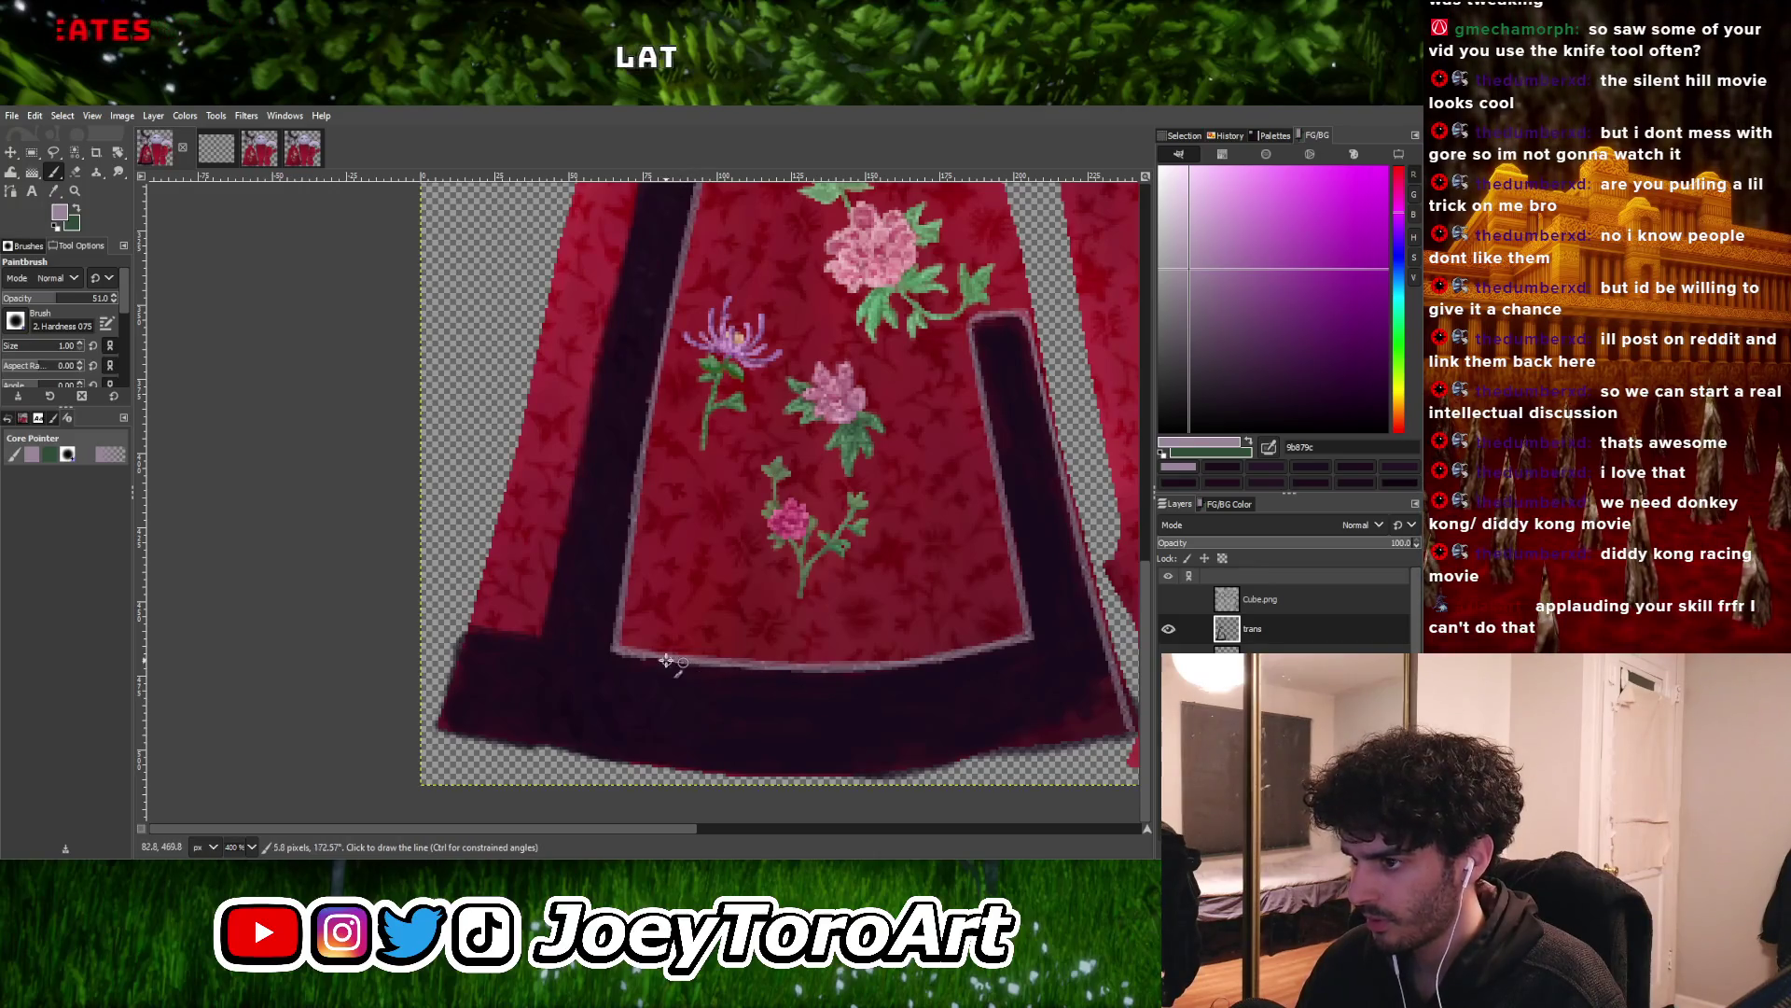
{"action": "scroll", "coordinate": [613, 650], "scroll_direction": "down", "scroll_amount": 3, "text": "ctrl"}
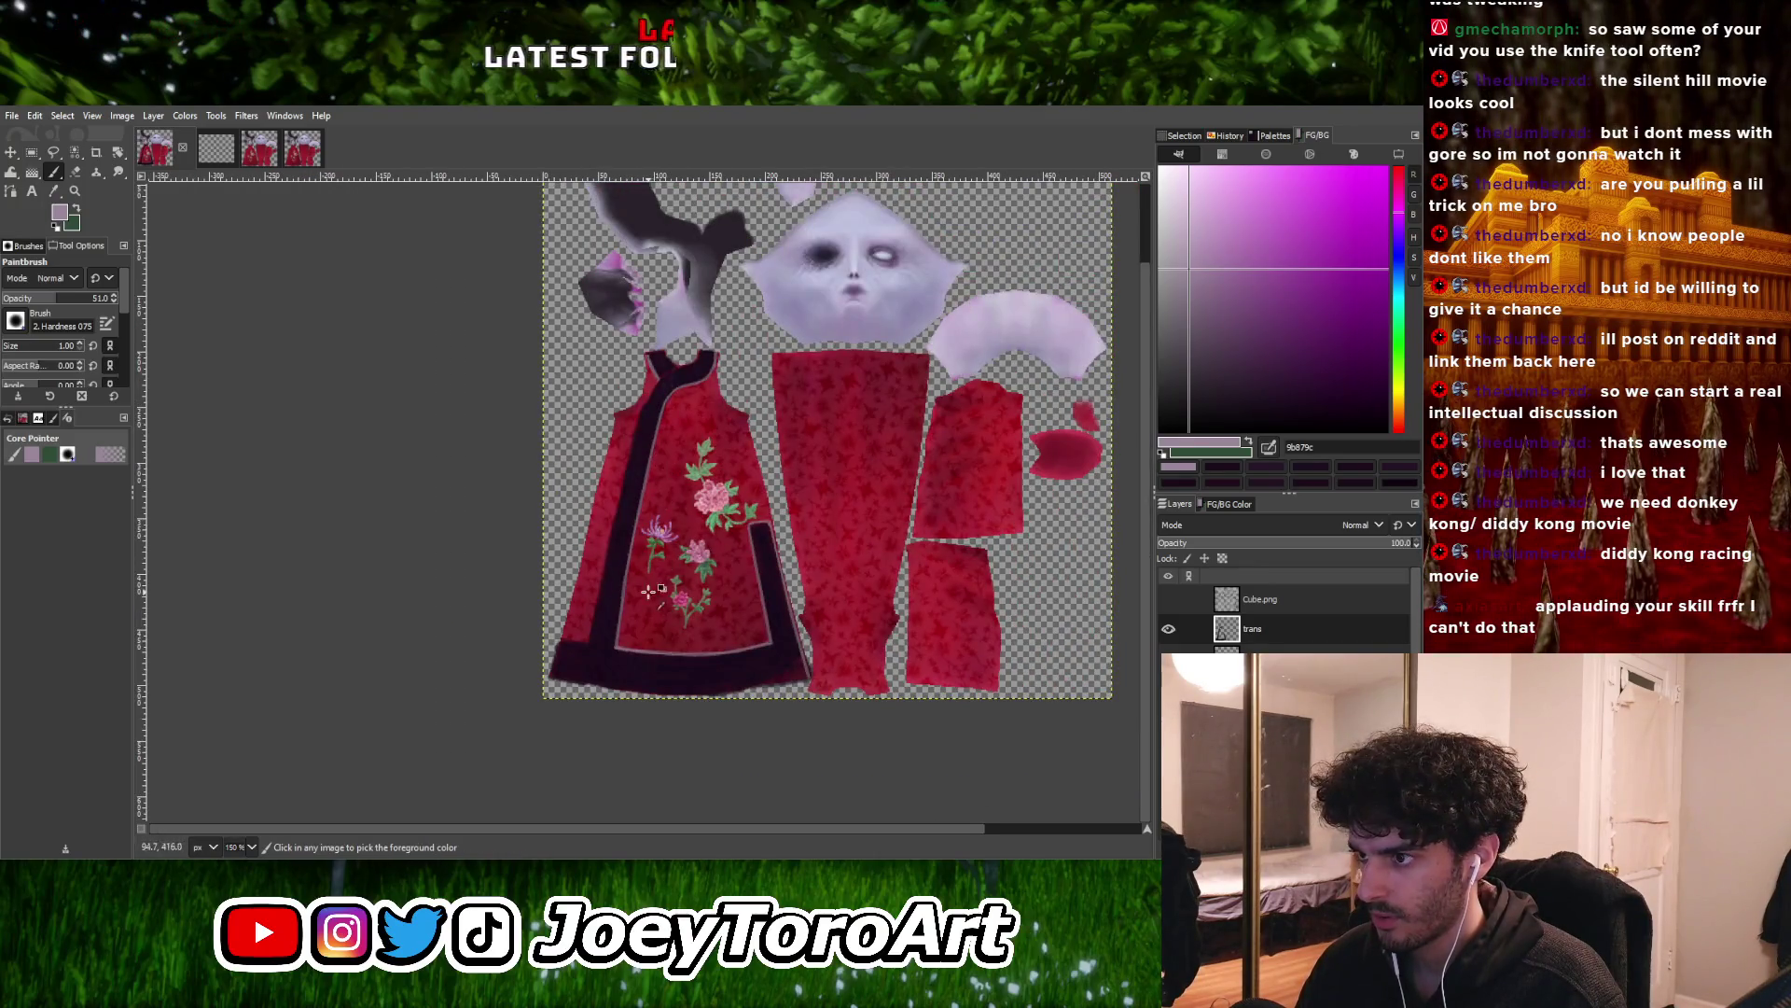
{"action": "scroll", "coordinate": [649, 591], "scroll_direction": "up", "scroll_amount": 4, "text": "ctrl"}
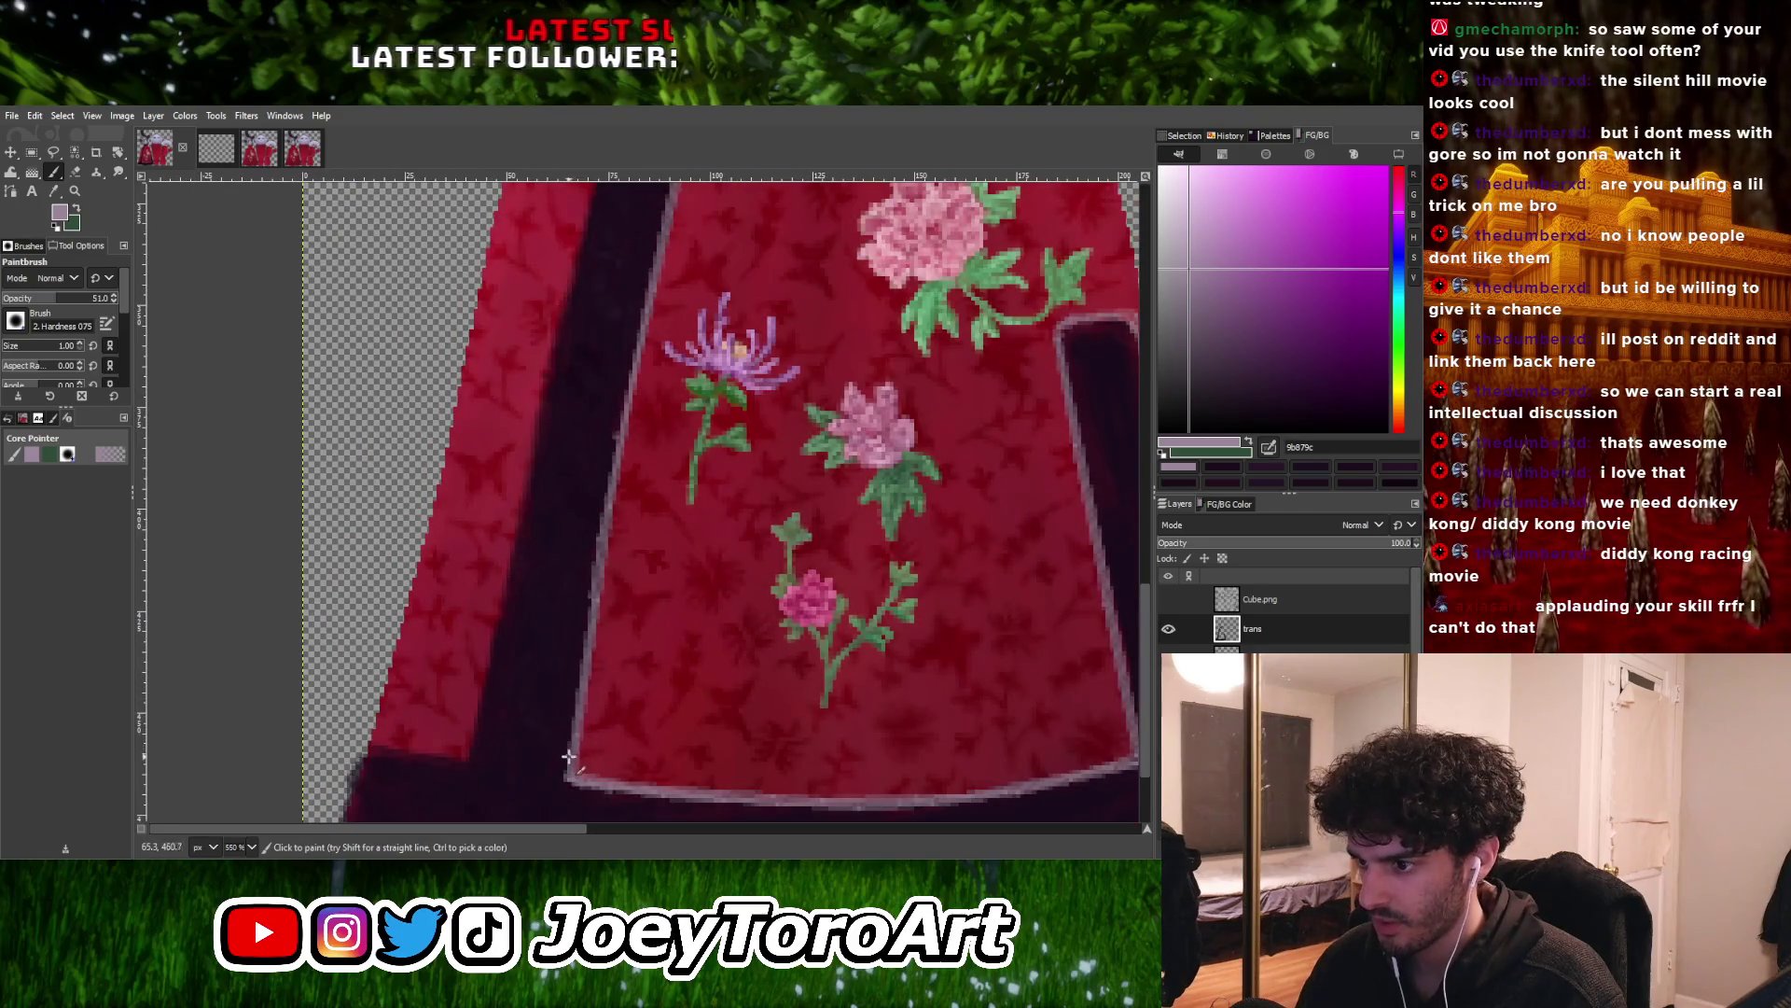
Run a pale highlight line up the panel's left edge toward the neckline
{"action": "left_click", "coordinate": [600, 519]}
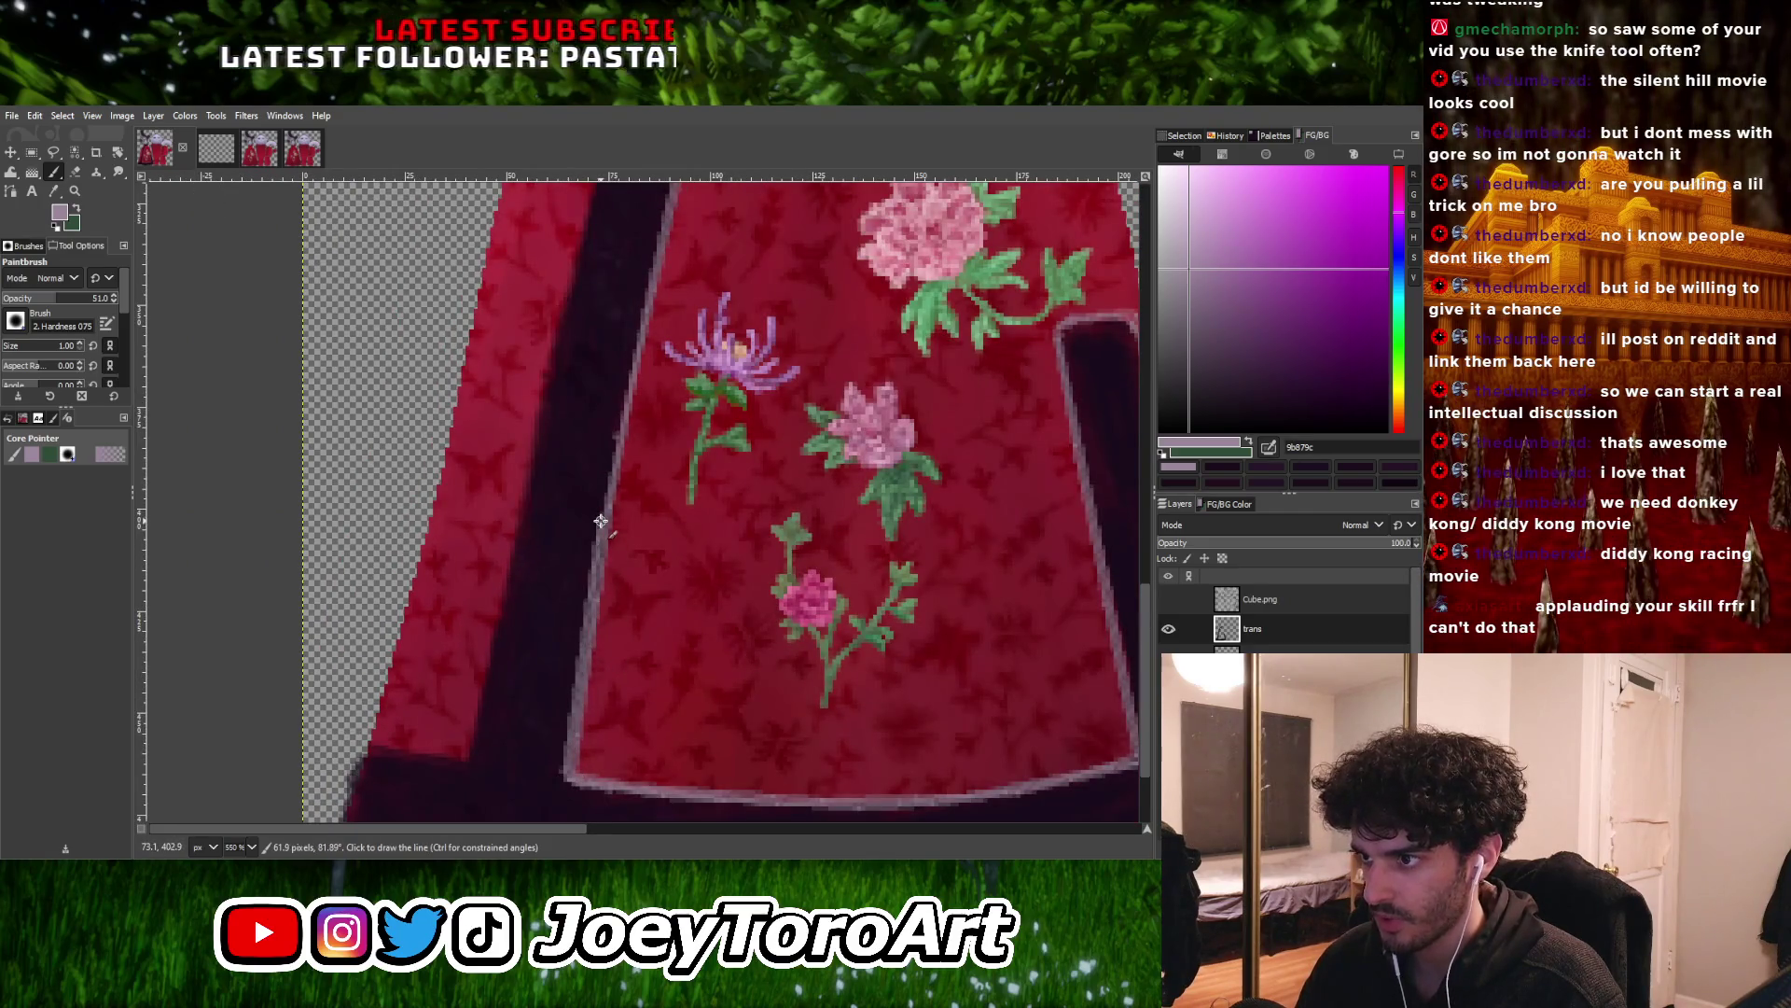
{"action": "left_click", "coordinate": [627, 374]}
{"action": "scroll", "coordinate": [634, 374], "scroll_direction": "up", "scroll_amount": 1, "text": "ctrl"}
{"action": "left_click", "coordinate": [644, 324]}
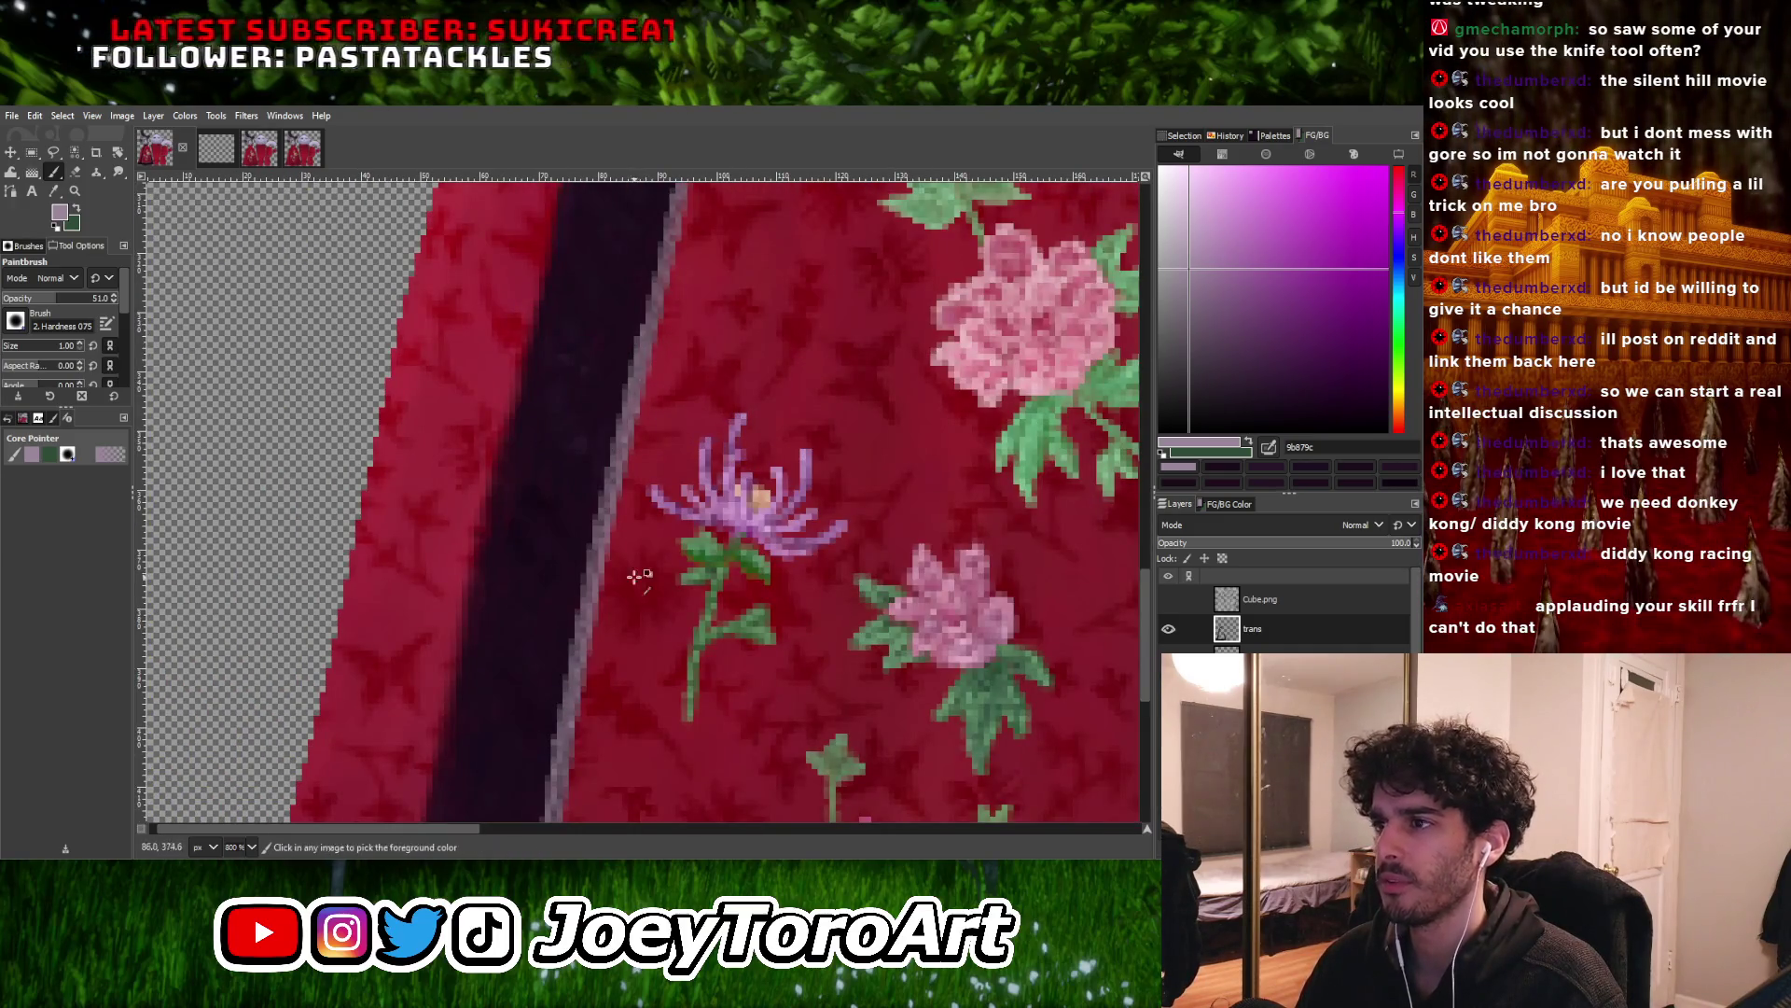
{"action": "scroll", "coordinate": [644, 402], "scroll_direction": "up", "scroll_amount": 3}
{"action": "left_click", "coordinate": [685, 370]}
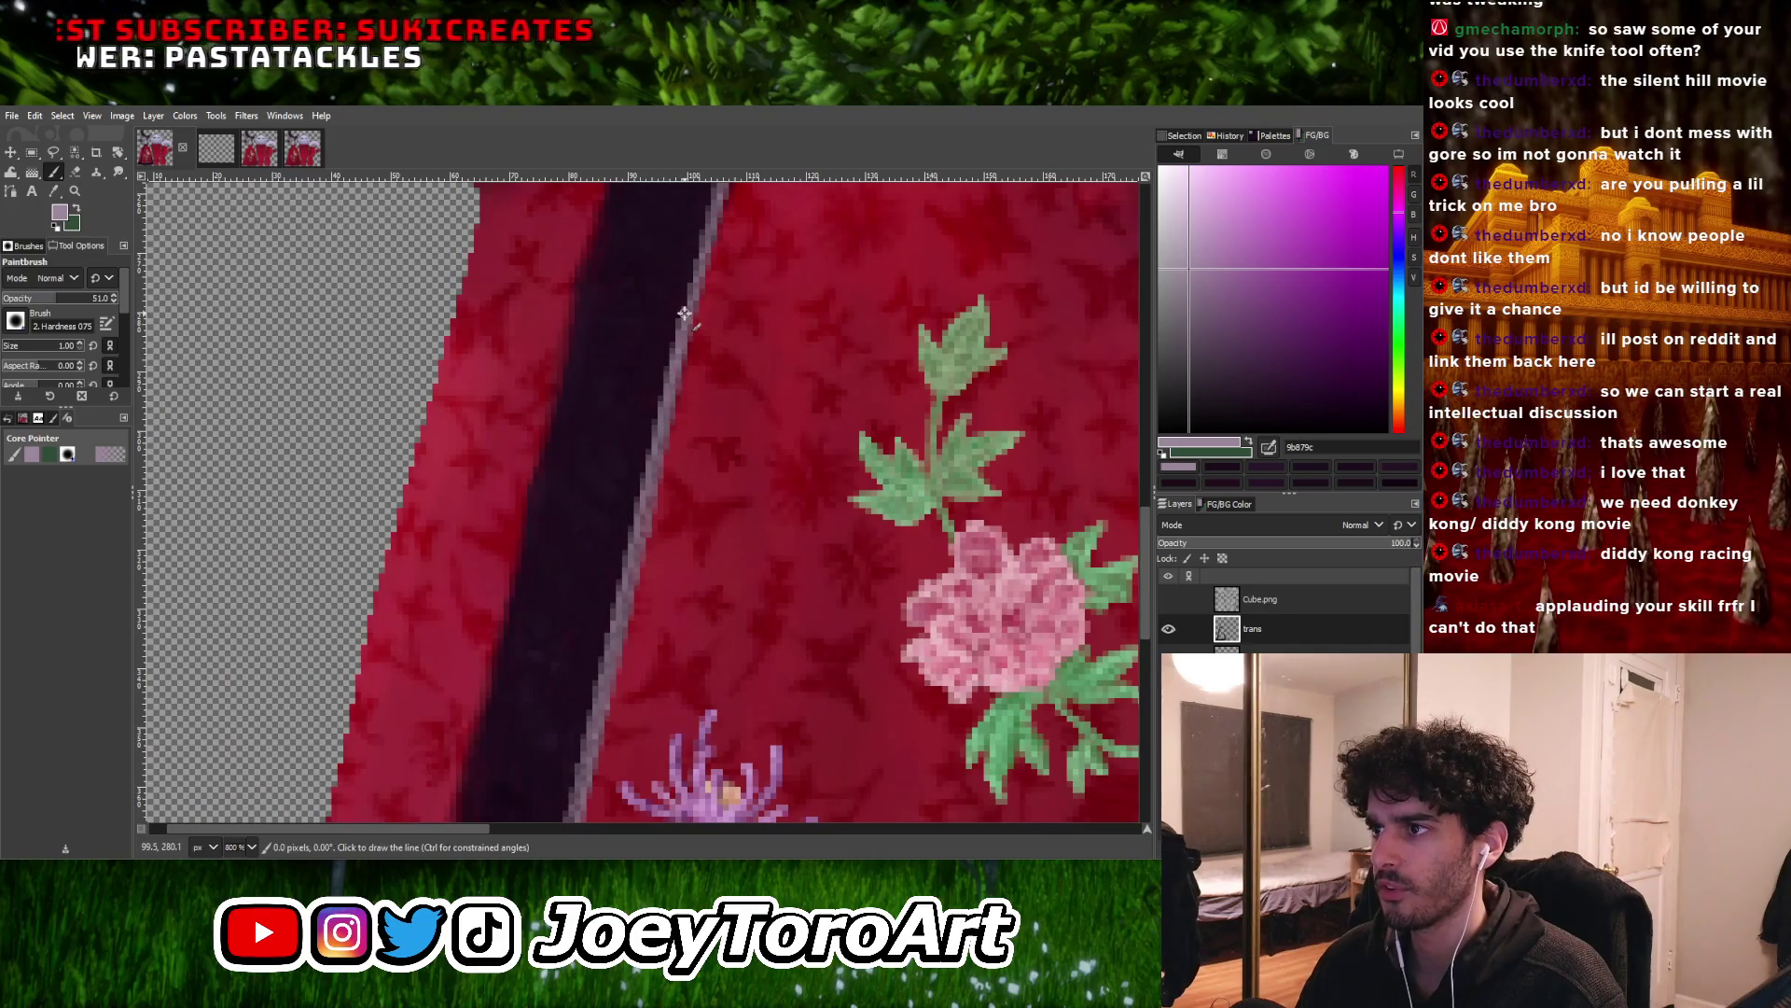
{"action": "scroll", "coordinate": [658, 646], "scroll_direction": "down", "scroll_amount": 2, "text": "ctrl"}
{"action": "scroll", "coordinate": [658, 646], "scroll_direction": "up", "scroll_amount": 2, "text": "ctrl"}
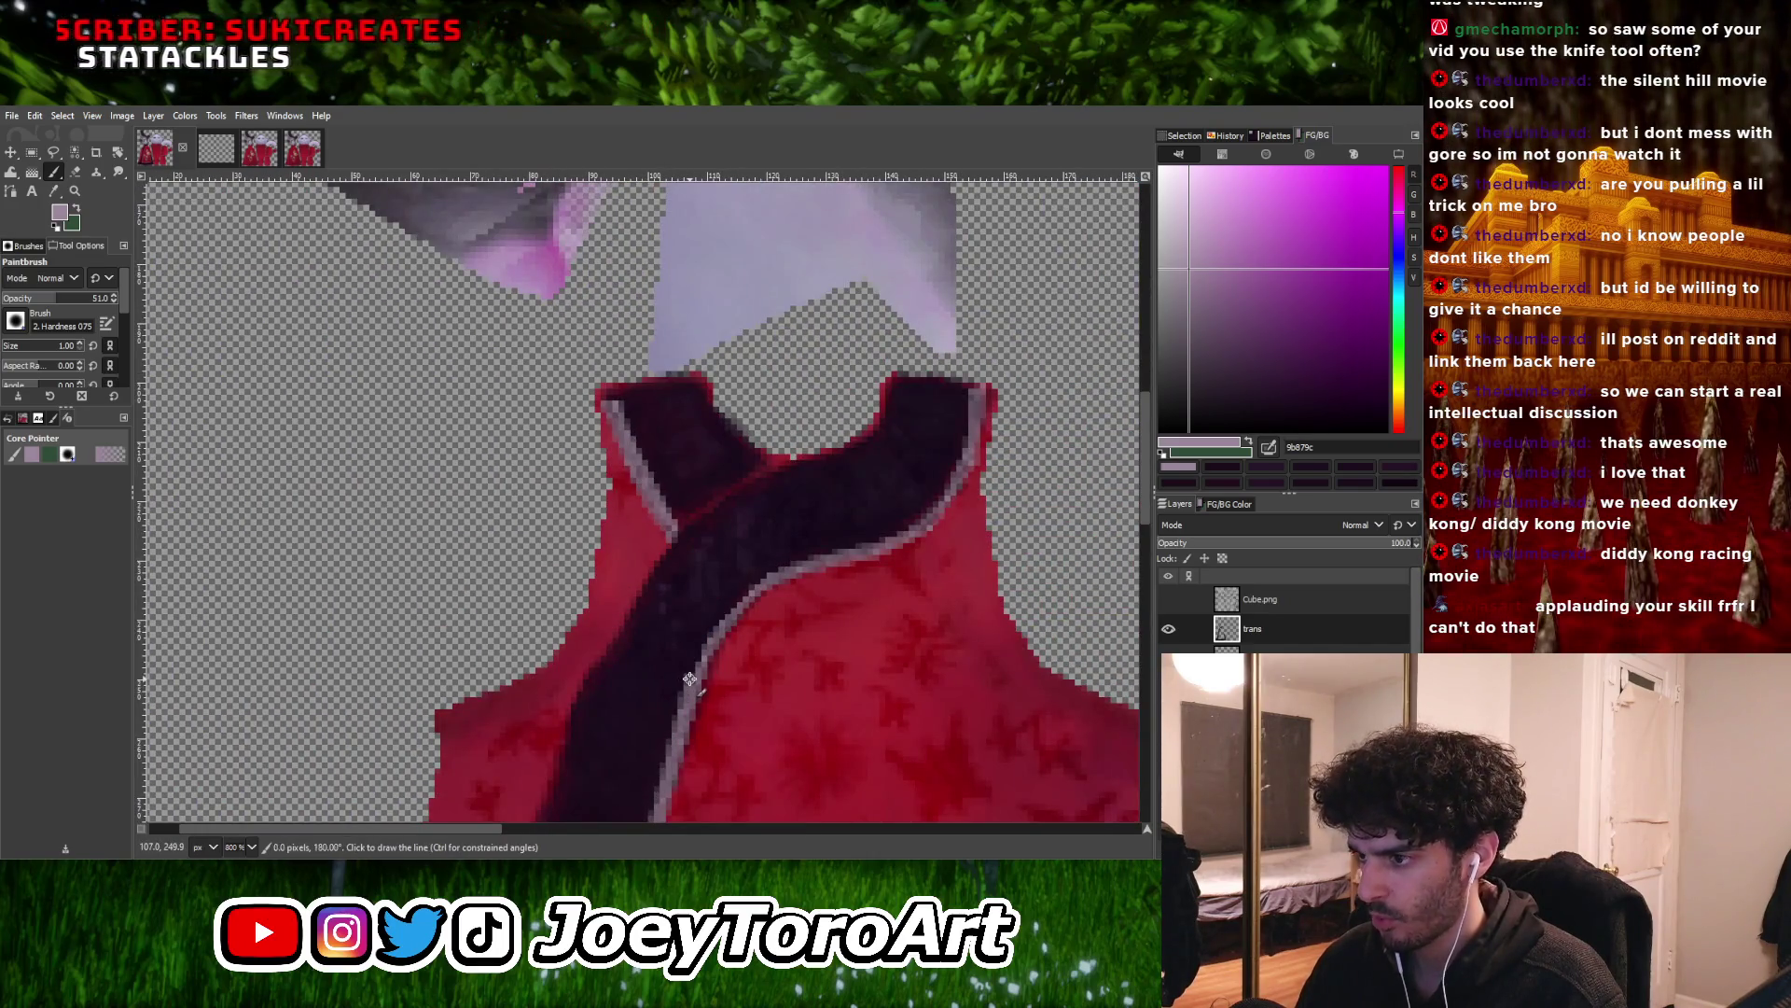
Paint short pale highlight segments along the collar band's edges near the crossover
{"action": "left_click", "coordinate": [756, 584]}
{"action": "scroll", "coordinate": [756, 584], "scroll_direction": "down", "scroll_amount": 2, "text": "ctrl"}
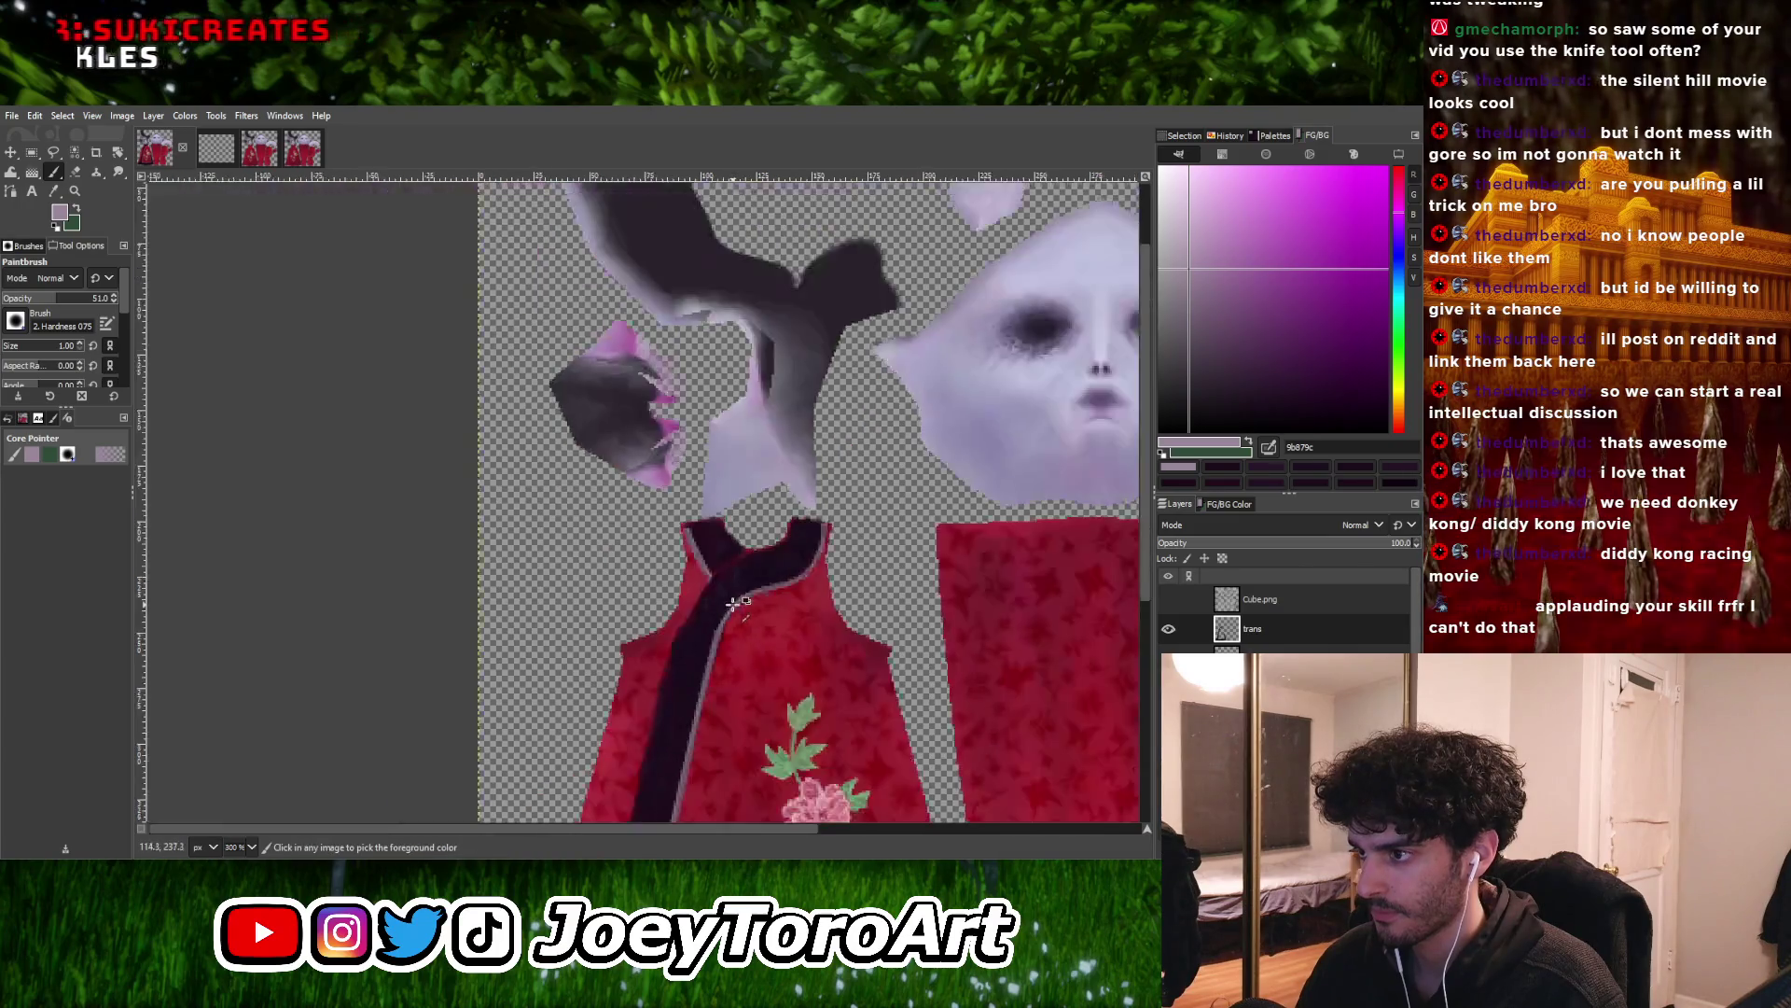
{"action": "scroll", "coordinate": [775, 583], "scroll_direction": "up", "scroll_amount": 2, "text": "ctrl"}
{"action": "scroll", "coordinate": [704, 611], "scroll_direction": "up", "scroll_amount": 1, "text": "ctrl"}
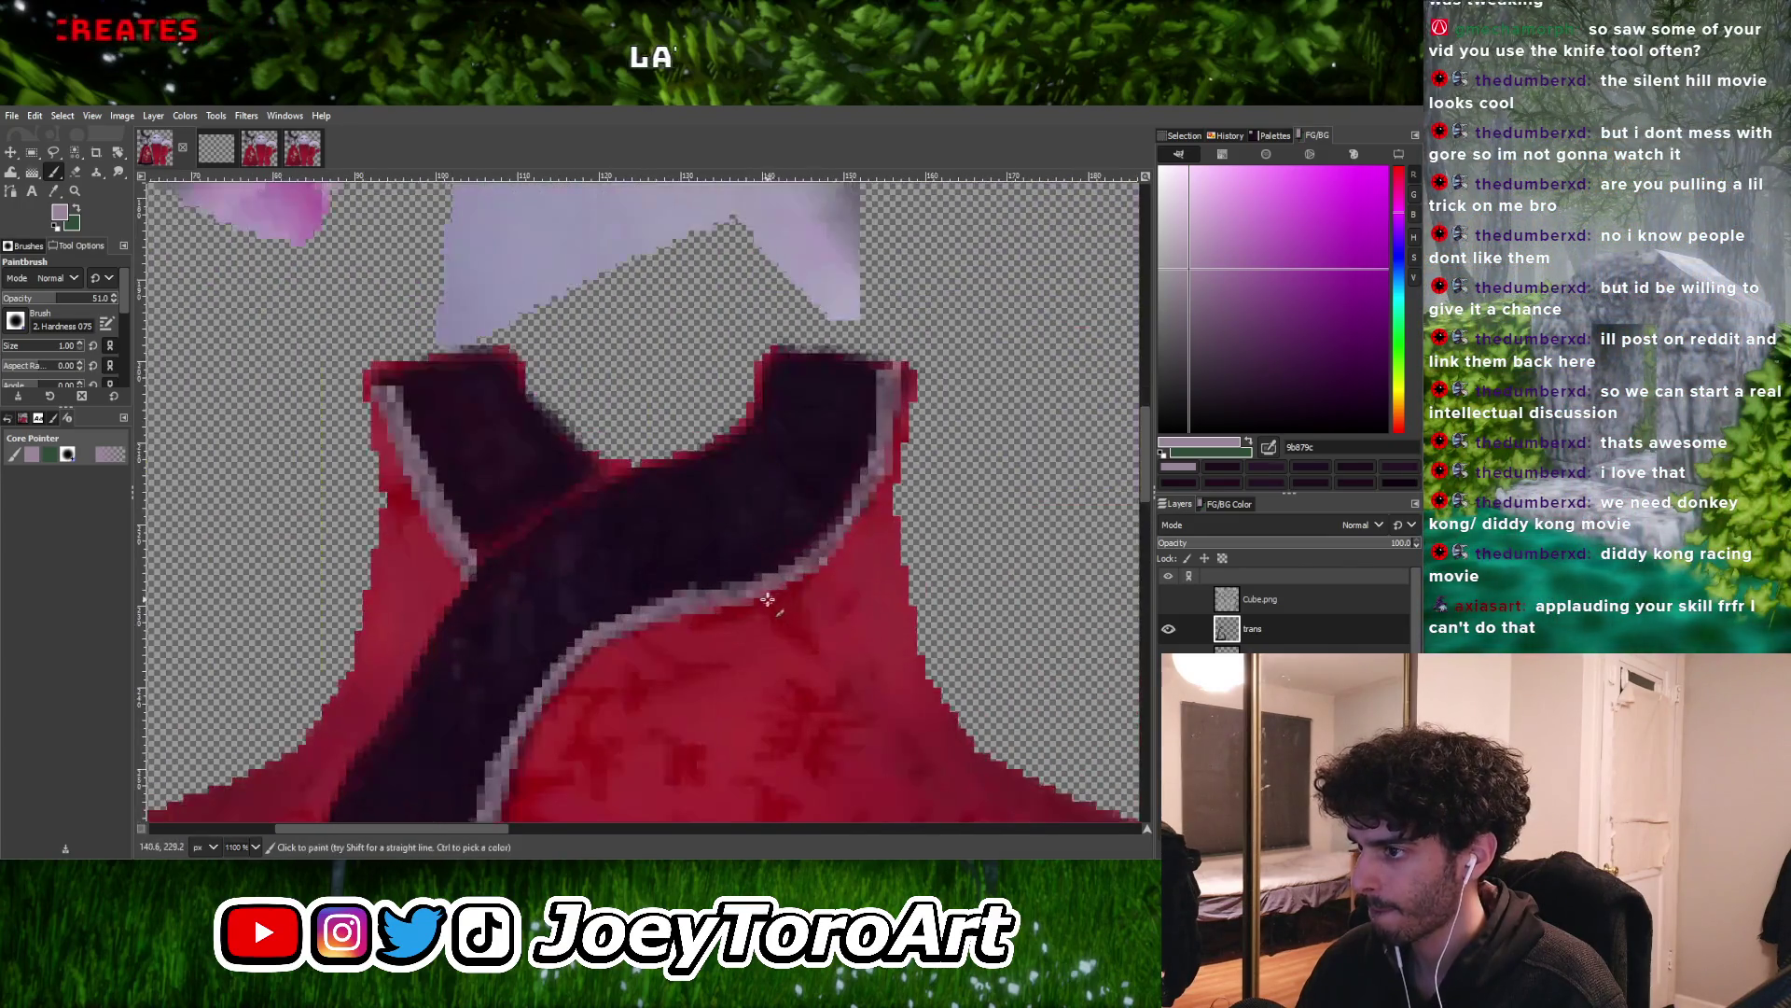
{"action": "left_click", "coordinate": [800, 558]}
{"action": "scroll", "coordinate": [799, 558], "scroll_direction": "down", "scroll_amount": 2, "text": "ctrl"}
{"action": "scroll", "coordinate": [782, 573], "scroll_direction": "up", "scroll_amount": 2, "text": "ctrl"}
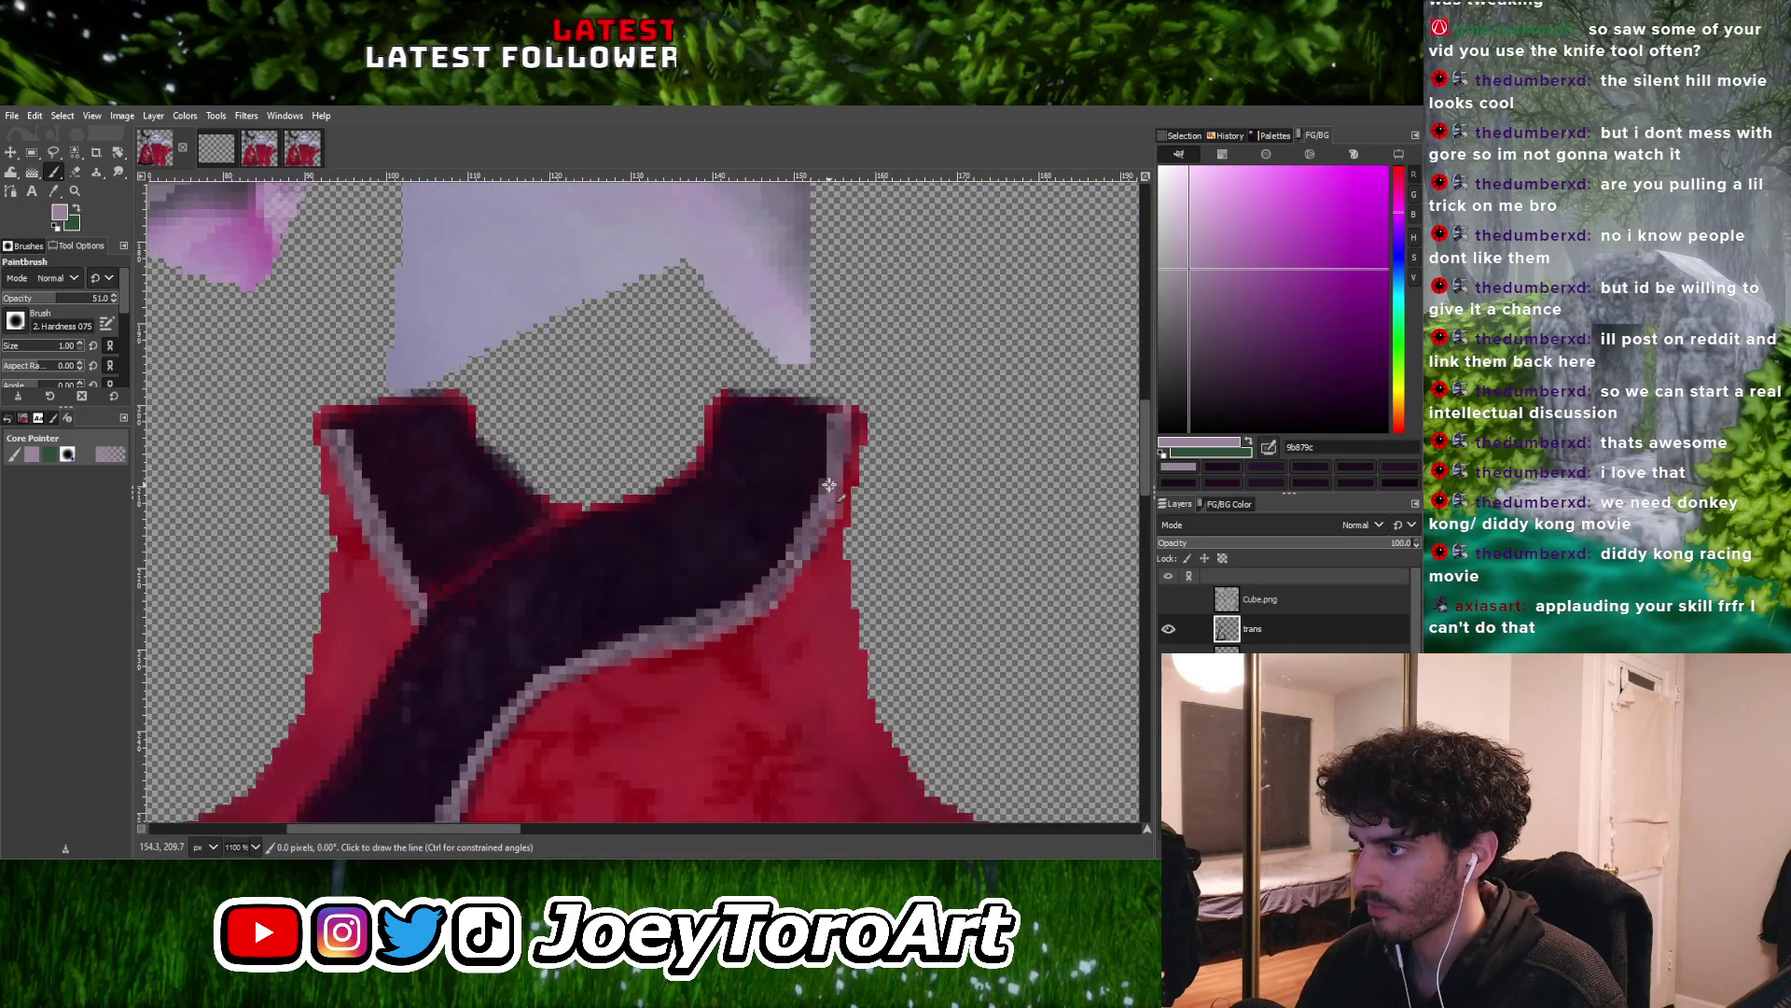
{"action": "scroll", "coordinate": [828, 484], "scroll_direction": "down", "scroll_amount": 3, "text": "ctrl"}
{"action": "scroll", "coordinate": [590, 697], "scroll_direction": "up", "scroll_amount": 3, "text": "ctrl"}
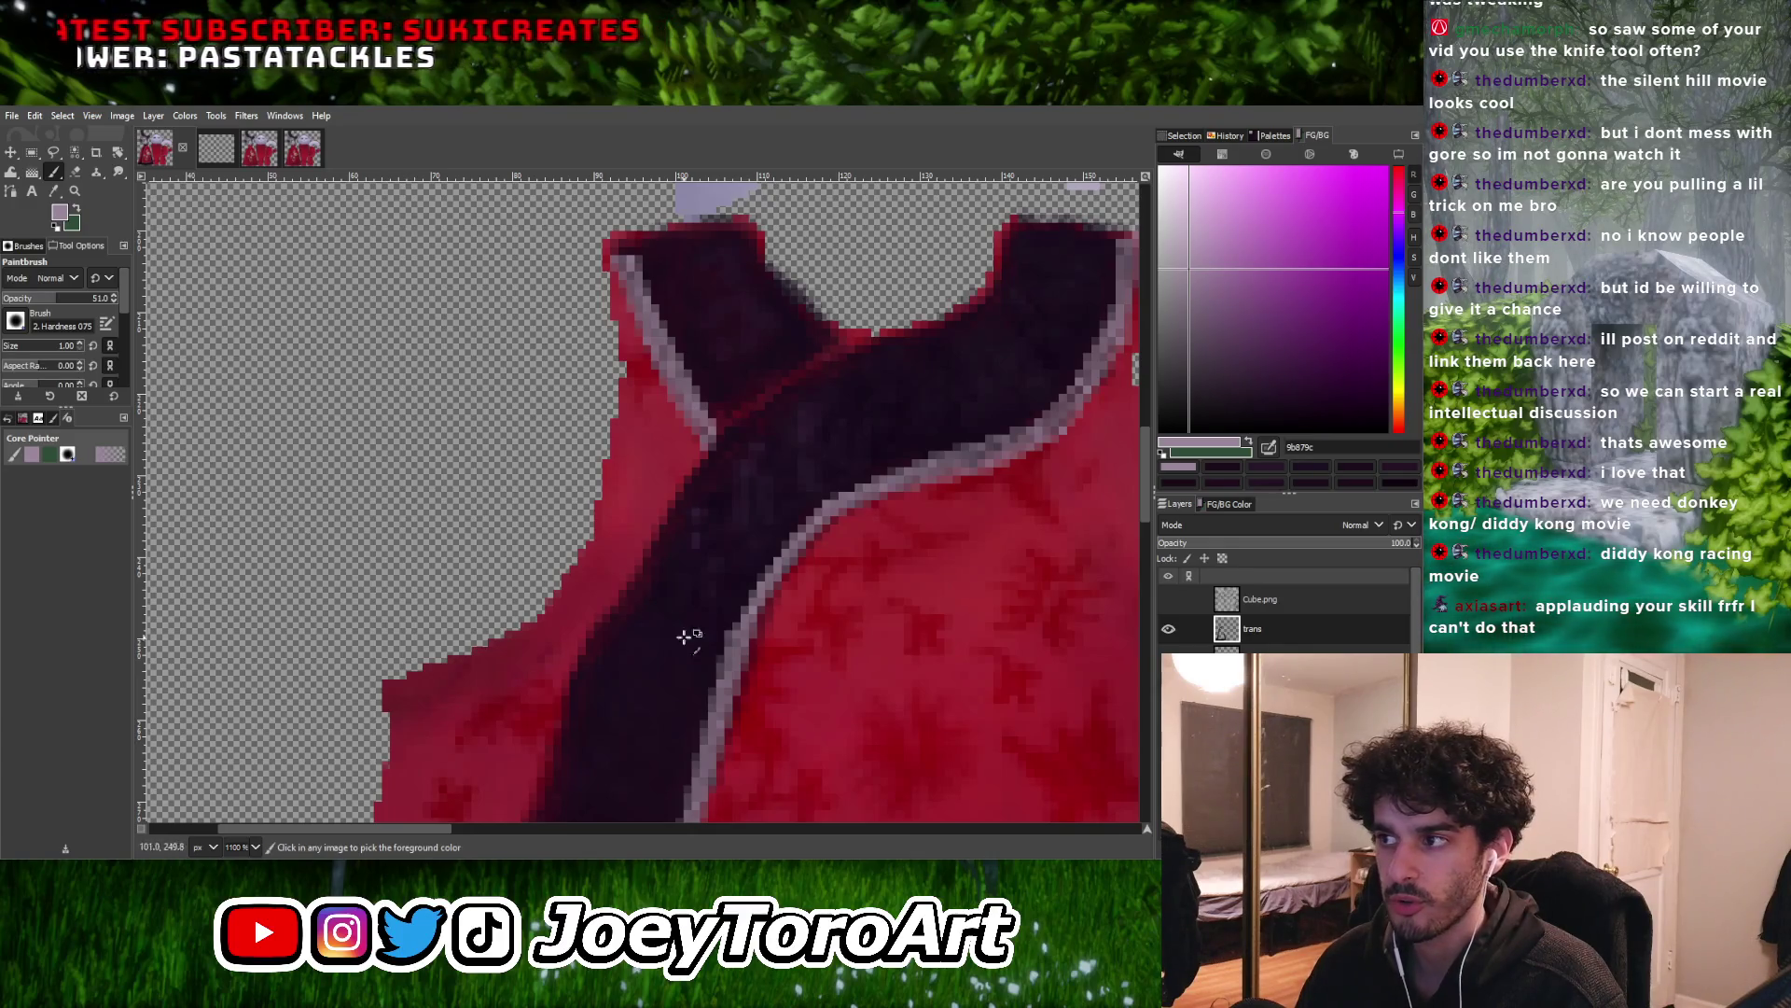
{"action": "scroll", "coordinate": [747, 524], "scroll_direction": "down", "scroll_amount": 3, "text": "ctrl"}
{"action": "scroll", "coordinate": [746, 524], "scroll_direction": "up", "scroll_amount": 3, "text": "ctrl"}
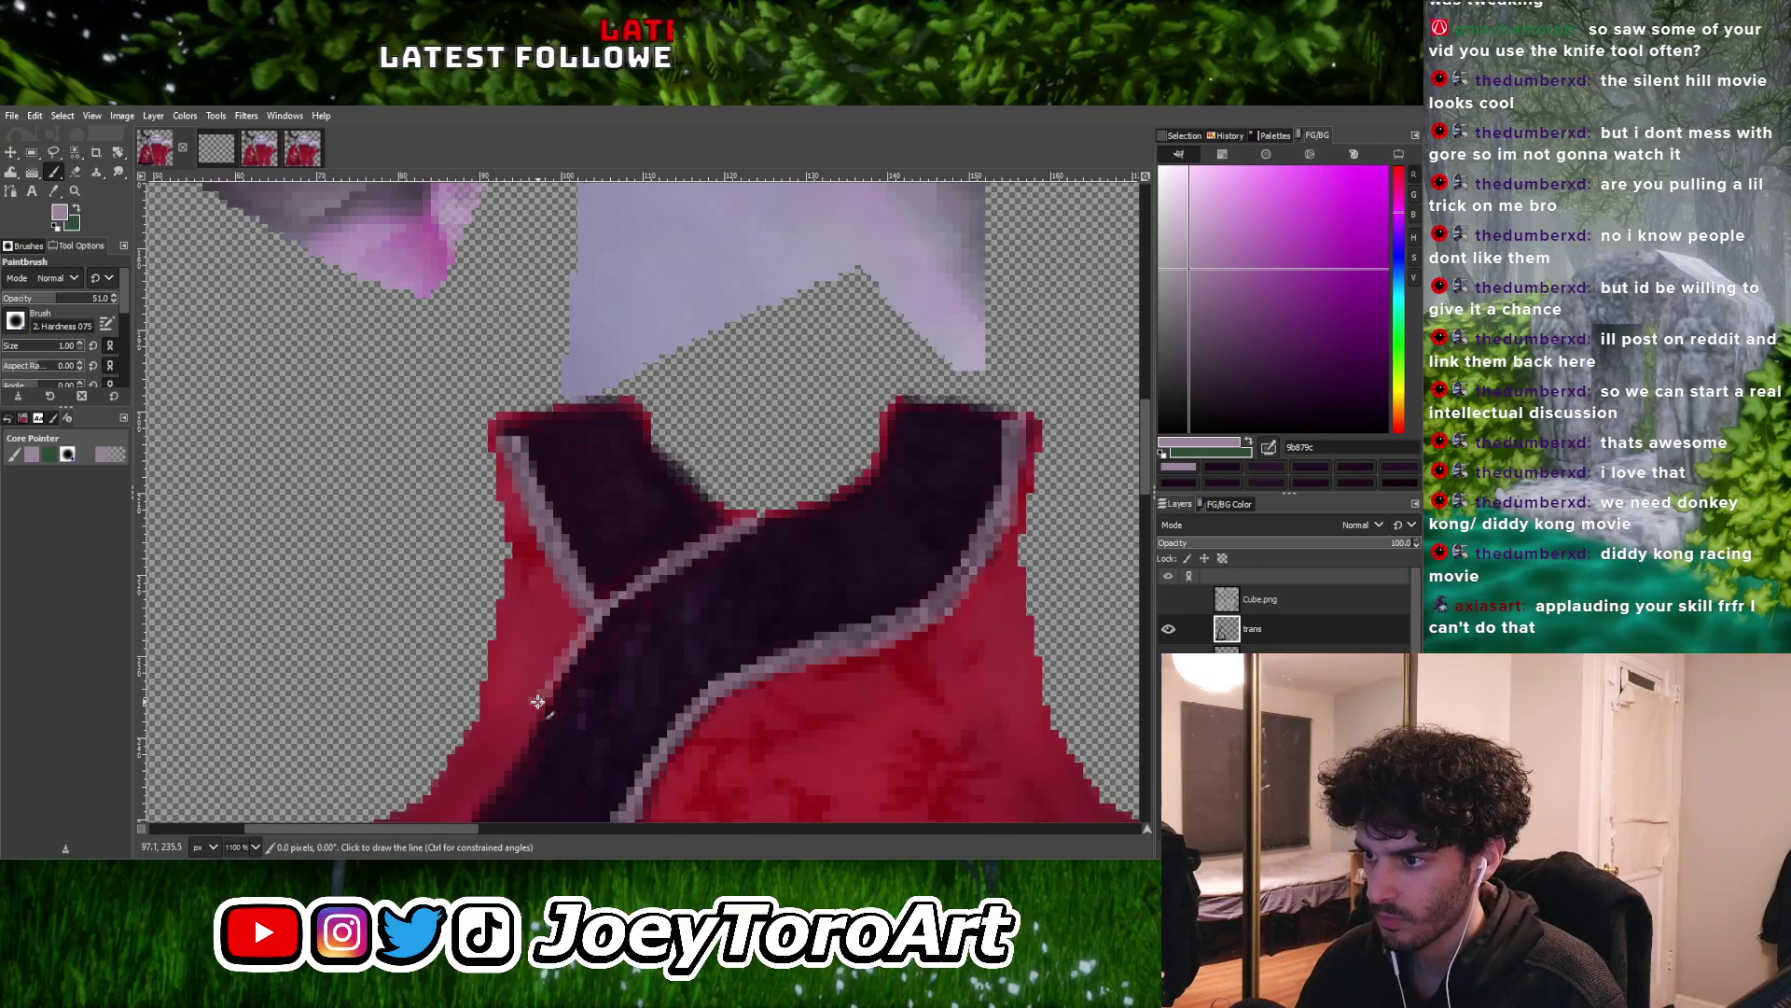
{"action": "scroll", "coordinate": [538, 701], "scroll_direction": "down", "scroll_amount": 5, "text": "ctrl"}
{"action": "scroll", "coordinate": [592, 659], "scroll_direction": "up", "scroll_amount": 5, "text": "ctrl"}
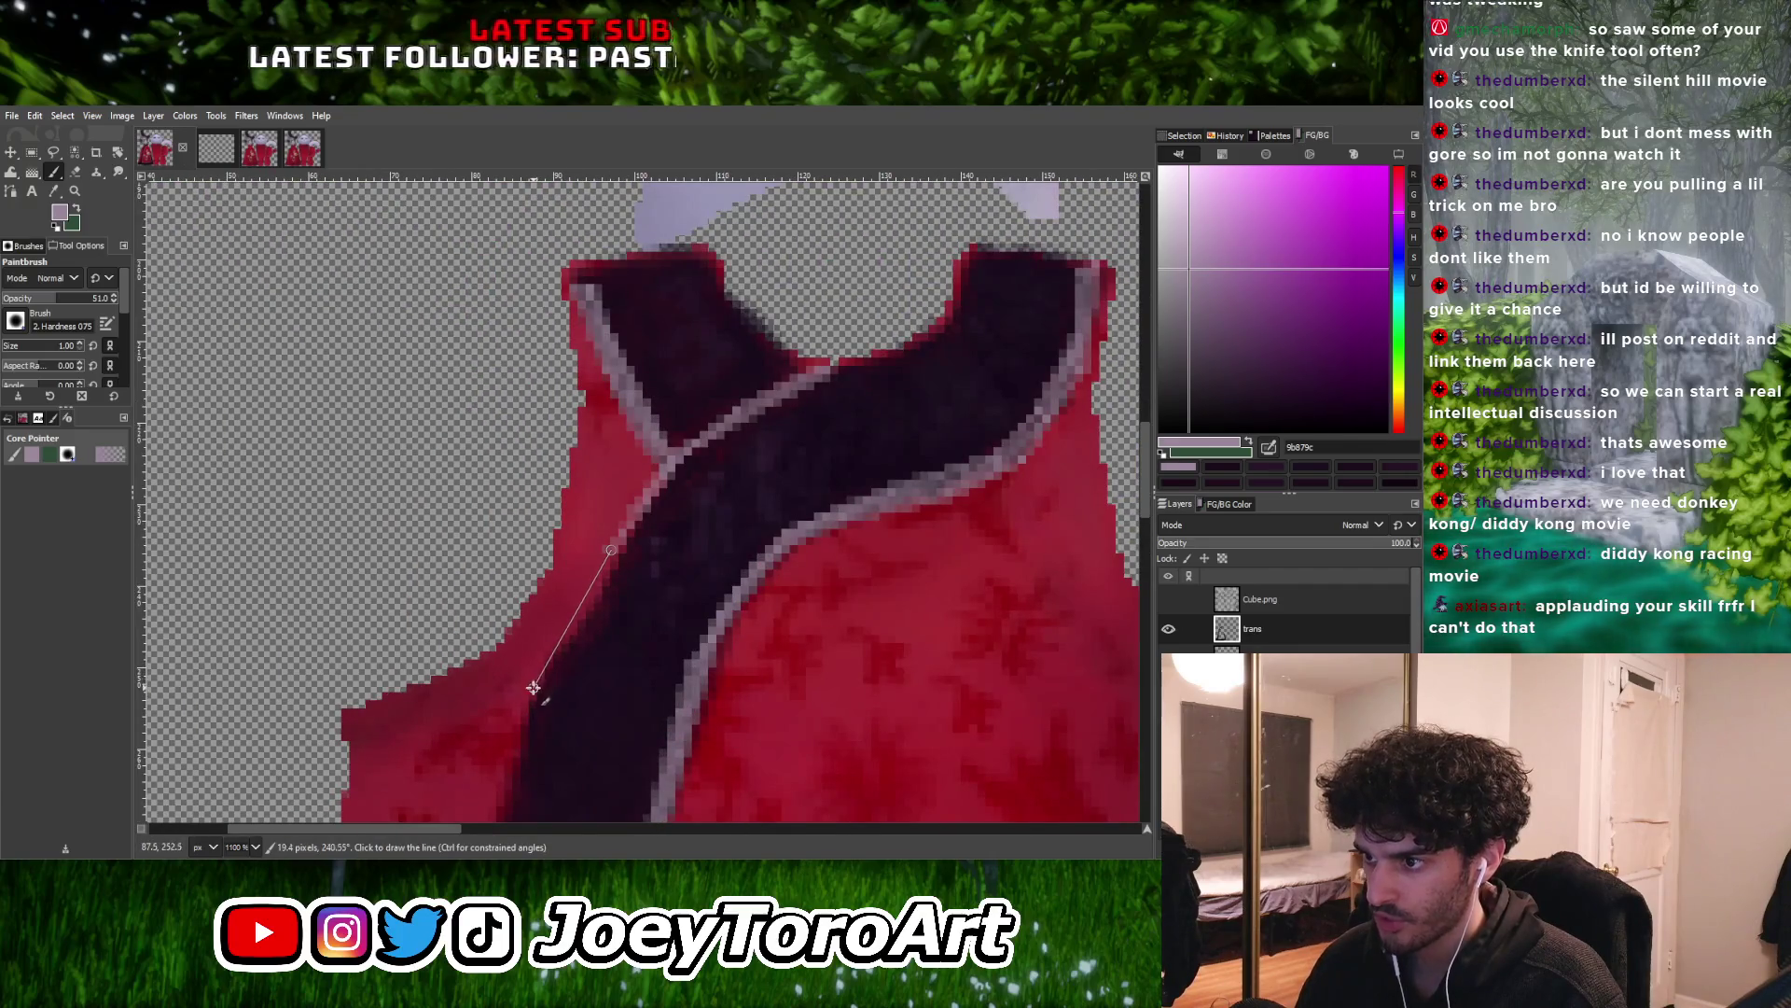
{"action": "left_click", "coordinate": [533, 688], "text": "shift"}
{"action": "scroll", "coordinate": [533, 687], "scroll_direction": "down", "scroll_amount": 5, "text": "ctrl"}
{"action": "scroll", "coordinate": [576, 672], "scroll_direction": "up", "scroll_amount": 5, "text": "ctrl"}
Draw a pale line down the sash's left edge from the collar toward the flowers
{"action": "left_click", "coordinate": [599, 658], "text": "shift"}
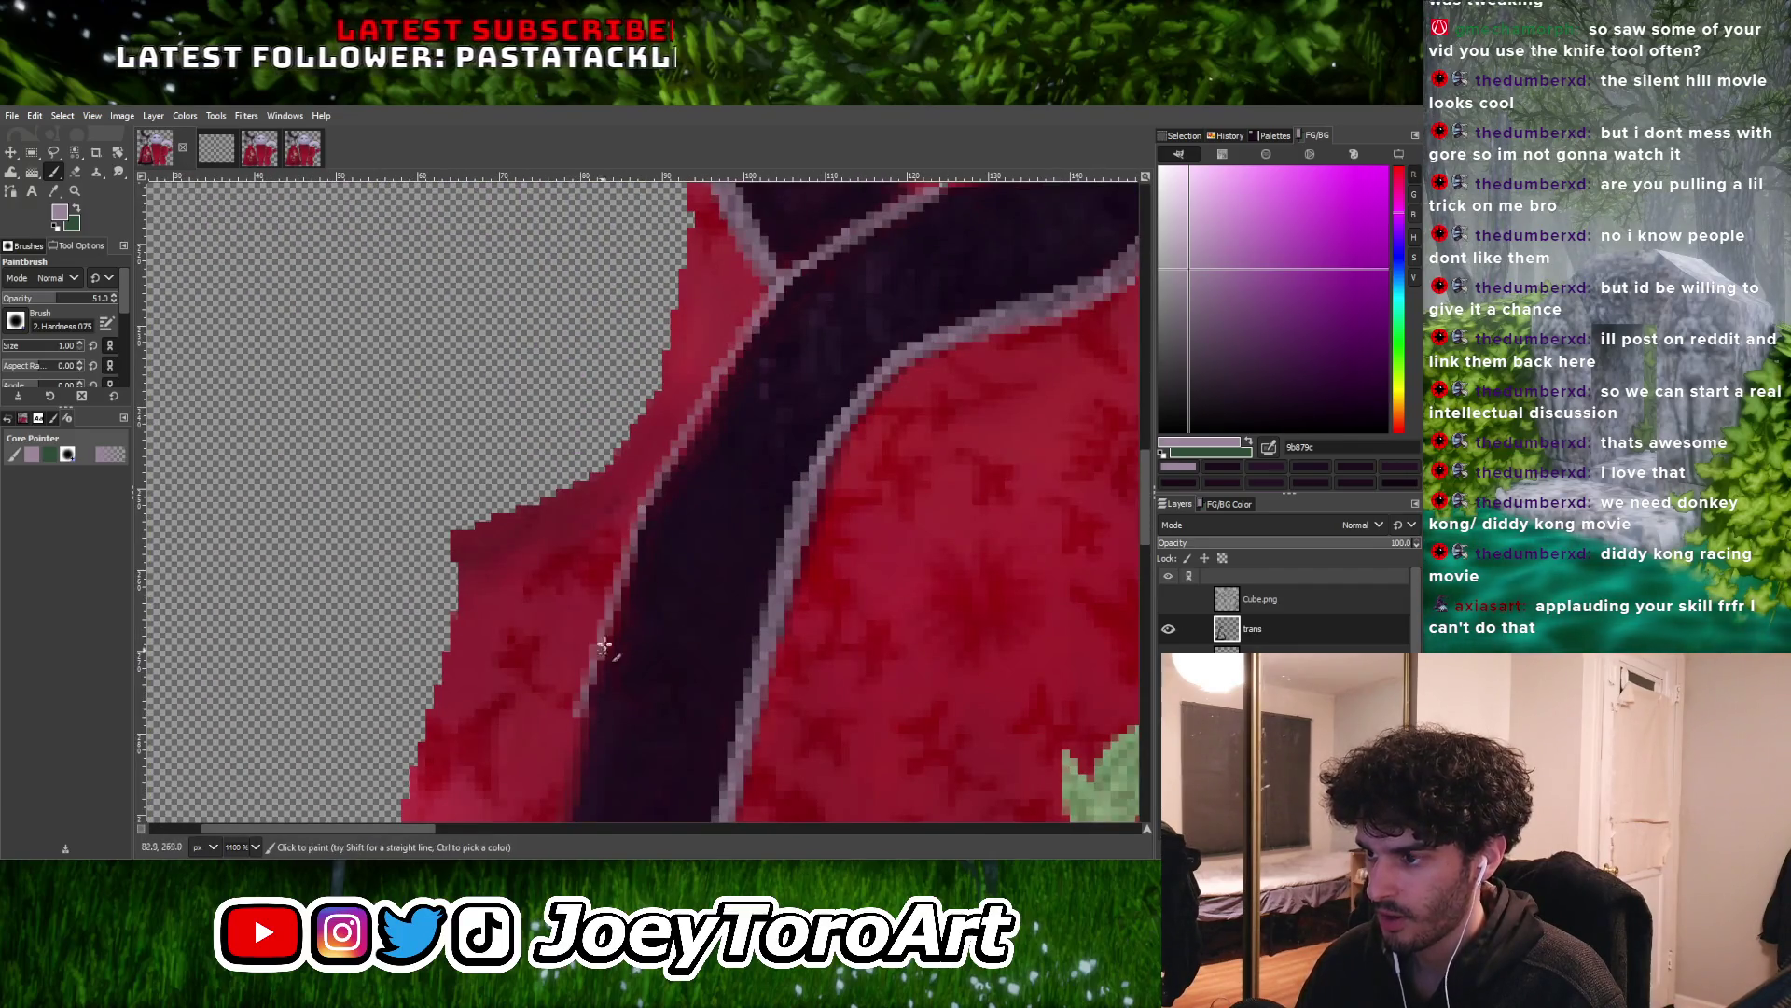
{"action": "scroll", "coordinate": [599, 658], "scroll_direction": "down", "scroll_amount": 1, "text": "ctrl"}
{"action": "left_click", "coordinate": [597, 701], "text": "shift"}
{"action": "scroll", "coordinate": [712, 588], "scroll_direction": "down", "scroll_amount": 1, "text": "ctrl"}
{"action": "scroll", "coordinate": [668, 652], "scroll_direction": "up", "scroll_amount": 1, "text": "ctrl"}
{"action": "left_click", "coordinate": [591, 792], "text": "shift"}
{"action": "scroll", "coordinate": [619, 719], "scroll_direction": "down", "scroll_amount": 3, "text": "ctrl"}
{"action": "scroll", "coordinate": [632, 738], "scroll_direction": "up", "scroll_amount": 2, "text": "ctrl"}
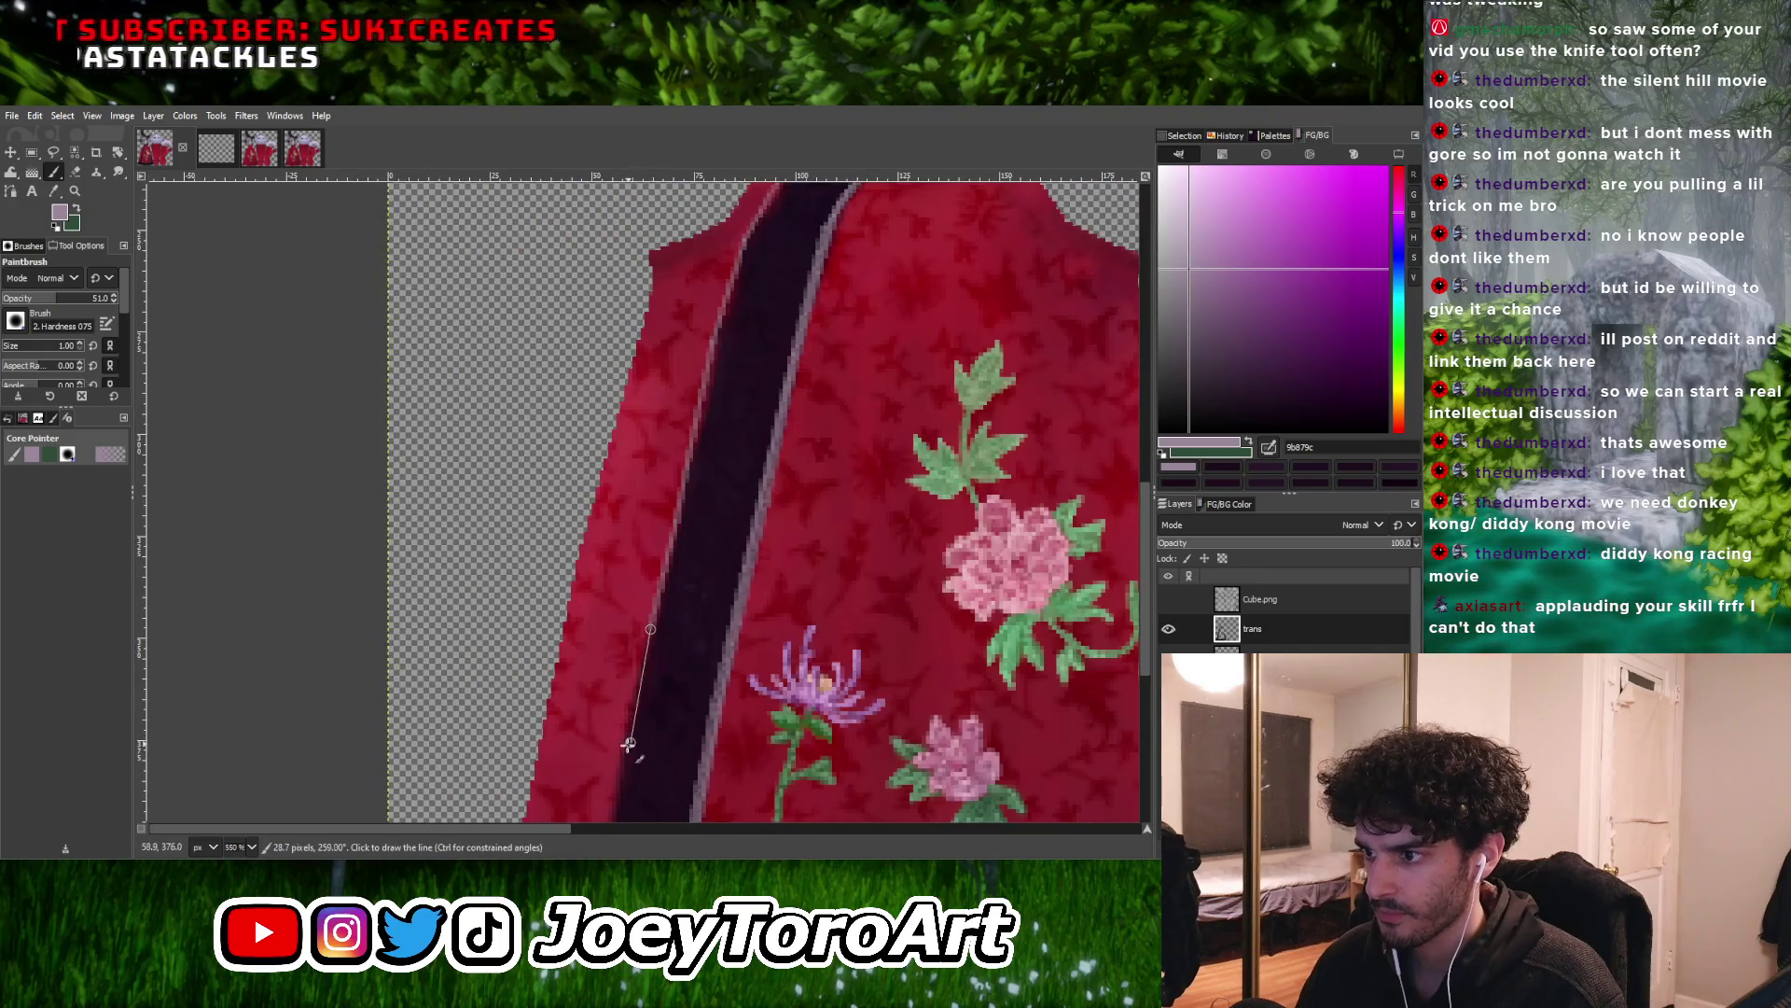
Extend the sash's left-edge pale line down to the top of the hem band
{"action": "scroll", "coordinate": [617, 780], "scroll_direction": "down", "scroll_amount": 4, "text": "ctrl"}
{"action": "scroll", "coordinate": [669, 756], "scroll_direction": "up", "scroll_amount": 5, "text": "ctrl"}
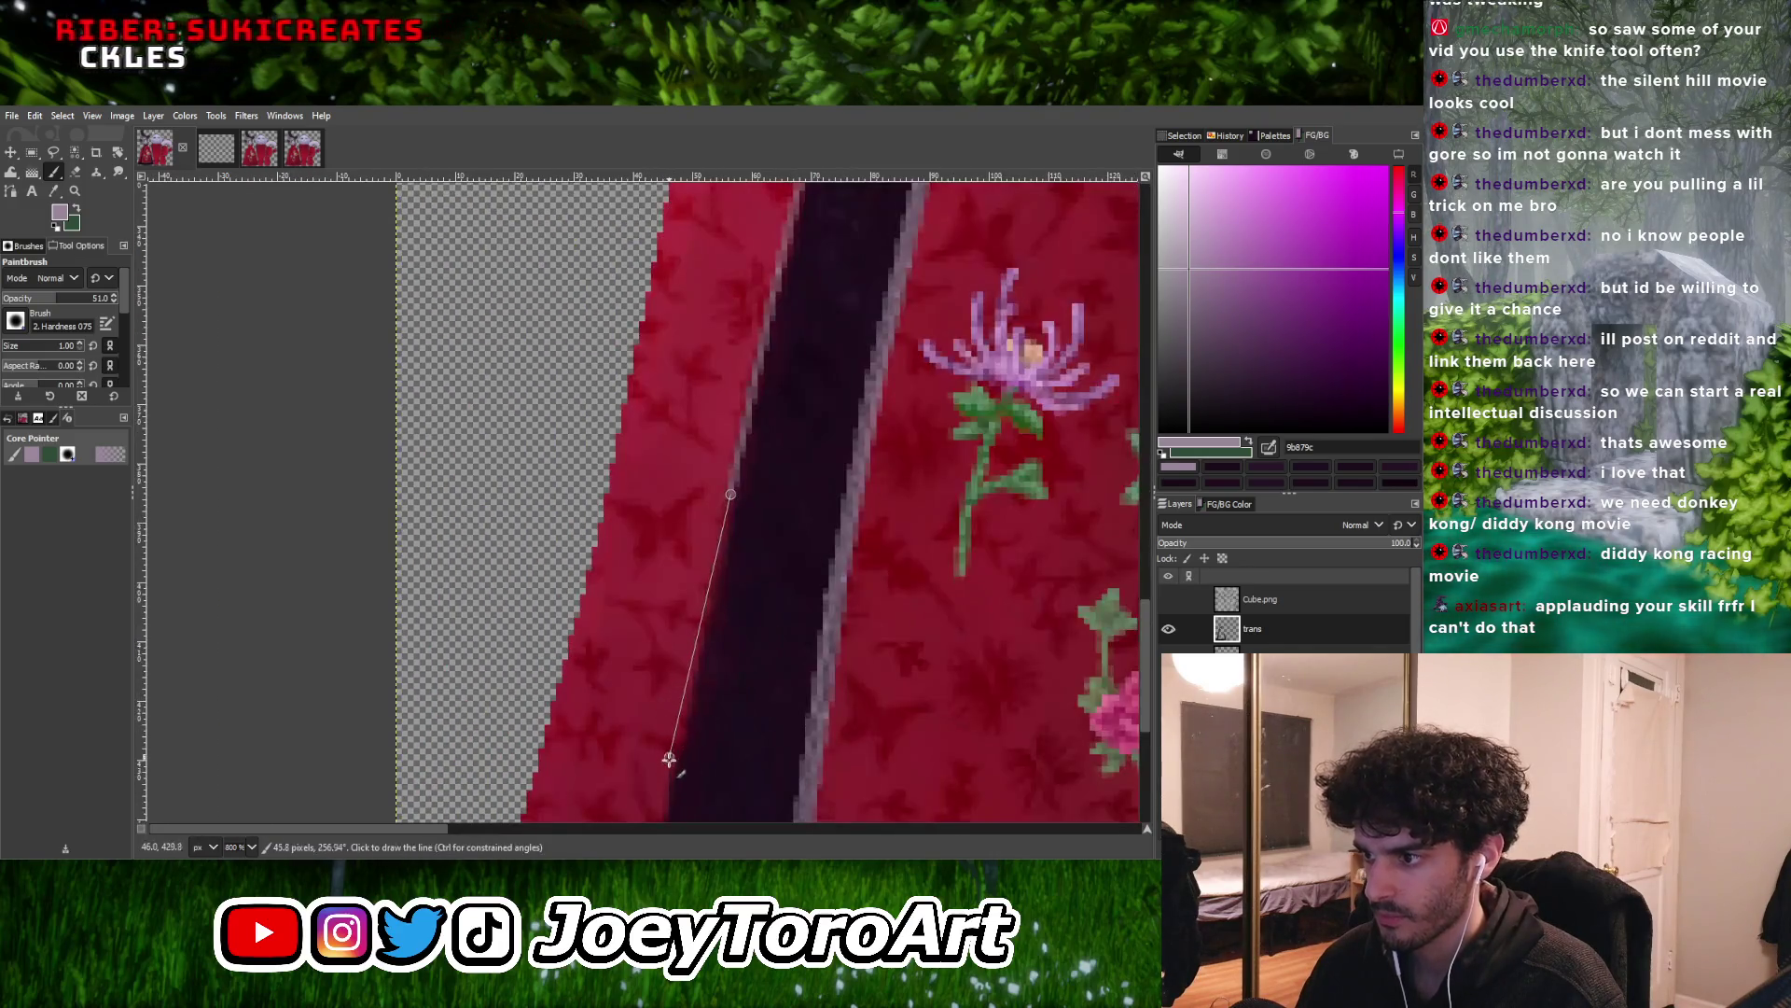
{"action": "scroll", "coordinate": [744, 604], "scroll_direction": "down", "scroll_amount": 1, "text": "ctrl"}
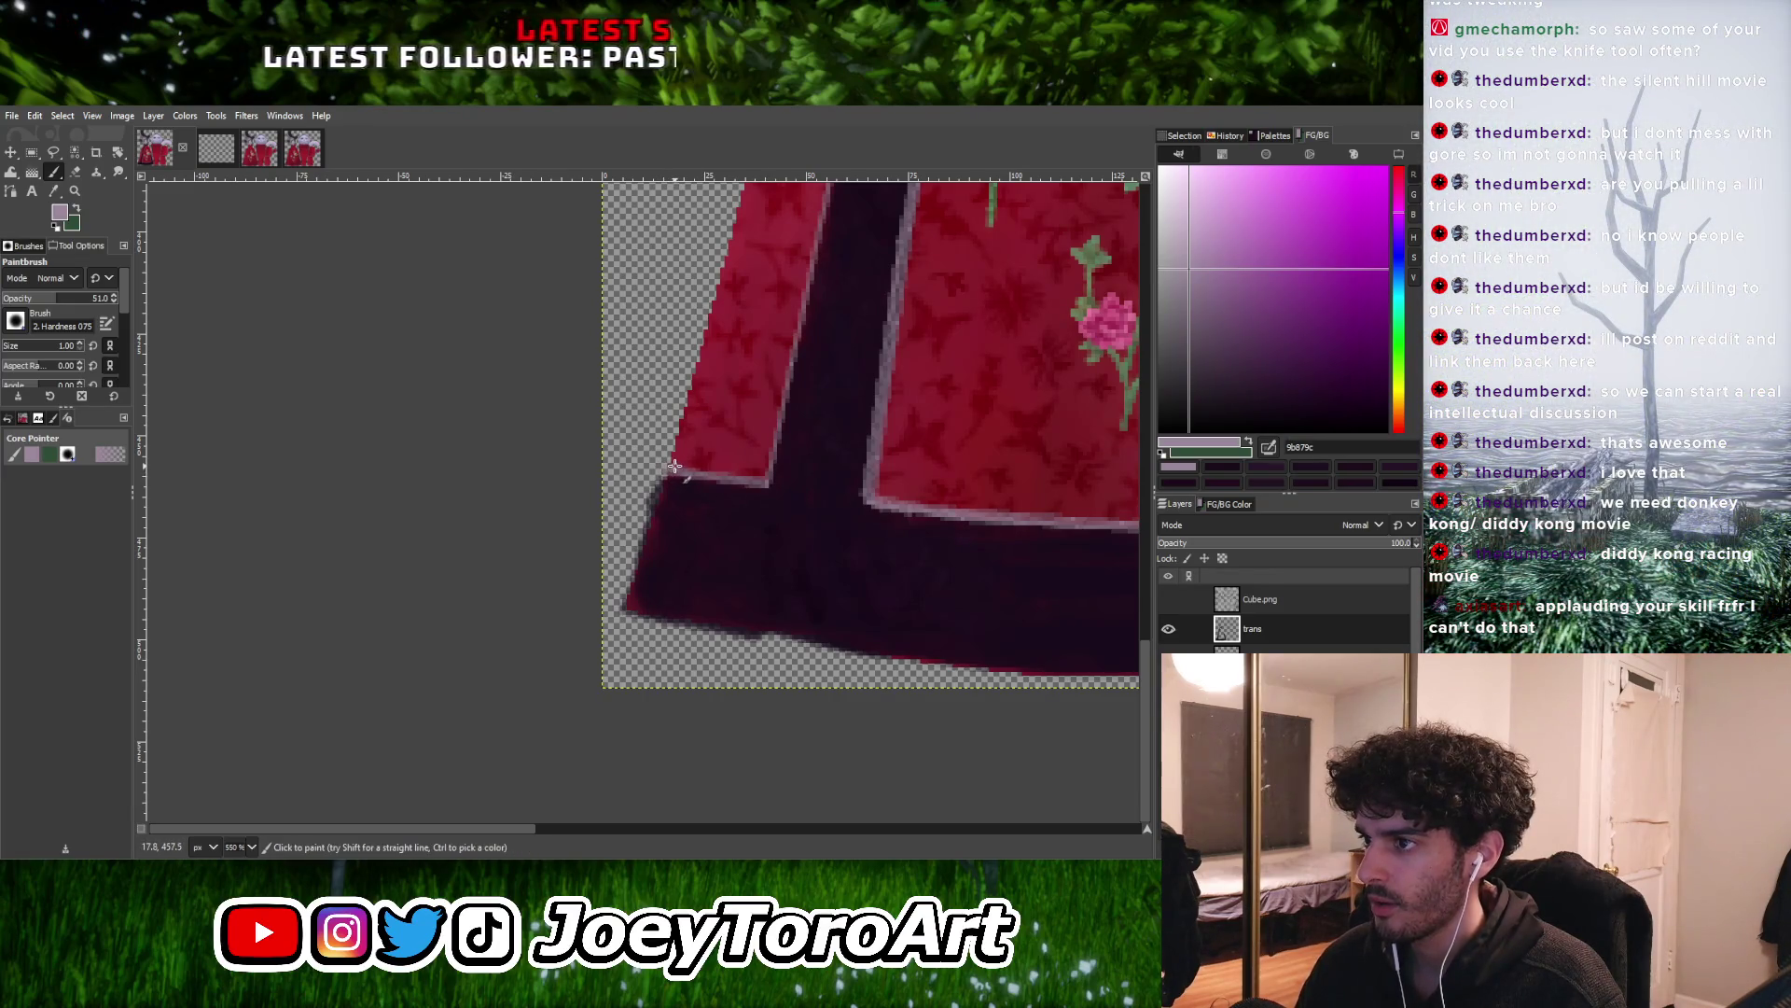
{"action": "left_click", "coordinate": [757, 478], "text": "shift"}
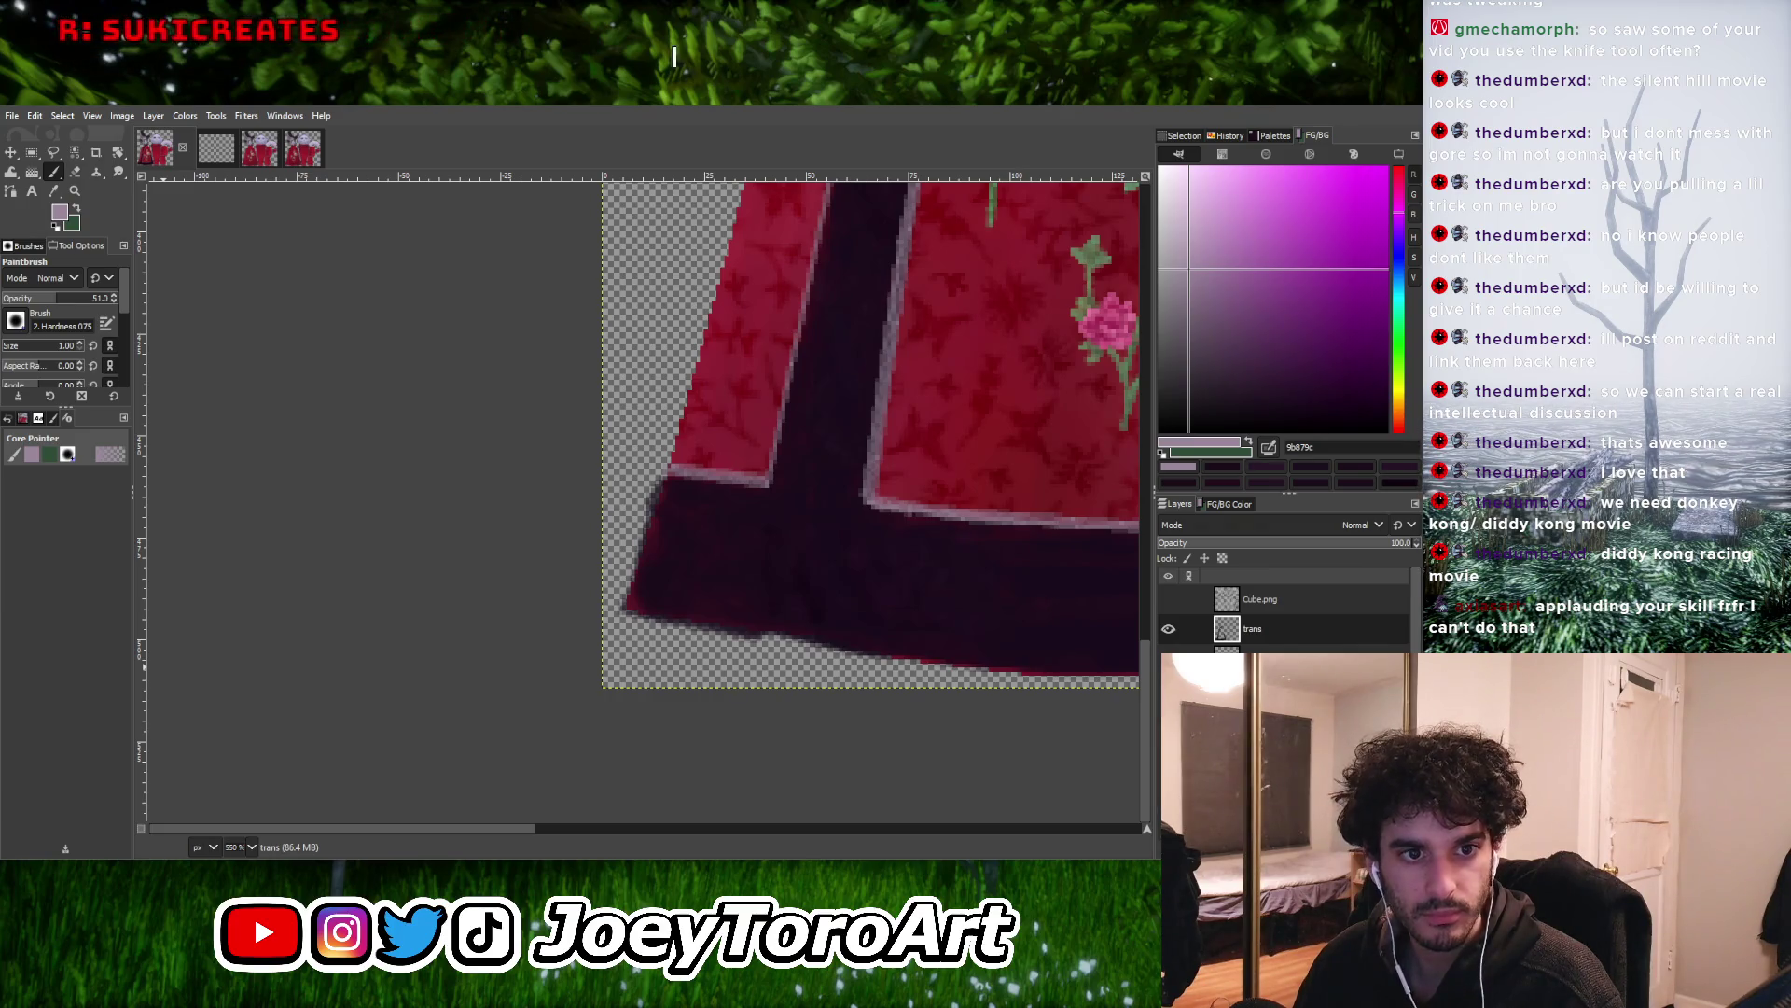
{"action": "scroll", "coordinate": [491, 324], "scroll_direction": "down", "scroll_amount": 2, "text": "ctrl"}
{"action": "scroll", "coordinate": [699, 473], "scroll_direction": "up", "scroll_amount": 2, "text": "ctrl"}
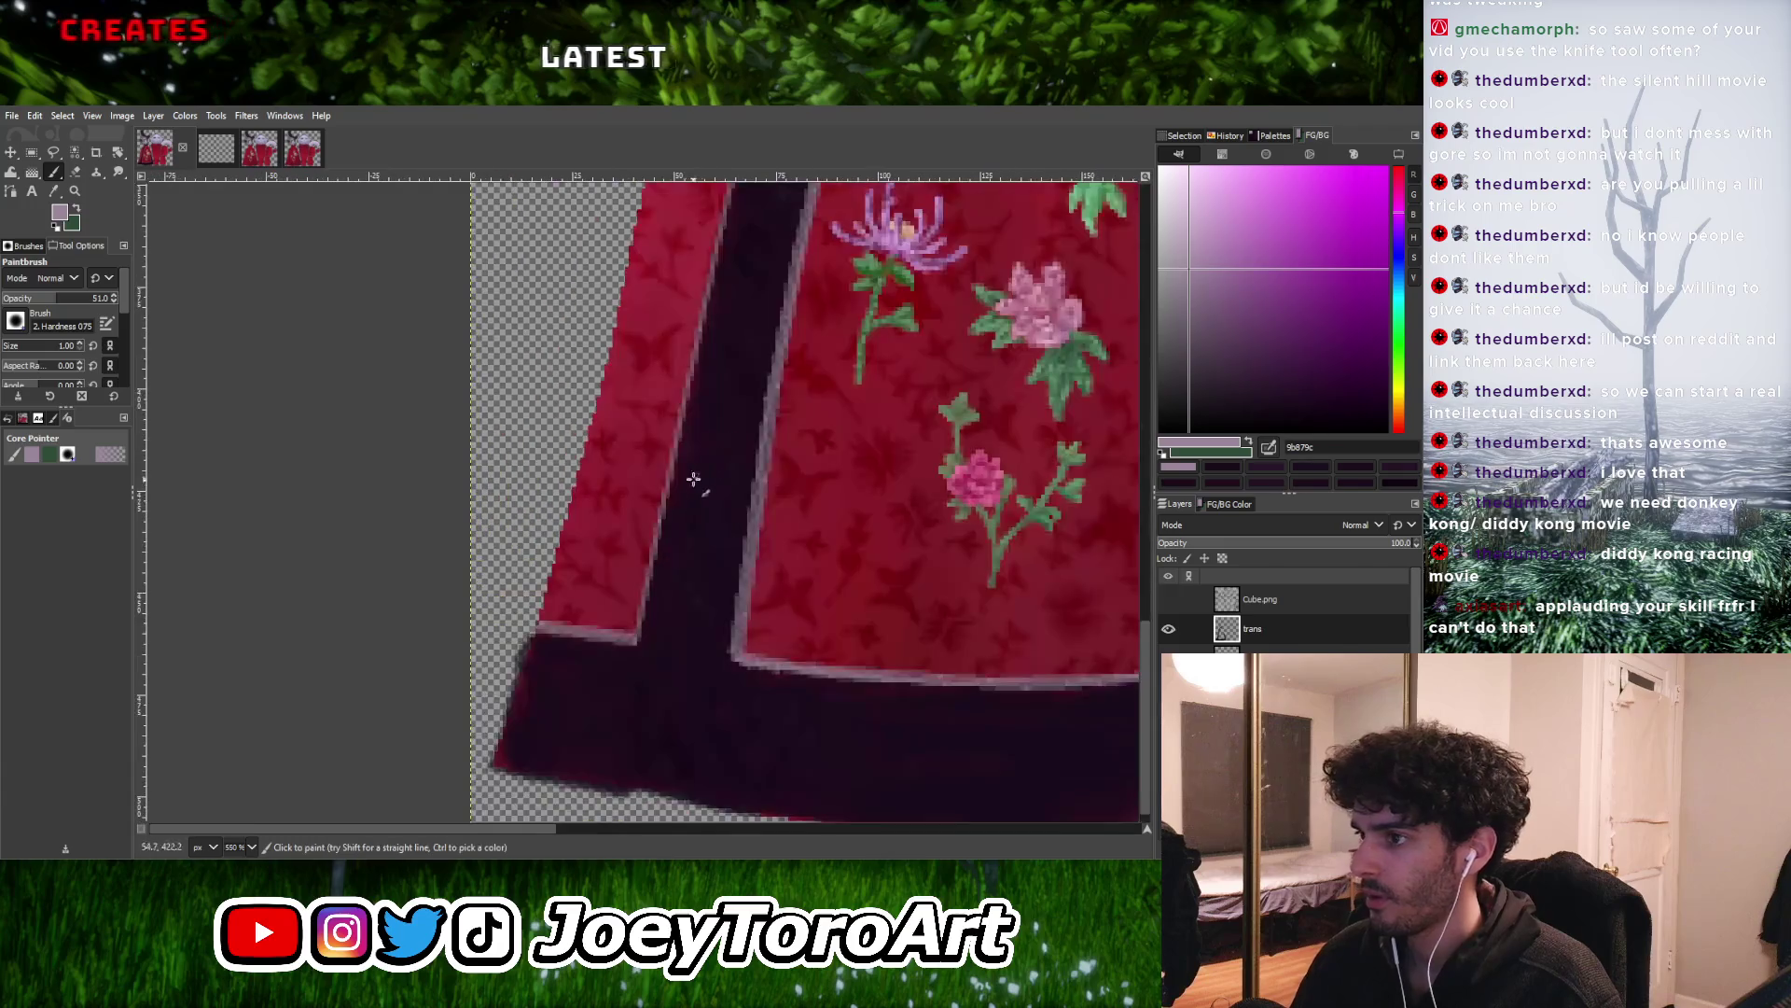
{"action": "scroll", "coordinate": [630, 624], "scroll_direction": "up", "scroll_amount": 2, "text": "ctrl"}
{"action": "scroll", "coordinate": [628, 640], "scroll_direction": "down", "scroll_amount": 3, "text": "ctrl"}
{"action": "scroll", "coordinate": [628, 640], "scroll_direction": "up", "scroll_amount": 2, "text": "ctrl"}
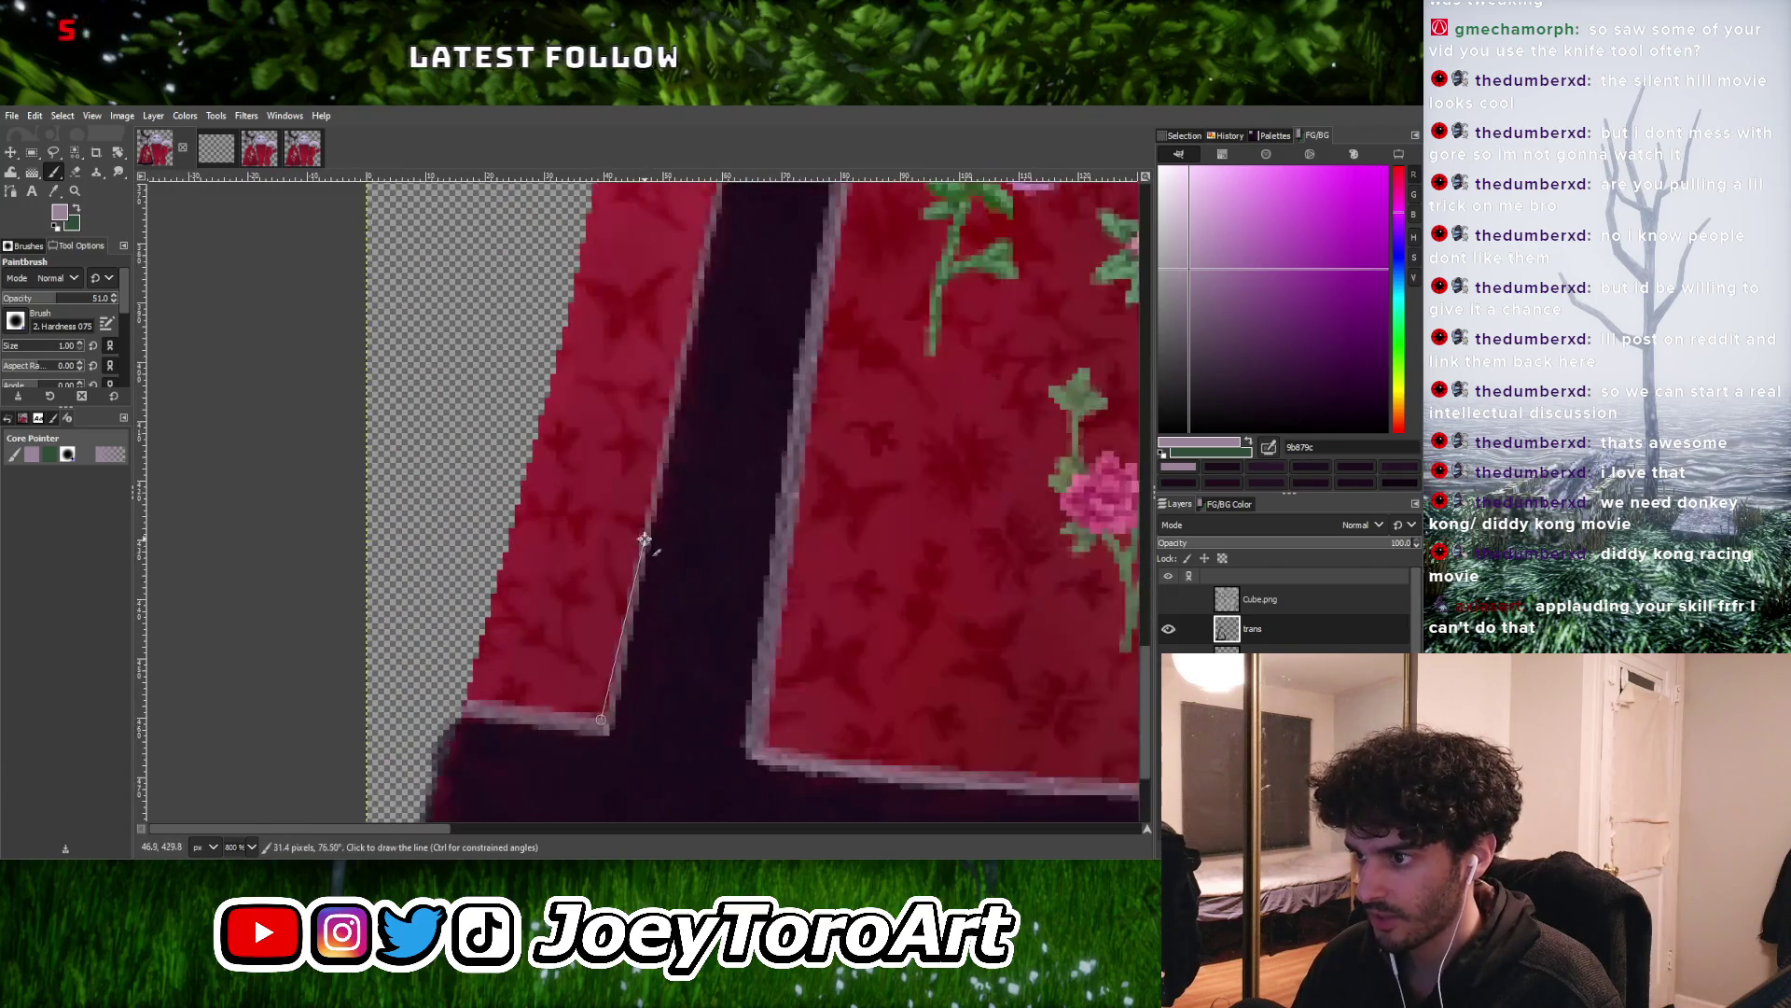
{"action": "scroll", "coordinate": [657, 466], "scroll_direction": "down", "scroll_amount": 3, "text": "ctrl"}
{"action": "scroll", "coordinate": [659, 520], "scroll_direction": "up", "scroll_amount": 3, "text": "ctrl"}
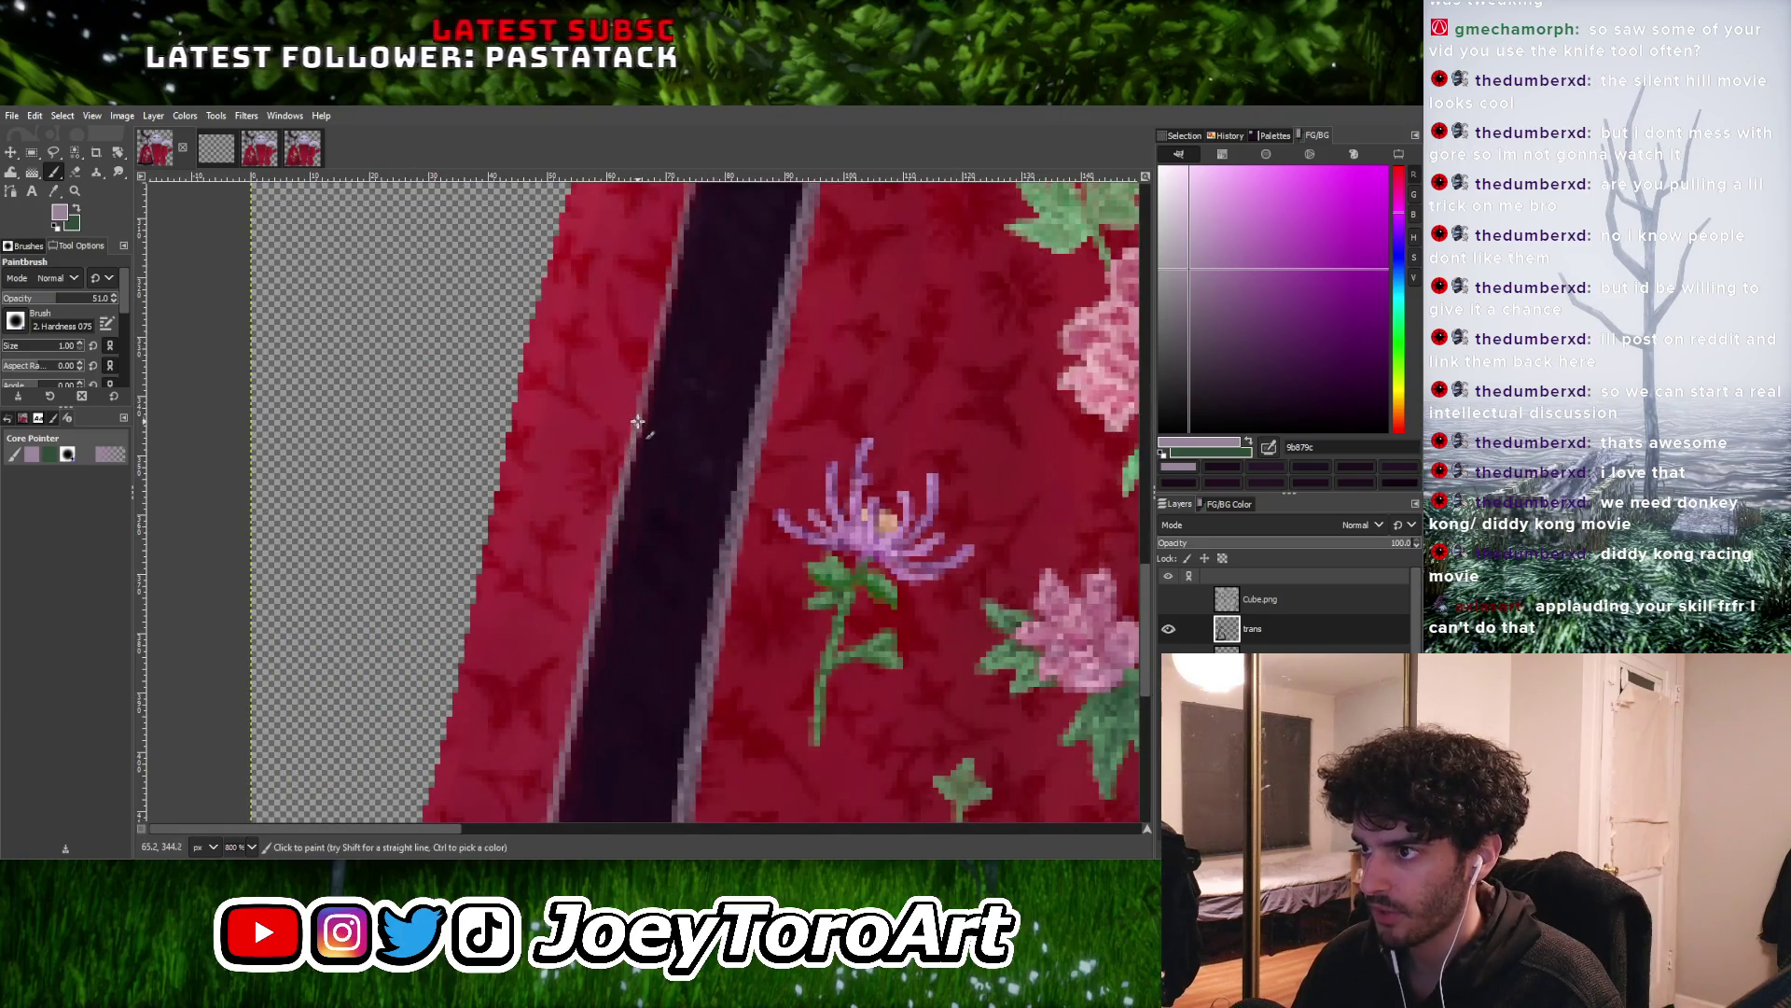
{"action": "scroll", "coordinate": [638, 420], "scroll_direction": "down", "scroll_amount": 3, "text": "ctrl"}
{"action": "scroll", "coordinate": [617, 464], "scroll_direction": "up", "scroll_amount": 3, "text": "ctrl"}
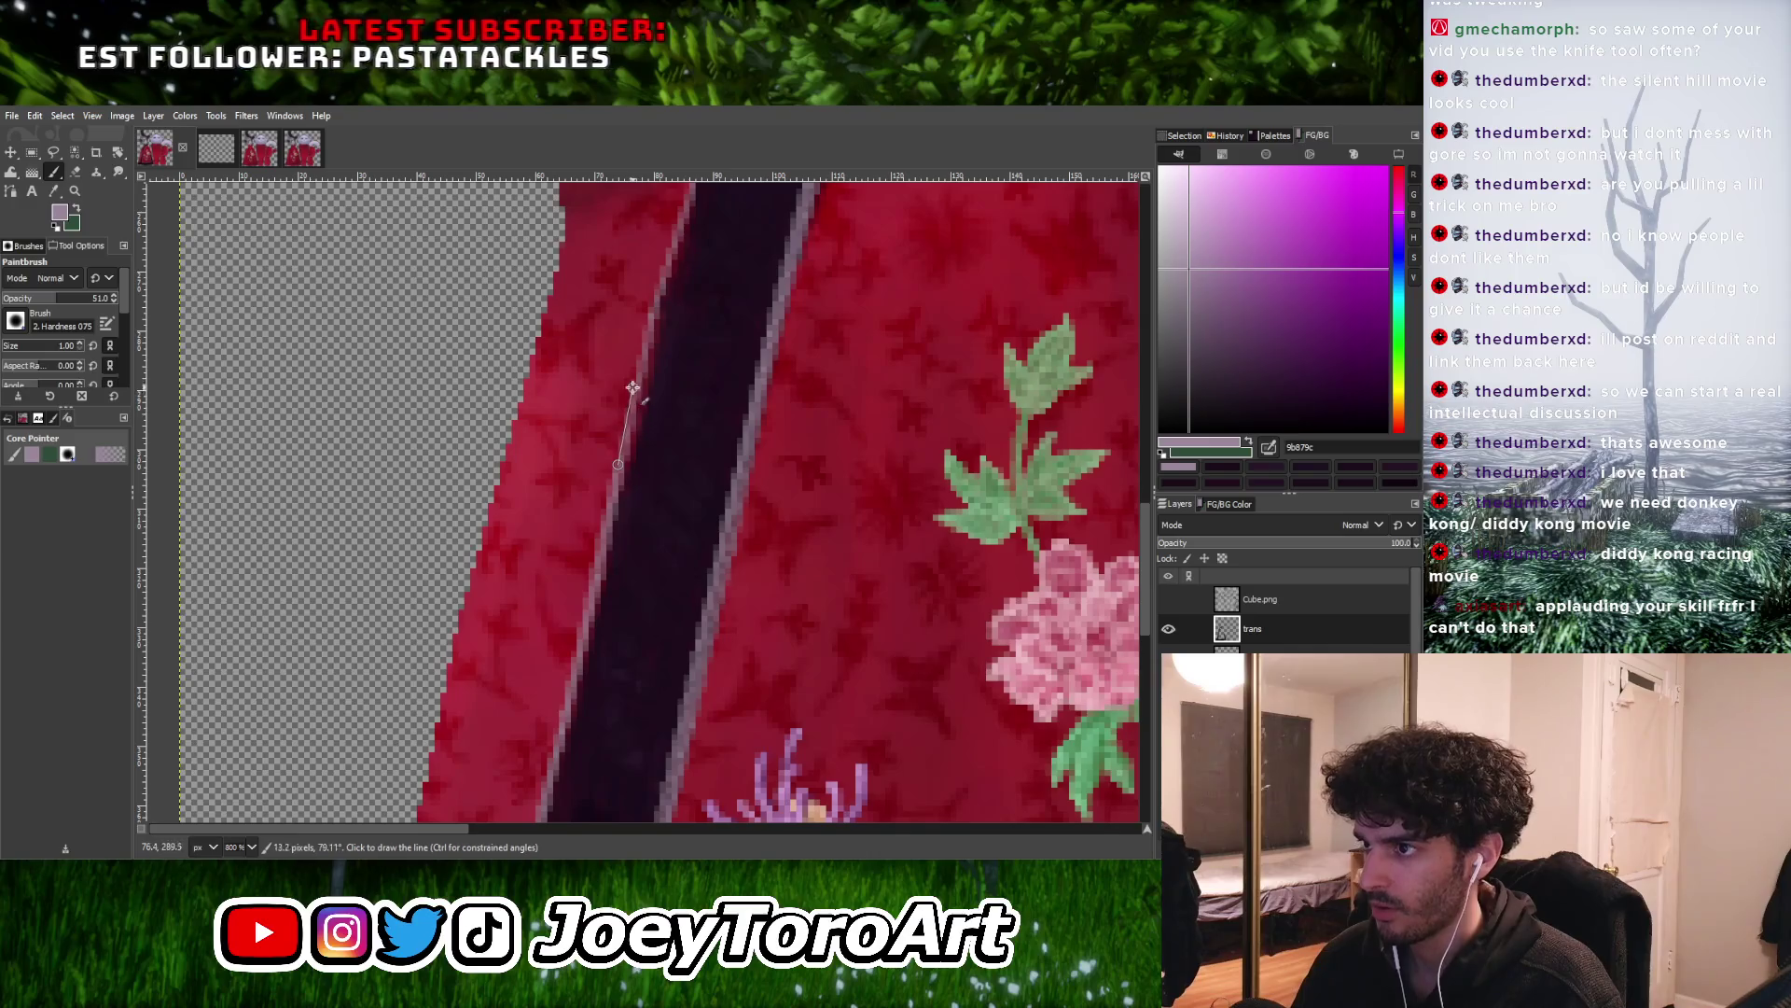
{"action": "scroll", "coordinate": [644, 349], "scroll_direction": "down", "scroll_amount": 3, "text": "ctrl"}
{"action": "scroll", "coordinate": [607, 513], "scroll_direction": "up", "scroll_amount": 4, "text": "ctrl"}
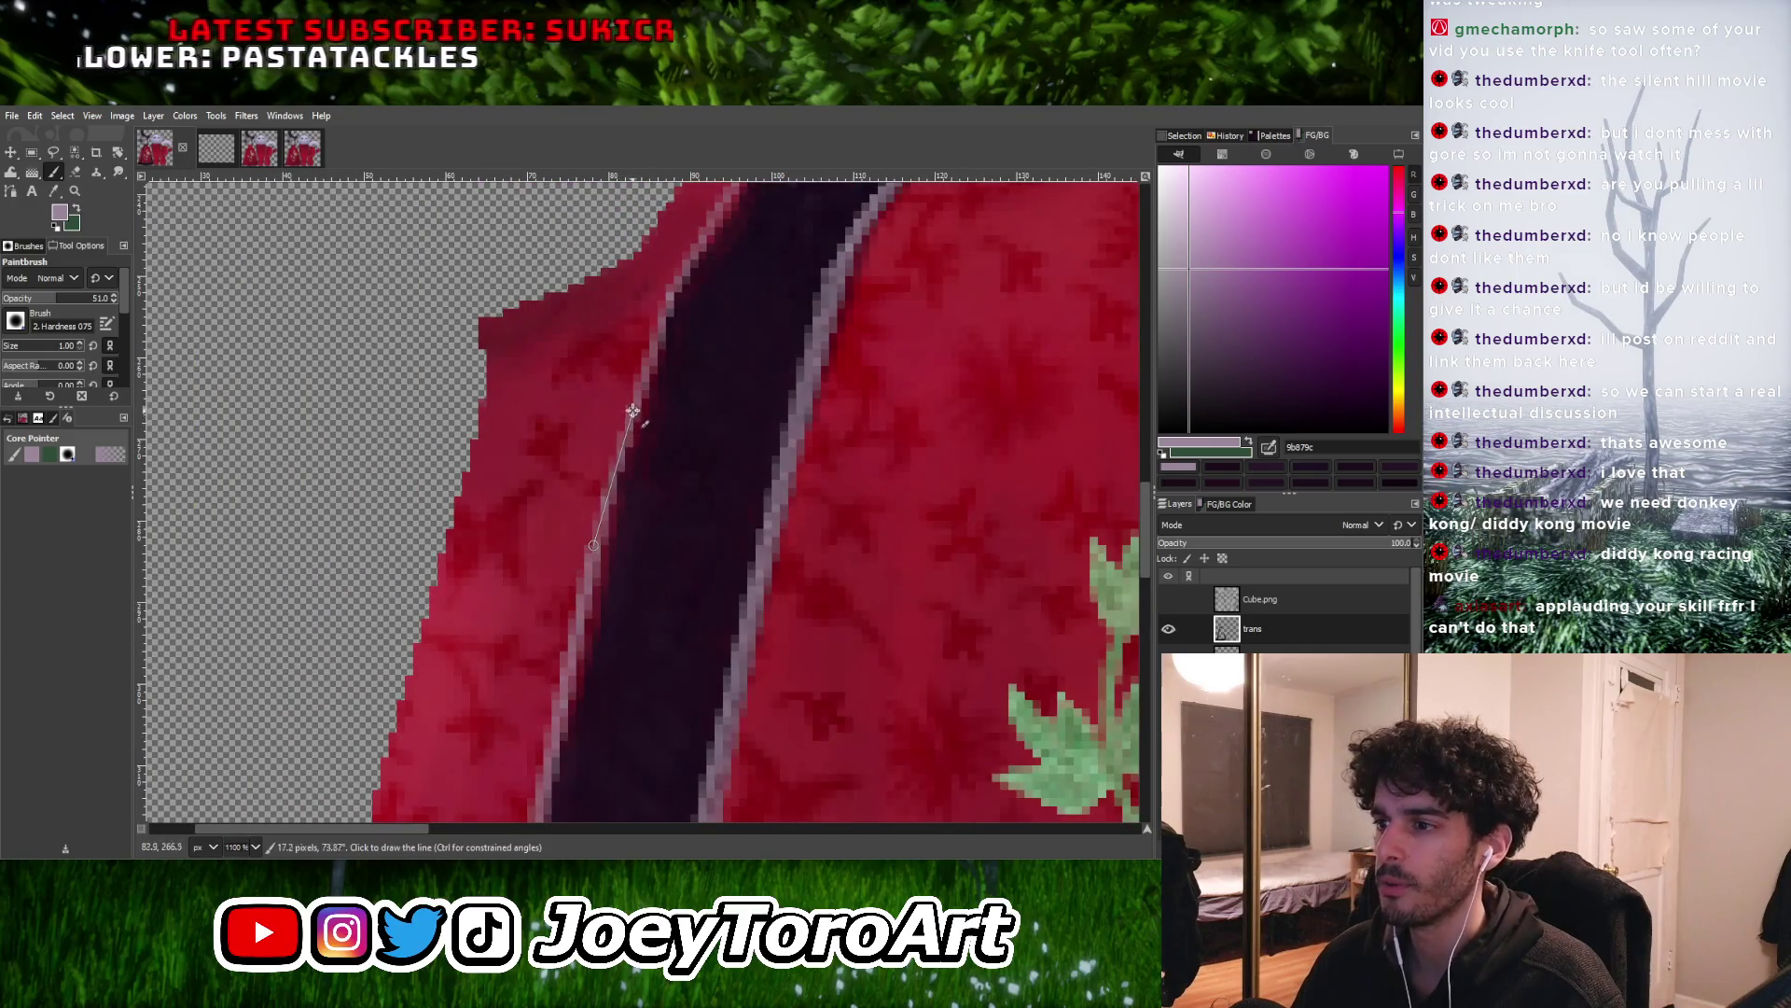
{"action": "scroll", "coordinate": [633, 412], "scroll_direction": "down", "scroll_amount": 3, "text": "ctrl"}
{"action": "scroll", "coordinate": [612, 442], "scroll_direction": "up", "scroll_amount": 5, "text": "ctrl"}
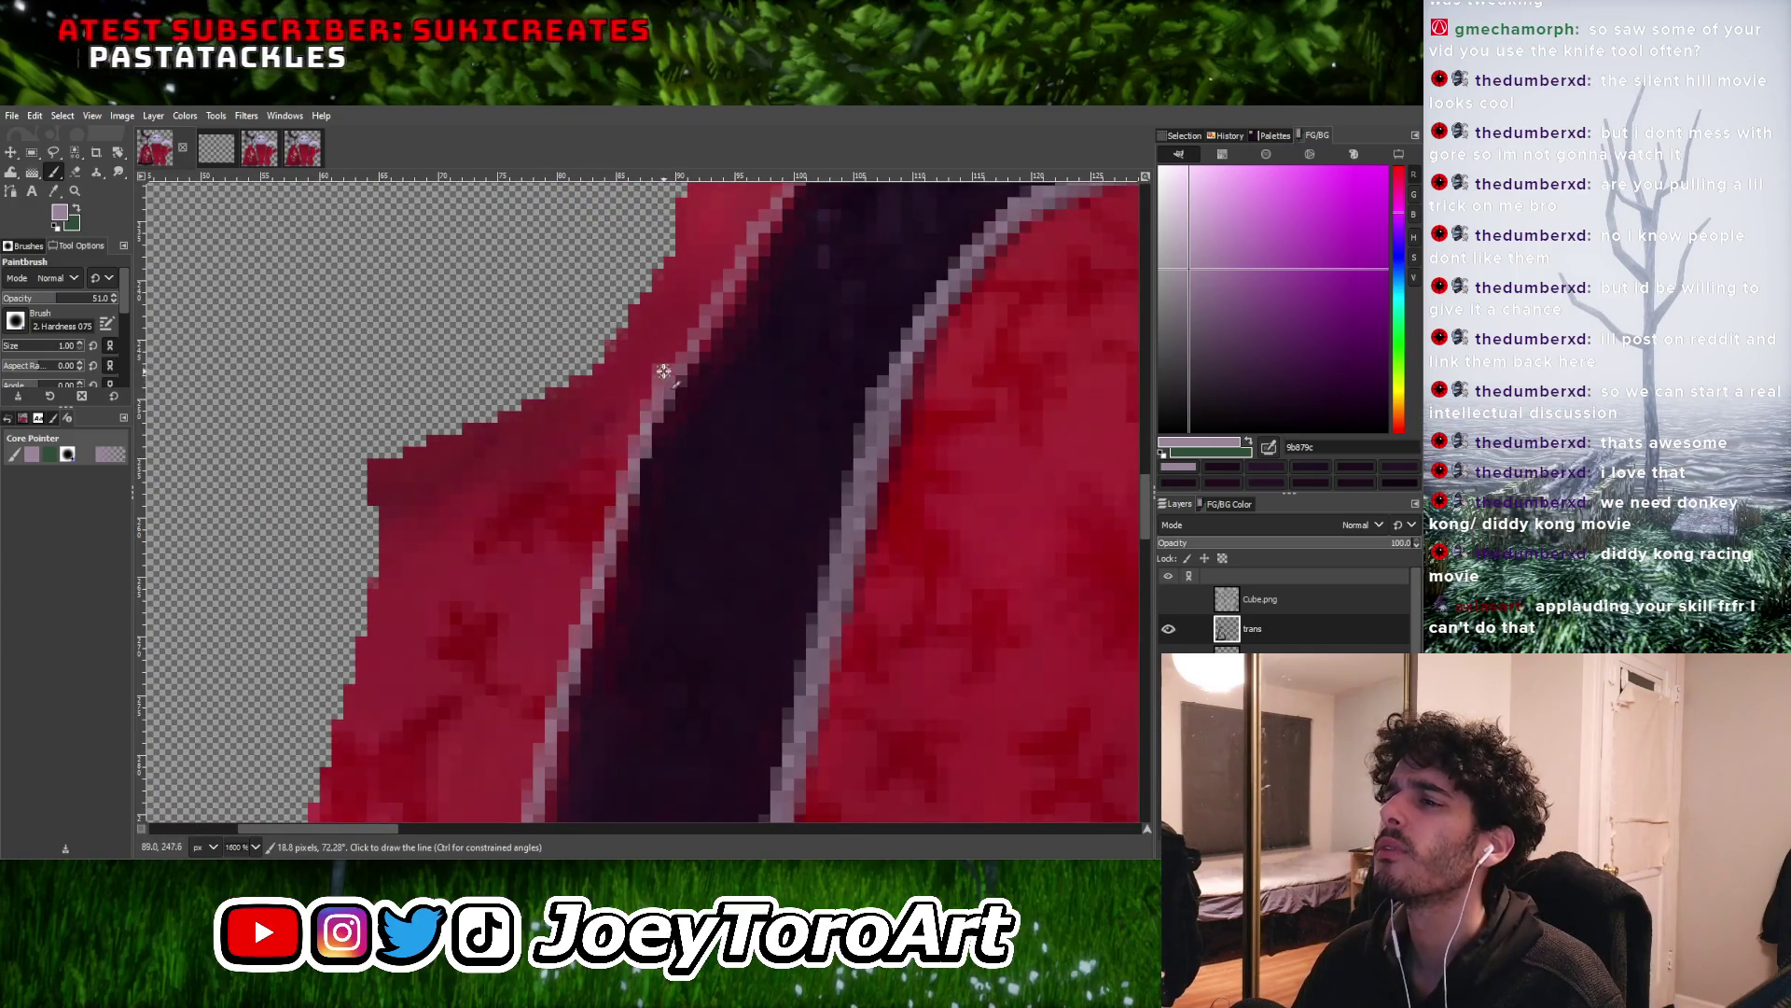
{"action": "scroll", "coordinate": [662, 371], "scroll_direction": "down", "scroll_amount": 3, "text": "ctrl"}
{"action": "scroll", "coordinate": [682, 403], "scroll_direction": "up", "scroll_amount": 3, "text": "ctrl"}
{"action": "scroll", "coordinate": [717, 379], "scroll_direction": "down", "scroll_amount": 2, "text": "ctrl"}
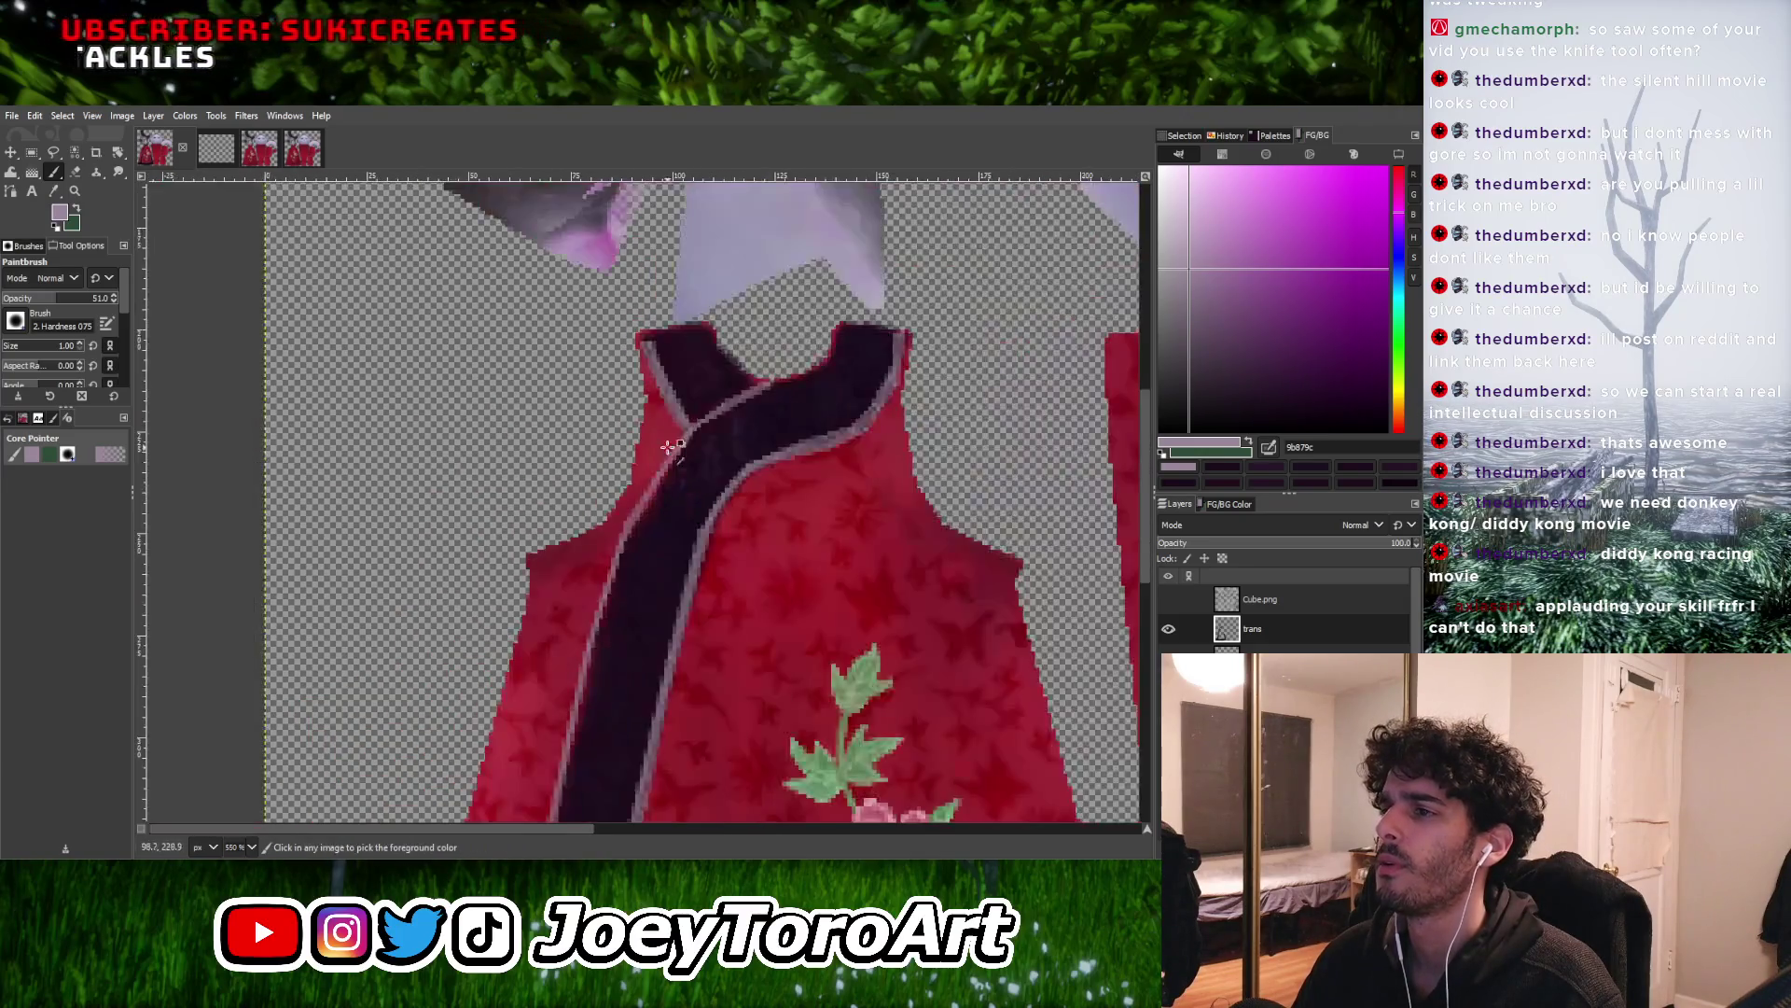
Paint a pale highlight line along the sash's left edge
{"action": "scroll", "coordinate": [717, 379], "scroll_direction": "up", "scroll_amount": 2, "text": "ctrl"}
{"action": "scroll", "coordinate": [558, 490], "scroll_direction": "down", "scroll_amount": 2, "text": "ctrl"}
{"action": "scroll", "coordinate": [558, 490], "scroll_direction": "up", "scroll_amount": 3, "text": "ctrl"}
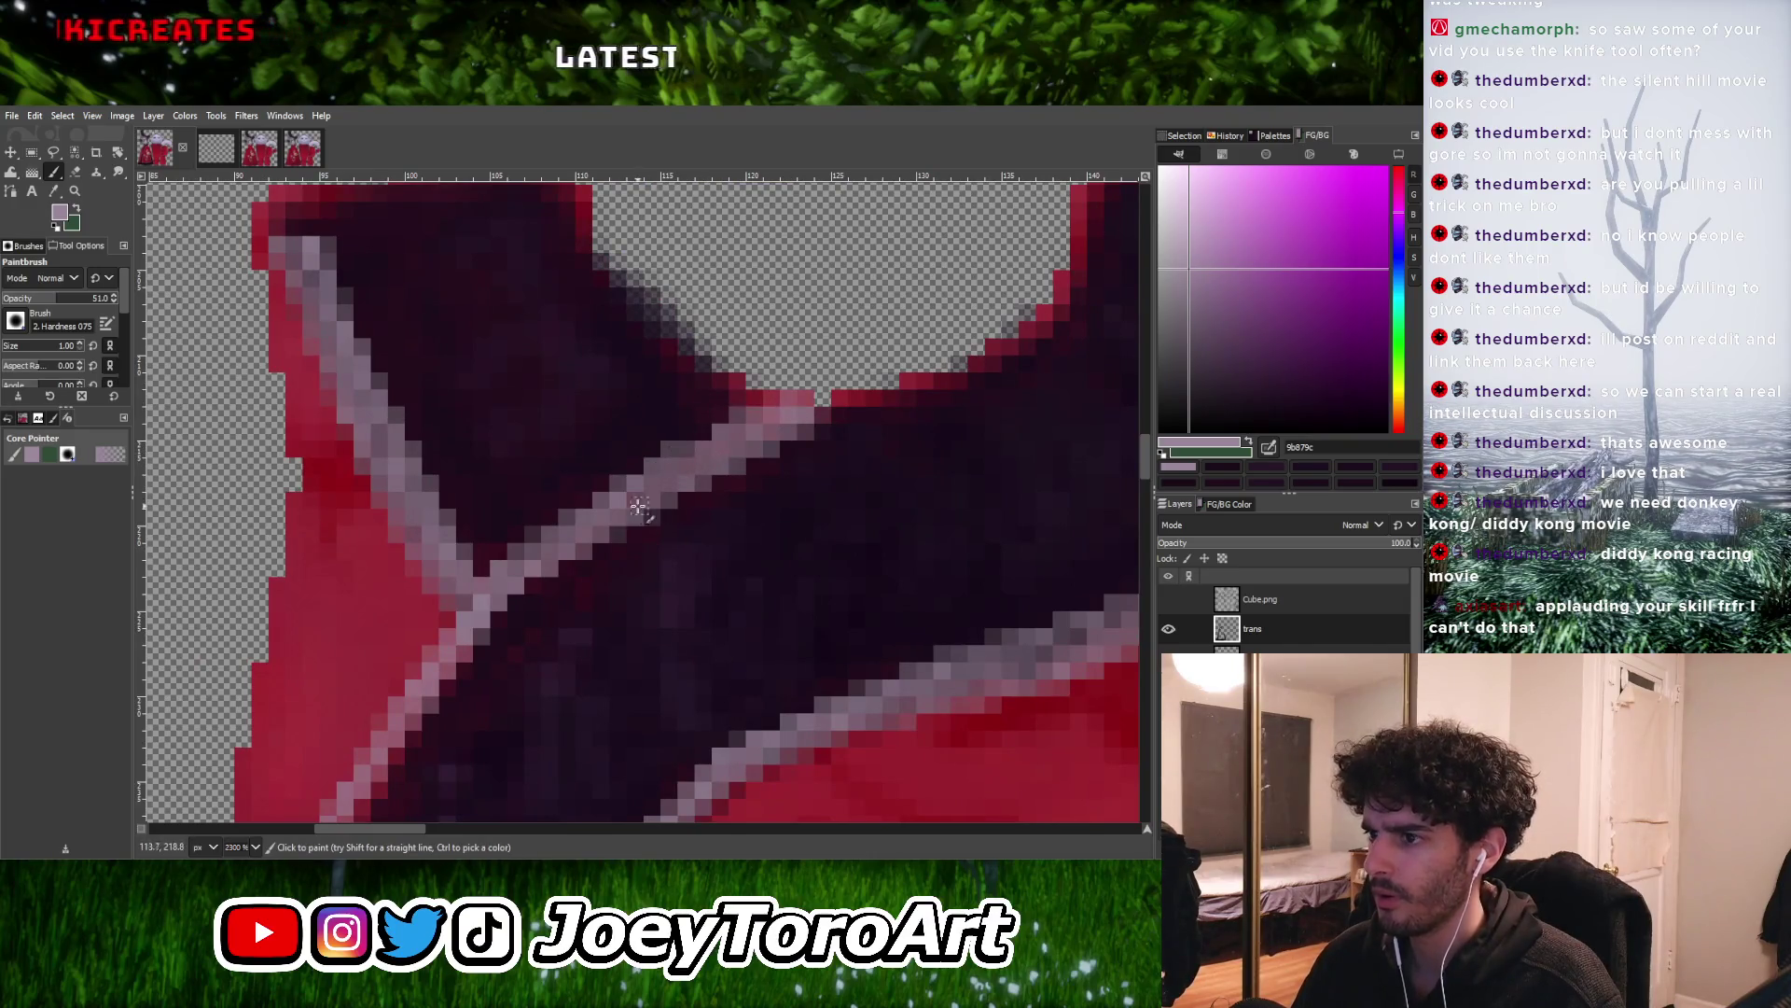
{"action": "scroll", "coordinate": [498, 625], "scroll_direction": "down", "scroll_amount": 3, "text": "ctrl"}
{"action": "scroll", "coordinate": [497, 625], "scroll_direction": "up", "scroll_amount": 4, "text": "ctrl"}
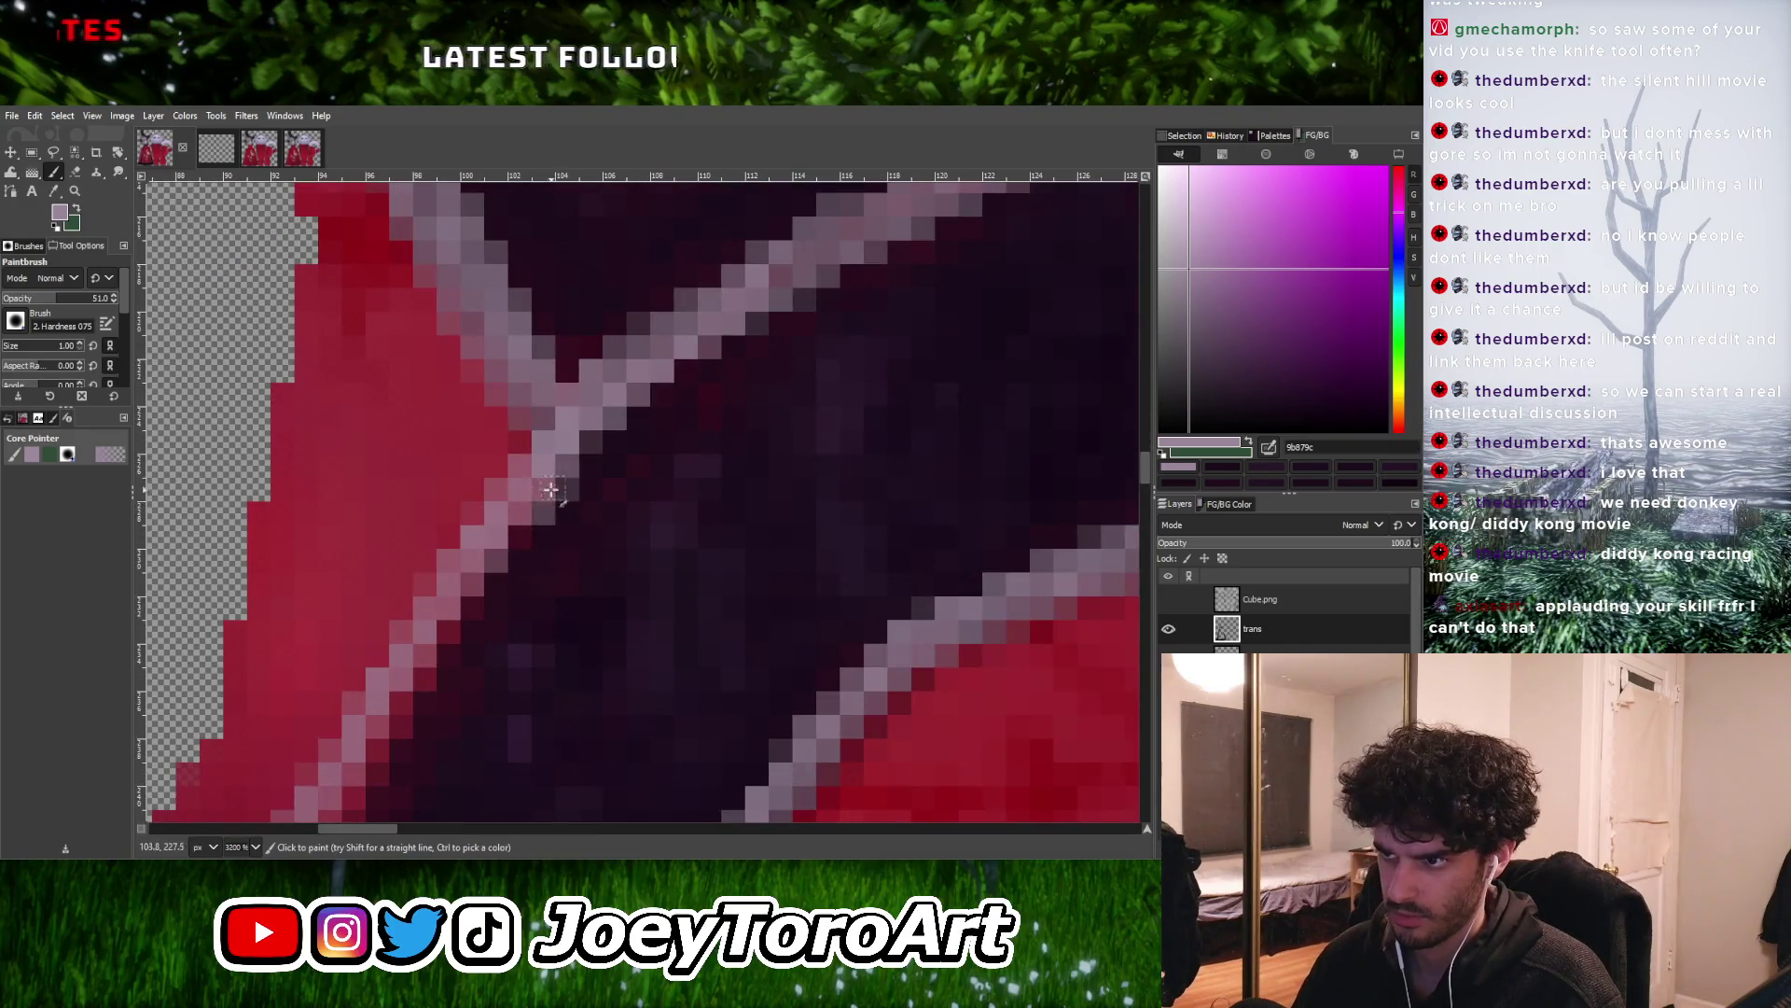
{"action": "scroll", "coordinate": [536, 541], "scroll_direction": "down", "scroll_amount": 4, "text": "ctrl"}
{"action": "scroll", "coordinate": [526, 567], "scroll_direction": "up", "scroll_amount": 3, "text": "ctrl"}
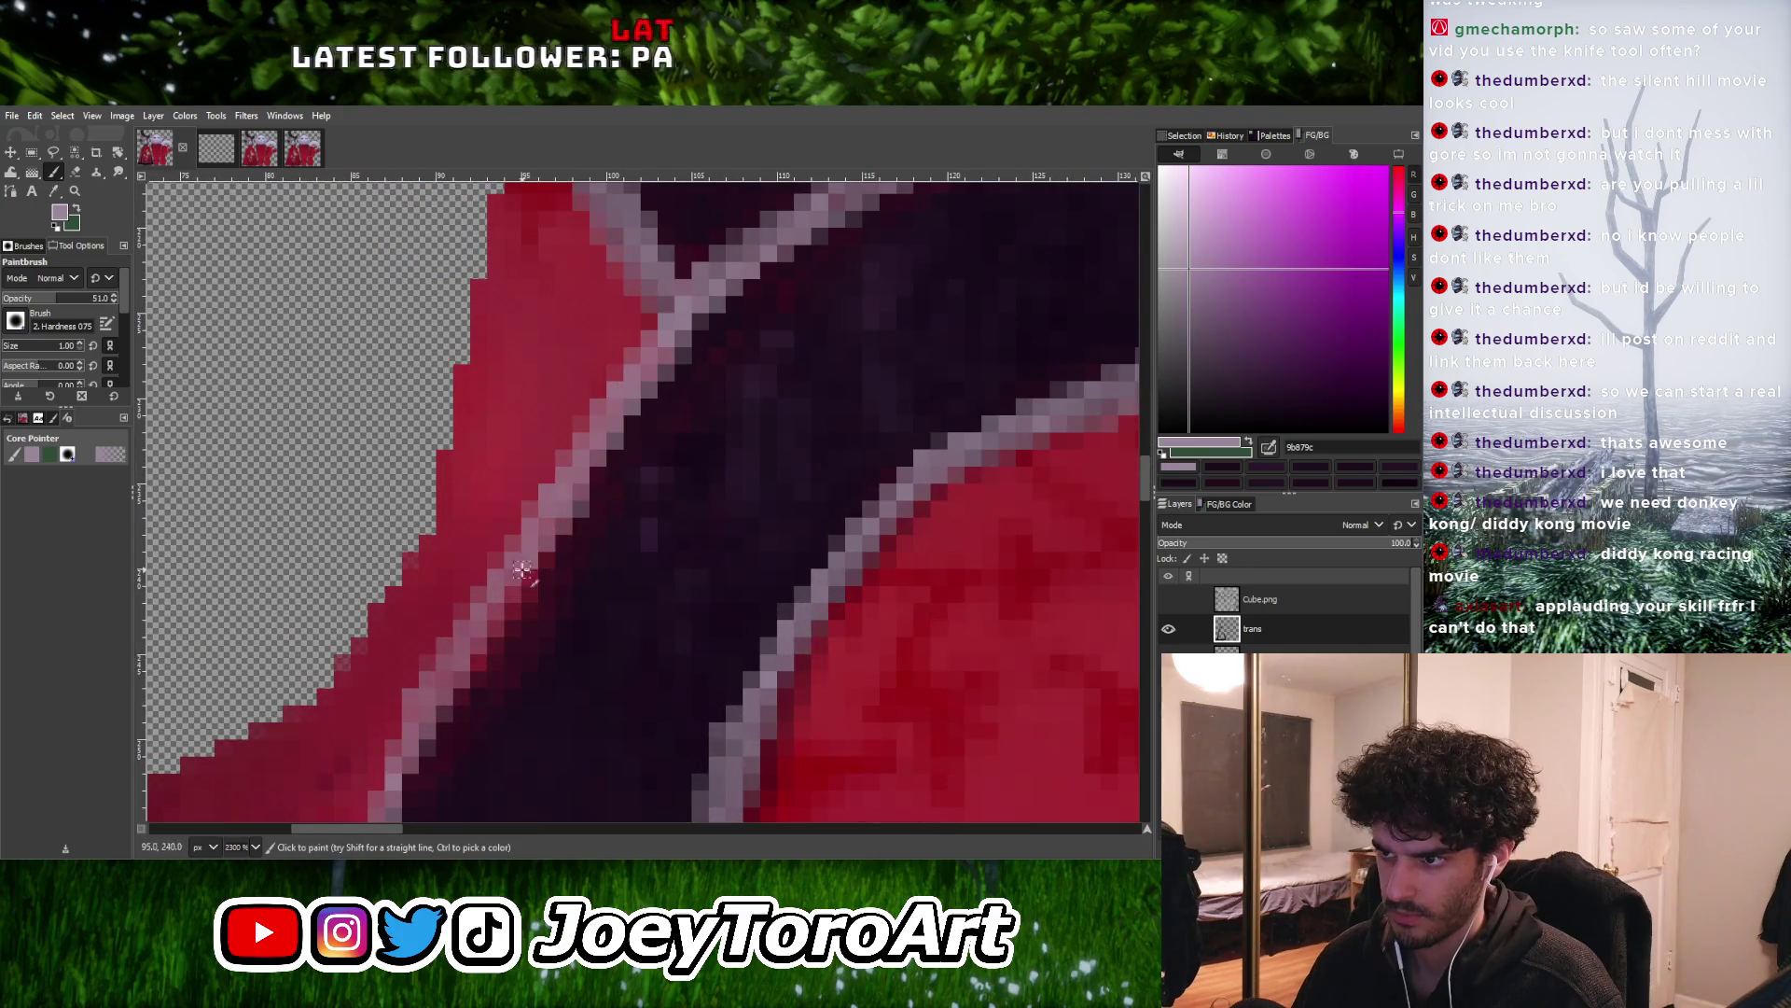
{"action": "scroll", "coordinate": [522, 578], "scroll_direction": "down", "scroll_amount": 4, "text": "ctrl"}
{"action": "scroll", "coordinate": [513, 602], "scroll_direction": "up", "scroll_amount": 3, "text": "ctrl"}
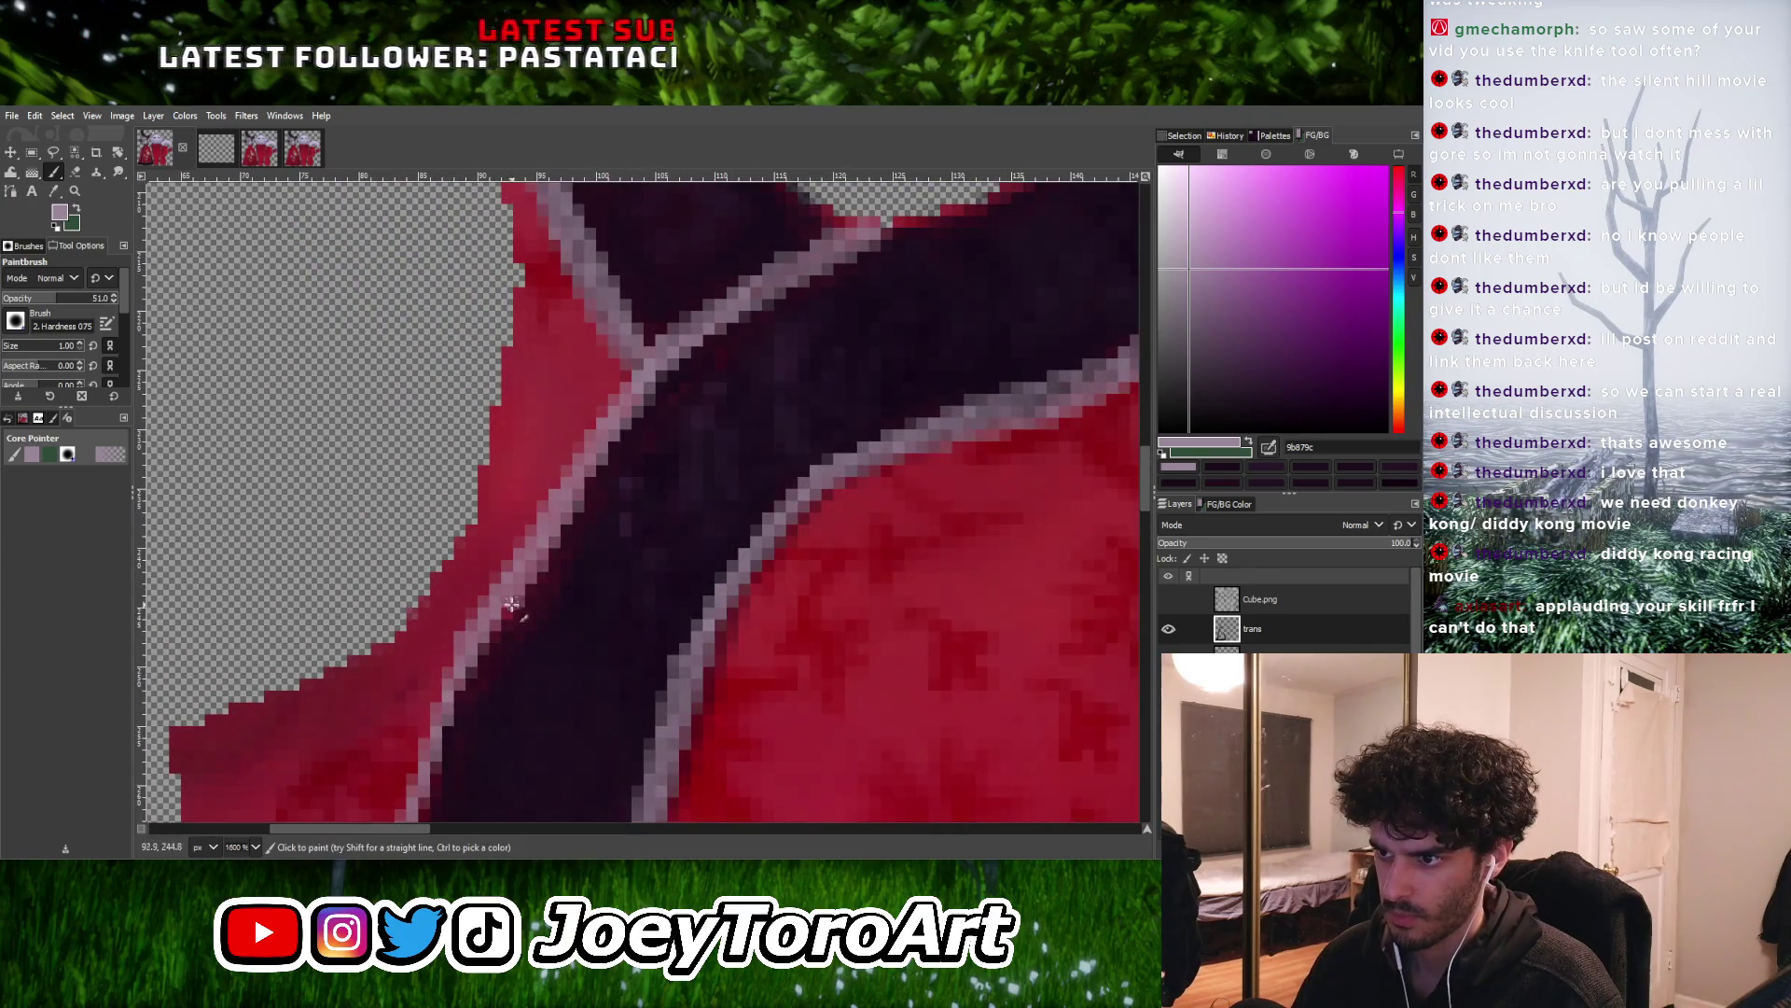
{"action": "scroll", "coordinate": [508, 611], "scroll_direction": "down", "scroll_amount": 4, "text": "ctrl"}
{"action": "scroll", "coordinate": [488, 639], "scroll_direction": "up", "scroll_amount": 3, "text": "ctrl"}
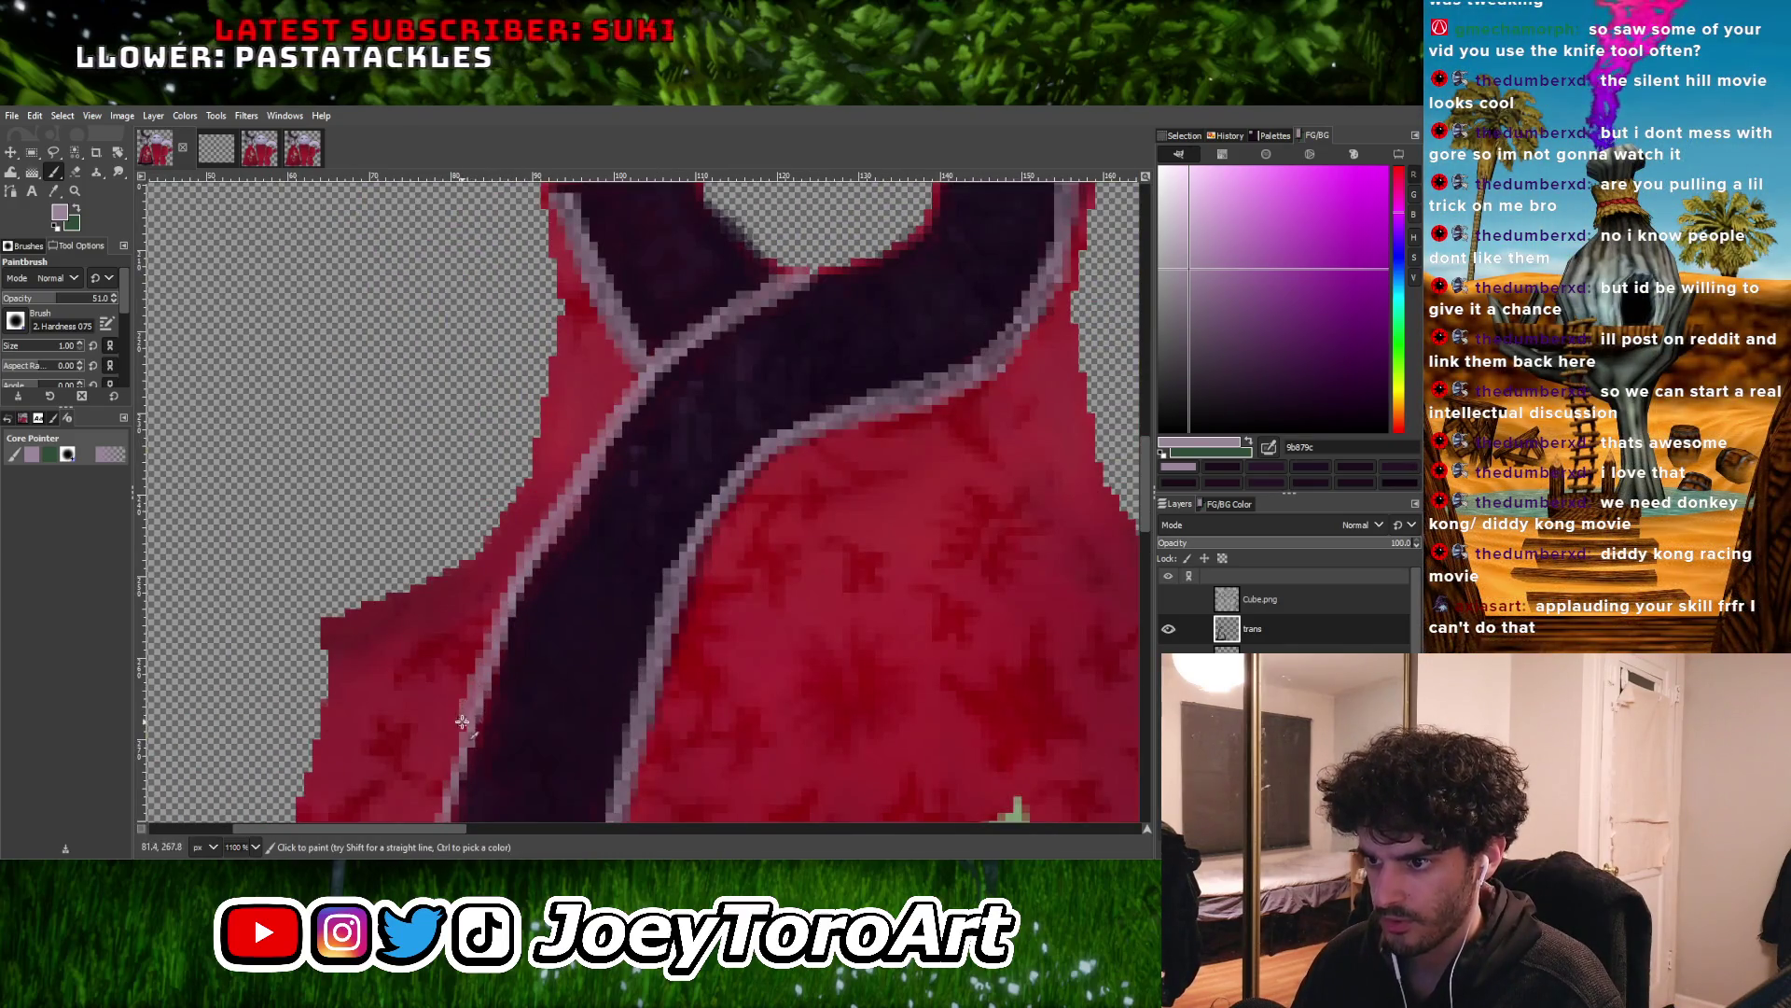
{"action": "scroll", "coordinate": [495, 691], "scroll_direction": "down", "scroll_amount": 3, "text": "ctrl"}
{"action": "scroll", "coordinate": [558, 650], "scroll_direction": "up", "scroll_amount": 4, "text": "ctrl"}
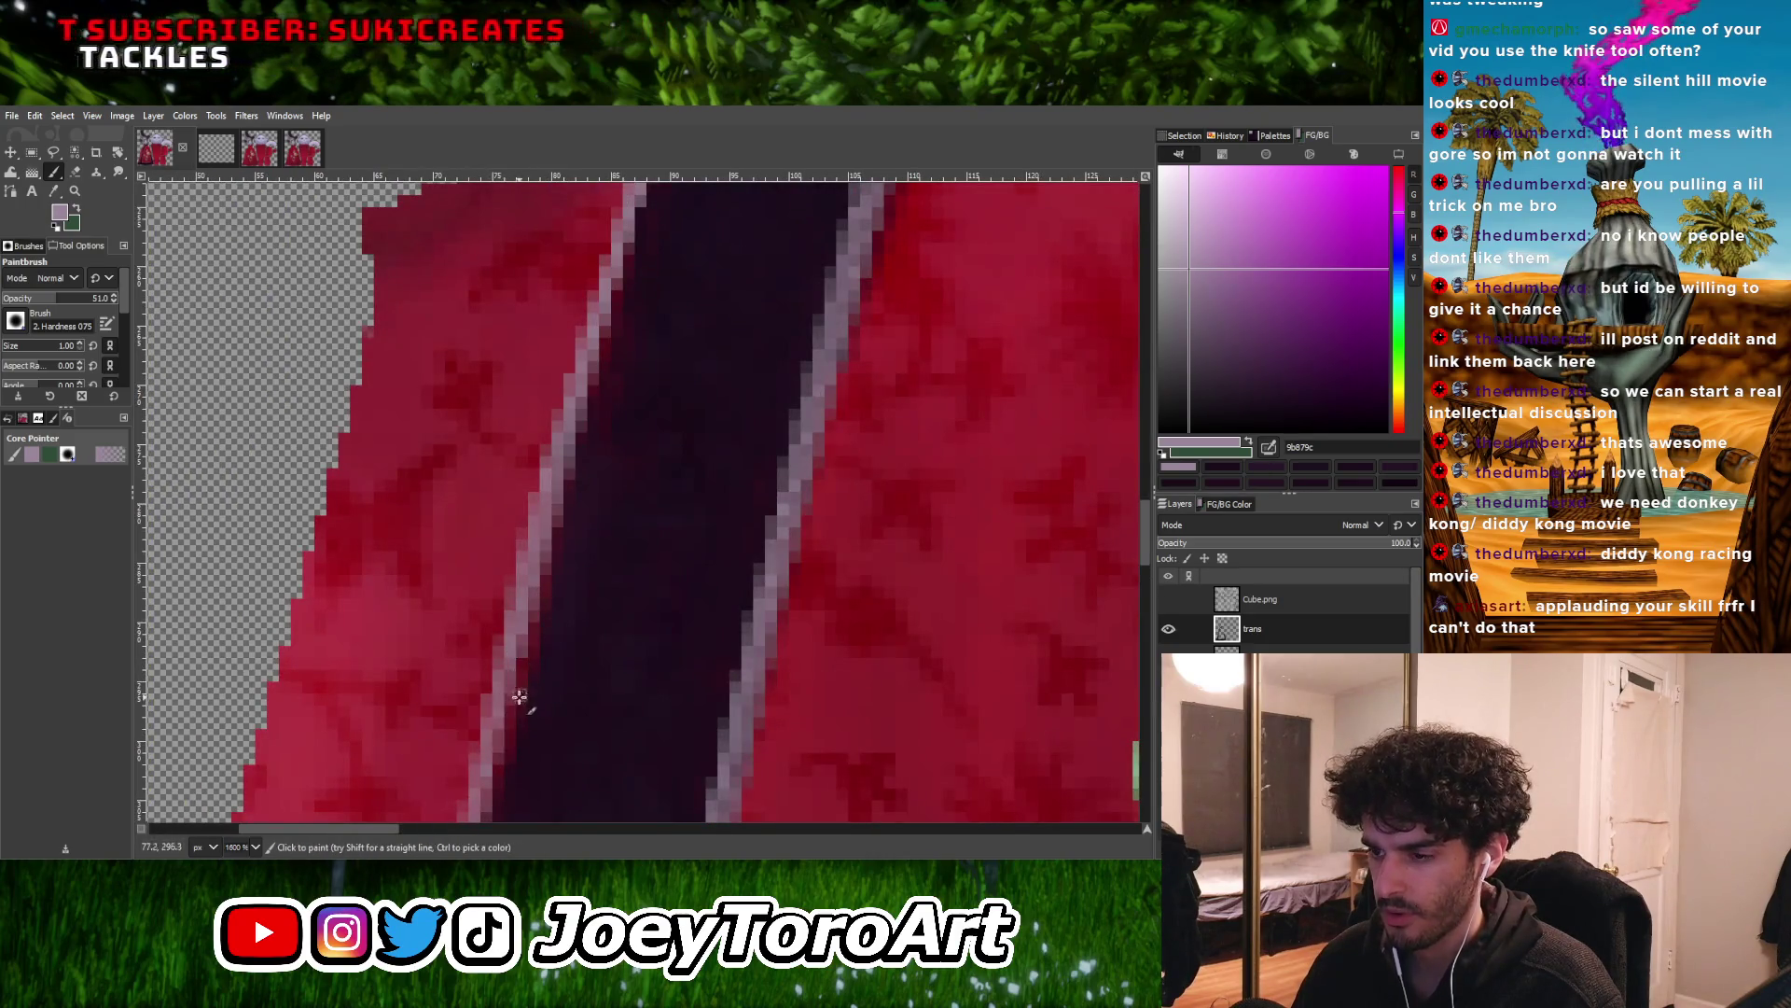
{"action": "scroll", "coordinate": [584, 401], "scroll_direction": "down", "scroll_amount": 3, "text": "ctrl"}
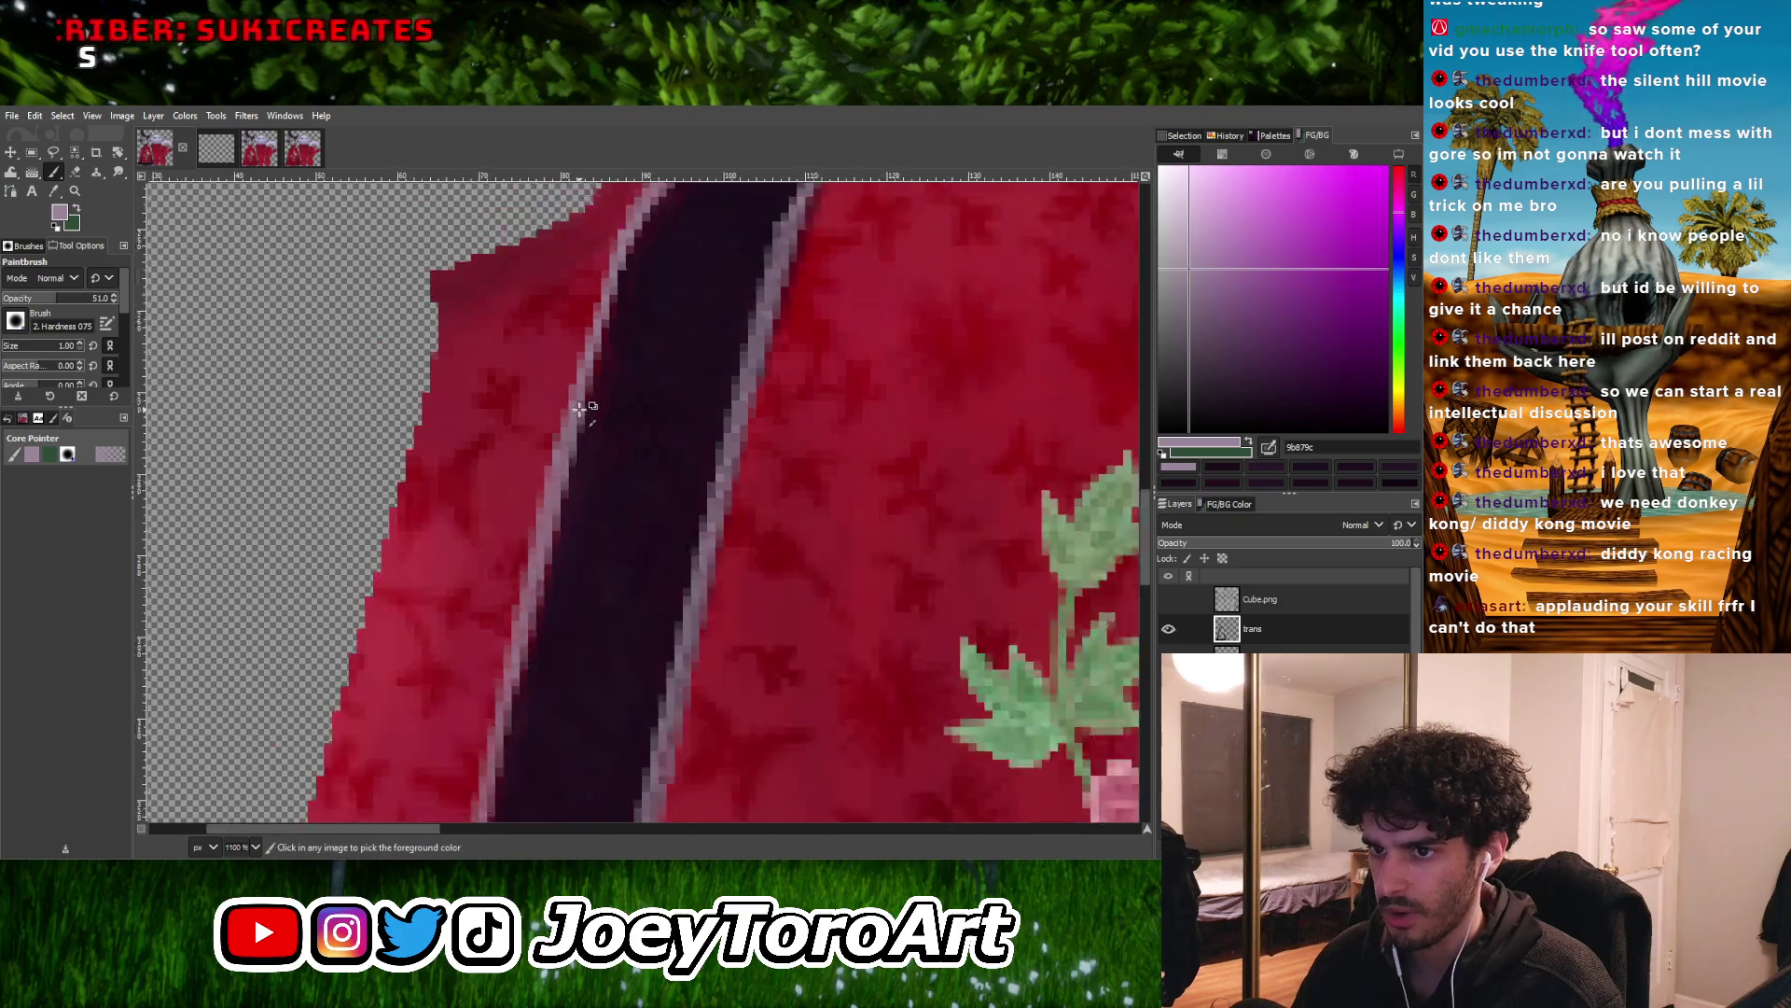
{"action": "scroll", "coordinate": [543, 563], "scroll_direction": "down", "scroll_amount": 3, "text": "ctrl"}
{"action": "scroll", "coordinate": [522, 644], "scroll_direction": "up", "scroll_amount": 3, "text": "ctrl"}
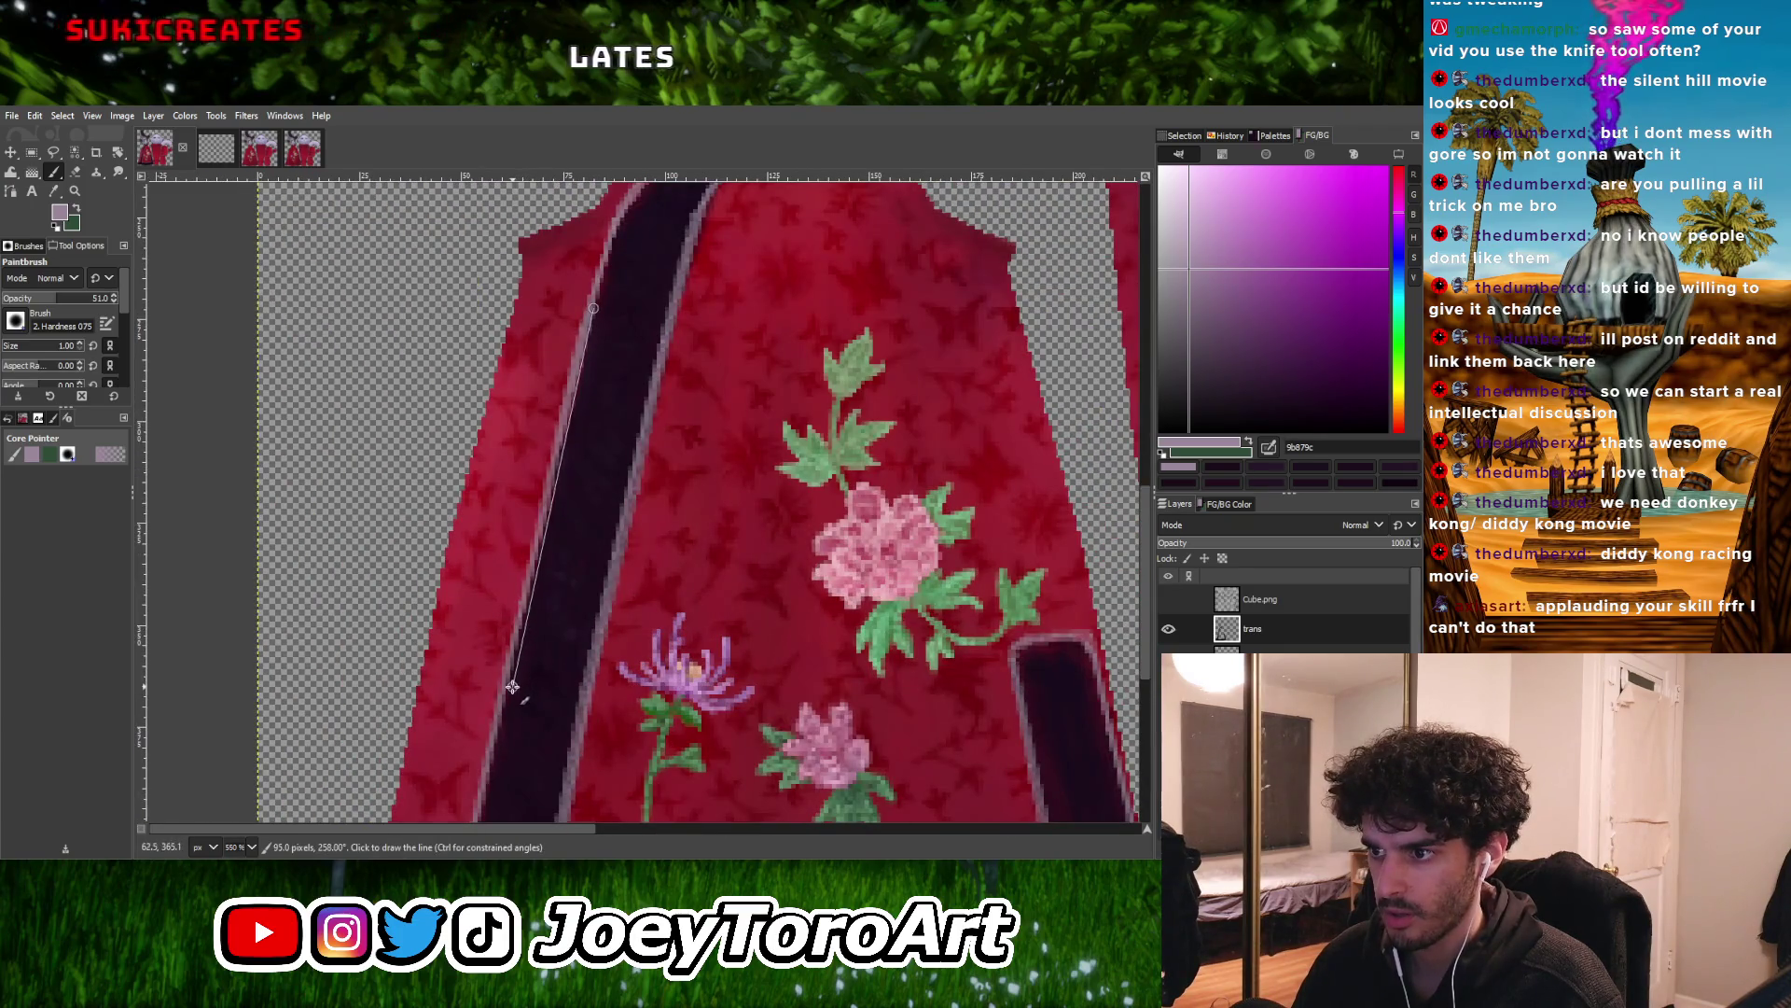
{"action": "left_click", "coordinate": [511, 672], "text": "shift"}
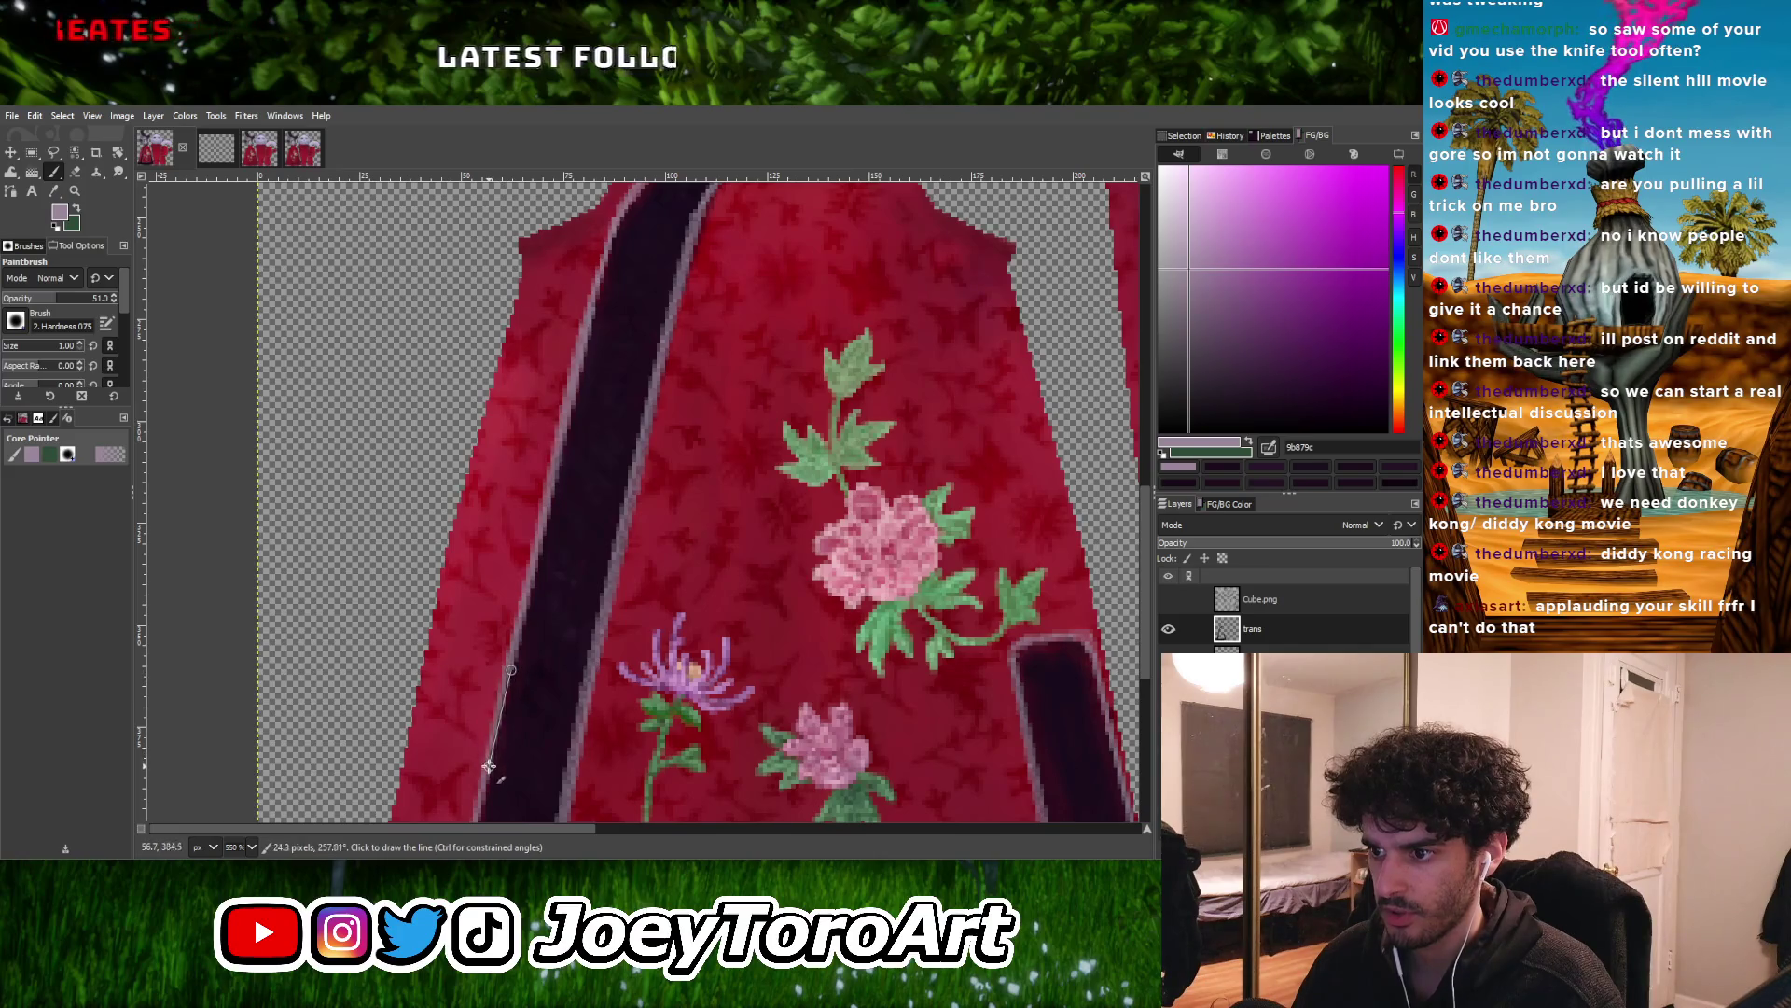
{"action": "scroll", "coordinate": [492, 754], "scroll_direction": "down", "scroll_amount": 3, "text": "ctrl"}
{"action": "scroll", "coordinate": [557, 720], "scroll_direction": "up", "scroll_amount": 3, "text": "ctrl"}
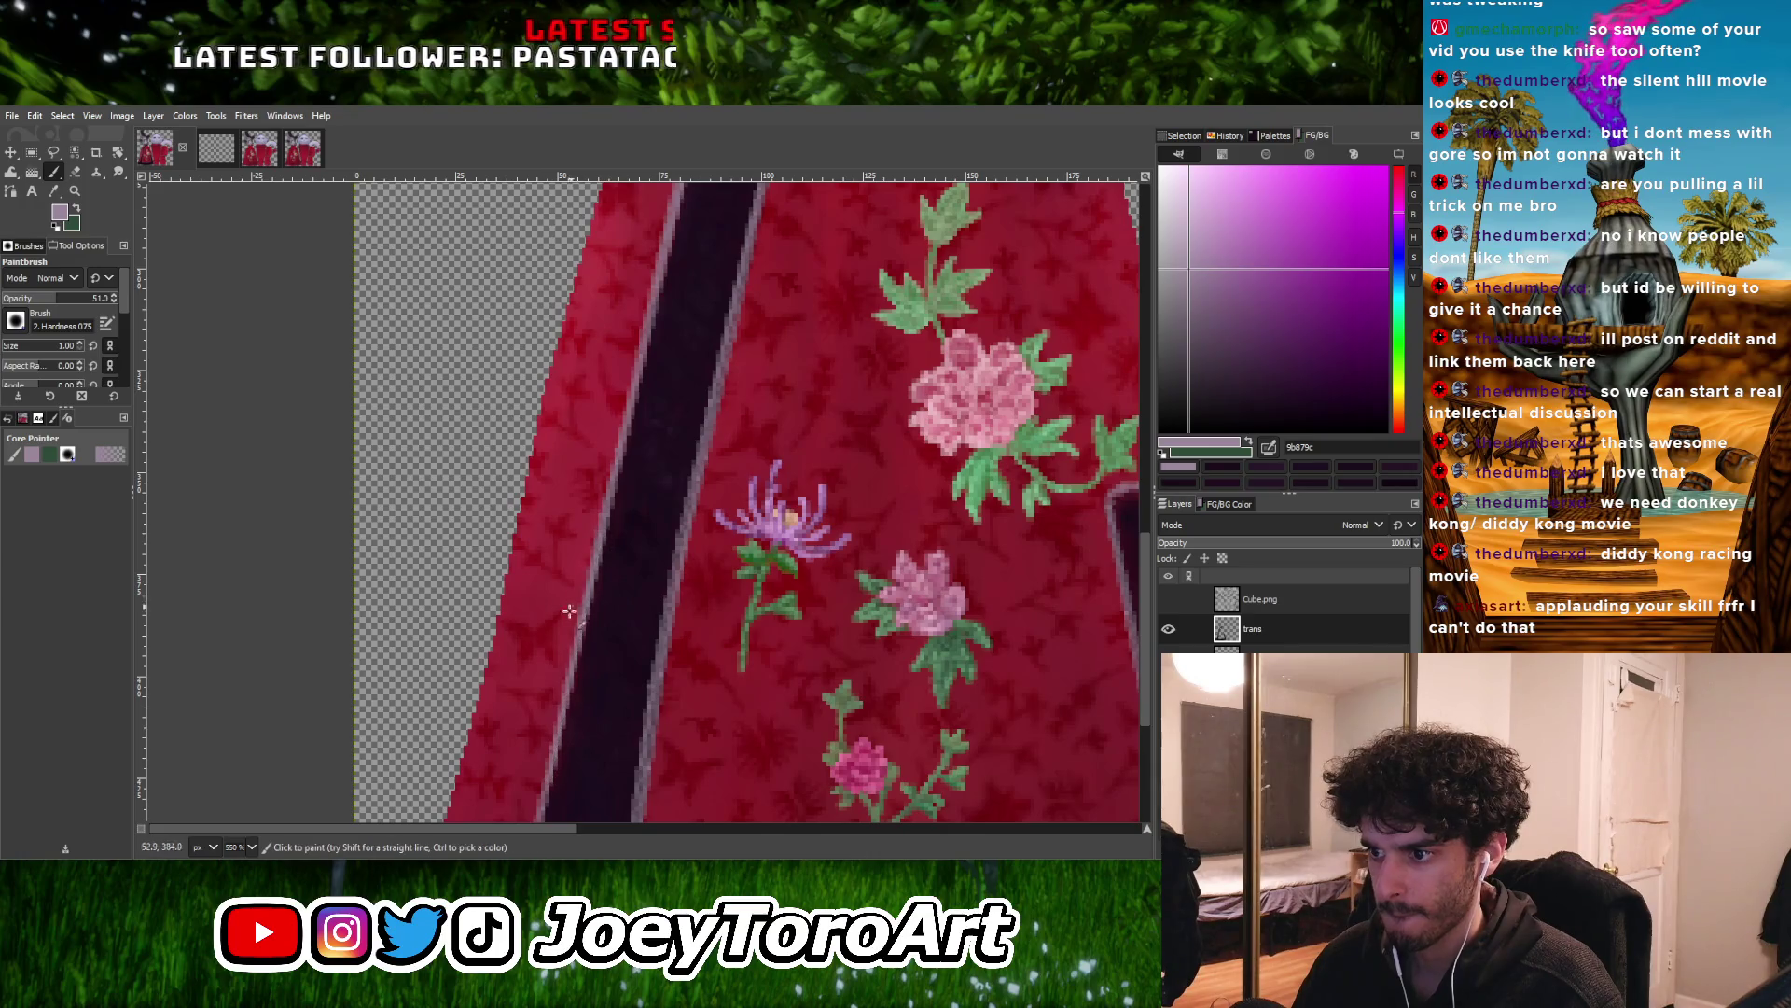
Draw a straight pale line from the sash's lower end up along its edge
{"action": "left_click", "coordinate": [548, 761]}
{"action": "left_click", "coordinate": [635, 356], "text": "shift"}
{"action": "scroll", "coordinate": [635, 357], "scroll_direction": "down", "scroll_amount": 3, "text": "ctrl"}
{"action": "scroll", "coordinate": [624, 369], "scroll_direction": "up", "scroll_amount": 4, "text": "ctrl"}
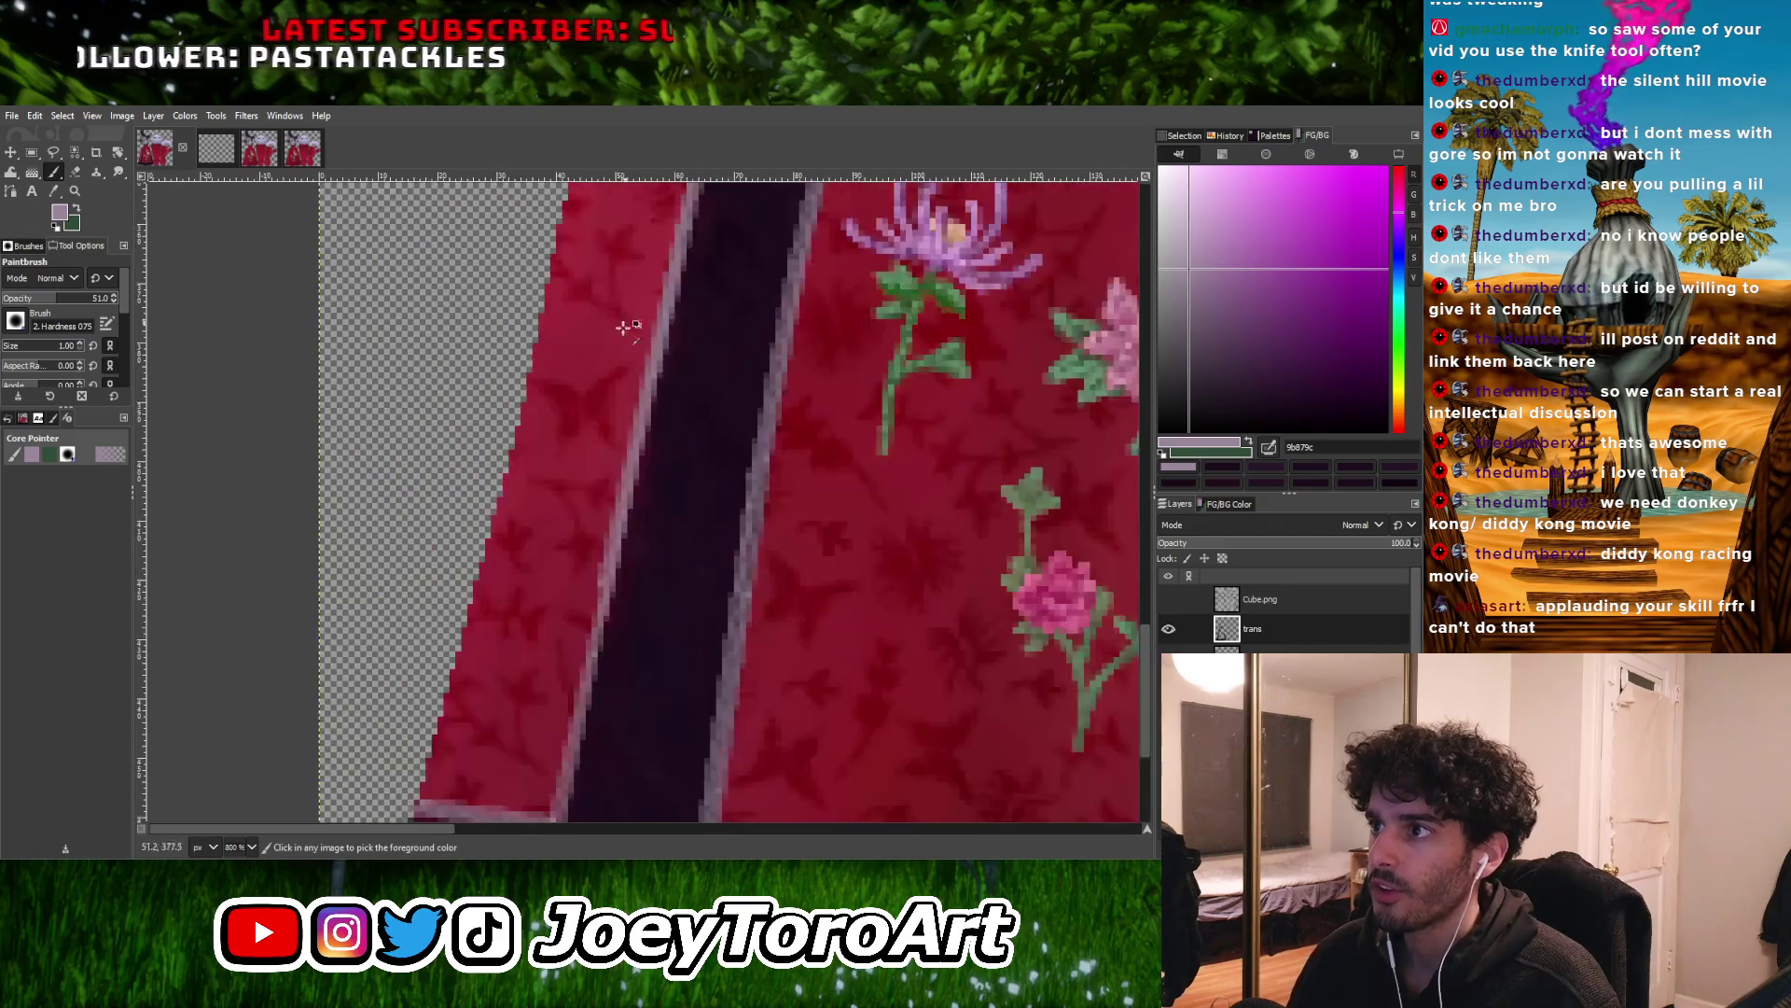
{"action": "scroll", "coordinate": [626, 319], "scroll_direction": "down", "scroll_amount": 1, "text": "ctrl"}
Draw a pale highlight from the sash's lower corner up its right edge
{"action": "left_click", "coordinate": [581, 701]}
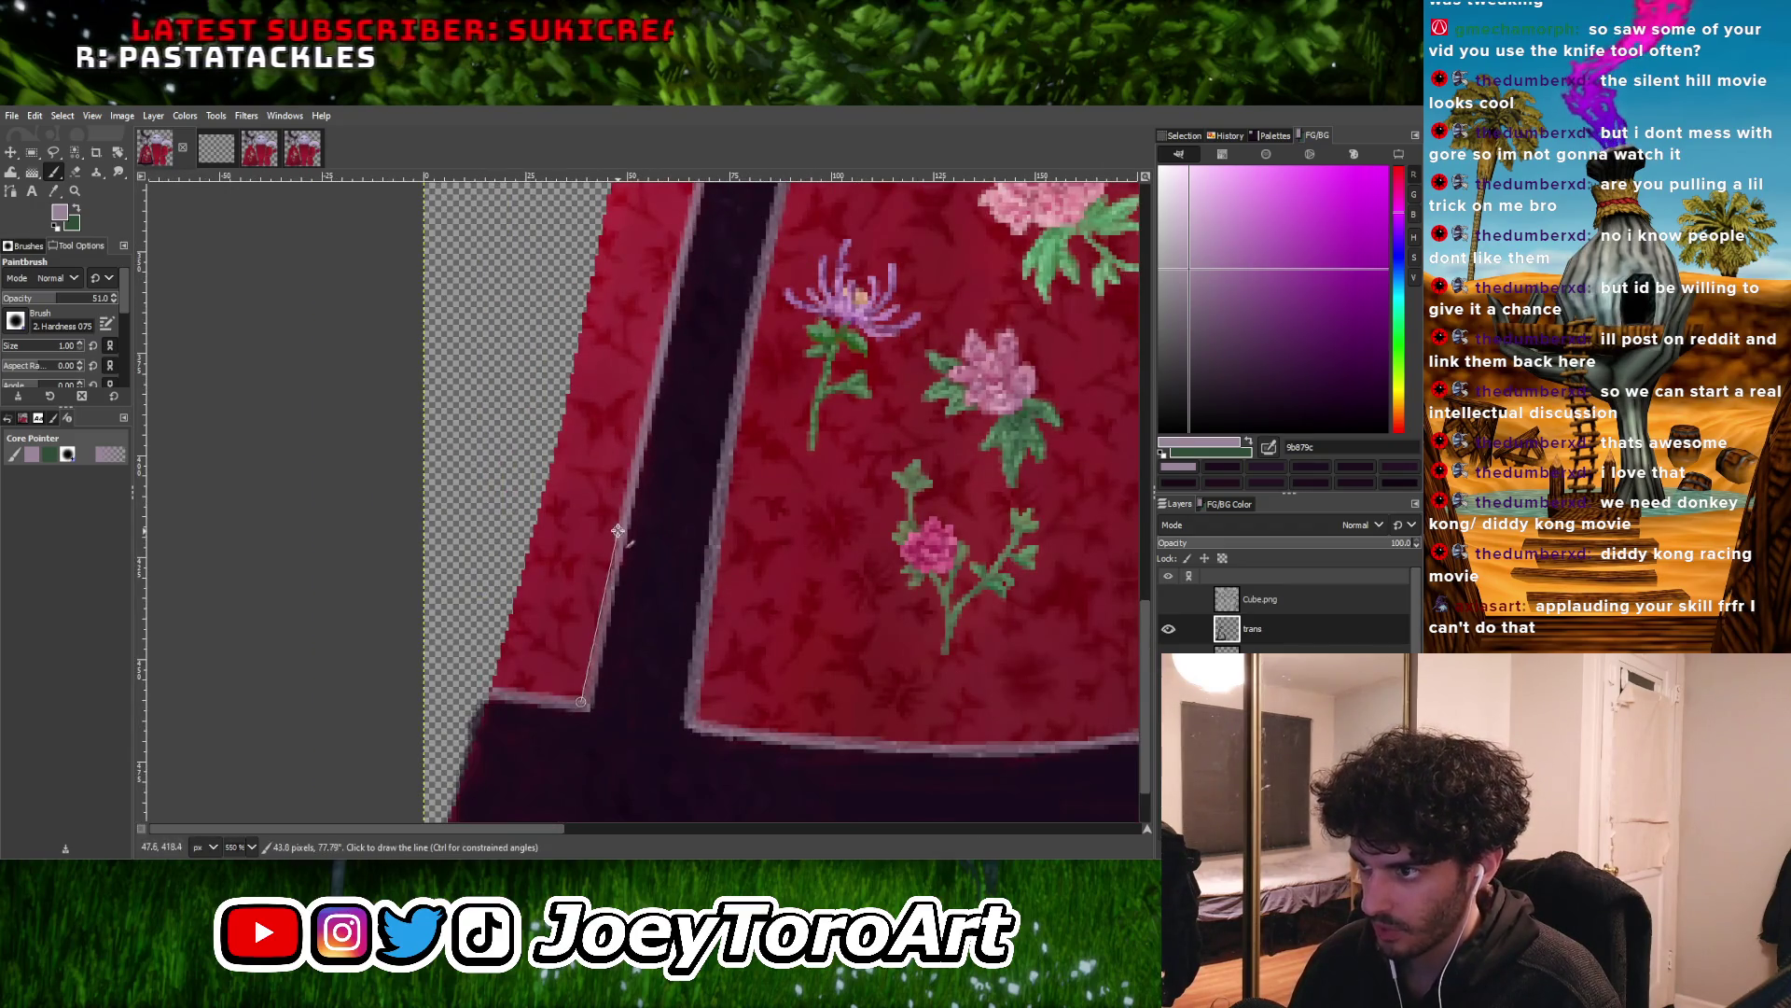
{"action": "left_click", "coordinate": [587, 706]}
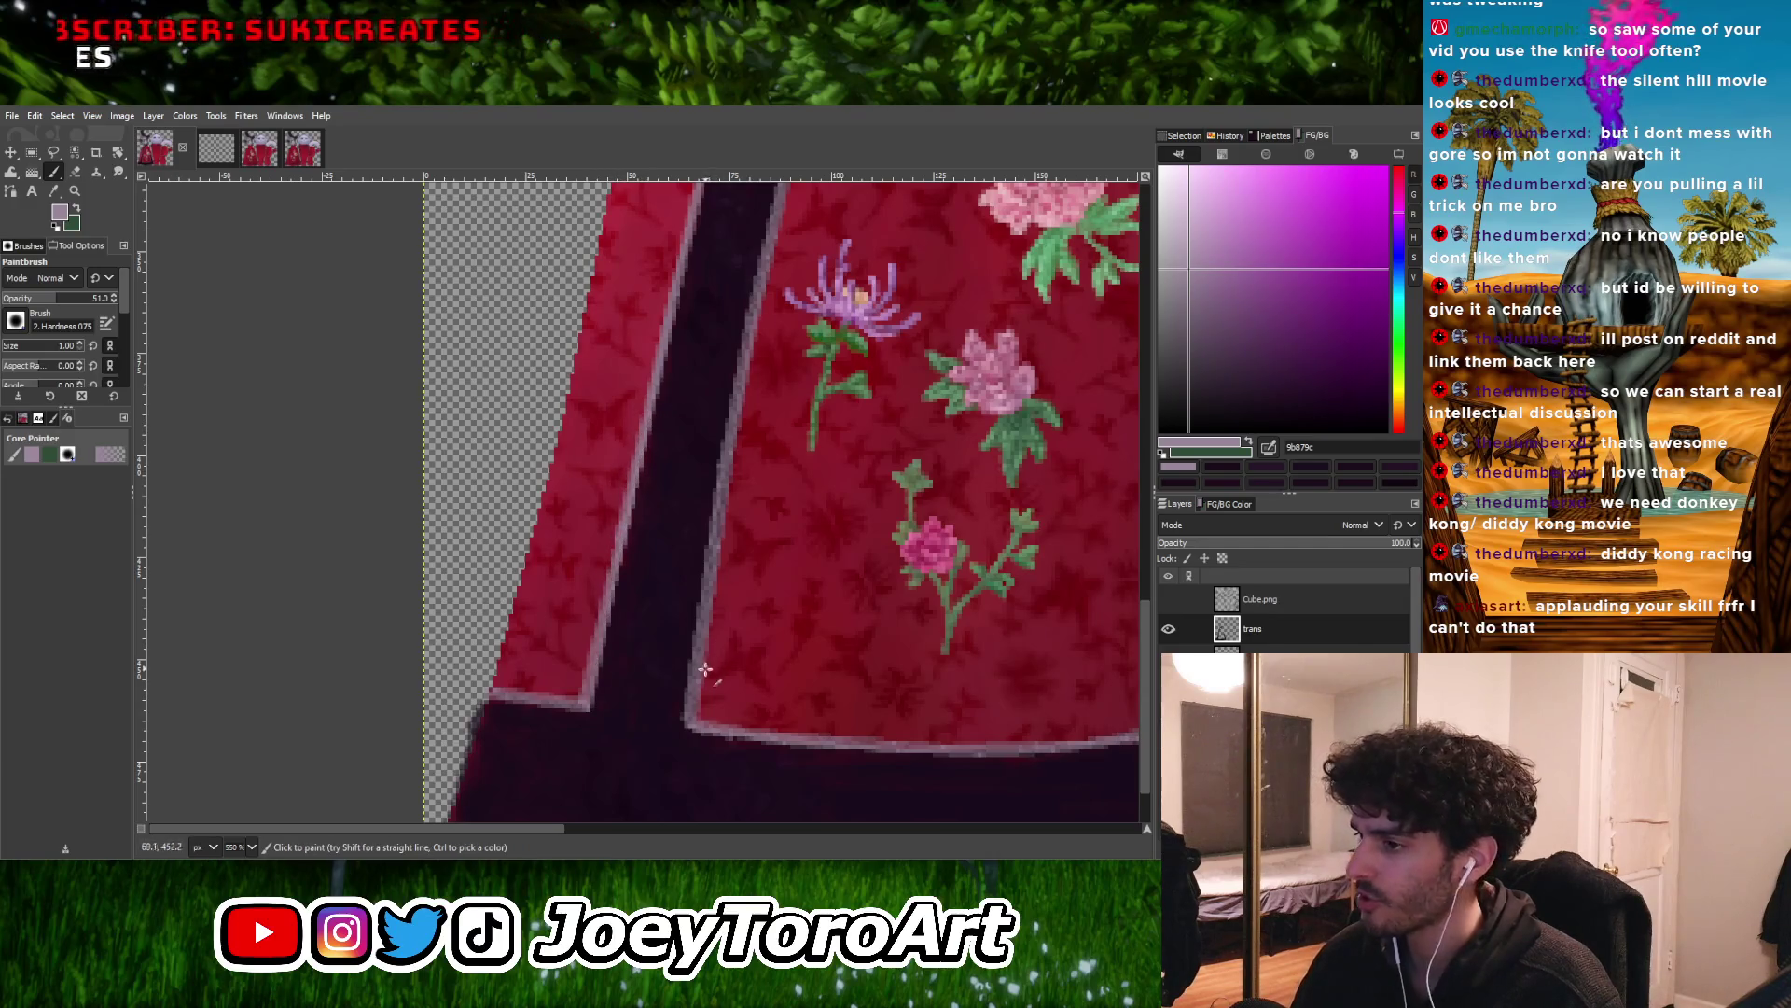
{"action": "left_click", "coordinate": [684, 720]}
{"action": "left_click", "coordinate": [736, 374]}
{"action": "scroll", "coordinate": [665, 364], "scroll_direction": "down", "scroll_amount": 1, "text": "ctrl"}
{"action": "scroll", "coordinate": [593, 354], "scroll_direction": "up", "scroll_amount": 2, "text": "ctrl"}
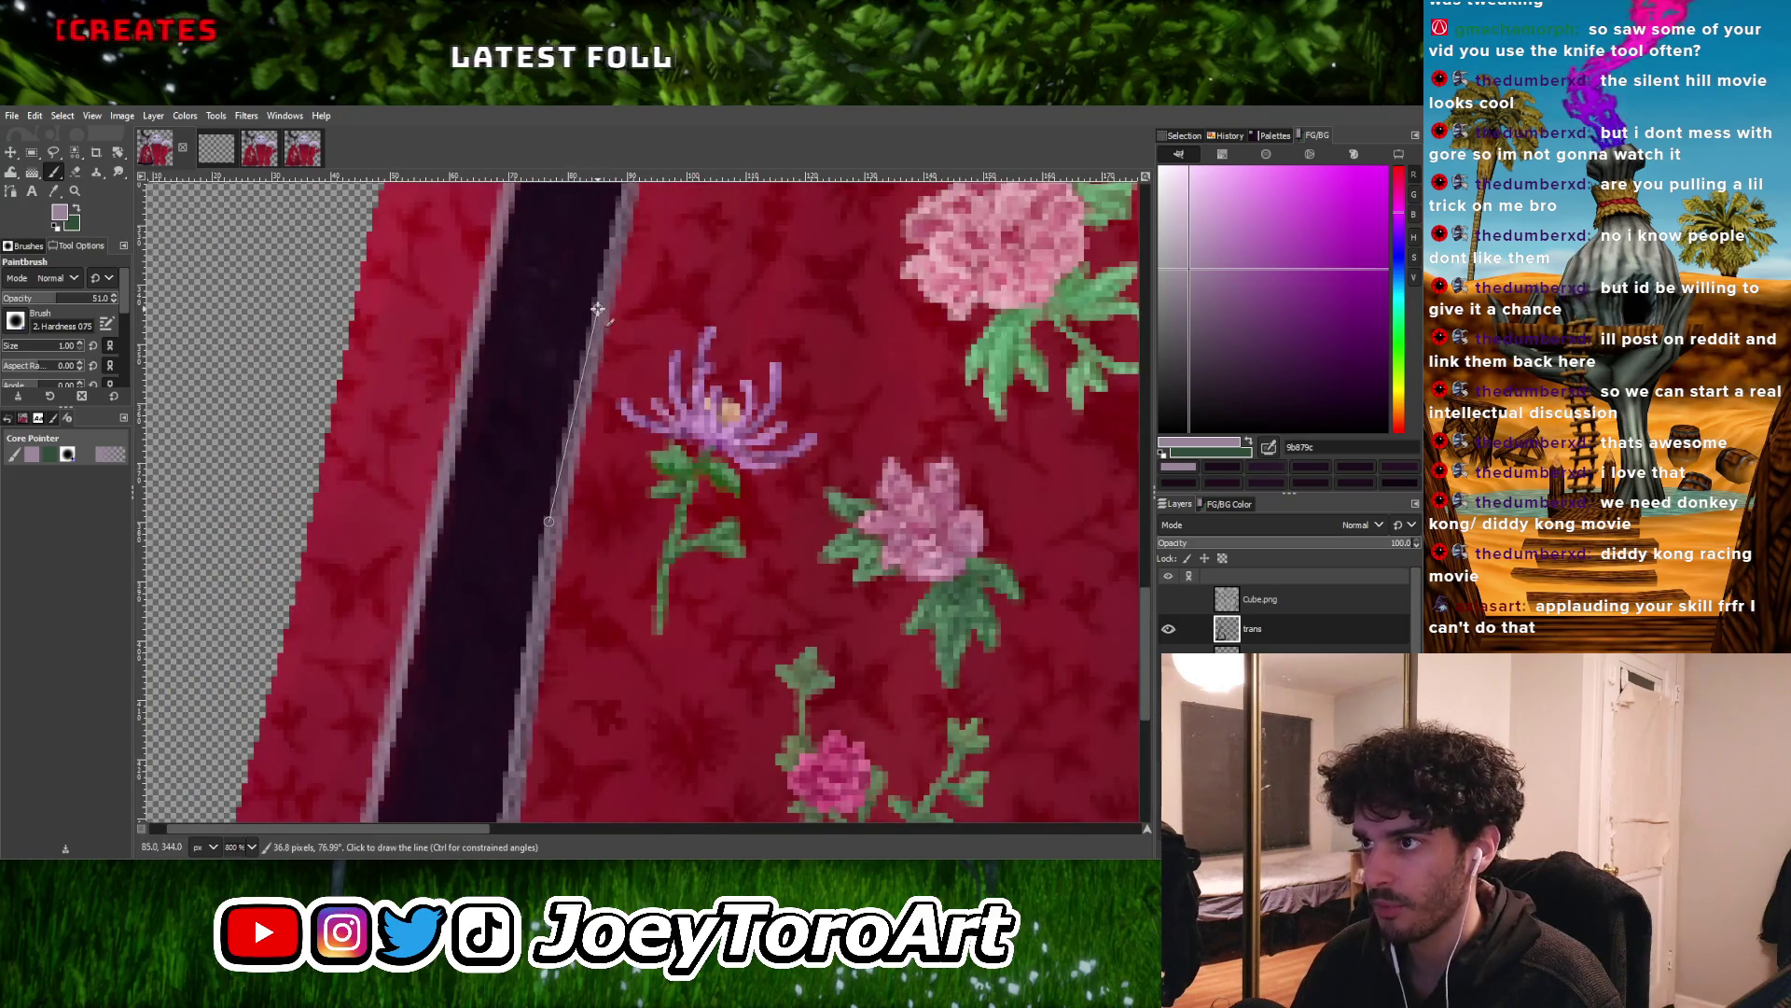
{"action": "scroll", "coordinate": [598, 308], "scroll_direction": "up", "scroll_amount": 3}
{"action": "scroll", "coordinate": [597, 307], "scroll_direction": "right", "scroll_amount": 1, "text": "shift"}
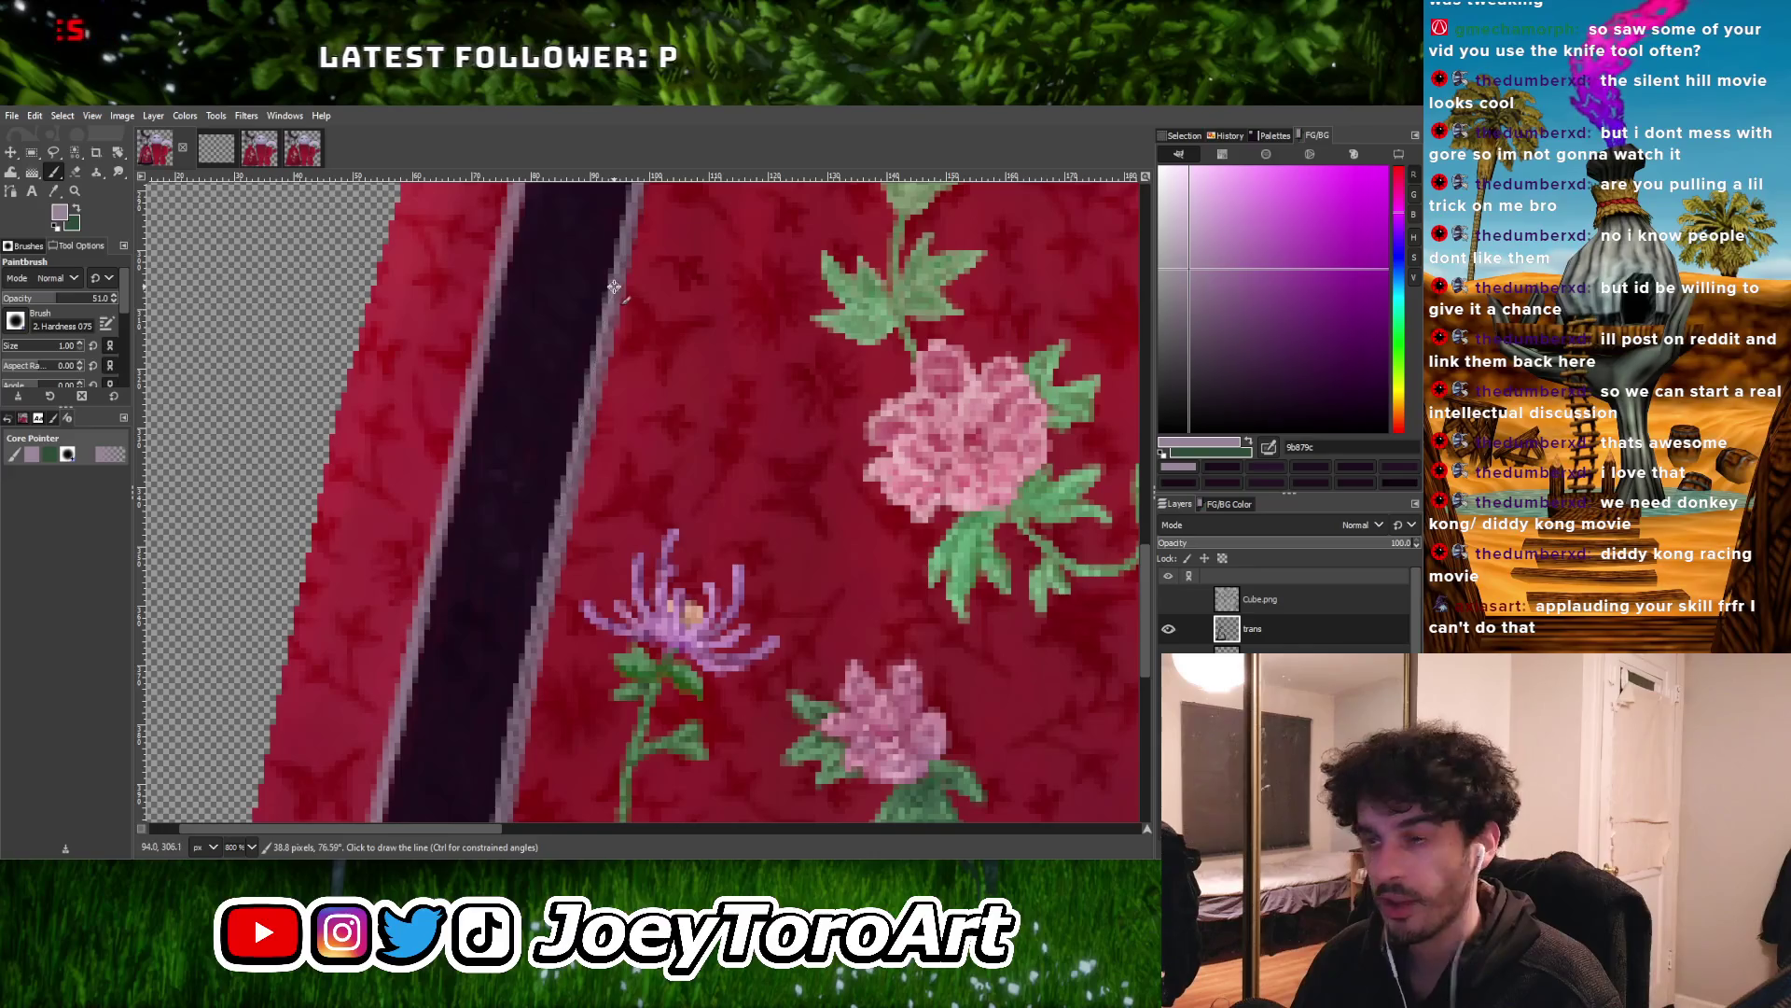
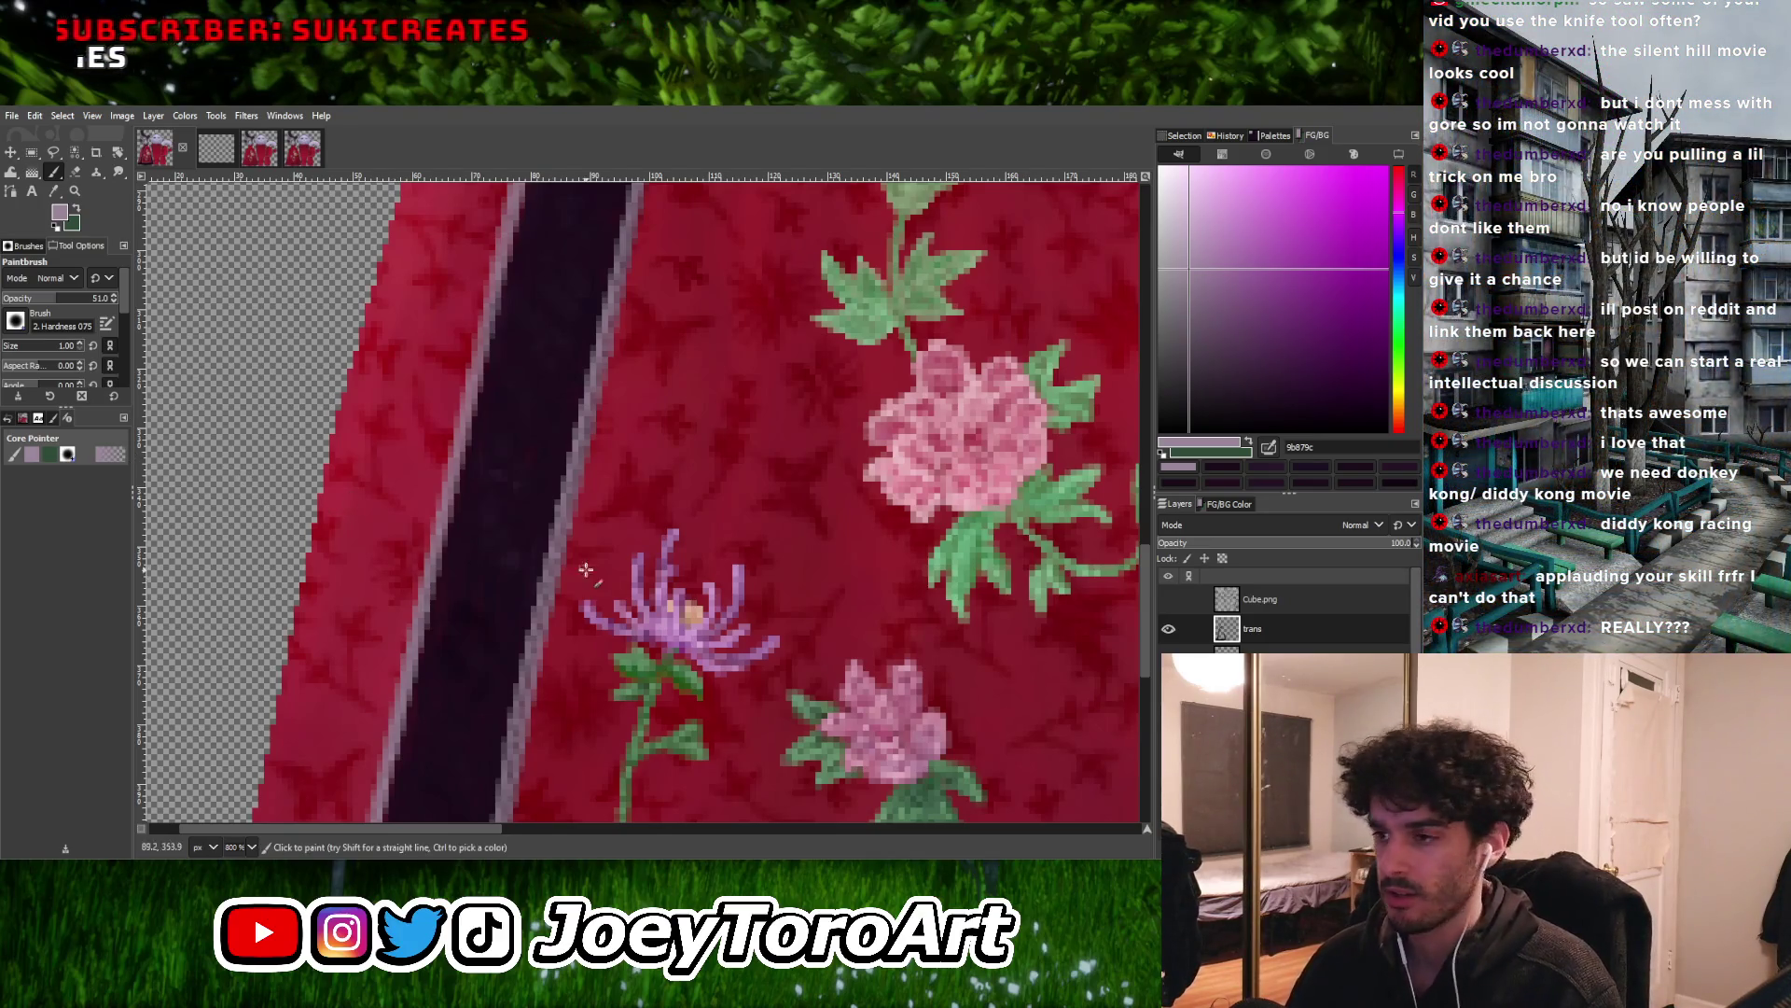
Paint a straight pale trim line along the neckline from the collar edge
{"action": "scroll", "coordinate": [597, 578], "scroll_direction": "down", "scroll_amount": 4, "text": "ctrl"}
{"action": "scroll", "coordinate": [608, 385], "scroll_direction": "up", "scroll_amount": 3, "text": "ctrl"}
{"action": "scroll", "coordinate": [608, 385], "scroll_direction": "up", "scroll_amount": 3, "text": "ctrl"}
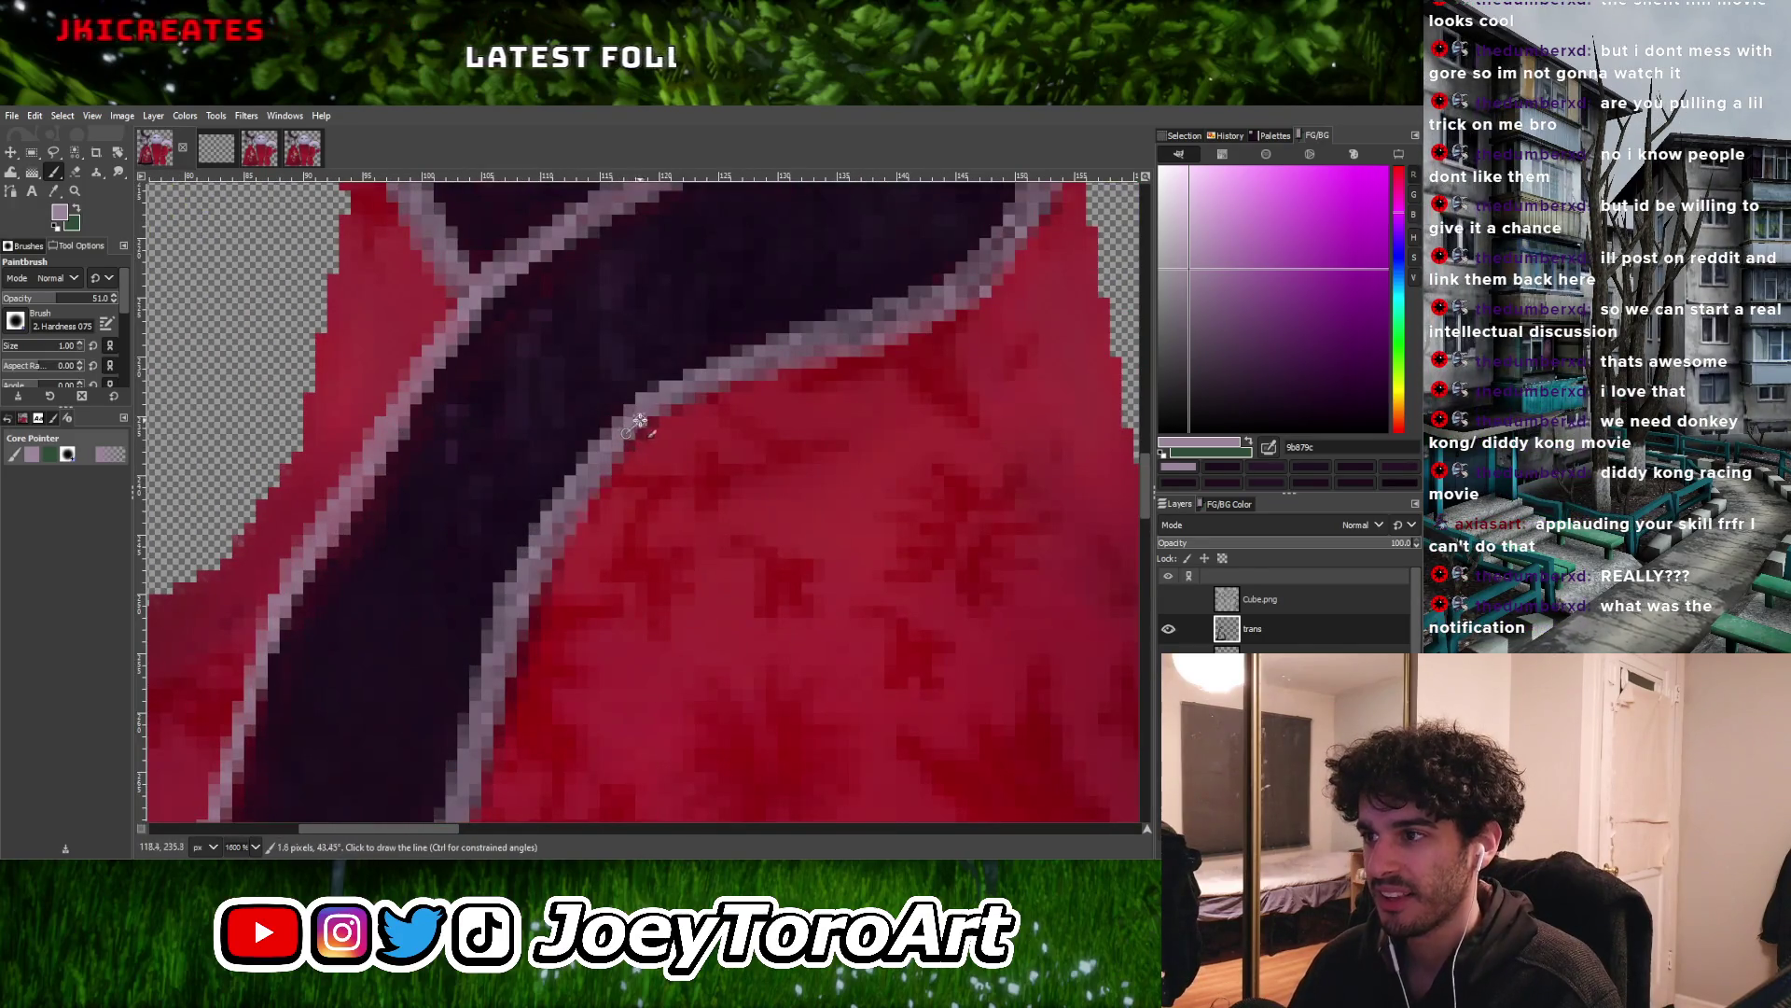
{"action": "scroll", "coordinate": [580, 461], "scroll_direction": "down", "scroll_amount": 3, "text": "ctrl"}
{"action": "scroll", "coordinate": [580, 462], "scroll_direction": "up", "scroll_amount": 2, "text": "ctrl"}
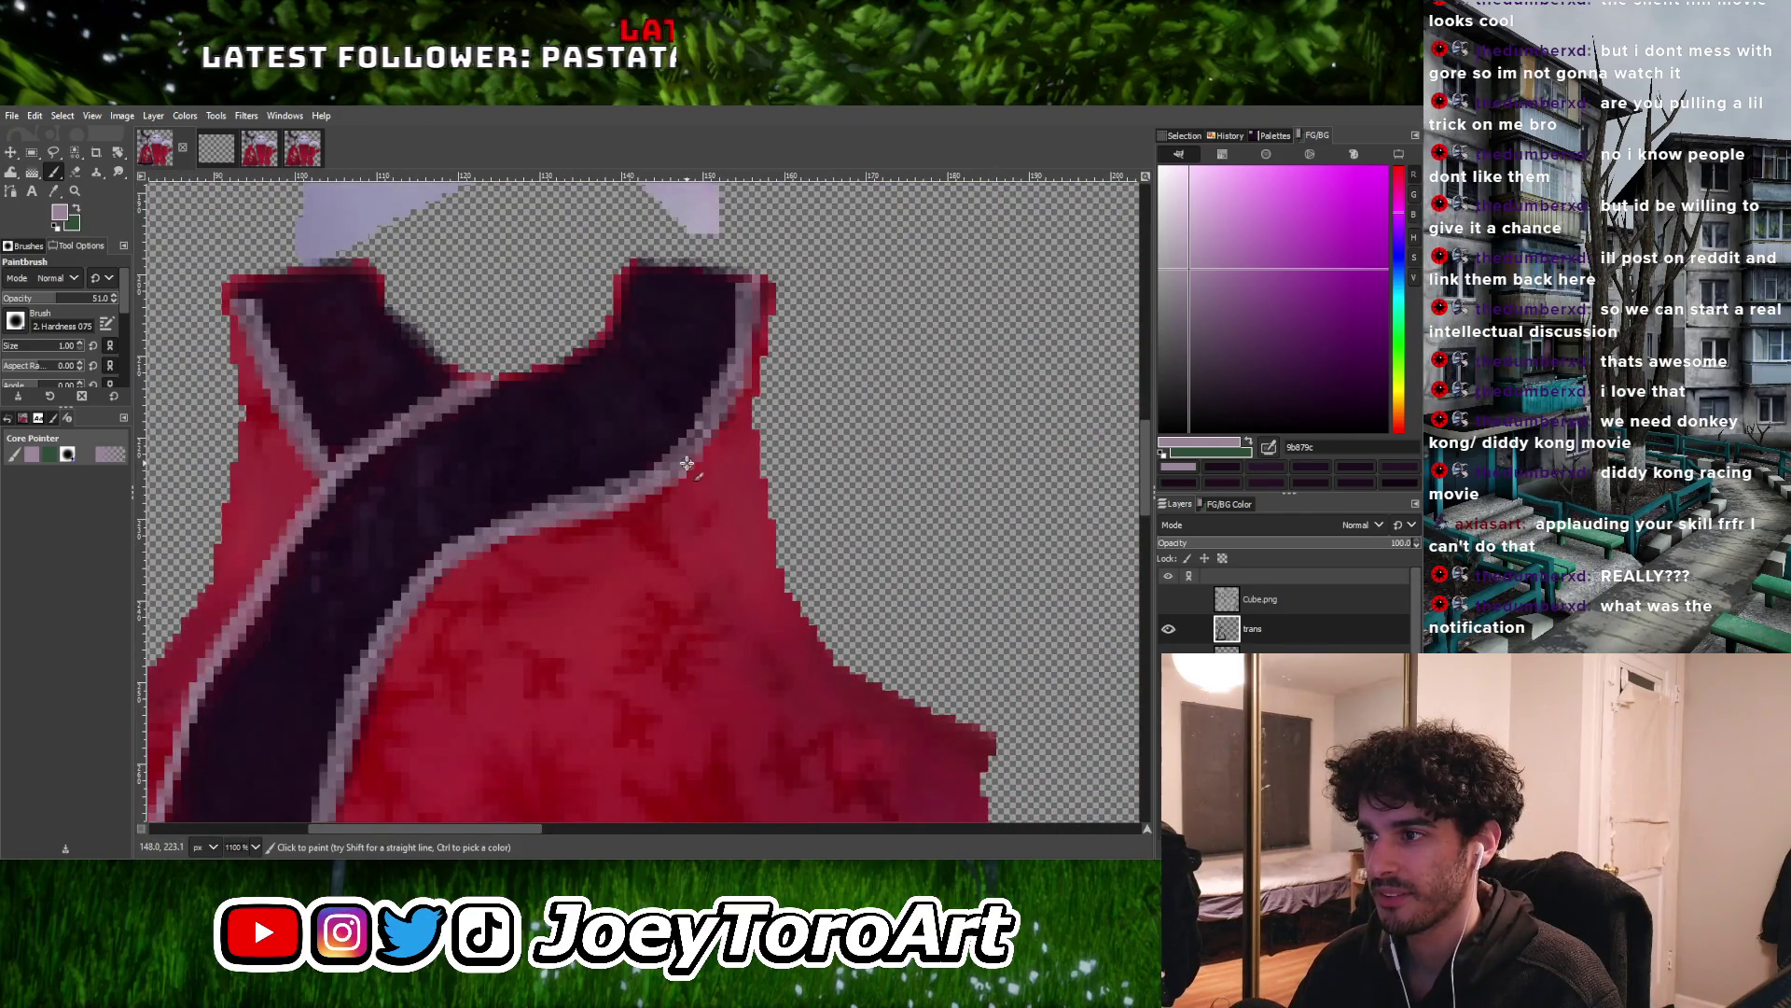
{"action": "left_click", "coordinate": [602, 486]}
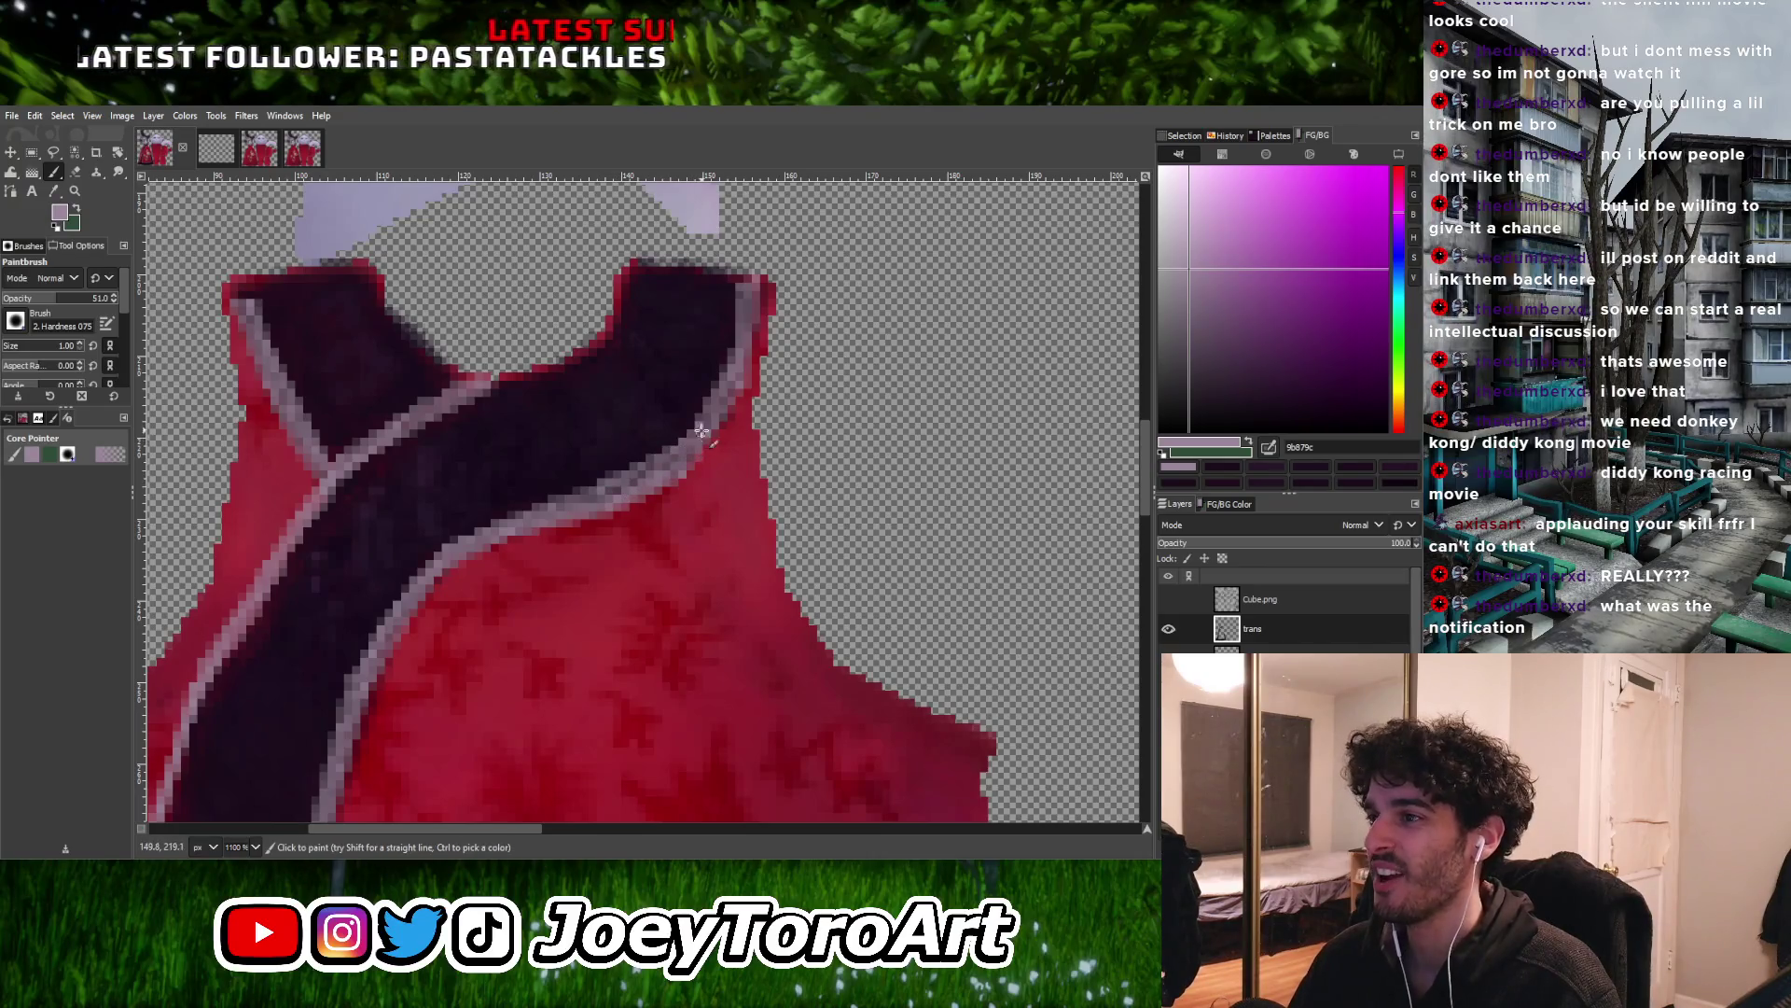
{"action": "left_click", "coordinate": [592, 499]}
{"action": "left_click", "coordinate": [683, 448], "text": "shift"}
Add straight pale trim segments following the collar curve
{"action": "scroll", "coordinate": [676, 448], "scroll_direction": "up", "scroll_amount": 1, "text": "ctrl"}
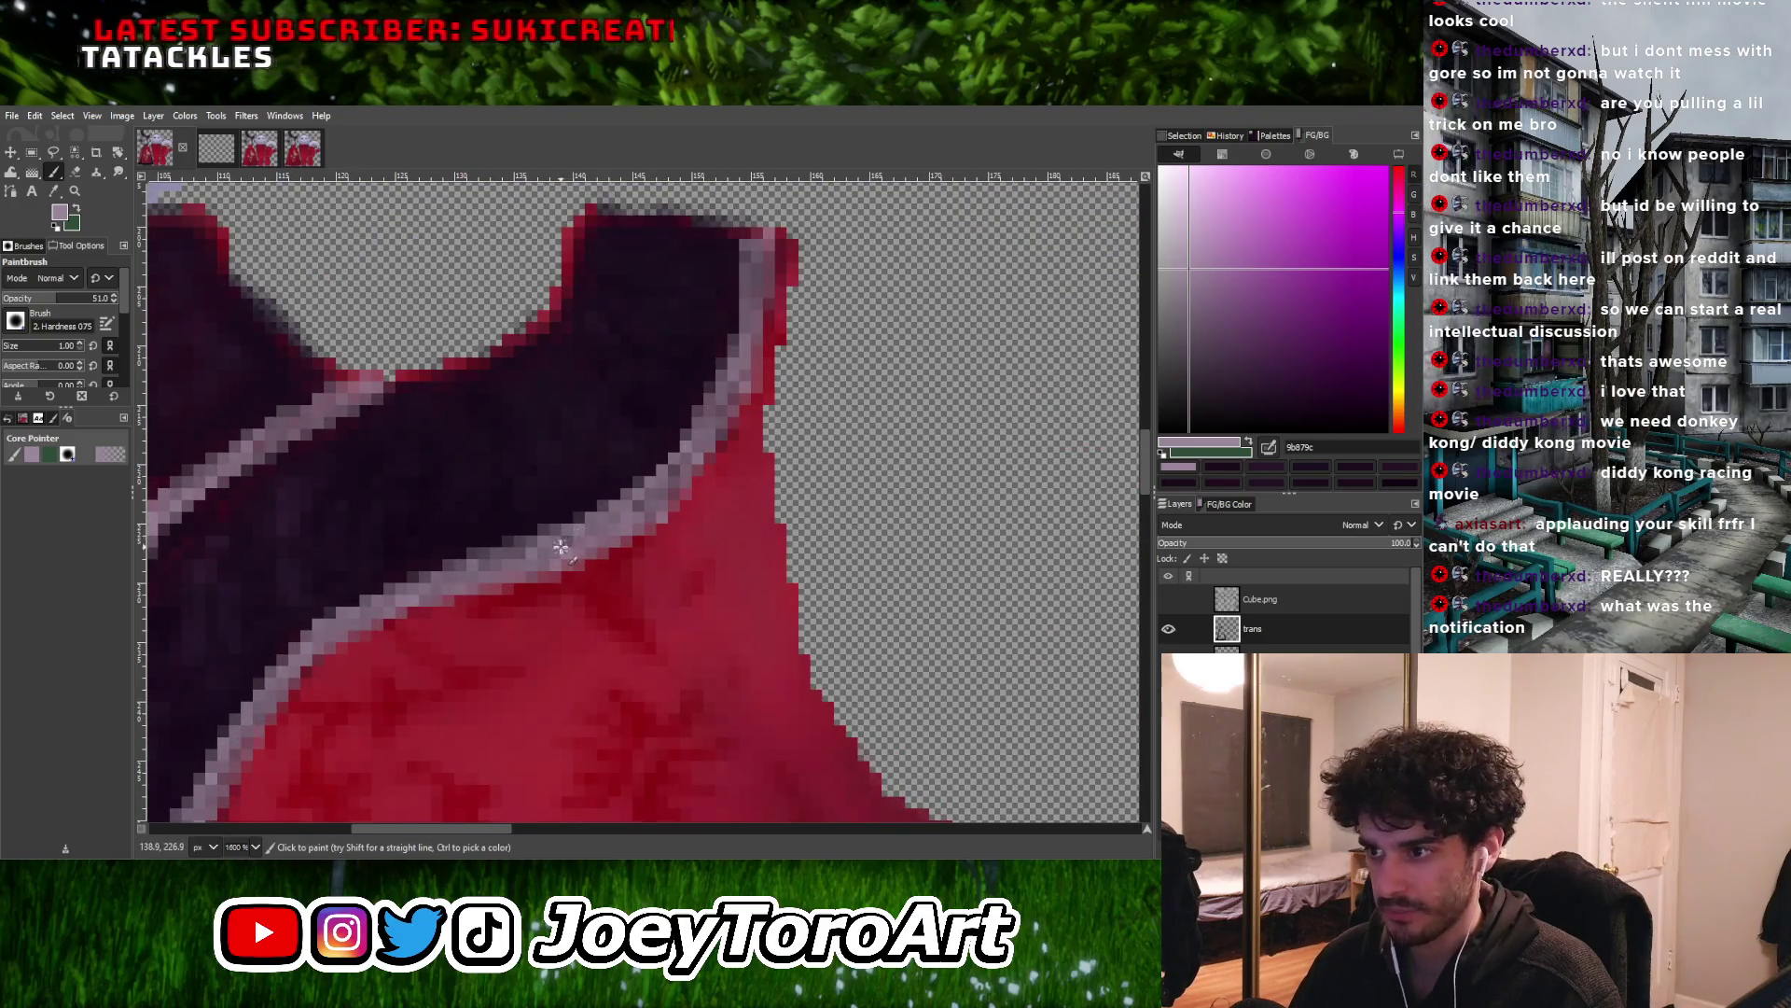
{"action": "scroll", "coordinate": [560, 541], "scroll_direction": "down", "scroll_amount": 3, "text": "ctrl"}
{"action": "scroll", "coordinate": [523, 553], "scroll_direction": "up", "scroll_amount": 3, "text": "ctrl"}
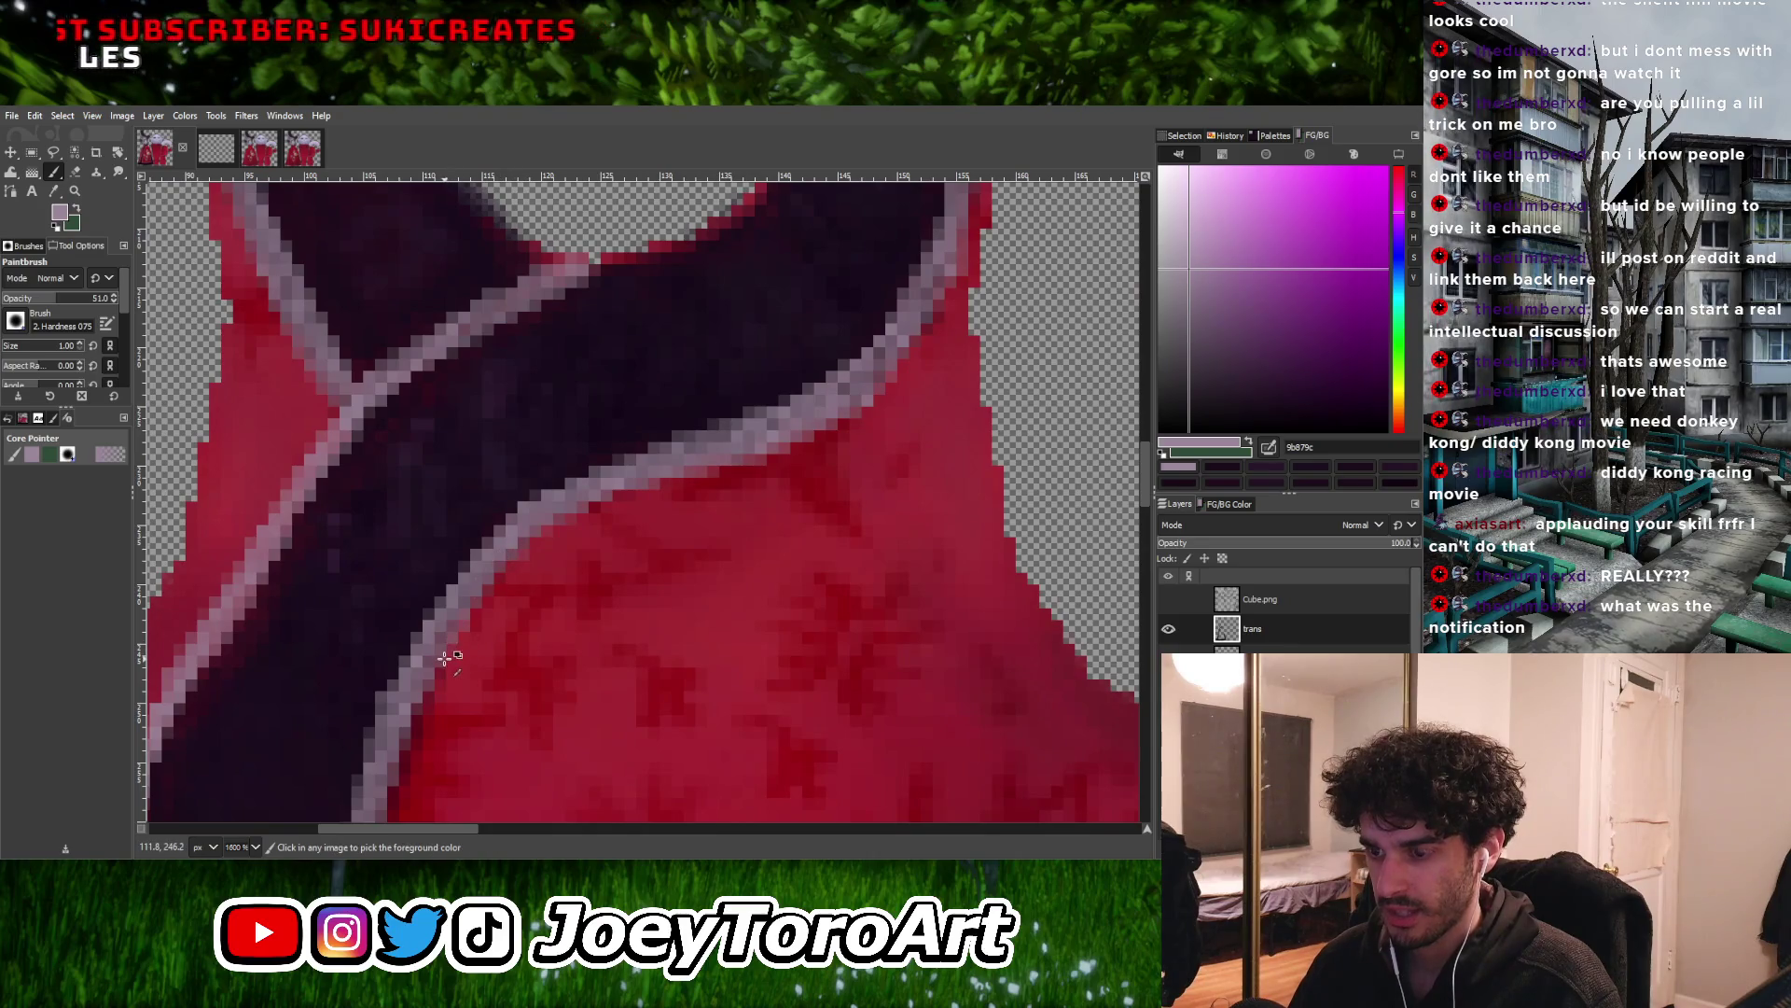
{"action": "left_click", "coordinate": [522, 529], "text": "shift"}
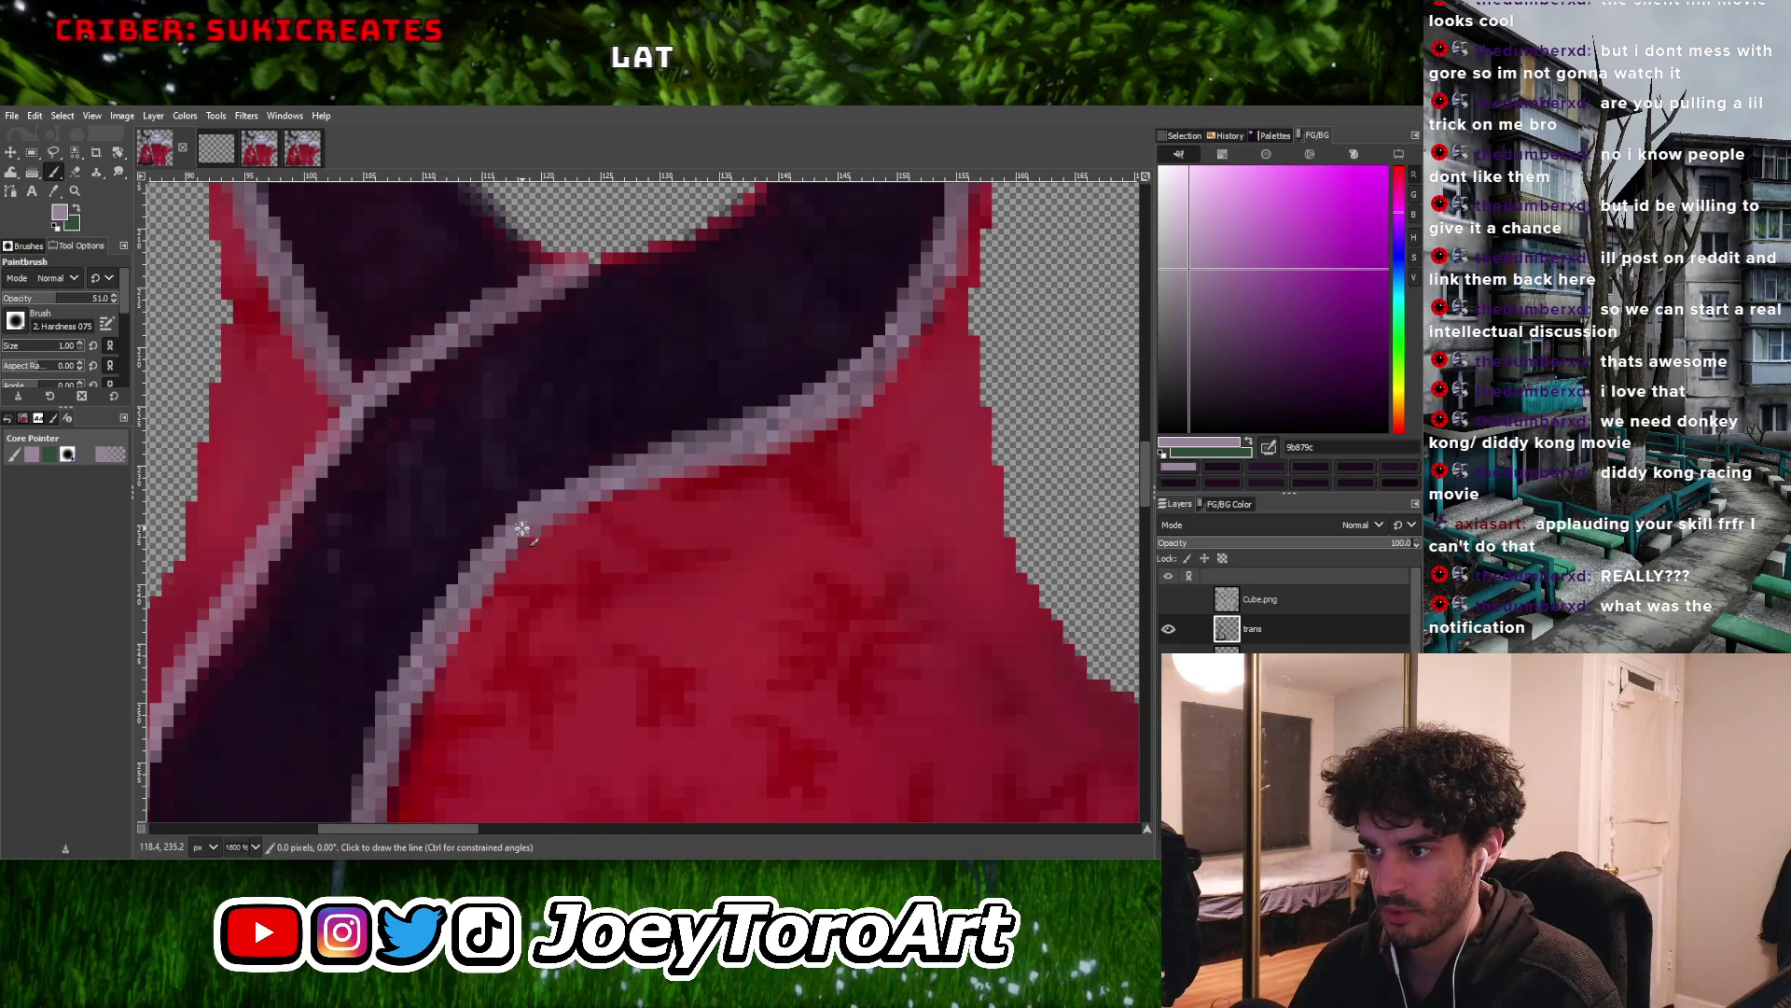
{"action": "left_click", "coordinate": [570, 512], "text": "shift"}
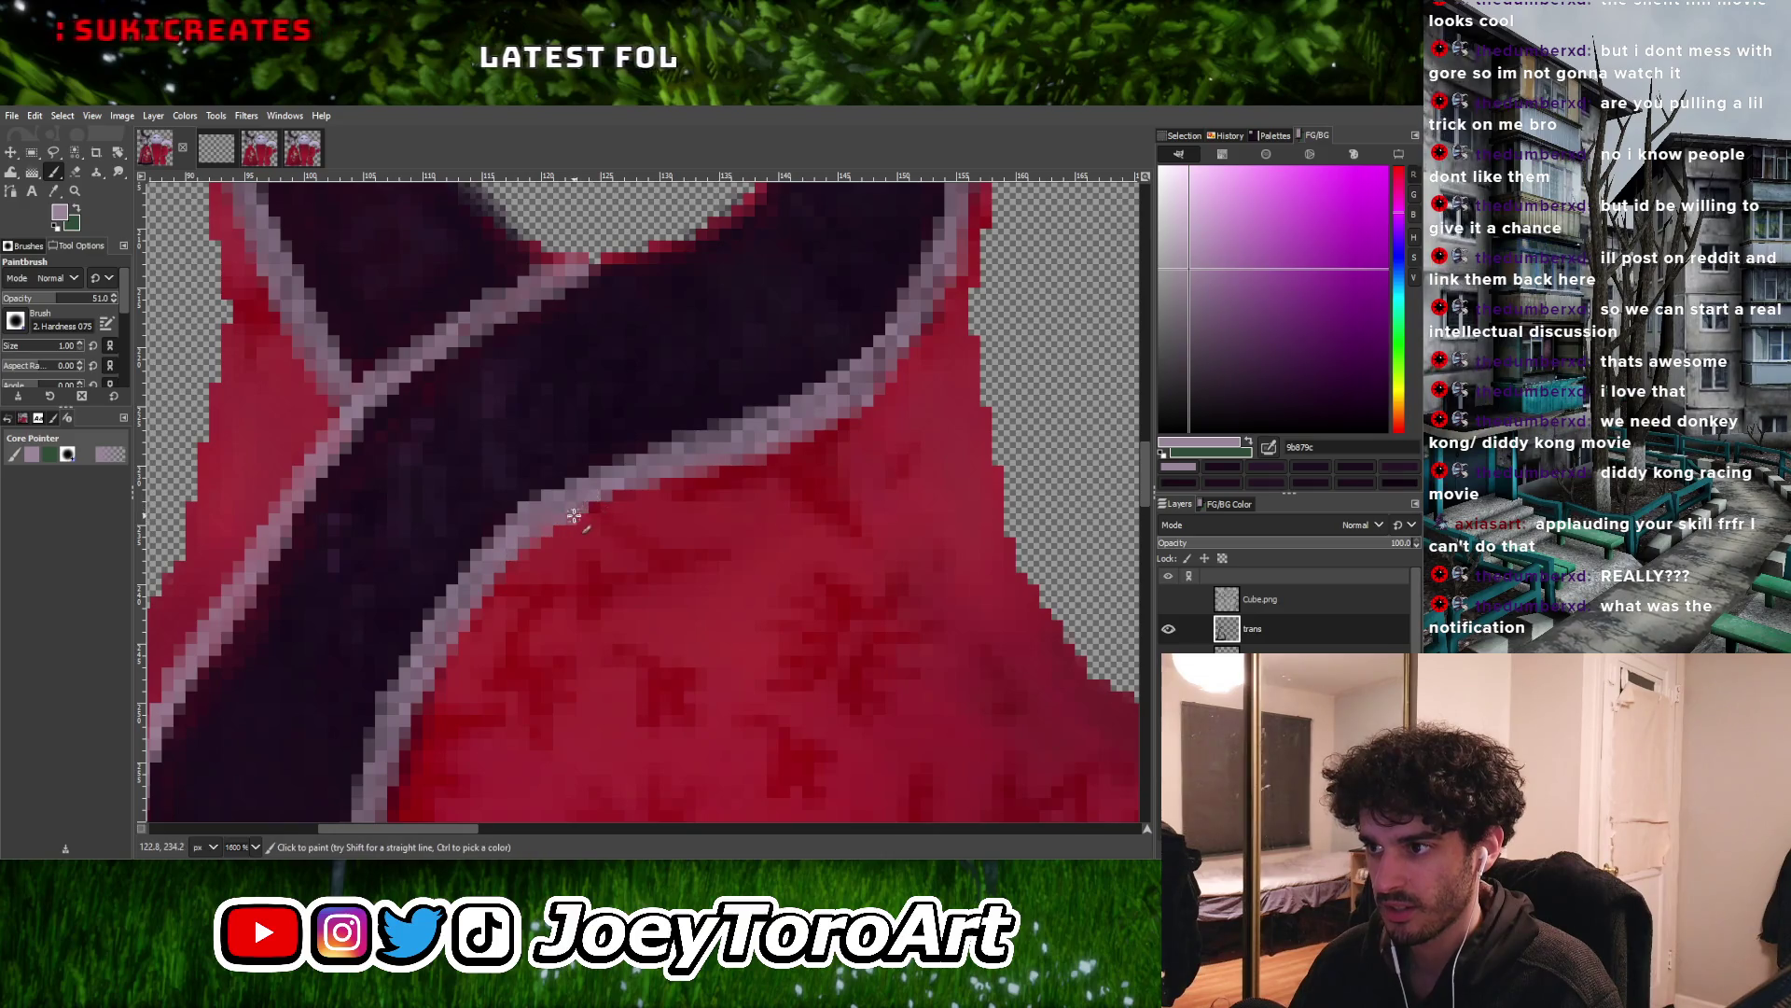
{"action": "left_click", "coordinate": [674, 475], "text": "shift"}
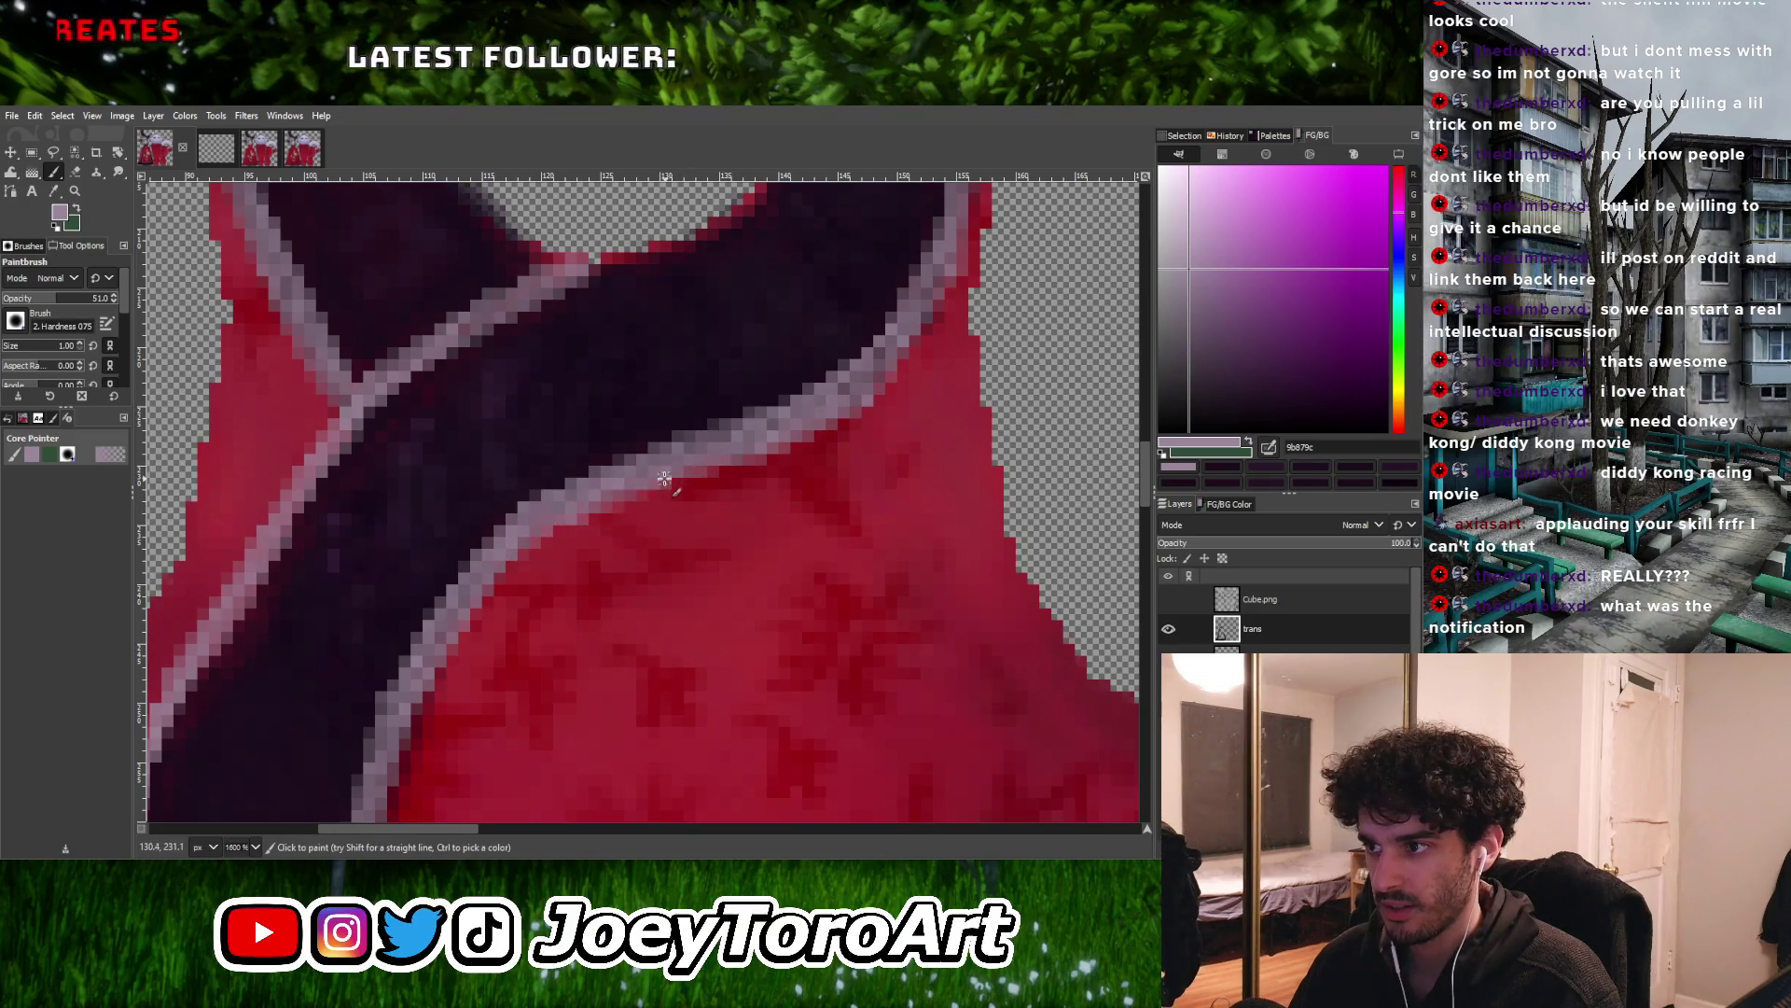
Draw pale trim from the neckline crossing down the front opening
{"action": "scroll", "coordinate": [635, 512], "scroll_direction": "down", "scroll_amount": 3, "text": "ctrl"}
{"action": "scroll", "coordinate": [636, 511], "scroll_direction": "up", "scroll_amount": 3, "text": "ctrl"}
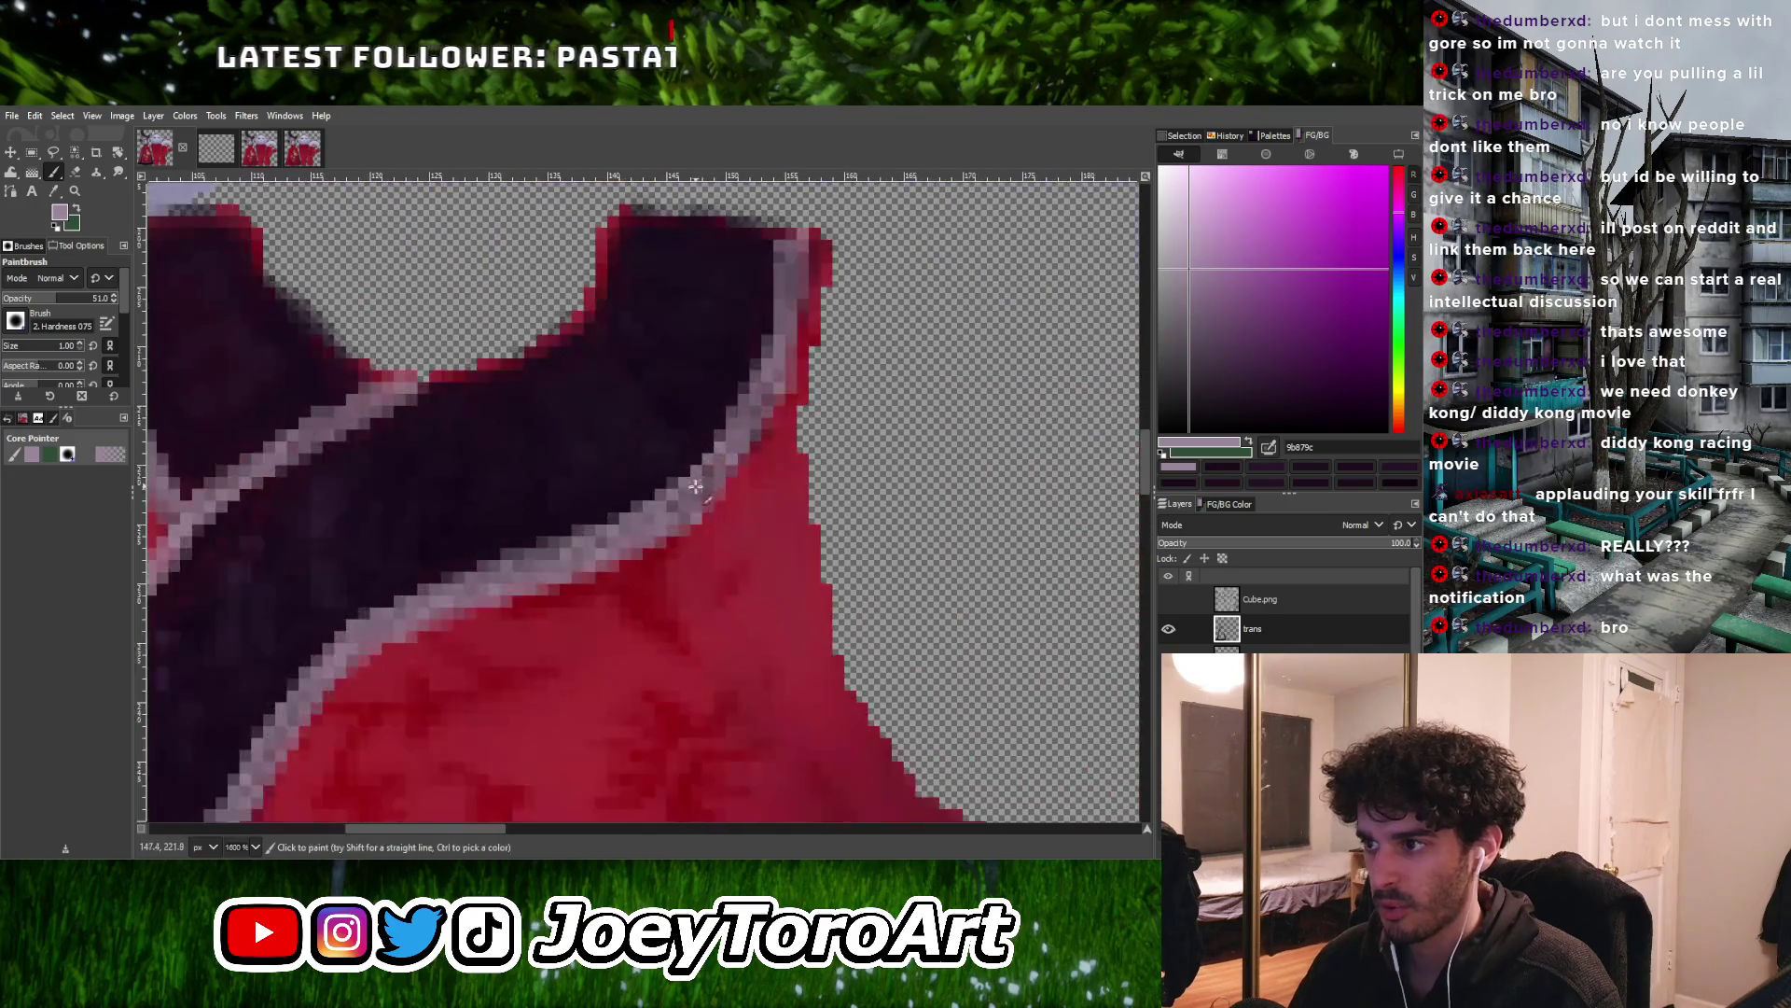
{"action": "scroll", "coordinate": [699, 516], "scroll_direction": "down", "scroll_amount": 3, "text": "ctrl"}
{"action": "scroll", "coordinate": [559, 504], "scroll_direction": "up", "scroll_amount": 3, "text": "ctrl"}
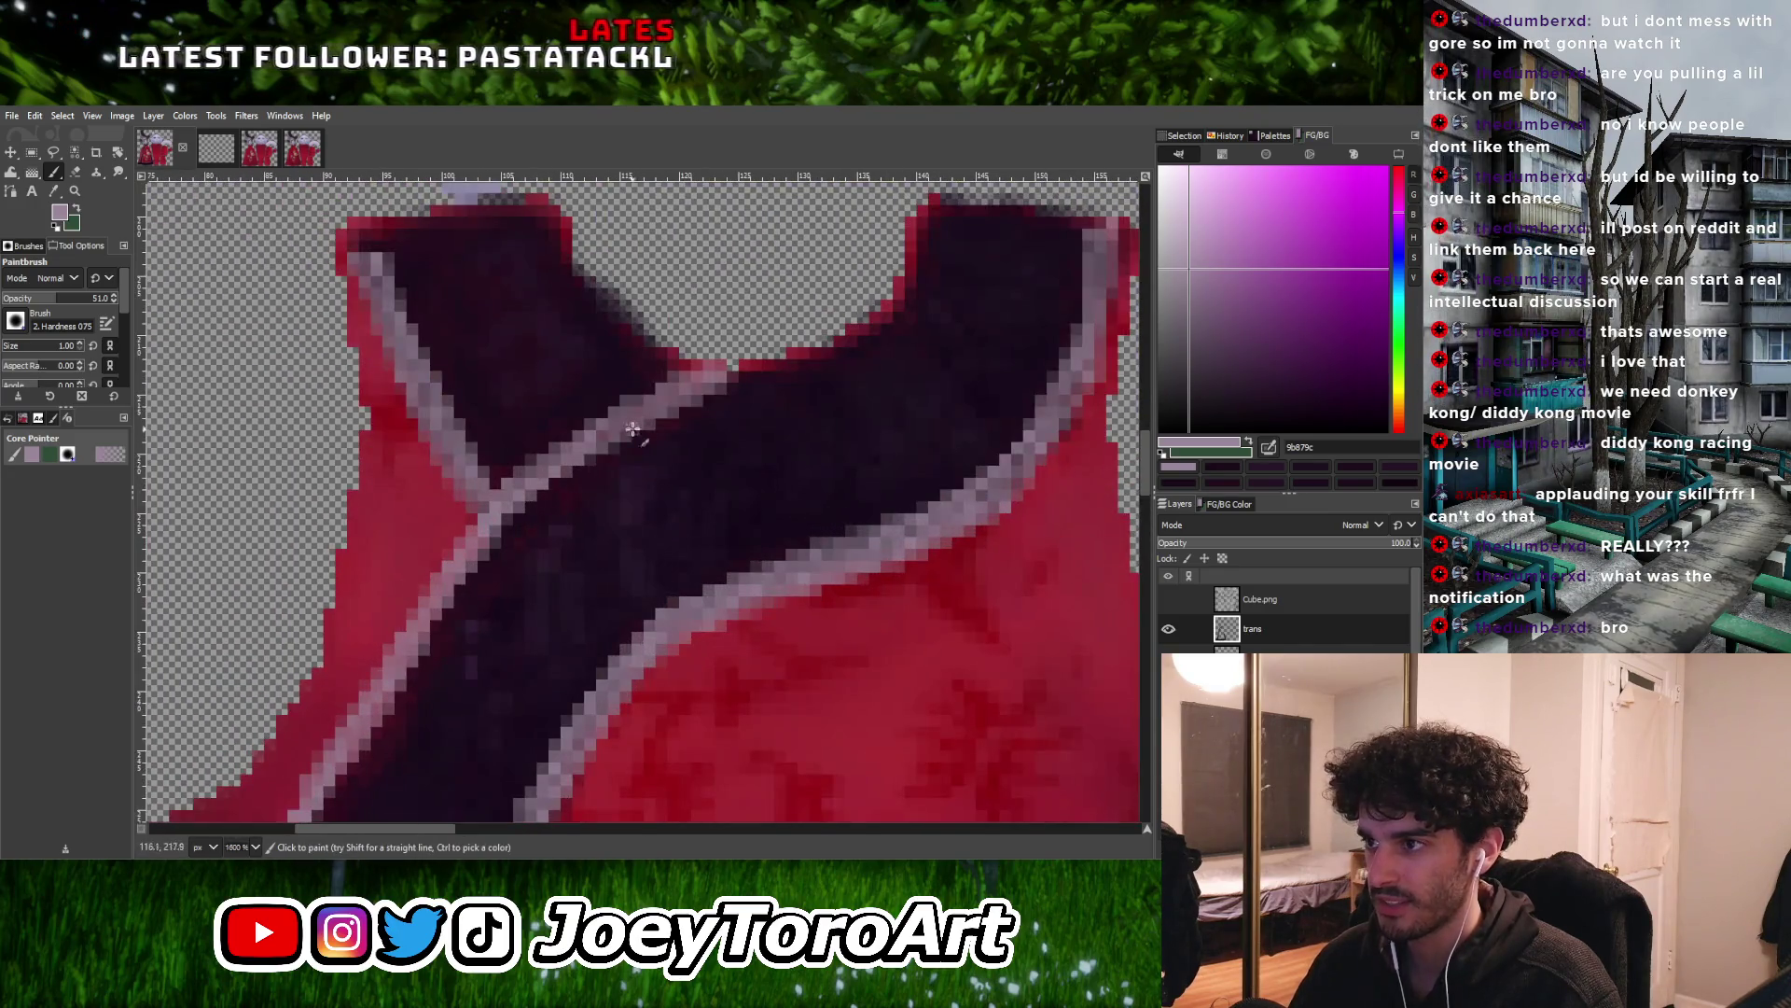
{"action": "left_click", "coordinate": [681, 370]}
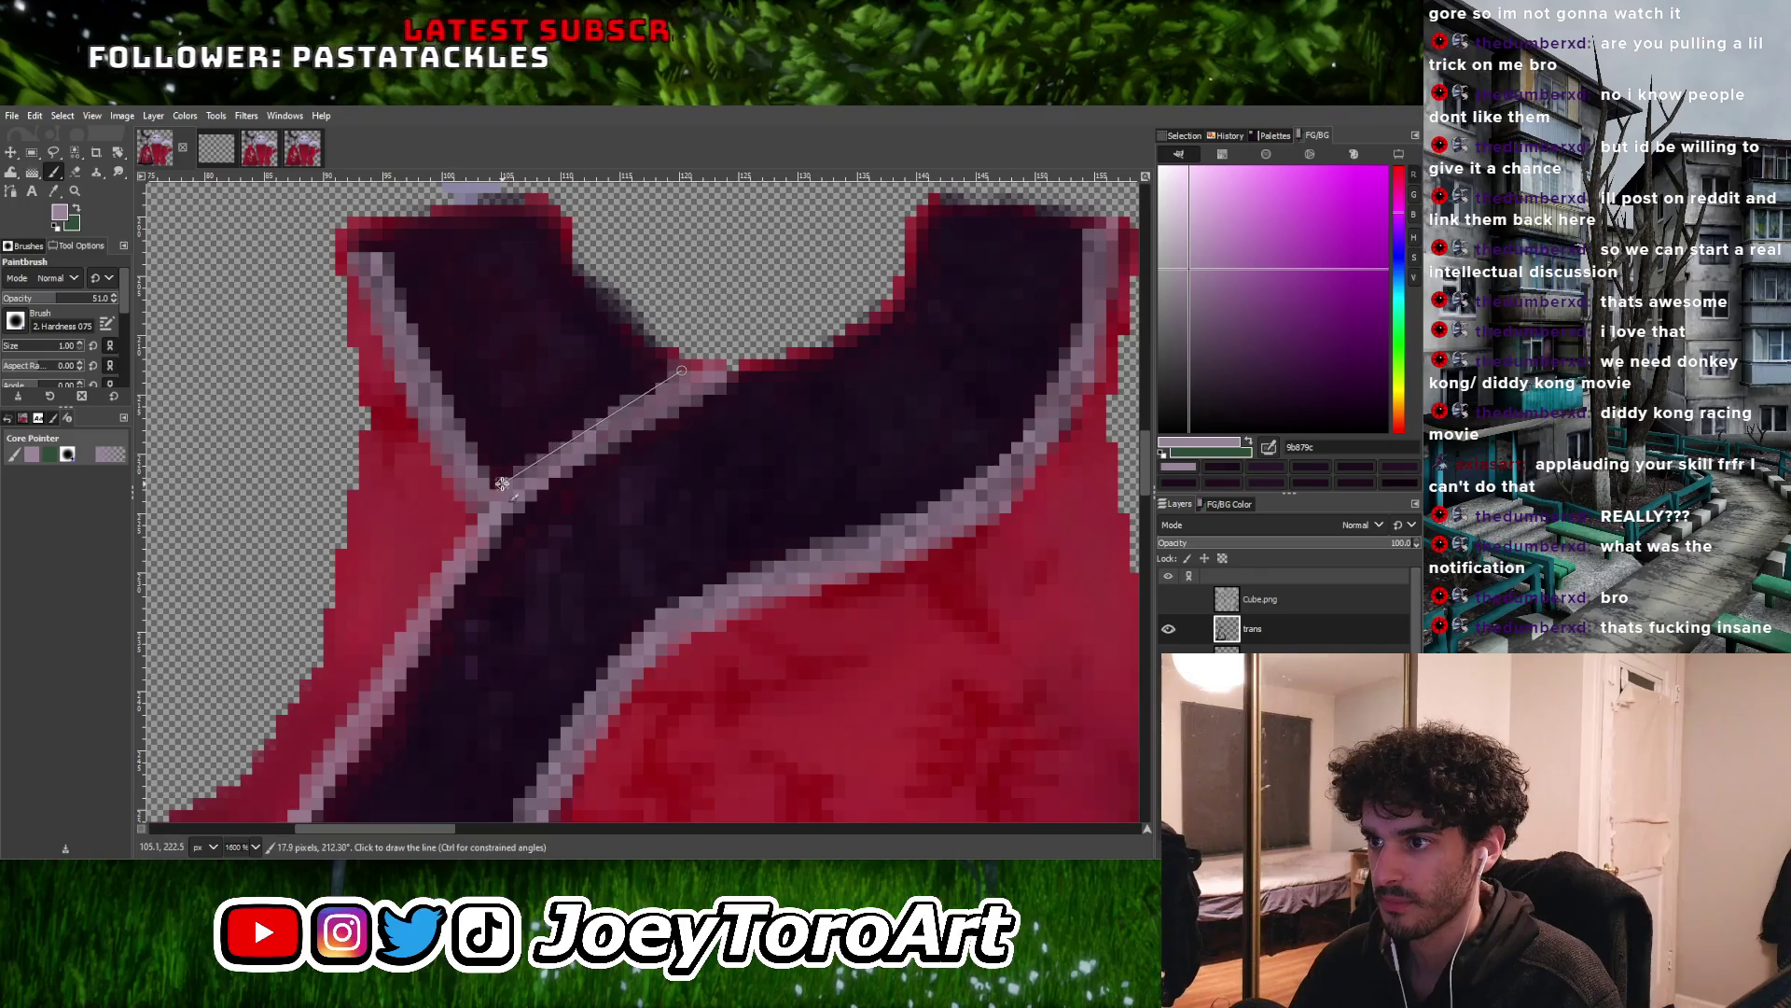
{"action": "scroll", "coordinate": [459, 545], "scroll_direction": "down", "scroll_amount": 3, "text": "ctrl"}
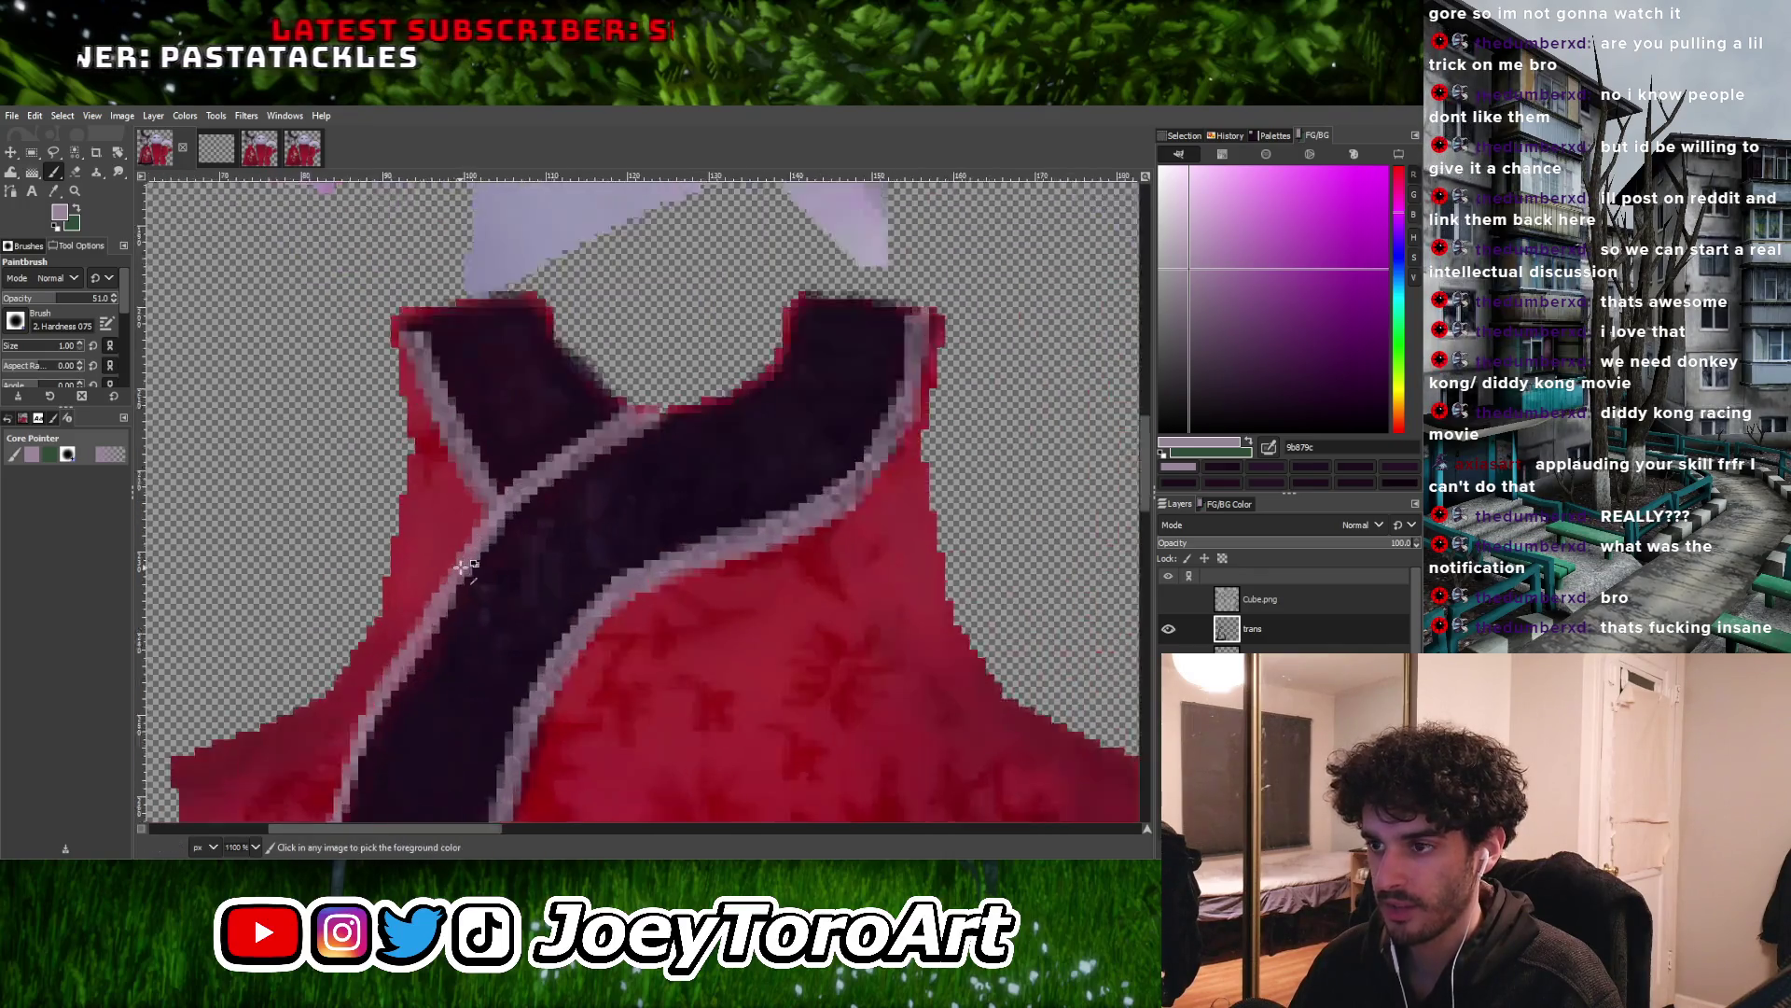
{"action": "scroll", "coordinate": [453, 562], "scroll_direction": "up", "scroll_amount": 3, "text": "ctrl"}
{"action": "scroll", "coordinate": [423, 605], "scroll_direction": "down", "scroll_amount": 4, "text": "ctrl"}
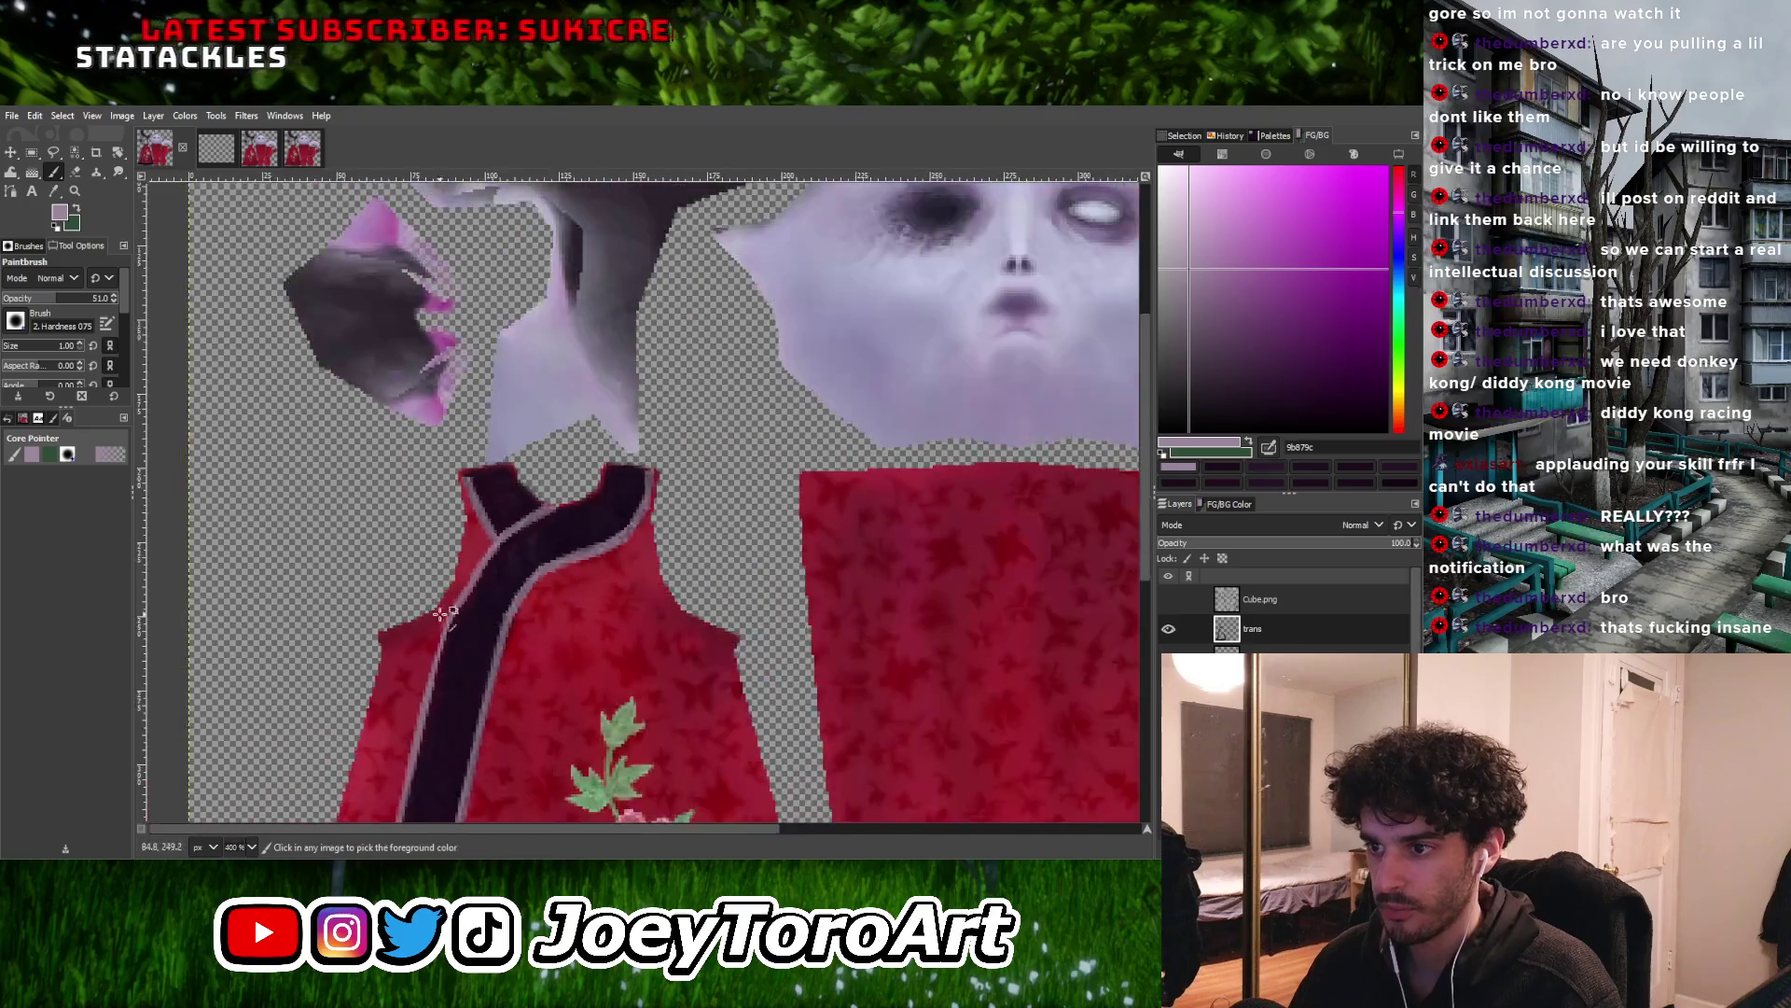
{"action": "scroll", "coordinate": [520, 551], "scroll_direction": "up", "scroll_amount": 3, "text": "ctrl"}
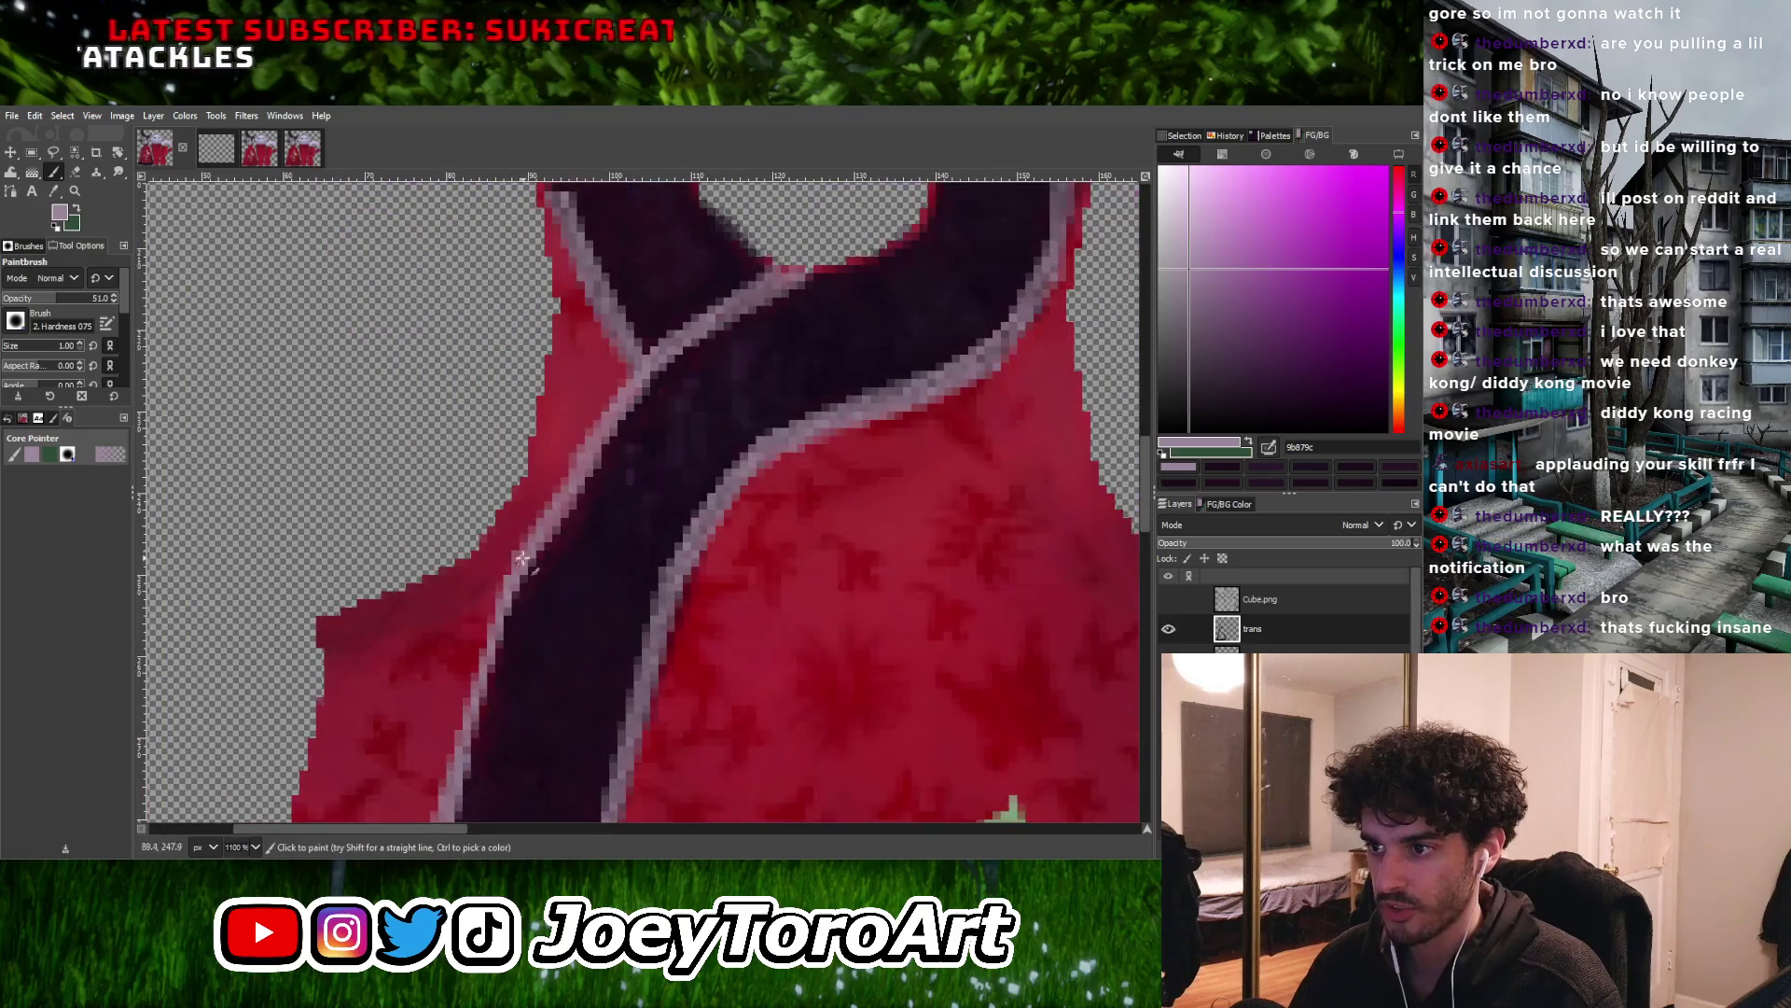
{"action": "left_click", "coordinate": [484, 637], "text": "shift"}
{"action": "left_click", "coordinate": [466, 721], "text": "shift"}
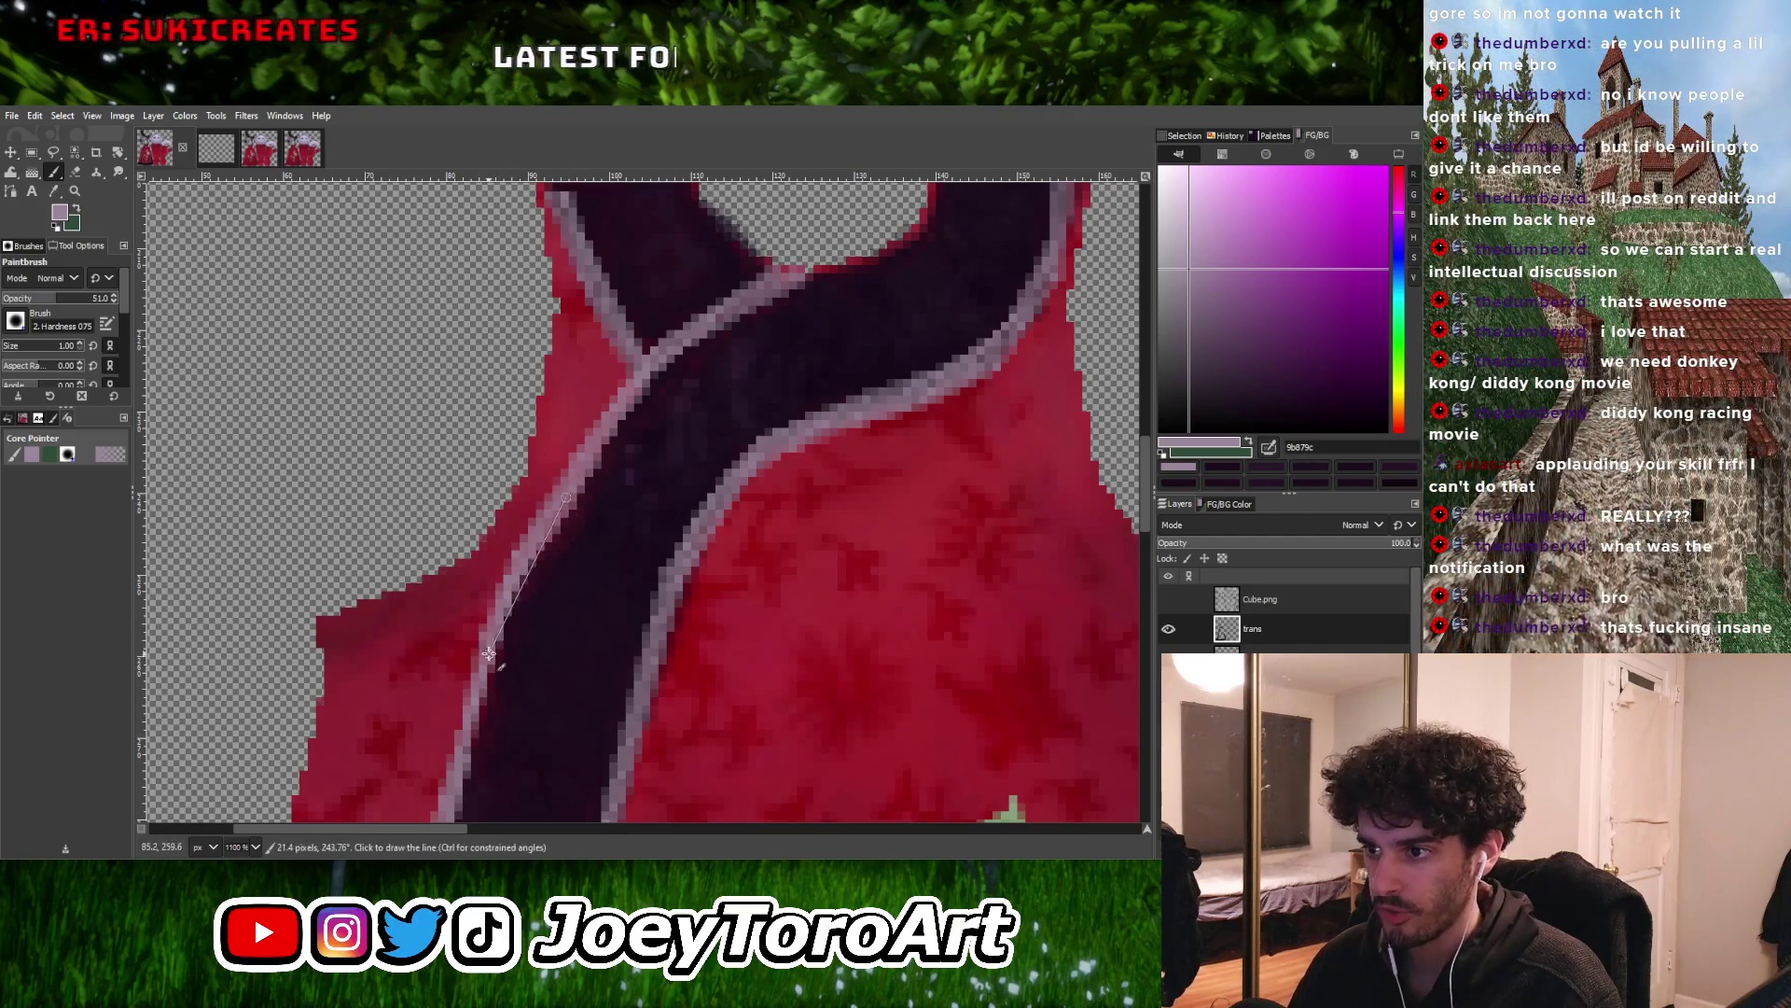
Paint straight pale trim lines down the dark stripe's outer edge
{"action": "scroll", "coordinate": [567, 497], "scroll_direction": "down", "scroll_amount": 3, "text": "ctrl"}
{"action": "scroll", "coordinate": [584, 512], "scroll_direction": "up", "scroll_amount": 4, "text": "ctrl"}
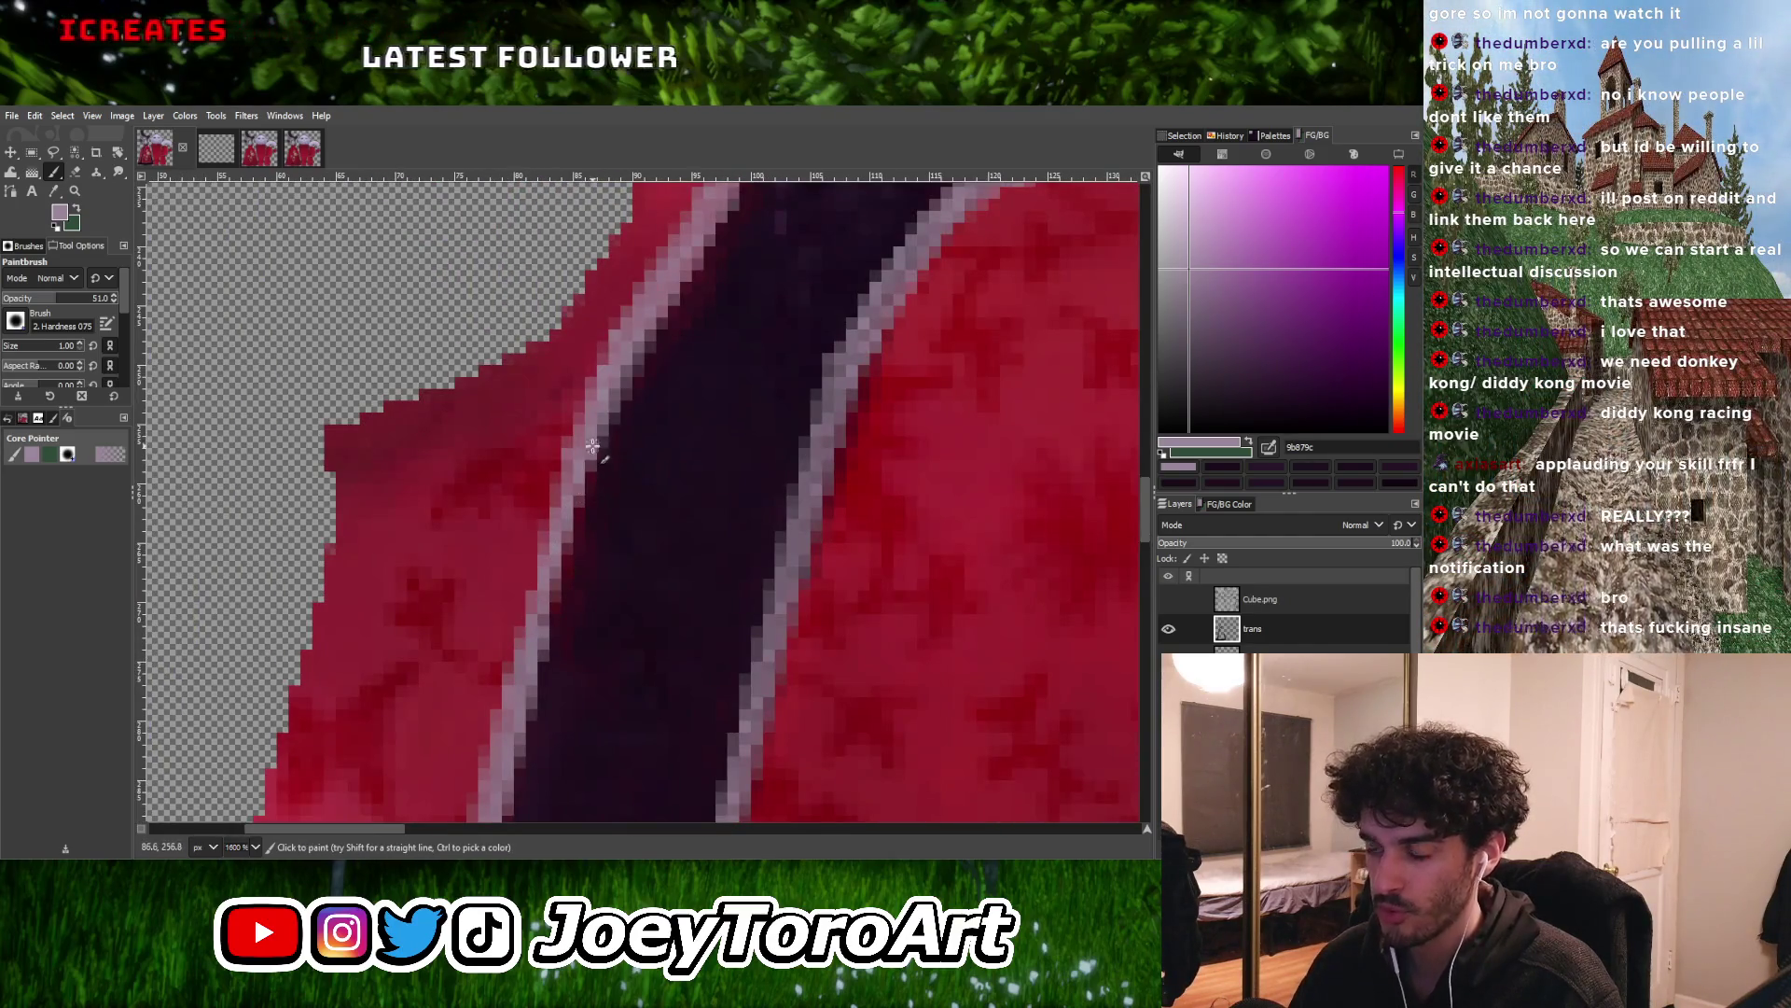
{"action": "left_click", "coordinate": [532, 628], "text": "shift"}
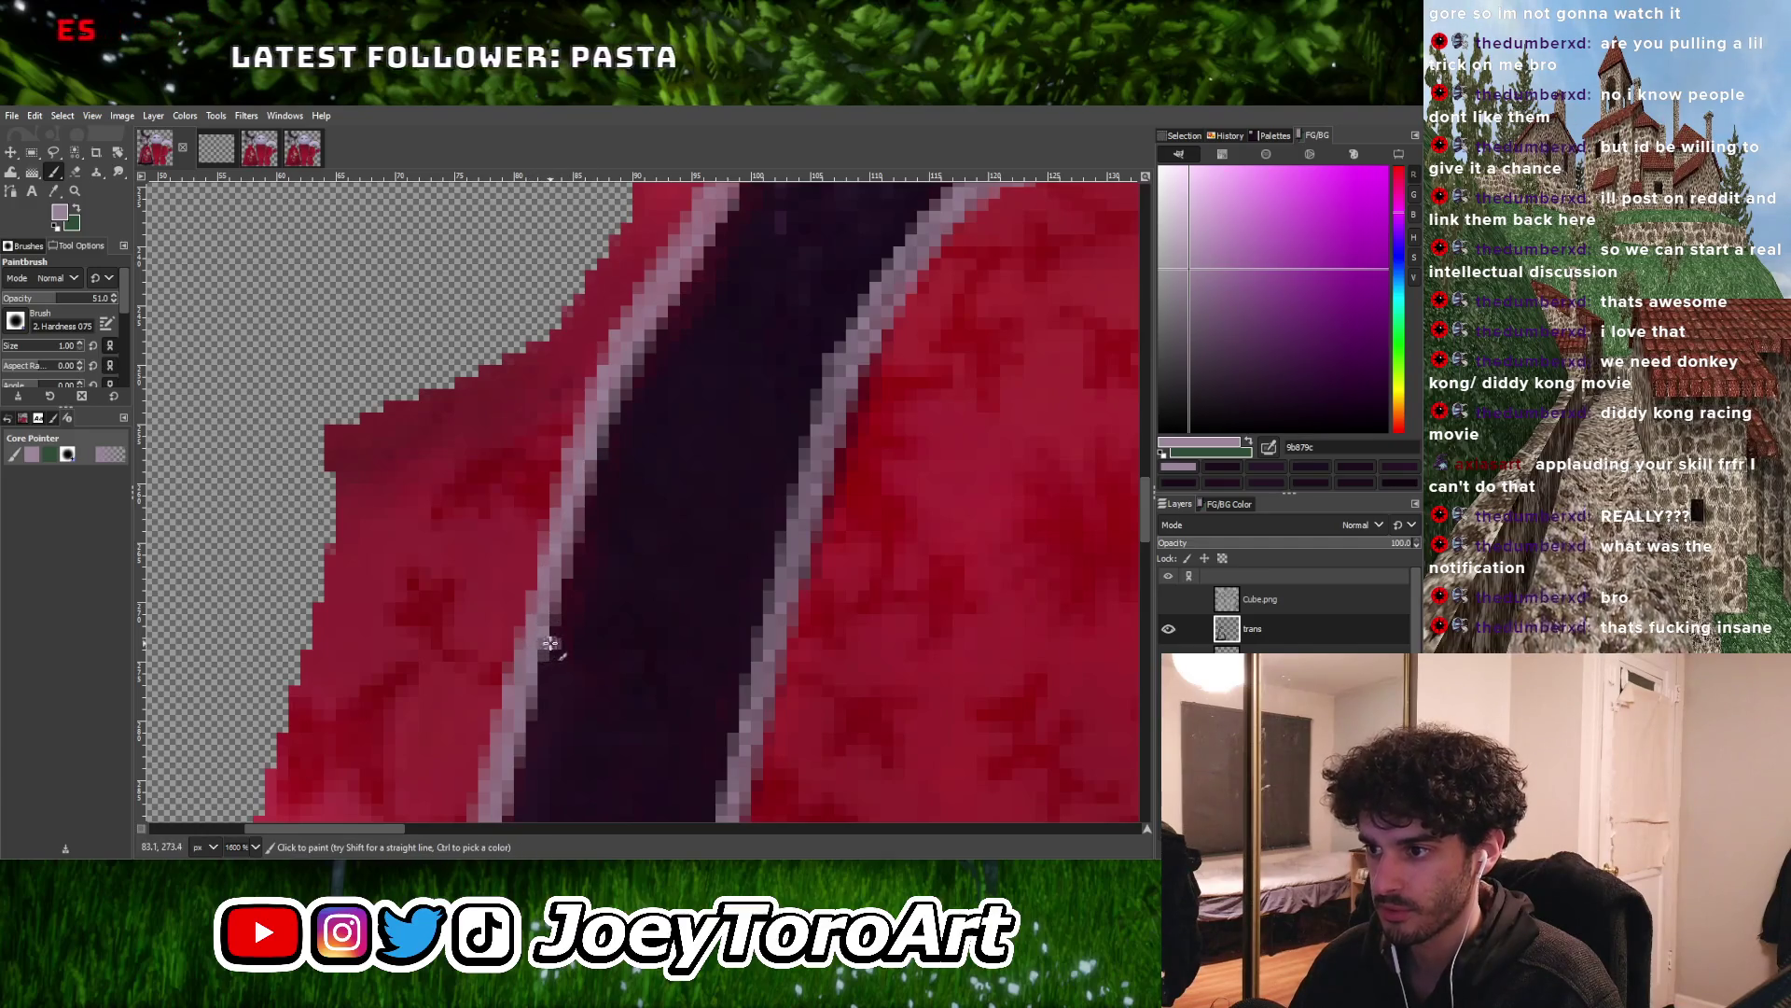
{"action": "left_click", "coordinate": [601, 432]}
{"action": "left_click", "coordinate": [510, 751], "text": "shift"}
{"action": "scroll", "coordinate": [597, 634], "scroll_direction": "down", "scroll_amount": 5}
{"action": "scroll", "coordinate": [597, 634], "scroll_direction": "left", "scroll_amount": 3}
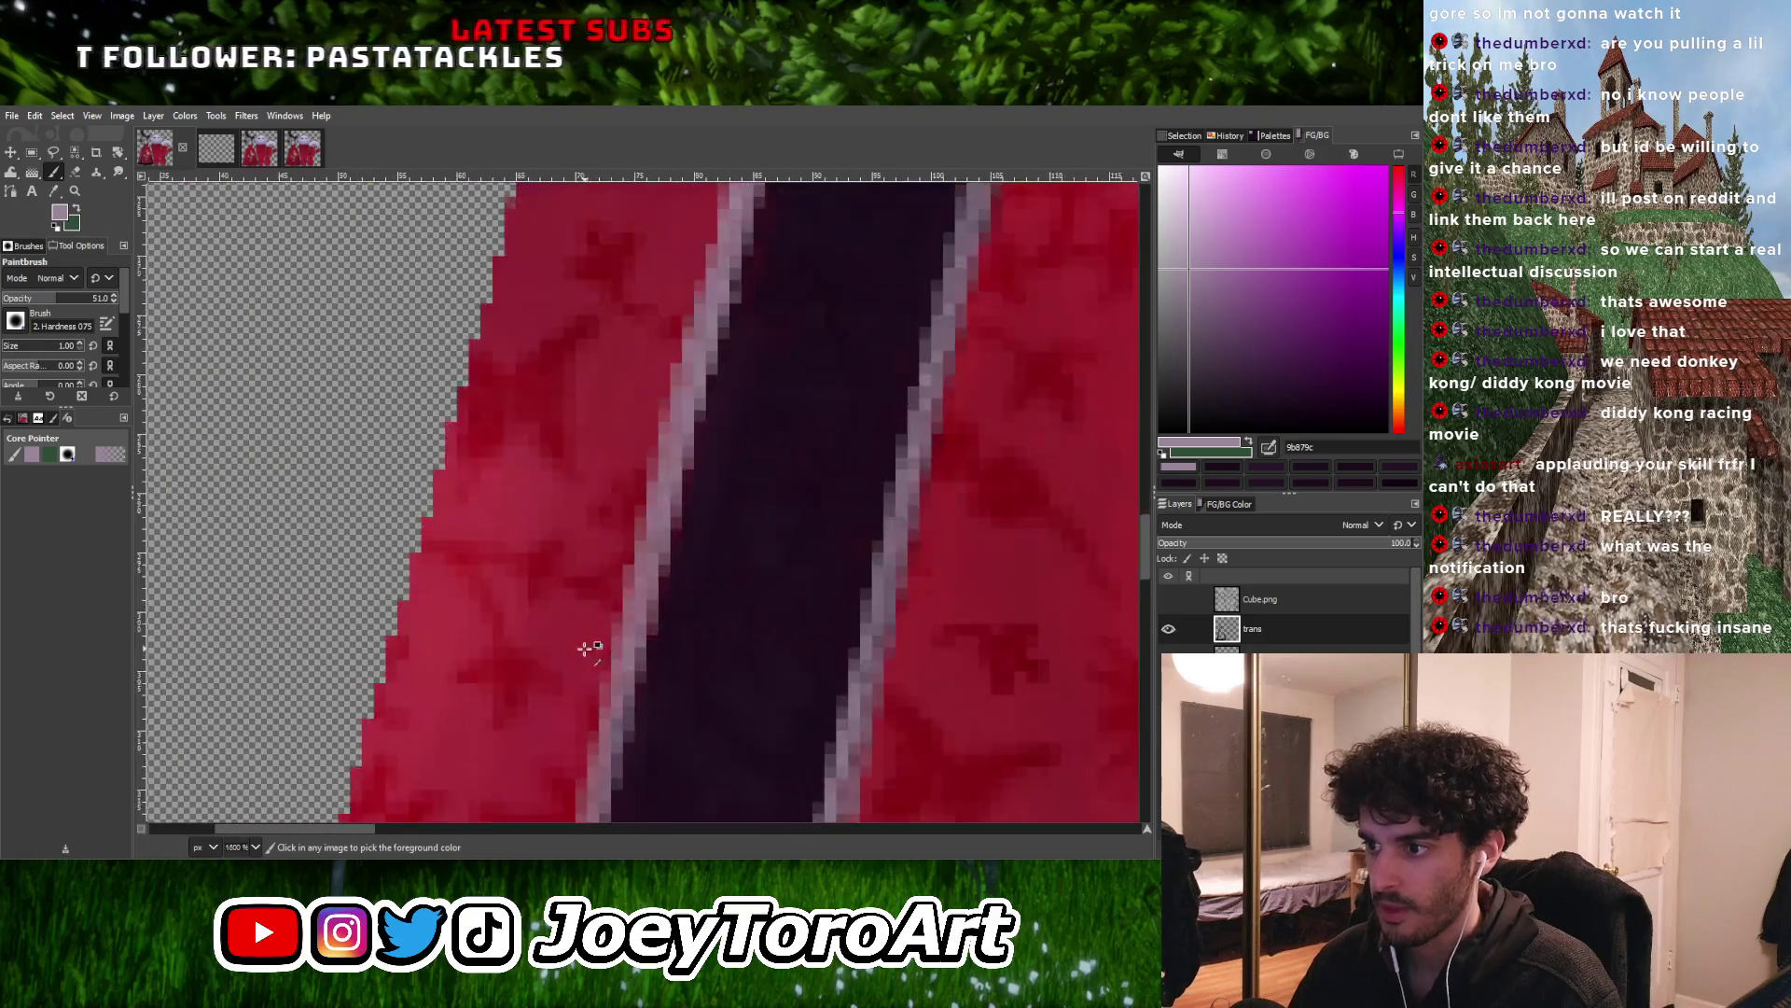
{"action": "left_click", "coordinate": [616, 743], "text": "shift"}
{"action": "scroll", "coordinate": [623, 743], "scroll_direction": "down", "scroll_amount": 5, "text": "ctrl"}
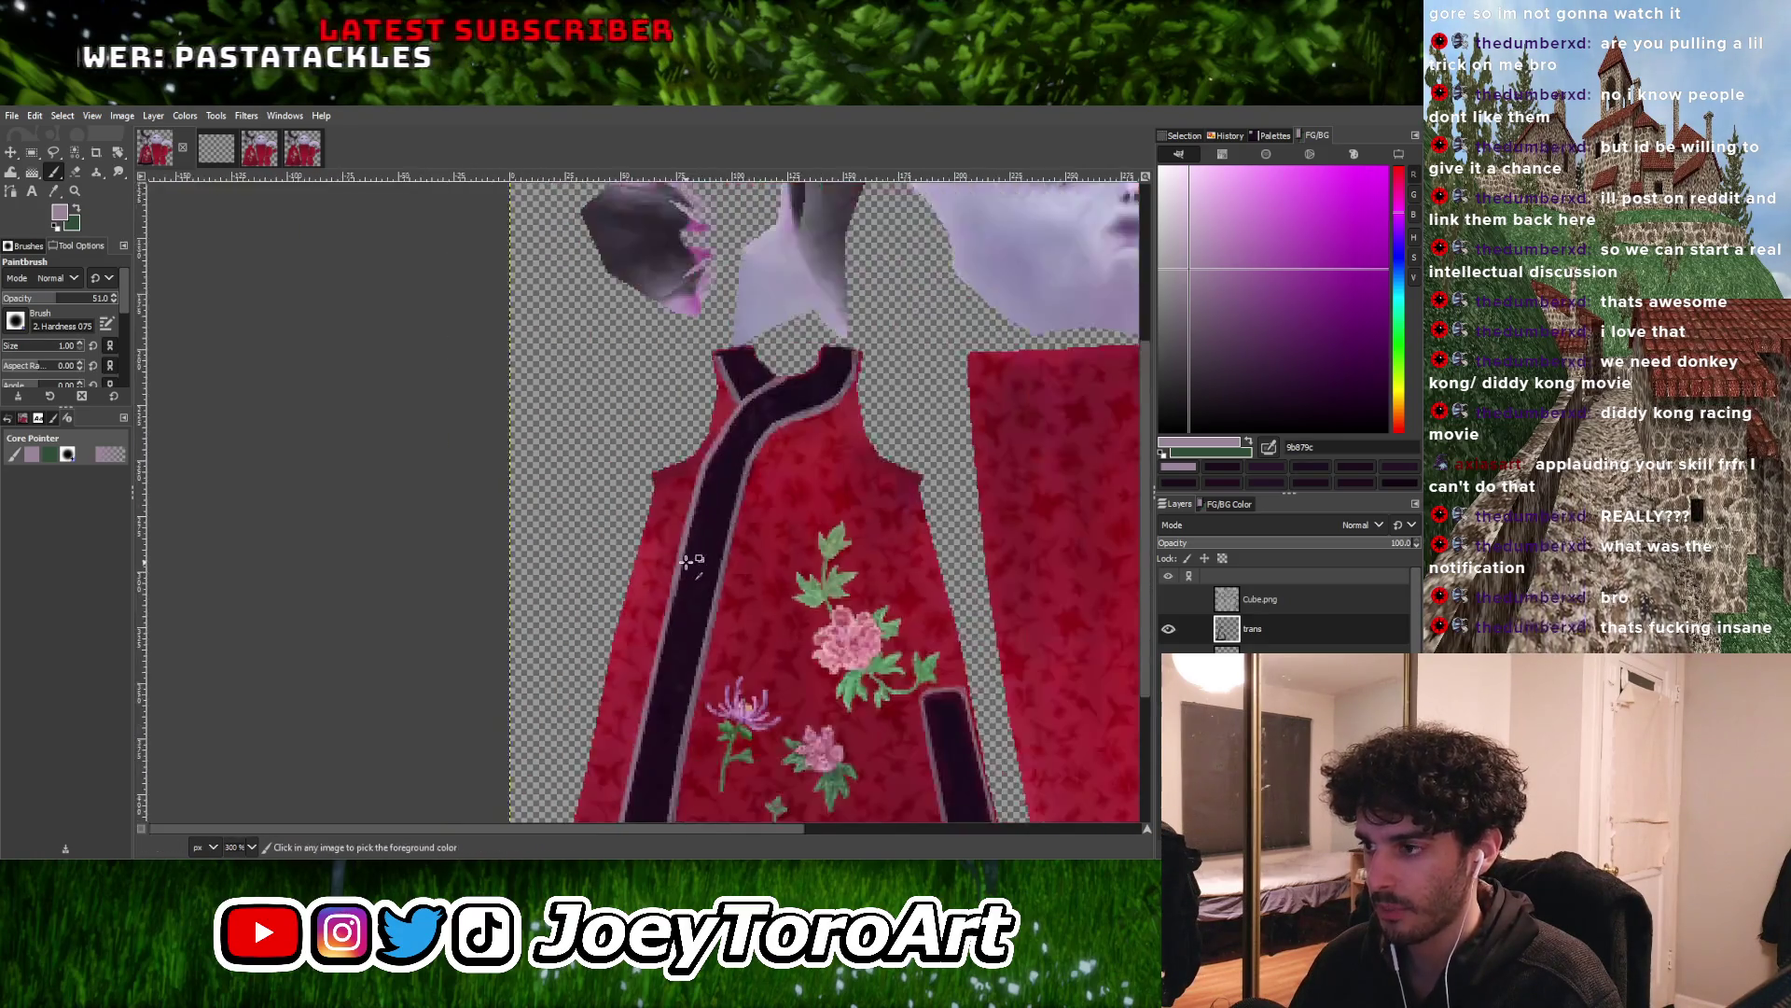
{"action": "scroll", "coordinate": [663, 653], "scroll_direction": "up", "scroll_amount": 4, "text": "ctrl"}
{"action": "left_click", "coordinate": [678, 695], "text": "shift"}
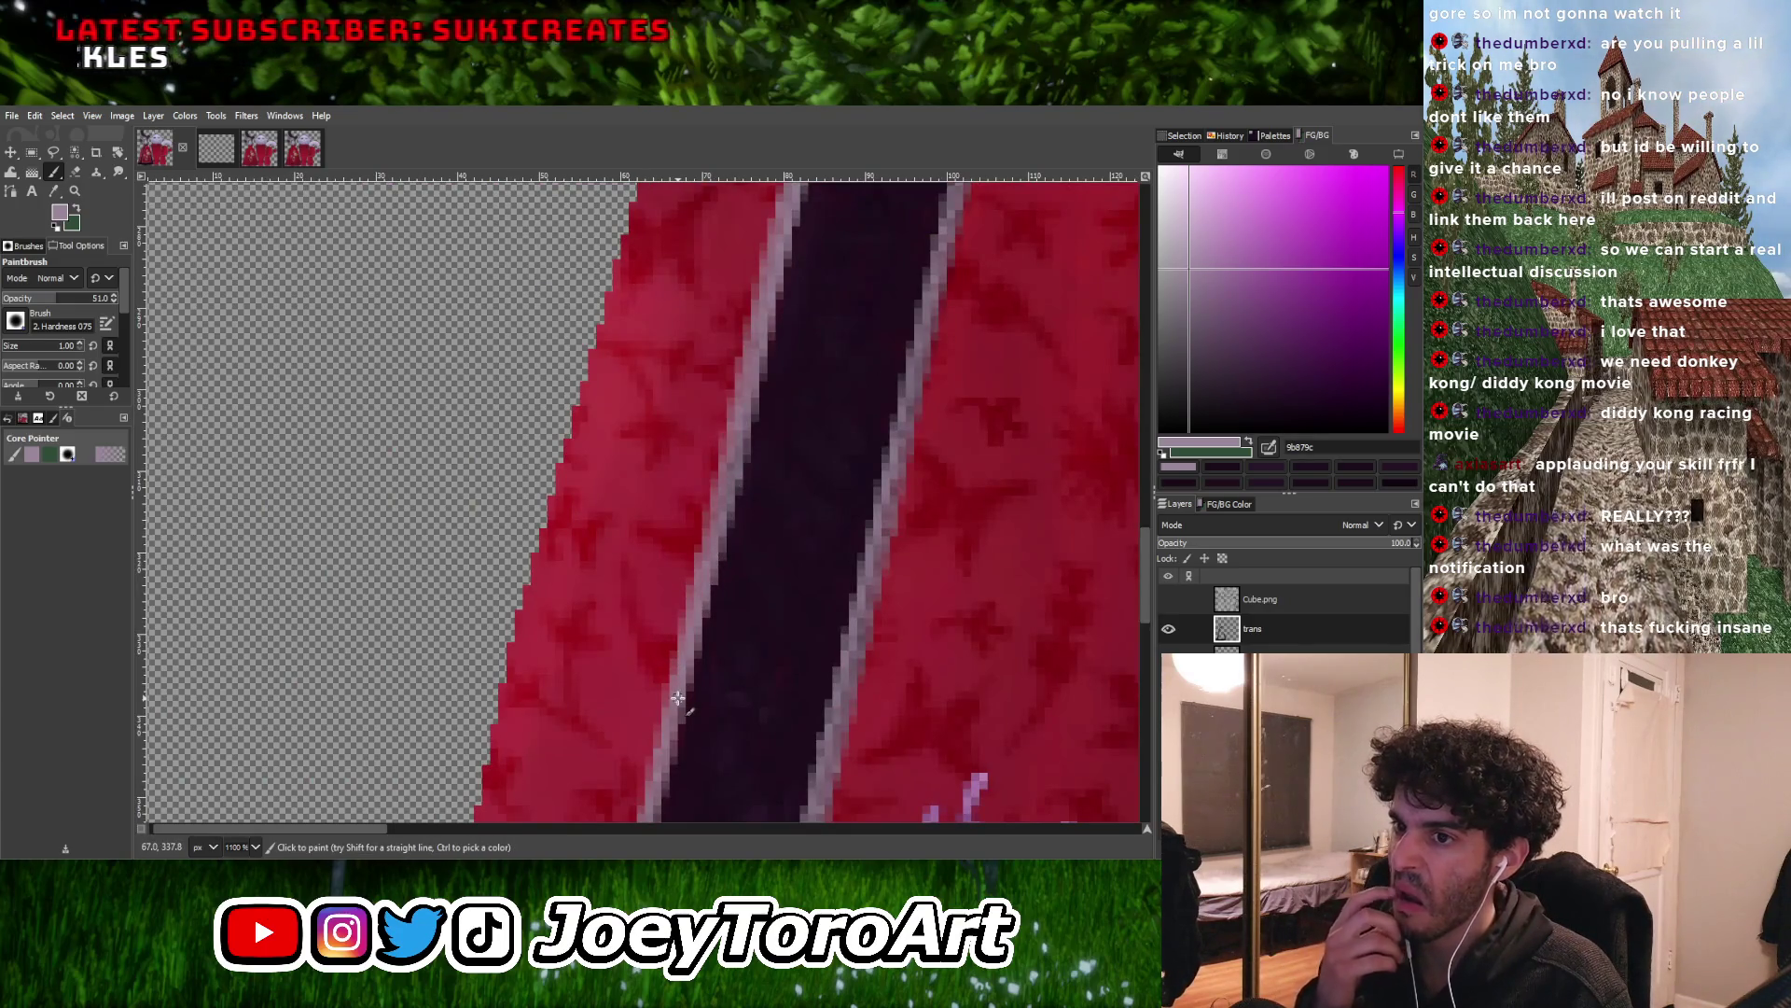
{"action": "scroll", "coordinate": [675, 516], "scroll_direction": "down", "scroll_amount": 7, "text": "ctrl"}
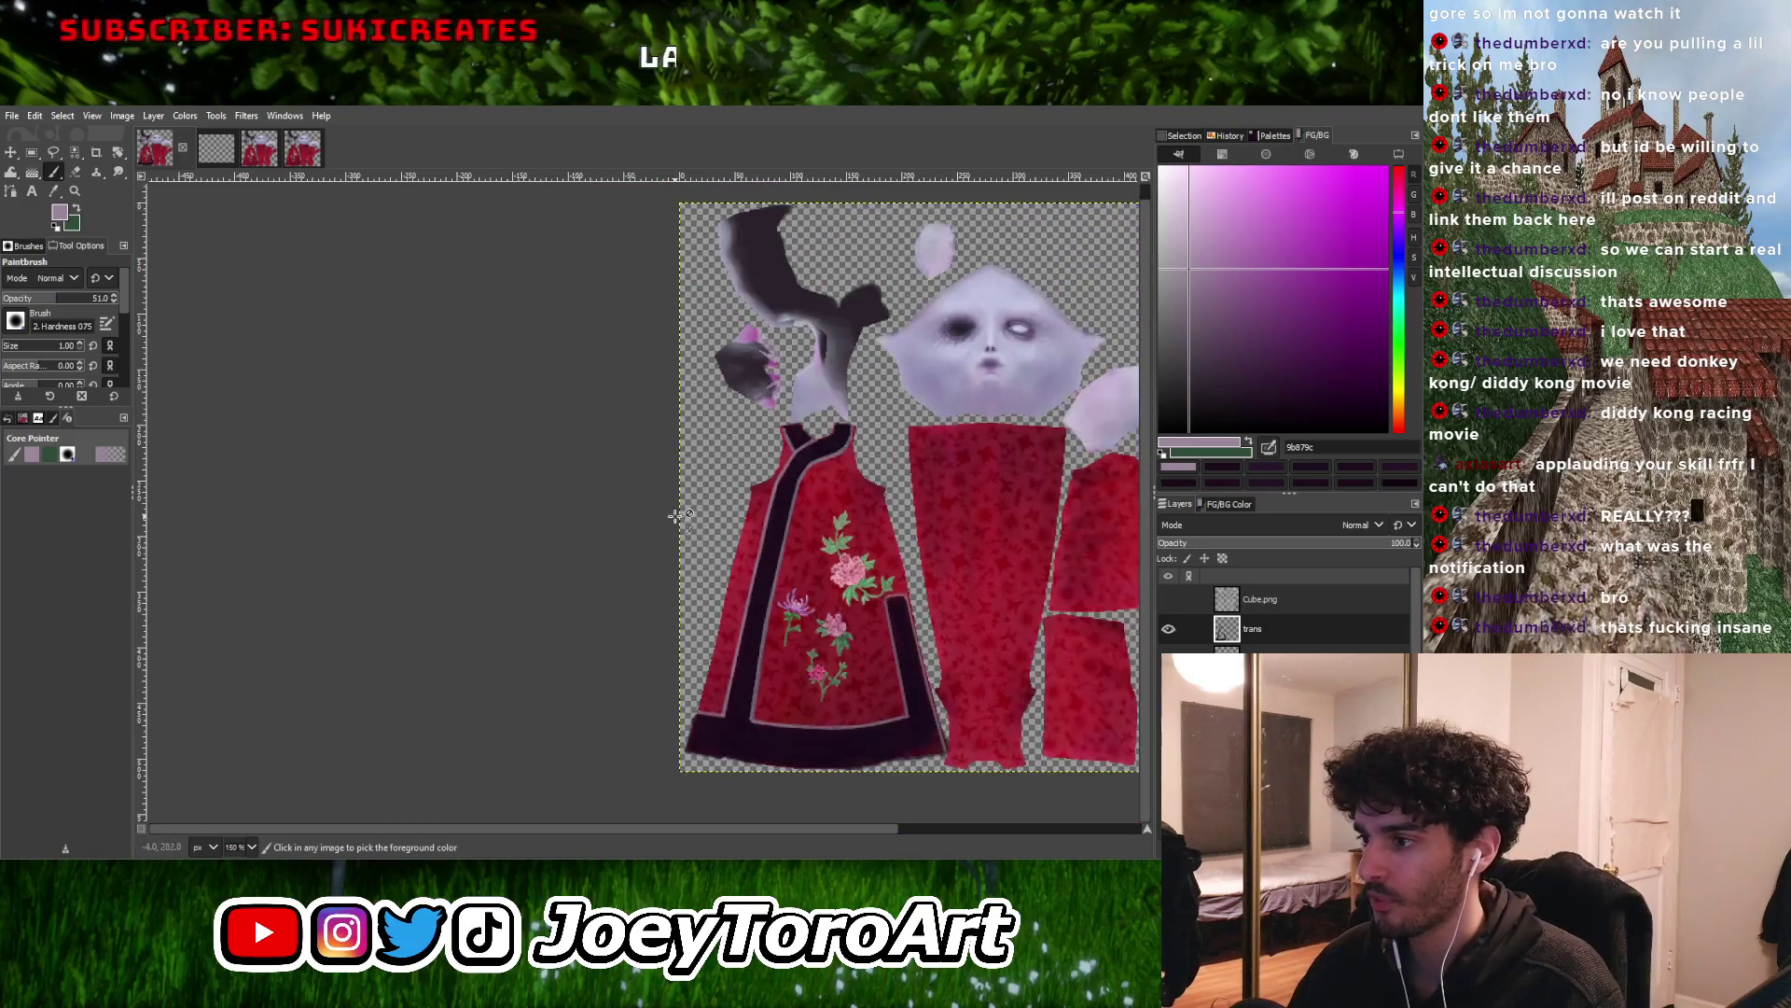
Switch to a lighter pink and paint pixels along the collar edge near the shoulder
{"action": "scroll", "coordinate": [774, 657], "scroll_direction": "up", "scroll_amount": 3, "text": "ctrl"}
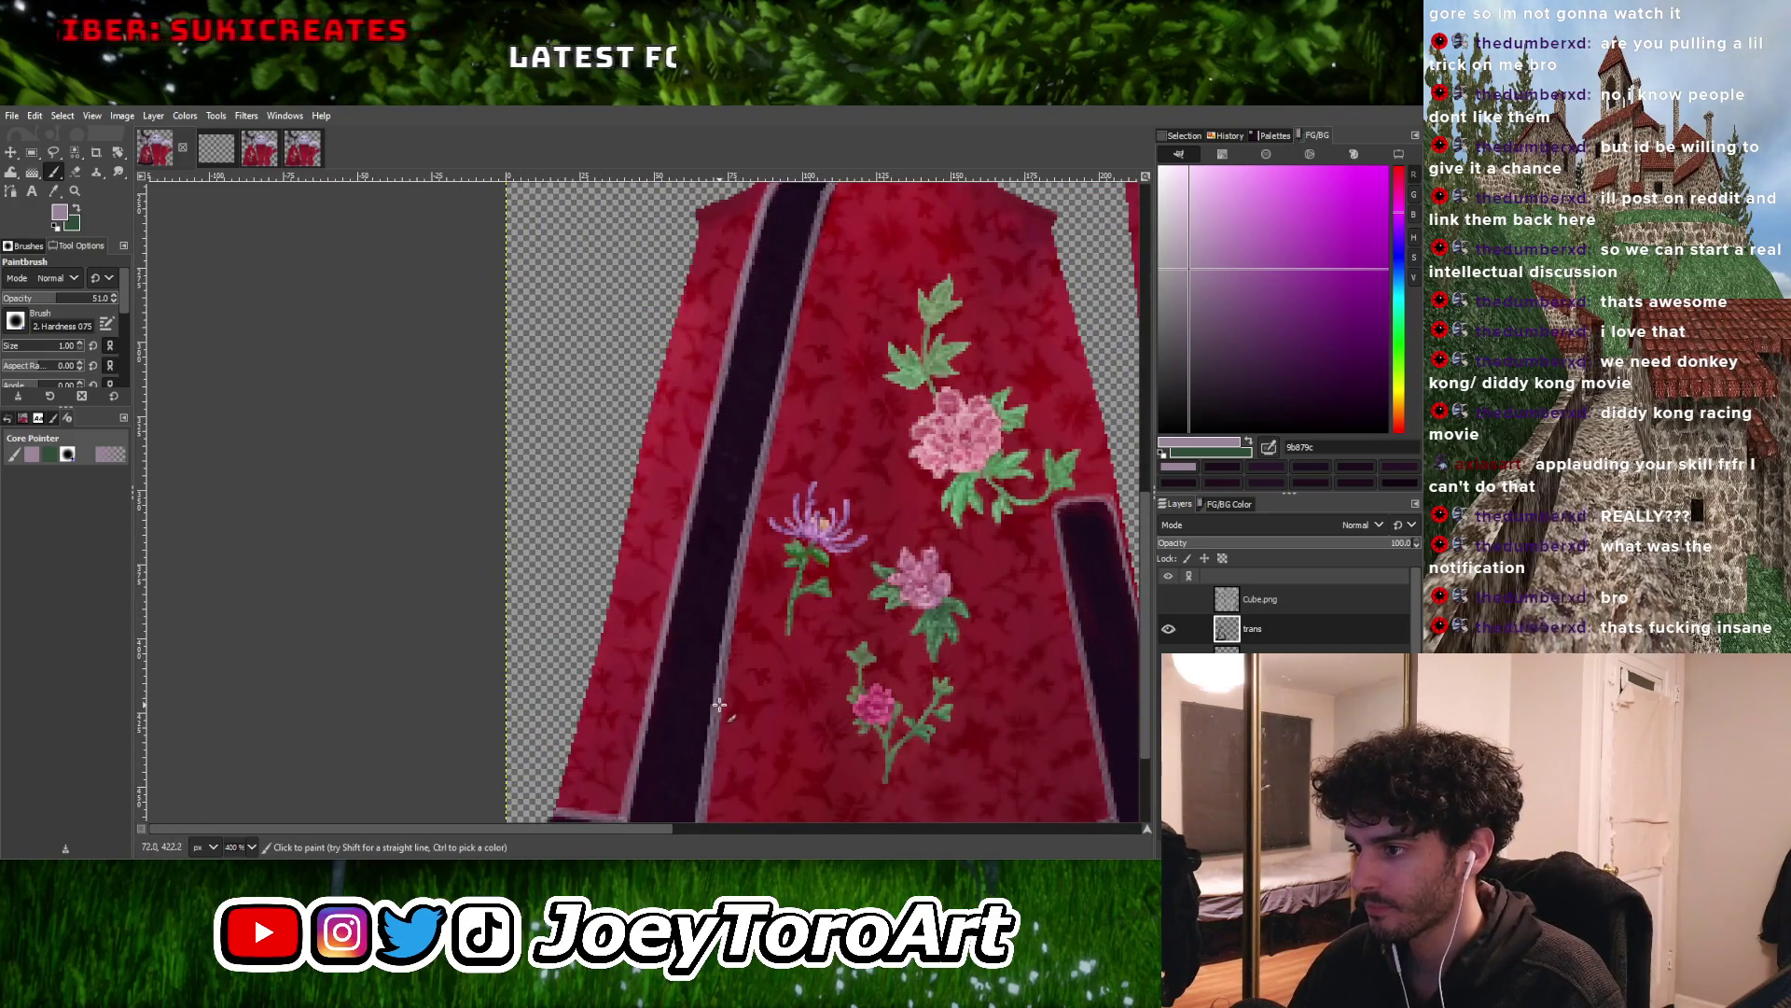
{"action": "scroll", "coordinate": [719, 704], "scroll_direction": "down", "scroll_amount": 3, "text": "ctrl"}
{"action": "scroll", "coordinate": [787, 353], "scroll_direction": "up", "scroll_amount": 8, "text": "ctrl"}
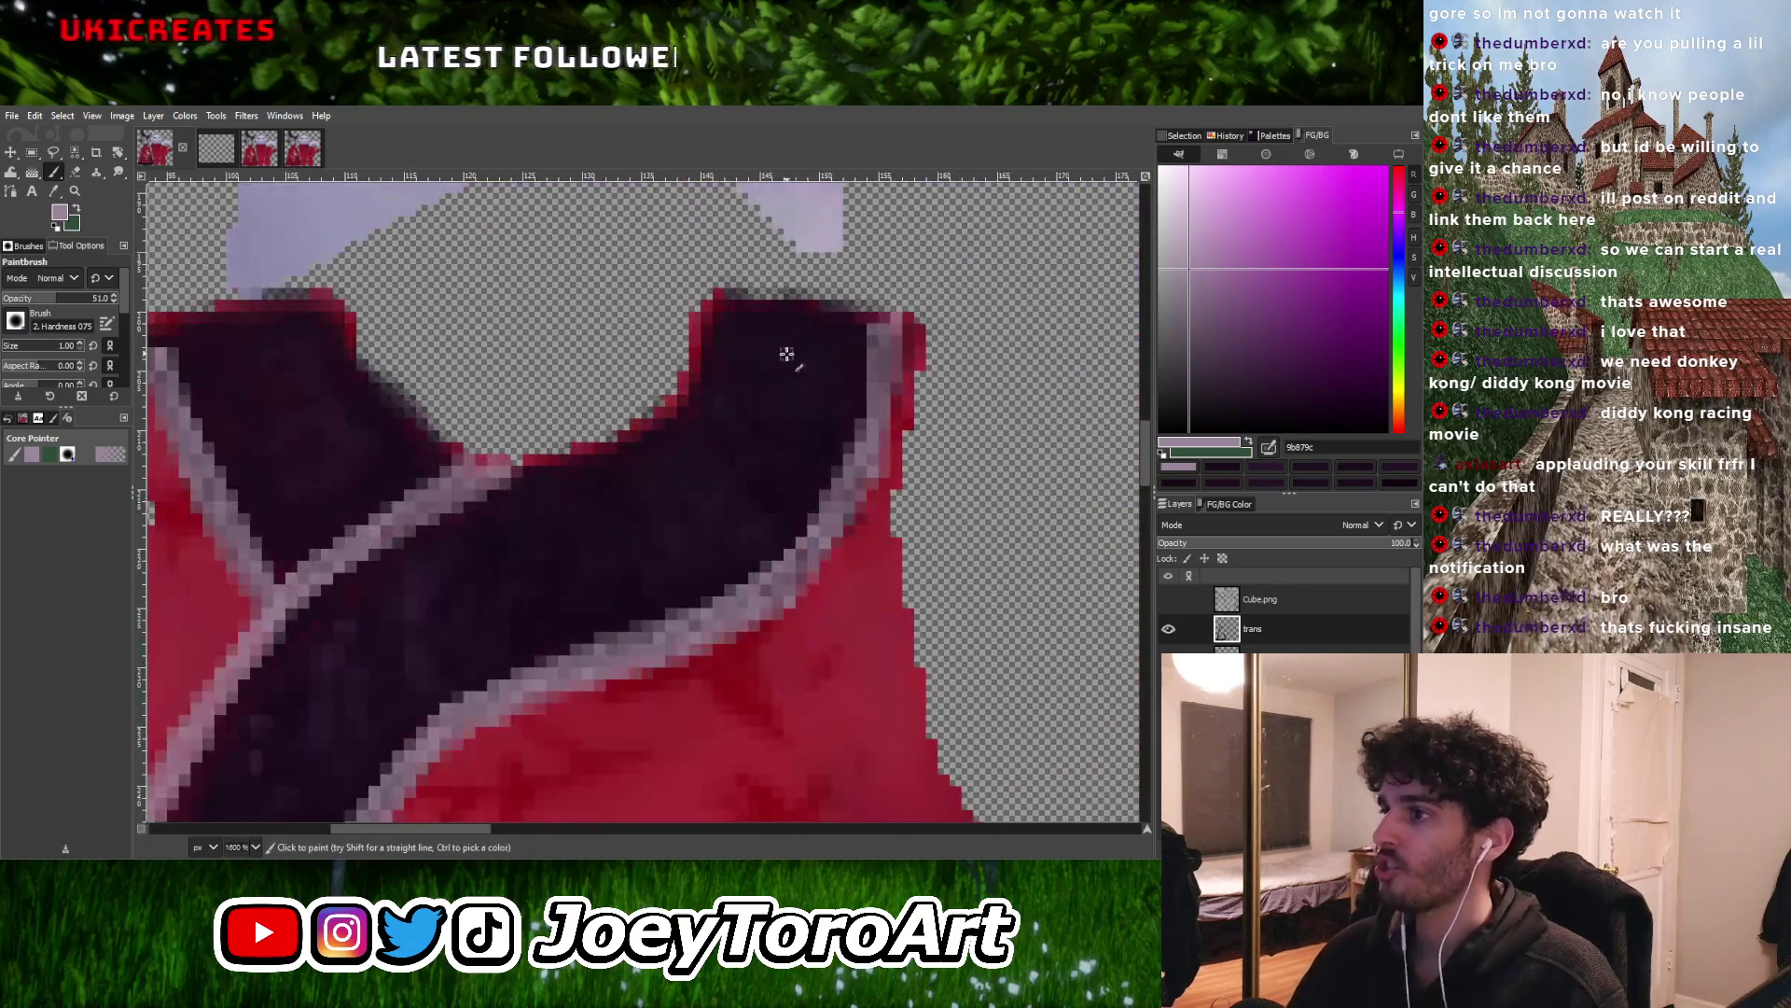
{"action": "scroll", "coordinate": [639, 425], "scroll_direction": "down", "scroll_amount": 2, "text": "ctrl"}
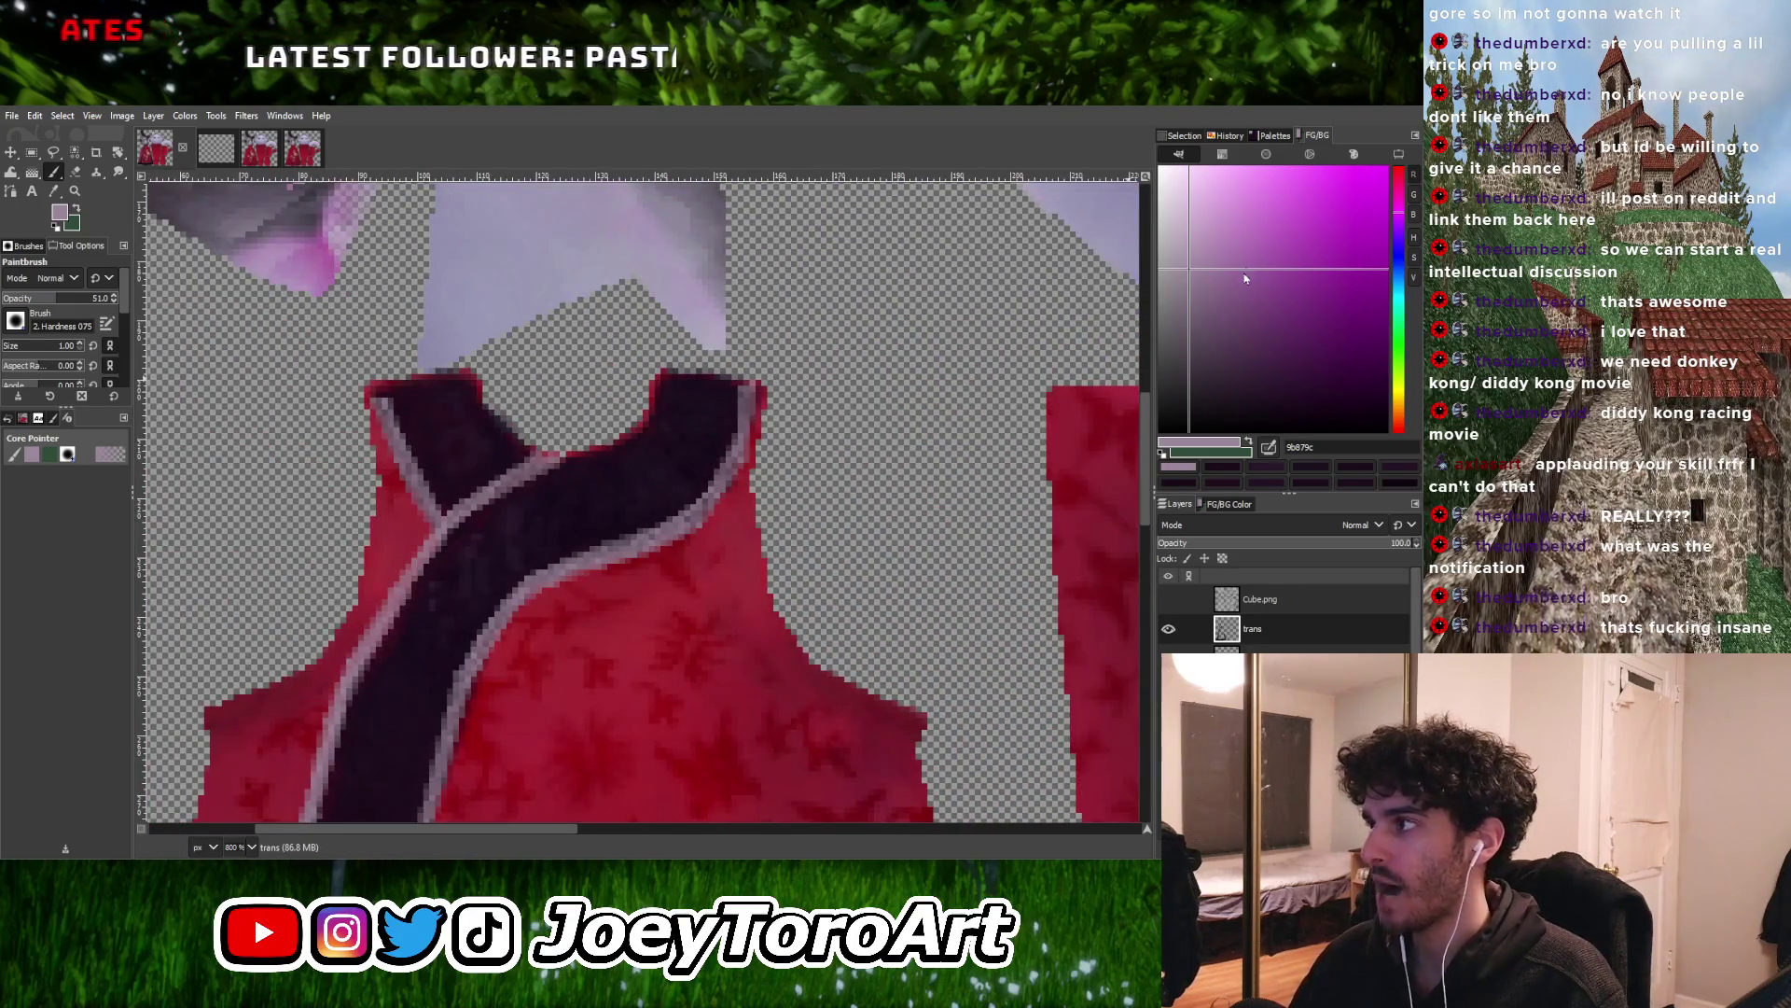
{"action": "left_click", "coordinate": [1189, 227]}
{"action": "scroll", "coordinate": [779, 373], "scroll_direction": "up", "scroll_amount": 3, "text": "ctrl"}
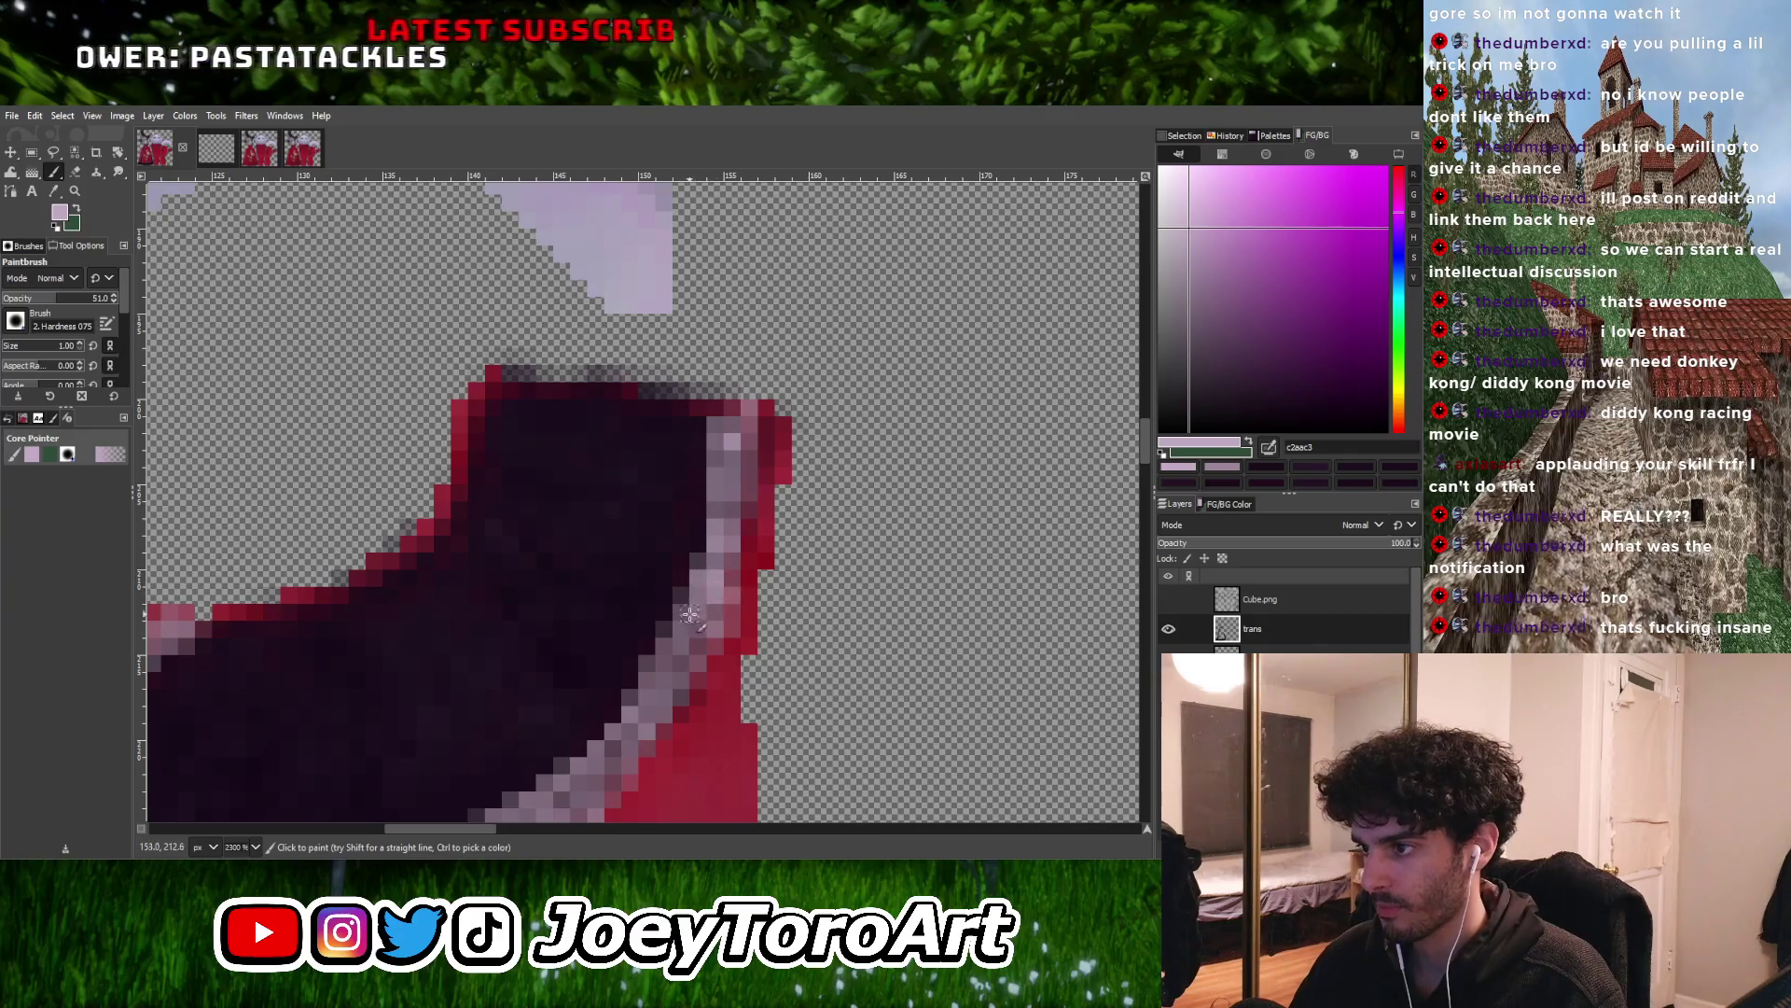
{"action": "scroll", "coordinate": [704, 651], "scroll_direction": "up", "scroll_amount": 1, "text": "ctrl"}
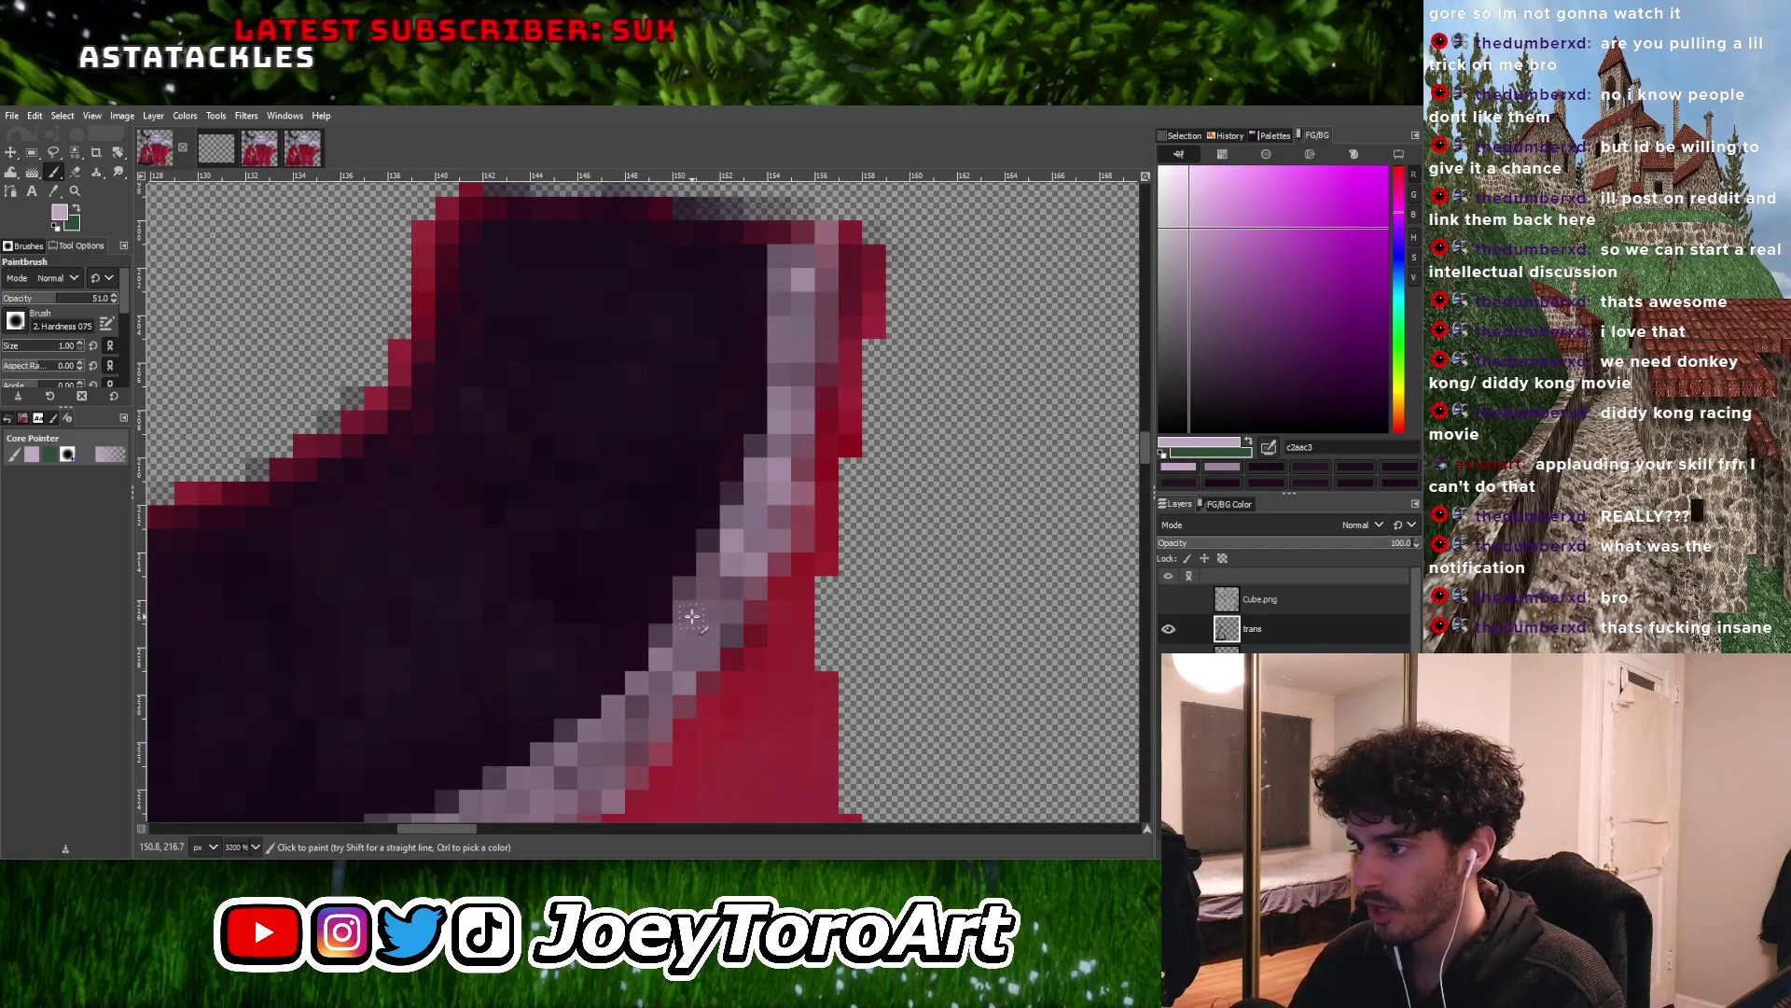
{"action": "left_click_drag", "start_coordinate": [691, 616], "coordinate": [695, 655]}
{"action": "left_click", "coordinate": [652, 690]}
Bring the upper collar edge into view and pick an even lighter pink
{"action": "scroll", "coordinate": [646, 672], "scroll_direction": "down", "scroll_amount": 1, "text": "ctrl"}
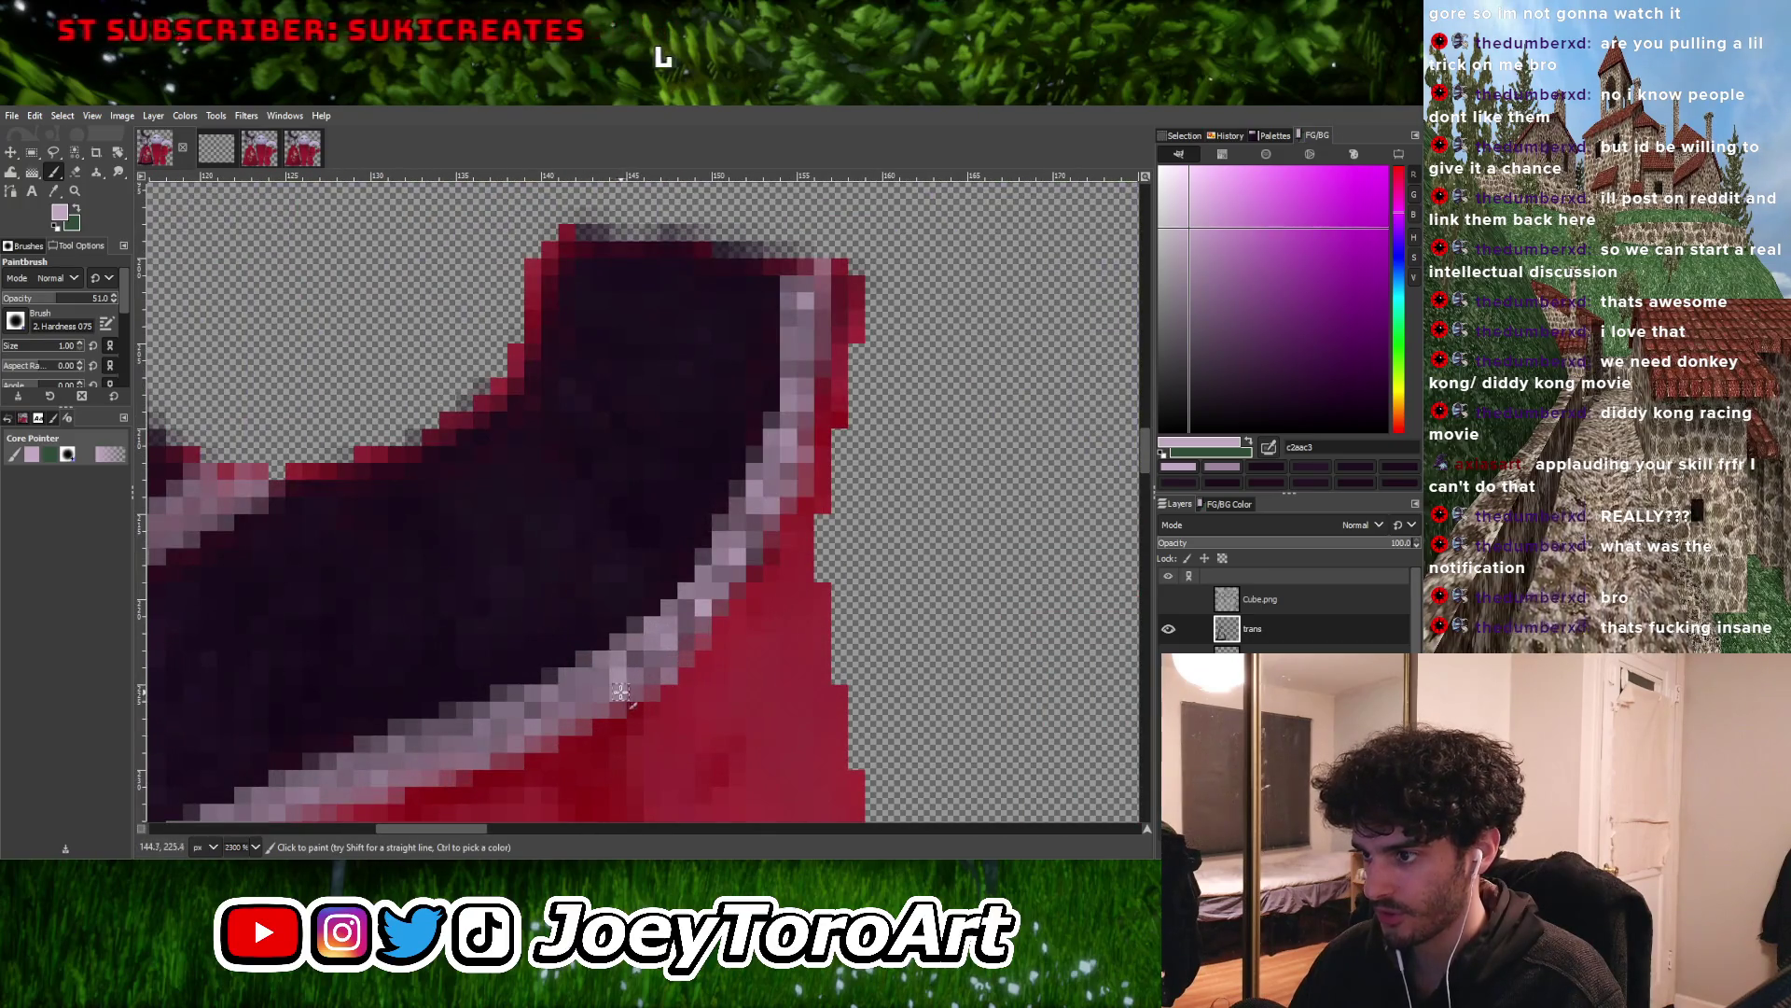
{"action": "middle_click_drag", "start_coordinate": [619, 690], "coordinate": [644, 602]}
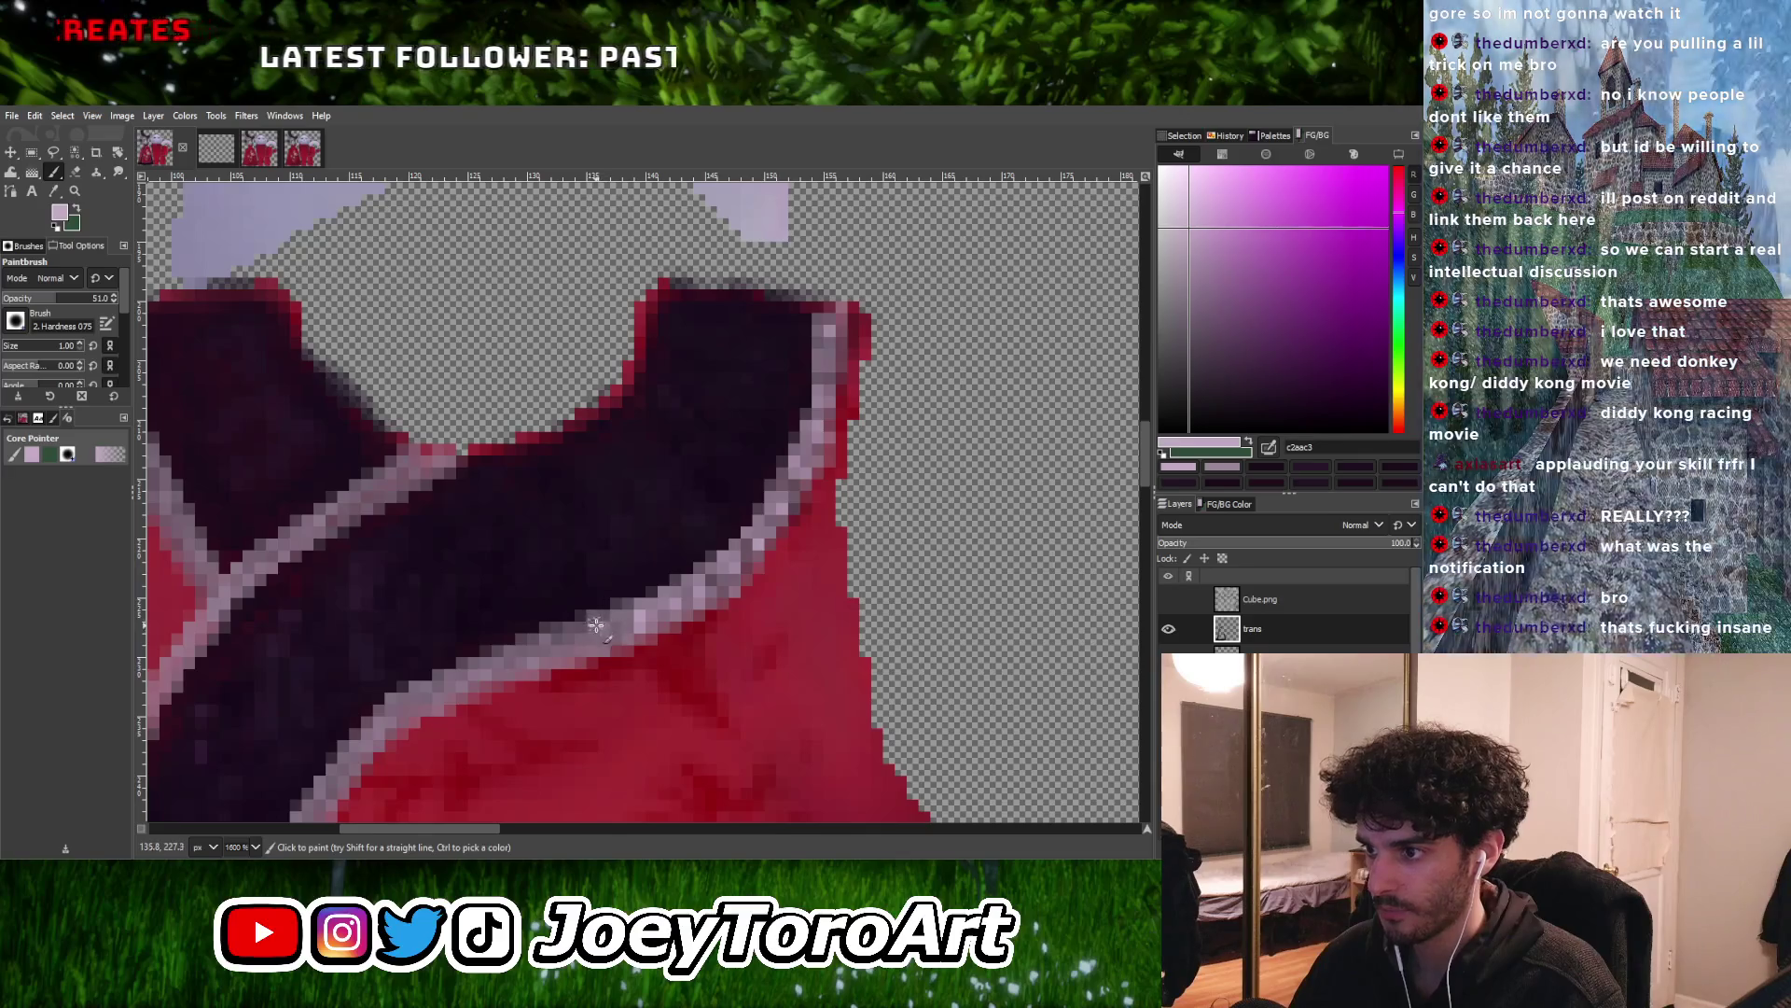
{"action": "scroll", "coordinate": [1048, 406], "scroll_direction": "up", "scroll_amount": 1, "text": "ctrl"}
{"action": "left_click", "coordinate": [1189, 210]}
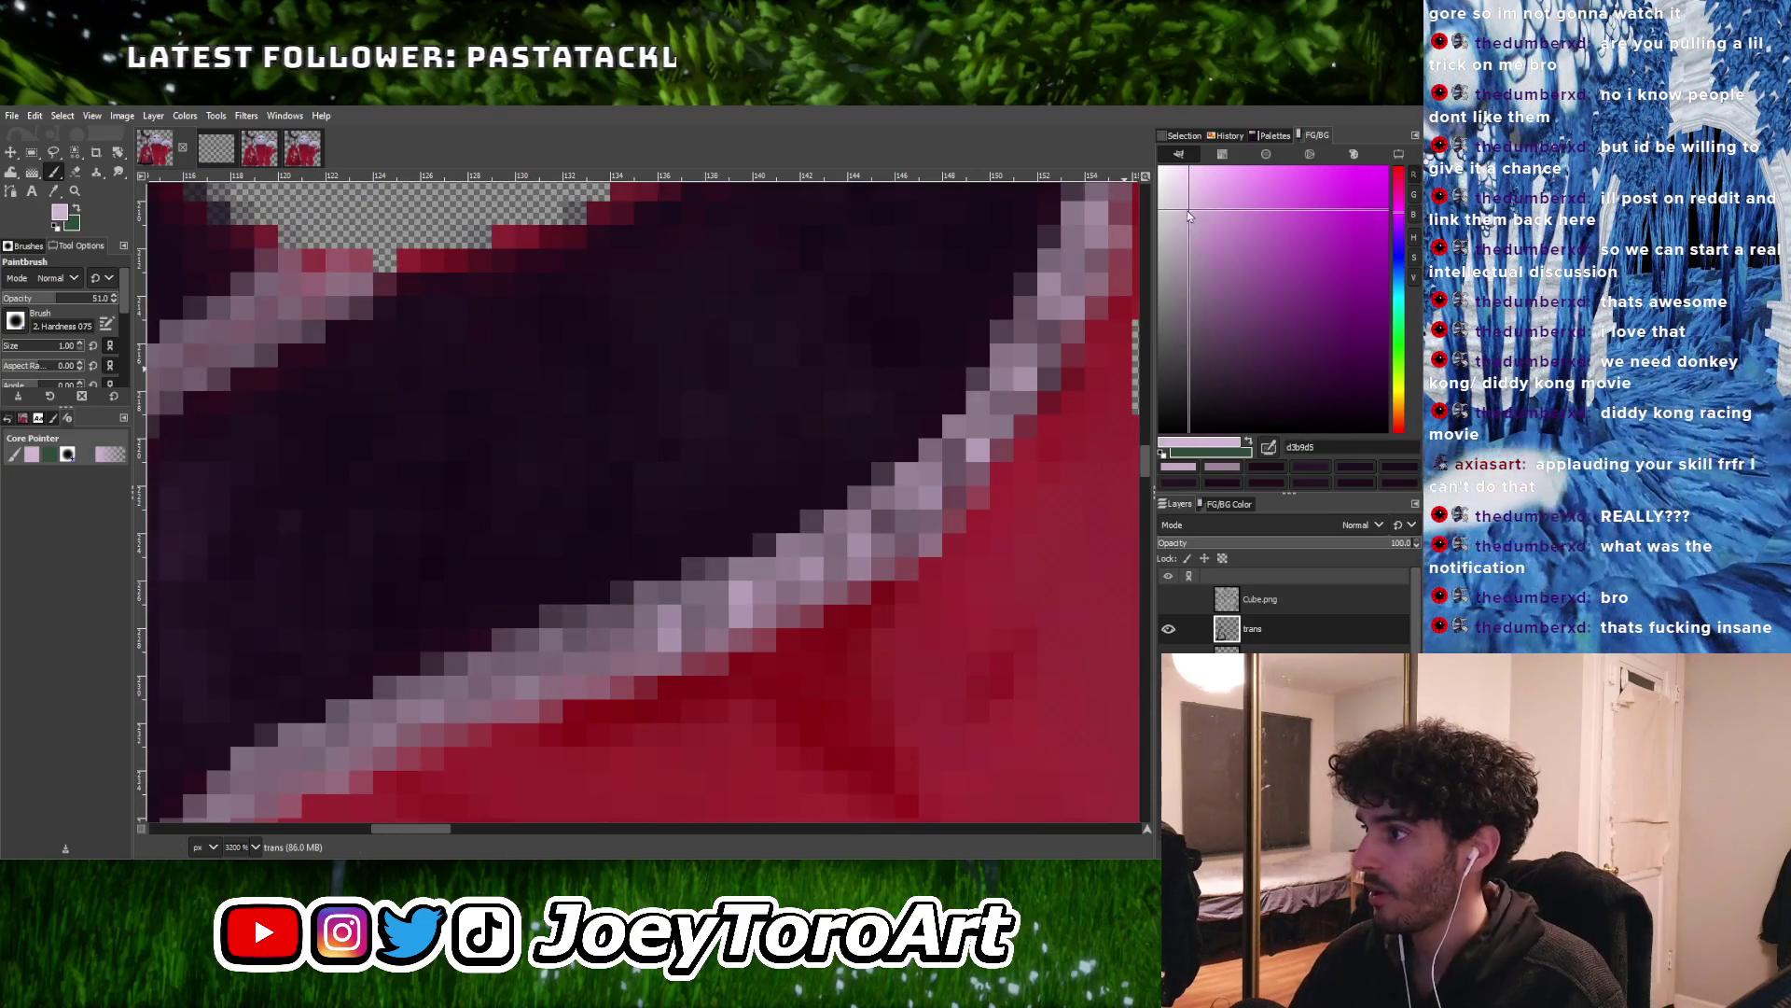
Repaint the pale lavender collar trim pixels with light pink
{"action": "left_click_drag", "start_coordinate": [675, 638], "coordinate": [668, 619]}
{"action": "scroll", "coordinate": [666, 619], "scroll_direction": "up", "scroll_amount": 1, "text": "ctrl"}
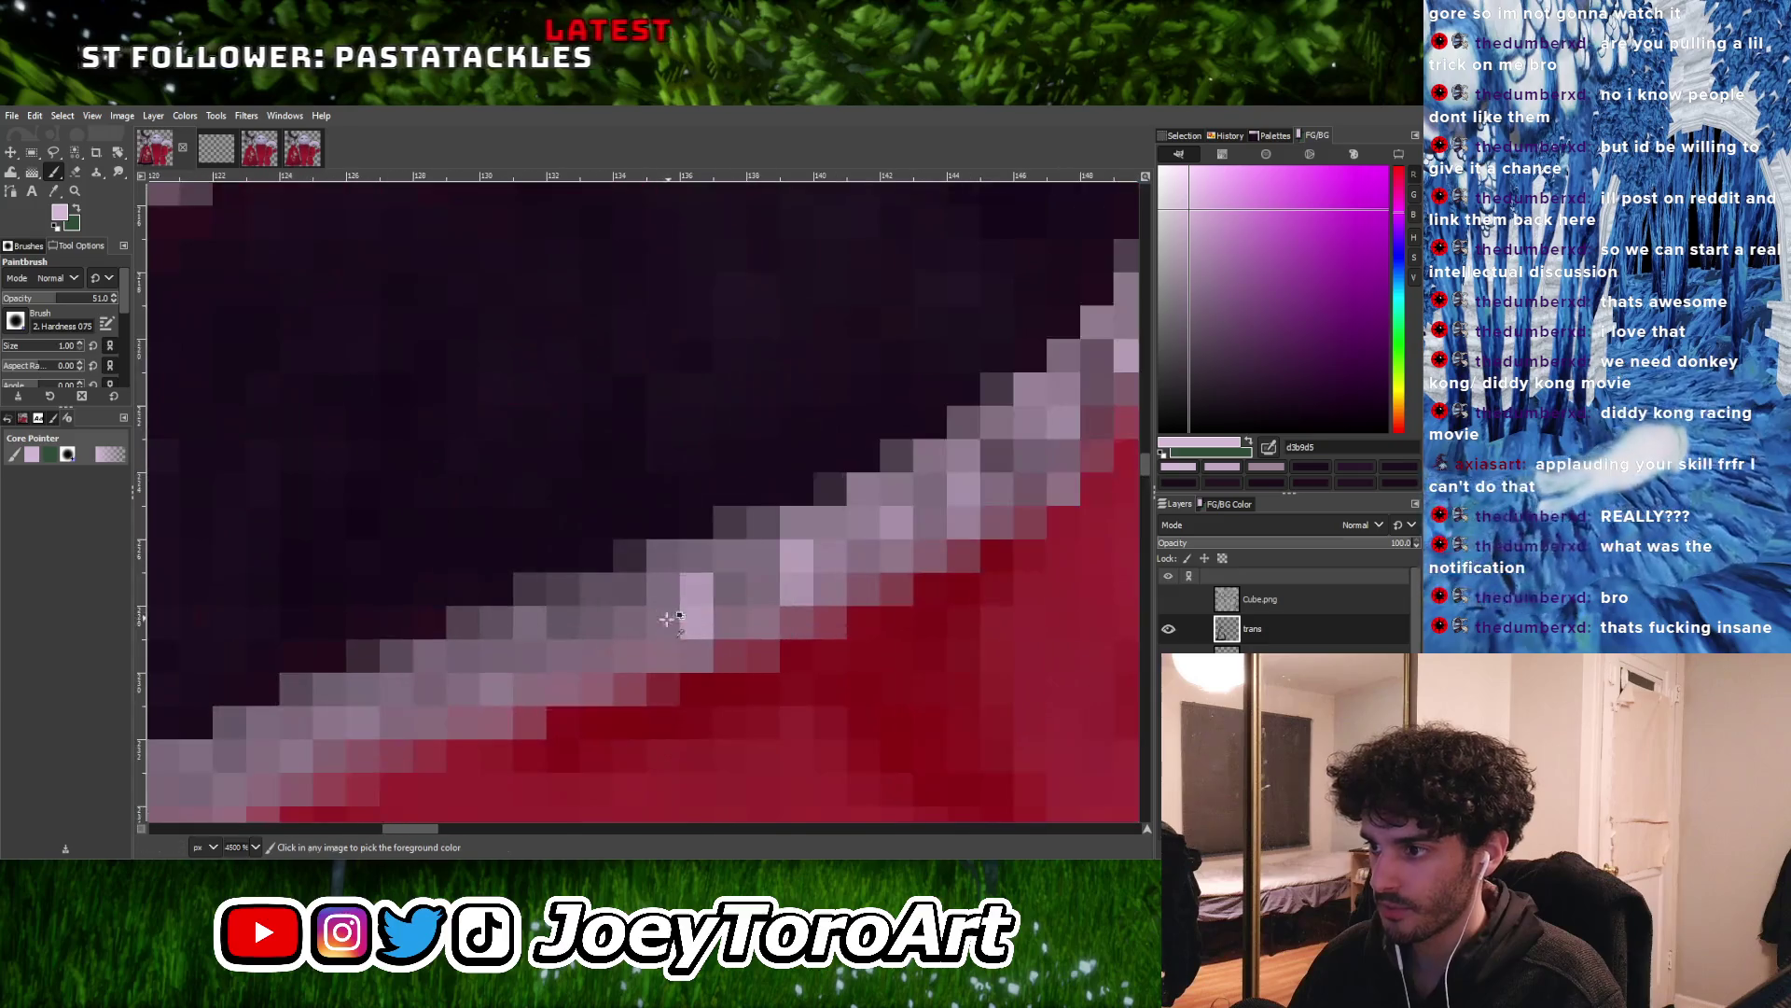
{"action": "left_click", "coordinate": [631, 648]}
{"action": "scroll", "coordinate": [607, 619], "scroll_direction": "down", "scroll_amount": 3, "text": "ctrl"}
{"action": "scroll", "coordinate": [668, 635], "scroll_direction": "up", "scroll_amount": 3, "text": "ctrl"}
{"action": "left_click_drag", "start_coordinate": [675, 653], "coordinate": [681, 611]}
{"action": "scroll", "coordinate": [683, 603], "scroll_direction": "down", "scroll_amount": 1, "text": "ctrl"}
{"action": "scroll", "coordinate": [658, 631], "scroll_direction": "down", "scroll_amount": 4, "text": "ctrl"}
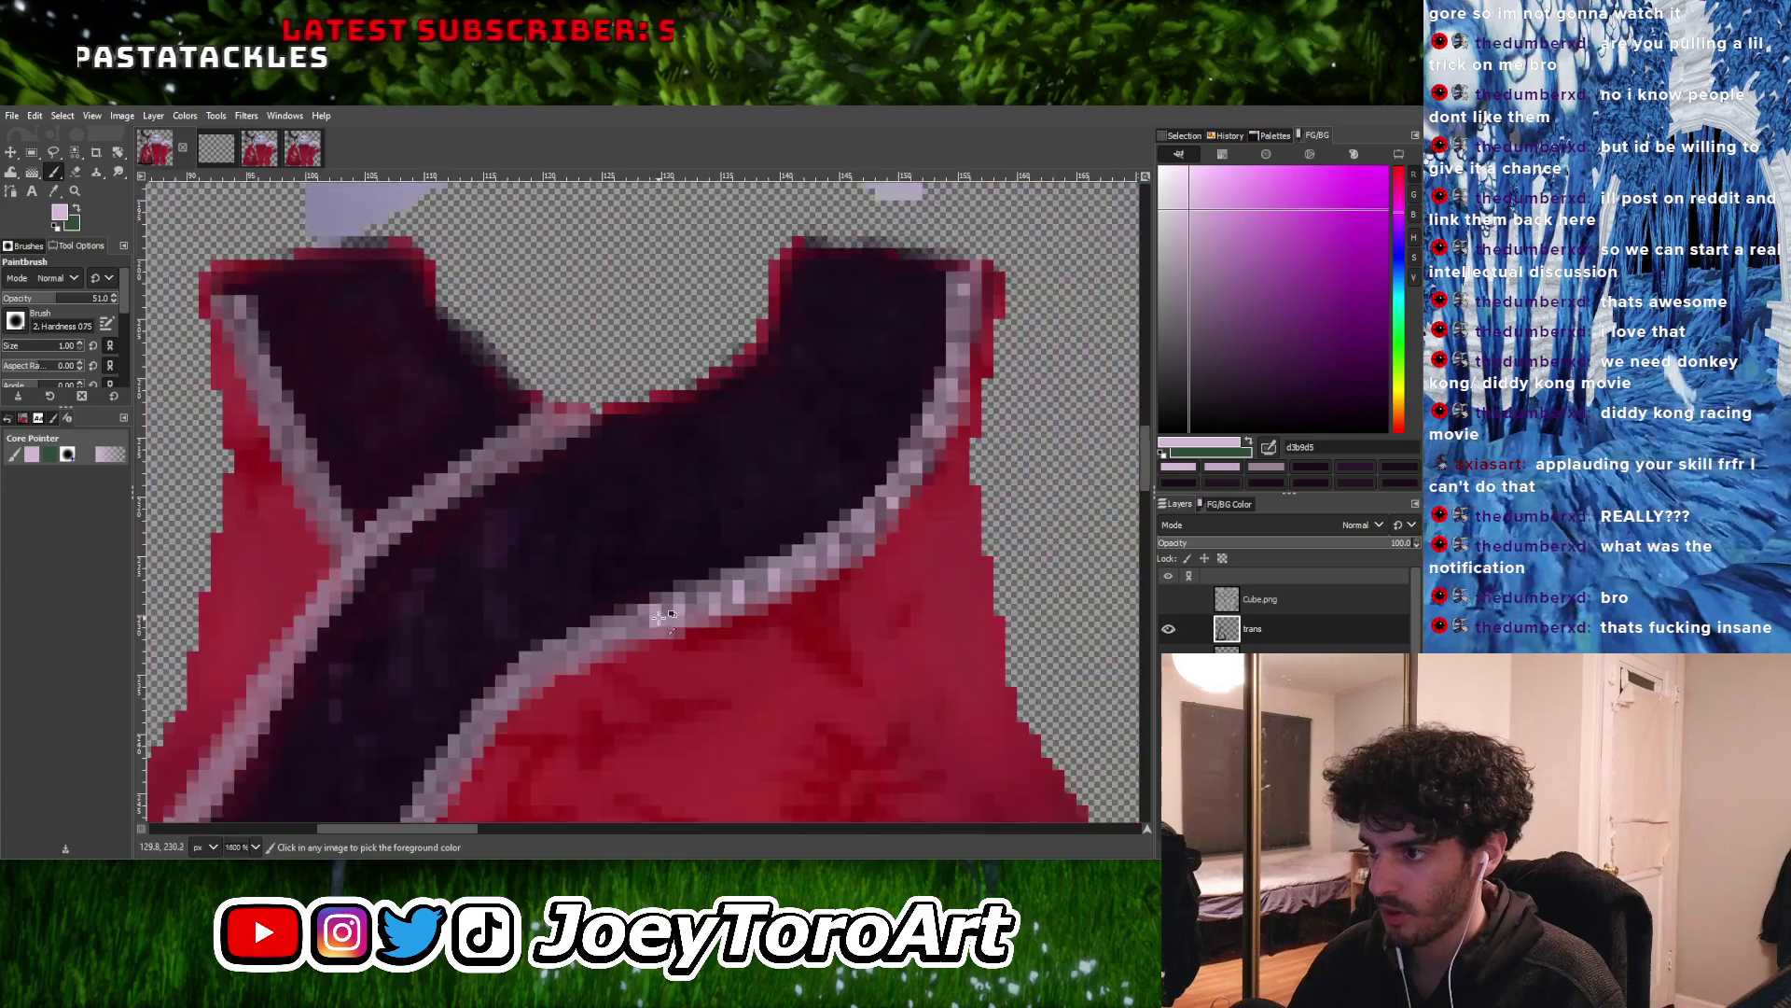
{"action": "scroll", "coordinate": [644, 639], "scroll_direction": "up", "scroll_amount": 4, "text": "ctrl"}
{"action": "scroll", "coordinate": [583, 651], "scroll_direction": "down", "scroll_amount": 2, "text": "ctrl"}
{"action": "scroll", "coordinate": [583, 651], "scroll_direction": "up", "scroll_amount": 2, "text": "ctrl"}
{"action": "scroll", "coordinate": [583, 652], "scroll_direction": "up", "scroll_amount": 1, "text": "ctrl"}
{"action": "left_click_drag", "start_coordinate": [672, 666], "coordinate": [654, 599]}
{"action": "scroll", "coordinate": [611, 653], "scroll_direction": "down", "scroll_amount": 2, "text": "ctrl"}
{"action": "scroll", "coordinate": [617, 653], "scroll_direction": "up", "scroll_amount": 1, "text": "ctrl"}
{"action": "scroll", "coordinate": [616, 653], "scroll_direction": "down", "scroll_amount": 2, "text": "ctrl"}
{"action": "scroll", "coordinate": [612, 660], "scroll_direction": "up", "scroll_amount": 2, "text": "ctrl"}
{"action": "scroll", "coordinate": [592, 633], "scroll_direction": "down", "scroll_amount": 3, "text": "ctrl"}
{"action": "scroll", "coordinate": [607, 686], "scroll_direction": "up", "scroll_amount": 2, "text": "ctrl"}
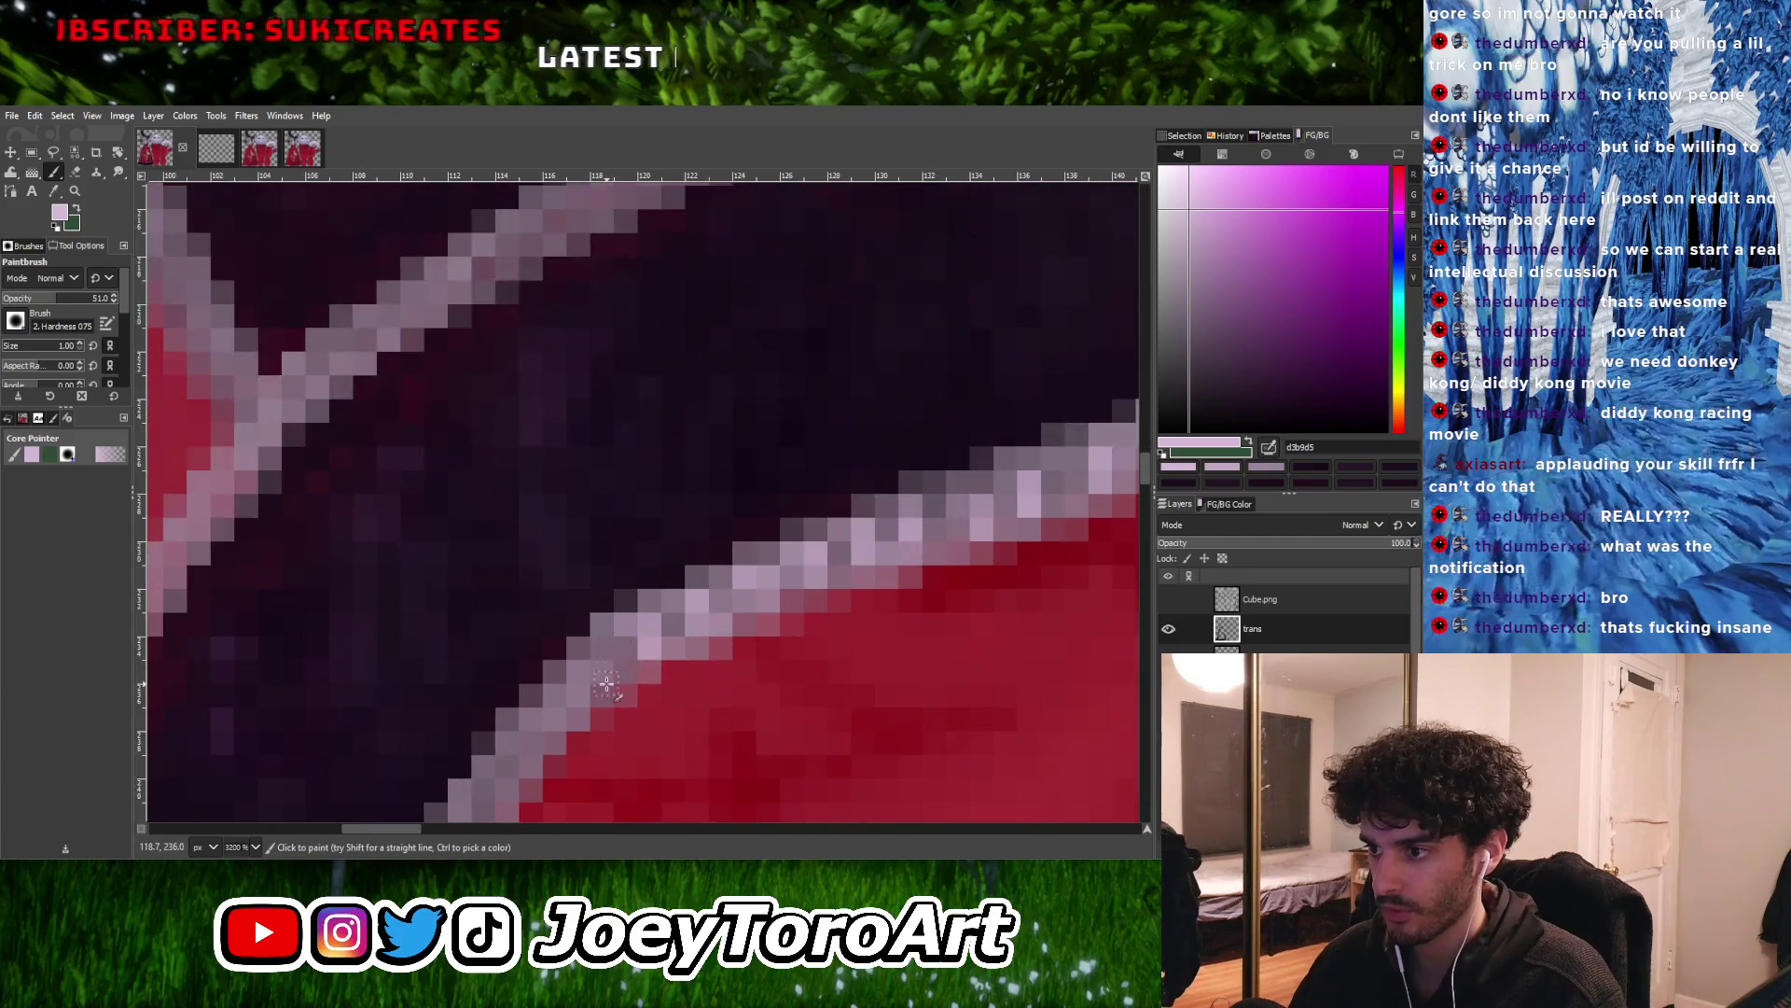
{"action": "scroll", "coordinate": [584, 662], "scroll_direction": "up", "scroll_amount": 1, "text": "ctrl"}
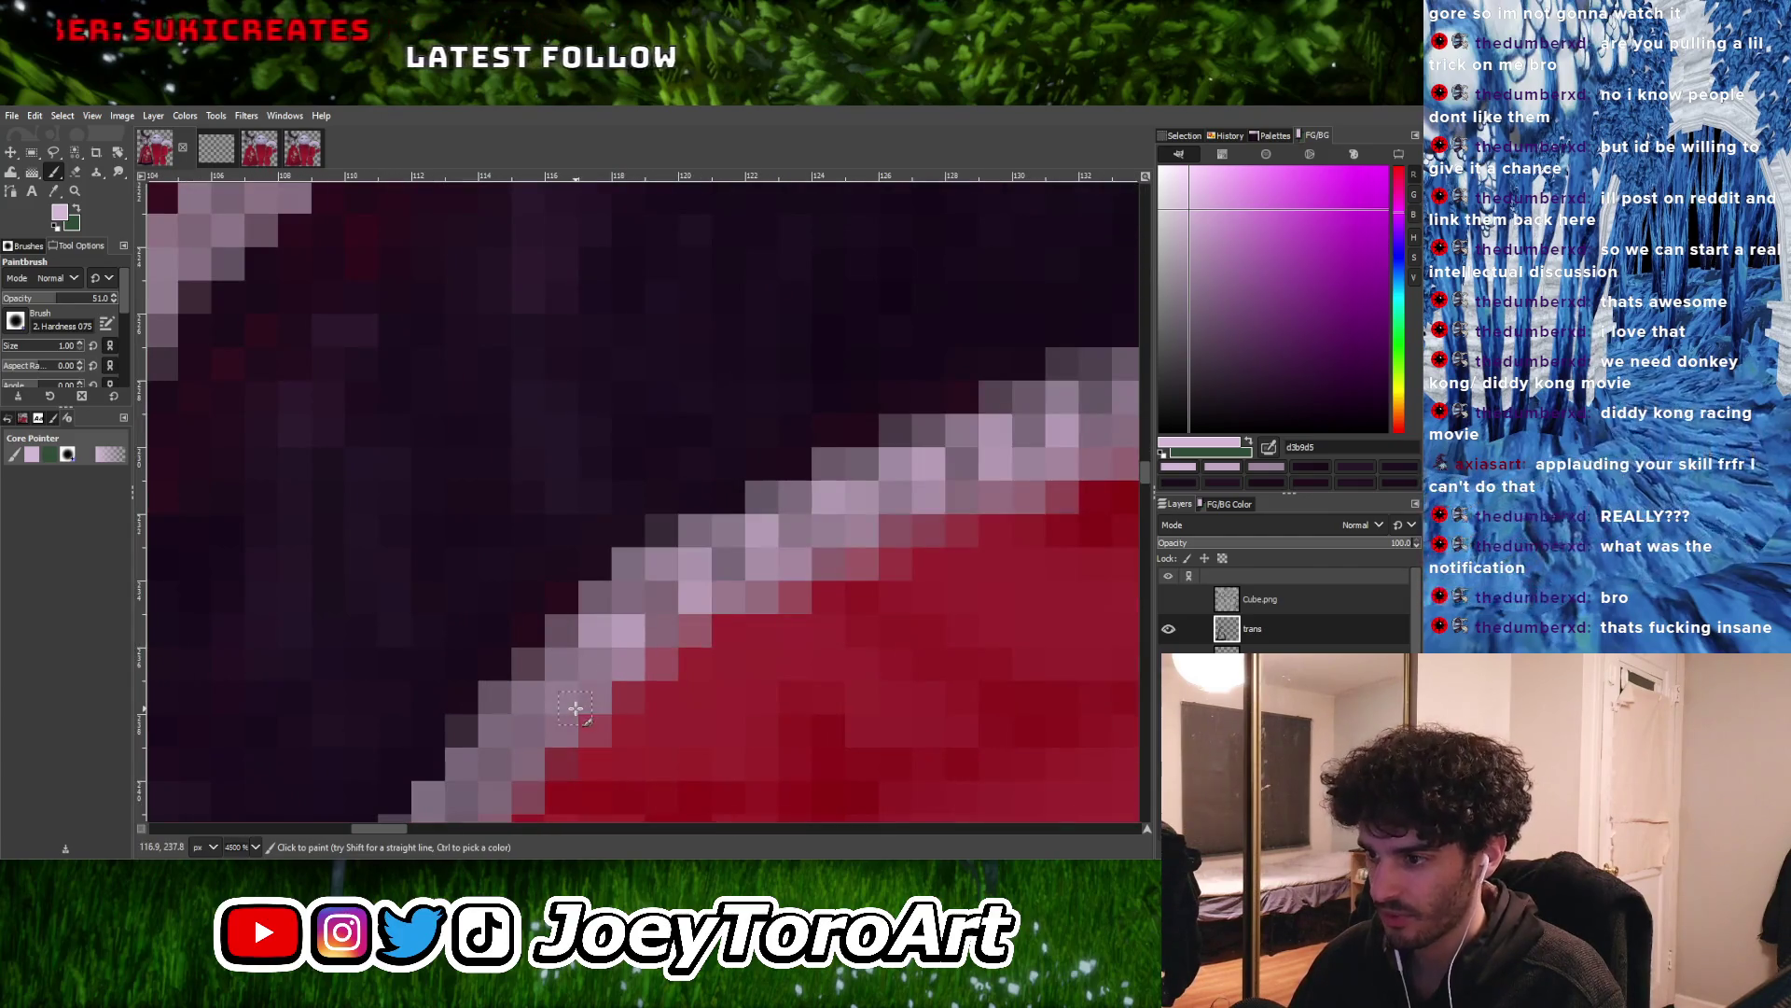
{"action": "scroll", "coordinate": [584, 699], "scroll_direction": "down", "scroll_amount": 2, "text": "ctrl"}
{"action": "scroll", "coordinate": [597, 683], "scroll_direction": "up", "scroll_amount": 2, "text": "ctrl"}
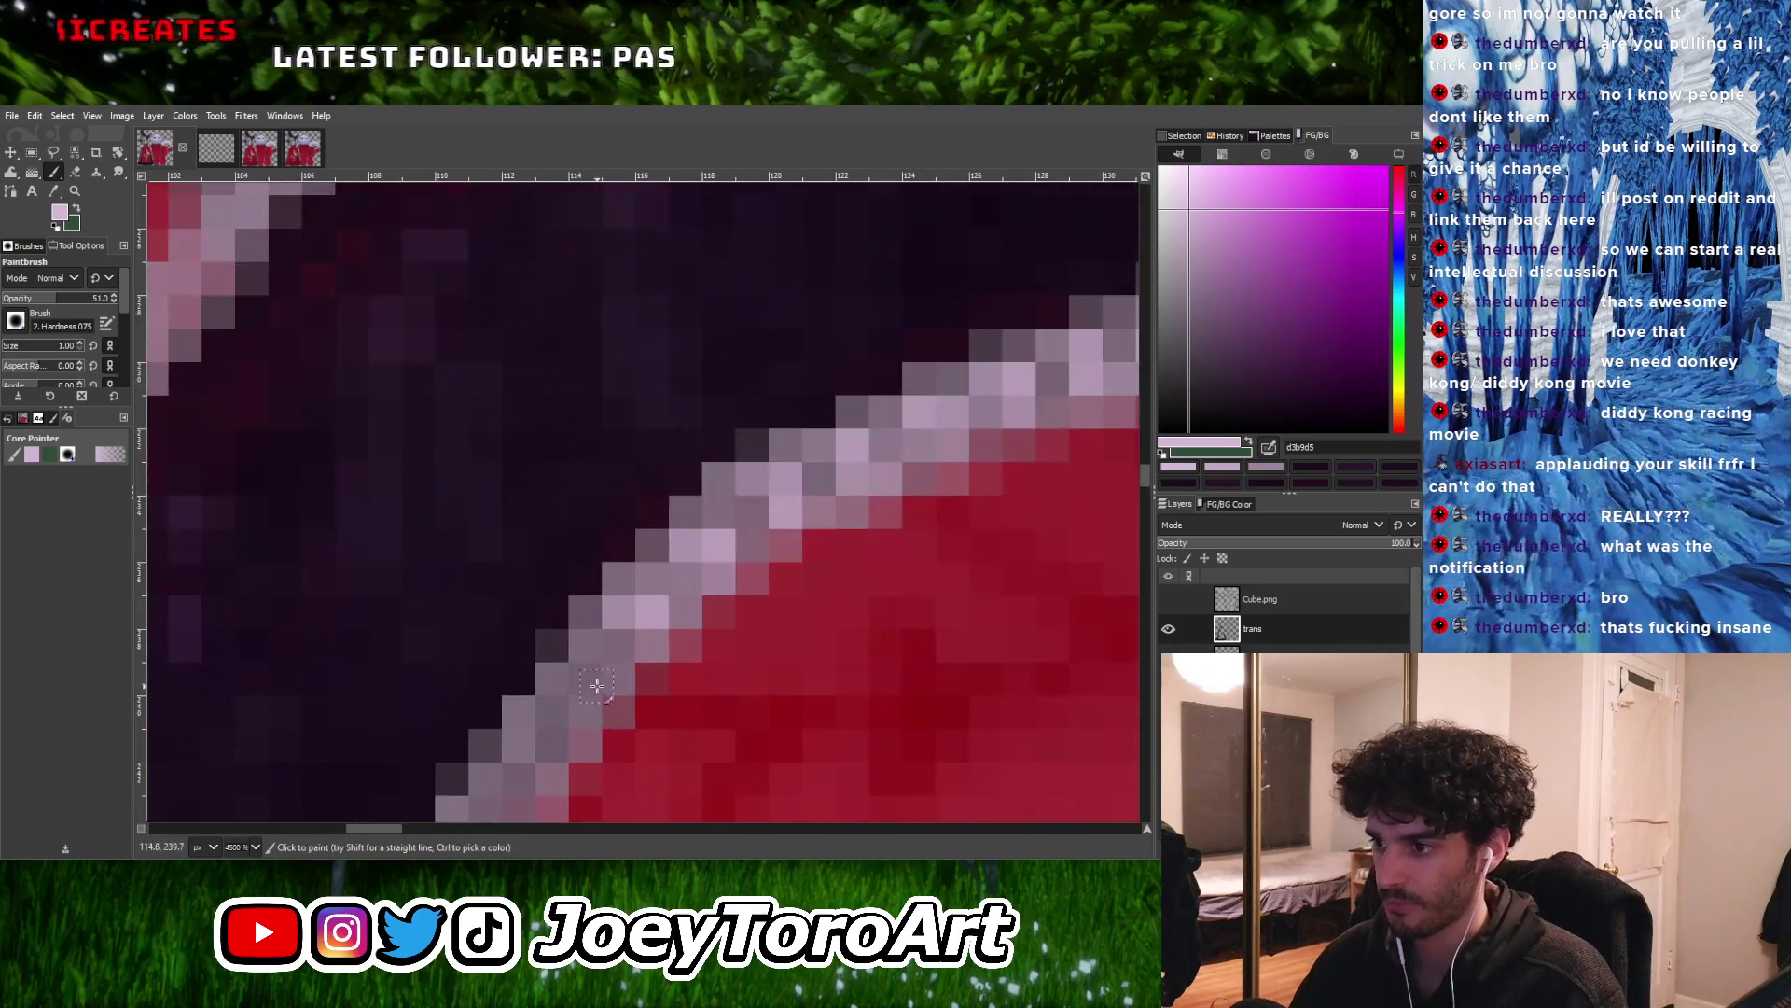
{"action": "scroll", "coordinate": [574, 700], "scroll_direction": "down", "scroll_amount": 2, "text": "ctrl"}
{"action": "scroll", "coordinate": [577, 689], "scroll_direction": "up", "scroll_amount": 1, "text": "ctrl"}
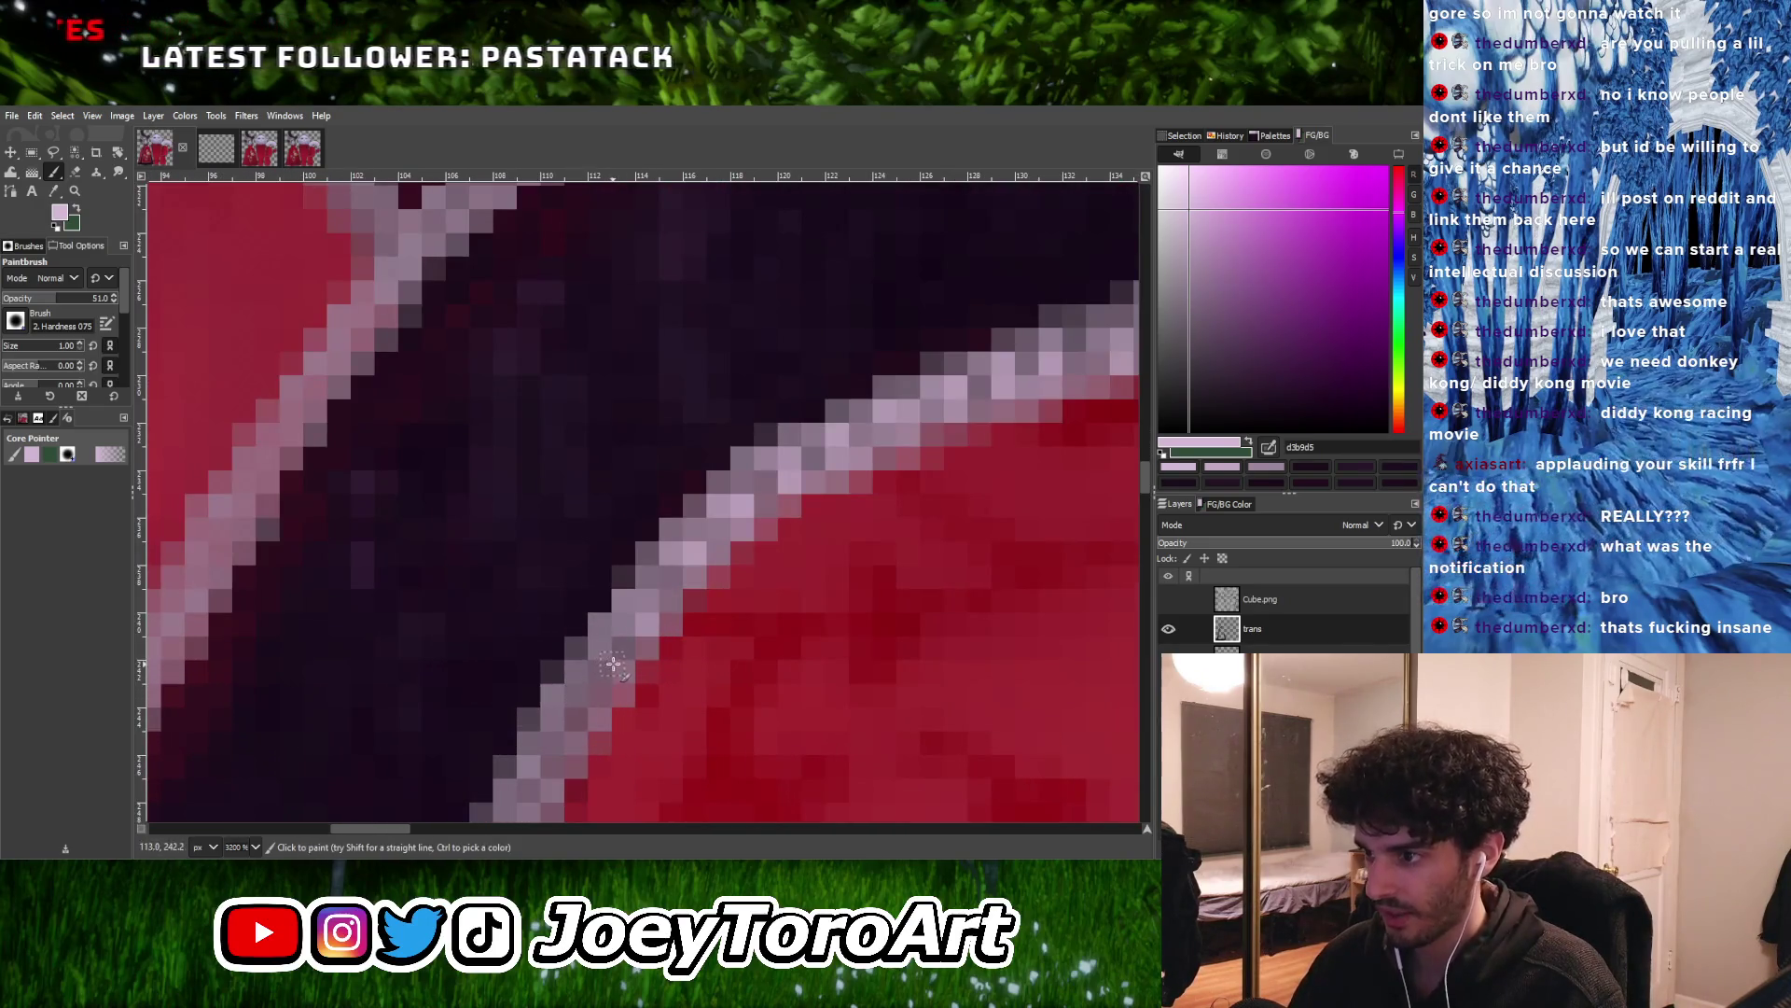
{"action": "scroll", "coordinate": [588, 650], "scroll_direction": "down", "scroll_amount": 1, "text": "ctrl"}
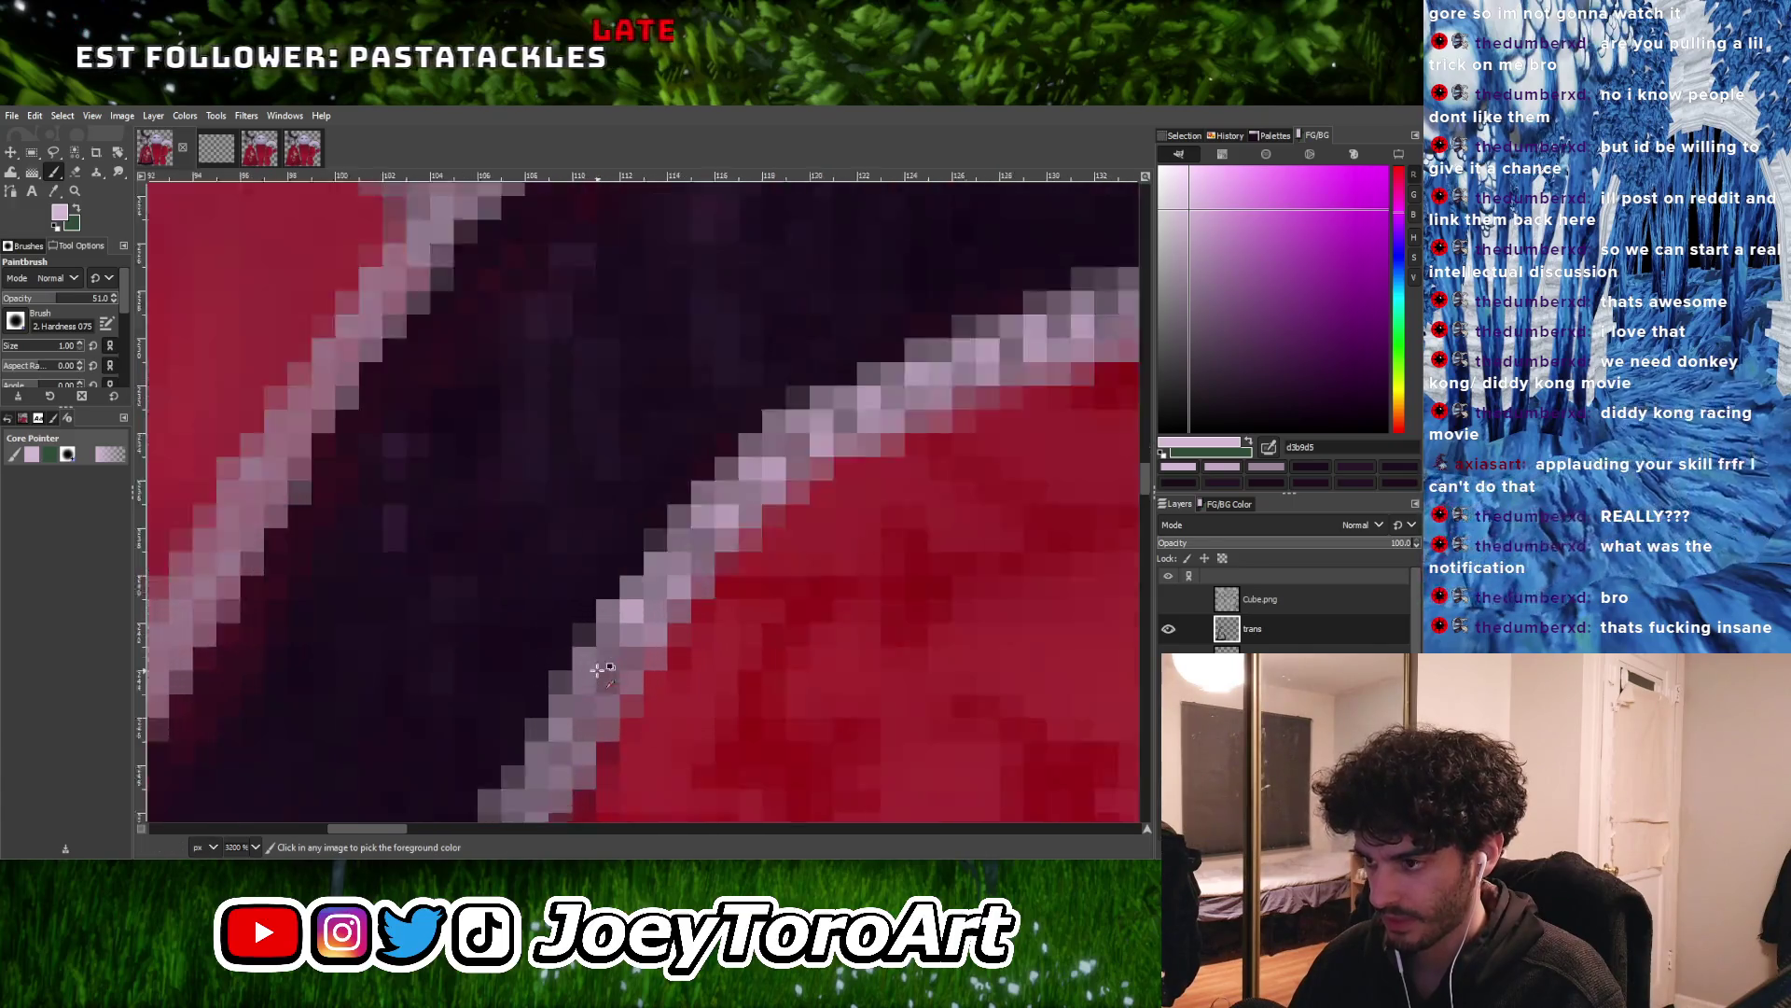
{"action": "scroll", "coordinate": [597, 659], "scroll_direction": "up", "scroll_amount": 2, "text": "ctrl"}
{"action": "scroll", "coordinate": [614, 672], "scroll_direction": "down", "scroll_amount": 1, "text": "ctrl"}
{"action": "scroll", "coordinate": [606, 699], "scroll_direction": "up", "scroll_amount": 1, "text": "ctrl"}
Lighten a few pixels along the diagonal trim line
{"action": "left_click_drag", "start_coordinate": [562, 733], "coordinate": [598, 742]}
{"action": "scroll", "coordinate": [615, 718], "scroll_direction": "down", "scroll_amount": 1, "text": "ctrl"}
{"action": "scroll", "coordinate": [634, 695], "scroll_direction": "up", "scroll_amount": 1, "text": "ctrl"}
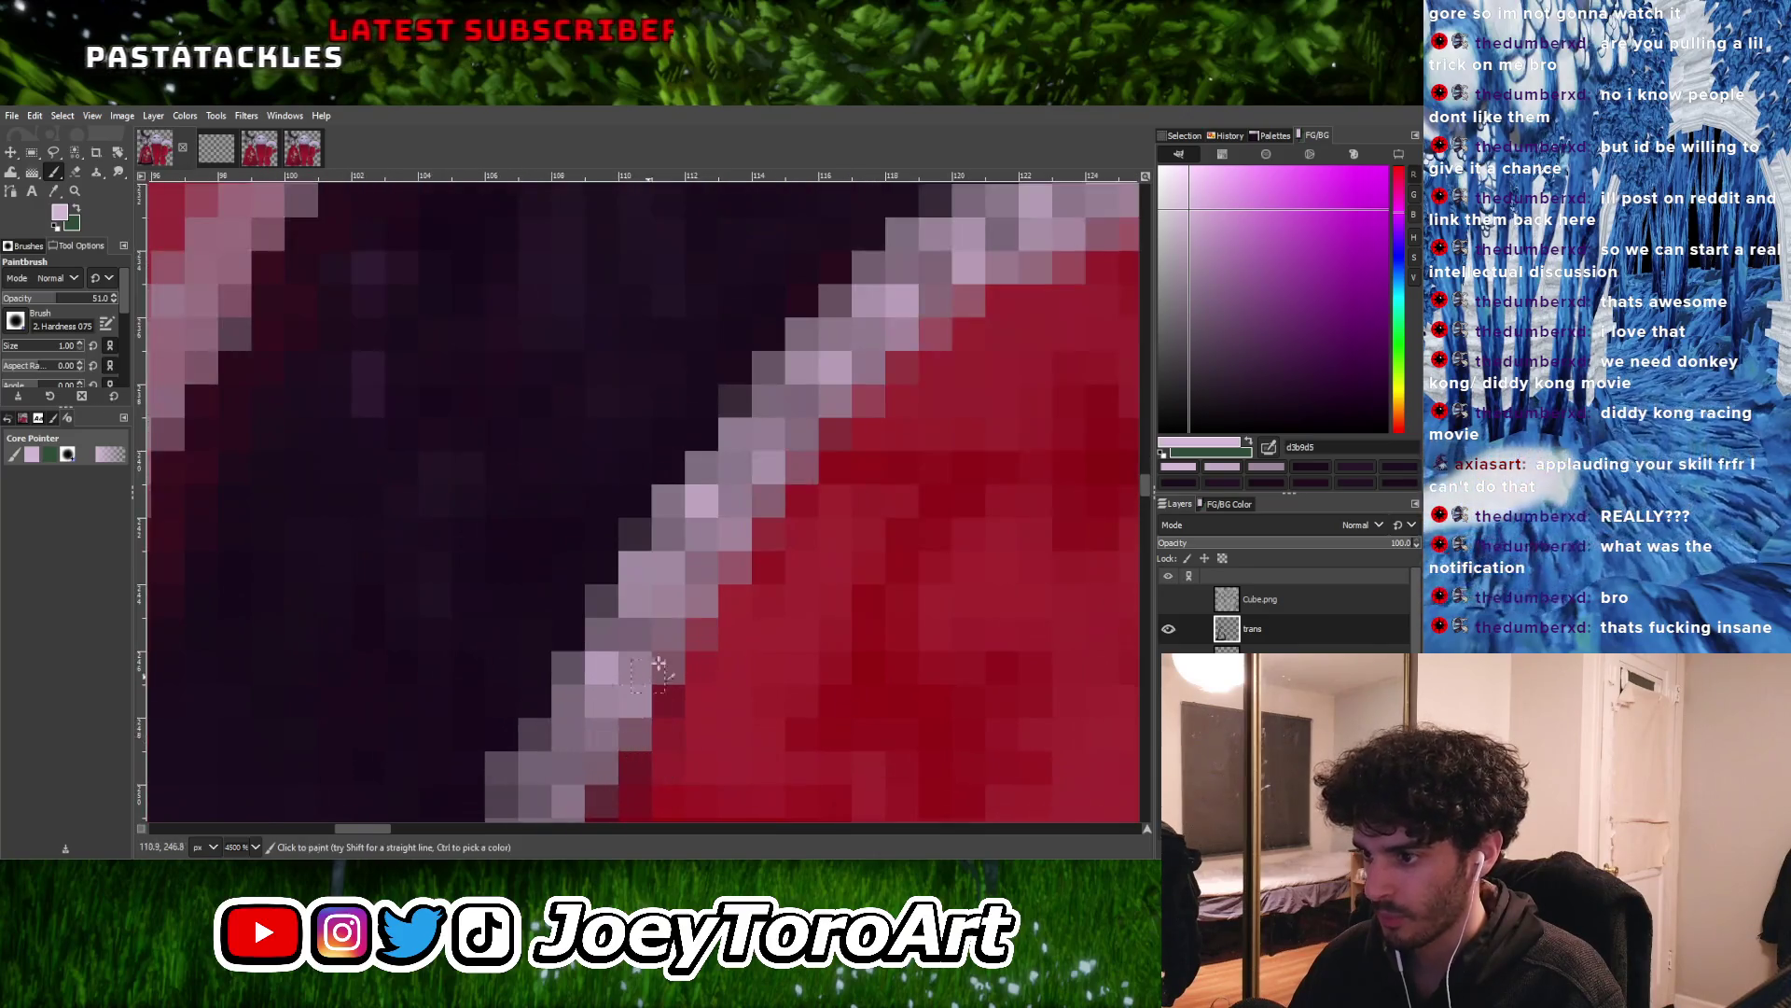
{"action": "scroll", "coordinate": [635, 684], "scroll_direction": "up", "scroll_amount": 1, "text": "ctrl"}
{"action": "scroll", "coordinate": [597, 672], "scroll_direction": "down", "scroll_amount": 2, "text": "ctrl"}
{"action": "scroll", "coordinate": [653, 667], "scroll_direction": "up", "scroll_amount": 1, "text": "ctrl"}
{"action": "scroll", "coordinate": [724, 598], "scroll_direction": "down", "scroll_amount": 1, "text": "ctrl"}
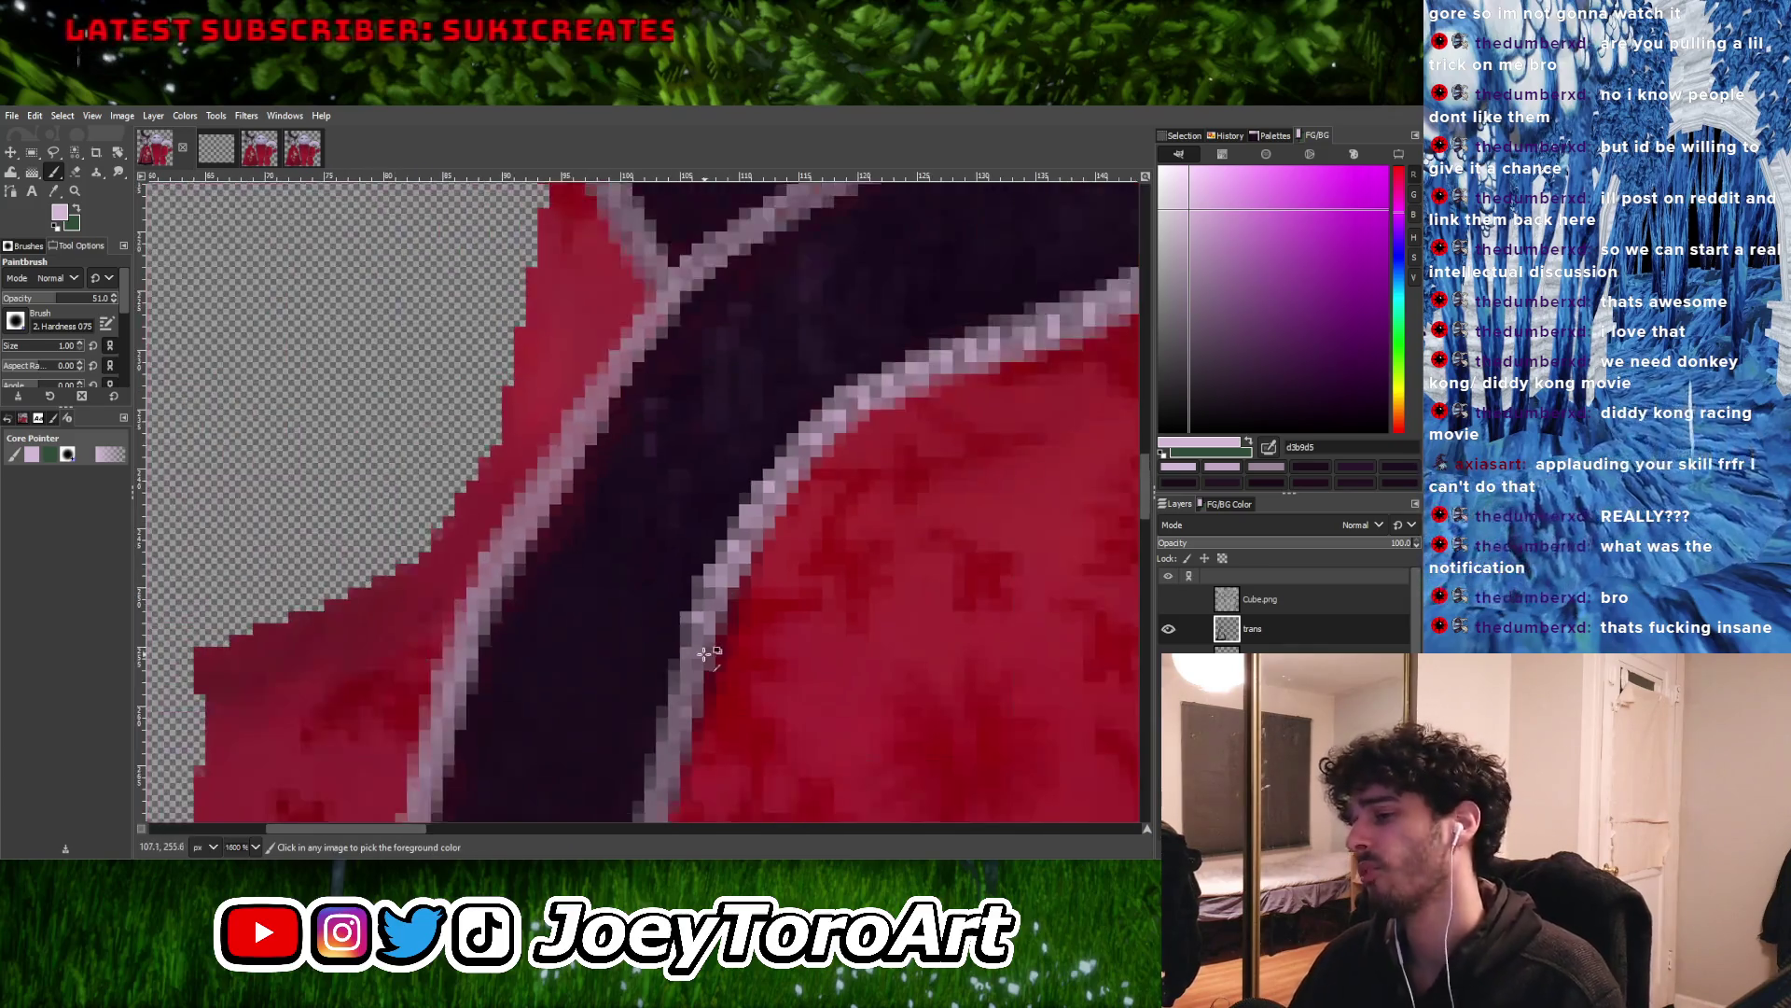
{"action": "scroll", "coordinate": [719, 603], "scroll_direction": "up", "scroll_amount": 1, "text": "ctrl"}
Fill light pink pixels into gaps along the right-hand front-edge trim of the dark stripe
{"action": "mouse_move", "coordinate": [653, 650]}
{"action": "left_mouse_down"}
{"action": "mouse_move", "coordinate": [728, 650]}
{"action": "mouse_move", "coordinate": [653, 700]}
{"action": "mouse_move", "coordinate": [718, 728]}
{"action": "left_mouse_up"}
{"action": "scroll", "coordinate": [712, 606], "scroll_direction": "down", "scroll_amount": 1, "text": "ctrl"}
{"action": "scroll", "coordinate": [713, 605], "scroll_direction": "up", "scroll_amount": 1, "text": "ctrl"}
{"action": "scroll", "coordinate": [692, 705], "scroll_direction": "down", "scroll_amount": 1, "text": "ctrl"}
{"action": "scroll", "coordinate": [691, 705], "scroll_direction": "up", "scroll_amount": 1, "text": "ctrl"}
{"action": "left_click_drag", "start_coordinate": [643, 653], "coordinate": [679, 714]}
{"action": "scroll", "coordinate": [668, 690], "scroll_direction": "down", "scroll_amount": 1, "text": "ctrl"}
{"action": "scroll", "coordinate": [653, 695], "scroll_direction": "up", "scroll_amount": 1, "text": "ctrl"}
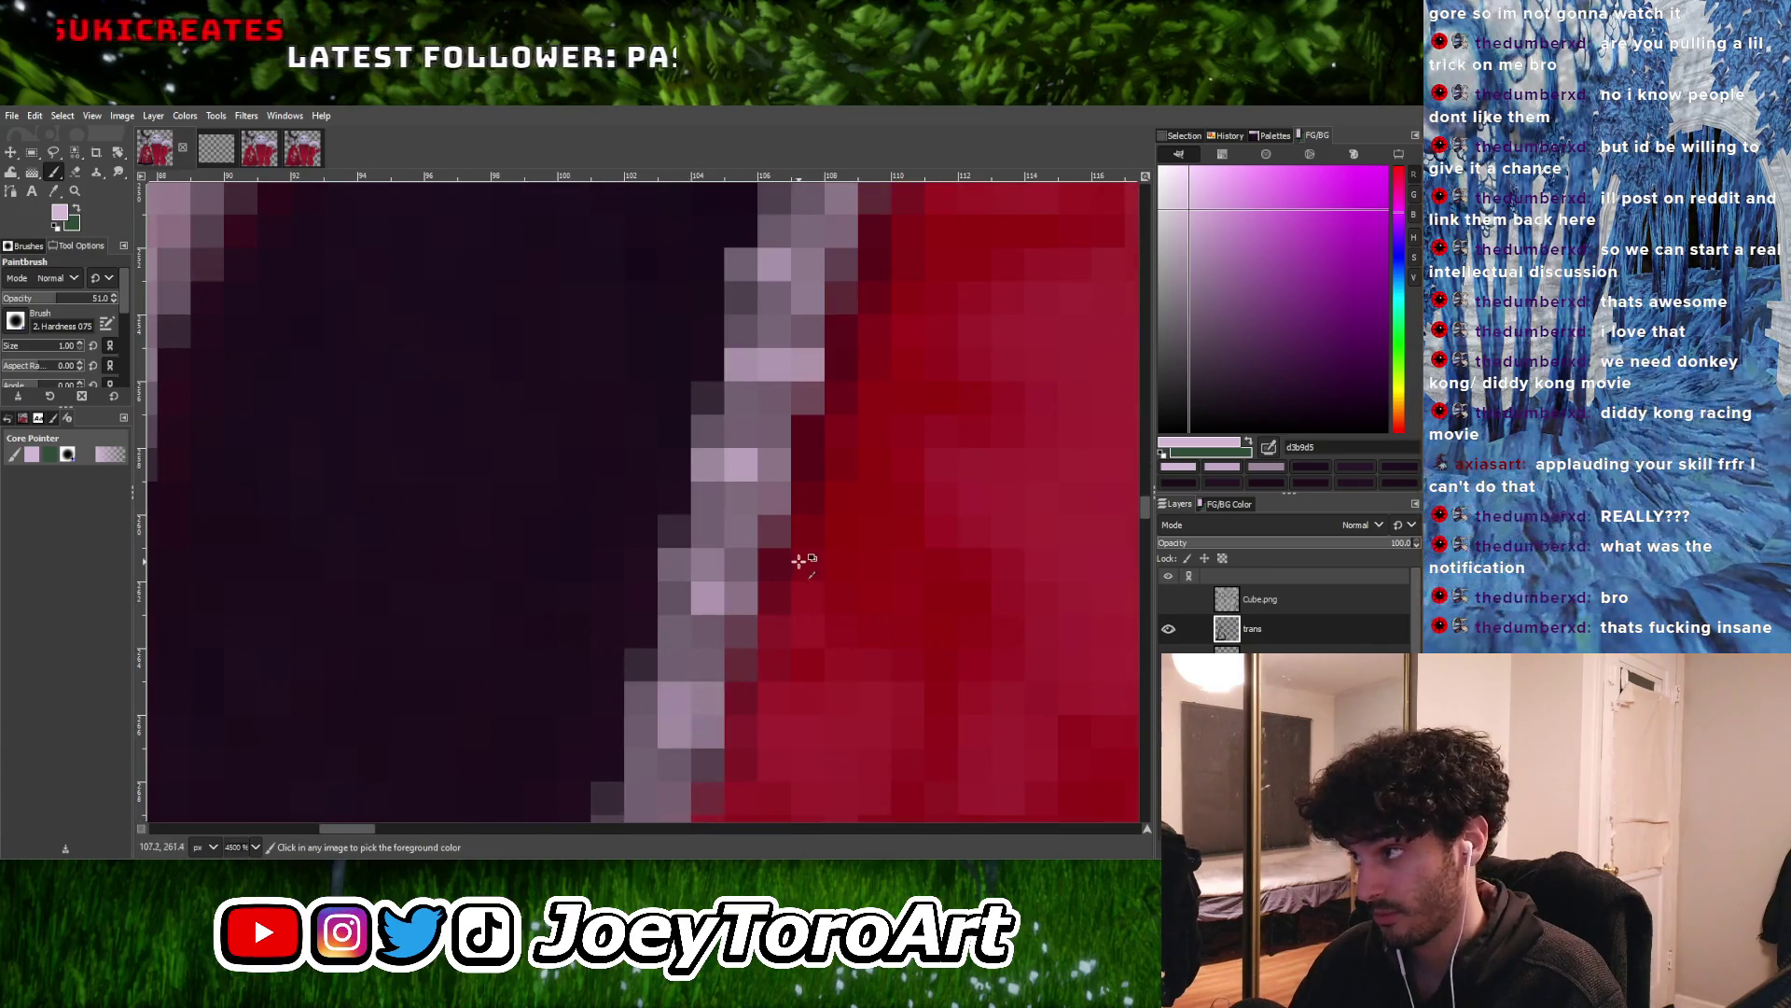
{"action": "scroll", "coordinate": [747, 634], "scroll_direction": "down", "scroll_amount": 3, "text": "ctrl"}
{"action": "scroll", "coordinate": [738, 653], "scroll_direction": "up", "scroll_amount": 3, "text": "ctrl"}
{"action": "scroll", "coordinate": [738, 653], "scroll_direction": "down", "scroll_amount": 1, "text": "ctrl"}
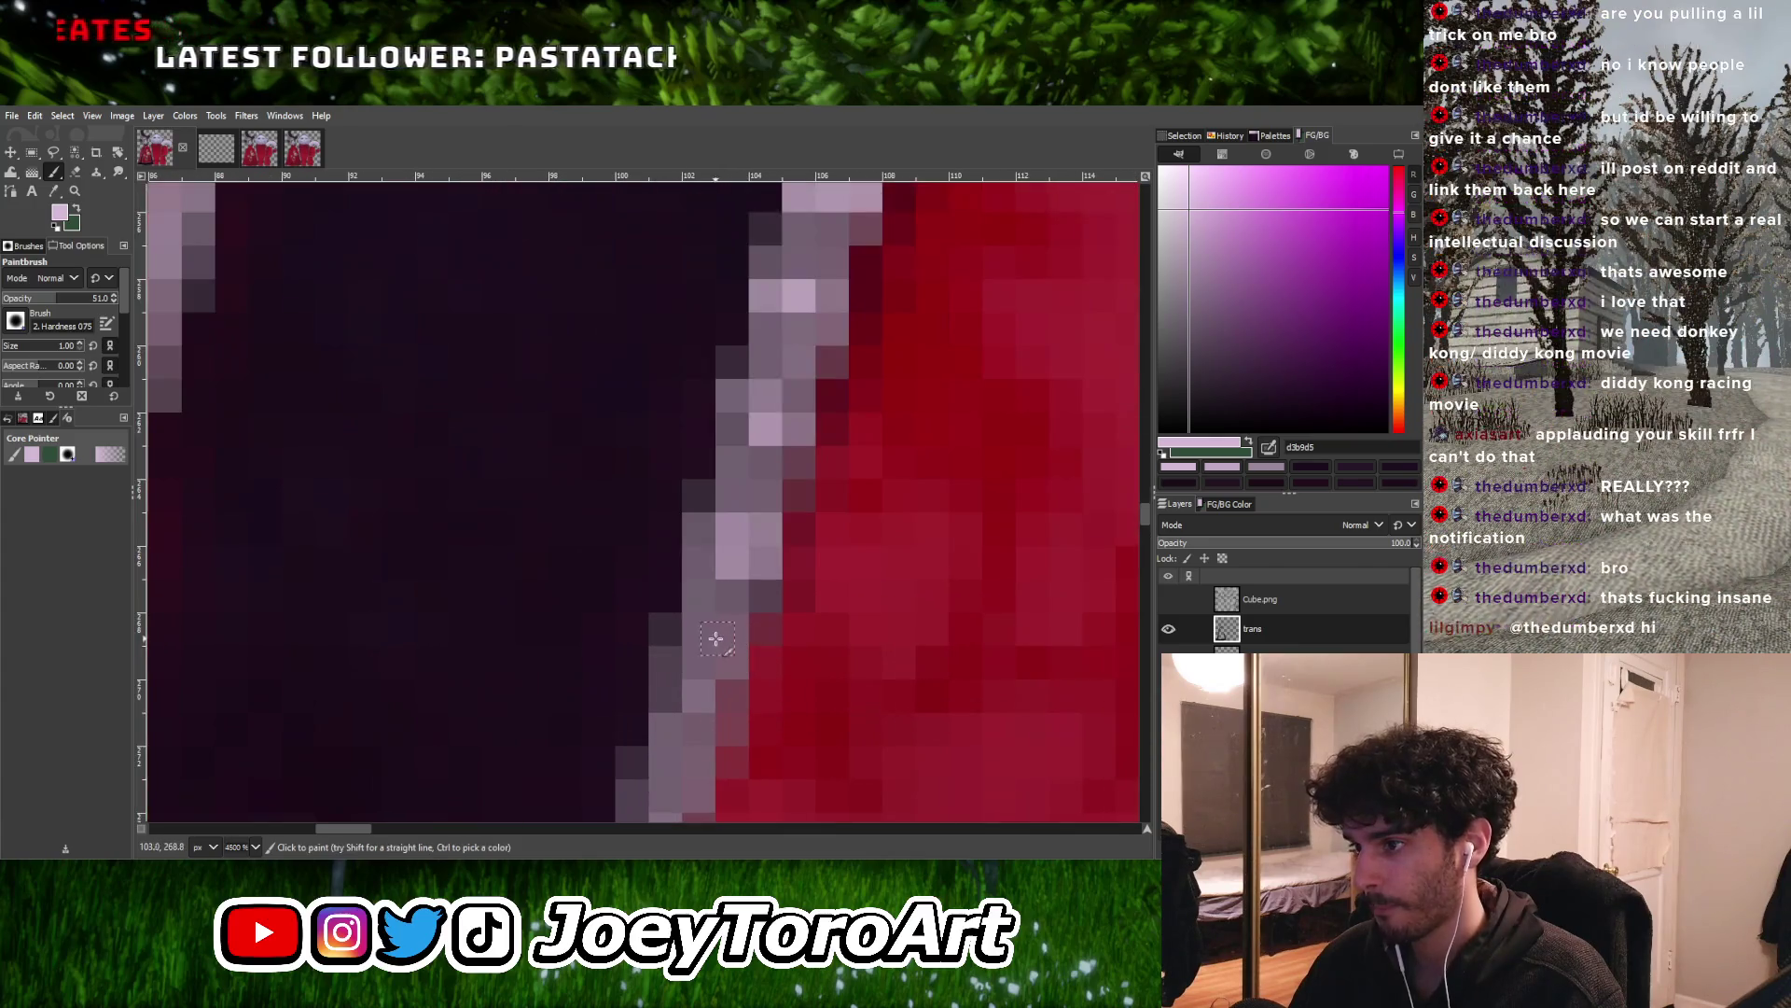
{"action": "scroll", "coordinate": [730, 622], "scroll_direction": "down", "scroll_amount": 1, "text": "ctrl"}
{"action": "scroll", "coordinate": [731, 622], "scroll_direction": "up", "scroll_amount": 3, "text": "ctrl"}
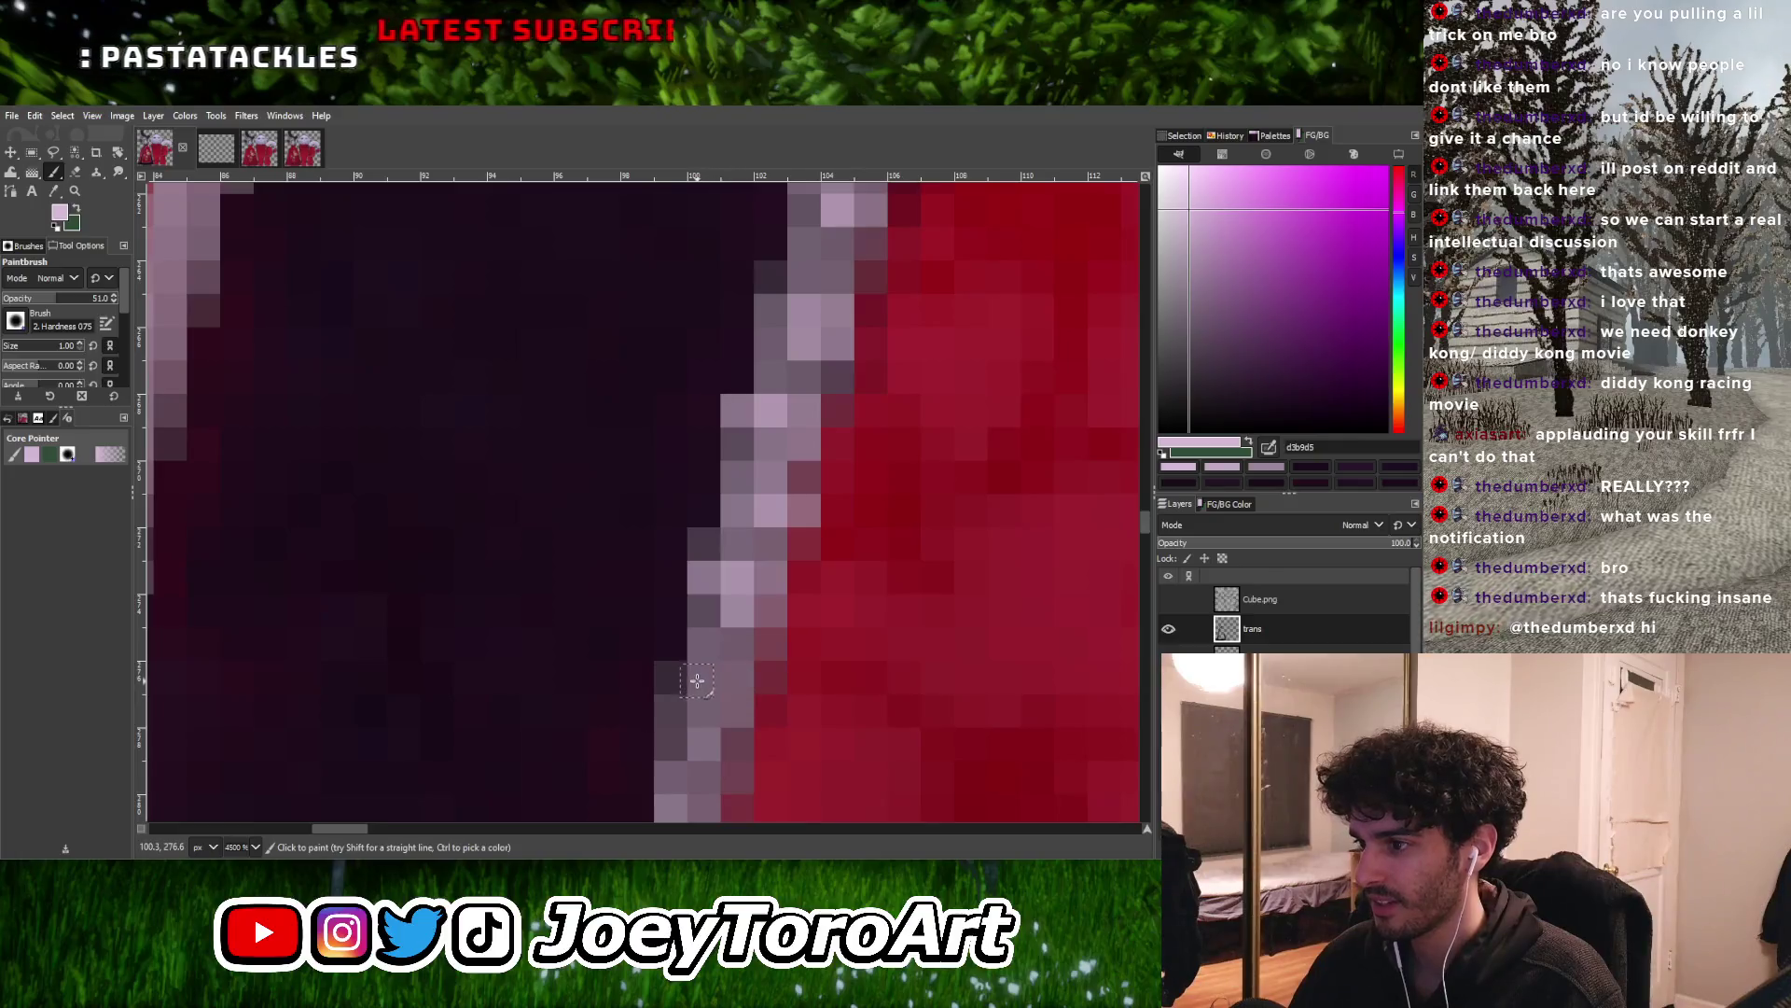
{"action": "scroll", "coordinate": [709, 686], "scroll_direction": "down", "scroll_amount": 3, "text": "ctrl"}
{"action": "scroll", "coordinate": [707, 690], "scroll_direction": "up", "scroll_amount": 3, "text": "ctrl"}
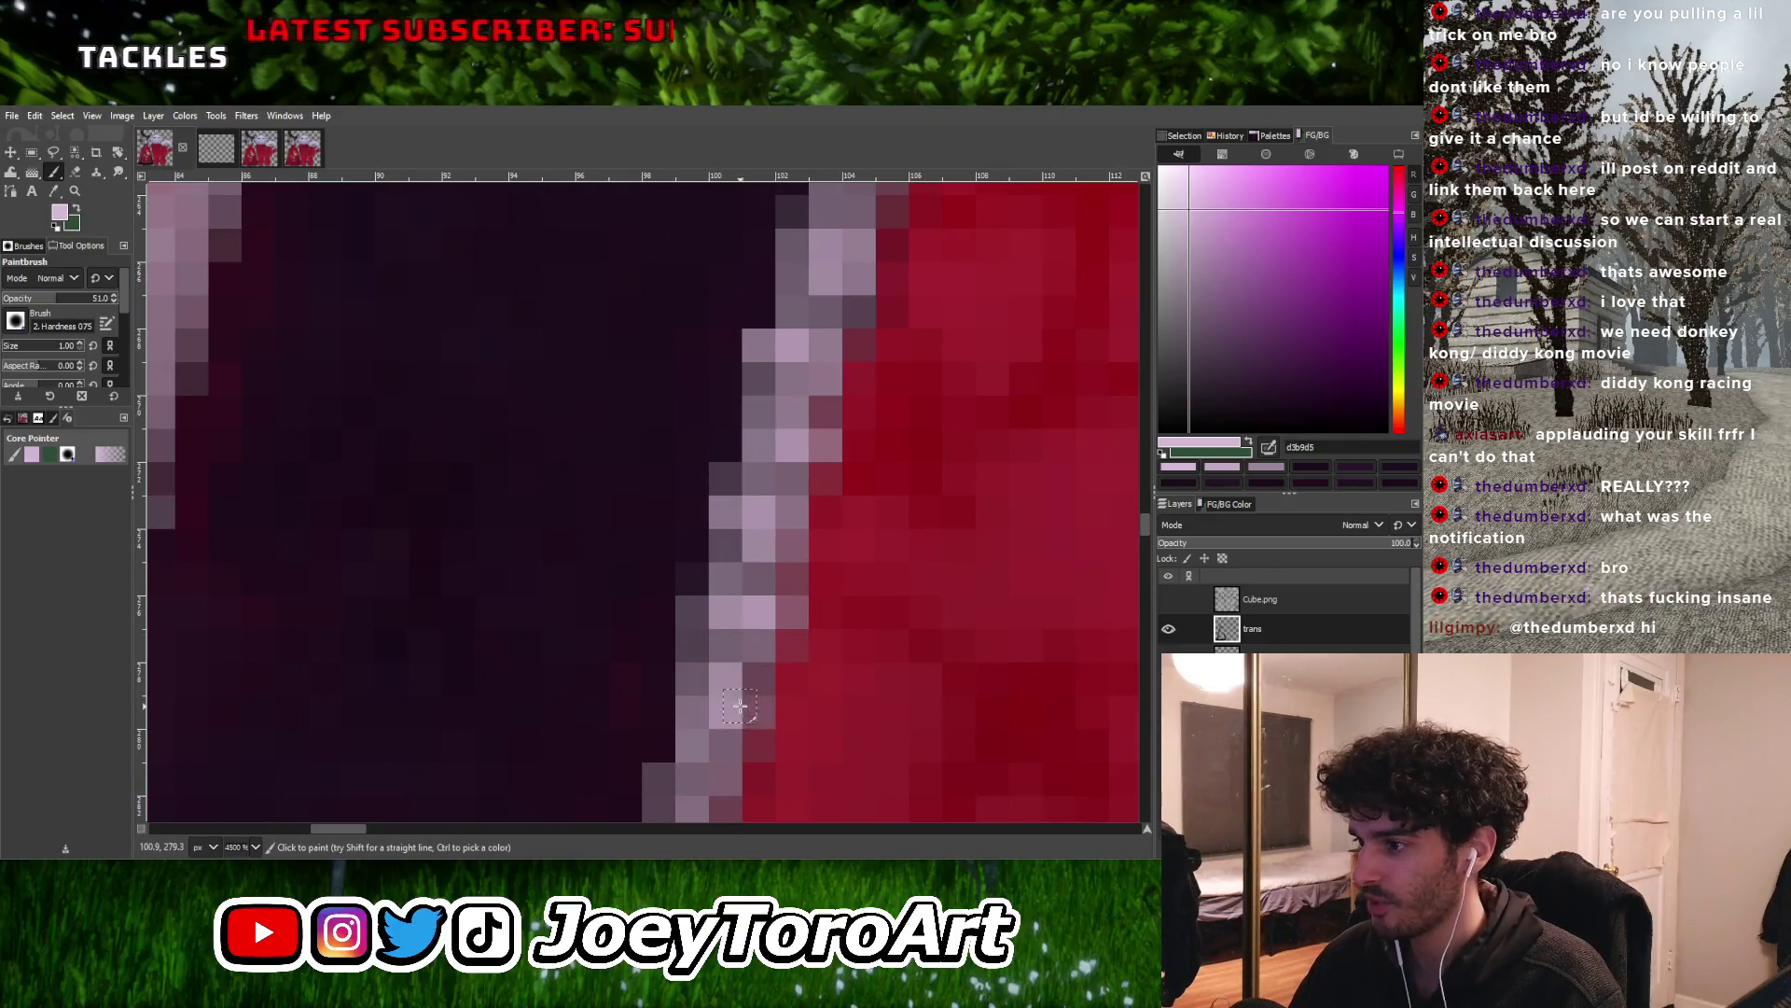
{"action": "scroll", "coordinate": [740, 707], "scroll_direction": "down", "scroll_amount": 3, "text": "ctrl"}
{"action": "scroll", "coordinate": [740, 706], "scroll_direction": "up", "scroll_amount": 3, "text": "ctrl"}
{"action": "scroll", "coordinate": [754, 717], "scroll_direction": "down", "scroll_amount": 3, "text": "ctrl"}
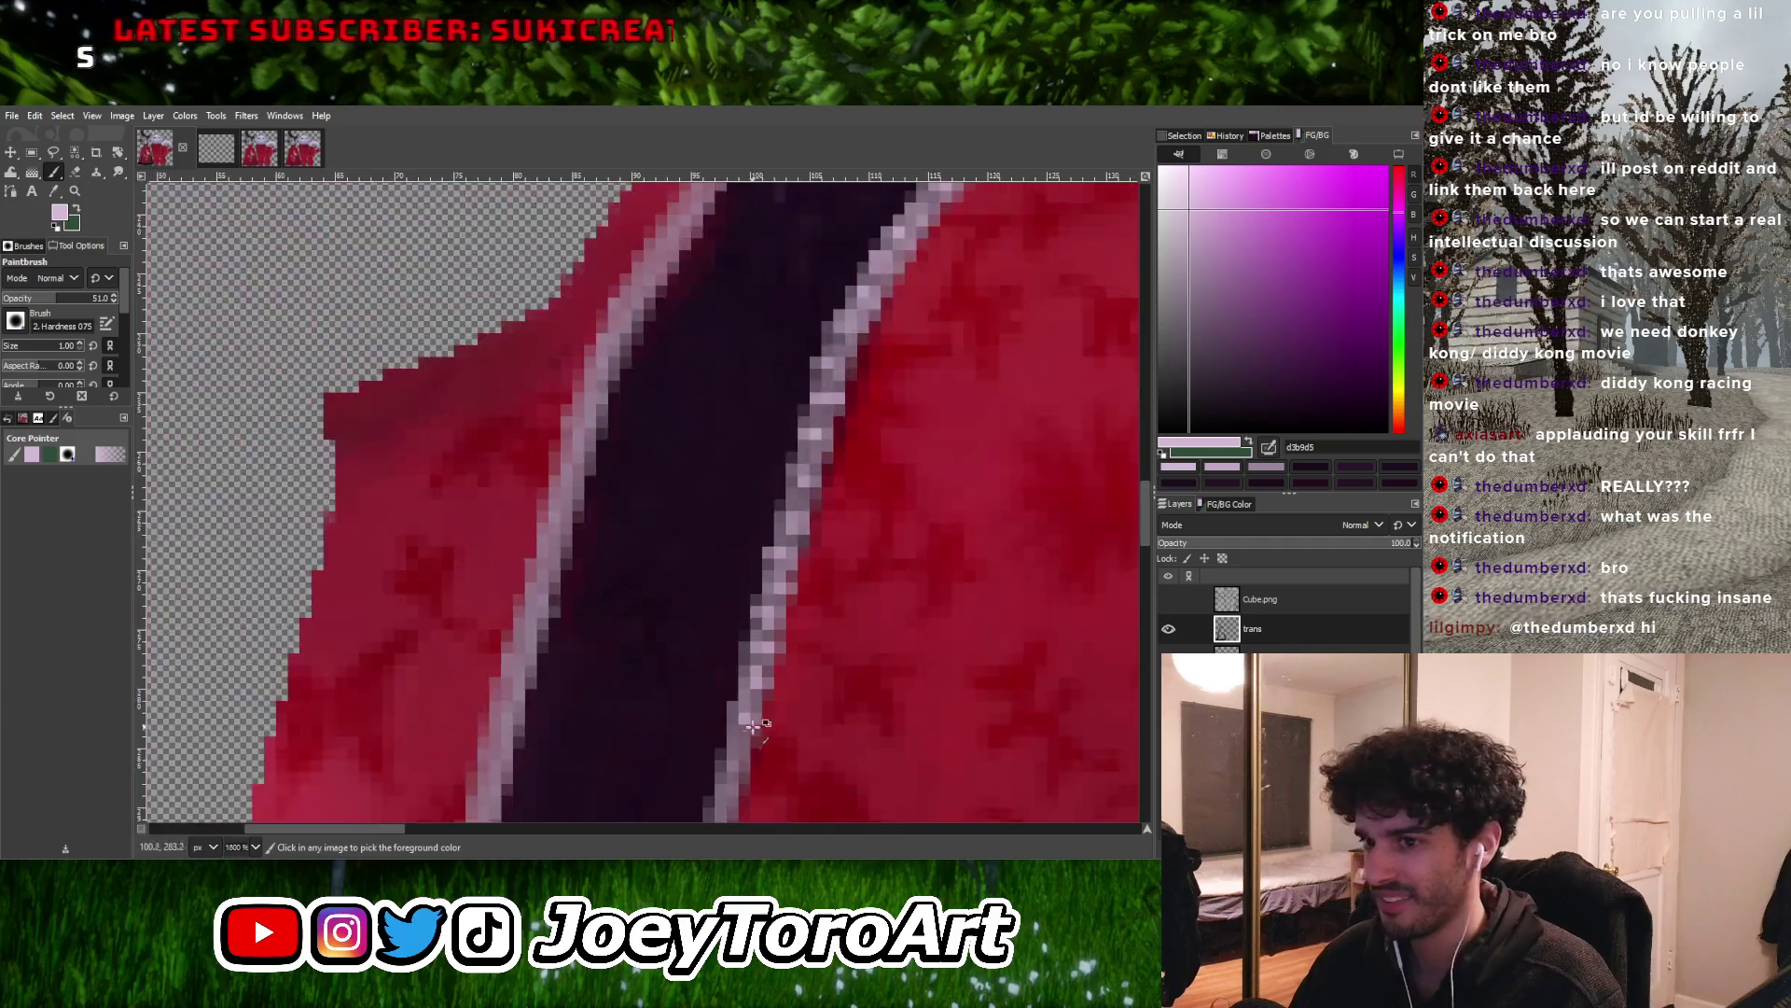
{"action": "scroll", "coordinate": [754, 718], "scroll_direction": "up", "scroll_amount": 3, "text": "ctrl"}
{"action": "scroll", "coordinate": [741, 749], "scroll_direction": "down", "scroll_amount": 3, "text": "ctrl"}
{"action": "scroll", "coordinate": [741, 750], "scroll_direction": "up", "scroll_amount": 3, "text": "ctrl"}
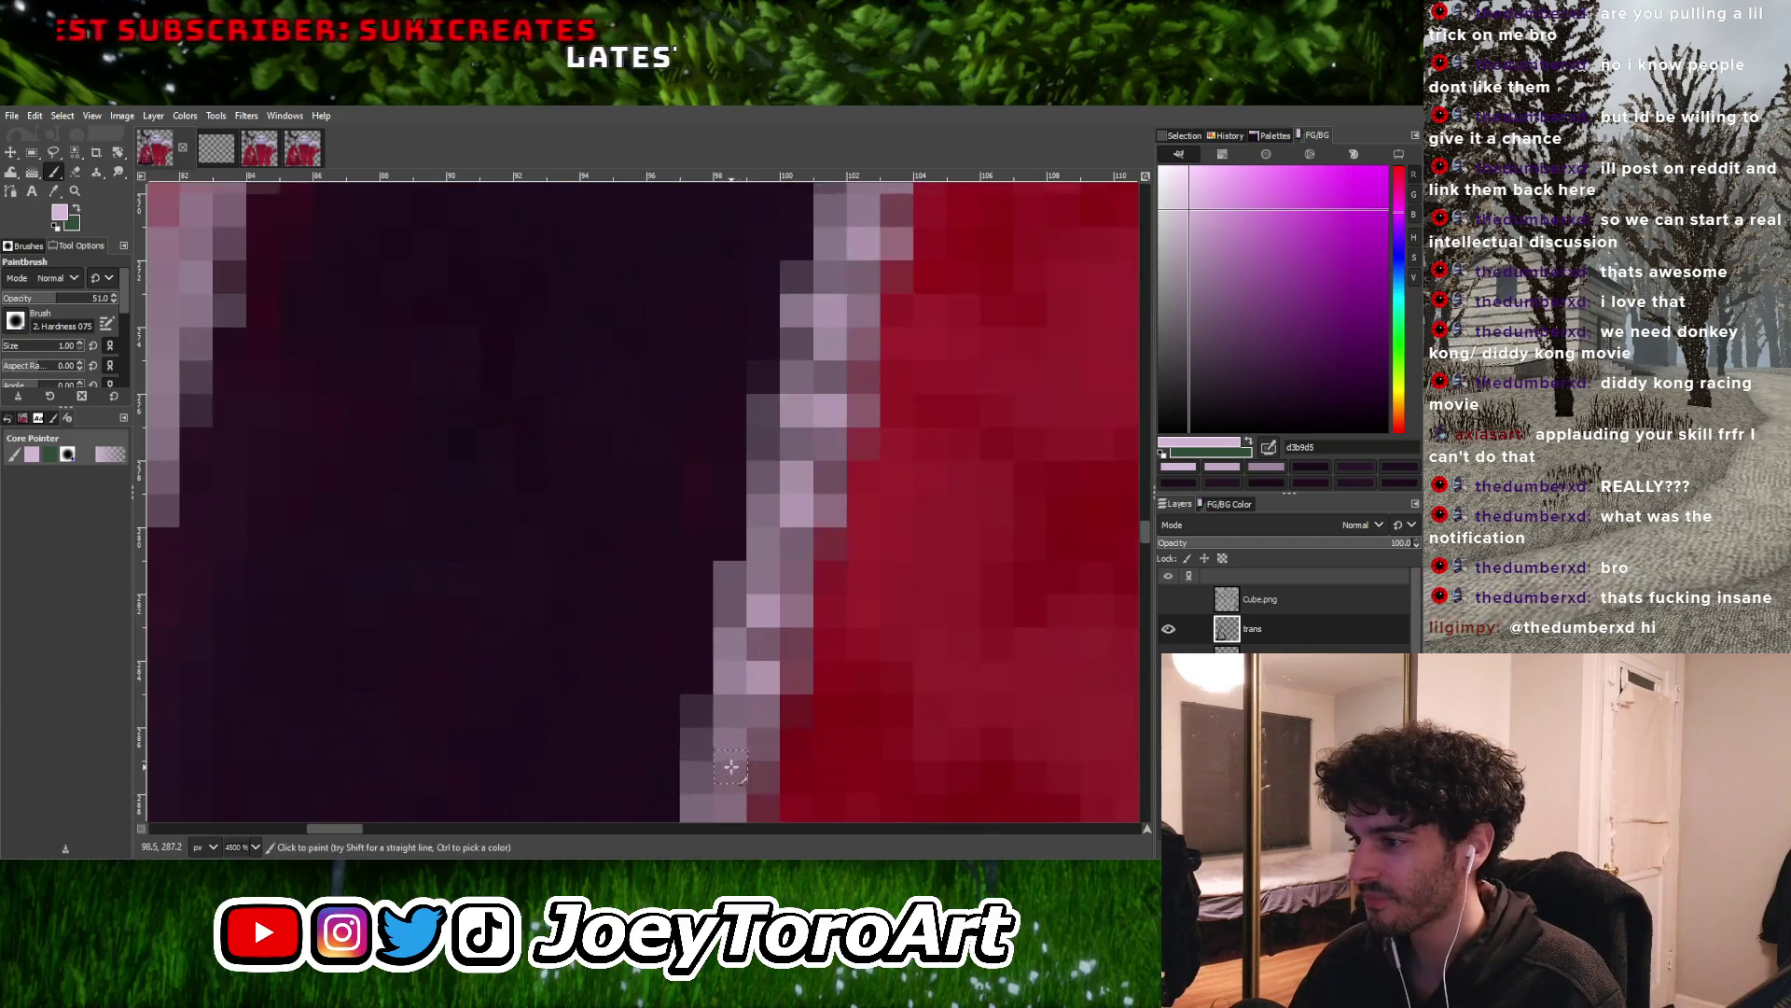
{"action": "scroll", "coordinate": [755, 672], "scroll_direction": "down", "scroll_amount": 3, "text": "ctrl"}
{"action": "scroll", "coordinate": [756, 672], "scroll_direction": "up", "scroll_amount": 2, "text": "ctrl"}
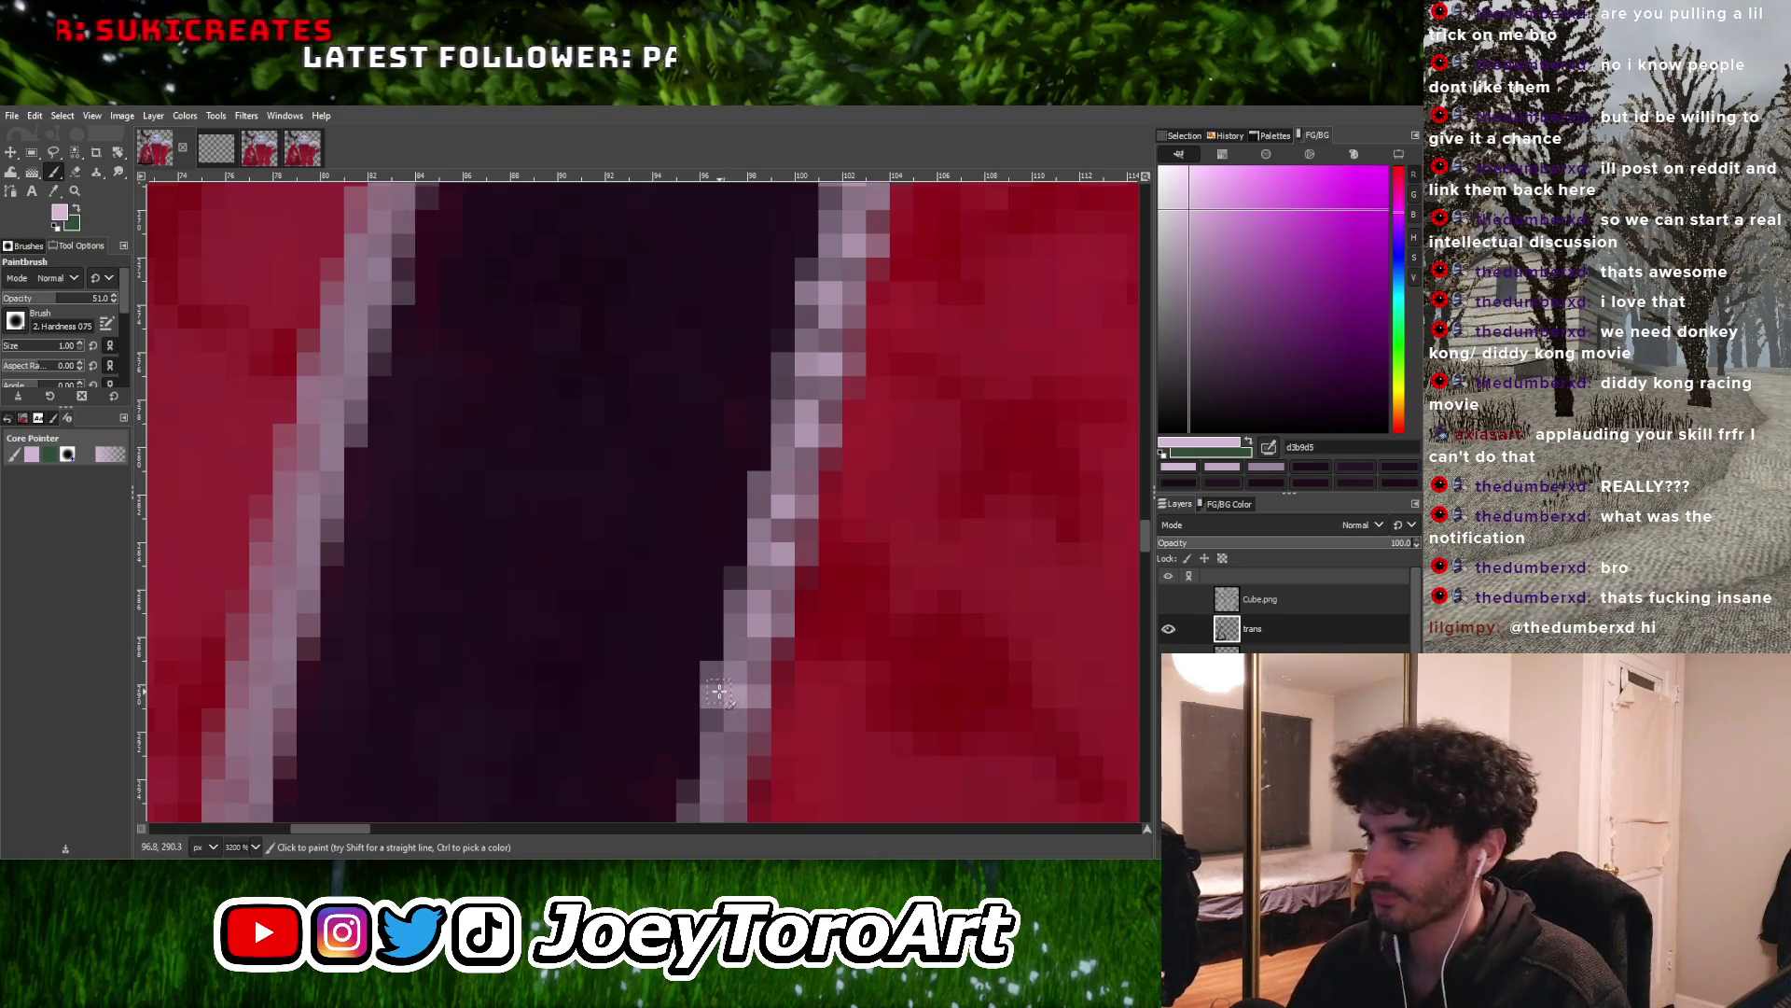
{"action": "scroll", "coordinate": [742, 579], "scroll_direction": "down", "scroll_amount": 3, "text": "ctrl"}
{"action": "scroll", "coordinate": [738, 680], "scroll_direction": "up", "scroll_amount": 3, "text": "ctrl"}
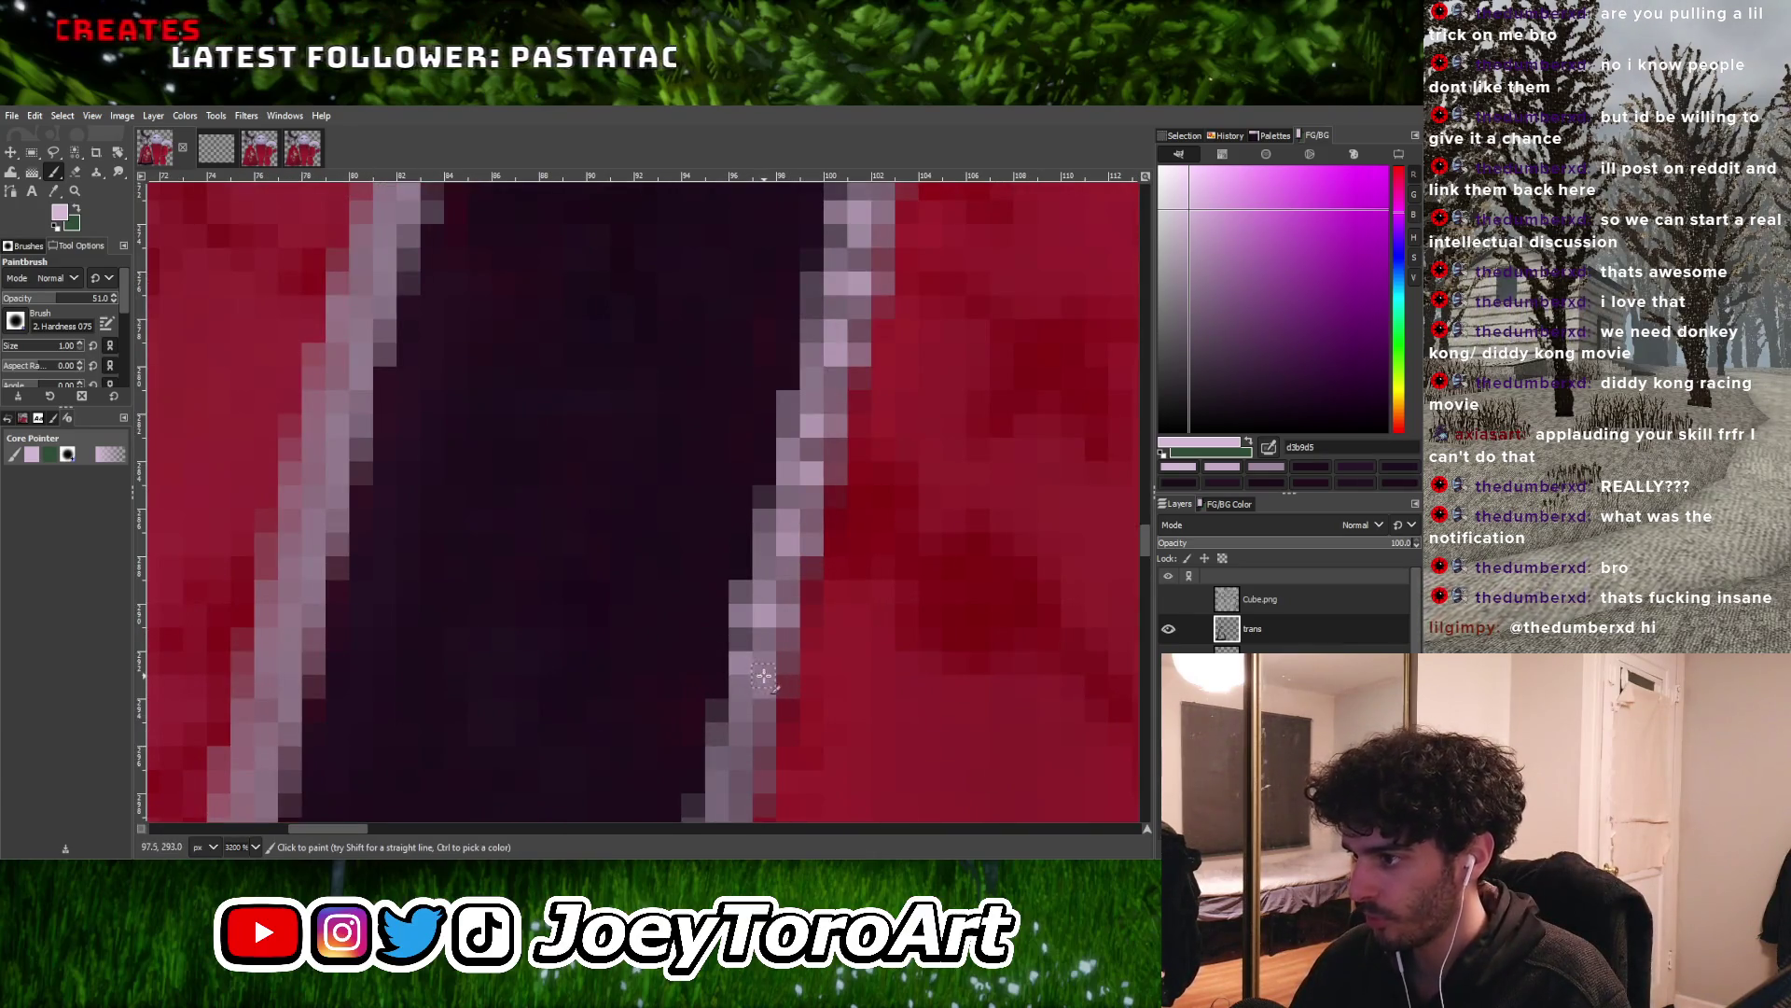
{"action": "scroll", "coordinate": [763, 676], "scroll_direction": "down", "scroll_amount": 3, "text": "ctrl"}
{"action": "scroll", "coordinate": [771, 653], "scroll_direction": "up", "scroll_amount": 3, "text": "ctrl"}
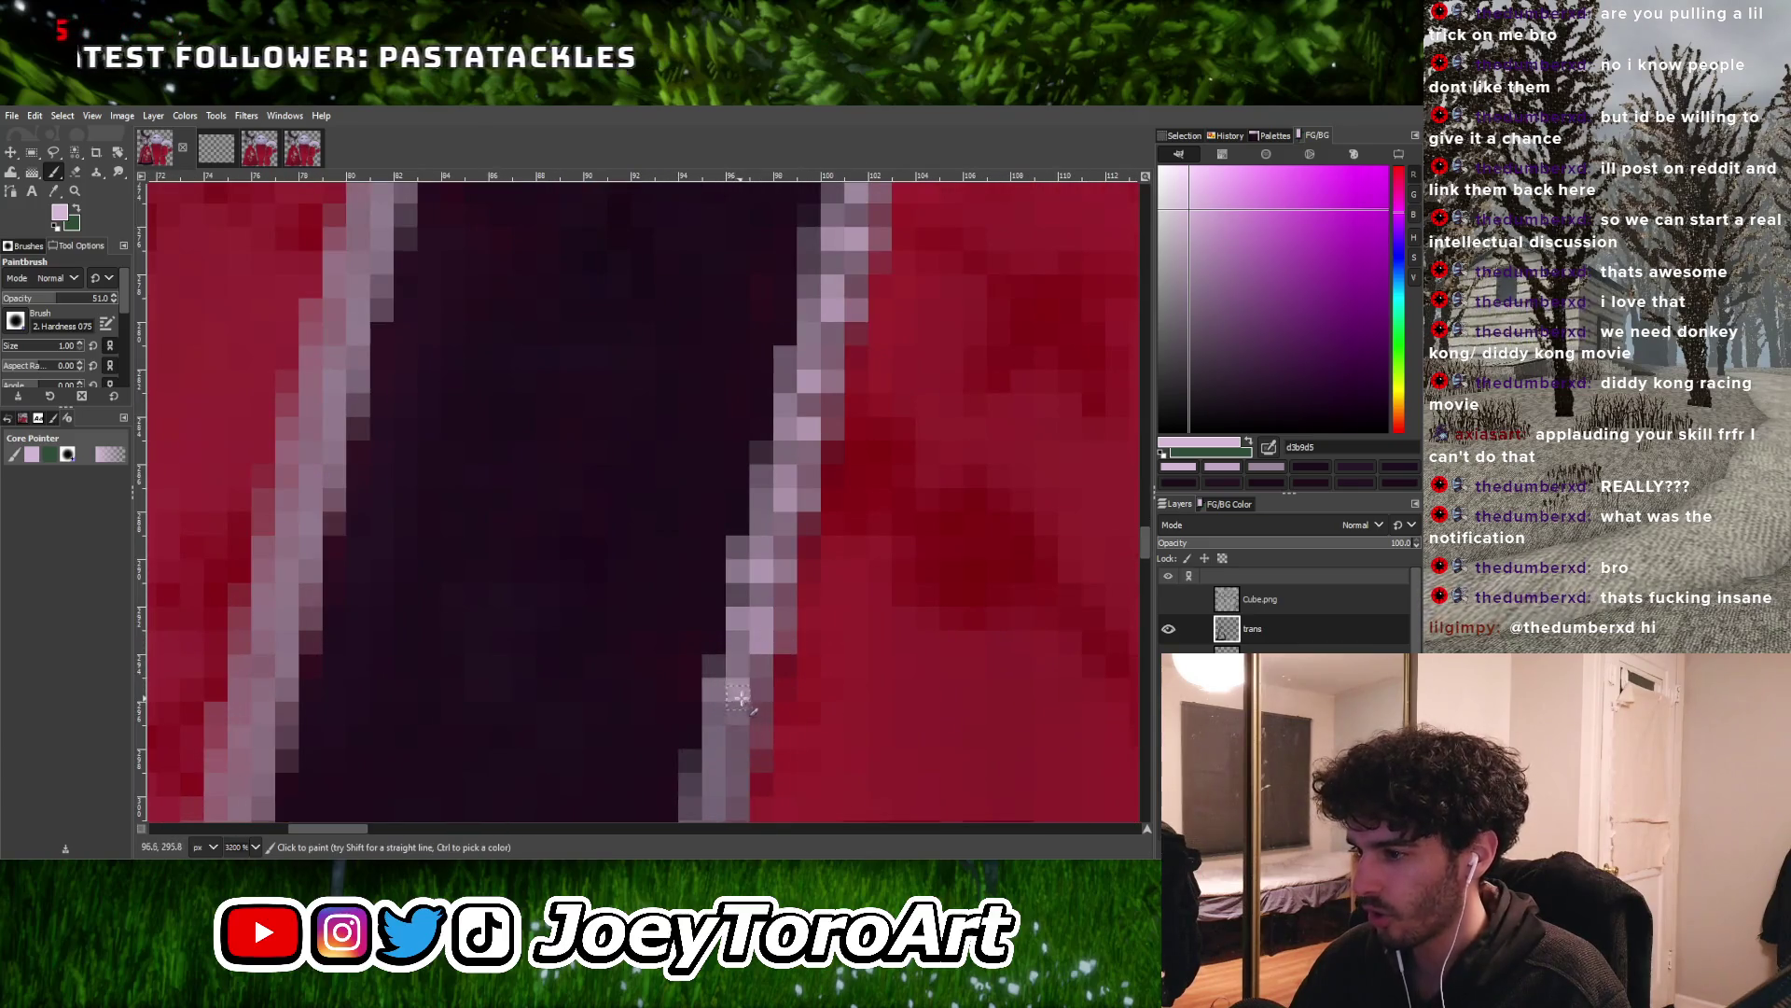
{"action": "scroll", "coordinate": [737, 696], "scroll_direction": "down", "scroll_amount": 3, "text": "ctrl"}
{"action": "scroll", "coordinate": [728, 634], "scroll_direction": "up", "scroll_amount": 4, "text": "ctrl"}
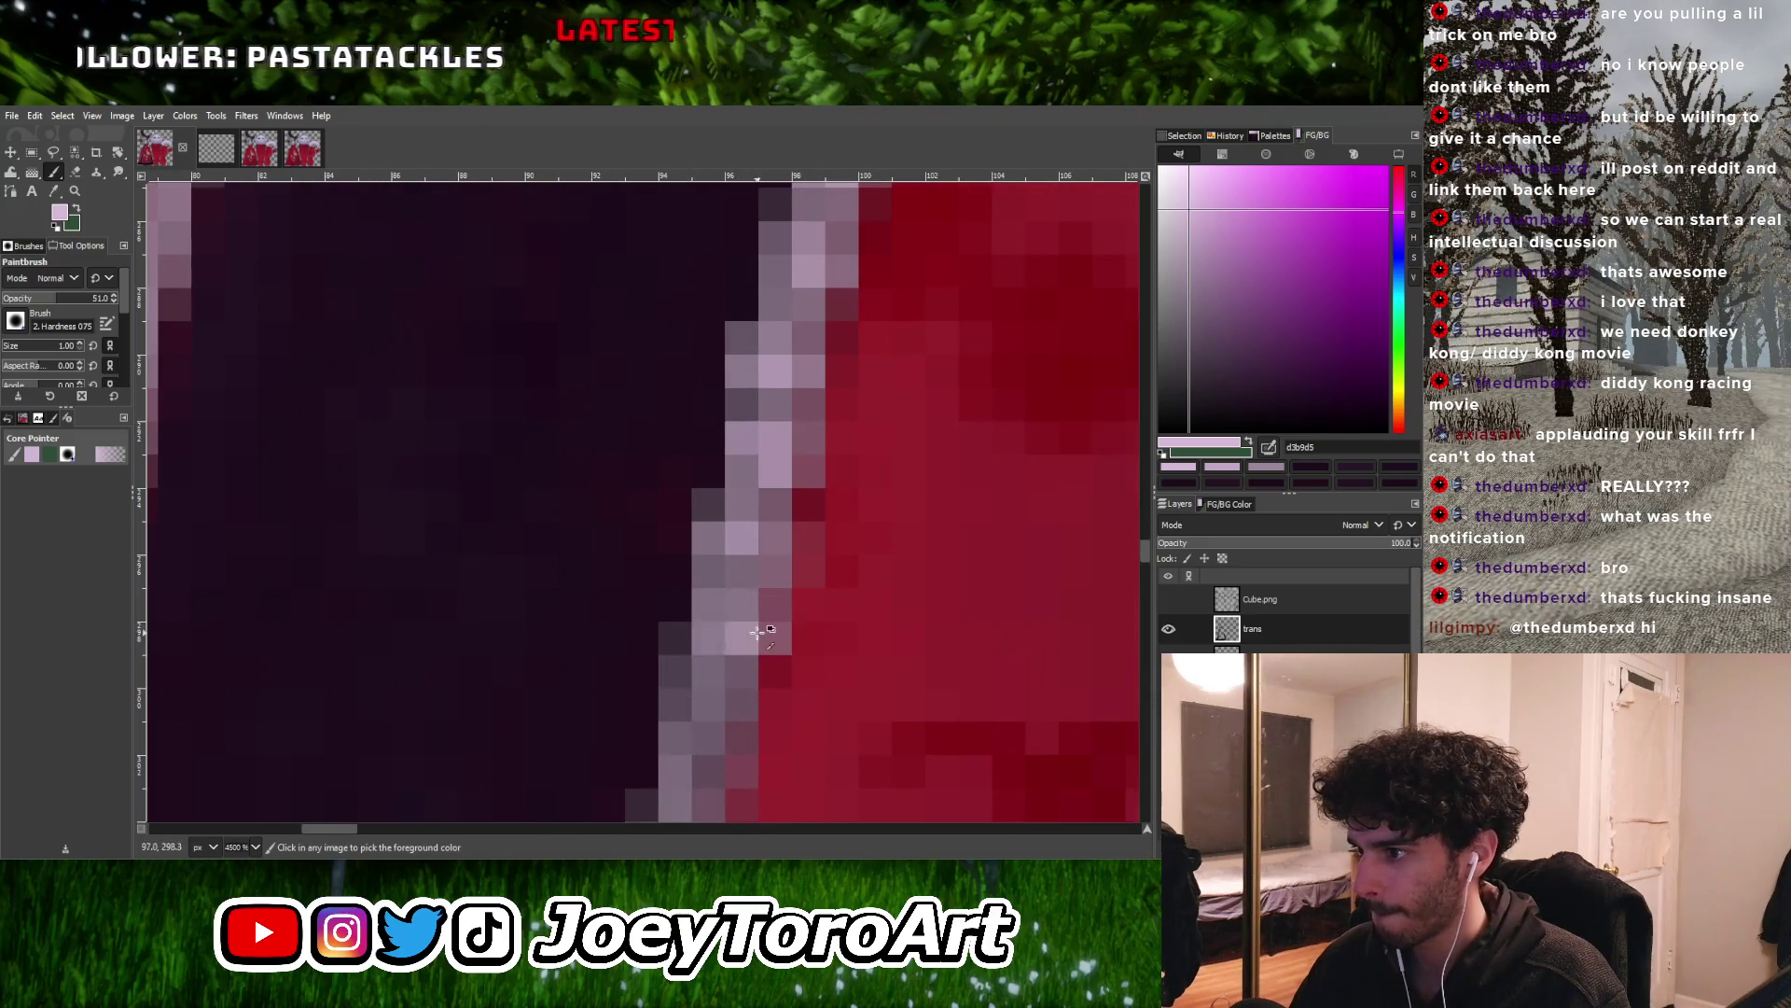
{"action": "scroll", "coordinate": [758, 633], "scroll_direction": "down", "scroll_amount": 3, "text": "ctrl"}
{"action": "scroll", "coordinate": [740, 649], "scroll_direction": "up", "scroll_amount": 3, "text": "ctrl"}
{"action": "scroll", "coordinate": [727, 687], "scroll_direction": "down", "scroll_amount": 3, "text": "ctrl"}
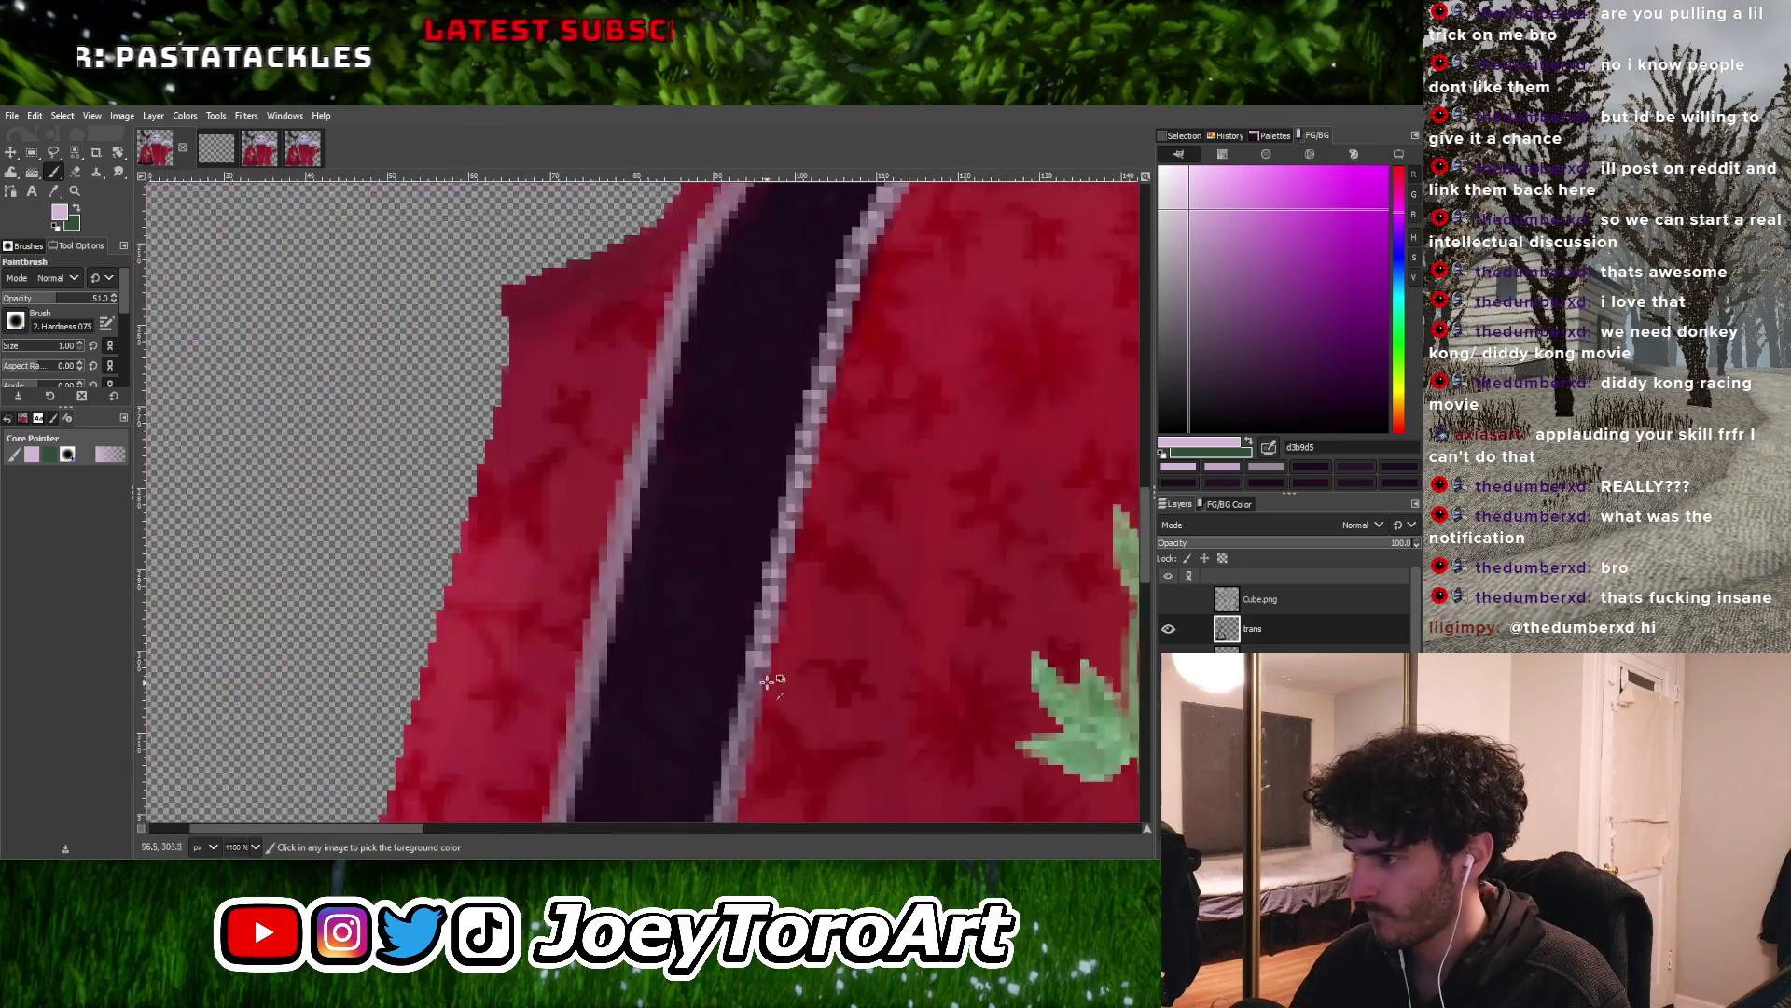
{"action": "scroll", "coordinate": [714, 687], "scroll_direction": "up", "scroll_amount": 3, "text": "ctrl"}
{"action": "scroll", "coordinate": [709, 688], "scroll_direction": "down", "scroll_amount": 3, "text": "ctrl"}
{"action": "scroll", "coordinate": [705, 674], "scroll_direction": "up", "scroll_amount": 3, "text": "ctrl"}
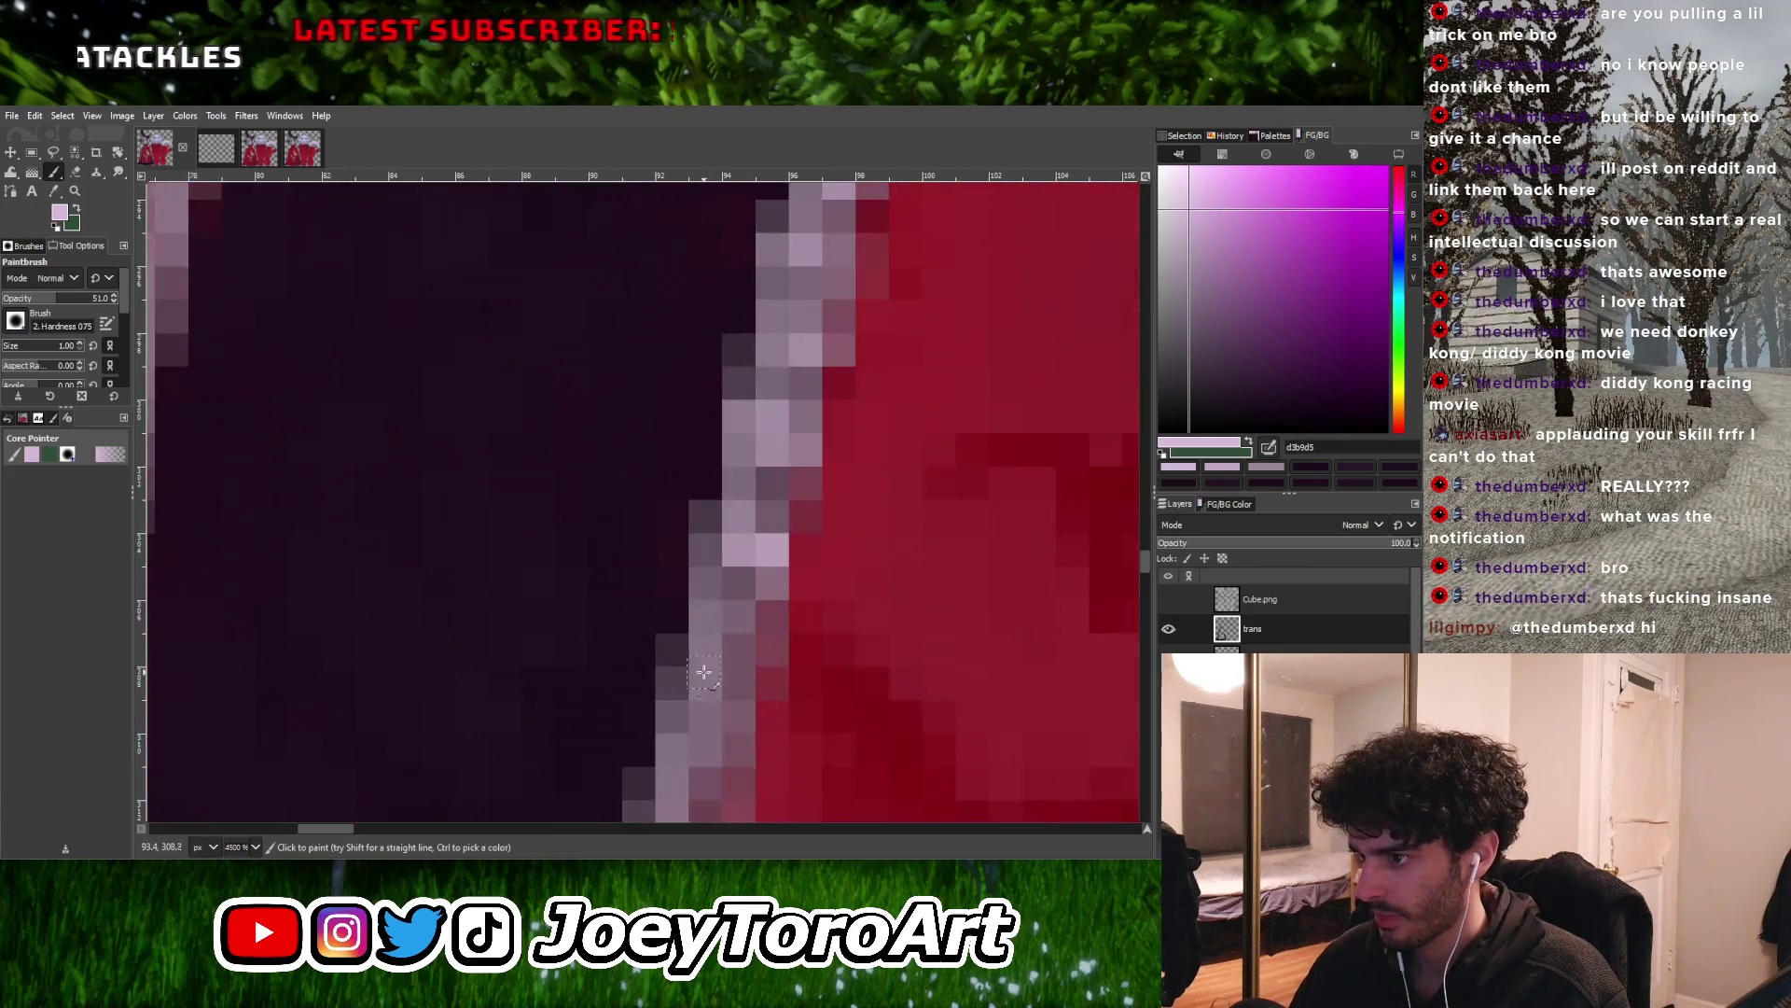
{"action": "scroll", "coordinate": [739, 658], "scroll_direction": "down", "scroll_amount": 3, "text": "ctrl"}
{"action": "scroll", "coordinate": [756, 623], "scroll_direction": "down", "scroll_amount": 3, "text": "ctrl"}
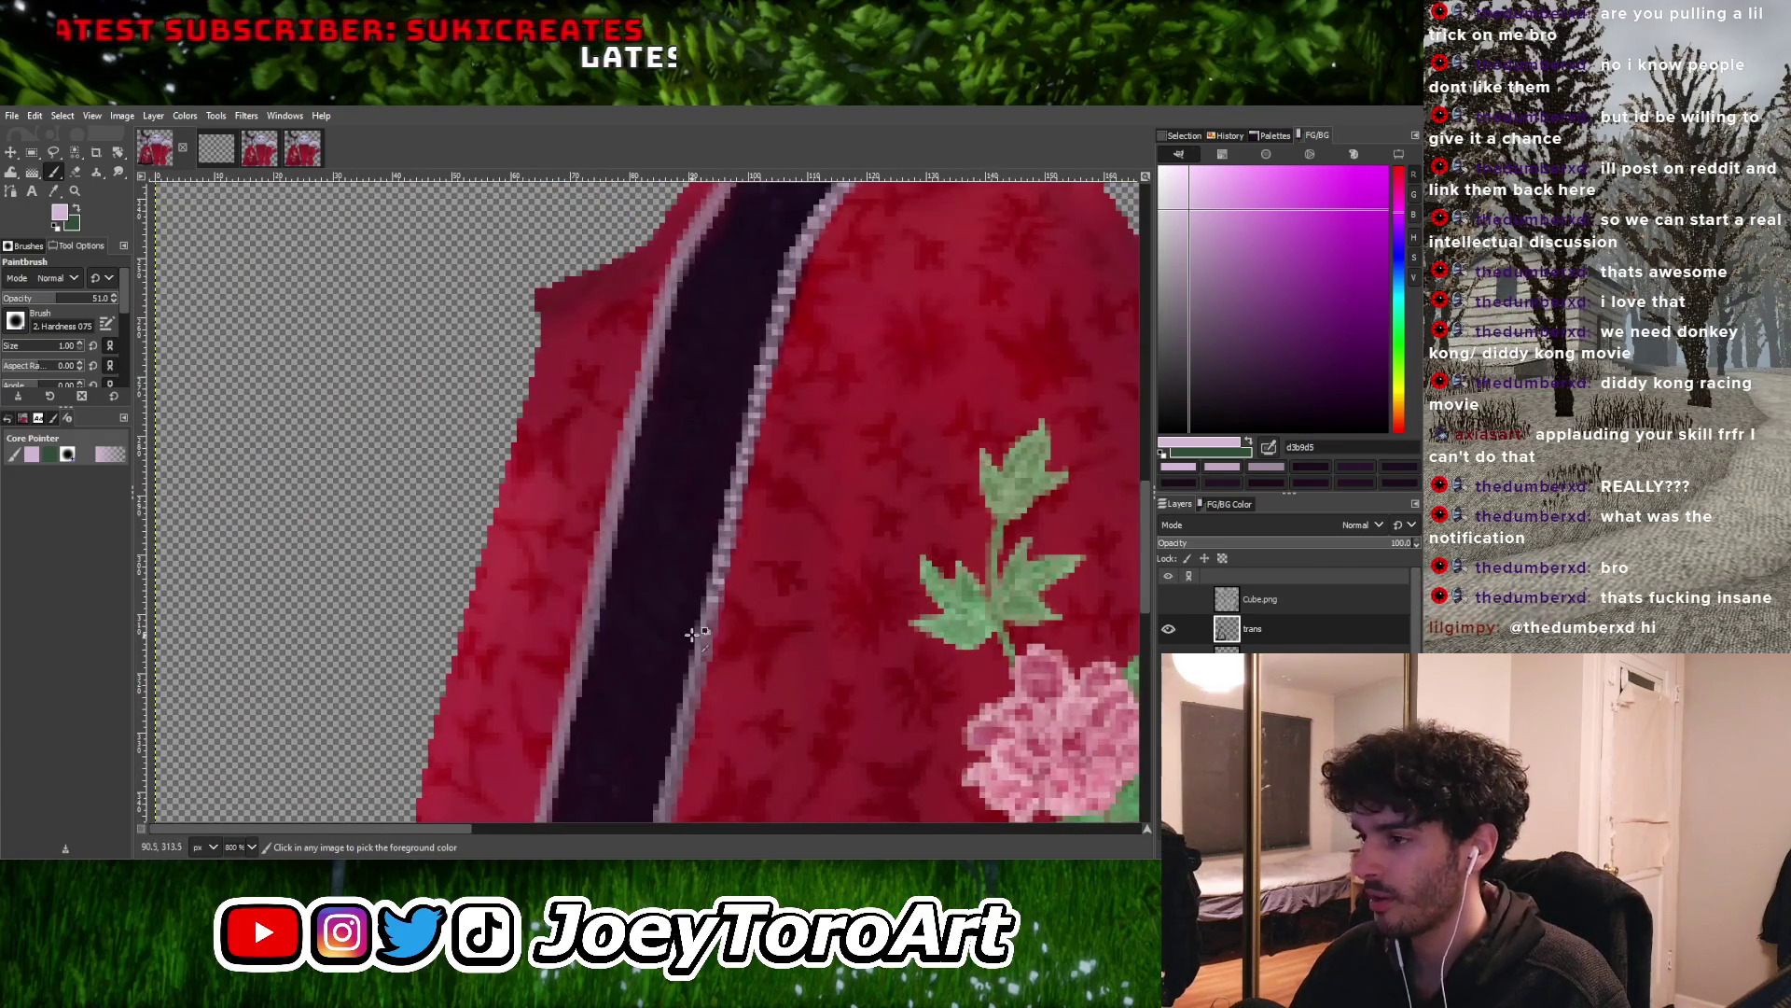
{"action": "scroll", "coordinate": [692, 634], "scroll_direction": "up", "scroll_amount": 3, "text": "ctrl"}
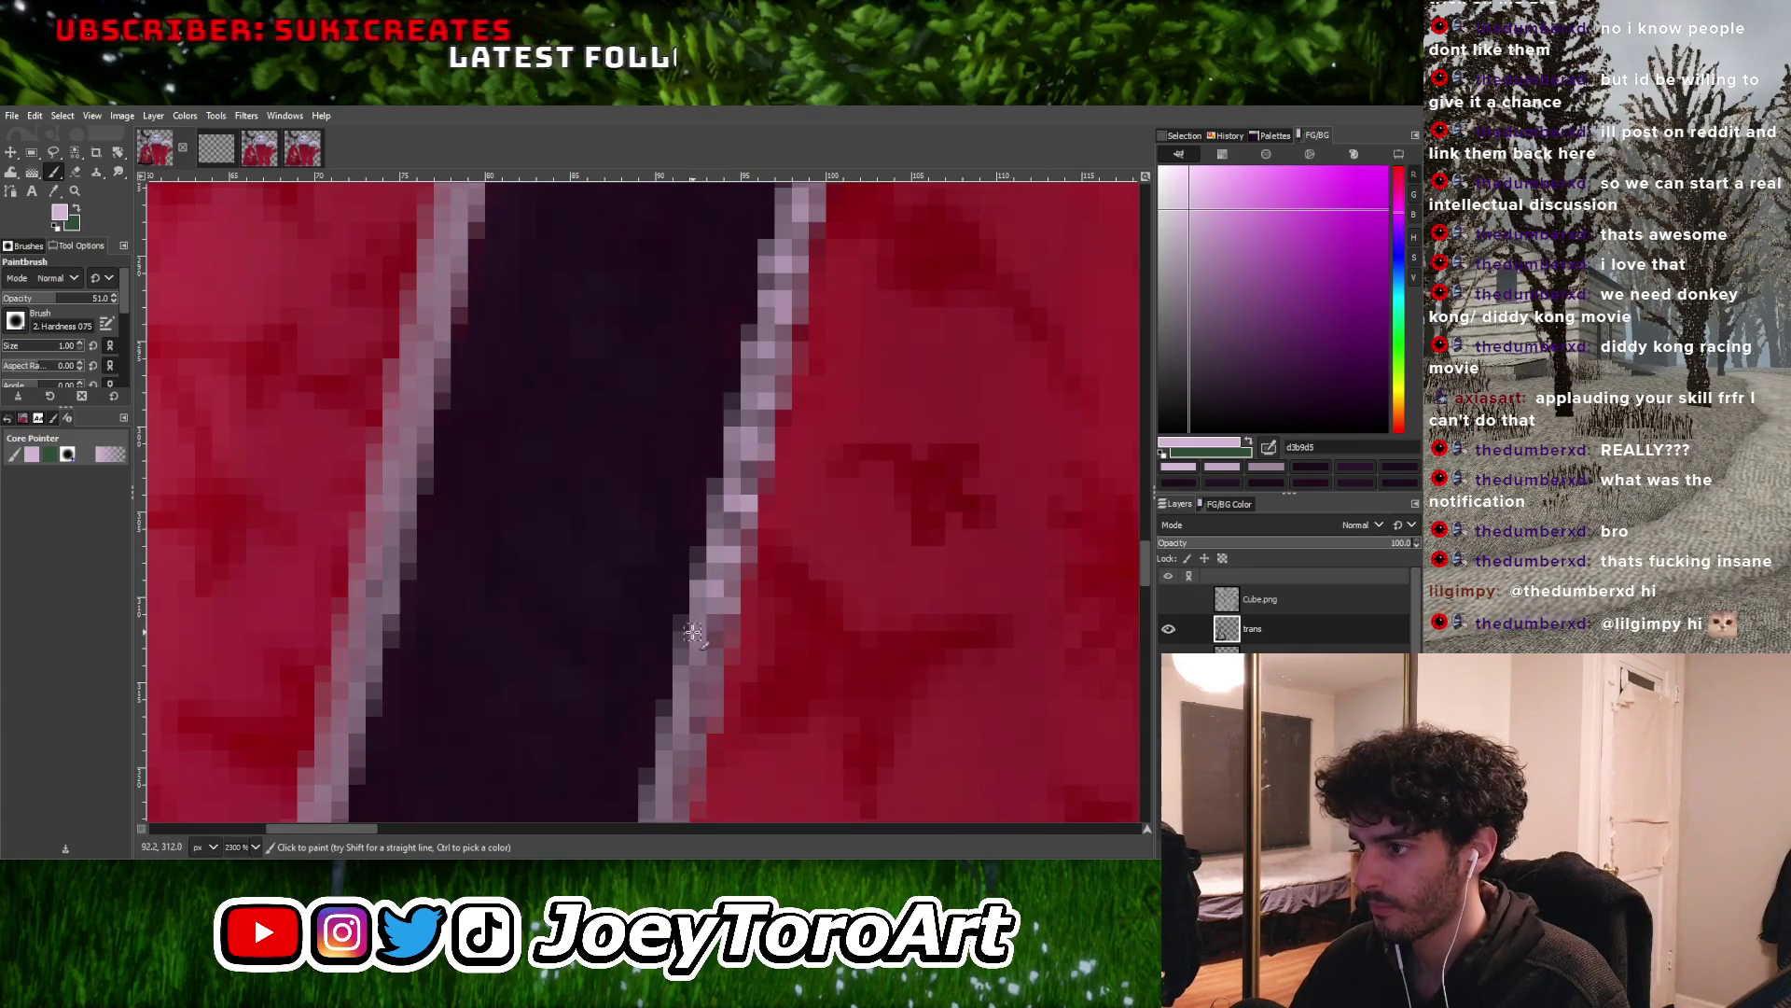
{"action": "scroll", "coordinate": [651, 621], "scroll_direction": "down", "scroll_amount": 3, "text": "ctrl"}
{"action": "scroll", "coordinate": [690, 653], "scroll_direction": "up", "scroll_amount": 4, "text": "ctrl"}
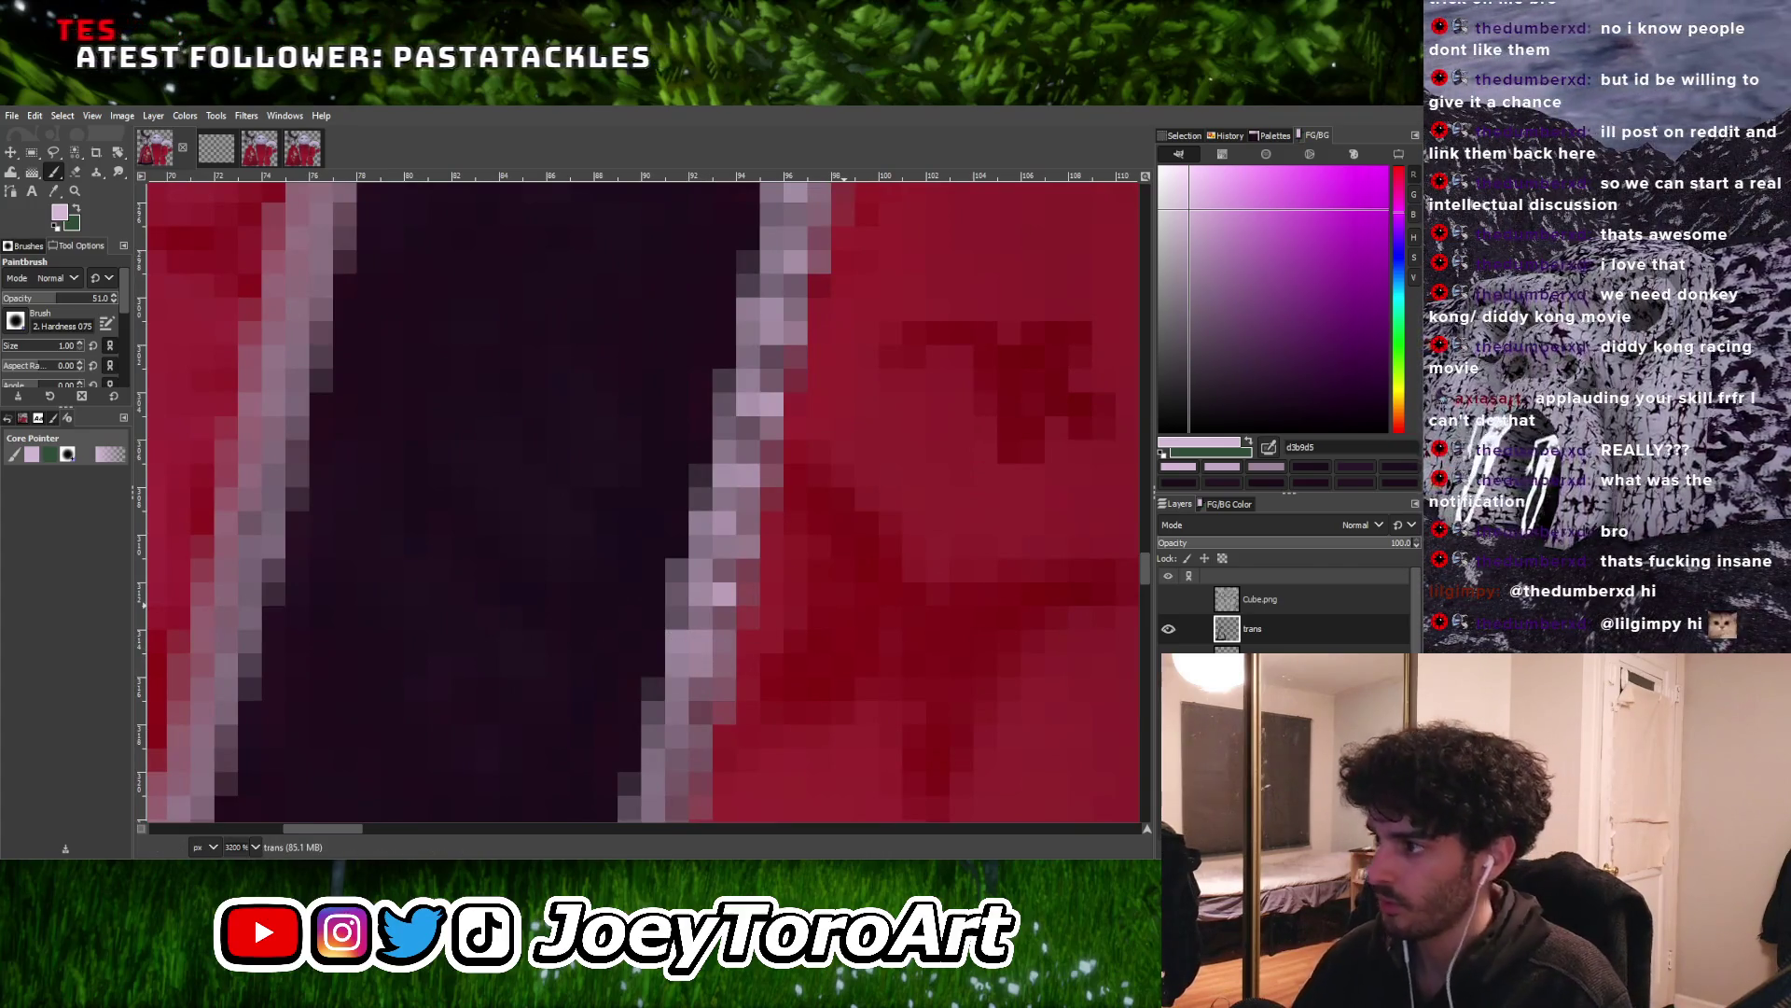
{"action": "scroll", "coordinate": [704, 600], "scroll_direction": "down", "scroll_amount": 4, "text": "ctrl"}
{"action": "scroll", "coordinate": [707, 635], "scroll_direction": "up", "scroll_amount": 4, "text": "ctrl"}
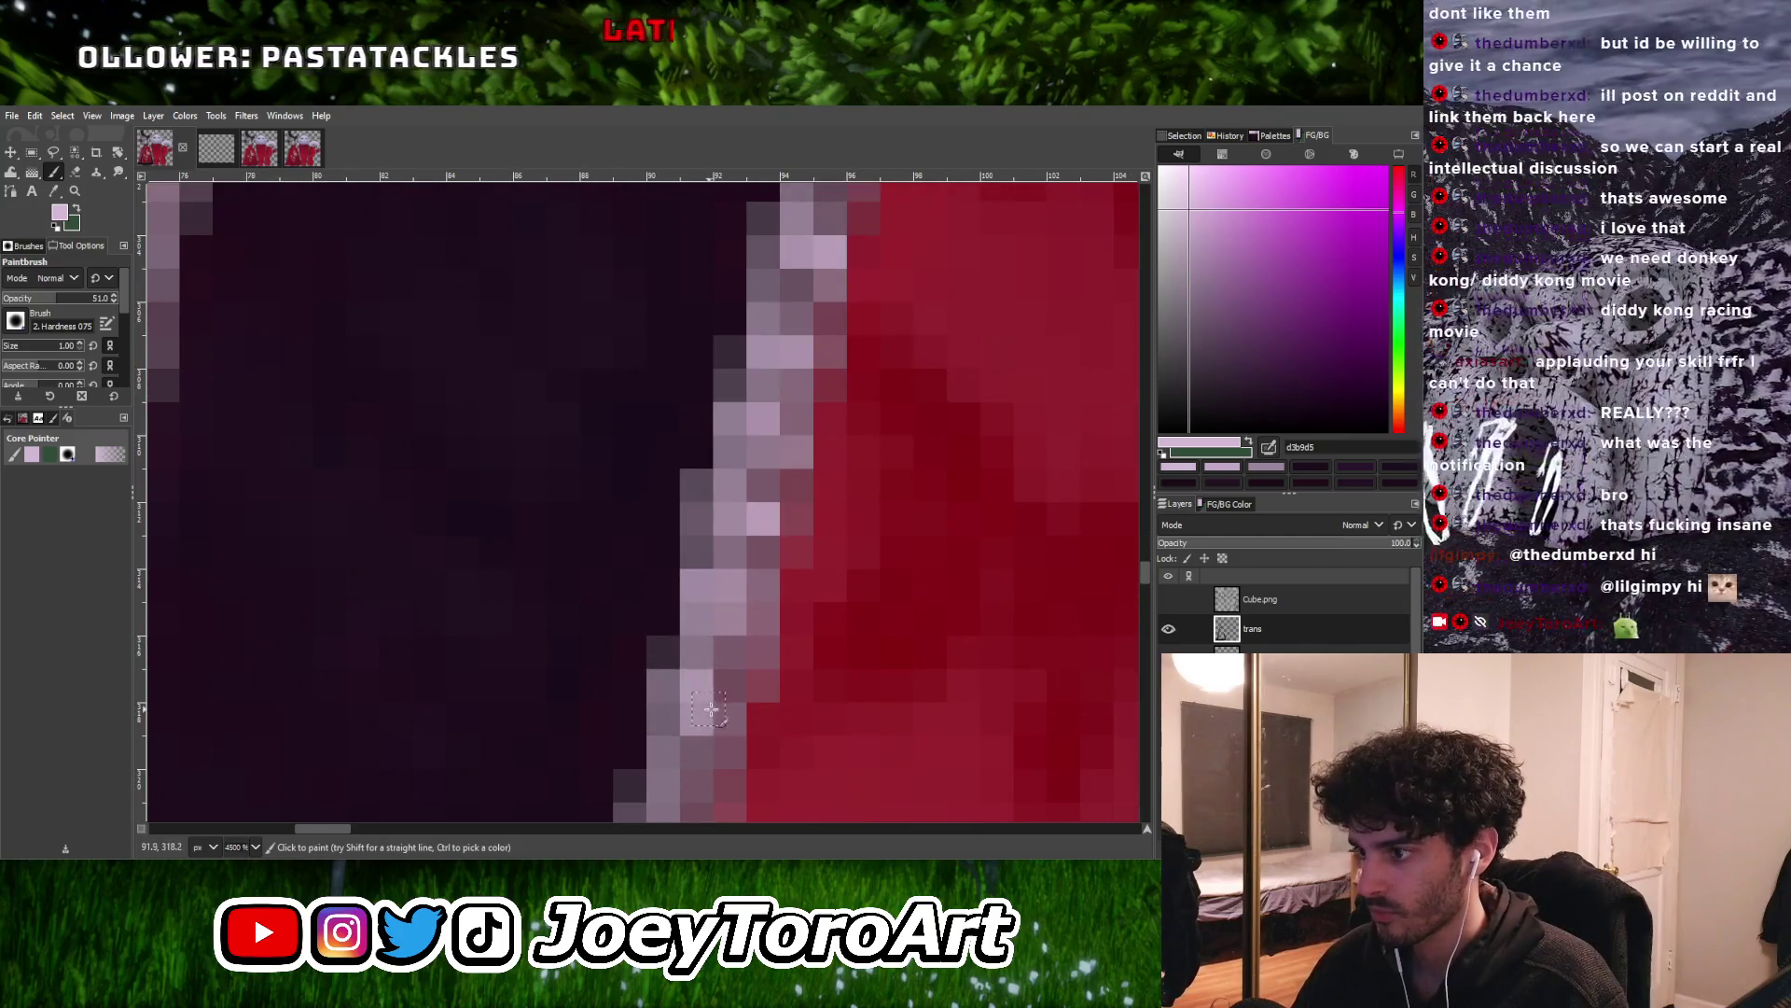
{"action": "scroll", "coordinate": [712, 683], "scroll_direction": "down", "scroll_amount": 2, "text": "ctrl"}
{"action": "scroll", "coordinate": [711, 683], "scroll_direction": "up", "scroll_amount": 3, "text": "ctrl"}
{"action": "scroll", "coordinate": [731, 707], "scroll_direction": "down", "scroll_amount": 1, "text": "ctrl"}
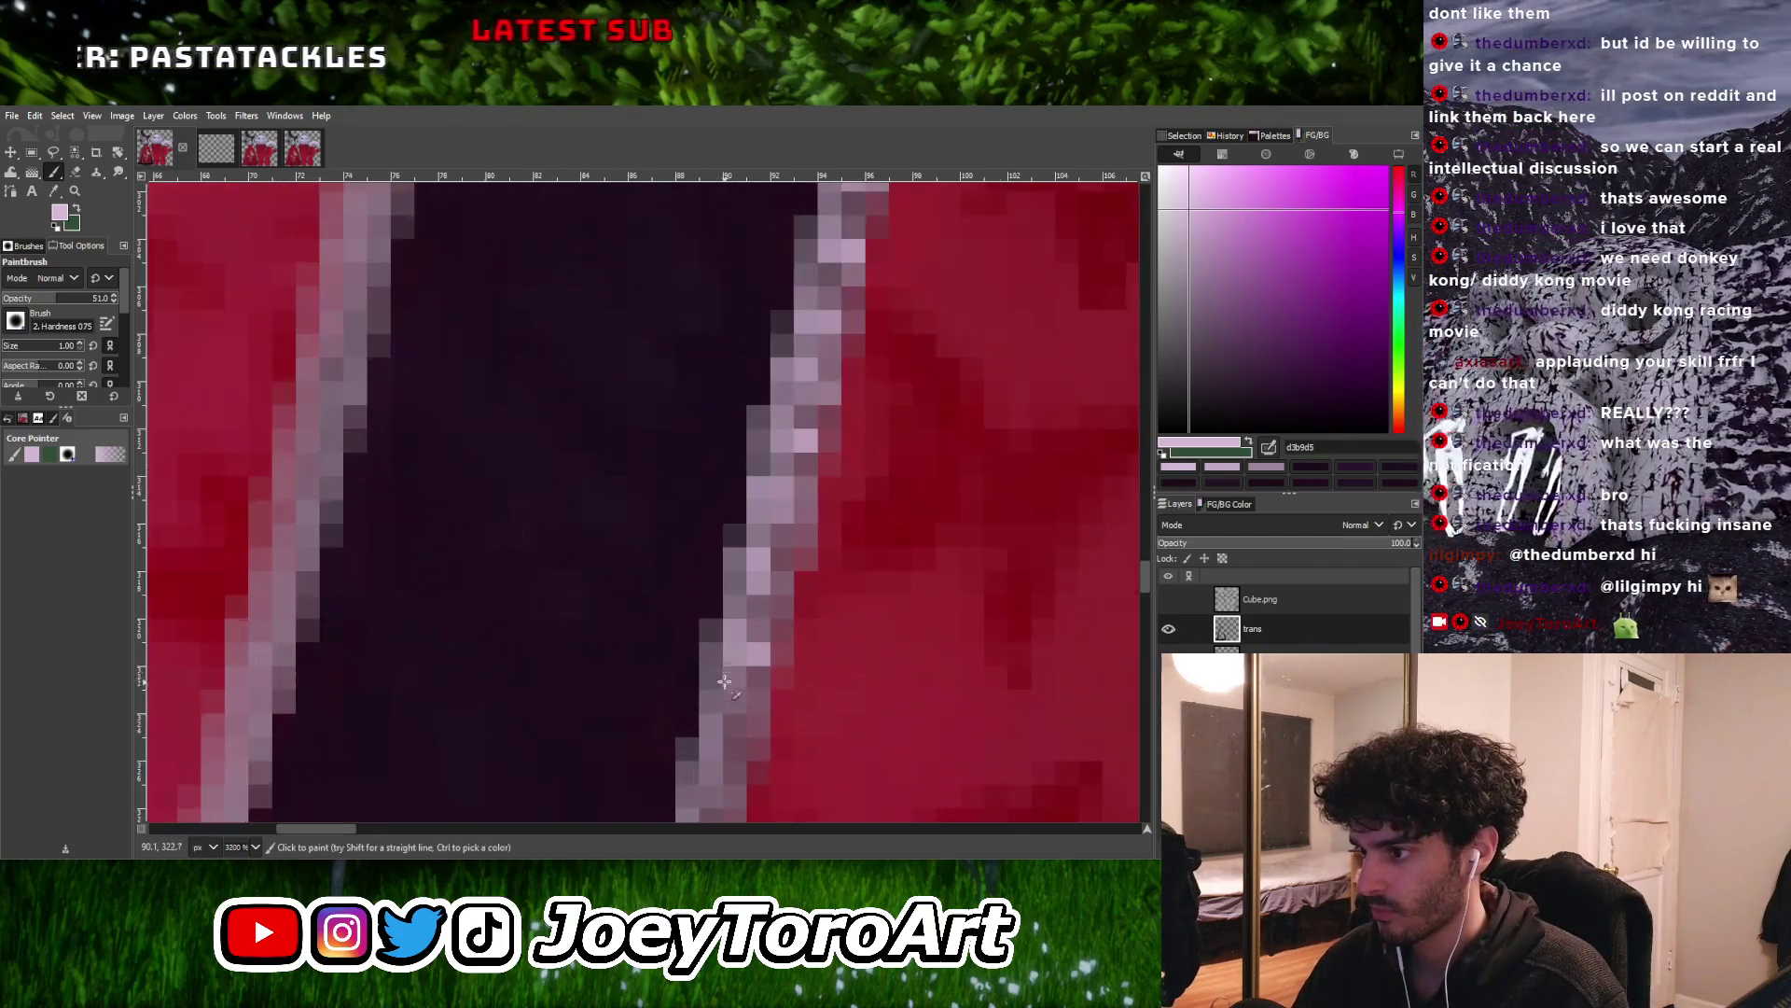
{"action": "scroll", "coordinate": [739, 679], "scroll_direction": "down", "scroll_amount": 2}
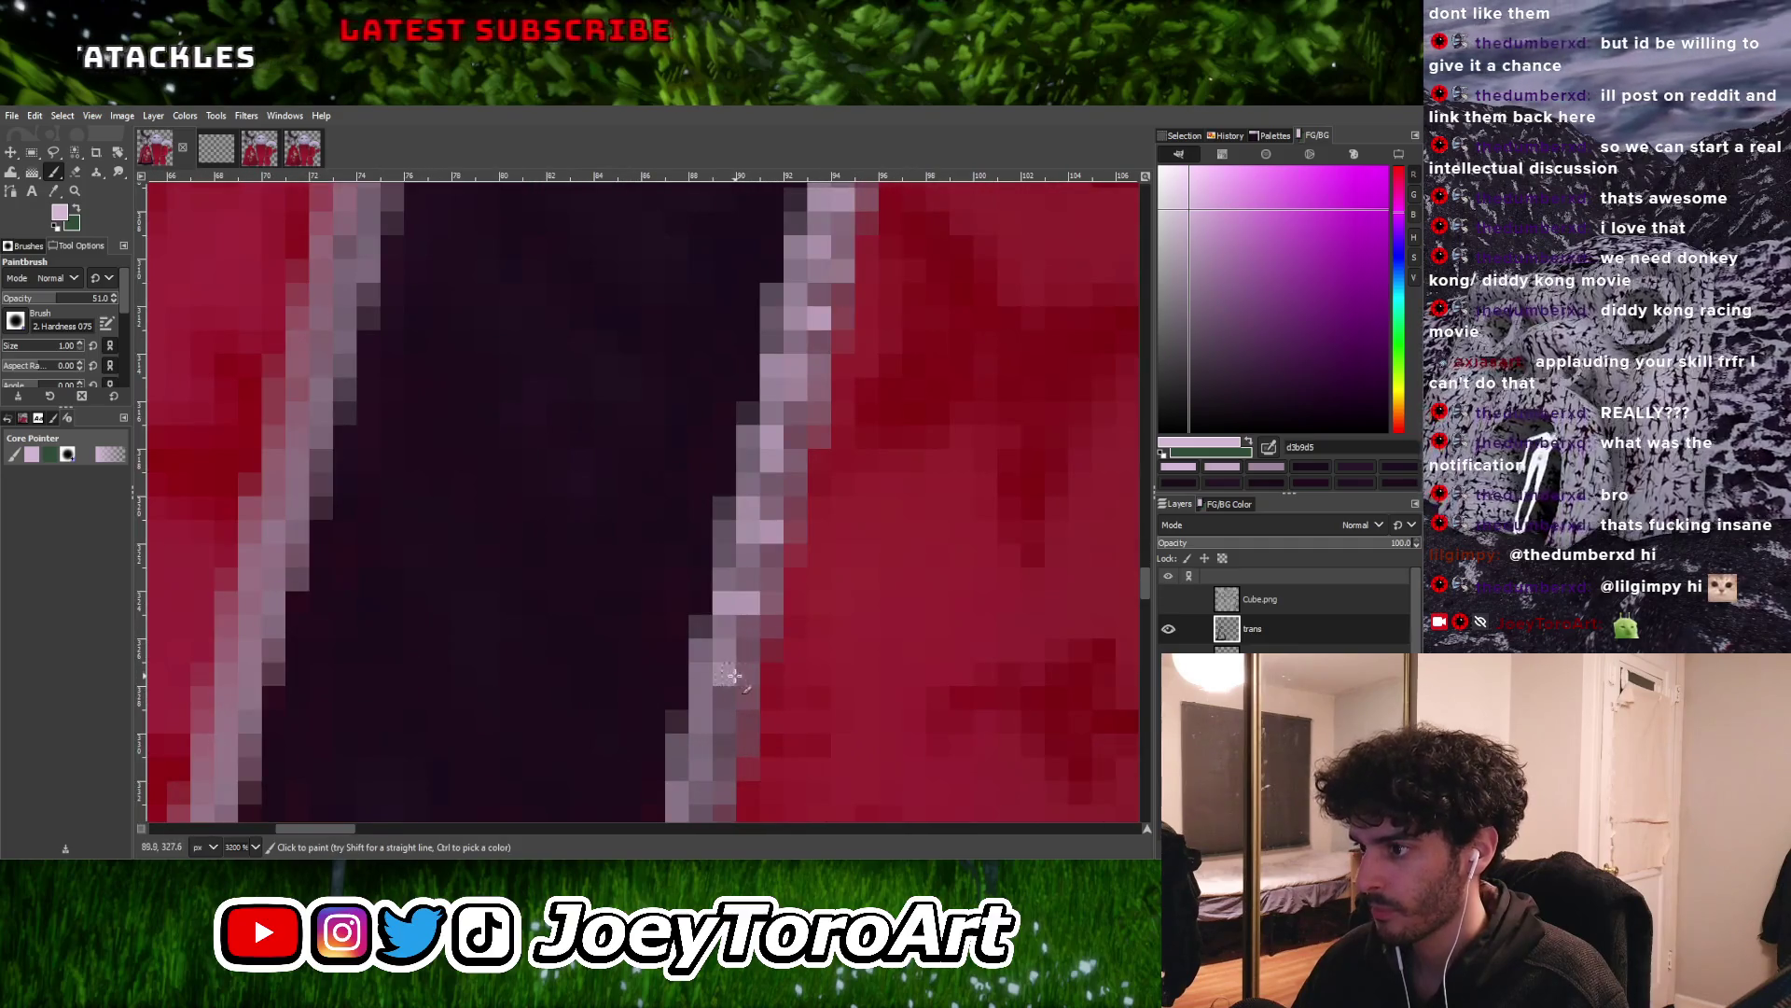
{"action": "scroll", "coordinate": [733, 673], "scroll_direction": "down", "scroll_amount": 2, "text": "ctrl"}
{"action": "scroll", "coordinate": [713, 681], "scroll_direction": "up", "scroll_amount": 2, "text": "ctrl"}
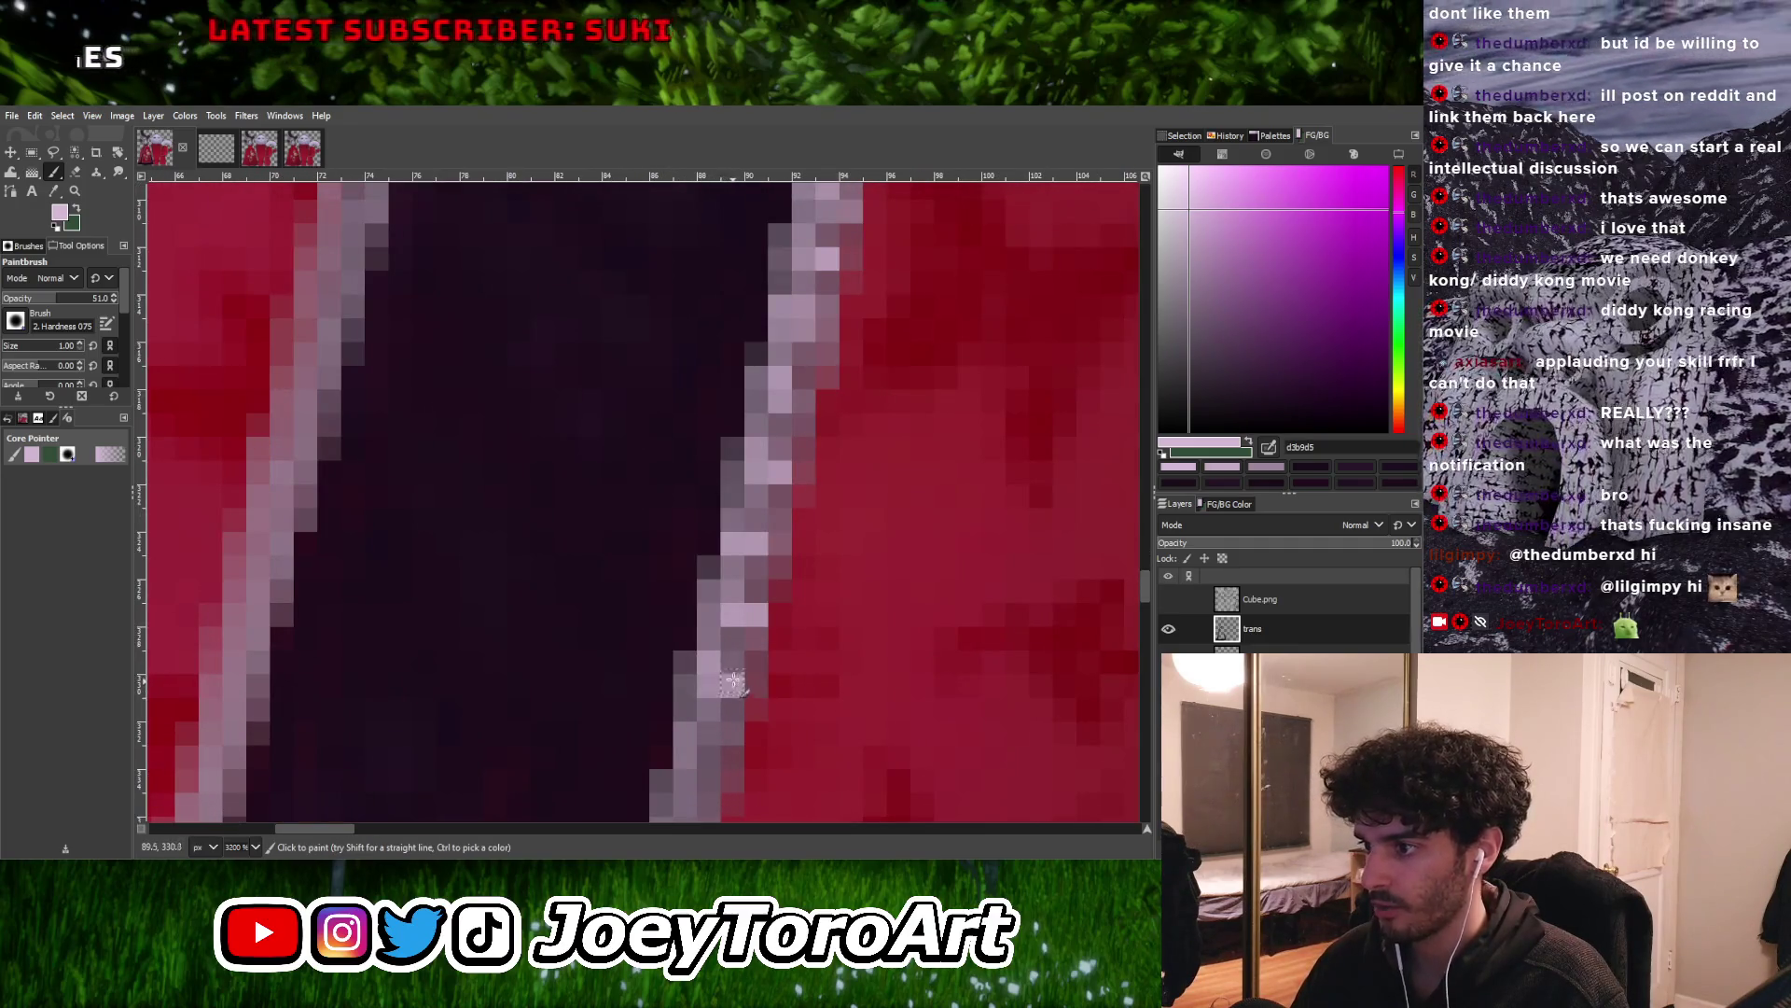
{"action": "scroll", "coordinate": [732, 684], "scroll_direction": "down", "scroll_amount": 1, "text": "ctrl"}
{"action": "scroll", "coordinate": [729, 679], "scroll_direction": "up", "scroll_amount": 1, "text": "ctrl"}
{"action": "scroll", "coordinate": [738, 707], "scroll_direction": "down", "scroll_amount": 1, "text": "ctrl"}
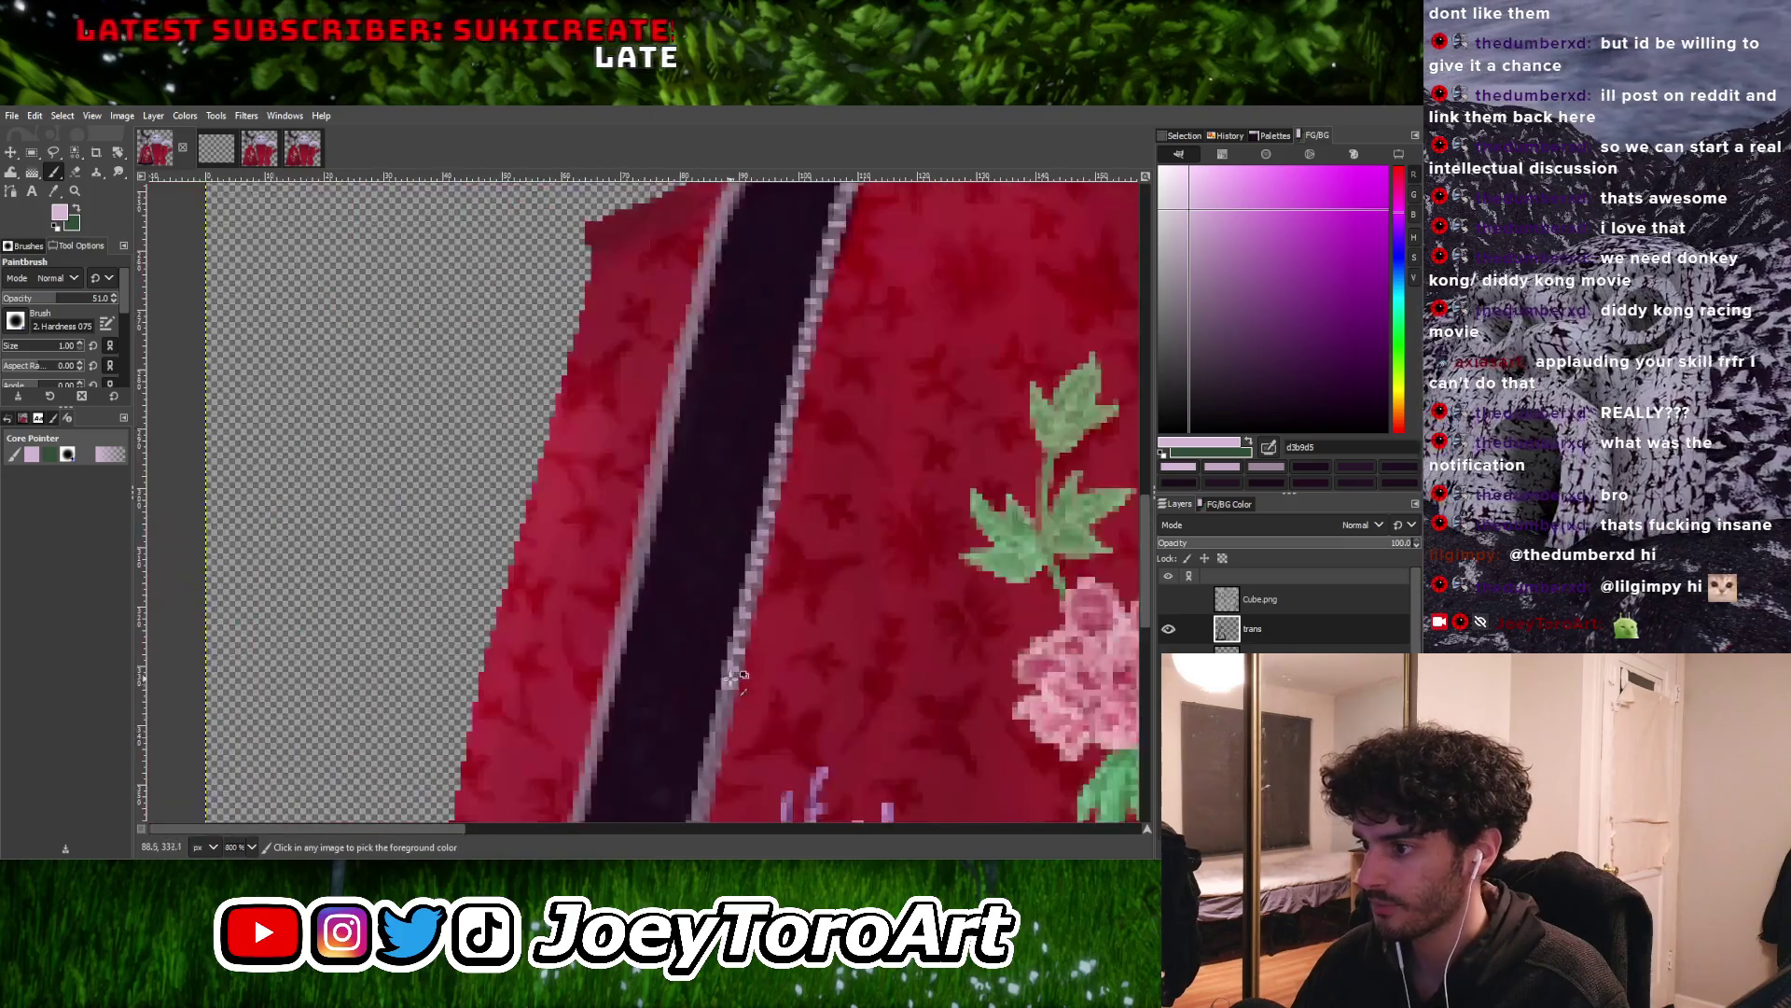
{"action": "scroll", "coordinate": [714, 714], "scroll_direction": "up", "scroll_amount": 1, "text": "ctrl"}
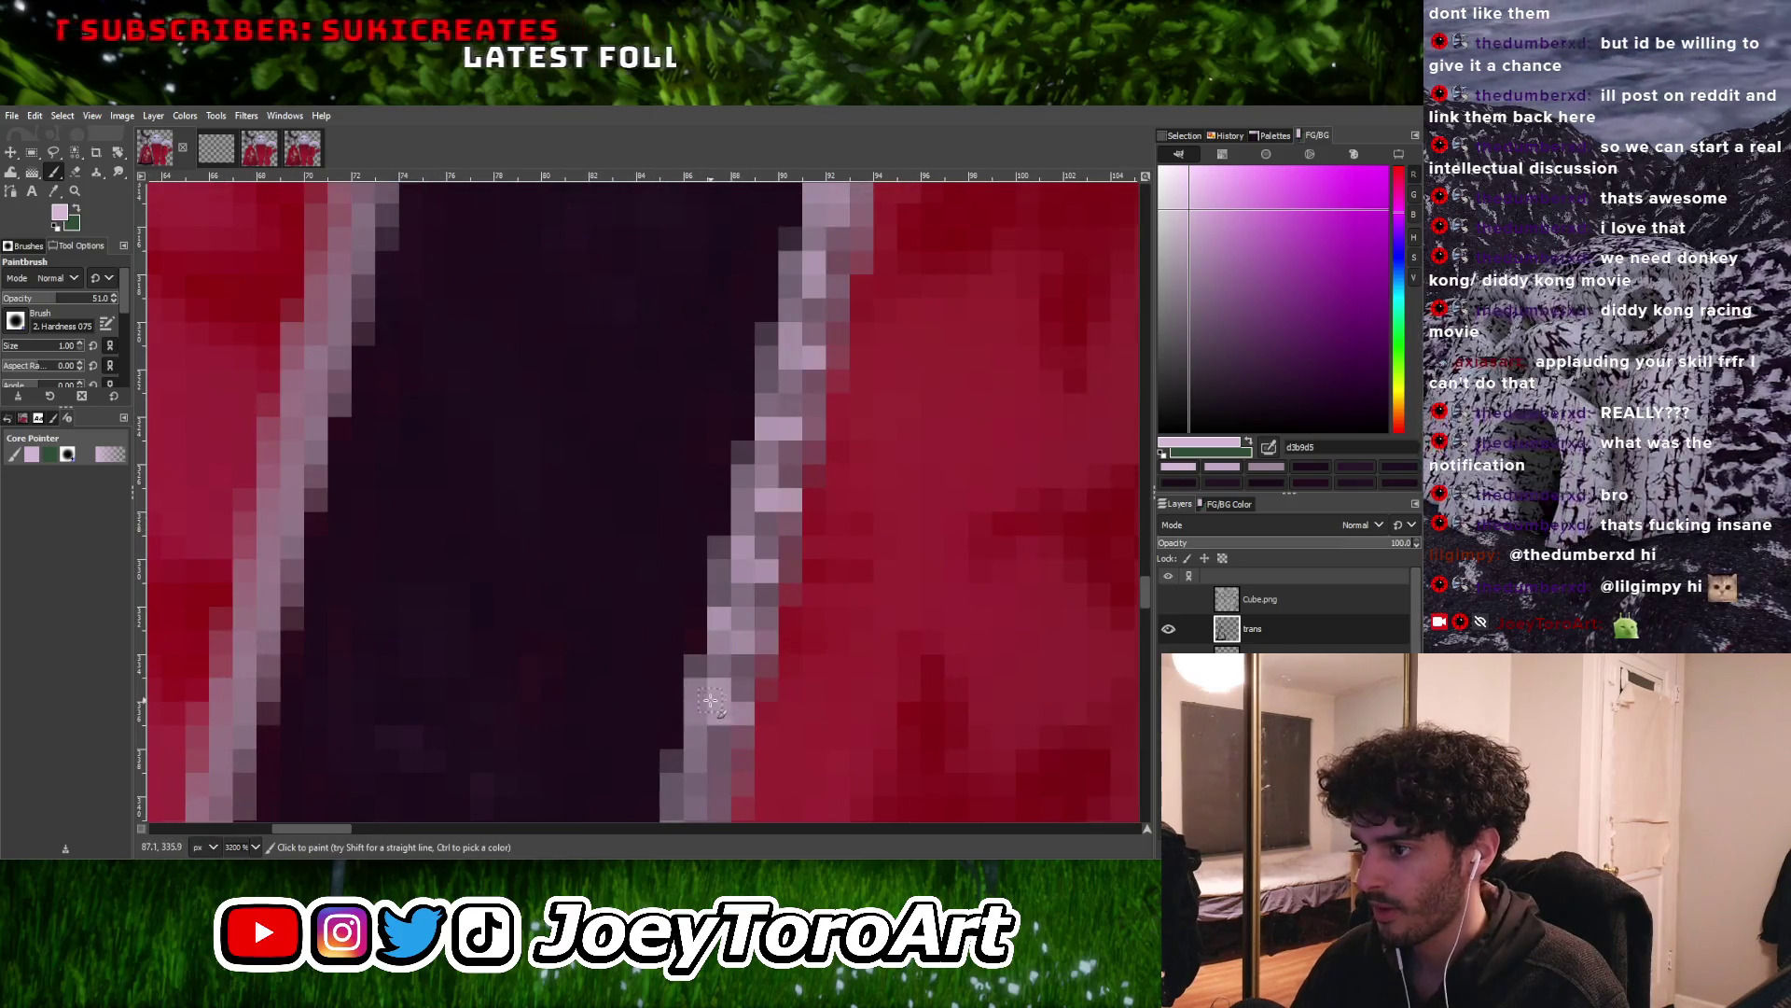
{"action": "scroll", "coordinate": [738, 687], "scroll_direction": "down", "scroll_amount": 2, "text": "ctrl"}
{"action": "scroll", "coordinate": [731, 683], "scroll_direction": "up", "scroll_amount": 3, "text": "ctrl"}
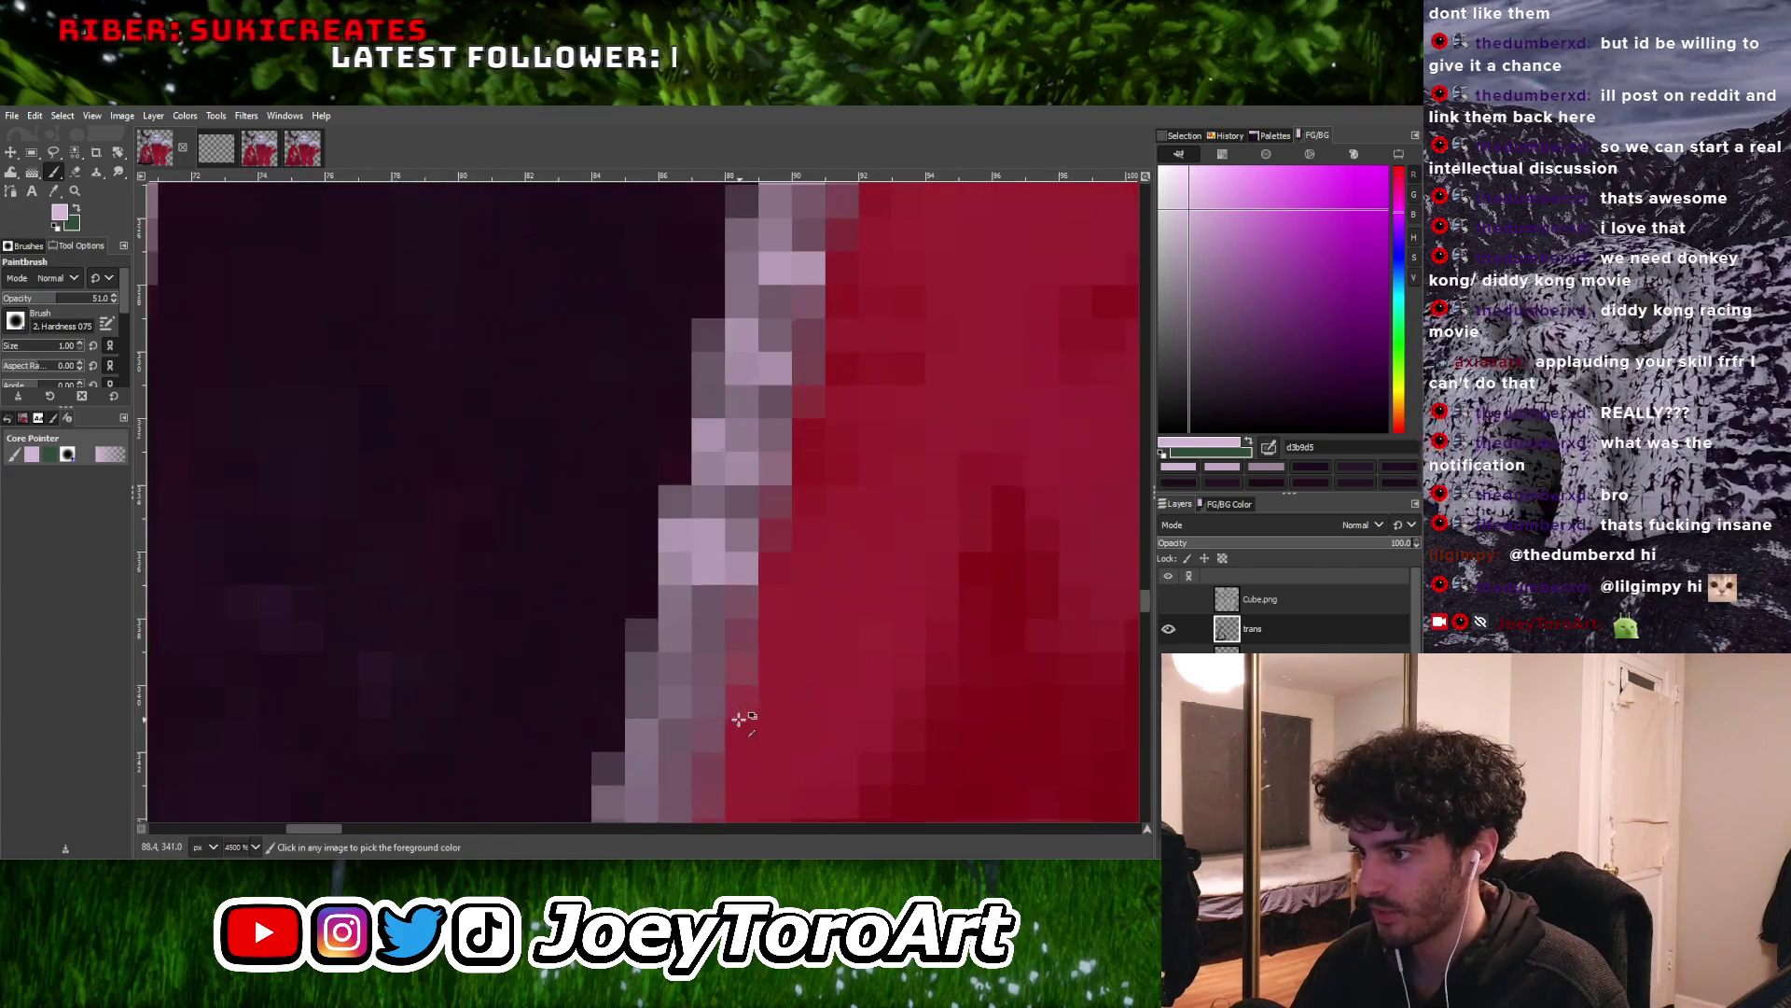
{"action": "scroll", "coordinate": [729, 681], "scroll_direction": "down", "scroll_amount": 2, "text": "ctrl"}
{"action": "scroll", "coordinate": [718, 709], "scroll_direction": "up", "scroll_amount": 2, "text": "ctrl"}
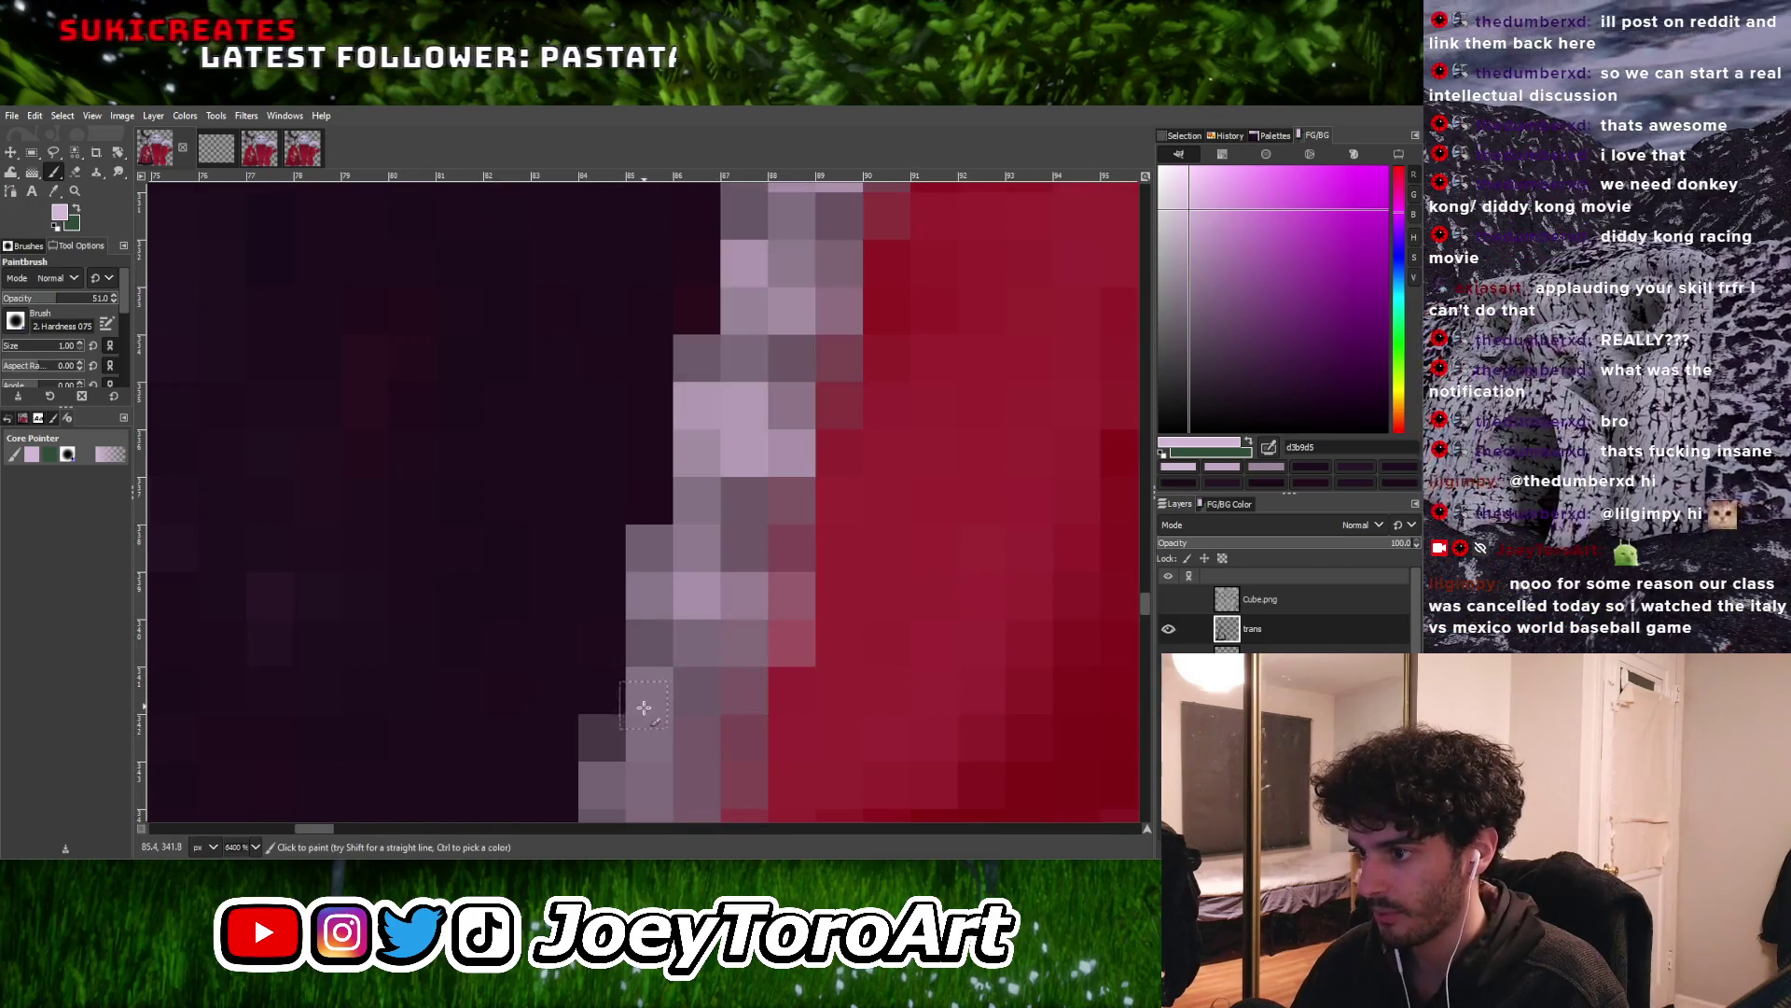
{"action": "scroll", "coordinate": [699, 734], "scroll_direction": "down", "scroll_amount": 2, "text": "ctrl"}
{"action": "scroll", "coordinate": [699, 734], "scroll_direction": "up", "scroll_amount": 2, "text": "ctrl"}
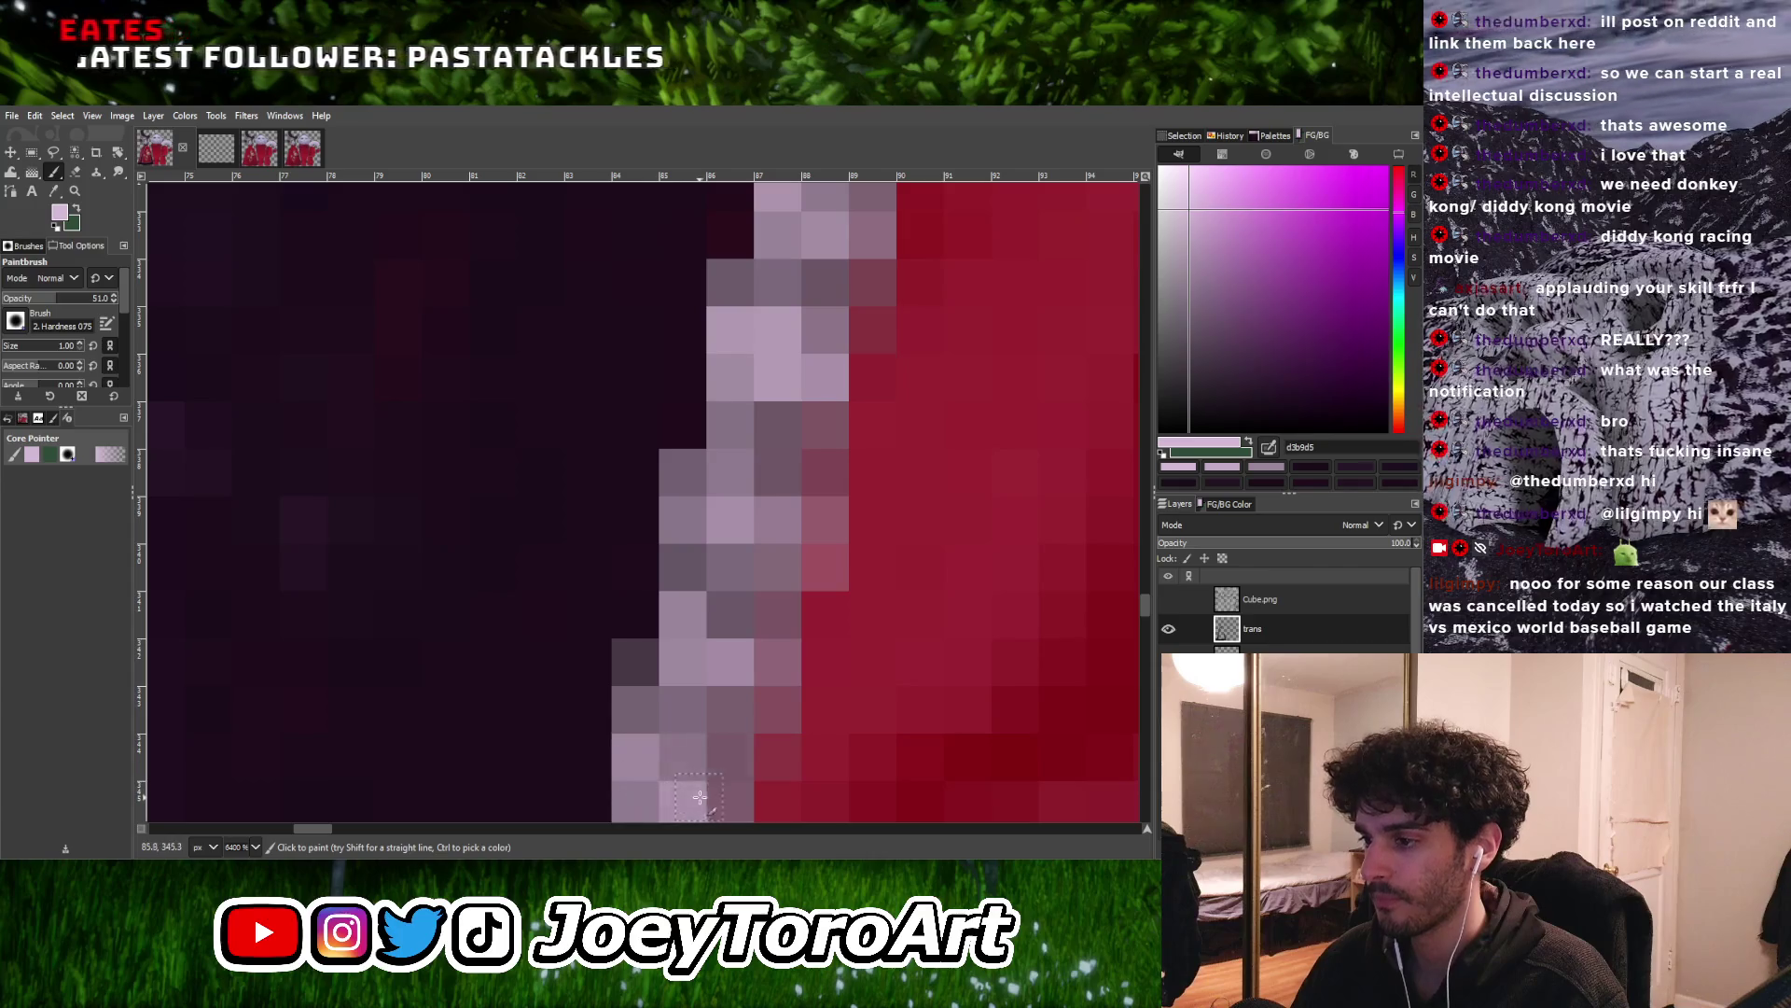
{"action": "scroll", "coordinate": [712, 751], "scroll_direction": "down", "scroll_amount": 2, "text": "ctrl"}
{"action": "scroll", "coordinate": [712, 751], "scroll_direction": "down", "scroll_amount": 3, "text": "ctrl"}
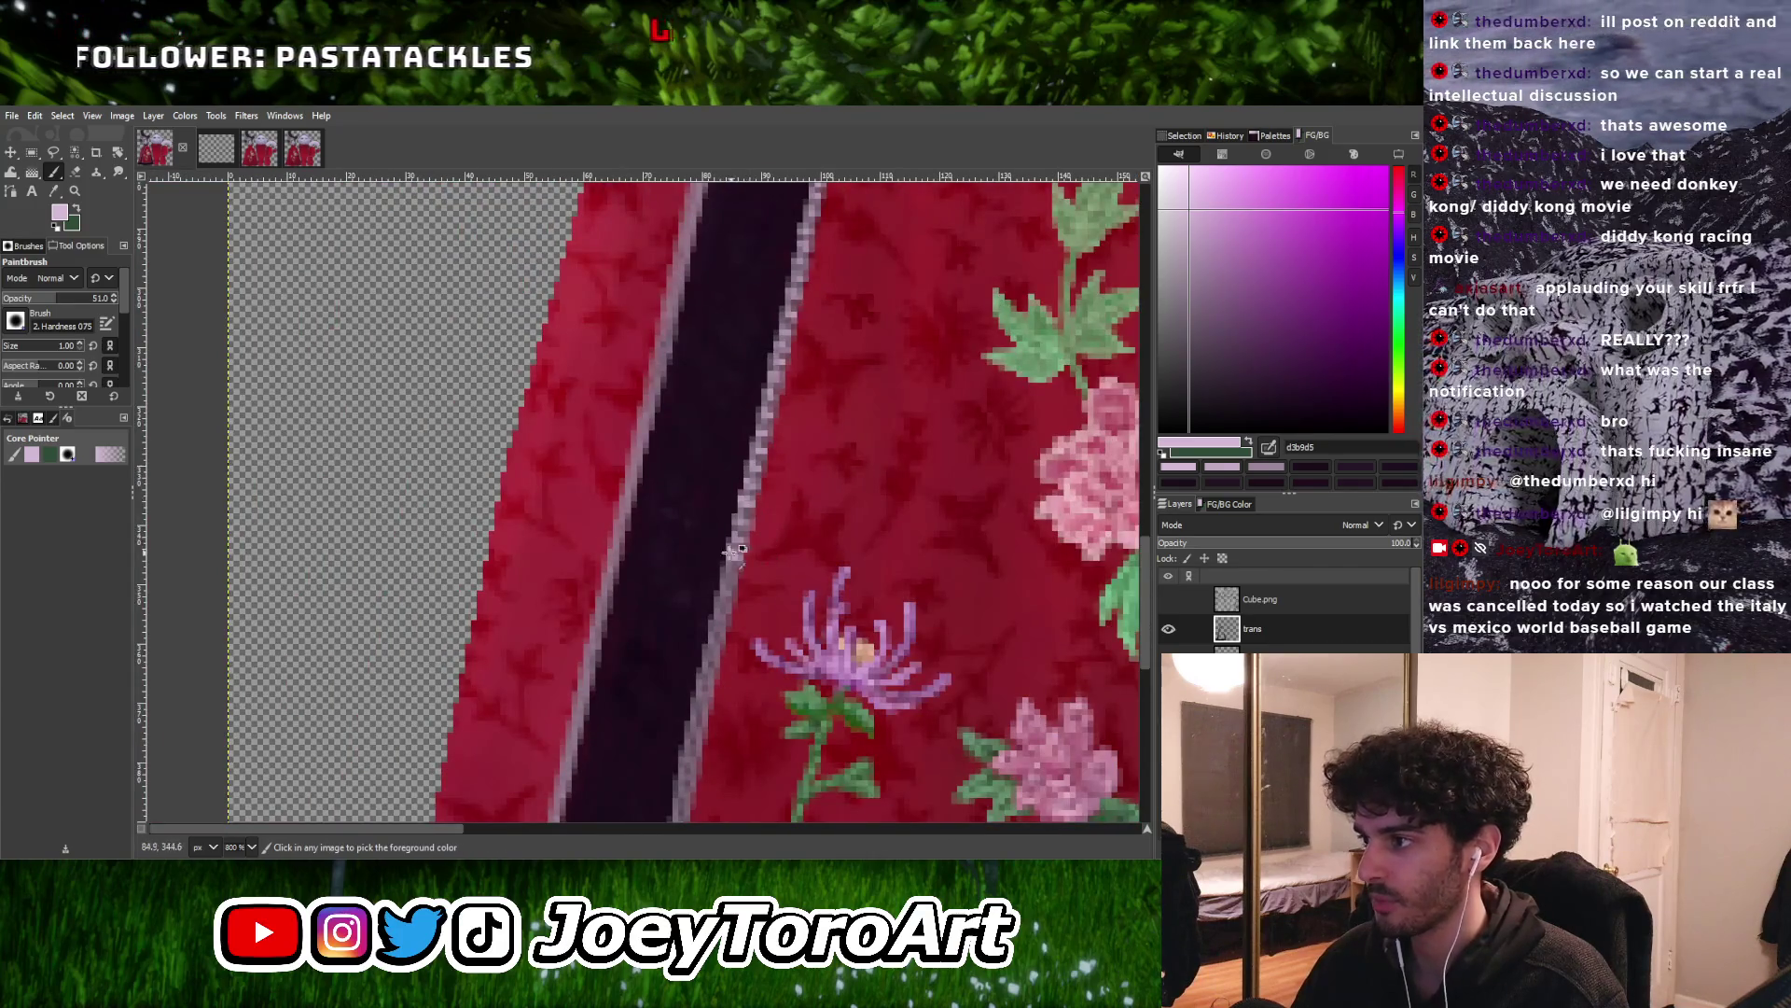
Sample the pale trim colour and repaint the broken trim pixels beside the dark slit opening
{"action": "scroll", "coordinate": [737, 551], "scroll_direction": "up", "scroll_amount": 5, "text": "ctrl"}
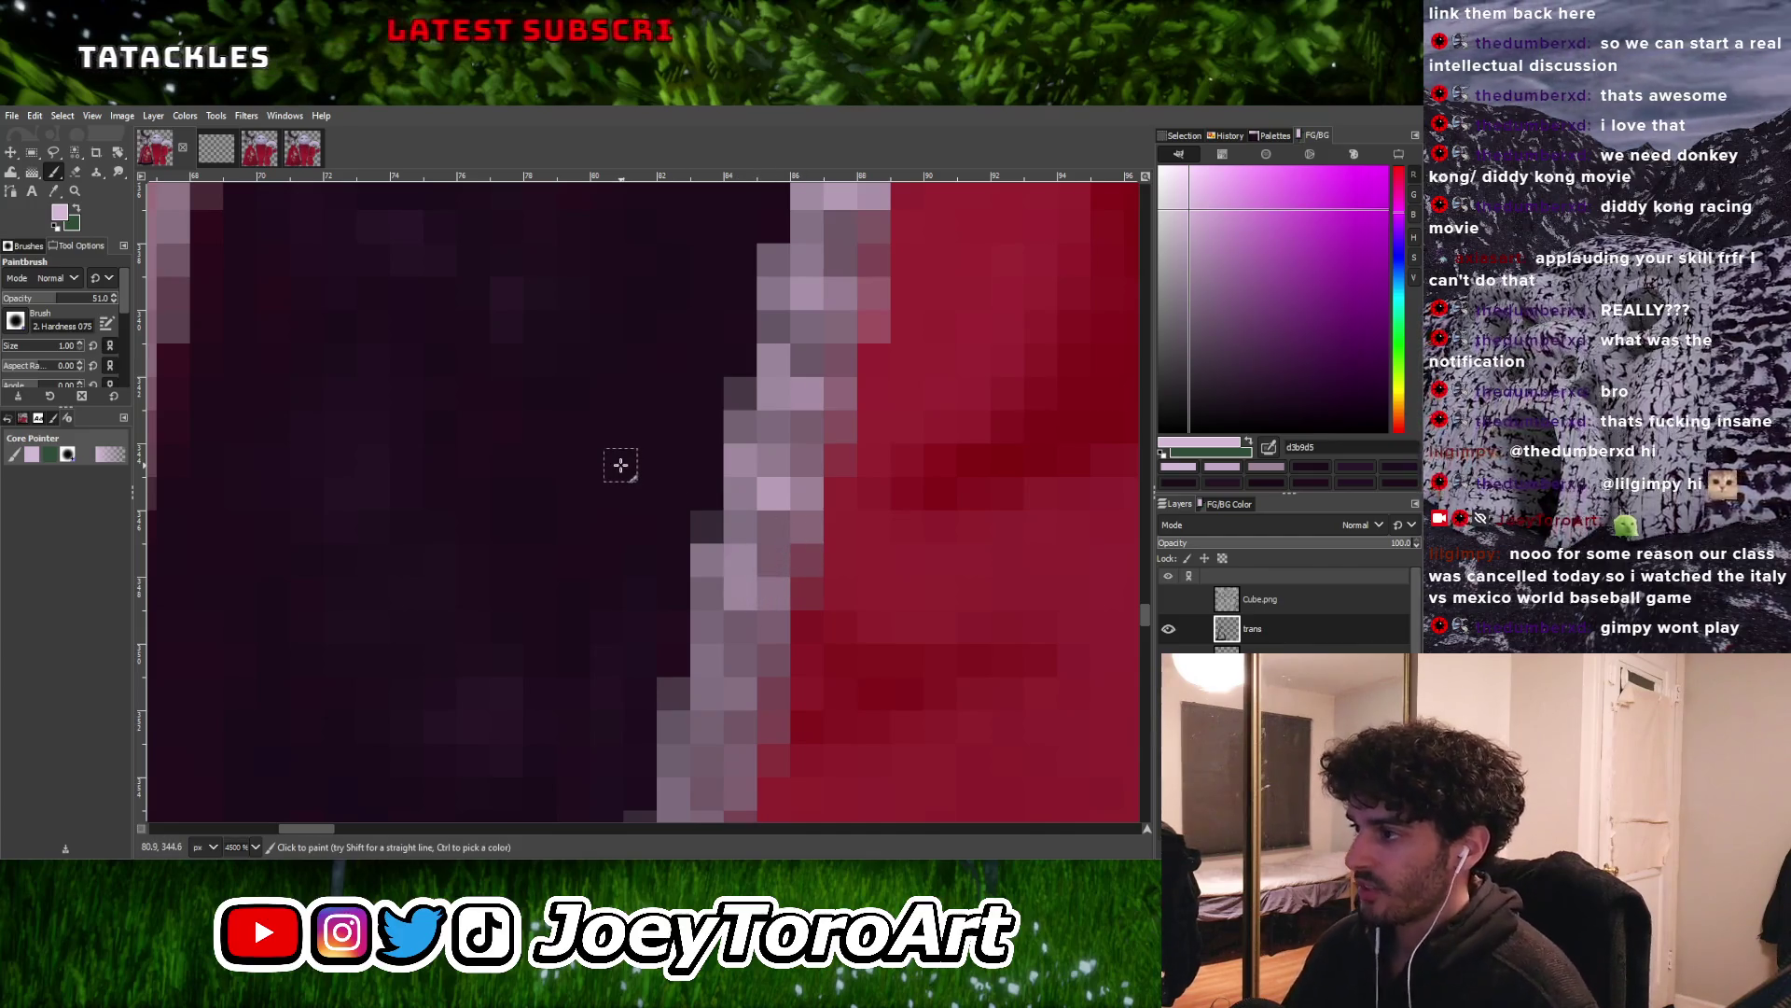
{"action": "key", "text": "ctrl"}
{"action": "scroll", "coordinate": [621, 465], "scroll_direction": "down", "scroll_amount": 2, "text": "ctrl"}
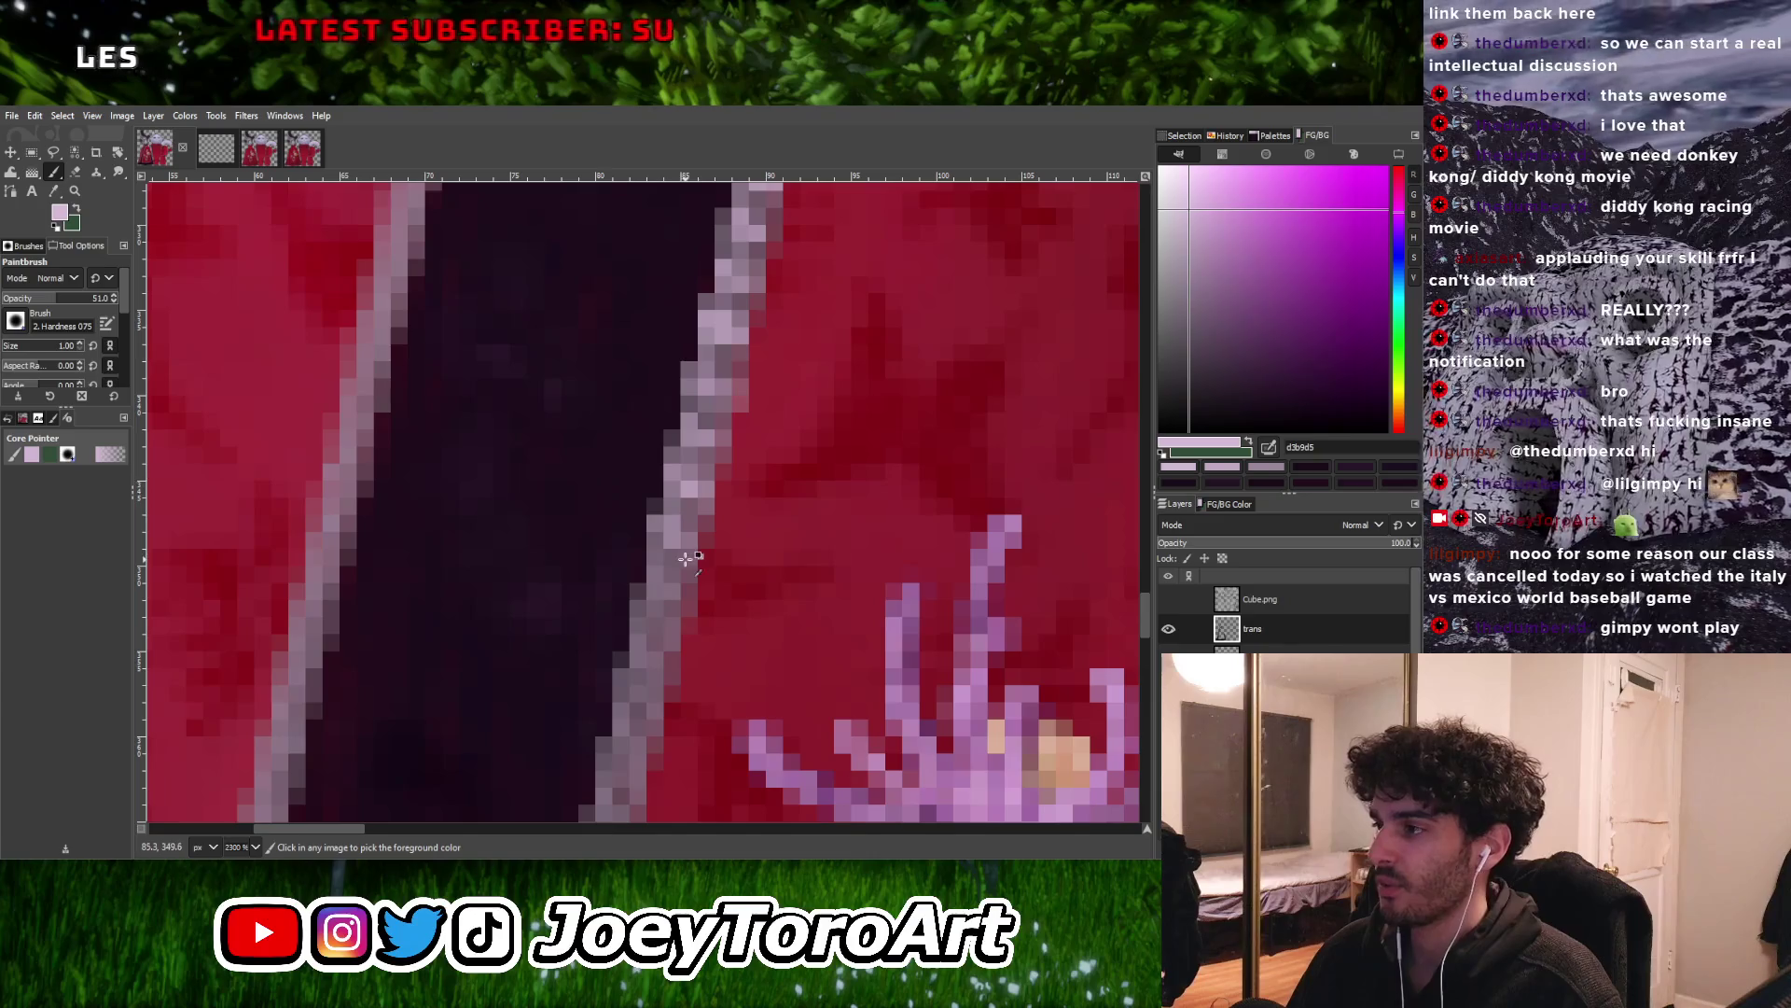
{"action": "scroll", "coordinate": [680, 574], "scroll_direction": "up", "scroll_amount": 2, "text": "ctrl"}
{"action": "left_click", "coordinate": [703, 597]}
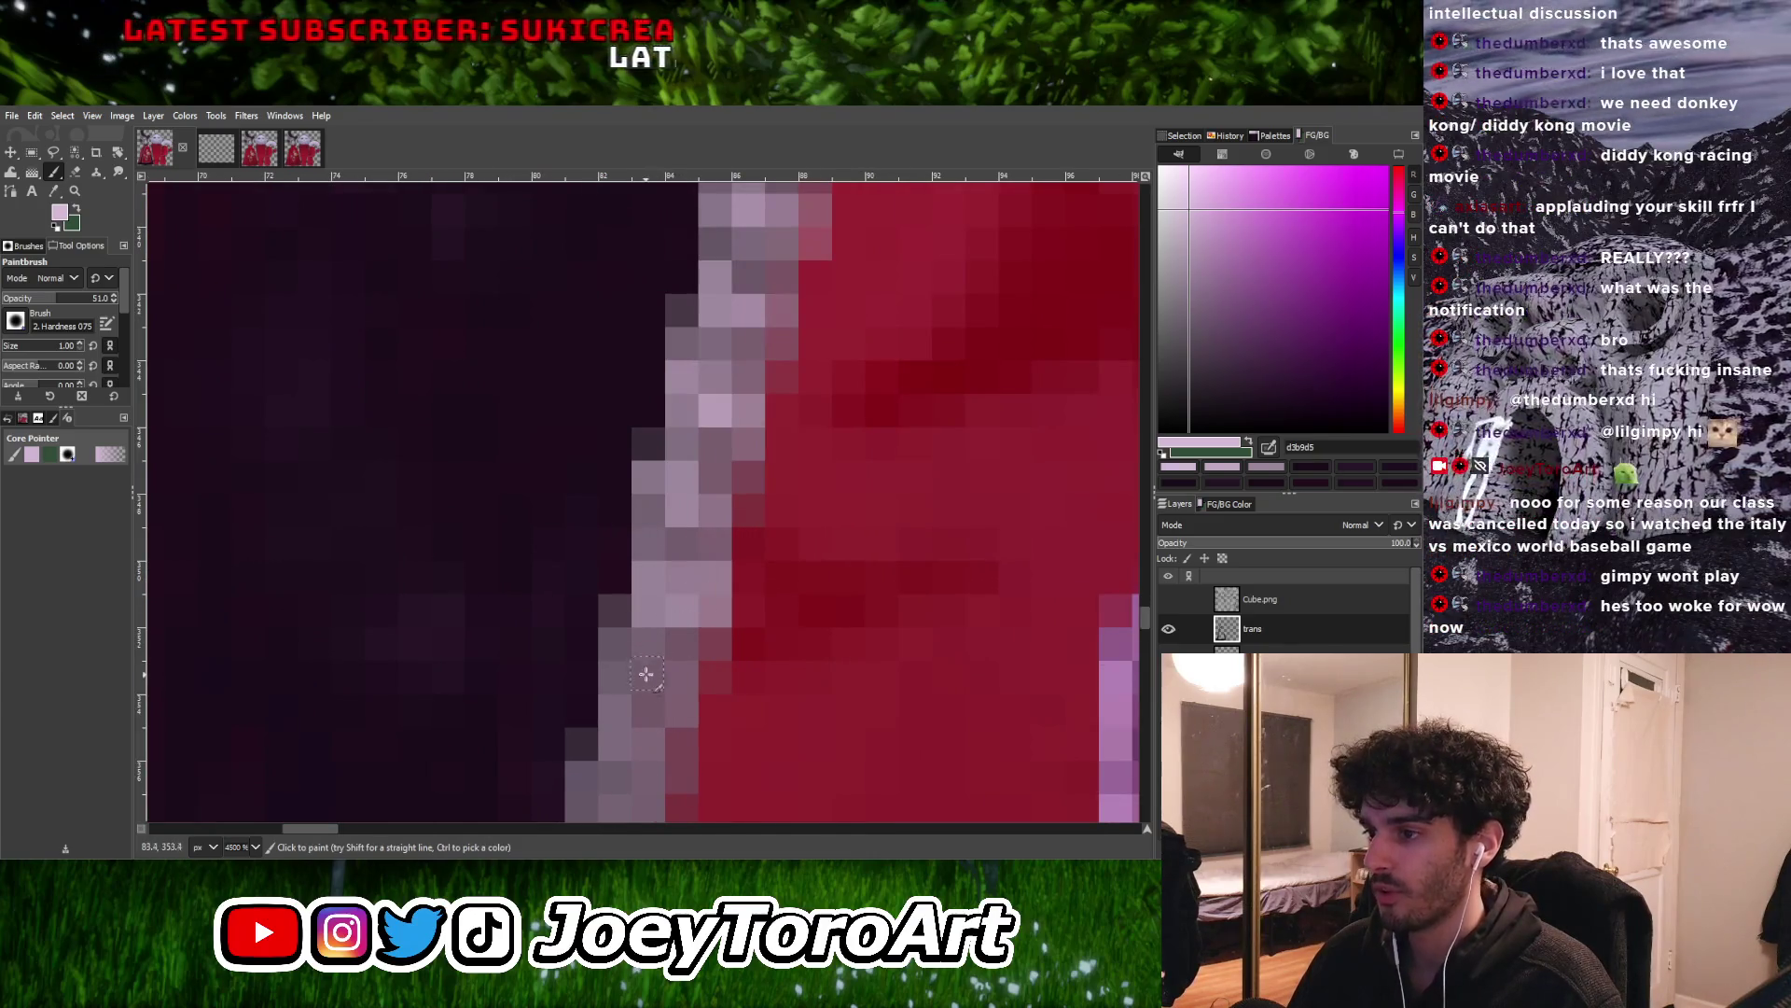
{"action": "left_click", "coordinate": [649, 694]}
{"action": "middle_click_drag", "start_coordinate": [609, 811], "coordinate": [650, 719]}
{"action": "left_click", "coordinate": [651, 718]}
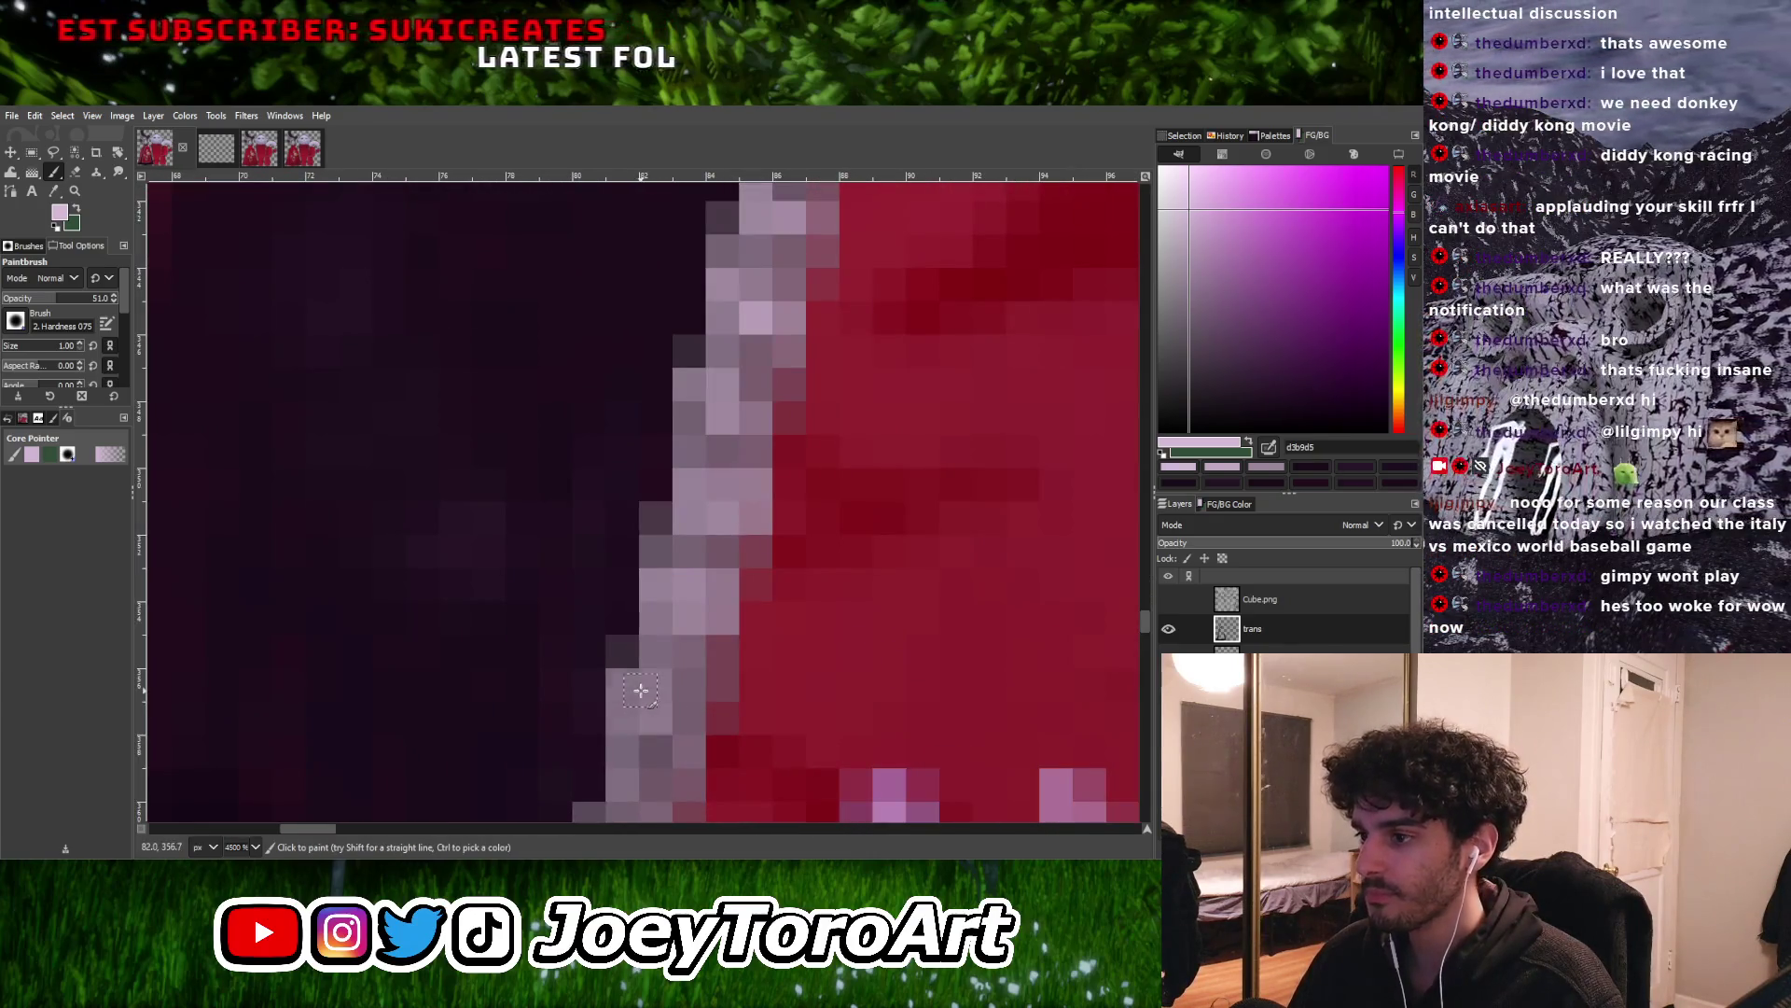
{"action": "scroll", "coordinate": [662, 709], "scroll_direction": "down", "scroll_amount": 2, "text": "ctrl"}
{"action": "scroll", "coordinate": [677, 696], "scroll_direction": "up", "scroll_amount": 1, "text": "ctrl"}
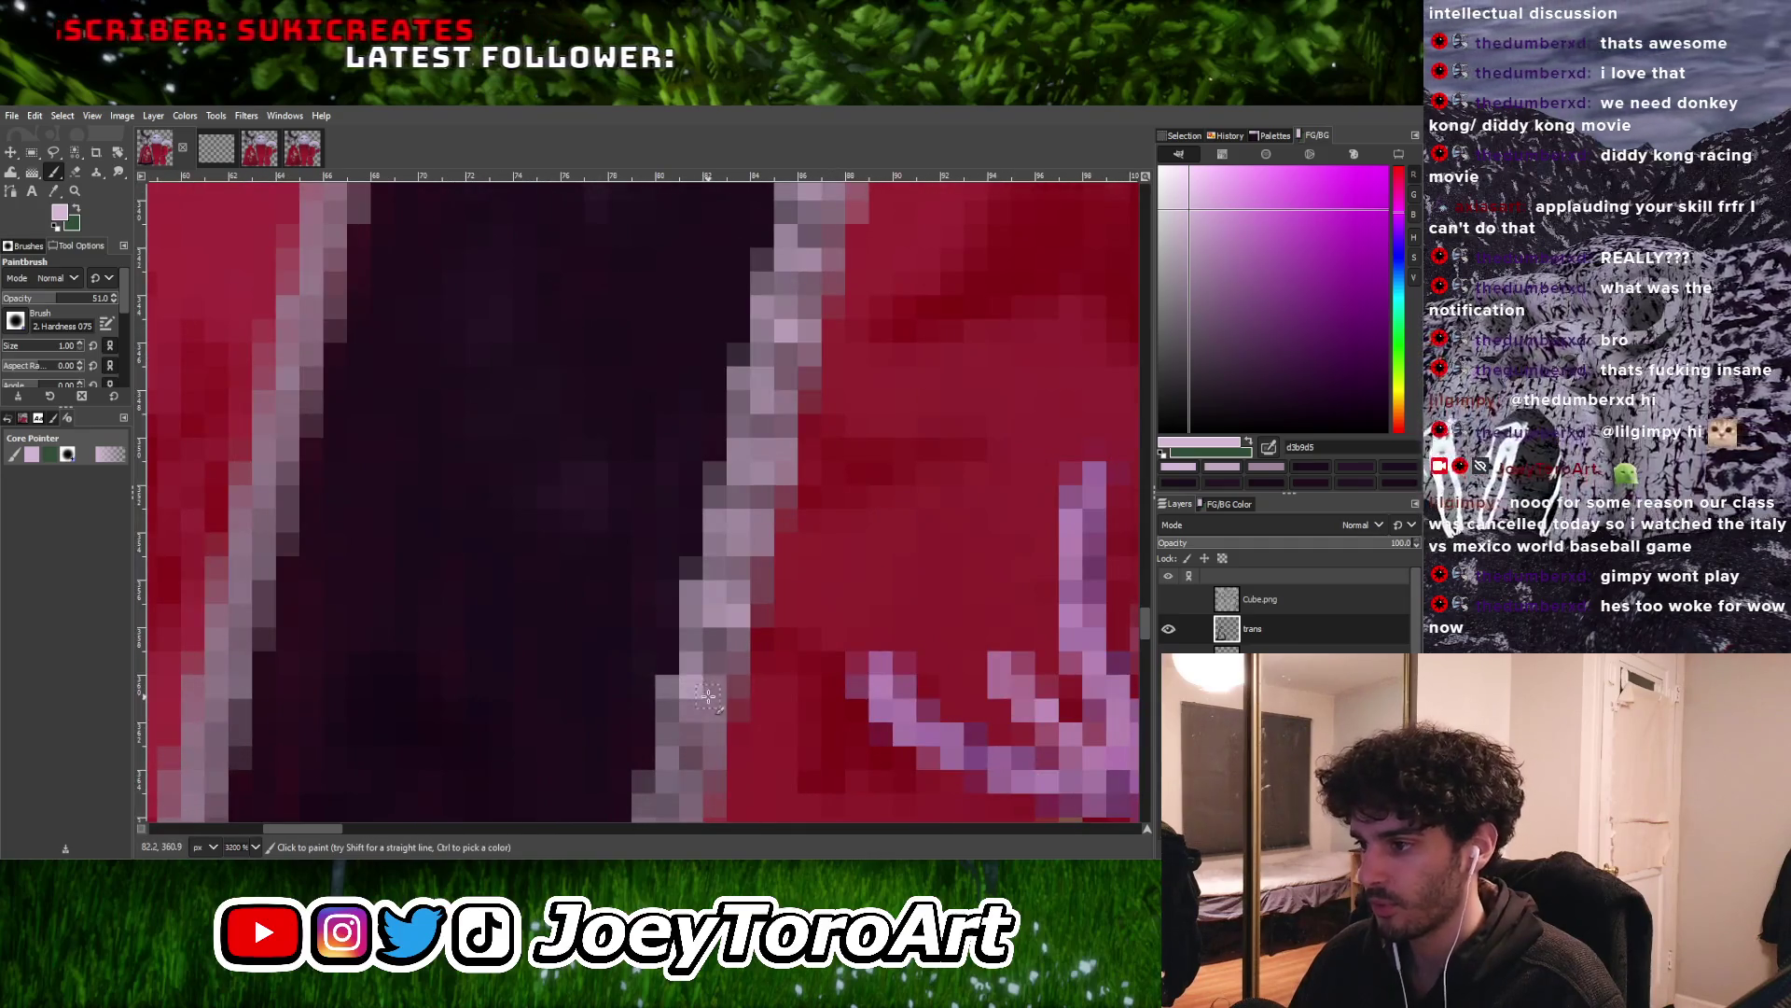
{"action": "scroll", "coordinate": [708, 695], "scroll_direction": "down", "scroll_amount": 3, "text": "ctrl"}
{"action": "scroll", "coordinate": [698, 715], "scroll_direction": "up", "scroll_amount": 3, "text": "ctrl"}
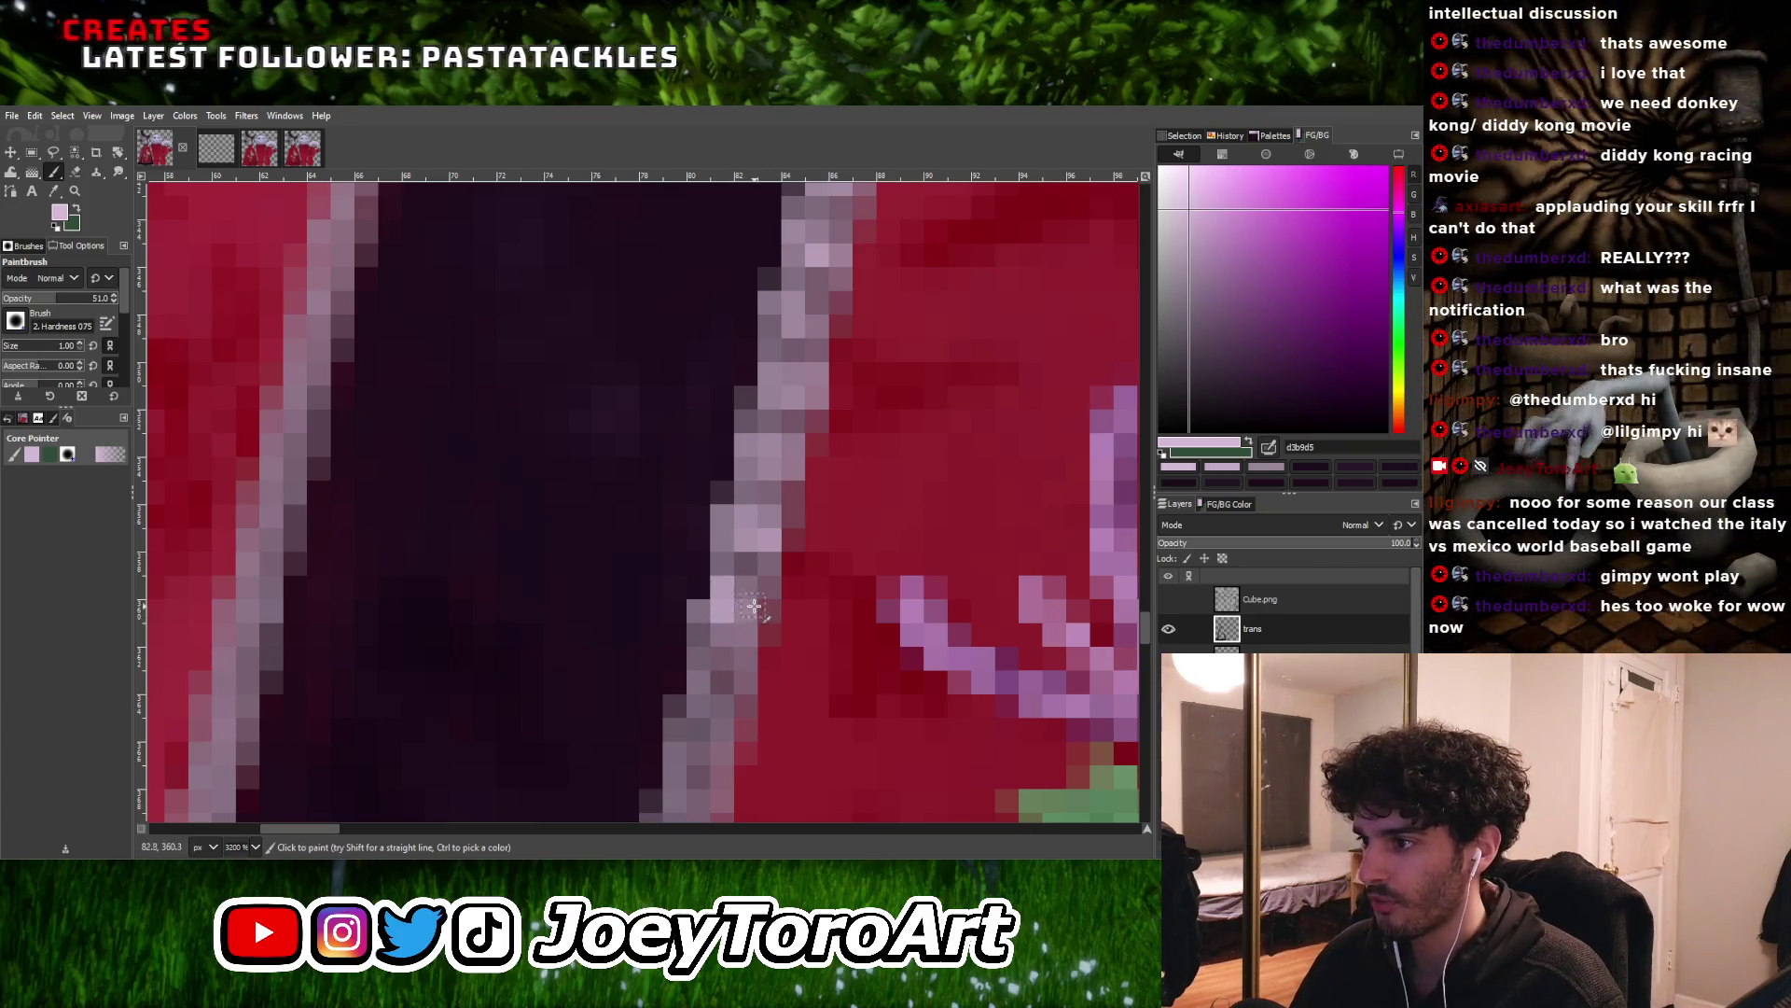
{"action": "scroll", "coordinate": [752, 606], "scroll_direction": "down", "scroll_amount": 3, "text": "ctrl"}
{"action": "scroll", "coordinate": [747, 570], "scroll_direction": "up", "scroll_amount": 3, "text": "ctrl"}
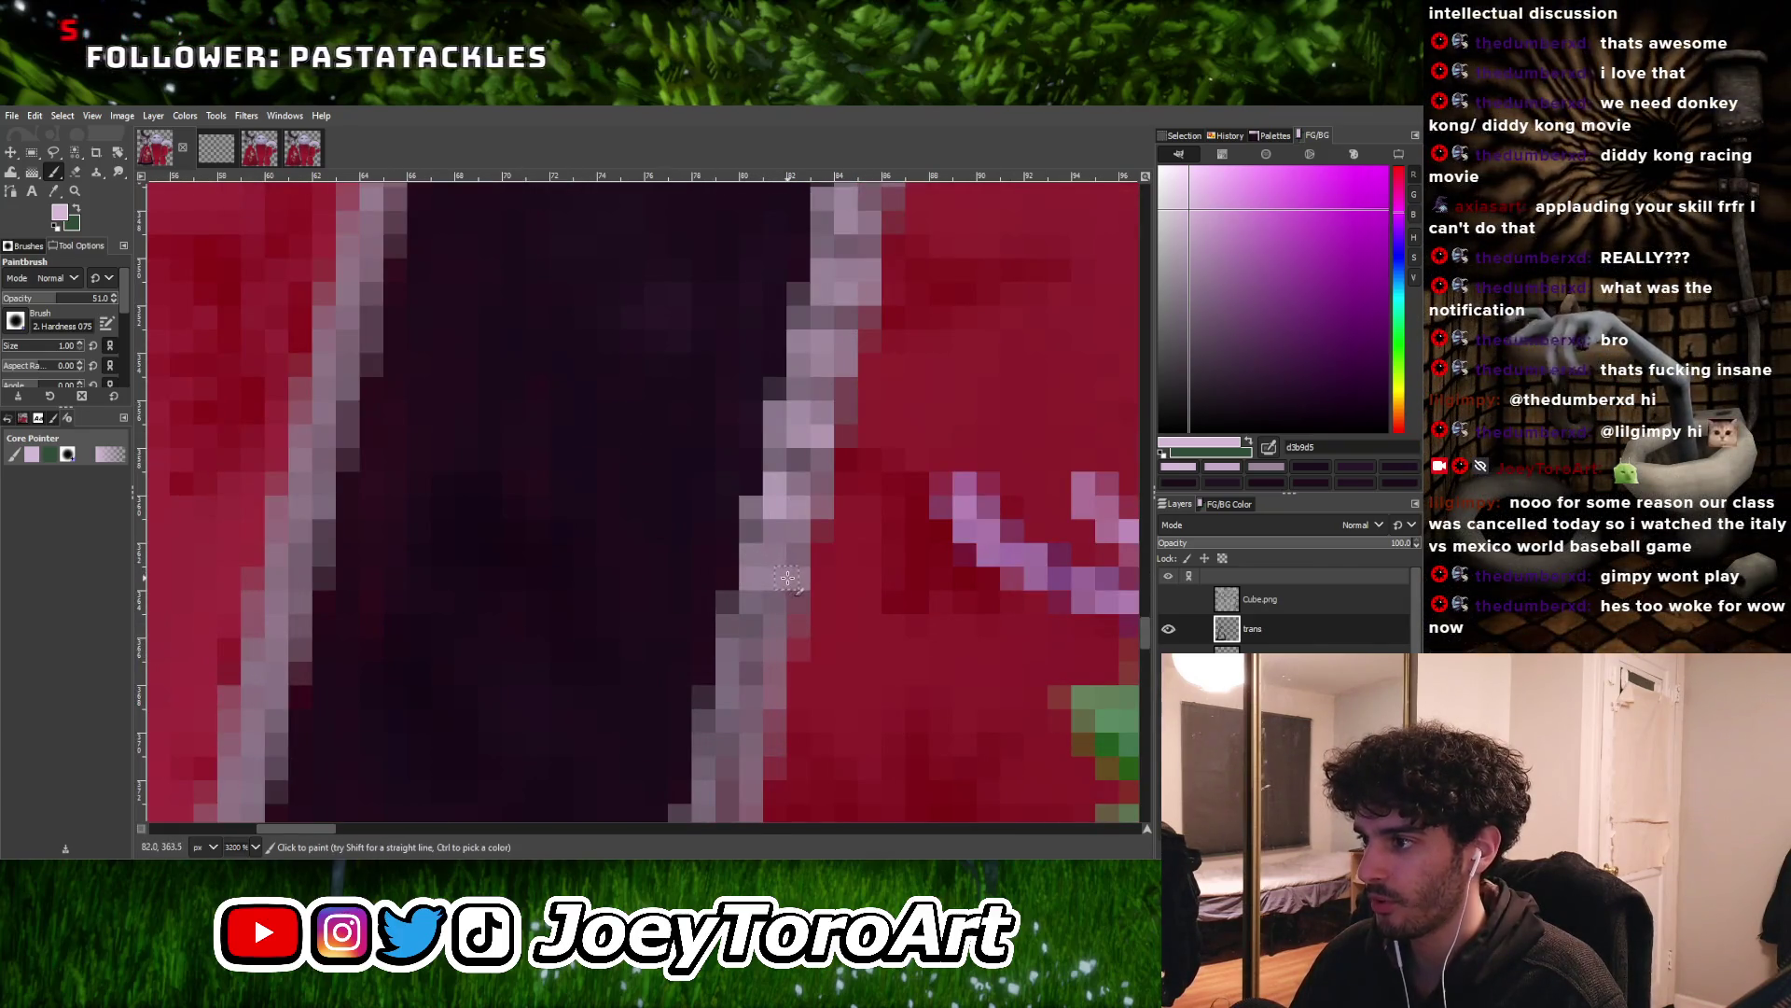
{"action": "scroll", "coordinate": [763, 641], "scroll_direction": "down", "scroll_amount": 3, "text": "ctrl"}
{"action": "scroll", "coordinate": [751, 646], "scroll_direction": "up", "scroll_amount": 3, "text": "ctrl"}
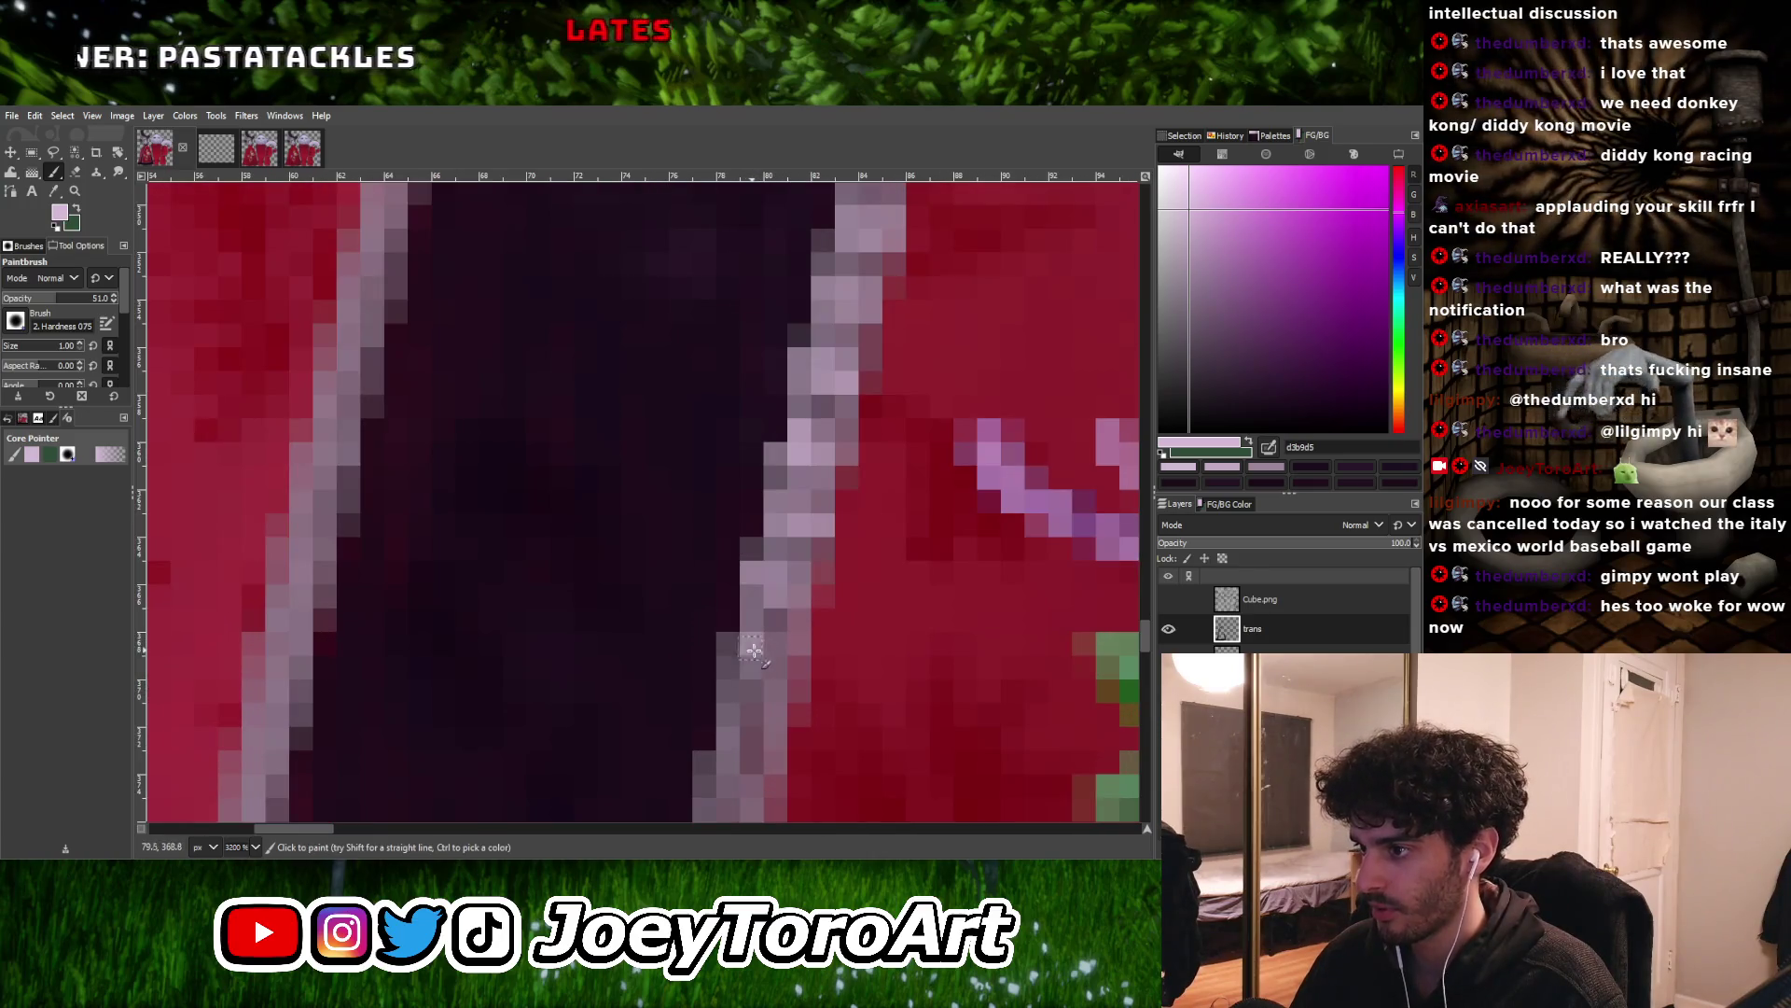
{"action": "scroll", "coordinate": [784, 659], "scroll_direction": "down", "scroll_amount": 3, "text": "ctrl"}
{"action": "scroll", "coordinate": [761, 666], "scroll_direction": "up", "scroll_amount": 3, "text": "ctrl"}
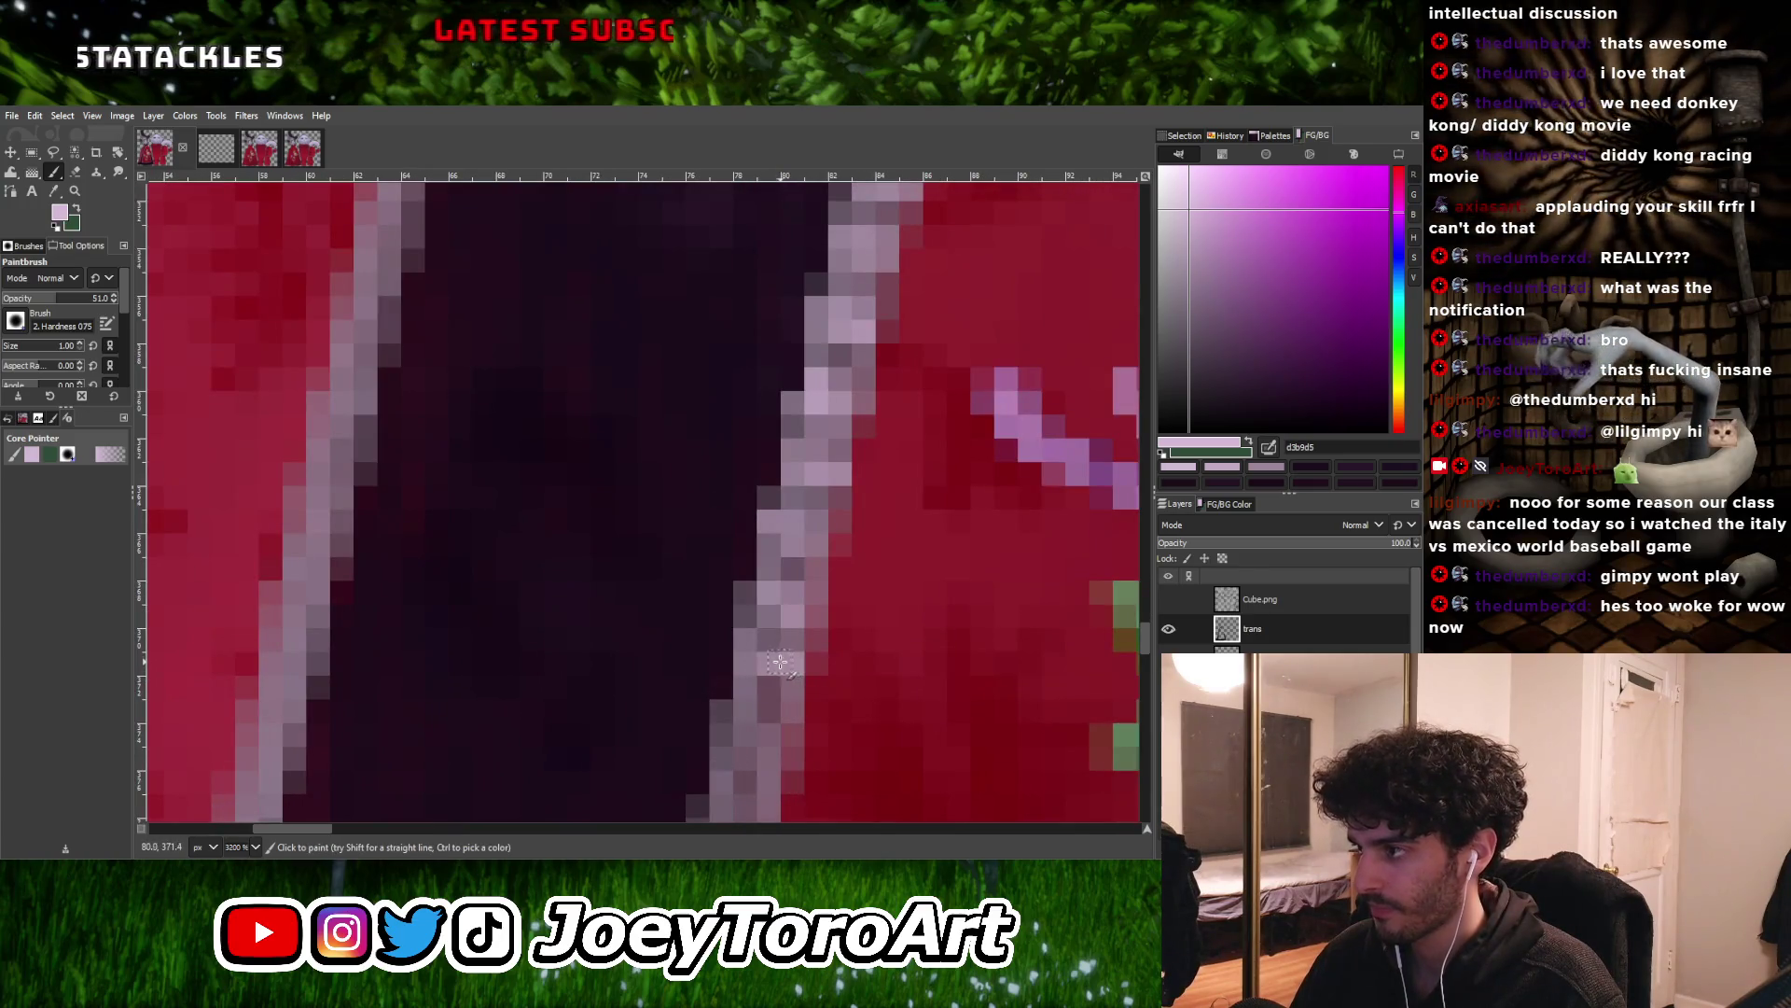
{"action": "scroll", "coordinate": [780, 660], "scroll_direction": "down", "scroll_amount": 3, "text": "ctrl"}
{"action": "scroll", "coordinate": [709, 690], "scroll_direction": "up", "scroll_amount": 3, "text": "ctrl"}
{"action": "scroll", "coordinate": [713, 734], "scroll_direction": "down", "scroll_amount": 1, "text": "ctrl"}
{"action": "scroll", "coordinate": [713, 734], "scroll_direction": "up", "scroll_amount": 3, "text": "ctrl"}
{"action": "scroll", "coordinate": [712, 718], "scroll_direction": "down", "scroll_amount": 3, "text": "ctrl"}
{"action": "scroll", "coordinate": [712, 709], "scroll_direction": "up", "scroll_amount": 3, "text": "ctrl"}
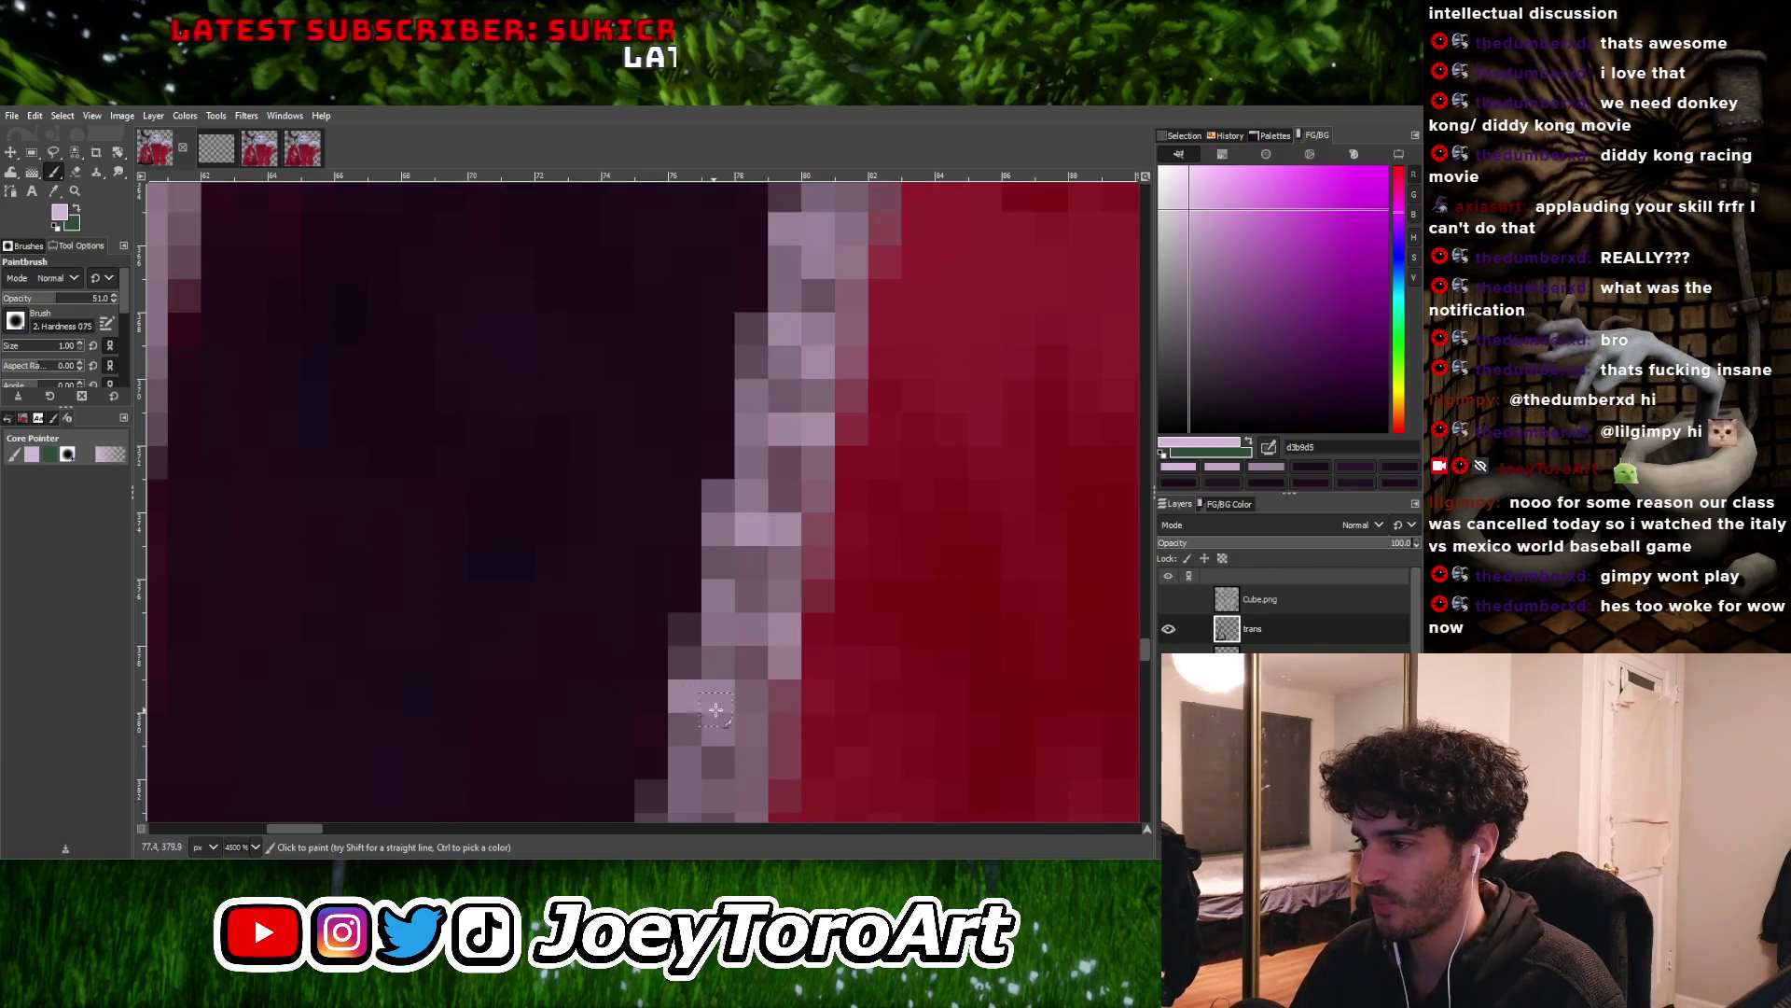
{"action": "scroll", "coordinate": [712, 709], "scroll_direction": "down", "scroll_amount": 3, "text": "ctrl"}
{"action": "scroll", "coordinate": [735, 676], "scroll_direction": "up", "scroll_amount": 2, "text": "ctrl"}
{"action": "scroll", "coordinate": [756, 672], "scroll_direction": "down", "scroll_amount": 2, "text": "ctrl"}
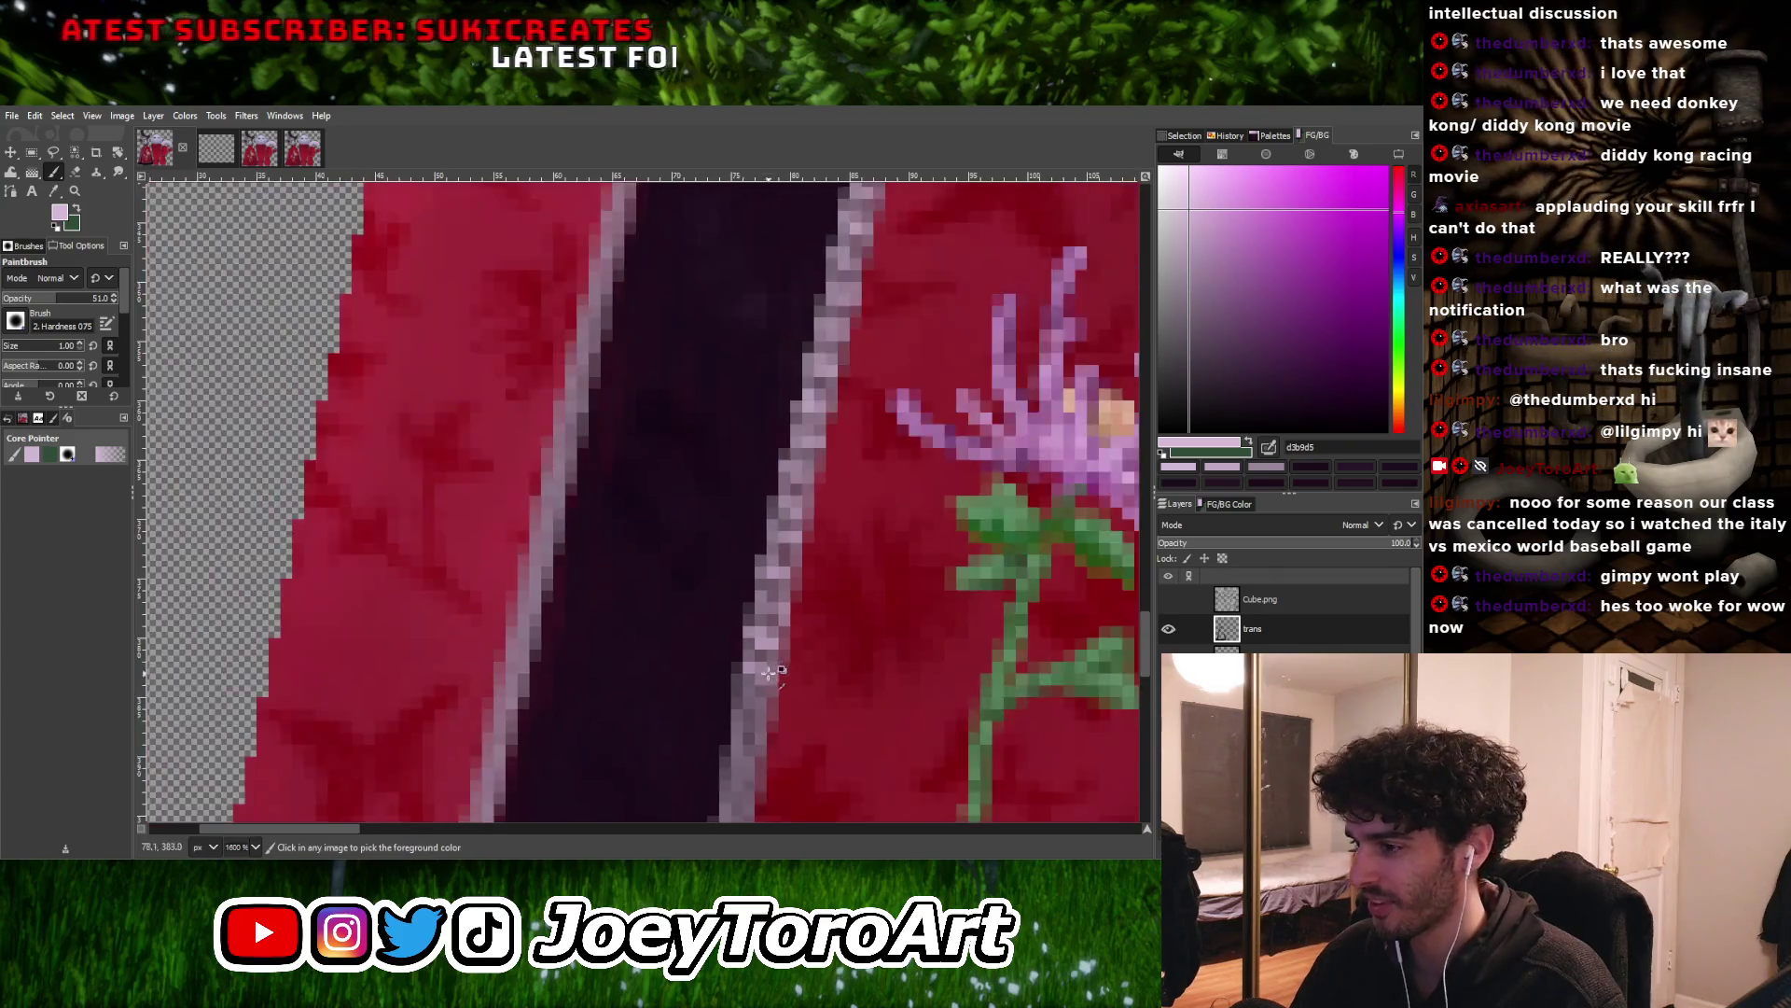
{"action": "scroll", "coordinate": [723, 718], "scroll_direction": "up", "scroll_amount": 3, "text": "ctrl"}
{"action": "scroll", "coordinate": [737, 733], "scroll_direction": "down", "scroll_amount": 3, "text": "ctrl"}
{"action": "scroll", "coordinate": [754, 736], "scroll_direction": "up", "scroll_amount": 3, "text": "ctrl"}
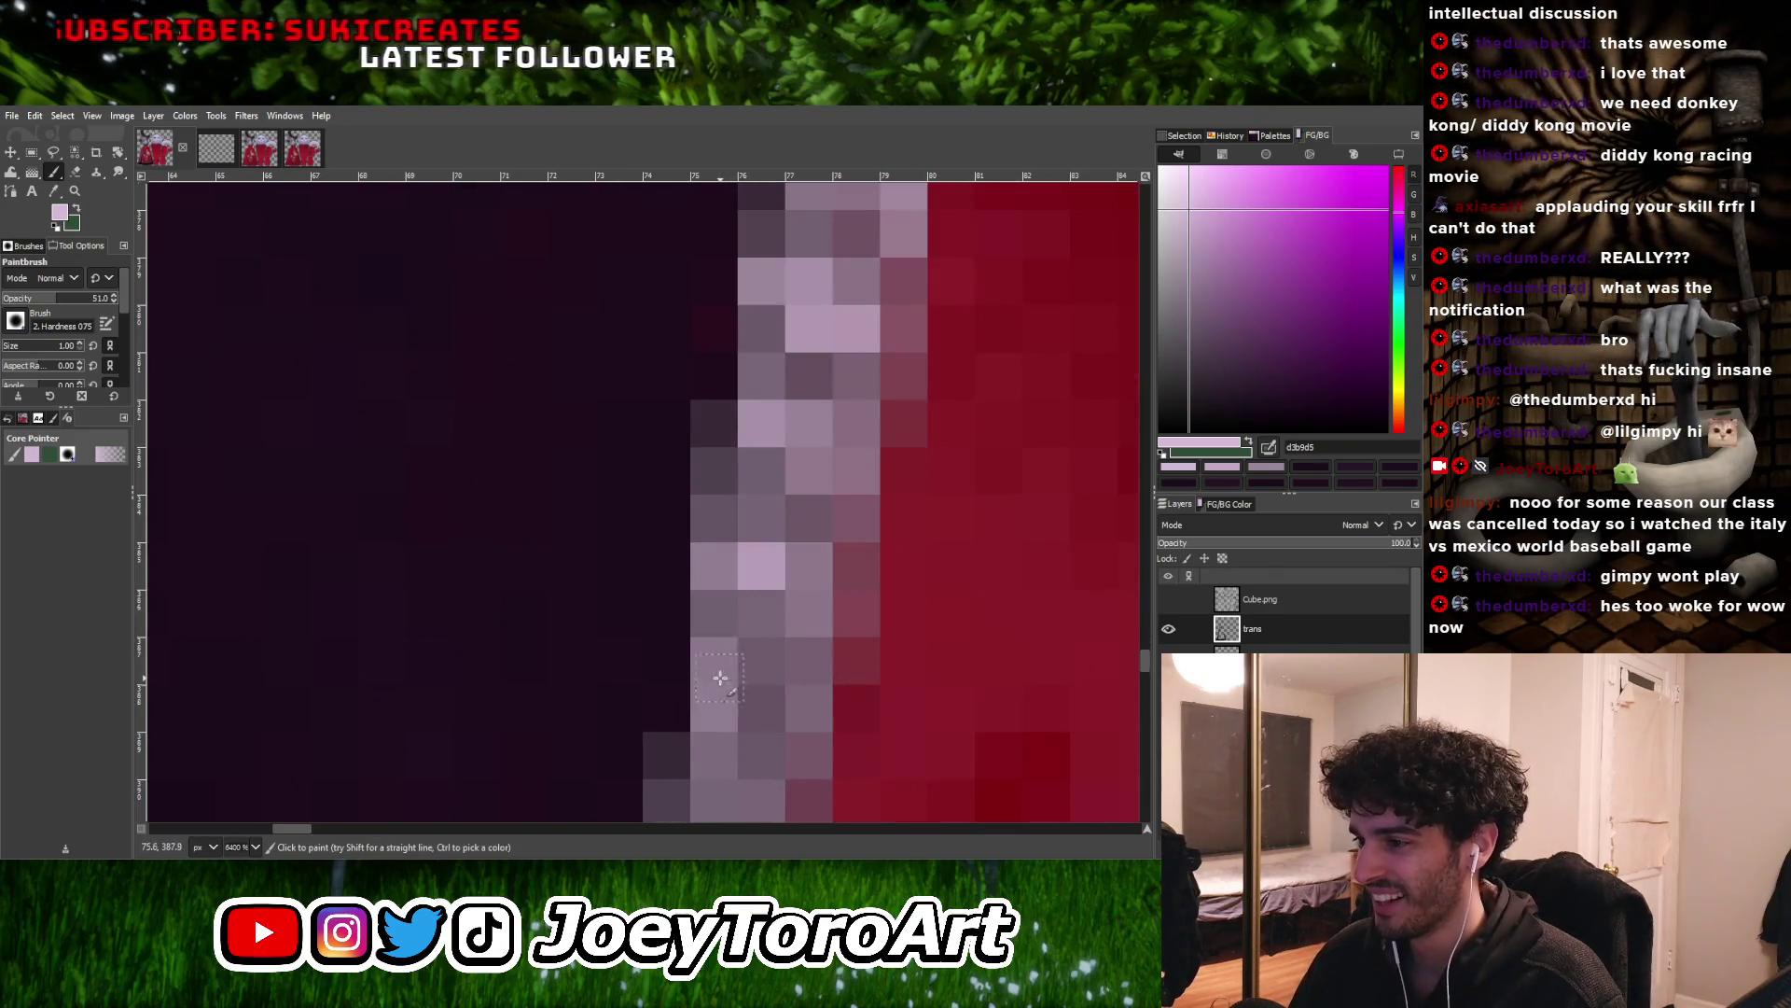
{"action": "scroll", "coordinate": [779, 682], "scroll_direction": "down", "scroll_amount": 1, "text": "ctrl"}
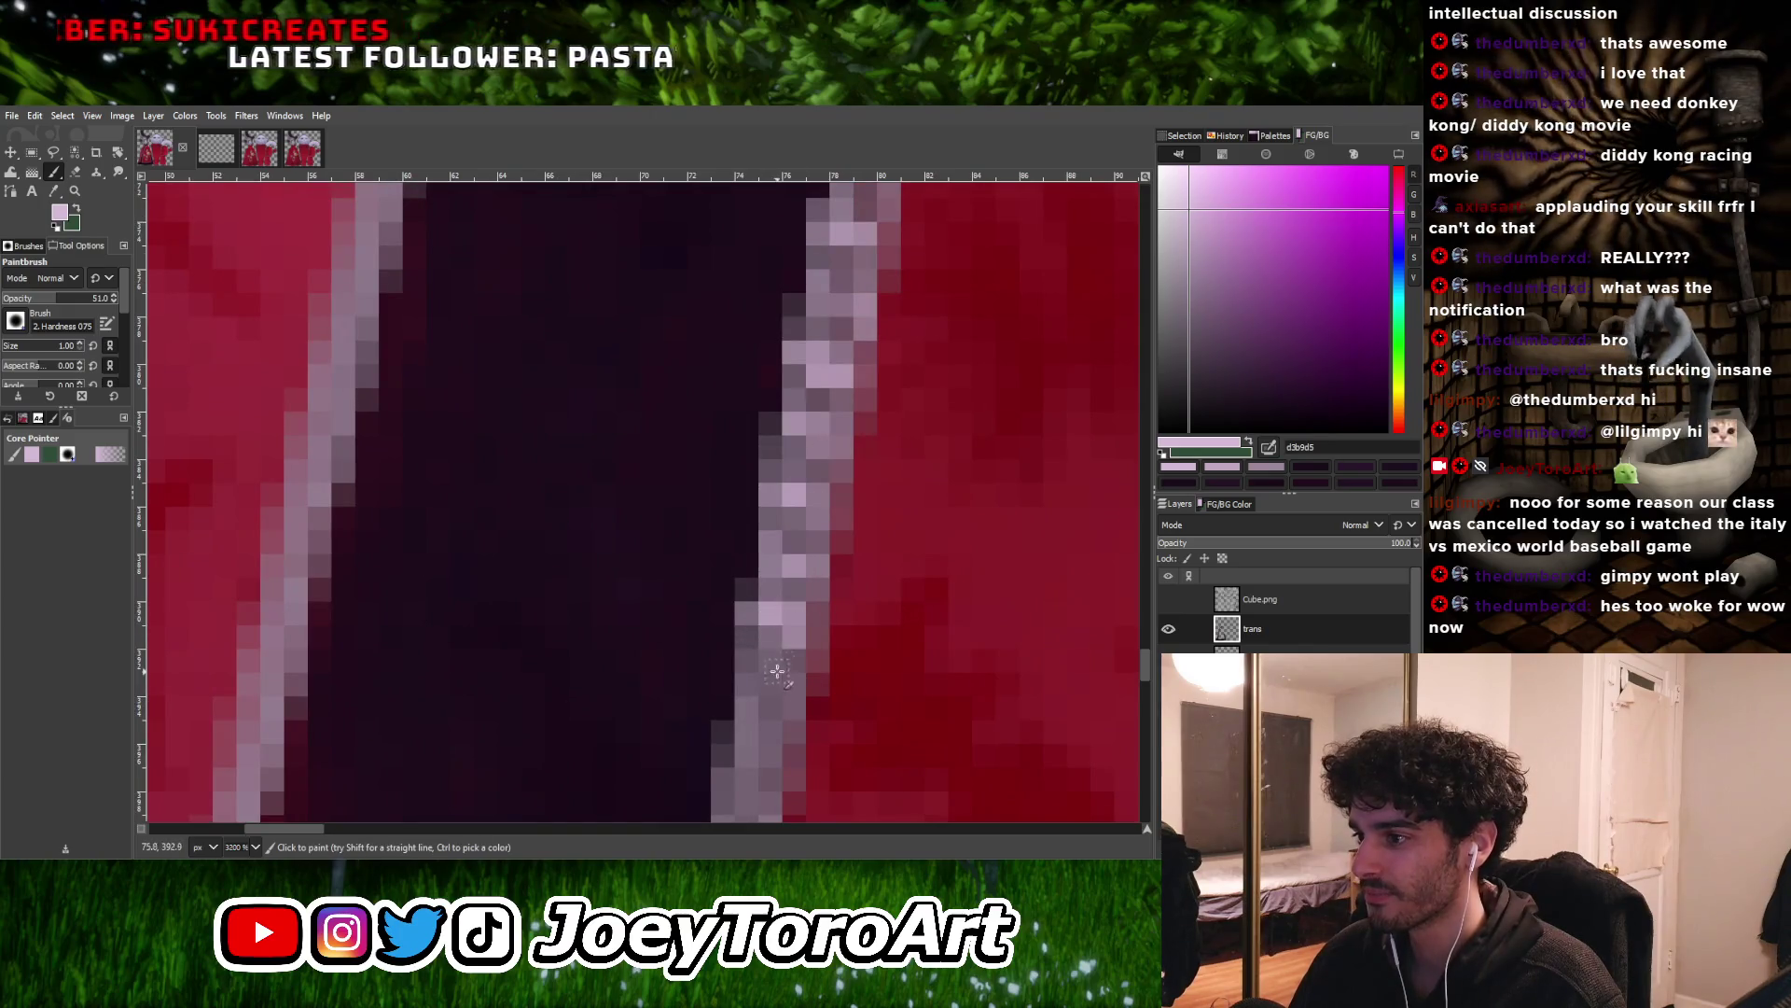
{"action": "scroll", "coordinate": [755, 669], "scroll_direction": "down", "scroll_amount": 3, "text": "ctrl"}
{"action": "scroll", "coordinate": [771, 671], "scroll_direction": "up", "scroll_amount": 3, "text": "ctrl"}
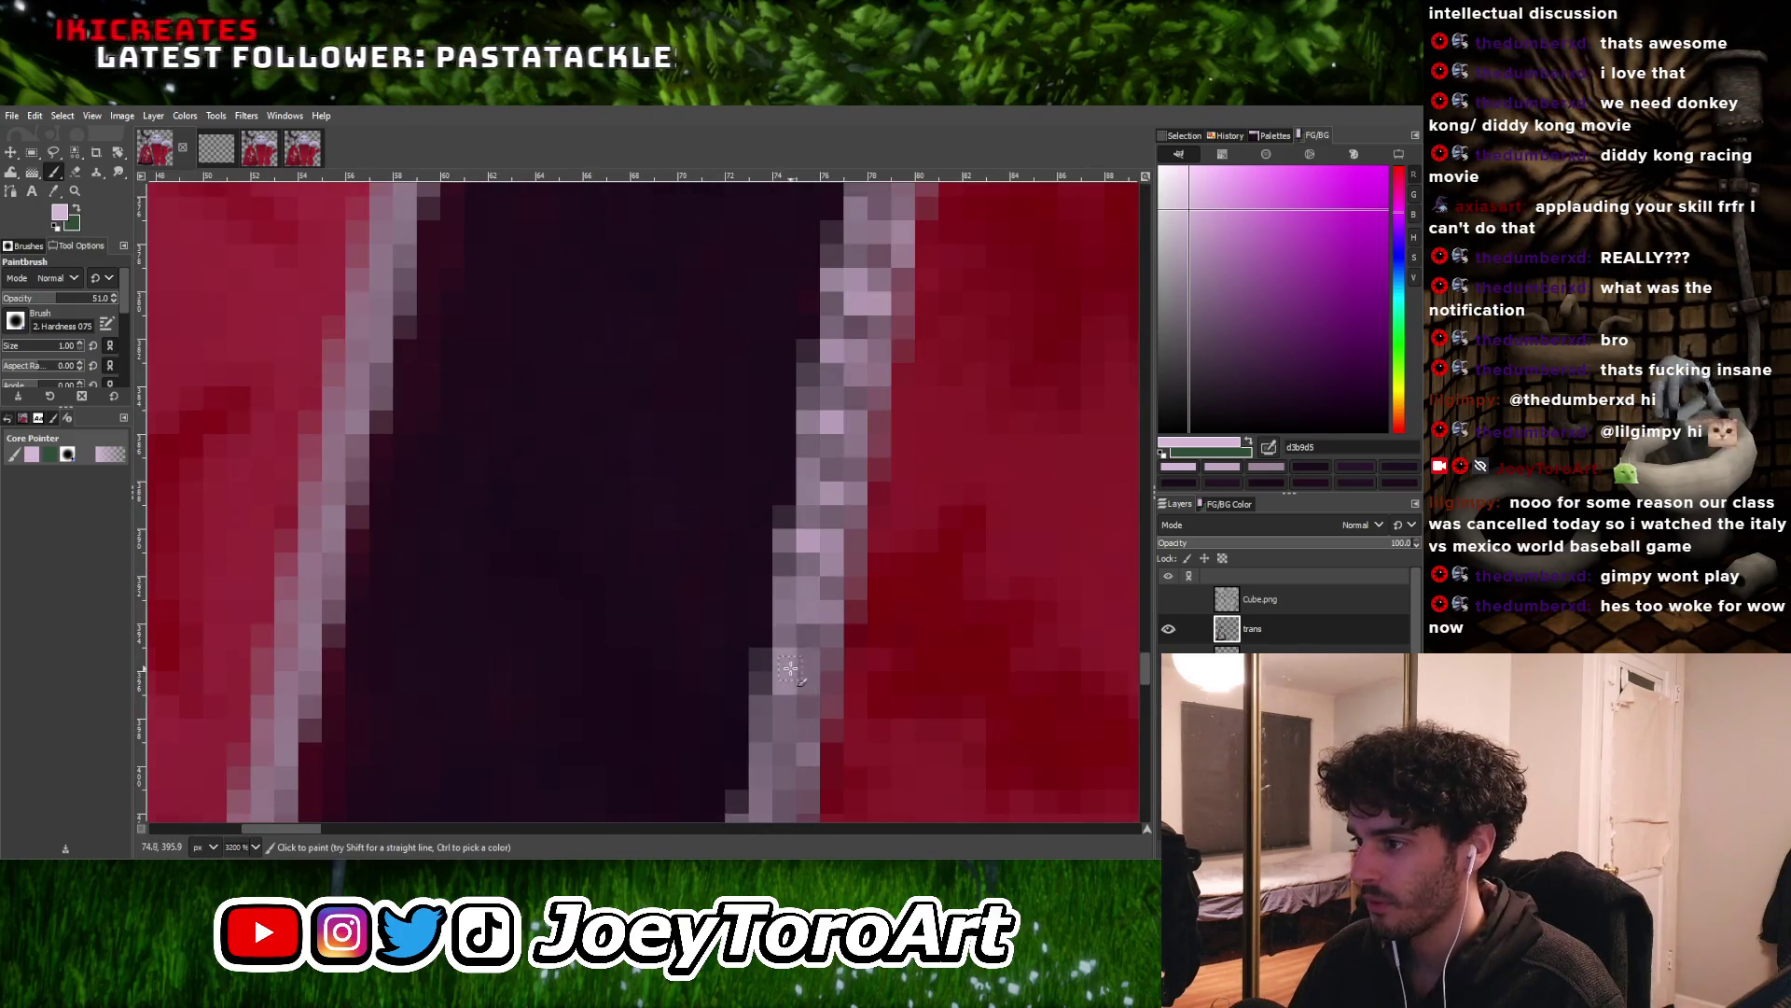
{"action": "scroll", "coordinate": [814, 669], "scroll_direction": "down", "scroll_amount": 3, "text": "ctrl"}
{"action": "scroll", "coordinate": [779, 695], "scroll_direction": "up", "scroll_amount": 2, "text": "ctrl"}
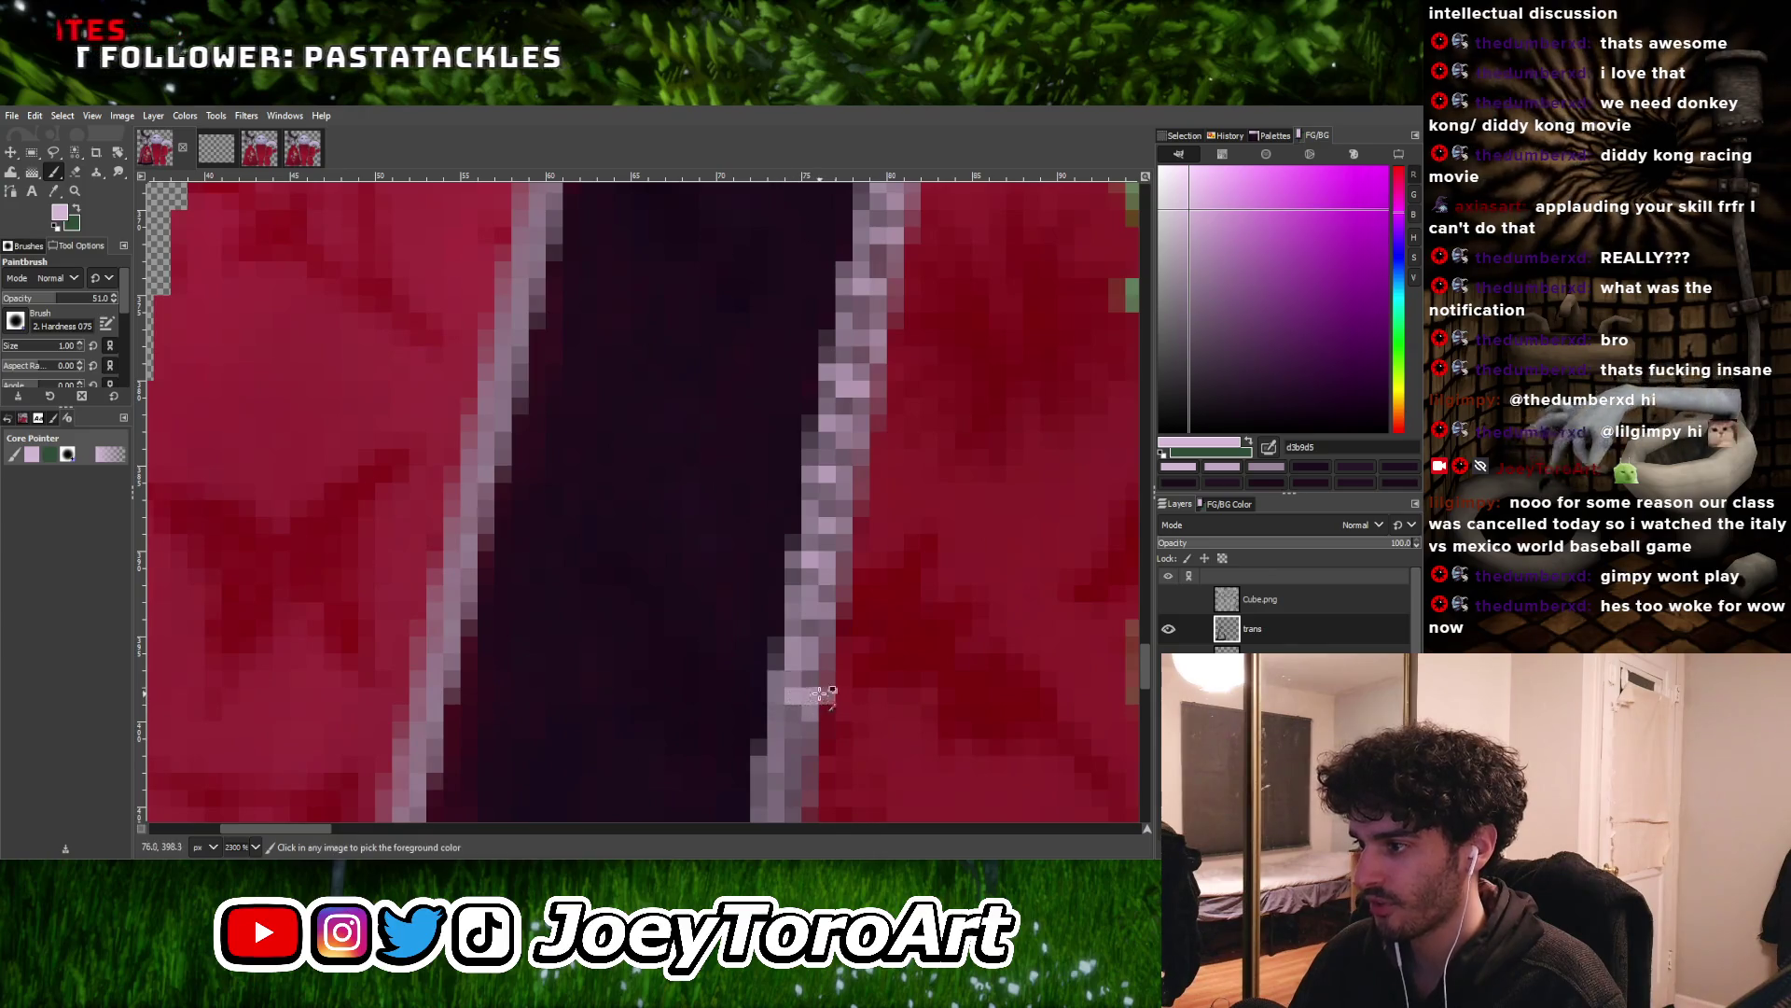
{"action": "scroll", "coordinate": [817, 695], "scroll_direction": "down", "scroll_amount": 2, "text": "ctrl"}
{"action": "scroll", "coordinate": [793, 695], "scroll_direction": "up", "scroll_amount": 2, "text": "ctrl"}
{"action": "scroll", "coordinate": [812, 648], "scroll_direction": "down", "scroll_amount": 2, "text": "ctrl"}
{"action": "scroll", "coordinate": [793, 650], "scroll_direction": "up", "scroll_amount": 3, "text": "ctrl"}
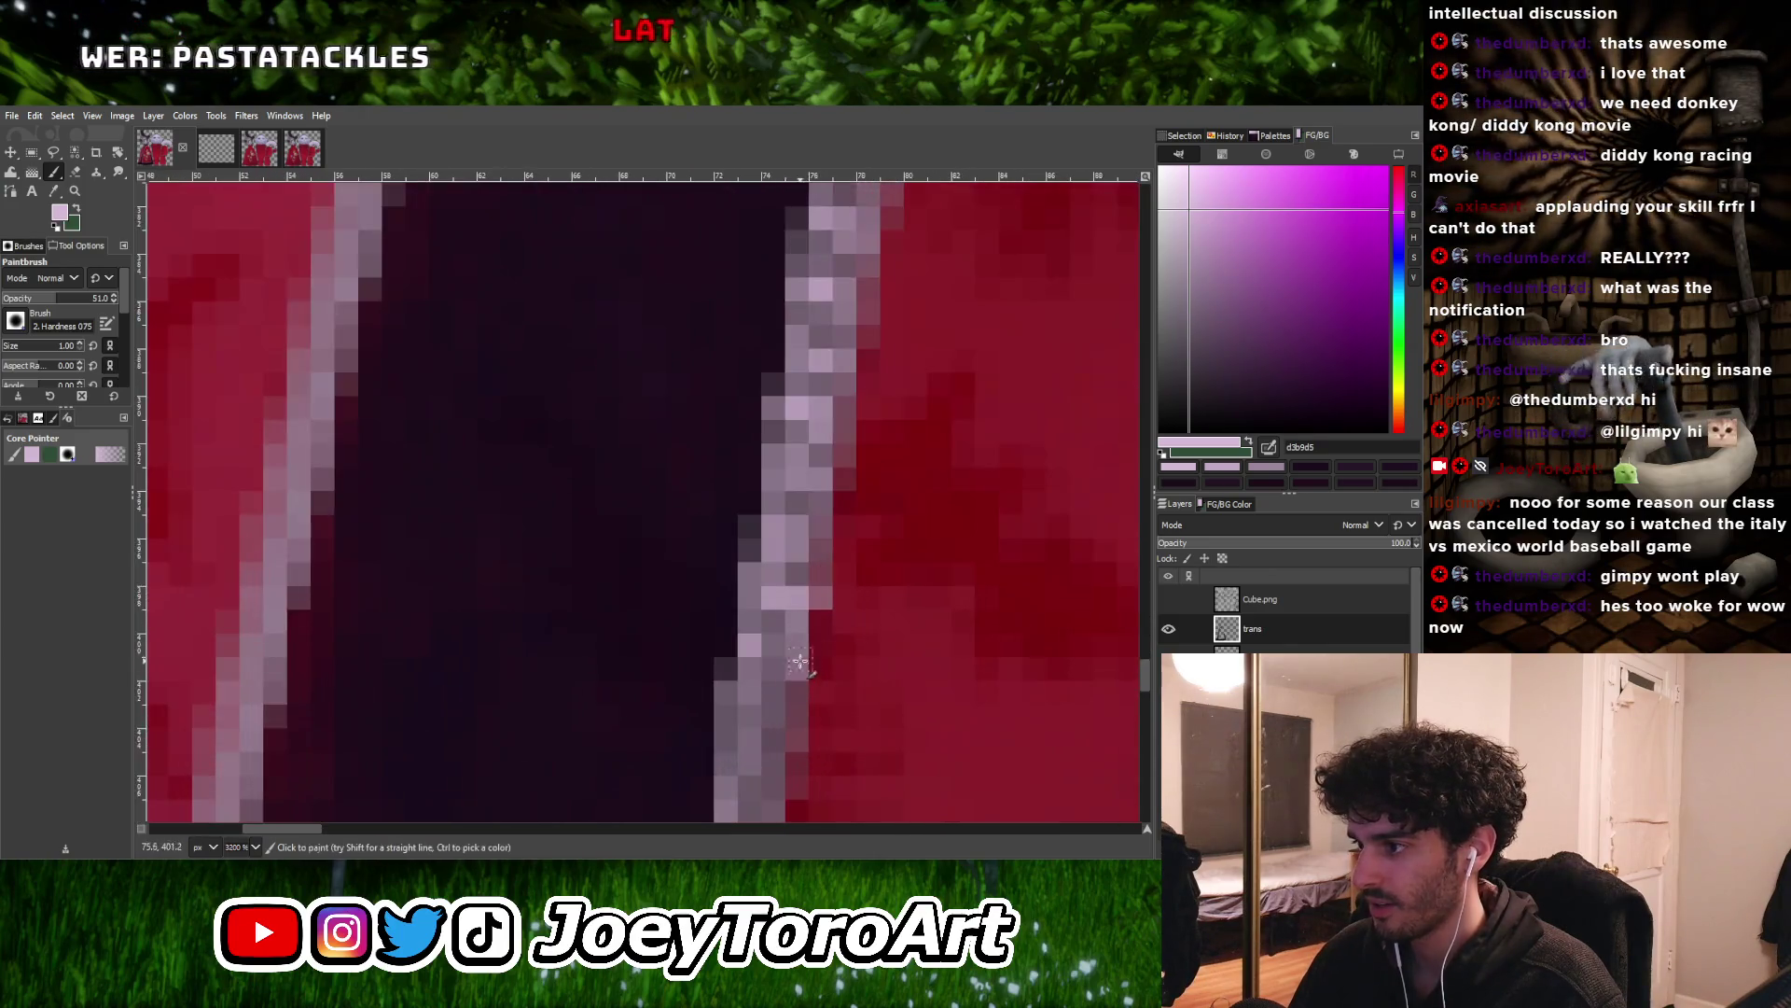
{"action": "scroll", "coordinate": [757, 706], "scroll_direction": "down", "scroll_amount": 3, "text": "ctrl"}
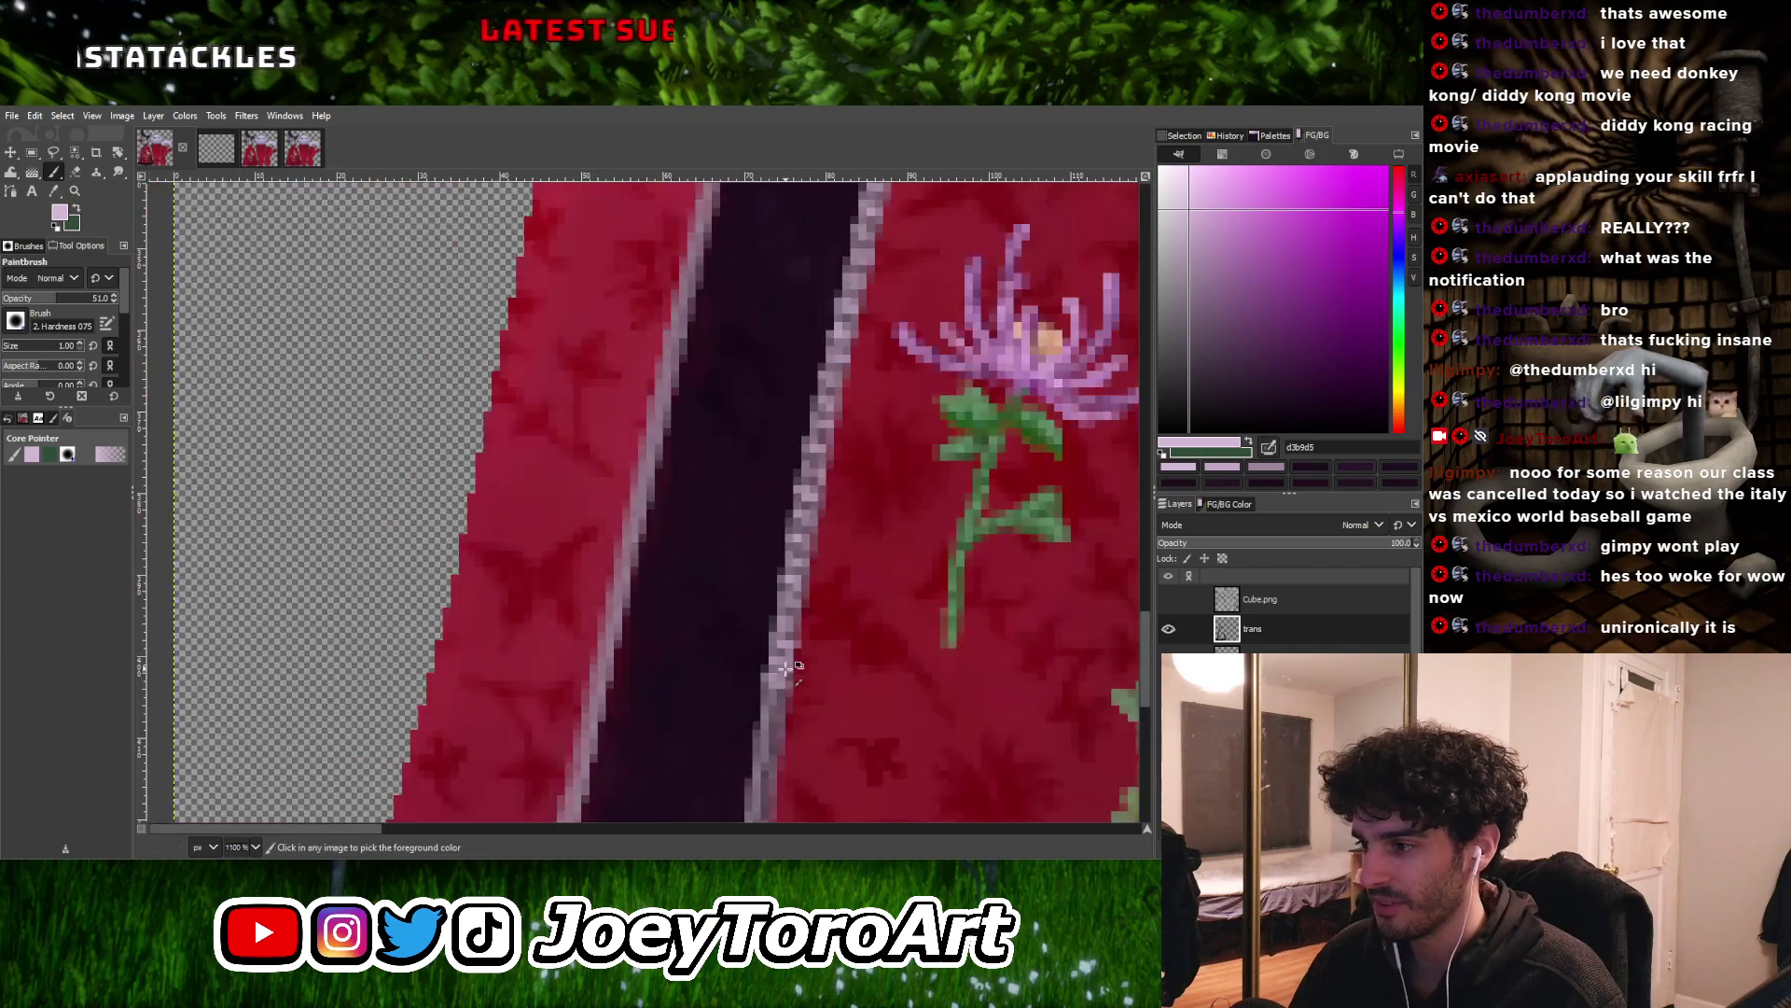
{"action": "scroll", "coordinate": [762, 694], "scroll_direction": "up", "scroll_amount": 3, "text": "ctrl"}
{"action": "scroll", "coordinate": [785, 687], "scroll_direction": "down", "scroll_amount": 3, "text": "ctrl"}
{"action": "scroll", "coordinate": [770, 692], "scroll_direction": "up", "scroll_amount": 3, "text": "ctrl"}
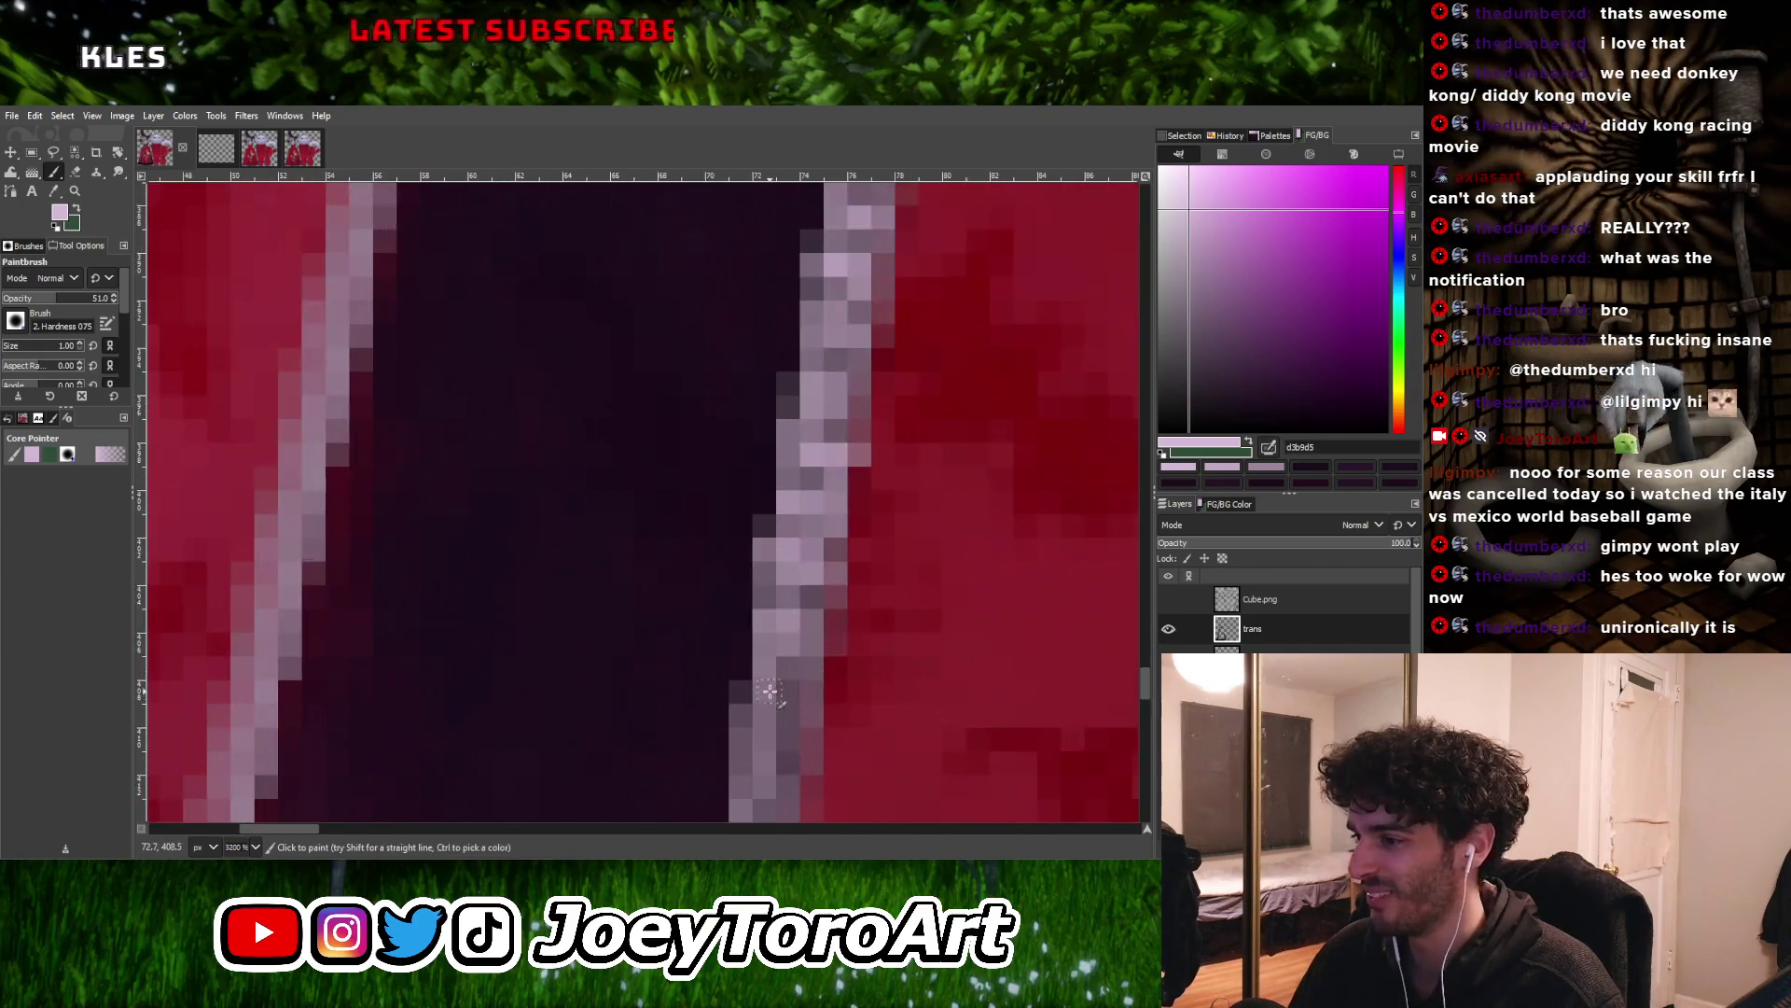
{"action": "scroll", "coordinate": [791, 695], "scroll_direction": "down", "scroll_amount": 5, "text": "ctrl"}
{"action": "scroll", "coordinate": [791, 611], "scroll_direction": "up", "scroll_amount": 4, "text": "ctrl"}
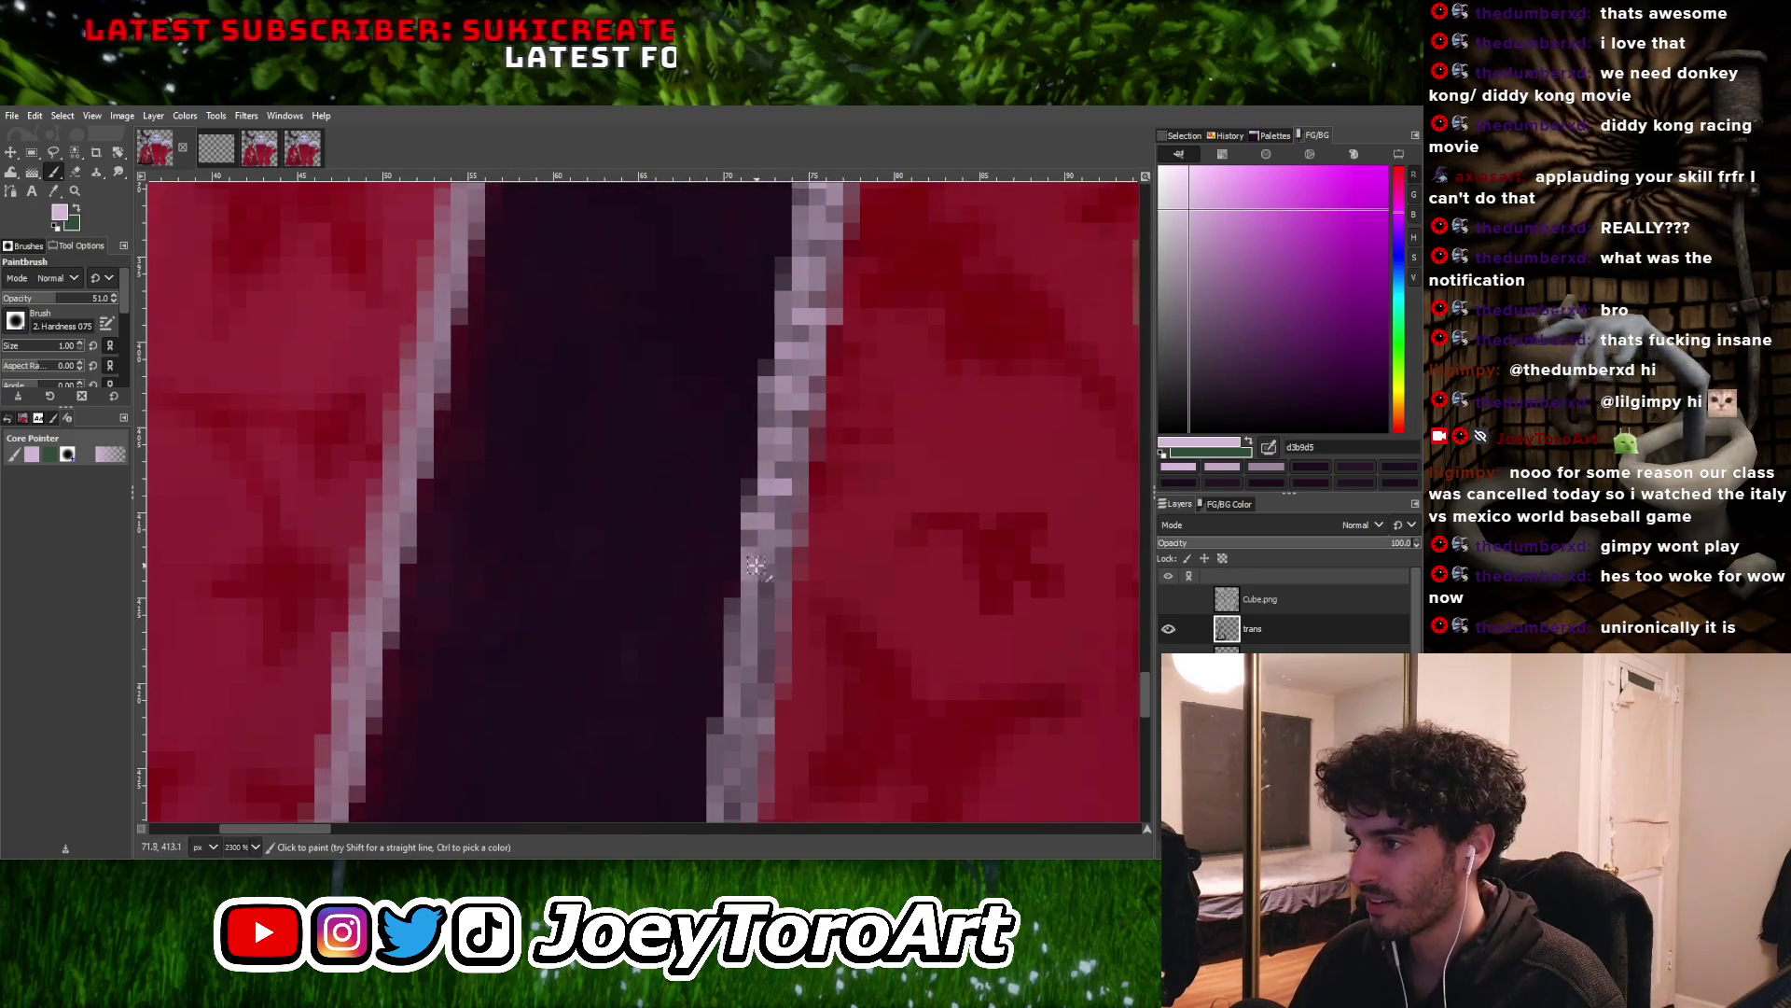
Extend the trim unbroken down the dark stripe's right edge to where it turns along the lower edge
{"action": "left_click", "coordinate": [737, 611]}
{"action": "left_click", "coordinate": [735, 676]}
{"action": "left_click", "coordinate": [758, 727]}
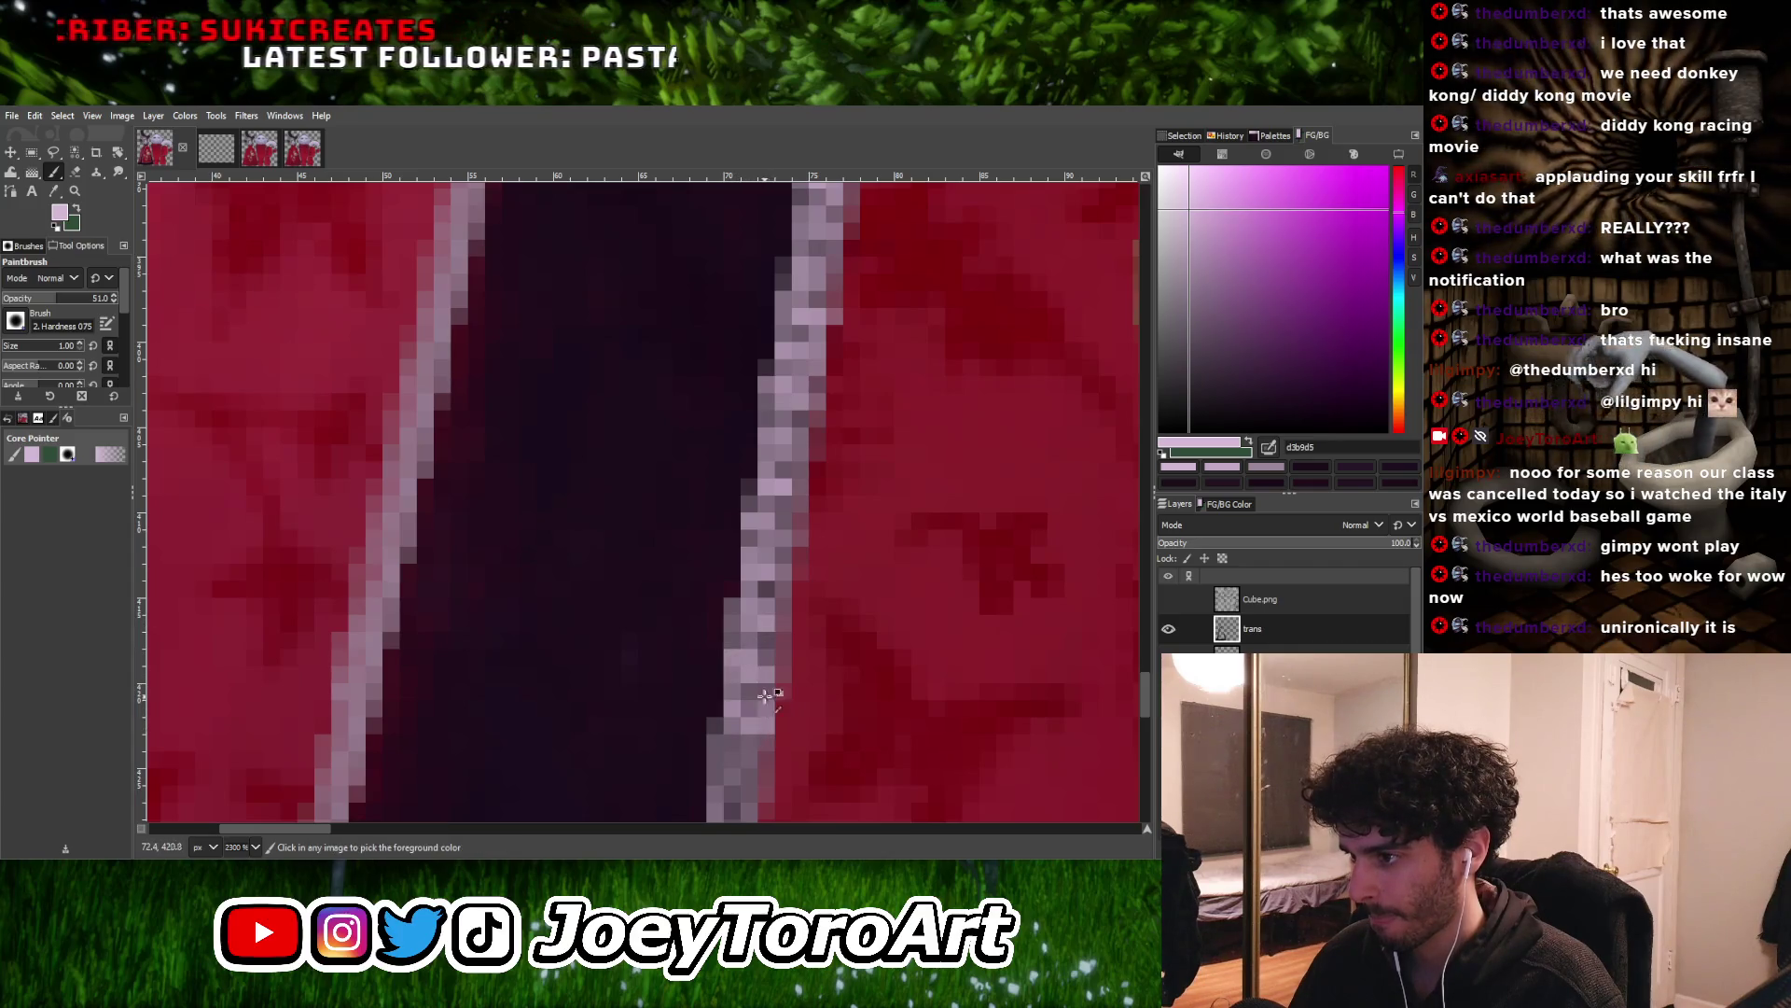
{"action": "scroll", "coordinate": [765, 704], "scroll_direction": "down", "scroll_amount": 3}
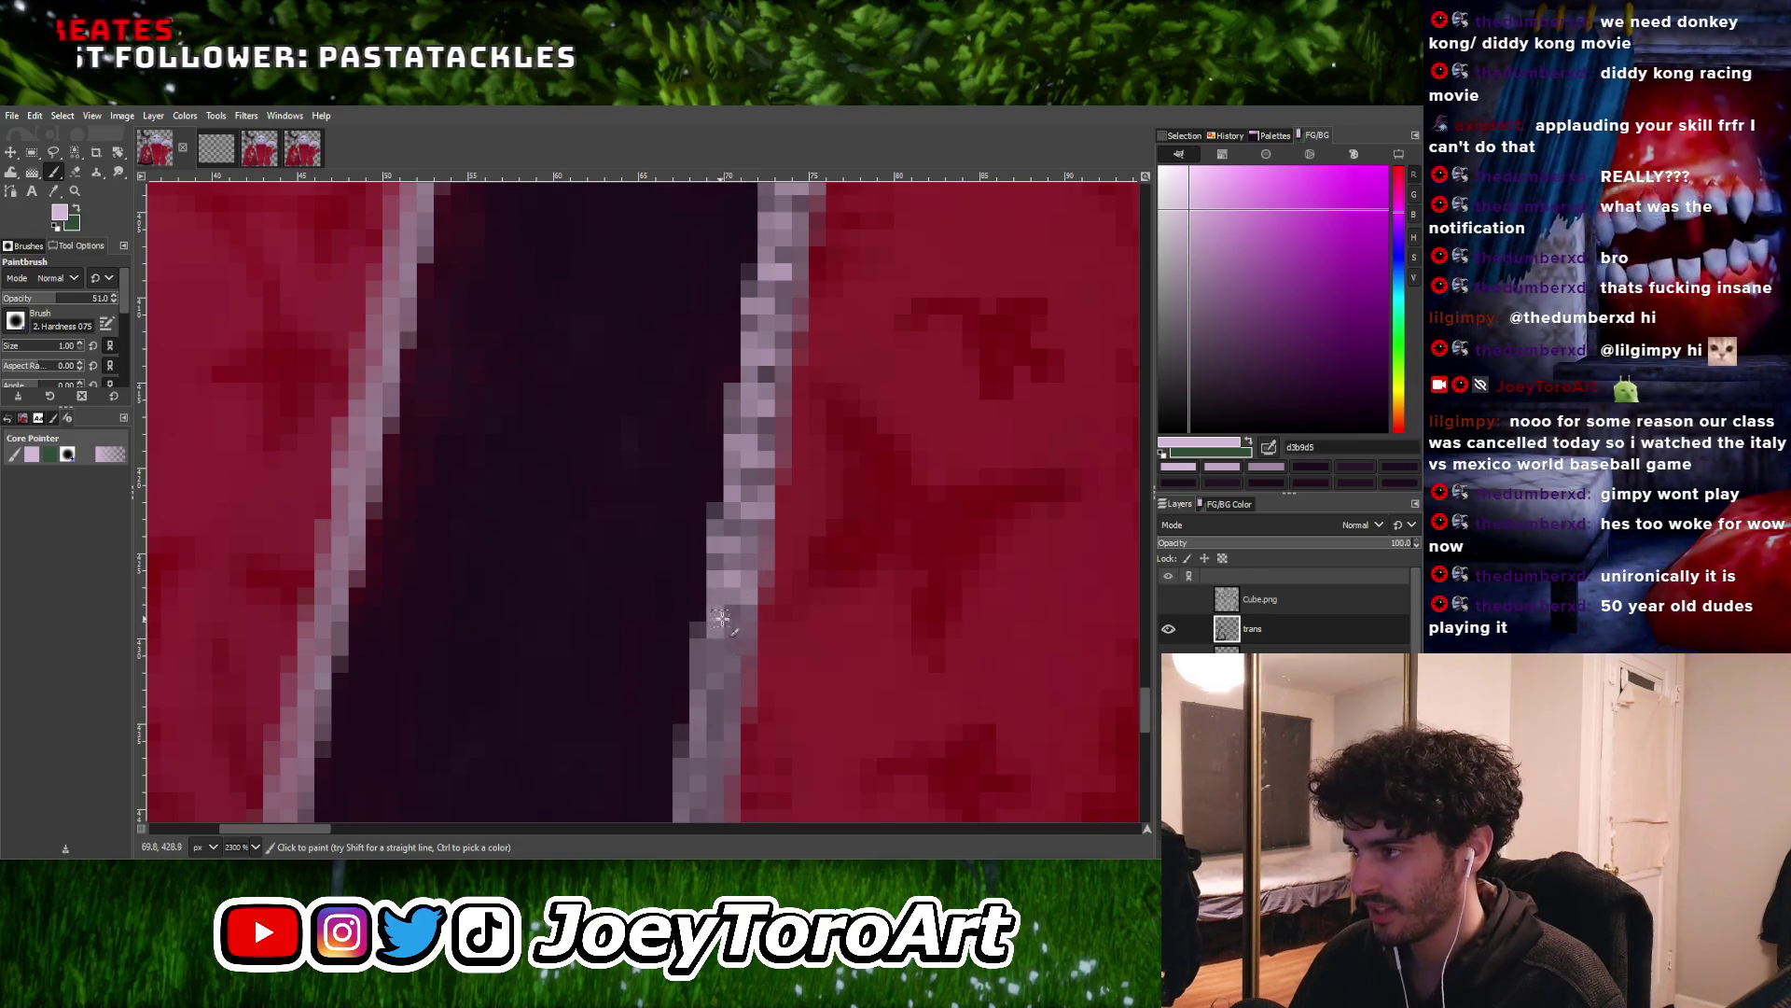
{"action": "scroll", "coordinate": [730, 664], "scroll_direction": "down", "scroll_amount": 4, "text": "ctrl"}
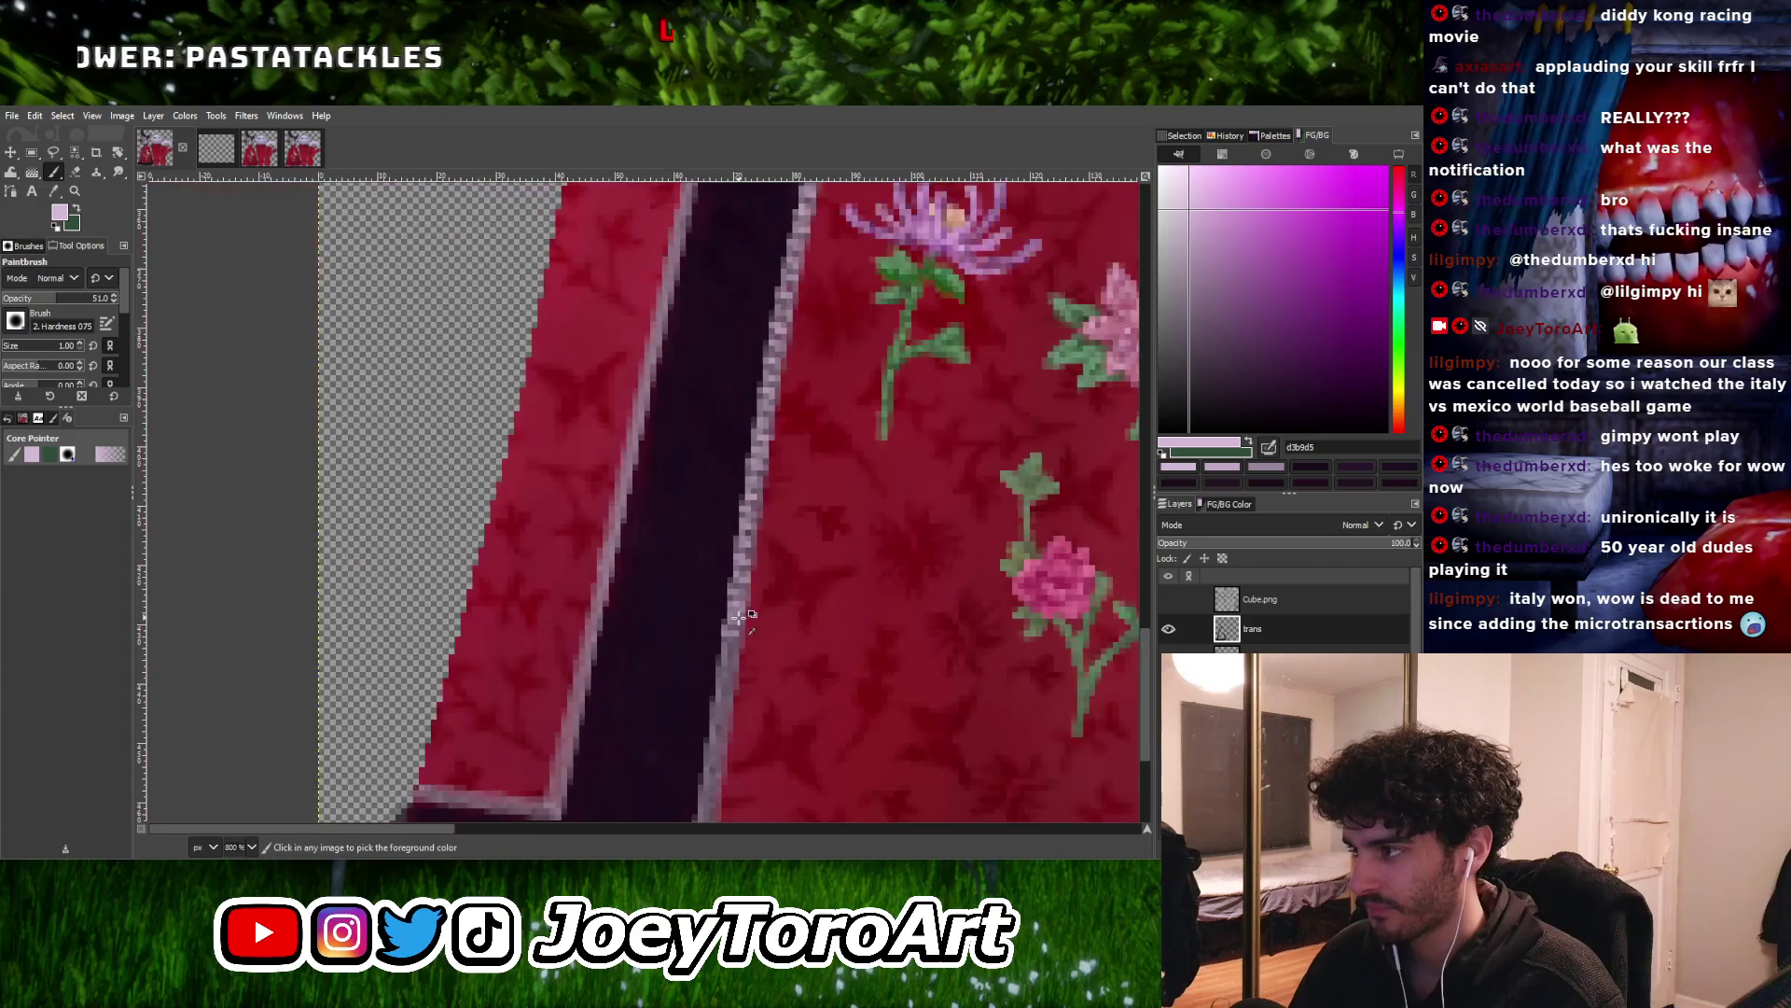
{"action": "scroll", "coordinate": [726, 650], "scroll_direction": "up", "scroll_amount": 3, "text": "ctrl"}
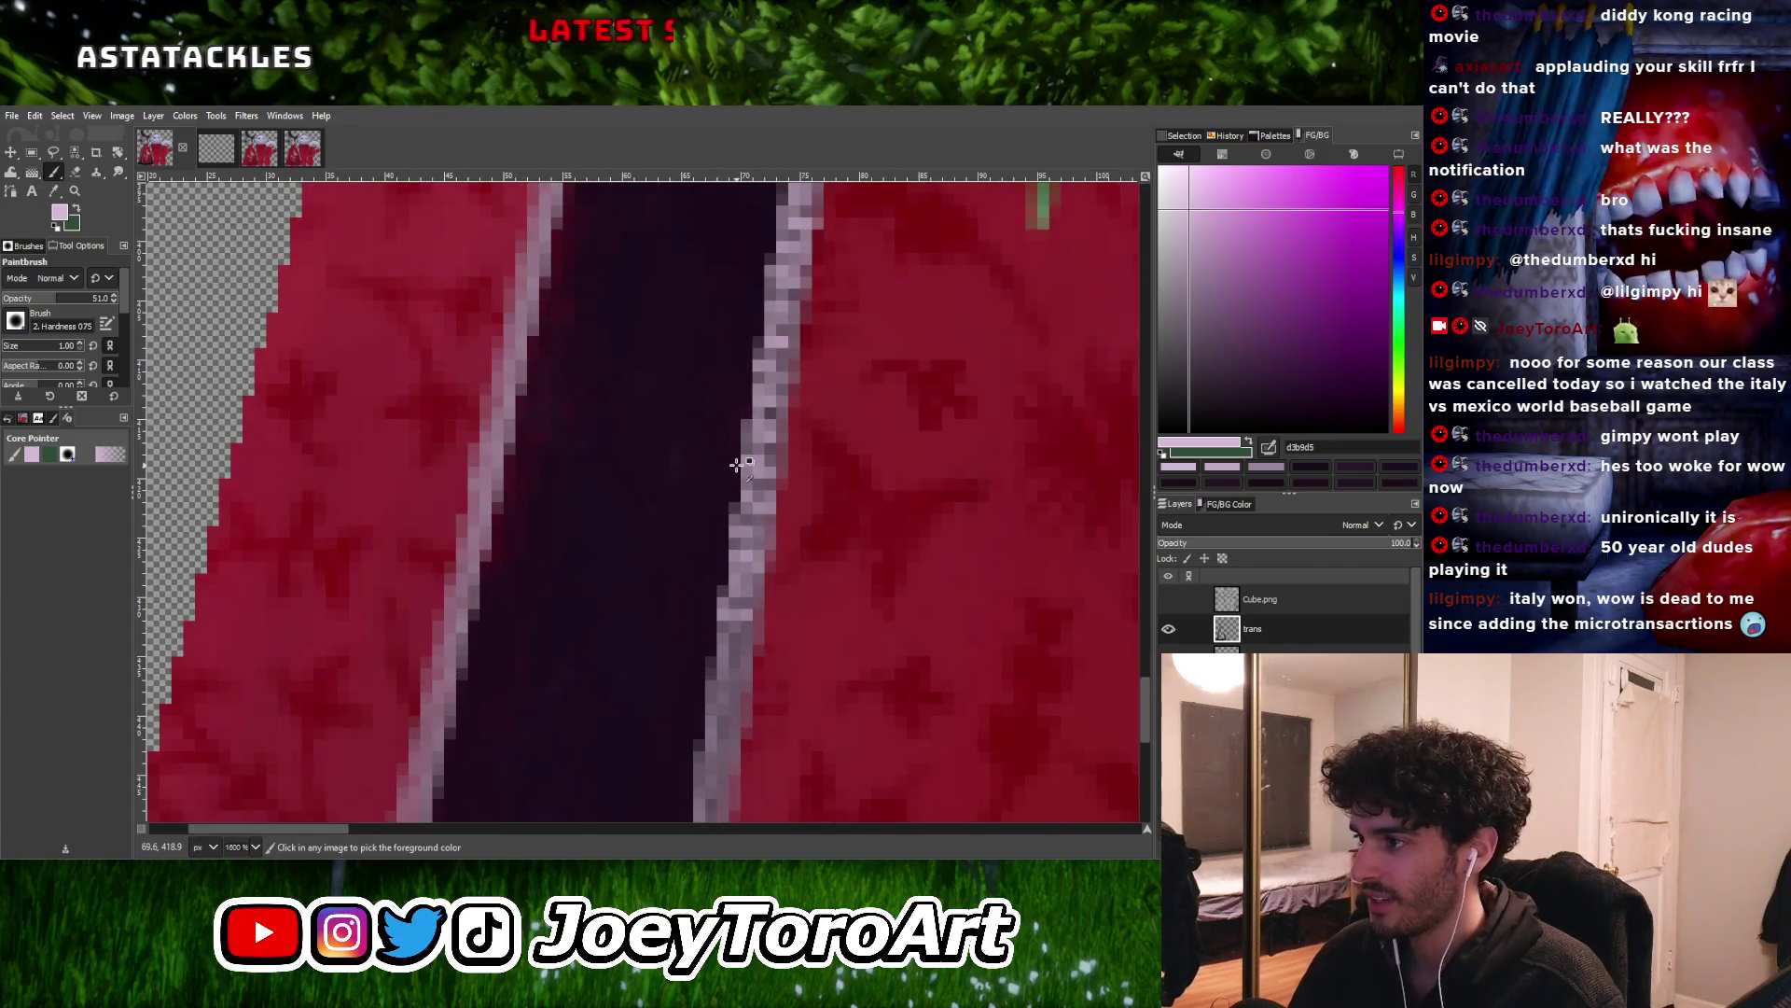
{"action": "scroll", "coordinate": [735, 650], "scroll_direction": "up", "scroll_amount": 3, "text": "ctrl"}
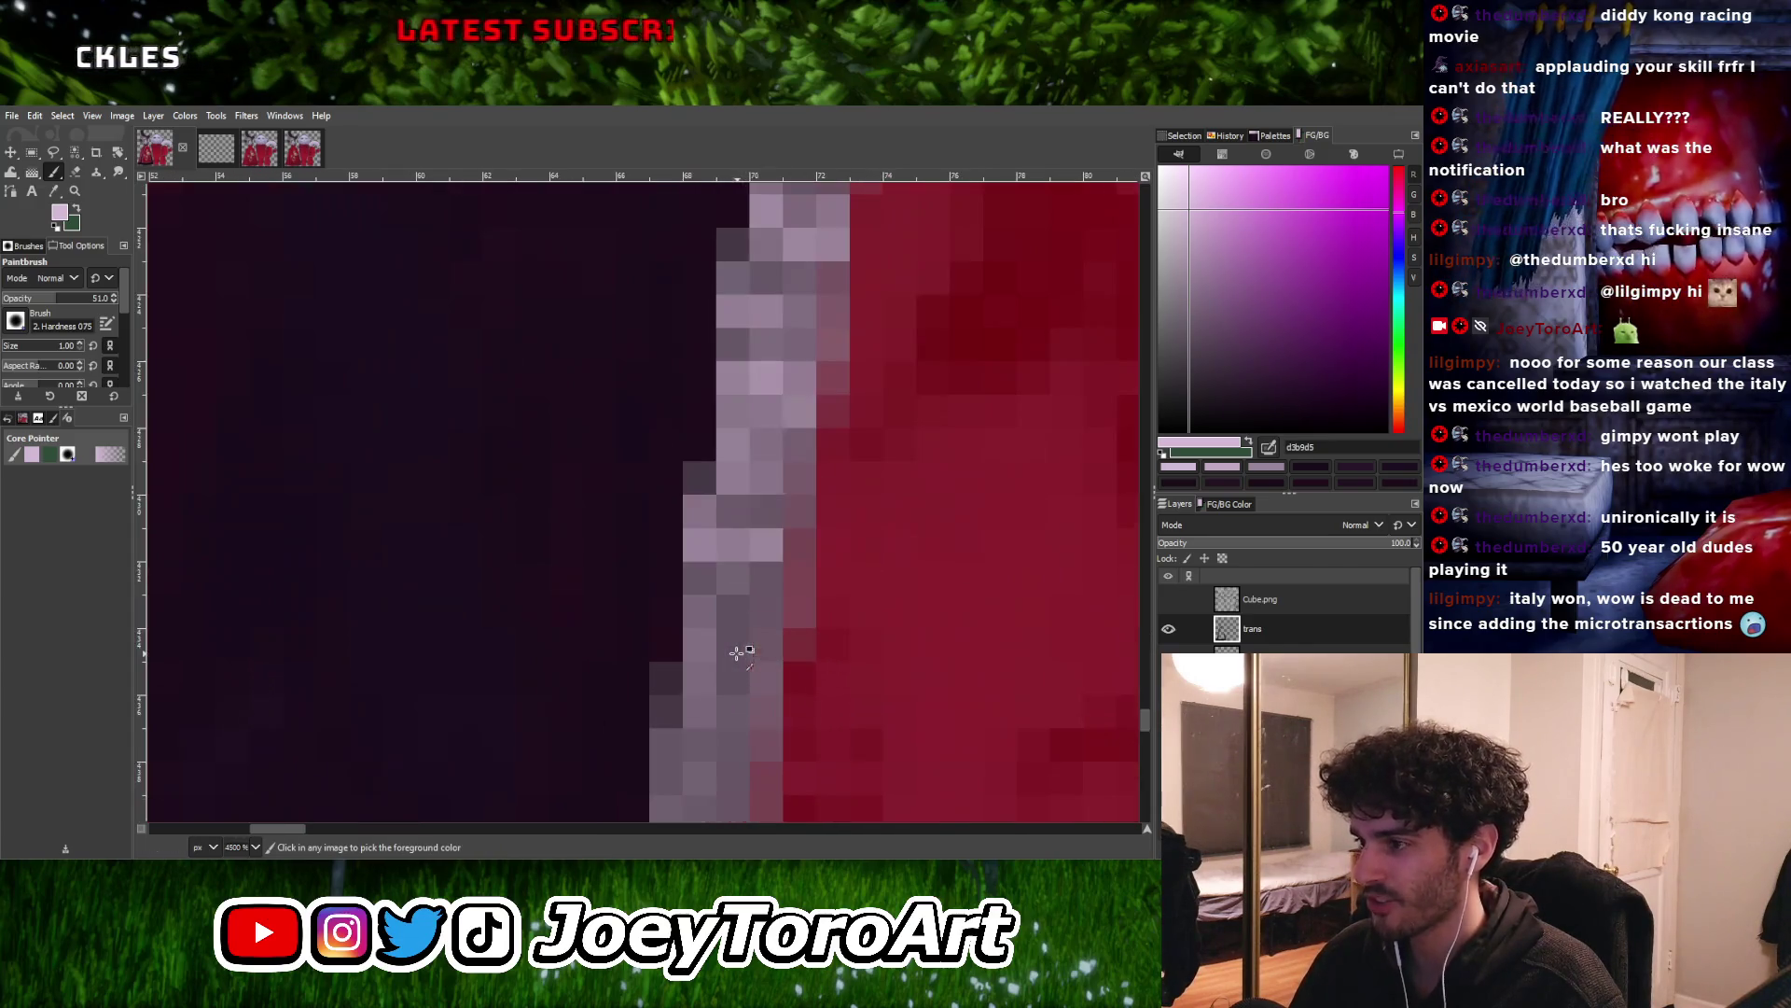
{"action": "scroll", "coordinate": [744, 641], "scroll_direction": "down", "scroll_amount": 4, "text": "ctrl"}
{"action": "scroll", "coordinate": [716, 617], "scroll_direction": "up", "scroll_amount": 3, "text": "ctrl"}
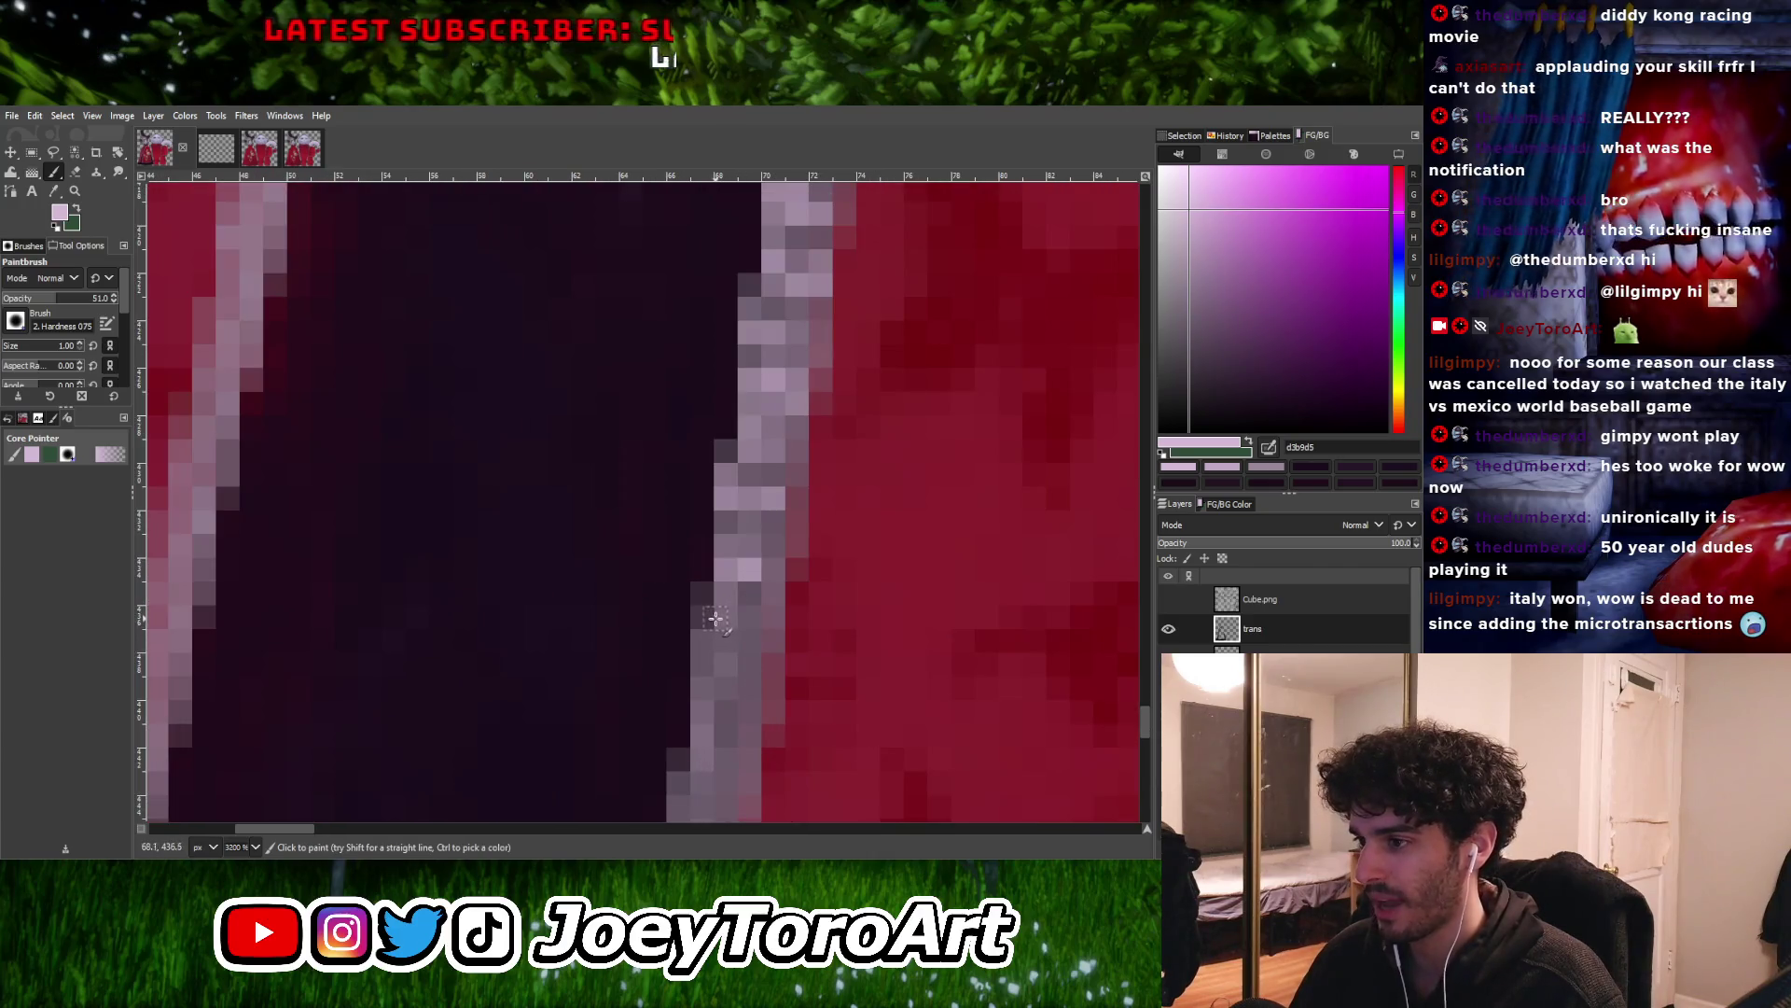
{"action": "scroll", "coordinate": [736, 634], "scroll_direction": "down", "scroll_amount": 2, "text": "ctrl"}
{"action": "scroll", "coordinate": [714, 667], "scroll_direction": "up", "scroll_amount": 3, "text": "ctrl"}
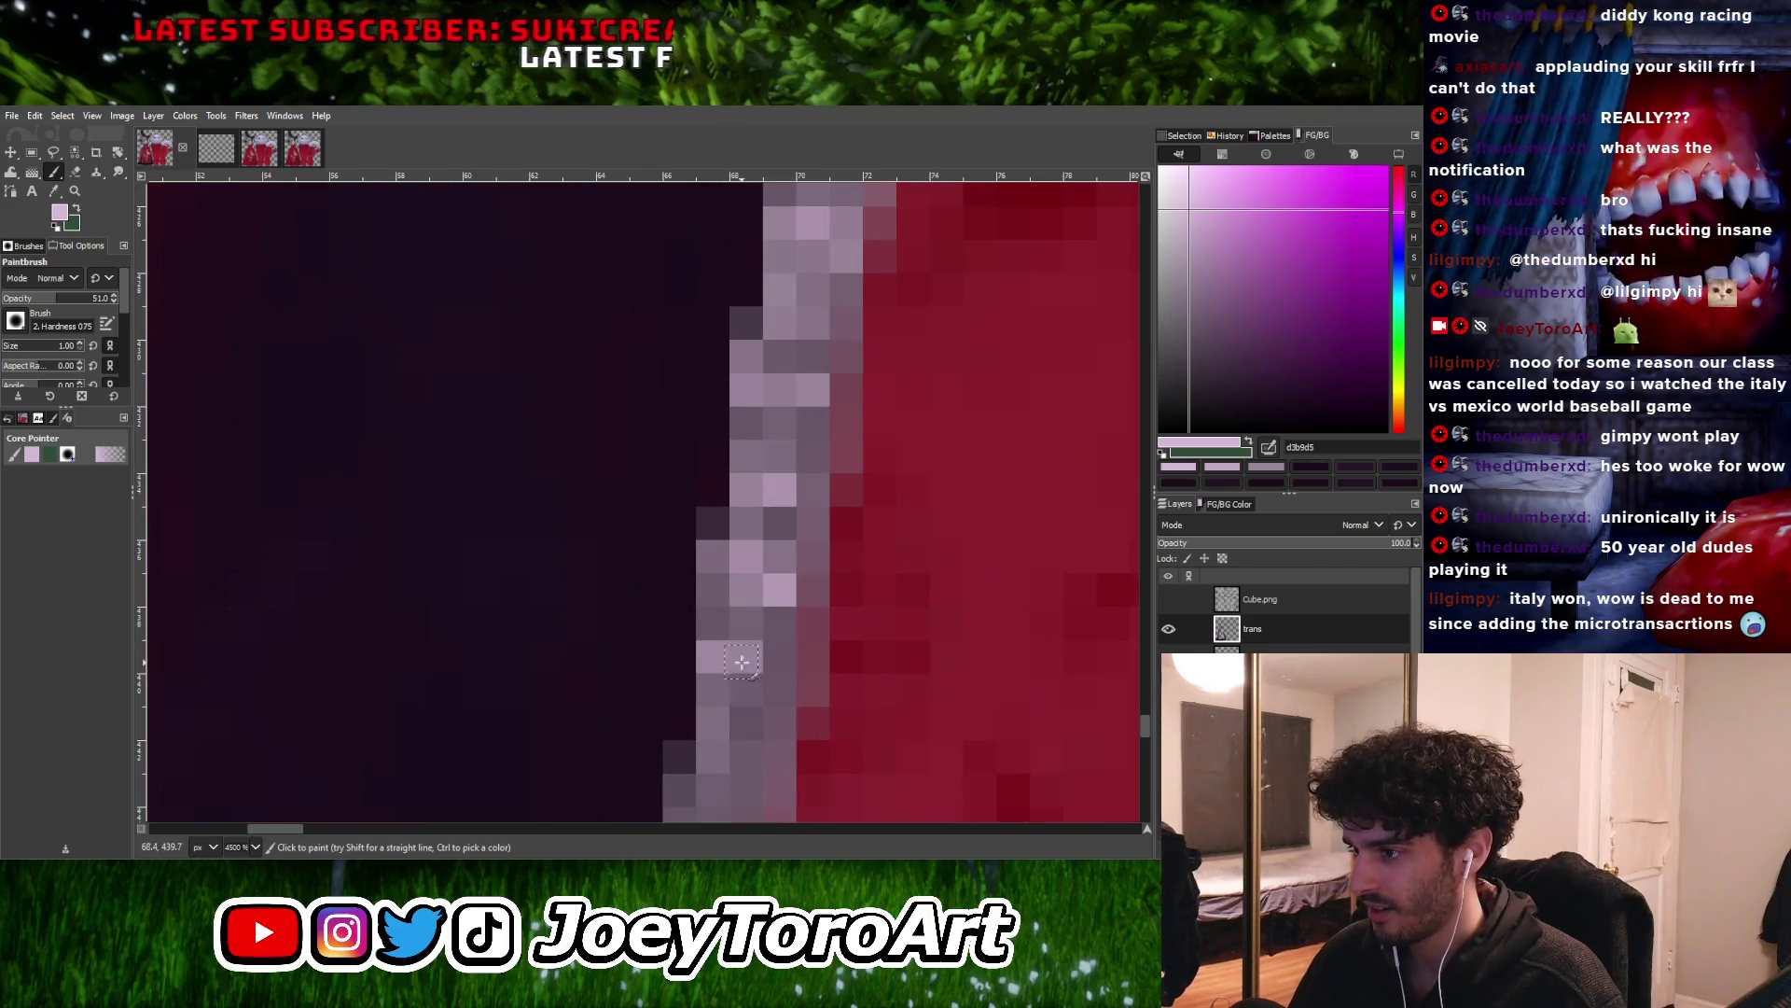
{"action": "scroll", "coordinate": [742, 661], "scroll_direction": "down", "scroll_amount": 2, "text": "ctrl"}
{"action": "scroll", "coordinate": [742, 639], "scroll_direction": "up", "scroll_amount": 2, "text": "ctrl"}
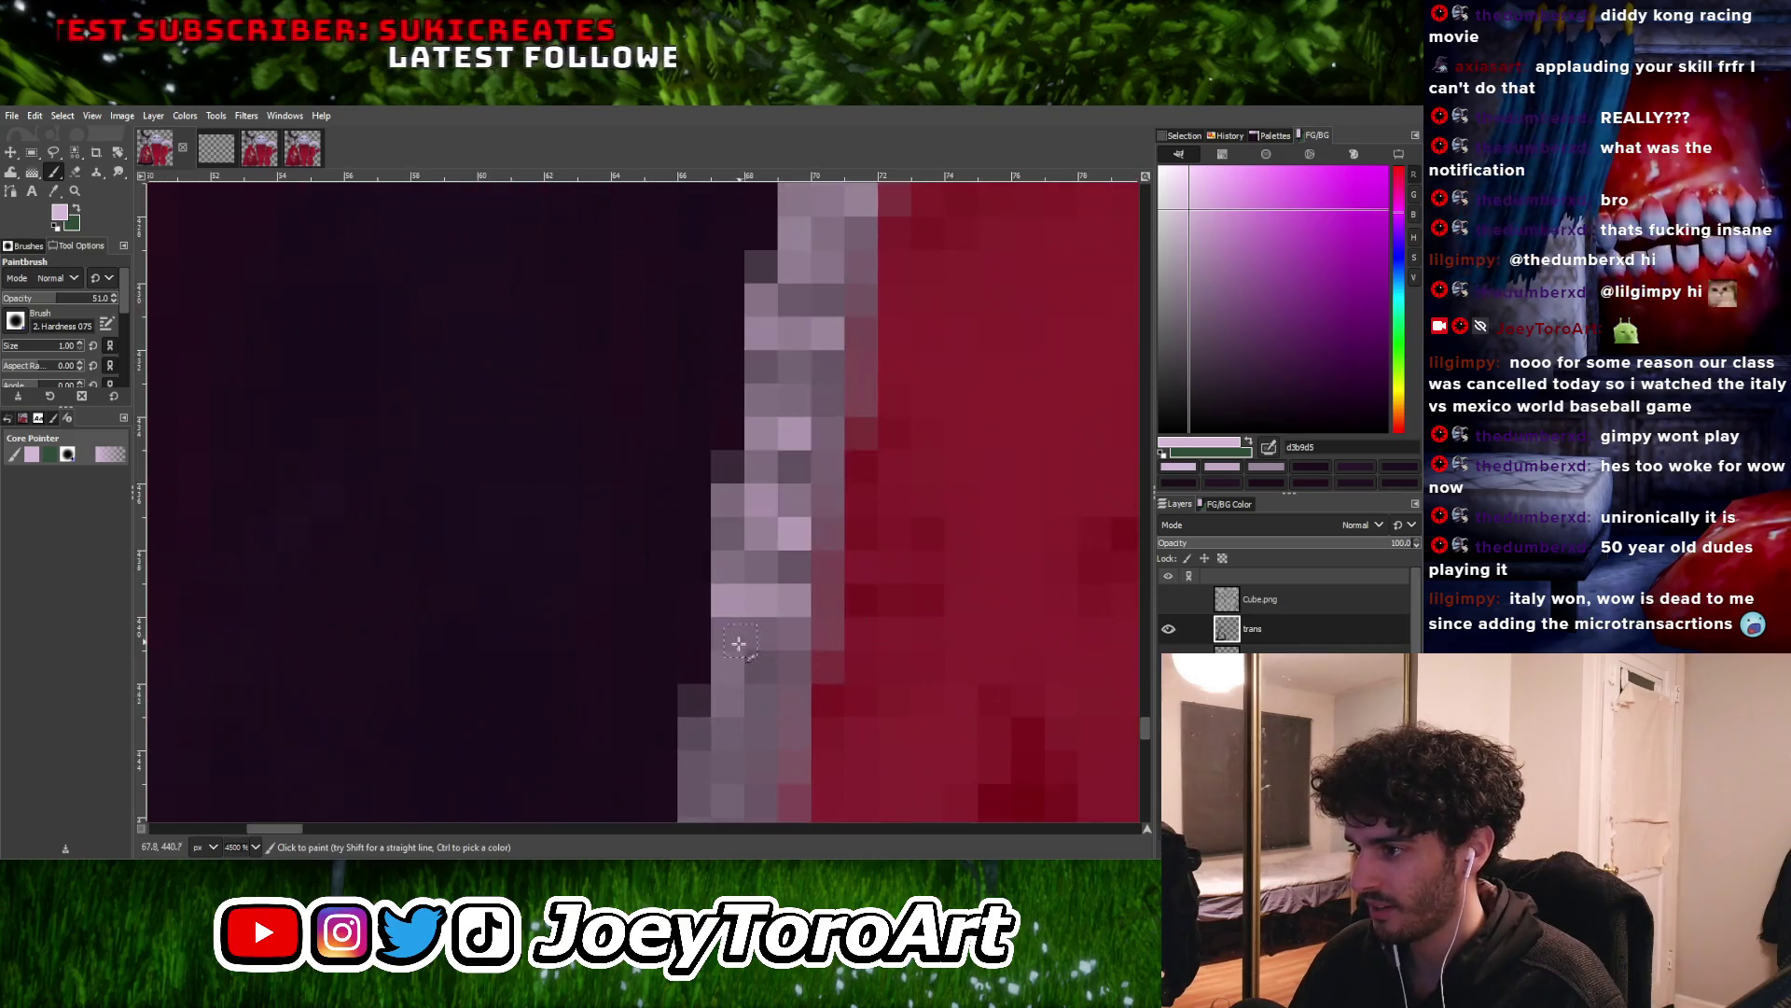
{"action": "scroll", "coordinate": [755, 665], "scroll_direction": "down", "scroll_amount": 1, "text": "ctrl"}
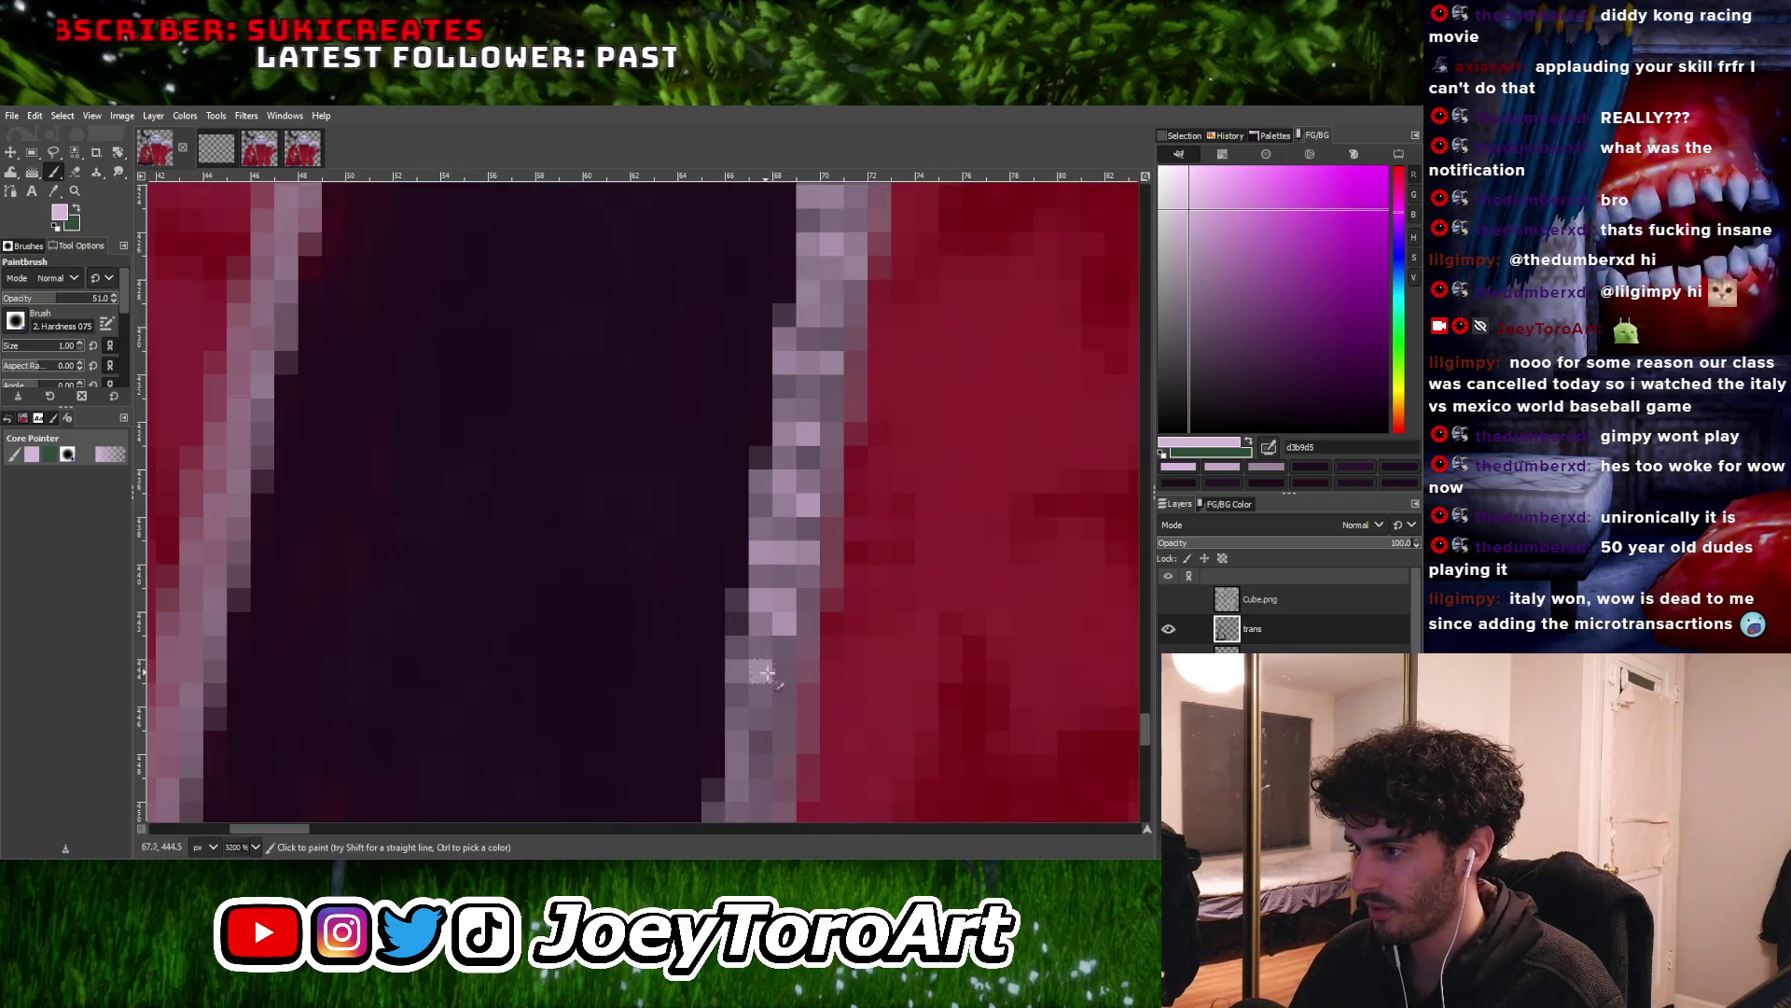
{"action": "scroll", "coordinate": [758, 670], "scroll_direction": "down", "scroll_amount": 2, "text": "ctrl"}
{"action": "scroll", "coordinate": [765, 672], "scroll_direction": "up", "scroll_amount": 3, "text": "ctrl"}
{"action": "scroll", "coordinate": [785, 681], "scroll_direction": "down", "scroll_amount": 4, "text": "ctrl"}
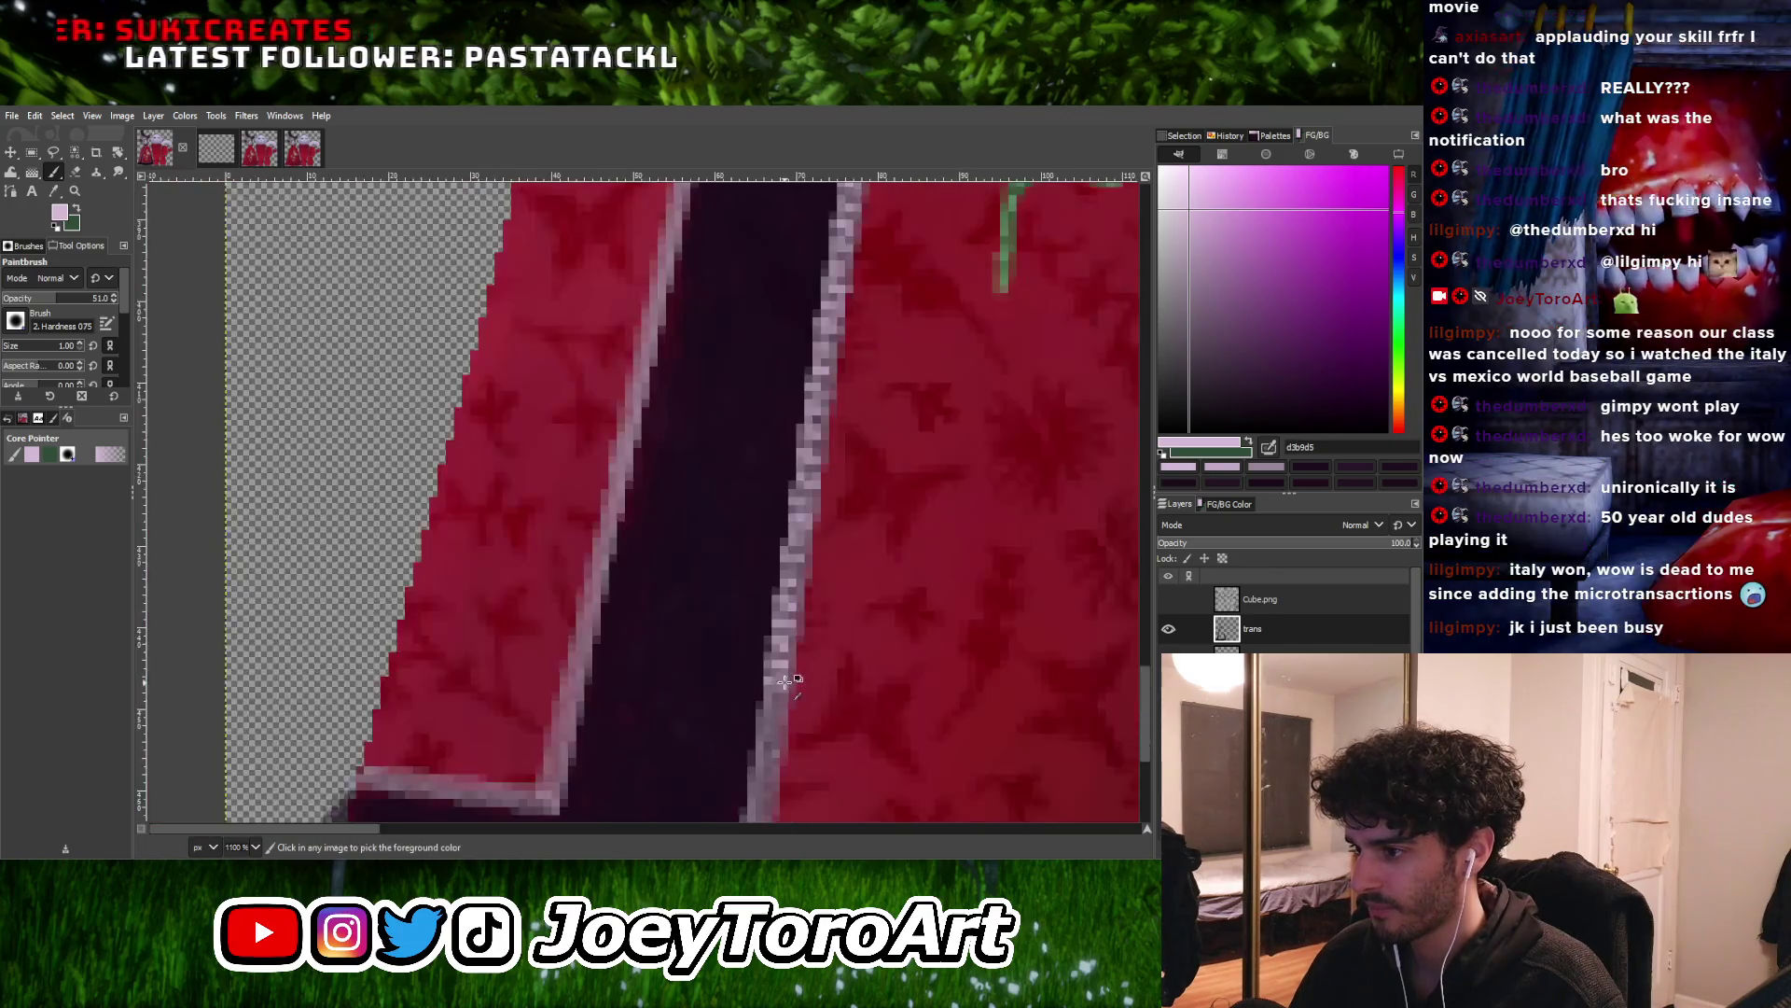
{"action": "scroll", "coordinate": [785, 681], "scroll_direction": "up", "scroll_amount": 3, "text": "ctrl"}
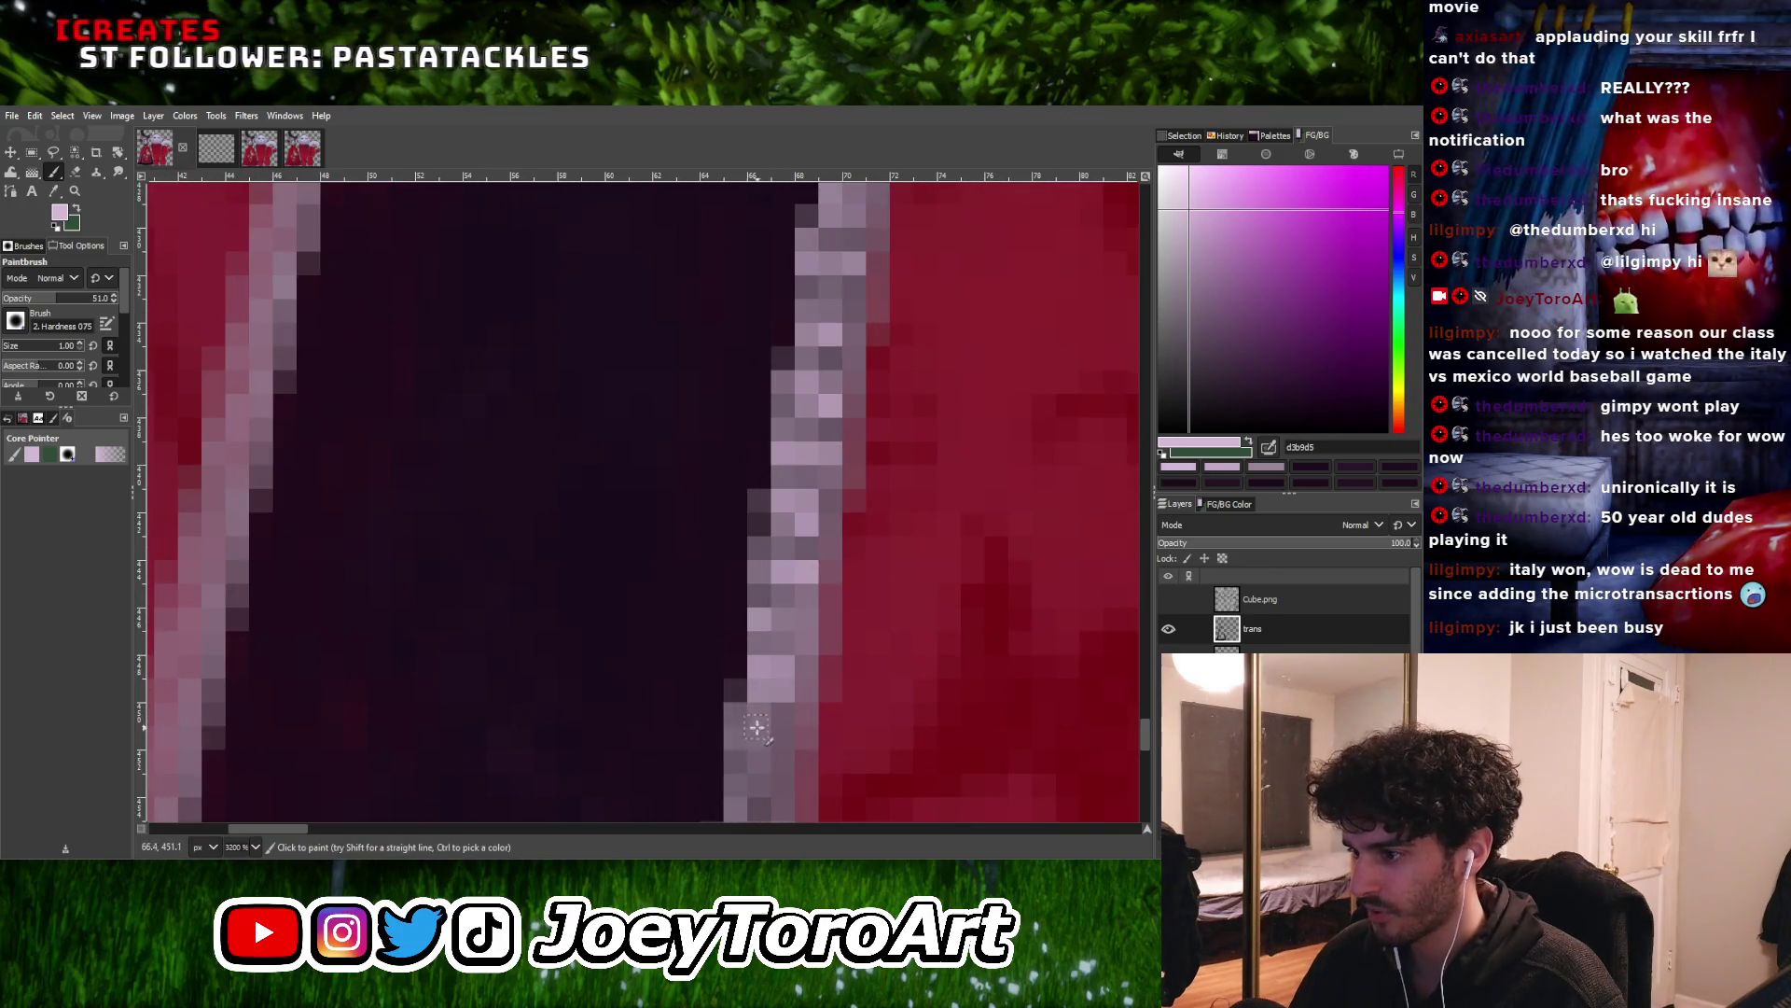
{"action": "scroll", "coordinate": [756, 727], "scroll_direction": "down", "scroll_amount": 1, "text": "ctrl"}
{"action": "scroll", "coordinate": [770, 716], "scroll_direction": "up", "scroll_amount": 1, "text": "ctrl"}
{"action": "scroll", "coordinate": [769, 697], "scroll_direction": "down", "scroll_amount": 2, "text": "ctrl"}
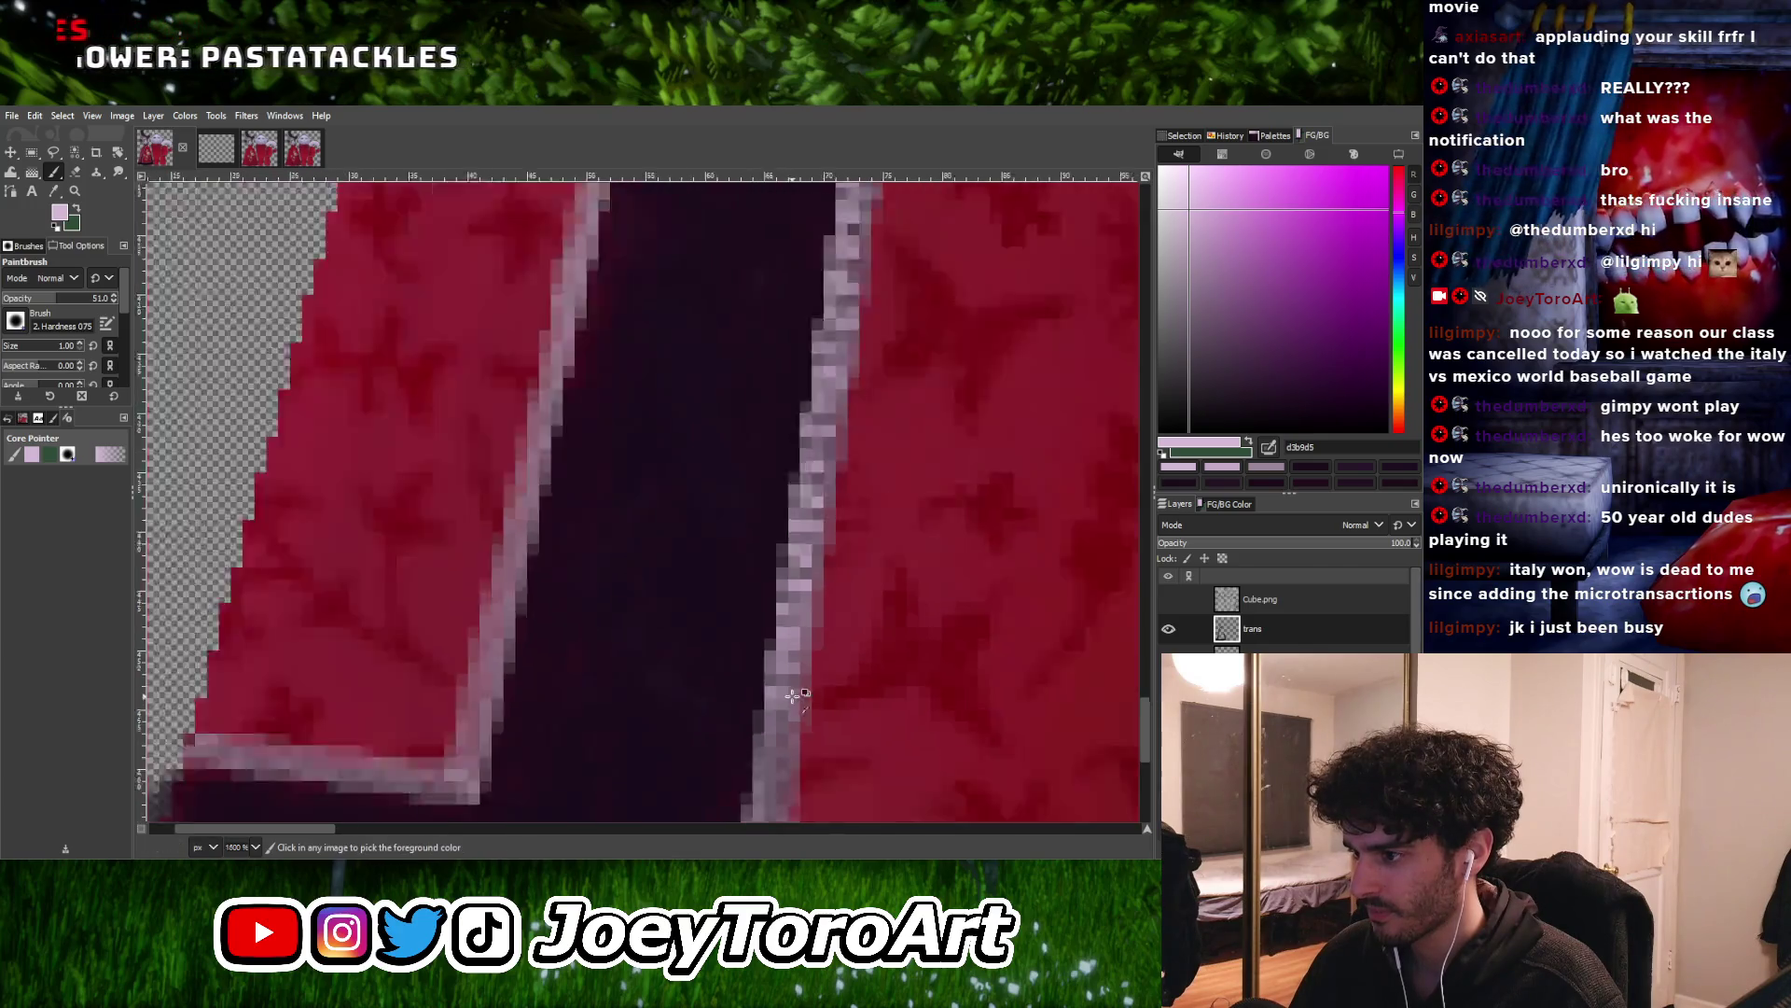
{"action": "scroll", "coordinate": [773, 698], "scroll_direction": "up", "scroll_amount": 1, "text": "ctrl"}
{"action": "scroll", "coordinate": [794, 695], "scroll_direction": "down", "scroll_amount": 2, "text": "ctrl"}
{"action": "scroll", "coordinate": [761, 707], "scroll_direction": "up", "scroll_amount": 3, "text": "ctrl"}
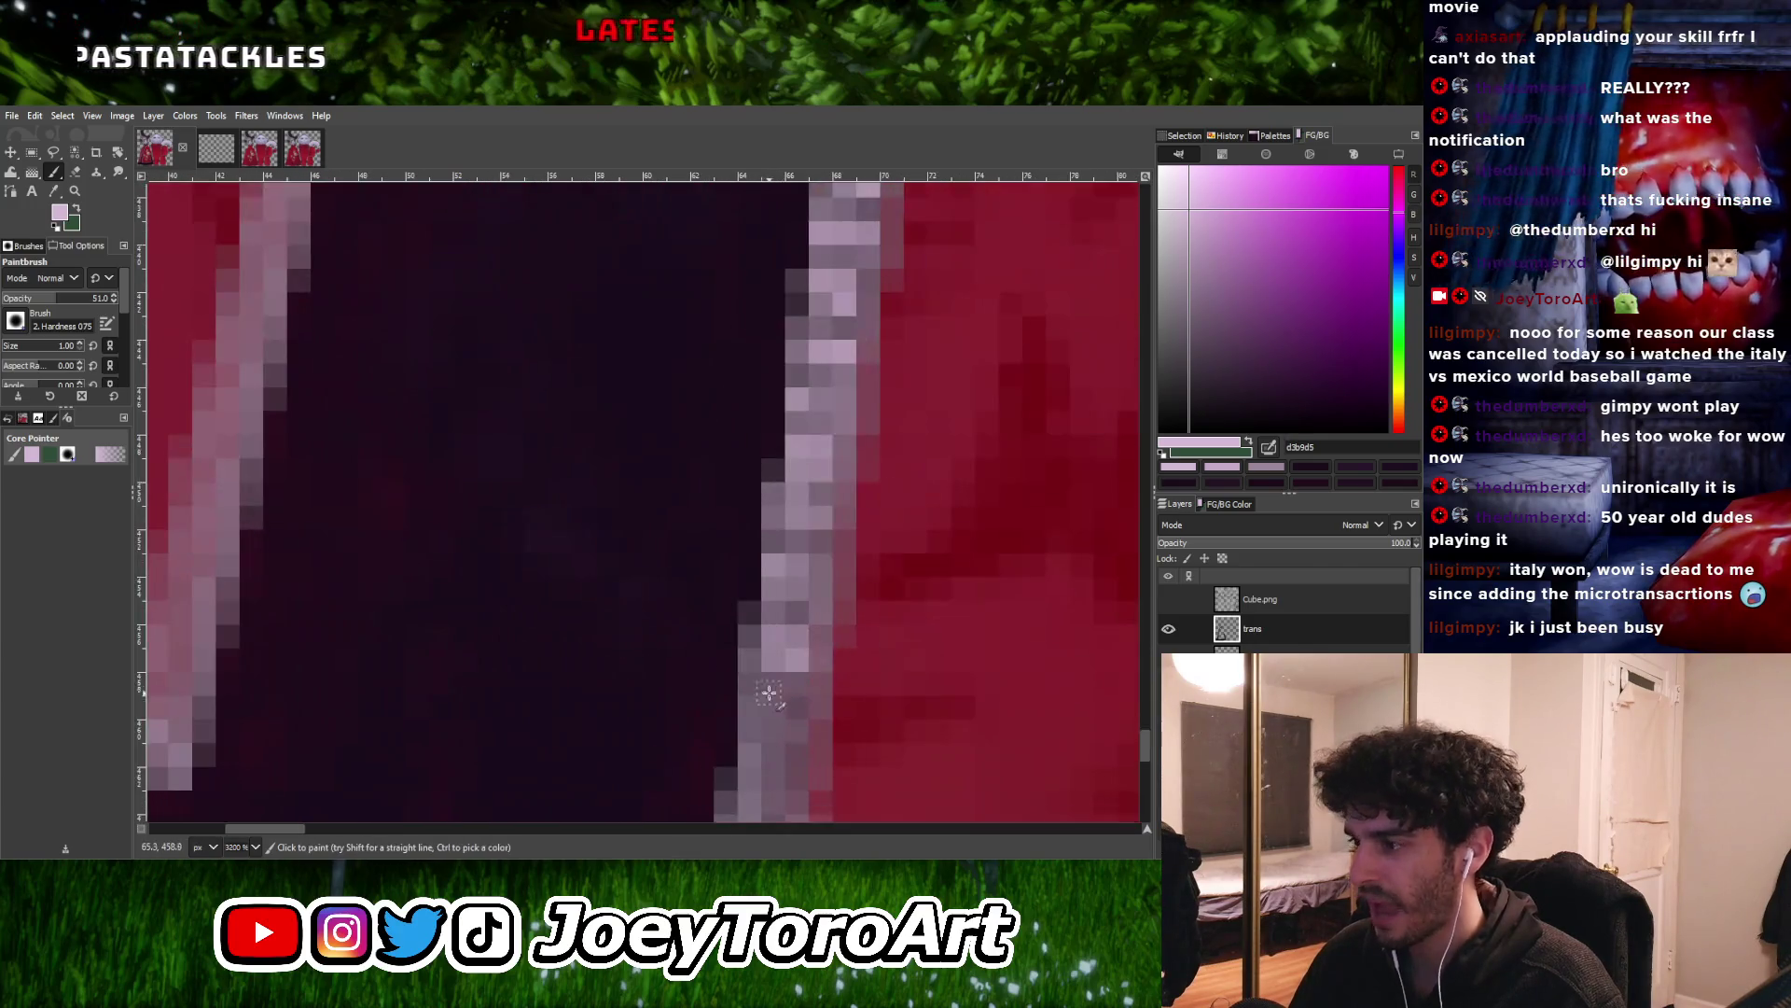
{"action": "scroll", "coordinate": [792, 720], "scroll_direction": "down", "scroll_amount": 2, "text": "ctrl"}
{"action": "scroll", "coordinate": [767, 600], "scroll_direction": "up", "scroll_amount": 1, "text": "ctrl"}
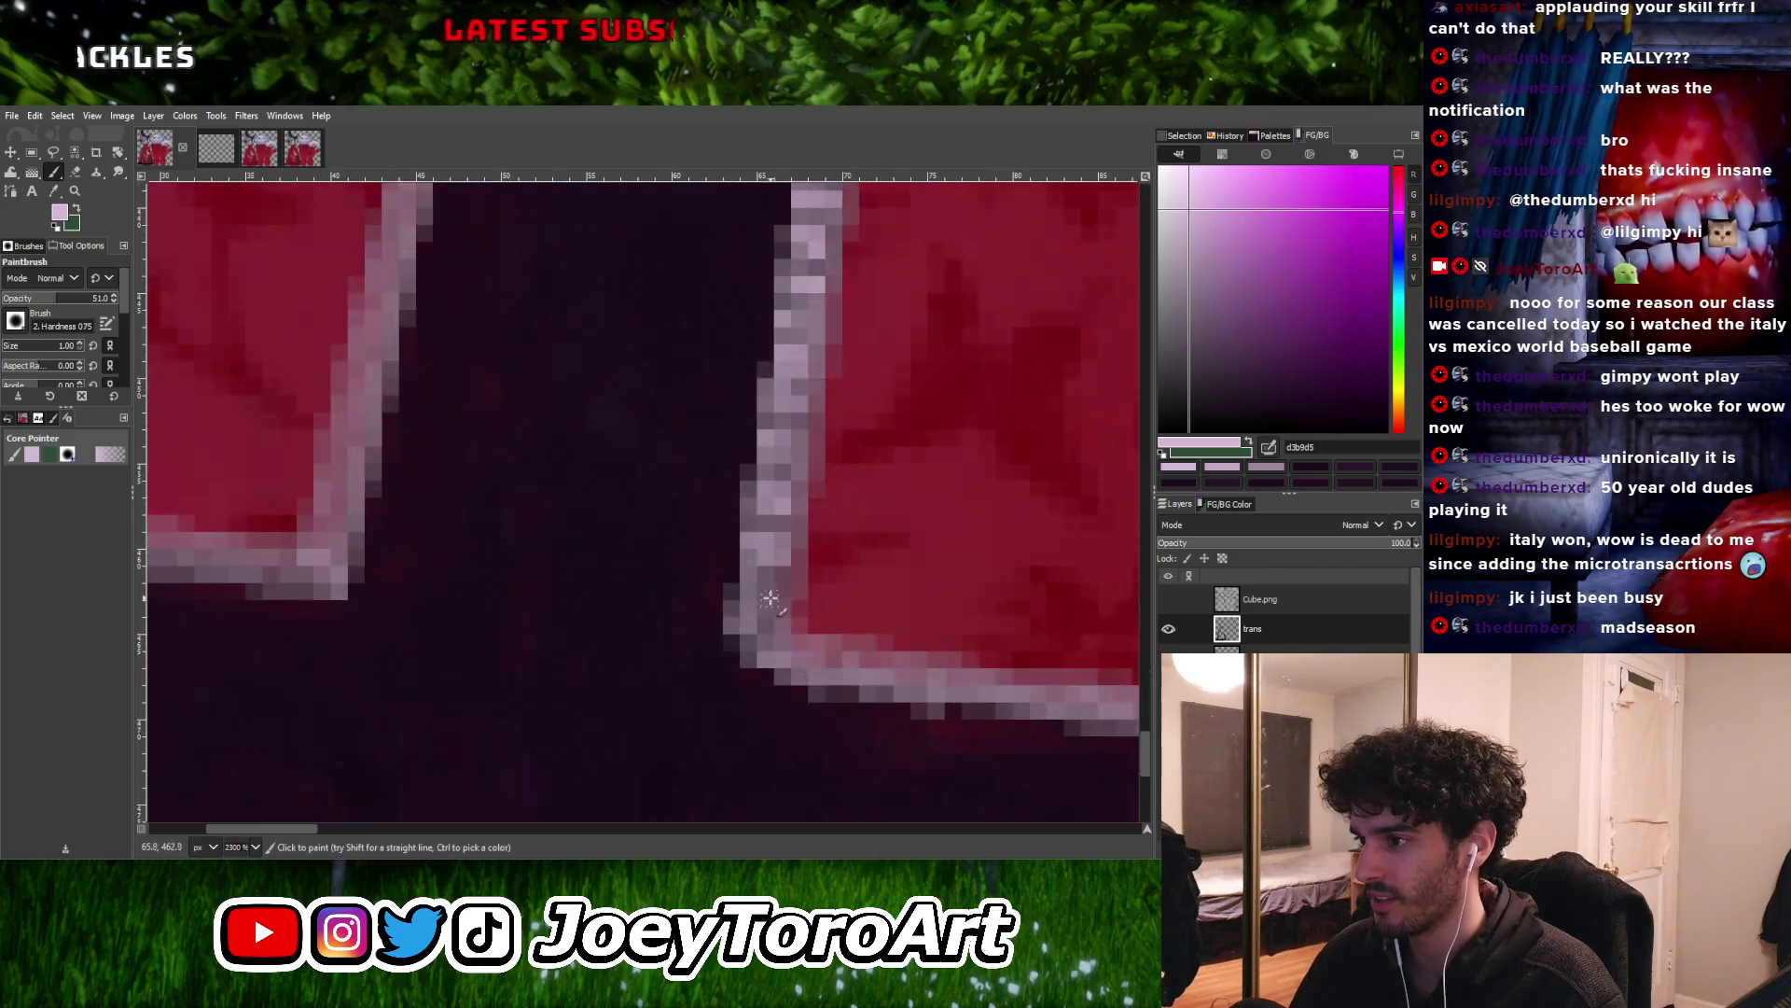
Paint lighter pink pixels up the slit edge trim near the corner
{"action": "scroll", "coordinate": [784, 624], "scroll_direction": "down", "scroll_amount": 1, "text": "ctrl"}
{"action": "scroll", "coordinate": [821, 637], "scroll_direction": "up", "scroll_amount": 1, "text": "ctrl"}
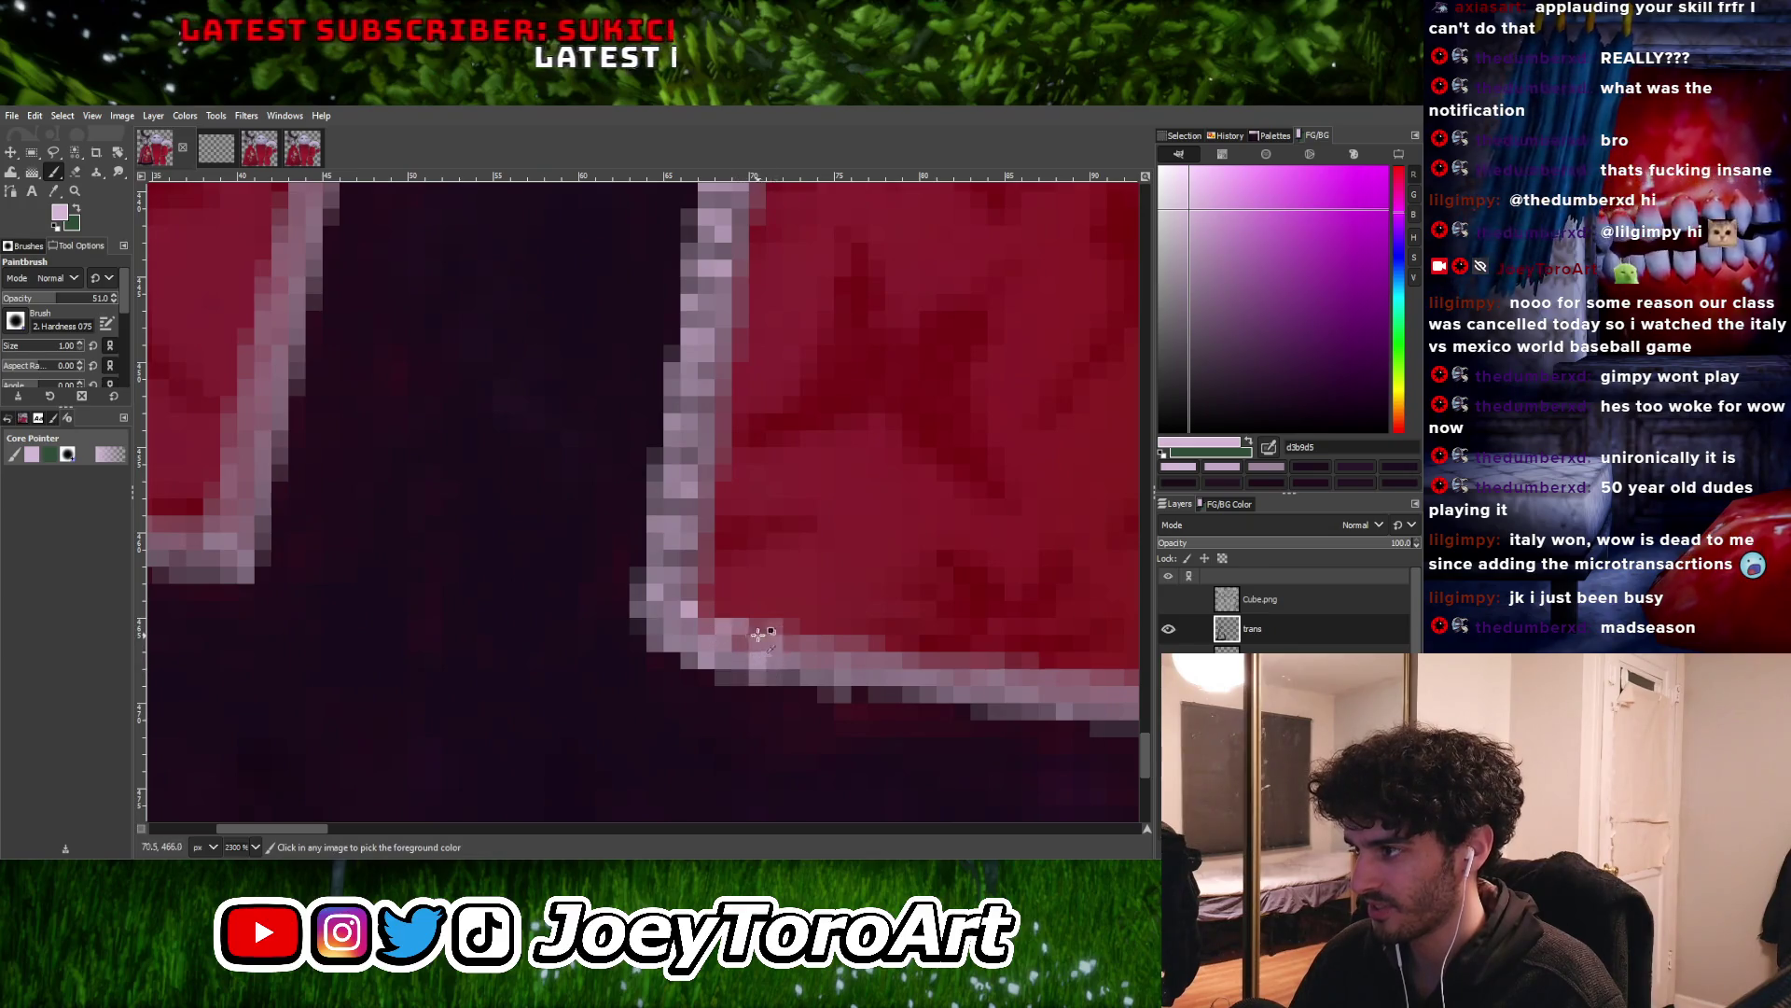
{"action": "scroll", "coordinate": [766, 634], "scroll_direction": "up", "scroll_amount": 1, "text": "ctrl"}
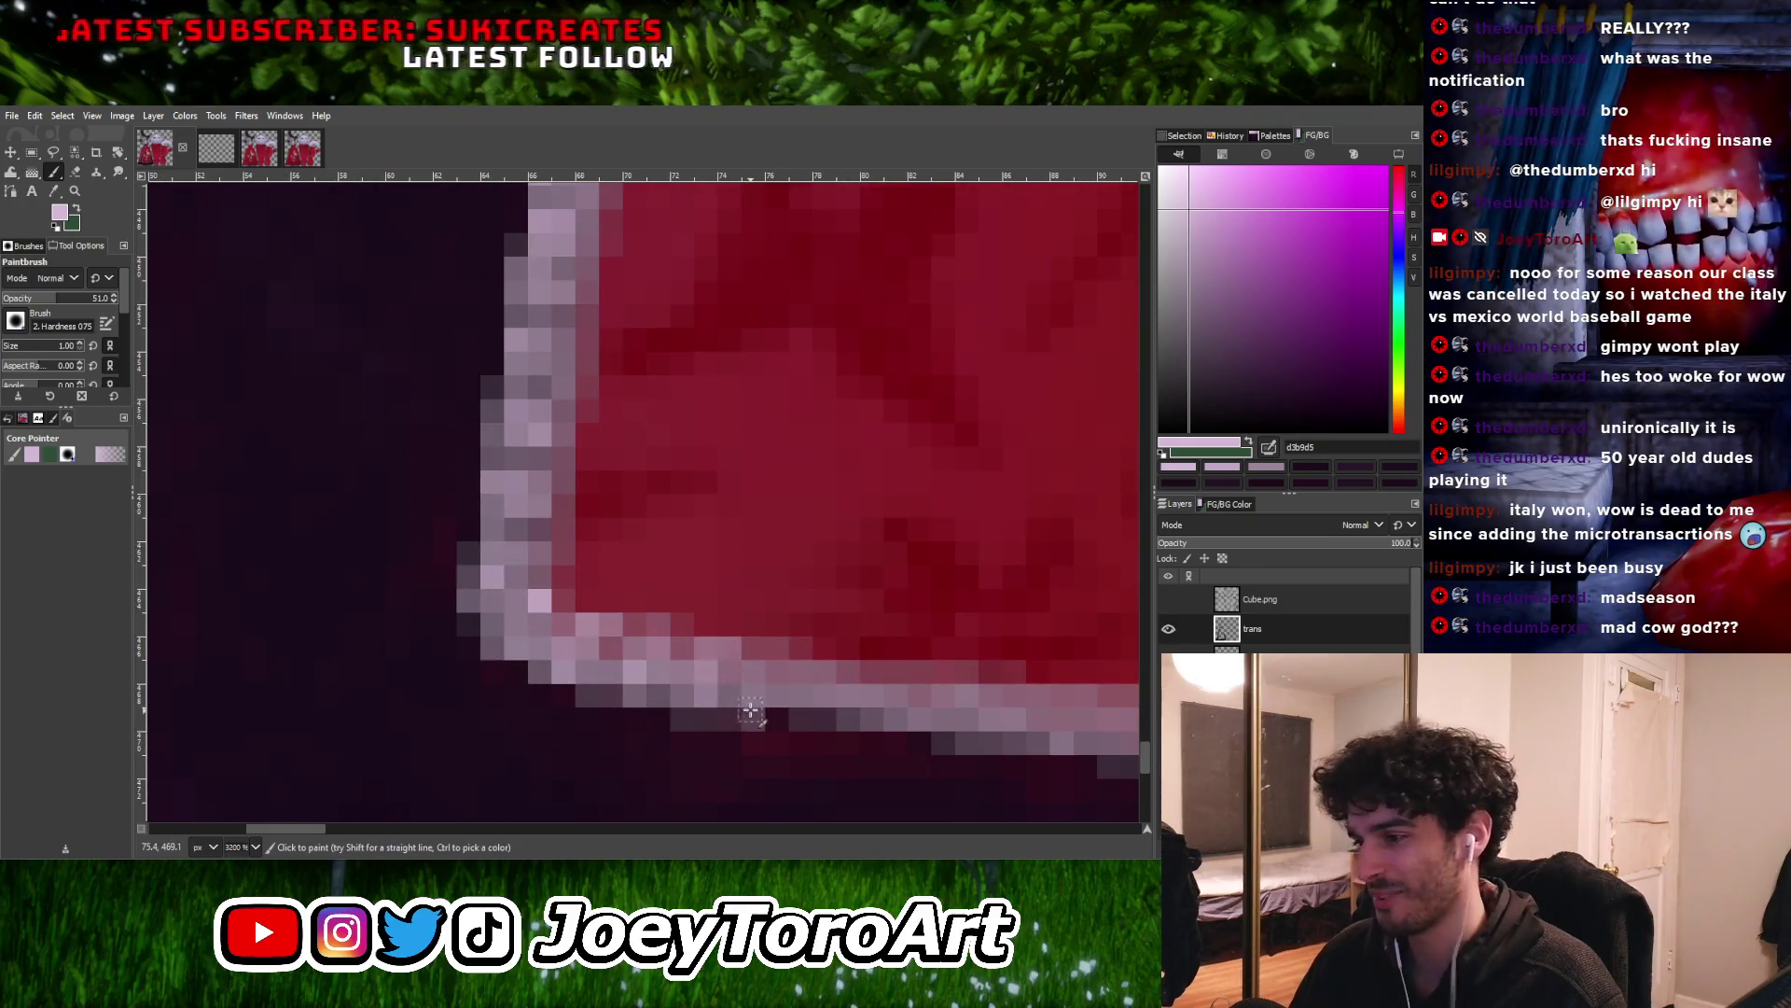
{"action": "scroll", "coordinate": [615, 702], "scroll_direction": "up", "scroll_amount": 1, "text": "ctrl"}
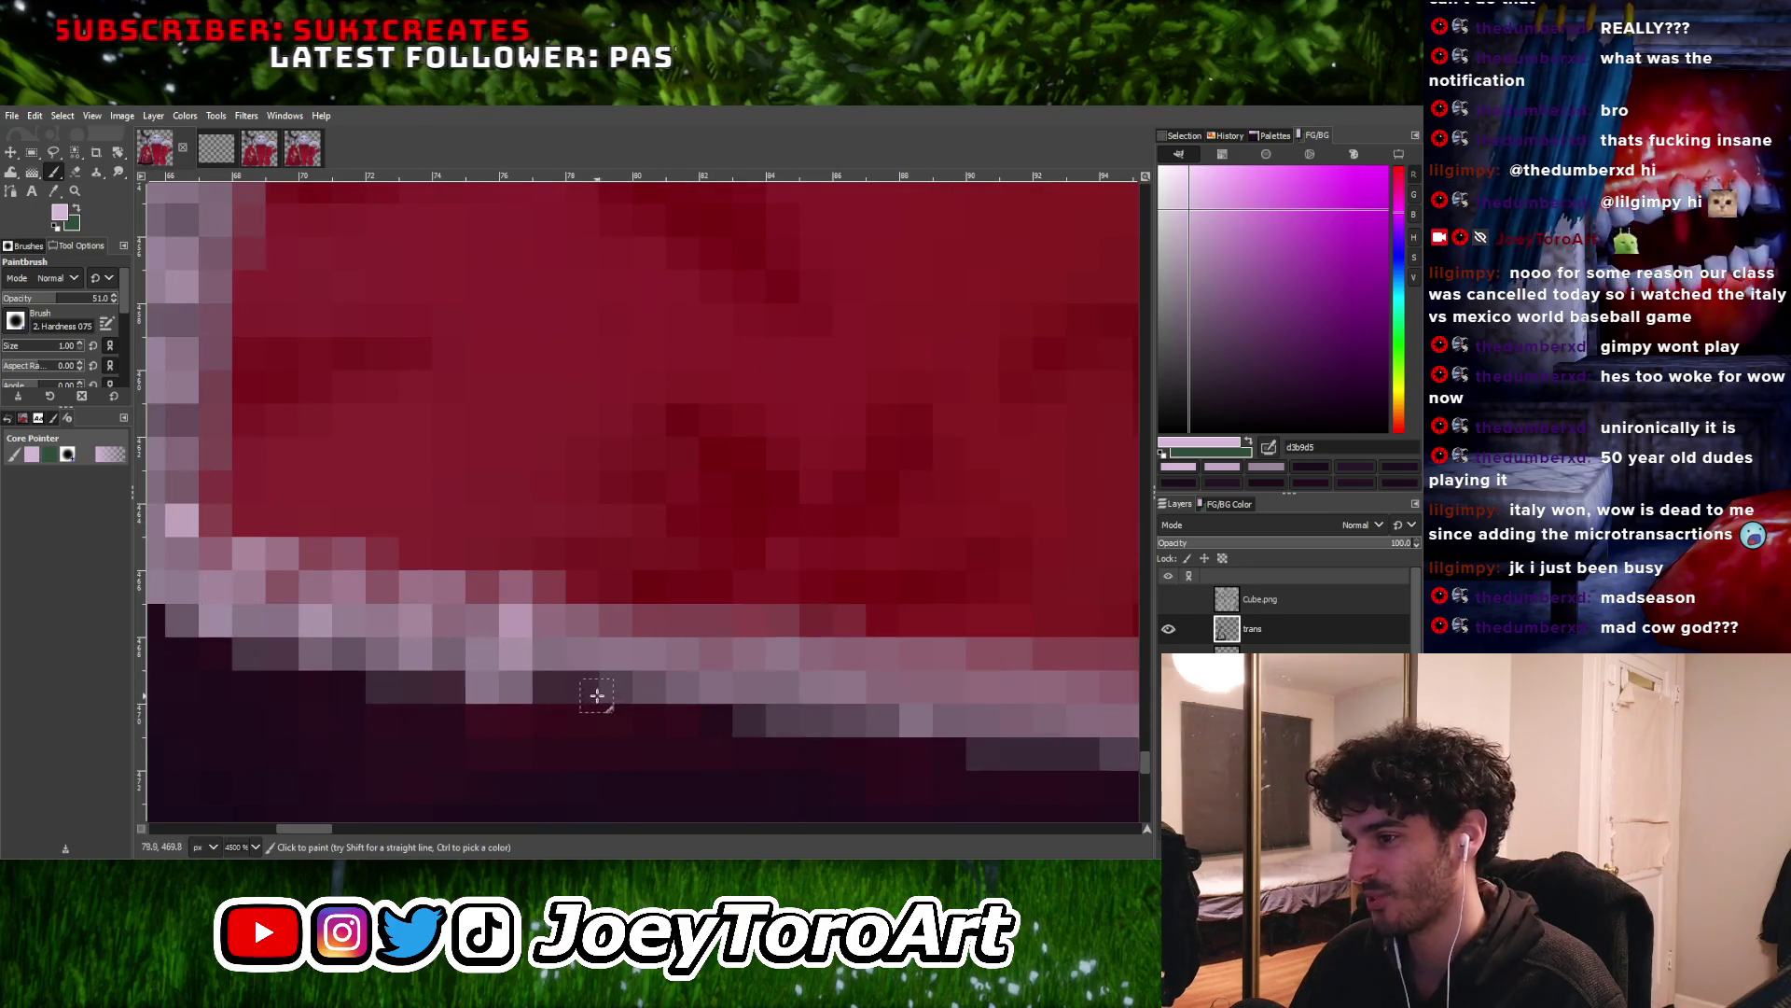
{"action": "left_click_drag", "start_coordinate": [597, 696], "coordinate": [609, 641]}
{"action": "scroll", "coordinate": [681, 695], "scroll_direction": "down", "scroll_amount": 4, "text": "ctrl"}
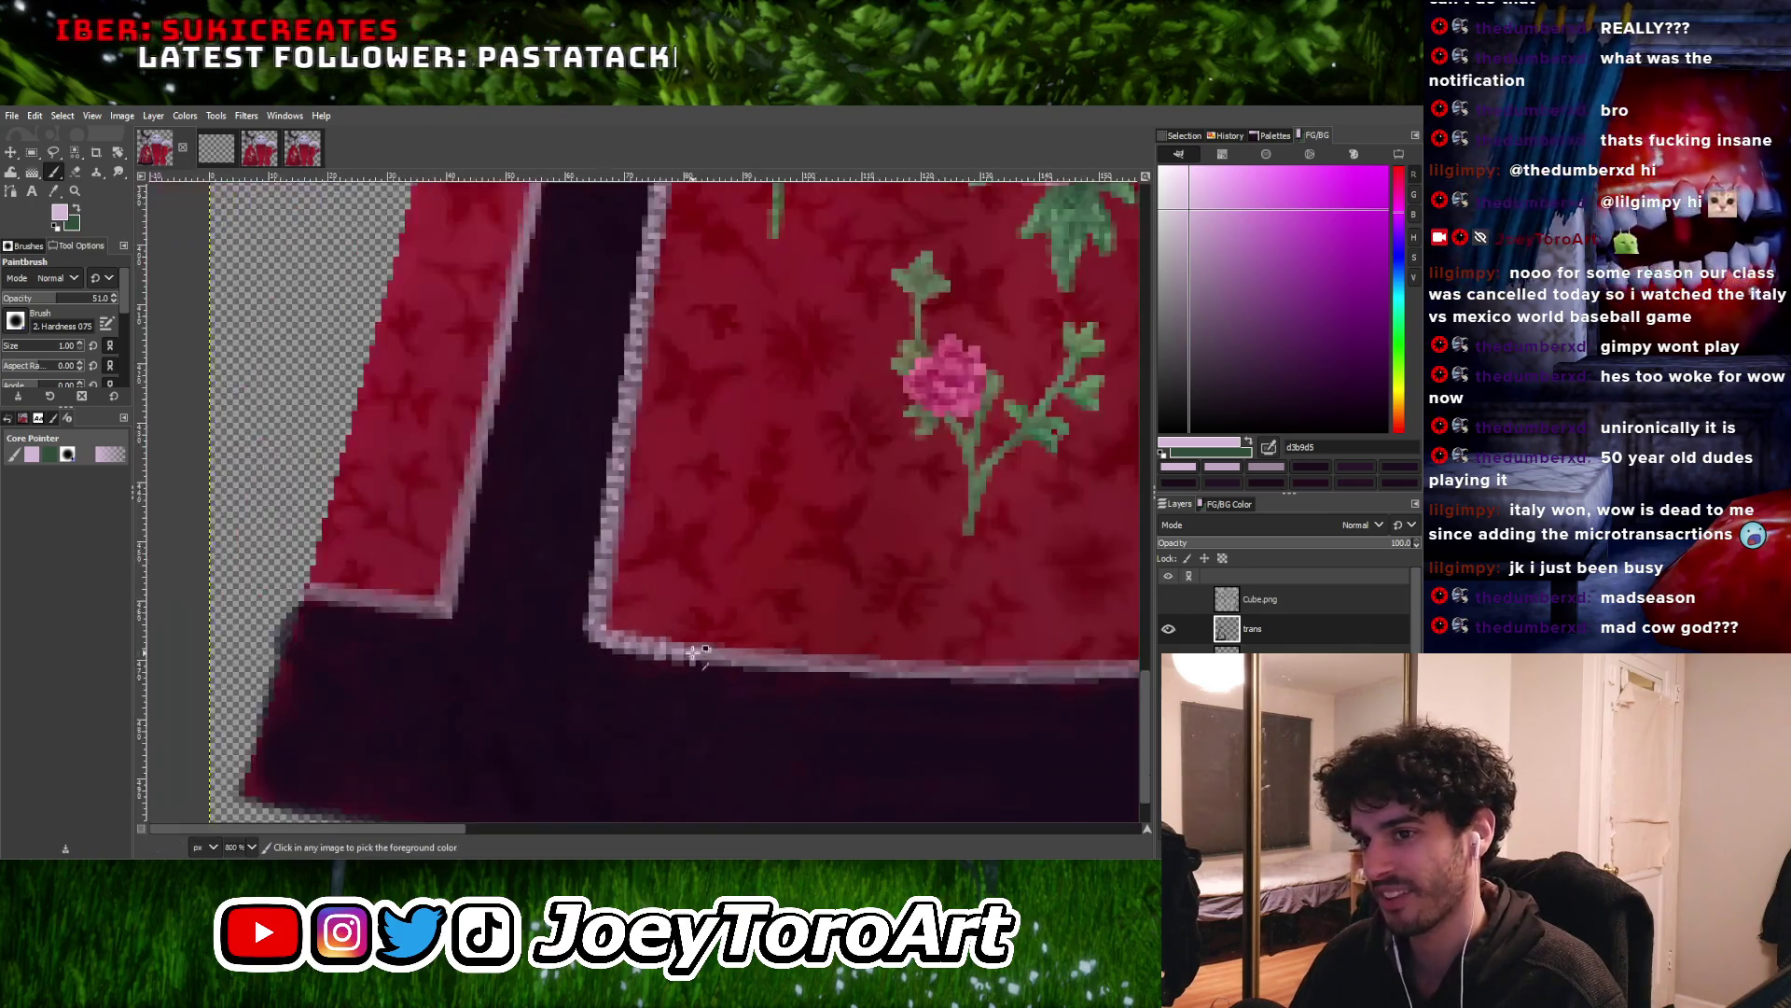
{"action": "scroll", "coordinate": [690, 679], "scroll_direction": "up", "scroll_amount": 3, "text": "ctrl"}
{"action": "scroll", "coordinate": [702, 653], "scroll_direction": "down", "scroll_amount": 1, "text": "ctrl"}
{"action": "scroll", "coordinate": [699, 639], "scroll_direction": "up", "scroll_amount": 1, "text": "ctrl"}
Add the missing pink pixels to the hem trim along the red panel's lower edge
{"action": "scroll", "coordinate": [699, 626], "scroll_direction": "down", "scroll_amount": 1, "text": "ctrl"}
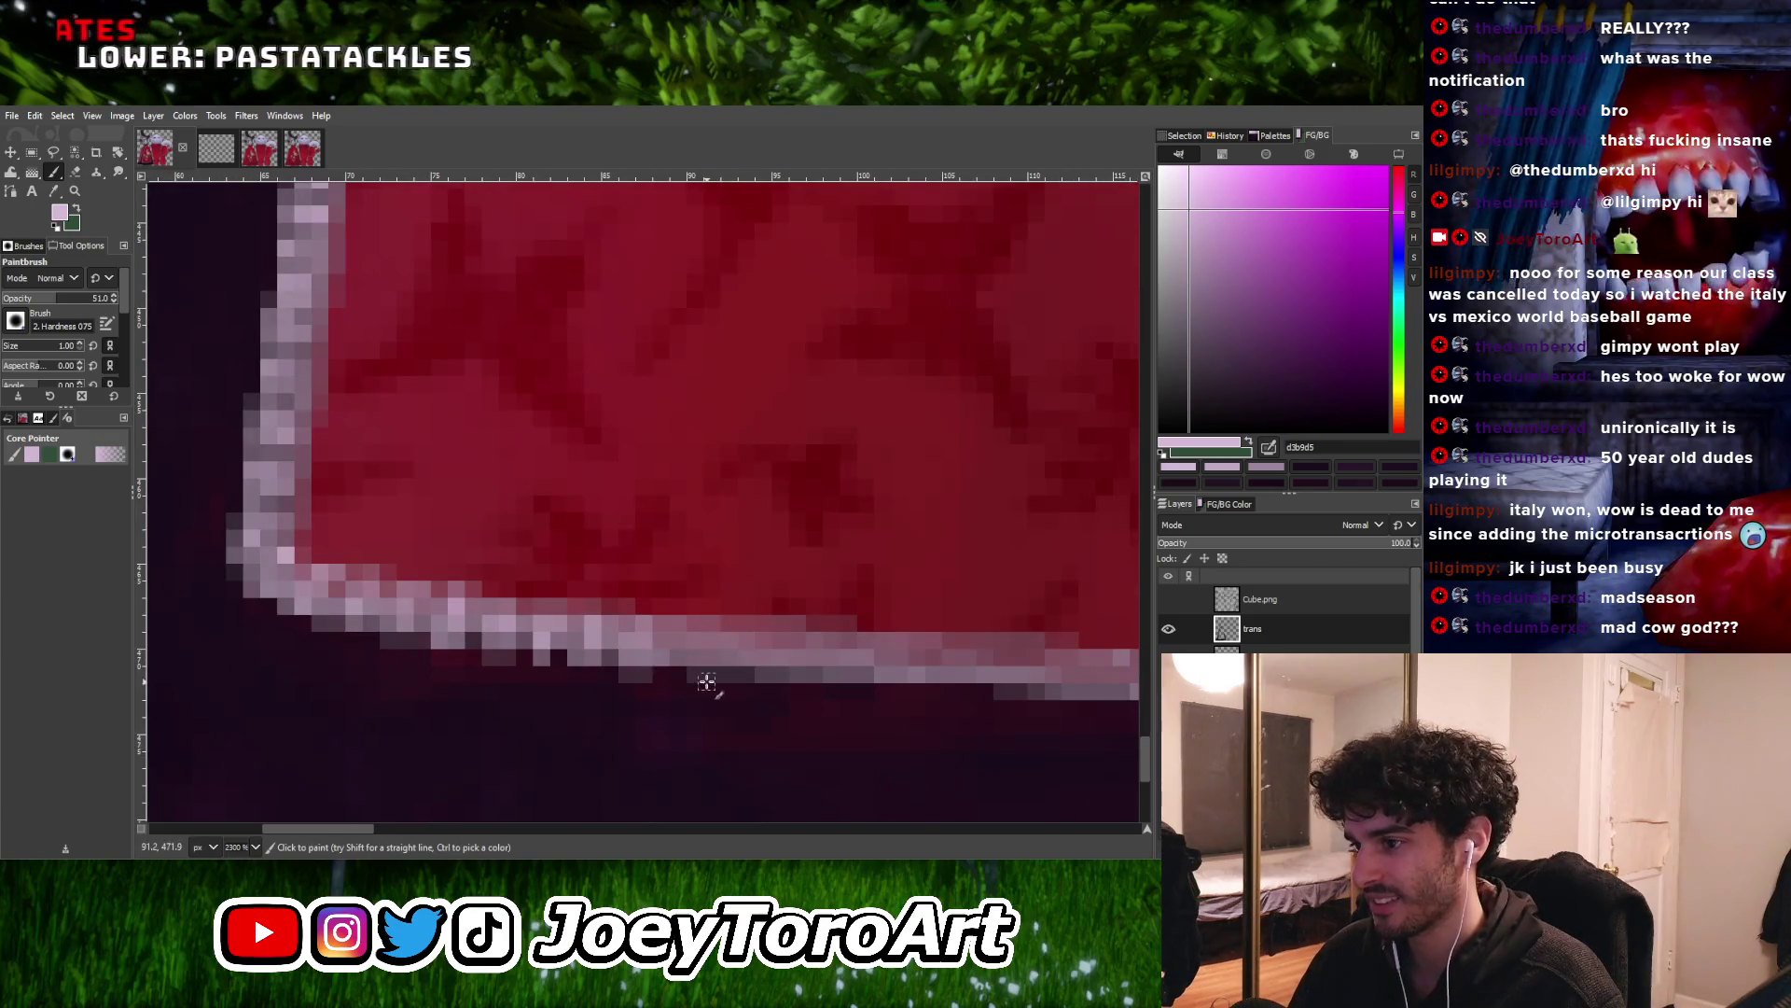
{"action": "scroll", "coordinate": [706, 651], "scroll_direction": "down", "scroll_amount": 2, "text": "ctrl"}
{"action": "scroll", "coordinate": [714, 660], "scroll_direction": "up", "scroll_amount": 2, "text": "ctrl"}
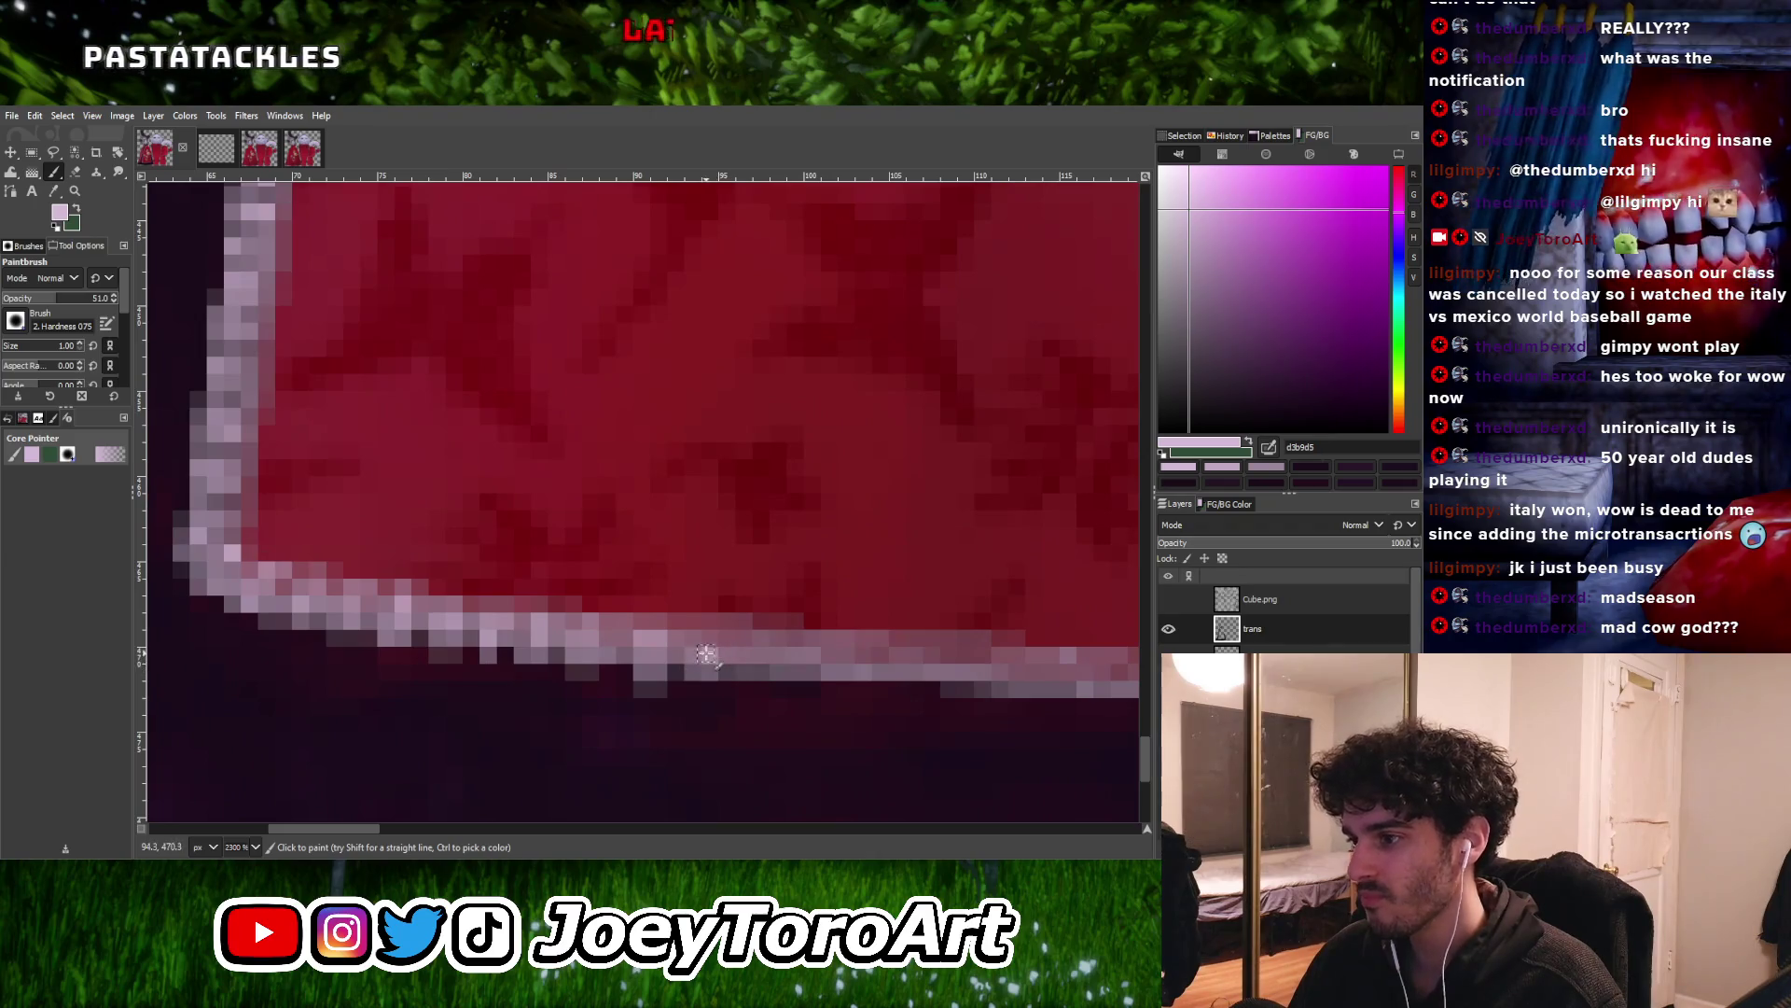
{"action": "scroll", "coordinate": [751, 668], "scroll_direction": "down", "scroll_amount": 2, "text": "ctrl"}
{"action": "scroll", "coordinate": [776, 666], "scroll_direction": "up", "scroll_amount": 2, "text": "ctrl"}
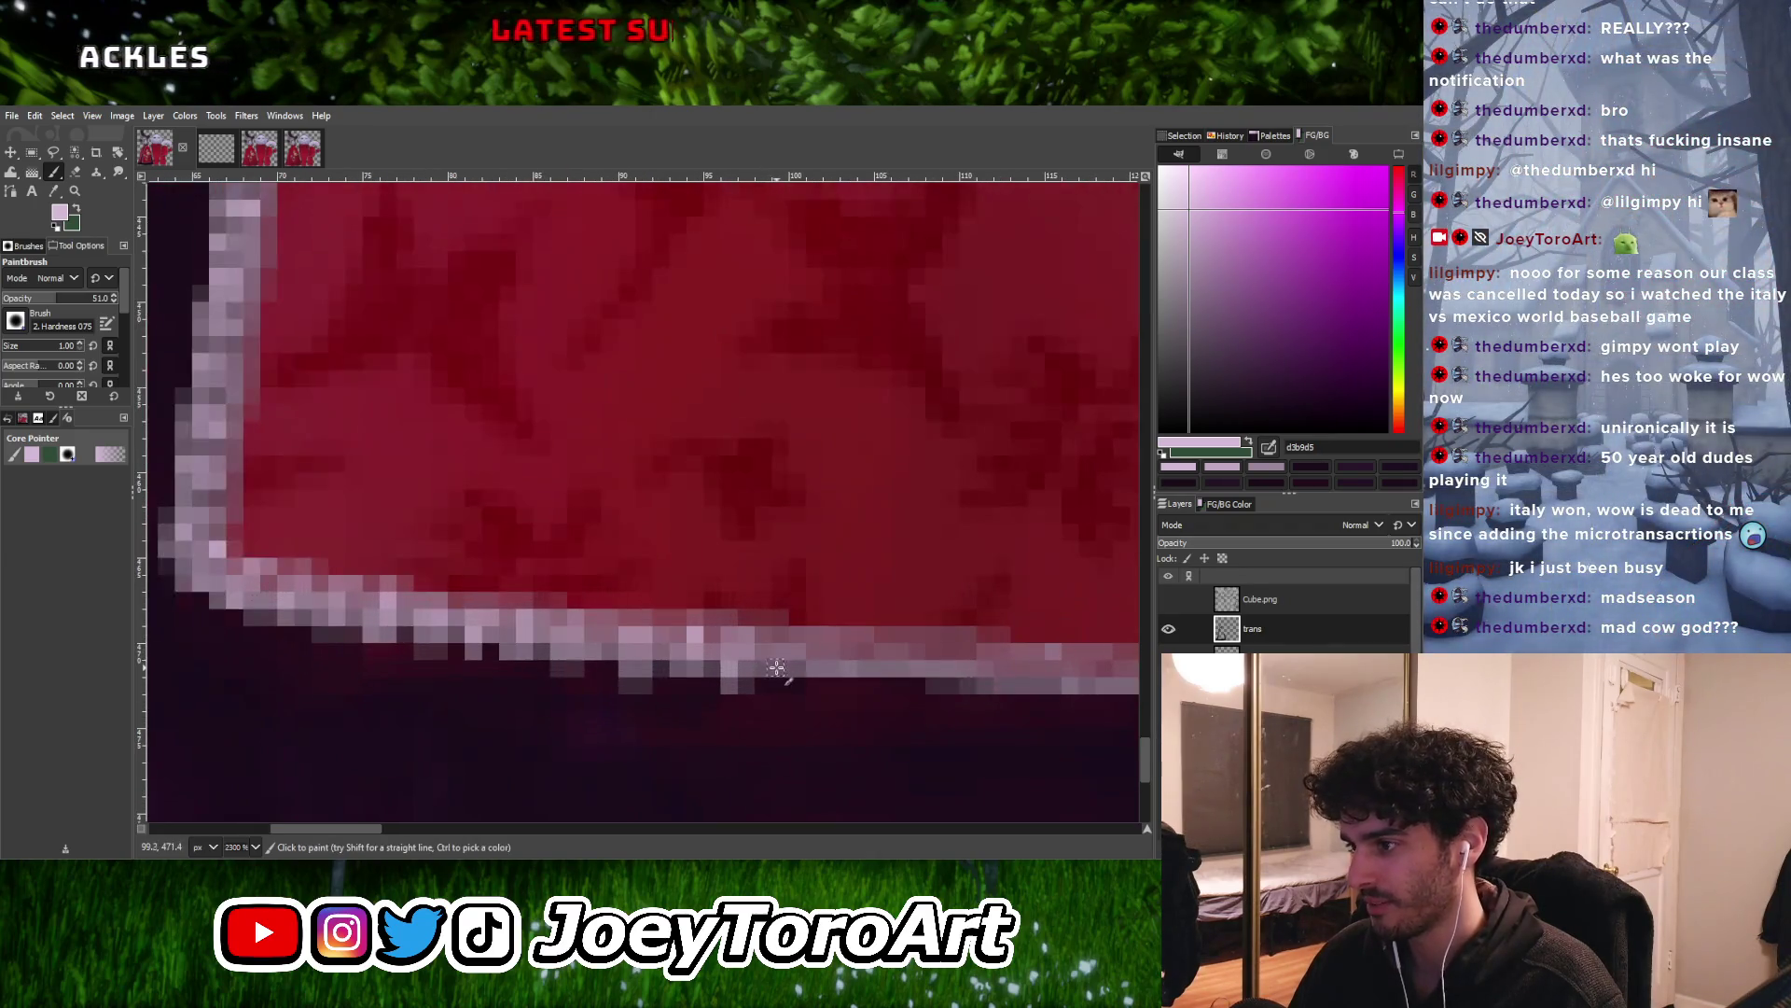
{"action": "scroll", "coordinate": [786, 646], "scroll_direction": "down", "scroll_amount": 1, "text": "ctrl"}
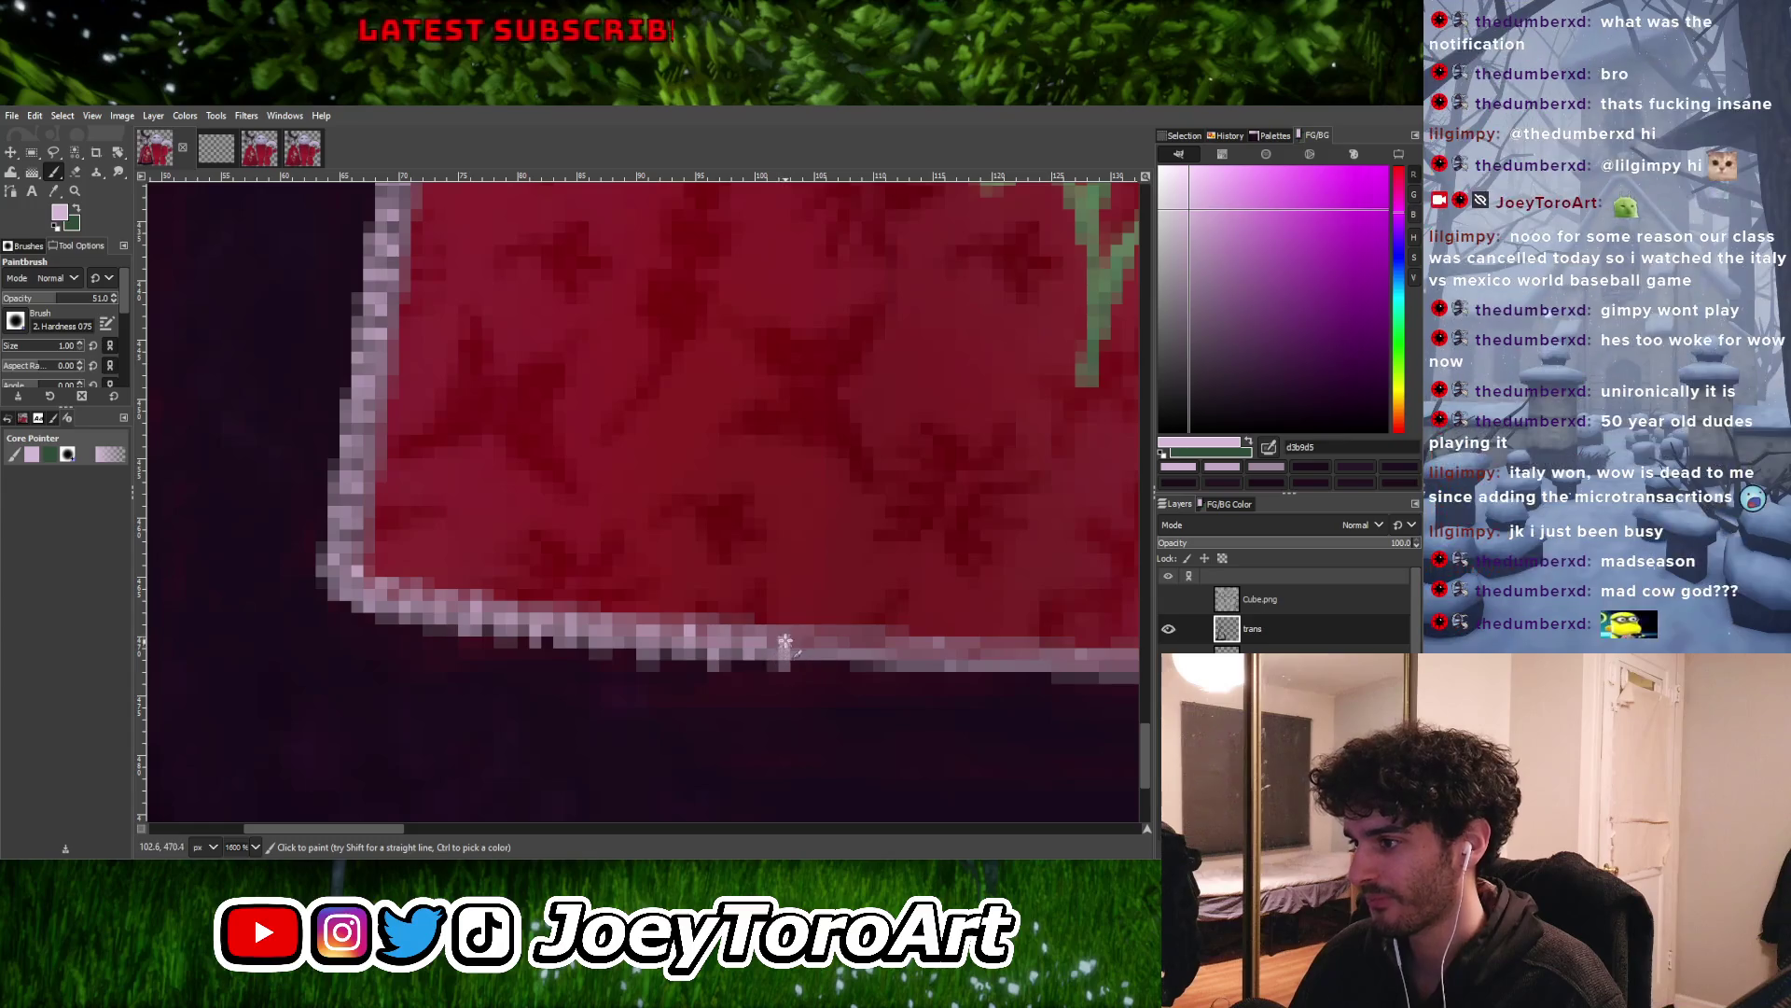
{"action": "scroll", "coordinate": [787, 634], "scroll_direction": "down", "scroll_amount": 1, "text": "ctrl"}
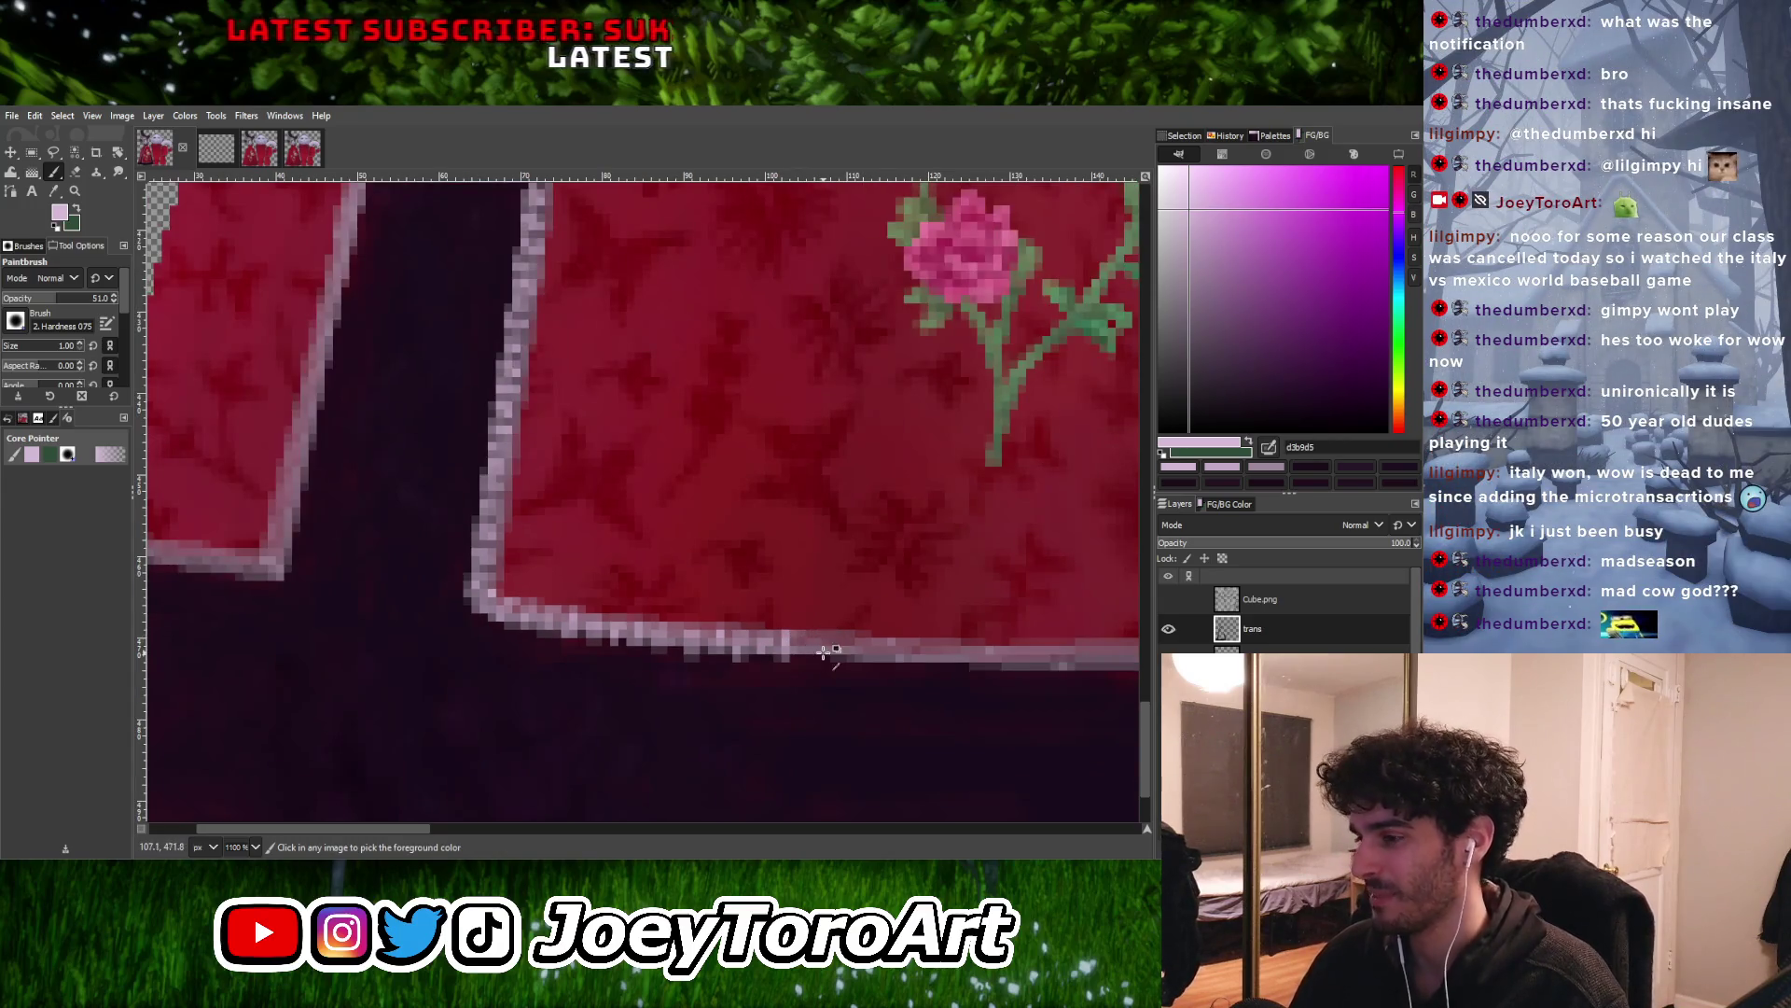
{"action": "scroll", "coordinate": [824, 651], "scroll_direction": "up", "scroll_amount": 2, "text": "ctrl"}
{"action": "scroll", "coordinate": [748, 612], "scroll_direction": "down", "scroll_amount": 5, "text": "ctrl"}
{"action": "scroll", "coordinate": [749, 612], "scroll_direction": "up", "scroll_amount": 4, "text": "ctrl"}
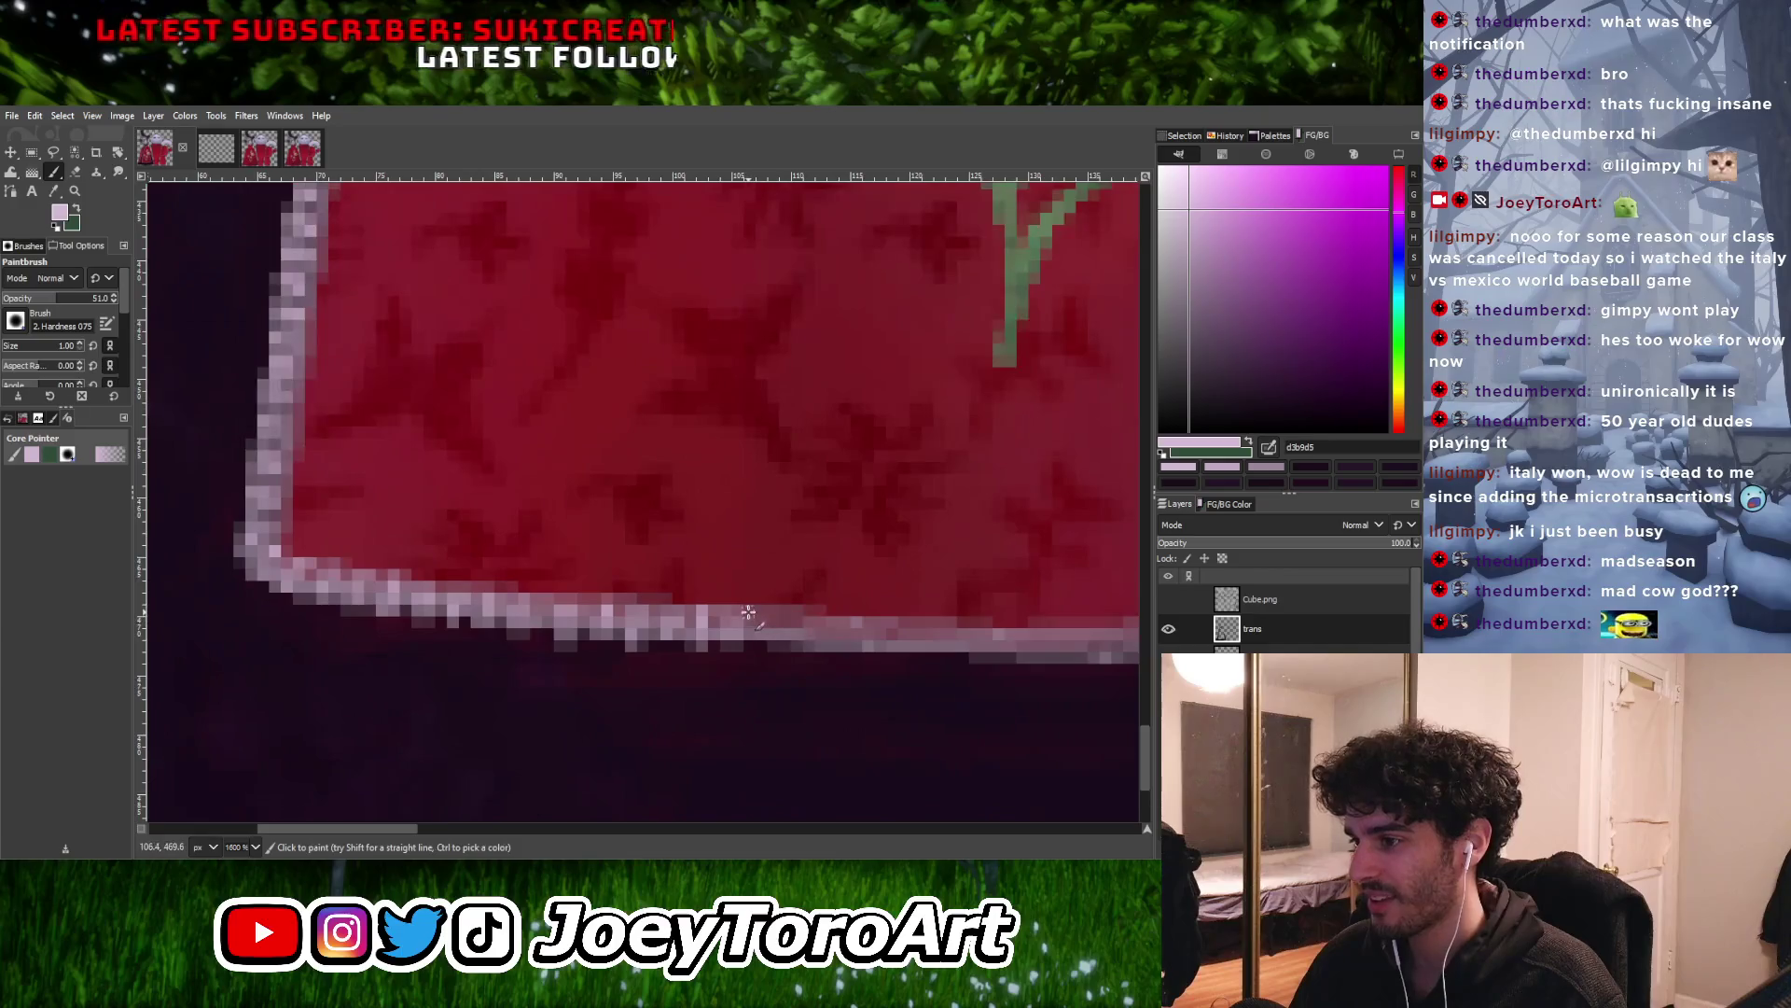
{"action": "left_click", "coordinate": [770, 617]}
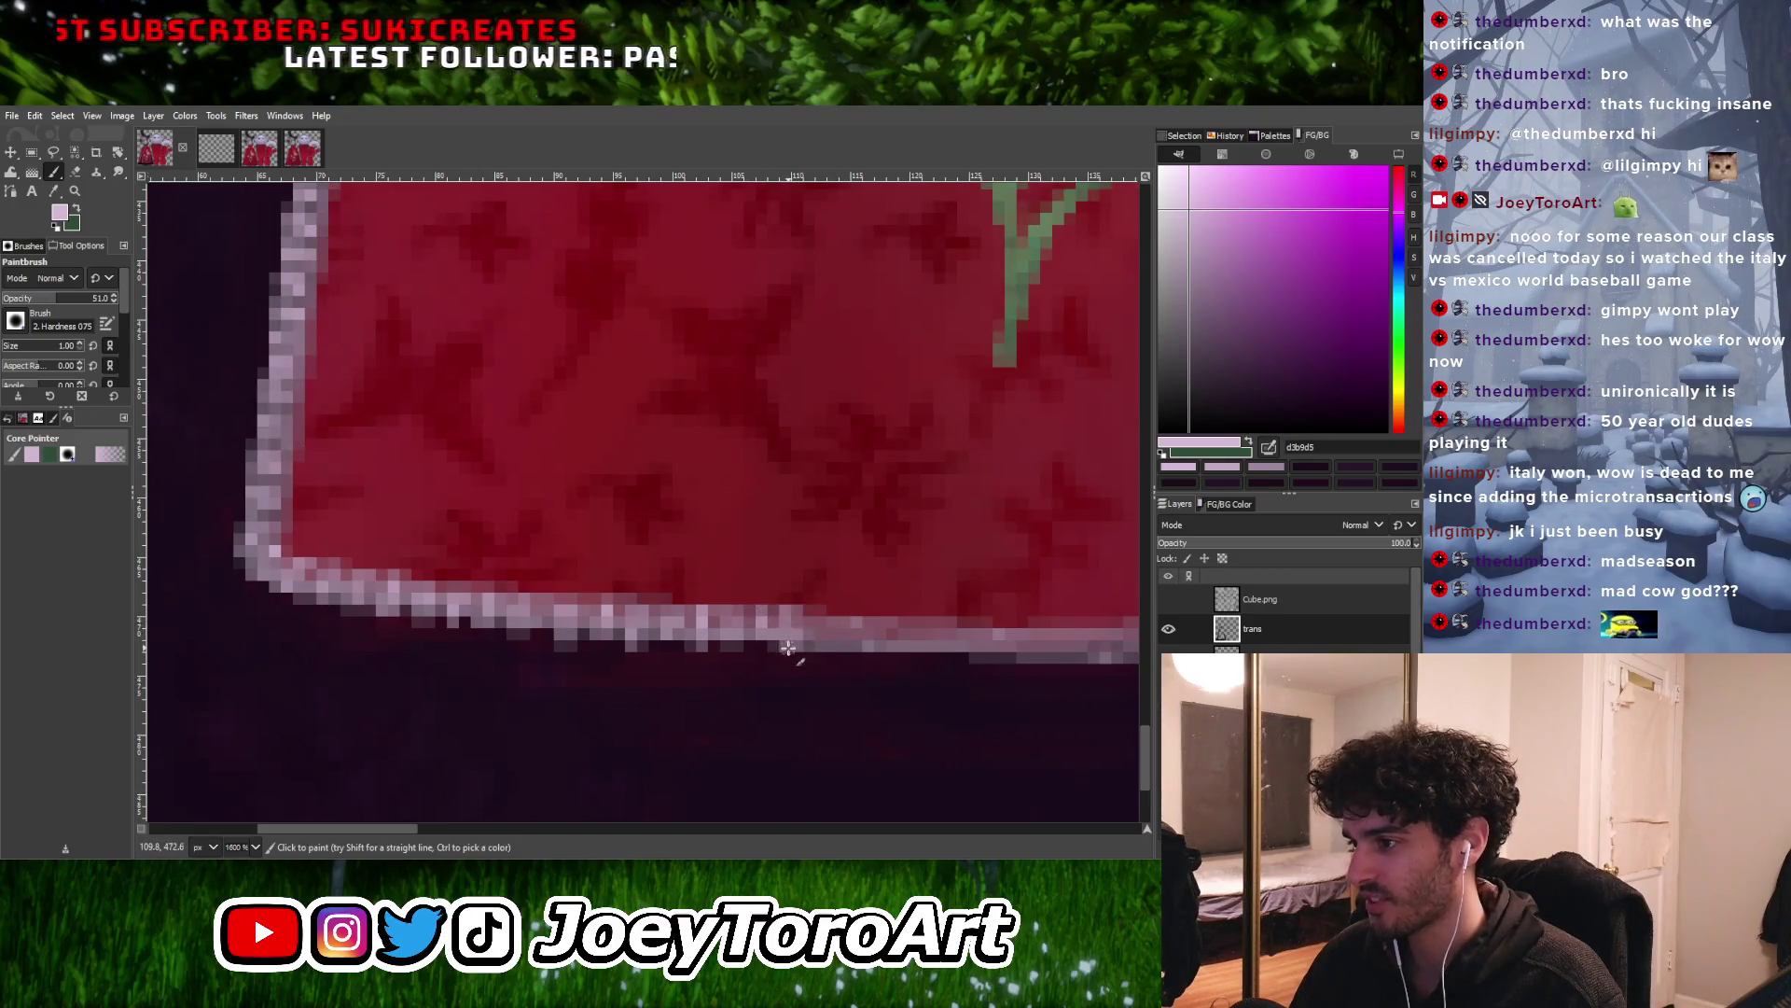
{"action": "scroll", "coordinate": [788, 643], "scroll_direction": "down", "scroll_amount": 1, "text": "ctrl"}
{"action": "scroll", "coordinate": [795, 633], "scroll_direction": "up", "scroll_amount": 2, "text": "ctrl"}
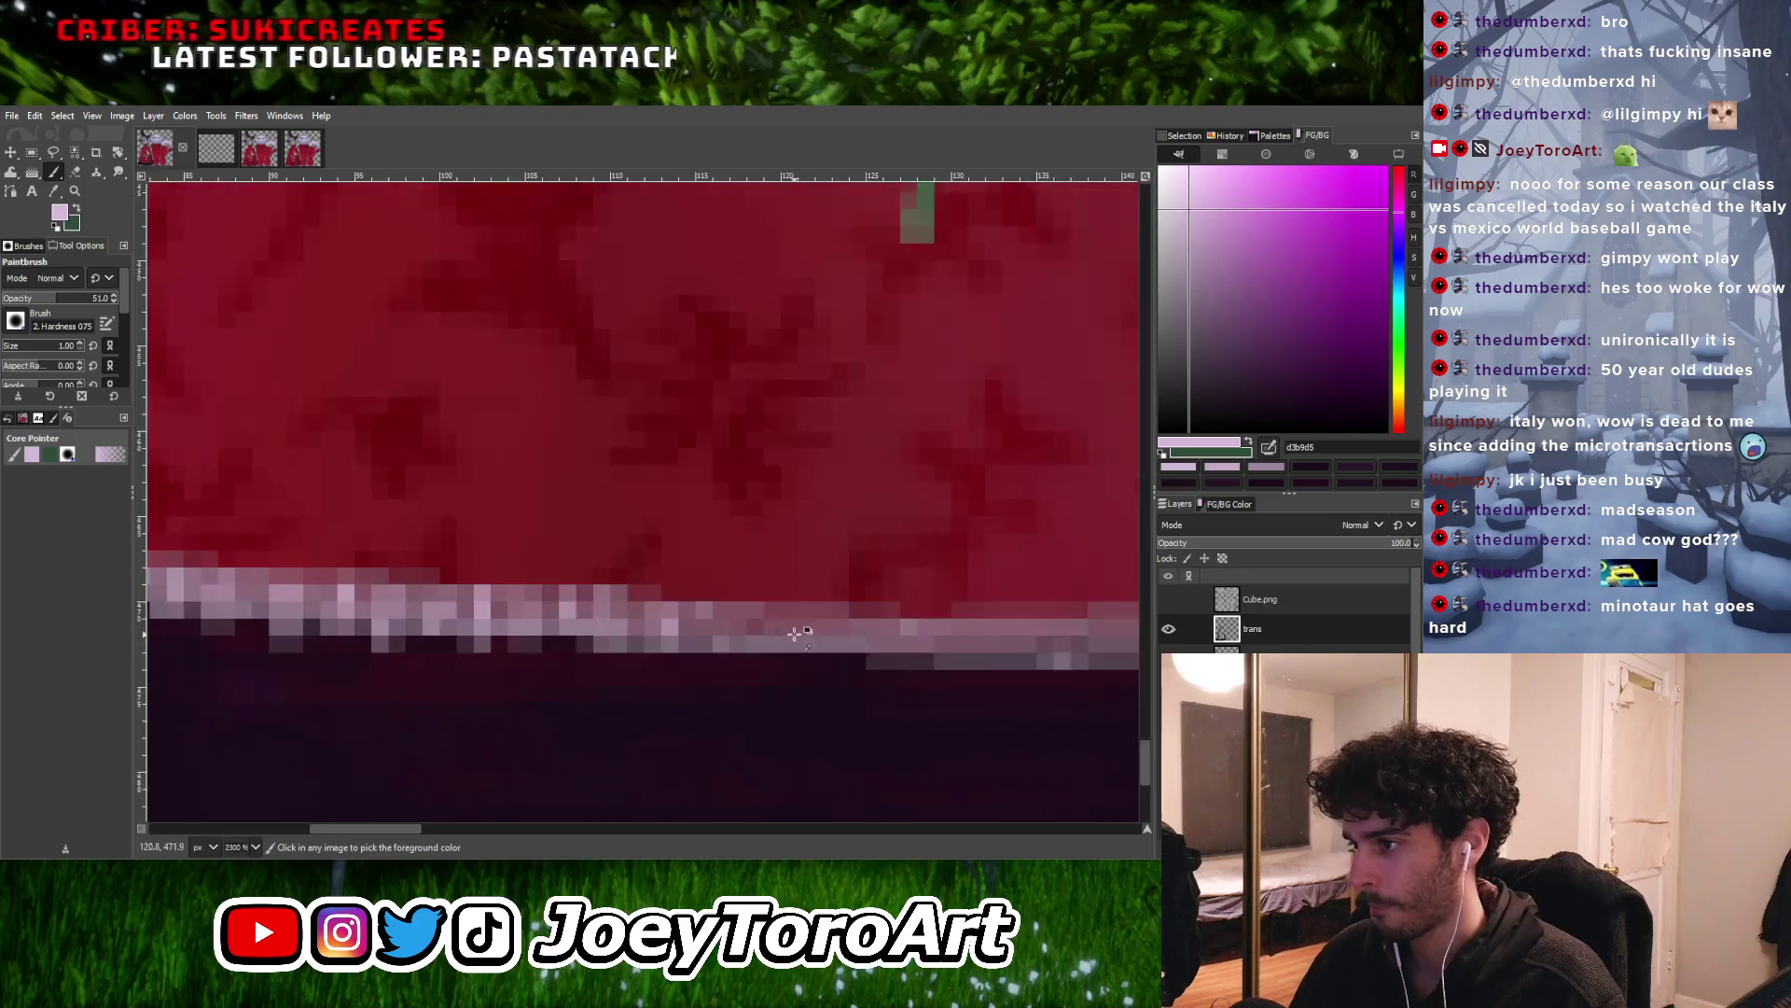
Fill a gap in the hem's light pink trim near the slit corner
{"action": "left_click", "coordinate": [718, 618]}
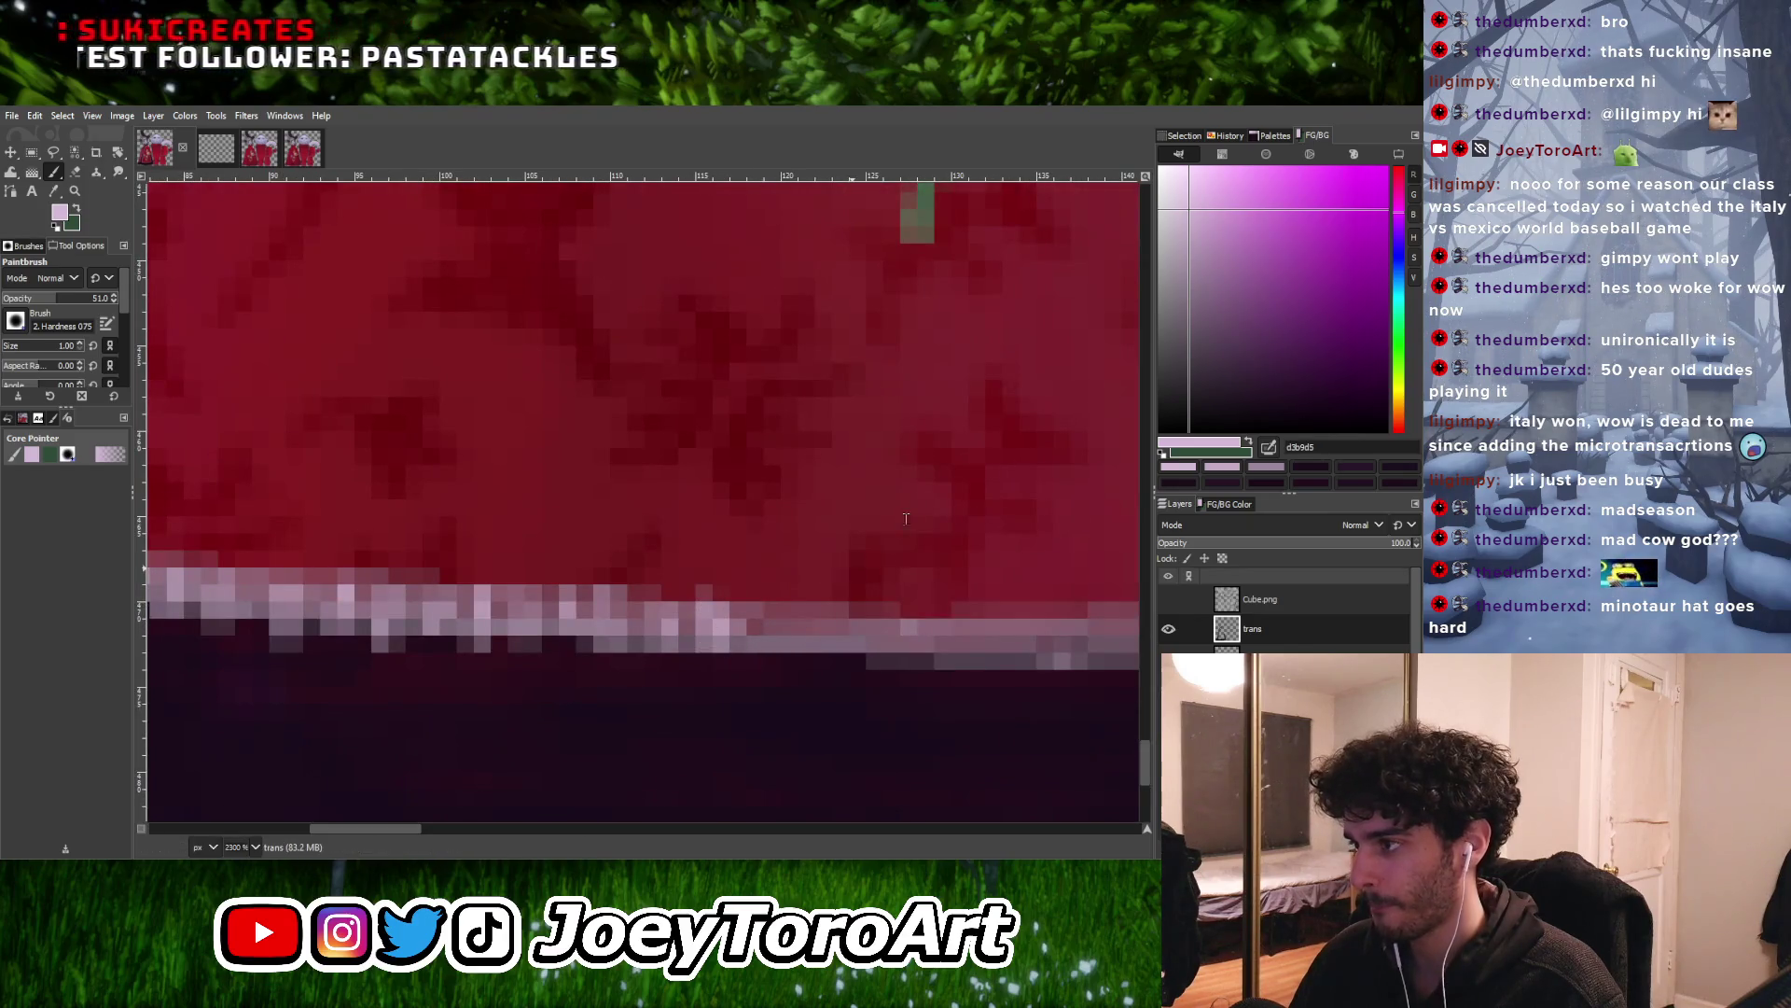
{"action": "scroll", "coordinate": [719, 564], "scroll_direction": "down", "scroll_amount": 3, "text": "ctrl"}
{"action": "scroll", "coordinate": [691, 572], "scroll_direction": "up", "scroll_amount": 3, "text": "ctrl"}
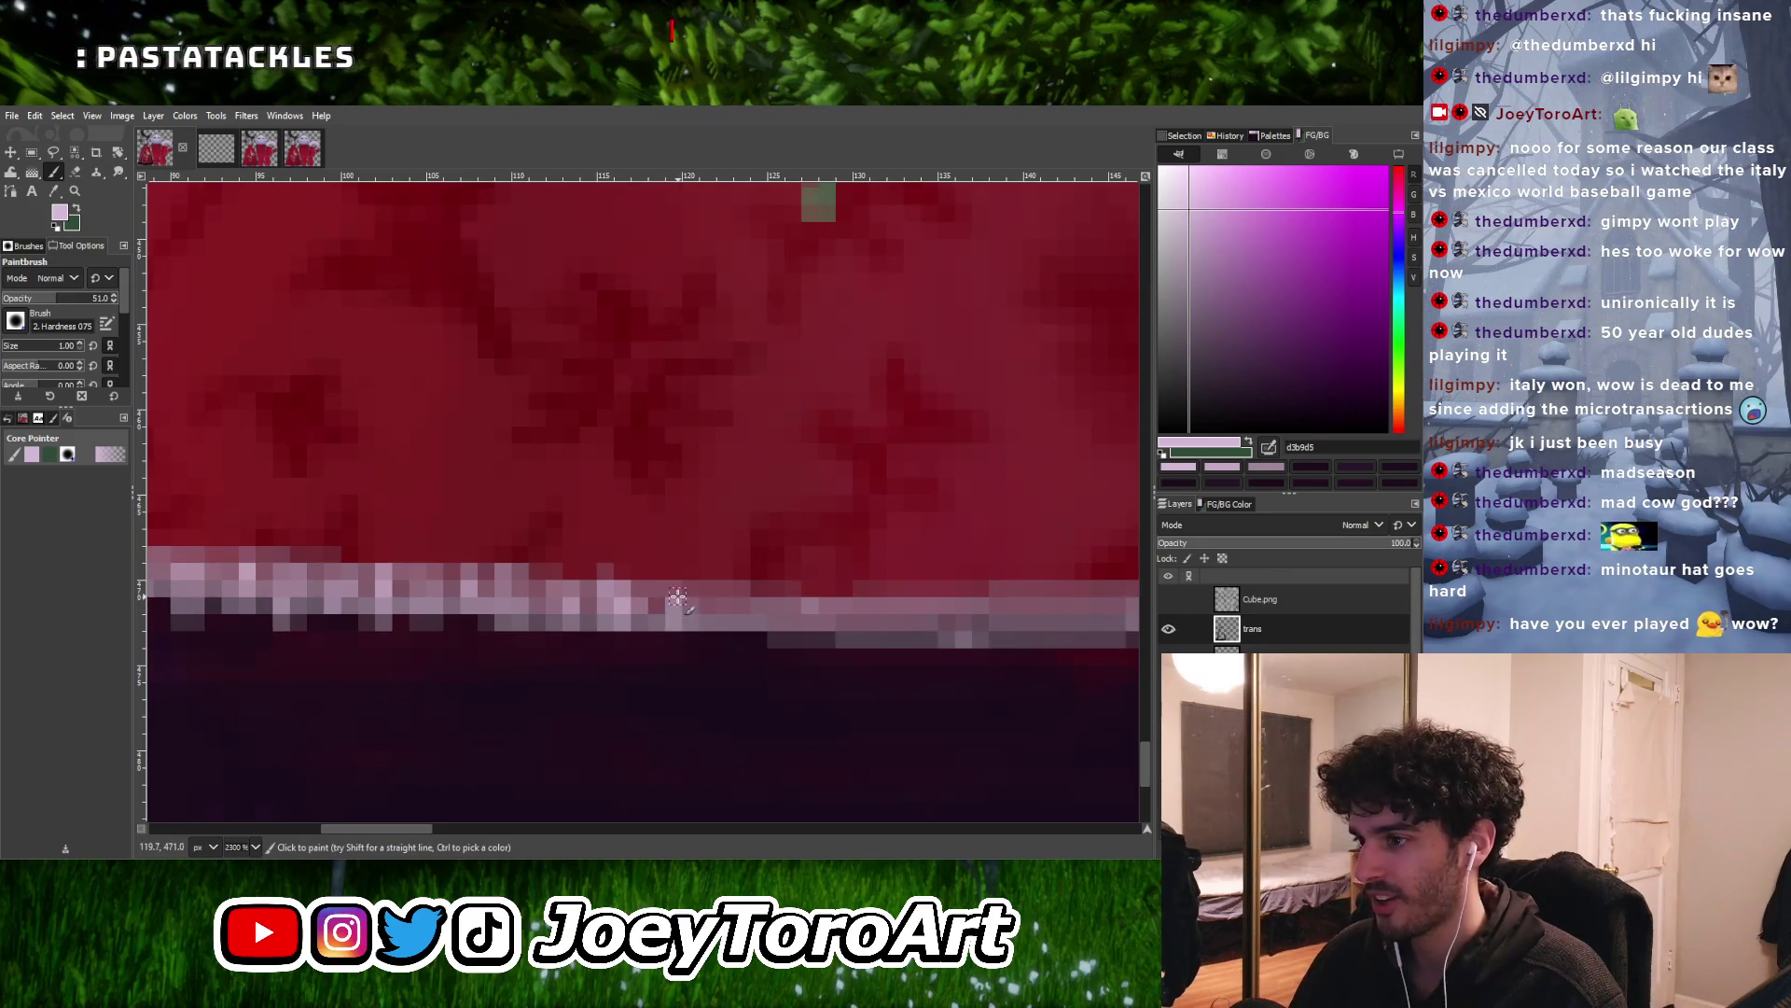
{"action": "scroll", "coordinate": [718, 618], "scroll_direction": "down", "scroll_amount": 3, "text": "ctrl"}
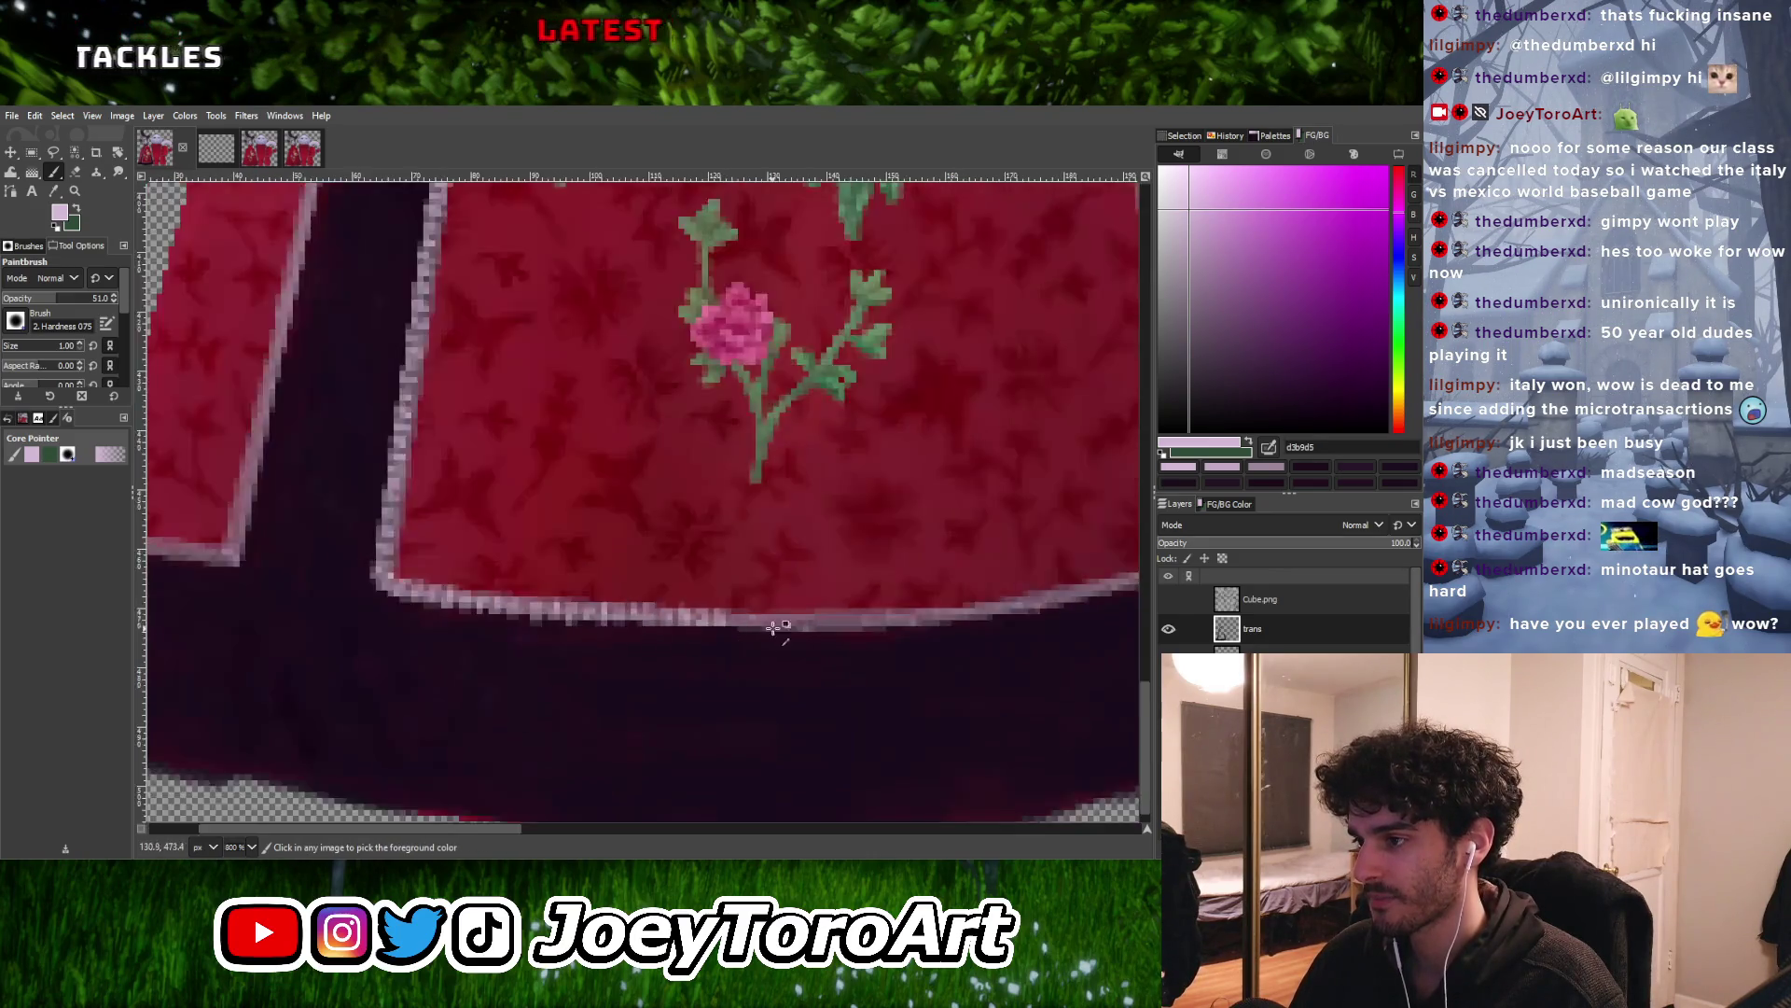
{"action": "scroll", "coordinate": [643, 576], "scroll_direction": "up", "scroll_amount": 4, "text": "ctrl"}
{"action": "scroll", "coordinate": [701, 597], "scroll_direction": "down", "scroll_amount": 1, "text": "ctrl"}
{"action": "scroll", "coordinate": [712, 607], "scroll_direction": "up", "scroll_amount": 1, "text": "ctrl"}
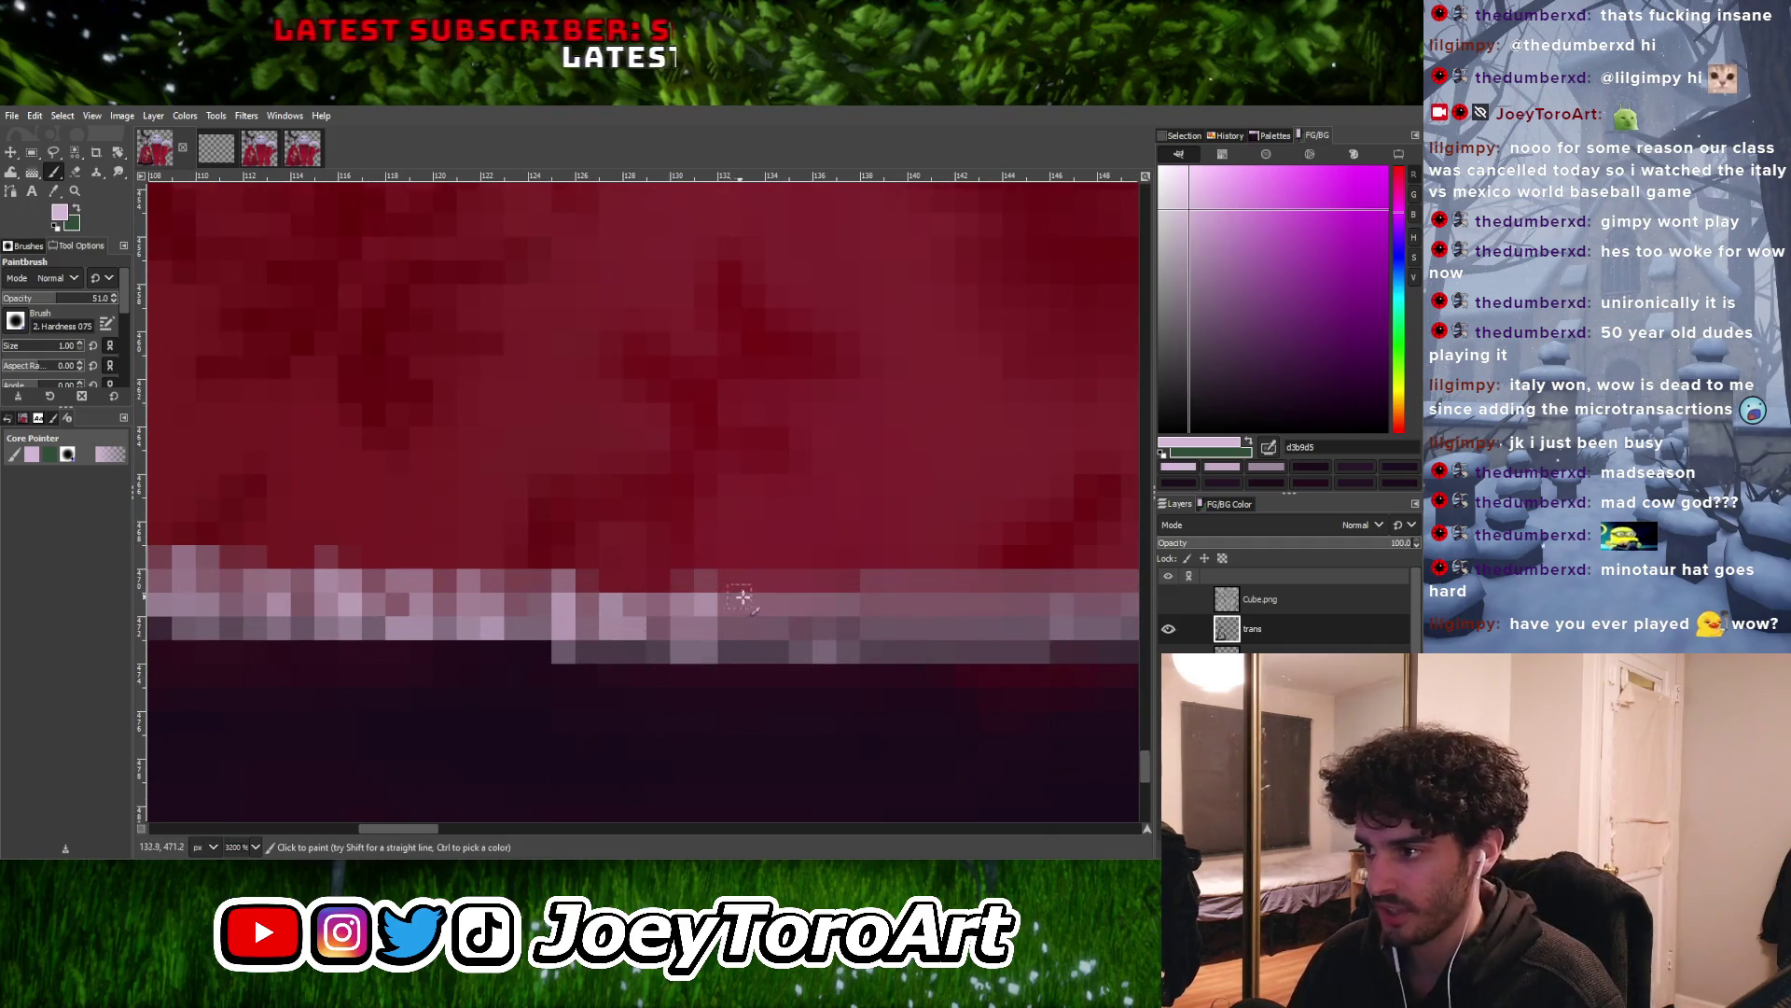
{"action": "scroll", "coordinate": [764, 616], "scroll_direction": "down", "scroll_amount": 2, "text": "ctrl"}
{"action": "scroll", "coordinate": [747, 606], "scroll_direction": "up", "scroll_amount": 2, "text": "ctrl"}
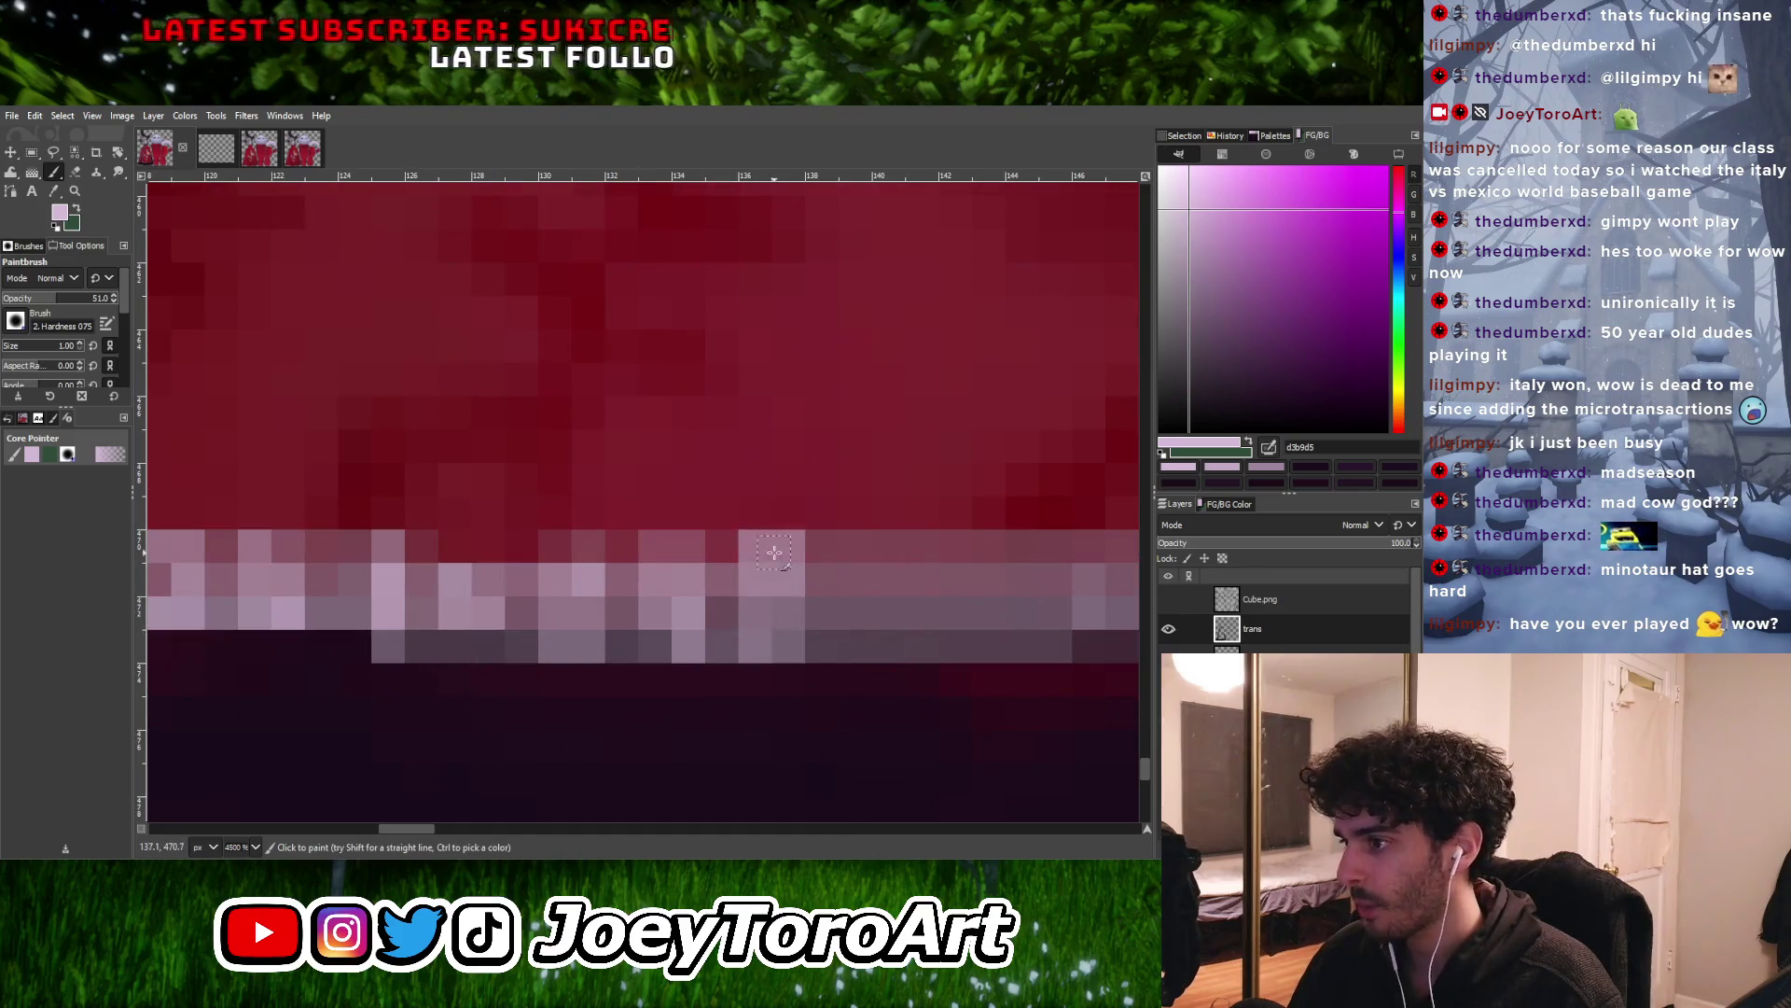
{"action": "scroll", "coordinate": [730, 590], "scroll_direction": "down", "scroll_amount": 3, "text": "ctrl"}
{"action": "scroll", "coordinate": [730, 590], "scroll_direction": "up", "scroll_amount": 2, "text": "ctrl"}
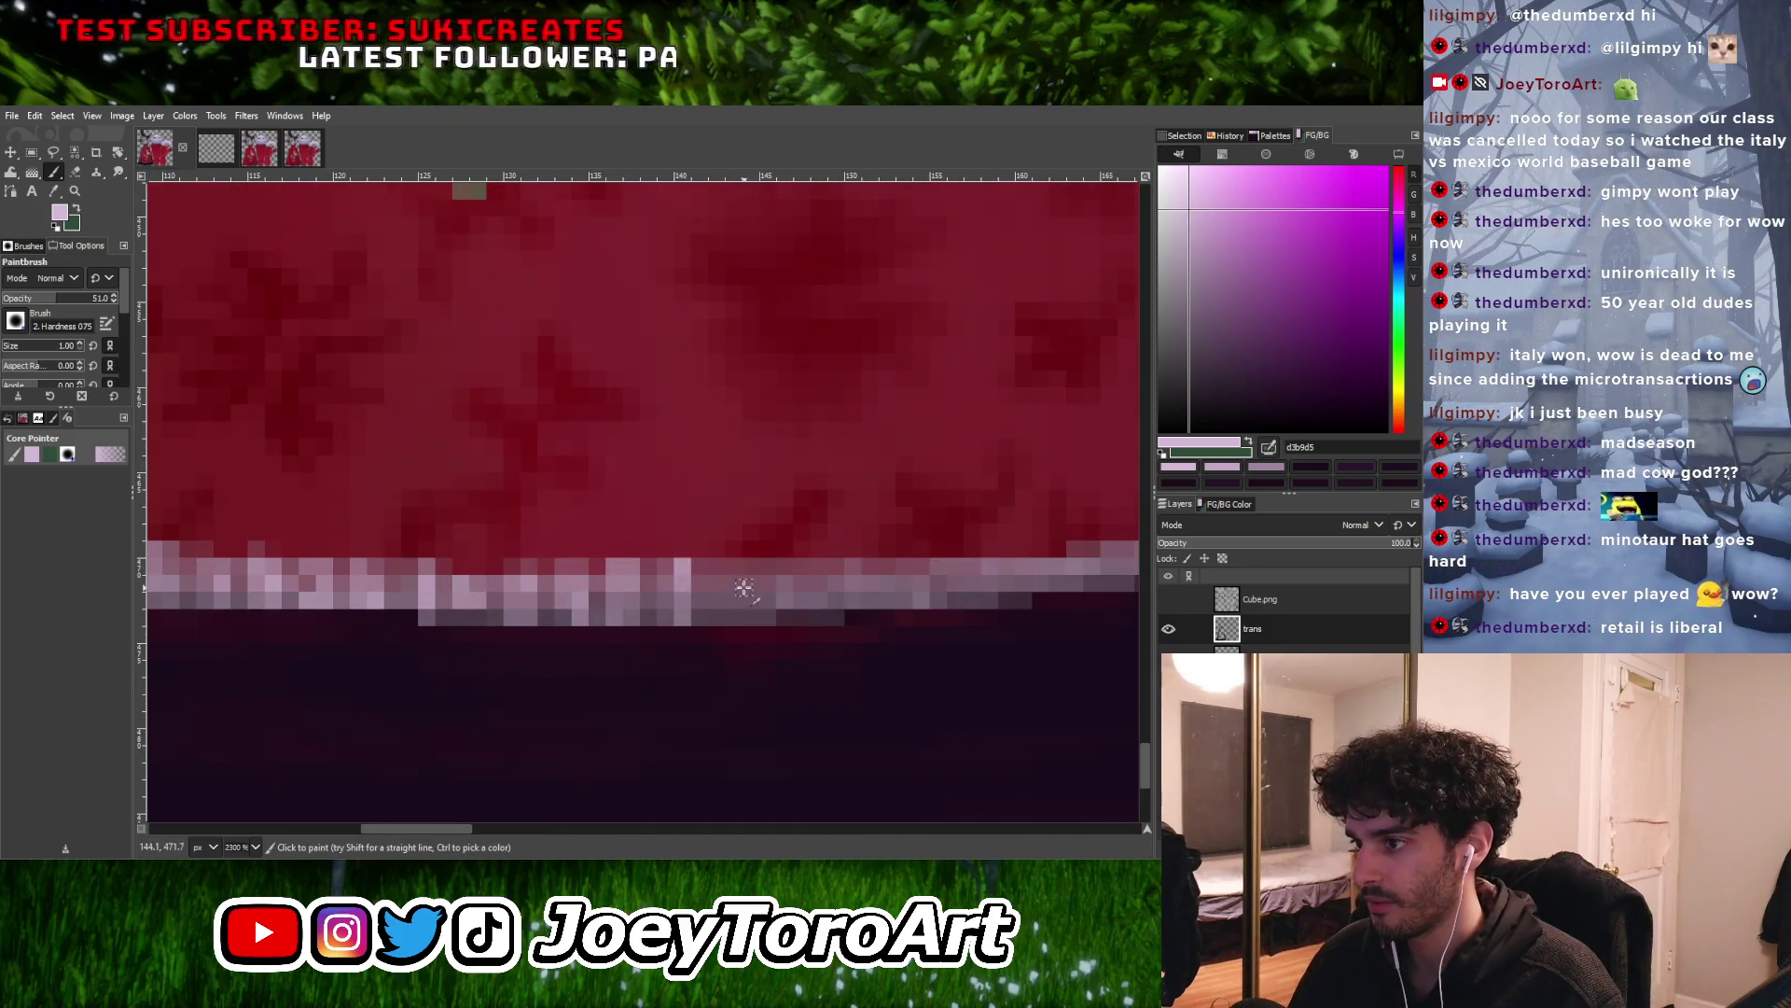
{"action": "scroll", "coordinate": [746, 606], "scroll_direction": "down", "scroll_amount": 1, "text": "ctrl"}
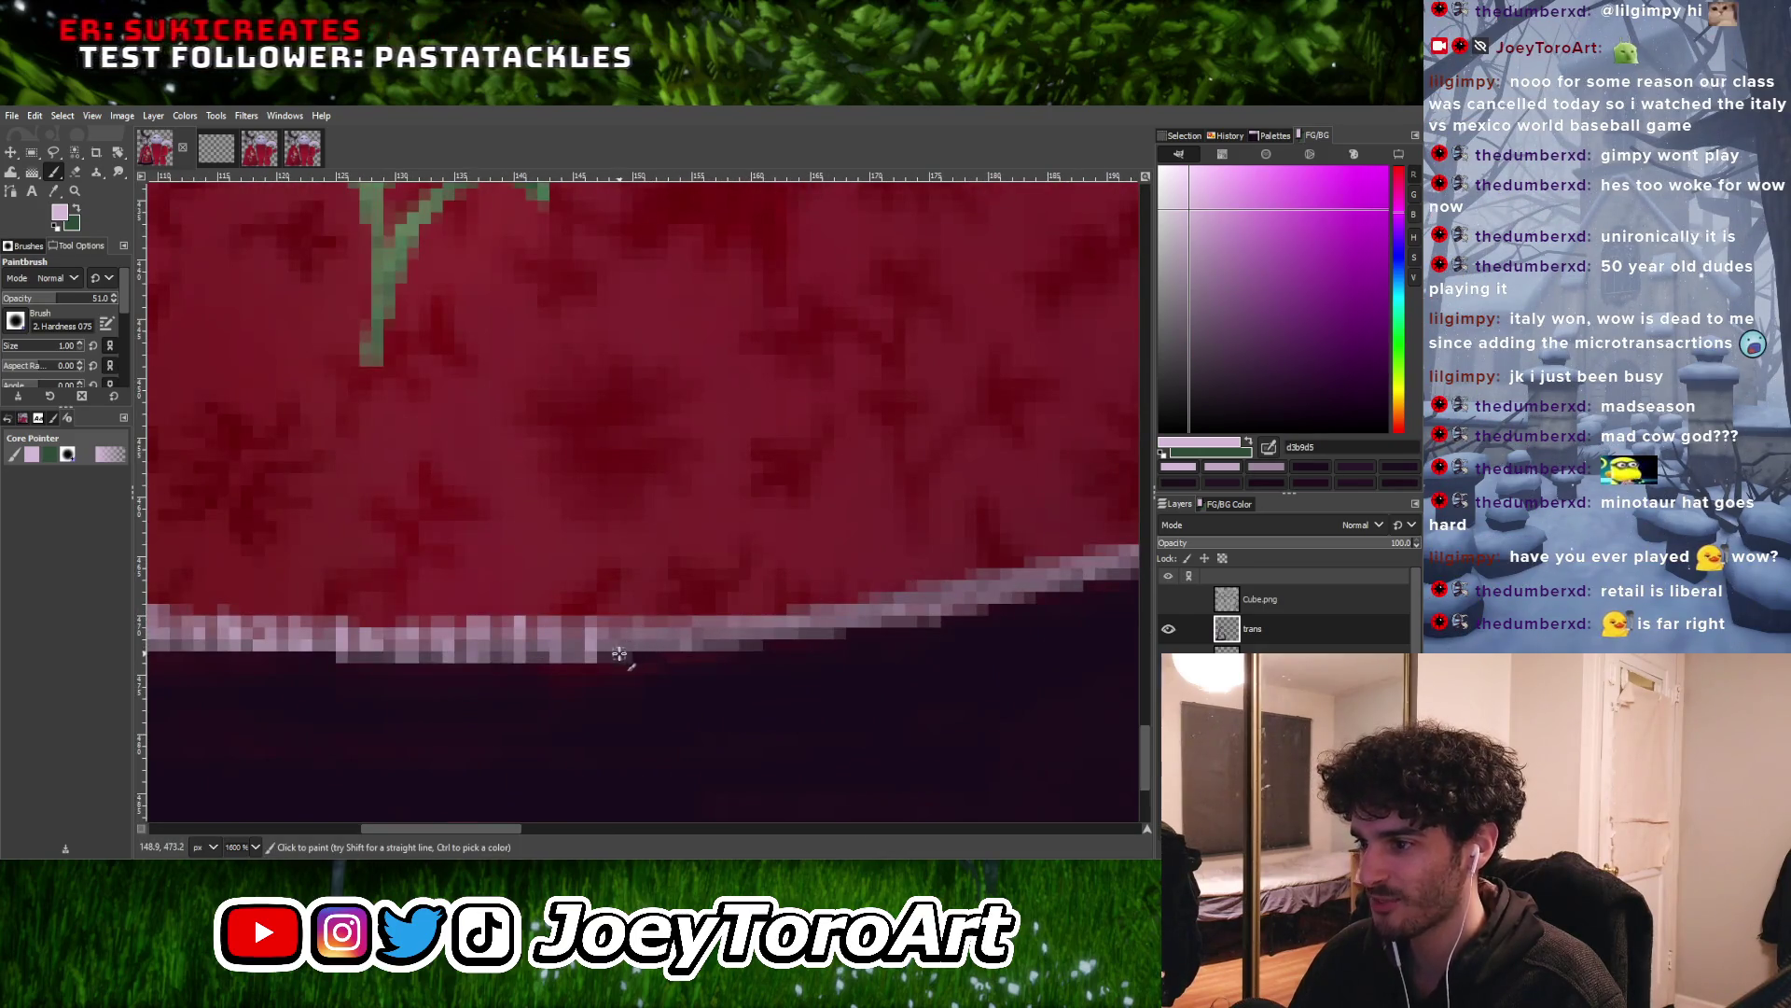
{"action": "scroll", "coordinate": [618, 635], "scroll_direction": "up", "scroll_amount": 1, "text": "ctrl"}
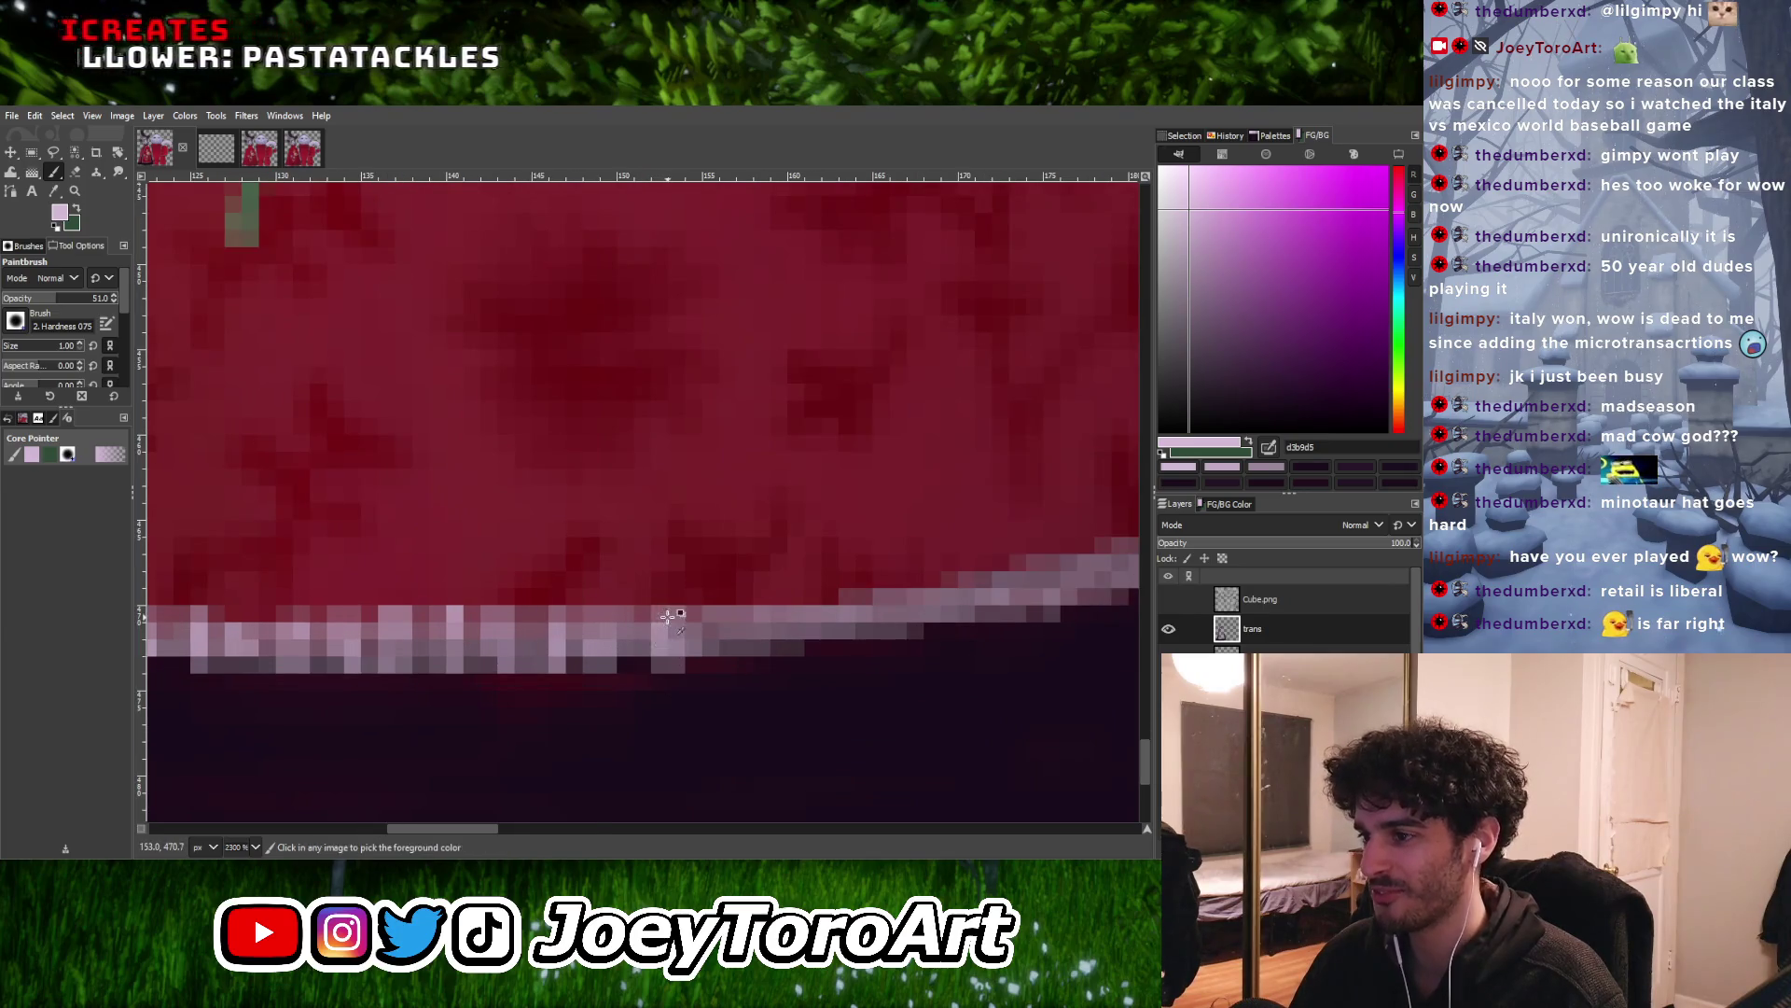
Paint light pink strokes around the red panel's lower corner, joining the hem trim to the upward edge
{"action": "scroll", "coordinate": [675, 621], "scroll_direction": "right", "scroll_amount": 2}
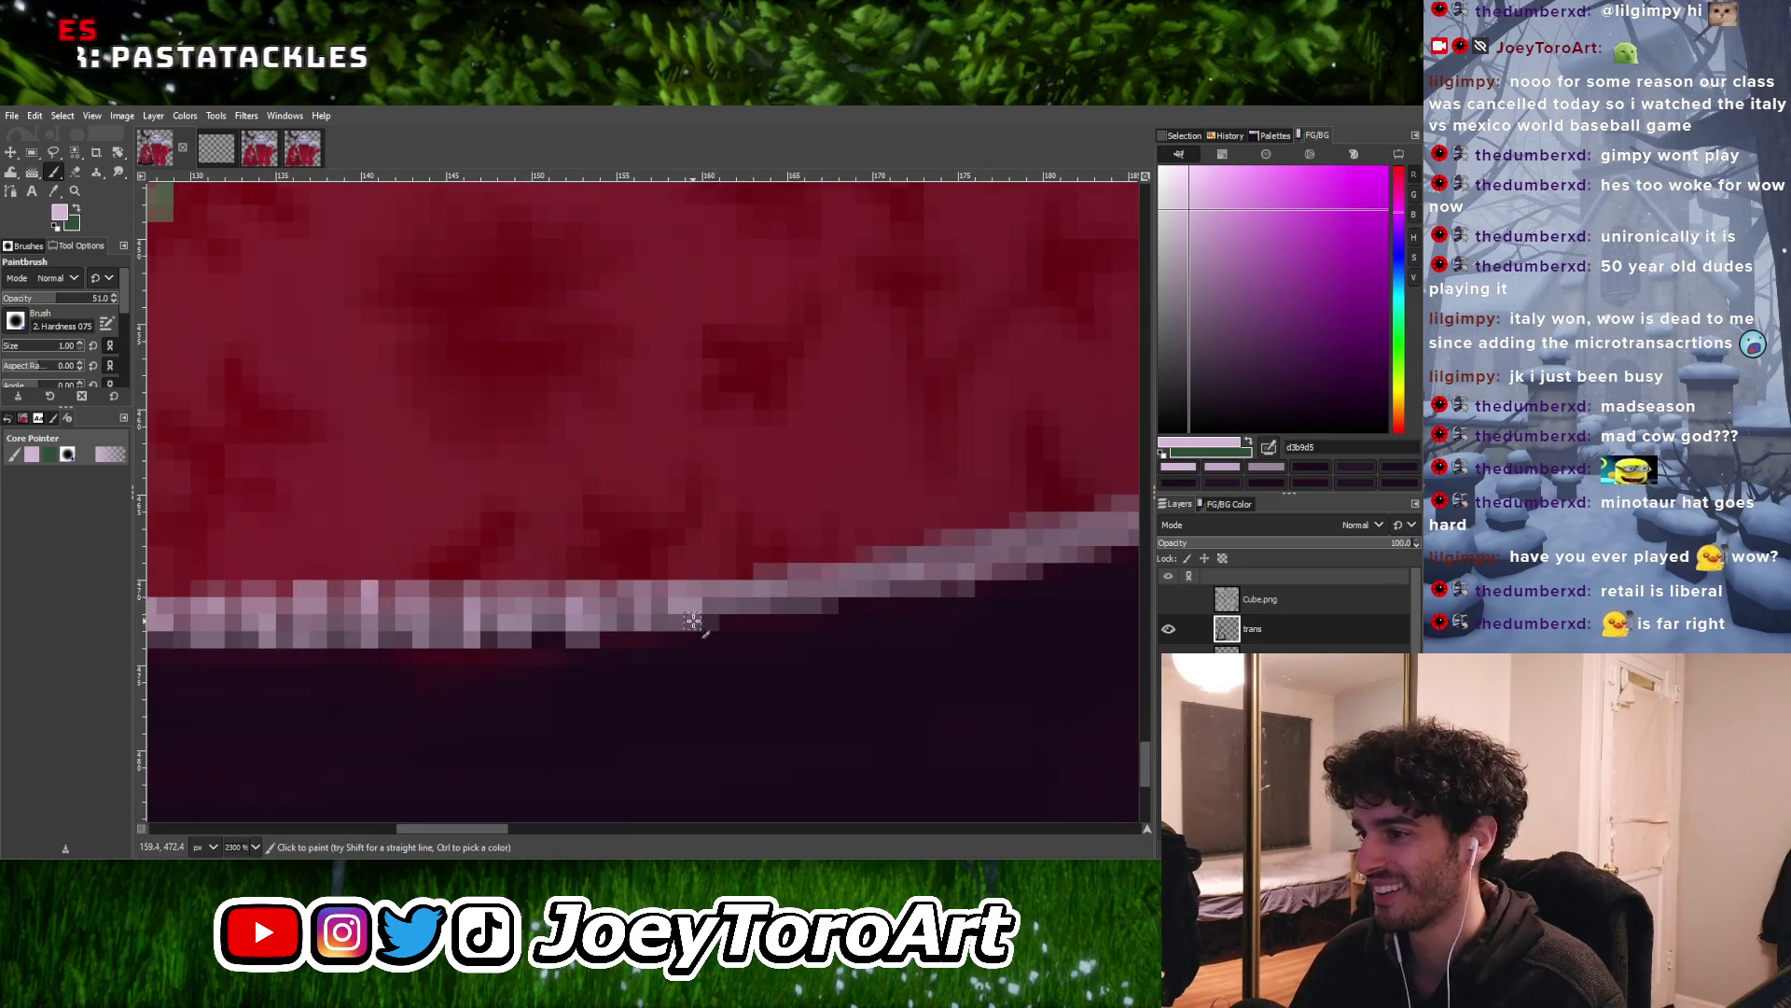
{"action": "scroll", "coordinate": [737, 609], "scroll_direction": "down", "scroll_amount": 4, "text": "ctrl"}
{"action": "scroll", "coordinate": [737, 616], "scroll_direction": "up", "scroll_amount": 4, "text": "ctrl"}
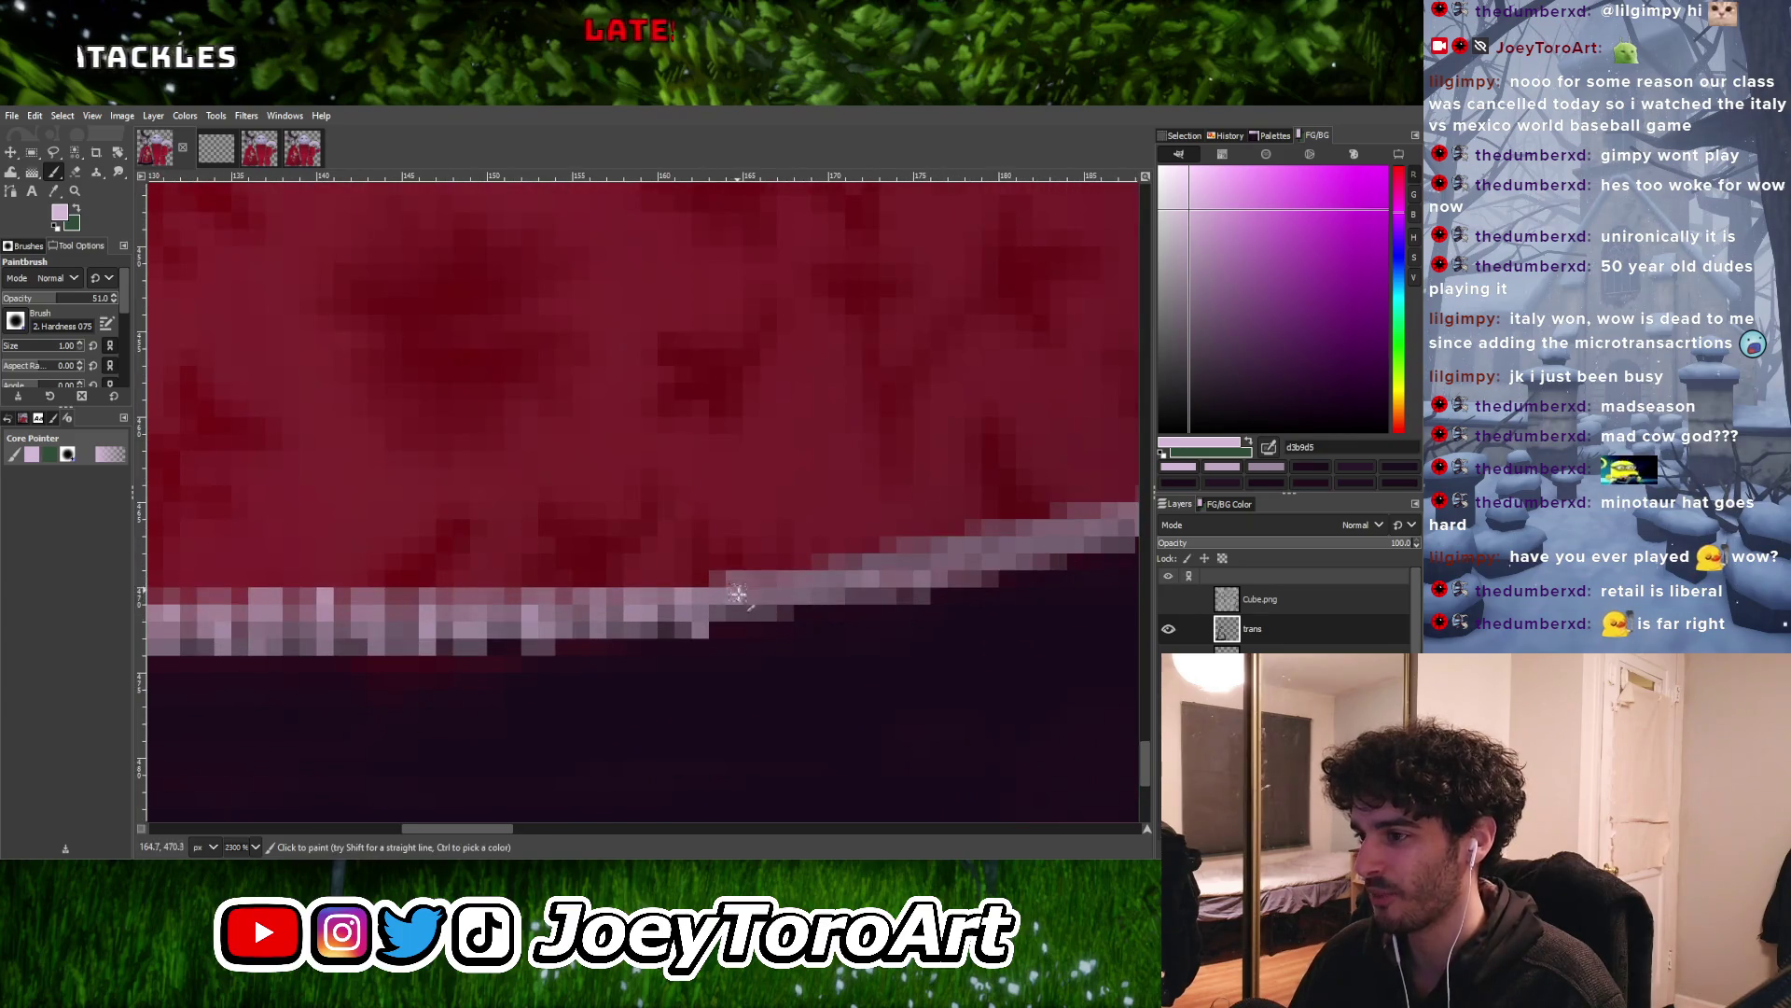
{"action": "scroll", "coordinate": [749, 612], "scroll_direction": "down", "scroll_amount": 2, "text": "ctrl"}
{"action": "scroll", "coordinate": [768, 604], "scroll_direction": "up", "scroll_amount": 2, "text": "ctrl"}
{"action": "scroll", "coordinate": [767, 611], "scroll_direction": "down", "scroll_amount": 2, "text": "ctrl"}
{"action": "scroll", "coordinate": [766, 620], "scroll_direction": "up", "scroll_amount": 2, "text": "ctrl"}
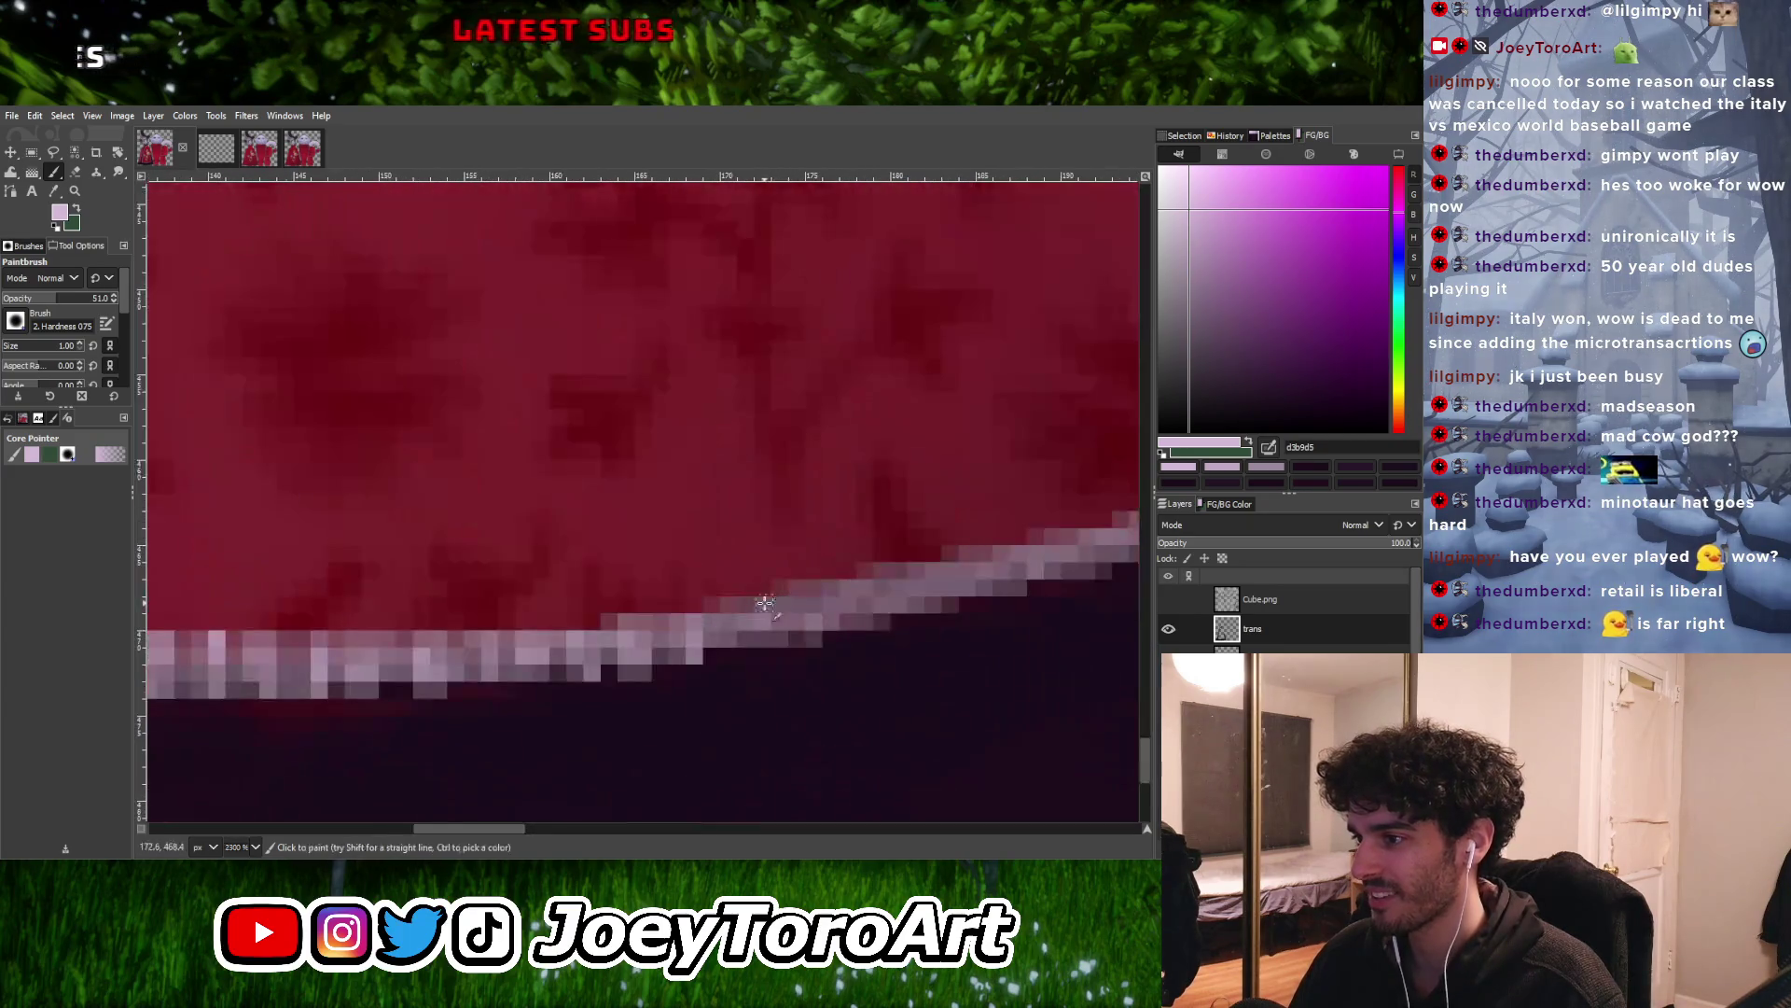
{"action": "scroll", "coordinate": [788, 631], "scroll_direction": "down", "scroll_amount": 4, "text": "ctrl"}
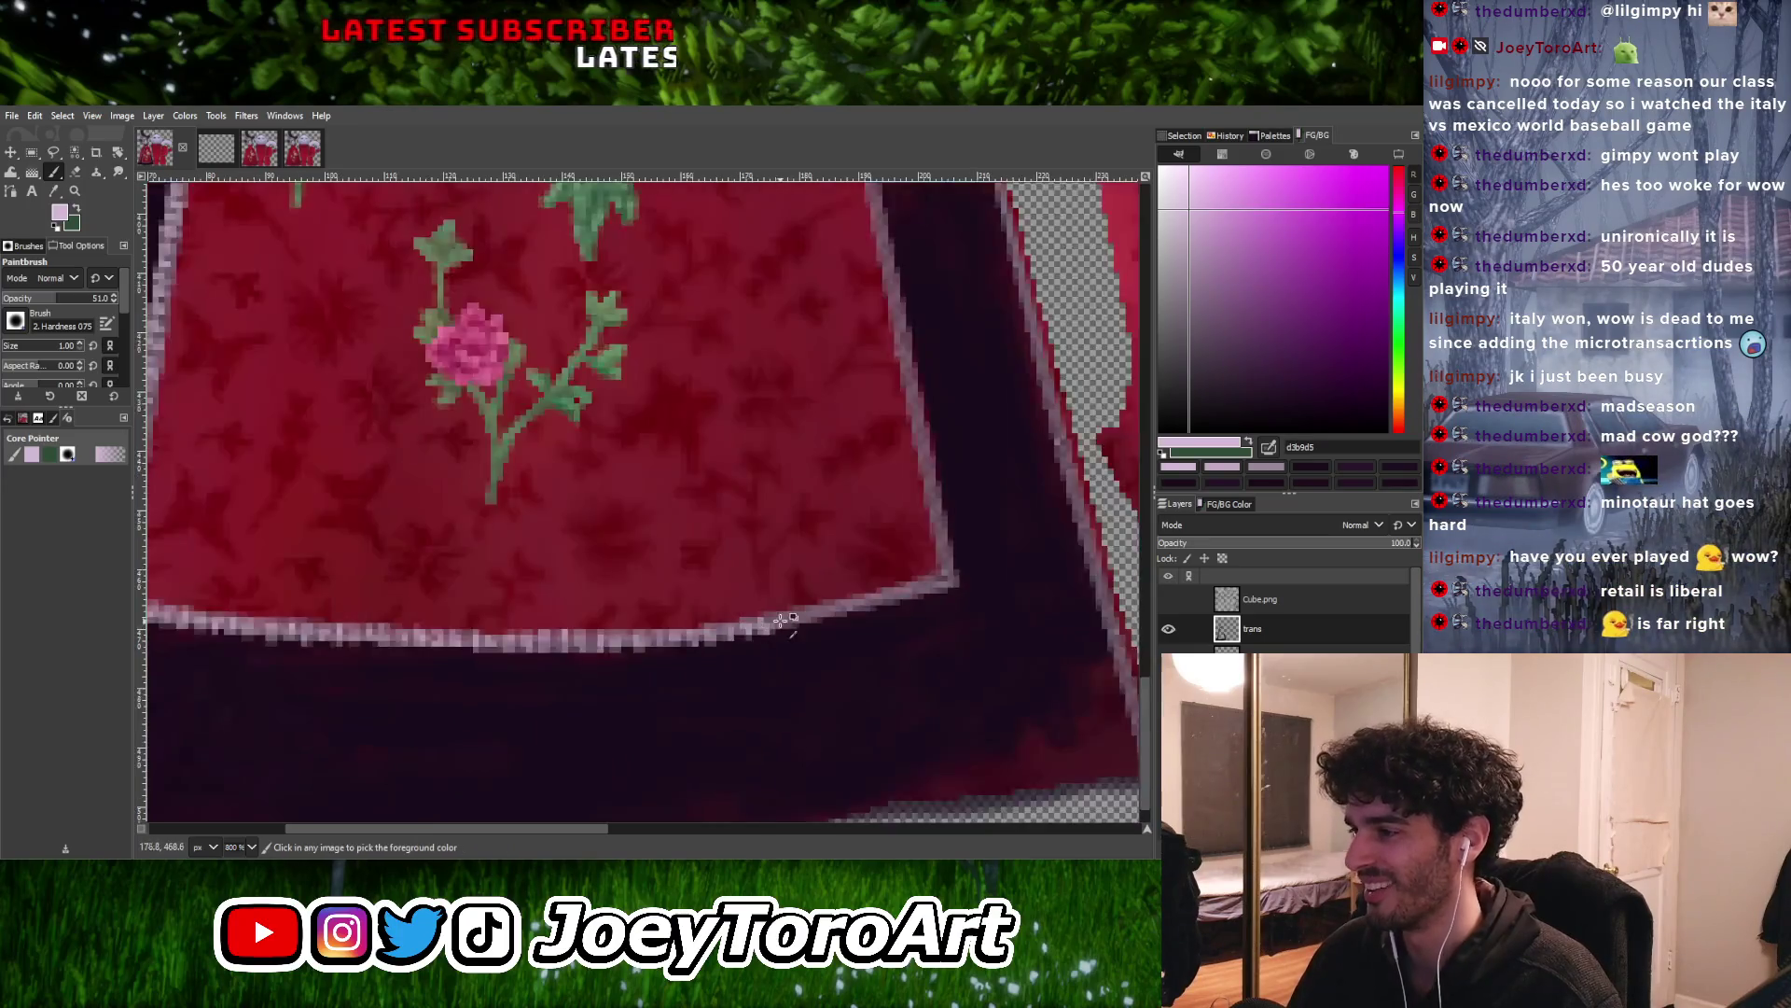
{"action": "scroll", "coordinate": [784, 612], "scroll_direction": "up", "scroll_amount": 3, "text": "ctrl"}
{"action": "scroll", "coordinate": [793, 639], "scroll_direction": "down", "scroll_amount": 4, "text": "ctrl"}
{"action": "scroll", "coordinate": [756, 616], "scroll_direction": "up", "scroll_amount": 4, "text": "ctrl"}
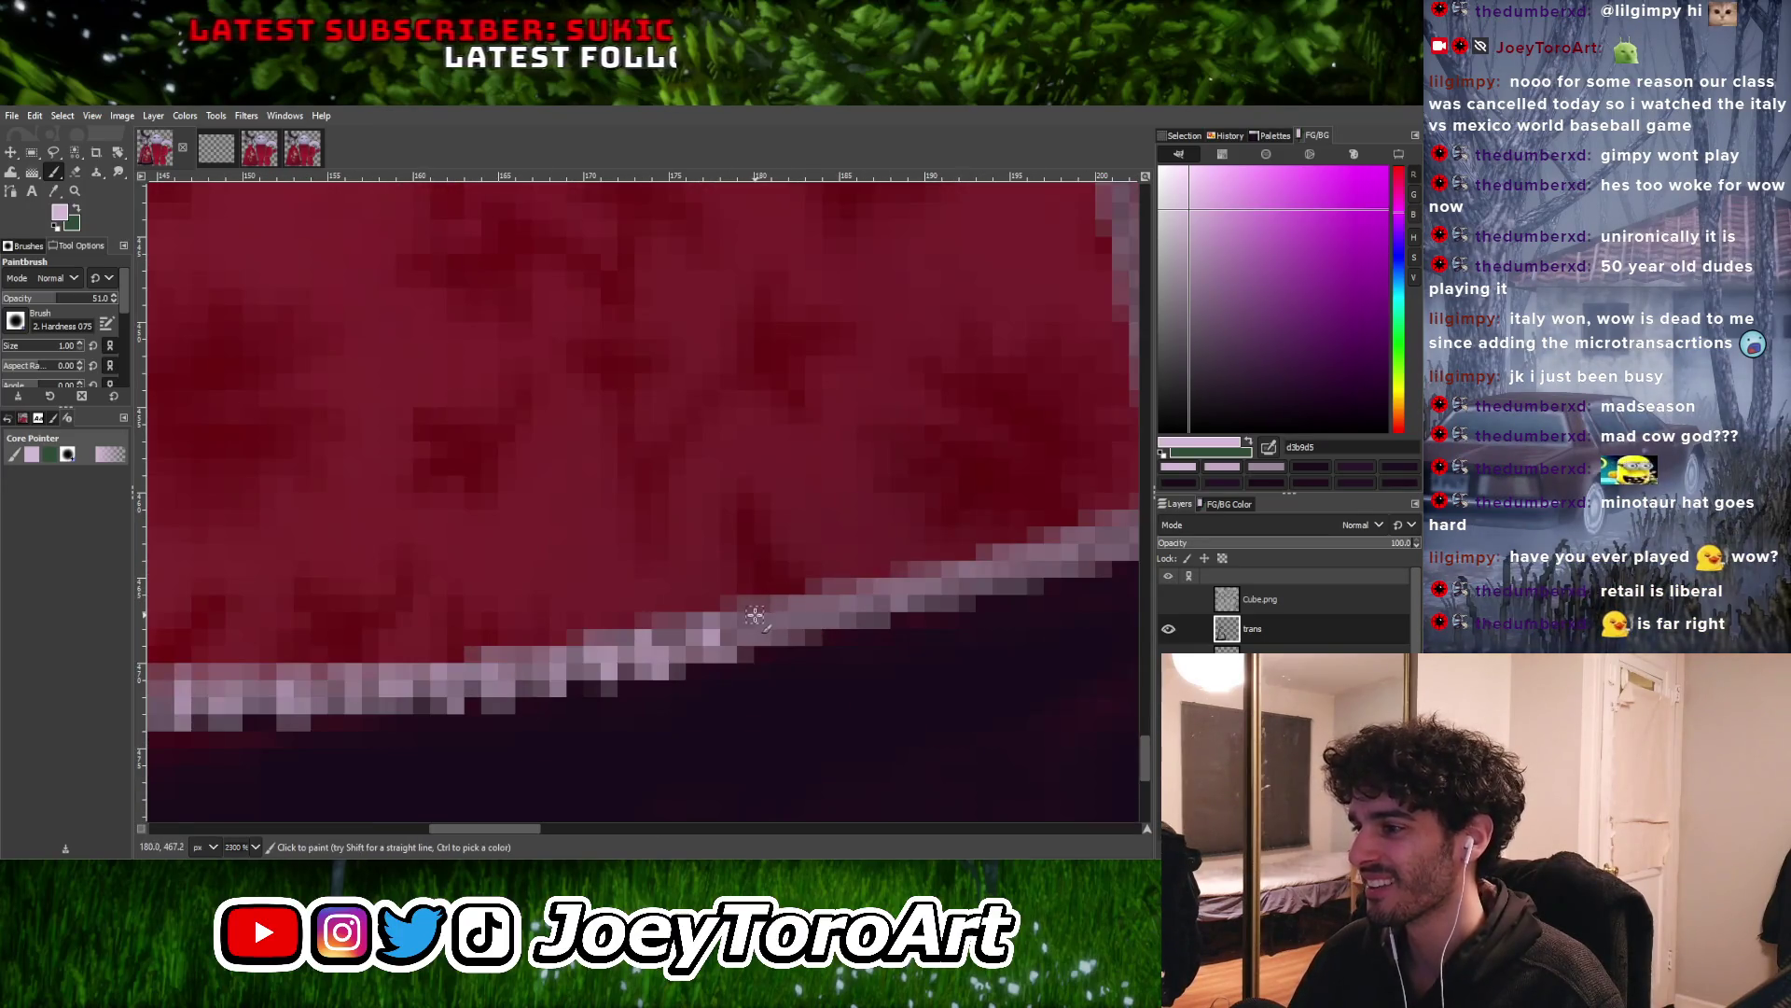
{"action": "scroll", "coordinate": [681, 602], "scroll_direction": "down", "scroll_amount": 2, "text": "ctrl"}
{"action": "scroll", "coordinate": [670, 598], "scroll_direction": "up", "scroll_amount": 2, "text": "ctrl"}
{"action": "scroll", "coordinate": [670, 598], "scroll_direction": "up", "scroll_amount": 1, "text": "ctrl"}
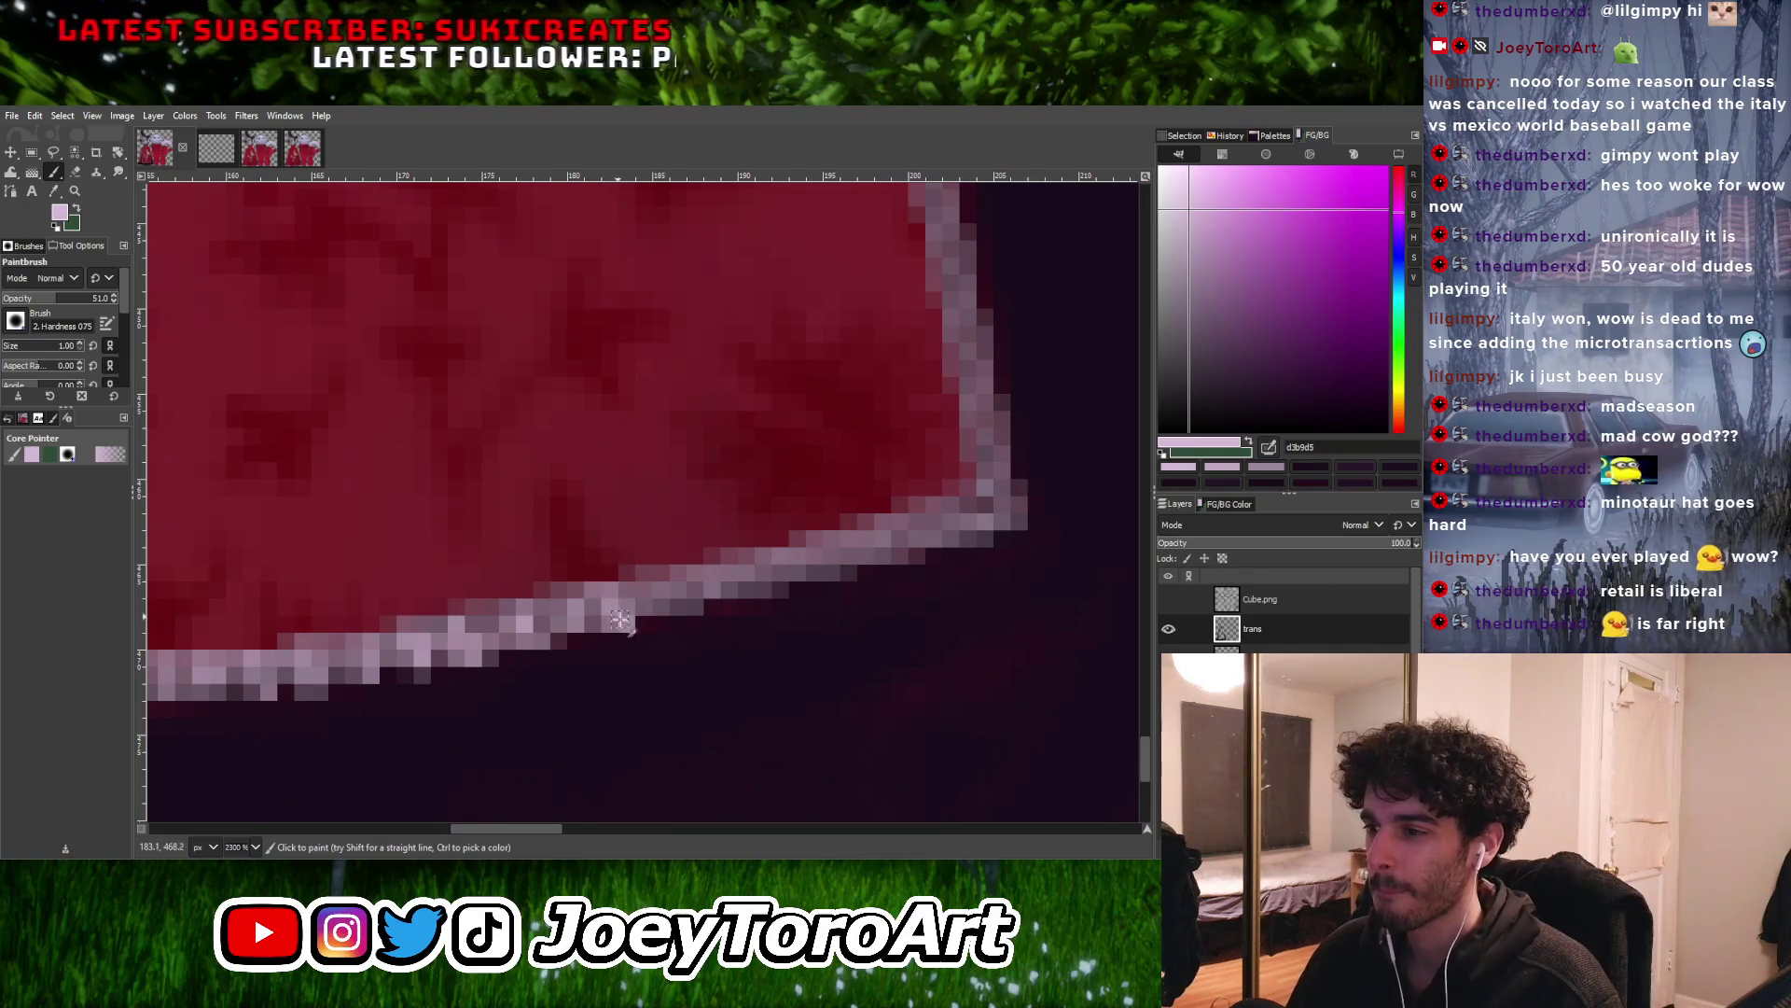
{"action": "left_click_drag", "start_coordinate": [680, 594], "coordinate": [770, 572]}
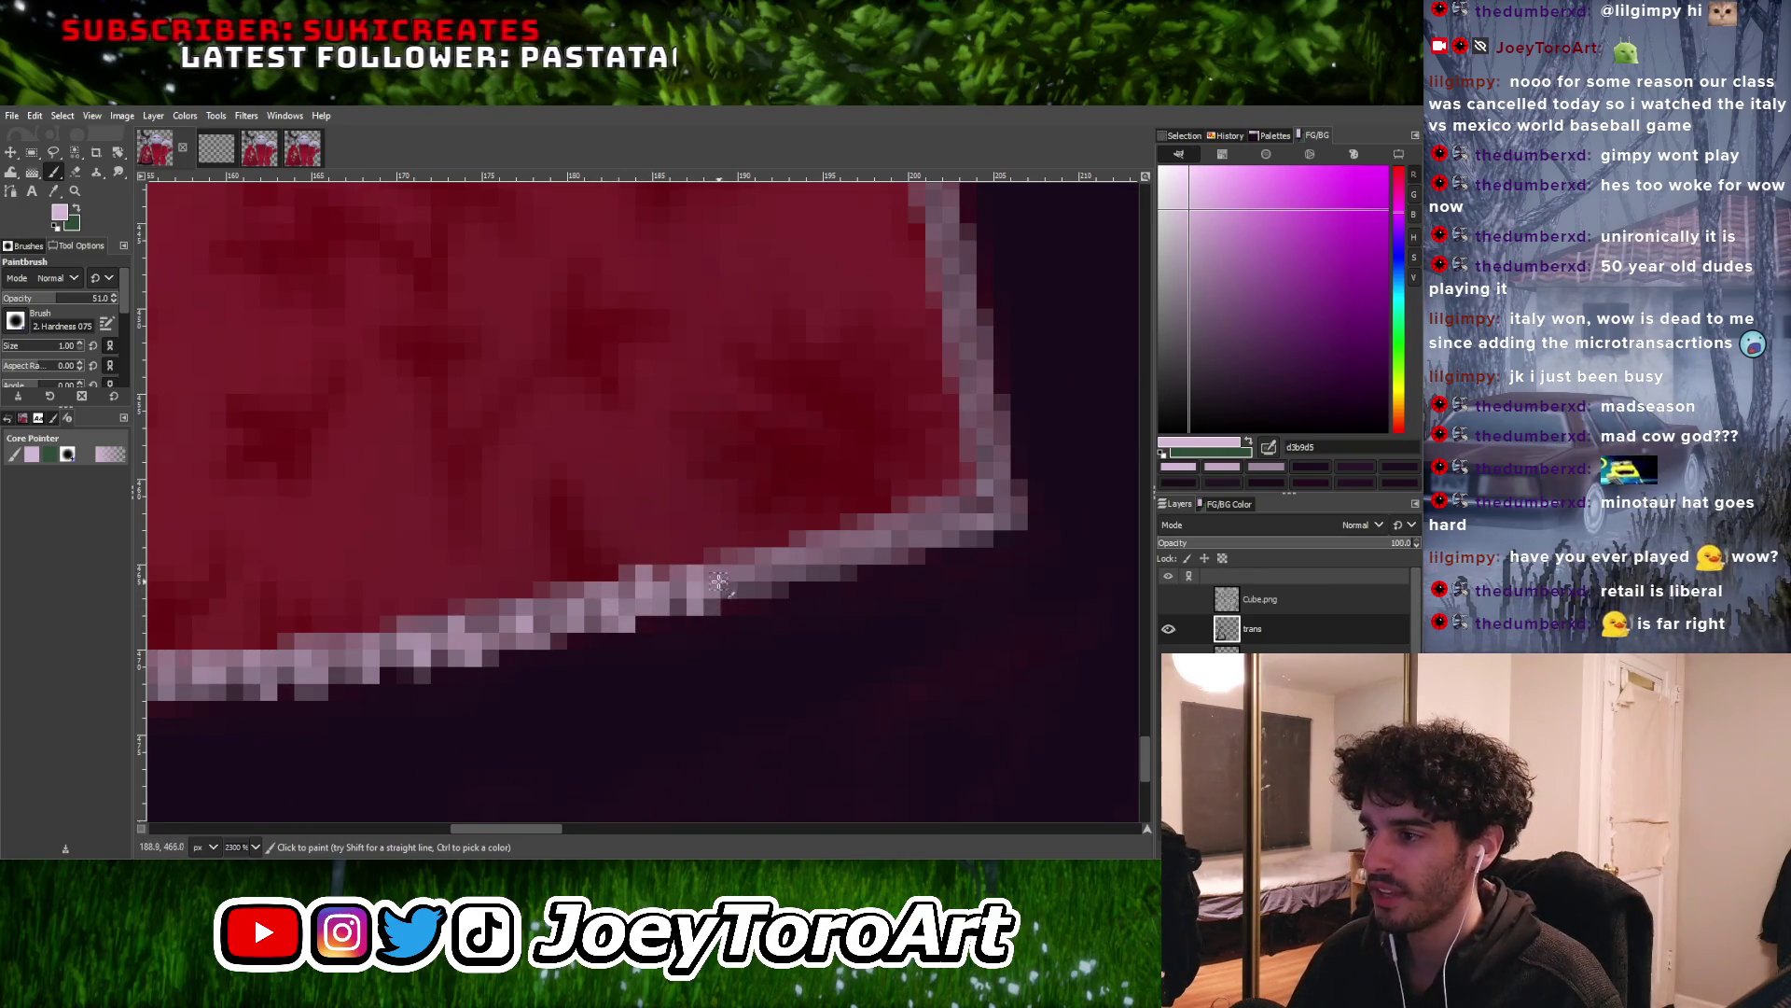
{"action": "scroll", "coordinate": [765, 578], "scroll_direction": "down", "scroll_amount": 3, "text": "ctrl"}
{"action": "scroll", "coordinate": [756, 592], "scroll_direction": "up", "scroll_amount": 3, "text": "ctrl"}
{"action": "scroll", "coordinate": [754, 595], "scroll_direction": "right", "scroll_amount": 2}
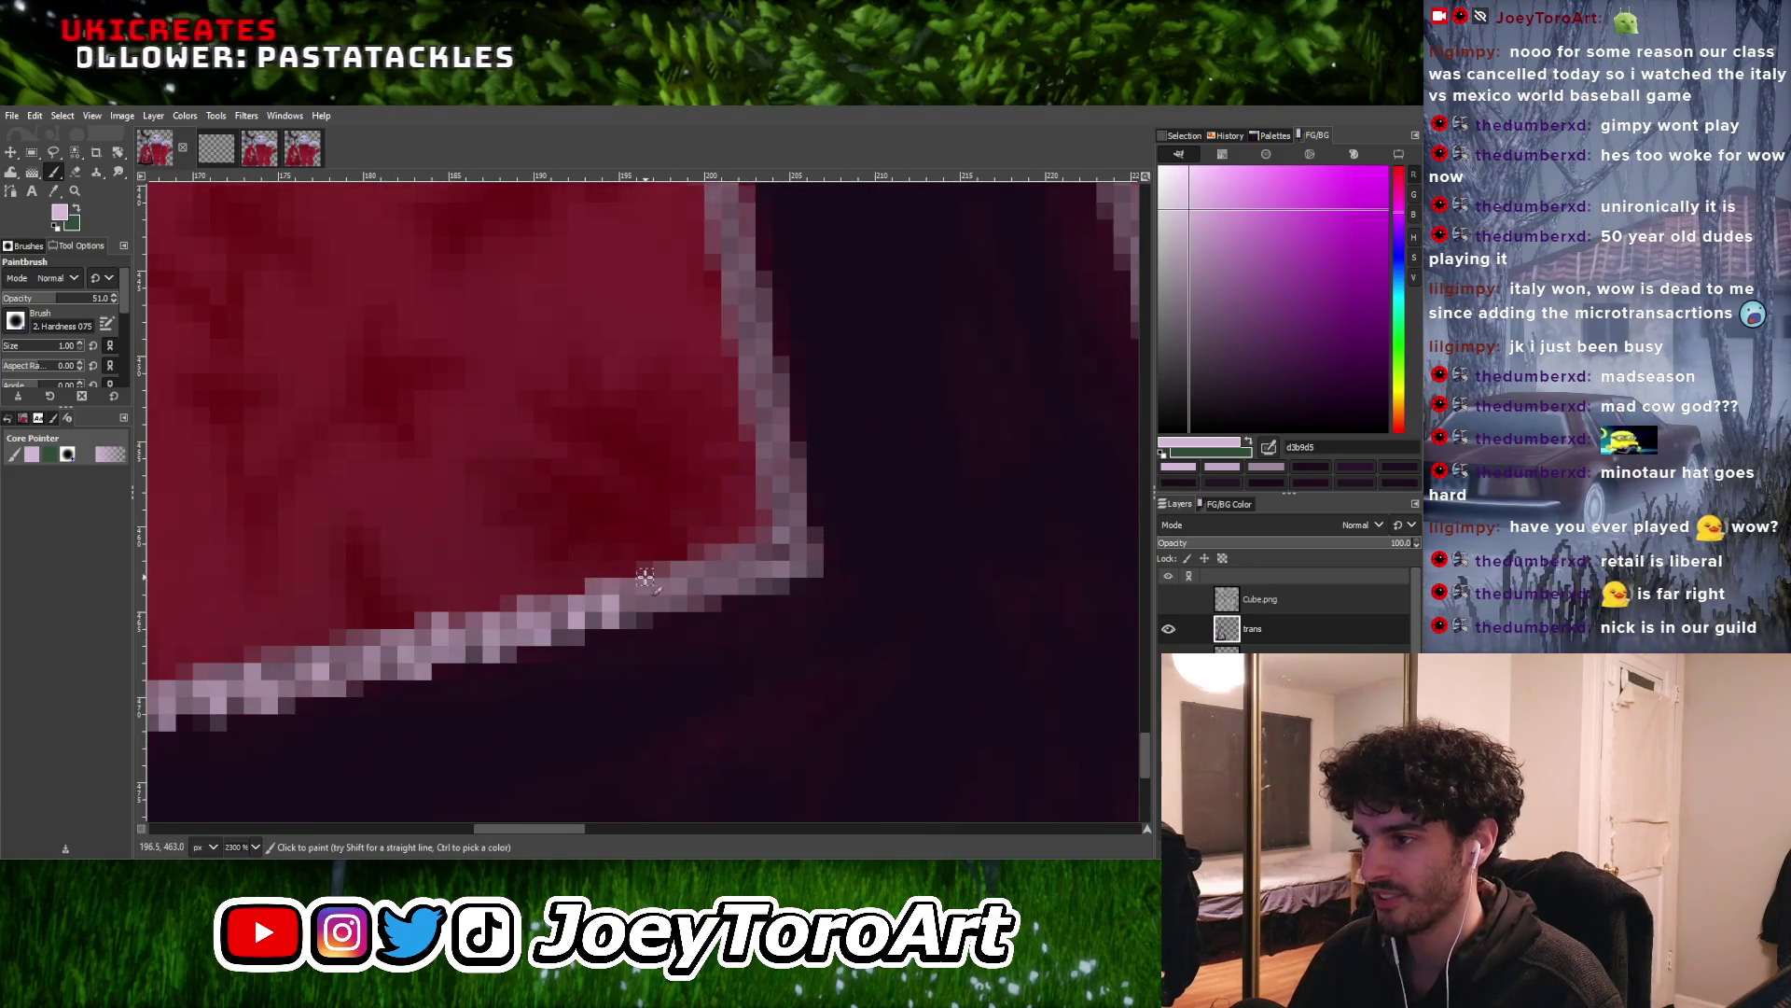
{"action": "left_click_drag", "start_coordinate": [683, 577], "coordinate": [805, 514]}
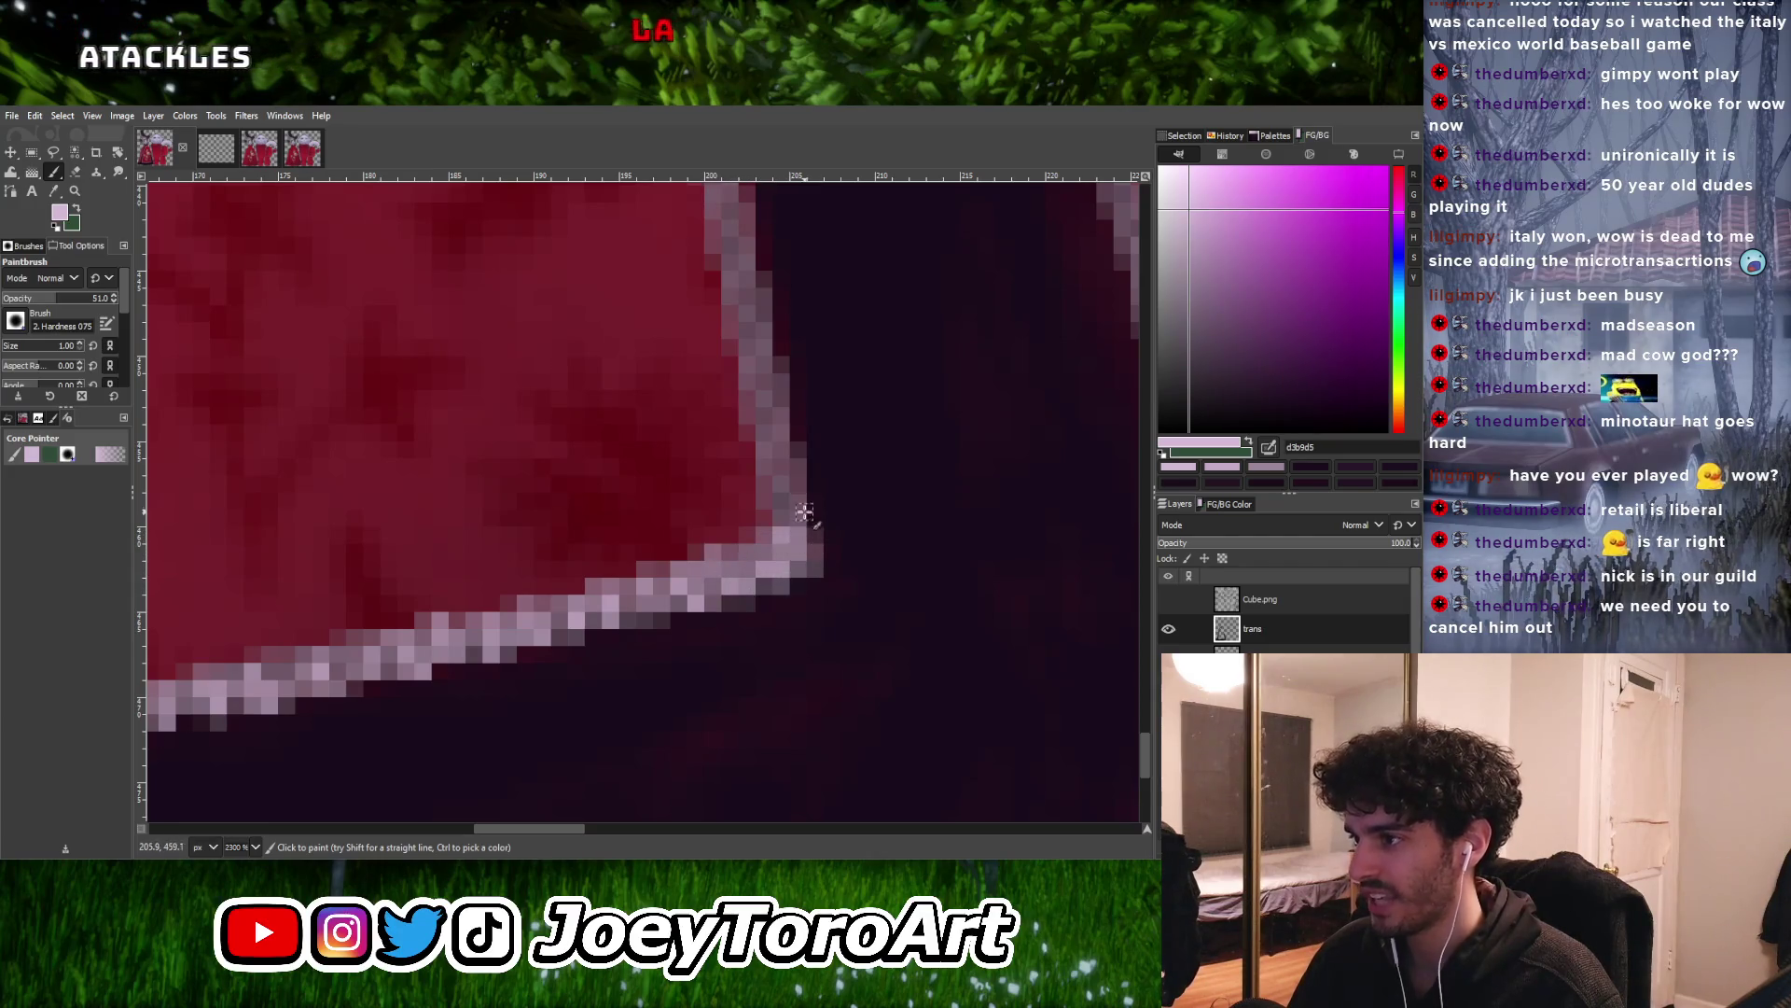
{"action": "scroll", "coordinate": [777, 511], "scroll_direction": "up", "scroll_amount": 1, "text": "ctrl"}
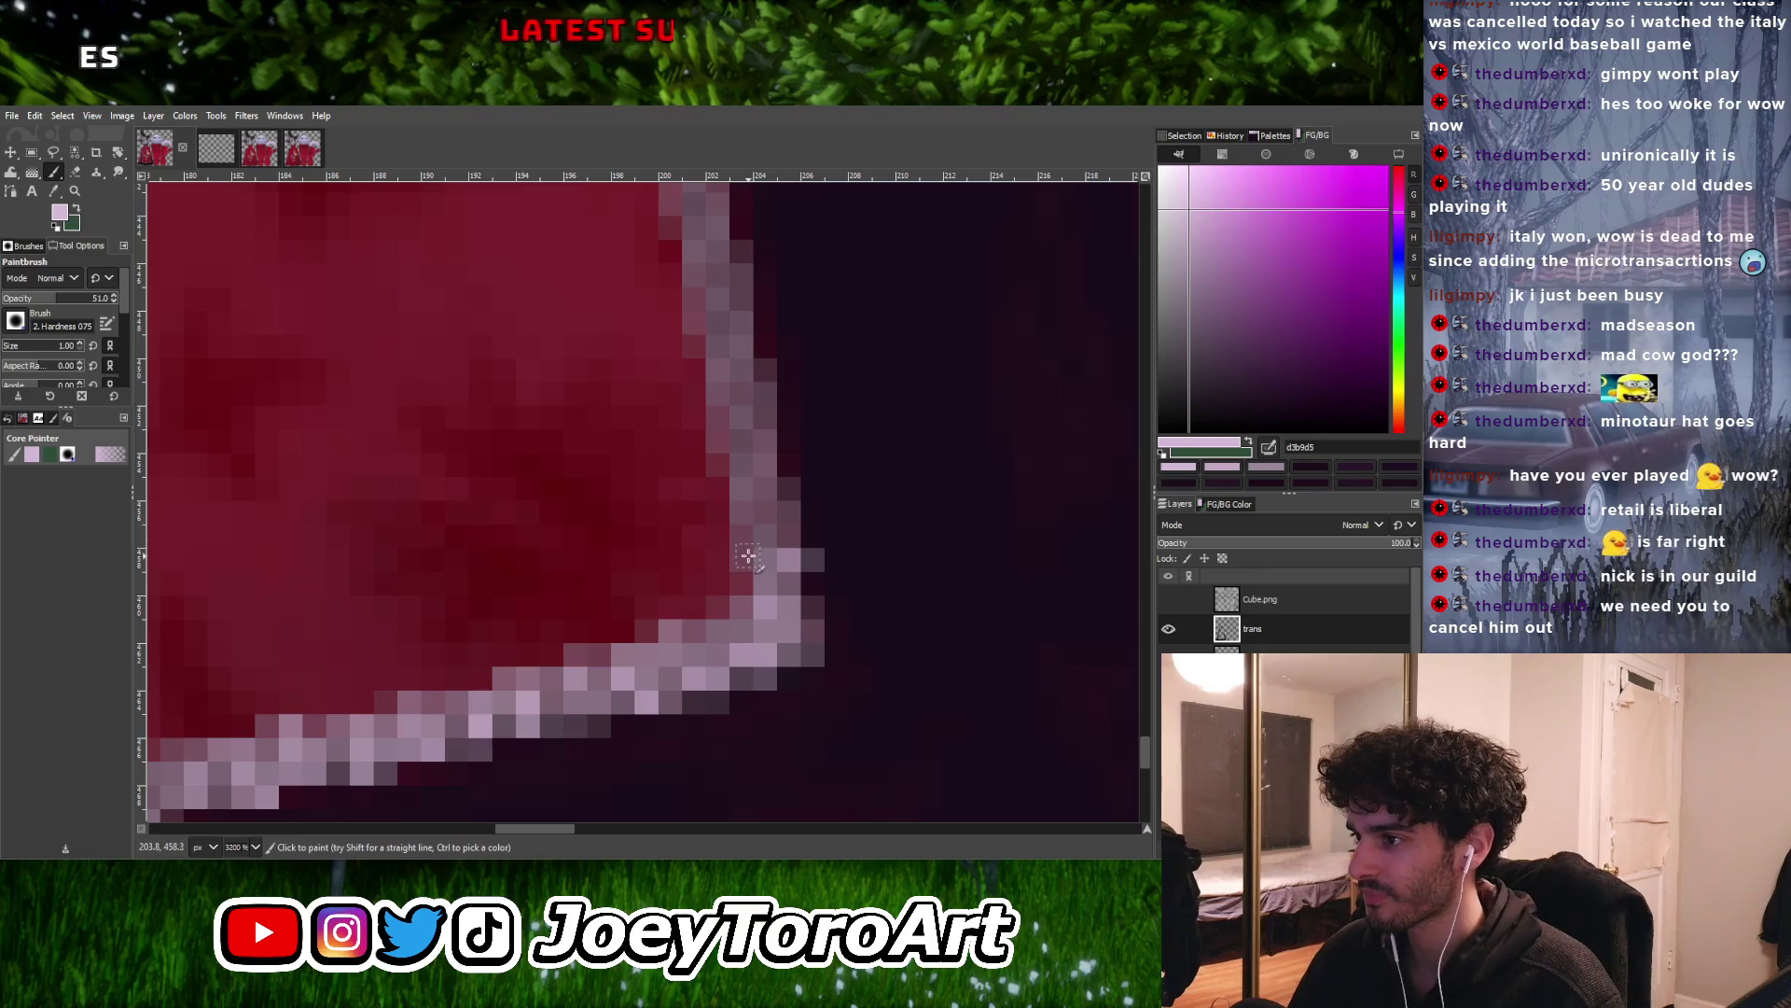
{"action": "scroll", "coordinate": [772, 497], "scroll_direction": "down", "scroll_amount": 2, "text": "ctrl"}
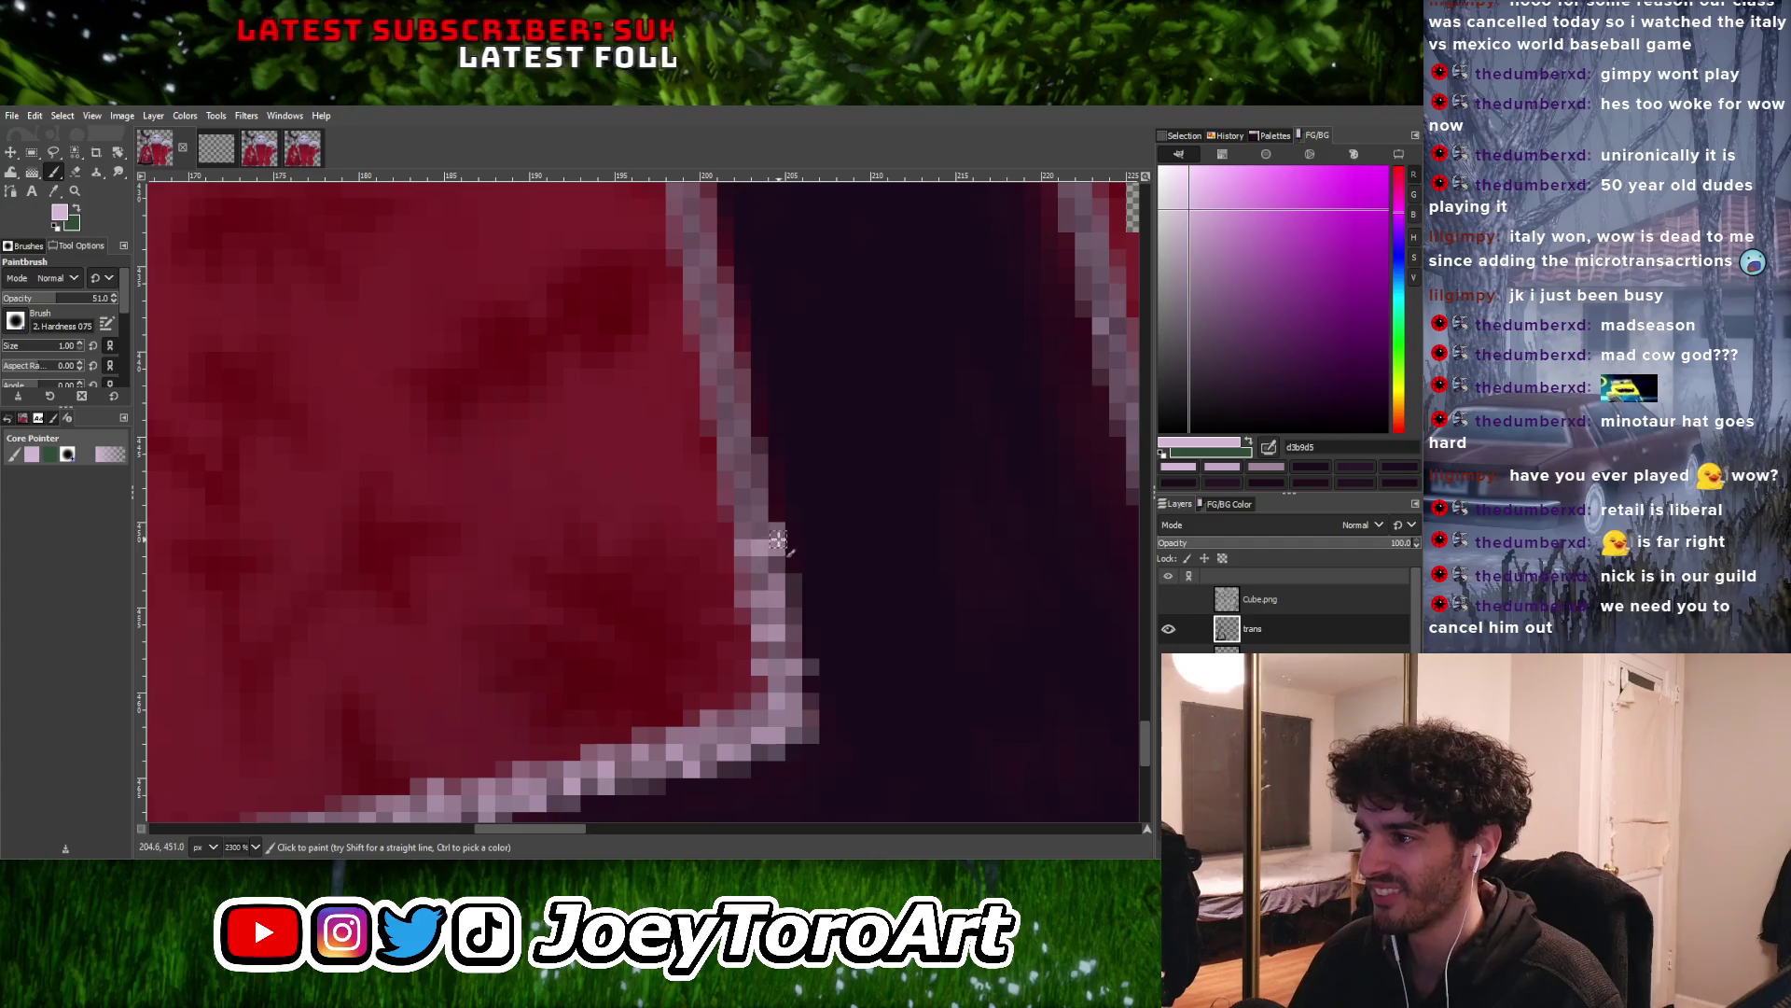
{"action": "scroll", "coordinate": [760, 507], "scroll_direction": "down", "scroll_amount": 2, "text": "ctrl"}
{"action": "scroll", "coordinate": [764, 502], "scroll_direction": "up", "scroll_amount": 3, "text": "ctrl"}
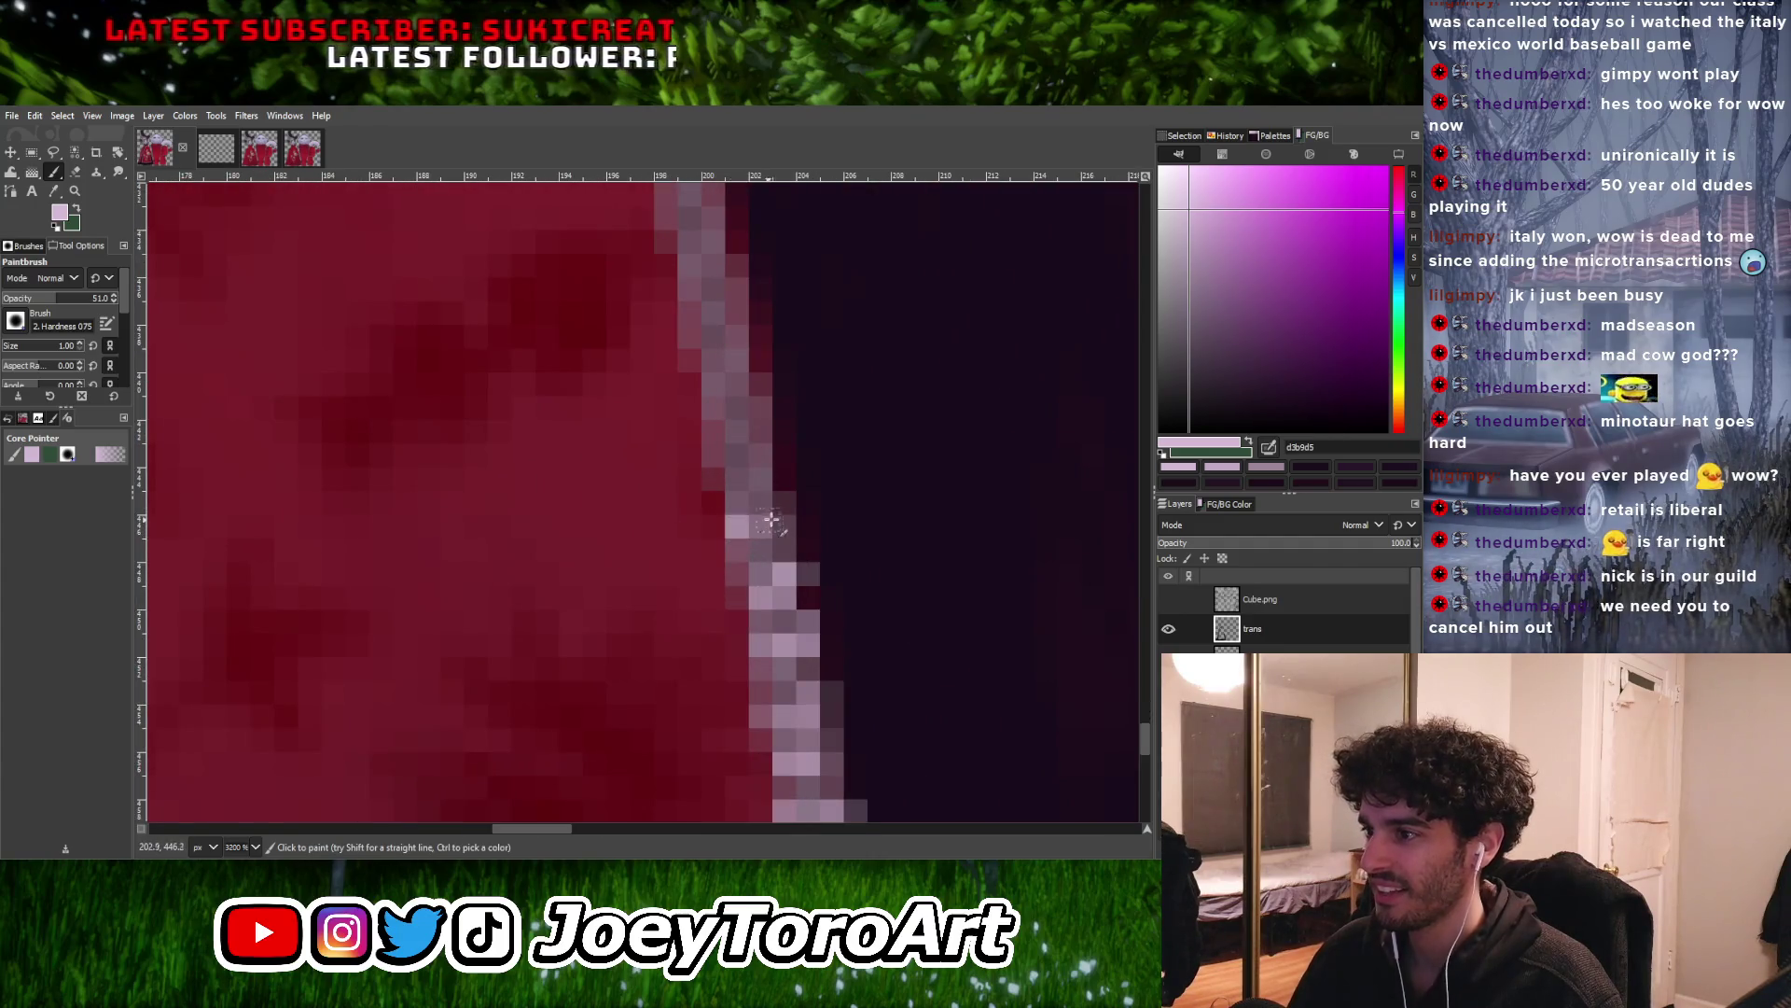
Patch the missing light pink pixels in the trim up the slit's left edge to its rounded top
{"action": "scroll", "coordinate": [760, 508], "scroll_direction": "down", "scroll_amount": 3, "text": "ctrl"}
{"action": "scroll", "coordinate": [734, 580], "scroll_direction": "up", "scroll_amount": 3, "text": "ctrl"}
{"action": "left_click", "coordinate": [735, 580]}
{"action": "left_click", "coordinate": [774, 565]}
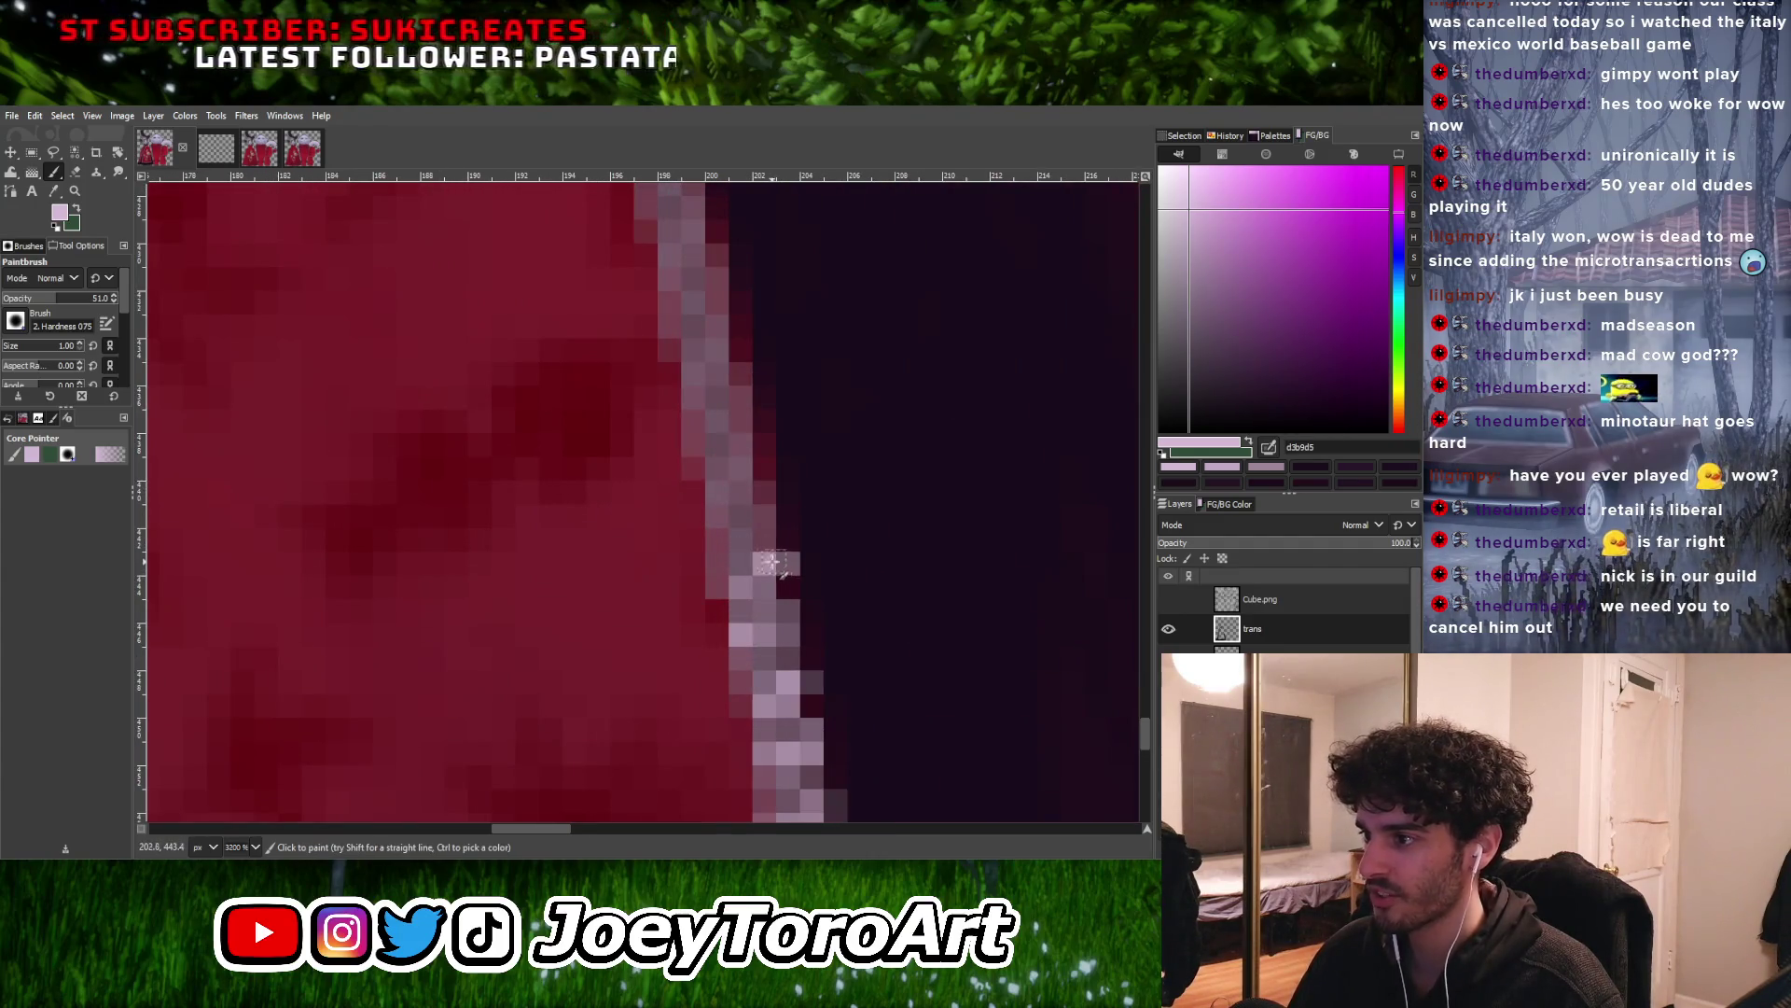
{"action": "left_click", "coordinate": [766, 515]}
{"action": "scroll", "coordinate": [767, 515], "scroll_direction": "down", "scroll_amount": 2, "text": "ctrl"}
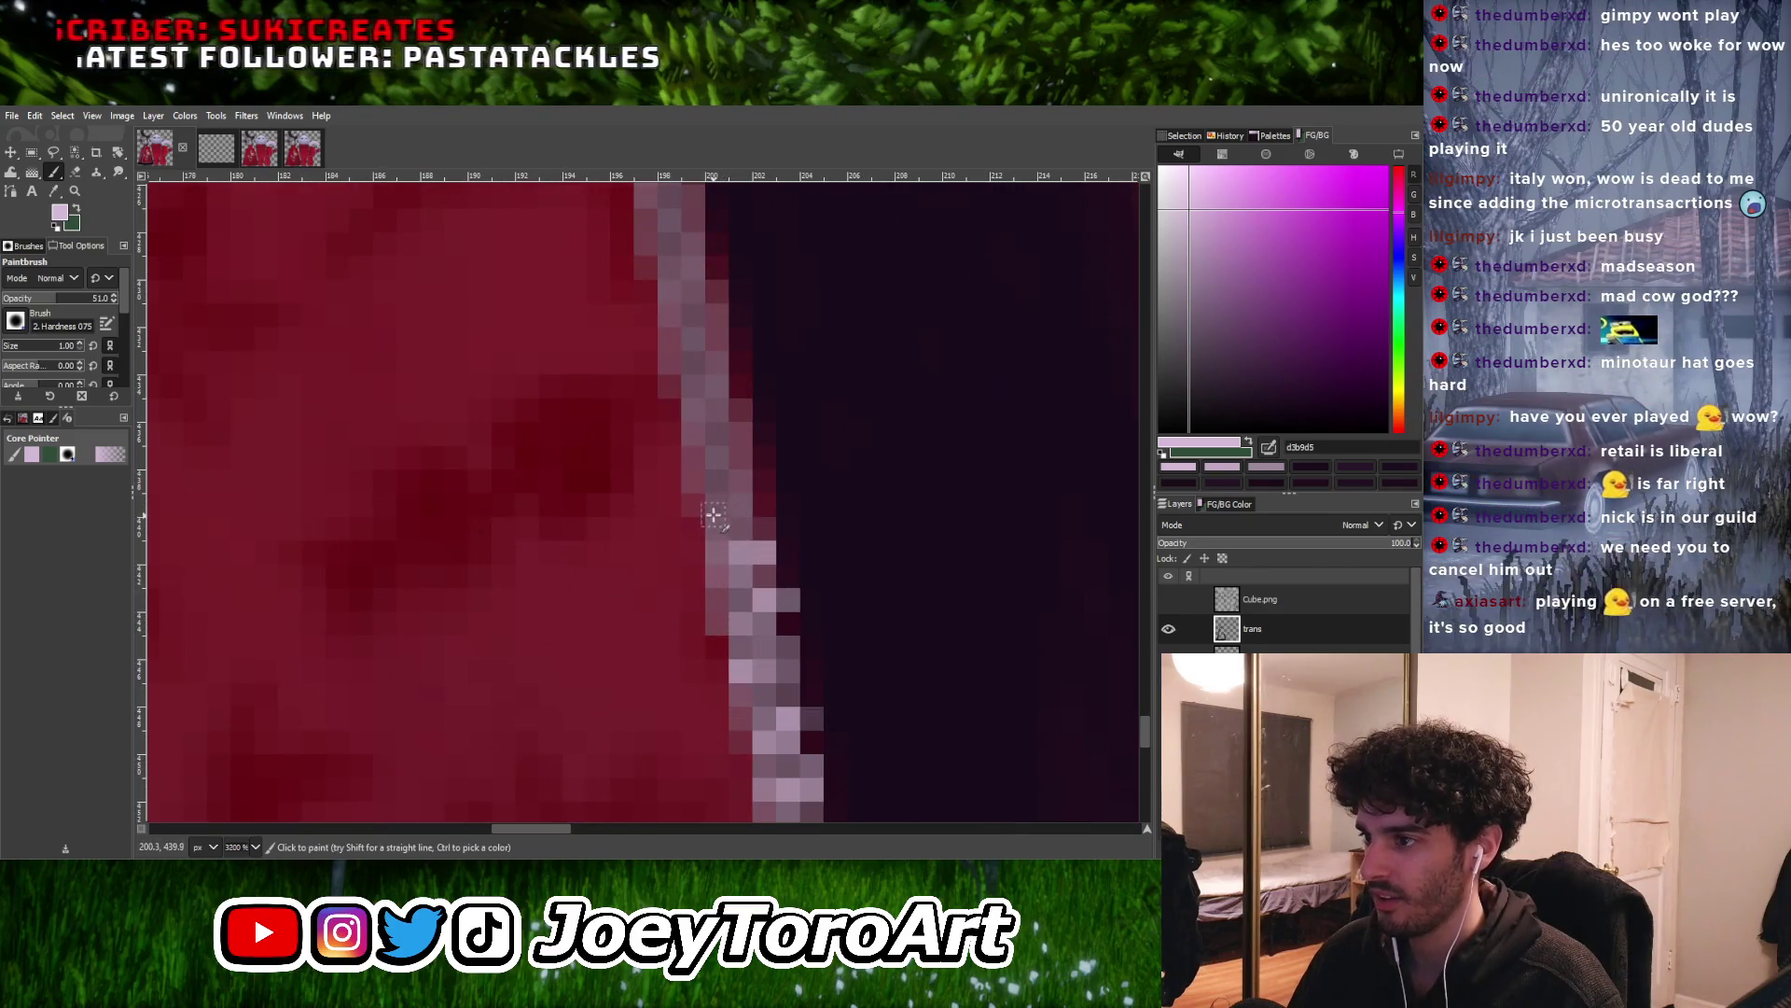
{"action": "scroll", "coordinate": [755, 524], "scroll_direction": "down", "scroll_amount": 1, "text": "ctrl"}
{"action": "scroll", "coordinate": [756, 525], "scroll_direction": "up", "scroll_amount": 4, "text": "ctrl"}
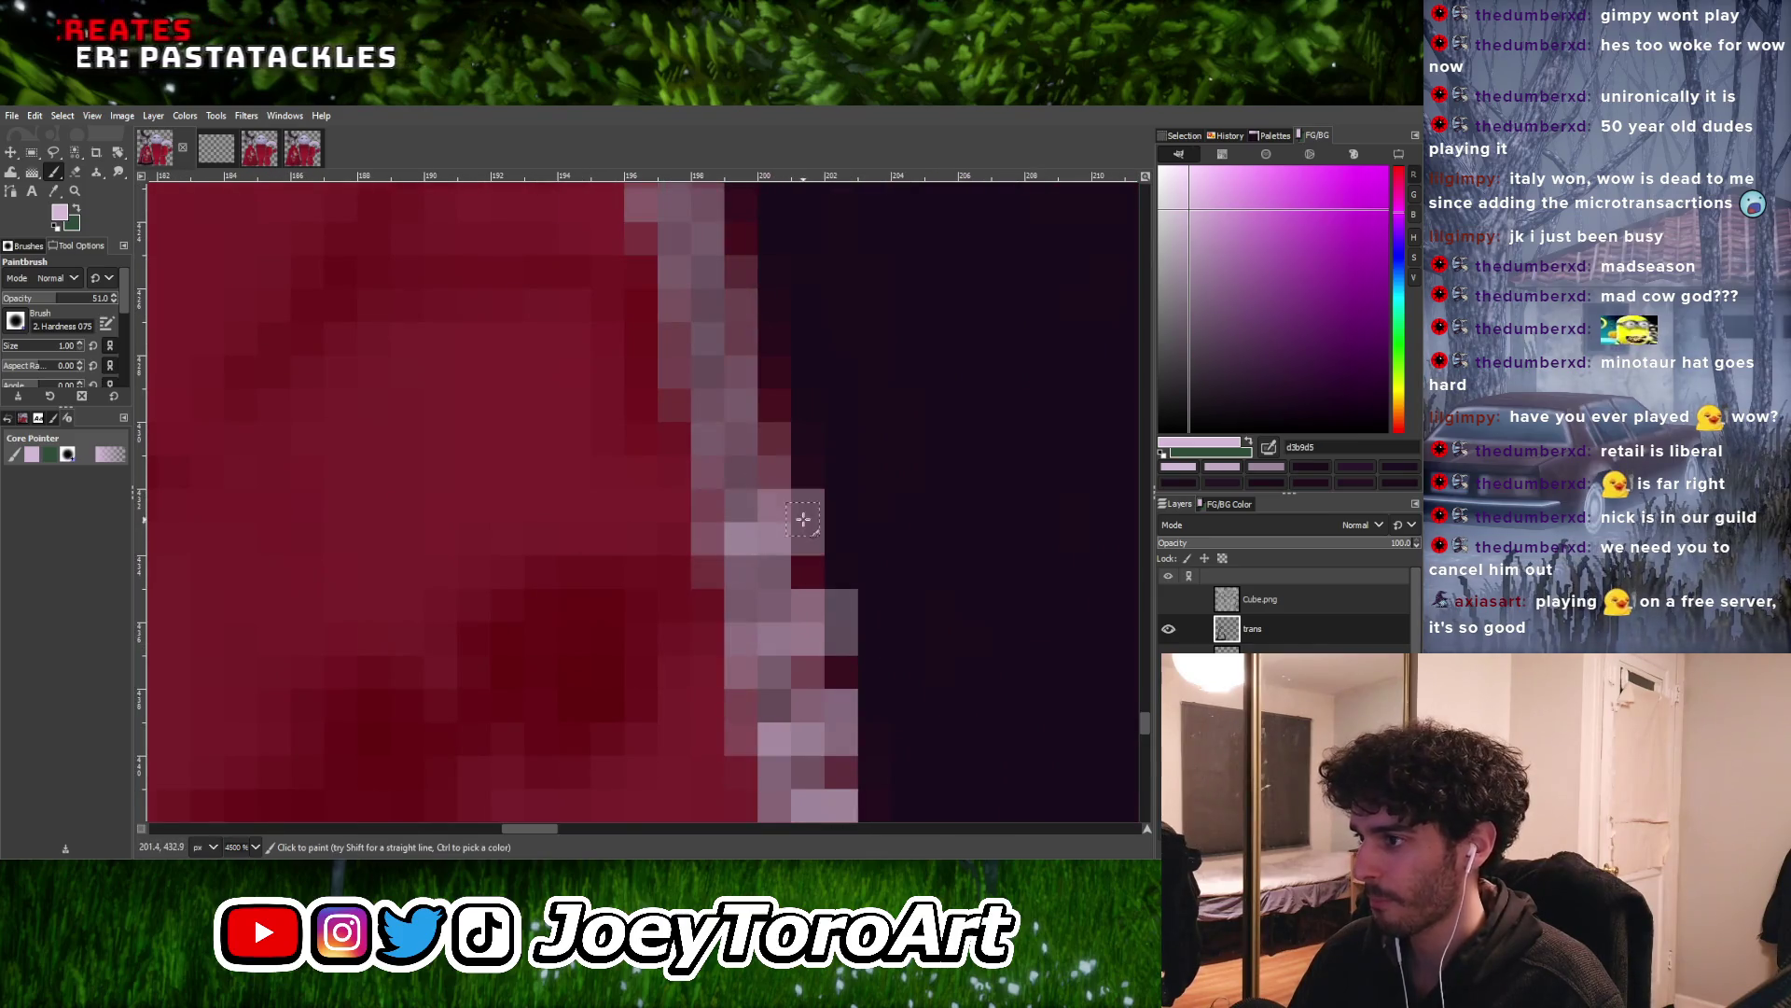
{"action": "scroll", "coordinate": [799, 512], "scroll_direction": "down", "scroll_amount": 3, "text": "ctrl"}
{"action": "scroll", "coordinate": [752, 548], "scroll_direction": "up", "scroll_amount": 1, "text": "ctrl"}
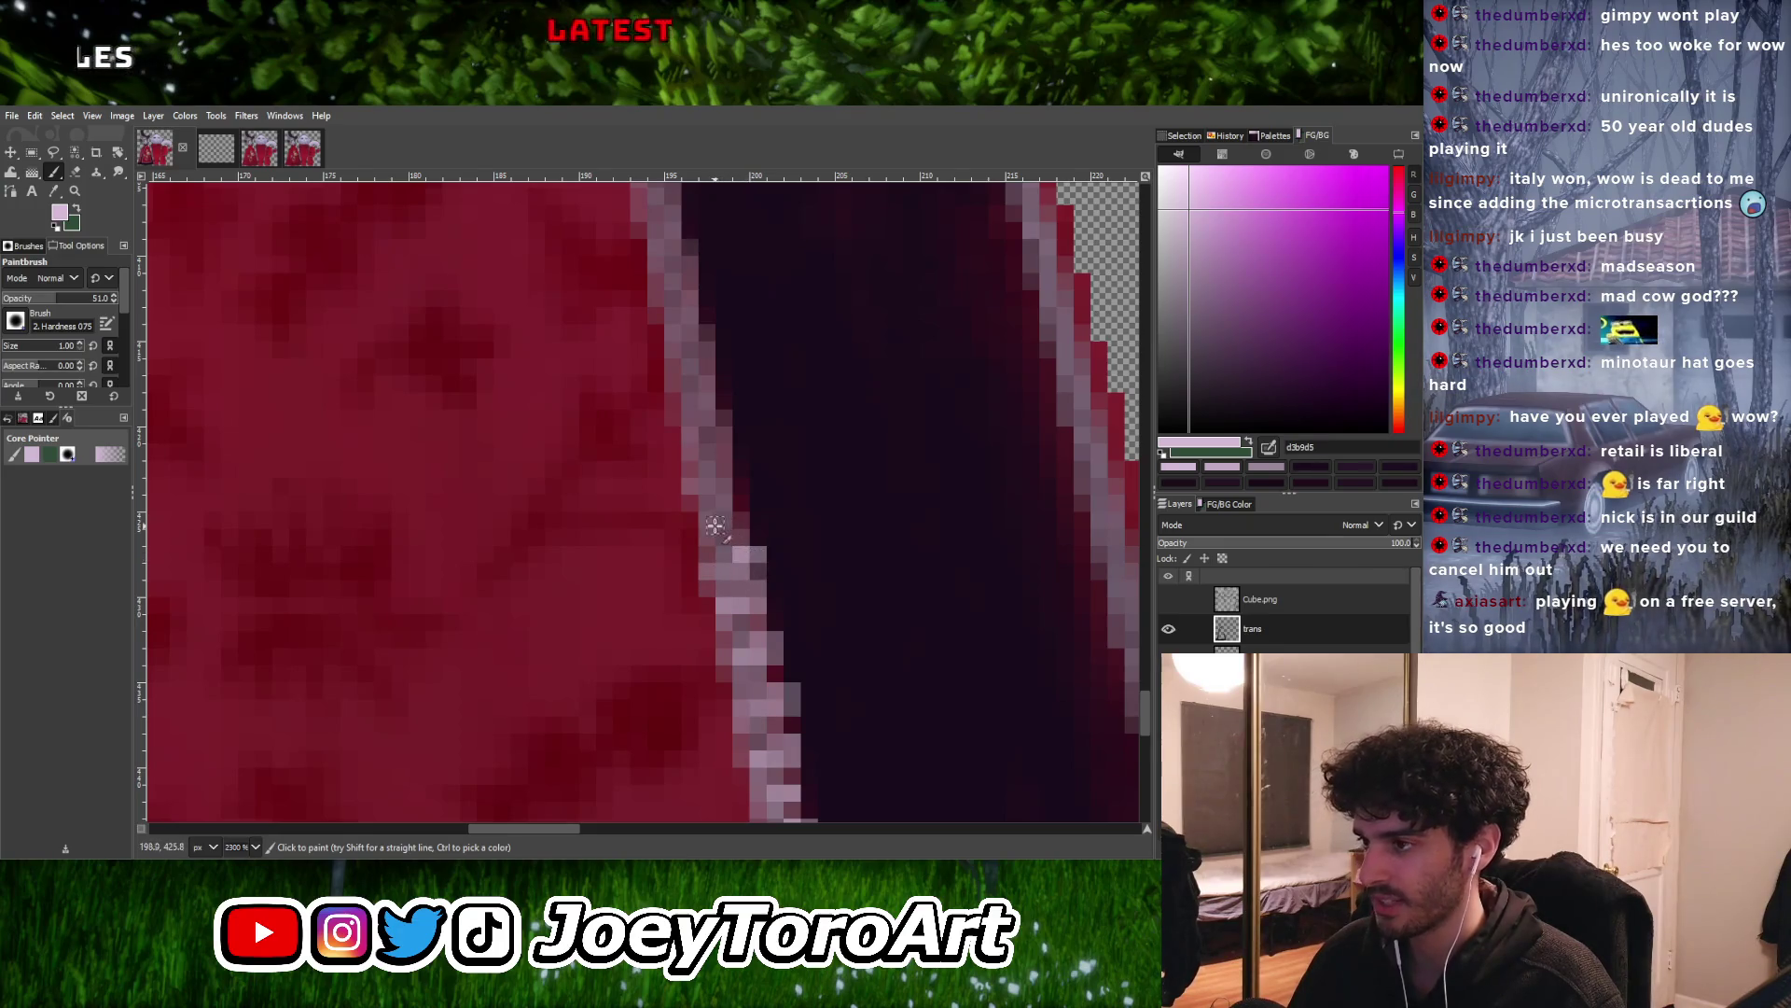
{"action": "scroll", "coordinate": [731, 533], "scroll_direction": "up", "scroll_amount": 2, "text": "ctrl"}
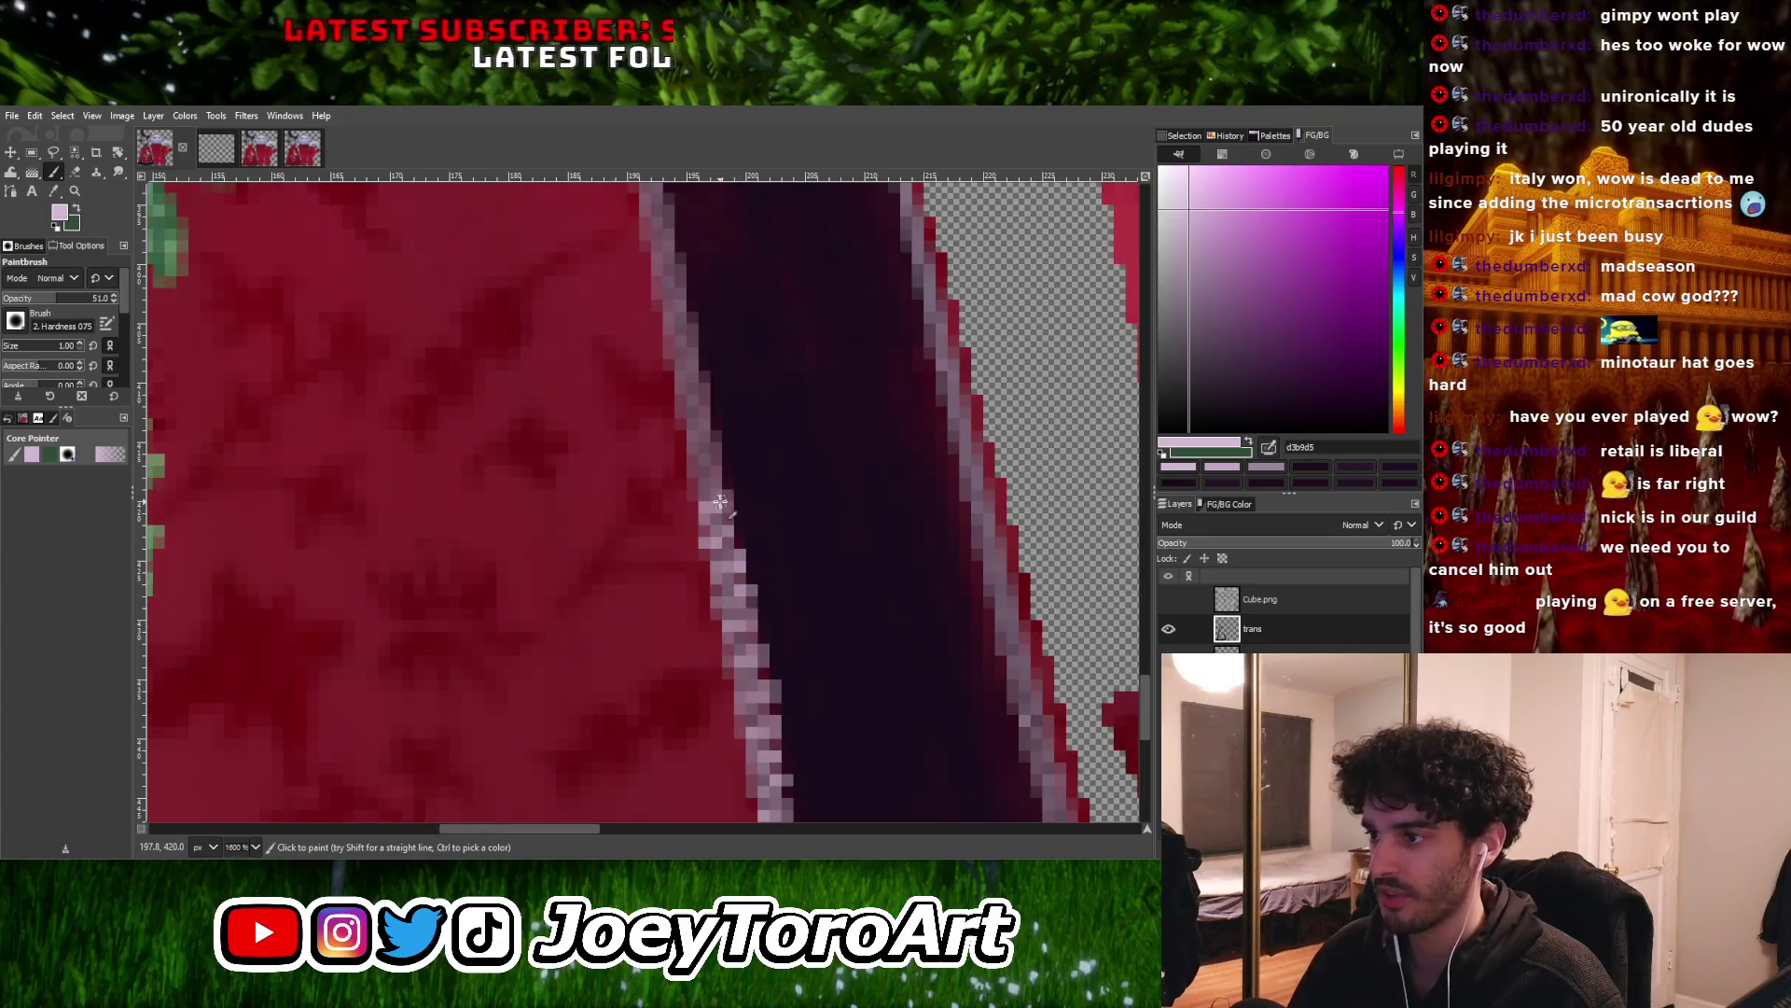
{"action": "scroll", "coordinate": [703, 459], "scroll_direction": "up", "scroll_amount": 4, "text": "ctrl"}
{"action": "scroll", "coordinate": [719, 514], "scroll_direction": "down", "scroll_amount": 6, "text": "ctrl"}
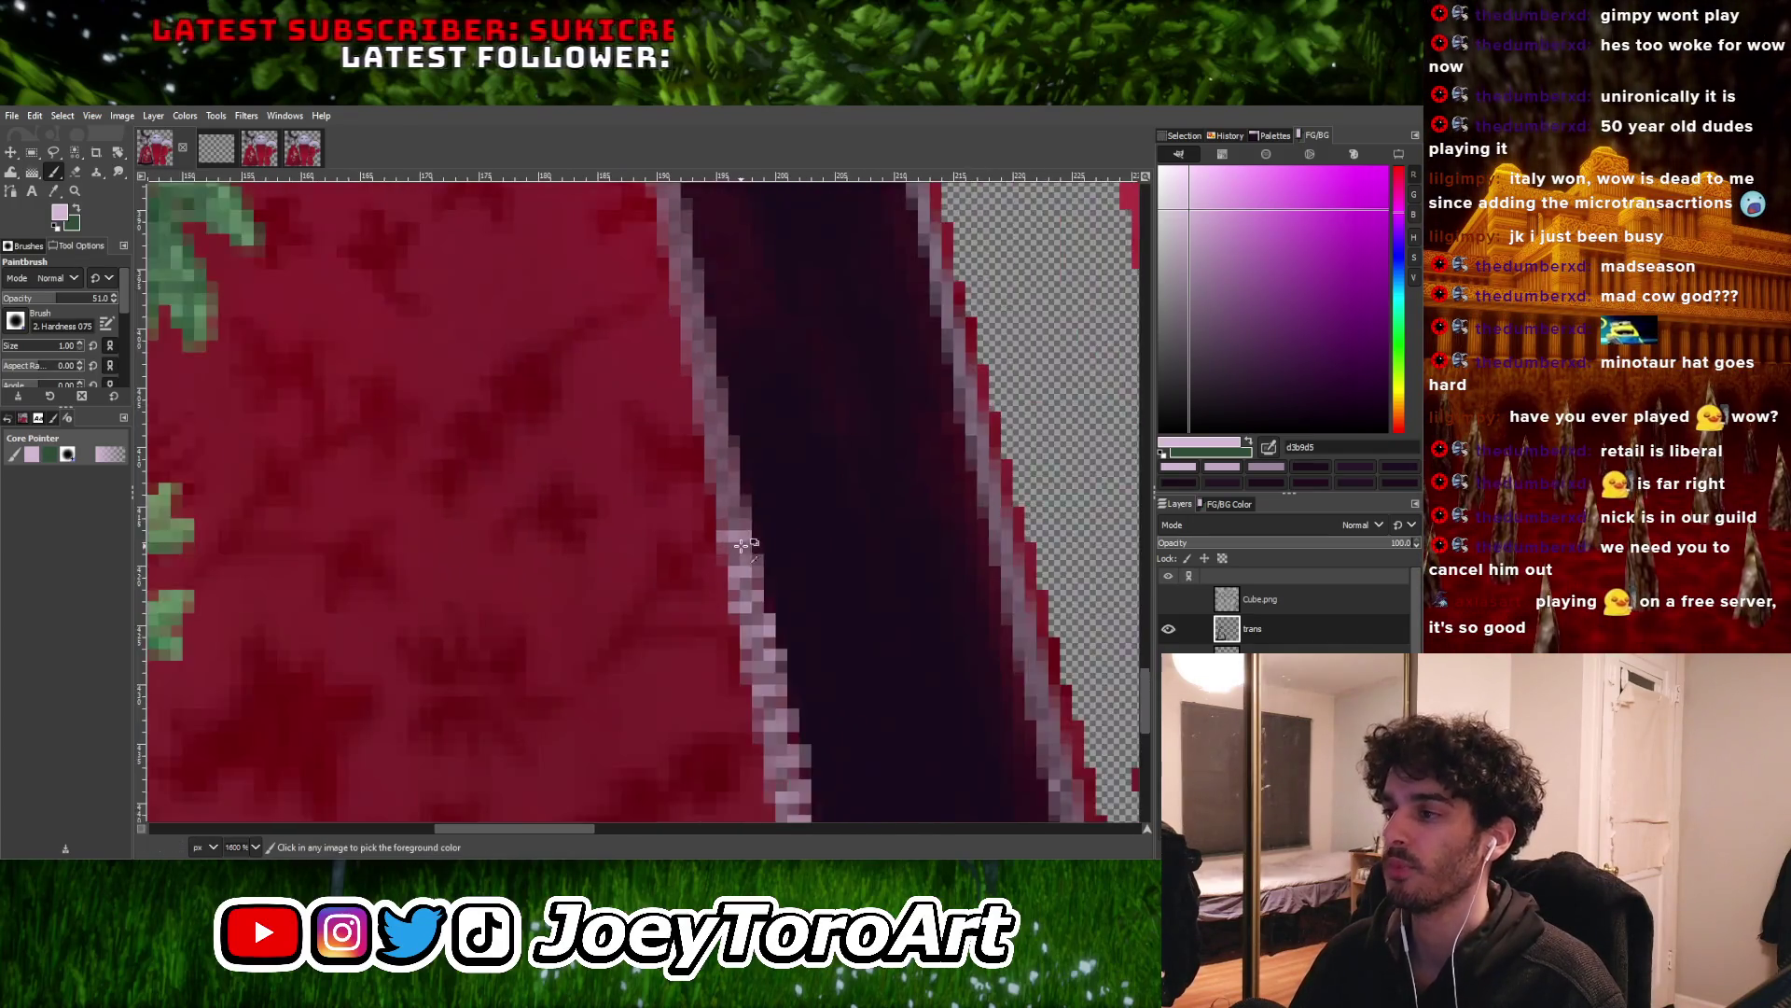
{"action": "scroll", "coordinate": [737, 532], "scroll_direction": "up", "scroll_amount": 5, "text": "ctrl"}
{"action": "scroll", "coordinate": [757, 504], "scroll_direction": "down", "scroll_amount": 5, "text": "ctrl"}
{"action": "scroll", "coordinate": [717, 498], "scroll_direction": "up", "scroll_amount": 4, "text": "ctrl"}
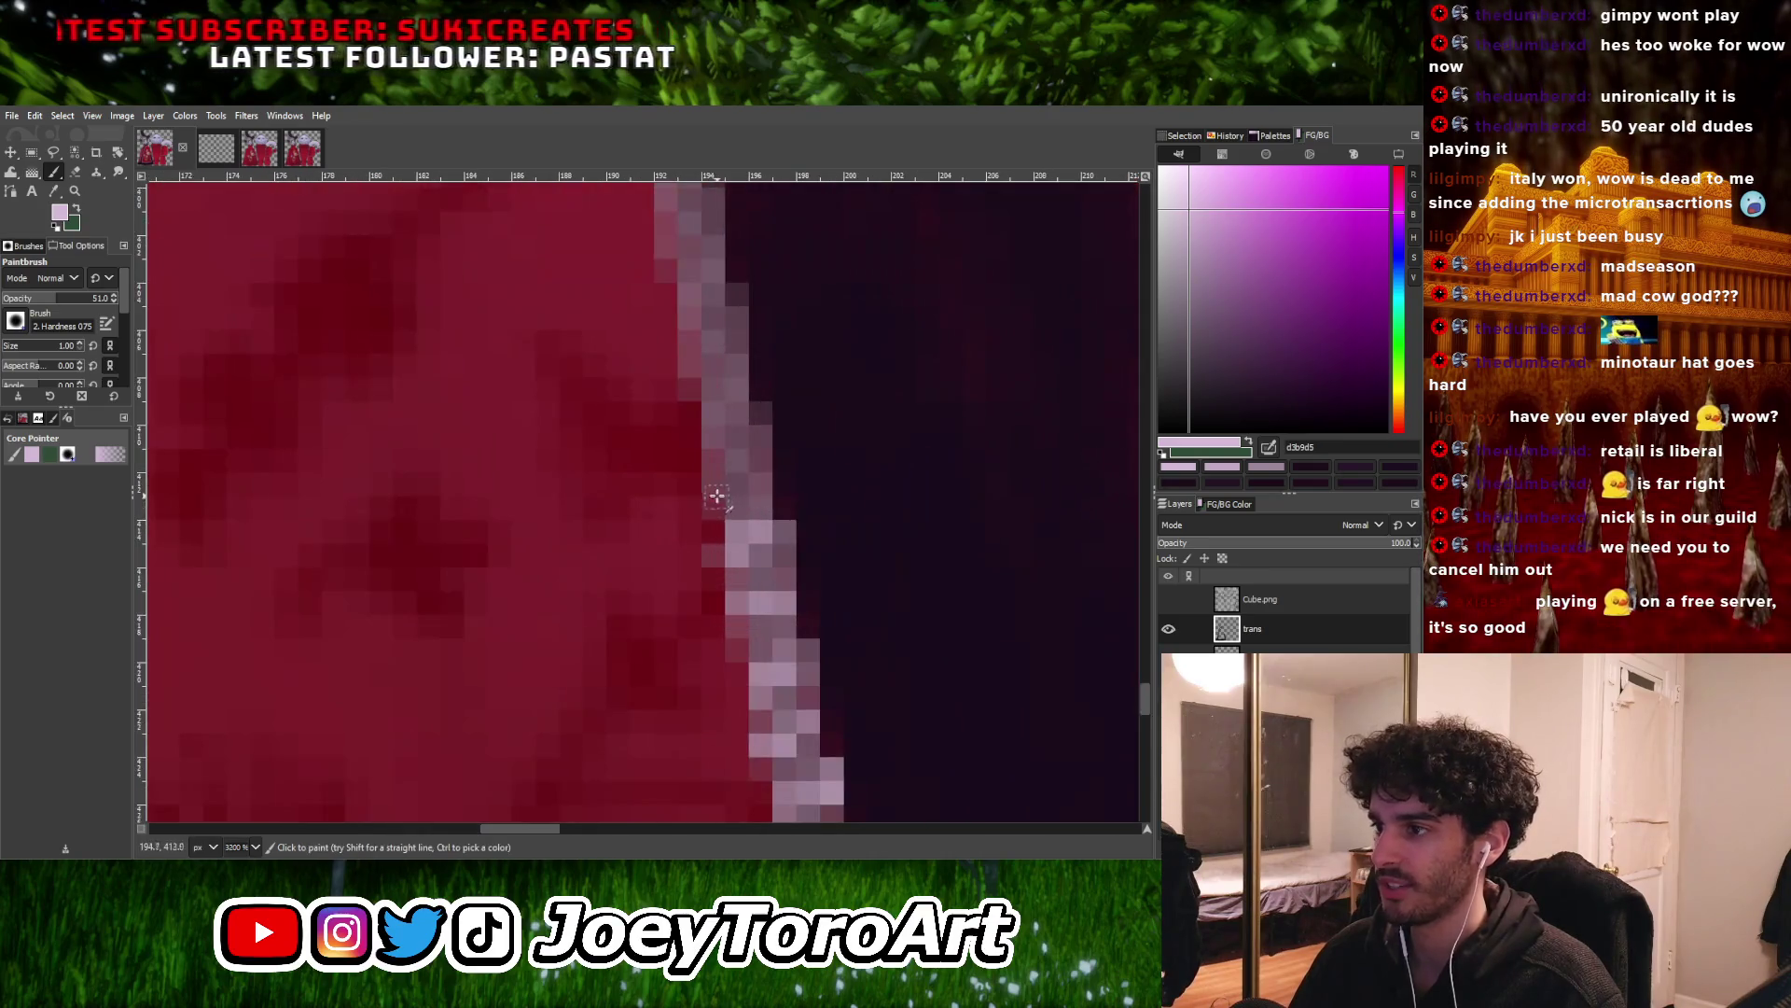
{"action": "scroll", "coordinate": [746, 476], "scroll_direction": "down", "scroll_amount": 2, "text": "ctrl"}
{"action": "scroll", "coordinate": [731, 519], "scroll_direction": "up", "scroll_amount": 2, "text": "ctrl"}
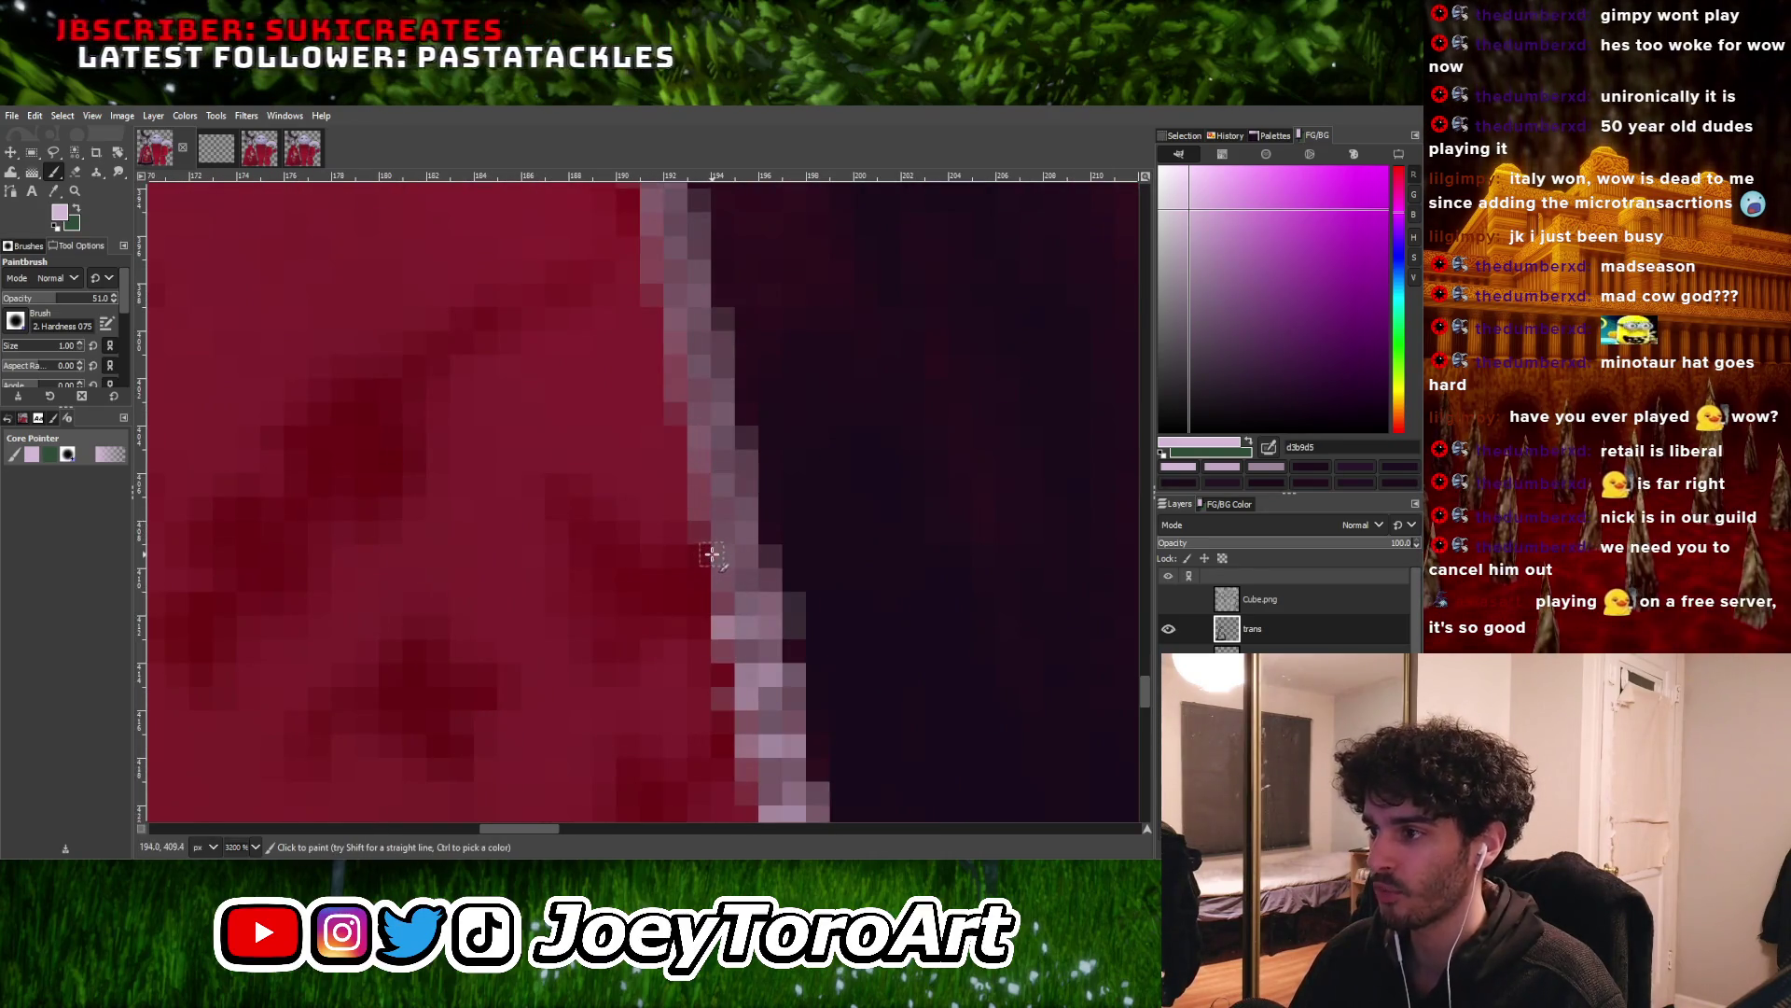
{"action": "scroll", "coordinate": [751, 535], "scroll_direction": "down", "scroll_amount": 4, "text": "ctrl"}
{"action": "scroll", "coordinate": [740, 540], "scroll_direction": "up", "scroll_amount": 3, "text": "ctrl"}
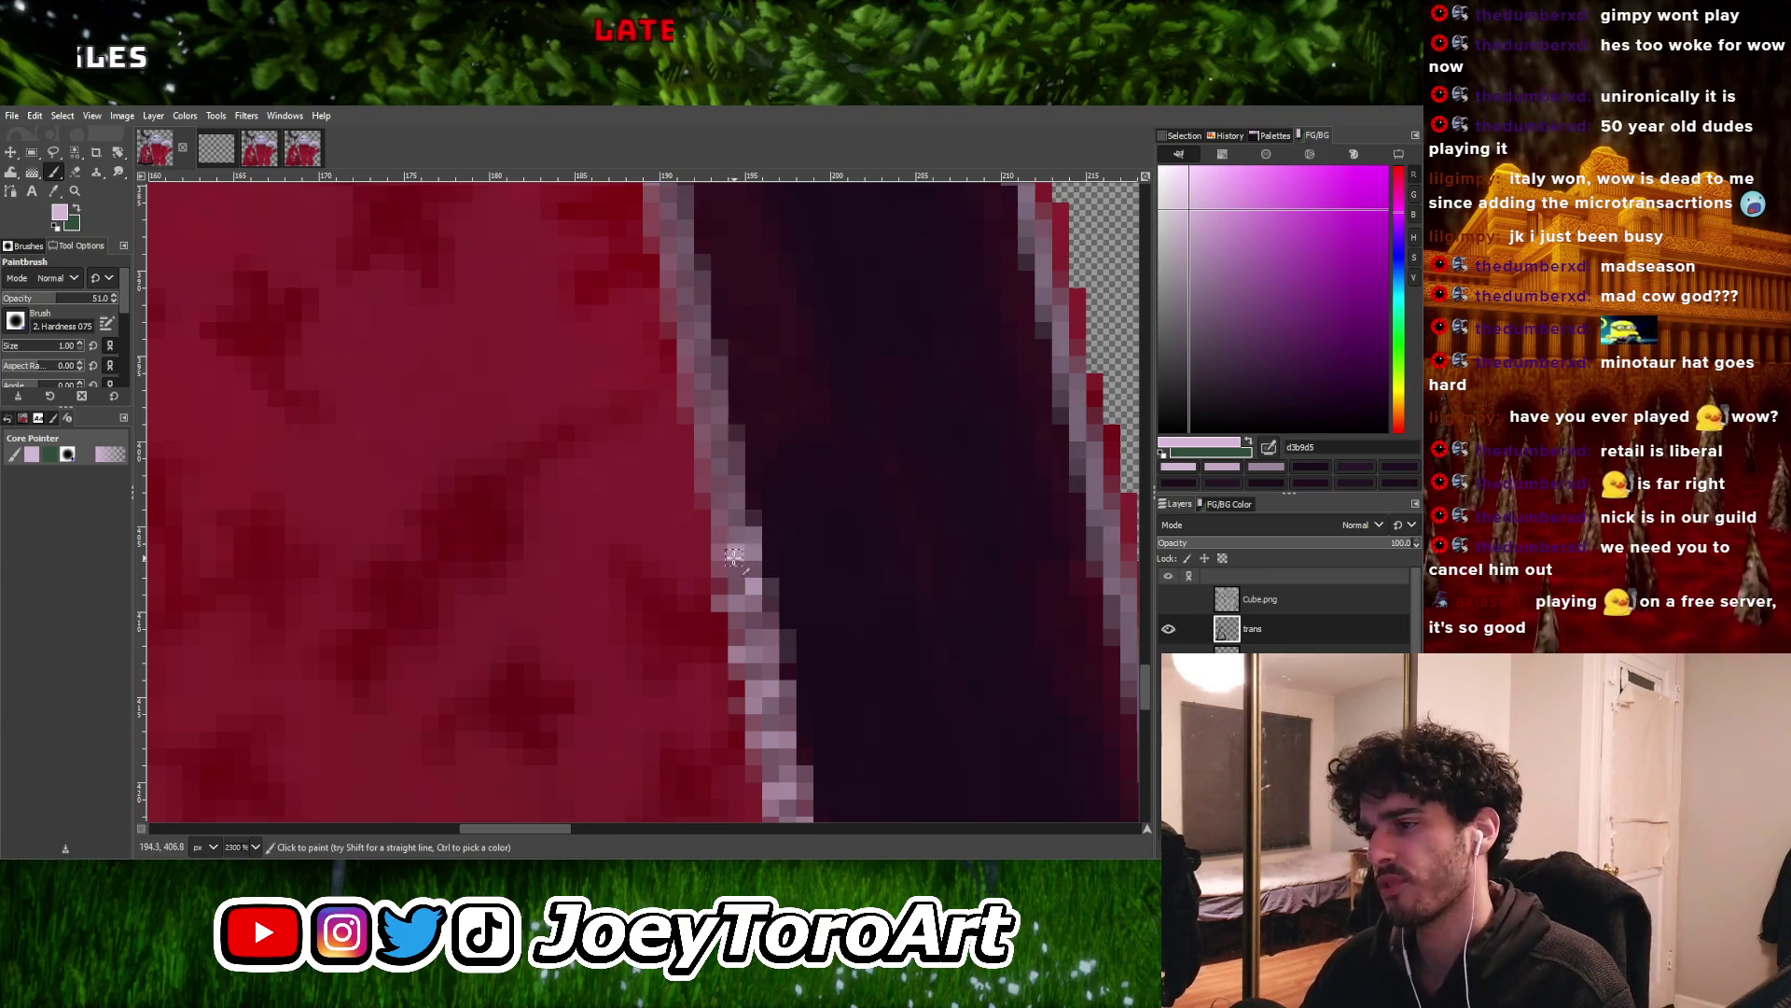
{"action": "scroll", "coordinate": [727, 532], "scroll_direction": "up", "scroll_amount": 3, "text": "ctrl"}
{"action": "scroll", "coordinate": [775, 500], "scroll_direction": "down", "scroll_amount": 1, "text": "ctrl"}
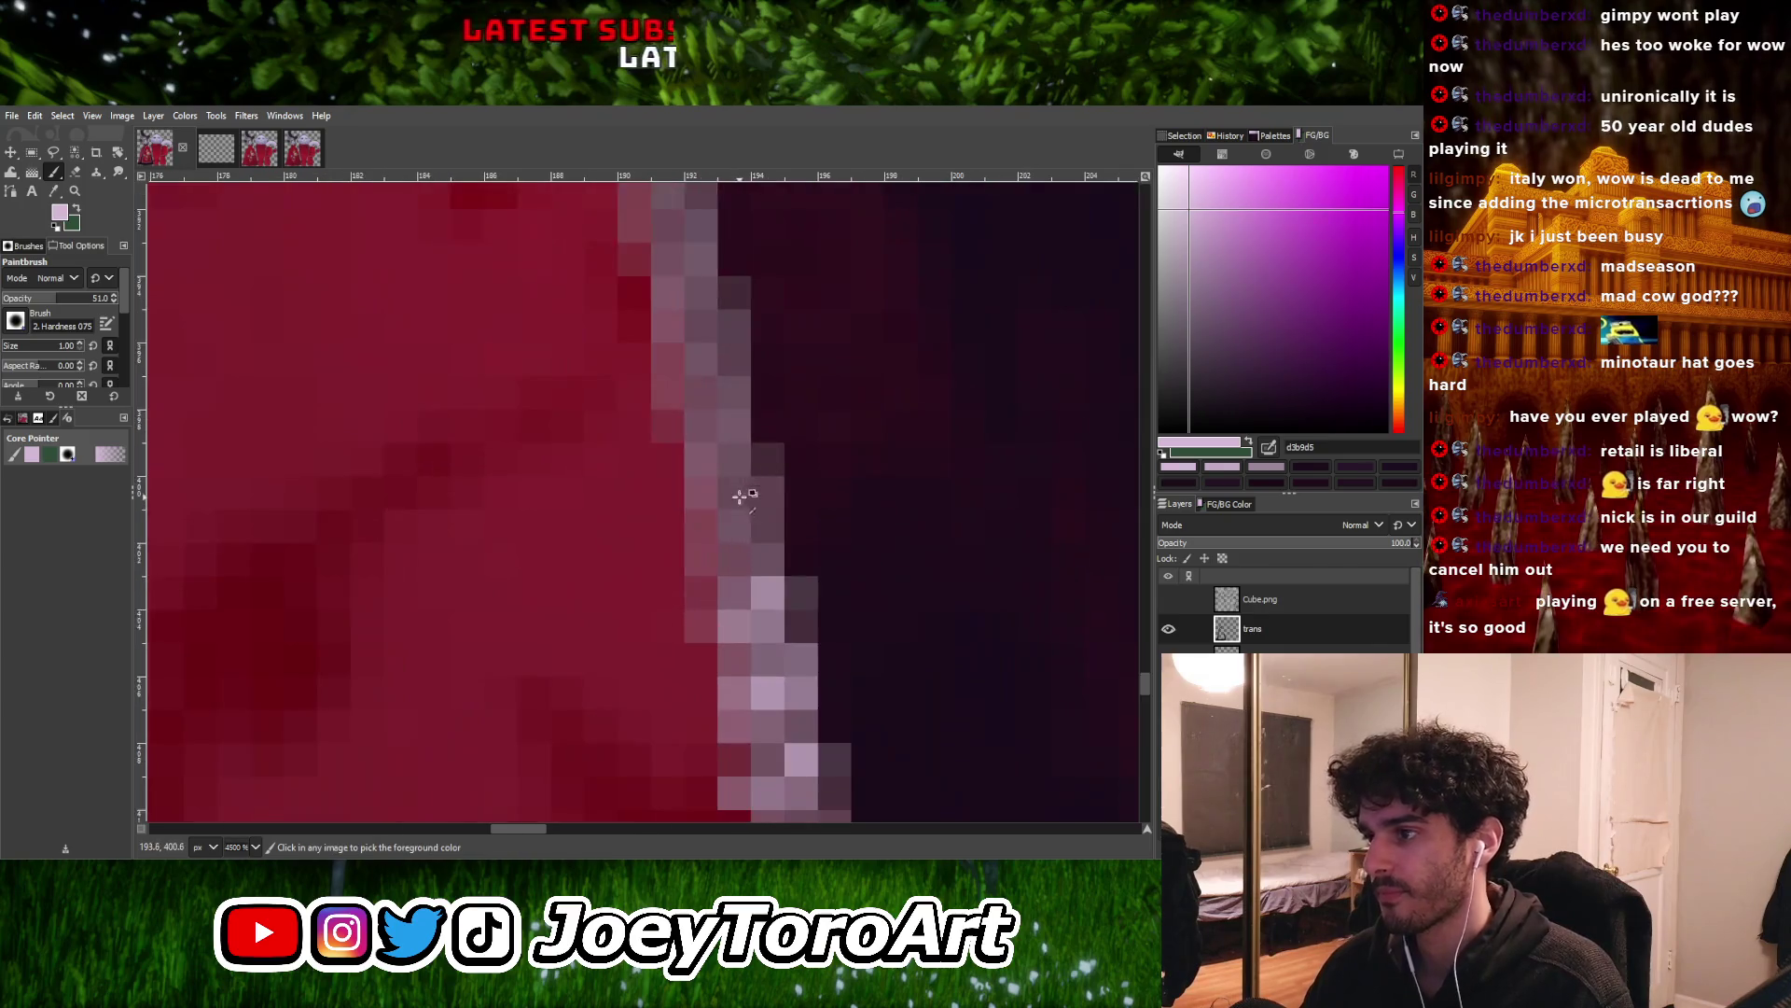
{"action": "scroll", "coordinate": [733, 520], "scroll_direction": "down", "scroll_amount": 1, "text": "ctrl"}
{"action": "scroll", "coordinate": [687, 541], "scroll_direction": "up", "scroll_amount": 1, "text": "ctrl"}
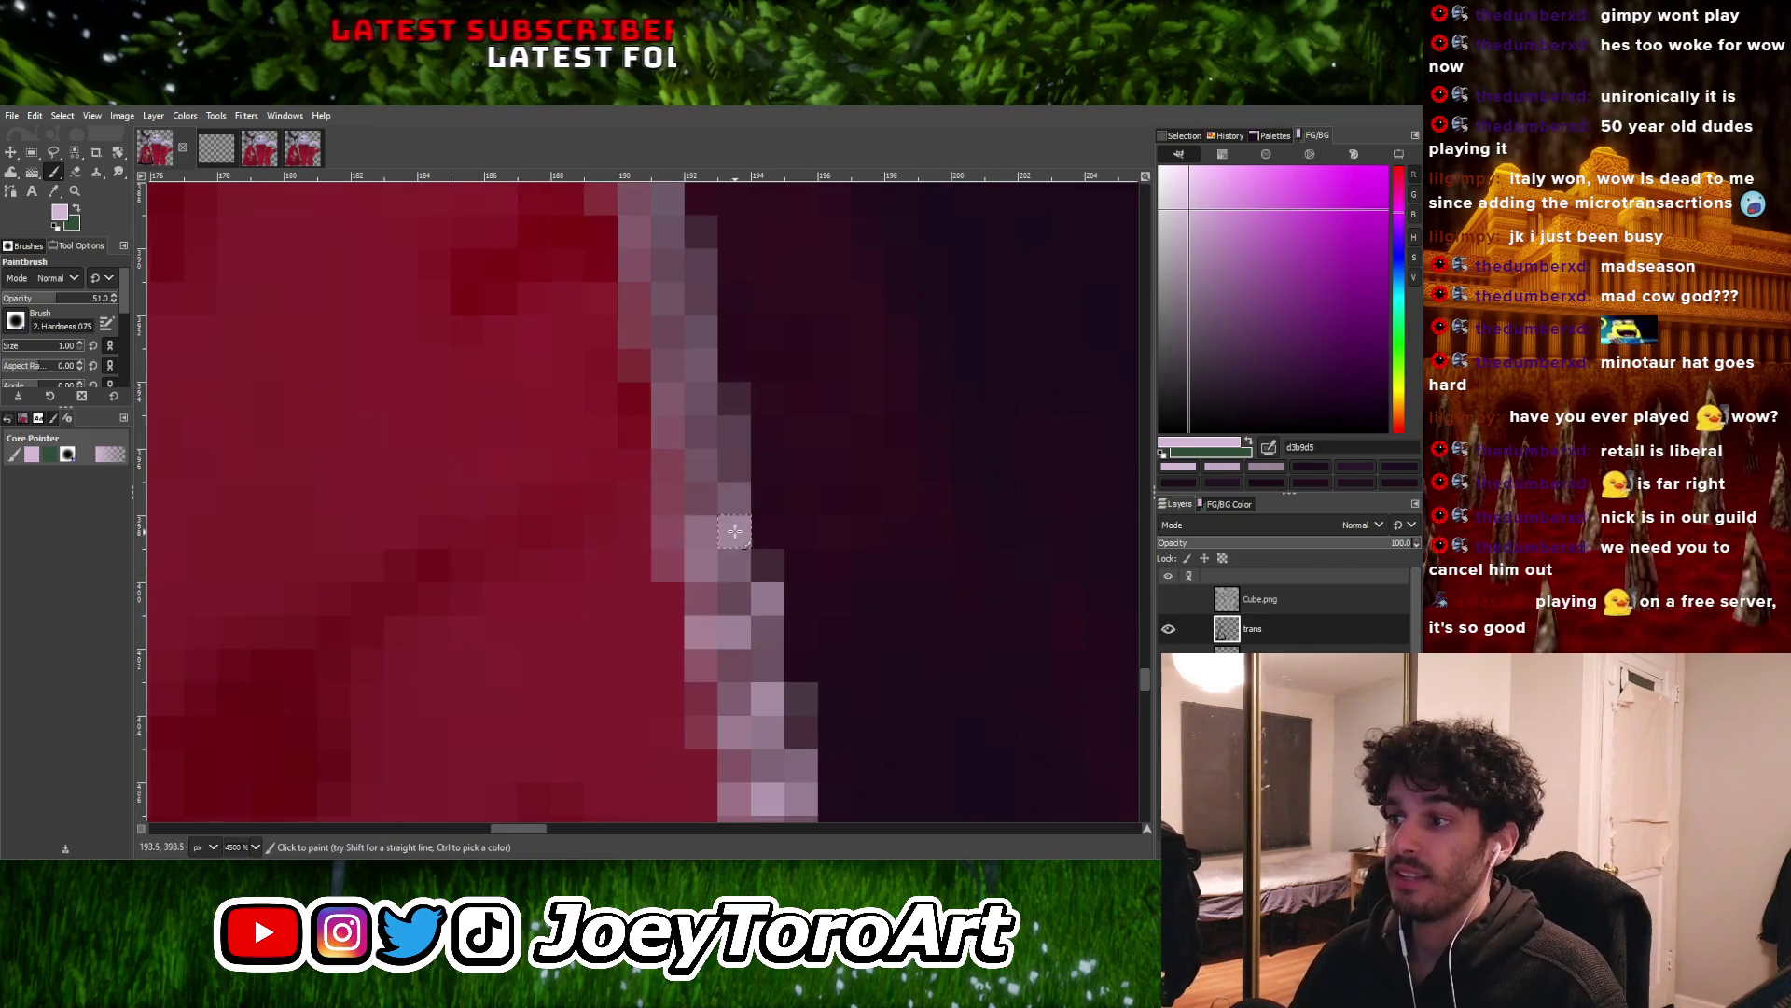
{"action": "scroll", "coordinate": [733, 532], "scroll_direction": "down", "scroll_amount": 1, "text": "ctrl"}
{"action": "scroll", "coordinate": [691, 539], "scroll_direction": "up", "scroll_amount": 1, "text": "ctrl"}
{"action": "scroll", "coordinate": [695, 534], "scroll_direction": "down", "scroll_amount": 1, "text": "ctrl"}
{"action": "scroll", "coordinate": [707, 525], "scroll_direction": "up", "scroll_amount": 1, "text": "ctrl"}
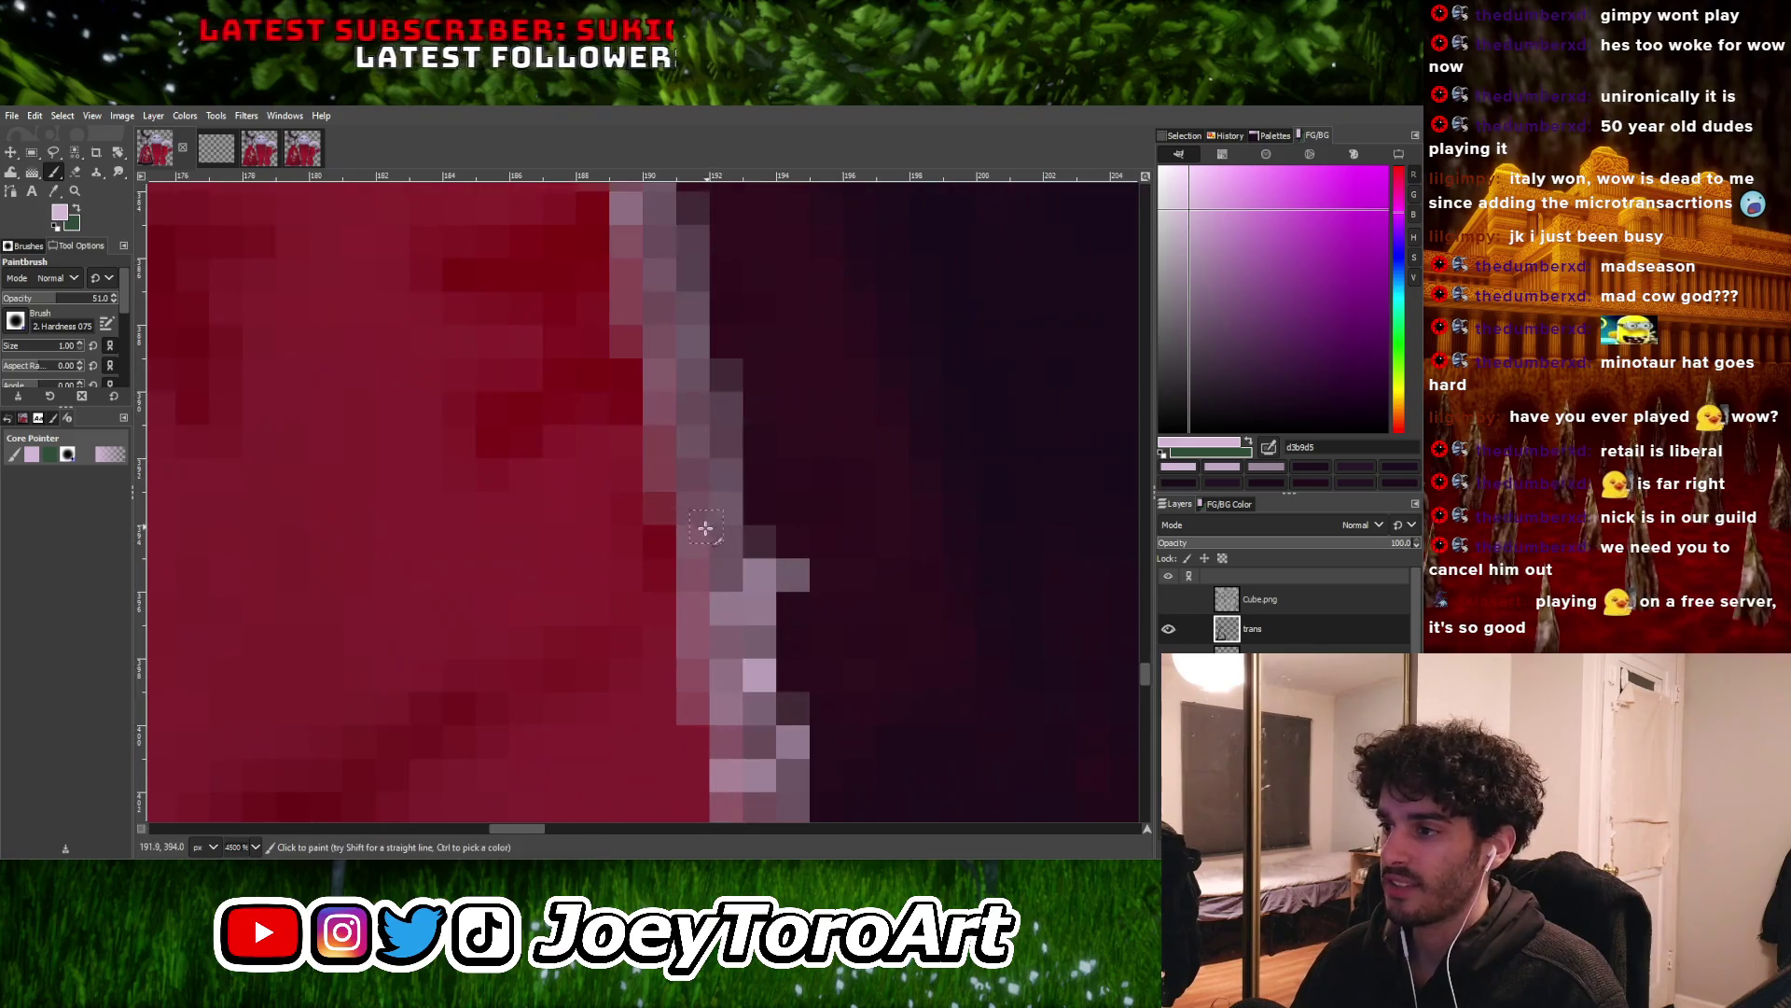
{"action": "scroll", "coordinate": [709, 532], "scroll_direction": "down", "scroll_amount": 4, "text": "ctrl"}
{"action": "scroll", "coordinate": [718, 579], "scroll_direction": "up", "scroll_amount": 2, "text": "ctrl"}
{"action": "scroll", "coordinate": [723, 597], "scroll_direction": "down", "scroll_amount": 2, "text": "ctrl"}
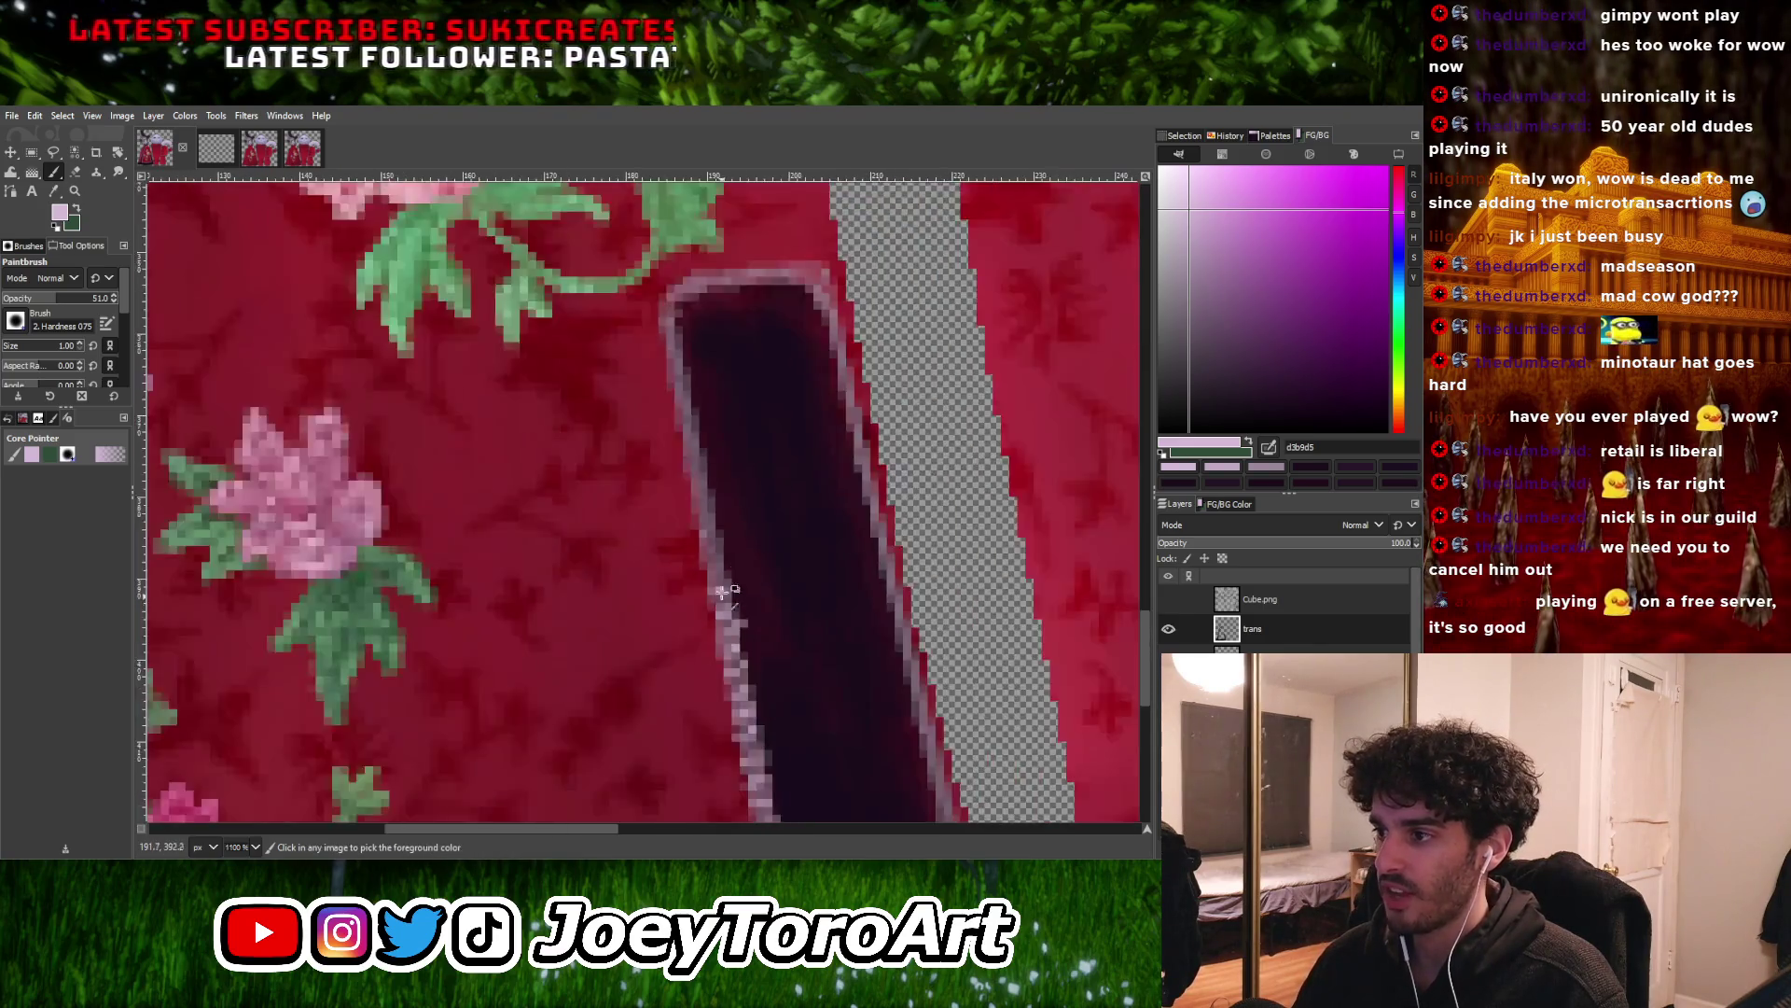
Pick the mauve 664a58 from the slit's pale trim as the foreground colour
{"action": "scroll", "coordinate": [723, 597], "scroll_direction": "up", "scroll_amount": 2, "text": "ctrl"}
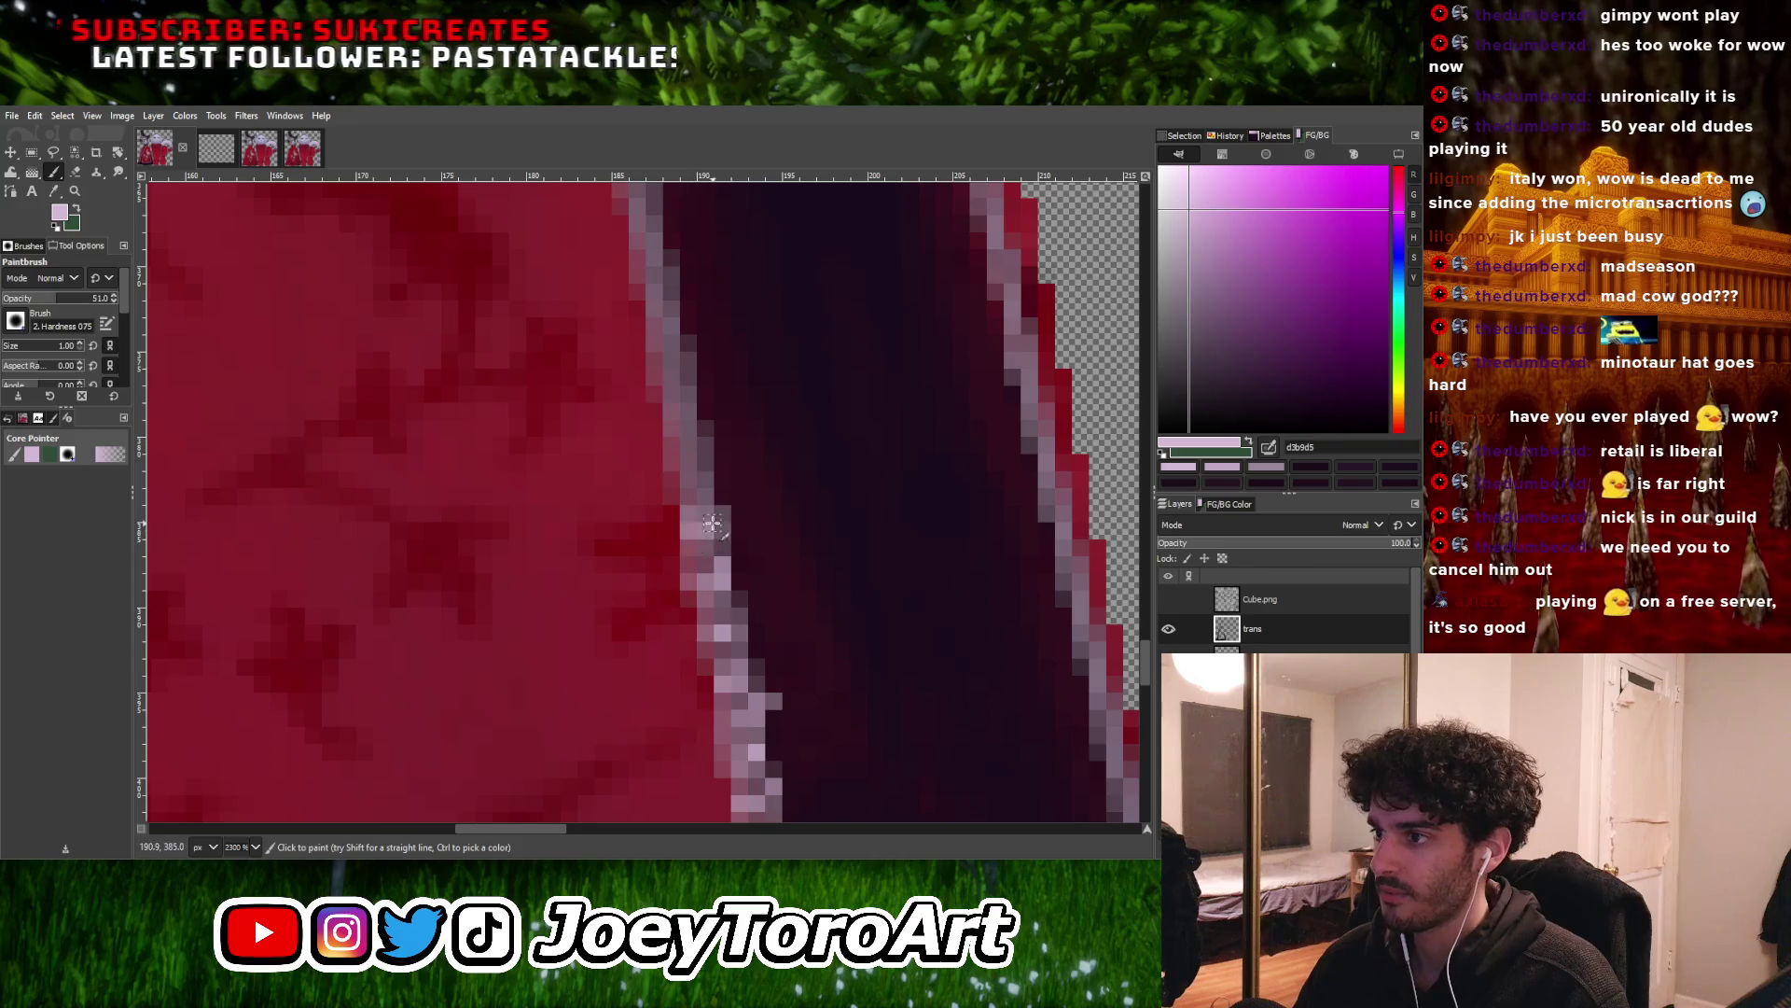
{"action": "scroll", "coordinate": [712, 524], "scroll_direction": "up", "scroll_amount": 2, "text": "ctrl"}
{"action": "scroll", "coordinate": [707, 525], "scroll_direction": "down", "scroll_amount": 1, "text": "ctrl"}
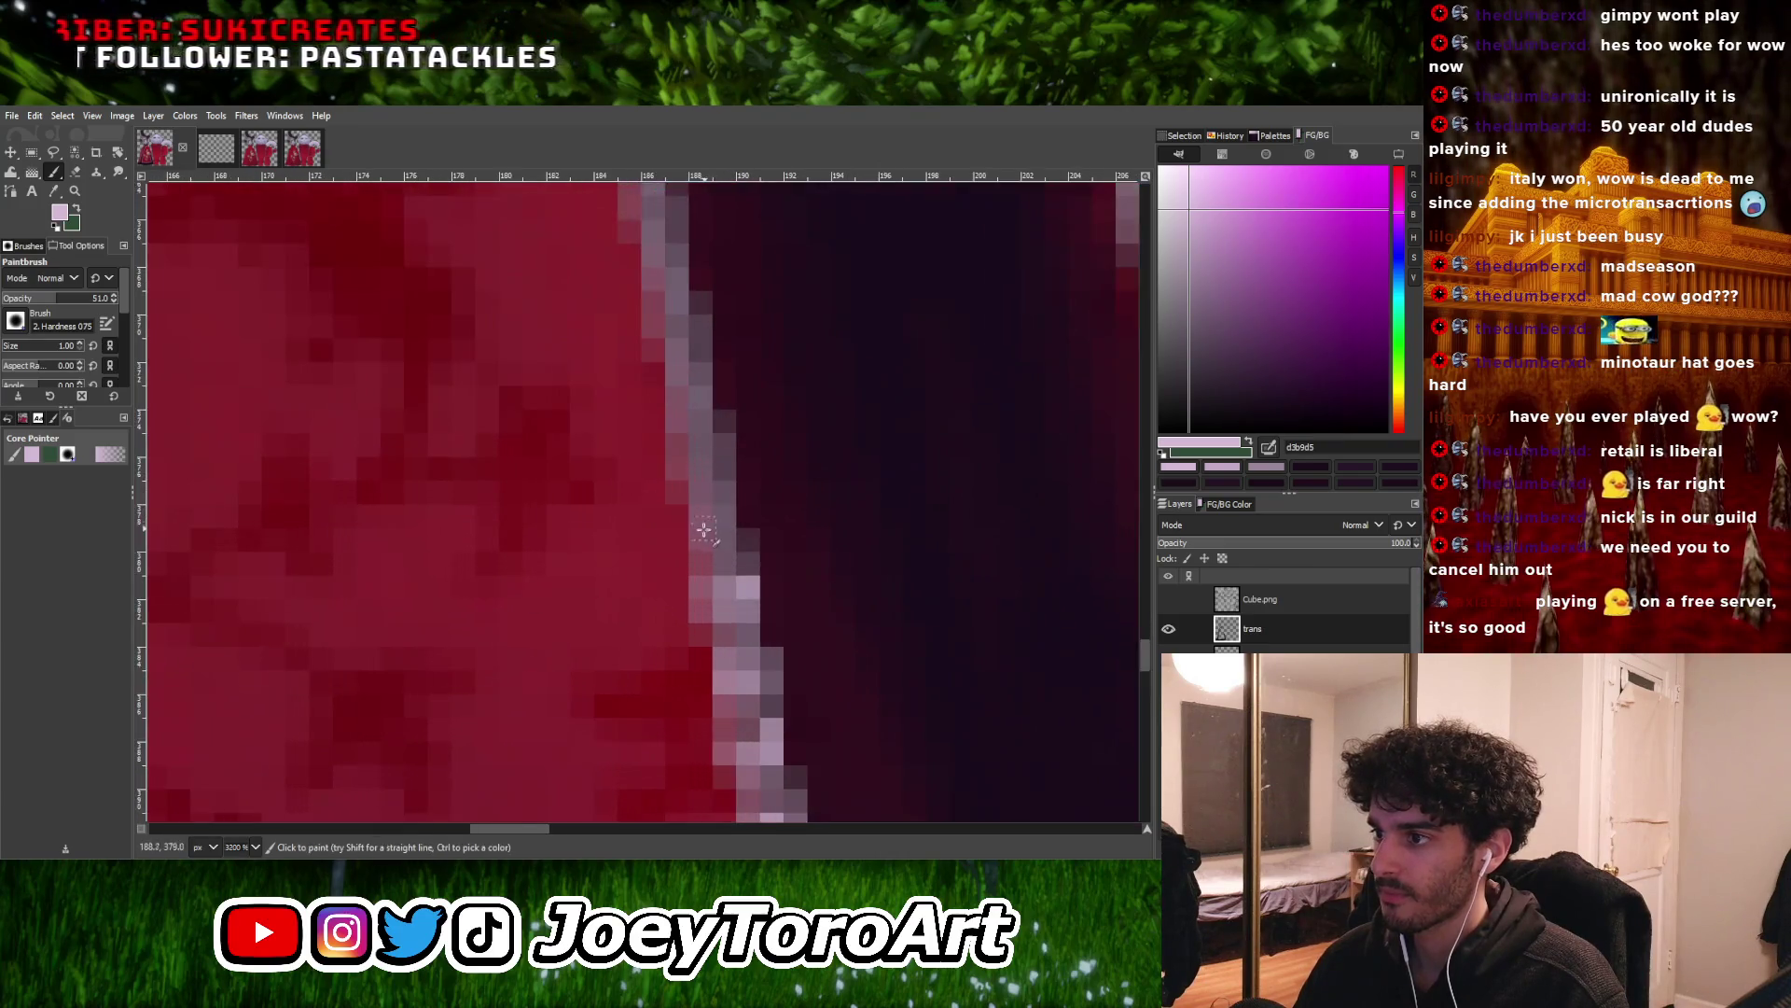
{"action": "scroll", "coordinate": [732, 528], "scroll_direction": "down", "scroll_amount": 2, "text": "ctrl"}
{"action": "scroll", "coordinate": [744, 647], "scroll_direction": "up", "scroll_amount": 2, "text": "ctrl"}
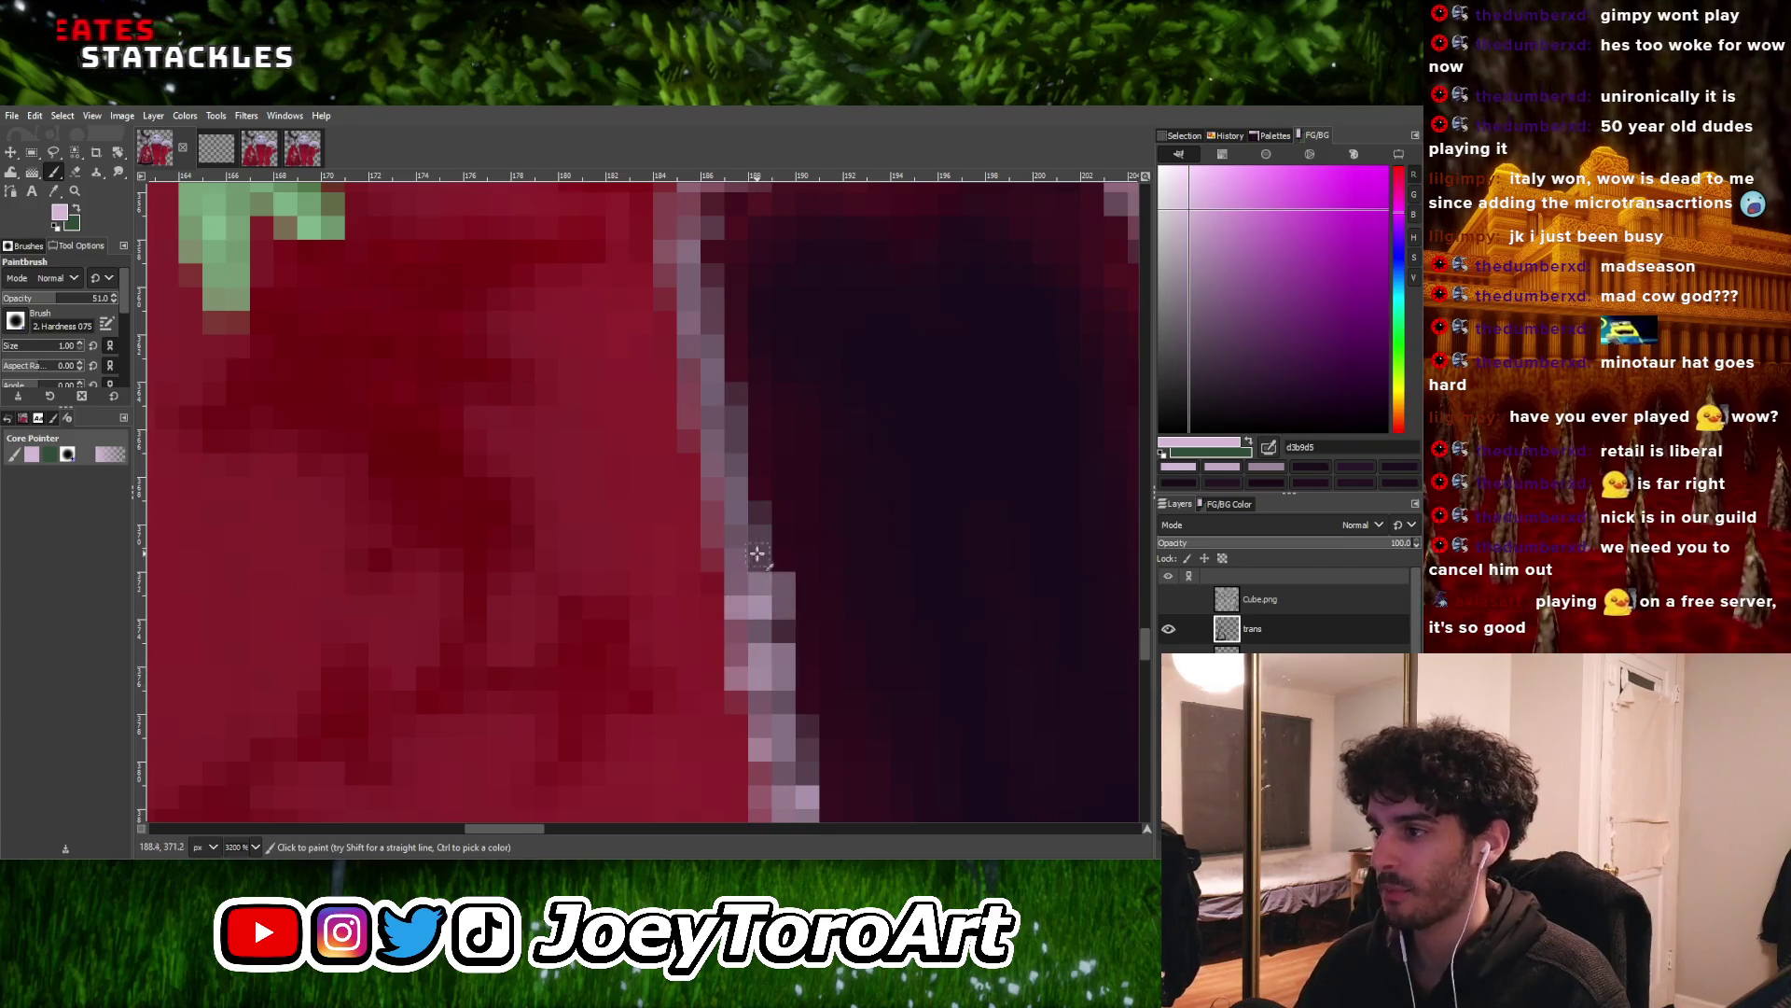
{"action": "scroll", "coordinate": [767, 529], "scroll_direction": "down", "scroll_amount": 1, "text": "ctrl"}
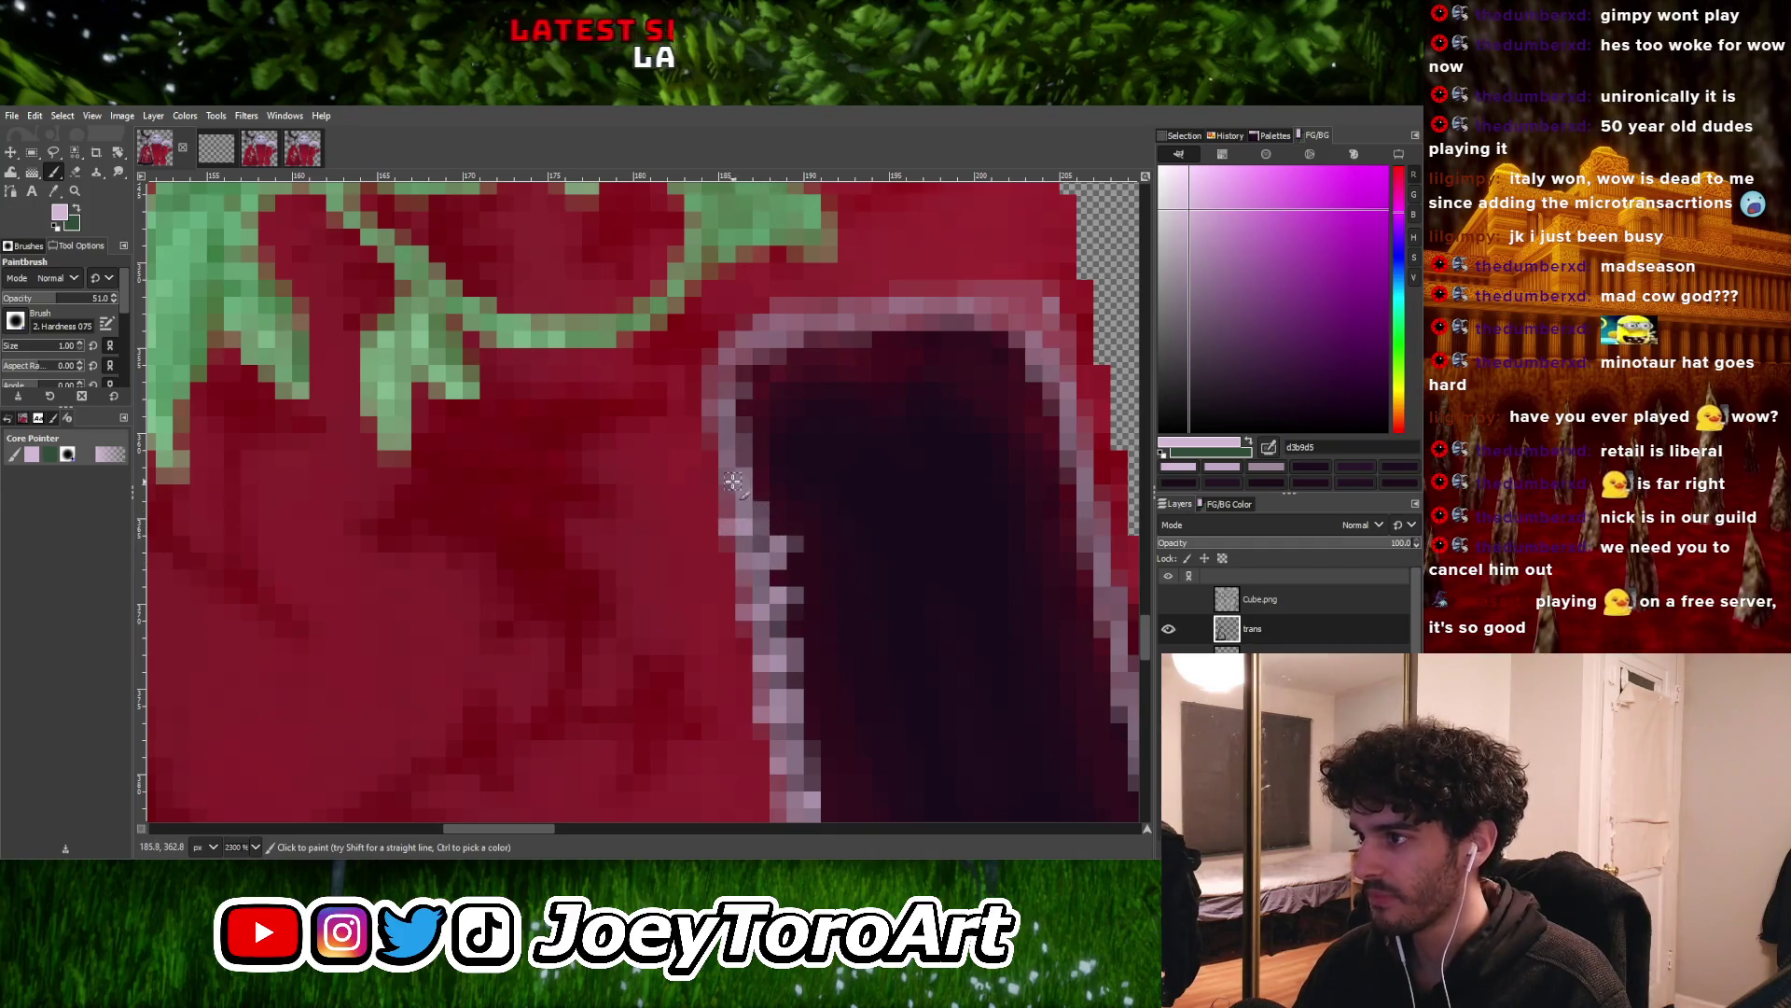
{"action": "scroll", "coordinate": [761, 477], "scroll_direction": "down", "scroll_amount": 2, "text": "ctrl"}
{"action": "scroll", "coordinate": [744, 495], "scroll_direction": "up", "scroll_amount": 3, "text": "ctrl"}
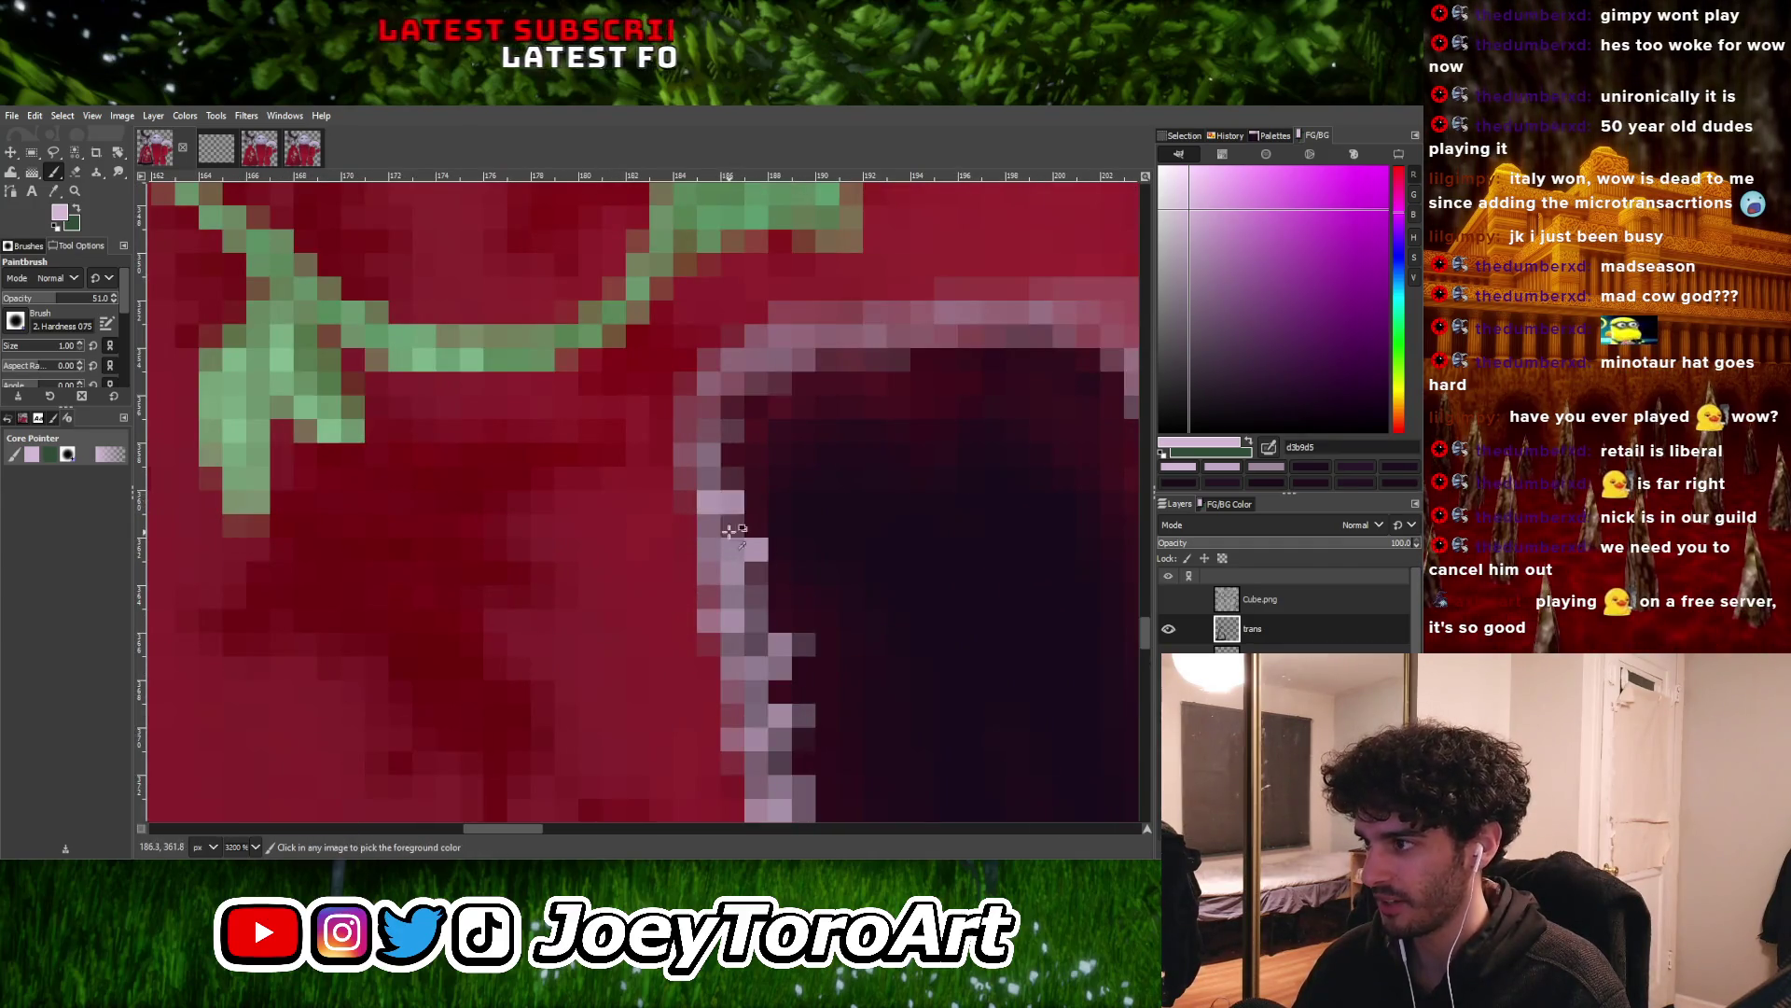
{"action": "scroll", "coordinate": [733, 525], "scroll_direction": "down", "scroll_amount": 1, "text": "ctrl"}
{"action": "scroll", "coordinate": [737, 519], "scroll_direction": "up", "scroll_amount": 1, "text": "ctrl"}
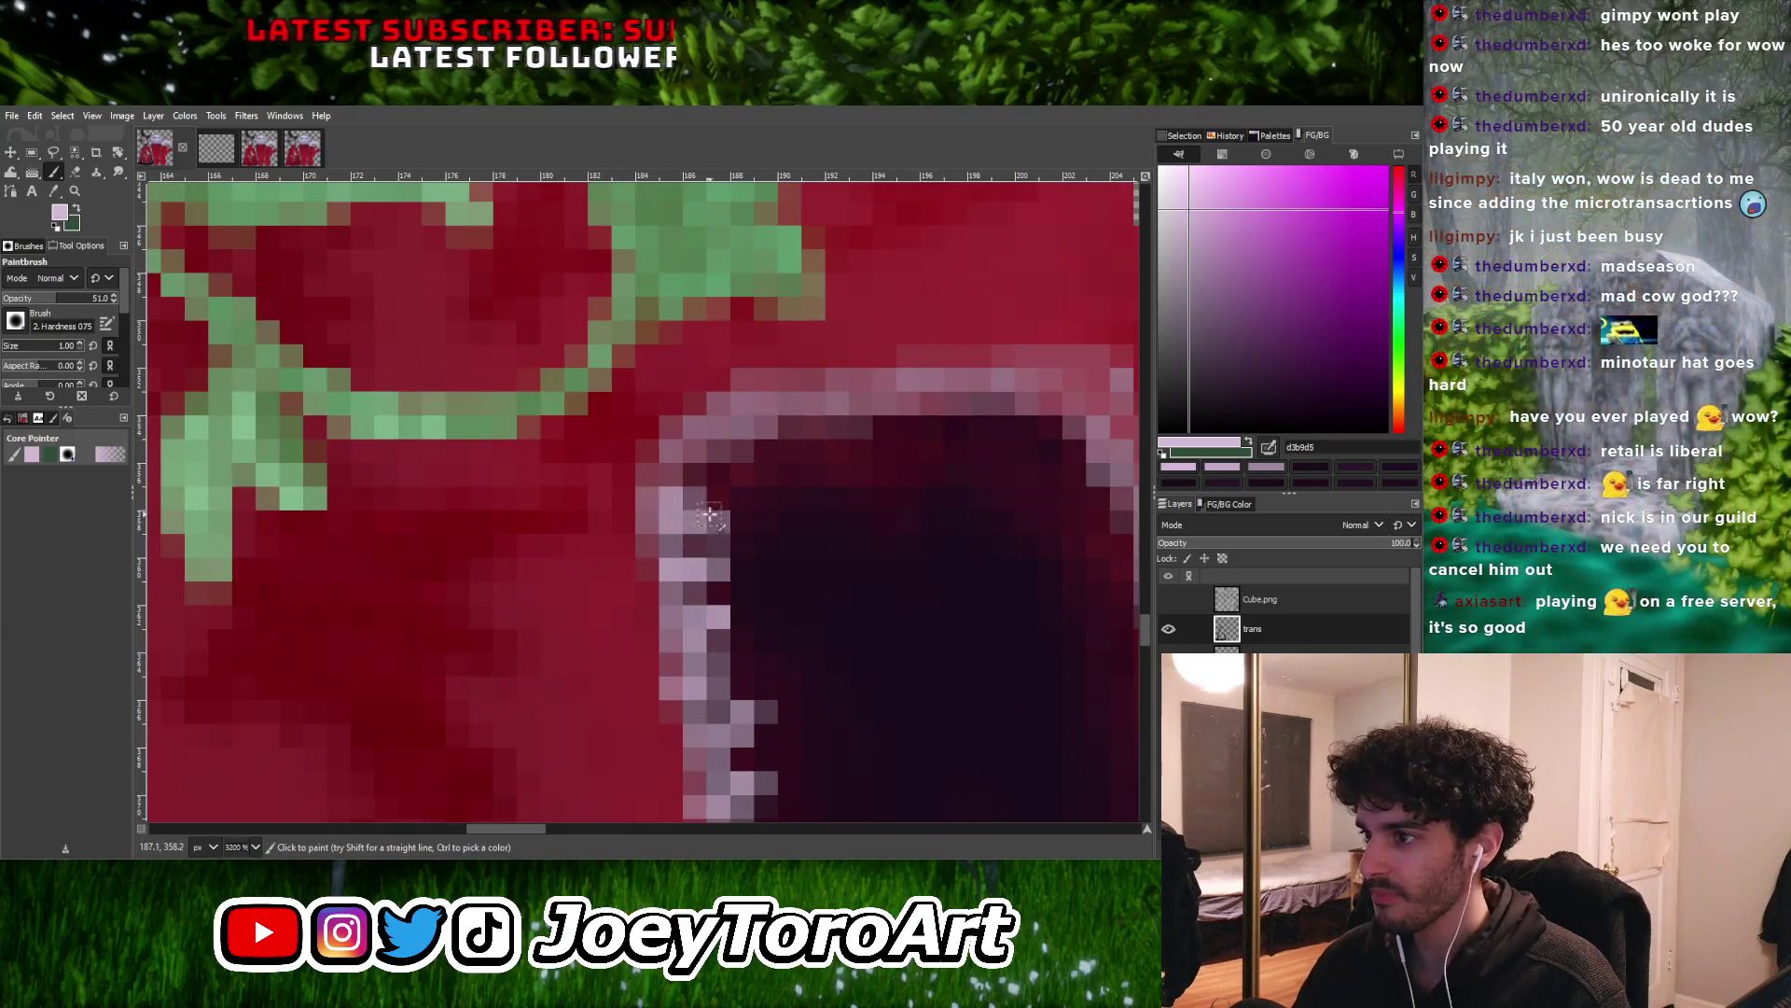
{"action": "scroll", "coordinate": [713, 504], "scroll_direction": "down", "scroll_amount": 3, "text": "ctrl"}
{"action": "scroll", "coordinate": [657, 490], "scroll_direction": "up", "scroll_amount": 2, "text": "ctrl"}
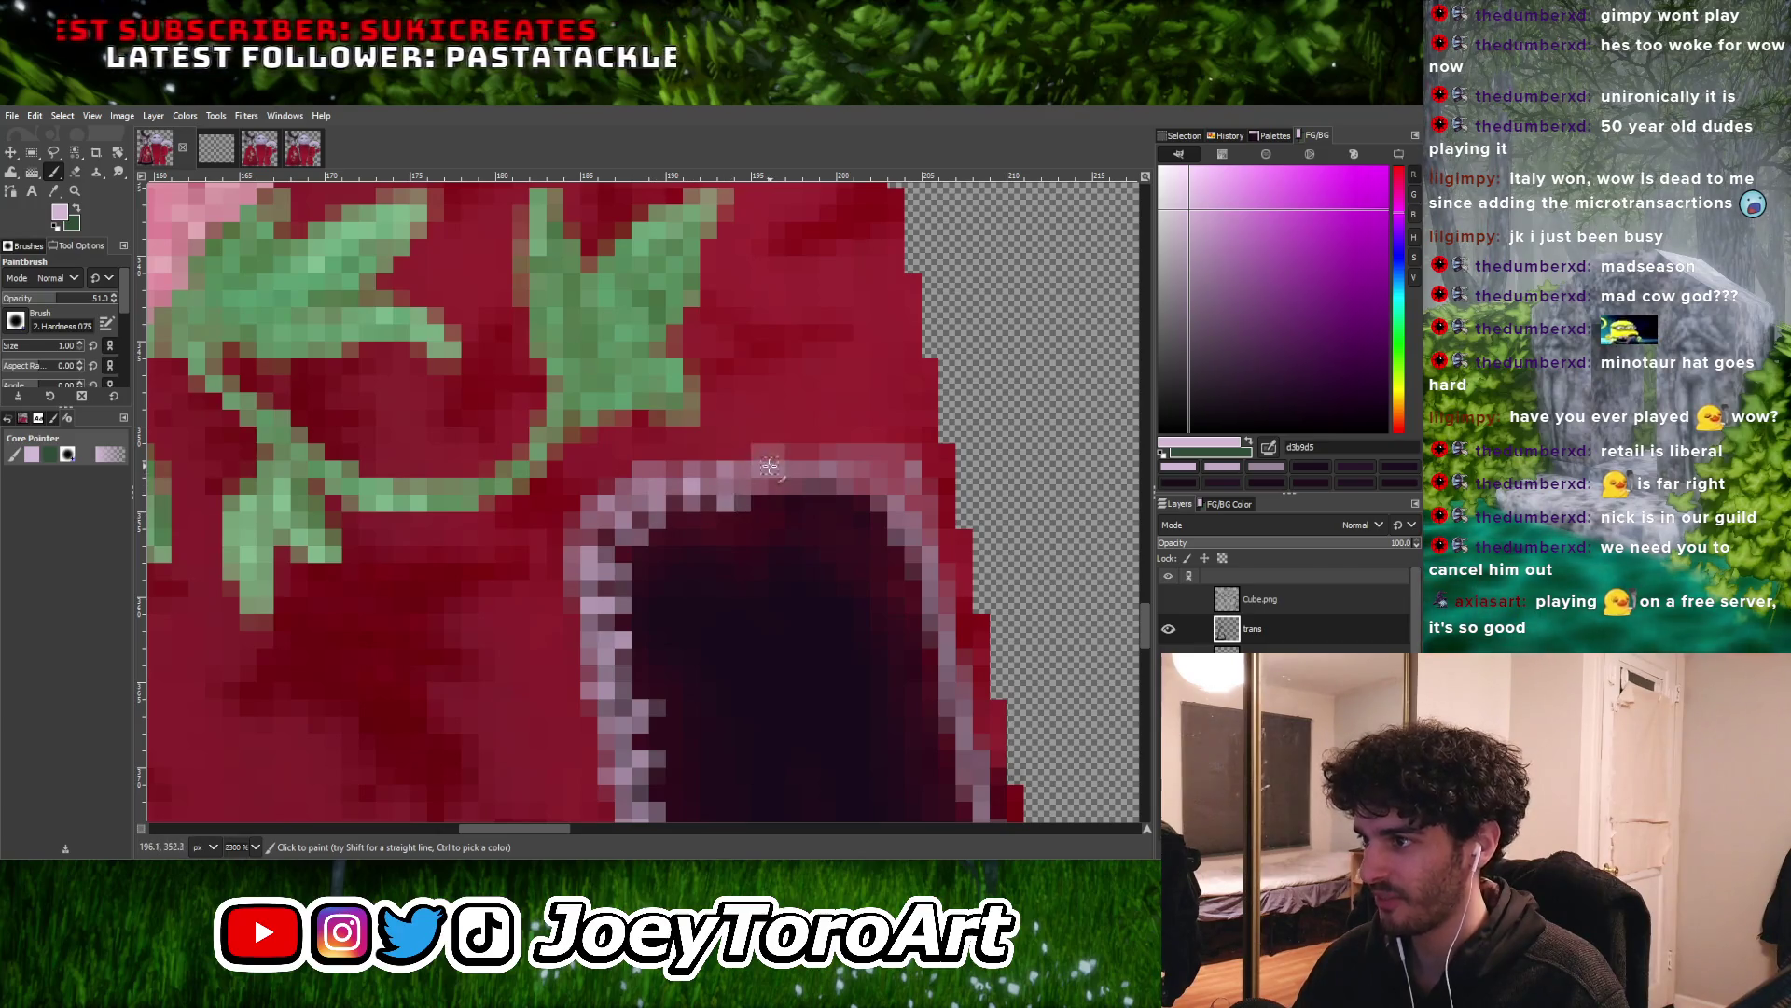
{"action": "scroll", "coordinate": [769, 466], "scroll_direction": "down", "scroll_amount": 4, "text": "ctrl"}
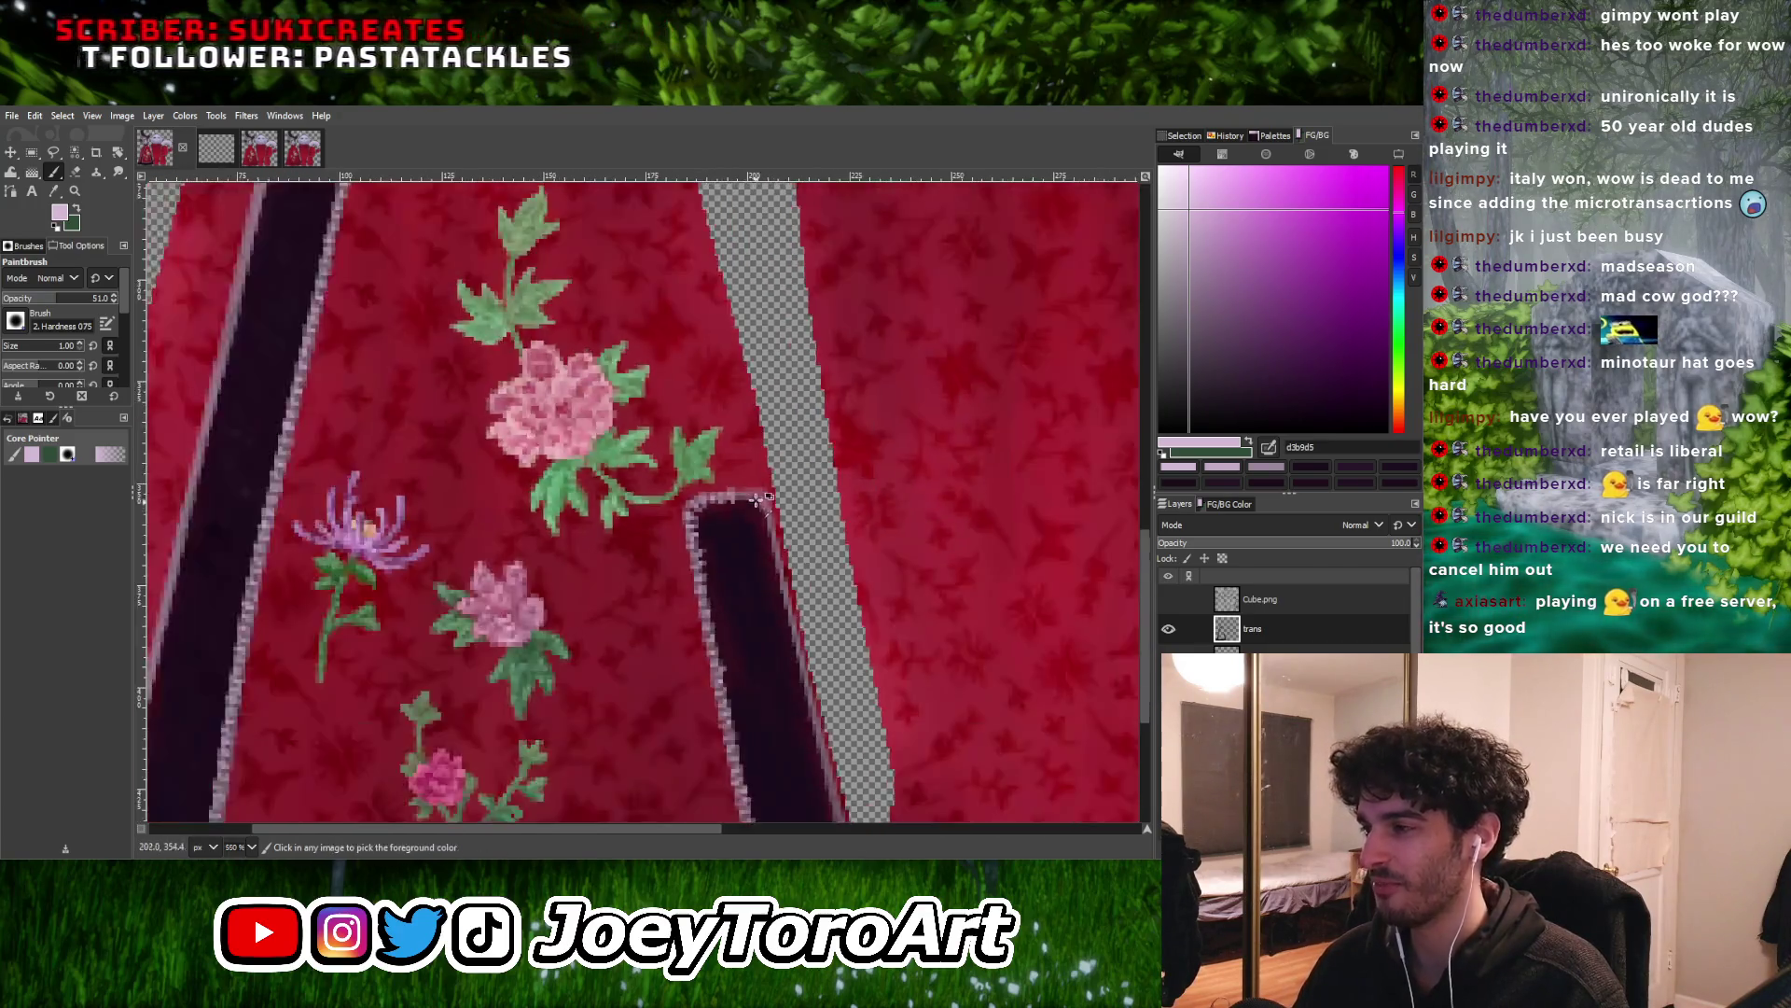
{"action": "scroll", "coordinate": [756, 501], "scroll_direction": "up", "scroll_amount": 4, "text": "ctrl"}
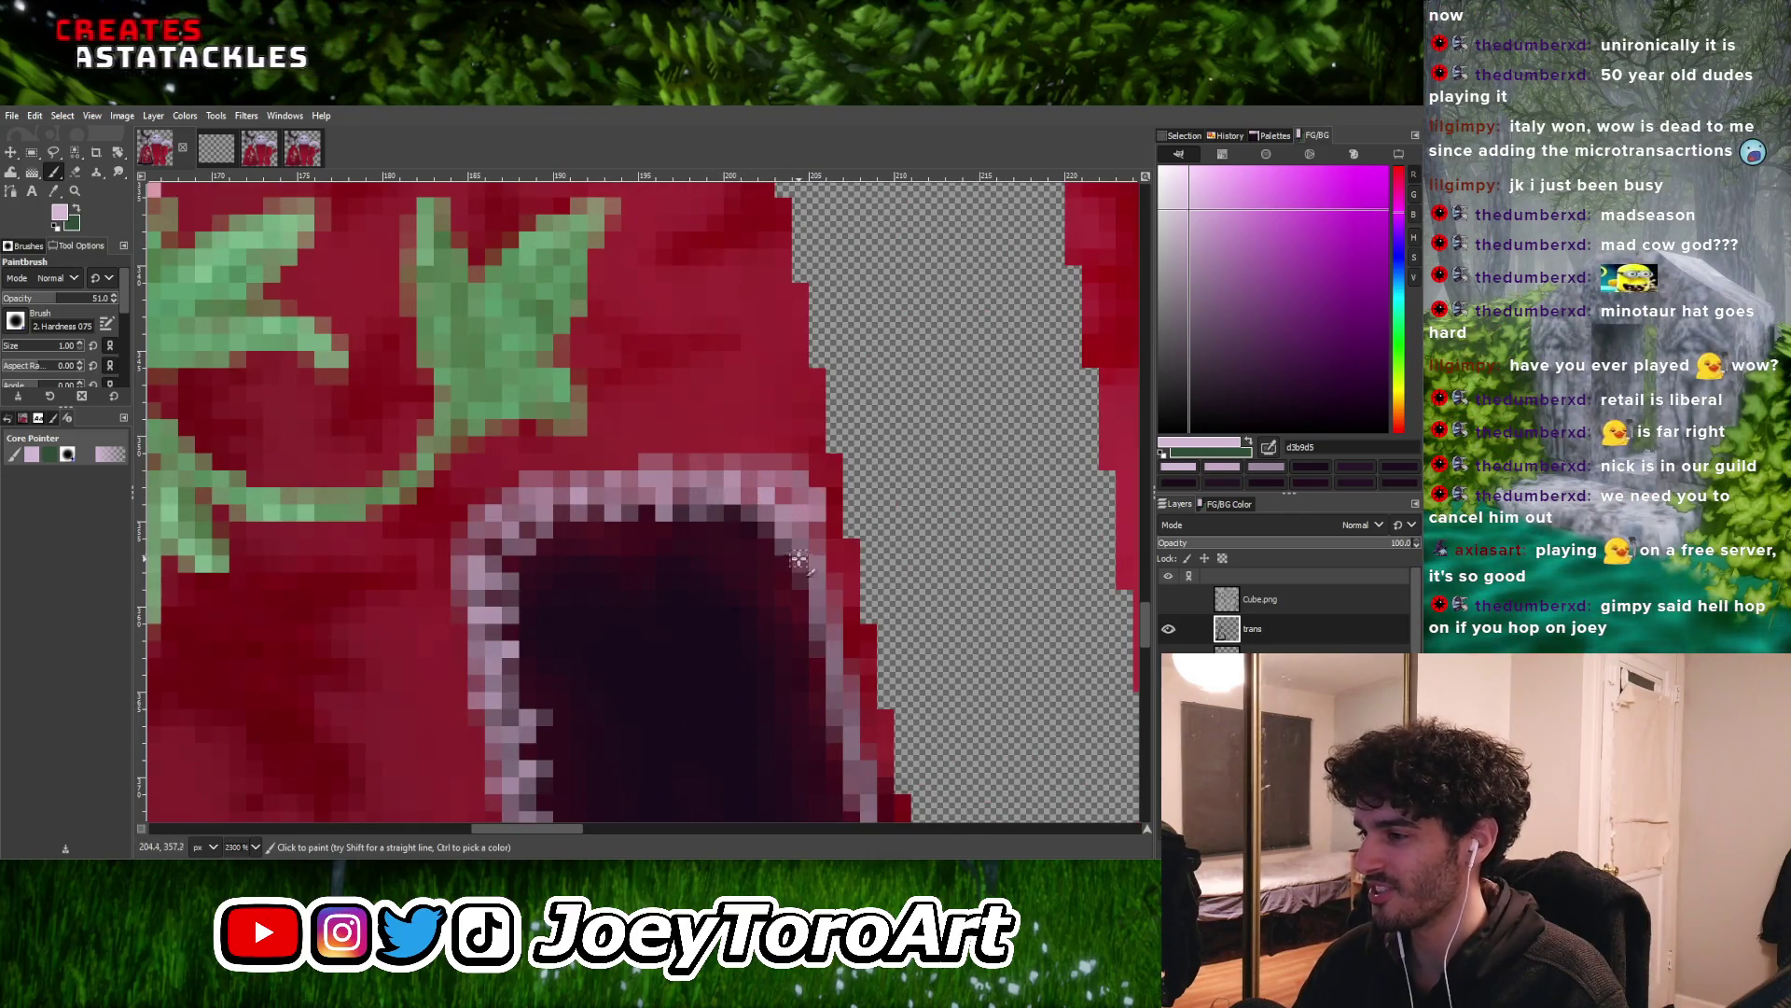
{"action": "scroll", "coordinate": [808, 563], "scroll_direction": "up", "scroll_amount": 1, "text": "ctrl"}
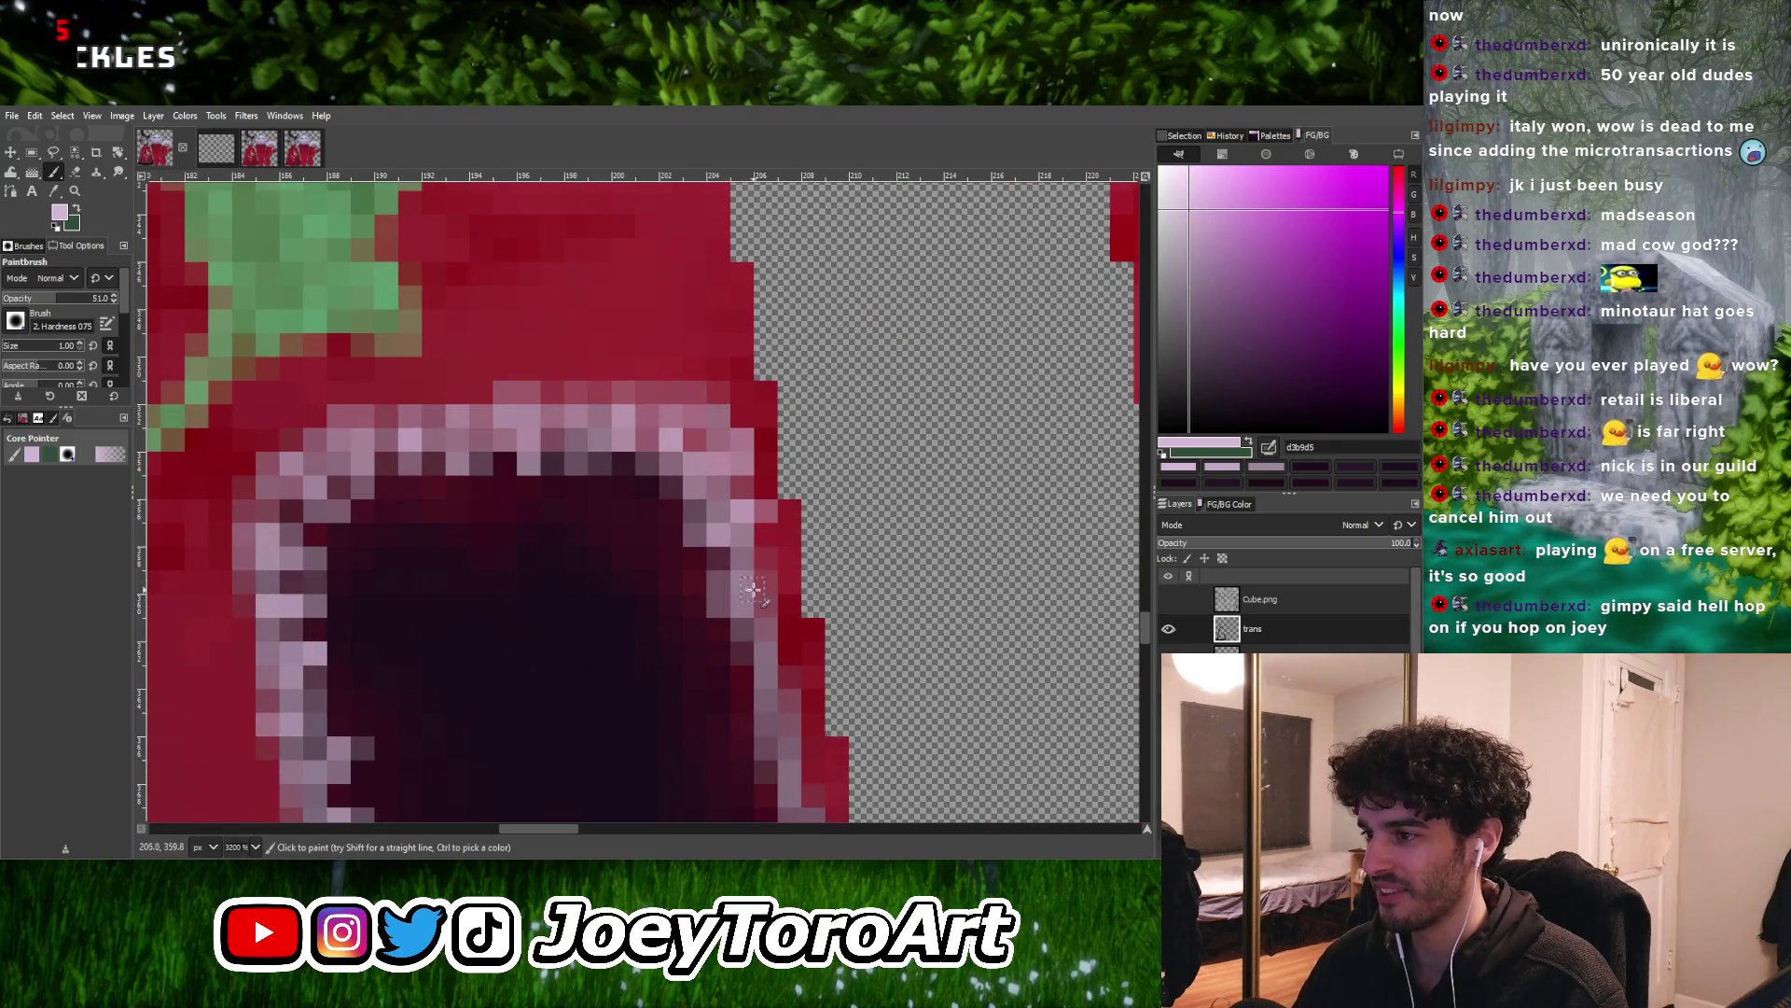
{"action": "scroll", "coordinate": [751, 590], "scroll_direction": "down", "scroll_amount": 3, "text": "ctrl"}
{"action": "scroll", "coordinate": [750, 608], "scroll_direction": "up", "scroll_amount": 4, "text": "ctrl"}
{"action": "scroll", "coordinate": [766, 591], "scroll_direction": "down", "scroll_amount": 4, "text": "ctrl"}
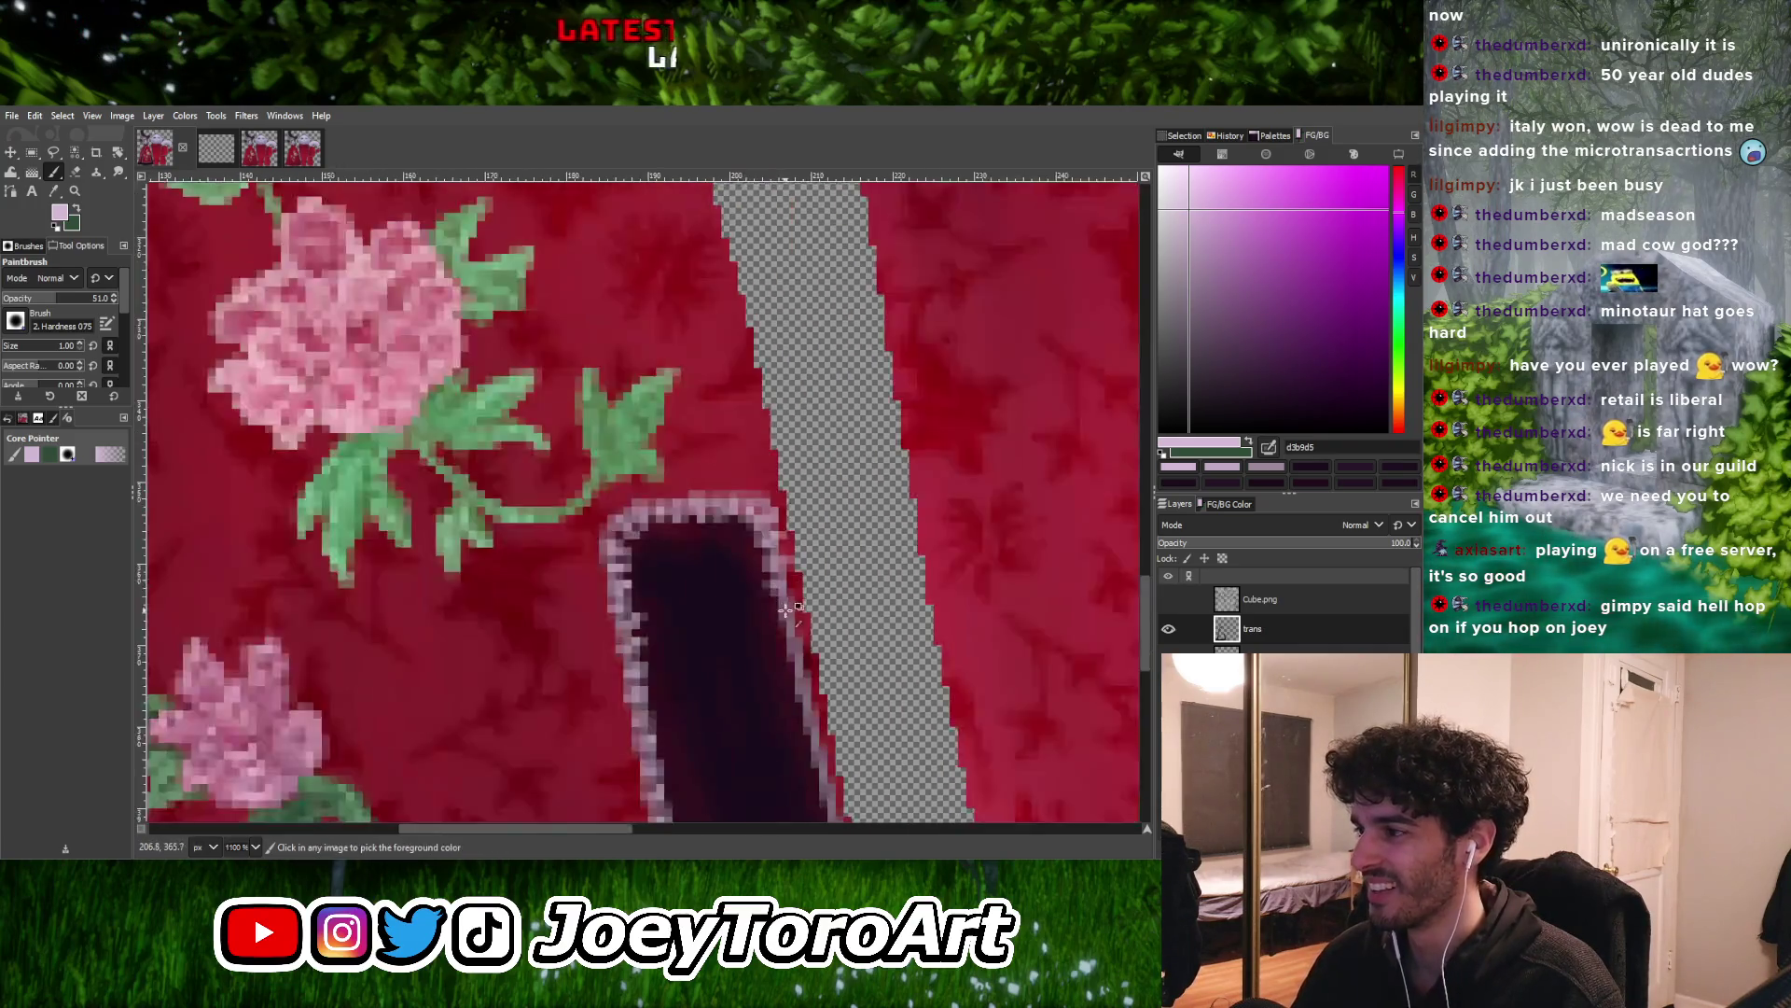
{"action": "scroll", "coordinate": [759, 598], "scroll_direction": "up", "scroll_amount": 3, "text": "ctrl"}
{"action": "scroll", "coordinate": [786, 588], "scroll_direction": "down", "scroll_amount": 1, "text": "ctrl"}
{"action": "scroll", "coordinate": [768, 619], "scroll_direction": "up", "scroll_amount": 1, "text": "ctrl"}
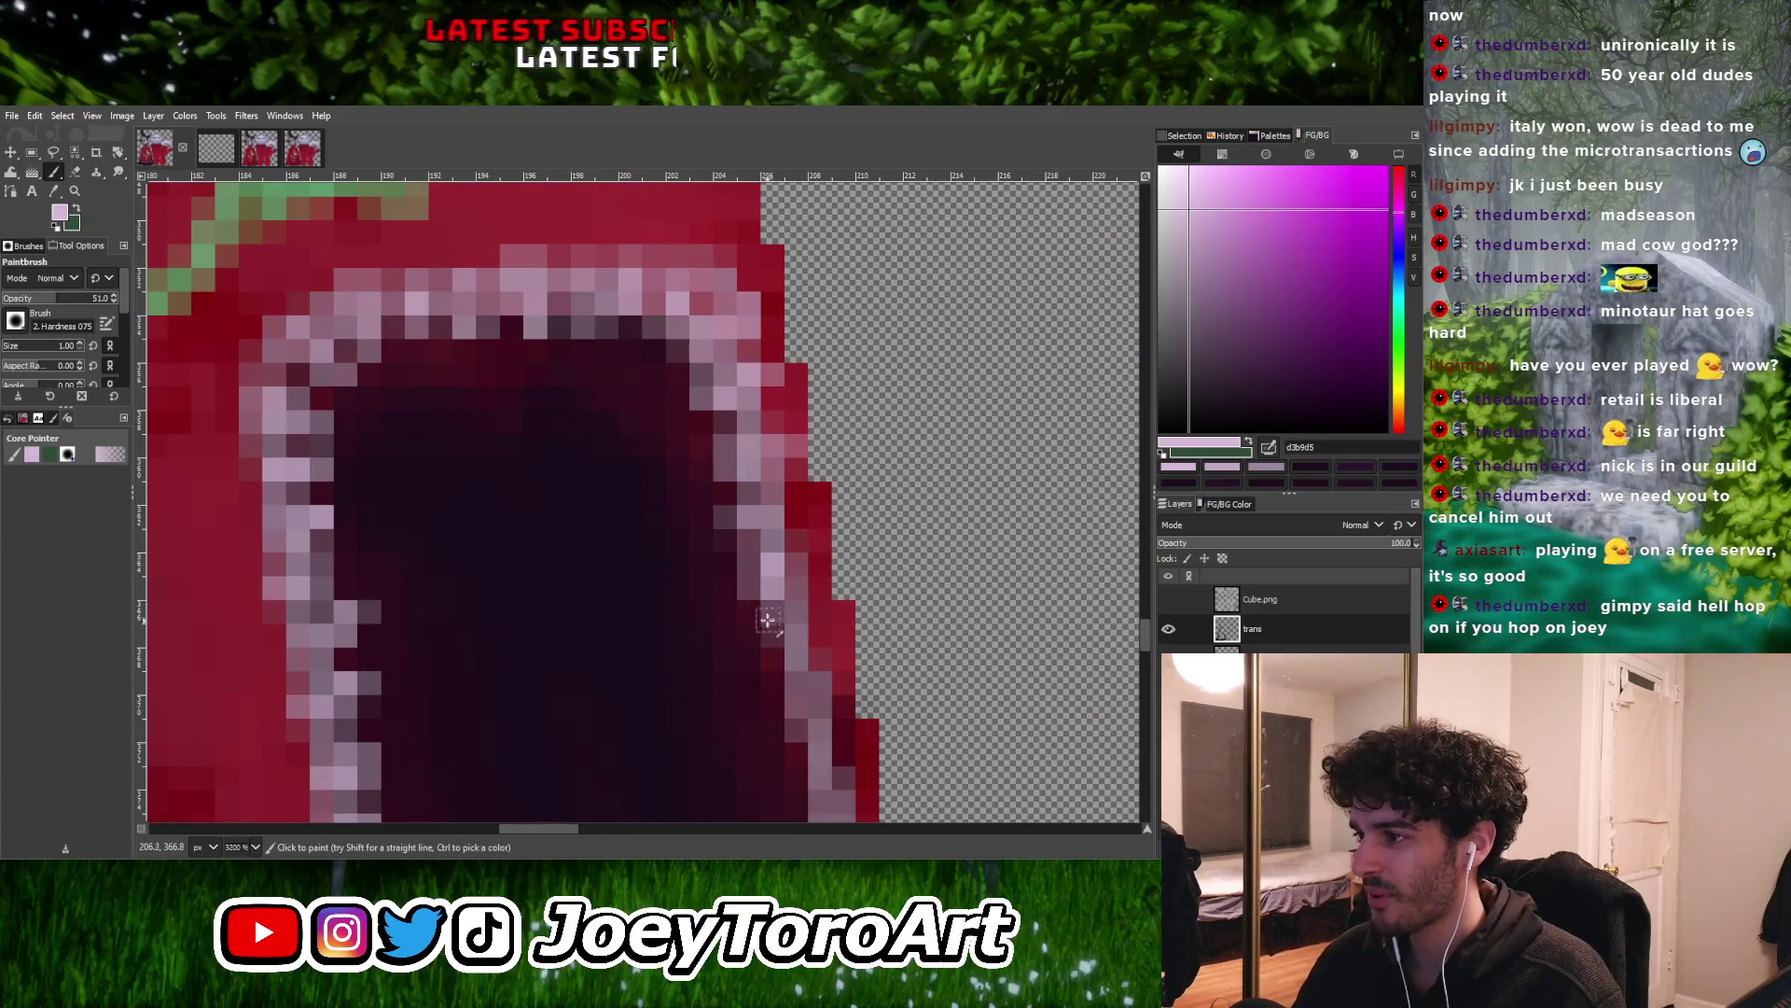
{"action": "scroll", "coordinate": [799, 614], "scroll_direction": "down", "scroll_amount": 3, "text": "ctrl"}
{"action": "scroll", "coordinate": [788, 635], "scroll_direction": "up", "scroll_amount": 1, "text": "ctrl"}
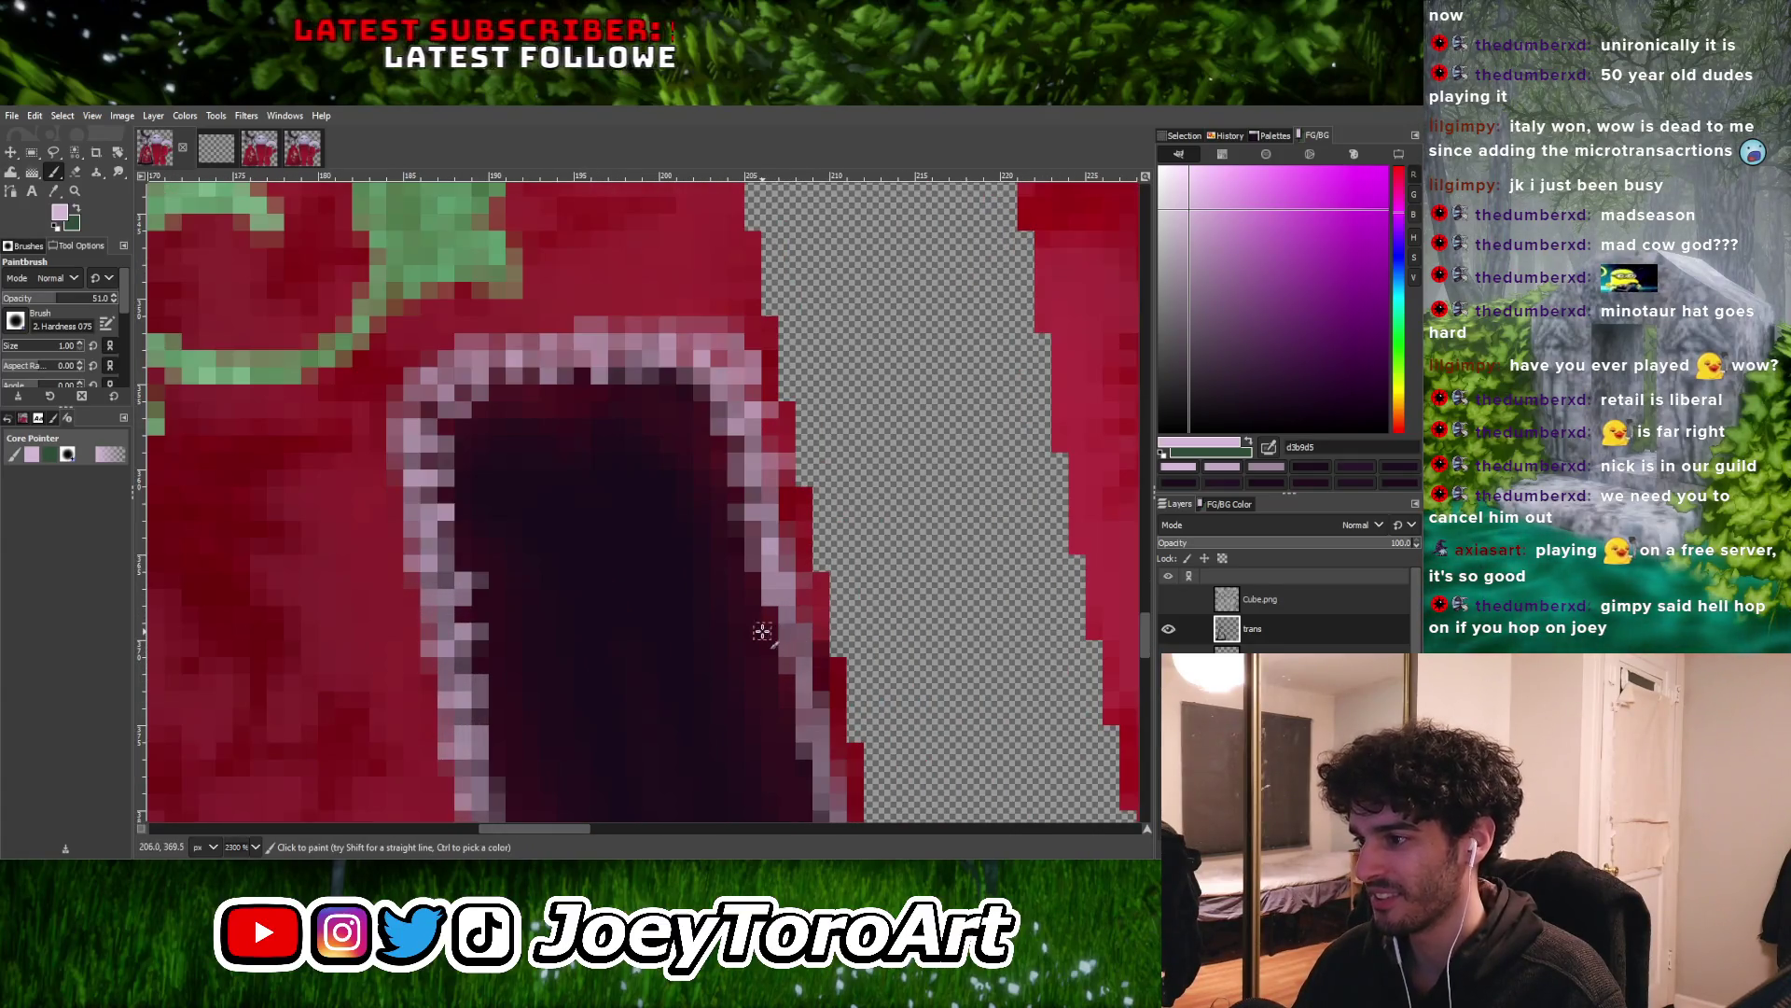
{"action": "scroll", "coordinate": [785, 659], "scroll_direction": "up", "scroll_amount": 1, "text": "ctrl"}
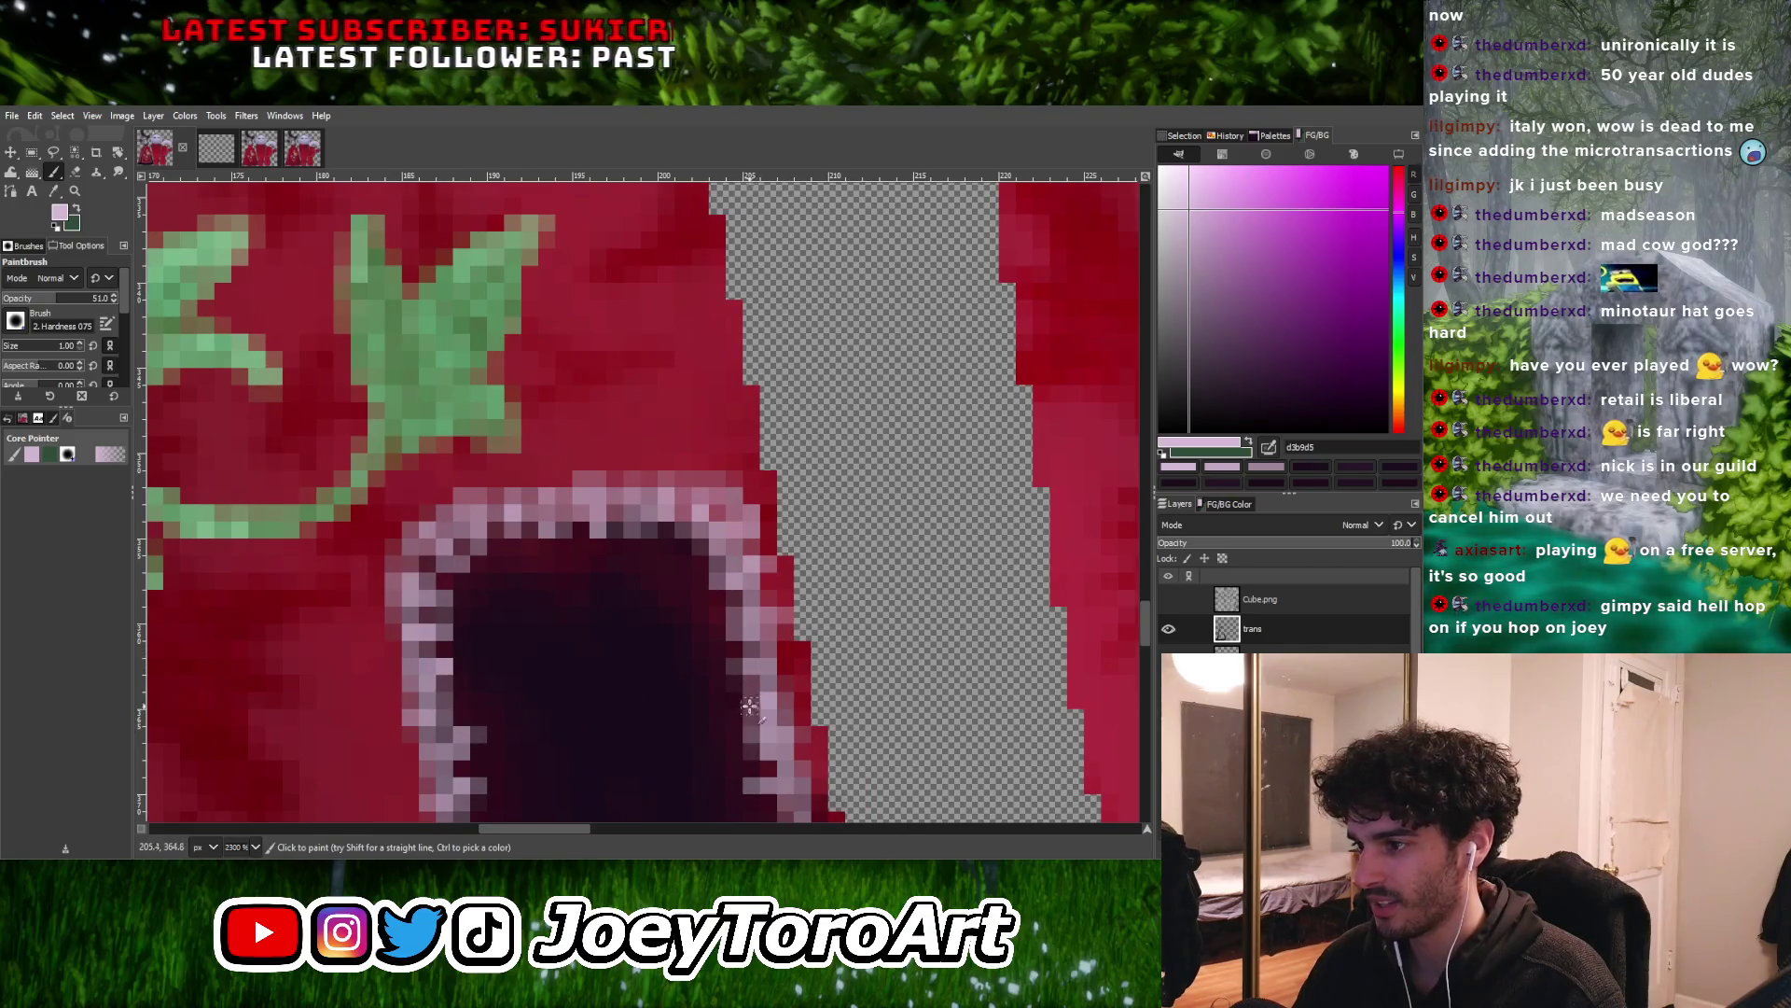
{"action": "left_click", "coordinate": [733, 623], "text": "ctrl"}
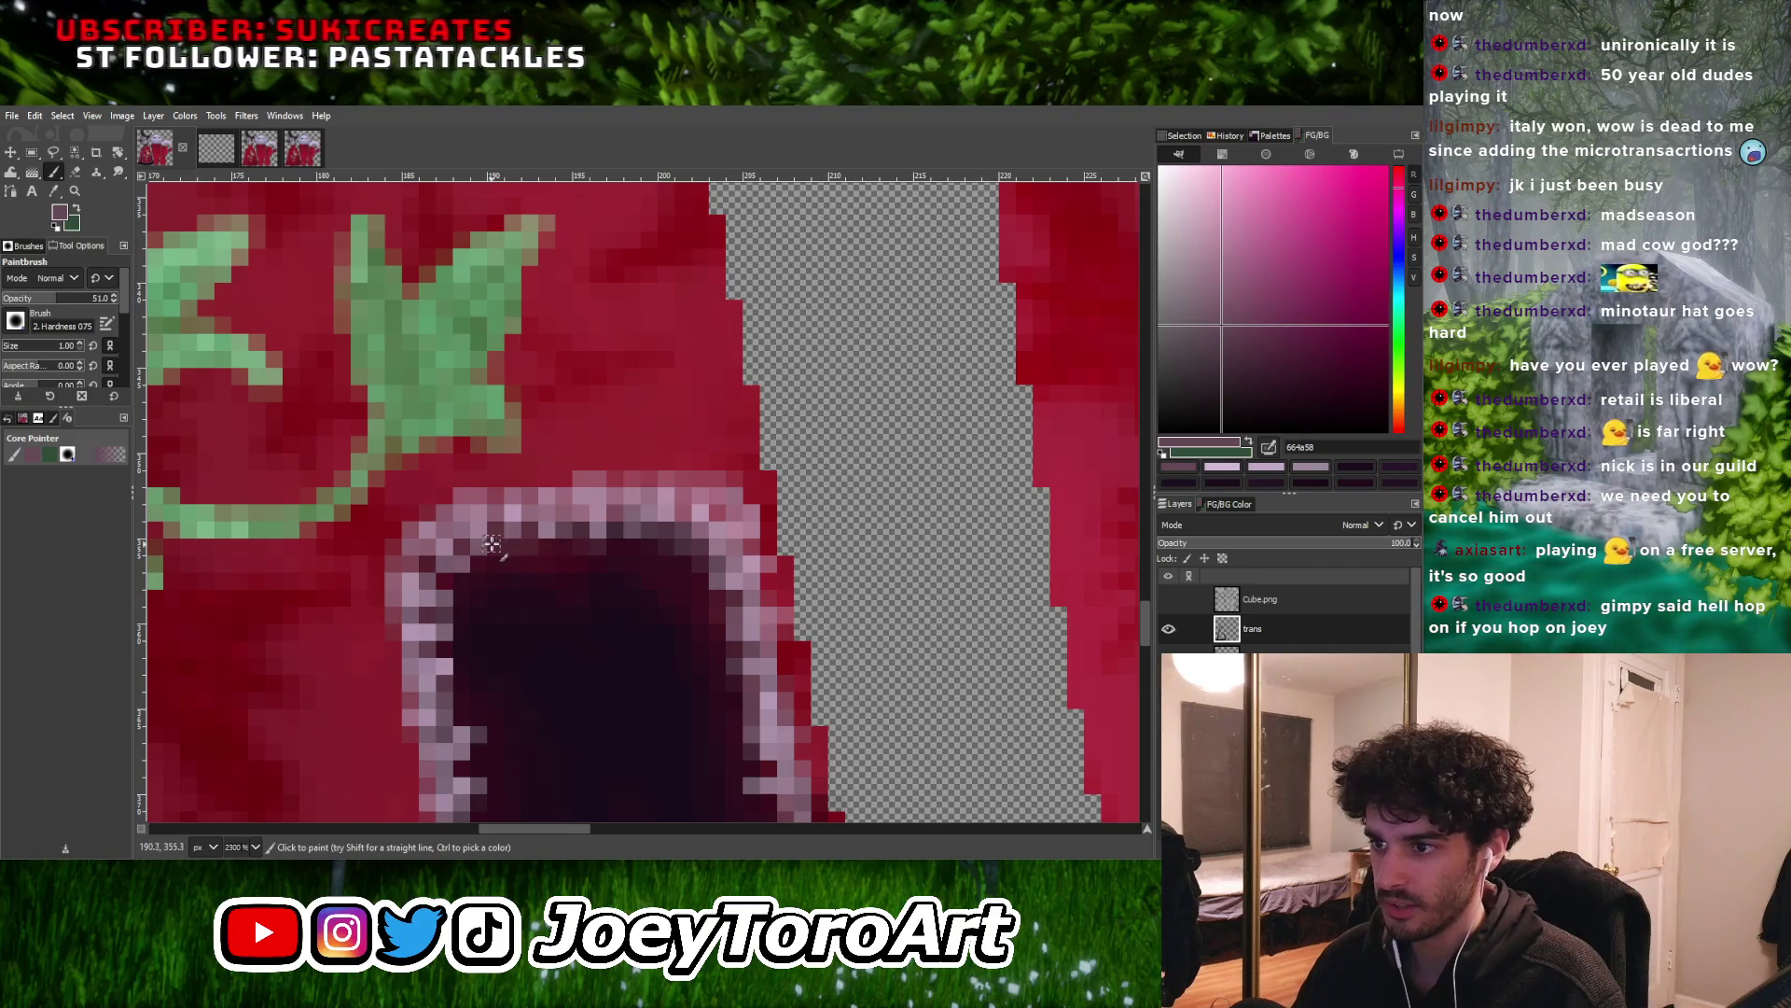
Paint the slit's dark interior colour over stray pixels along the trim's edge
{"action": "scroll", "coordinate": [453, 613], "scroll_direction": "down", "scroll_amount": 2, "text": "ctrl"}
{"action": "scroll", "coordinate": [453, 613], "scroll_direction": "up", "scroll_amount": 2, "text": "ctrl"}
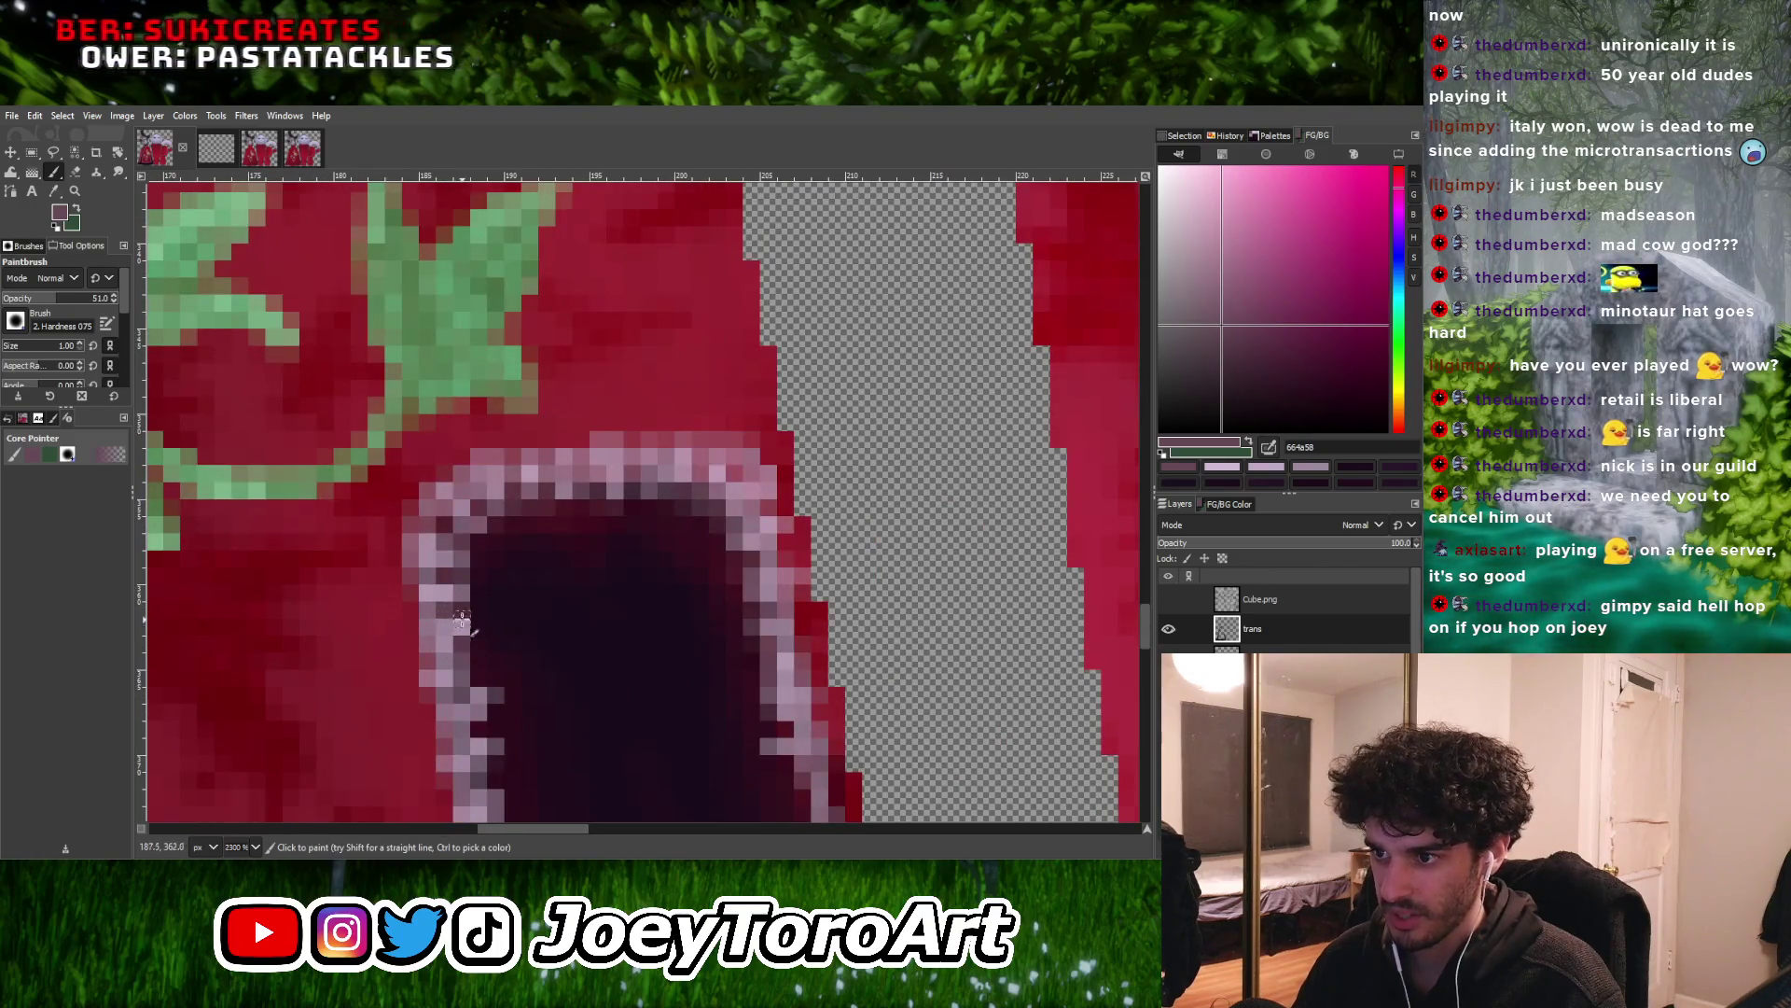
{"action": "left_click", "coordinate": [510, 704], "text": "ctrl"}
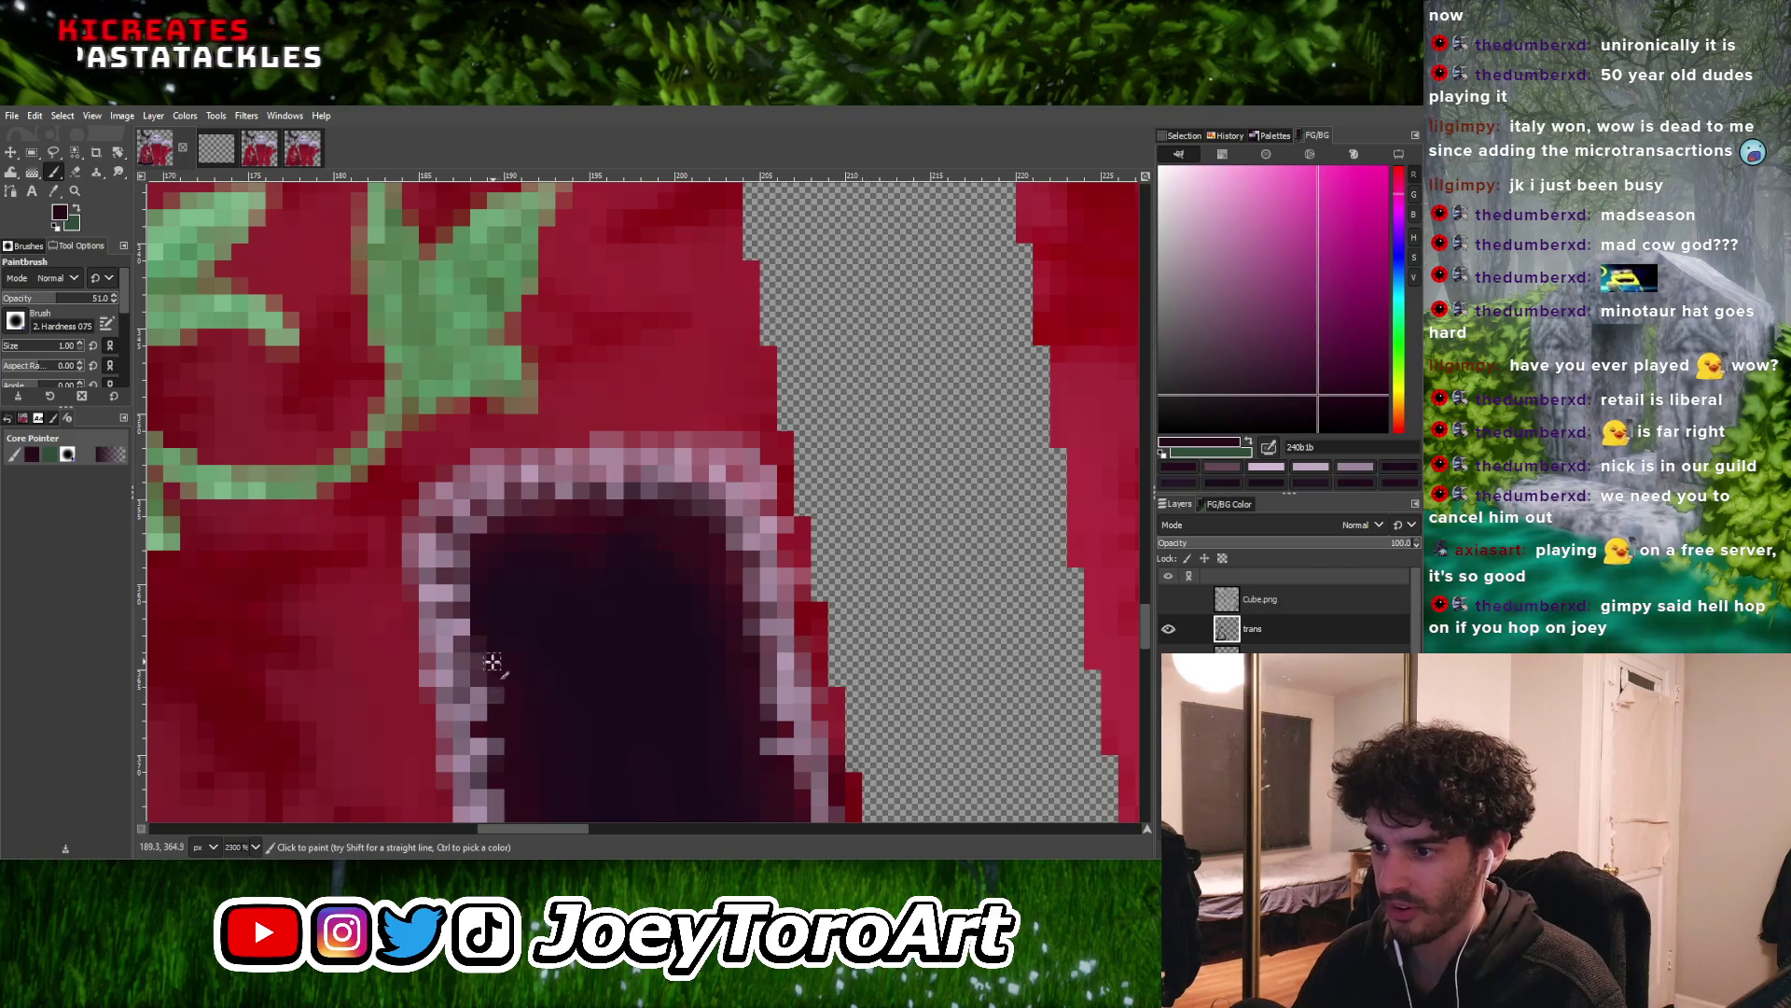
{"action": "scroll", "coordinate": [494, 662], "scroll_direction": "down", "scroll_amount": 2, "text": "ctrl"}
{"action": "scroll", "coordinate": [585, 642], "scroll_direction": "up", "scroll_amount": 3, "text": "ctrl"}
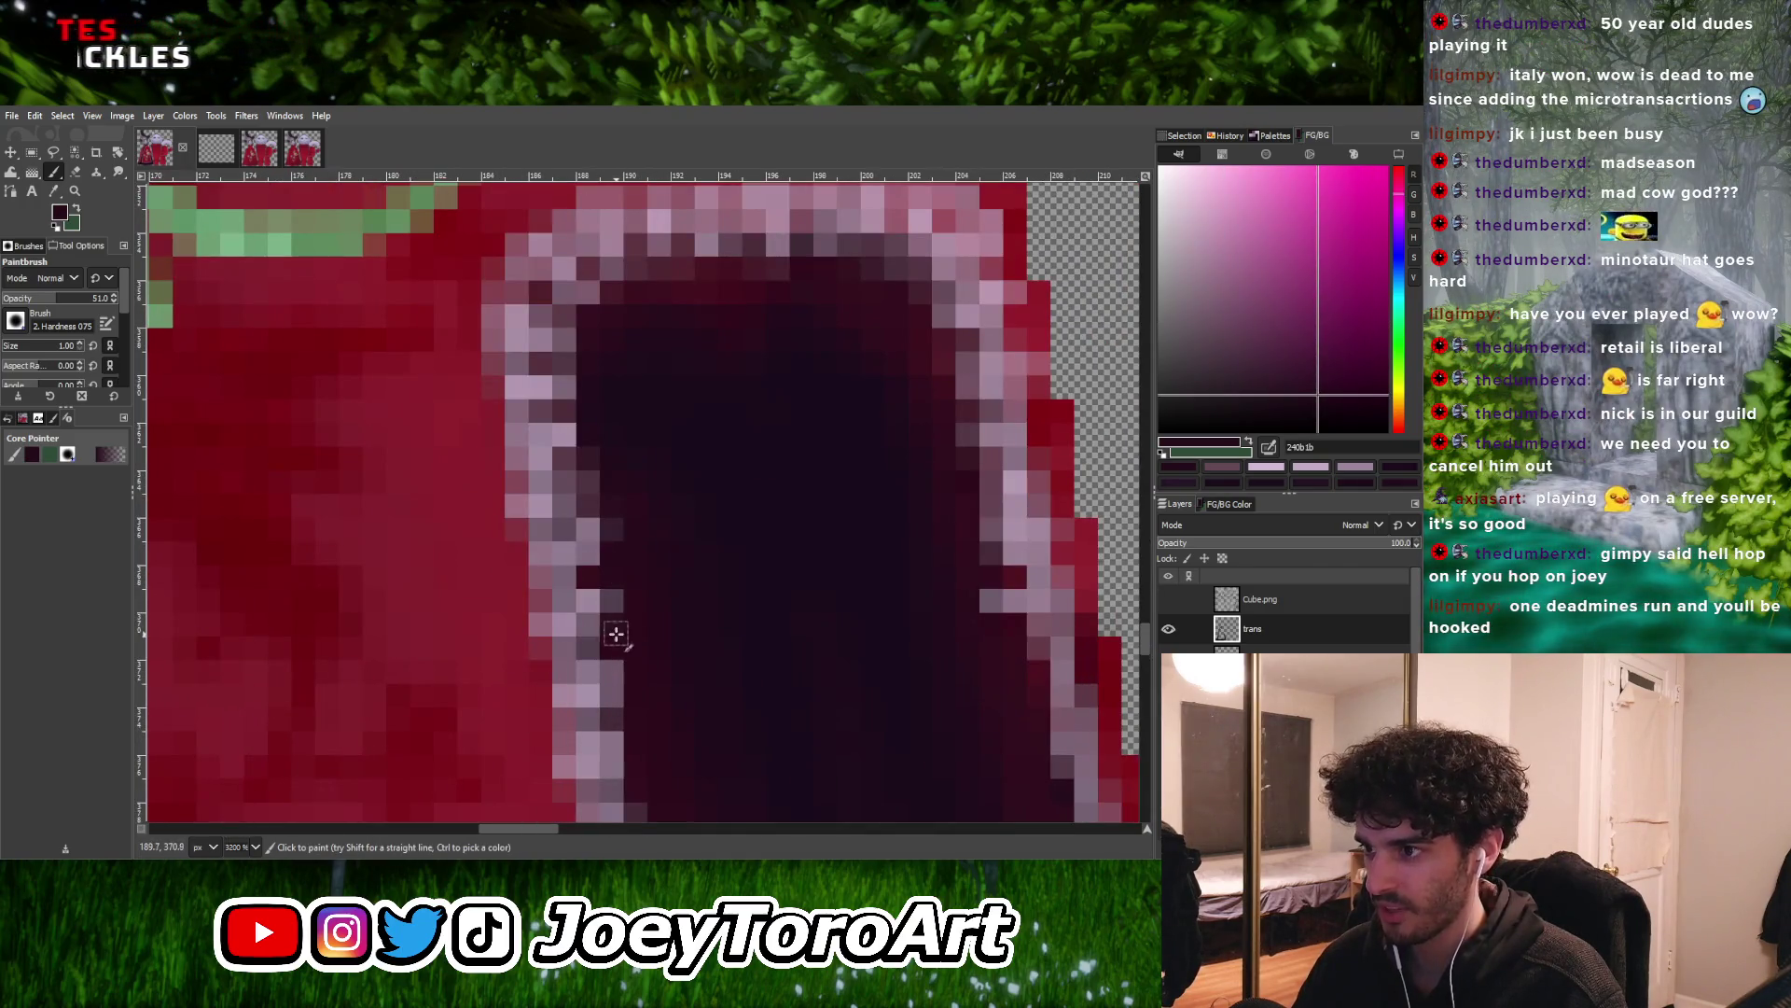
{"action": "left_click", "coordinate": [582, 573], "text": "ctrl"}
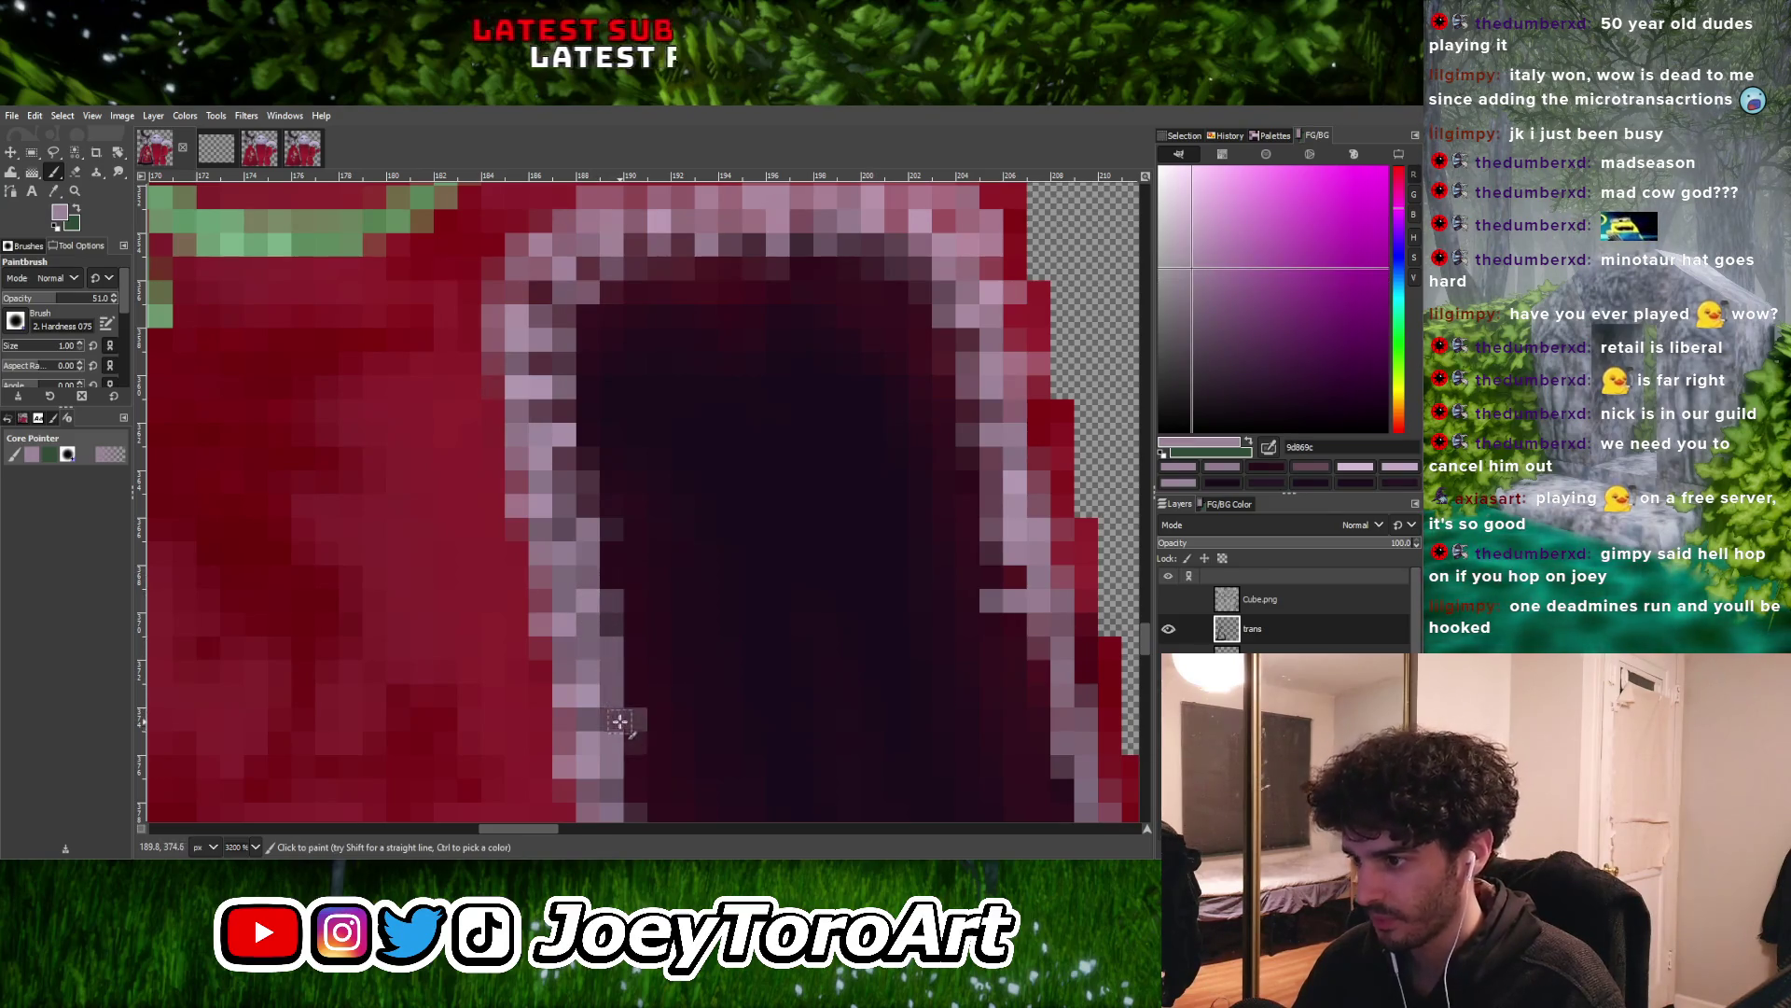
{"action": "scroll", "coordinate": [620, 723], "scroll_direction": "down", "scroll_amount": 2, "text": "ctrl"}
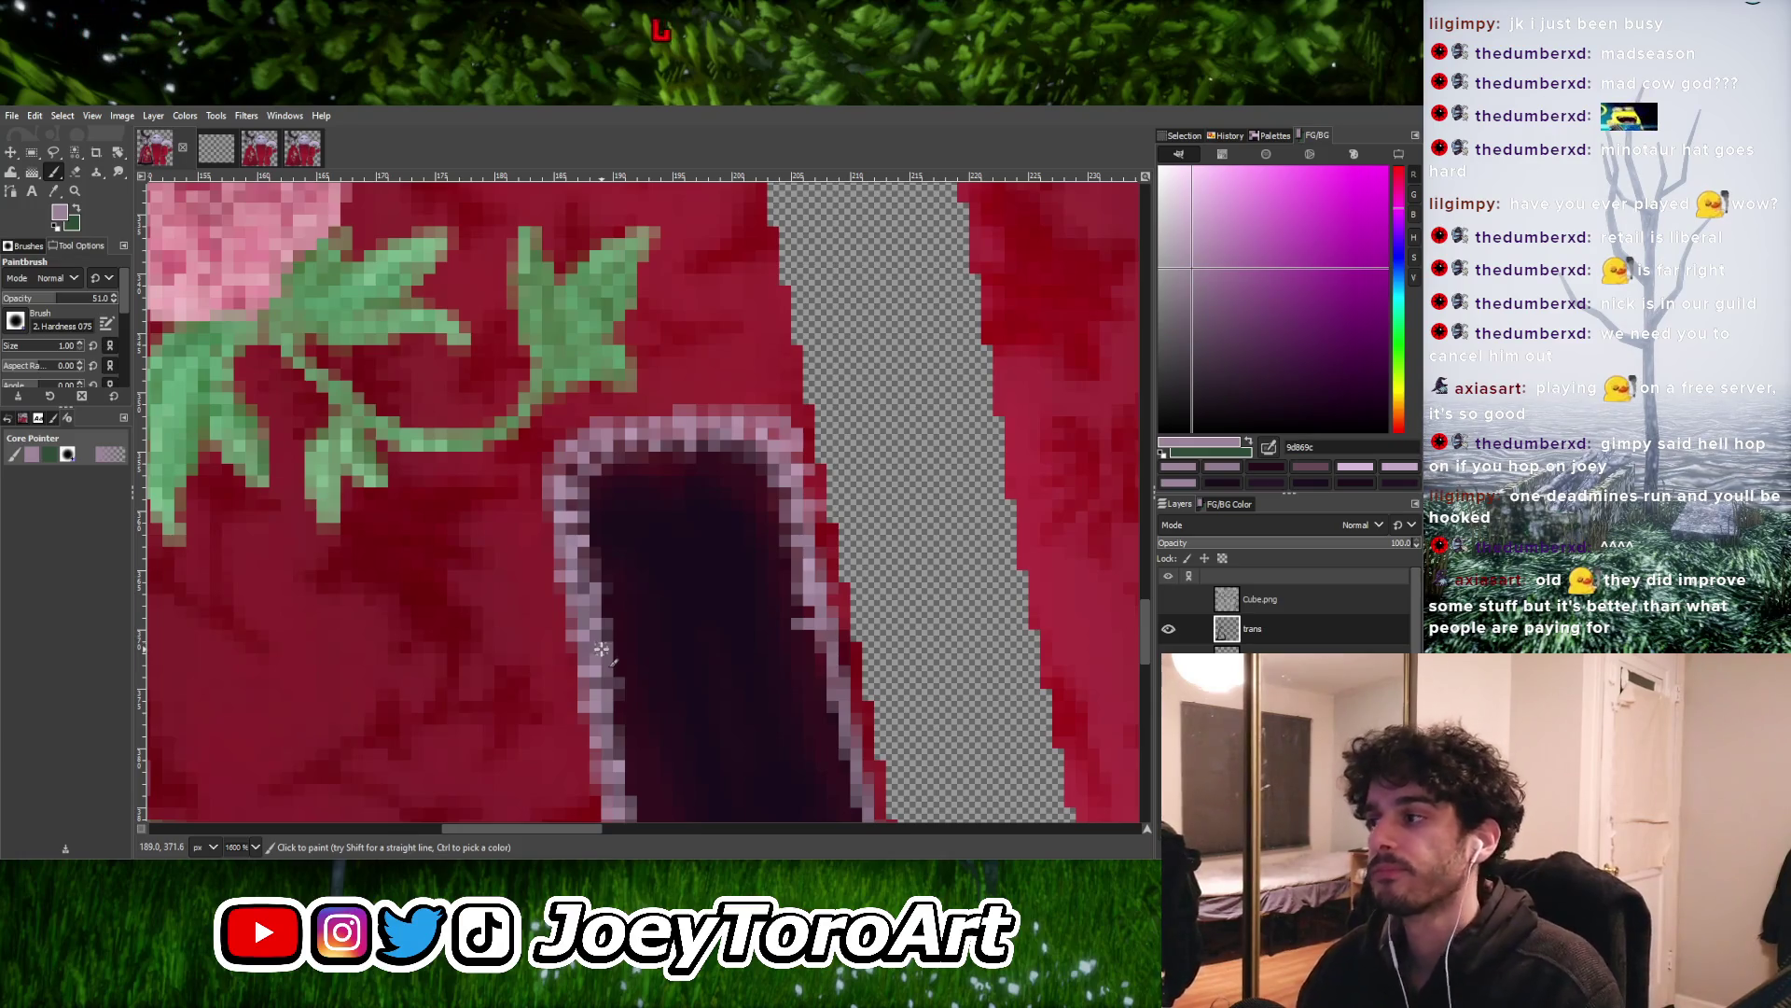
{"action": "scroll", "coordinate": [558, 484], "scroll_direction": "down", "scroll_amount": 1, "text": "ctrl"}
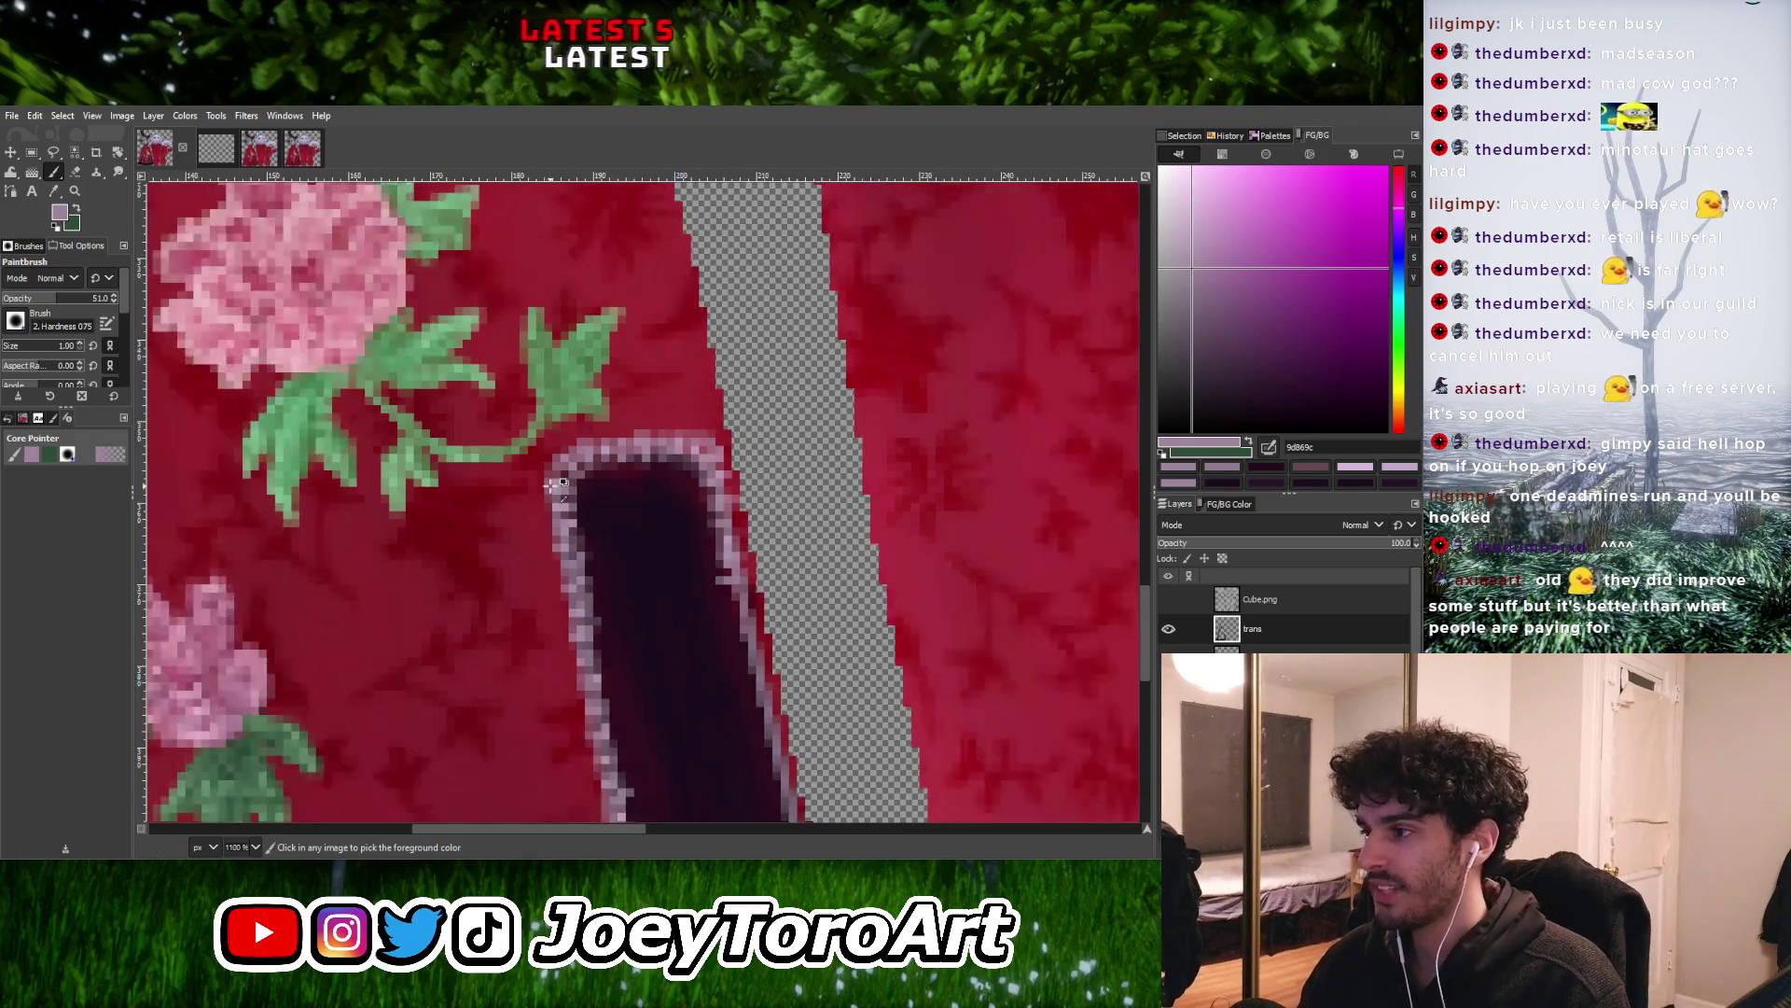
{"action": "scroll", "coordinate": [713, 534], "scroll_direction": "up", "scroll_amount": 2, "text": "ctrl"}
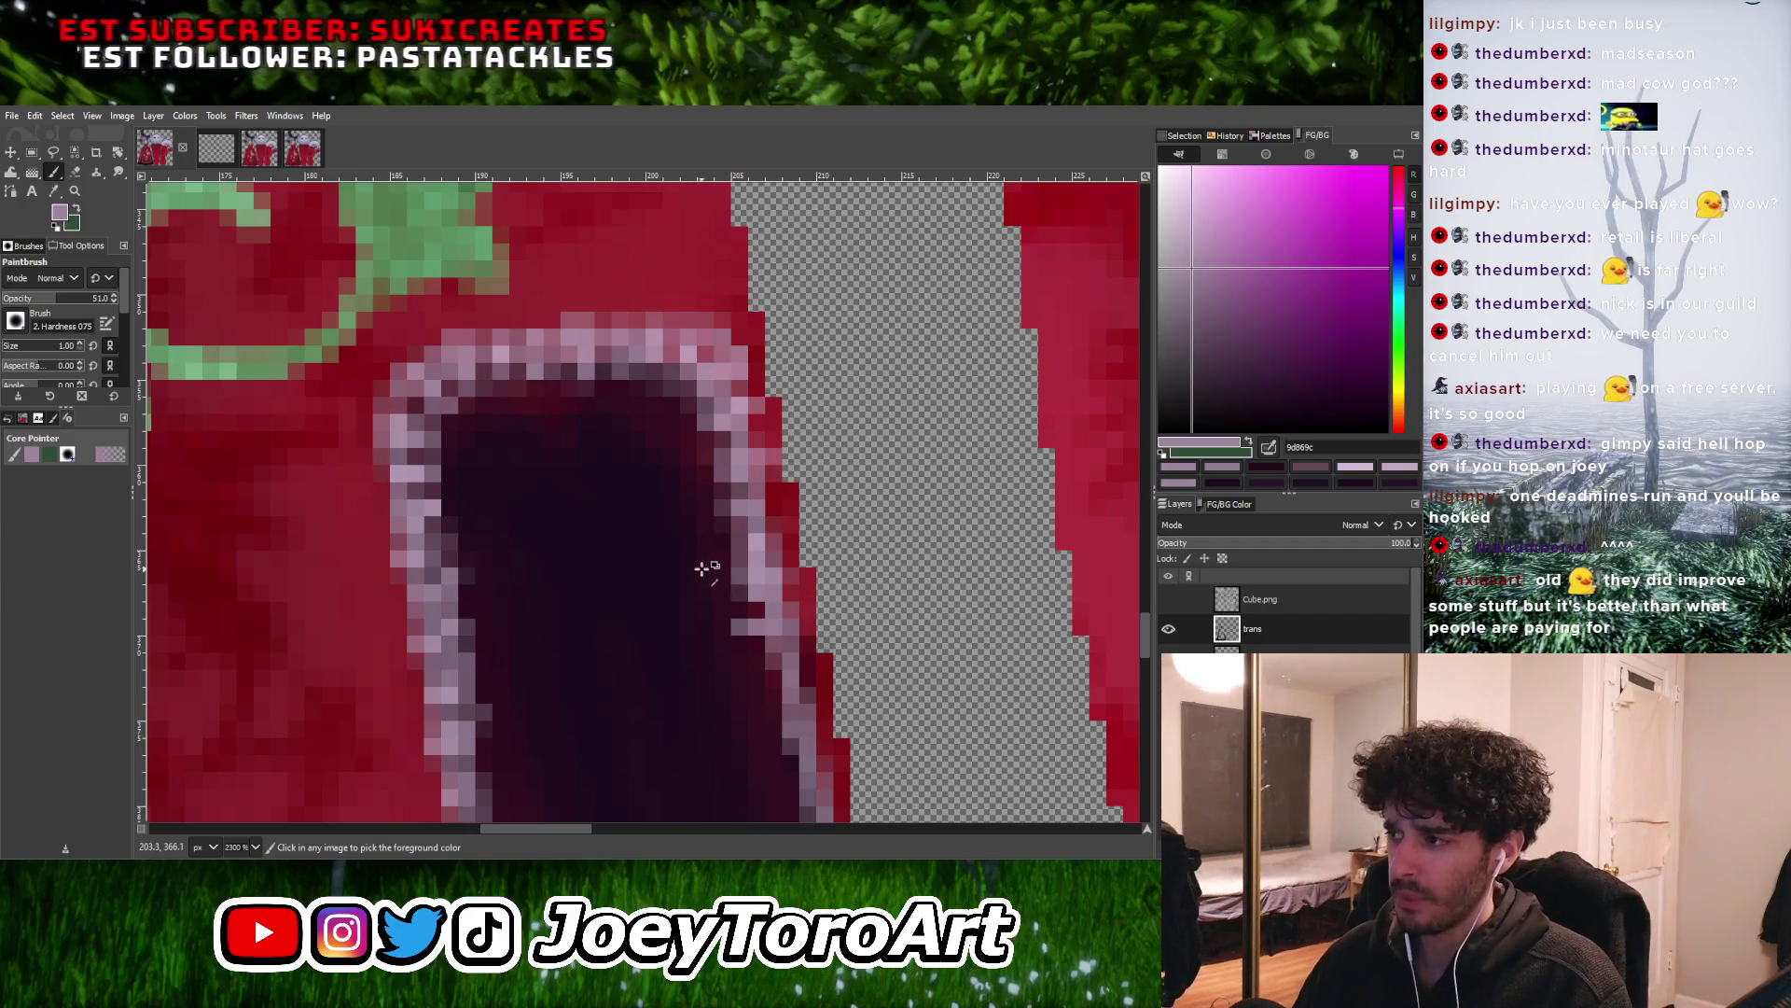
{"action": "scroll", "coordinate": [702, 568], "scroll_direction": "down", "scroll_amount": 1, "text": "ctrl"}
{"action": "scroll", "coordinate": [728, 592], "scroll_direction": "up", "scroll_amount": 2, "text": "ctrl"}
{"action": "scroll", "coordinate": [728, 591], "scroll_direction": "up", "scroll_amount": 1, "text": "ctrl"}
{"action": "left_click", "coordinate": [628, 619], "text": "ctrl"}
{"action": "left_click", "coordinate": [704, 648]}
{"action": "left_click", "coordinate": [698, 640]}
Pick the light mauve 9b8196 from the trim and review the cleaned outline around the opening
{"action": "left_click", "coordinate": [719, 642], "text": "ctrl"}
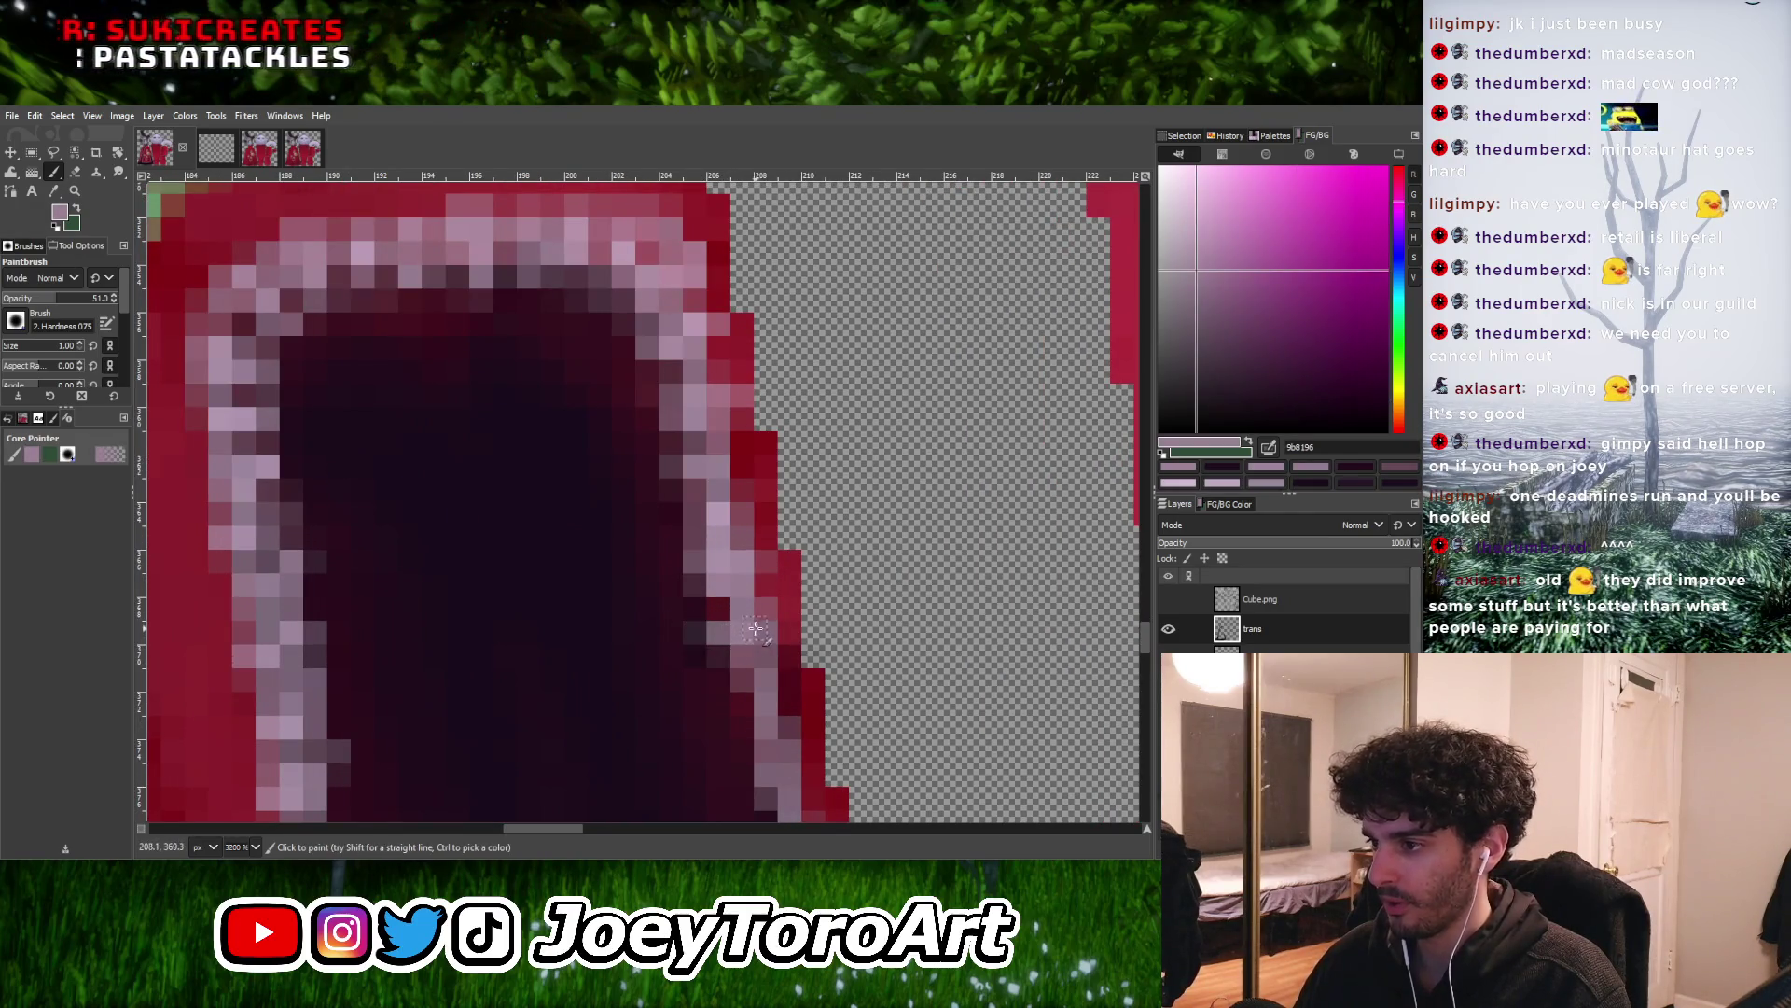
{"action": "scroll", "coordinate": [723, 648], "scroll_direction": "down", "scroll_amount": 1, "text": "ctrl"}
{"action": "scroll", "coordinate": [733, 658], "scroll_direction": "up", "scroll_amount": 1, "text": "ctrl"}
{"action": "scroll", "coordinate": [769, 644], "scroll_direction": "down", "scroll_amount": 3, "text": "ctrl"}
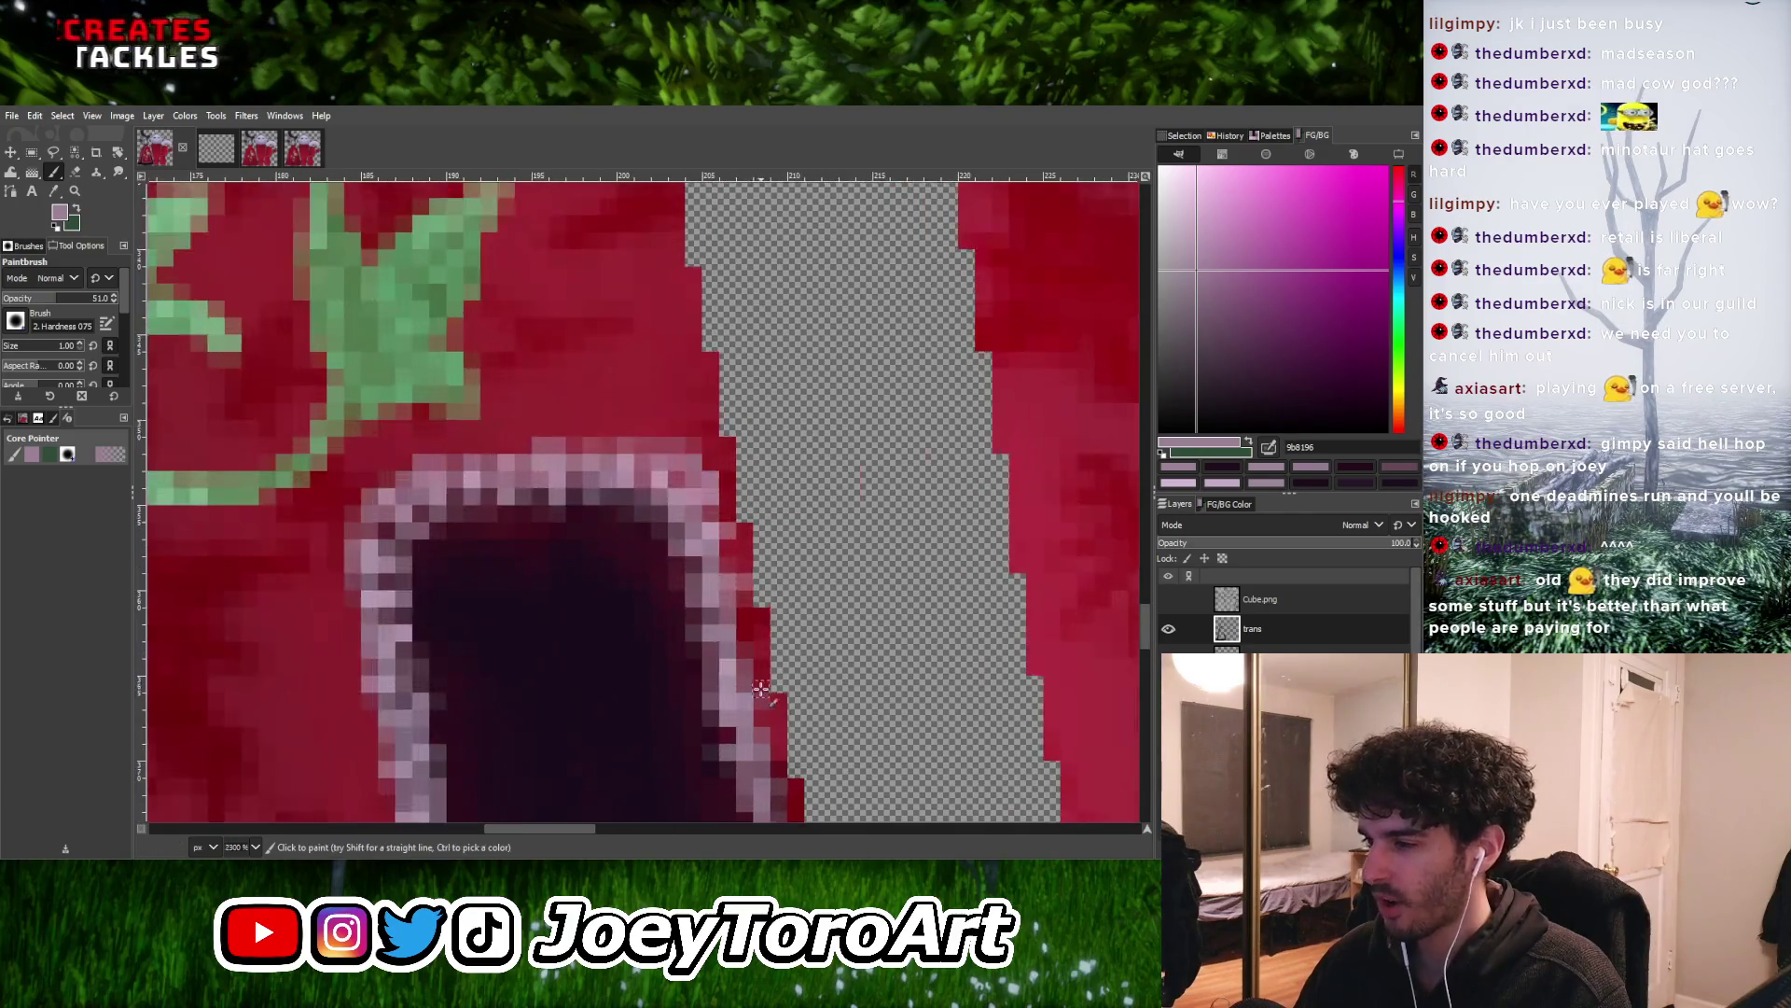
{"action": "scroll", "coordinate": [703, 701], "scroll_direction": "up", "scroll_amount": 2, "text": "ctrl"}
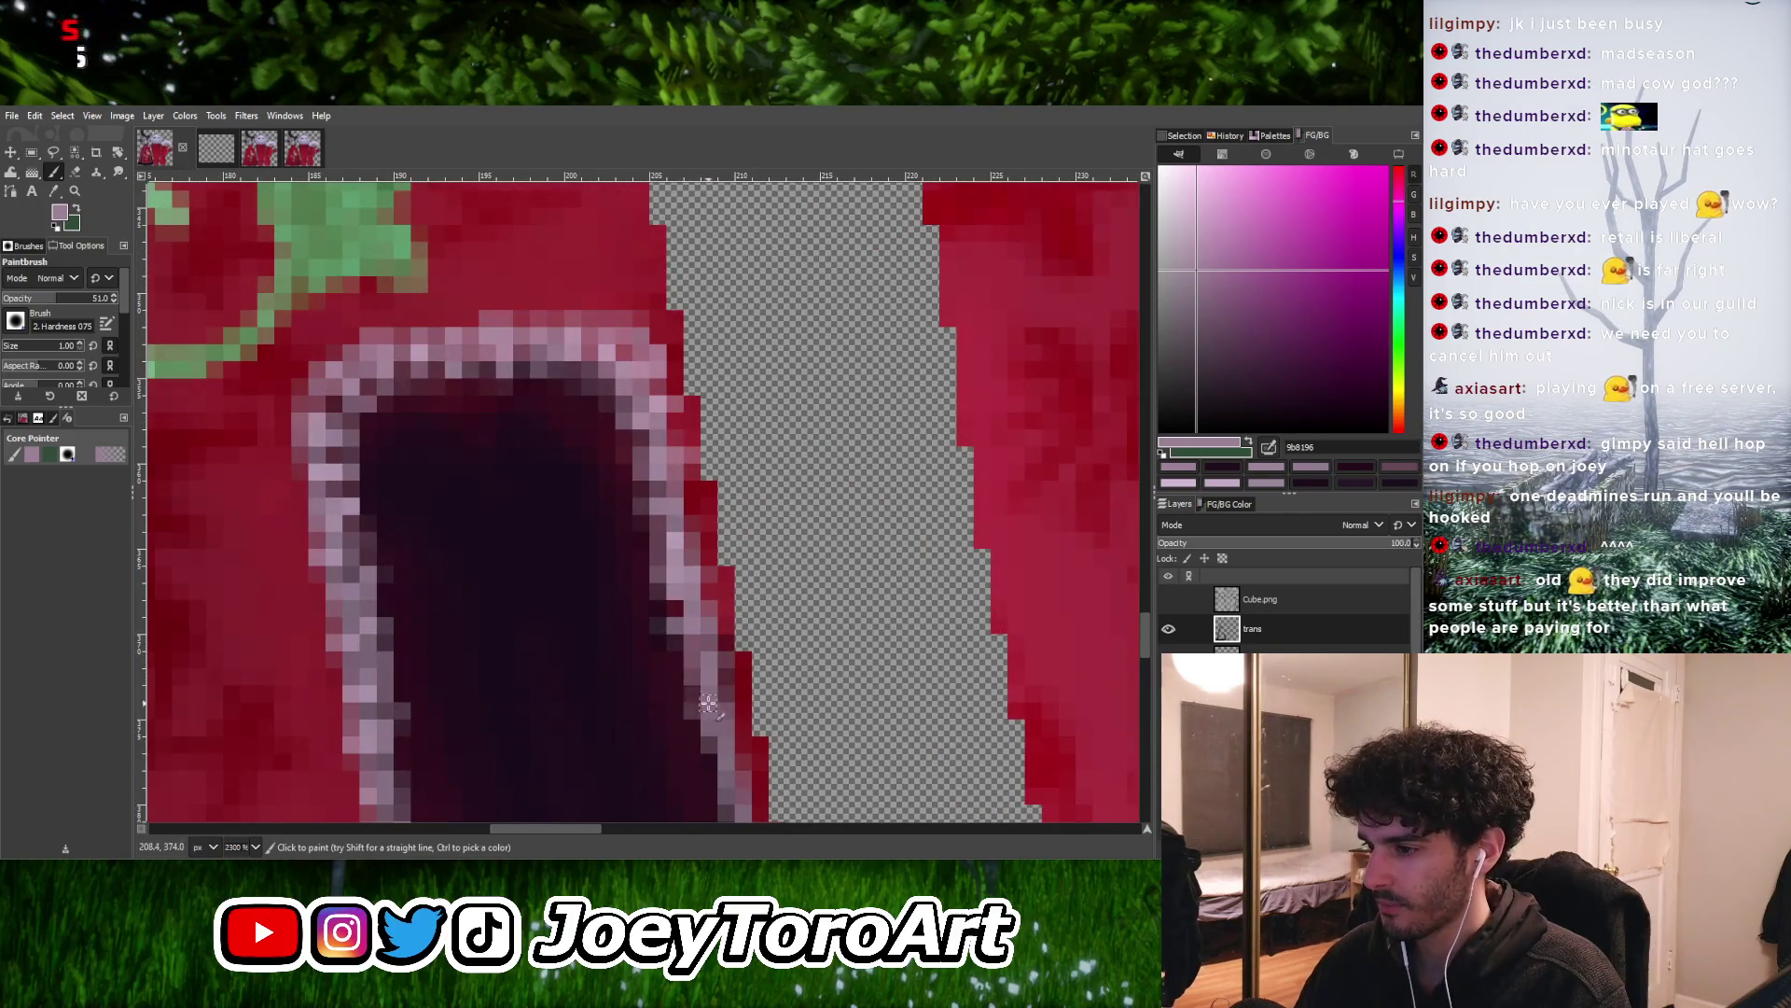
{"action": "scroll", "coordinate": [708, 705], "scroll_direction": "down", "scroll_amount": 2, "text": "ctrl"}
{"action": "scroll", "coordinate": [695, 582], "scroll_direction": "up", "scroll_amount": 3, "text": "ctrl"}
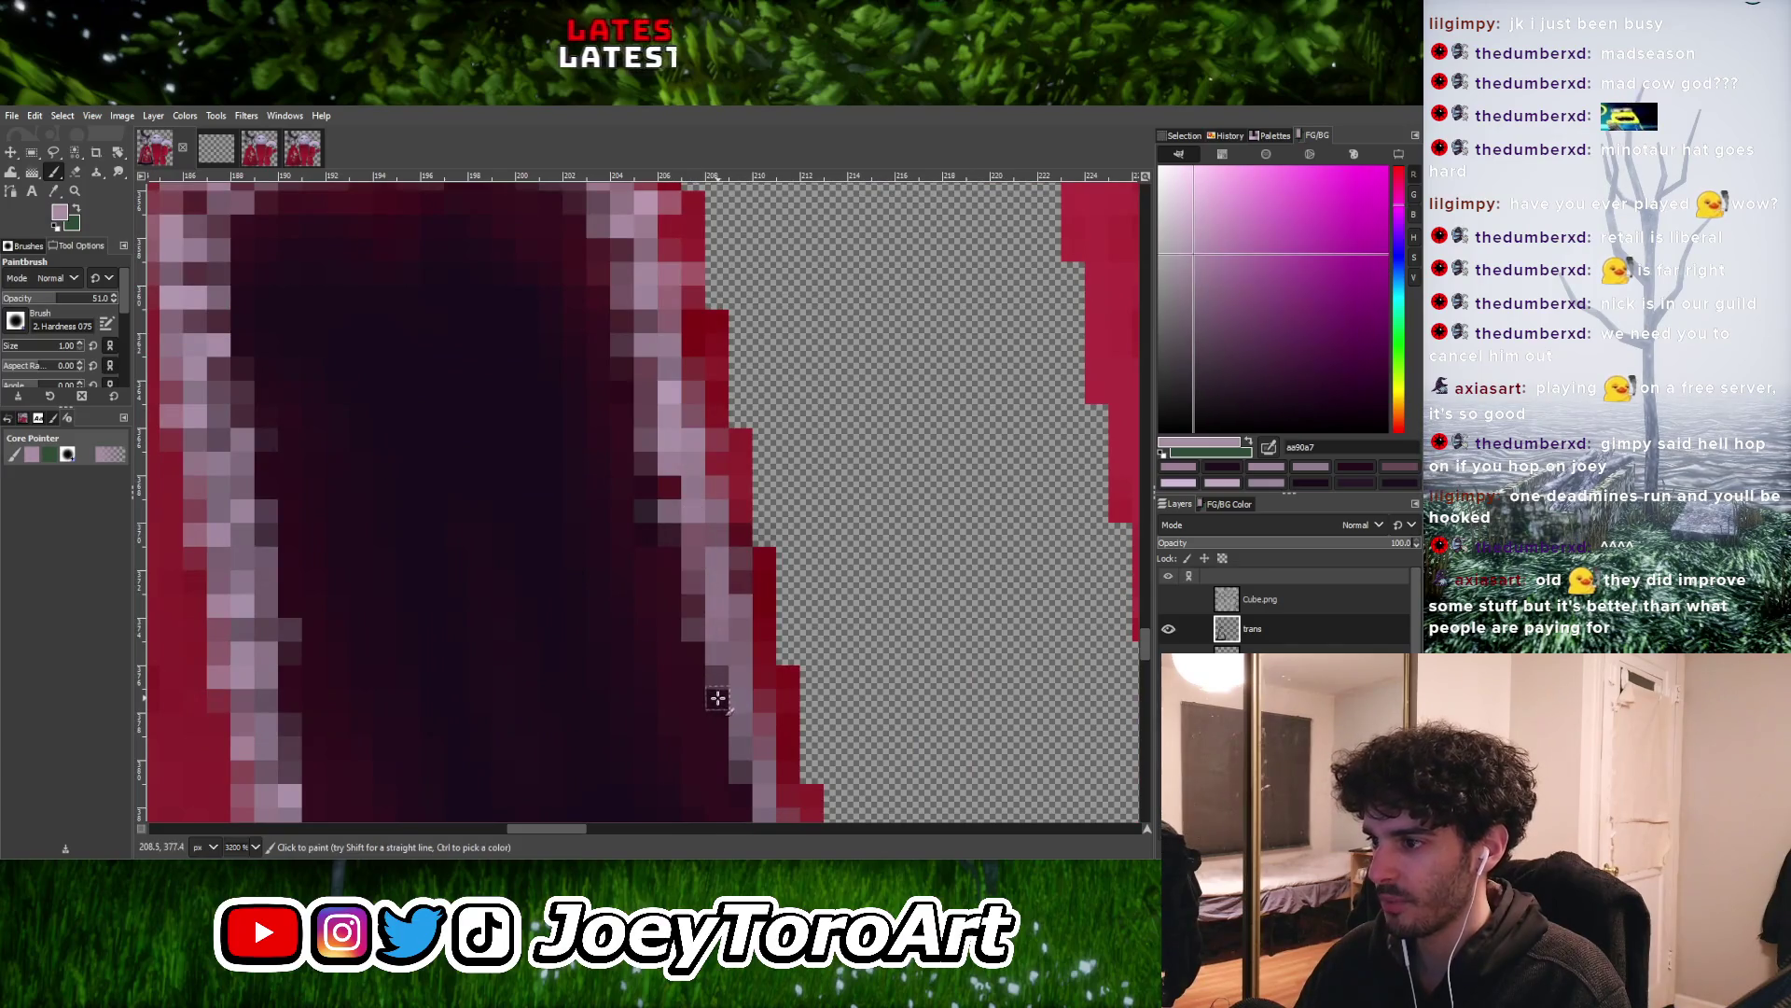
{"action": "scroll", "coordinate": [738, 640], "scroll_direction": "down", "scroll_amount": 3, "text": "ctrl"}
{"action": "scroll", "coordinate": [730, 642], "scroll_direction": "up", "scroll_amount": 3, "text": "ctrl"}
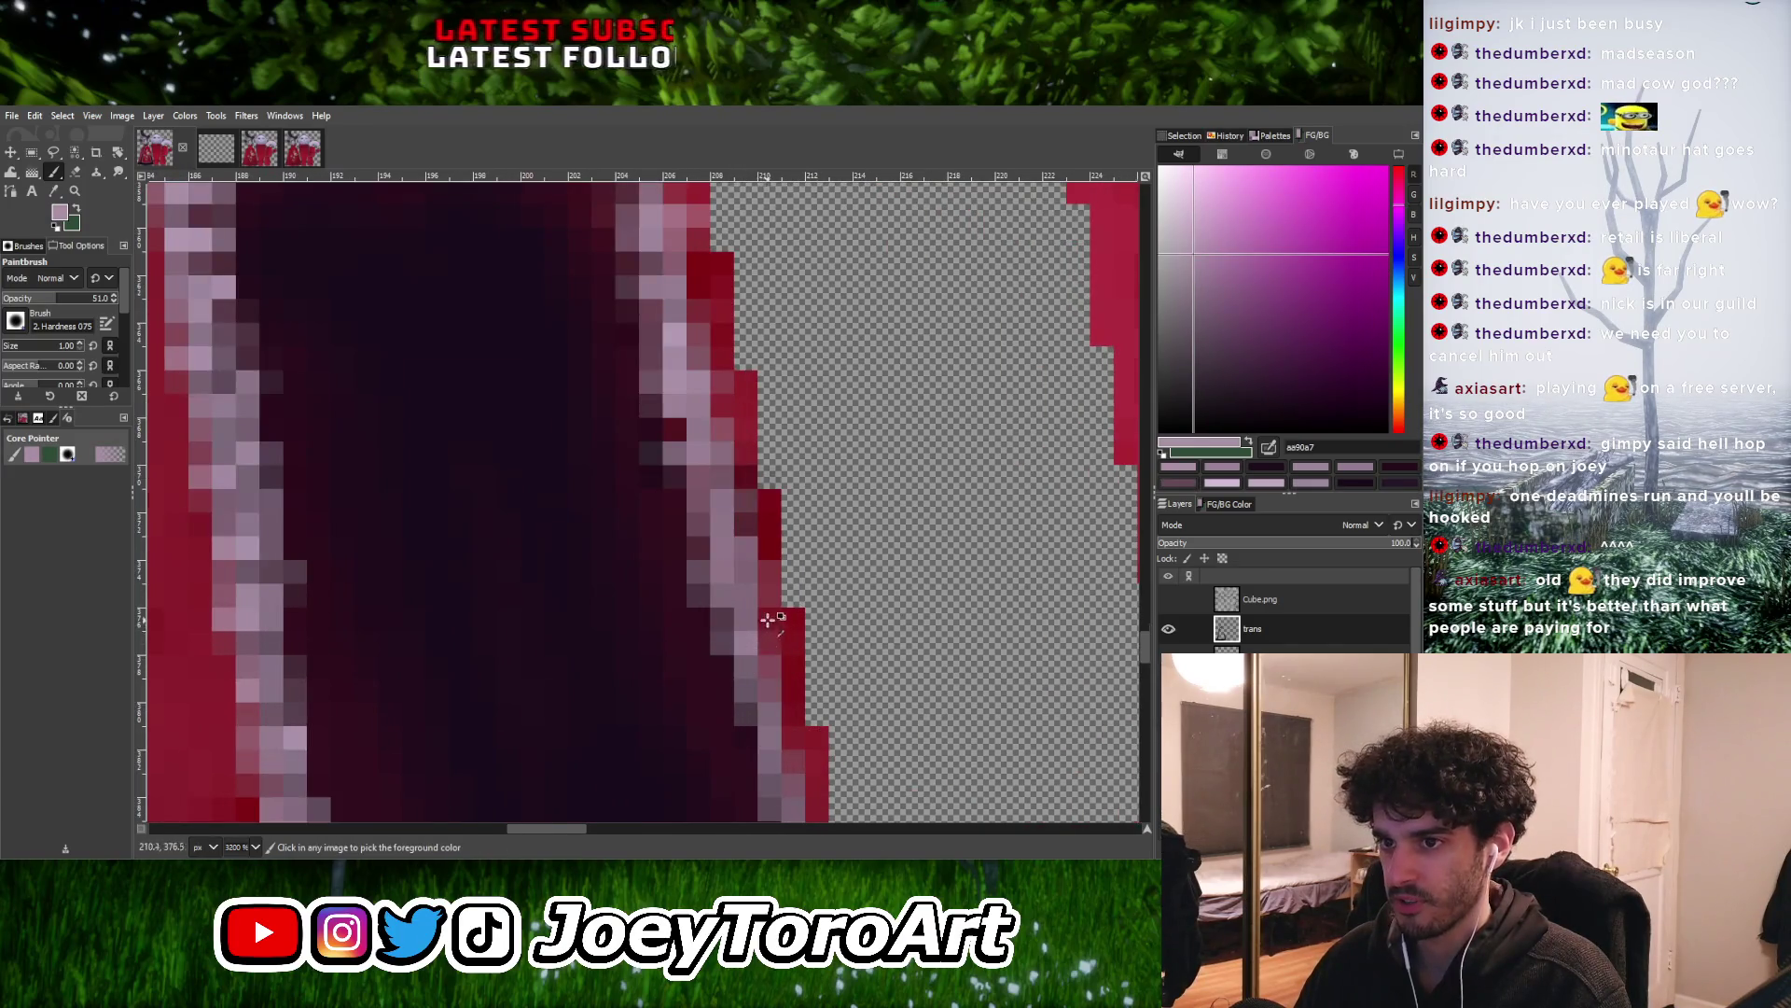
{"action": "scroll", "coordinate": [767, 620], "scroll_direction": "down", "scroll_amount": 1, "text": "ctrl"}
{"action": "scroll", "coordinate": [752, 653], "scroll_direction": "up", "scroll_amount": 1, "text": "ctrl"}
{"action": "scroll", "coordinate": [752, 652], "scroll_direction": "down", "scroll_amount": 2, "text": "ctrl"}
{"action": "scroll", "coordinate": [767, 666], "scroll_direction": "up", "scroll_amount": 3, "text": "ctrl"}
{"action": "scroll", "coordinate": [767, 667], "scroll_direction": "down", "scroll_amount": 3, "text": "ctrl"}
{"action": "scroll", "coordinate": [784, 676], "scroll_direction": "up", "scroll_amount": 2, "text": "ctrl"}
{"action": "scroll", "coordinate": [788, 681], "scroll_direction": "down", "scroll_amount": 2, "text": "ctrl"}
{"action": "scroll", "coordinate": [794, 685], "scroll_direction": "up", "scroll_amount": 2, "text": "ctrl"}
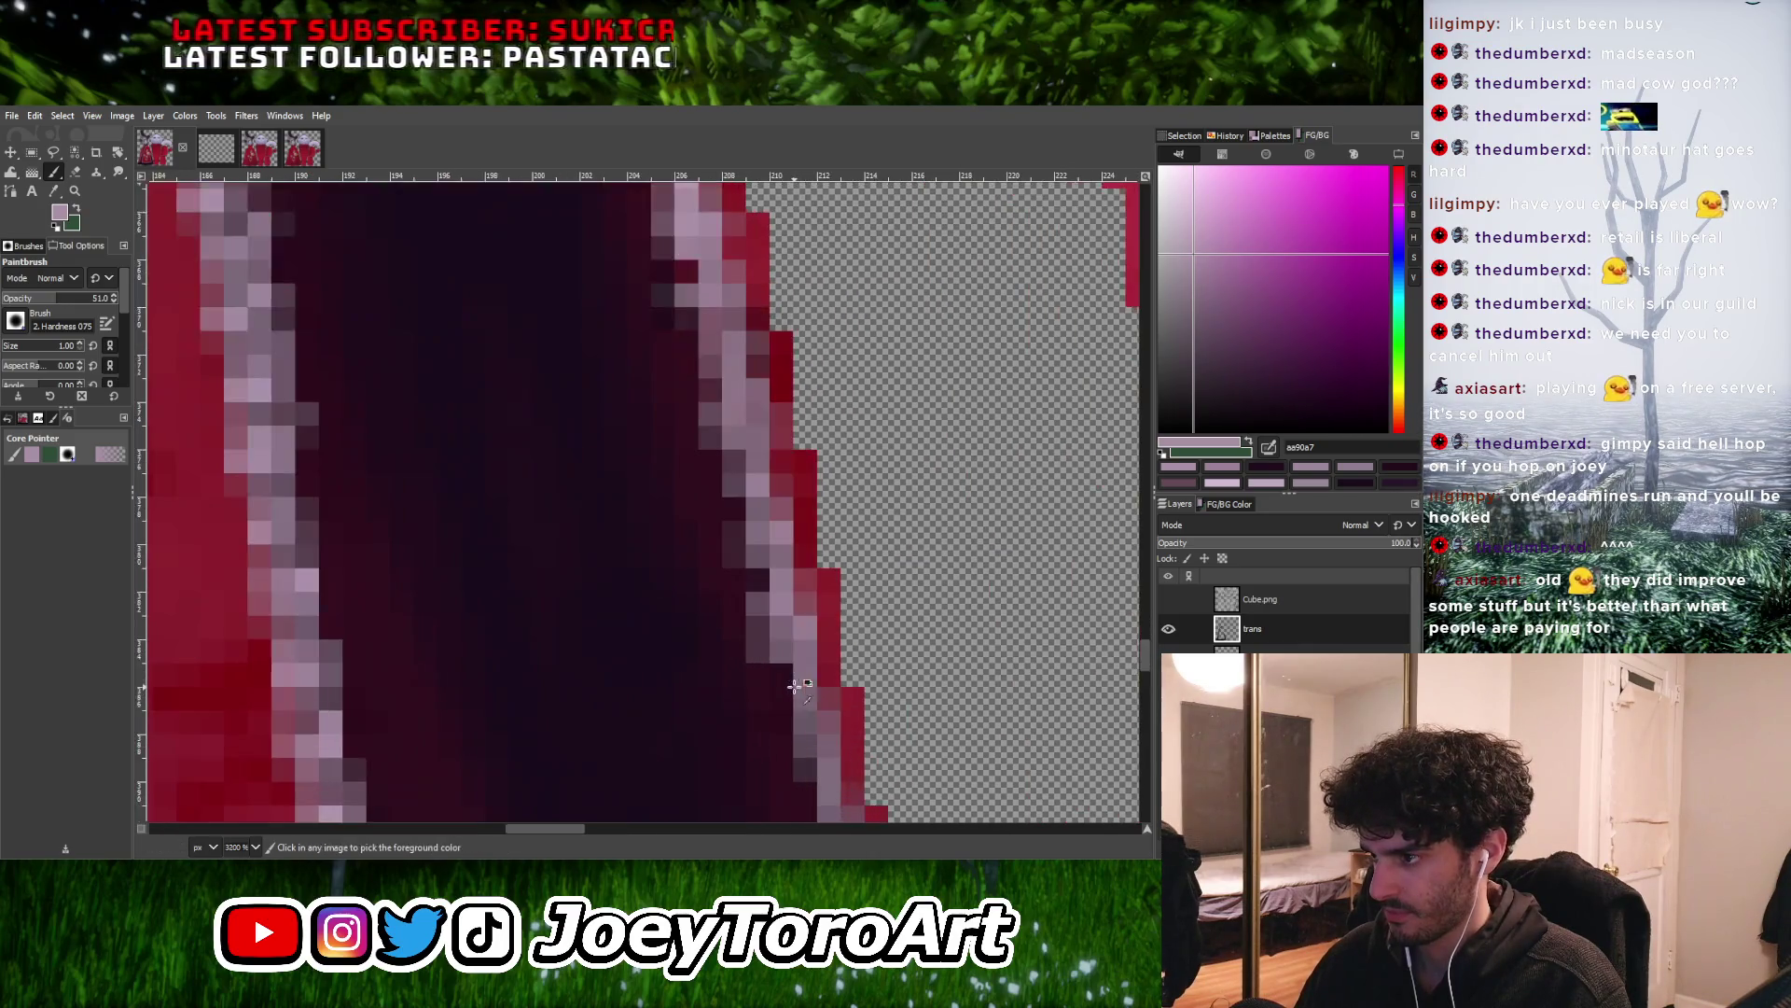
{"action": "scroll", "coordinate": [798, 686], "scroll_direction": "down", "scroll_amount": 3, "text": "ctrl"}
{"action": "scroll", "coordinate": [809, 686], "scroll_direction": "up", "scroll_amount": 2, "text": "ctrl"}
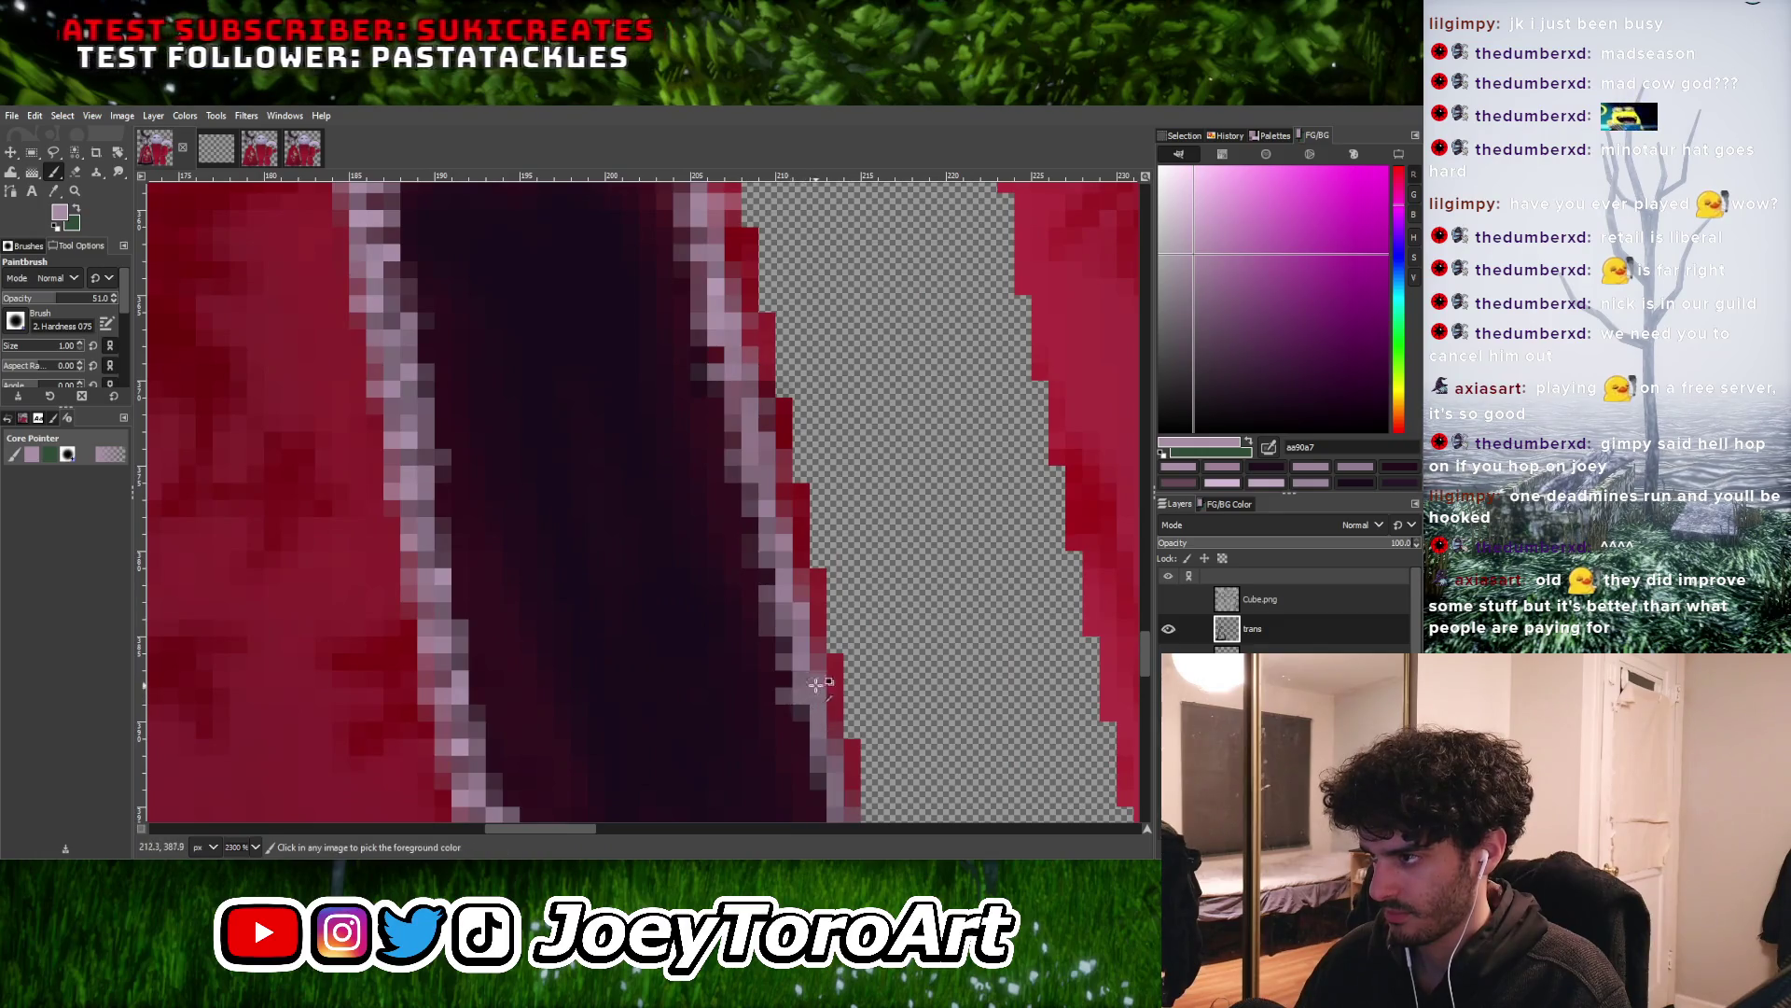
{"action": "scroll", "coordinate": [813, 685], "scroll_direction": "down", "scroll_amount": 1, "text": "ctrl"}
{"action": "scroll", "coordinate": [817, 673], "scroll_direction": "down", "scroll_amount": 1, "text": "ctrl"}
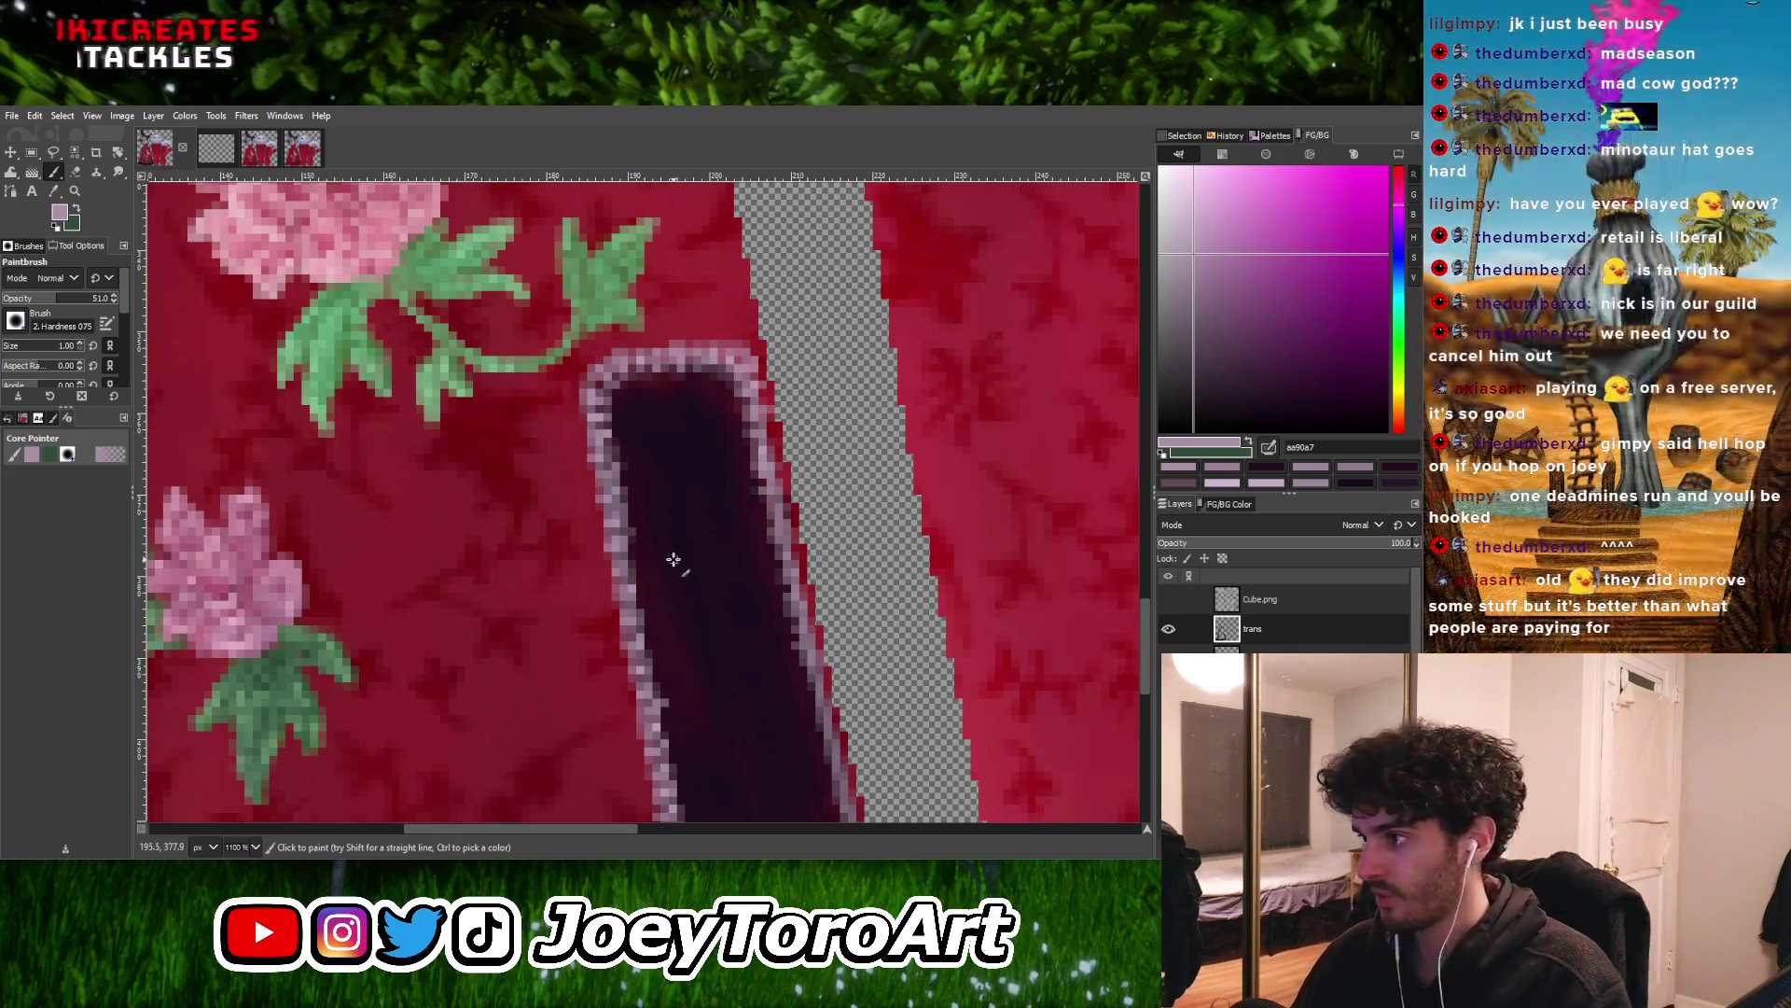
Zoom in on the dress's front opening and sample the pale trim colour
{"action": "scroll", "coordinate": [716, 611], "scroll_direction": "down", "scroll_amount": 1, "text": "ctrl"}
{"action": "scroll", "coordinate": [717, 611], "scroll_direction": "up", "scroll_amount": 3, "text": "ctrl"}
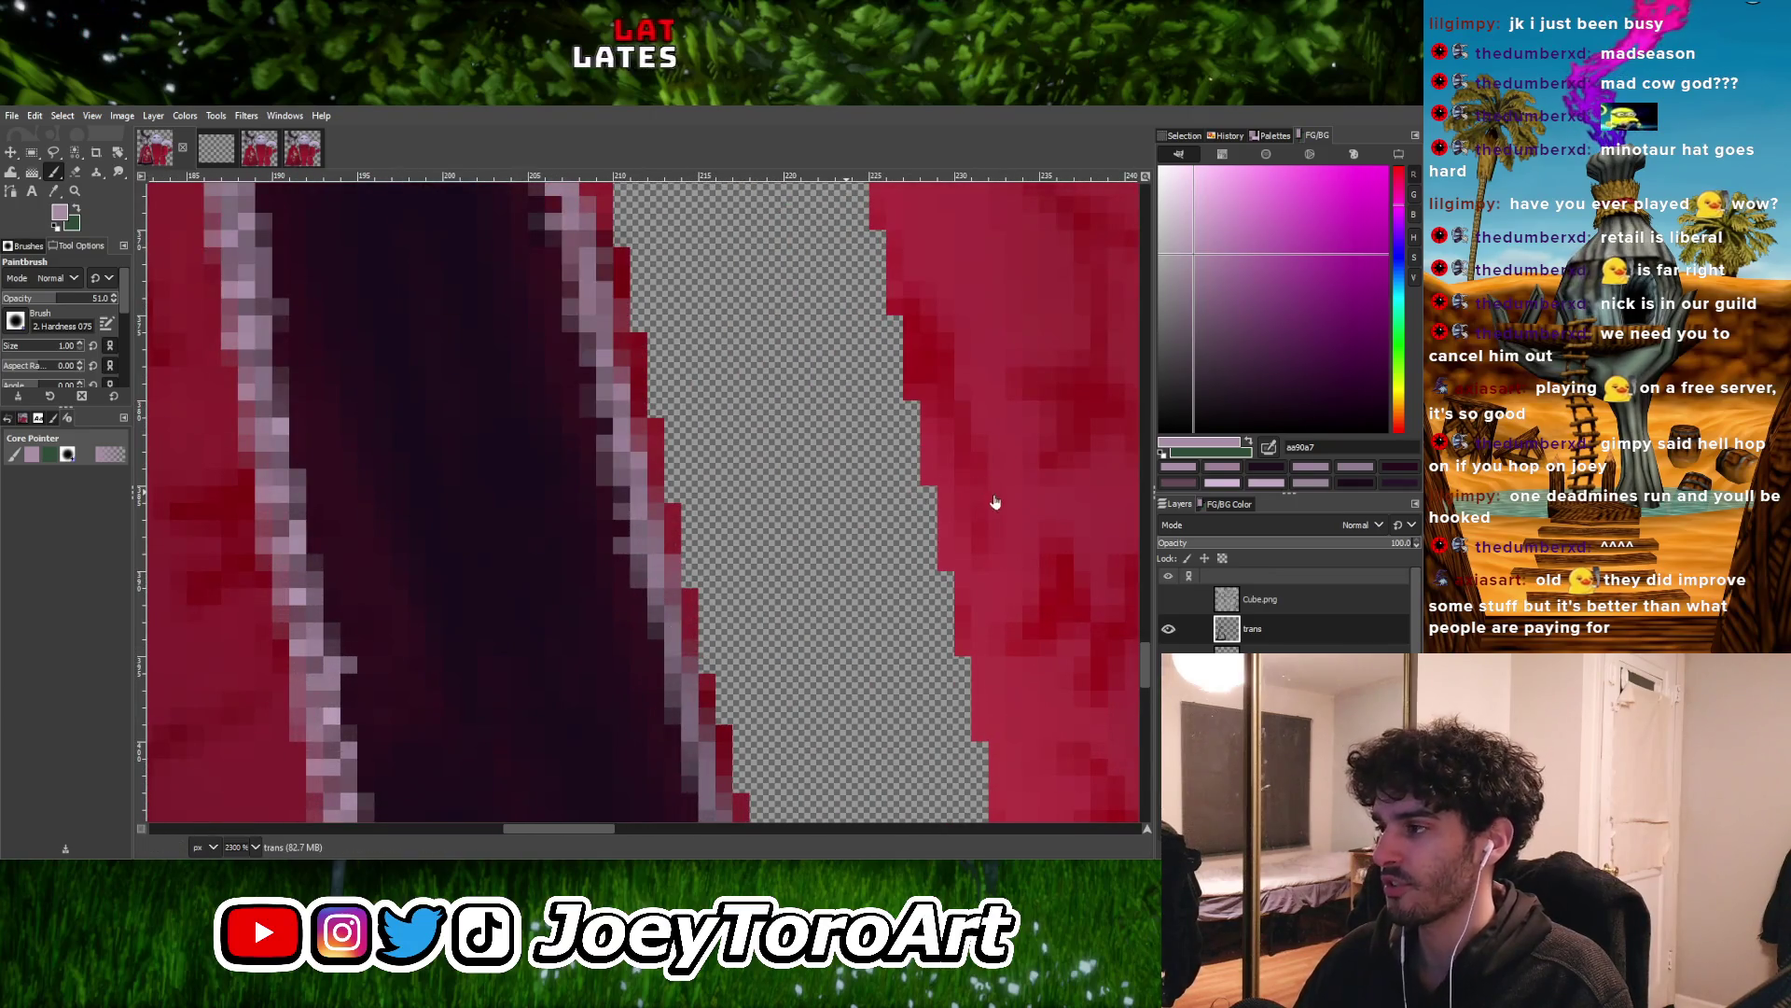
{"action": "scroll", "coordinate": [656, 604], "scroll_direction": "up", "scroll_amount": 2, "text": "ctrl"}
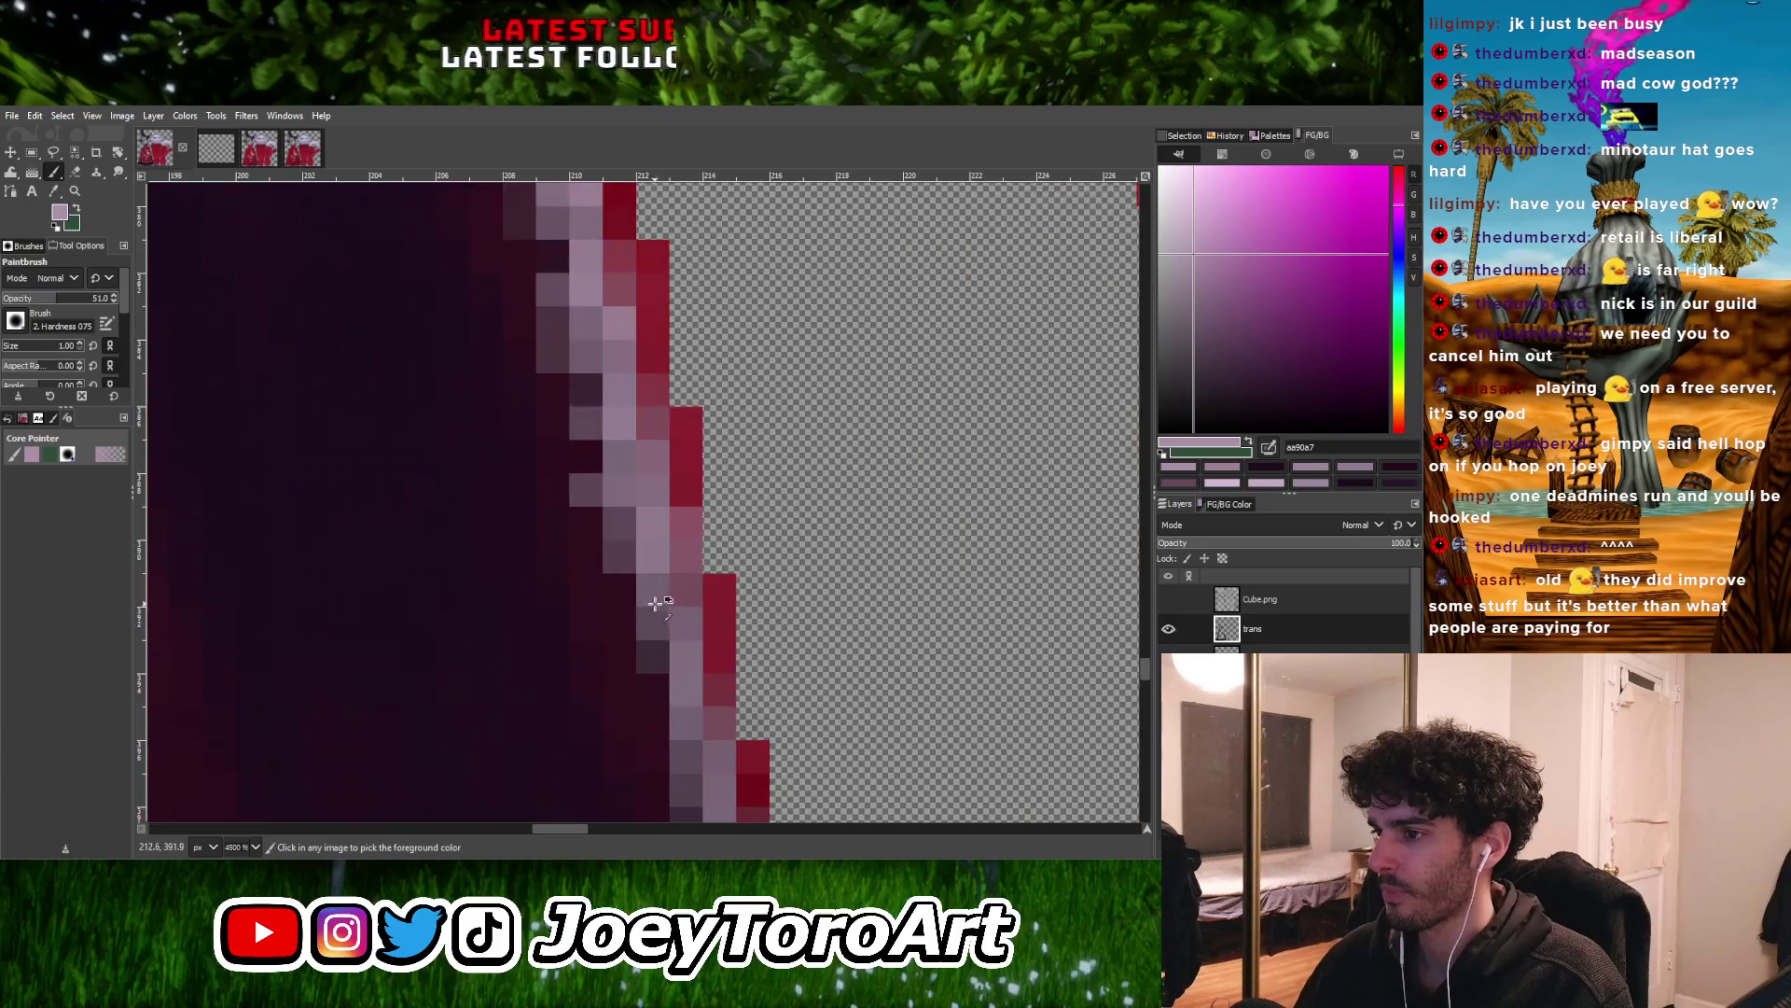
{"action": "scroll", "coordinate": [689, 604], "scroll_direction": "down", "scroll_amount": 1, "text": "ctrl"}
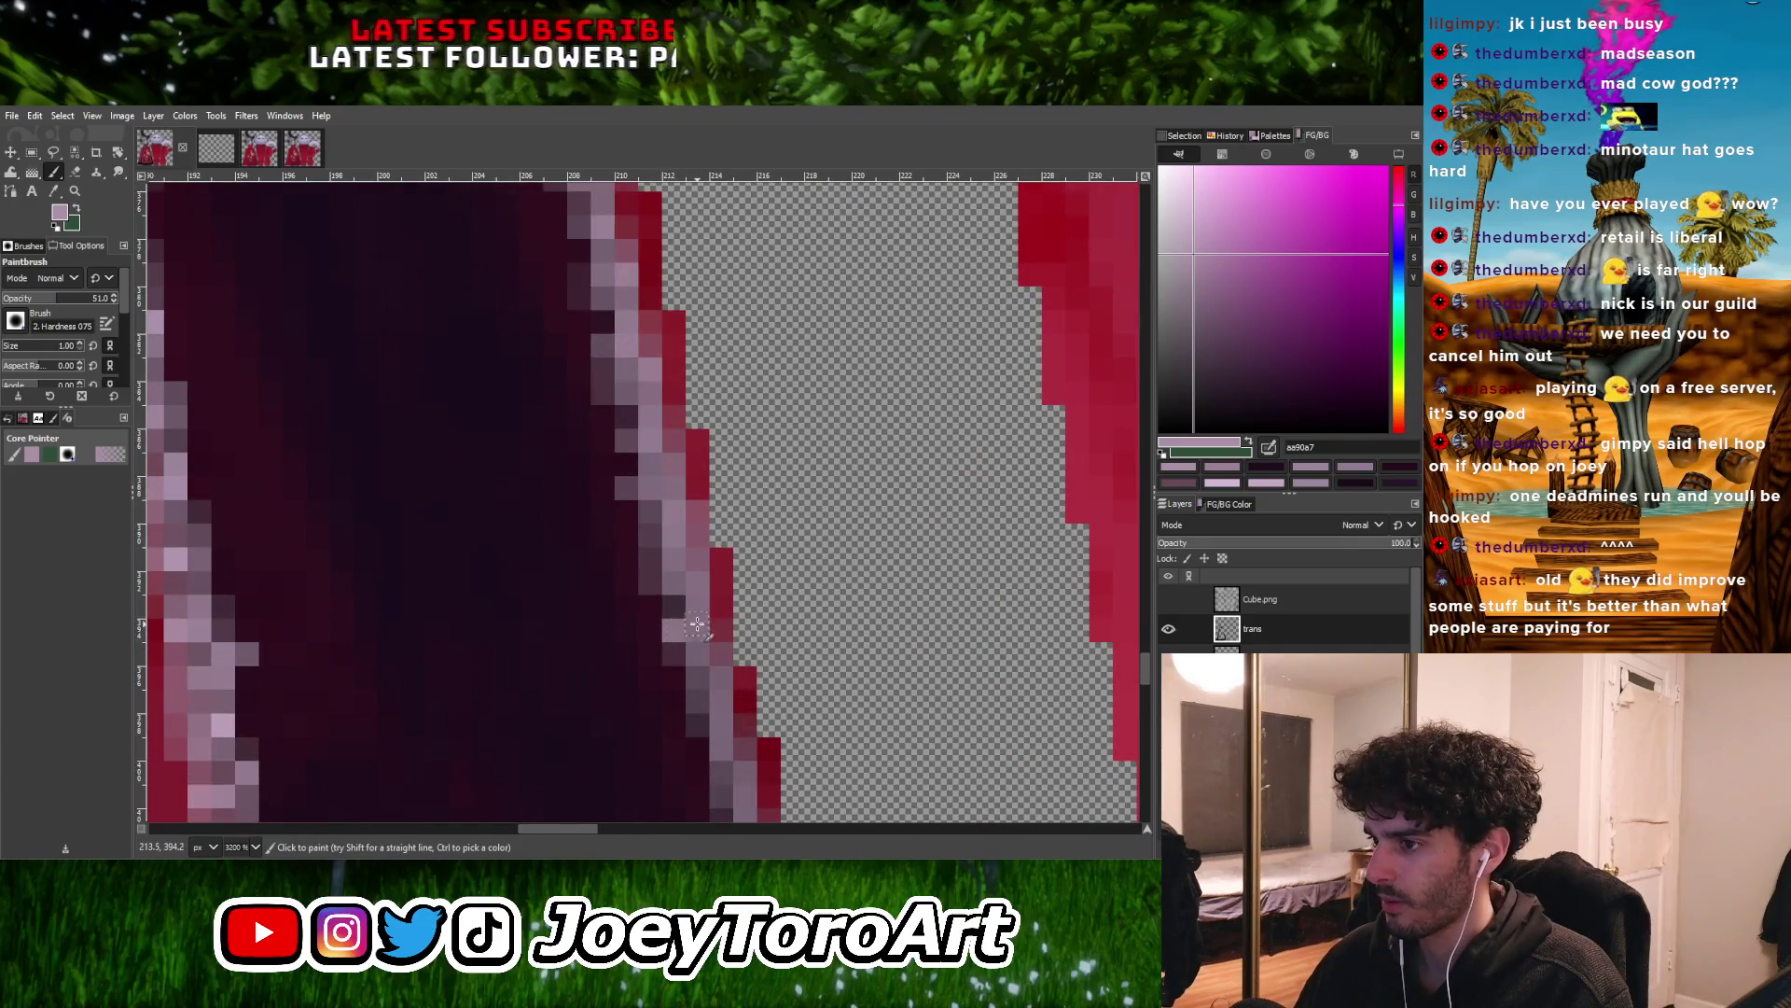
{"action": "scroll", "coordinate": [697, 624], "scroll_direction": "down", "scroll_amount": 1, "text": "ctrl"}
{"action": "scroll", "coordinate": [700, 640], "scroll_direction": "up", "scroll_amount": 1, "text": "ctrl"}
{"action": "scroll", "coordinate": [703, 653], "scroll_direction": "down", "scroll_amount": 1, "text": "ctrl"}
{"action": "scroll", "coordinate": [703, 668], "scroll_direction": "up", "scroll_amount": 1, "text": "ctrl"}
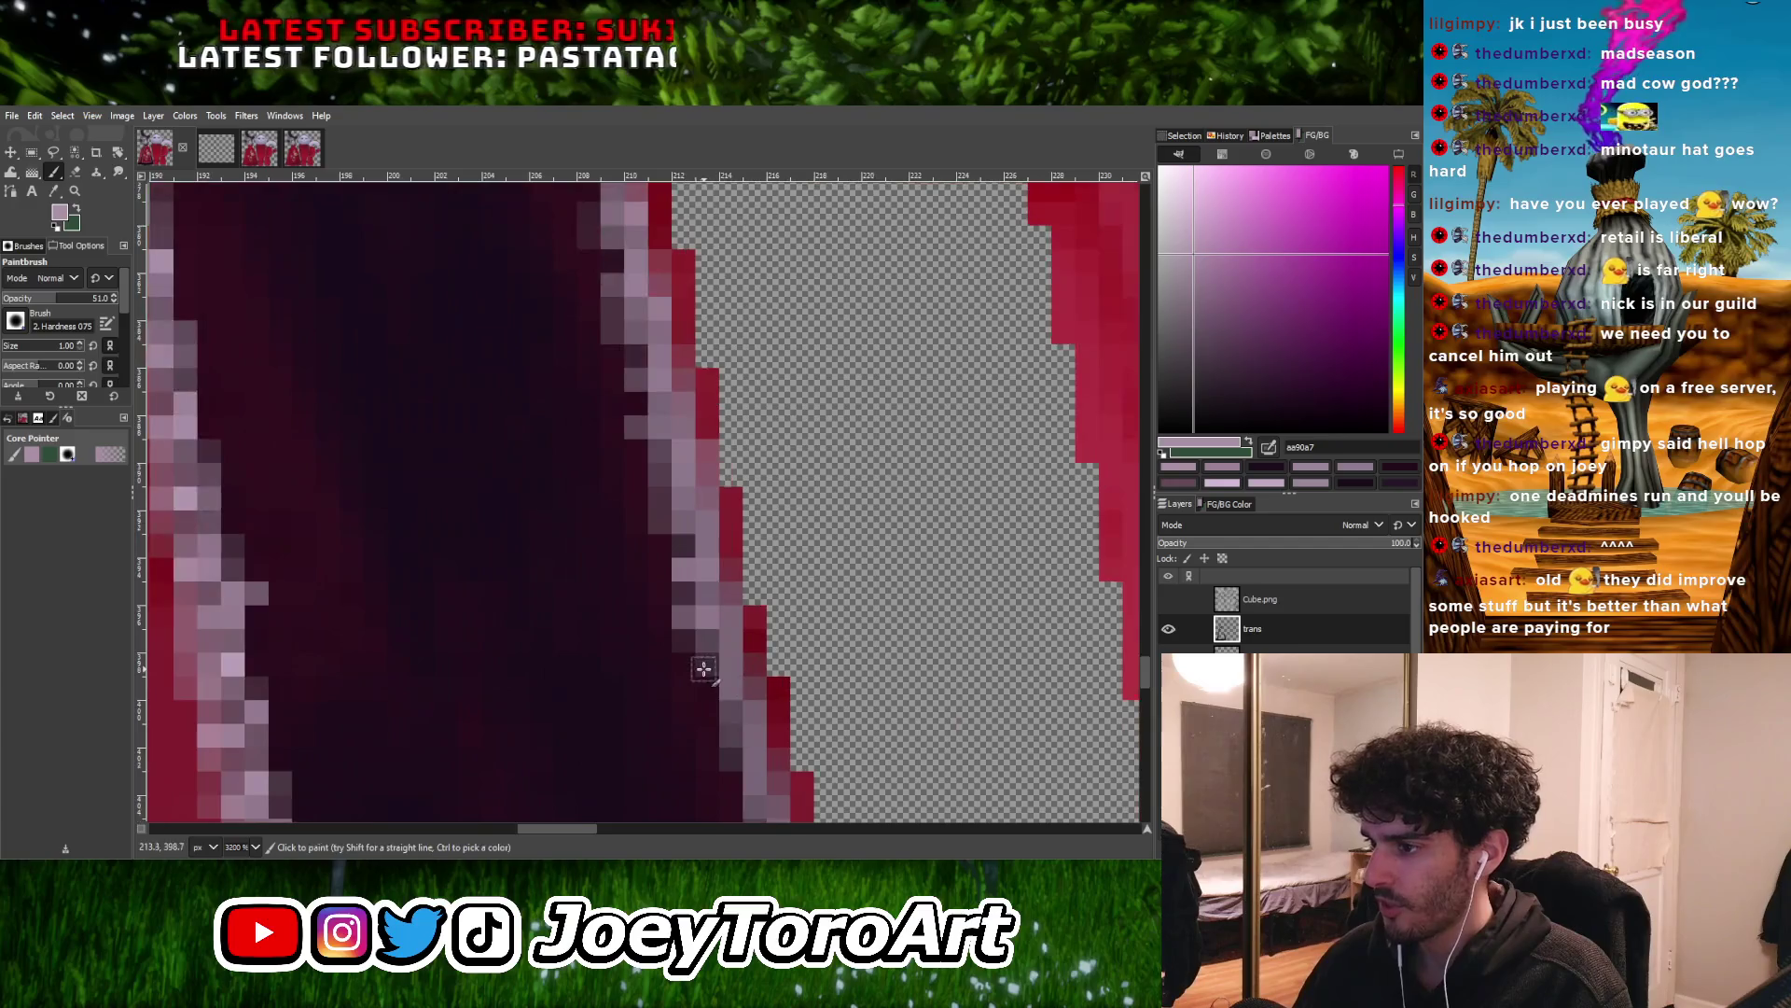
{"action": "scroll", "coordinate": [714, 670], "scroll_direction": "down", "scroll_amount": 1, "text": "ctrl"}
{"action": "scroll", "coordinate": [732, 672], "scroll_direction": "up", "scroll_amount": 2, "text": "ctrl"}
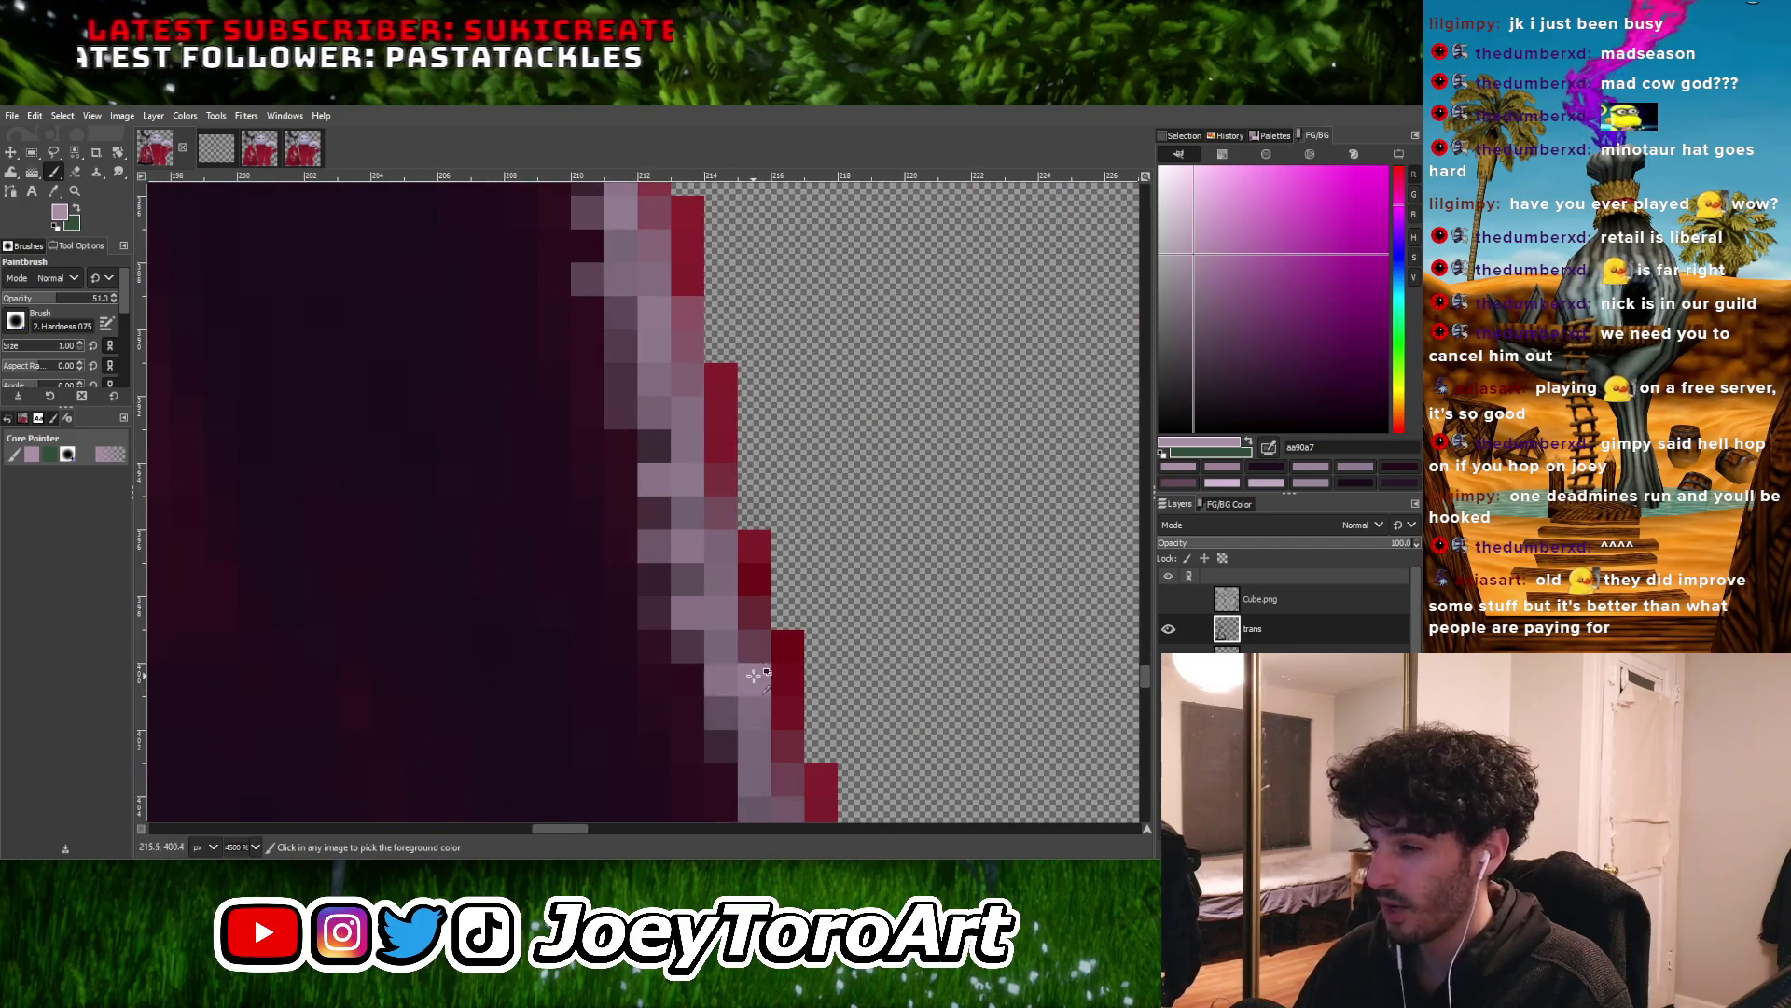
{"action": "scroll", "coordinate": [753, 675], "scroll_direction": "down", "scroll_amount": 1, "text": "ctrl"}
{"action": "scroll", "coordinate": [731, 652], "scroll_direction": "down", "scroll_amount": 3, "text": "ctrl"}
{"action": "scroll", "coordinate": [728, 659], "scroll_direction": "up", "scroll_amount": 3, "text": "ctrl"}
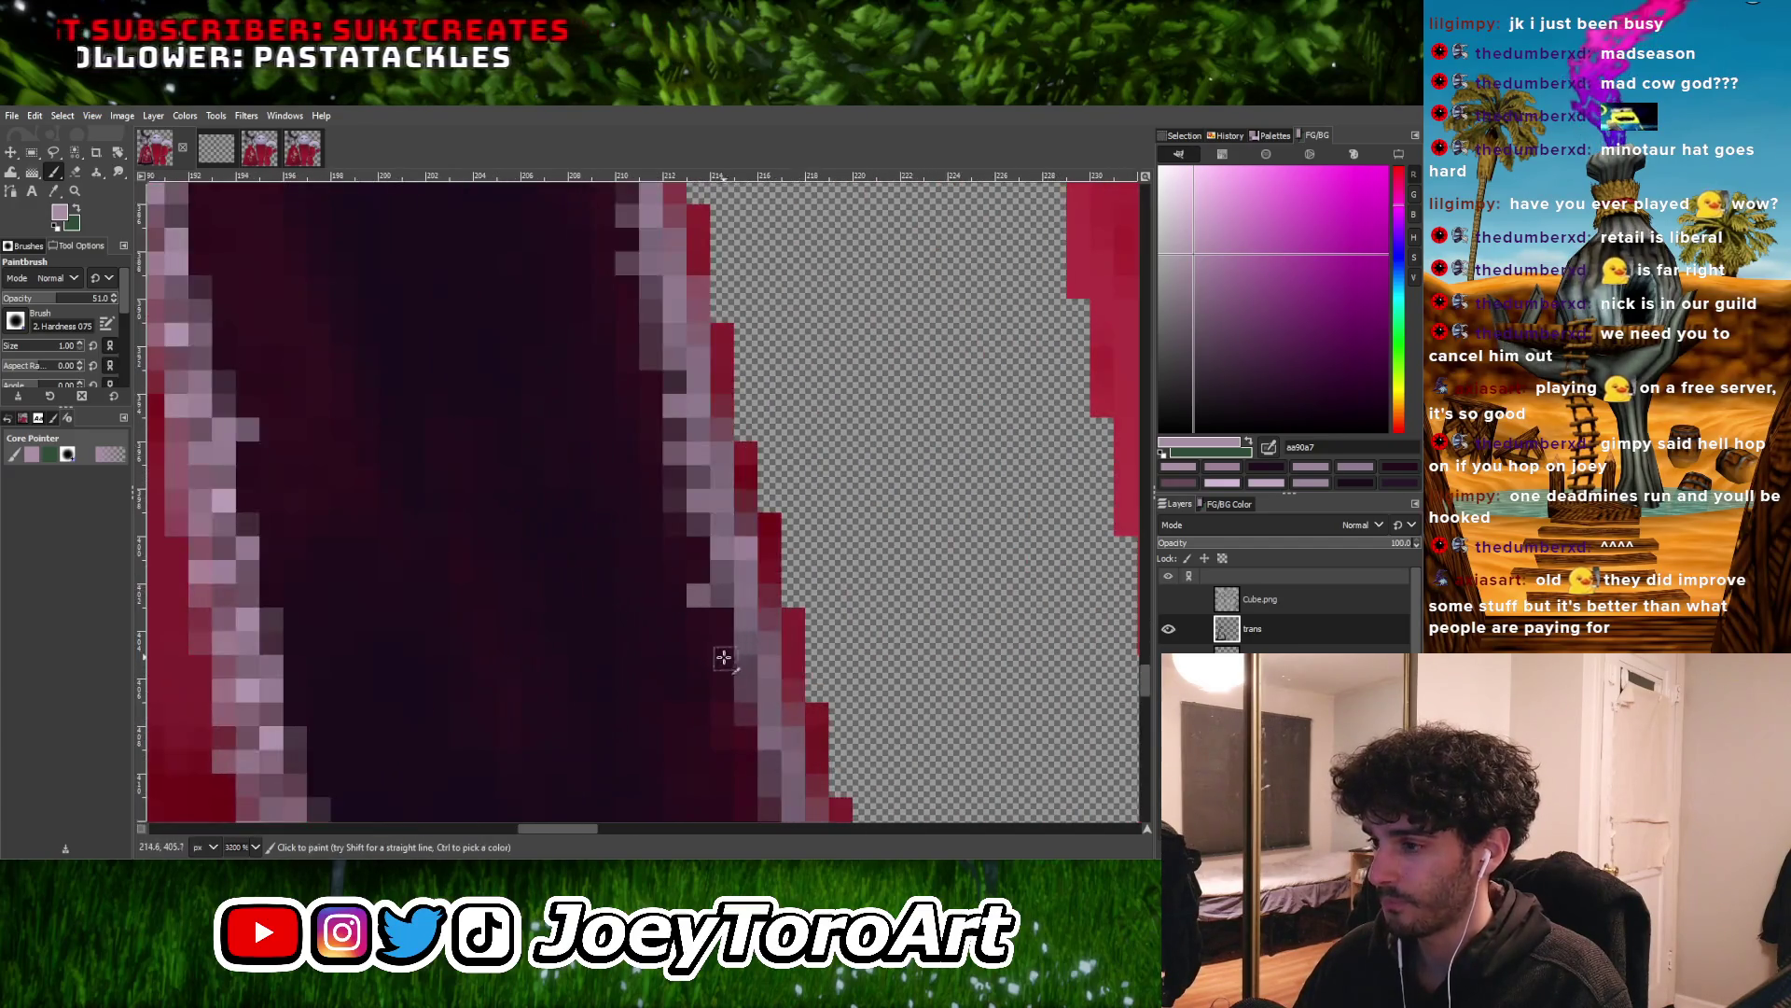
{"action": "scroll", "coordinate": [729, 653], "scroll_direction": "down", "scroll_amount": 1, "text": "ctrl"}
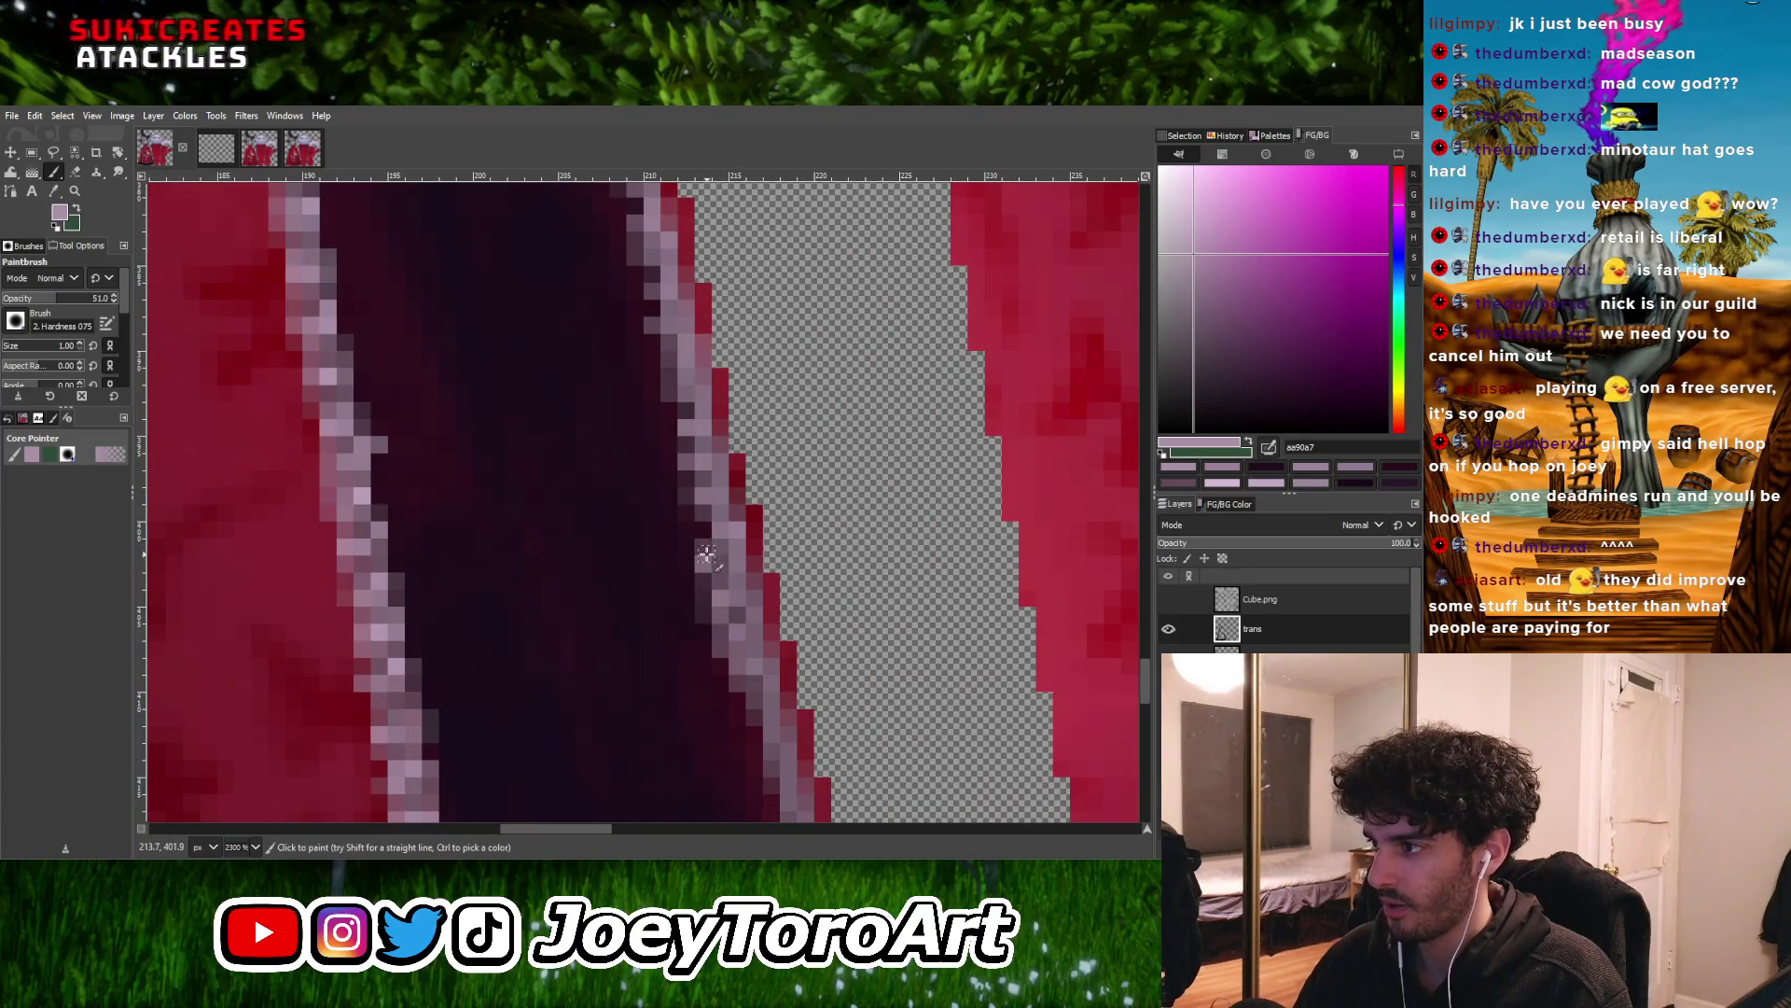
{"action": "scroll", "coordinate": [723, 587], "scroll_direction": "up", "scroll_amount": 1, "text": "ctrl"}
{"action": "scroll", "coordinate": [732, 612], "scroll_direction": "down", "scroll_amount": 1, "text": "ctrl"}
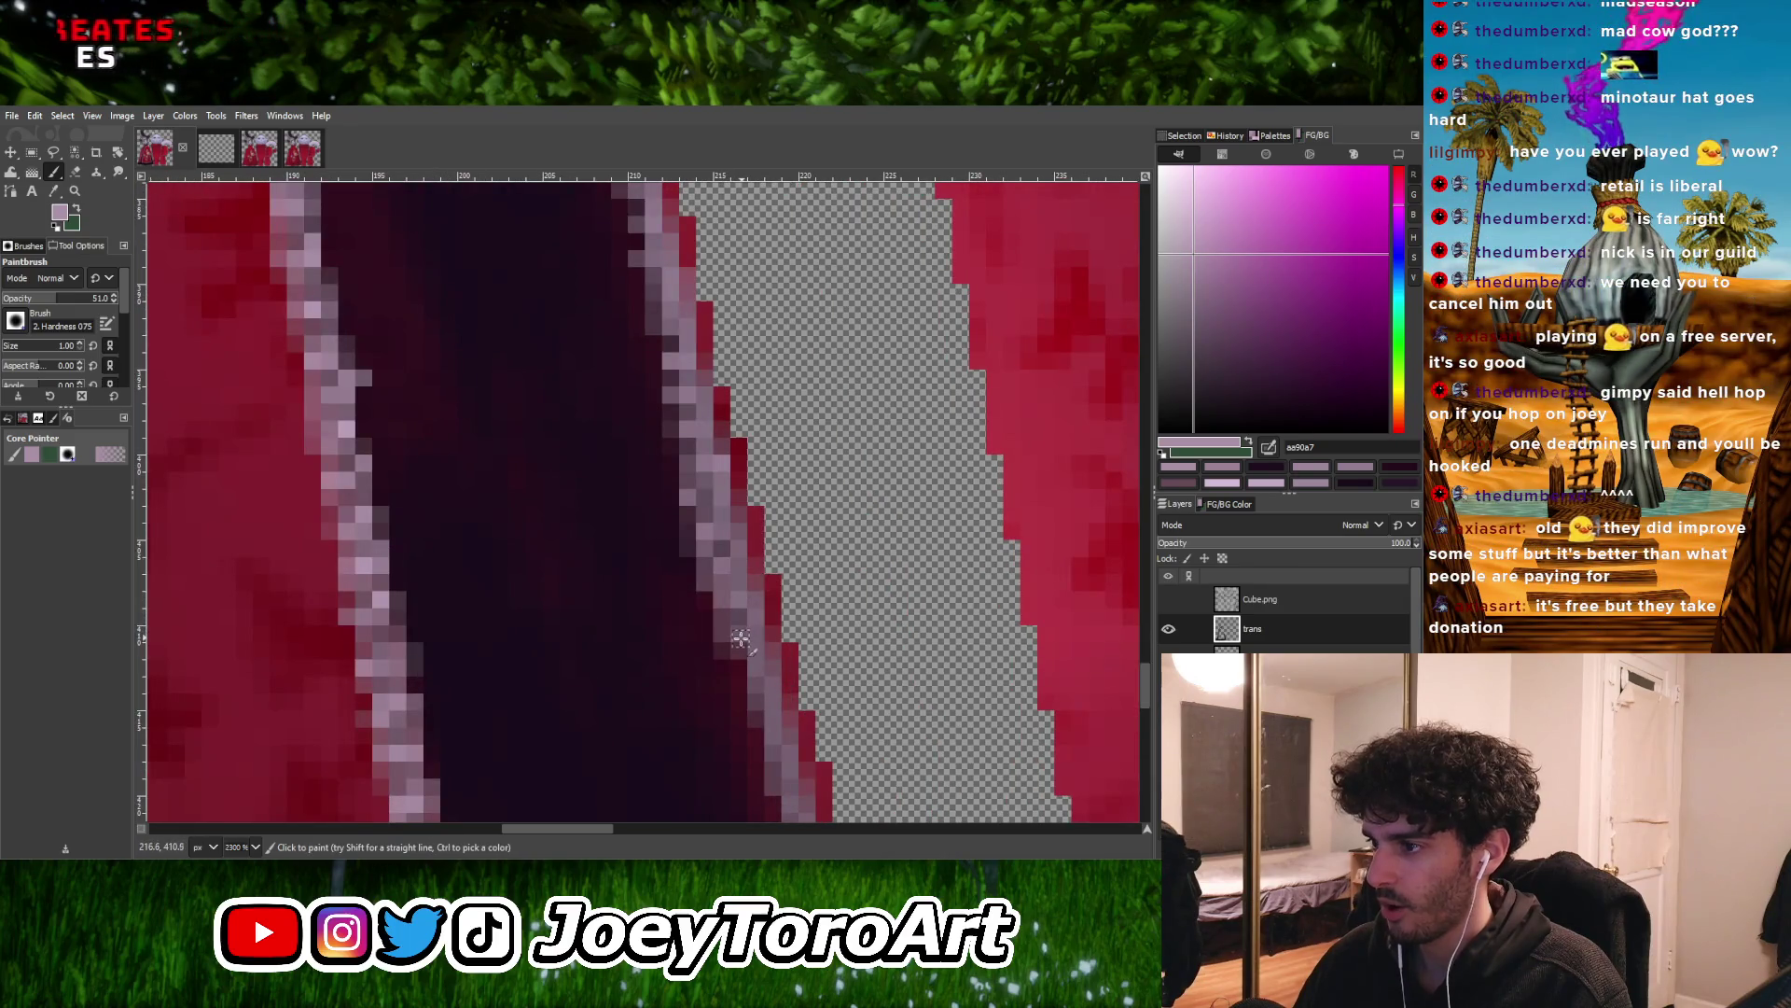
{"action": "scroll", "coordinate": [744, 663], "scroll_direction": "down", "scroll_amount": 3, "text": "ctrl"}
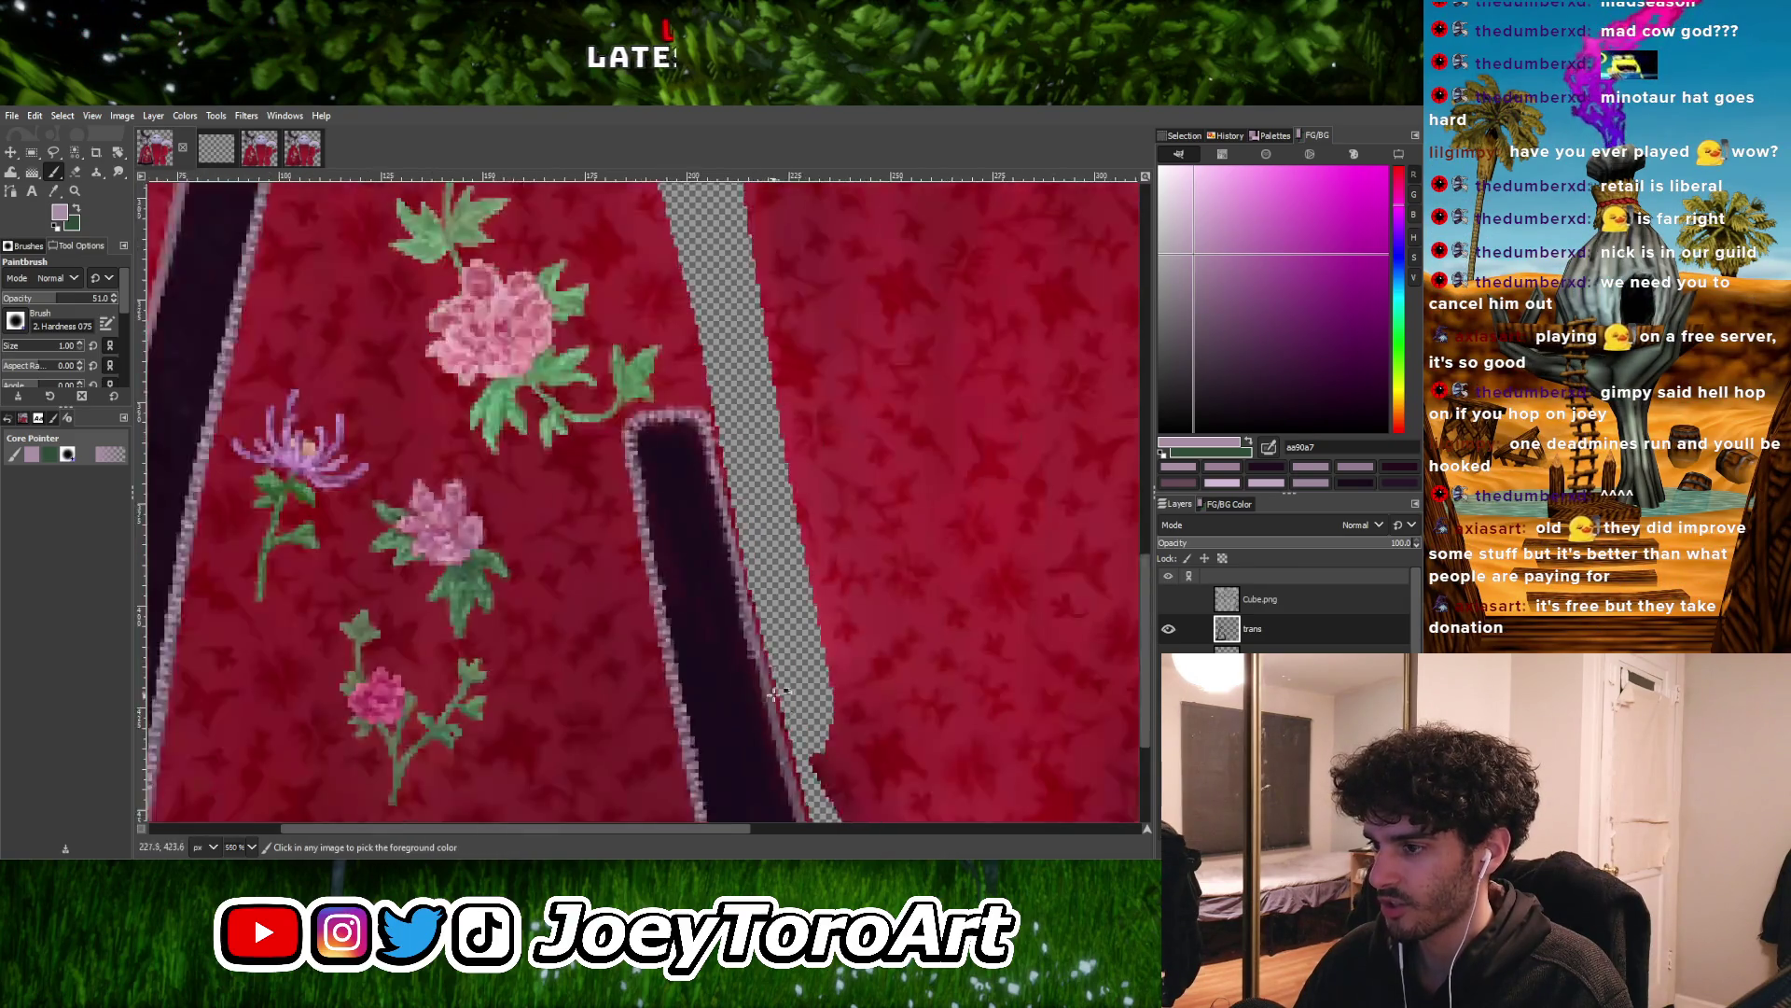
{"action": "scroll", "coordinate": [730, 614], "scroll_direction": "up", "scroll_amount": 2, "text": "ctrl"}
{"action": "scroll", "coordinate": [729, 598], "scroll_direction": "up", "scroll_amount": 3, "text": "ctrl"}
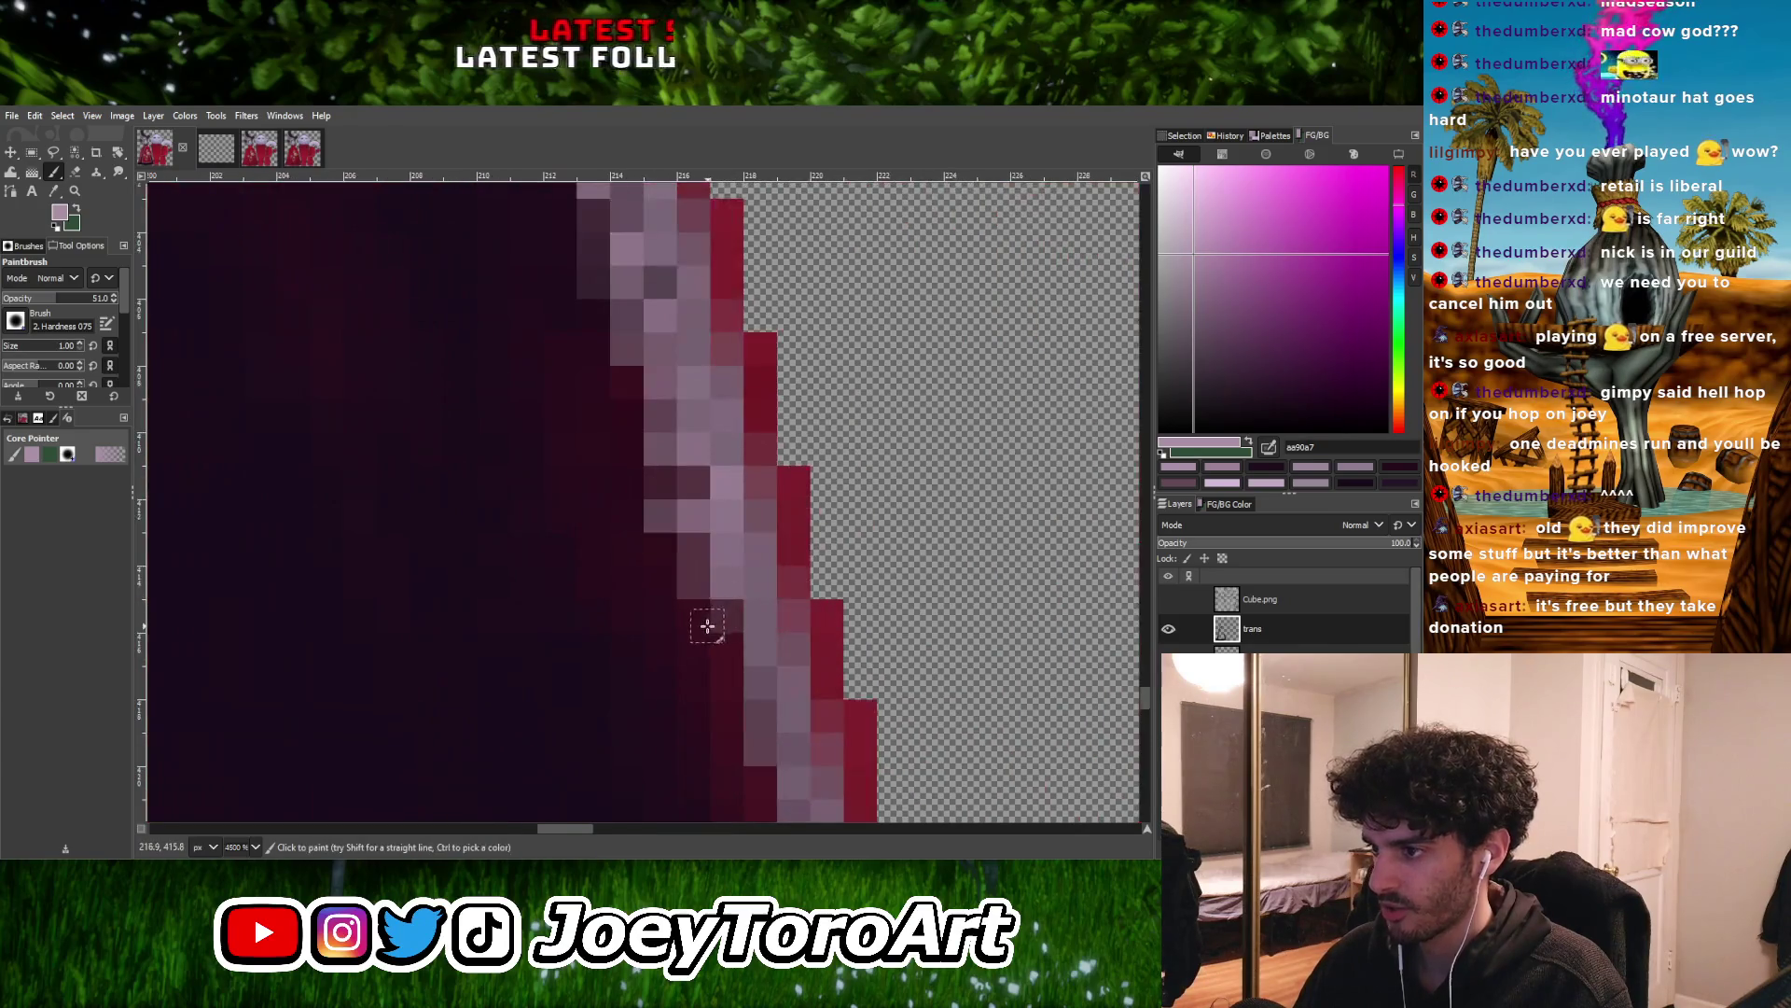
{"action": "scroll", "coordinate": [770, 608], "scroll_direction": "down", "scroll_amount": 2, "text": "ctrl"}
{"action": "scroll", "coordinate": [752, 668], "scroll_direction": "up", "scroll_amount": 2, "text": "ctrl"}
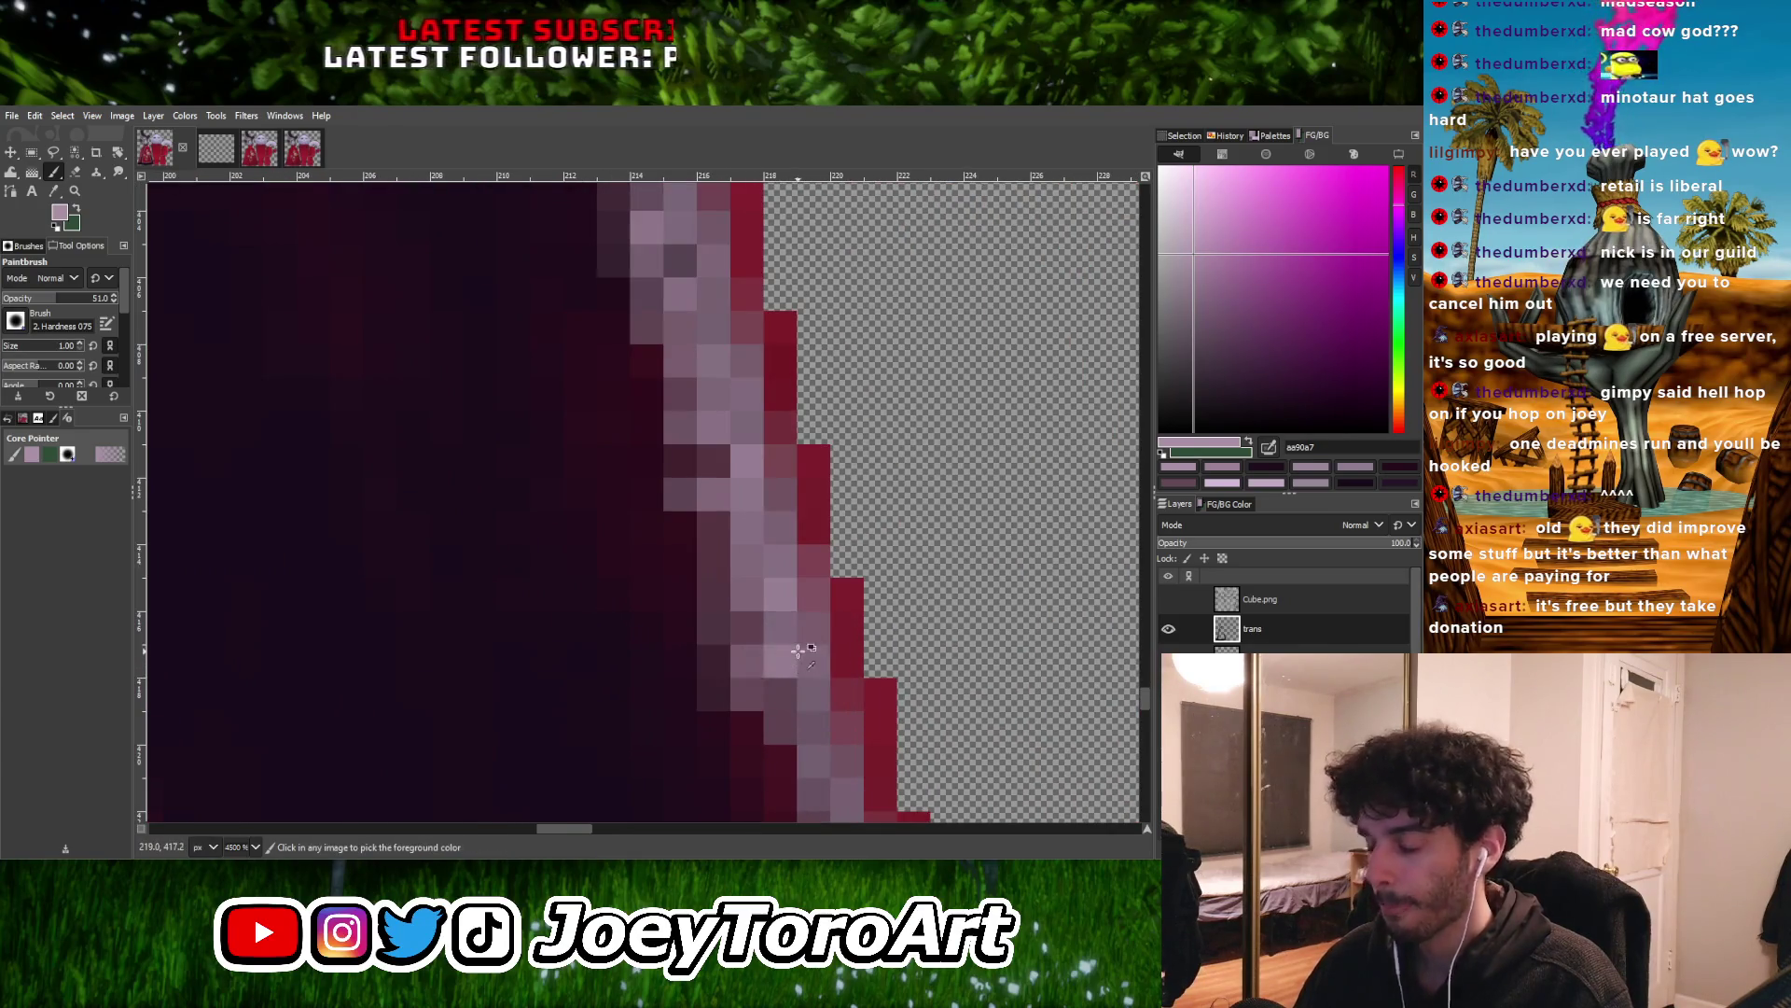
{"action": "scroll", "coordinate": [798, 651], "scroll_direction": "down", "scroll_amount": 1, "text": "ctrl"}
{"action": "scroll", "coordinate": [784, 677], "scroll_direction": "up", "scroll_amount": 1, "text": "ctrl"}
{"action": "scroll", "coordinate": [779, 676], "scroll_direction": "down", "scroll_amount": 2, "text": "ctrl"}
{"action": "scroll", "coordinate": [779, 673], "scroll_direction": "up", "scroll_amount": 1, "text": "ctrl"}
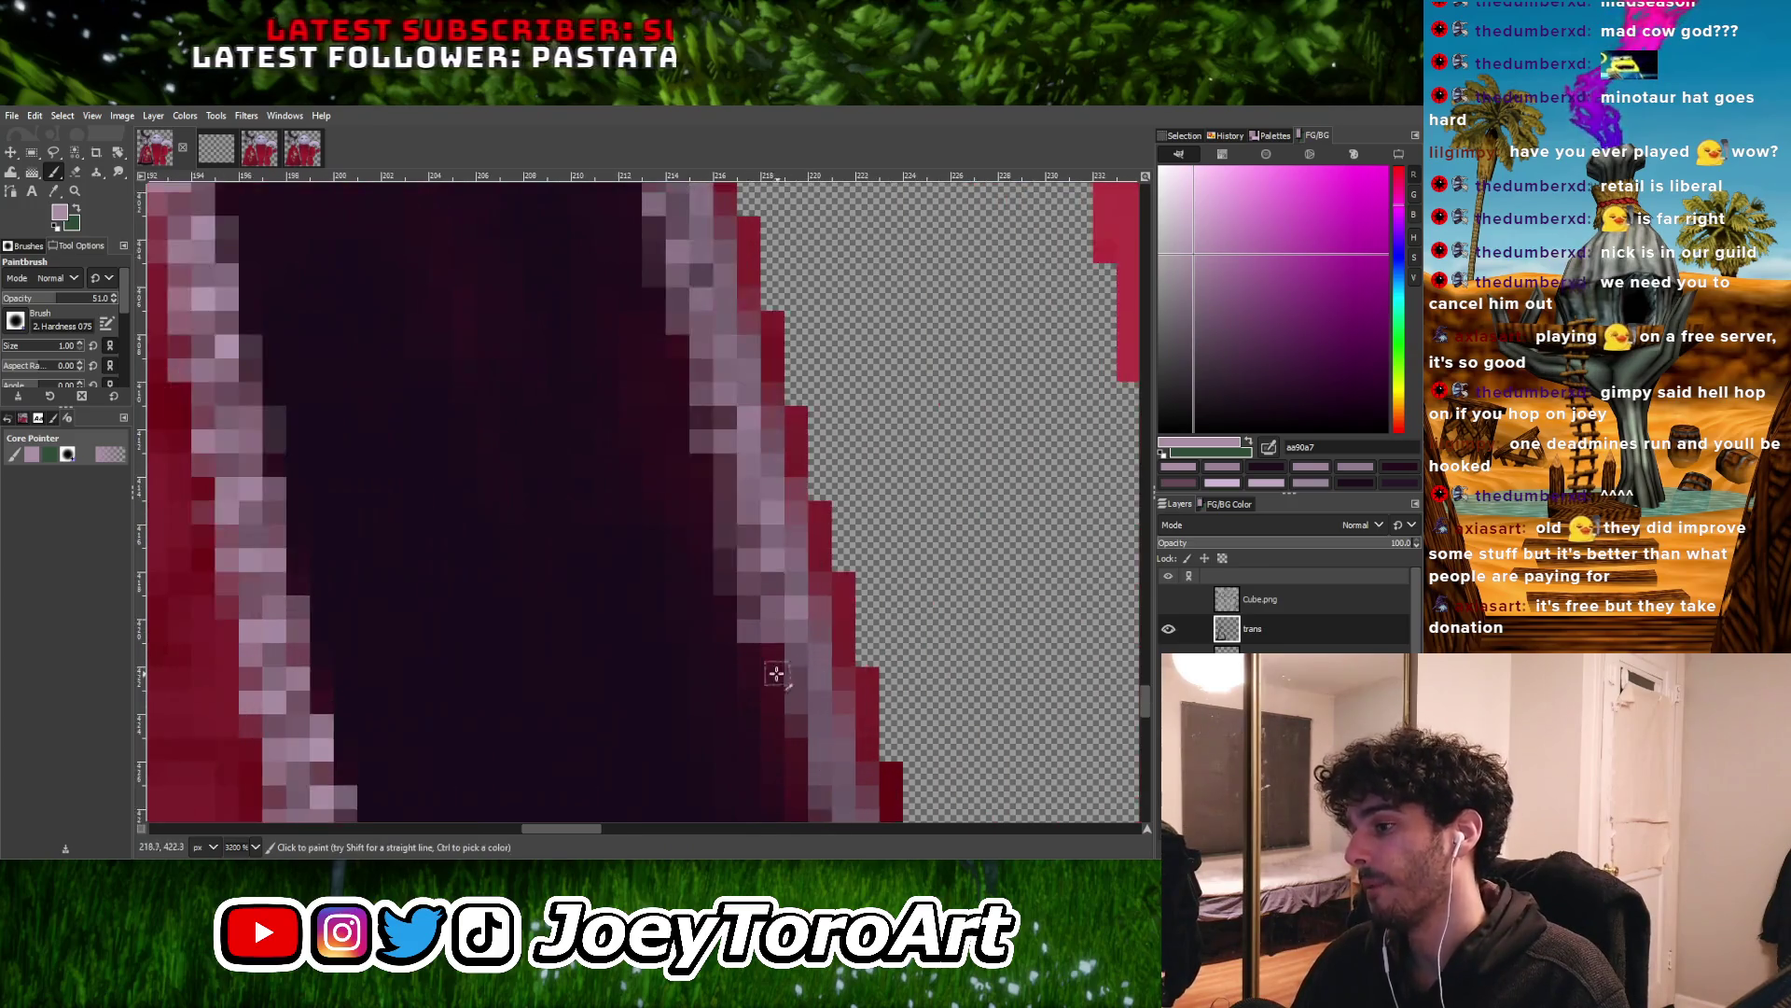
{"action": "scroll", "coordinate": [783, 666], "scroll_direction": "down", "scroll_amount": 1, "text": "ctrl"}
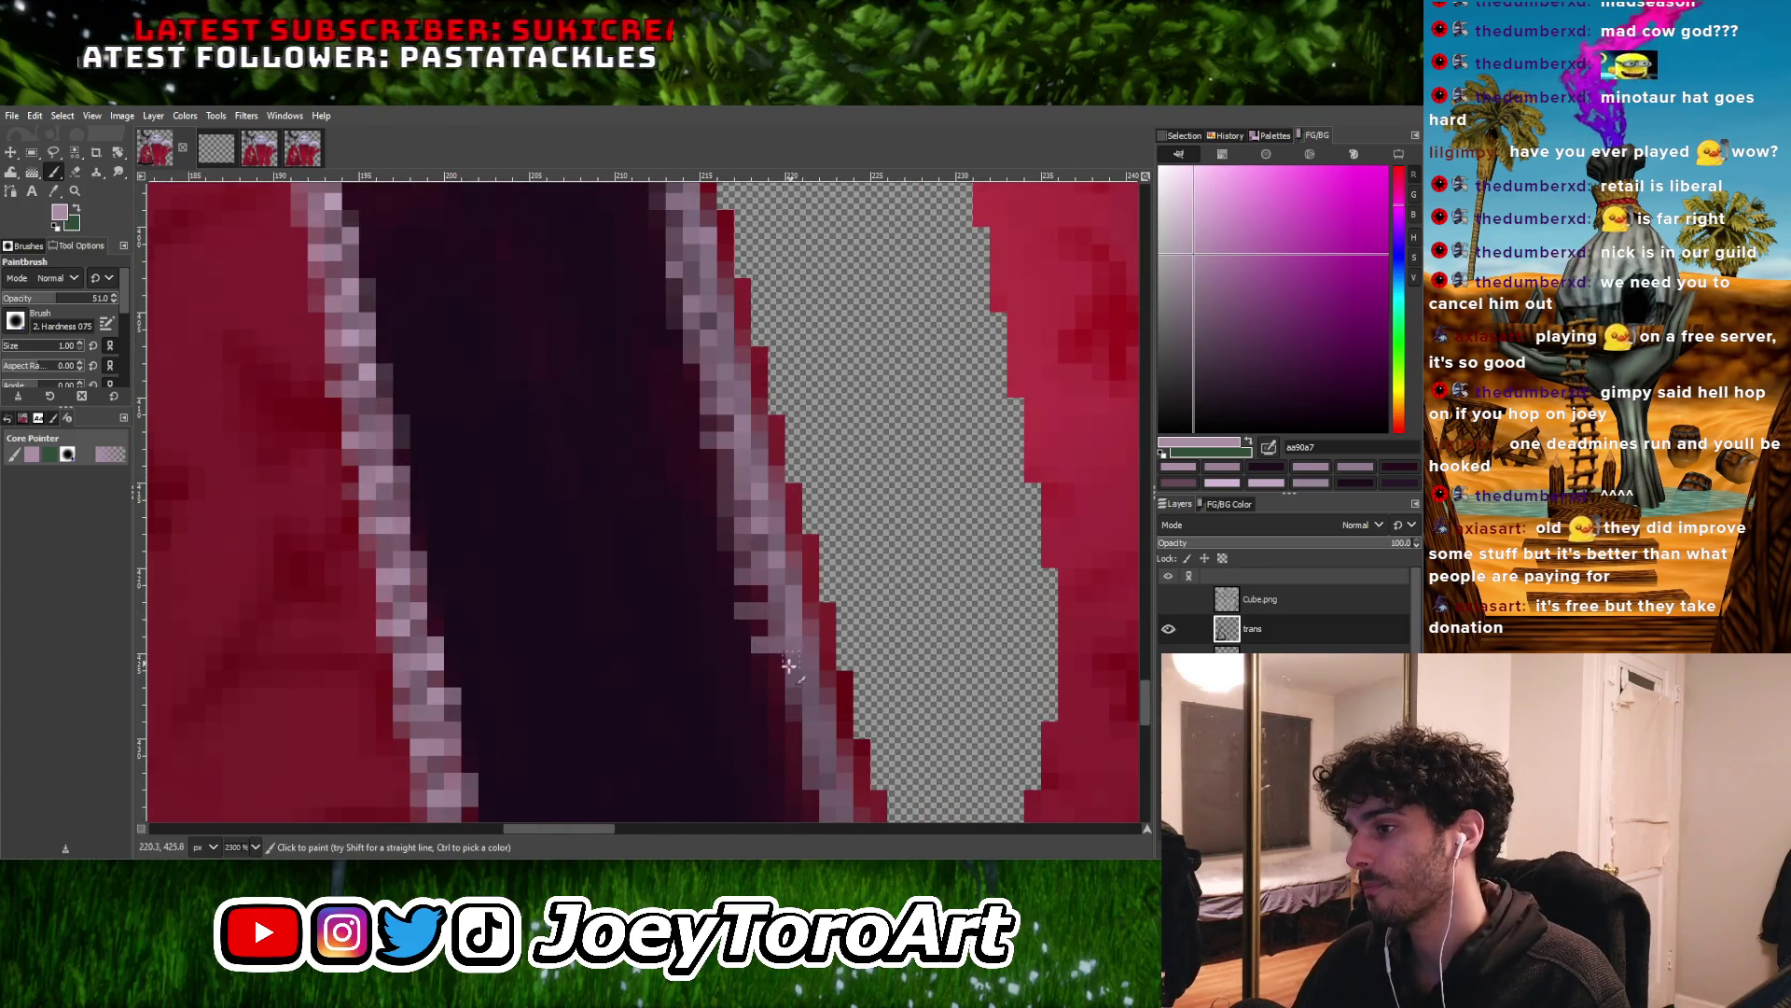
{"action": "scroll", "coordinate": [791, 660], "scroll_direction": "down", "scroll_amount": 1, "text": "ctrl"}
{"action": "scroll", "coordinate": [795, 668], "scroll_direction": "up", "scroll_amount": 2, "text": "ctrl"}
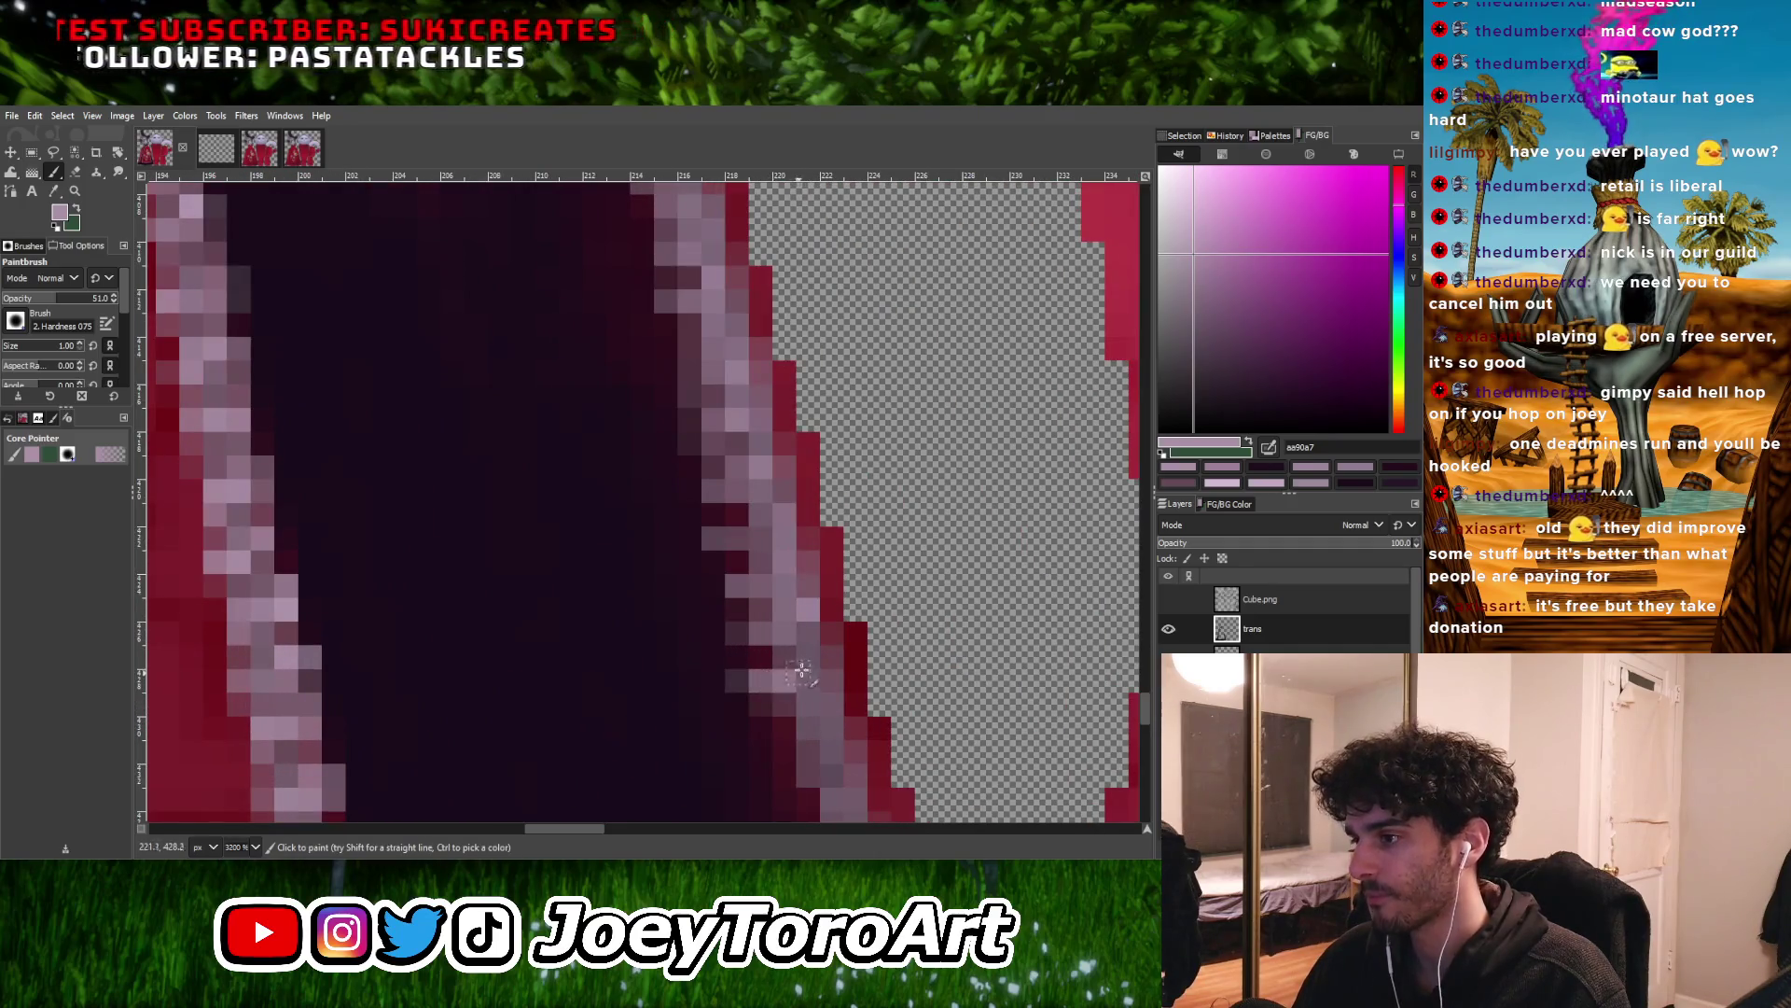
{"action": "scroll", "coordinate": [798, 672], "scroll_direction": "down", "scroll_amount": 2, "text": "ctrl"}
{"action": "scroll", "coordinate": [805, 673], "scroll_direction": "down", "scroll_amount": 1, "text": "ctrl"}
{"action": "scroll", "coordinate": [808, 675], "scroll_direction": "up", "scroll_amount": 1, "text": "ctrl"}
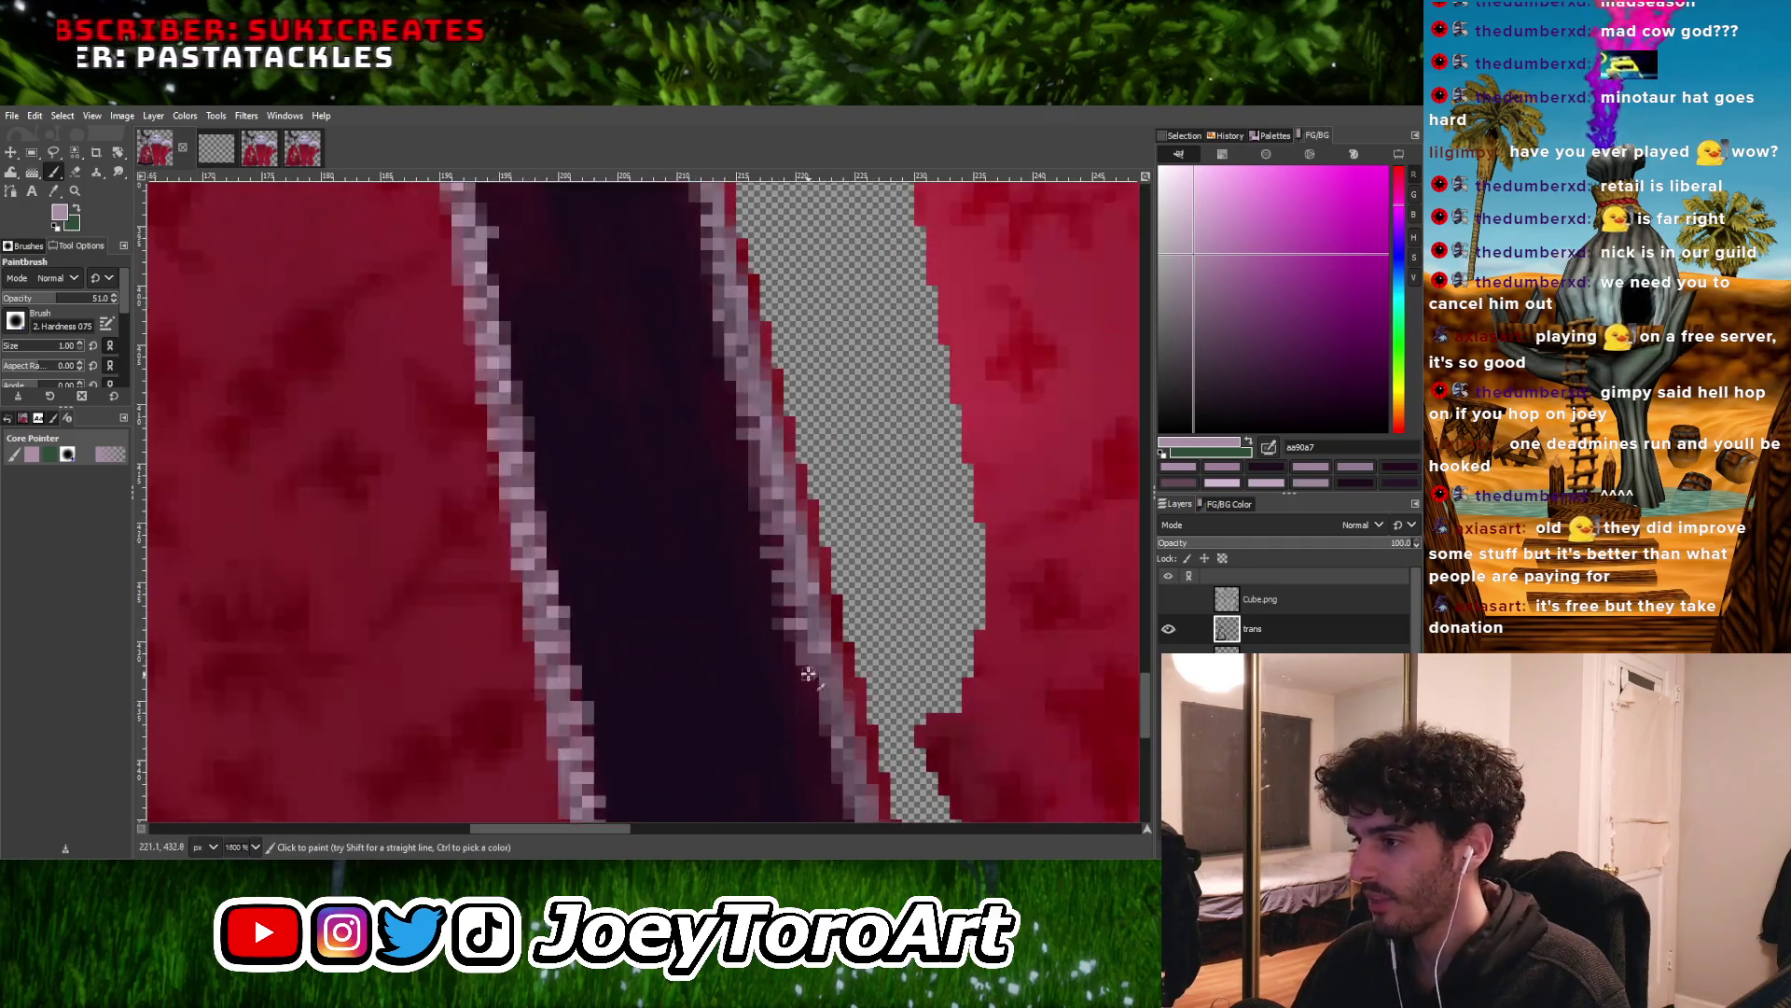
{"action": "scroll", "coordinate": [838, 695], "scroll_direction": "up", "scroll_amount": 1, "text": "ctrl"}
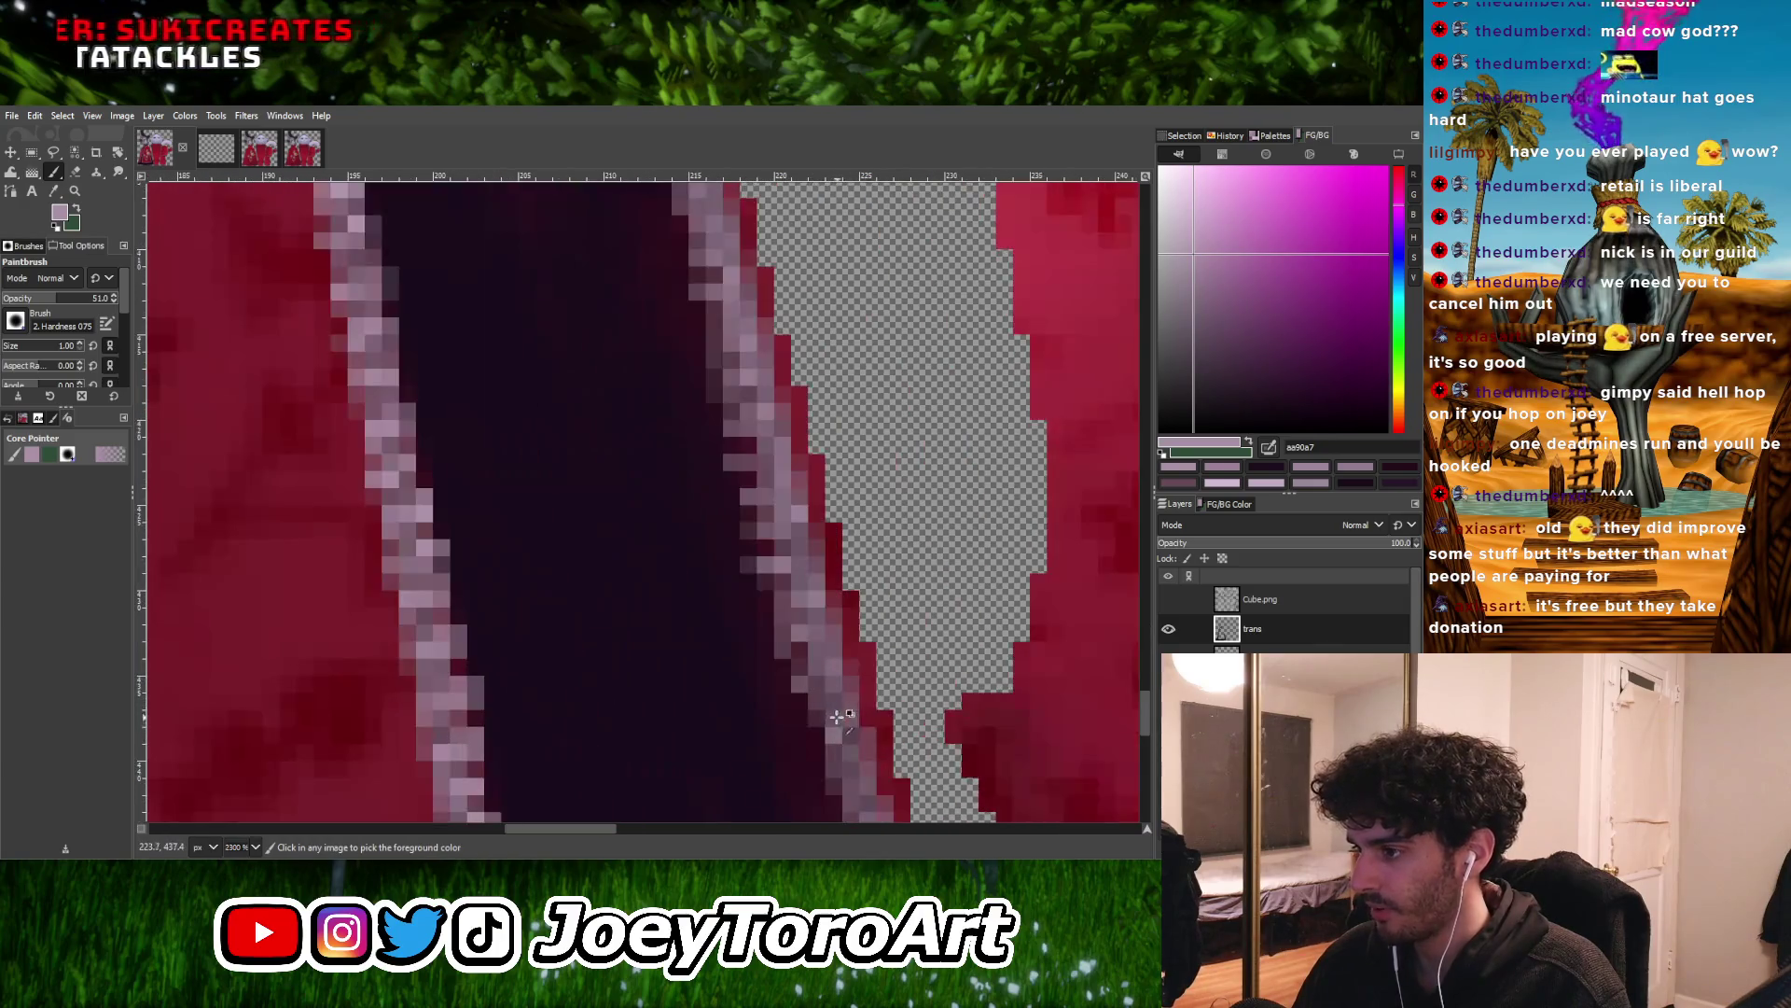
{"action": "scroll", "coordinate": [843, 699], "scroll_direction": "down", "scroll_amount": 1}
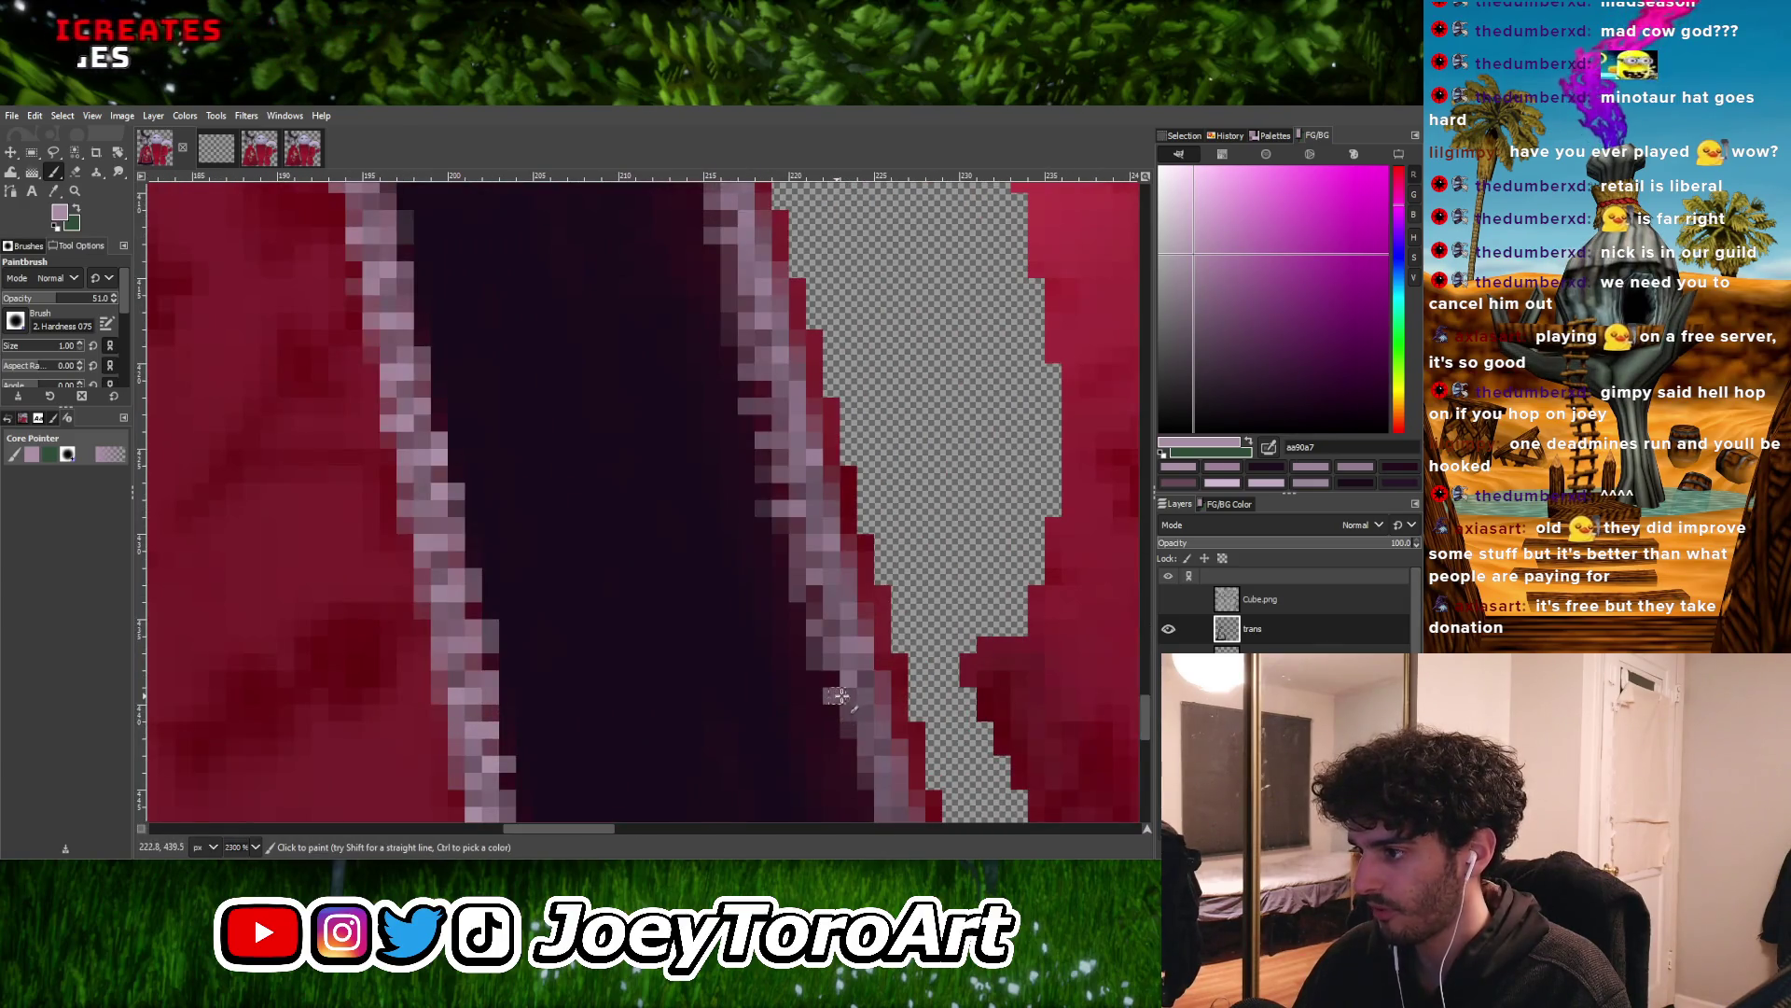
{"action": "scroll", "coordinate": [860, 688], "scroll_direction": "up", "scroll_amount": 1, "text": "ctrl"}
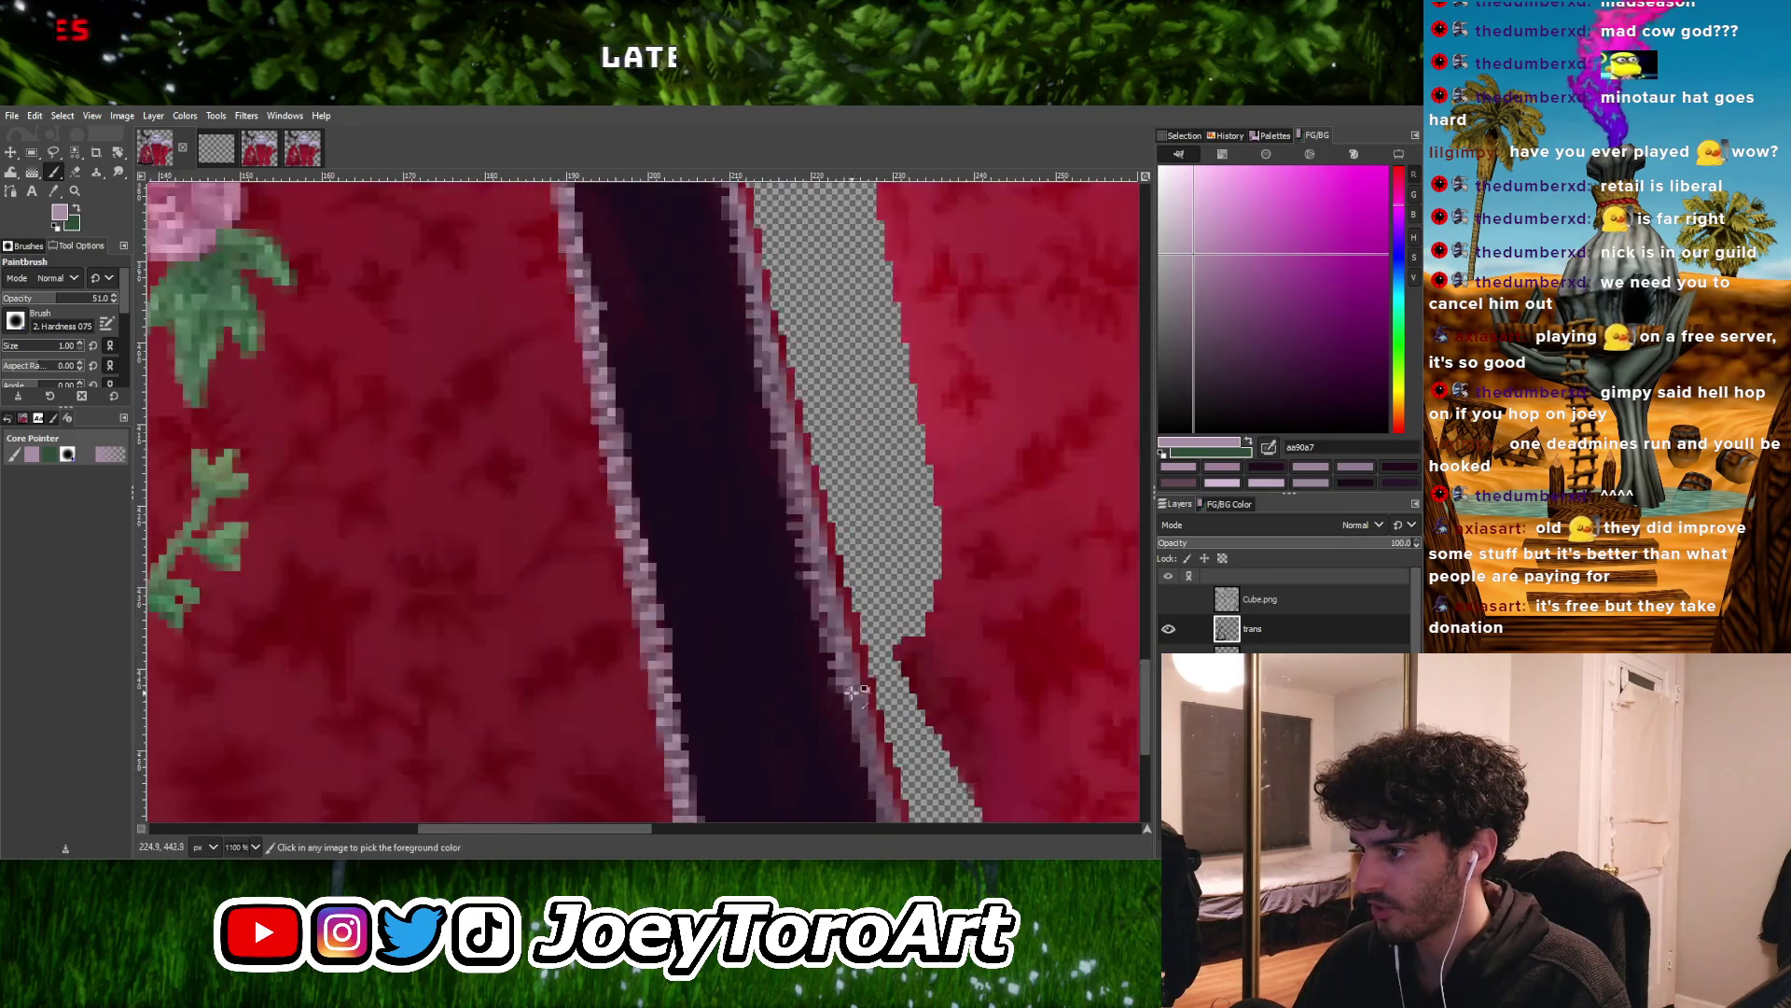
{"action": "scroll", "coordinate": [842, 695], "scroll_direction": "up", "scroll_amount": 1, "text": "ctrl"}
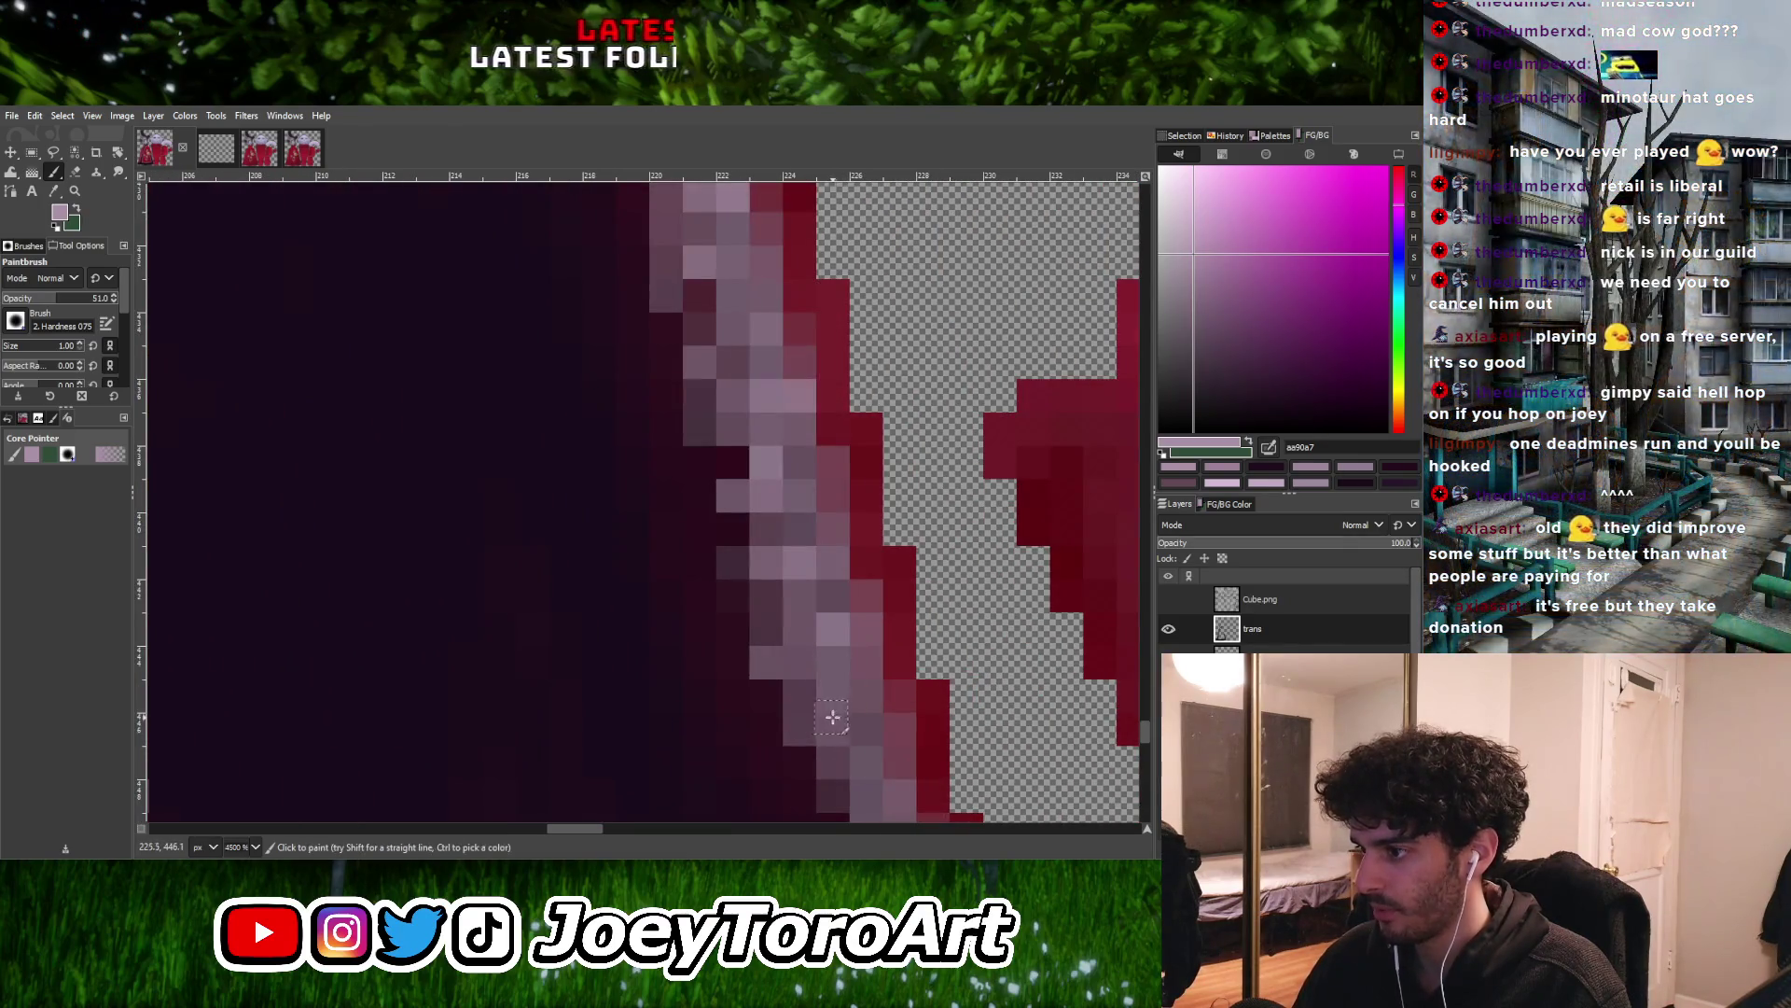
{"action": "scroll", "coordinate": [844, 698], "scroll_direction": "down", "scroll_amount": 1, "text": "ctrl"}
{"action": "scroll", "coordinate": [791, 696], "scroll_direction": "up", "scroll_amount": 1, "text": "ctrl"}
{"action": "scroll", "coordinate": [830, 673], "scroll_direction": "down", "scroll_amount": 2, "text": "ctrl"}
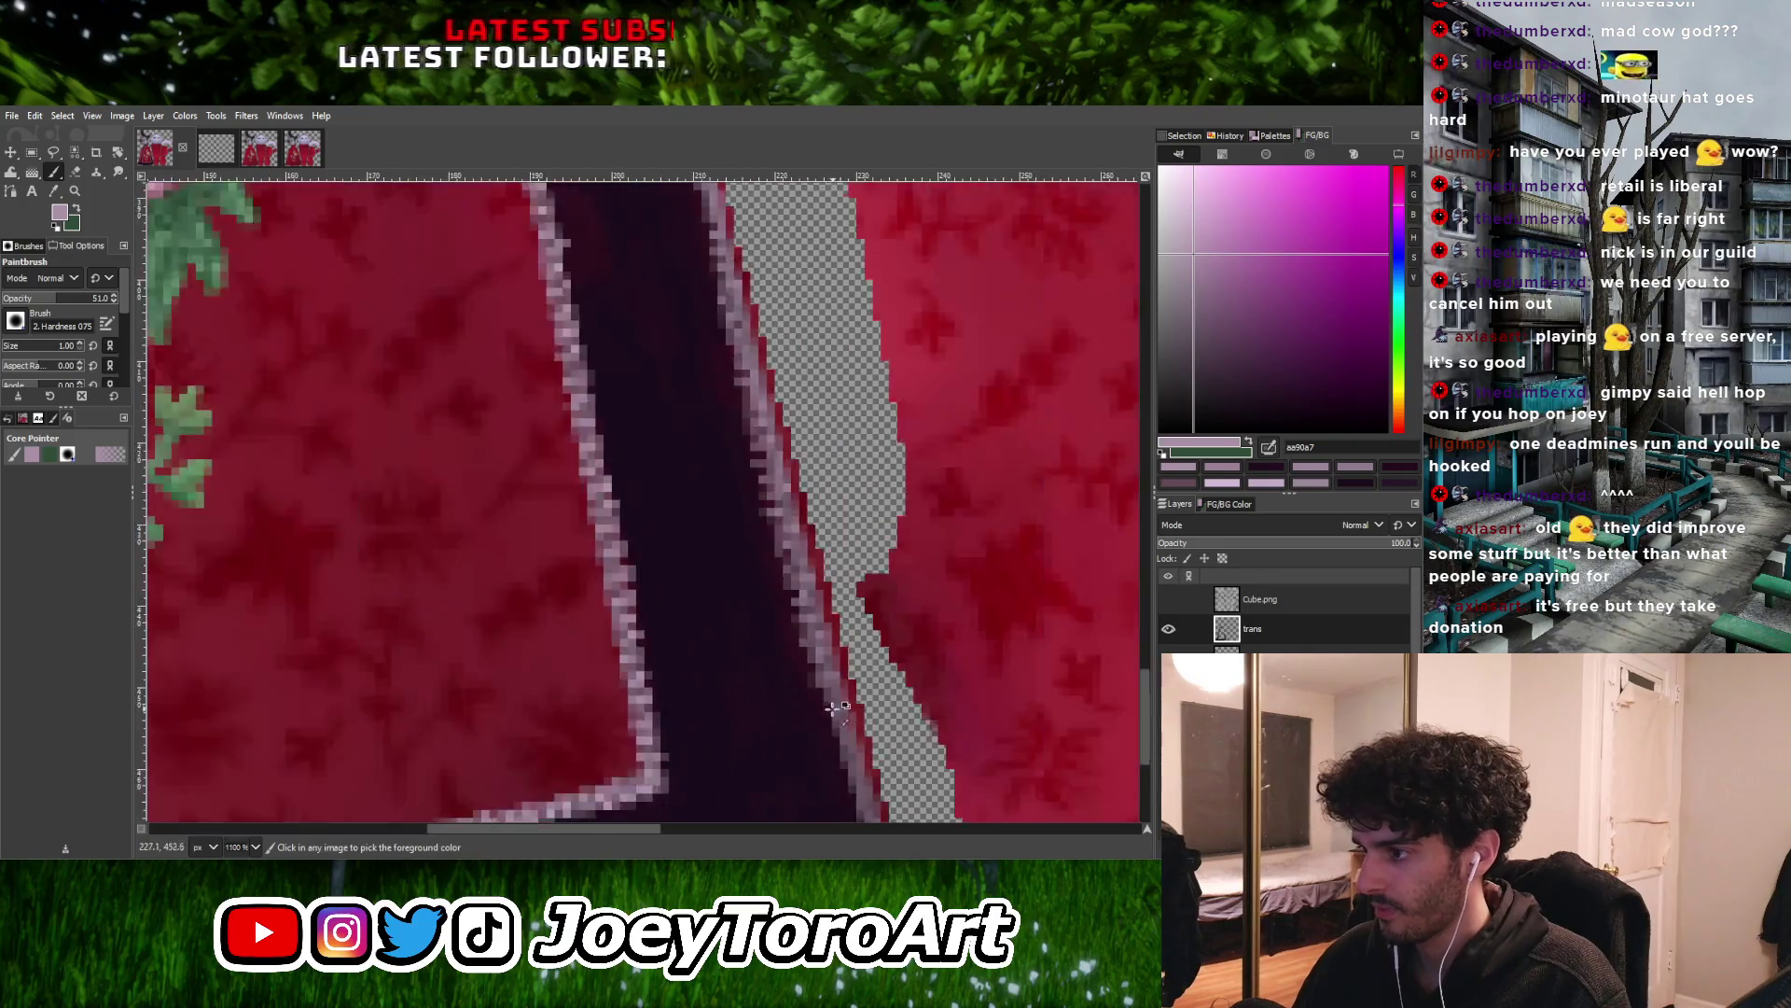
{"action": "scroll", "coordinate": [833, 691], "scroll_direction": "up", "scroll_amount": 1, "text": "ctrl"}
{"action": "scroll", "coordinate": [834, 699], "scroll_direction": "down", "scroll_amount": 1, "text": "ctrl"}
{"action": "scroll", "coordinate": [838, 711], "scroll_direction": "up", "scroll_amount": 1, "text": "ctrl"}
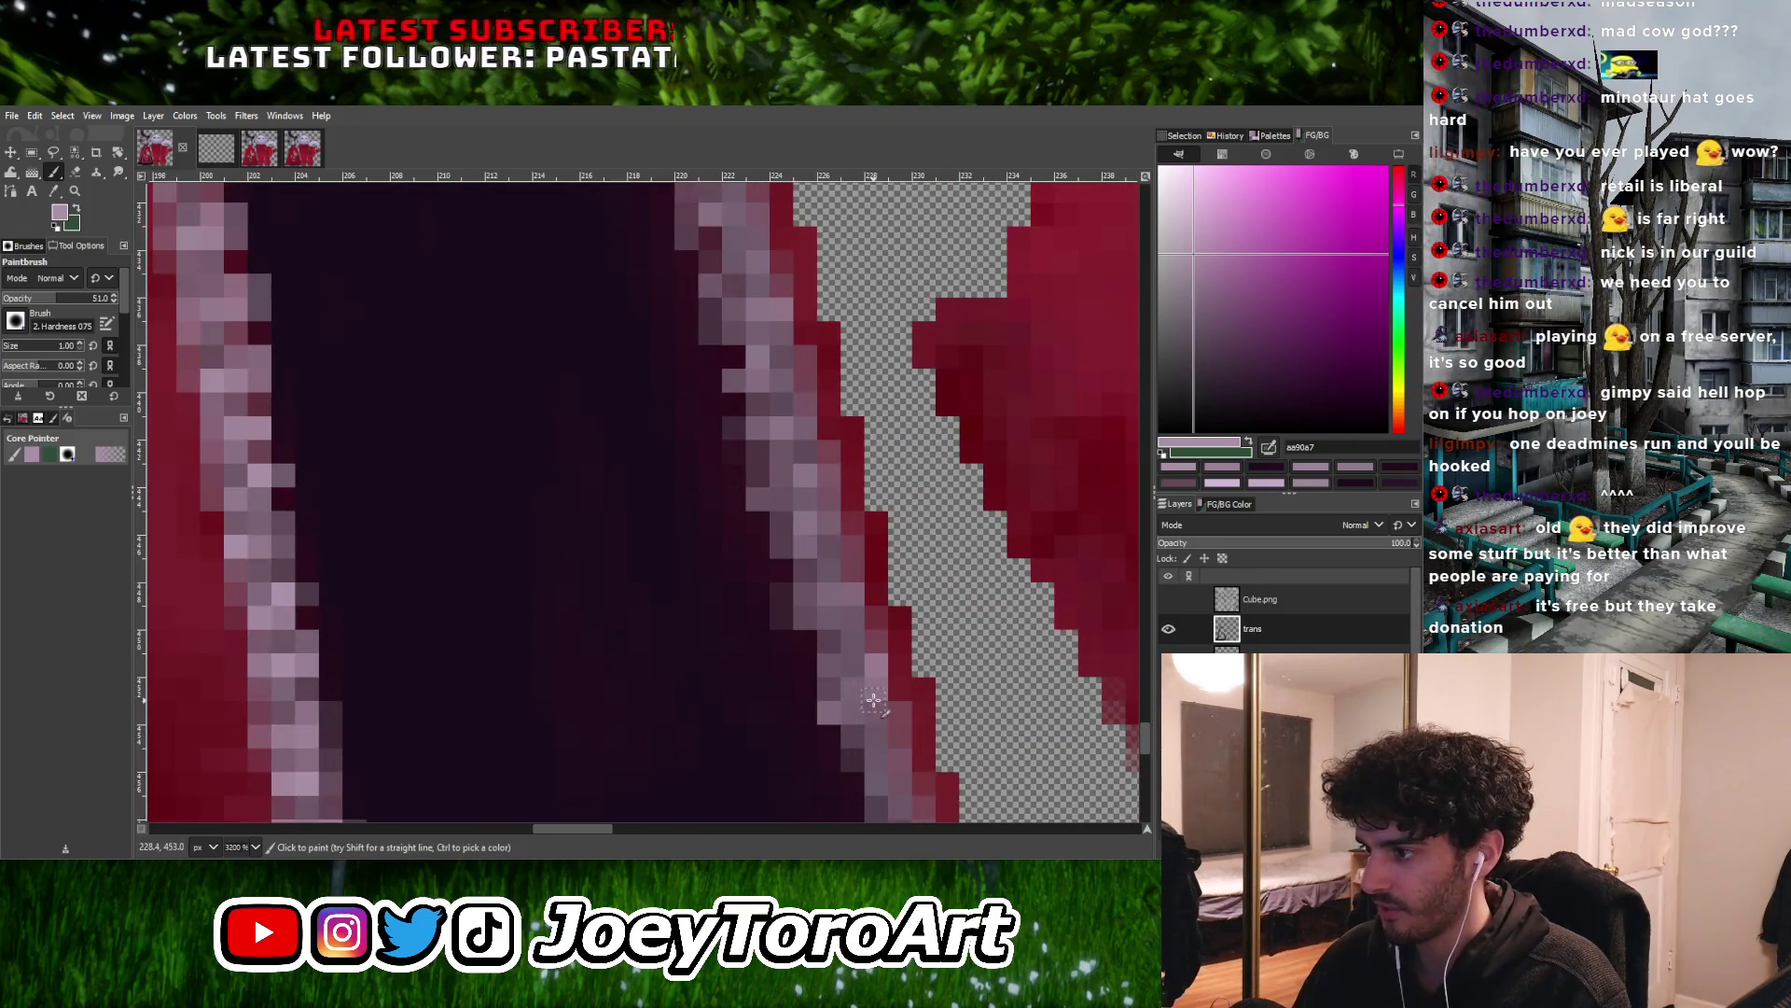
{"action": "scroll", "coordinate": [840, 705], "scroll_direction": "down", "scroll_amount": 4, "text": "ctrl"}
{"action": "scroll", "coordinate": [849, 692], "scroll_direction": "up", "scroll_amount": 3, "text": "ctrl"}
{"action": "left_click", "coordinate": [851, 690], "text": "ctrl"}
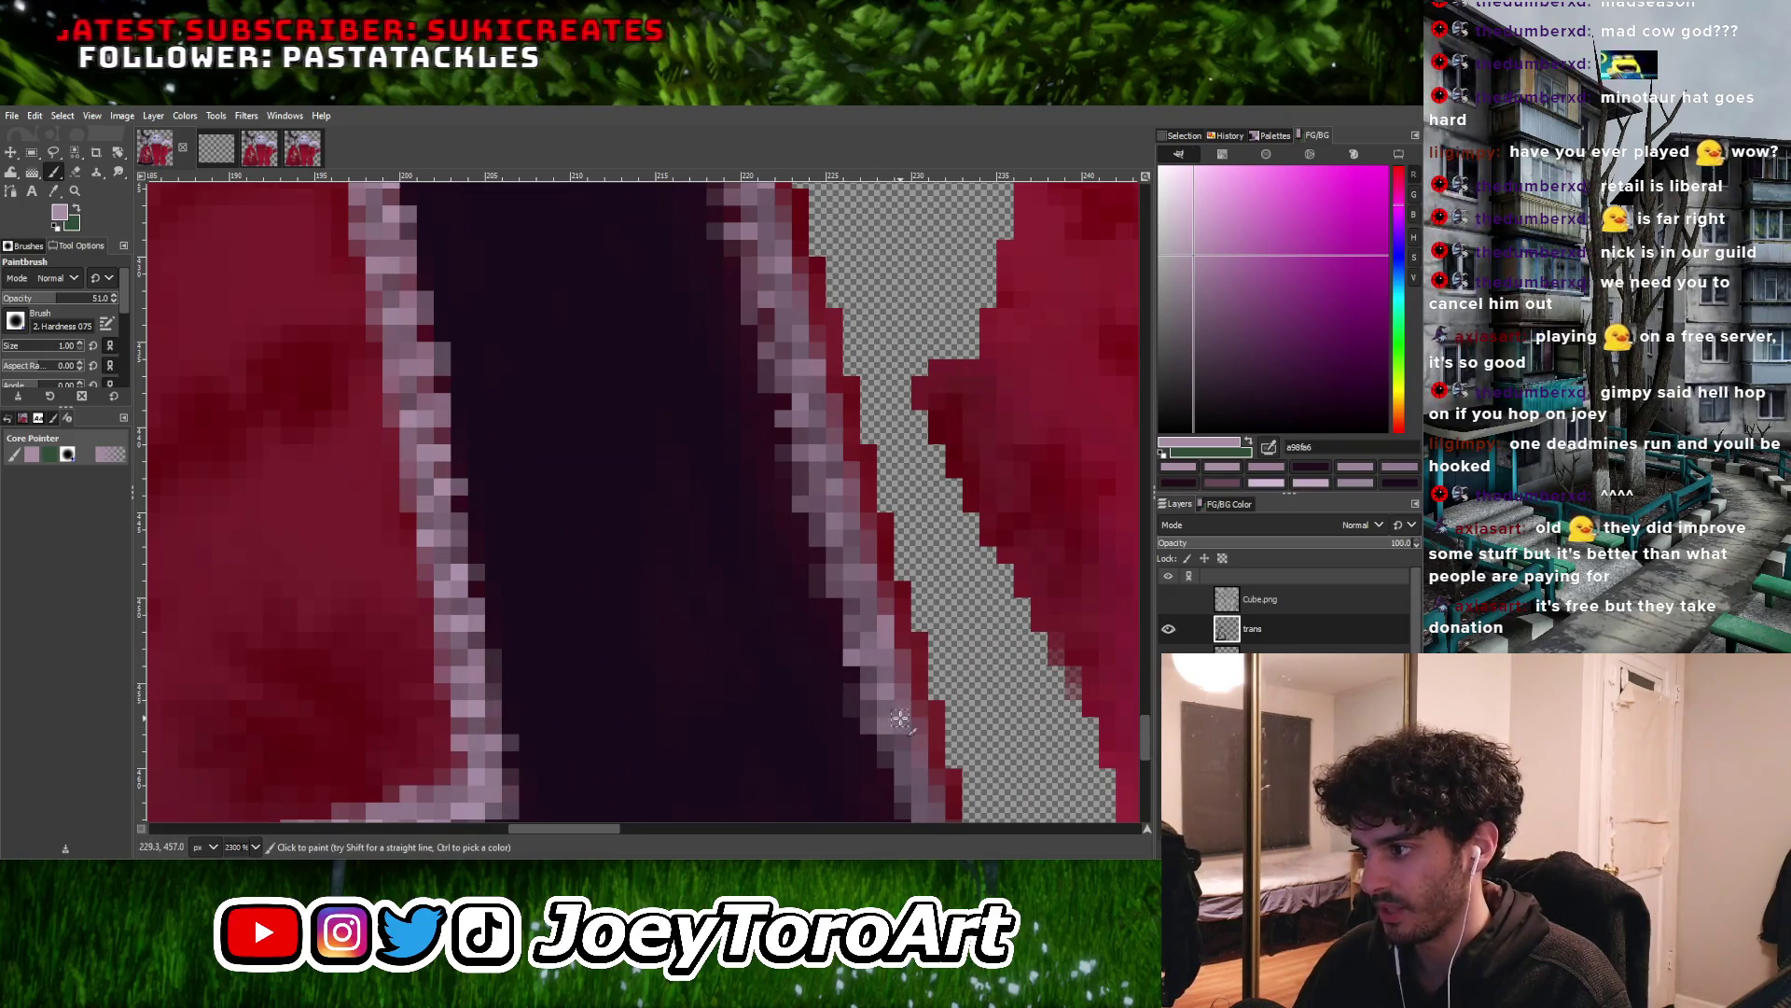
Fix stray trim pixels along the dark band's edge down toward the hem
{"action": "scroll", "coordinate": [896, 726], "scroll_direction": "down", "scroll_amount": 2, "text": "ctrl"}
{"action": "scroll", "coordinate": [914, 725], "scroll_direction": "up", "scroll_amount": 2, "text": "ctrl"}
{"action": "scroll", "coordinate": [925, 726], "scroll_direction": "down", "scroll_amount": 1, "text": "ctrl"}
{"action": "scroll", "coordinate": [919, 741], "scroll_direction": "up", "scroll_amount": 1, "text": "ctrl"}
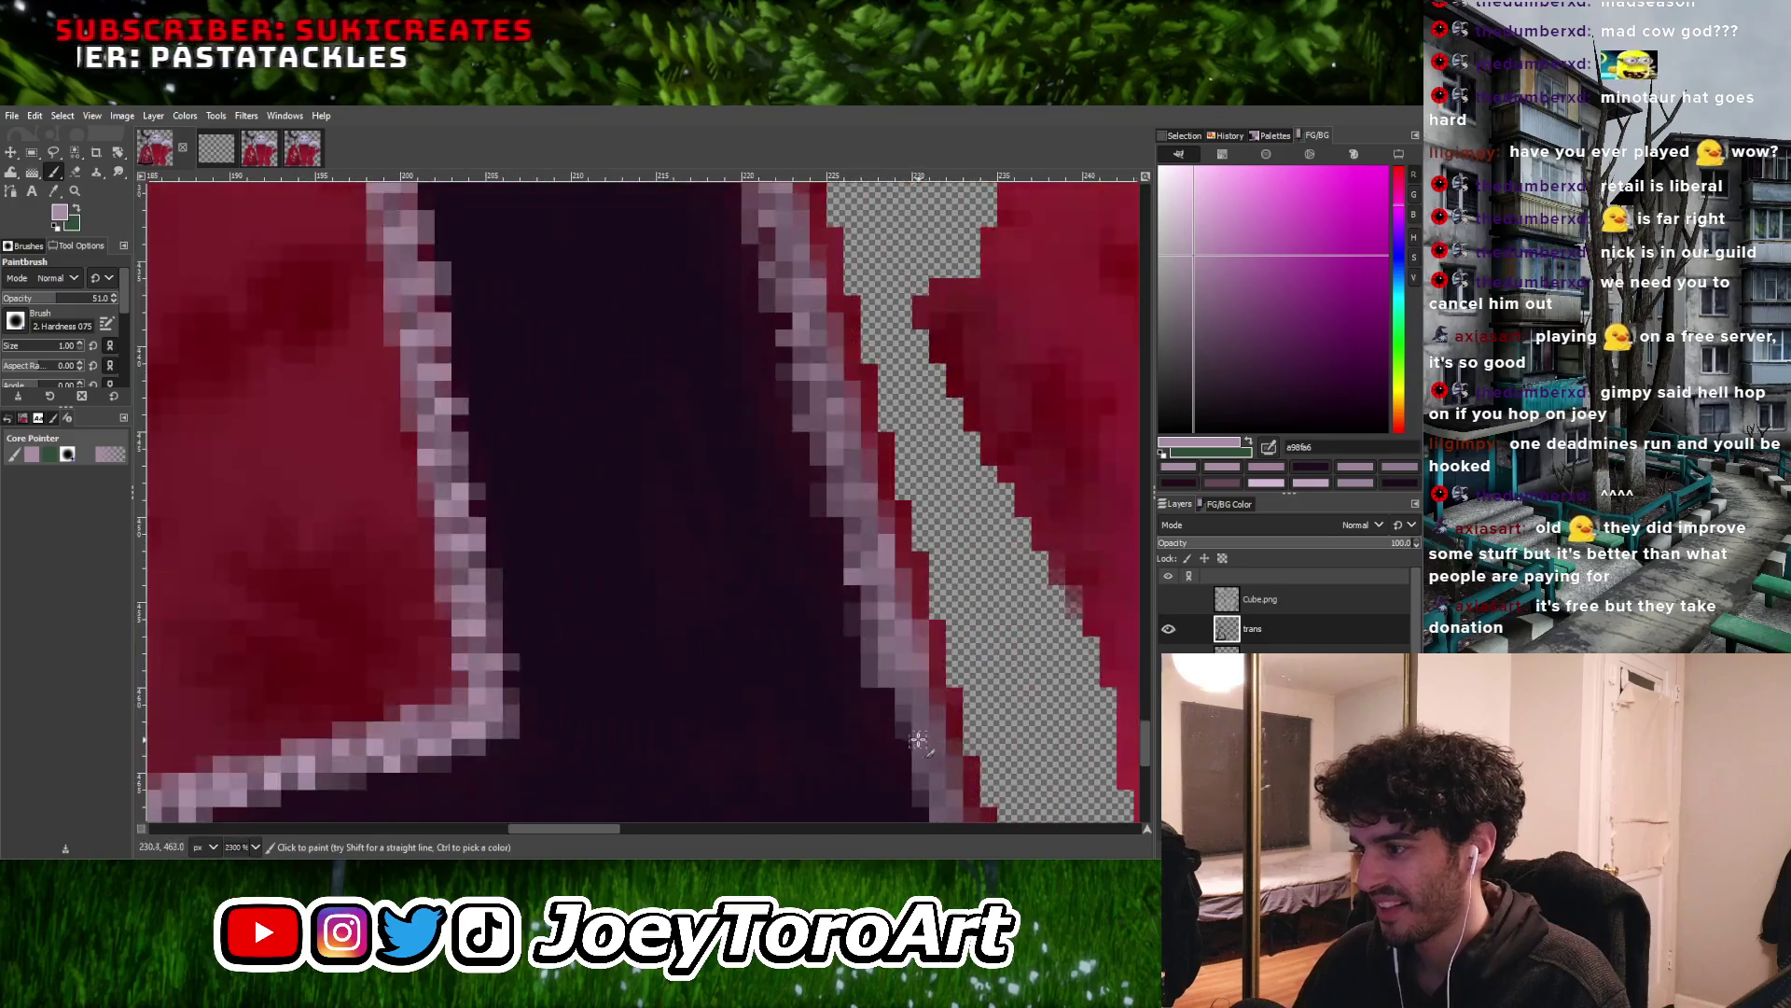
{"action": "scroll", "coordinate": [893, 706], "scroll_direction": "down", "scroll_amount": 1, "text": "ctrl"}
{"action": "scroll", "coordinate": [886, 711], "scroll_direction": "up", "scroll_amount": 1, "text": "ctrl"}
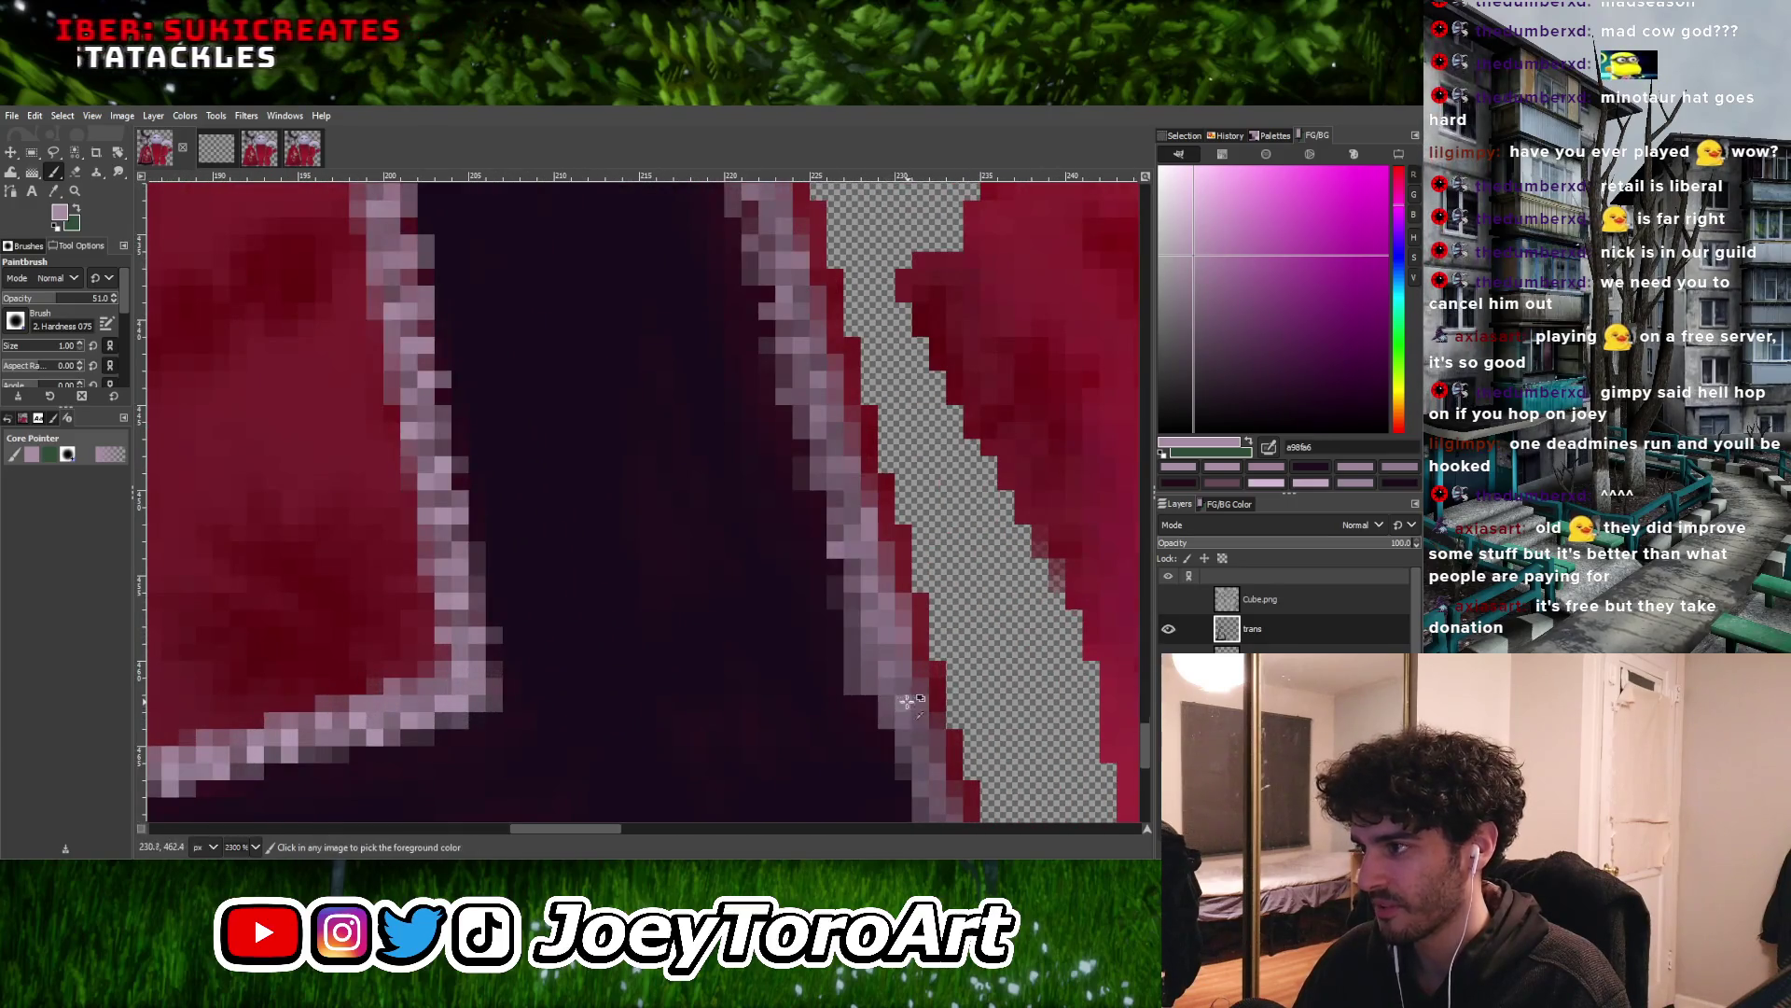
{"action": "scroll", "coordinate": [909, 702], "scroll_direction": "down", "scroll_amount": 1, "text": "ctrl"}
{"action": "scroll", "coordinate": [894, 726], "scroll_direction": "up", "scroll_amount": 1, "text": "ctrl"}
{"action": "scroll", "coordinate": [901, 721], "scroll_direction": "down", "scroll_amount": 1, "text": "ctrl"}
{"action": "scroll", "coordinate": [877, 713], "scroll_direction": "up", "scroll_amount": 1, "text": "ctrl"}
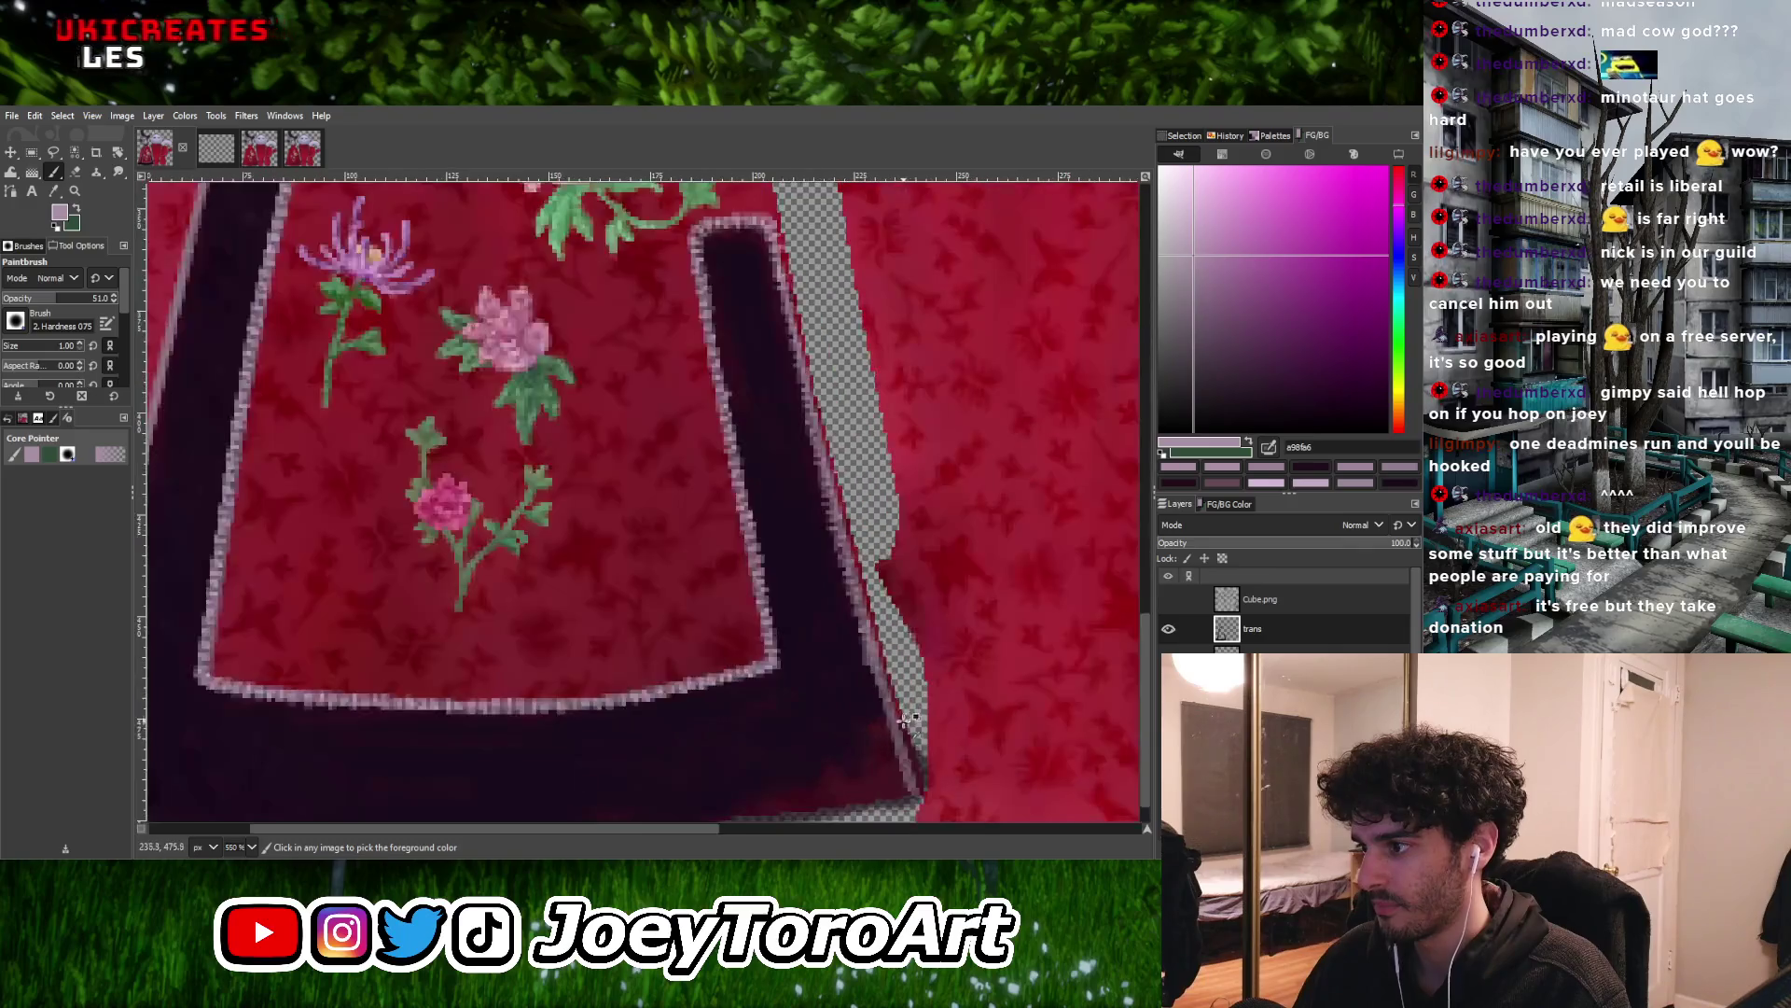
{"action": "scroll", "coordinate": [903, 692], "scroll_direction": "down", "scroll_amount": 1, "text": "ctrl"}
{"action": "scroll", "coordinate": [894, 711], "scroll_direction": "up", "scroll_amount": 1, "text": "ctrl"}
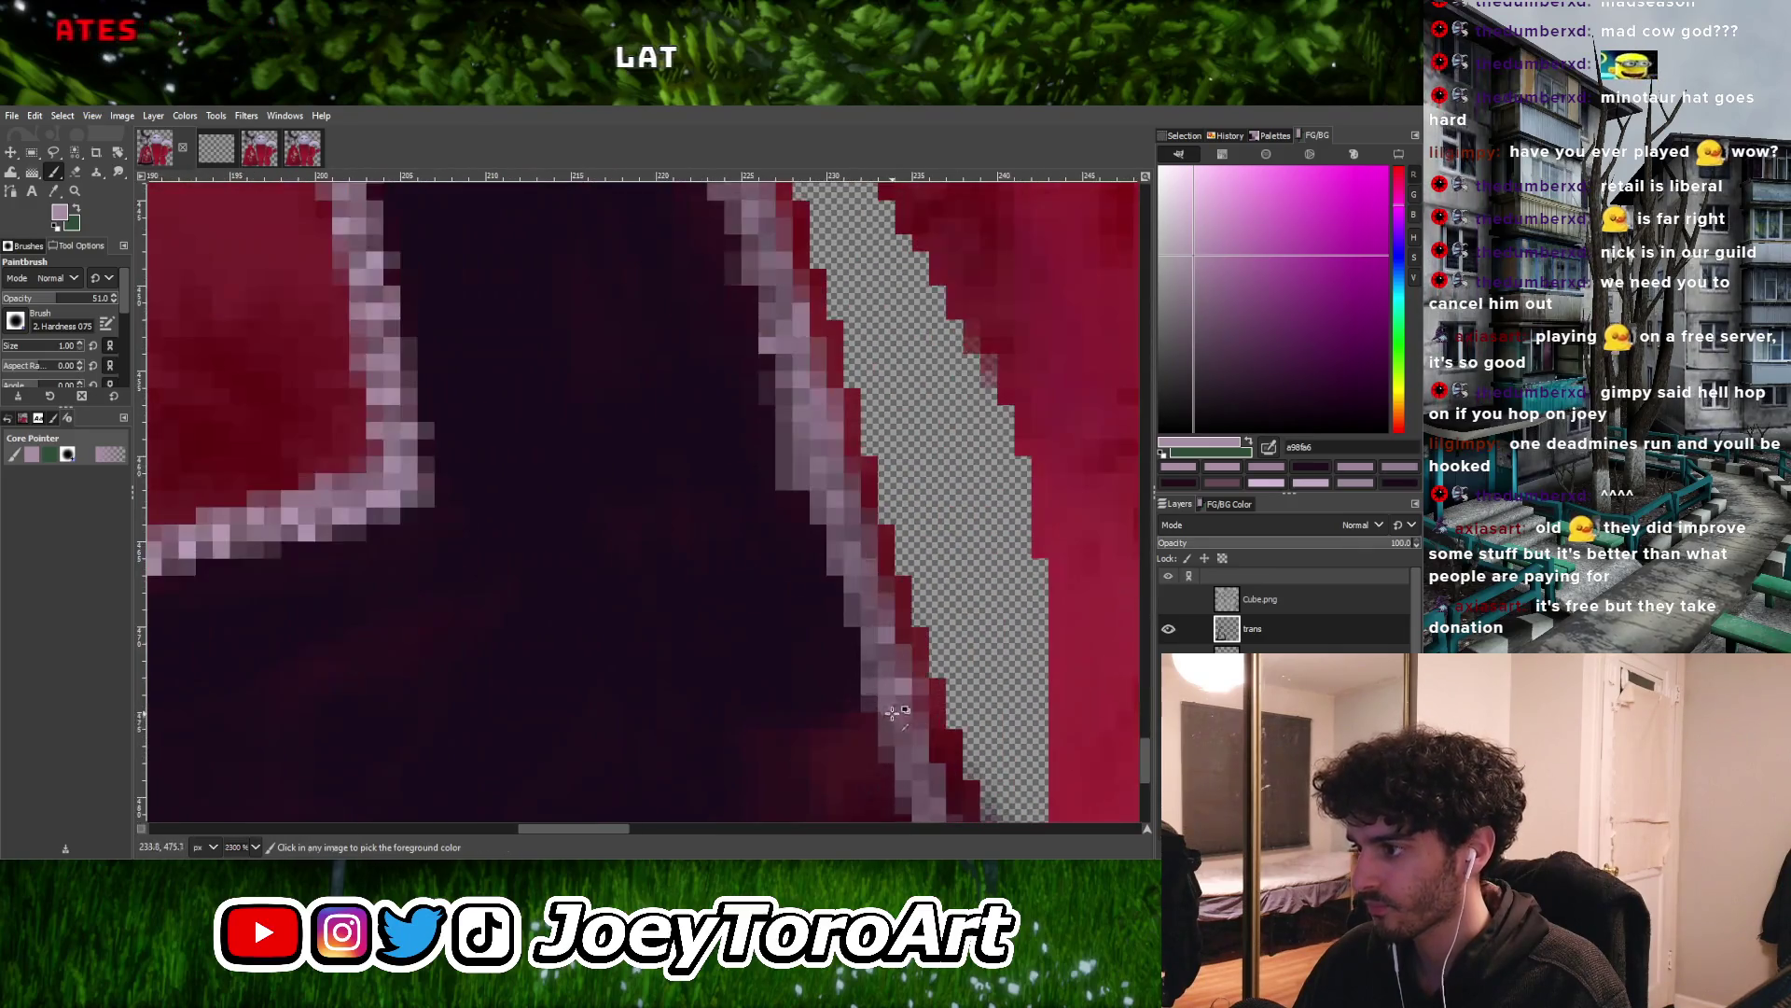
{"action": "scroll", "coordinate": [895, 721], "scroll_direction": "down", "scroll_amount": 1, "text": "ctrl"}
{"action": "scroll", "coordinate": [900, 728], "scroll_direction": "up", "scroll_amount": 1, "text": "ctrl"}
{"action": "scroll", "coordinate": [907, 737], "scroll_direction": "down", "scroll_amount": 1, "text": "ctrl"}
{"action": "scroll", "coordinate": [917, 750], "scroll_direction": "up", "scroll_amount": 1, "text": "ctrl"}
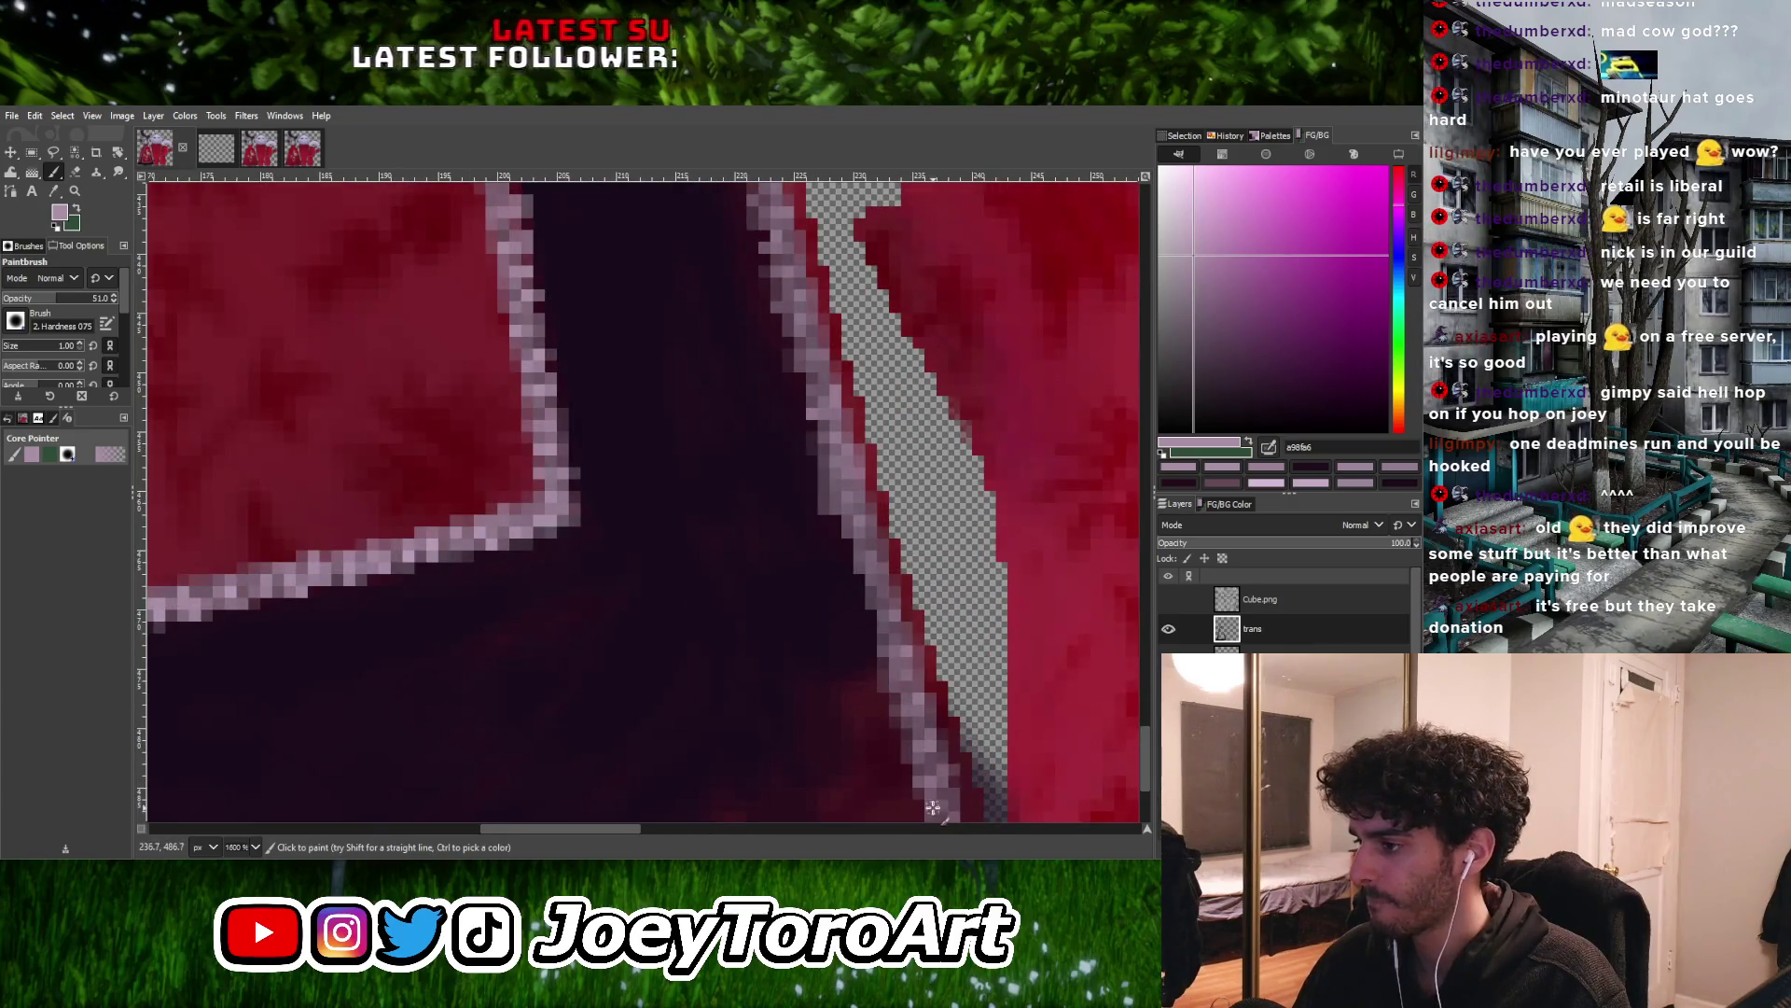
{"action": "scroll", "coordinate": [933, 807], "scroll_direction": "down", "scroll_amount": 7, "text": "ctrl"}
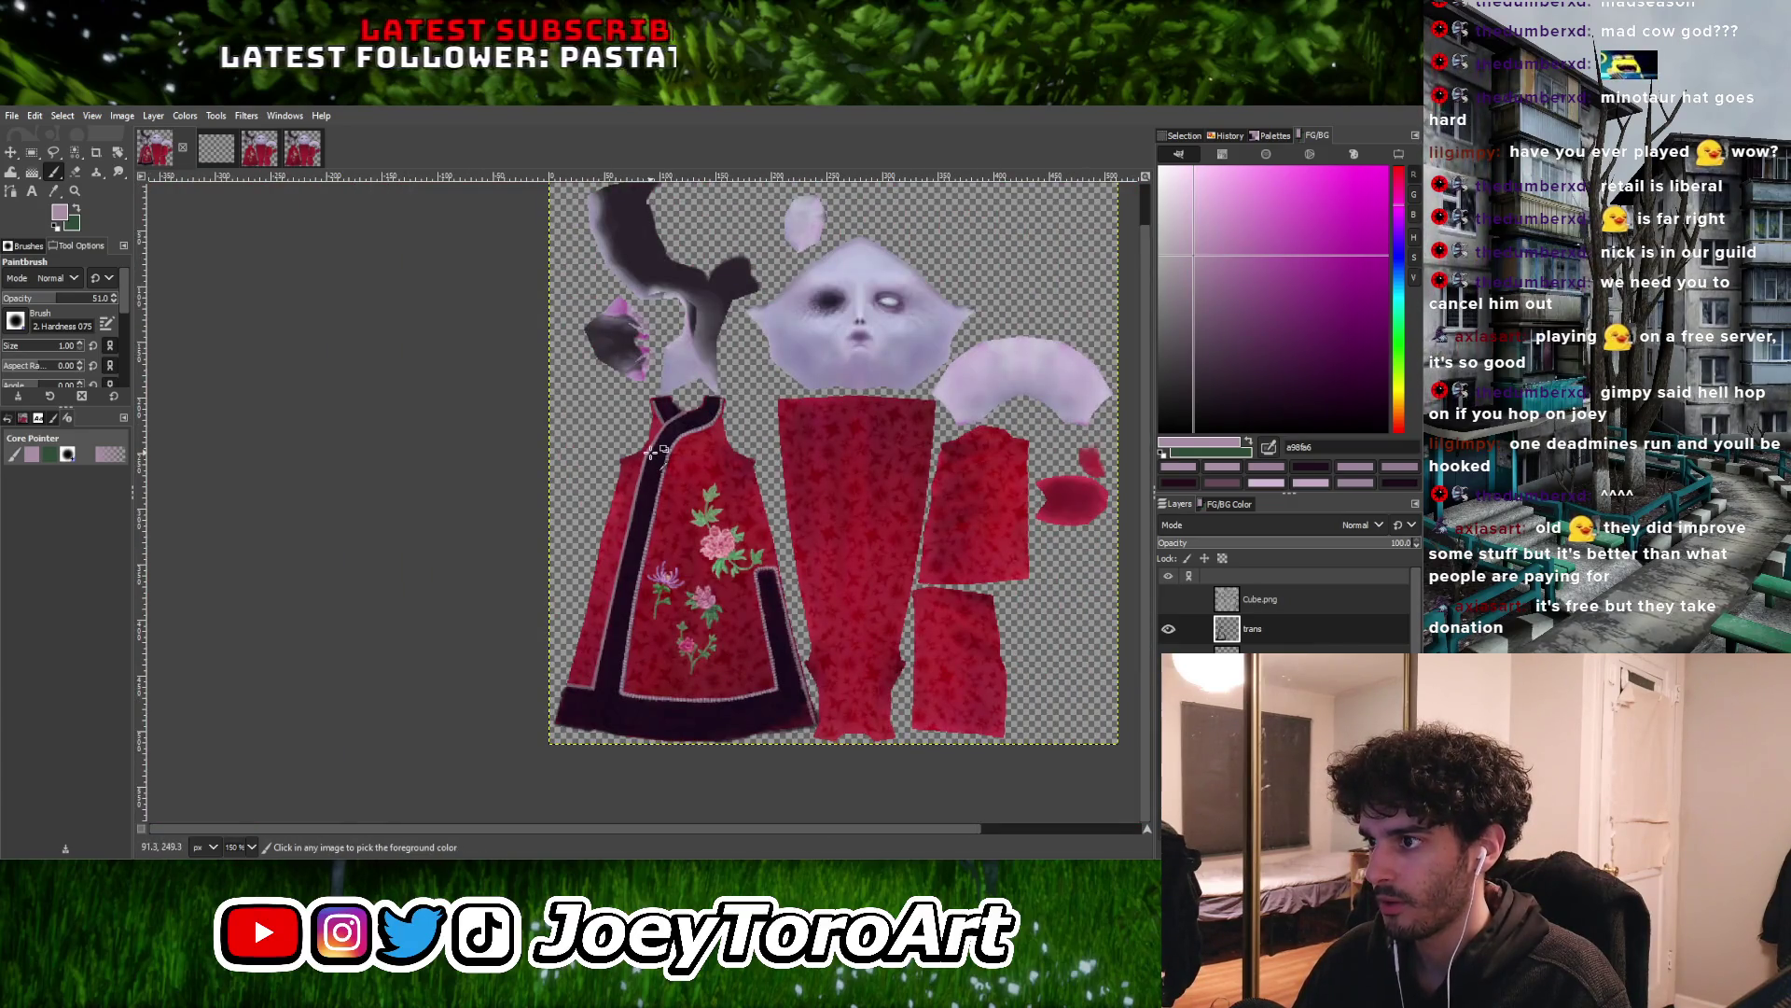
Zoom into the neckline and bring the collar trim into view
{"action": "scroll", "coordinate": [660, 438], "scroll_direction": "up", "scroll_amount": 4, "text": "ctrl"}
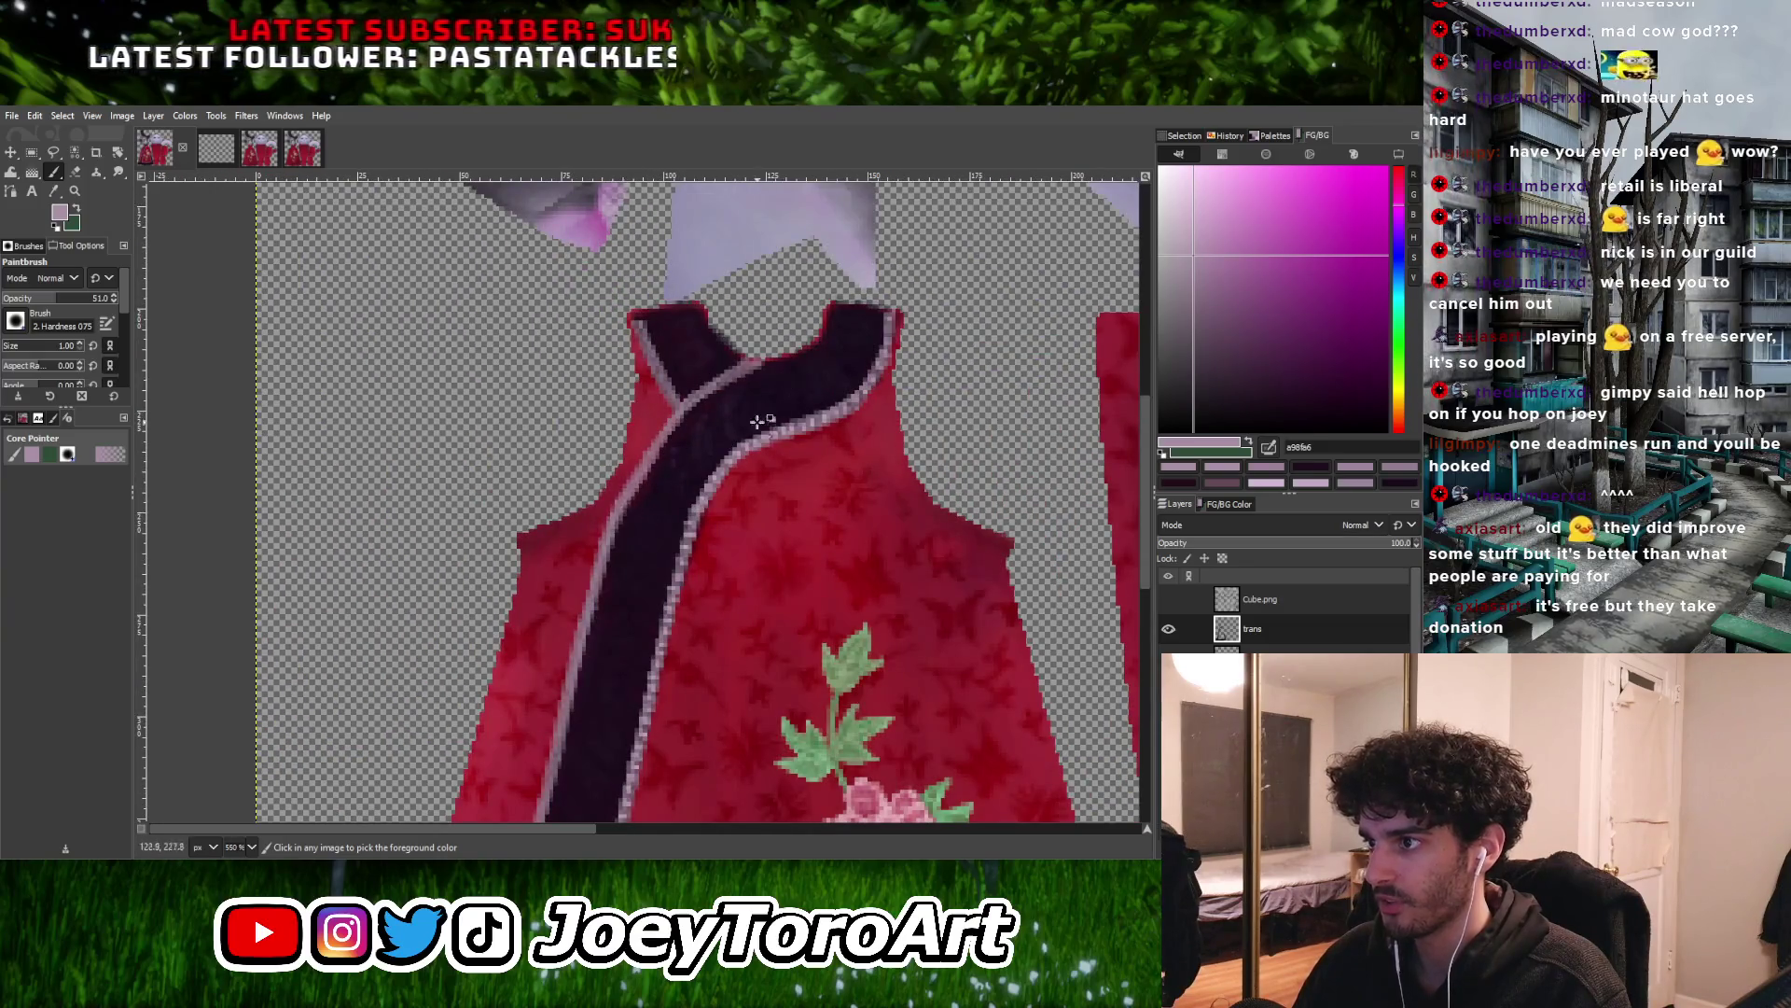
{"action": "scroll", "coordinate": [765, 410], "scroll_direction": "up", "scroll_amount": 4, "text": "ctrl"}
{"action": "scroll", "coordinate": [562, 605], "scroll_direction": "down", "scroll_amount": 3, "text": "ctrl"}
{"action": "scroll", "coordinate": [563, 605], "scroll_direction": "up", "scroll_amount": 2, "text": "ctrl"}
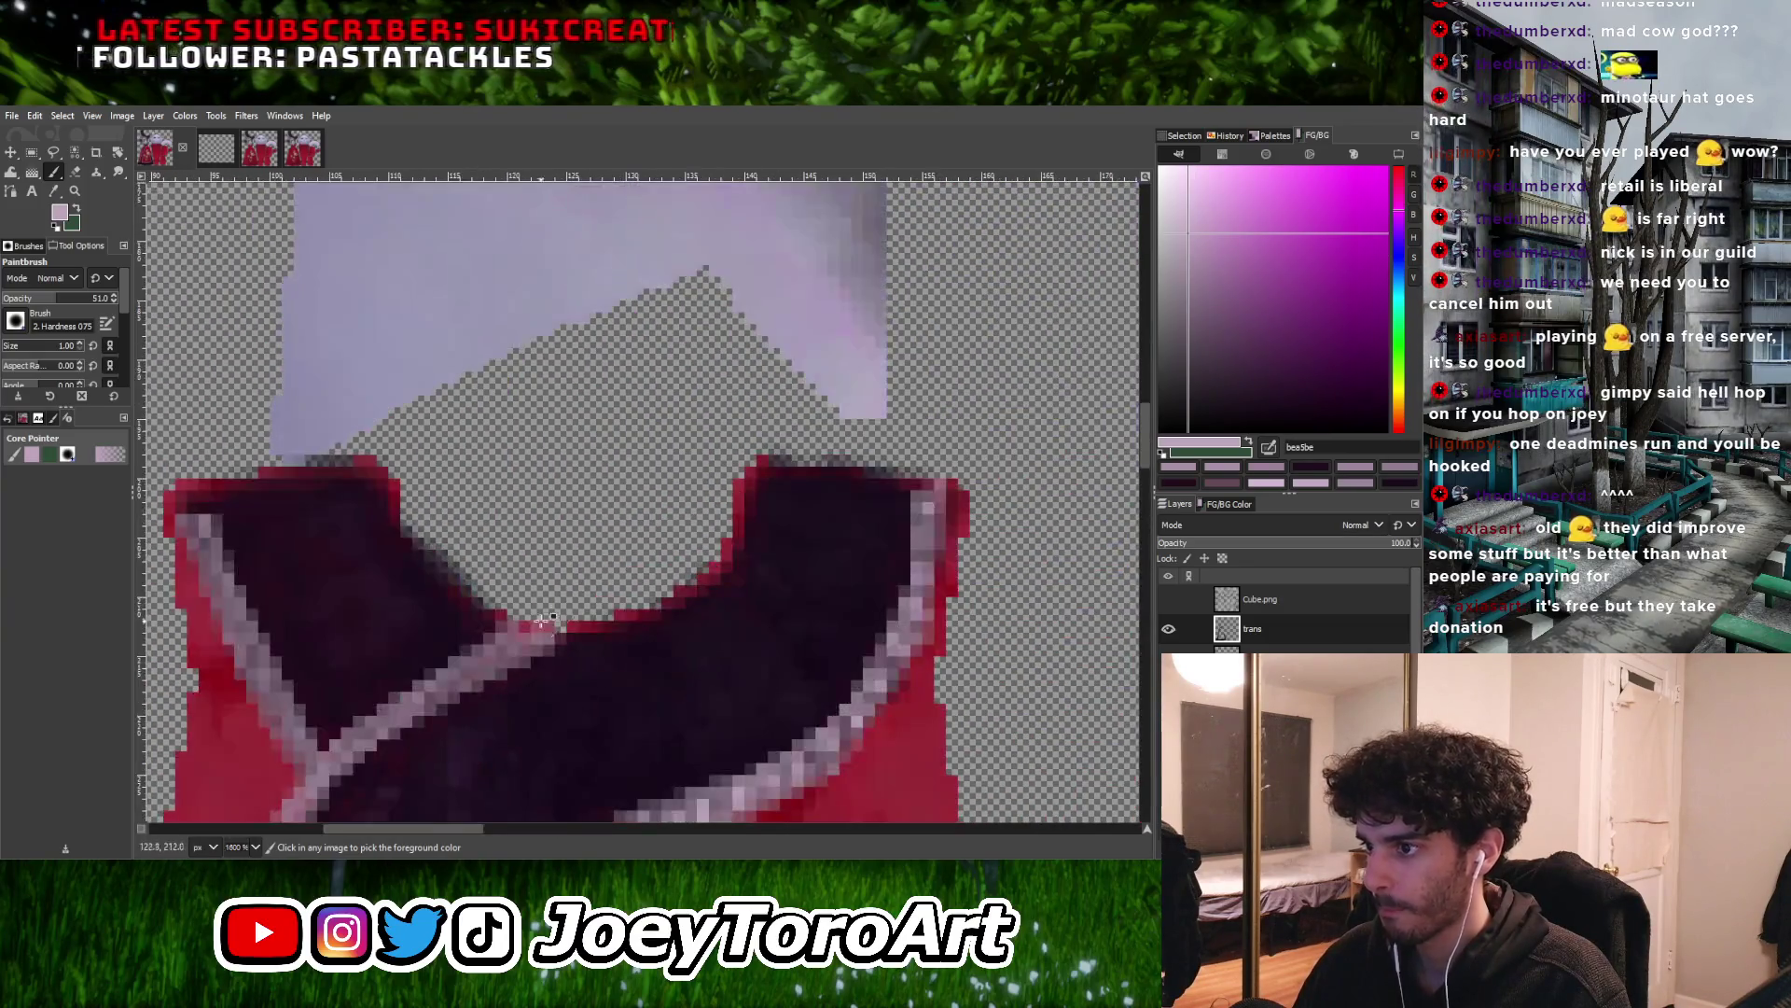
{"action": "scroll", "coordinate": [563, 604], "scroll_direction": "up", "scroll_amount": 2, "text": "ctrl"}
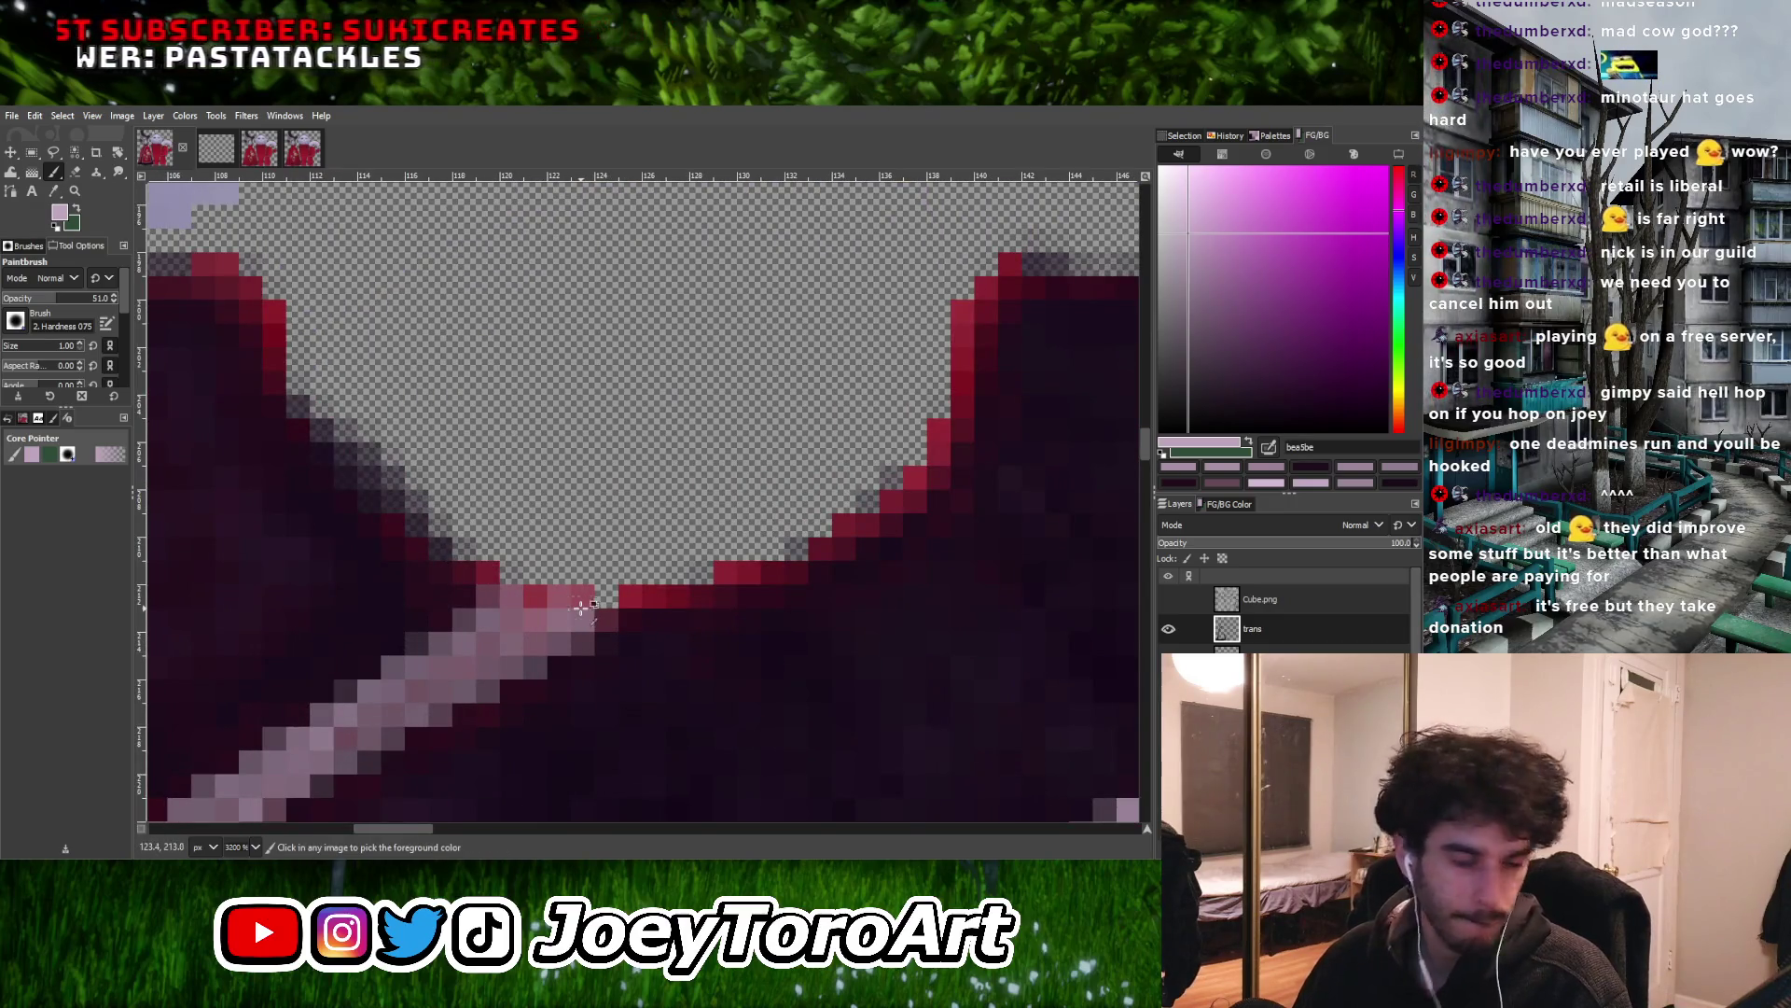
{"action": "scroll", "coordinate": [580, 607], "scroll_direction": "down", "scroll_amount": 1, "text": "ctrl"}
{"action": "scroll", "coordinate": [597, 614], "scroll_direction": "down", "scroll_amount": 2, "text": "ctrl"}
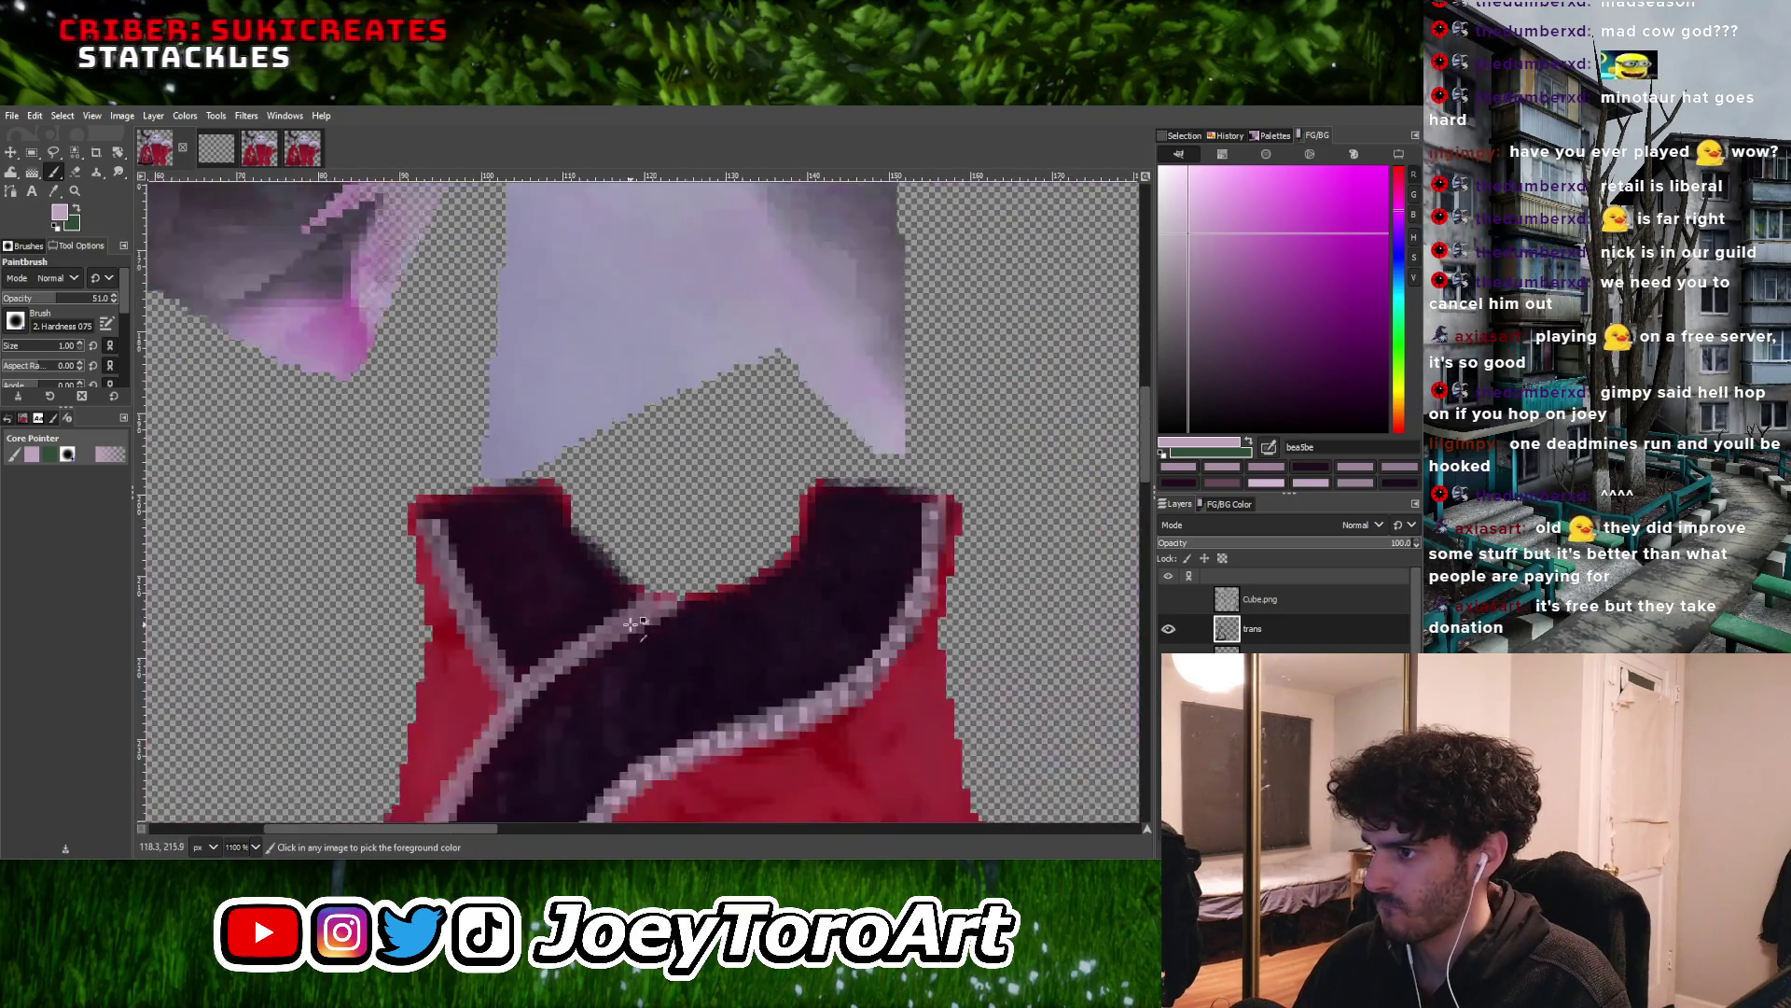
{"action": "scroll", "coordinate": [689, 575], "scroll_direction": "up", "scroll_amount": 3, "text": "ctrl"}
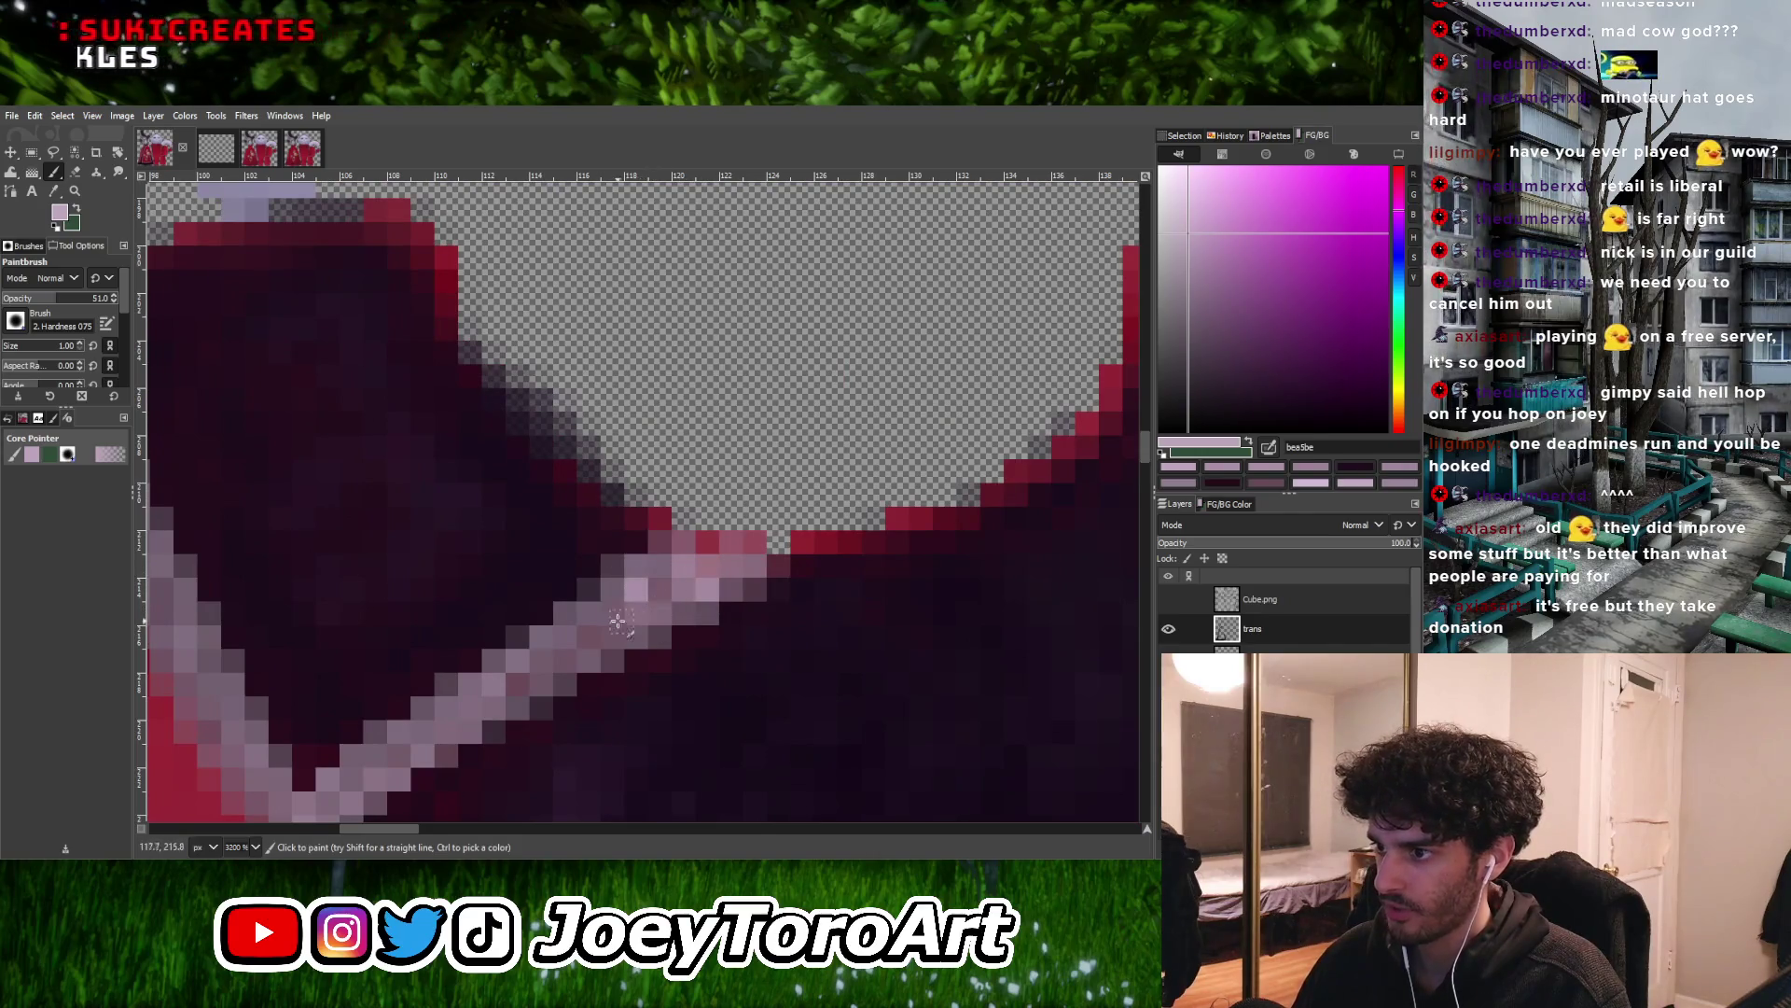
{"action": "scroll", "coordinate": [619, 627], "scroll_direction": "down", "scroll_amount": 2, "text": "ctrl"}
{"action": "mouse_move", "coordinate": [594, 619]}
{"action": "middle_mouse_down"}
{"action": "mouse_move", "coordinate": [644, 667]}
{"action": "mouse_move", "coordinate": [653, 646]}
{"action": "middle_mouse_up"}
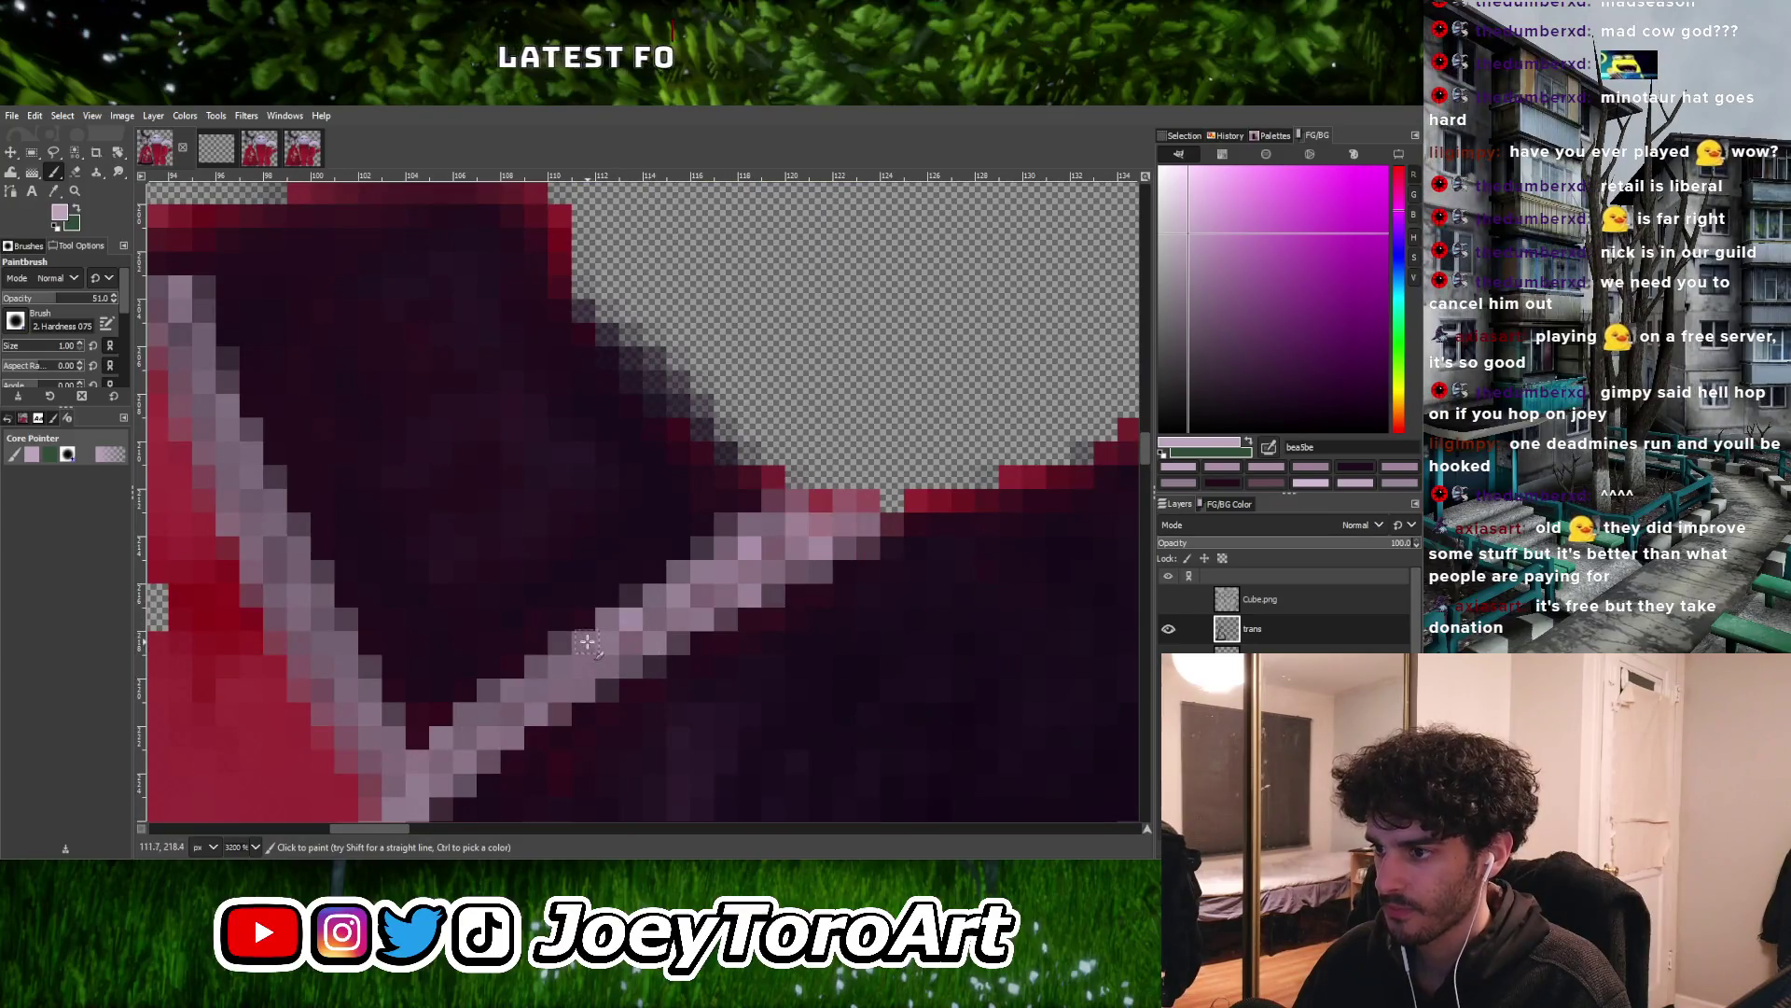
Even out the pale trim along the diagonal edge below the Y-shaped collar junction
{"action": "scroll", "coordinate": [560, 690], "scroll_direction": "up", "scroll_amount": 1, "text": "ctrl"}
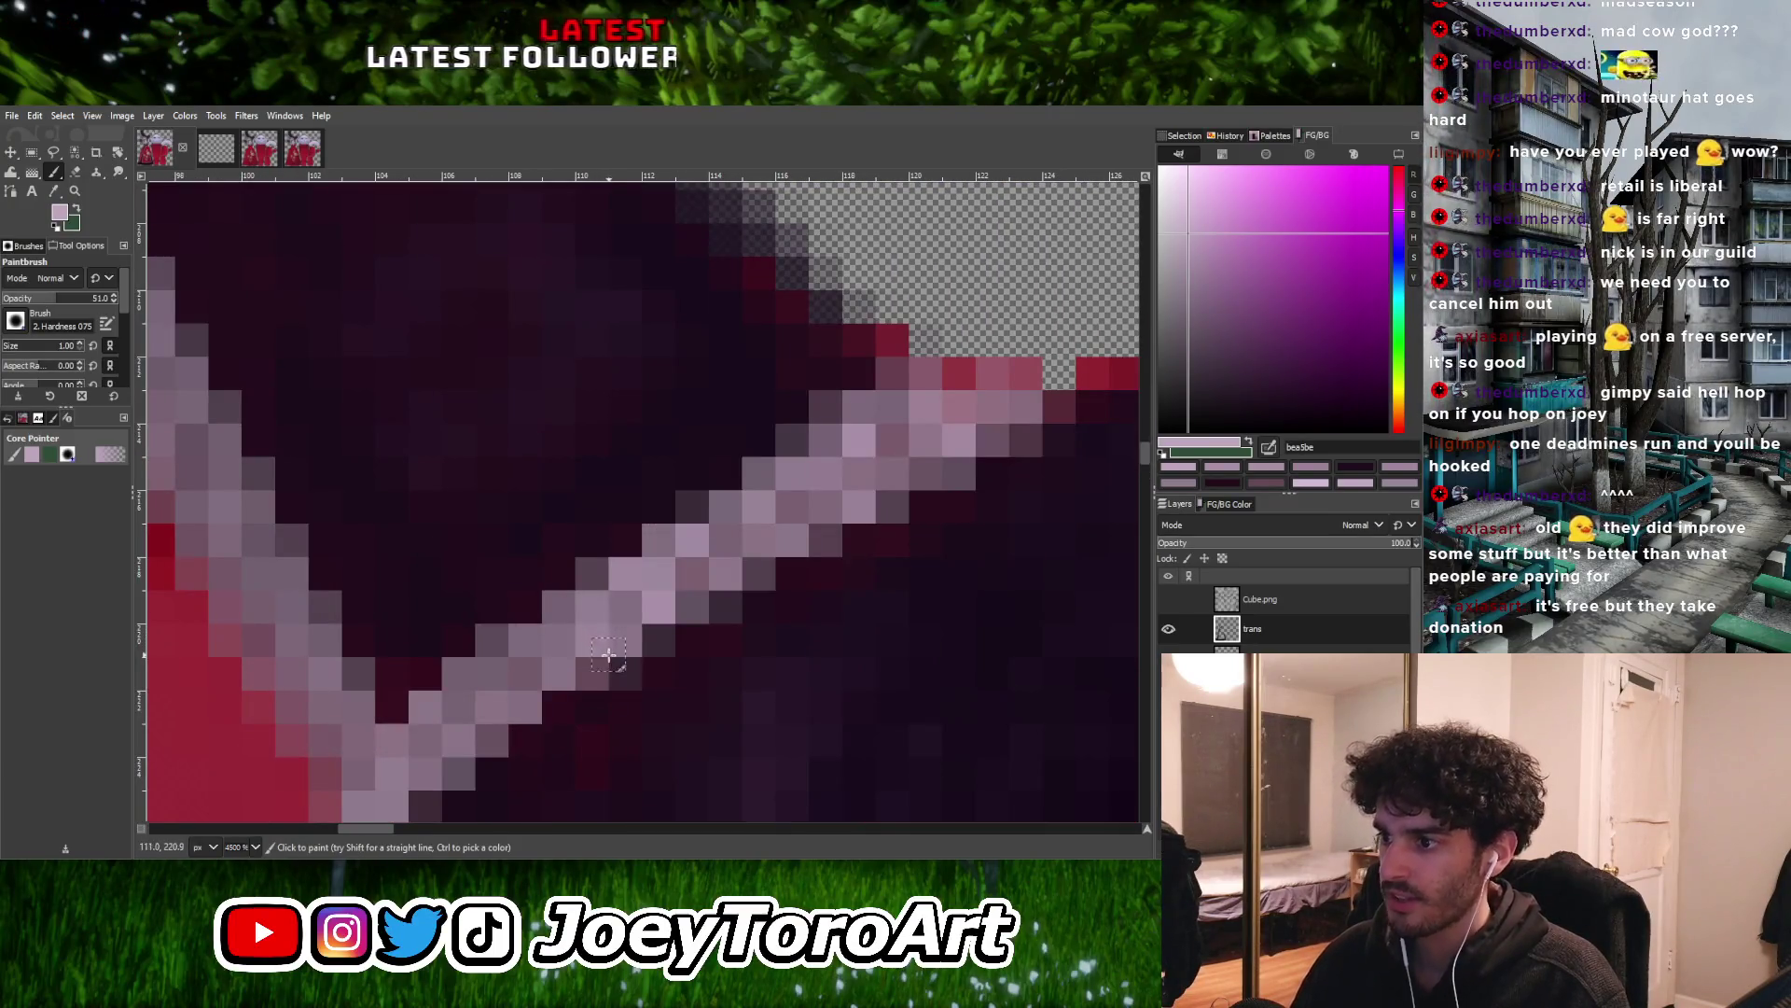
{"action": "scroll", "coordinate": [576, 616], "scroll_direction": "down", "scroll_amount": 2, "text": "ctrl"}
{"action": "scroll", "coordinate": [617, 648], "scroll_direction": "up", "scroll_amount": 2, "text": "ctrl"}
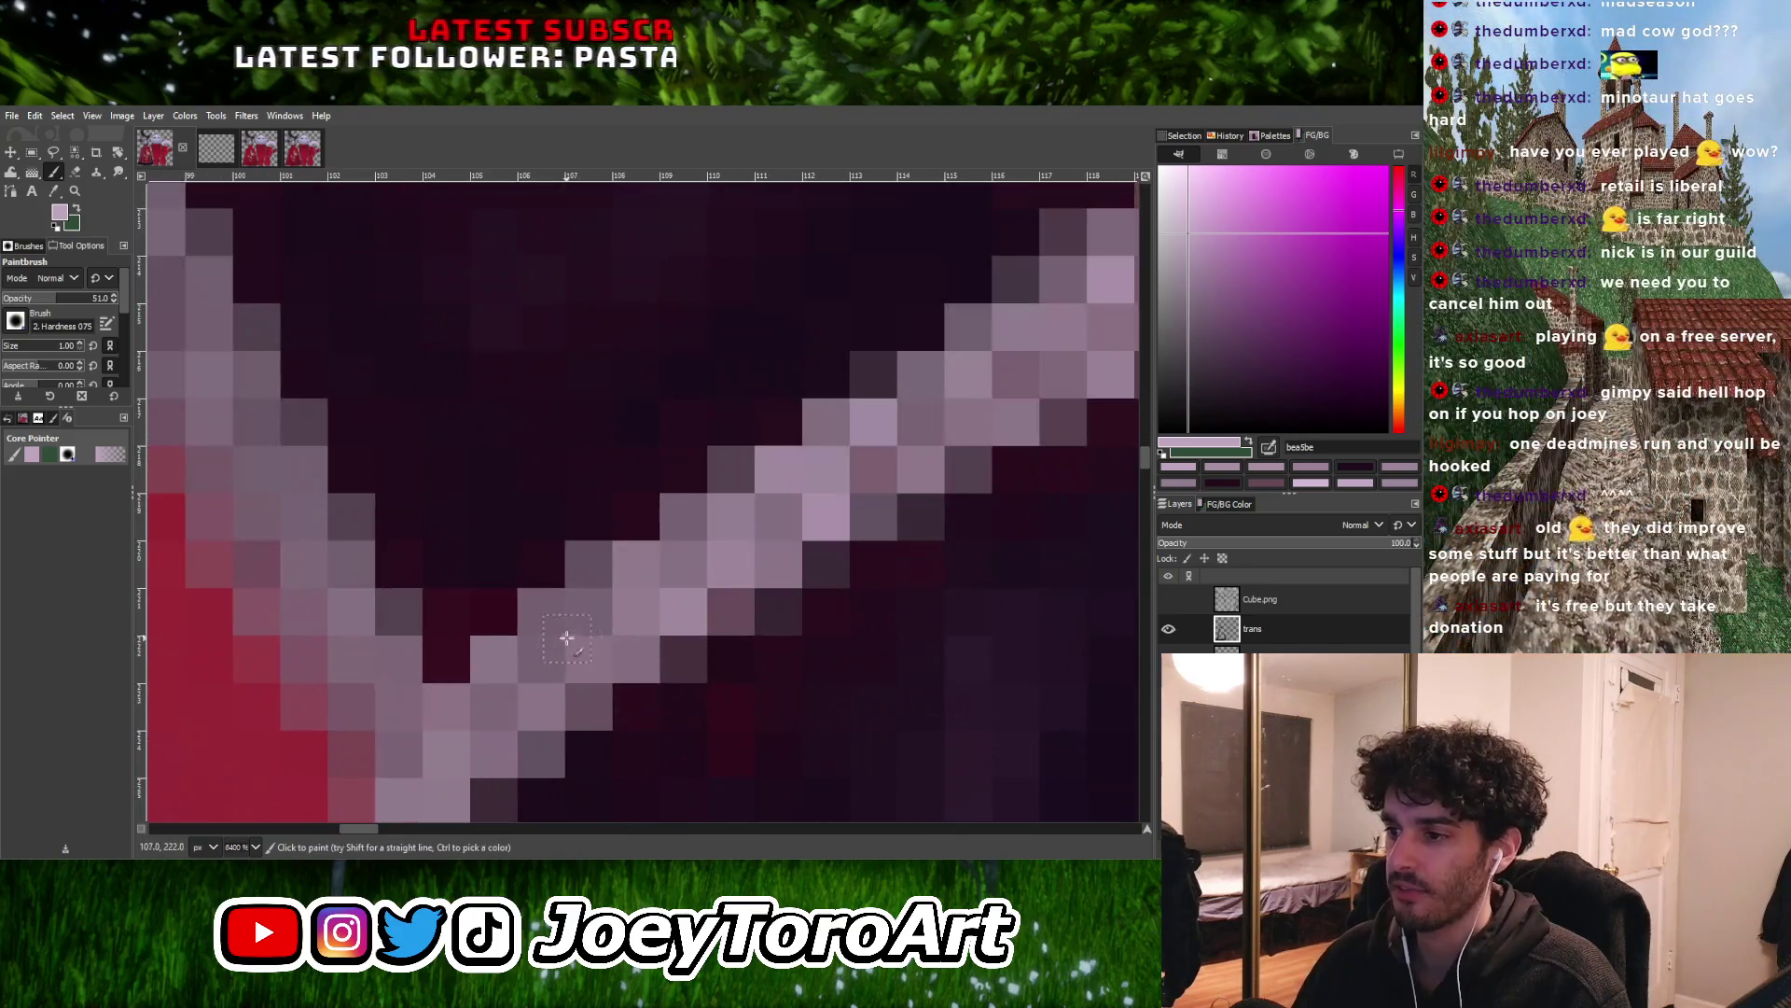
{"action": "scroll", "coordinate": [622, 650], "scroll_direction": "down", "scroll_amount": 4, "text": "ctrl"}
{"action": "scroll", "coordinate": [623, 650], "scroll_direction": "up", "scroll_amount": 3, "text": "ctrl"}
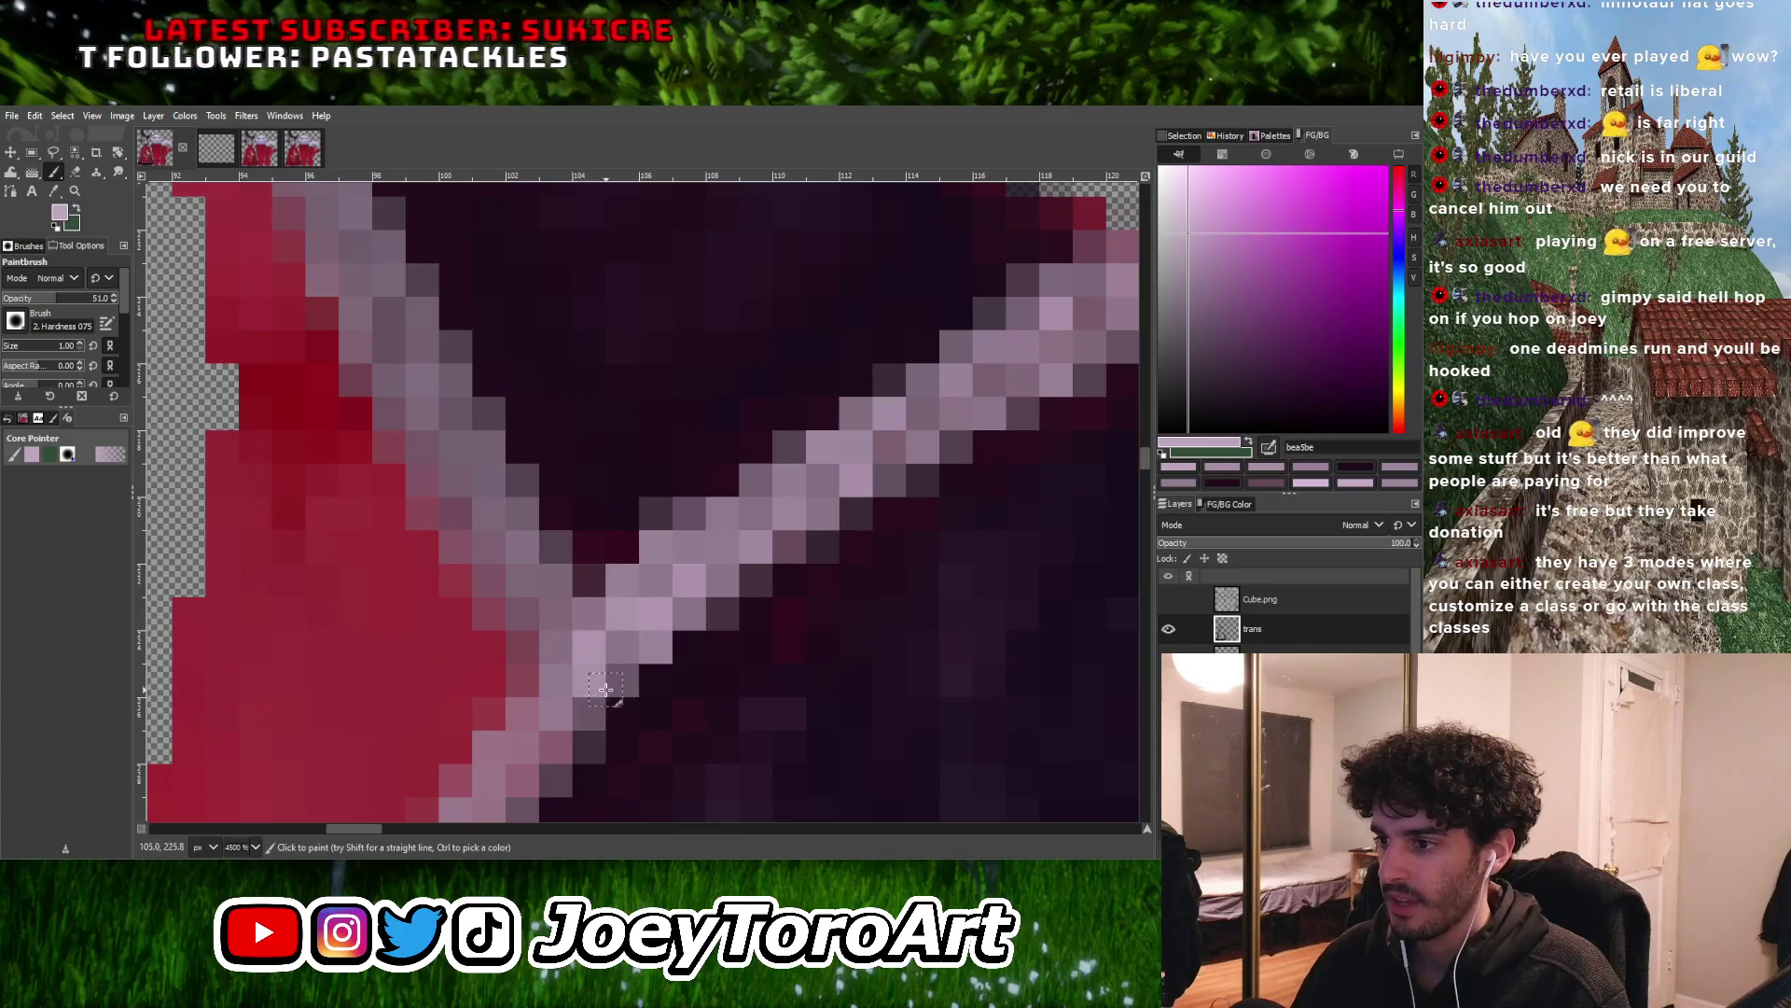
{"action": "scroll", "coordinate": [607, 634], "scroll_direction": "down", "scroll_amount": 6, "text": "ctrl"}
{"action": "scroll", "coordinate": [630, 613], "scroll_direction": "up", "scroll_amount": 6, "text": "ctrl"}
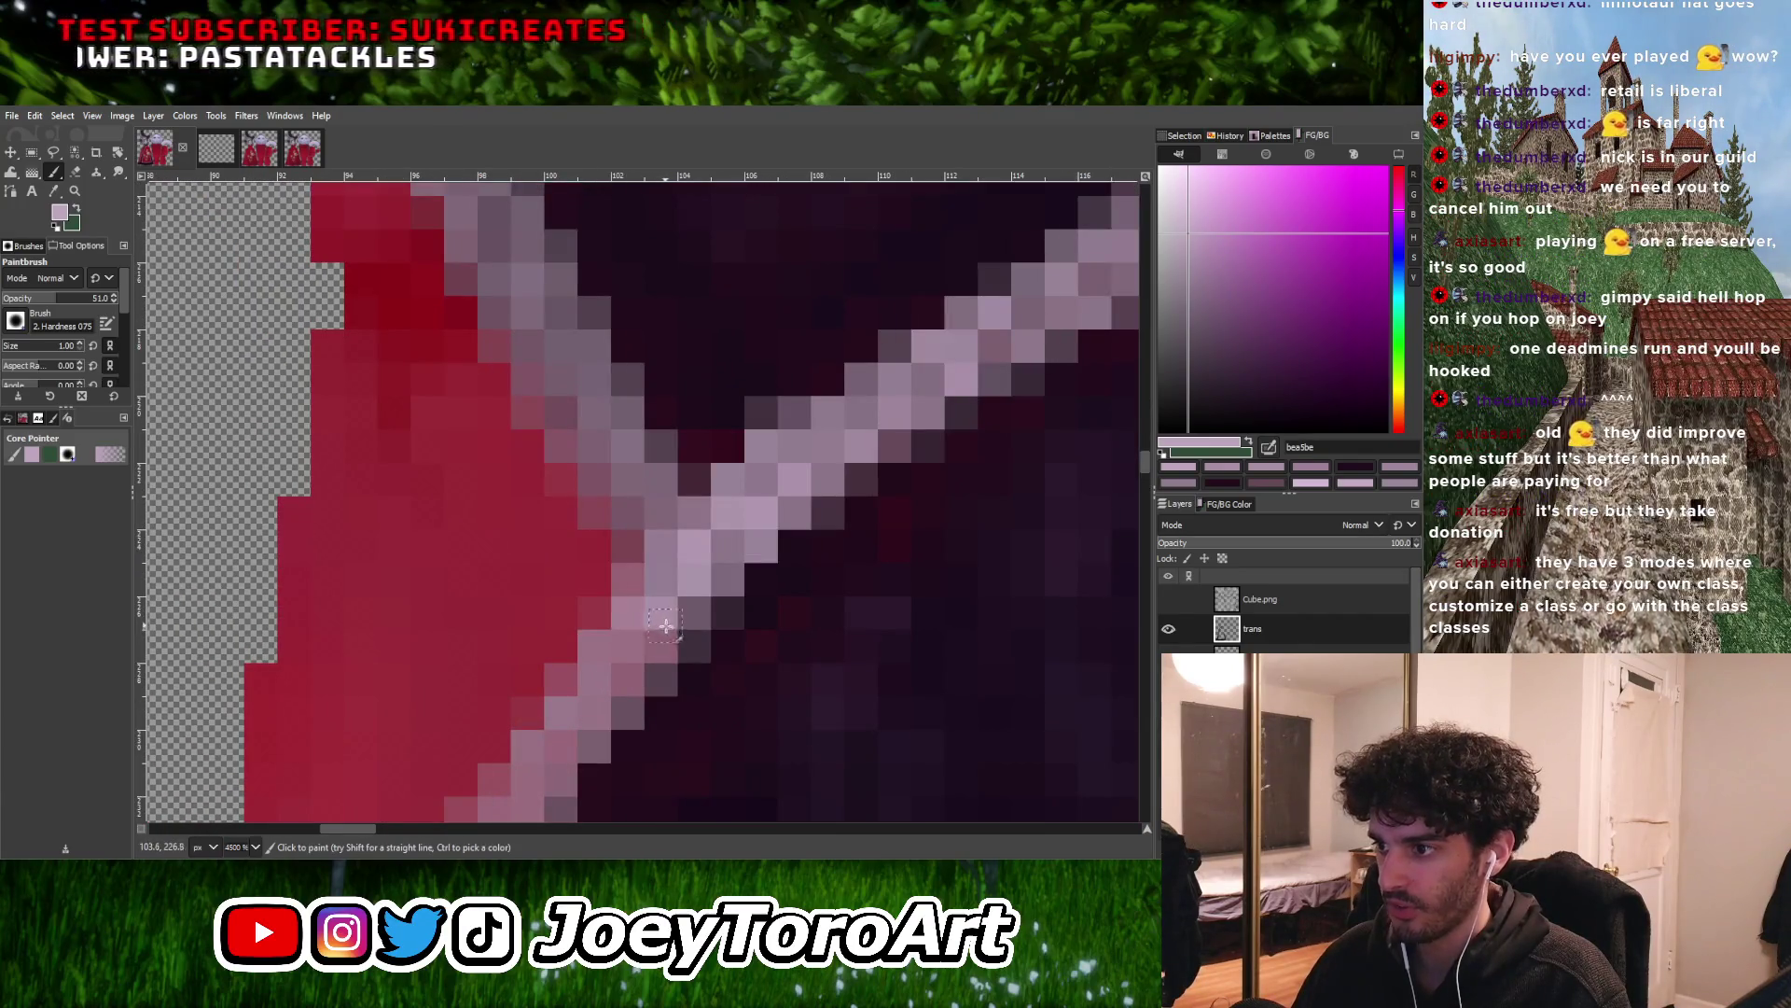
{"action": "scroll", "coordinate": [634, 613], "scroll_direction": "down", "scroll_amount": 5, "text": "ctrl"}
{"action": "scroll", "coordinate": [653, 613], "scroll_direction": "up", "scroll_amount": 3, "text": "ctrl"}
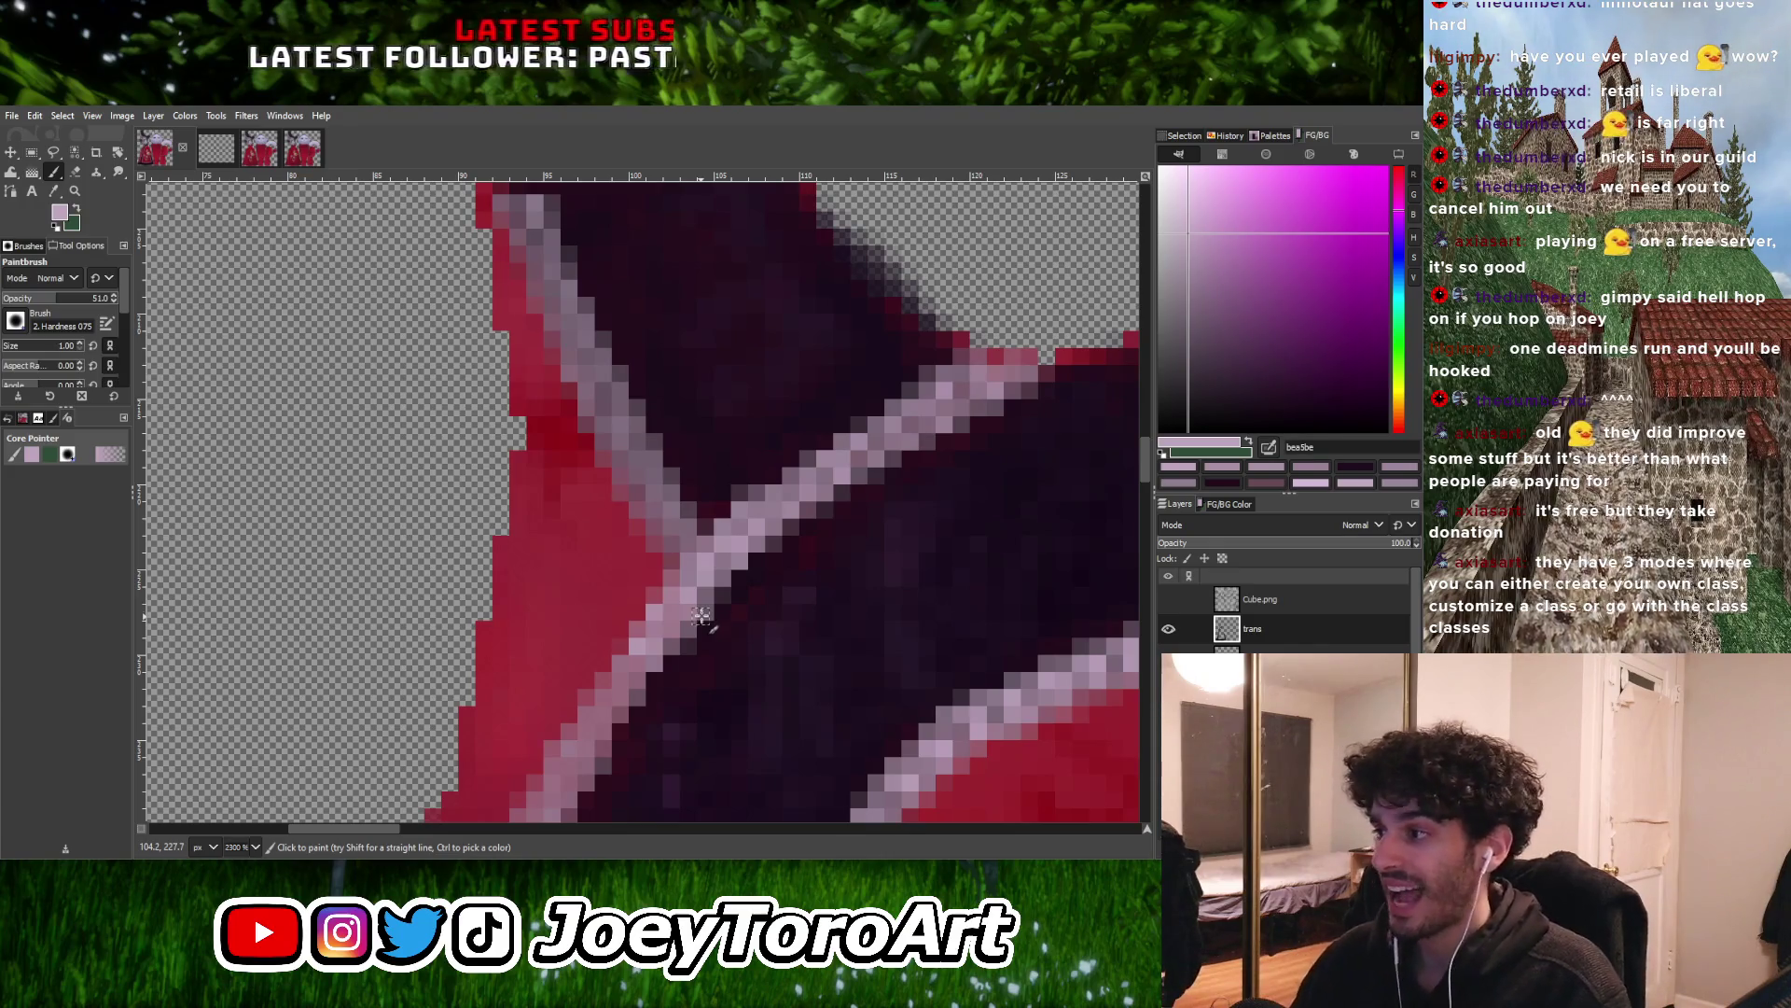
{"action": "scroll", "coordinate": [695, 623], "scroll_direction": "down", "scroll_amount": 2, "text": "ctrl"}
{"action": "scroll", "coordinate": [684, 631], "scroll_direction": "up", "scroll_amount": 1, "text": "ctrl"}
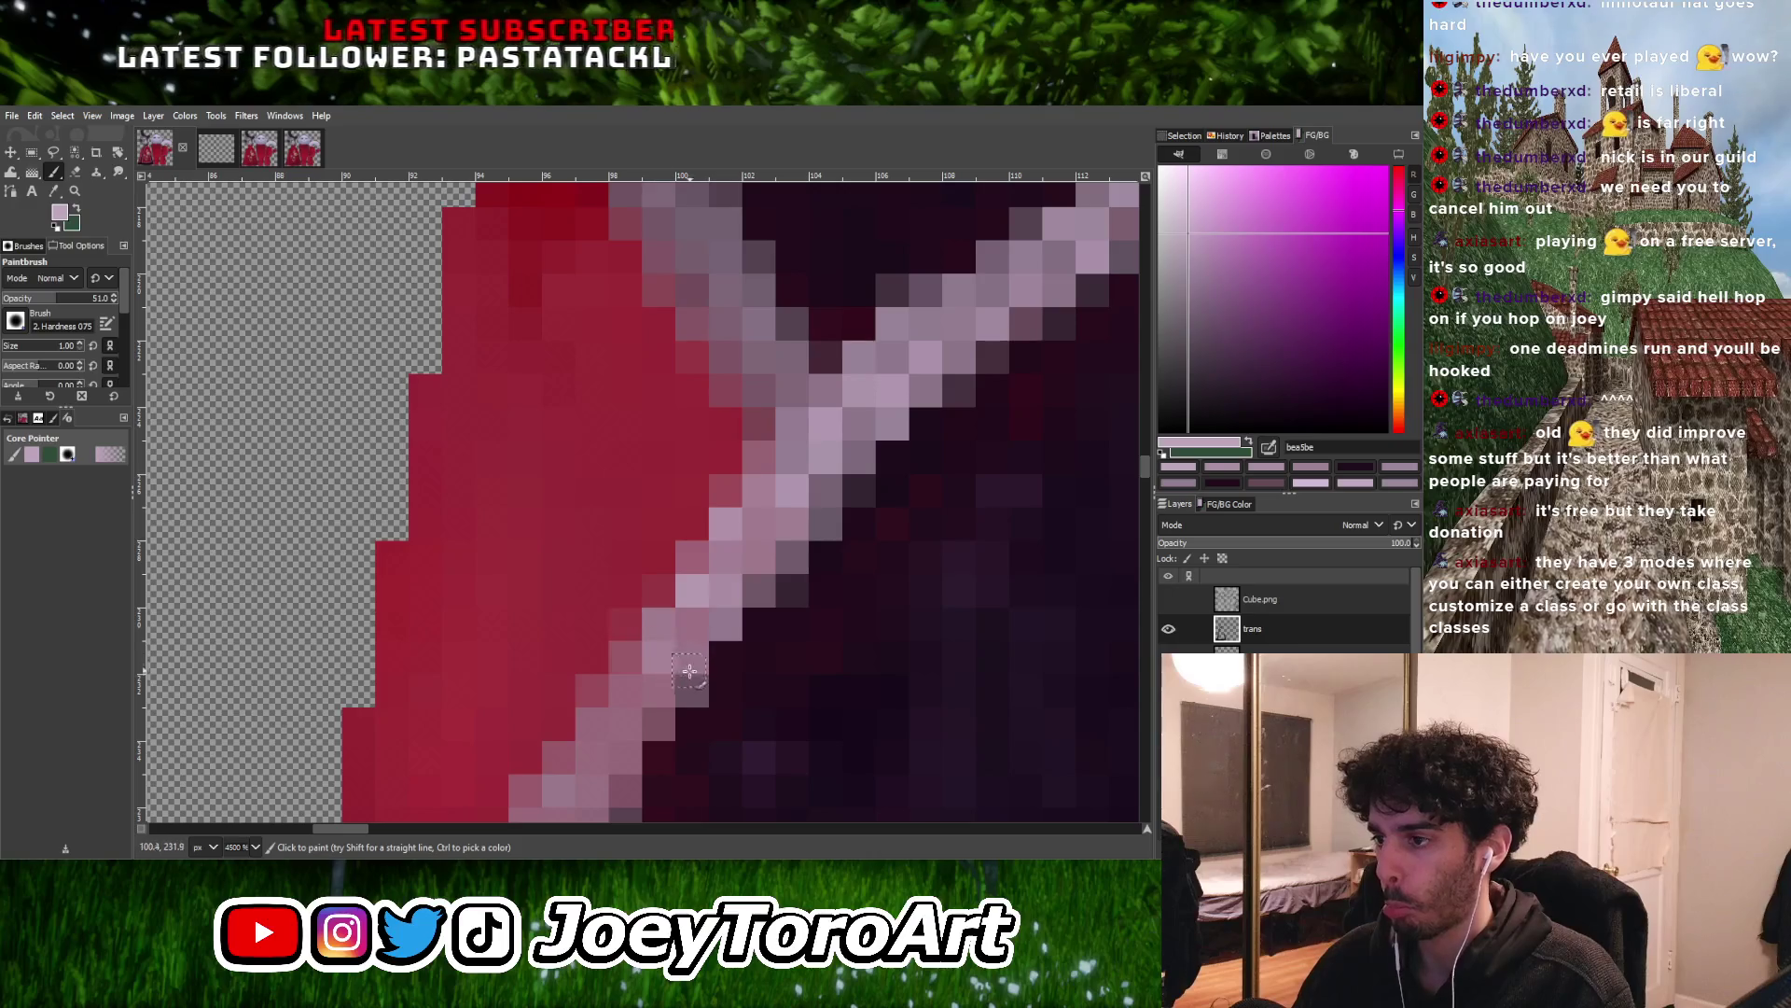
{"action": "scroll", "coordinate": [664, 659], "scroll_direction": "up", "scroll_amount": 2, "text": "ctrl"}
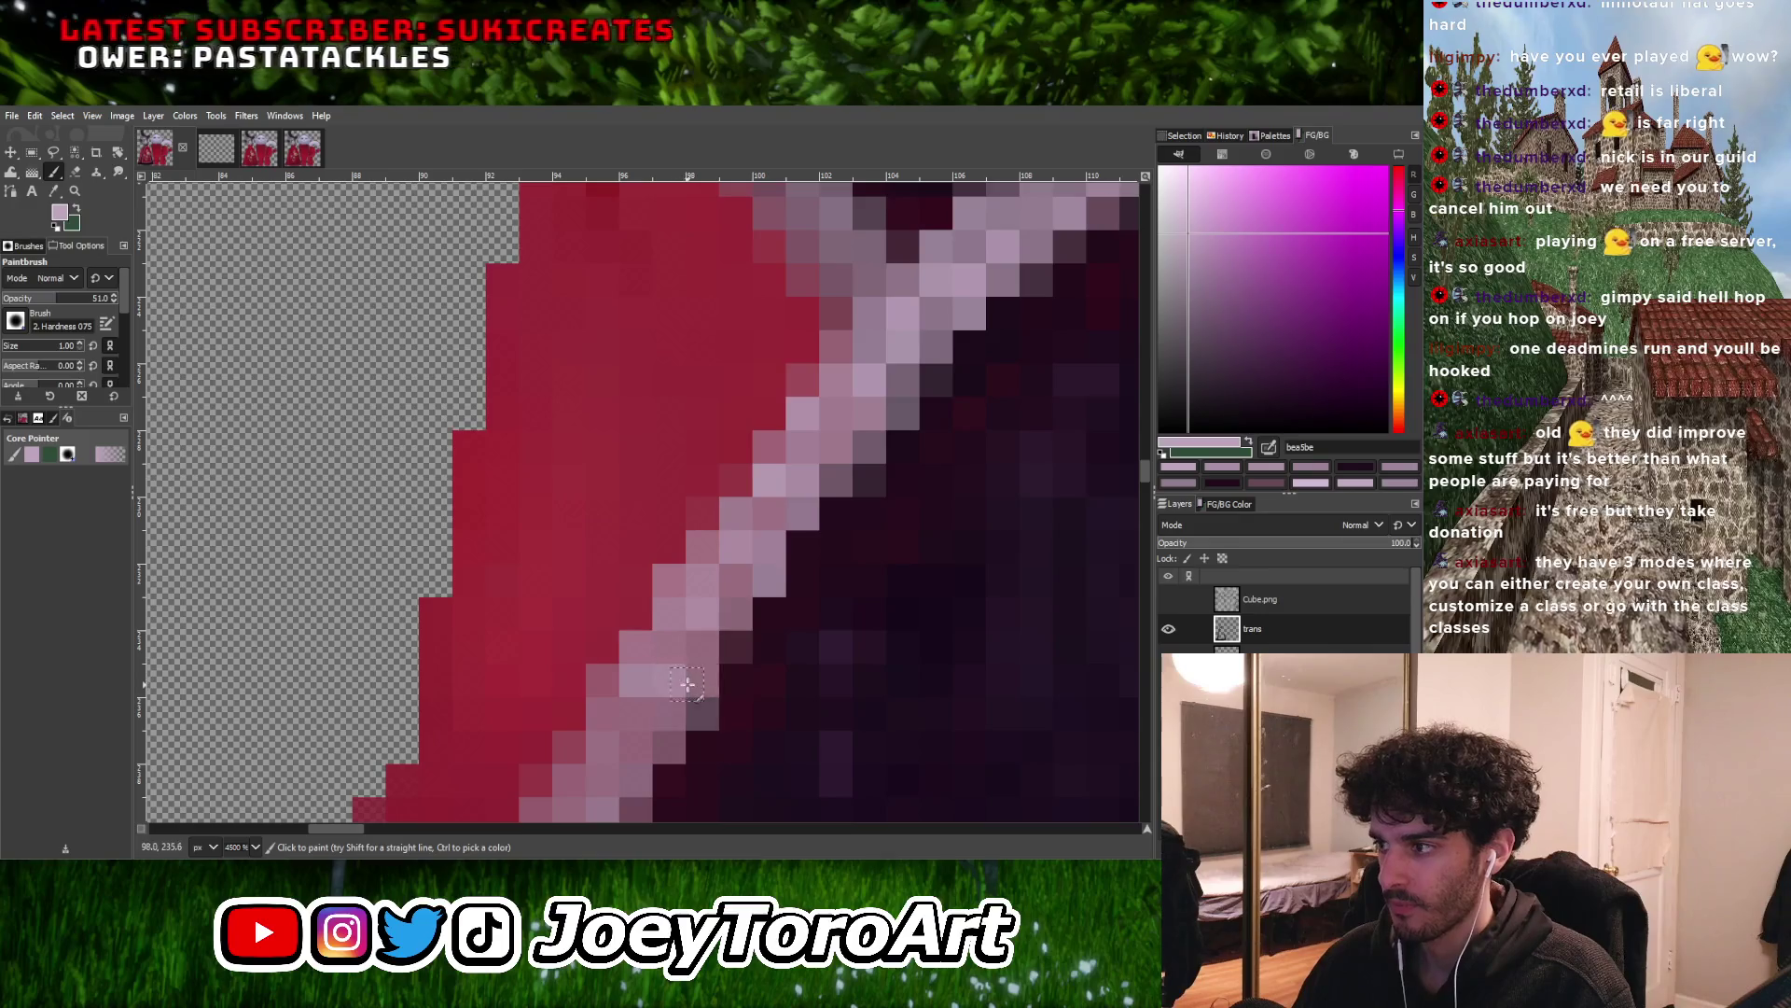
{"action": "middle_click_drag", "start_coordinate": [604, 711], "coordinate": [636, 671]}
{"action": "scroll", "coordinate": [644, 695], "scroll_direction": "down", "scroll_amount": 2, "text": "ctrl"}
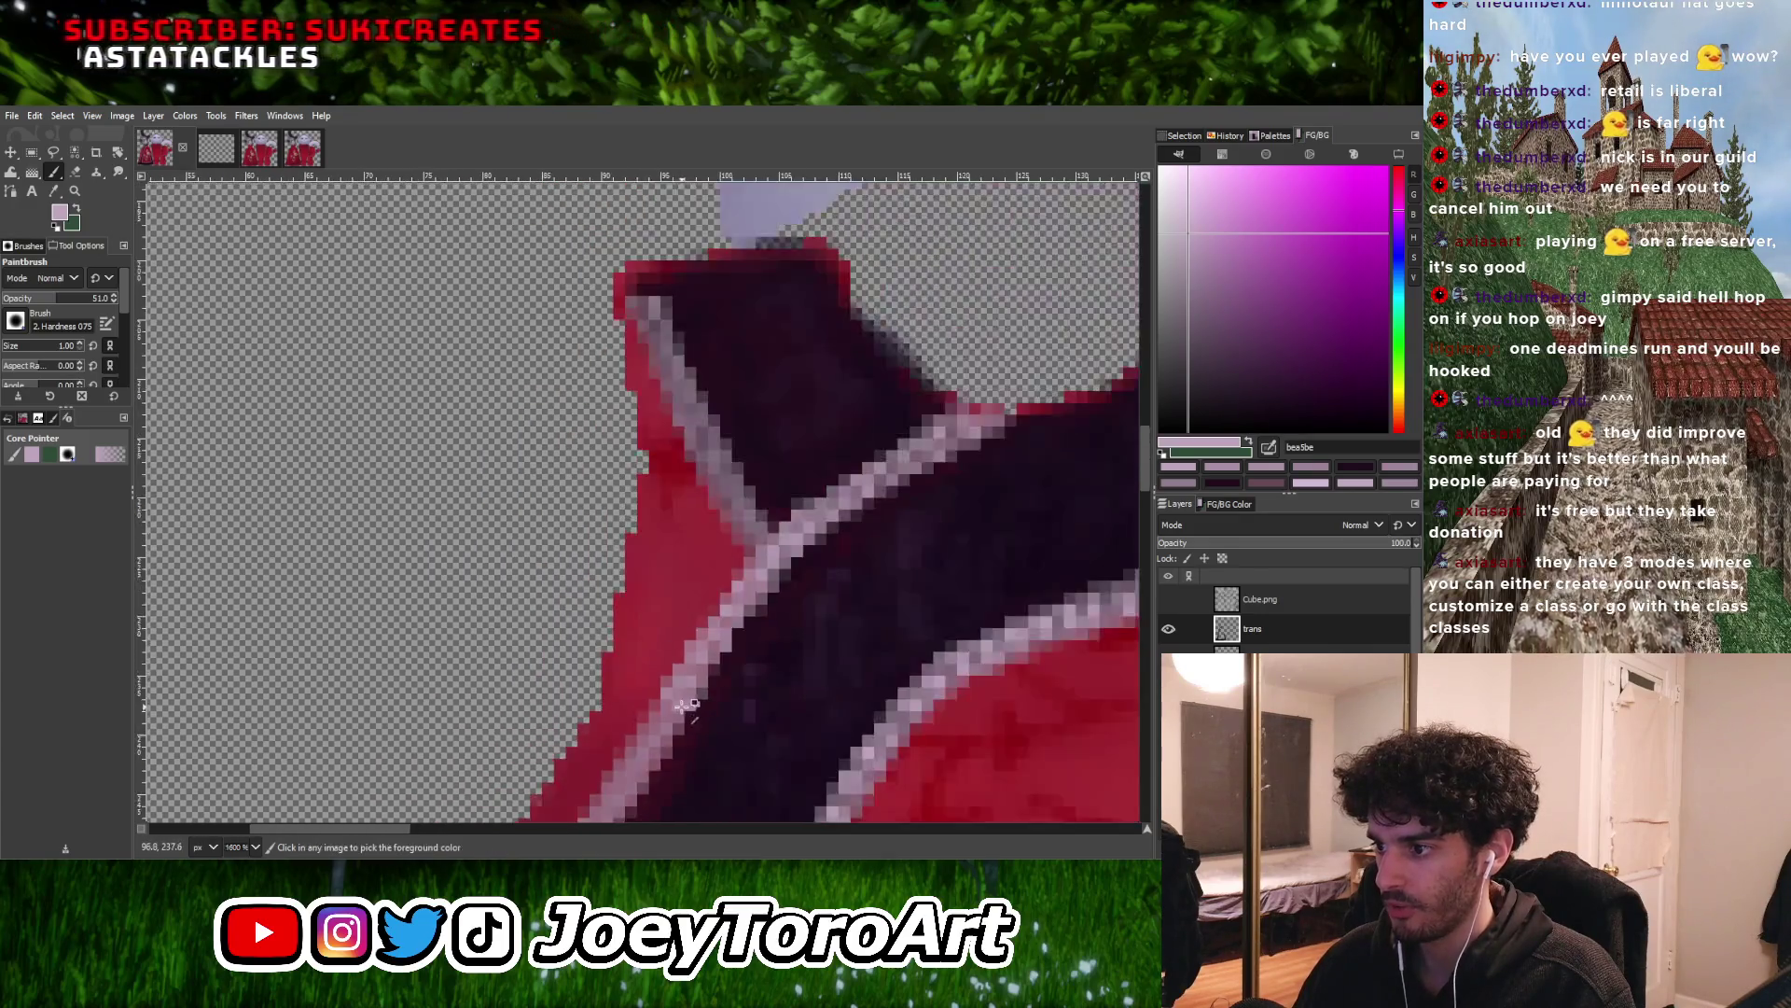
{"action": "scroll", "coordinate": [649, 719], "scroll_direction": "up", "scroll_amount": 2, "text": "ctrl"}
{"action": "scroll", "coordinate": [653, 723], "scroll_direction": "down", "scroll_amount": 2, "text": "ctrl"}
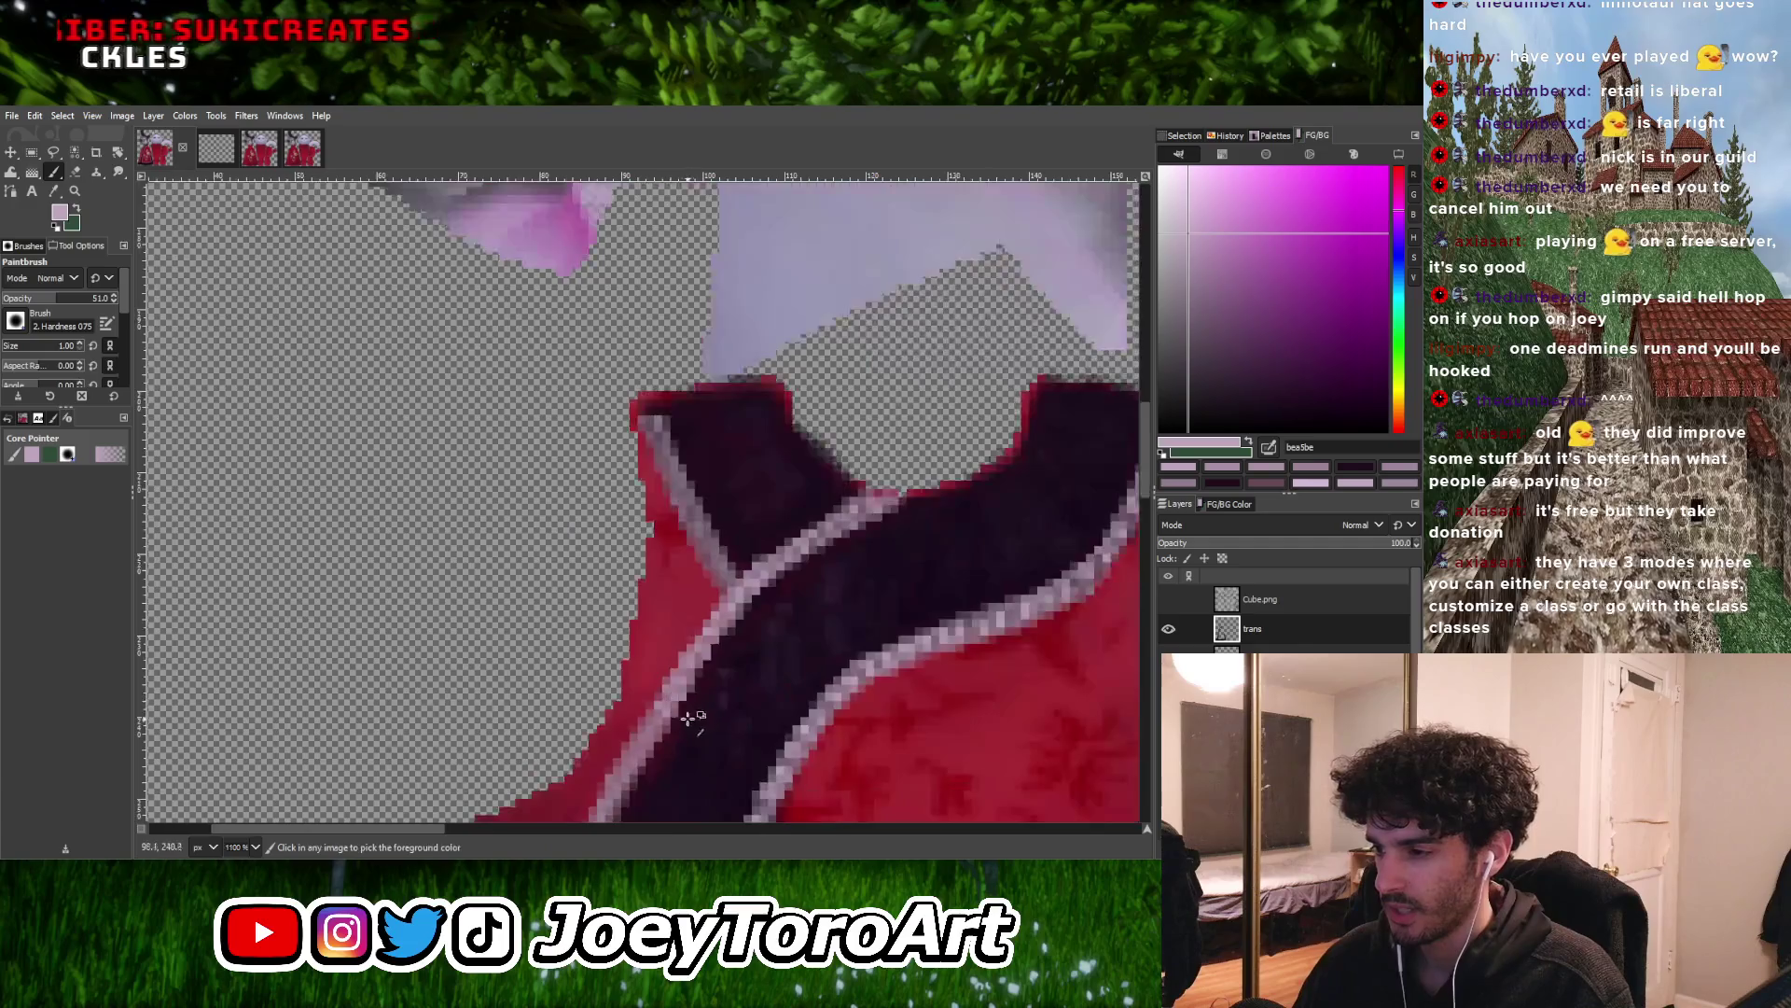
{"action": "scroll", "coordinate": [650, 664], "scroll_direction": "up", "scroll_amount": 2, "text": "ctrl"}
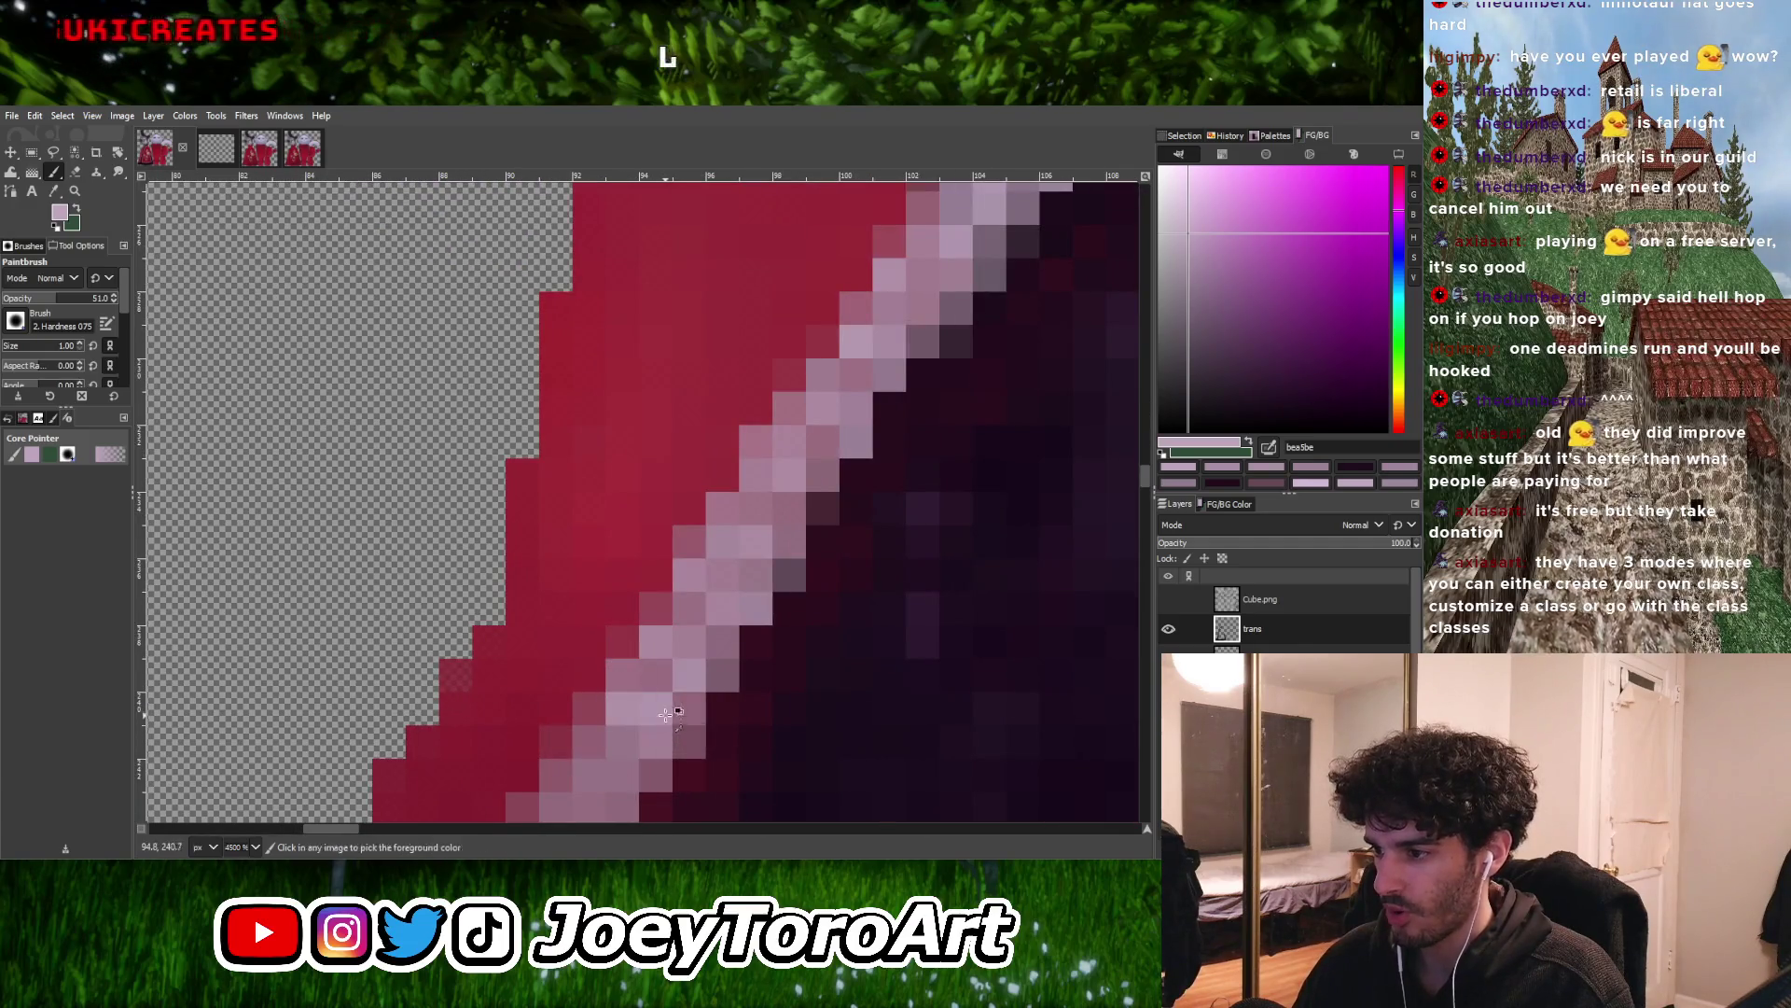
{"action": "scroll", "coordinate": [665, 714], "scroll_direction": "down", "scroll_amount": 2, "text": "ctrl"}
{"action": "scroll", "coordinate": [645, 754], "scroll_direction": "up", "scroll_amount": 2, "text": "ctrl"}
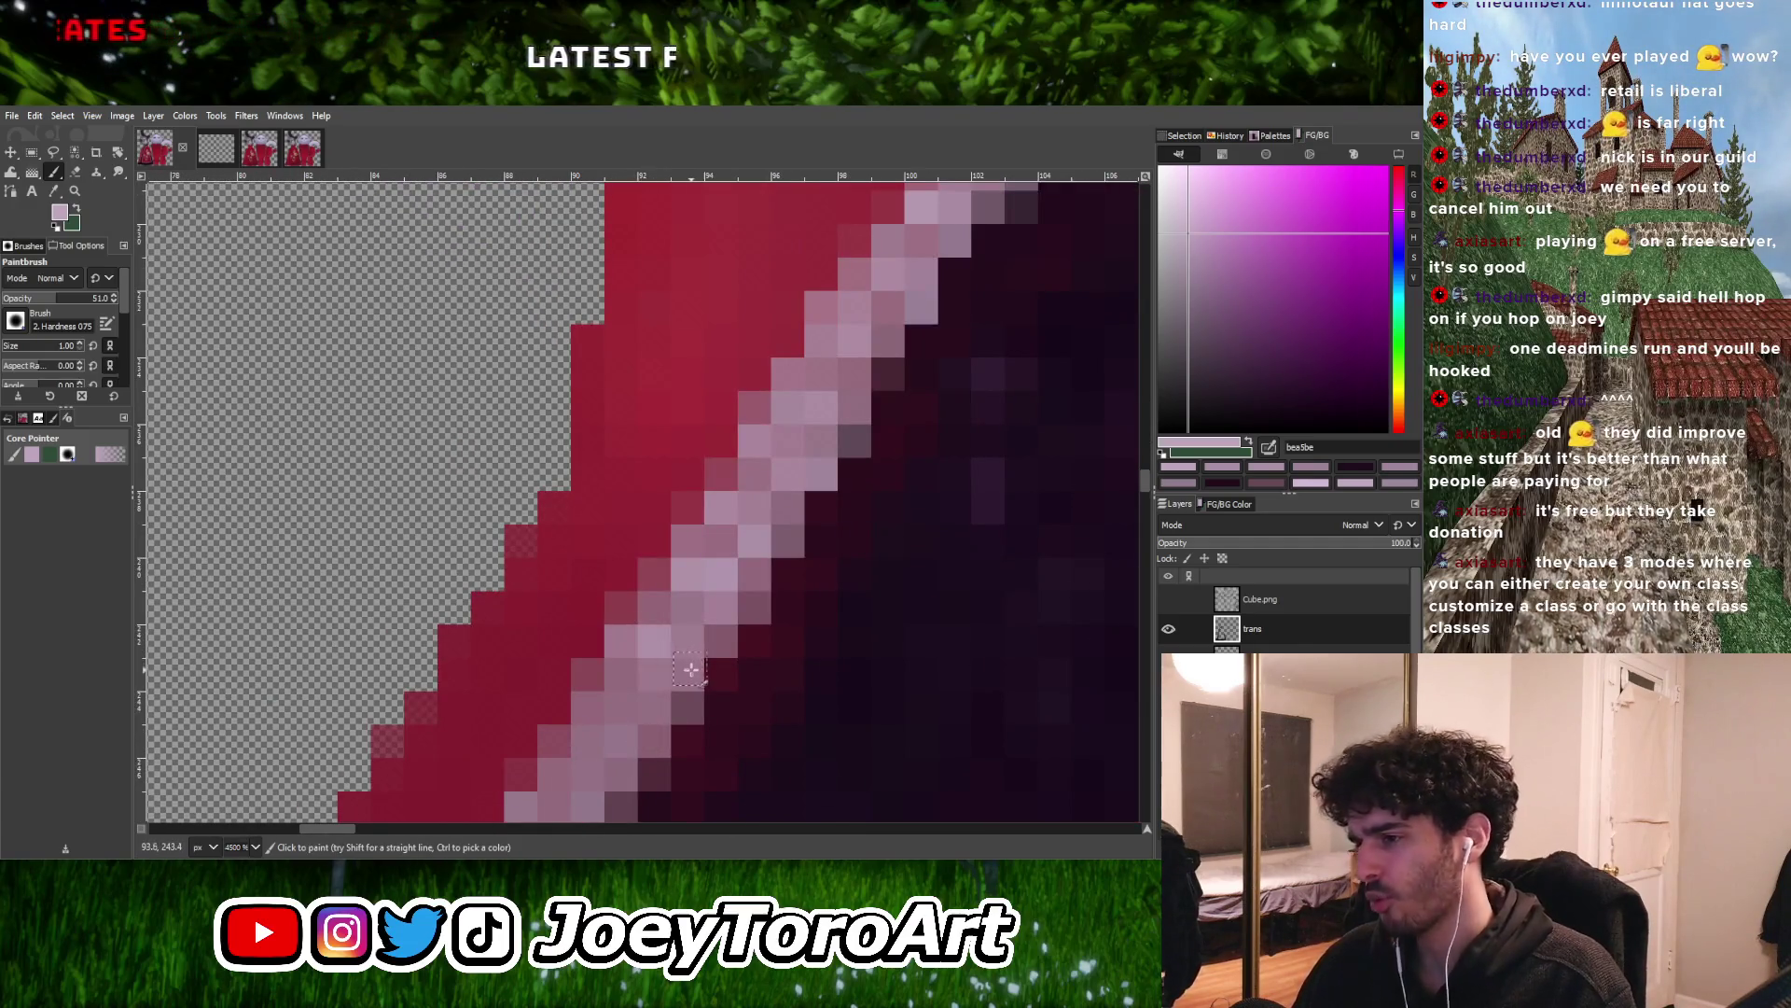
{"action": "scroll", "coordinate": [689, 669], "scroll_direction": "down", "scroll_amount": 2, "text": "ctrl"}
{"action": "scroll", "coordinate": [659, 668], "scroll_direction": "up", "scroll_amount": 2, "text": "ctrl"}
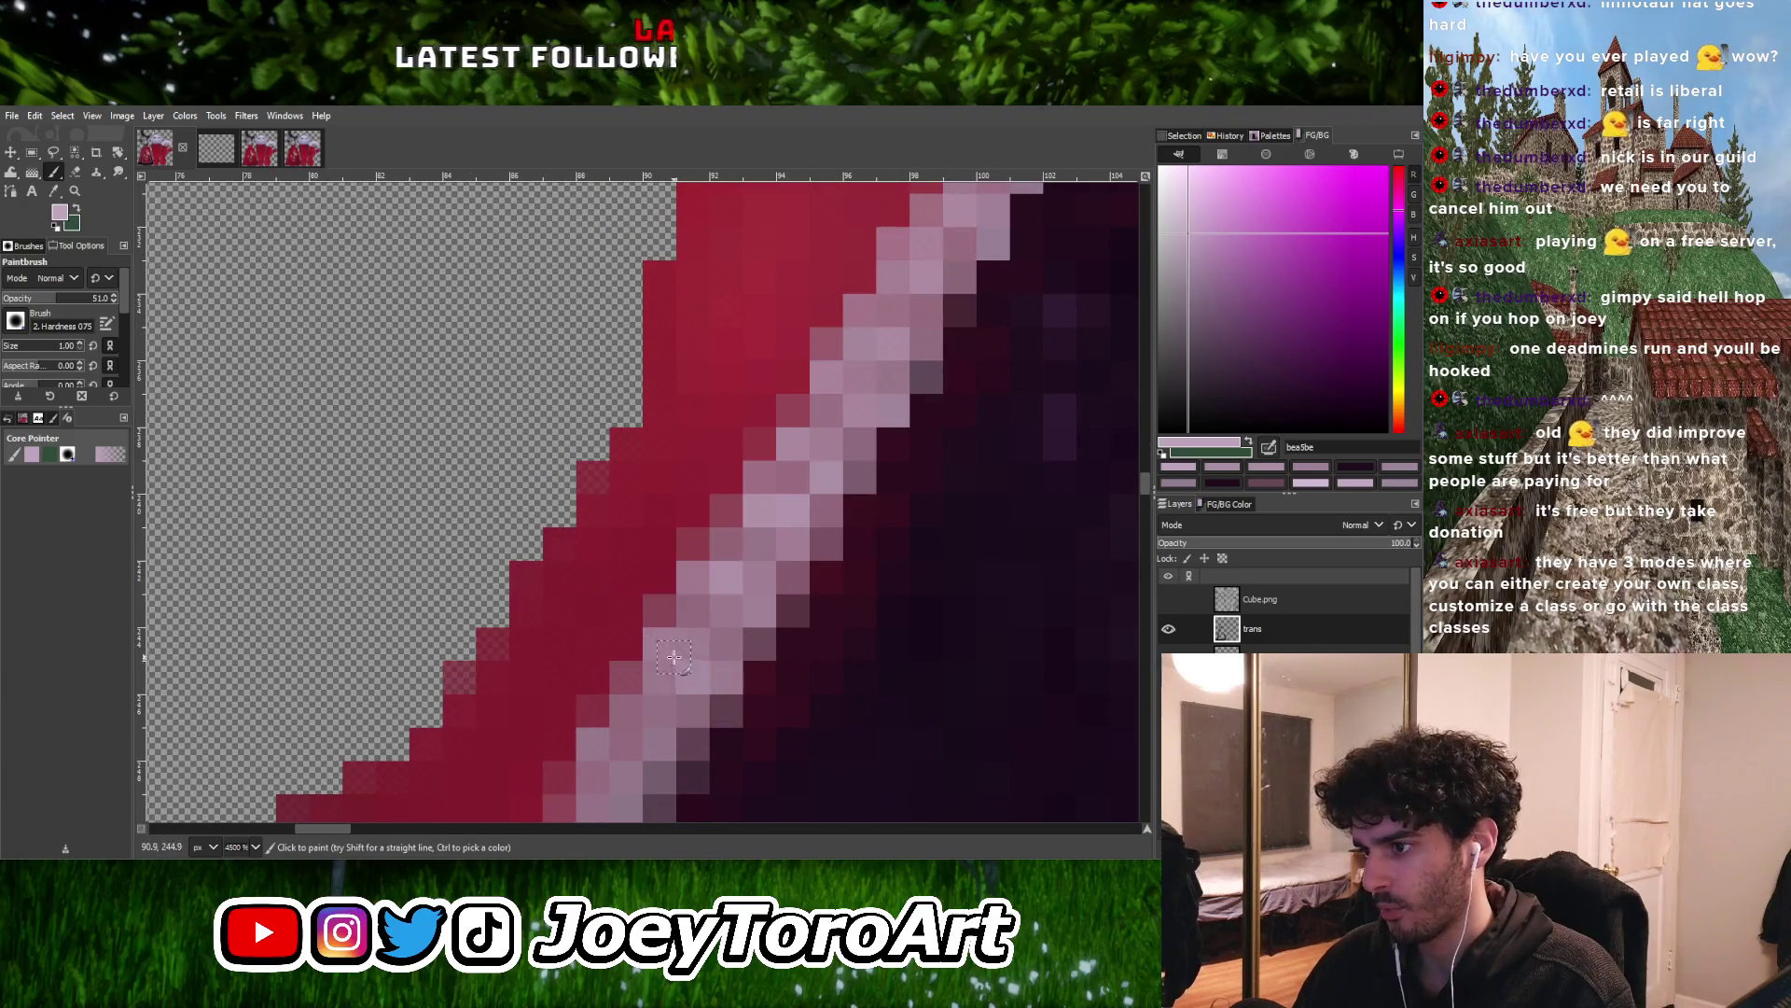
{"action": "scroll", "coordinate": [672, 653], "scroll_direction": "down", "scroll_amount": 2, "text": "ctrl"}
{"action": "scroll", "coordinate": [662, 643], "scroll_direction": "up", "scroll_amount": 2, "text": "ctrl"}
{"action": "scroll", "coordinate": [650, 614], "scroll_direction": "down", "scroll_amount": 1, "text": "ctrl"}
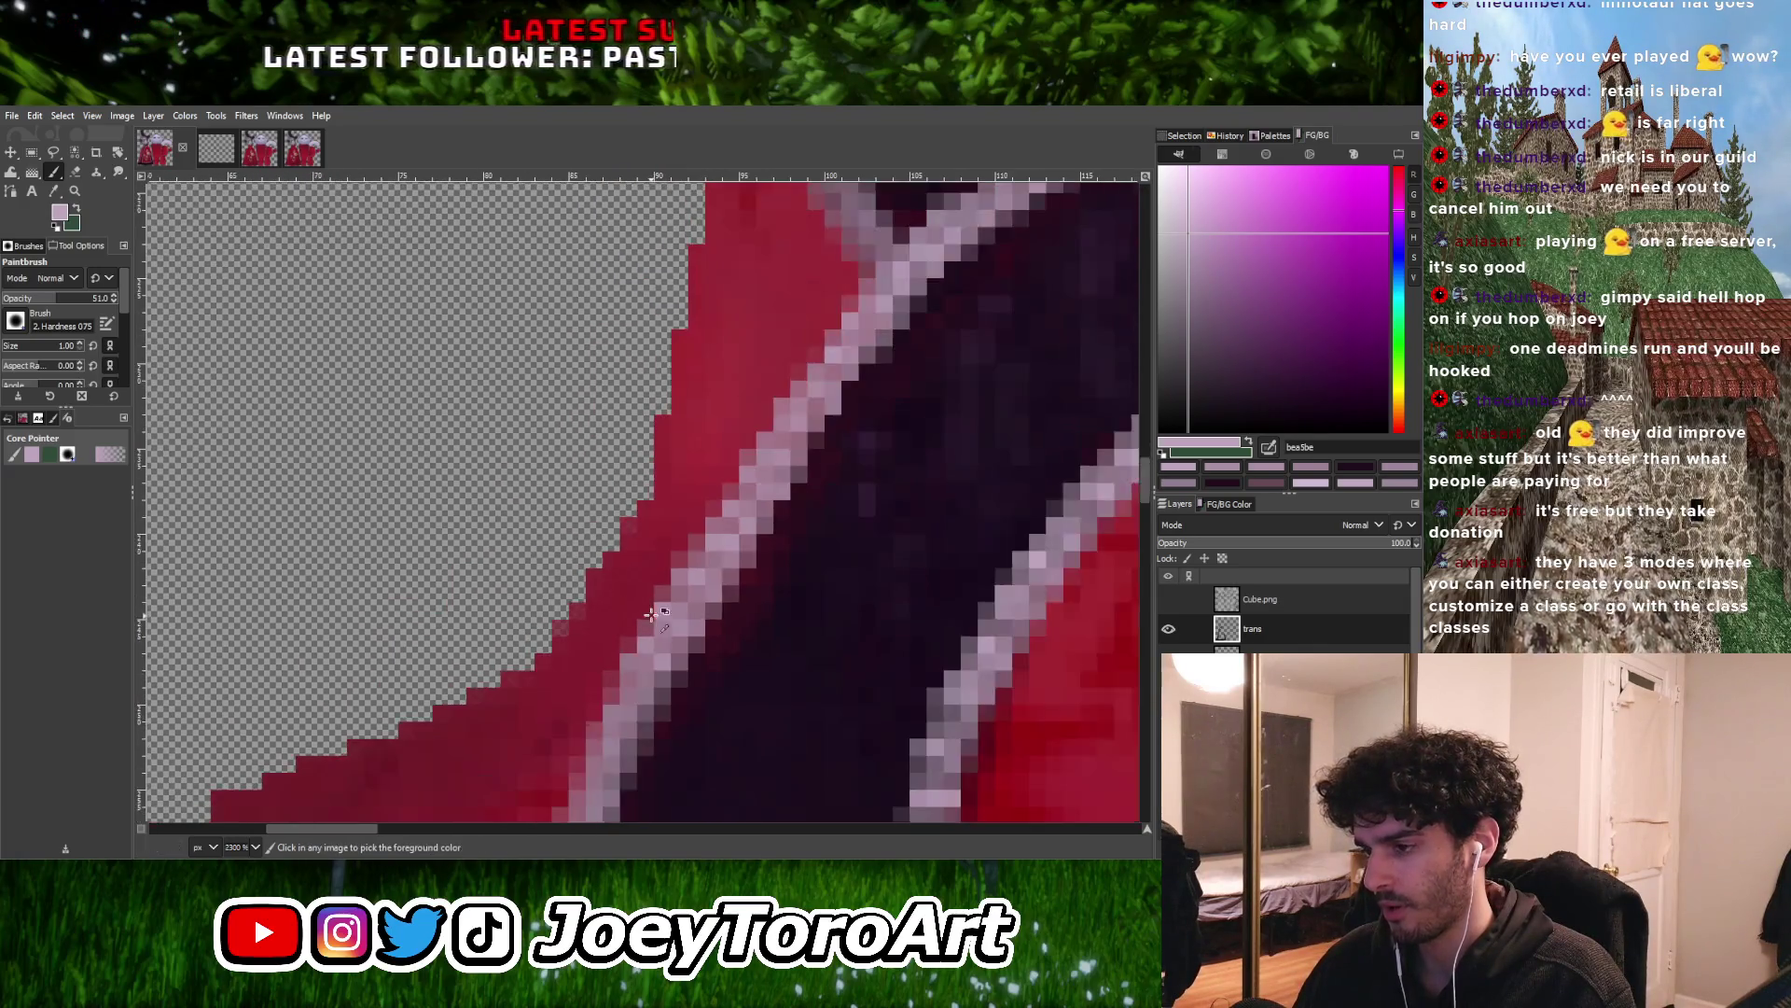
{"action": "scroll", "coordinate": [650, 614], "scroll_direction": "up", "scroll_amount": 1, "text": "ctrl"}
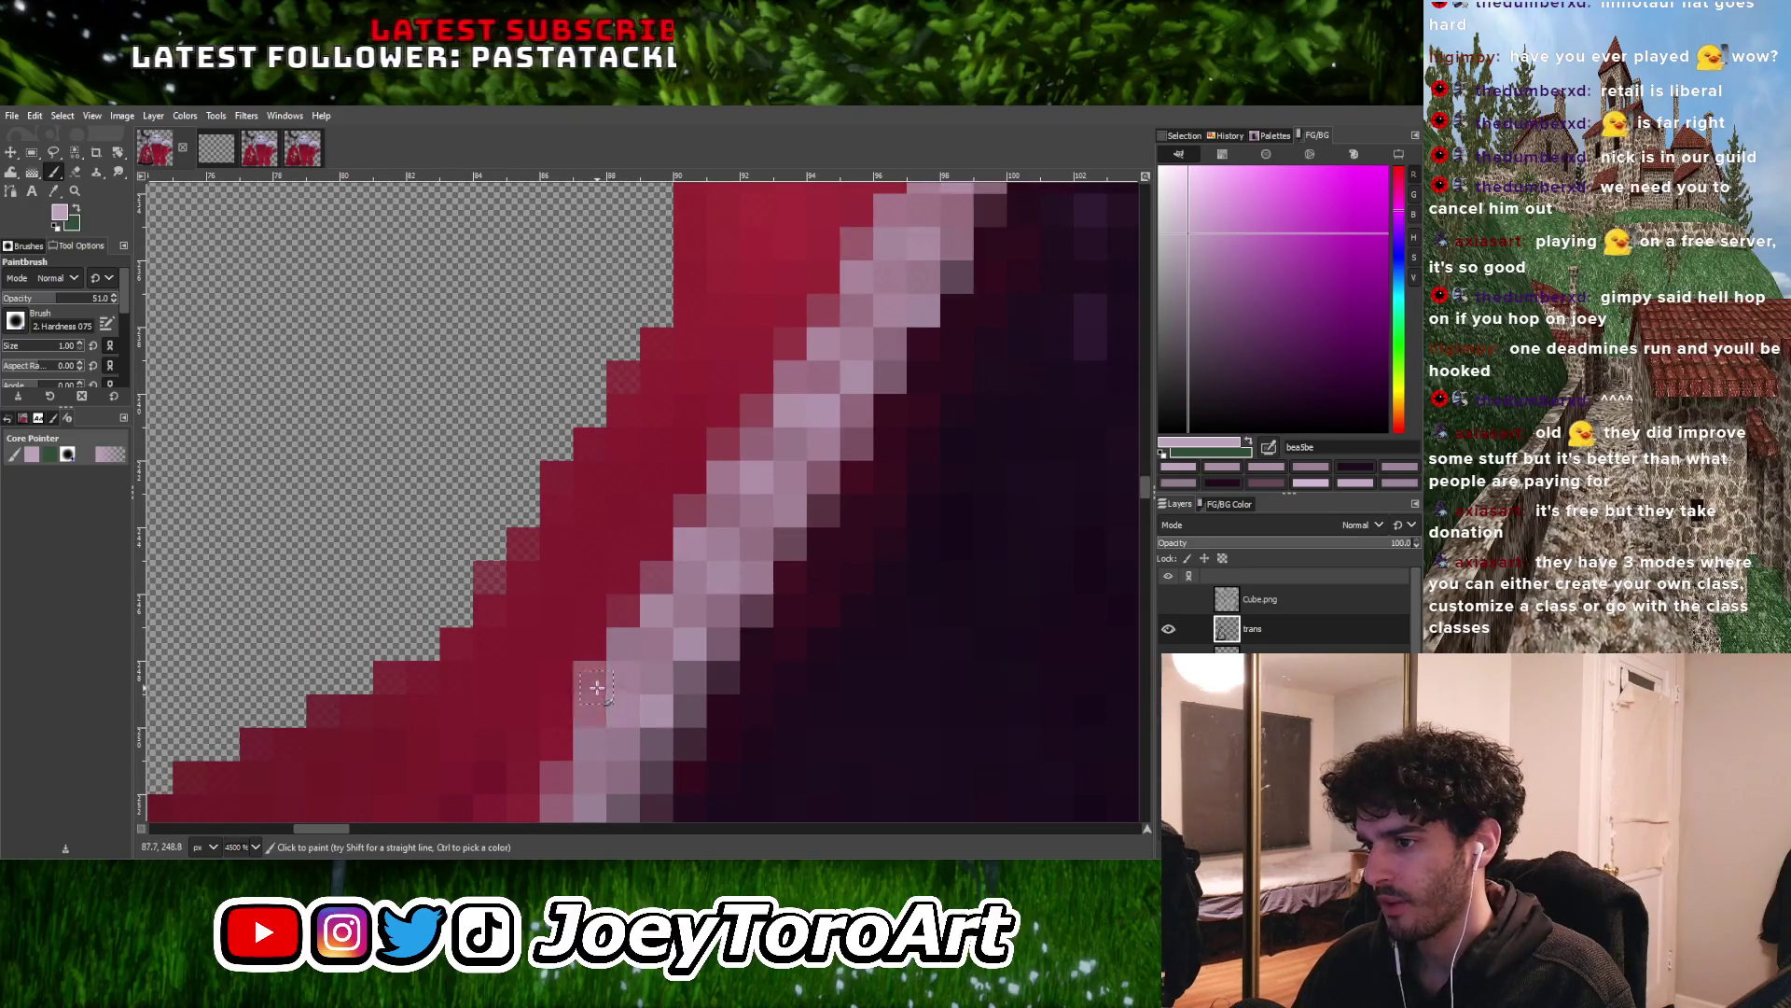
{"action": "scroll", "coordinate": [597, 688], "scroll_direction": "down", "scroll_amount": 1, "text": "ctrl"}
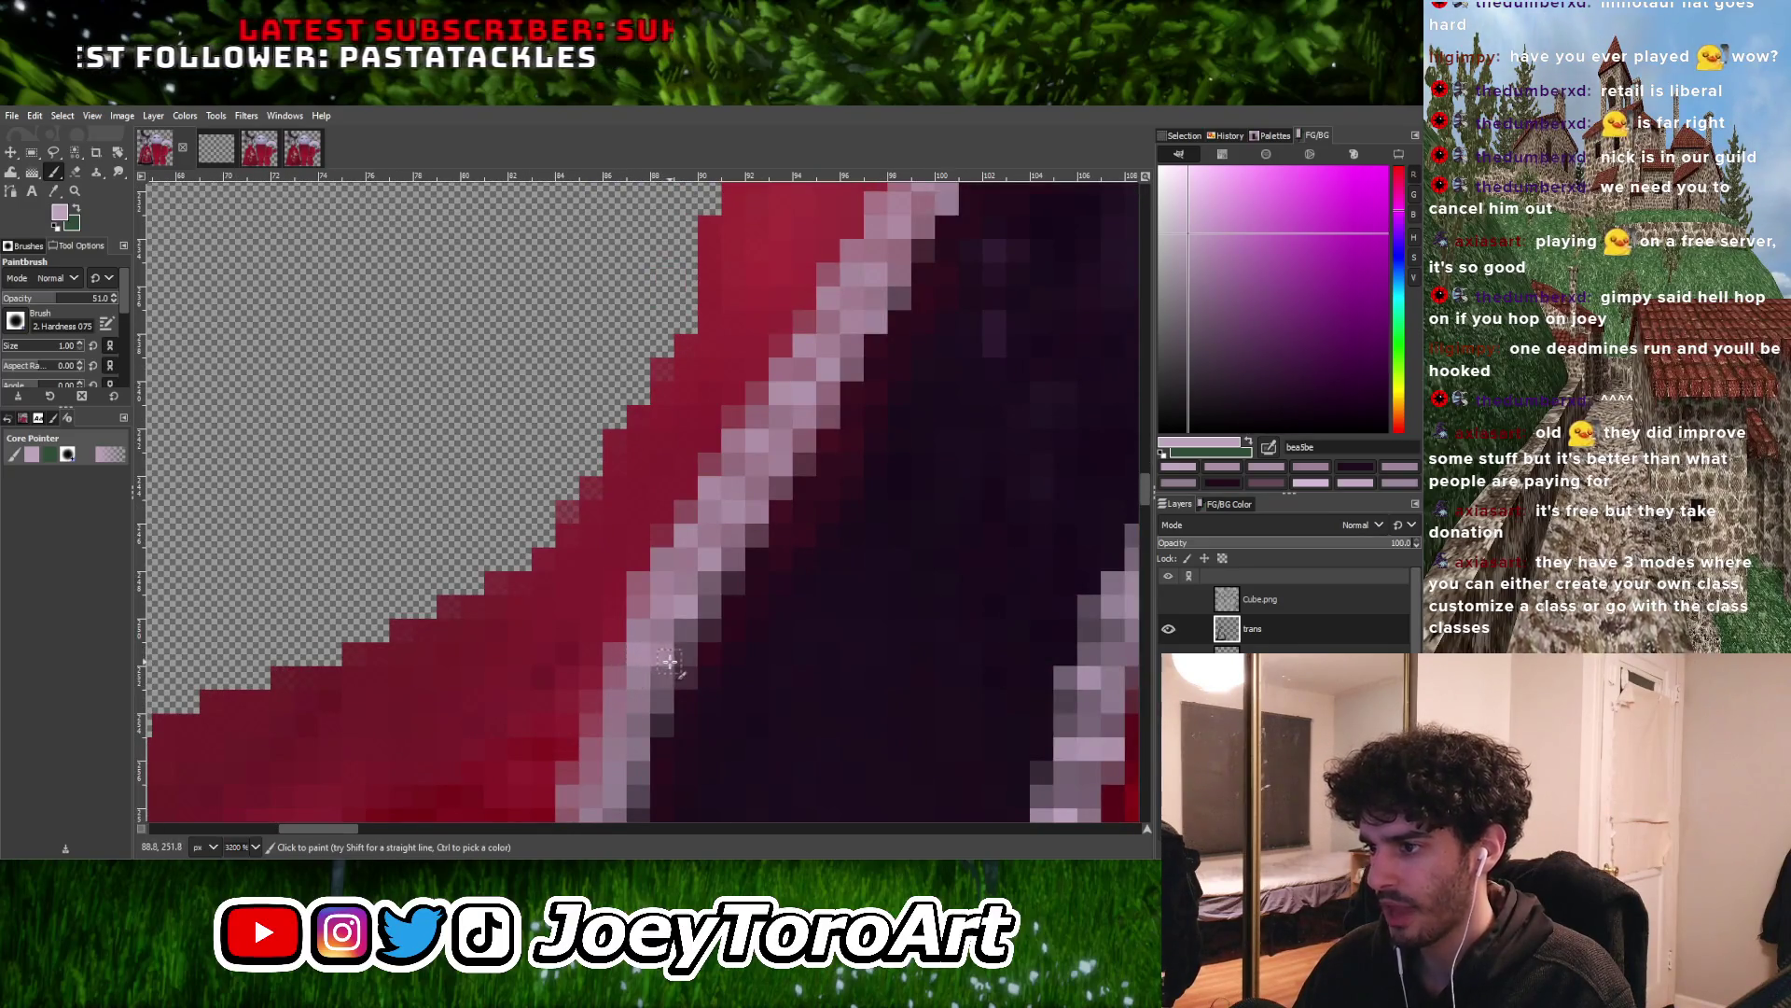
{"action": "scroll", "coordinate": [658, 658], "scroll_direction": "down", "scroll_amount": 3, "text": "ctrl"}
{"action": "scroll", "coordinate": [644, 653], "scroll_direction": "up", "scroll_amount": 3, "text": "ctrl"}
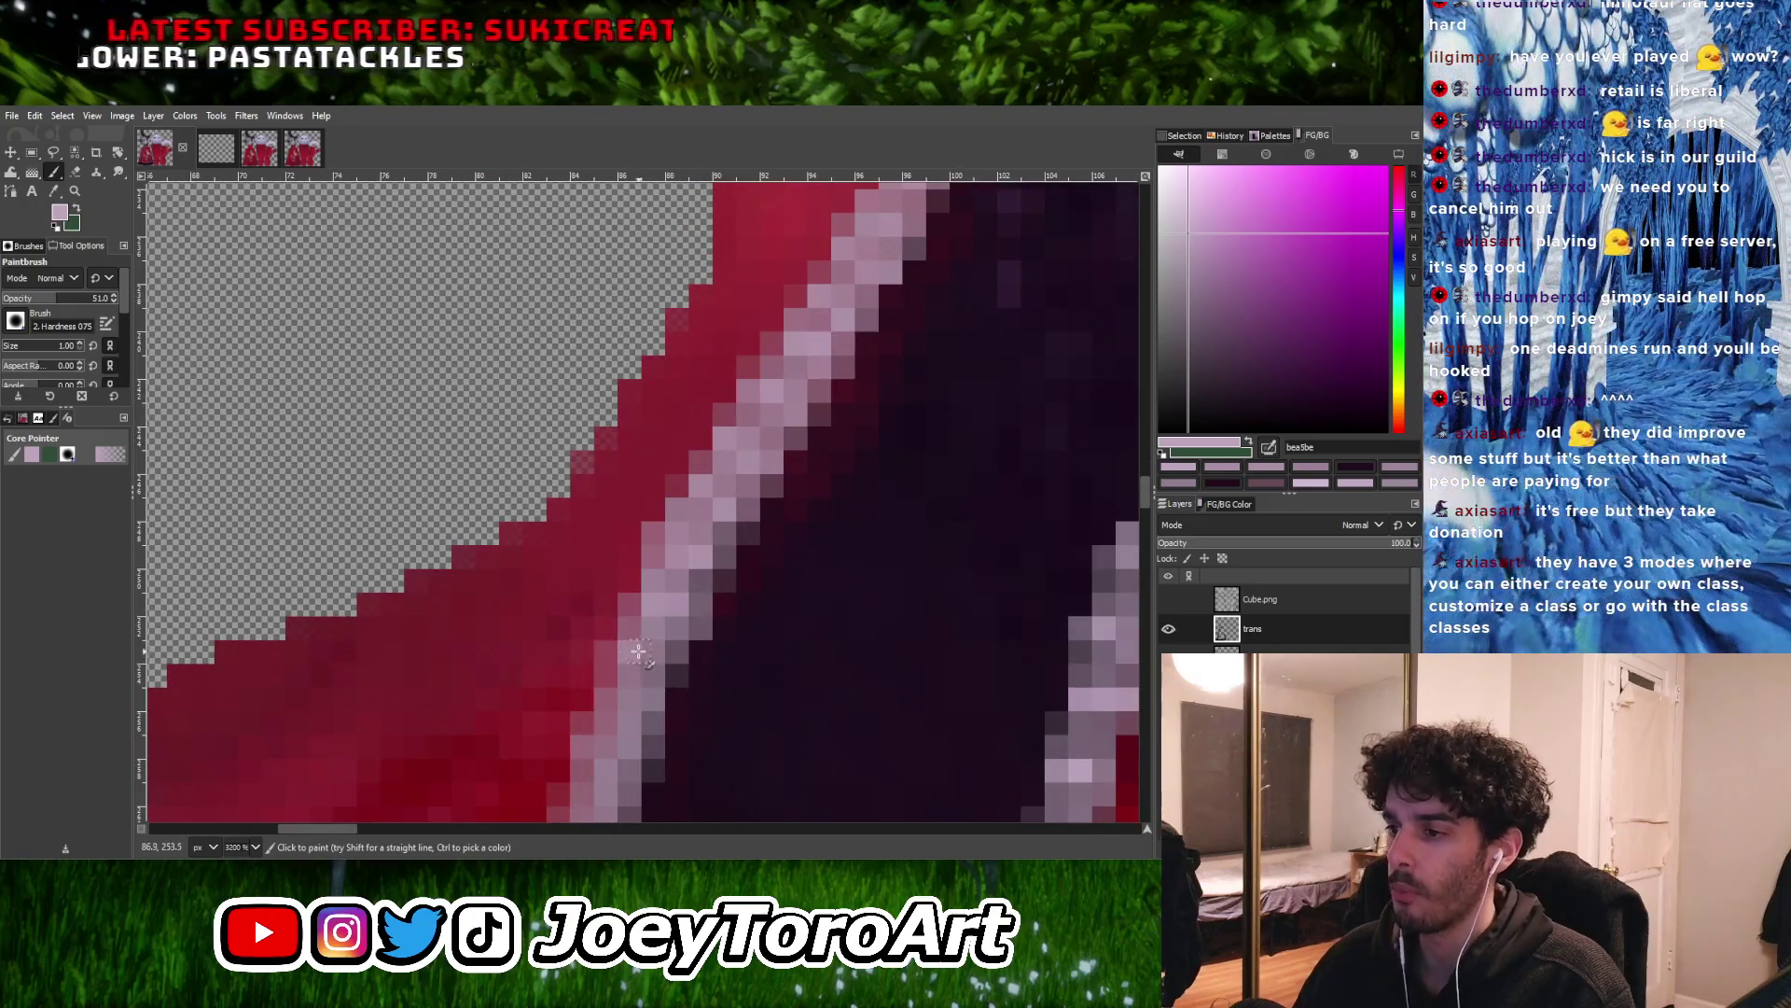
{"action": "scroll", "coordinate": [631, 690], "scroll_direction": "up", "scroll_amount": 1, "text": "ctrl"}
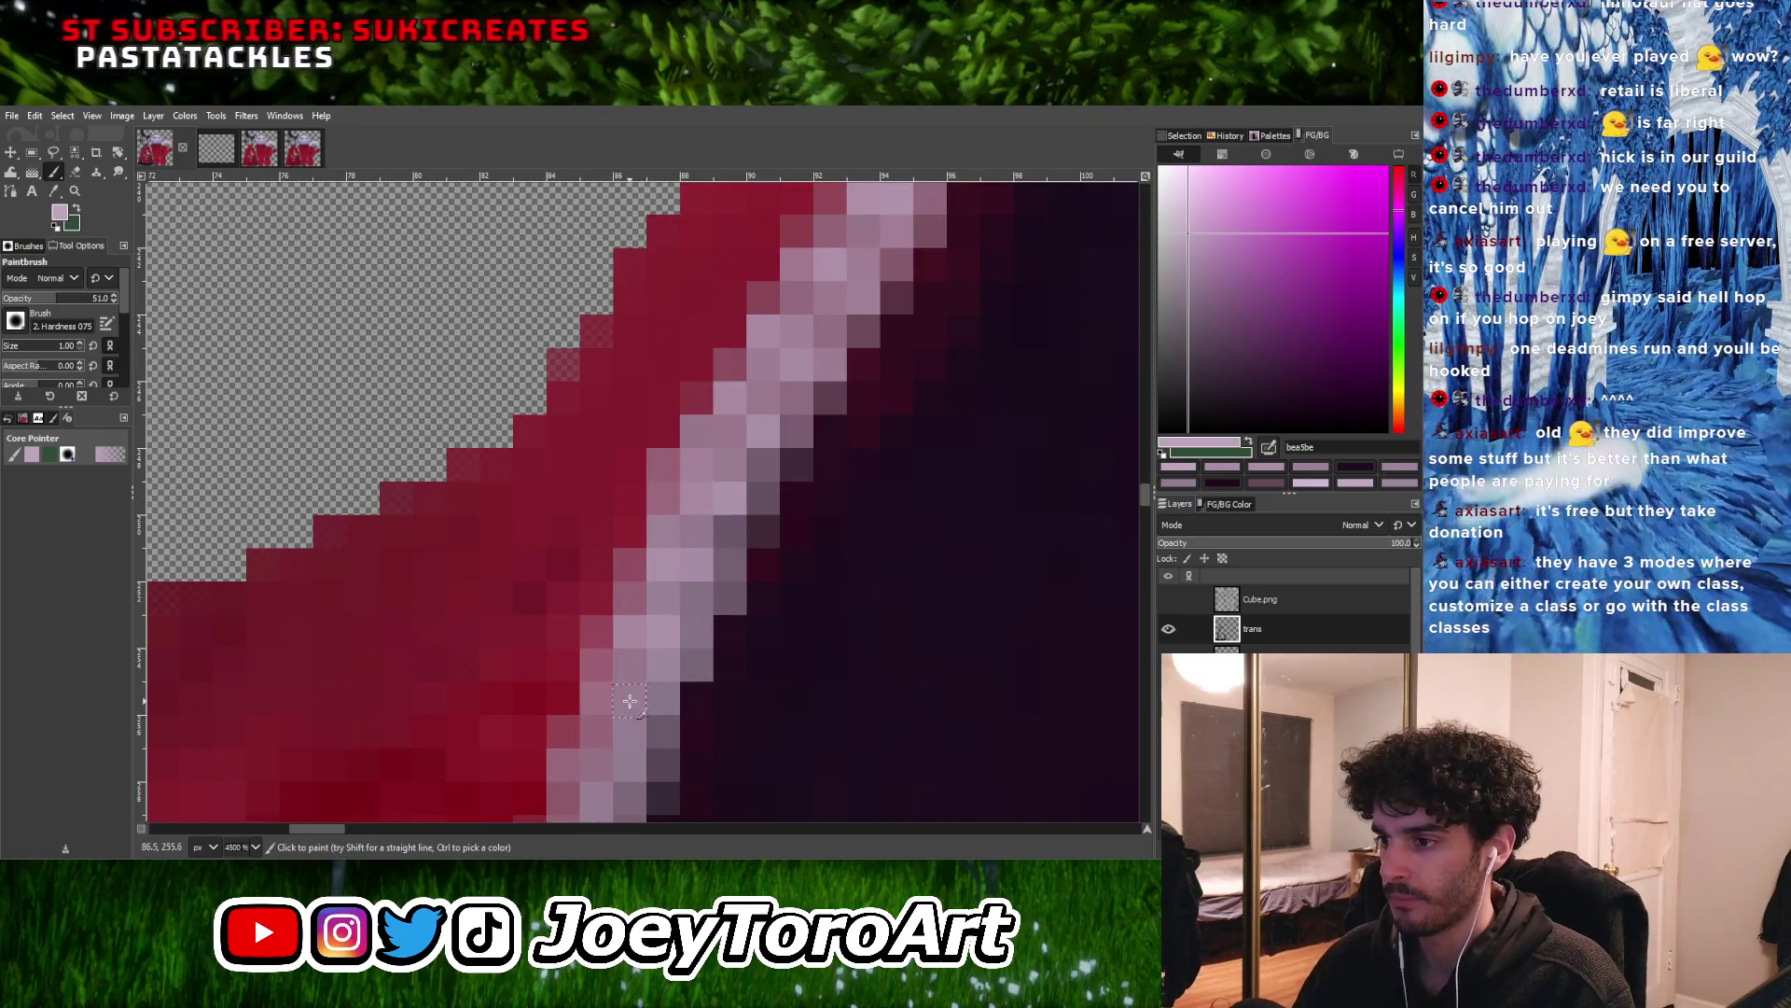
{"action": "scroll", "coordinate": [631, 700], "scroll_direction": "down", "scroll_amount": 2, "text": "ctrl"}
{"action": "scroll", "coordinate": [715, 656], "scroll_direction": "down", "scroll_amount": 1, "text": "ctrl"}
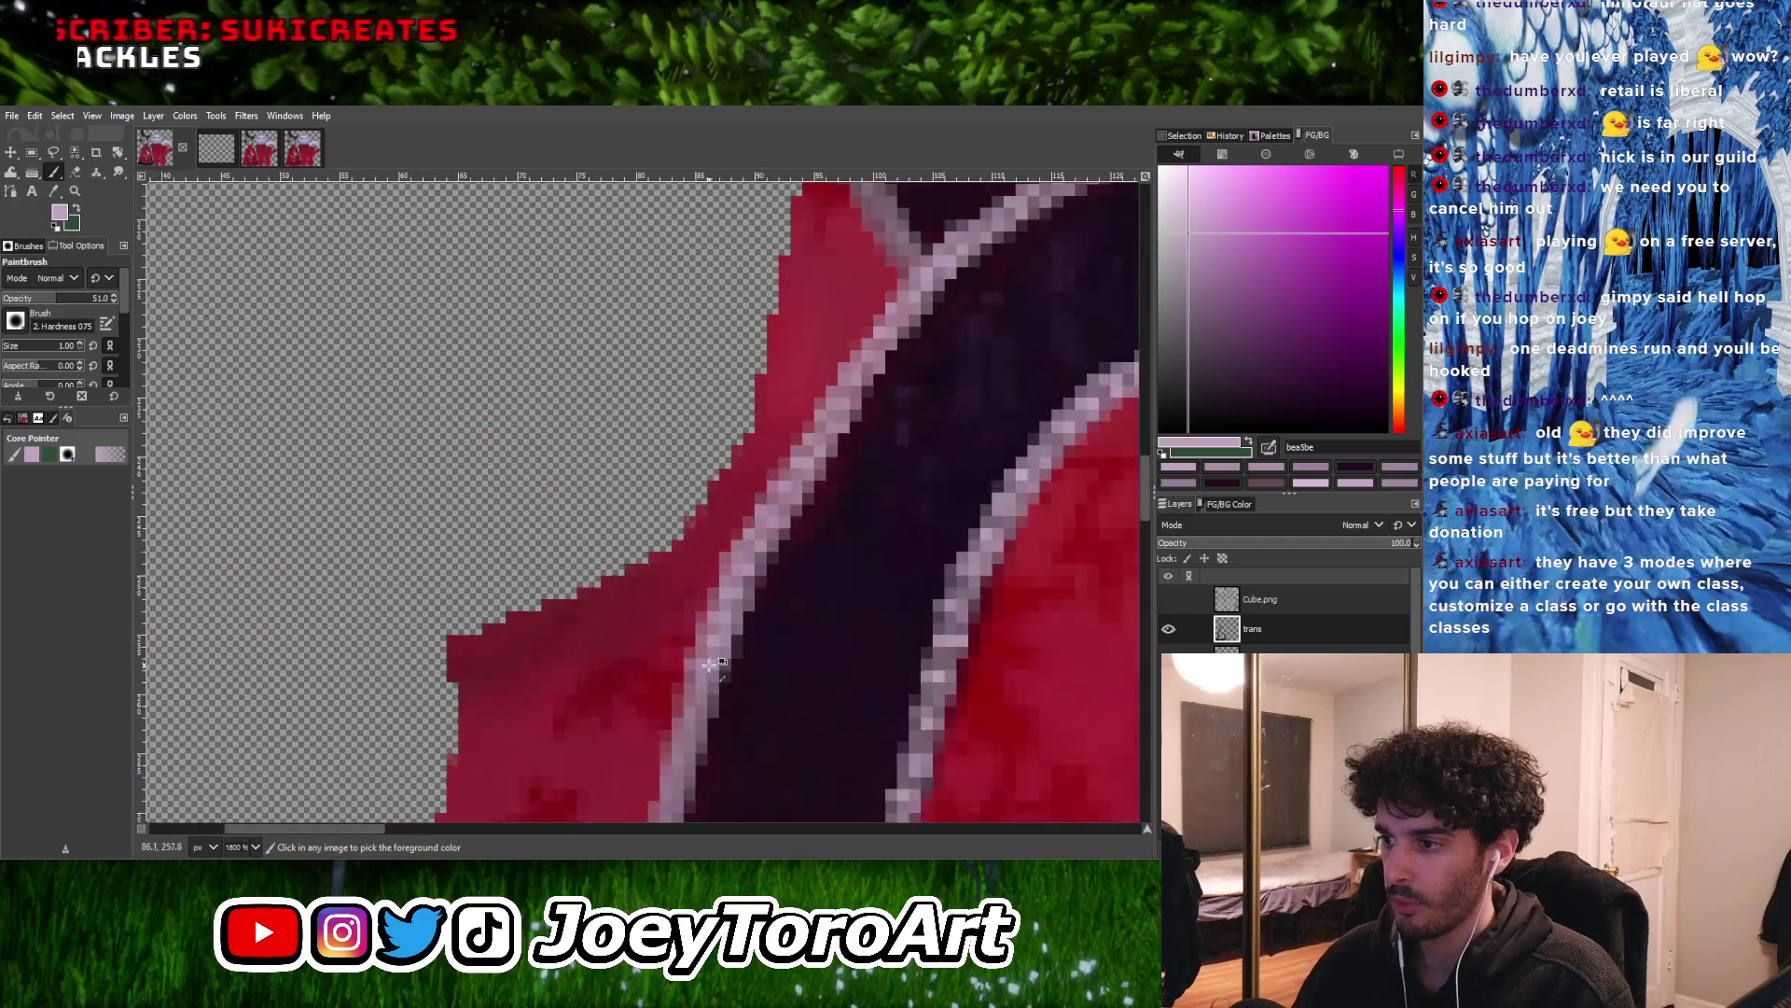
{"action": "scroll", "coordinate": [714, 656], "scroll_direction": "up", "scroll_amount": 3, "text": "ctrl"}
{"action": "scroll", "coordinate": [742, 674], "scroll_direction": "down", "scroll_amount": 3, "text": "ctrl"}
{"action": "scroll", "coordinate": [711, 618], "scroll_direction": "up", "scroll_amount": 2, "text": "ctrl"}
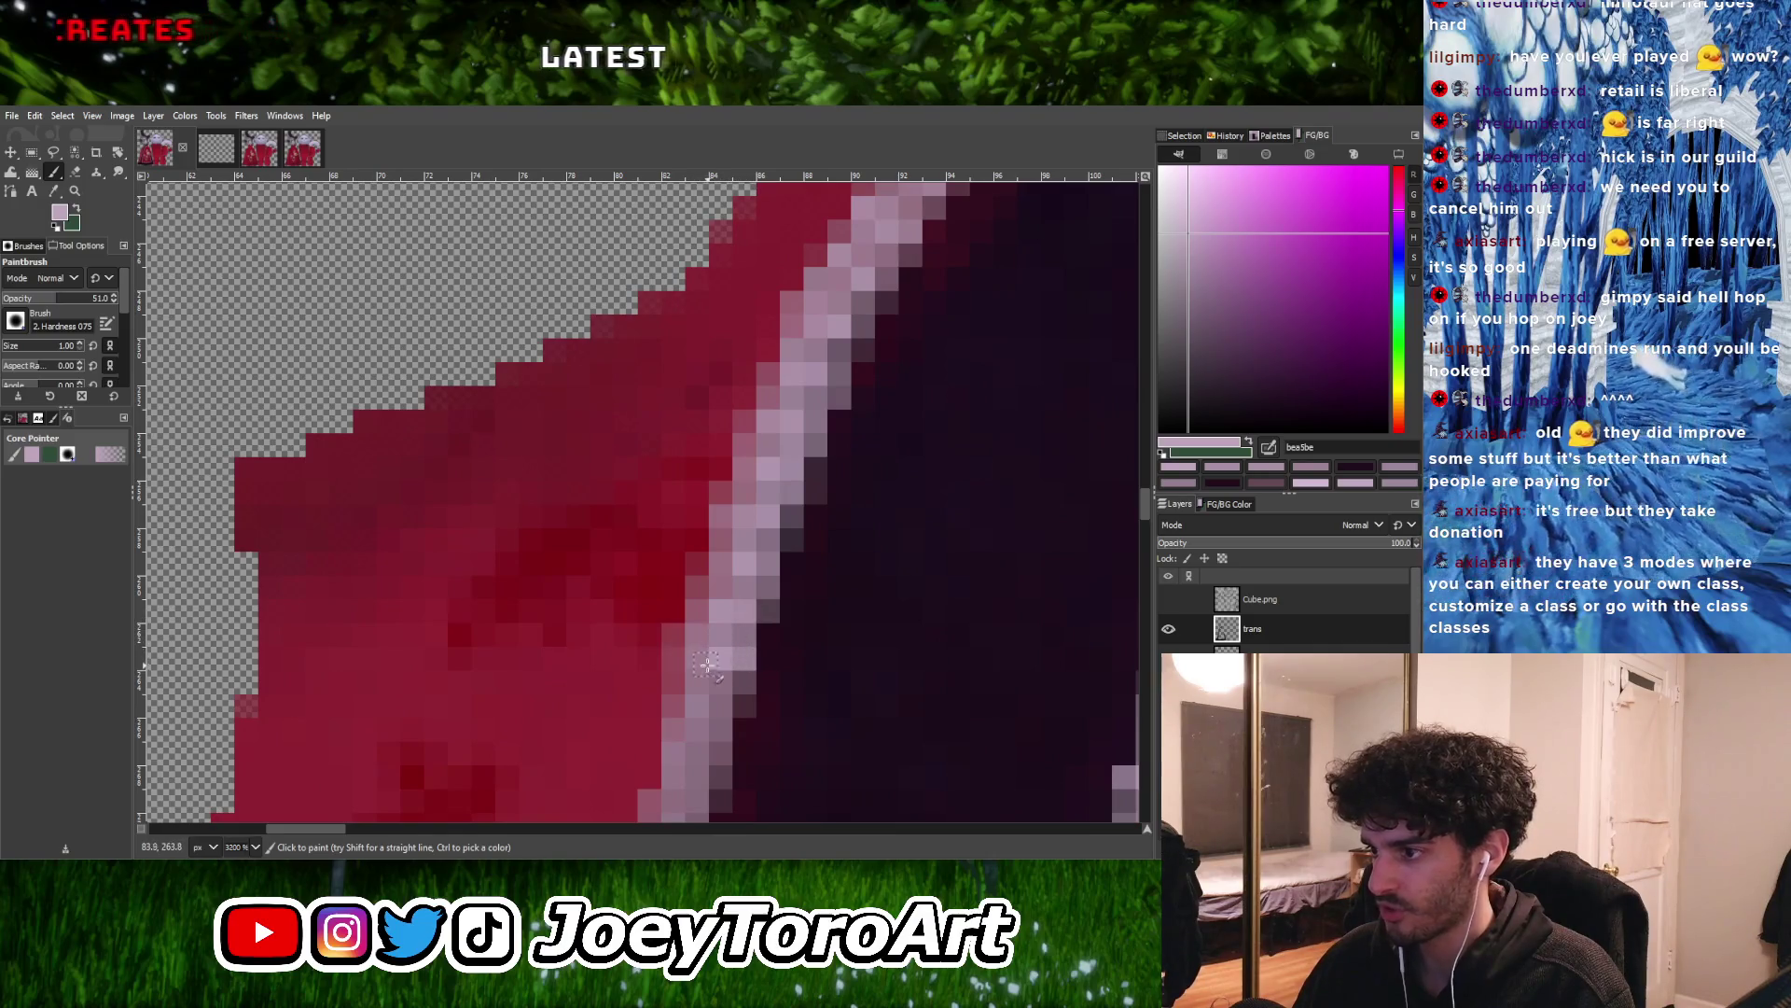
{"action": "scroll", "coordinate": [679, 732], "scroll_direction": "down", "scroll_amount": 3, "text": "ctrl"}
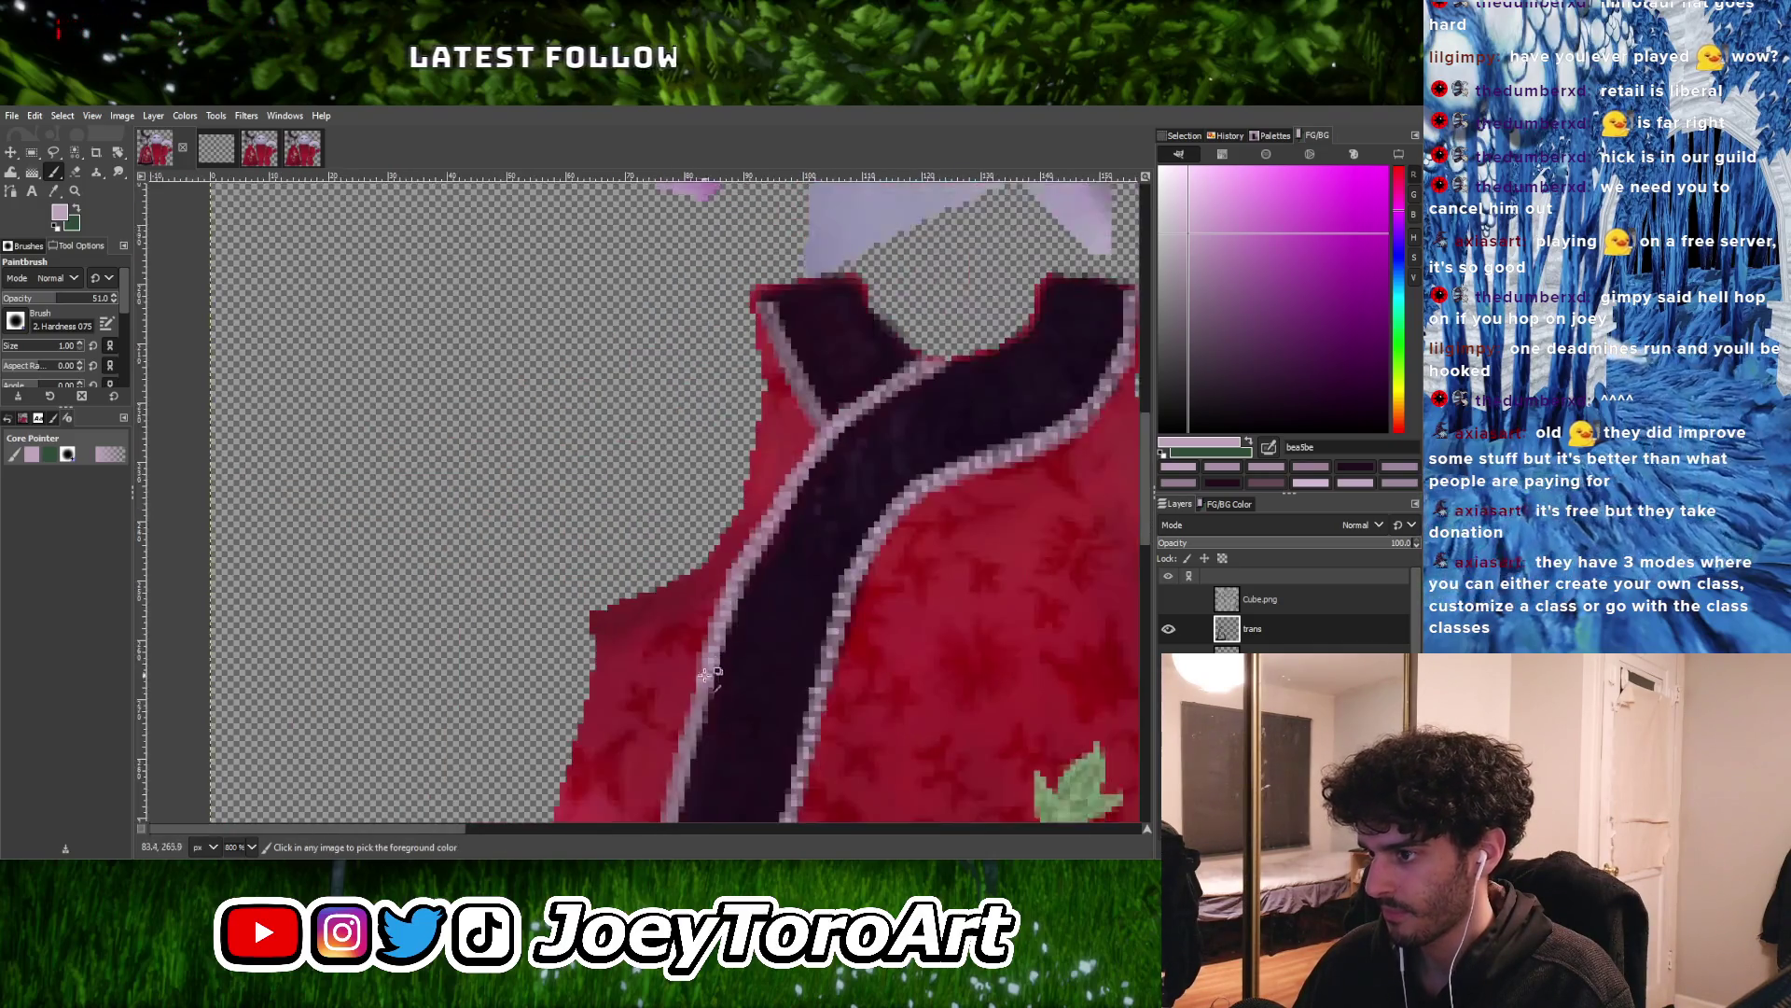
Patch uneven pixels in the front-edge trim with lighter pink
{"action": "scroll", "coordinate": [703, 681], "scroll_direction": "up", "scroll_amount": 3, "text": "ctrl"}
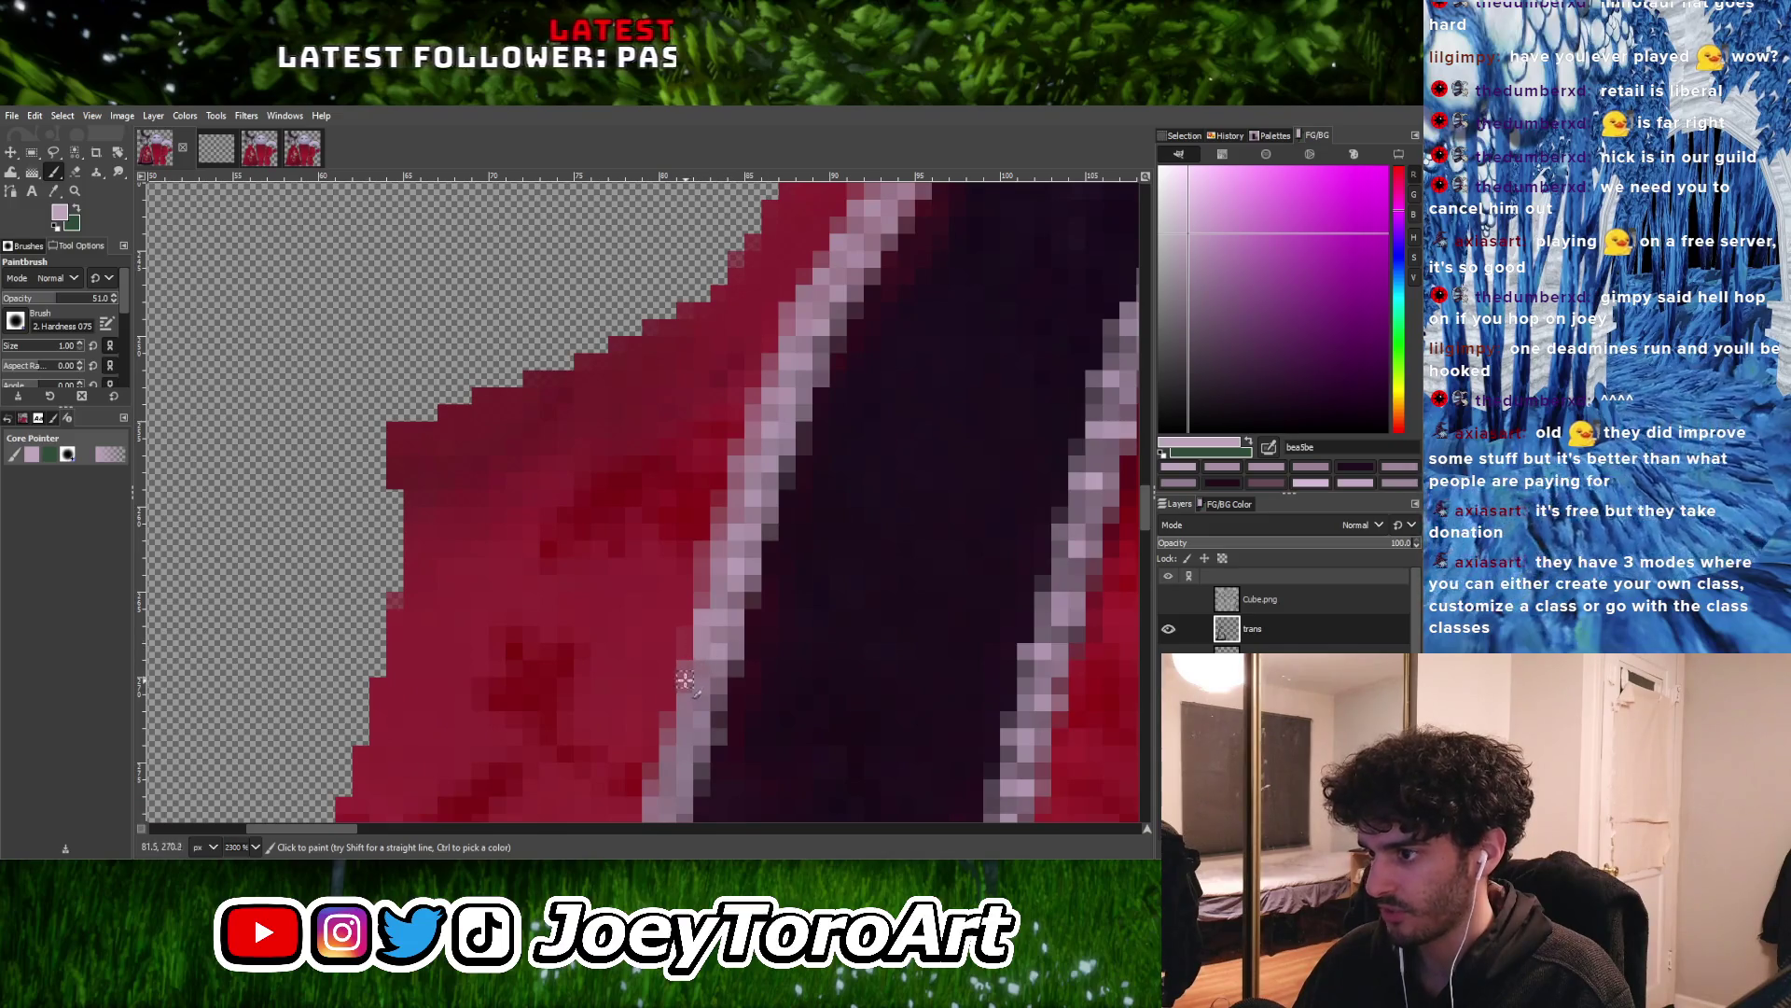
{"action": "scroll", "coordinate": [715, 693], "scroll_direction": "down", "scroll_amount": 2, "text": "ctrl"}
{"action": "scroll", "coordinate": [691, 634], "scroll_direction": "up", "scroll_amount": 3, "text": "ctrl"}
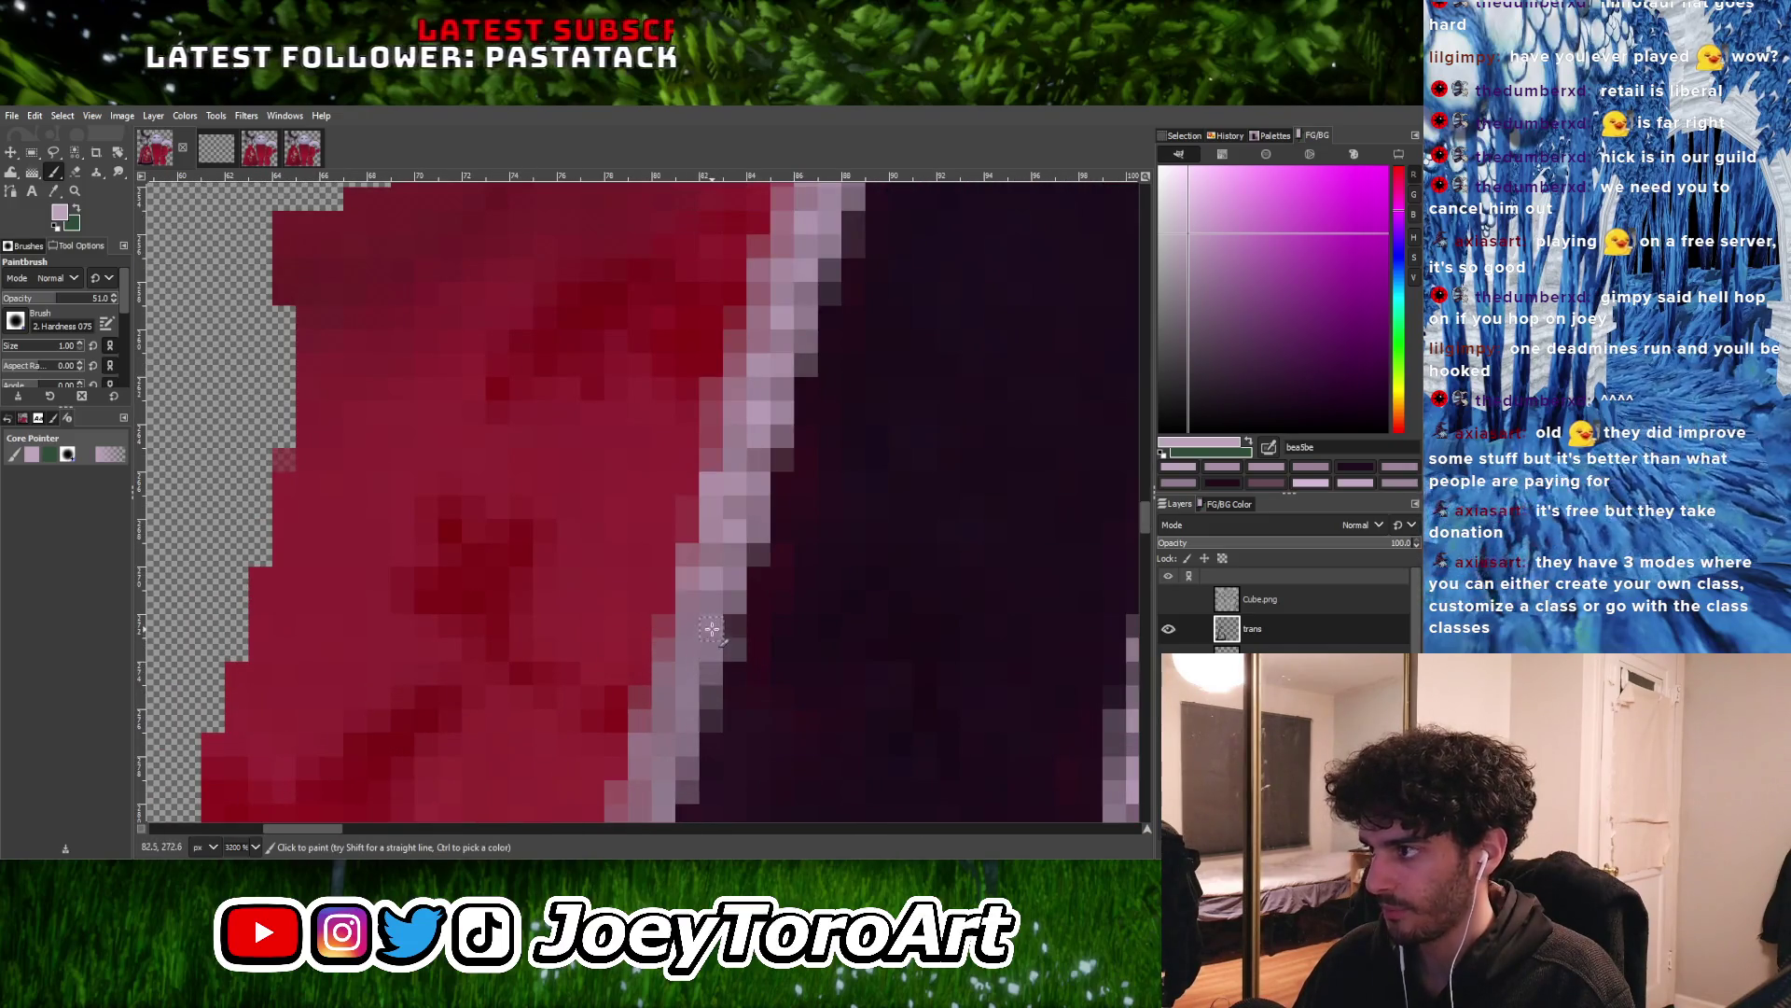
{"action": "left_click", "coordinate": [678, 611]}
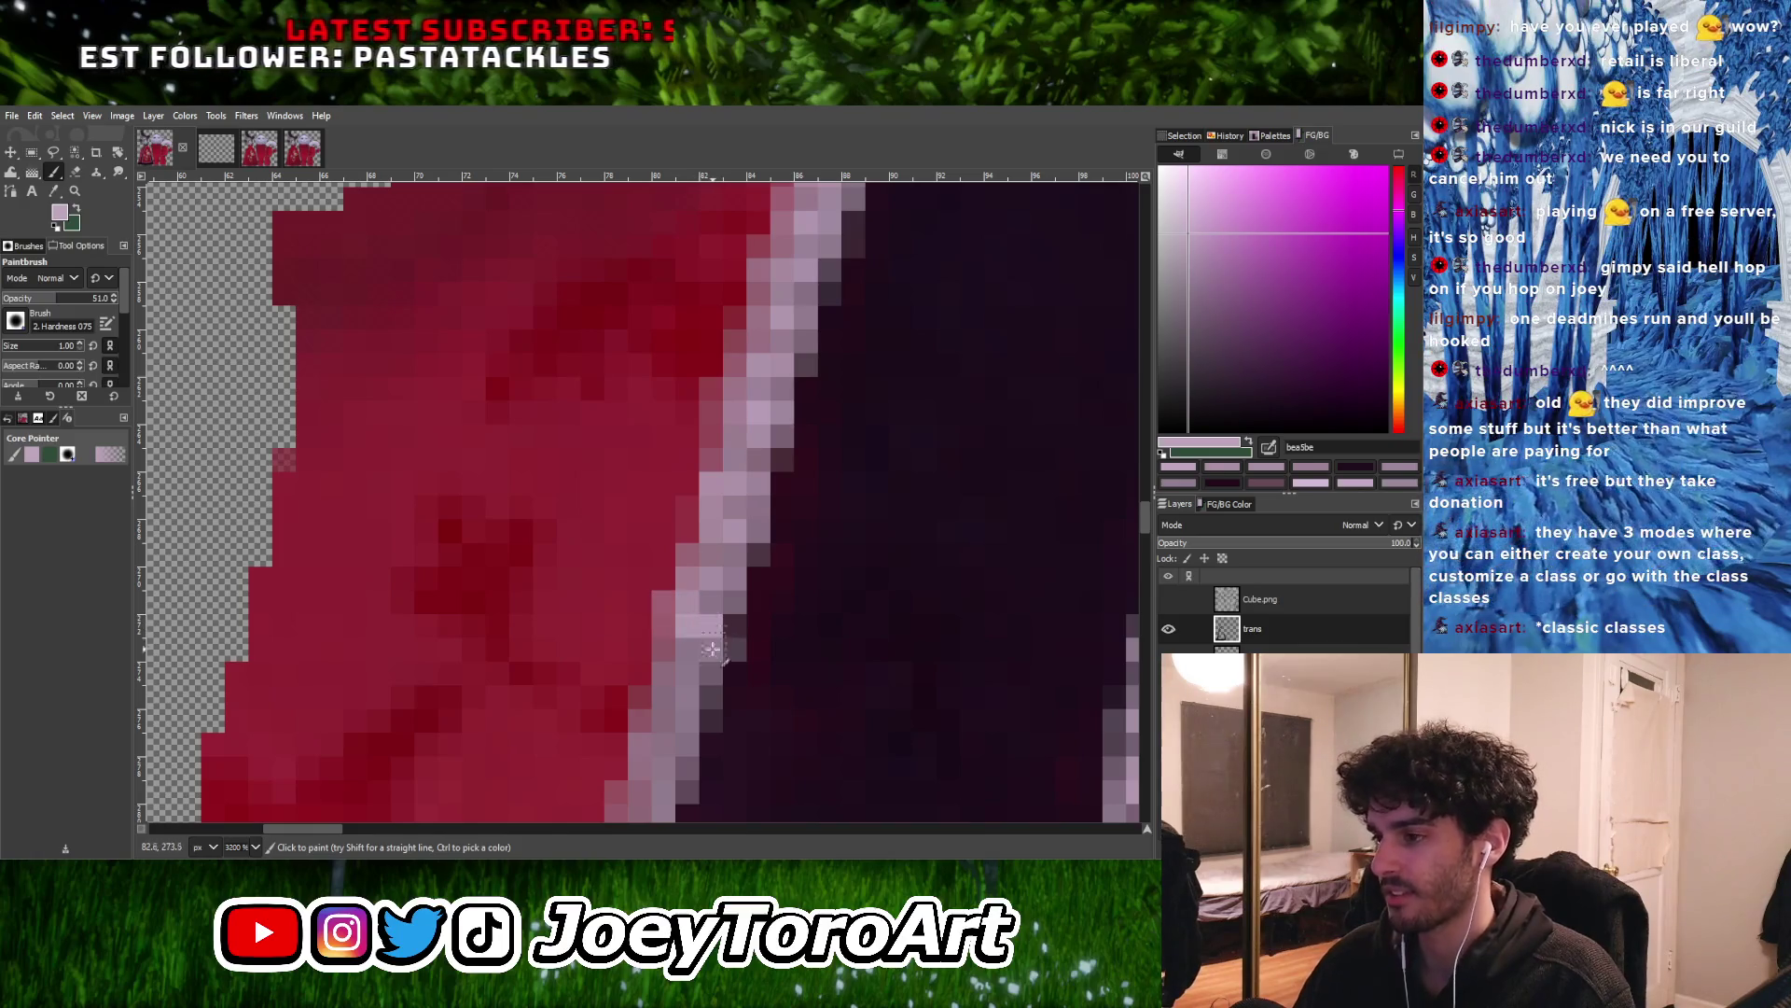
Inspect the dark band's left-edge trim beside the red panel at high zoom
{"action": "scroll", "coordinate": [664, 681], "scroll_direction": "down", "scroll_amount": 1, "text": "ctrl"}
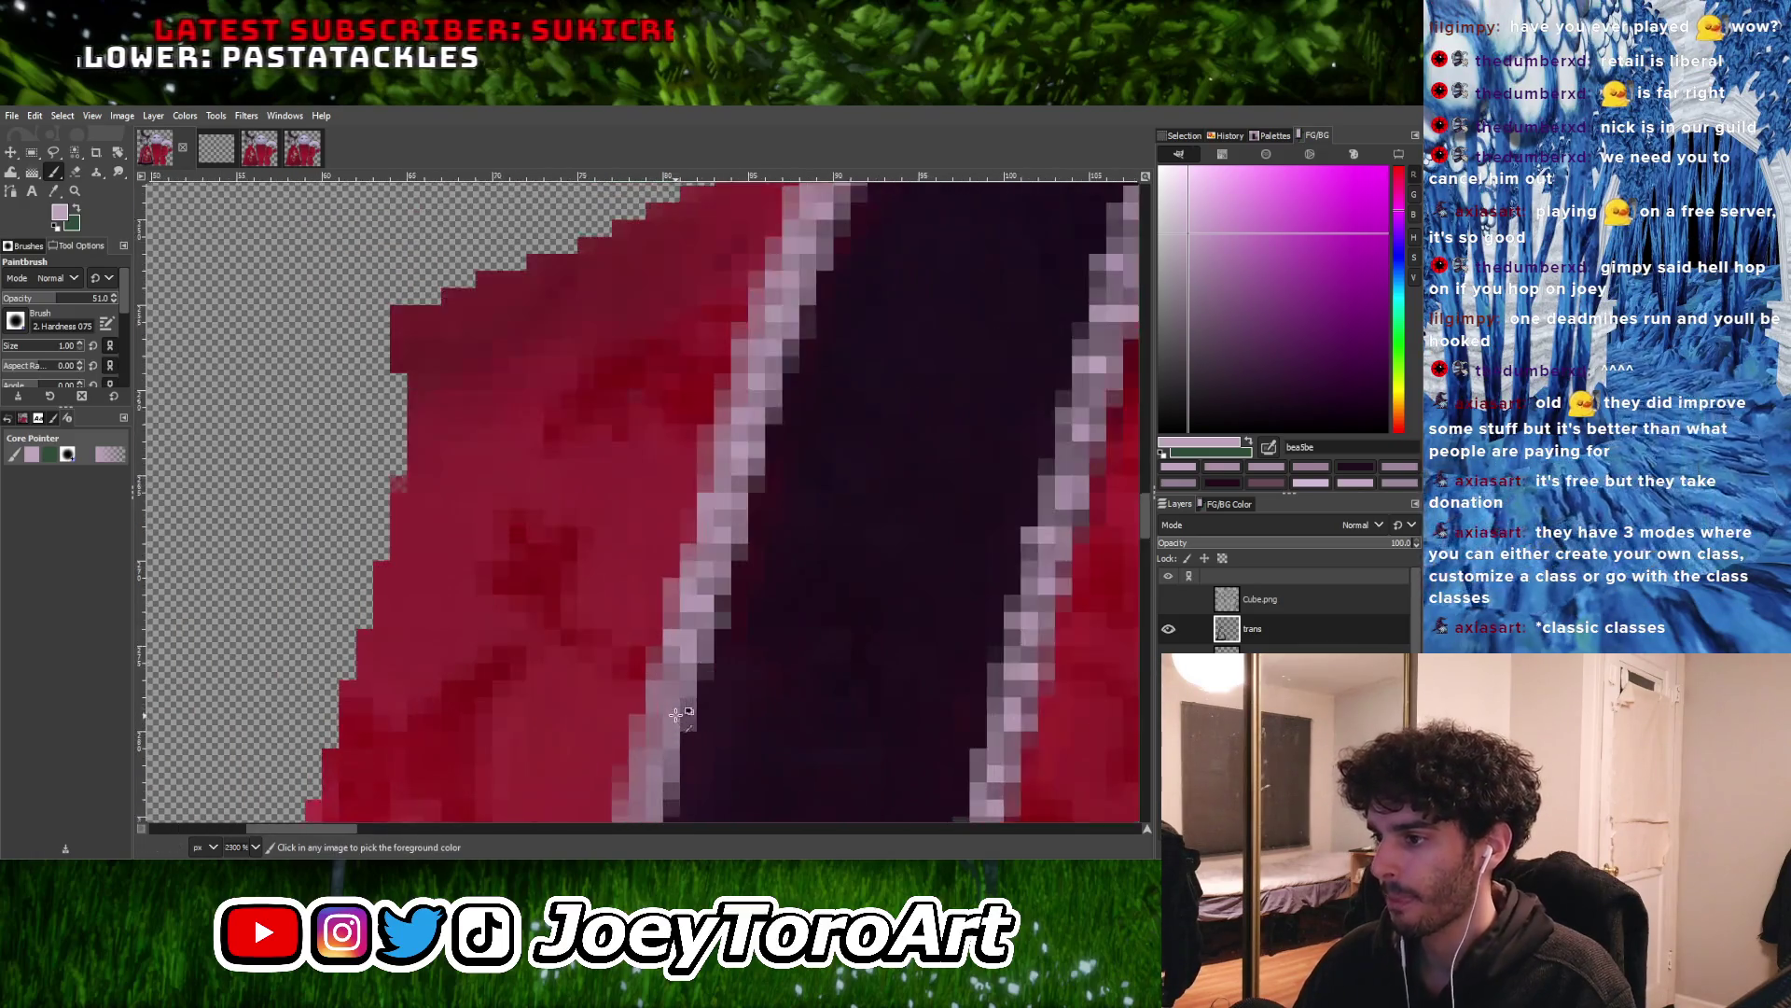
{"action": "scroll", "coordinate": [661, 686], "scroll_direction": "down", "scroll_amount": 2, "text": "ctrl"}
{"action": "scroll", "coordinate": [672, 653], "scroll_direction": "up", "scroll_amount": 2, "text": "ctrl"}
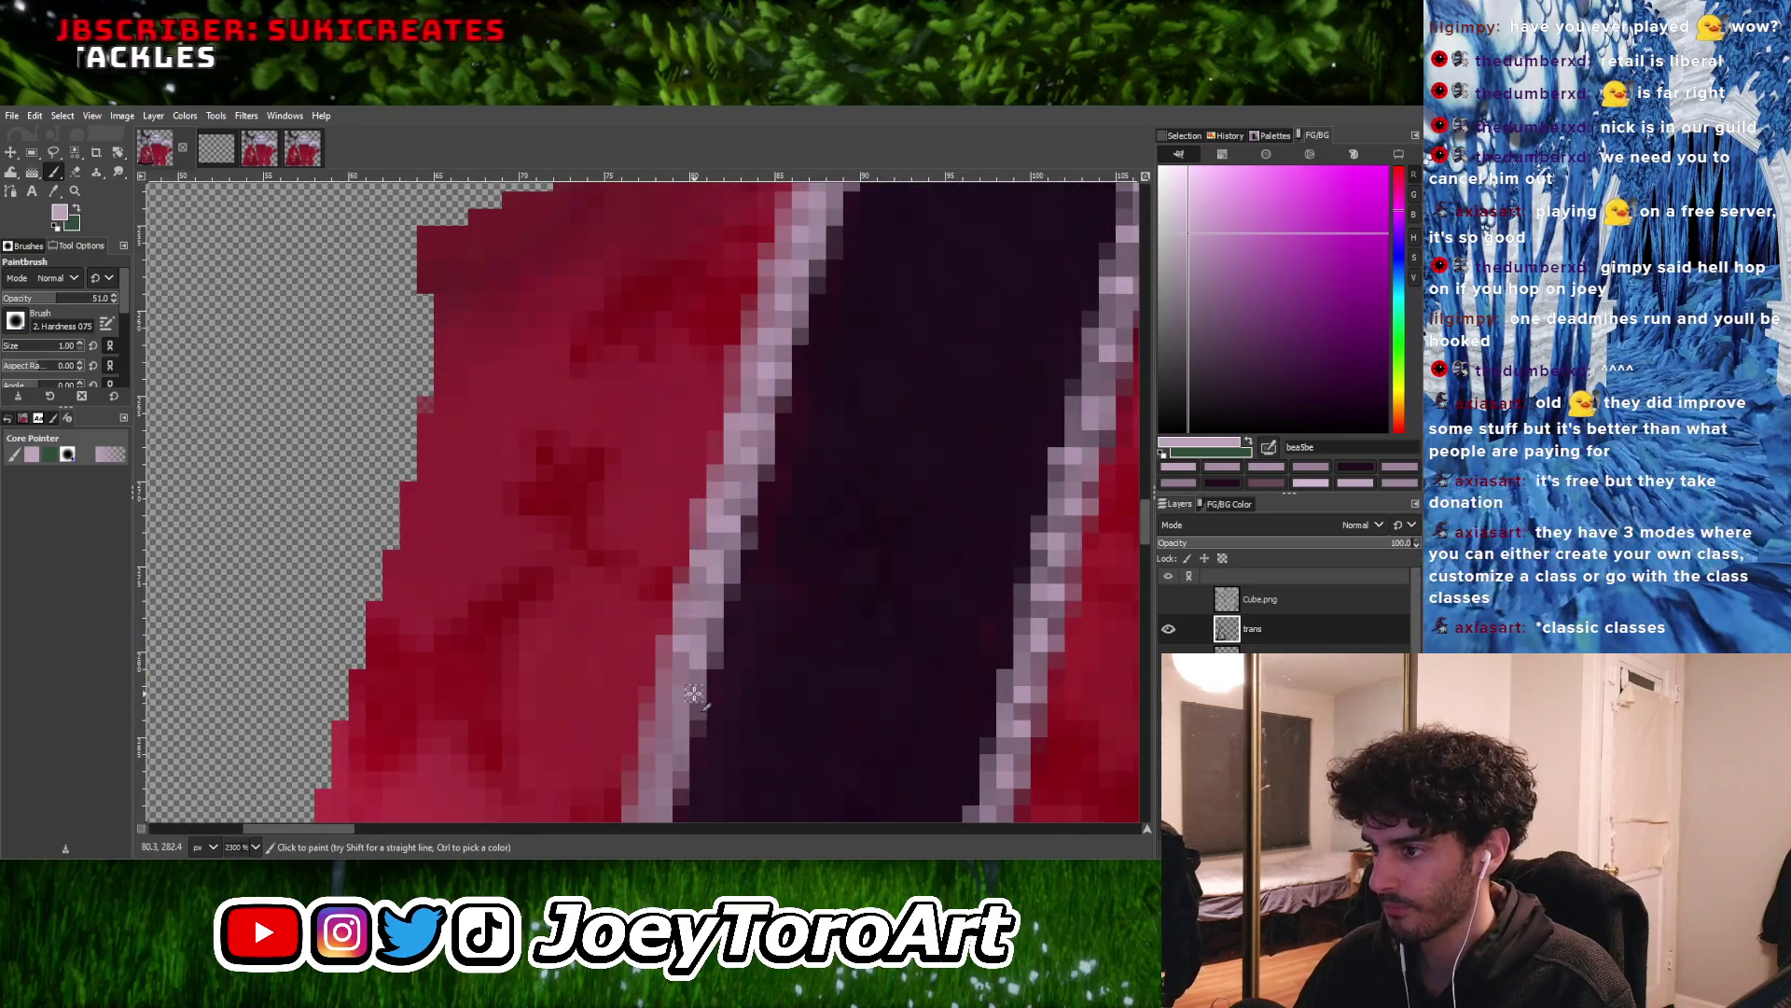
{"action": "scroll", "coordinate": [660, 688], "scroll_direction": "down", "scroll_amount": 2, "text": "ctrl"}
{"action": "scroll", "coordinate": [665, 674], "scroll_direction": "up", "scroll_amount": 3, "text": "ctrl"}
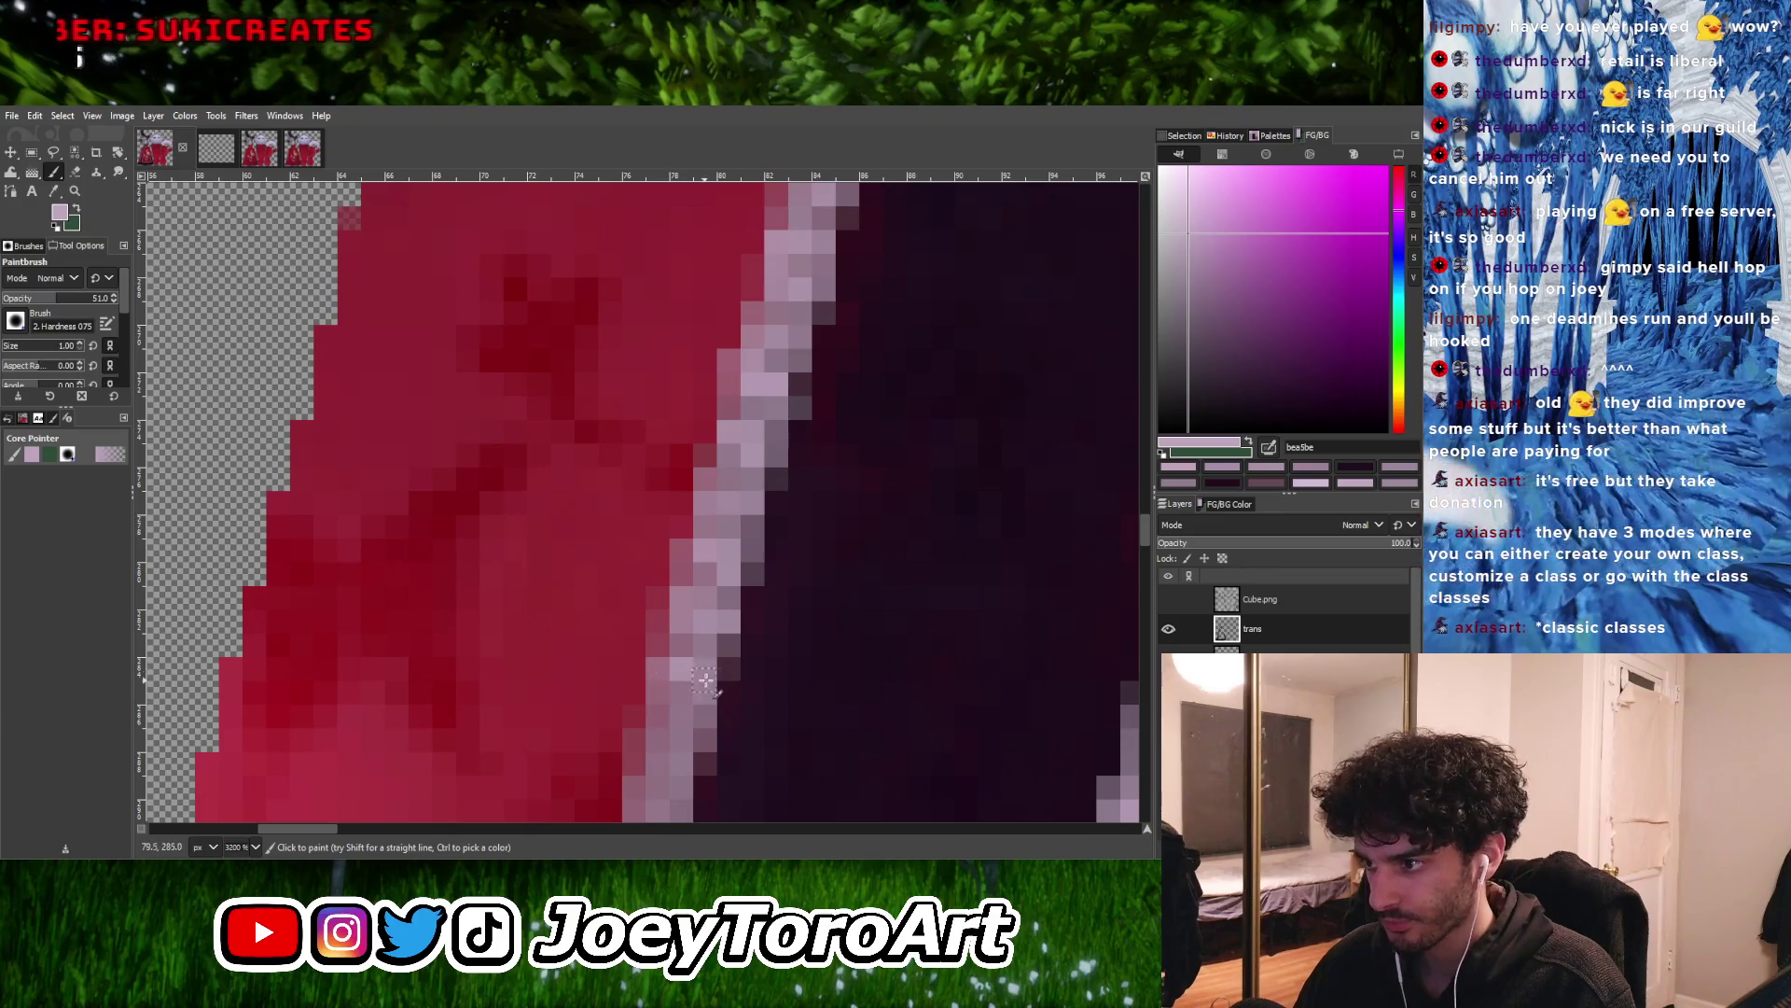
{"action": "scroll", "coordinate": [704, 681], "scroll_direction": "down", "scroll_amount": 2, "text": "ctrl"}
{"action": "scroll", "coordinate": [736, 657], "scroll_direction": "up", "scroll_amount": 2, "text": "ctrl"}
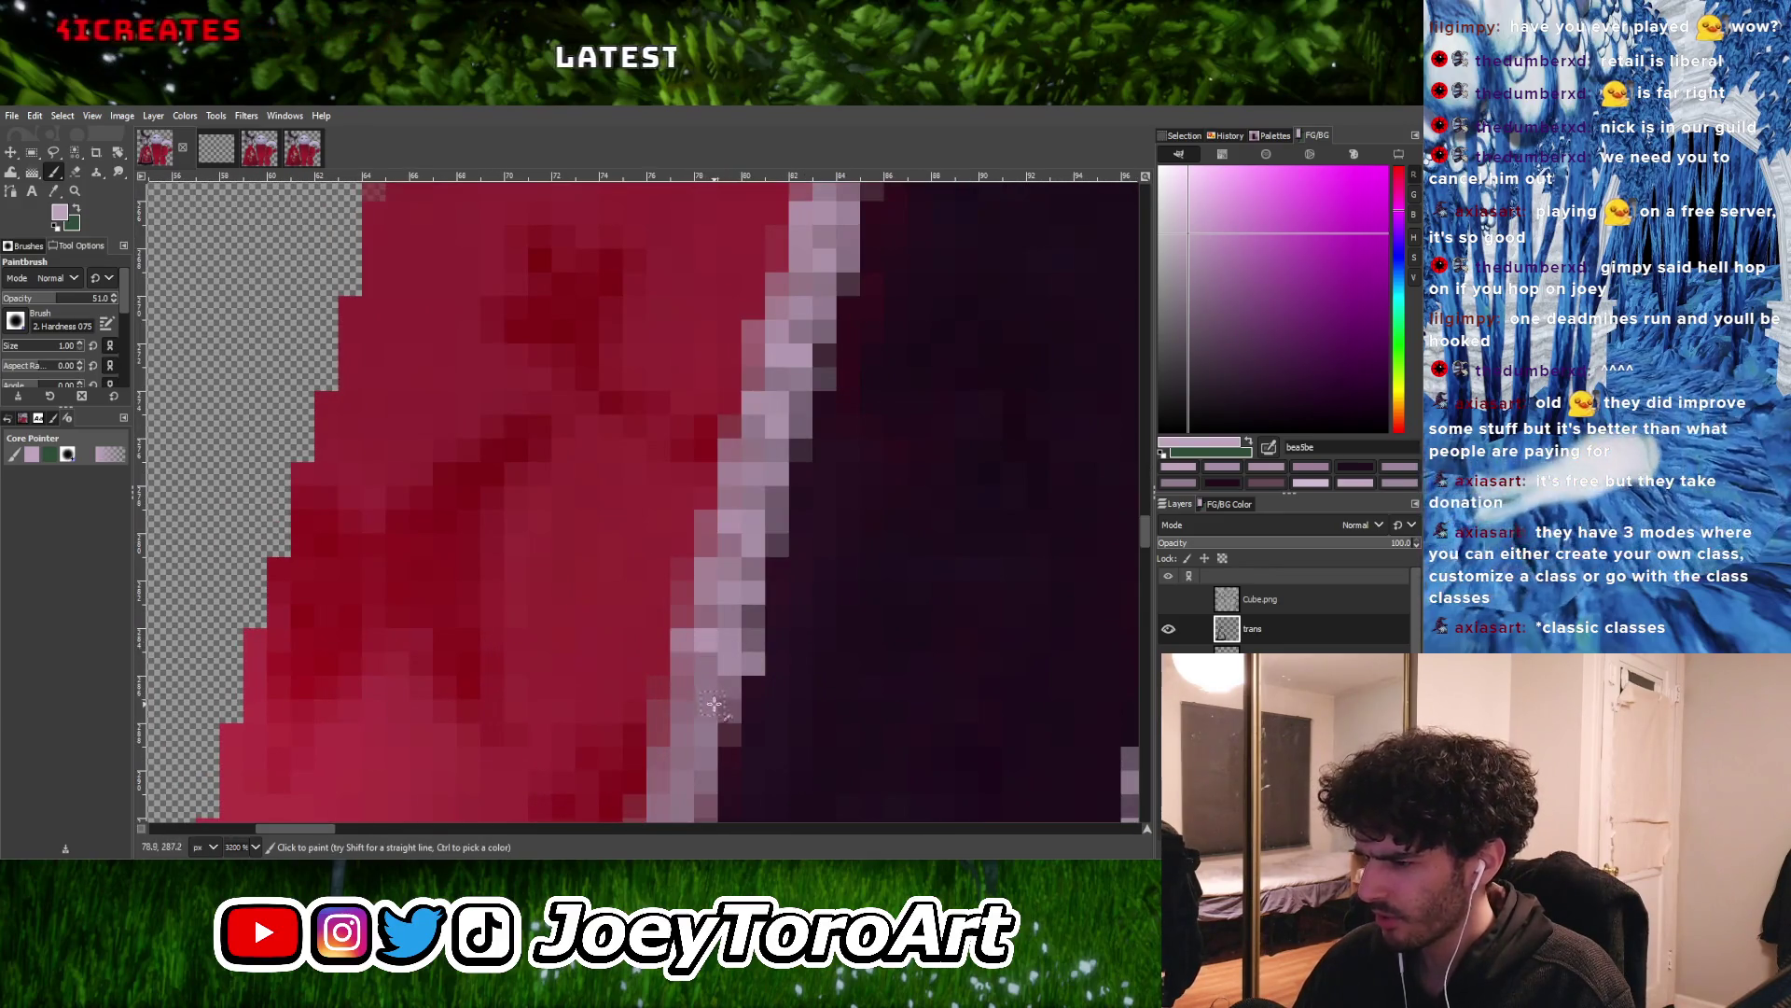
{"action": "scroll", "coordinate": [679, 711], "scroll_direction": "down", "scroll_amount": 2, "text": "ctrl"}
{"action": "scroll", "coordinate": [711, 731], "scroll_direction": "up", "scroll_amount": 1, "text": "ctrl"}
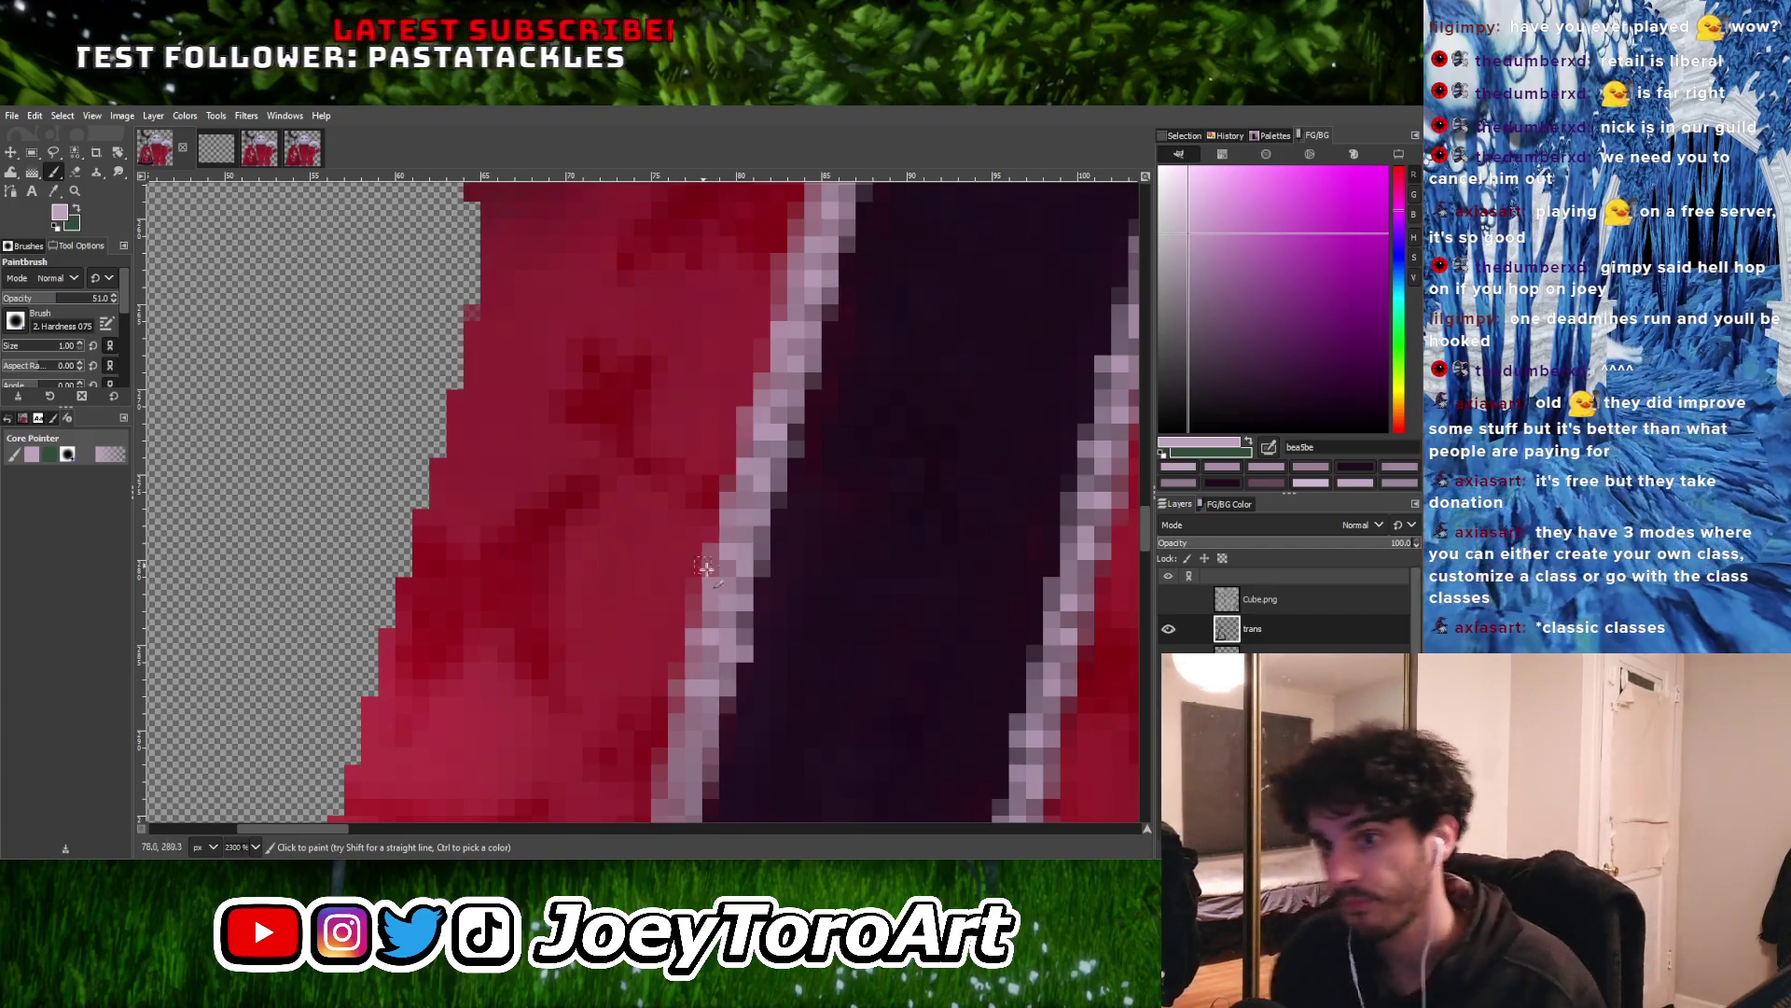
{"action": "scroll", "coordinate": [747, 586], "scroll_direction": "down", "scroll_amount": 2, "text": "ctrl"}
{"action": "scroll", "coordinate": [719, 616], "scroll_direction": "up", "scroll_amount": 4, "text": "ctrl"}
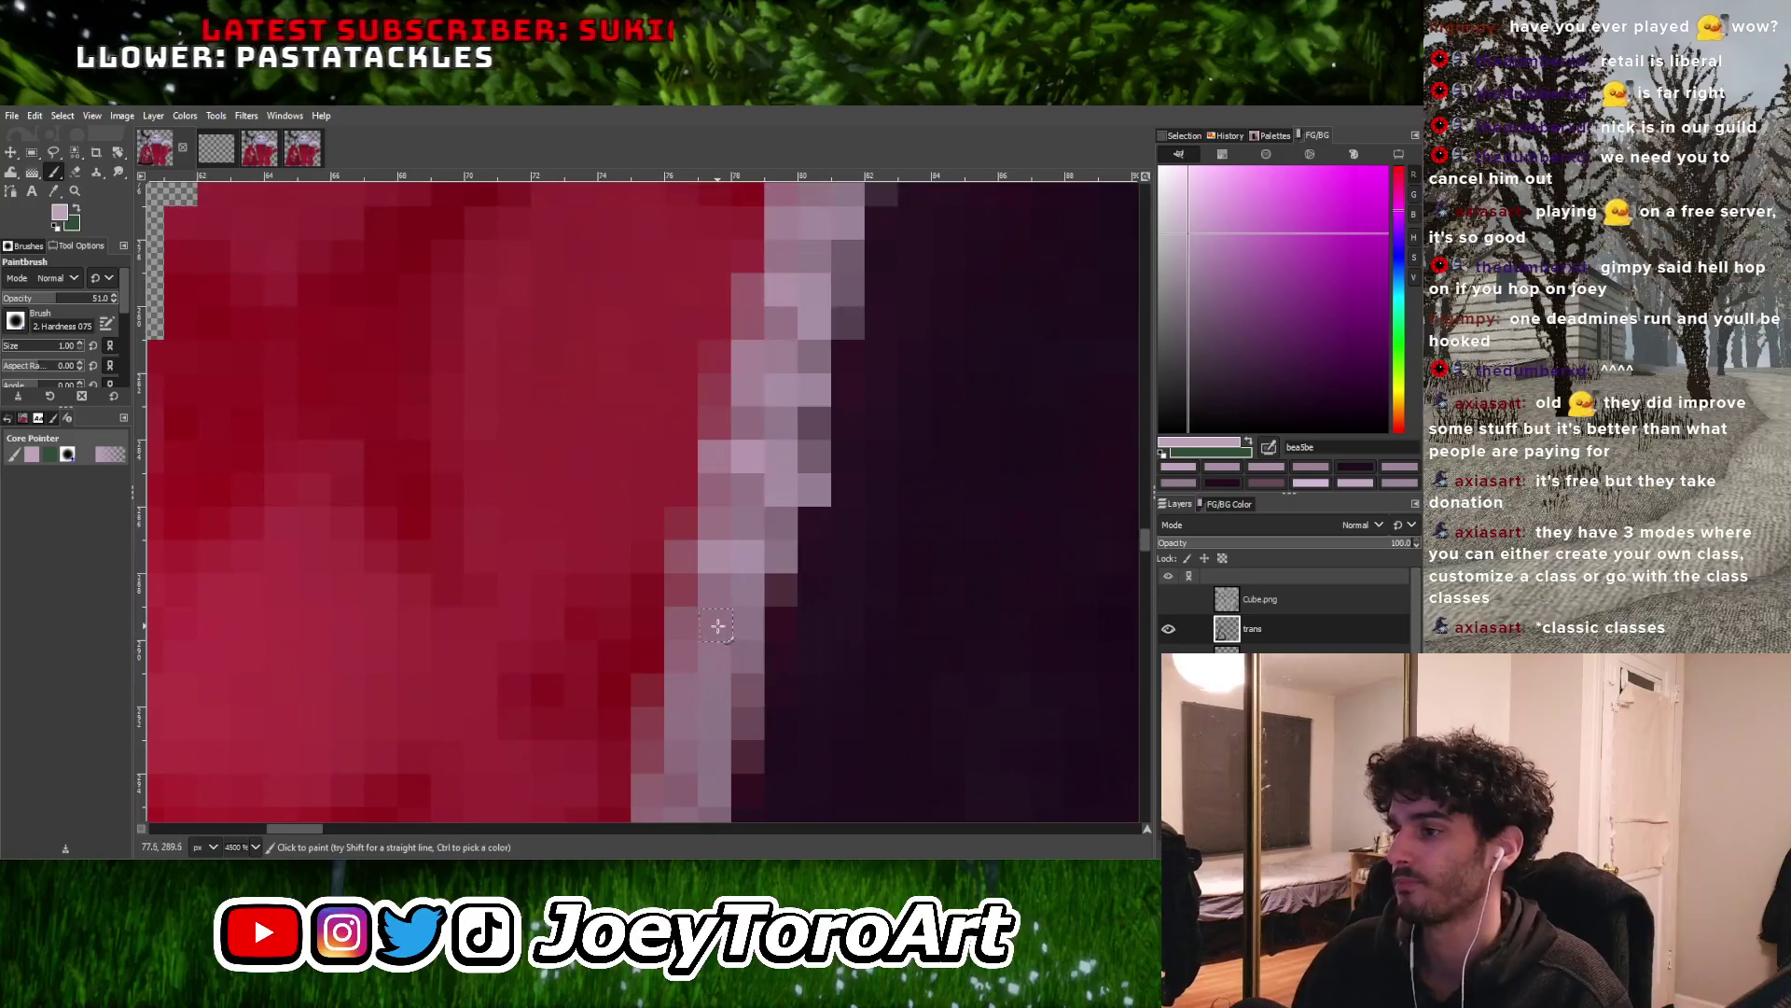
{"action": "scroll", "coordinate": [703, 644], "scroll_direction": "down", "scroll_amount": 2, "text": "ctrl"}
{"action": "scroll", "coordinate": [721, 668], "scroll_direction": "up", "scroll_amount": 2, "text": "ctrl"}
{"action": "scroll", "coordinate": [688, 656], "scroll_direction": "down", "scroll_amount": 1, "text": "ctrl"}
{"action": "scroll", "coordinate": [658, 642], "scroll_direction": "down", "scroll_amount": 2, "text": "ctrl"}
{"action": "scroll", "coordinate": [681, 690], "scroll_direction": "up", "scroll_amount": 2, "text": "ctrl"}
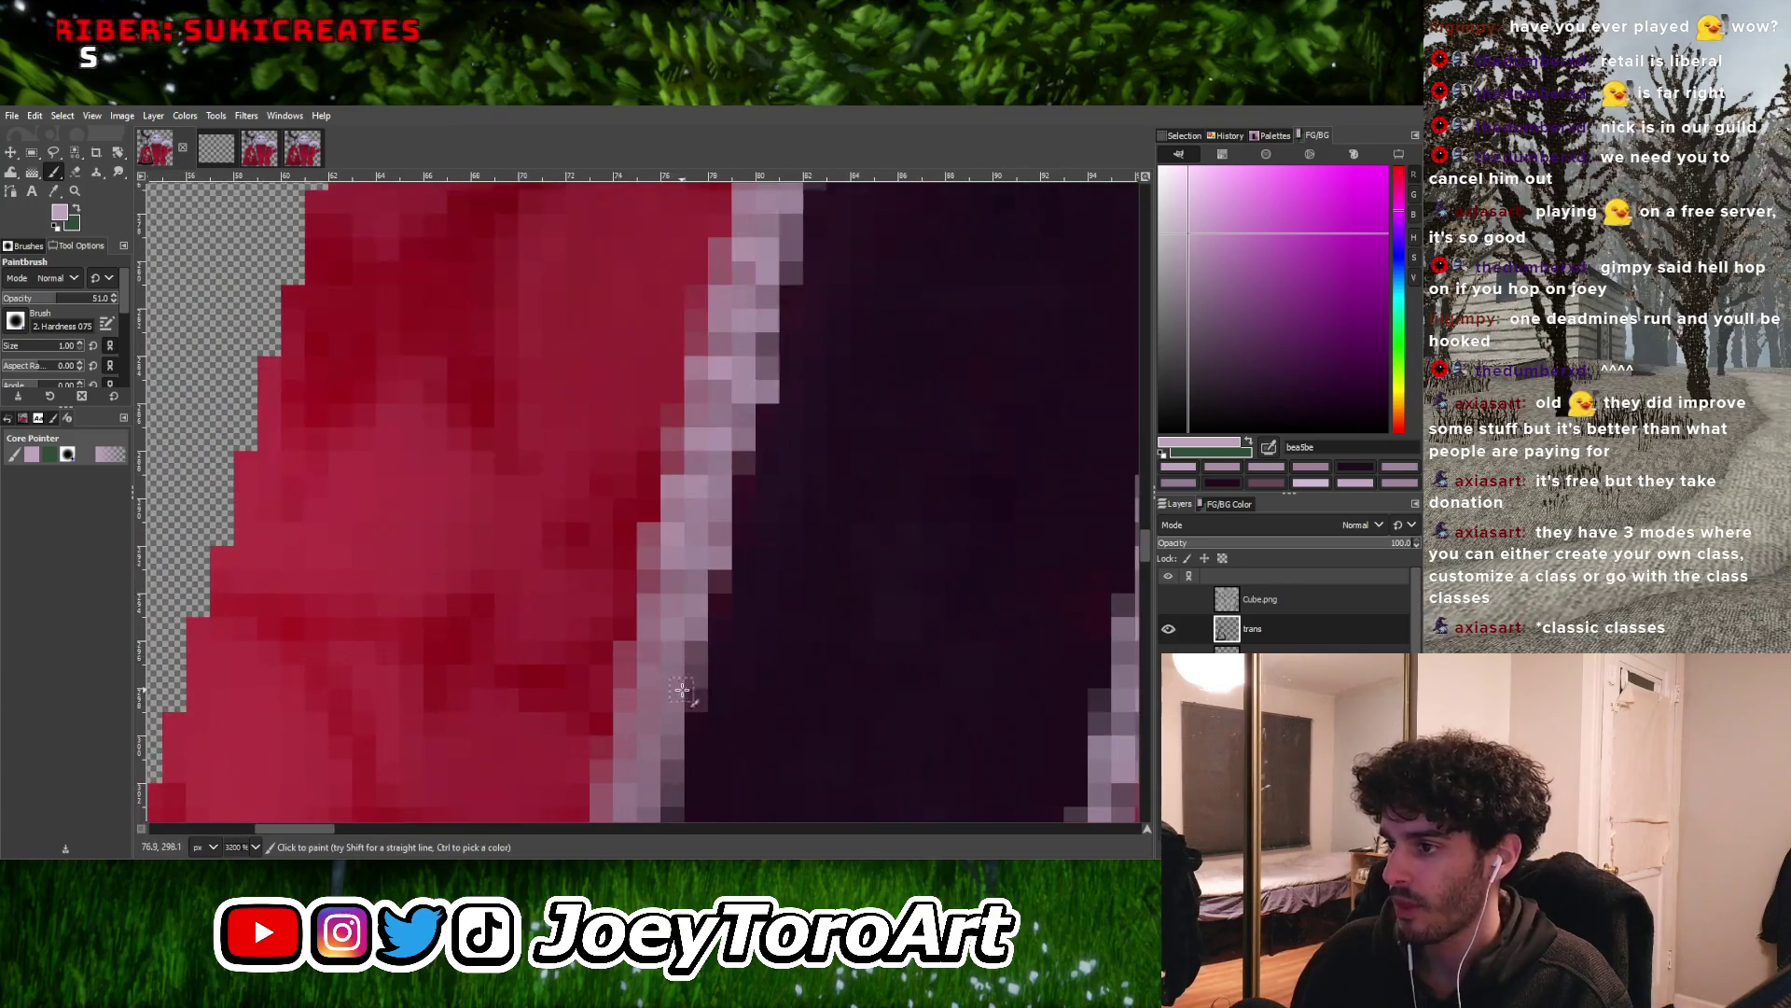
{"action": "scroll", "coordinate": [643, 675], "scroll_direction": "down", "scroll_amount": 1, "text": "ctrl"}
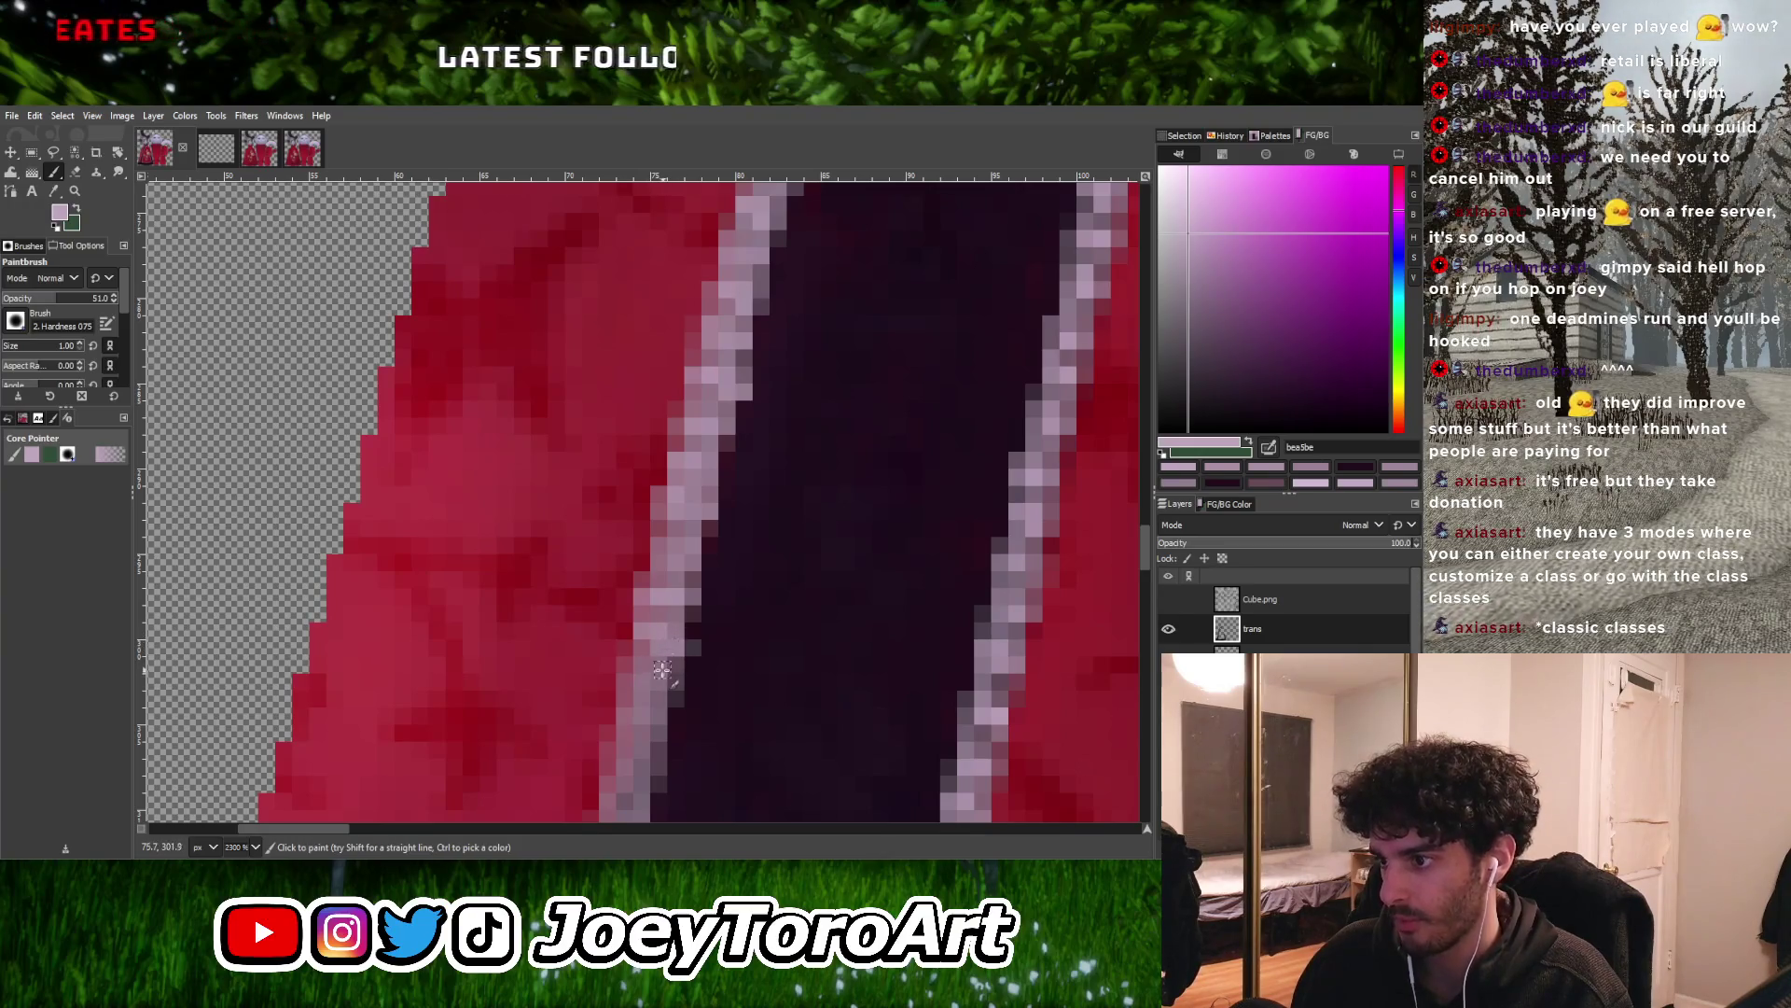
{"action": "scroll", "coordinate": [632, 676], "scroll_direction": "up", "scroll_amount": 1, "text": "ctrl"}
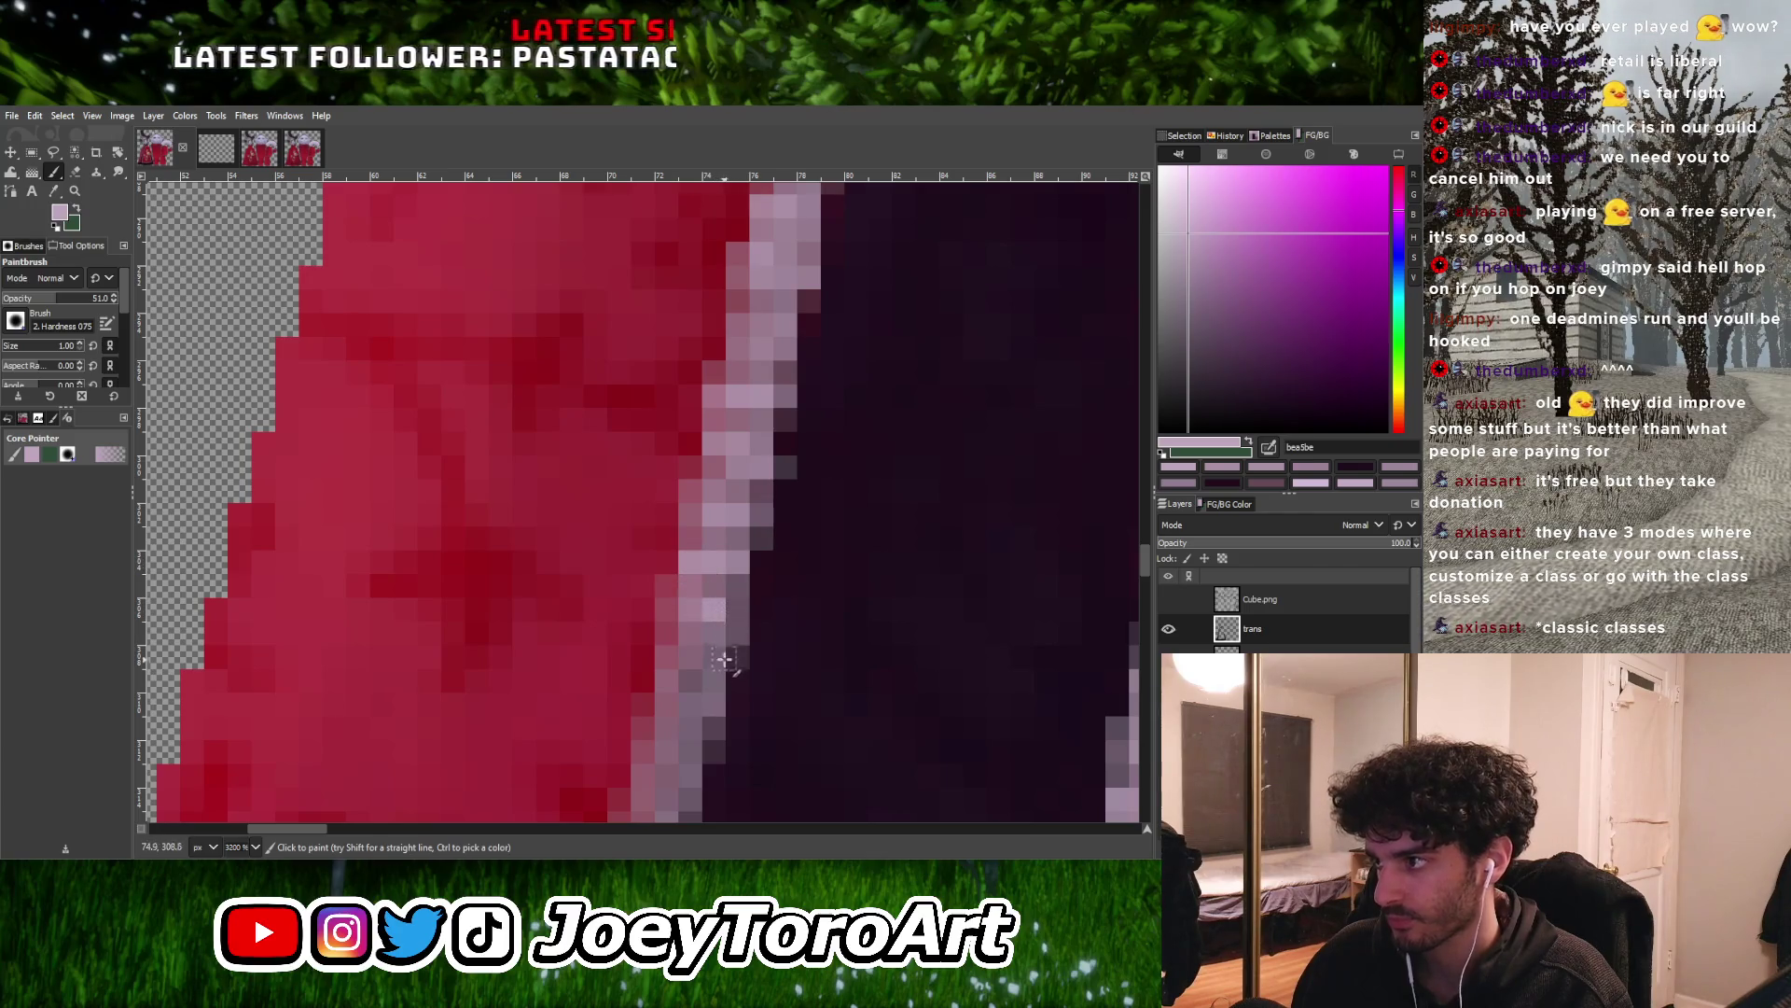
{"action": "scroll", "coordinate": [701, 665], "scroll_direction": "down", "scroll_amount": 2, "text": "ctrl"}
{"action": "scroll", "coordinate": [702, 665], "scroll_direction": "up", "scroll_amount": 3, "text": "ctrl"}
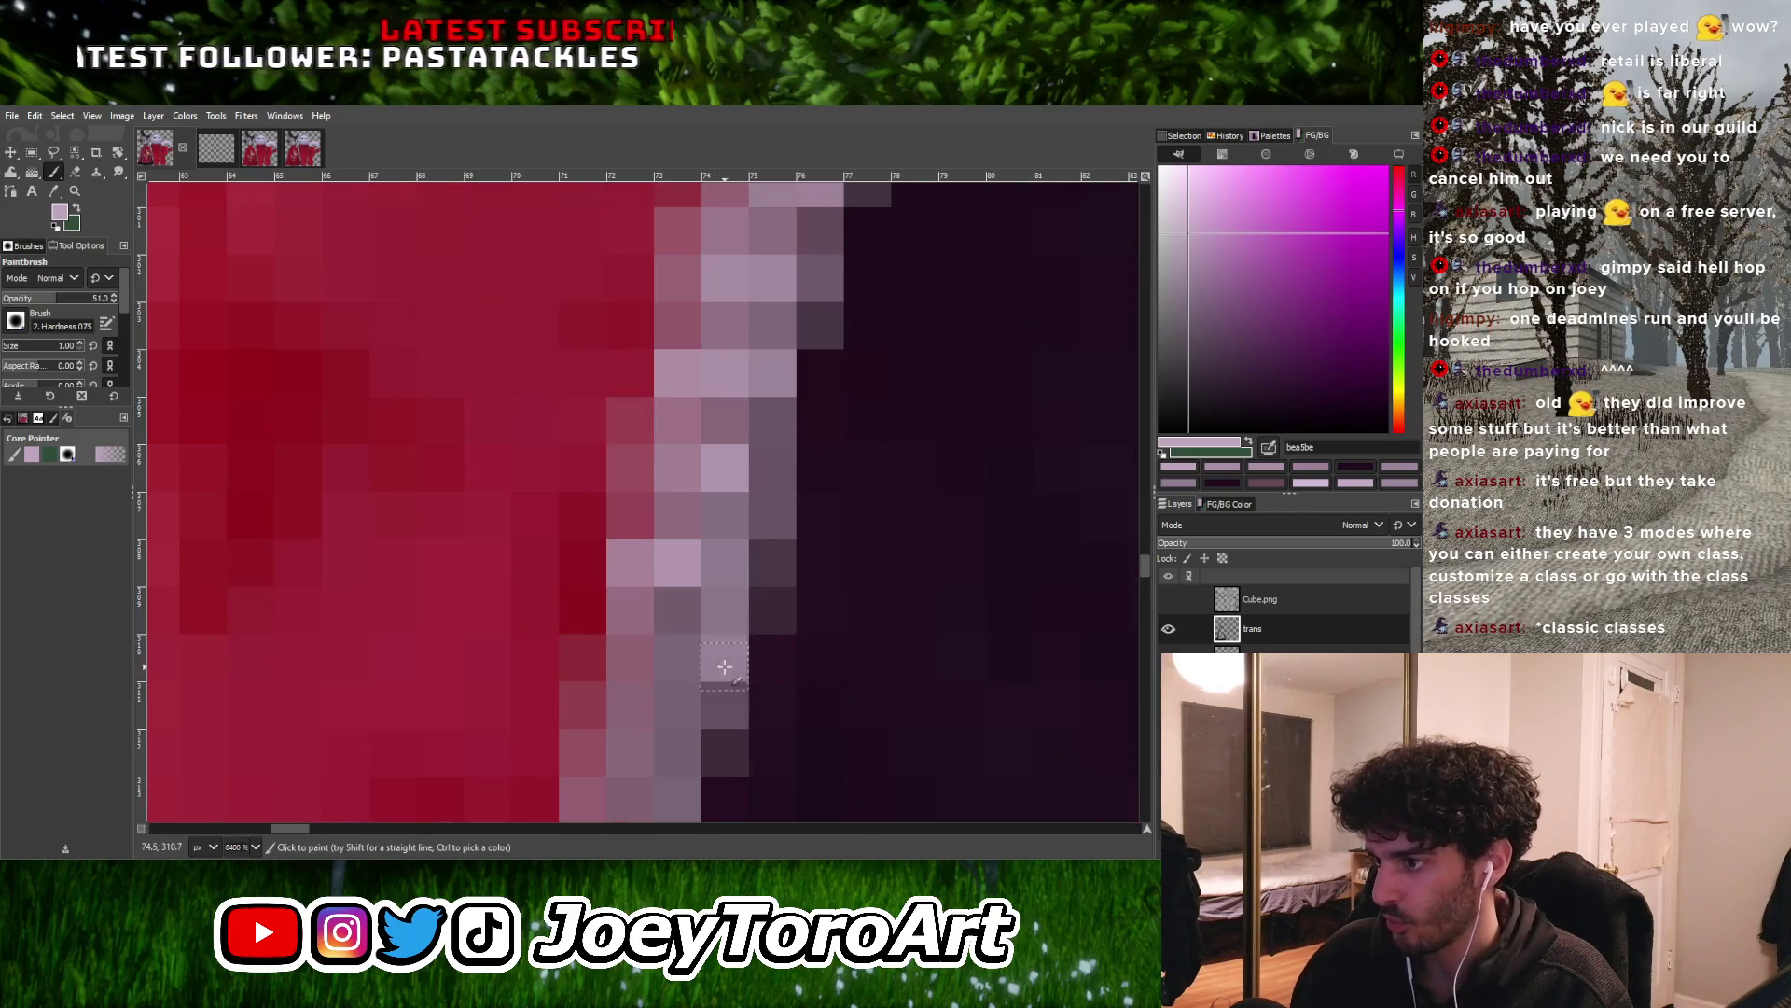
{"action": "scroll", "coordinate": [640, 653], "scroll_direction": "down", "scroll_amount": 2, "text": "ctrl"}
{"action": "scroll", "coordinate": [630, 672], "scroll_direction": "up", "scroll_amount": 2, "text": "ctrl"}
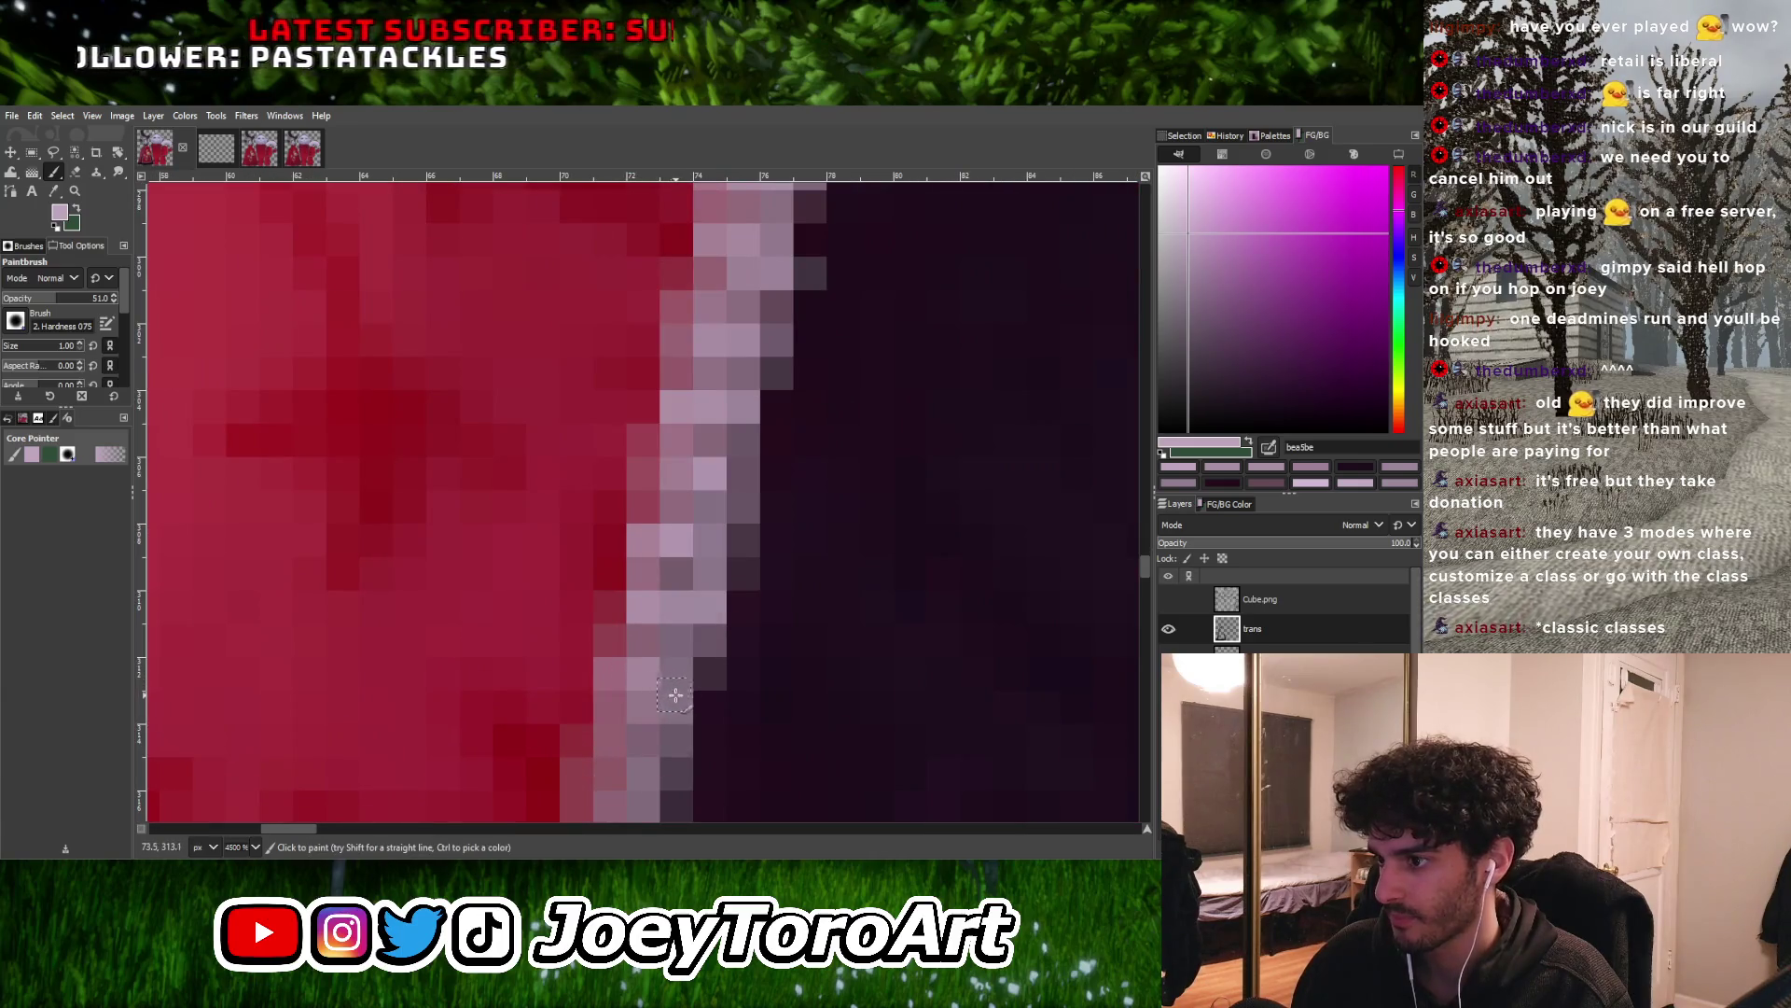
{"action": "scroll", "coordinate": [673, 695], "scroll_direction": "down", "scroll_amount": 2, "text": "ctrl"}
{"action": "scroll", "coordinate": [658, 677], "scroll_direction": "up", "scroll_amount": 2, "text": "ctrl"}
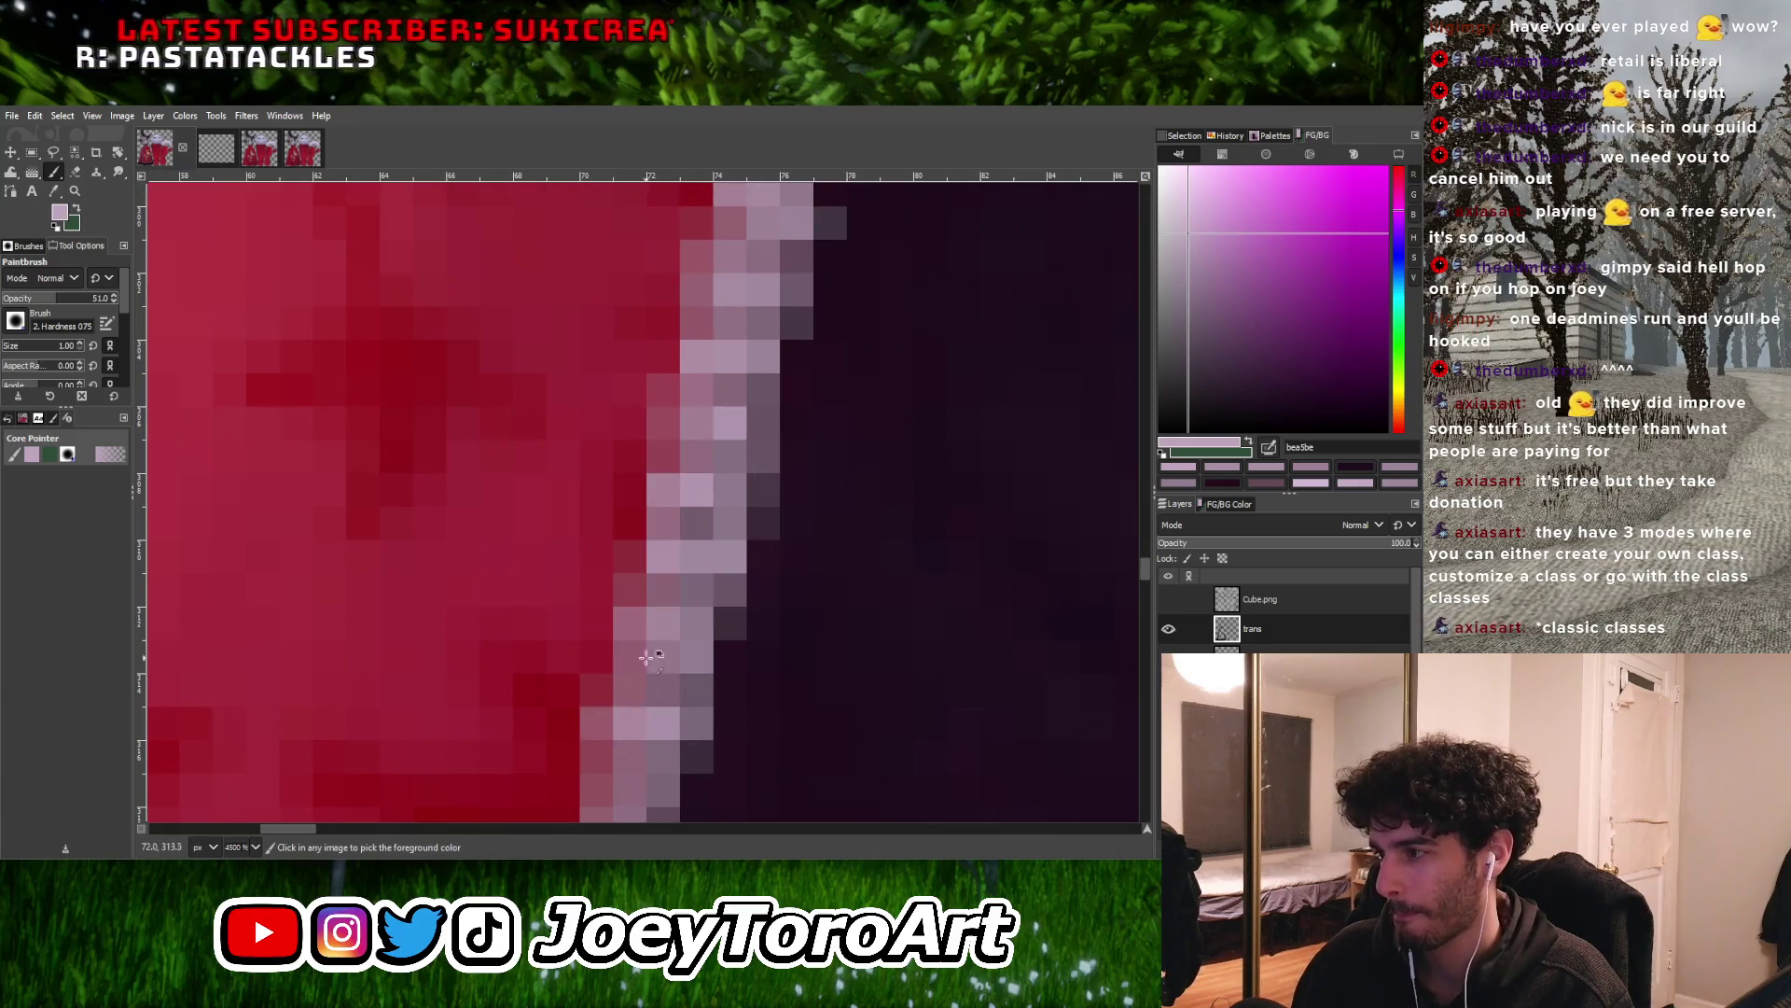
{"action": "scroll", "coordinate": [640, 668], "scroll_direction": "down", "scroll_amount": 3, "text": "ctrl"}
{"action": "scroll", "coordinate": [642, 668], "scroll_direction": "up", "scroll_amount": 1, "text": "ctrl"}
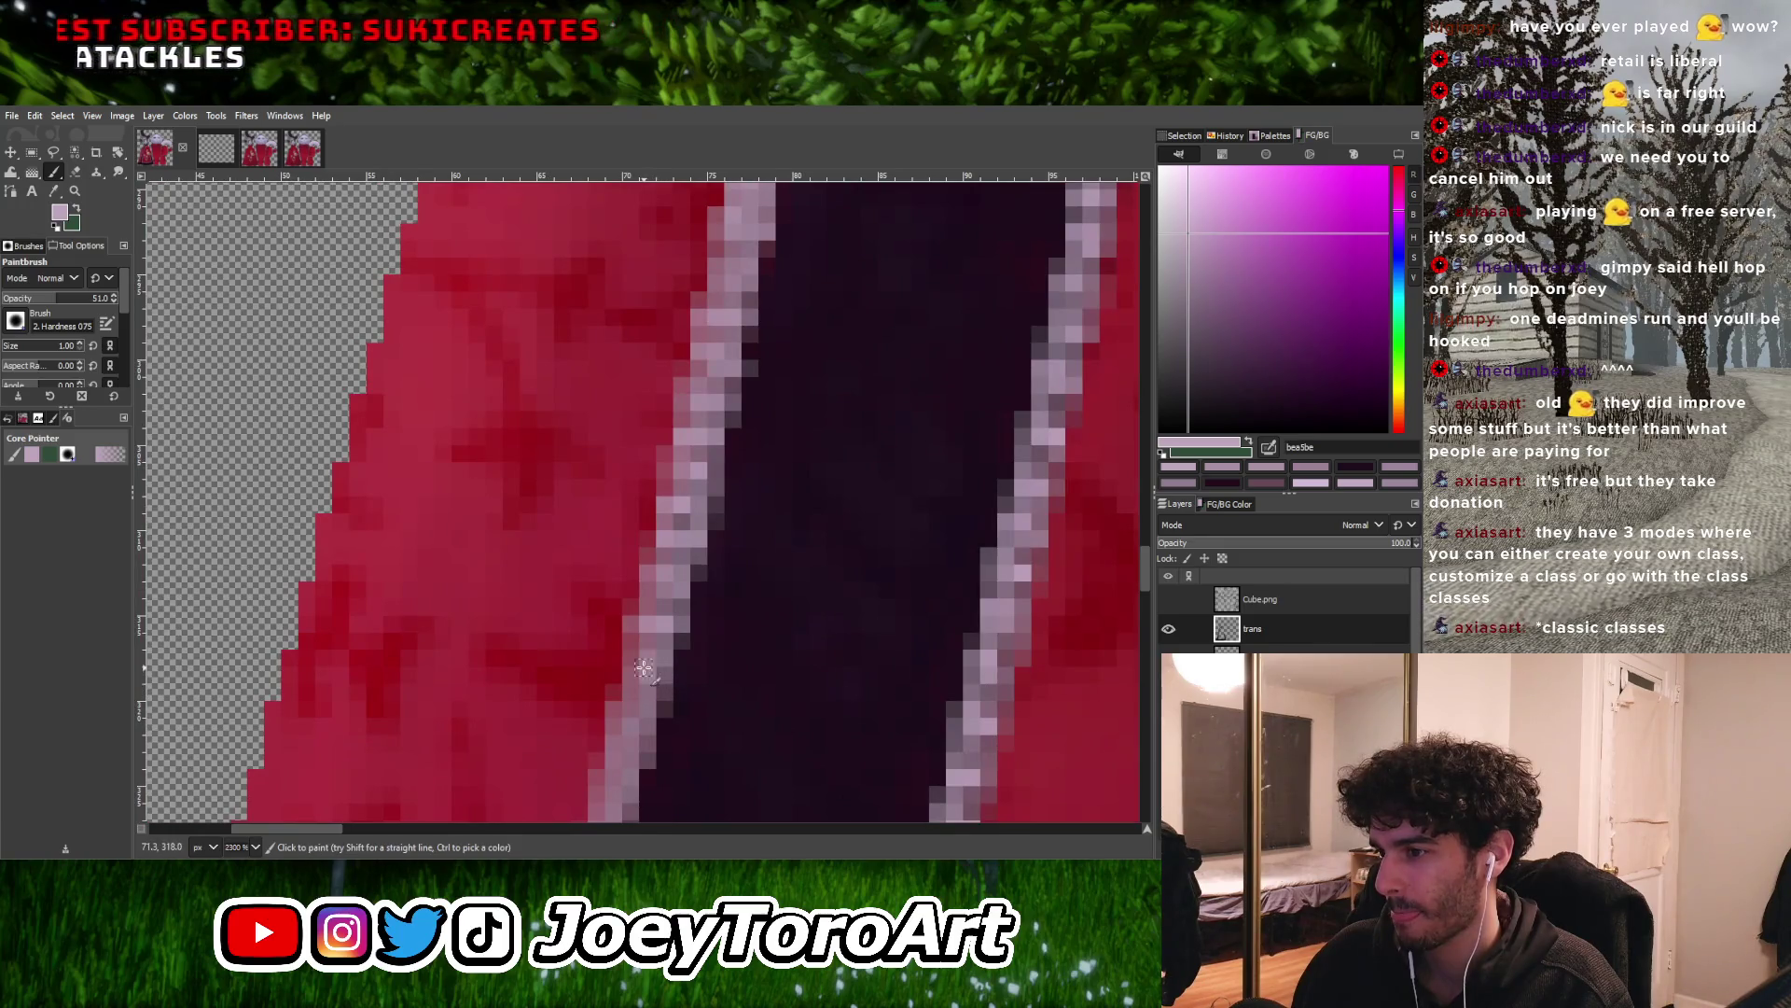
{"action": "scroll", "coordinate": [645, 670], "scroll_direction": "up", "scroll_amount": 1, "text": "ctrl"}
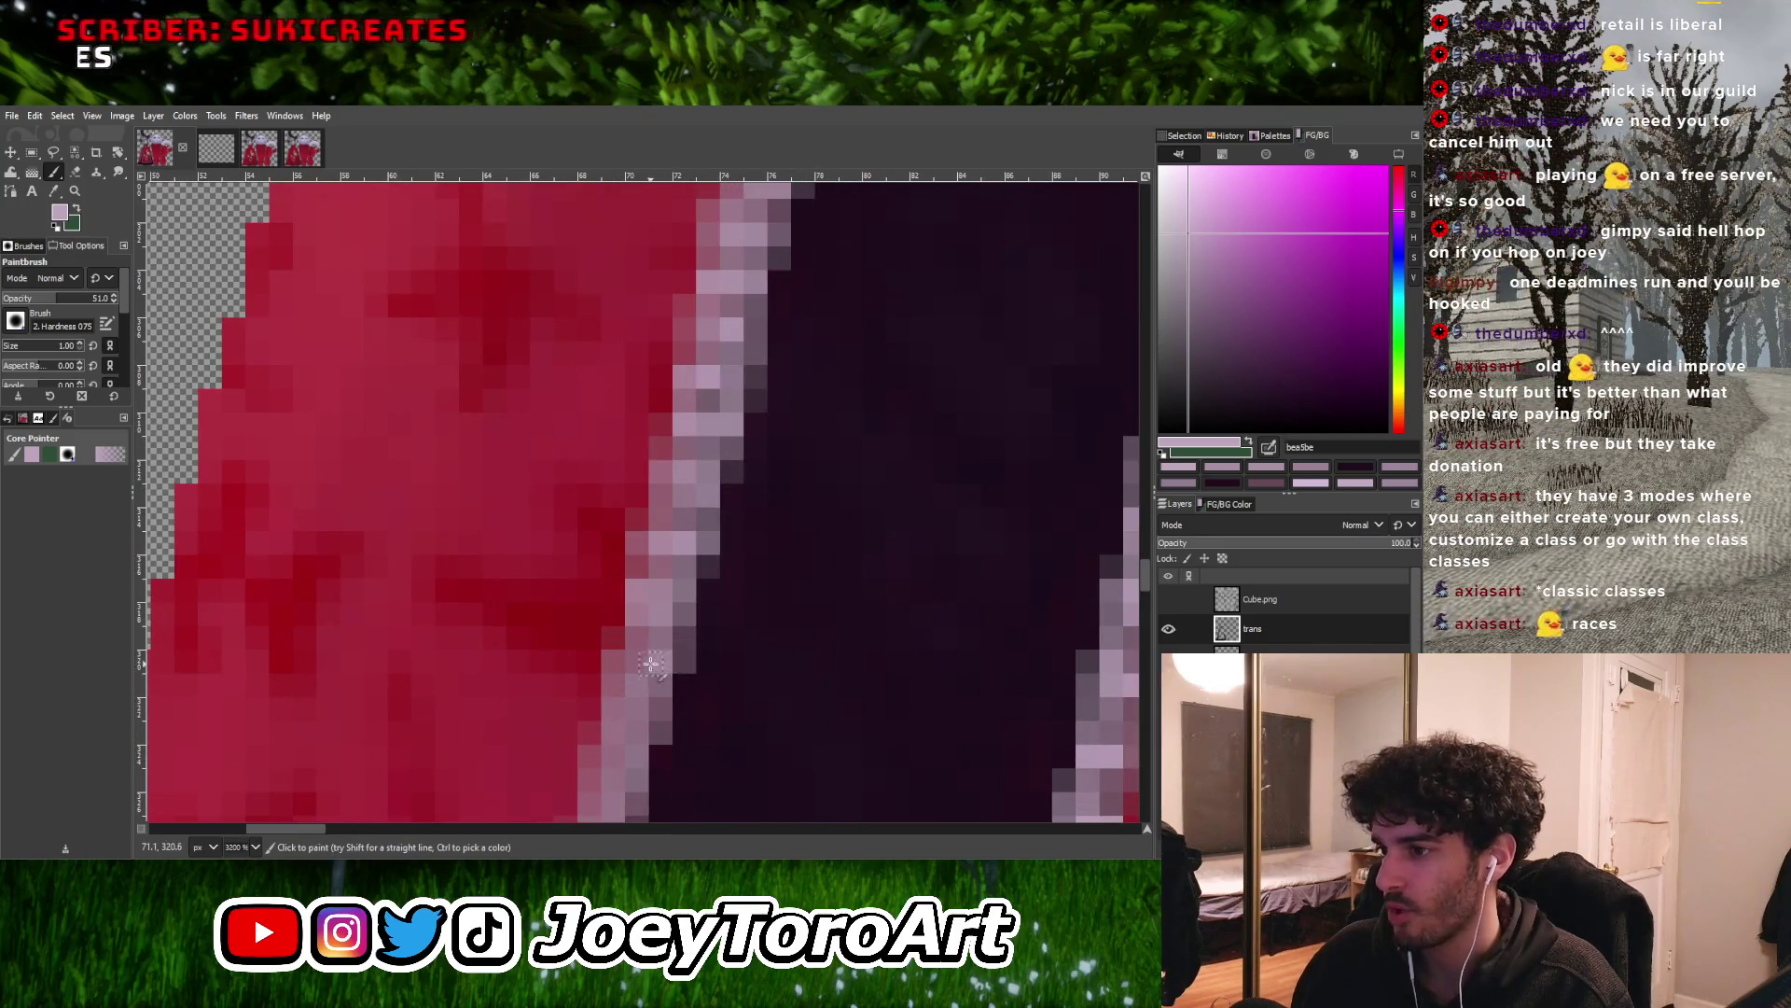
{"action": "scroll", "coordinate": [664, 670], "scroll_direction": "down", "scroll_amount": 2, "text": "ctrl"}
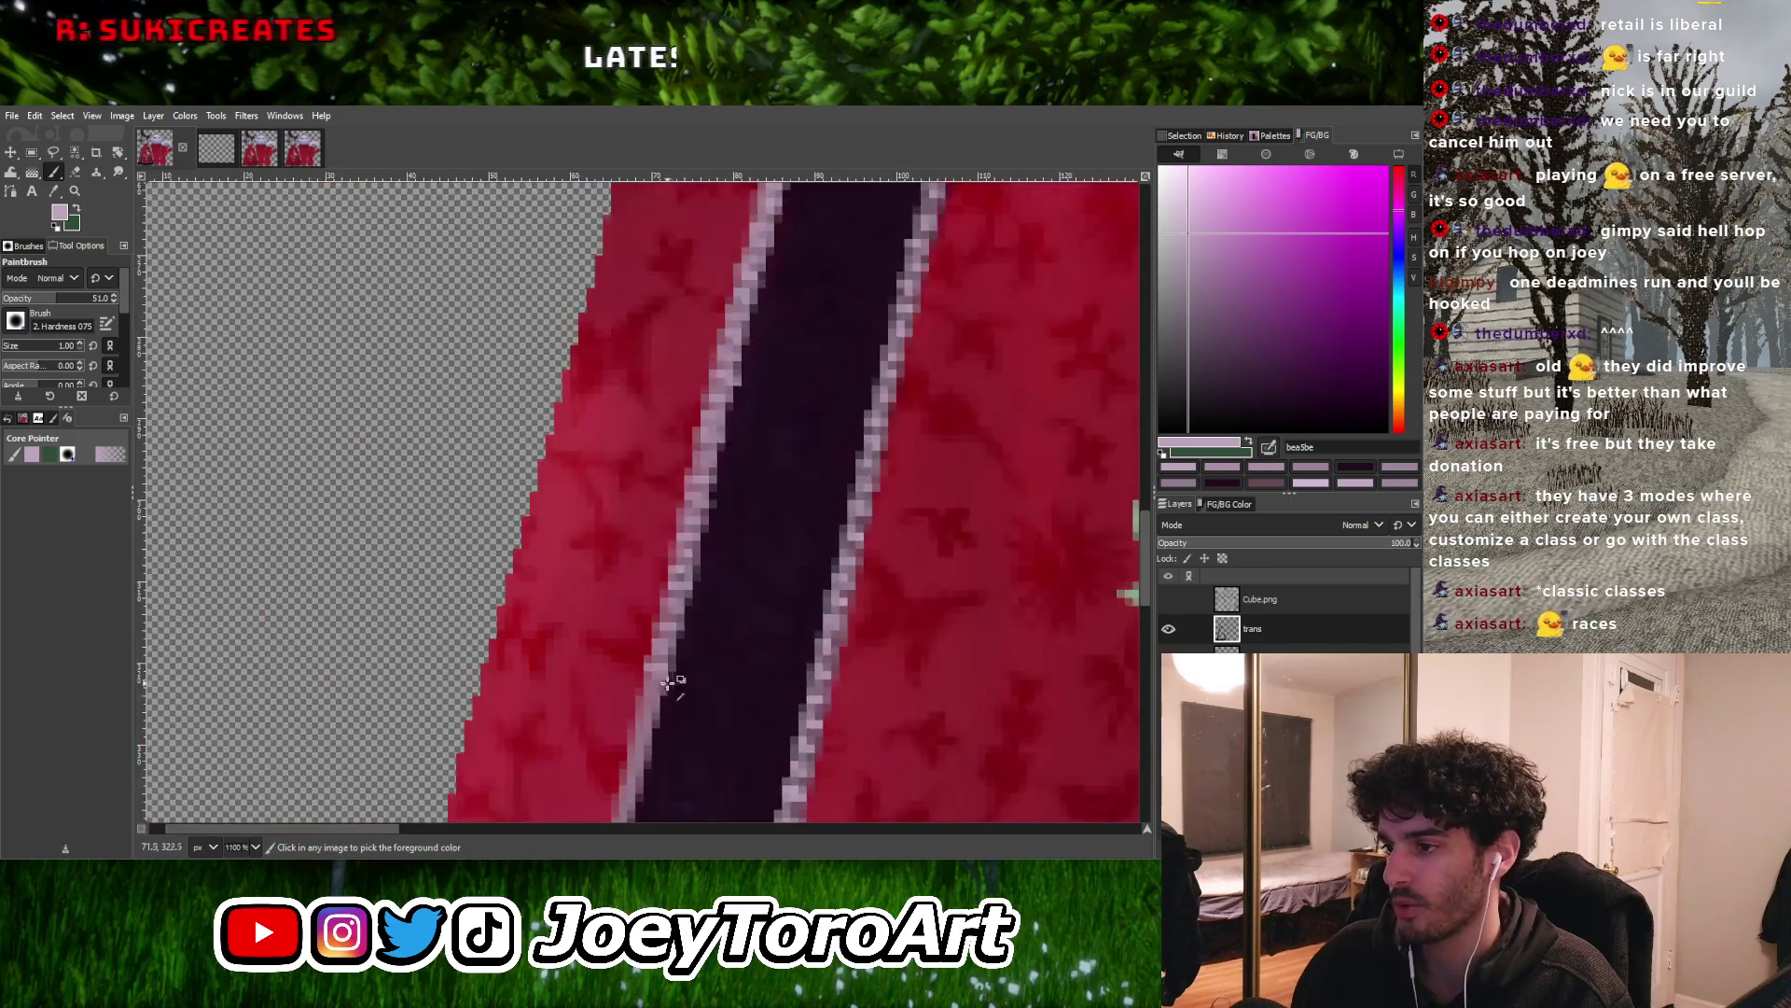
{"action": "scroll", "coordinate": [668, 695], "scroll_direction": "up", "scroll_amount": 2, "text": "ctrl"}
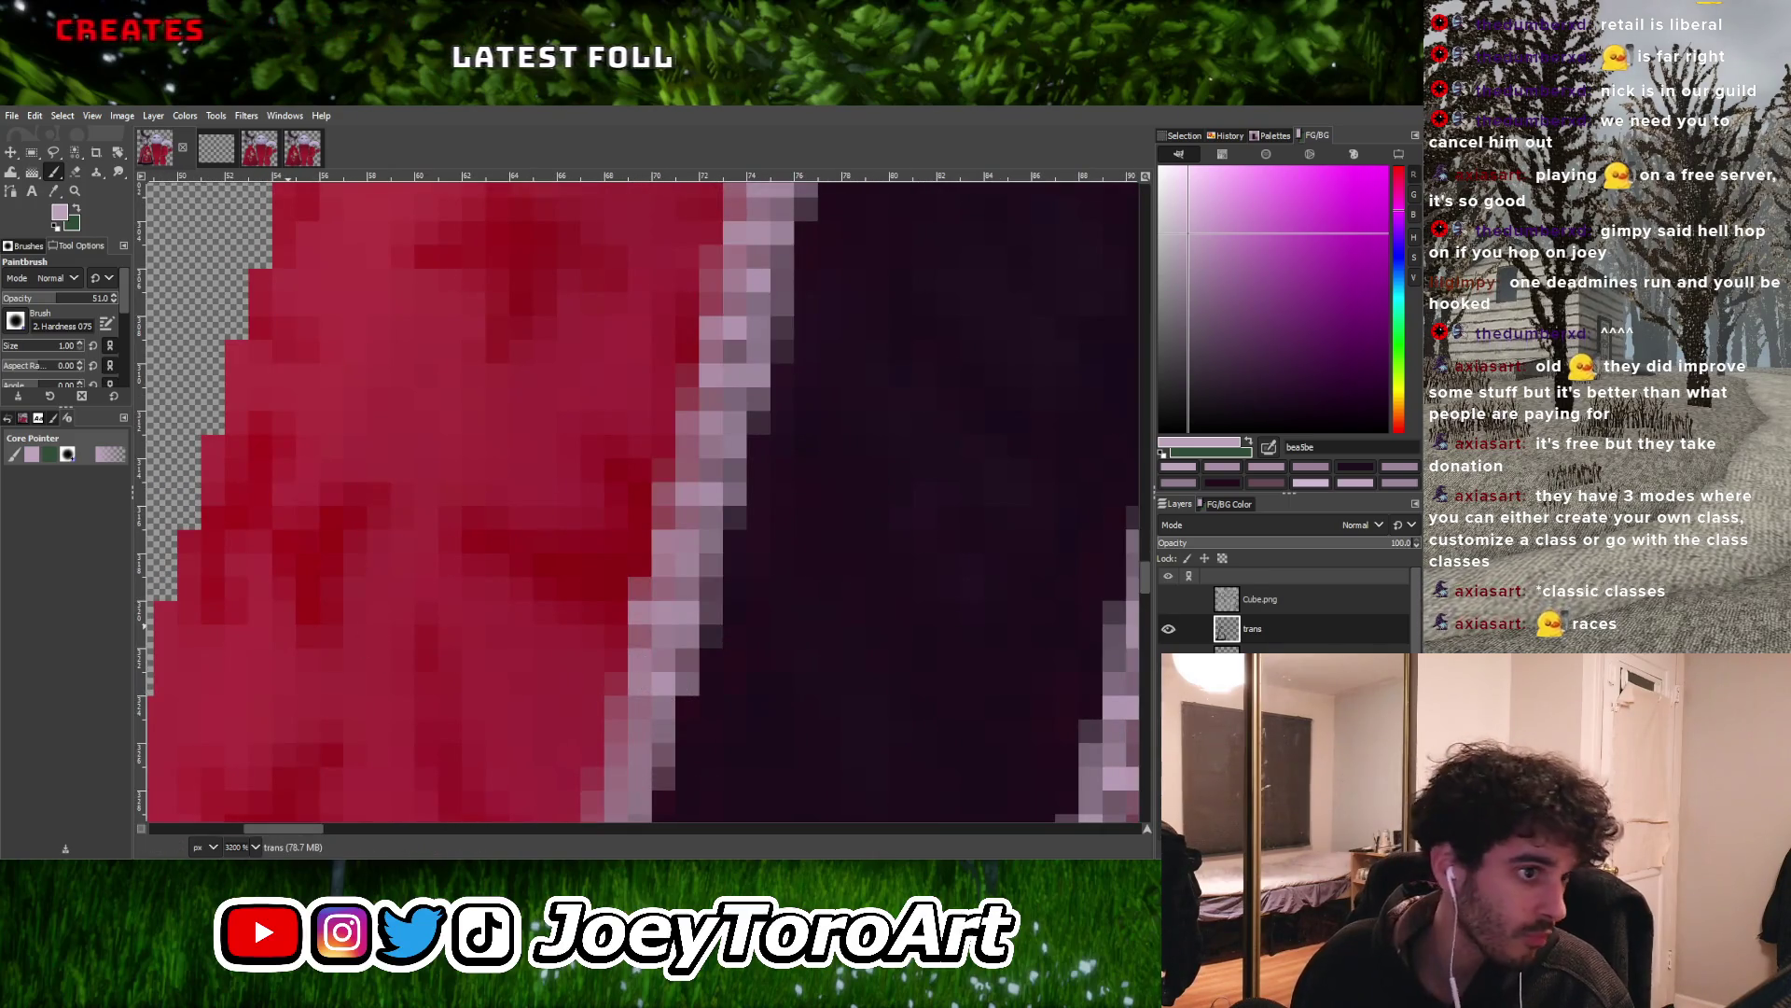
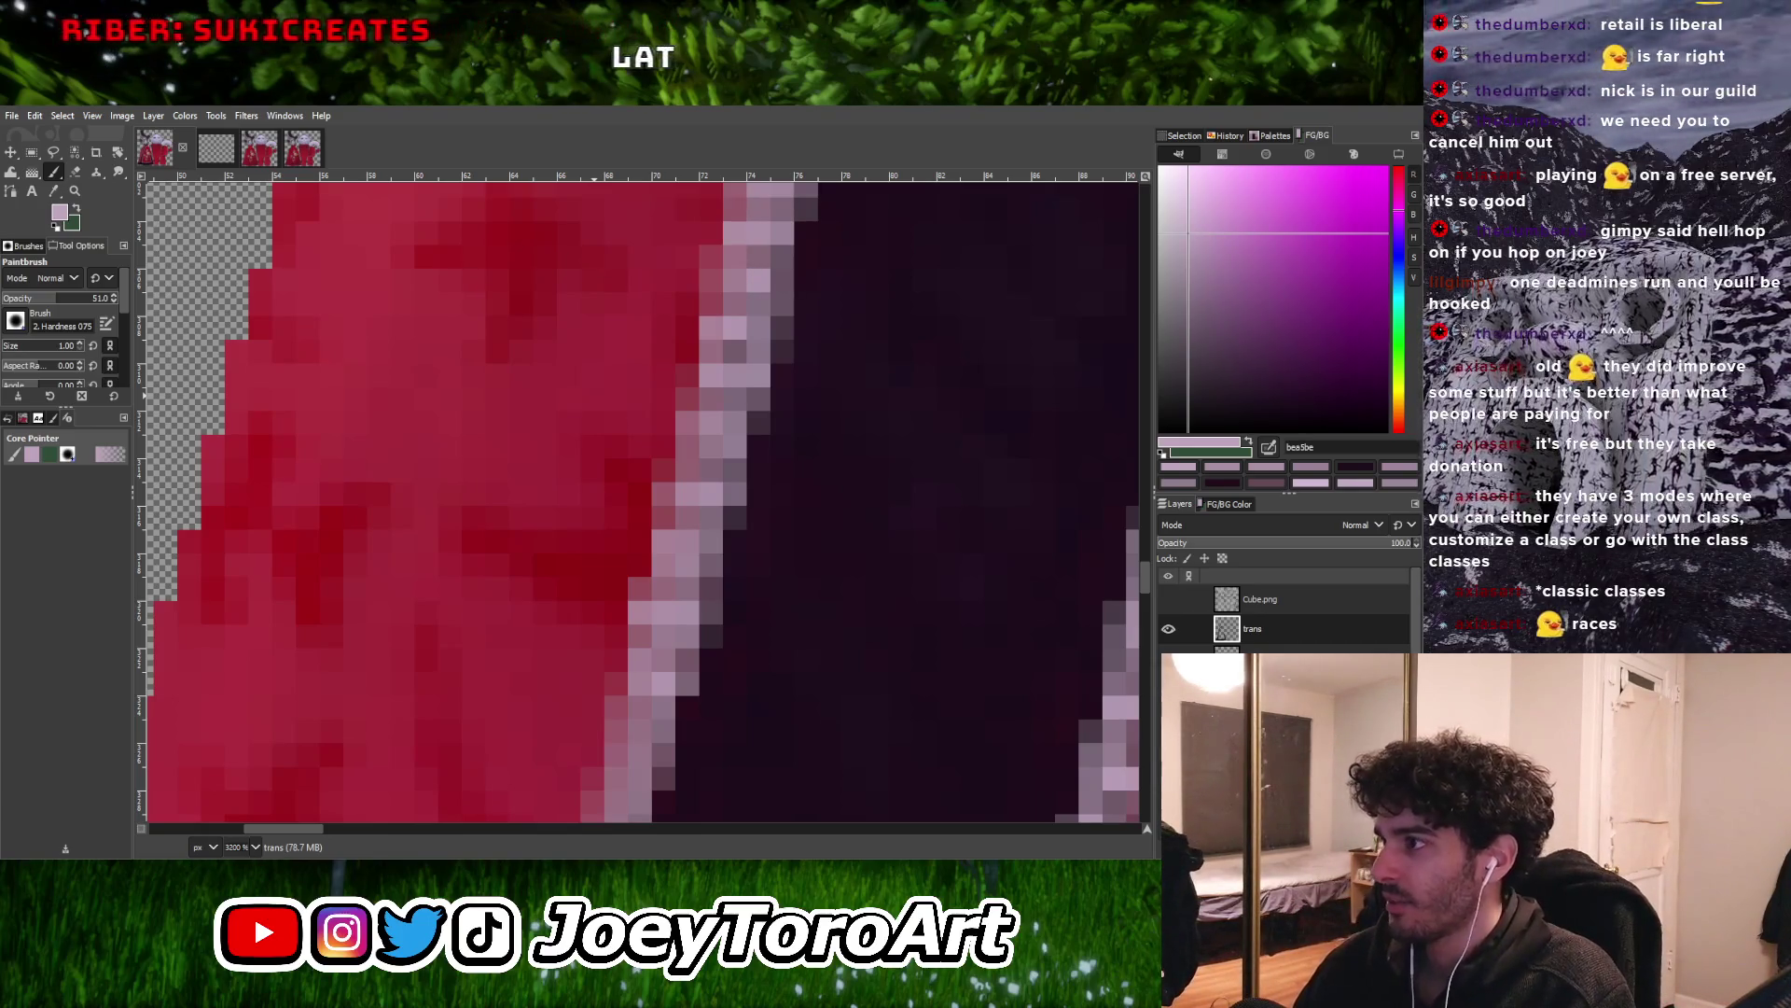
Zoom to the collar and paint lighter pink along its left trim at 51% opacity
{"action": "scroll", "coordinate": [624, 583], "scroll_direction": "down", "scroll_amount": 3, "text": "ctrl"}
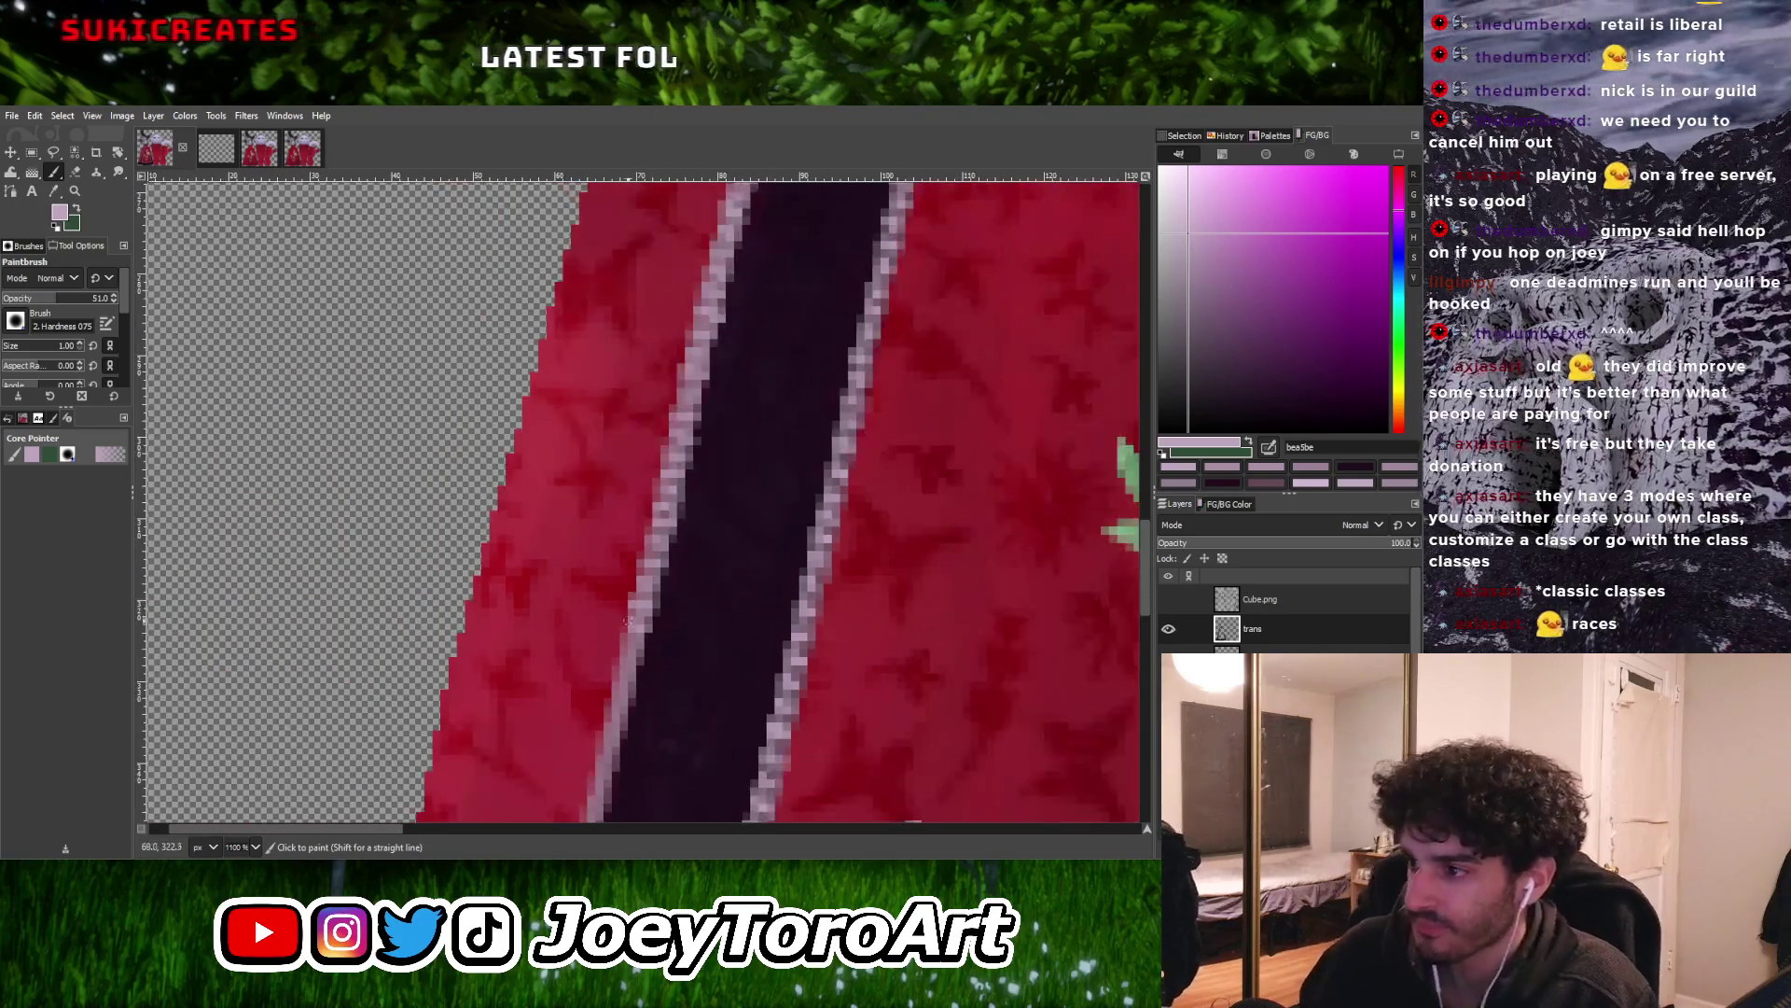
{"action": "scroll", "coordinate": [623, 628], "scroll_direction": "up", "scroll_amount": 3, "text": "ctrl"}
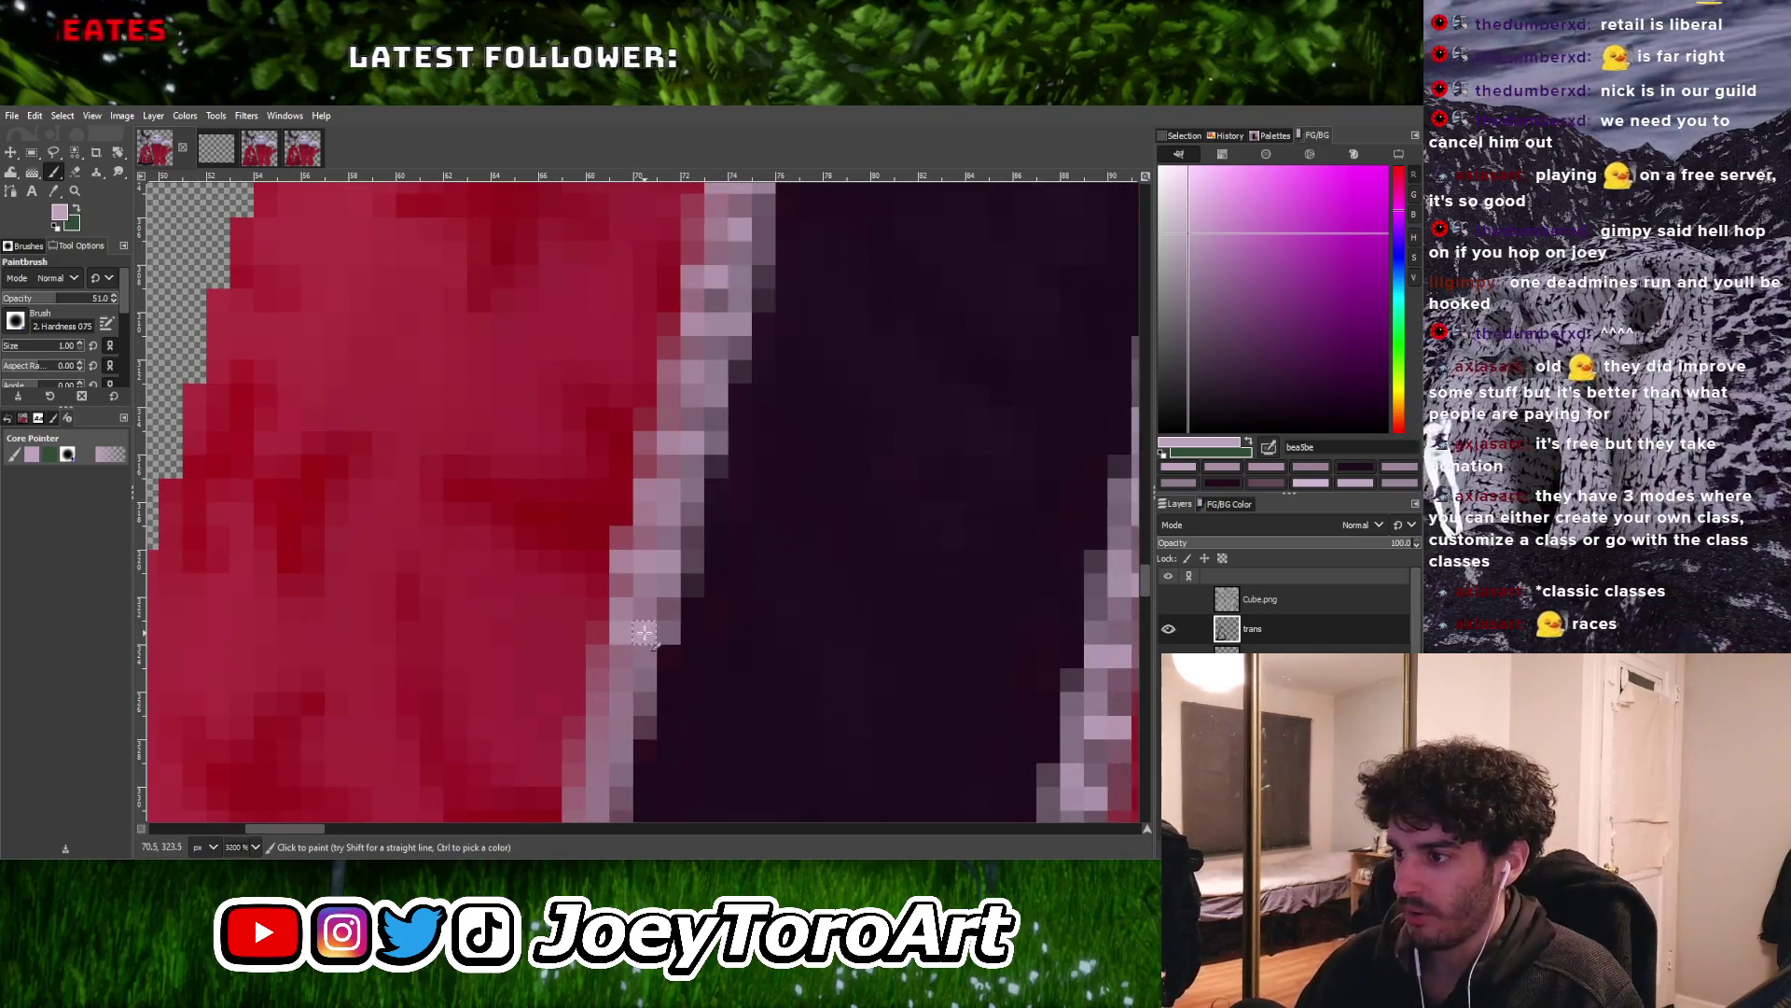
{"action": "scroll", "coordinate": [604, 686], "scroll_direction": "down", "scroll_amount": 3, "text": "ctrl"}
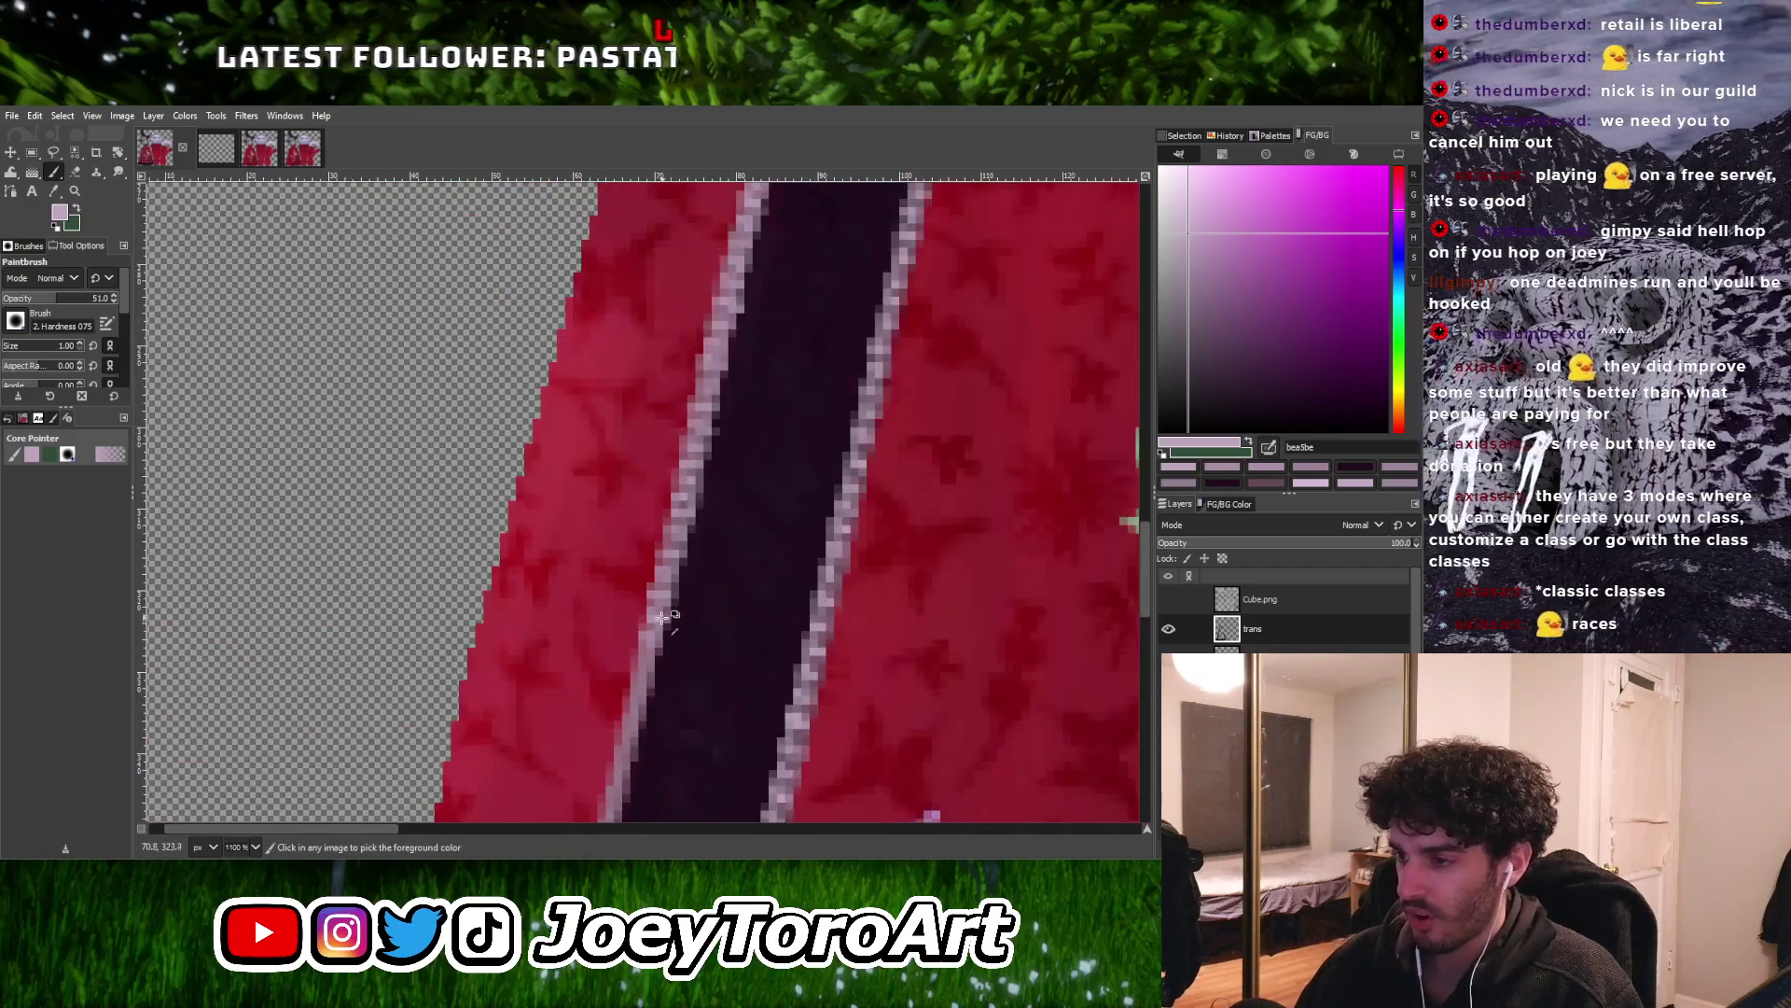
{"action": "scroll", "coordinate": [634, 664], "scroll_direction": "up", "scroll_amount": 2, "text": "ctrl"}
{"action": "scroll", "coordinate": [661, 653], "scroll_direction": "down", "scroll_amount": 2, "text": "ctrl"}
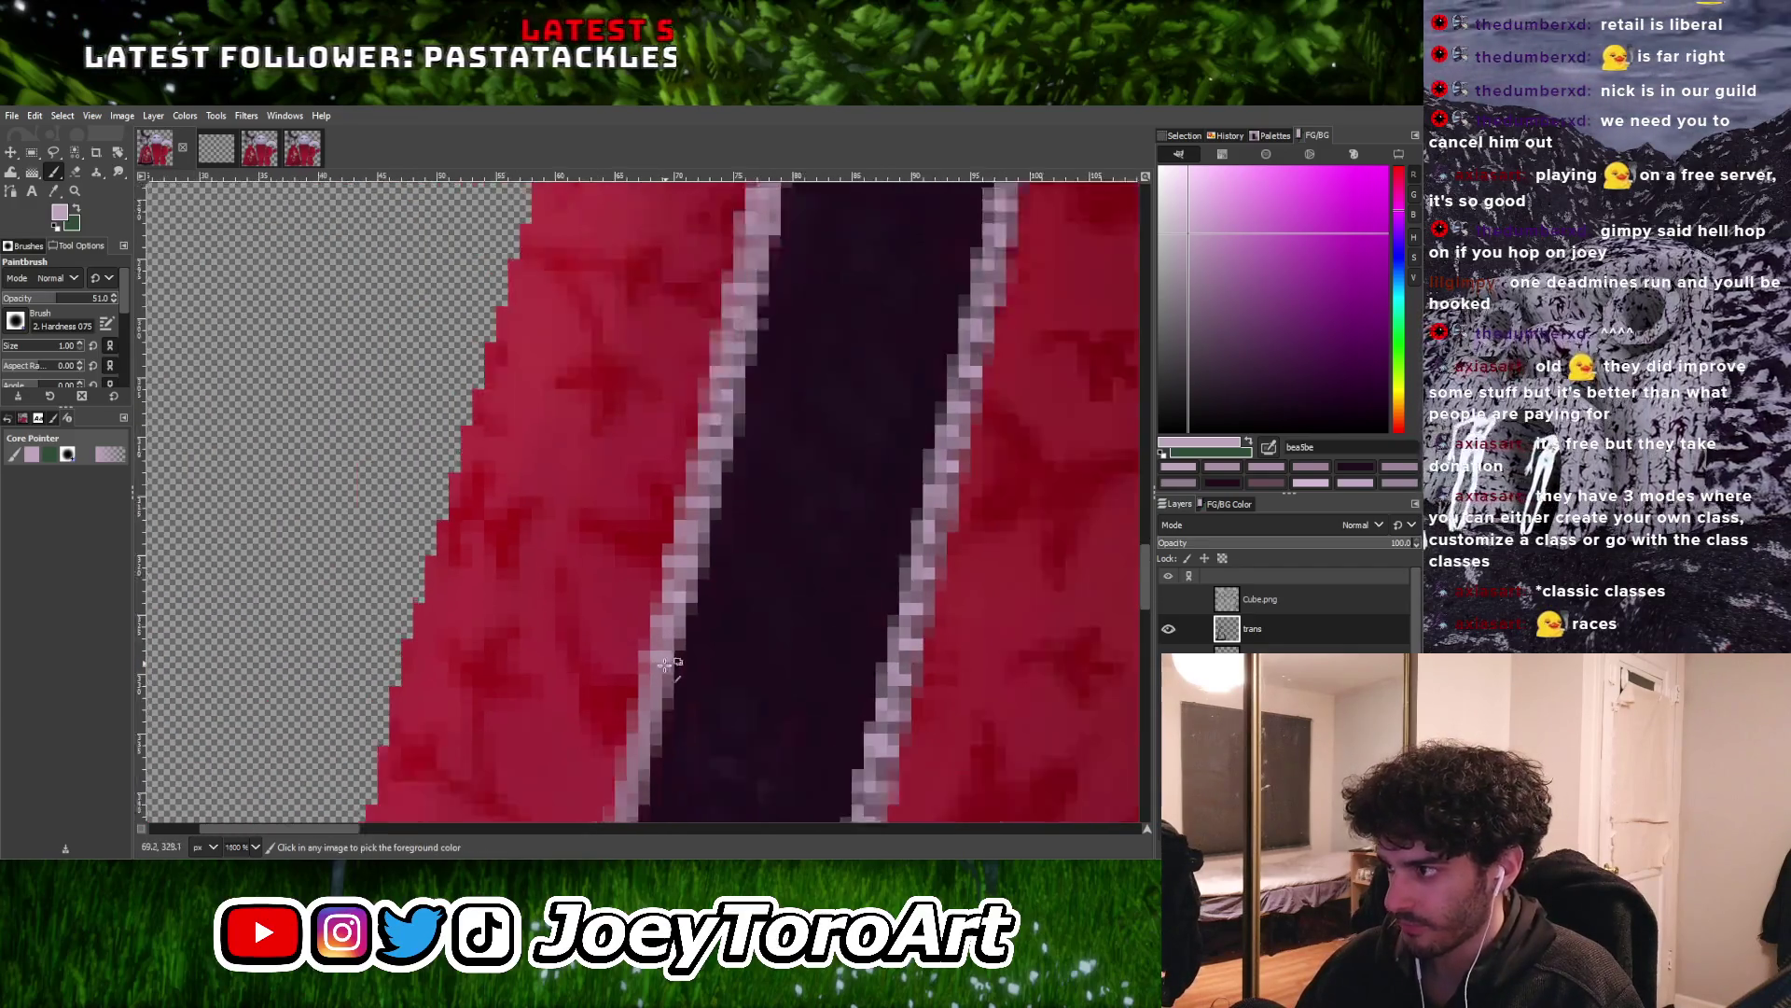
{"action": "scroll", "coordinate": [660, 654], "scroll_direction": "up", "scroll_amount": 4, "text": "ctrl"}
{"action": "scroll", "coordinate": [712, 631], "scroll_direction": "down", "scroll_amount": 1, "text": "ctrl"}
{"action": "scroll", "coordinate": [699, 669], "scroll_direction": "up", "scroll_amount": 1, "text": "ctrl"}
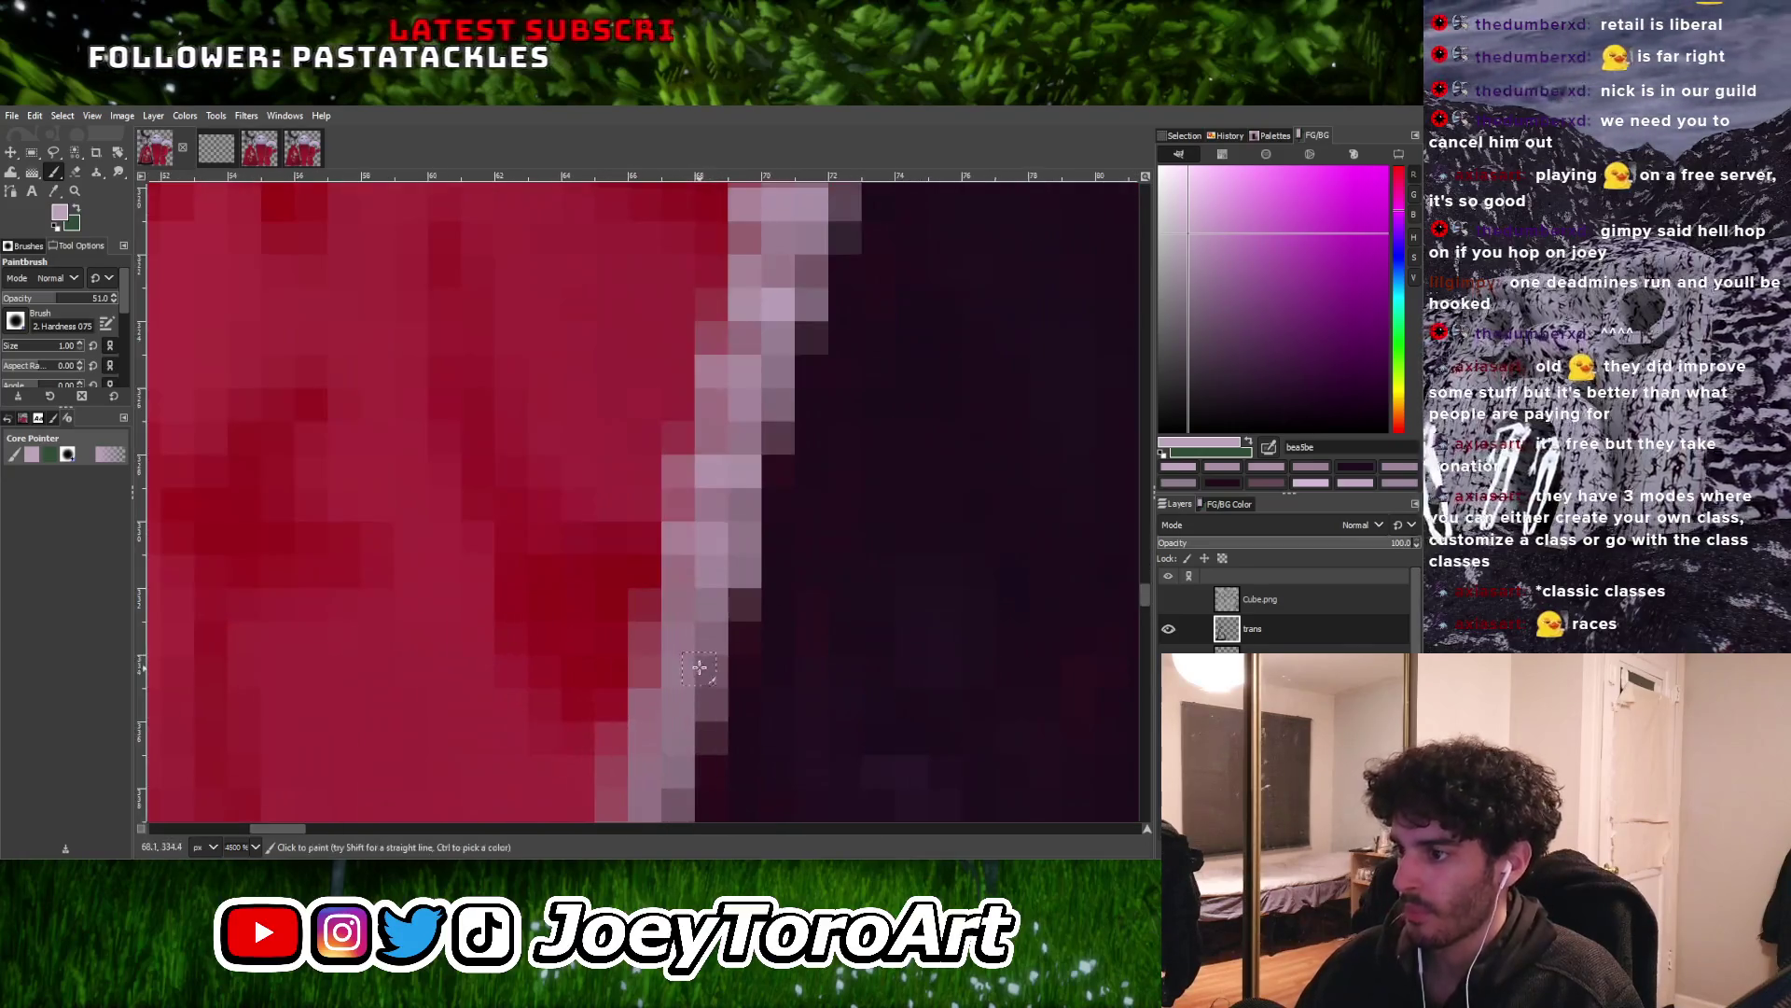
{"action": "scroll", "coordinate": [669, 644], "scroll_direction": "down", "scroll_amount": 2, "text": "ctrl"}
{"action": "scroll", "coordinate": [644, 691], "scroll_direction": "up", "scroll_amount": 3, "text": "ctrl"}
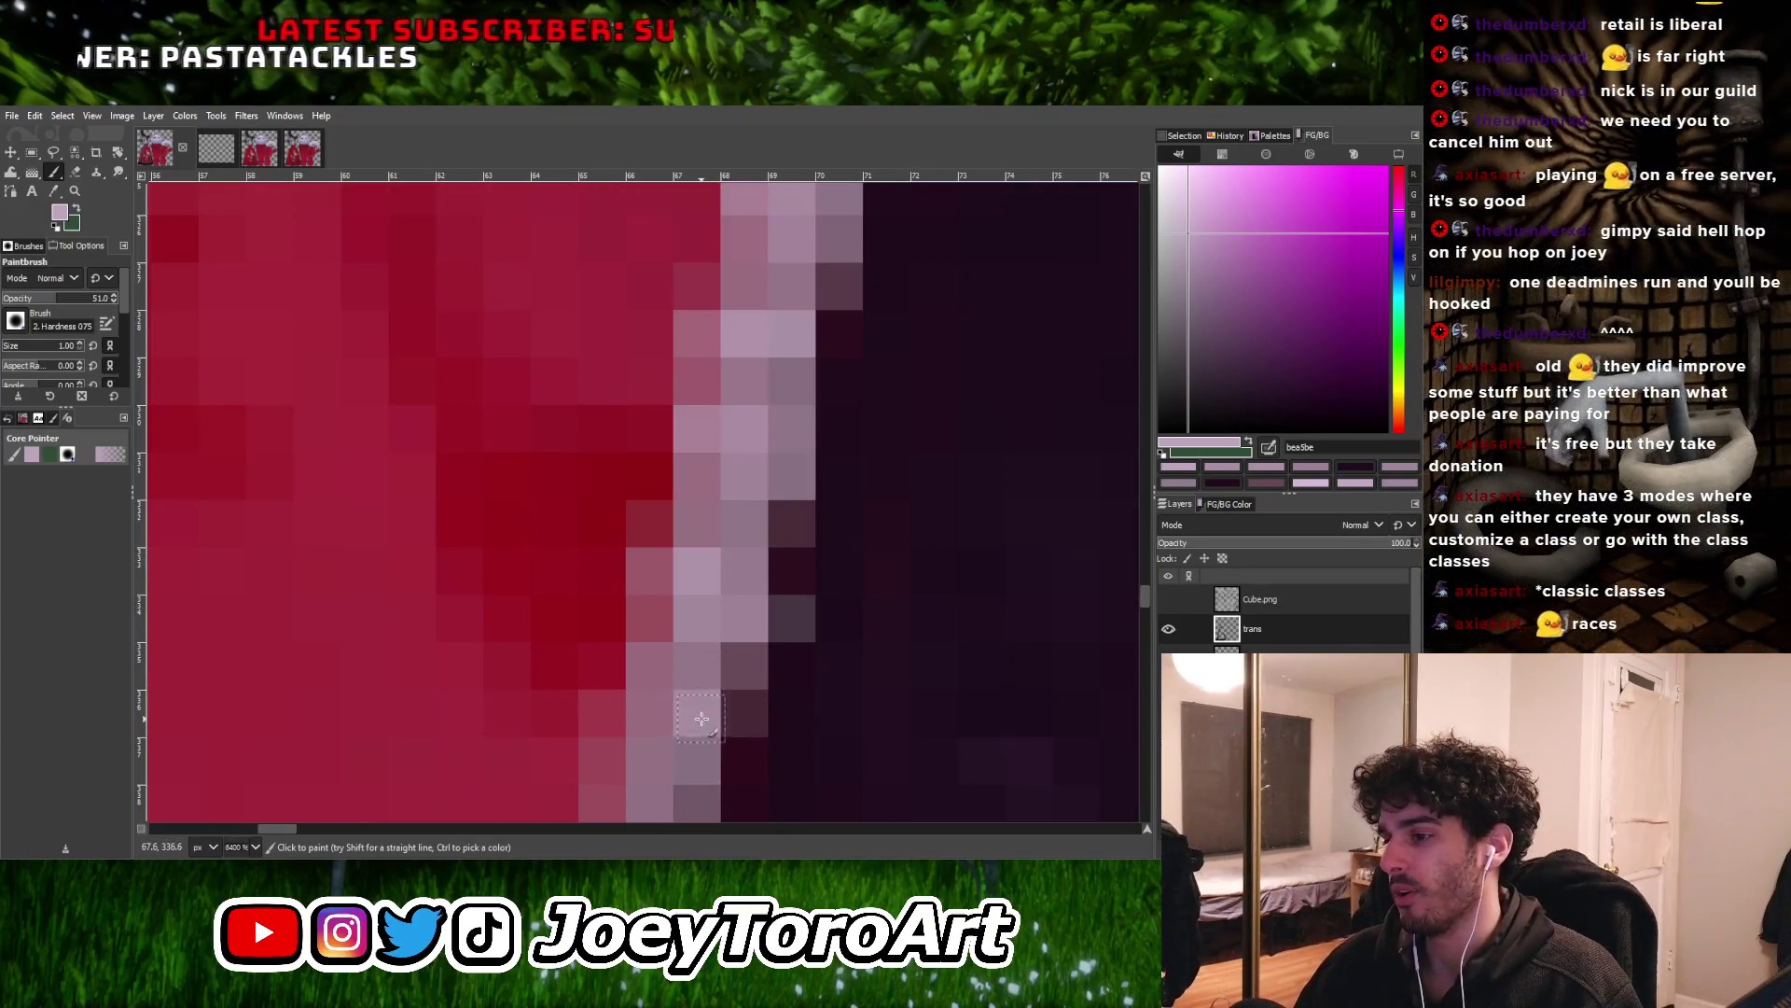
{"action": "scroll", "coordinate": [633, 712], "scroll_direction": "down", "scroll_amount": 2, "text": "ctrl"}
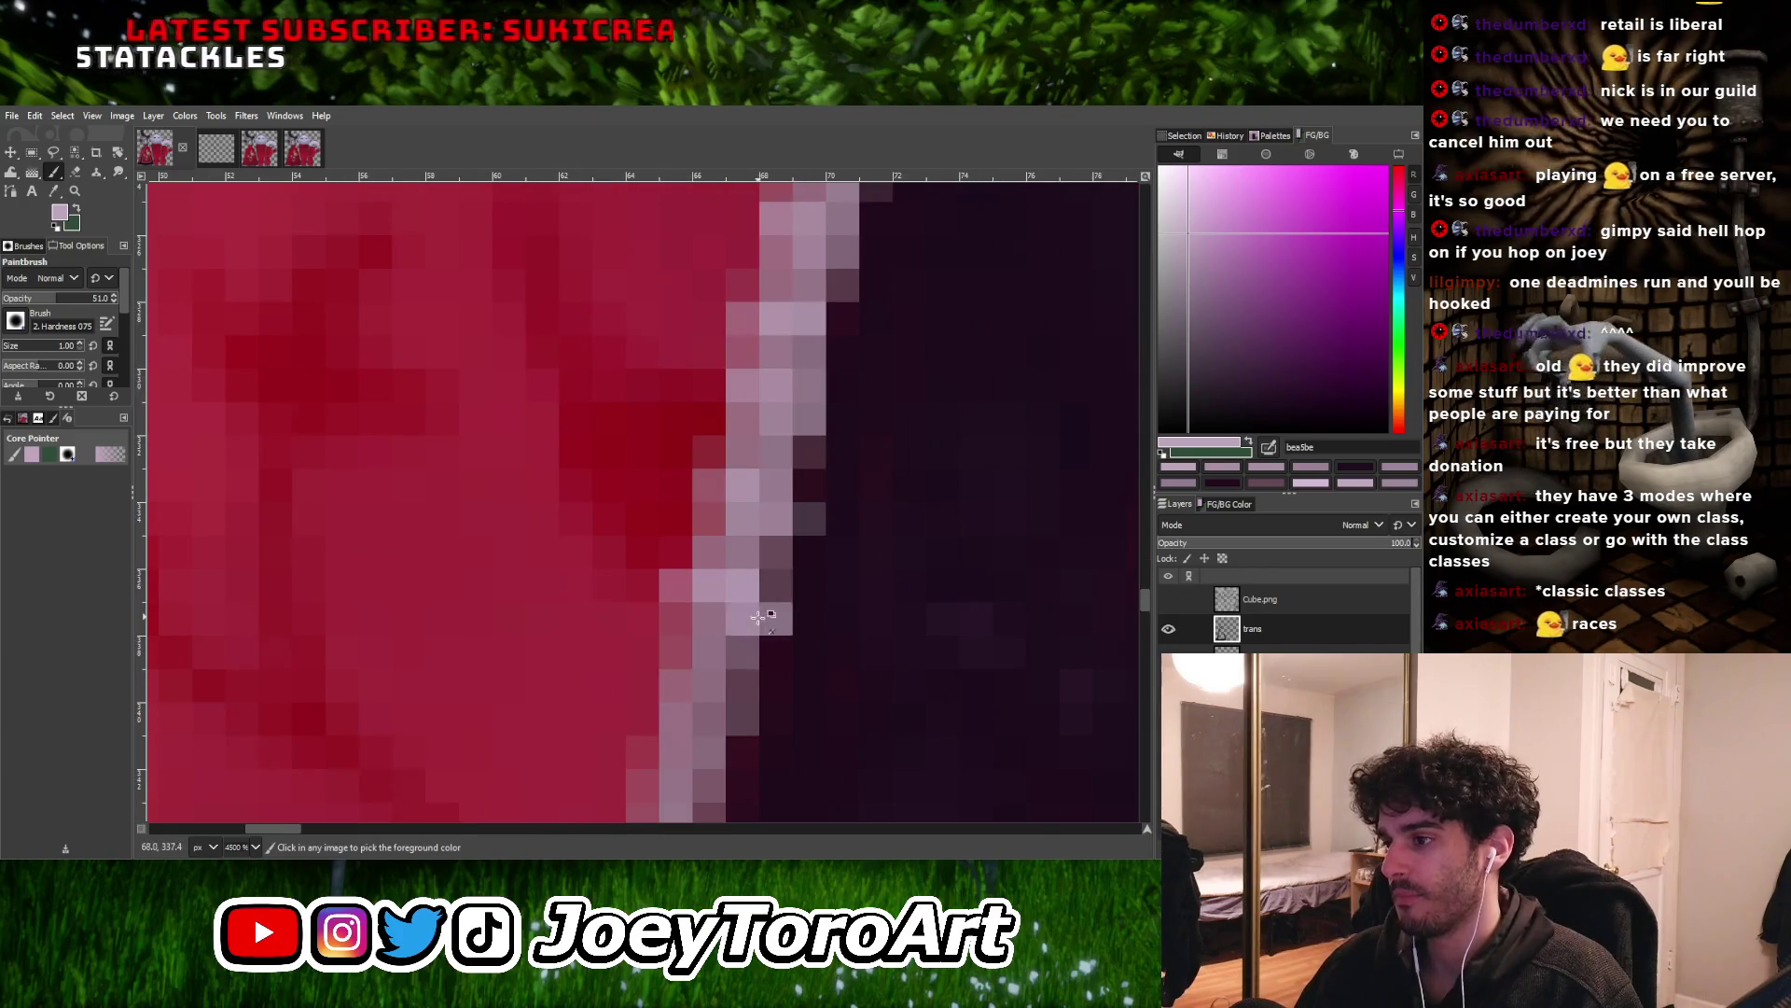
{"action": "scroll", "coordinate": [713, 660], "scroll_direction": "down", "scroll_amount": 1, "text": "ctrl"}
{"action": "scroll", "coordinate": [731, 668], "scroll_direction": "up", "scroll_amount": 1, "text": "ctrl"}
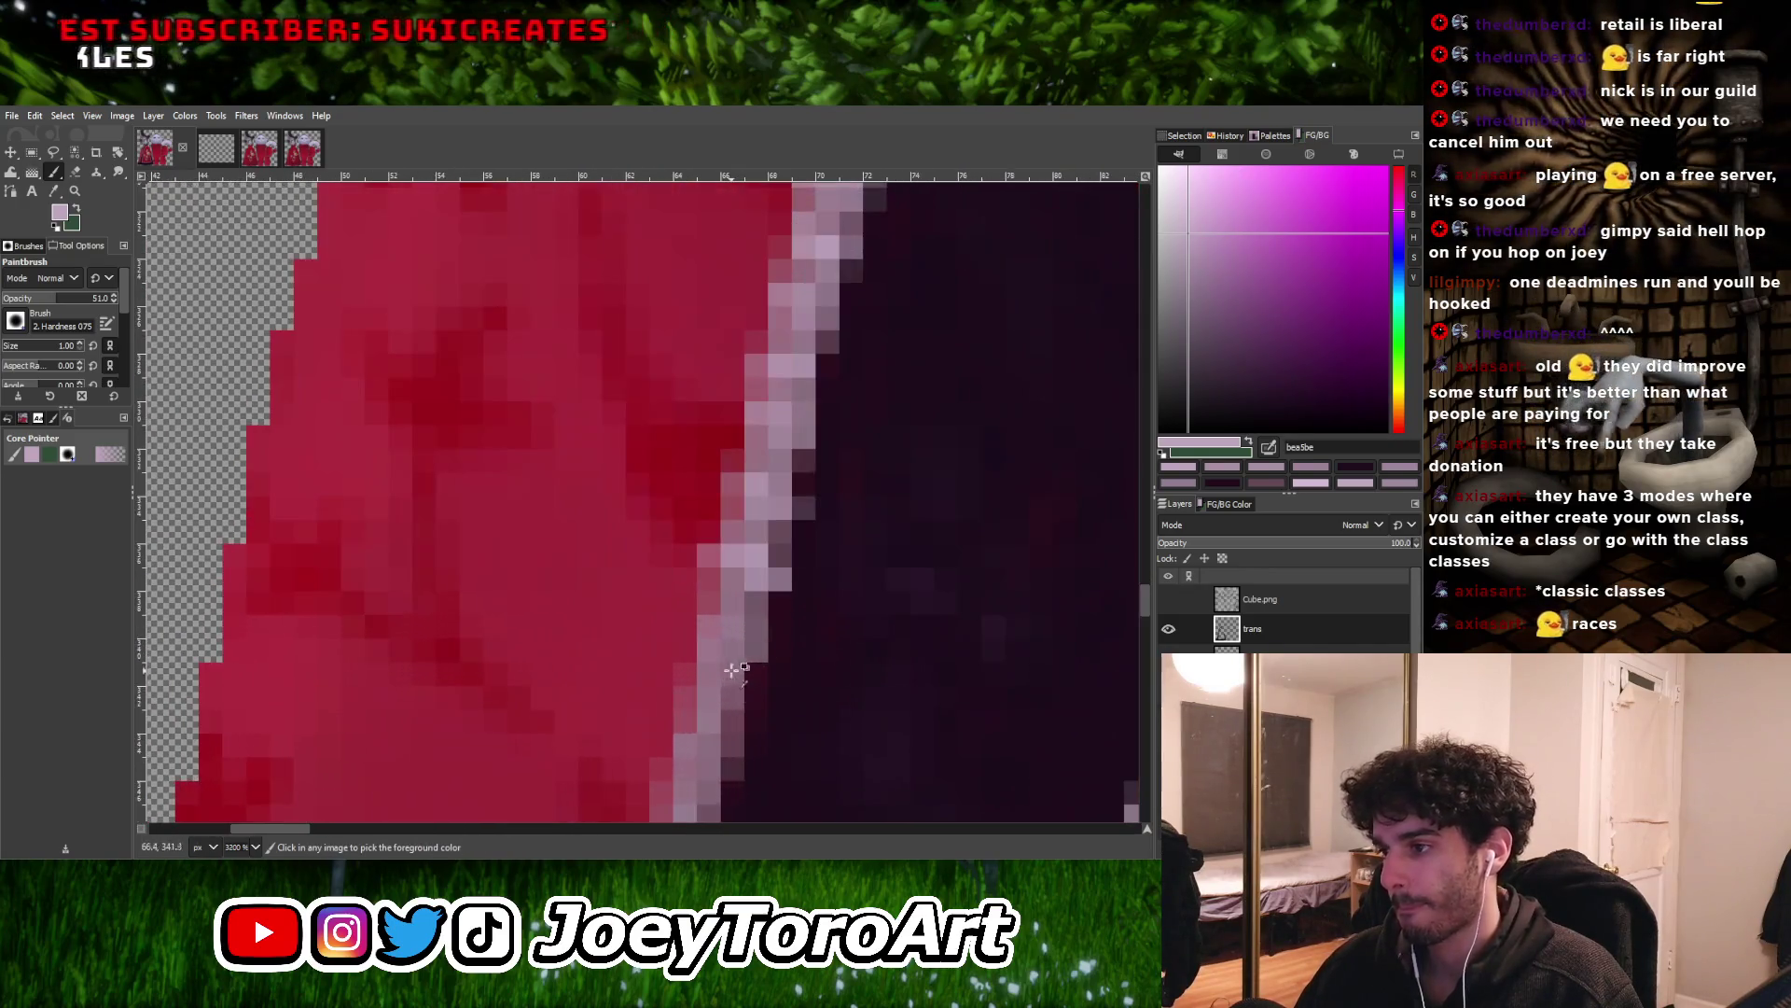
{"action": "scroll", "coordinate": [709, 678], "scroll_direction": "down", "scroll_amount": 2, "text": "ctrl"}
{"action": "scroll", "coordinate": [737, 690], "scroll_direction": "up", "scroll_amount": 2, "text": "ctrl"}
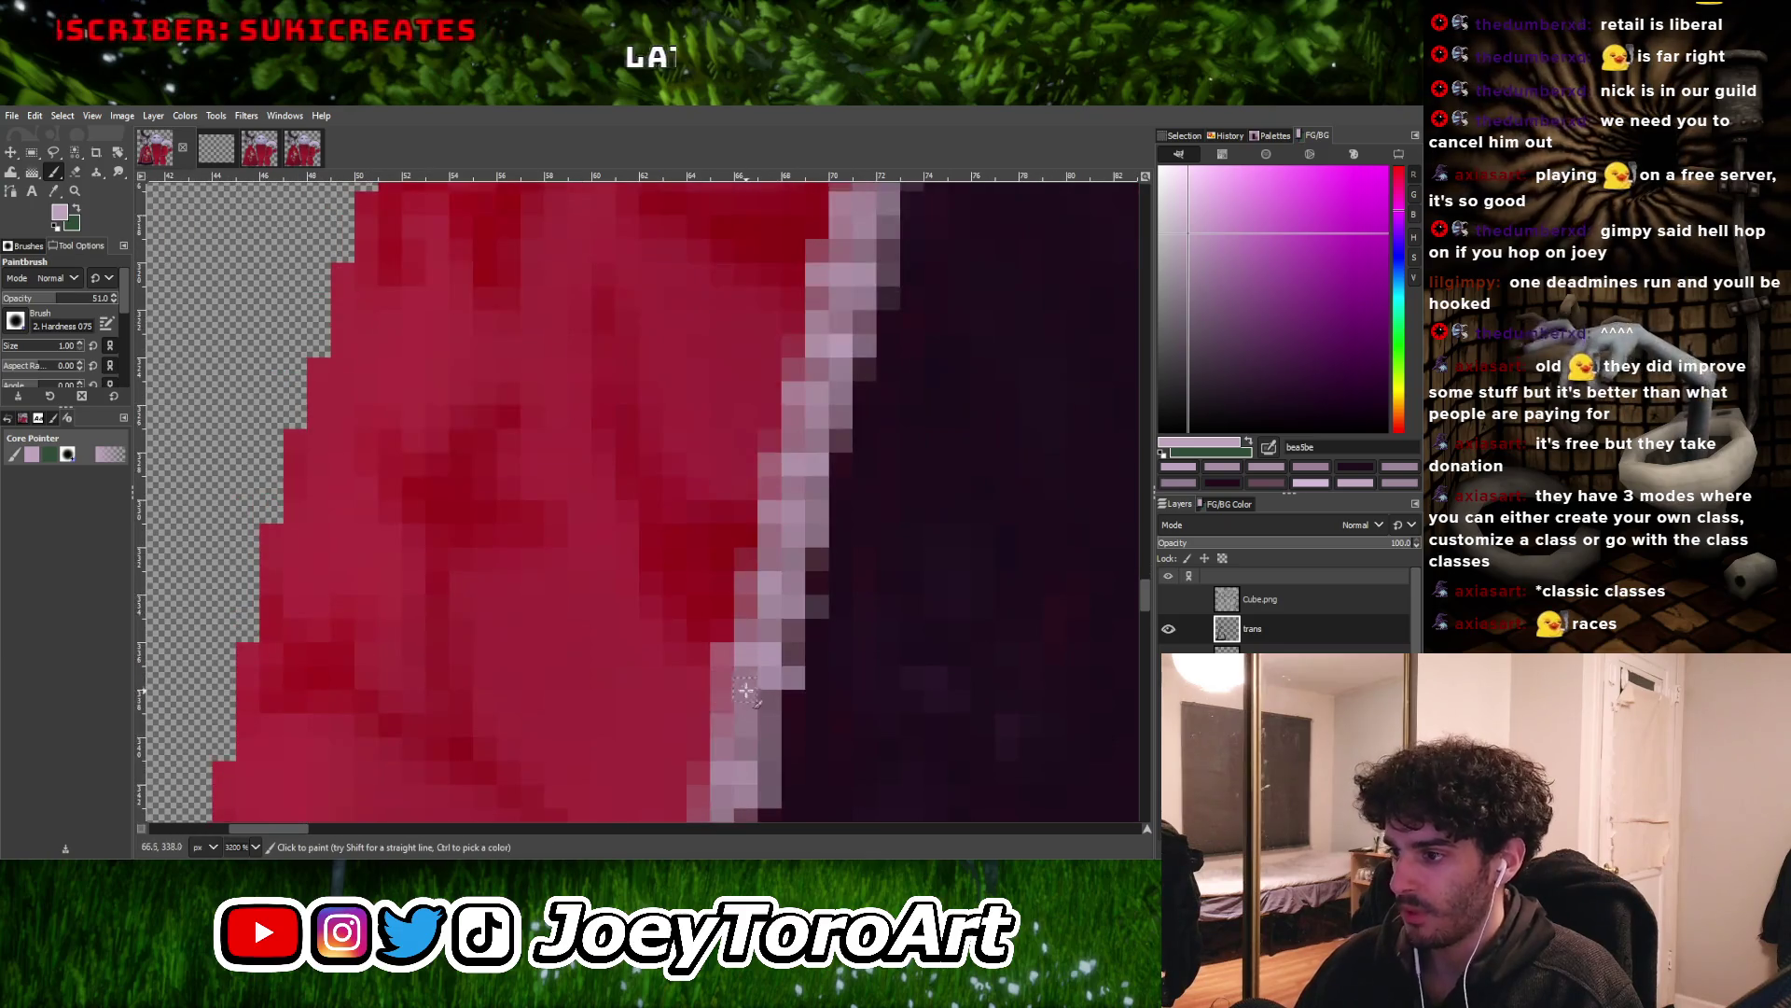
{"action": "scroll", "coordinate": [784, 654], "scroll_direction": "down", "scroll_amount": 2, "text": "ctrl"}
{"action": "scroll", "coordinate": [817, 609], "scroll_direction": "up", "scroll_amount": 1, "text": "ctrl"}
{"action": "scroll", "coordinate": [817, 608], "scroll_direction": "up", "scroll_amount": 1, "text": "ctrl"}
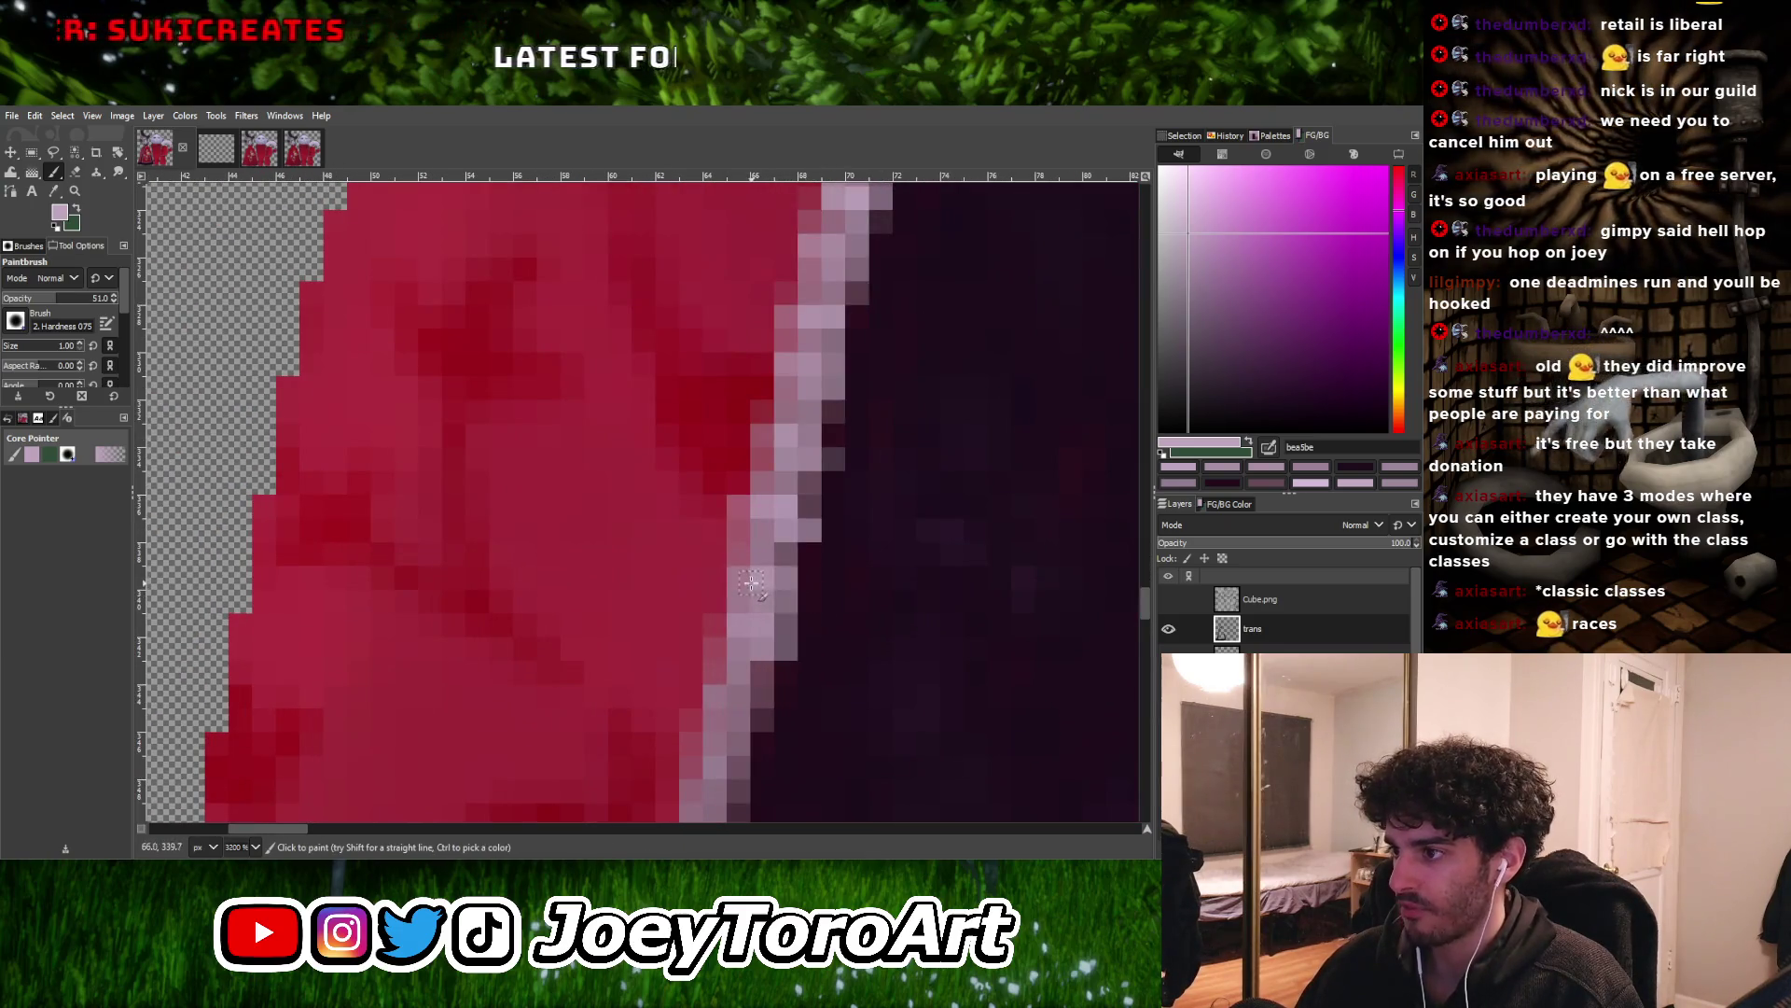
{"action": "scroll", "coordinate": [751, 582], "scroll_direction": "down", "scroll_amount": 2, "text": "ctrl"}
{"action": "scroll", "coordinate": [732, 572], "scroll_direction": "up", "scroll_amount": 3, "text": "ctrl"}
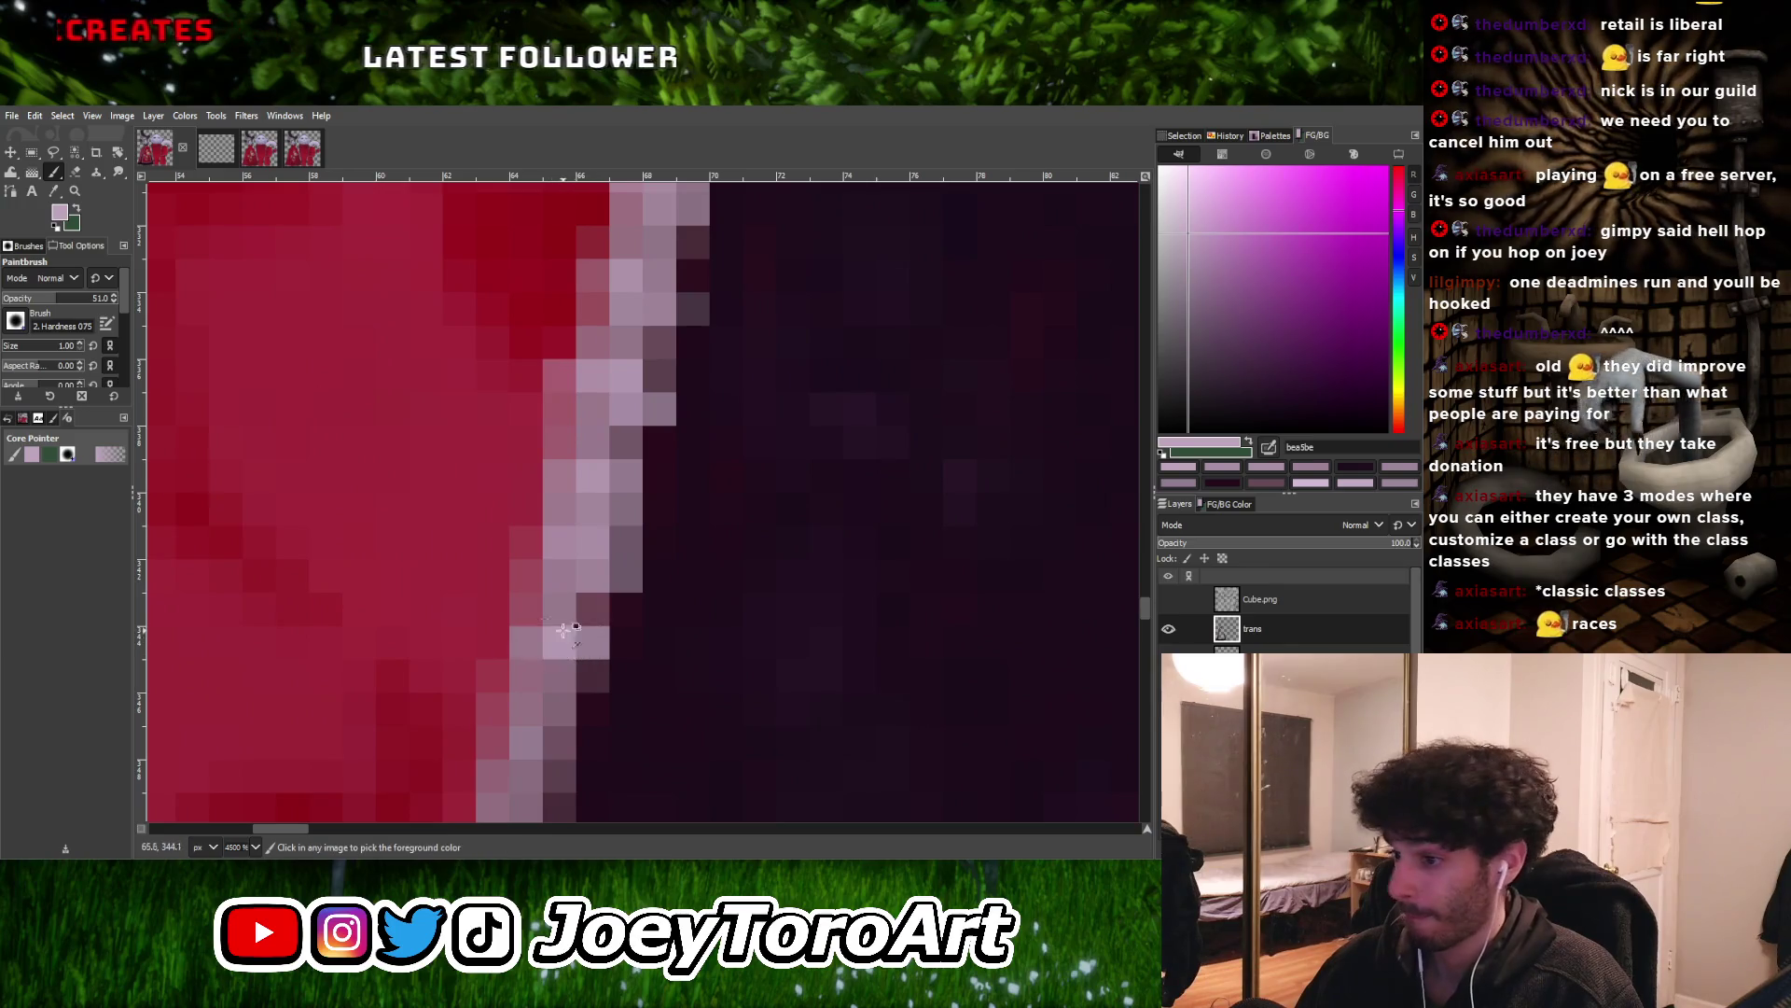
{"action": "scroll", "coordinate": [559, 632], "scroll_direction": "down", "scroll_amount": 2}
{"action": "scroll", "coordinate": [563, 668], "scroll_direction": "left", "scroll_amount": 1, "text": "shift"}
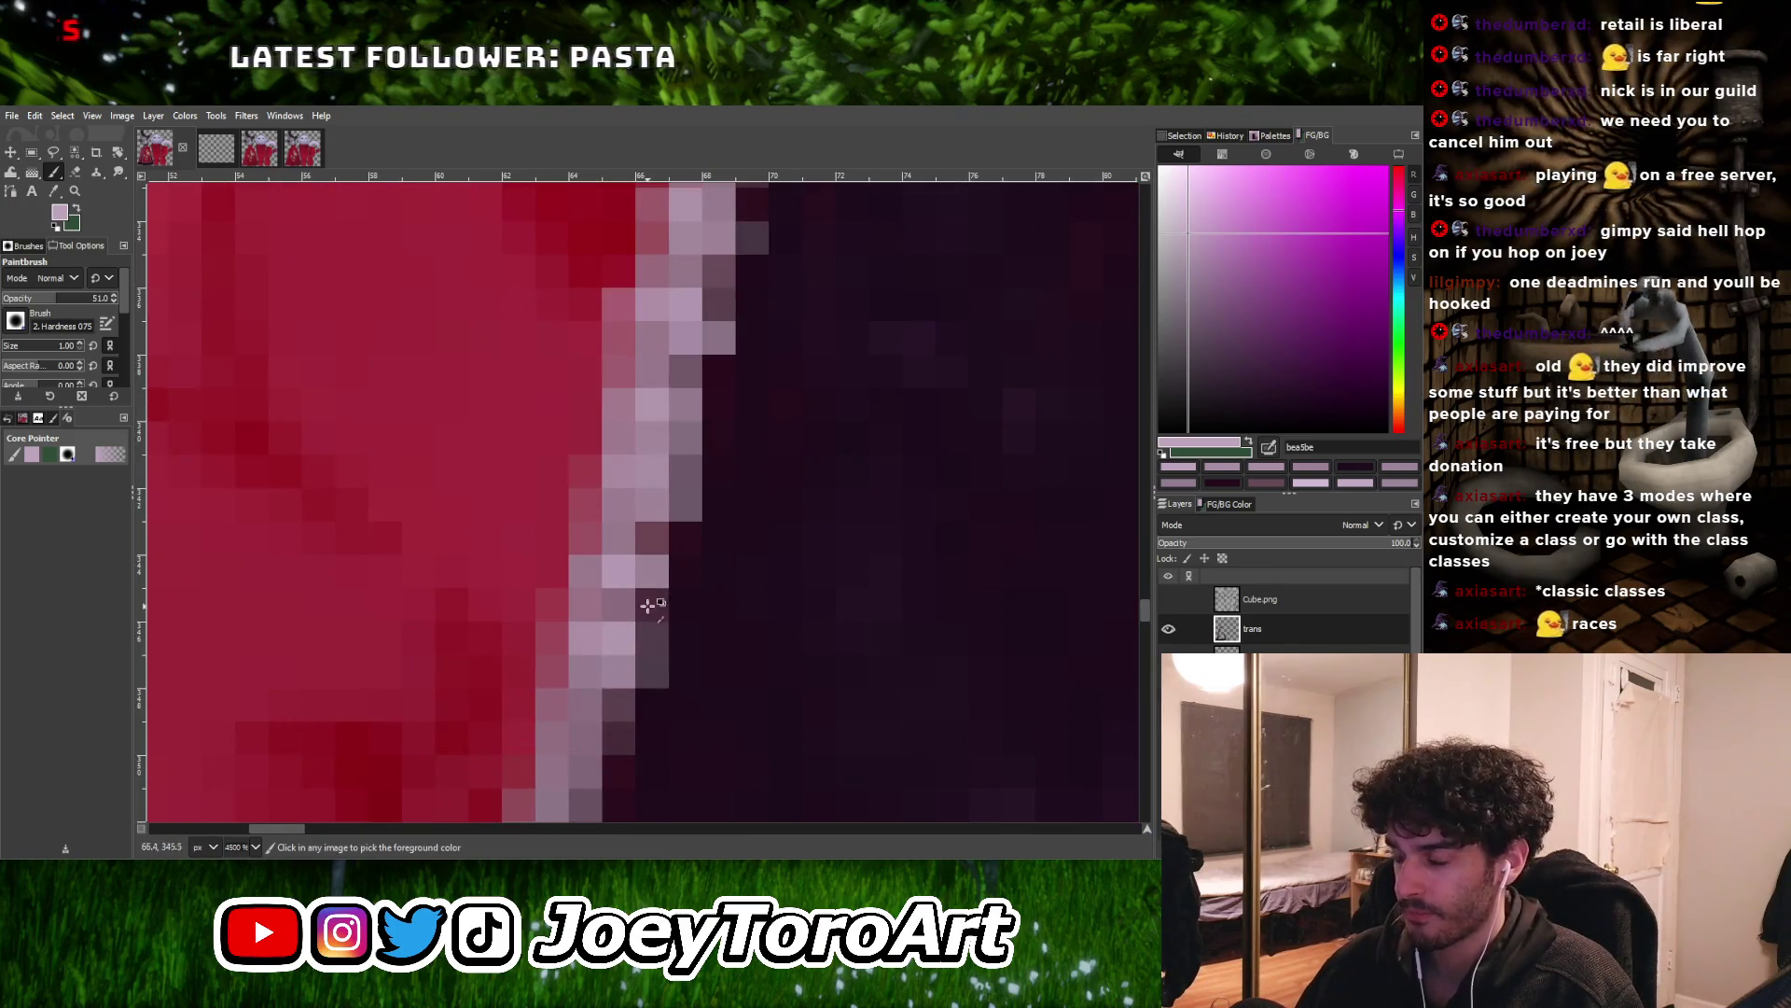
{"action": "scroll", "coordinate": [644, 614], "scroll_direction": "down", "scroll_amount": 1, "text": "ctrl"}
{"action": "scroll", "coordinate": [629, 659], "scroll_direction": "down", "scroll_amount": 2, "text": "ctrl"}
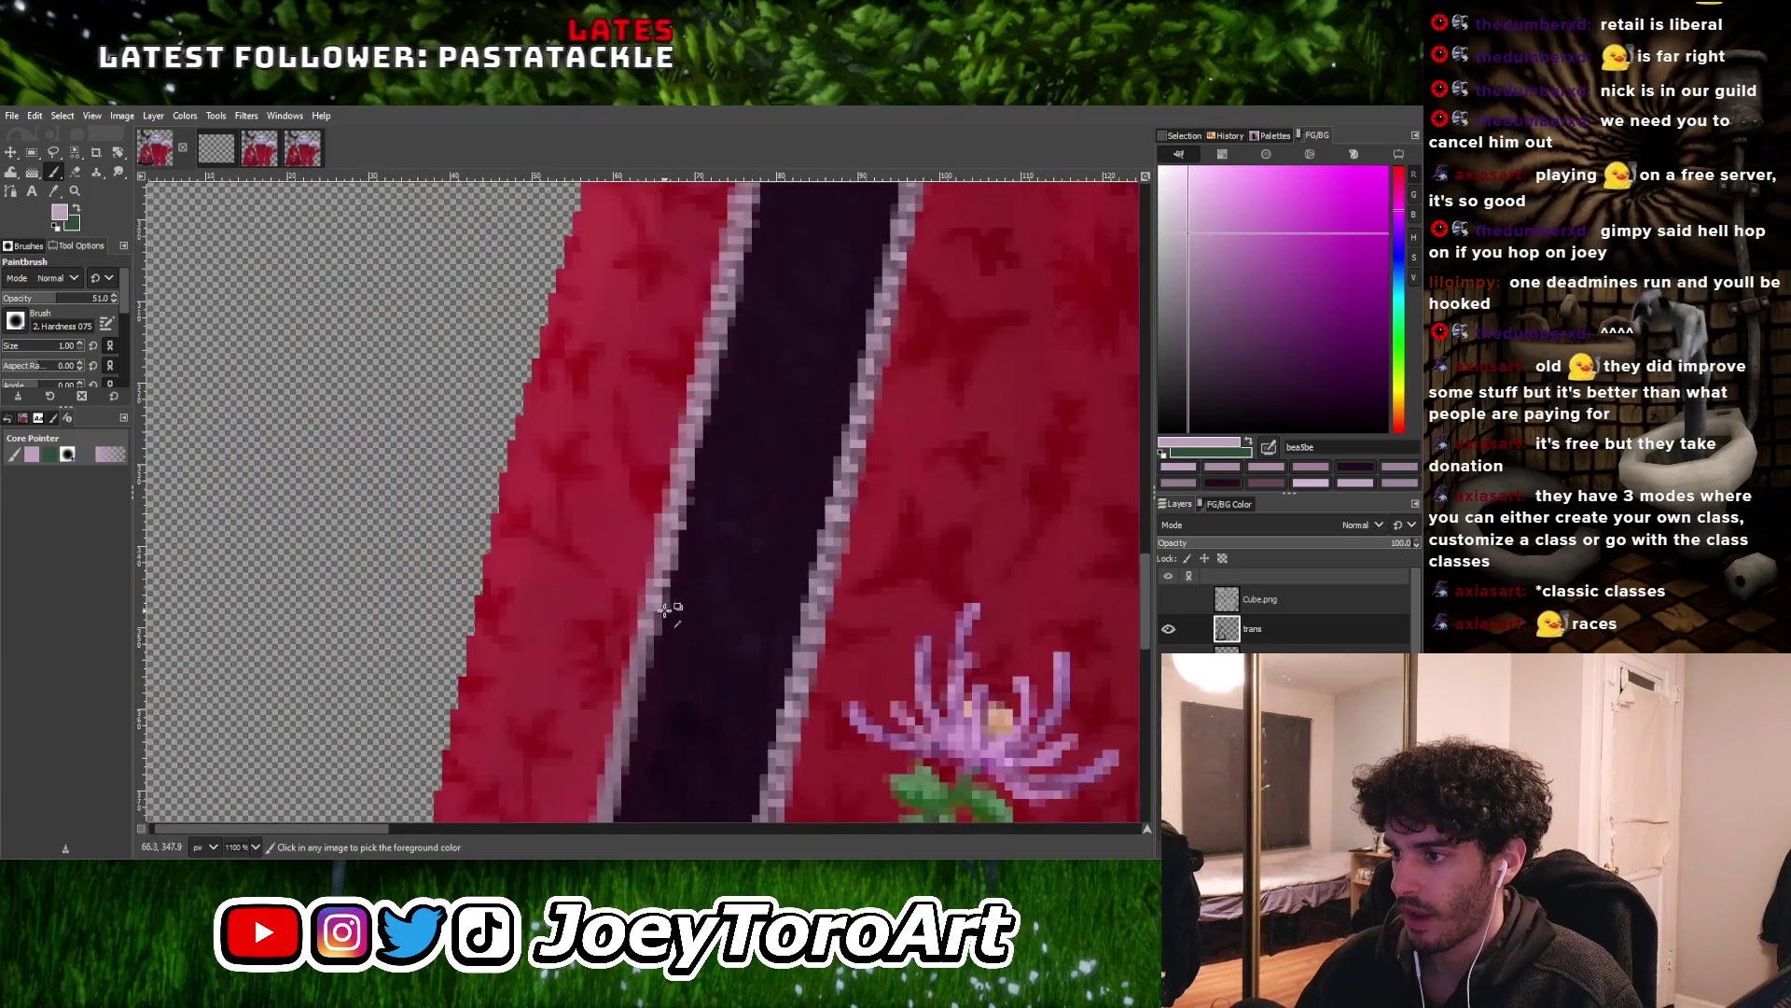
{"action": "scroll", "coordinate": [611, 641], "scroll_direction": "up", "scroll_amount": 2, "text": "ctrl"}
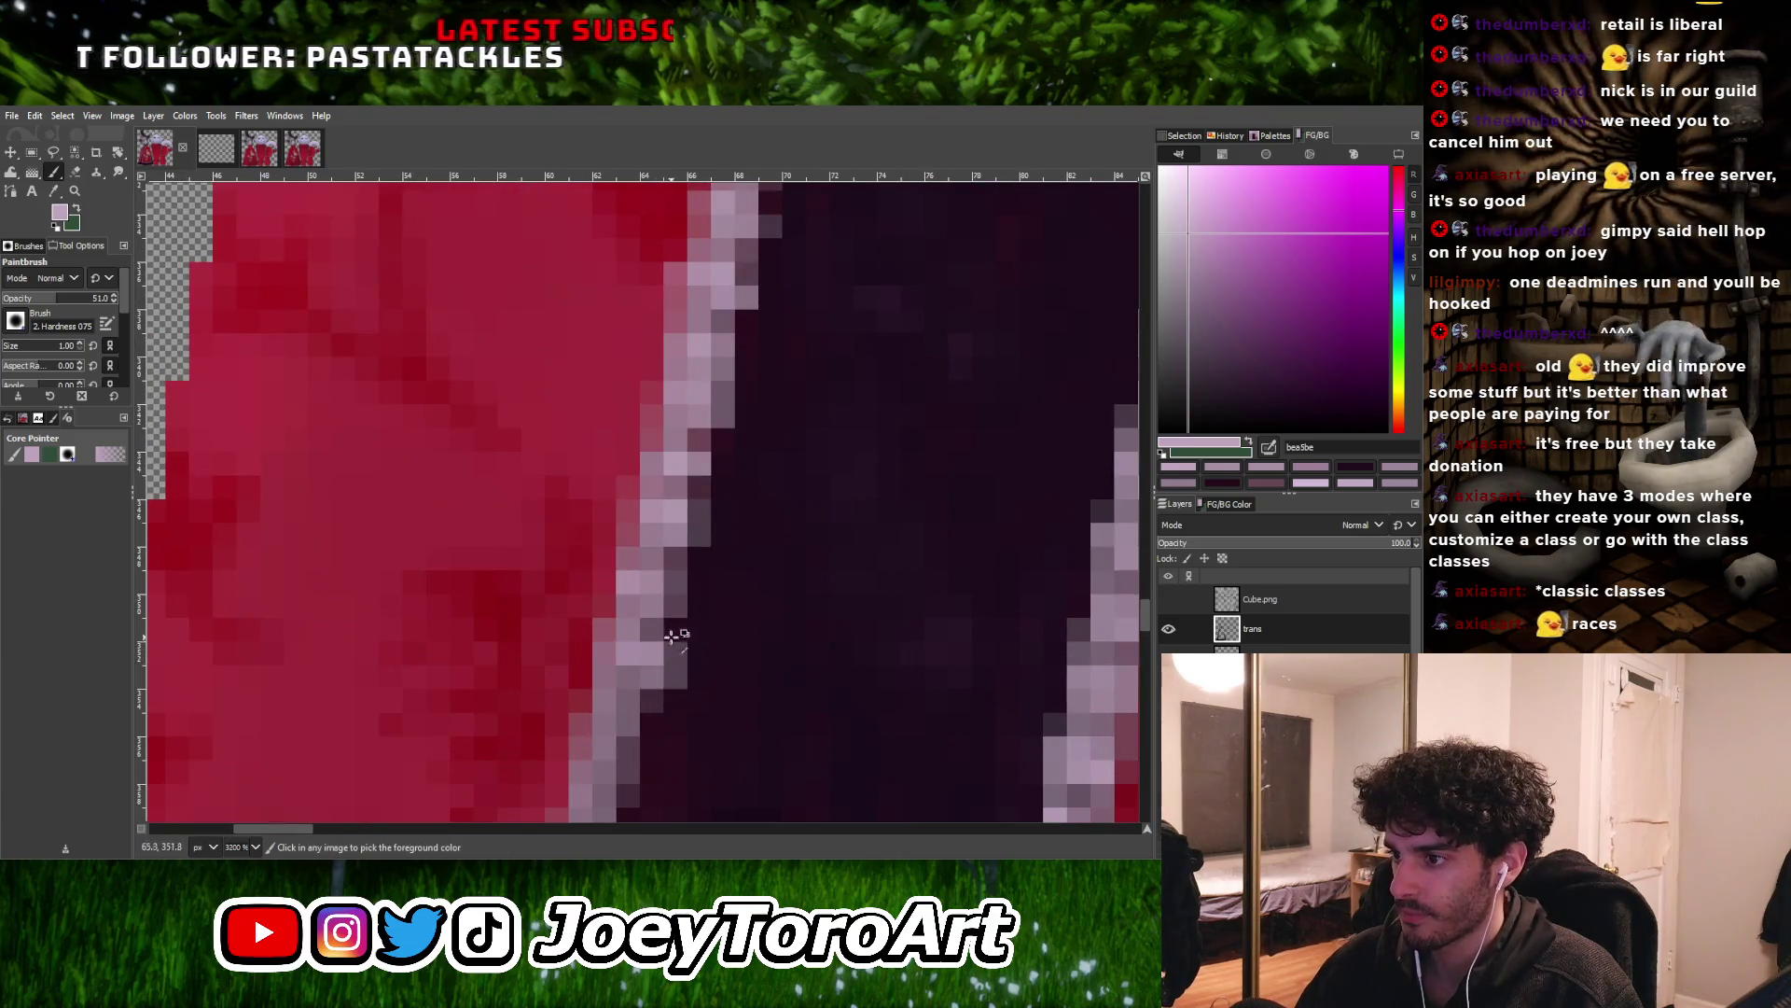
{"action": "scroll", "coordinate": [669, 646], "scroll_direction": "up", "scroll_amount": 1}
{"action": "scroll", "coordinate": [669, 642], "scroll_direction": "left", "scroll_amount": 1, "text": "shift"}
{"action": "scroll", "coordinate": [665, 675], "scroll_direction": "down", "scroll_amount": 2, "text": "ctrl"}
{"action": "scroll", "coordinate": [652, 657], "scroll_direction": "up", "scroll_amount": 2, "text": "ctrl"}
{"action": "scroll", "coordinate": [678, 669], "scroll_direction": "down", "scroll_amount": 2, "text": "ctrl"}
{"action": "scroll", "coordinate": [623, 664], "scroll_direction": "up", "scroll_amount": 3, "text": "ctrl"}
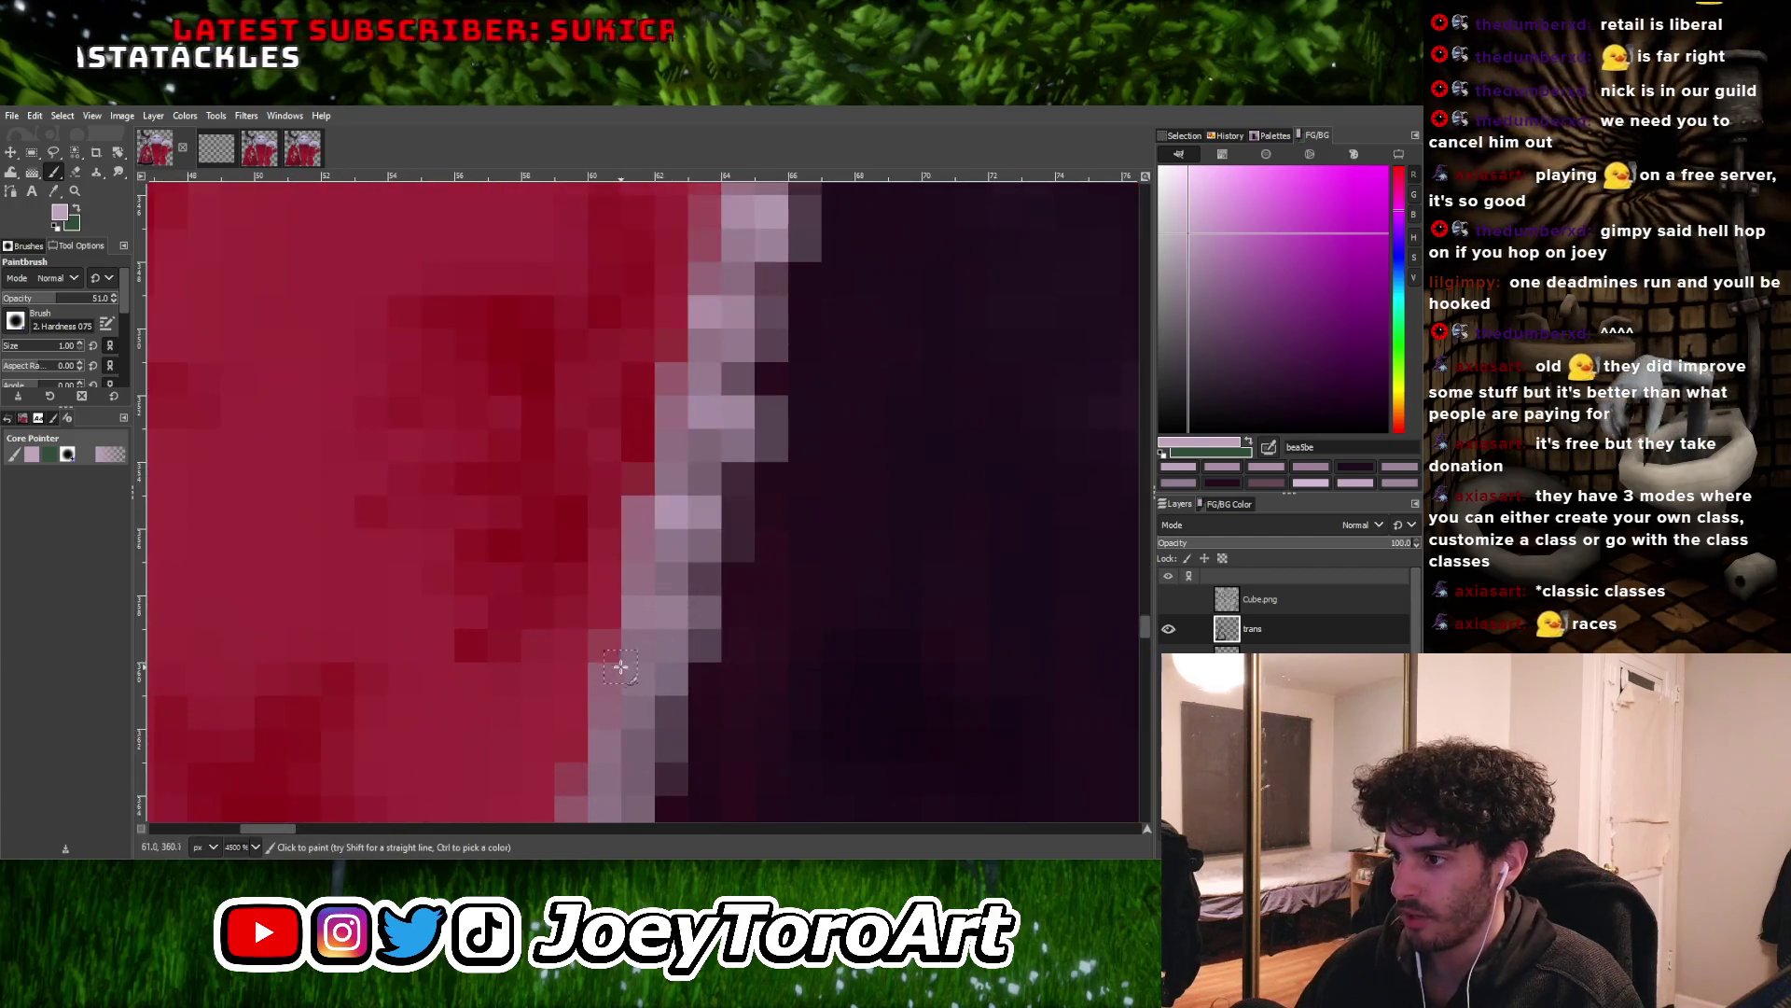
{"action": "scroll", "coordinate": [672, 676], "scroll_direction": "down", "scroll_amount": 1, "text": "ctrl"}
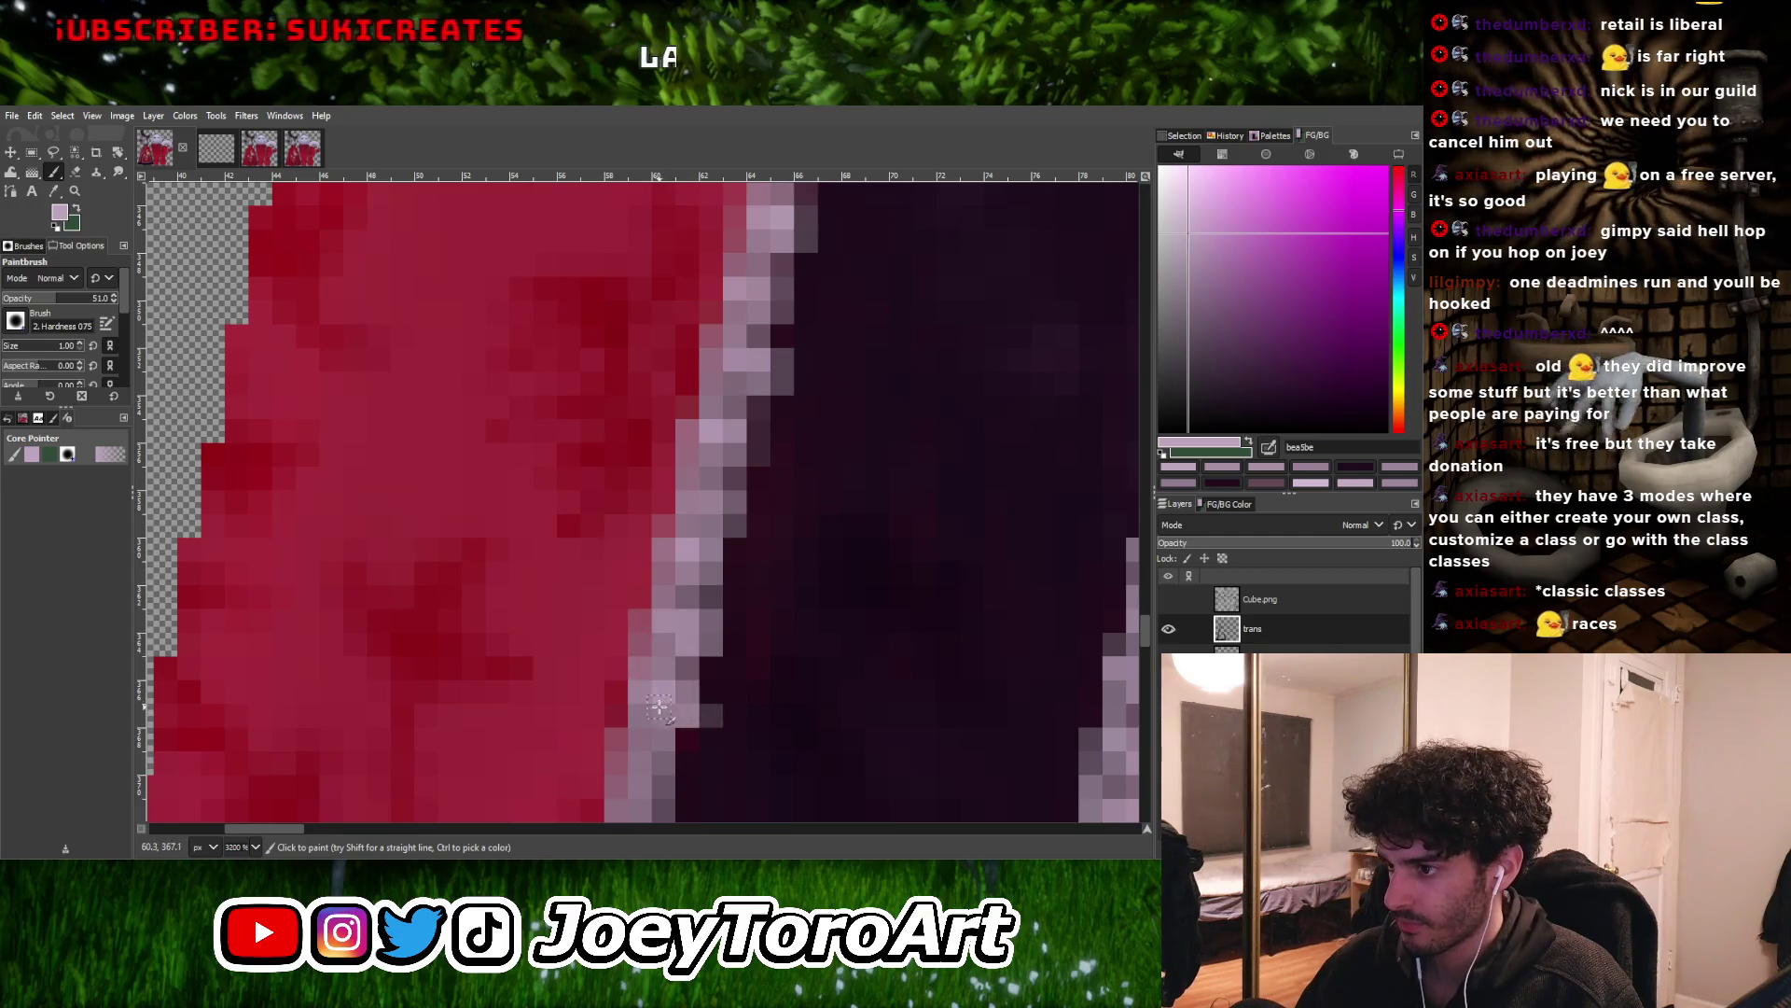
{"action": "scroll", "coordinate": [660, 706], "scroll_direction": "down", "scroll_amount": 3, "text": "ctrl"}
{"action": "scroll", "coordinate": [659, 632], "scroll_direction": "up", "scroll_amount": 2, "text": "ctrl"}
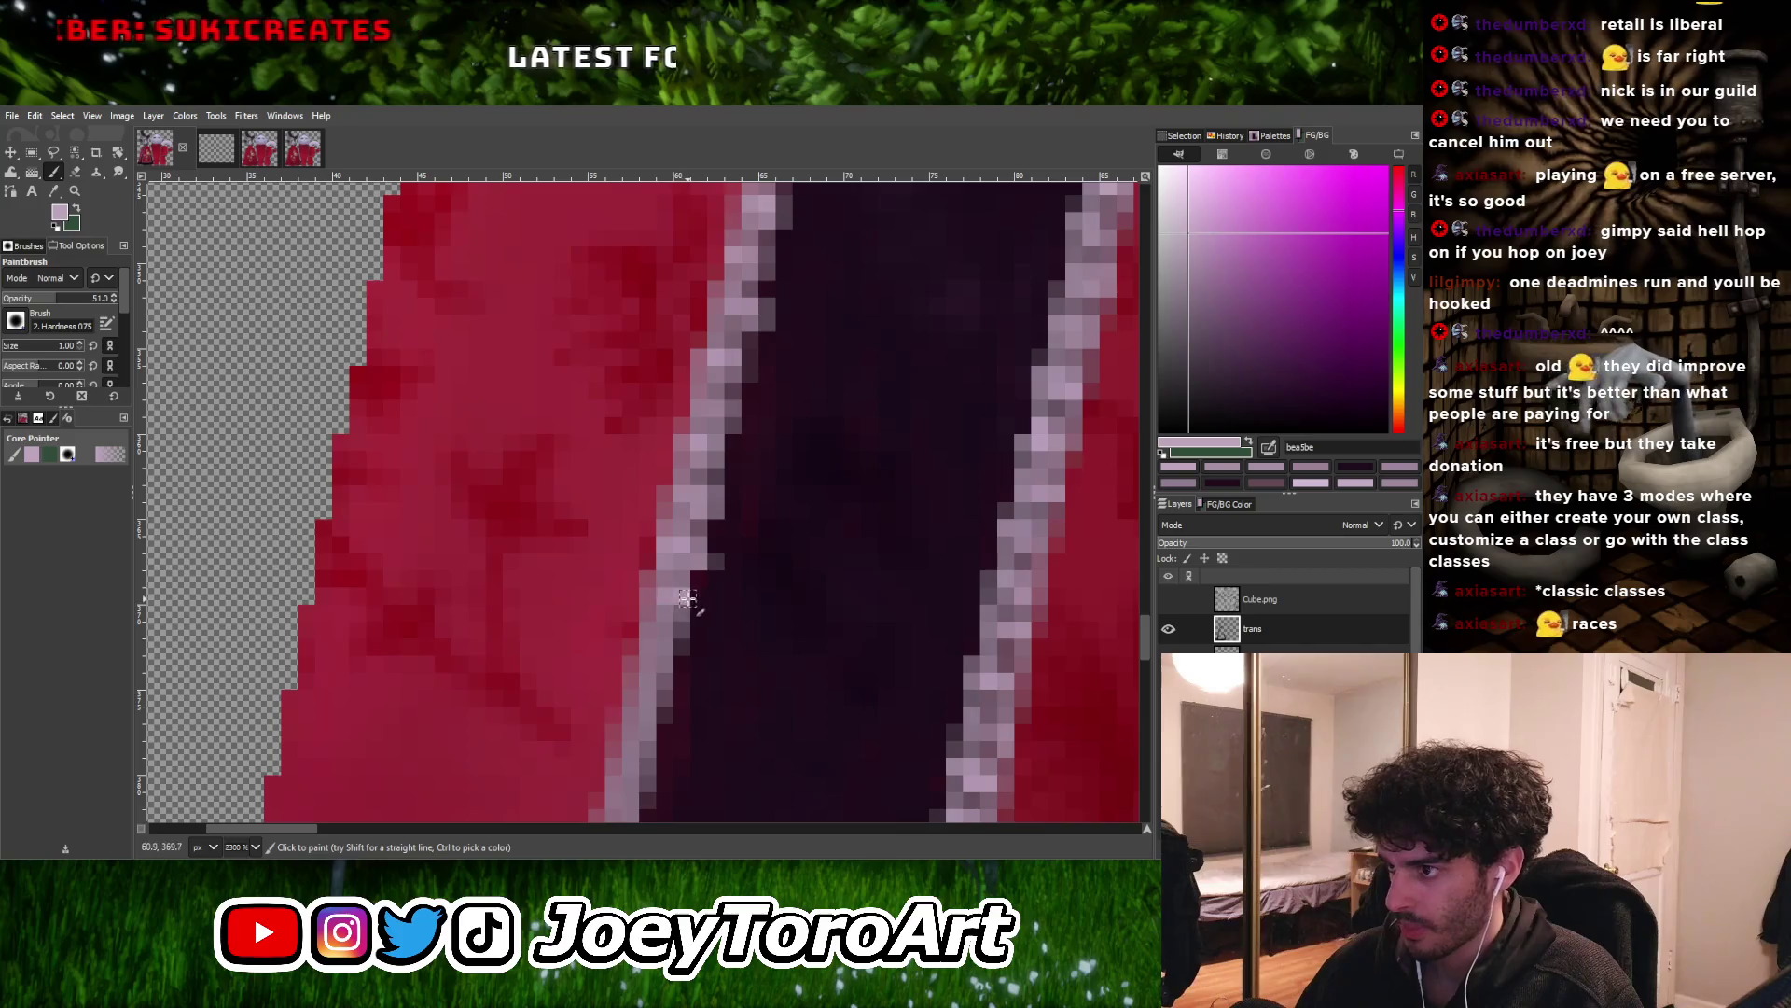
{"action": "scroll", "coordinate": [680, 641], "scroll_direction": "down", "scroll_amount": 2, "text": "ctrl"}
{"action": "scroll", "coordinate": [688, 611], "scroll_direction": "up", "scroll_amount": 2, "text": "ctrl"}
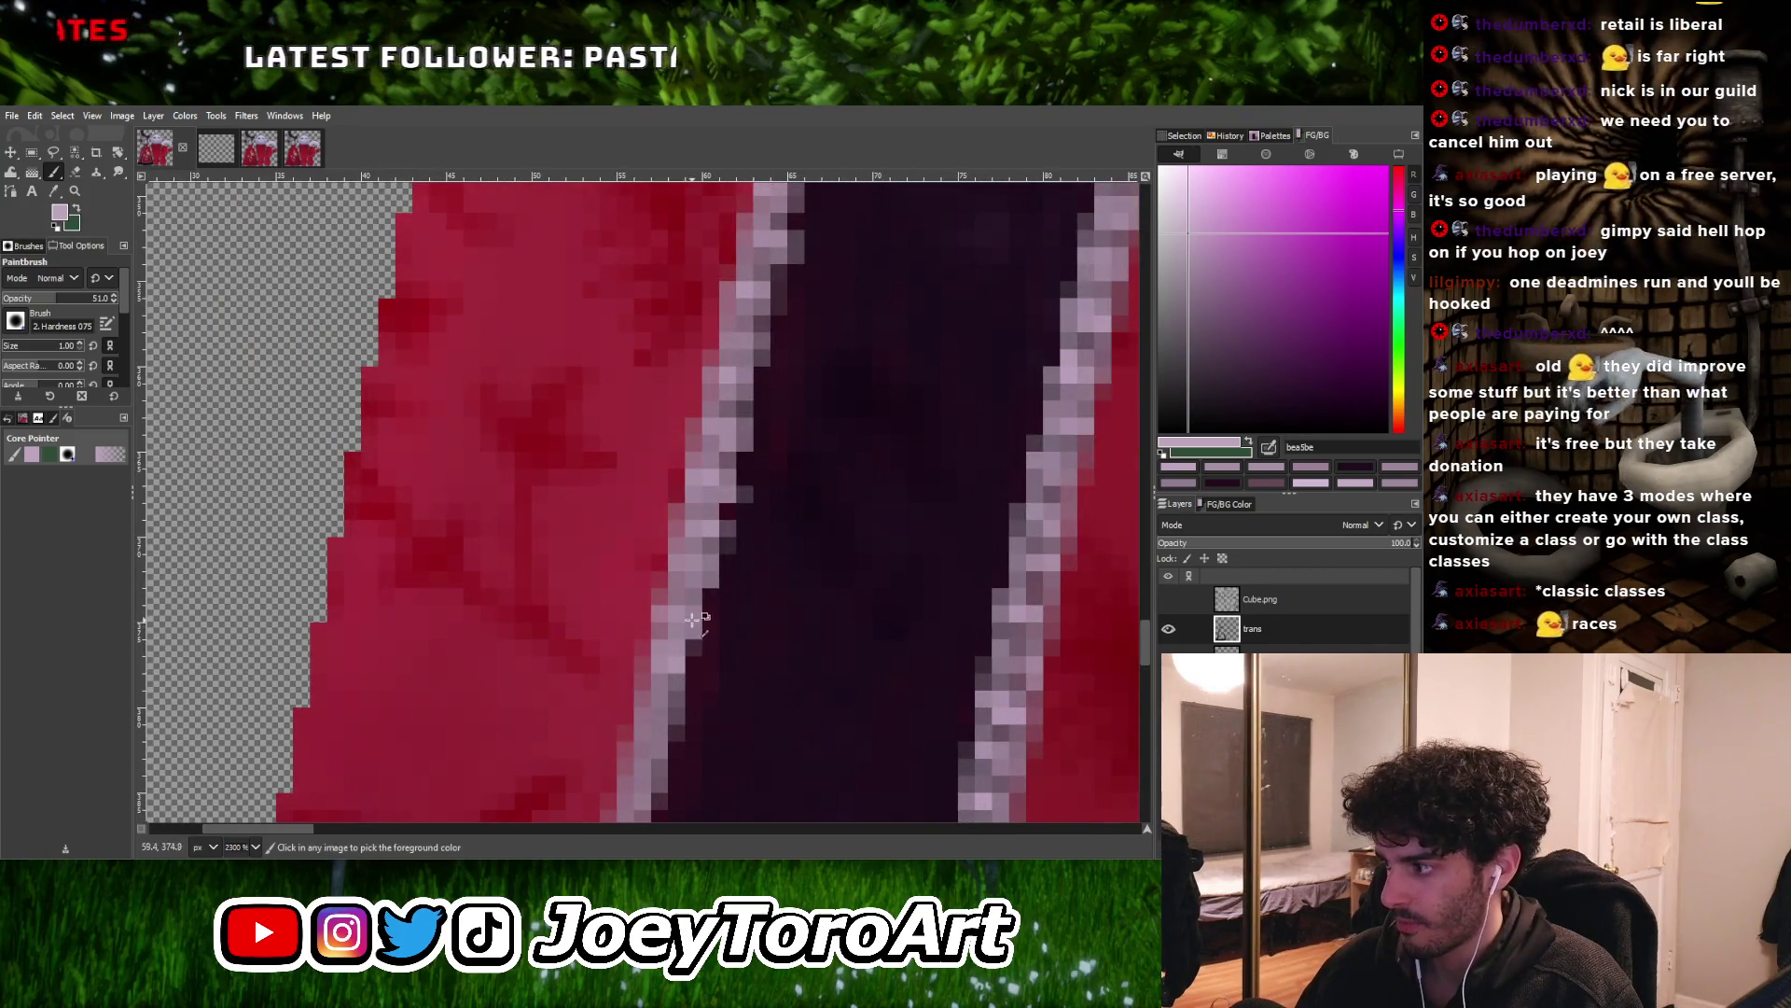
{"action": "scroll", "coordinate": [691, 620], "scroll_direction": "up", "scroll_amount": 1, "text": "ctrl"}
{"action": "scroll", "coordinate": [675, 696], "scroll_direction": "down", "scroll_amount": 3, "text": "ctrl"}
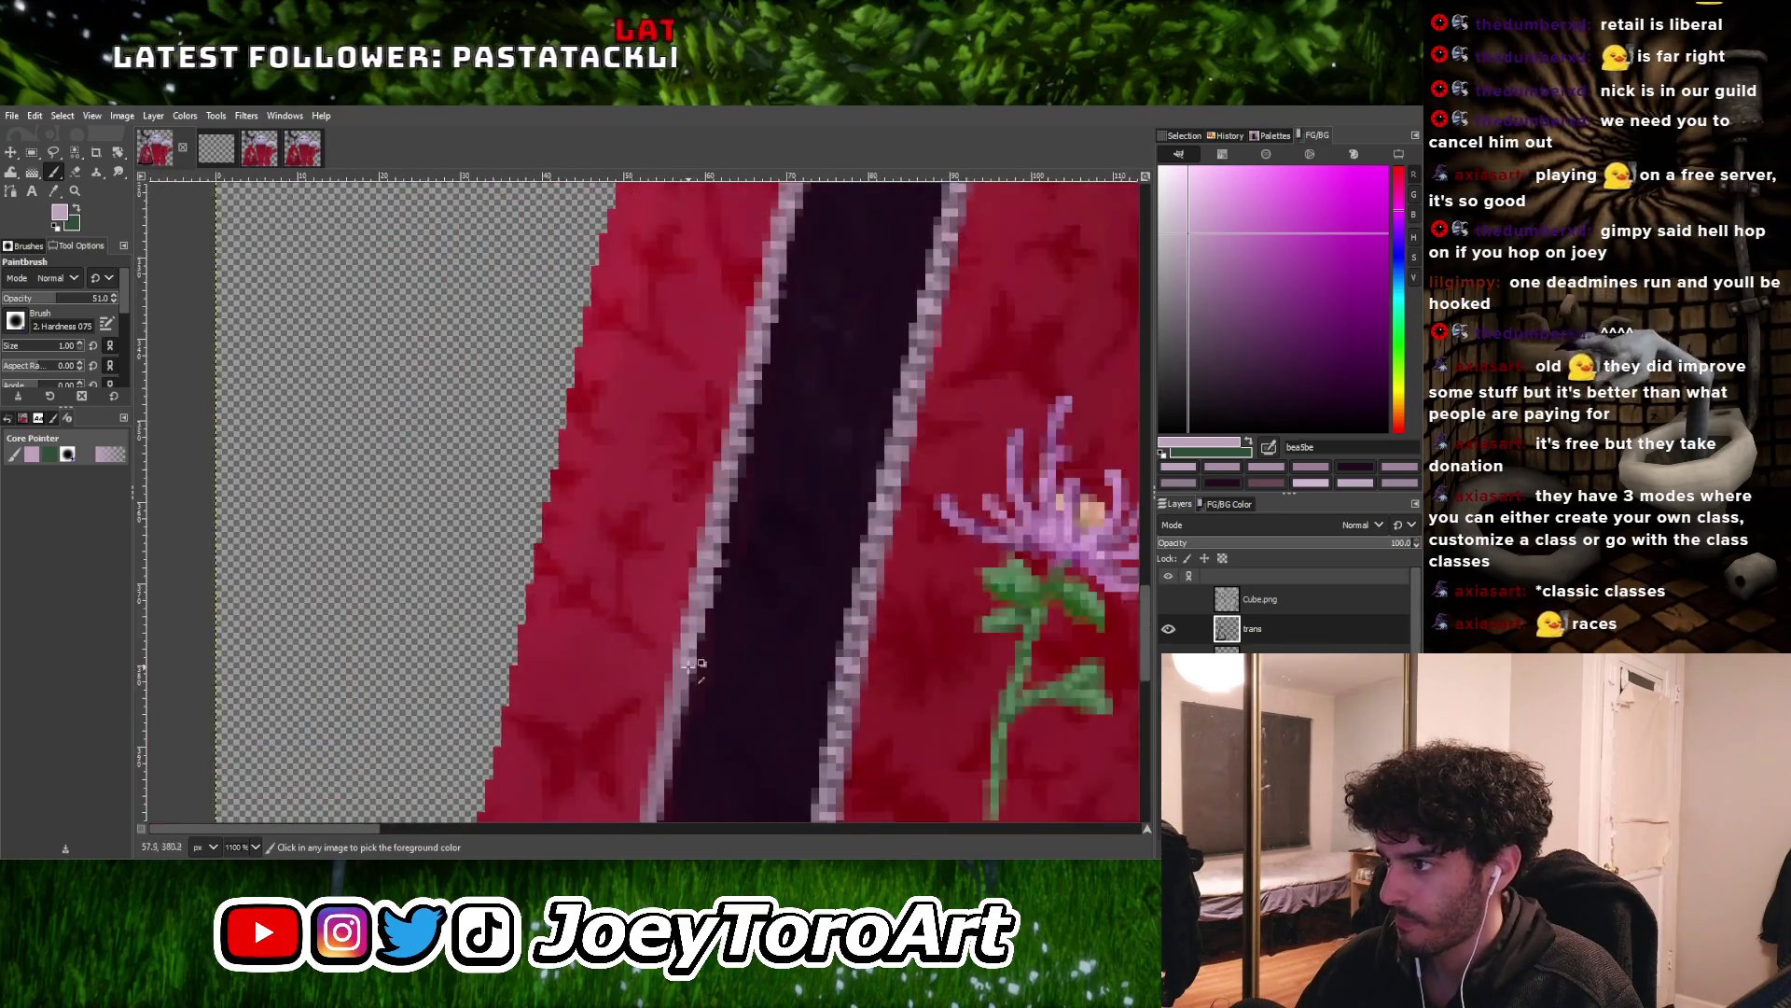
{"action": "scroll", "coordinate": [647, 734], "scroll_direction": "up", "scroll_amount": 4, "text": "ctrl"}
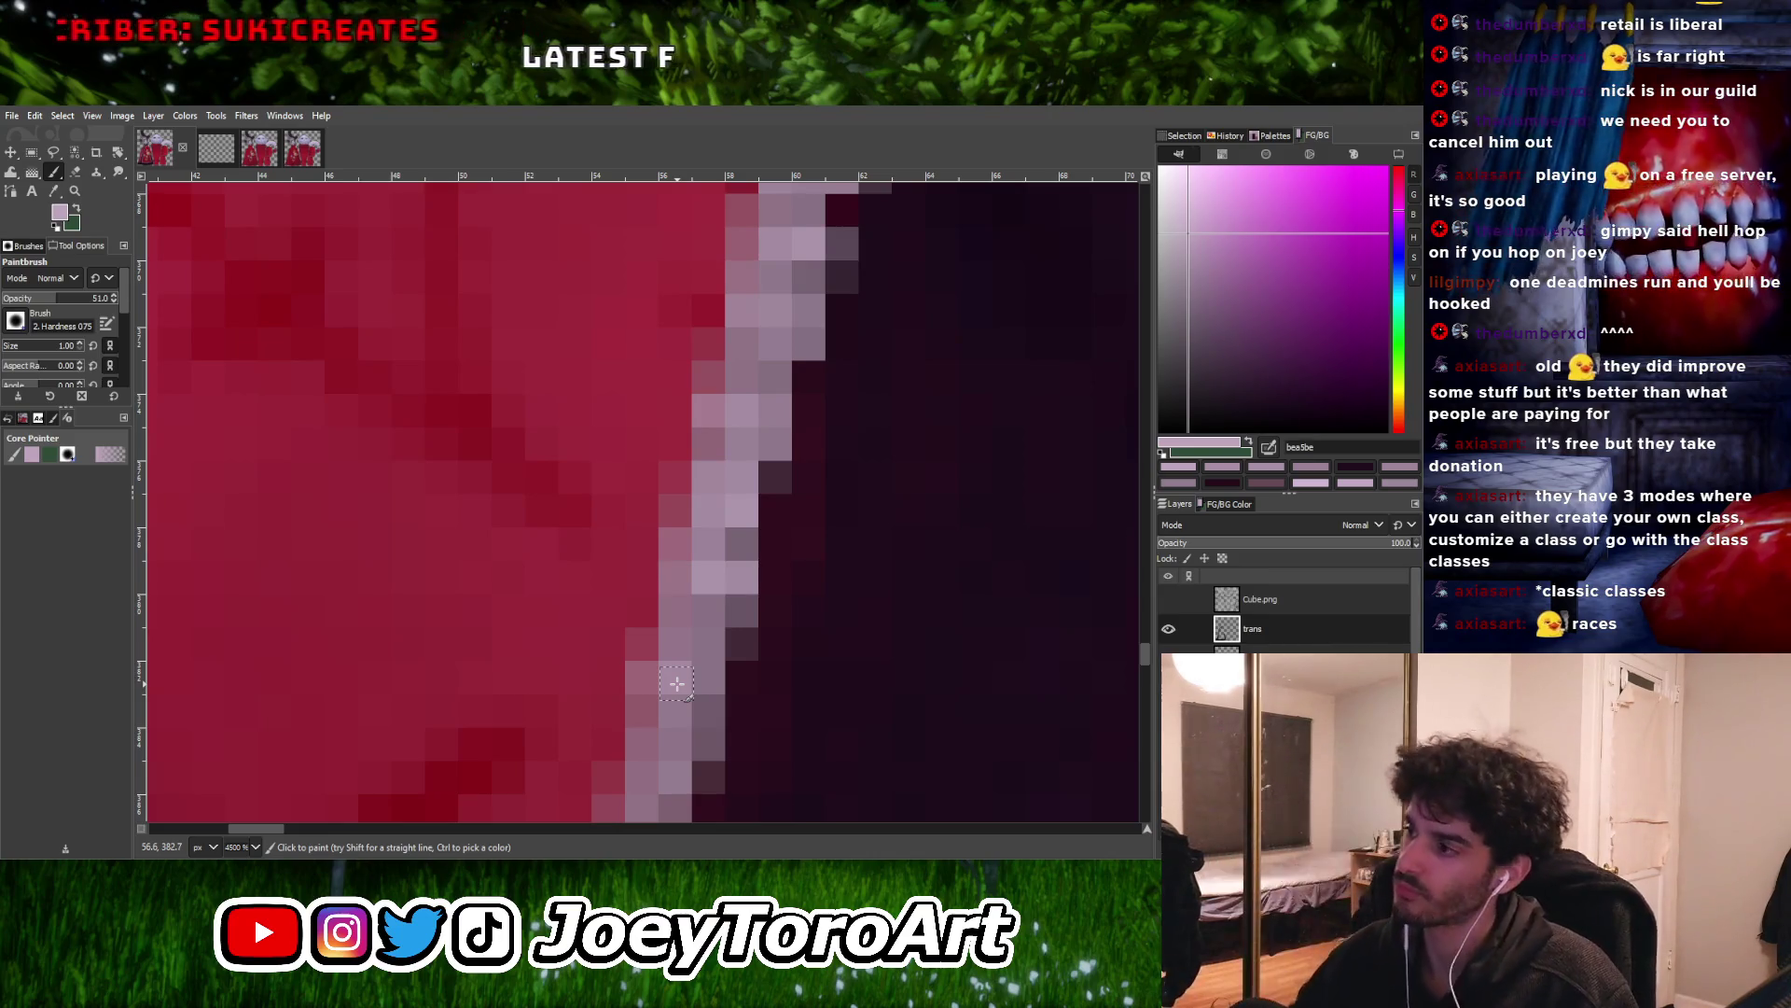
{"action": "scroll", "coordinate": [664, 560], "scroll_direction": "down", "scroll_amount": 10, "text": "ctrl"}
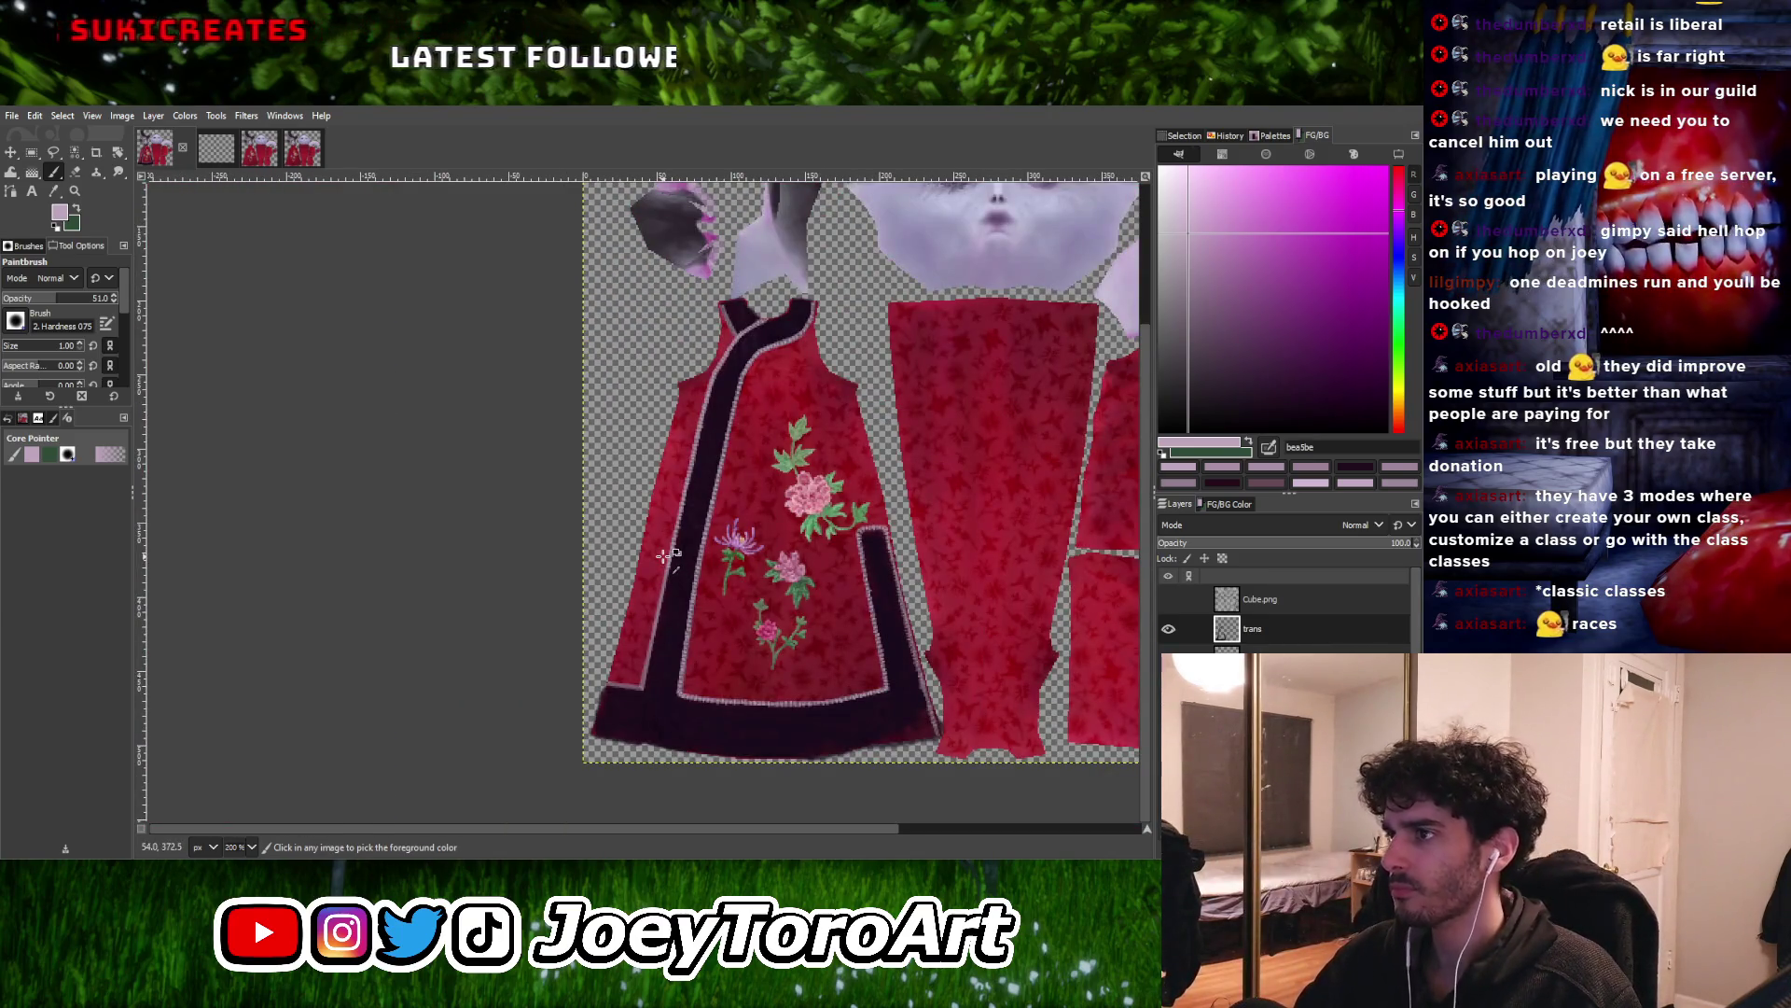
{"action": "scroll", "coordinate": [771, 298], "scroll_direction": "up", "scroll_amount": 5, "text": "ctrl"}
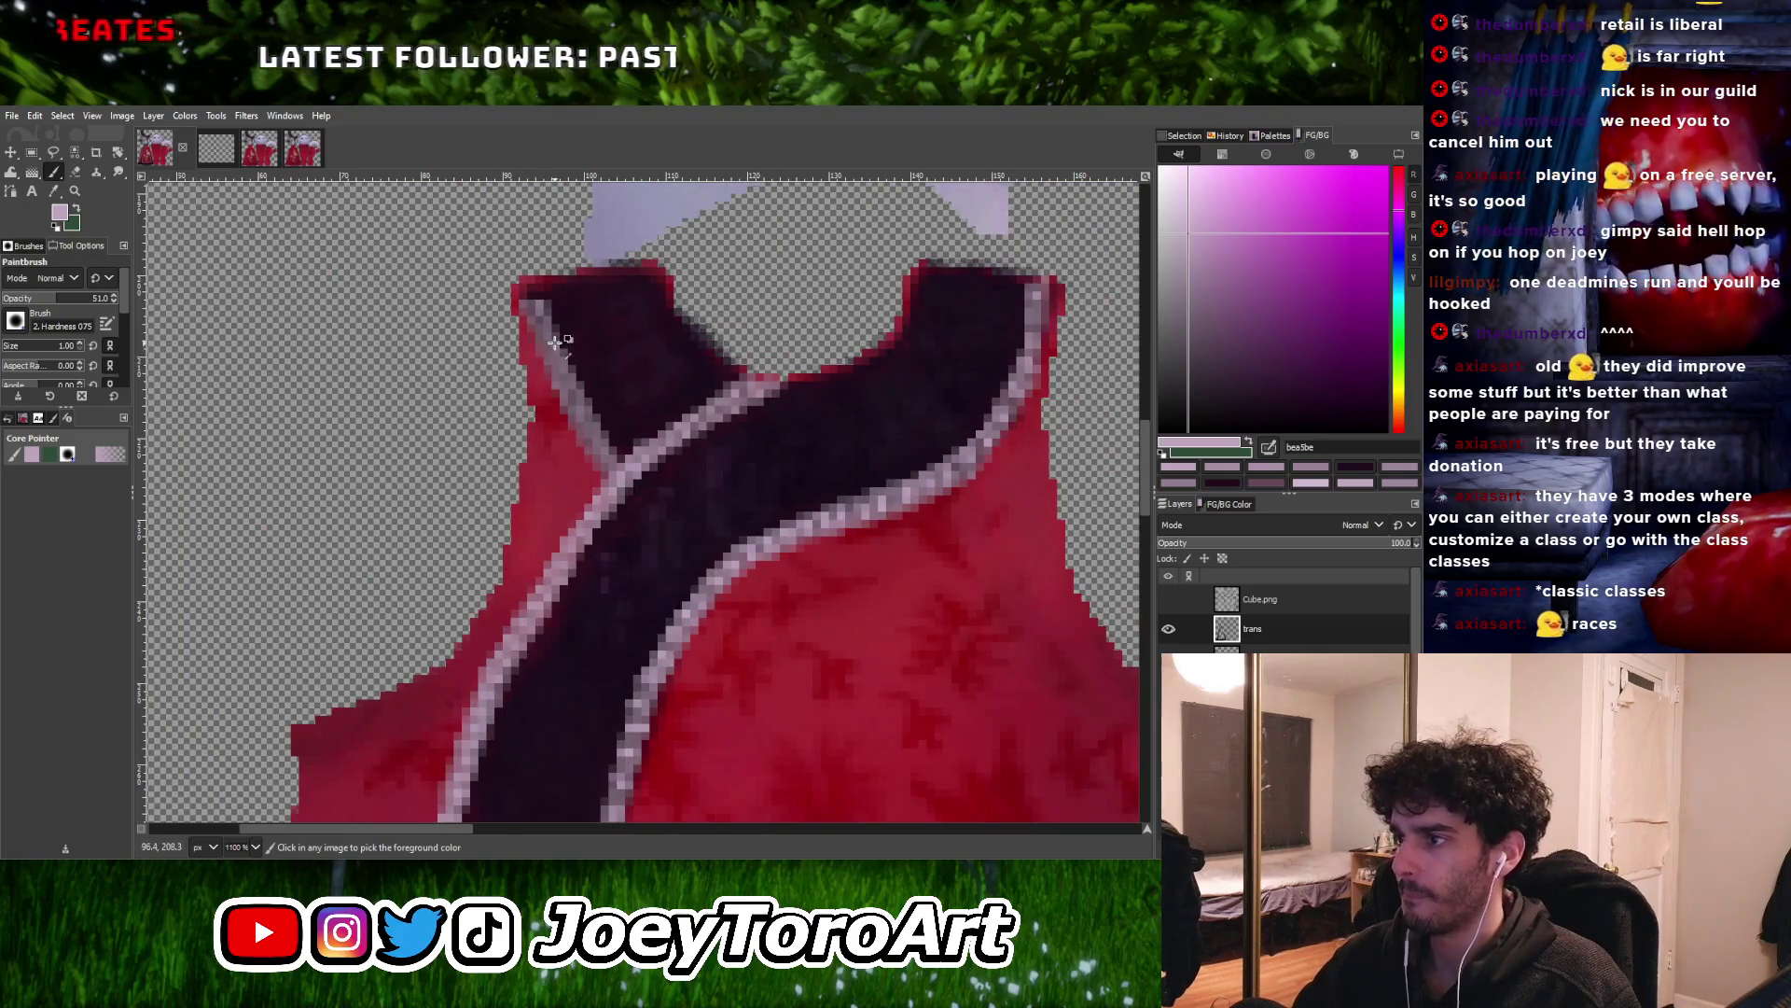
{"action": "scroll", "coordinate": [555, 342], "scroll_direction": "up", "scroll_amount": 2, "text": "ctrl"}
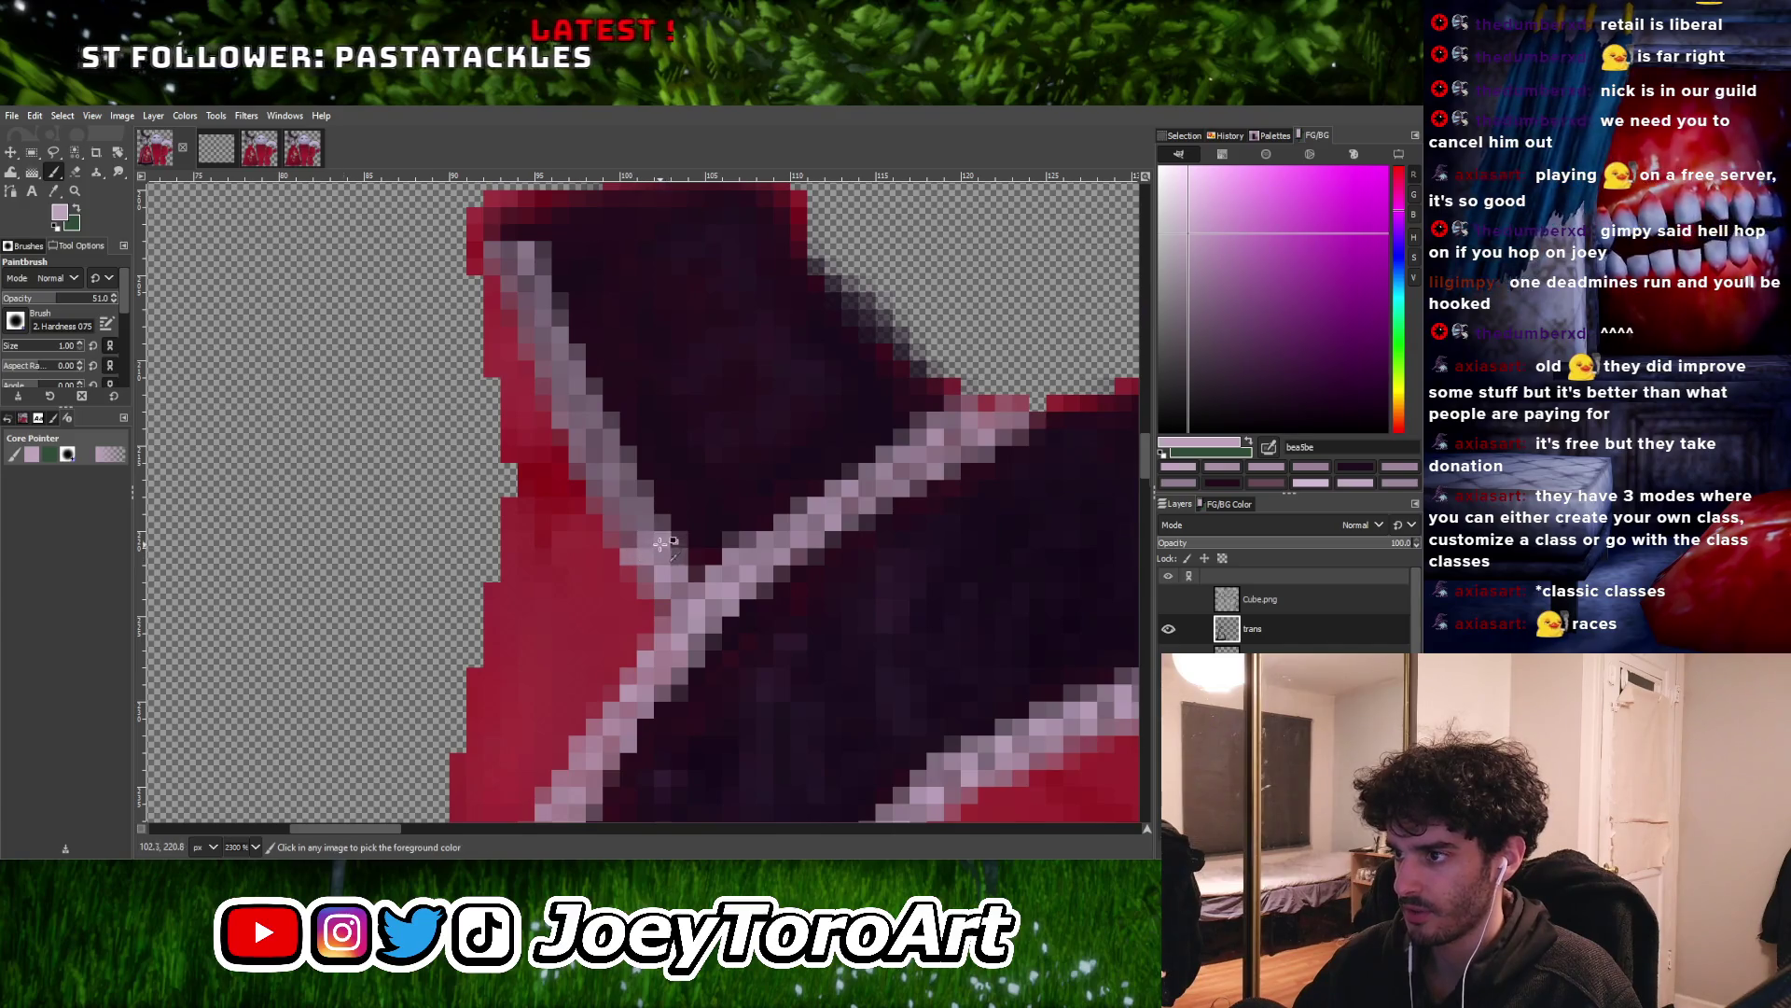
{"action": "scroll", "coordinate": [653, 546], "scroll_direction": "up", "scroll_amount": 1, "text": "ctrl"}
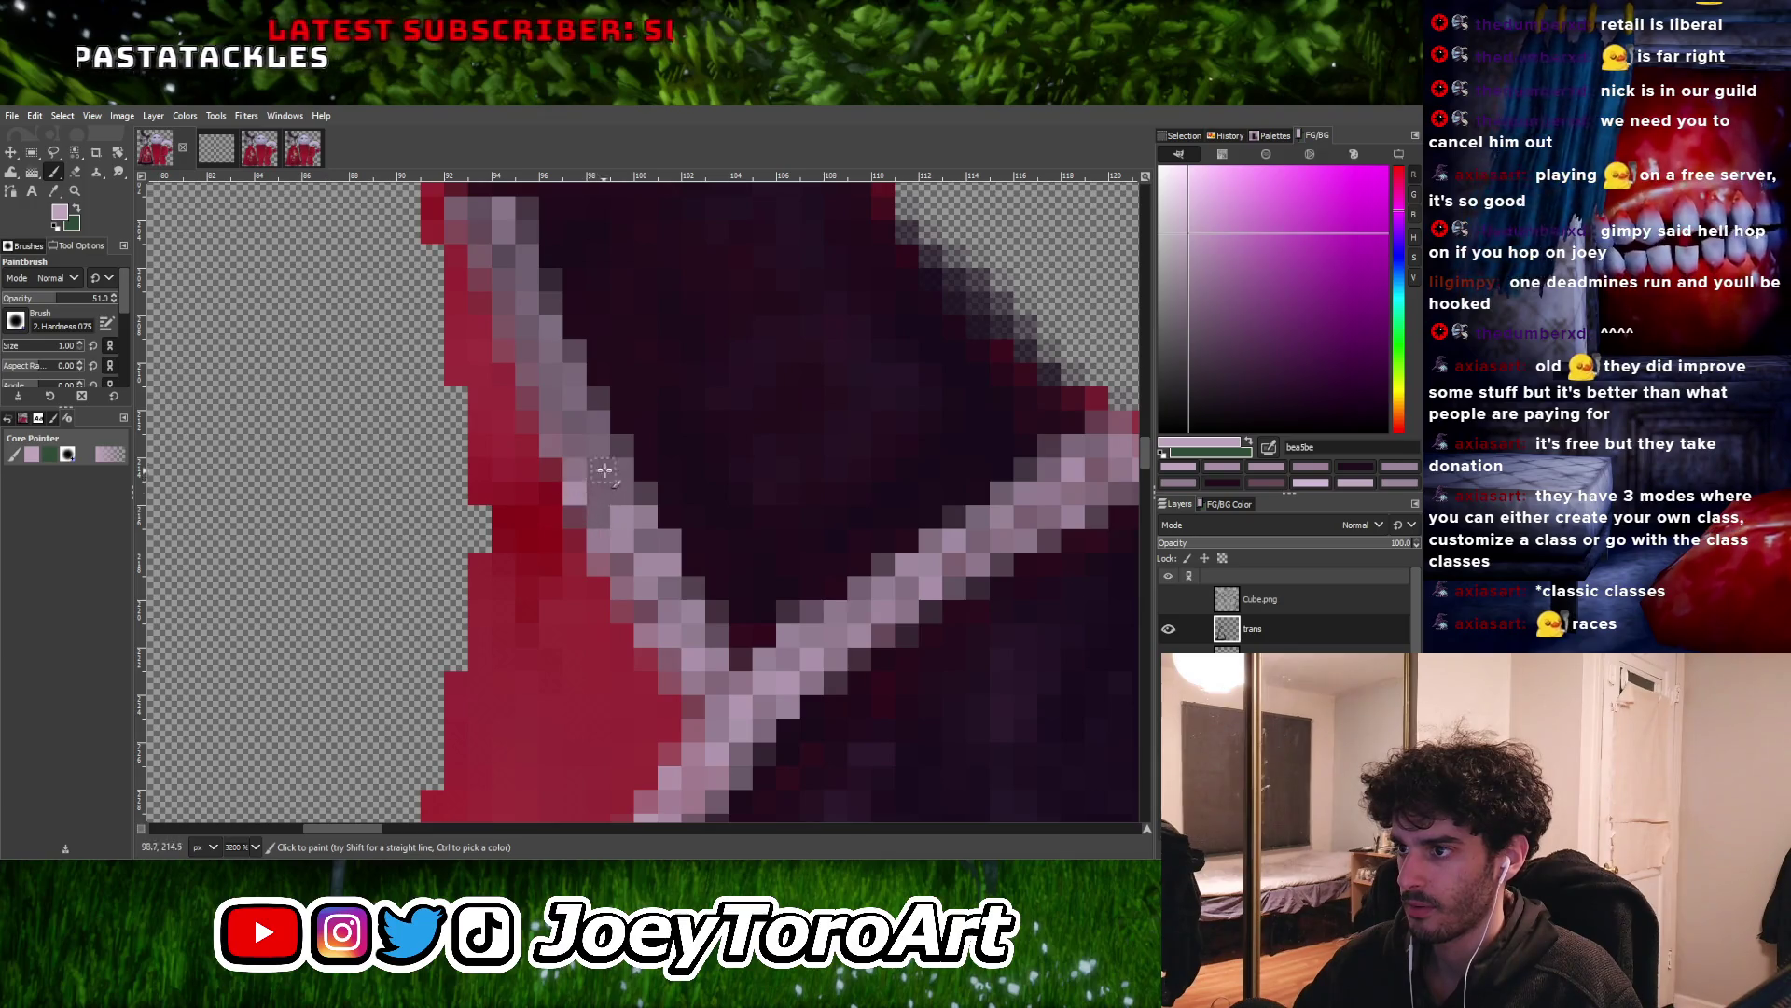
{"action": "scroll", "coordinate": [583, 503], "scroll_direction": "down", "scroll_amount": 1, "text": "ctrl"}
{"action": "scroll", "coordinate": [591, 514], "scroll_direction": "up", "scroll_amount": 1, "text": "ctrl"}
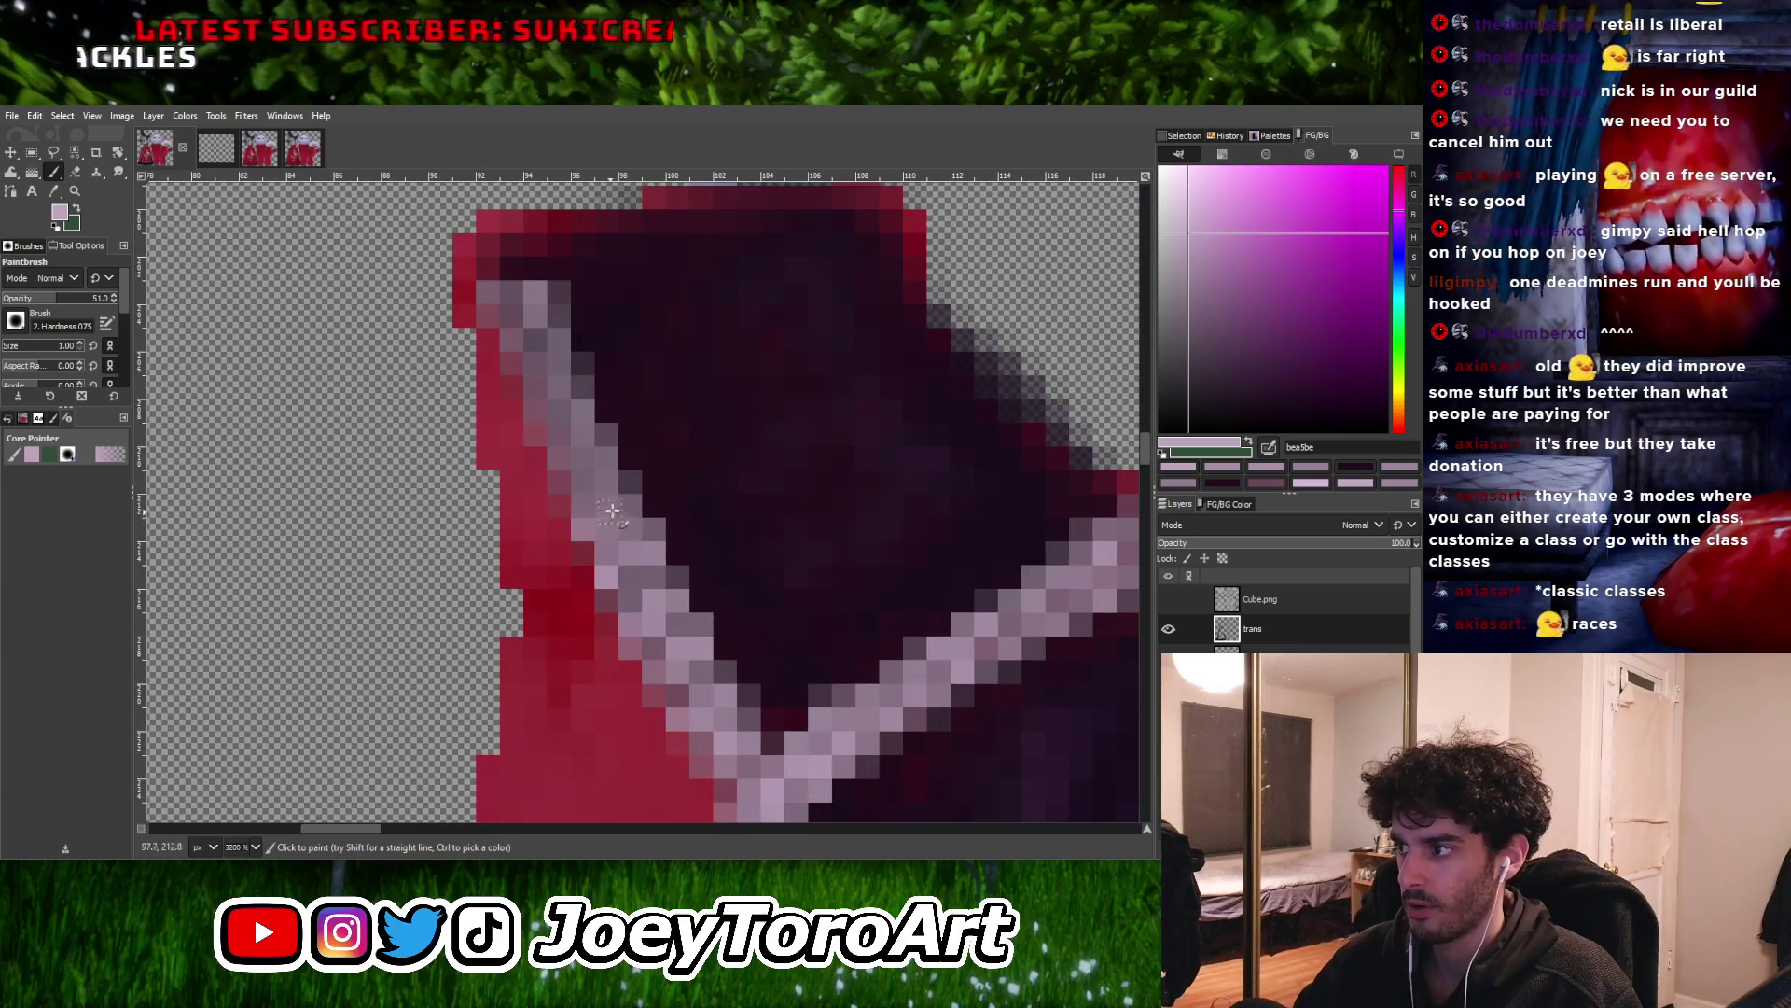
{"action": "scroll", "coordinate": [600, 454], "scroll_direction": "up", "scroll_amount": 1, "text": "ctrl"}
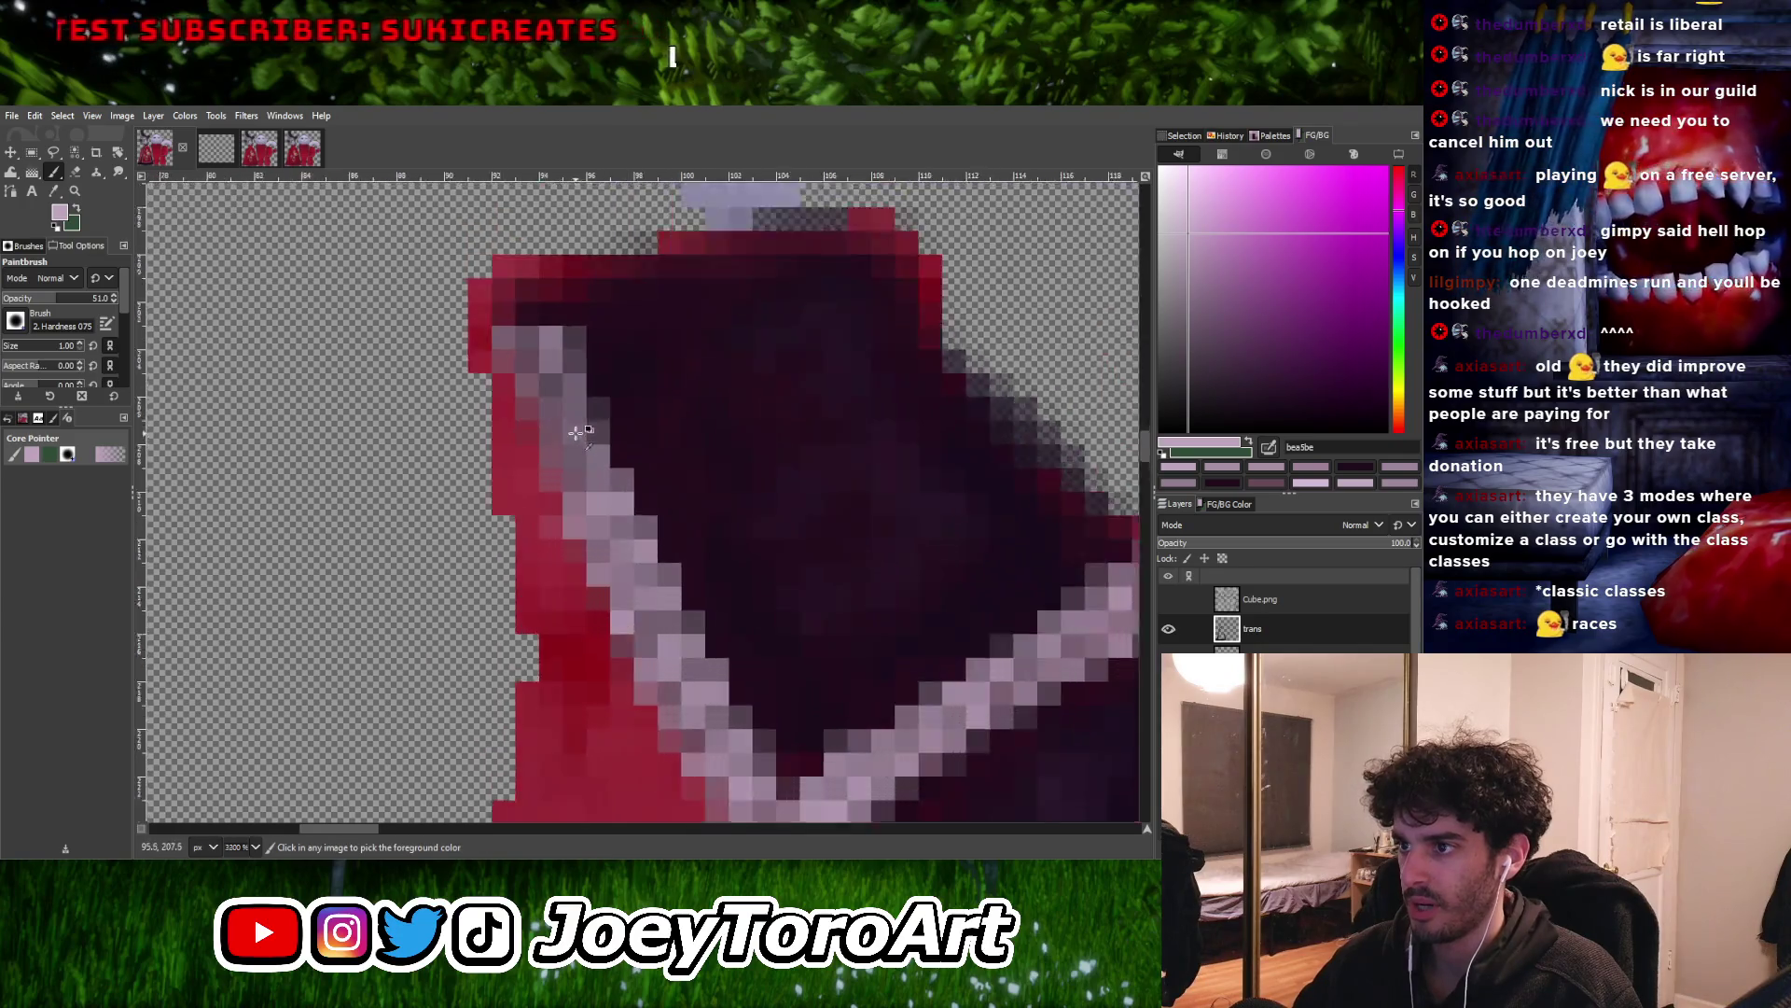
{"action": "mouse_move", "coordinate": [509, 423]}
{"action": "left_mouse_down"}
{"action": "mouse_move", "coordinate": [546, 373]}
{"action": "mouse_move", "coordinate": [565, 378]}
{"action": "mouse_move", "coordinate": [497, 348]}
{"action": "mouse_move", "coordinate": [551, 308]}
{"action": "mouse_move", "coordinate": [476, 280]}
{"action": "mouse_move", "coordinate": [560, 252]}
{"action": "left_mouse_up"}
{"action": "scroll", "coordinate": [538, 611], "scroll_direction": "down", "scroll_amount": 8, "text": "ctrl"}
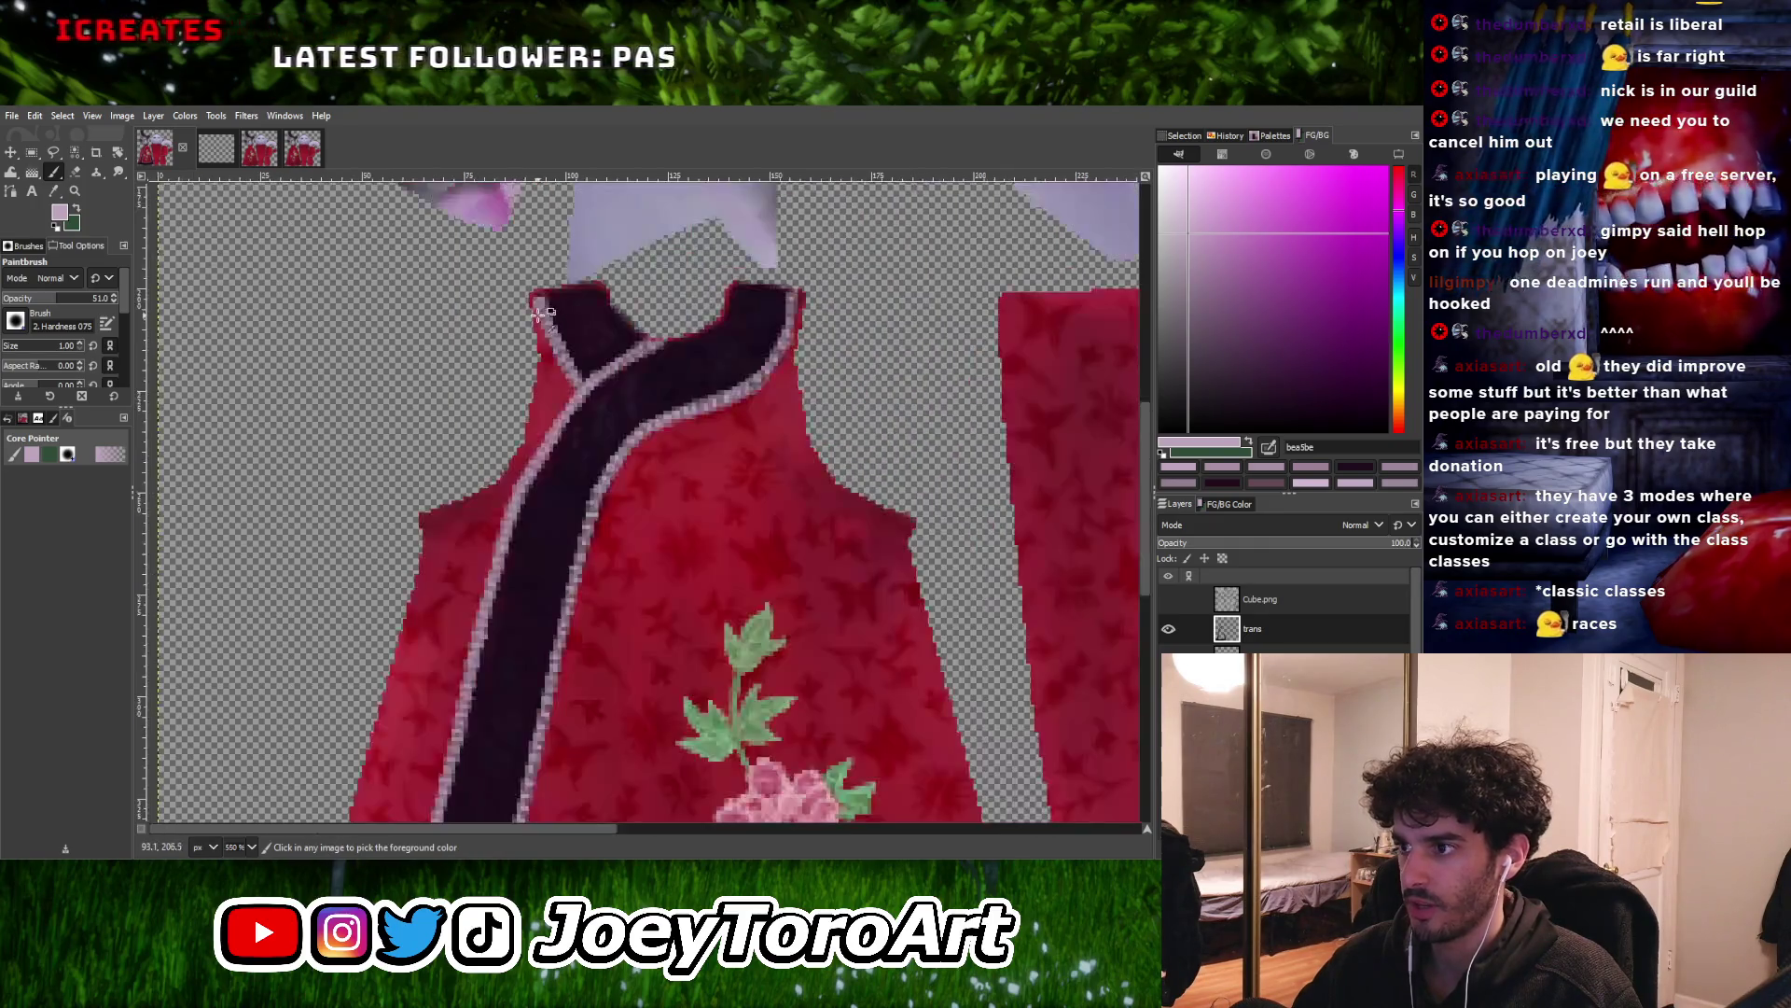
Add a 1 px pale pink pixel beside the collar edge of the dark band
{"action": "scroll", "coordinate": [538, 611], "scroll_direction": "down", "scroll_amount": 1, "text": "ctrl"}
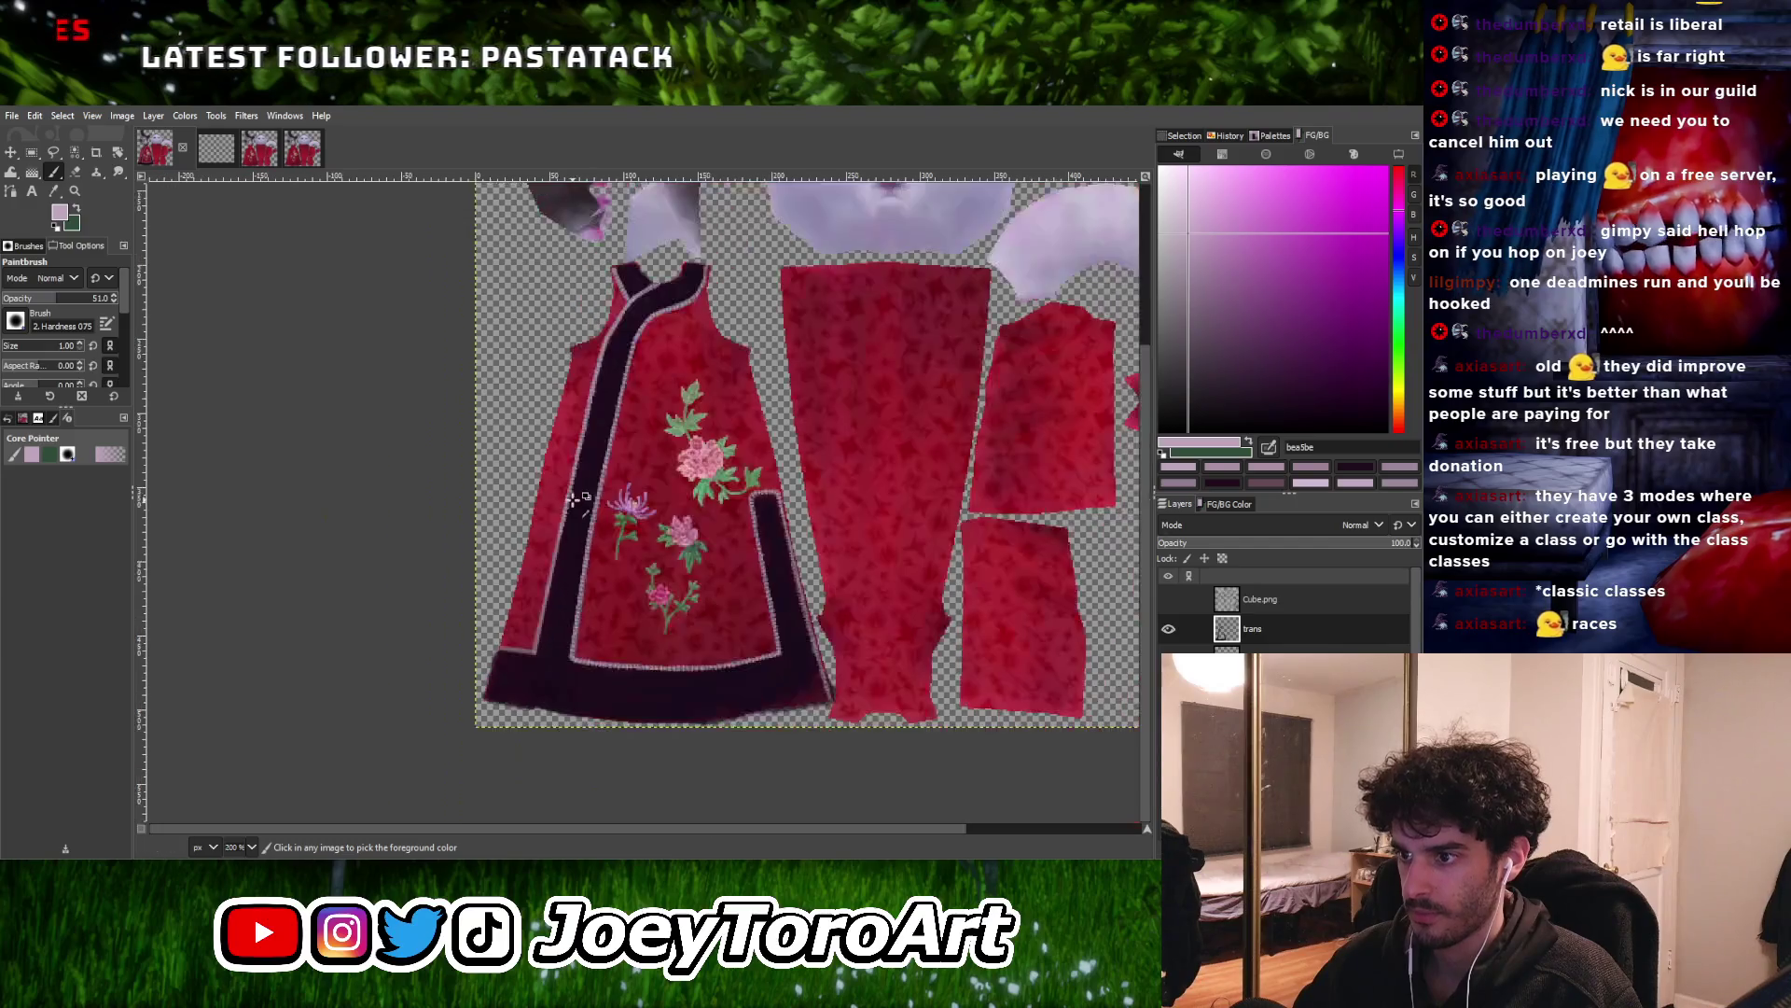
{"action": "scroll", "coordinate": [560, 560], "scroll_direction": "up", "scroll_amount": 5, "text": "ctrl"}
{"action": "scroll", "coordinate": [586, 516], "scroll_direction": "up", "scroll_amount": 2, "text": "ctrl"}
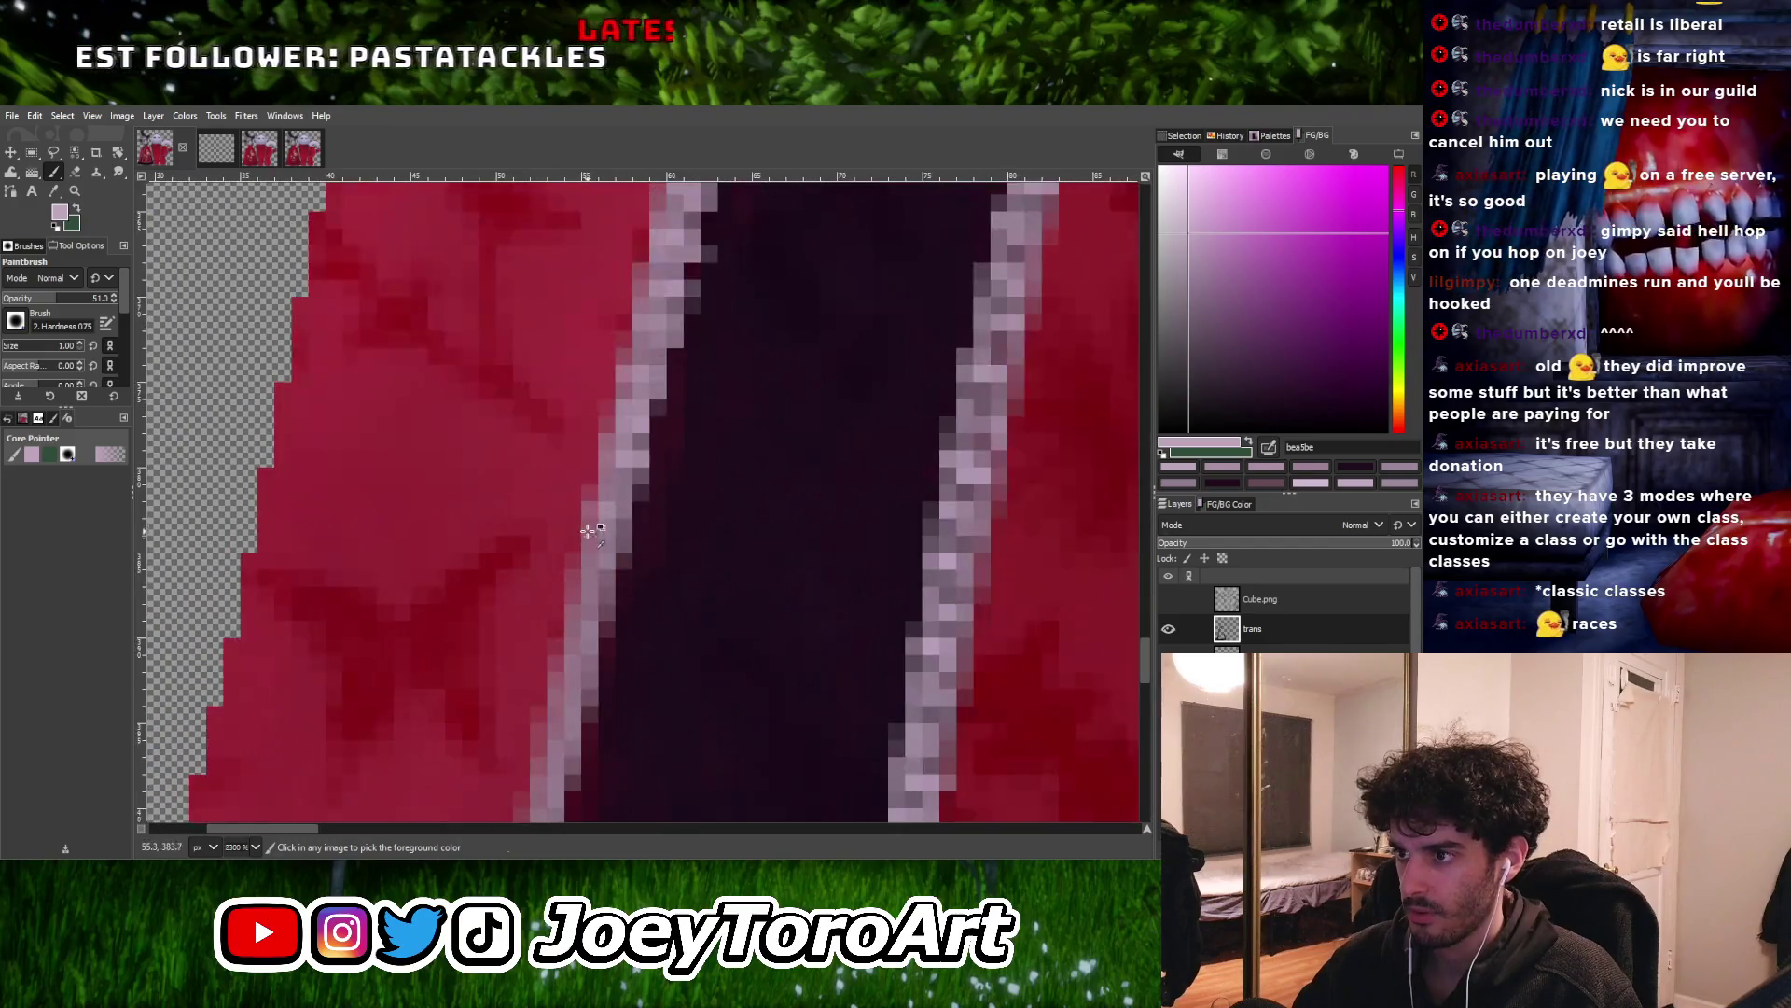
{"action": "scroll", "coordinate": [623, 476], "scroll_direction": "up", "scroll_amount": 1, "text": "ctrl"}
{"action": "scroll", "coordinate": [625, 485], "scroll_direction": "down", "scroll_amount": 2, "text": "ctrl"}
{"action": "scroll", "coordinate": [620, 523], "scroll_direction": "up", "scroll_amount": 3, "text": "ctrl"}
{"action": "left_click", "coordinate": [579, 557]}
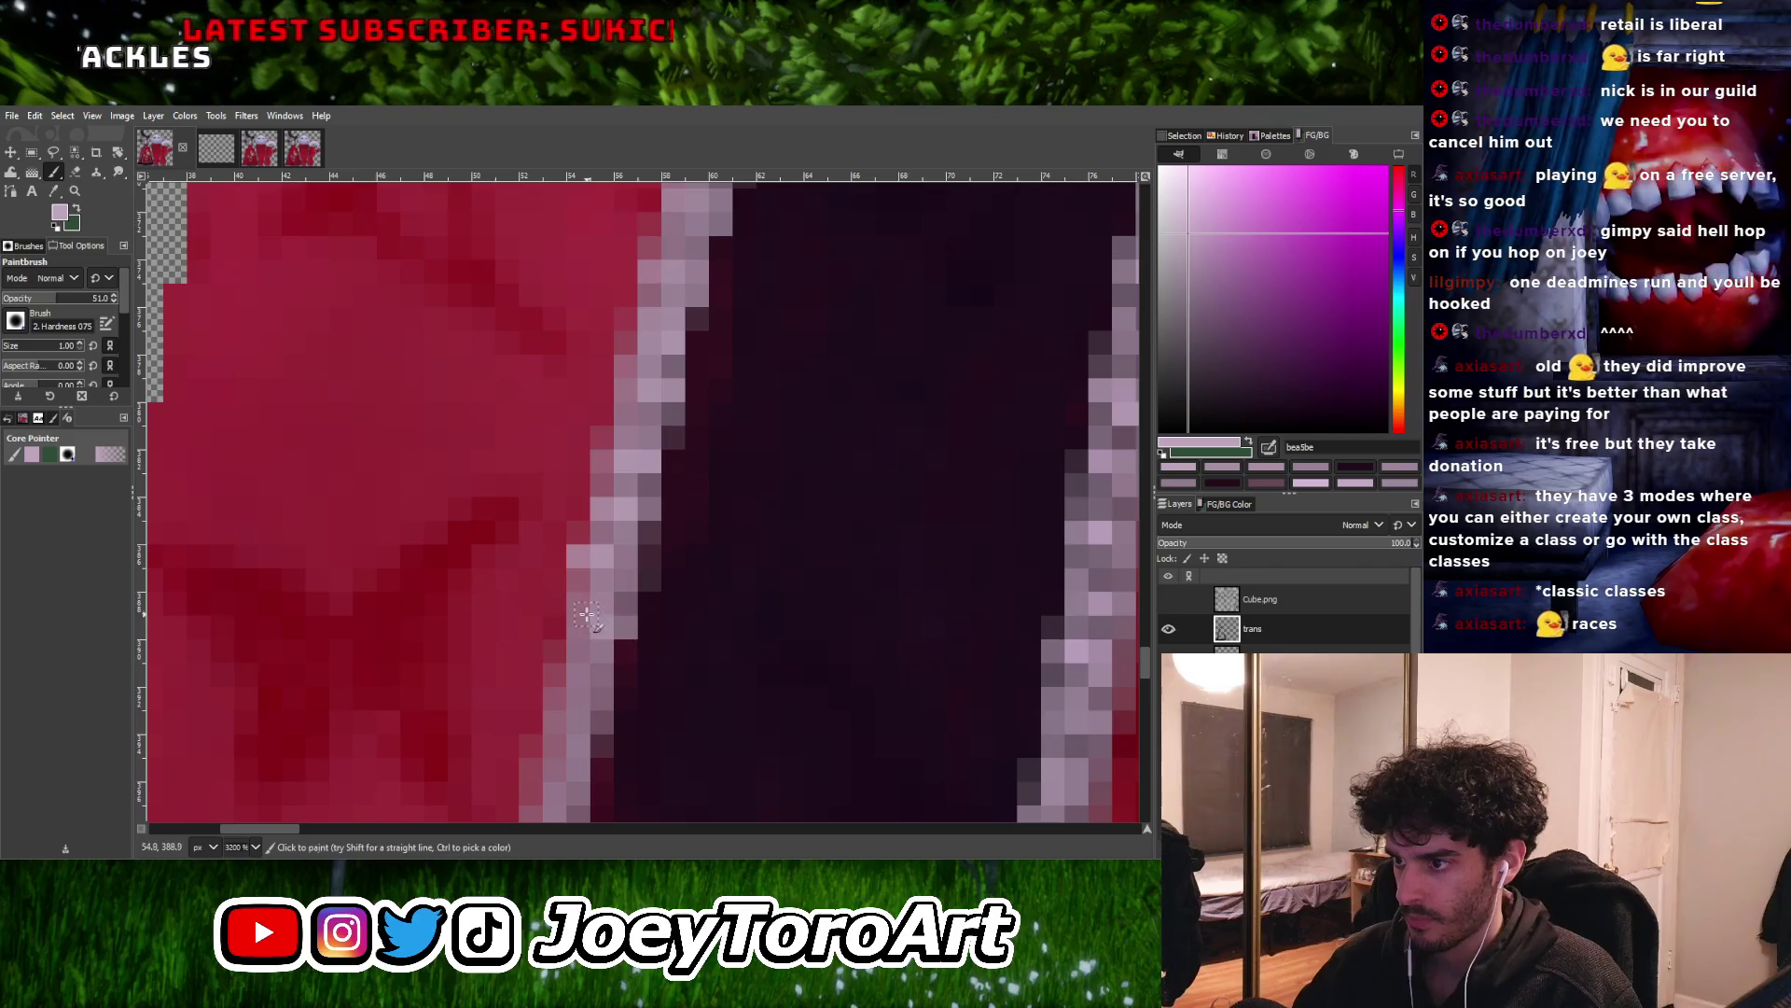
Pan and zoom out along the band down to the hem to view the whole texture
{"action": "scroll", "coordinate": [621, 611], "scroll_direction": "left", "scroll_amount": 1, "text": "shift"}
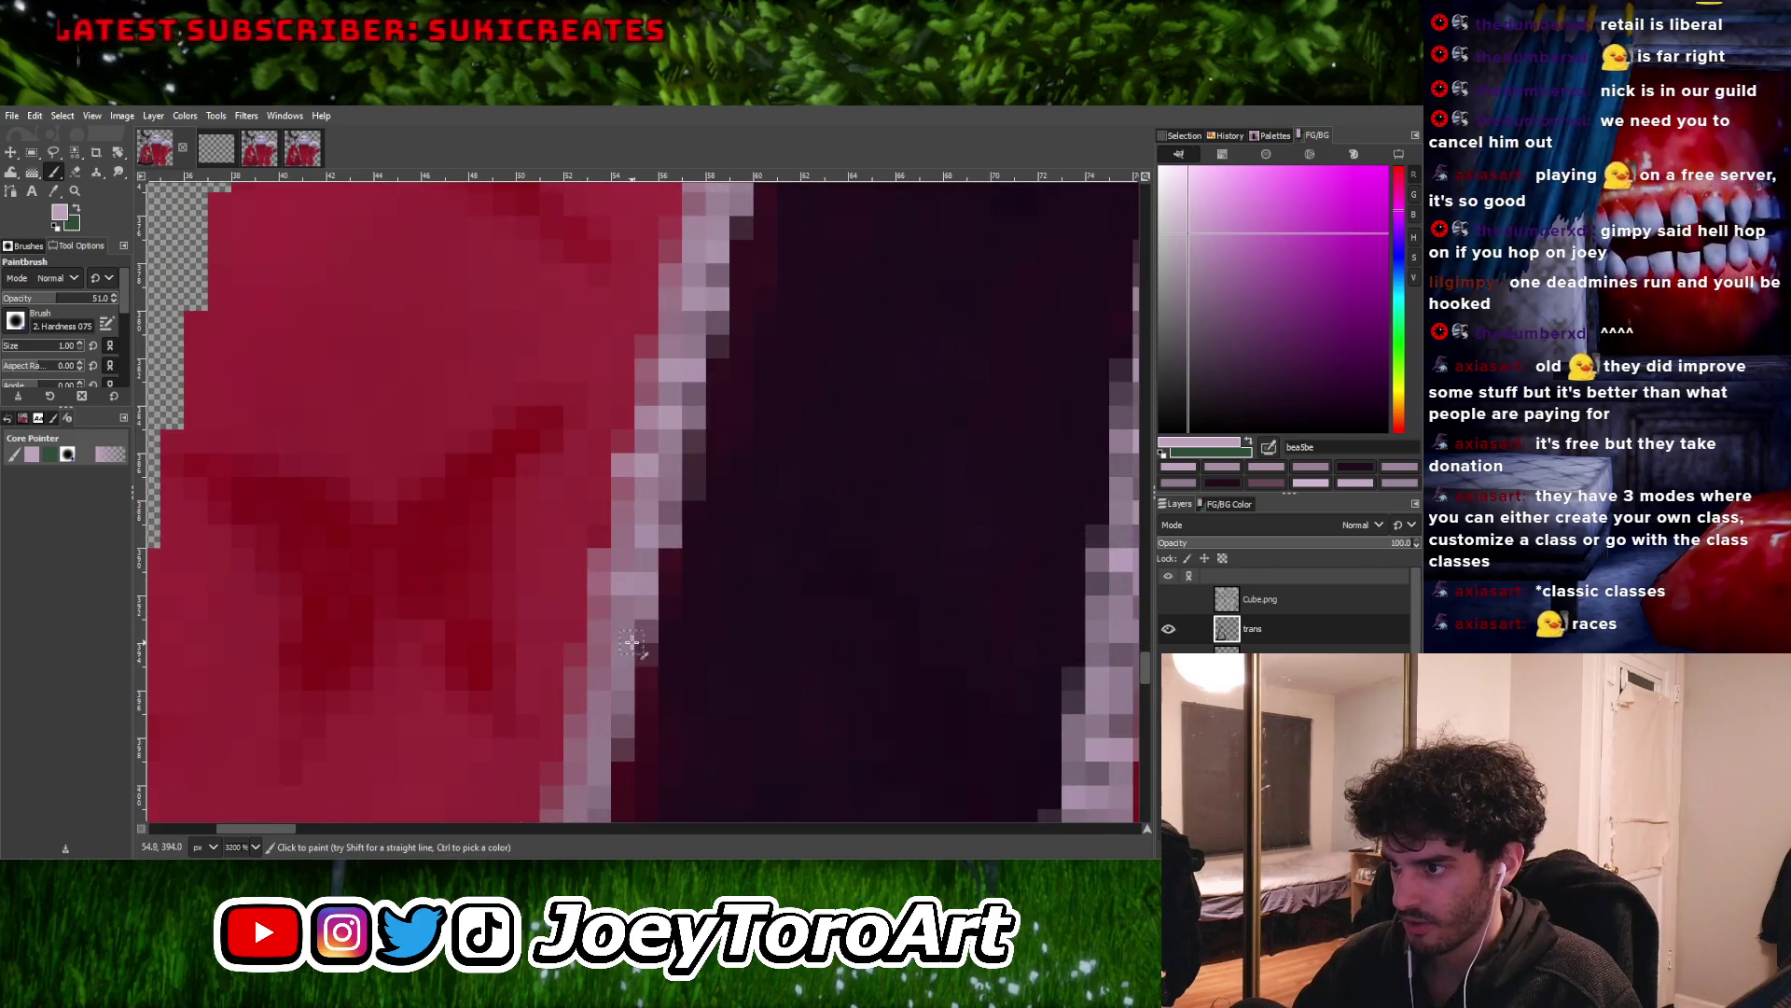
{"action": "scroll", "coordinate": [625, 606], "scroll_direction": "down", "scroll_amount": 4, "text": "ctrl"}
{"action": "scroll", "coordinate": [621, 609], "scroll_direction": "up", "scroll_amount": 2, "text": "ctrl"}
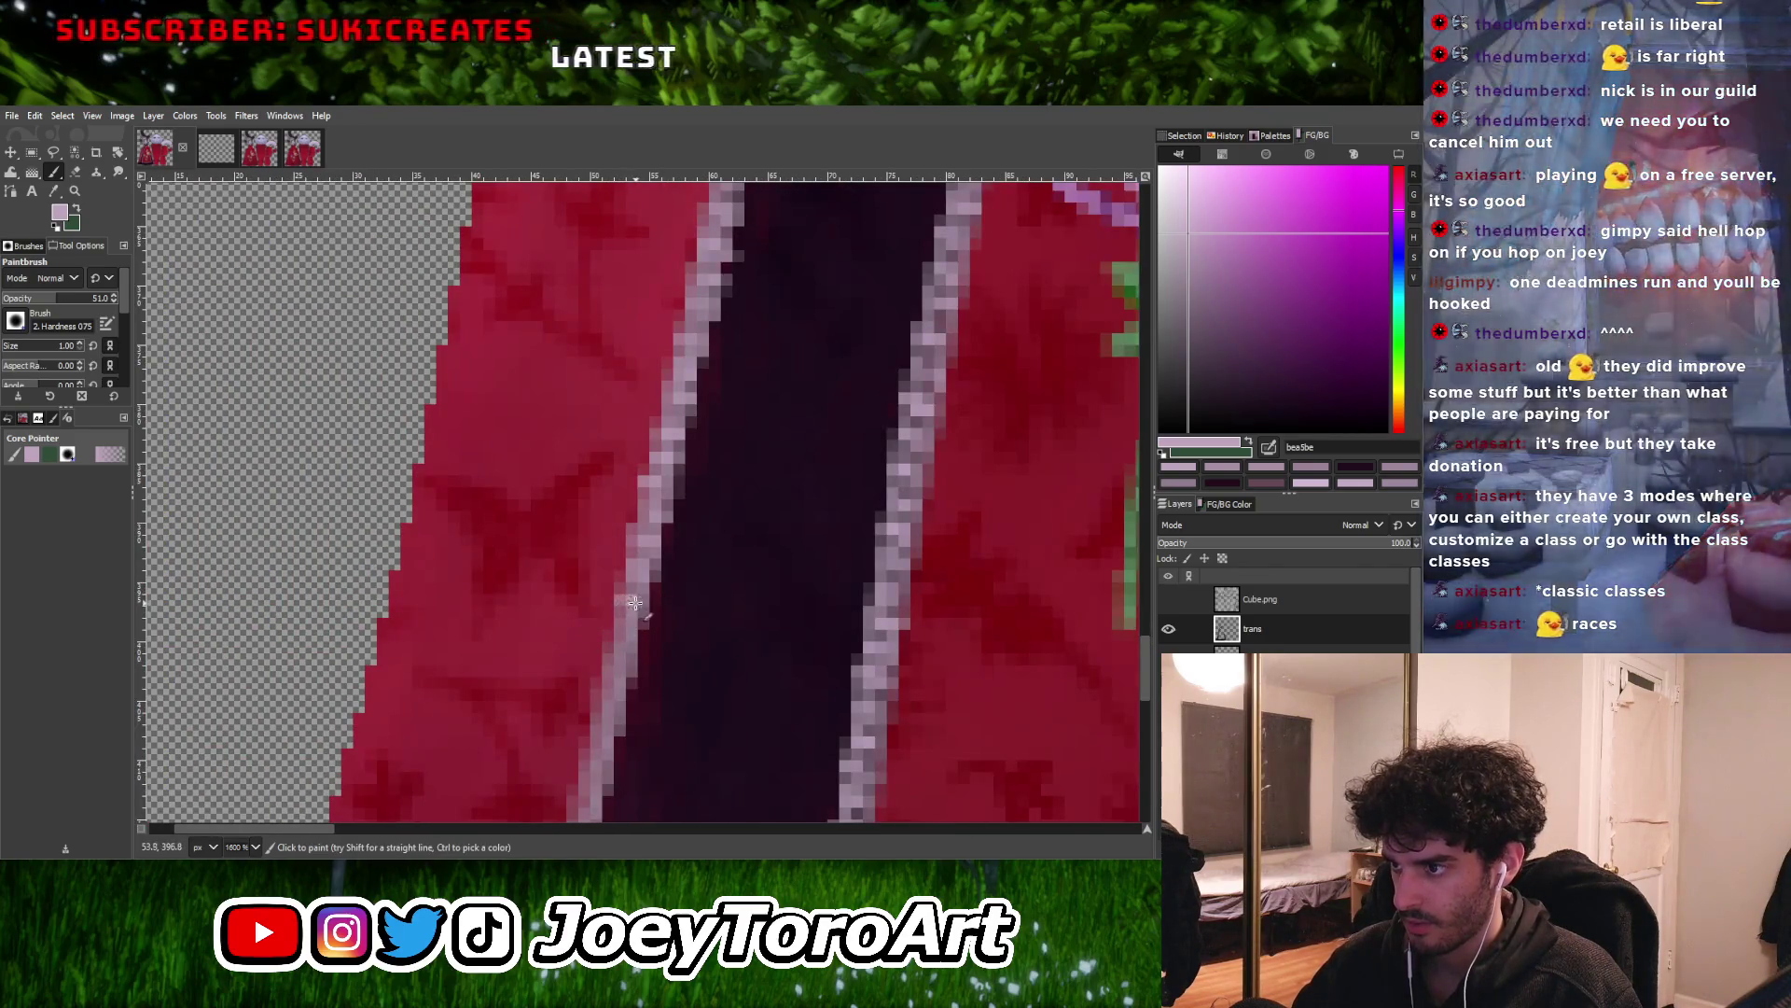
{"action": "scroll", "coordinate": [644, 615], "scroll_direction": "up", "scroll_amount": 2, "text": "ctrl"}
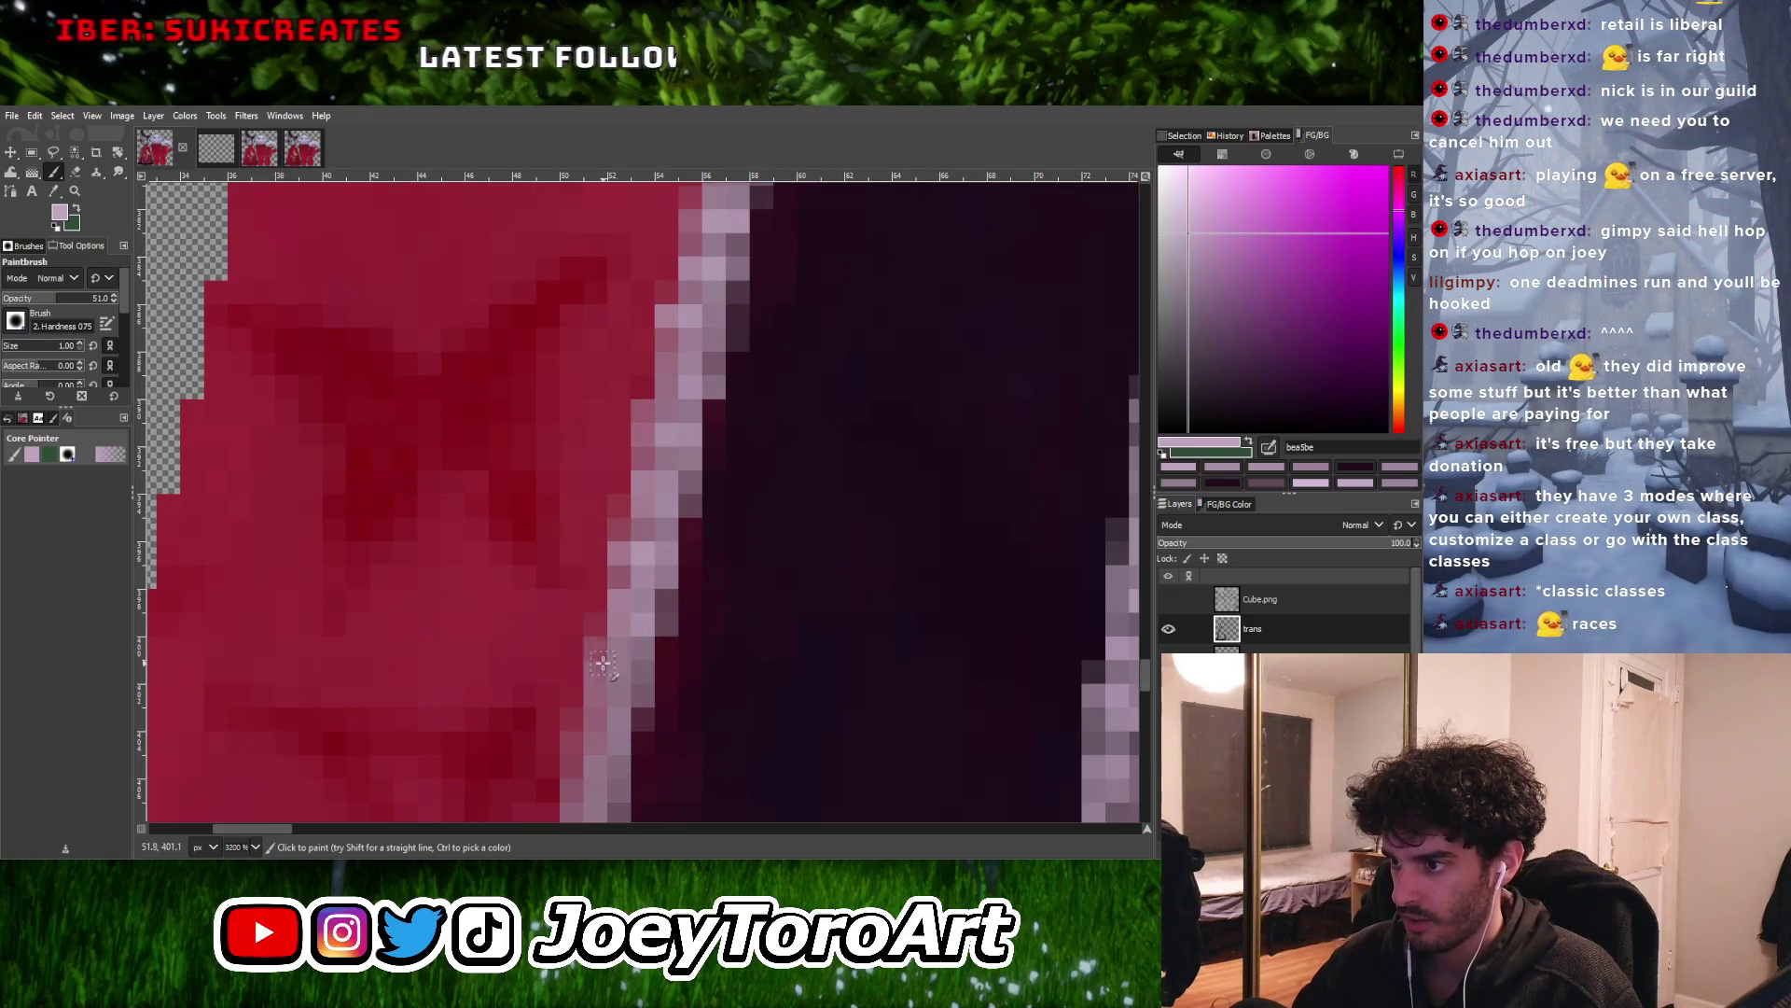
{"action": "scroll", "coordinate": [603, 661], "scroll_direction": "up", "scroll_amount": 1, "text": "ctrl"}
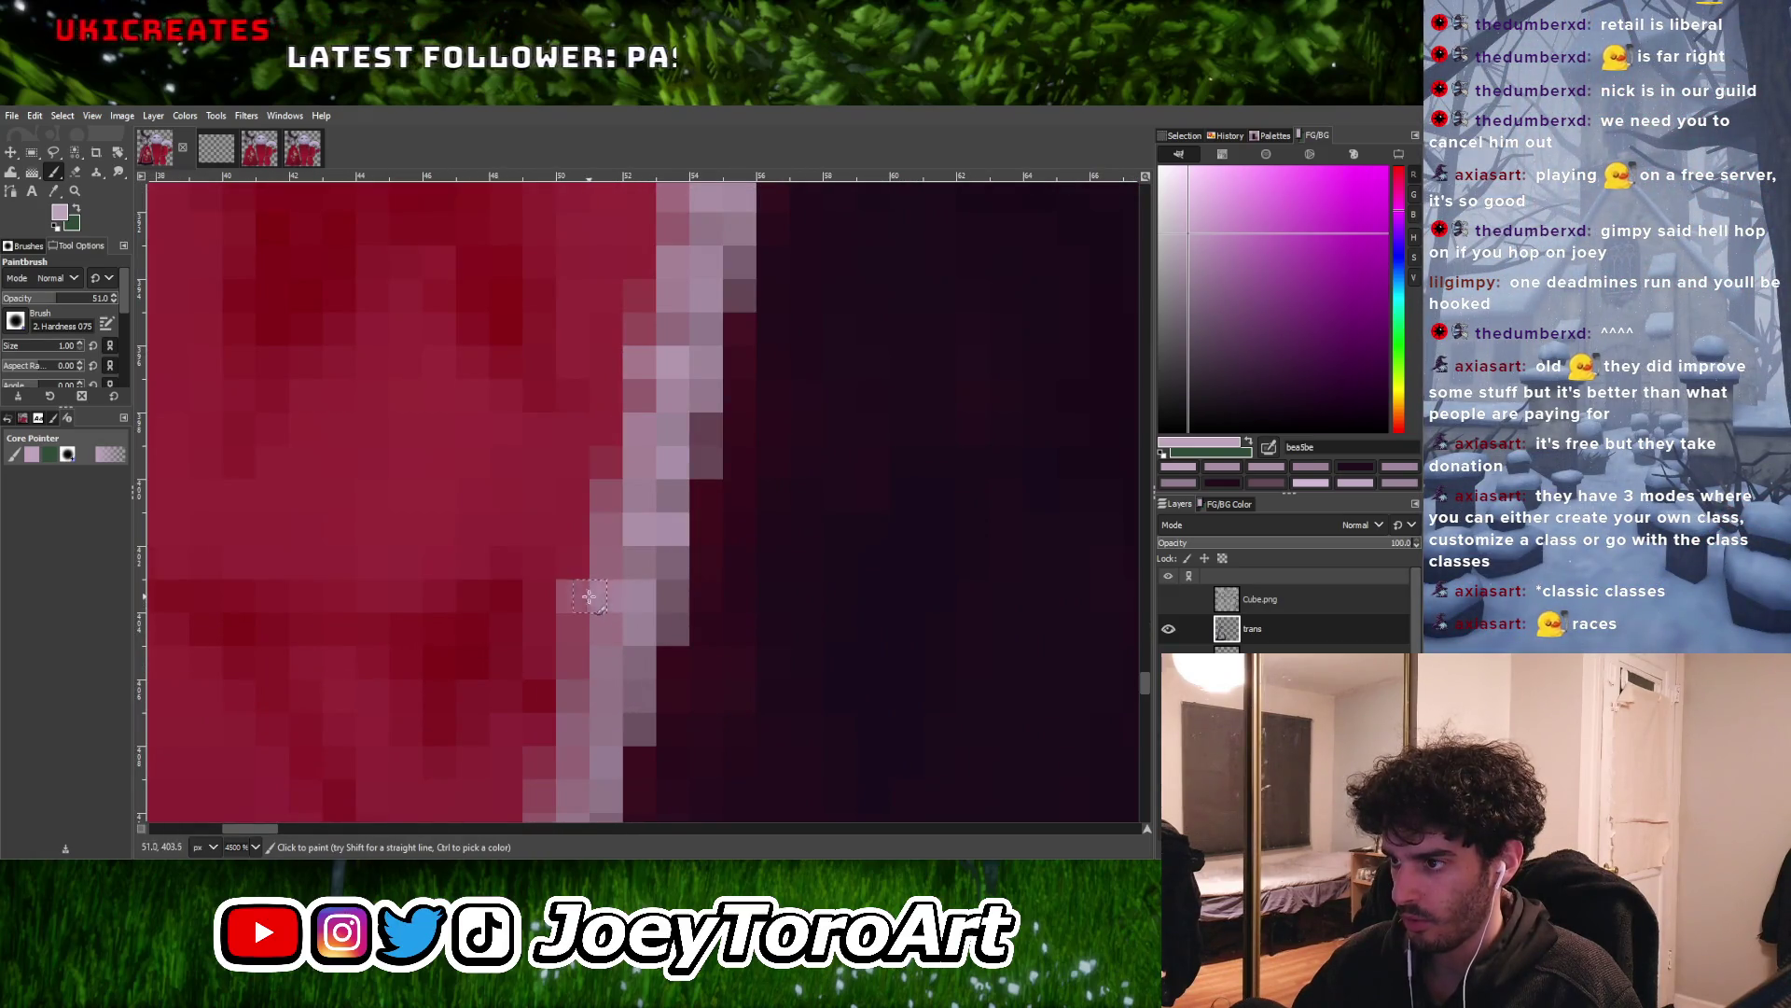
{"action": "scroll", "coordinate": [626, 710], "scroll_direction": "down", "scroll_amount": 1, "text": "ctrl"}
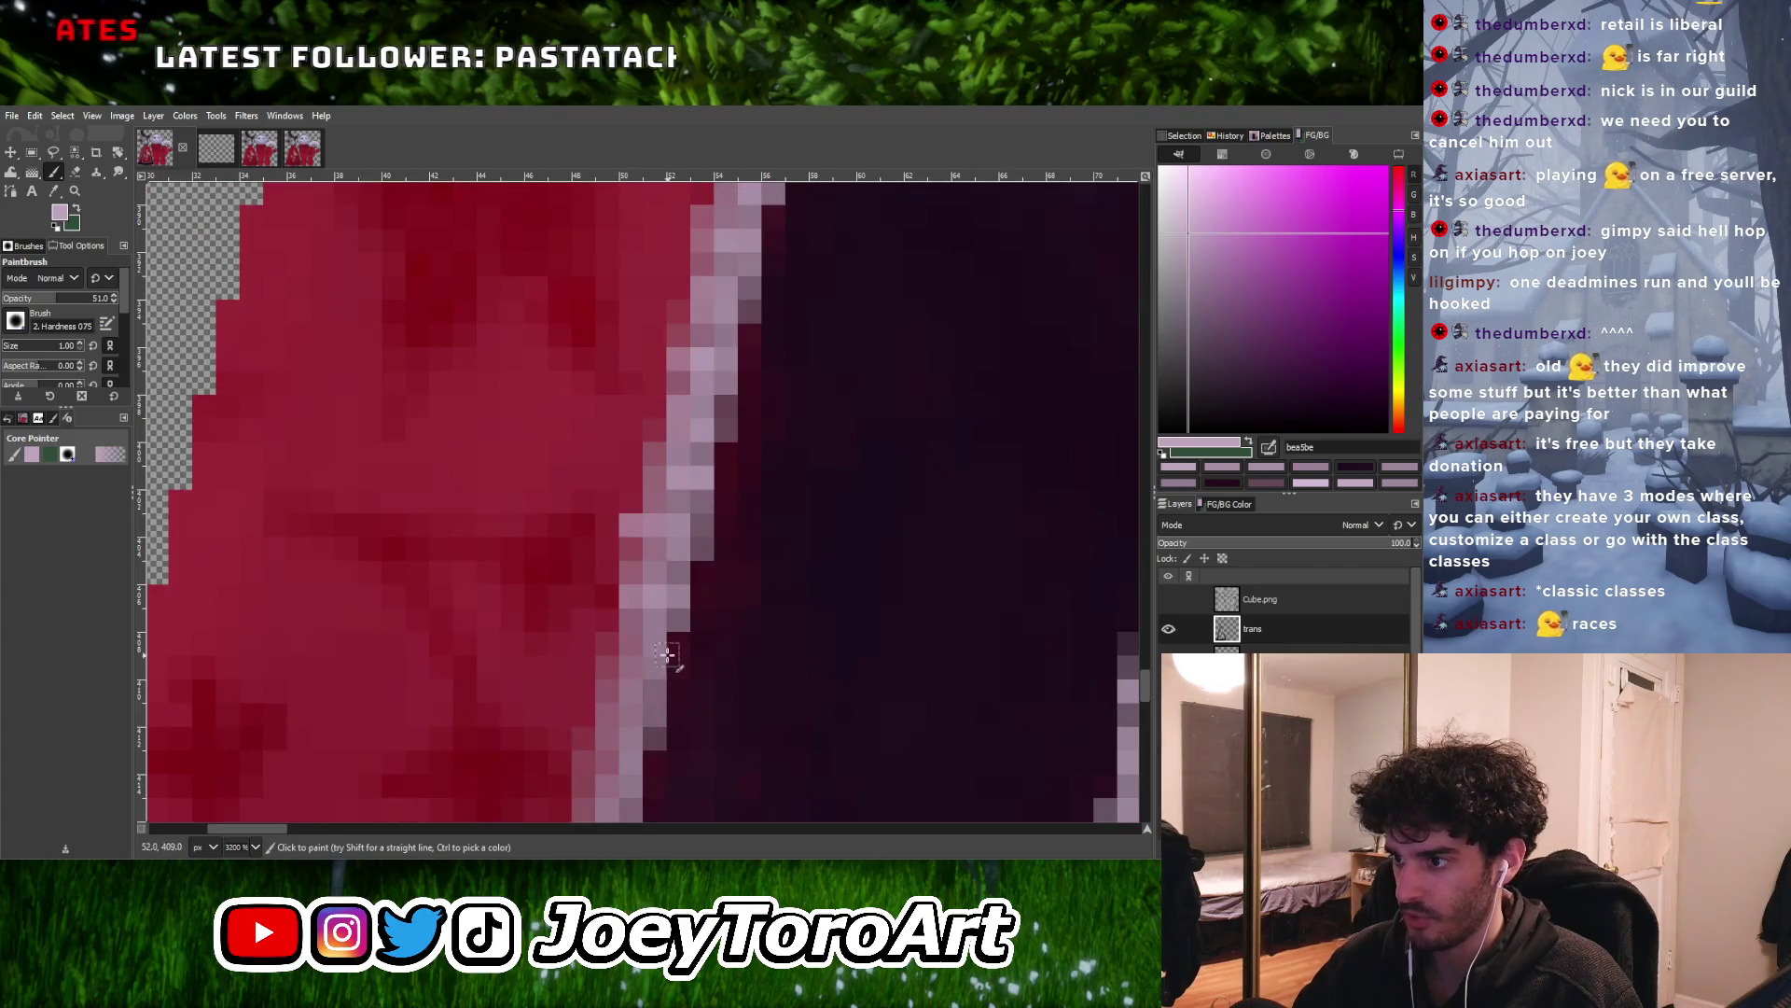
{"action": "scroll", "coordinate": [662, 653], "scroll_direction": "down", "scroll_amount": 4, "text": "ctrl"}
{"action": "scroll", "coordinate": [651, 650], "scroll_direction": "up", "scroll_amount": 3, "text": "ctrl"}
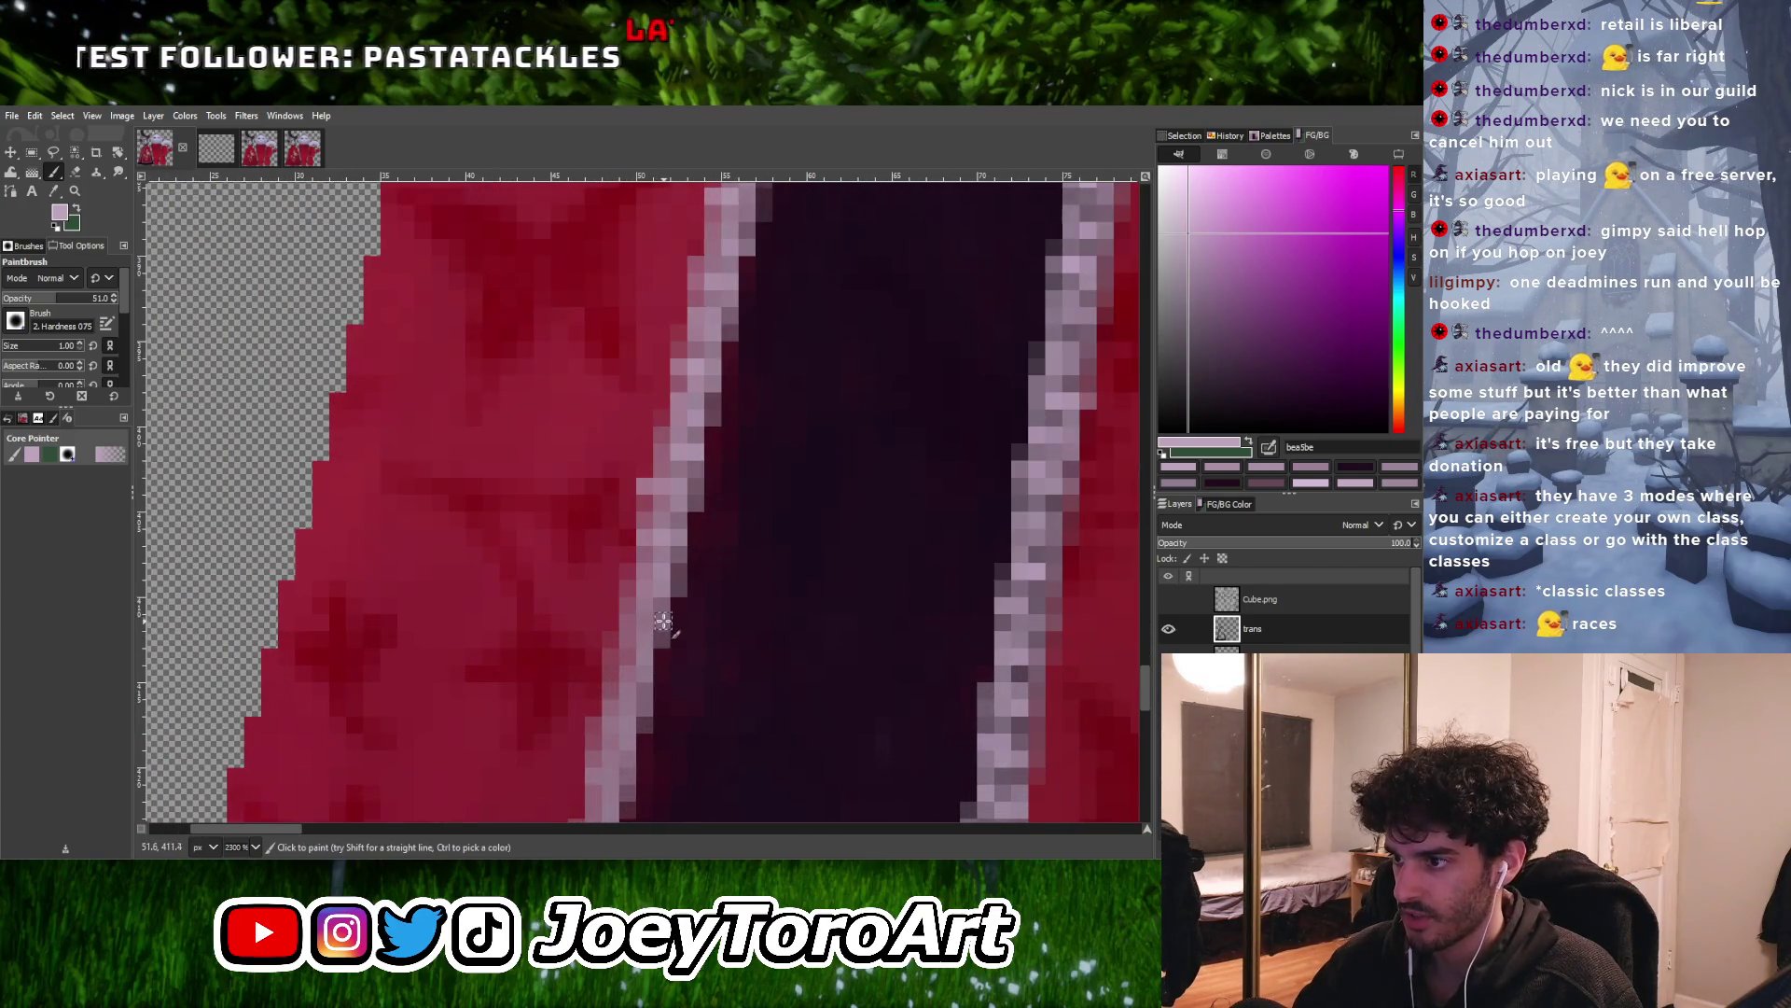
{"action": "scroll", "coordinate": [649, 662], "scroll_direction": "down", "scroll_amount": 2, "text": "ctrl"}
{"action": "scroll", "coordinate": [650, 665], "scroll_direction": "up", "scroll_amount": 2, "text": "ctrl"}
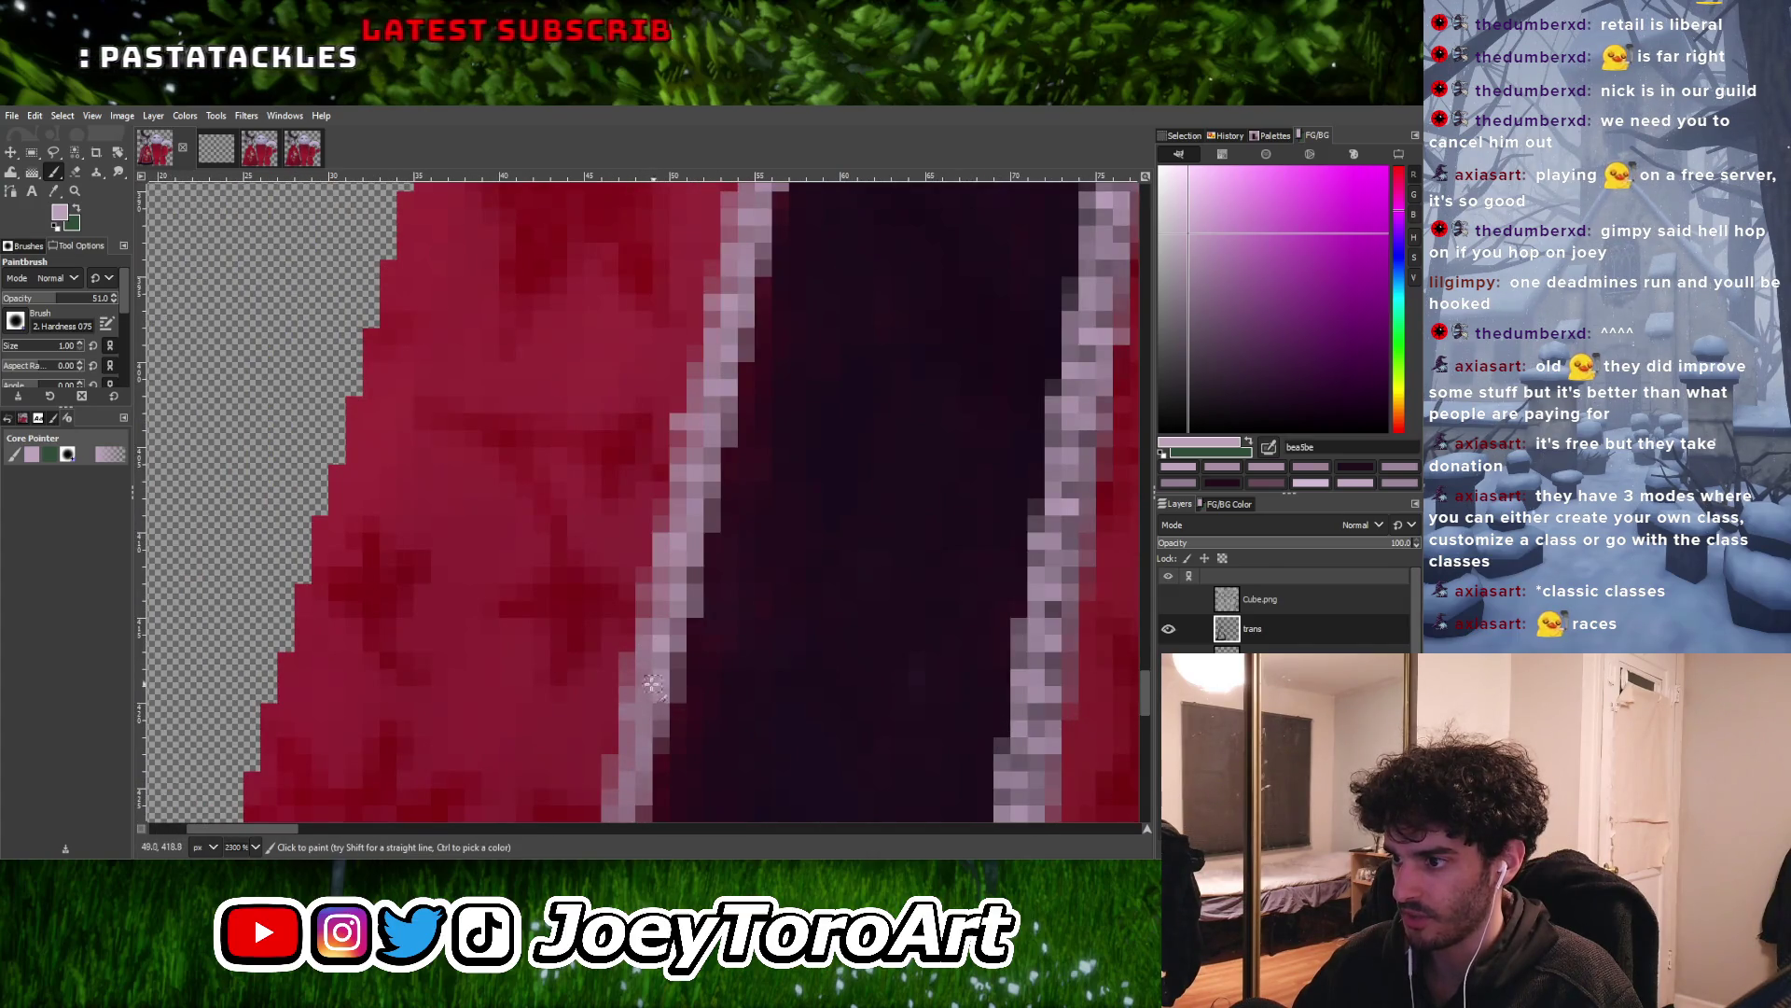
{"action": "scroll", "coordinate": [652, 680], "scroll_direction": "down", "scroll_amount": 2, "text": "ctrl"}
{"action": "scroll", "coordinate": [650, 670], "scroll_direction": "up", "scroll_amount": 2, "text": "ctrl"}
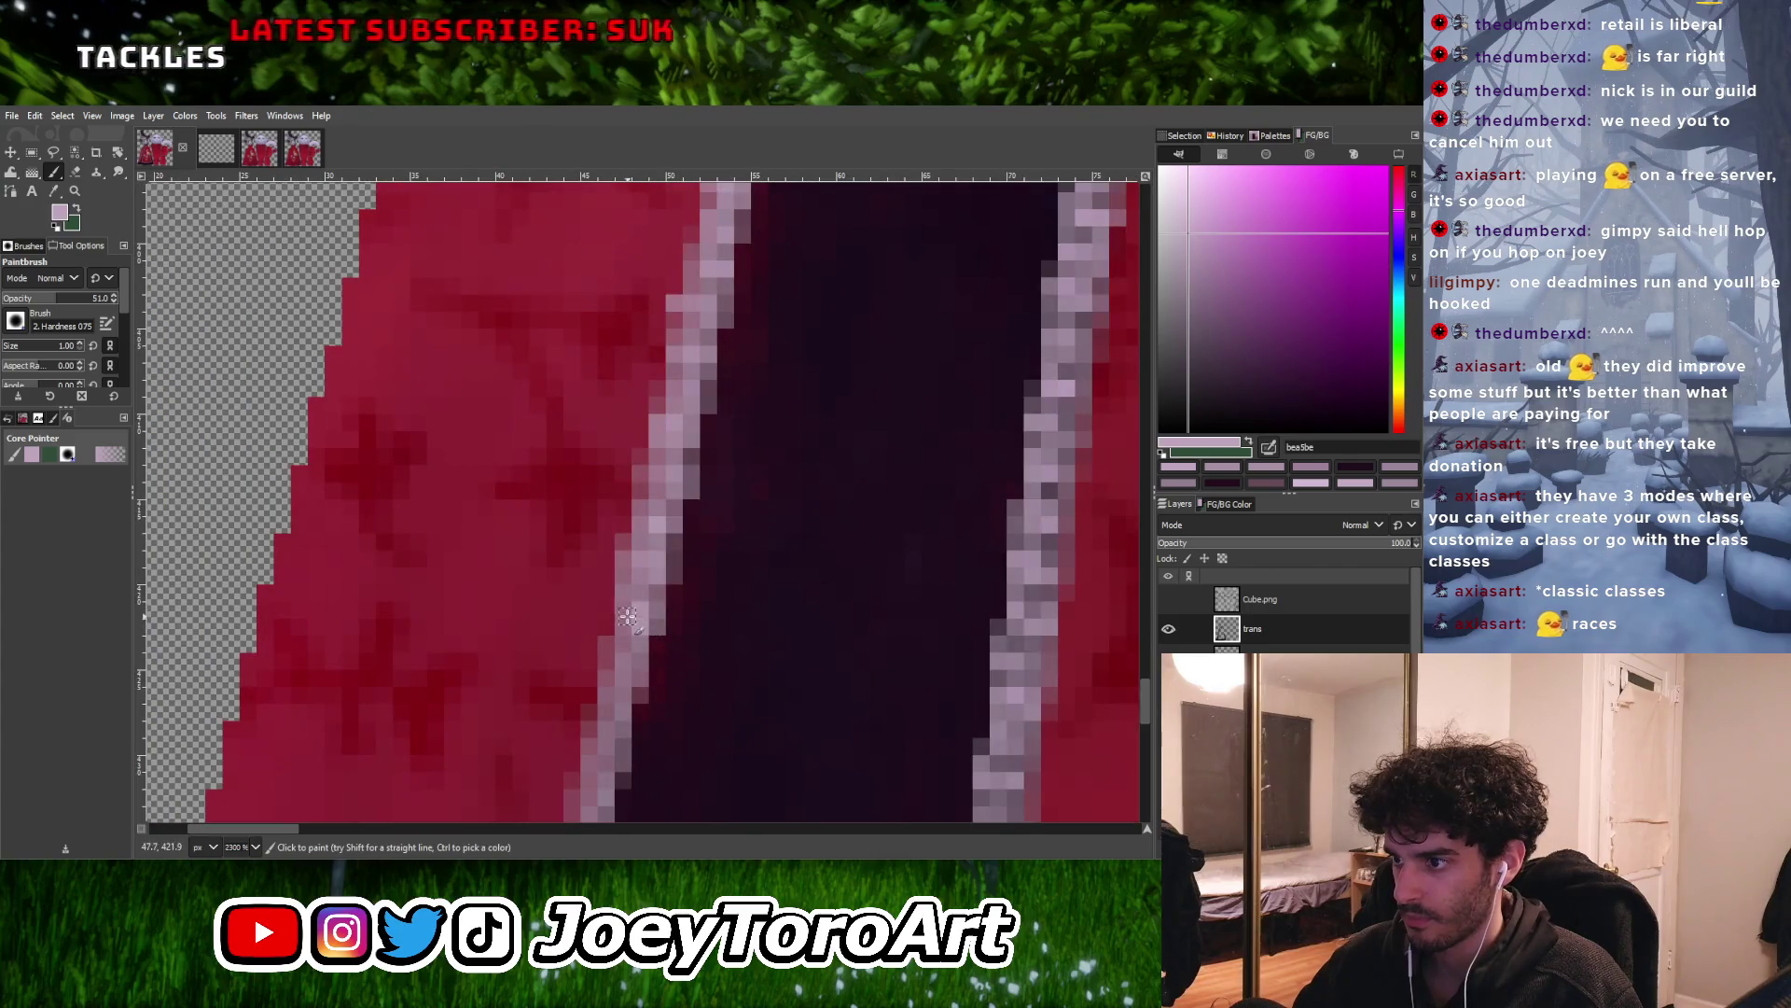
{"action": "scroll", "coordinate": [656, 644], "scroll_direction": "up", "scroll_amount": 1, "text": "ctrl"}
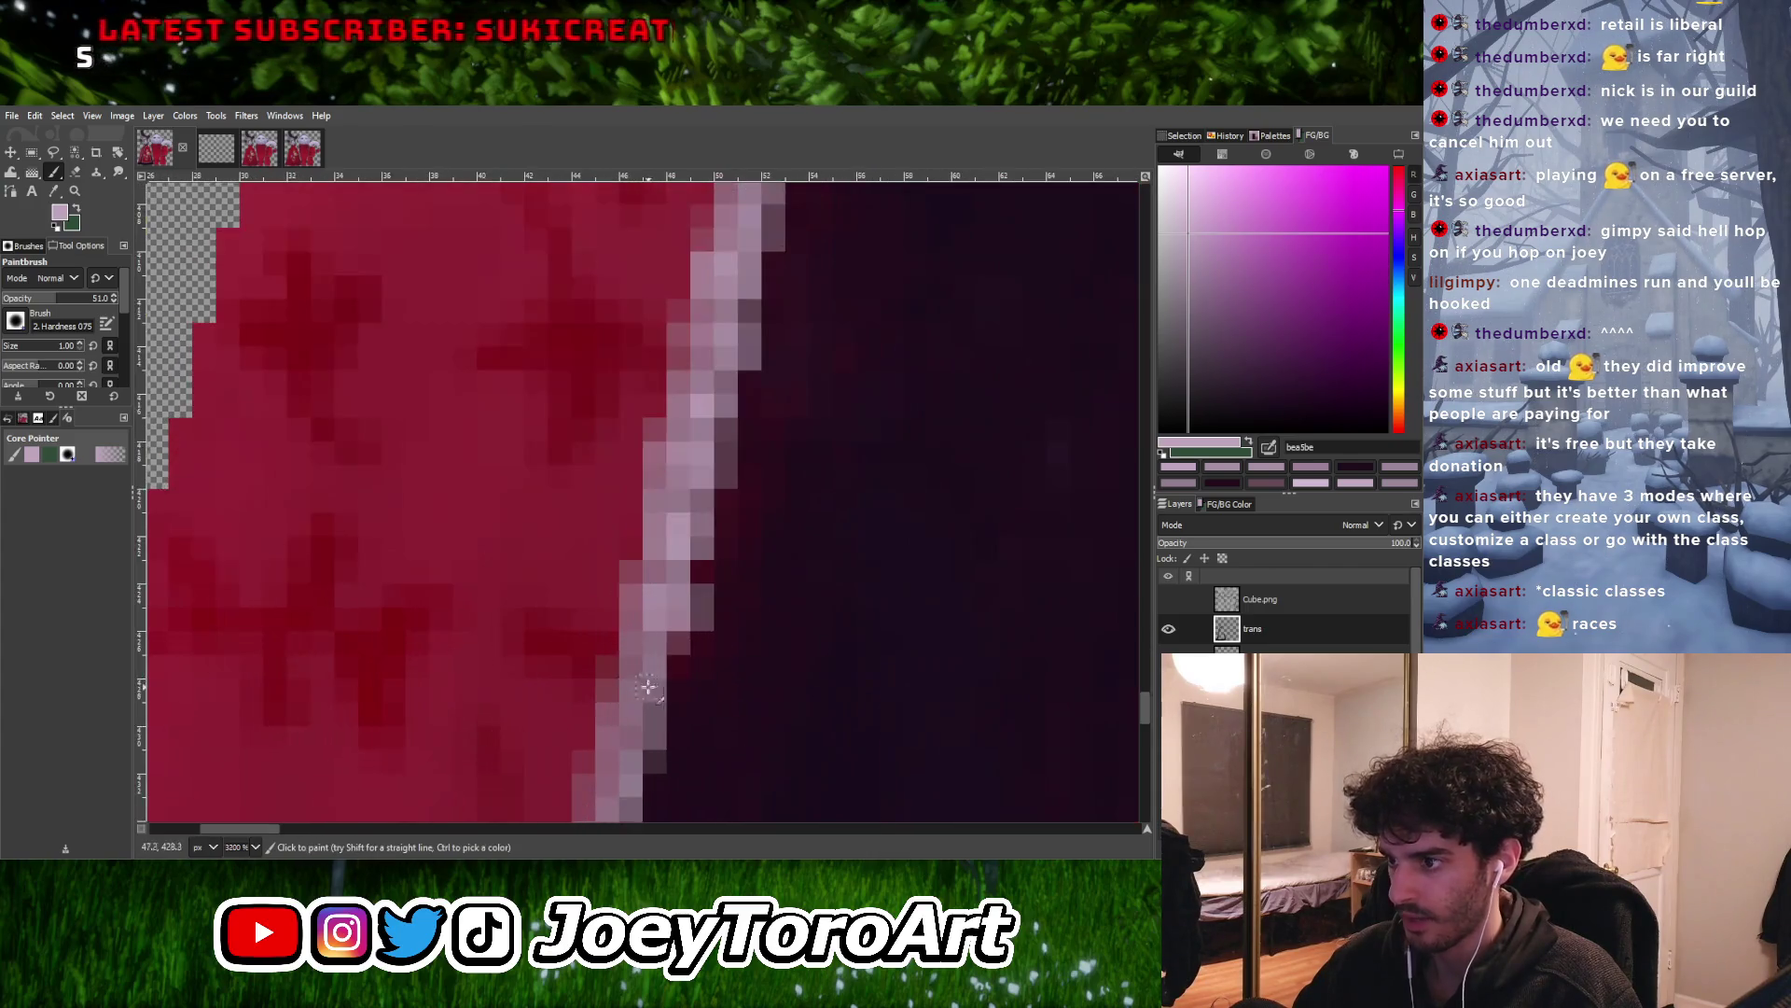
{"action": "scroll", "coordinate": [644, 675], "scroll_direction": "down", "scroll_amount": 2, "text": "ctrl"}
{"action": "scroll", "coordinate": [620, 672], "scroll_direction": "up", "scroll_amount": 1, "text": "ctrl"}
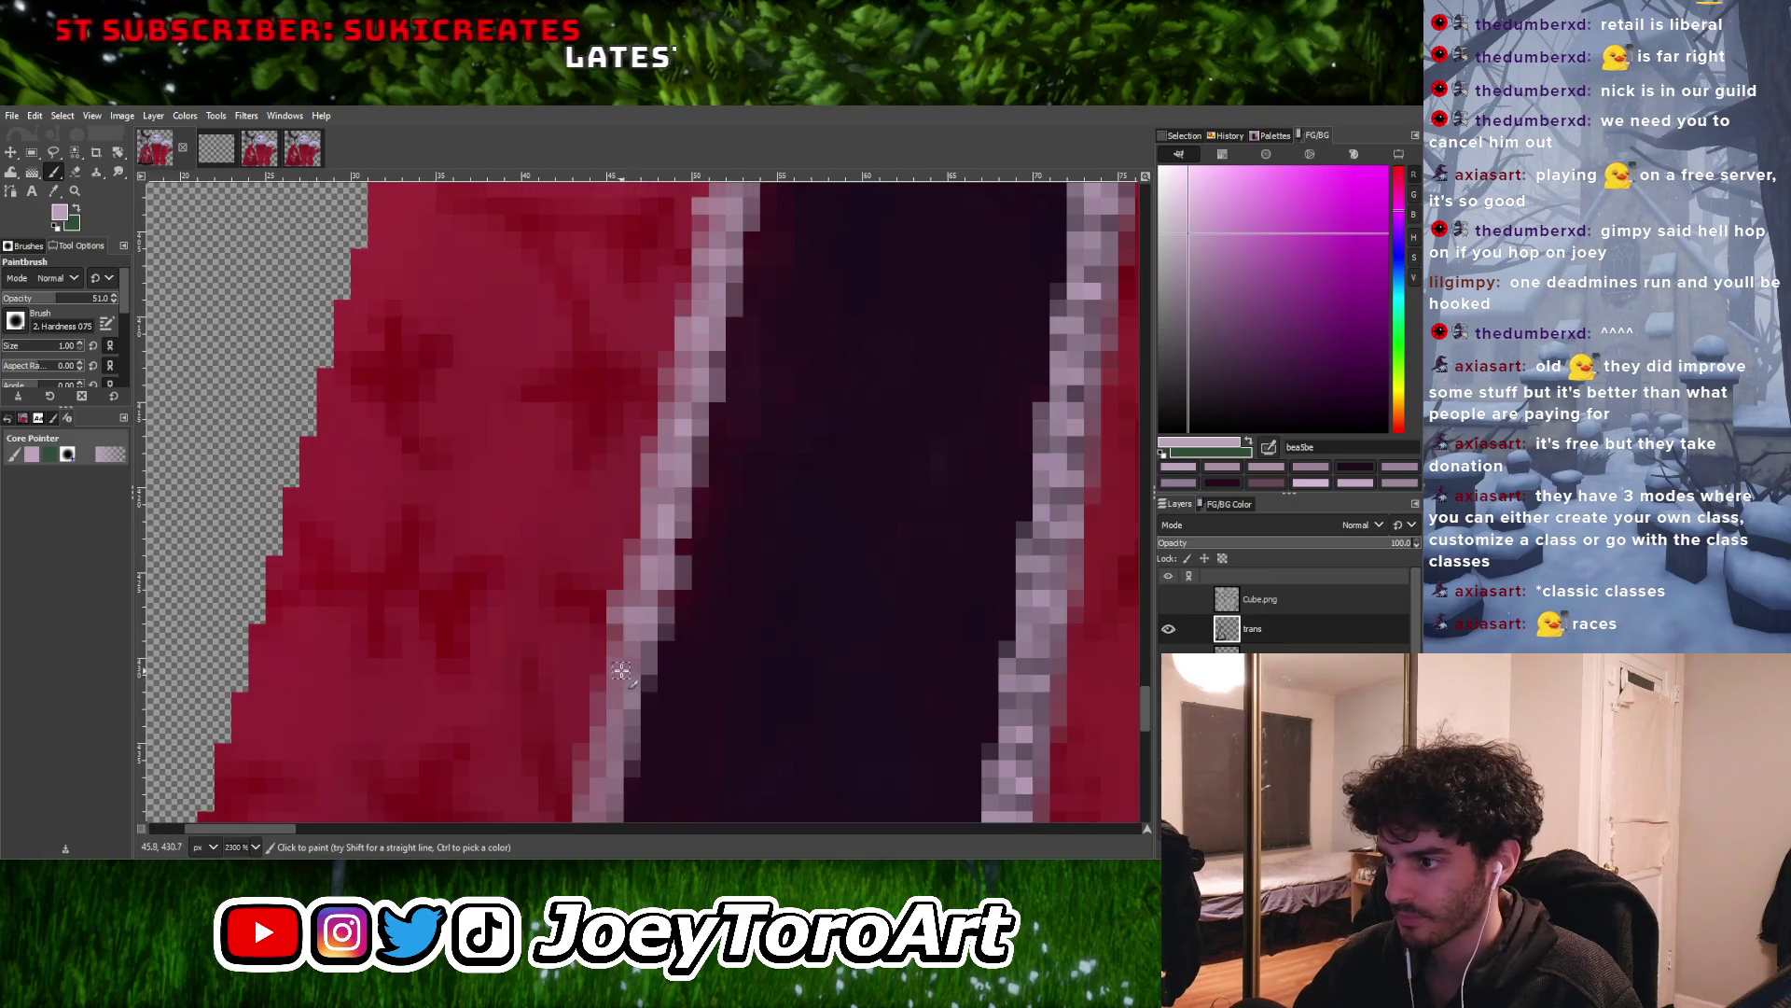
{"action": "scroll", "coordinate": [645, 617], "scroll_direction": "down", "scroll_amount": 5, "text": "ctrl"}
{"action": "scroll", "coordinate": [634, 650], "scroll_direction": "up", "scroll_amount": 5, "text": "ctrl"}
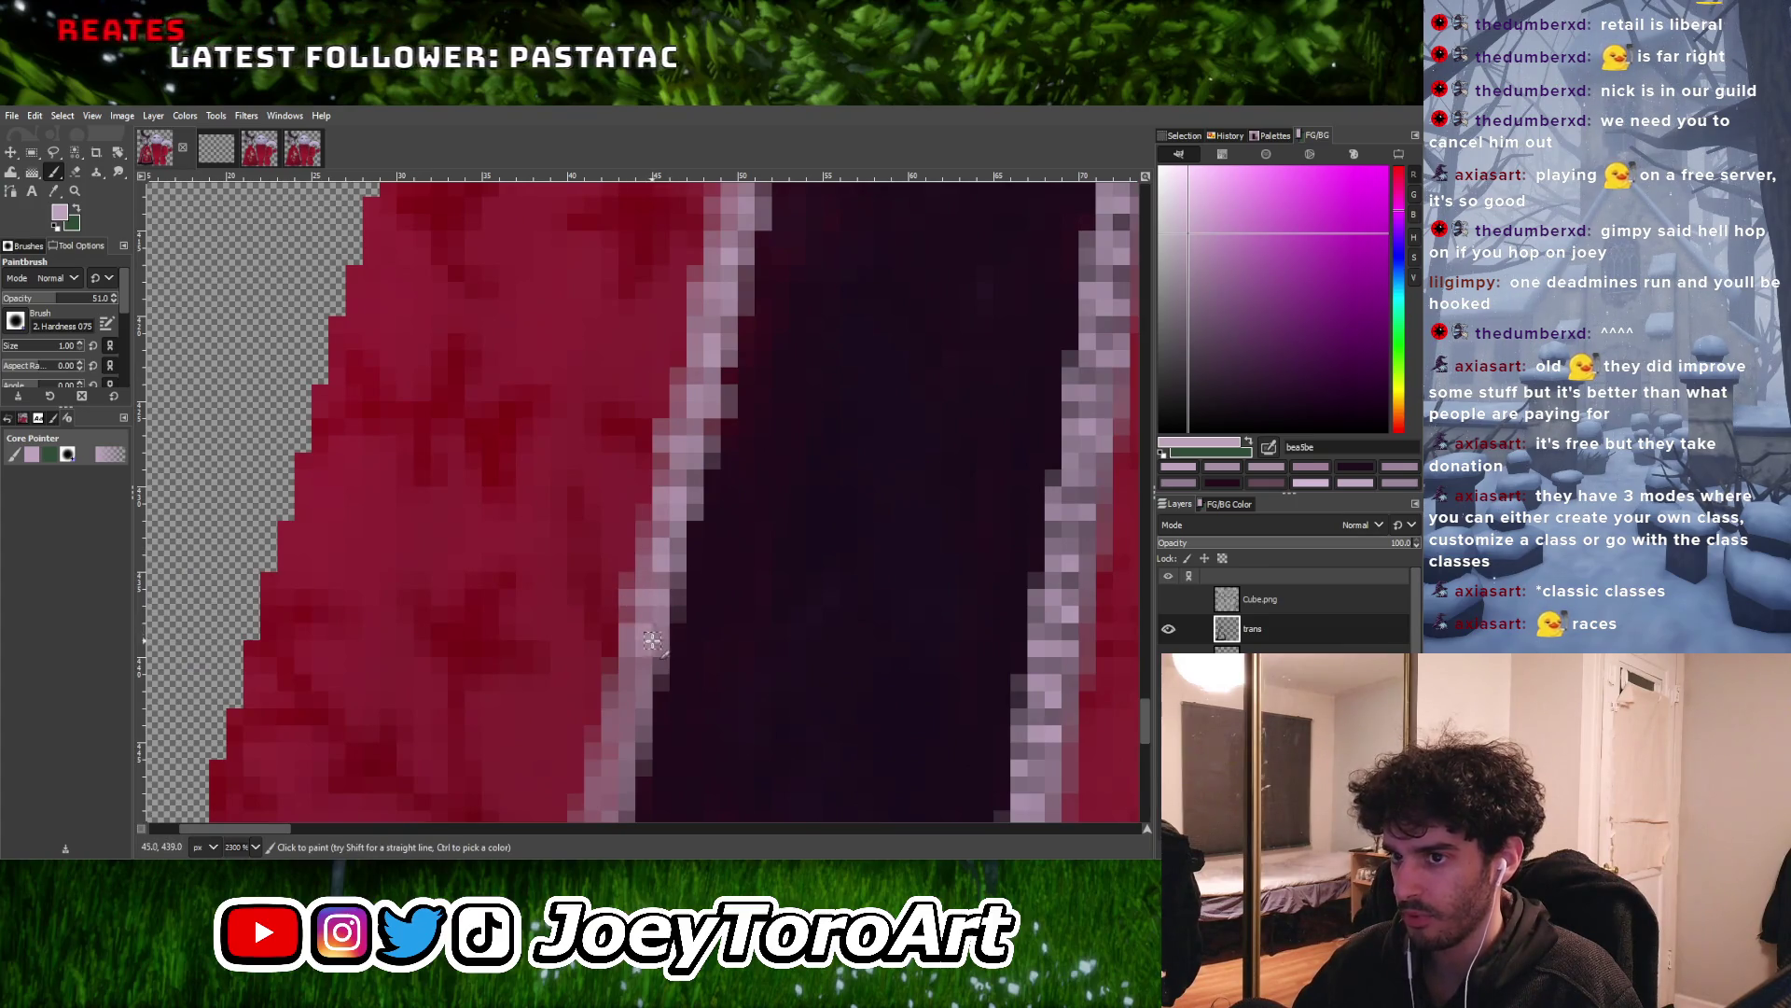
{"action": "scroll", "coordinate": [650, 640], "scroll_direction": "down", "scroll_amount": 5, "text": "ctrl"}
{"action": "scroll", "coordinate": [638, 659], "scroll_direction": "up", "scroll_amount": 5, "text": "ctrl"}
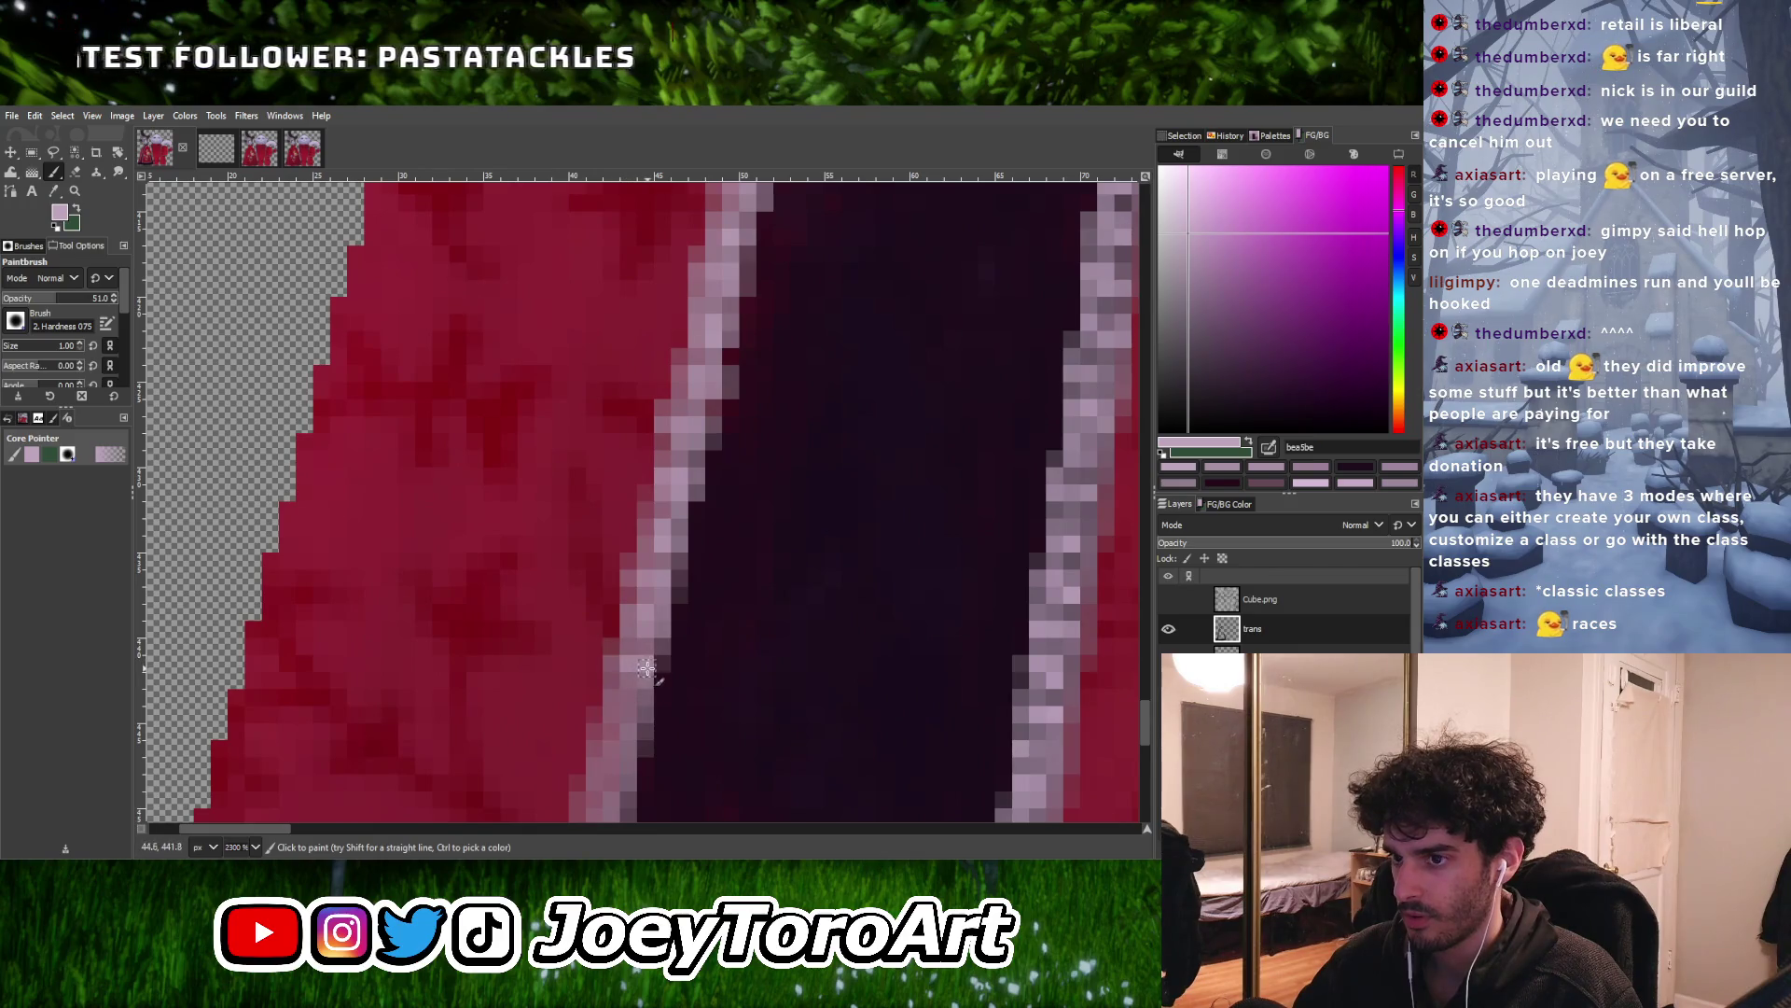
{"action": "scroll", "coordinate": [644, 670], "scroll_direction": "down", "scroll_amount": 5, "text": "ctrl"}
{"action": "scroll", "coordinate": [636, 674], "scroll_direction": "up", "scroll_amount": 5, "text": "ctrl"}
{"action": "scroll", "coordinate": [651, 686], "scroll_direction": "down", "scroll_amount": 3, "text": "ctrl"}
{"action": "scroll", "coordinate": [641, 703], "scroll_direction": "up", "scroll_amount": 2, "text": "ctrl"}
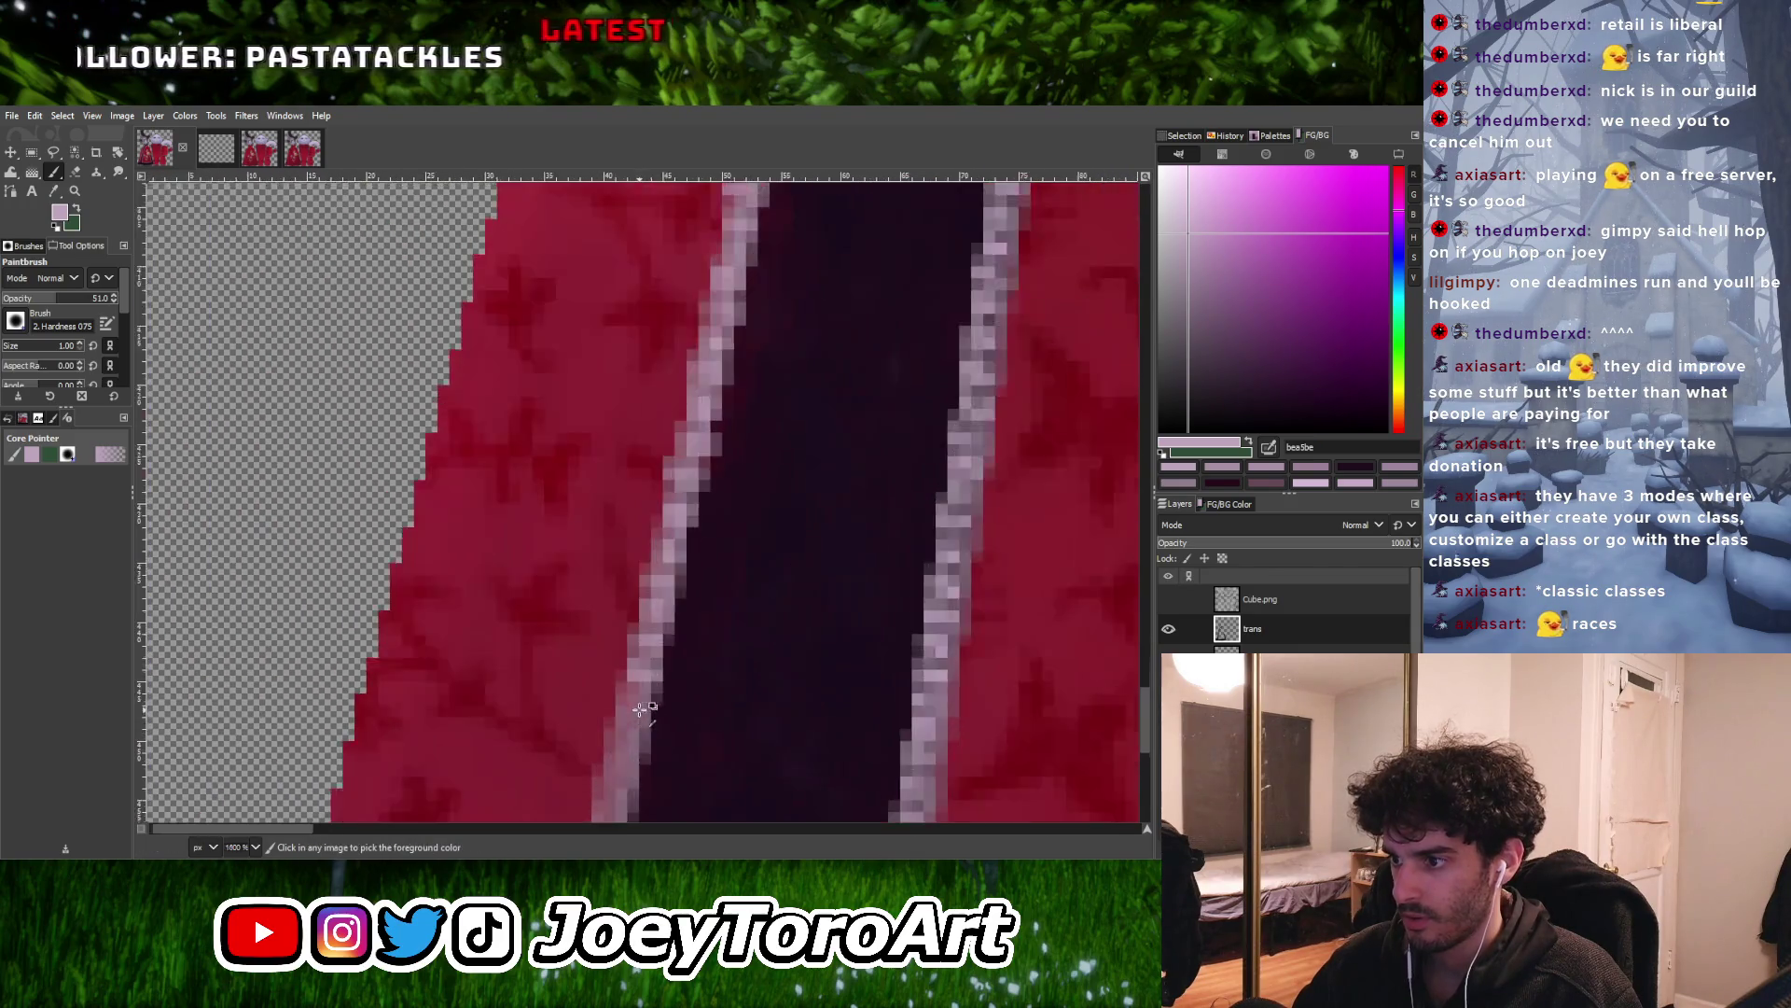
{"action": "scroll", "coordinate": [626, 698], "scroll_direction": "down", "scroll_amount": 1, "text": "ctrl"}
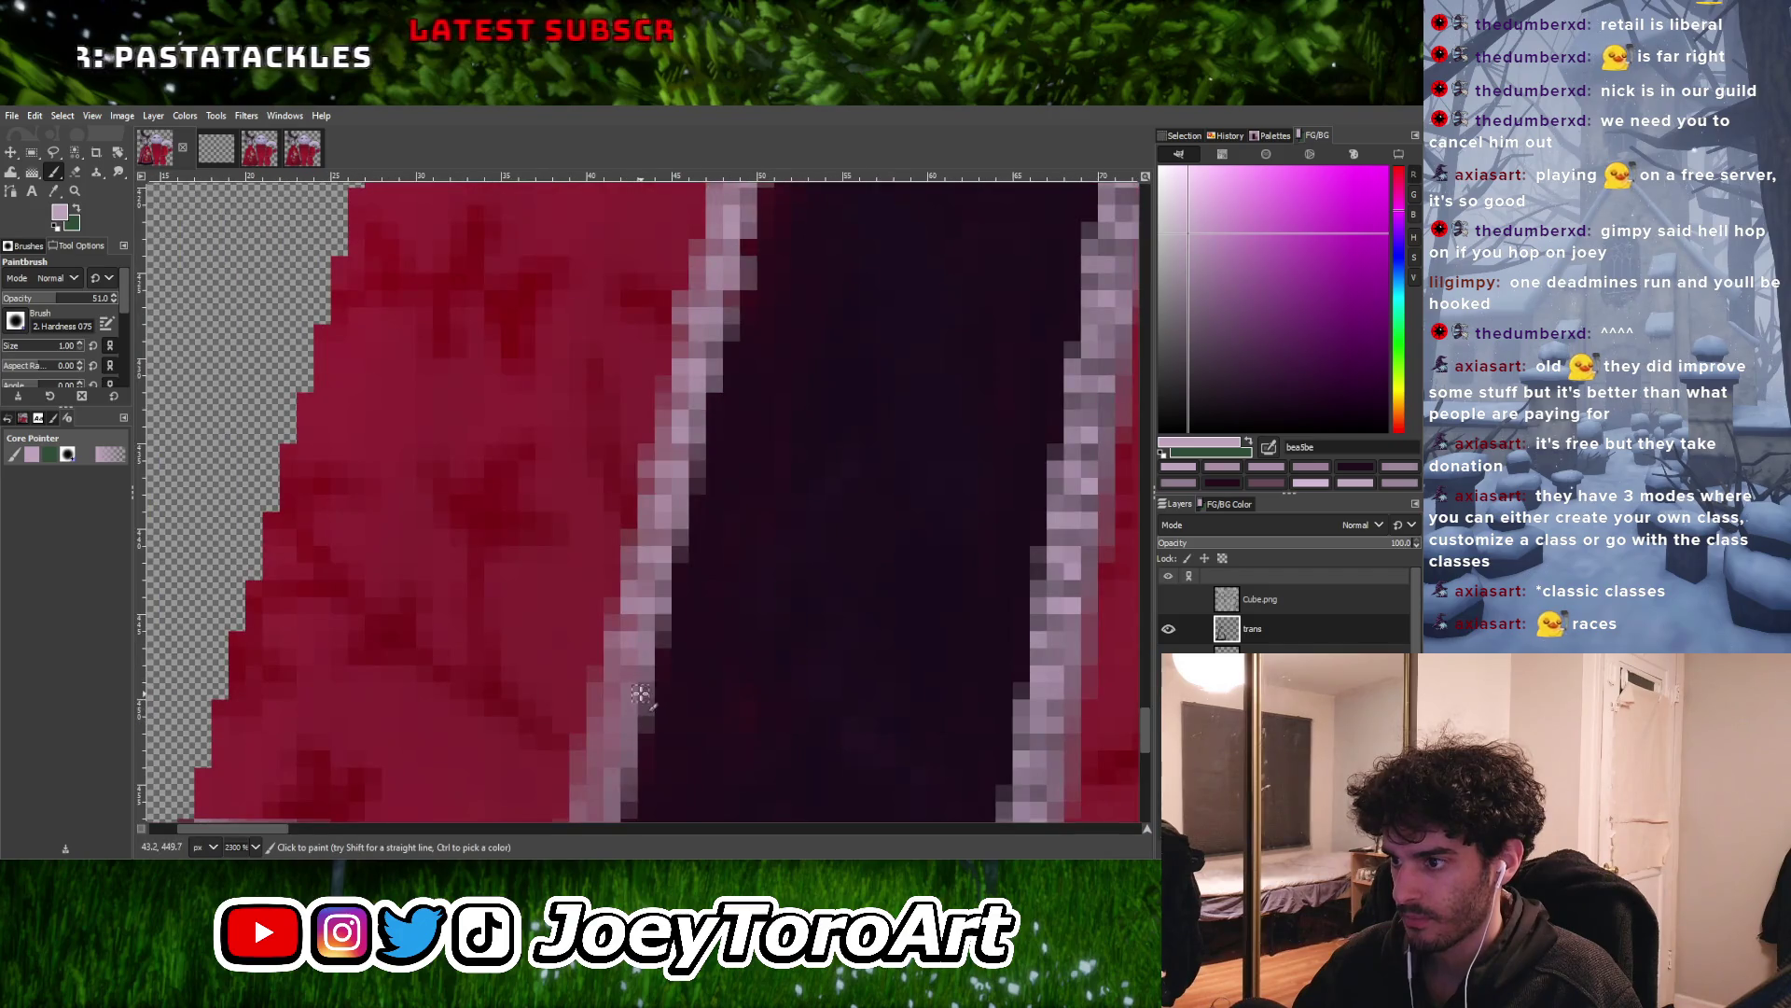
{"action": "scroll", "coordinate": [616, 697], "scroll_direction": "down", "scroll_amount": 1, "text": "ctrl"}
{"action": "scroll", "coordinate": [613, 697], "scroll_direction": "up", "scroll_amount": 3, "text": "ctrl"}
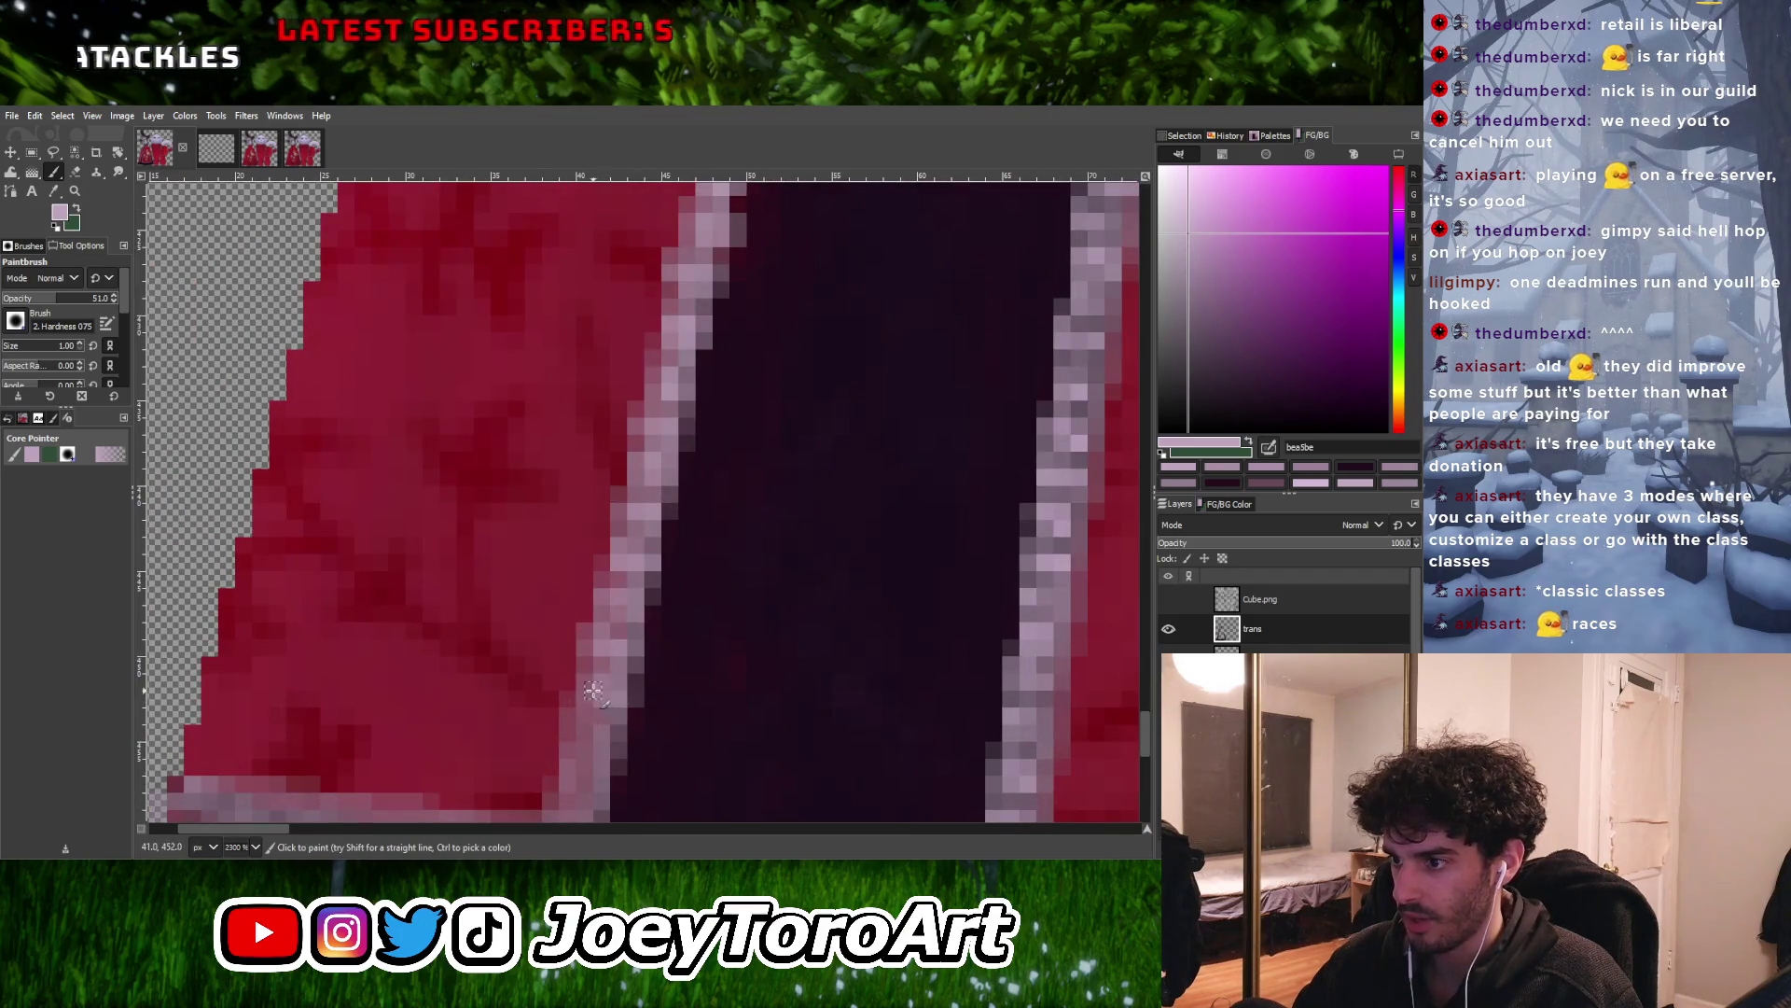
{"action": "scroll", "coordinate": [611, 690], "scroll_direction": "down", "scroll_amount": 3, "text": "ctrl"}
{"action": "scroll", "coordinate": [621, 683], "scroll_direction": "up", "scroll_amount": 3, "text": "ctrl"}
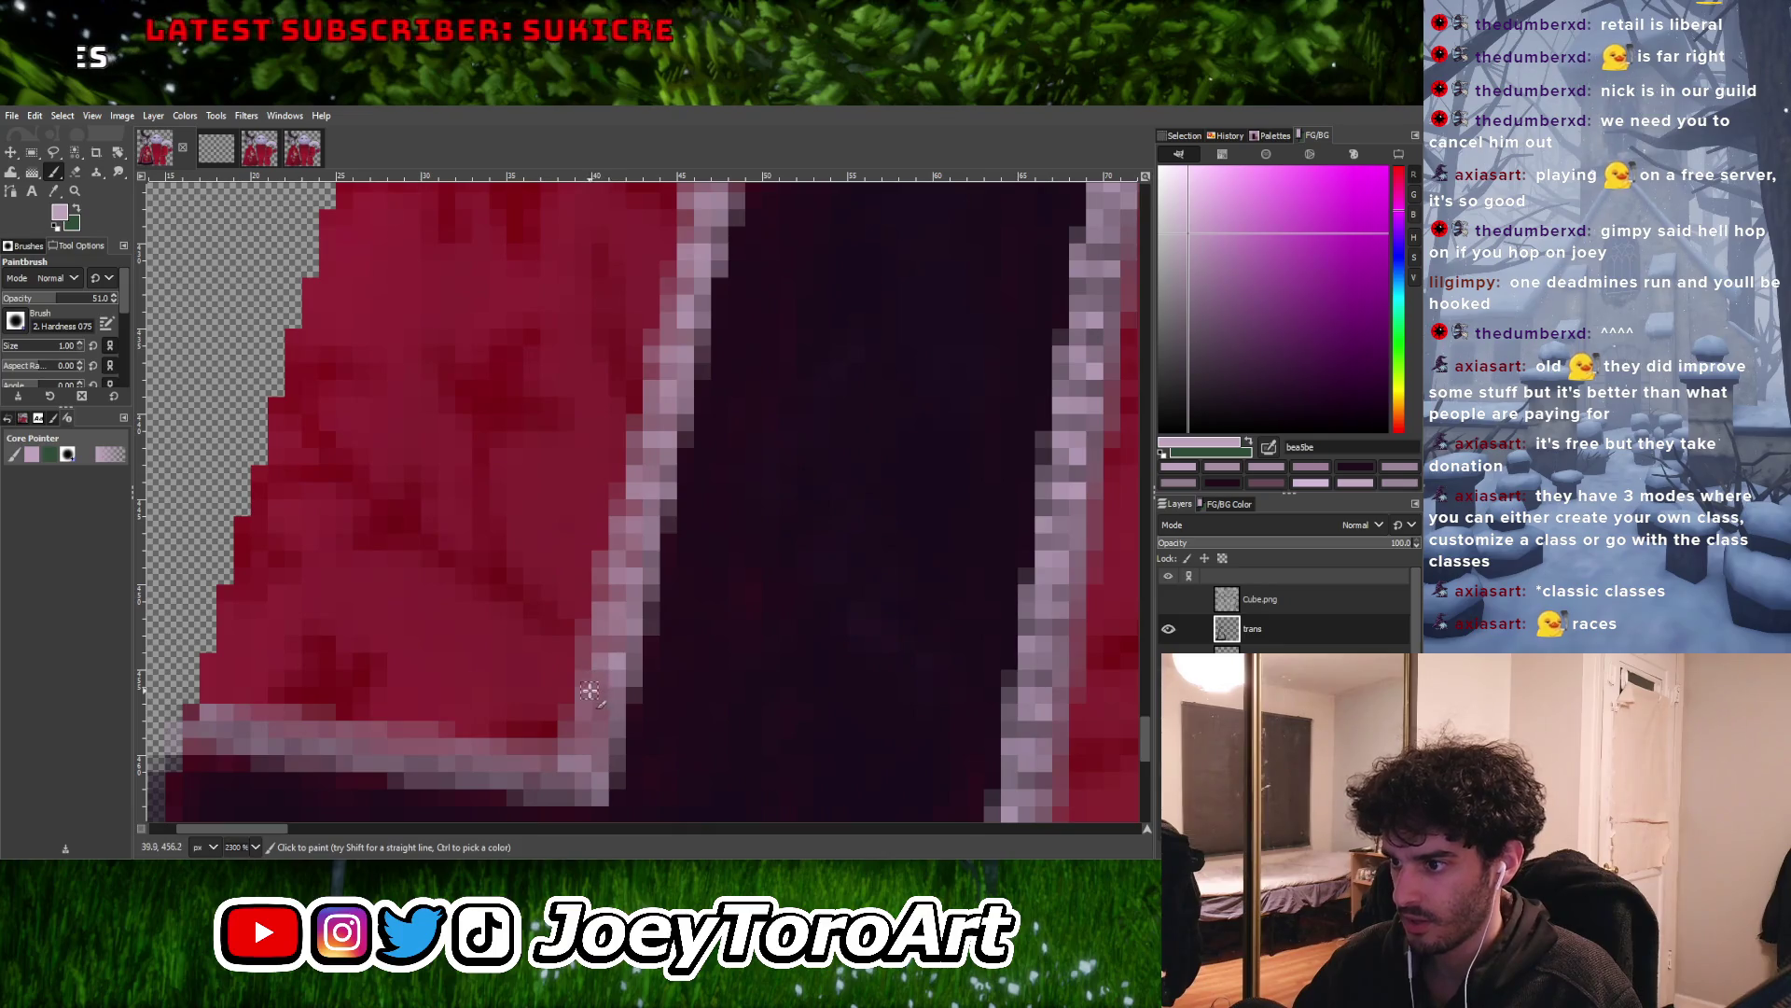
{"action": "scroll", "coordinate": [597, 699], "scroll_direction": "down", "scroll_amount": 4, "text": "ctrl"}
{"action": "scroll", "coordinate": [611, 721], "scroll_direction": "up", "scroll_amount": 3, "text": "ctrl"}
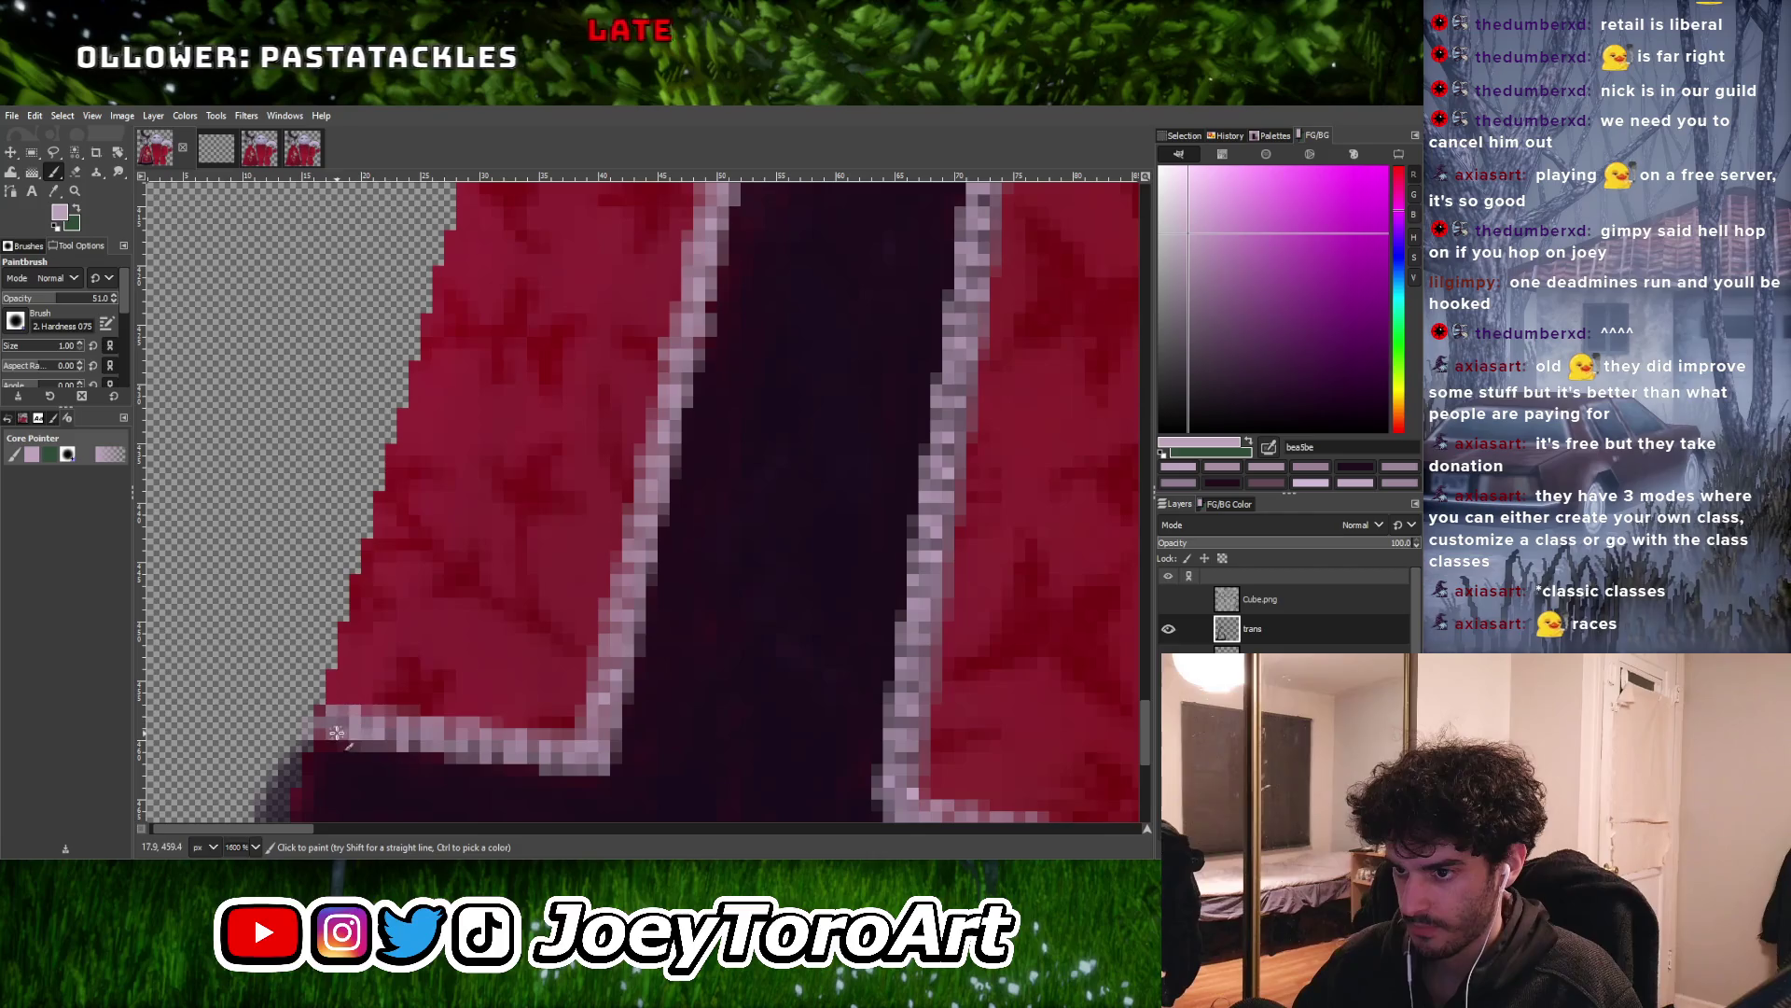
{"action": "scroll", "coordinate": [560, 578], "scroll_direction": "down", "scroll_amount": 8, "text": "ctrl"}
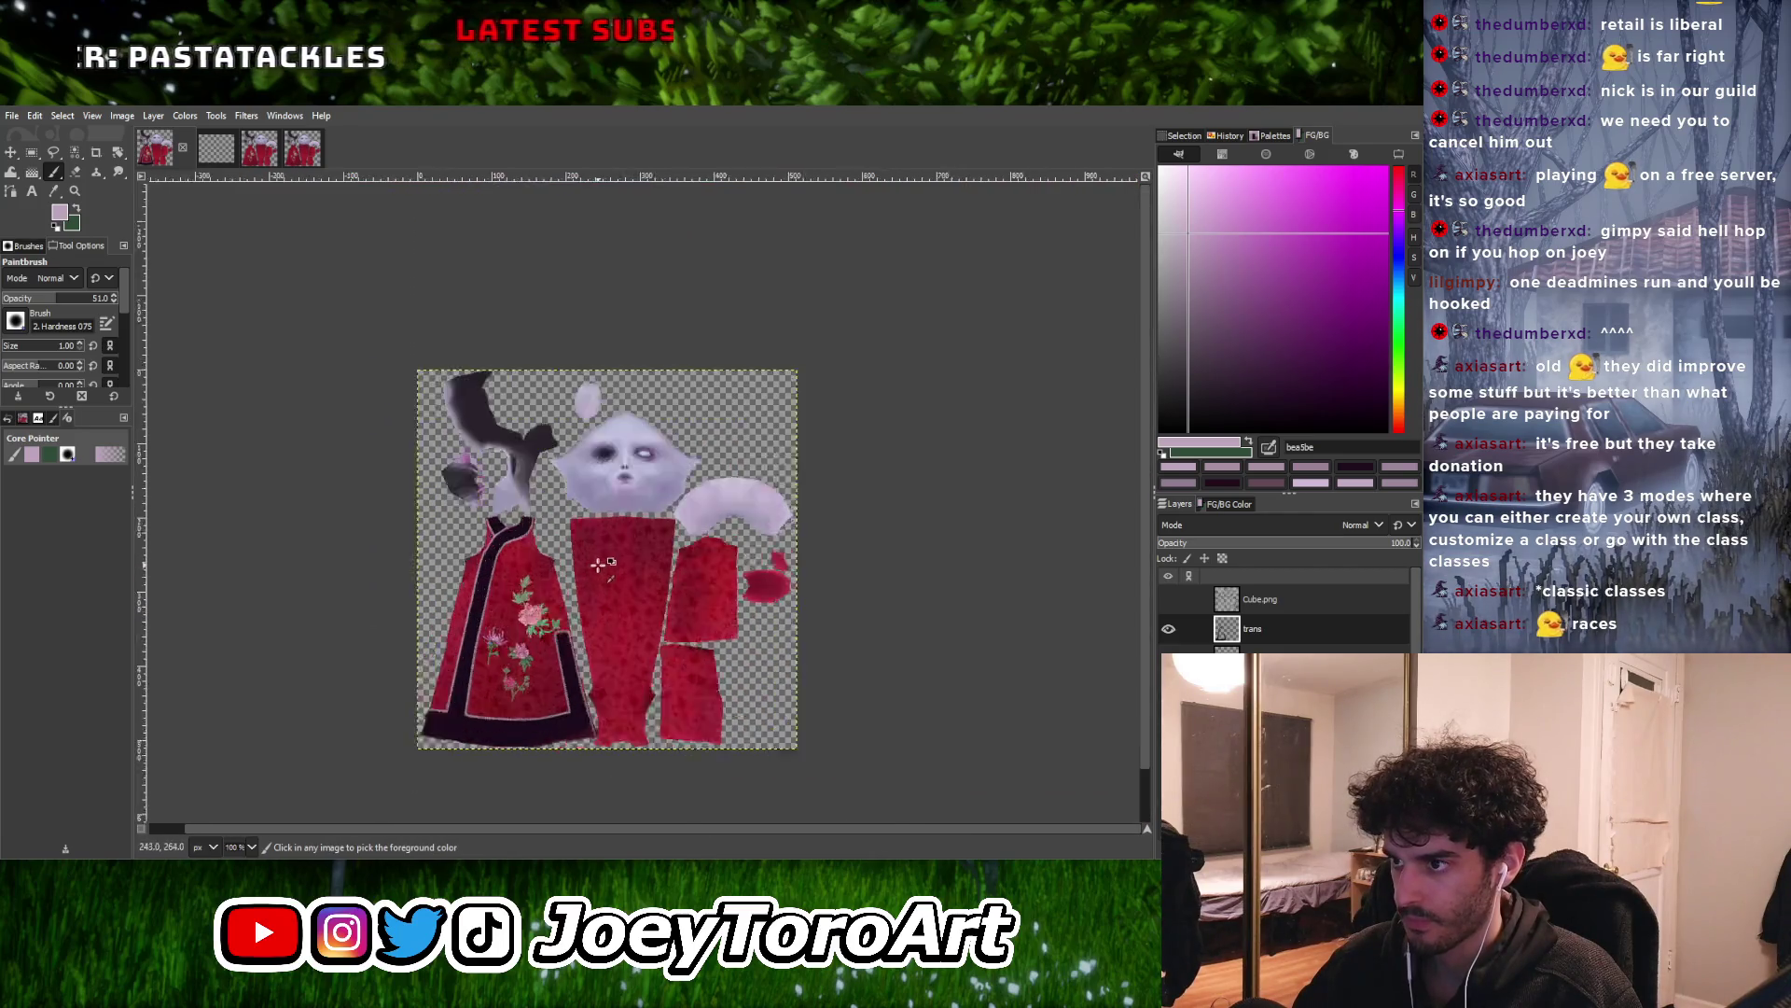
Shift the hue toward violet and choose a saturated blue-violet 5951d0 as foreground colour
{"action": "scroll", "coordinate": [592, 566], "scroll_direction": "up", "scroll_amount": 1, "text": "ctrl"}
{"action": "scroll", "coordinate": [500, 643], "scroll_direction": "up", "scroll_amount": 2, "text": "ctrl"}
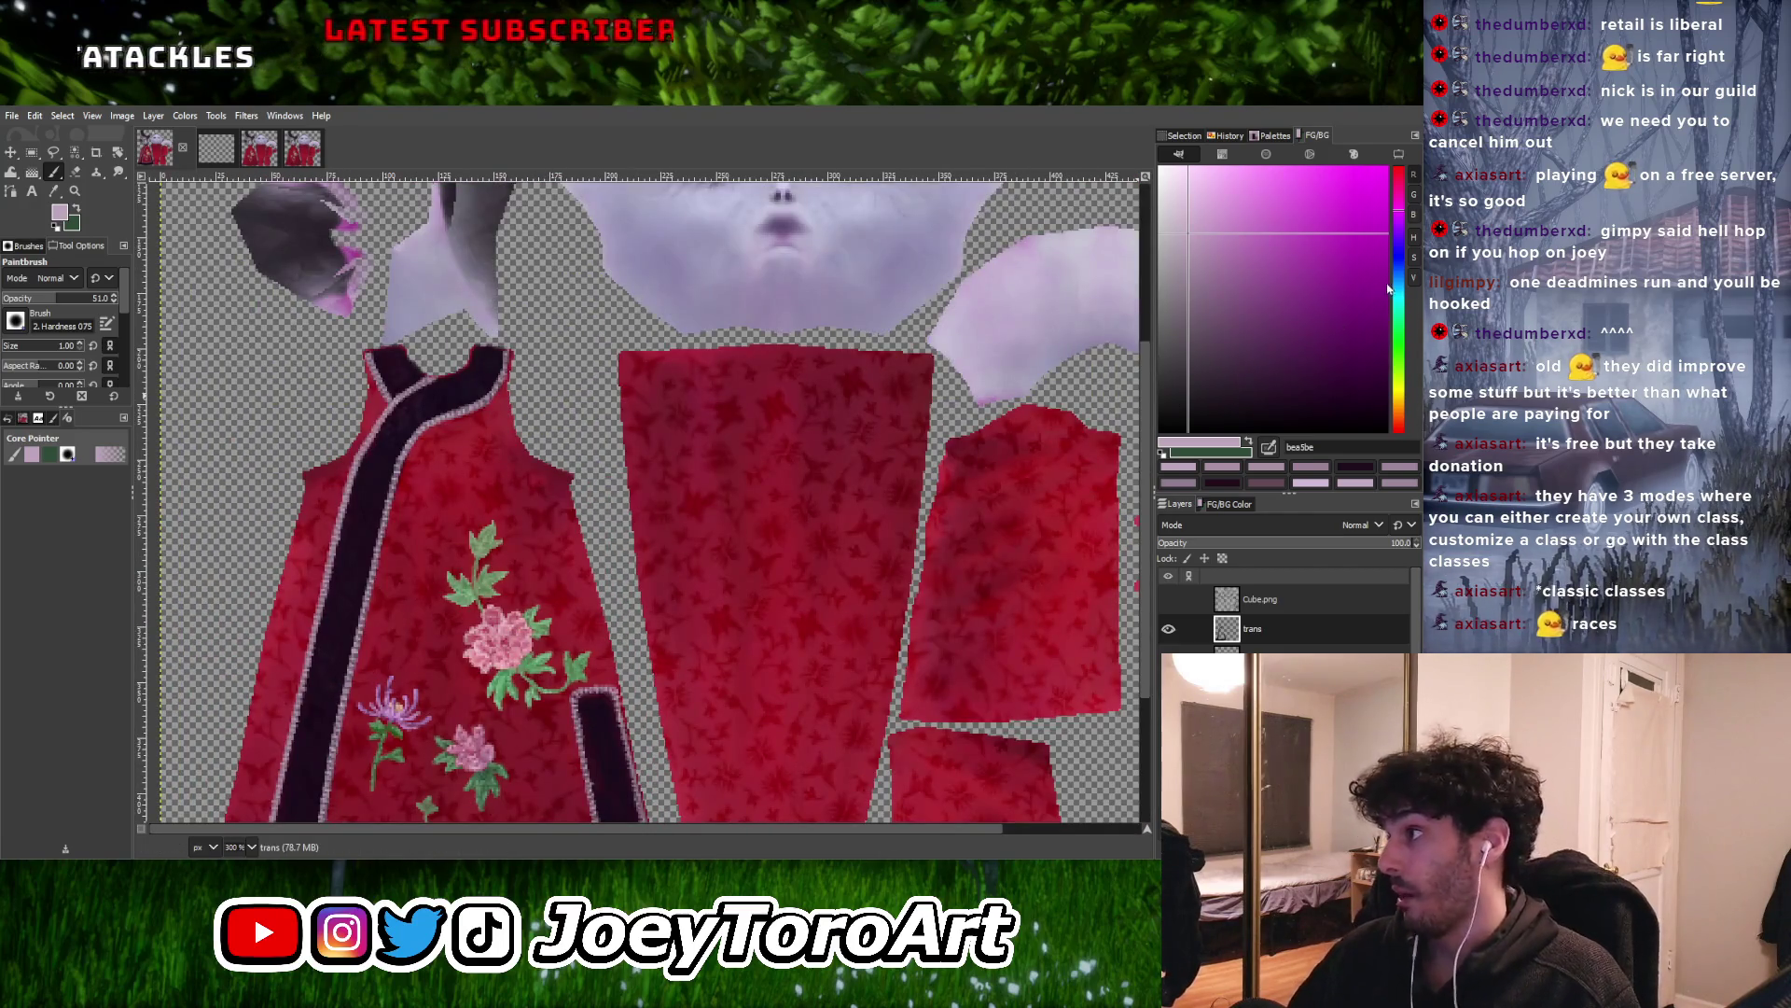
{"action": "left_click_drag", "start_coordinate": [1403, 221], "coordinate": [1410, 240]}
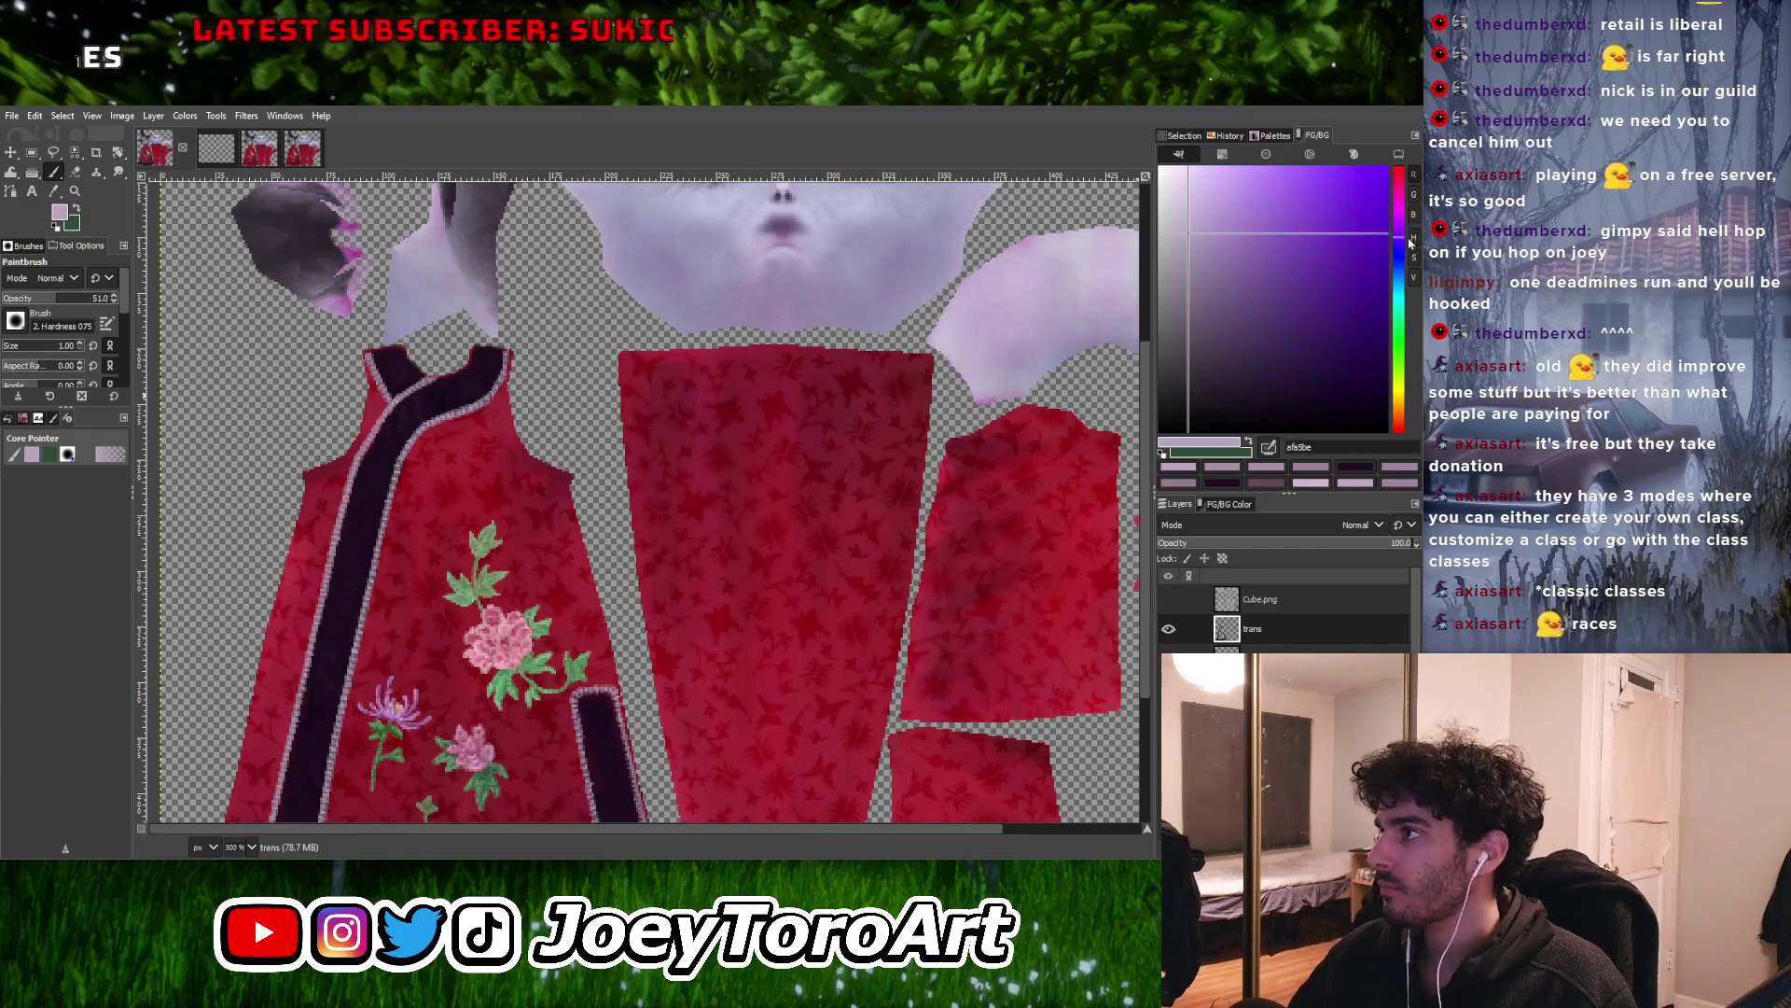
{"action": "left_click_drag", "start_coordinate": [1242, 222], "coordinate": [1216, 210]}
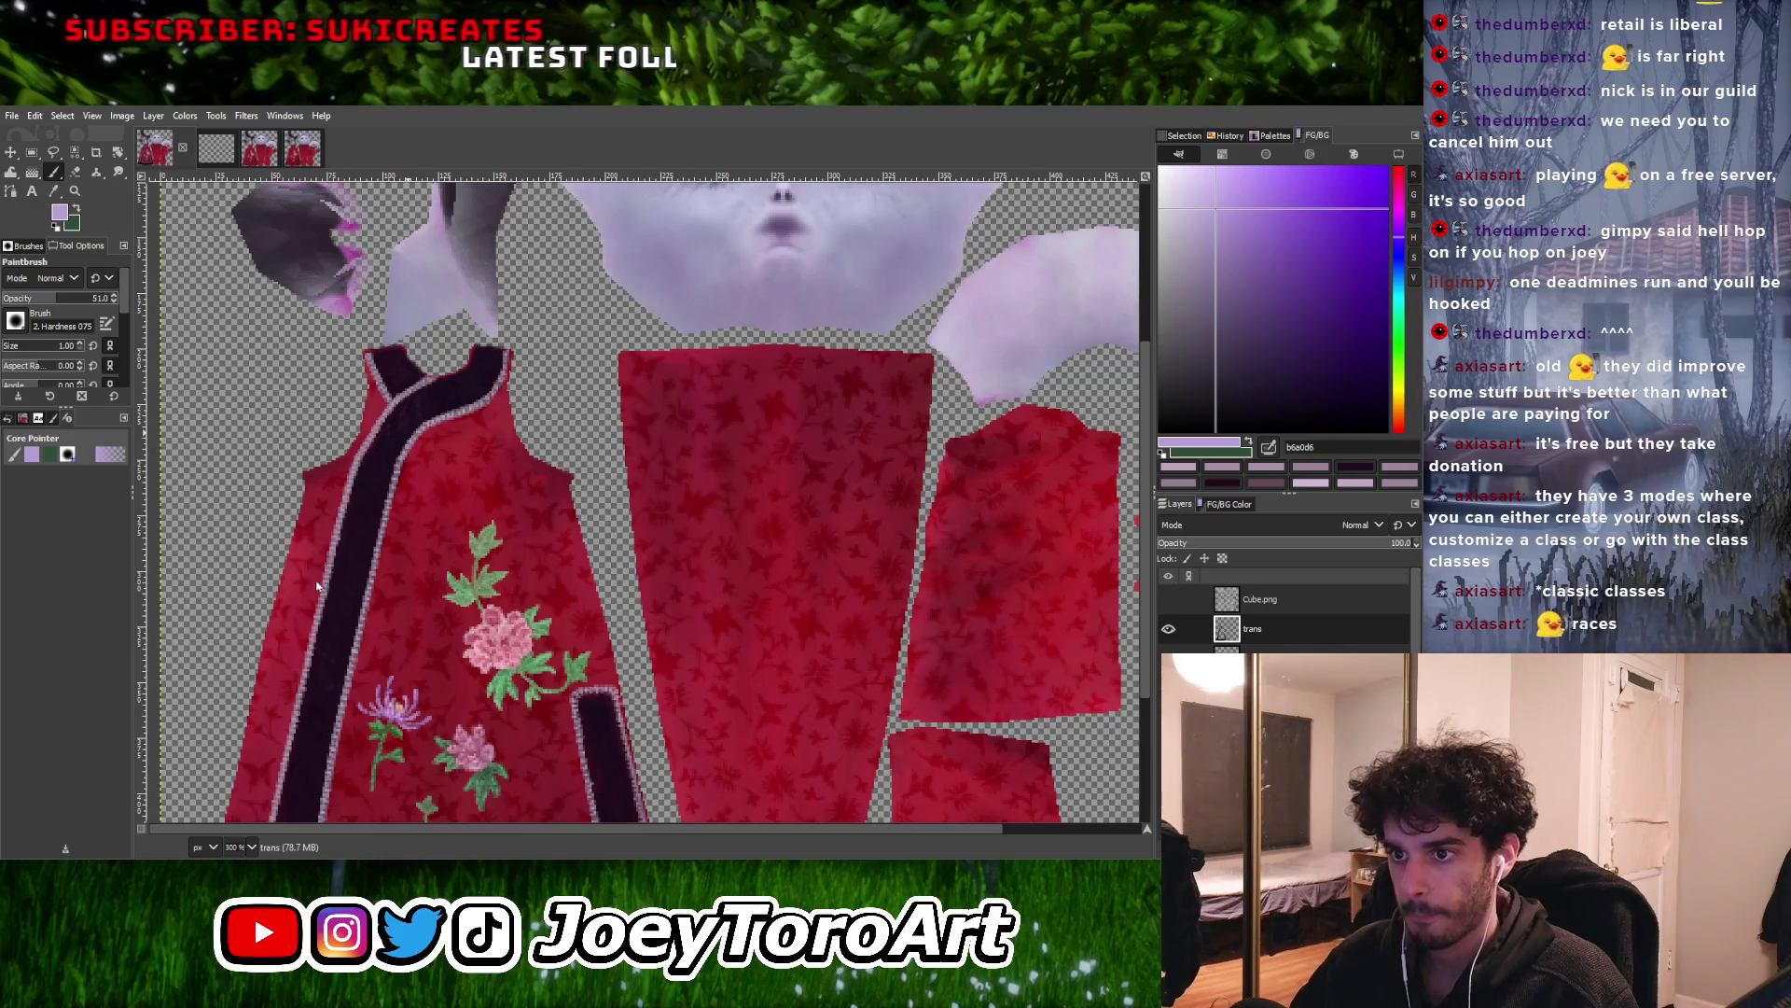
{"action": "left_click_drag", "start_coordinate": [1217, 211], "coordinate": [1298, 208]}
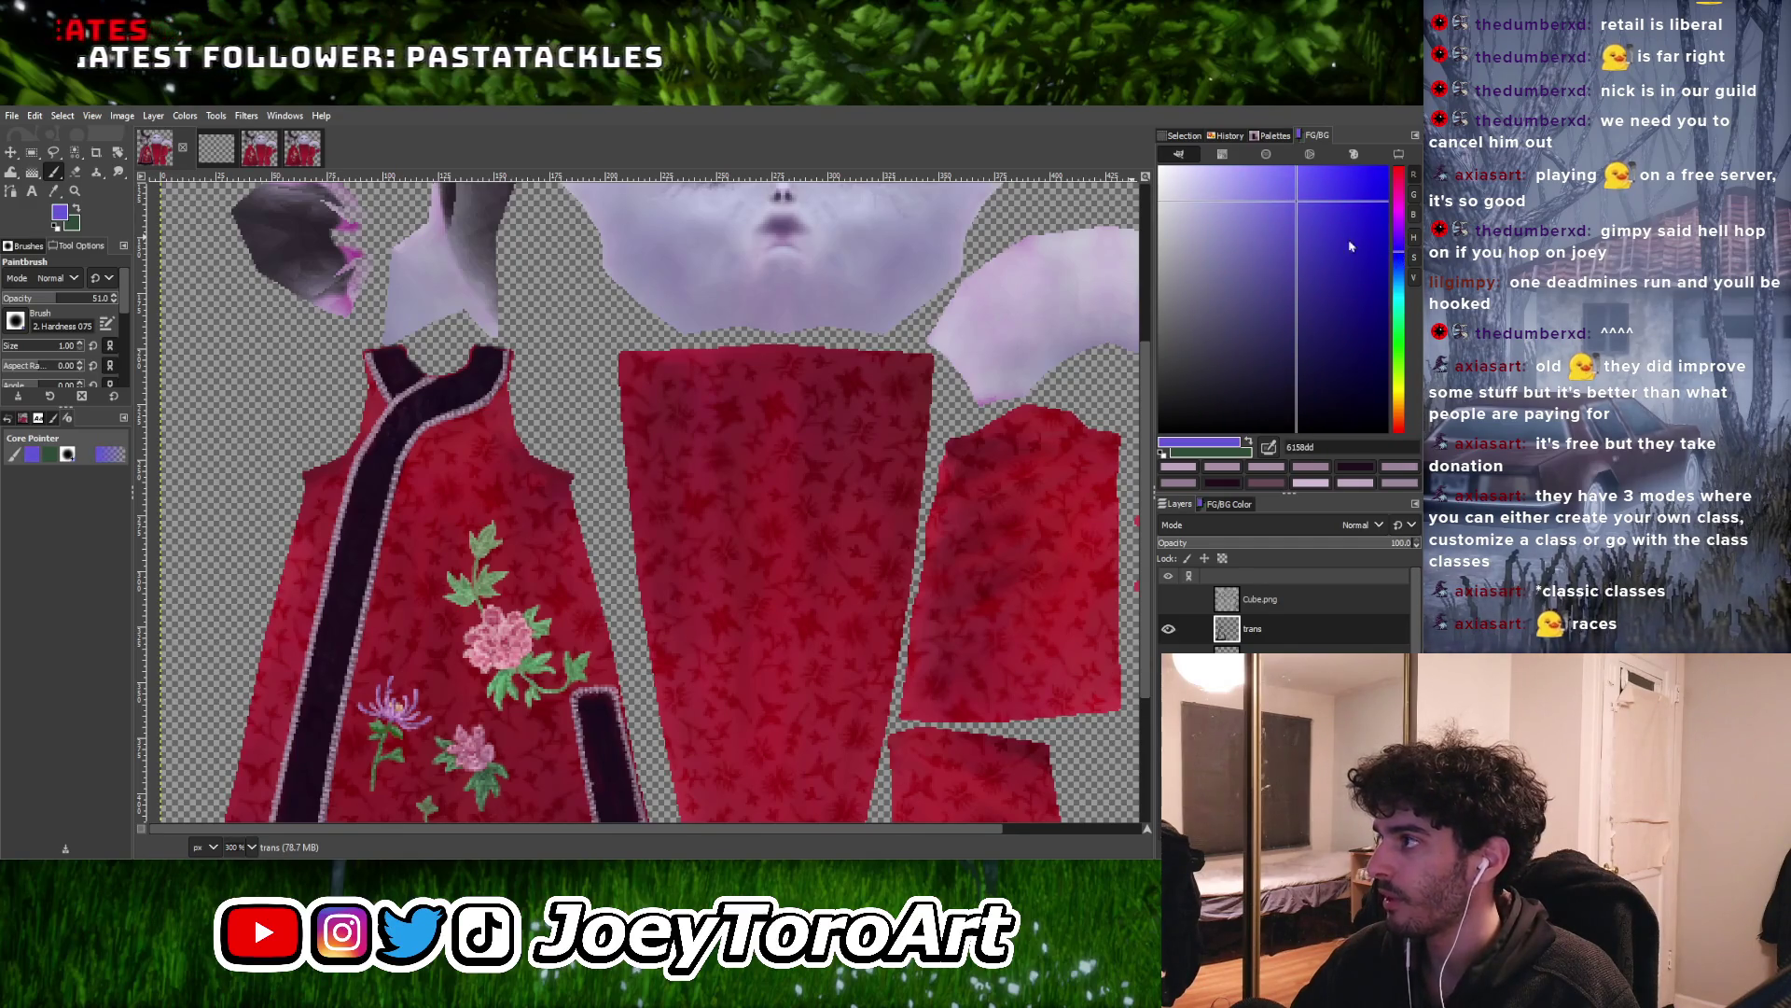
{"action": "left_click_drag", "start_coordinate": [1294, 216], "coordinate": [1301, 221]}
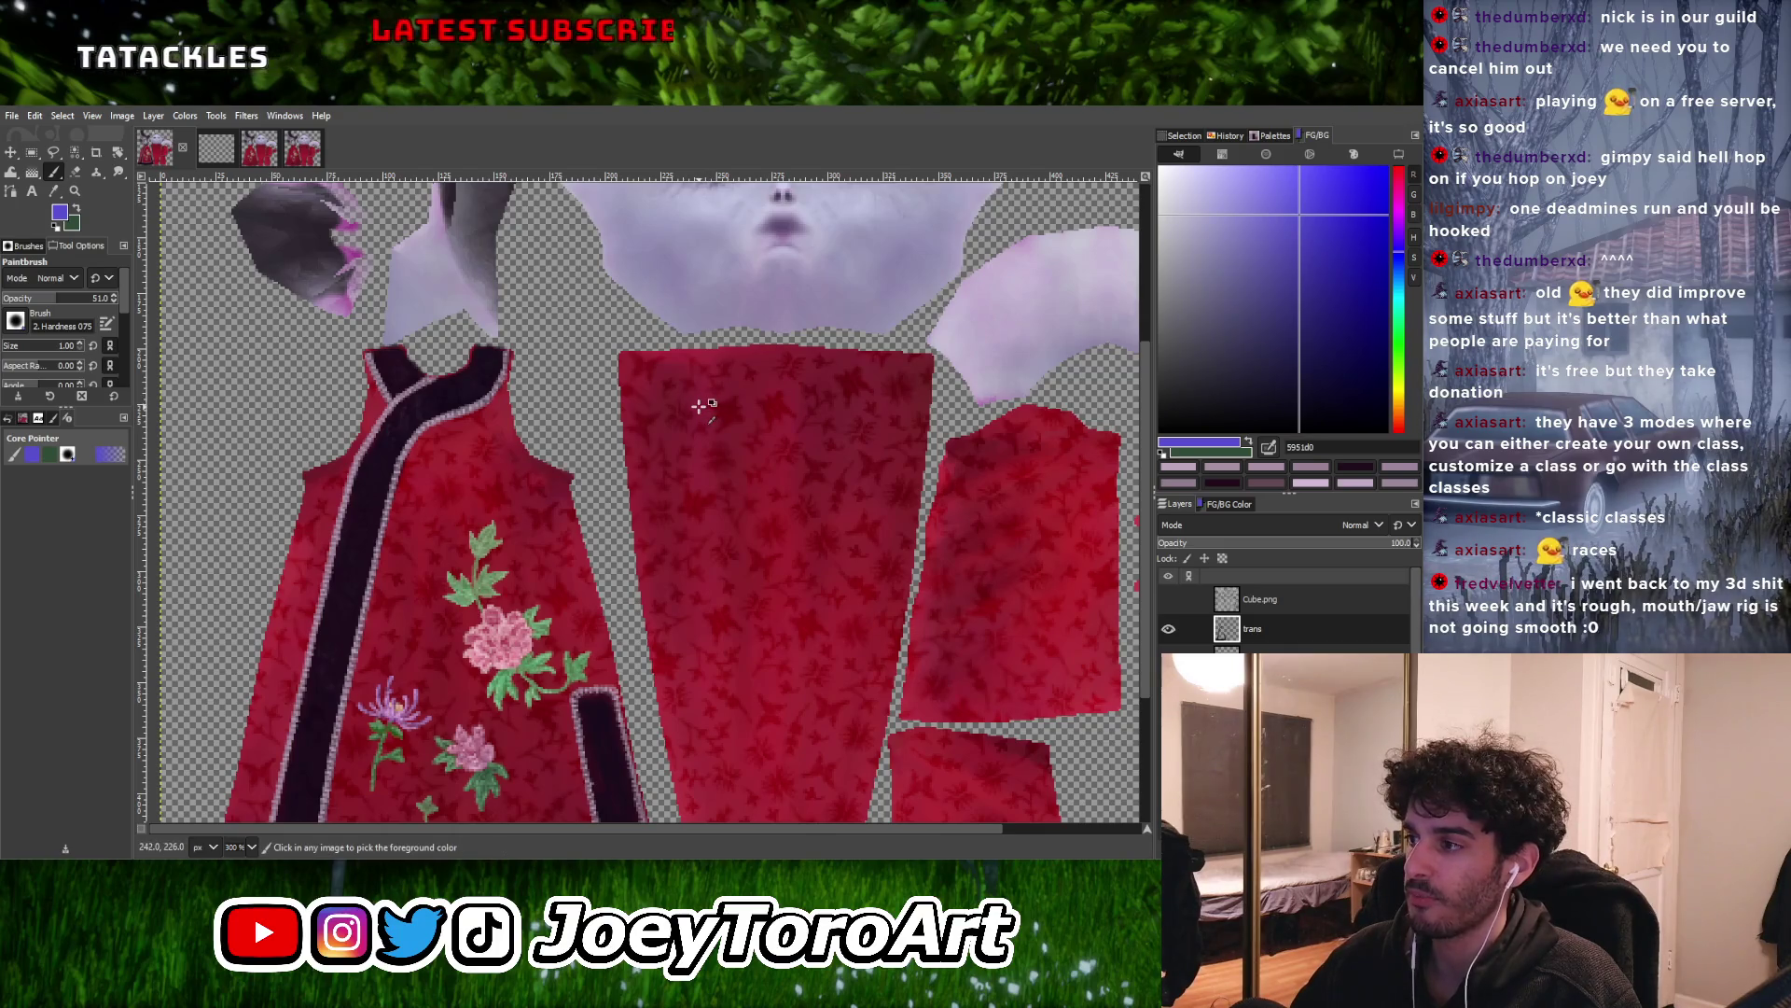
{"action": "scroll", "coordinate": [485, 367], "scroll_direction": "up", "scroll_amount": 7, "text": "ctrl"}
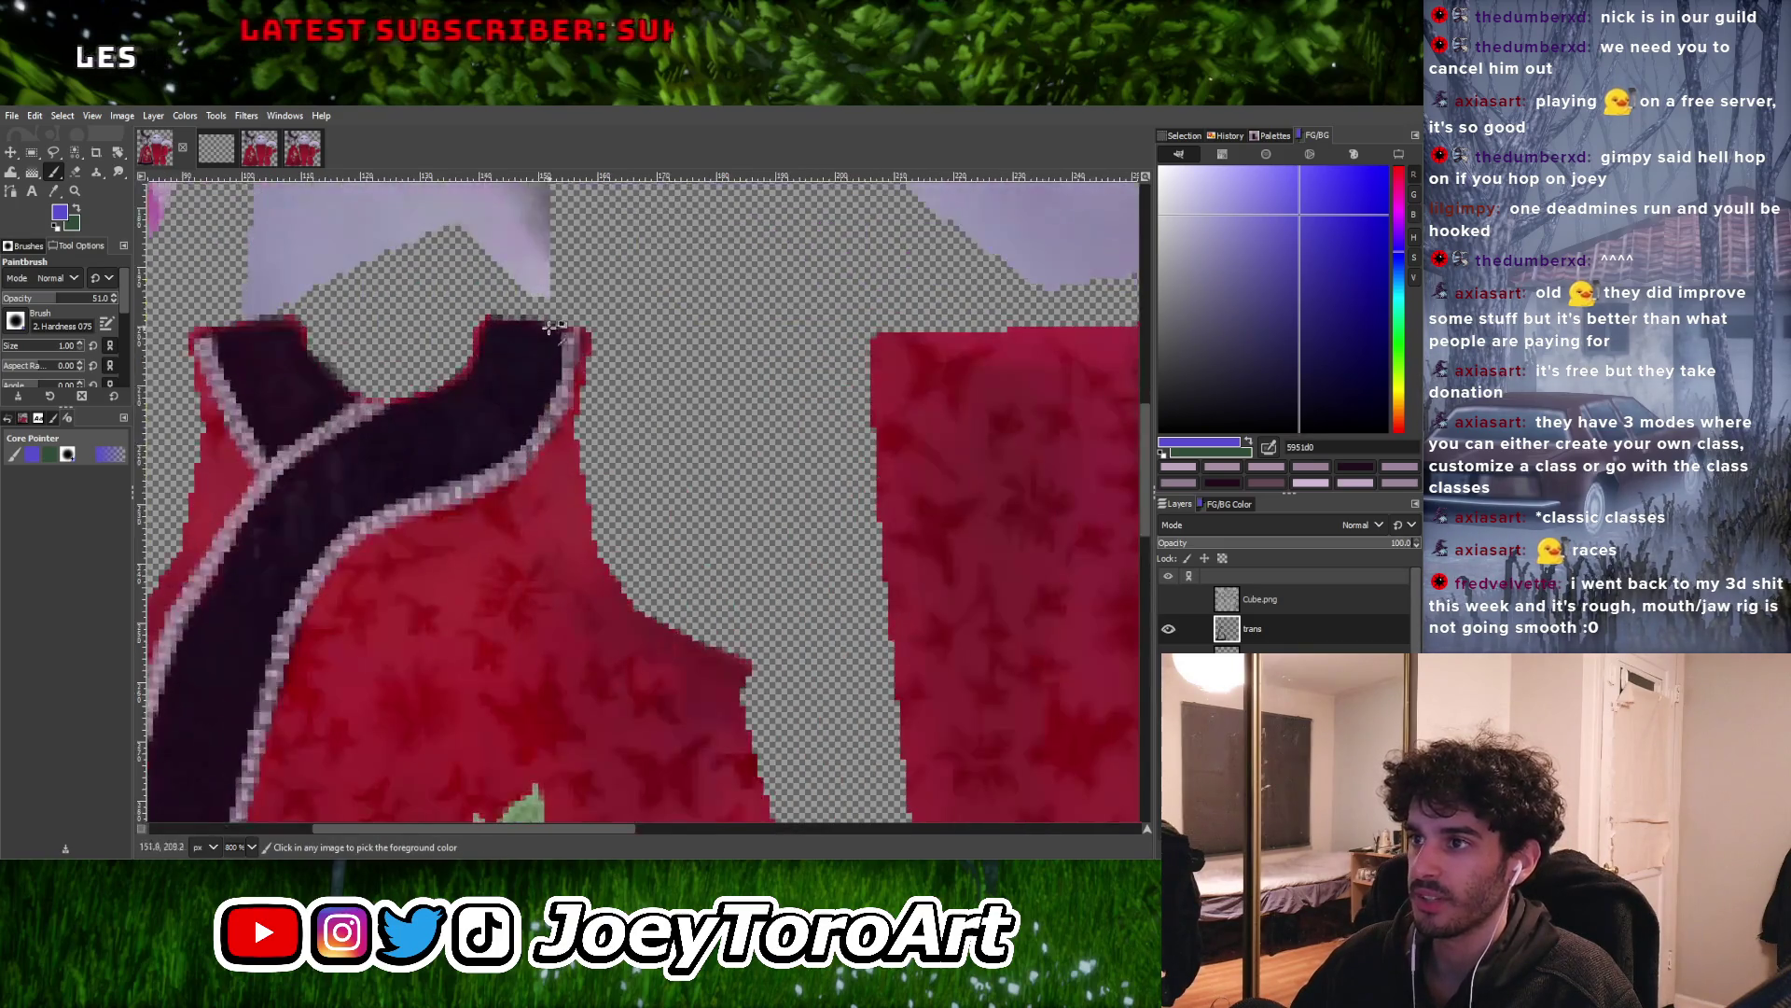
Dab three blue-violet accent pixels onto the collar trim, recolouring a grey trim pixel
{"action": "left_click", "coordinate": [620, 408]}
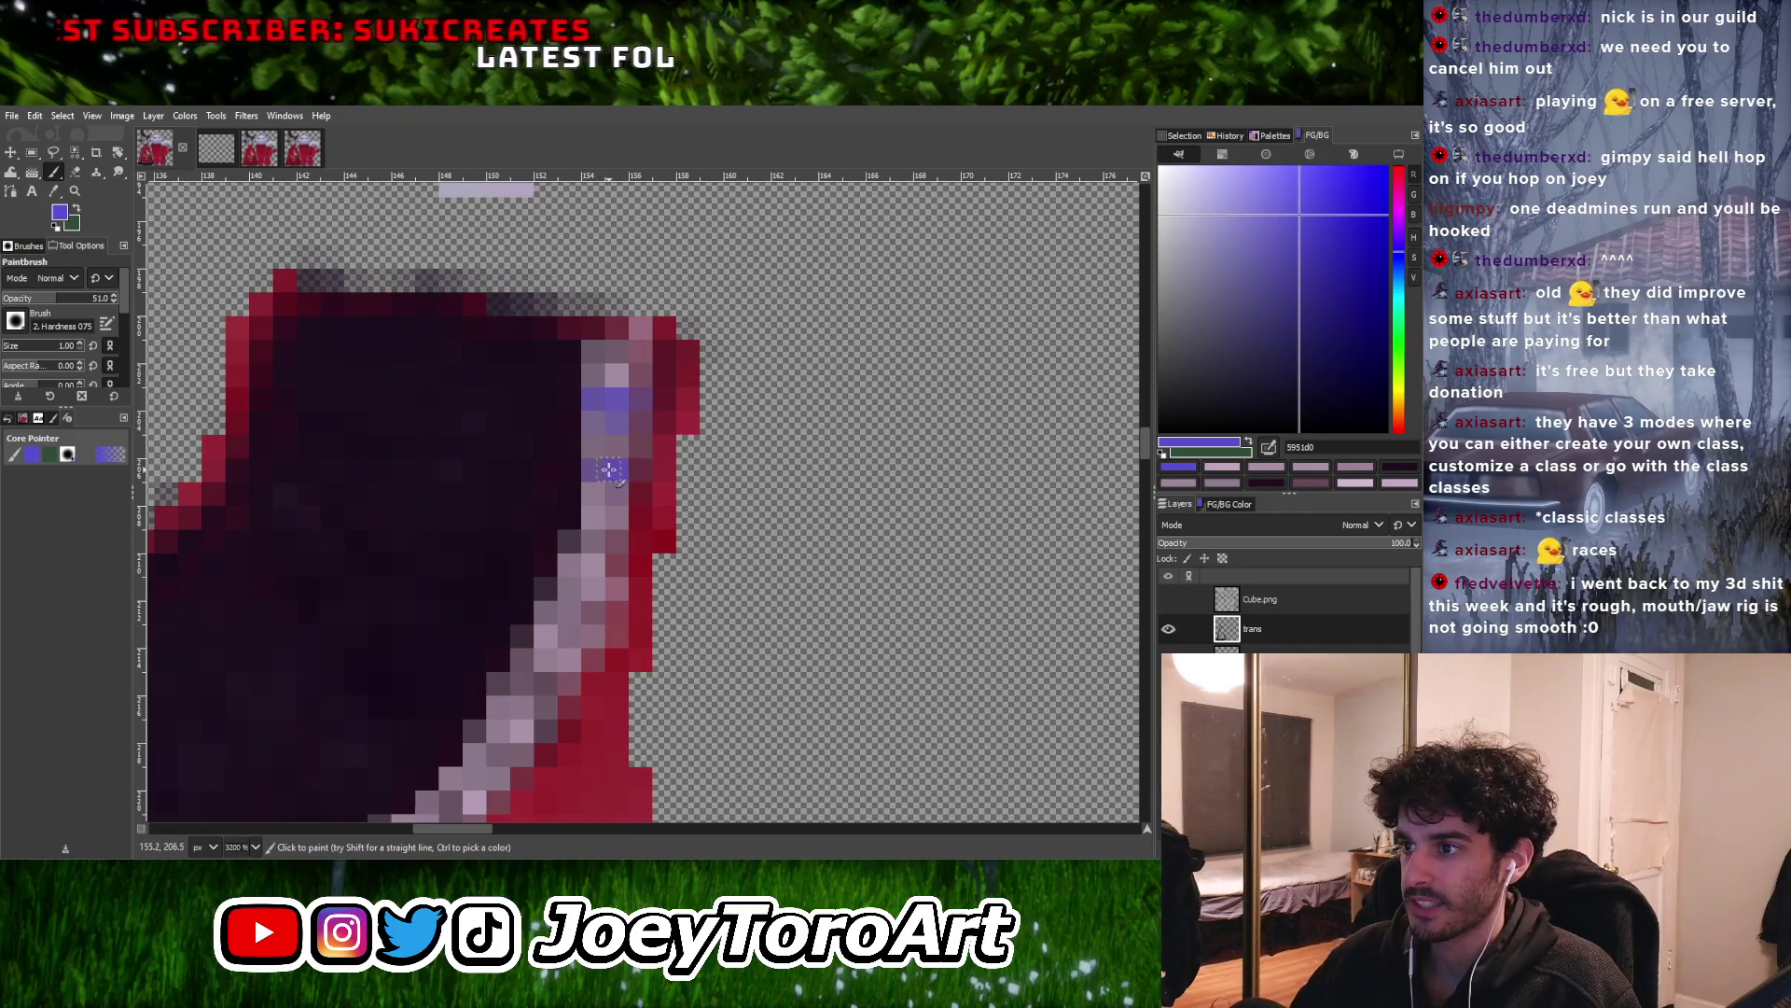
{"action": "scroll", "coordinate": [572, 618], "scroll_direction": "down", "scroll_amount": 7, "text": "ctrl"}
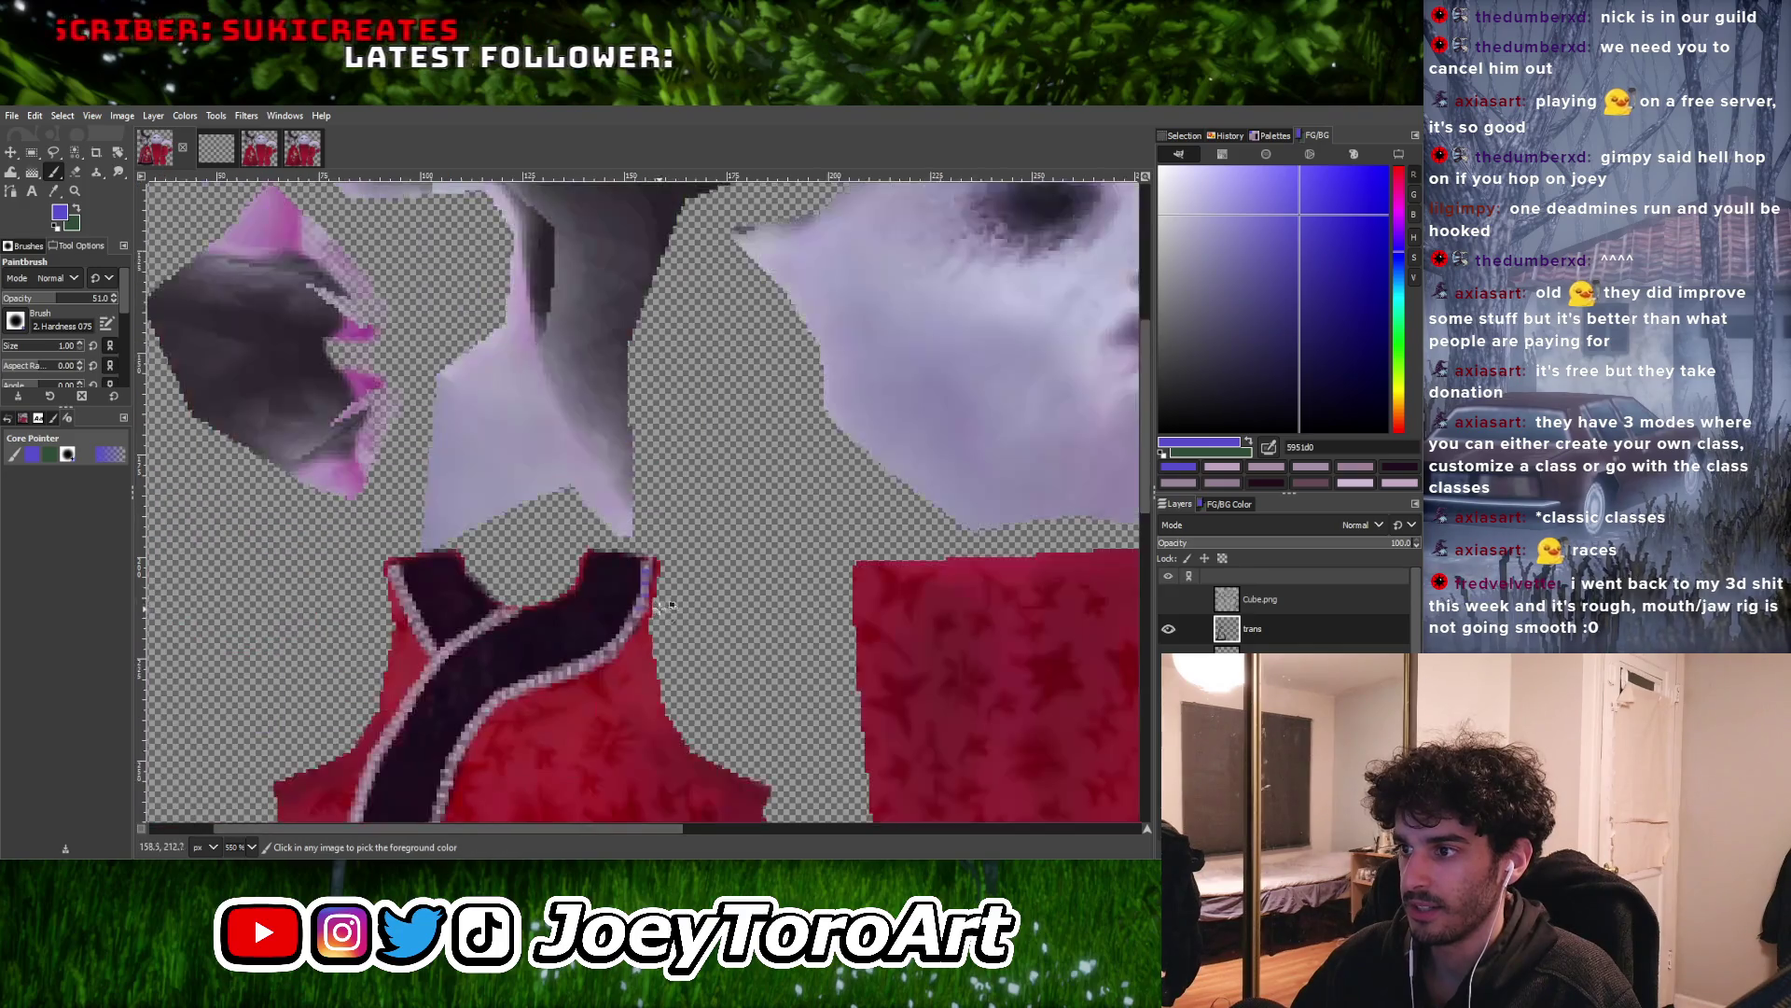
{"action": "scroll", "coordinate": [603, 566], "scroll_direction": "up", "scroll_amount": 7, "text": "ctrl"}
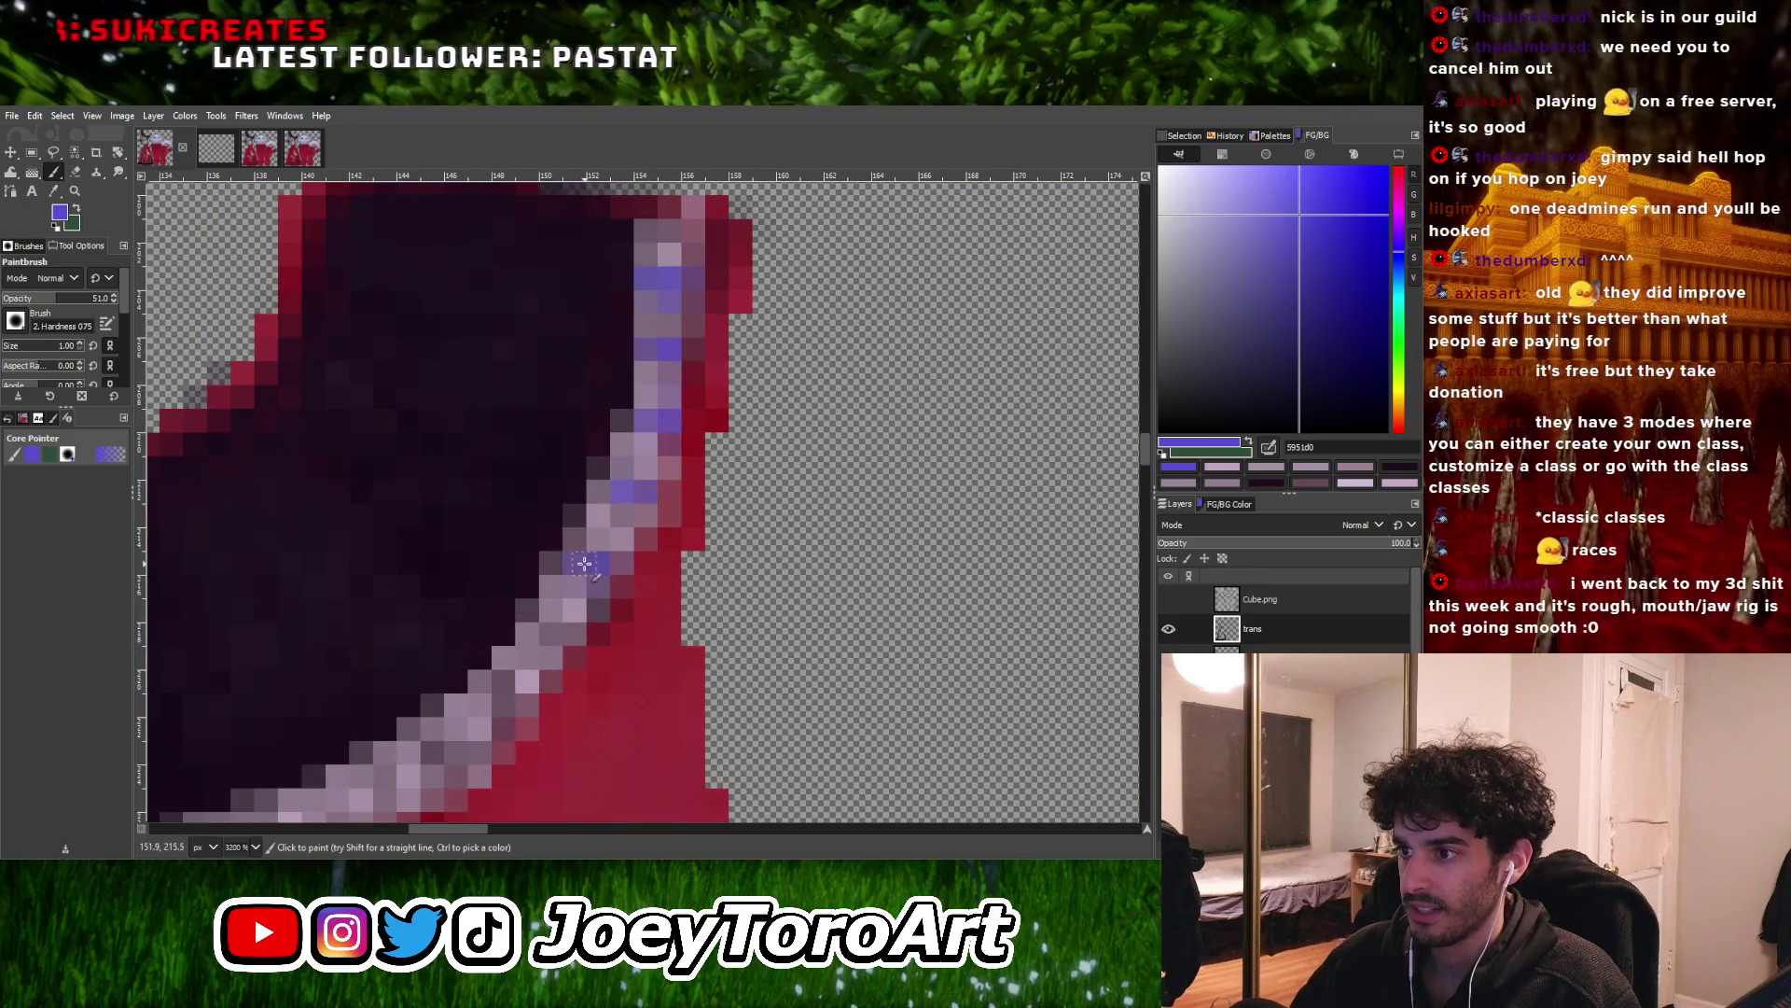
{"action": "left_click", "coordinate": [554, 627]}
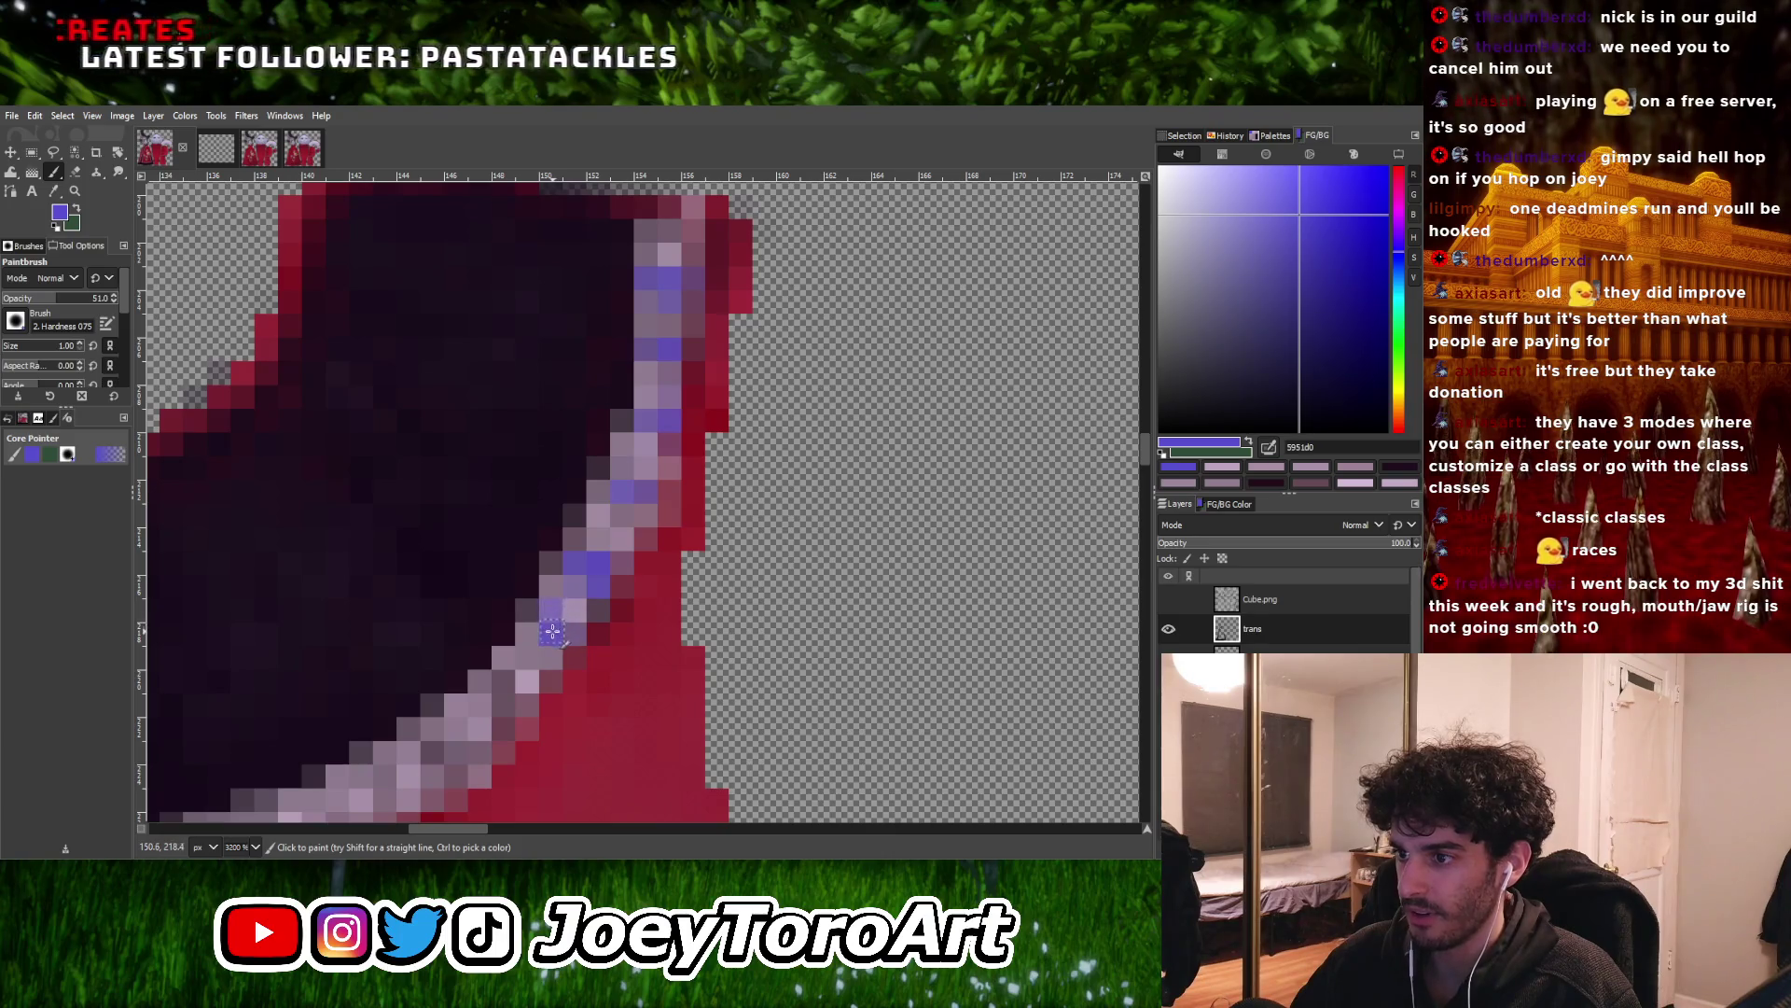
{"action": "scroll", "coordinate": [552, 631], "scroll_direction": "down", "scroll_amount": 6, "text": "ctrl"}
{"action": "scroll", "coordinate": [578, 597], "scroll_direction": "up", "scroll_amount": 7, "text": "ctrl"}
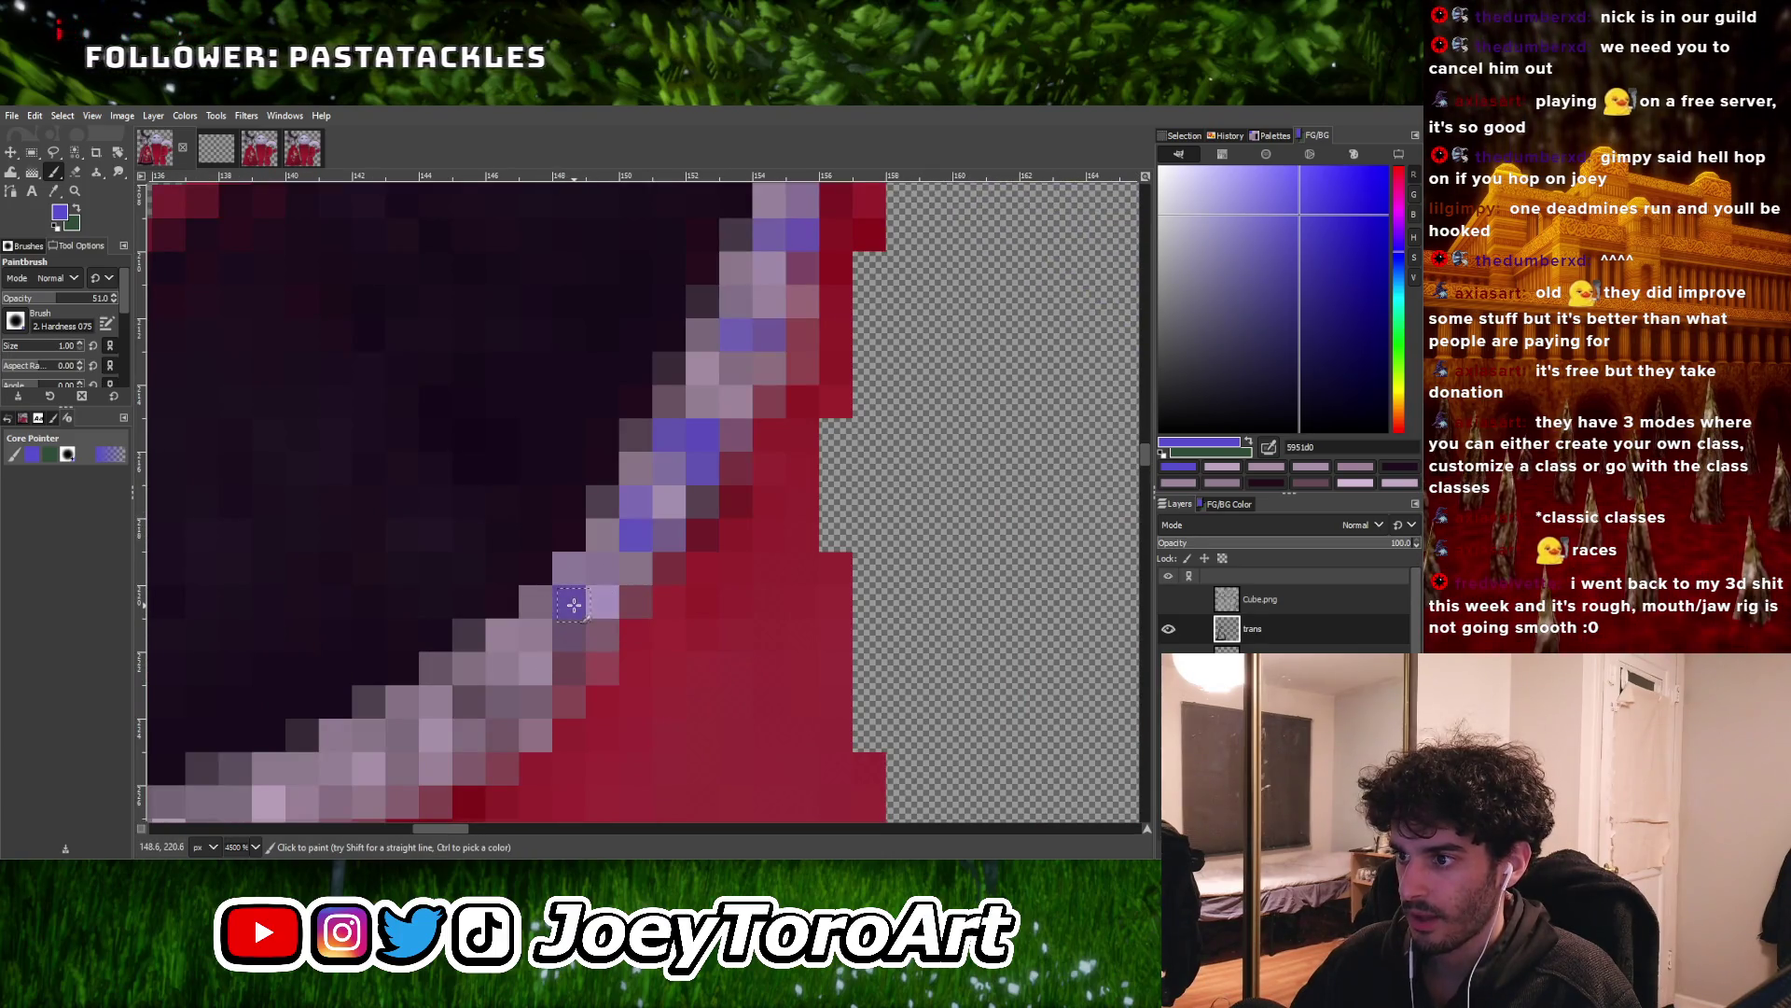
{"action": "scroll", "coordinate": [564, 627], "scroll_direction": "down", "scroll_amount": 6, "text": "ctrl"}
{"action": "scroll", "coordinate": [560, 630], "scroll_direction": "up", "scroll_amount": 6, "text": "ctrl"}
{"action": "left_click", "coordinate": [560, 630]}
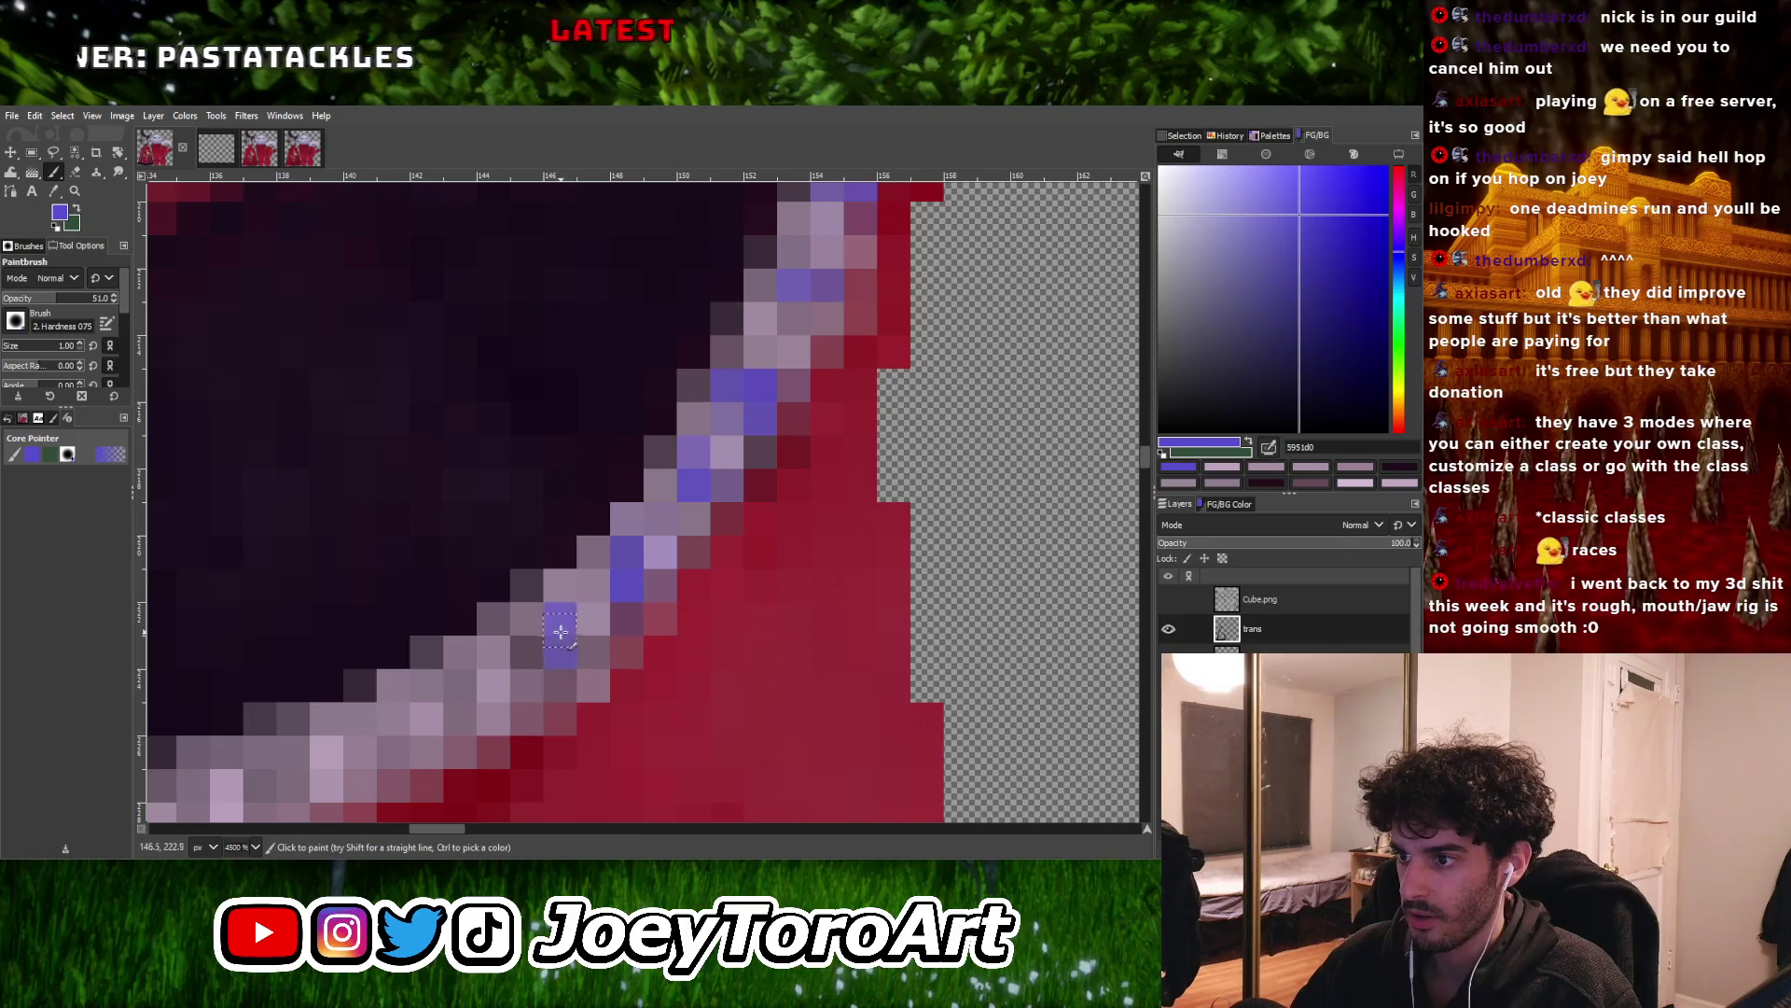
{"action": "scroll", "coordinate": [572, 649], "scroll_direction": "down", "scroll_amount": 4, "text": "ctrl"}
{"action": "scroll", "coordinate": [574, 643], "scroll_direction": "up", "scroll_amount": 3, "text": "ctrl"}
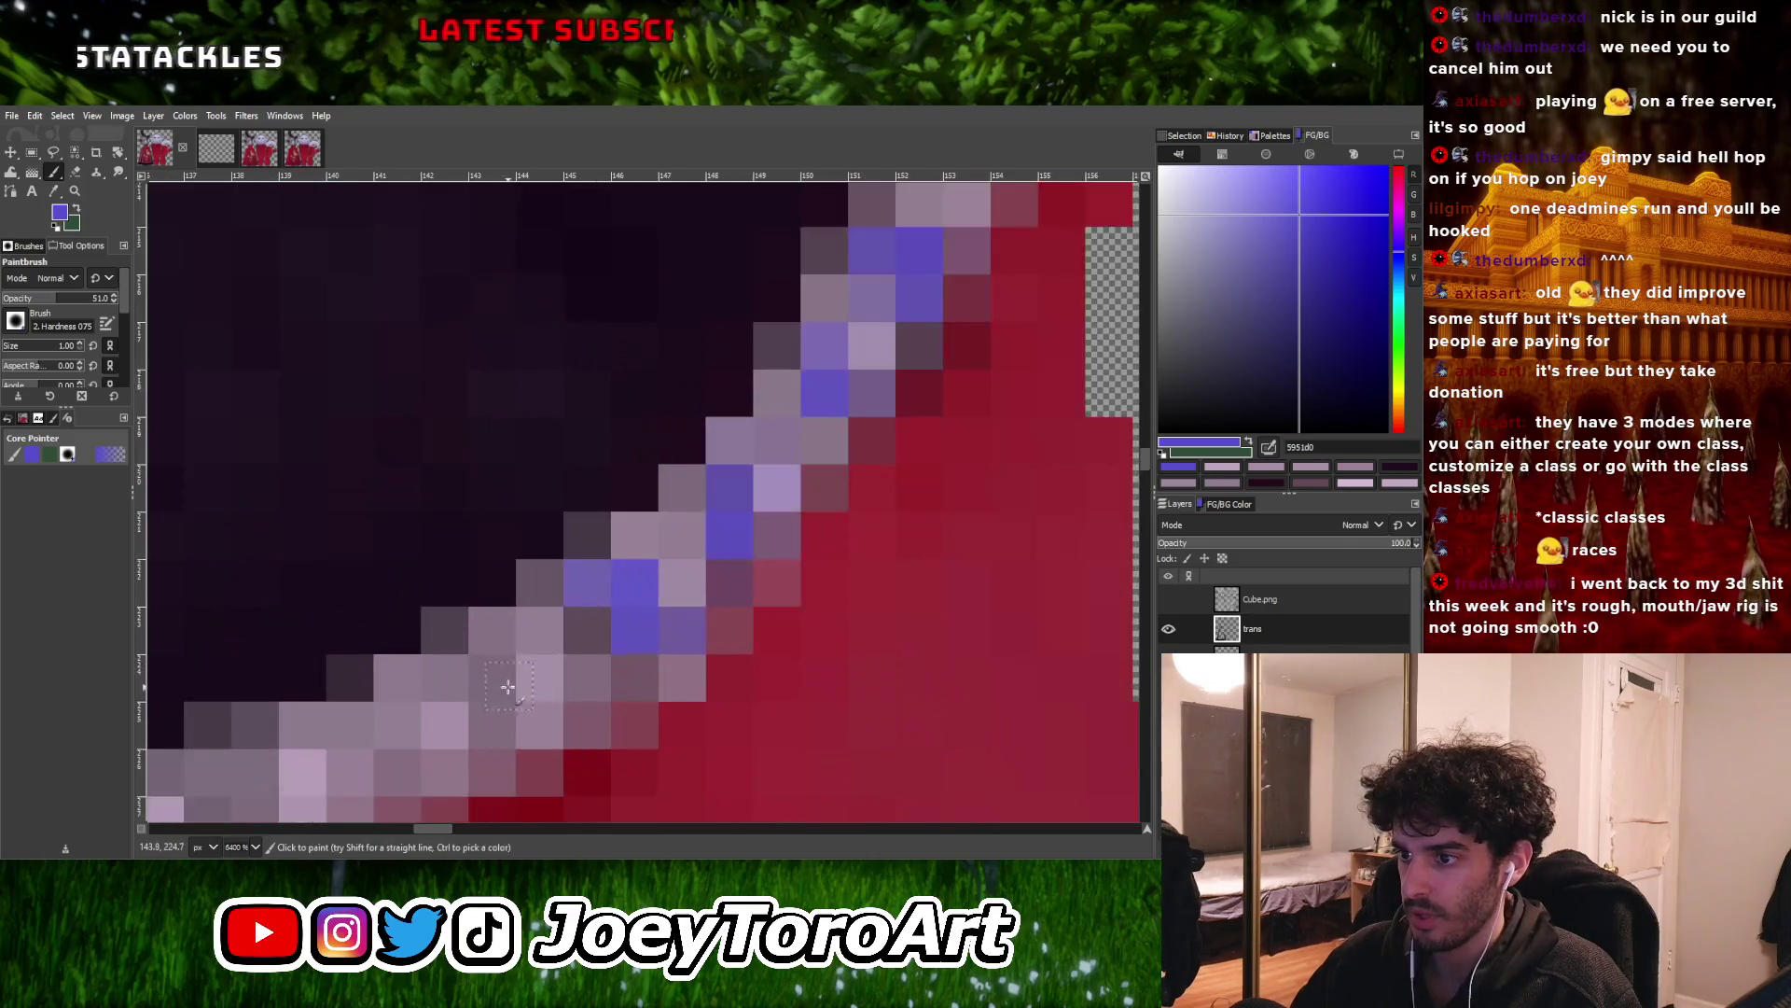
{"action": "scroll", "coordinate": [598, 635], "scroll_direction": "down", "scroll_amount": 2, "text": "ctrl"}
{"action": "scroll", "coordinate": [463, 695], "scroll_direction": "up", "scroll_amount": 3, "text": "ctrl"}
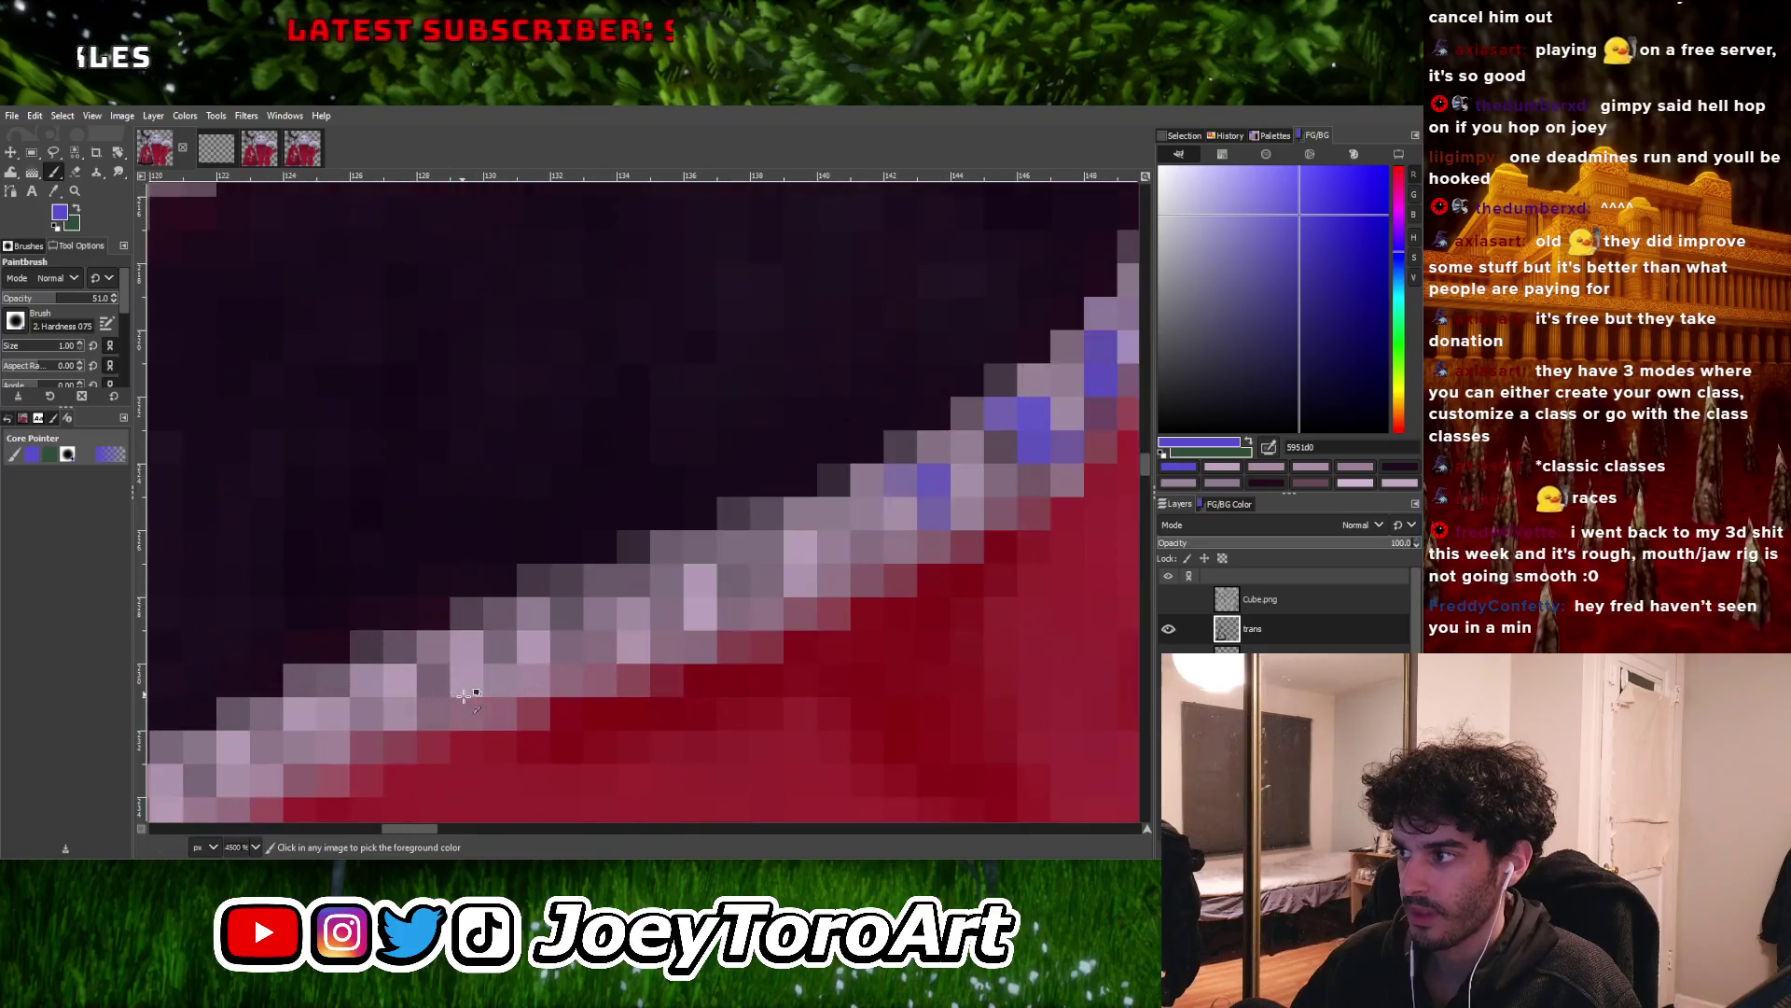
{"action": "scroll", "coordinate": [644, 601], "scroll_direction": "down", "scroll_amount": 5, "text": "ctrl"}
{"action": "scroll", "coordinate": [774, 591], "scroll_direction": "up", "scroll_amount": 4, "text": "ctrl"}
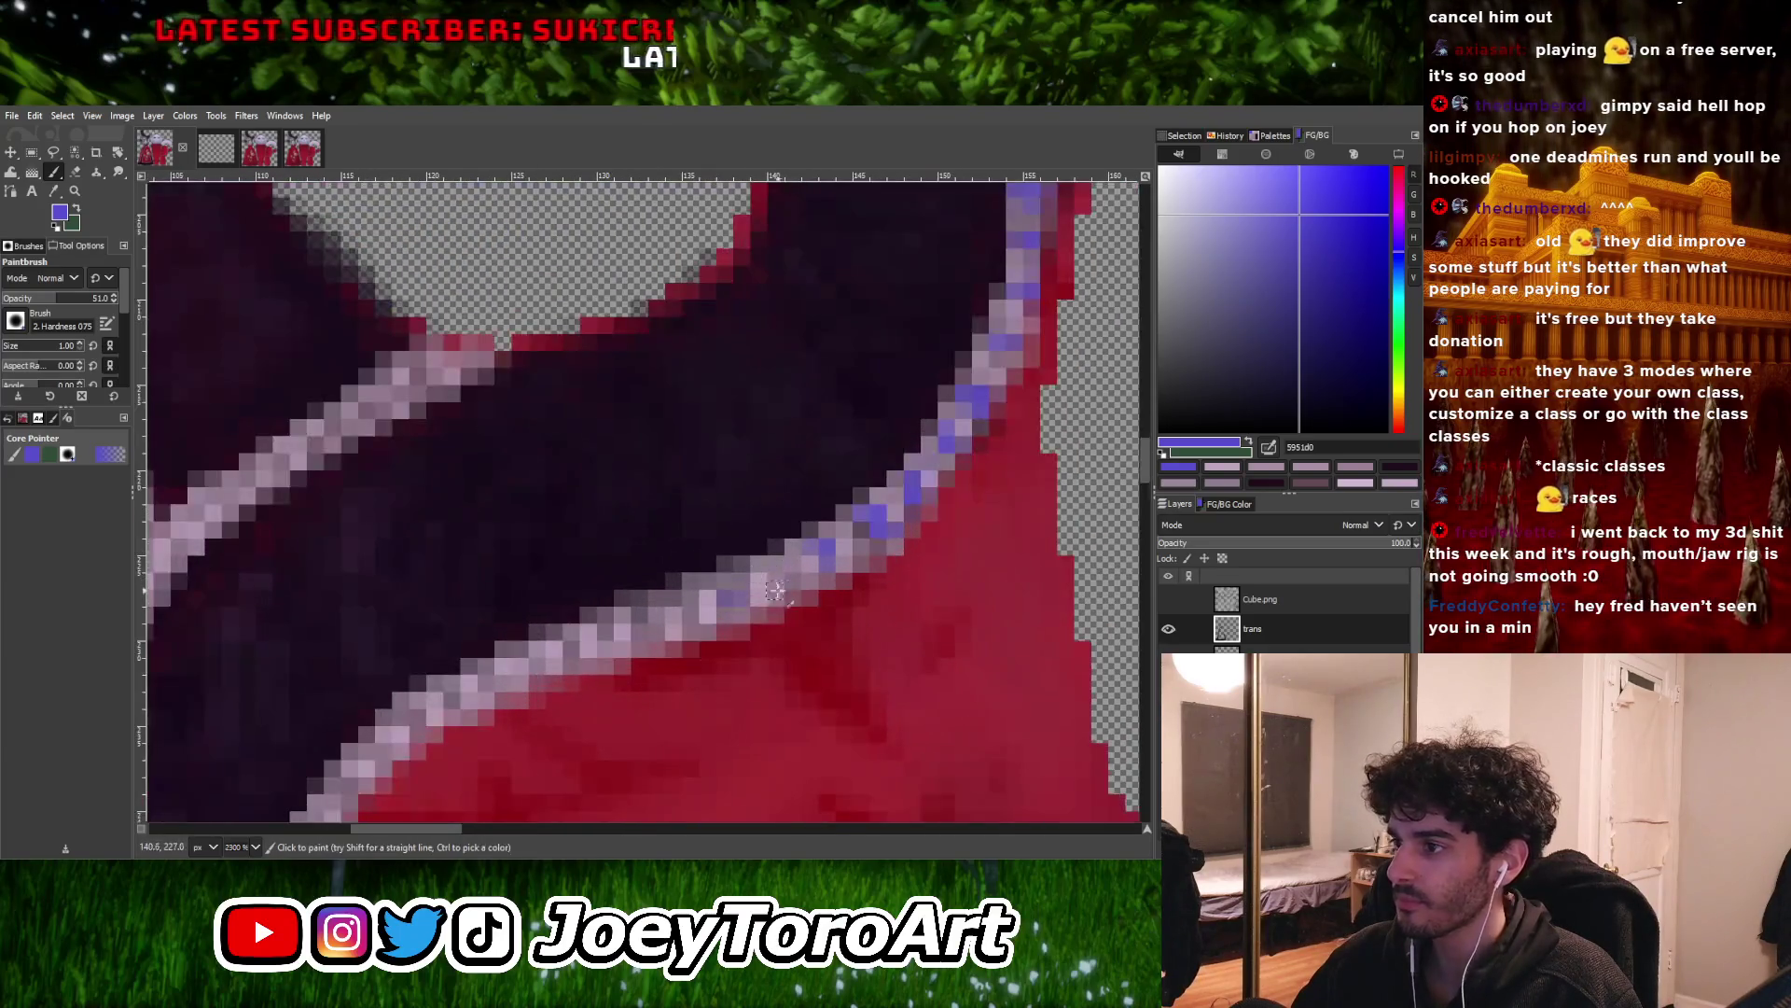
{"action": "scroll", "coordinate": [789, 578], "scroll_direction": "up", "scroll_amount": 1, "text": "ctrl"}
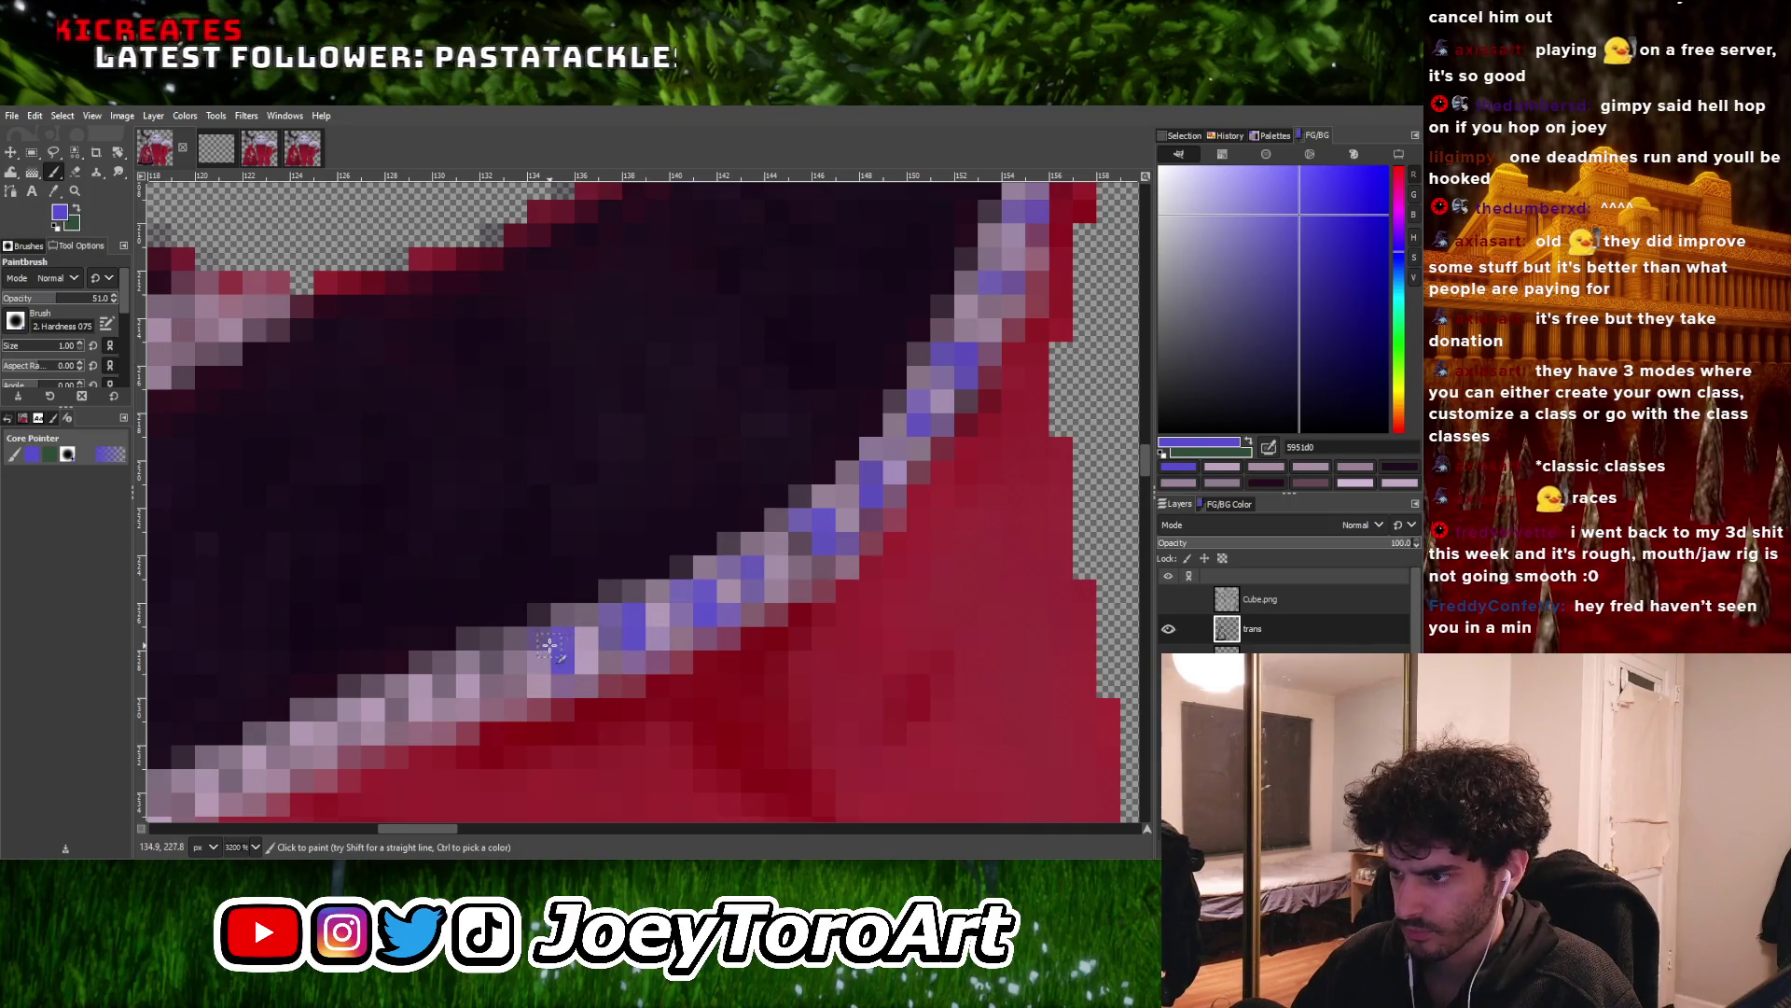
{"action": "scroll", "coordinate": [550, 646], "scroll_direction": "down", "scroll_amount": 2, "text": "ctrl"}
{"action": "scroll", "coordinate": [613, 592], "scroll_direction": "up", "scroll_amount": 2, "text": "ctrl"}
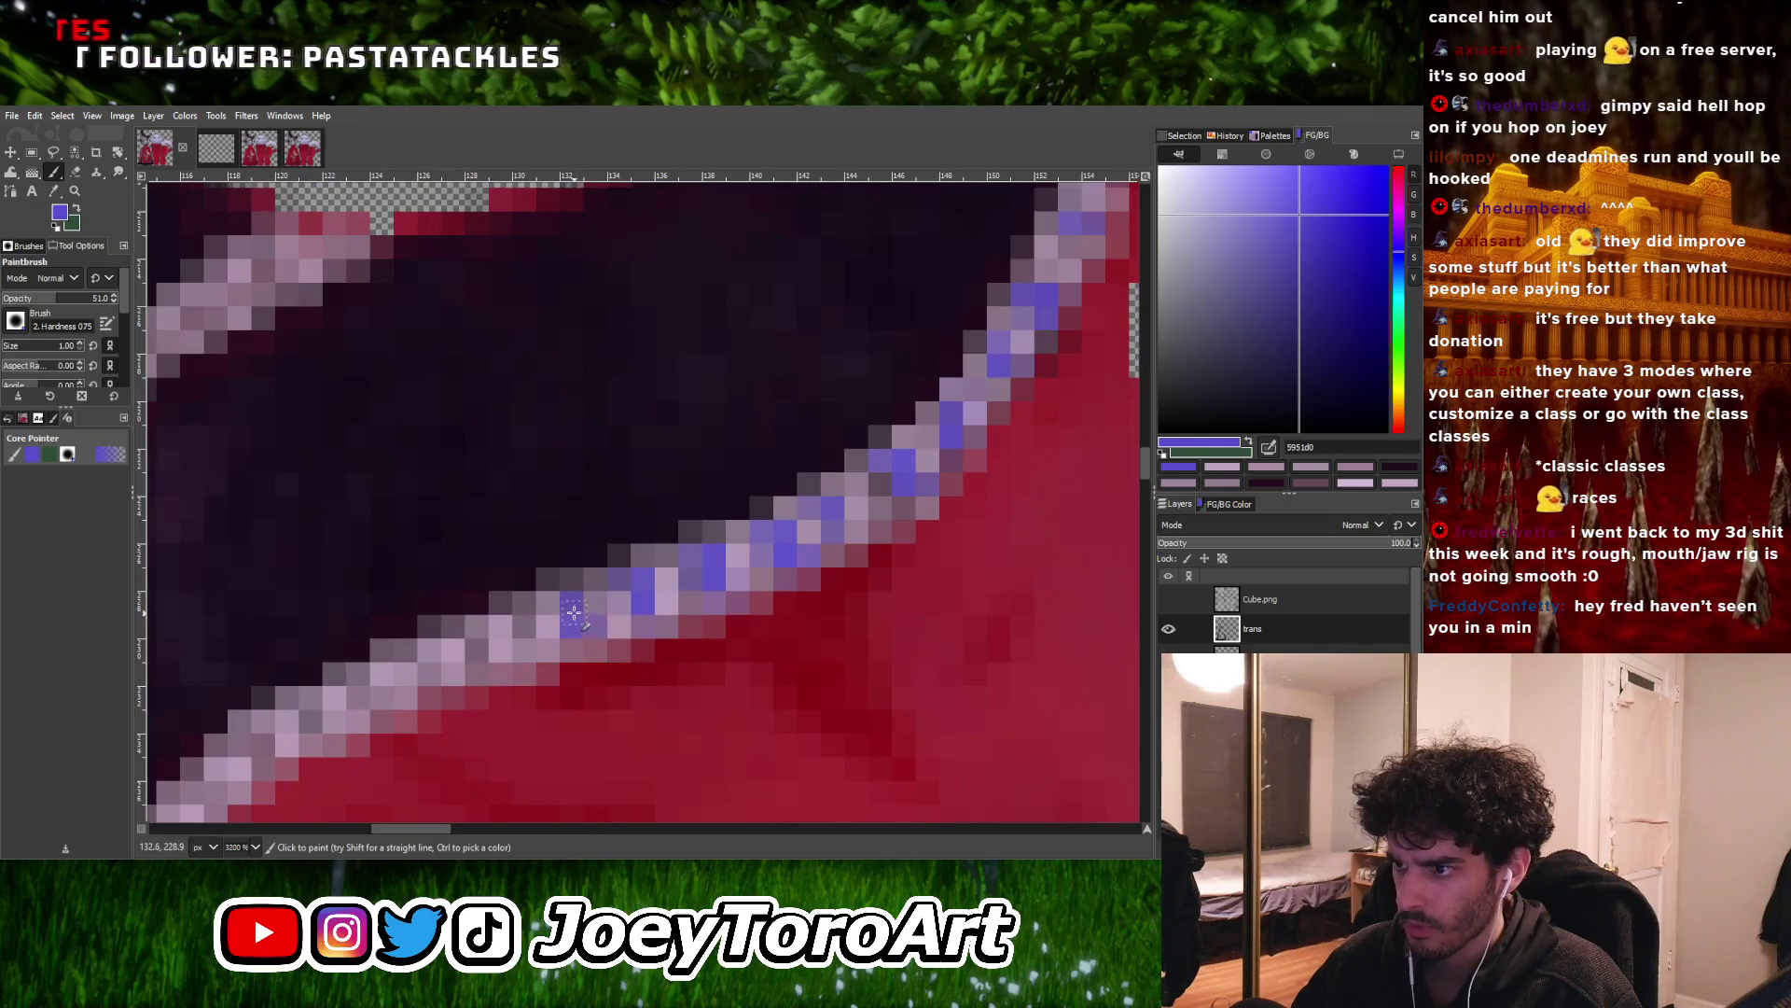
{"action": "scroll", "coordinate": [526, 629], "scroll_direction": "down", "scroll_amount": 3, "text": "ctrl"}
{"action": "scroll", "coordinate": [564, 587], "scroll_direction": "up", "scroll_amount": 4, "text": "ctrl"}
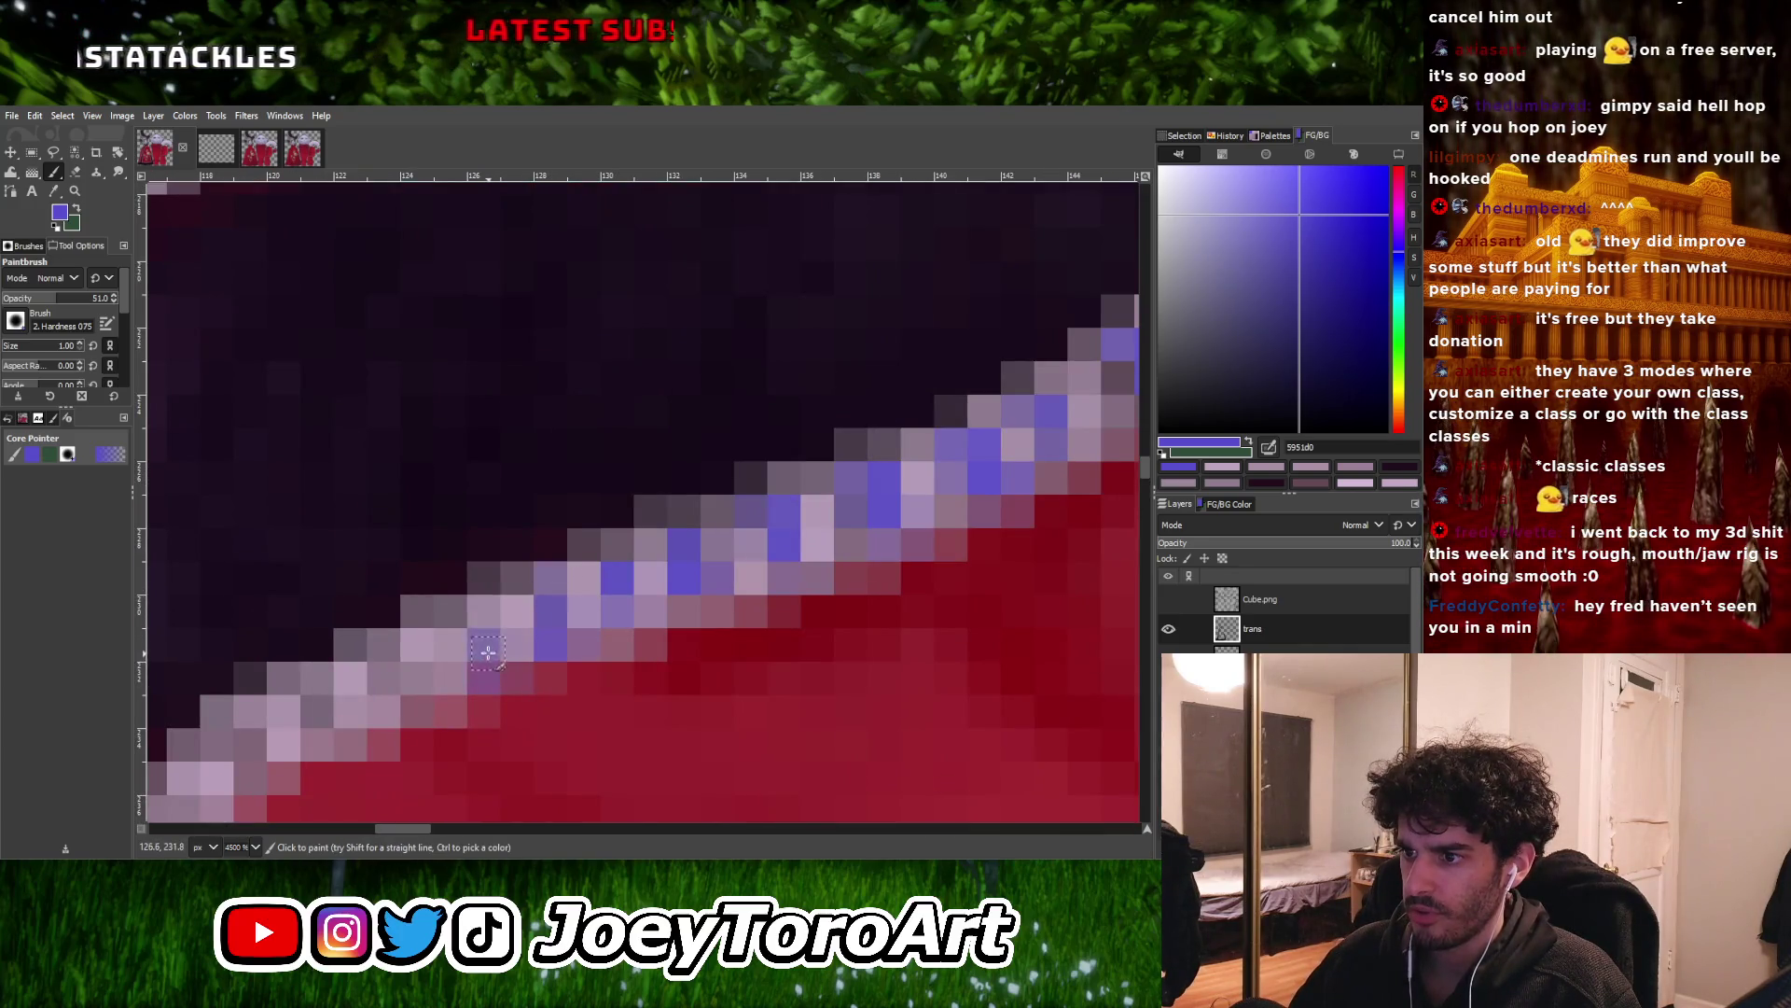
{"action": "scroll", "coordinate": [466, 637], "scroll_direction": "down", "scroll_amount": 5, "text": "ctrl"}
{"action": "scroll", "coordinate": [648, 595], "scroll_direction": "up", "scroll_amount": 2, "text": "ctrl"}
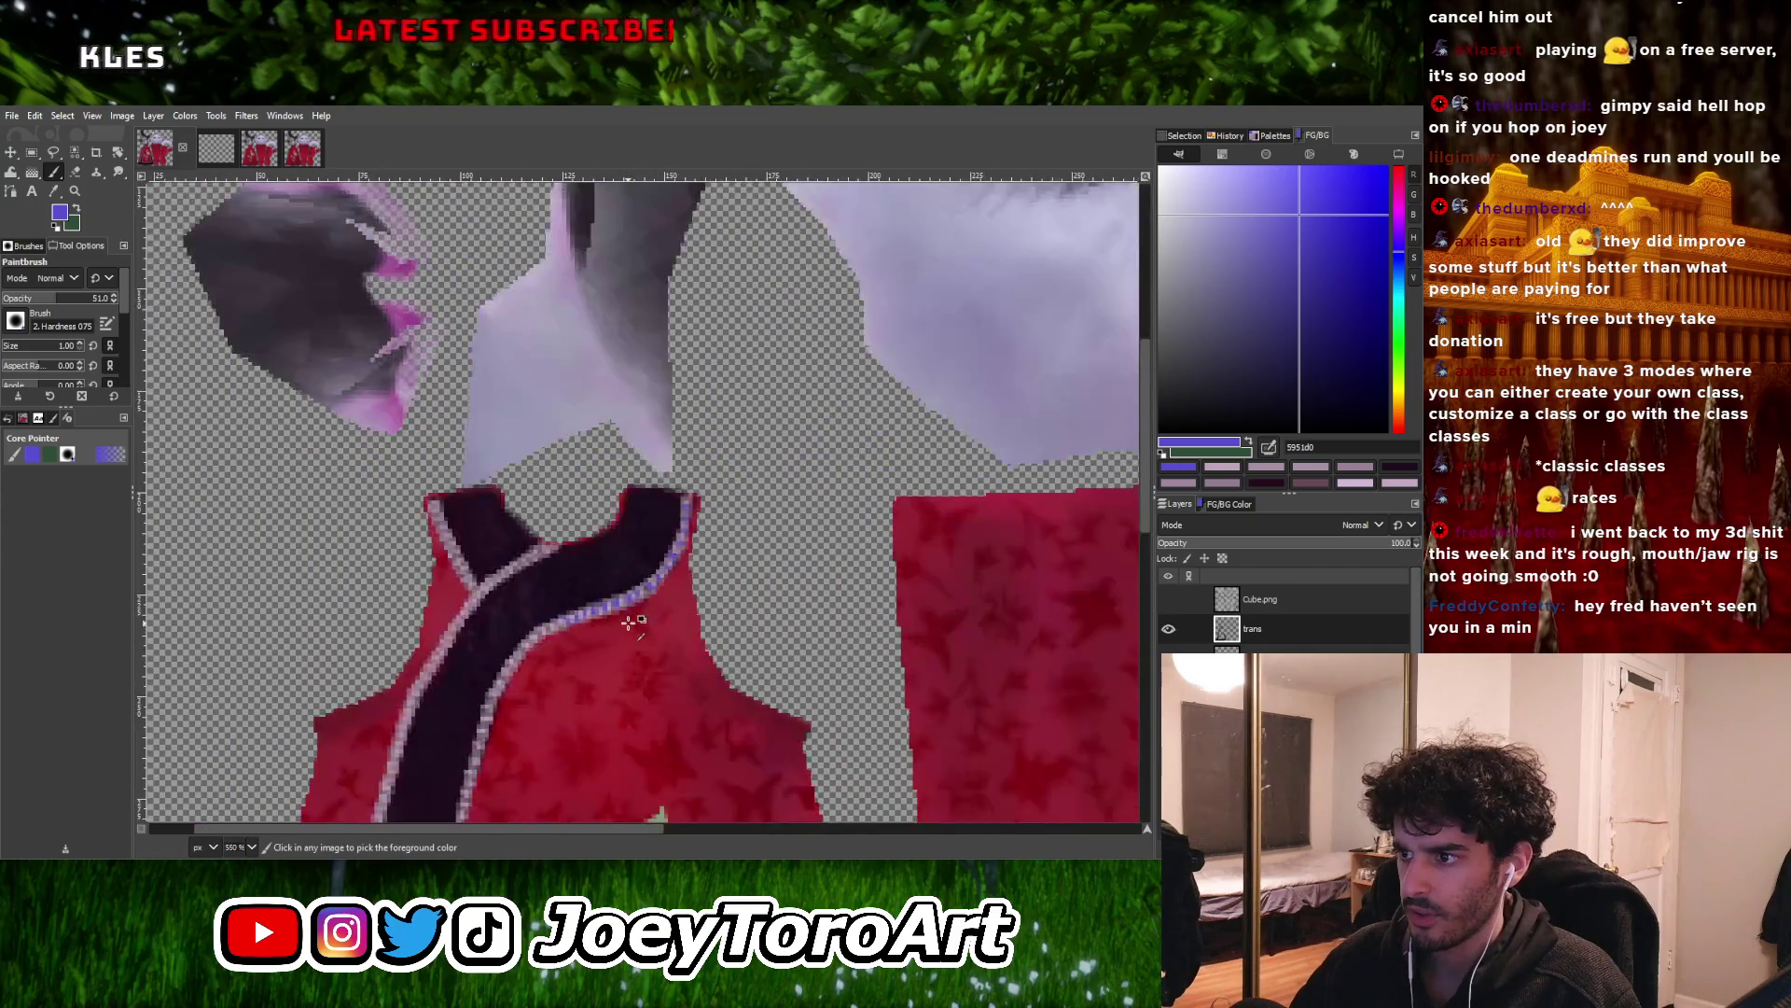
{"action": "scroll", "coordinate": [647, 595], "scroll_direction": "up", "scroll_amount": 1, "text": "ctrl"}
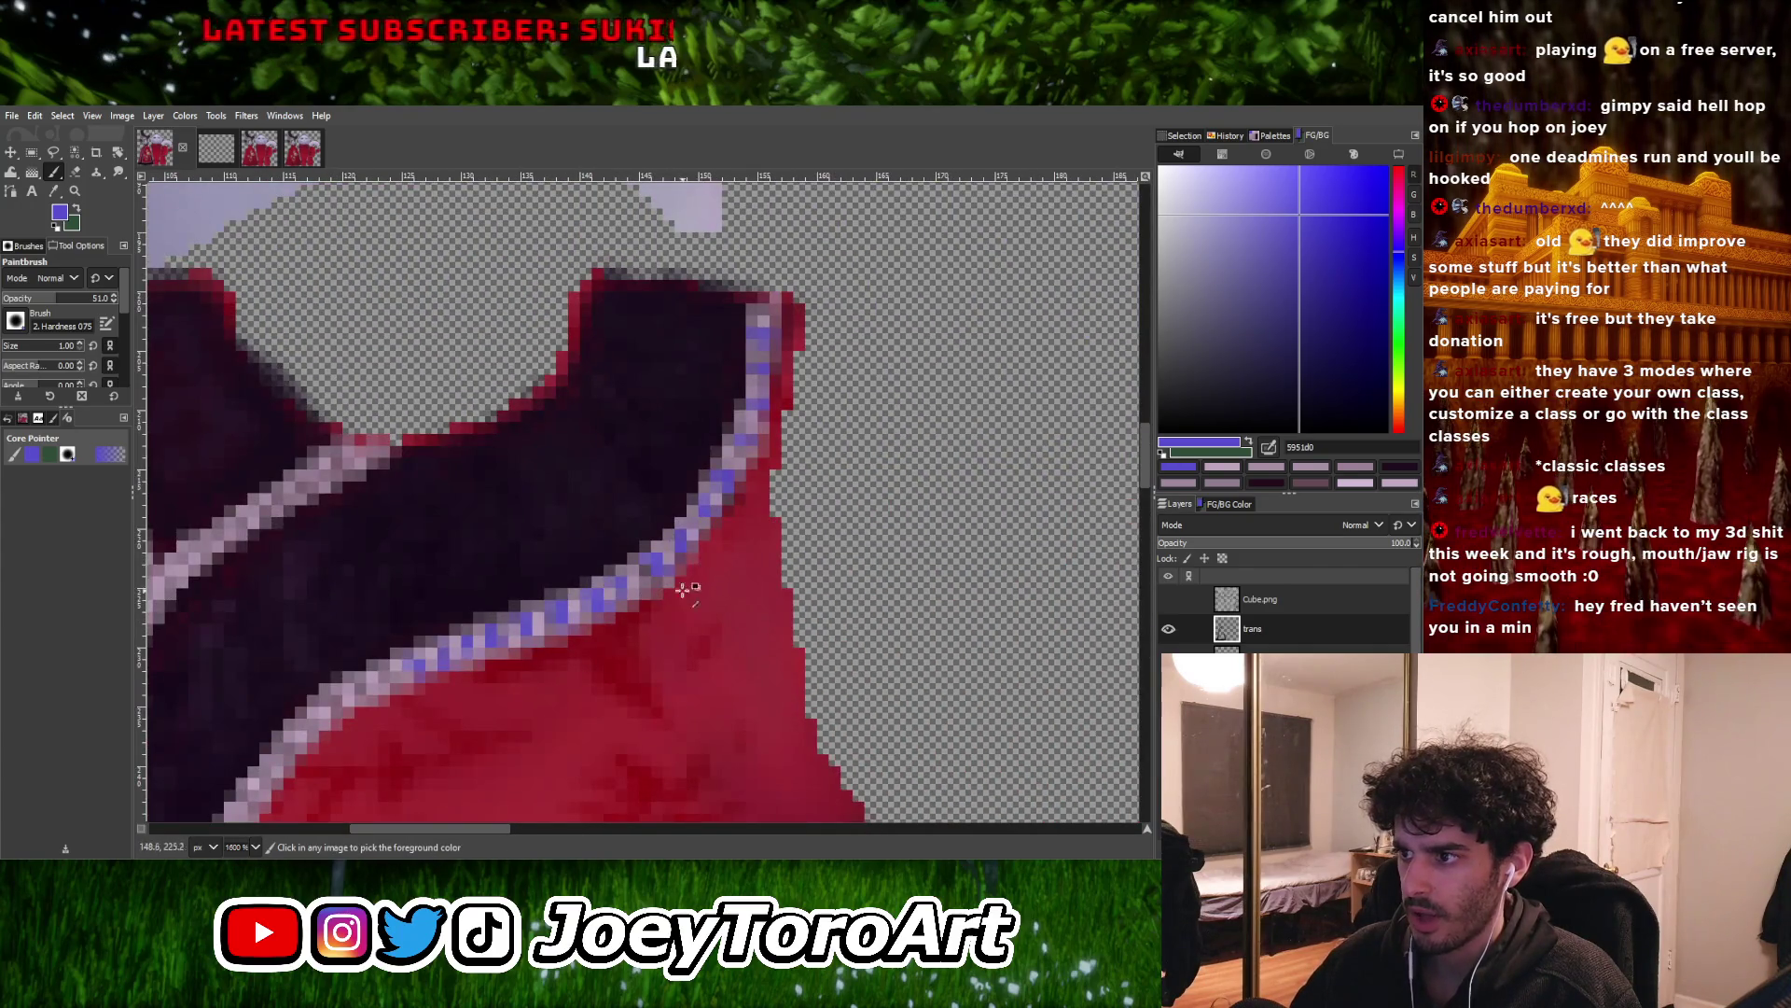
{"action": "scroll", "coordinate": [684, 585], "scroll_direction": "down", "scroll_amount": 1, "text": "ctrl"}
{"action": "scroll", "coordinate": [653, 597], "scroll_direction": "up", "scroll_amount": 4, "text": "ctrl"}
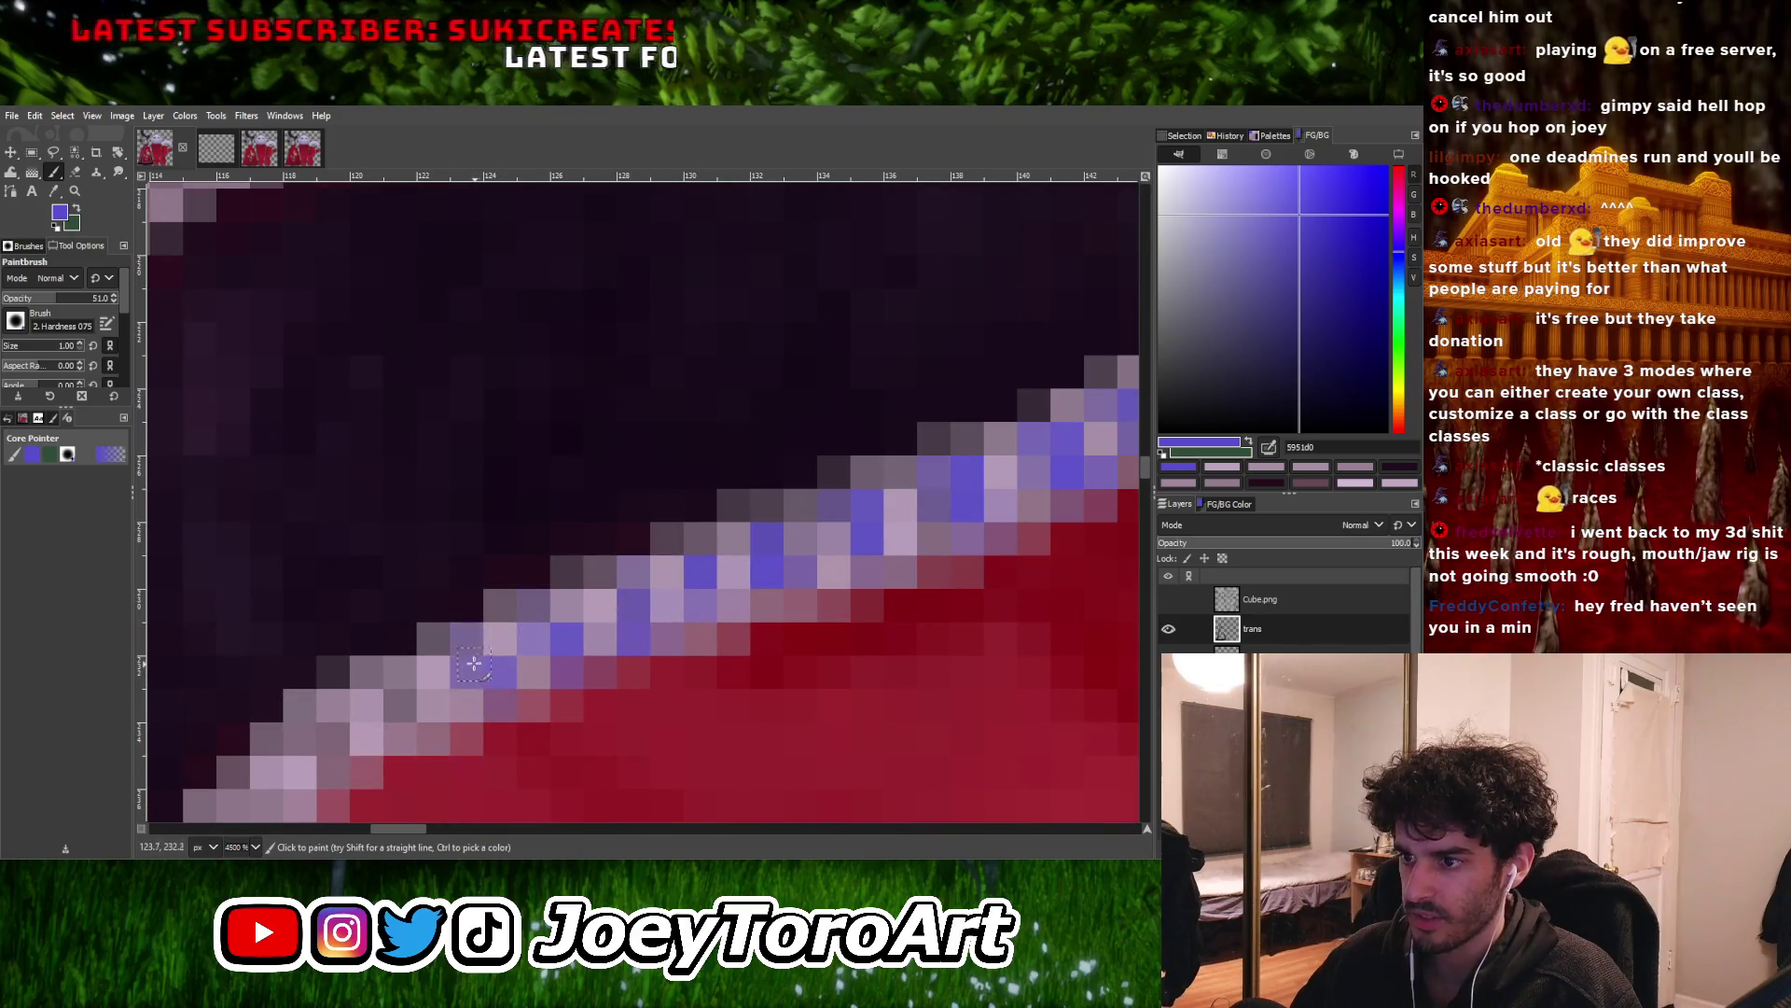
{"action": "scroll", "coordinate": [478, 676], "scroll_direction": "down", "scroll_amount": 3, "text": "ctrl"}
{"action": "scroll", "coordinate": [566, 635], "scroll_direction": "up", "scroll_amount": 3, "text": "ctrl"}
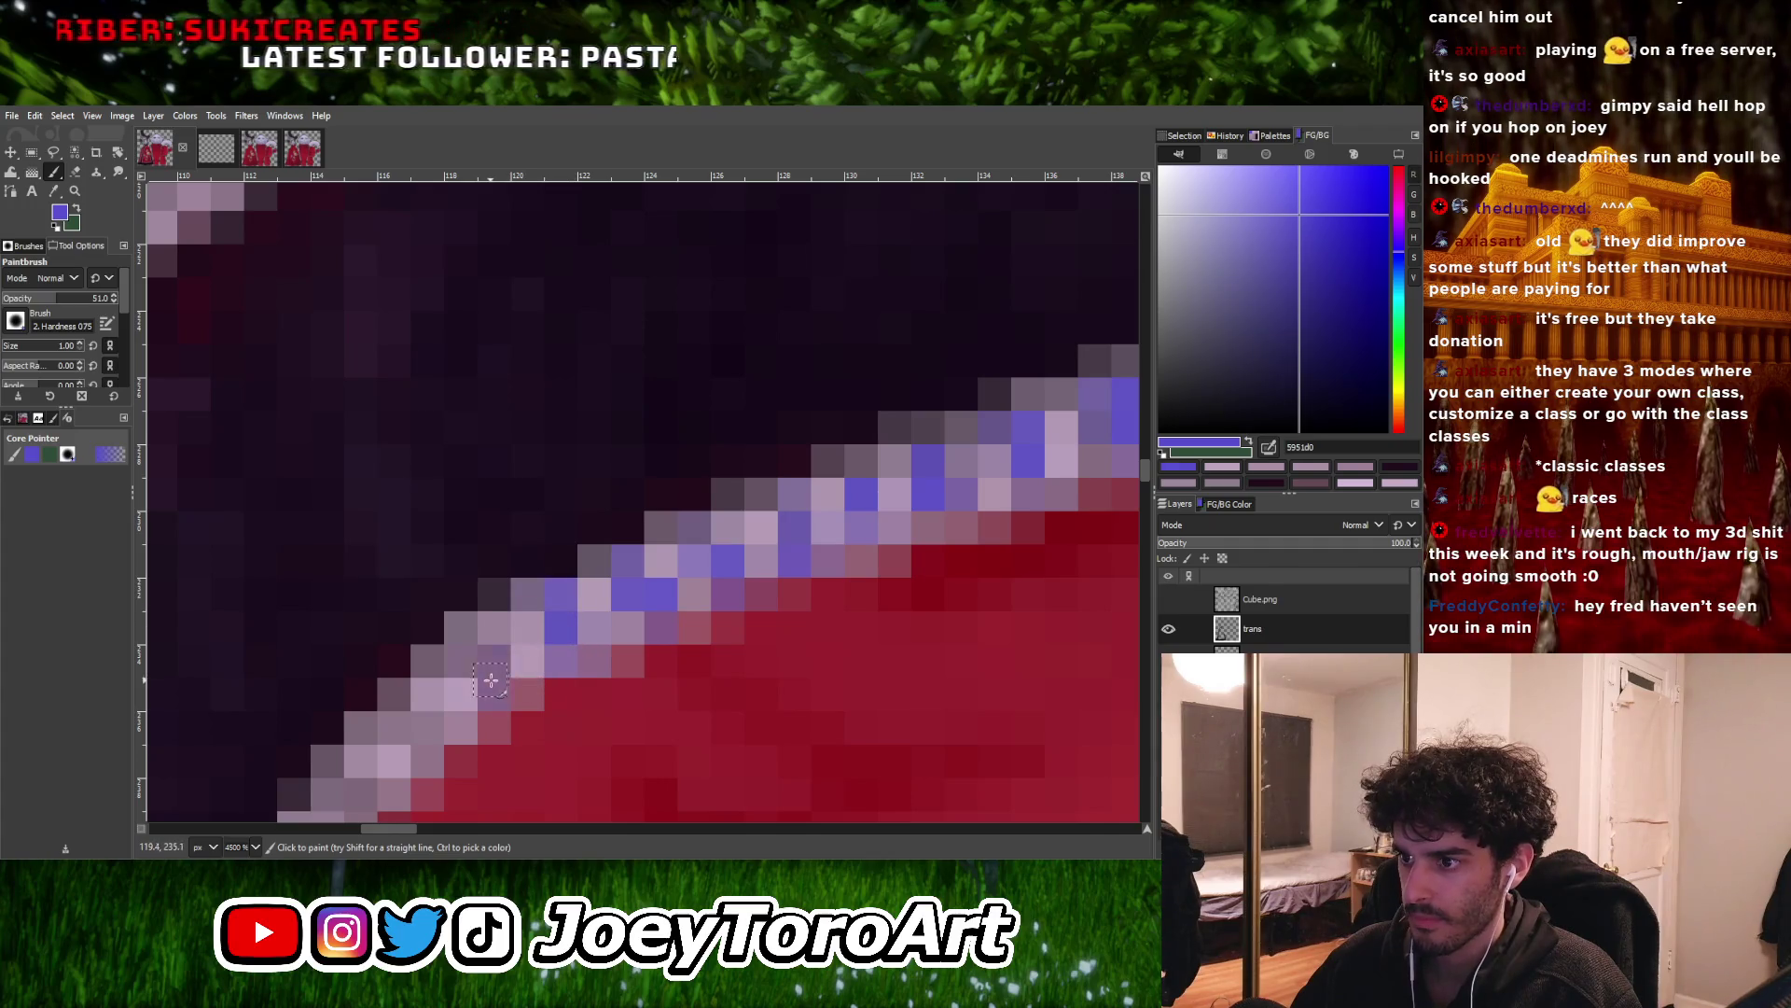
{"action": "scroll", "coordinate": [523, 676], "scroll_direction": "down", "scroll_amount": 1, "text": "ctrl"}
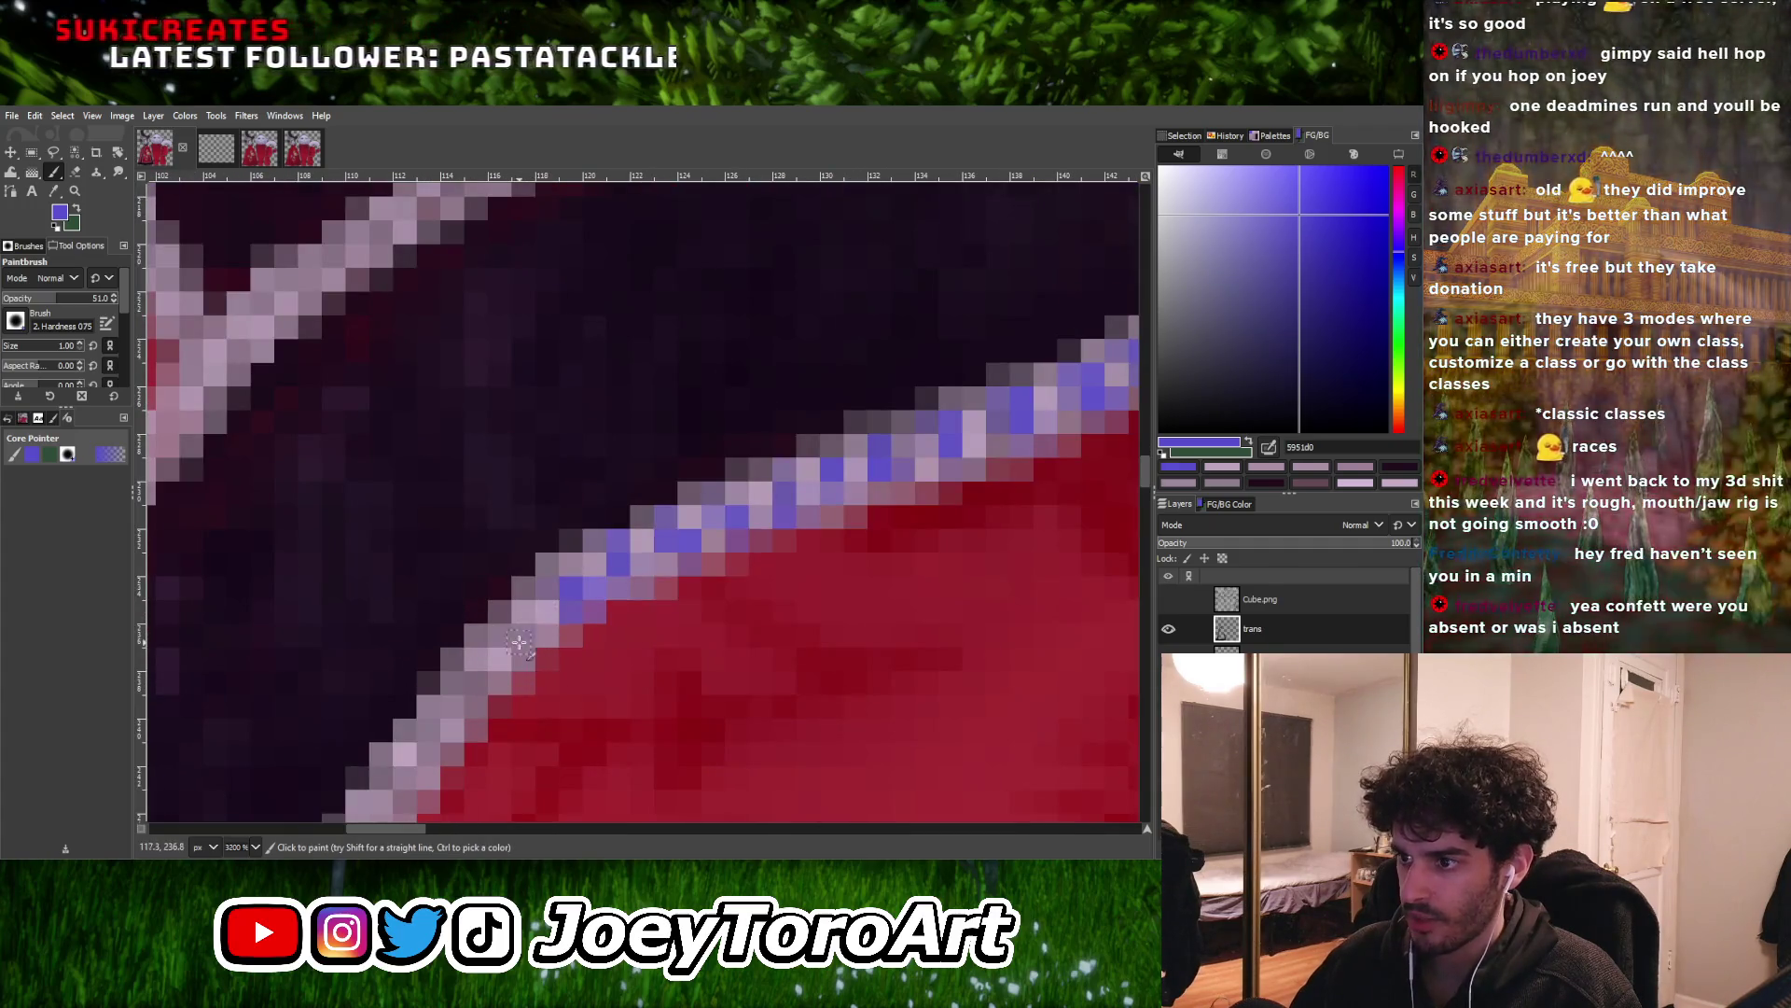
{"action": "scroll", "coordinate": [522, 672], "scroll_direction": "down", "scroll_amount": 1, "text": "ctrl"}
{"action": "scroll", "coordinate": [526, 670], "scroll_direction": "up", "scroll_amount": 1, "text": "ctrl"}
Paint more blue-violet pixels and a small block along the trim edge by the red fabric
{"action": "left_click", "coordinate": [522, 649]}
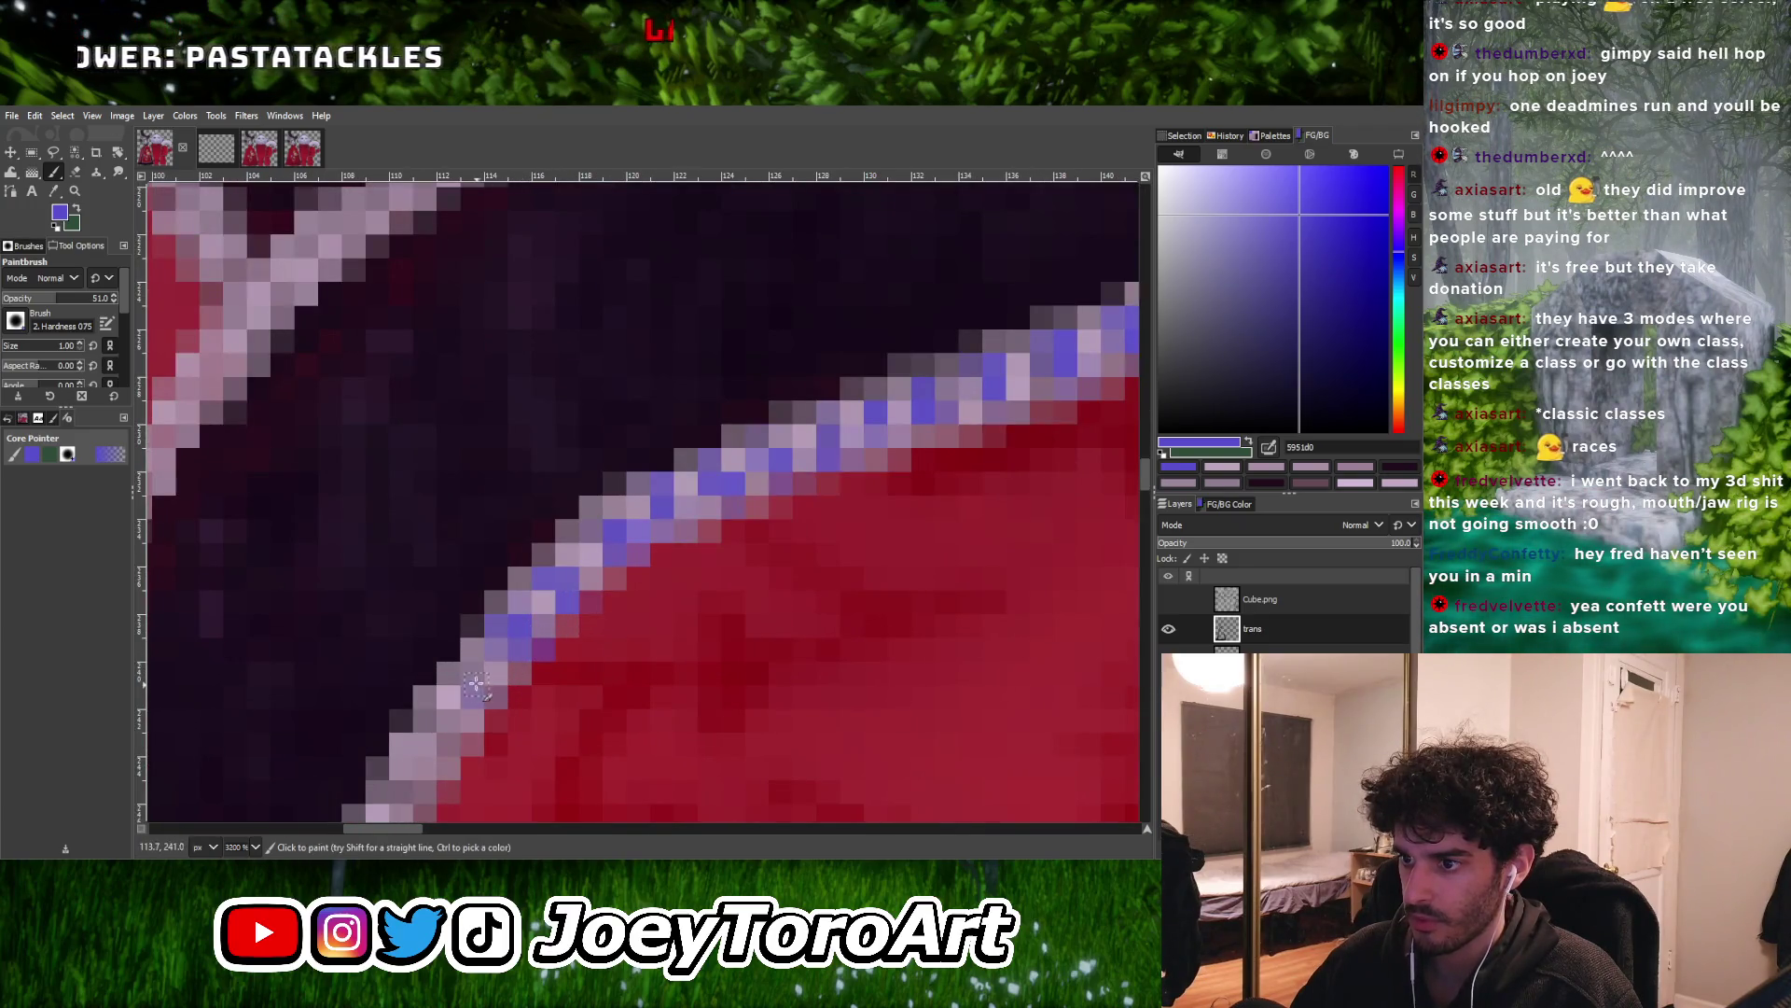
{"action": "scroll", "coordinate": [502, 686], "scroll_direction": "down", "scroll_amount": 2}
{"action": "scroll", "coordinate": [502, 686], "scroll_direction": "left", "scroll_amount": 2, "text": "shift"}
{"action": "left_click", "coordinate": [523, 583]}
{"action": "left_click", "coordinate": [546, 608]}
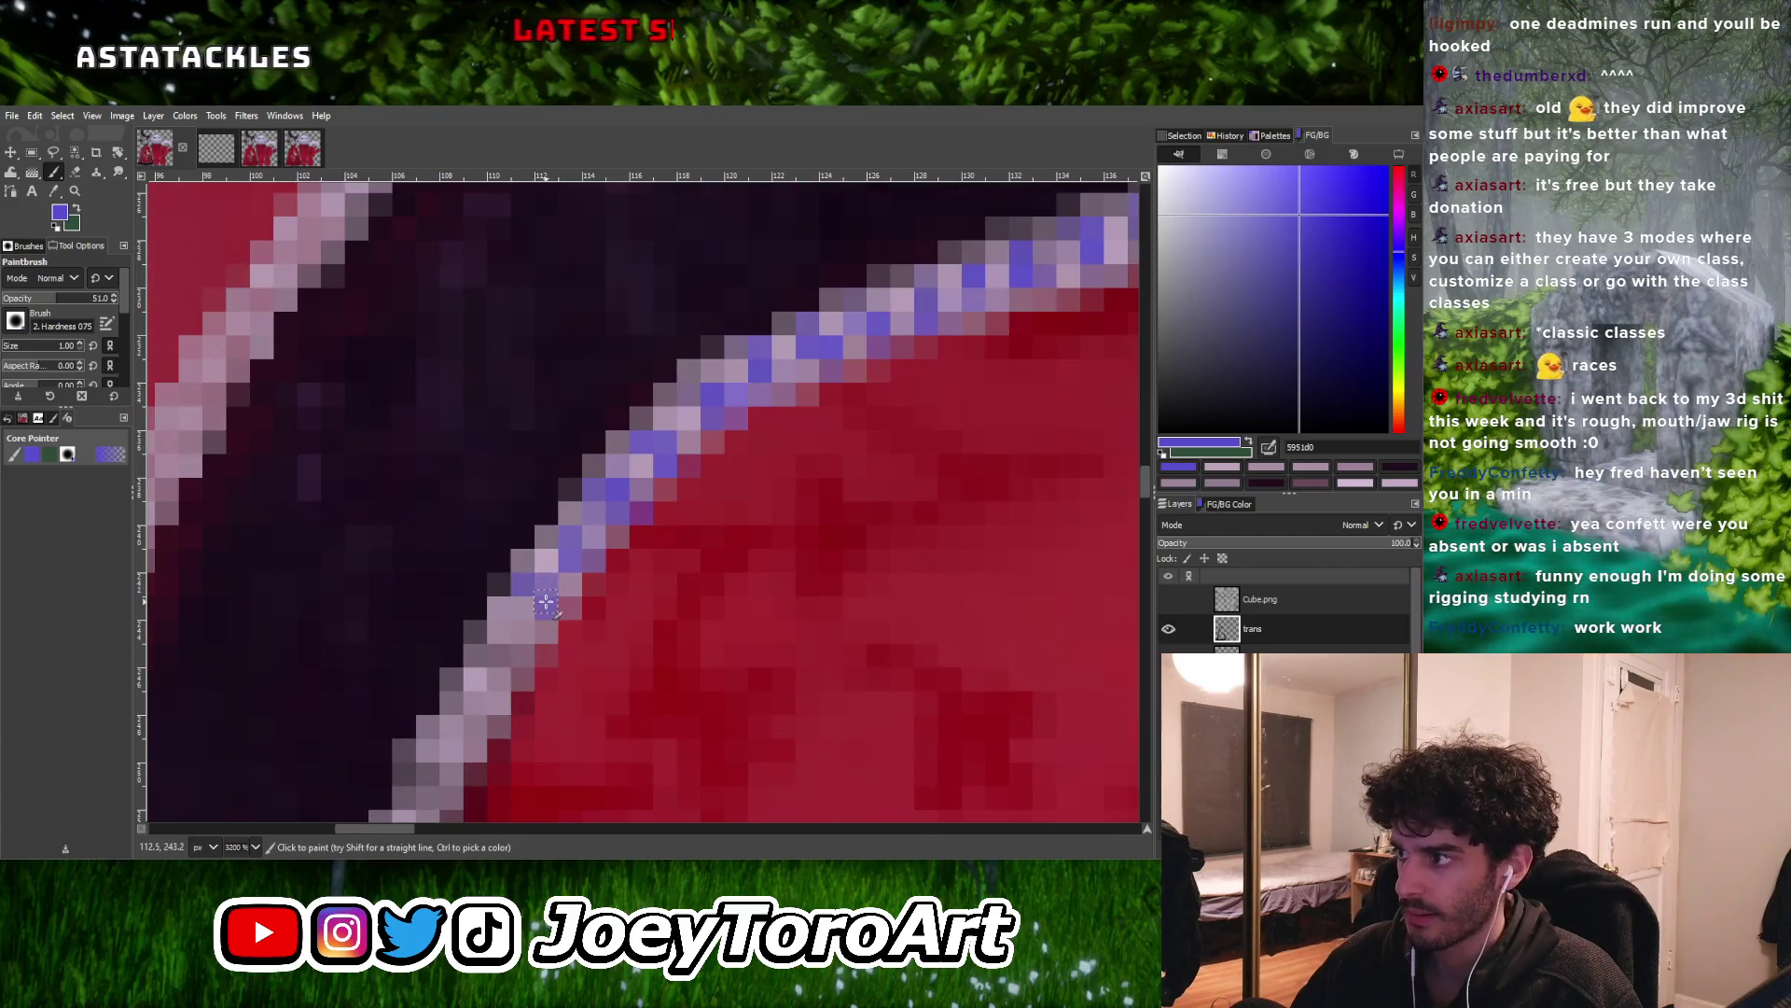
{"action": "scroll", "coordinate": [655, 545], "scroll_direction": "down", "scroll_amount": 2, "text": "ctrl"}
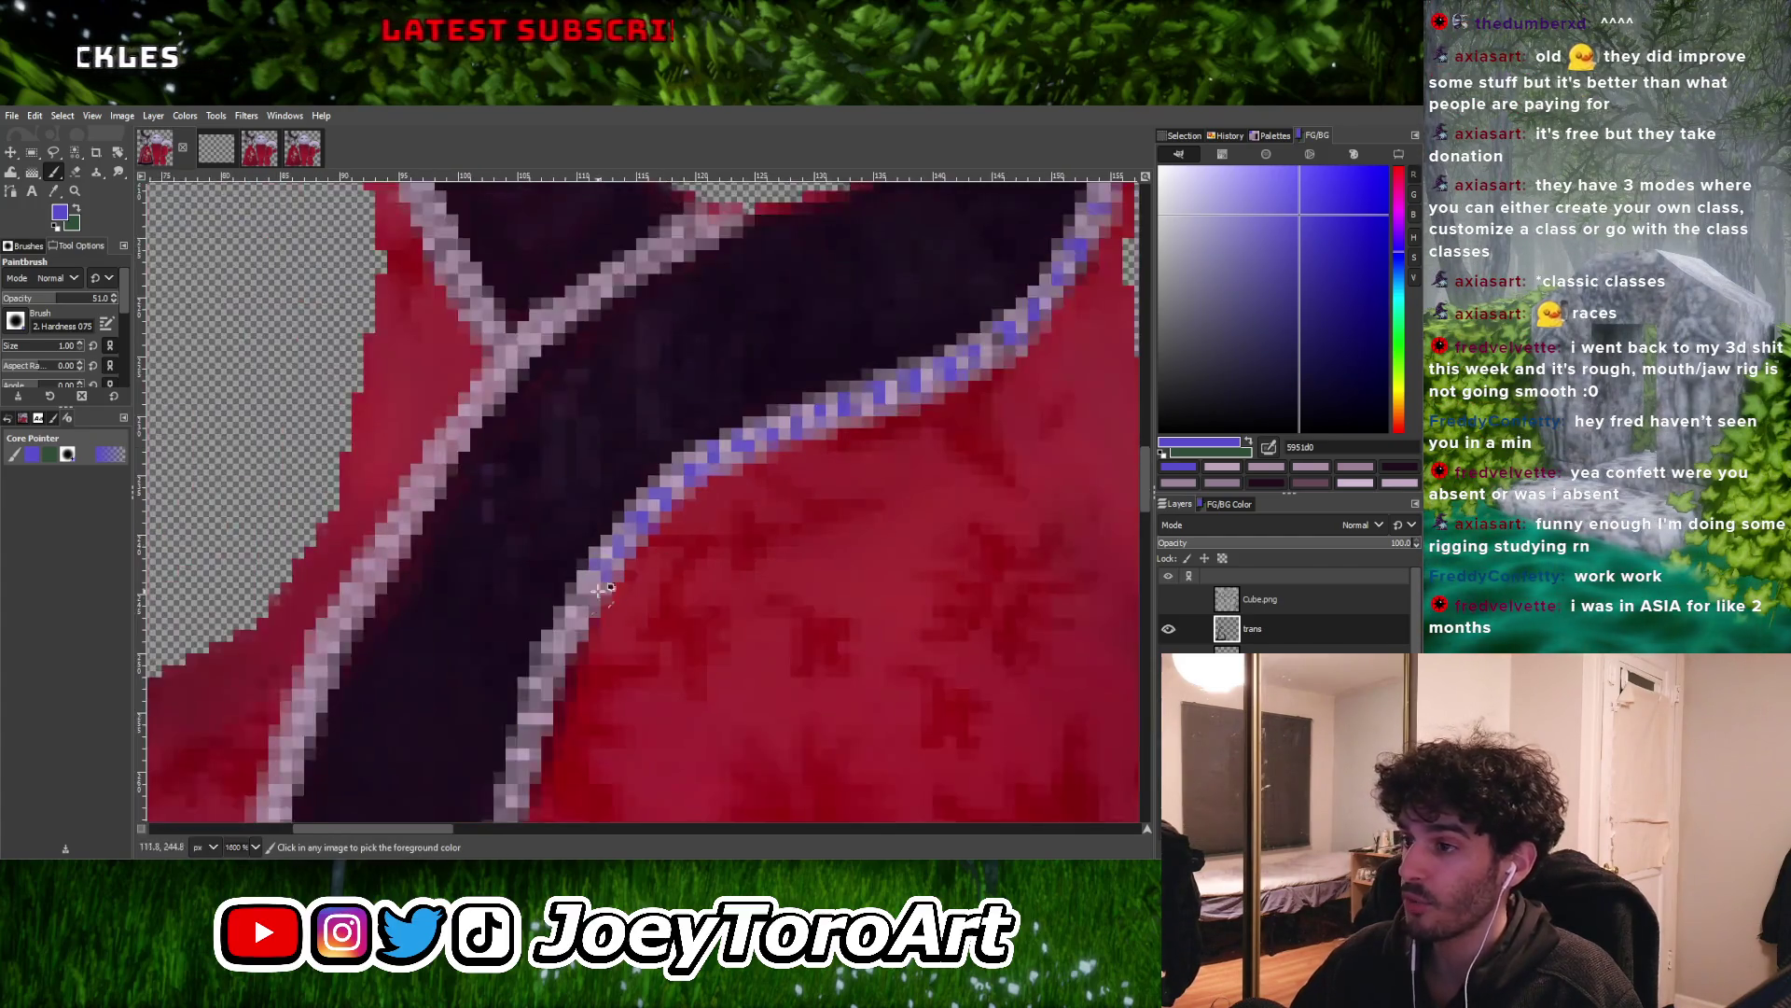
{"action": "scroll", "coordinate": [613, 589], "scroll_direction": "up", "scroll_amount": 2, "text": "ctrl"}
{"action": "left_click_drag", "start_coordinate": [607, 577], "coordinate": [626, 590]}
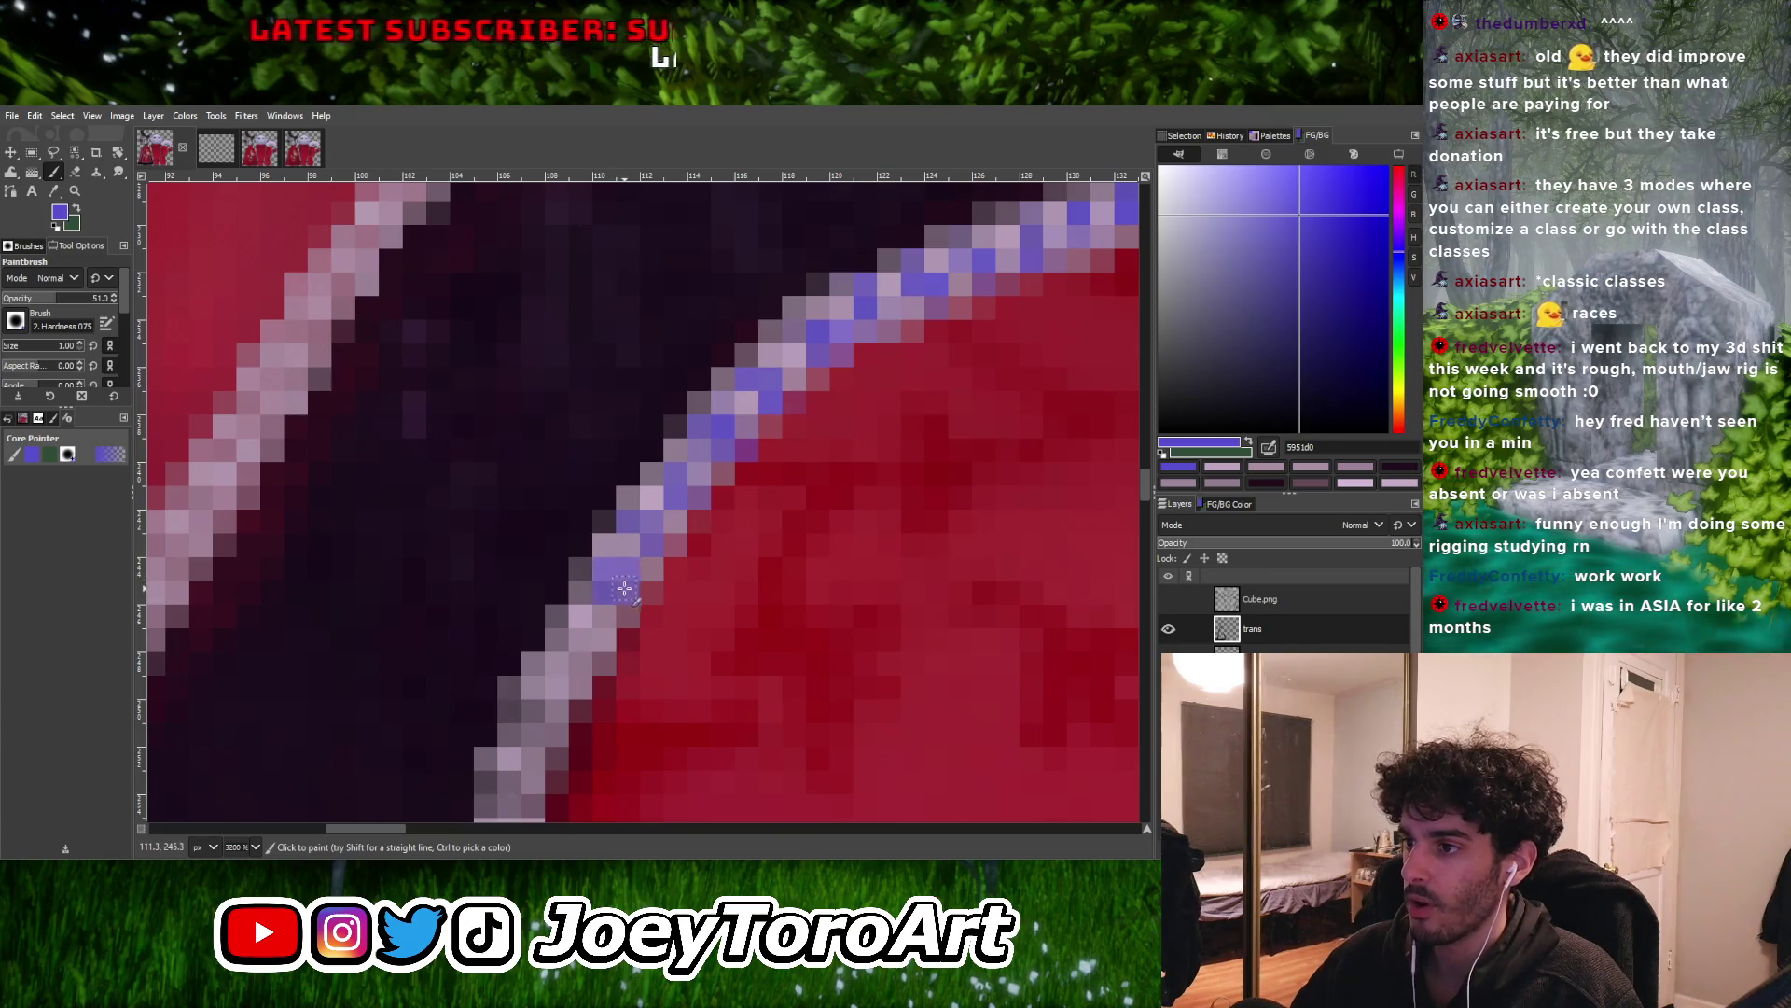
{"action": "left_click", "coordinate": [599, 618]}
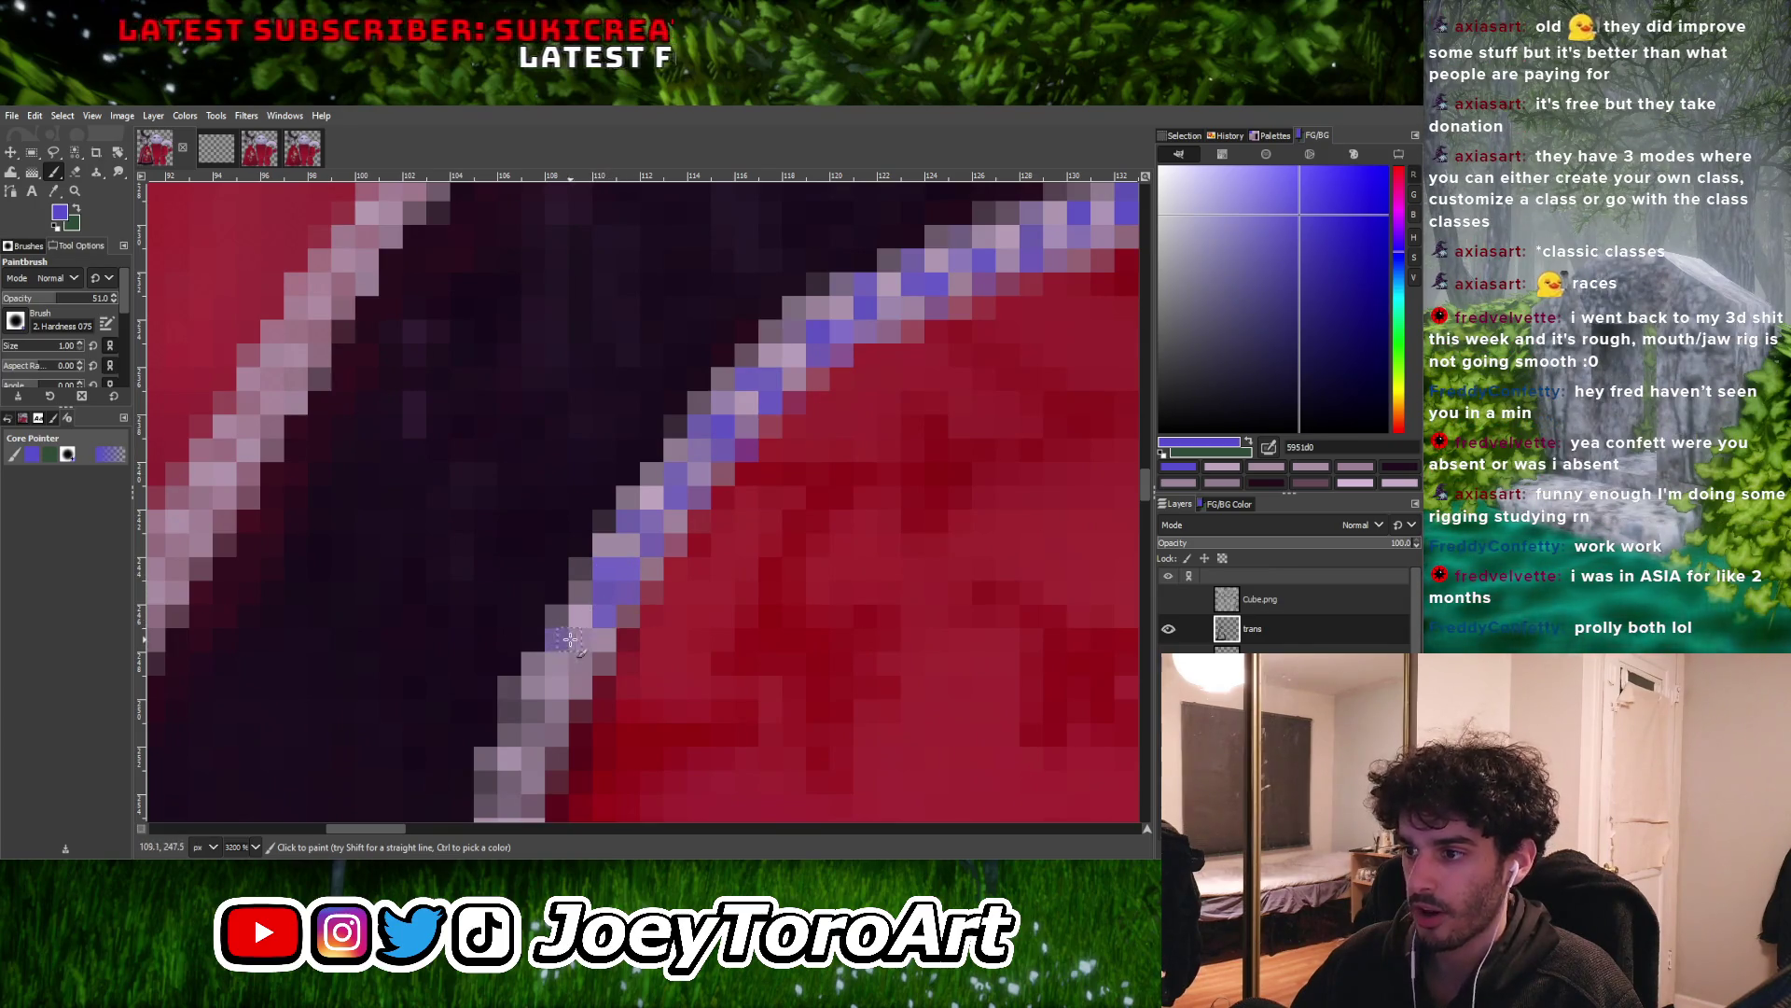
{"action": "scroll", "coordinate": [574, 644], "scroll_direction": "down", "scroll_amount": 2, "text": "ctrl"}
{"action": "scroll", "coordinate": [584, 639], "scroll_direction": "up", "scroll_amount": 2, "text": "ctrl"}
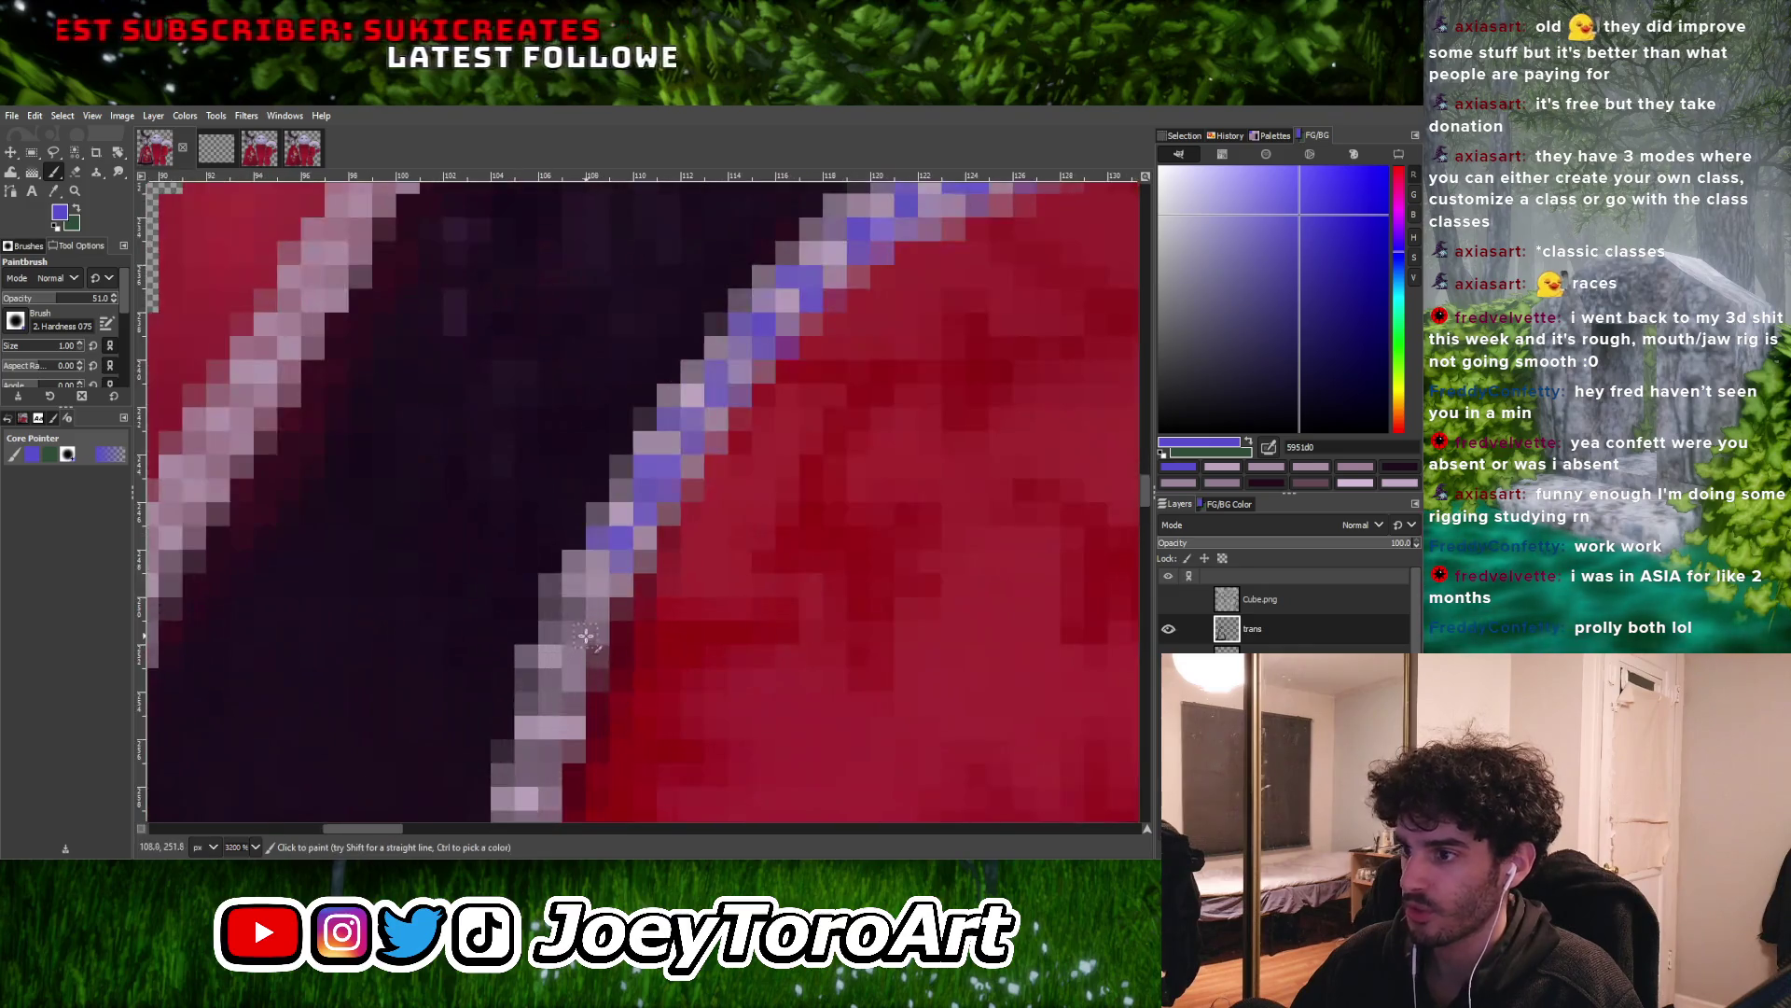
{"action": "left_click_drag", "start_coordinate": [573, 608], "coordinate": [550, 608]}
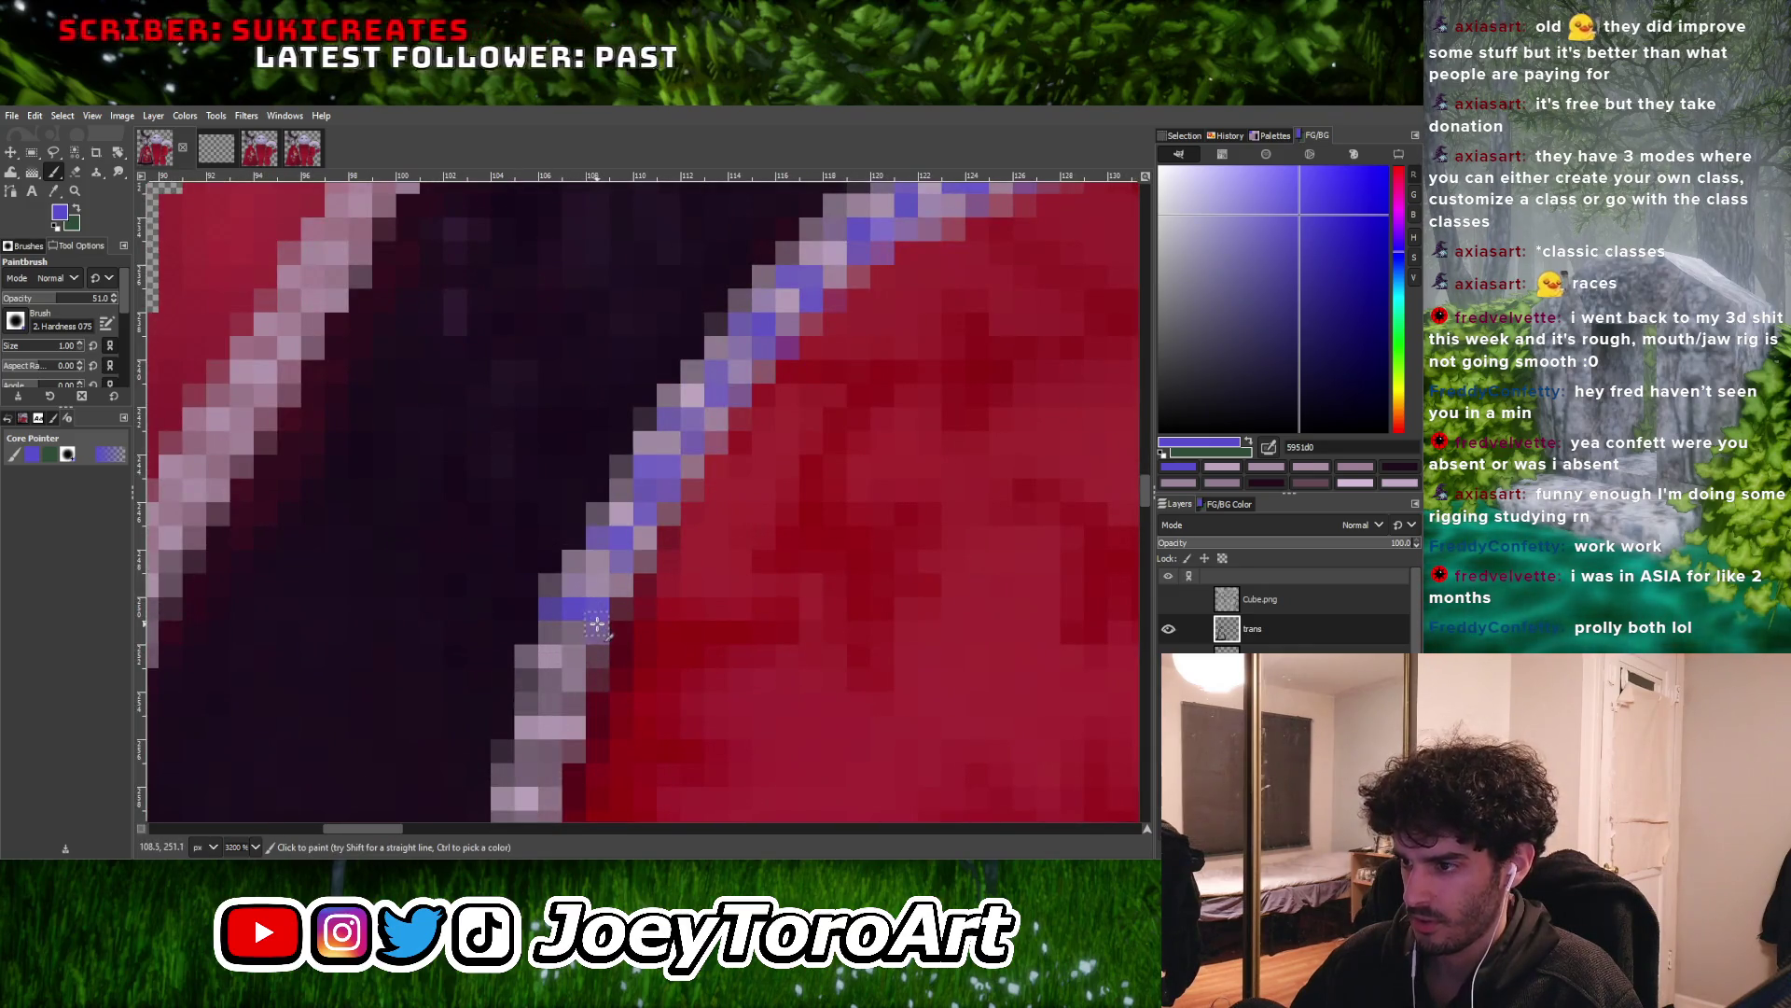
{"action": "scroll", "coordinate": [643, 663], "scroll_direction": "down", "scroll_amount": 2, "text": "ctrl"}
{"action": "scroll", "coordinate": [647, 664], "scroll_direction": "up", "scroll_amount": 2, "text": "ctrl"}
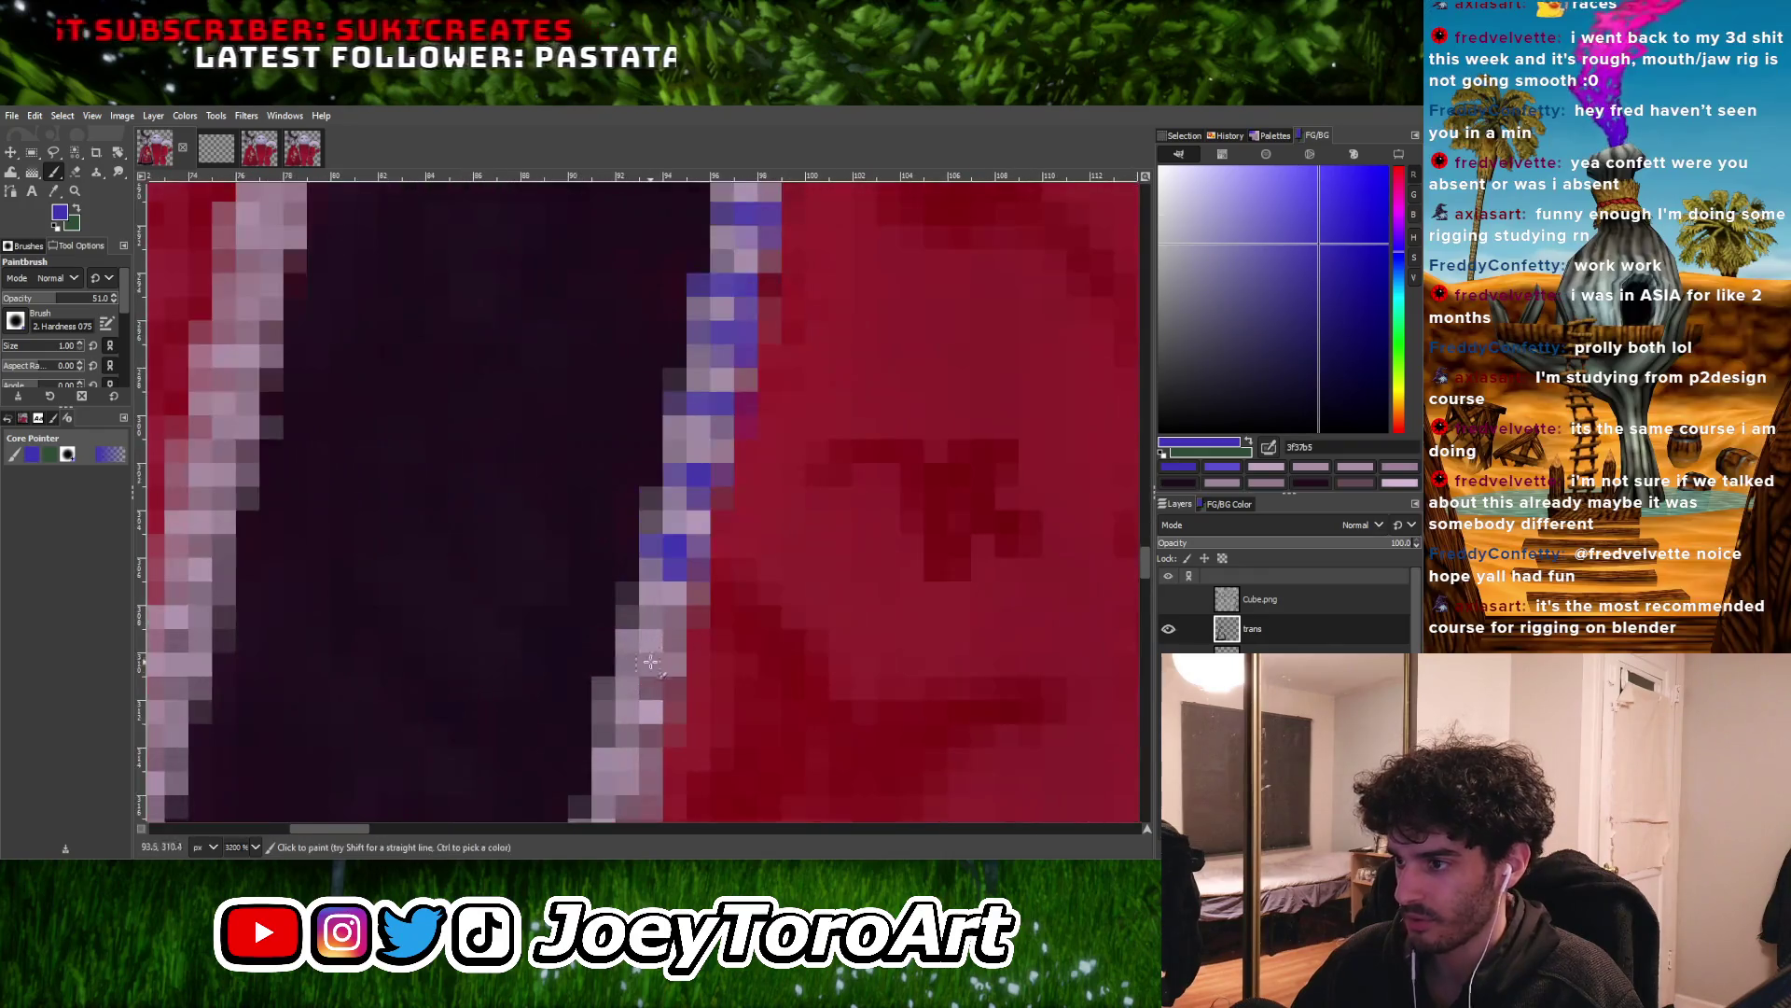
Paint three more pale pink trim pixels blue-violet just below the existing accents
{"action": "left_click", "coordinate": [654, 617]}
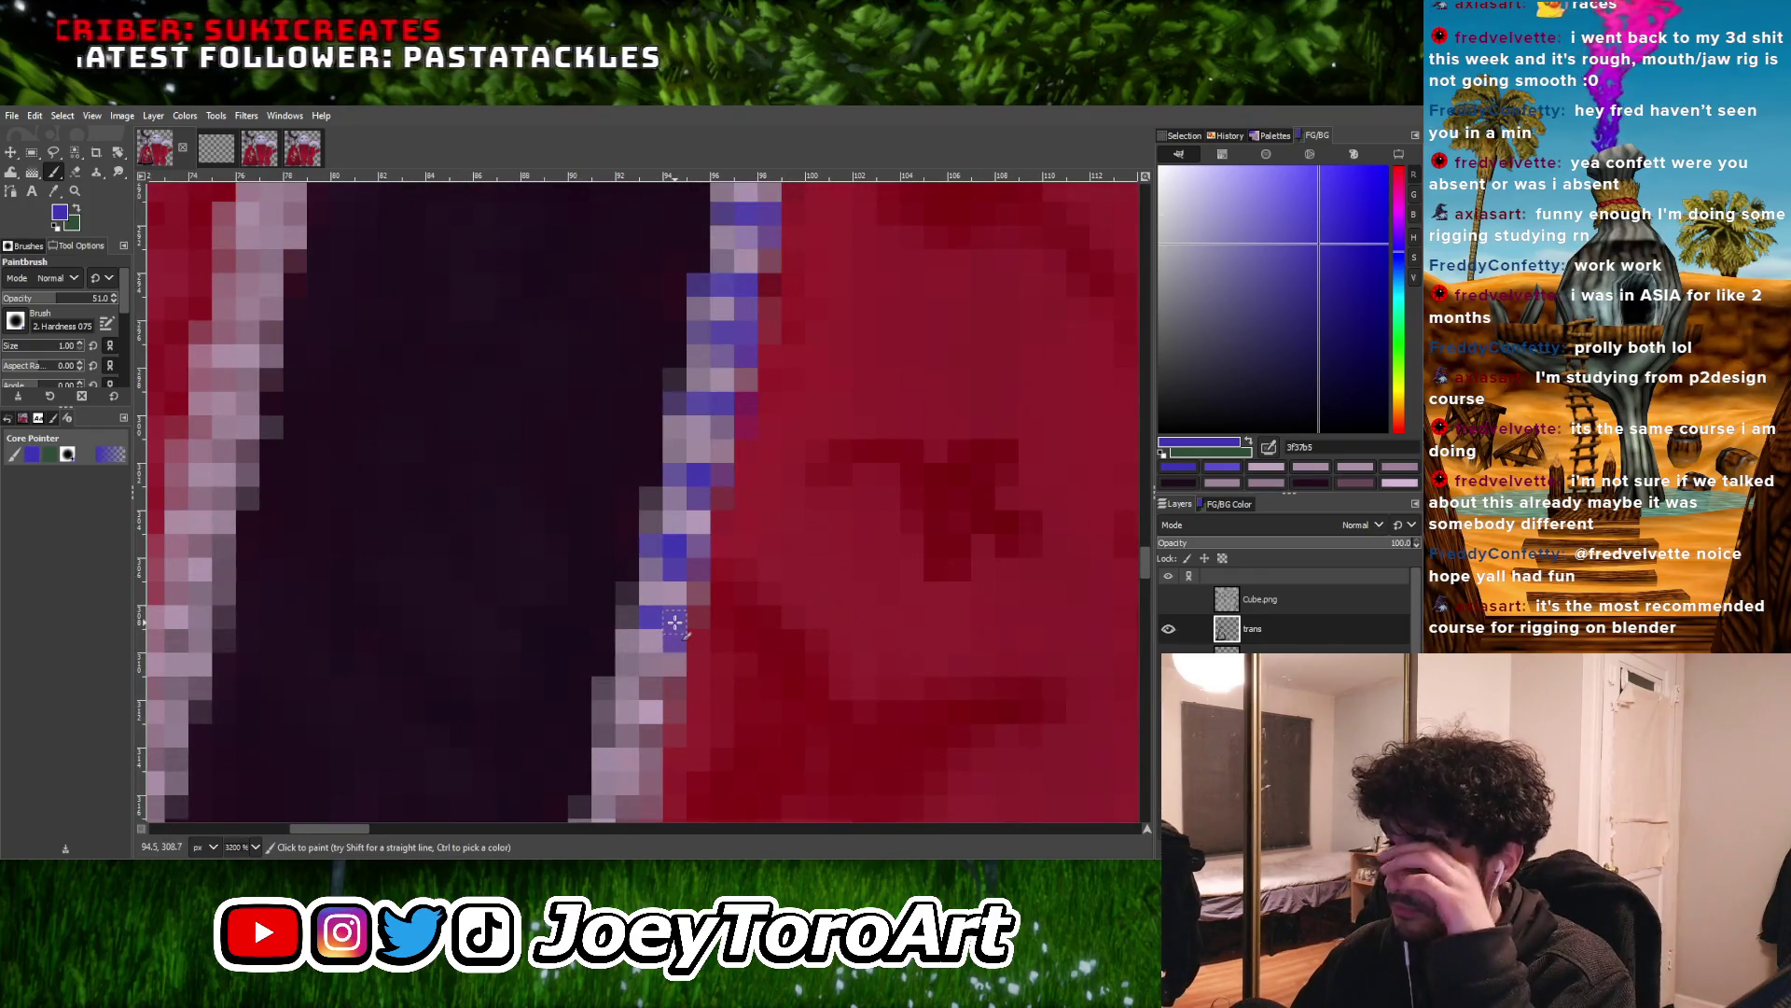
{"action": "left_click", "coordinate": [636, 618]}
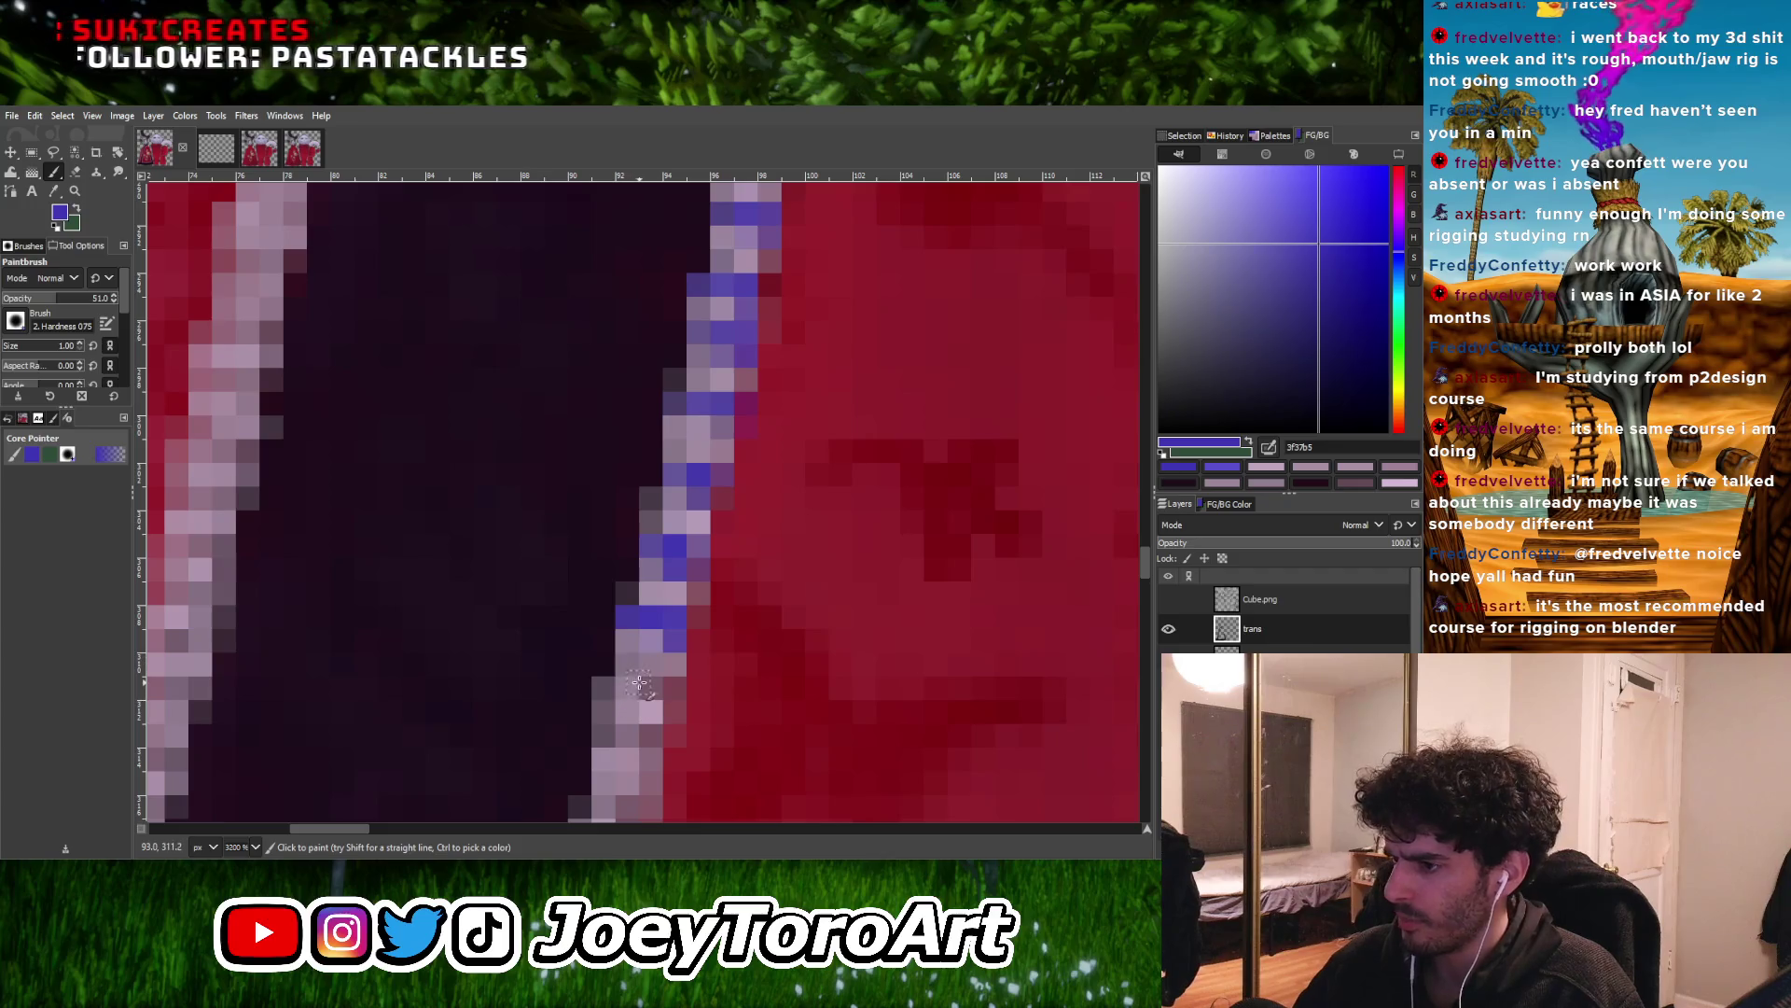
{"action": "scroll", "coordinate": [653, 653], "scroll_direction": "down", "scroll_amount": 5, "text": "ctrl"}
{"action": "scroll", "coordinate": [662, 607], "scroll_direction": "up", "scroll_amount": 6, "text": "ctrl"}
{"action": "left_click", "coordinate": [665, 595]}
{"action": "scroll", "coordinate": [679, 583], "scroll_direction": "down", "scroll_amount": 3, "text": "ctrl"}
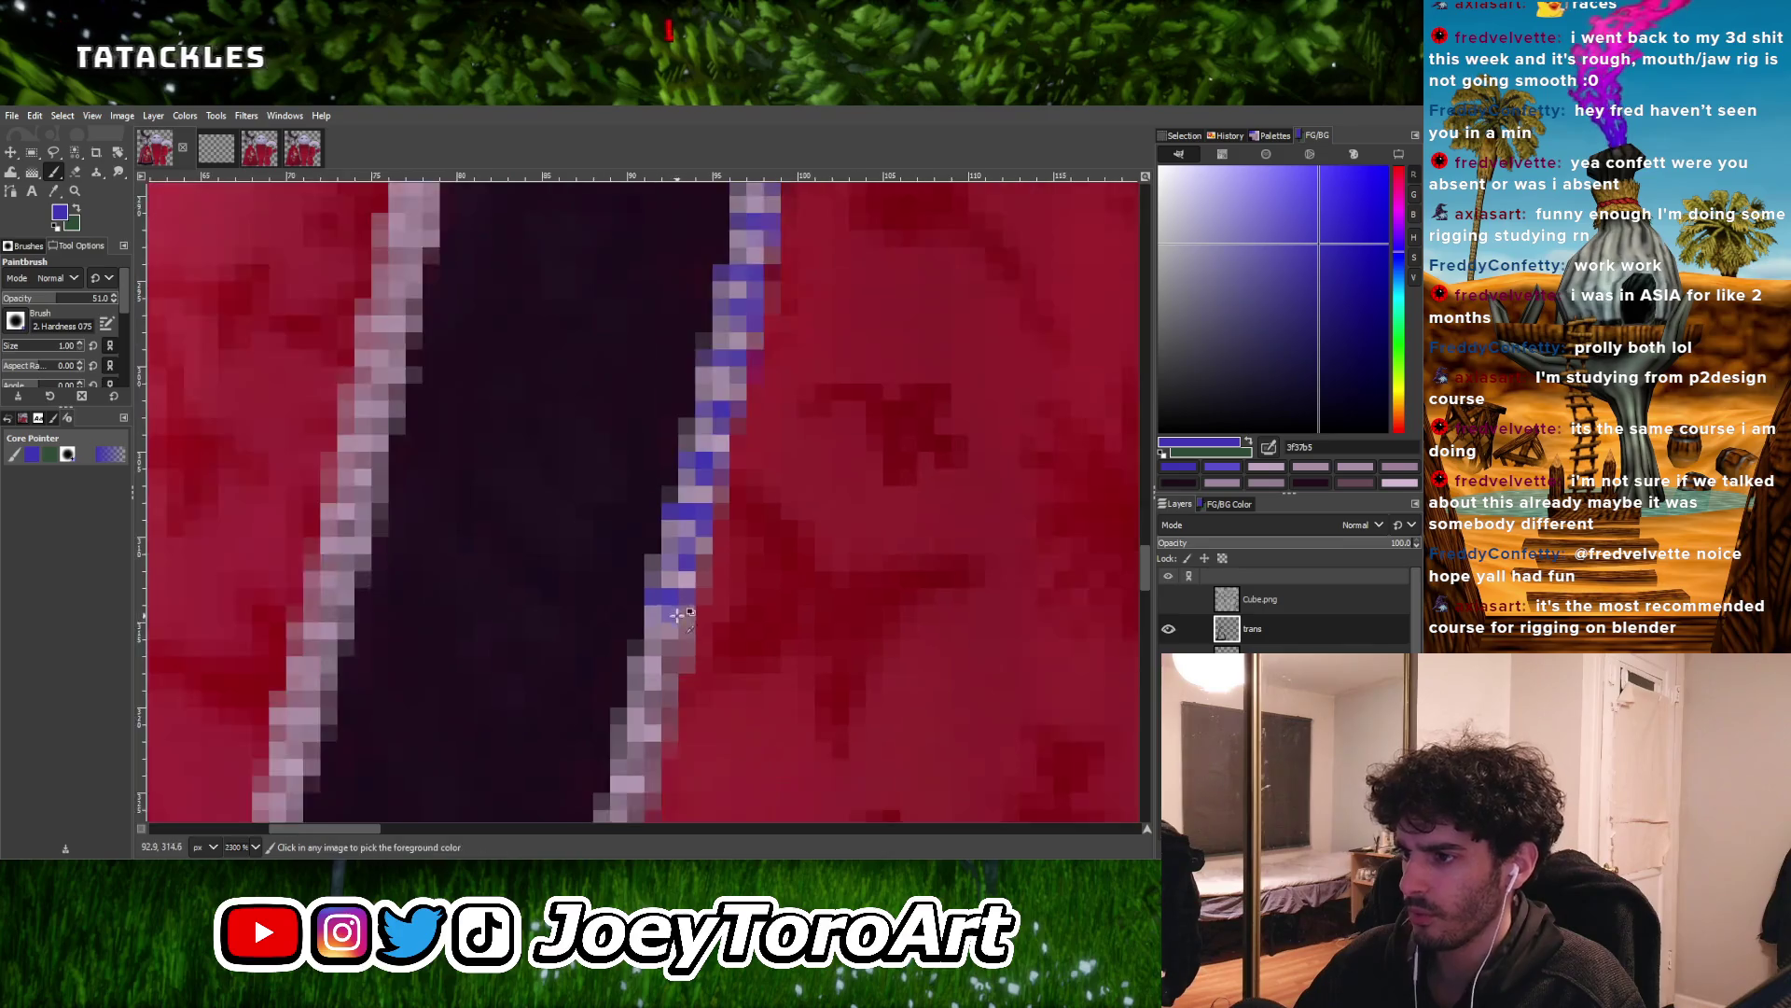
{"action": "scroll", "coordinate": [663, 659], "scroll_direction": "up", "scroll_amount": 3, "text": "ctrl"}
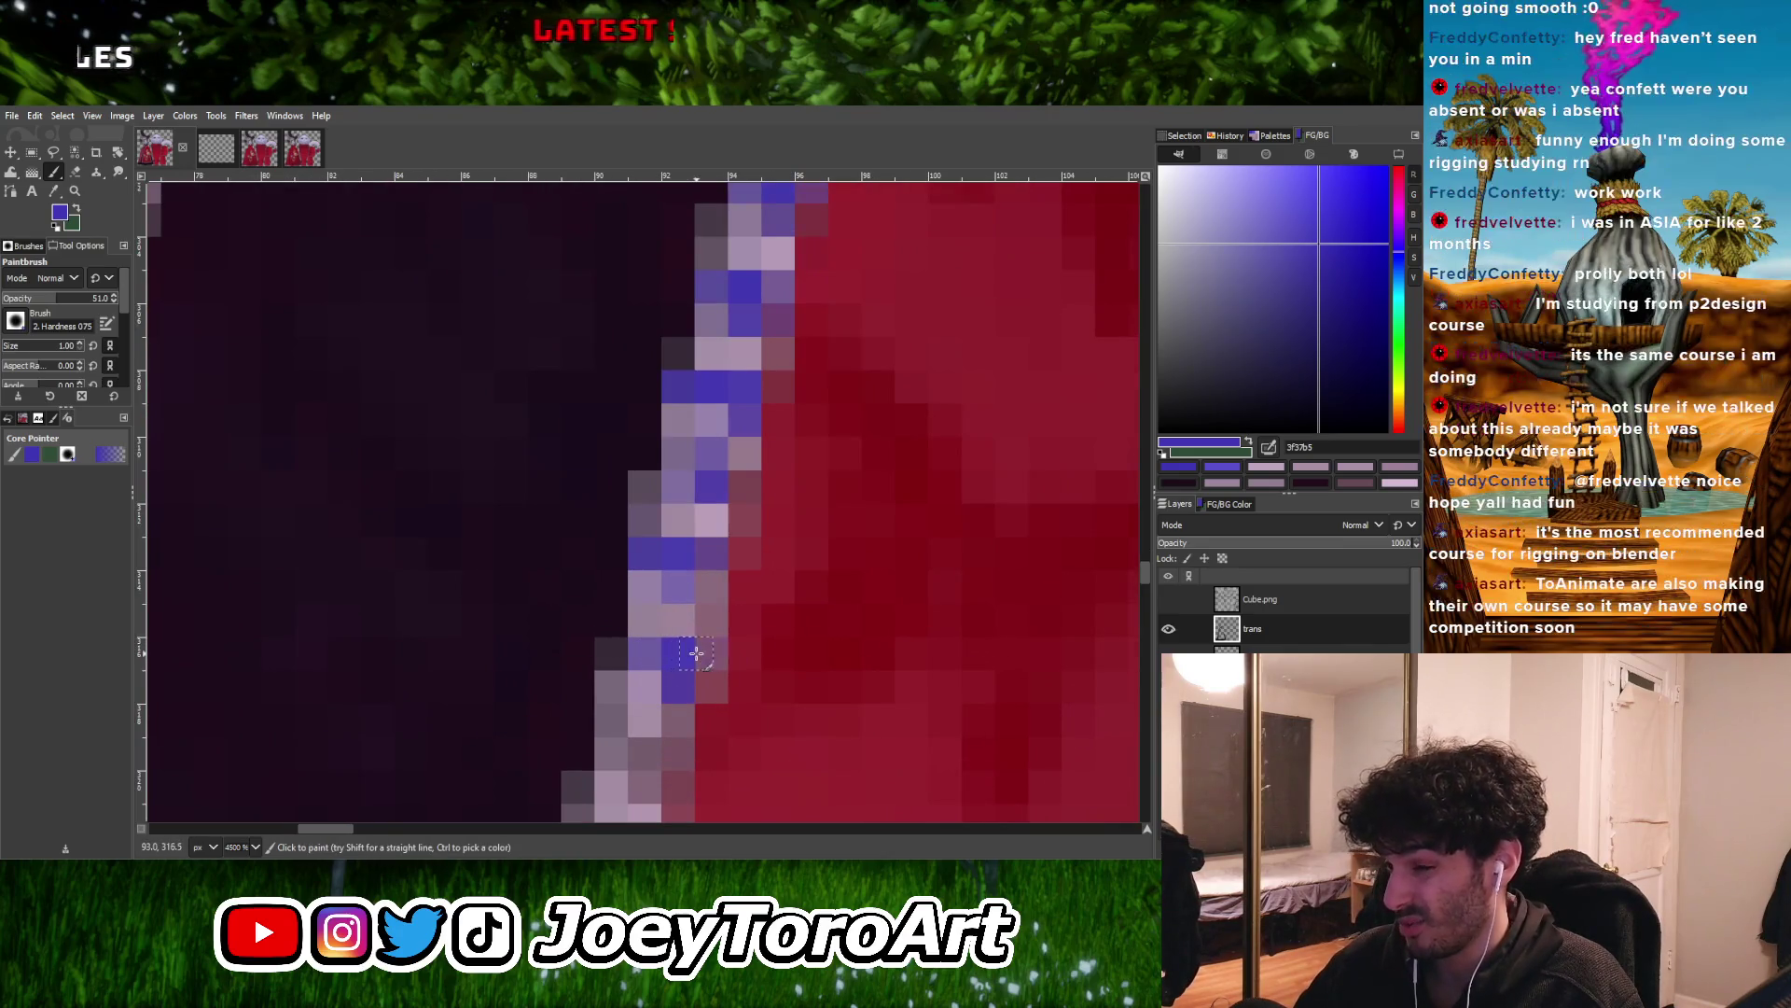
{"action": "scroll", "coordinate": [682, 668], "scroll_direction": "down", "scroll_amount": 3, "text": "ctrl"}
{"action": "scroll", "coordinate": [687, 668], "scroll_direction": "up", "scroll_amount": 2, "text": "ctrl"}
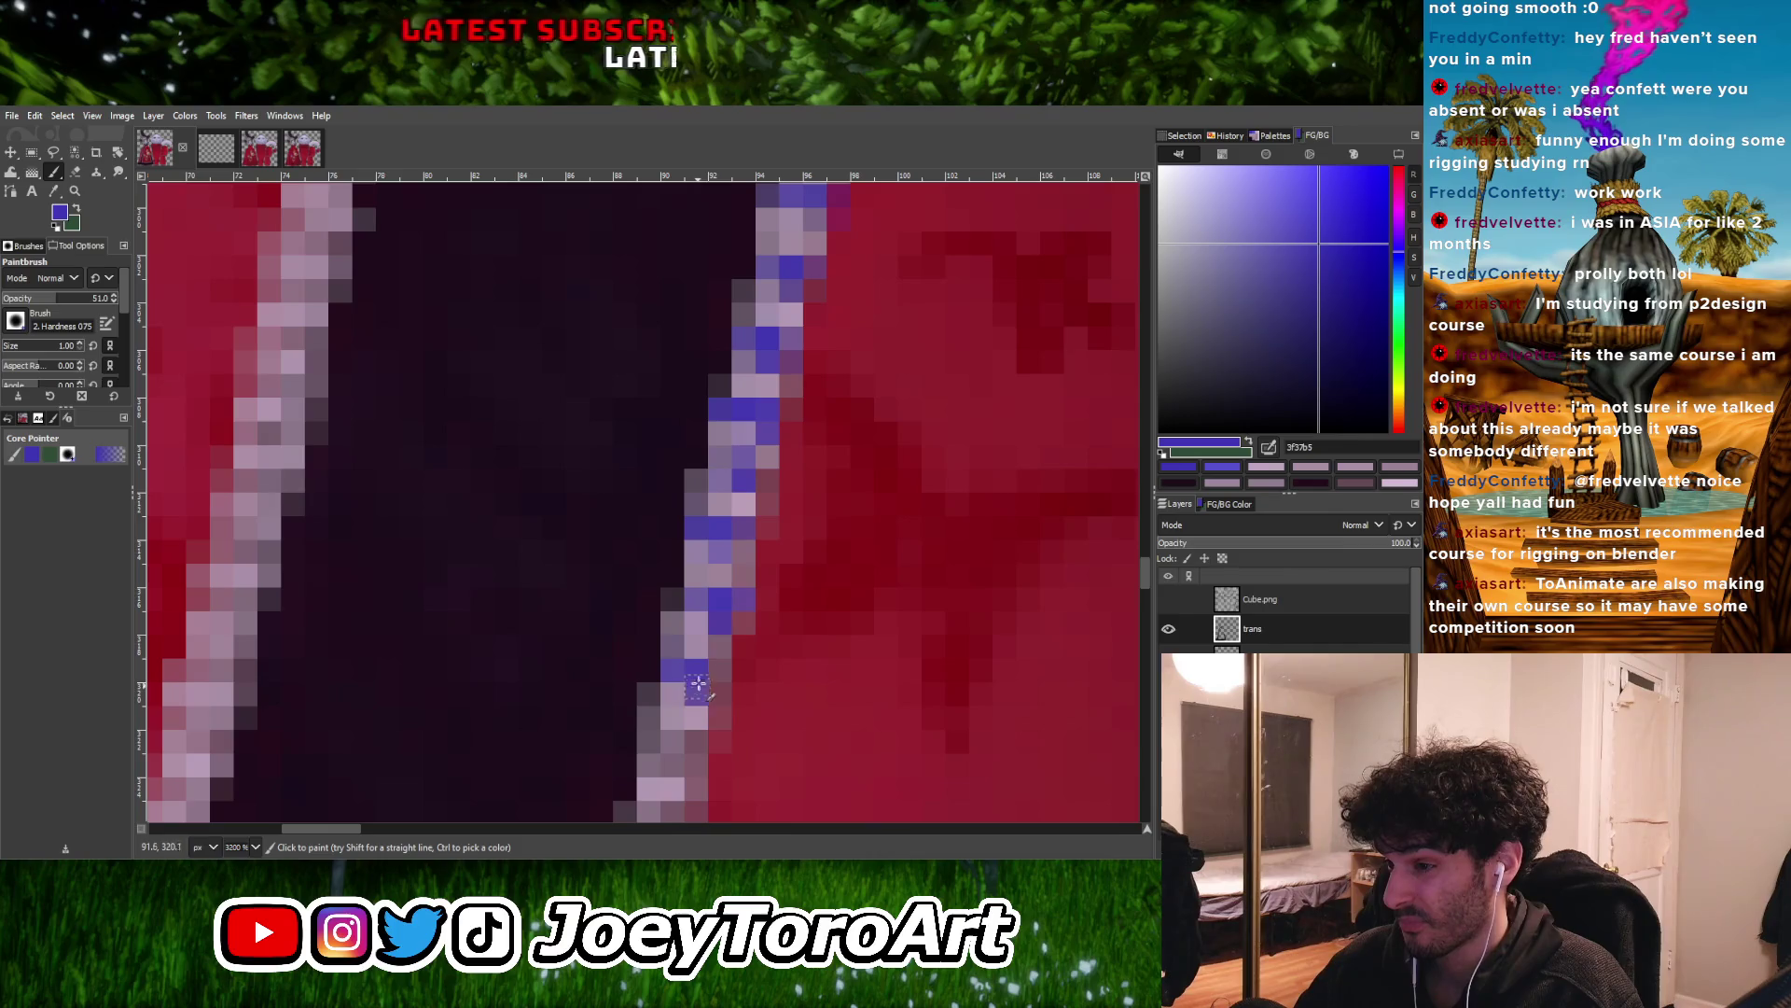
{"action": "scroll", "coordinate": [697, 687], "scroll_direction": "down", "scroll_amount": 2, "text": "ctrl"}
{"action": "scroll", "coordinate": [696, 691], "scroll_direction": "up", "scroll_amount": 2, "text": "ctrl"}
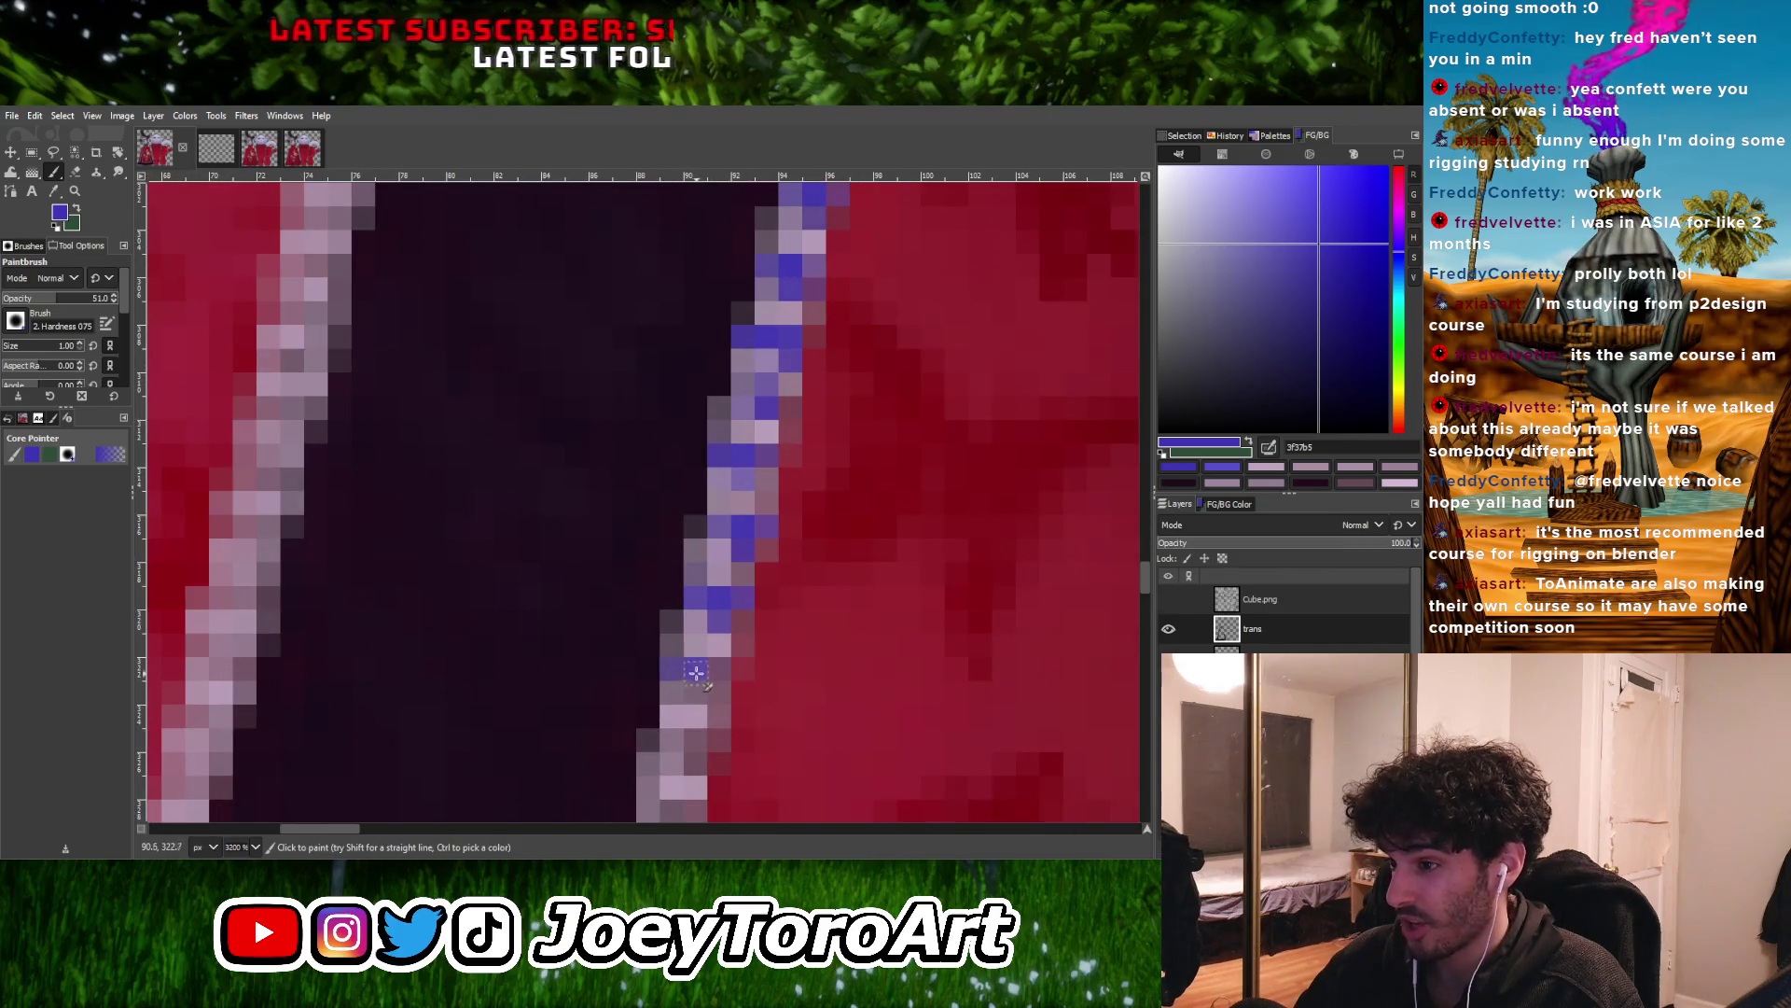
{"action": "scroll", "coordinate": [697, 672], "scroll_direction": "down", "scroll_amount": 2, "text": "ctrl"}
{"action": "scroll", "coordinate": [702, 674], "scroll_direction": "up", "scroll_amount": 2, "text": "ctrl"}
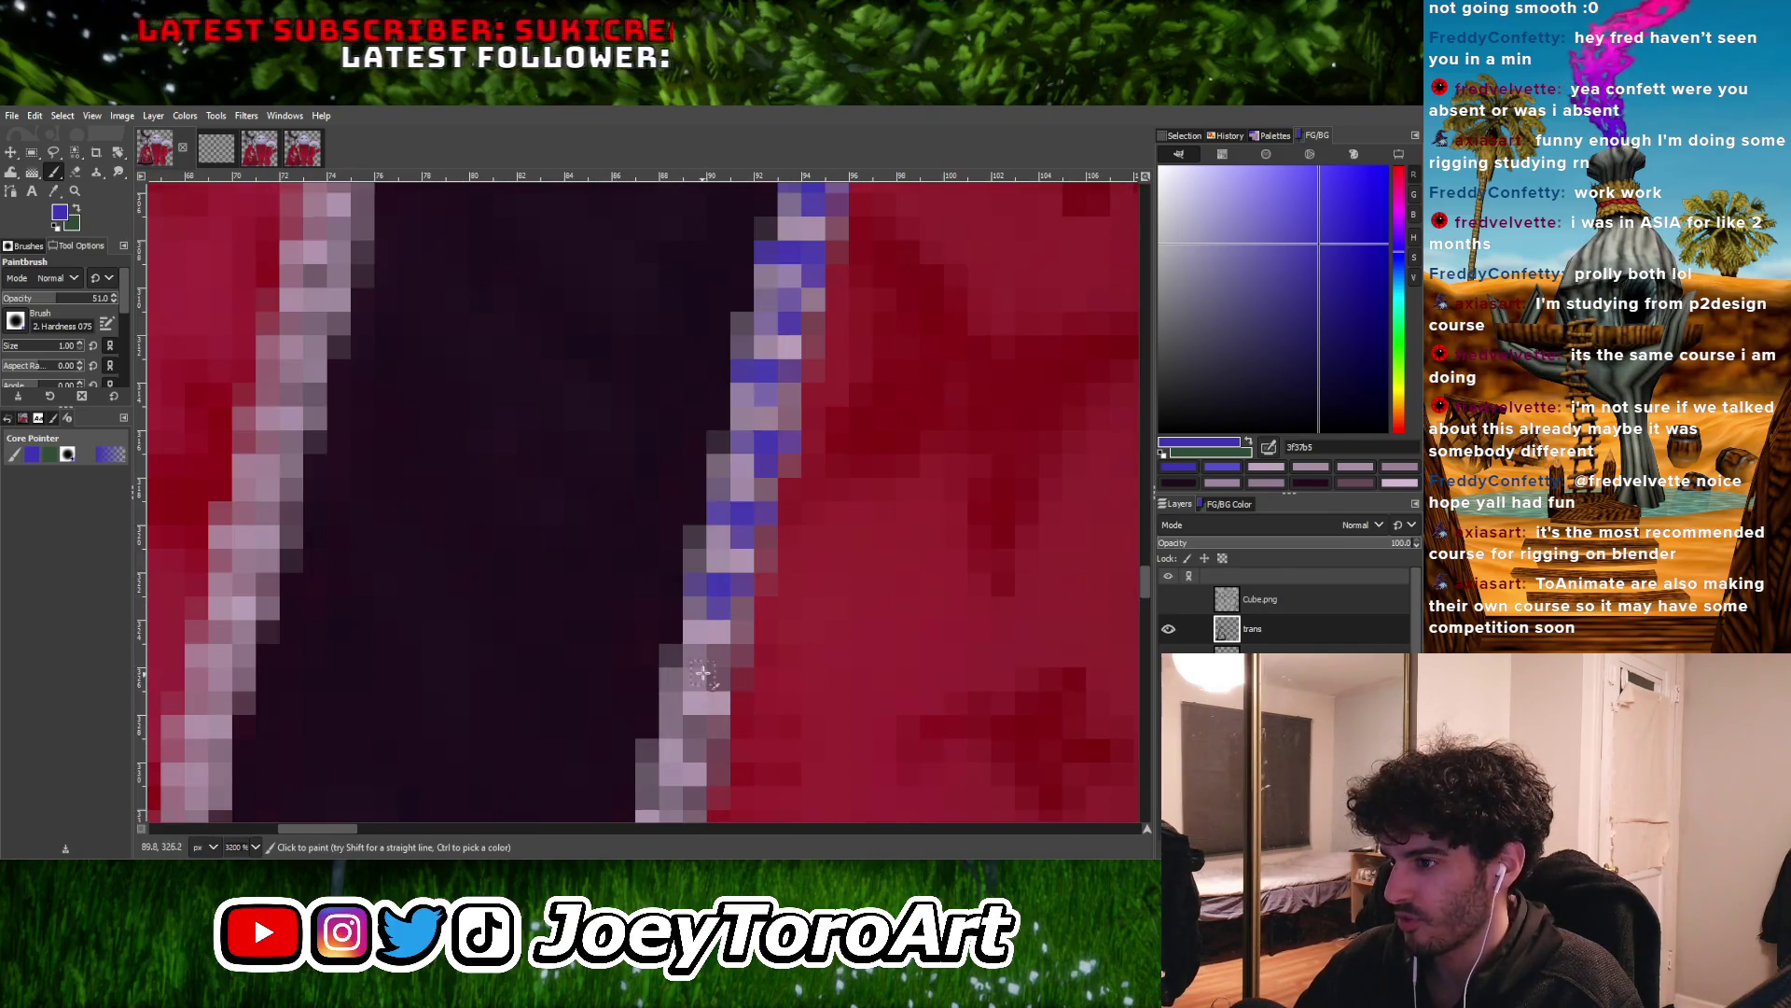
Turn three more lilac trim pixels blue-violet further along the dark band's right edging
{"action": "left_click", "coordinate": [722, 664]}
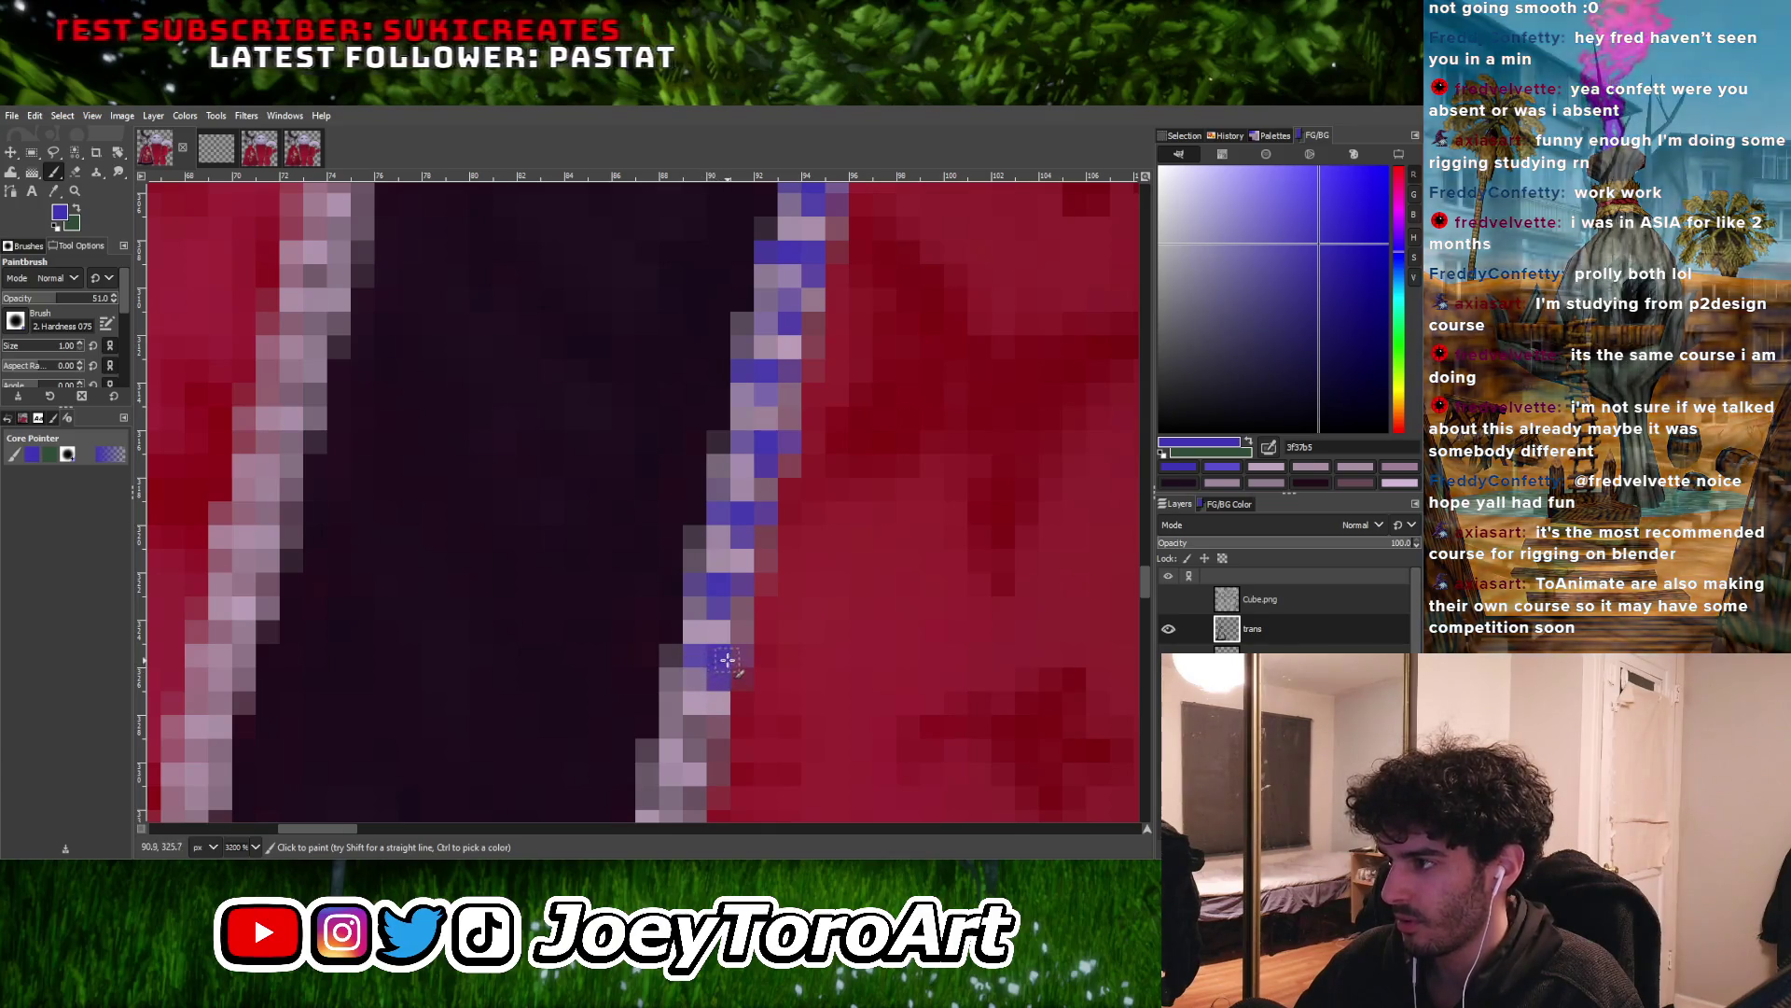
{"action": "scroll", "coordinate": [640, 627], "scroll_direction": "down", "scroll_amount": 1, "text": "ctrl"}
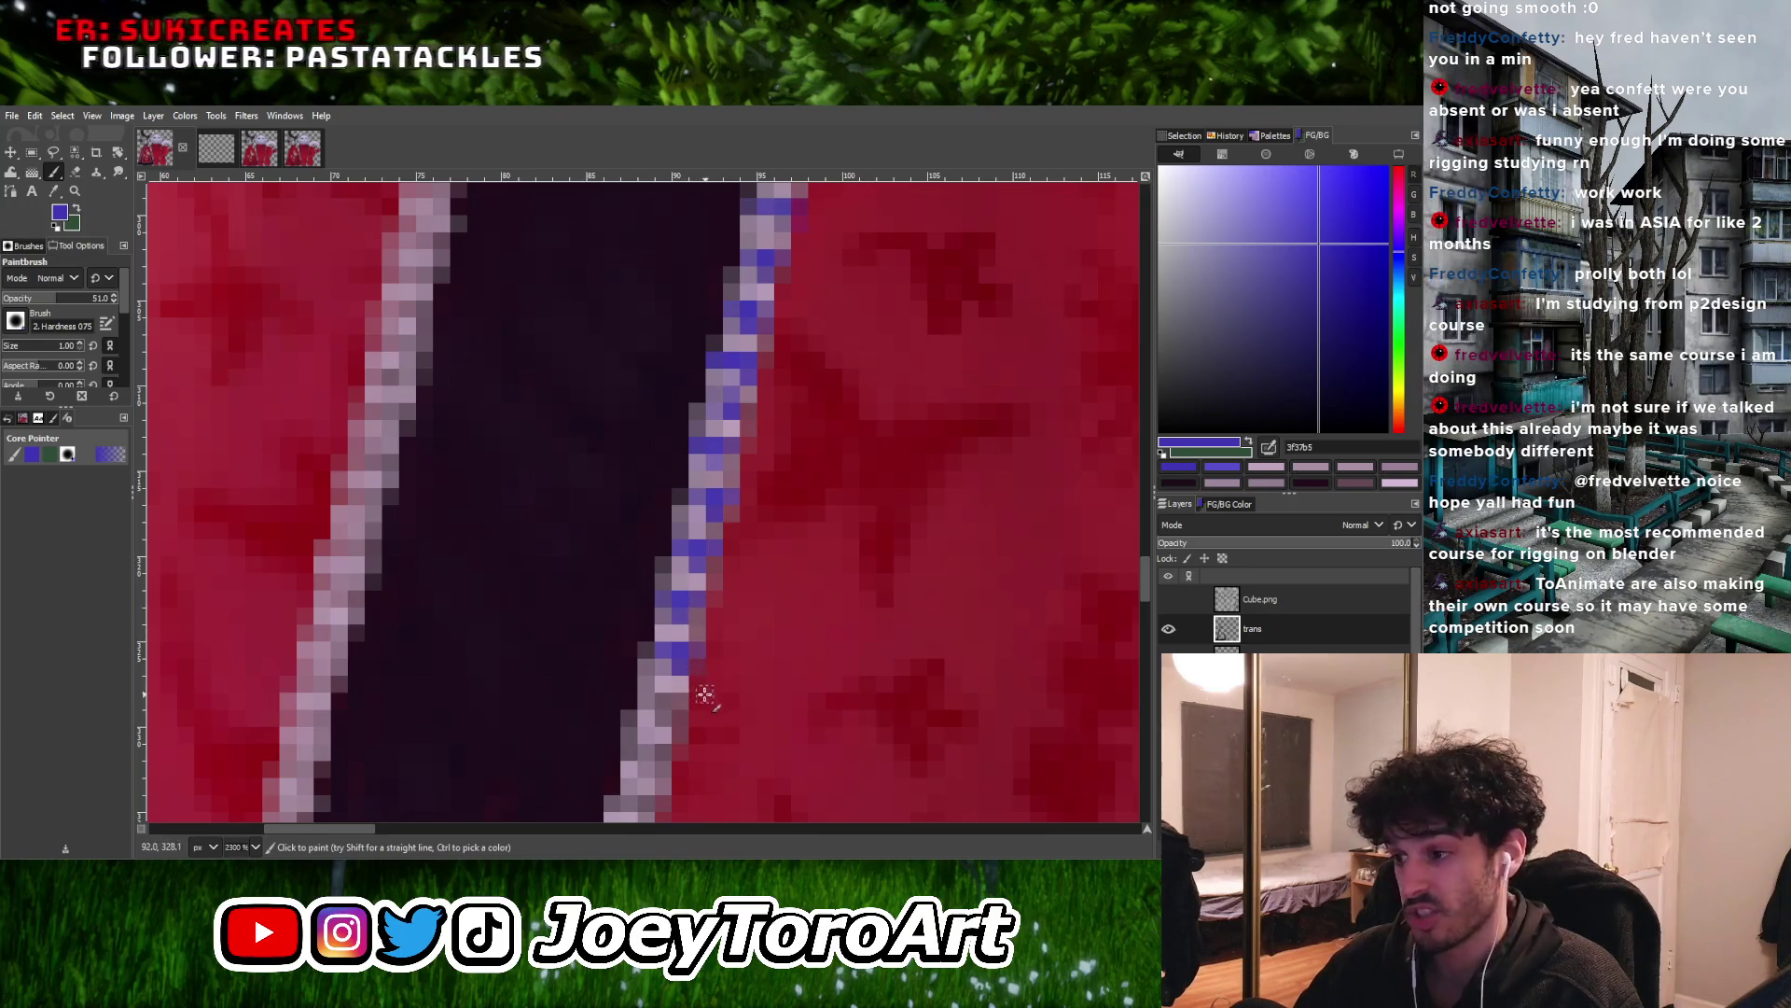
{"action": "scroll", "coordinate": [705, 693], "scroll_direction": "up", "scroll_amount": 3, "text": "ctrl"}
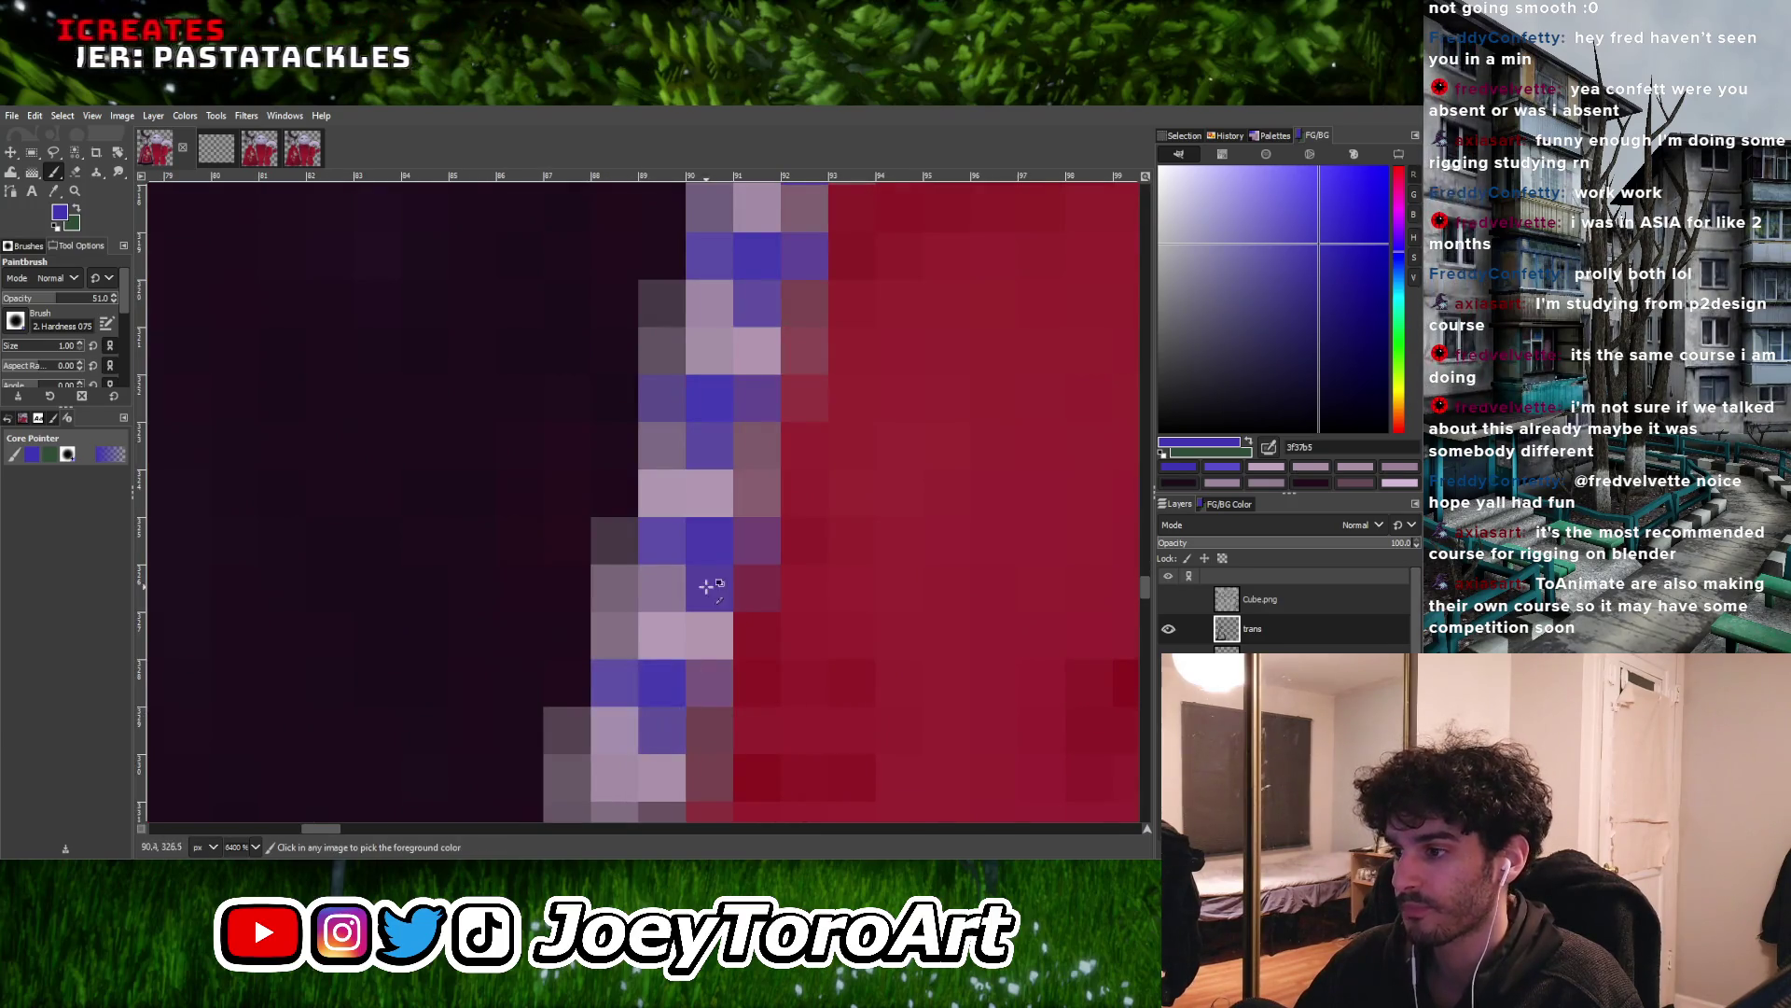
{"action": "scroll", "coordinate": [707, 585], "scroll_direction": "down", "scroll_amount": 2, "text": "ctrl"}
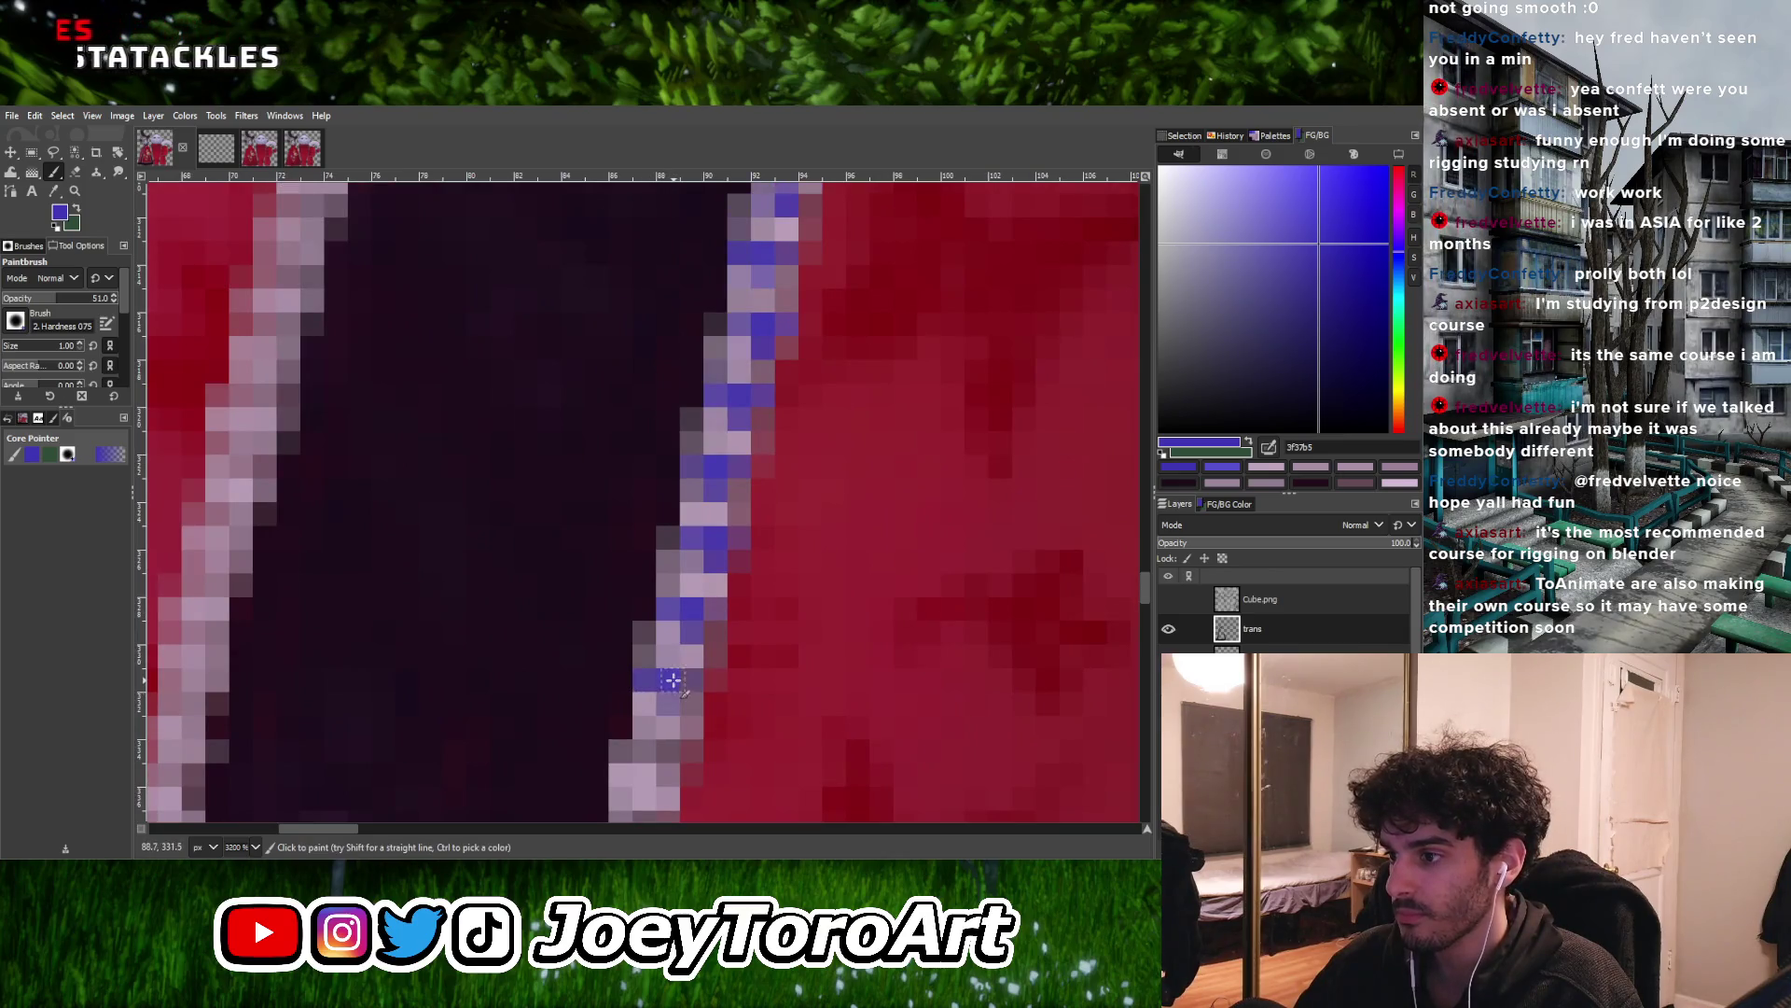
{"action": "scroll", "coordinate": [673, 680], "scroll_direction": "up", "scroll_amount": 1, "text": "ctrl"}
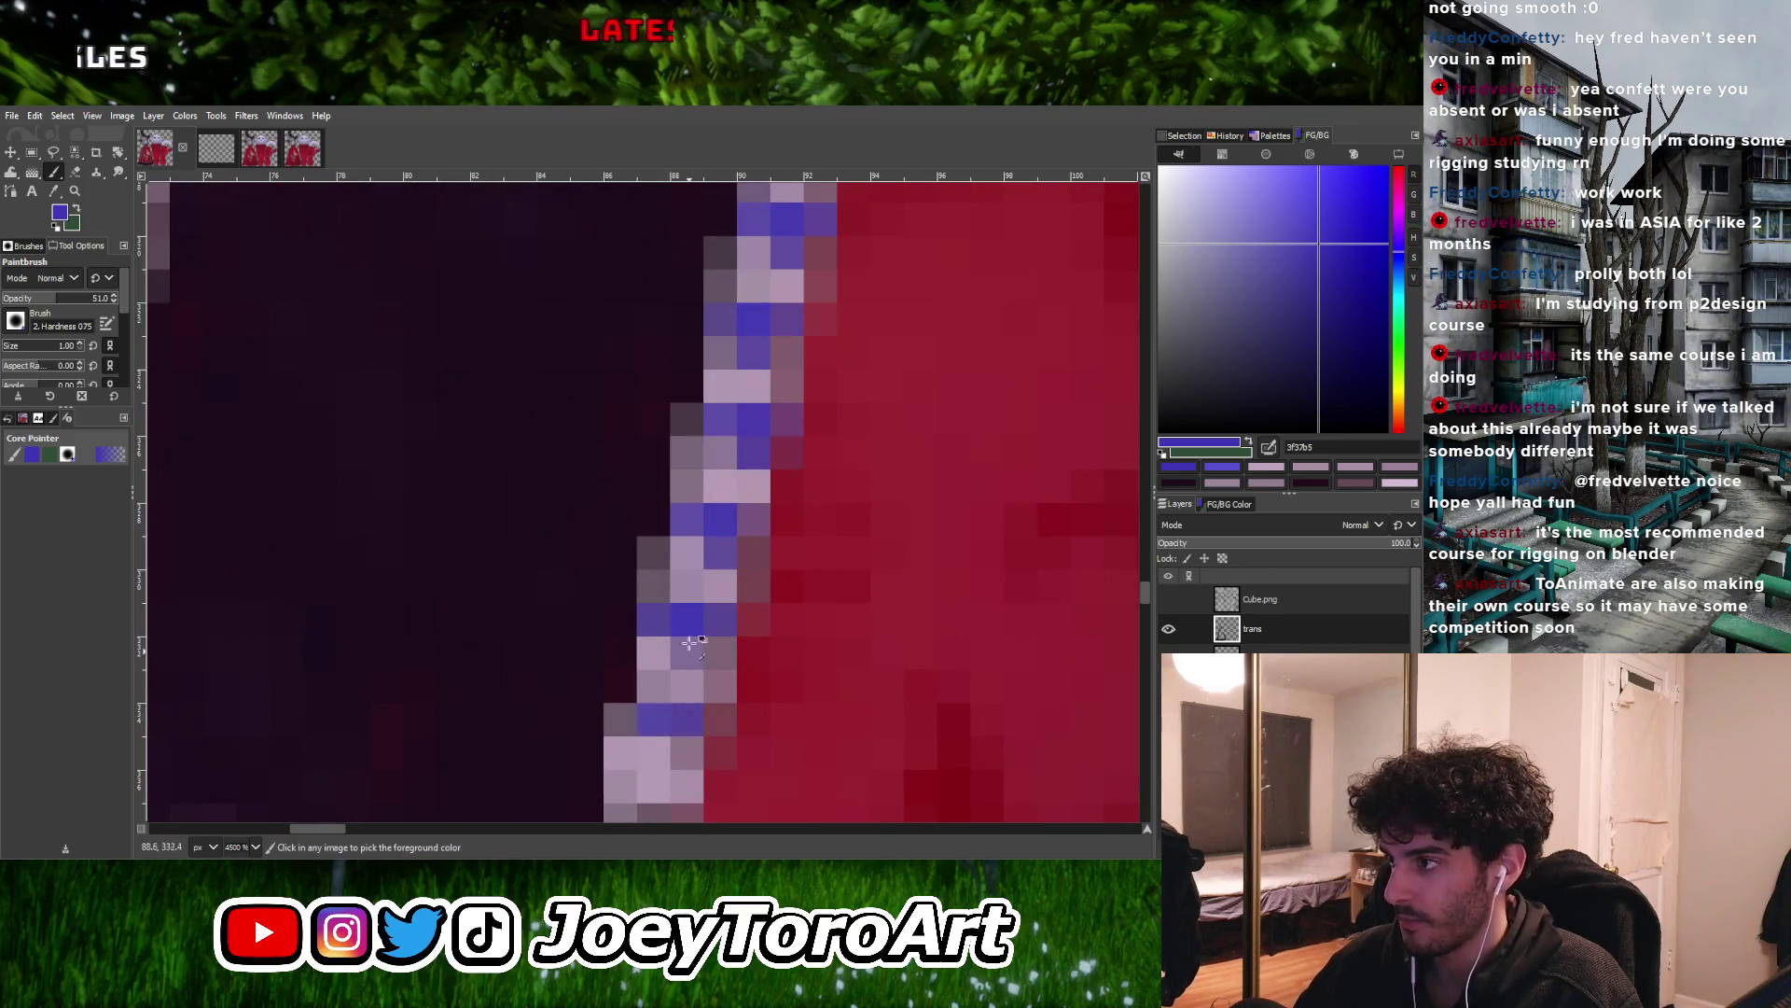
{"action": "scroll", "coordinate": [690, 667], "scroll_direction": "down", "scroll_amount": 5, "text": "ctrl"}
{"action": "scroll", "coordinate": [679, 580], "scroll_direction": "up", "scroll_amount": 5, "text": "ctrl"}
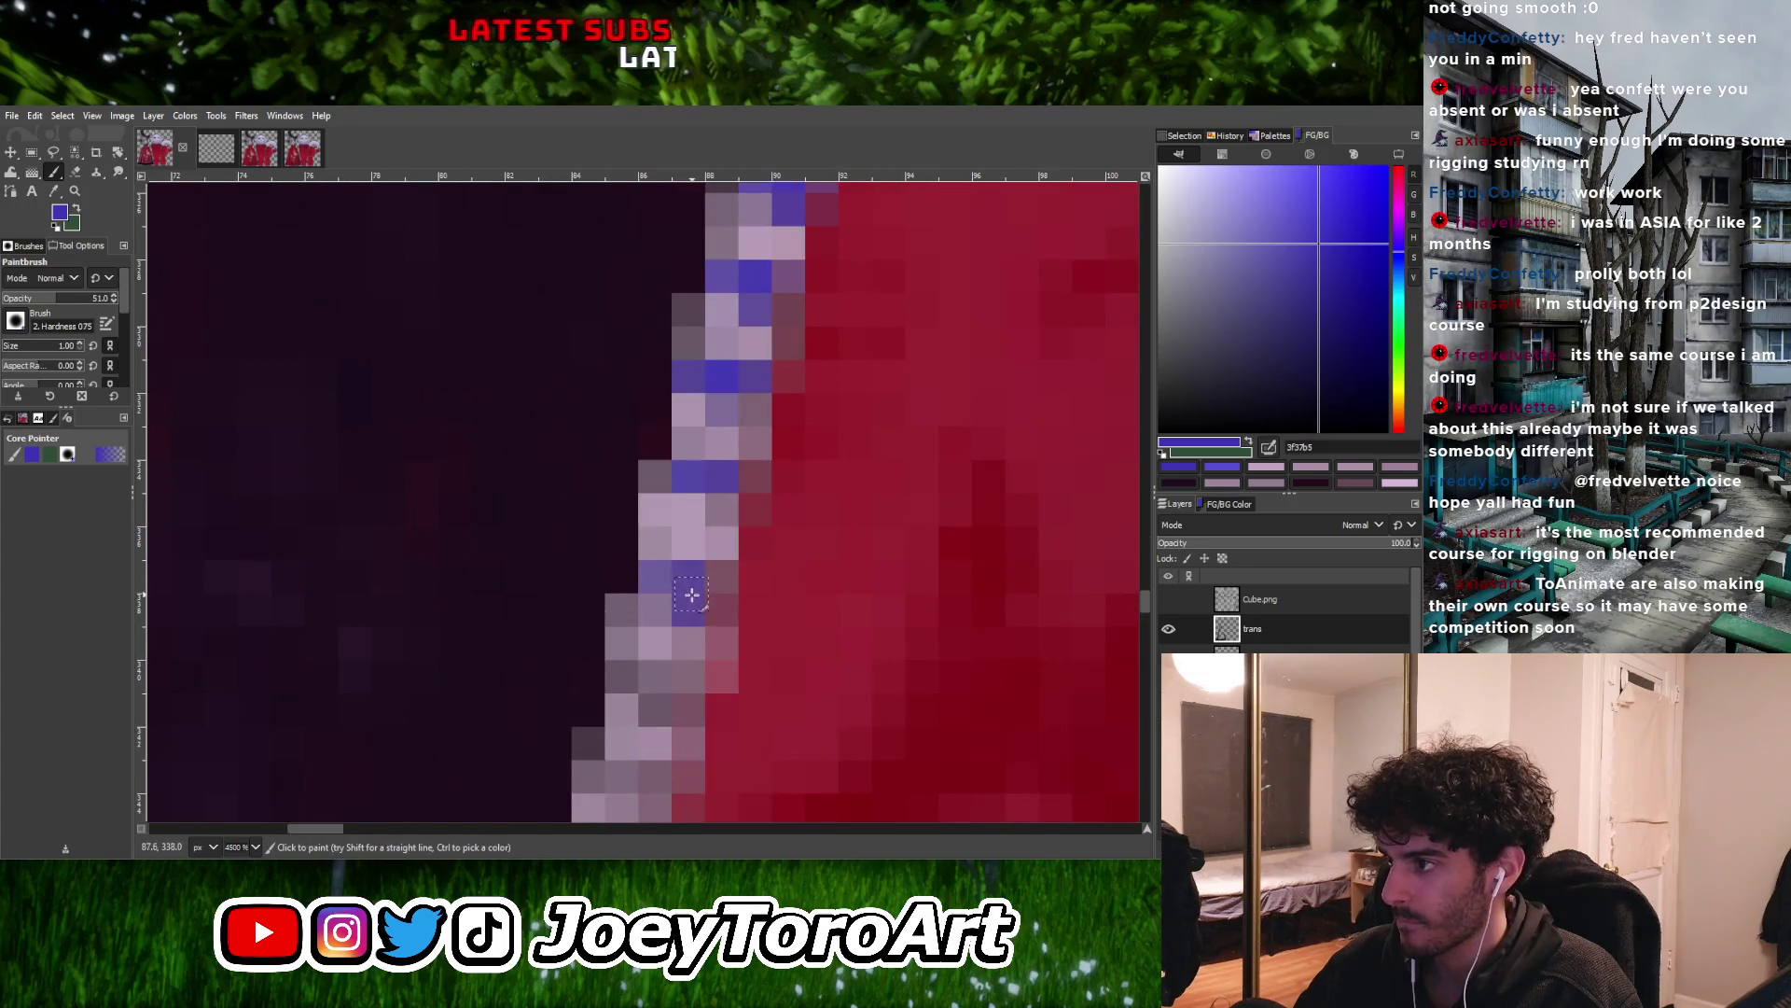
{"action": "scroll", "coordinate": [704, 588], "scroll_direction": "down", "scroll_amount": 4, "text": "ctrl"}
{"action": "scroll", "coordinate": [668, 647], "scroll_direction": "up", "scroll_amount": 5, "text": "ctrl"}
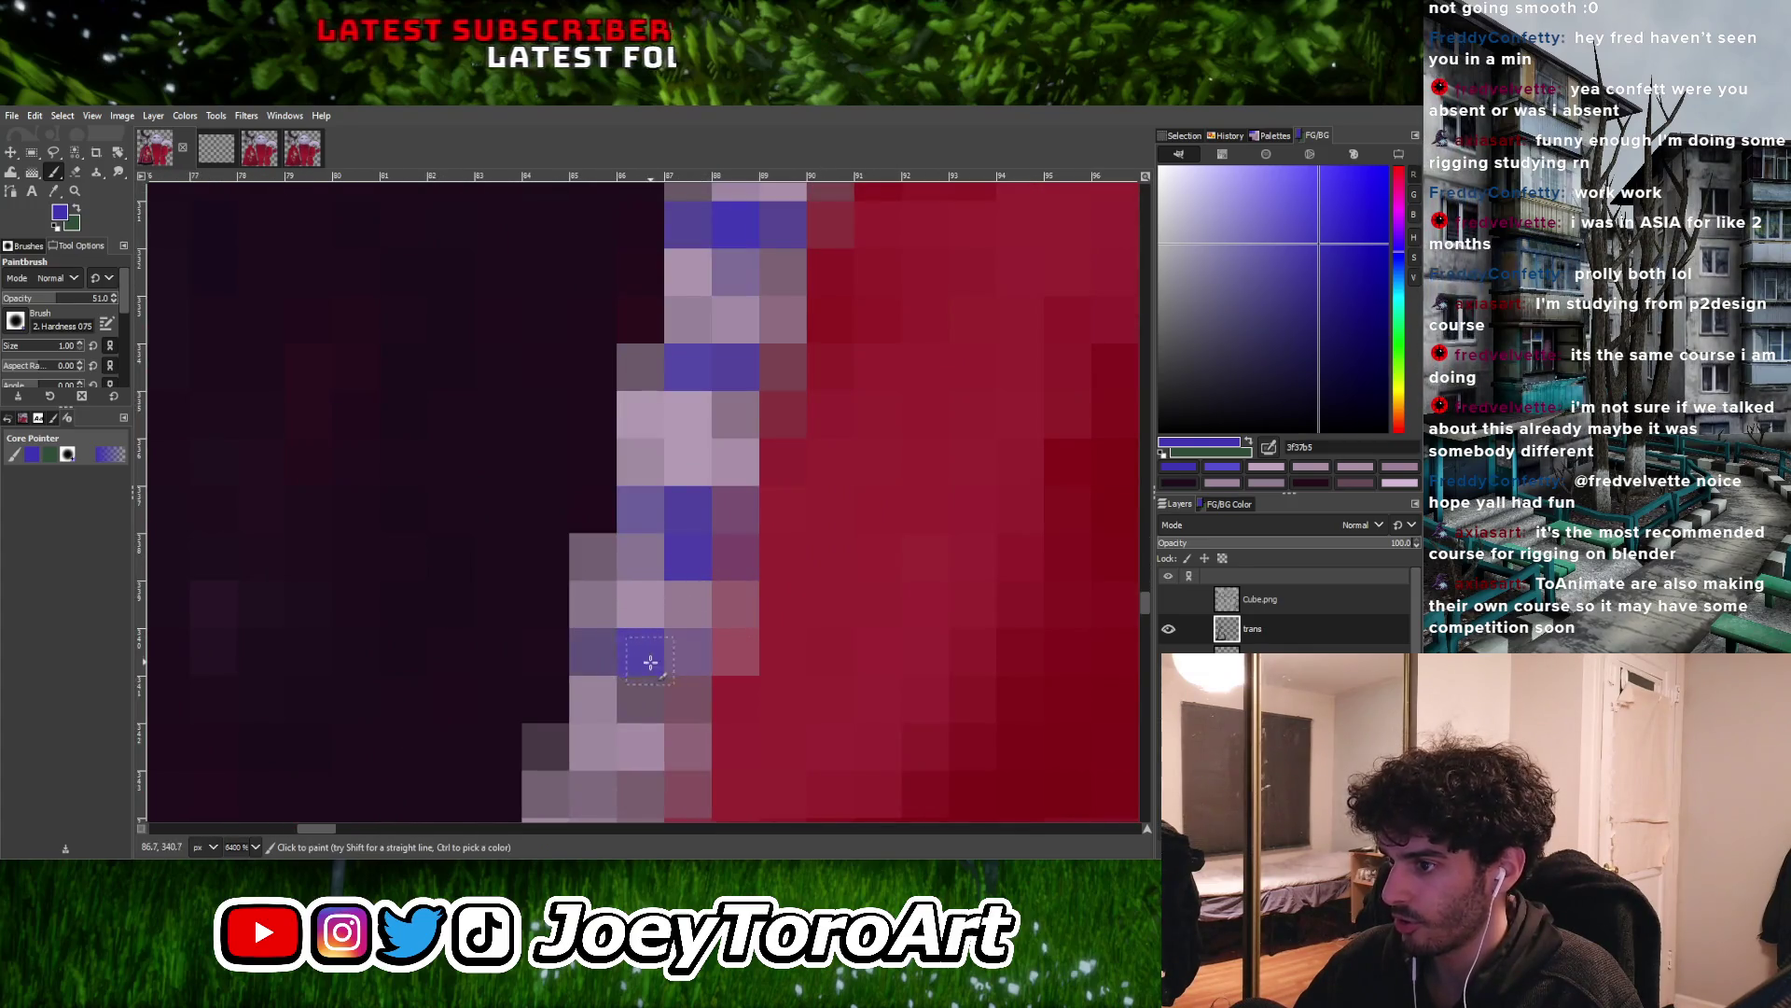
{"action": "left_click", "coordinate": [688, 651]}
{"action": "scroll", "coordinate": [642, 634], "scroll_direction": "down", "scroll_amount": 1, "text": "ctrl"}
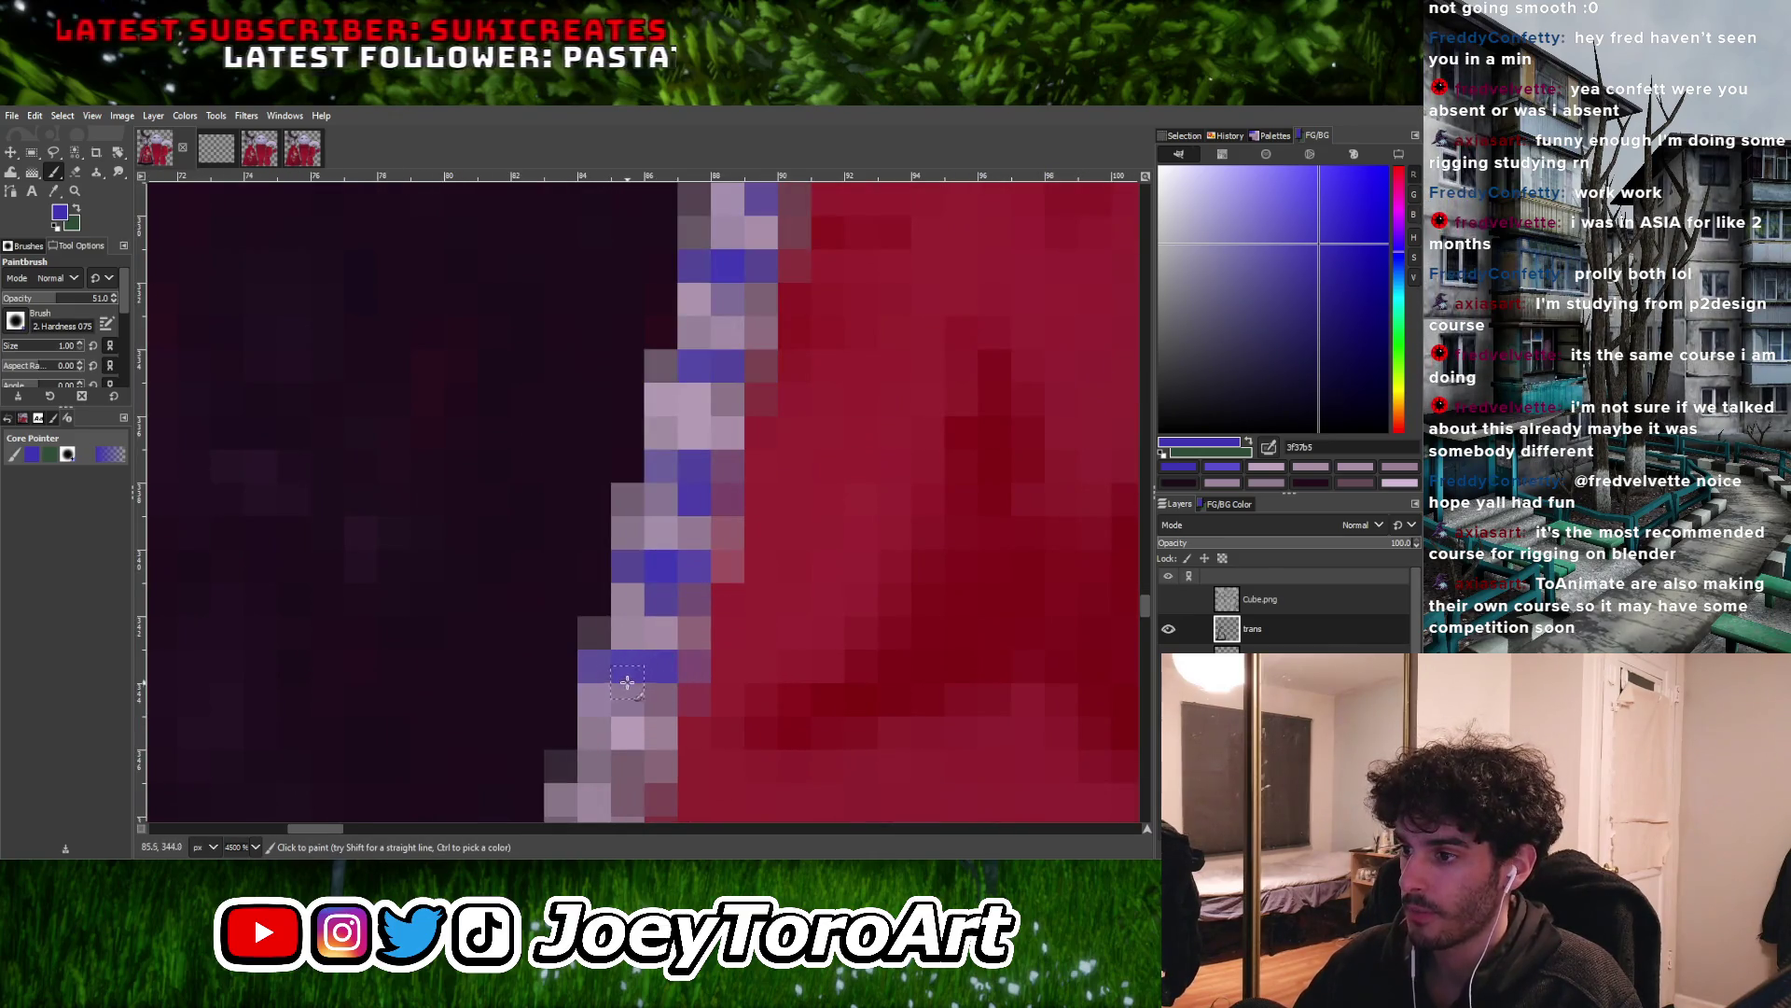
{"action": "scroll", "coordinate": [627, 696], "scroll_direction": "down", "scroll_amount": 3, "text": "ctrl"}
{"action": "scroll", "coordinate": [653, 559], "scroll_direction": "up", "scroll_amount": 3, "text": "ctrl"}
{"action": "left_click", "coordinate": [681, 560]}
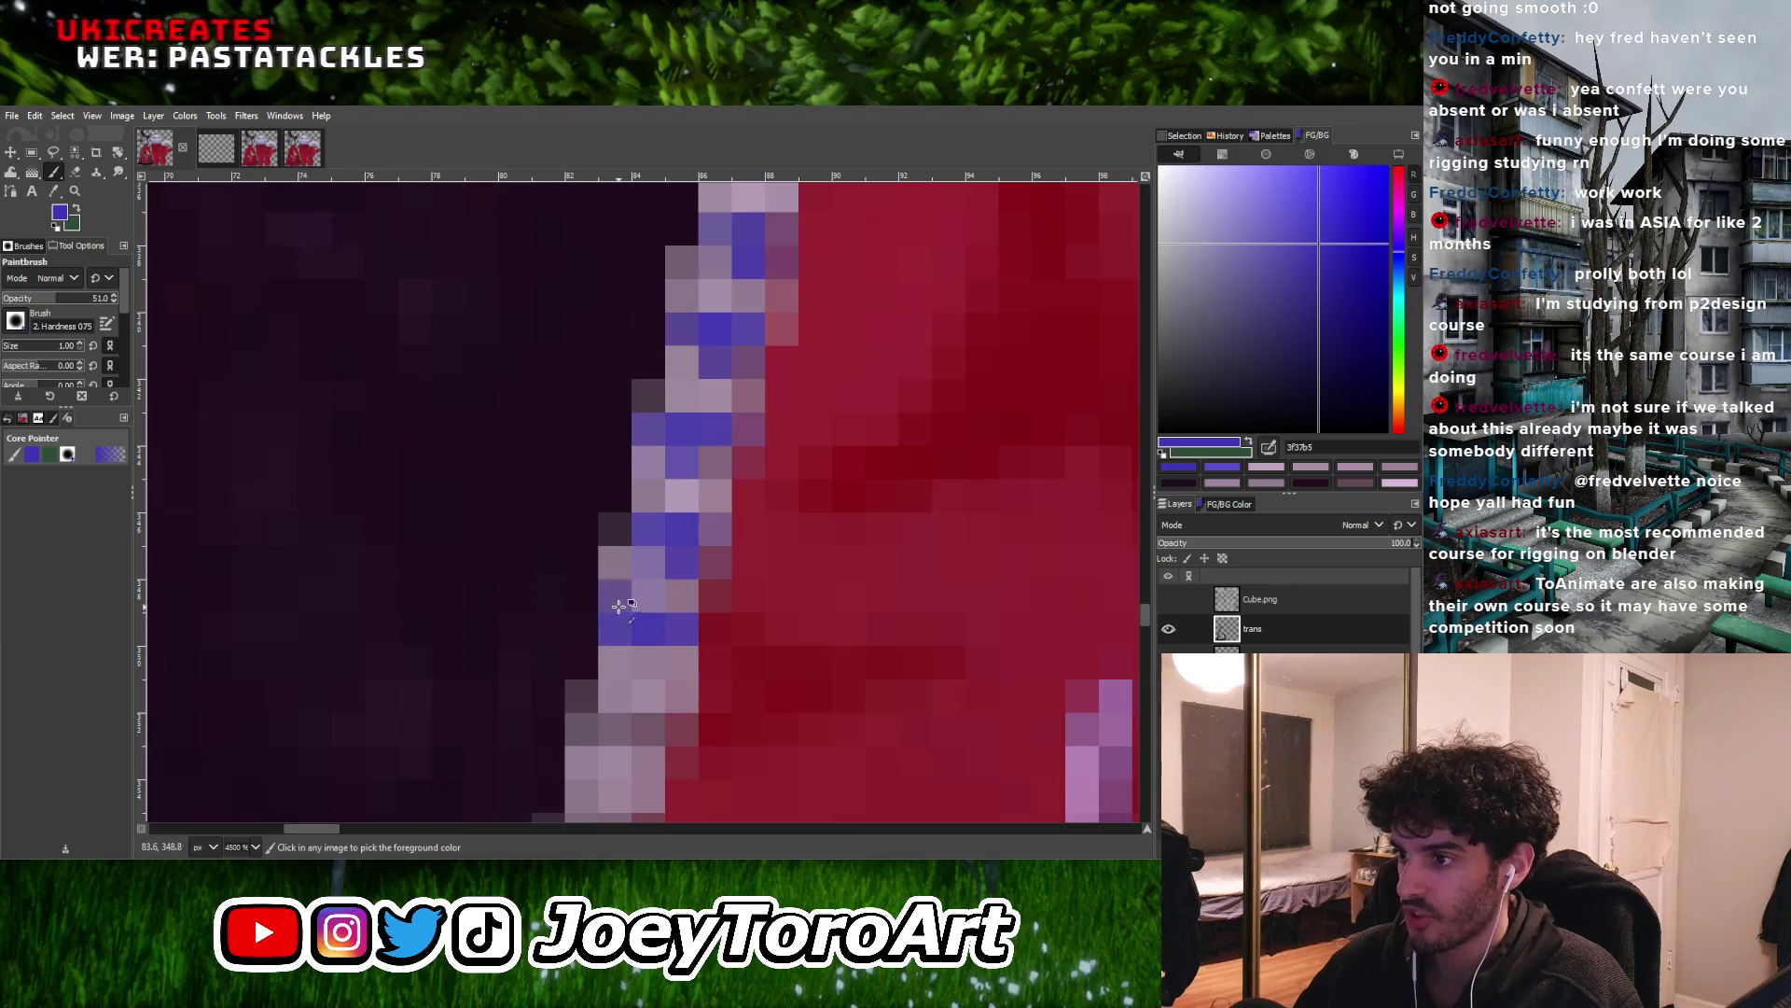
{"action": "scroll", "coordinate": [619, 606], "scroll_direction": "down", "scroll_amount": 1}
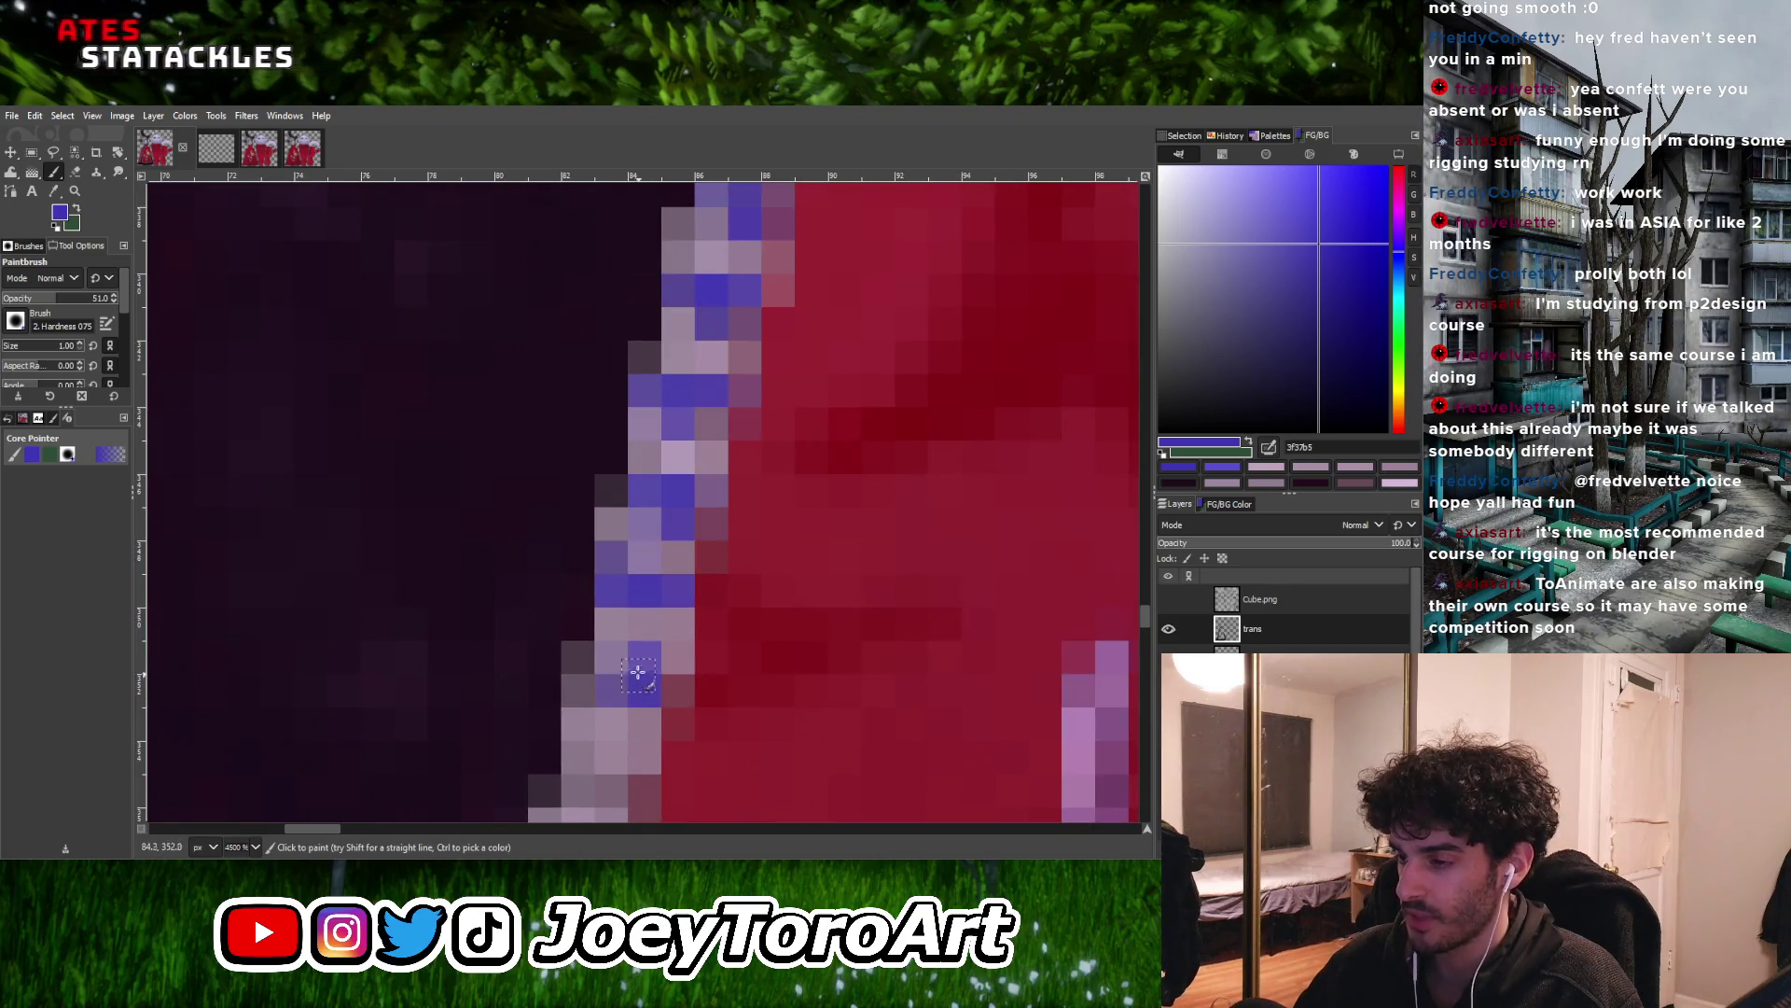
{"action": "scroll", "coordinate": [627, 633], "scroll_direction": "down", "scroll_amount": 1, "text": "ctrl"}
{"action": "scroll", "coordinate": [630, 651], "scroll_direction": "up", "scroll_amount": 1, "text": "ctrl"}
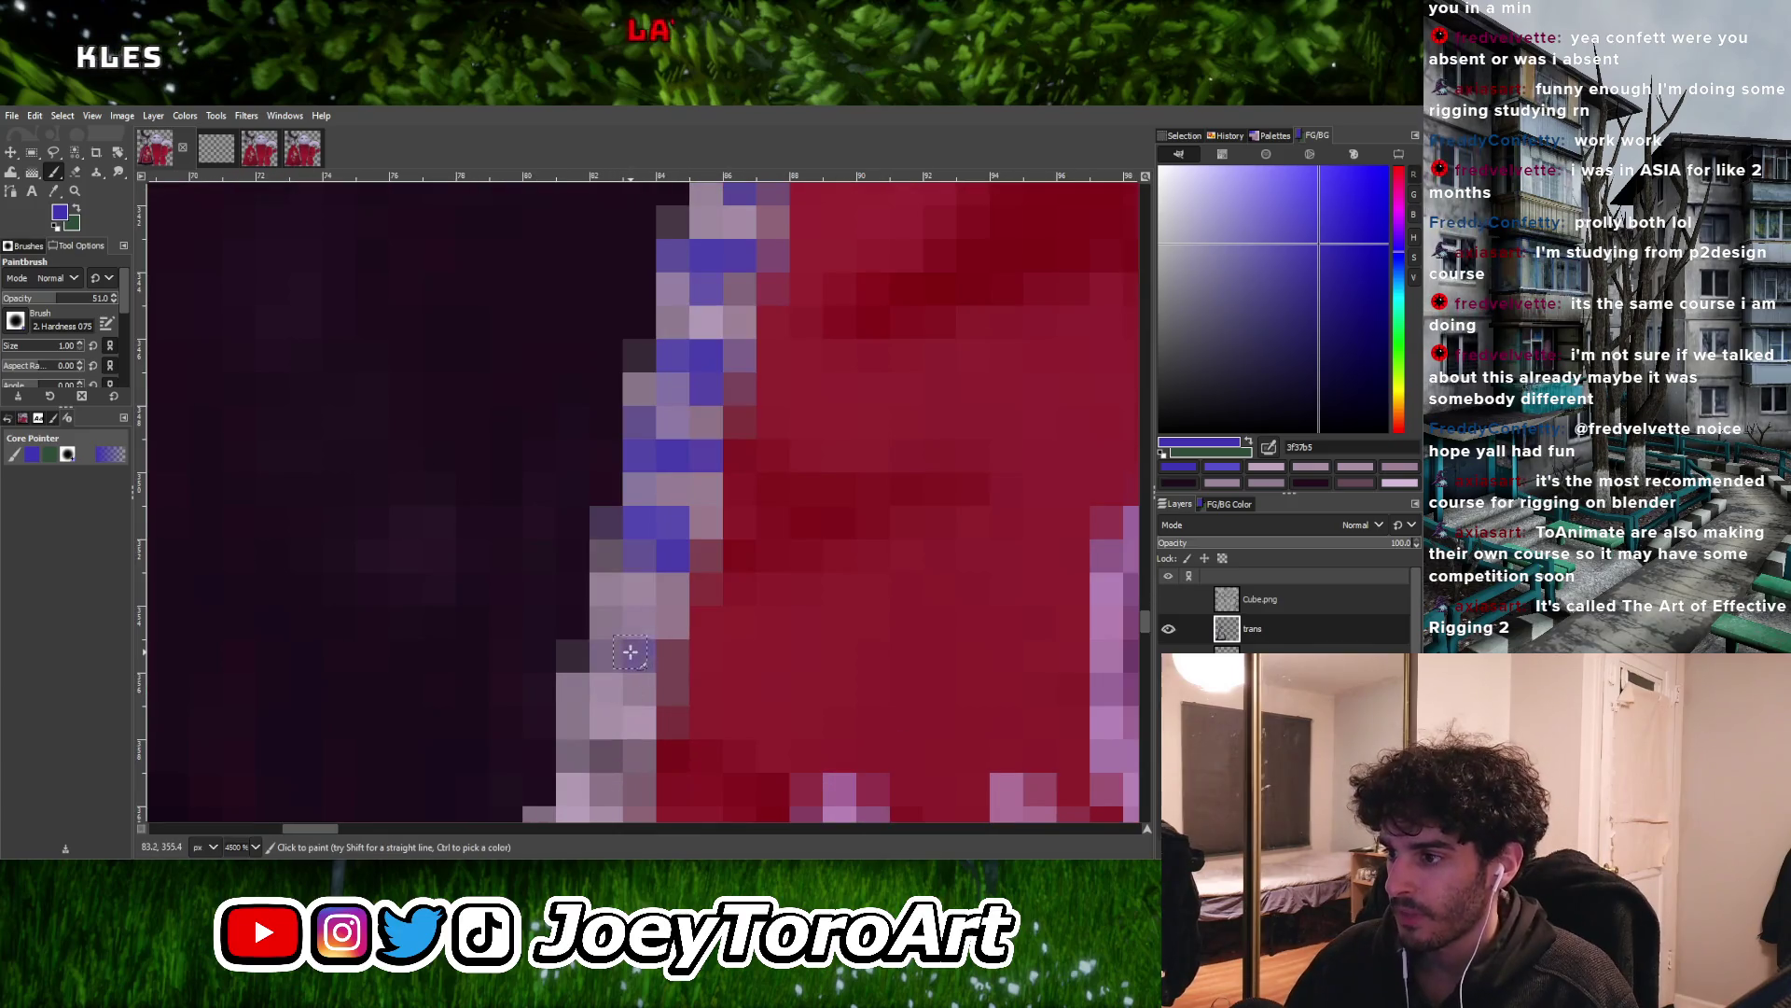
{"action": "scroll", "coordinate": [659, 550], "scroll_direction": "down", "scroll_amount": 3, "text": "ctrl"}
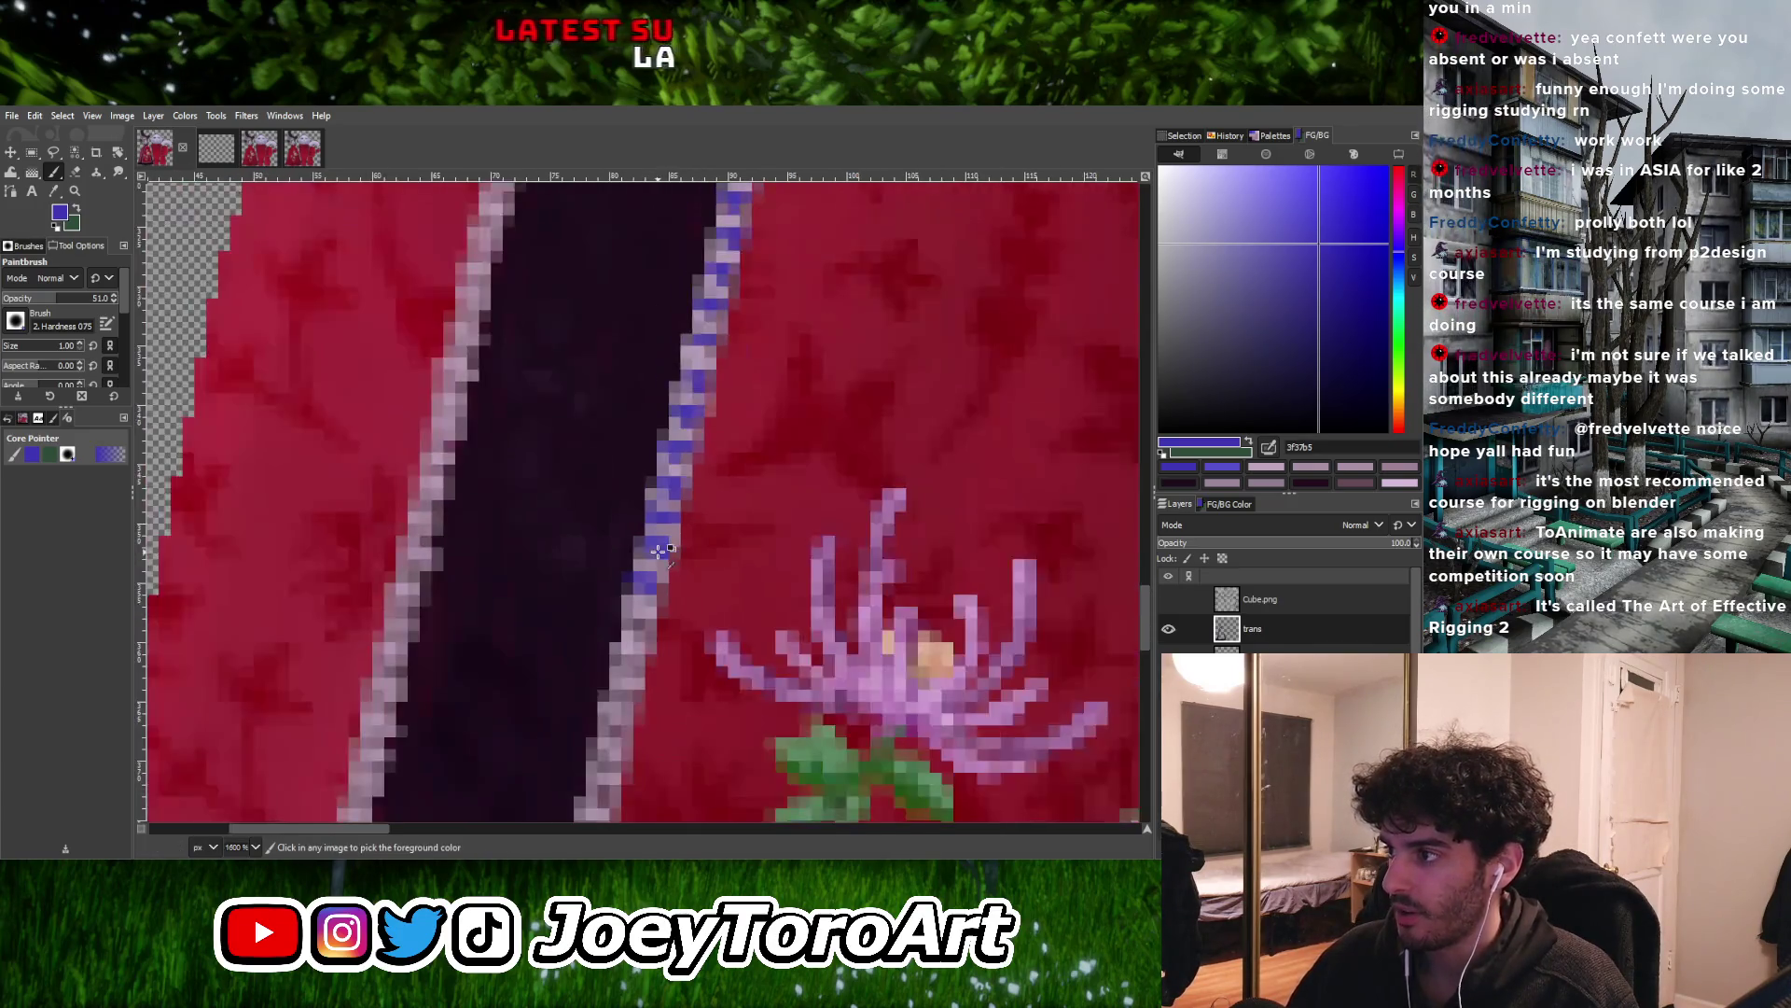
Recolour a pale pink trim pixel blue and deepen it to a darker blue
{"action": "scroll", "coordinate": [611, 620], "scroll_direction": "up", "scroll_amount": 4, "text": "ctrl"}
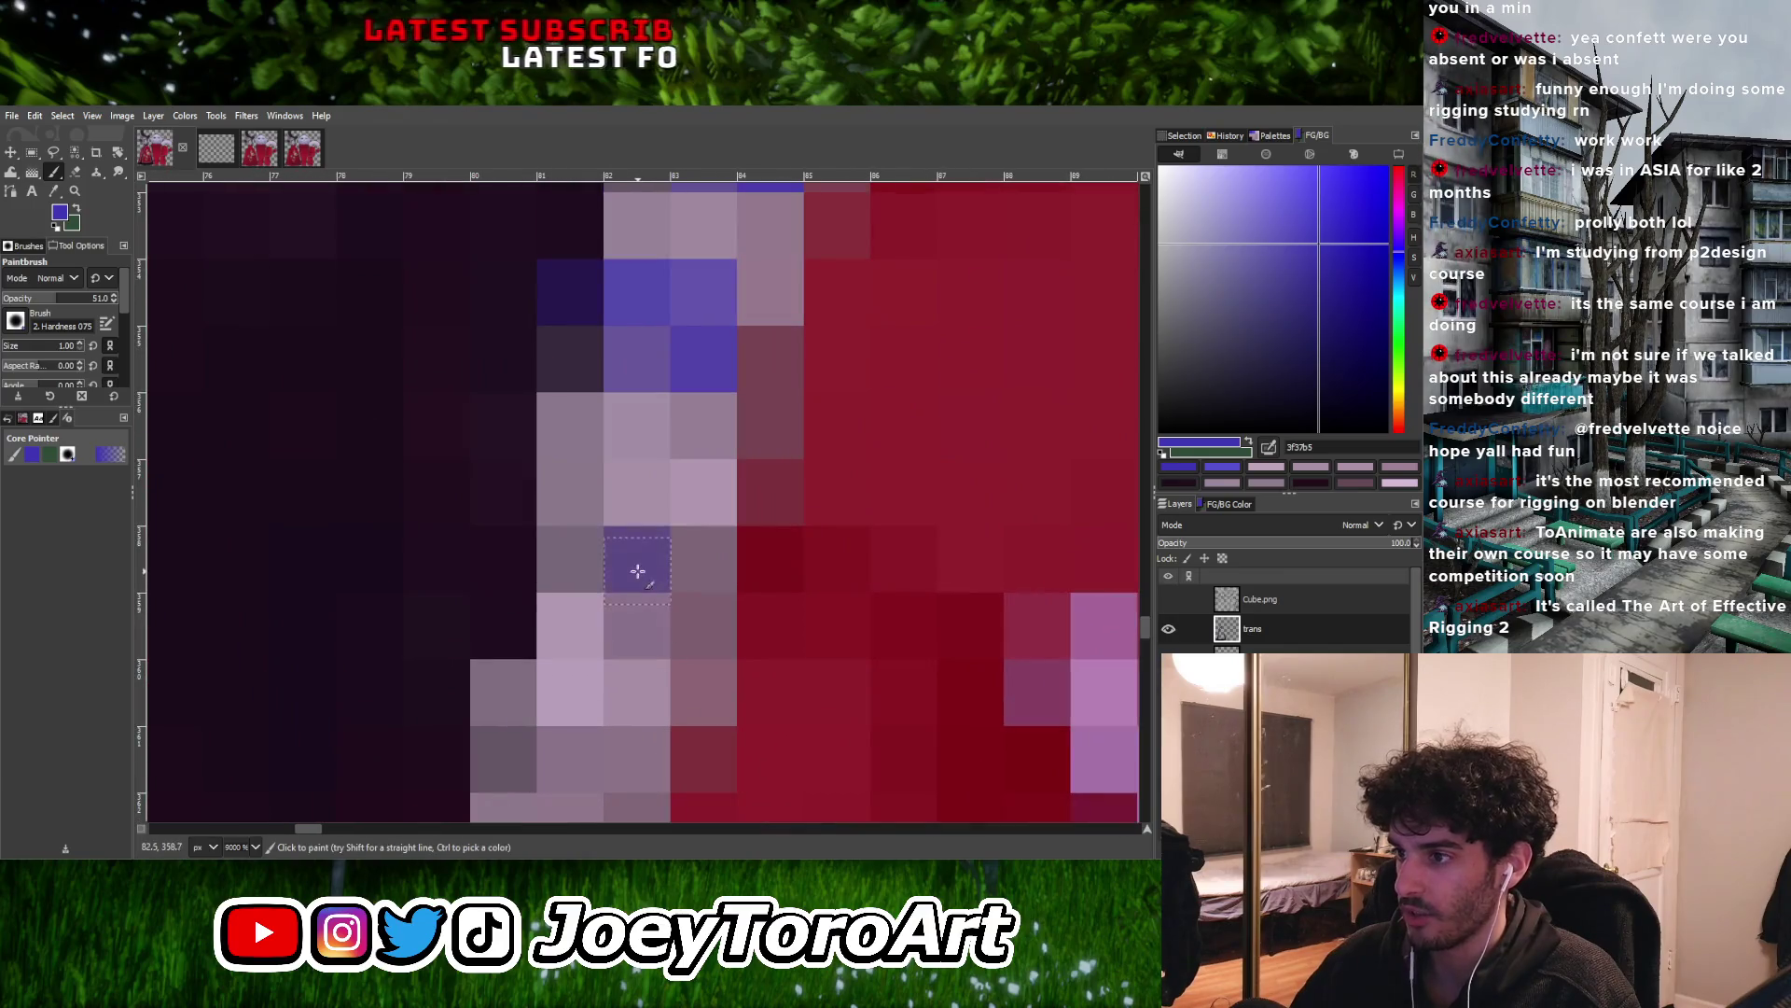
{"action": "left_click", "coordinate": [640, 491]}
{"action": "left_click", "coordinate": [640, 495]}
{"action": "left_click", "coordinate": [635, 504]}
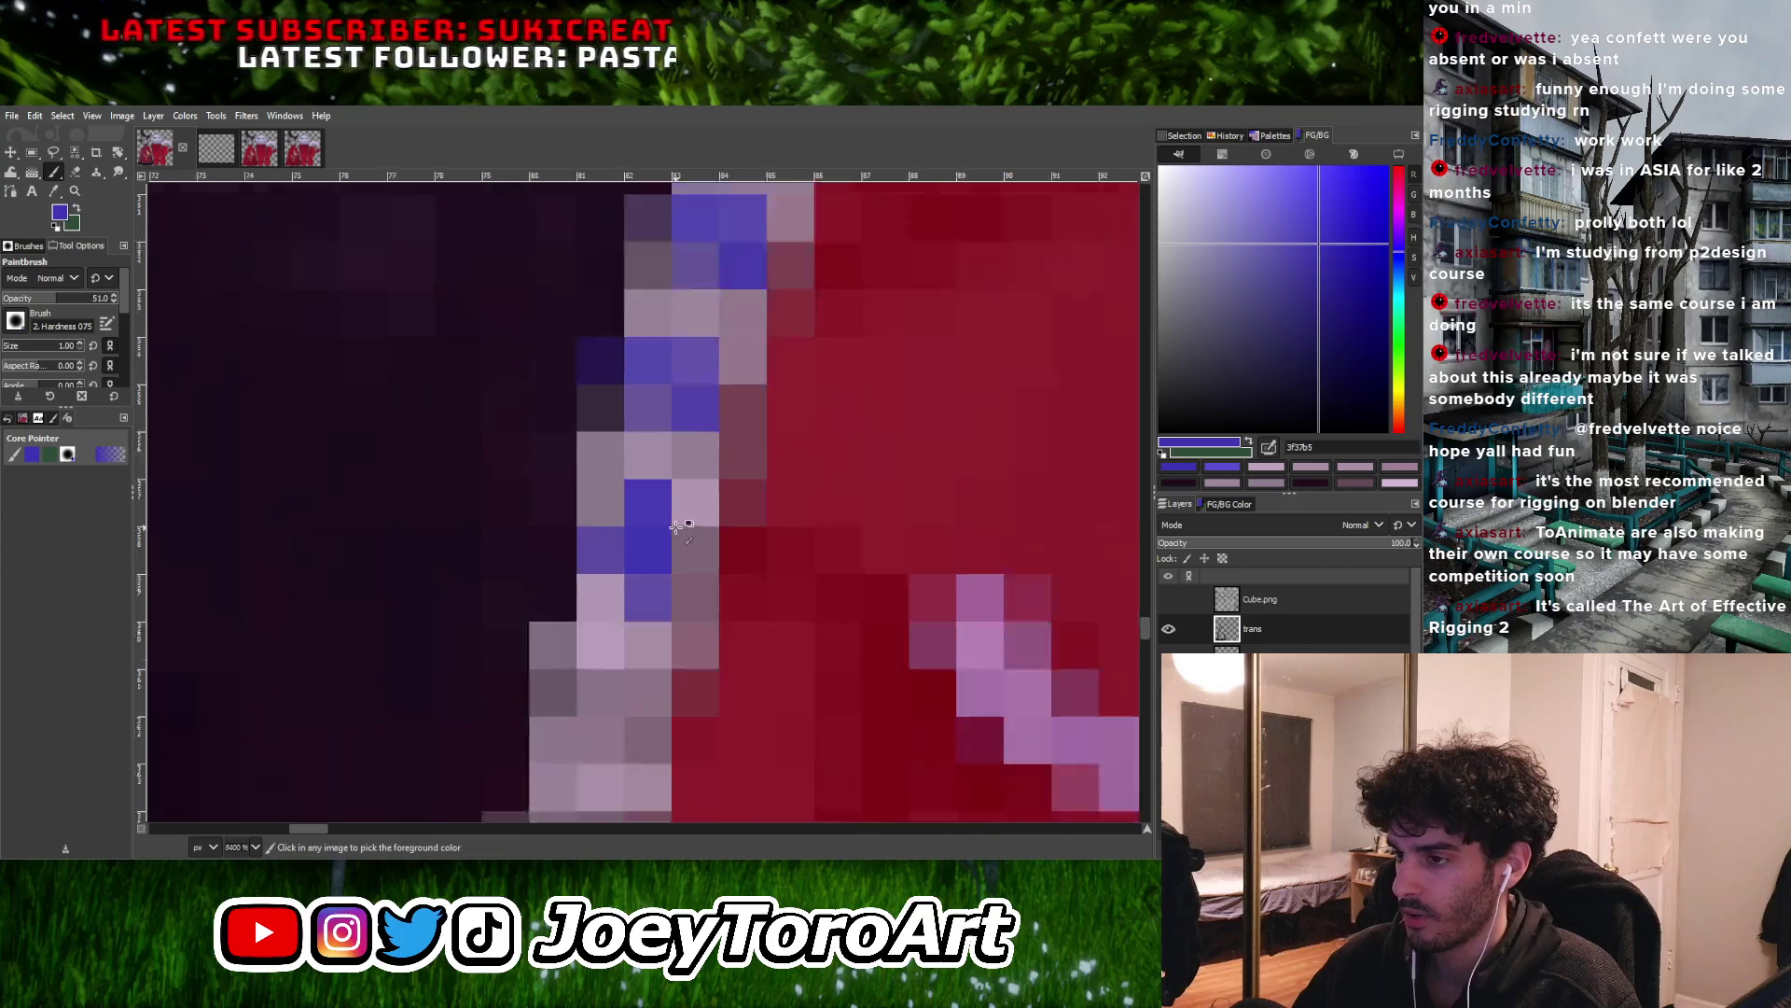
{"action": "scroll", "coordinate": [635, 600], "scroll_direction": "down", "scroll_amount": 2, "text": "ctrl"}
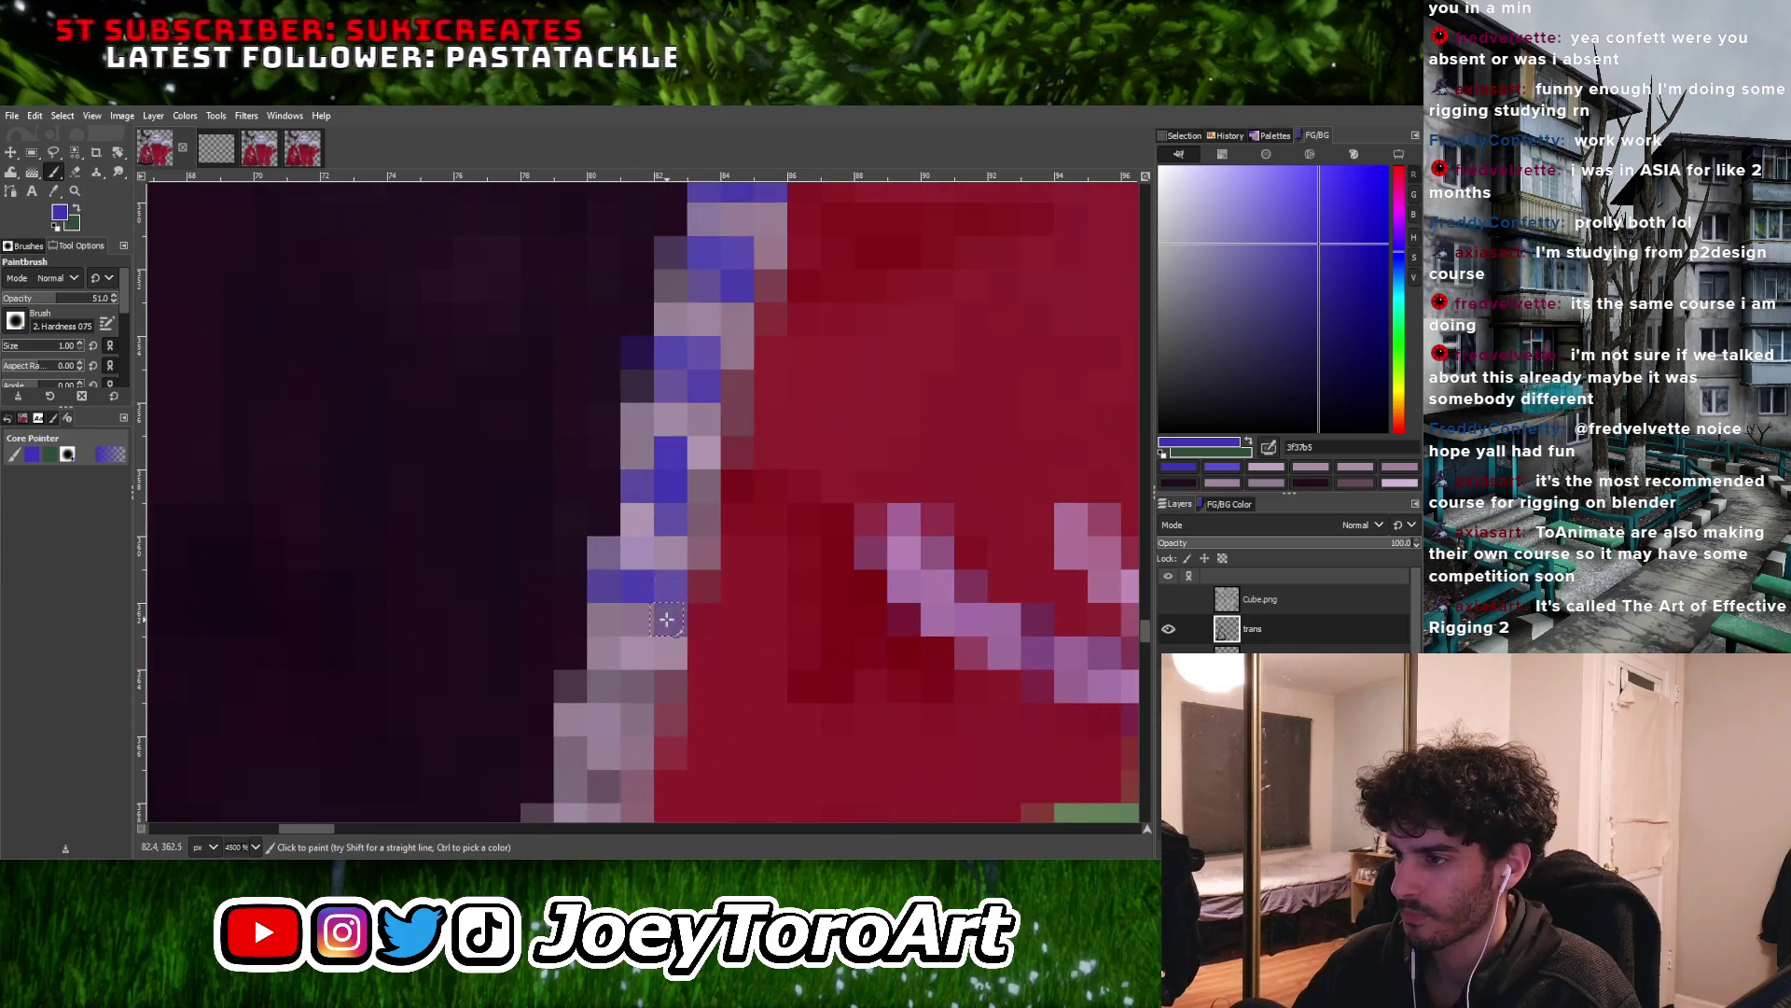
{"action": "scroll", "coordinate": [636, 587], "scroll_direction": "down", "scroll_amount": 3, "text": "ctrl"}
{"action": "scroll", "coordinate": [645, 608], "scroll_direction": "up", "scroll_amount": 3, "text": "ctrl"}
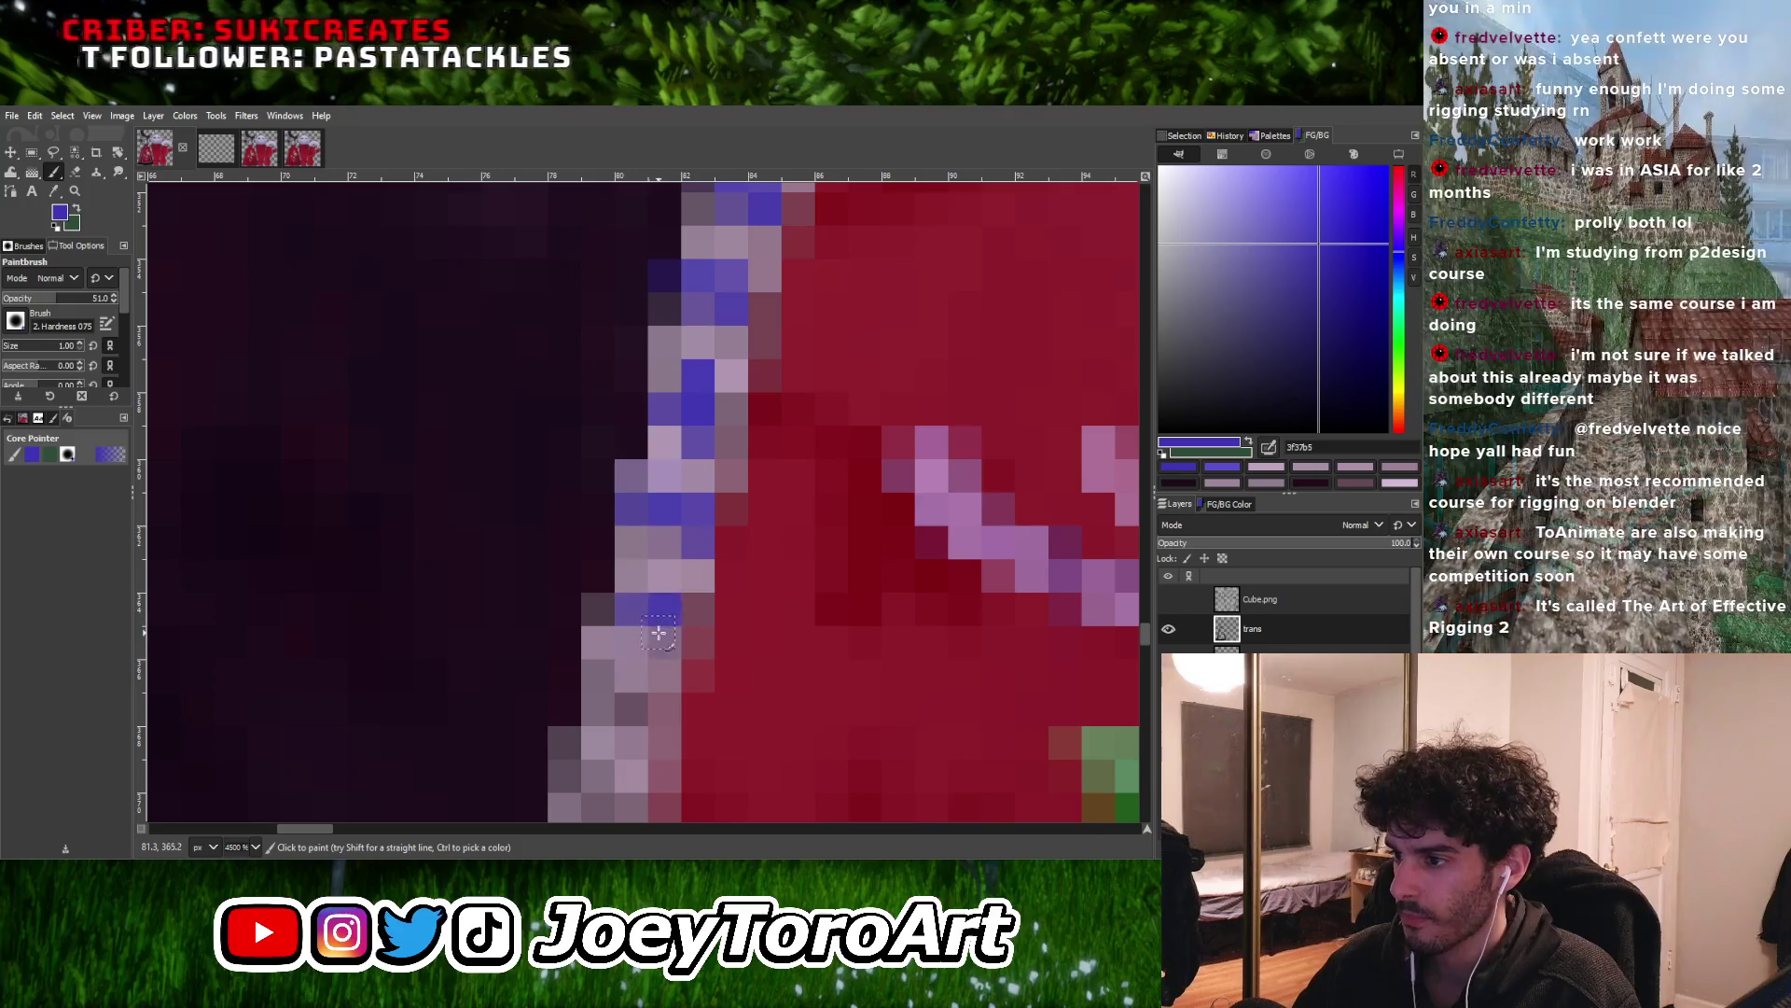
{"action": "scroll", "coordinate": [645, 597], "scroll_direction": "down", "scroll_amount": 3, "text": "ctrl"}
{"action": "scroll", "coordinate": [644, 535], "scroll_direction": "up", "scroll_amount": 3, "text": "ctrl"}
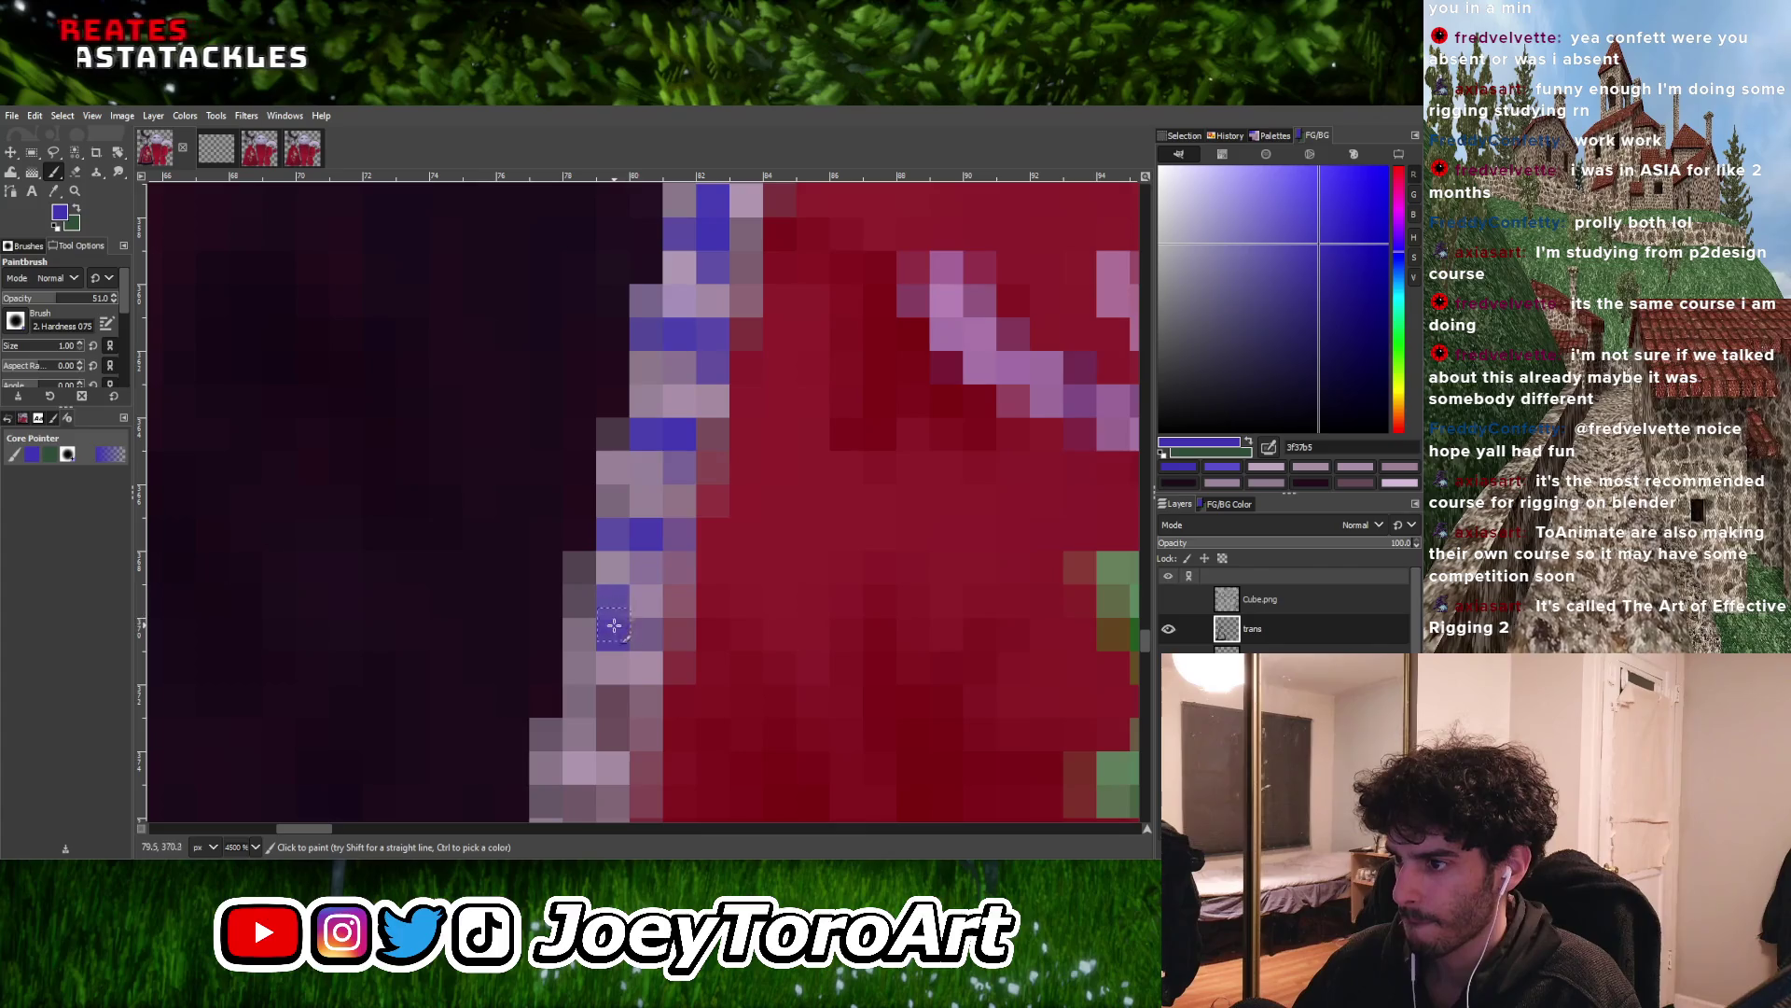
{"action": "scroll", "coordinate": [594, 601], "scroll_direction": "down", "scroll_amount": 3, "text": "ctrl"}
{"action": "scroll", "coordinate": [613, 662], "scroll_direction": "up", "scroll_amount": 4, "text": "ctrl"}
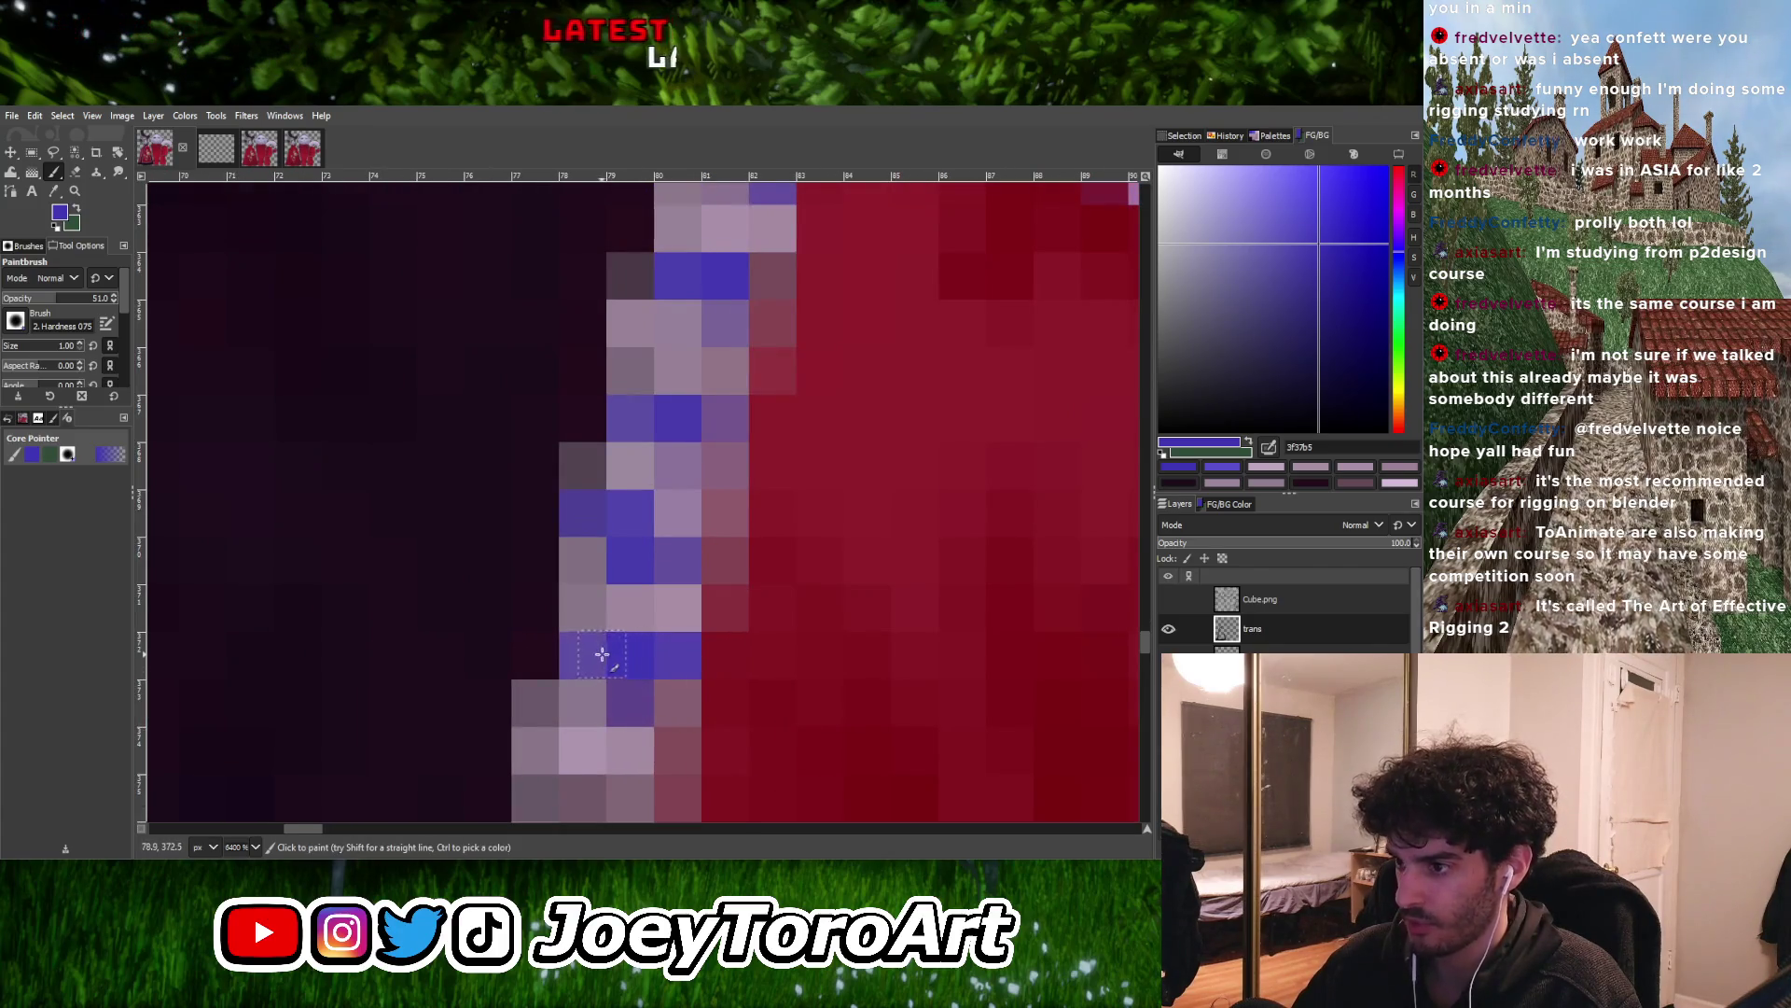
{"action": "scroll", "coordinate": [601, 654], "scroll_direction": "down", "scroll_amount": 3, "text": "ctrl"}
{"action": "scroll", "coordinate": [638, 616], "scroll_direction": "up", "scroll_amount": 3, "text": "ctrl"}
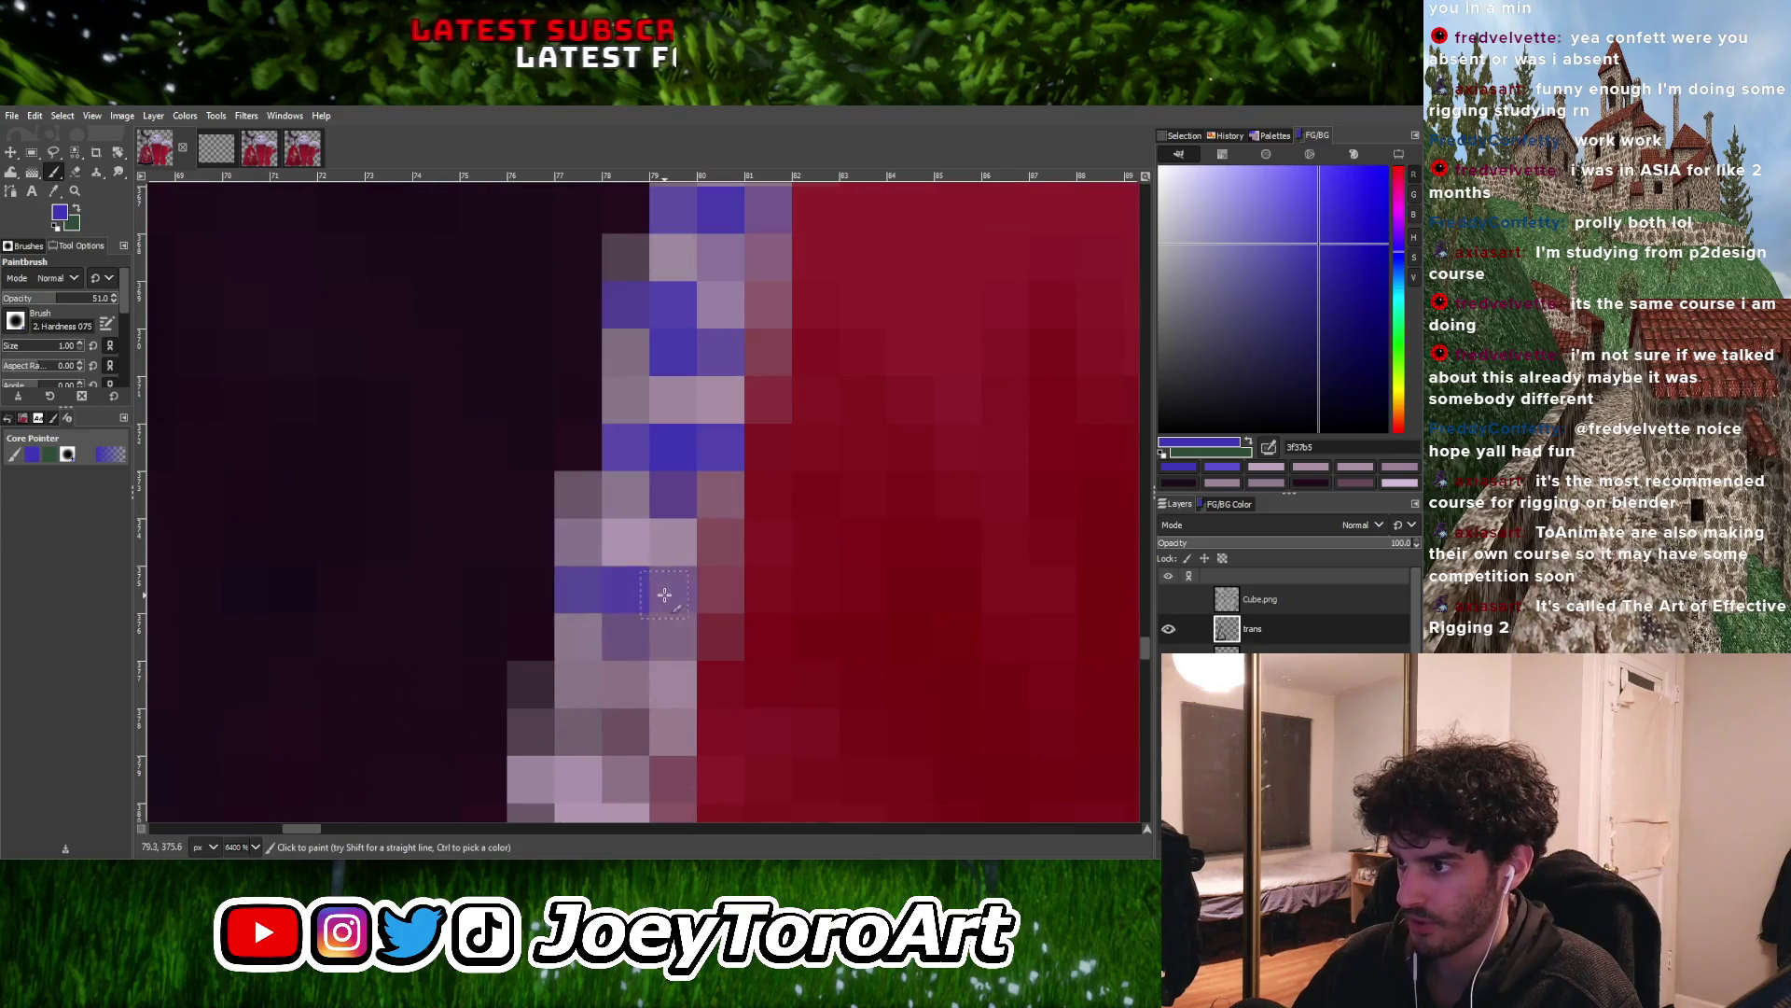
{"action": "scroll", "coordinate": [668, 597], "scroll_direction": "down", "scroll_amount": 3, "text": "ctrl"}
{"action": "scroll", "coordinate": [644, 602], "scroll_direction": "up", "scroll_amount": 2, "text": "ctrl"}
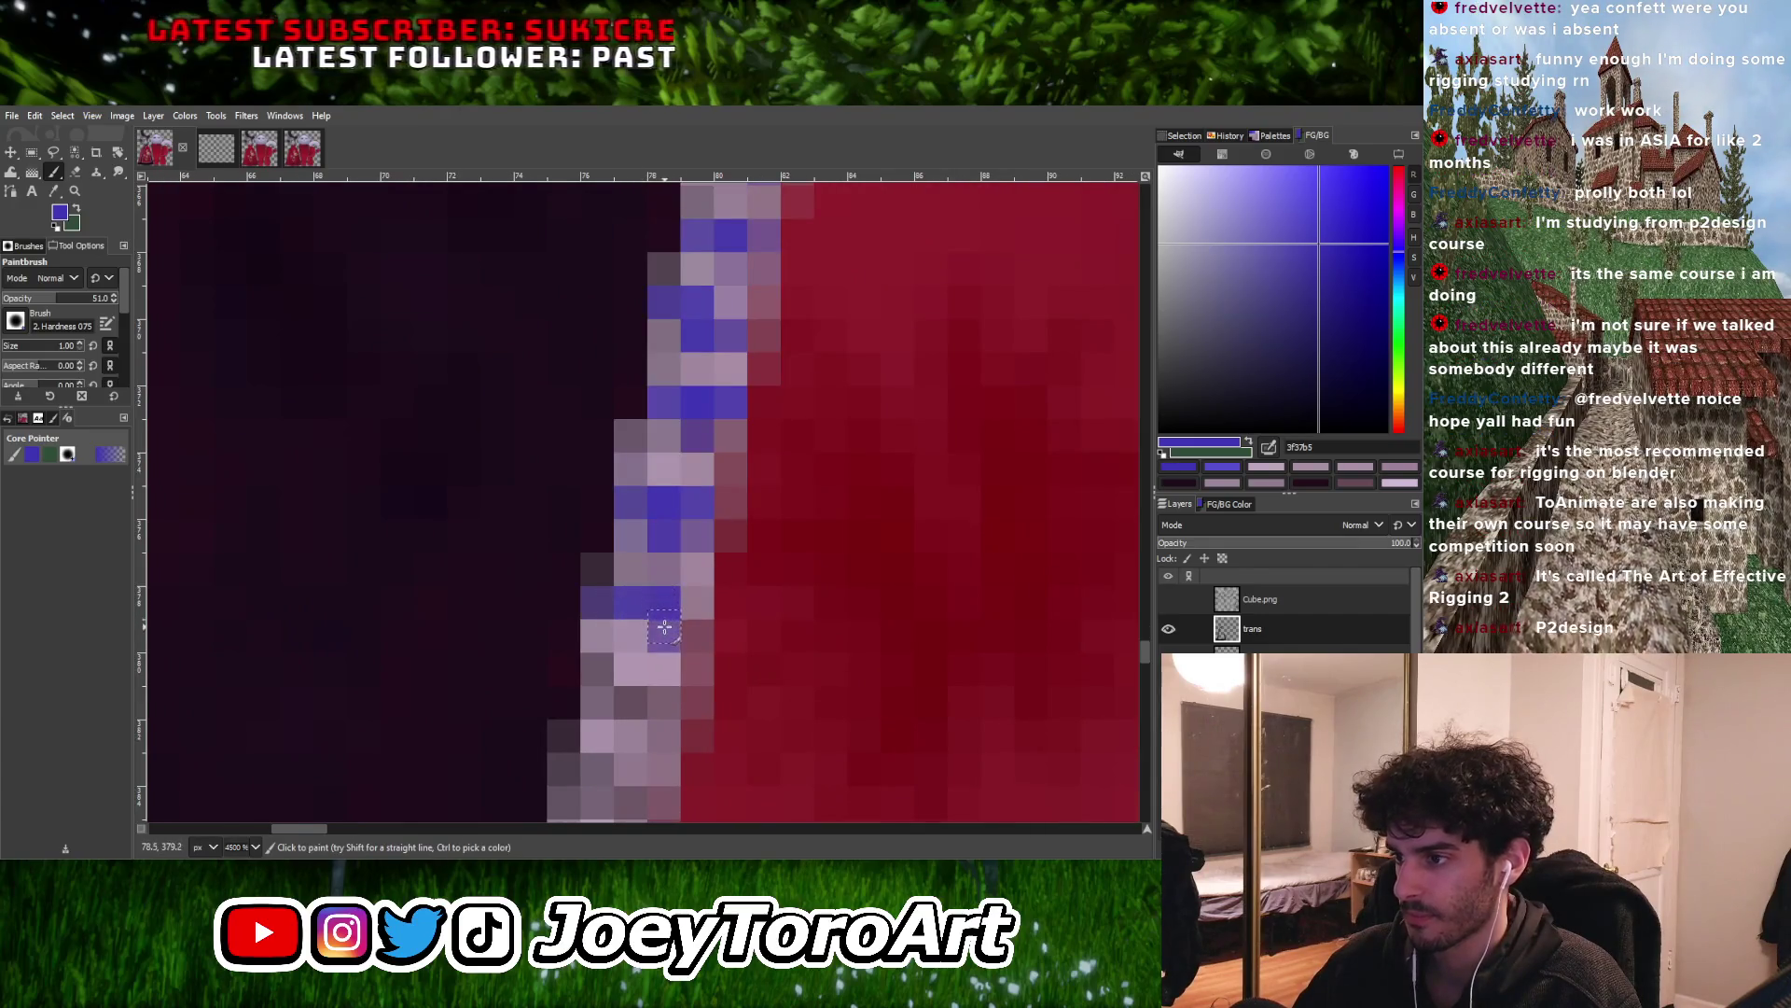
{"action": "scroll", "coordinate": [644, 601], "scroll_direction": "down", "scroll_amount": 3, "text": "ctrl"}
{"action": "scroll", "coordinate": [663, 581], "scroll_direction": "up", "scroll_amount": 2, "text": "ctrl"}
Paint a short run of trim pixels blue and darken two of them
{"action": "mouse_move", "coordinate": [663, 581]}
{"action": "left_mouse_down"}
{"action": "mouse_move", "coordinate": [658, 560]}
{"action": "mouse_move", "coordinate": [636, 632]}
{"action": "left_mouse_up"}
{"action": "left_click", "coordinate": [663, 565]}
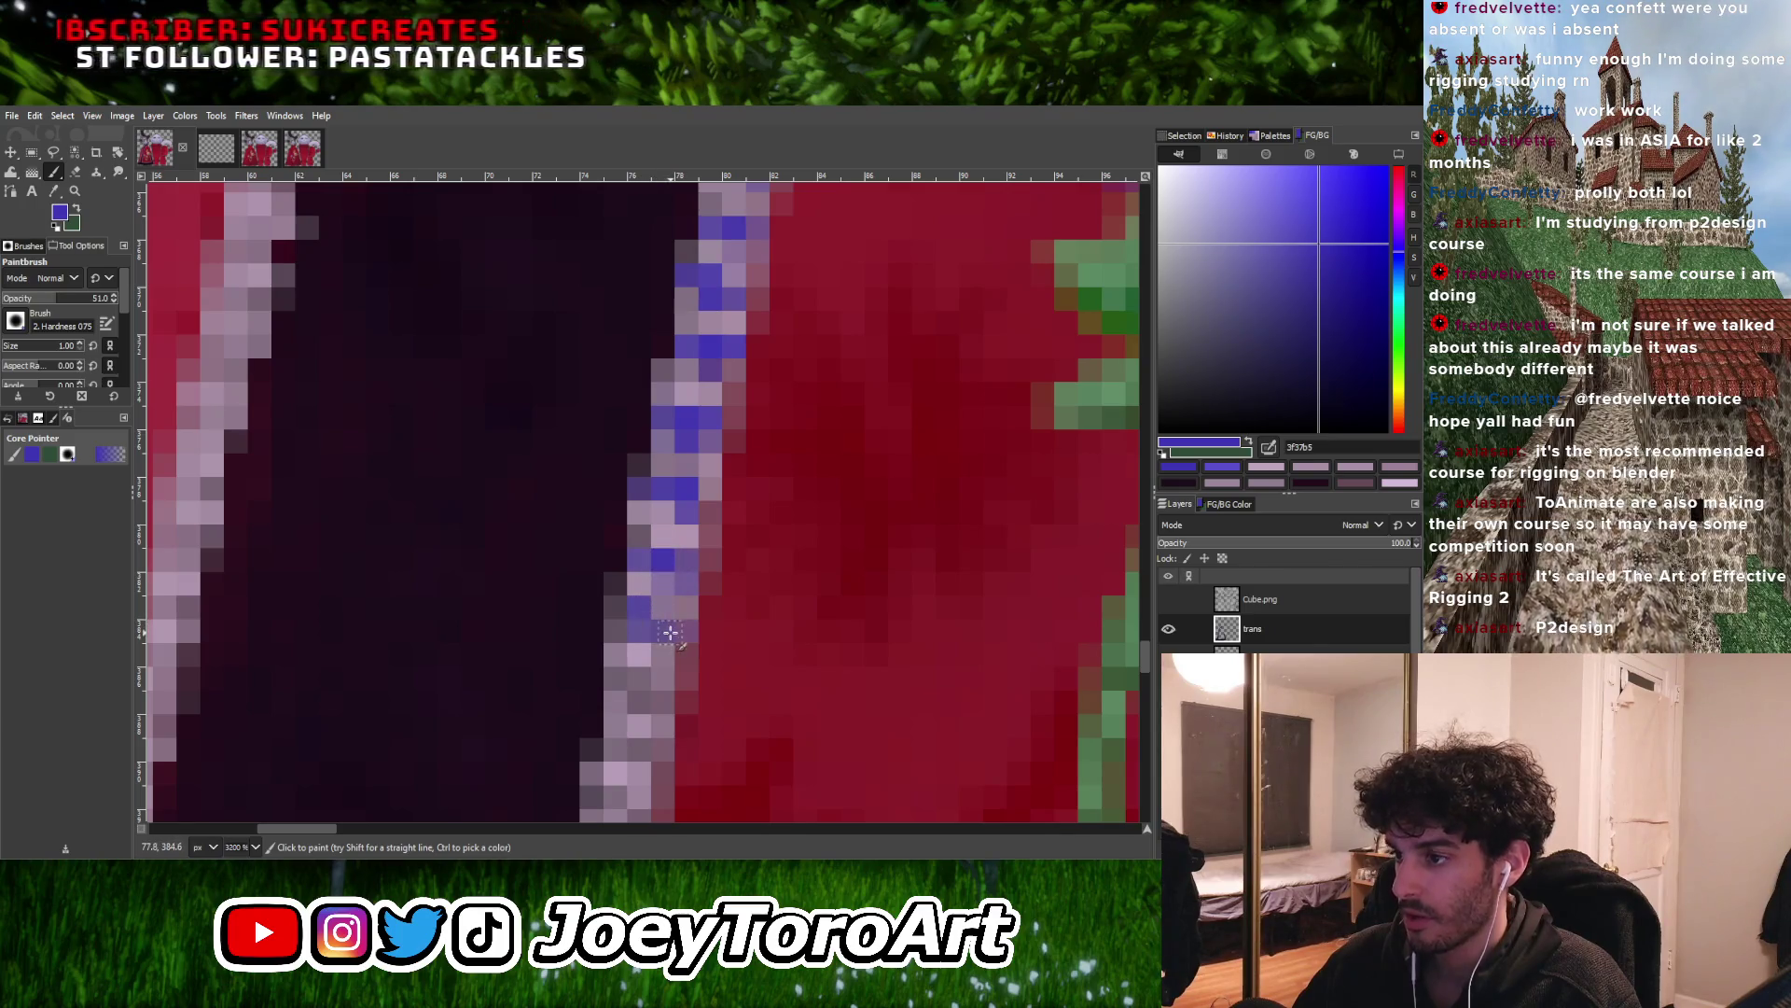
{"action": "scroll", "coordinate": [636, 631], "scroll_direction": "down", "scroll_amount": 3, "text": "ctrl"}
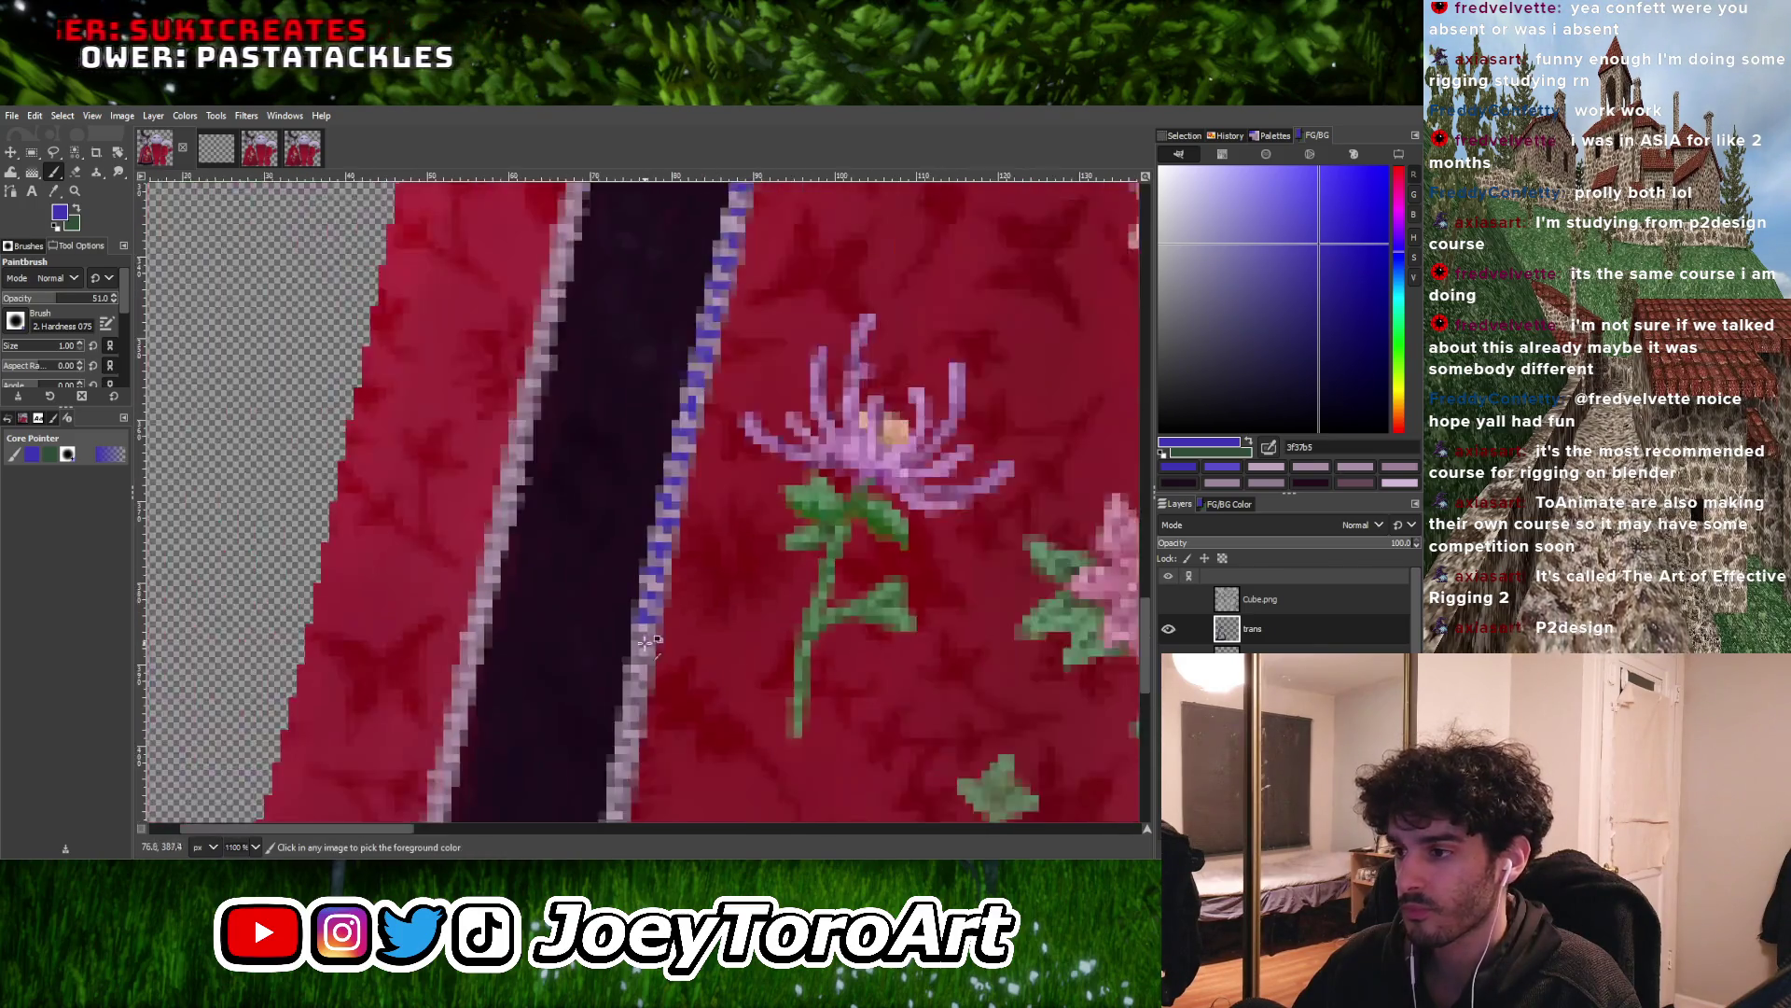
{"action": "scroll", "coordinate": [639, 615], "scroll_direction": "up", "scroll_amount": 4, "text": "ctrl"}
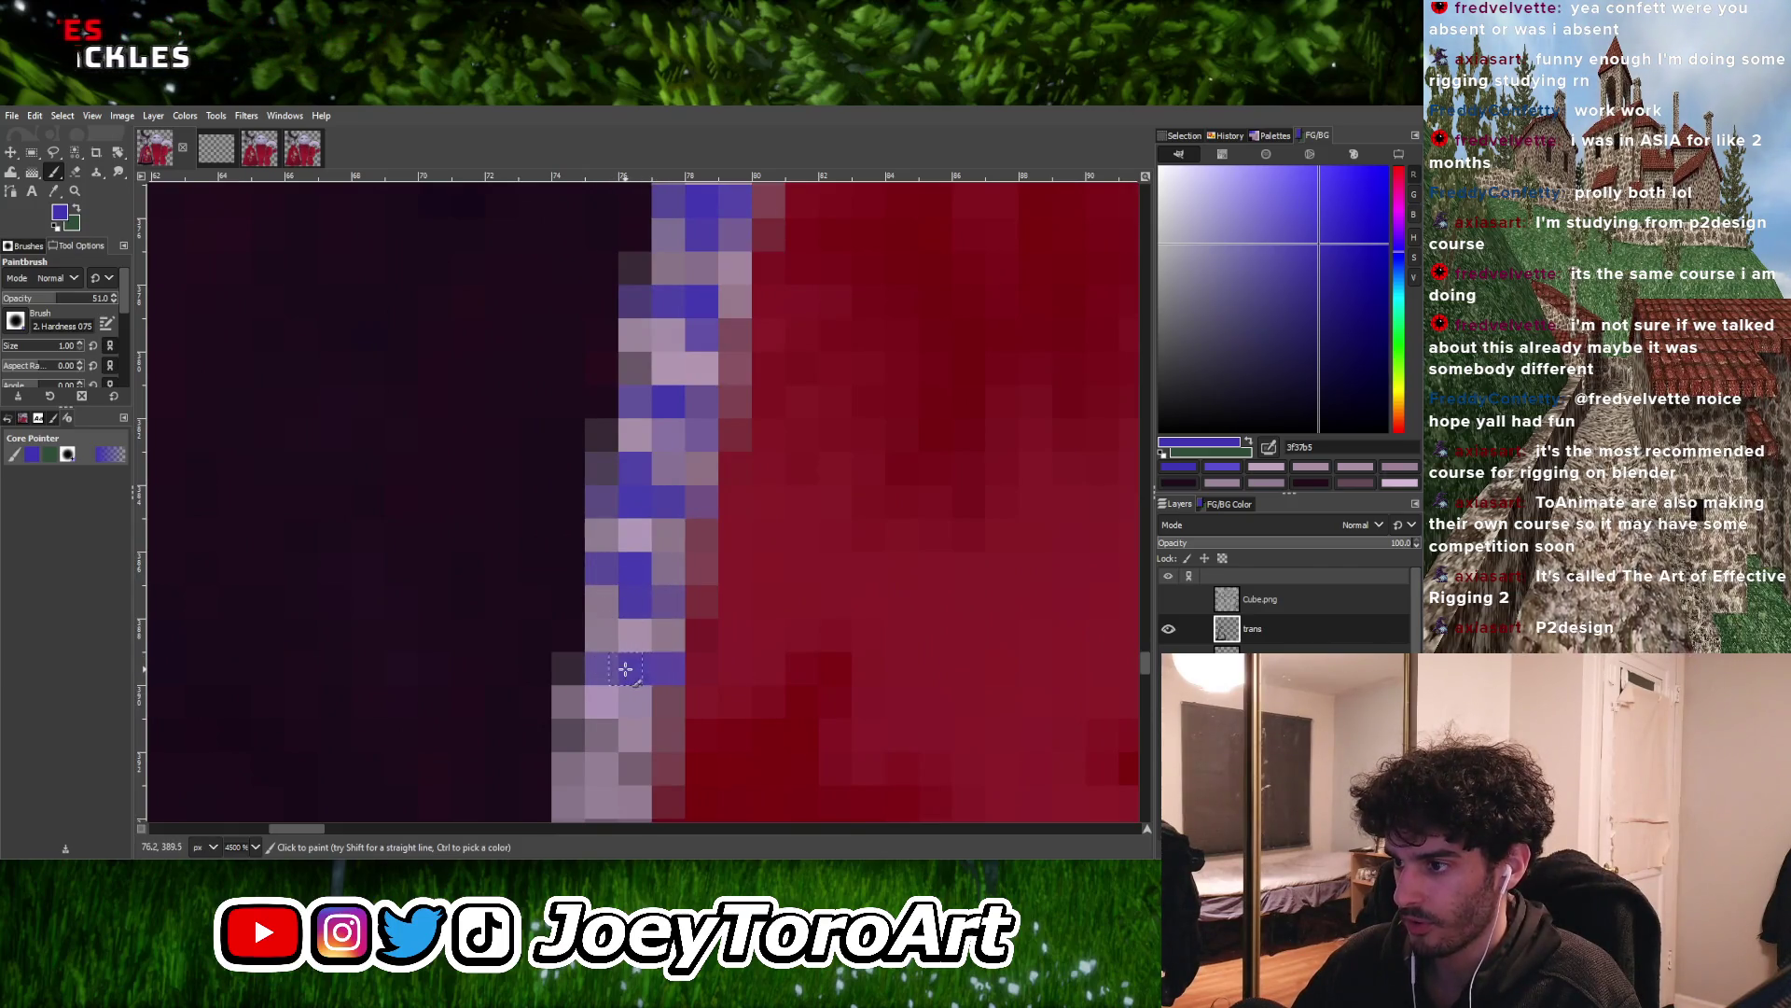
{"action": "scroll", "coordinate": [631, 627], "scroll_direction": "up", "scroll_amount": 1, "text": "ctrl"}
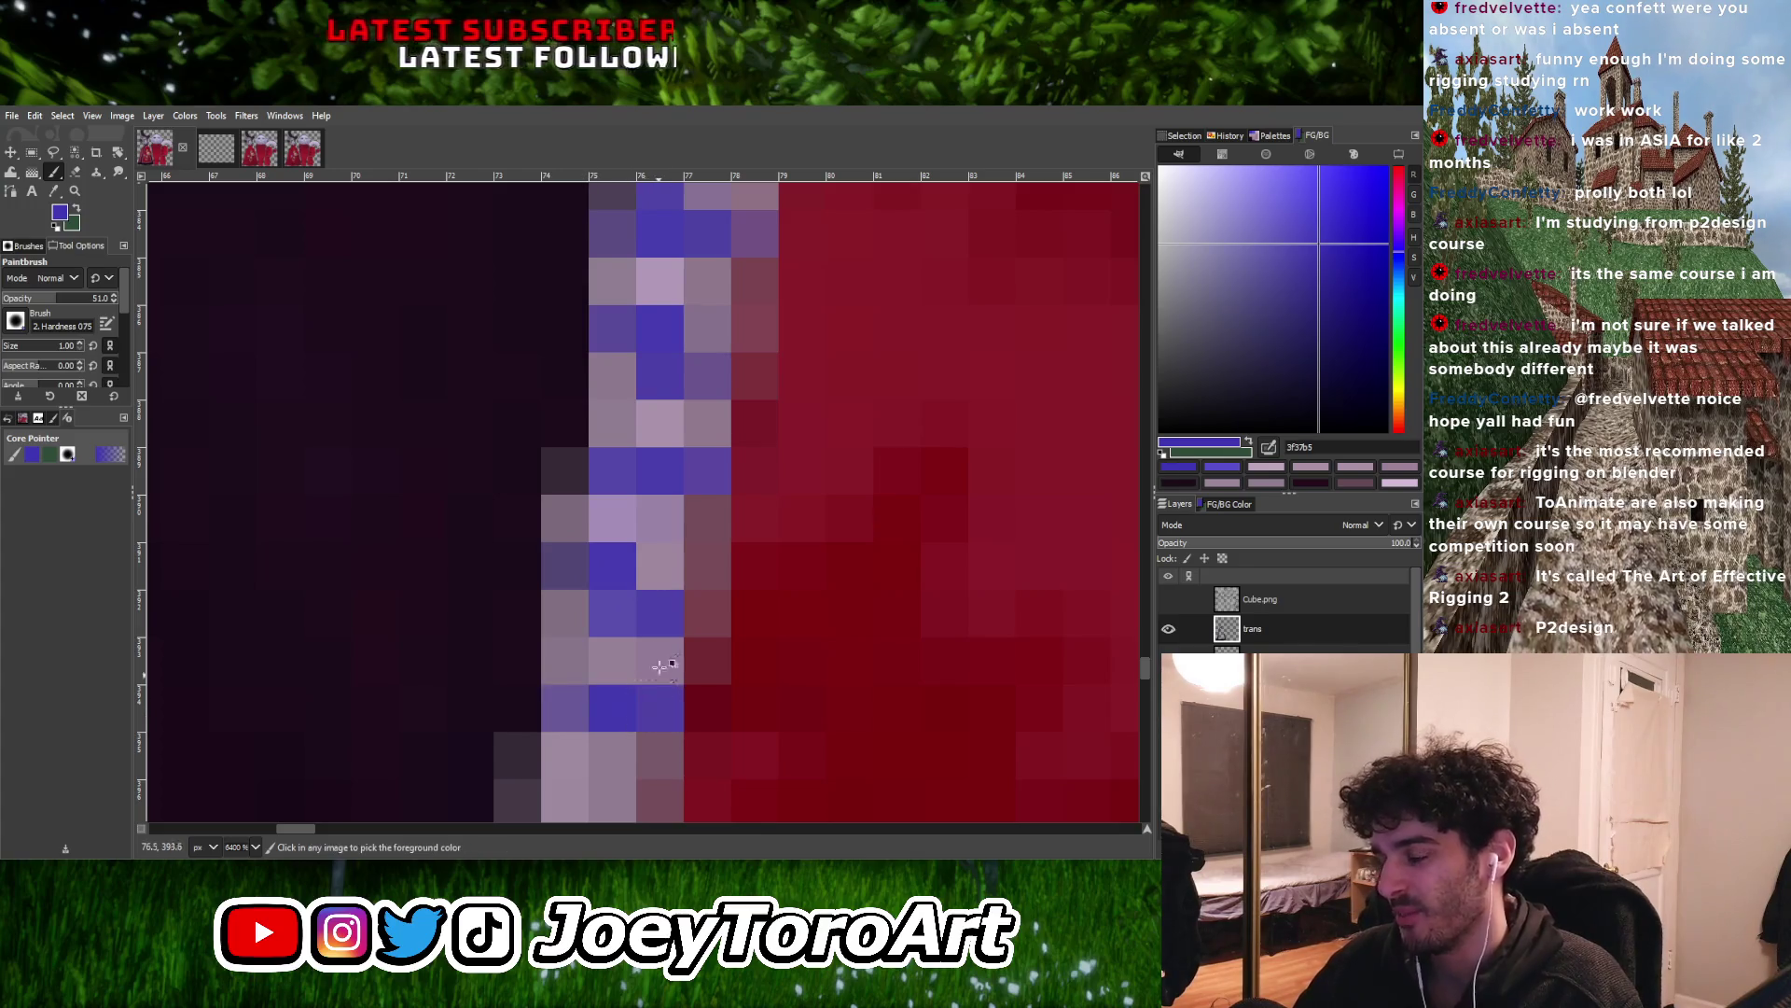
{"action": "middle_click_drag", "start_coordinate": [658, 682], "coordinate": [678, 503]}
{"action": "left_click_drag", "start_coordinate": [586, 700], "coordinate": [635, 700]}
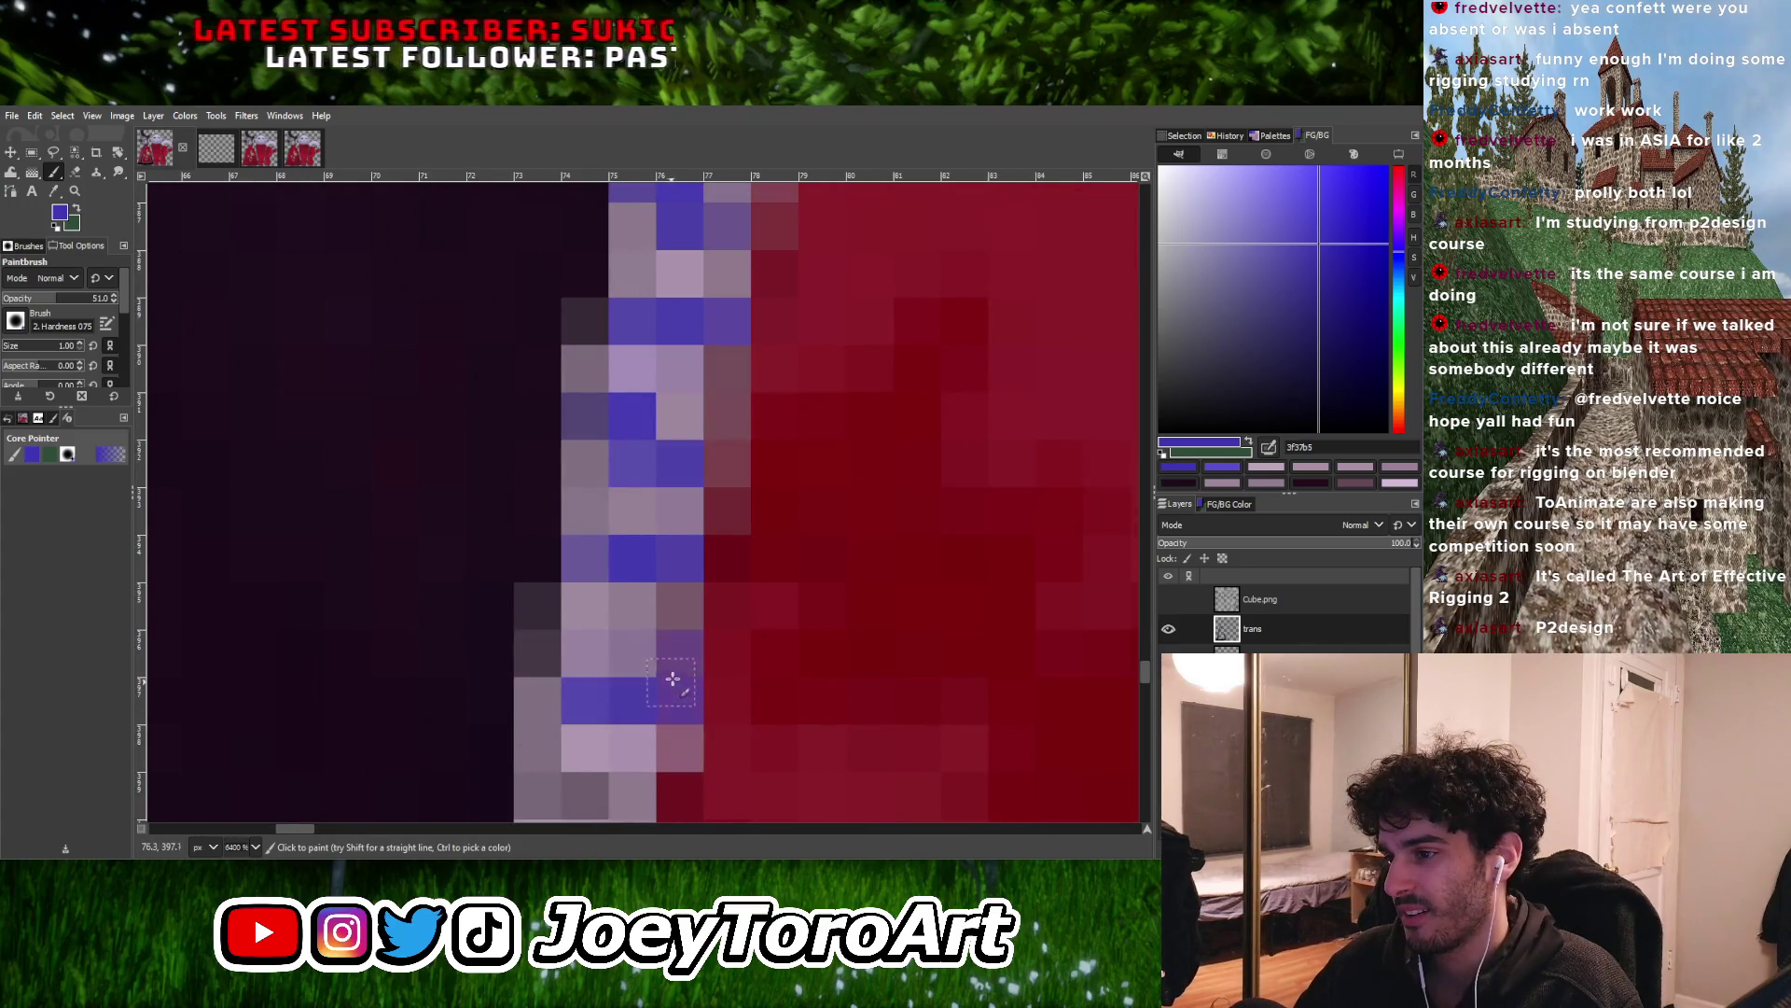
{"action": "scroll", "coordinate": [672, 682], "scroll_direction": "down", "scroll_amount": 5, "text": "ctrl"}
{"action": "scroll", "coordinate": [648, 664], "scroll_direction": "up", "scroll_amount": 4, "text": "ctrl"}
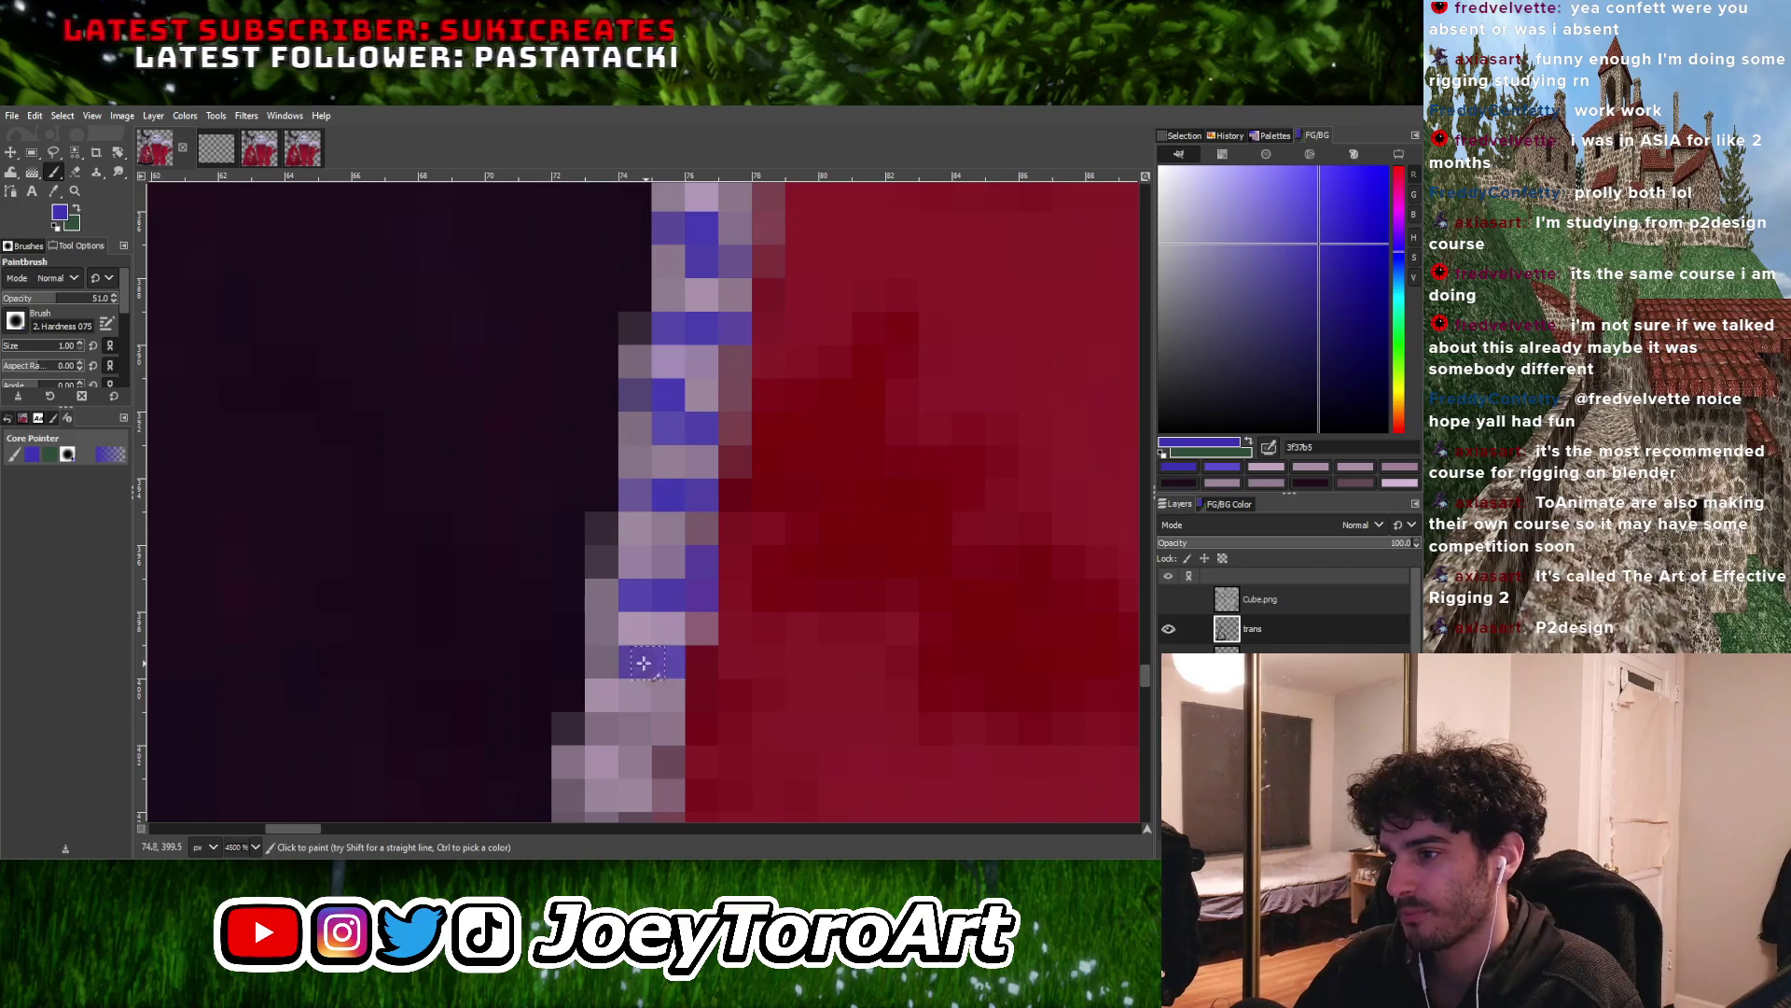
{"action": "scroll", "coordinate": [670, 673], "scroll_direction": "down", "scroll_amount": 2}
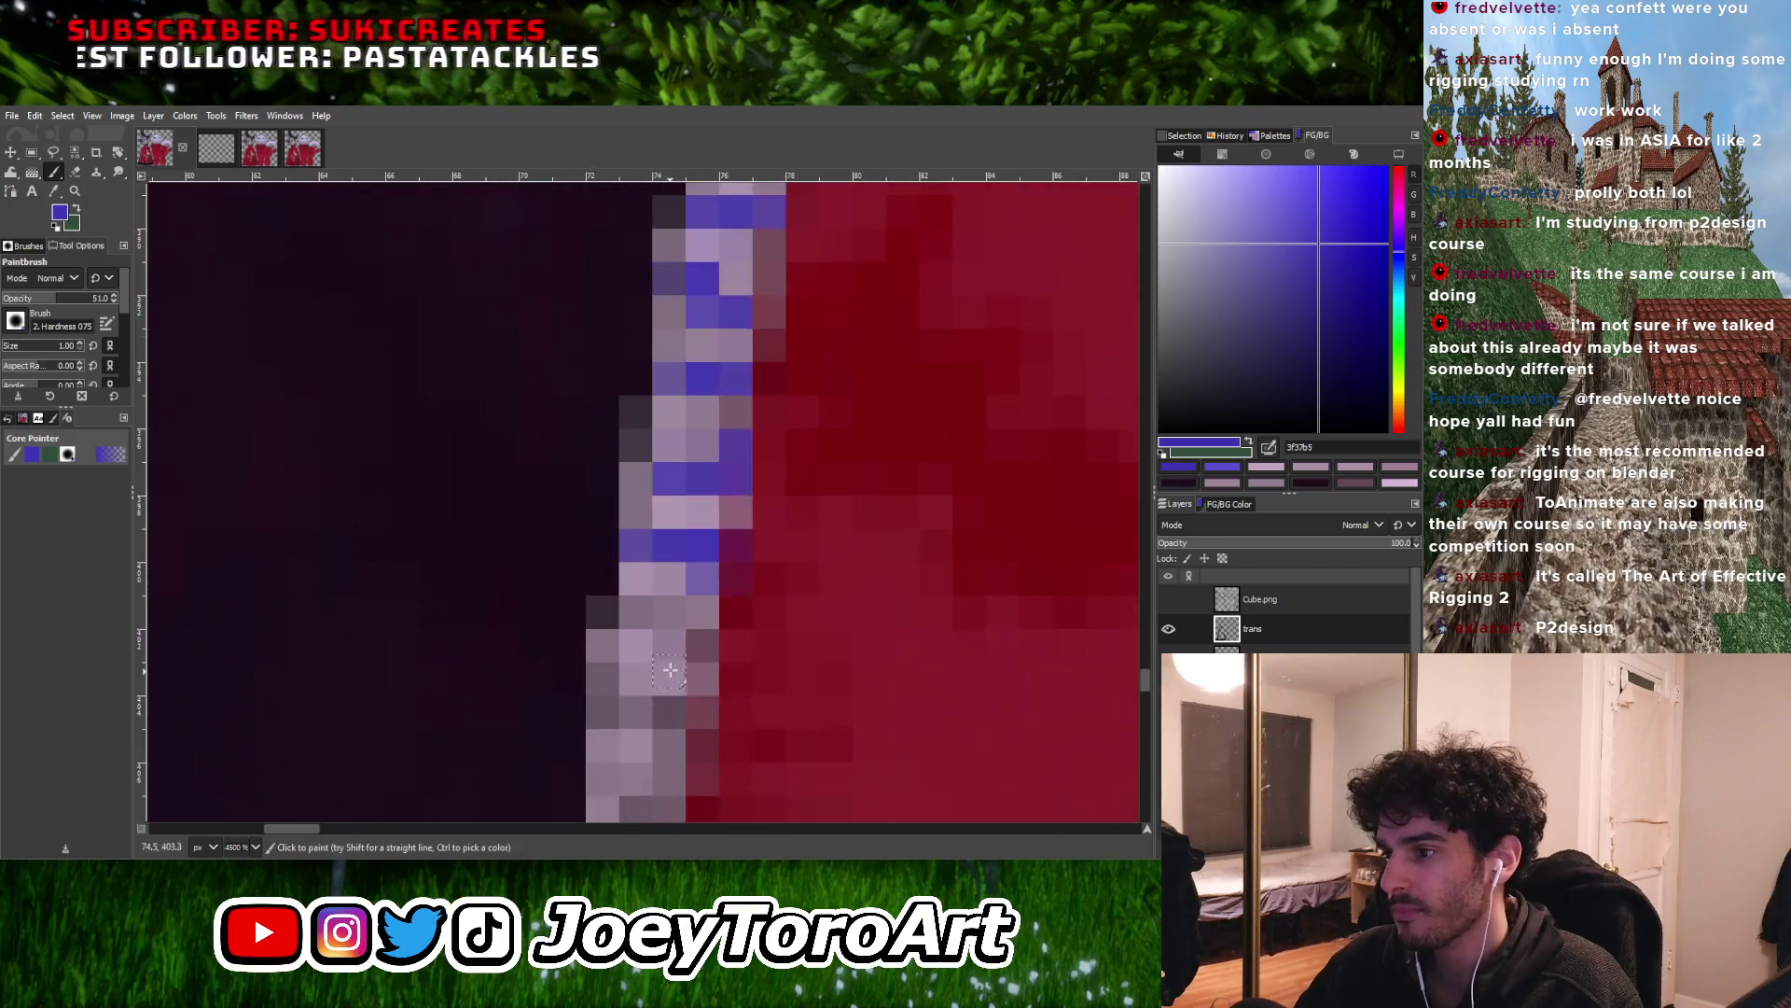
Dot five more blue pixels down the lower stretch of the trim
{"action": "left_click", "coordinate": [673, 646]}
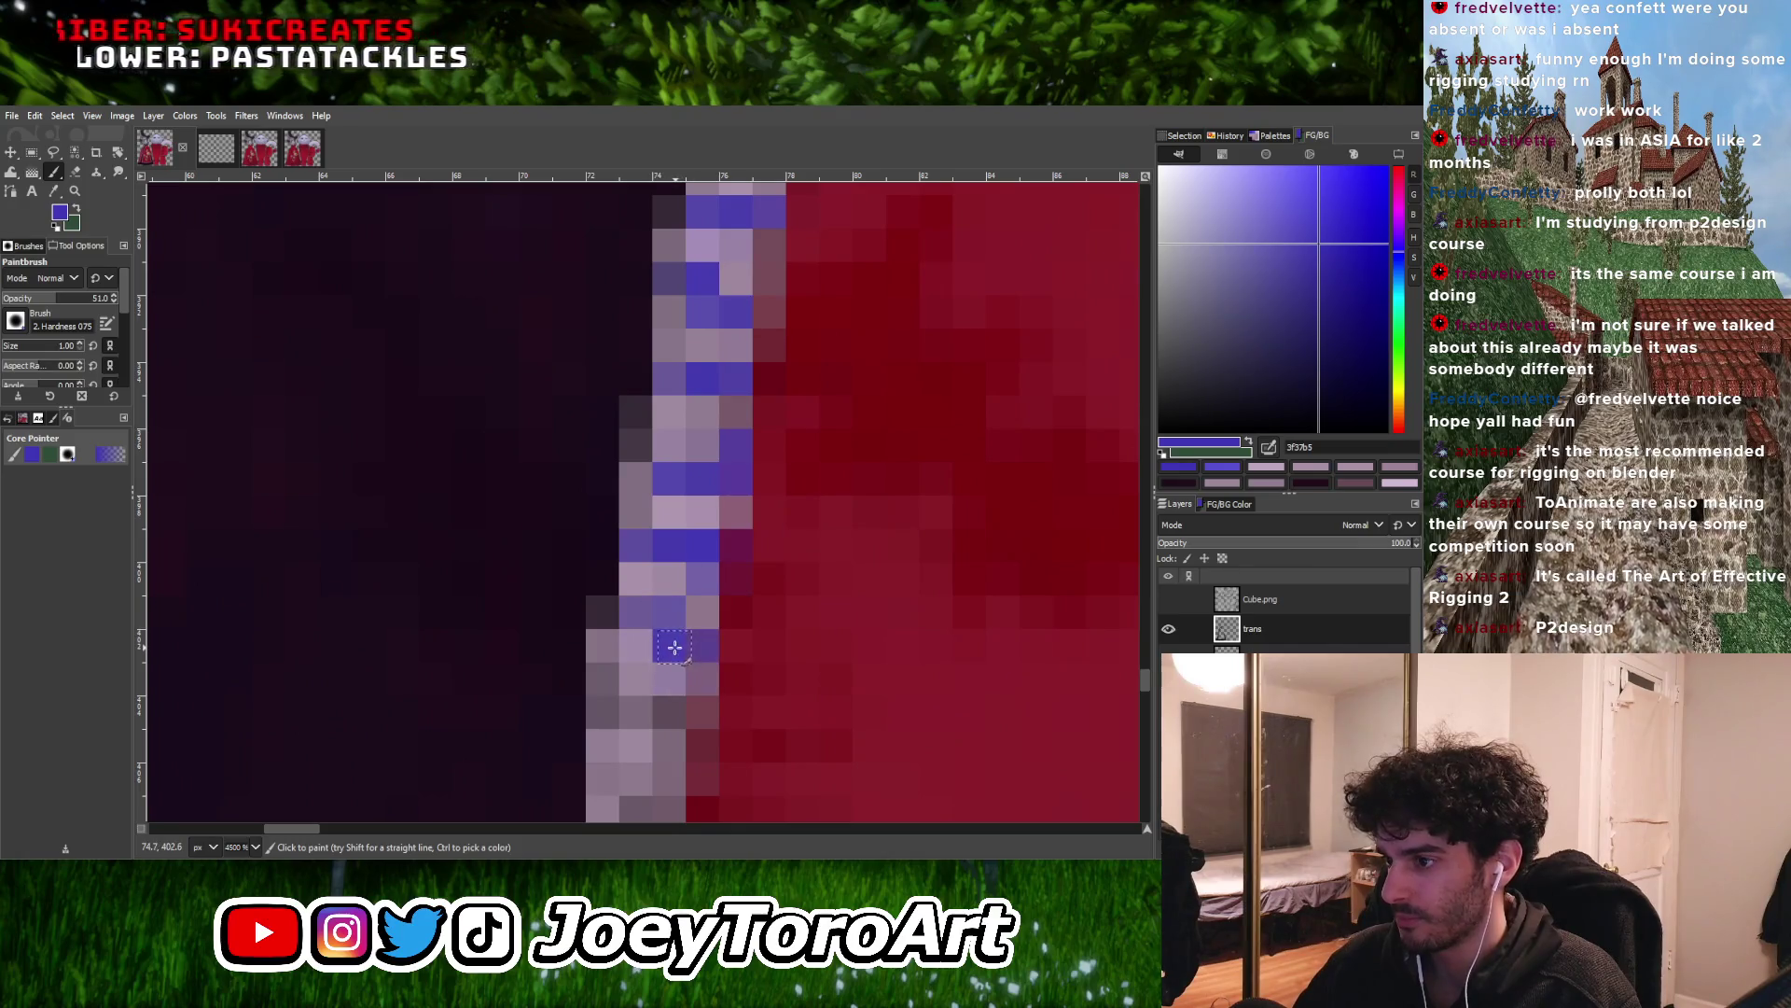
{"action": "scroll", "coordinate": [656, 712], "scroll_direction": "down", "scroll_amount": 3, "text": "ctrl"}
{"action": "scroll", "coordinate": [673, 672], "scroll_direction": "up", "scroll_amount": 3, "text": "ctrl"}
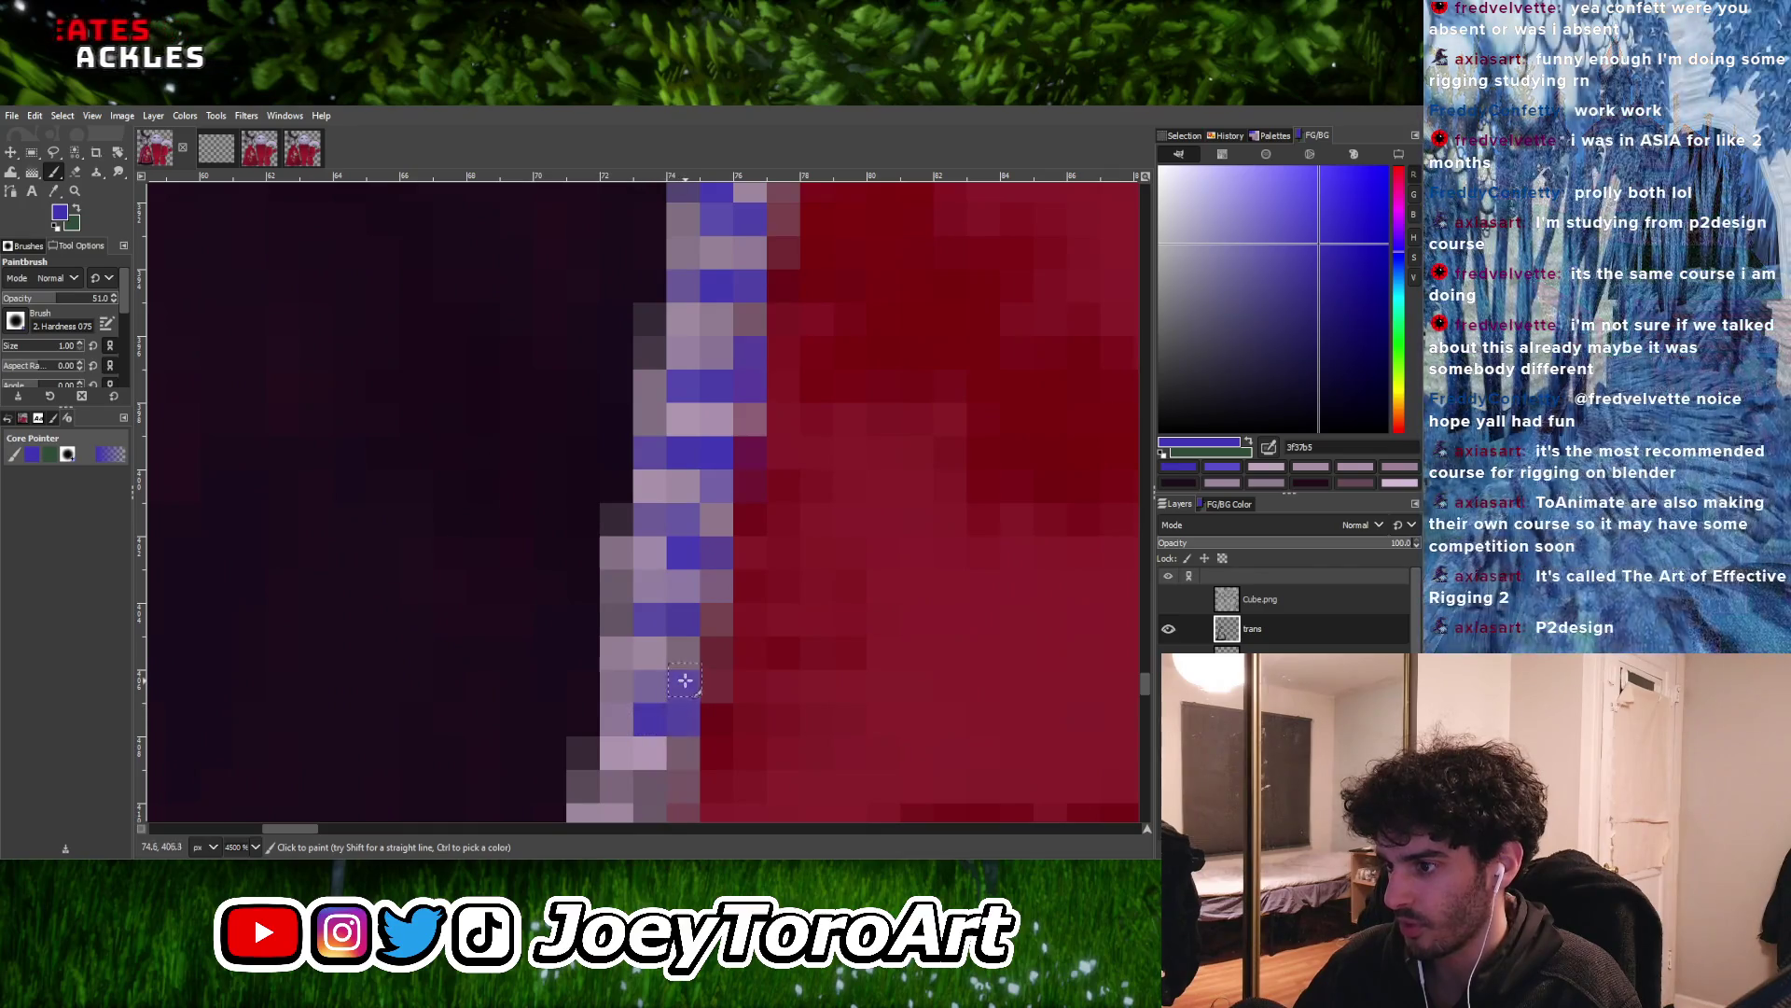
{"action": "scroll", "coordinate": [676, 686], "scroll_direction": "down", "scroll_amount": 2, "text": "ctrl"}
{"action": "scroll", "coordinate": [674, 631], "scroll_direction": "up", "scroll_amount": 1, "text": "ctrl"}
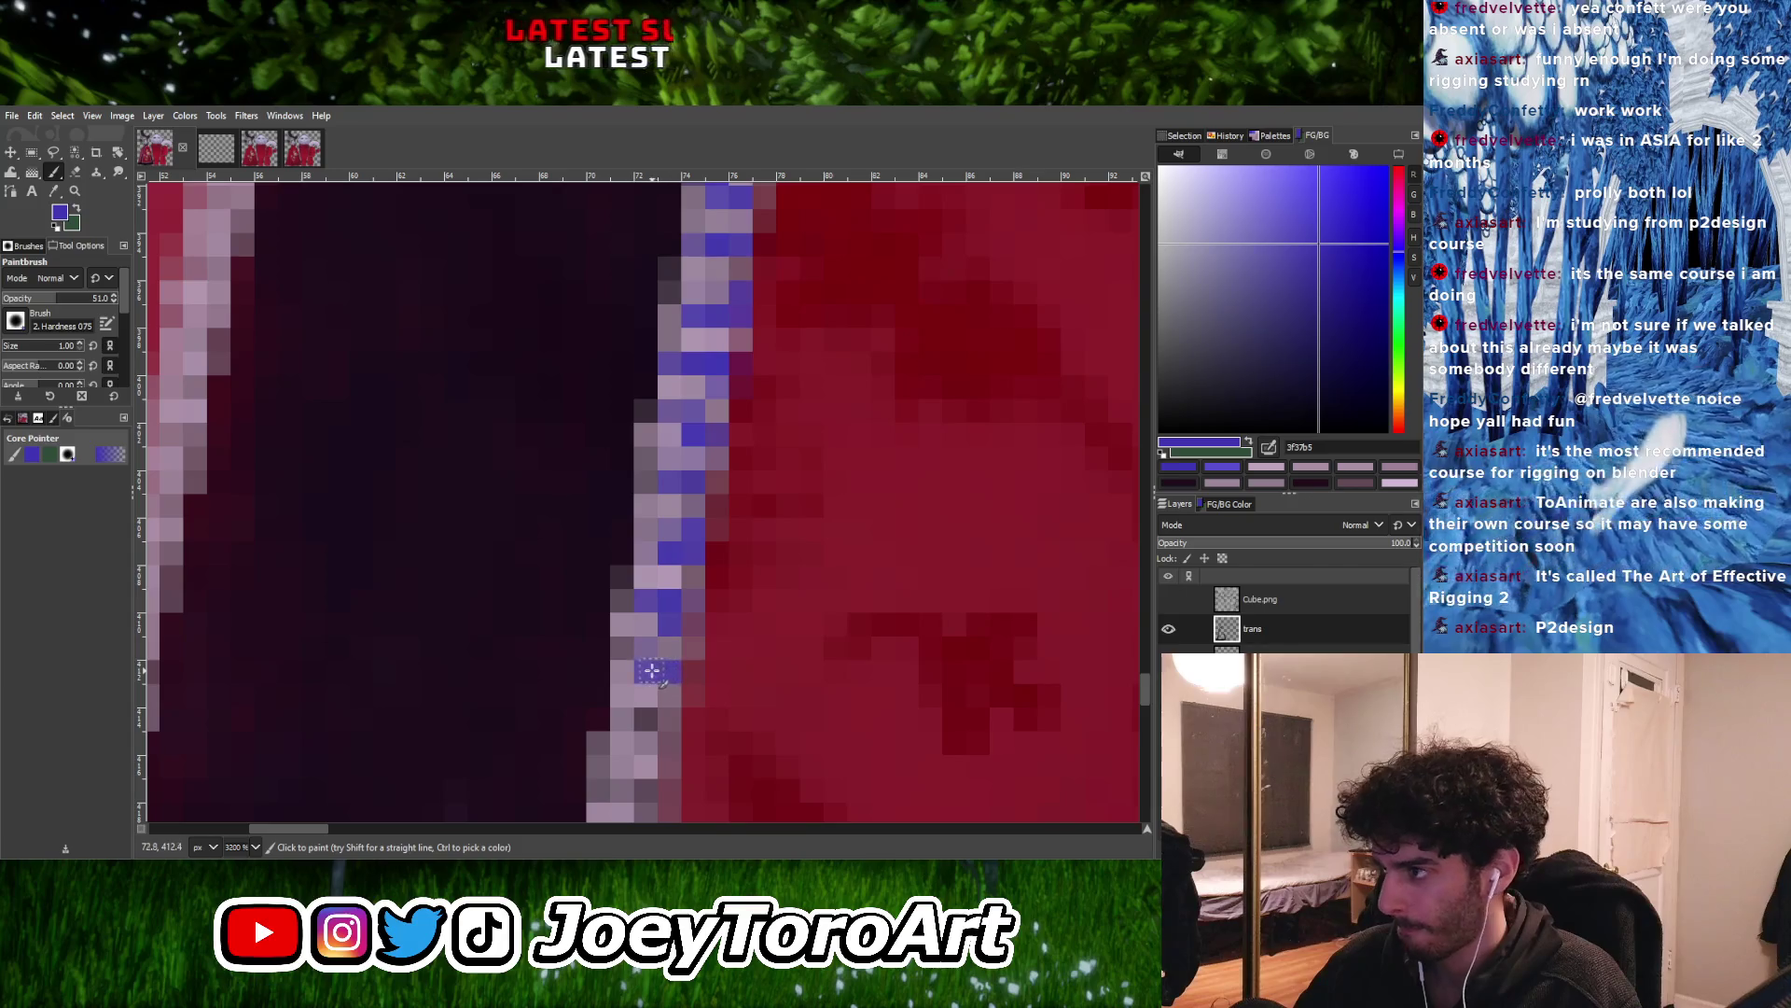
{"action": "scroll", "coordinate": [651, 670], "scroll_direction": "down", "scroll_amount": 3, "text": "ctrl"}
{"action": "scroll", "coordinate": [643, 648], "scroll_direction": "up", "scroll_amount": 3, "text": "ctrl"}
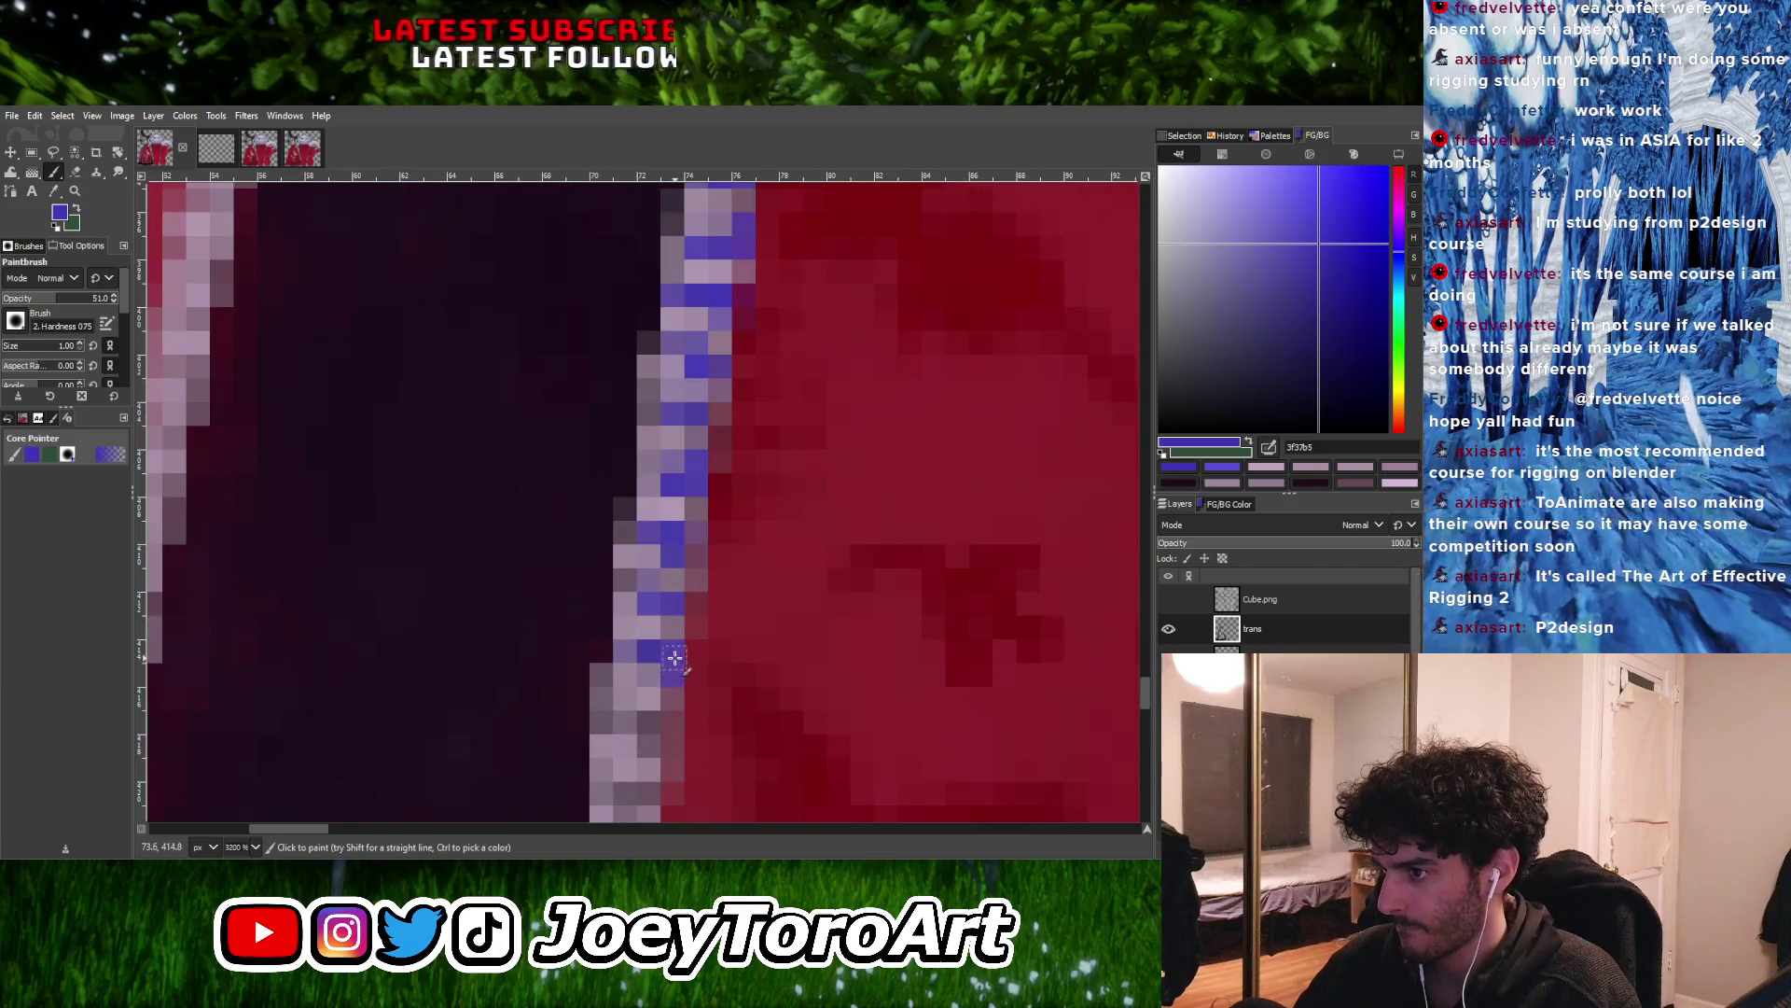
{"action": "left_click", "coordinate": [625, 720]}
{"action": "left_click", "coordinate": [649, 720]}
{"action": "left_click", "coordinate": [648, 744]}
{"action": "left_click", "coordinate": [670, 721]}
{"action": "scroll", "coordinate": [676, 594], "scroll_direction": "down", "scroll_amount": 3, "text": "ctrl"}
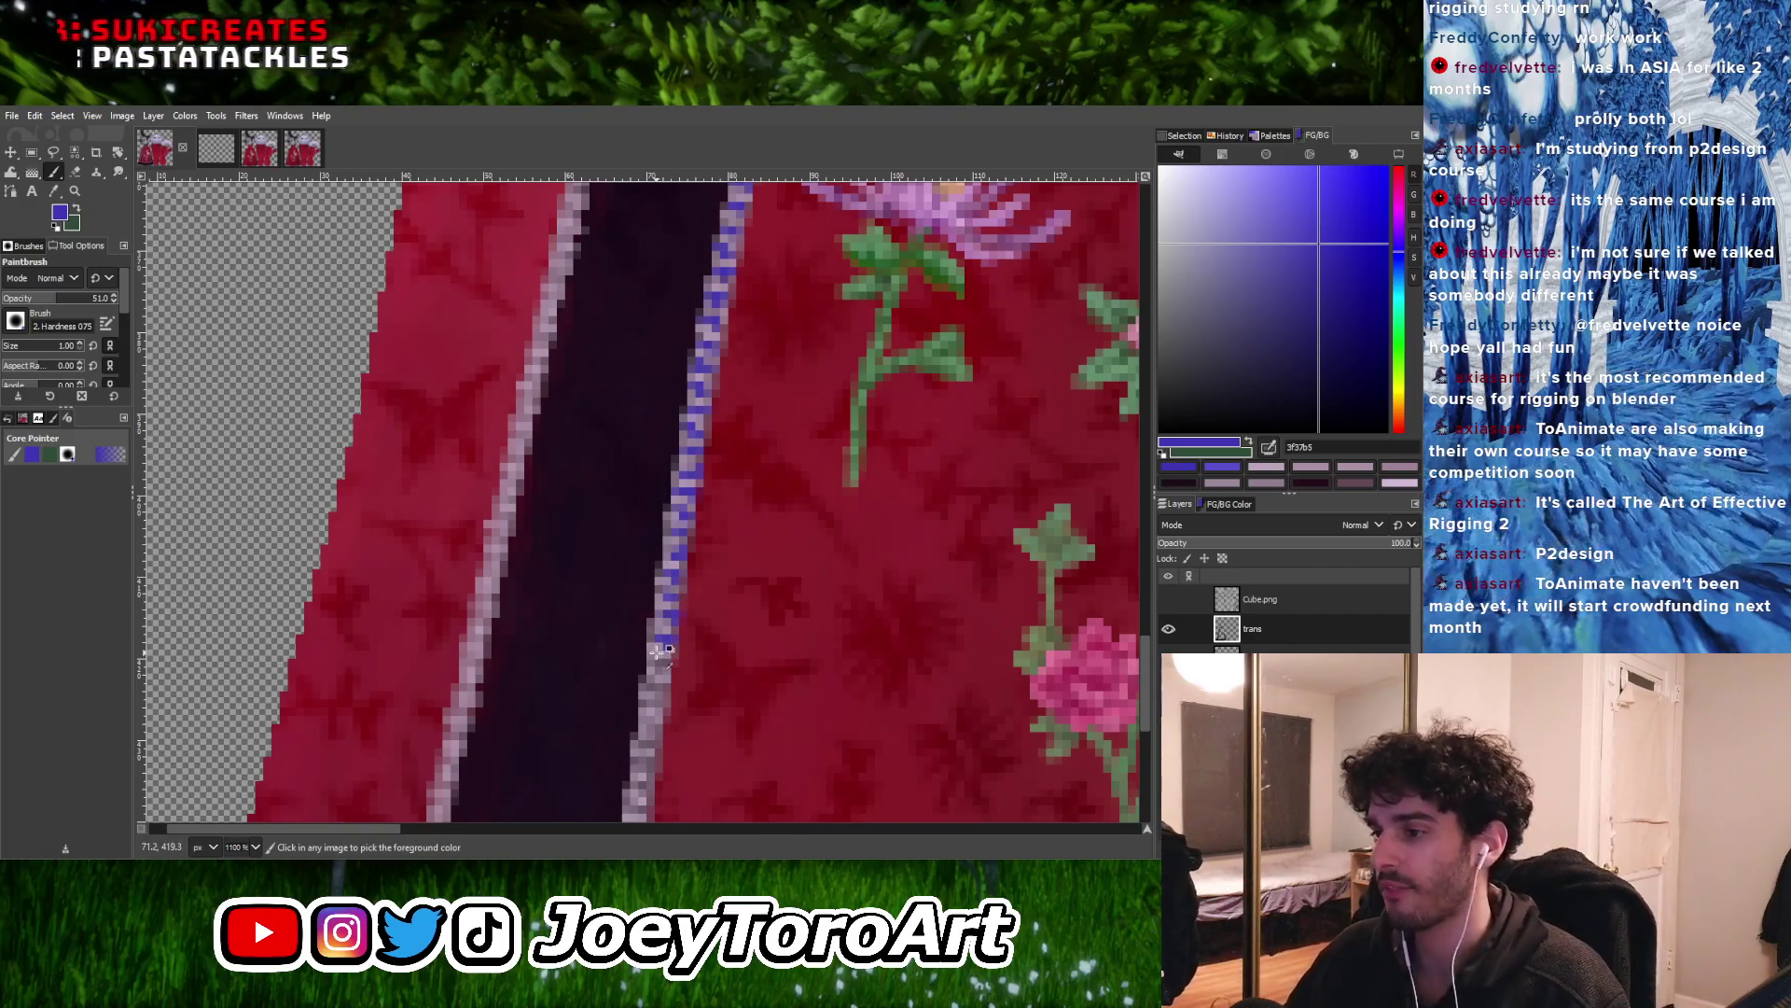
Paint a short vertical run and a few single trim pixels blue near the band's lower end
{"action": "scroll", "coordinate": [656, 650], "scroll_direction": "up", "scroll_amount": 4, "text": "ctrl"}
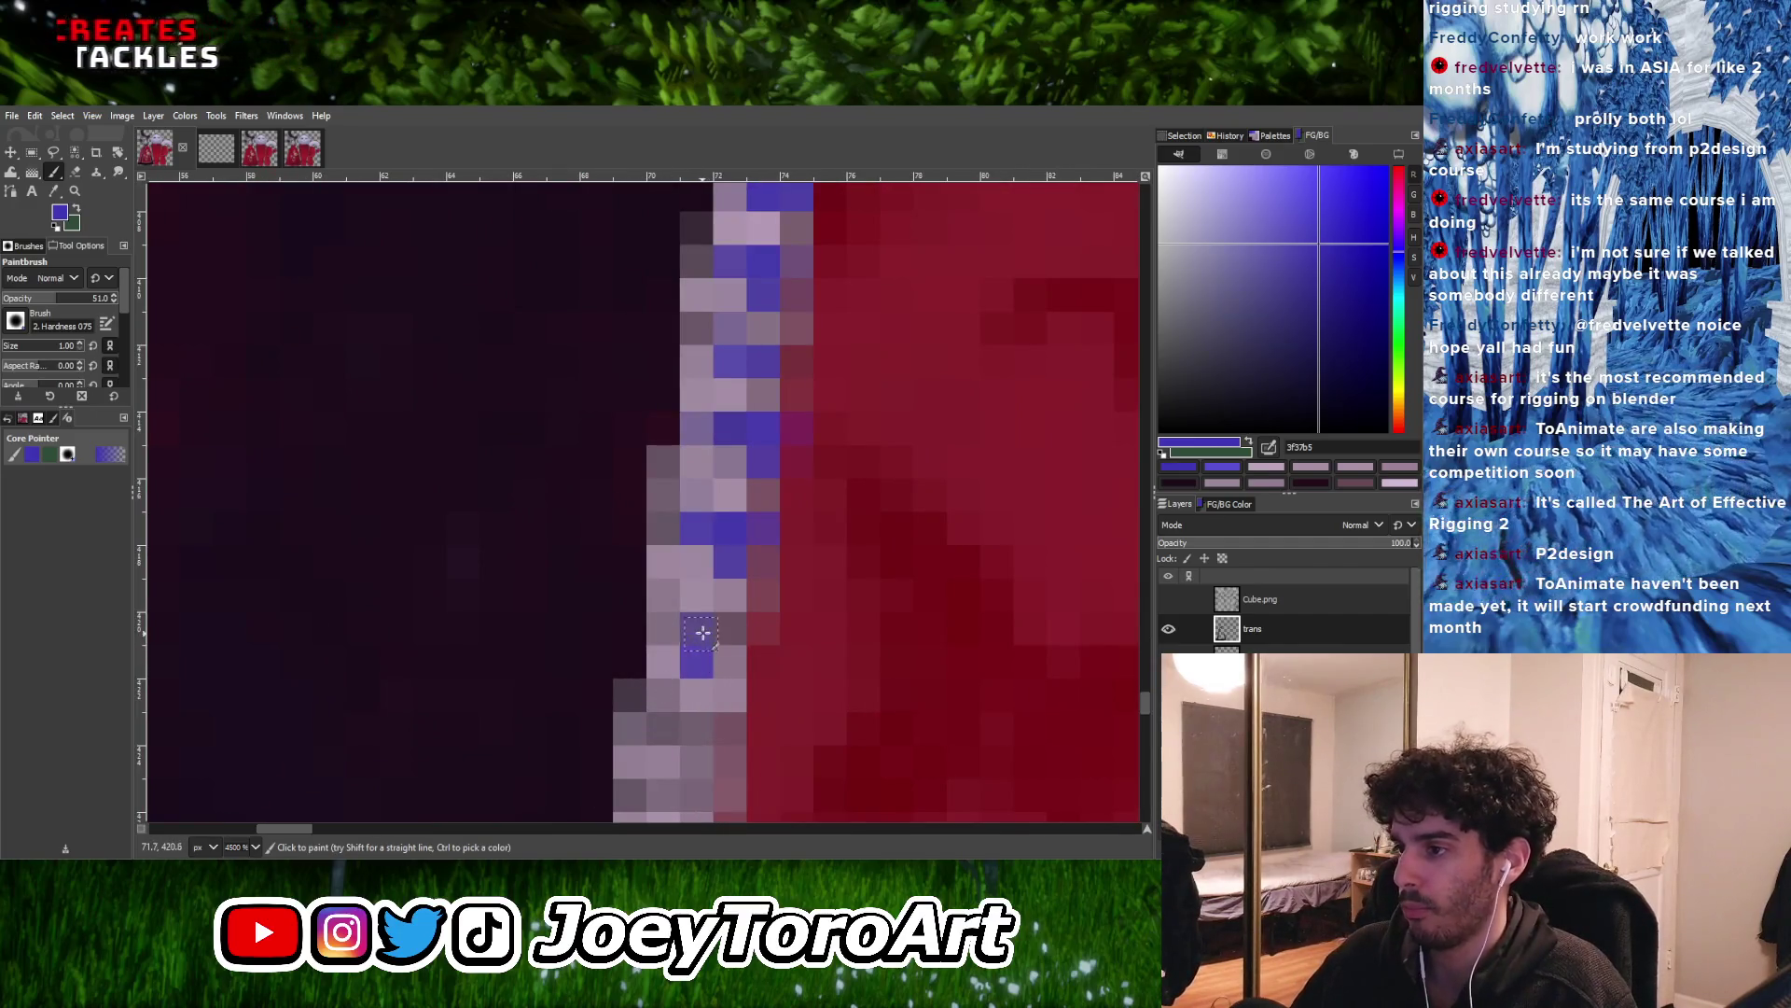
{"action": "scroll", "coordinate": [674, 634], "scroll_direction": "down", "scroll_amount": 2}
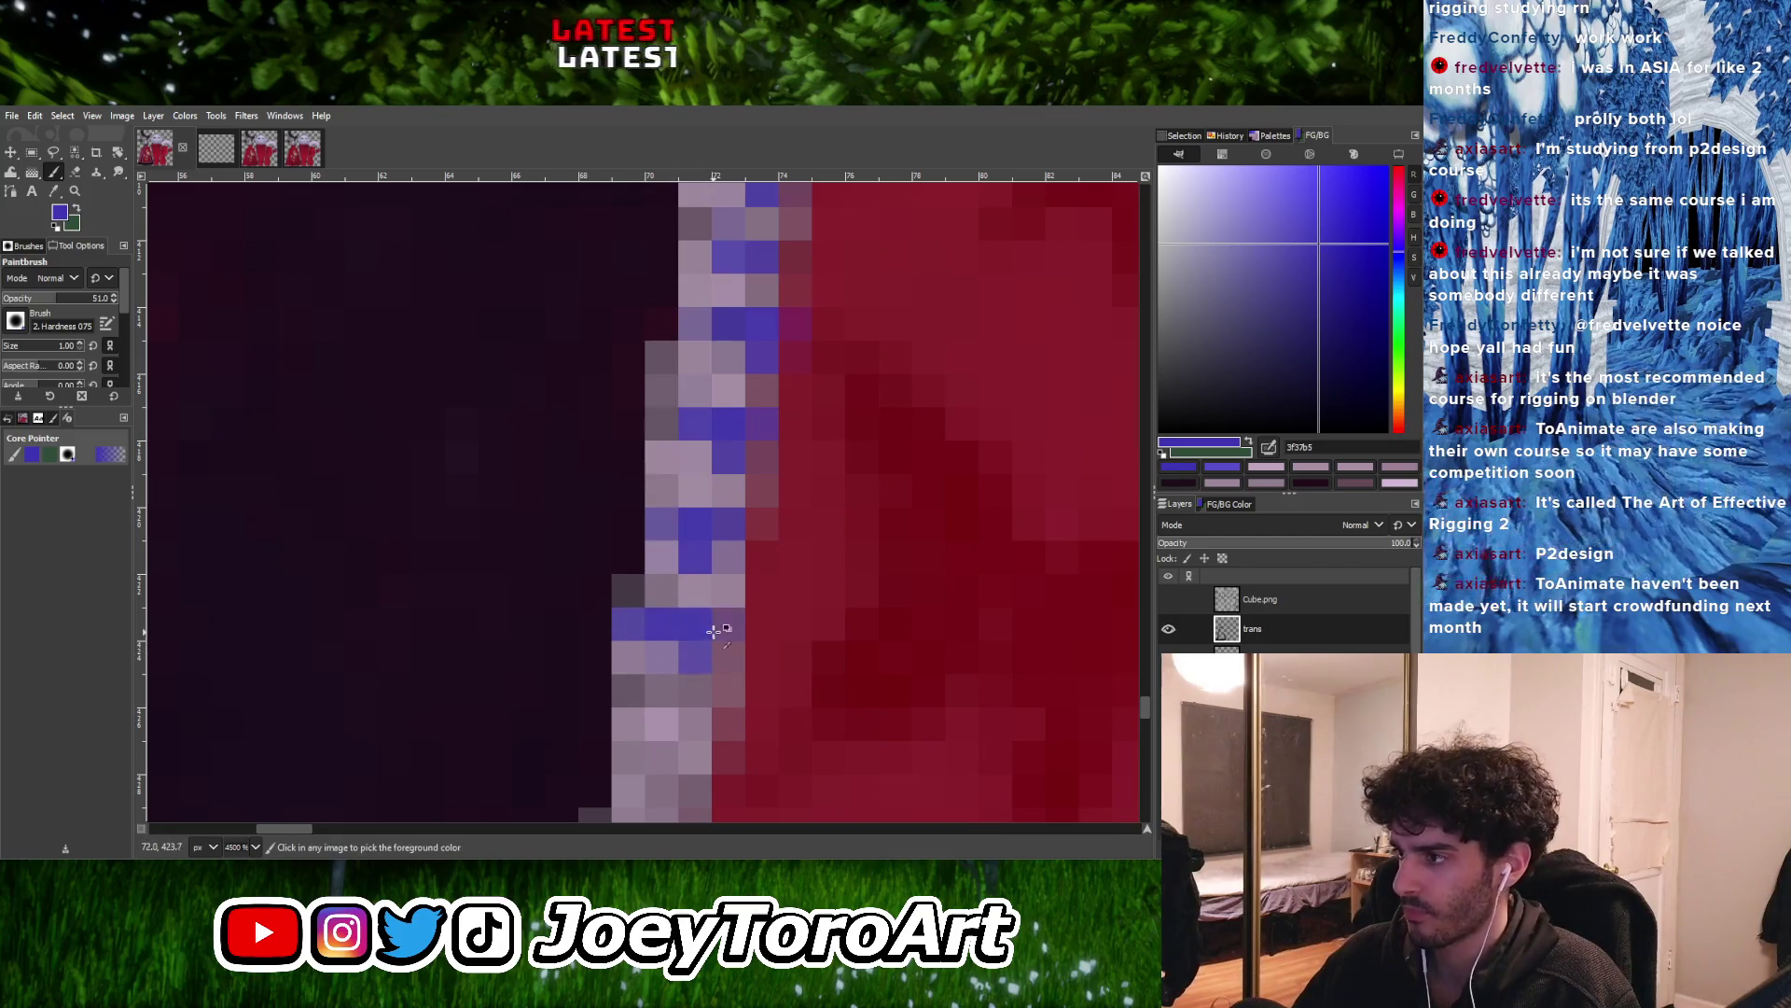
{"action": "scroll", "coordinate": [713, 631], "scroll_direction": "up", "scroll_amount": 1, "text": "ctrl"}
{"action": "left_click", "coordinate": [648, 642]}
{"action": "scroll", "coordinate": [648, 641], "scroll_direction": "down", "scroll_amount": 3, "text": "ctrl"}
{"action": "scroll", "coordinate": [665, 672], "scroll_direction": "up", "scroll_amount": 3, "text": "ctrl"}
{"action": "left_click_drag", "start_coordinate": [679, 681], "coordinate": [680, 728]}
{"action": "left_click", "coordinate": [716, 681]}
{"action": "scroll", "coordinate": [712, 680], "scroll_direction": "down", "scroll_amount": 3, "text": "ctrl"}
{"action": "scroll", "coordinate": [709, 660], "scroll_direction": "up", "scroll_amount": 2, "text": "ctrl"}
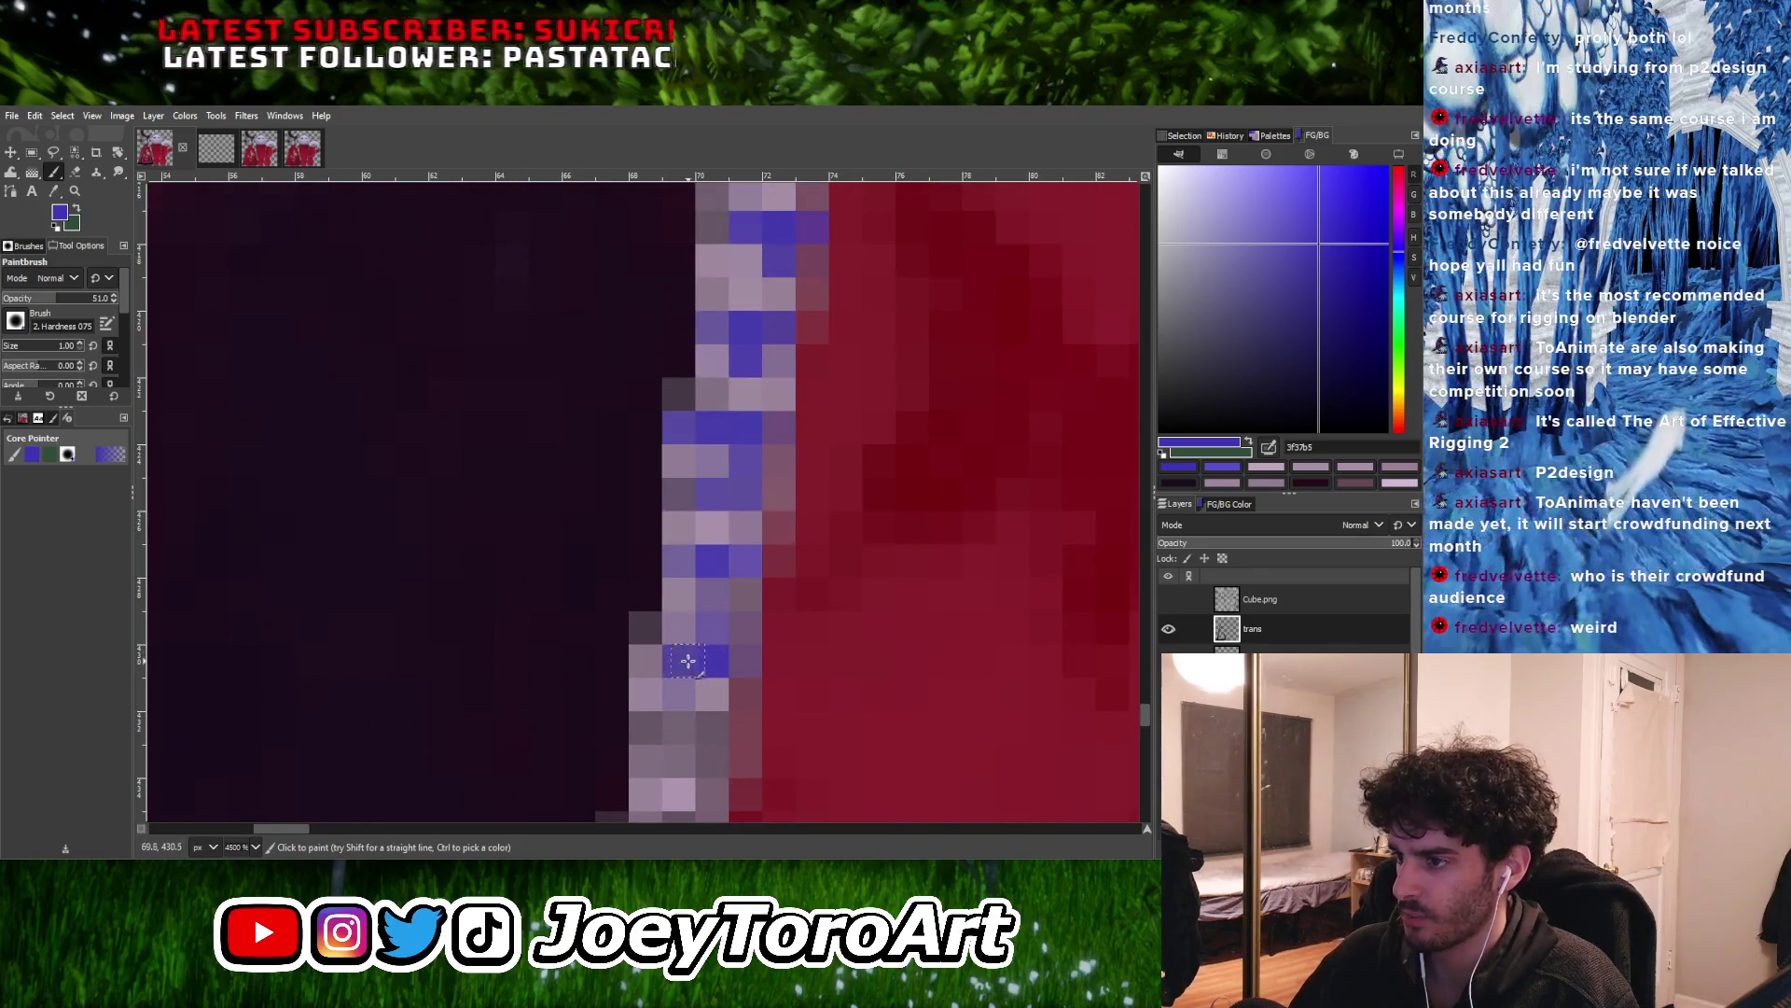
{"action": "scroll", "coordinate": [731, 672], "scroll_direction": "down", "scroll_amount": 3, "text": "ctrl"}
{"action": "scroll", "coordinate": [731, 672], "scroll_direction": "up", "scroll_amount": 3, "text": "ctrl"}
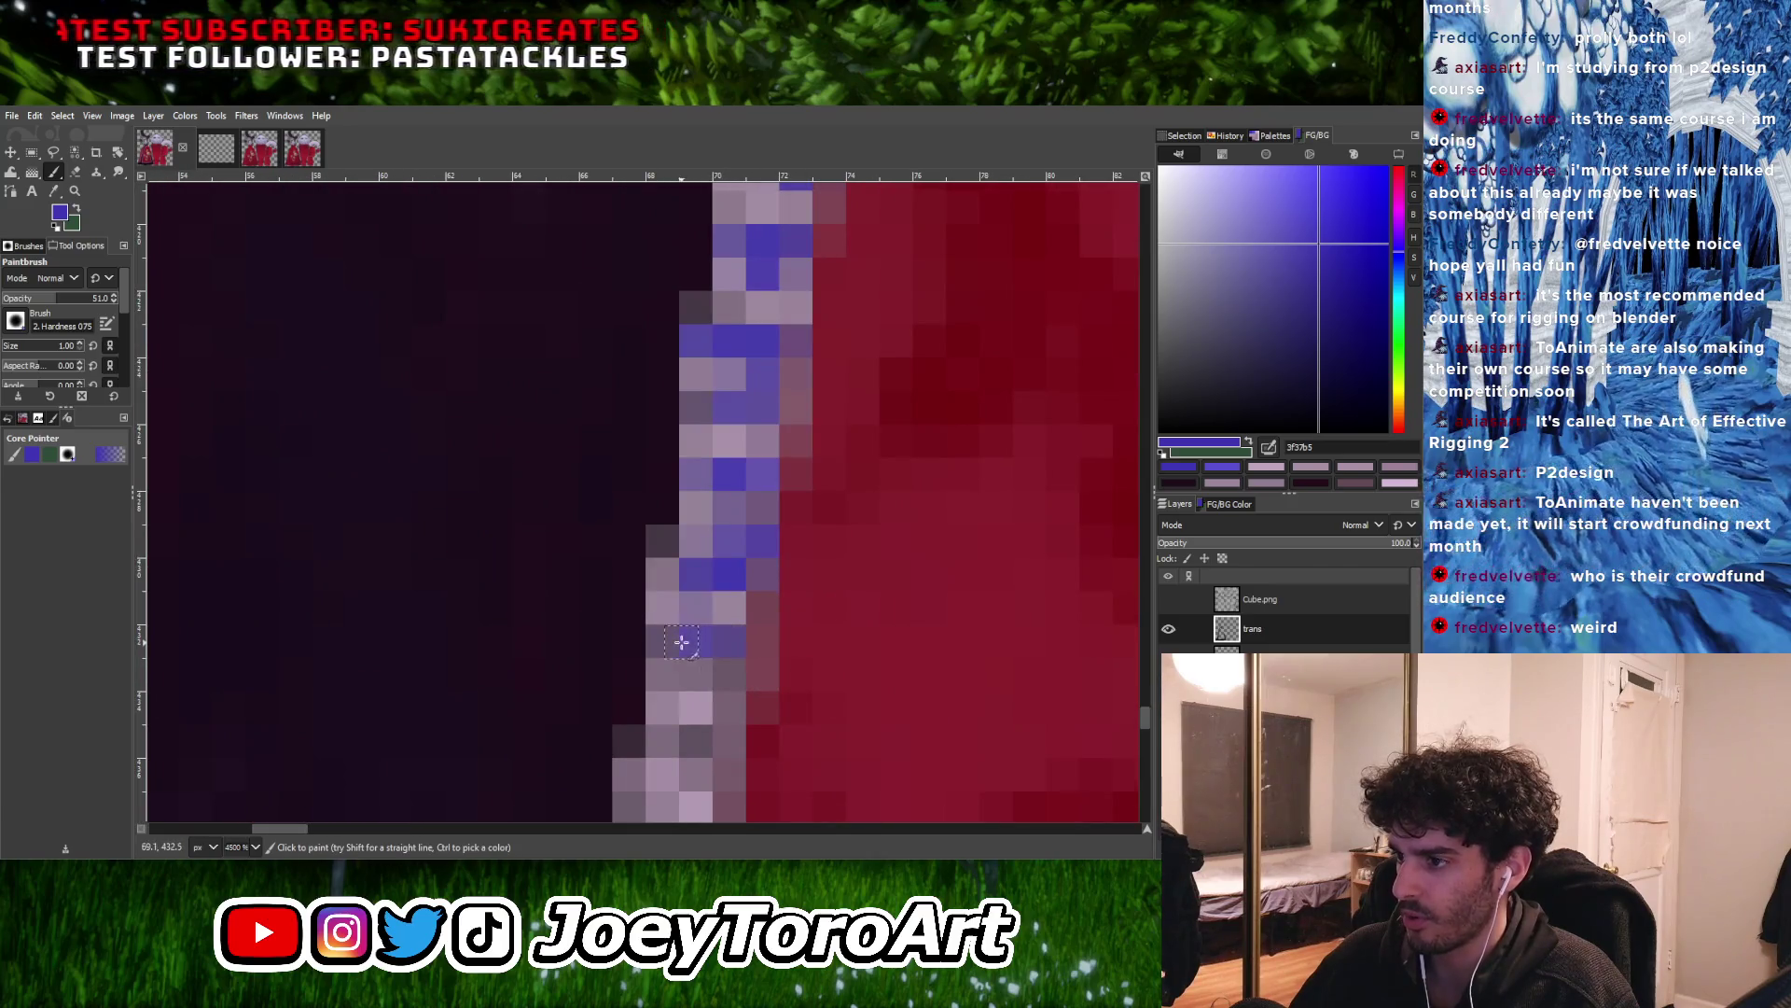
{"action": "scroll", "coordinate": [729, 656], "scroll_direction": "down", "scroll_amount": 3, "text": "ctrl"}
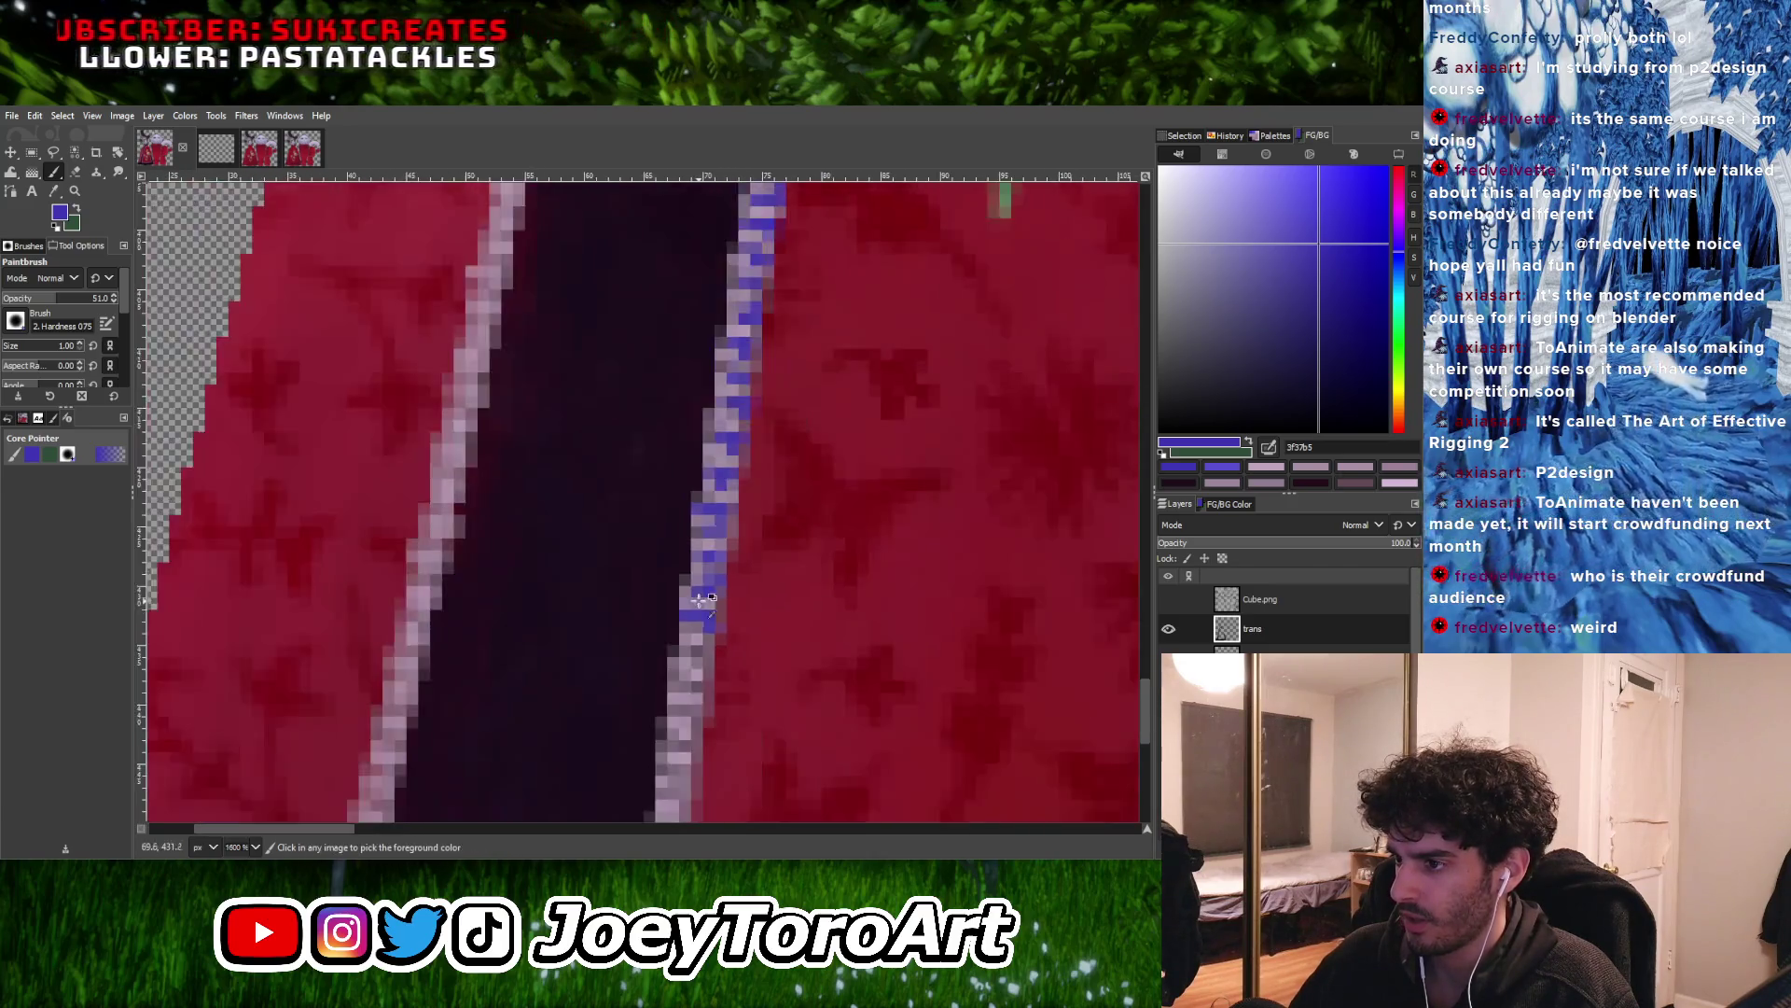
{"action": "scroll", "coordinate": [676, 691], "scroll_direction": "up", "scroll_amount": 3, "text": "ctrl"}
Turn a small cluster of grey-lilac trim pixels blue and darken one to blue-purple
{"action": "left_click", "coordinate": [702, 722]}
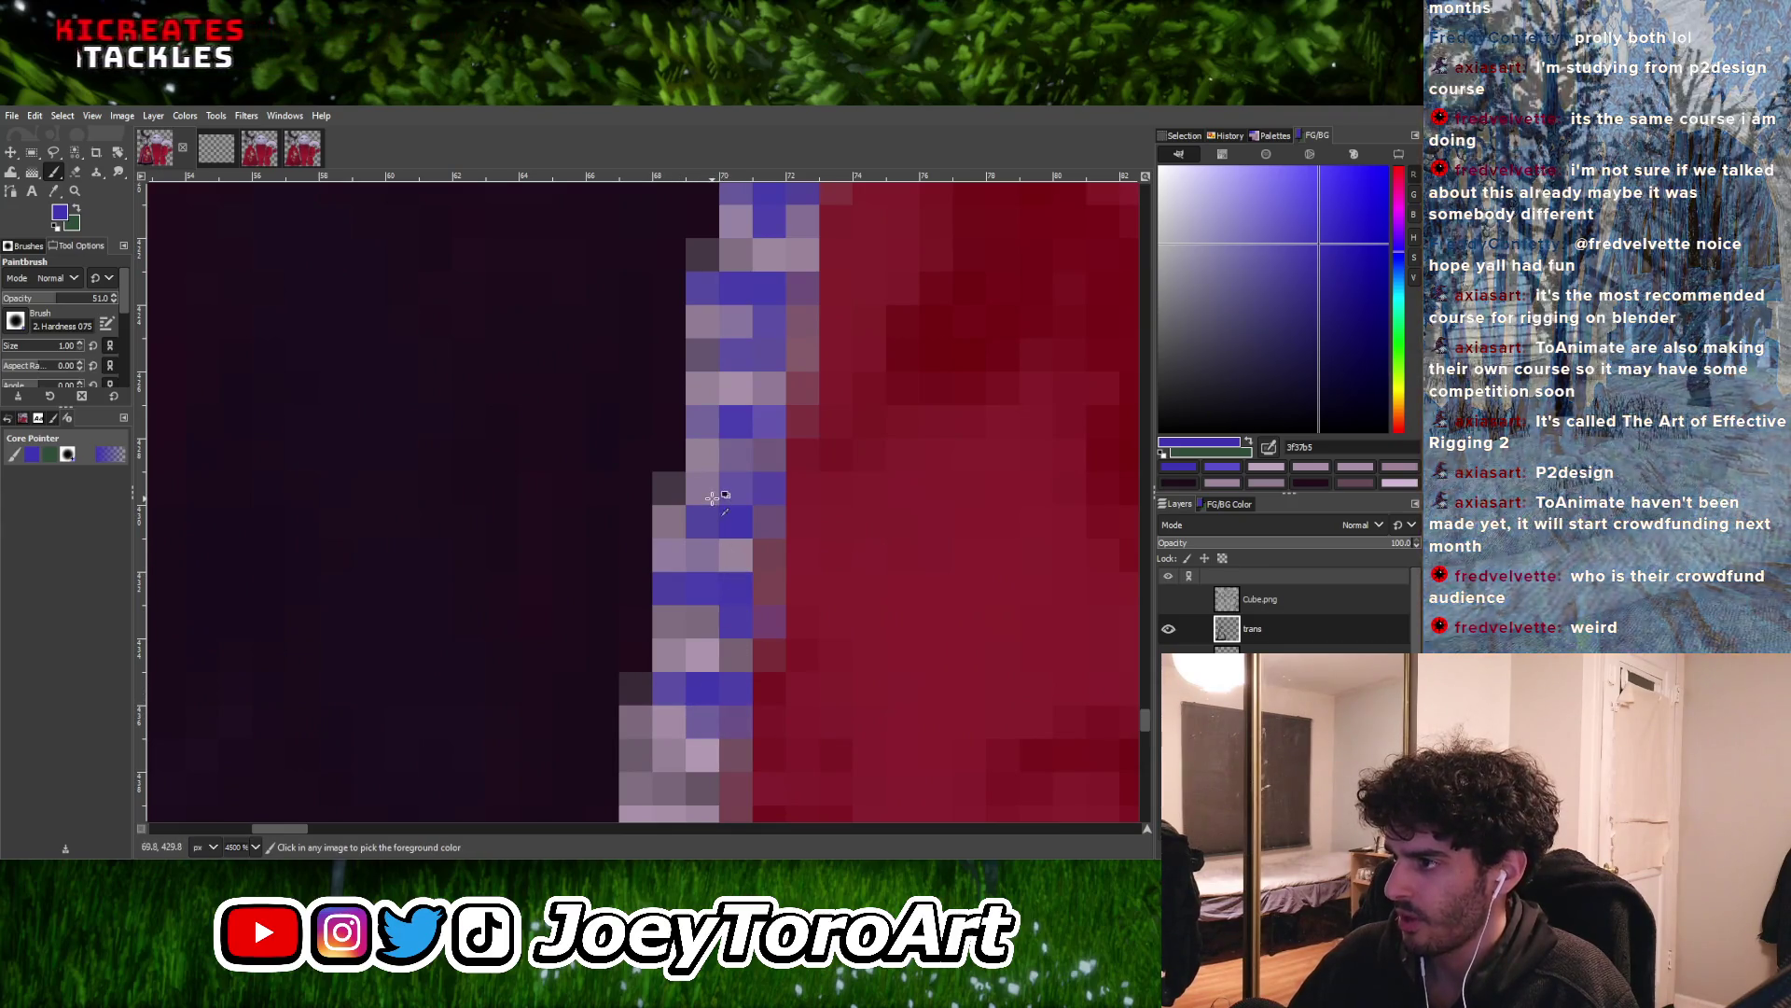
{"action": "scroll", "coordinate": [712, 494], "scroll_direction": "down", "scroll_amount": 2, "text": "ctrl"}
{"action": "scroll", "coordinate": [712, 493], "scroll_direction": "up", "scroll_amount": 2, "text": "ctrl"}
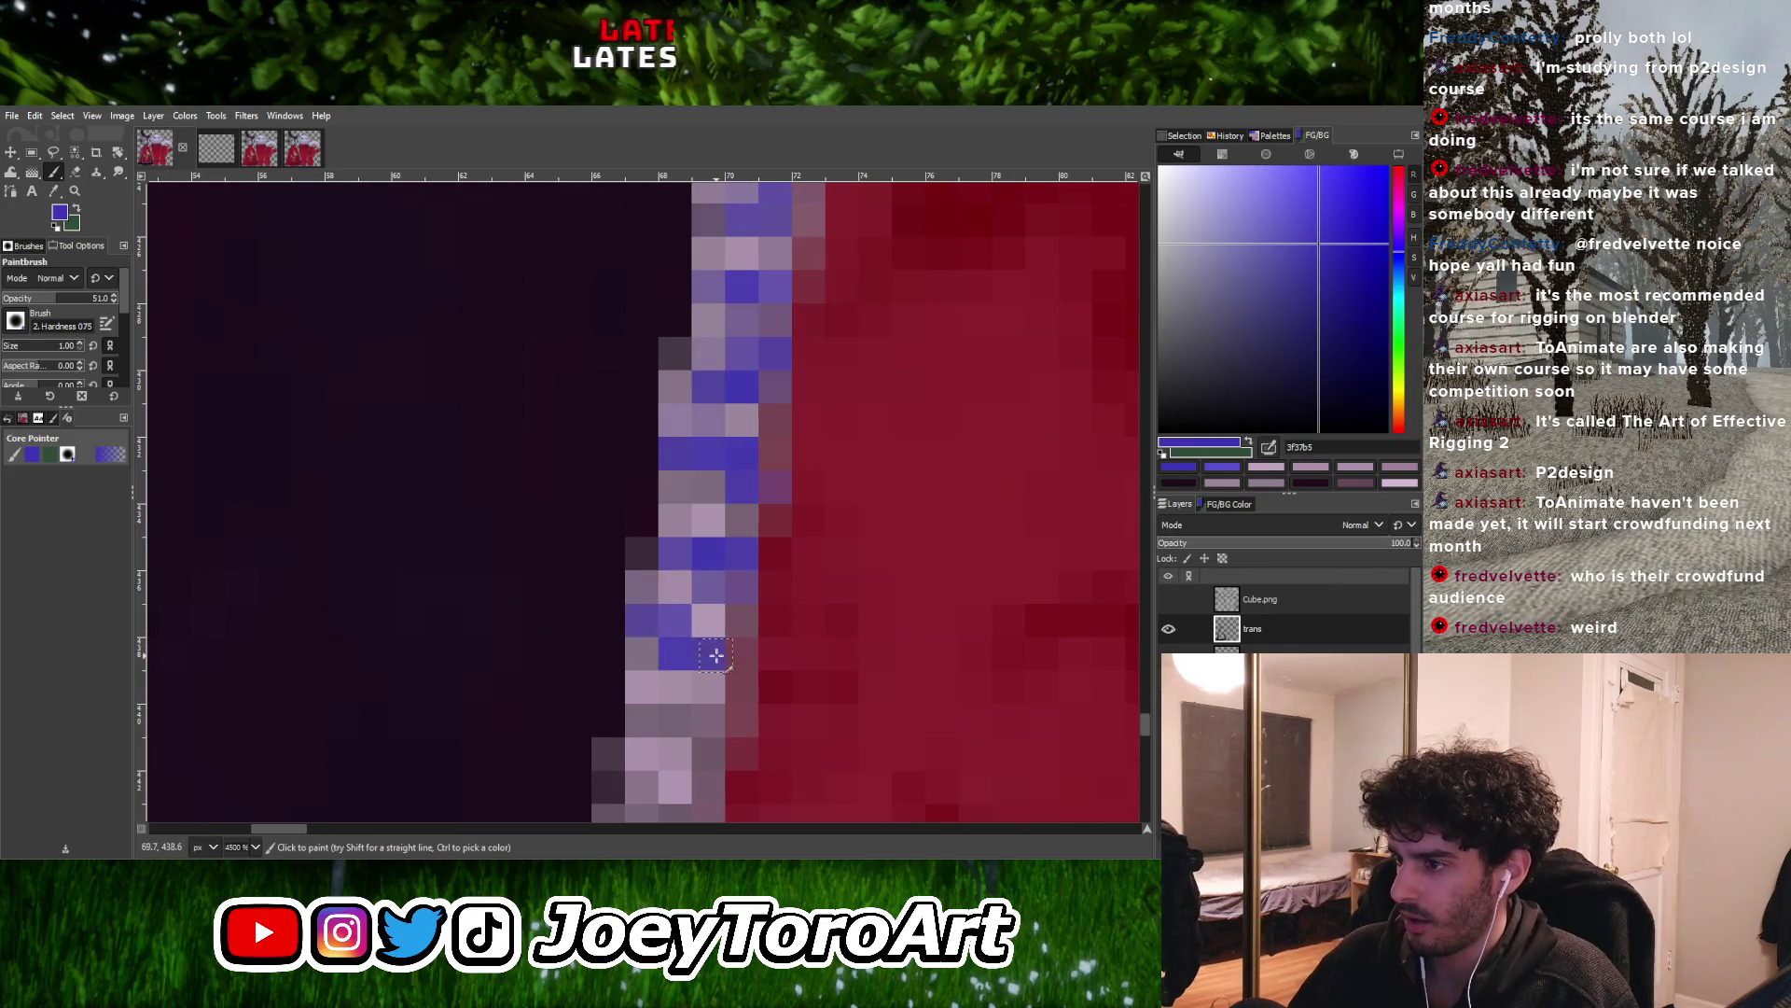
{"action": "scroll", "coordinate": [709, 643], "scroll_direction": "down", "scroll_amount": 4, "text": "ctrl"}
{"action": "scroll", "coordinate": [702, 662], "scroll_direction": "up", "scroll_amount": 5, "text": "ctrl"}
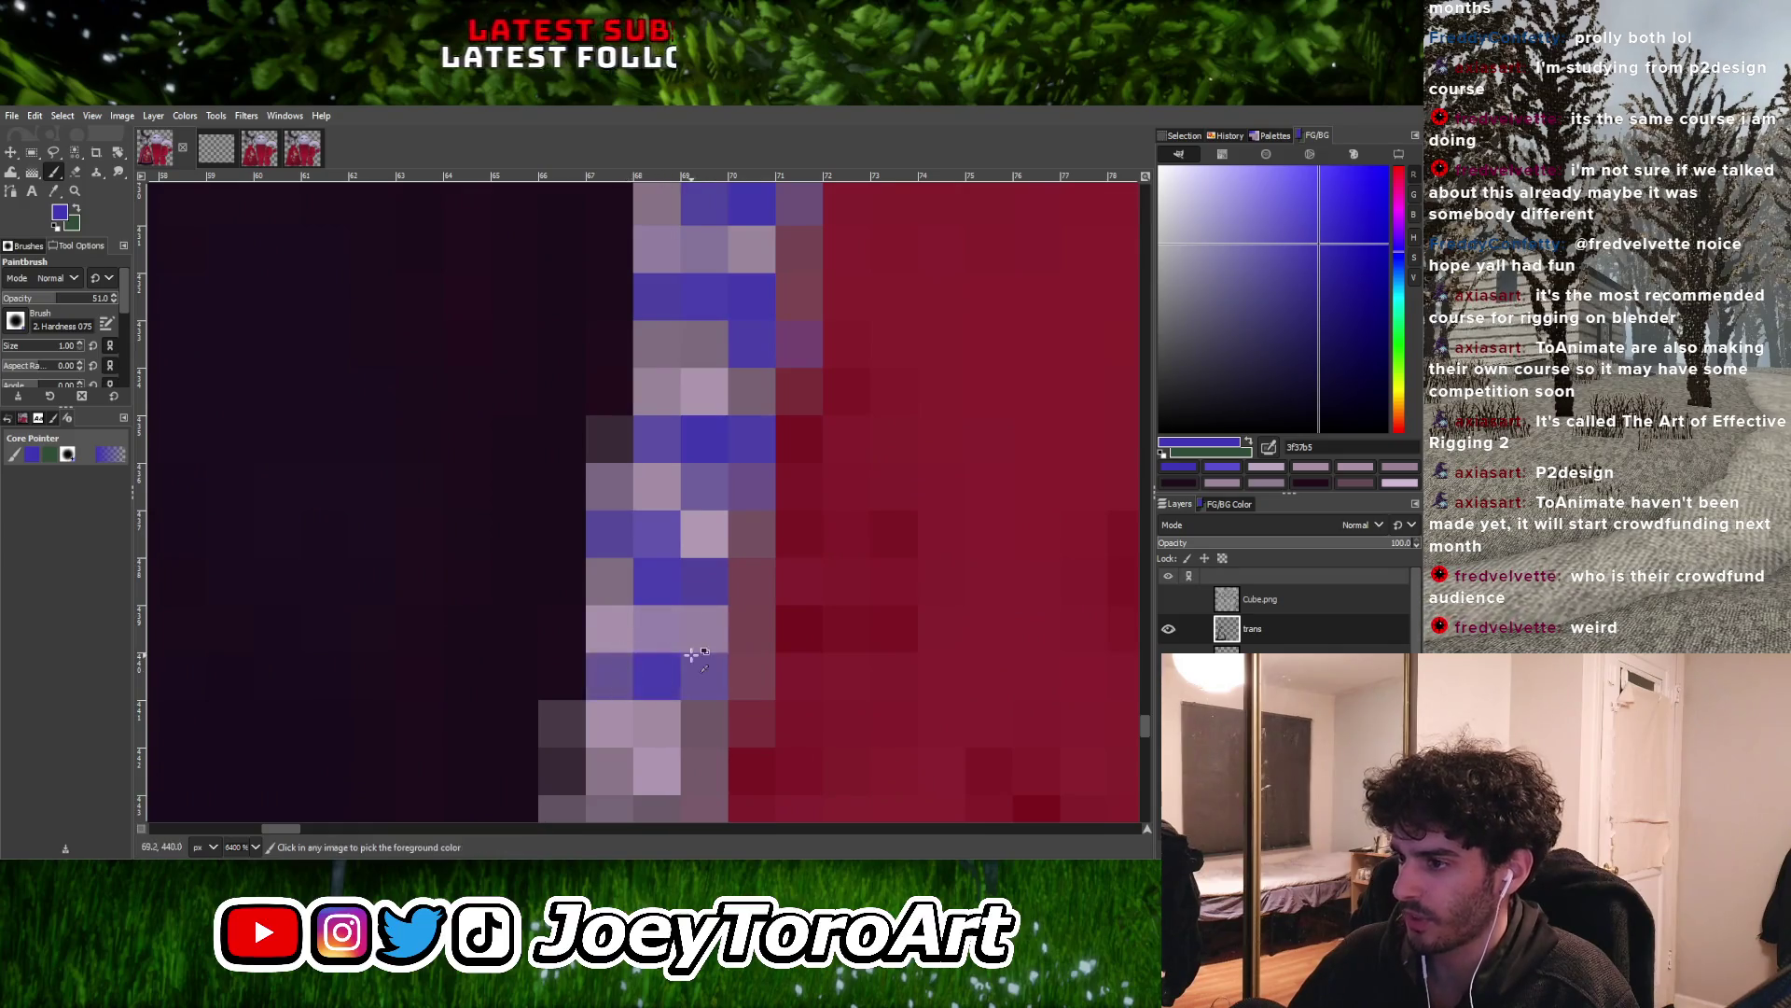
{"action": "scroll", "coordinate": [686, 671], "scroll_direction": "down", "scroll_amount": 1, "text": "ctrl"}
{"action": "left_click", "coordinate": [692, 682]}
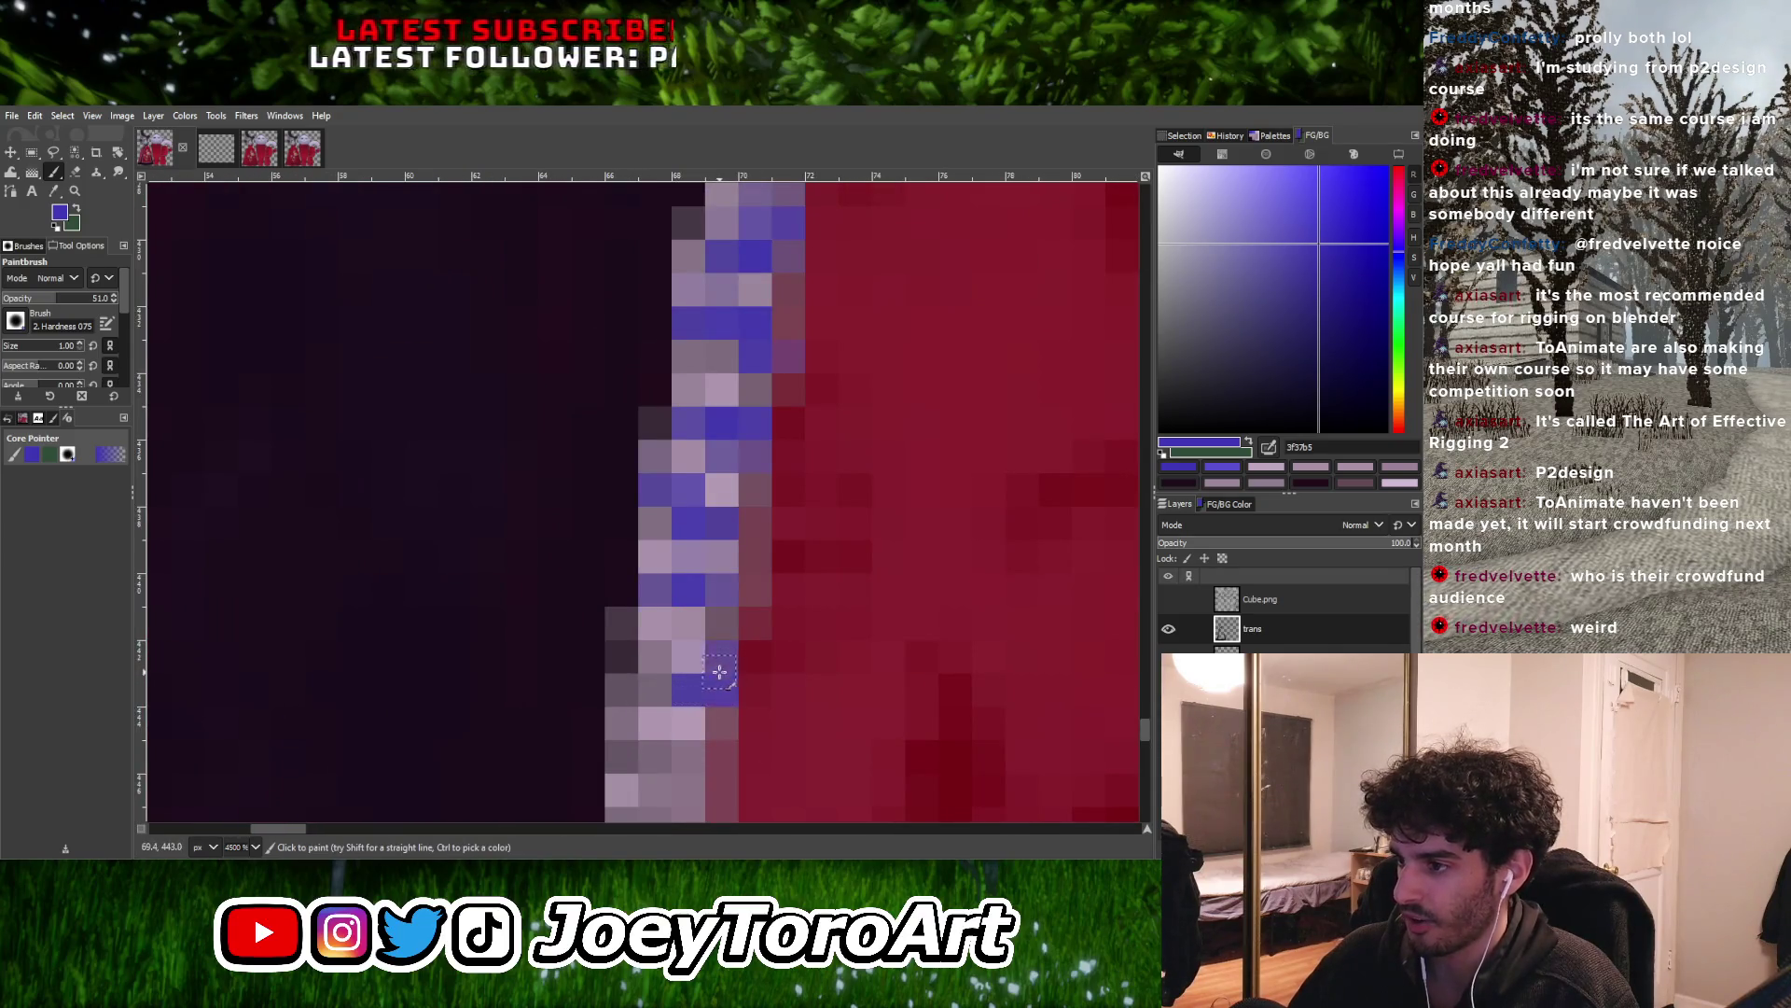
{"action": "left_click", "coordinate": [655, 689]}
{"action": "scroll", "coordinate": [674, 683], "scroll_direction": "down", "scroll_amount": 1, "text": "ctrl"}
{"action": "scroll", "coordinate": [674, 684], "scroll_direction": "up", "scroll_amount": 1, "text": "ctrl"}
{"action": "left_click", "coordinate": [656, 664]}
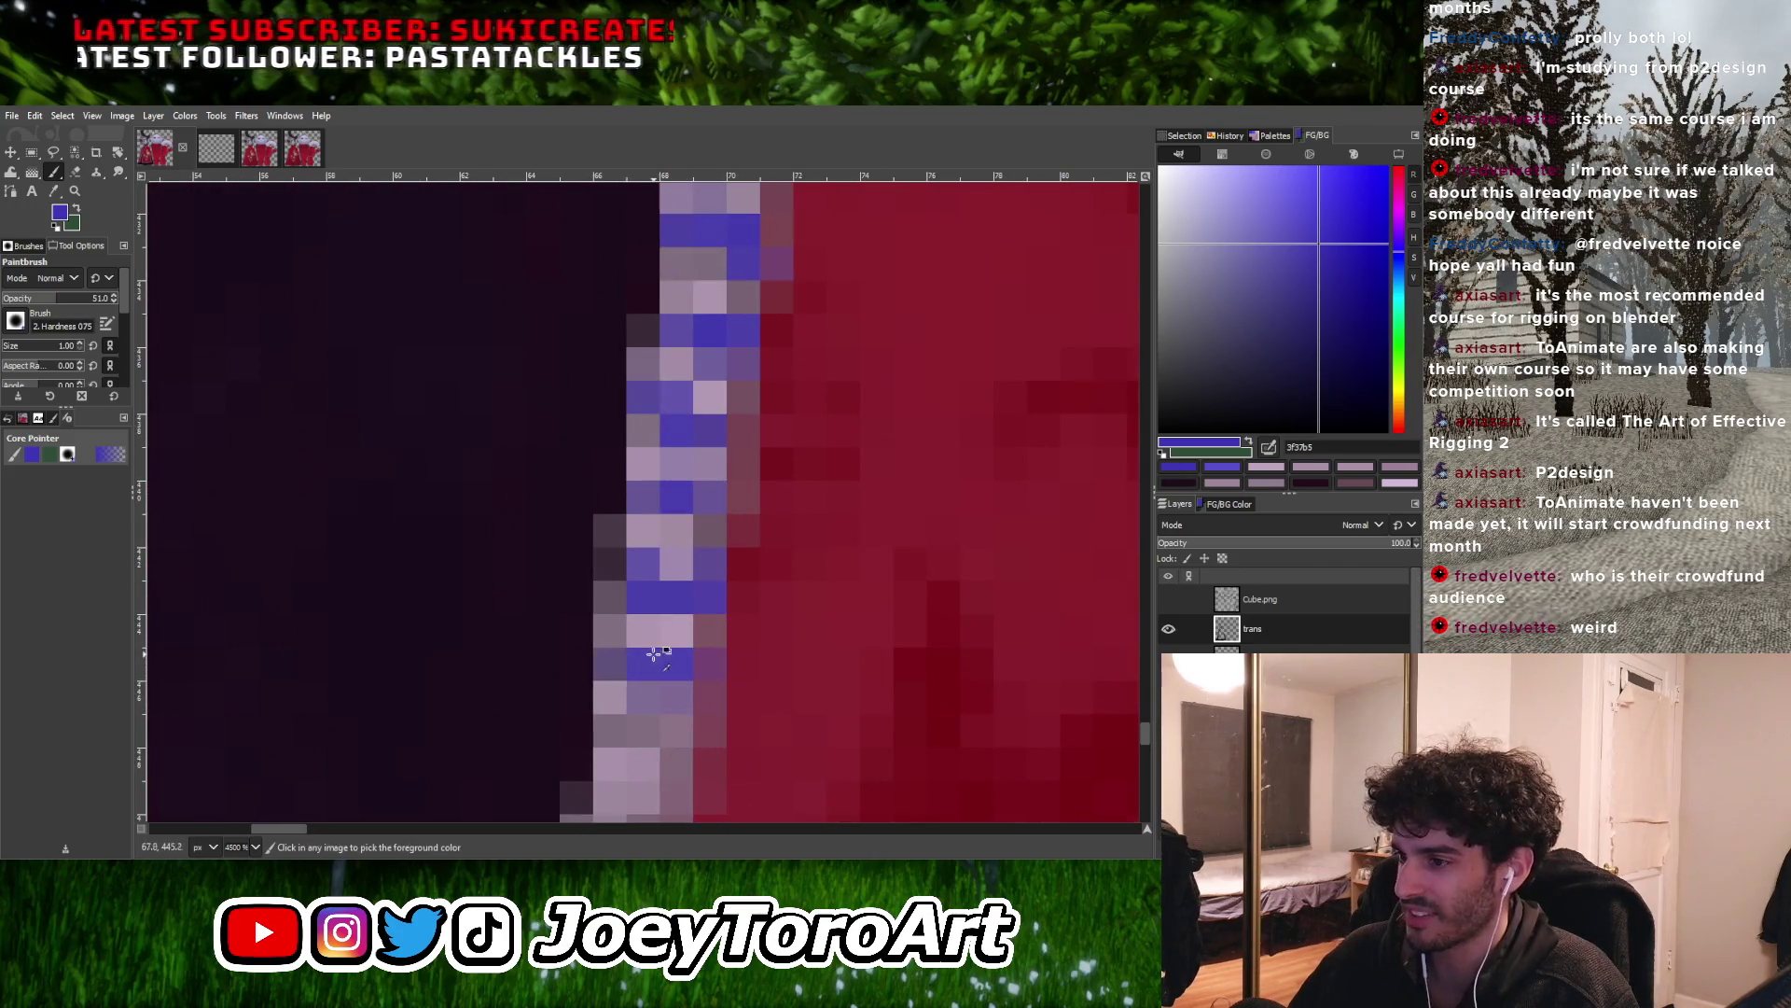
{"action": "scroll", "coordinate": [655, 654], "scroll_direction": "up", "scroll_amount": 1, "text": "ctrl"}
{"action": "left_click", "coordinate": [703, 721]}
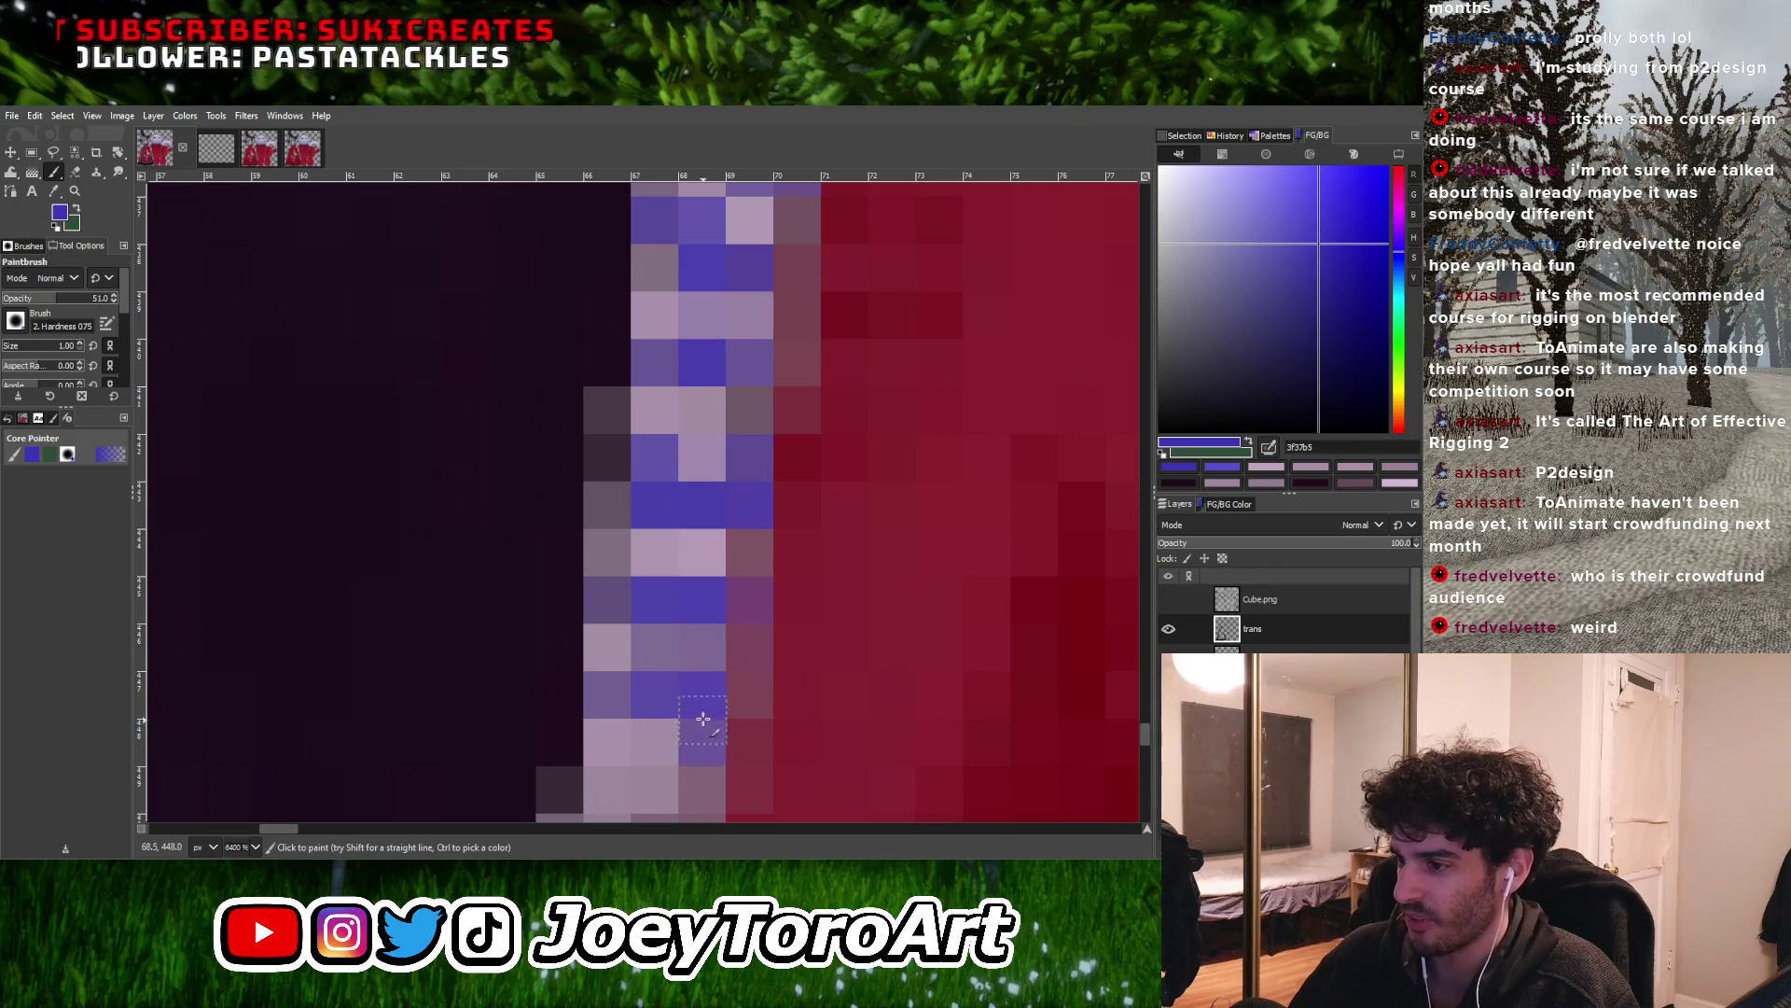
{"action": "scroll", "coordinate": [703, 721], "scroll_direction": "down", "scroll_amount": 3, "text": "ctrl"}
{"action": "scroll", "coordinate": [702, 653], "scroll_direction": "up", "scroll_amount": 2, "text": "ctrl"}
Add the last blue pixels down to the bottom corner of the edging above the hem
{"action": "left_click", "coordinate": [653, 623]}
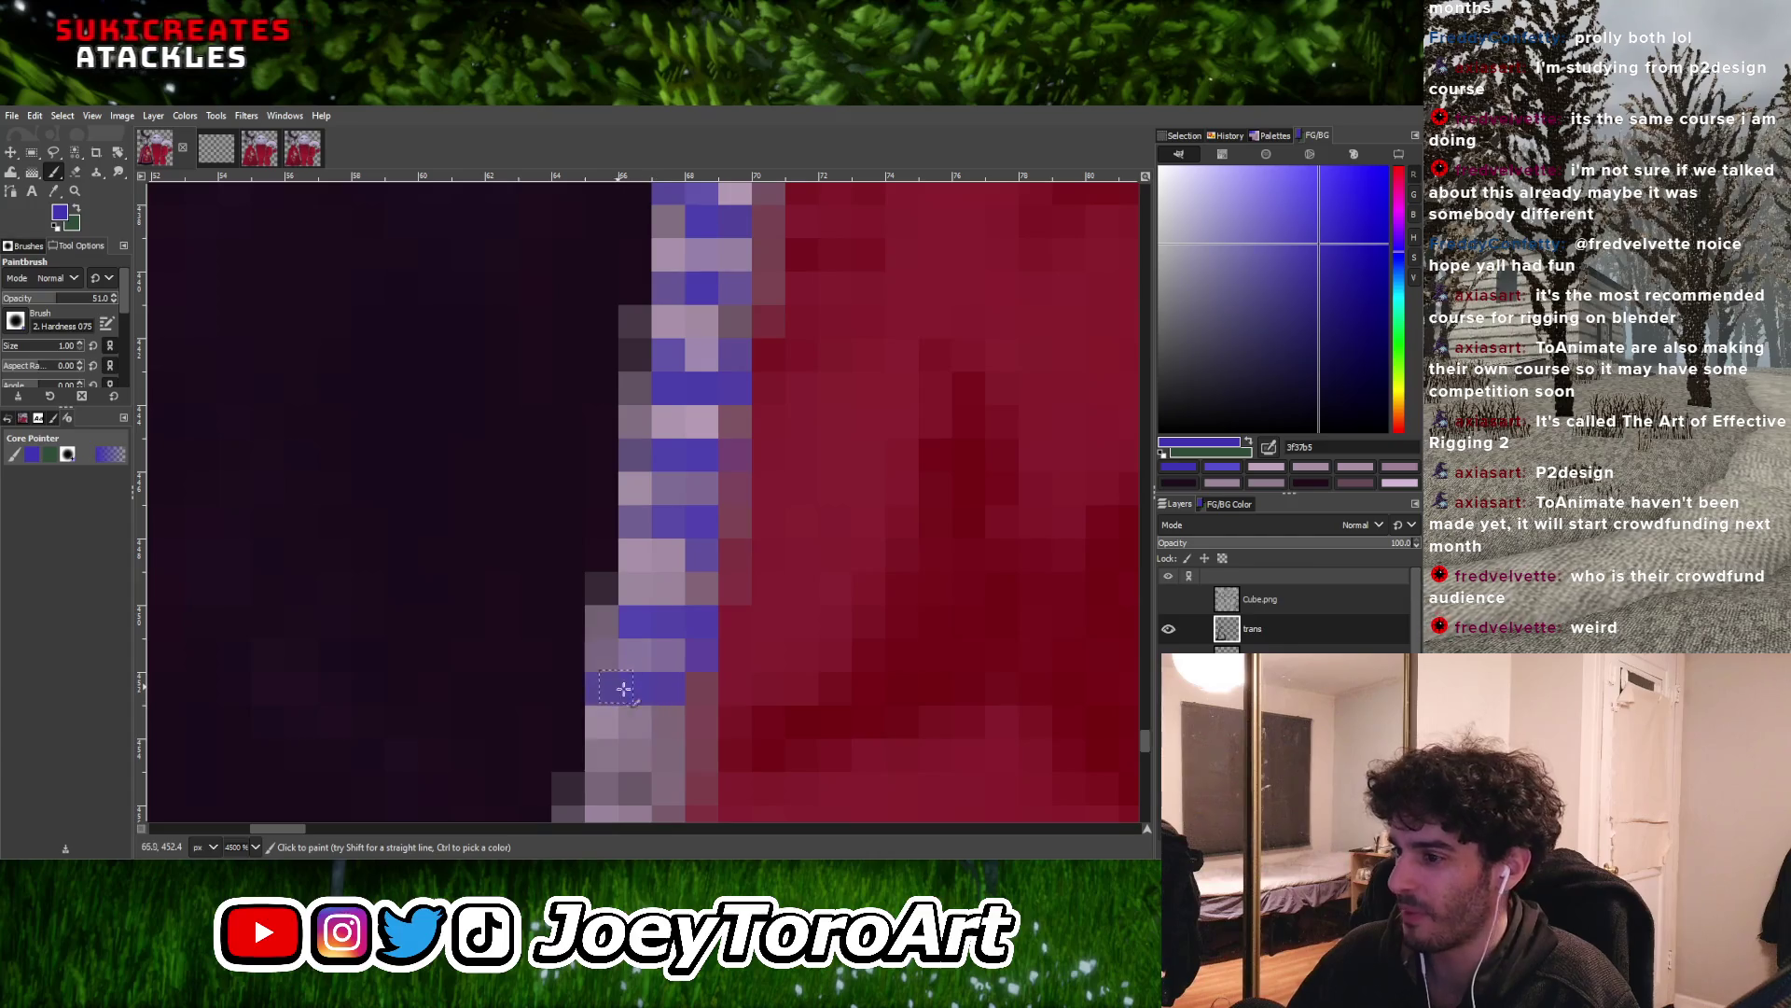
{"action": "scroll", "coordinate": [678, 721], "scroll_direction": "down", "scroll_amount": 2, "text": "ctrl"}
{"action": "scroll", "coordinate": [663, 630], "scroll_direction": "up", "scroll_amount": 2, "text": "ctrl"}
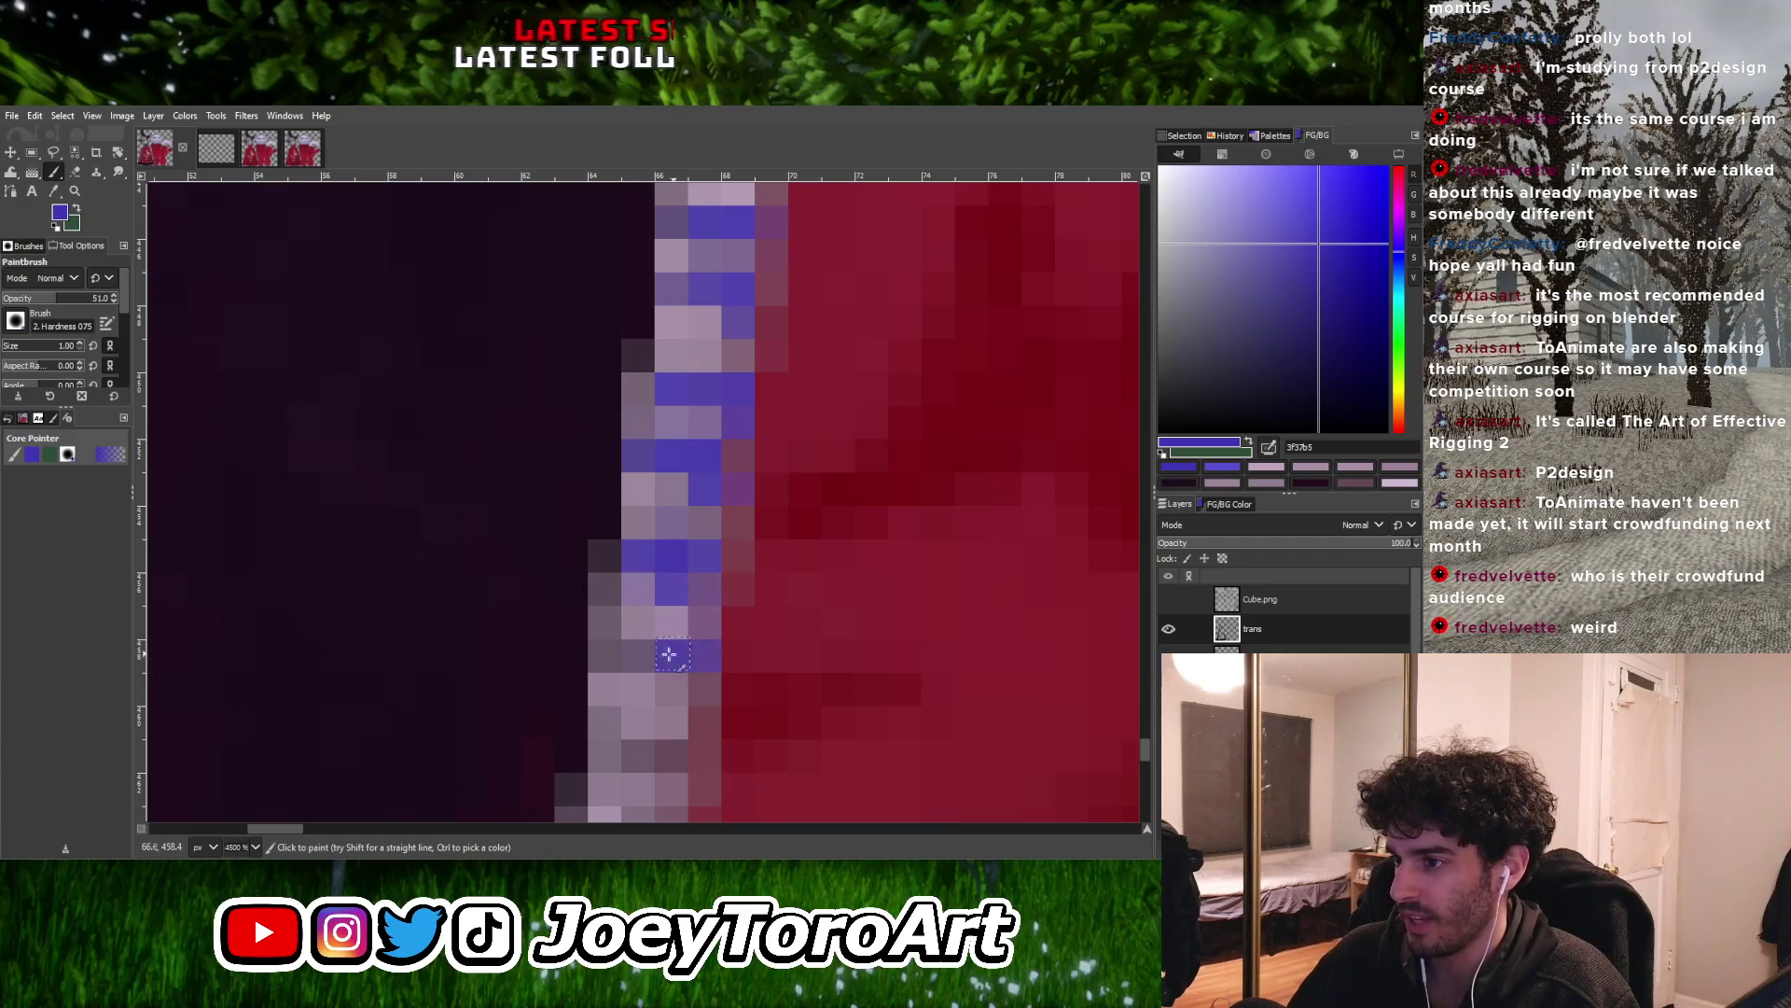
{"action": "scroll", "coordinate": [633, 637], "scroll_direction": "down", "scroll_amount": 1, "text": "ctrl"}
{"action": "scroll", "coordinate": [633, 637], "scroll_direction": "up", "scroll_amount": 1, "text": "ctrl"}
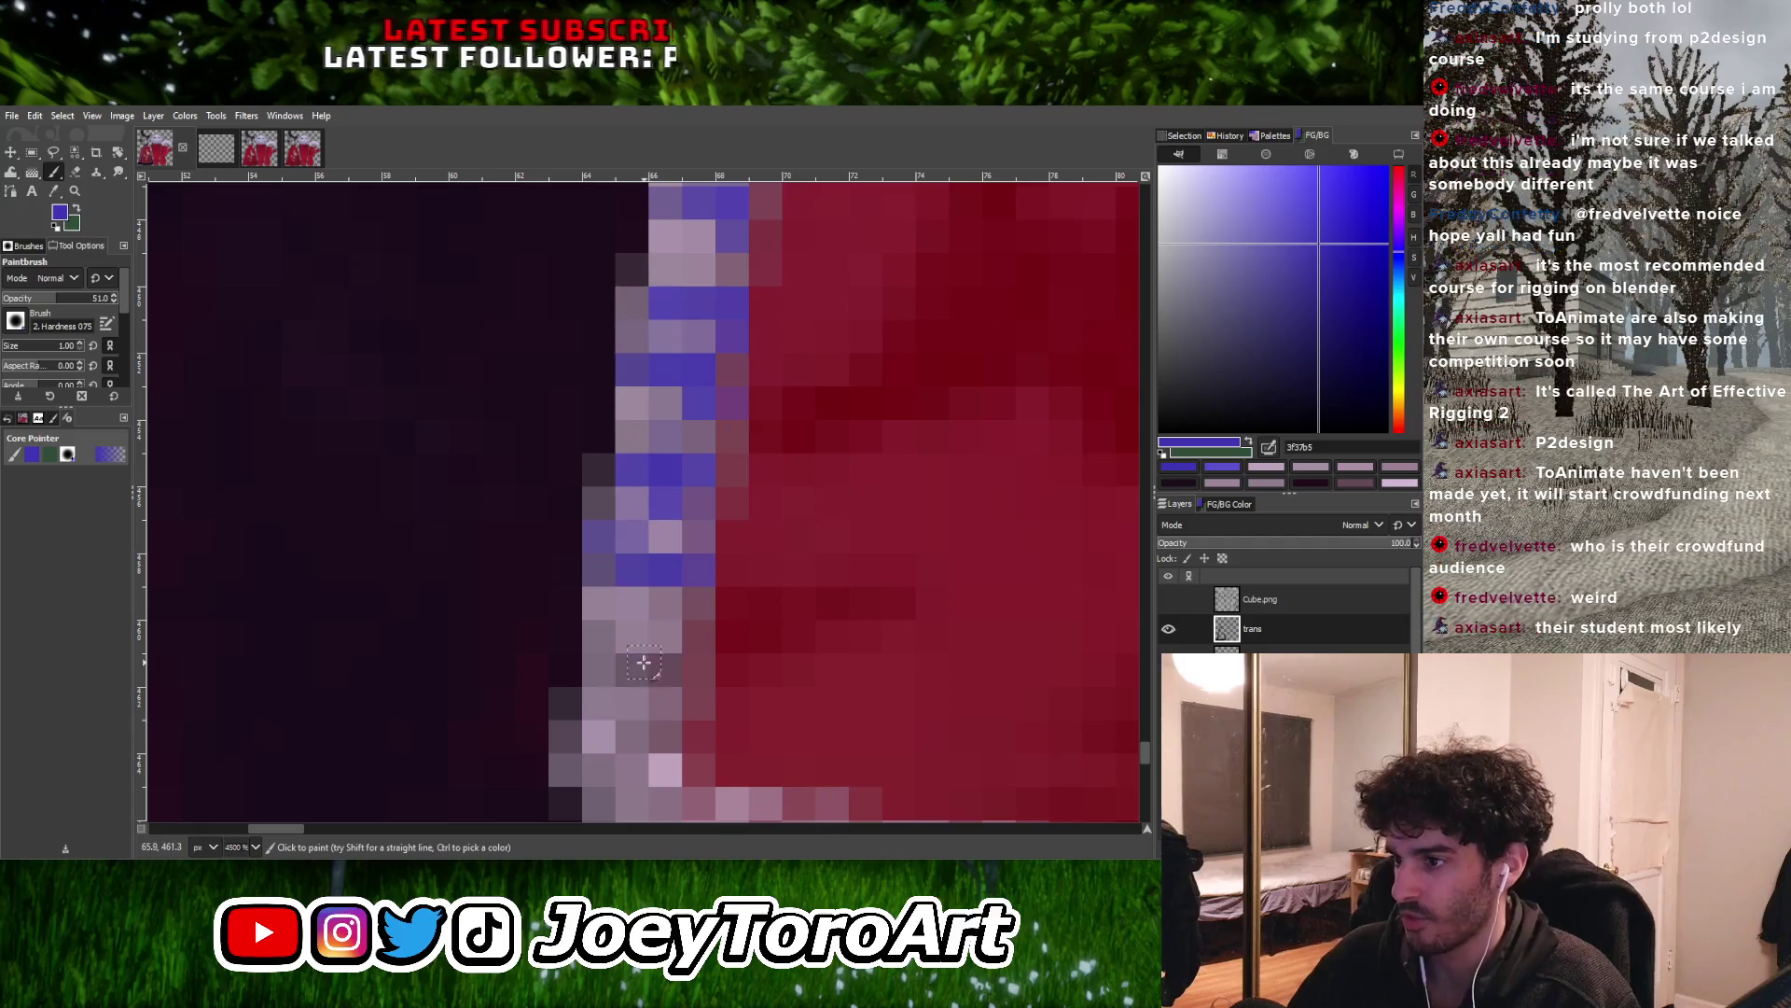
{"action": "left_click", "coordinate": [666, 635]}
{"action": "left_click", "coordinate": [662, 667]}
{"action": "left_click", "coordinate": [634, 737]}
{"action": "left_click", "coordinate": [635, 767]}
{"action": "left_click", "coordinate": [631, 737]}
{"action": "left_click", "coordinate": [631, 767]}
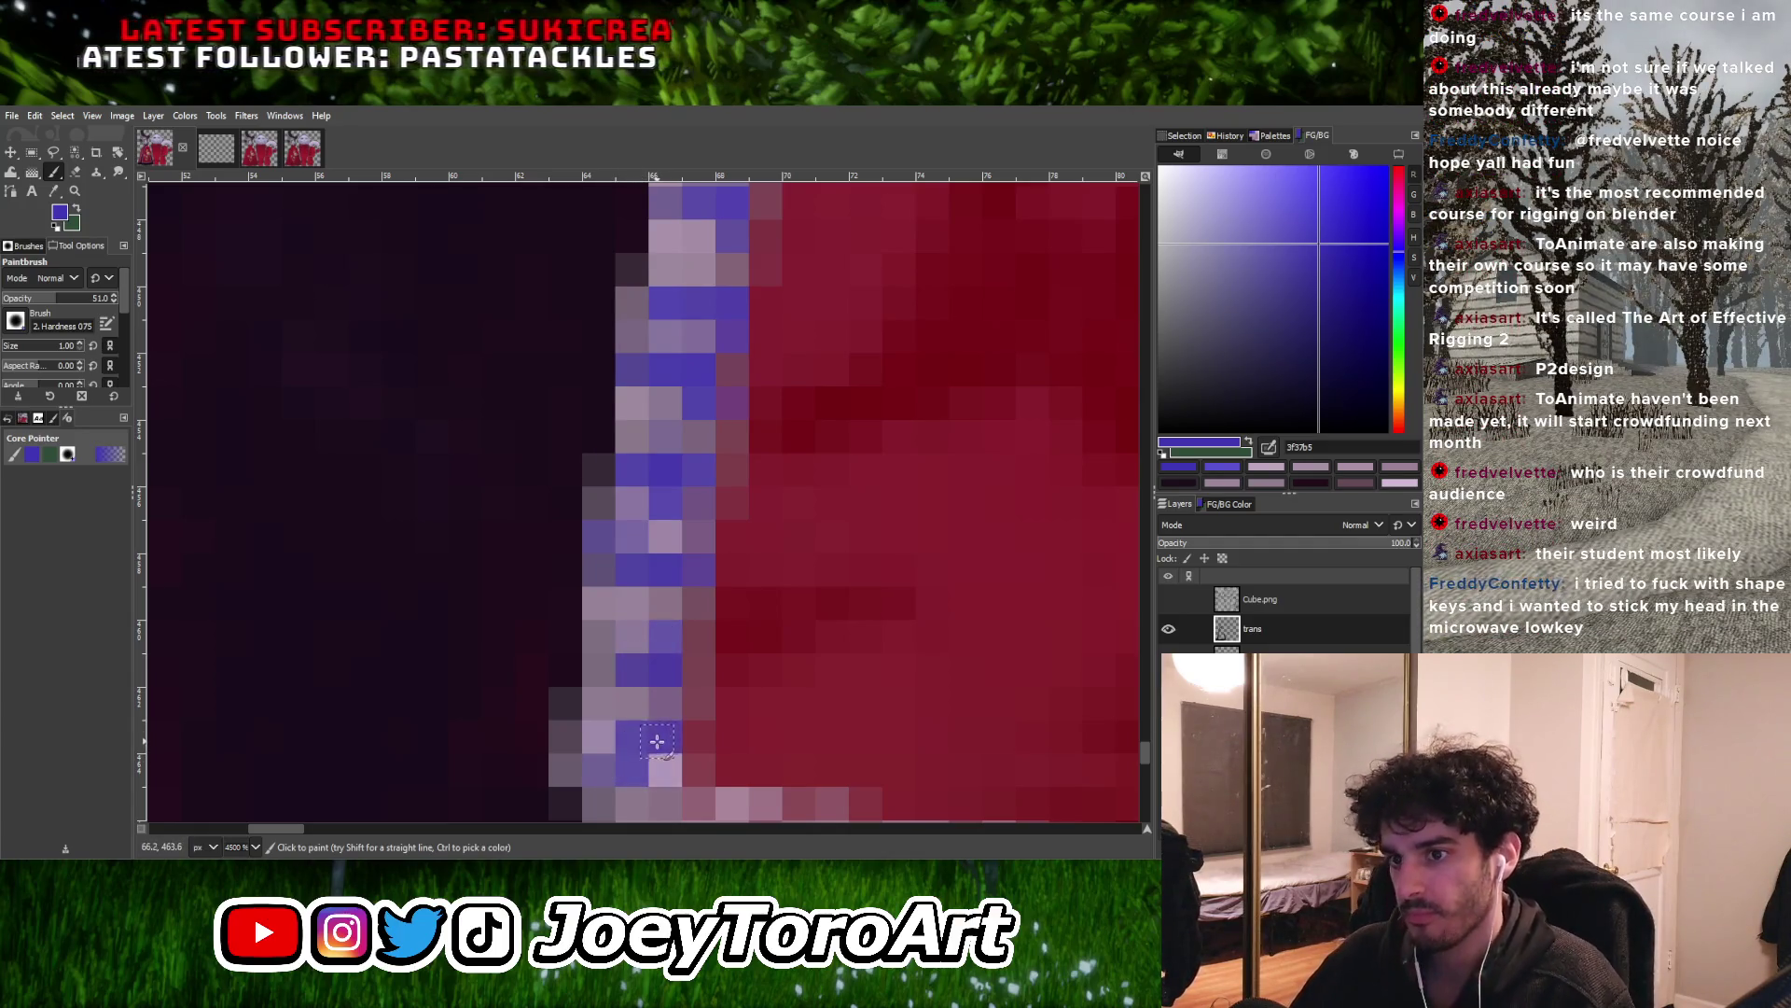
{"action": "scroll", "coordinate": [411, 501], "scroll_direction": "down", "scroll_amount": 4, "text": "ctrl"}
{"action": "scroll", "coordinate": [602, 713], "scroll_direction": "up", "scroll_amount": 2, "text": "ctrl"}
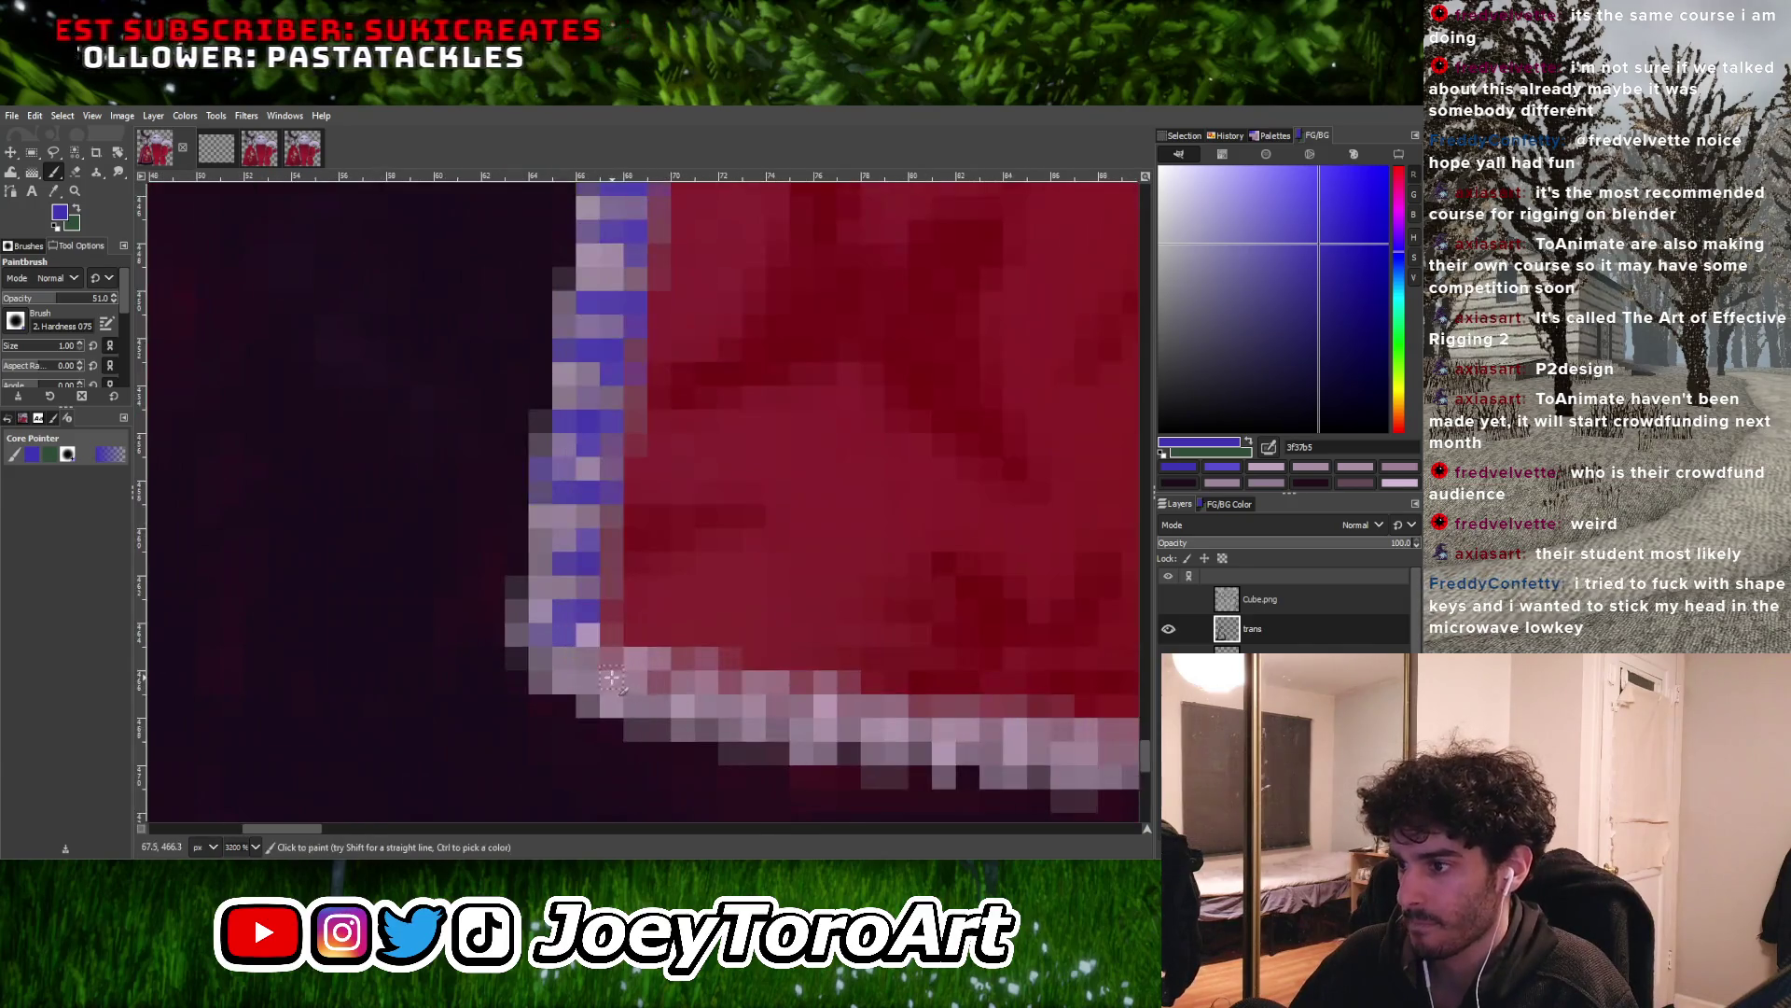
{"action": "scroll", "coordinate": [611, 644], "scroll_direction": "down", "scroll_amount": 3, "text": "ctrl"}
{"action": "scroll", "coordinate": [611, 644], "scroll_direction": "down", "scroll_amount": 4, "text": "ctrl"}
{"action": "scroll", "coordinate": [675, 476], "scroll_direction": "up", "scroll_amount": 4, "text": "ctrl"}
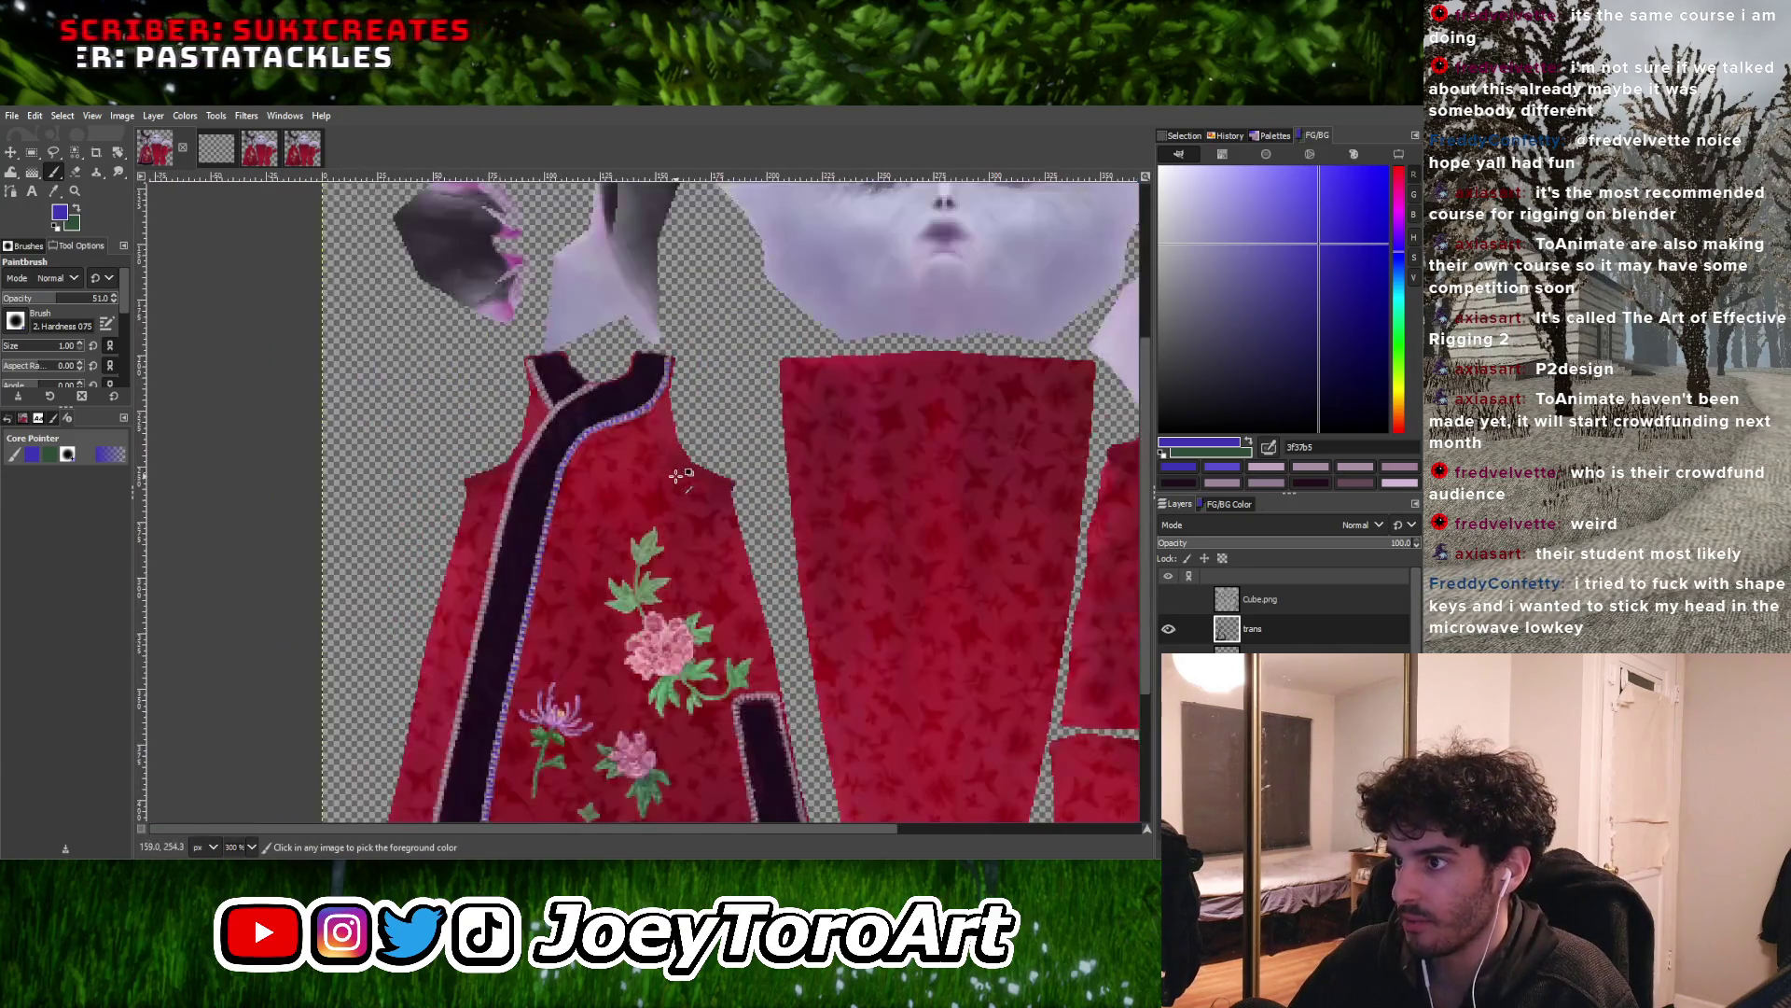
Paint a diagonal stroke of blue-purple pixels into the V where the collar's two pale edgings meet
{"action": "scroll", "coordinate": [552, 377], "scroll_direction": "up", "scroll_amount": 2, "text": "ctrl"}
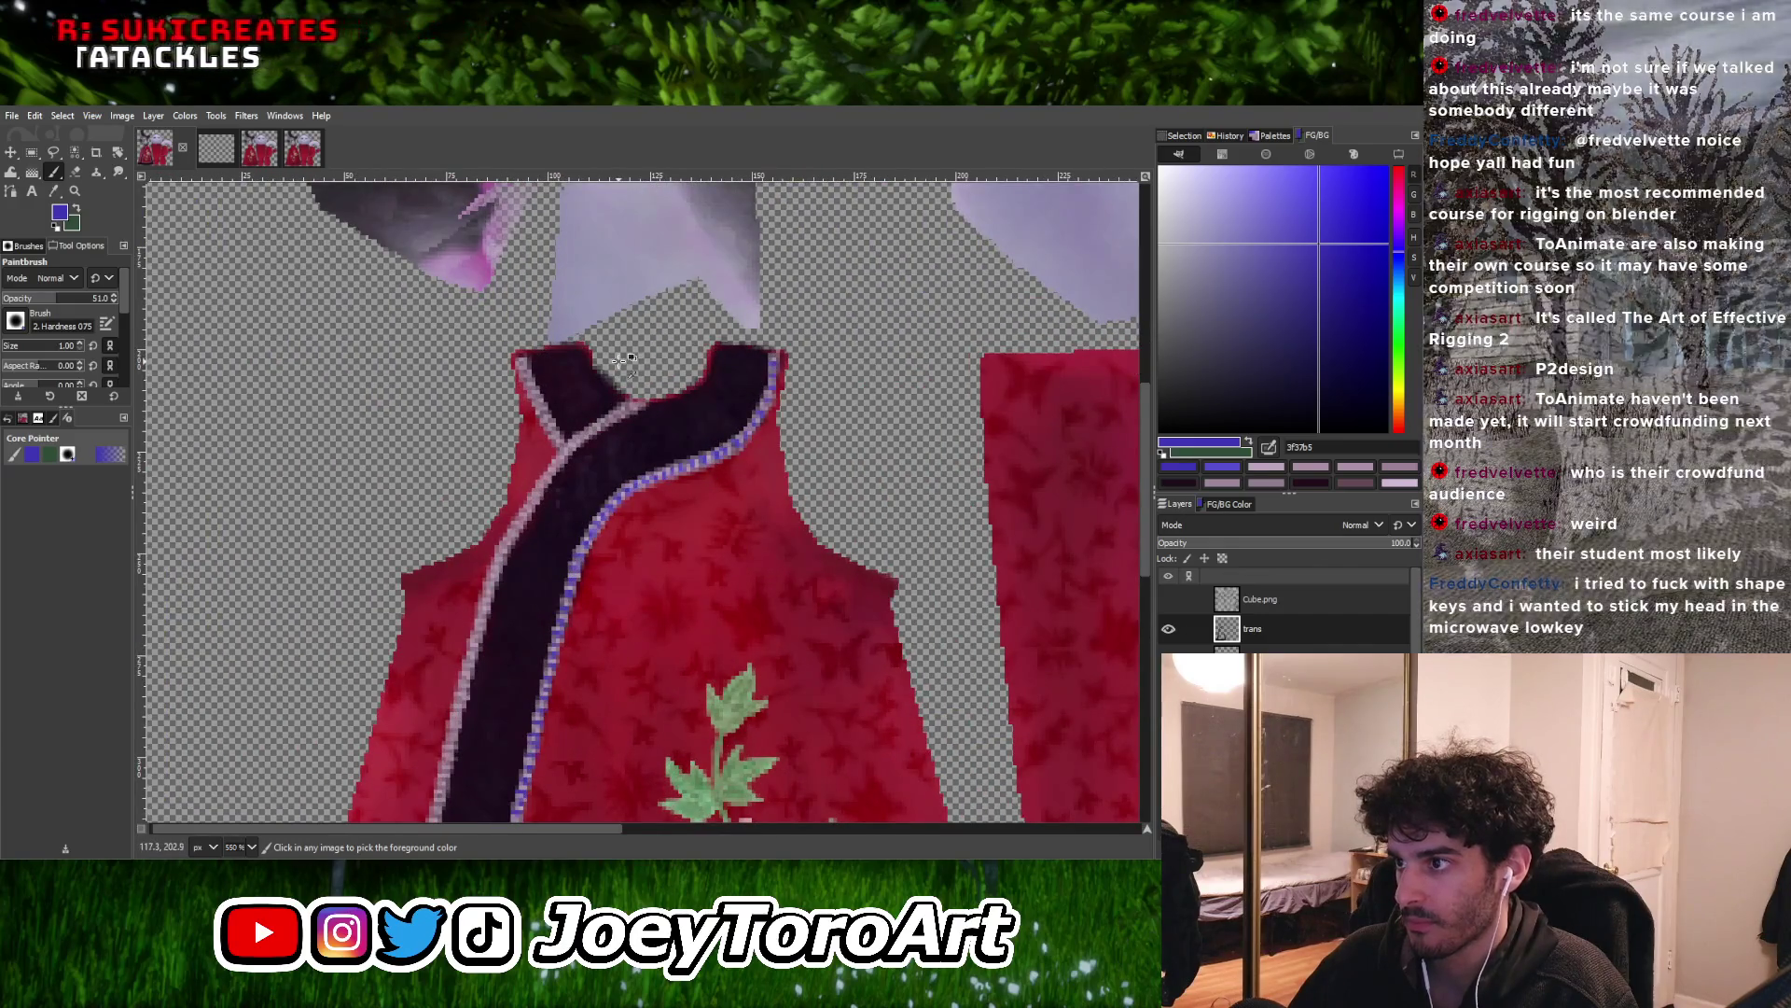
{"action": "scroll", "coordinate": [623, 359], "scroll_direction": "up", "scroll_amount": 3, "text": "ctrl"}
{"action": "scroll", "coordinate": [645, 503], "scroll_direction": "up", "scroll_amount": 1, "text": "ctrl"}
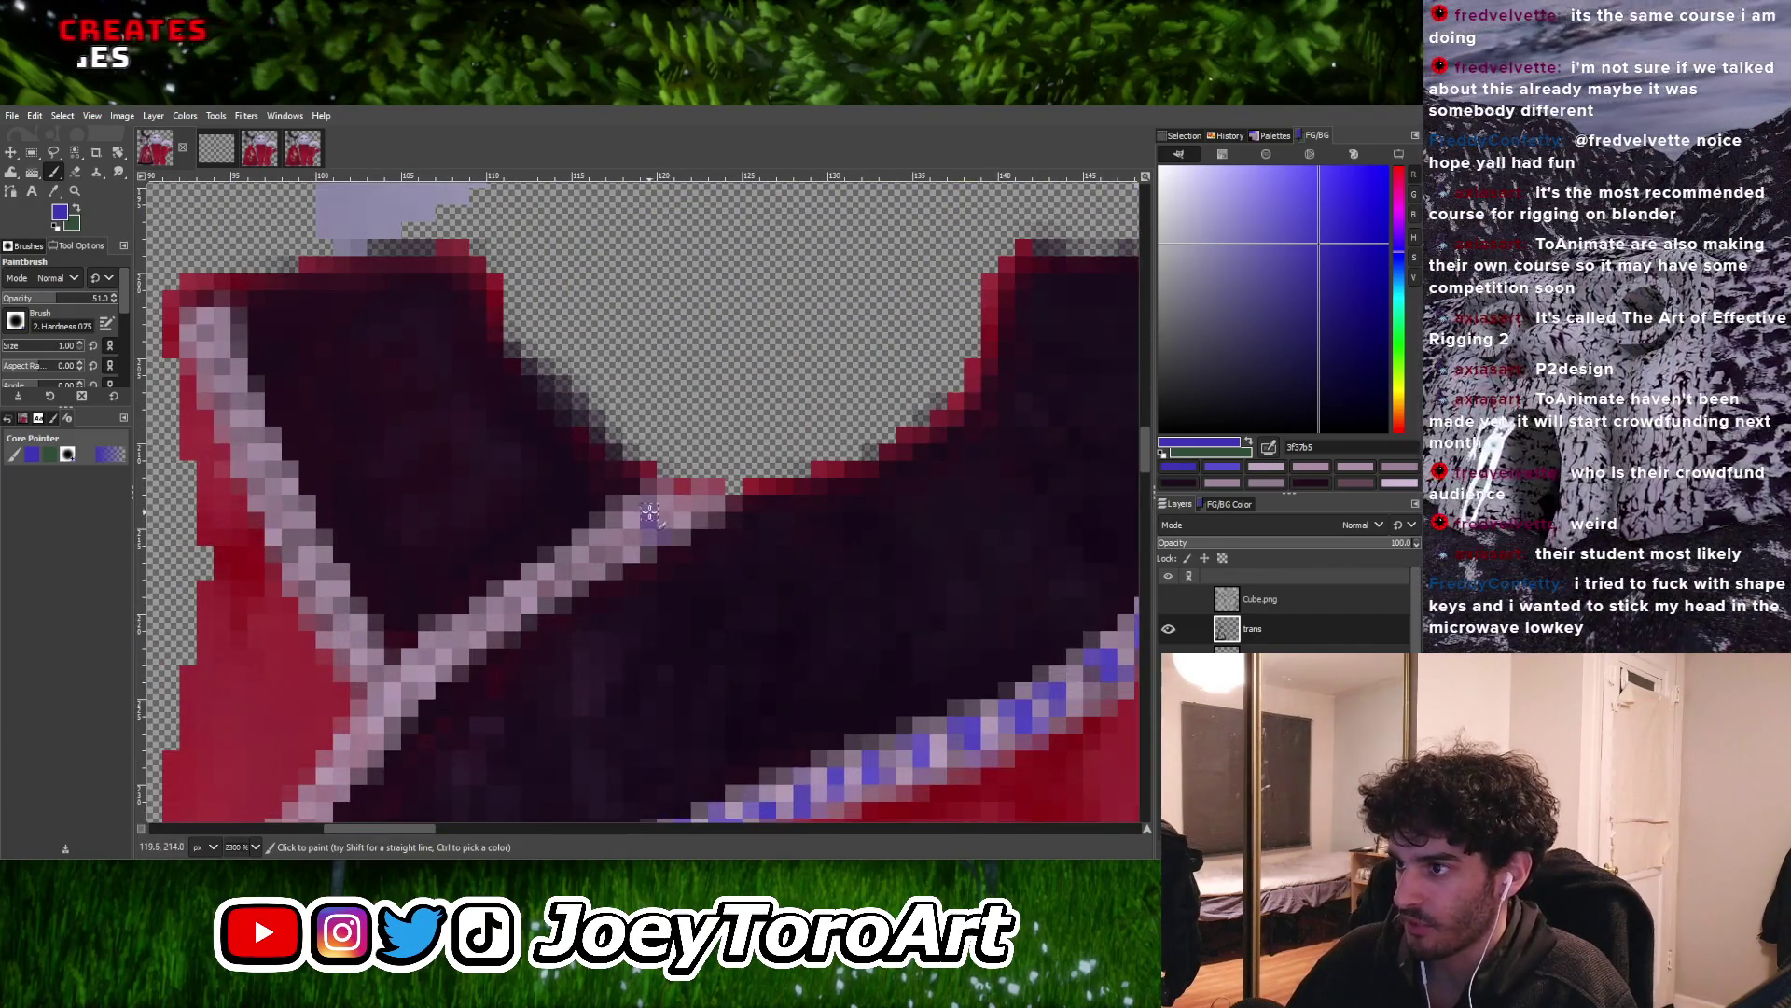
{"action": "scroll", "coordinate": [648, 513], "scroll_direction": "up", "scroll_amount": 2, "text": "ctrl"}
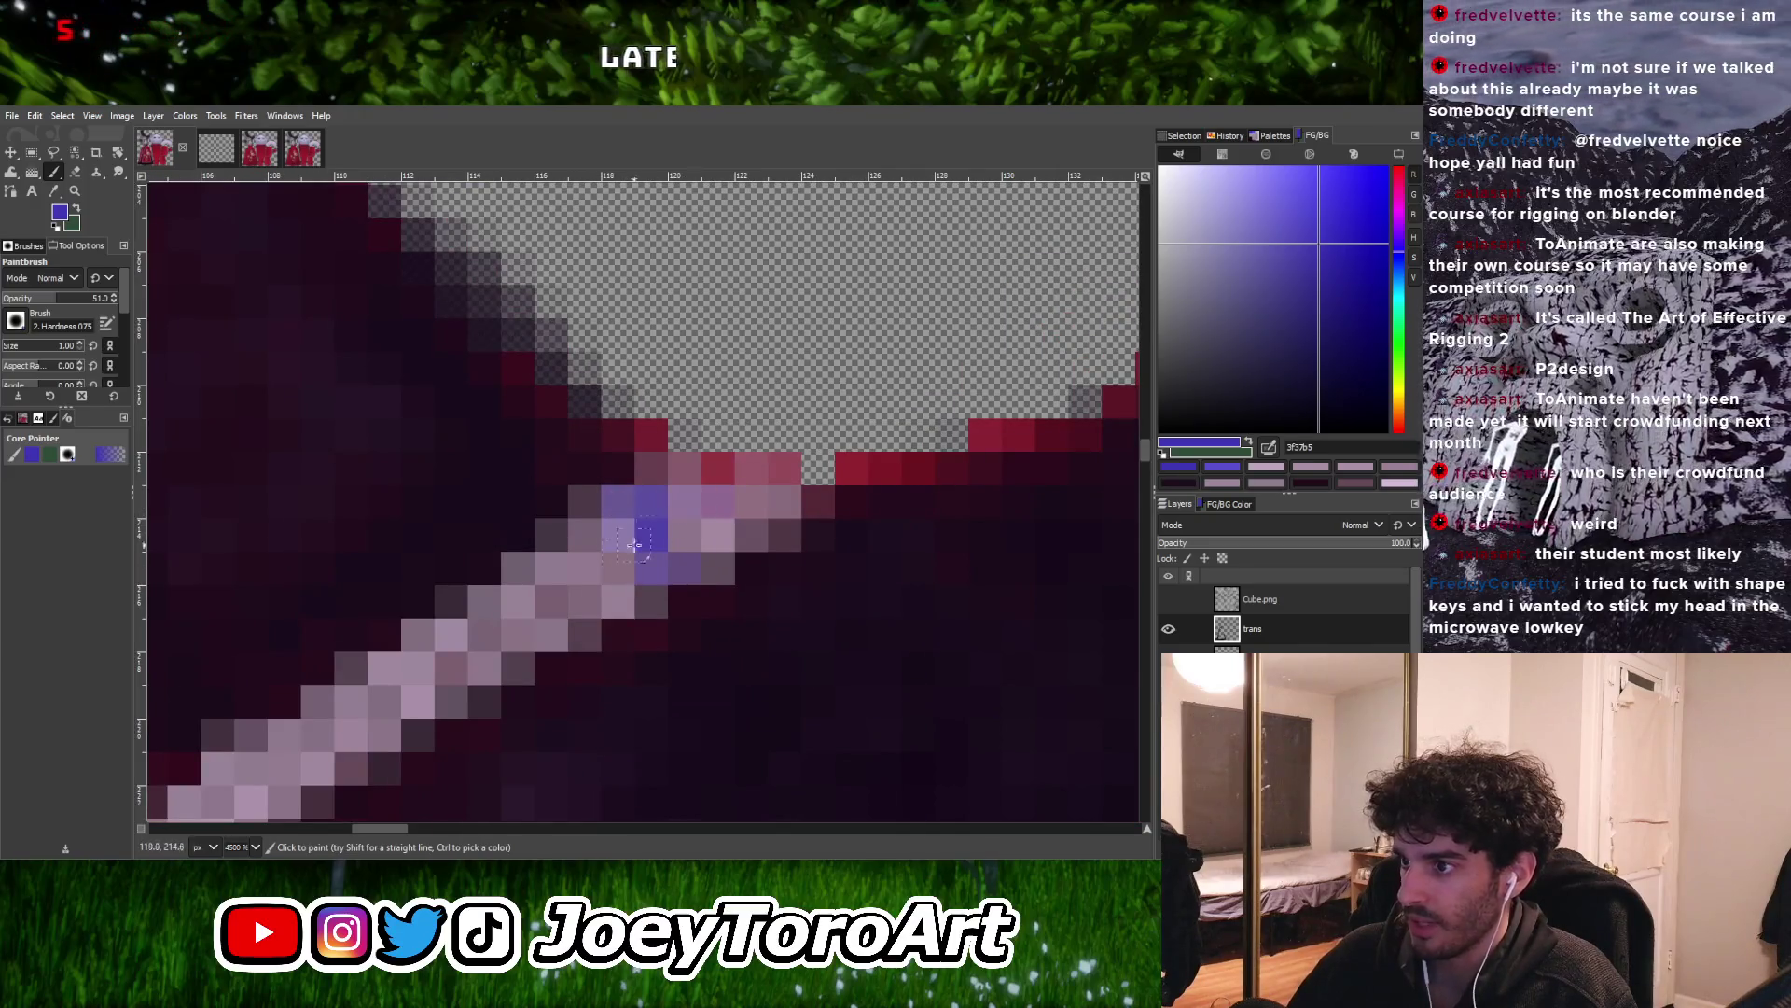
{"action": "scroll", "coordinate": [561, 613], "scroll_direction": "left", "scroll_amount": 2}
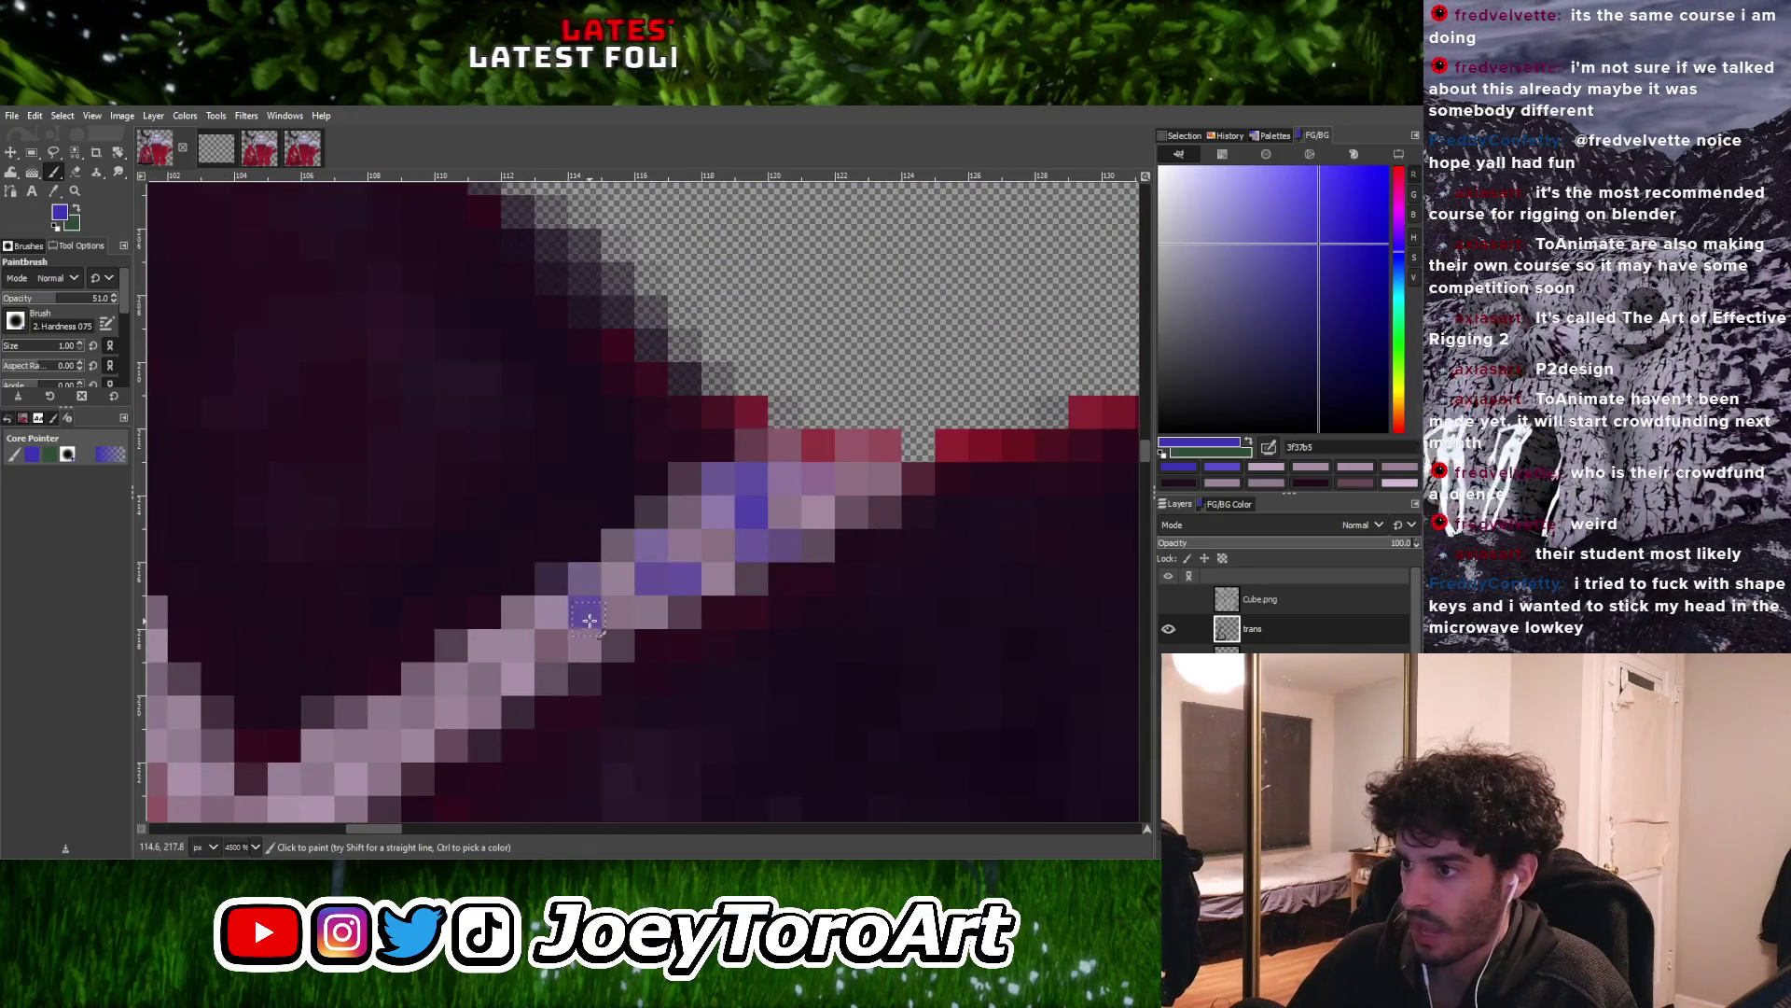
{"action": "scroll", "coordinate": [552, 653], "scroll_direction": "down", "scroll_amount": 4, "text": "ctrl"}
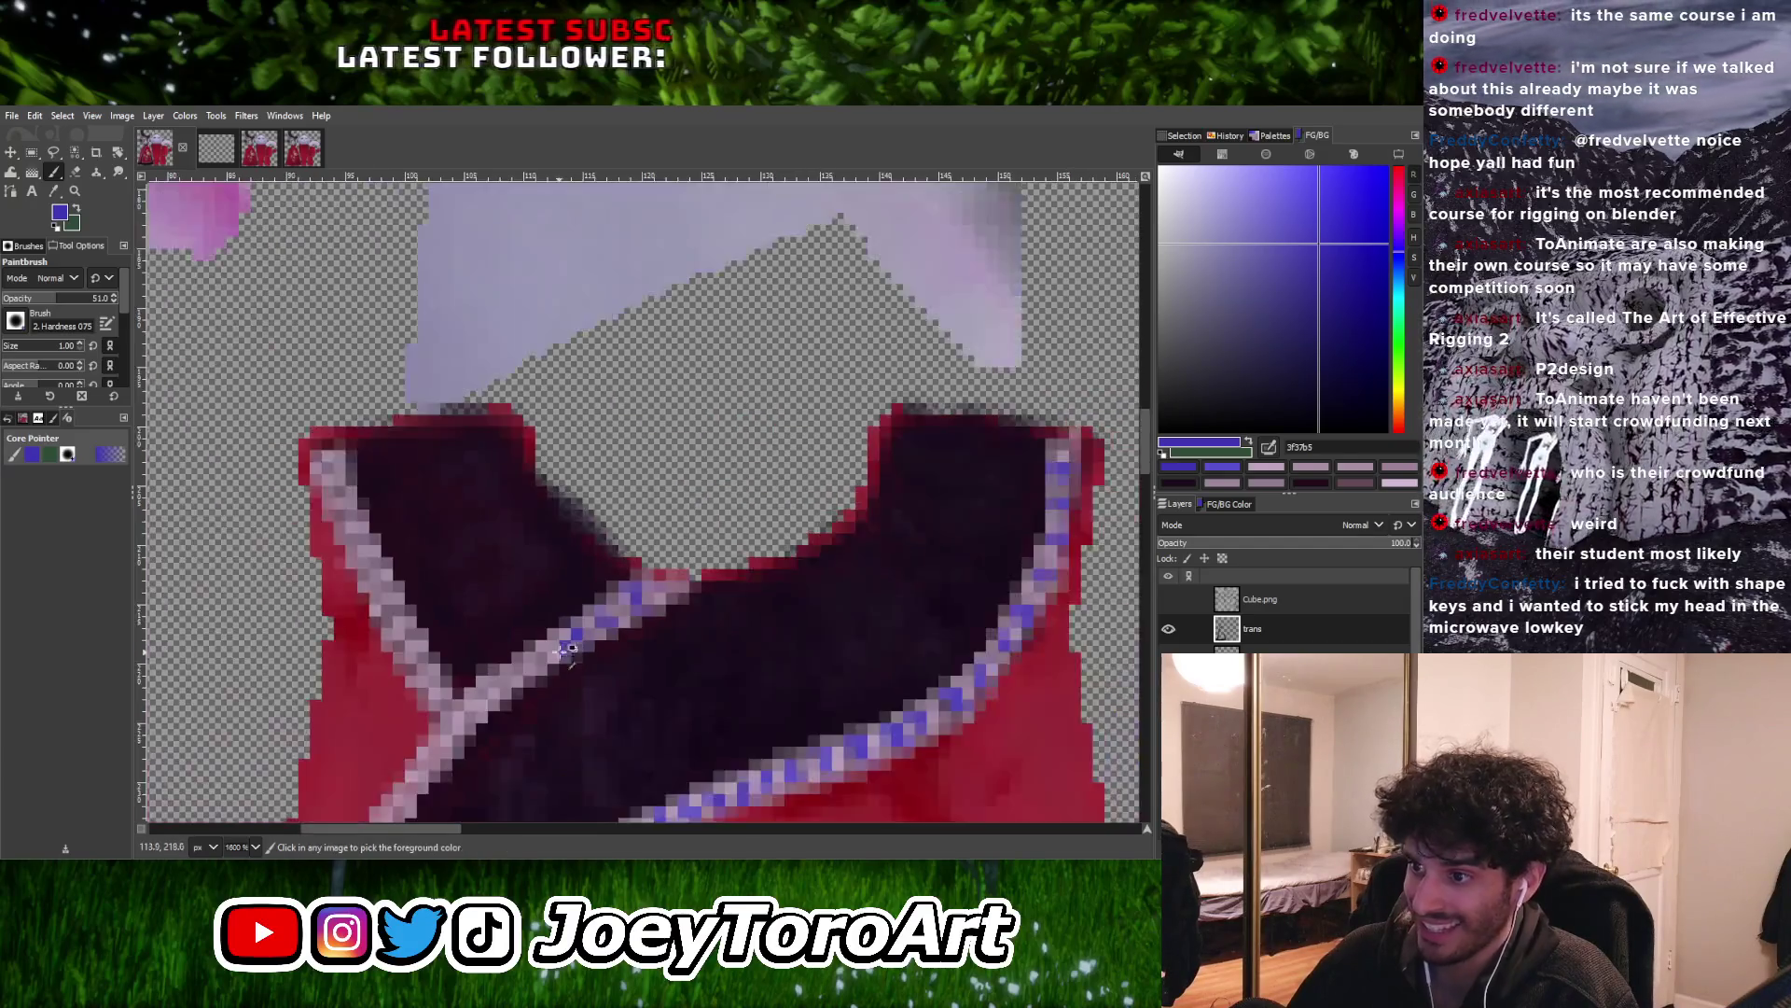
{"action": "scroll", "coordinate": [553, 655], "scroll_direction": "up", "scroll_amount": 3, "text": "ctrl"}
{"action": "mouse_move", "coordinate": [554, 648]}
{"action": "left_mouse_down"}
{"action": "mouse_move", "coordinate": [555, 679]}
{"action": "mouse_move", "coordinate": [482, 691]}
{"action": "left_mouse_up"}
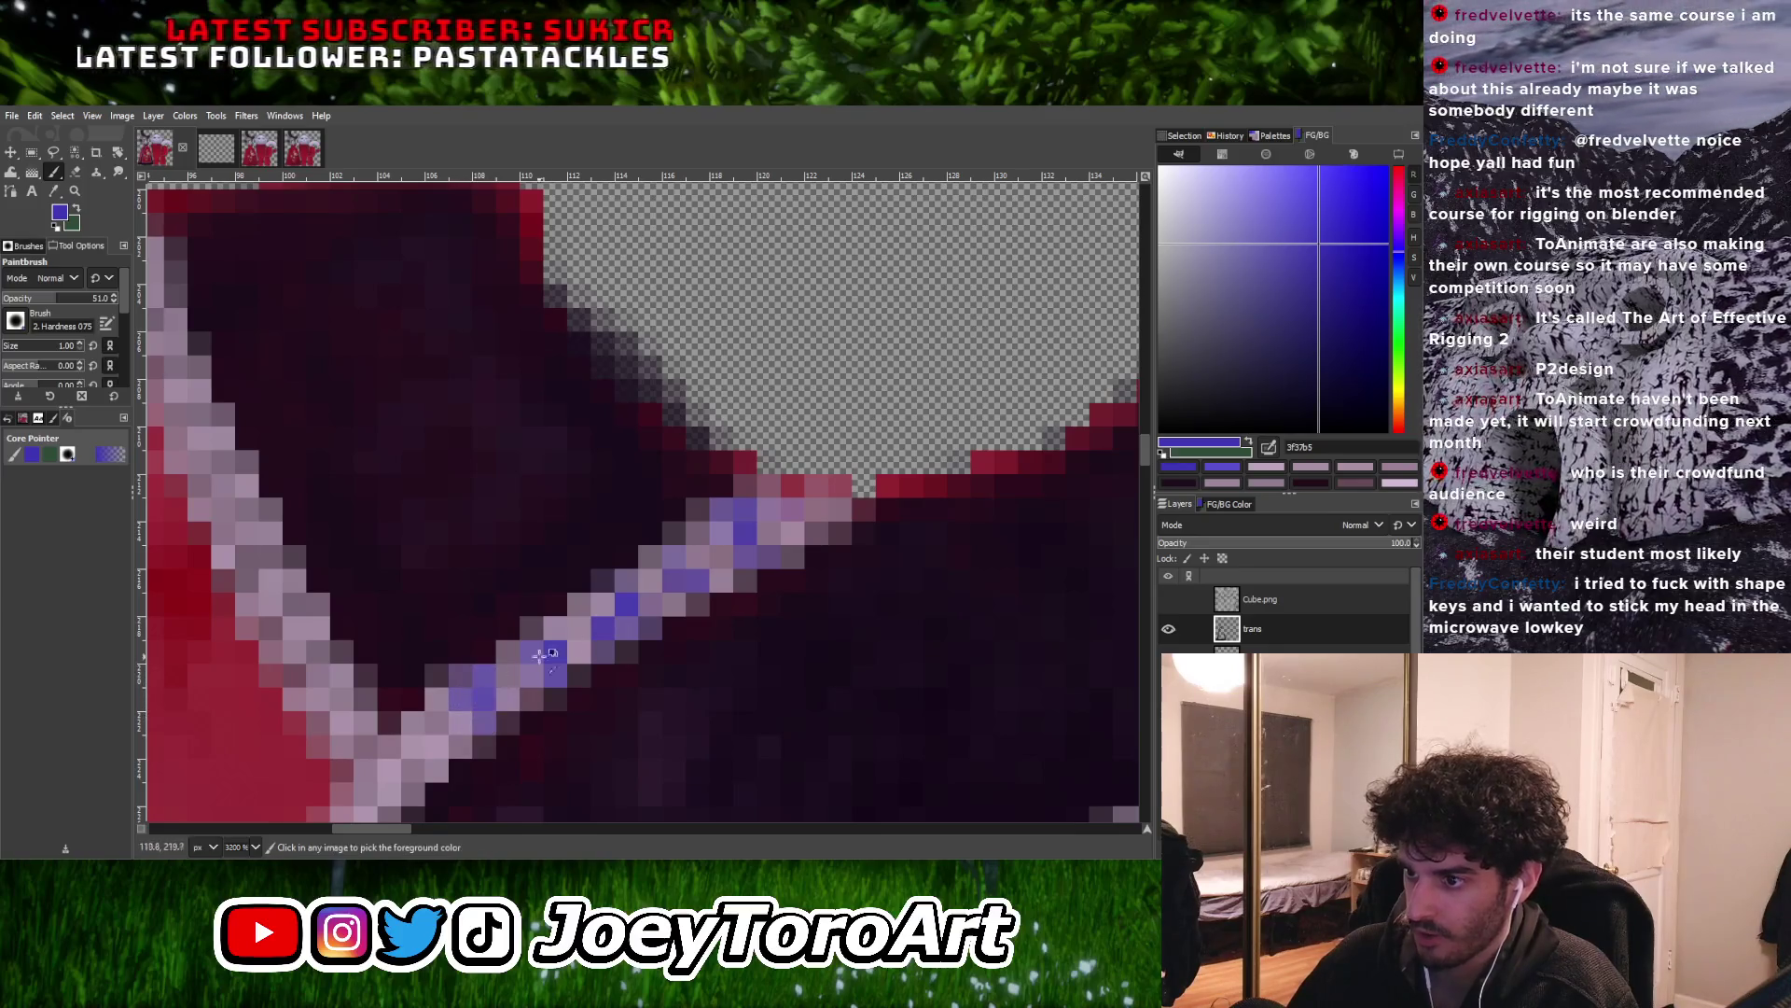
{"action": "scroll", "coordinate": [615, 574], "scroll_direction": "down", "scroll_amount": 1, "text": "ctrl"}
{"action": "scroll", "coordinate": [615, 574], "scroll_direction": "up", "scroll_amount": 2, "text": "ctrl"}
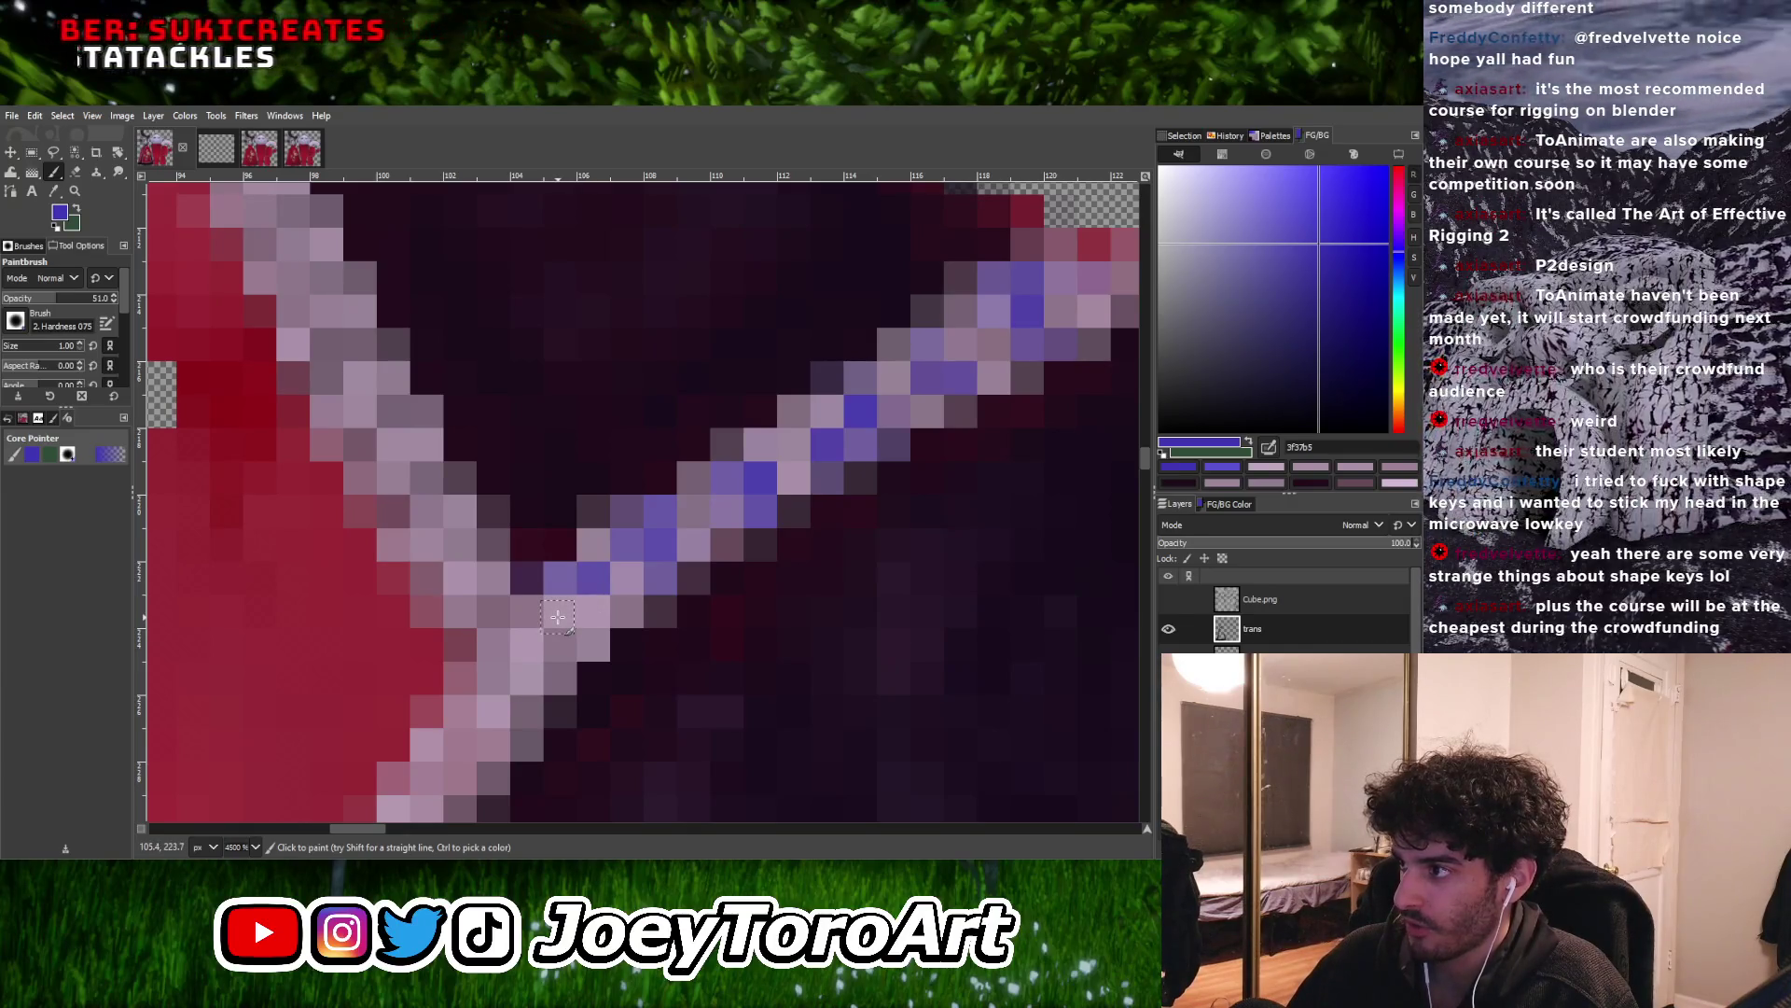
{"action": "scroll", "coordinate": [668, 606], "scroll_direction": "down", "scroll_amount": 2, "text": "ctrl"}
{"action": "scroll", "coordinate": [668, 605], "scroll_direction": "up", "scroll_amount": 2, "text": "ctrl"}
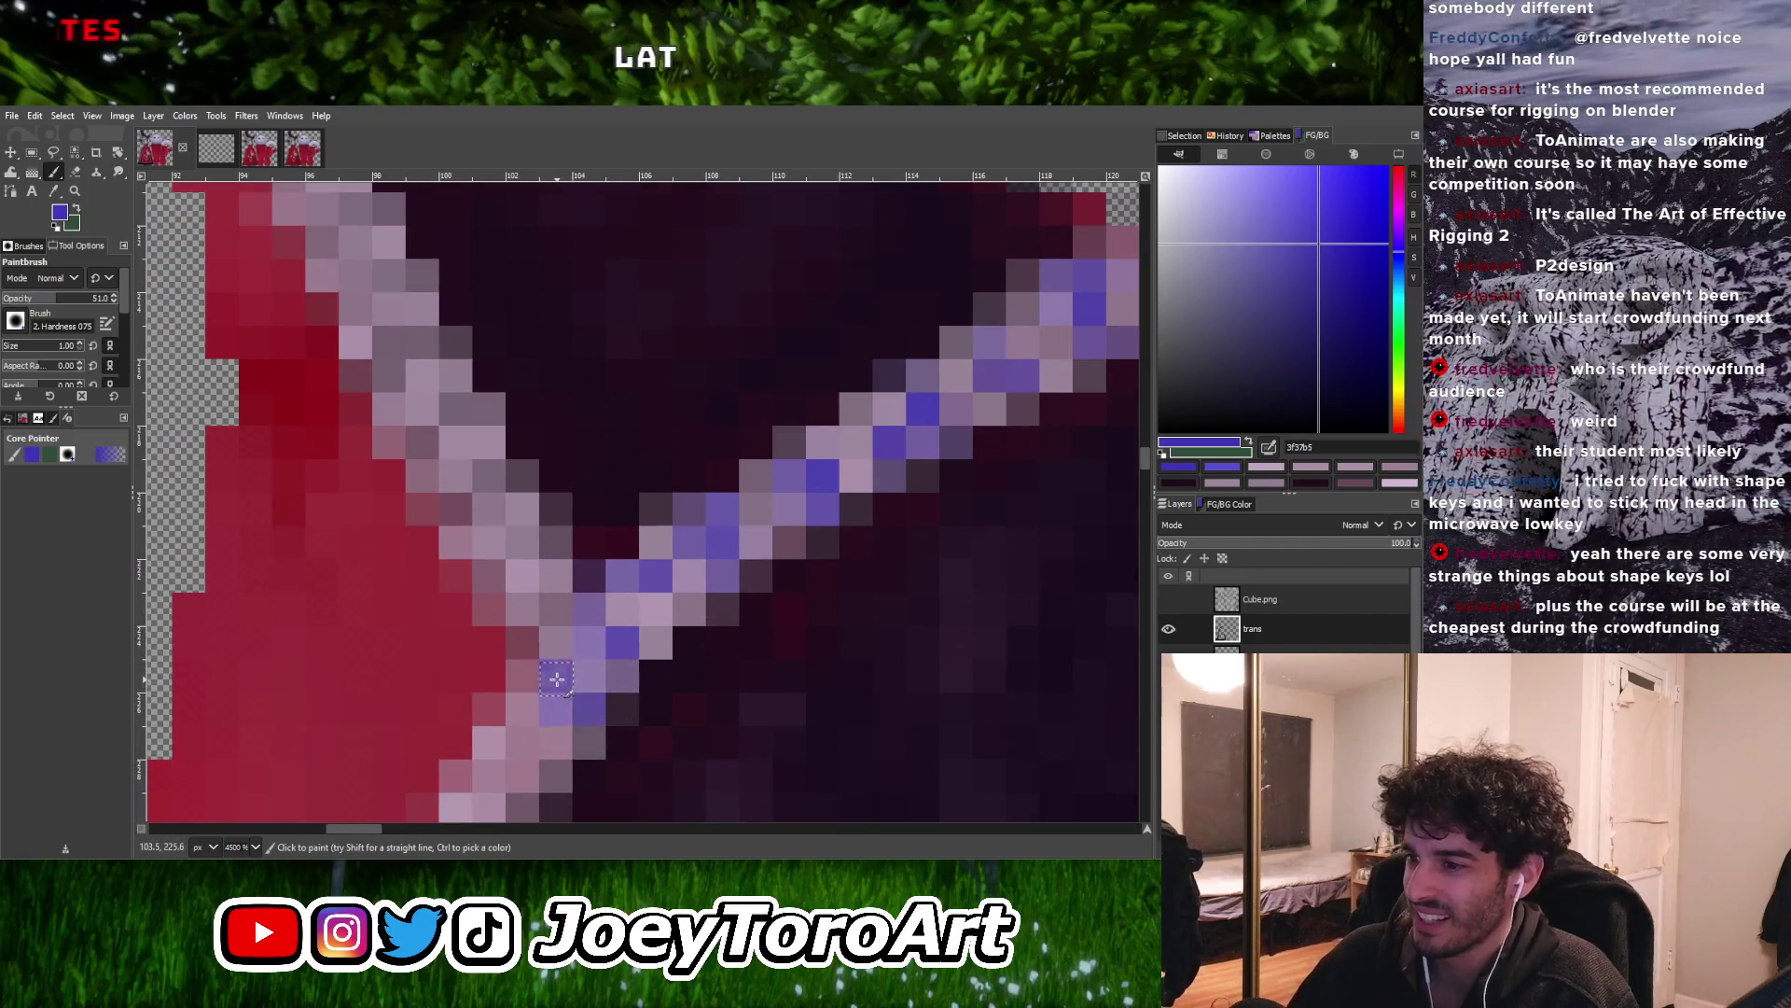
{"action": "scroll", "coordinate": [557, 679], "scroll_direction": "down", "scroll_amount": 2, "text": "ctrl"}
{"action": "scroll", "coordinate": [548, 691], "scroll_direction": "up", "scroll_amount": 2, "text": "ctrl"}
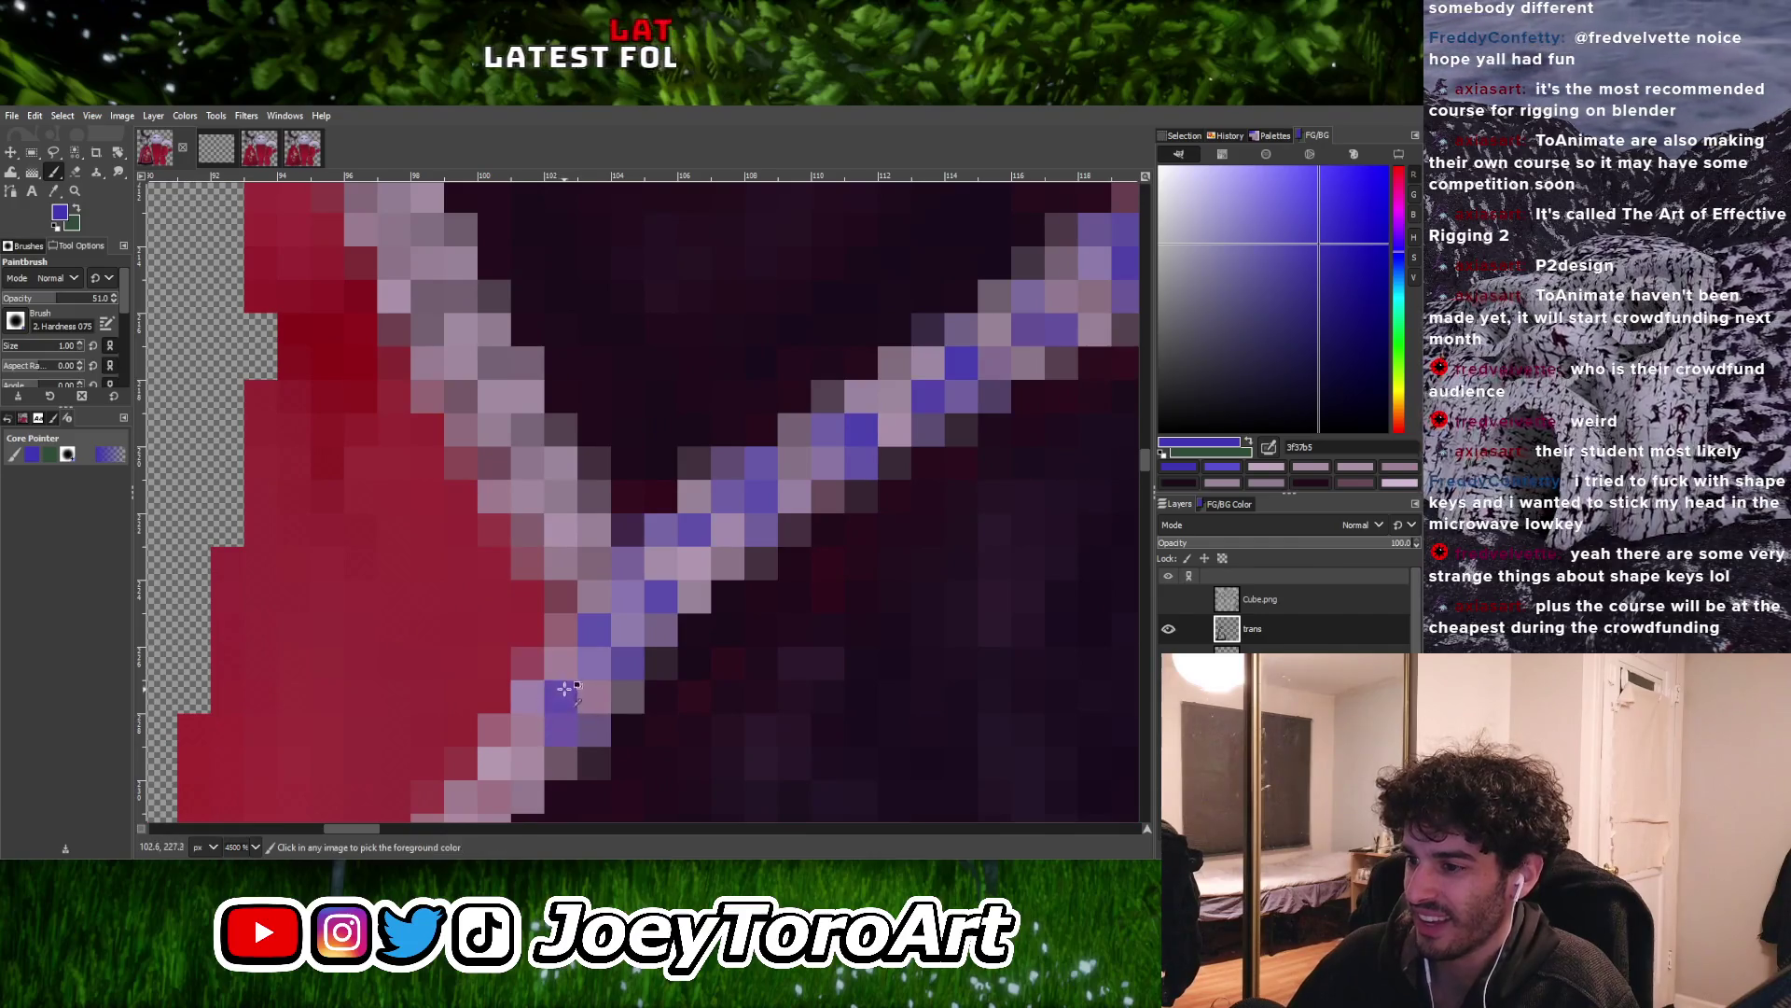
{"action": "scroll", "coordinate": [563, 688], "scroll_direction": "down", "scroll_amount": 1, "text": "ctrl"}
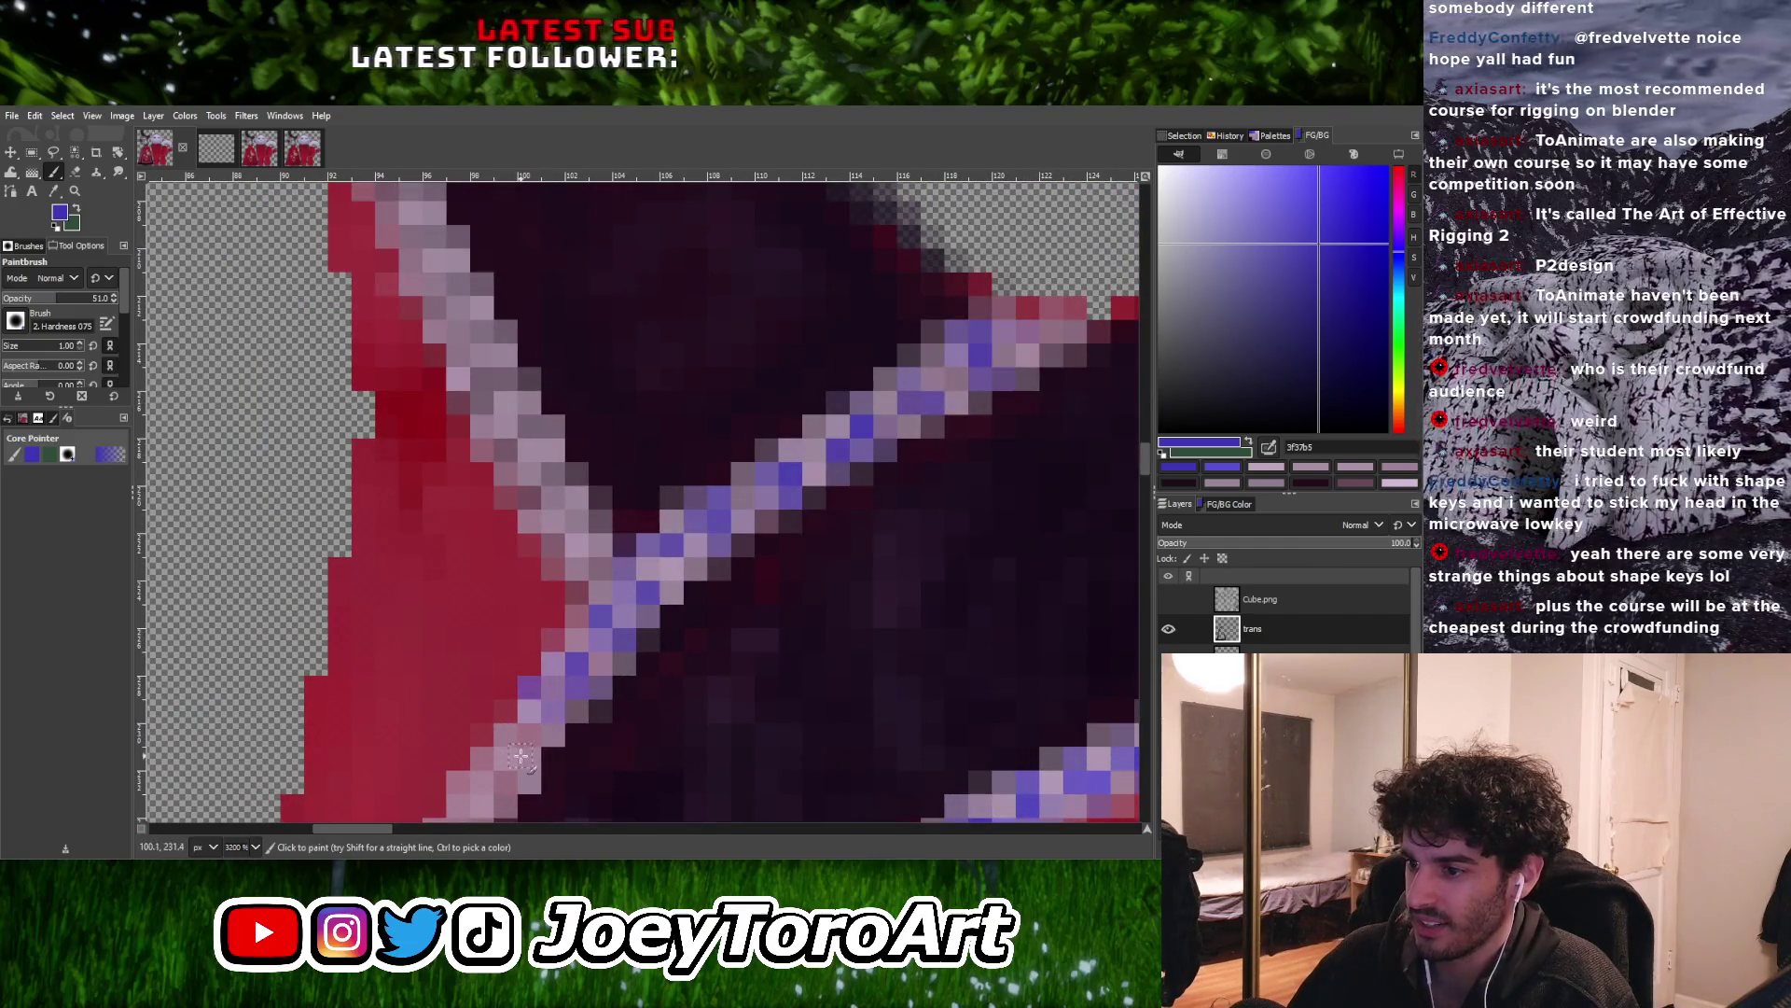